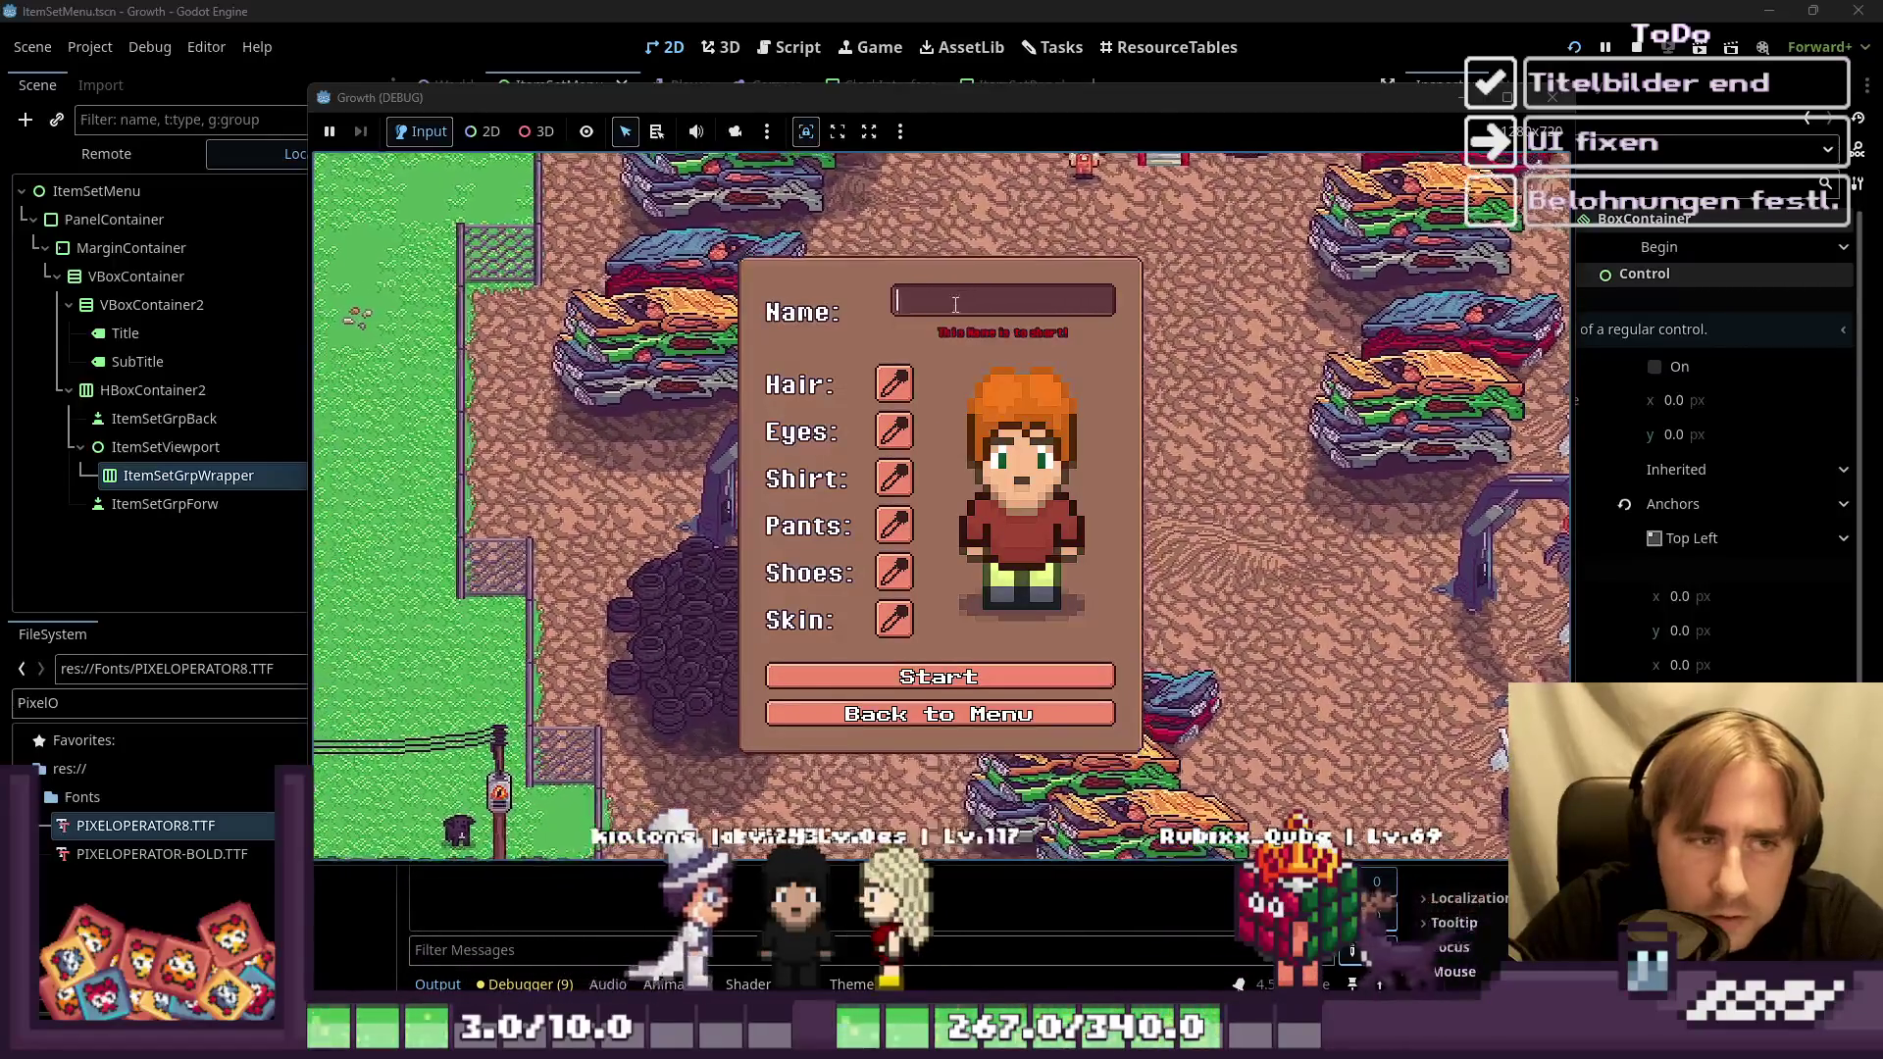
# - Start a test game named '123', page forward in Collections, then stop the run
pyautogui.write('123')
pyautogui.press('Return')
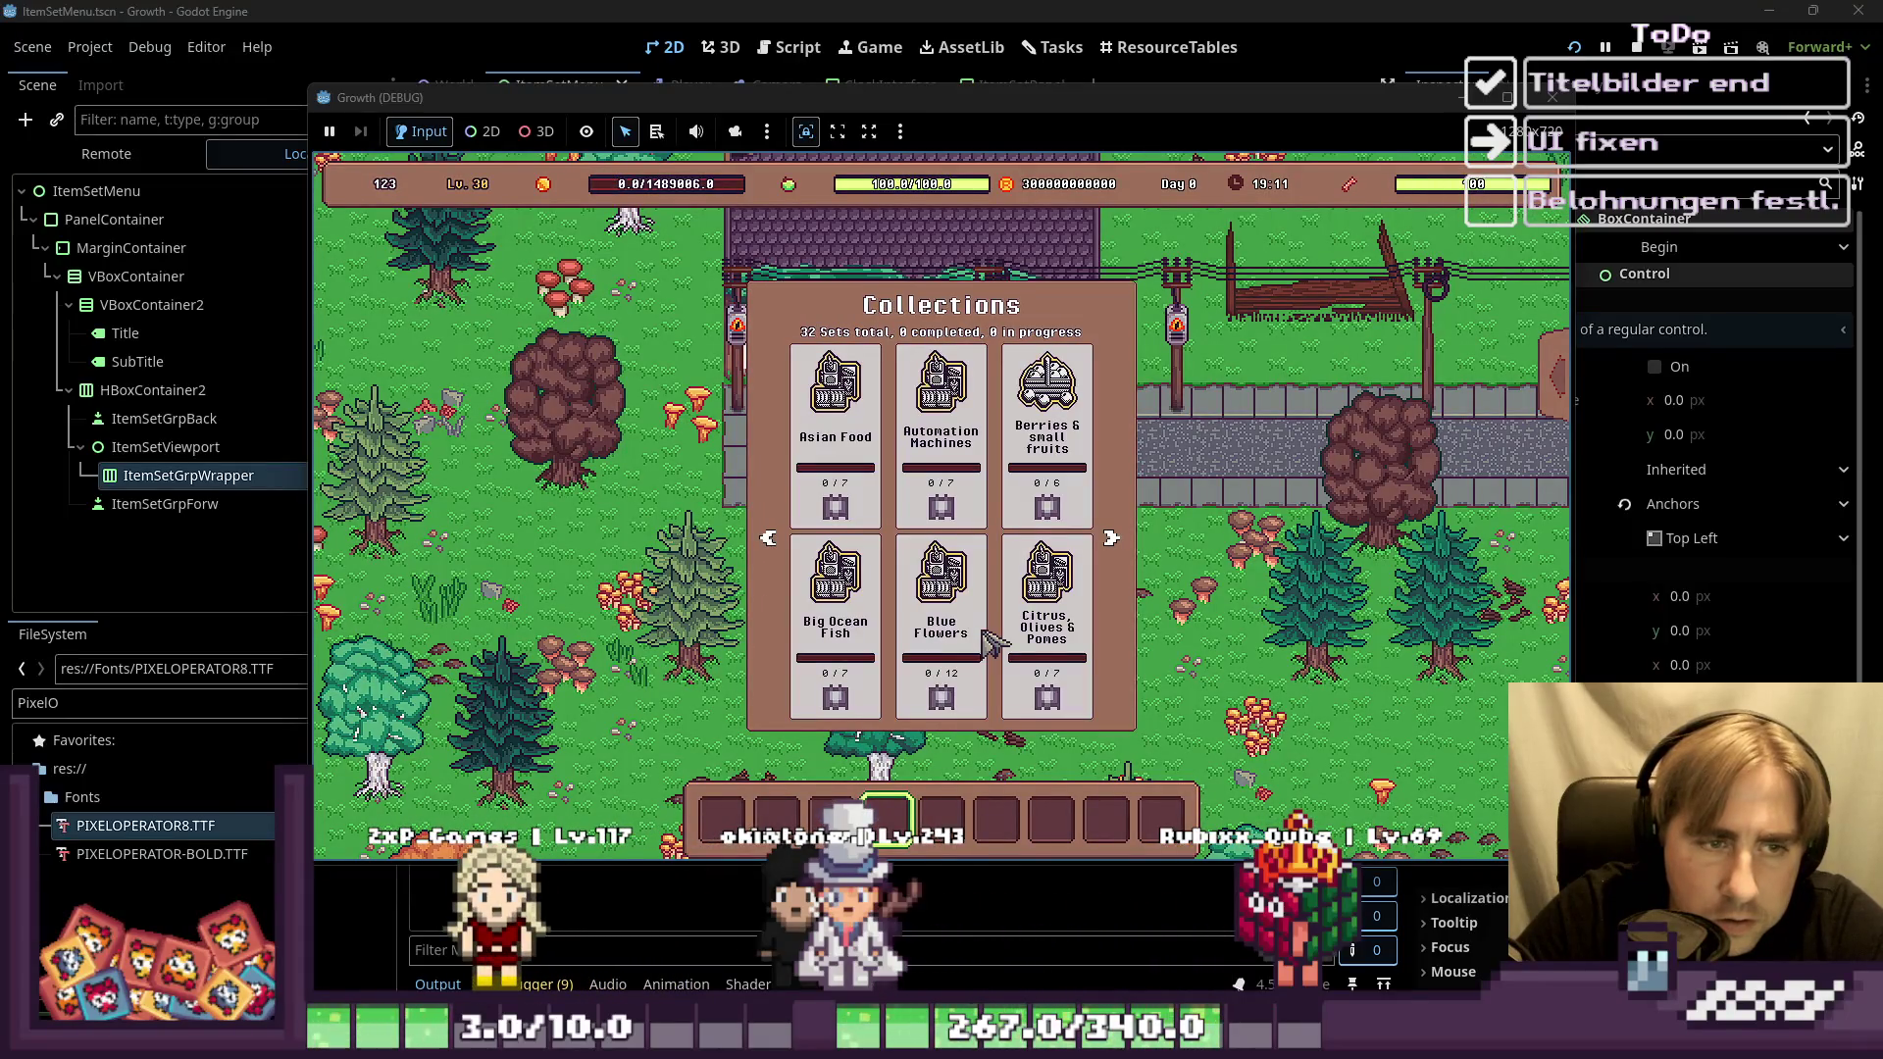
pyautogui.click(1109, 538)
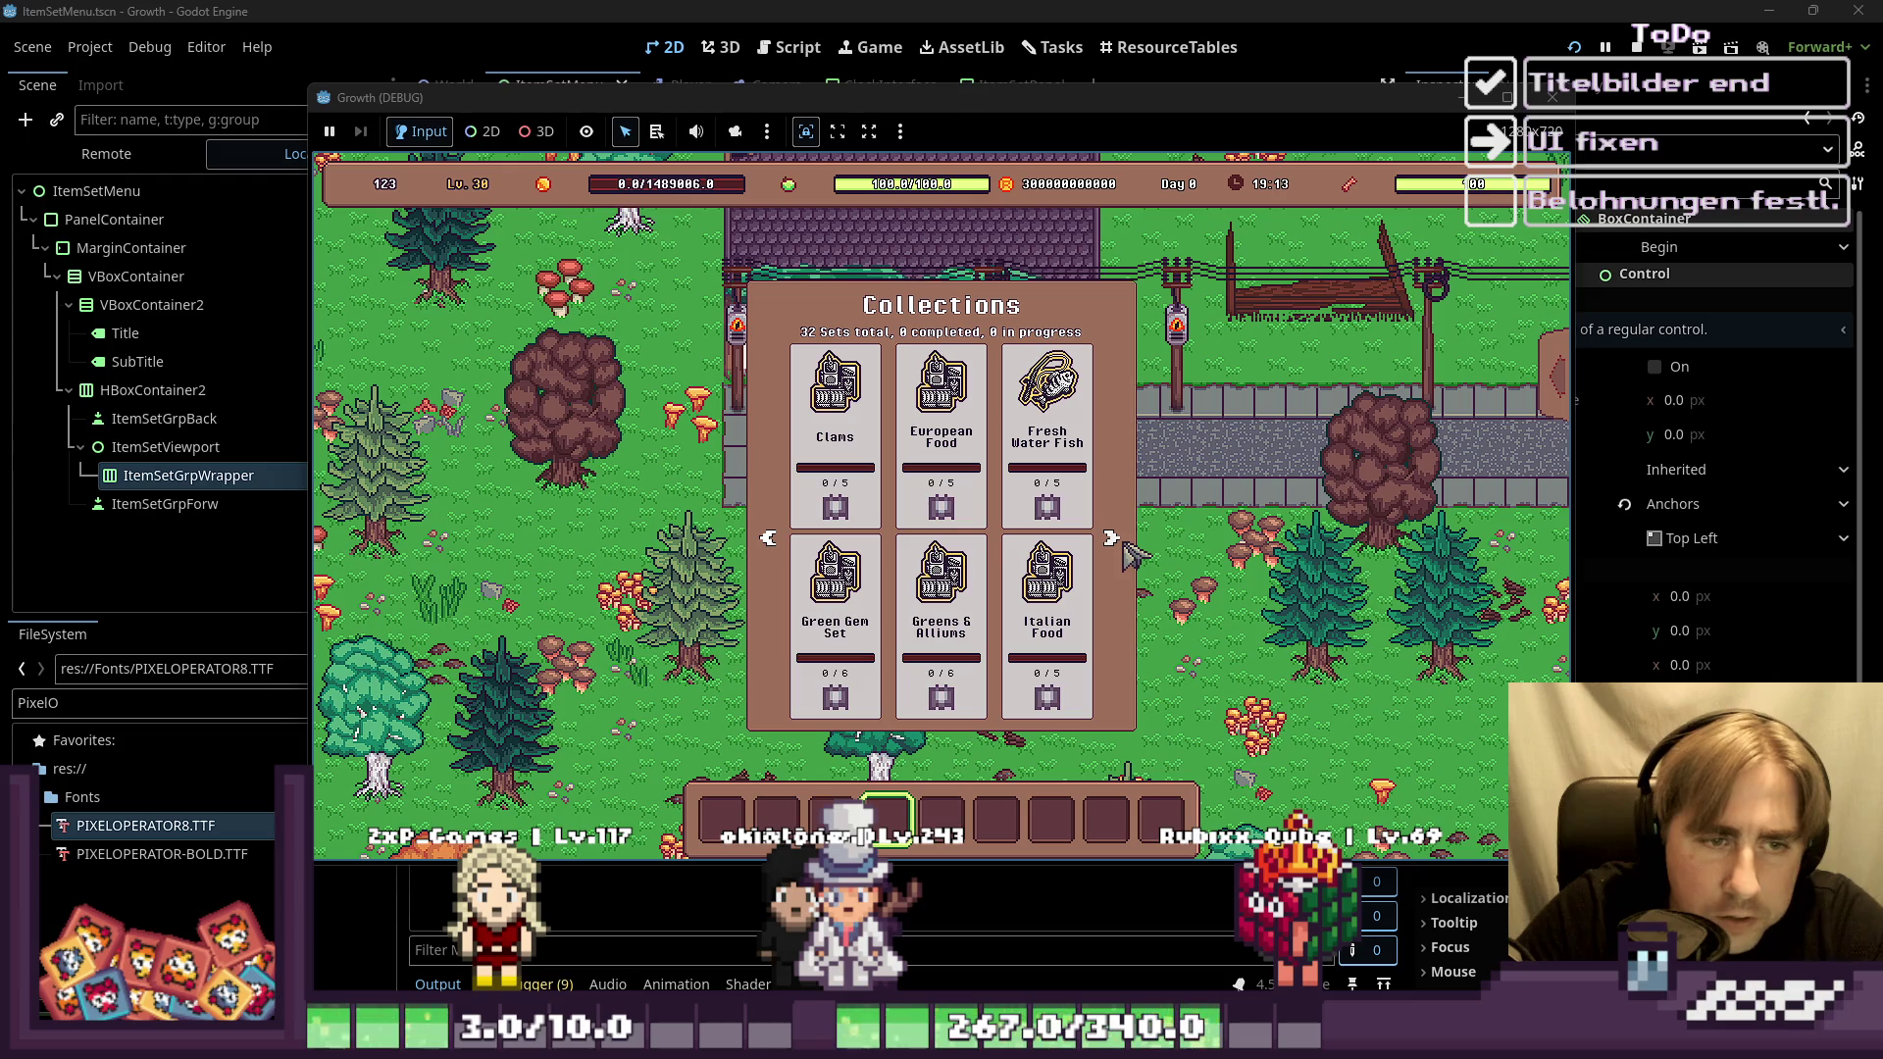
pyautogui.click(1550, 98)
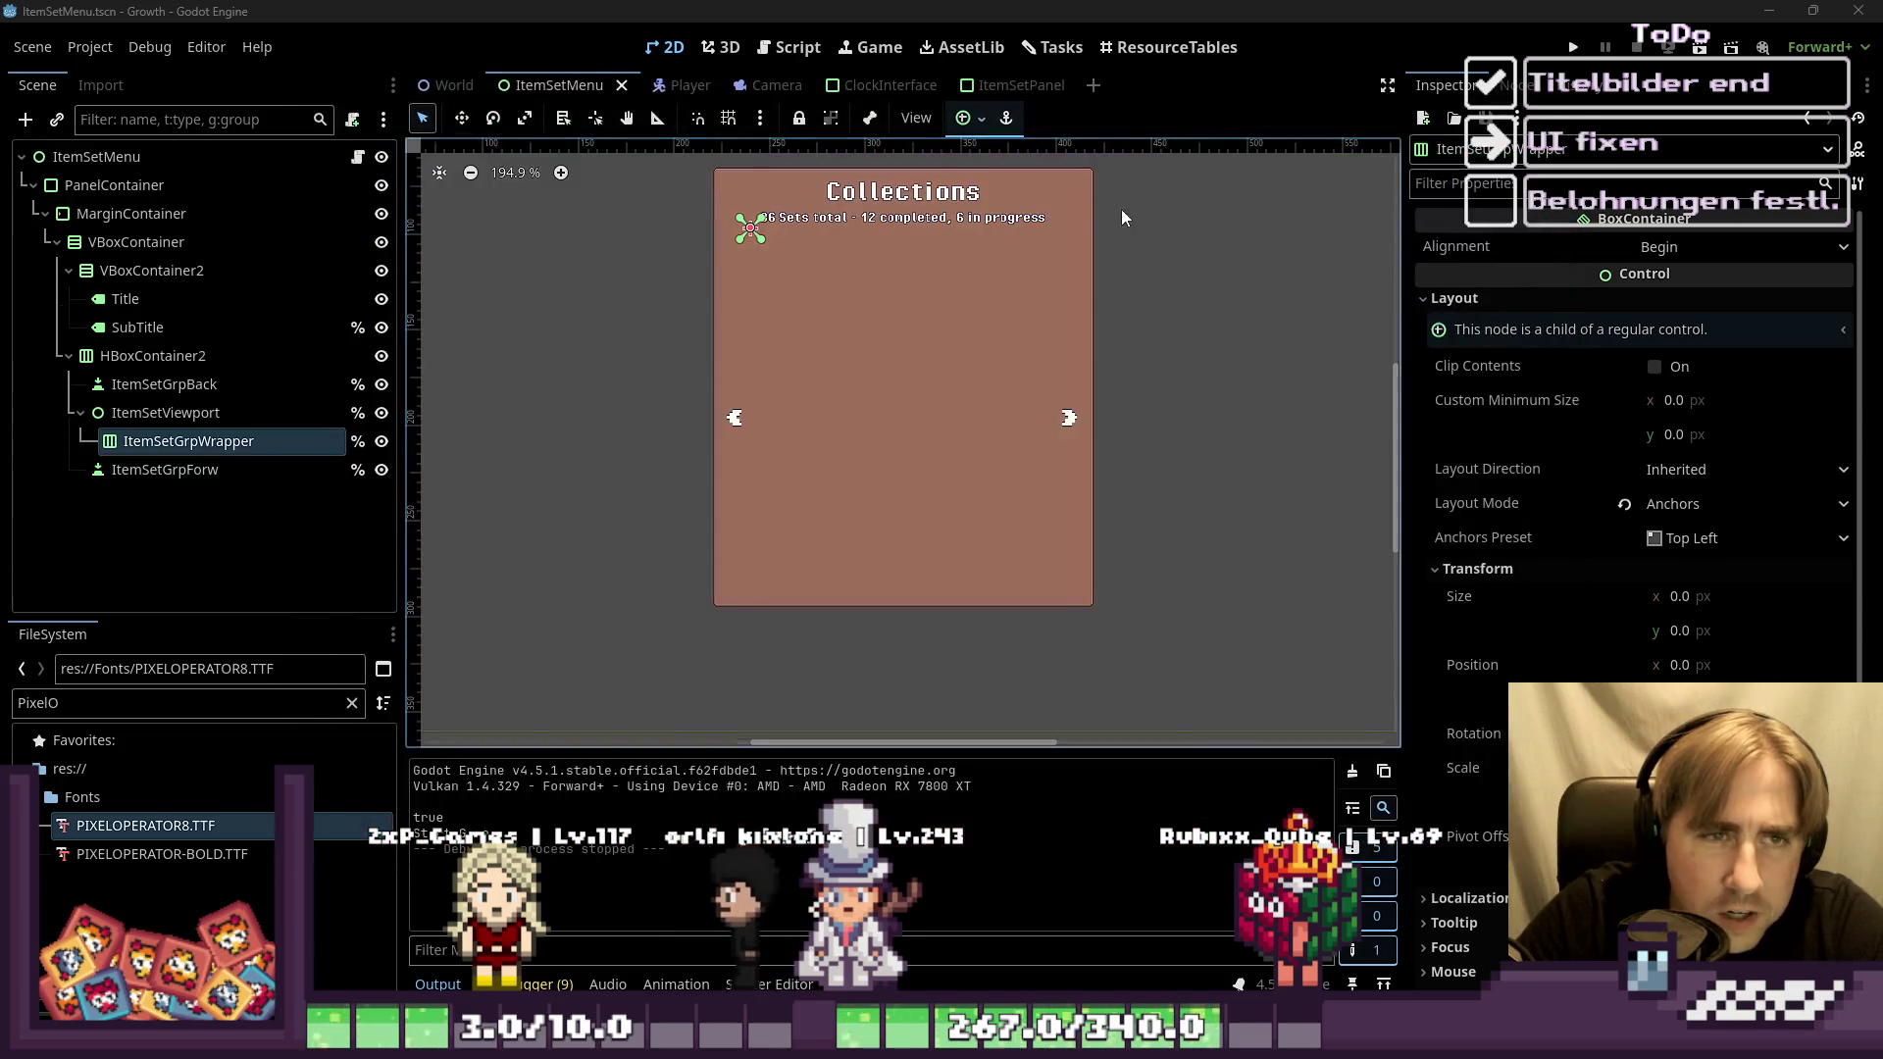
# - Switch to the ItemSetPanel scene and view Automation Machines' title texture in ResourceTables
pyautogui.click(793, 49)
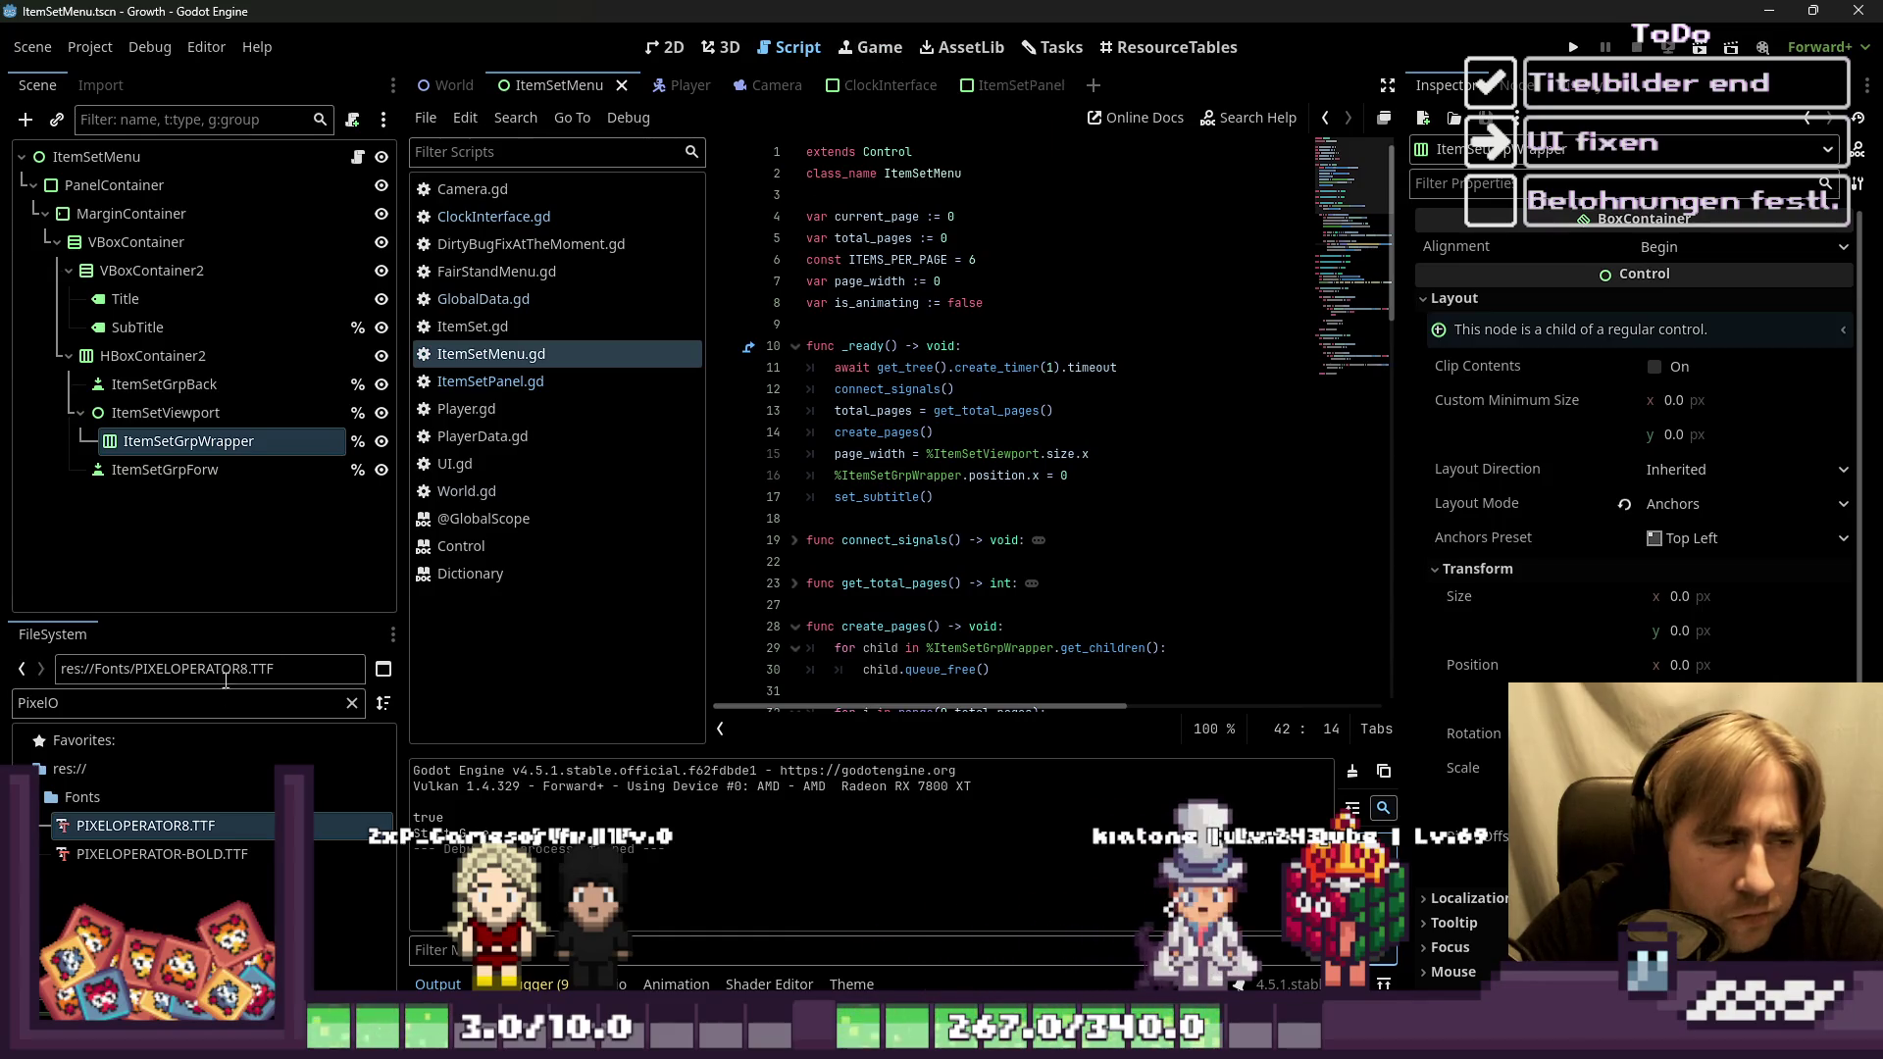
pyautogui.click(1021, 85)
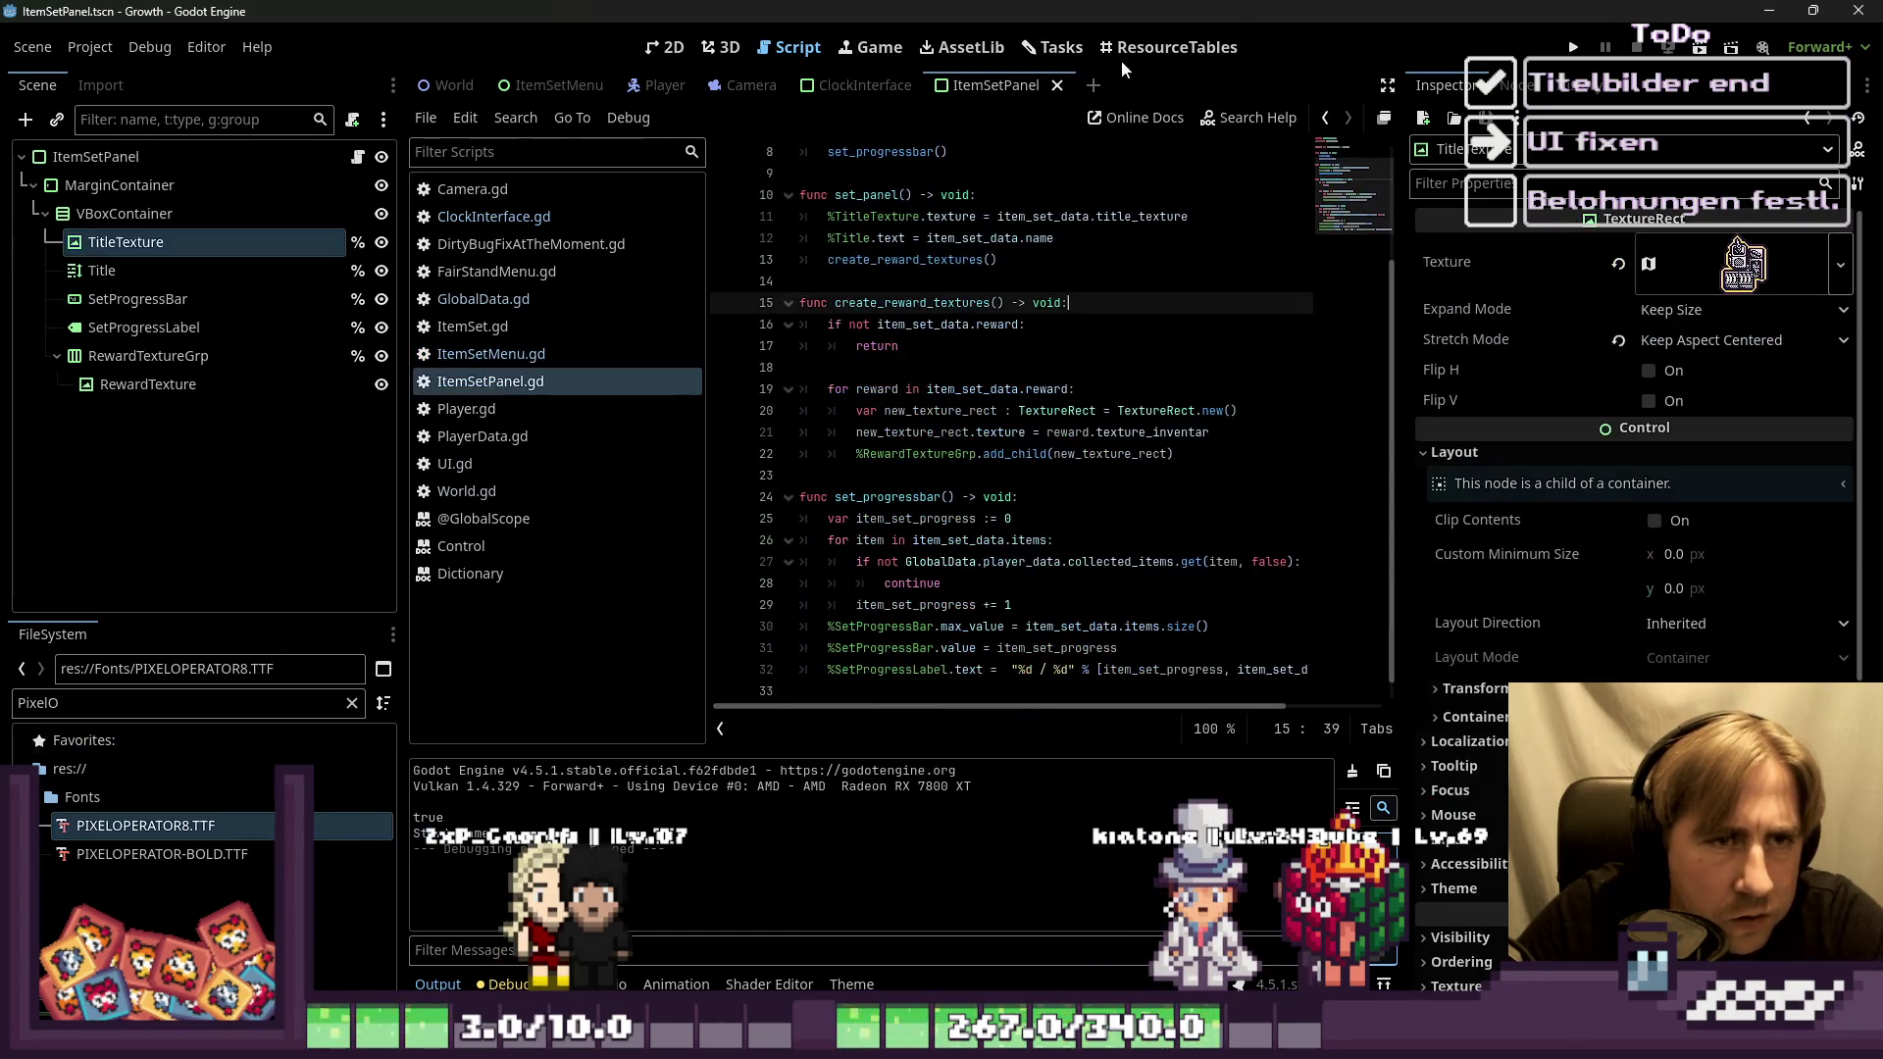
pyautogui.click(1169, 47)
pyautogui.click(669, 428)
# - Compare the Asian Food, Automation Machines and Berries & small fruits title textures, then collapse the preview
pyautogui.click(673, 450)
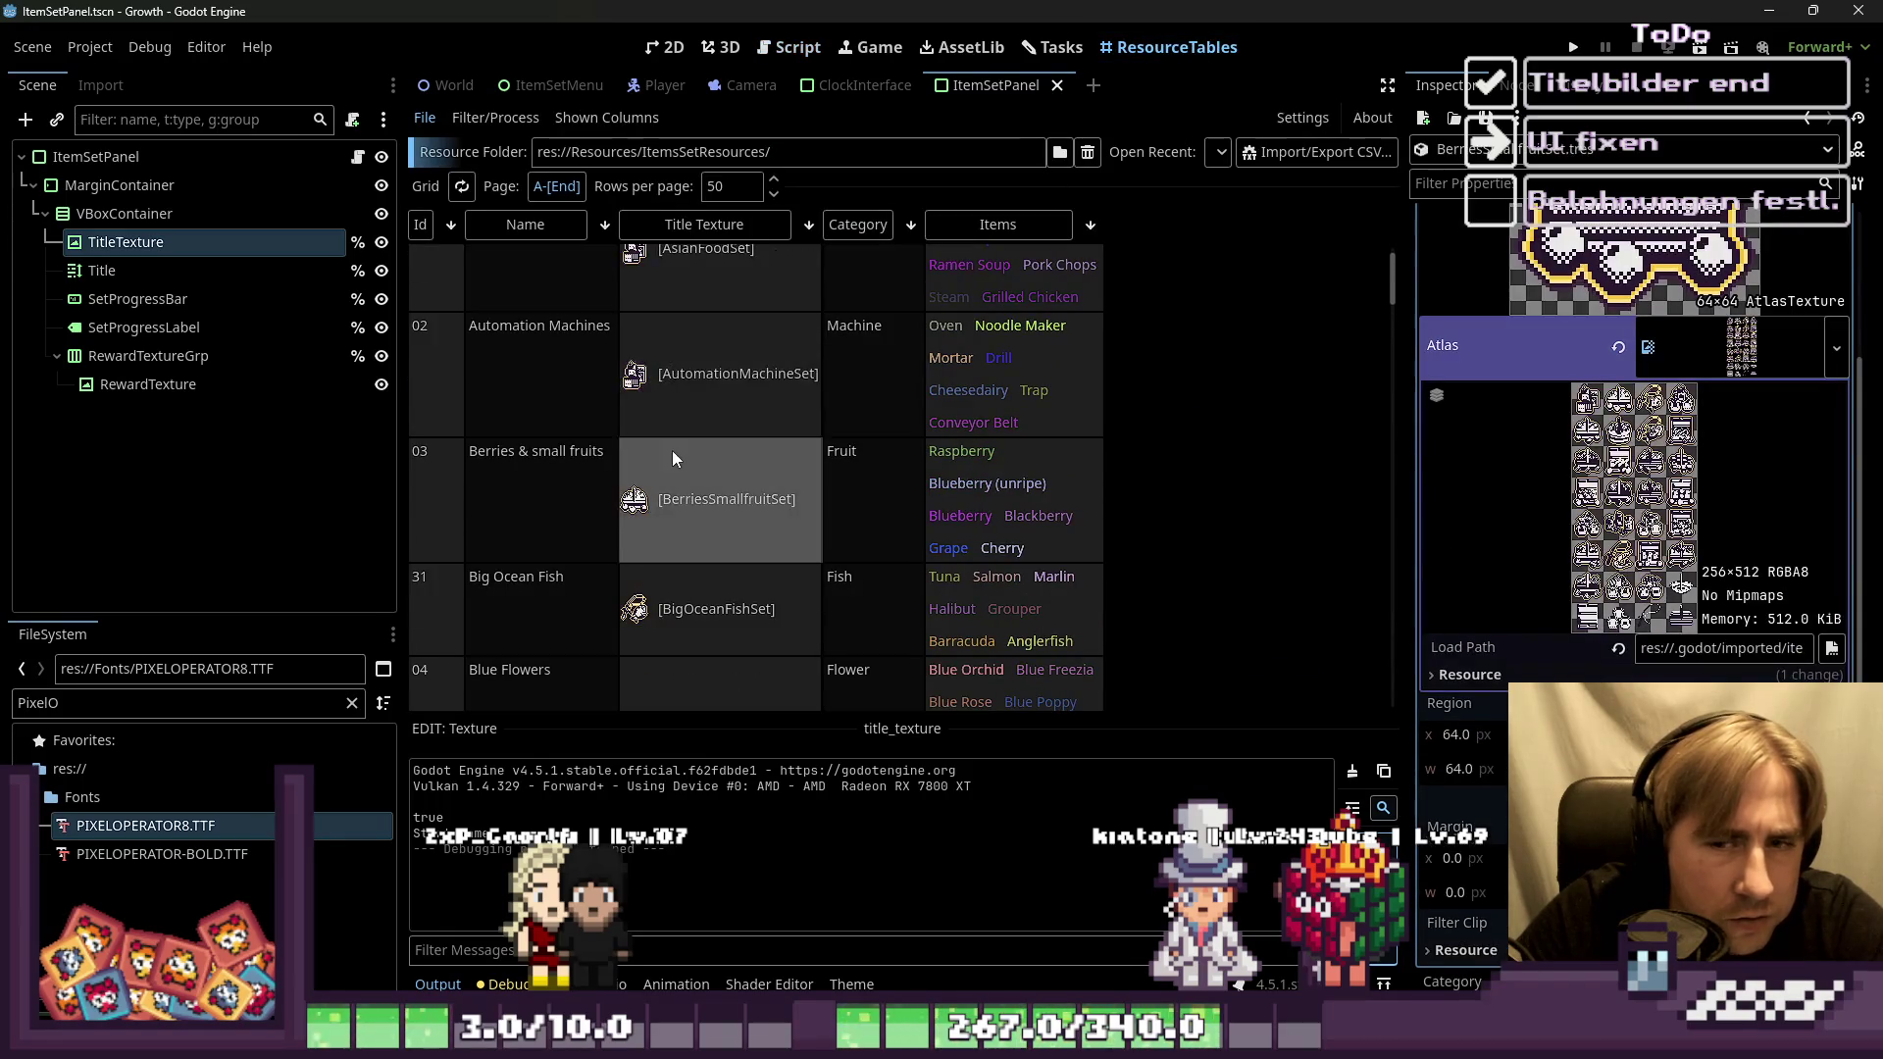
pyautogui.scroll(2, 673, 450)
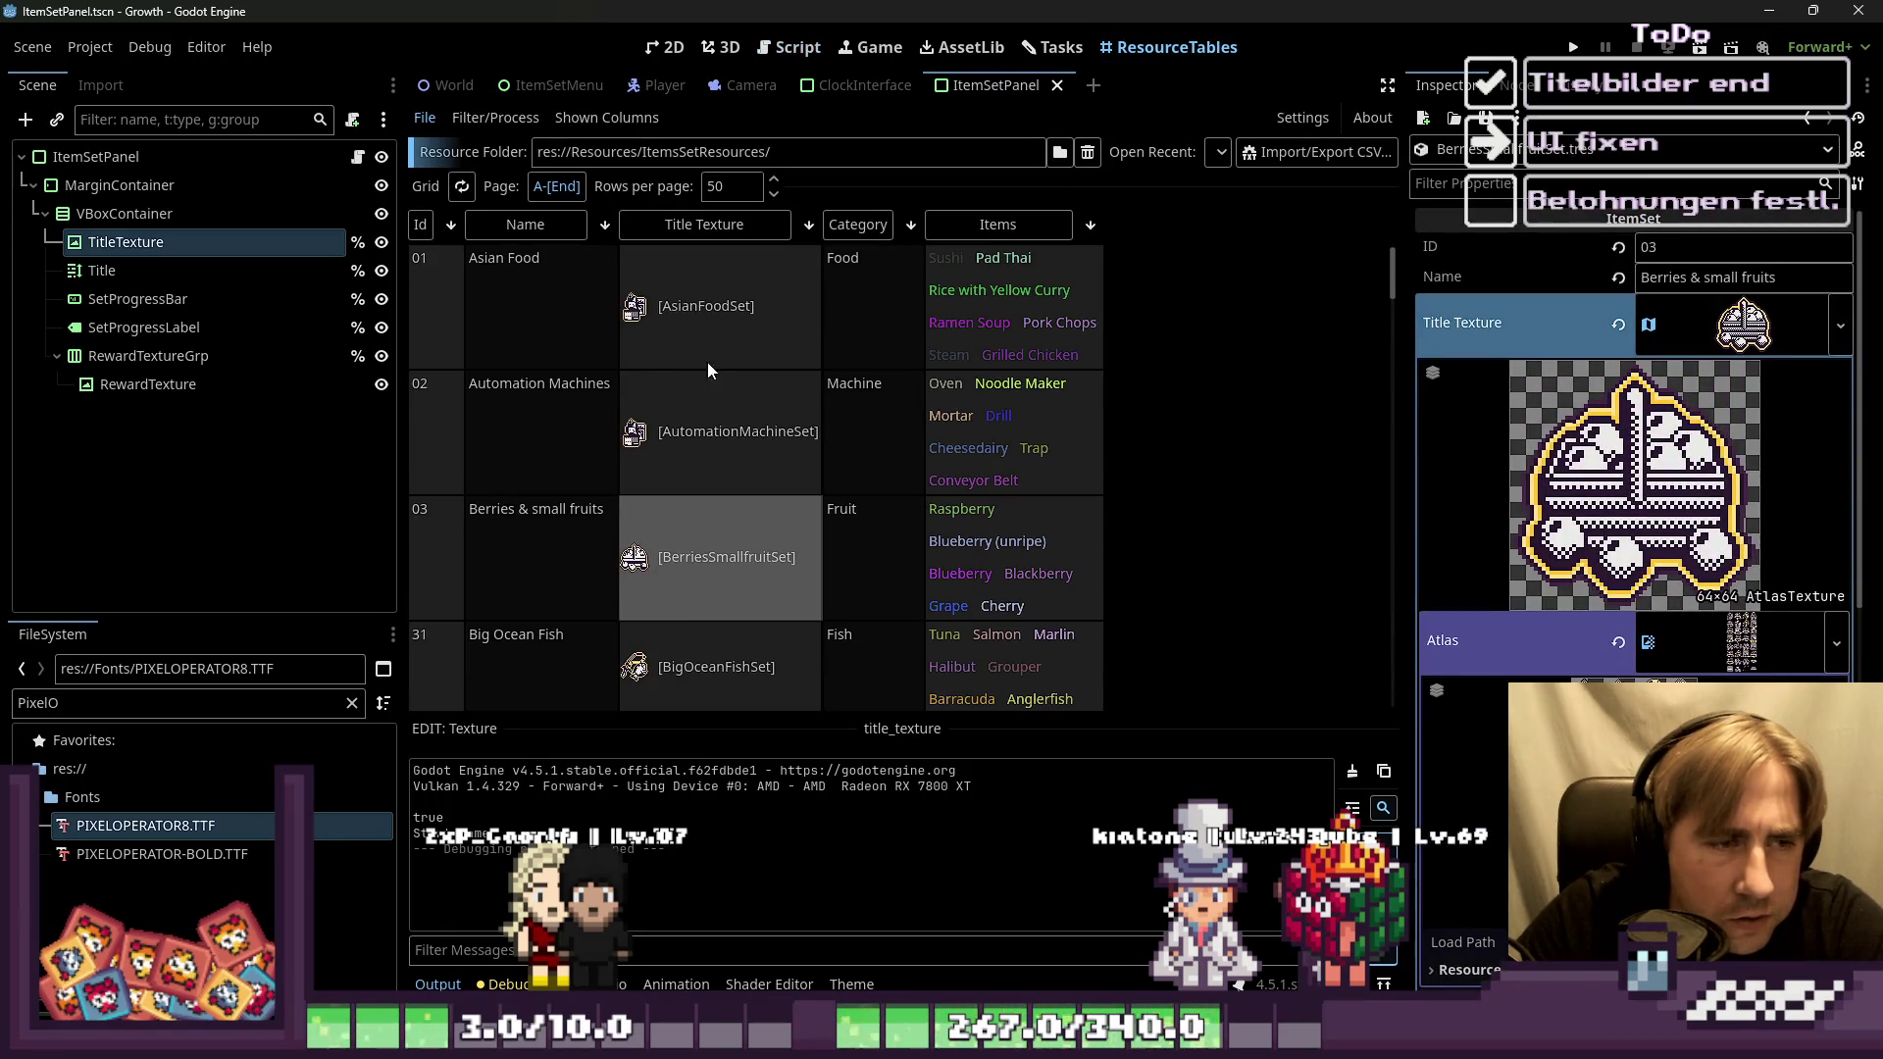
pyautogui.click(708, 362)
pyautogui.click(681, 476)
pyautogui.click(680, 516)
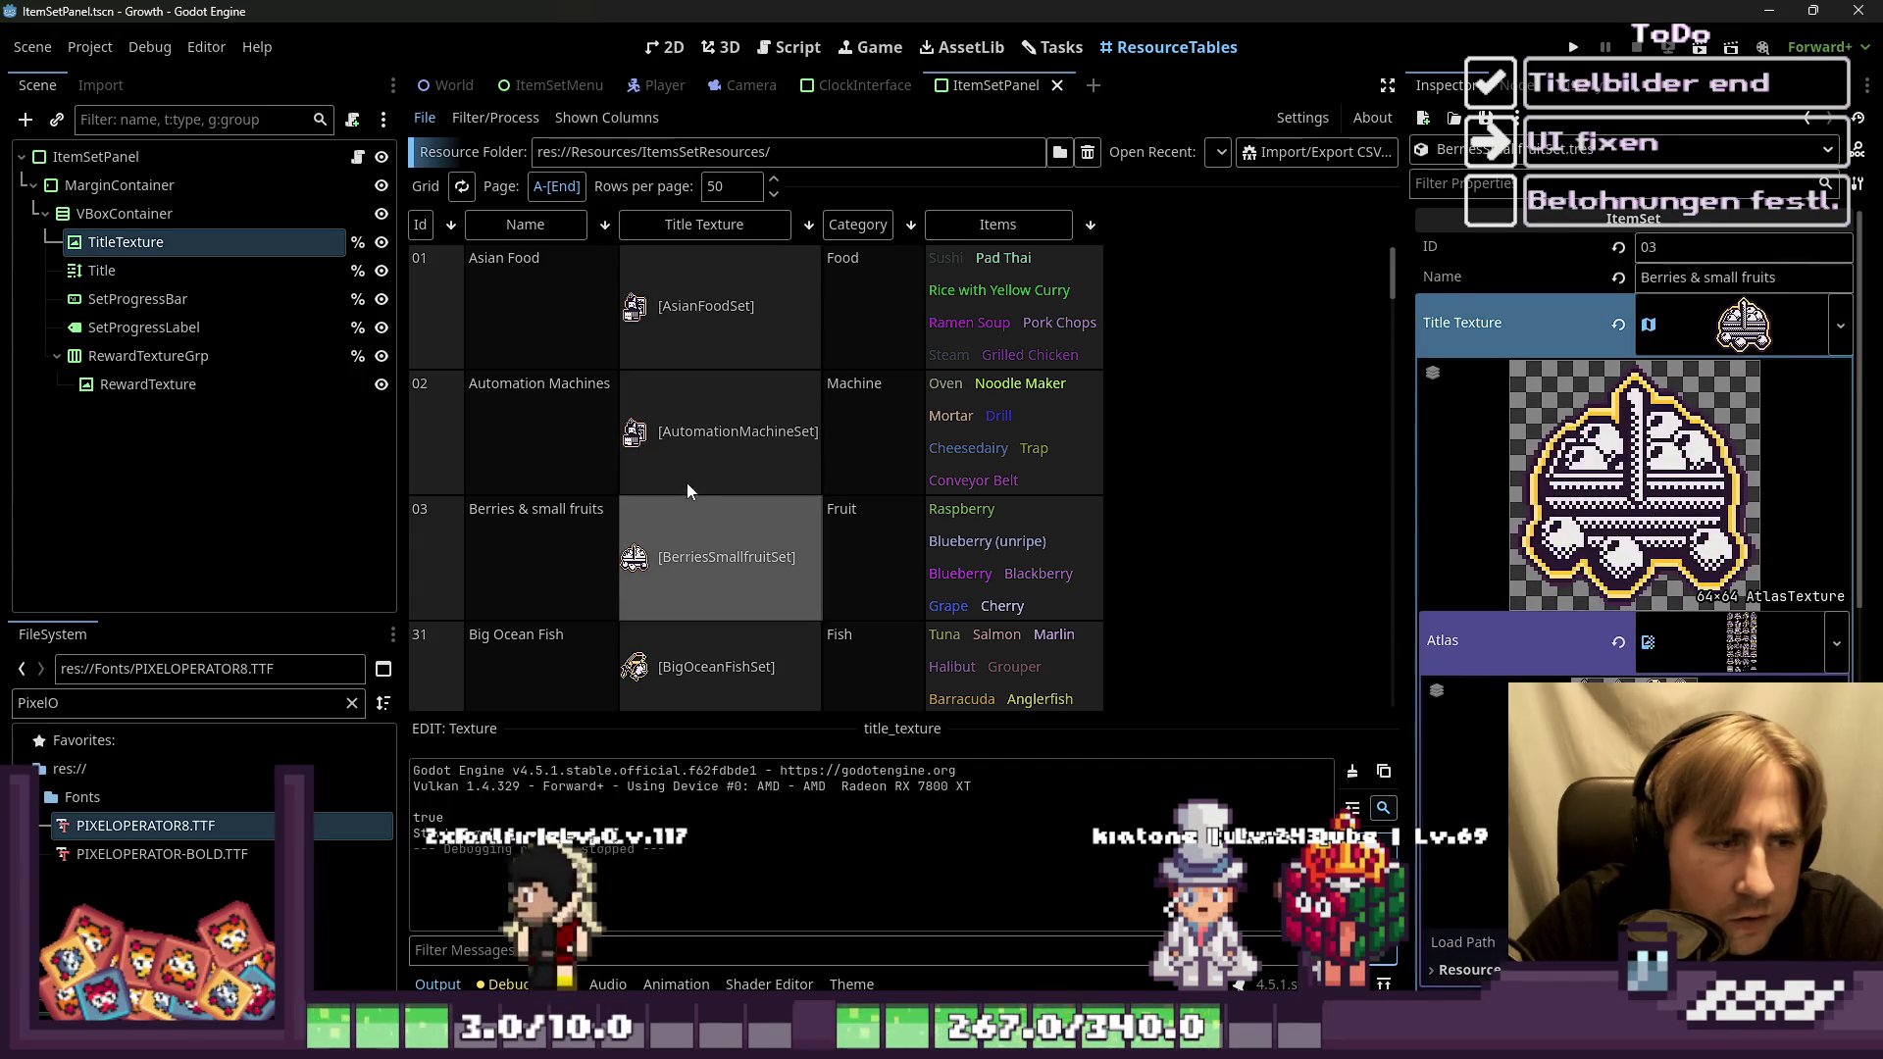
pyautogui.click(663, 349)
pyautogui.click(662, 437)
pyautogui.click(661, 528)
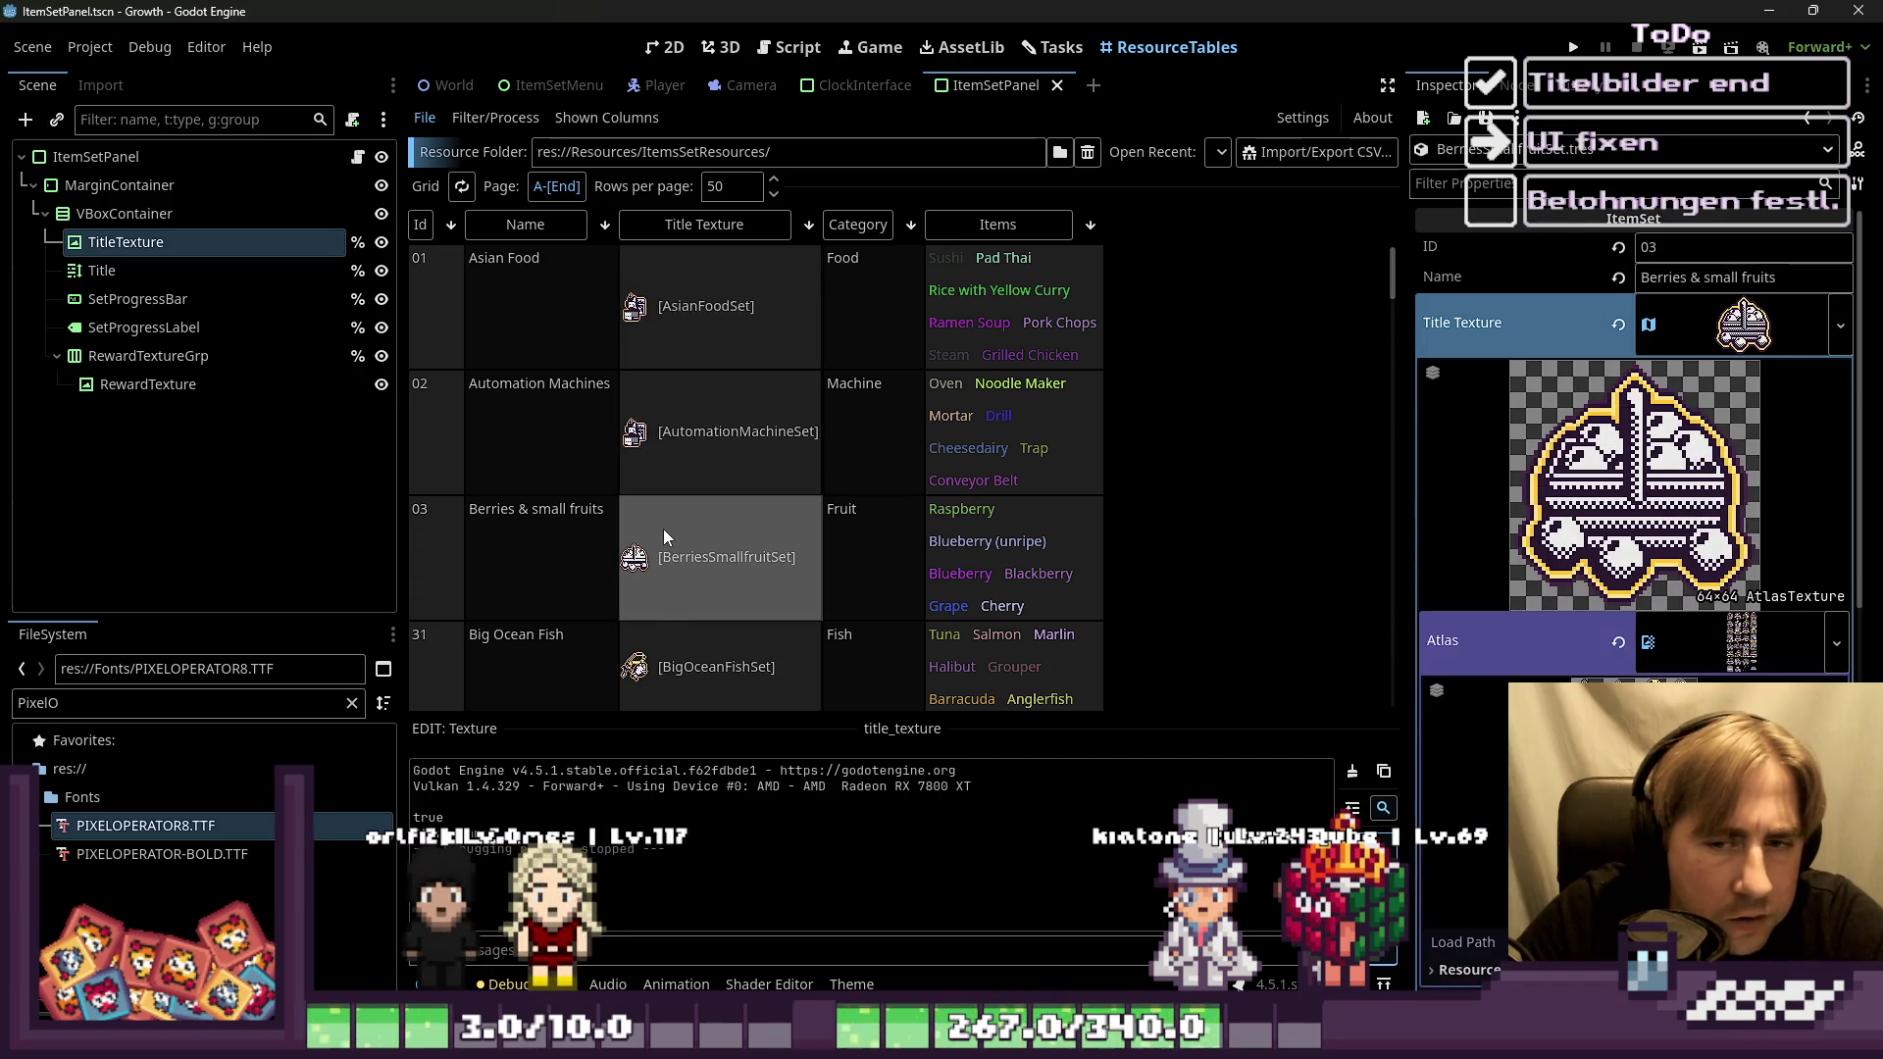
pyautogui.click(1696, 351)
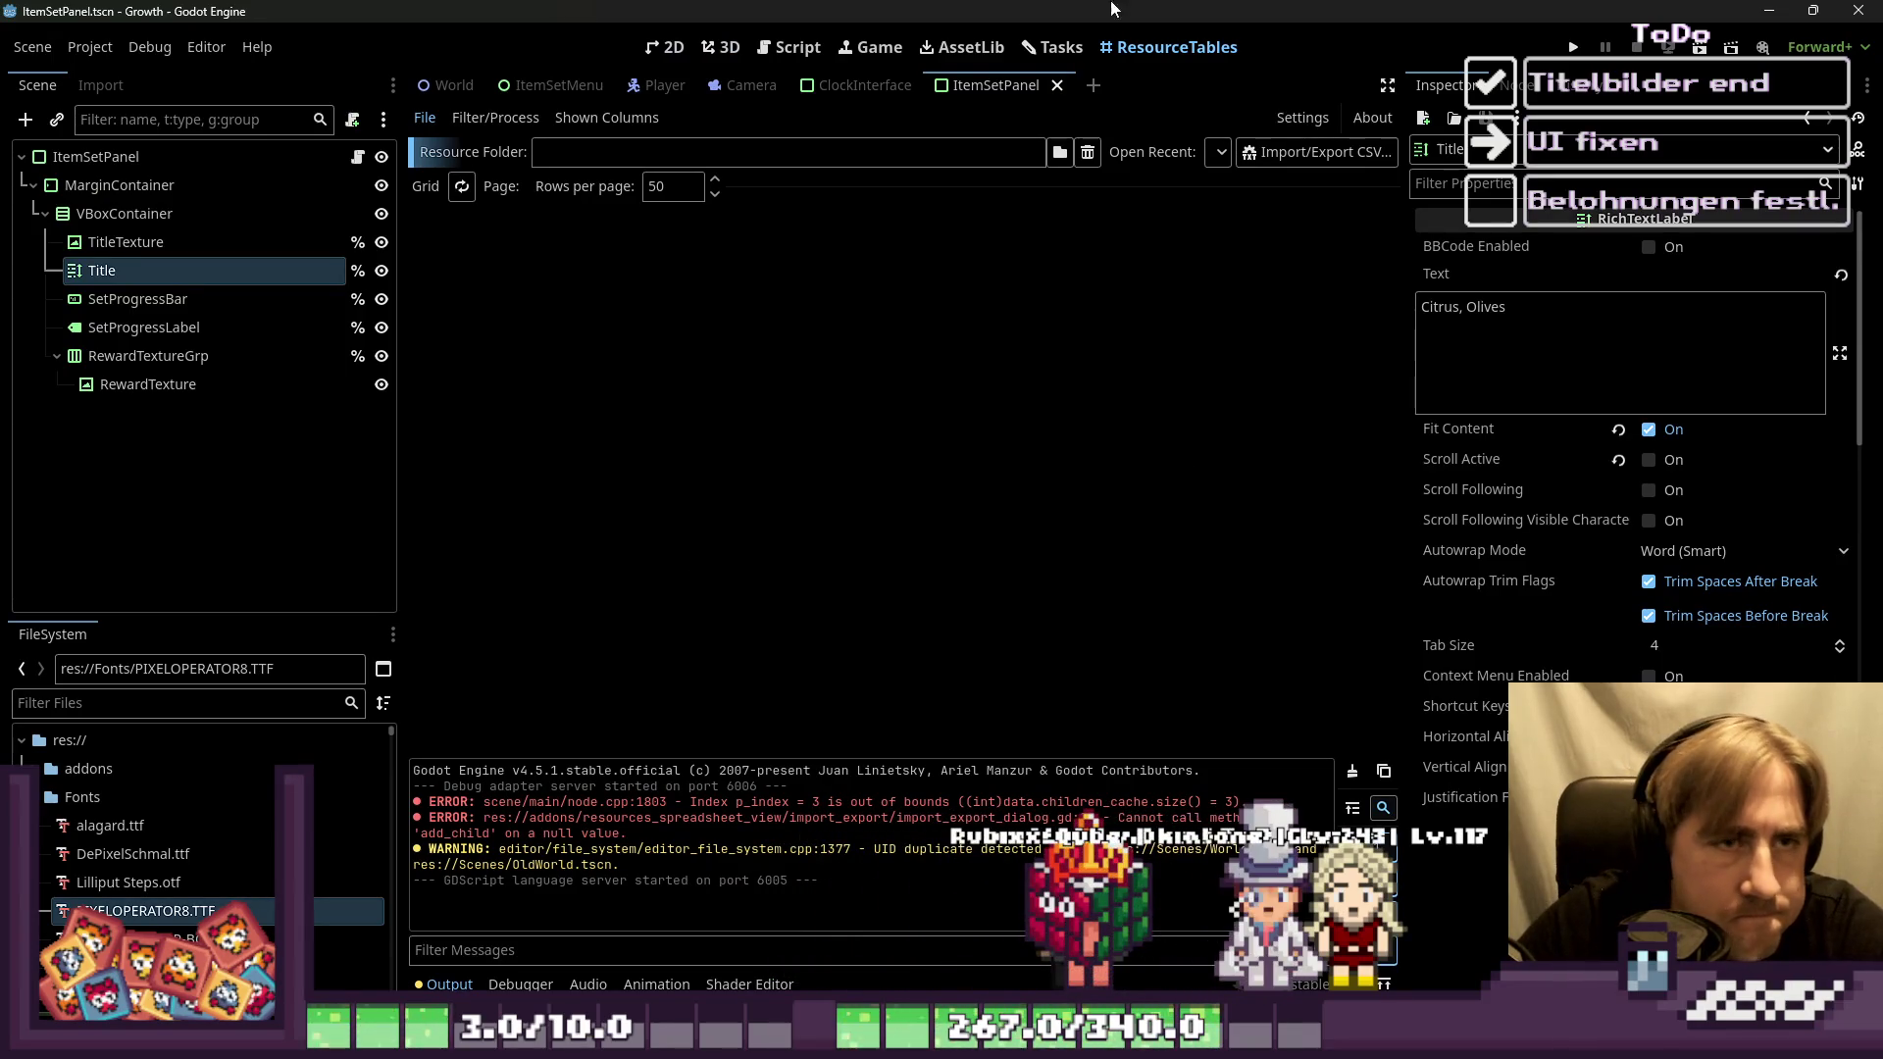
# - Load the Resources/ItemsSetResources folder into the resource table
pyautogui.click(1052, 160)
pyautogui.doubleClick(1128, 454)
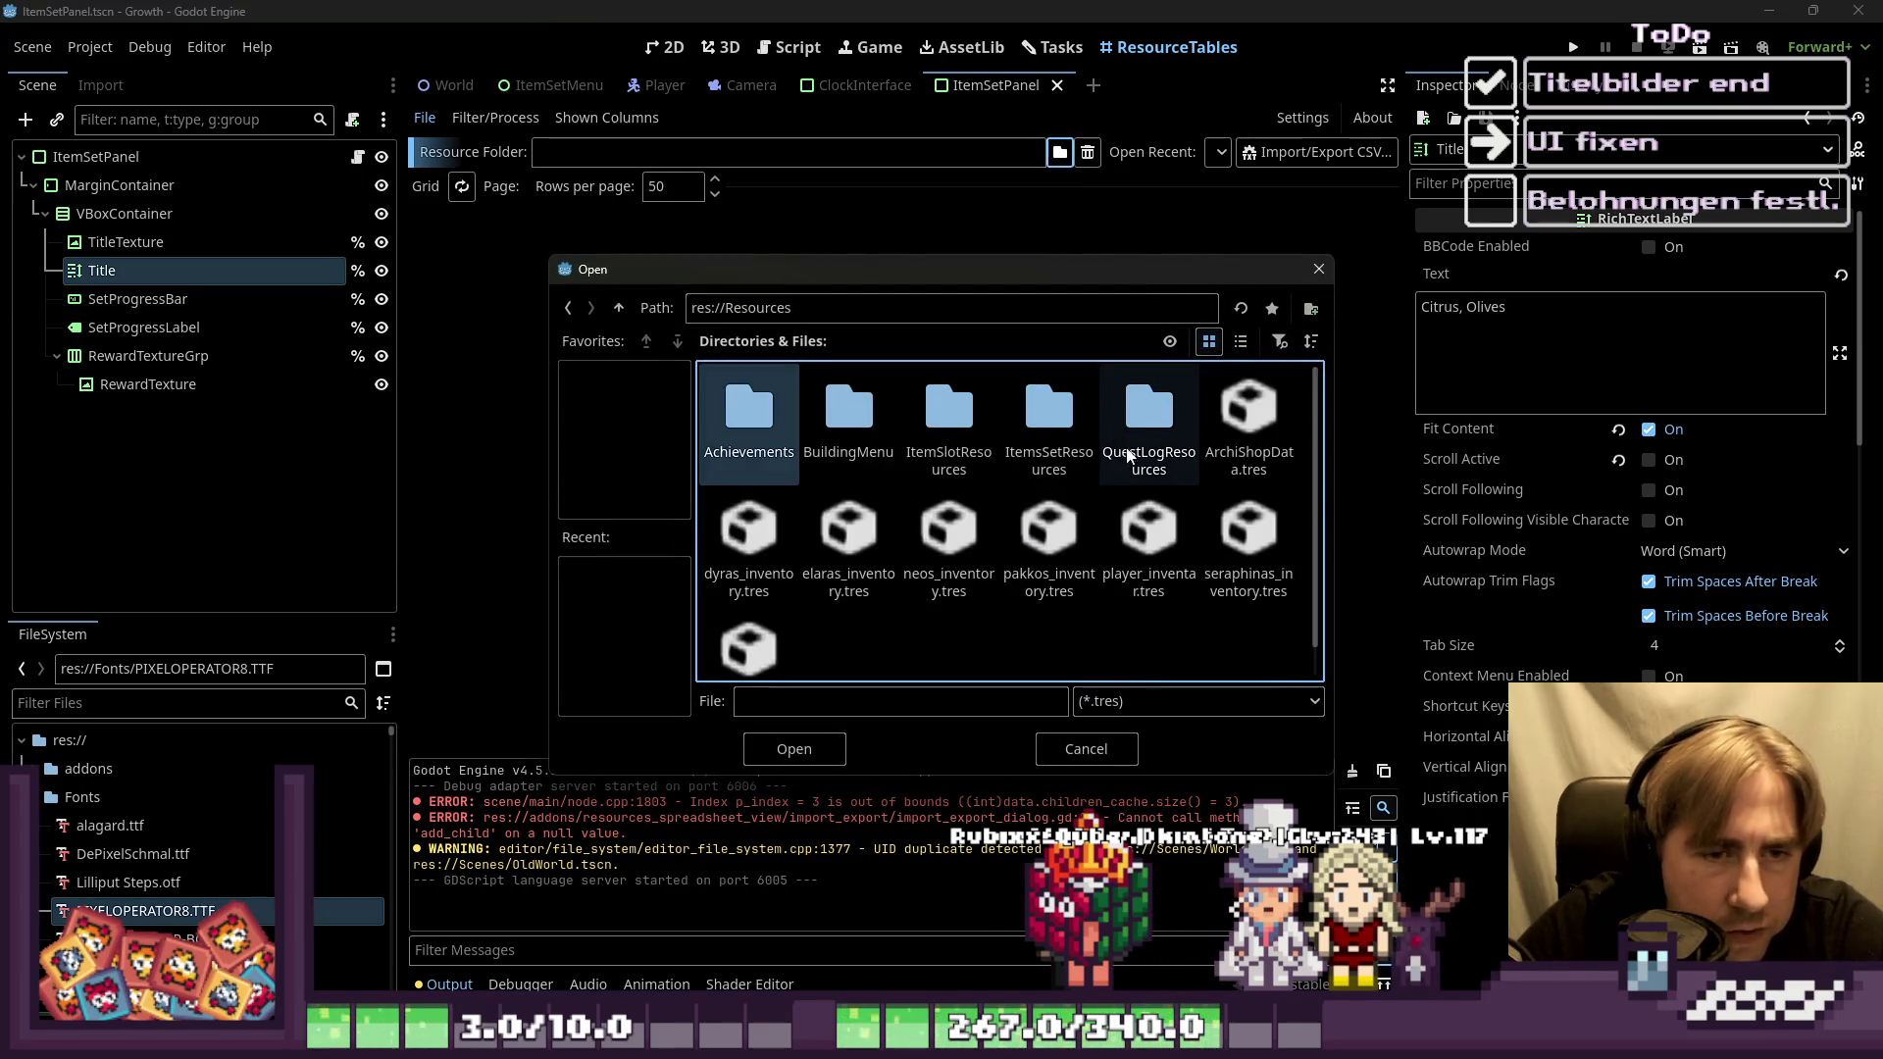
pyautogui.click(1069, 427)
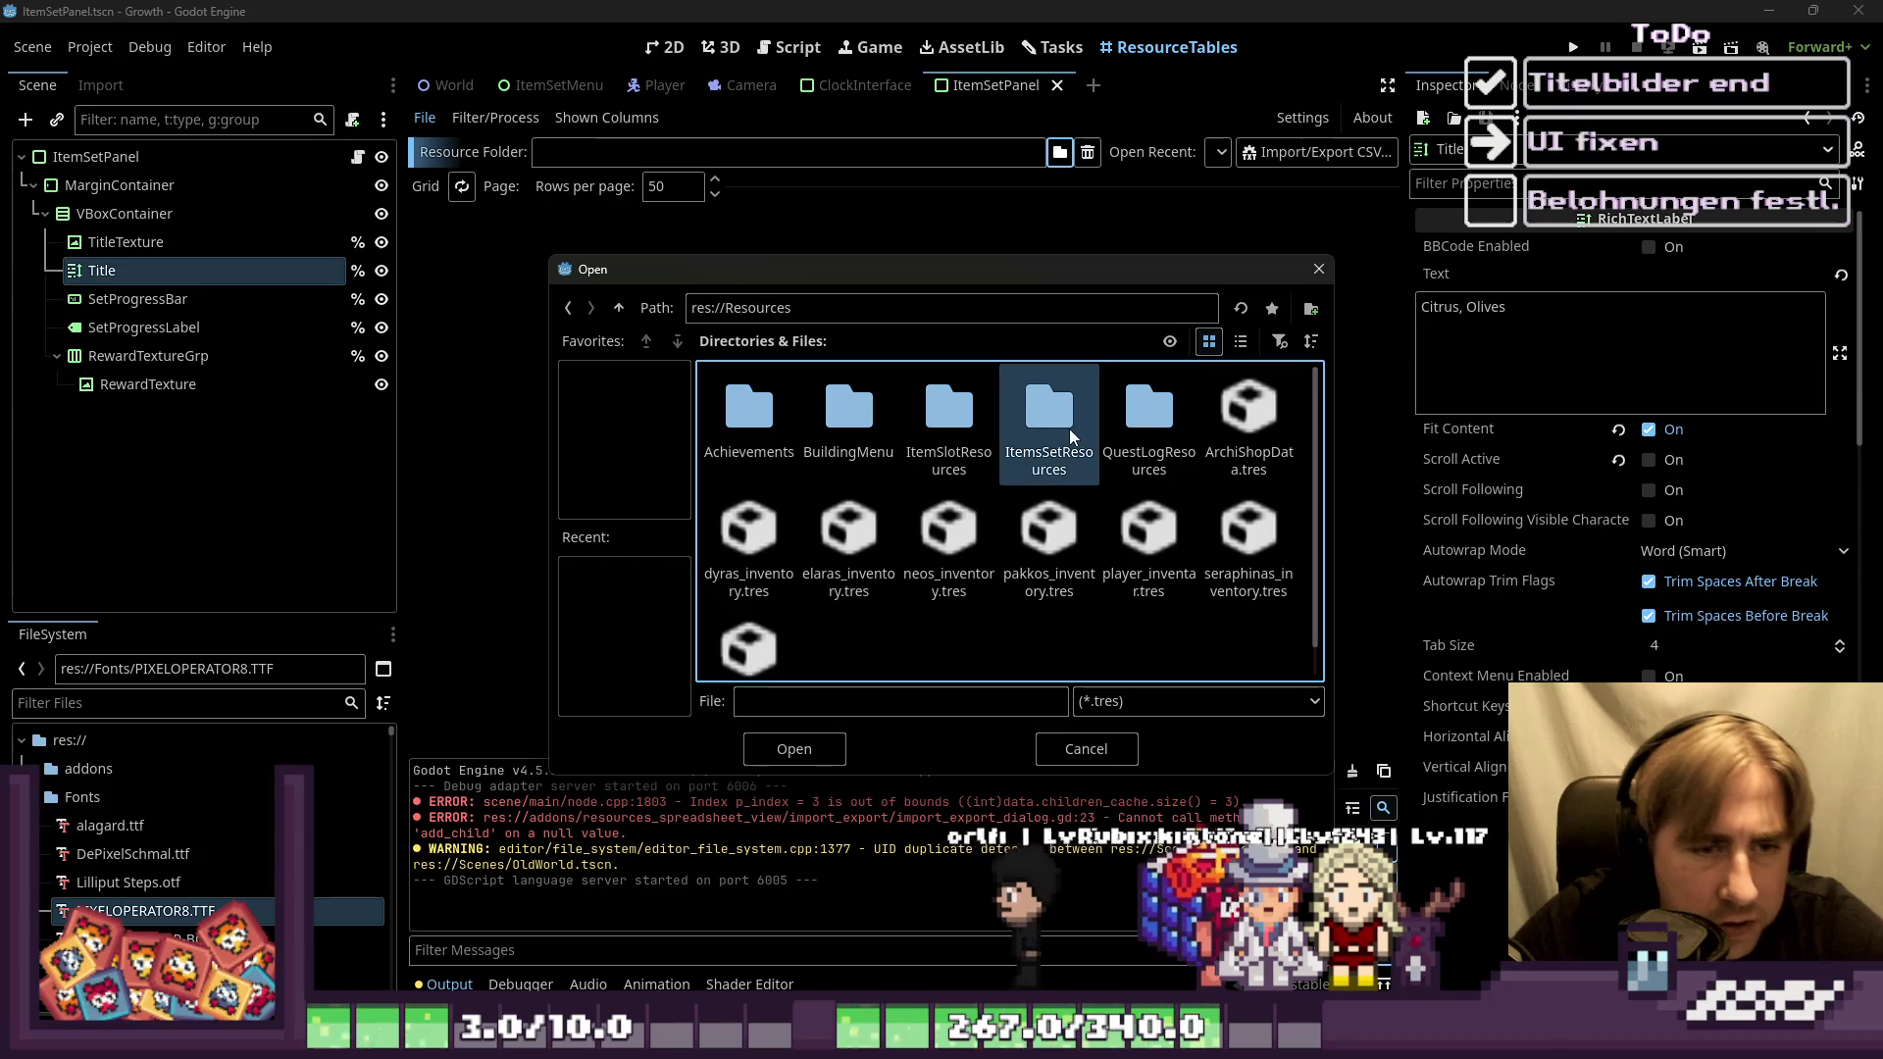
pyautogui.click(795, 749)
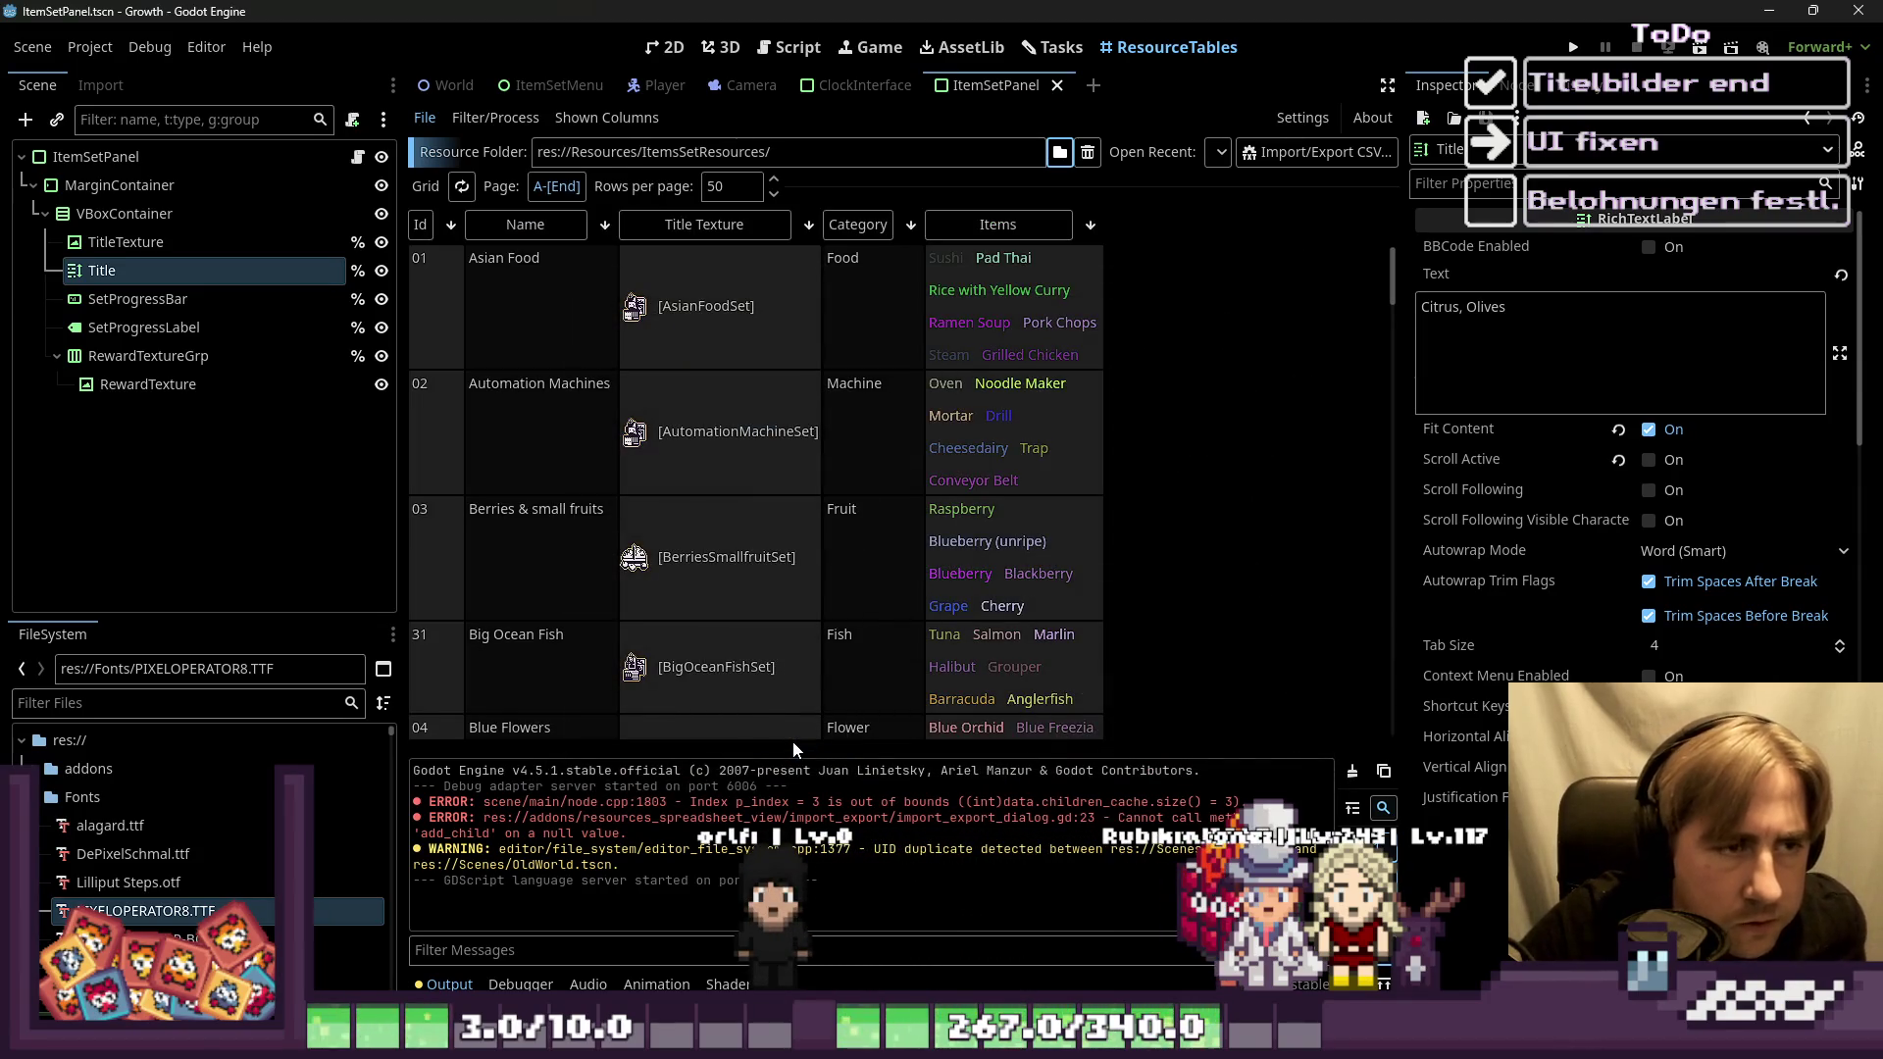
# - Open Big Ocean Fish's title texture for editing and run the game
pyautogui.click(698, 455)
pyautogui.scroll(-1, 677, 559)
pyautogui.click(686, 541)
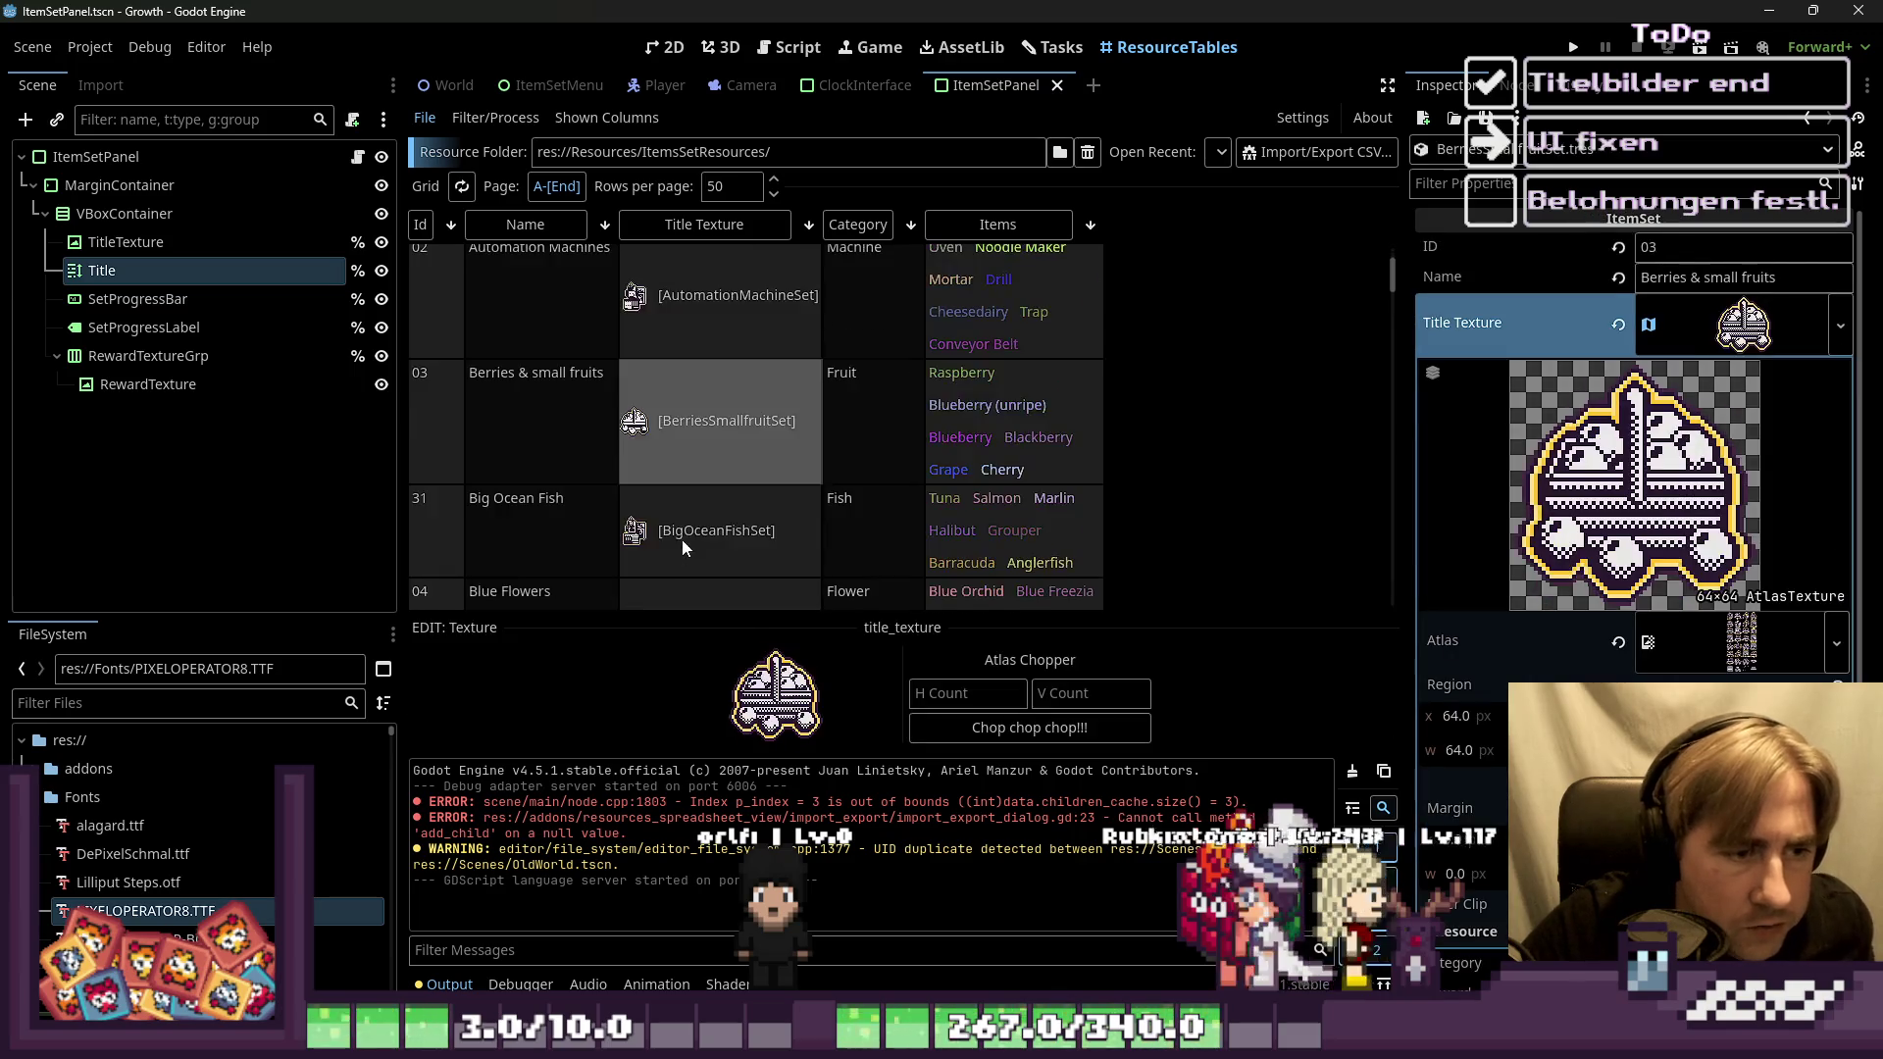
pyautogui.click(1574, 48)
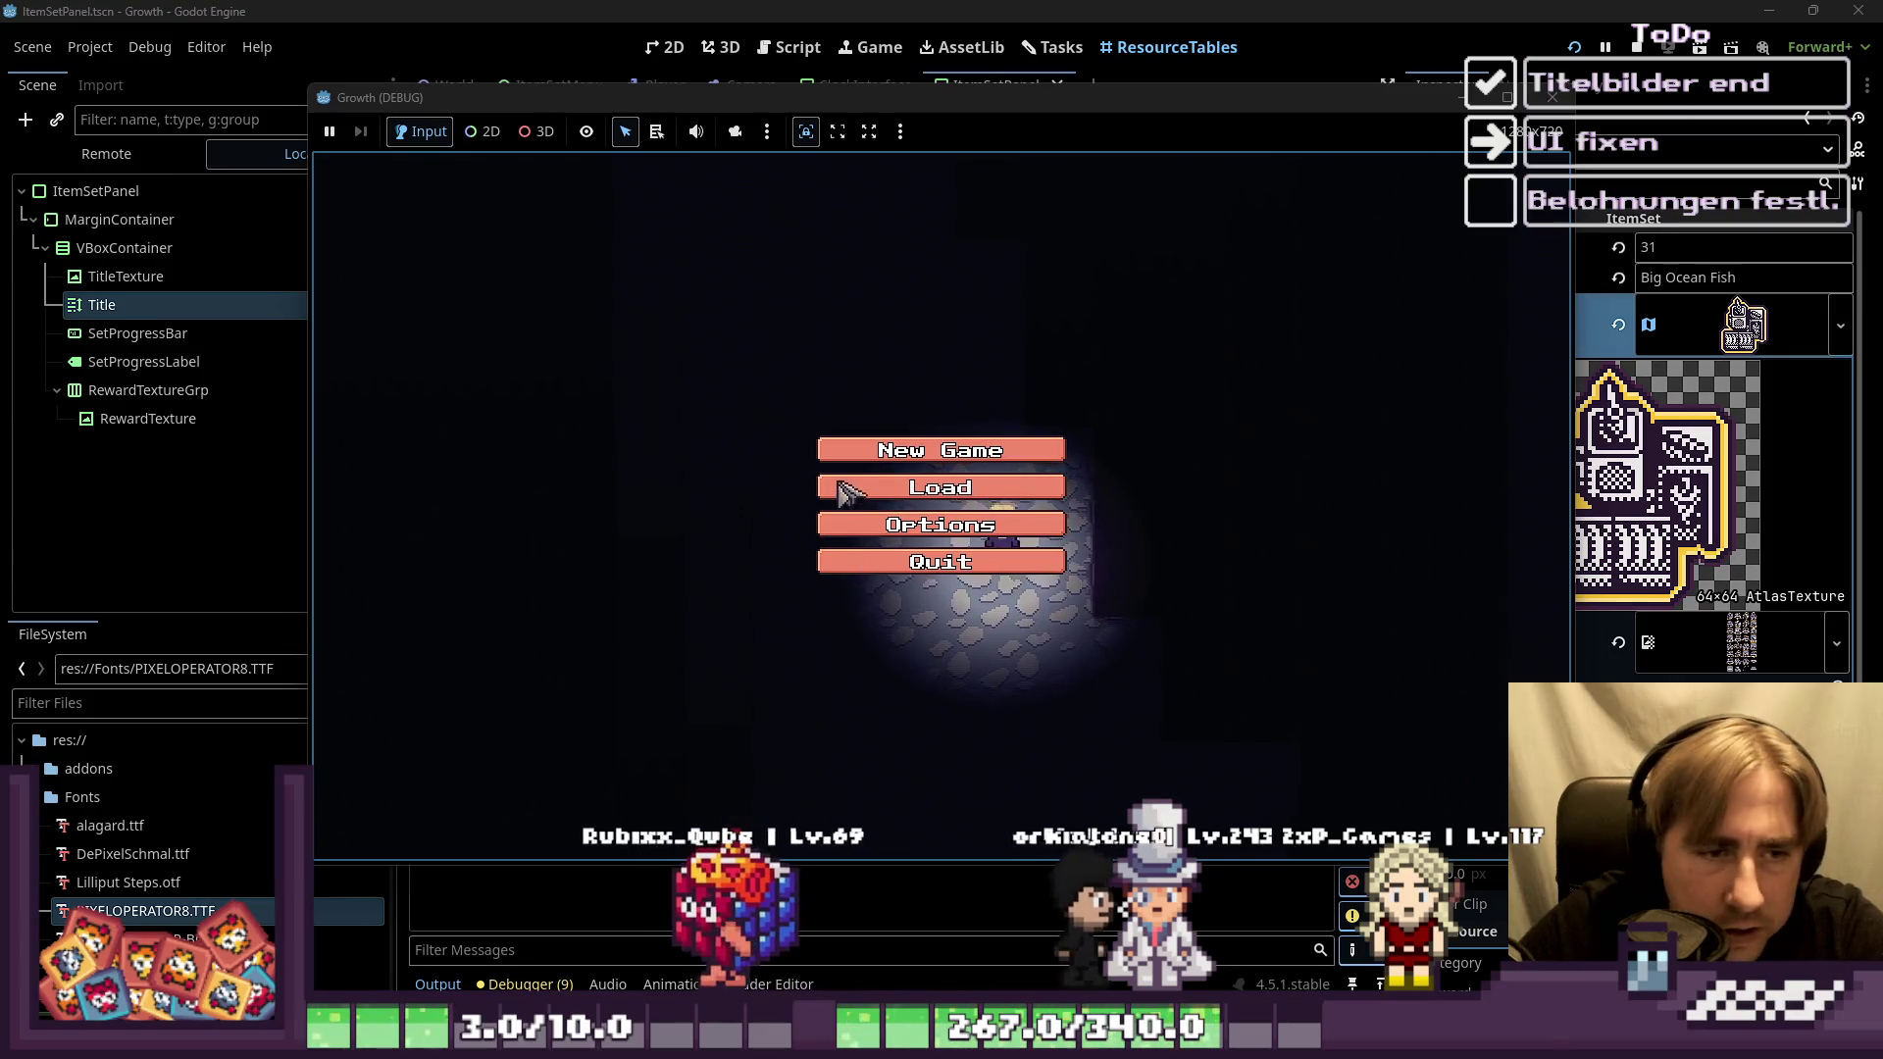
# - Delete the existing save slot and start a new game with the name '123'
pyautogui.click(868, 487)
pyautogui.click(1008, 402)
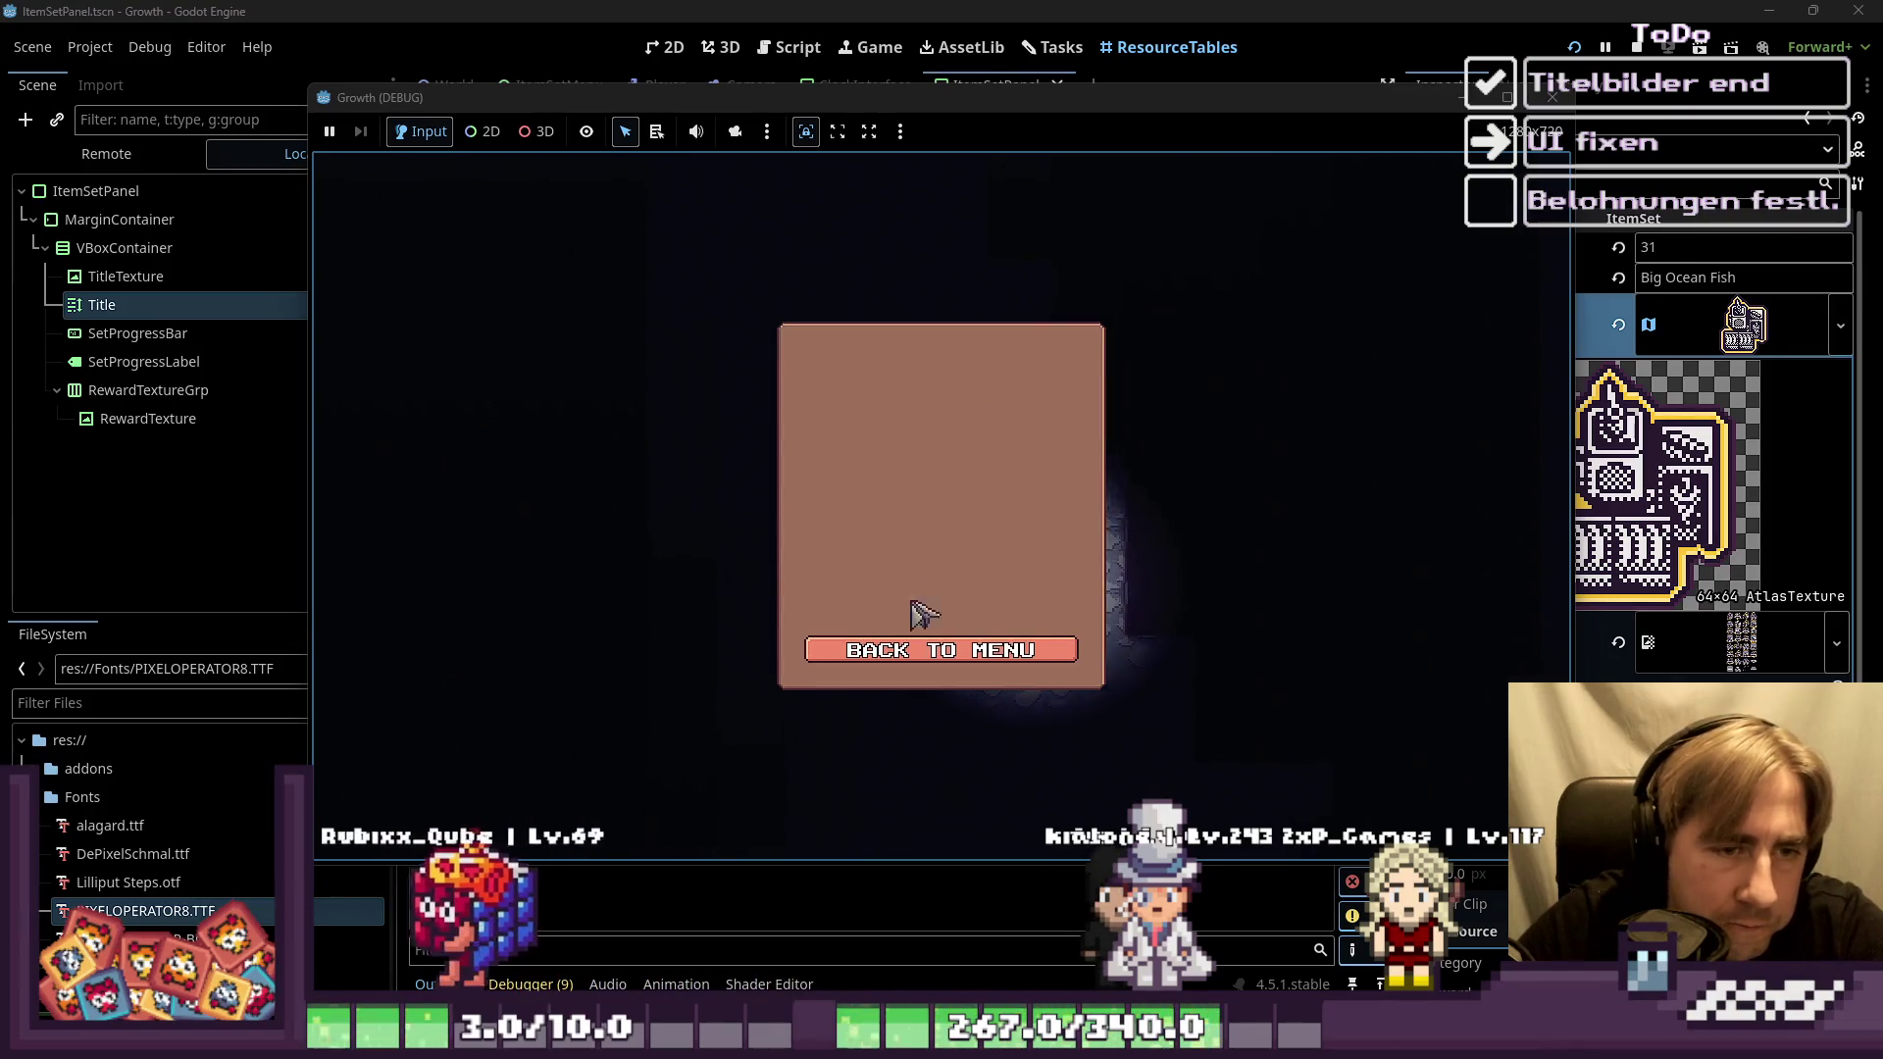
pyautogui.click(908, 651)
pyautogui.click(917, 455)
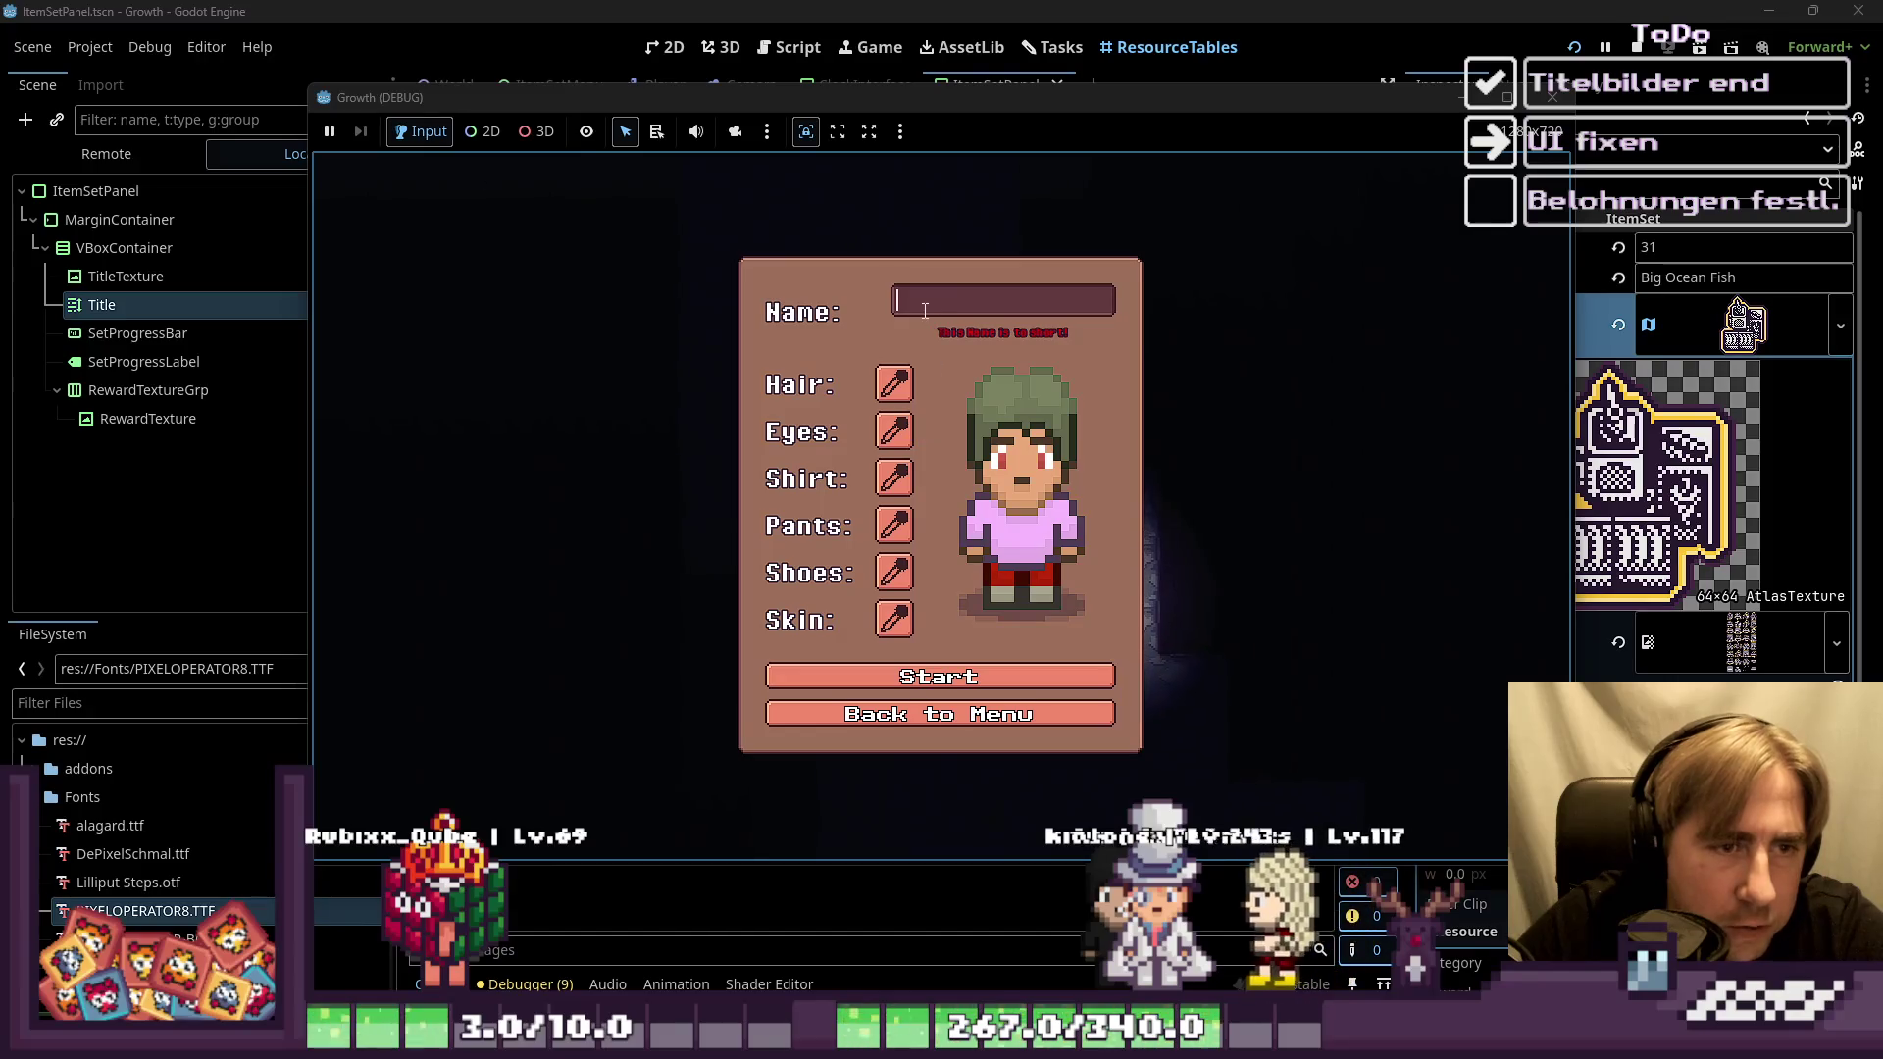
pyautogui.write('123')
pyautogui.click(927, 667)
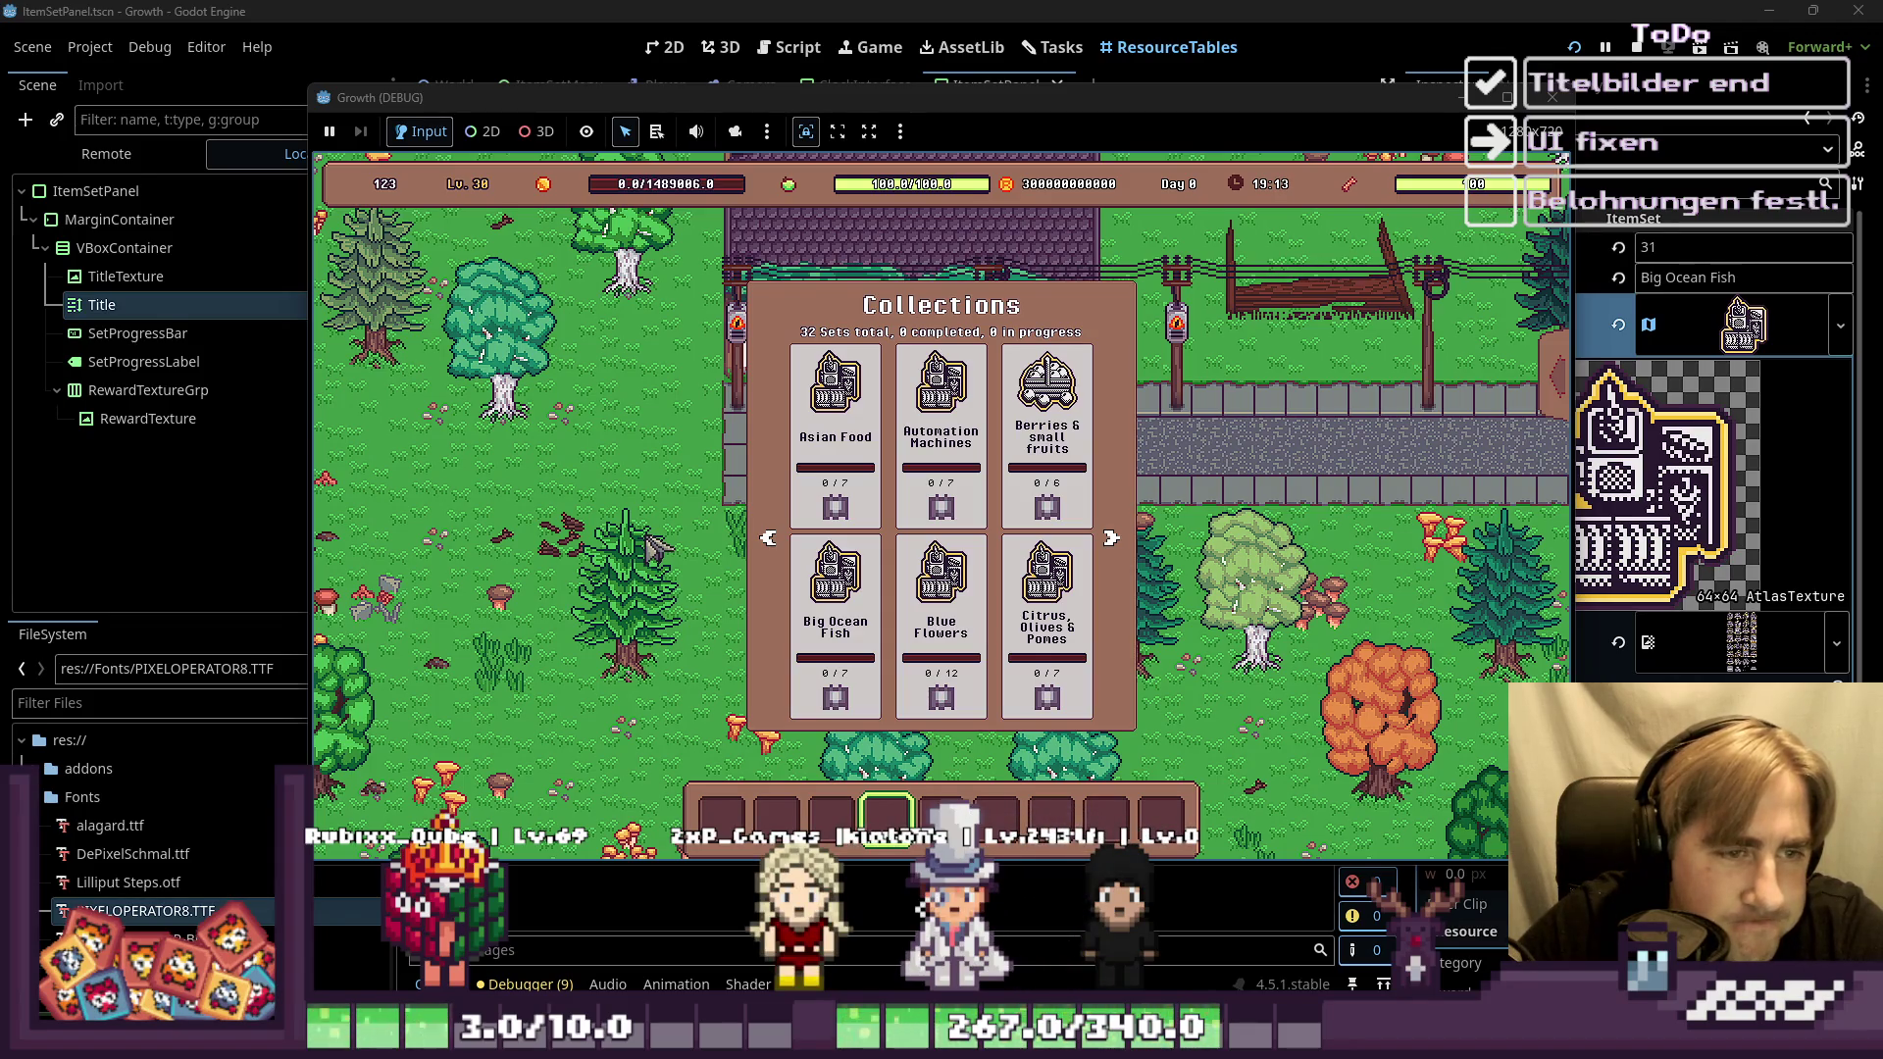
# - Stop the game and browse the resource table, checking Berries & small fruits and Big Ocean Fish textures
pyautogui.click(1553, 98)
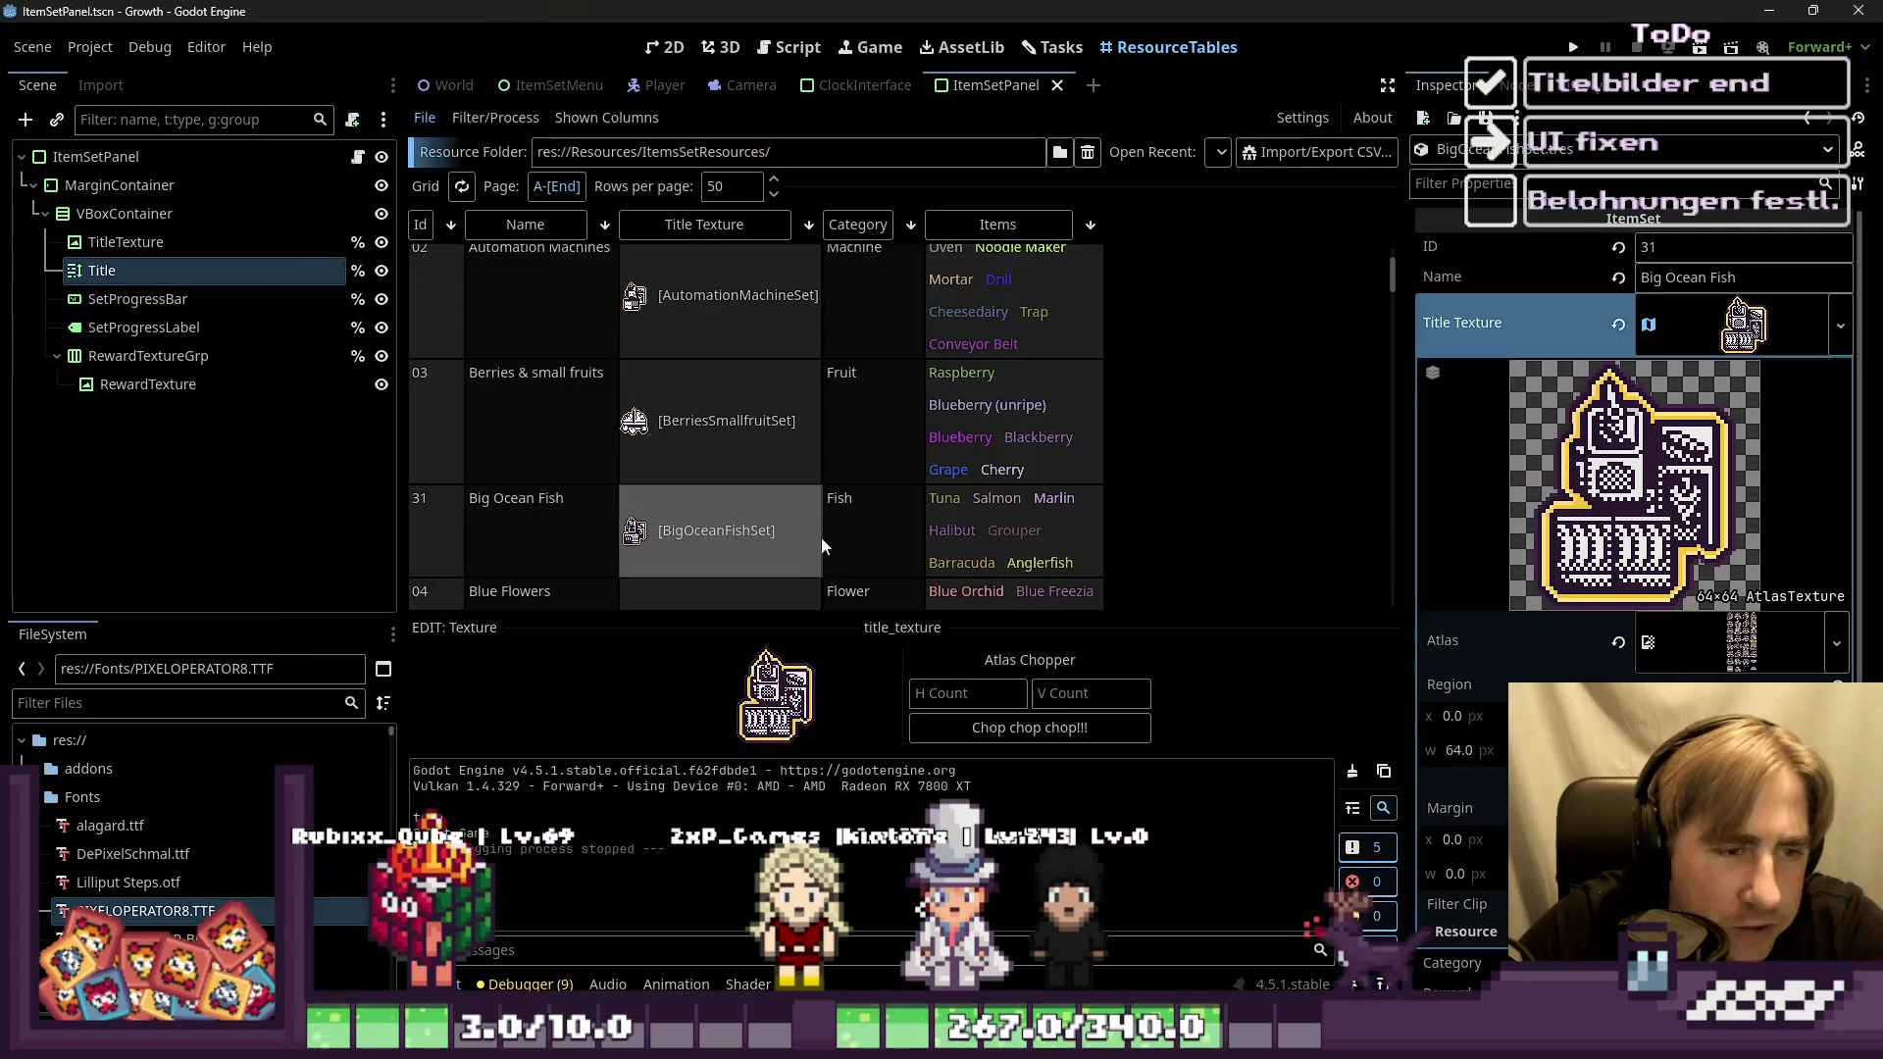
pyautogui.click(688, 420)
pyautogui.click(661, 500)
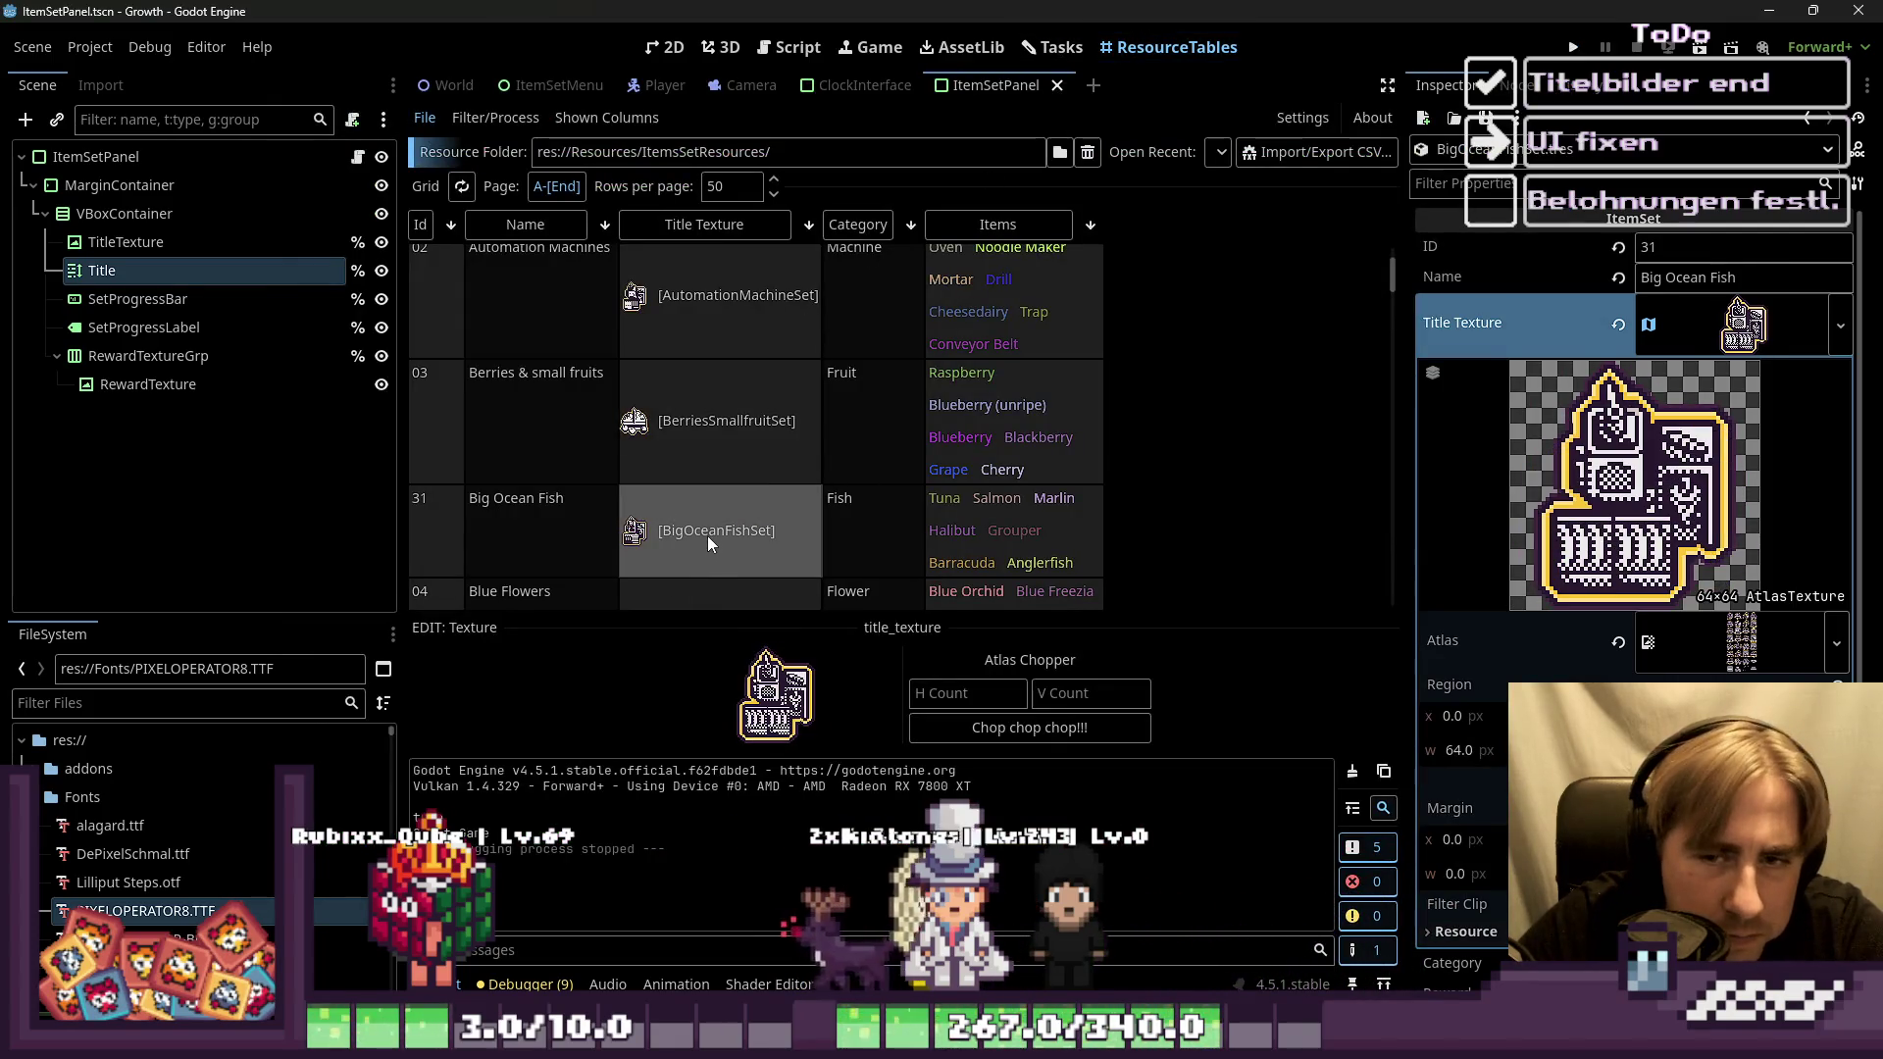
pyautogui.scroll(-3, 733, 449)
pyautogui.scroll(-3, 731, 439)
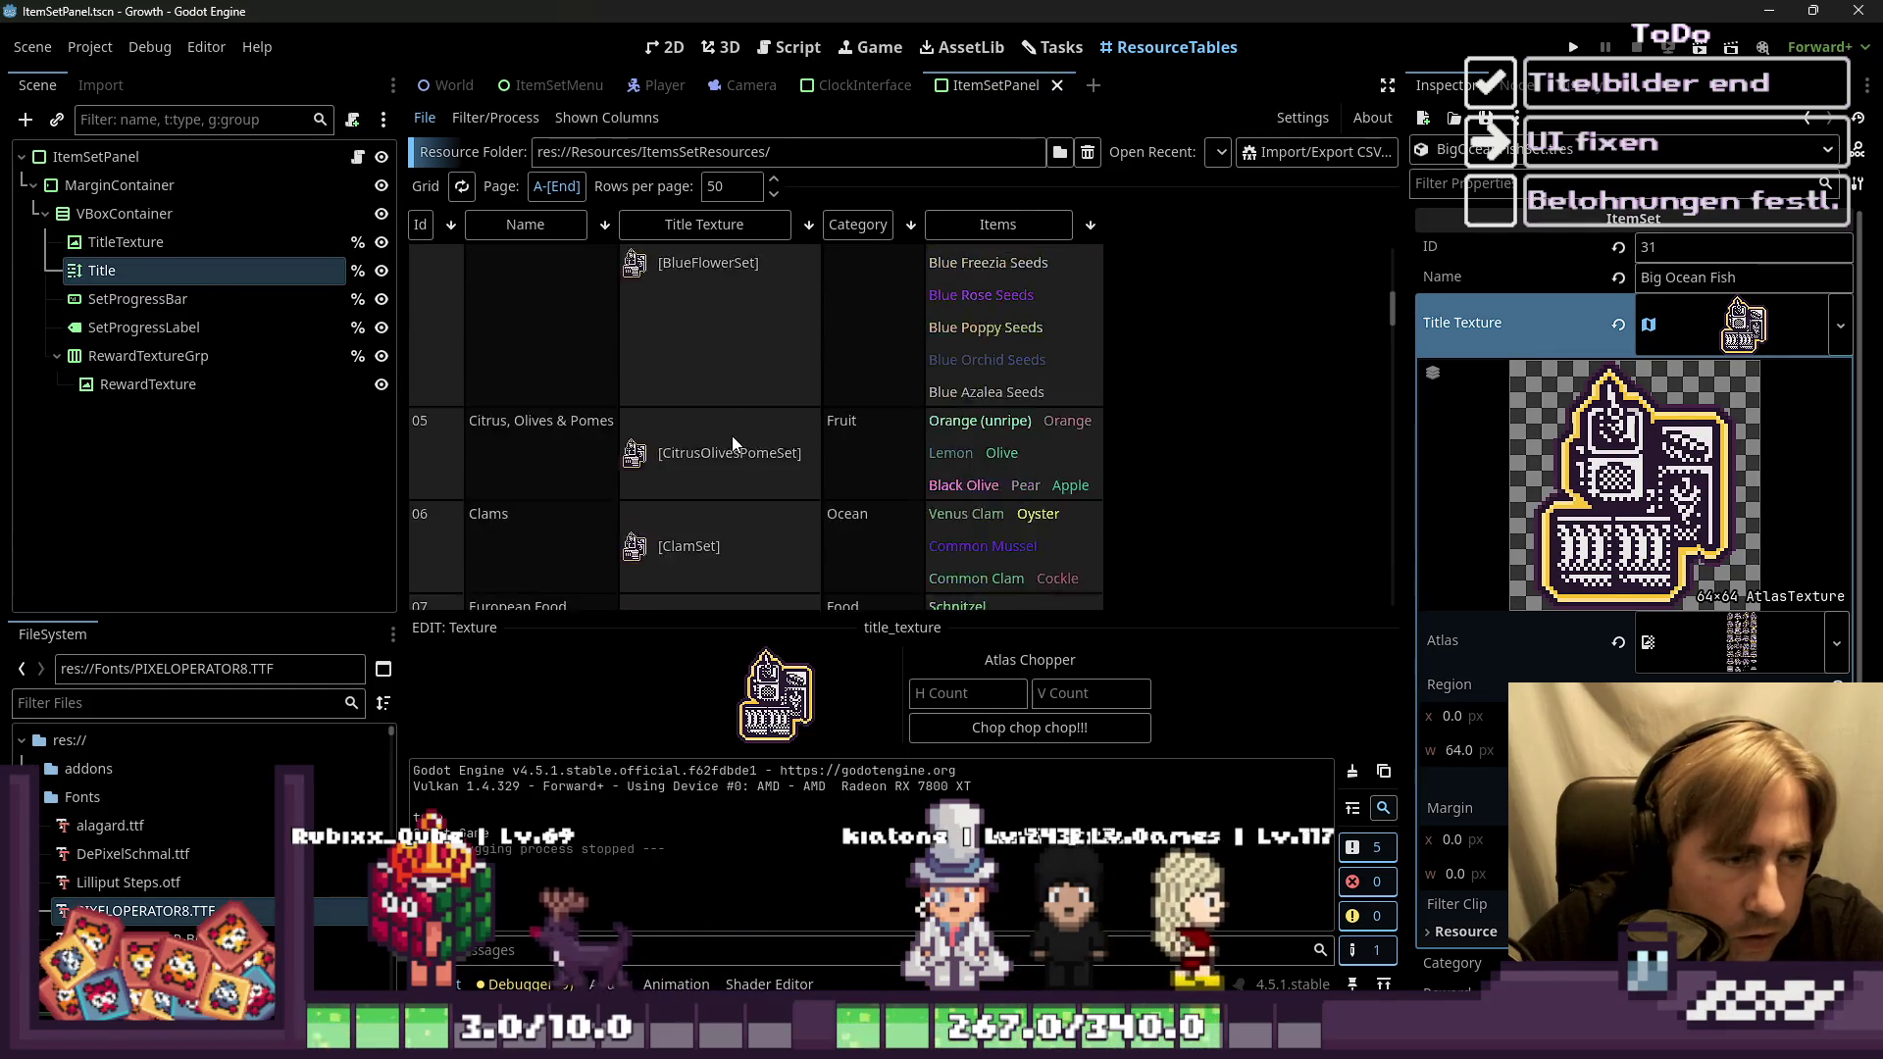
pyautogui.scroll(-8, 732, 435)
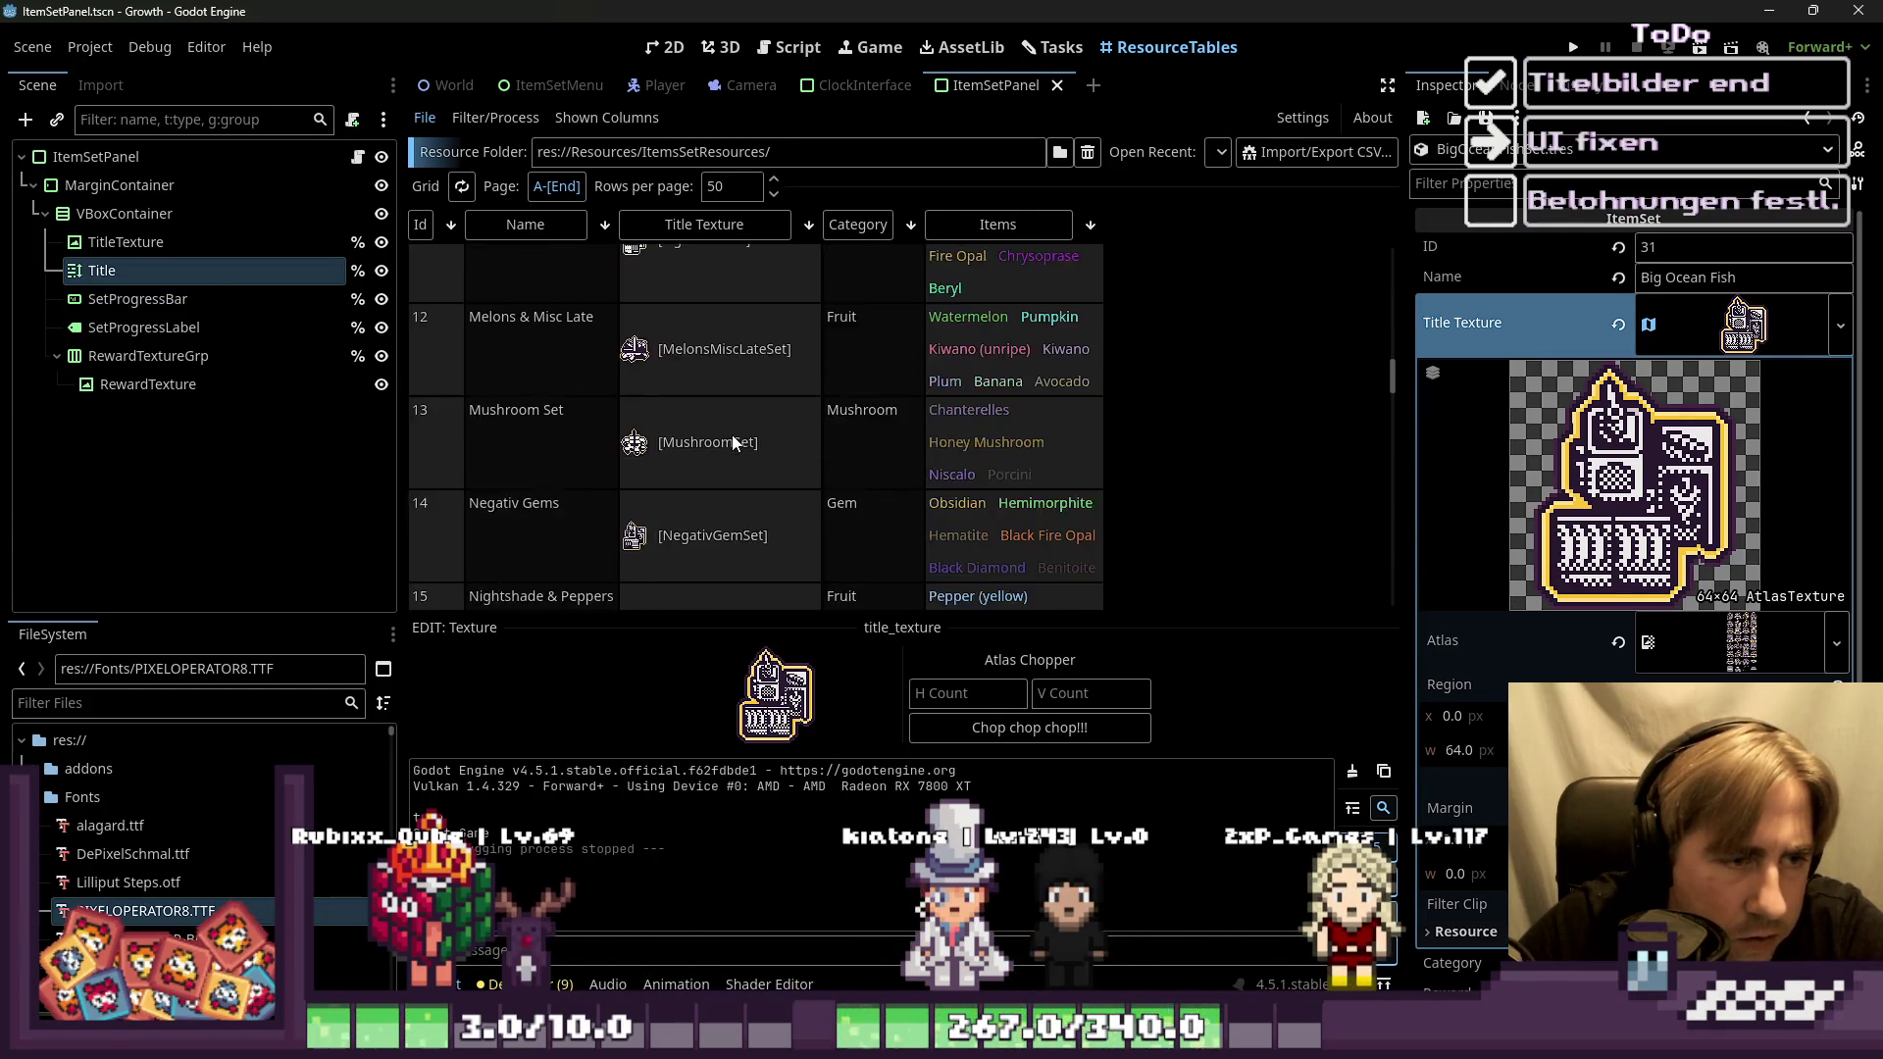
pyautogui.scroll(1, 714, 344)
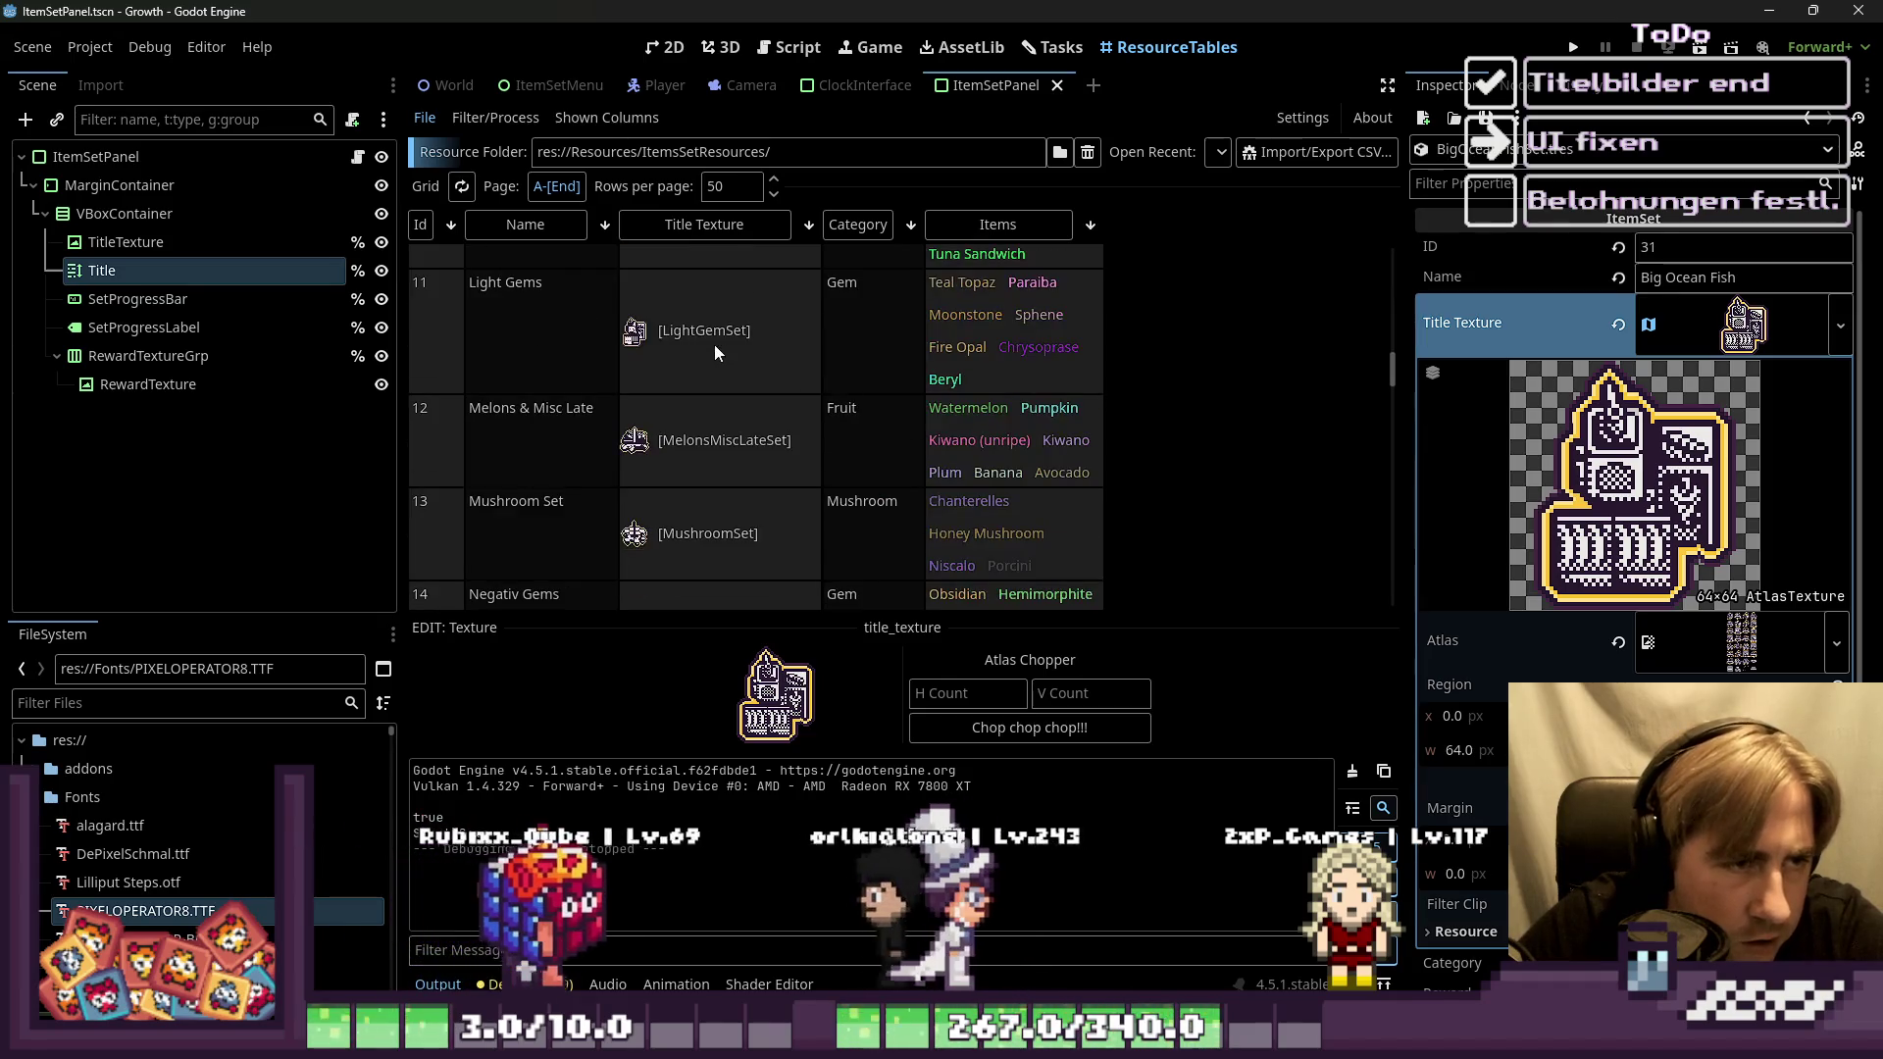
pyautogui.scroll(6, 714, 345)
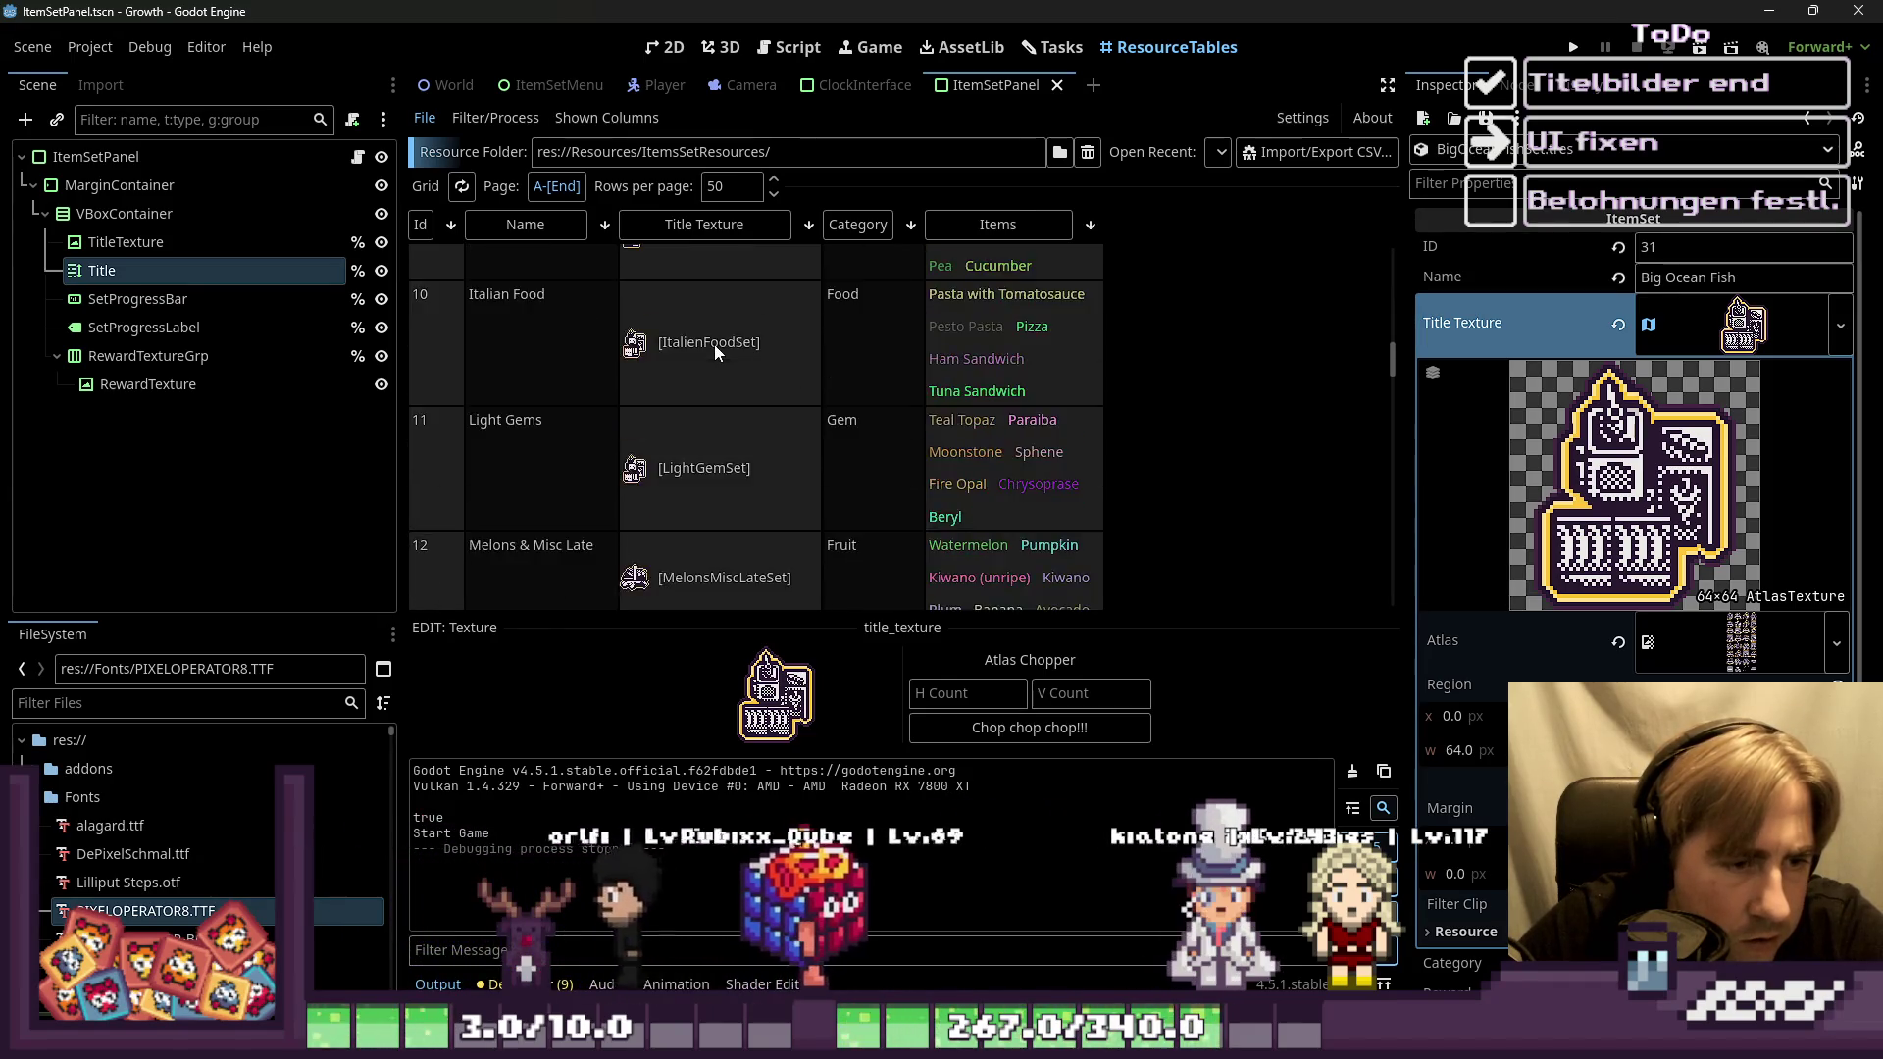
pyautogui.scroll(5, 715, 345)
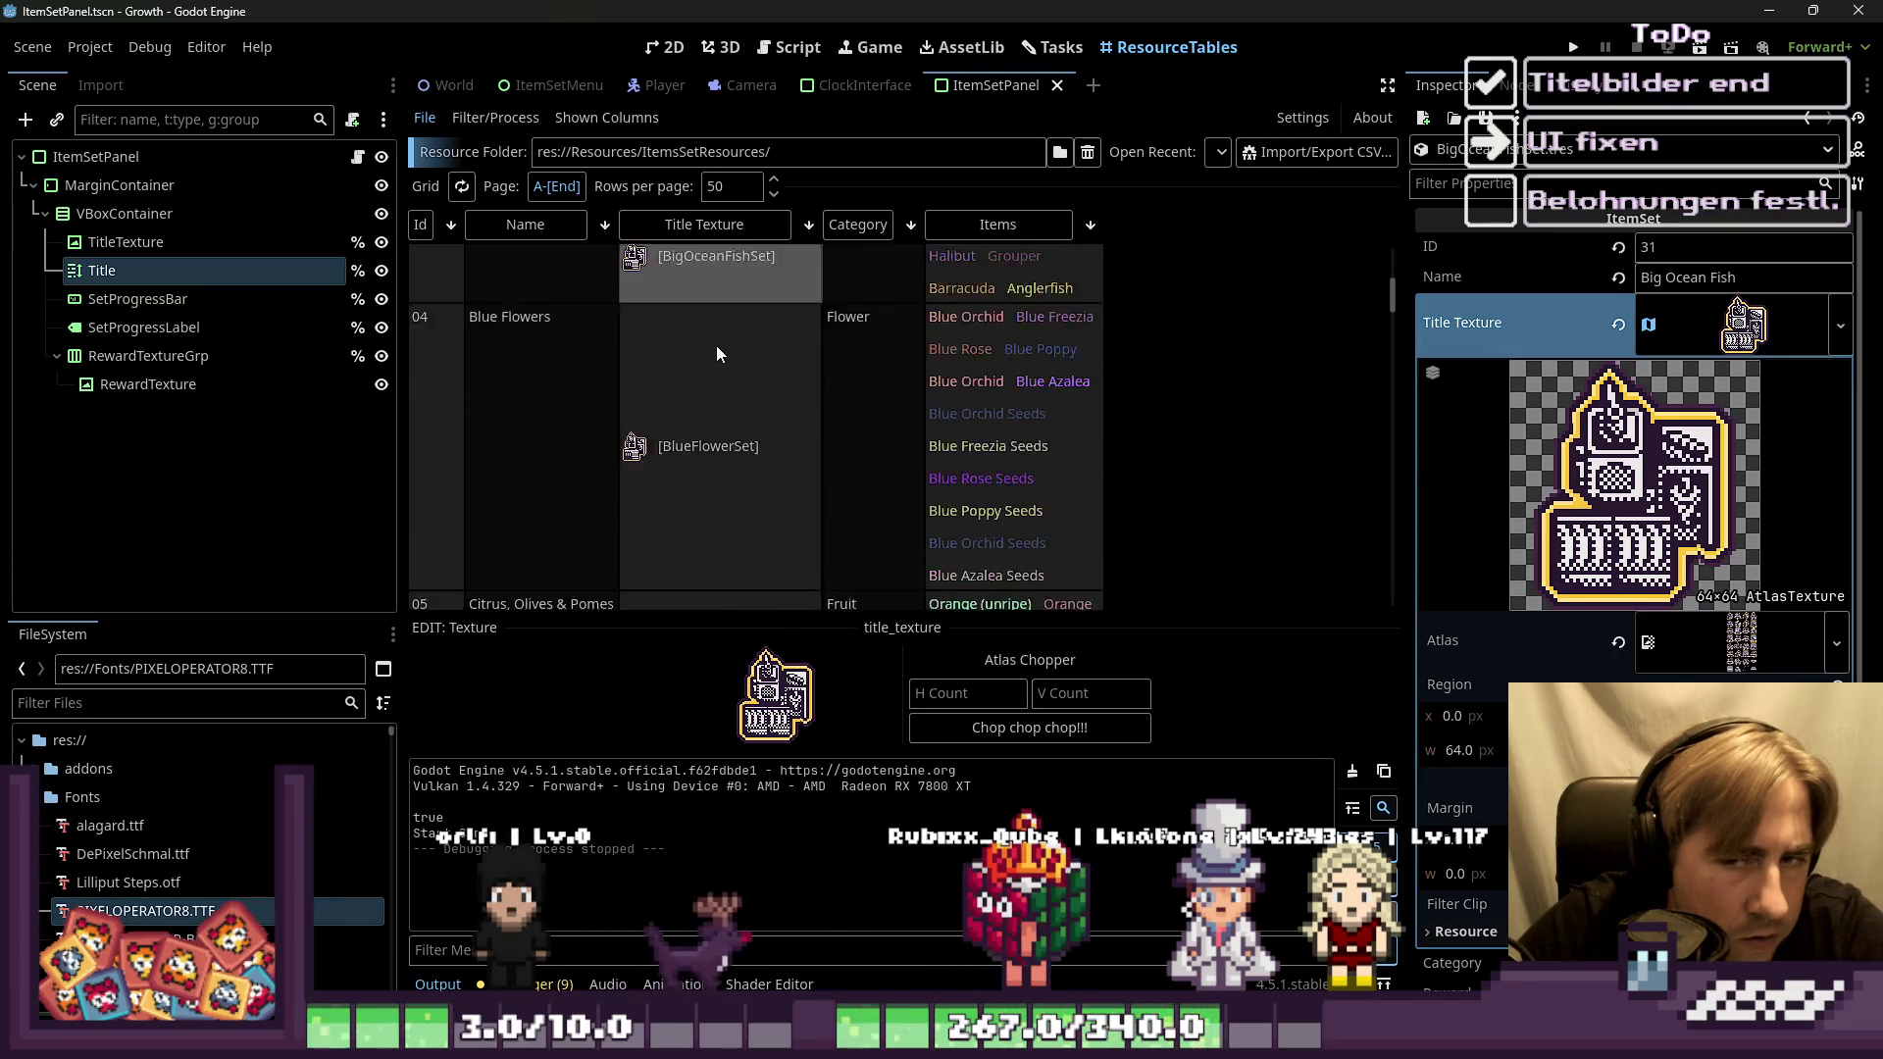
pyautogui.scroll(1, 716, 346)
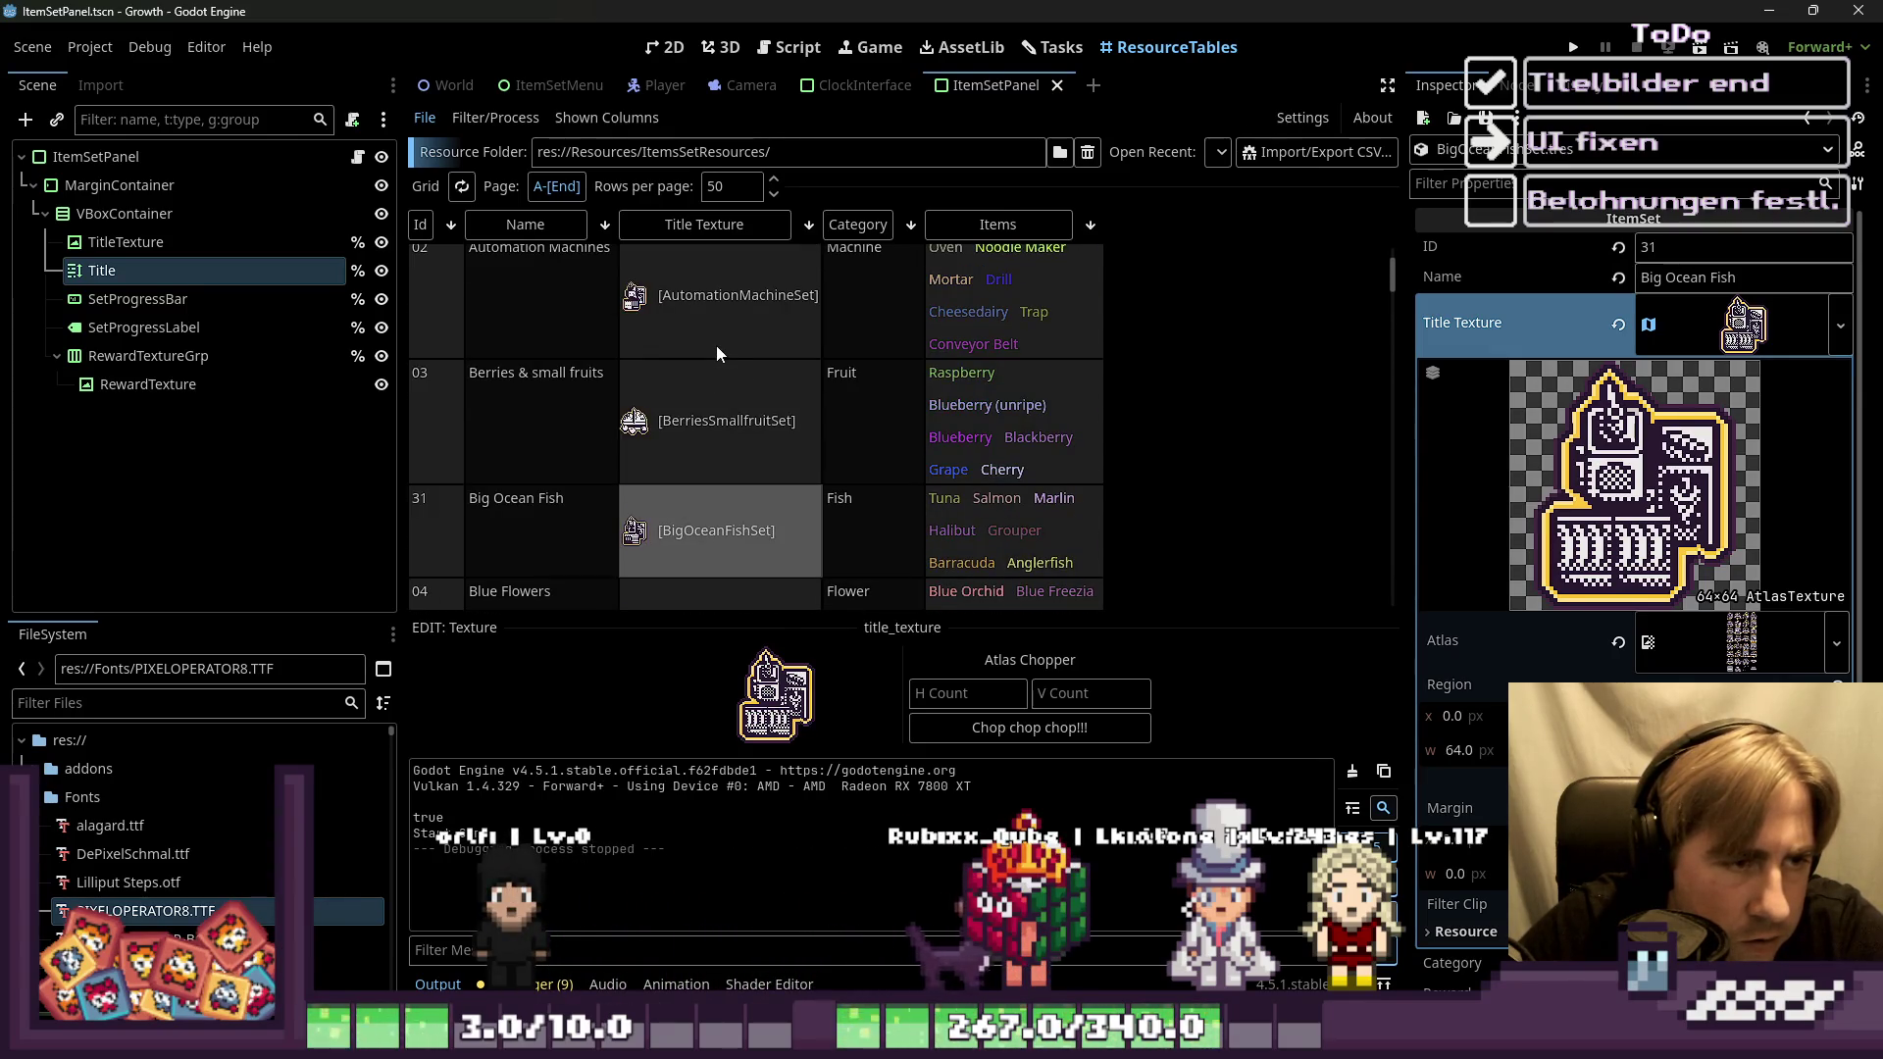
# - Glance at the texture's Atlas settings and open the ItemSetPanel.gd script
pyautogui.click(1743, 656)
pyautogui.click(1743, 658)
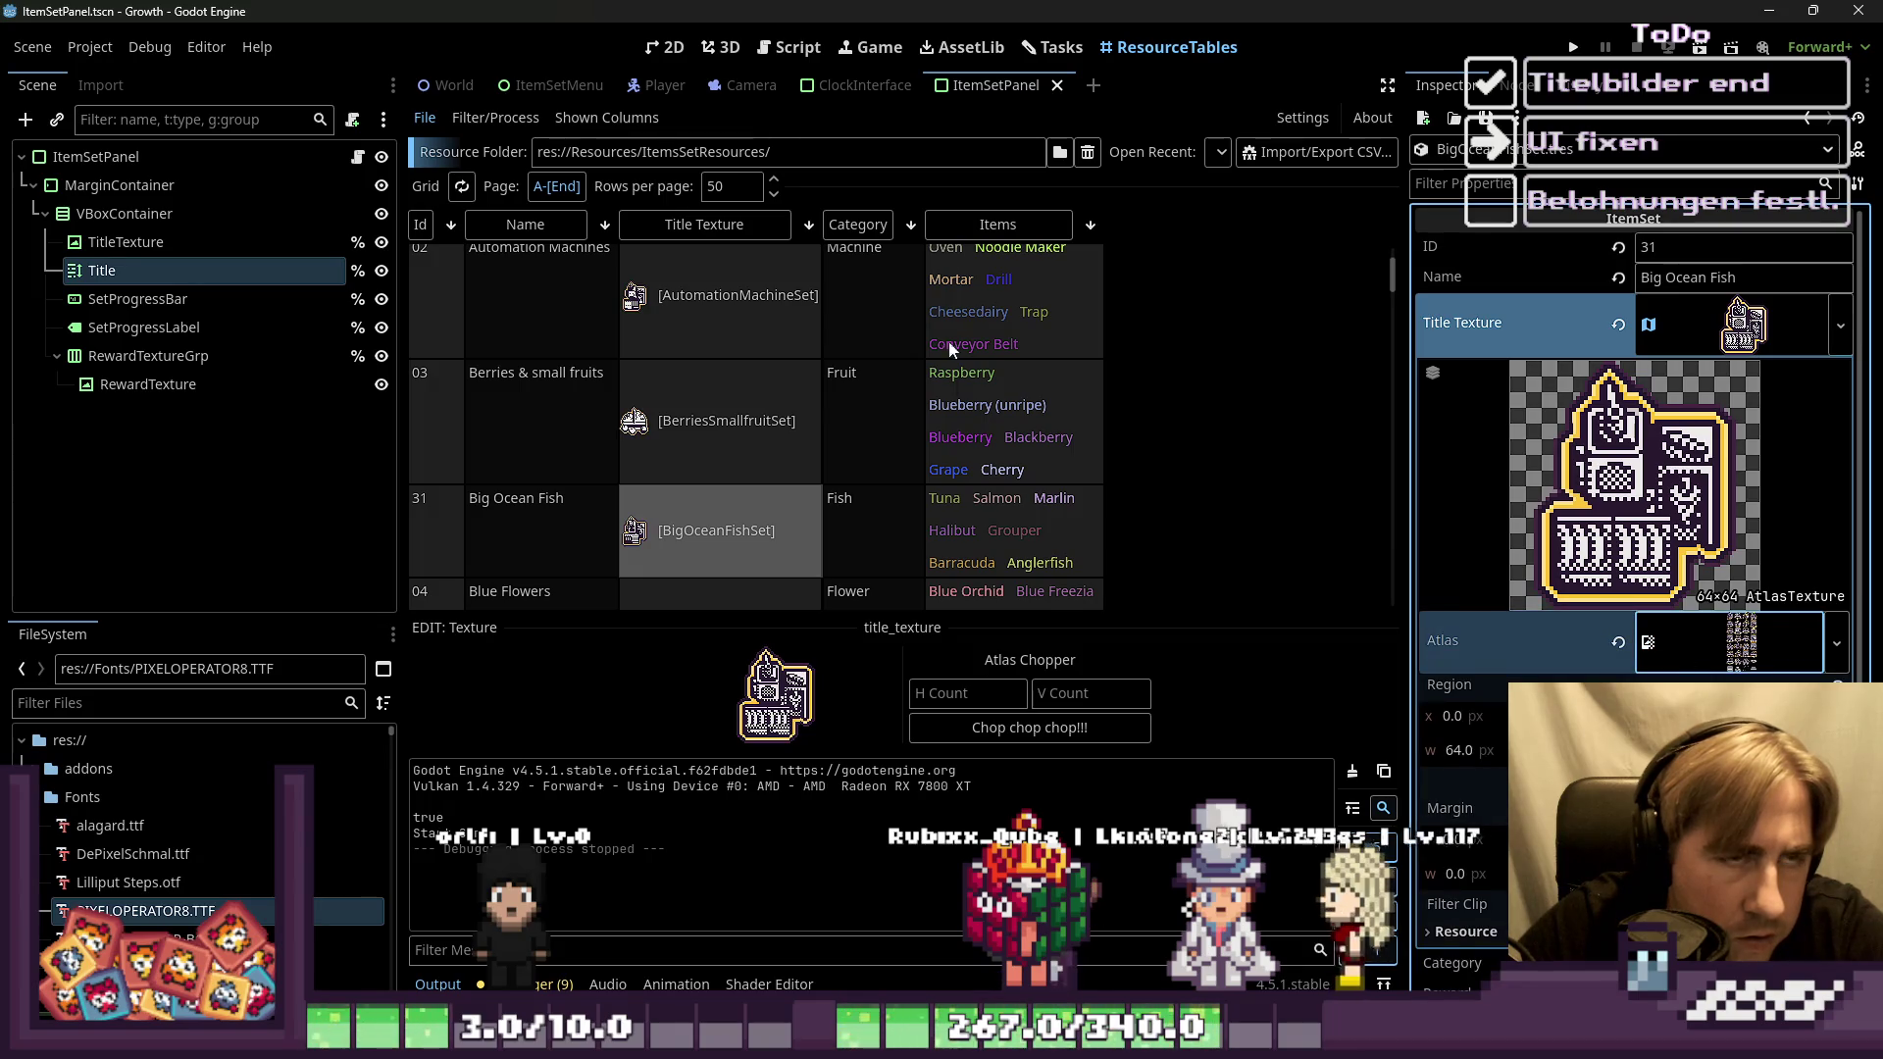
pyautogui.click(785, 46)
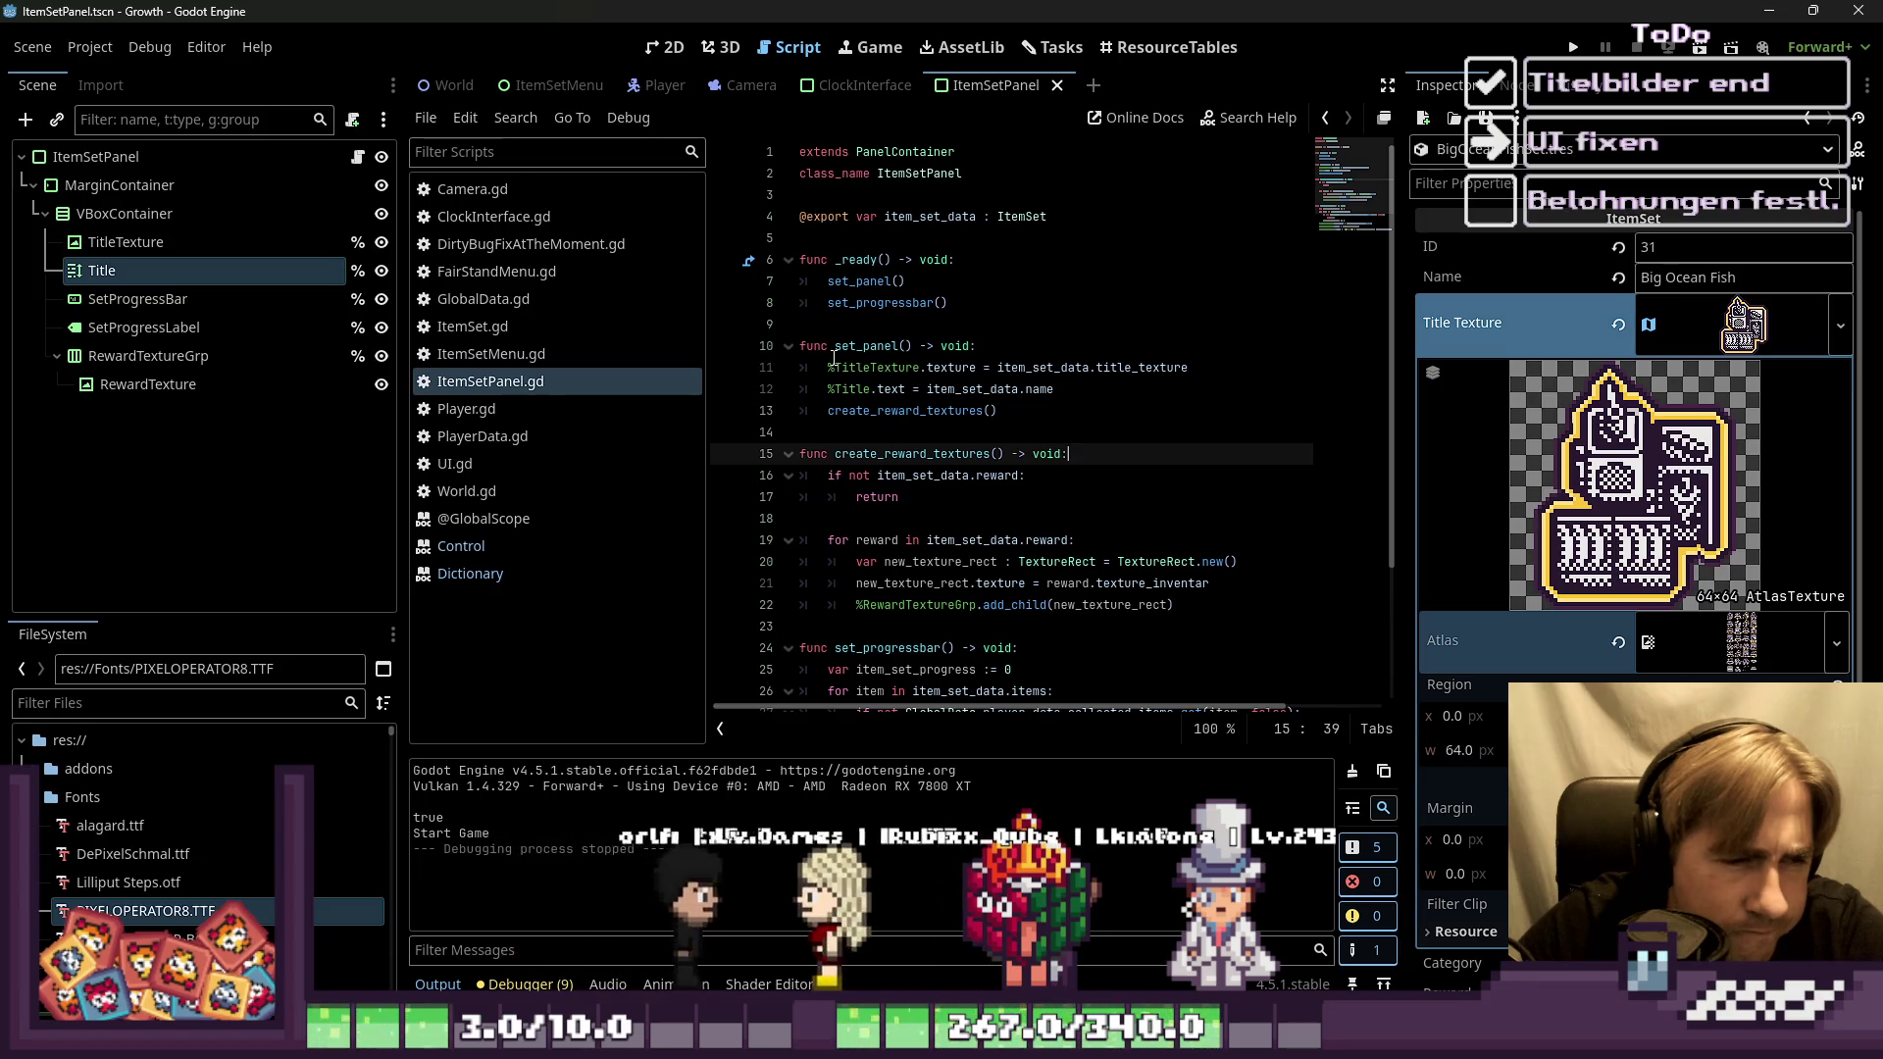
# - Open GlobalData.gd and locate the set_item_set_title_picture function called from _ready
pyautogui.scroll(-2, 883, 470)
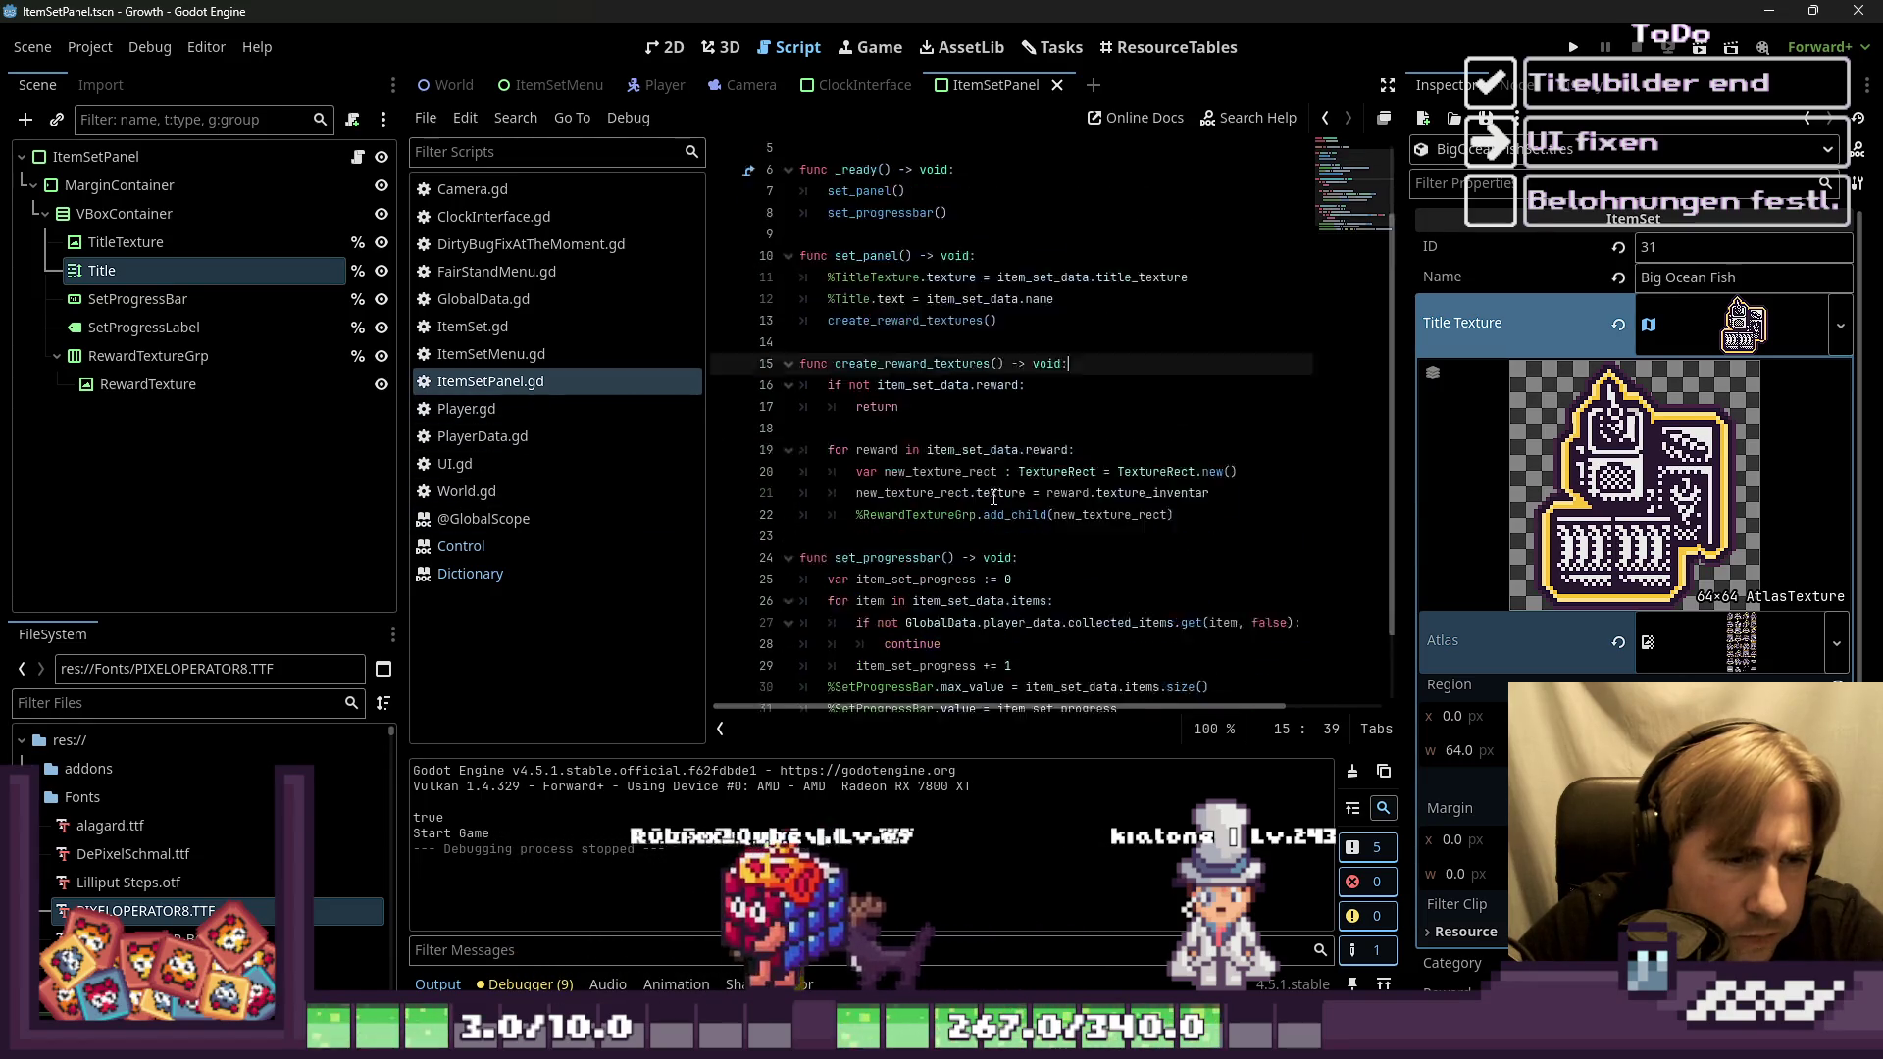
pyautogui.scroll(2, 883, 471)
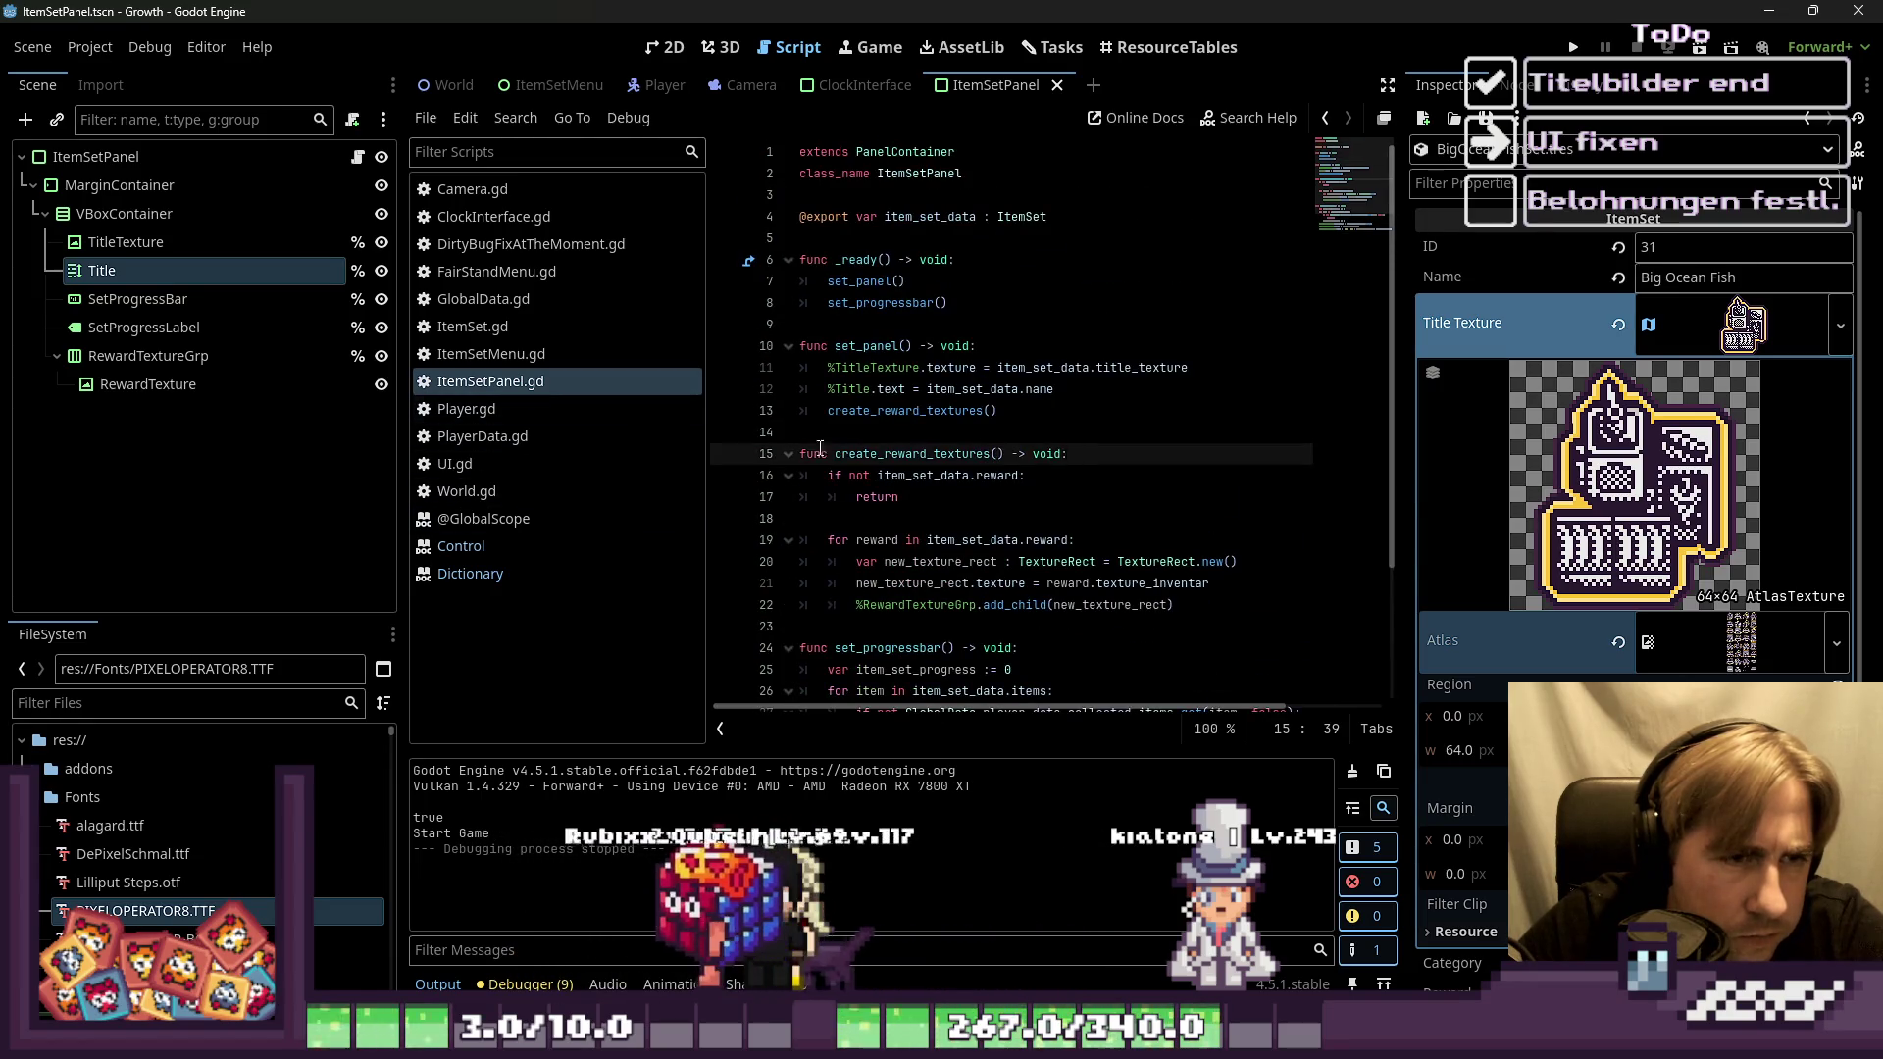
pyautogui.click(473, 302)
pyautogui.click(891, 369)
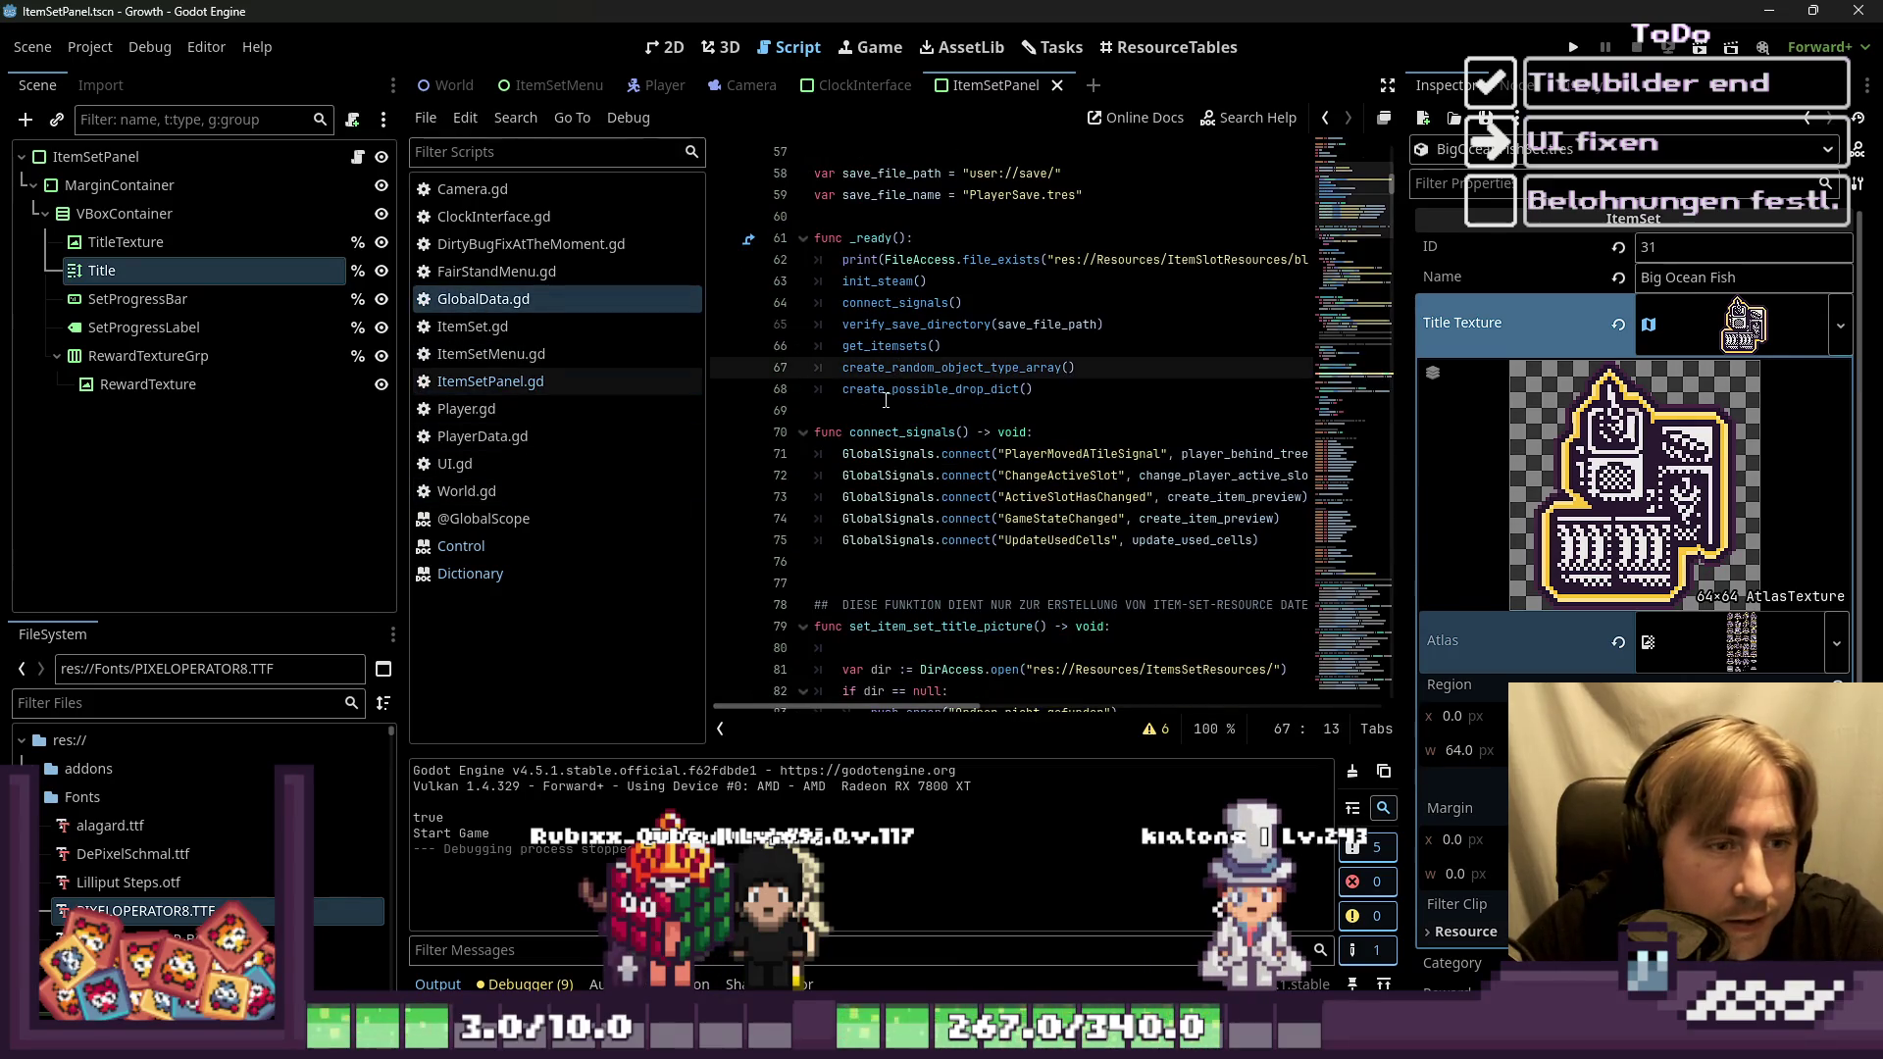
pyautogui.scroll(-3, 886, 400)
pyautogui.click(881, 434)
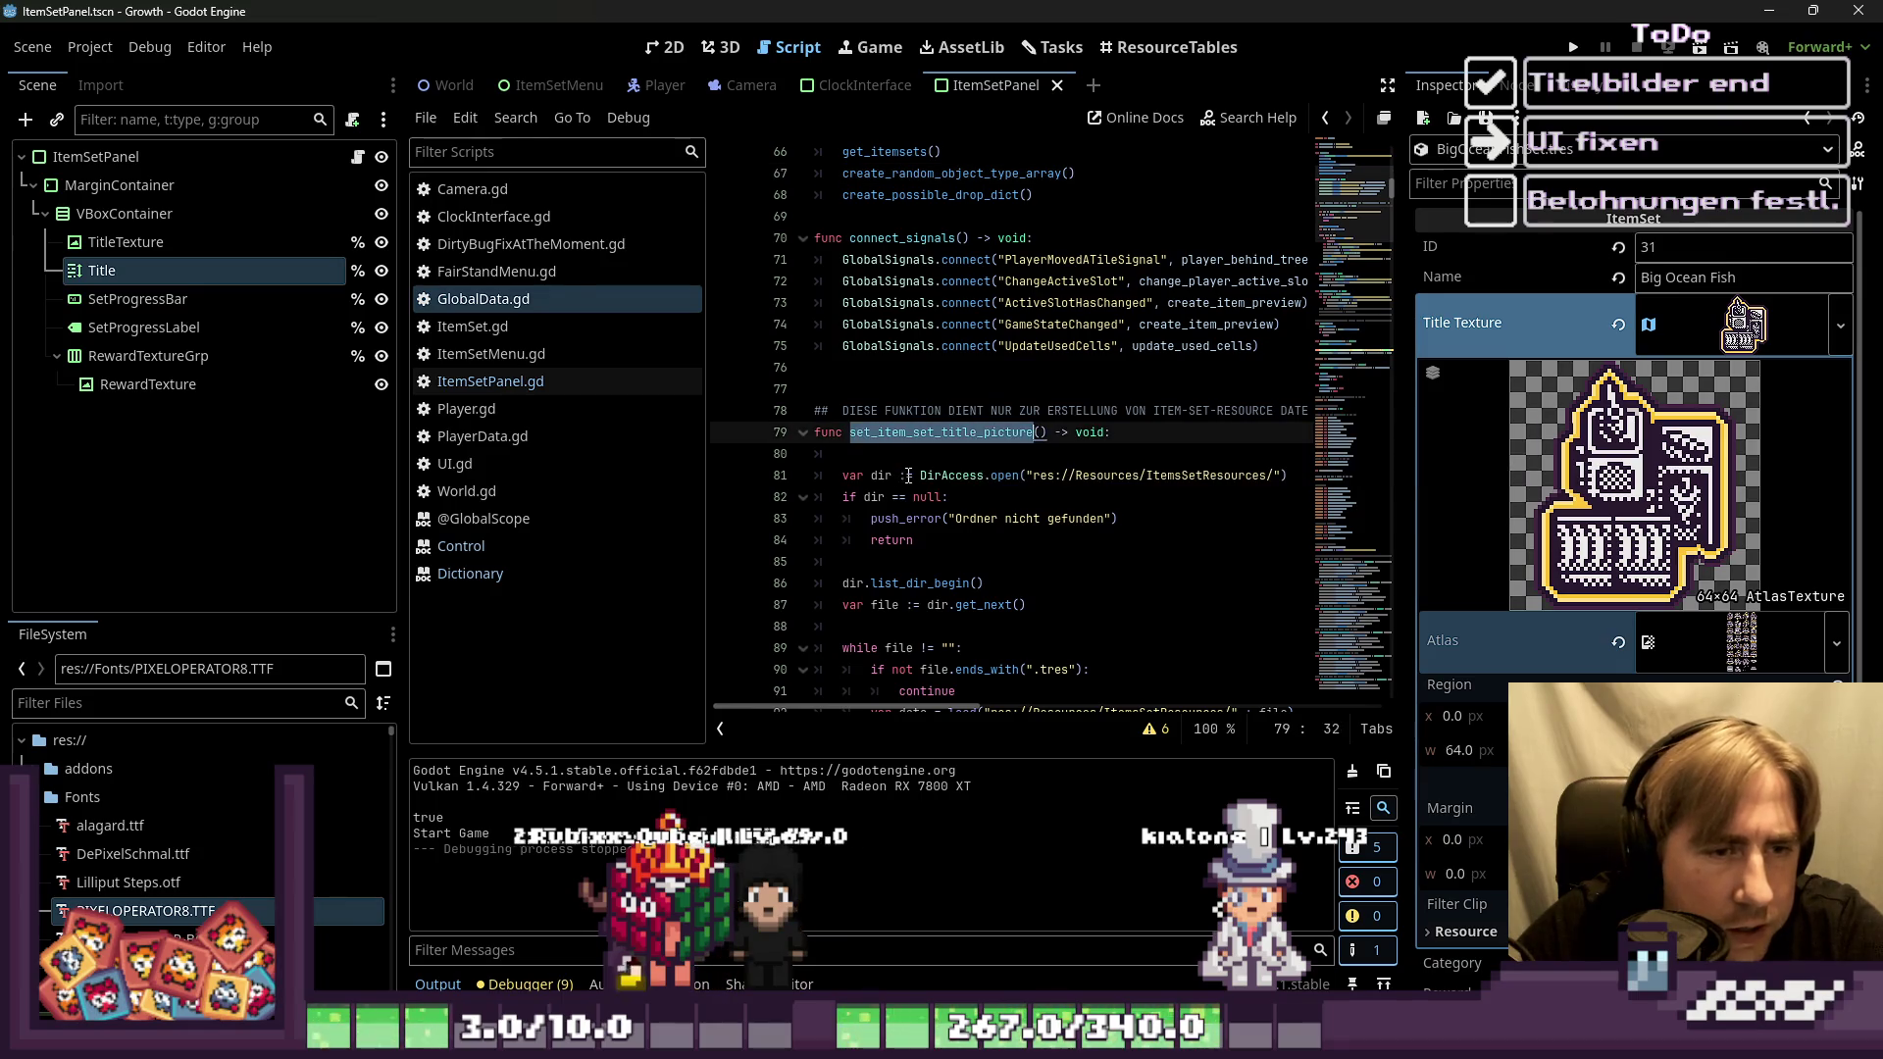
pyautogui.scroll(2, 909, 478)
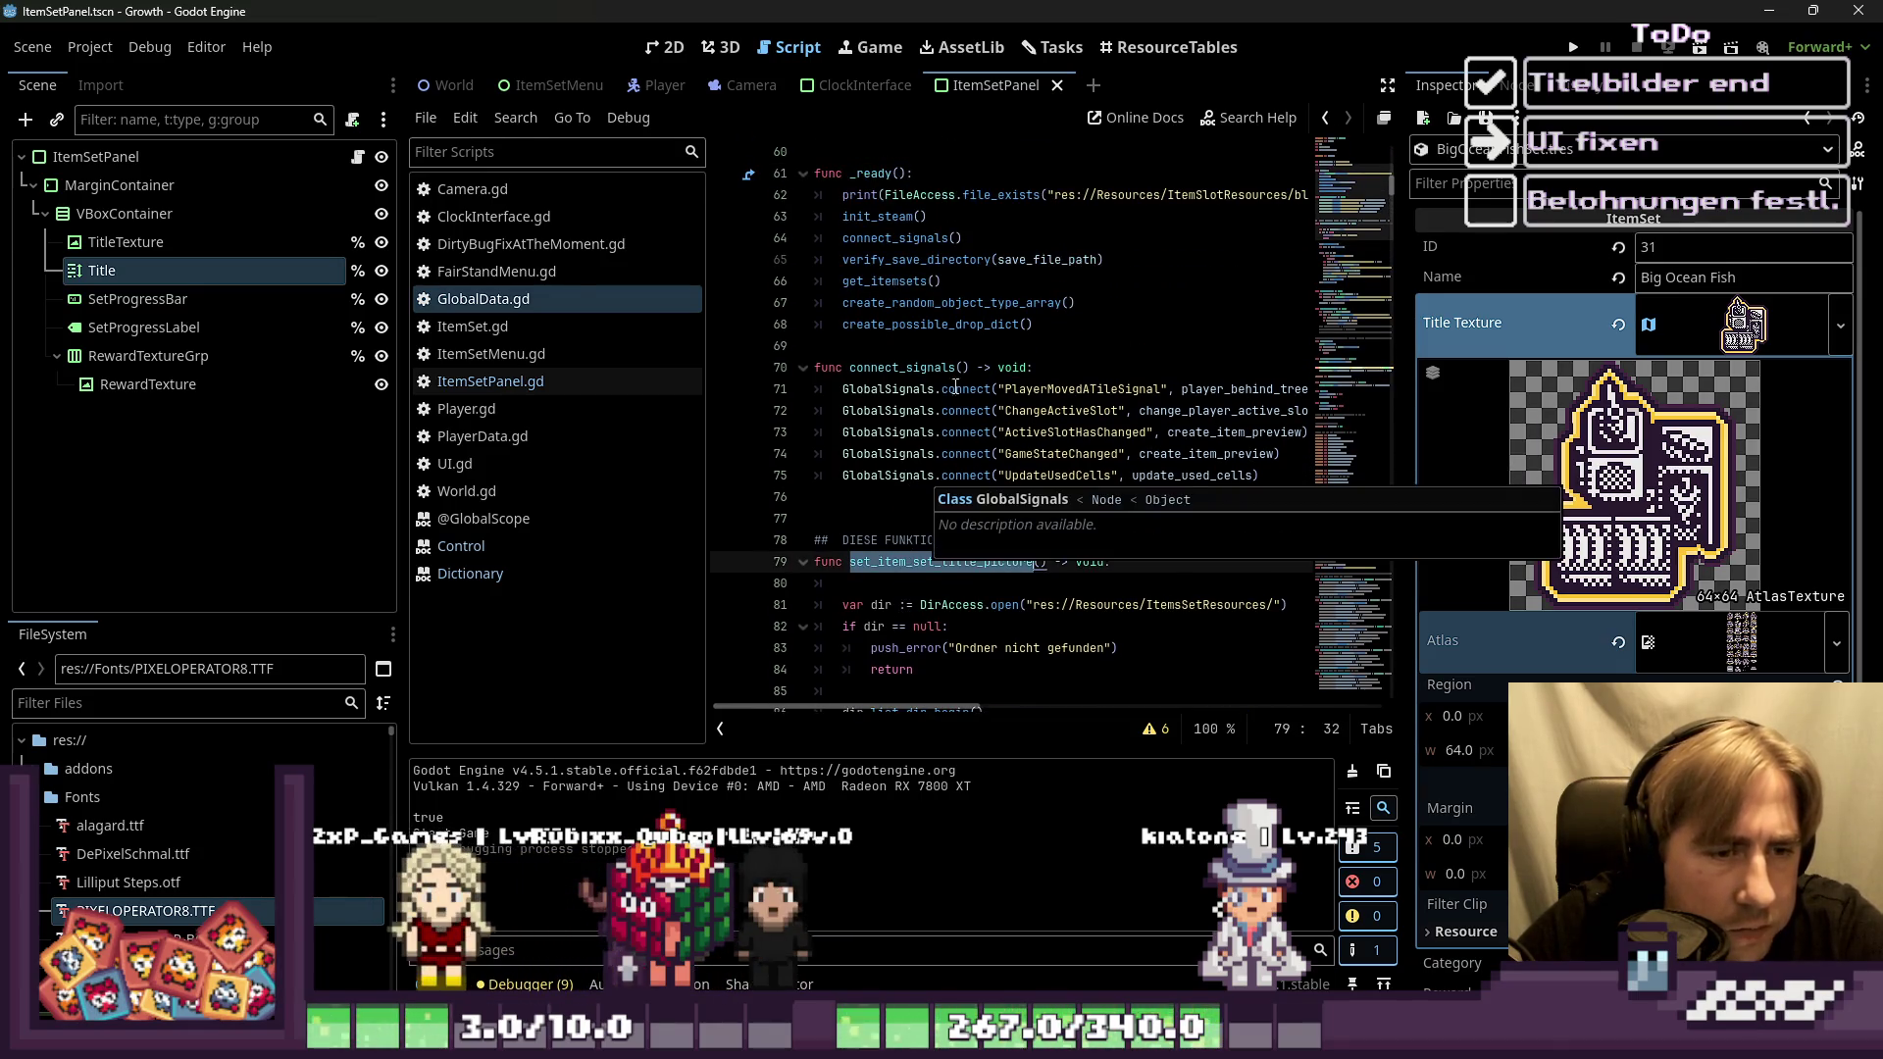
pyautogui.scroll(-5, 913, 478)
pyautogui.scroll(-2, 916, 391)
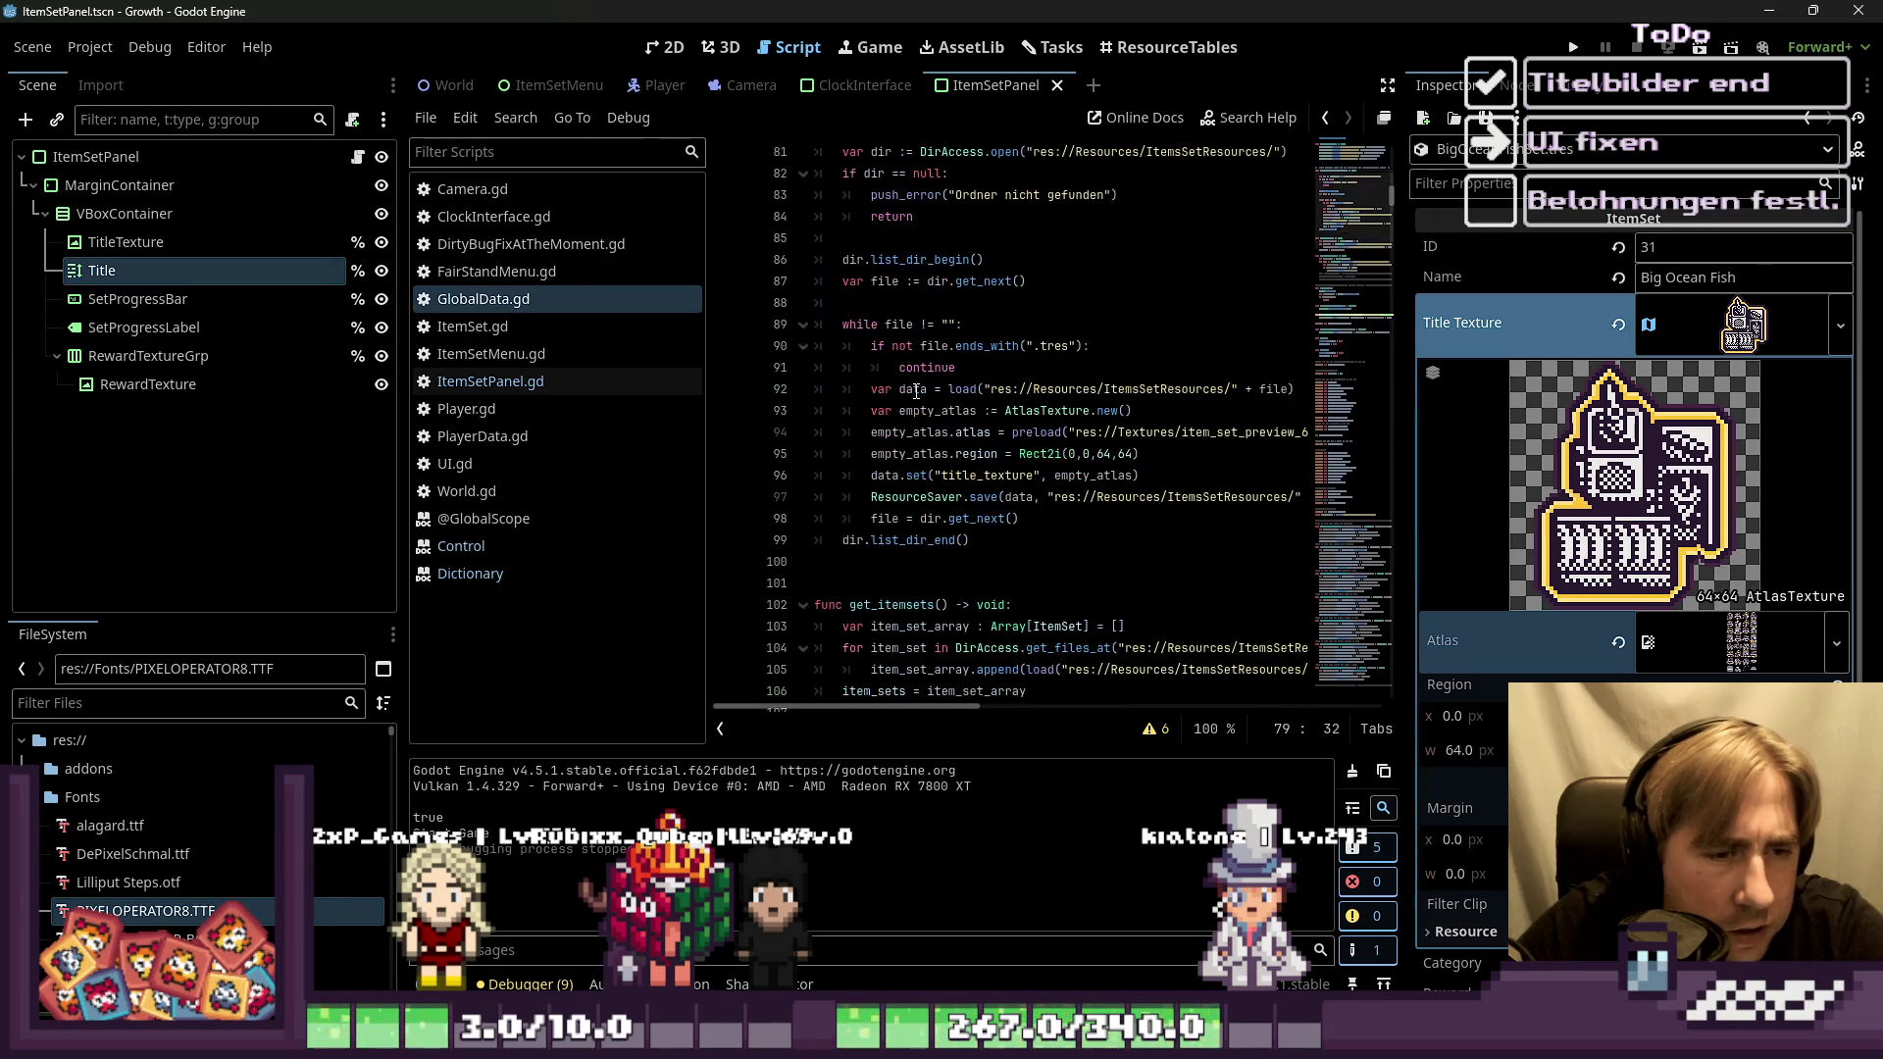
# - Comment out the entire set_item_set_title_picture function with Ctrl+K
pyautogui.moveTo(1039, 551)
pyautogui.mouseDown()
pyautogui.moveTo(932, 393)
pyautogui.moveTo(774, 308)
pyautogui.mouseUp()
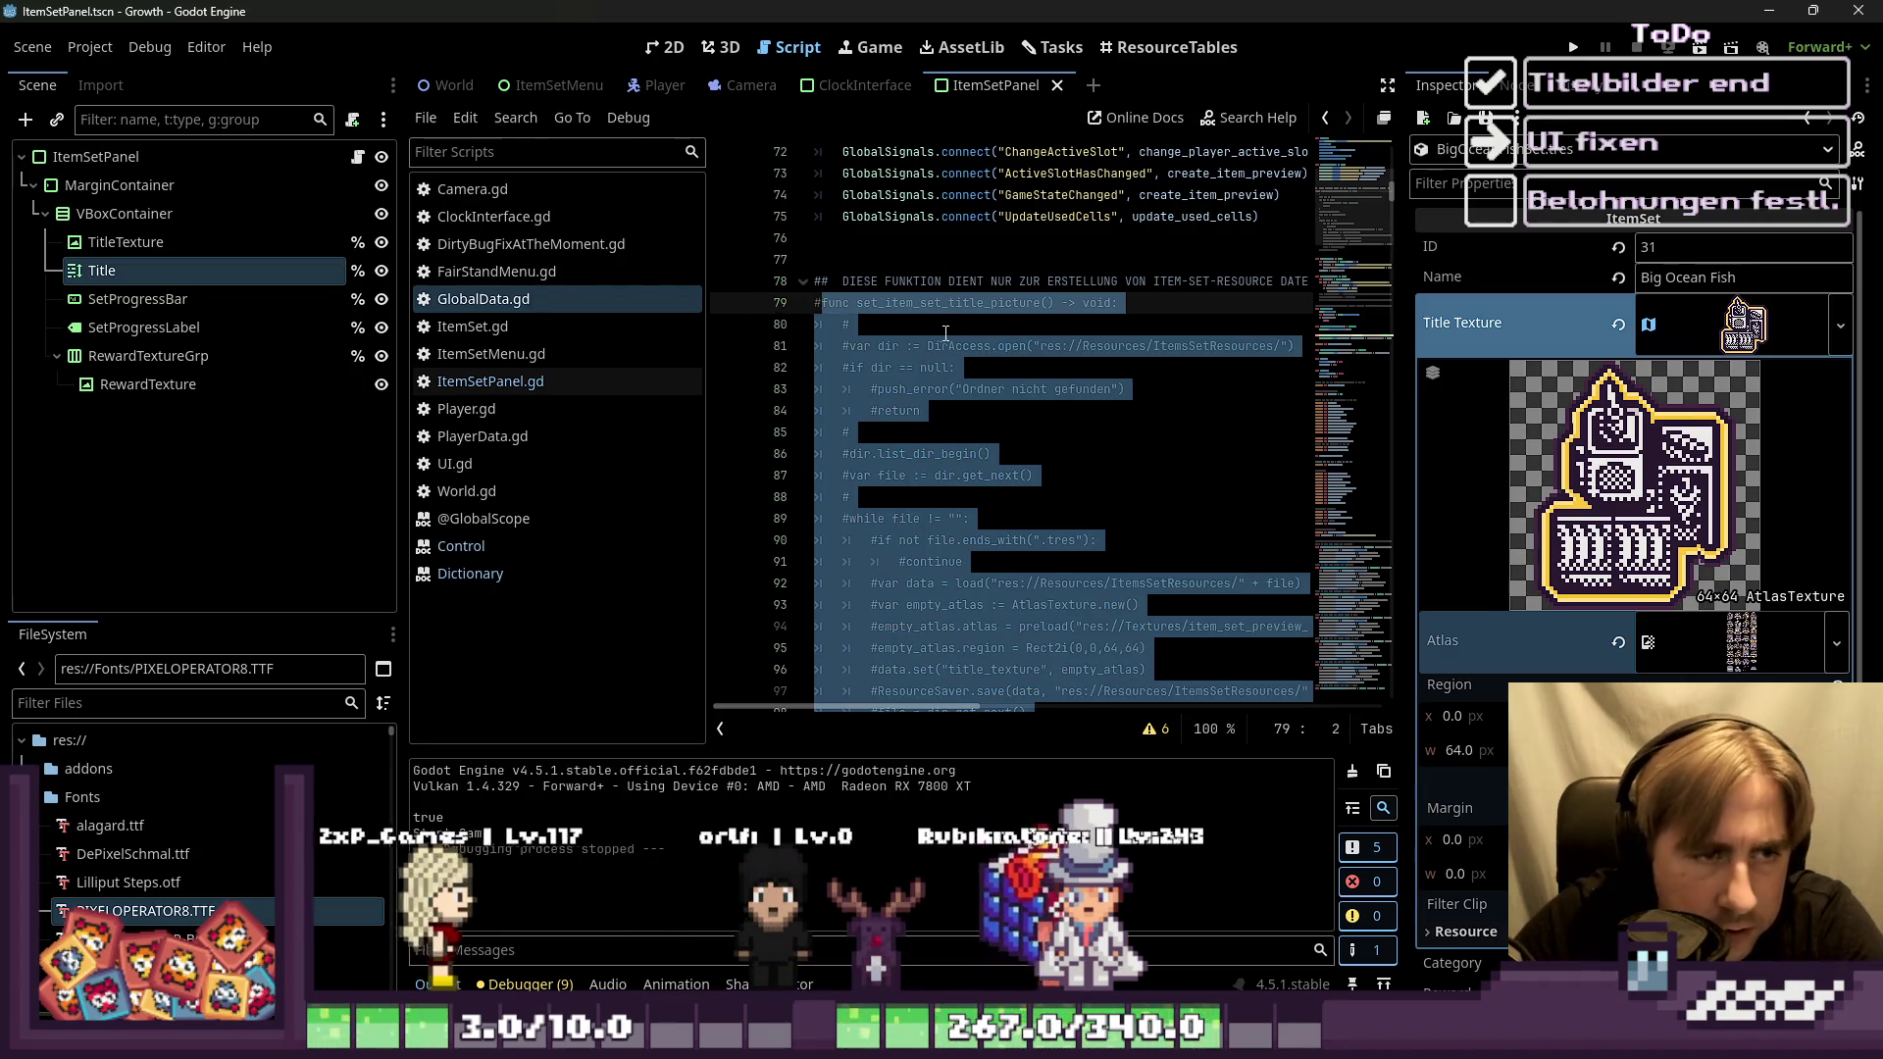
pyautogui.hotkey('ctrl', 'k')
pyautogui.scroll(-2, 963, 337)
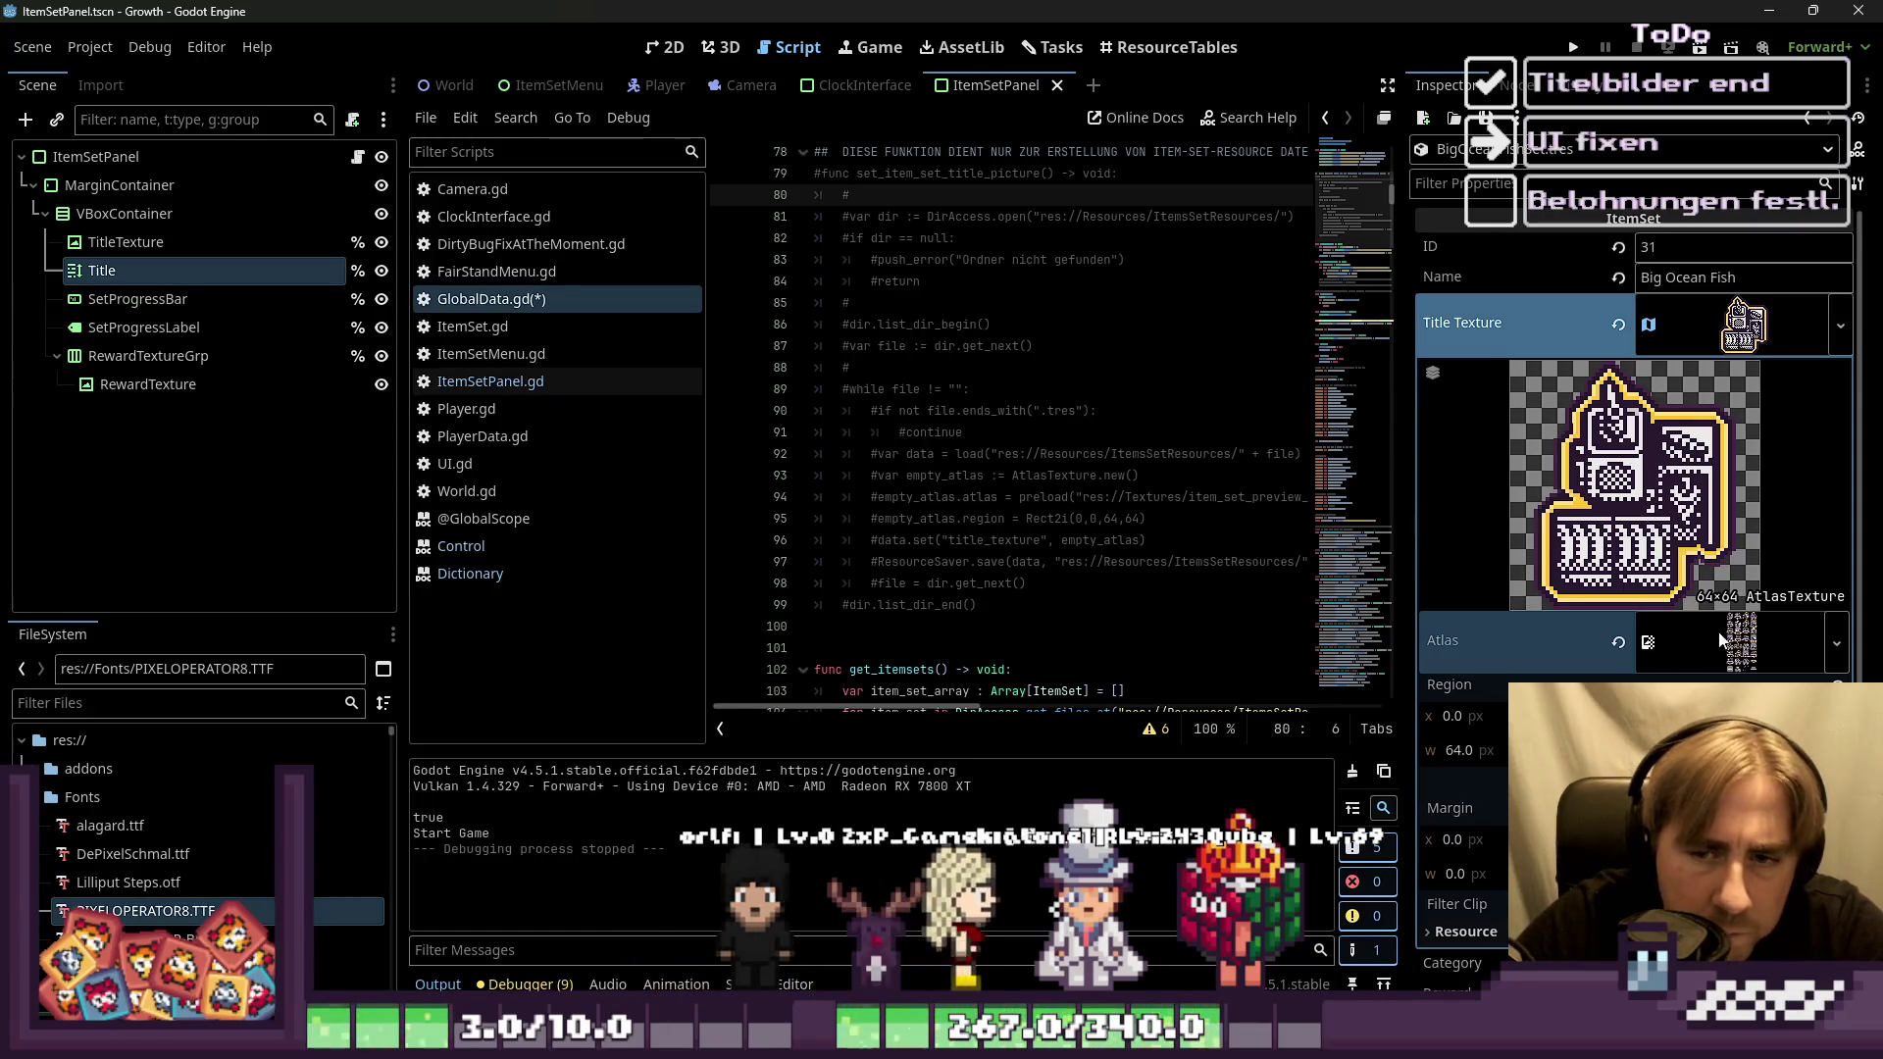
pyautogui.scroll(1, 975, 447)
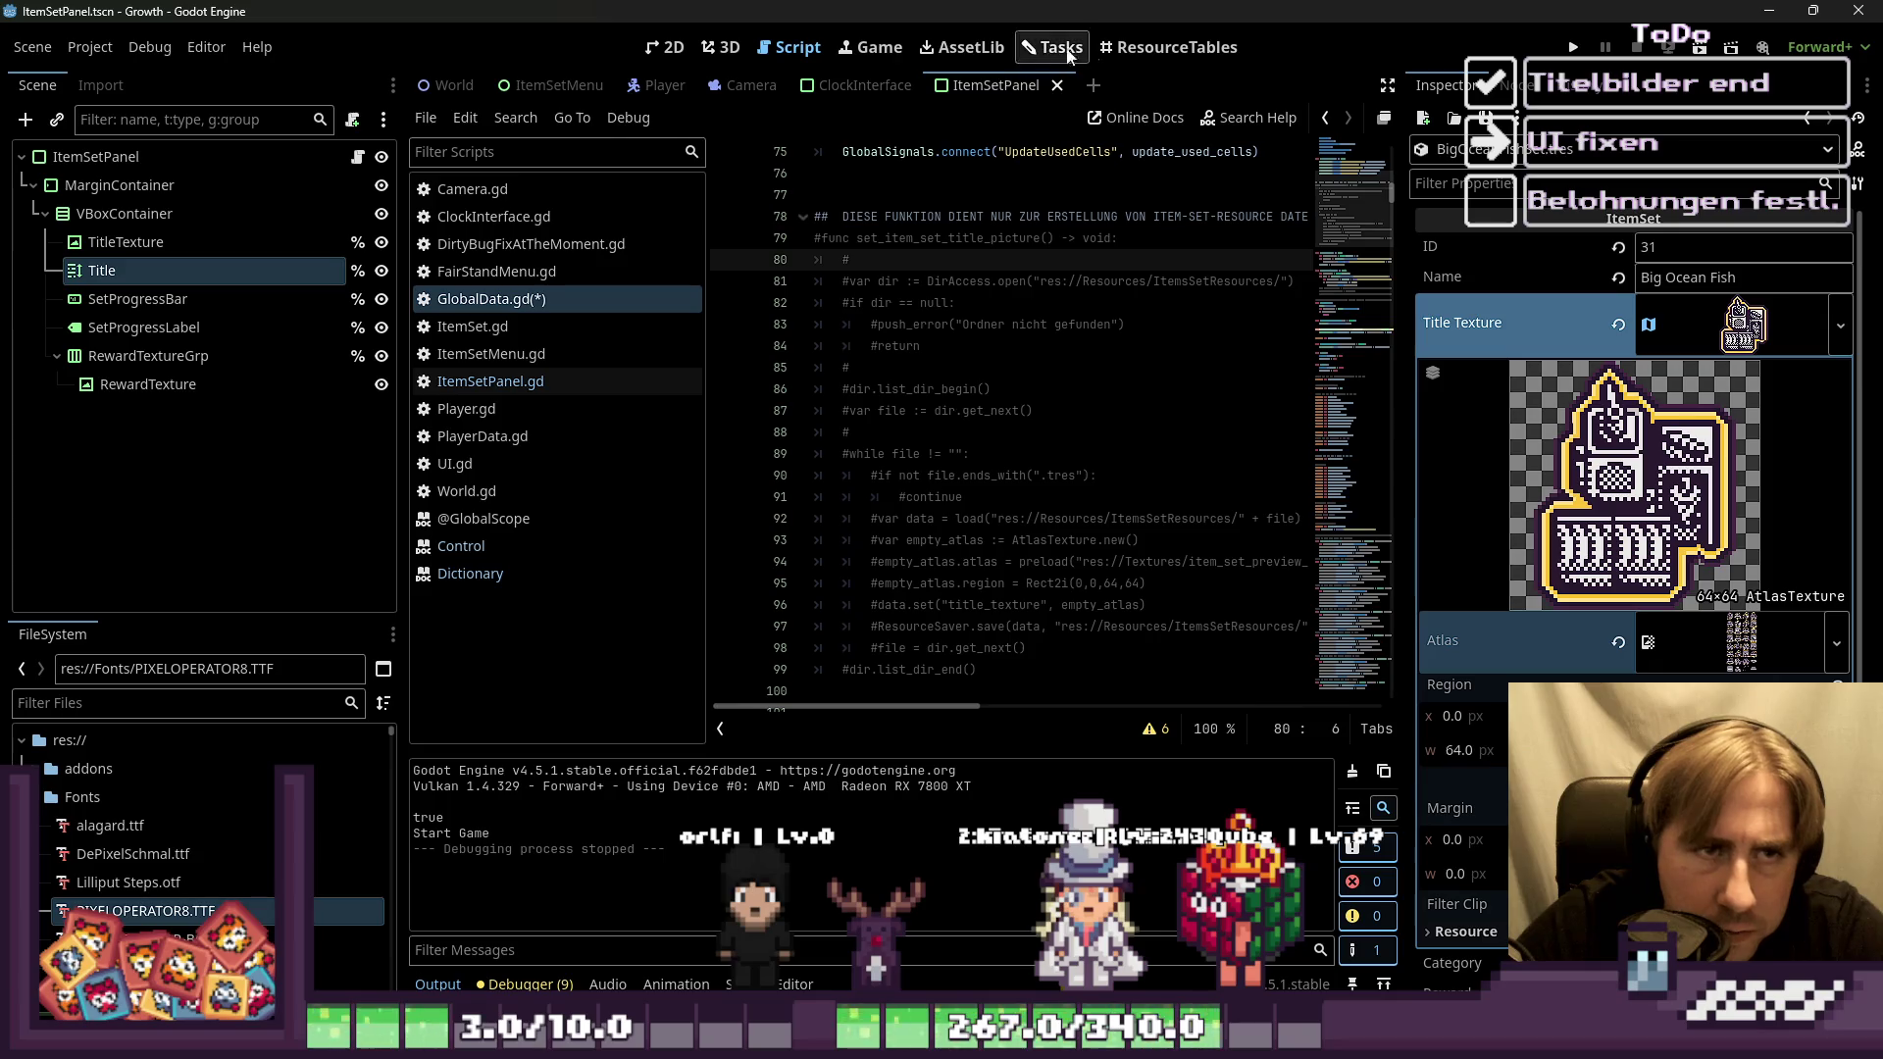
pyautogui.click(1128, 47)
# - Set Big Ocean Fish's title texture to the fish tile via the atlas region editor, then run
pyautogui.scroll(1, 733, 397)
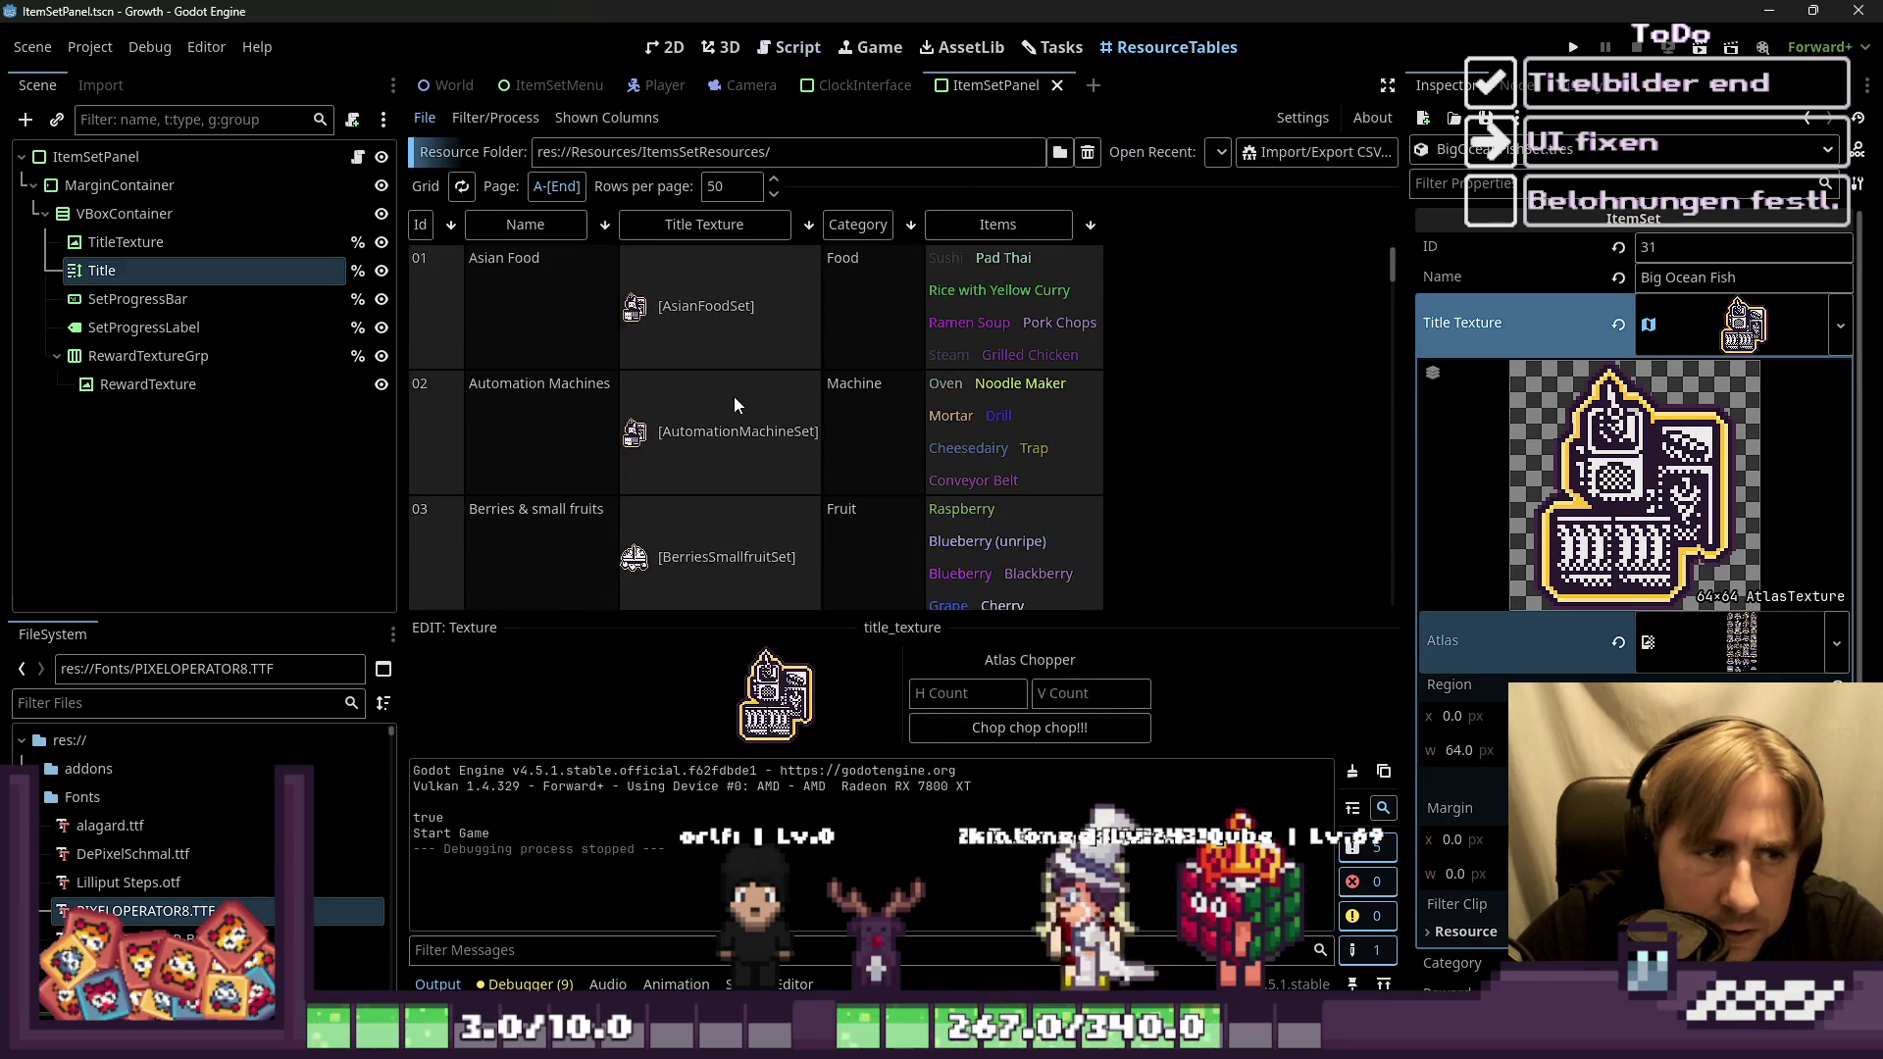
pyautogui.scroll(-1, 722, 455)
pyautogui.click(716, 530)
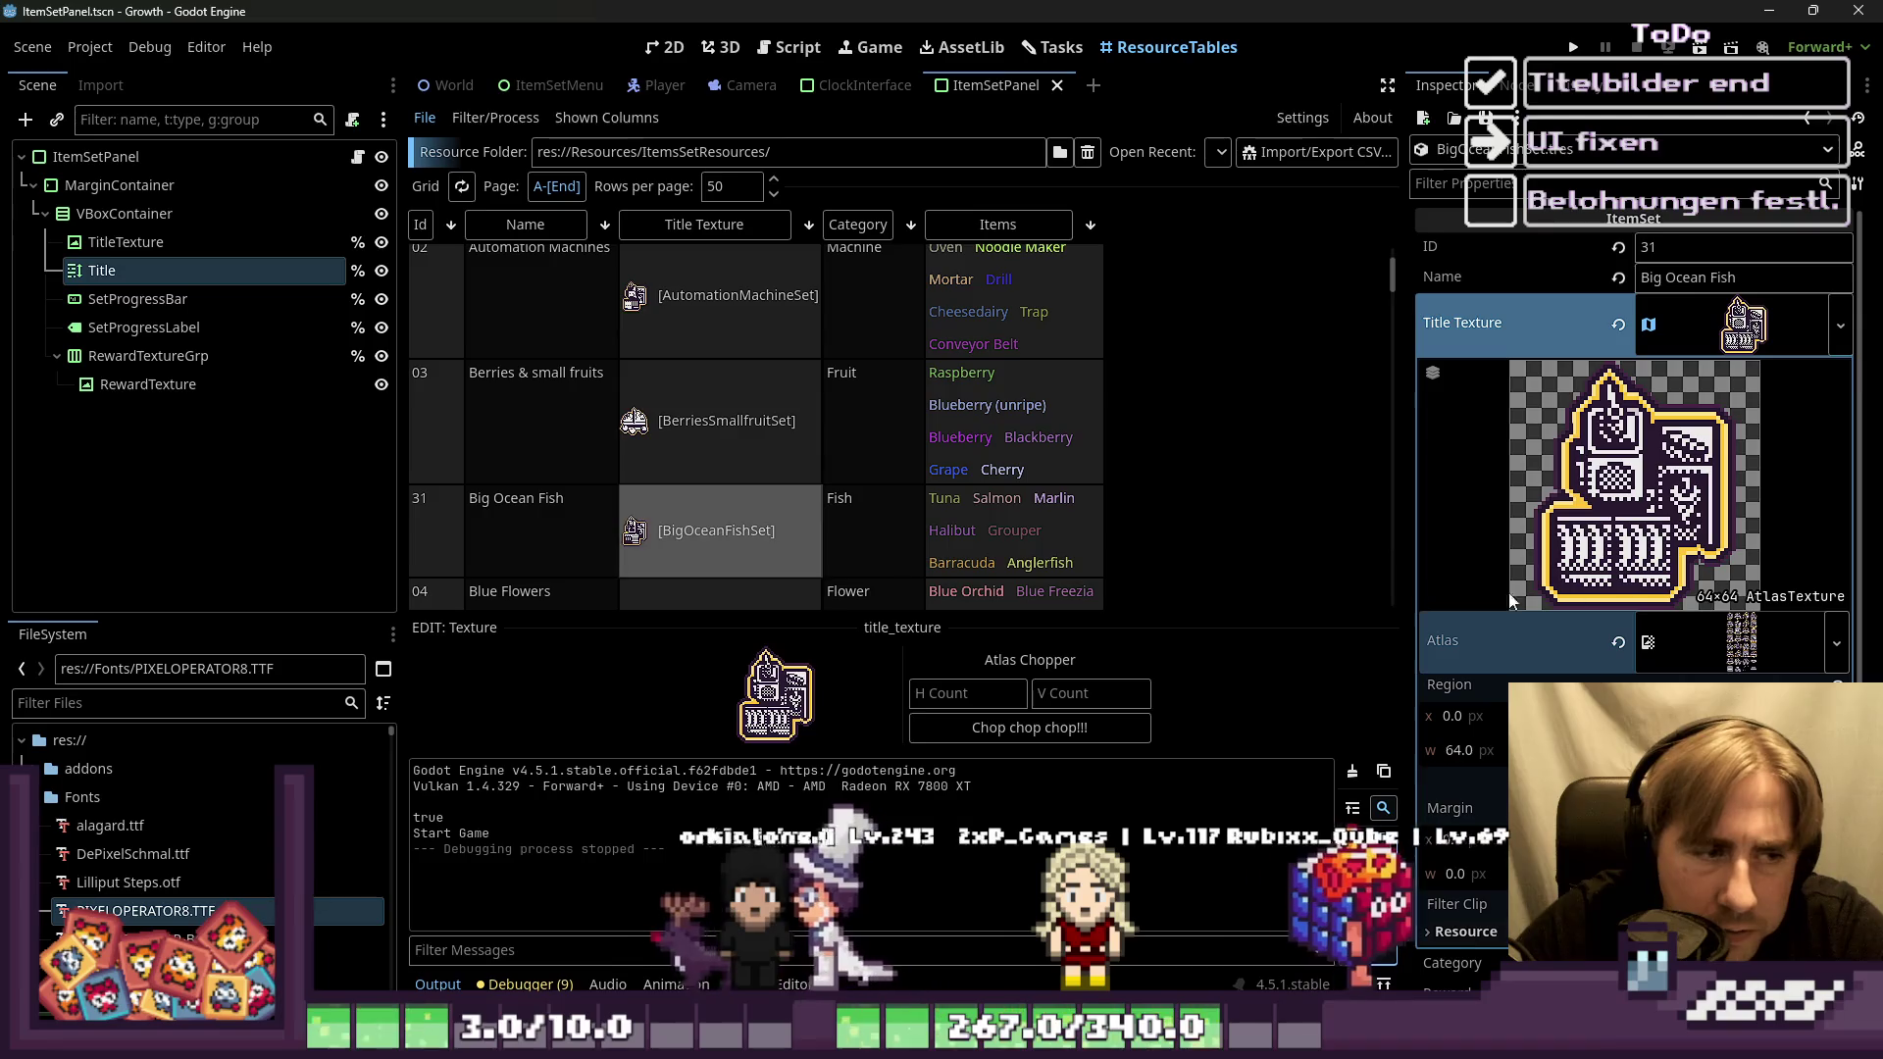
pyautogui.click(1744, 659)
pyautogui.scroll(-4, 1744, 659)
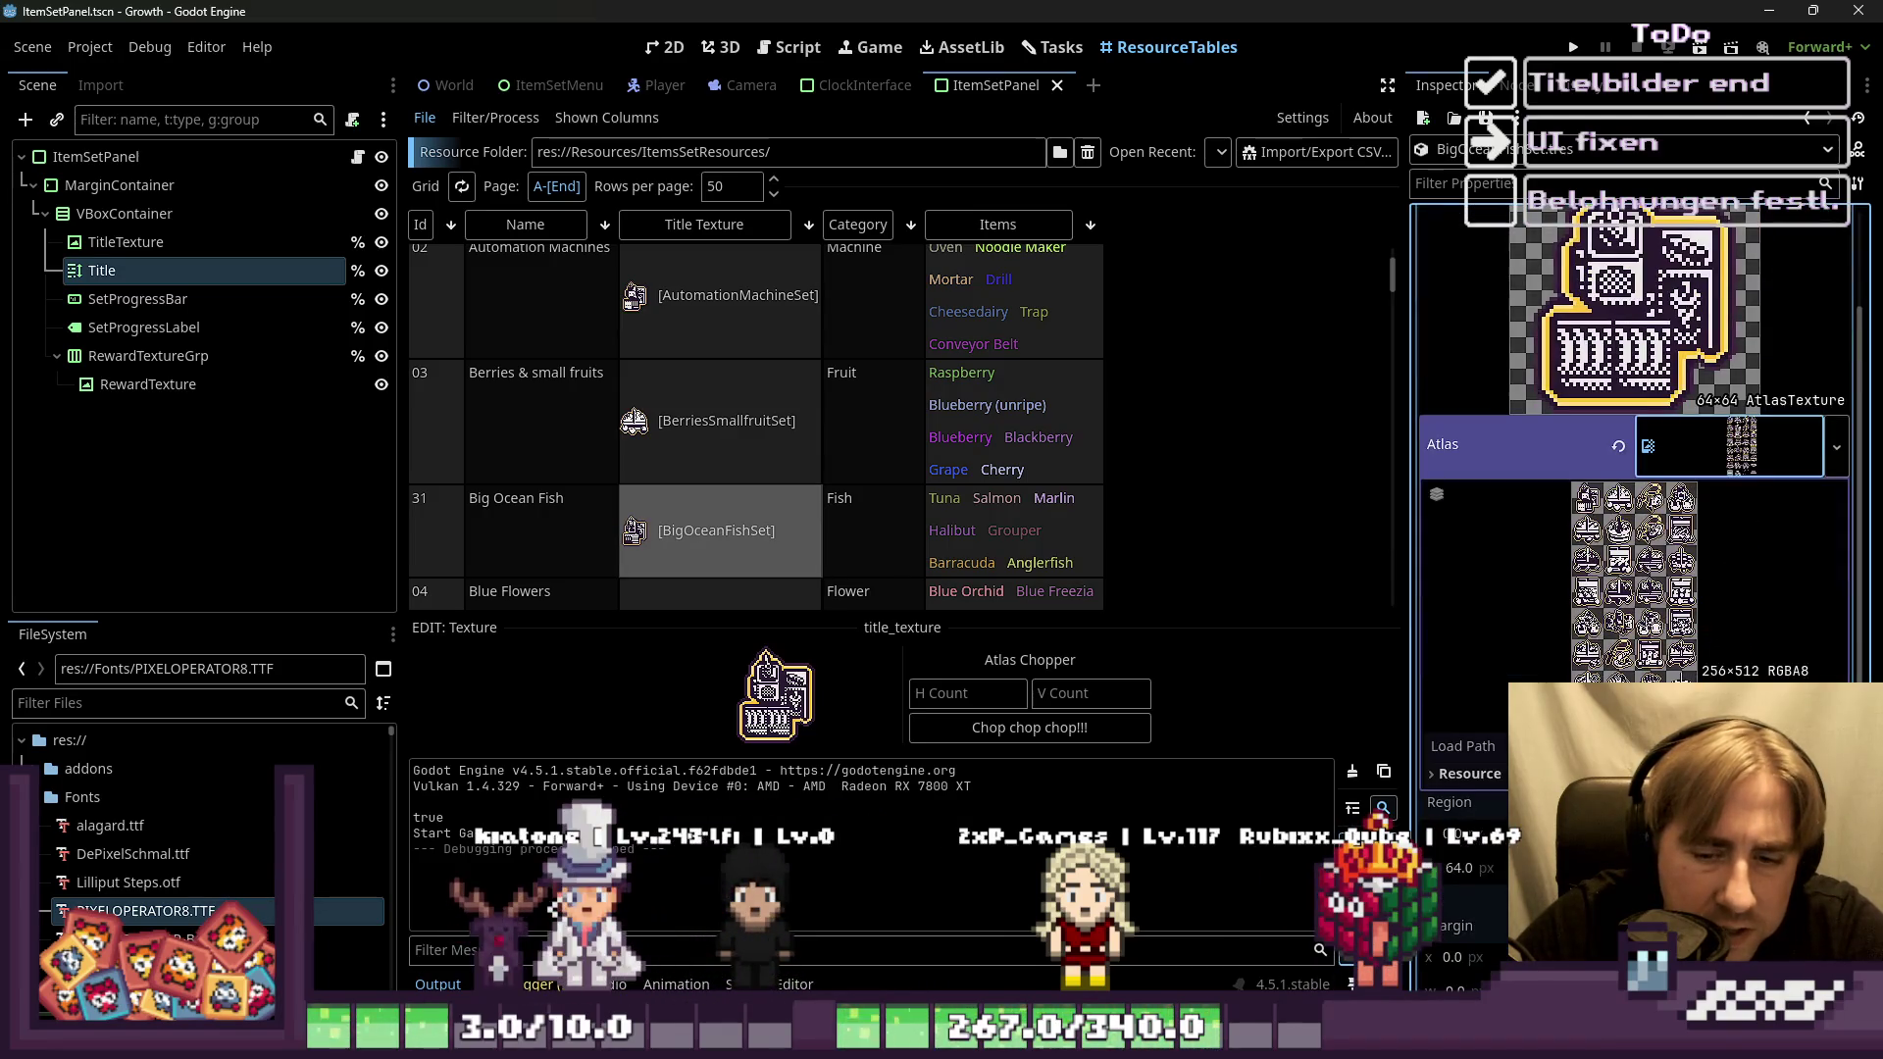
pyautogui.click(766, 686)
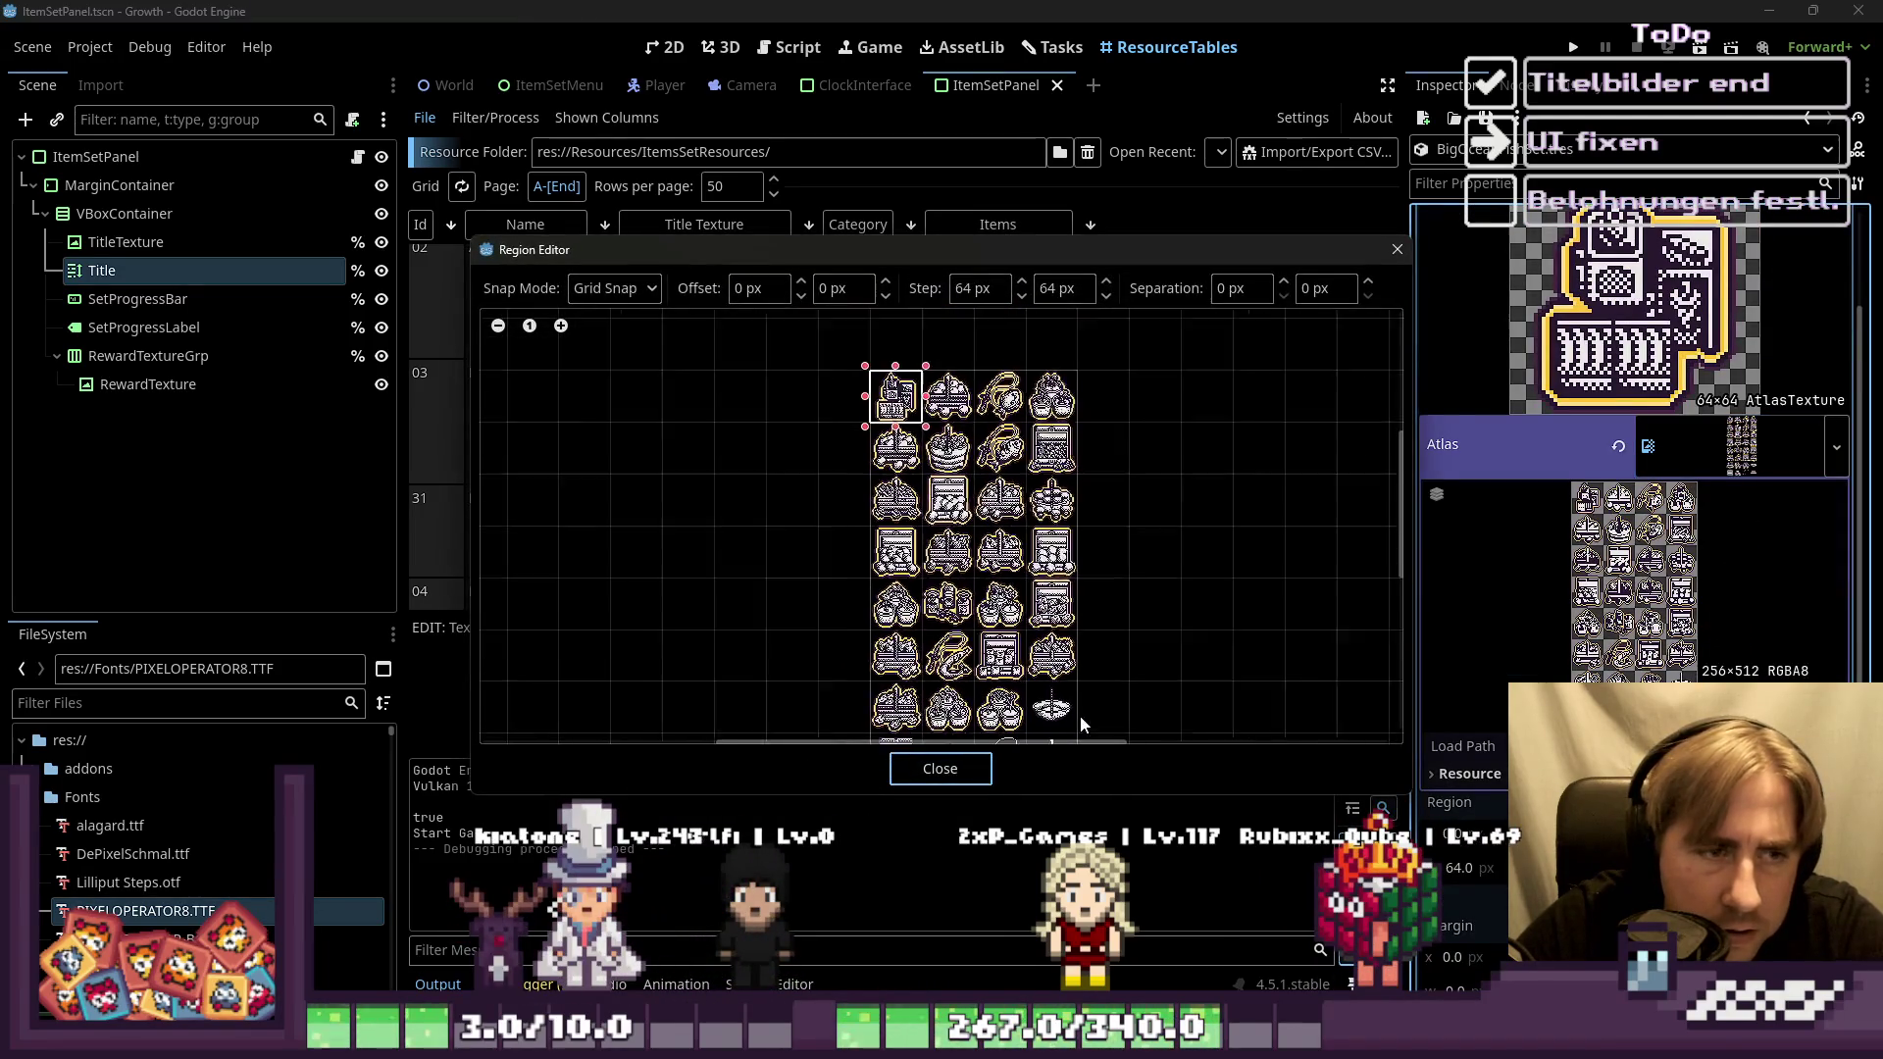
pyautogui.click(993, 417)
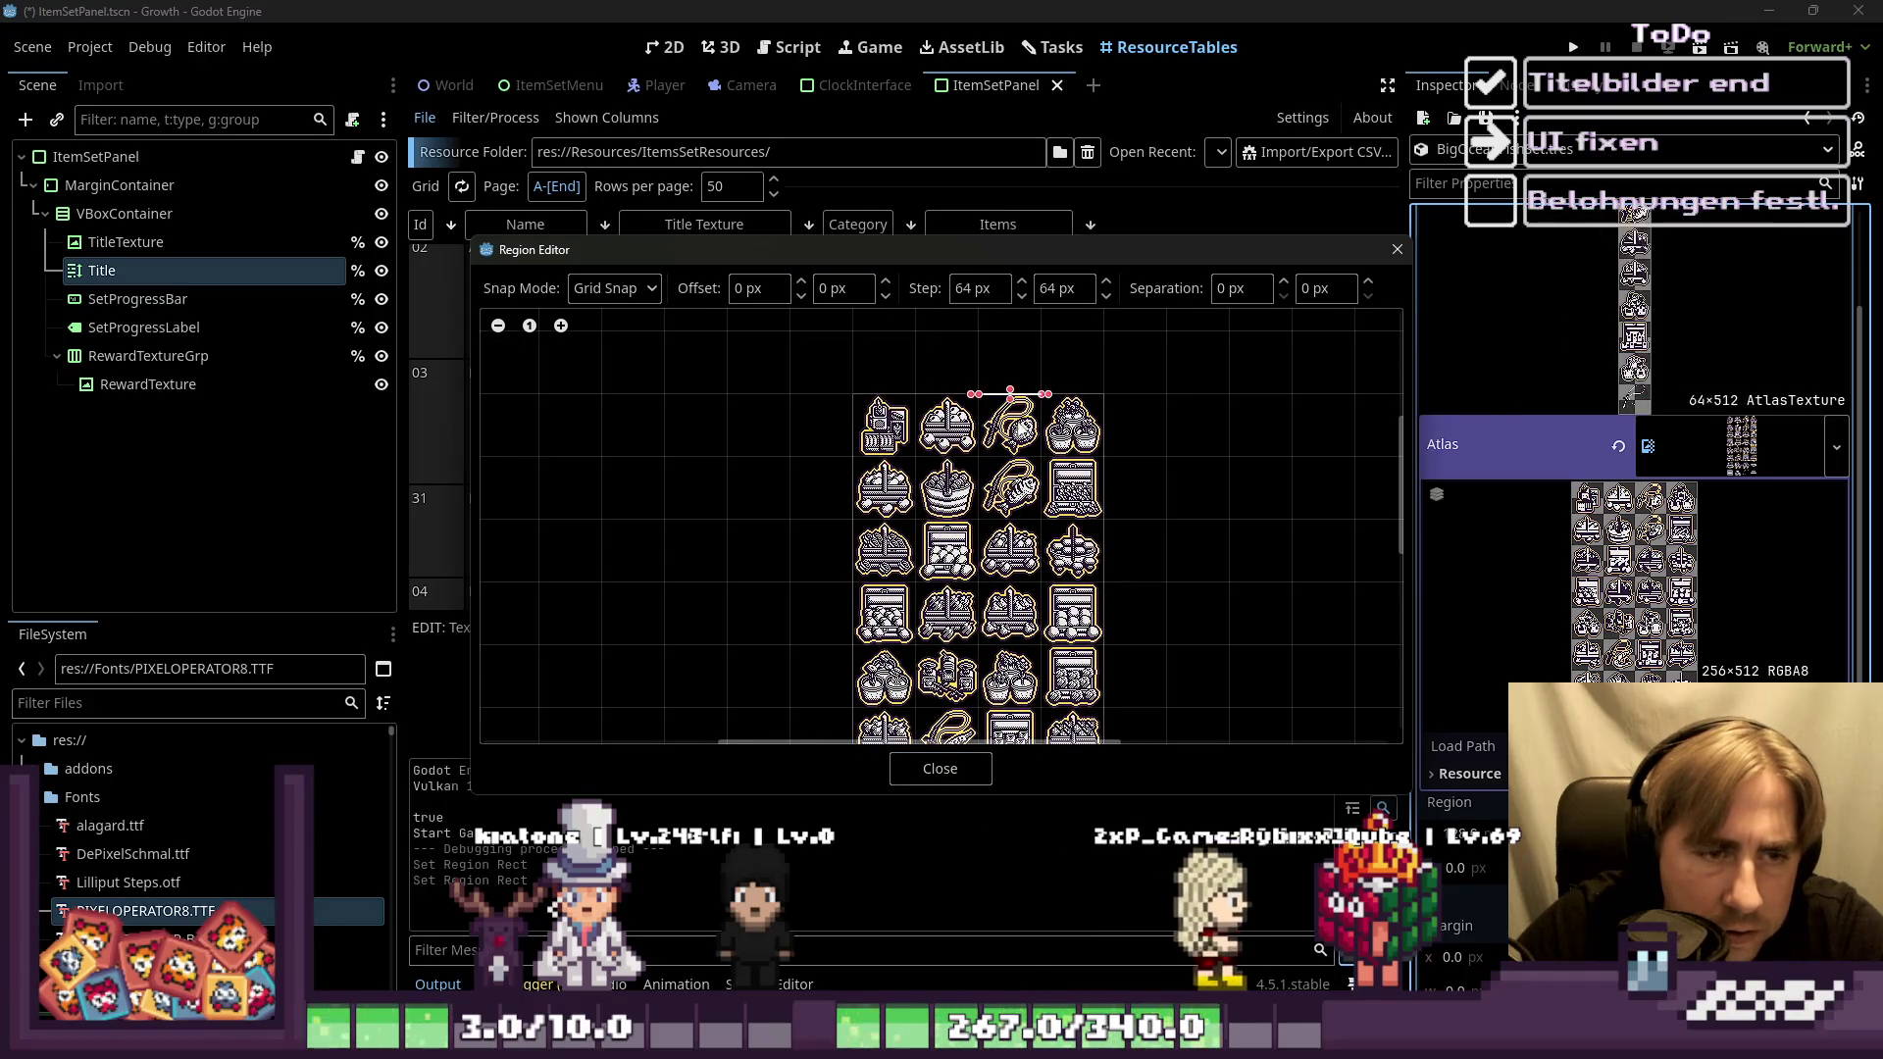
pyautogui.click(943, 766)
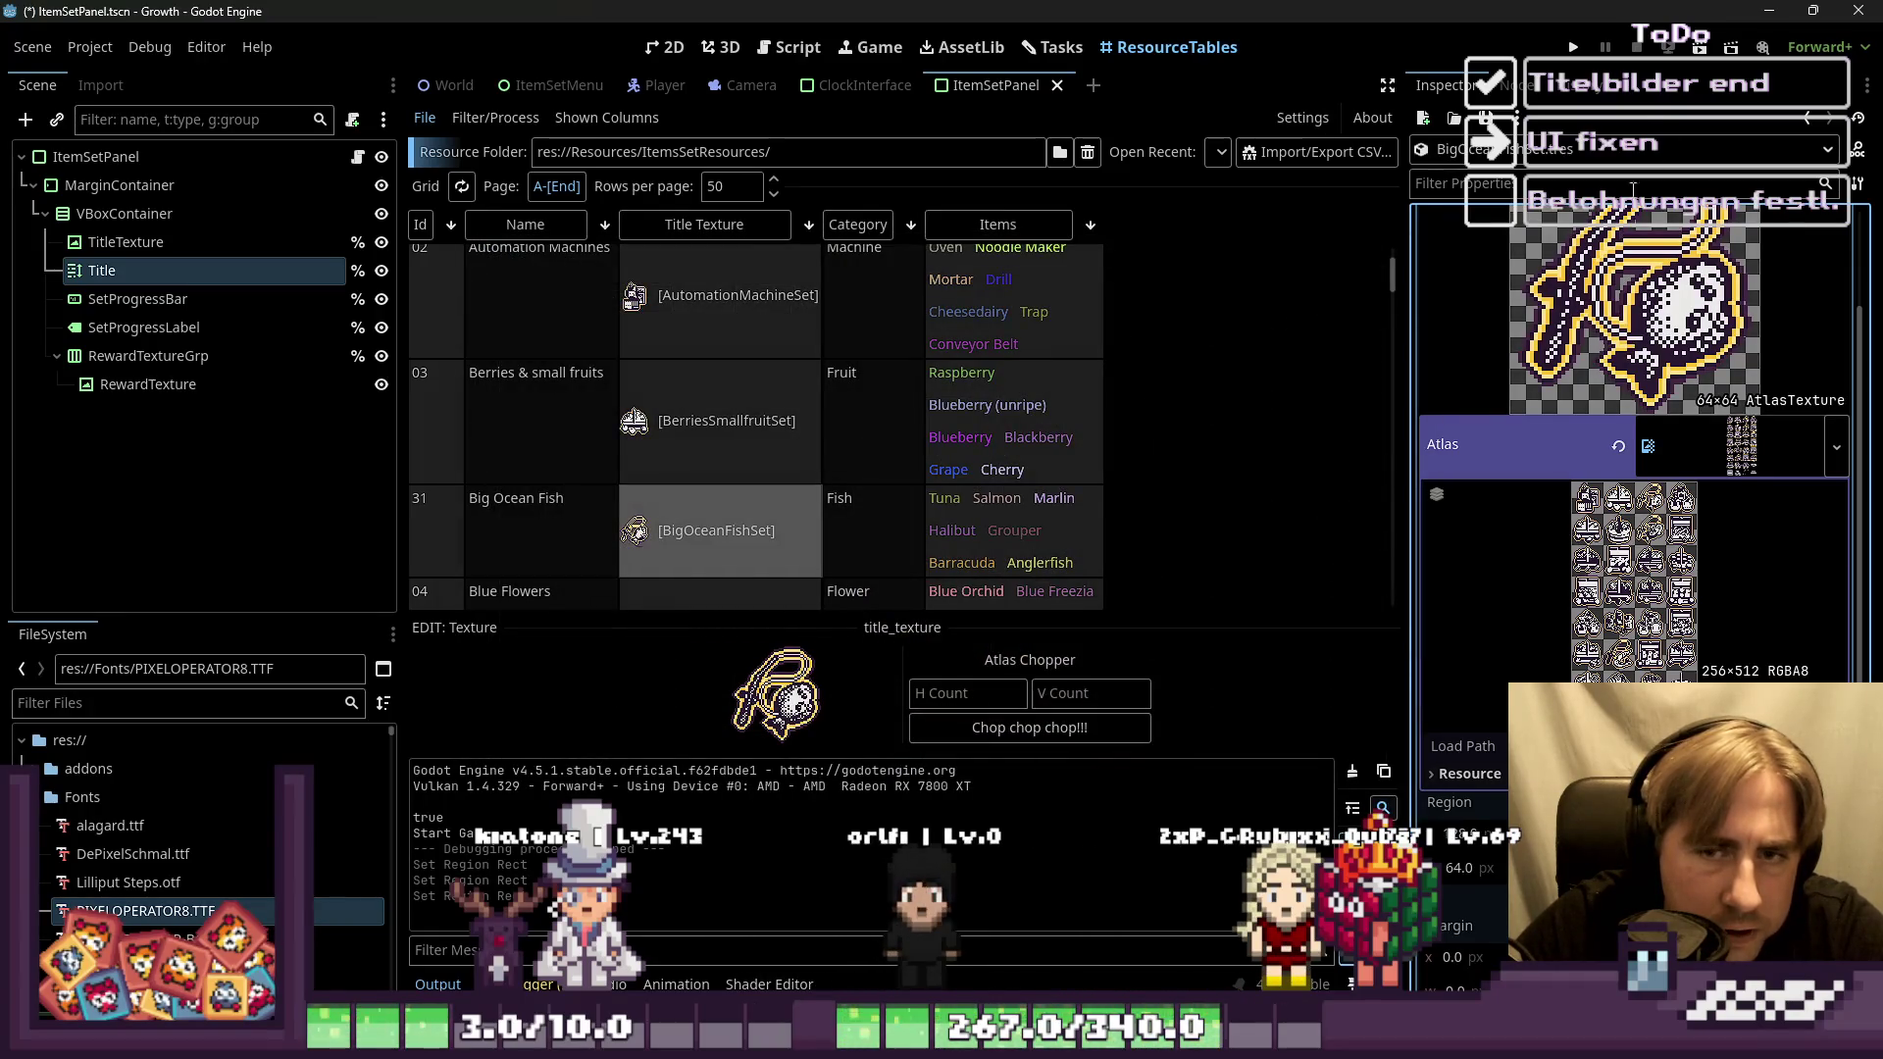
pyautogui.click(1574, 49)
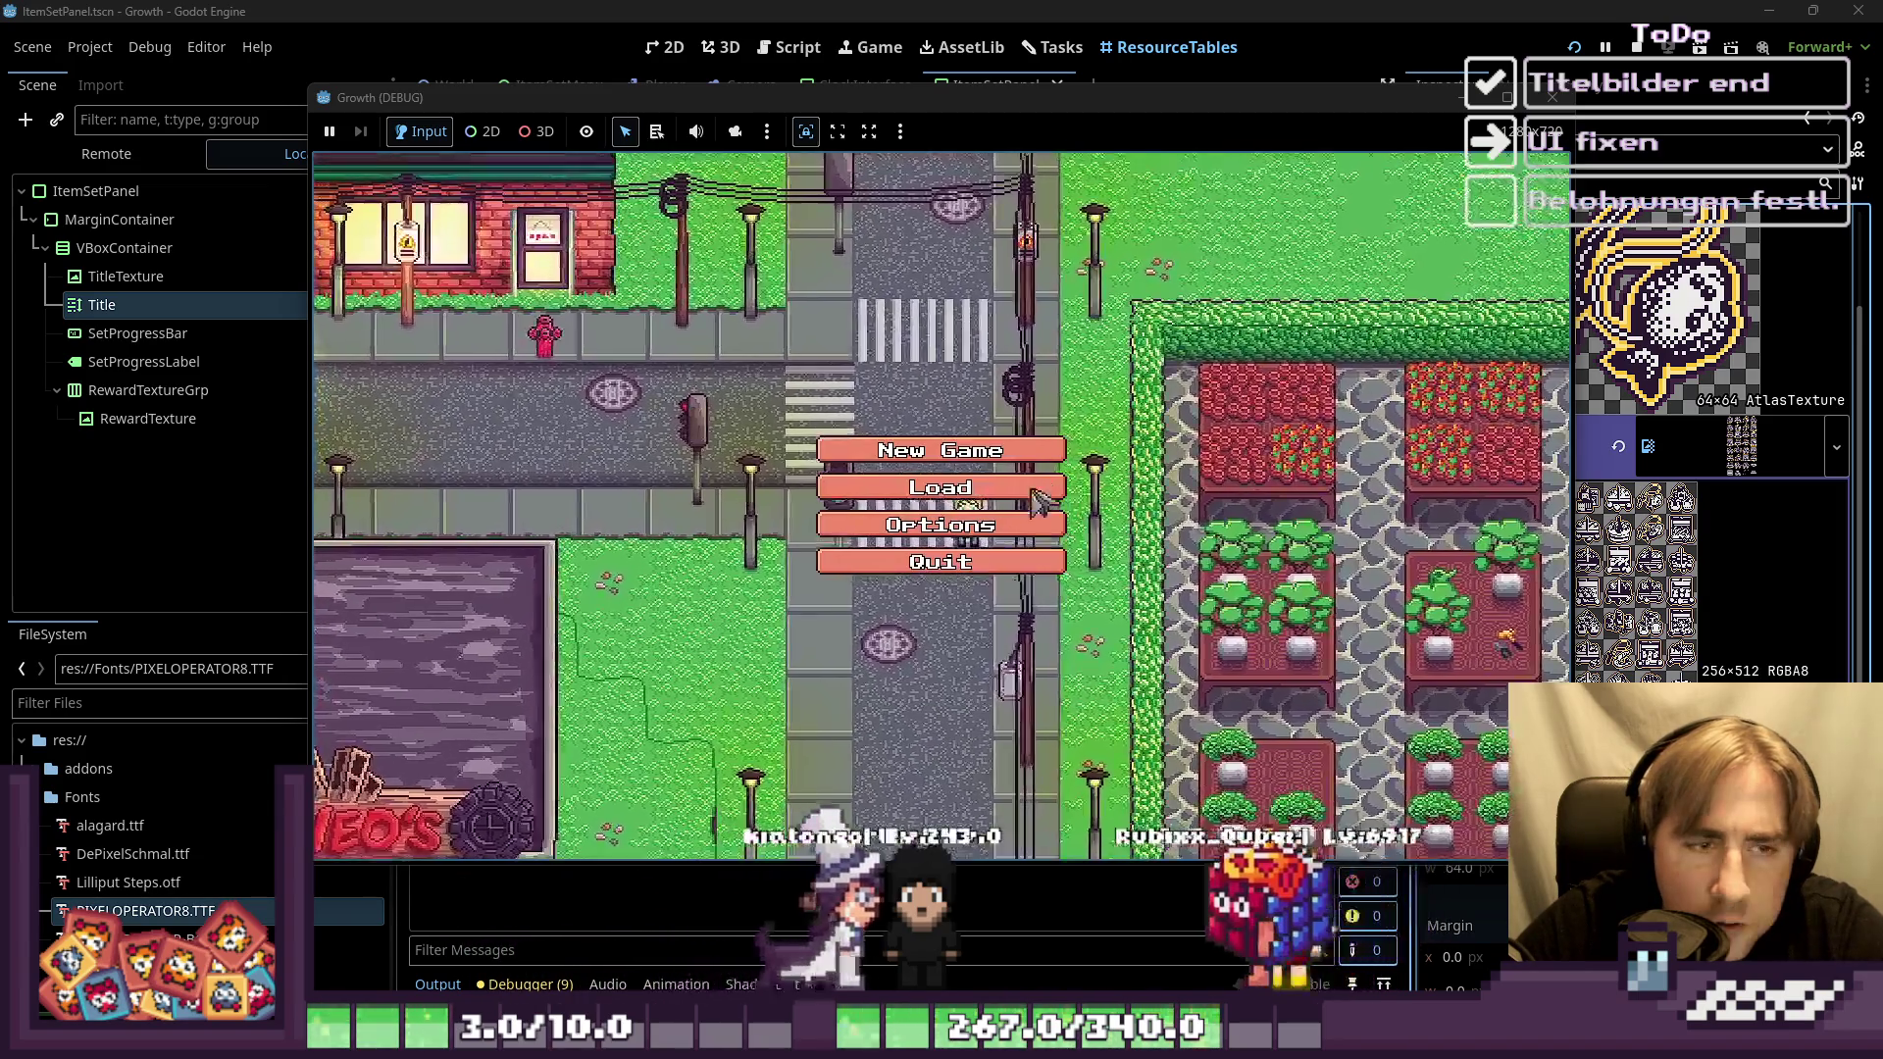
# - Load the save to check Big Ocean Fish's icon, then stop and select Blue Flowers' title texture
pyautogui.click(1040, 487)
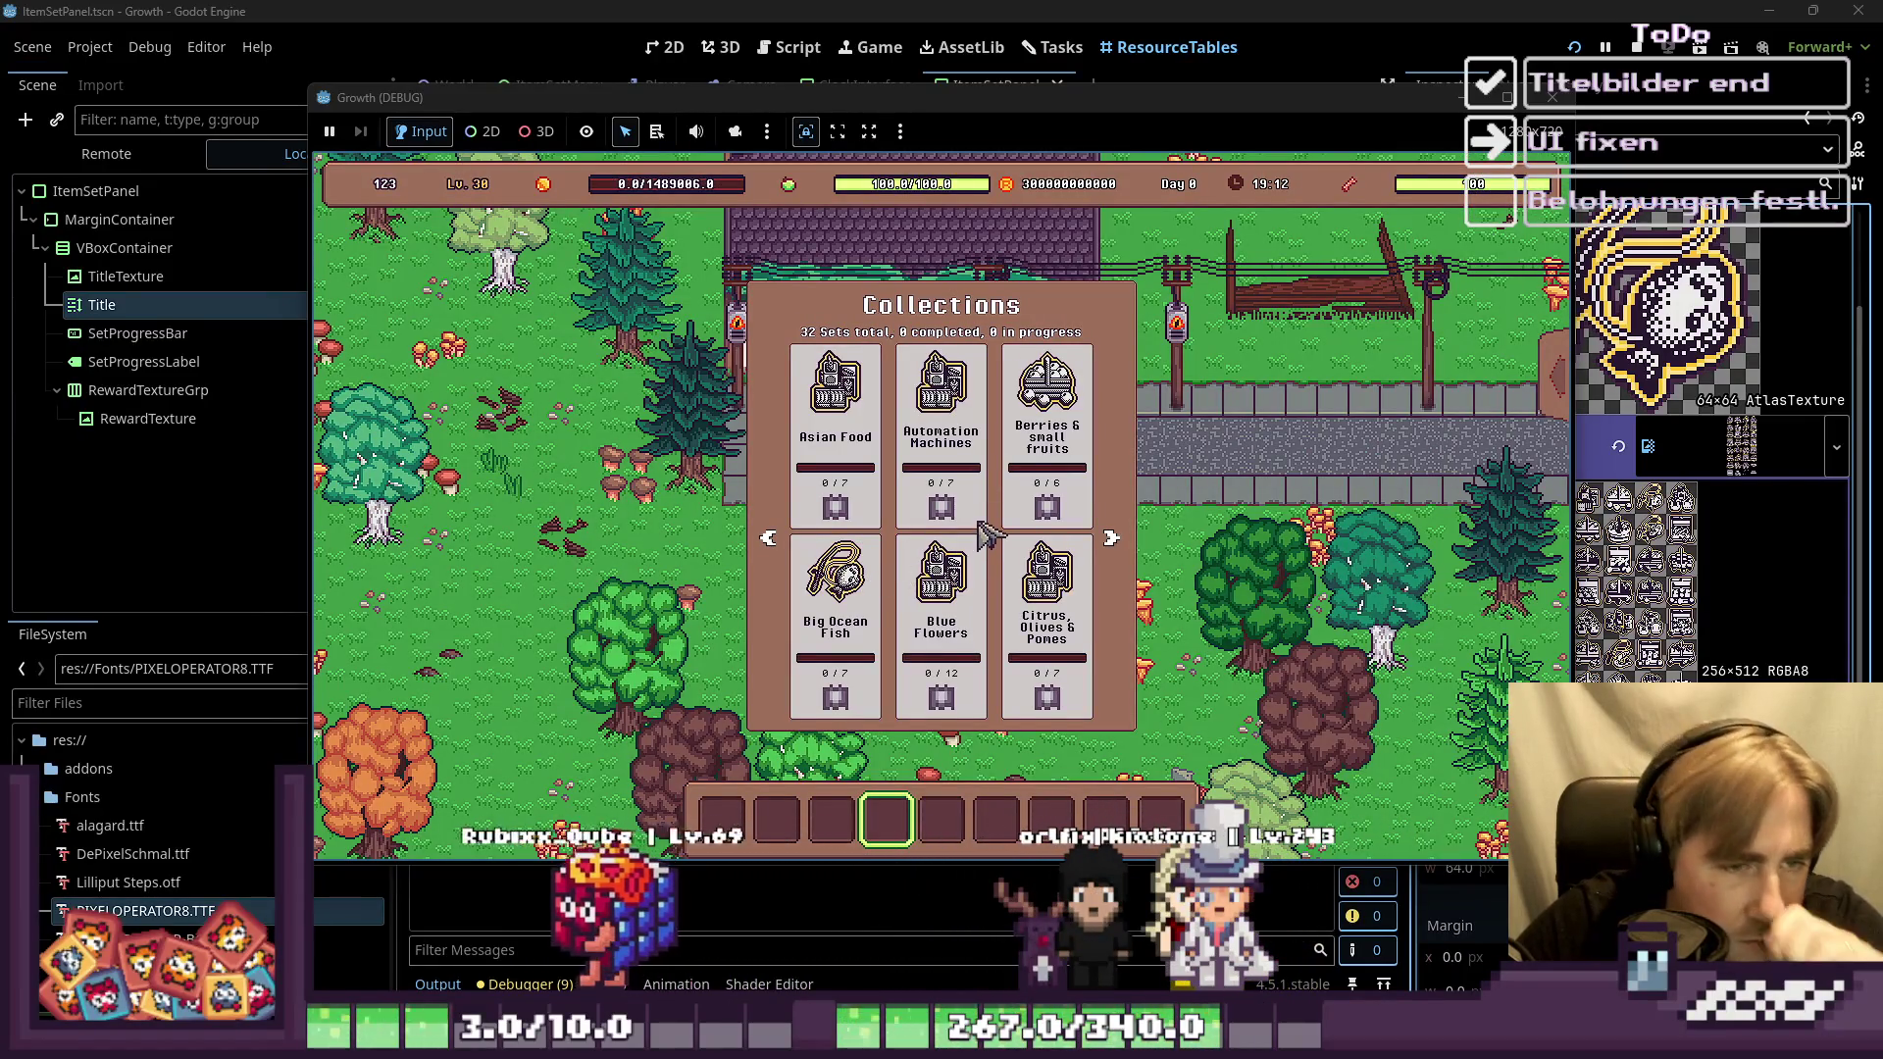
pyautogui.click(1559, 98)
pyautogui.scroll(-3, 740, 410)
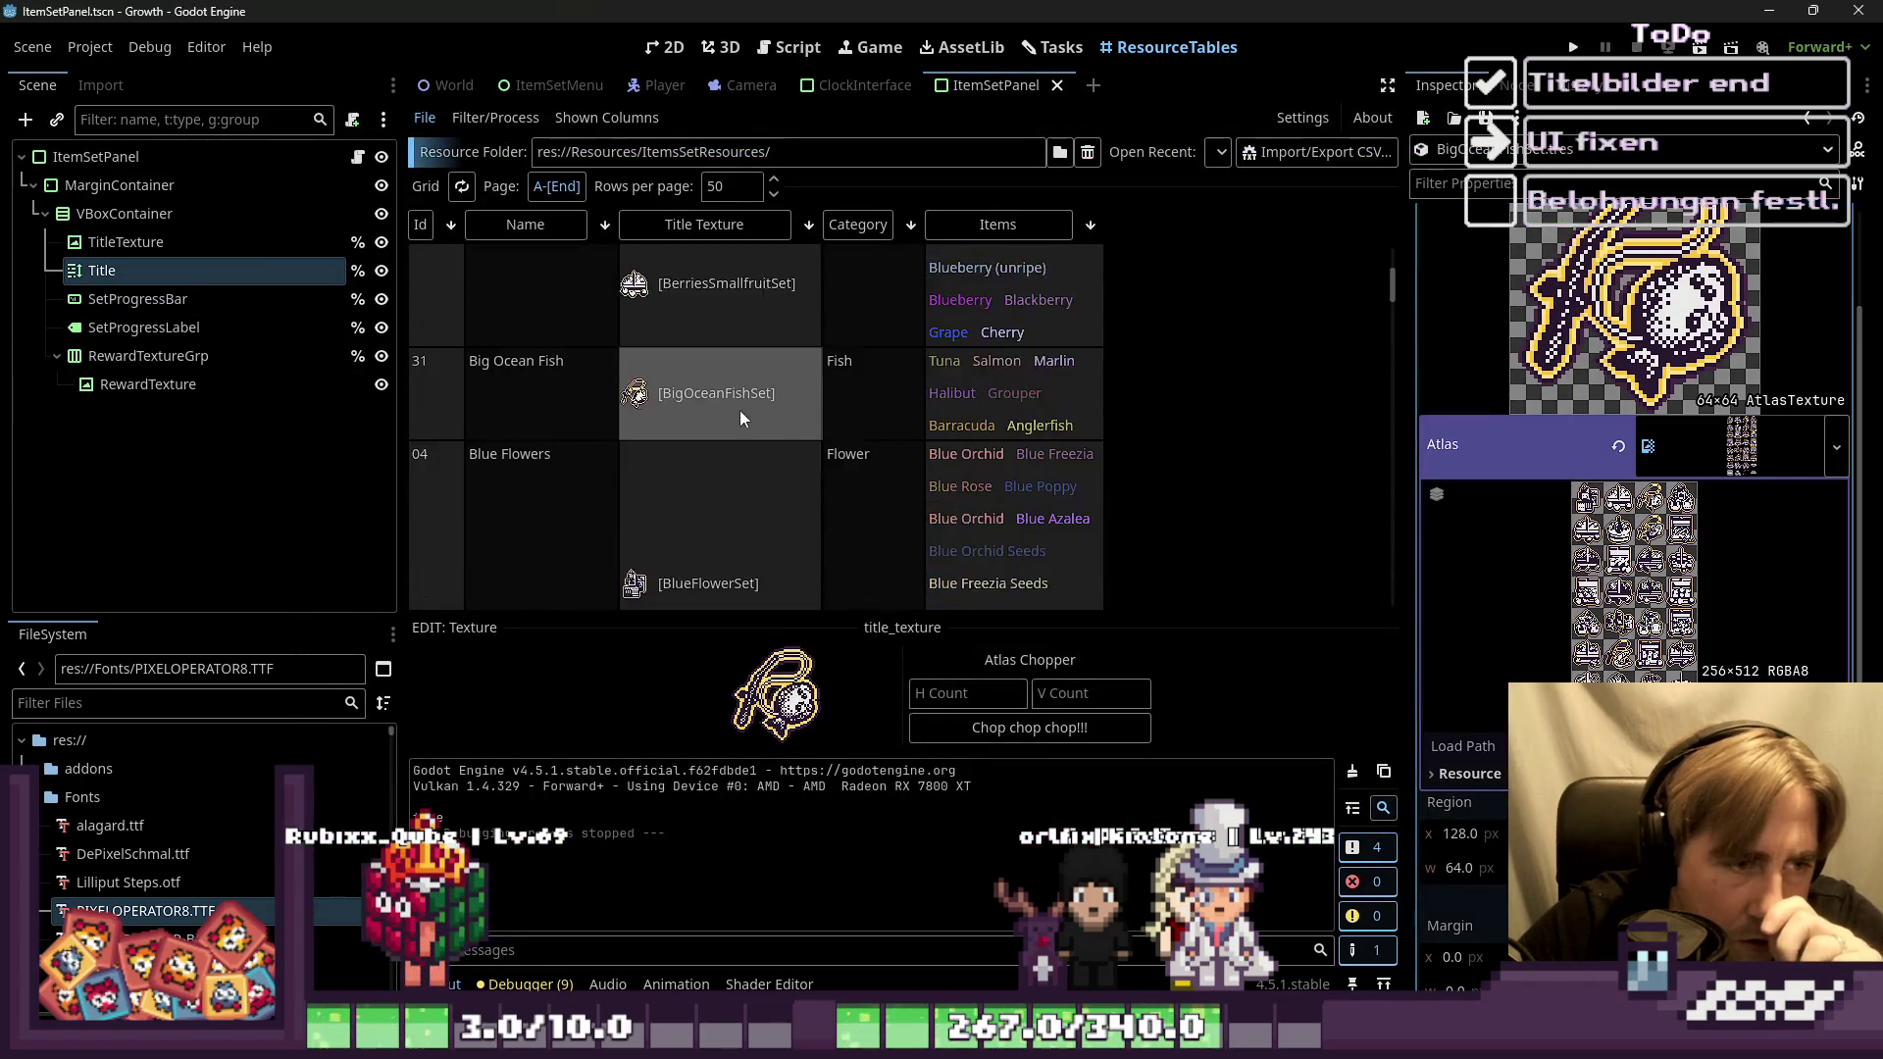
pyautogui.click(720, 469)
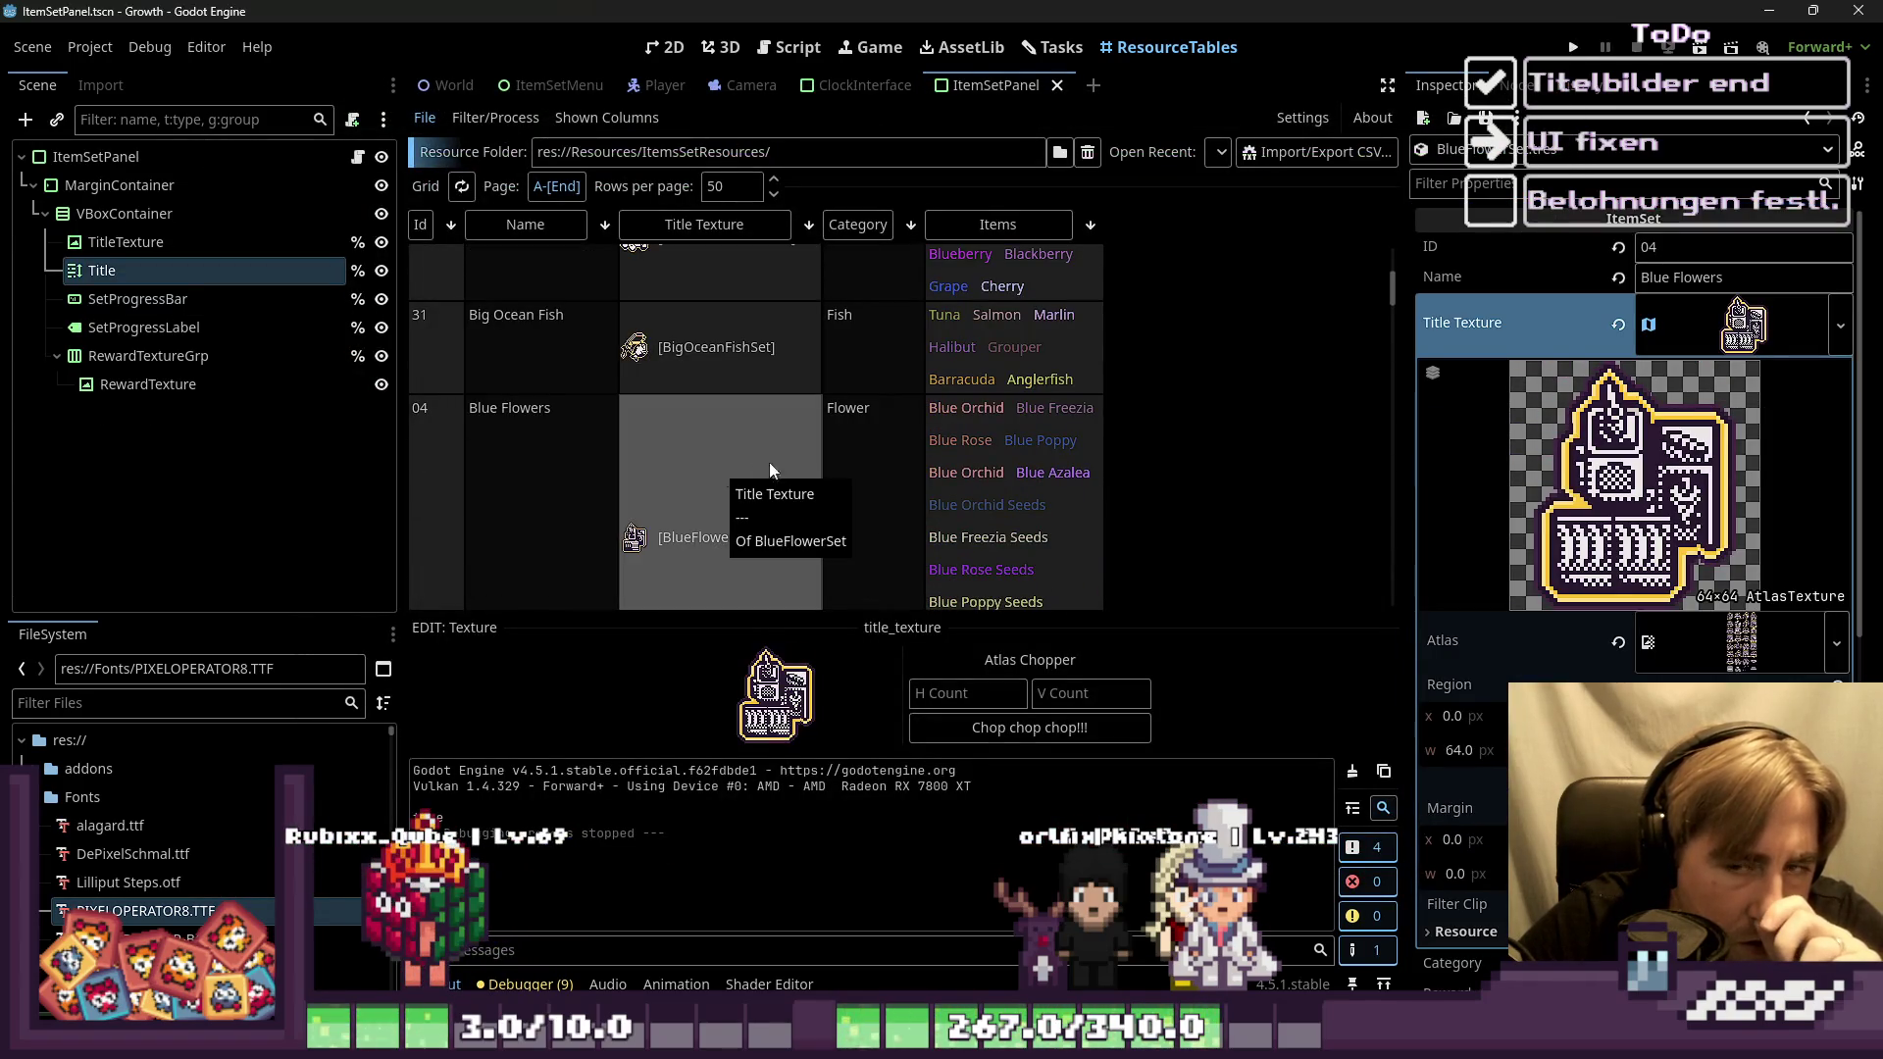
# - Give Blue Flowers the fourth tile of the atlas's first row as its title texture
pyautogui.click(1736, 649)
pyautogui.click(1736, 650)
pyautogui.click(1633, 777)
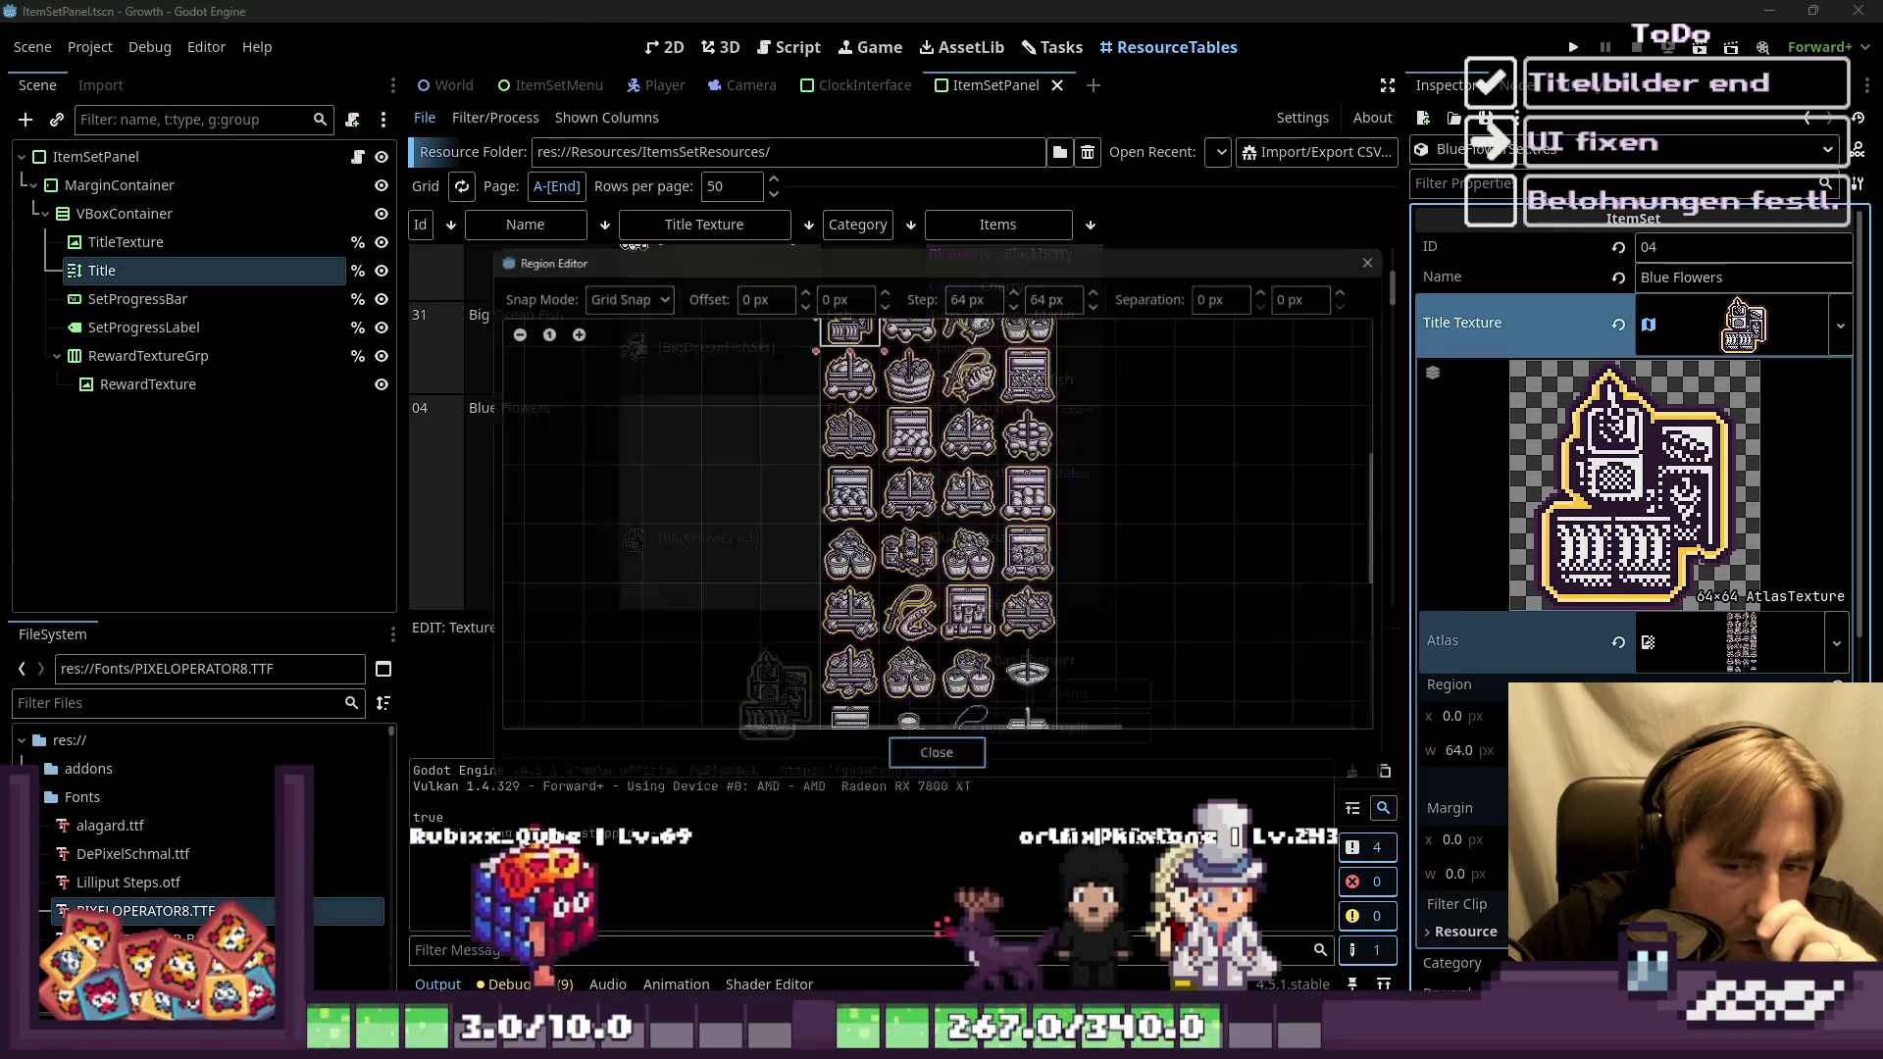
pyautogui.scroll(1, 942, 529)
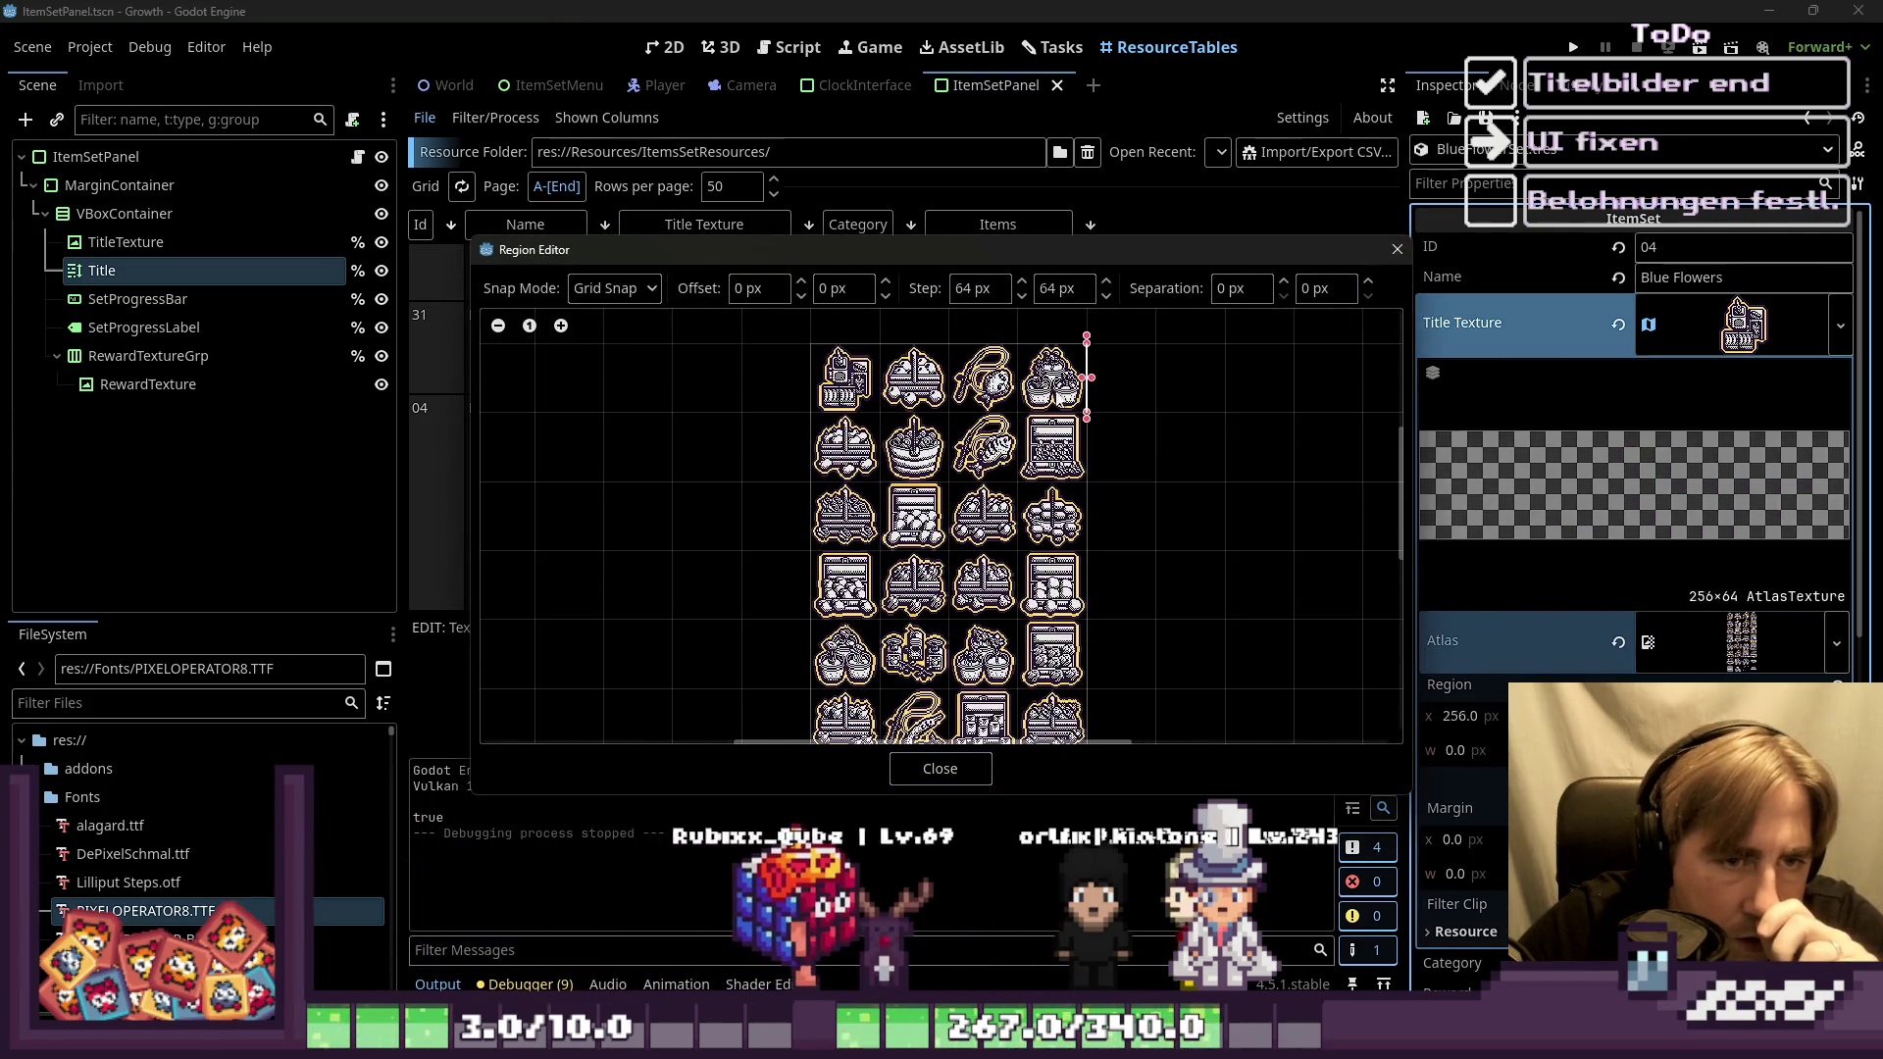
pyautogui.click(1049, 377)
pyautogui.click(940, 765)
# - Pick a new atlas tile for Citrus, Olives & Pomes, then save and run with F5
pyautogui.scroll(-3, 708, 398)
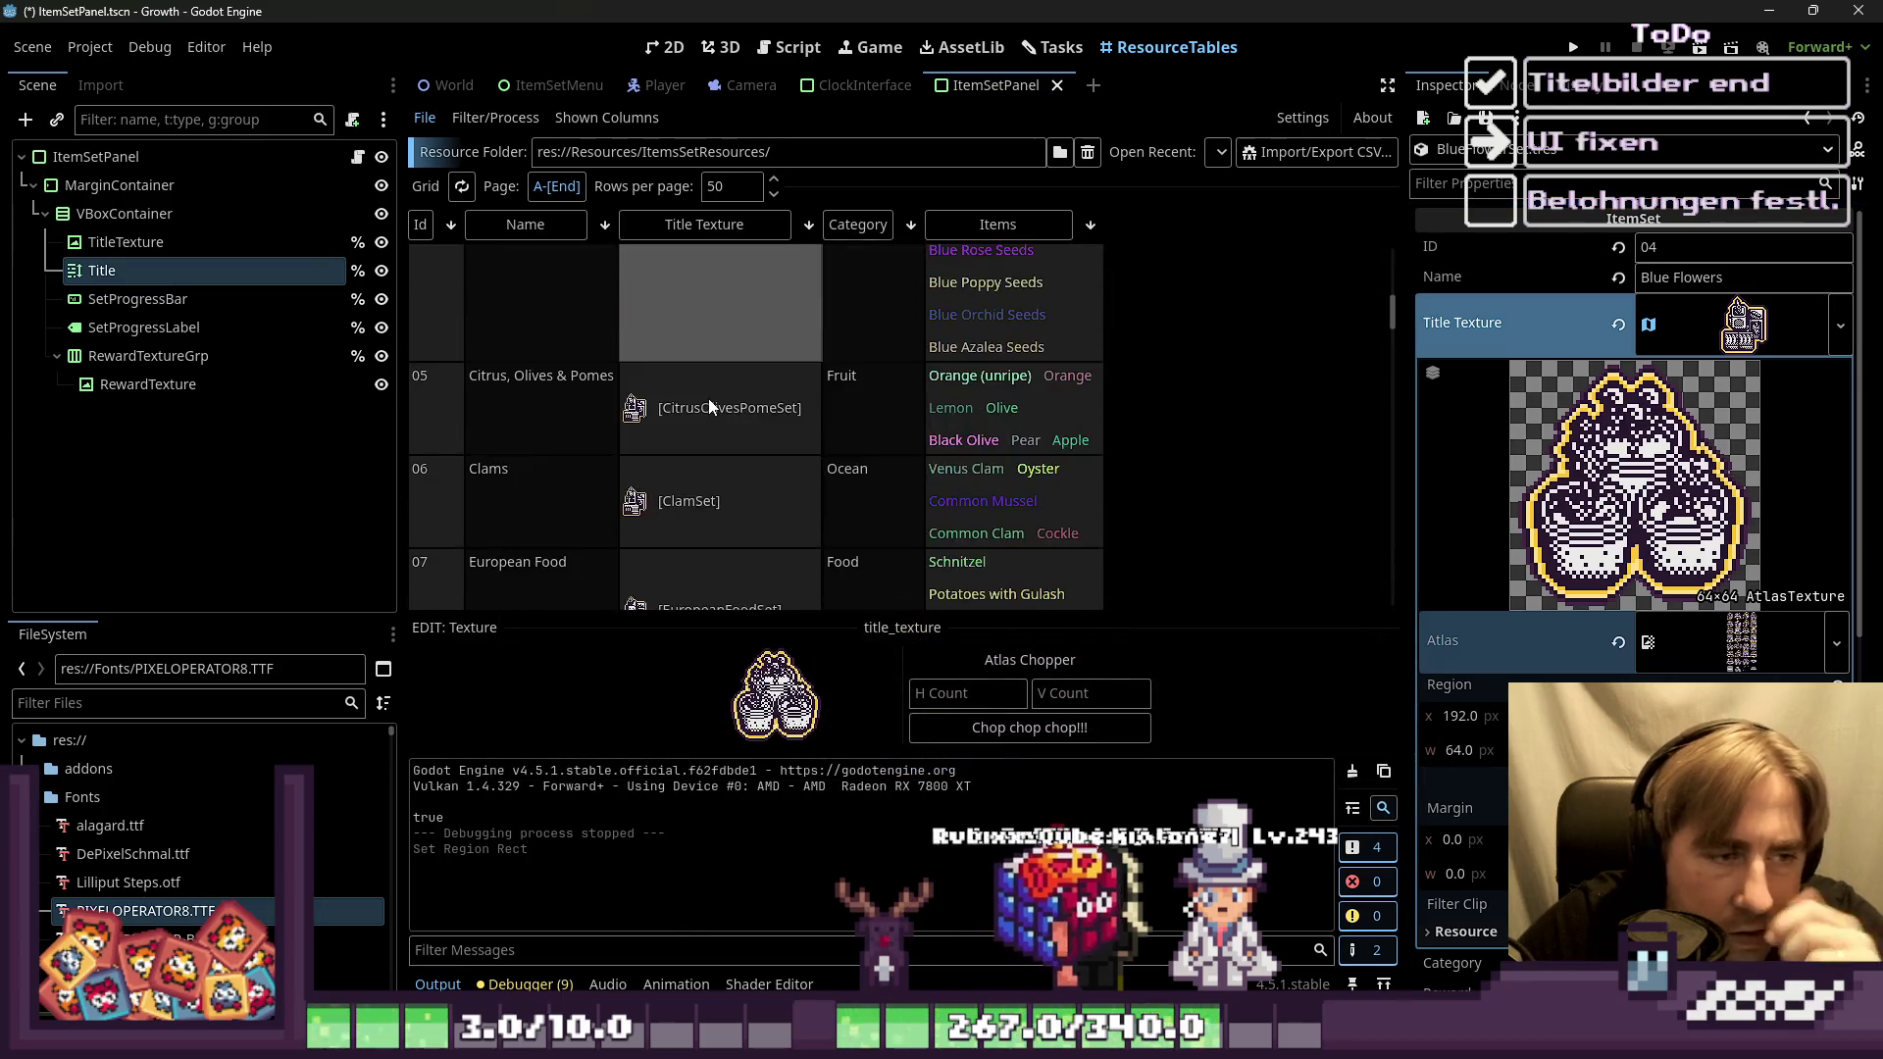
pyautogui.click(708, 398)
pyautogui.click(1633, 777)
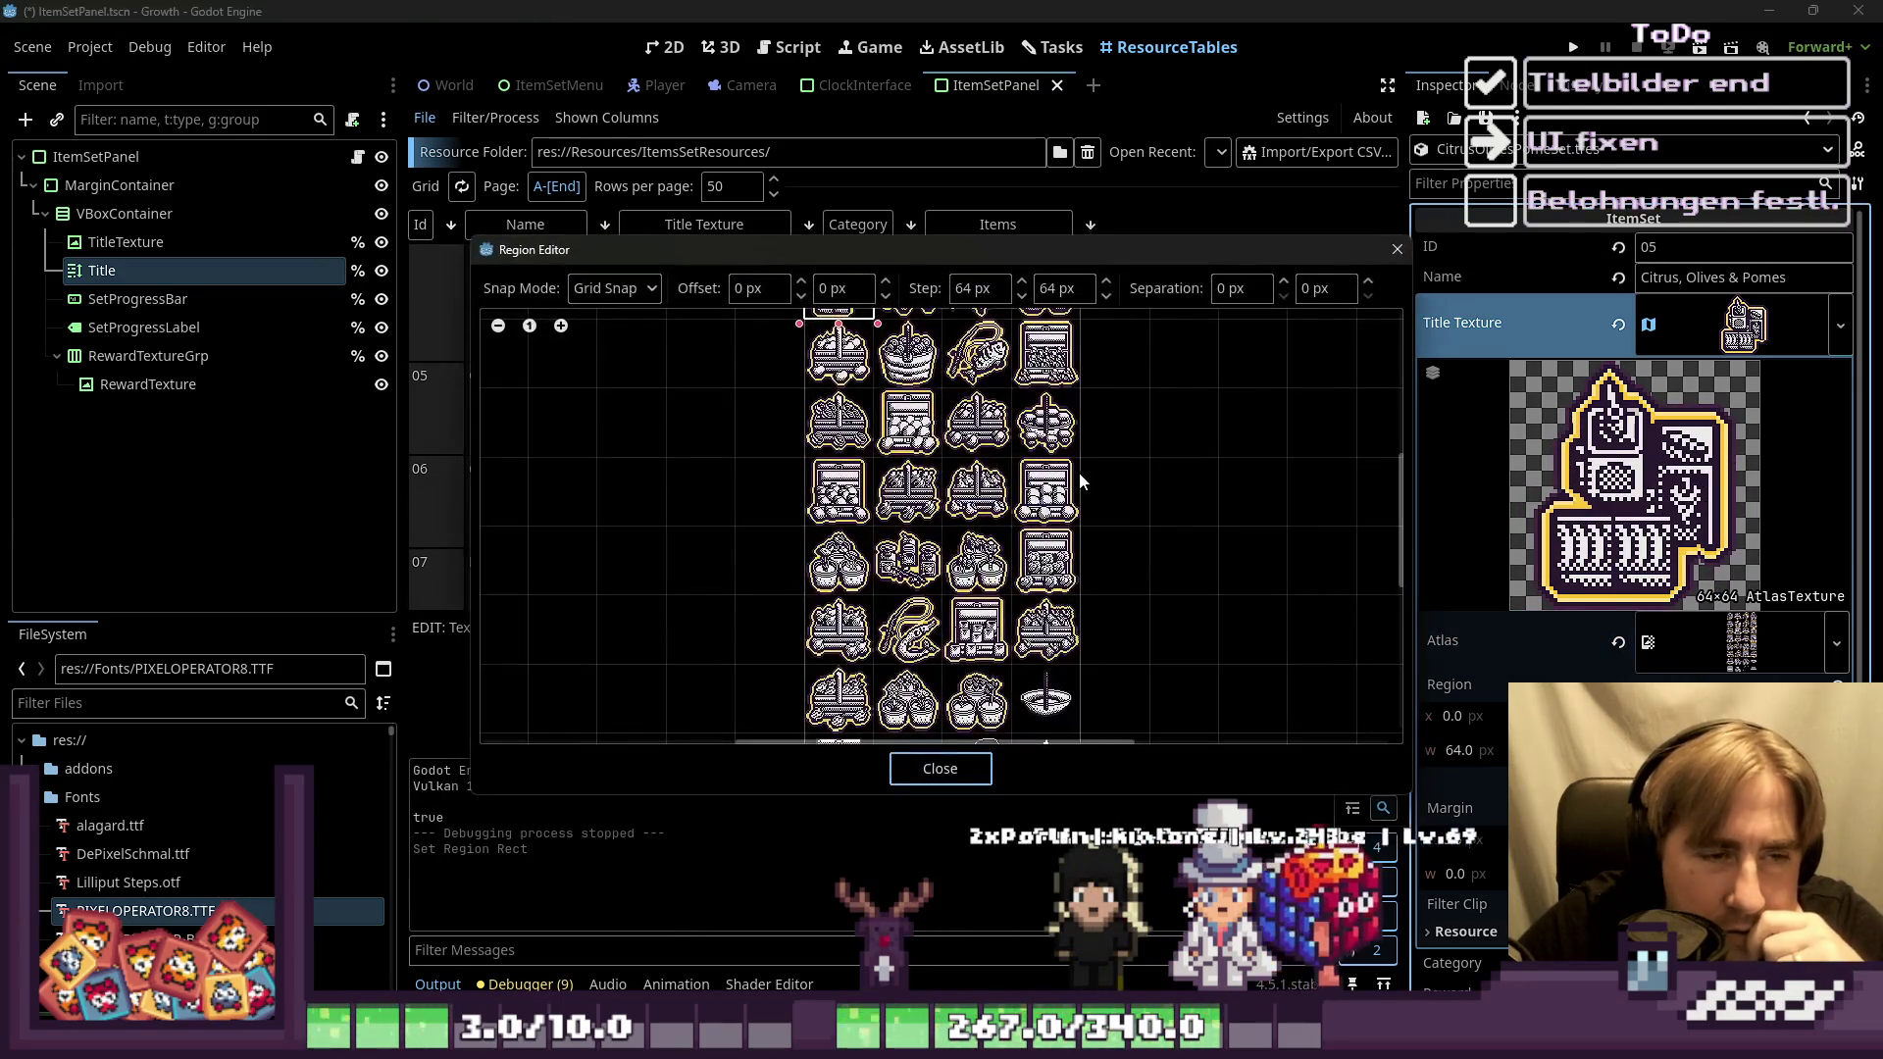
pyautogui.scroll(1, 988, 345)
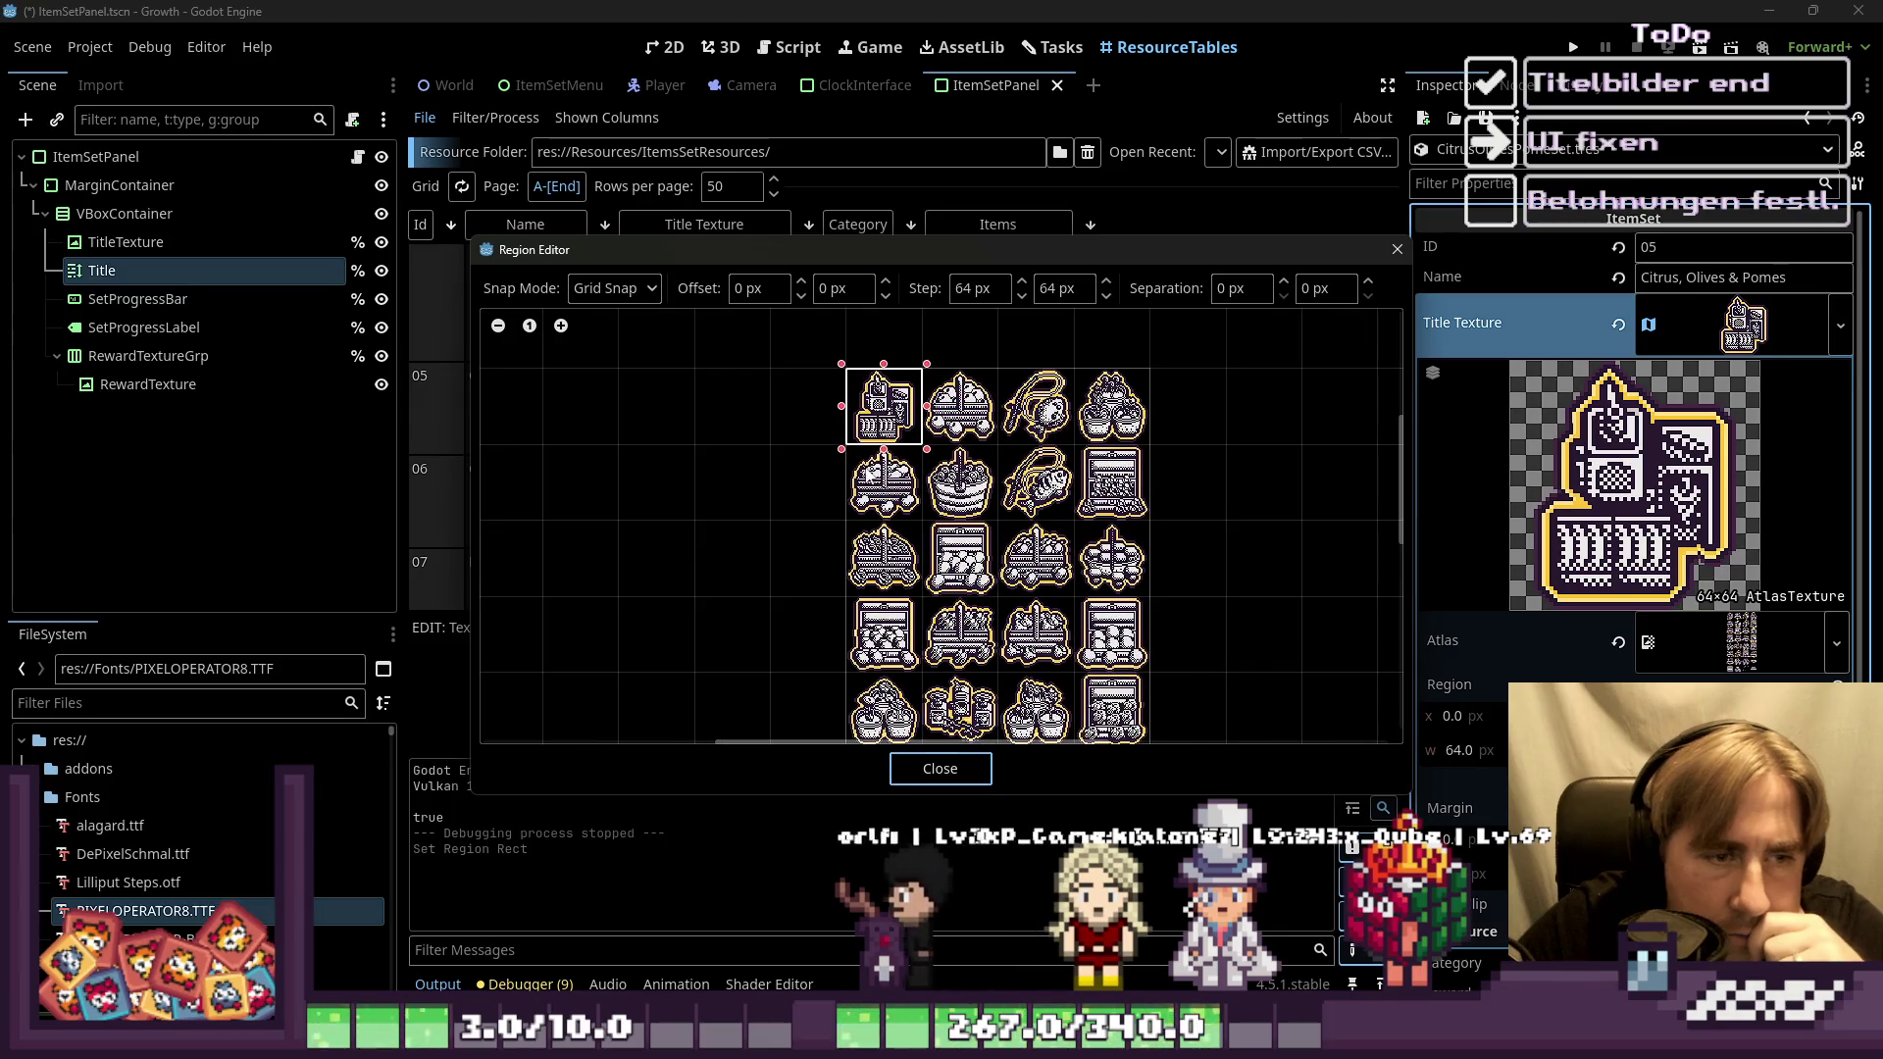
pyautogui.click(959, 480)
pyautogui.click(940, 768)
pyautogui.press('F5')
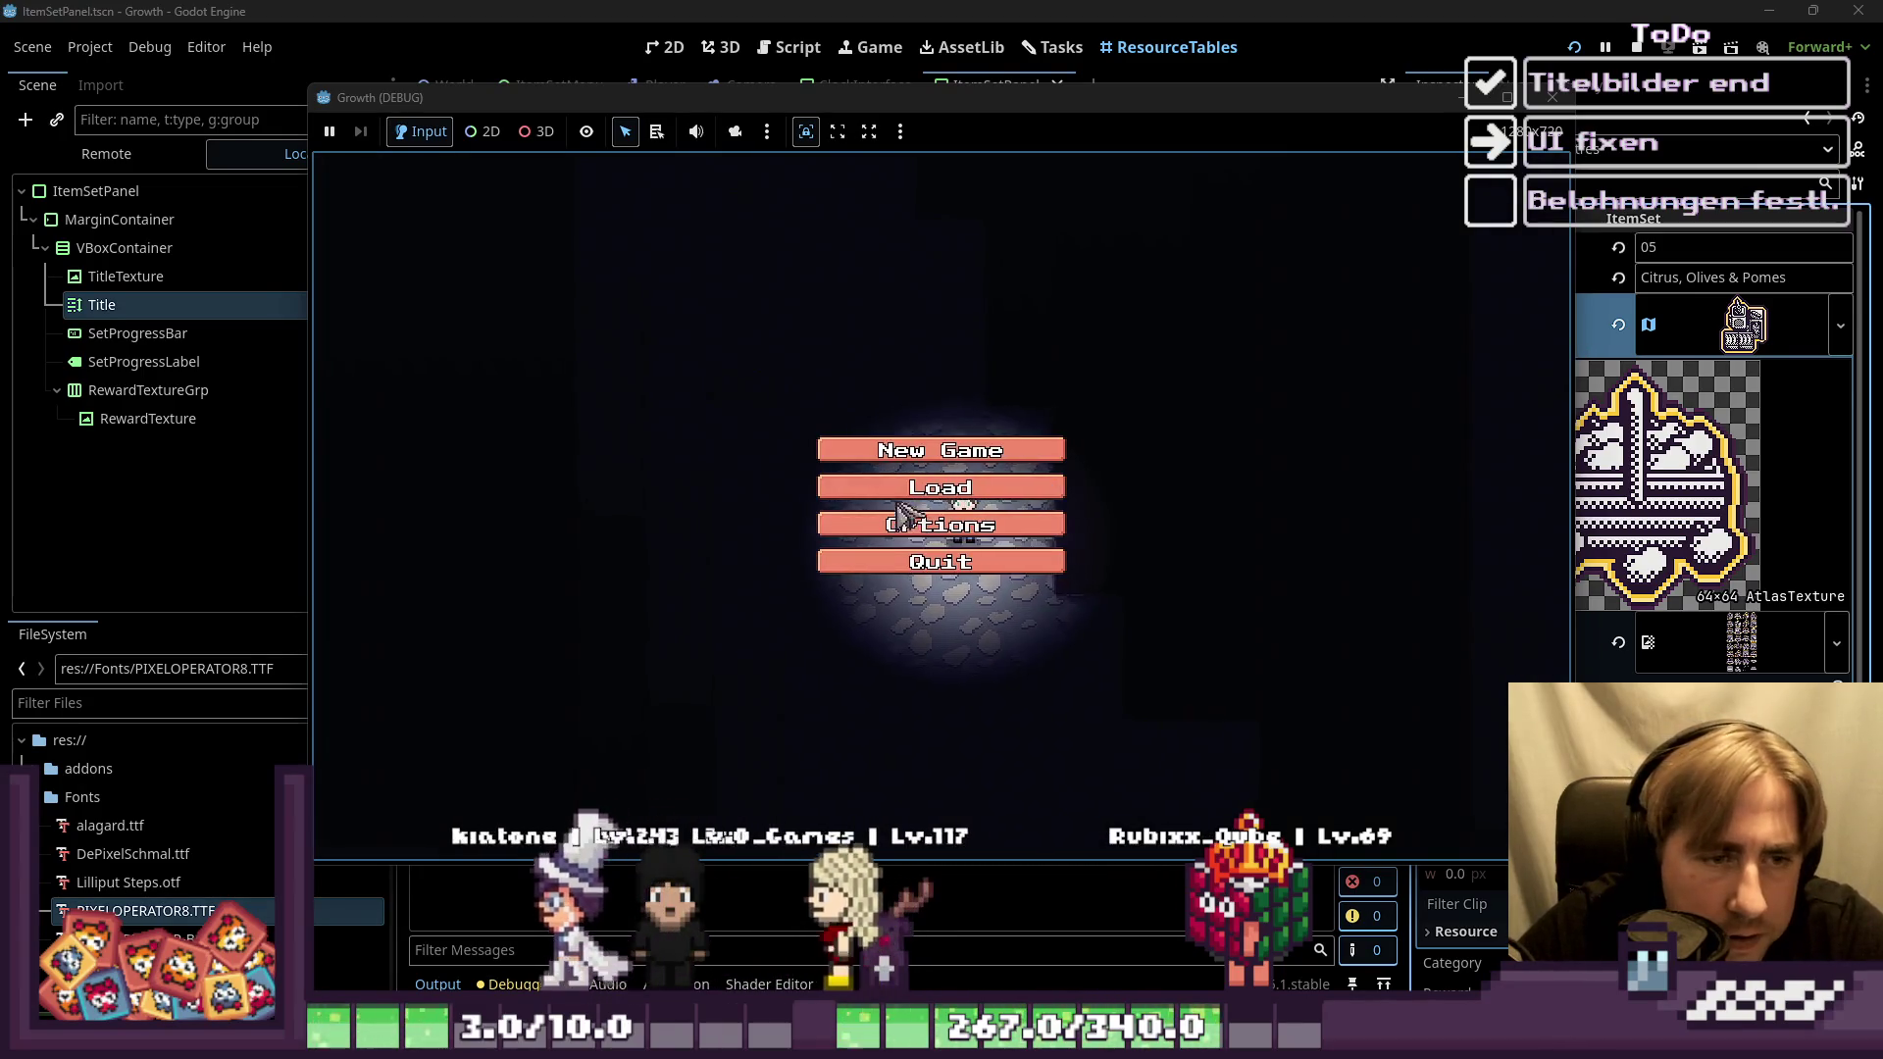
# - Load the saved game, page back and forth through the Collections sets, then select the Clams item set
pyautogui.click(901, 490)
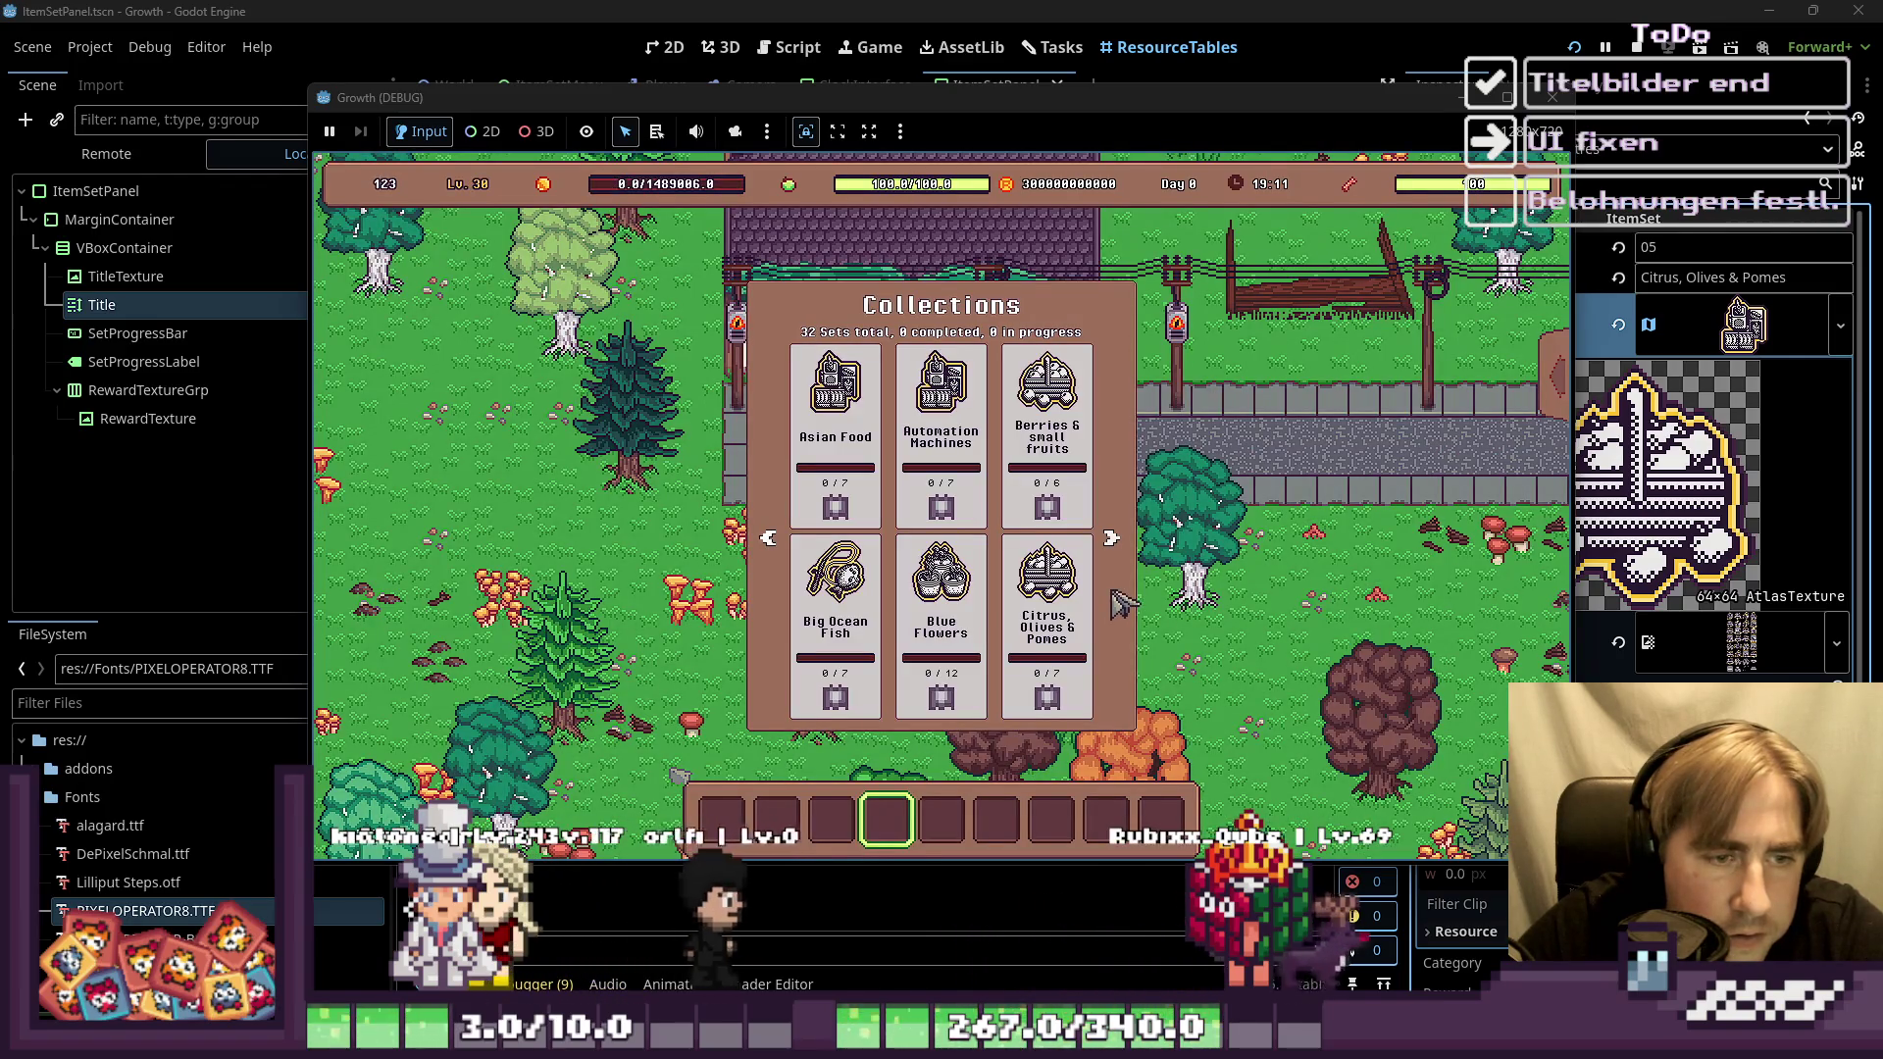
pyautogui.click(1112, 538)
pyautogui.click(775, 539)
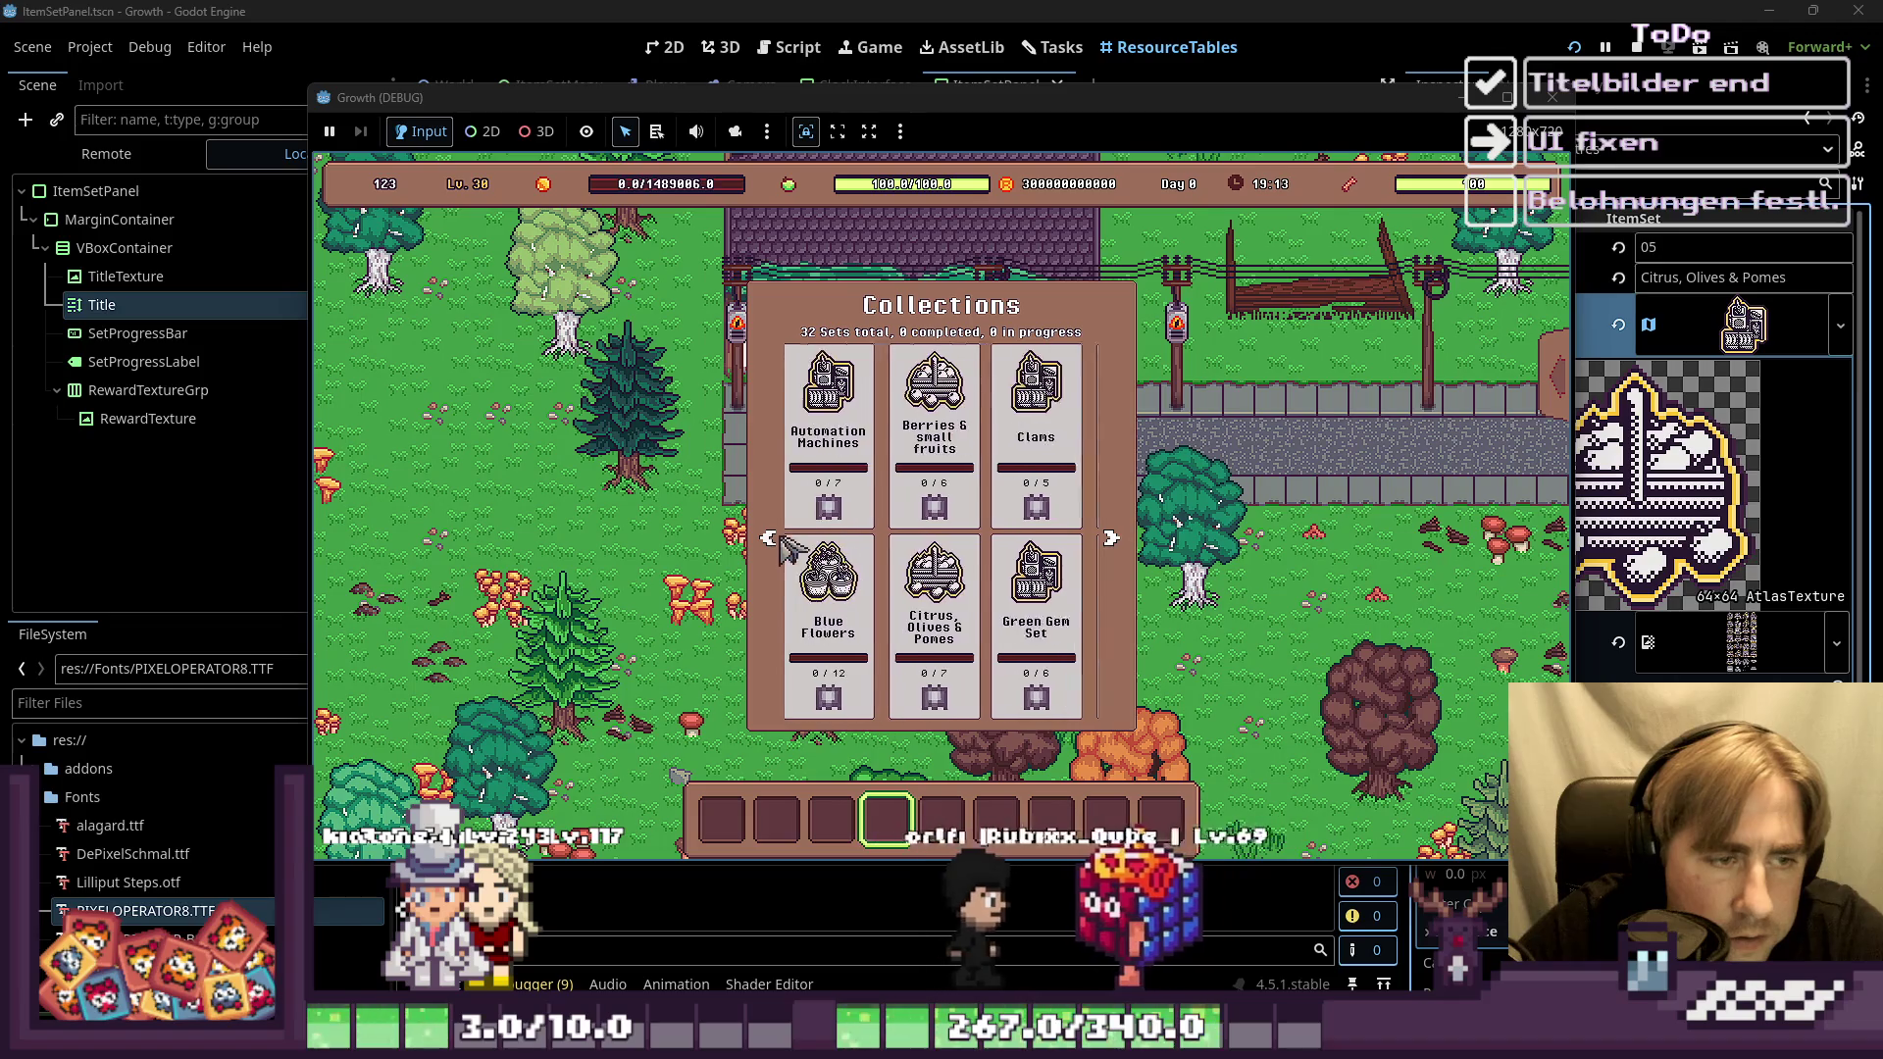
pyautogui.click(775, 539)
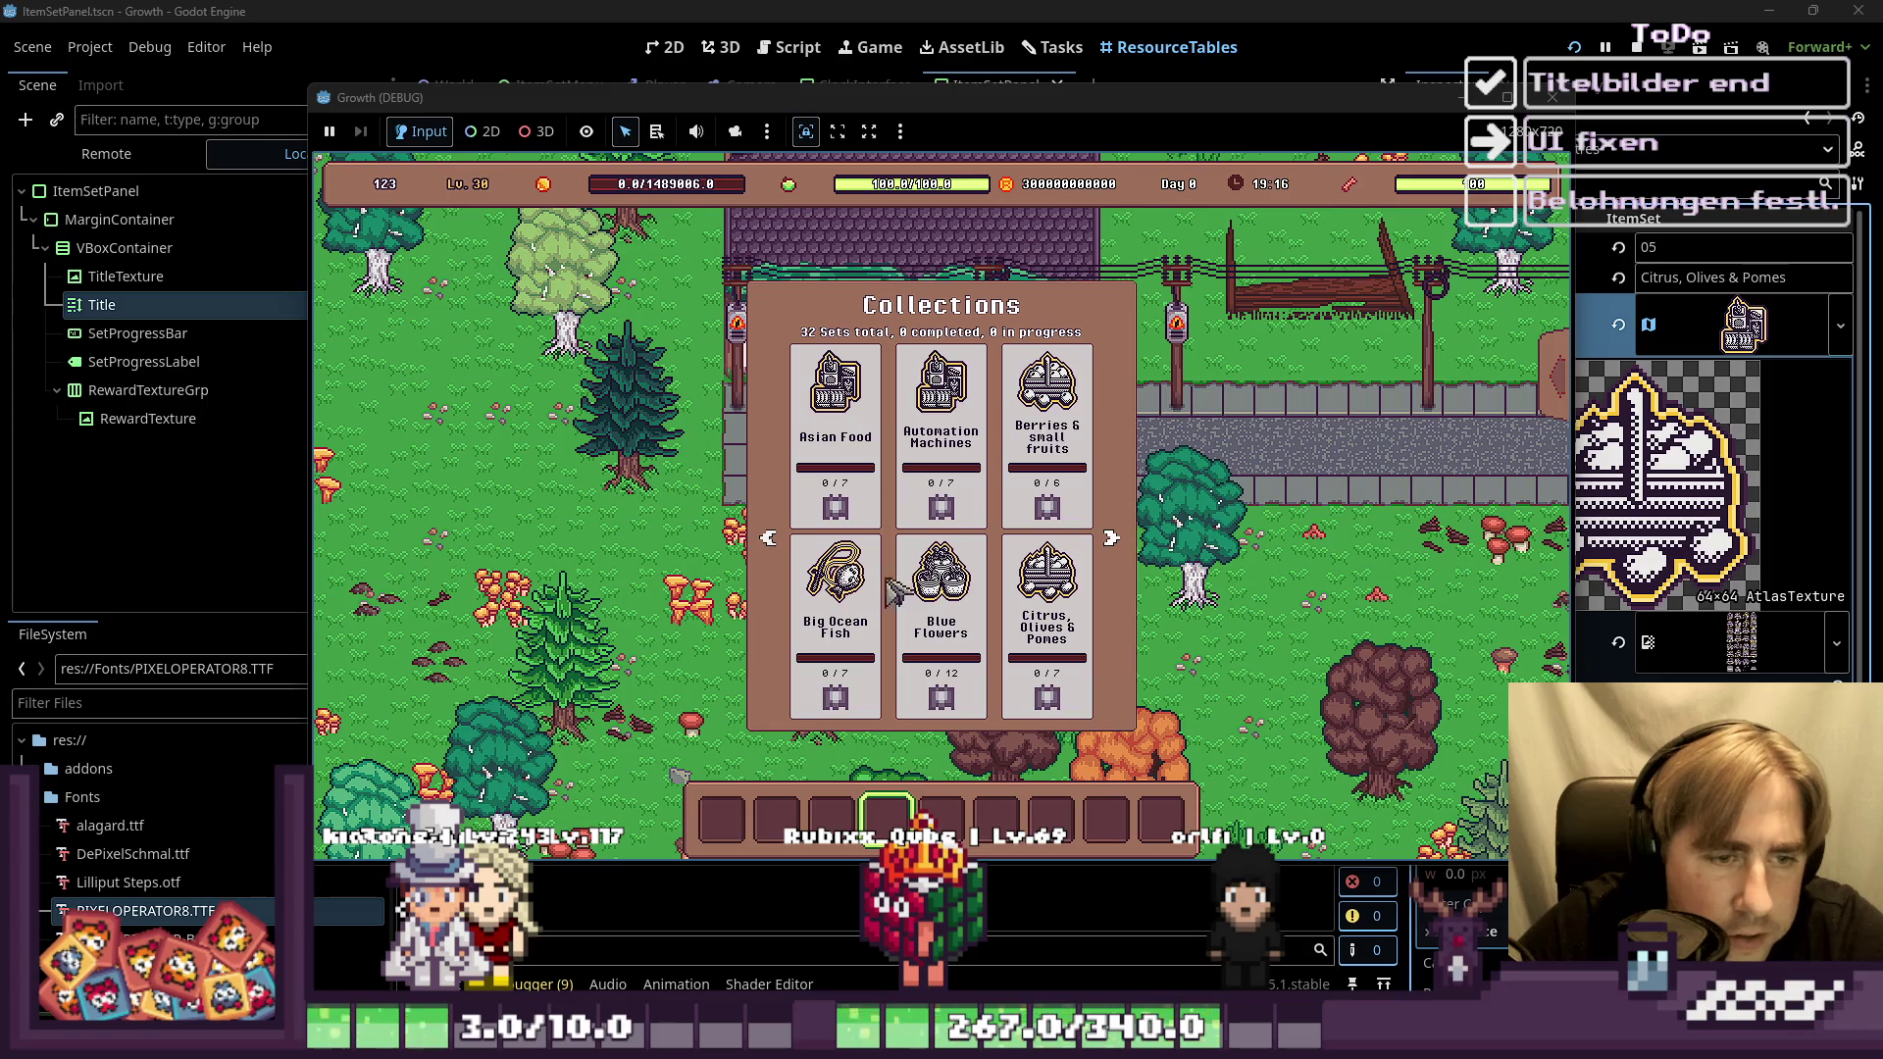
pyautogui.click(1108, 537)
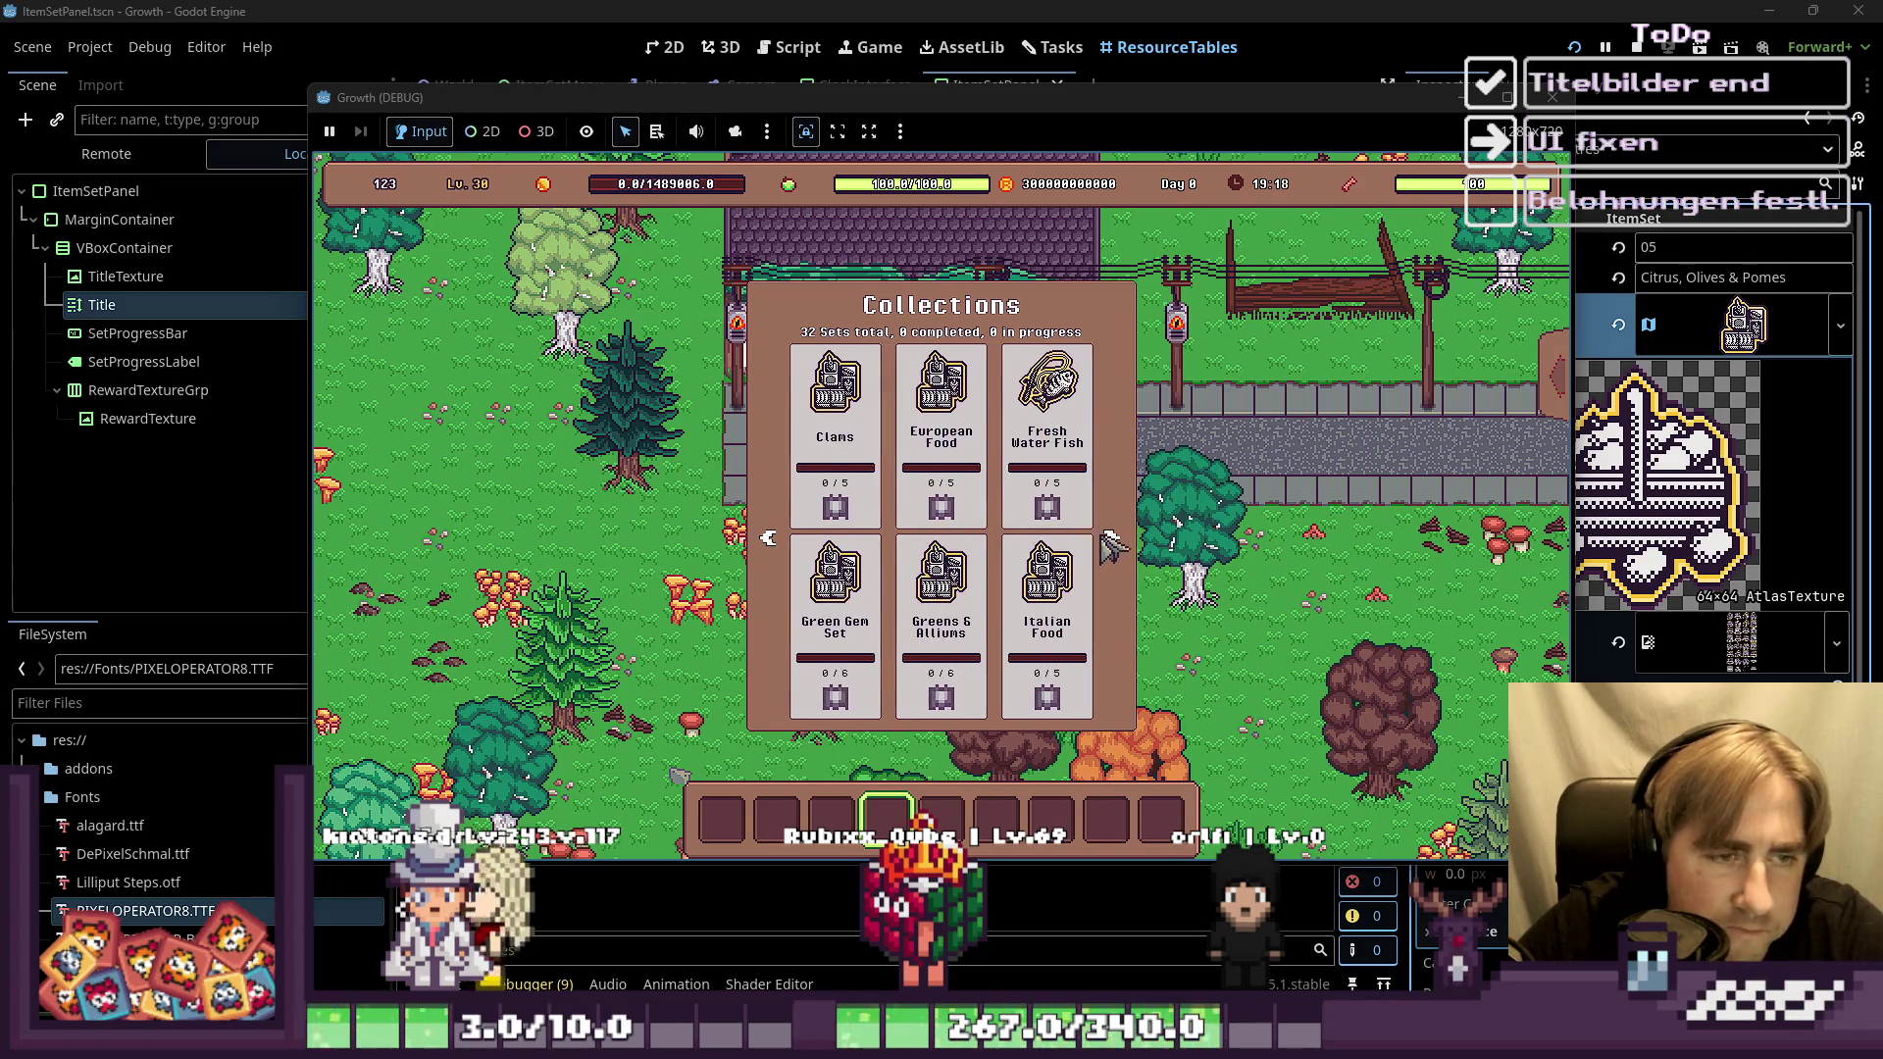
pyautogui.click(1556, 106)
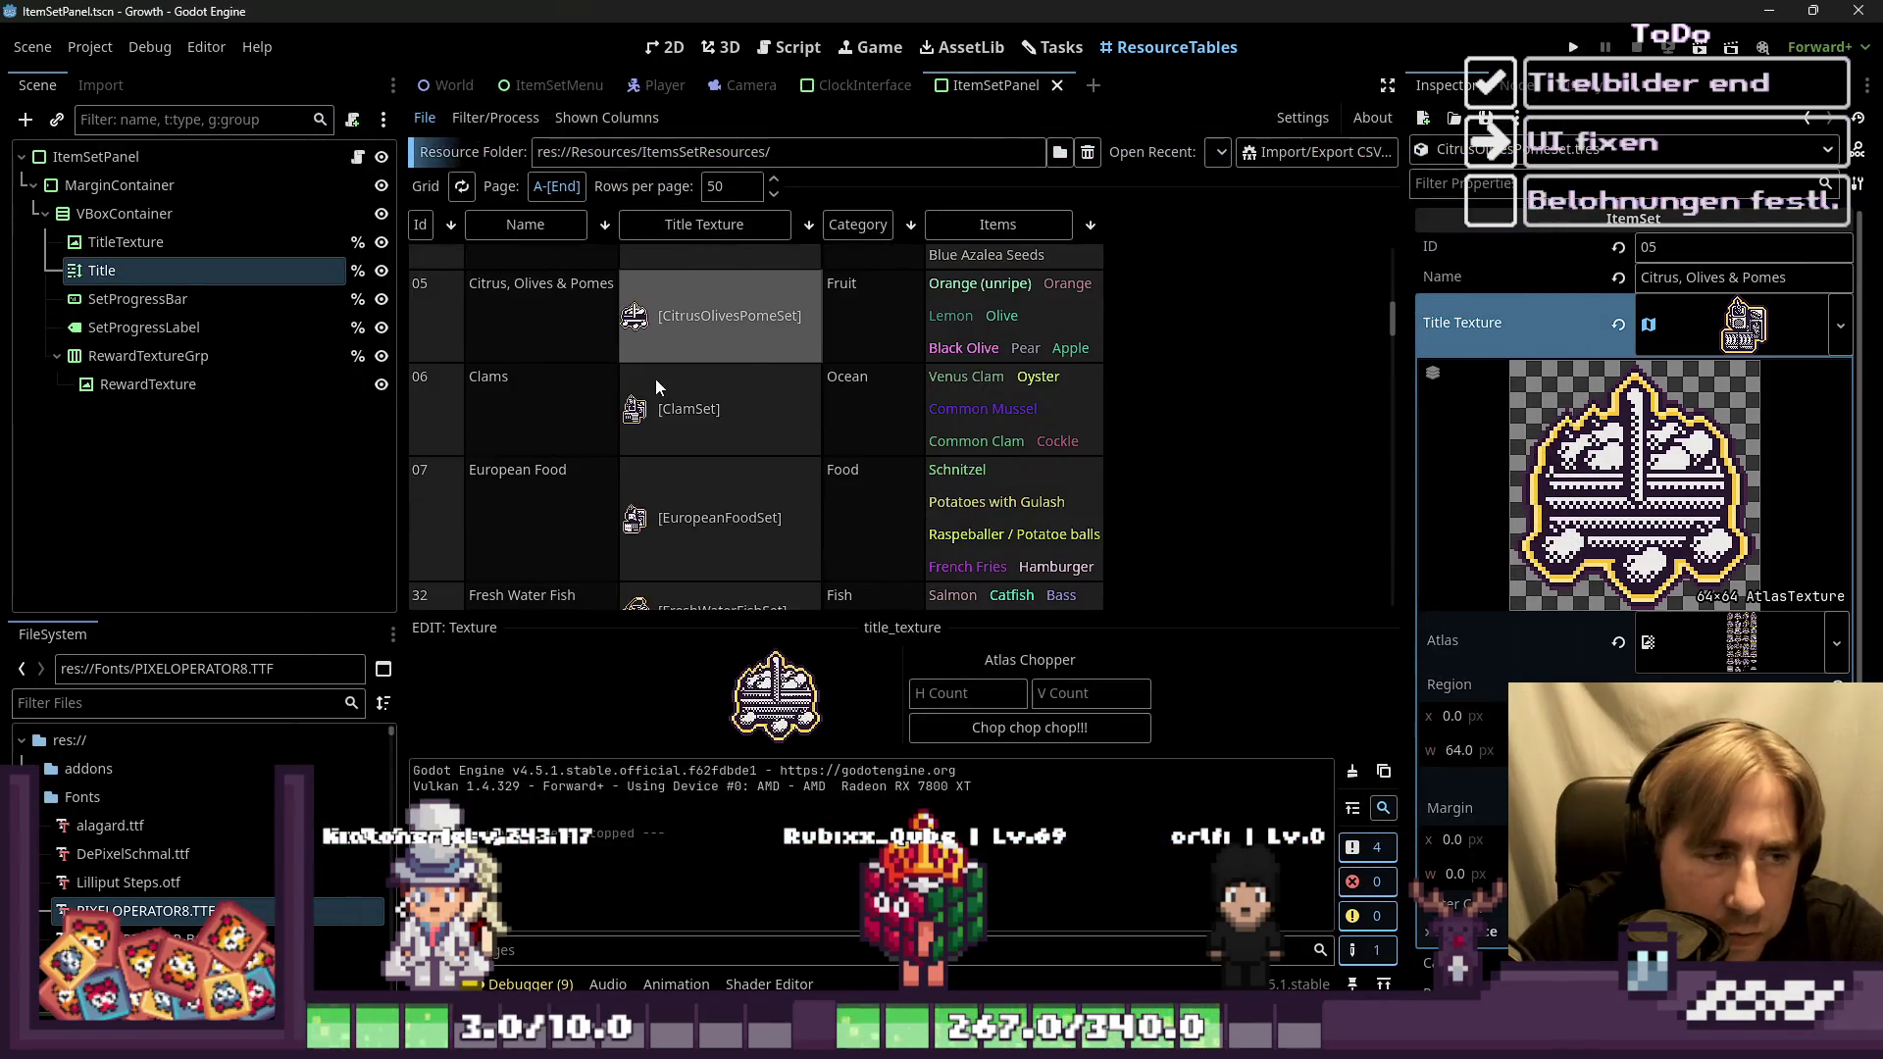
# - Set the Clams title texture's atlas region to the clam icon
pyautogui.click(1708, 644)
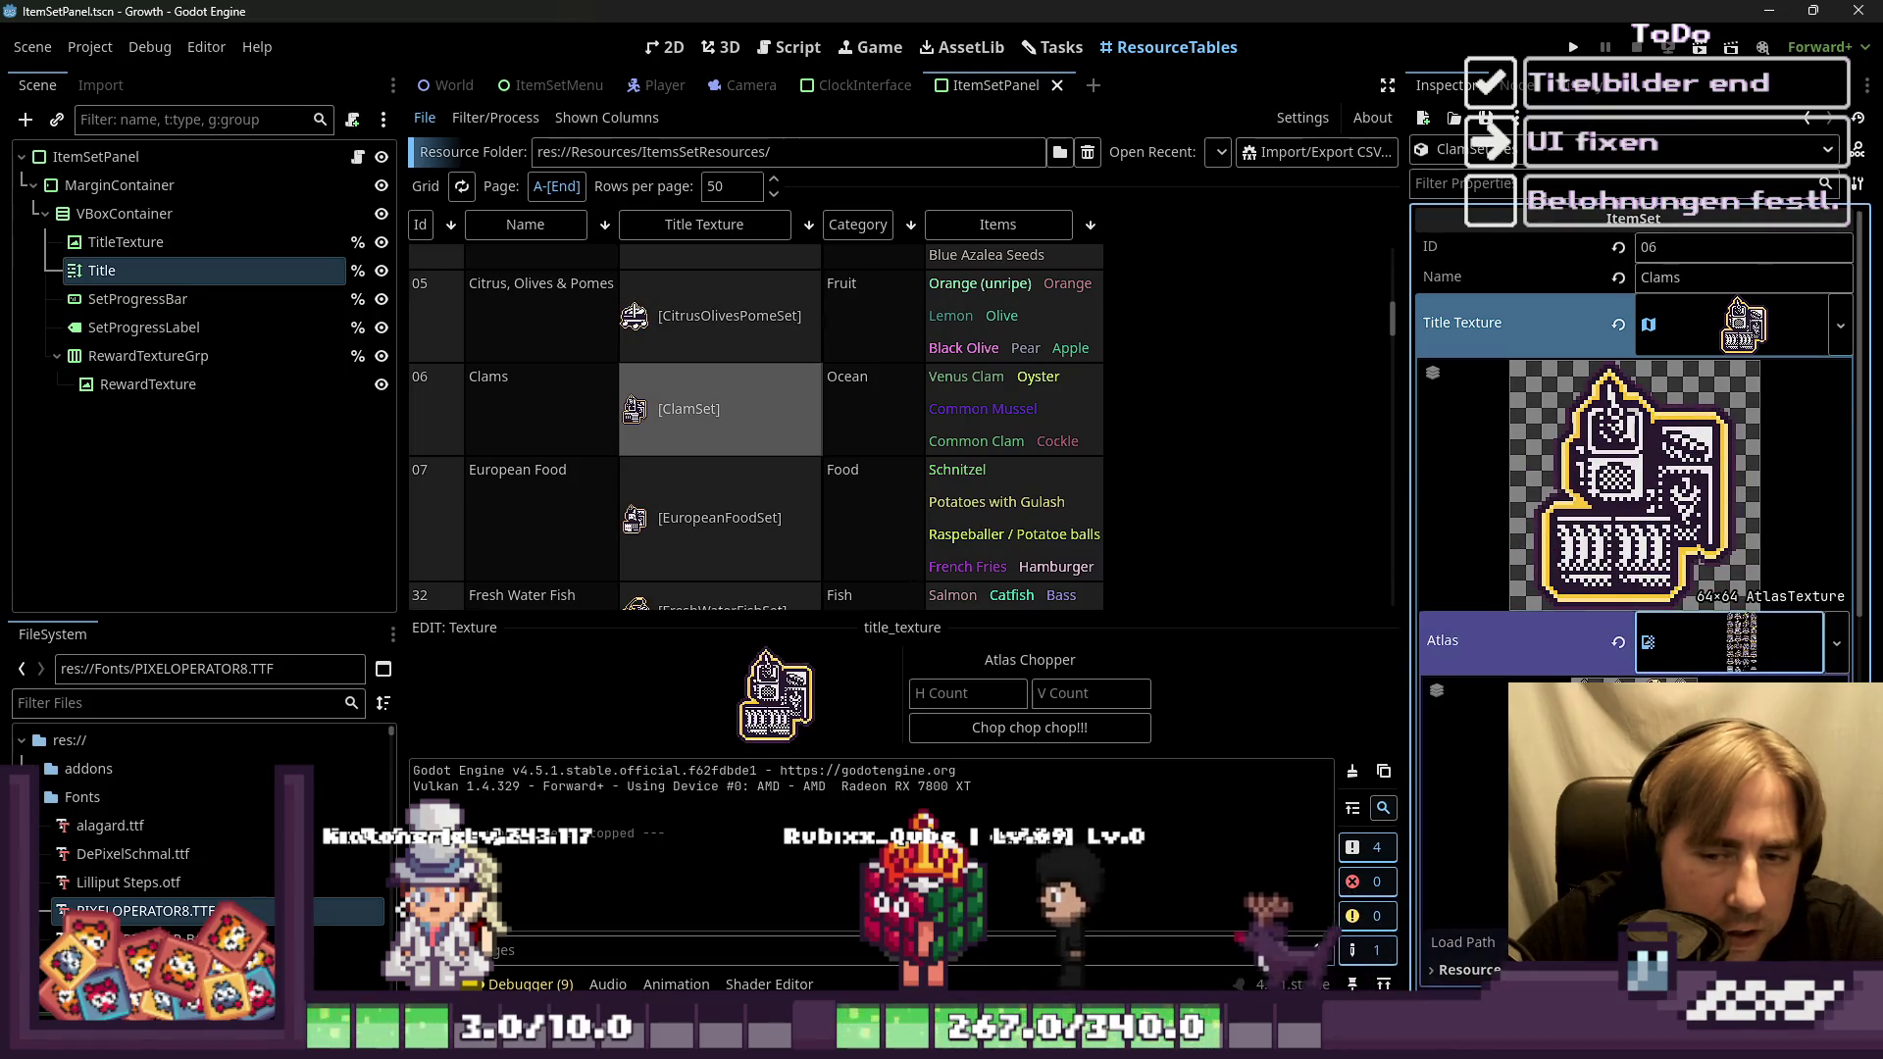
pyautogui.click(1687, 703)
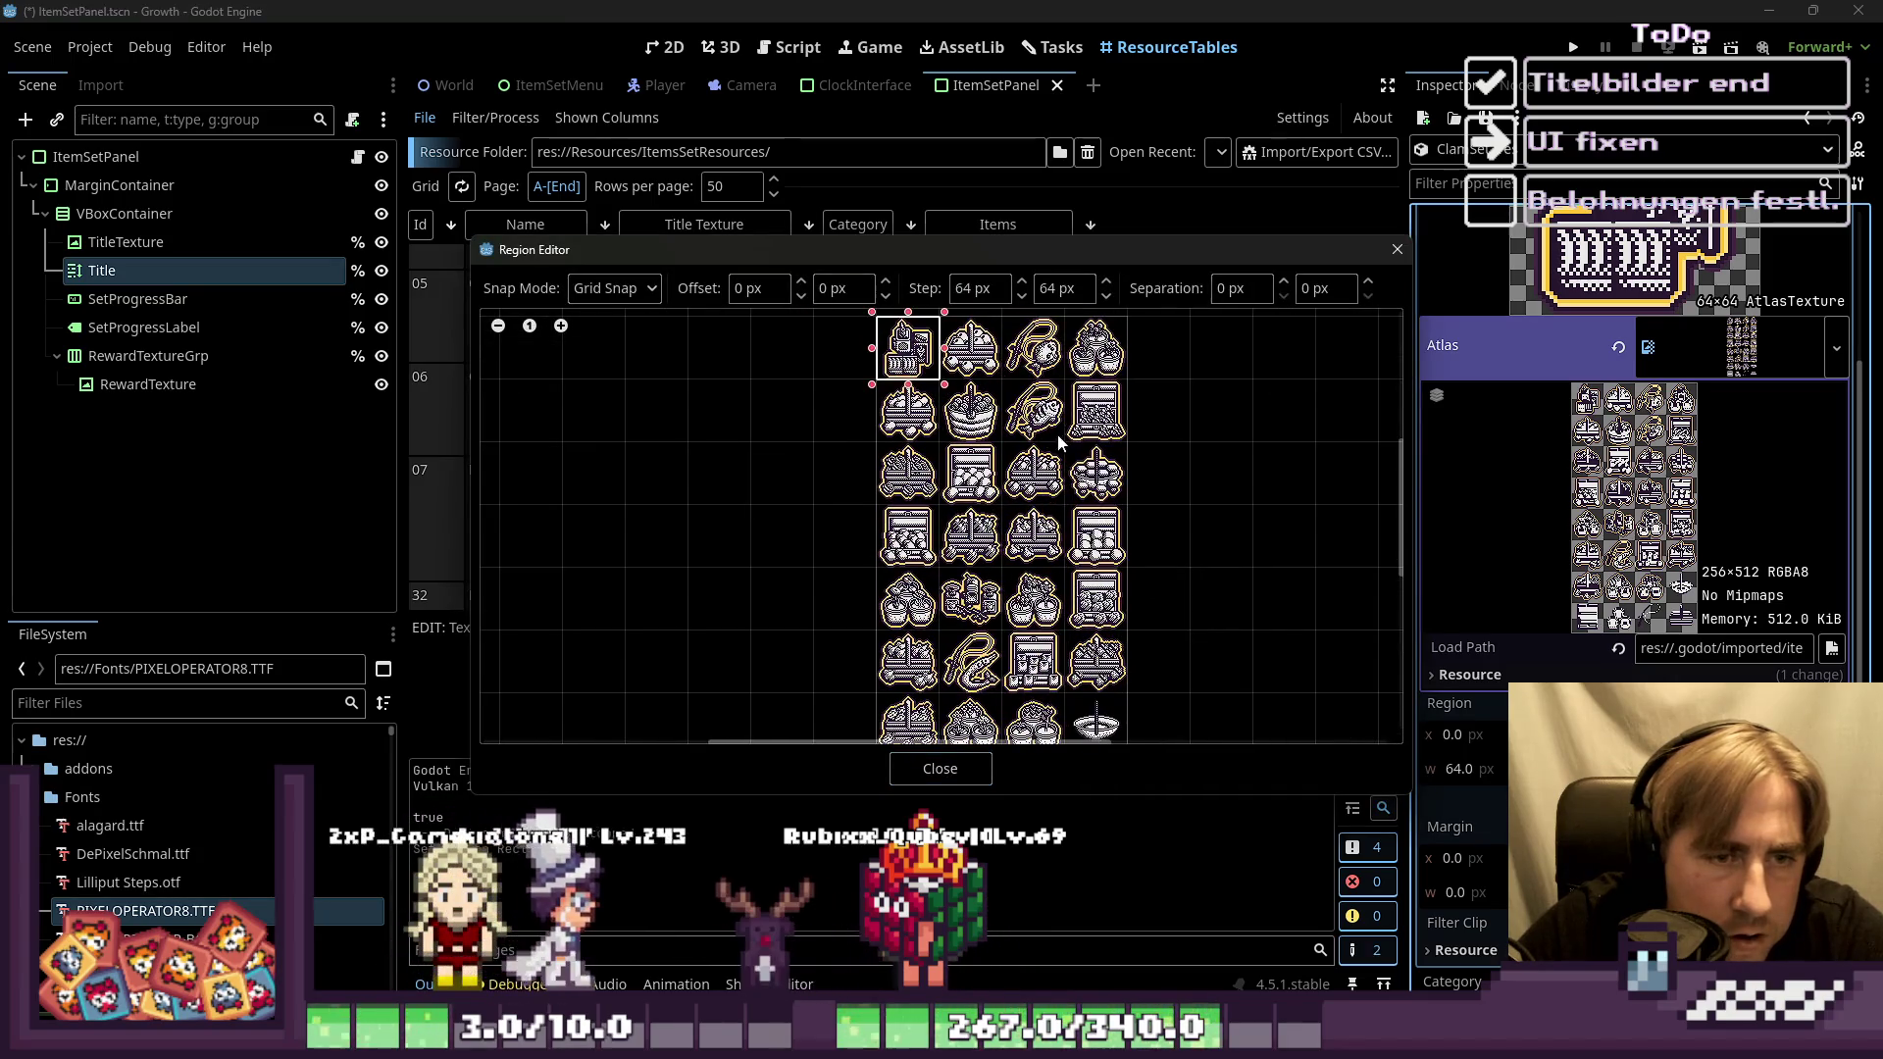
pyautogui.click(1049, 436)
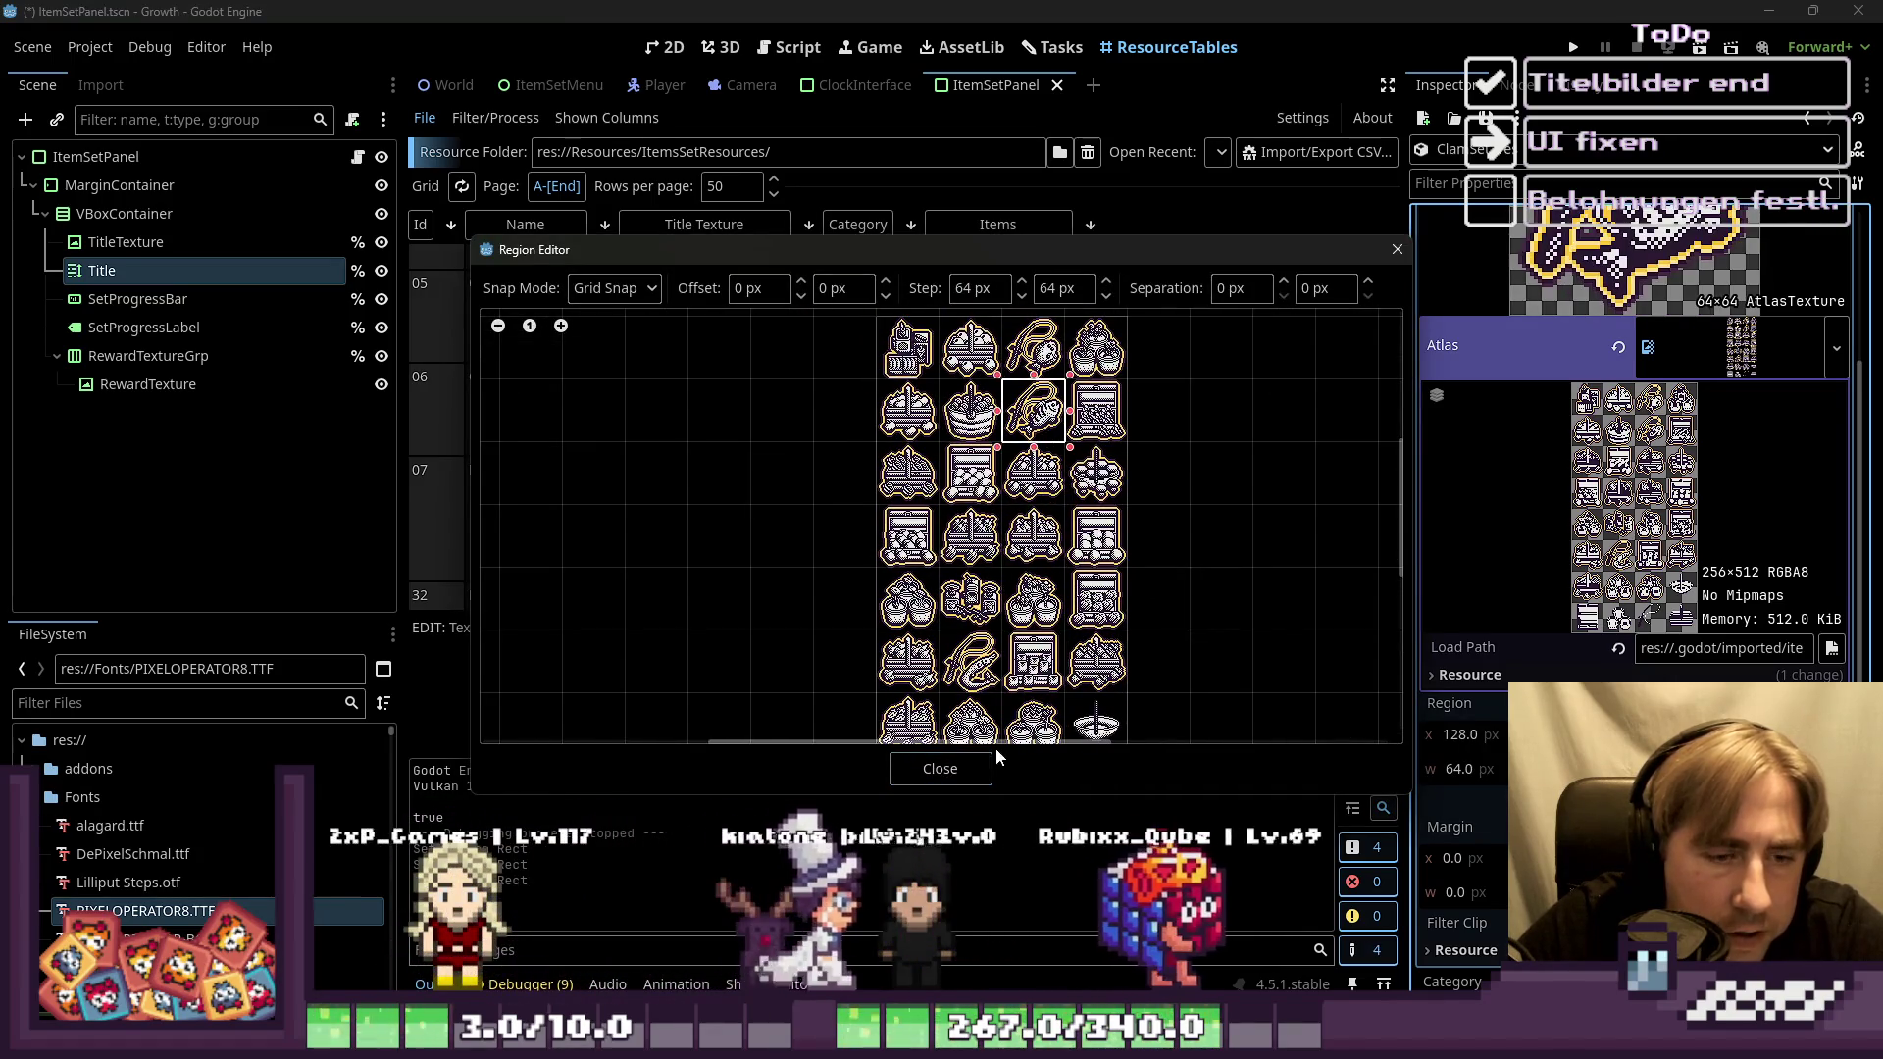
pyautogui.press('Escape')
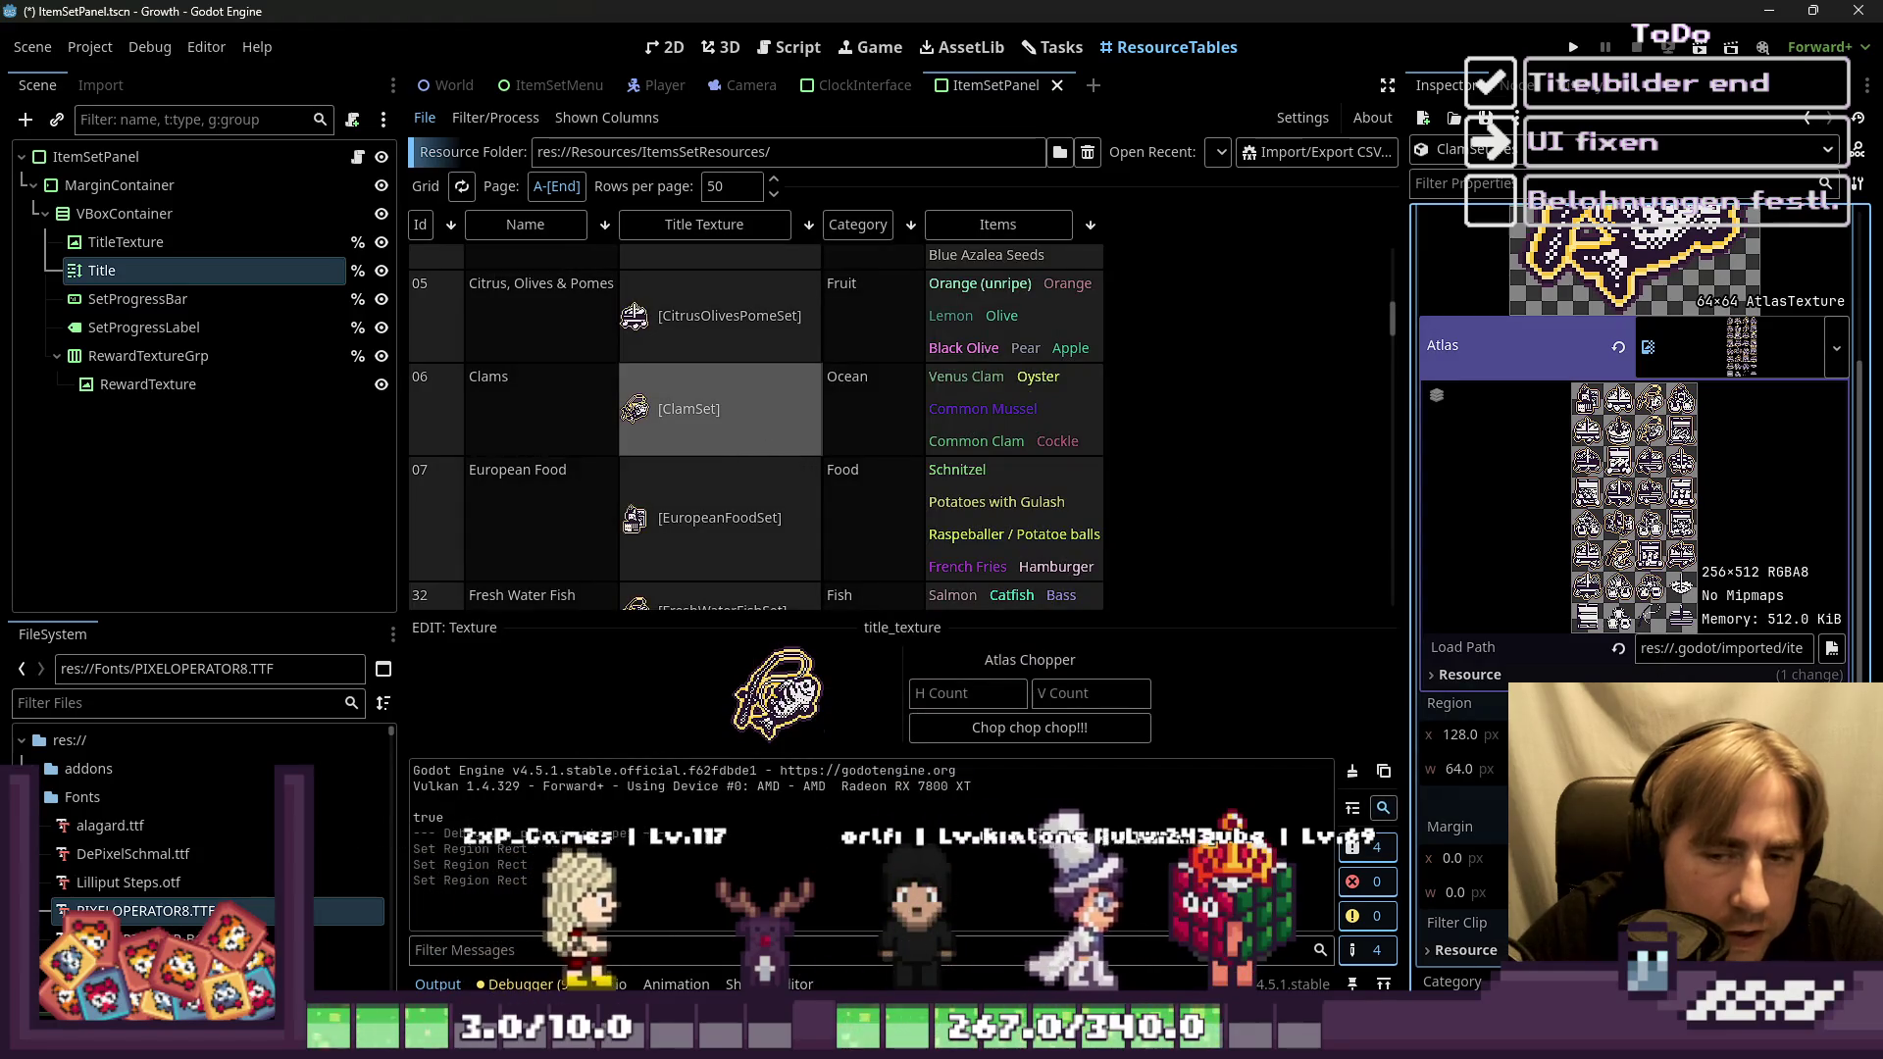
pyautogui.click(1687, 704)
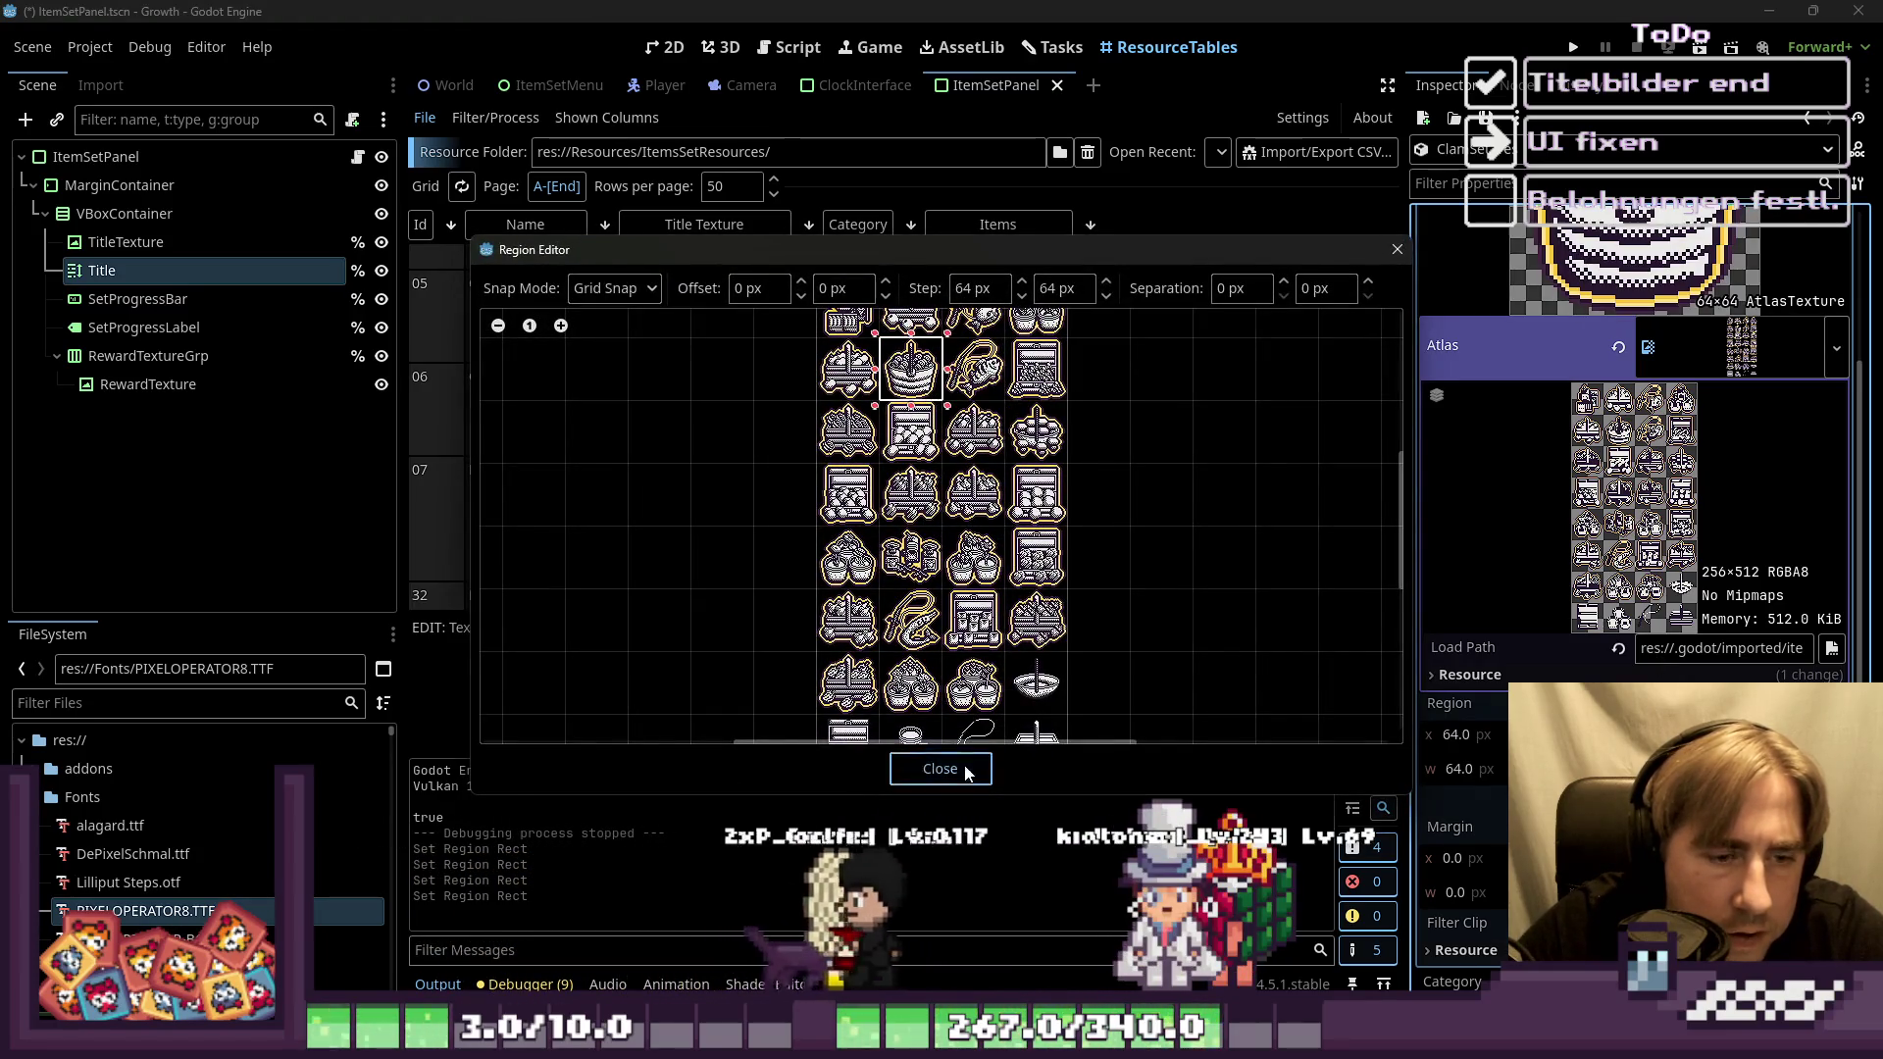
pyautogui.click(966, 771)
# - Give the Green Gem Set title texture a new gem icon from the atlas
pyautogui.click(698, 454)
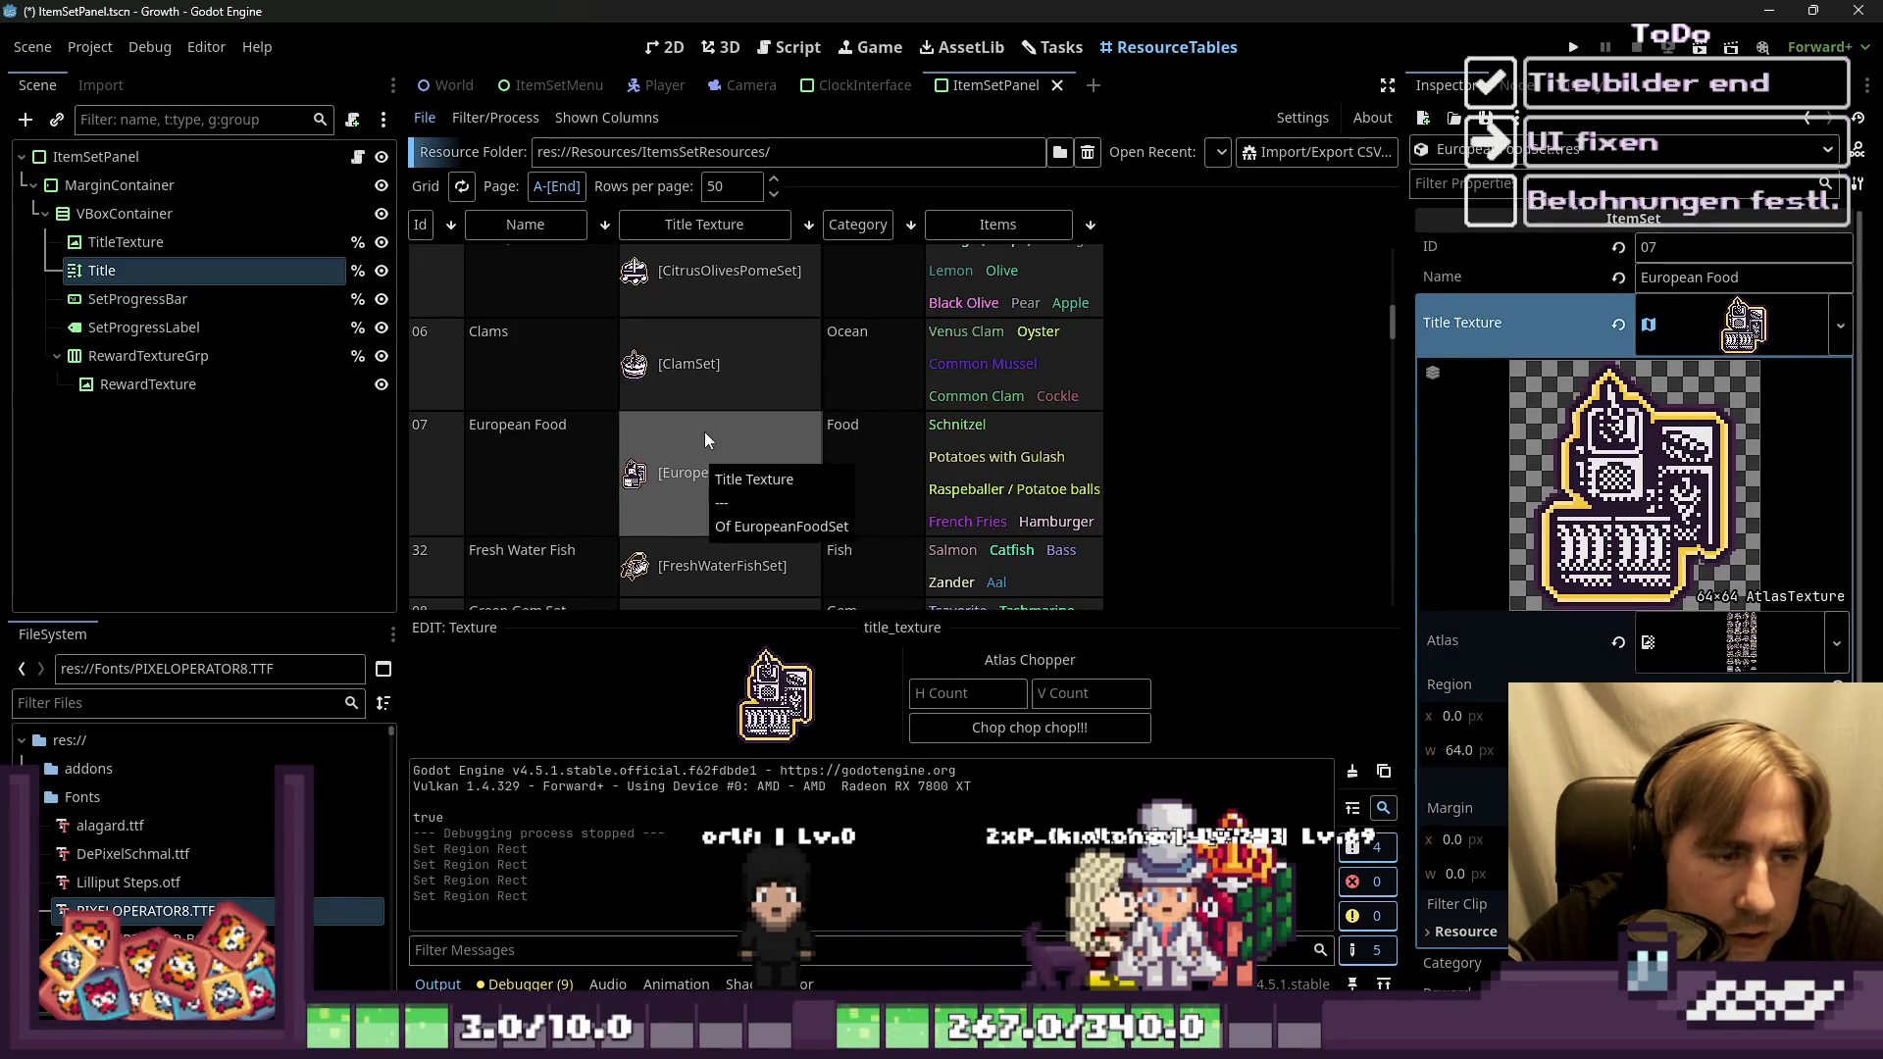
pyautogui.scroll(-2, 689, 402)
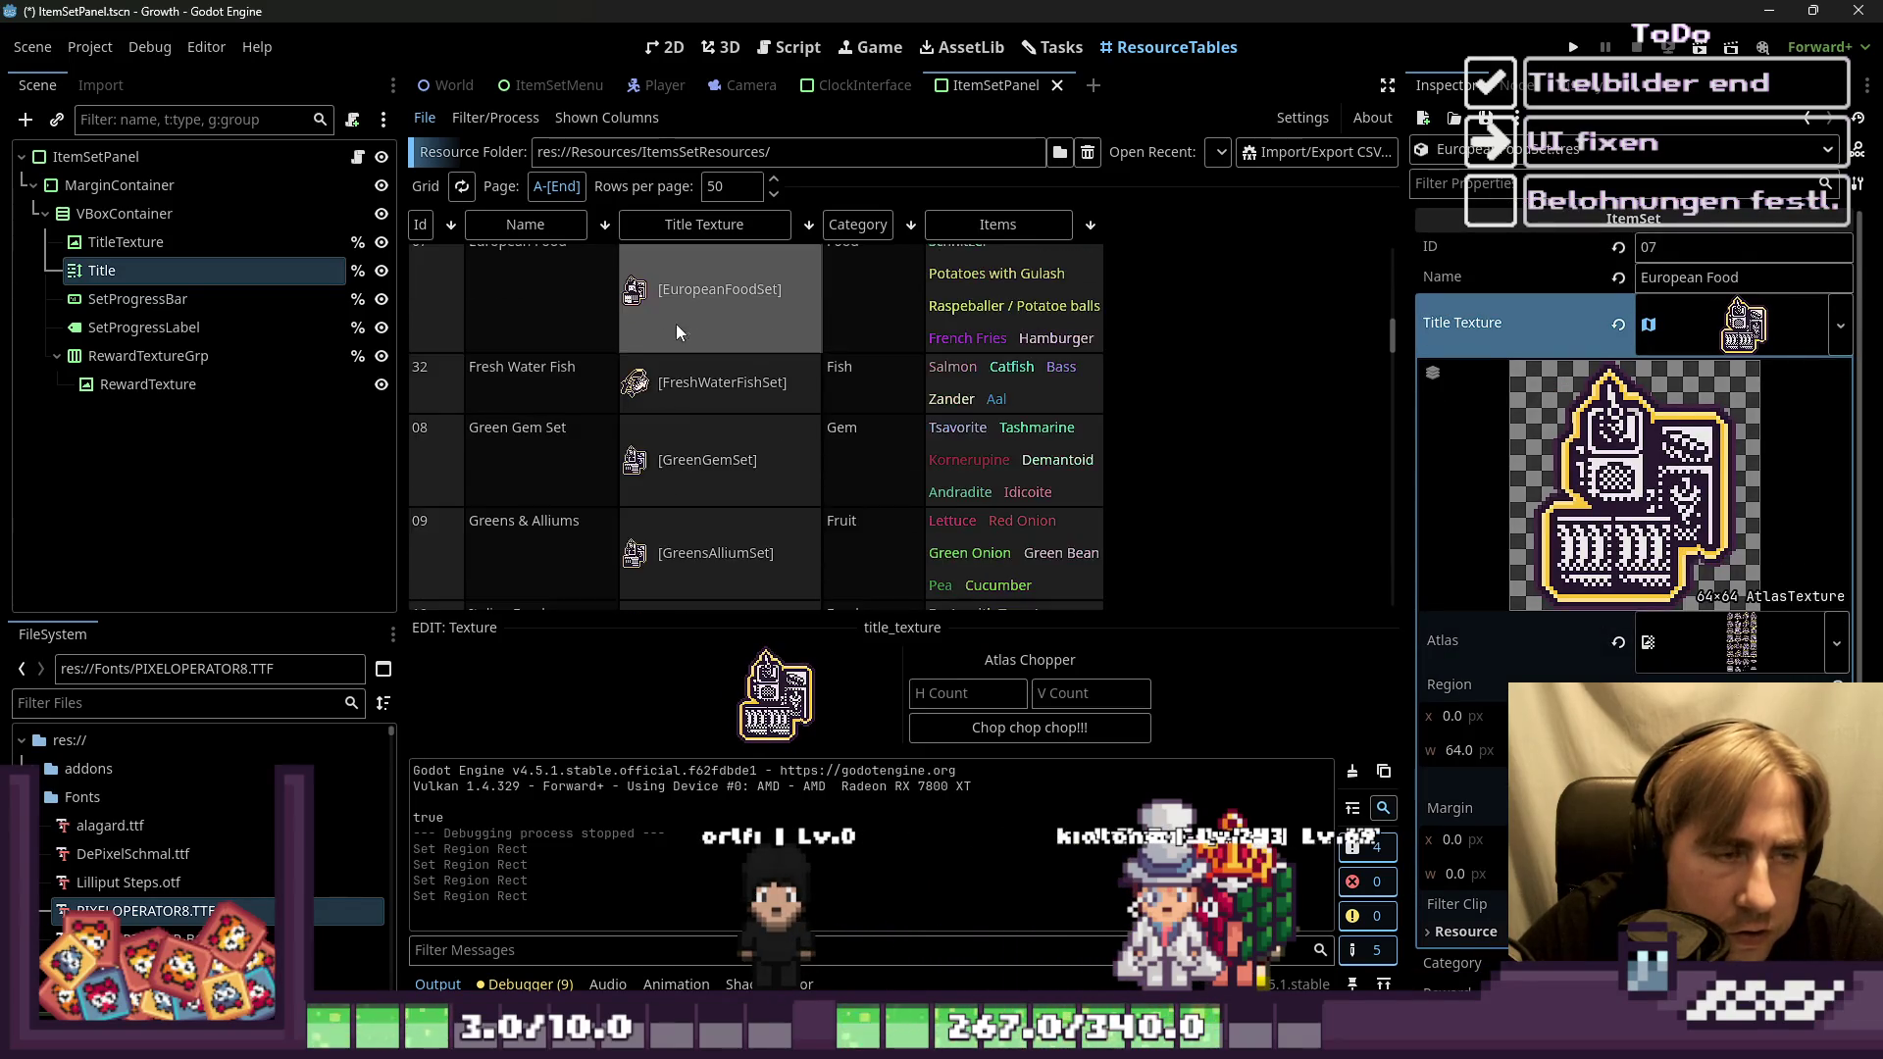
pyautogui.click(706, 467)
pyautogui.scroll(-1, 705, 469)
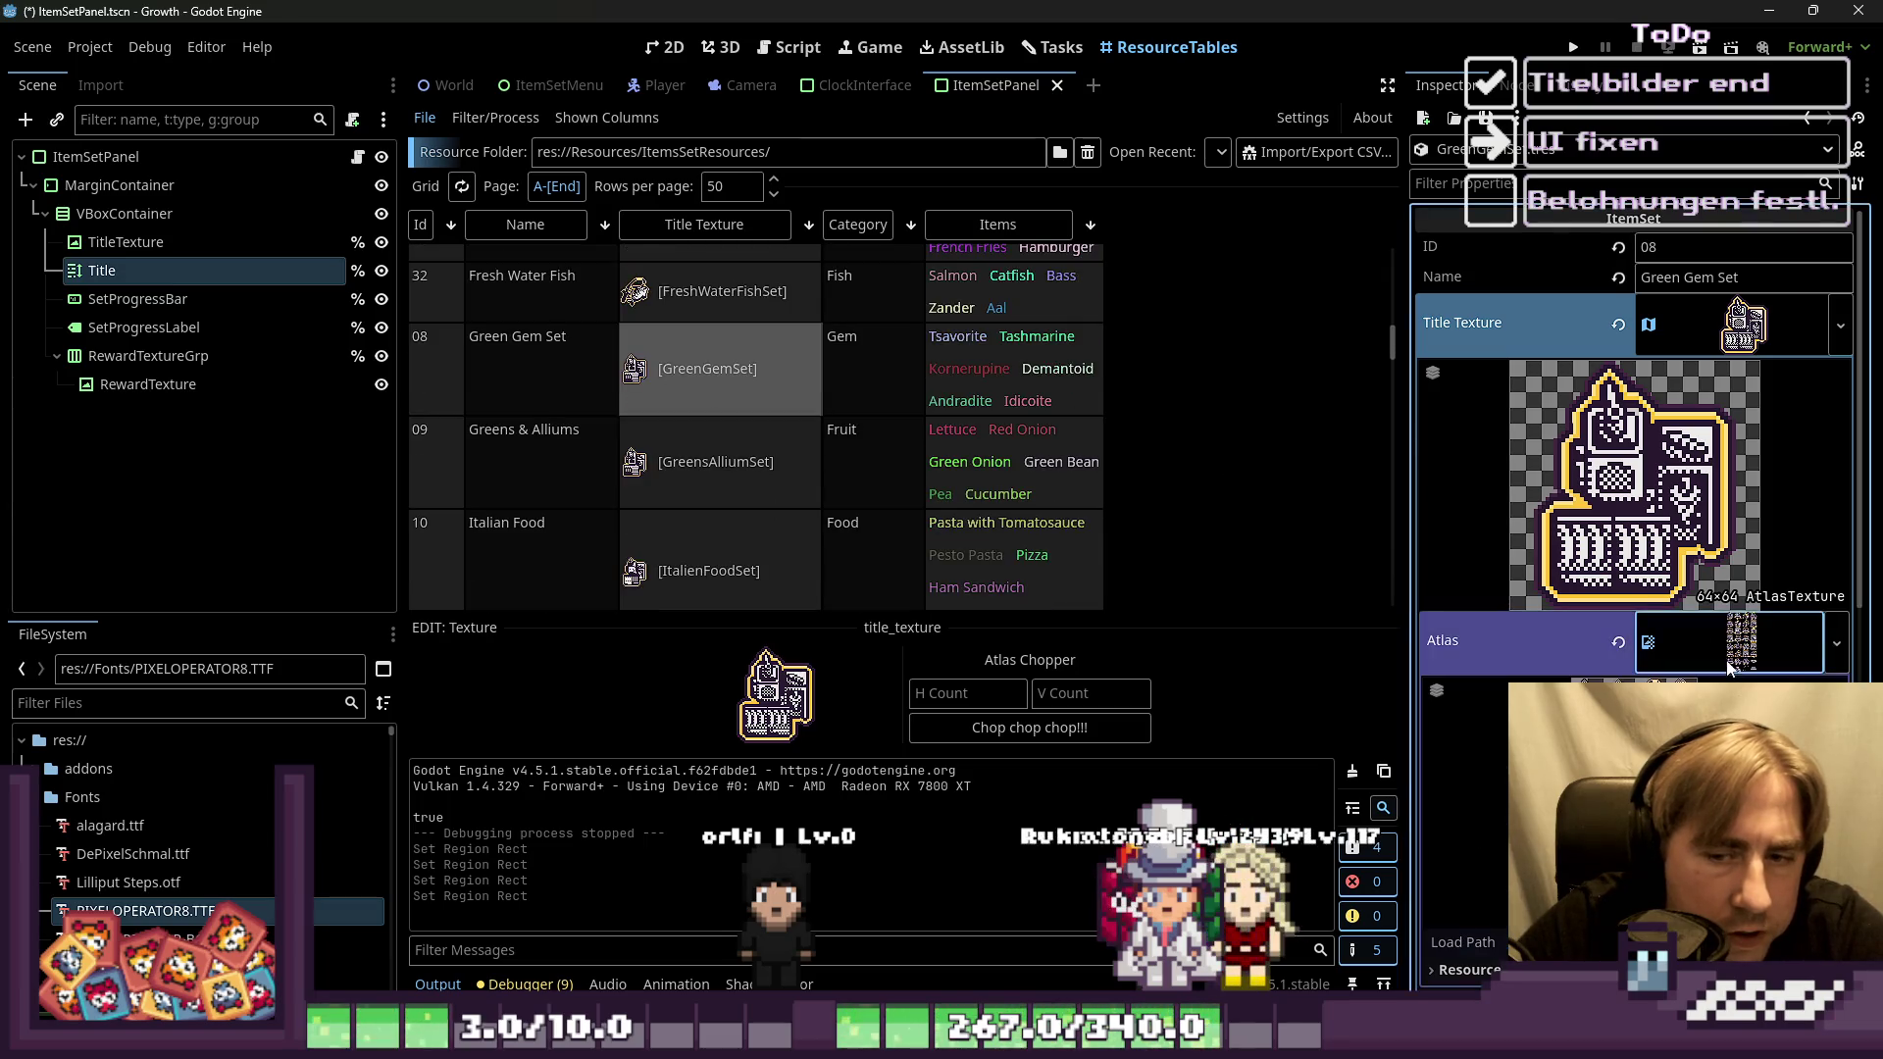
pyautogui.scroll(-3, 1729, 667)
pyautogui.click(1667, 802)
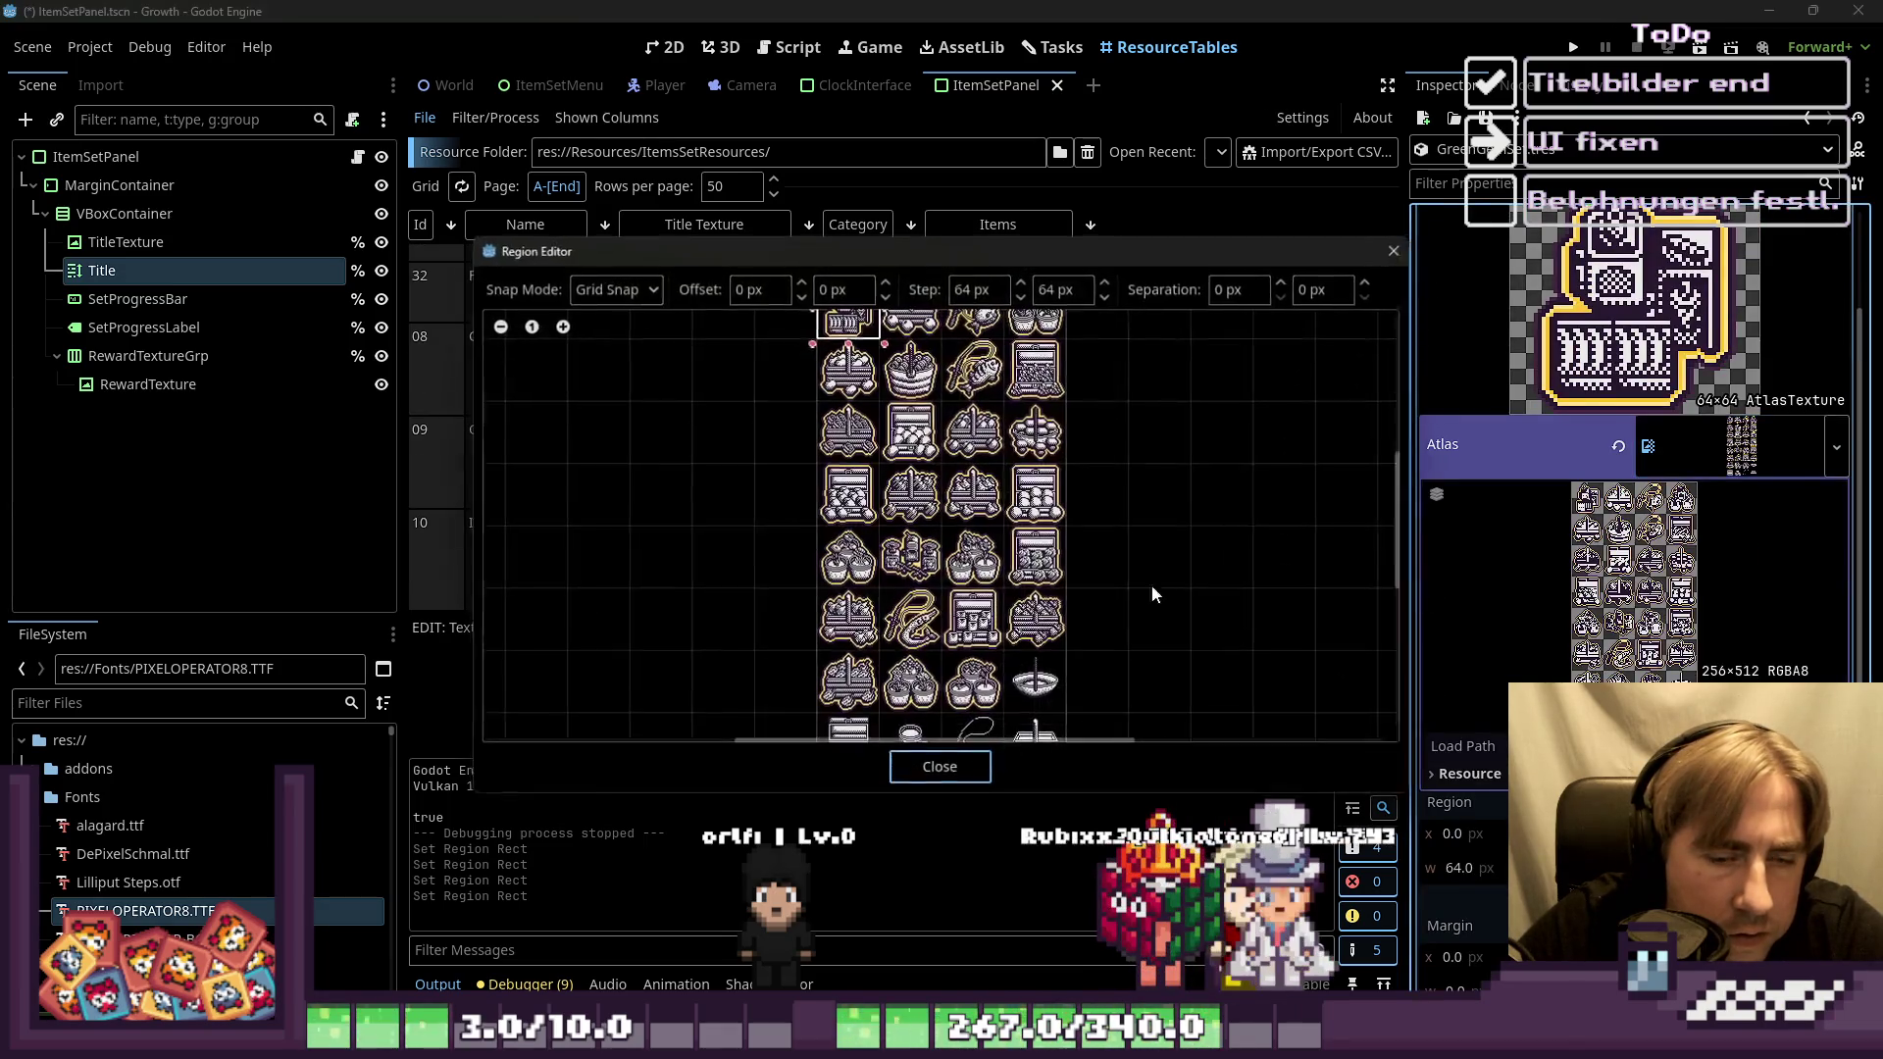
pyautogui.scroll(2, 1039, 369)
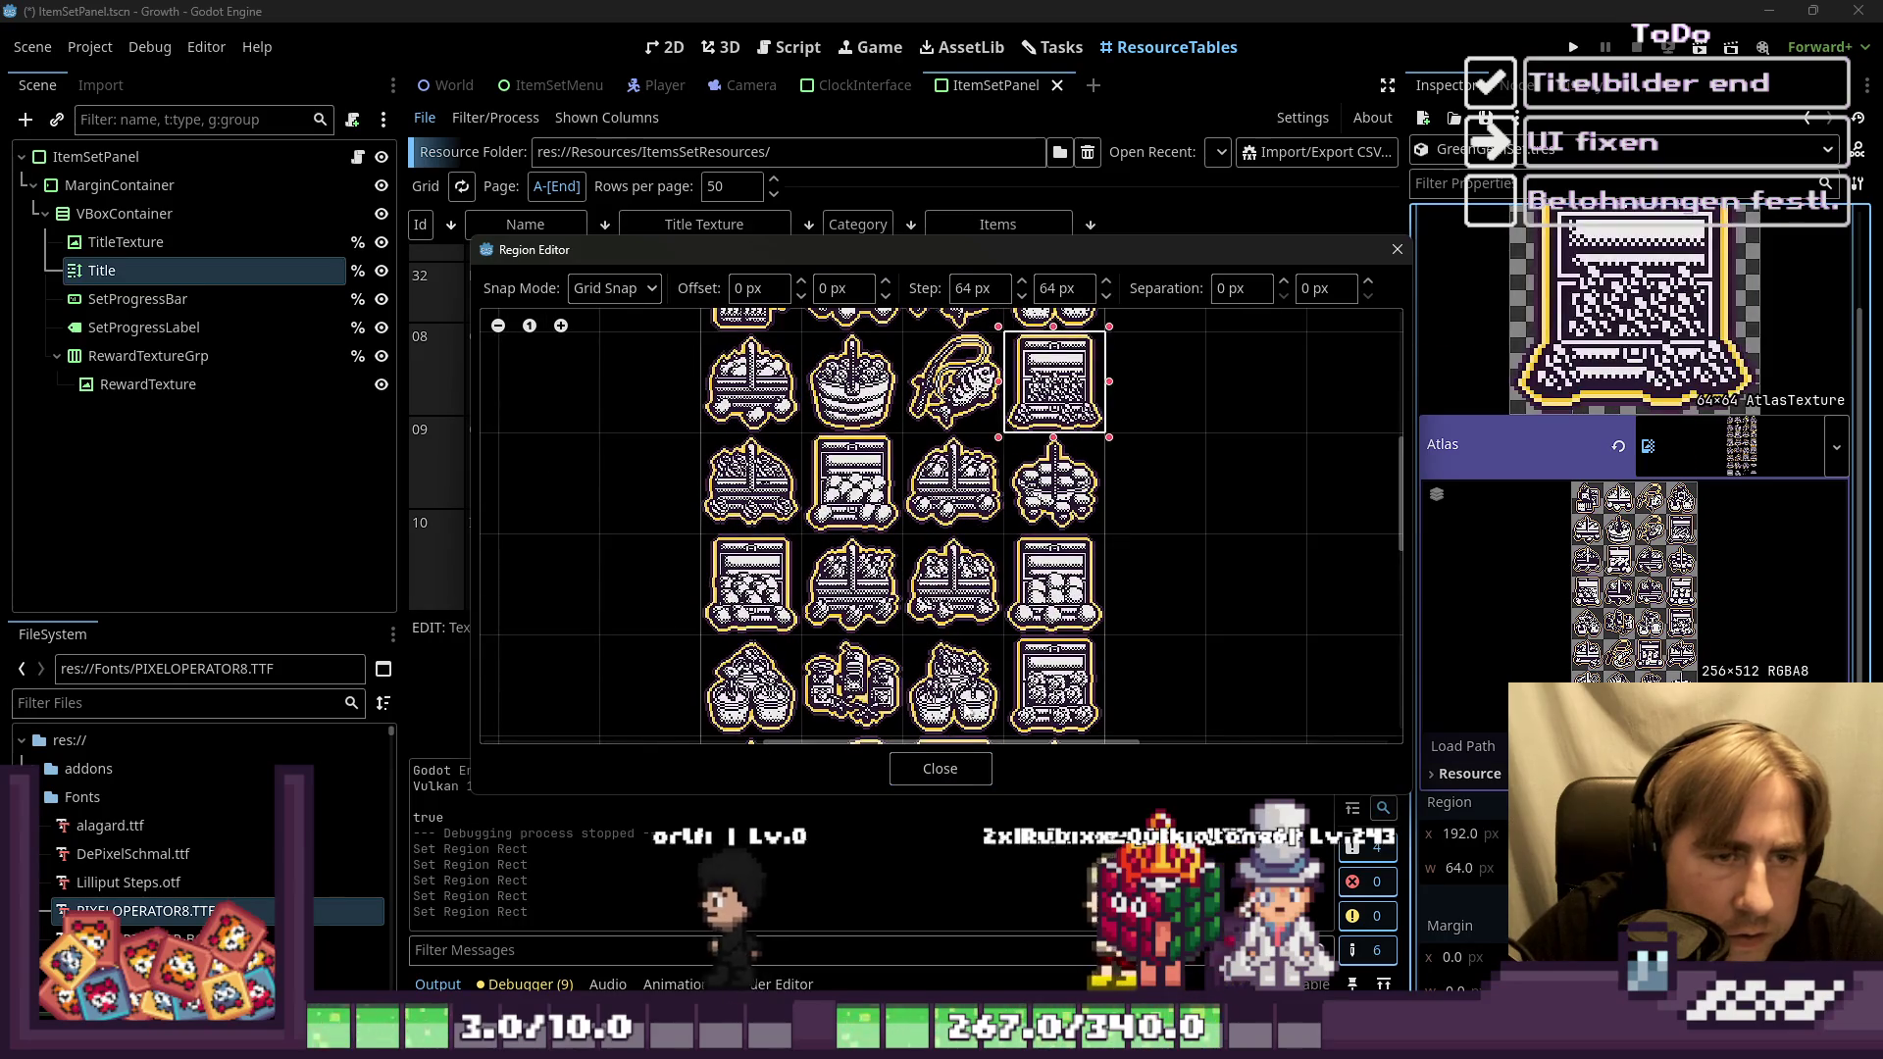
pyautogui.press('Escape')
# - Pick a new atlas icon as the Greens & Alliums title texture
pyautogui.click(745, 446)
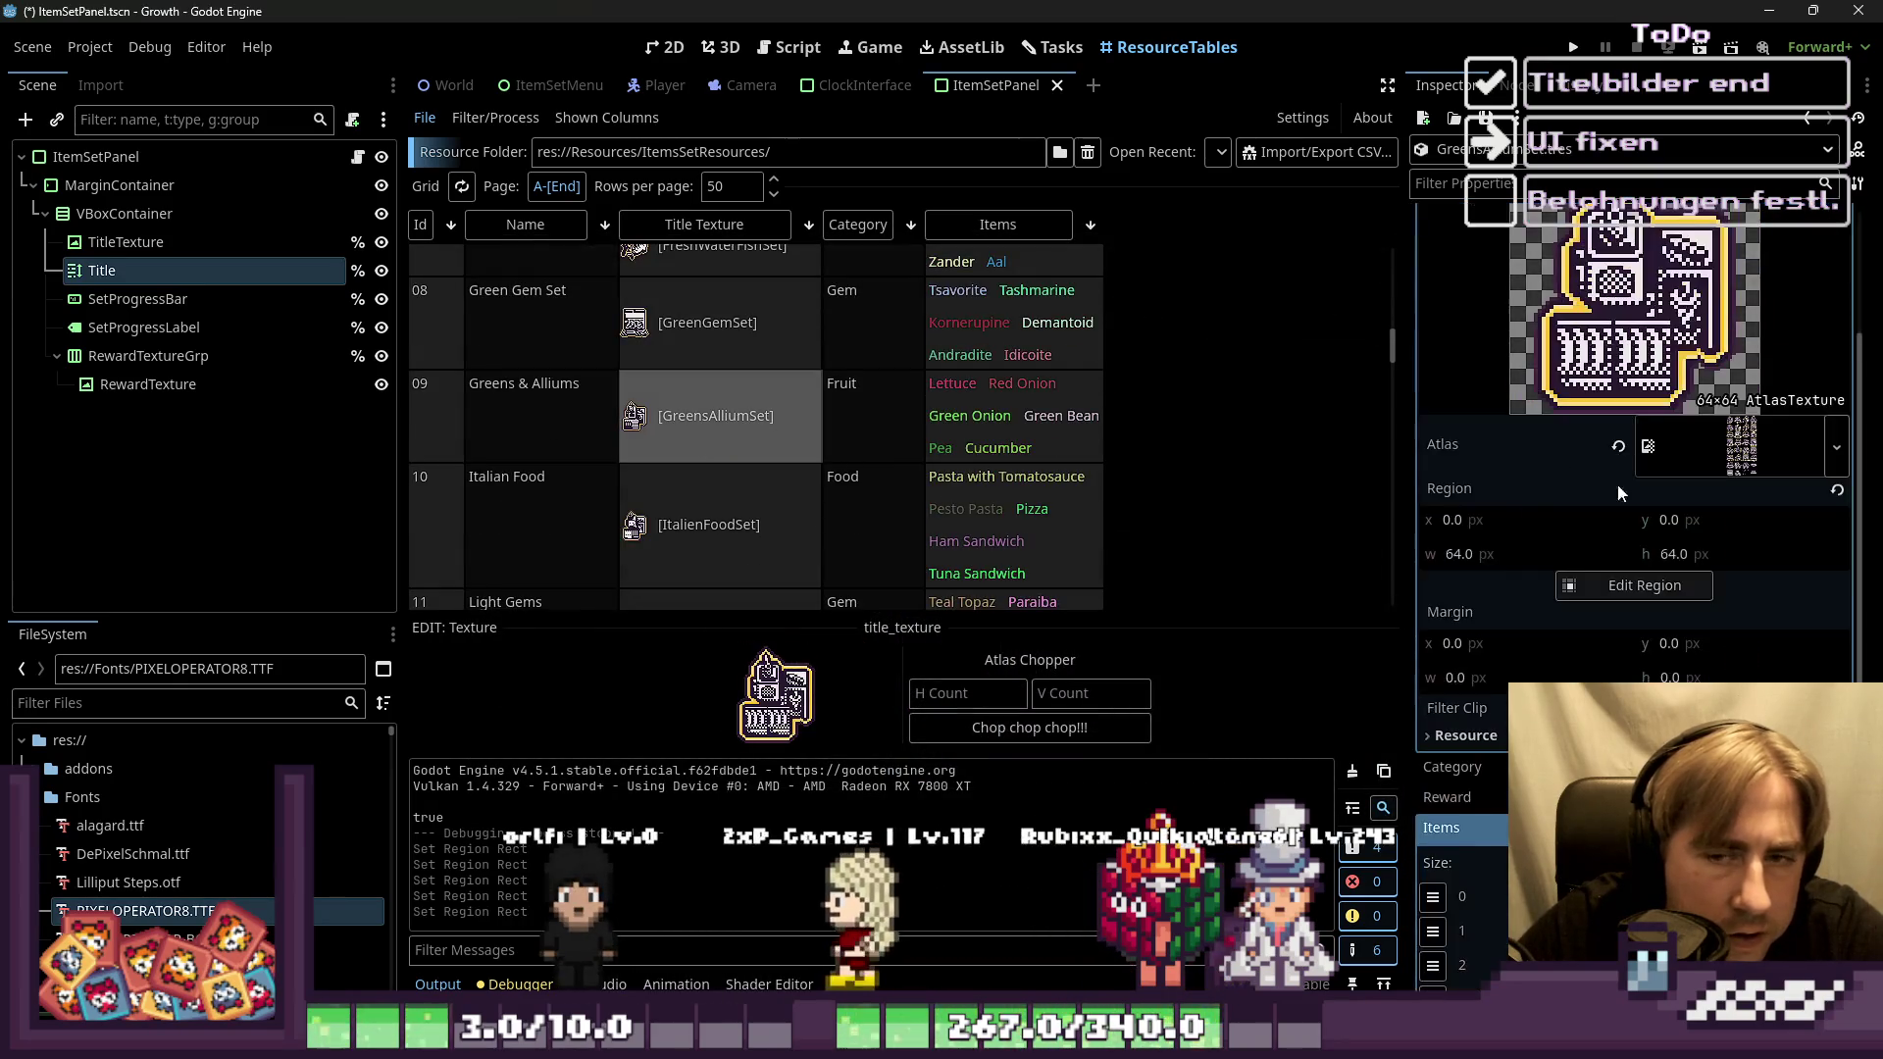
pyautogui.click(1647, 597)
pyautogui.scroll(-1, 1115, 659)
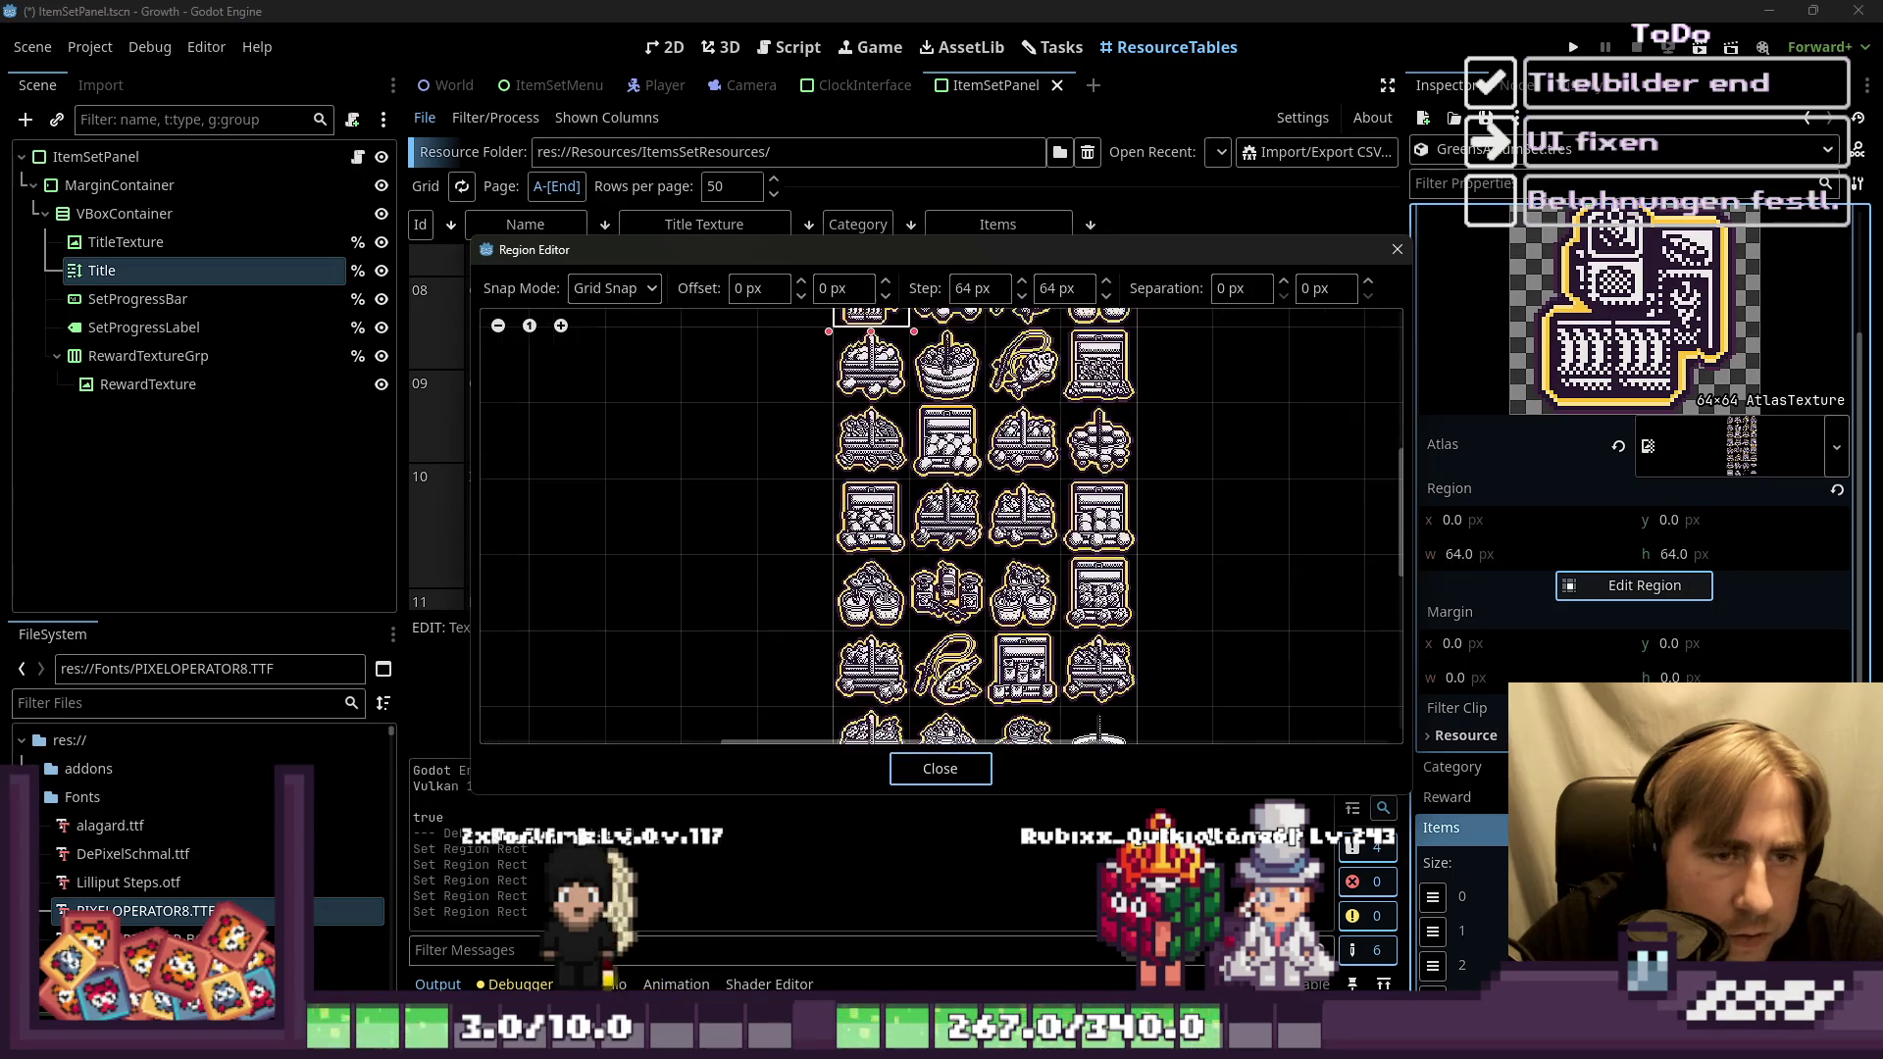
pyautogui.scroll(1, 915, 404)
pyautogui.click(885, 479)
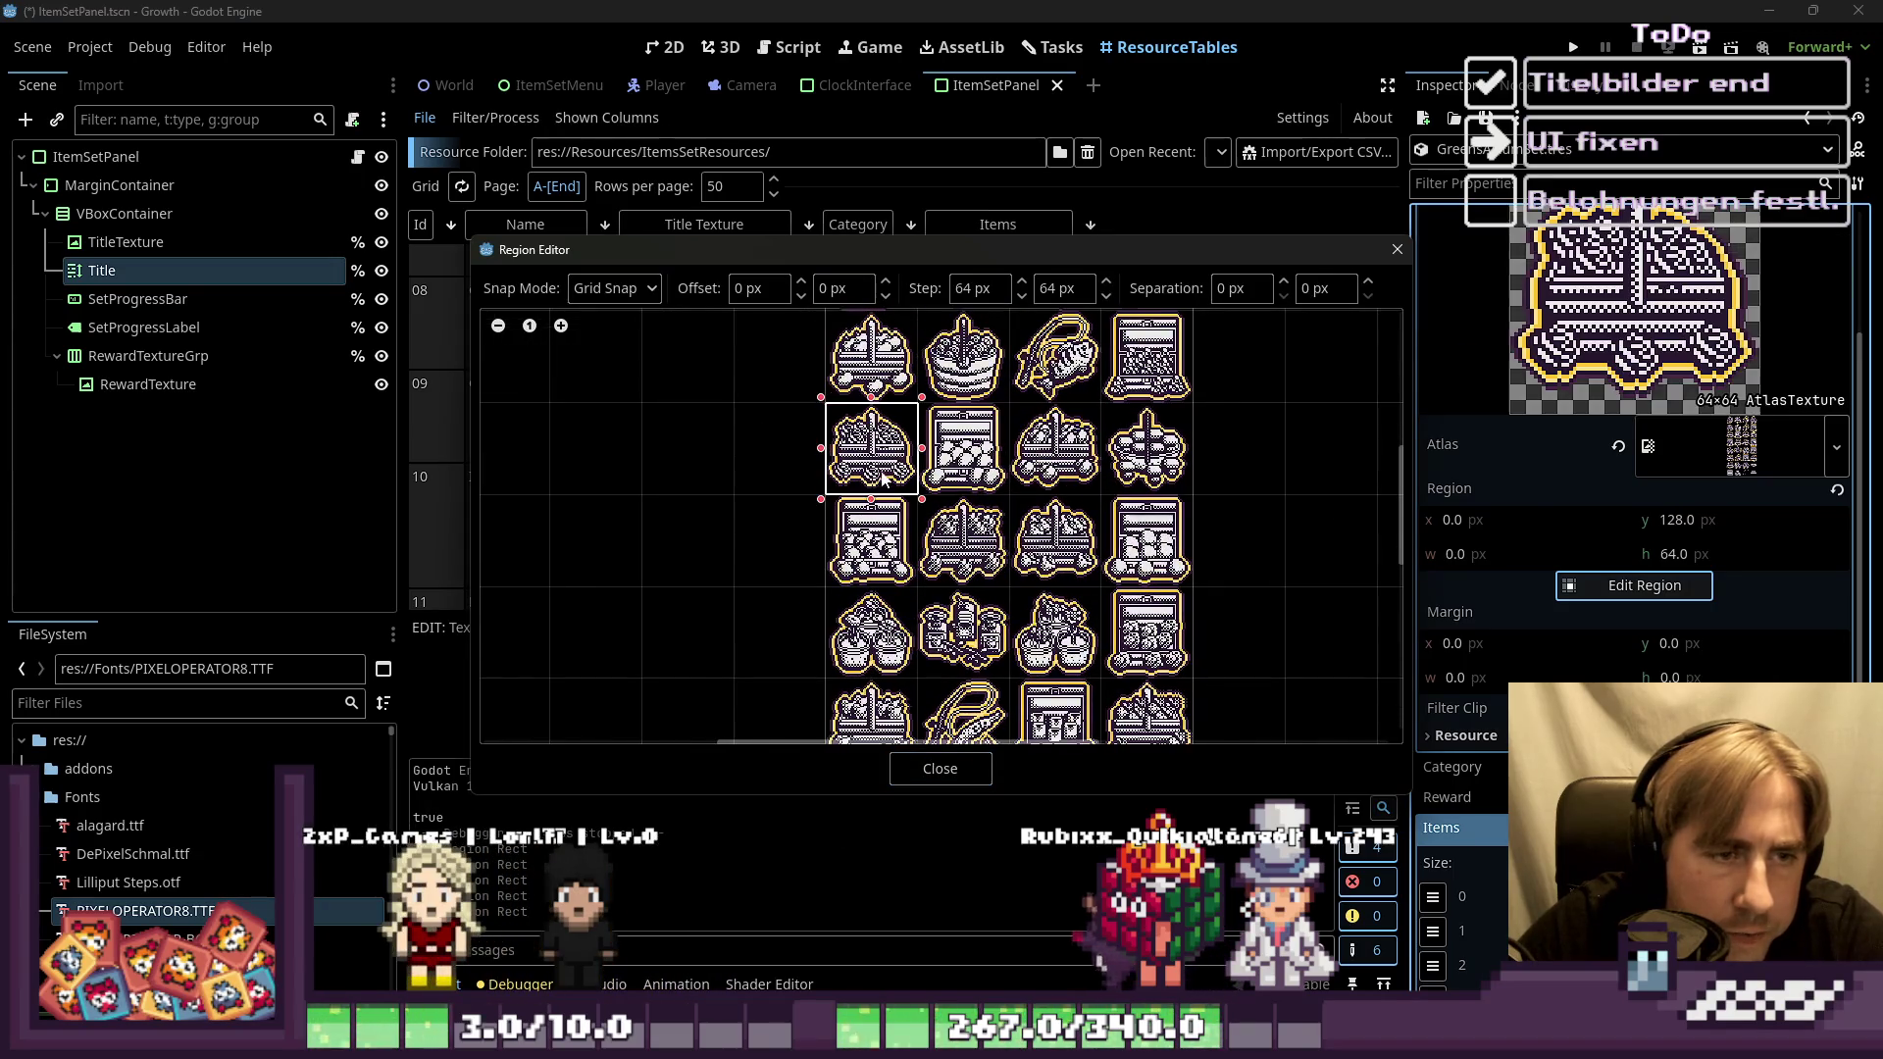
pyautogui.click(975, 773)
# - Give the Light Gems title texture a new atlas tile and recheck its region
pyautogui.click(706, 446)
pyautogui.click(750, 528)
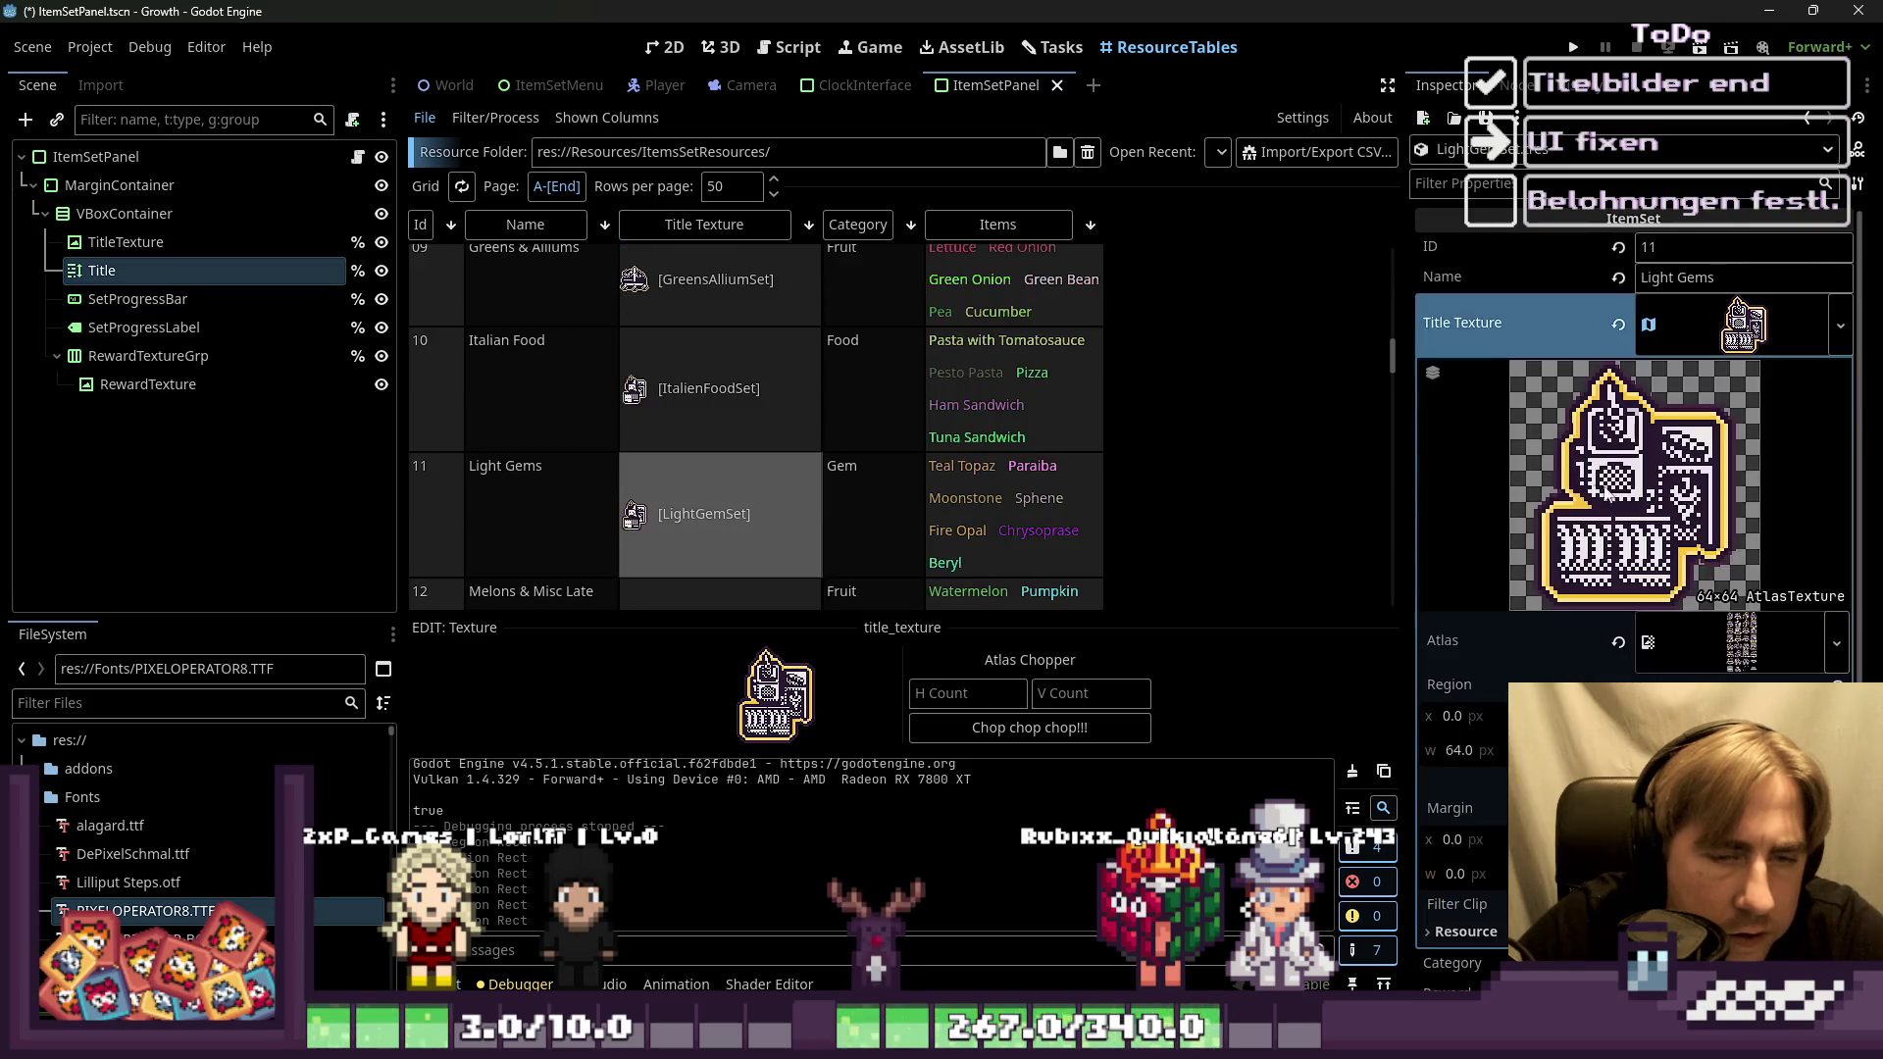
pyautogui.scroll(-3, 1633, 442)
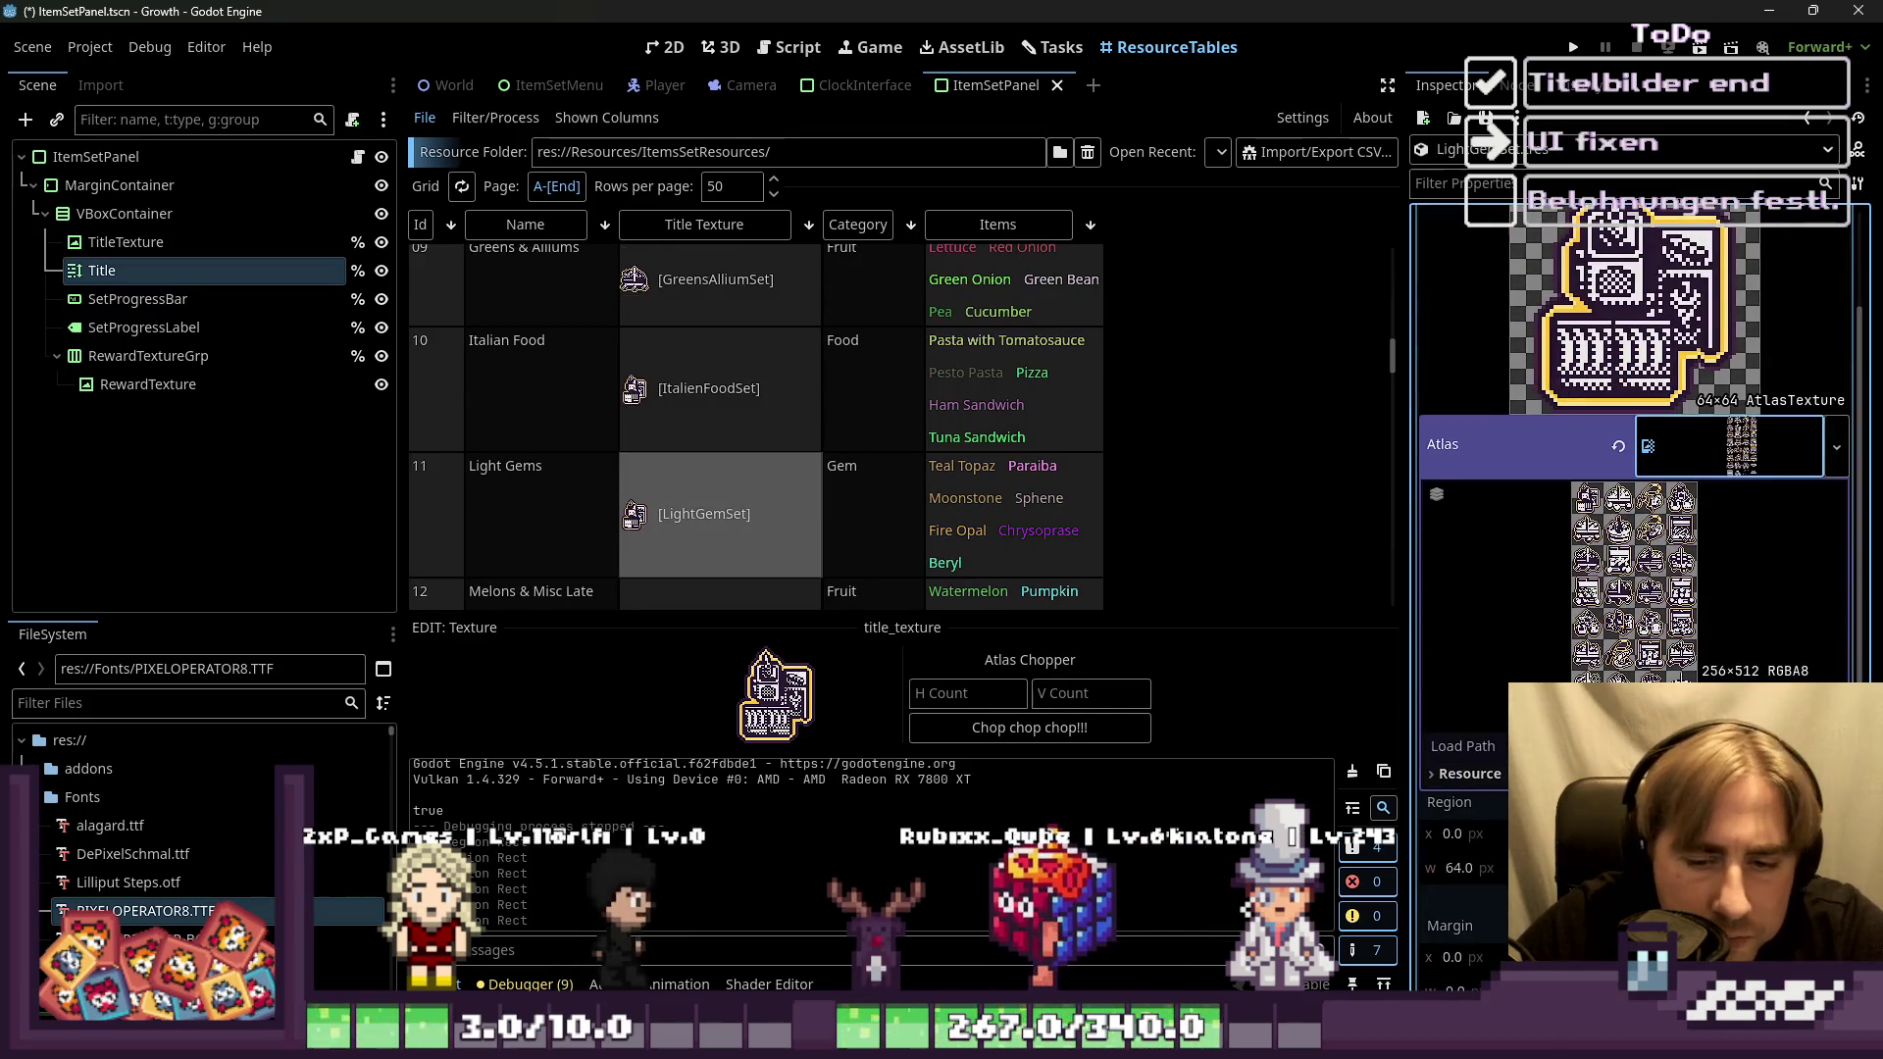
pyautogui.click(1667, 802)
pyautogui.click(895, 478)
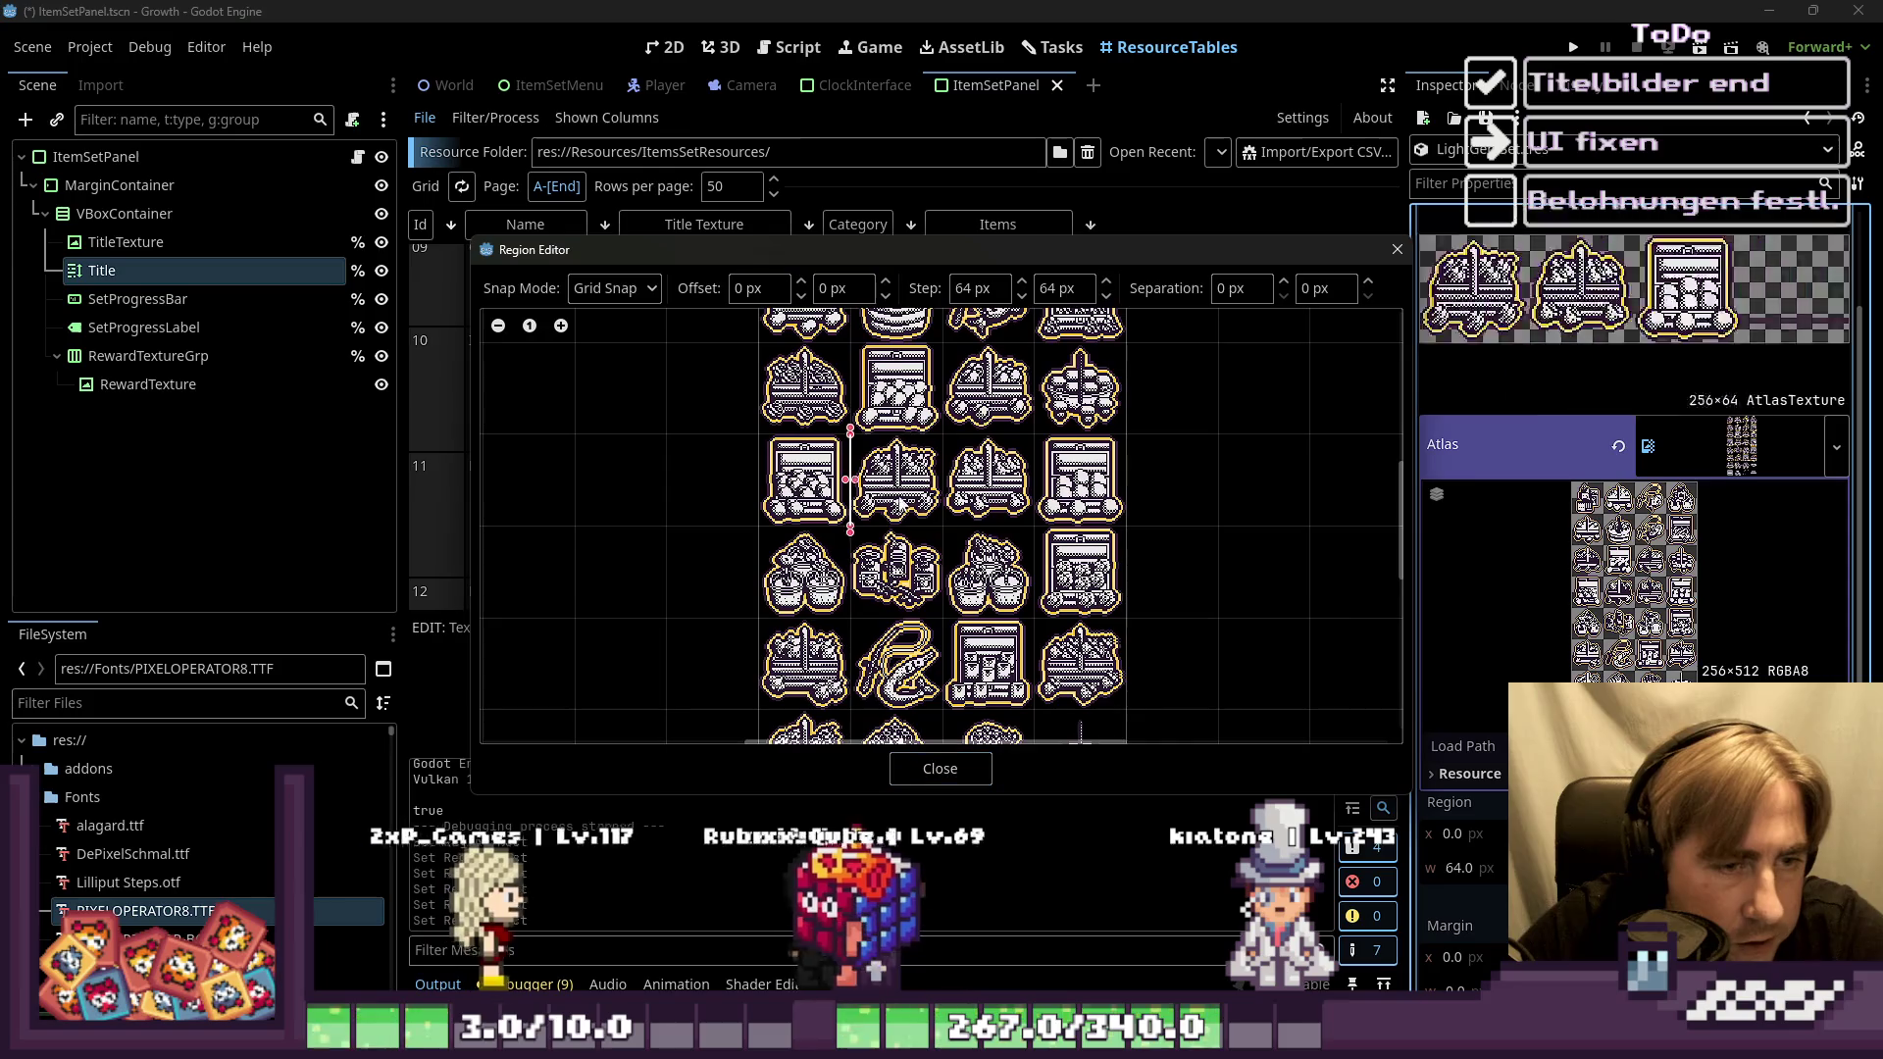
pyautogui.click(927, 771)
pyautogui.scroll(-1, 883, 383)
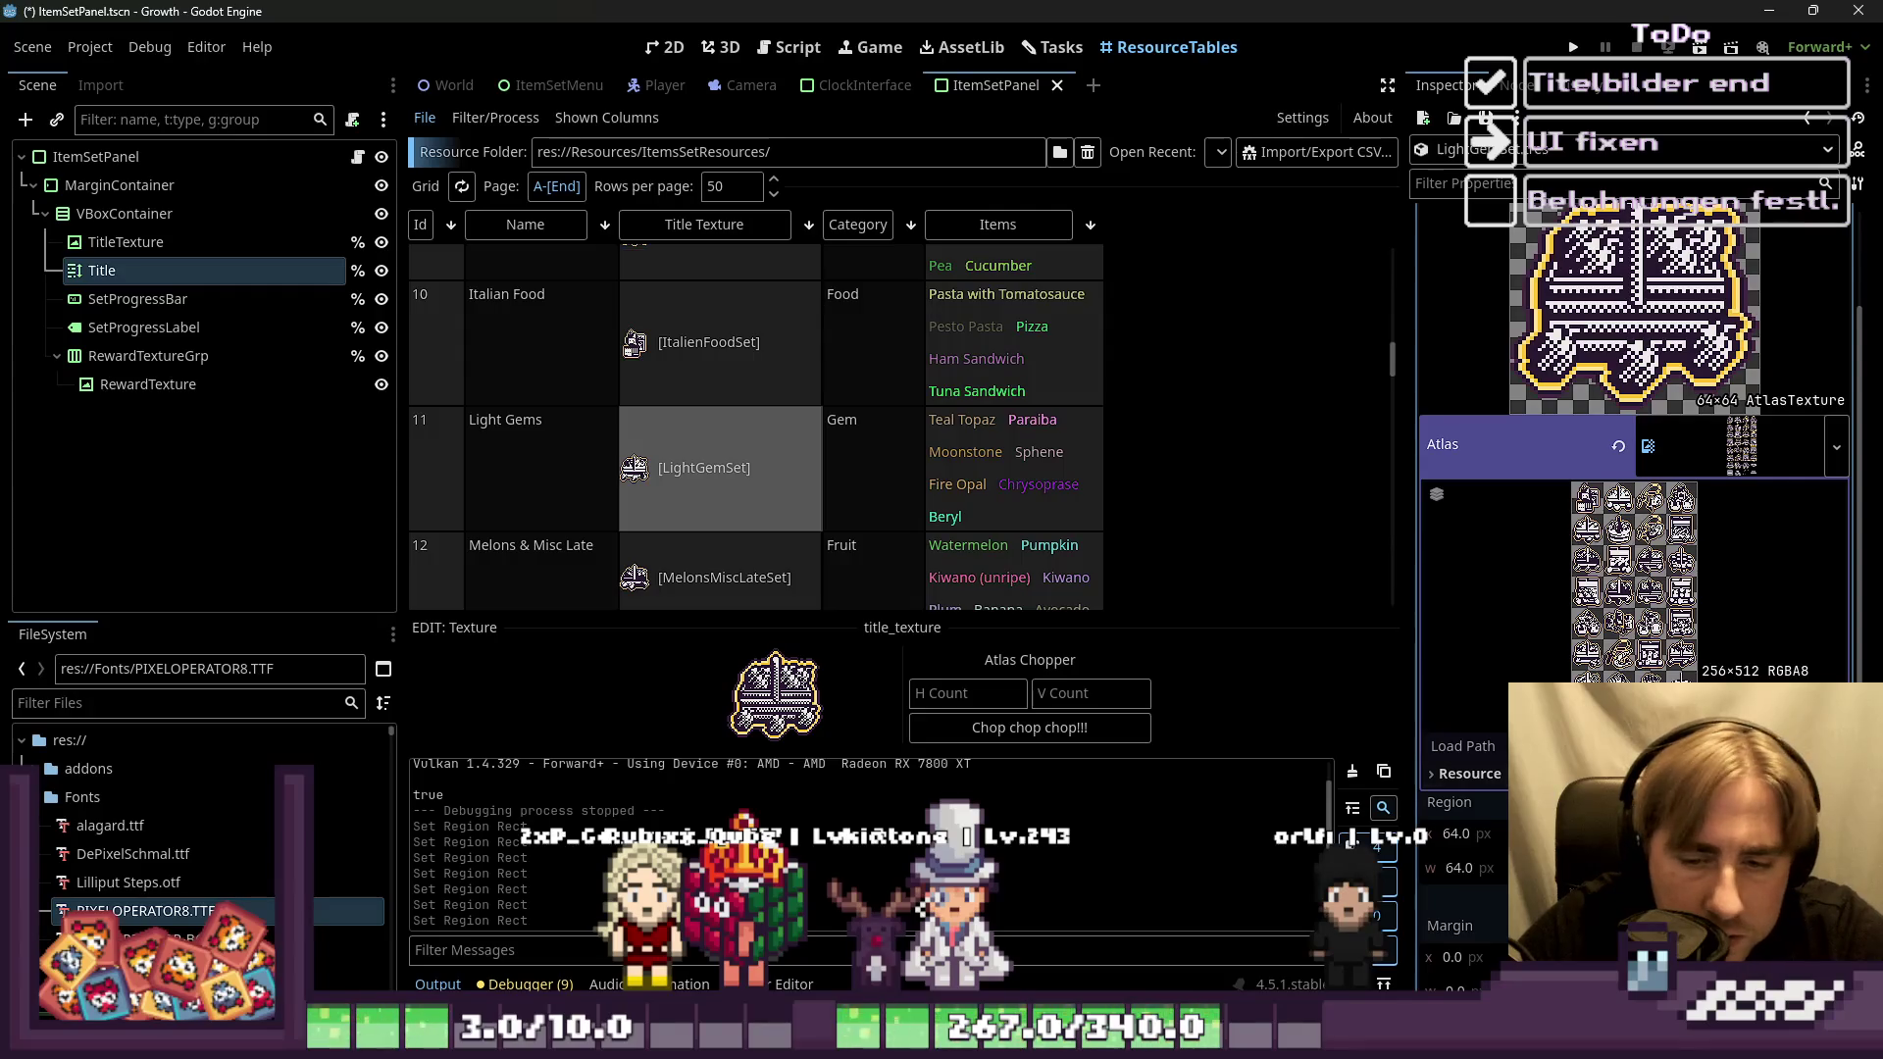
pyautogui.click(1668, 803)
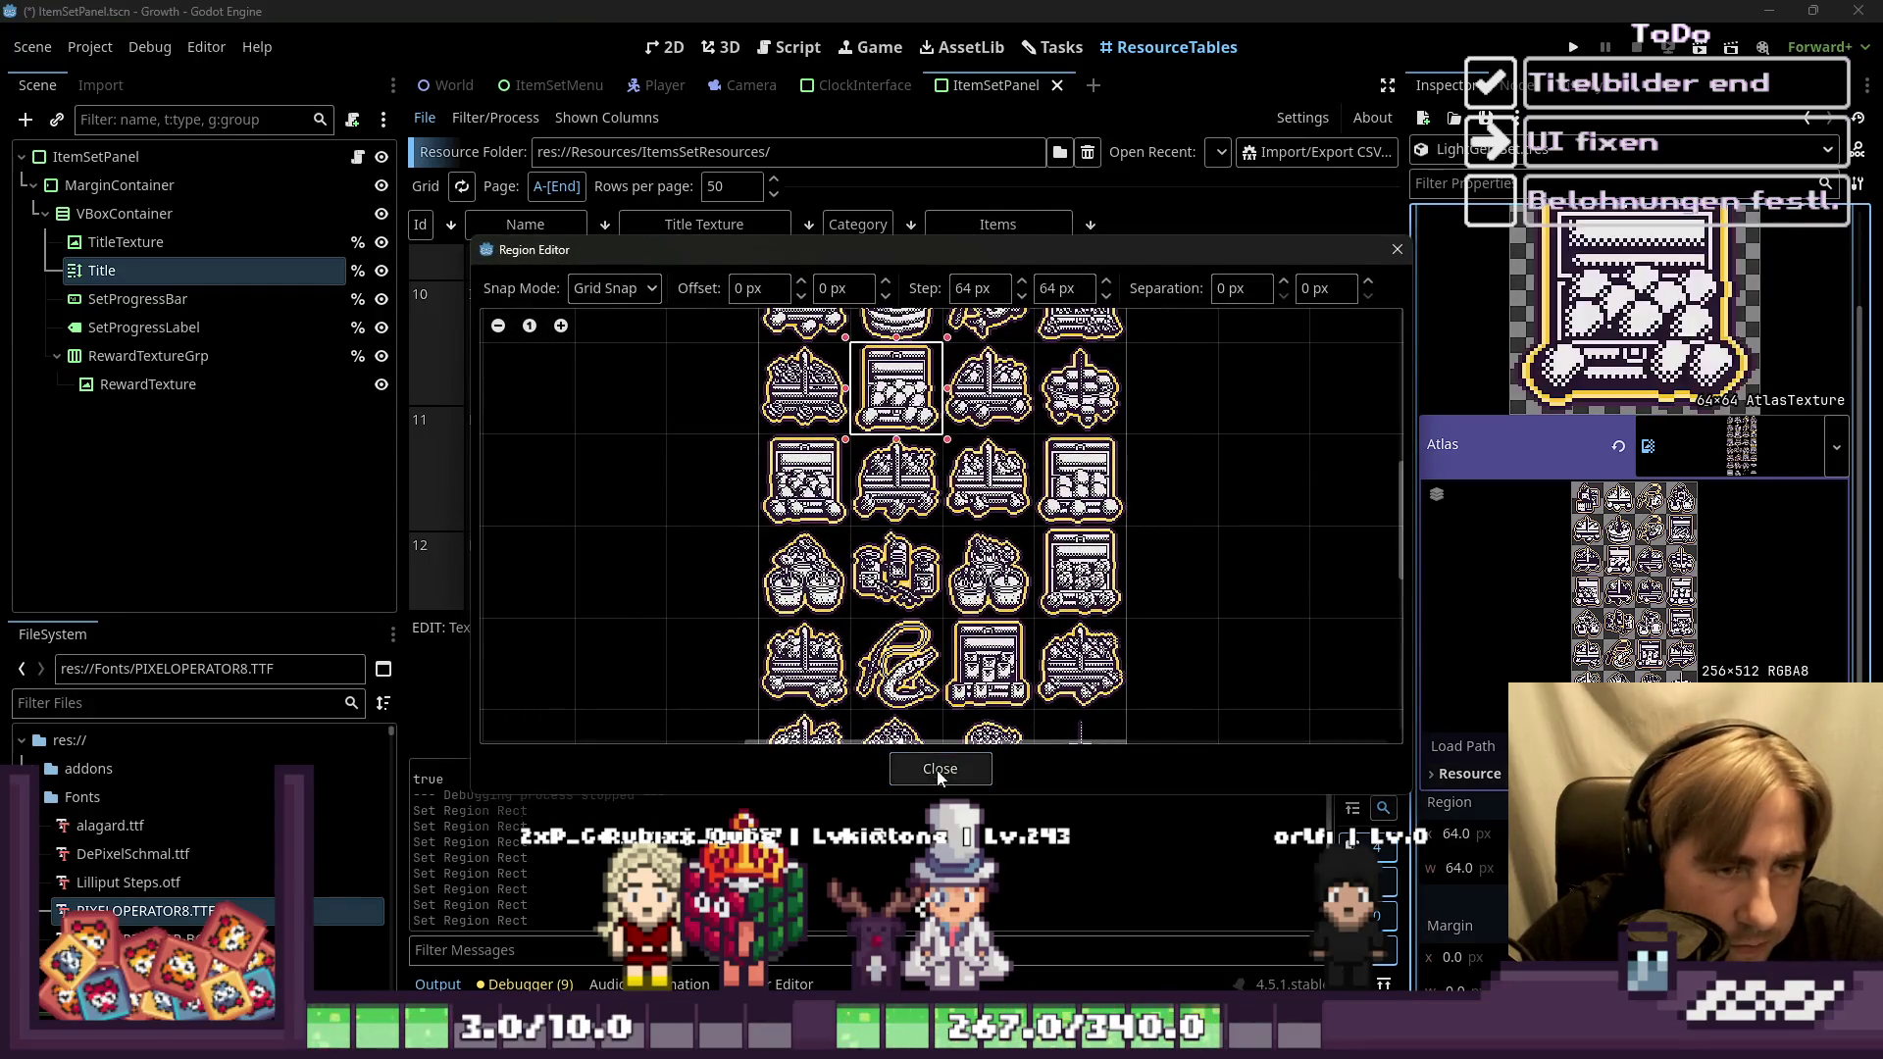
pyautogui.click(939, 771)
pyautogui.scroll(-1, 752, 491)
pyautogui.click(752, 492)
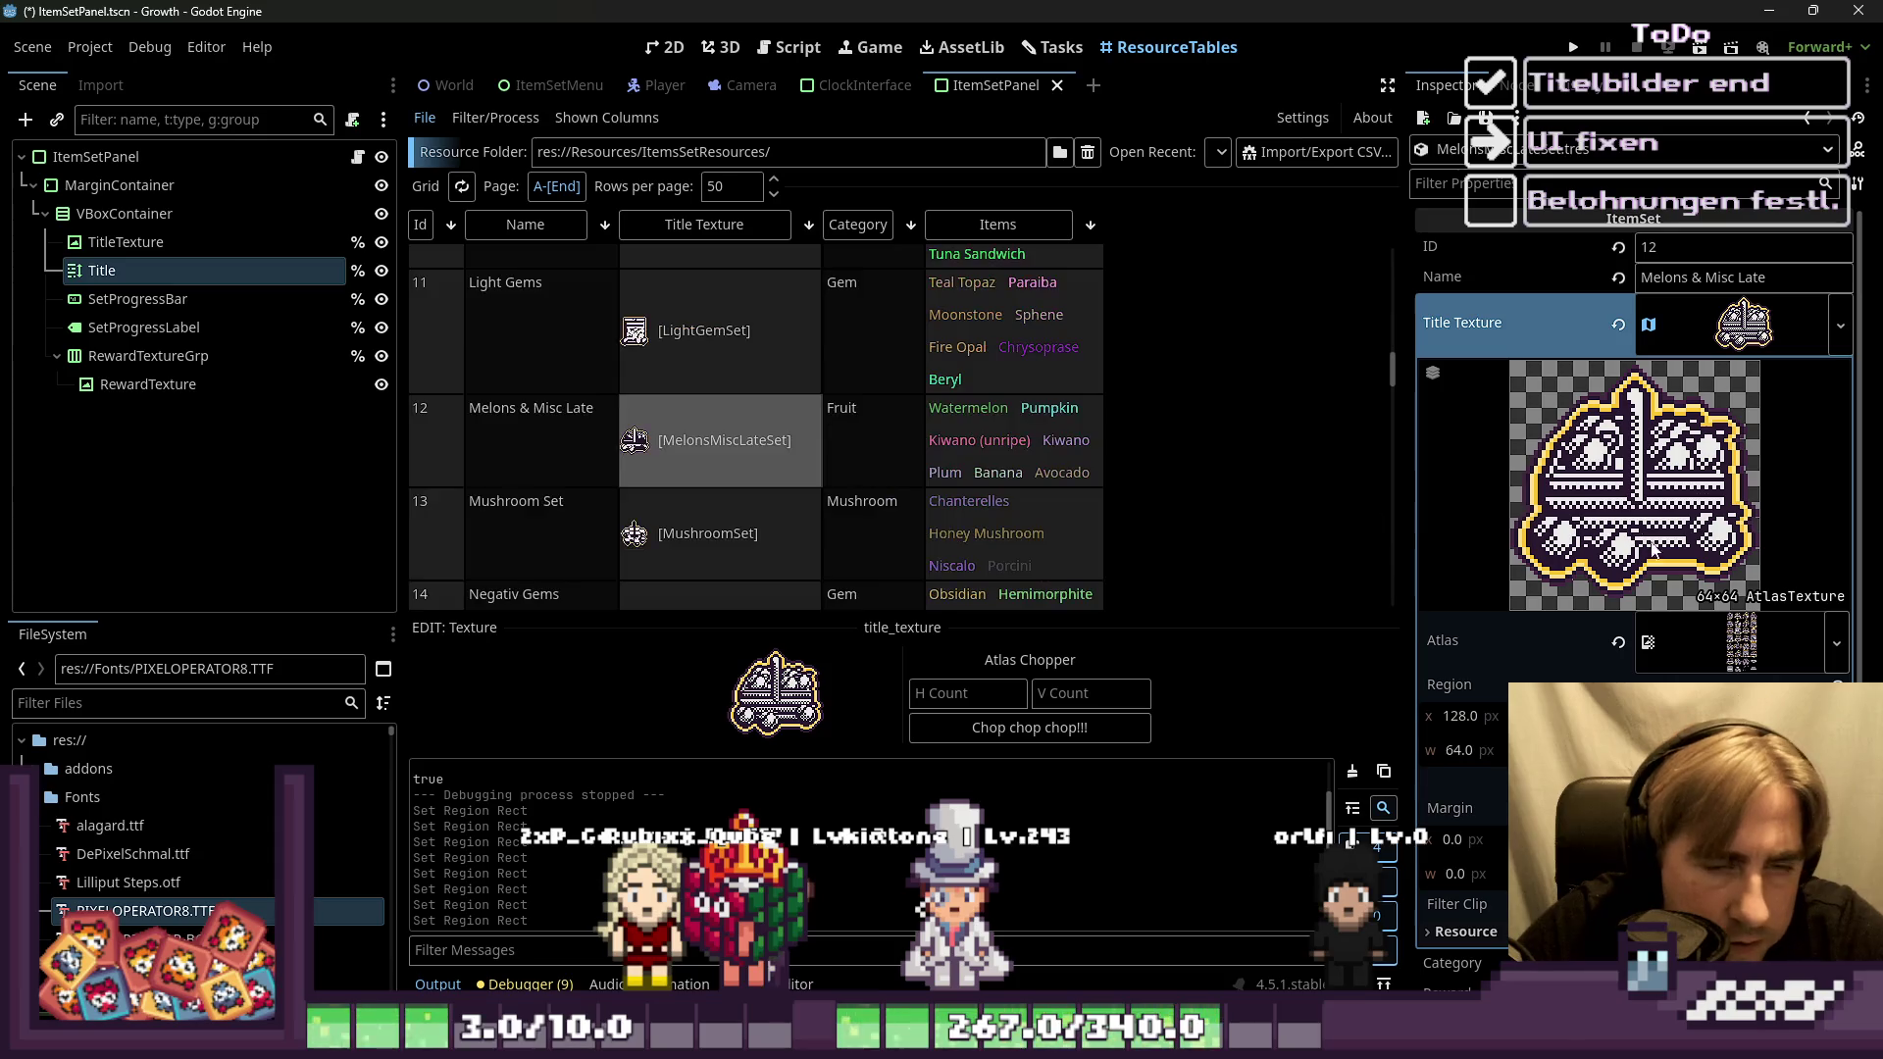
# - Reassign the atlas regions for the Melons & Misc Late and Mushroom Set title textures
pyautogui.click(777, 693)
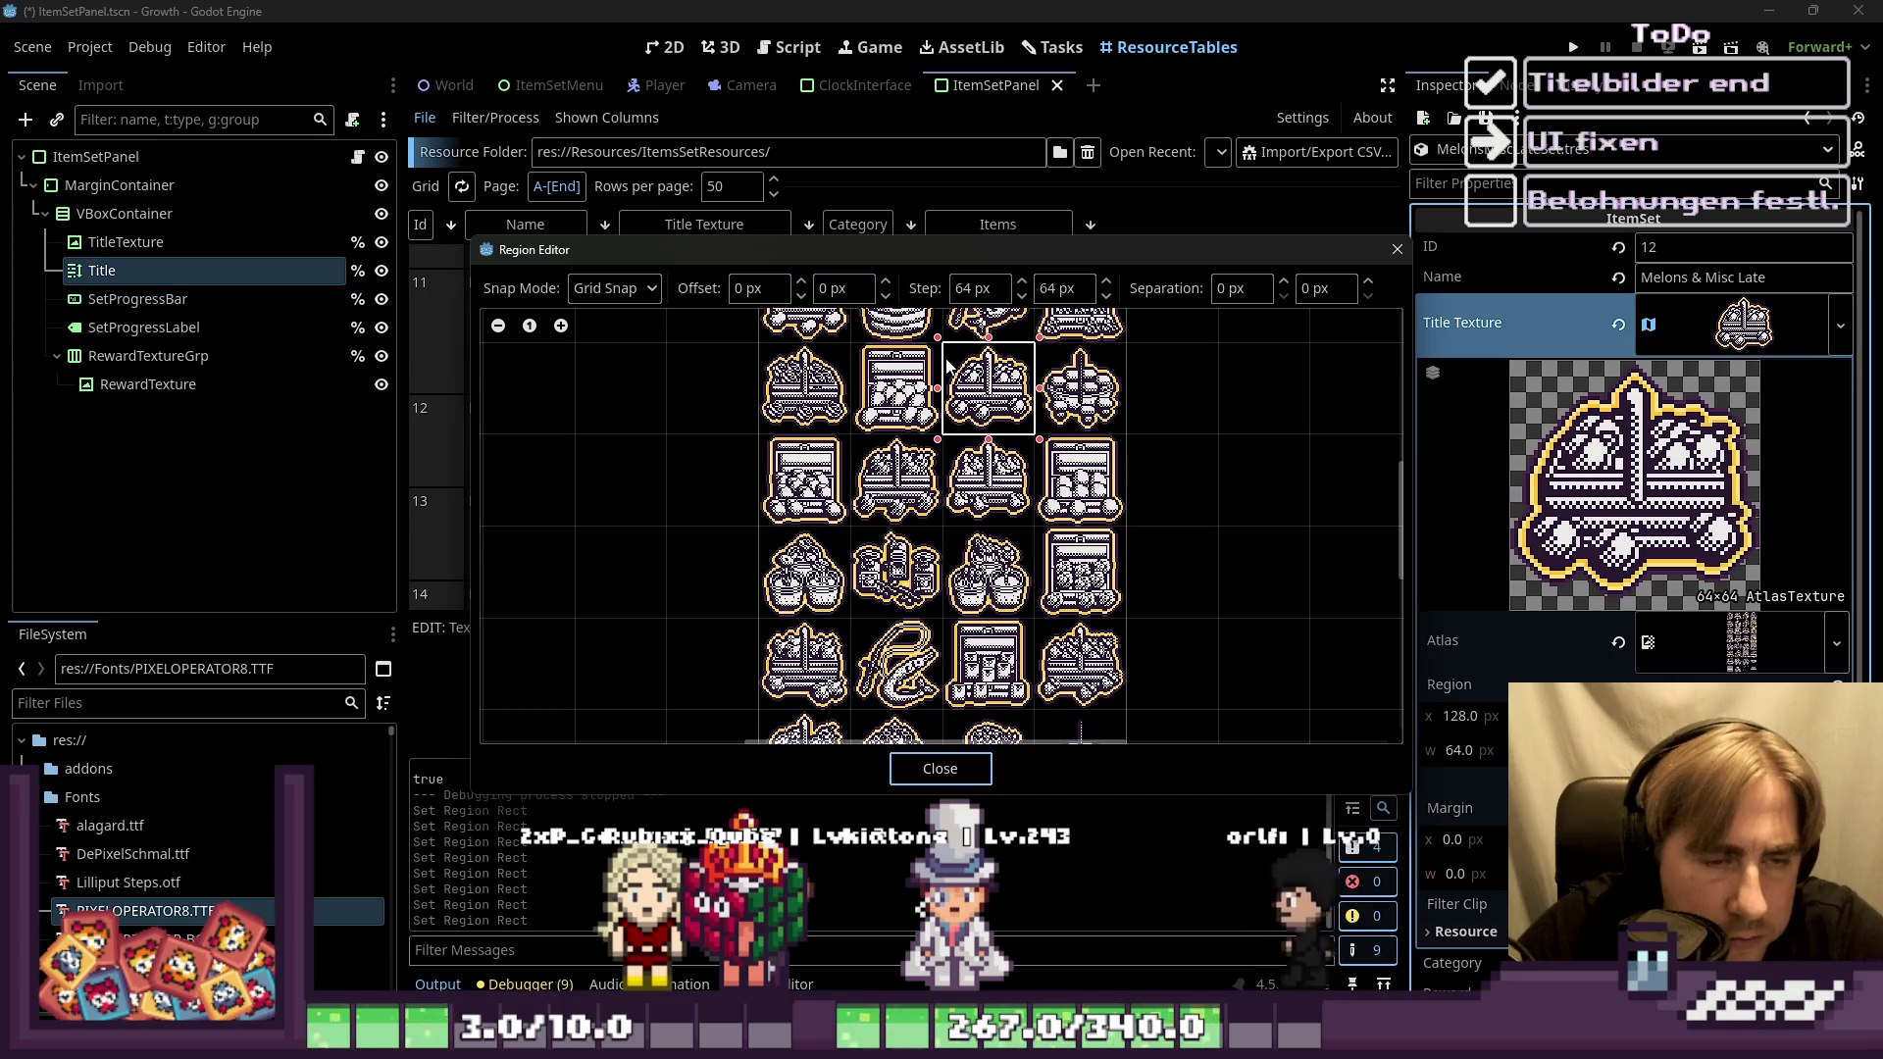
pyautogui.click(922, 767)
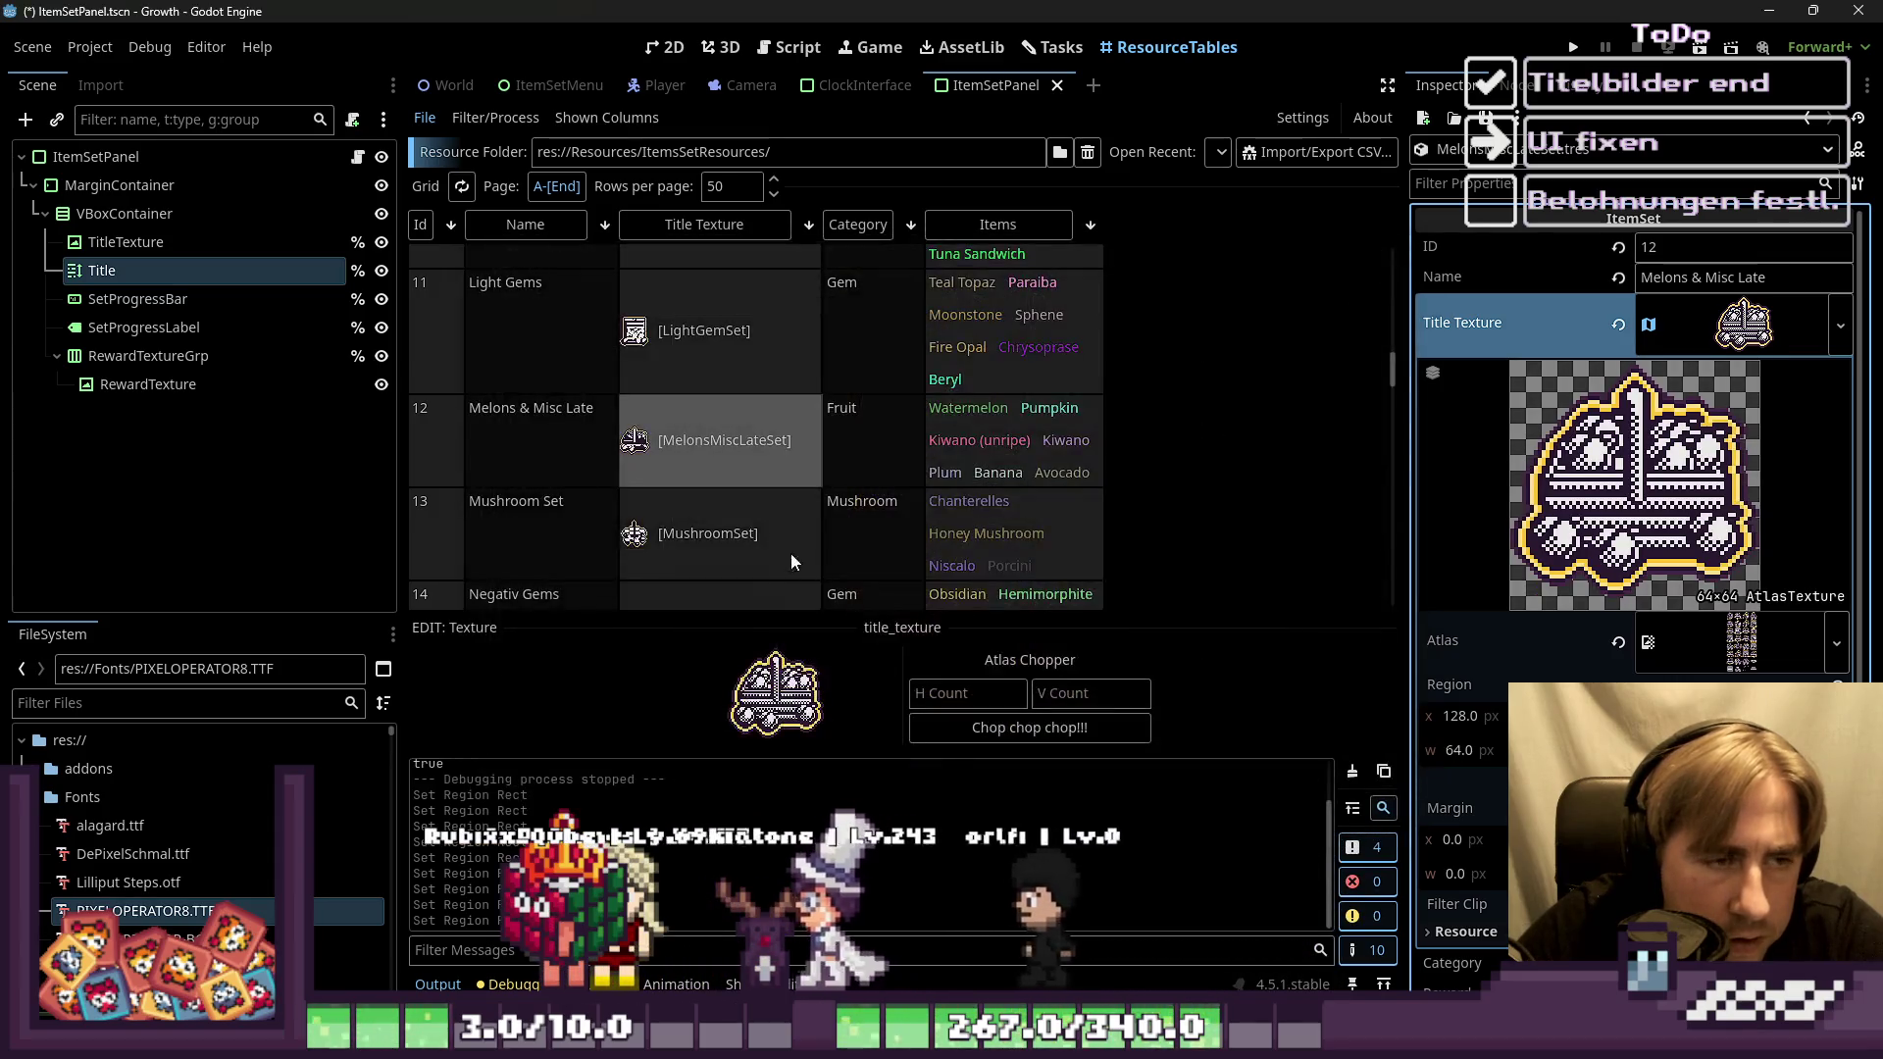
pyautogui.click(732, 467)
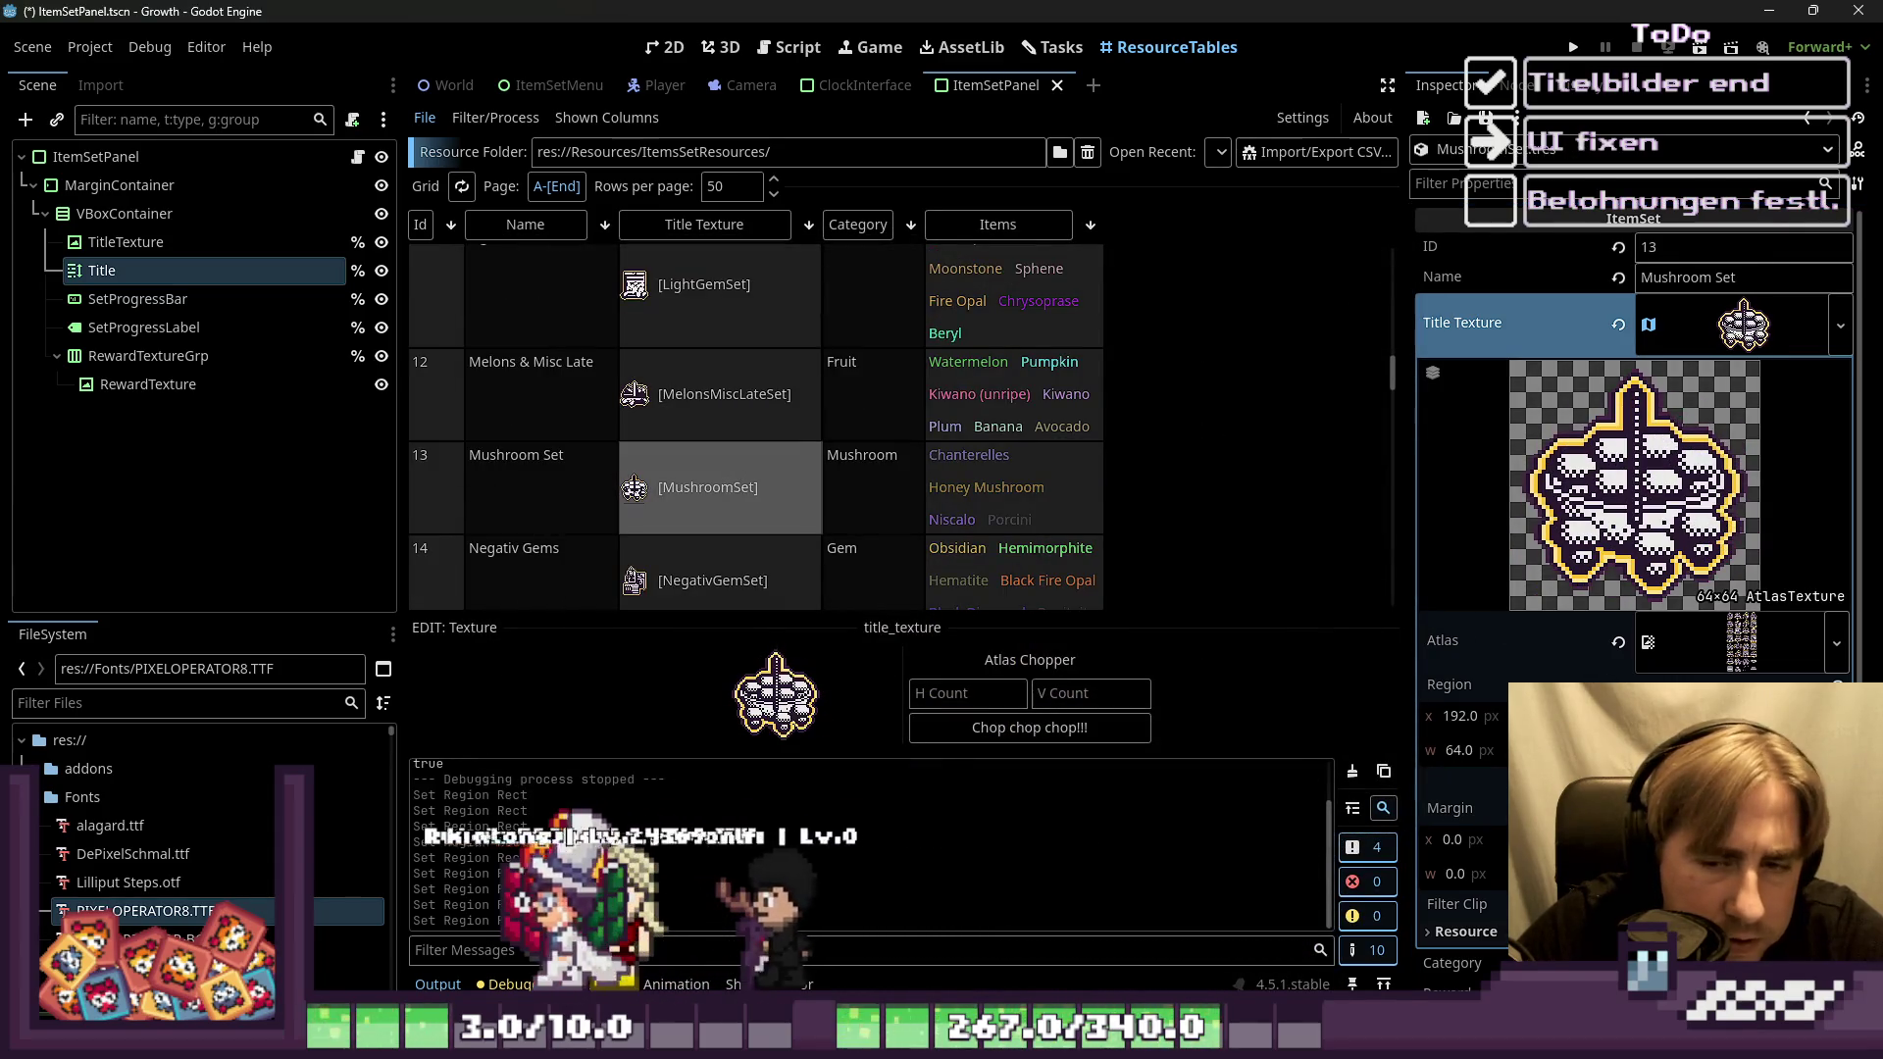
pyautogui.click(1742, 684)
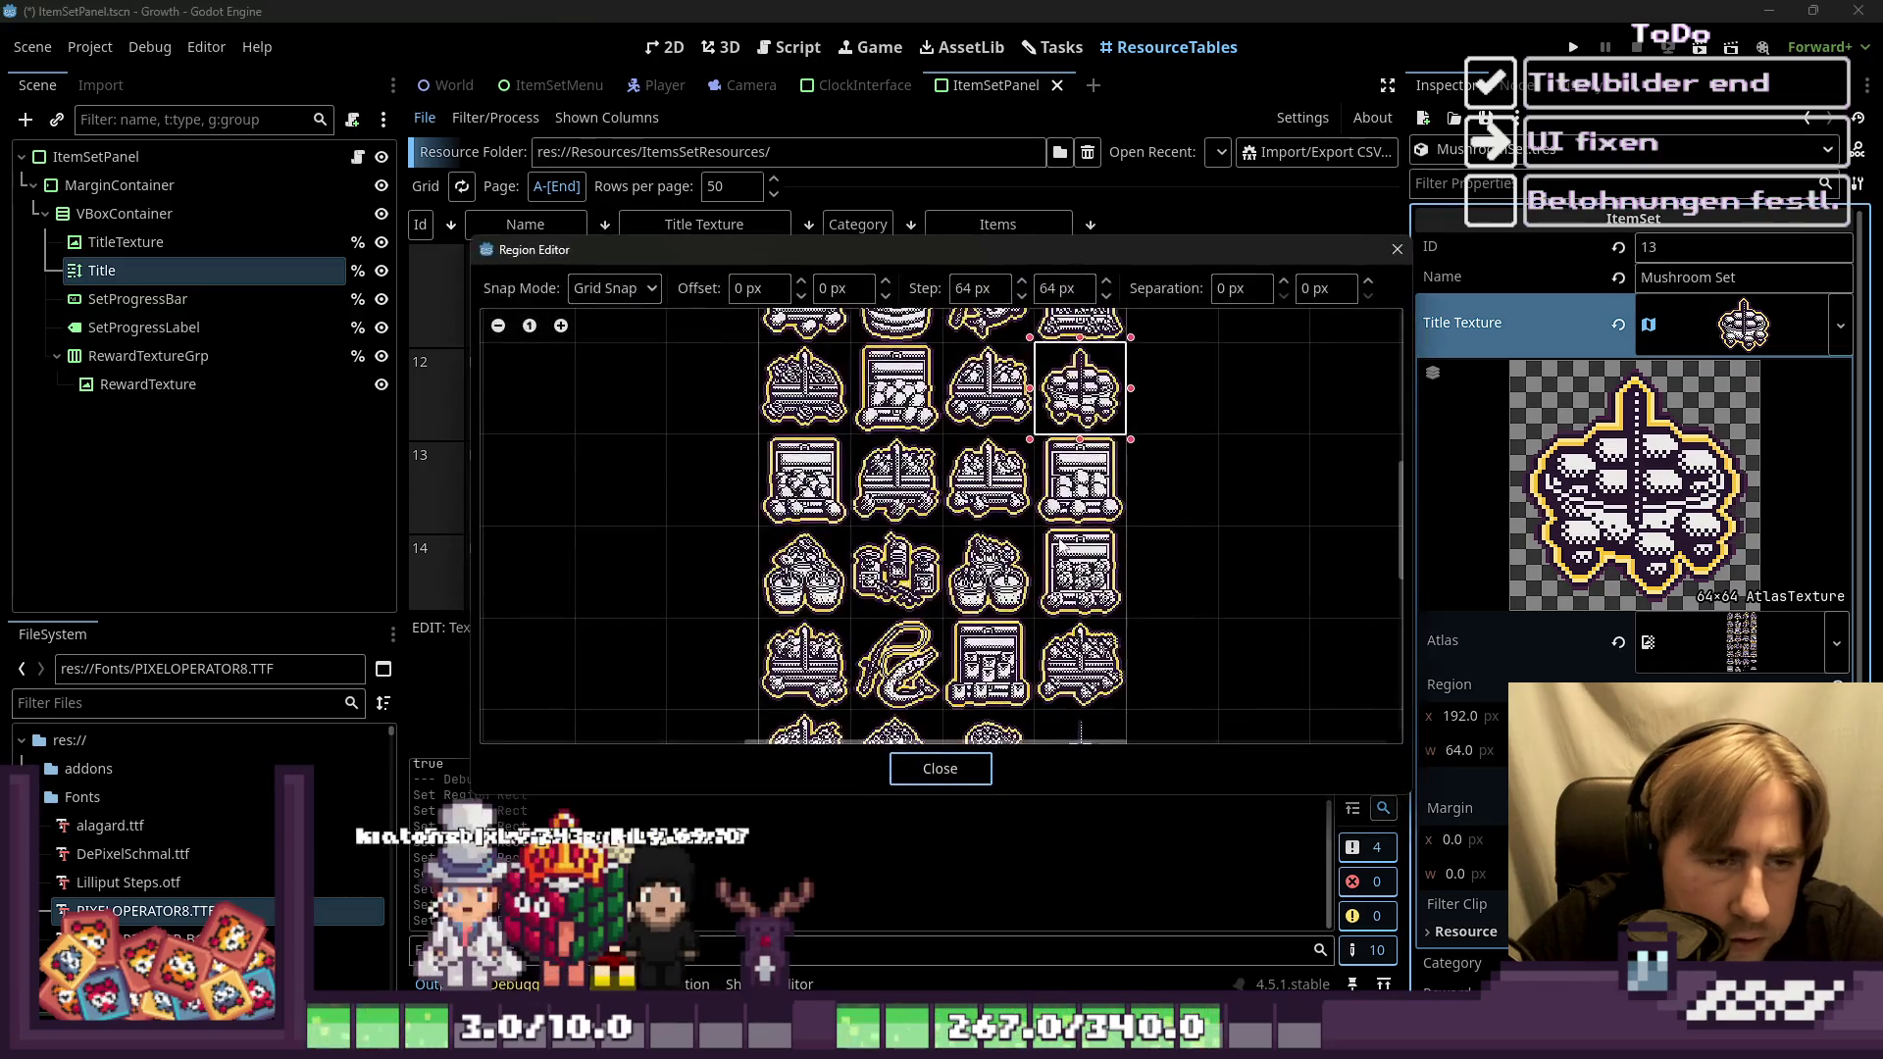
pyautogui.click(962, 778)
pyautogui.scroll(-1, 779, 473)
# - Give Negativ Gems and Nightshade & Peppers new atlas icons as title textures
pyautogui.click(737, 468)
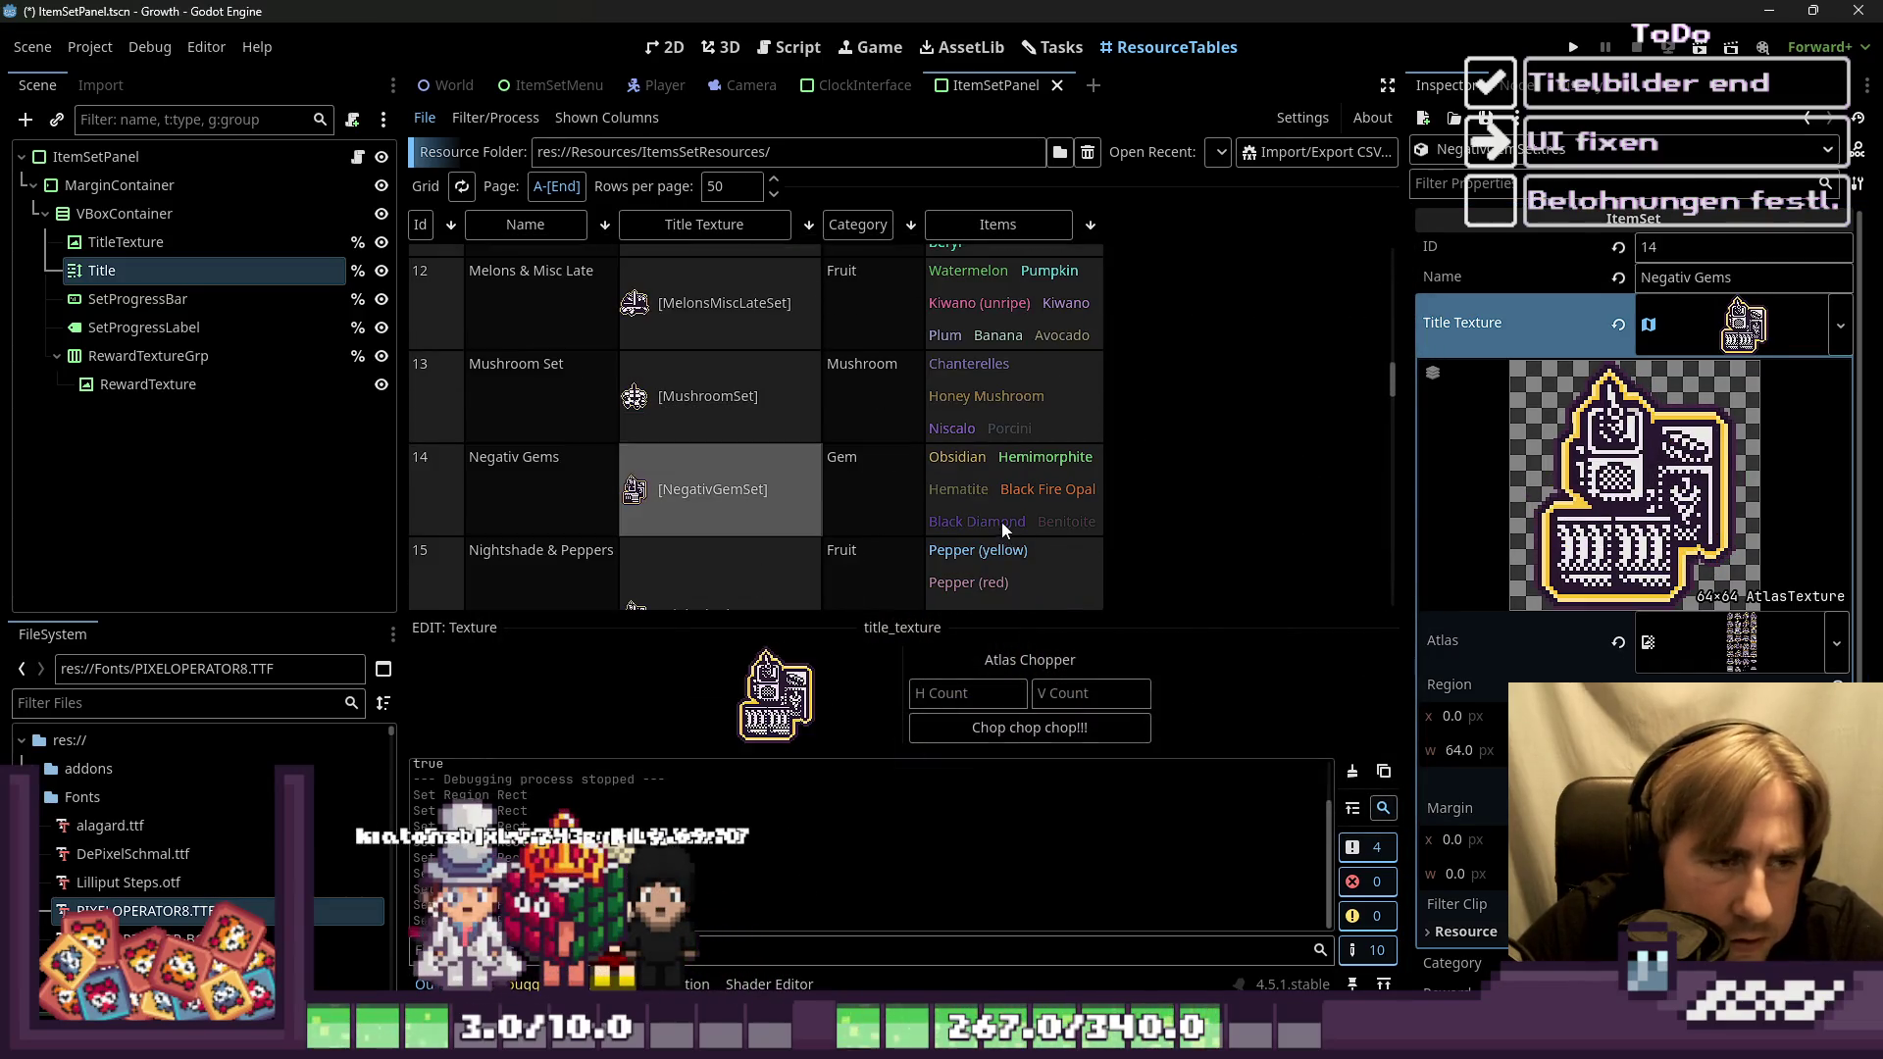
pyautogui.scroll(-2, 1433, 552)
pyautogui.click(1609, 682)
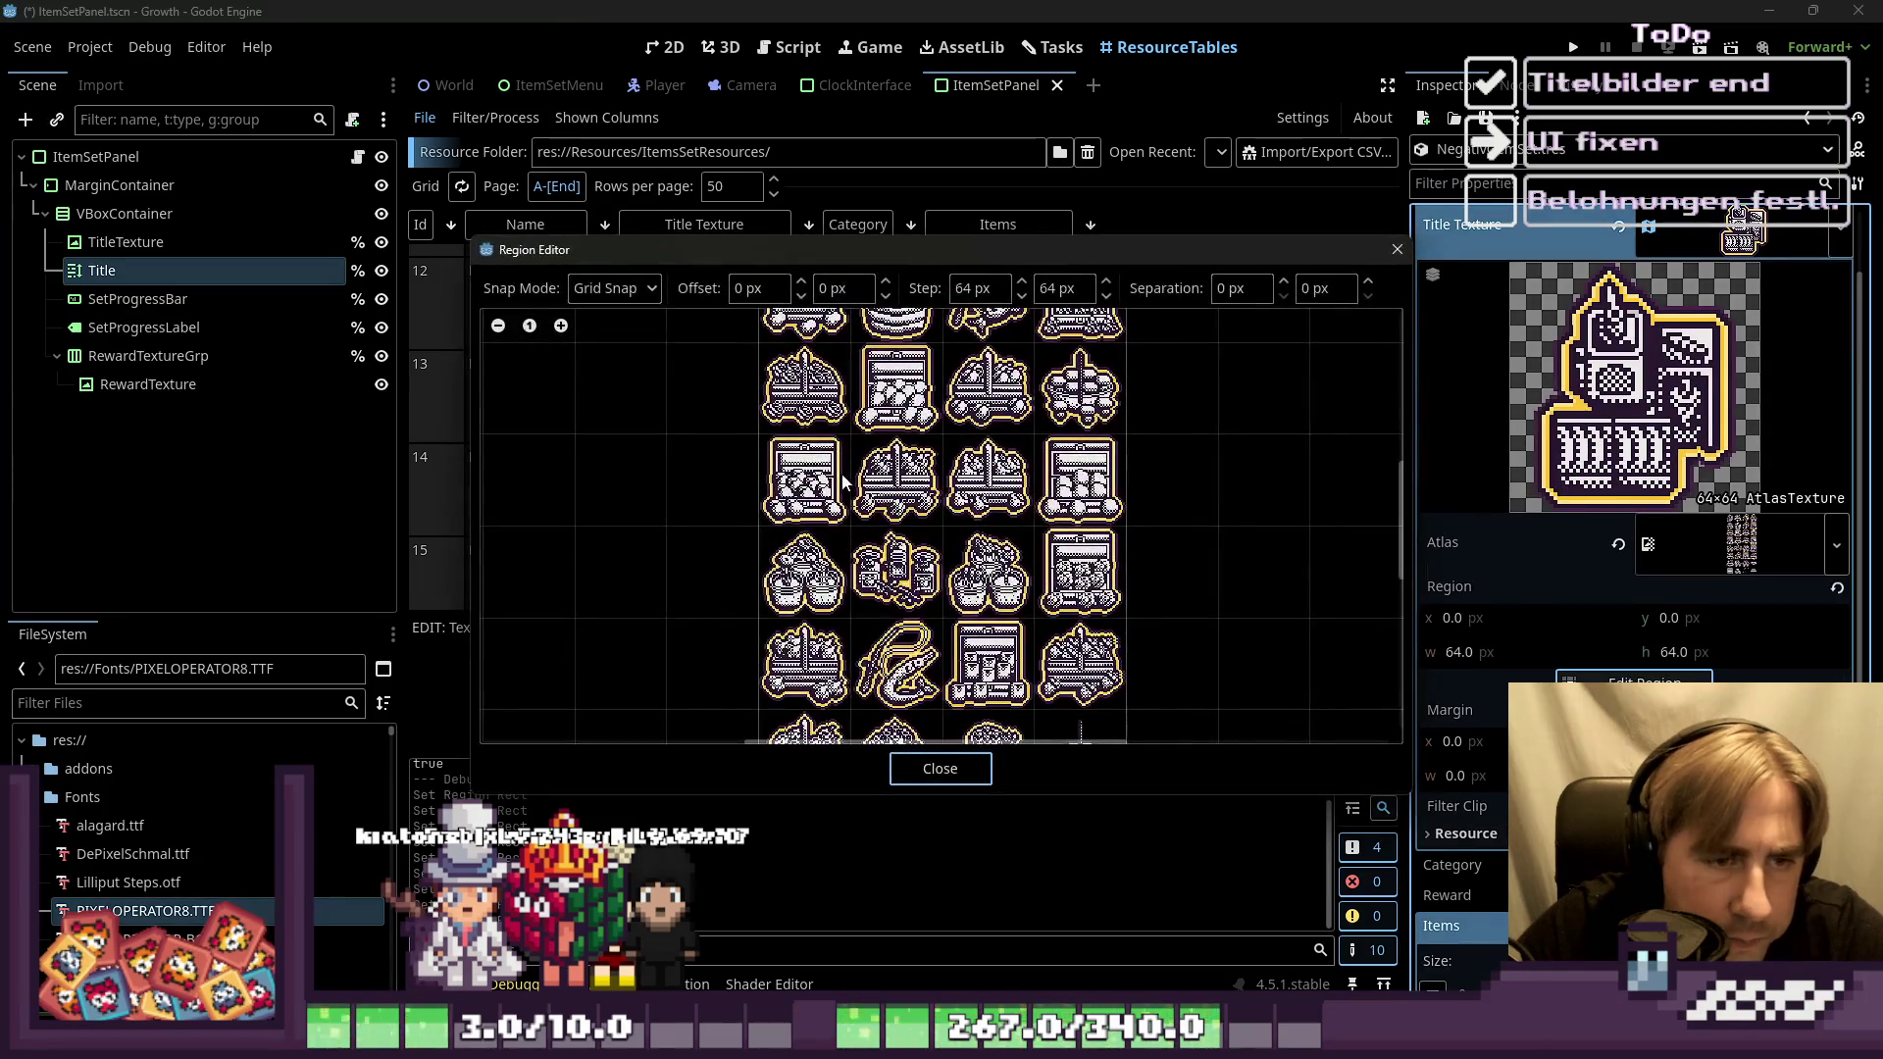
pyautogui.click(806, 480)
pyautogui.click(895, 768)
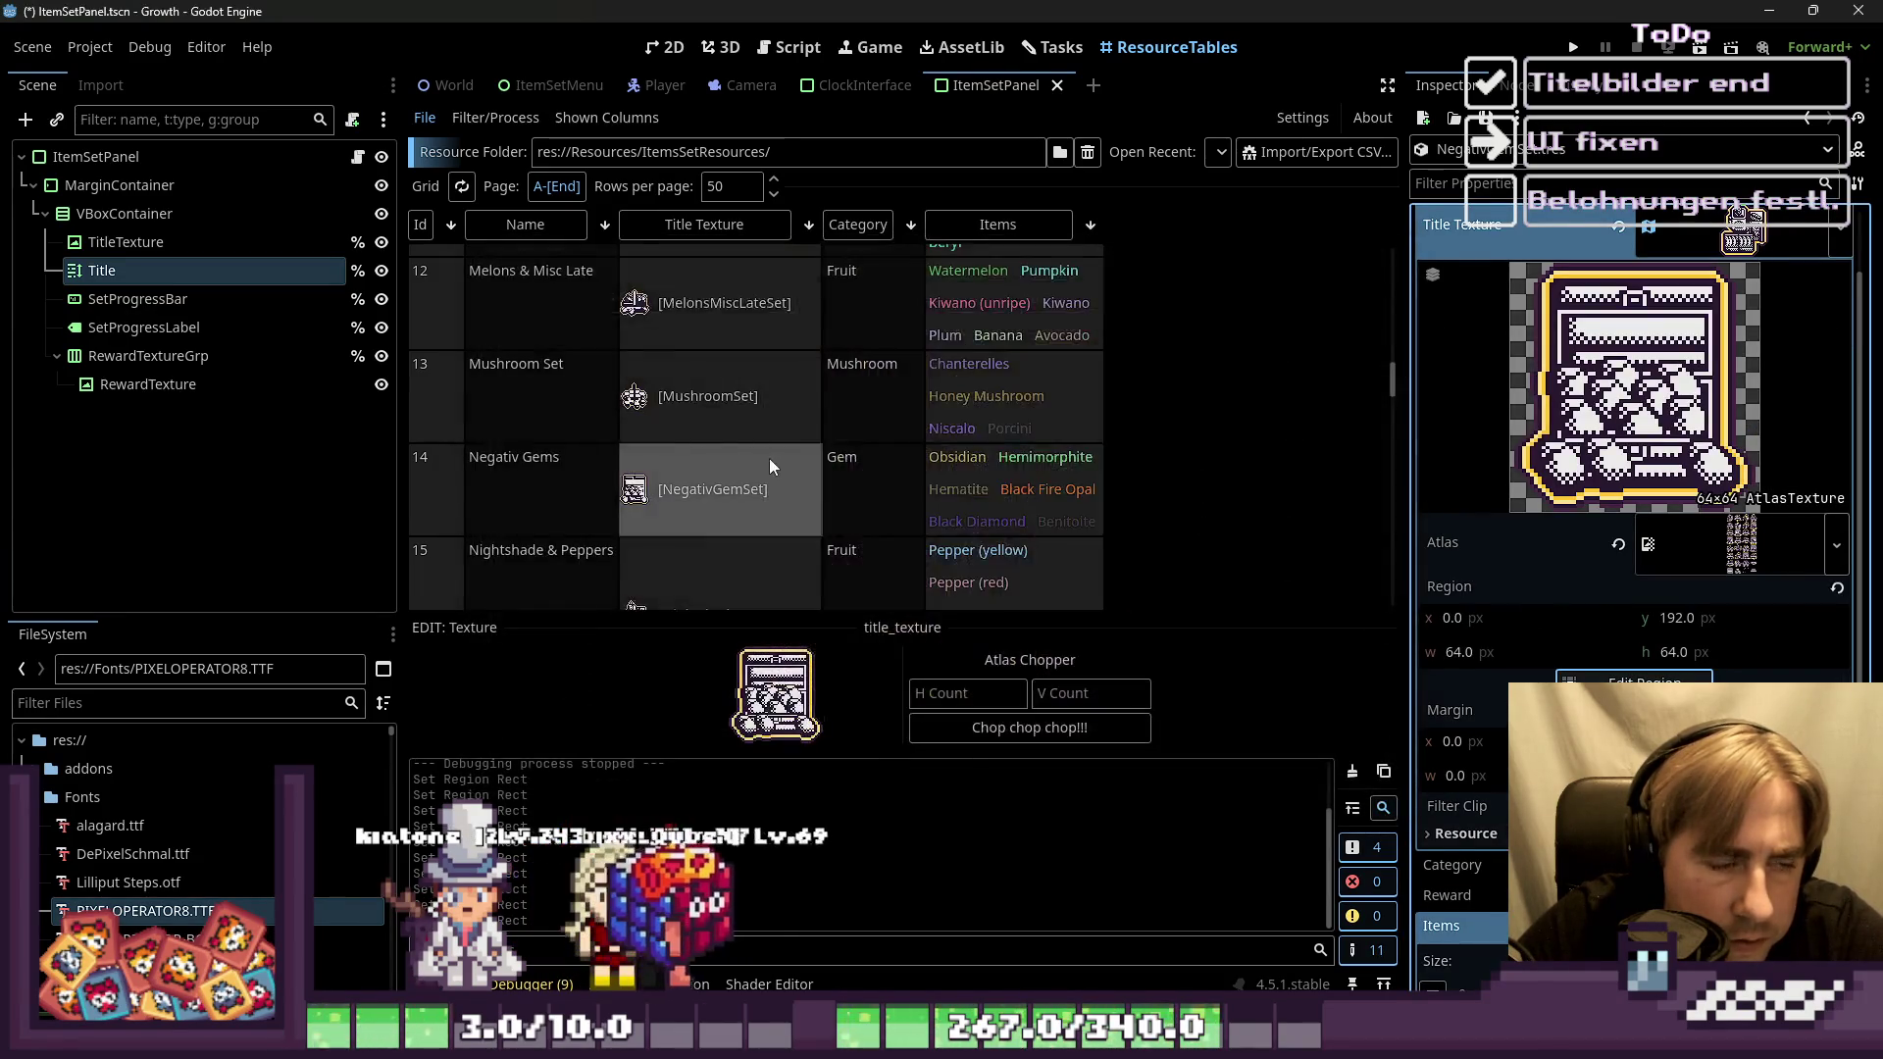
pyautogui.scroll(-1, 769, 457)
pyautogui.click(797, 463)
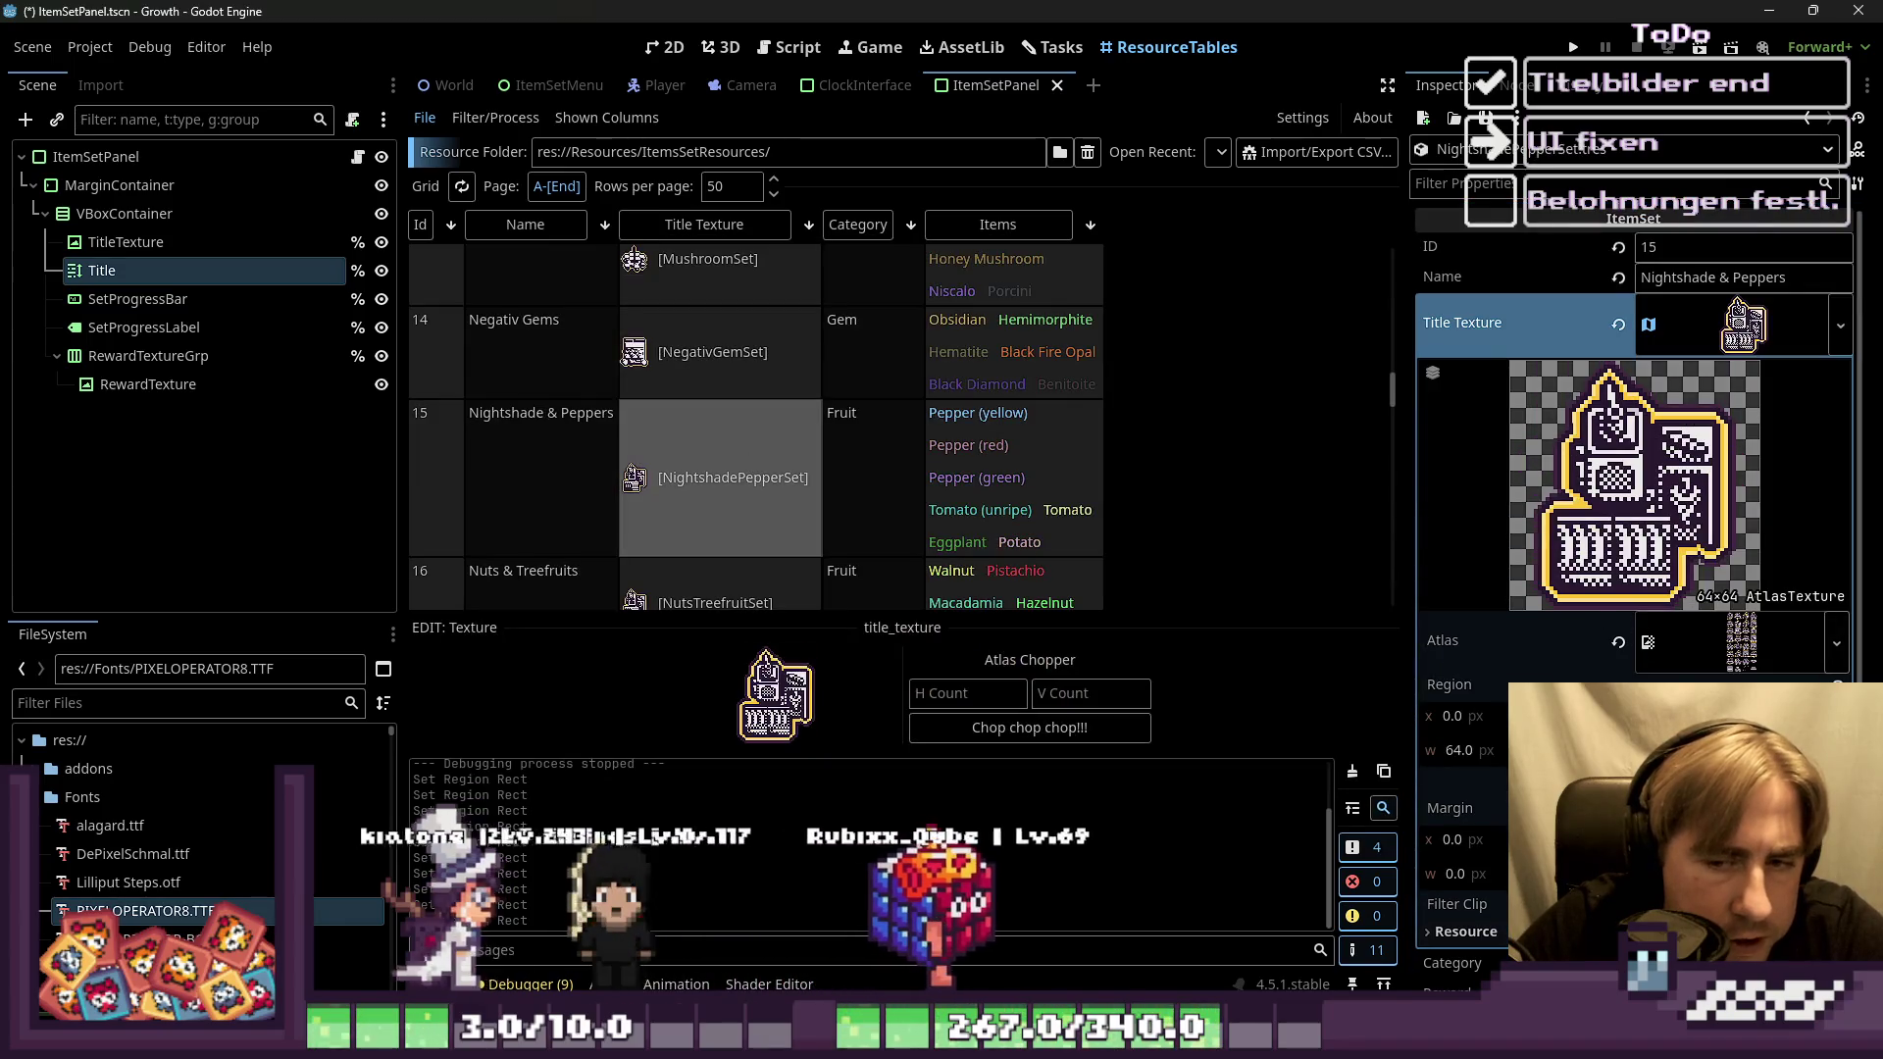
pyautogui.click(1609, 683)
pyautogui.click(884, 462)
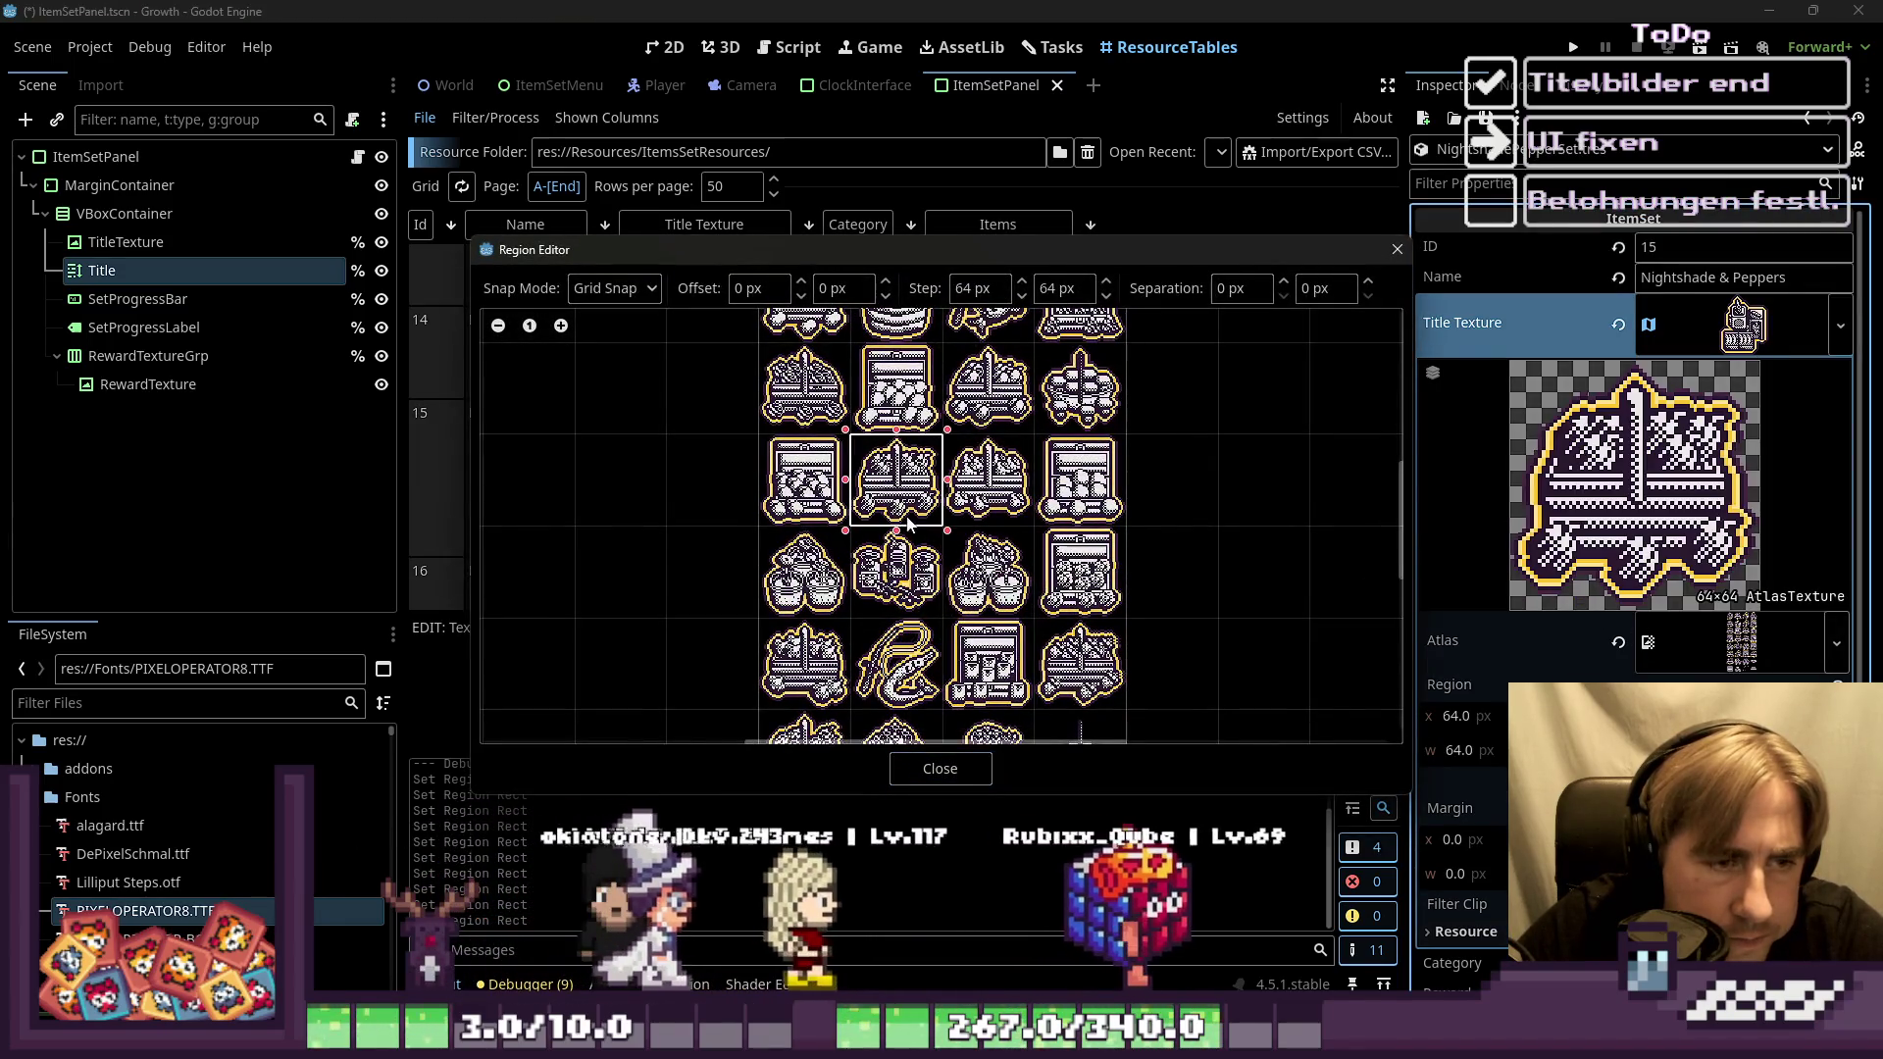
pyautogui.click(925, 766)
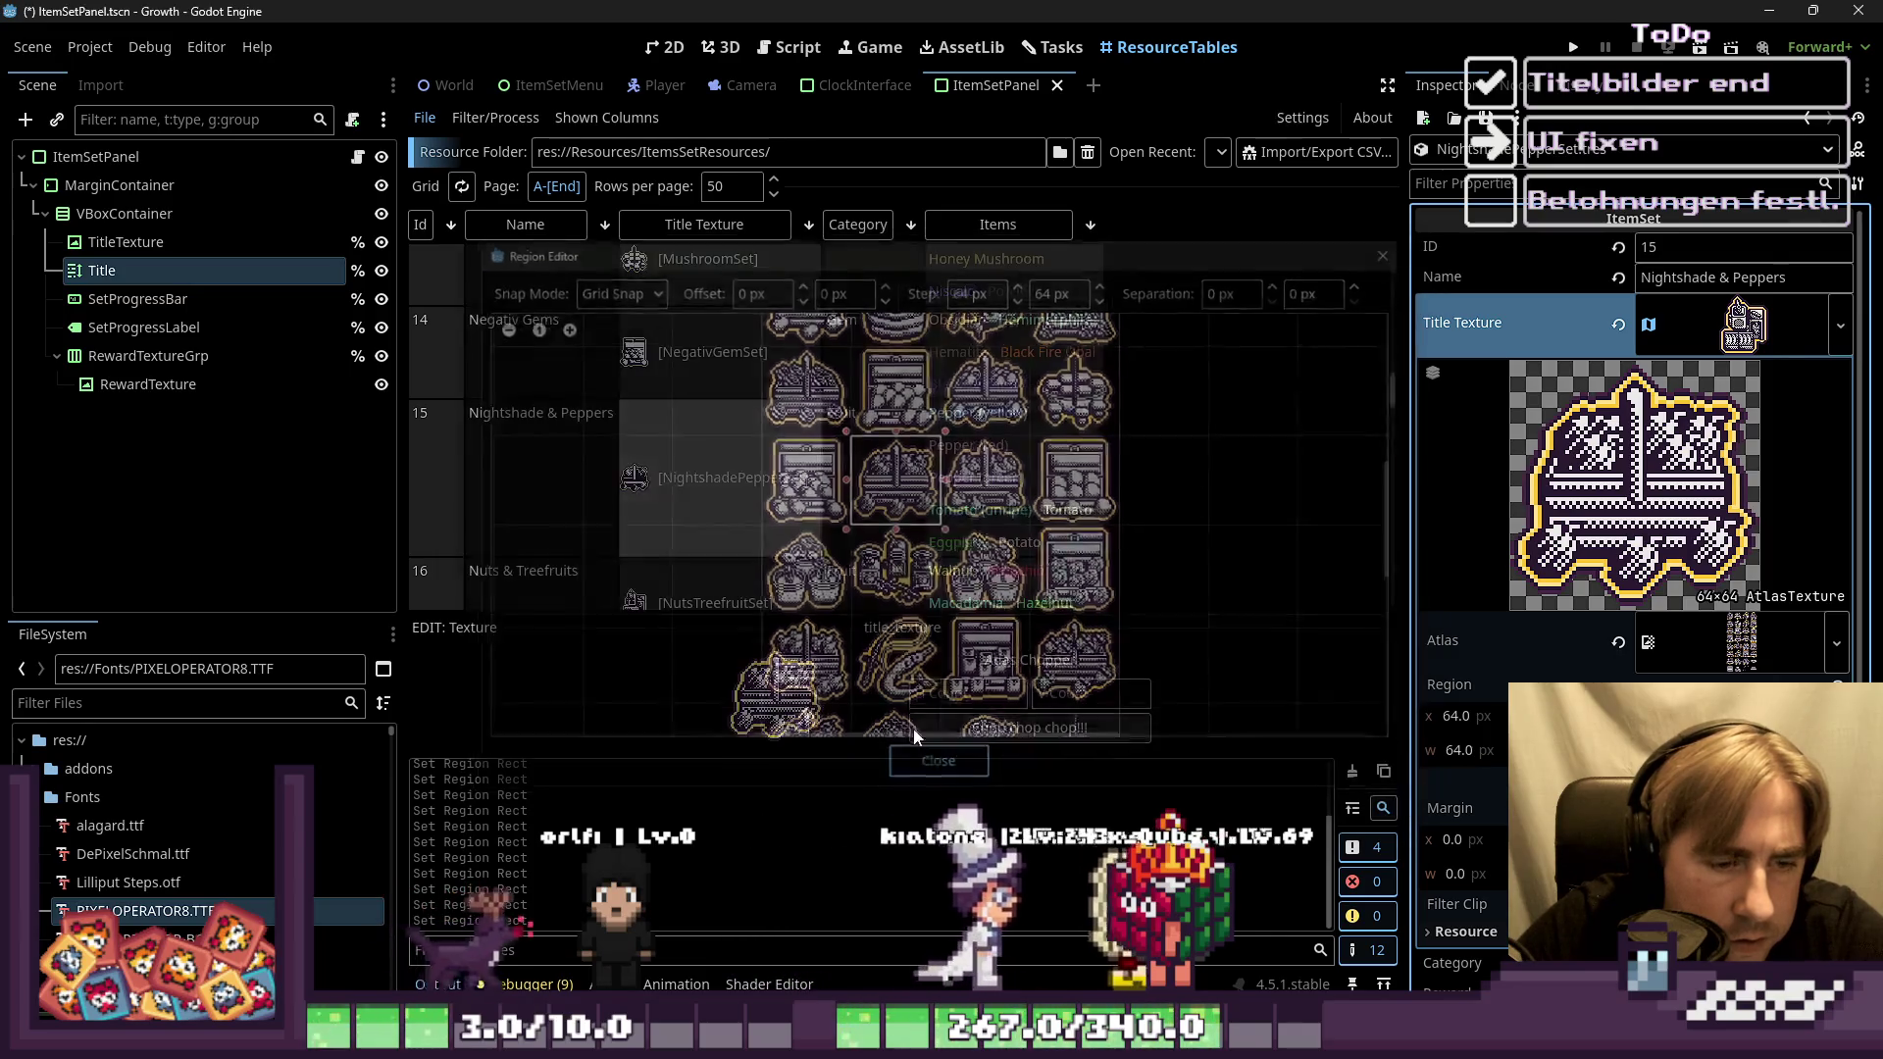
# - Set Nuts & Treefruits to the third icon in row two and Pearls to the pearl chest icon
pyautogui.press('Down')
pyautogui.click(1608, 682)
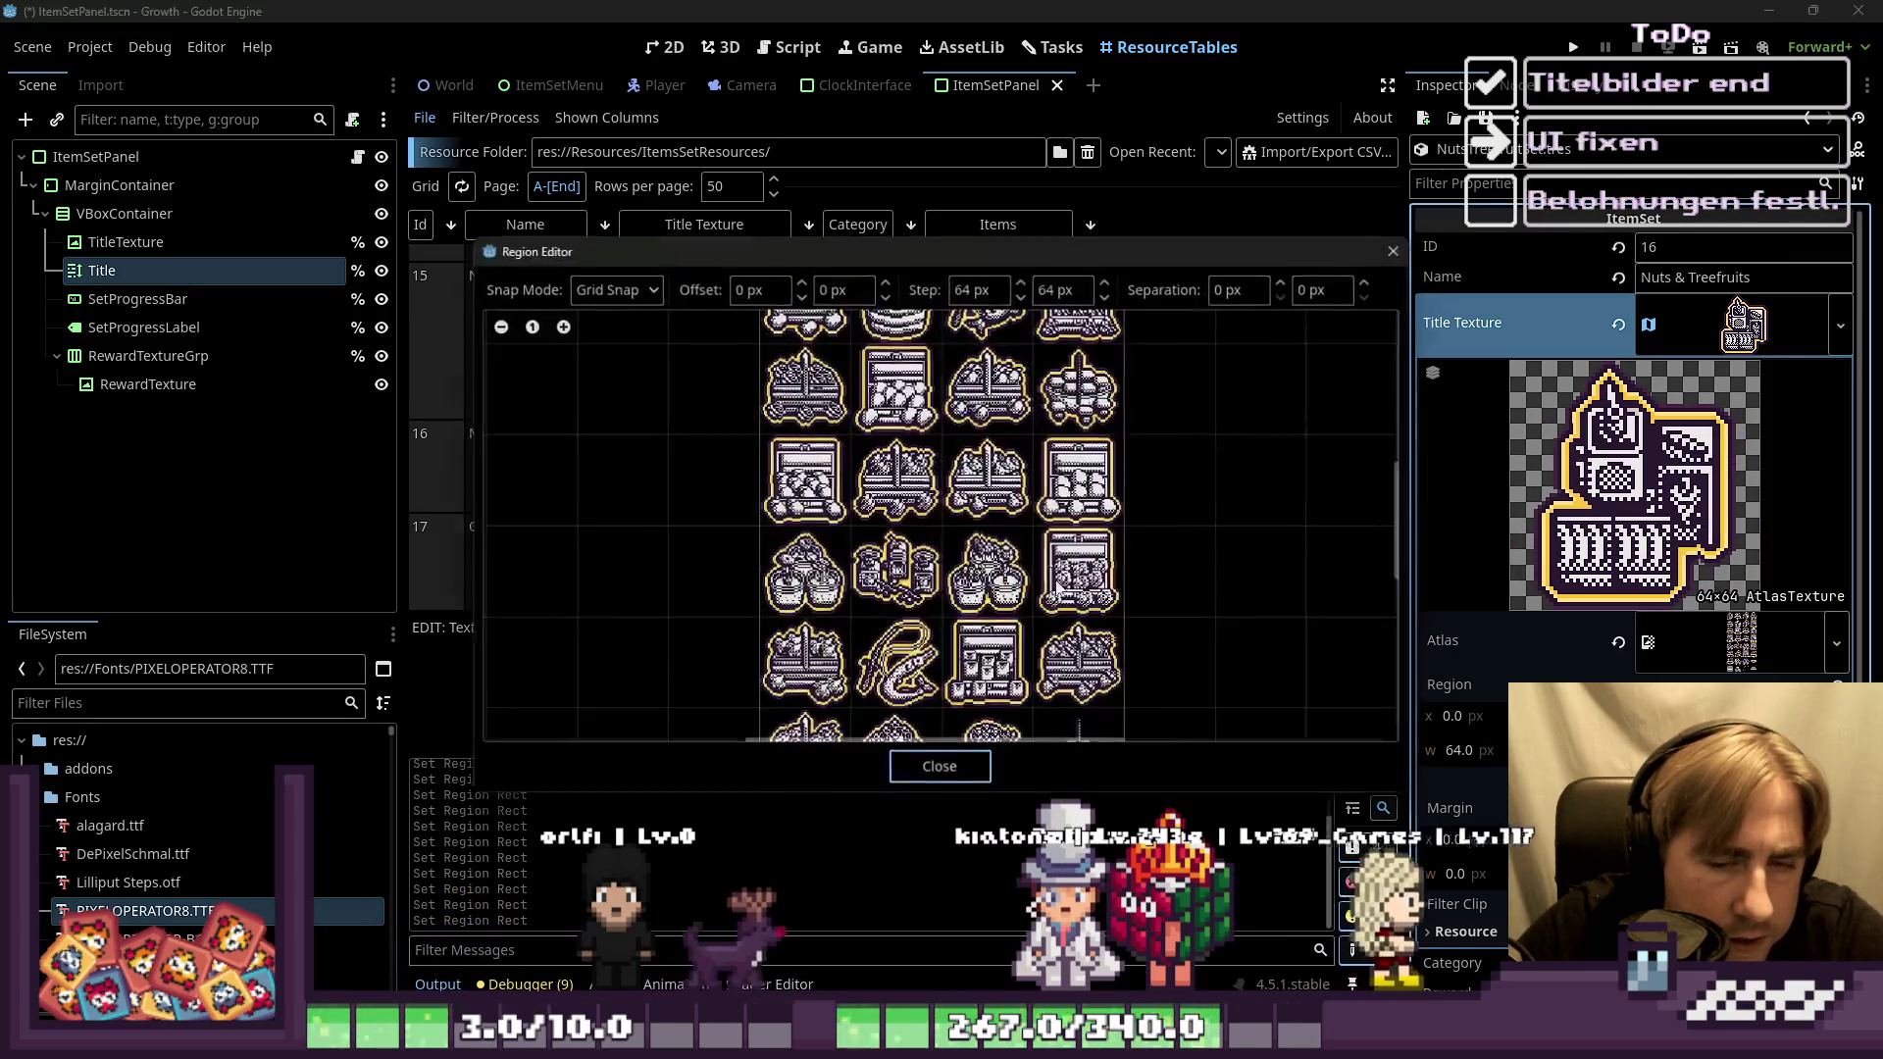
pyautogui.click(999, 428)
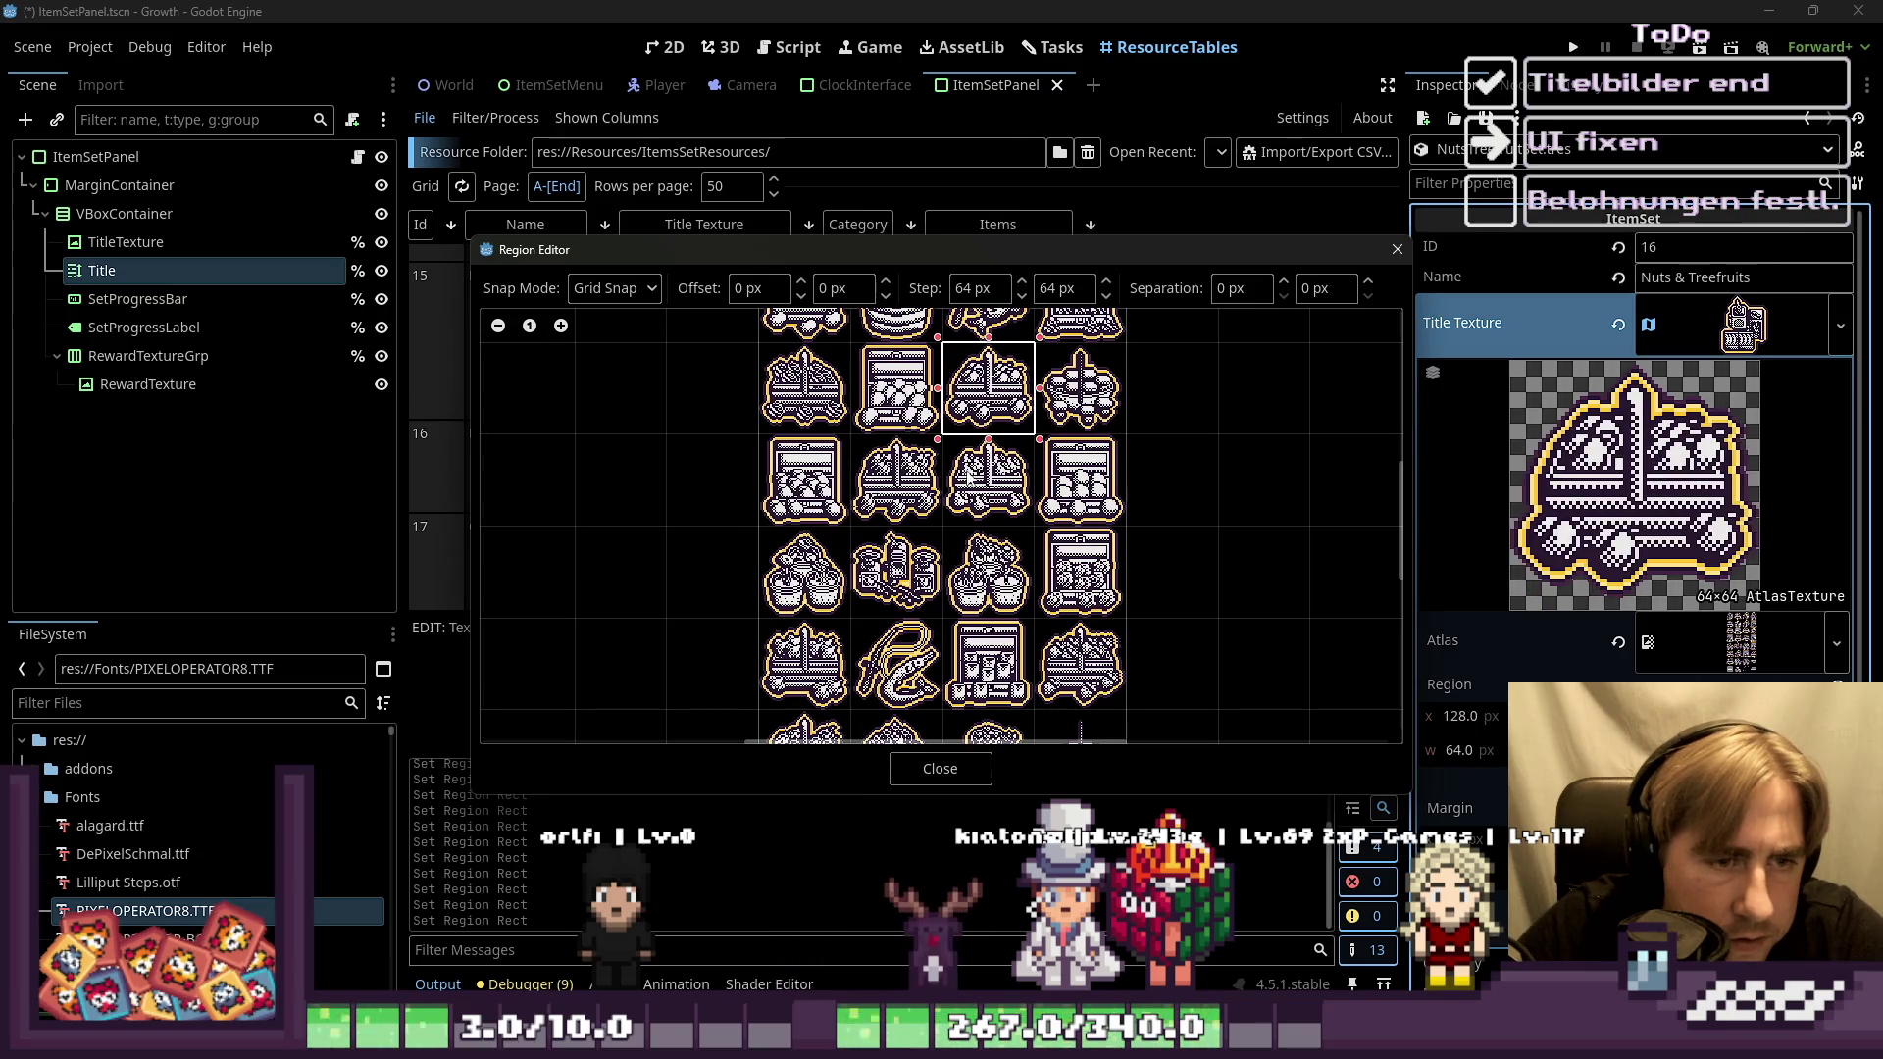
pyautogui.click(940, 769)
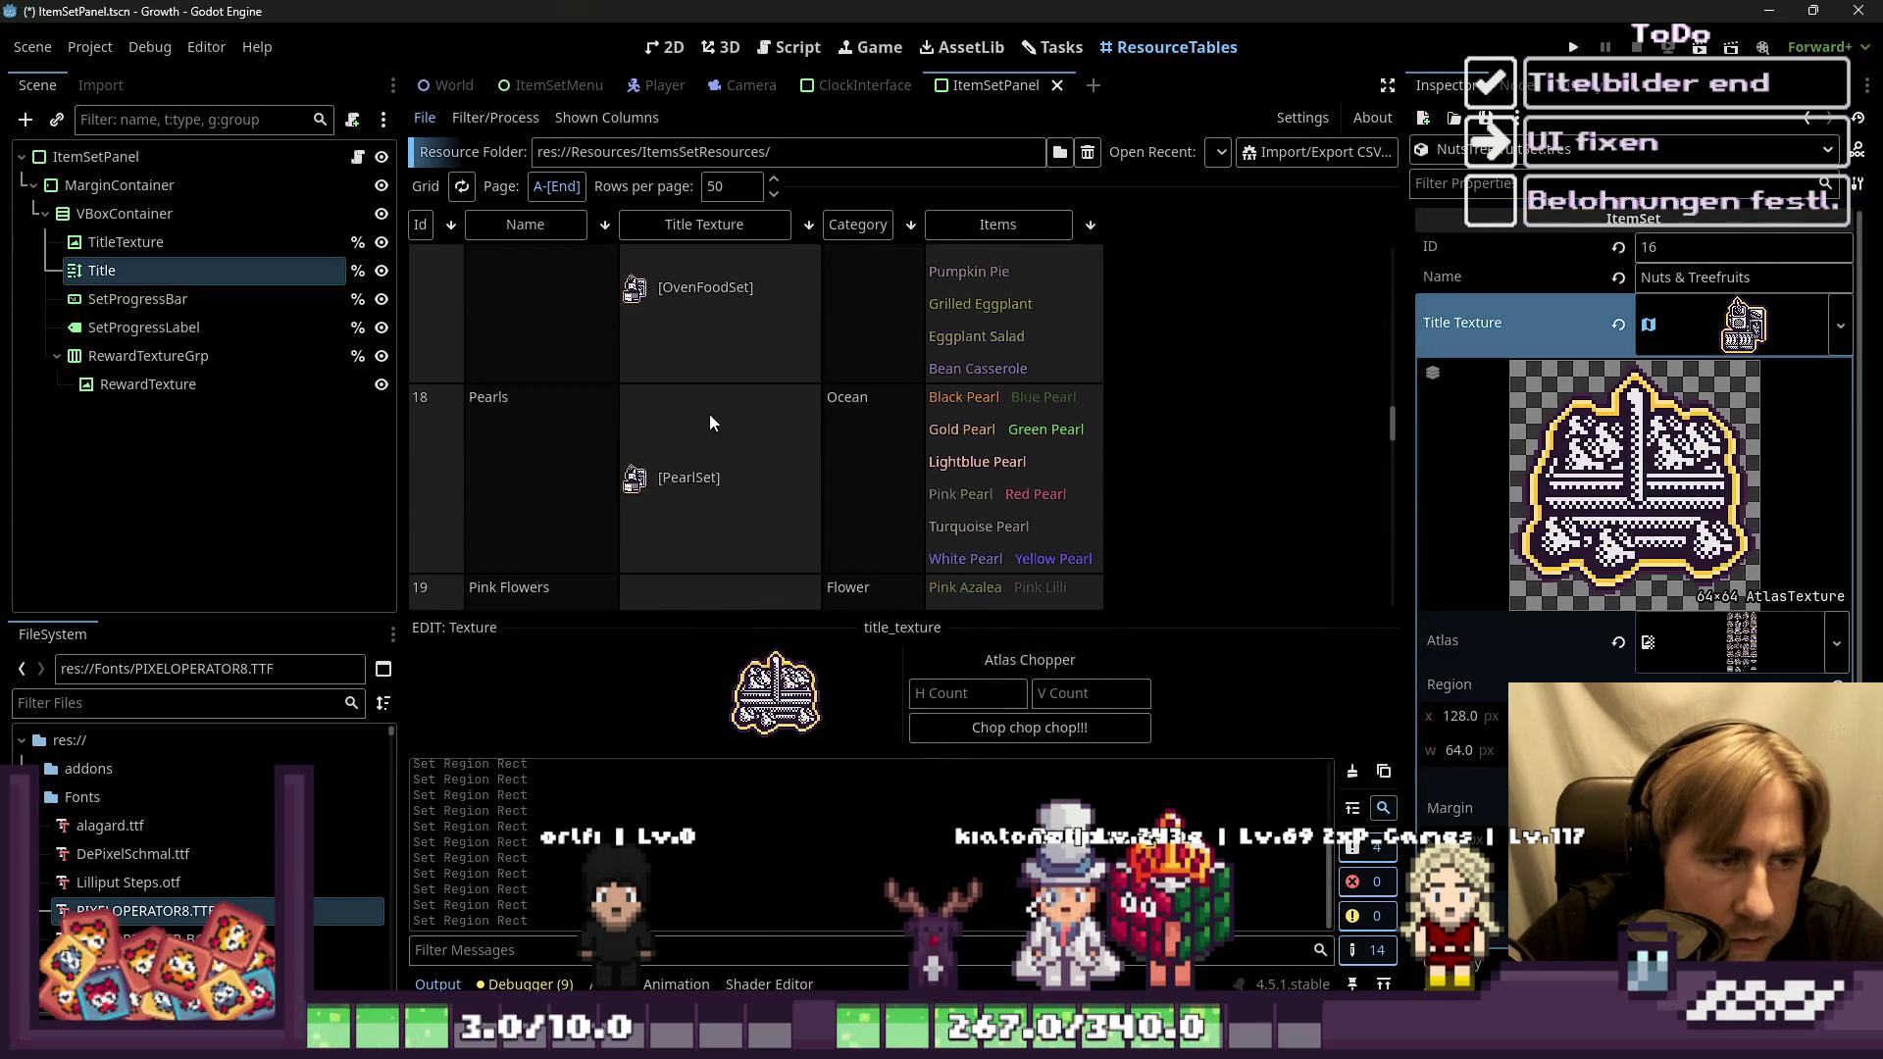
pyautogui.click(711, 421)
pyautogui.click(1609, 683)
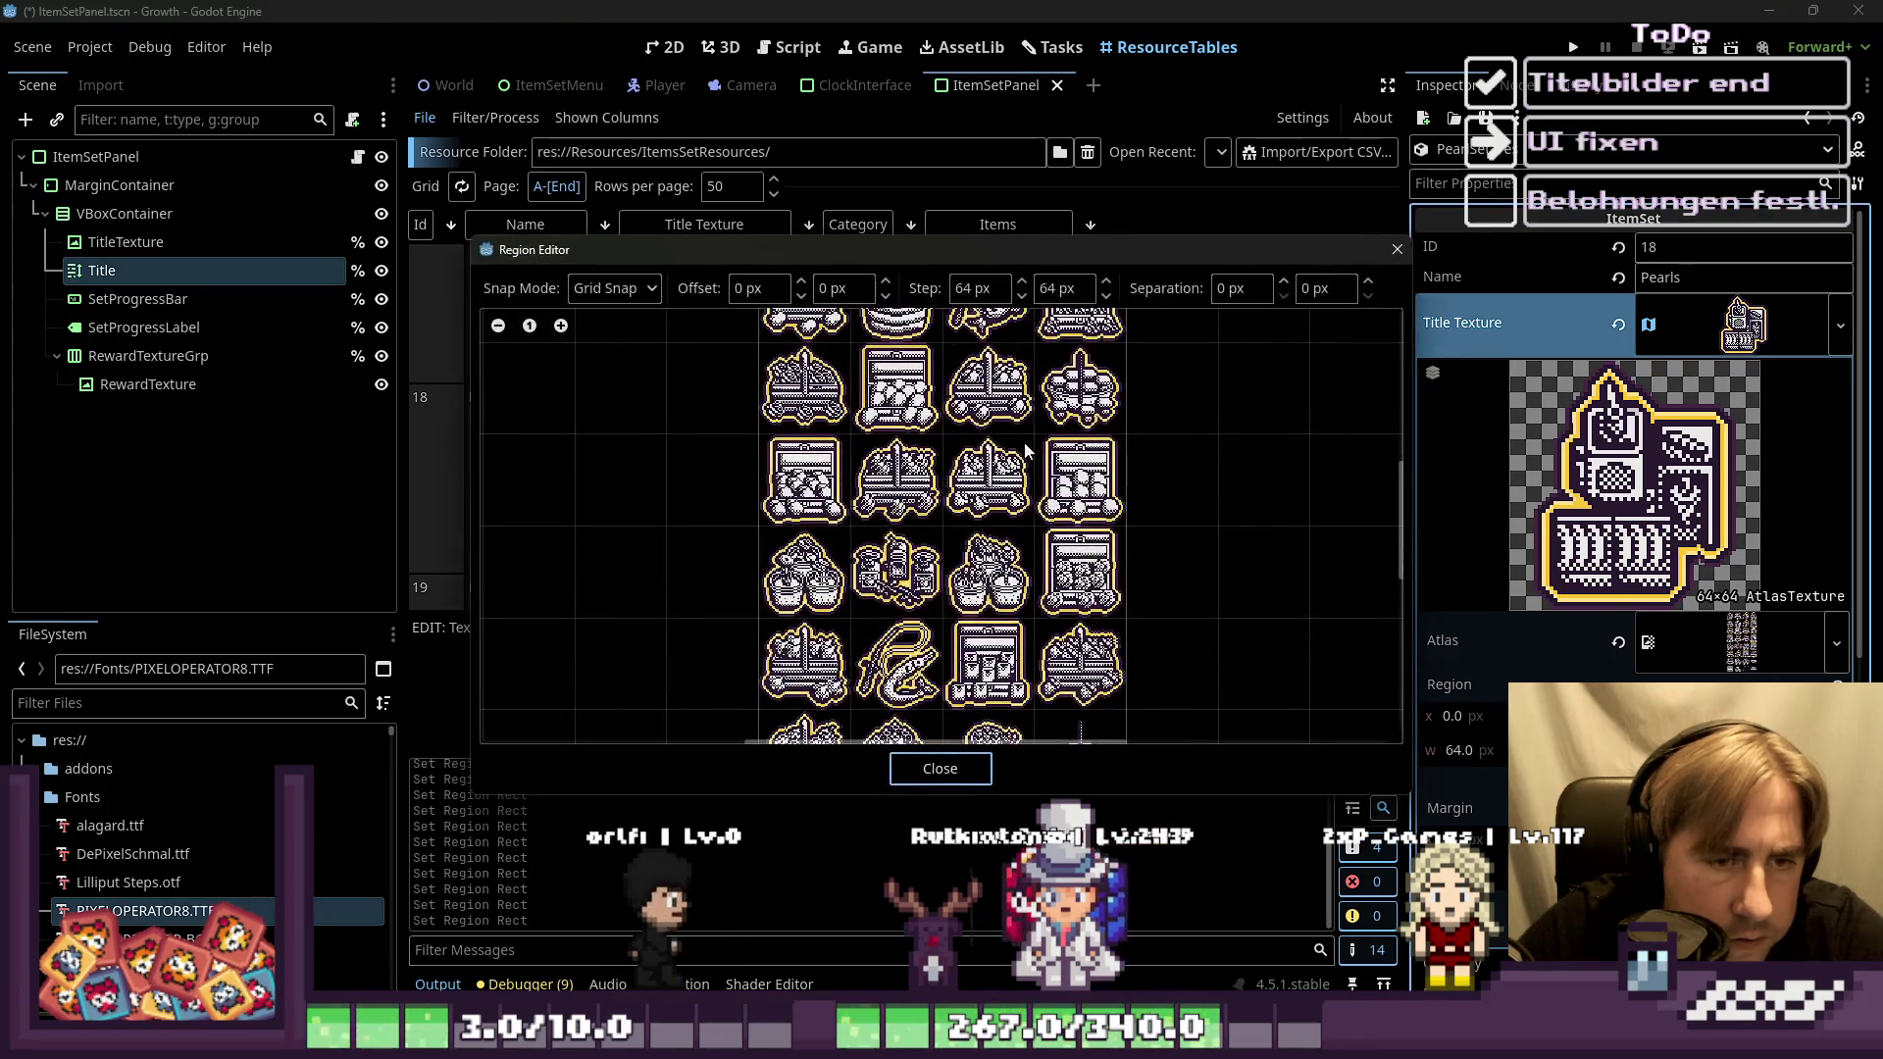
pyautogui.click(1115, 520)
pyautogui.click(948, 770)
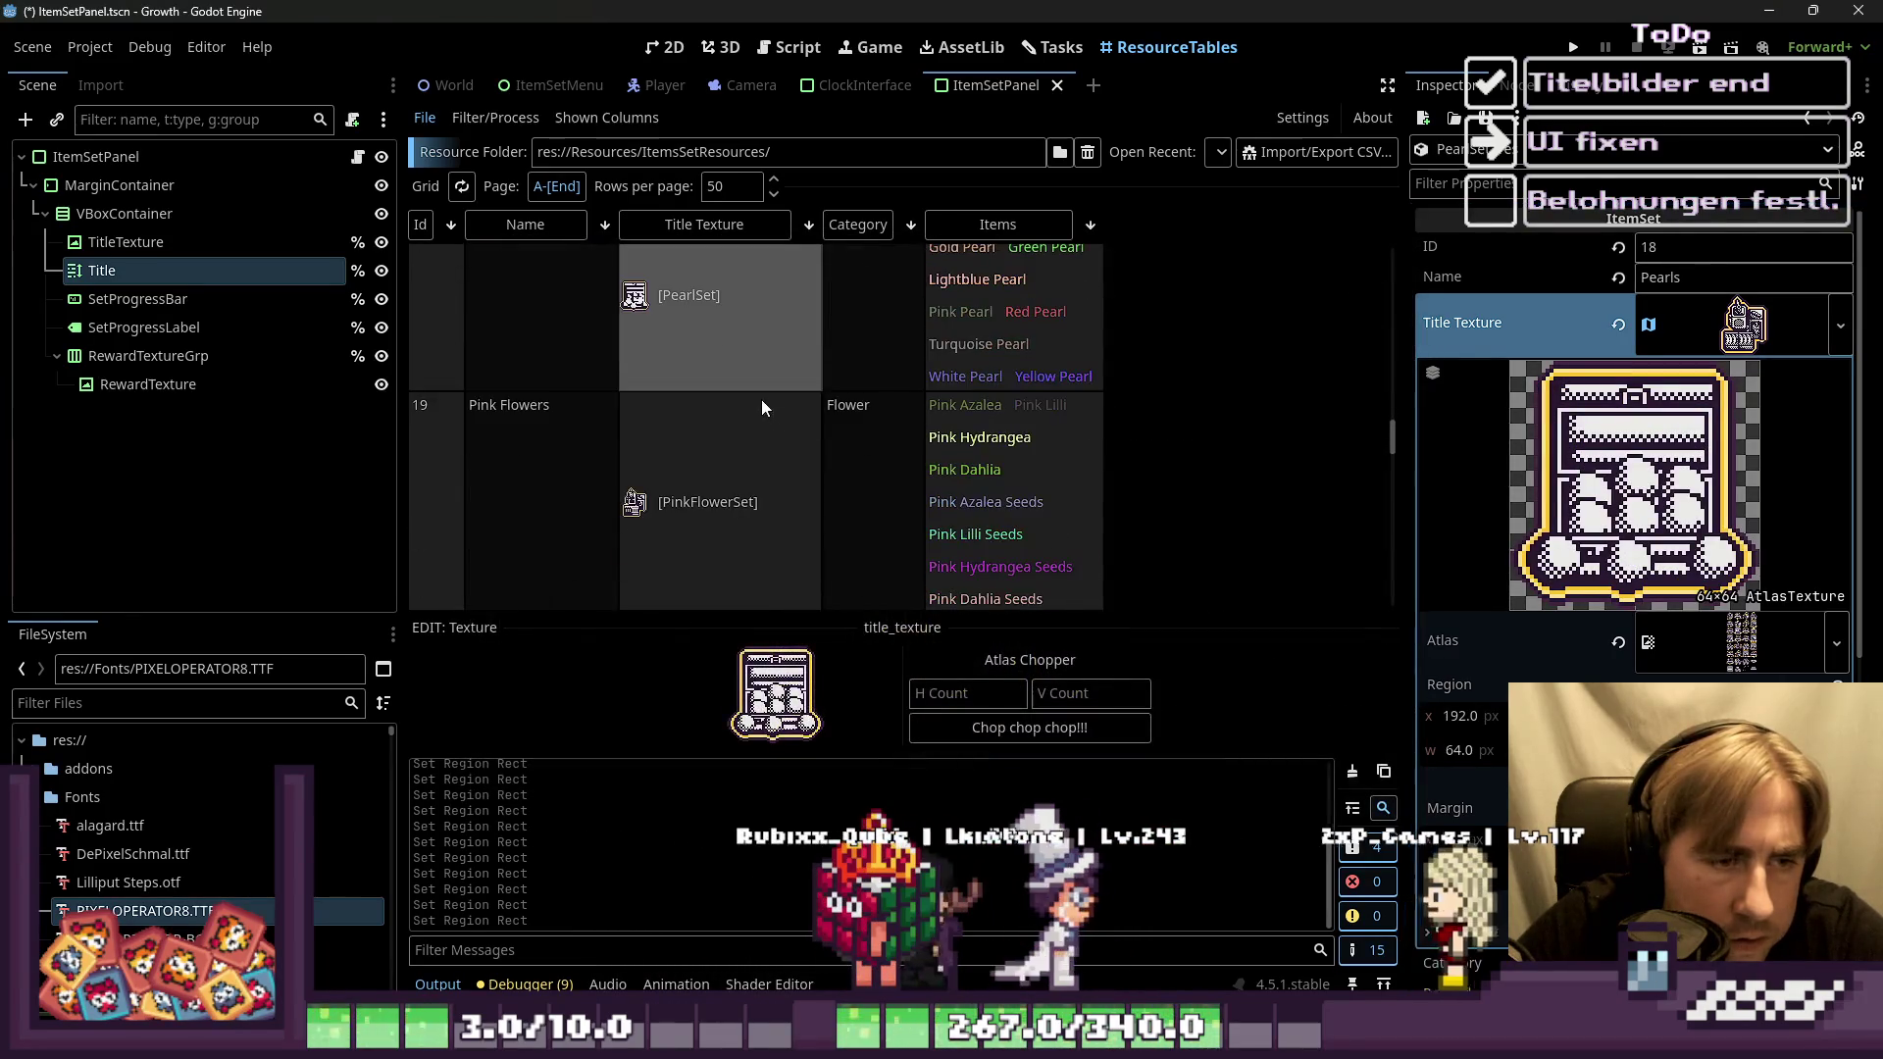
# - Give Pink Flowers the flower pot icon and Planting Machines the machine icon
pyautogui.click(706, 521)
pyautogui.scroll(-3, 1522, 555)
pyautogui.click(1596, 483)
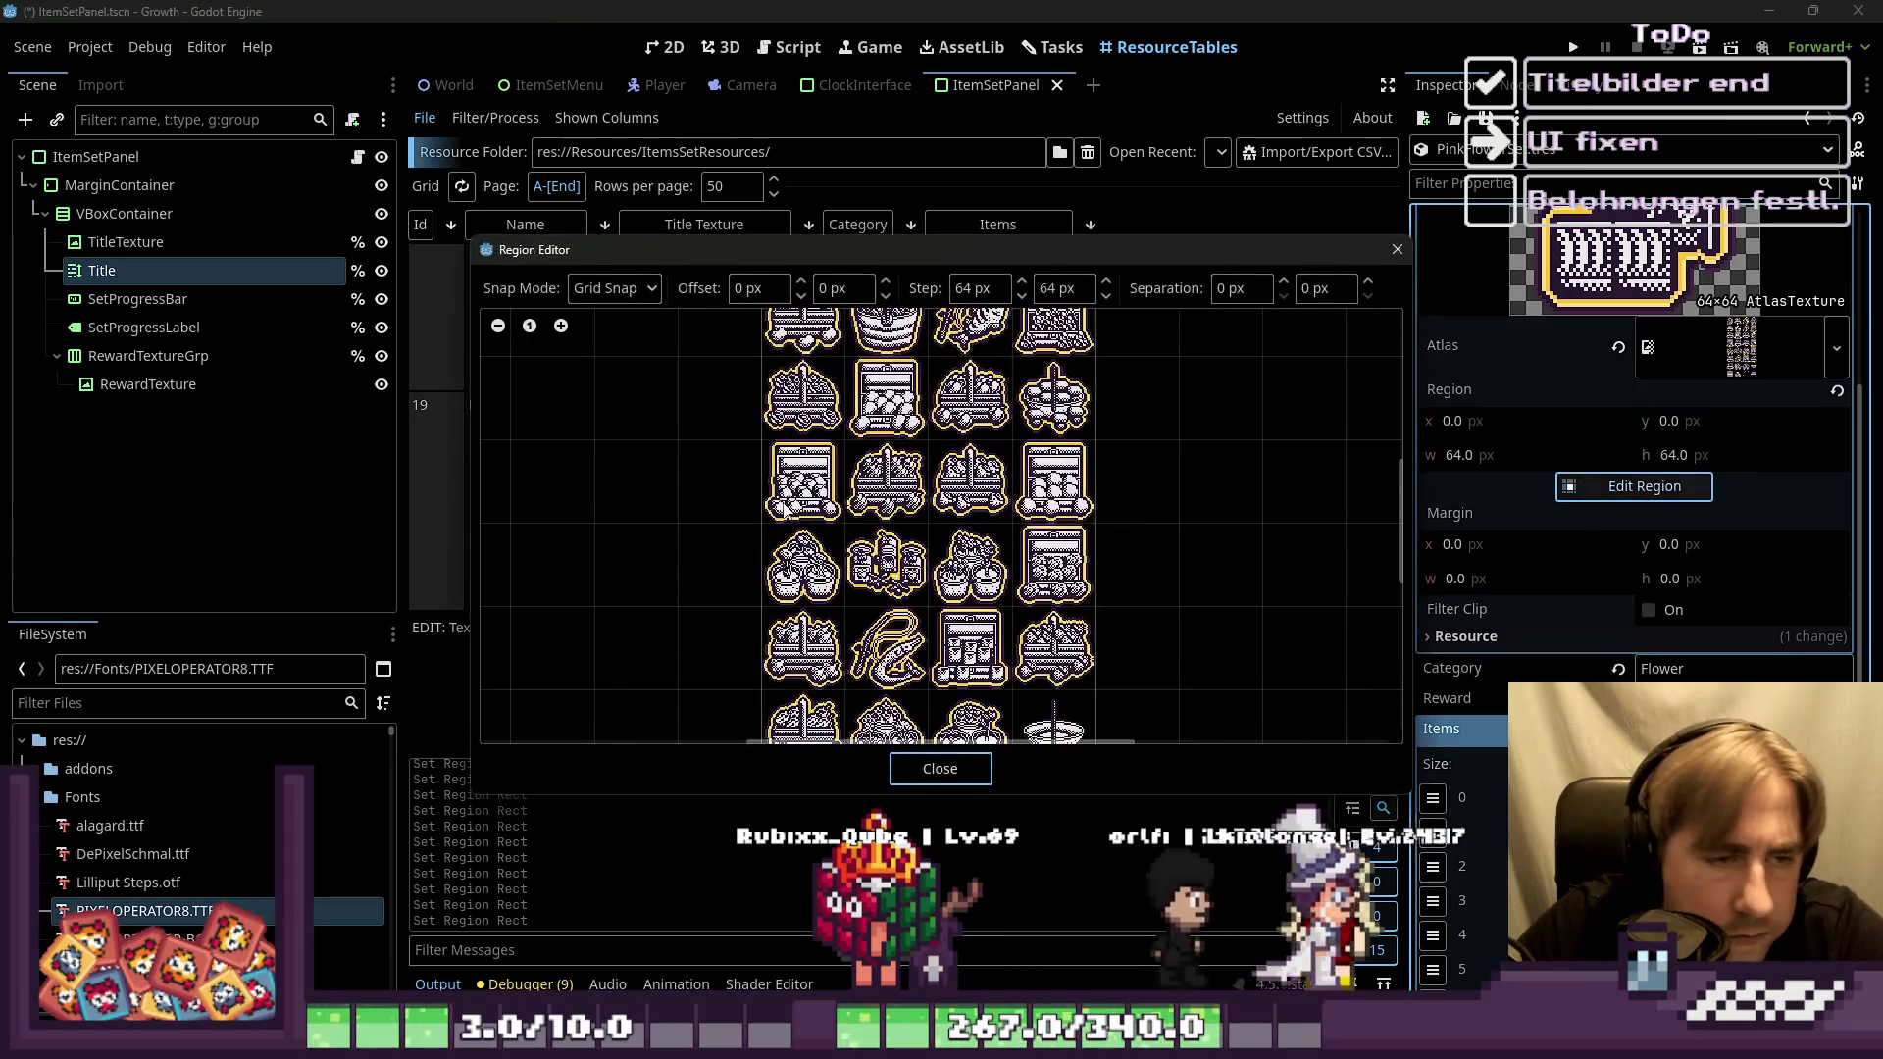
pyautogui.click(896, 767)
pyautogui.scroll(-2, 769, 445)
pyautogui.click(728, 471)
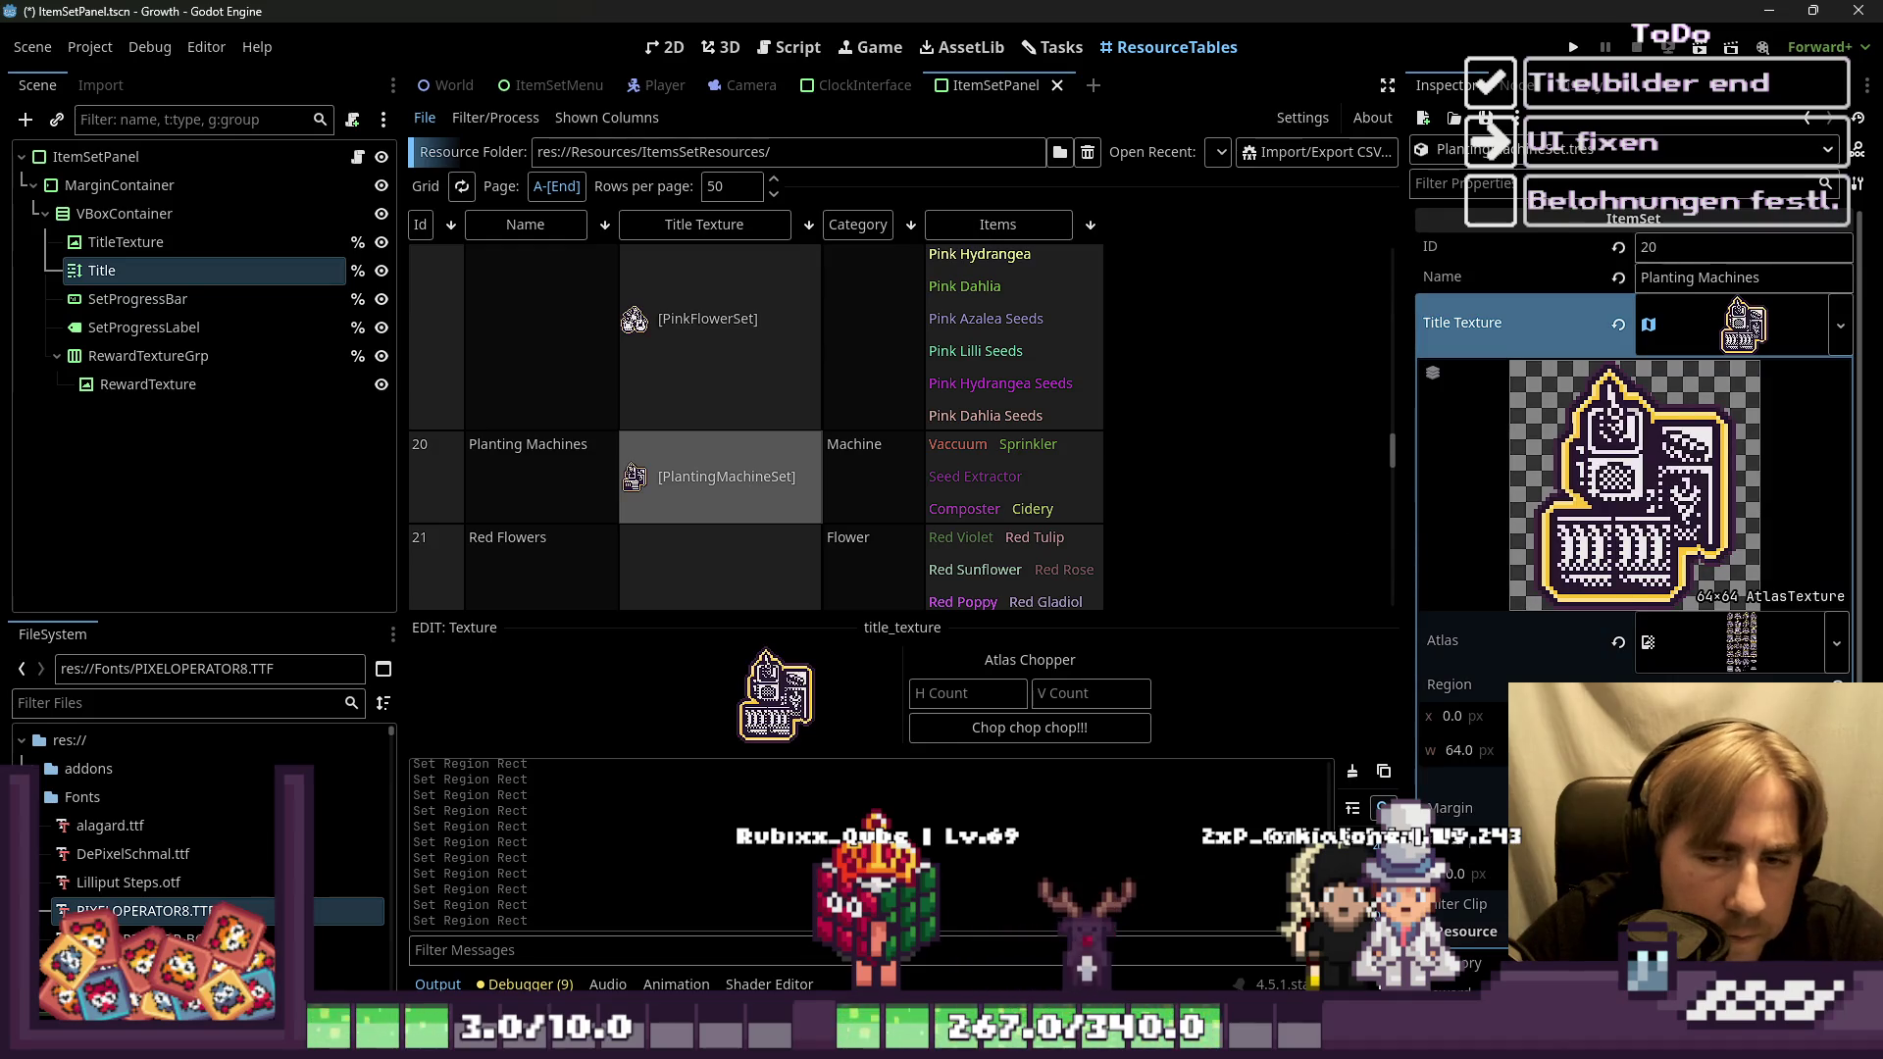
pyautogui.click(775, 696)
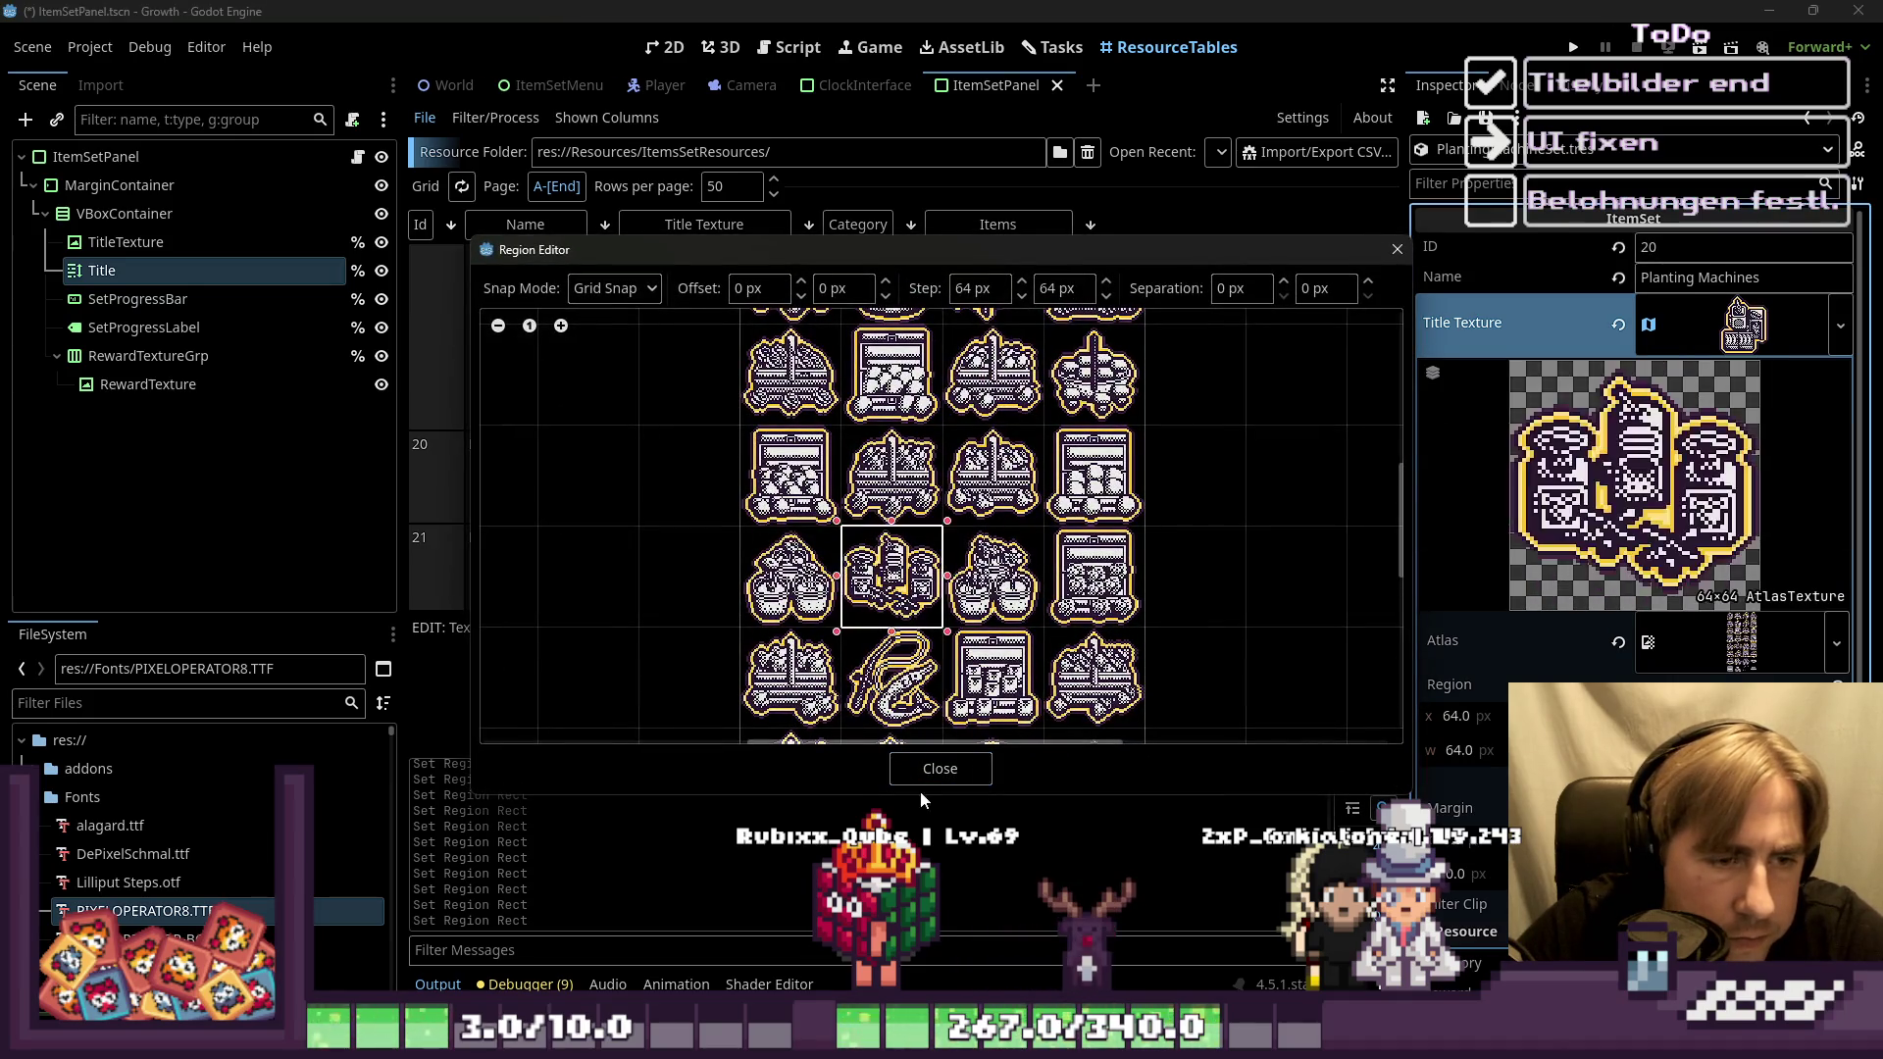
pyautogui.click(940, 768)
pyautogui.scroll(-2, 735, 441)
# - Give Red Flowers the flower pots icon and Red Gems the gem chest icon
pyautogui.click(726, 451)
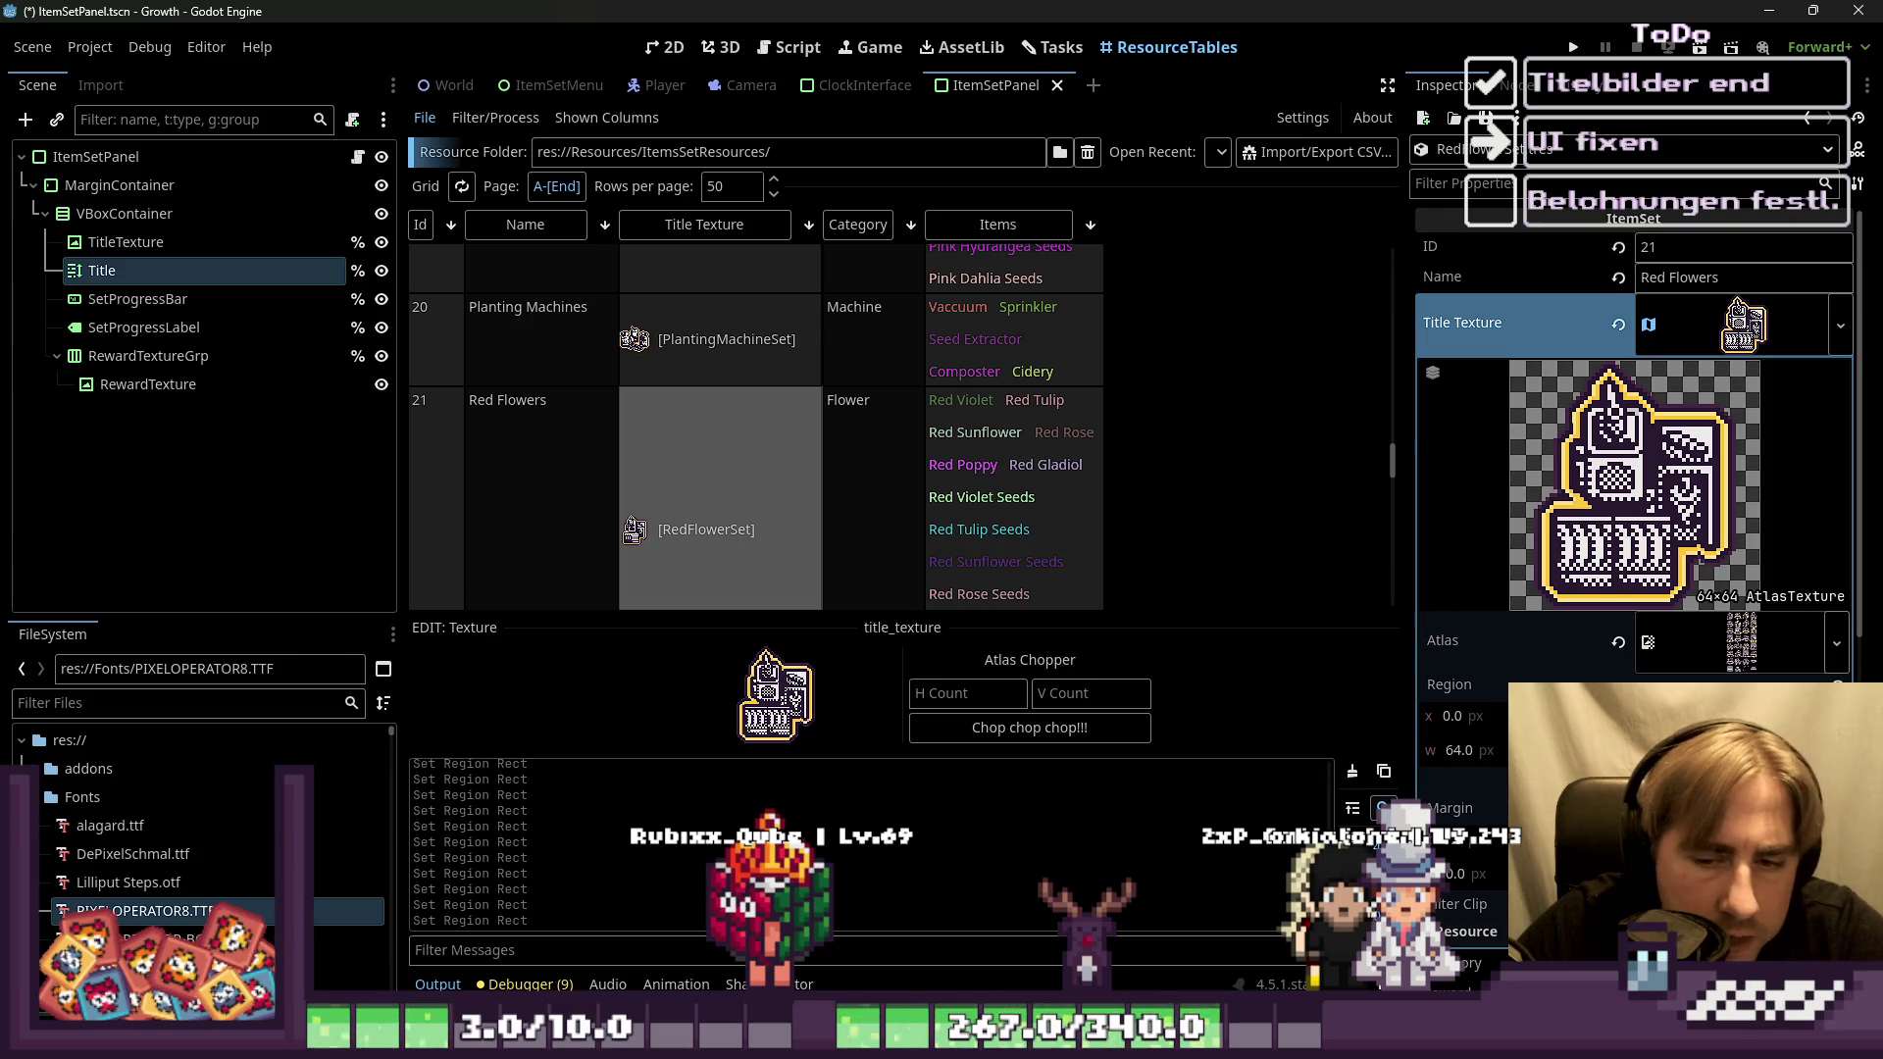
pyautogui.click(775, 696)
pyautogui.scroll(2, 980, 512)
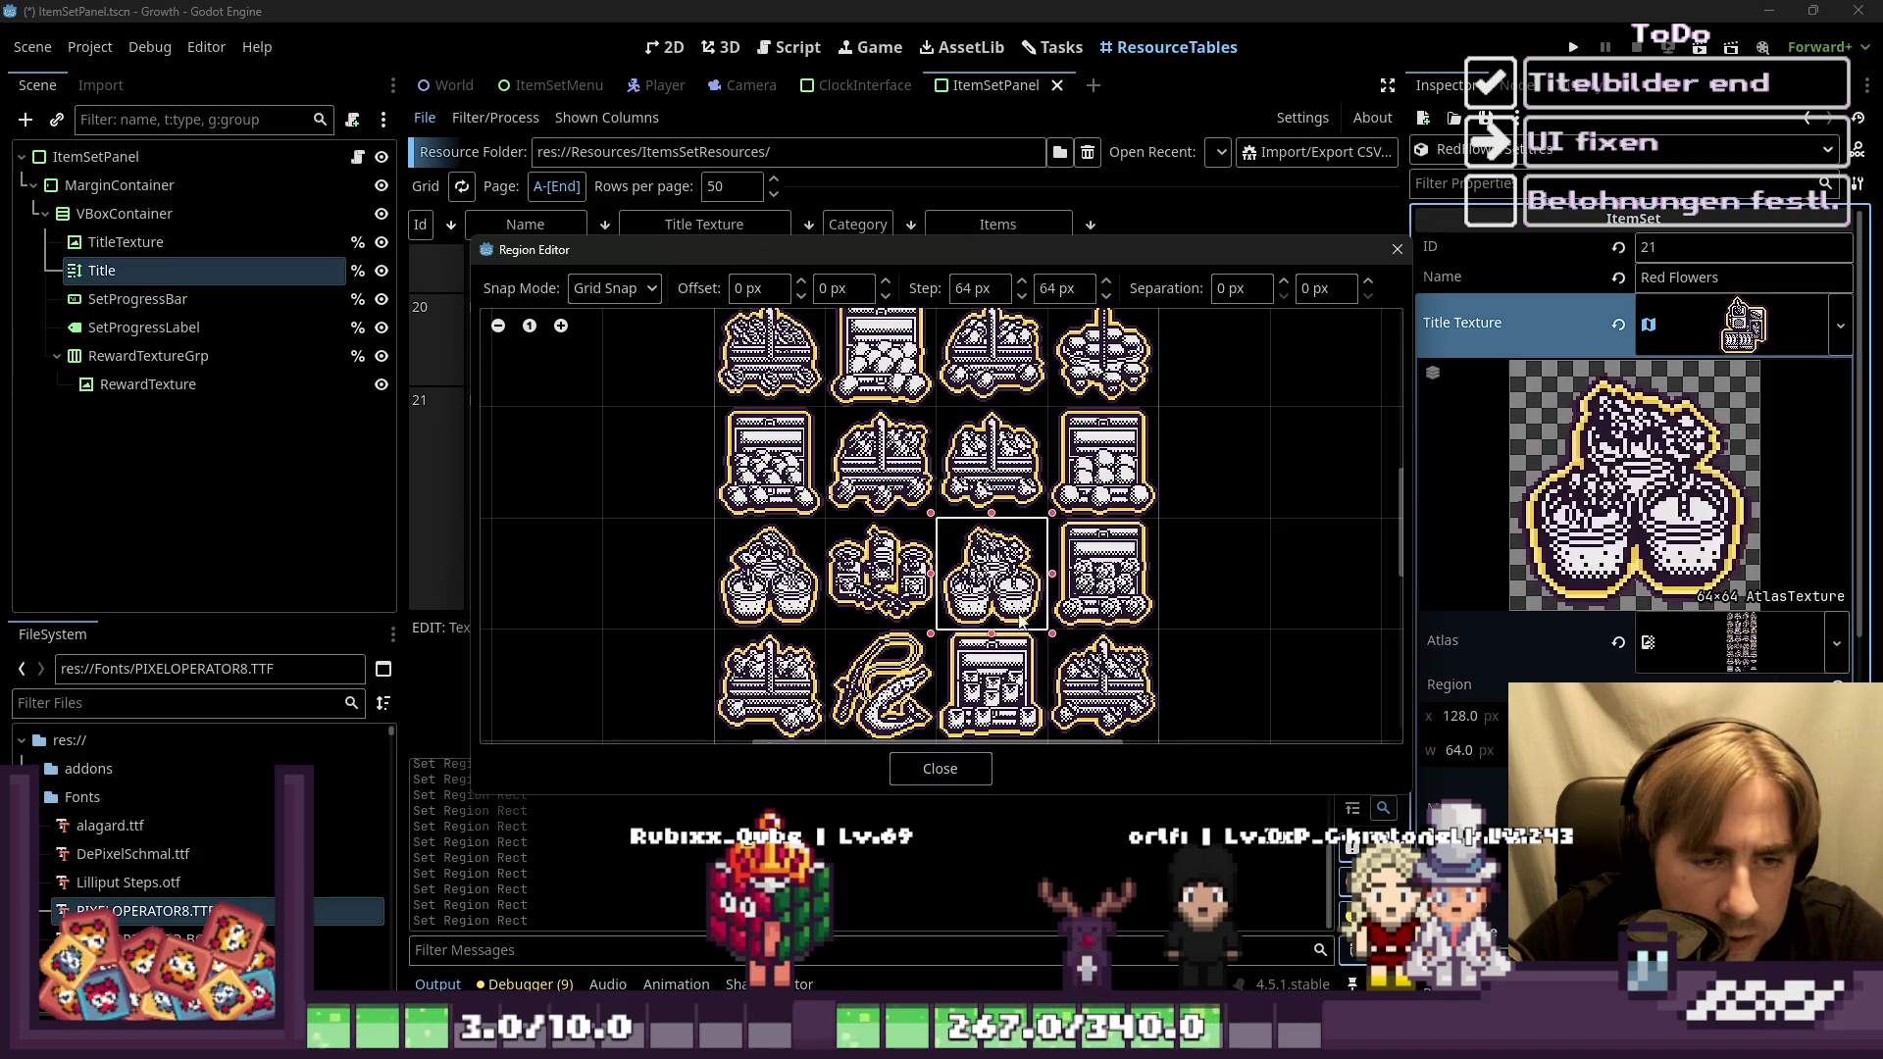
pyautogui.click(973, 764)
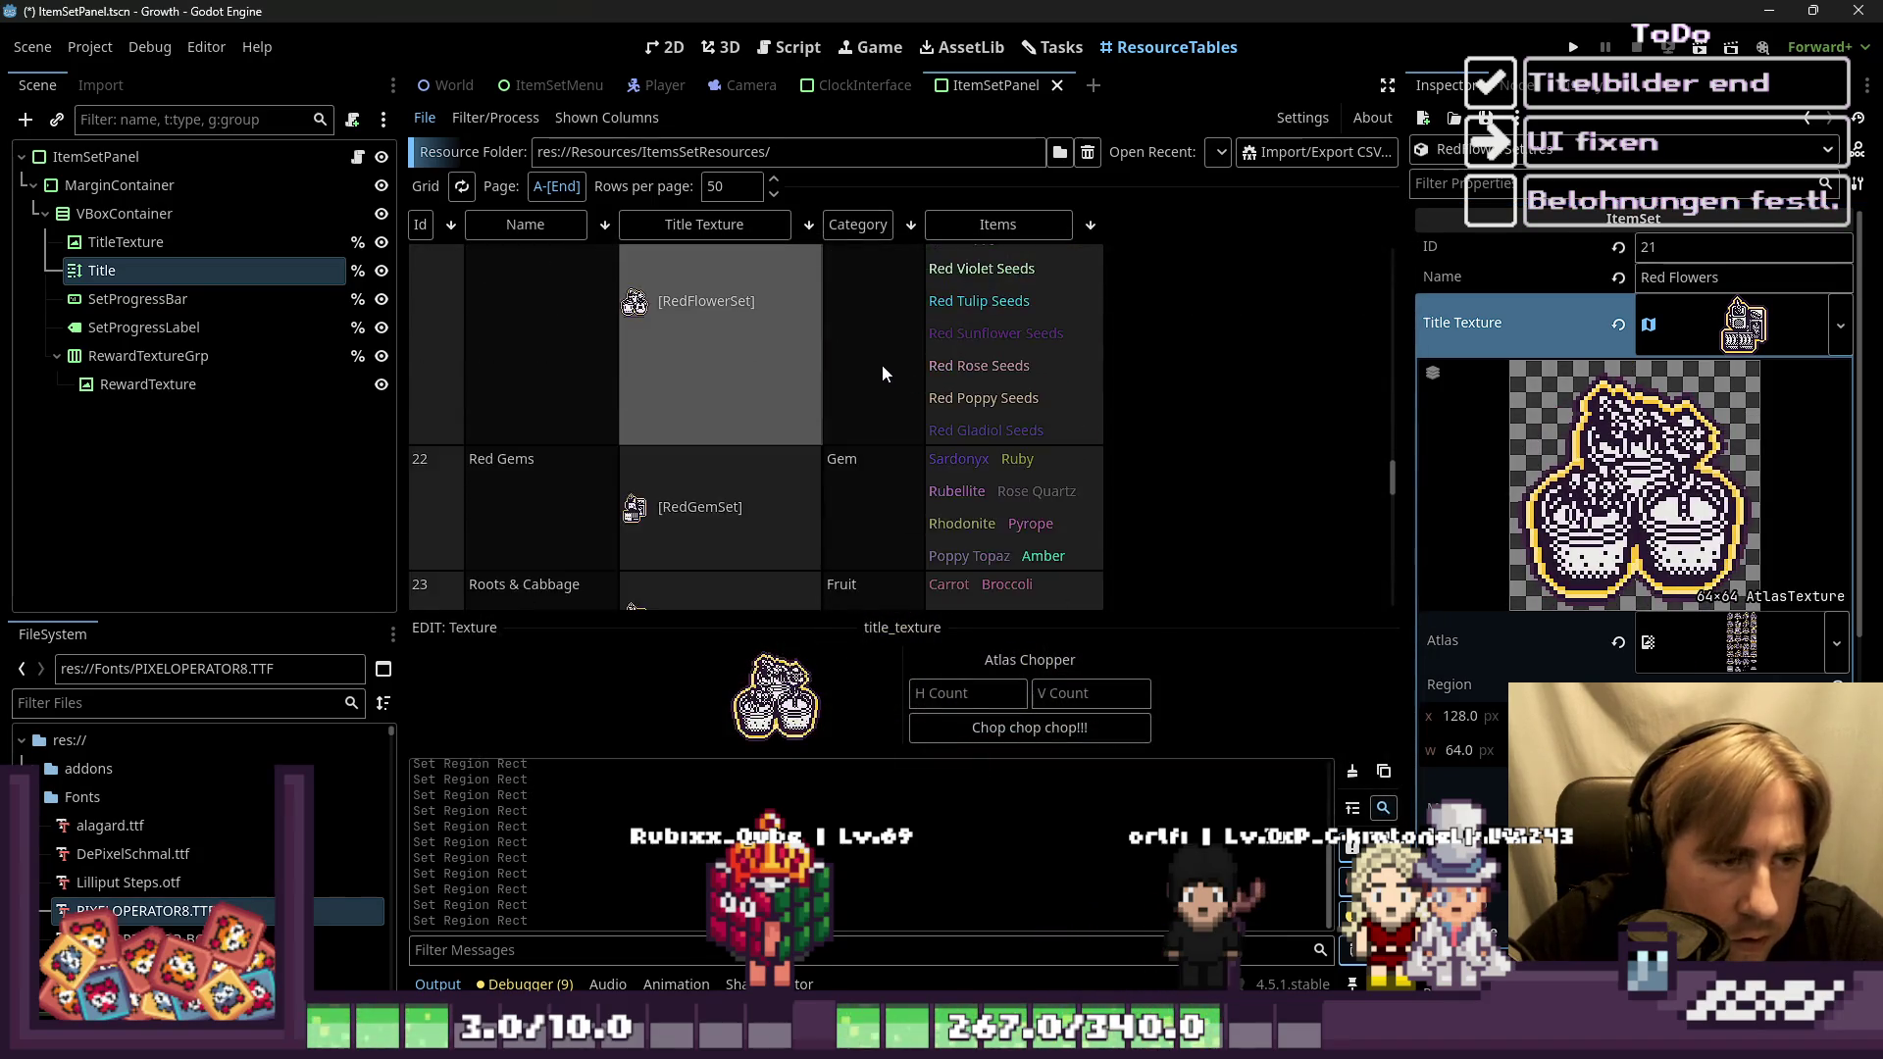
pyautogui.click(687, 402)
pyautogui.click(775, 697)
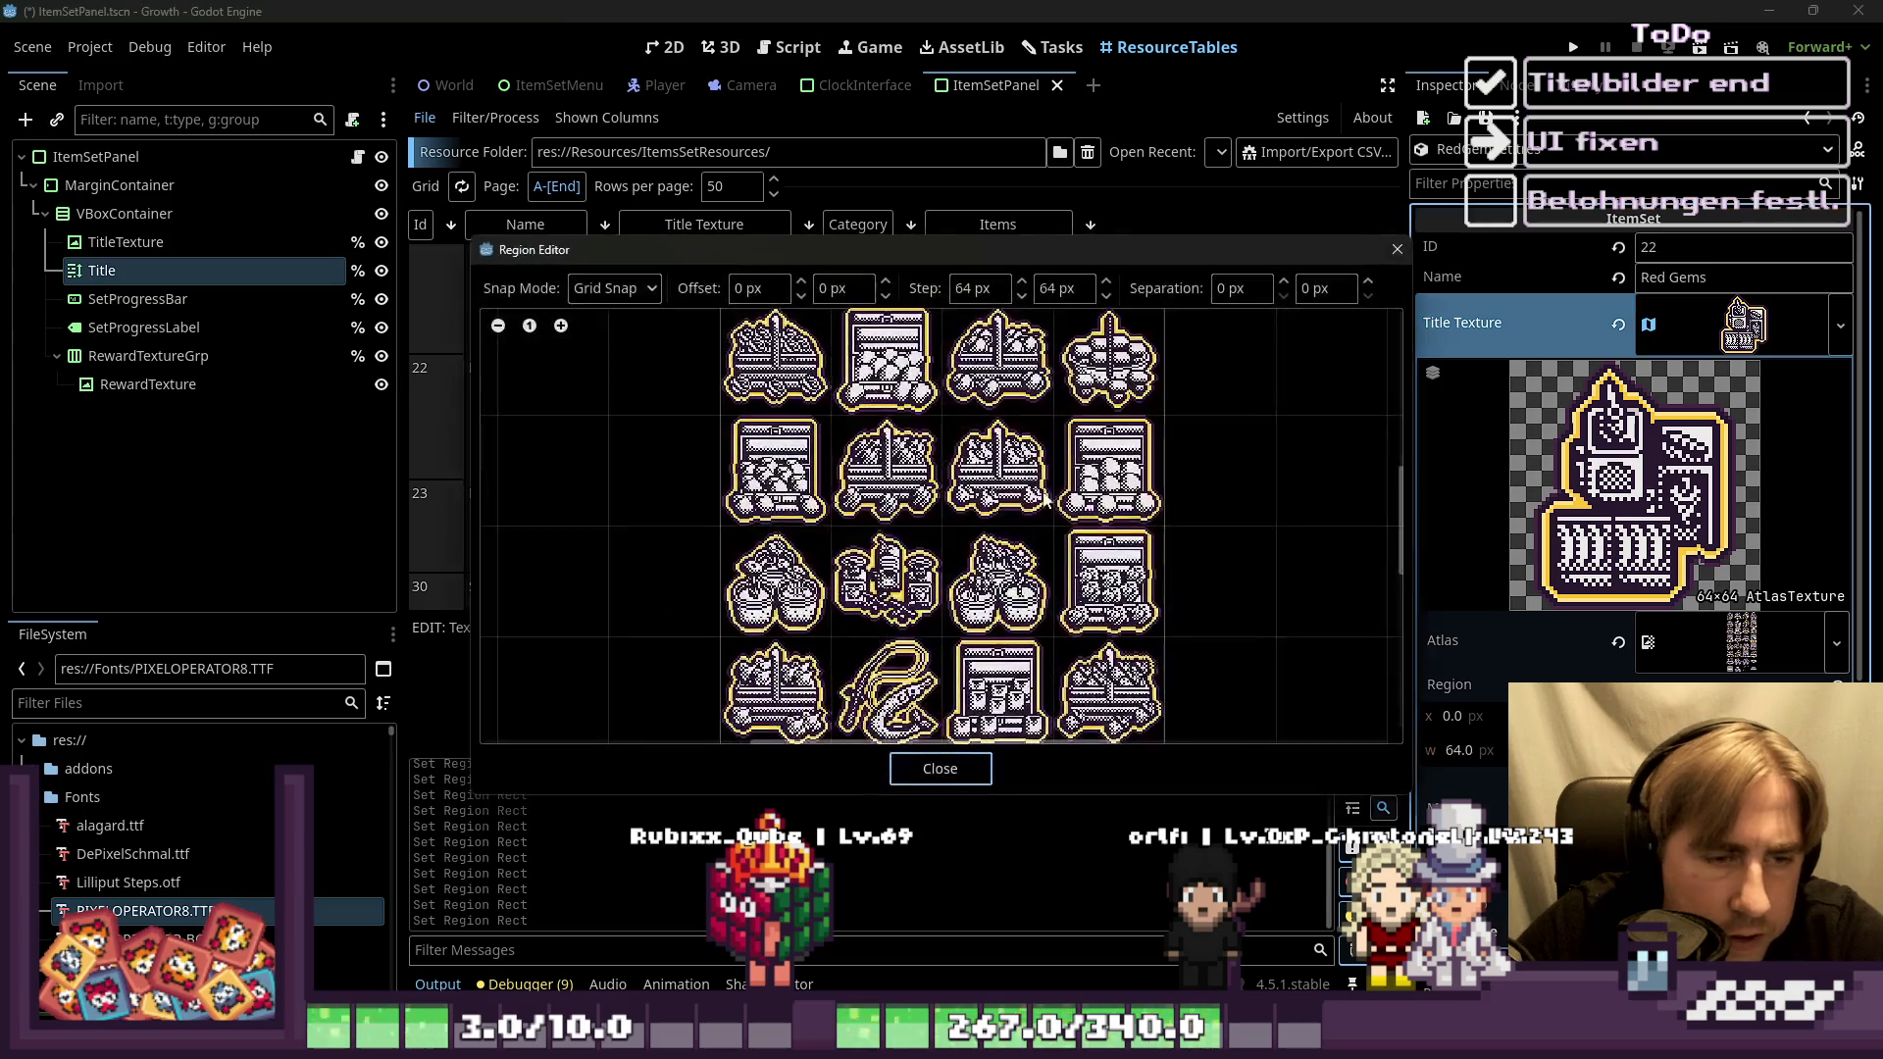
pyautogui.scroll(3, 1090, 447)
pyautogui.click(1152, 510)
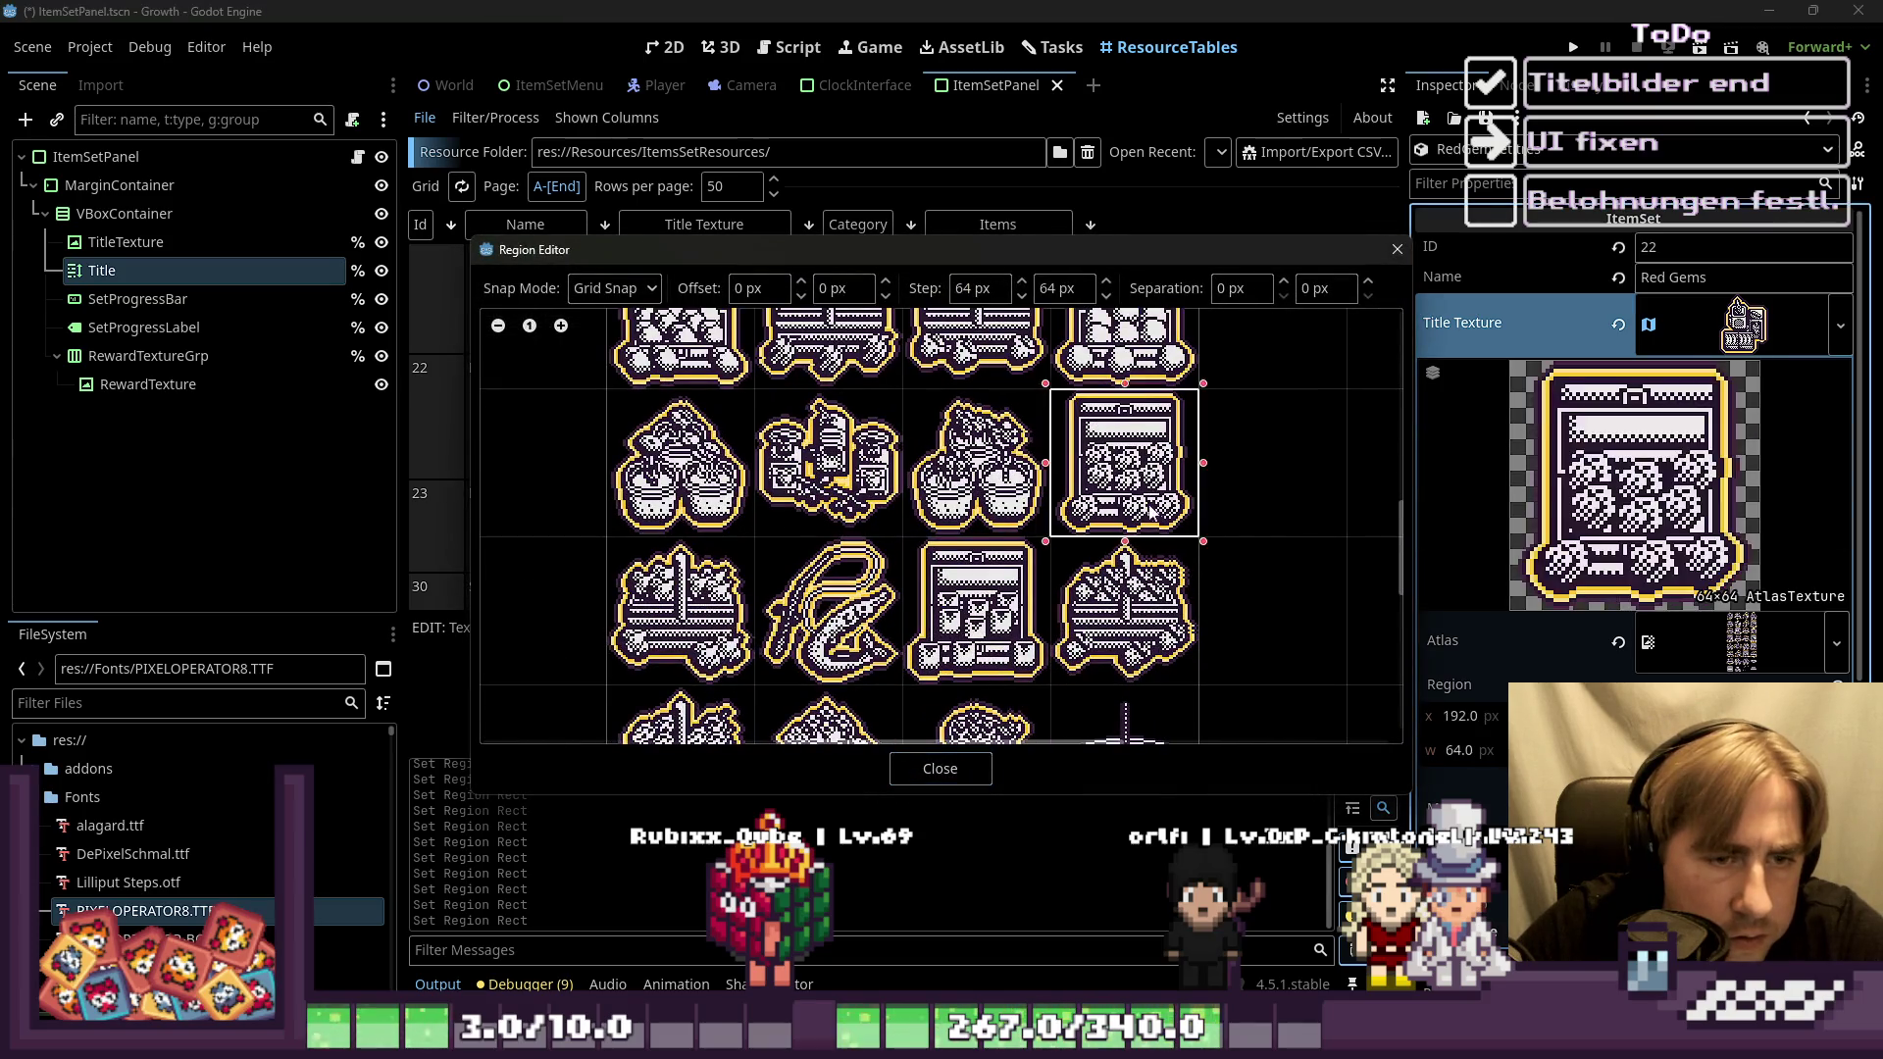
pyautogui.click(940, 769)
# - Set the Roots & Cabbage title texture to the basket icon
pyautogui.press('Down')
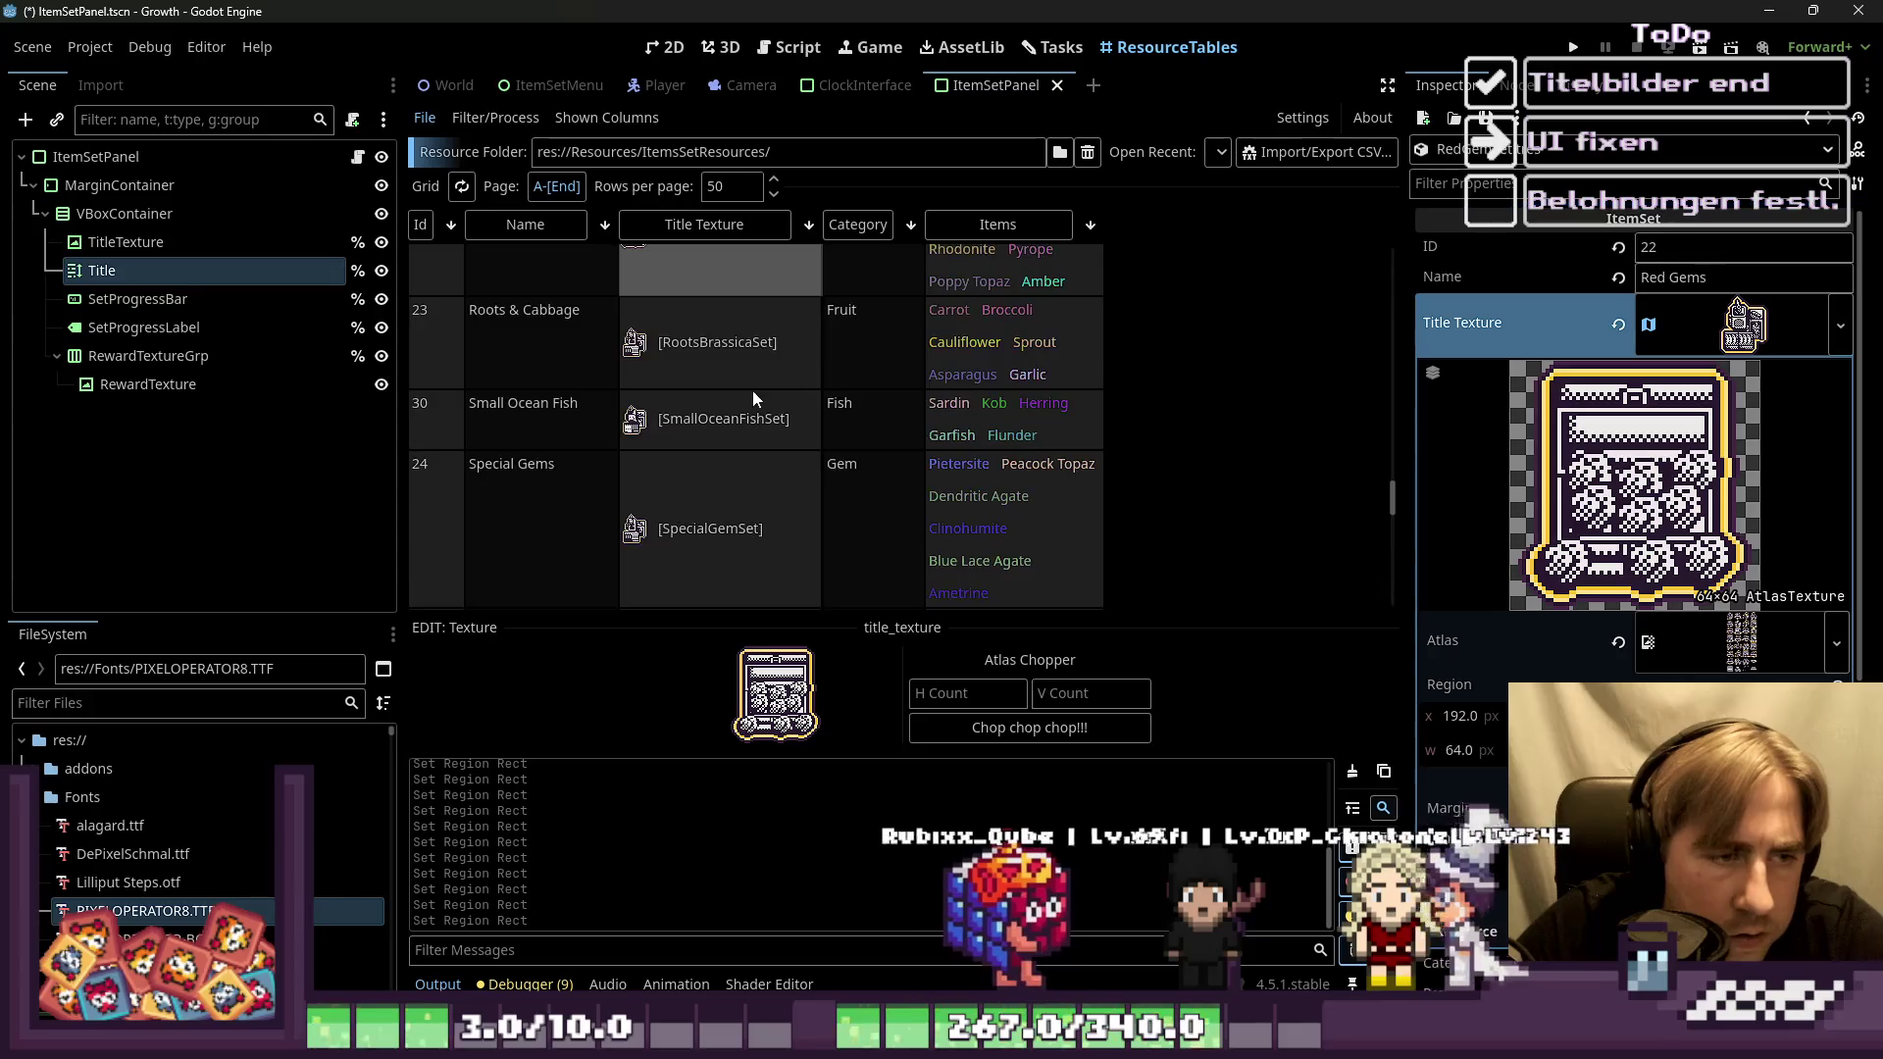
pyautogui.click(775, 696)
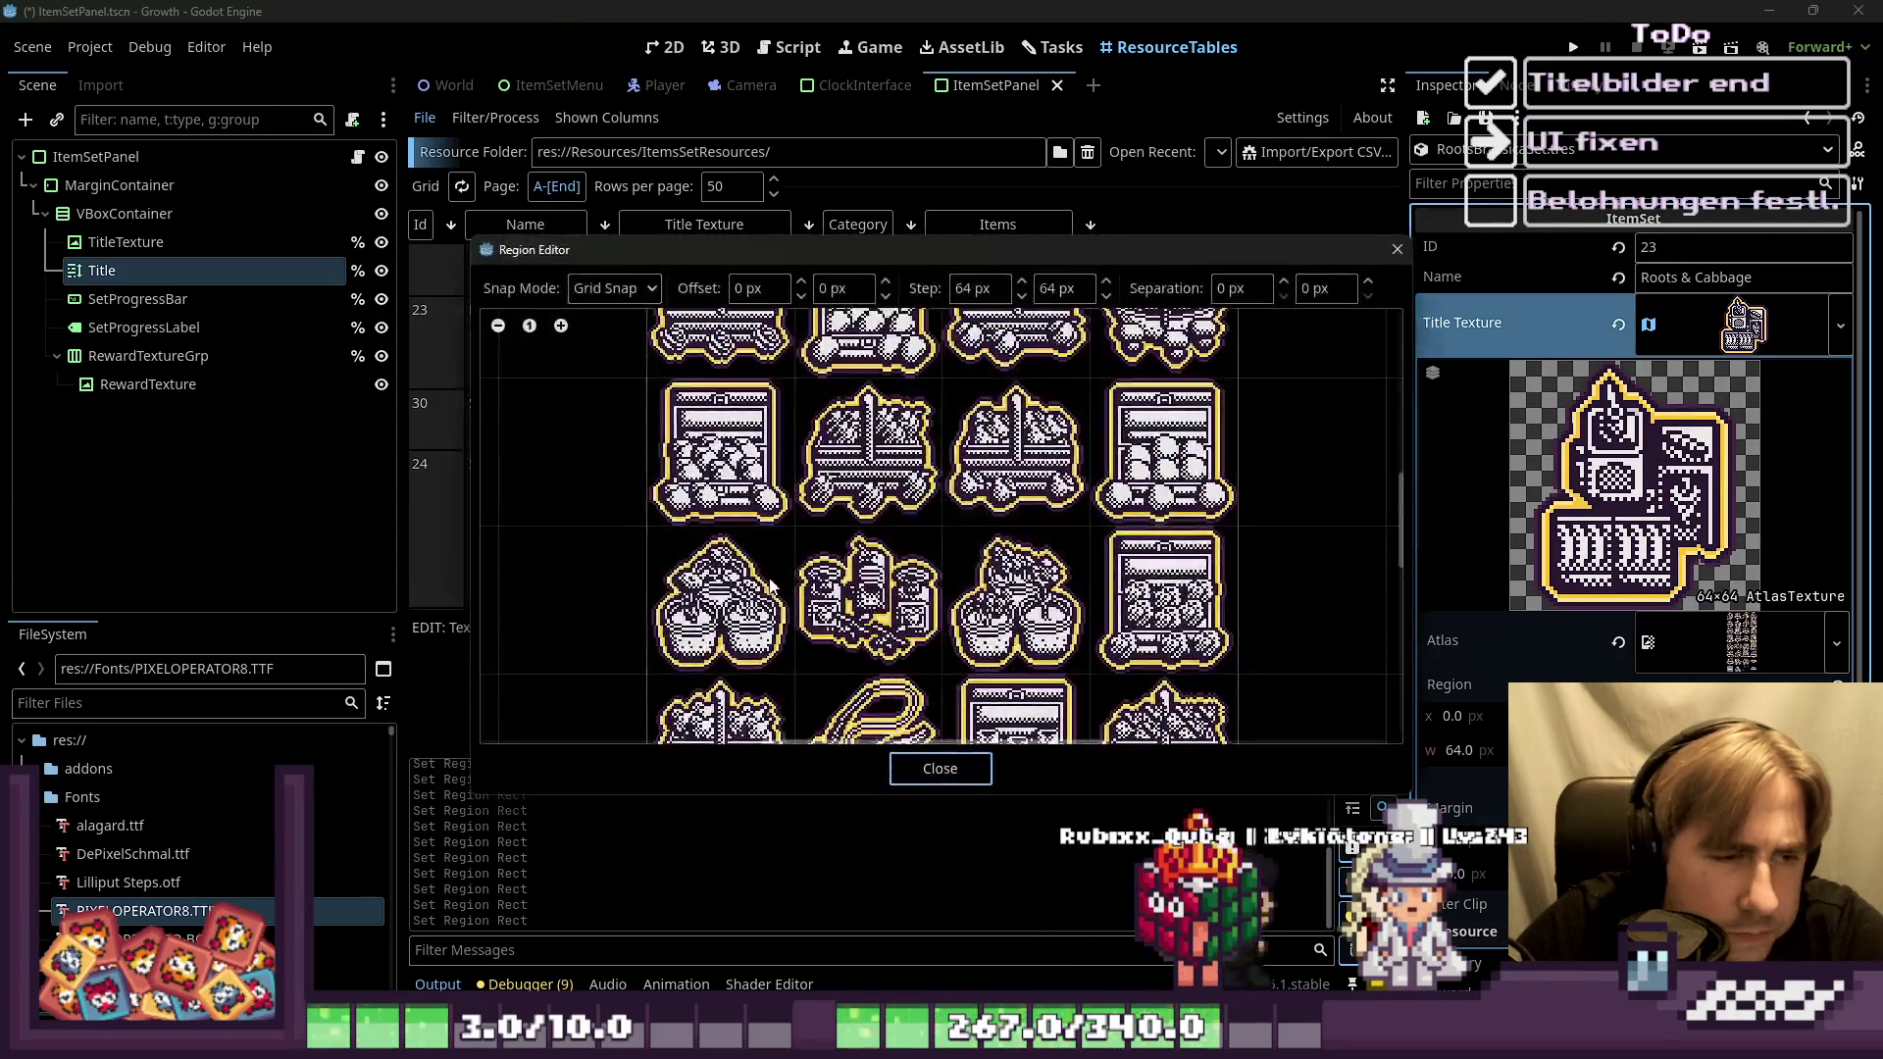
pyautogui.scroll(-2, 1066, 471)
pyautogui.scroll(4, 882, 554)
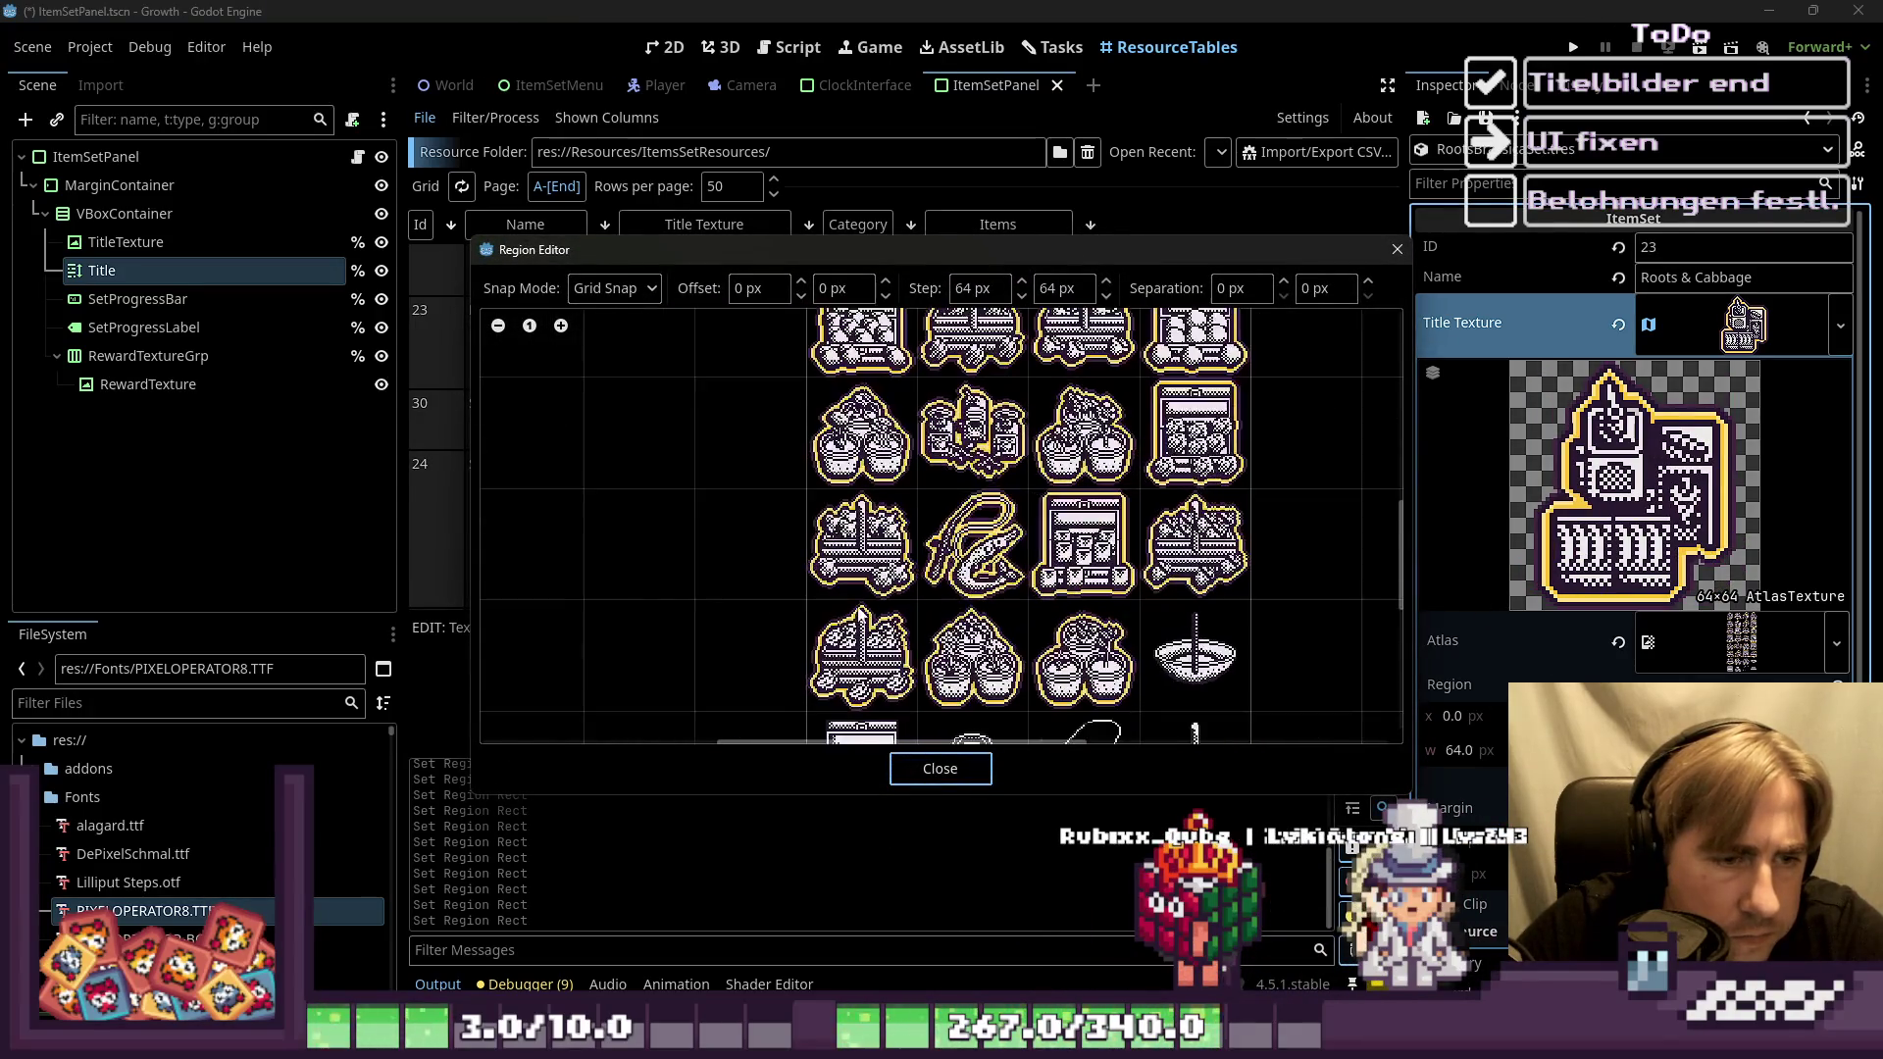
pyautogui.click(879, 556)
pyautogui.click(910, 775)
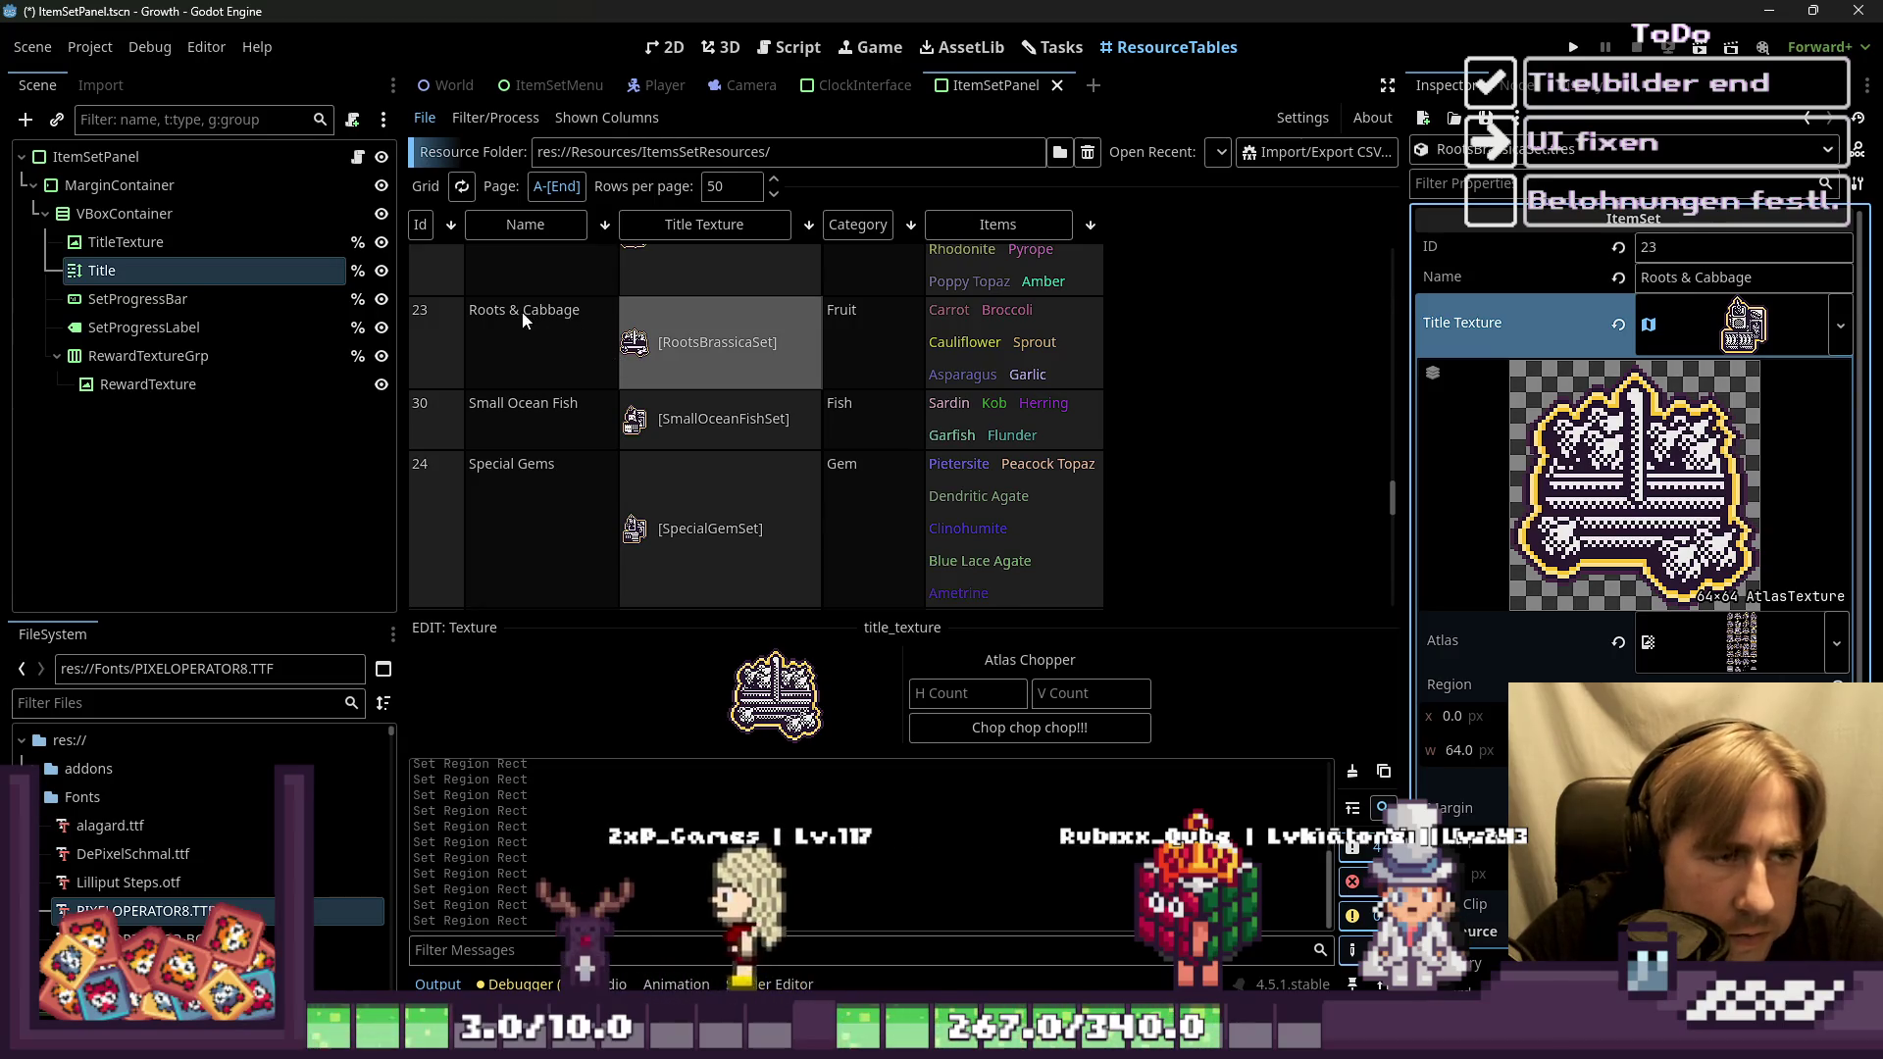
# - Pick a new atlas icon for the Special Gems title texture
pyautogui.click(715, 530)
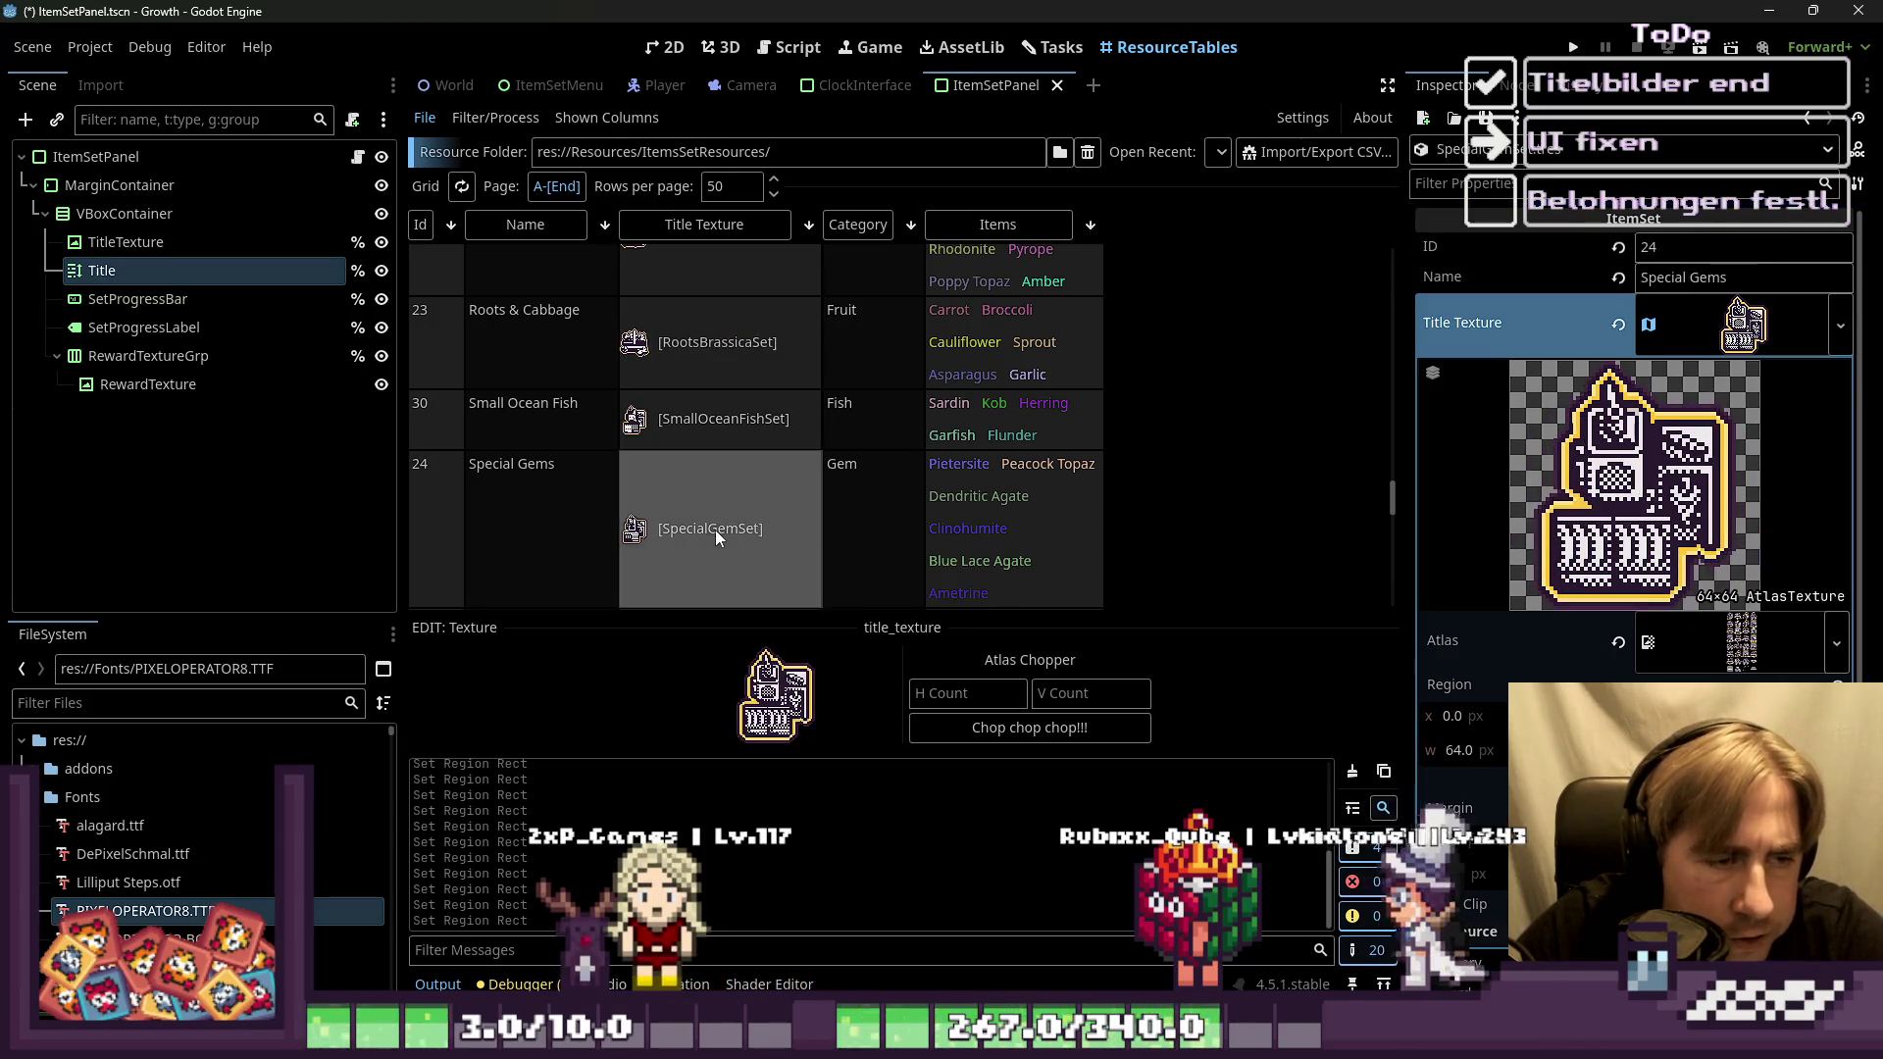
pyautogui.scroll(-3, 738, 422)
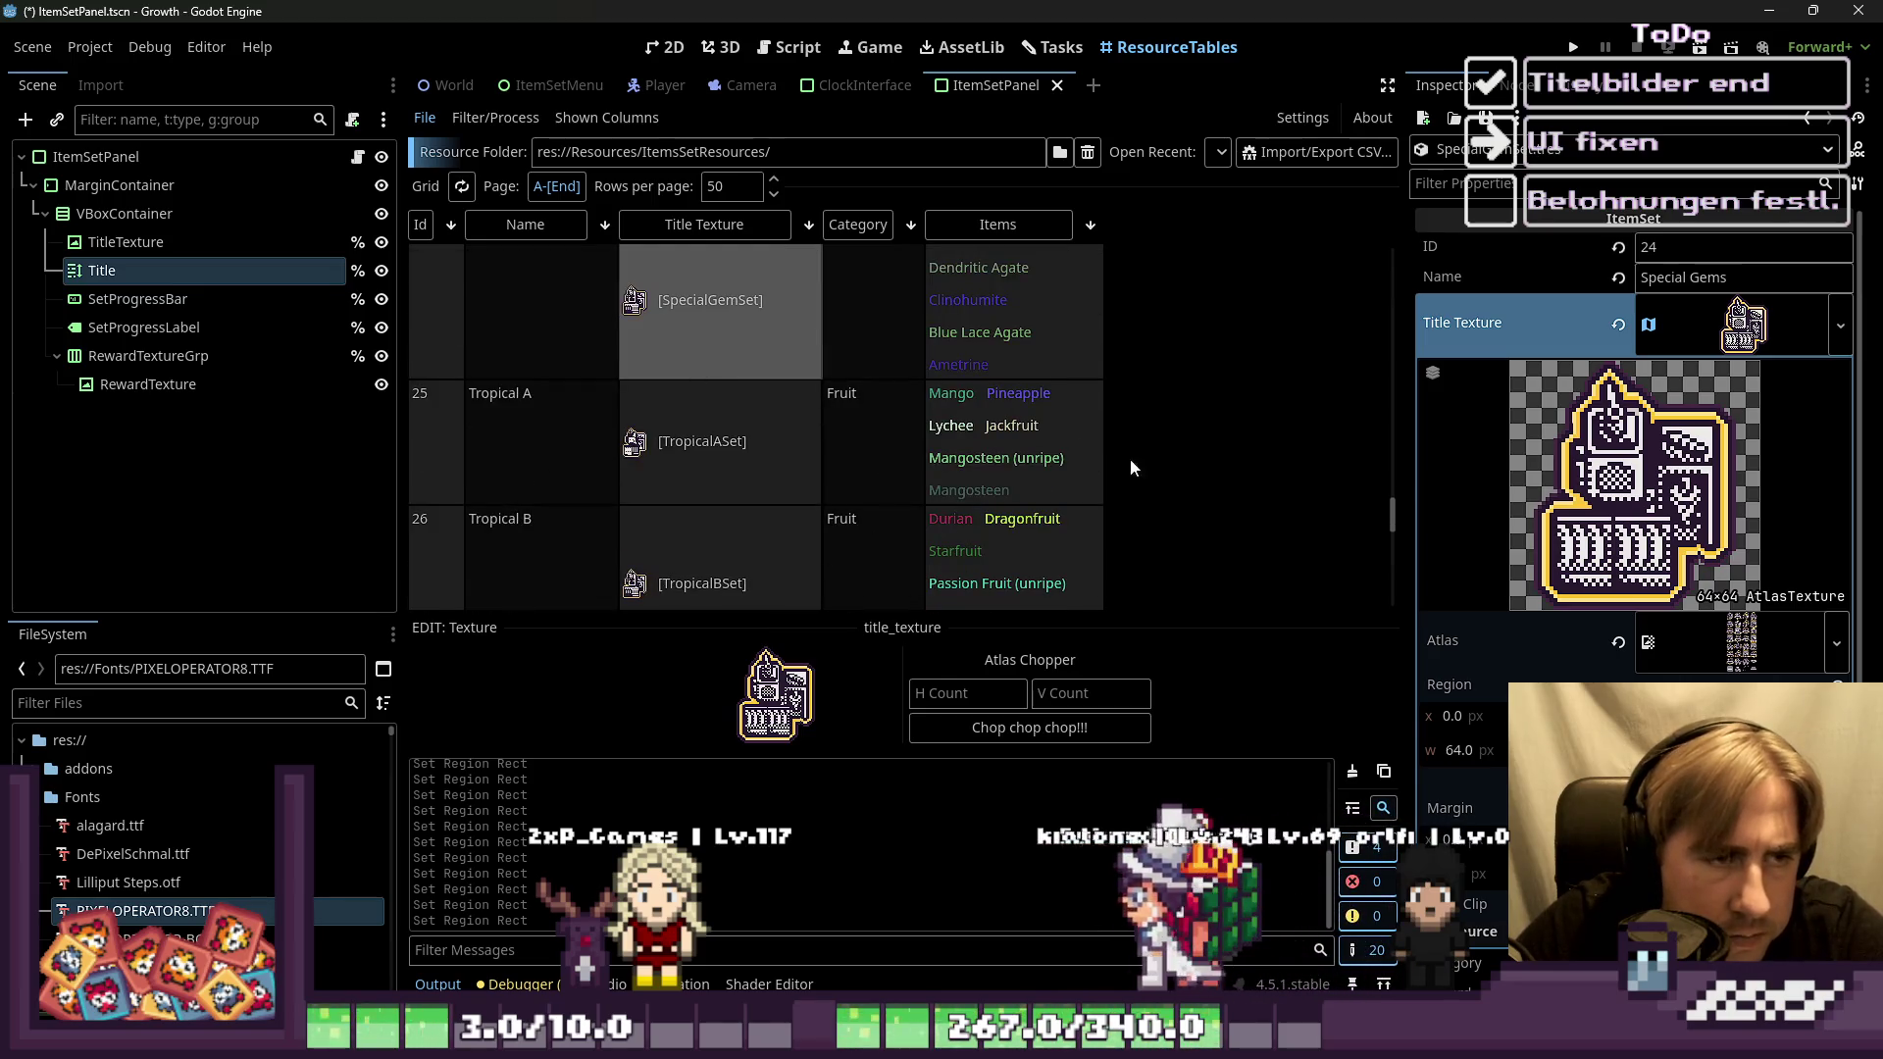
pyautogui.click(1726, 685)
pyautogui.scroll(-3, 940, 393)
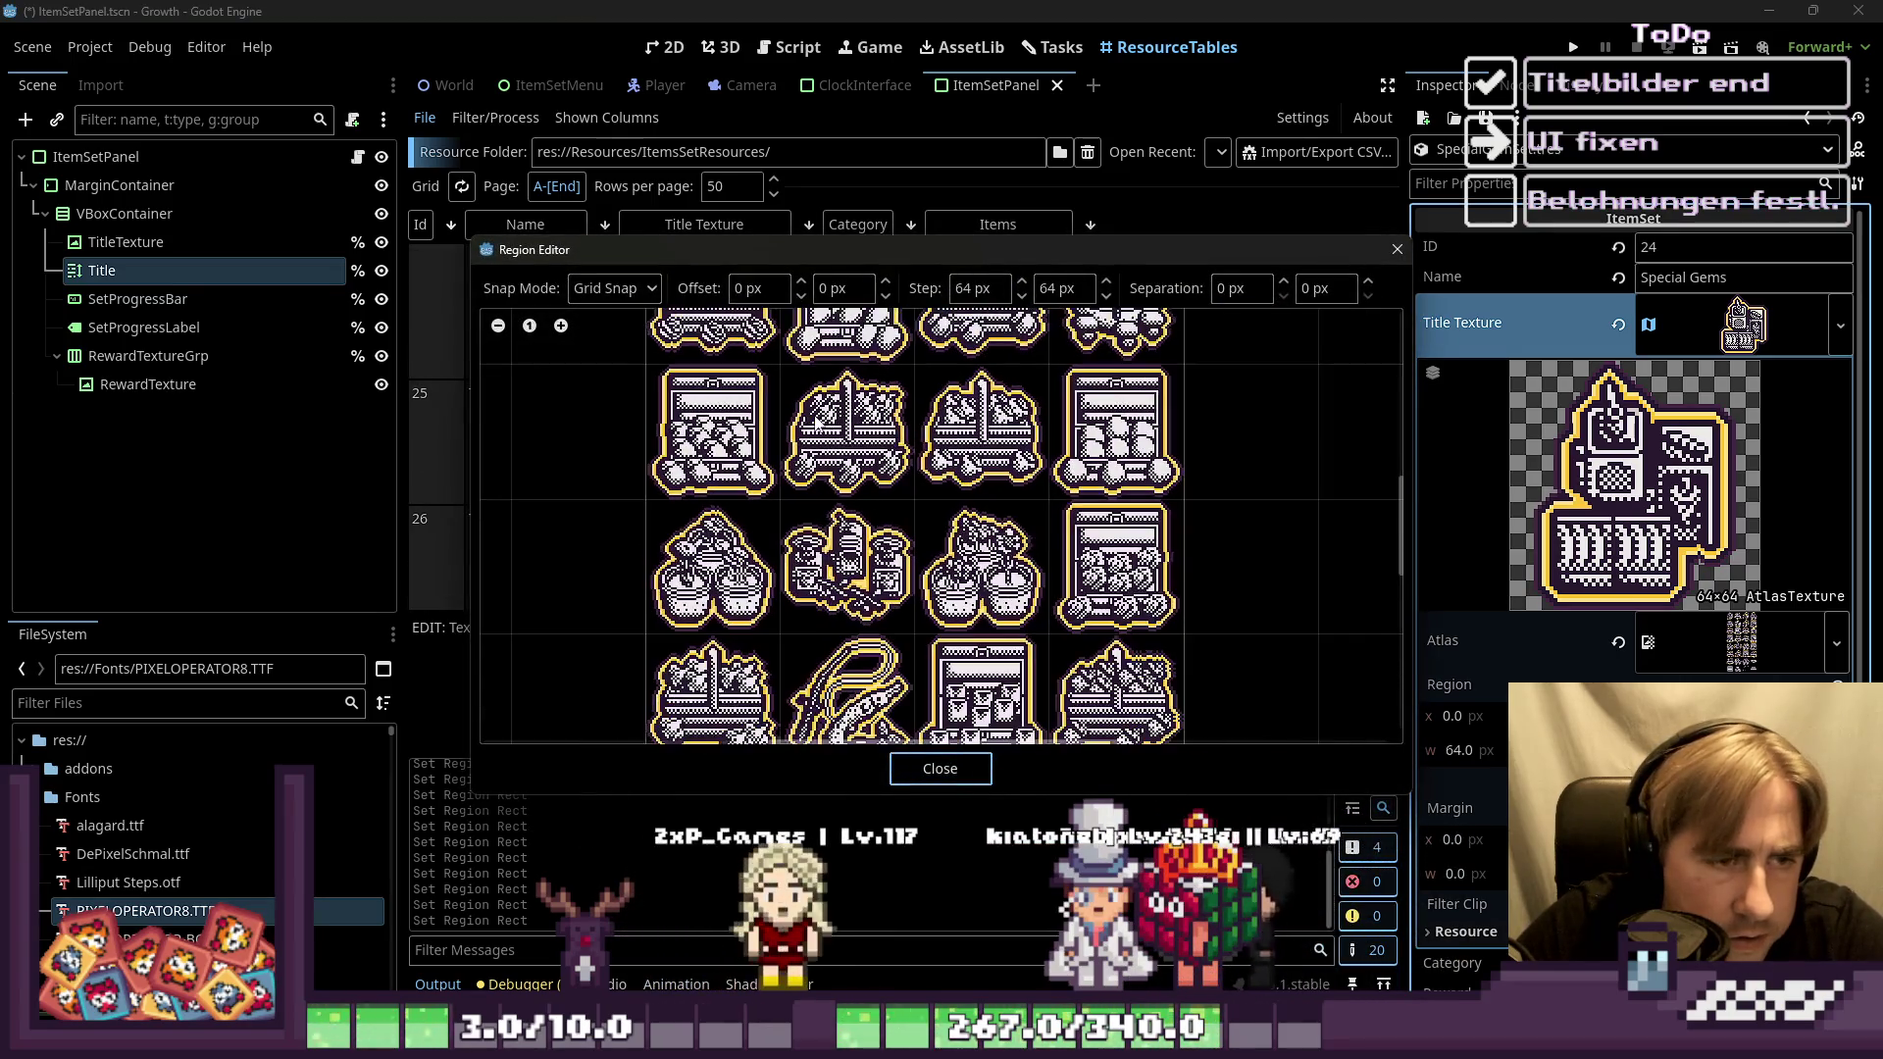
pyautogui.scroll(1, 941, 393)
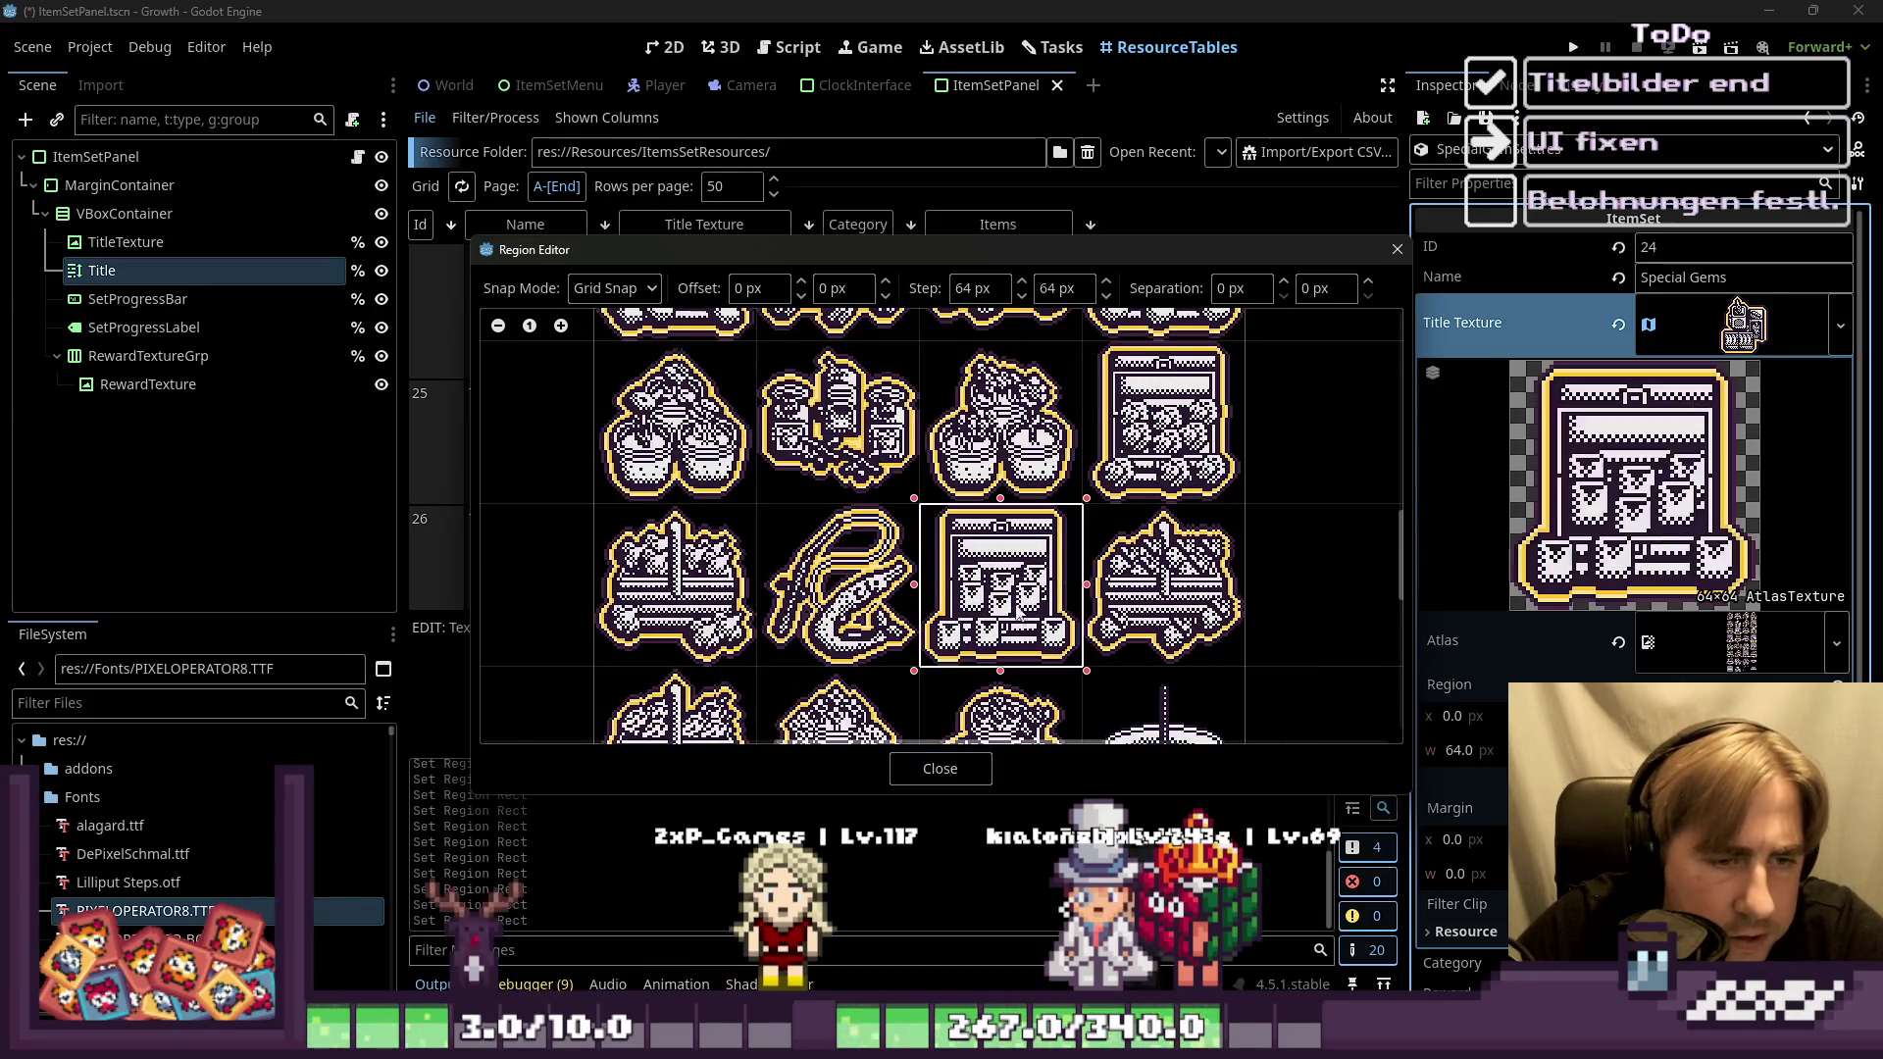
pyautogui.click(895, 775)
pyautogui.scroll(-1, 660, 370)
# - Set the Tropical A title texture to the fourth icon in the third atlas row
pyautogui.click(661, 370)
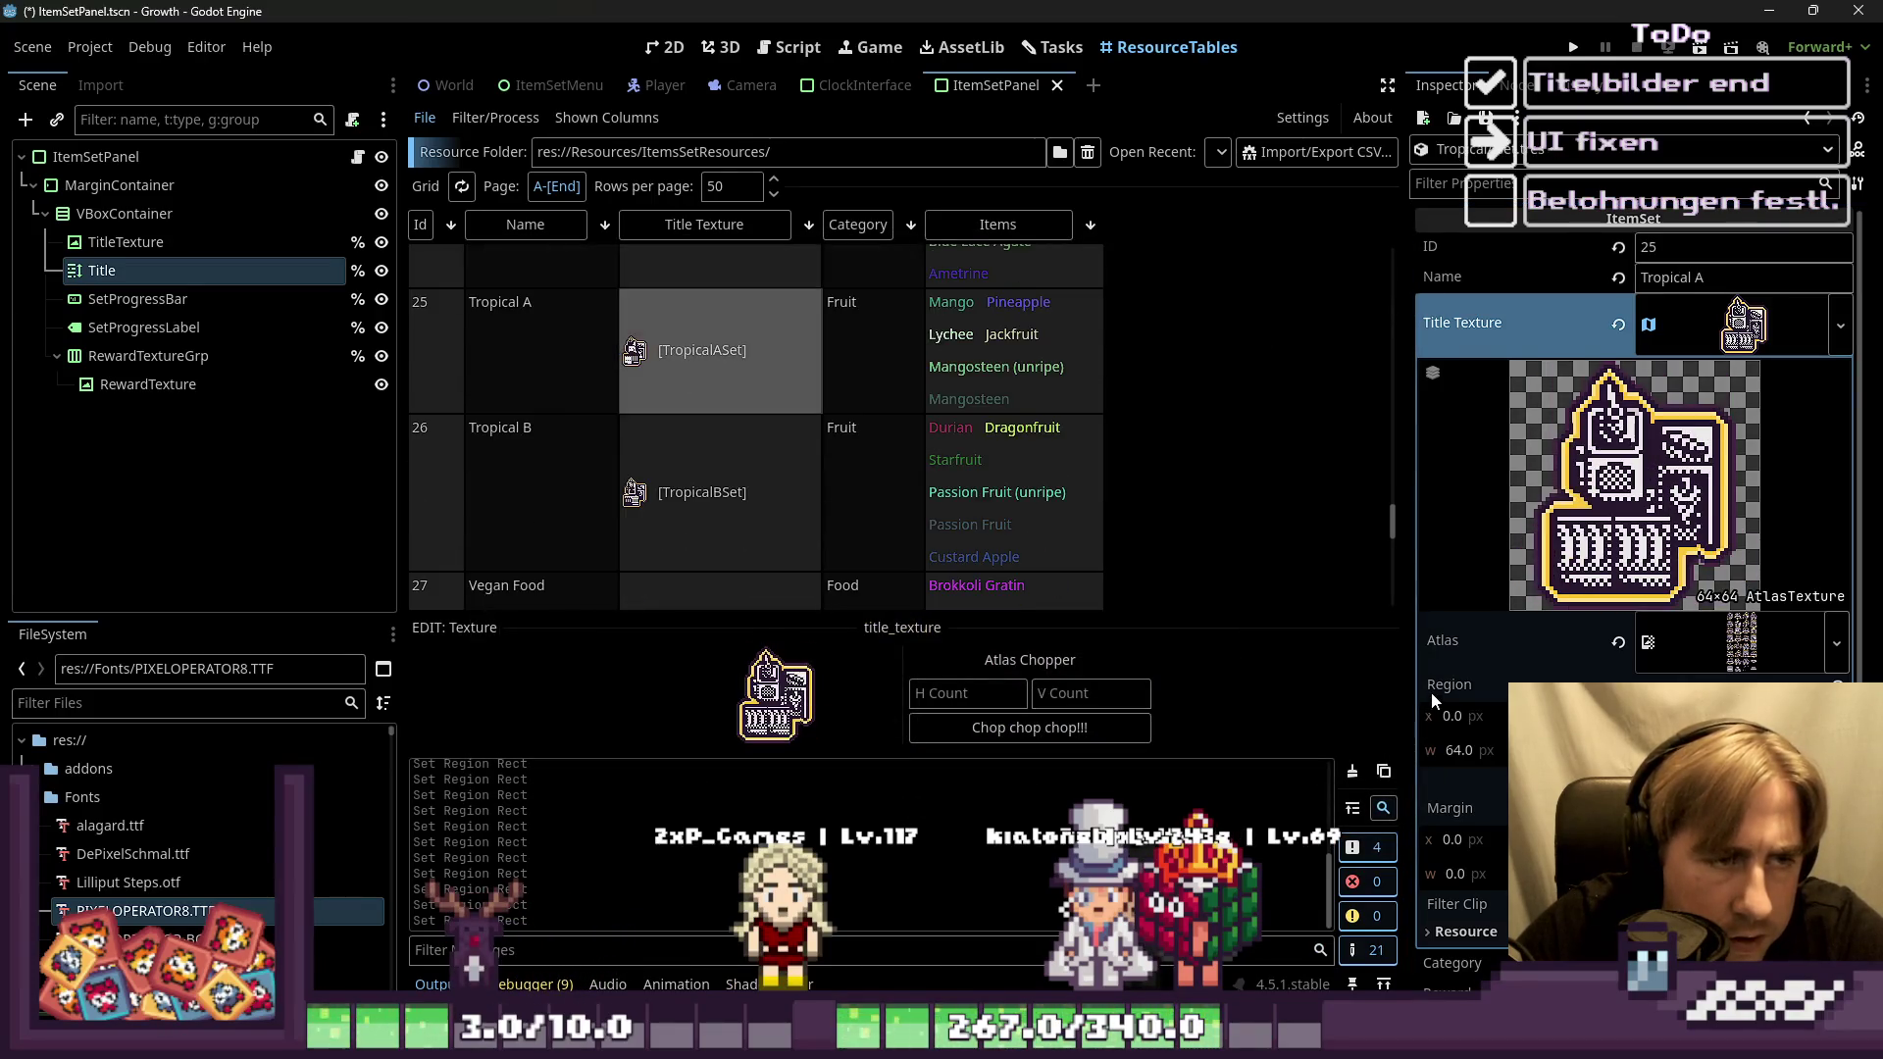
pyautogui.click(1727, 685)
pyautogui.scroll(-2, 1056, 571)
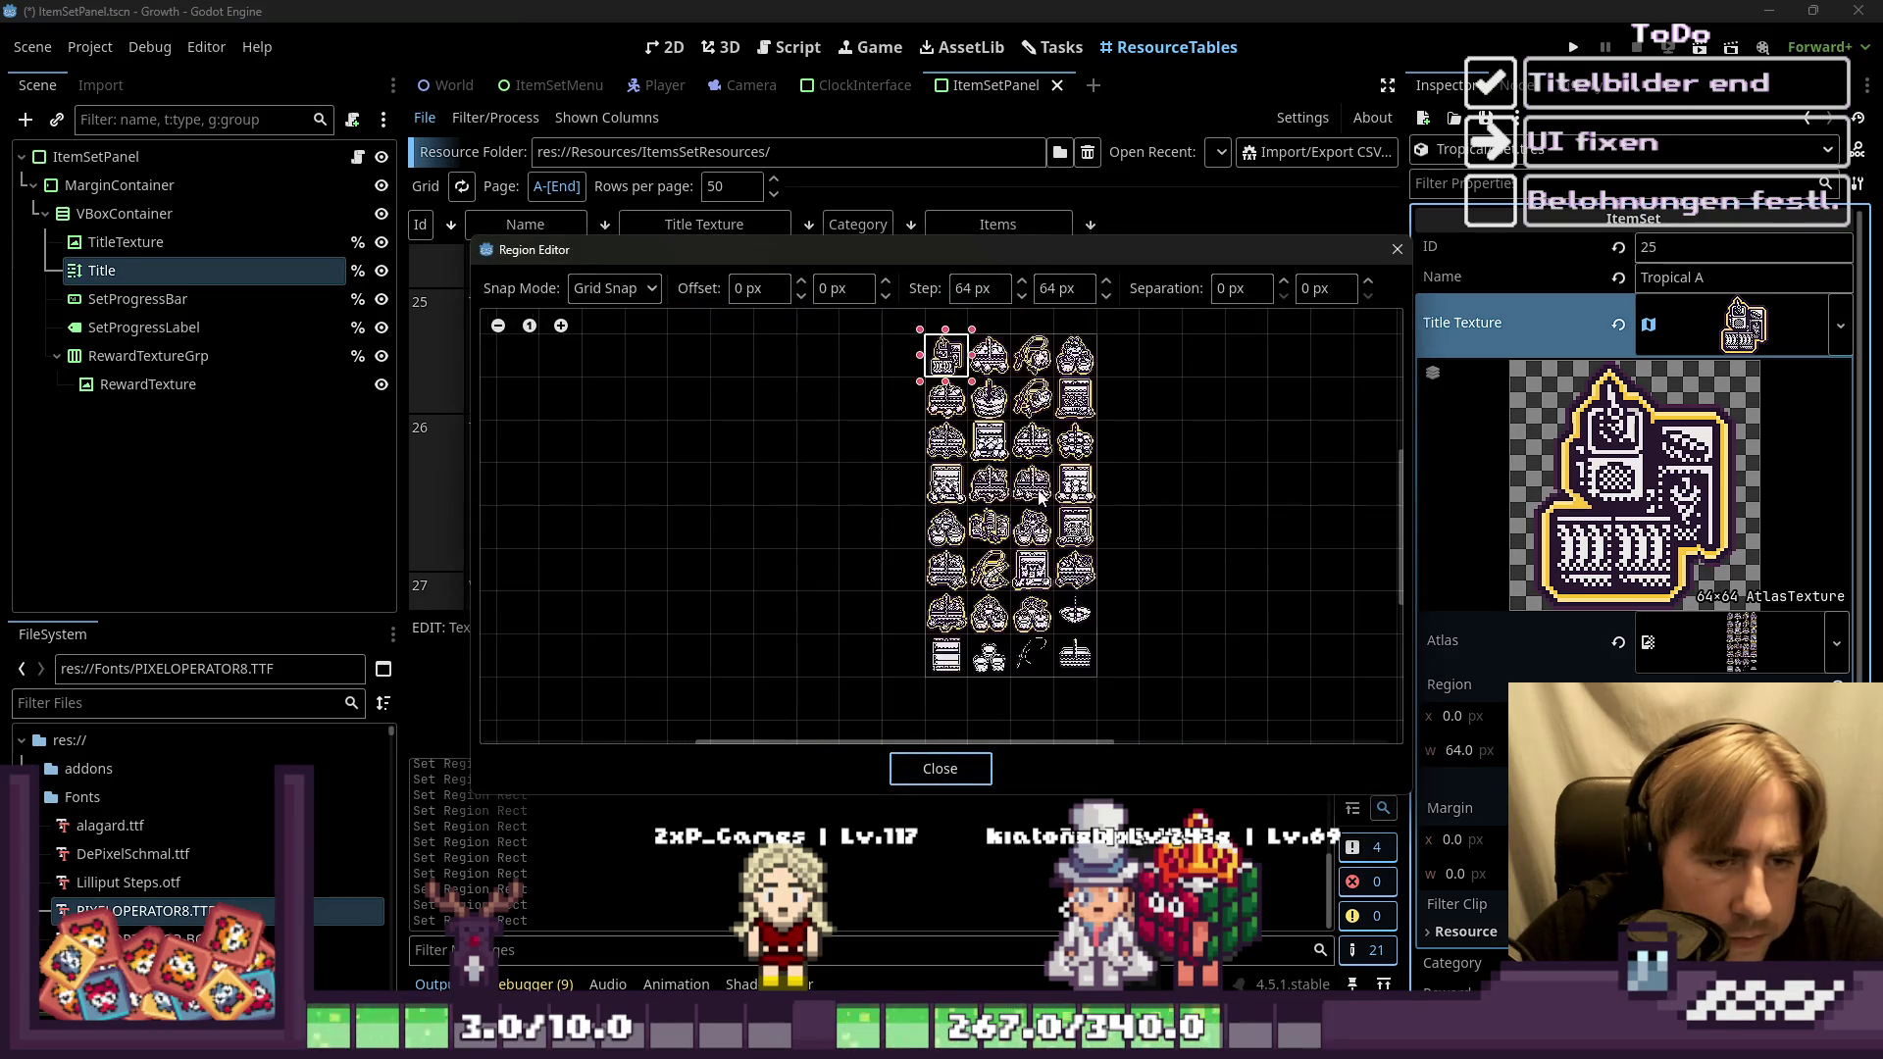
pyautogui.scroll(2, 1056, 571)
pyautogui.click(1118, 583)
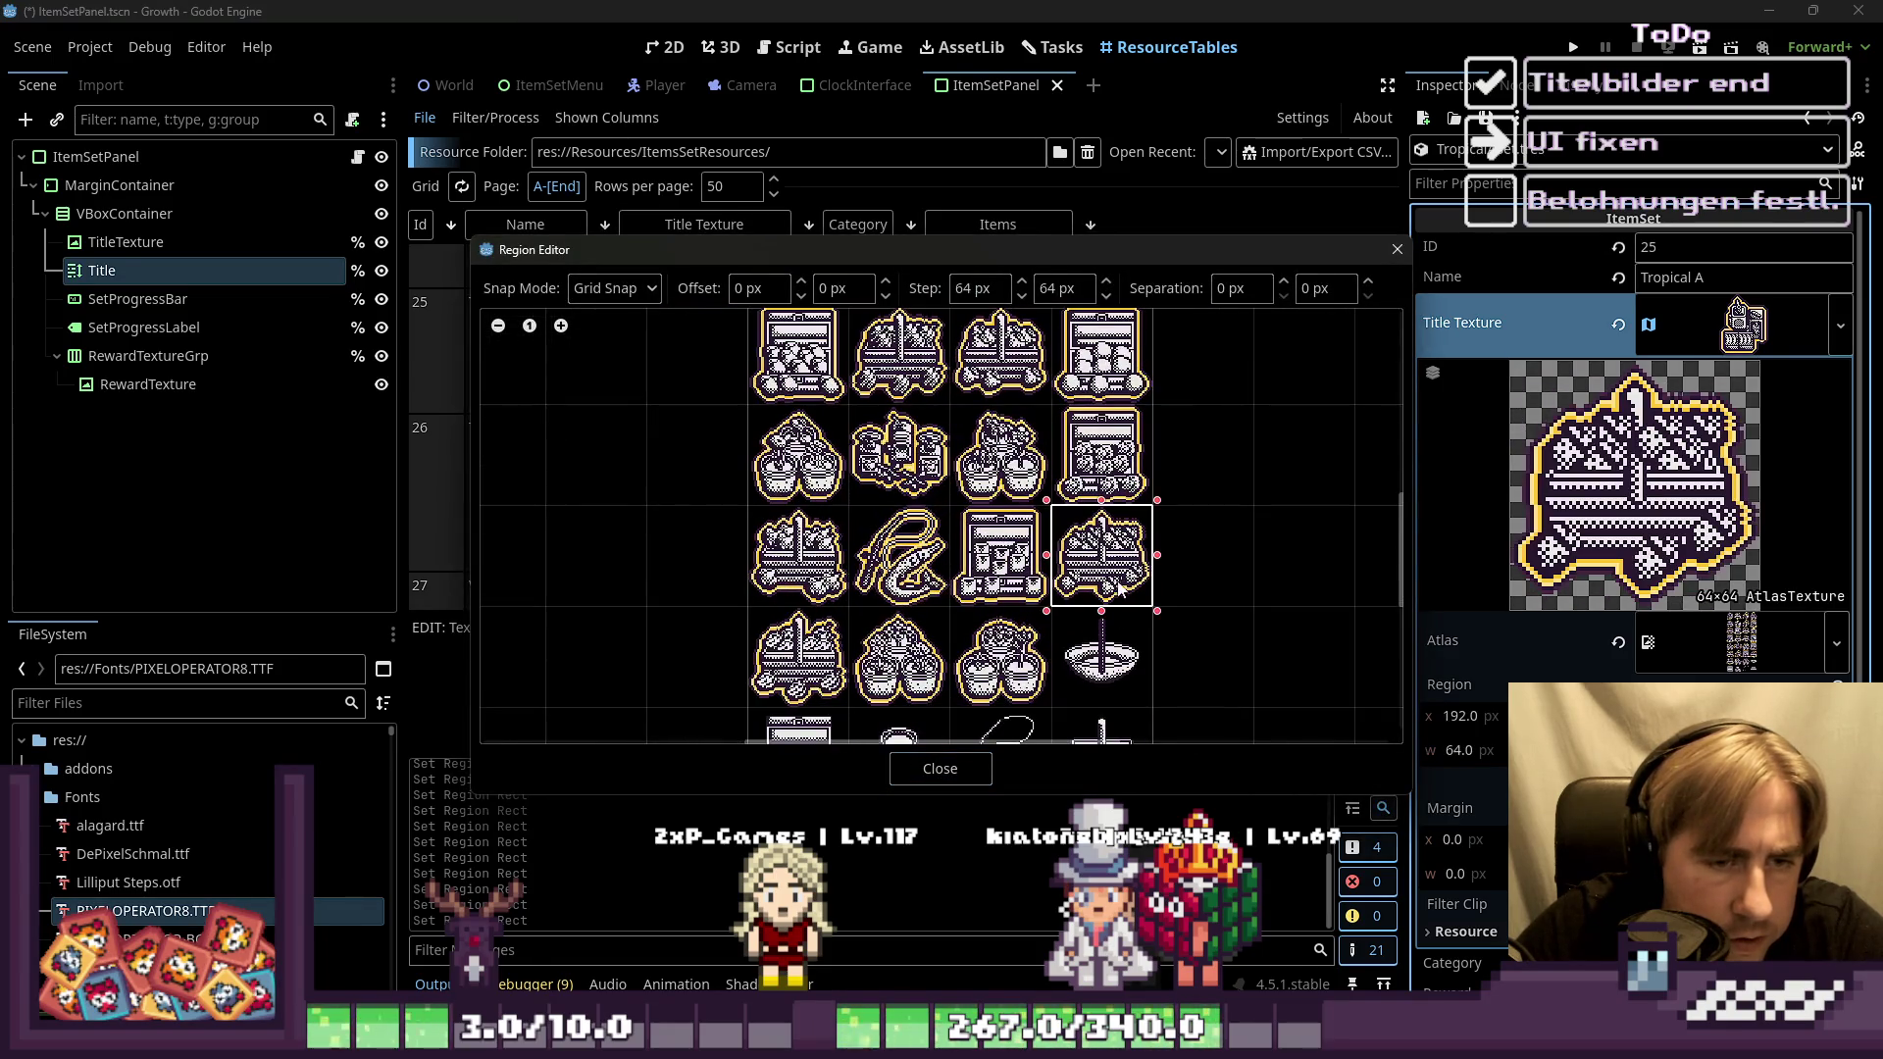
pyautogui.click(976, 767)
# - Set the Tropical B title texture to the basket icon
pyautogui.press('Down')
pyautogui.click(1727, 685)
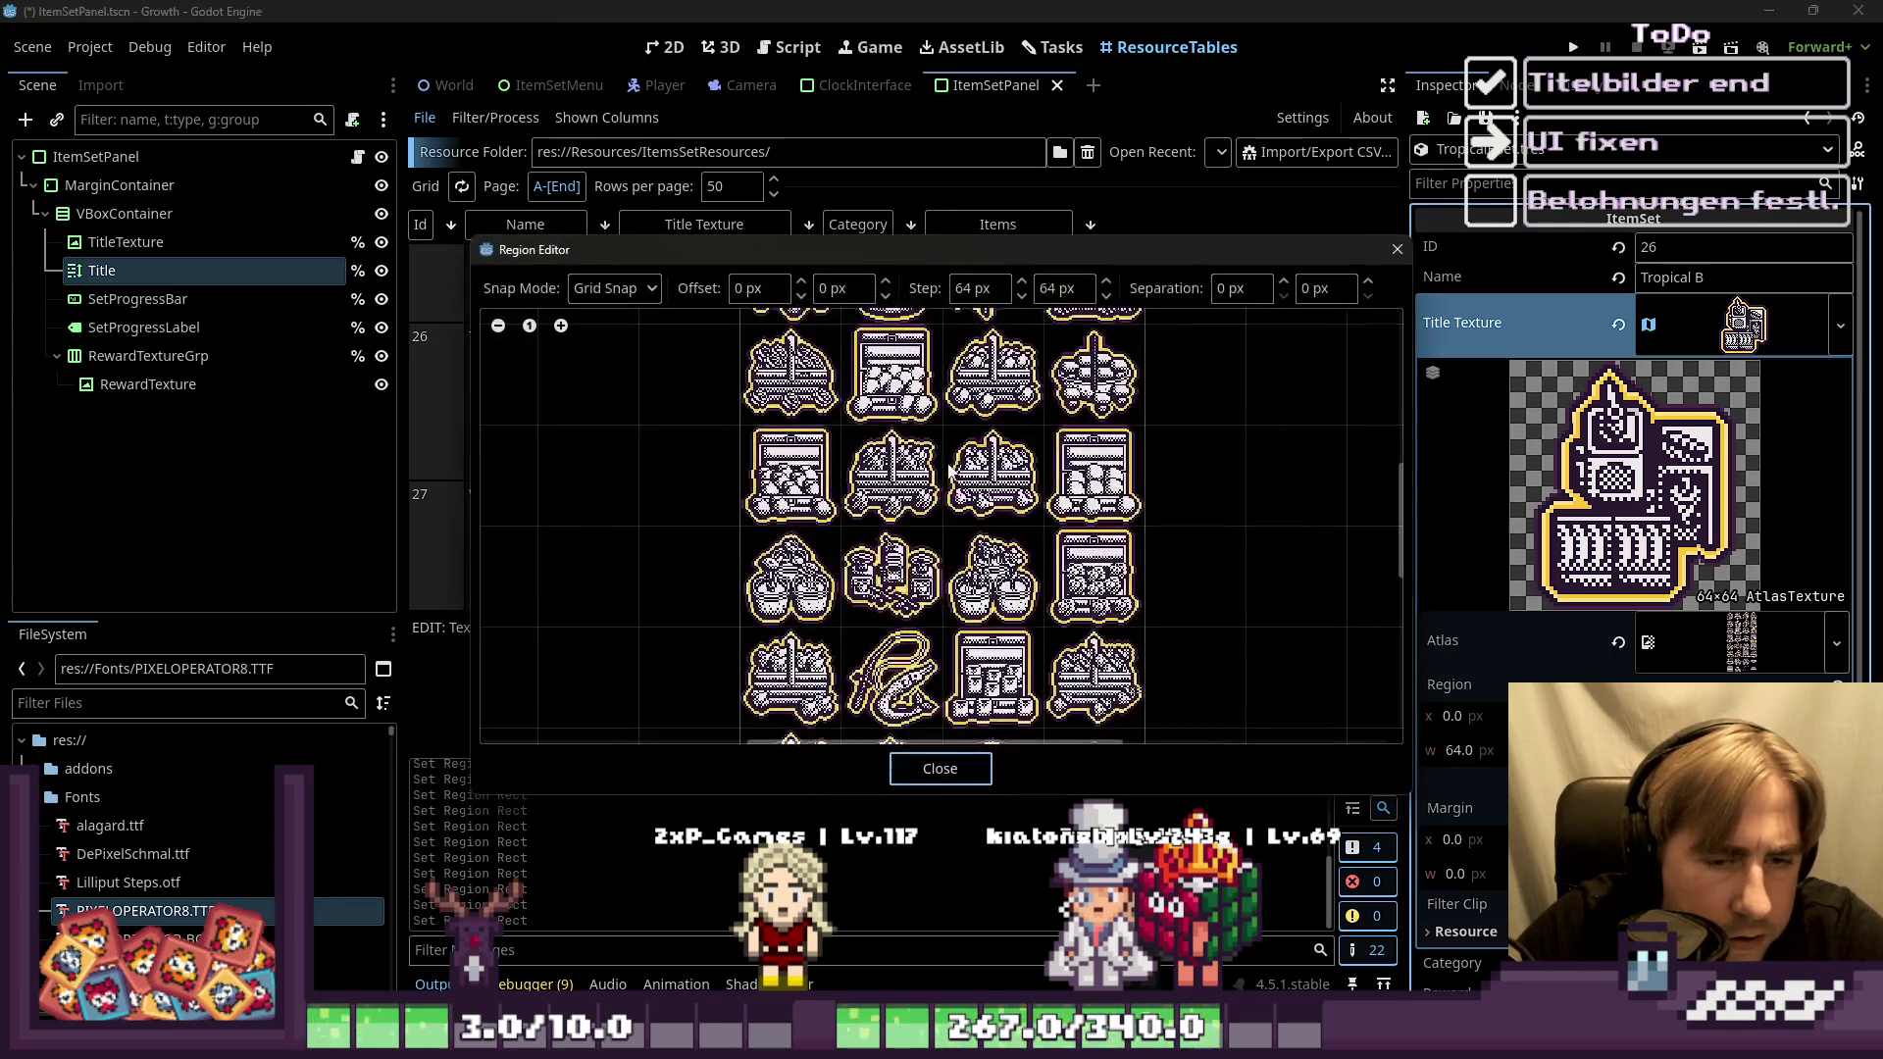
pyautogui.scroll(-2, 824, 569)
pyautogui.scroll(2, 833, 588)
pyautogui.click(844, 610)
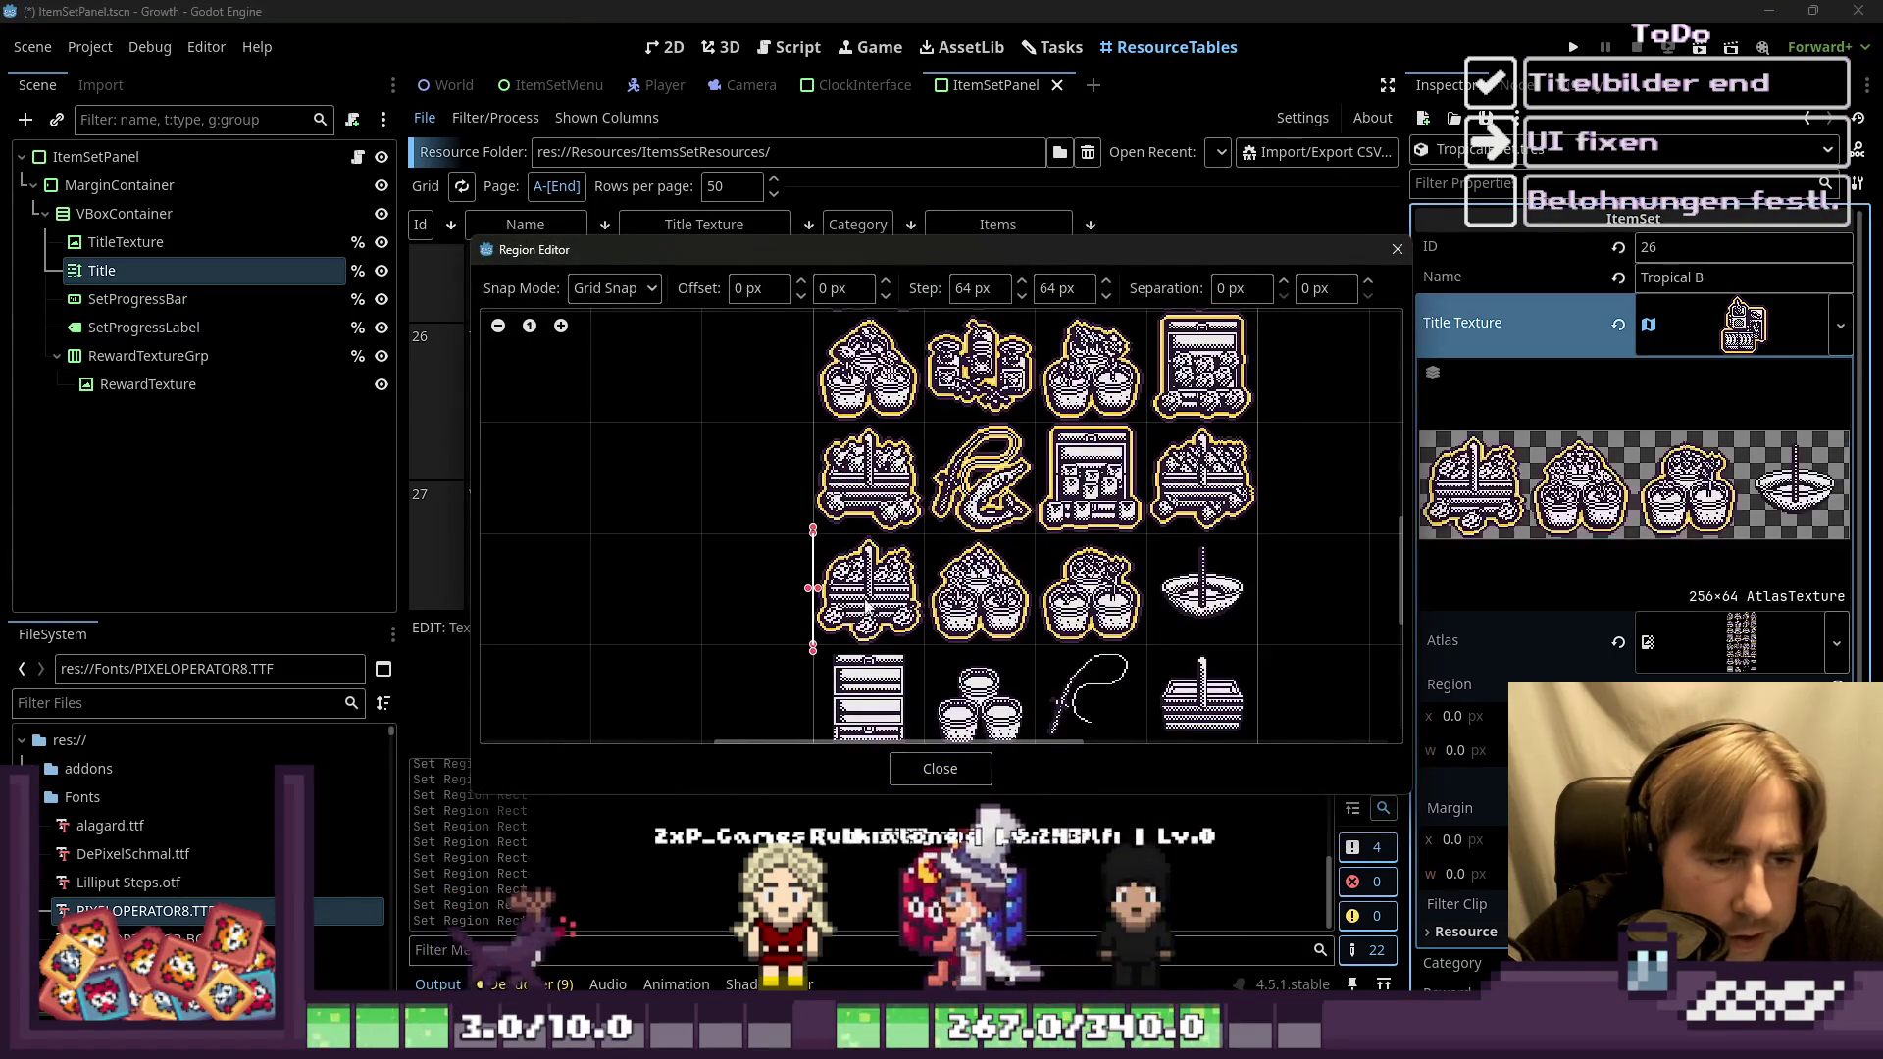
pyautogui.click(940, 768)
# - Select Vegan Food's title texture, expand its atlas properties and review its region
pyautogui.scroll(3, 800, 461)
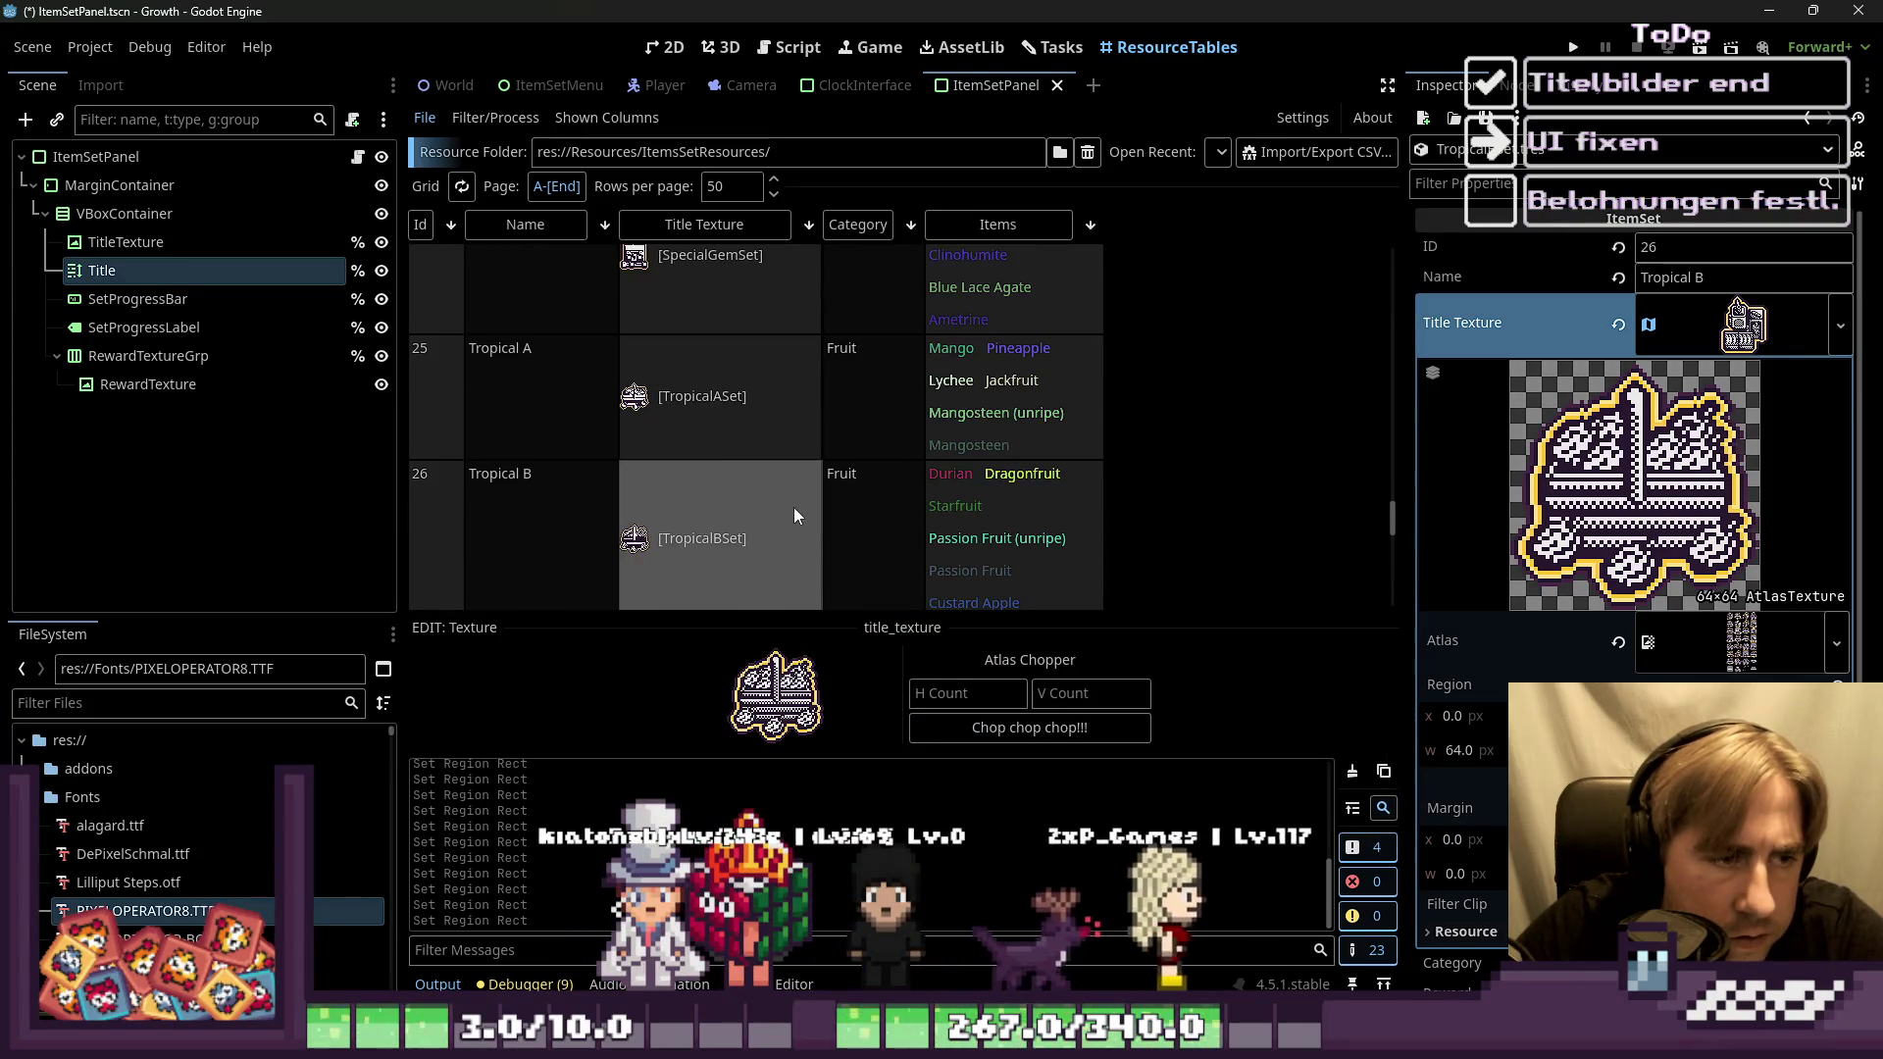
pyautogui.scroll(1, 795, 515)
pyautogui.scroll(4, 794, 515)
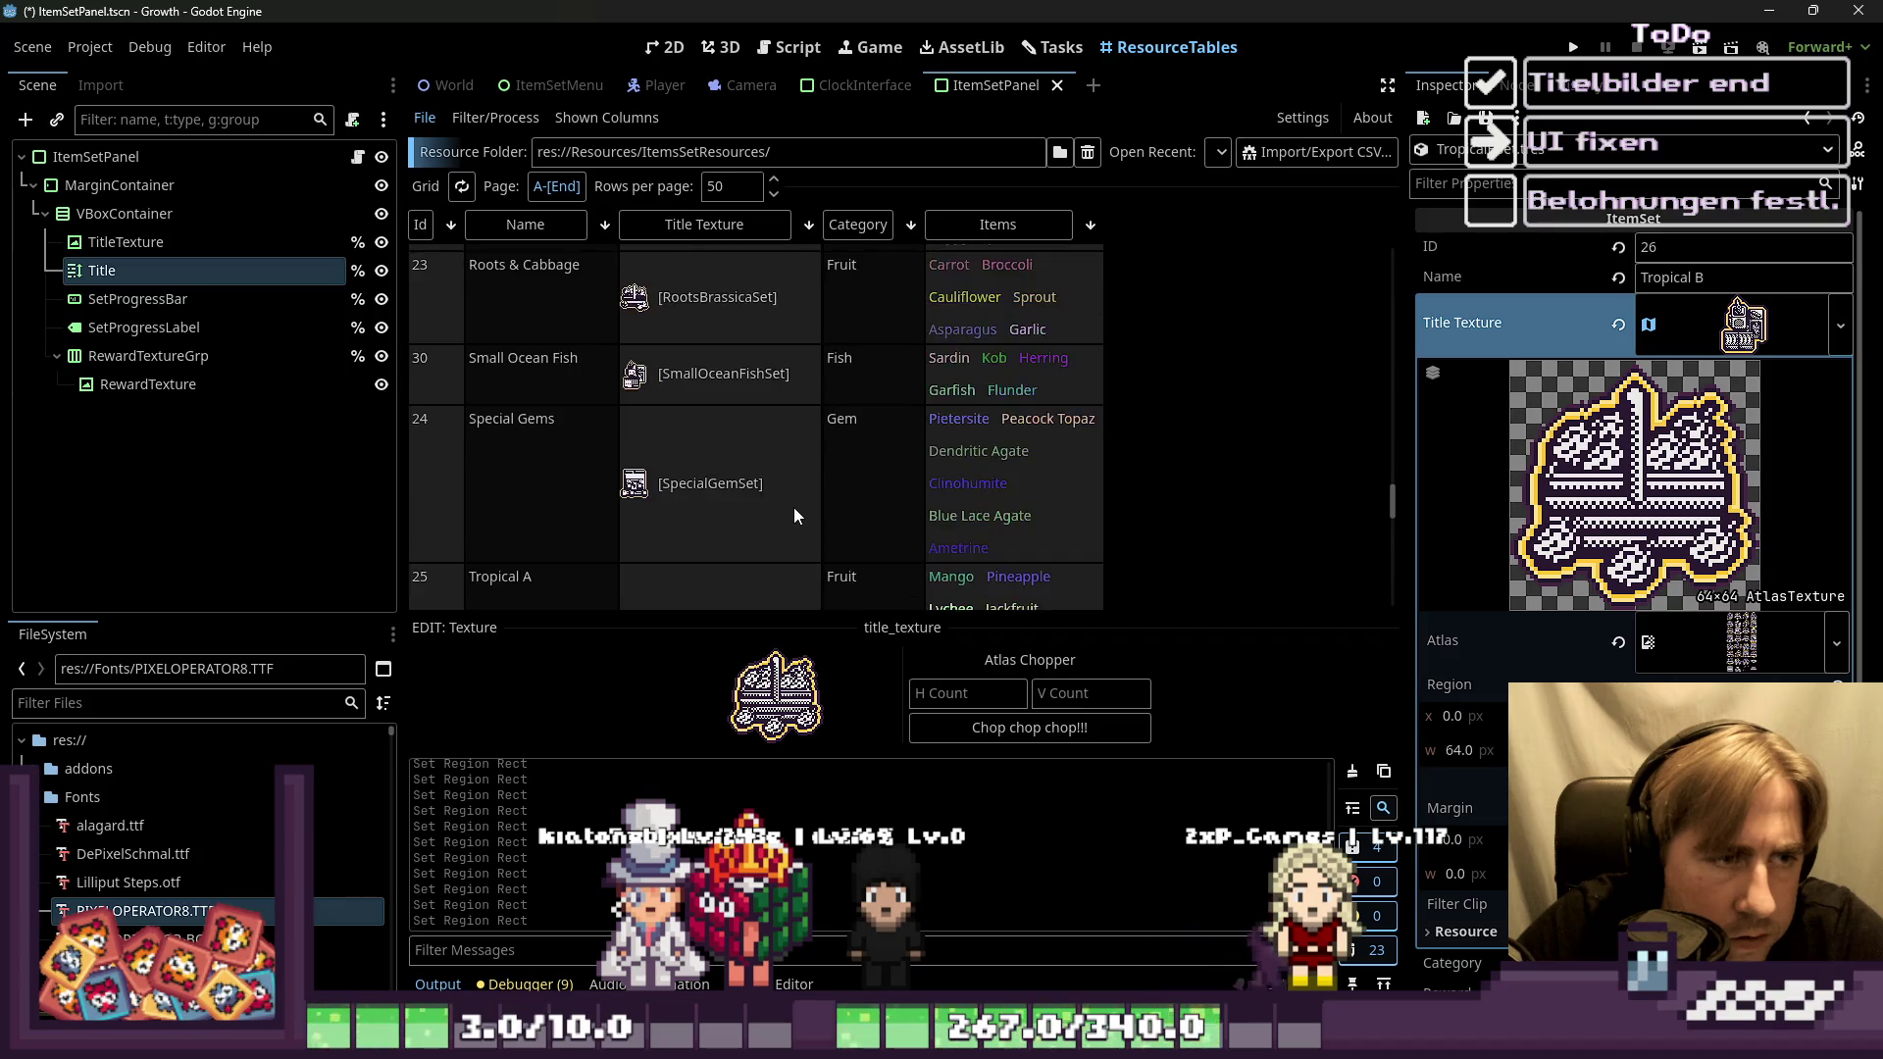
pyautogui.scroll(5, 792, 508)
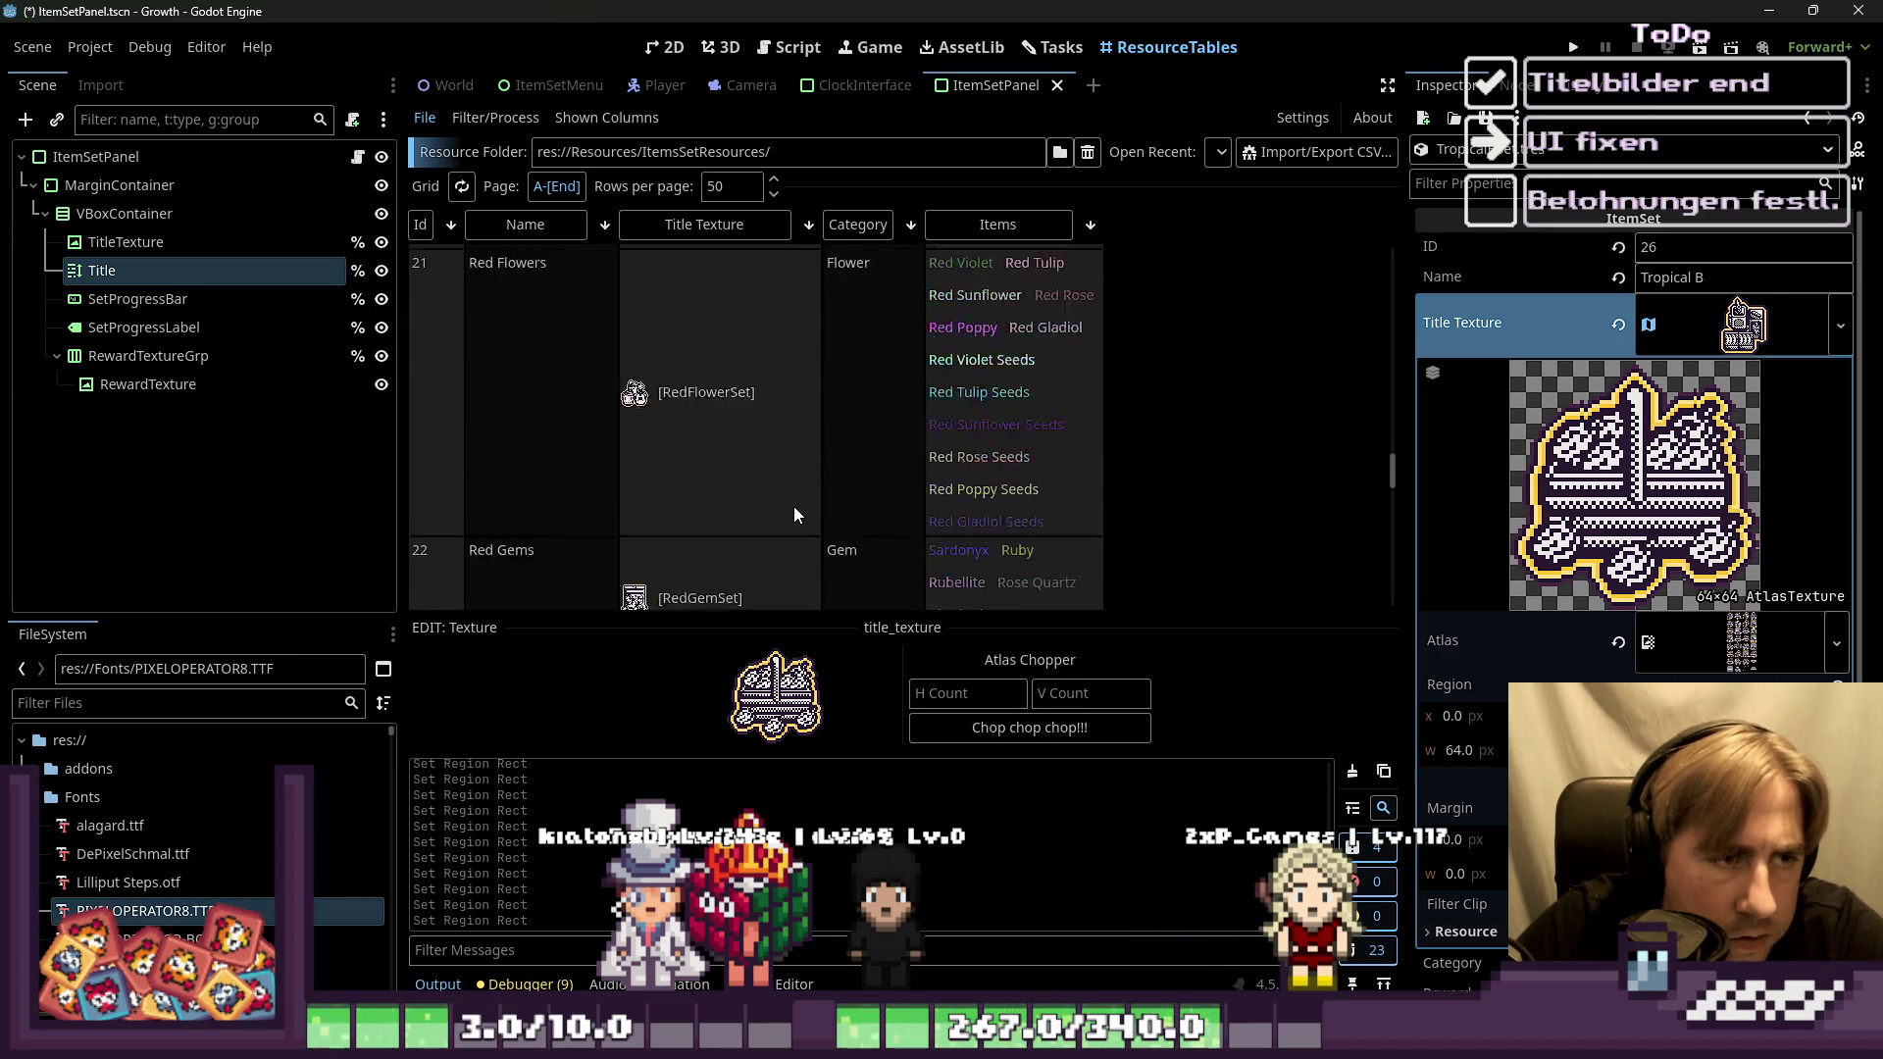
pyautogui.scroll(-6, 790, 505)
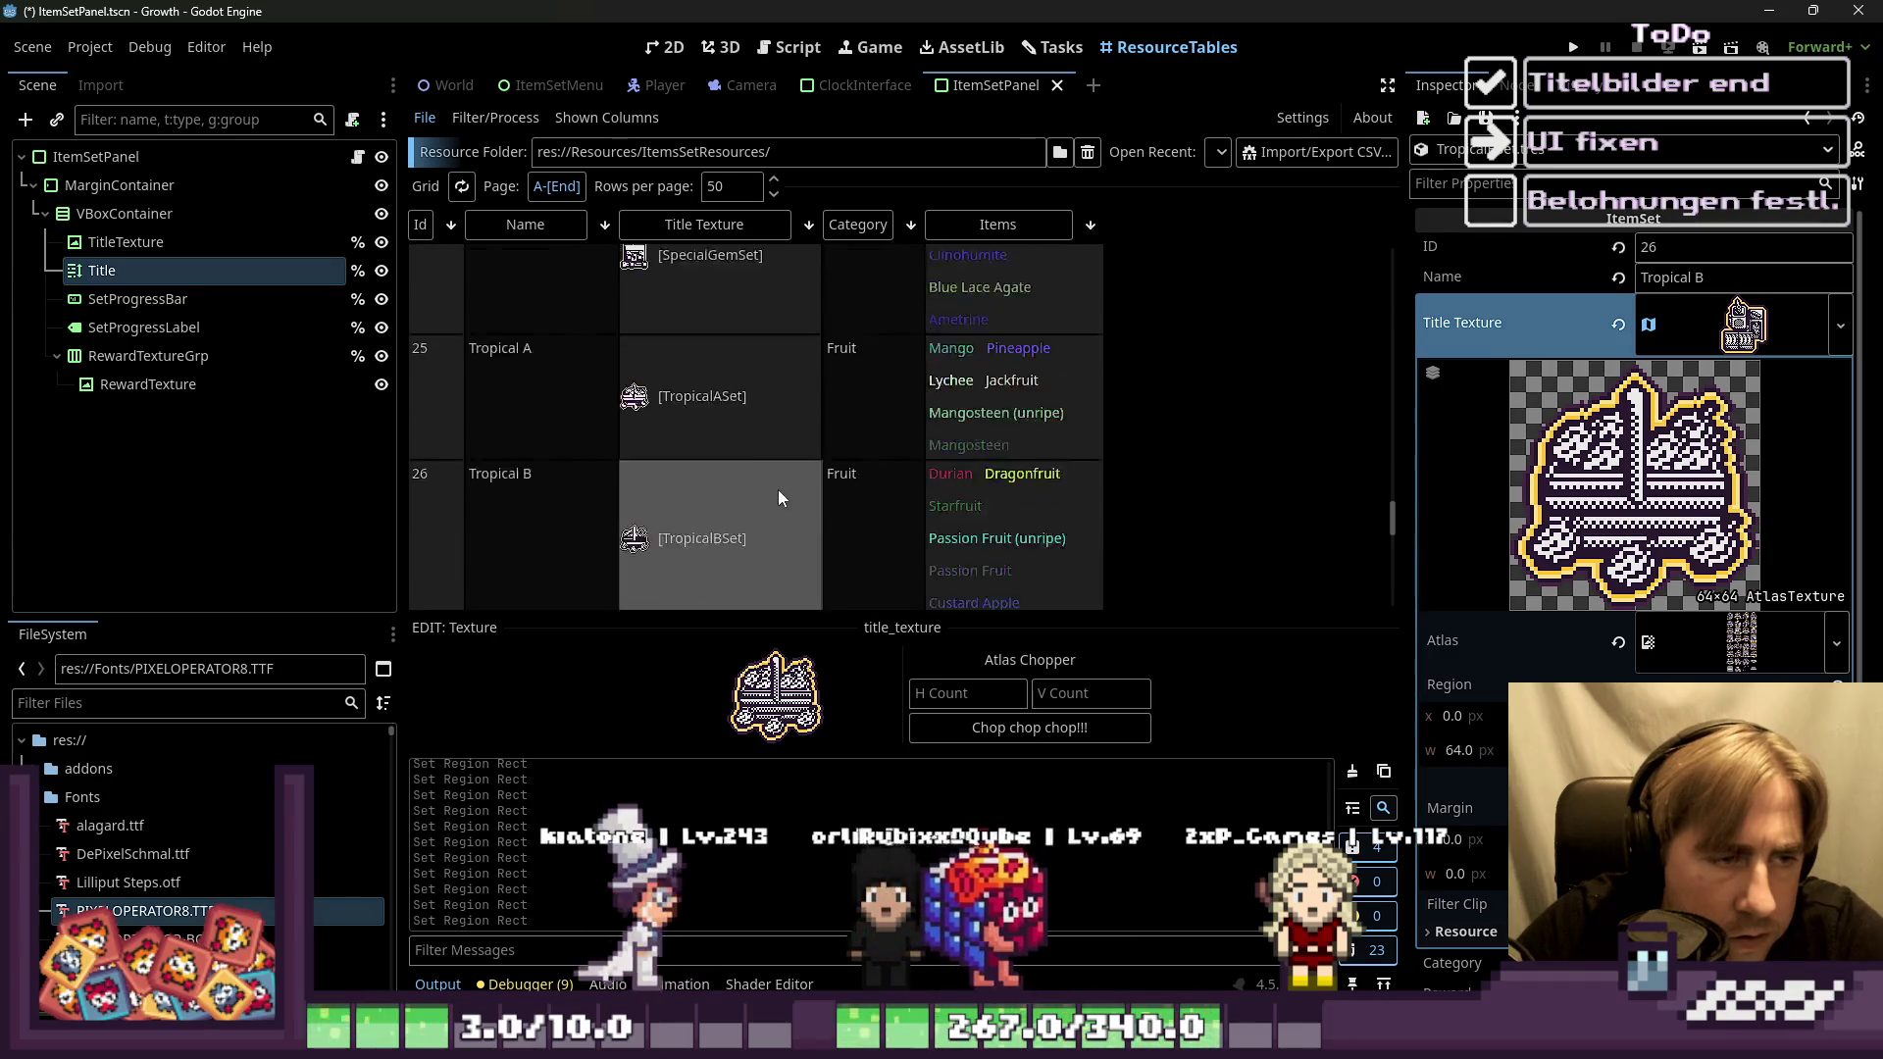
pyautogui.scroll(1, 779, 484)
pyautogui.click(712, 432)
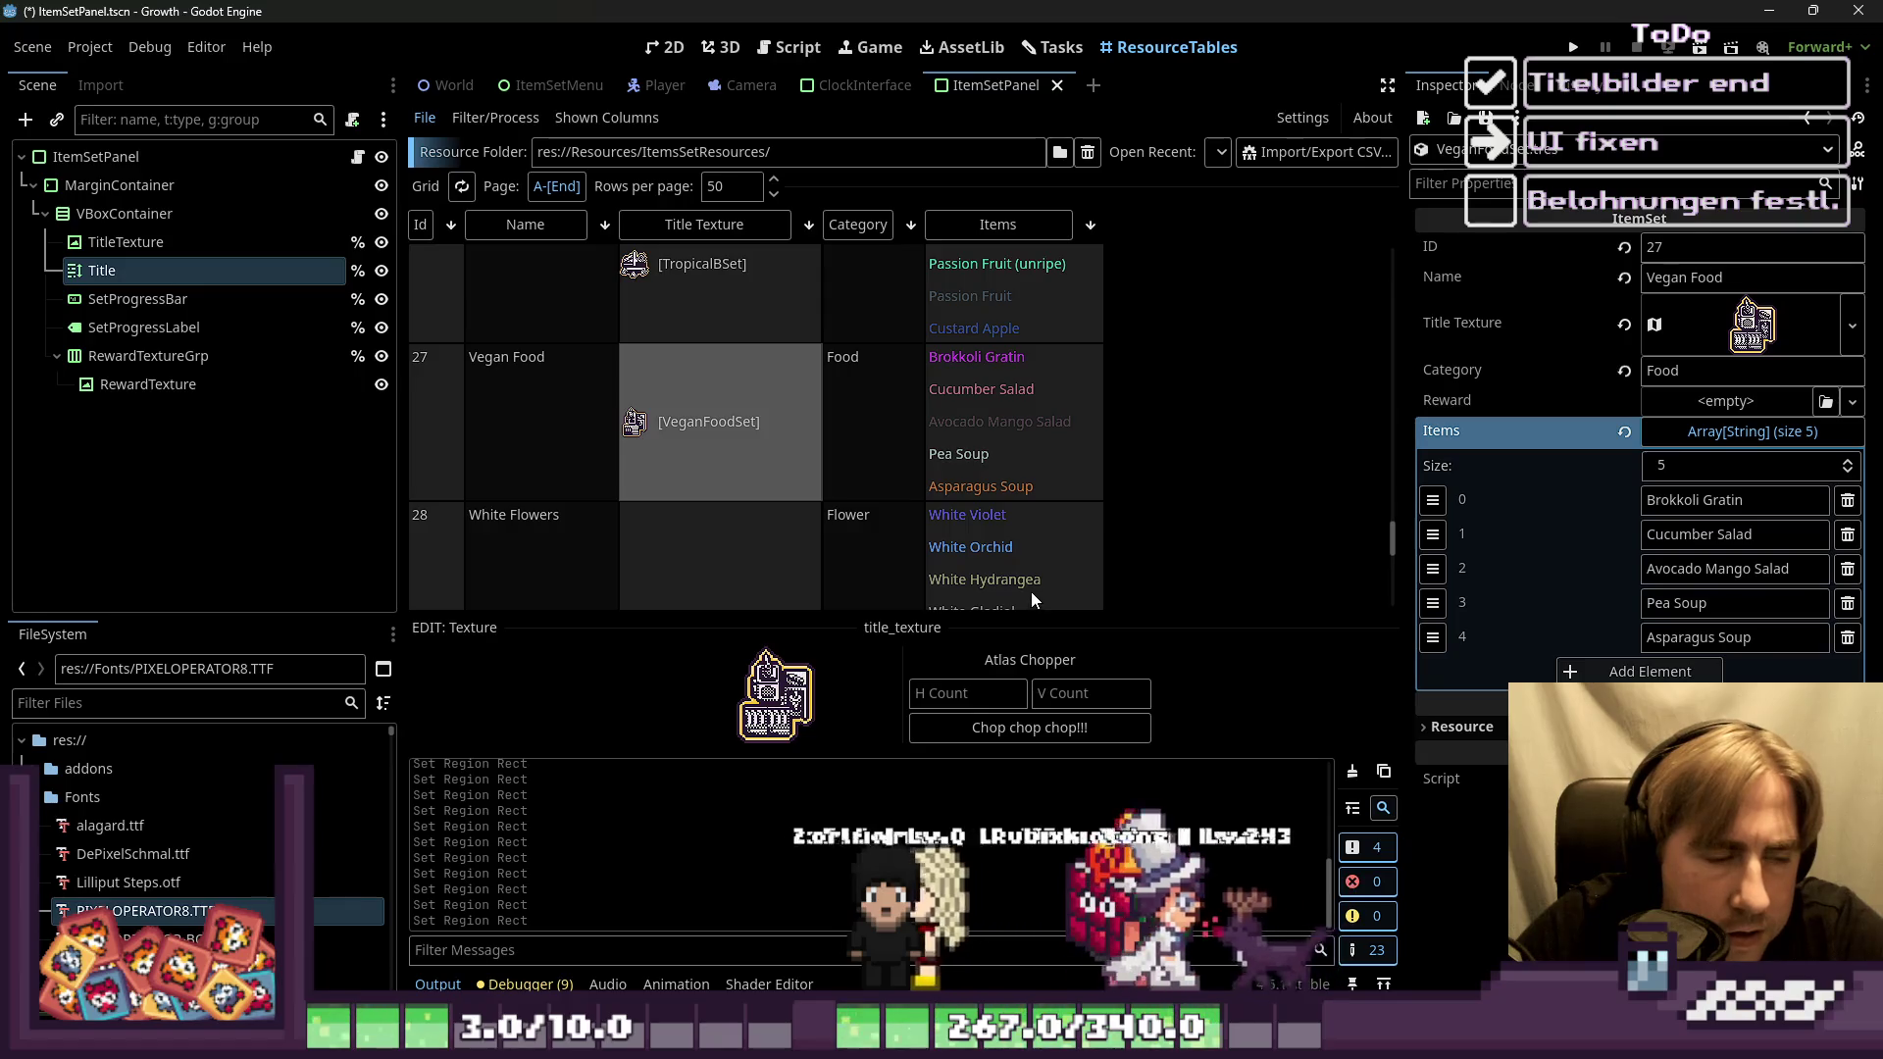
pyautogui.click(1741, 316)
pyautogui.click(1837, 685)
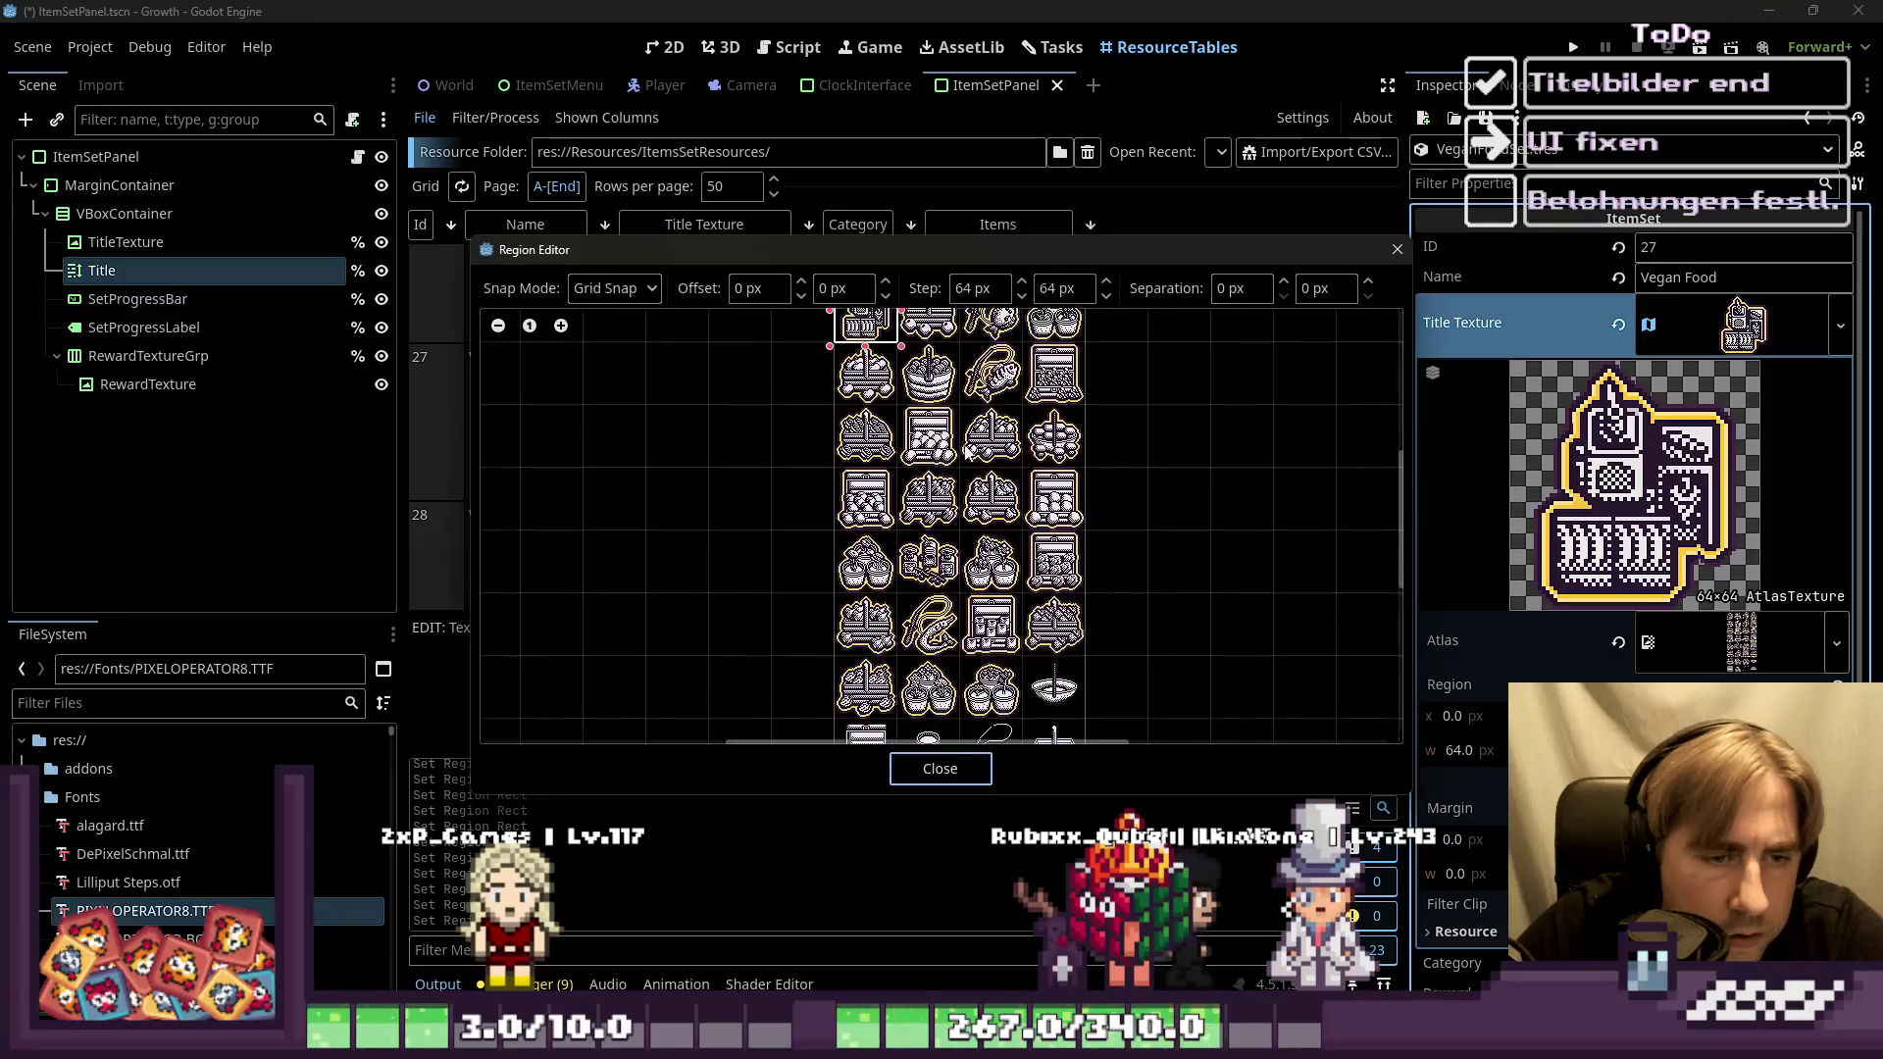
pyautogui.click(940, 768)
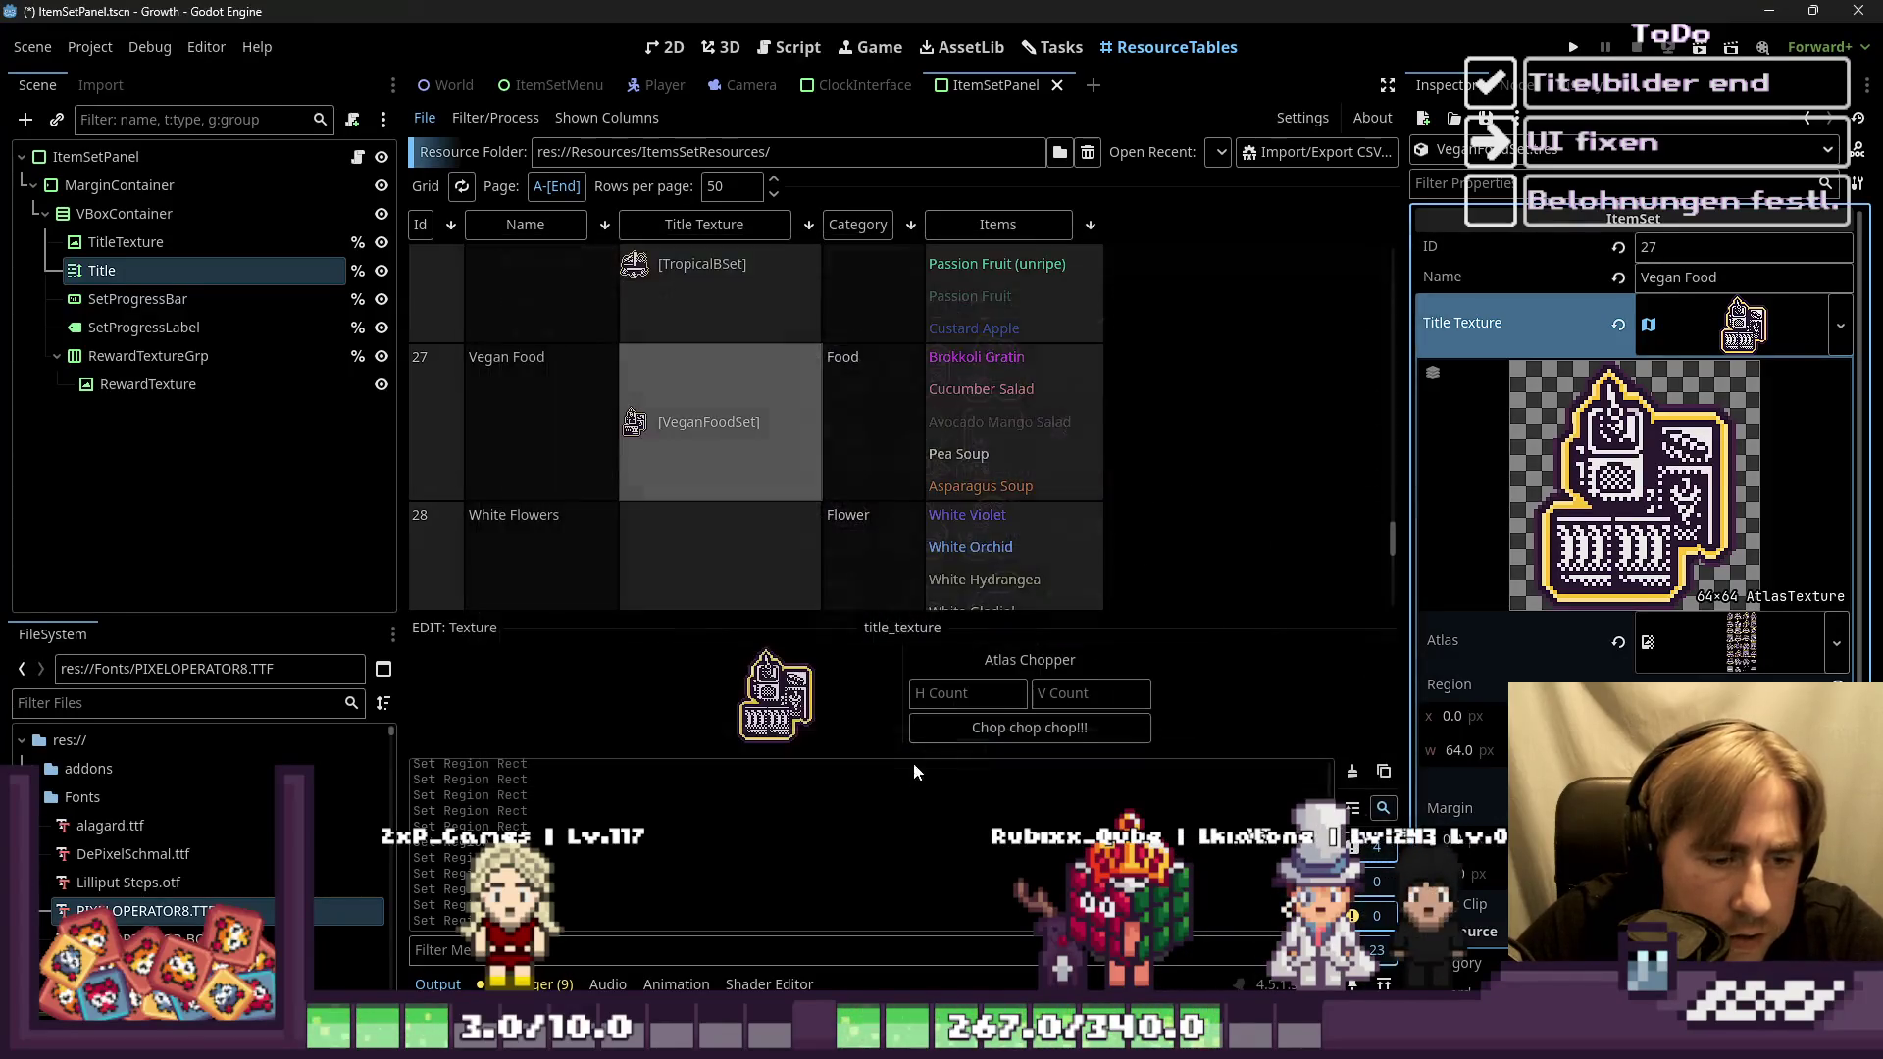
pyautogui.scroll(-2, 655, 377)
# - Select the White Flowers title texture cell in the ResourceTables grid
pyautogui.click(655, 377)
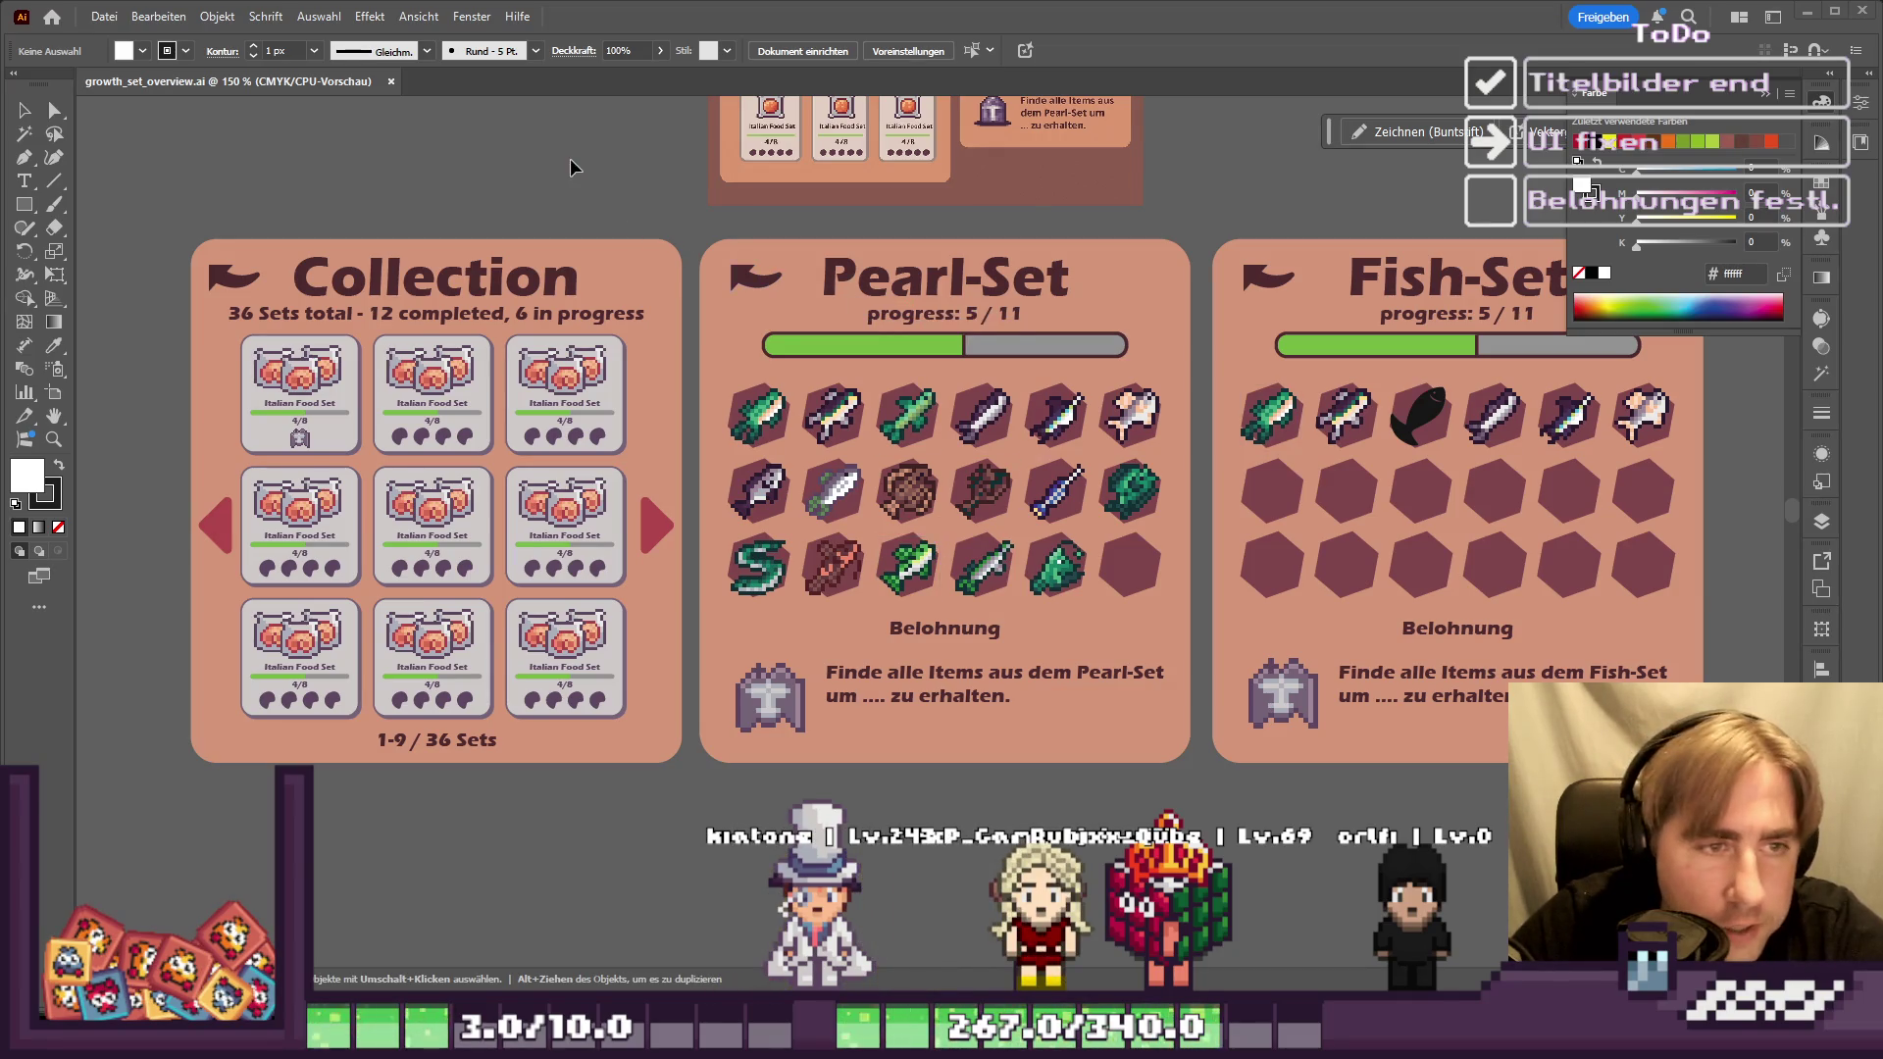
pyautogui.moveTo(569, 167)
pyautogui.mouseDown()
pyautogui.moveTo(824, 496)
pyautogui.moveTo(787, 452)
pyautogui.mouseUp()
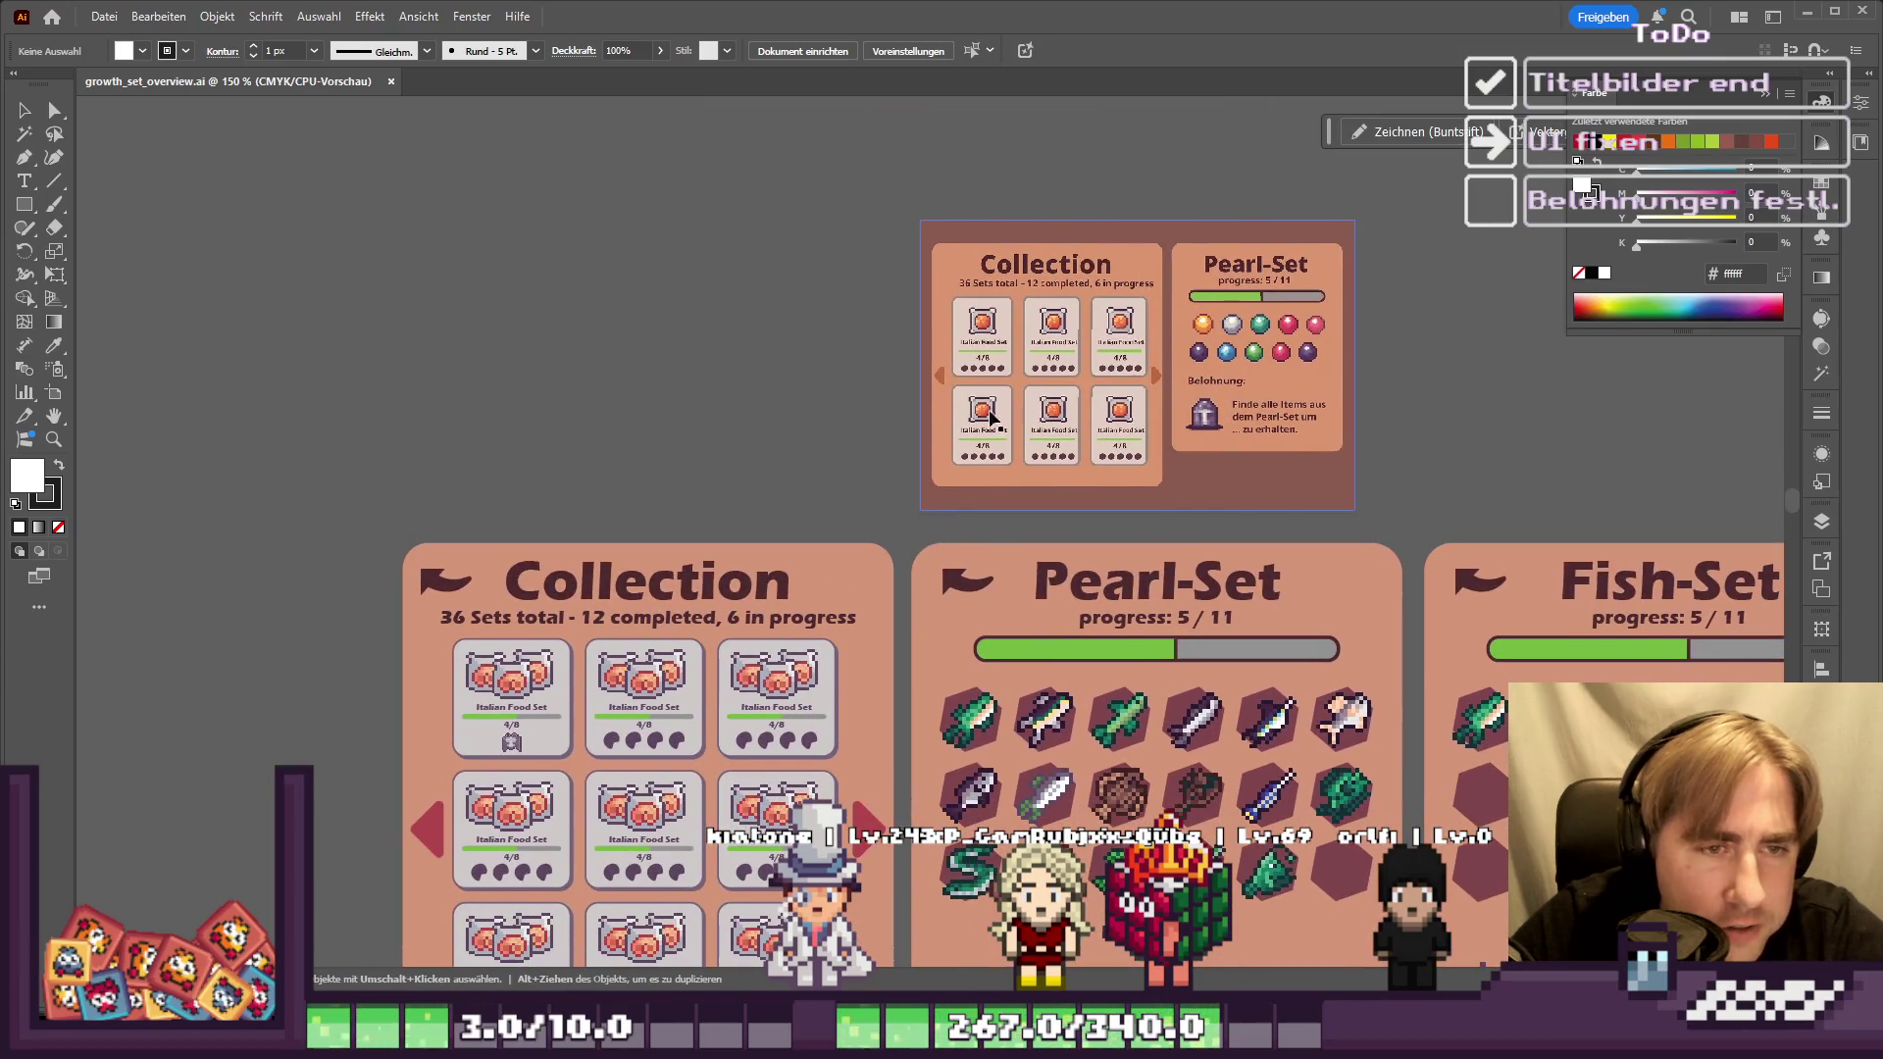
pyautogui.moveTo(993, 420)
pyautogui.mouseDown()
pyautogui.moveTo(750, 362)
pyautogui.moveTo(968, 235)
pyautogui.moveTo(702, 162)
pyautogui.mouseUp()
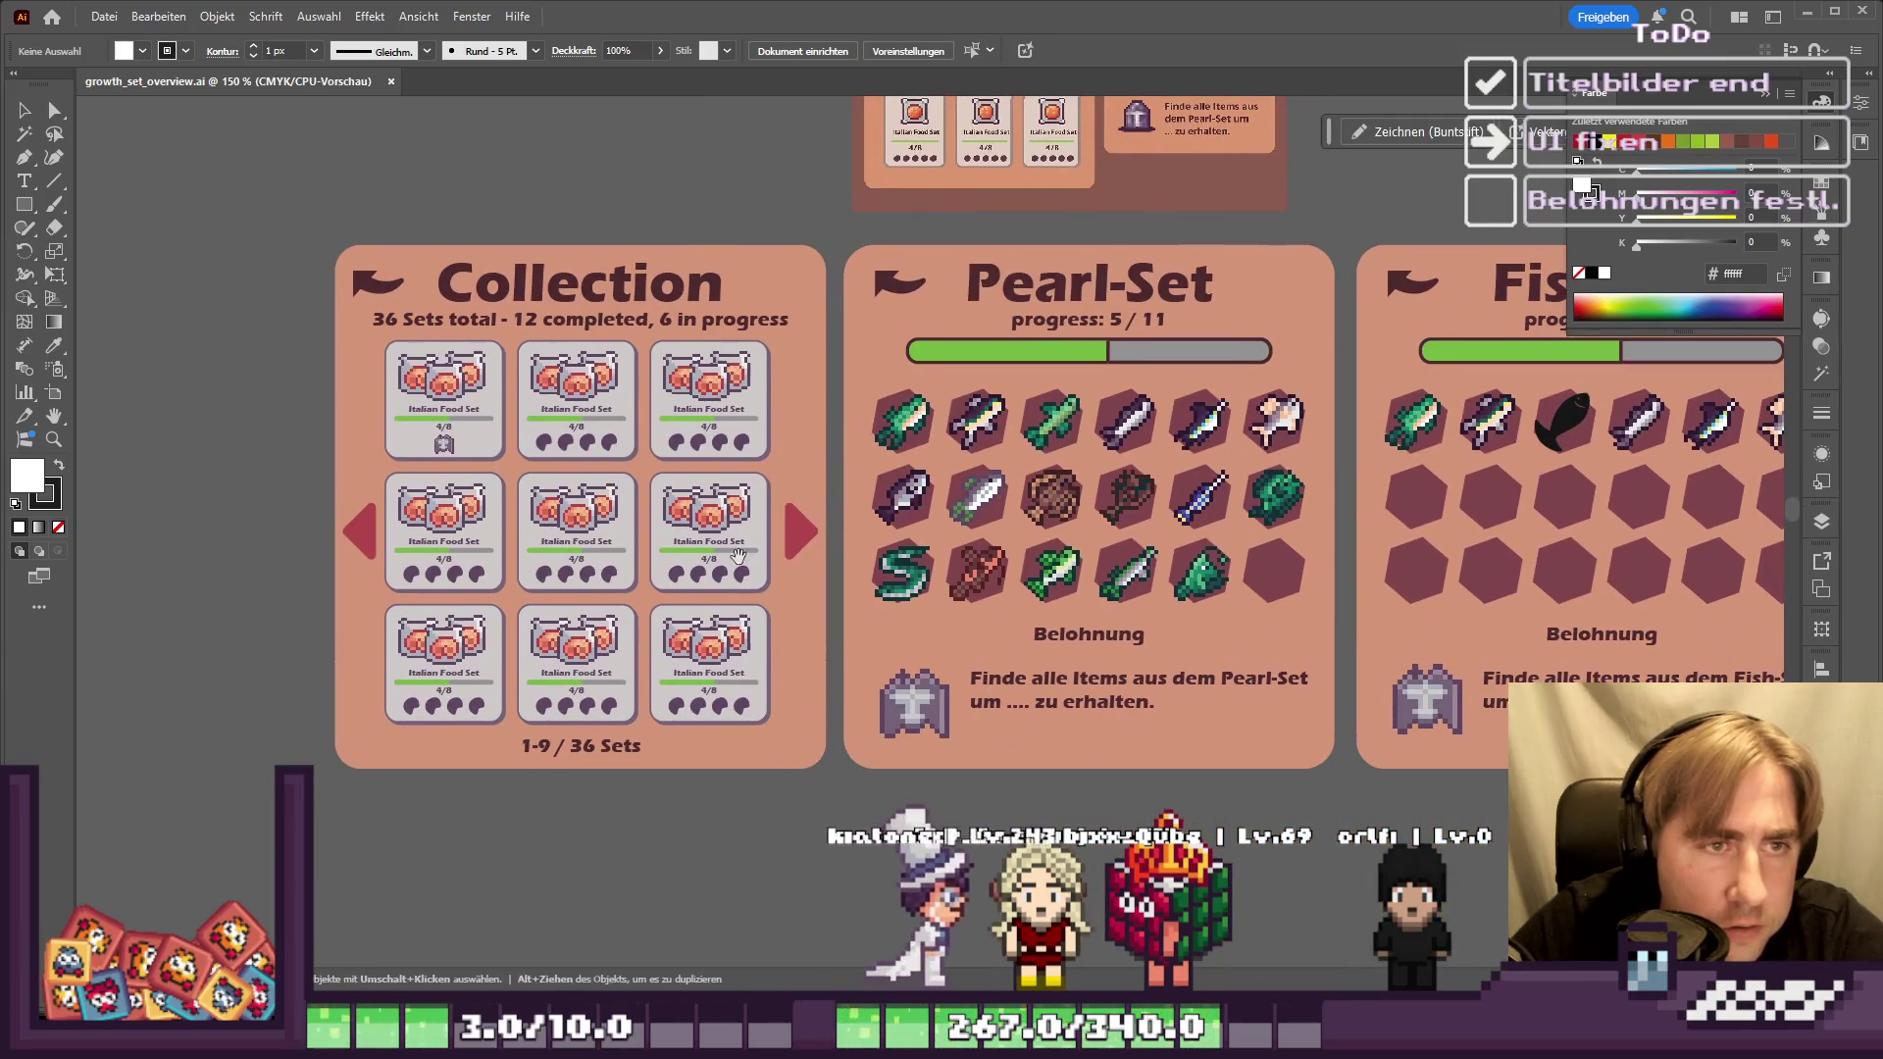
pyautogui.moveTo(738, 556)
pyautogui.mouseDown()
pyautogui.moveTo(847, 416)
pyautogui.moveTo(906, 389)
pyautogui.moveTo(936, 457)
pyautogui.moveTo(651, 614)
pyautogui.moveTo(619, 583)
pyautogui.mouseUp()
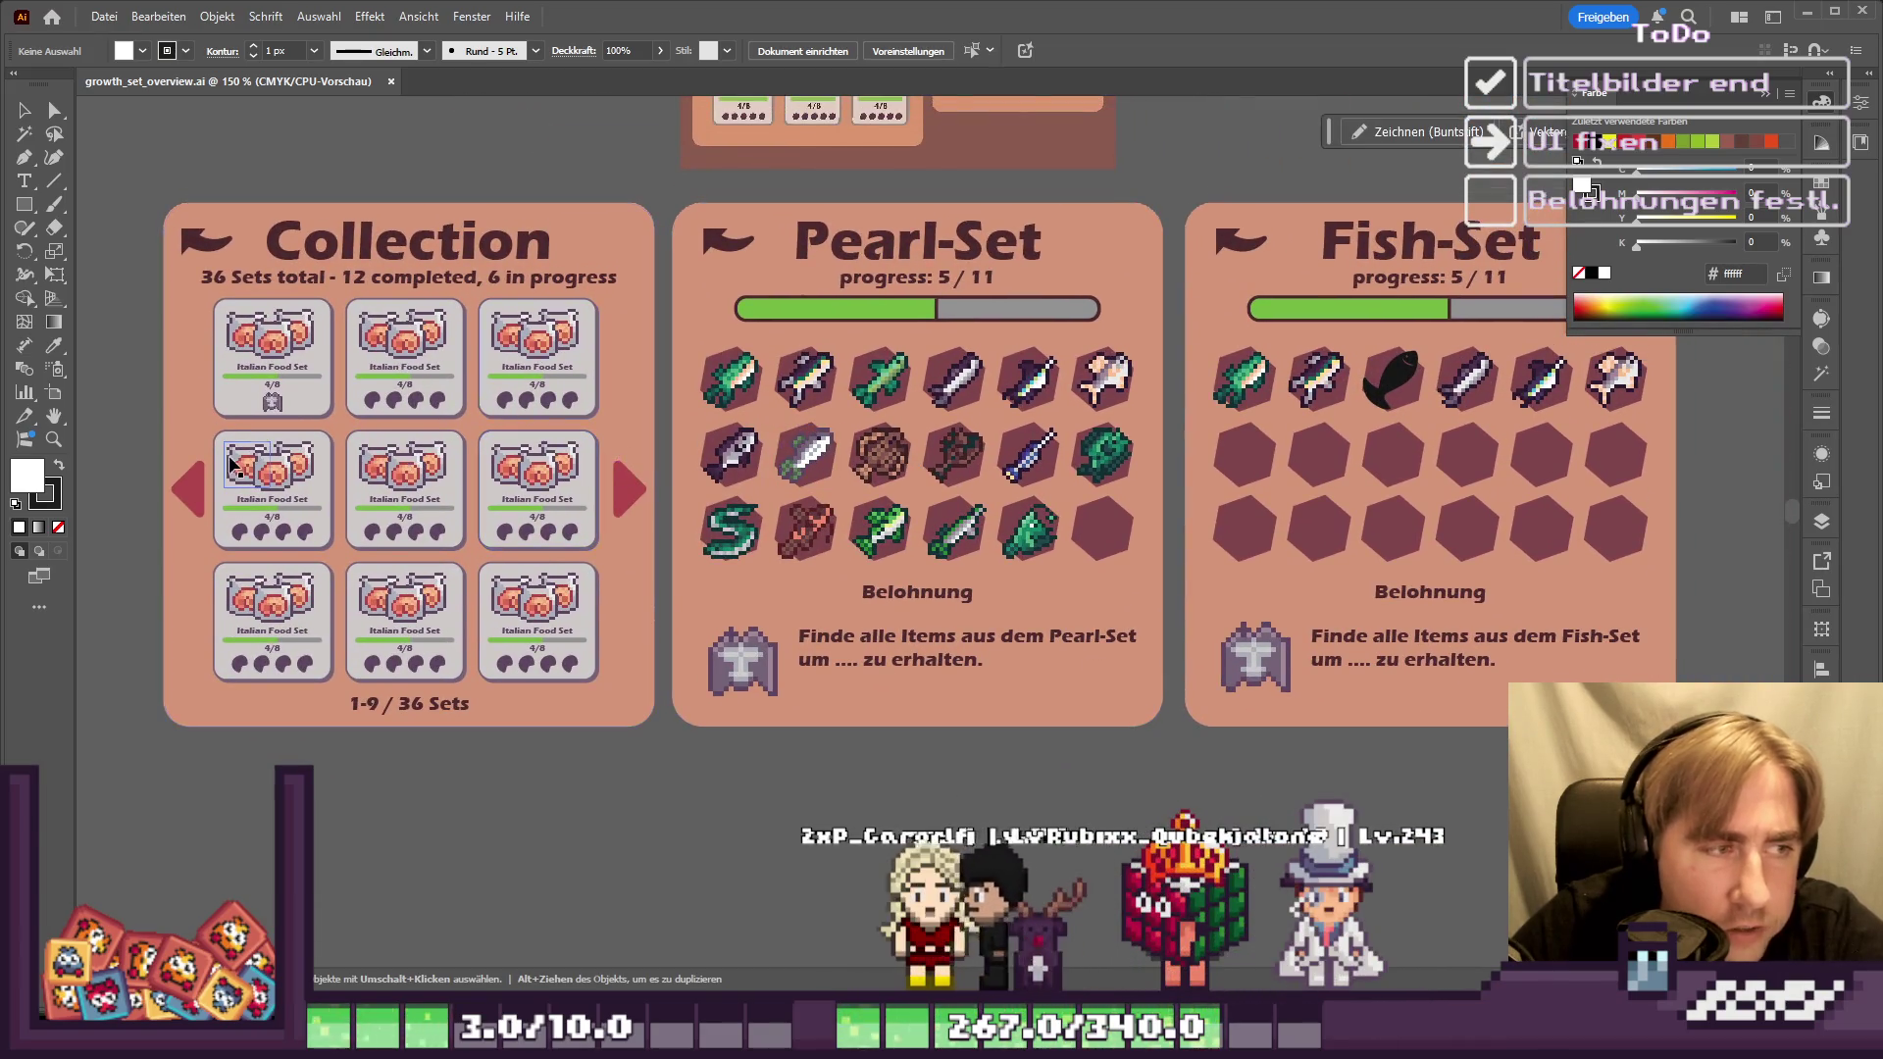
pyautogui.moveTo(230, 461)
pyautogui.mouseDown()
pyautogui.moveTo(311, 473)
pyautogui.moveTo(643, 307)
pyautogui.mouseUp()
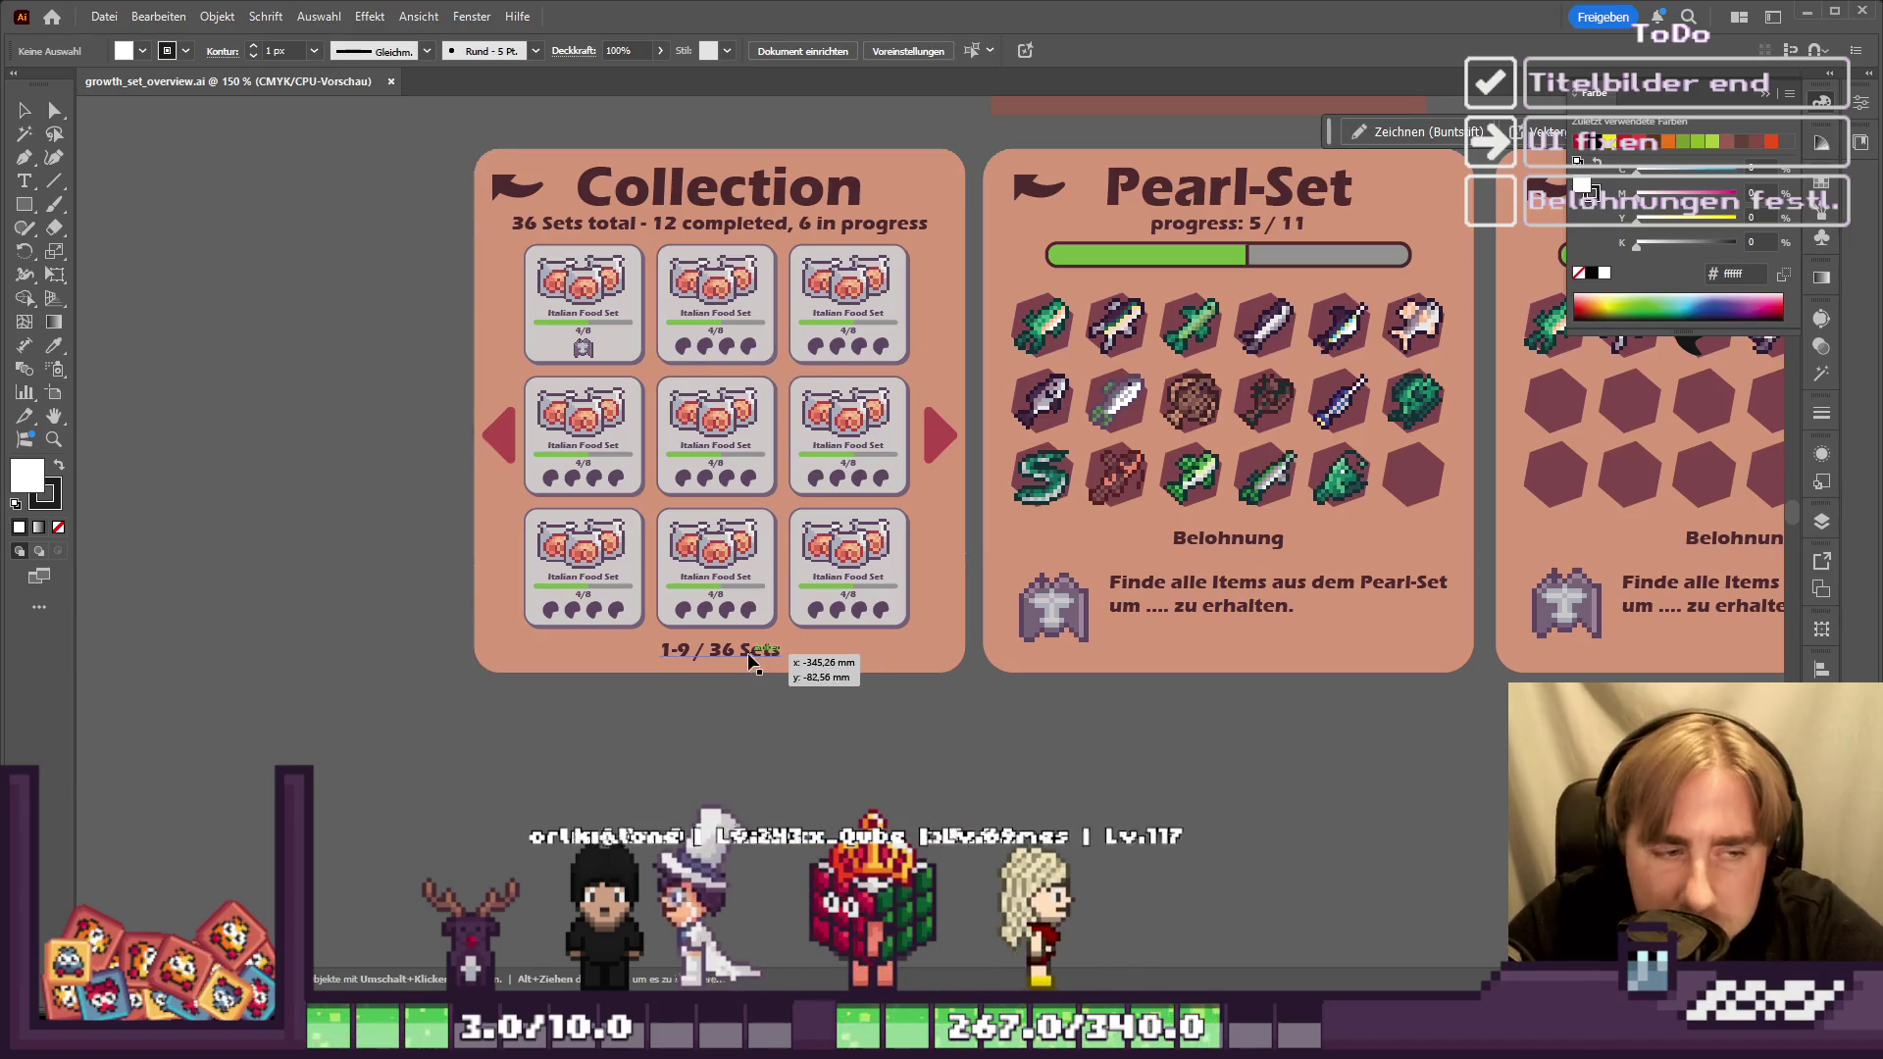
pyautogui.click(600, 552)
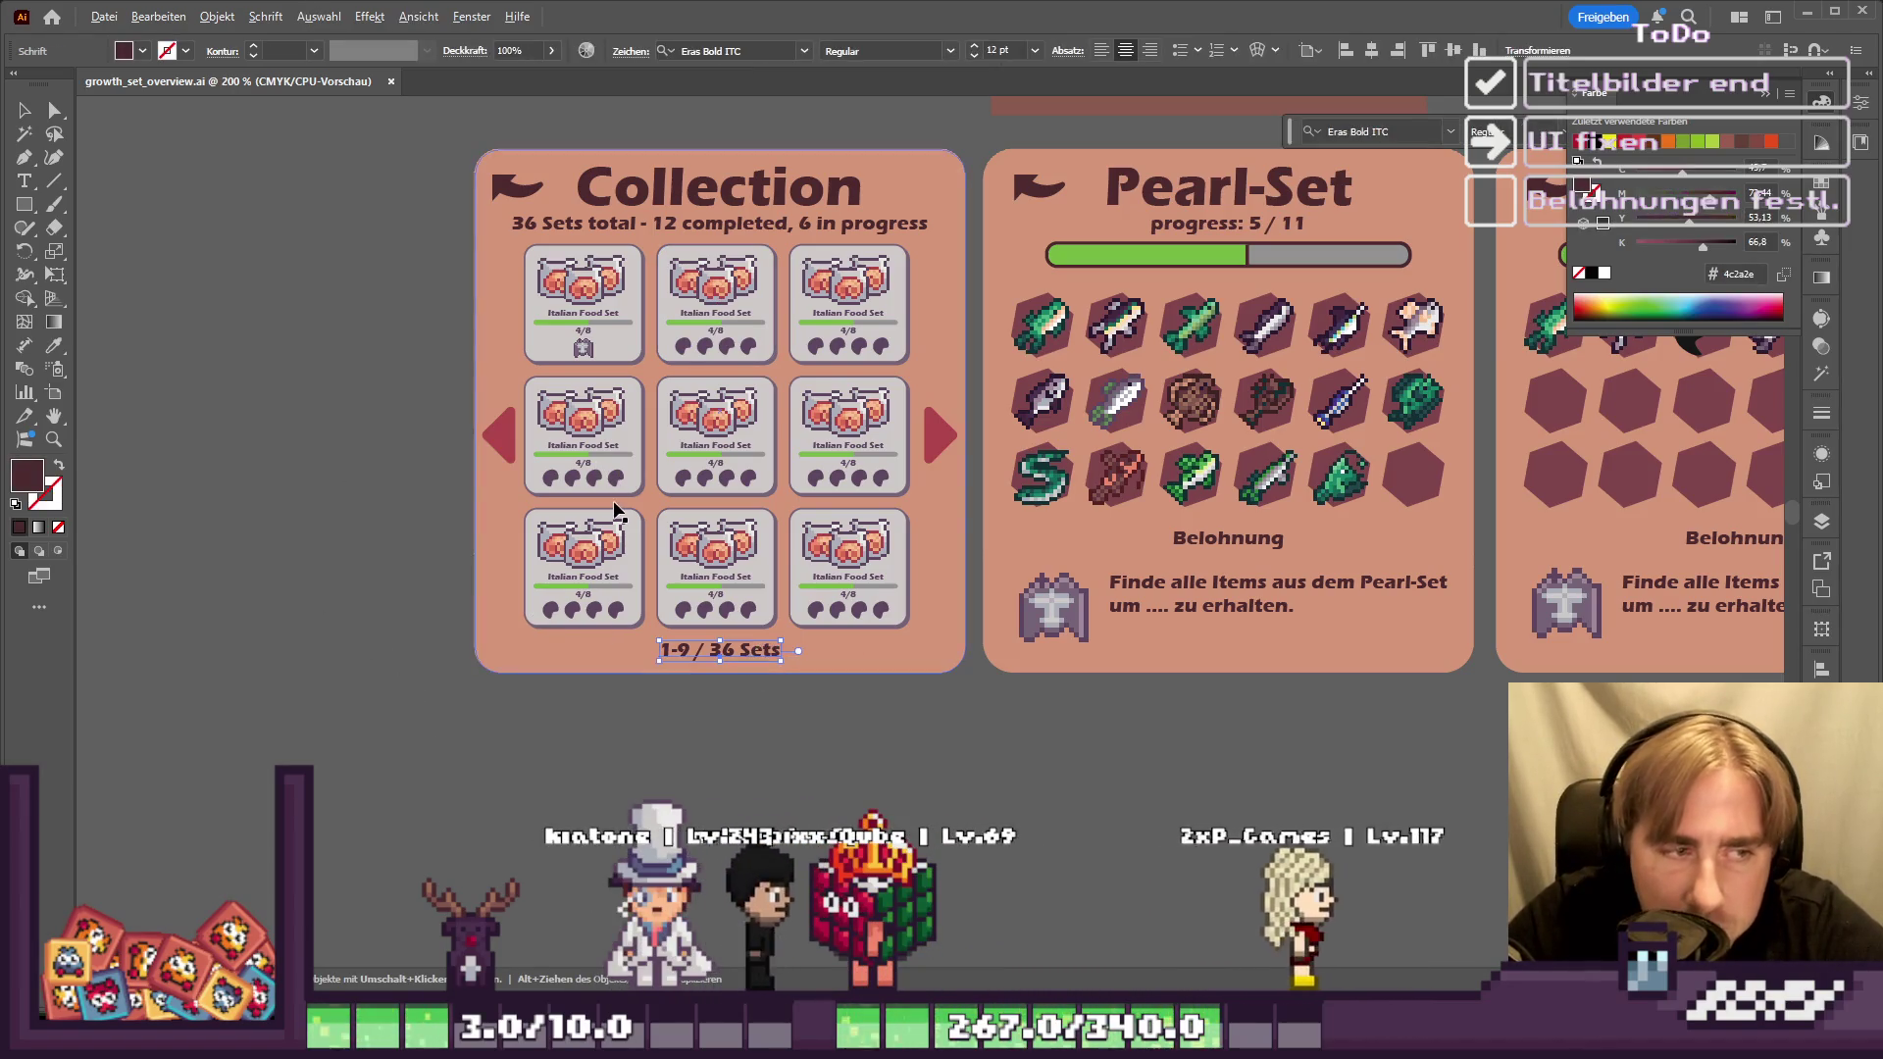
pyautogui.scroll(3, 673, 484)
pyautogui.scroll(3, 895, 513)
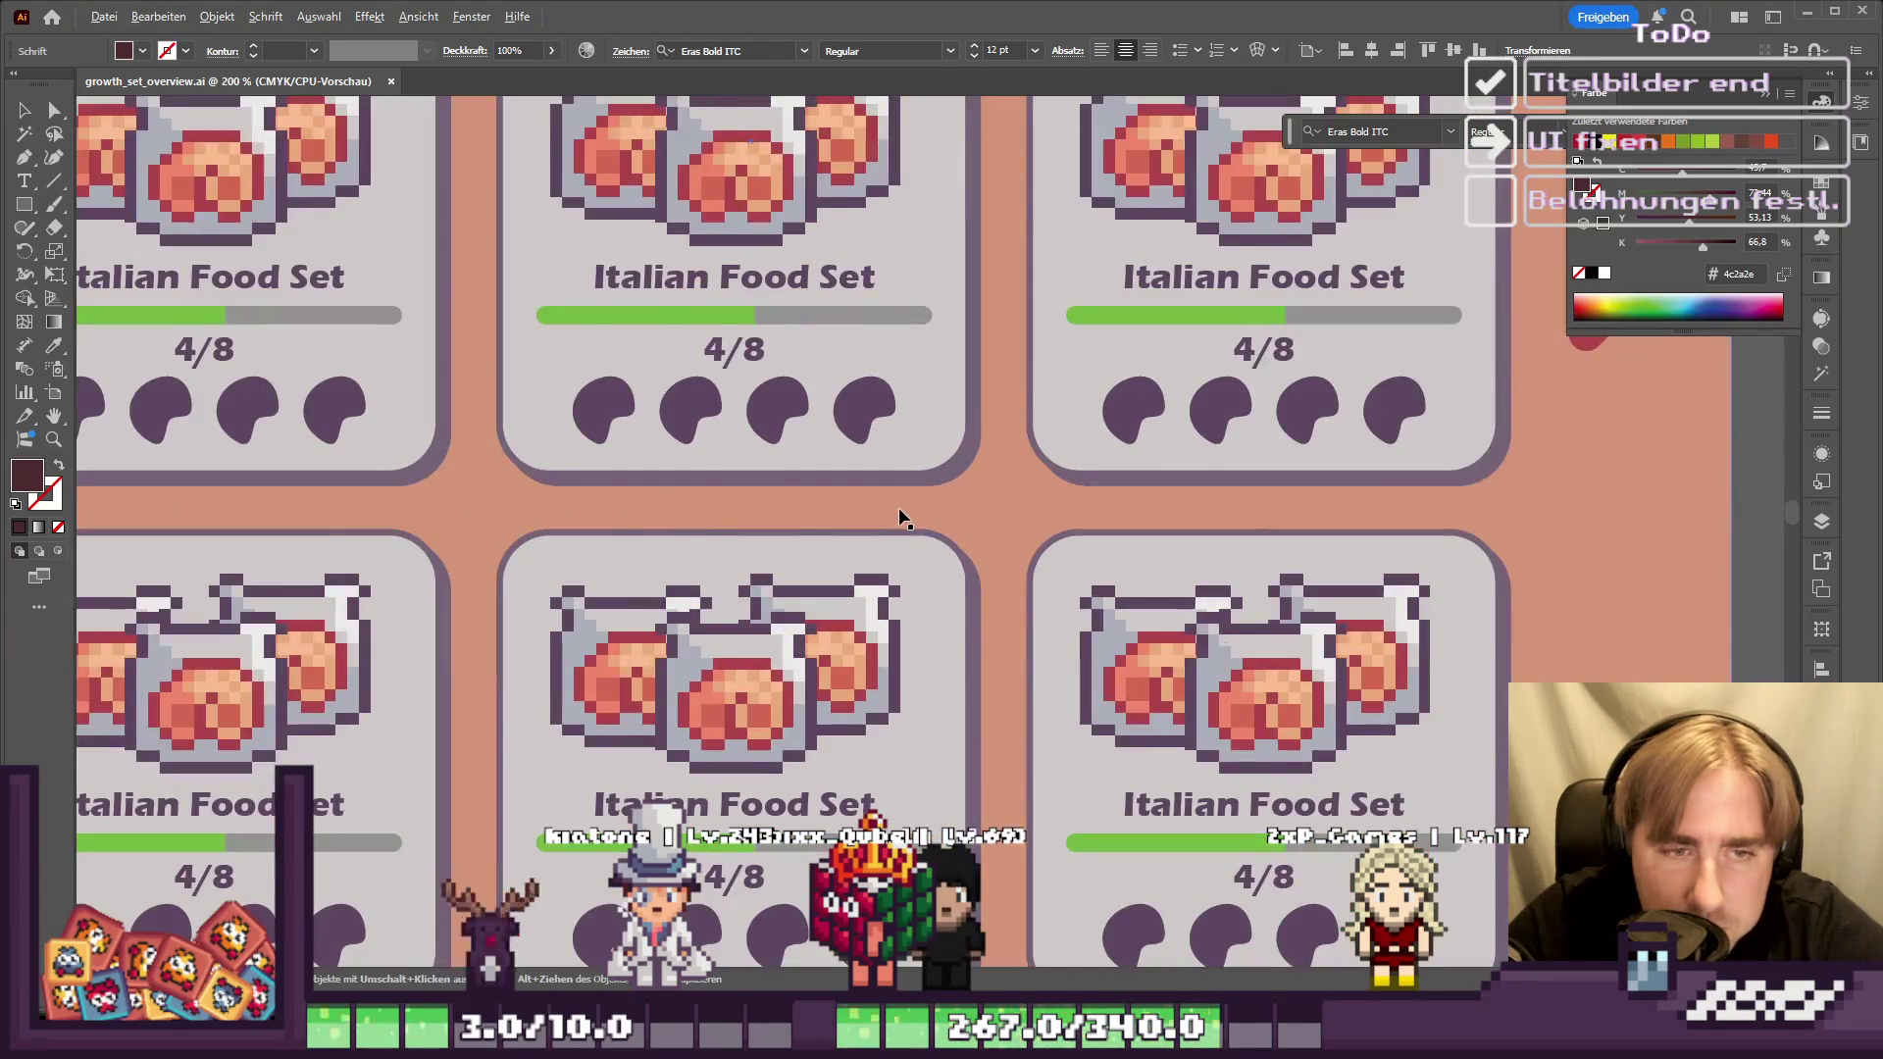
pyautogui.scroll(-3, 896, 517)
pyautogui.scroll(3, 662, 341)
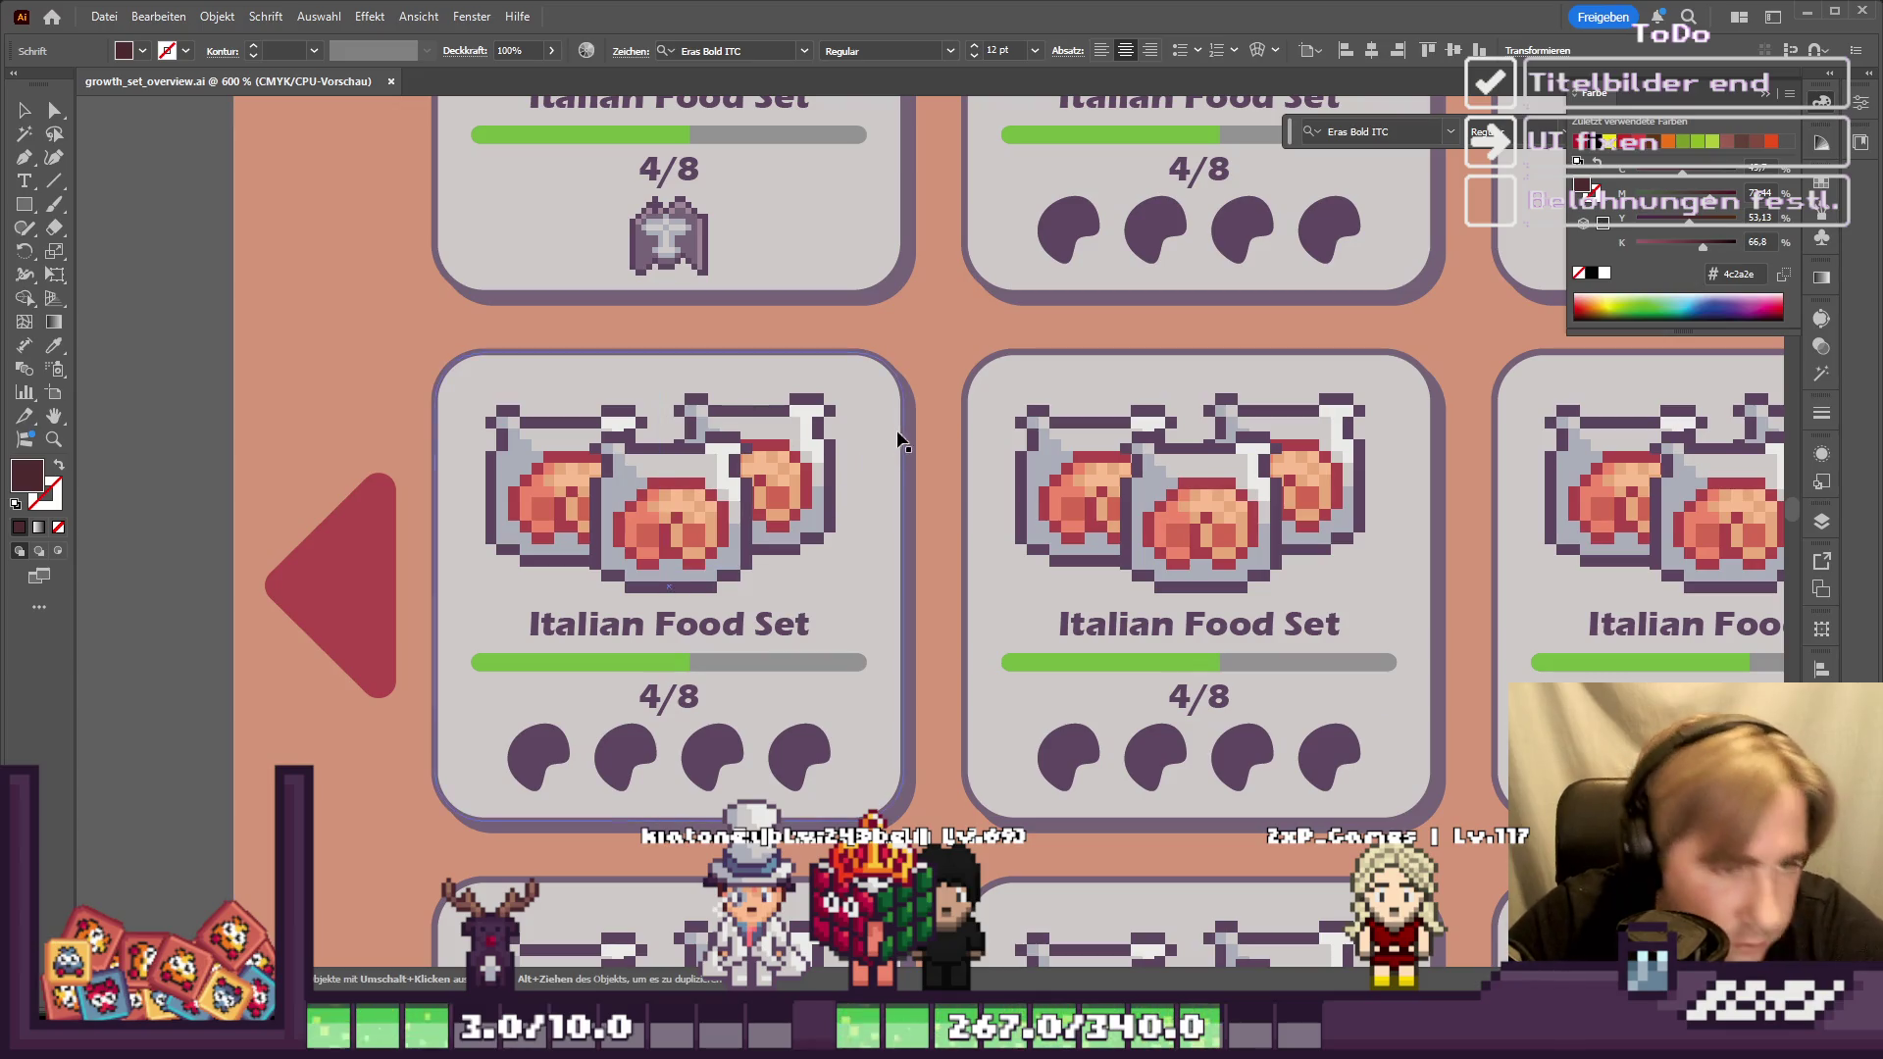
pyautogui.scroll(-3, 909, 523)
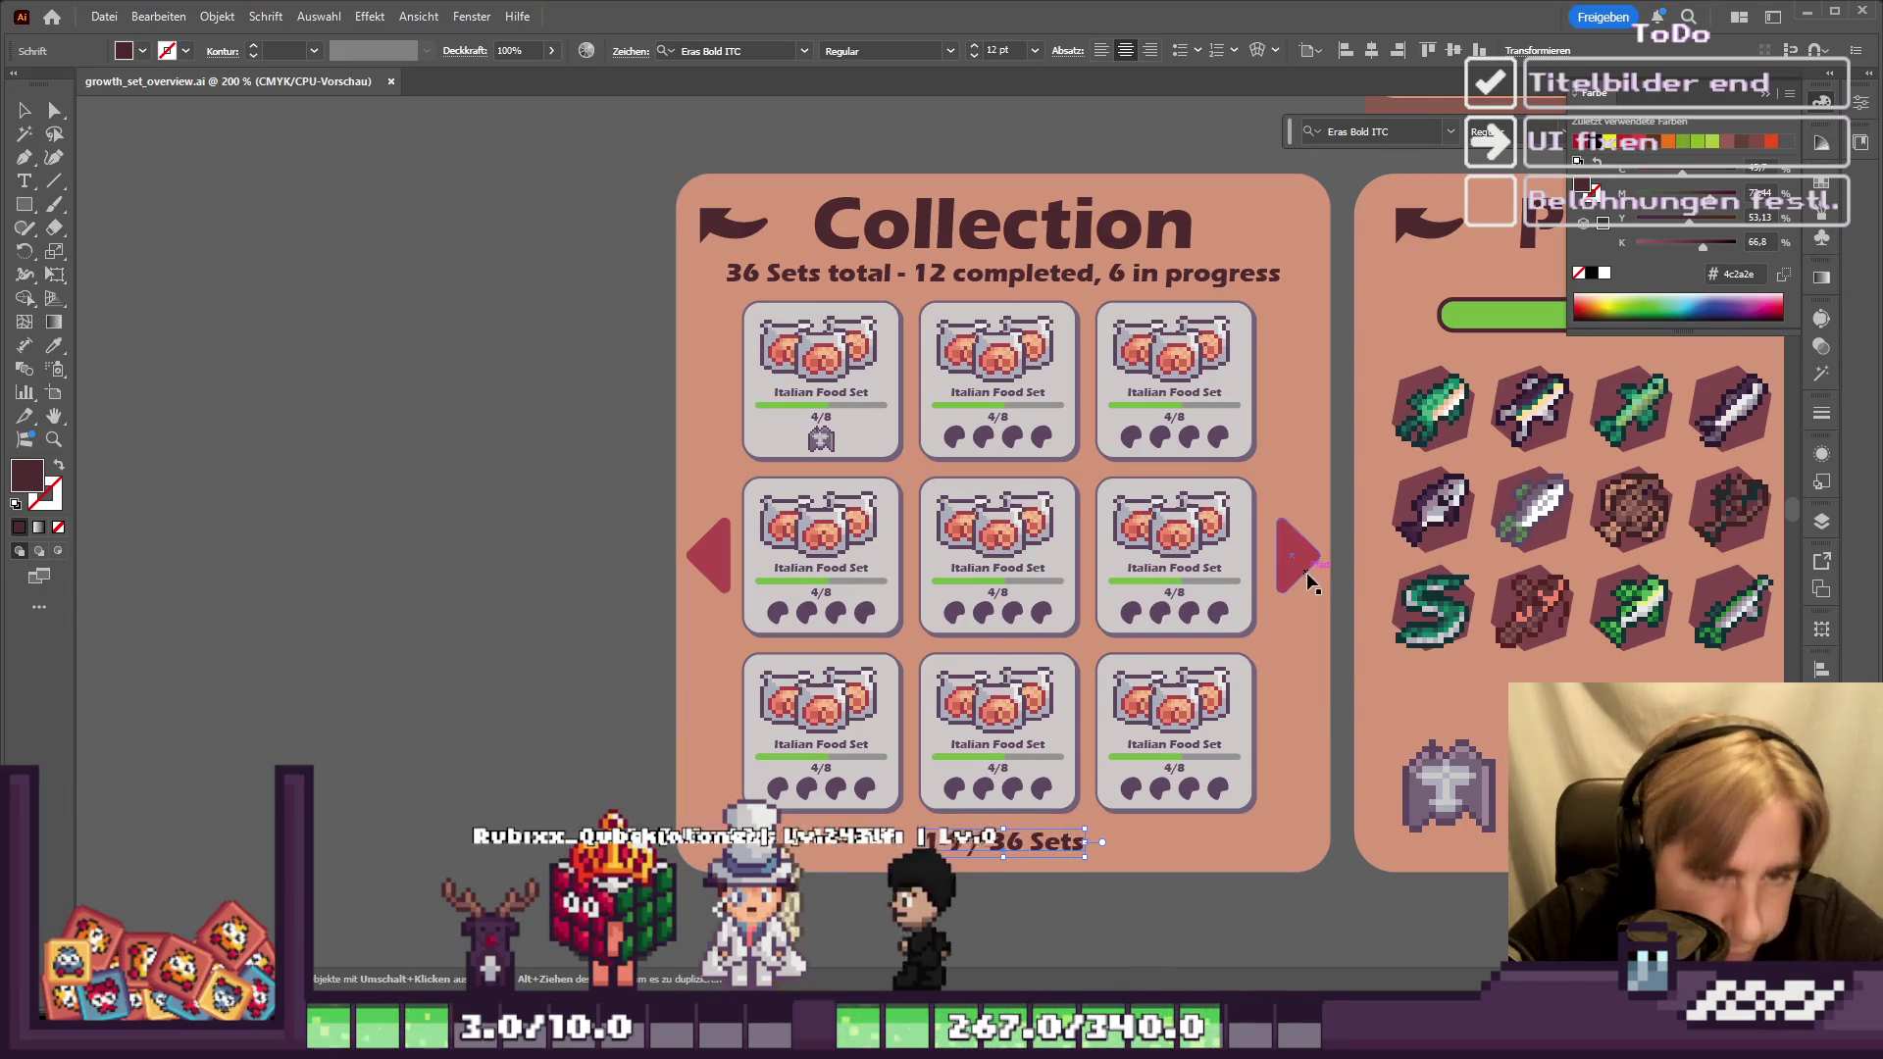
pyautogui.click(731, 567)
pyautogui.click(523, 508)
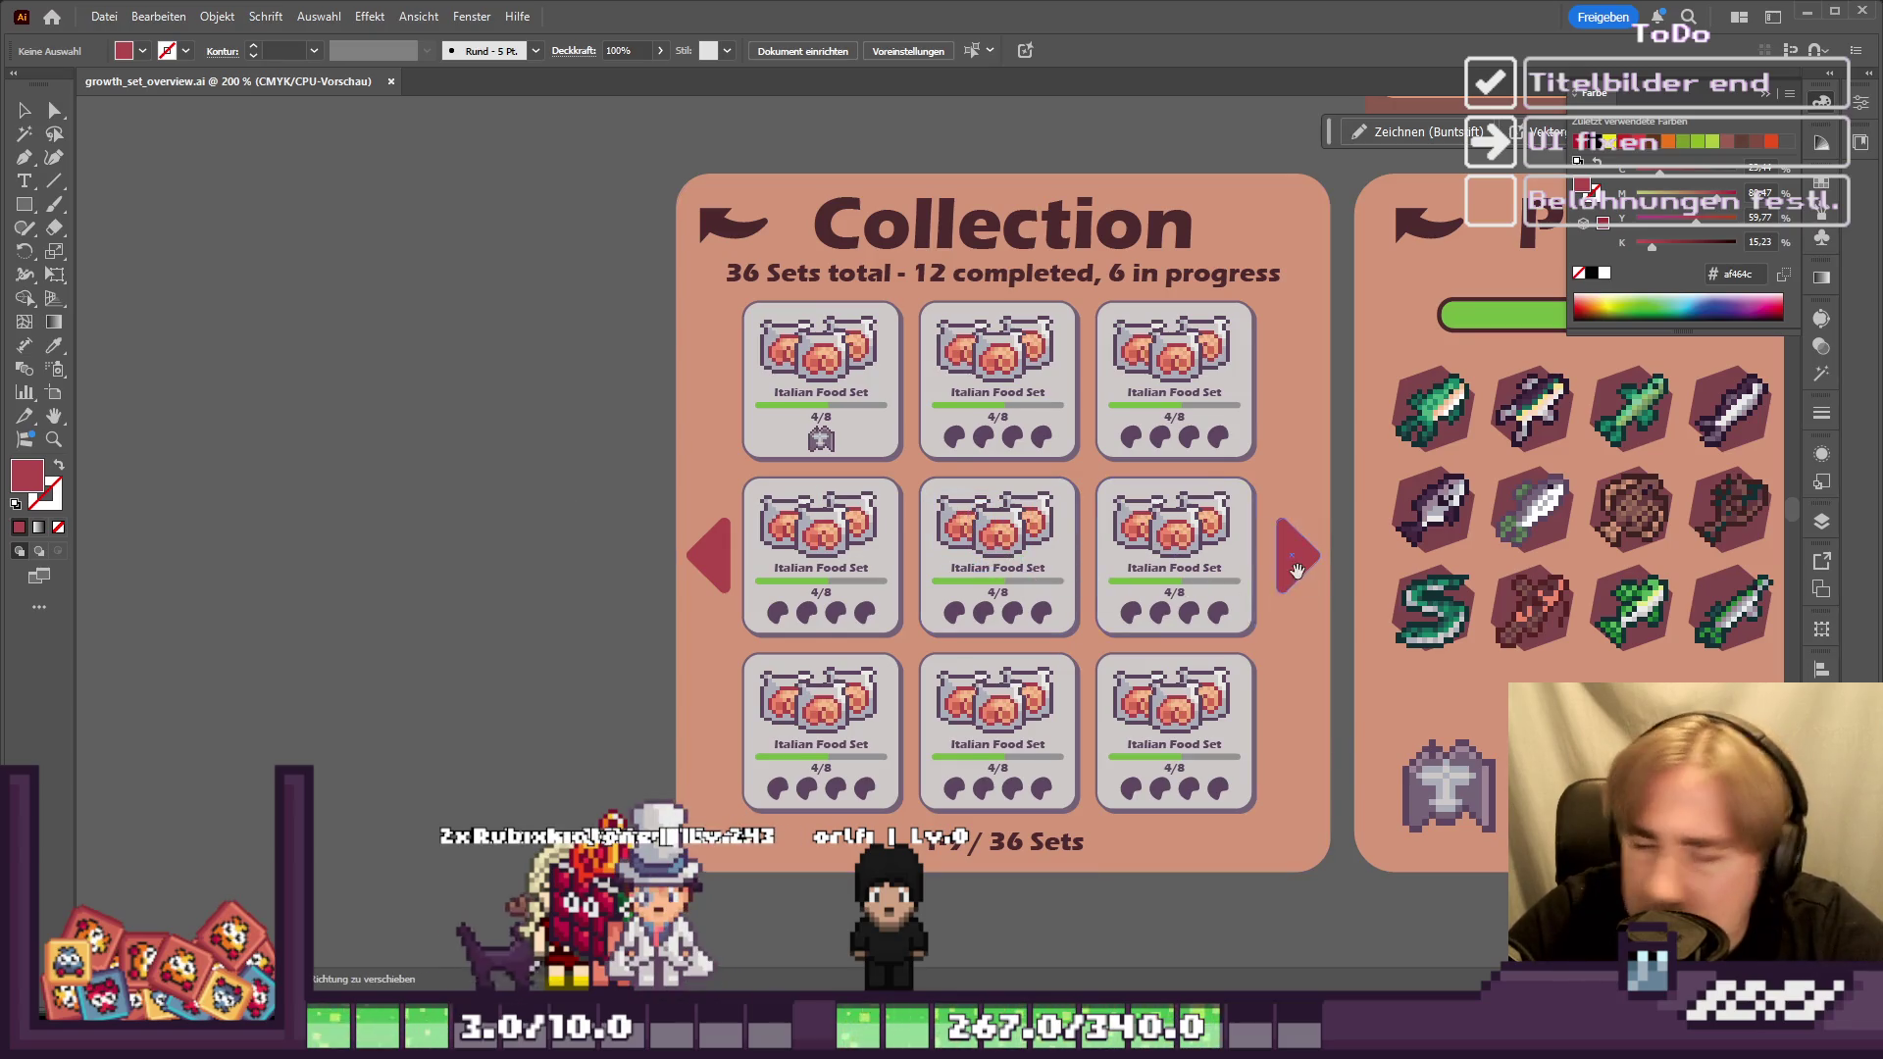
pyautogui.moveTo(1297, 571); pyautogui.dragTo(667, 575)
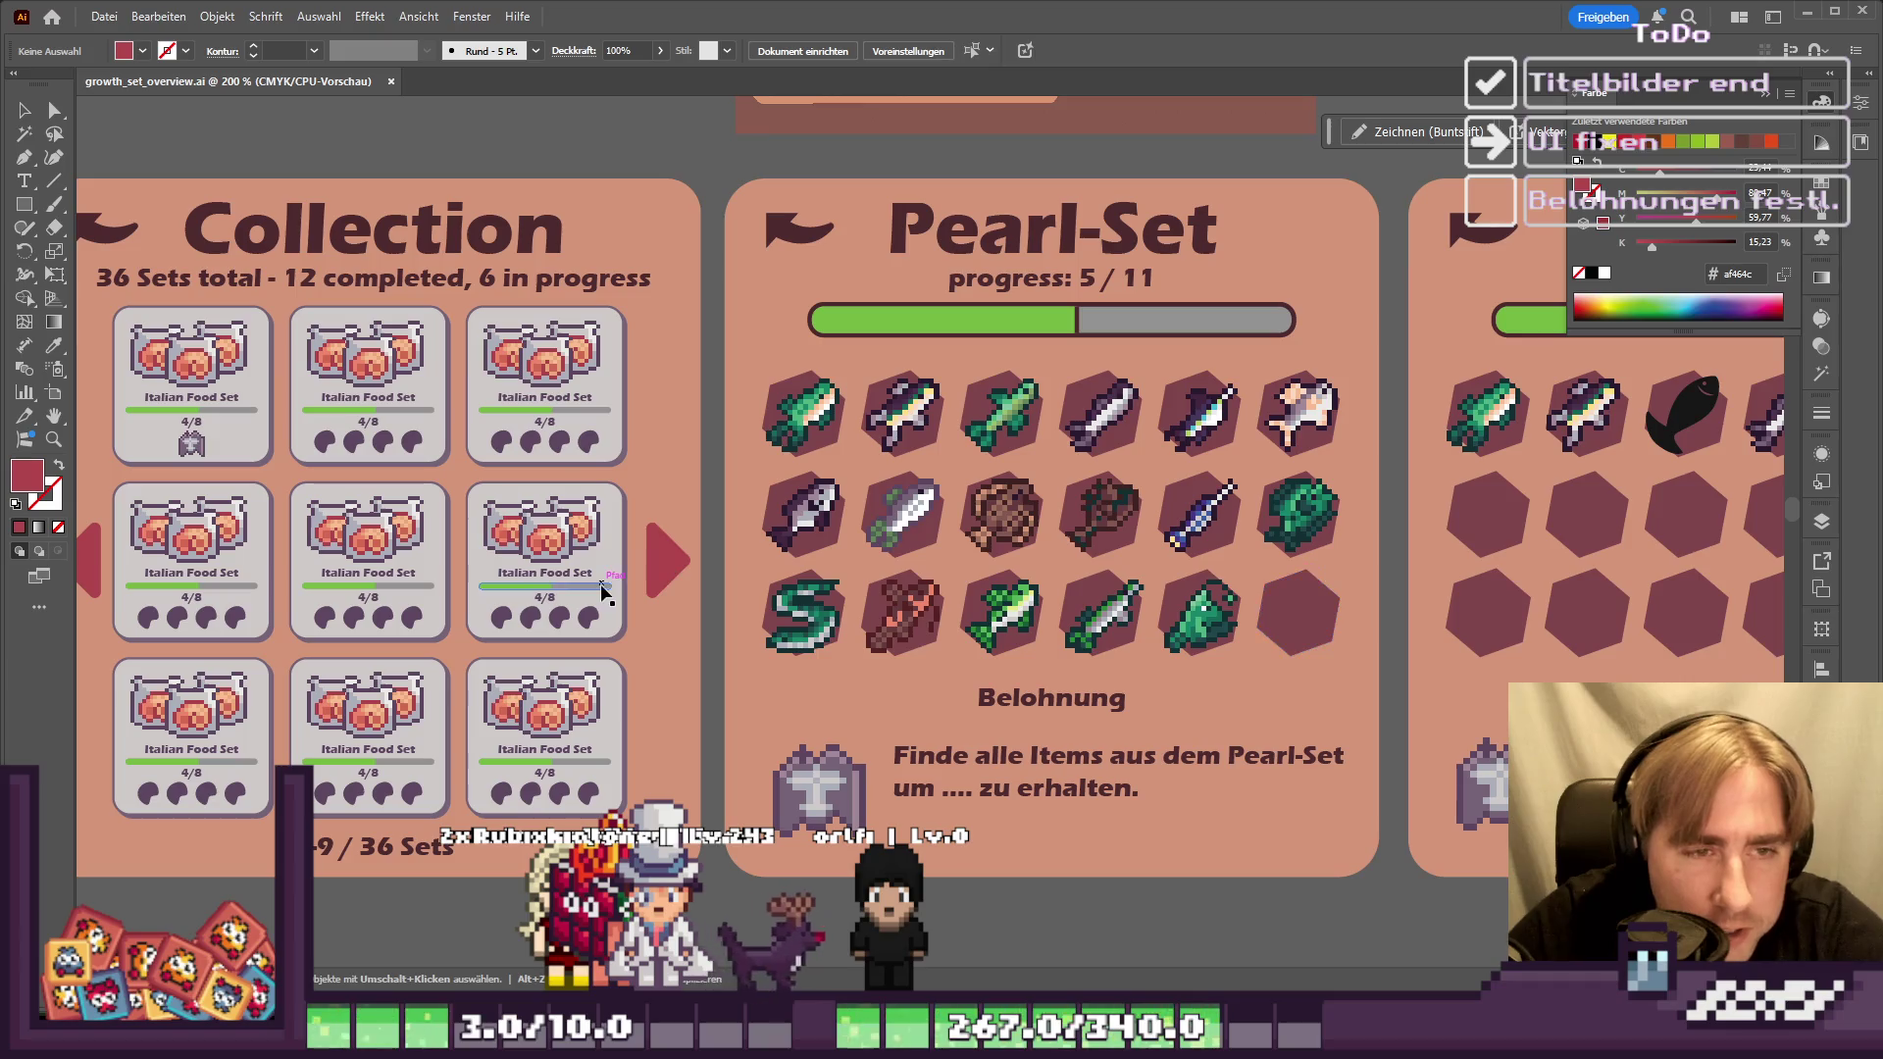
pyautogui.moveTo(574, 481); pyautogui.dragTo(1167, 485)
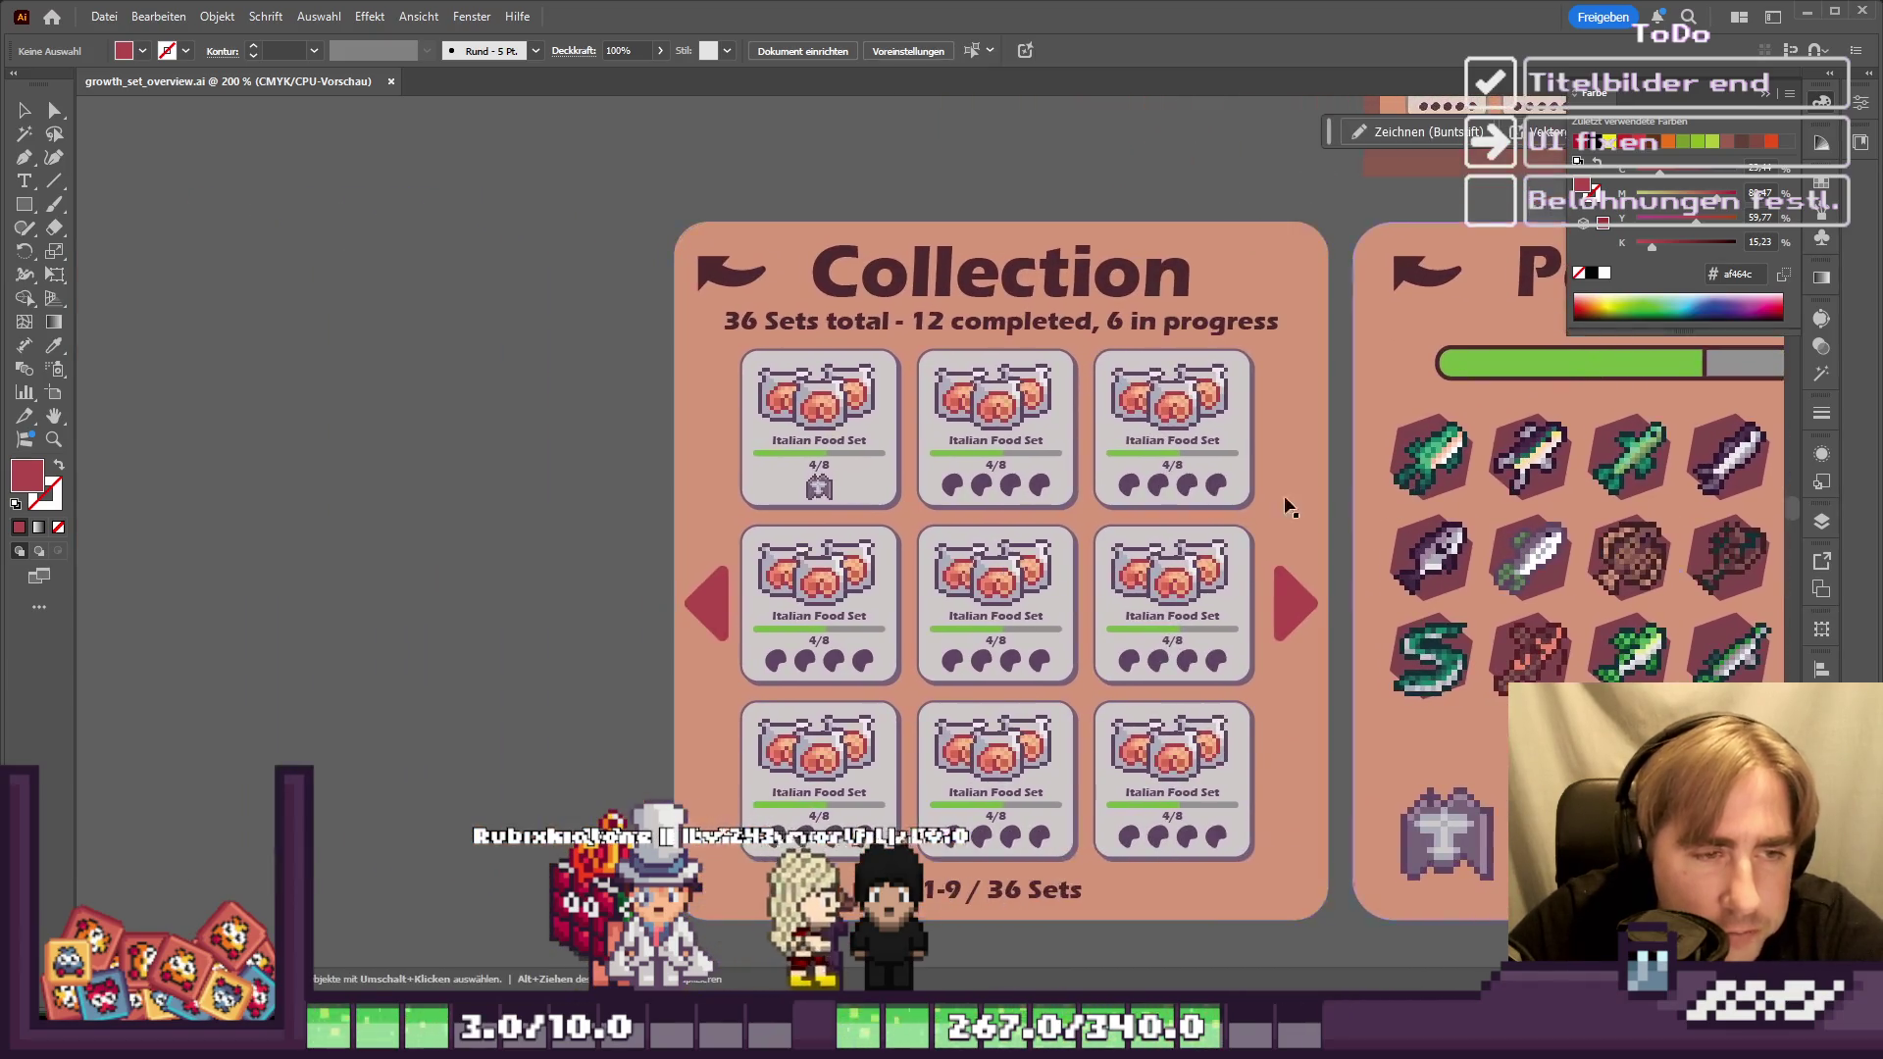
pyautogui.scroll(3, 824, 457)
pyautogui.click(824, 454)
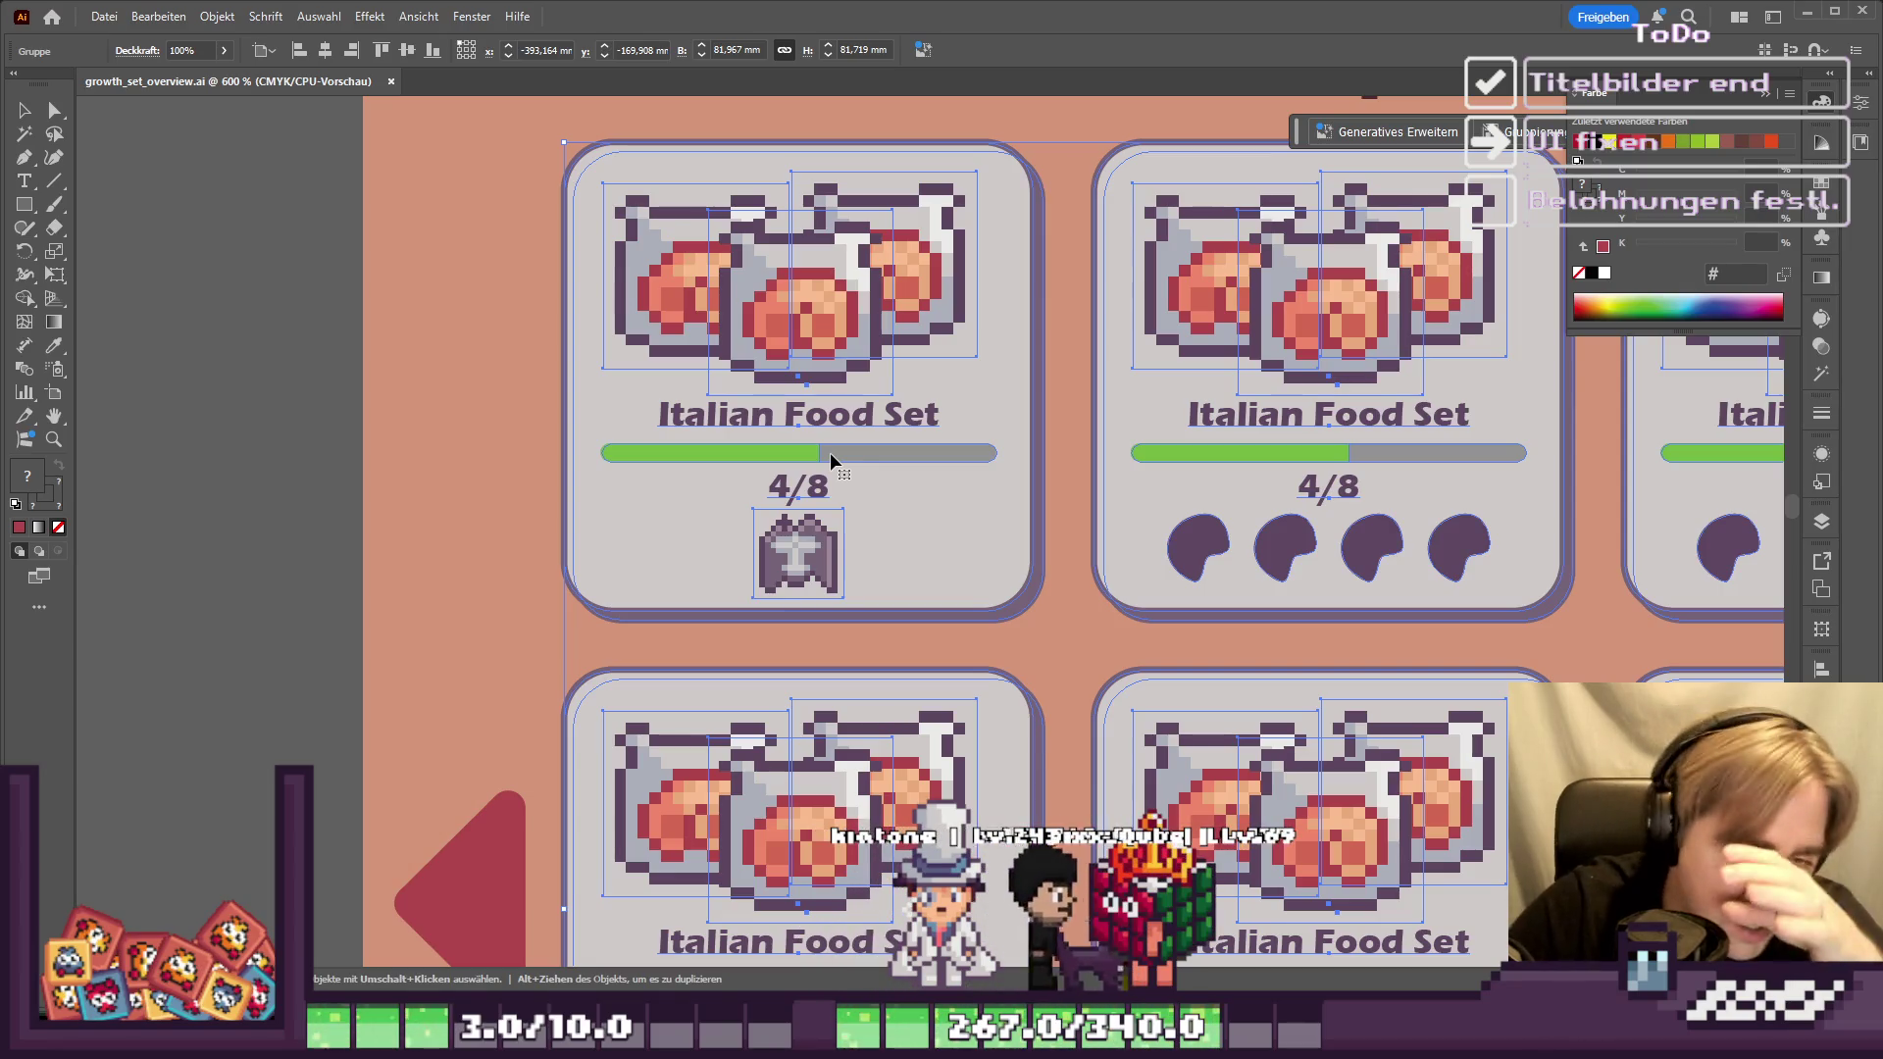
pyautogui.click(1077, 679)
pyautogui.hotkey('ctrl', '-')
pyautogui.hotkey('ctrl', '-')
pyautogui.hotkey('ctrl', '-')
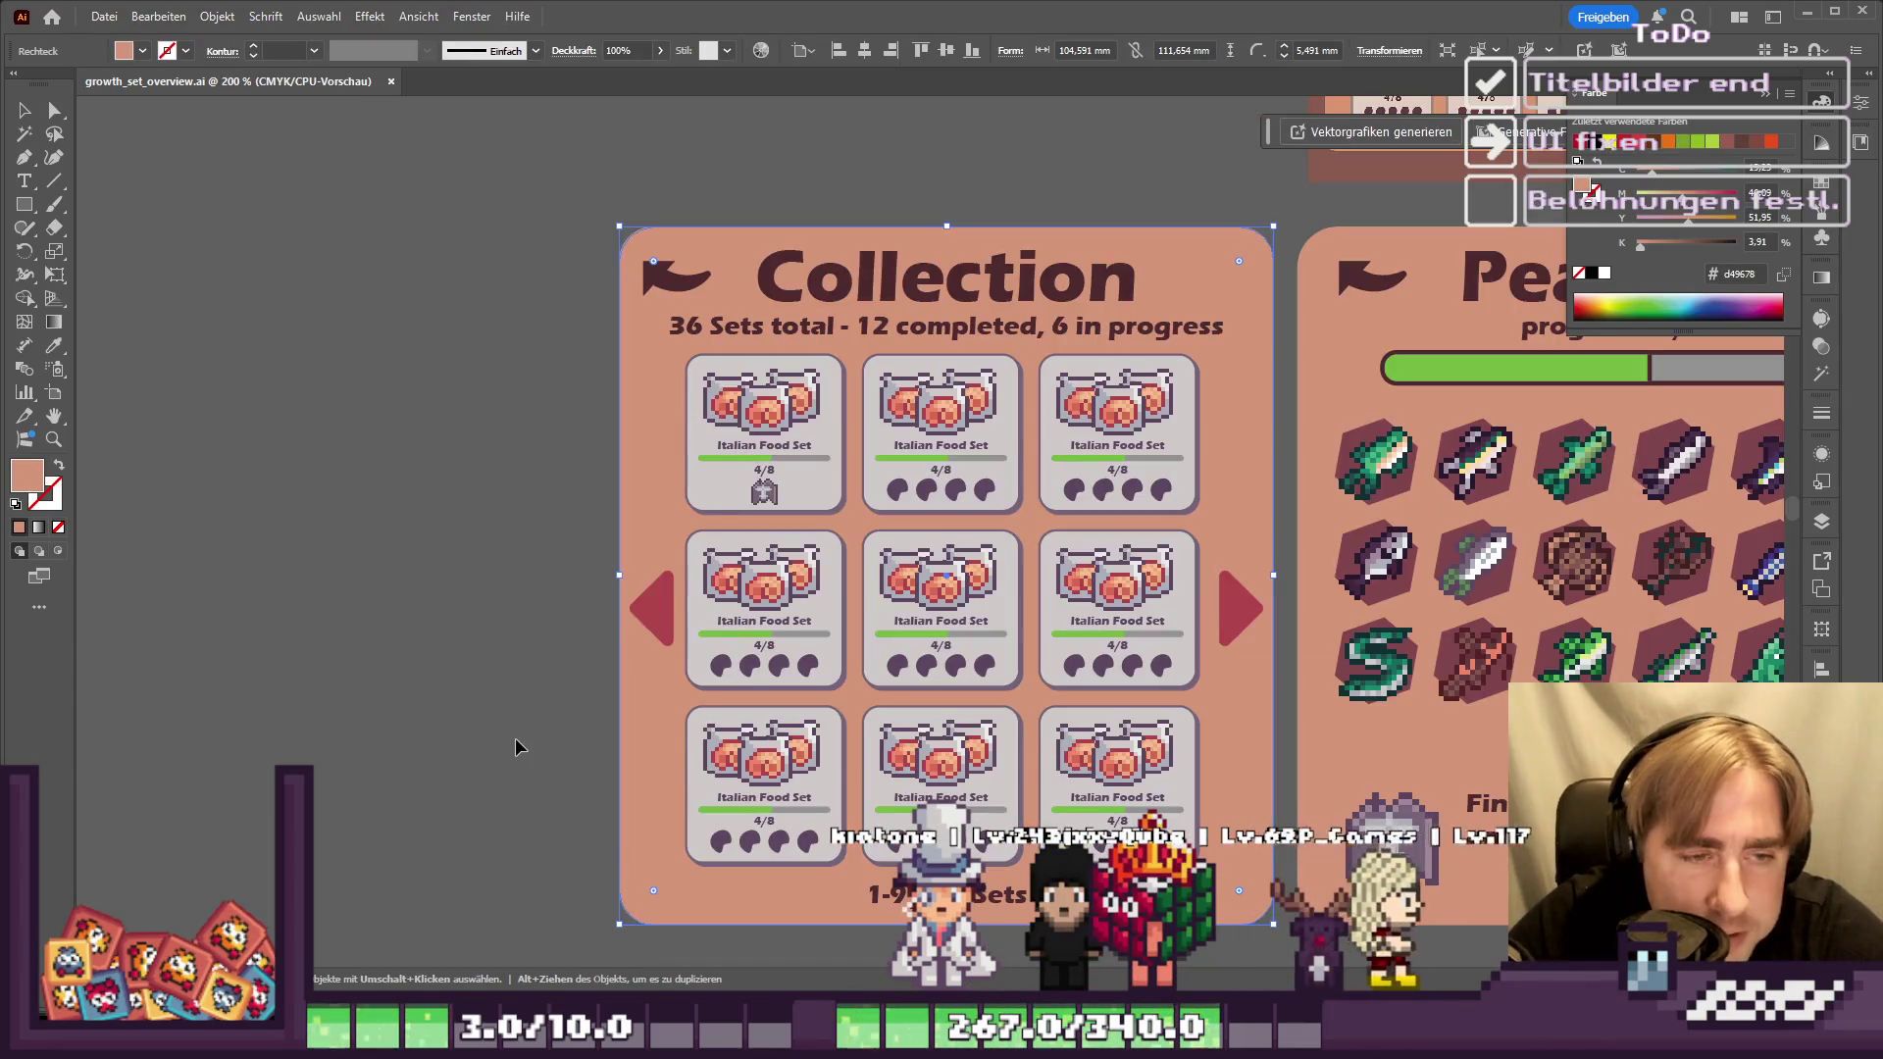
pyautogui.hotkey('ctrl', '-')
pyautogui.hotkey('ctrl', '+')
pyautogui.hotkey('ctrl', '+')
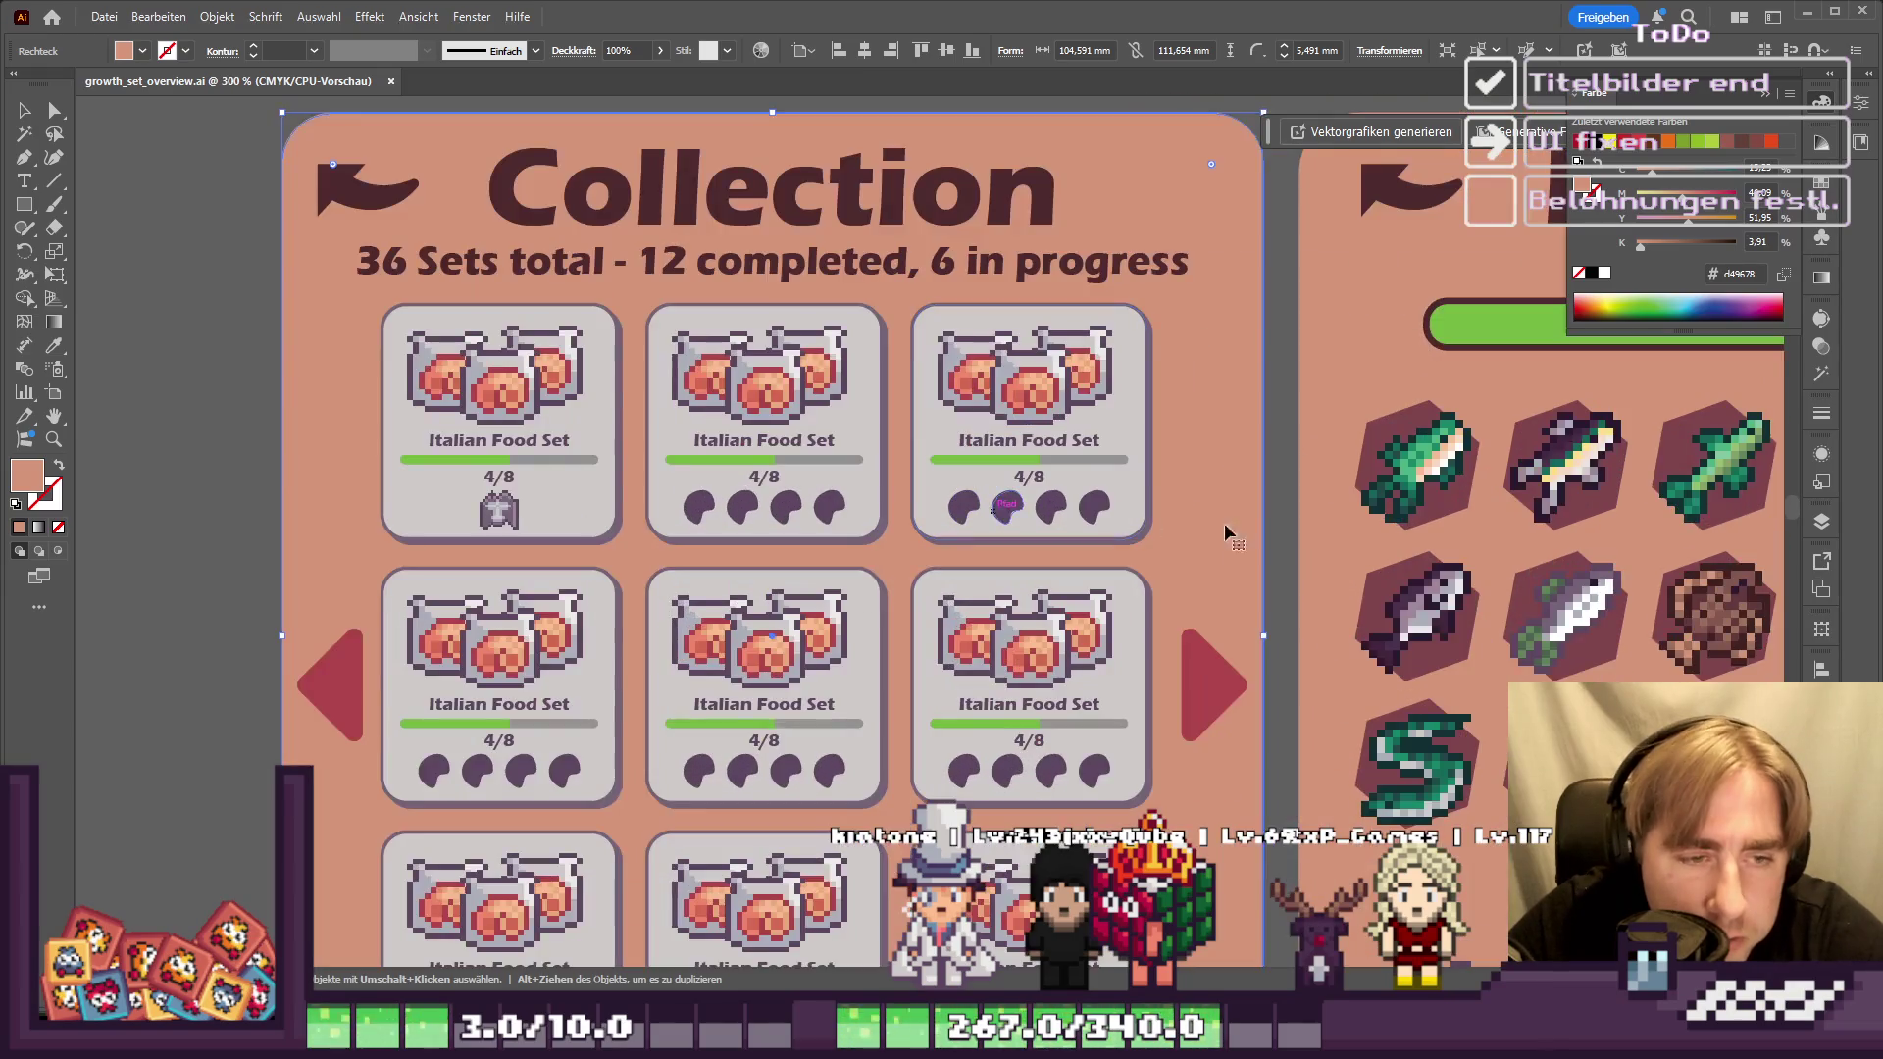
pyautogui.moveTo(1224, 522)
pyautogui.mouseDown()
pyautogui.moveTo(952, 345)
pyautogui.moveTo(781, 473)
pyautogui.mouseUp()
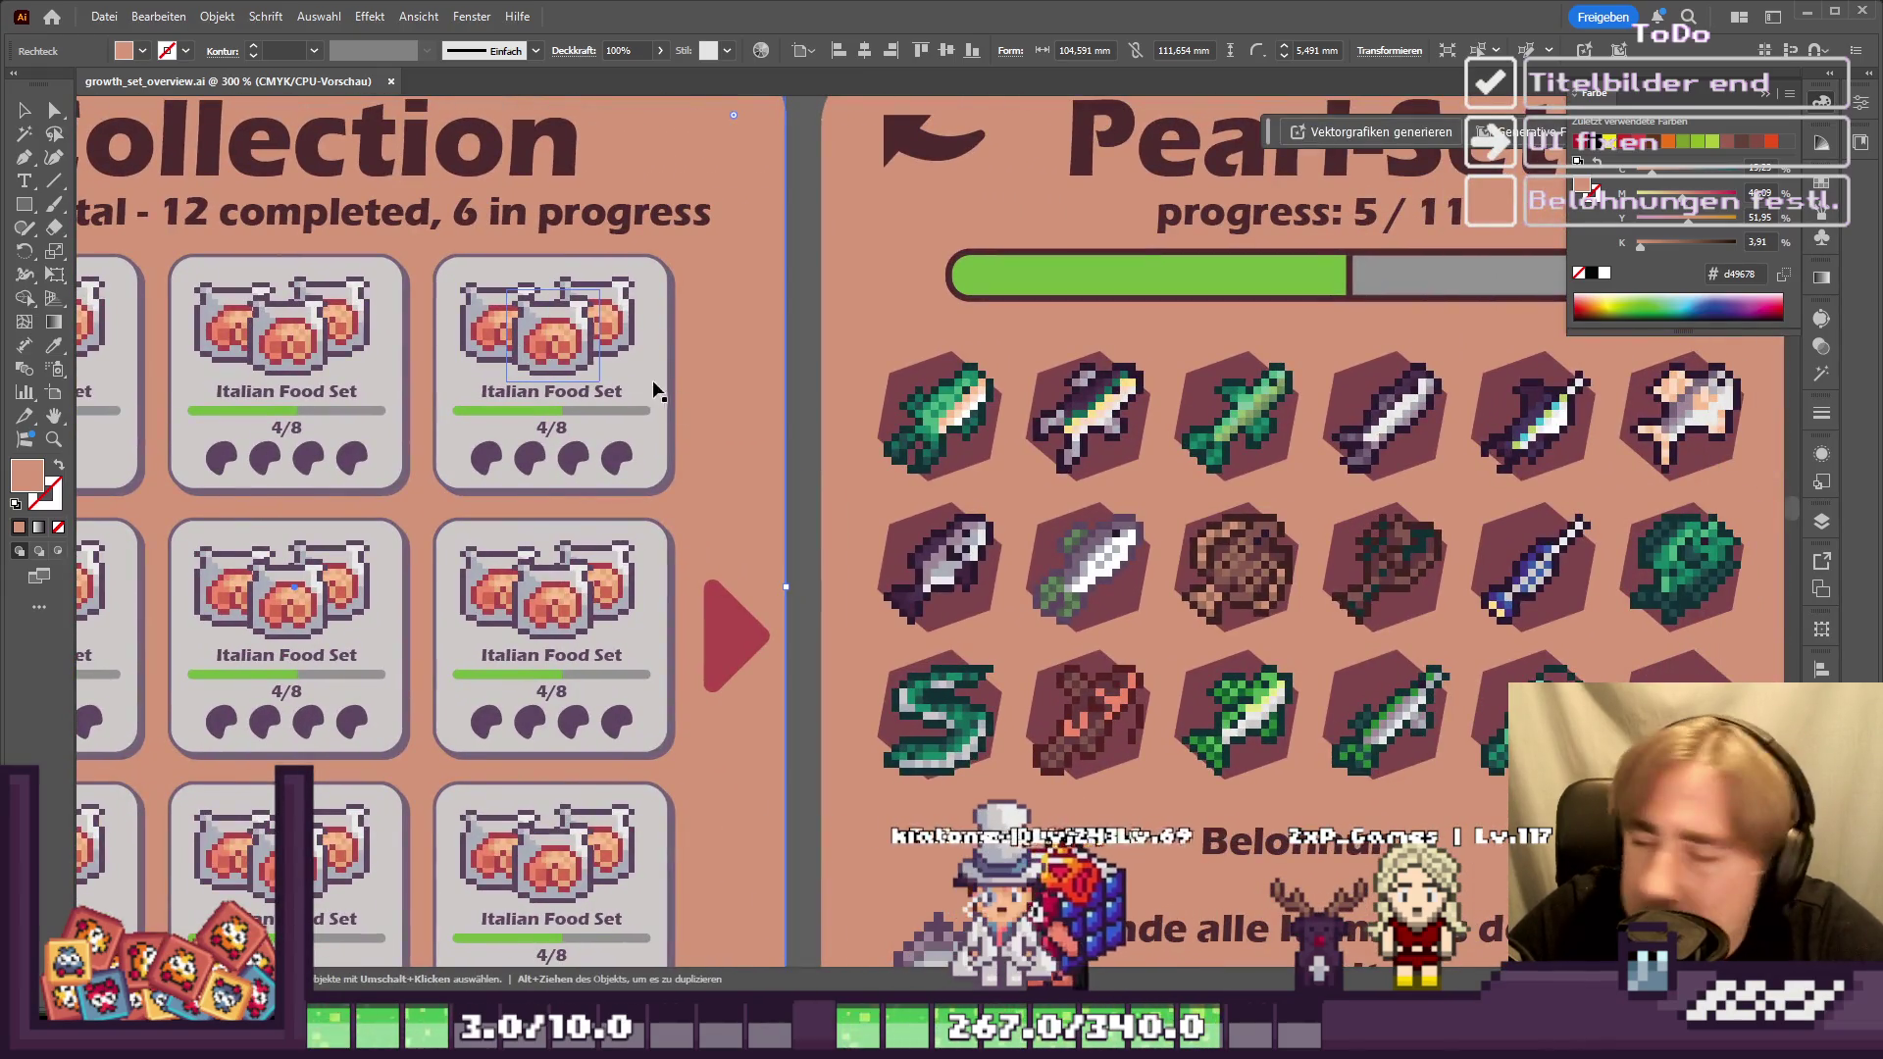
pyautogui.hotkey('ctrl', '-')
pyautogui.hotkey('ctrl', '-')
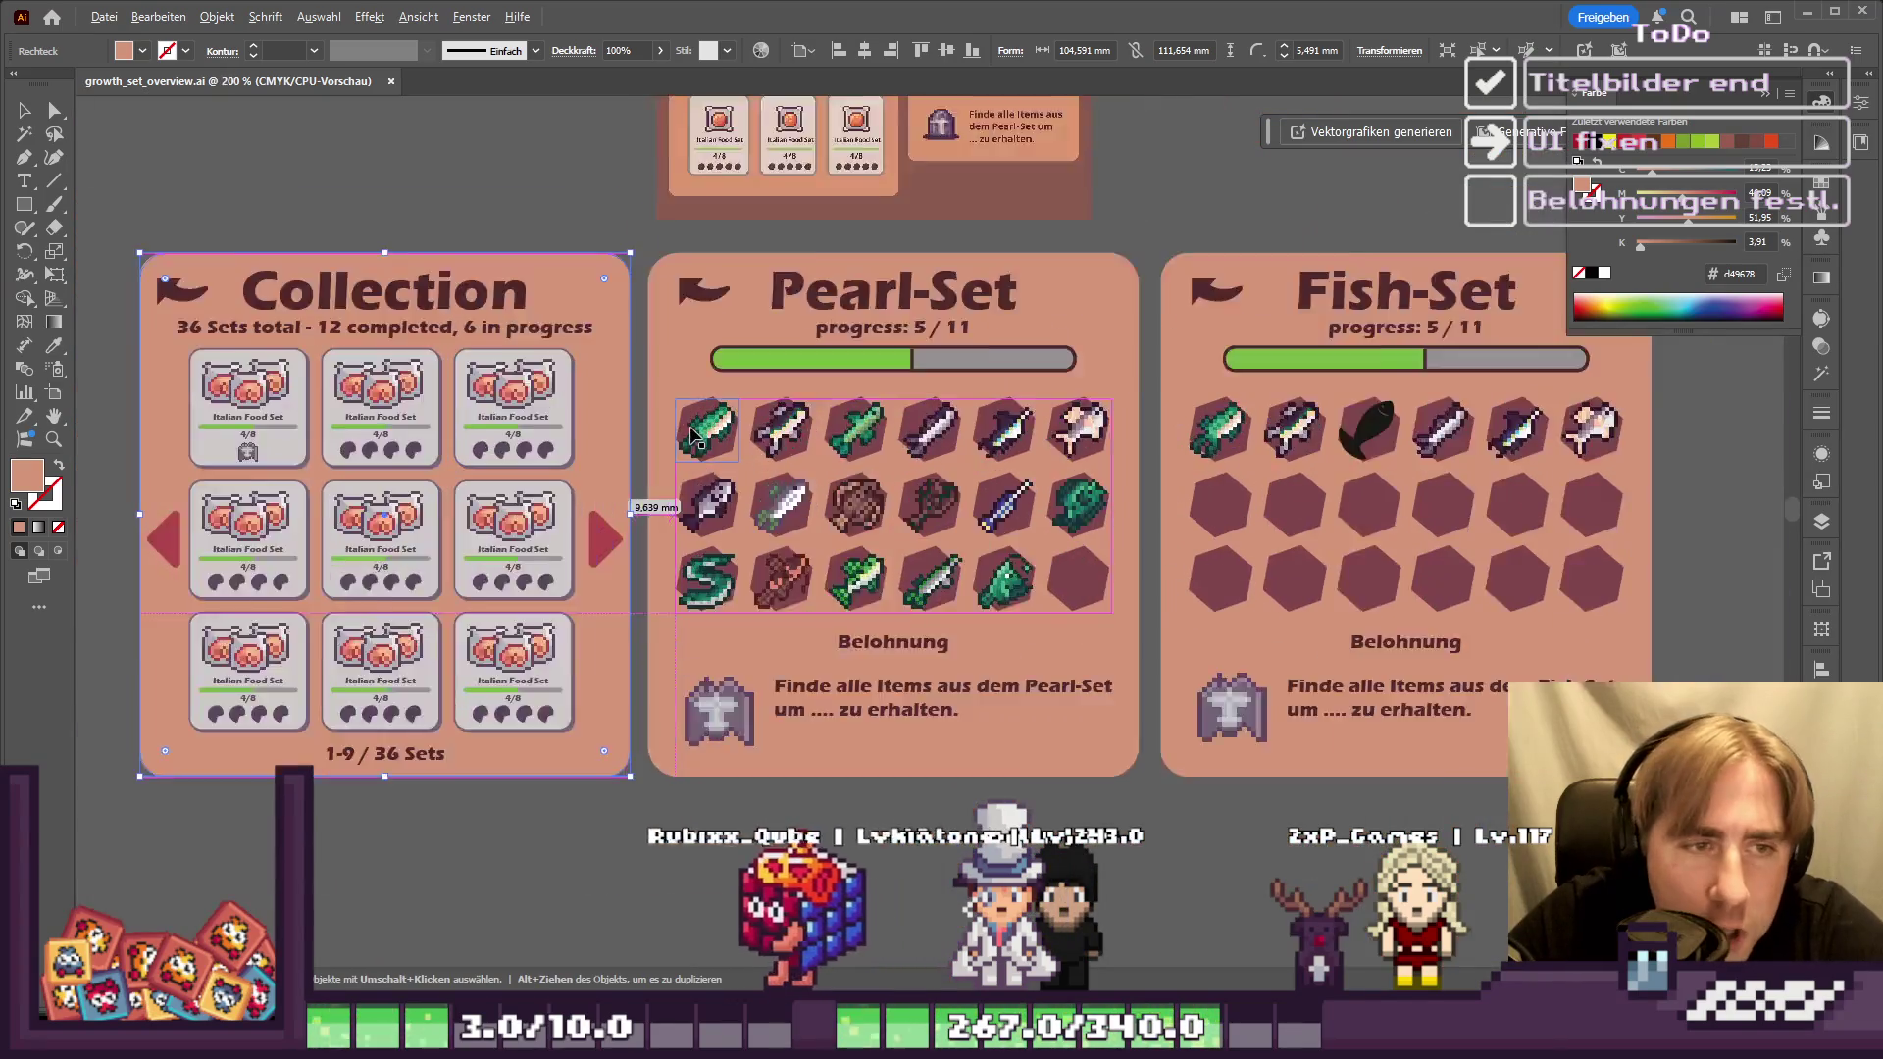
pyautogui.hotkey('ctrl', '+')
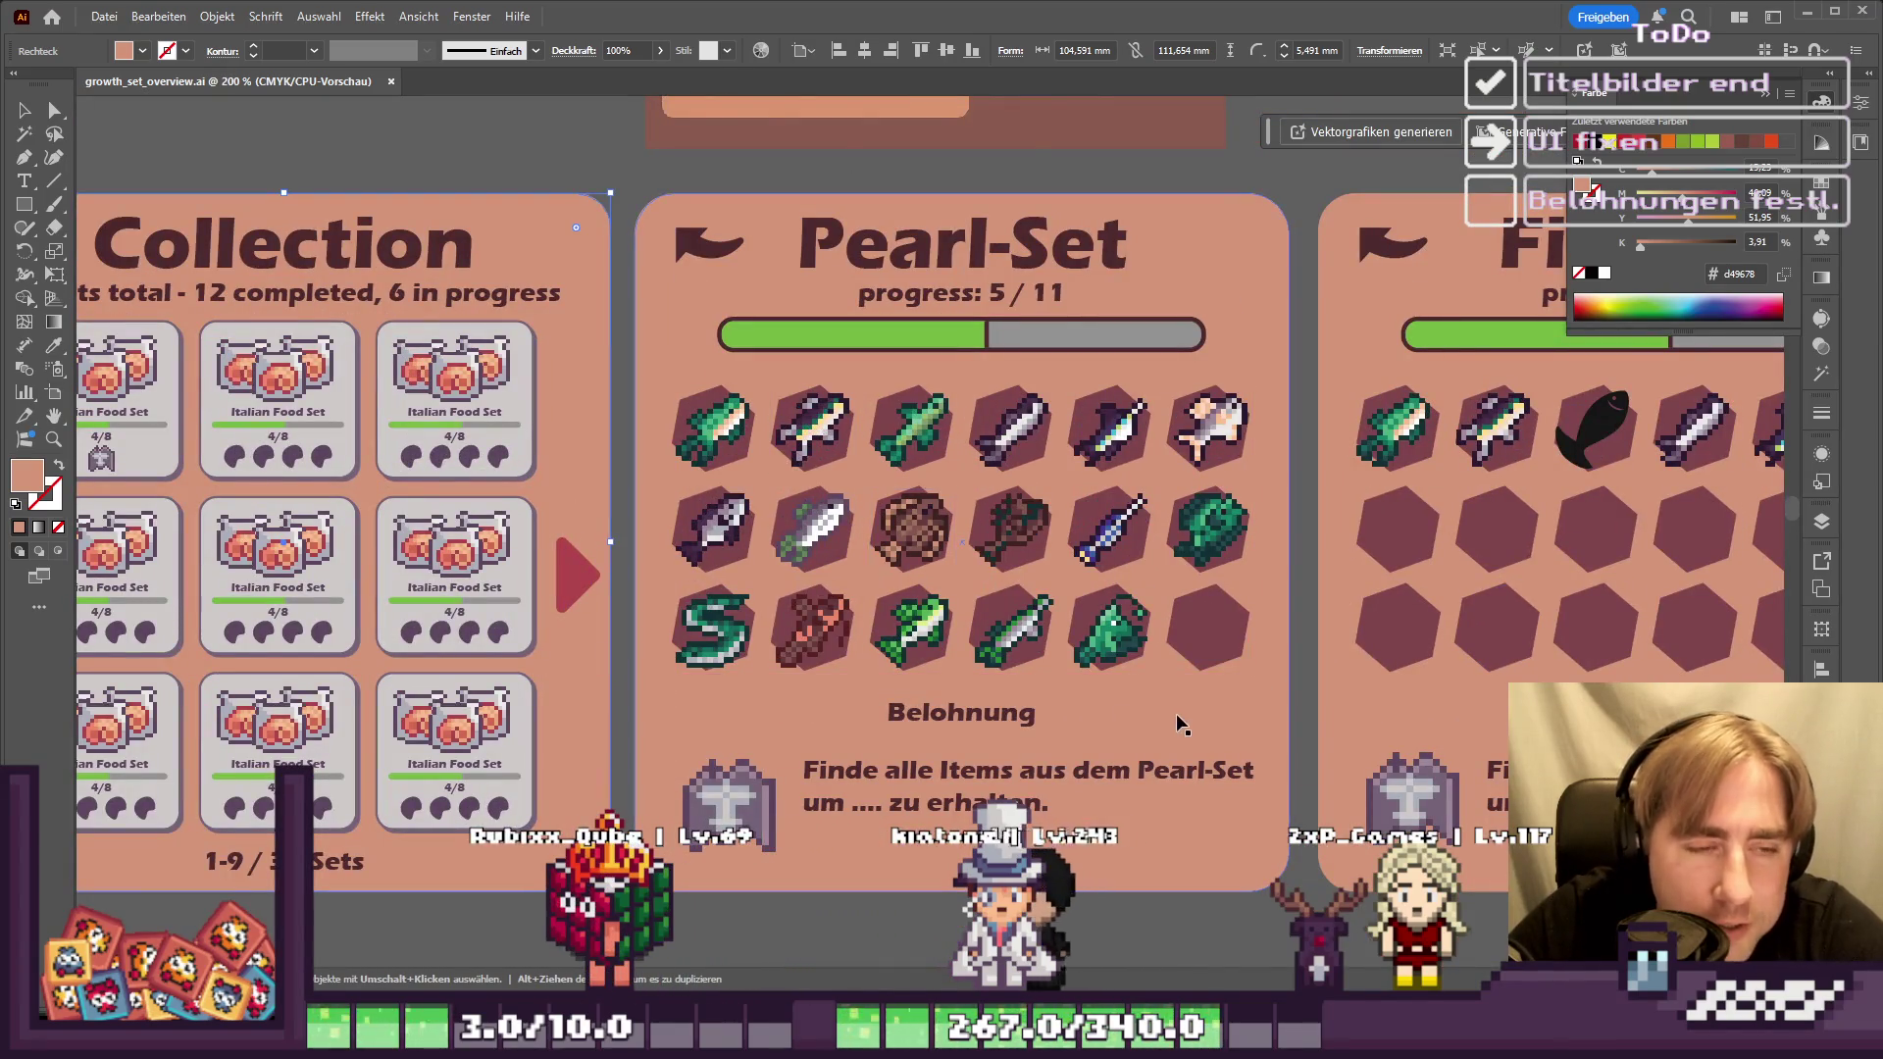
pyautogui.hscroll(5, 1209, 439)
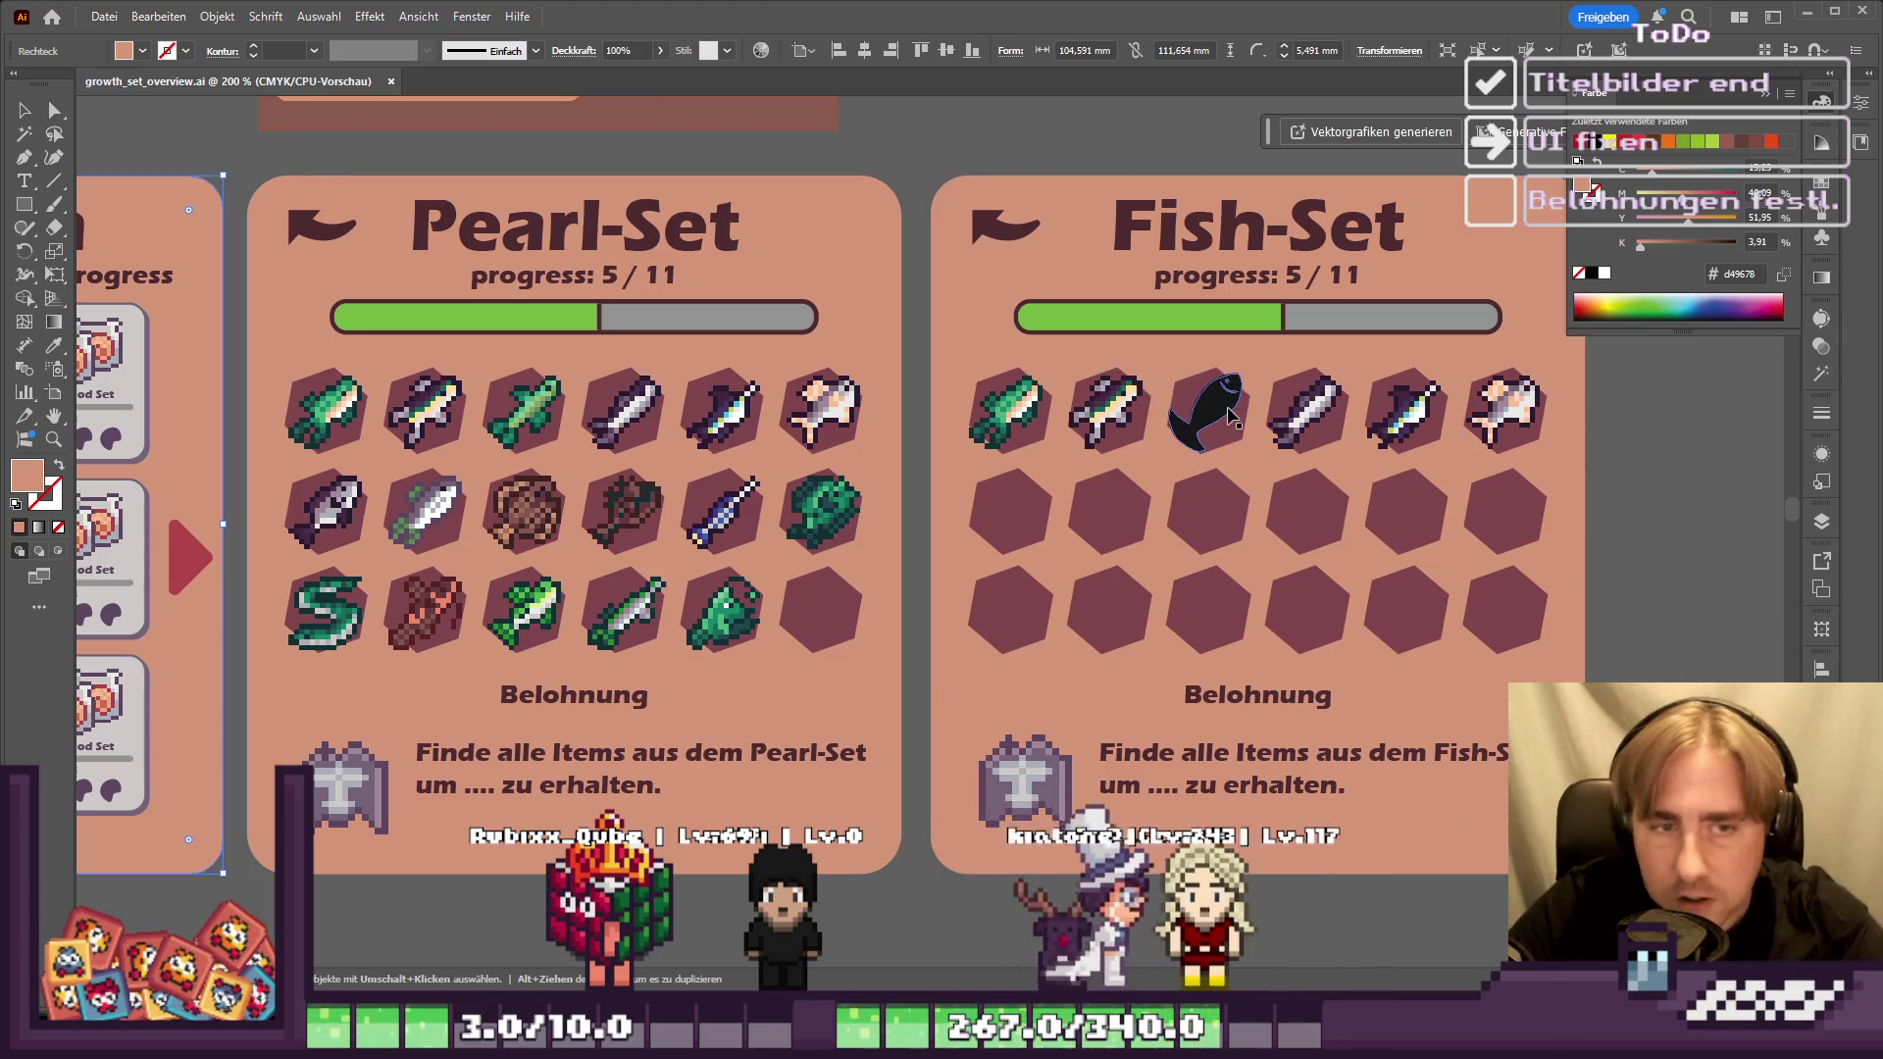
# - Draw an ellipse over the black fish's eye
pyautogui.scroll(7, 1232, 417)
pyautogui.click(25, 206)
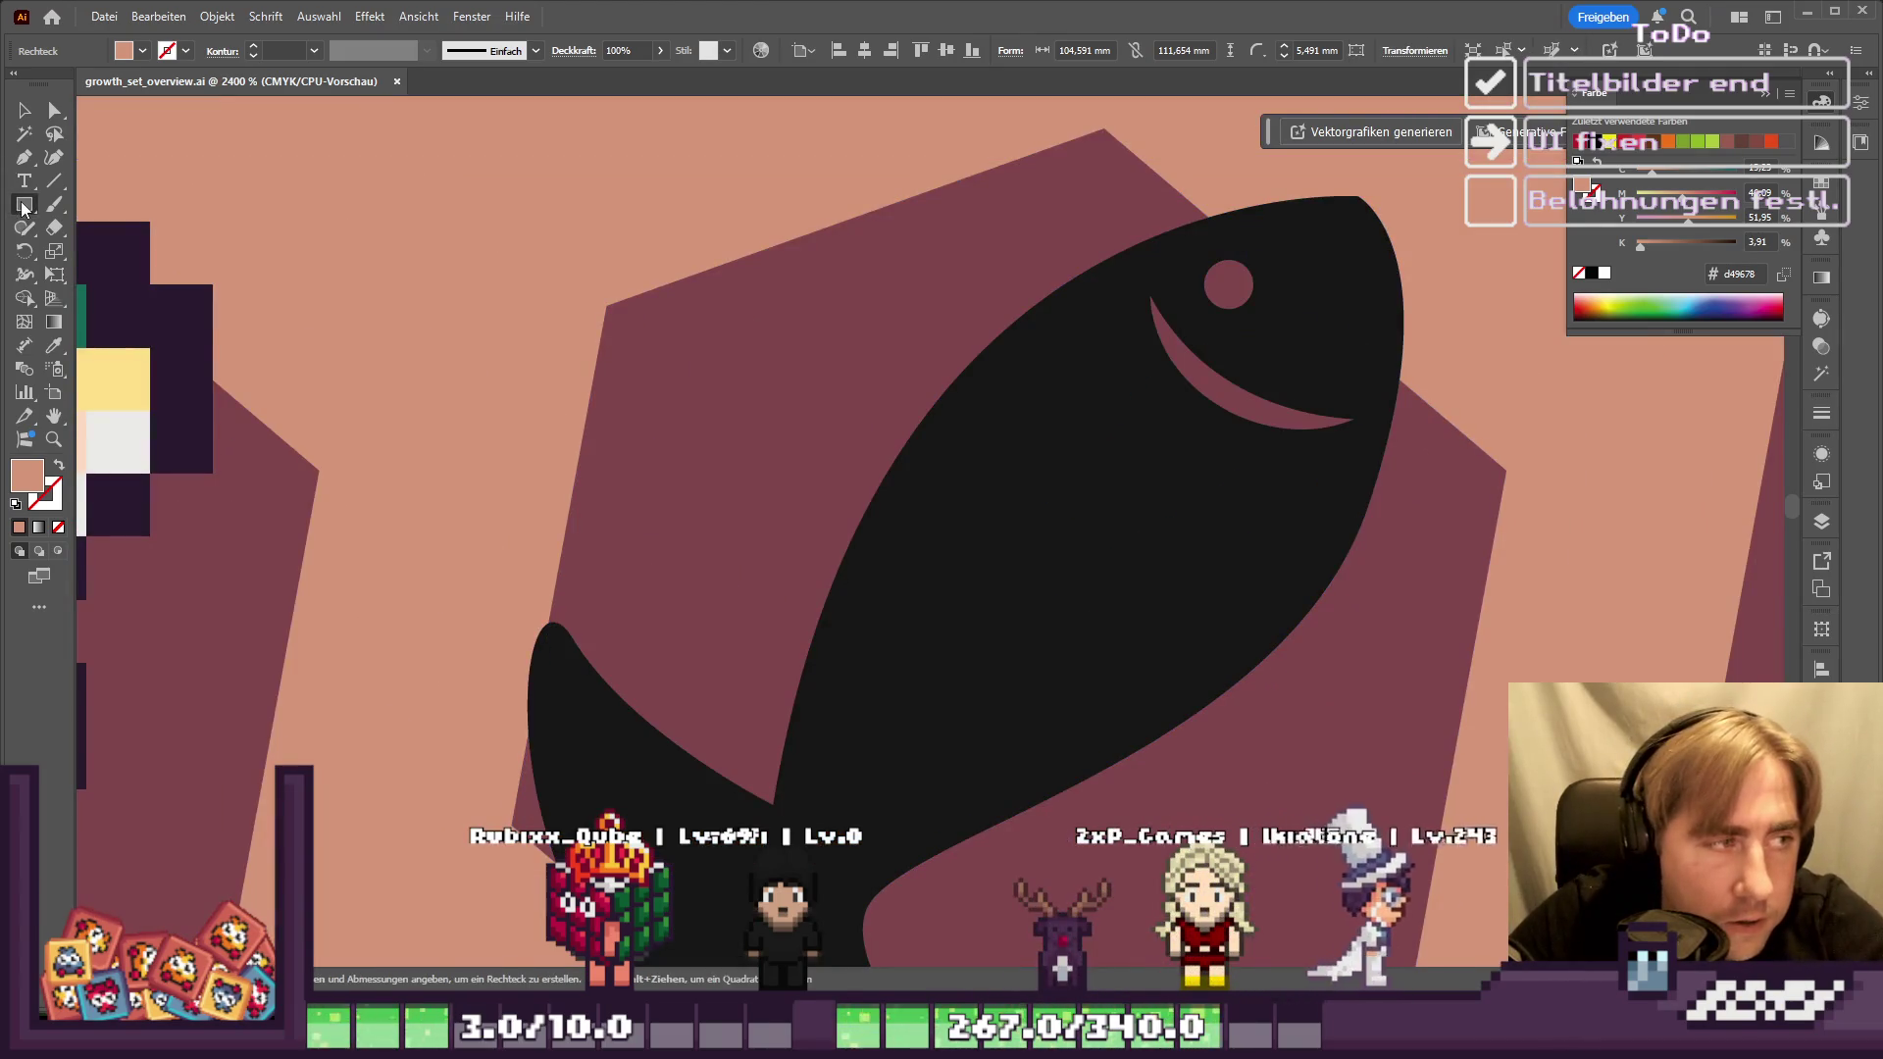
pyautogui.moveTo(24, 206); pyautogui.dragTo(108, 270)
pyautogui.moveTo(1223, 370); pyautogui.dragTo(1366, 512)
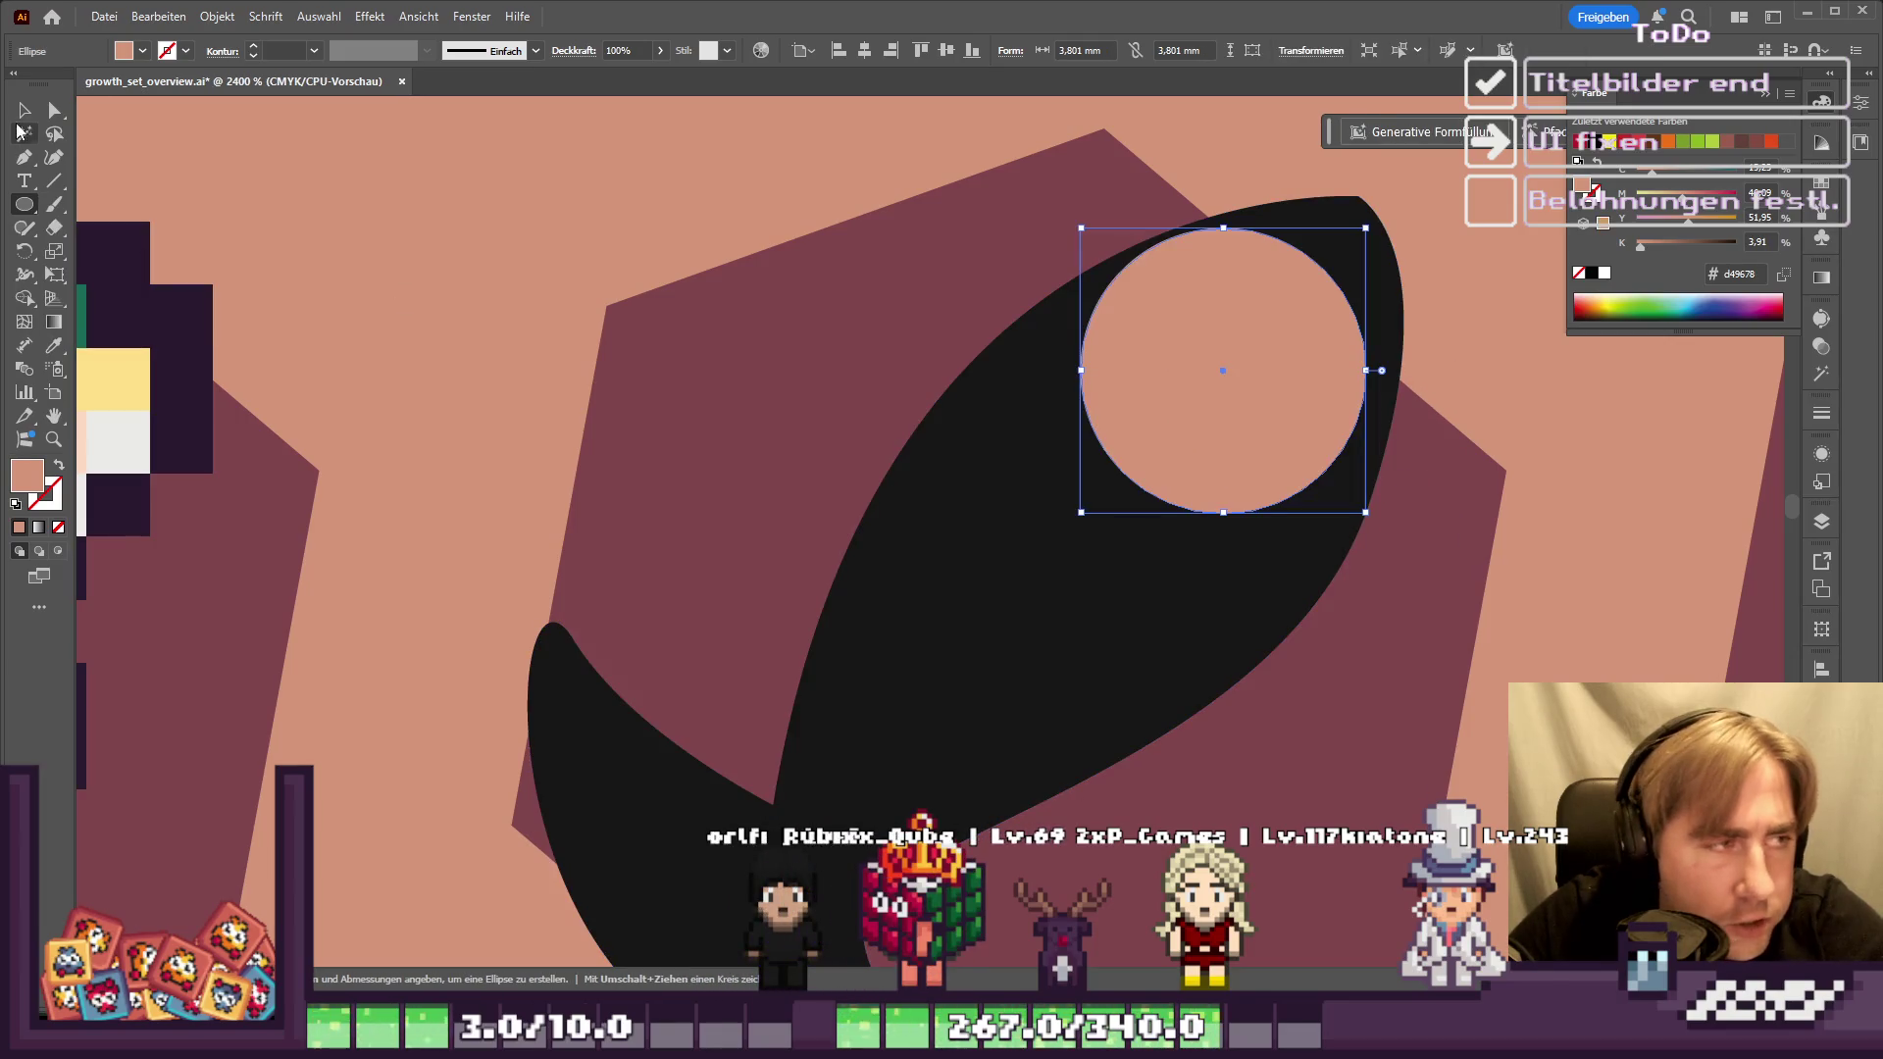
# - Fill the eye circle with the fish's dark colour using the Eyedropper, then deselect
pyautogui.keyDown('shift'); pyautogui.click(1030, 541); pyautogui.keyUp('shift')
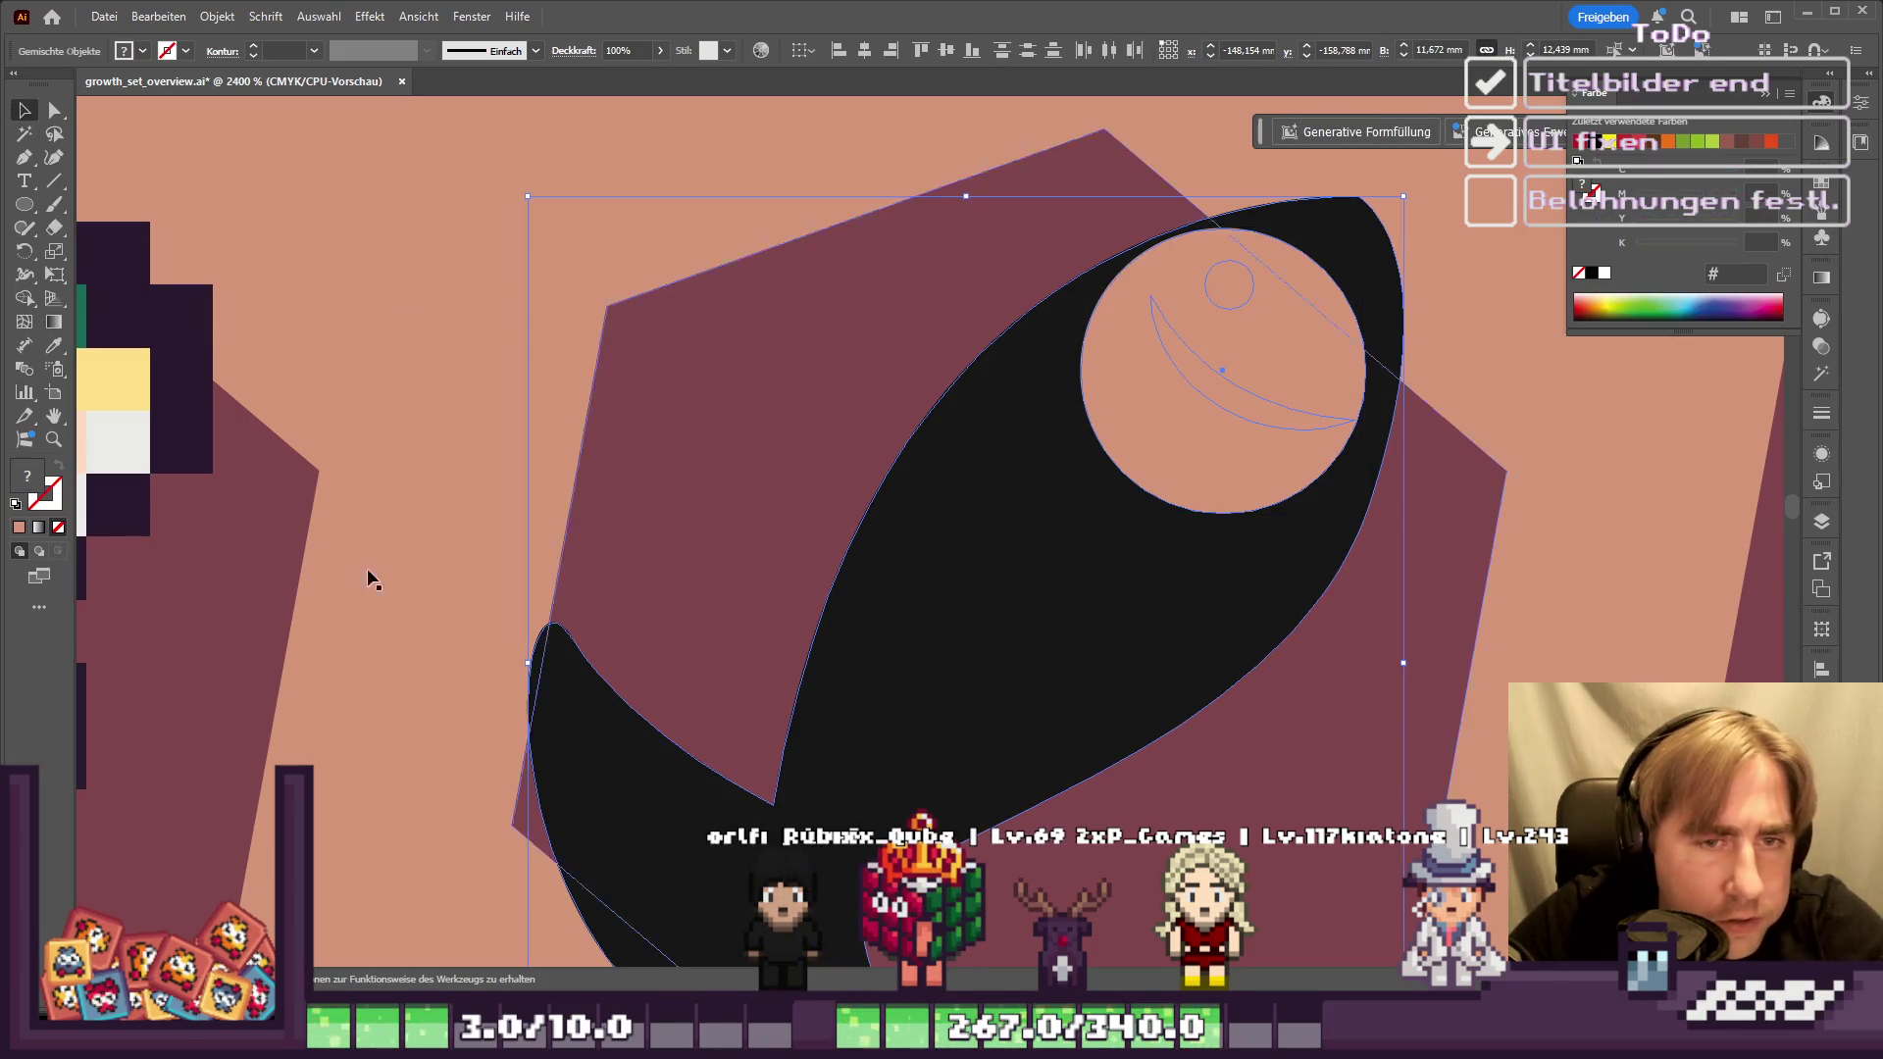
pyautogui.click(54, 346)
pyautogui.click(1223, 520)
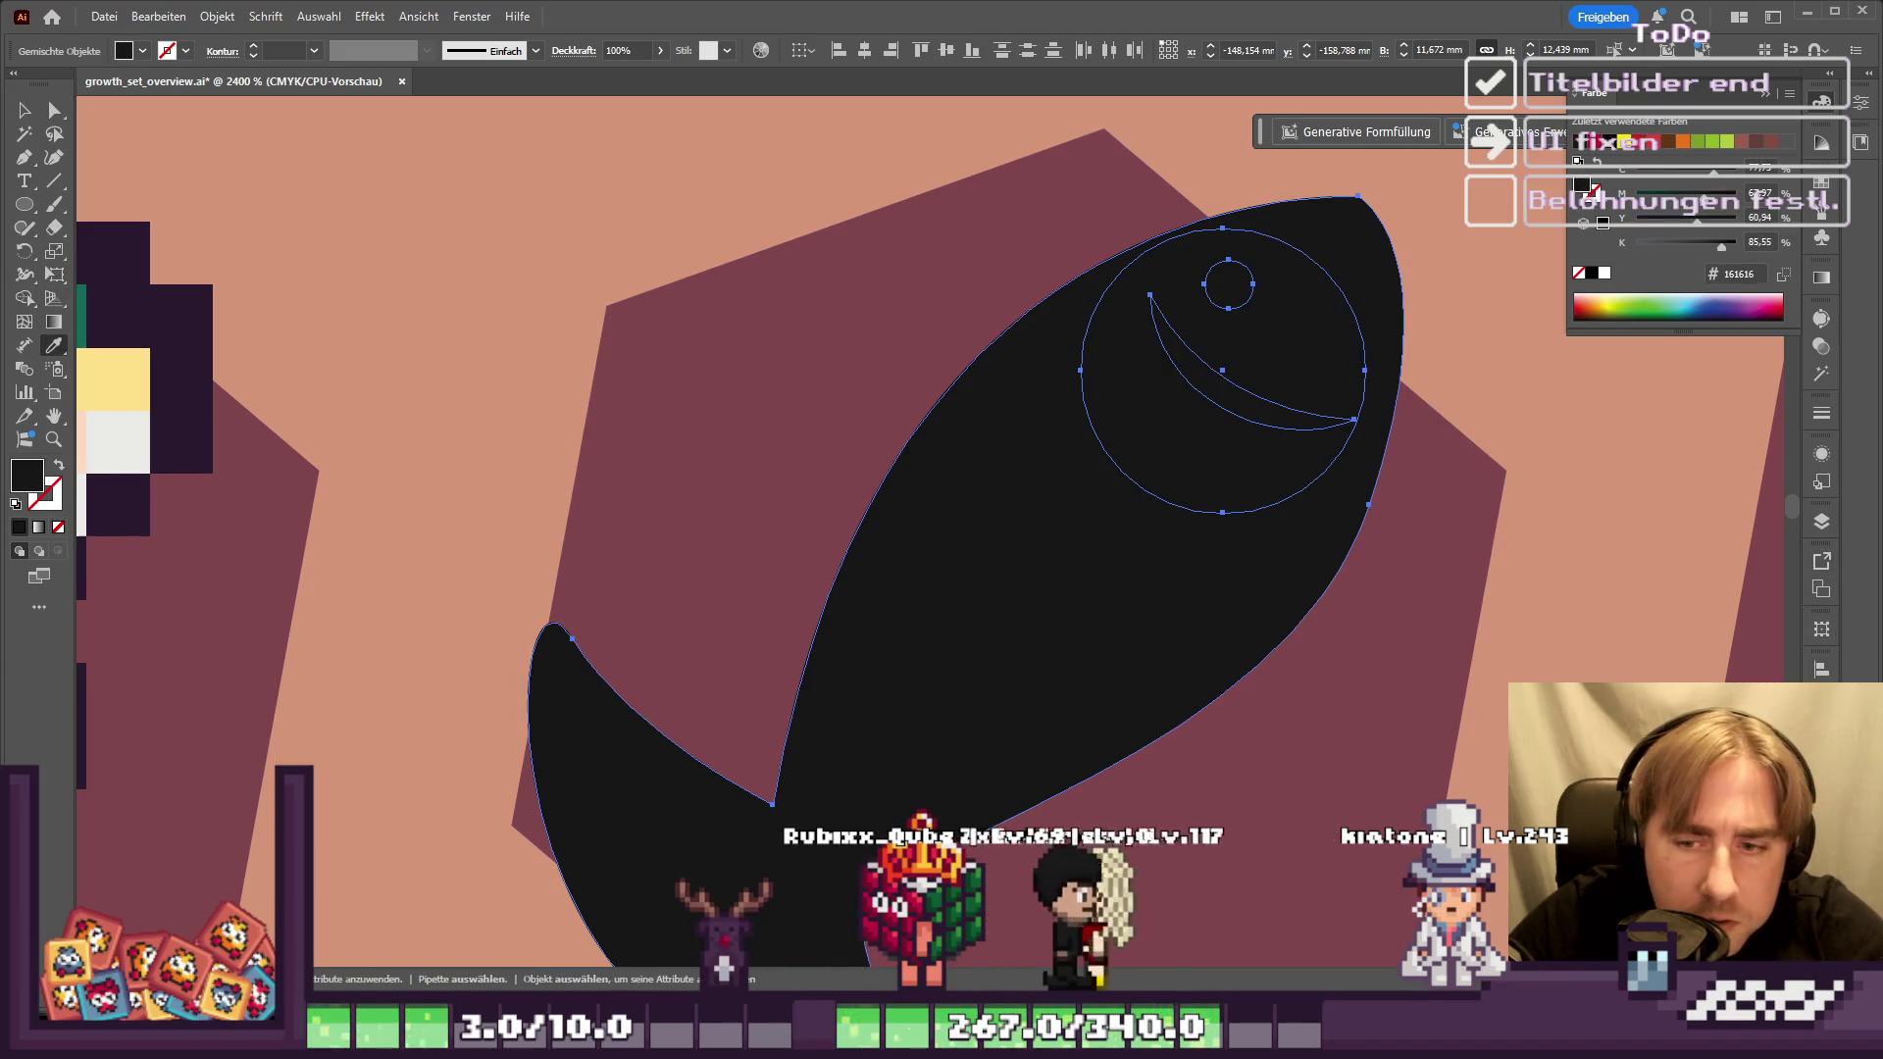
pyautogui.scroll(-5, 1255, 416)
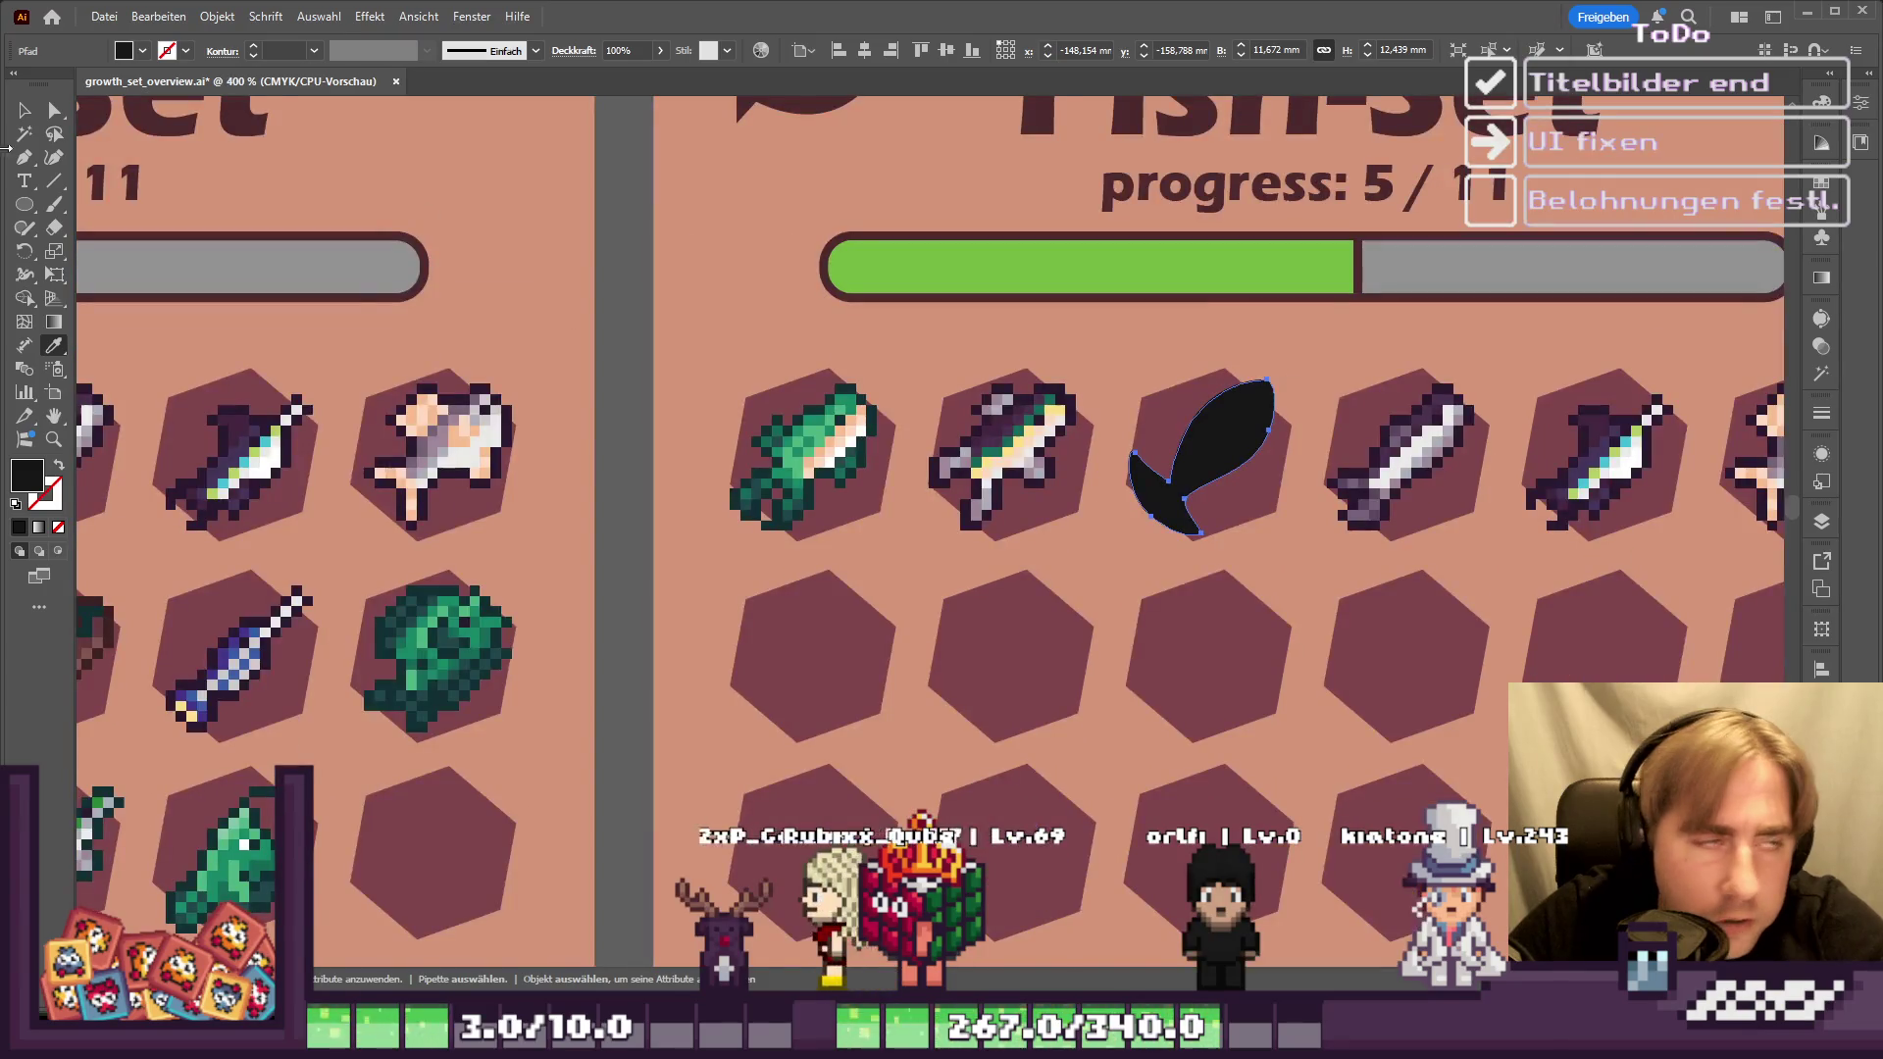
pyautogui.press('v')
pyautogui.hotkey('ctrl', 'shift', 'a')
pyautogui.hotkey('ctrl', '-')
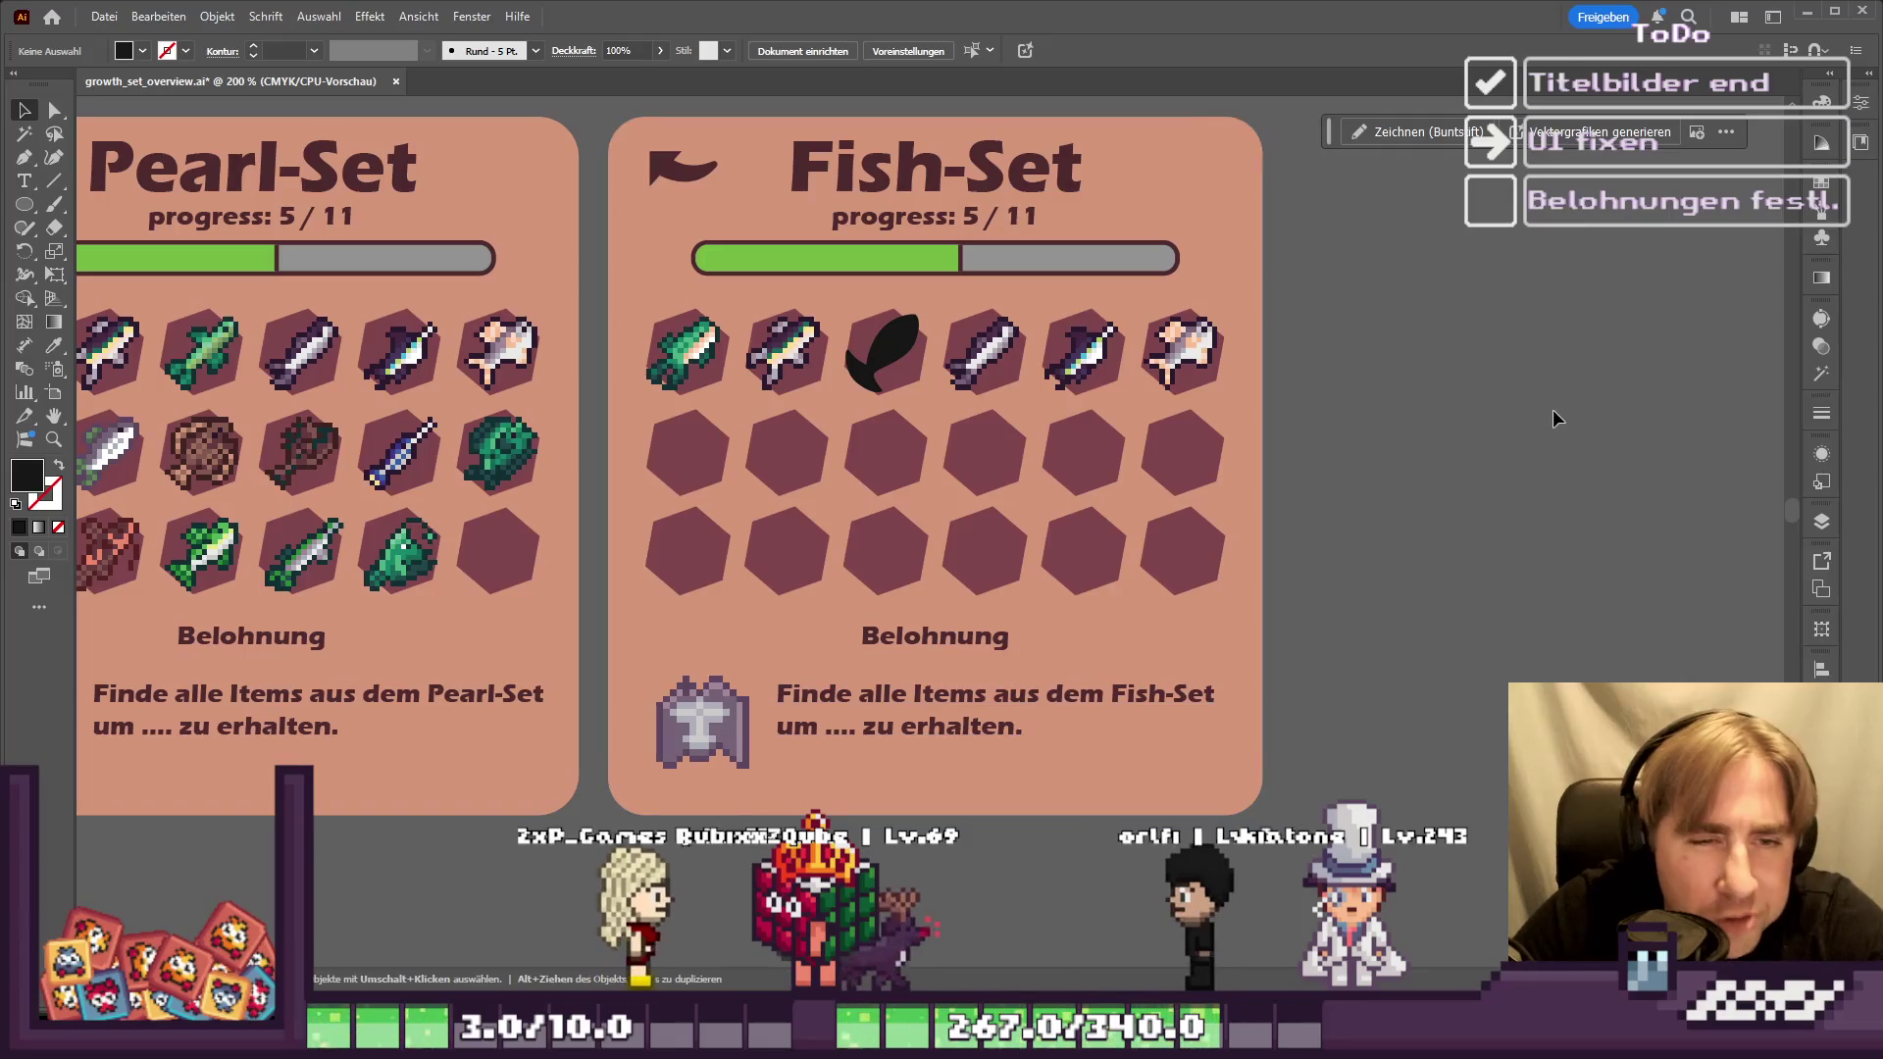
pyautogui.hscroll(-5, 1486, 500)
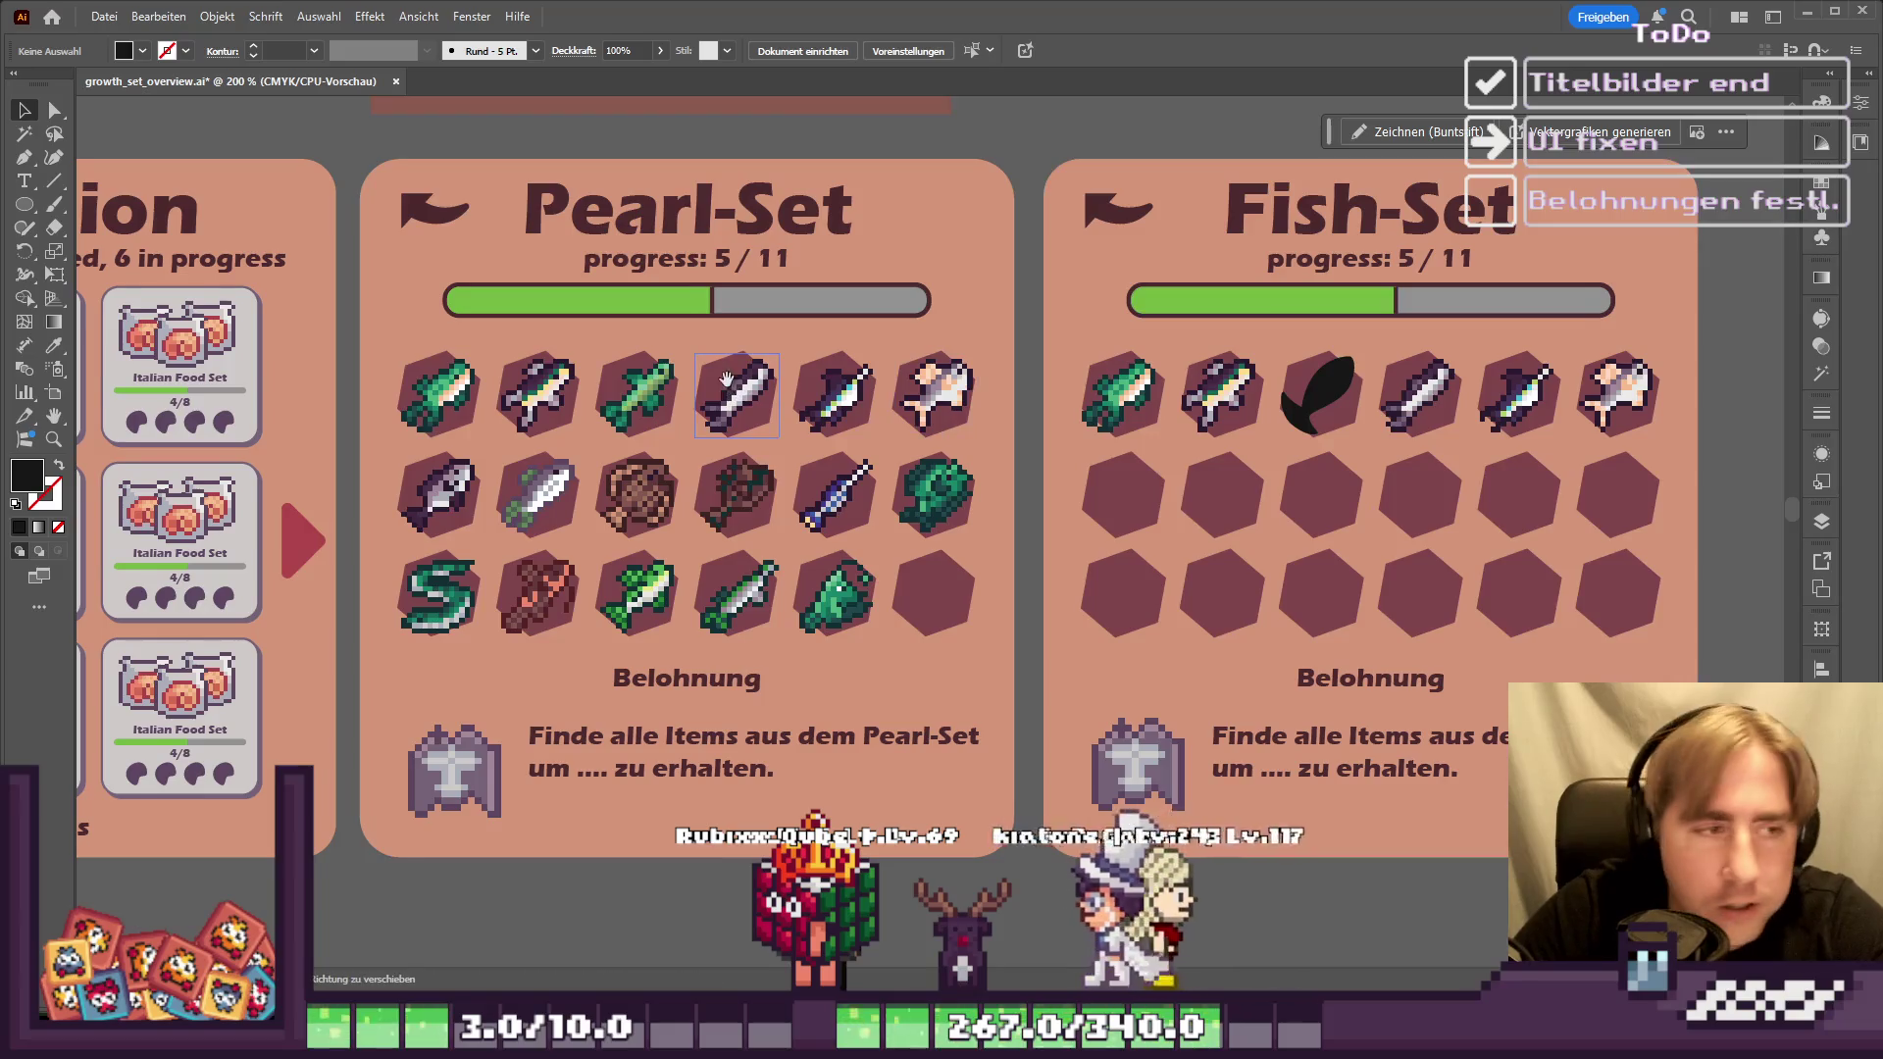
pyautogui.hscroll(-8, 737, 343)
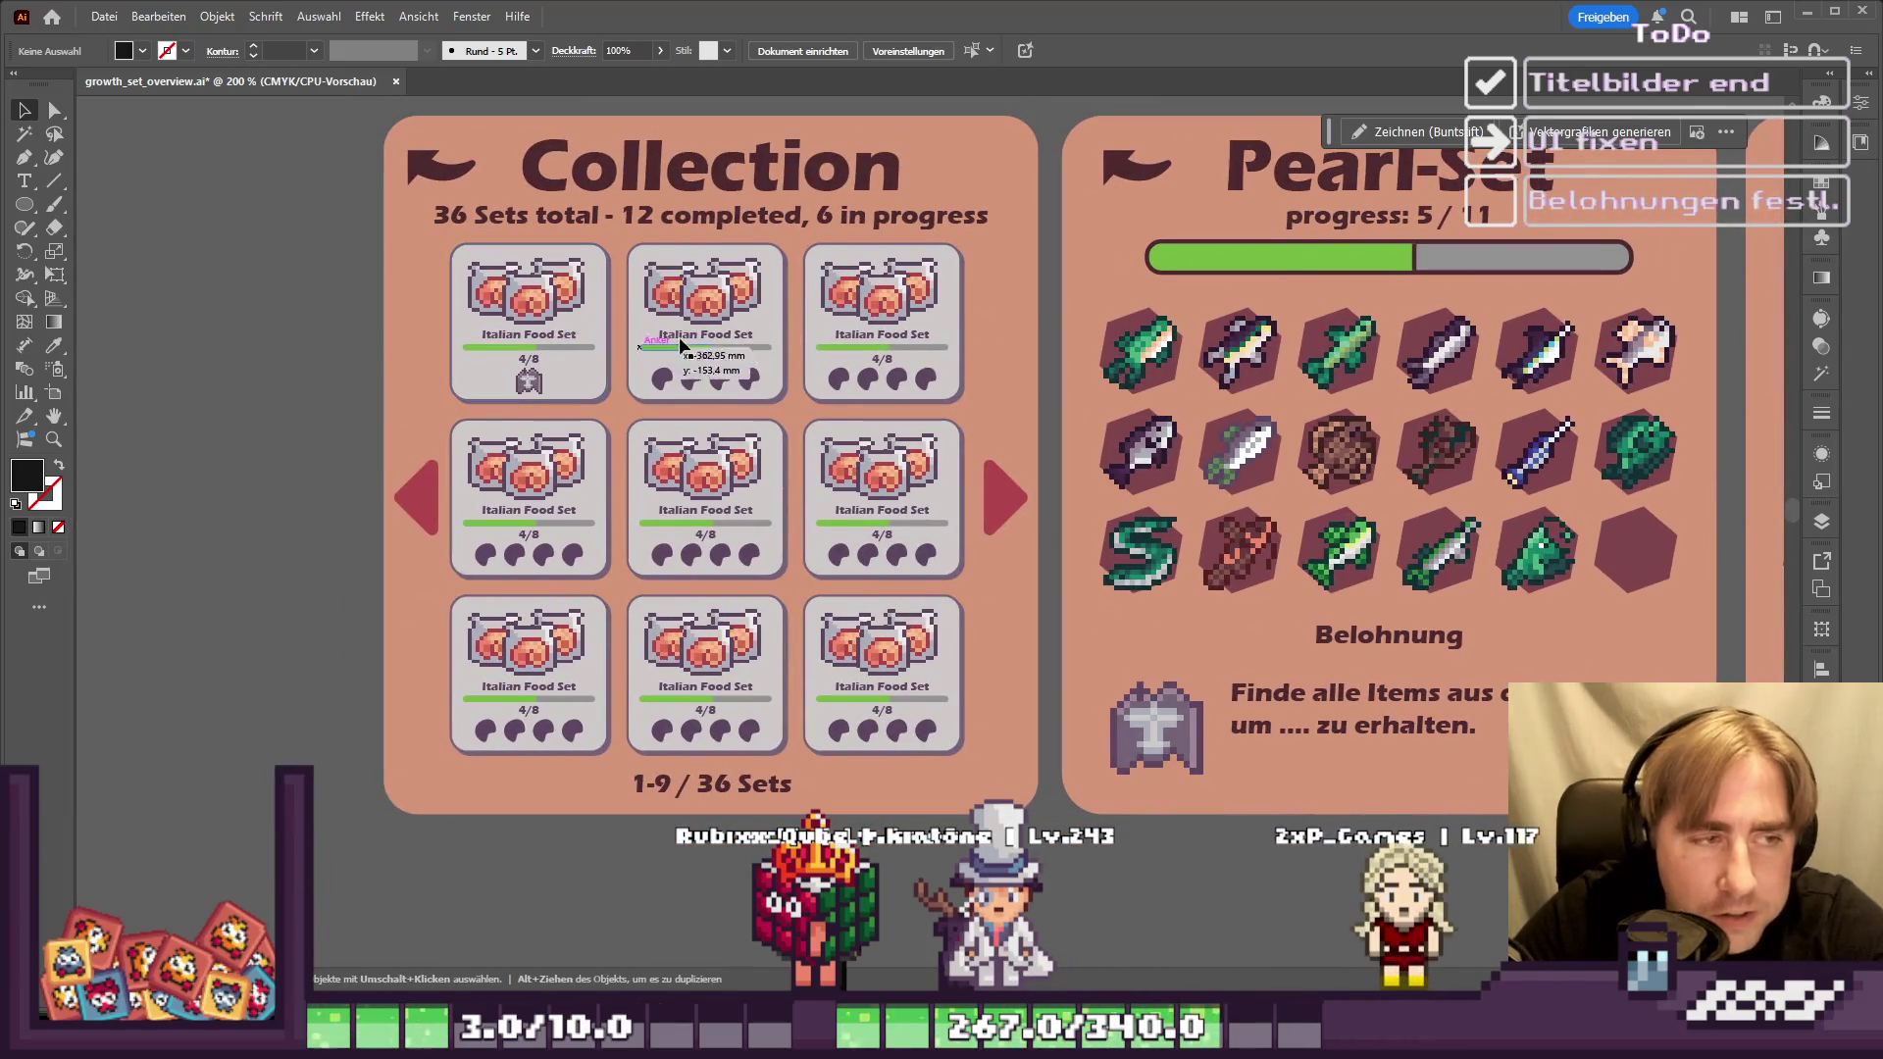
pyautogui.hscroll(3, 869, 419)
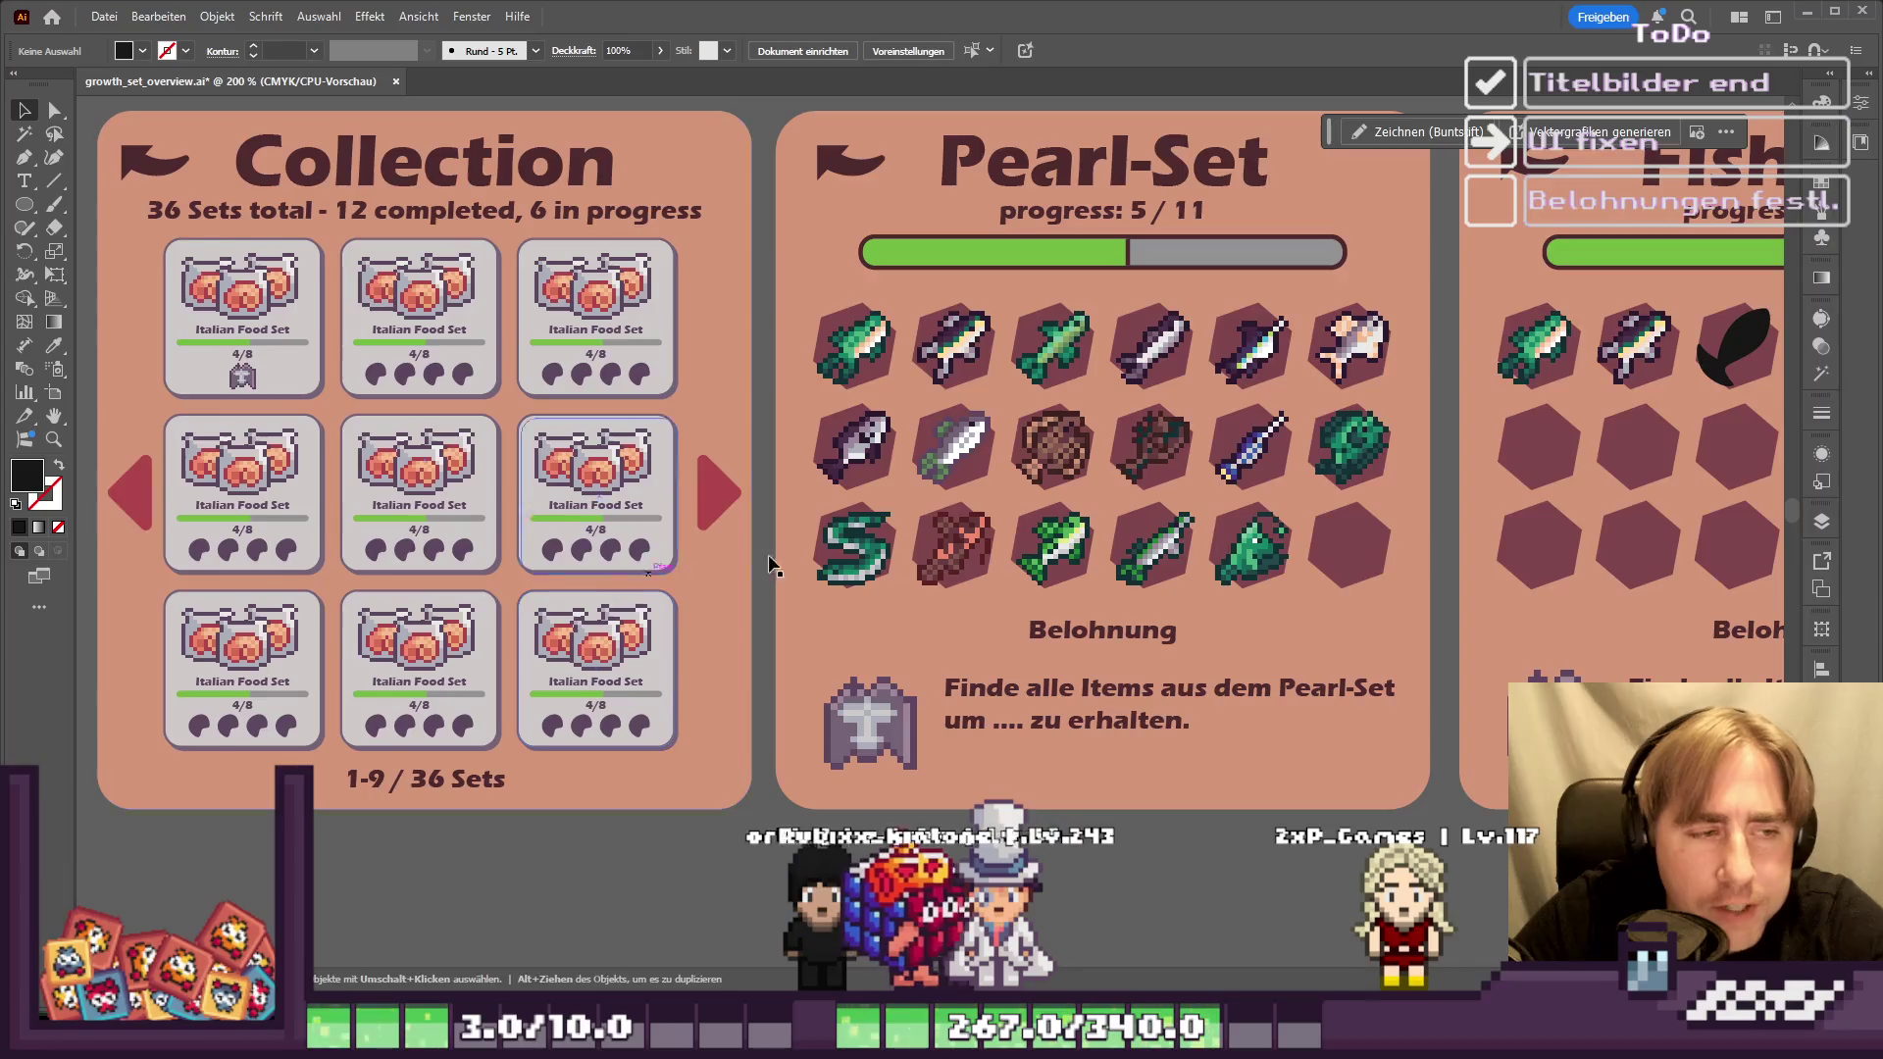
pyautogui.hscroll(5, 927, 517)
pyautogui.hscroll(1, 927, 517)
pyautogui.scroll(1, 926, 517)
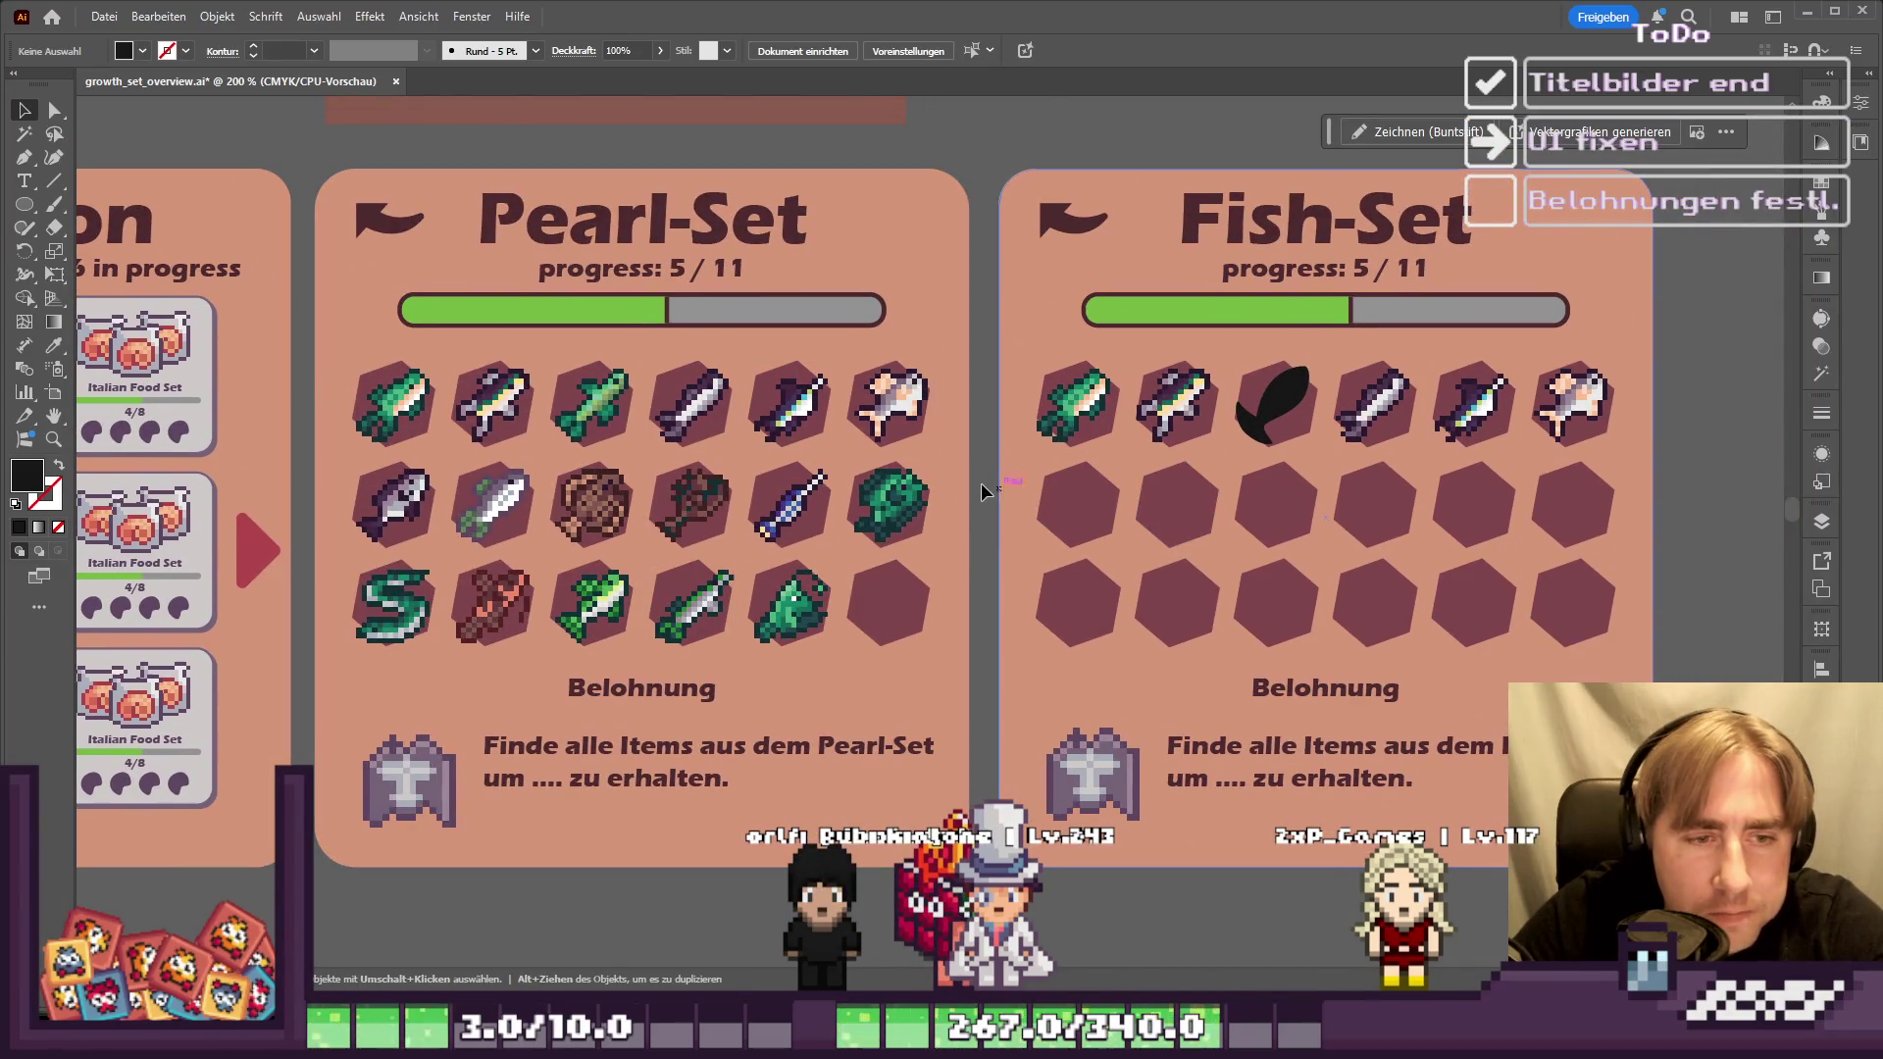
pyautogui.moveTo(981, 482); pyautogui.dragTo(1467, 586)
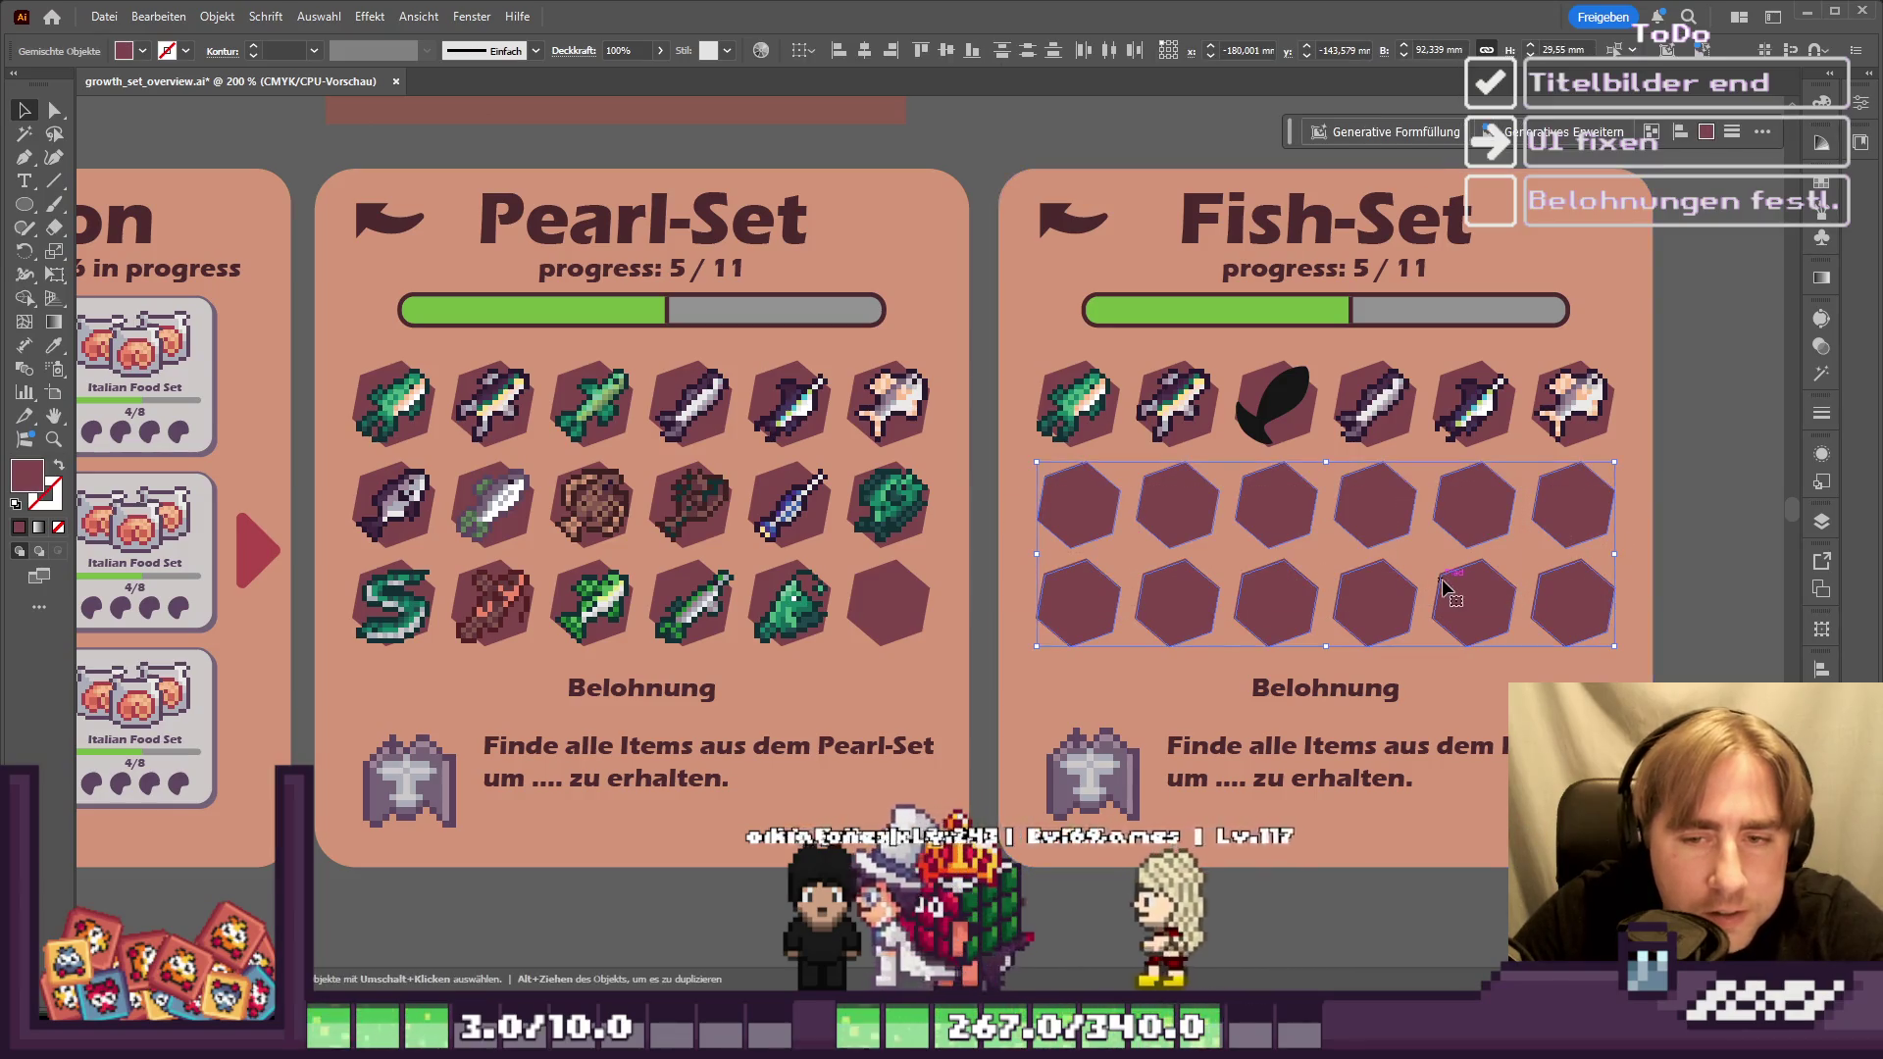
pyautogui.press('Delete')
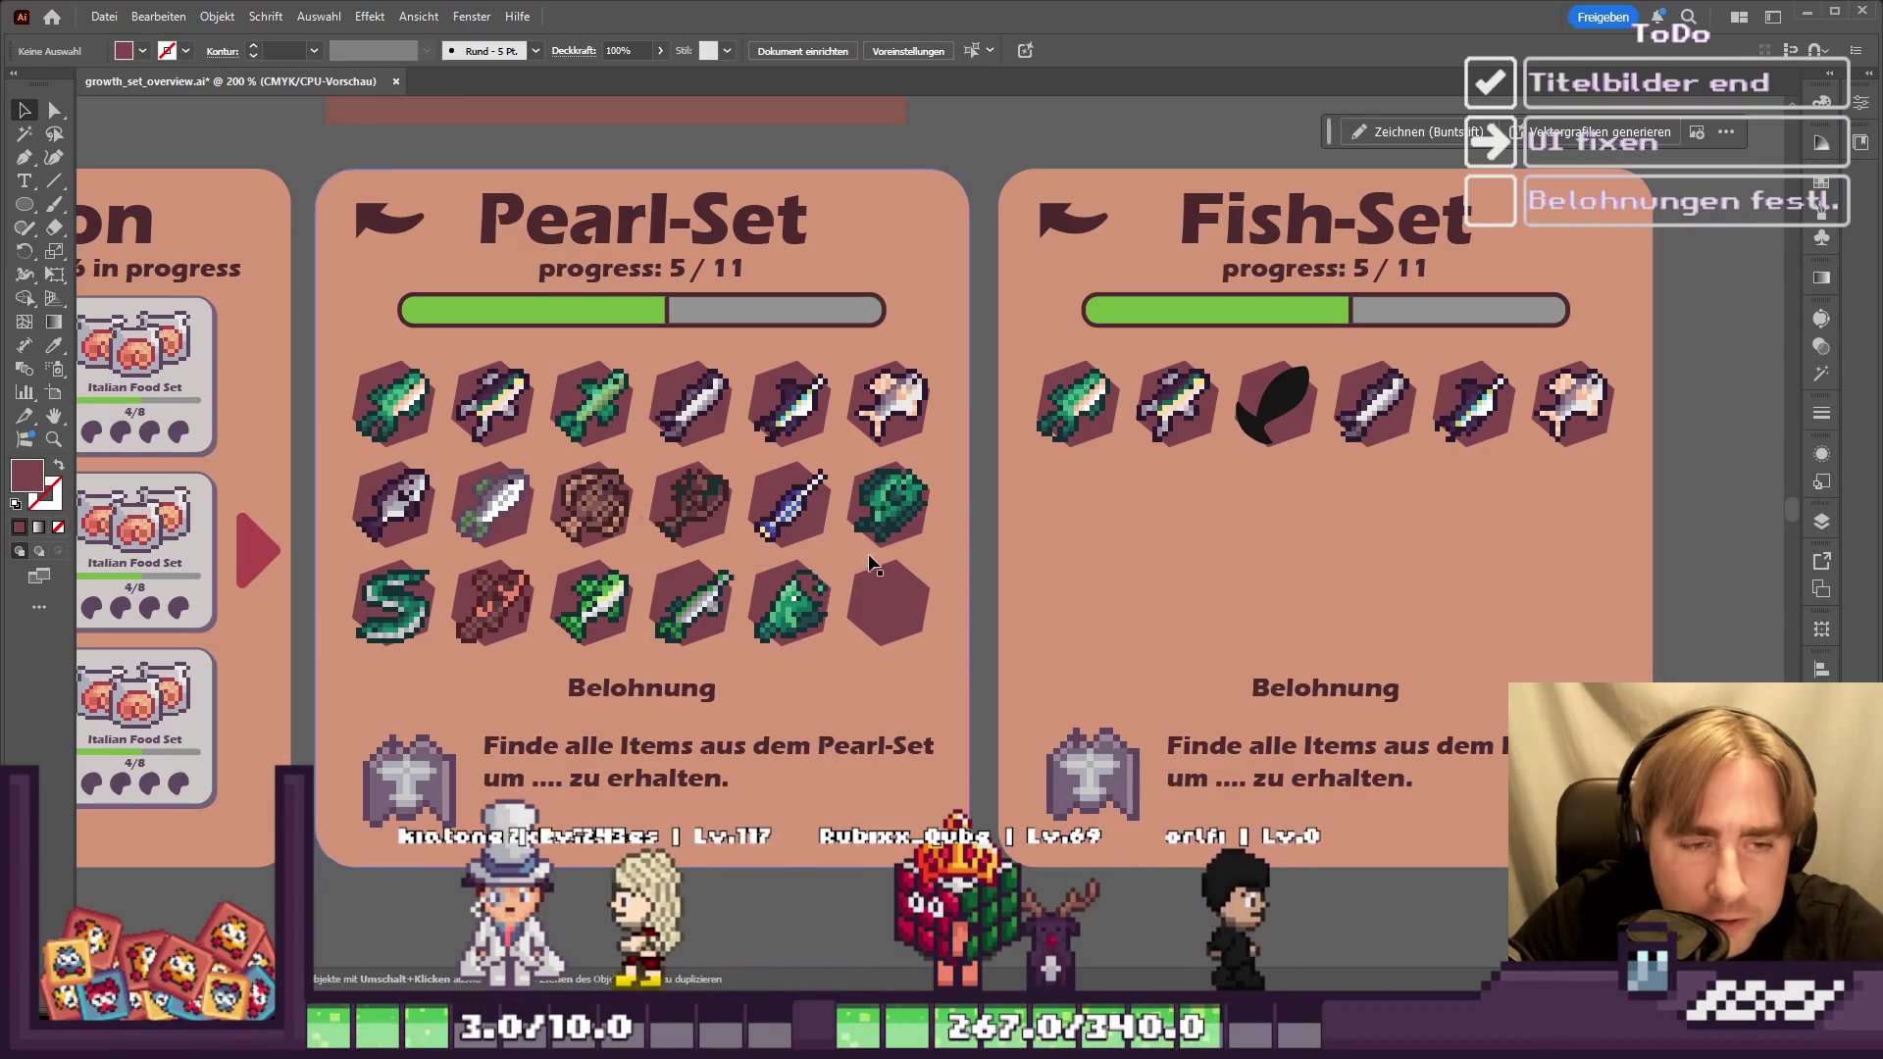
pyautogui.hotkey('ctrl', 'z')
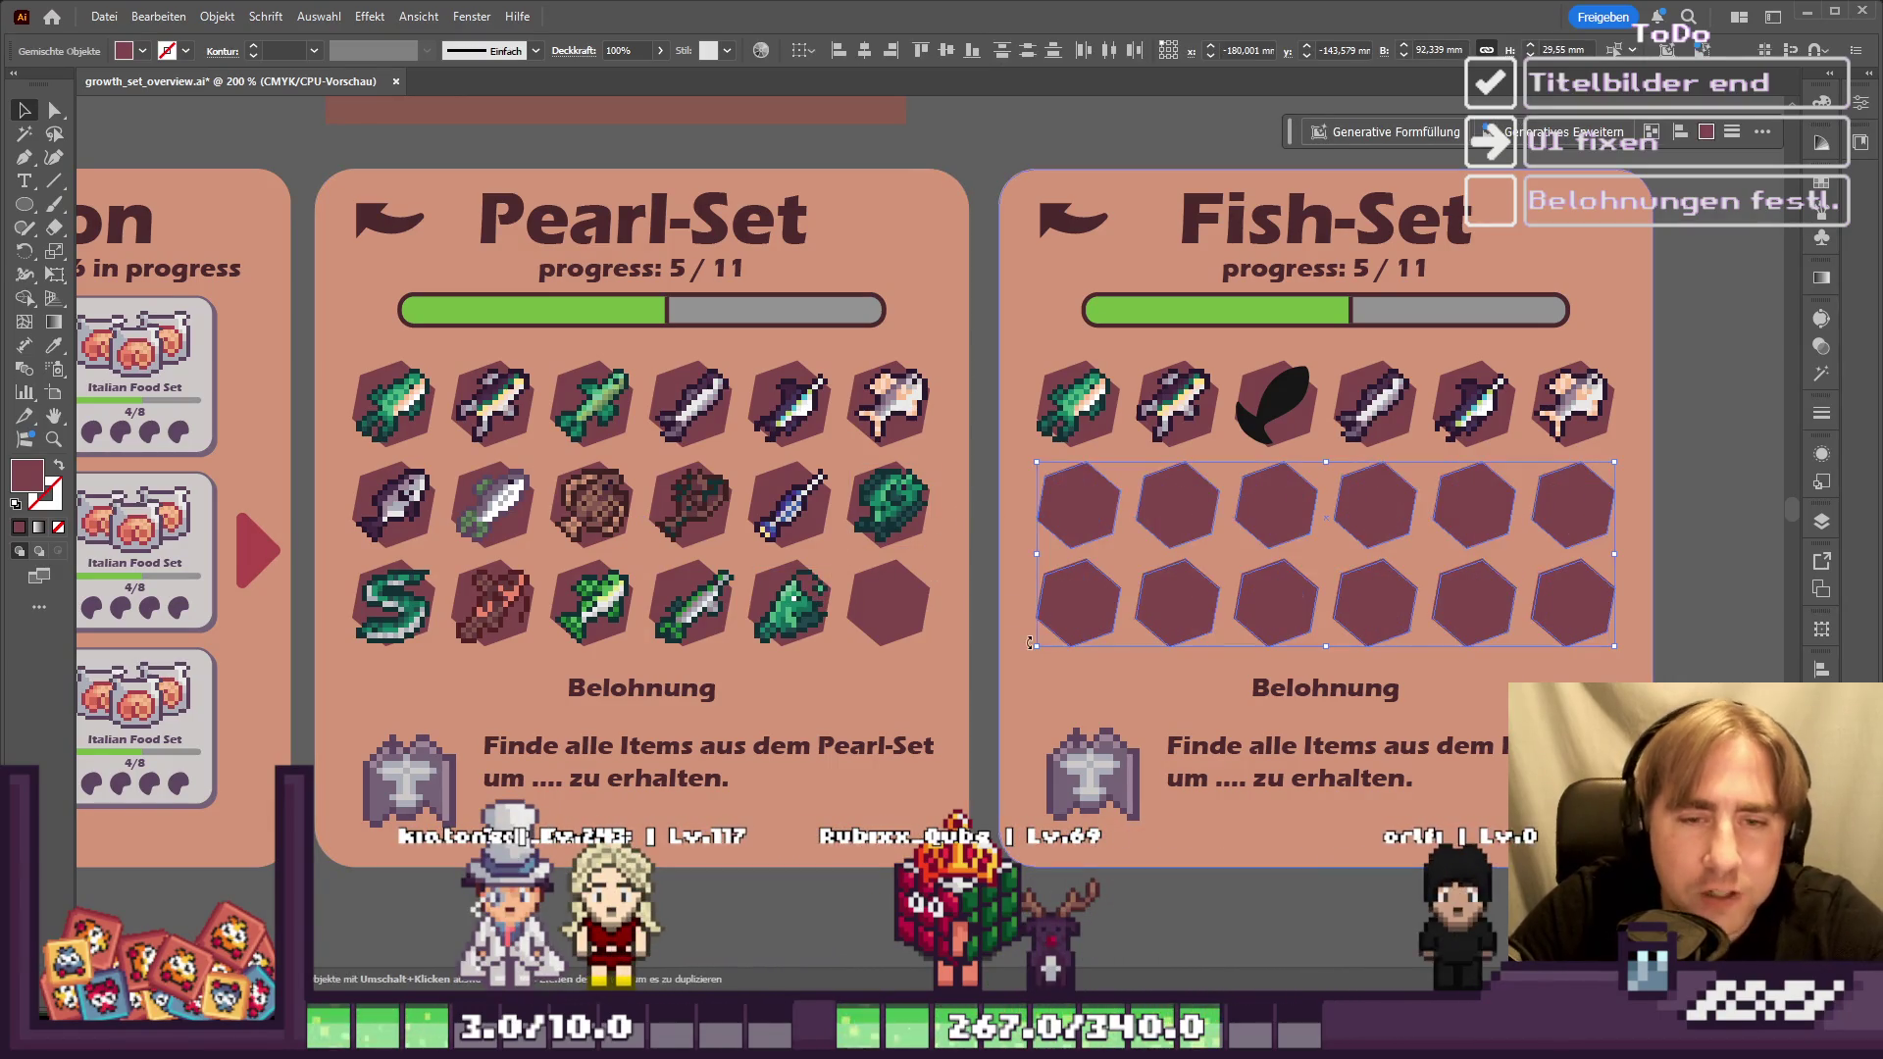
pyautogui.click(1751, 521)
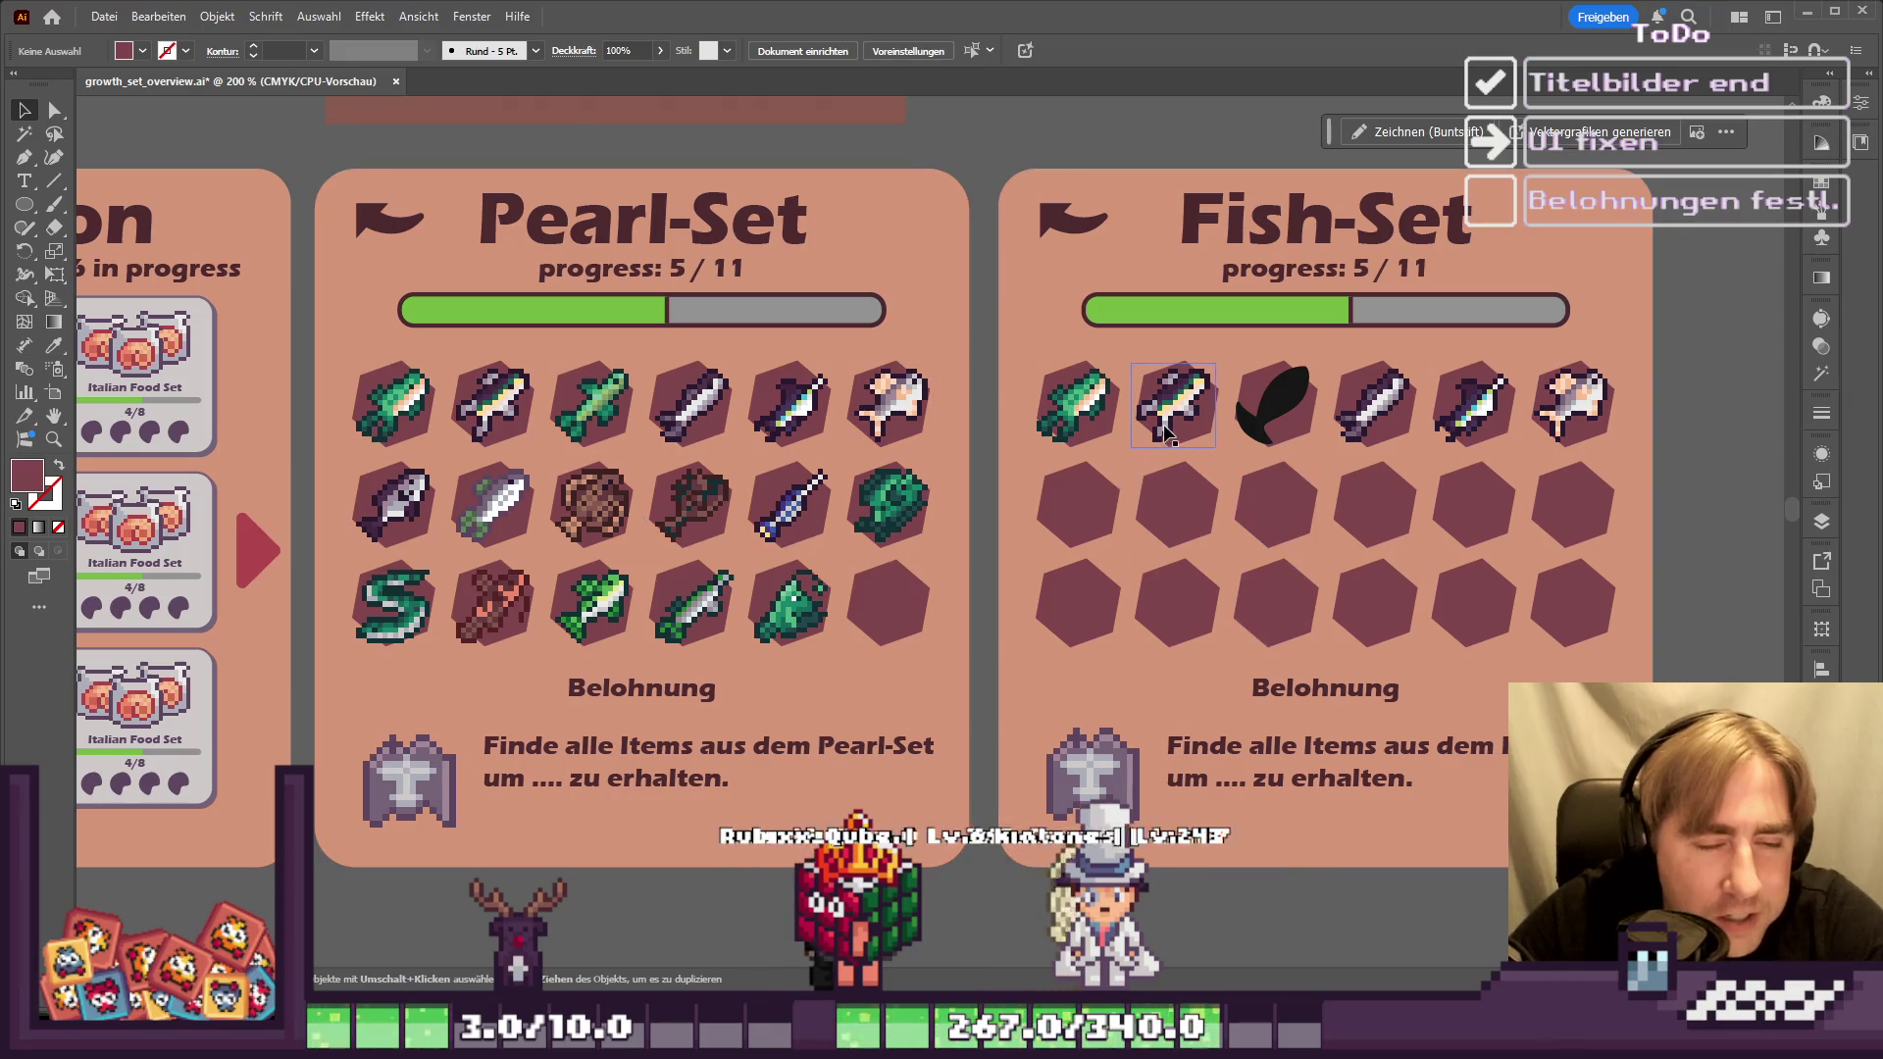
pyautogui.scroll(-2, 1320, 439)
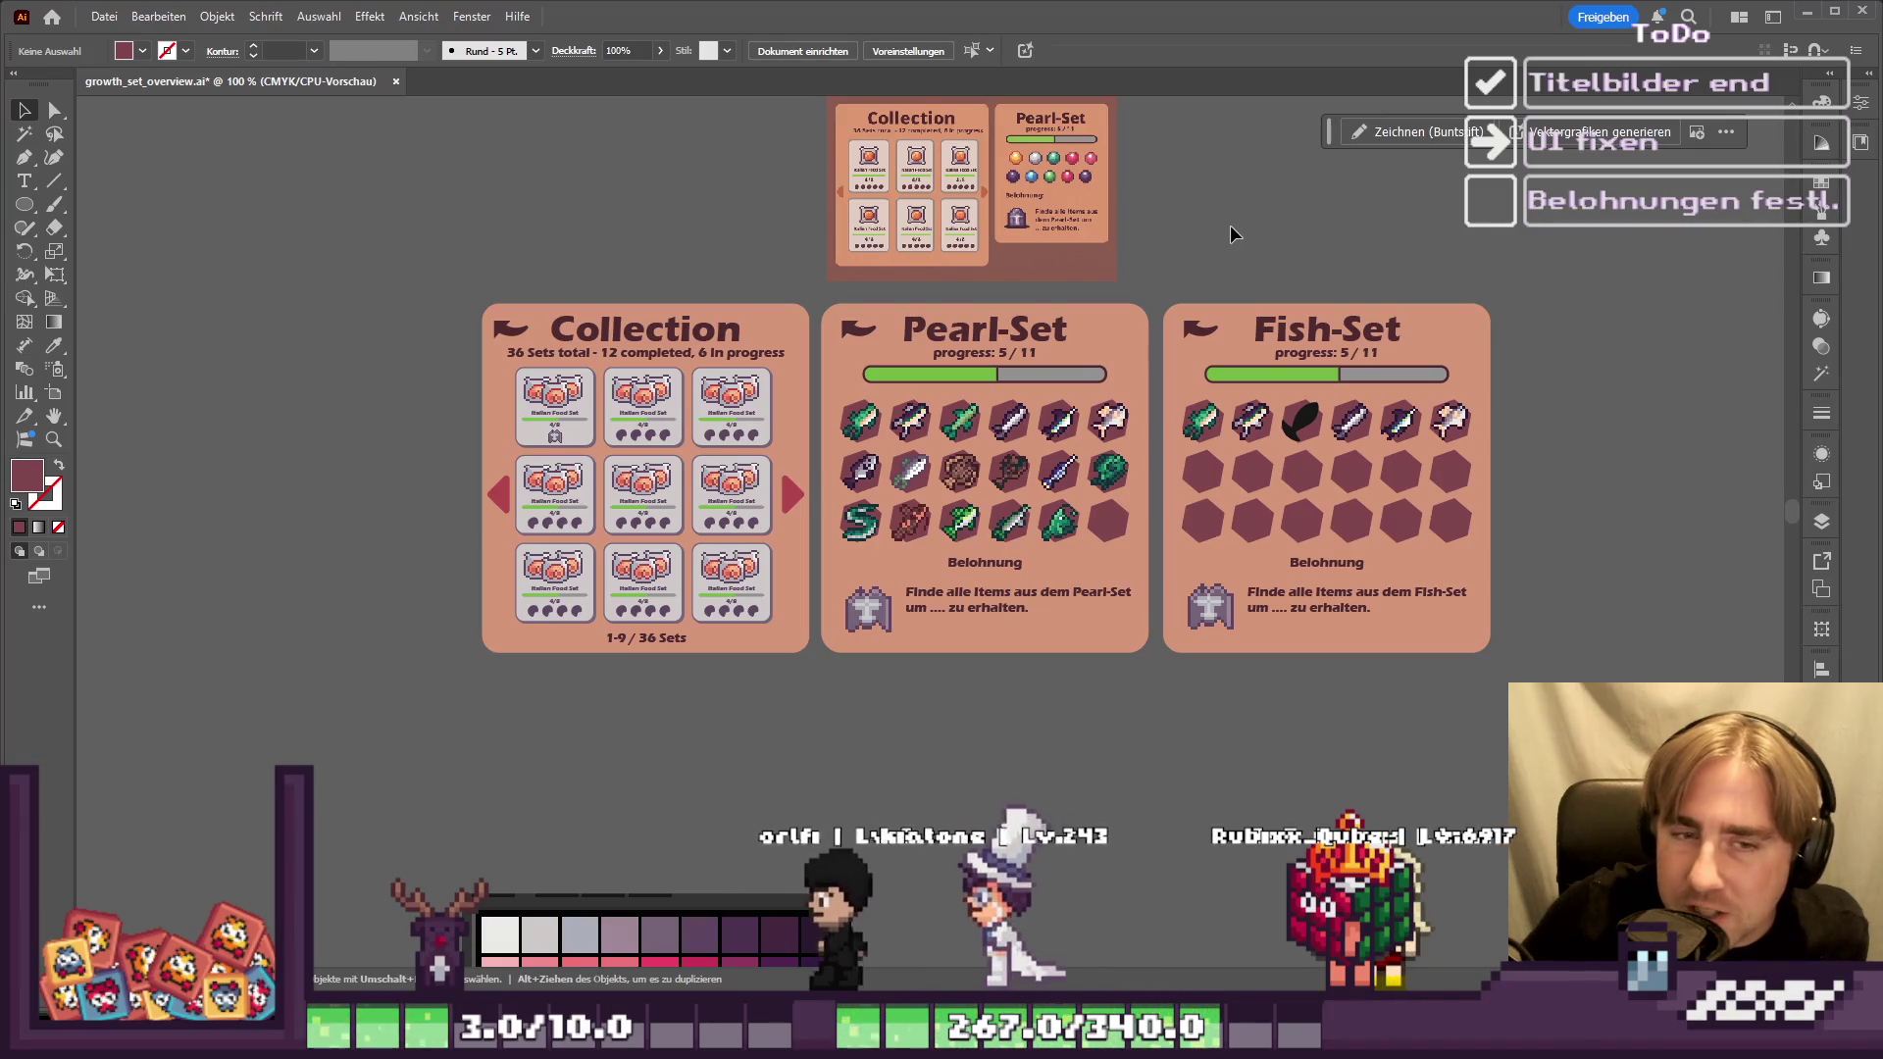
# - Copy the black fish silhouette into row 2, columns 3, 2 and 1
pyautogui.scroll(5, 1303, 432)
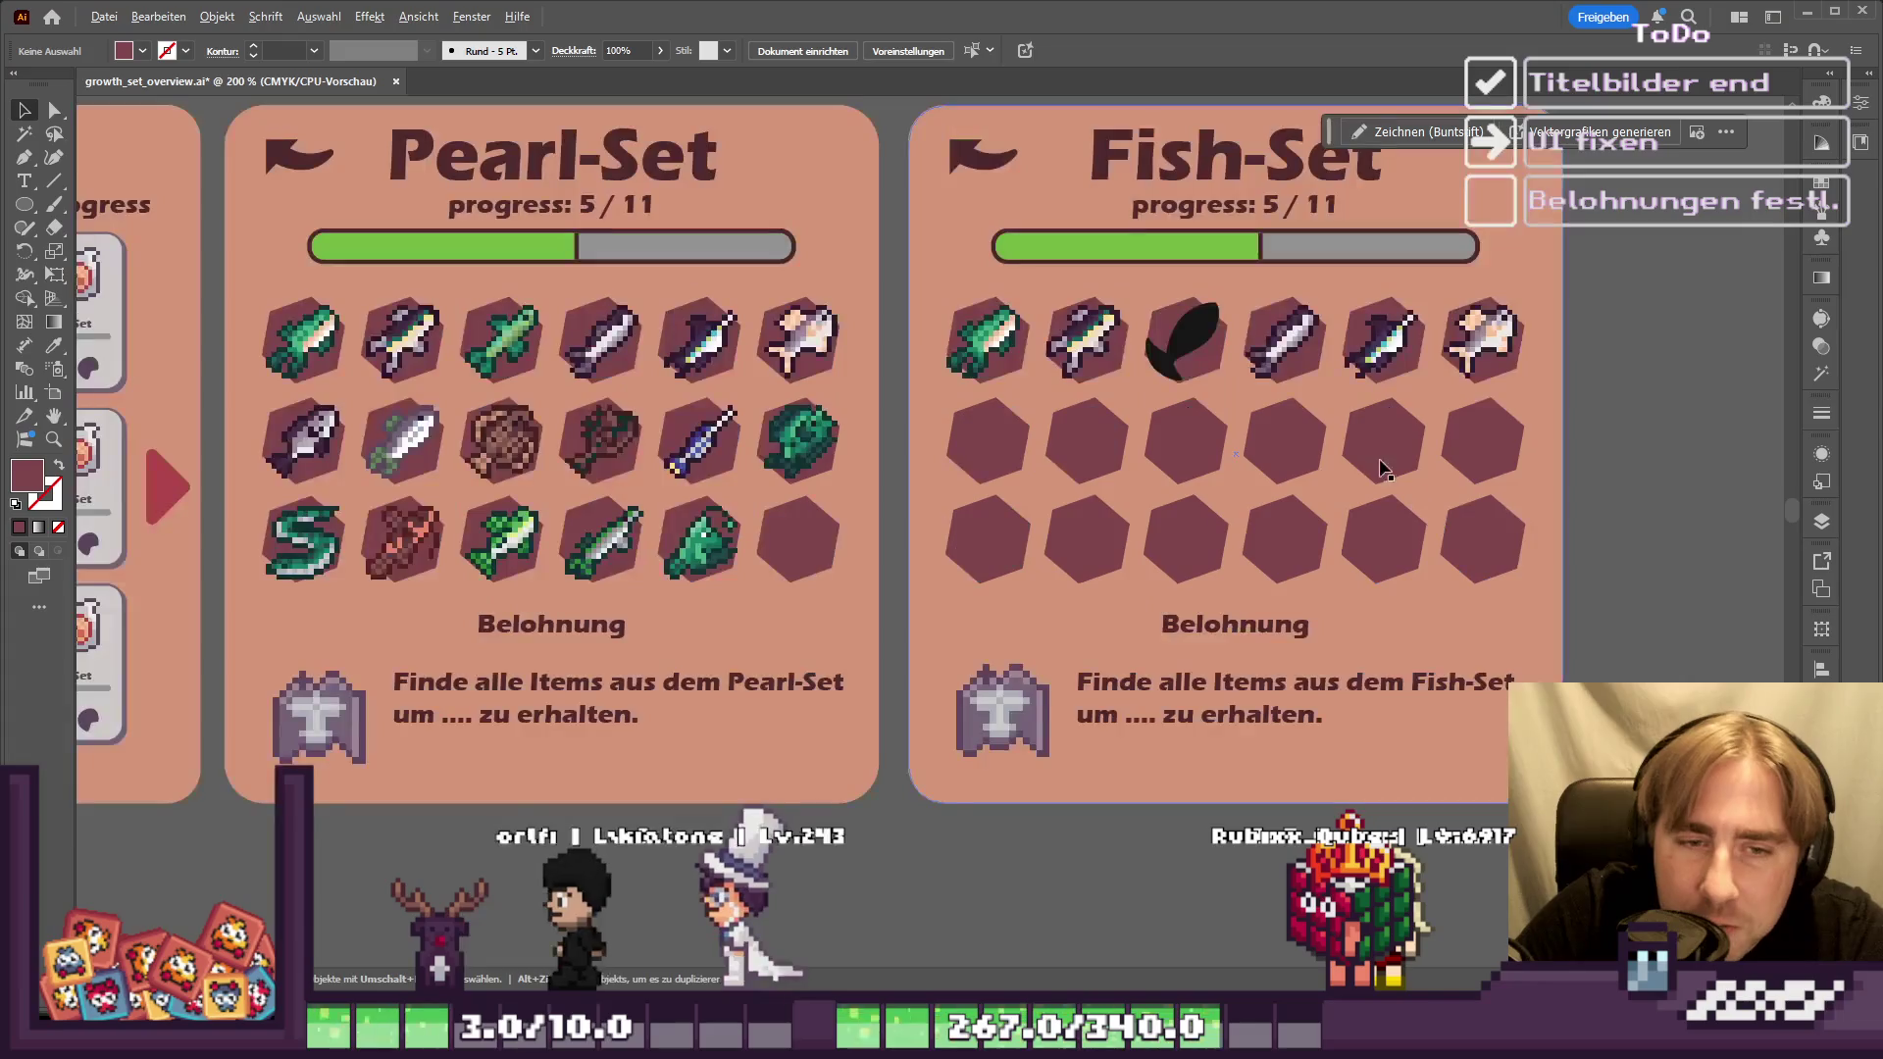
pyautogui.scroll(2, 1339, 407)
pyautogui.moveTo(1324, 369); pyautogui.dragTo(1319, 674)
pyautogui.moveTo(1319, 675)
pyautogui.mouseDown()
pyautogui.moveTo(1020, 621)
pyautogui.moveTo(1015, 655)
pyautogui.mouseUp()
pyautogui.moveTo(984, 625); pyautogui.dragTo(935, 635)
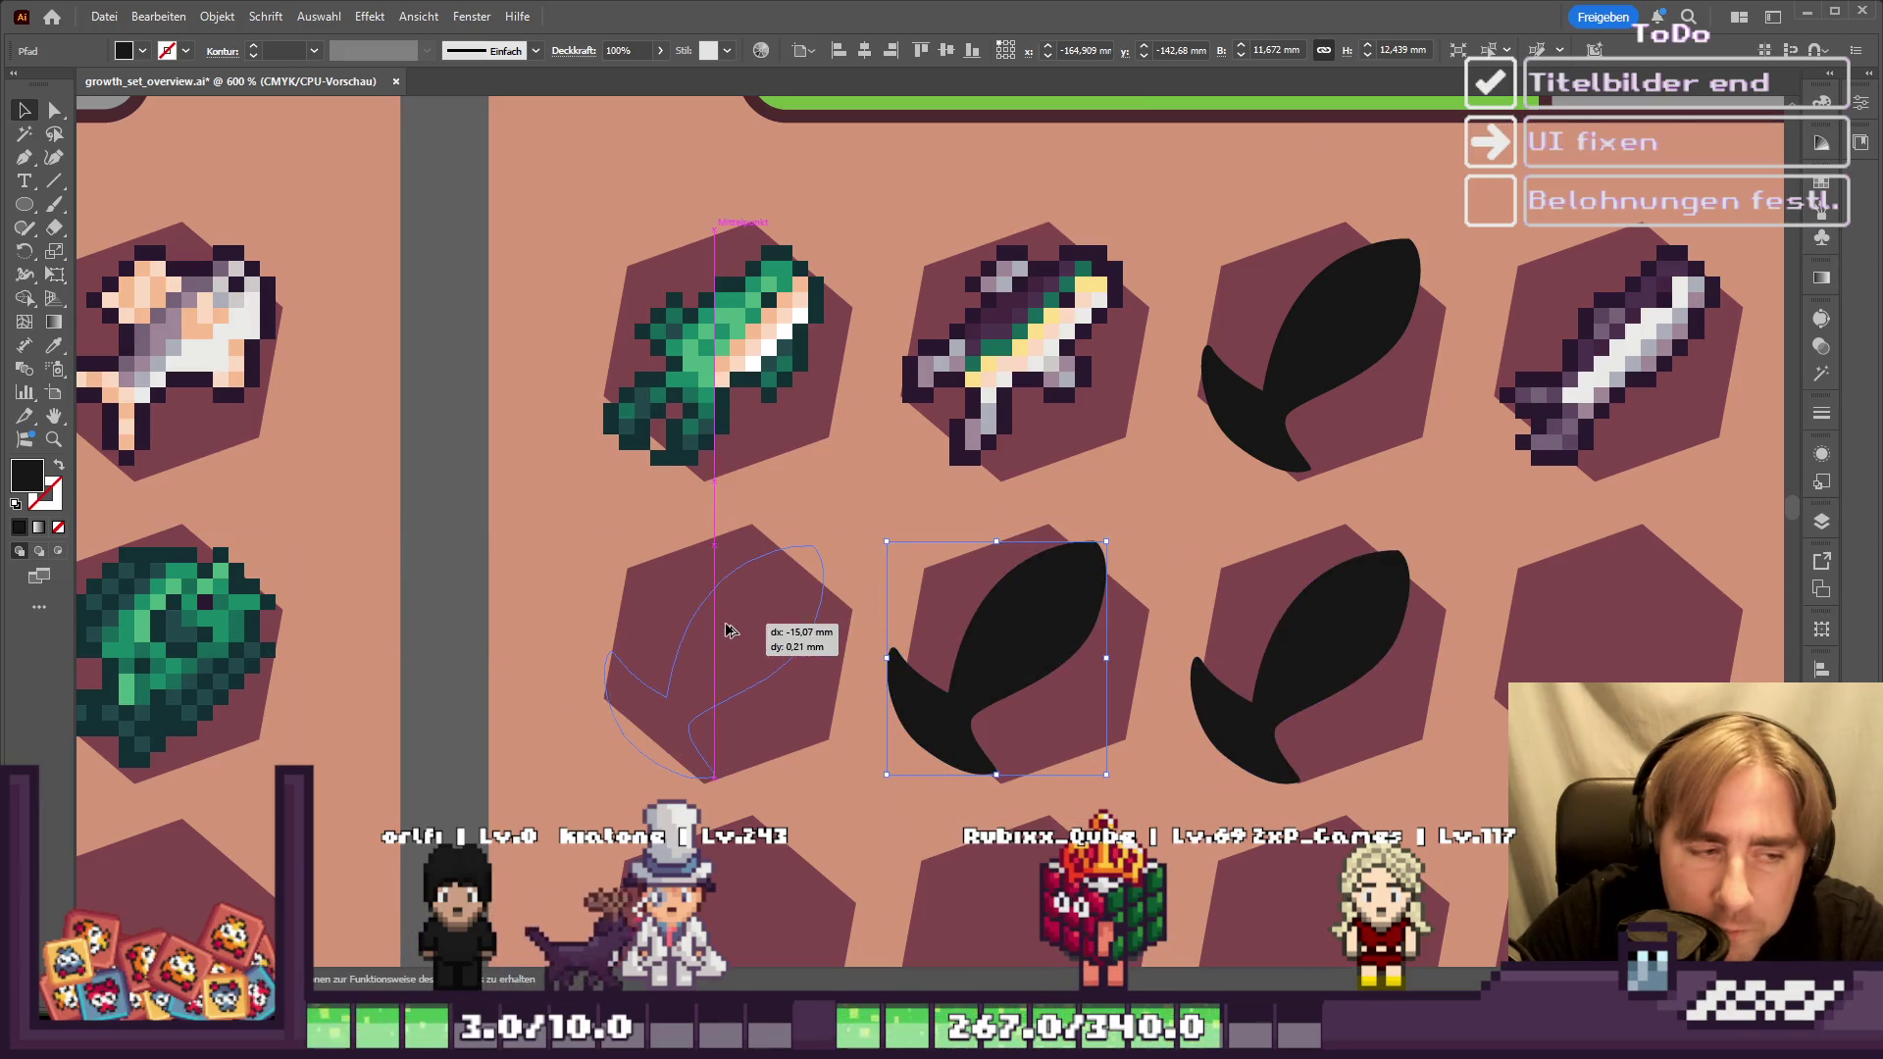
pyautogui.moveTo(729, 630); pyautogui.dragTo(730, 628)
pyautogui.scroll(-3, 752, 471)
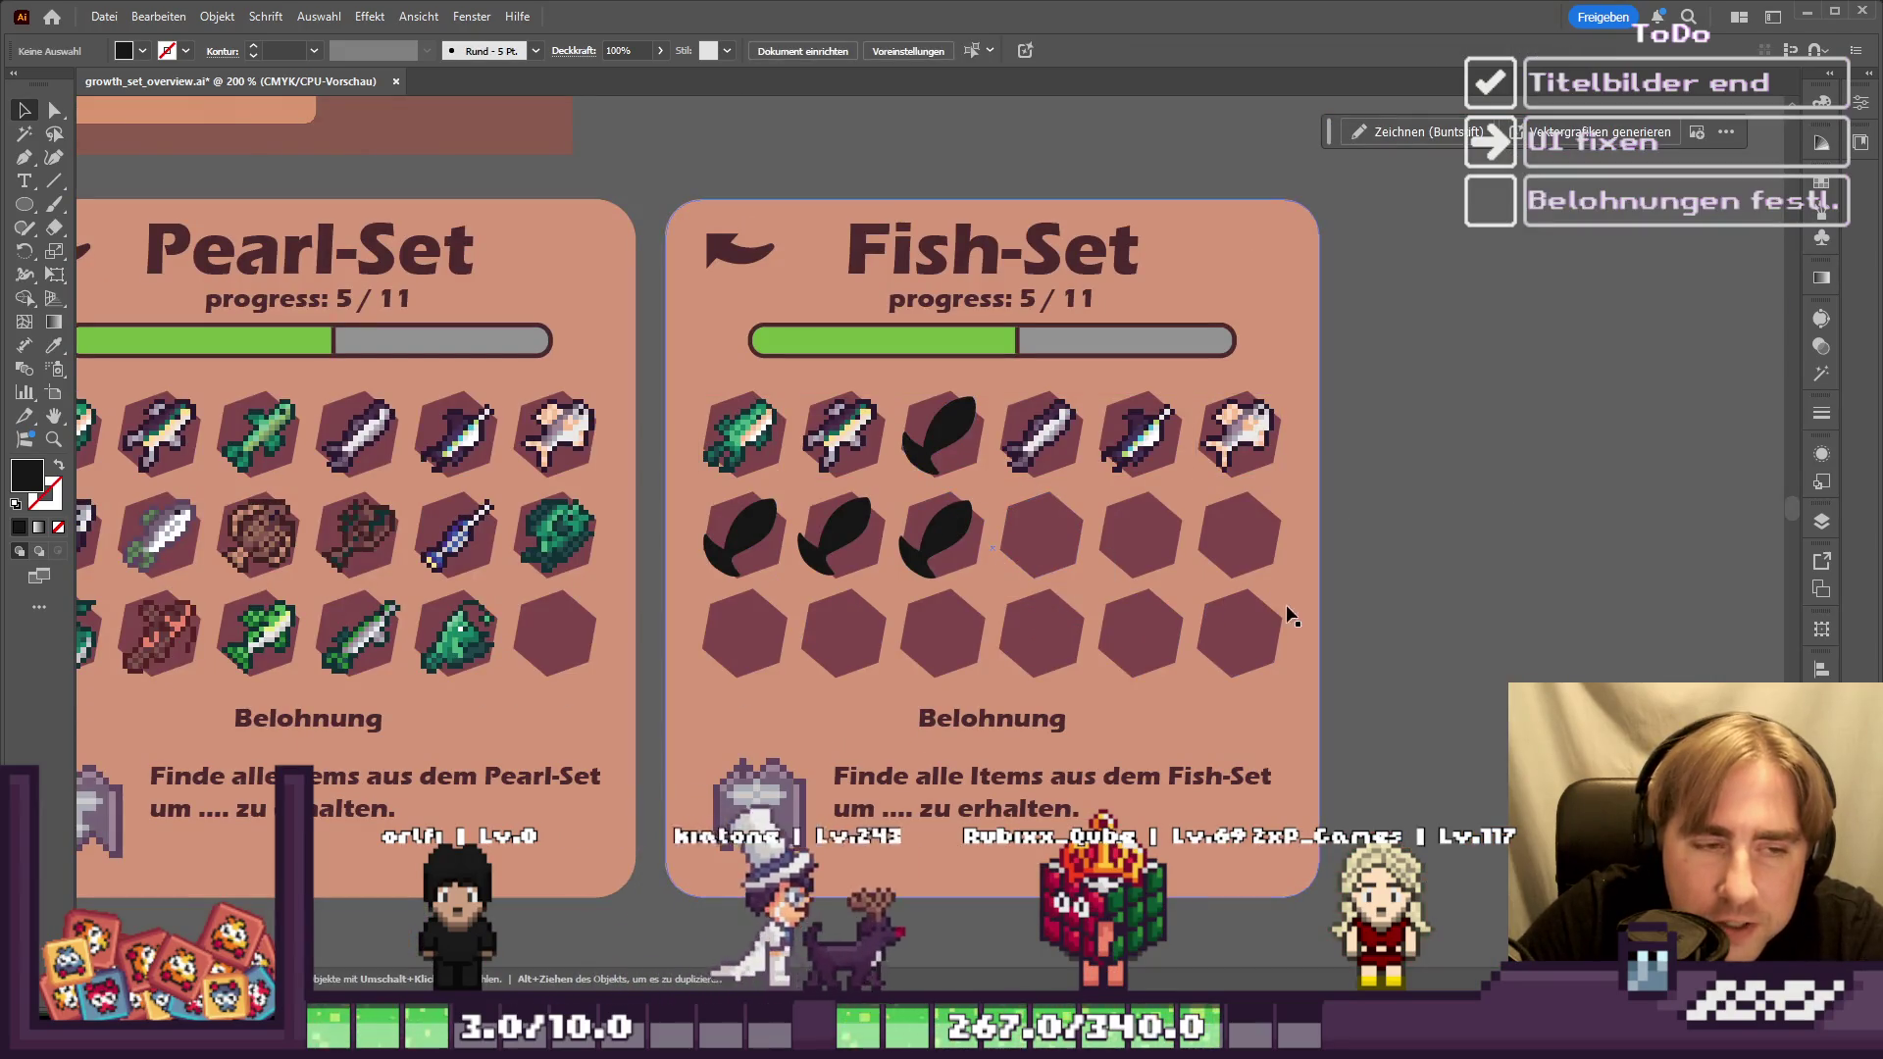
pyautogui.scroll(-1, 1367, 594)
pyautogui.scroll(1, 1226, 574)
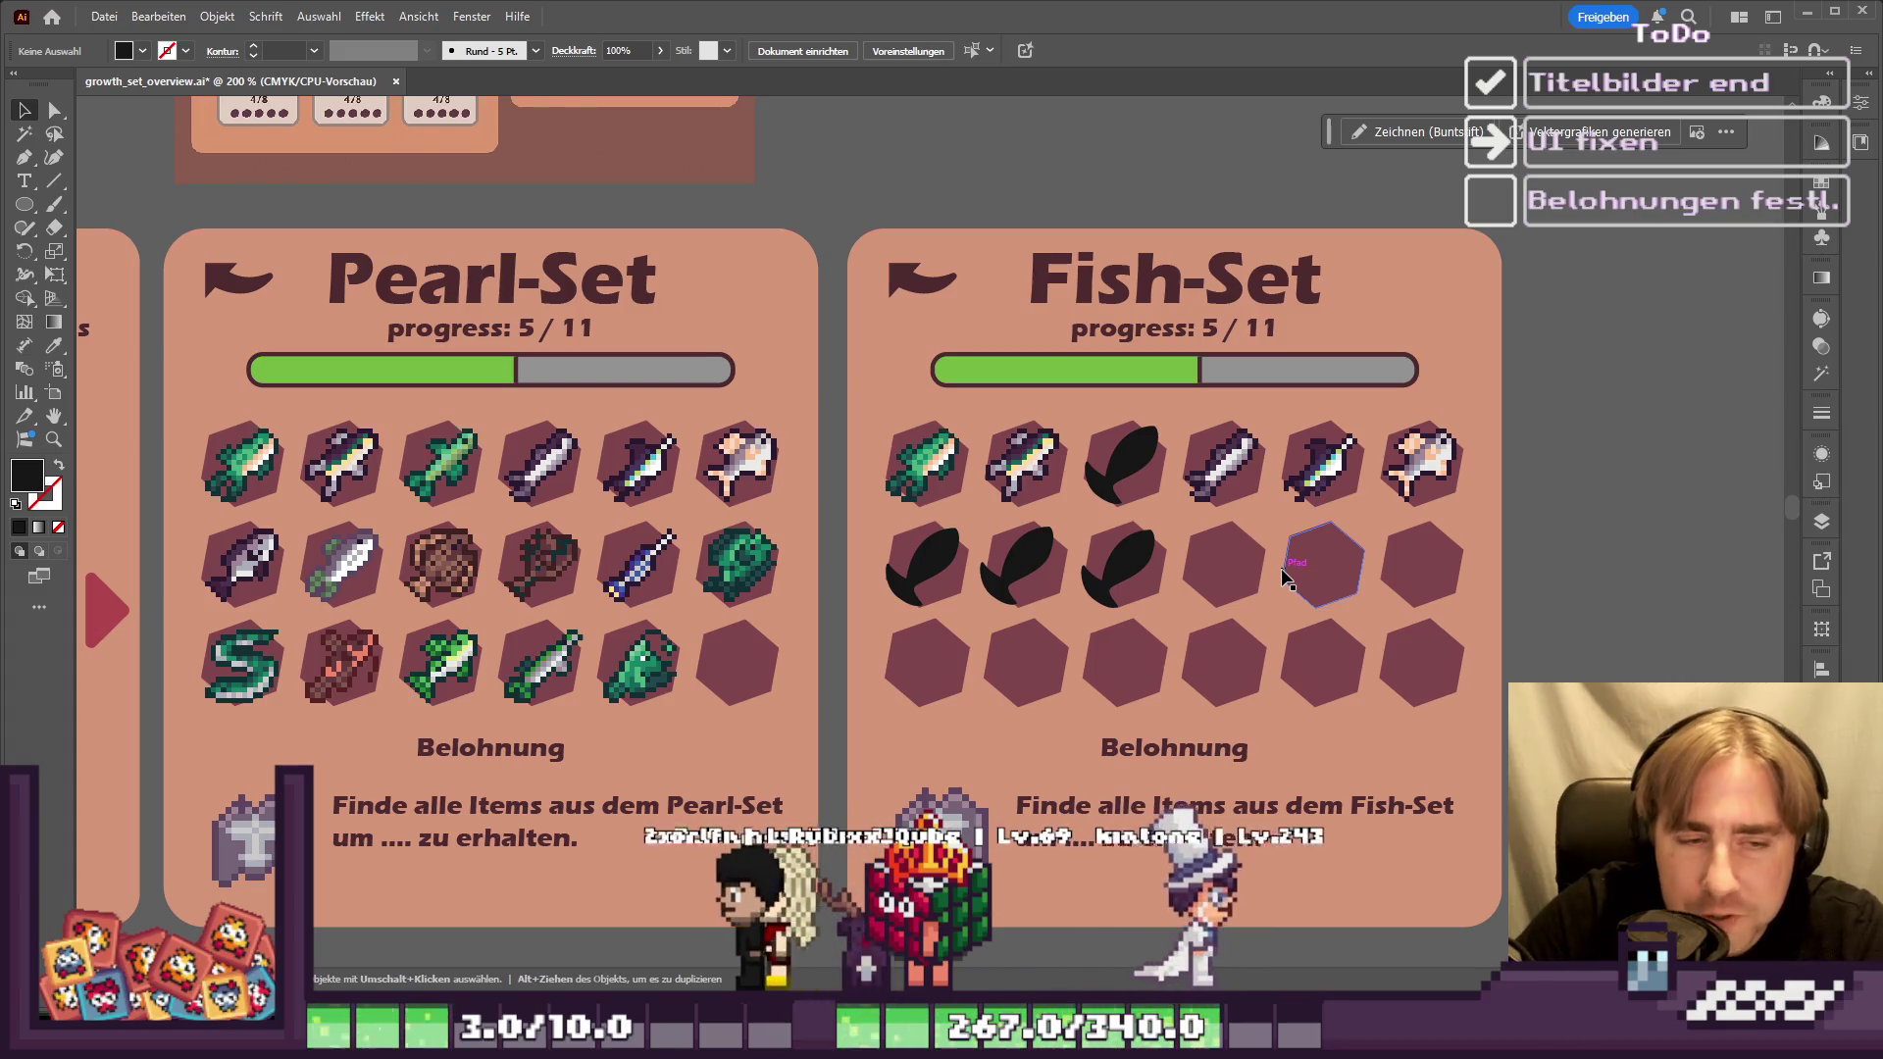
pyautogui.keyDown('alt'); pyautogui.scroll(-1, 923, 308); pyautogui.keyUp('alt')
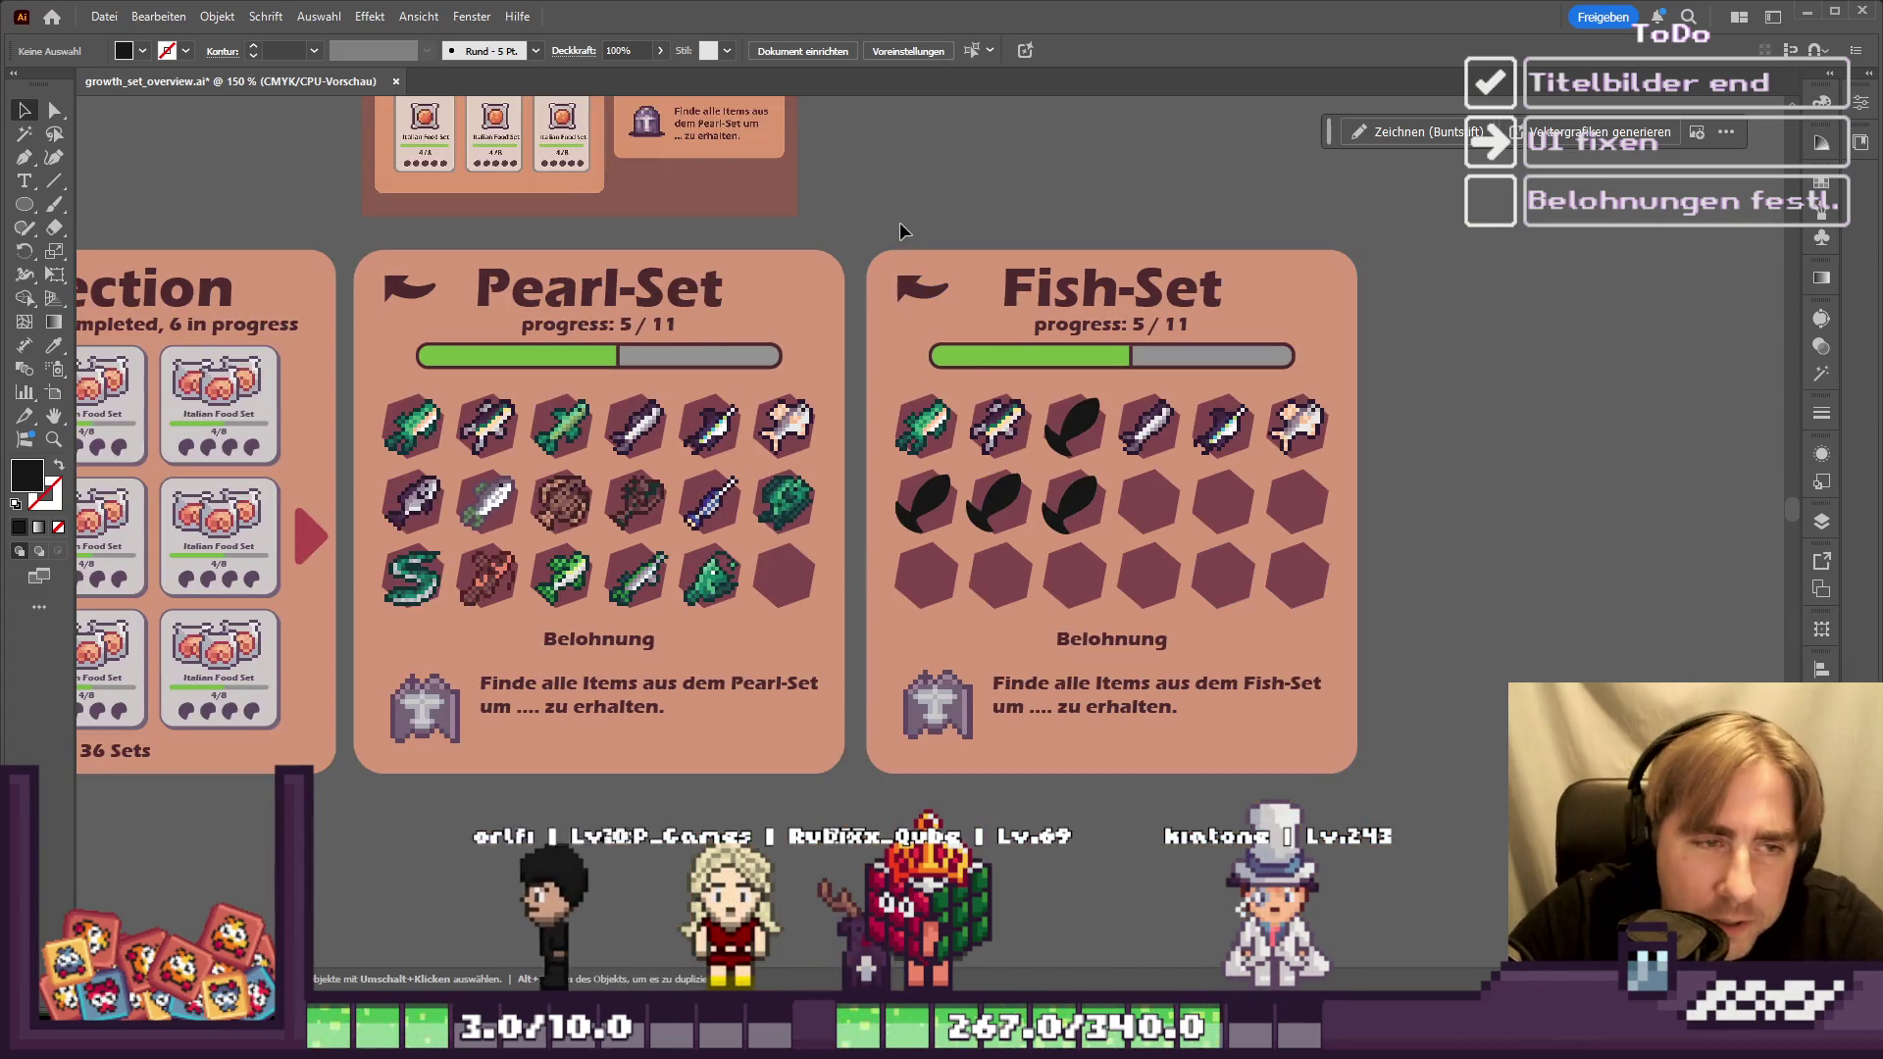
# - Duplicate the Fish-Set card to the right and delete the copy's extra empty hexagons
pyautogui.click(1215, 706)
pyautogui.moveTo(1111, 528)
pyautogui.mouseDown()
pyautogui.moveTo(669, 509)
pyautogui.moveTo(1192, 546)
pyautogui.moveTo(1178, 543)
pyautogui.mouseUp()
pyautogui.keyDown('alt'); pyautogui.scroll(2, 1209, 487); pyautogui.keyUp('alt')
pyautogui.click(1209, 490)
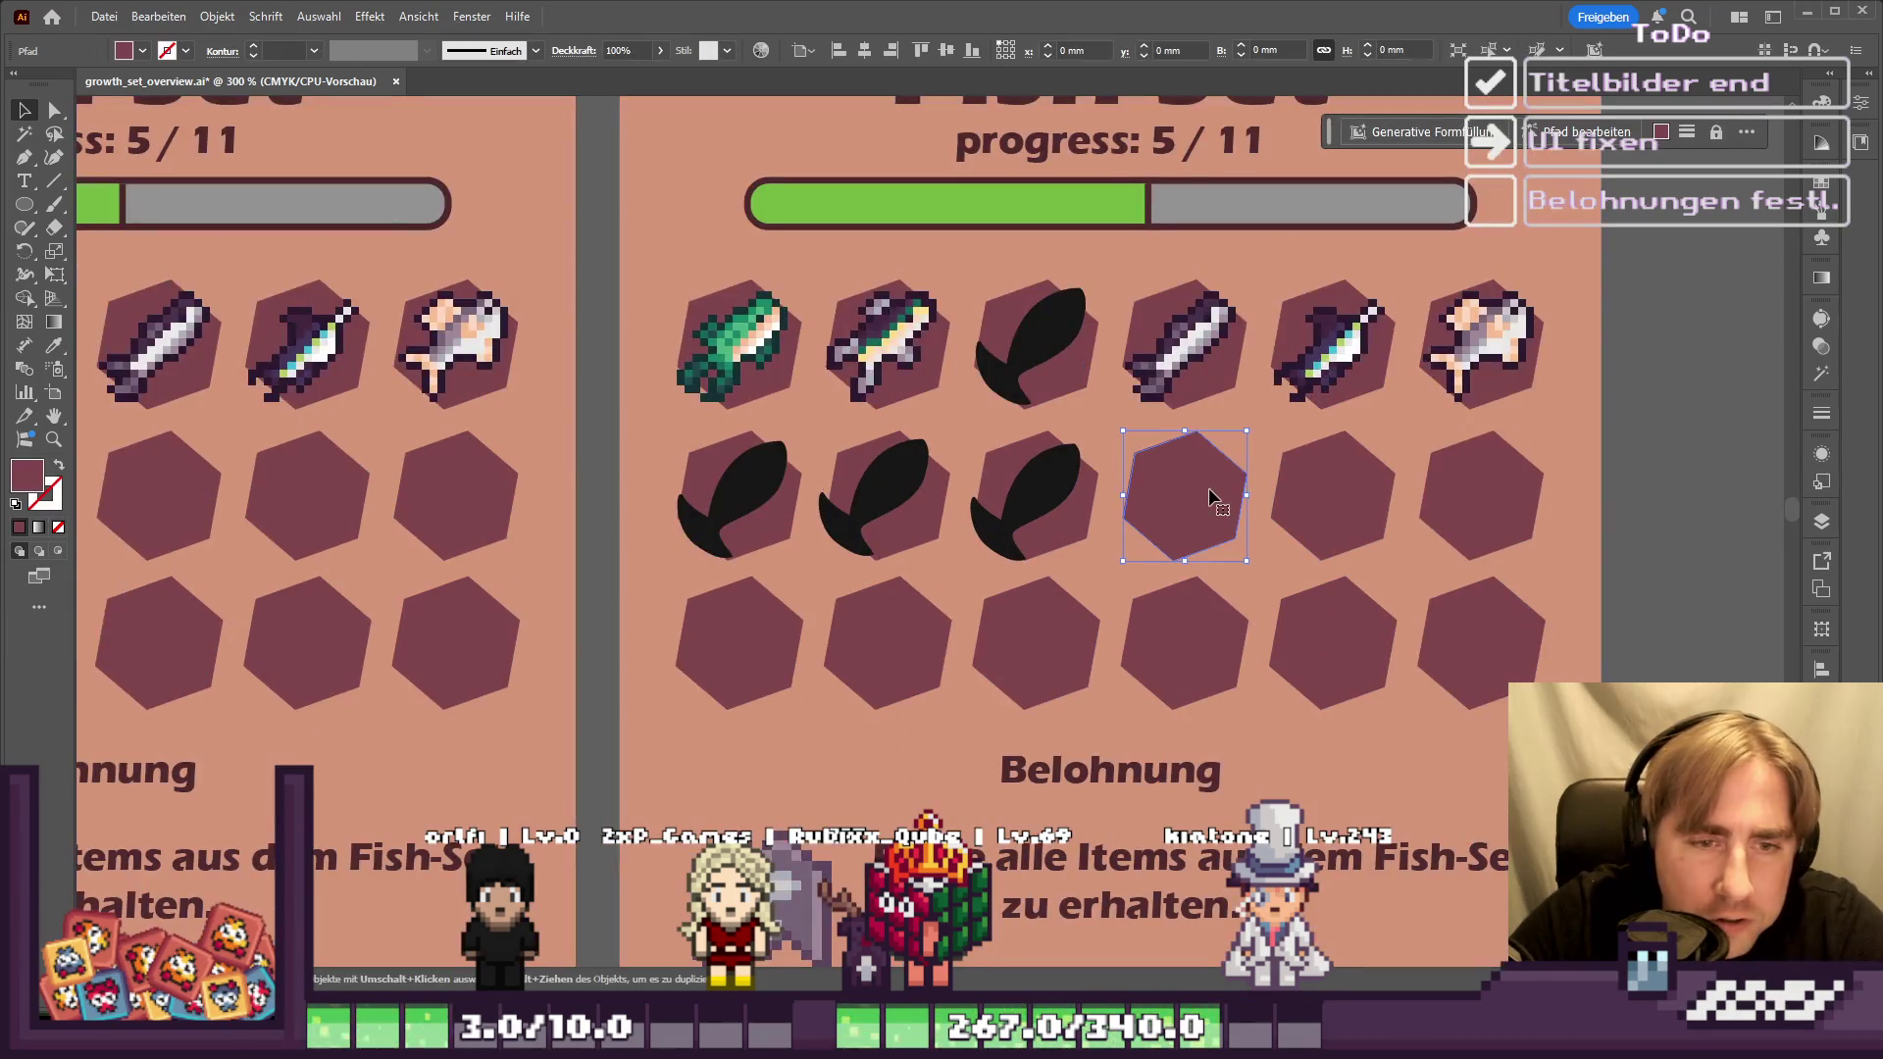
pyautogui.press('Delete')
pyautogui.click(1328, 485)
pyautogui.press('Delete')
pyautogui.click(1472, 493)
pyautogui.press('Delete')
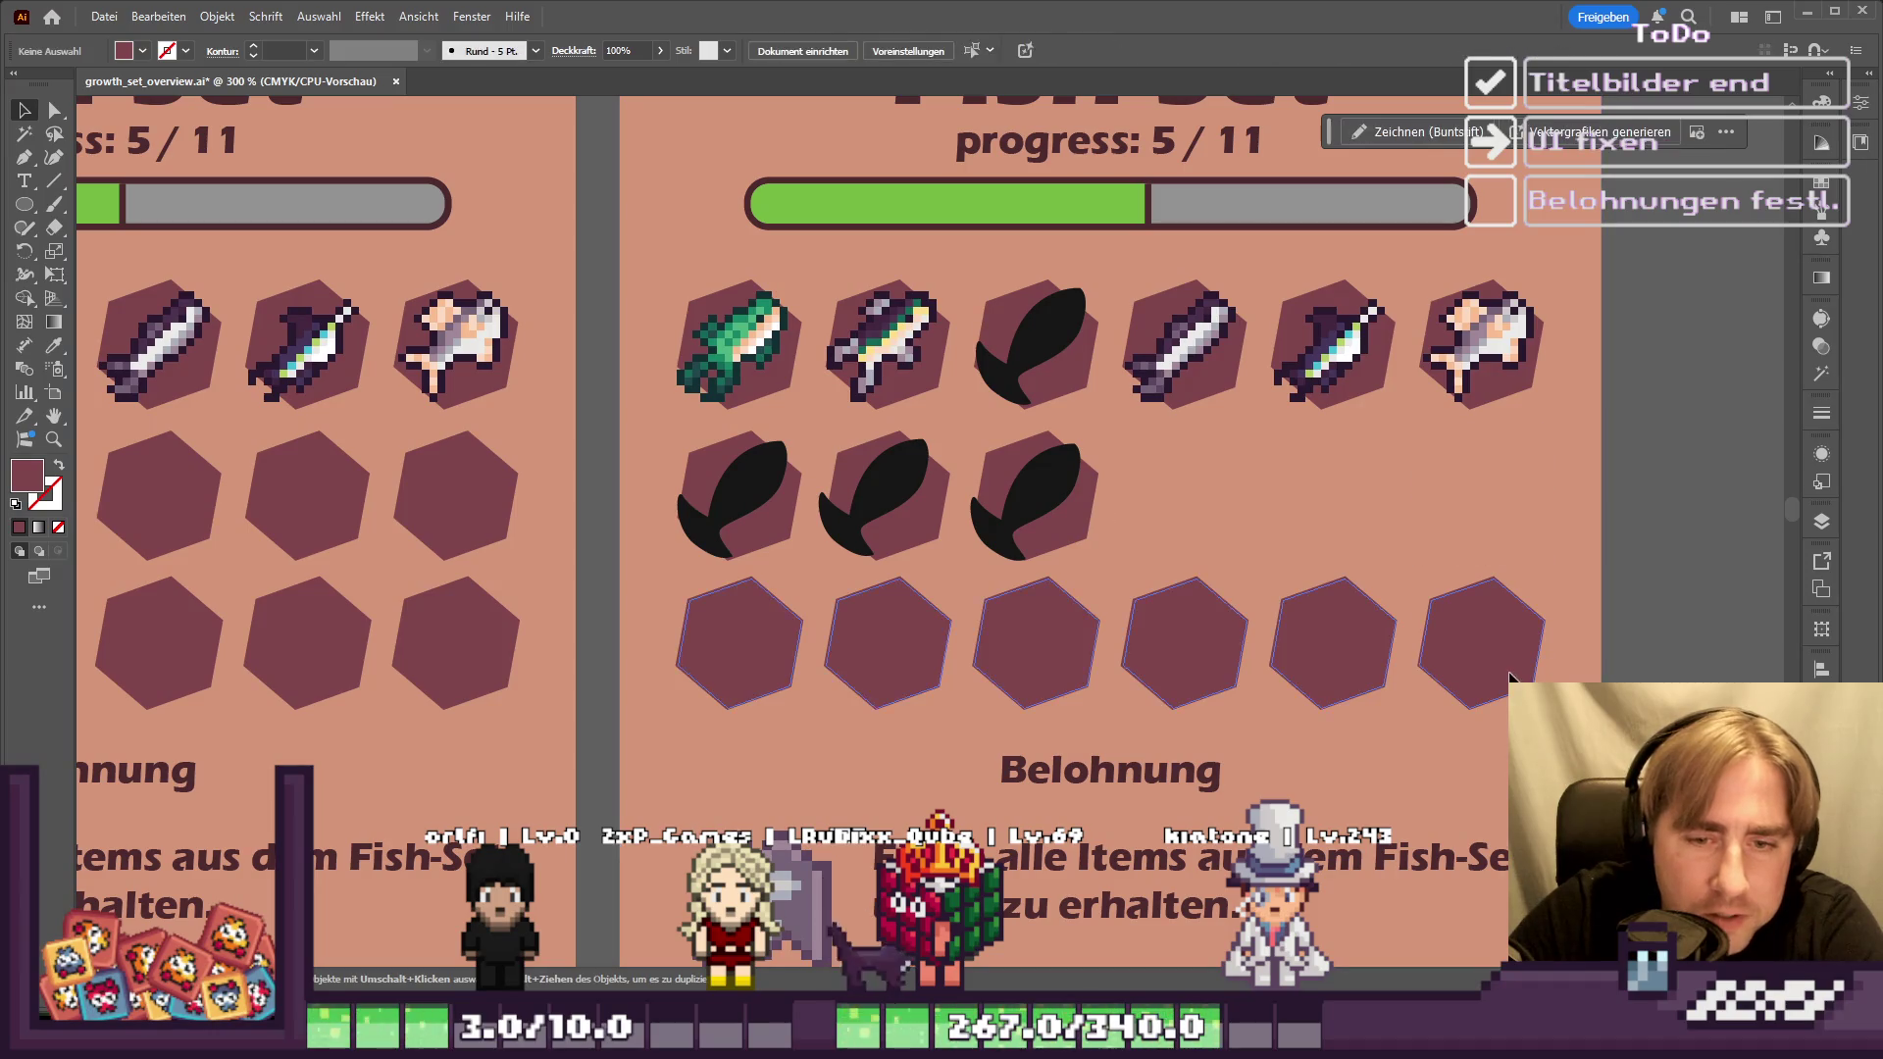
pyautogui.press('Delete')
# - Centre the three-silhouette row under the six-icon top row and nudge both rows down
pyautogui.keyDown('alt'); pyautogui.scroll(-1, 1355, 417); pyautogui.keyUp('alt')
pyautogui.click(1141, 471)
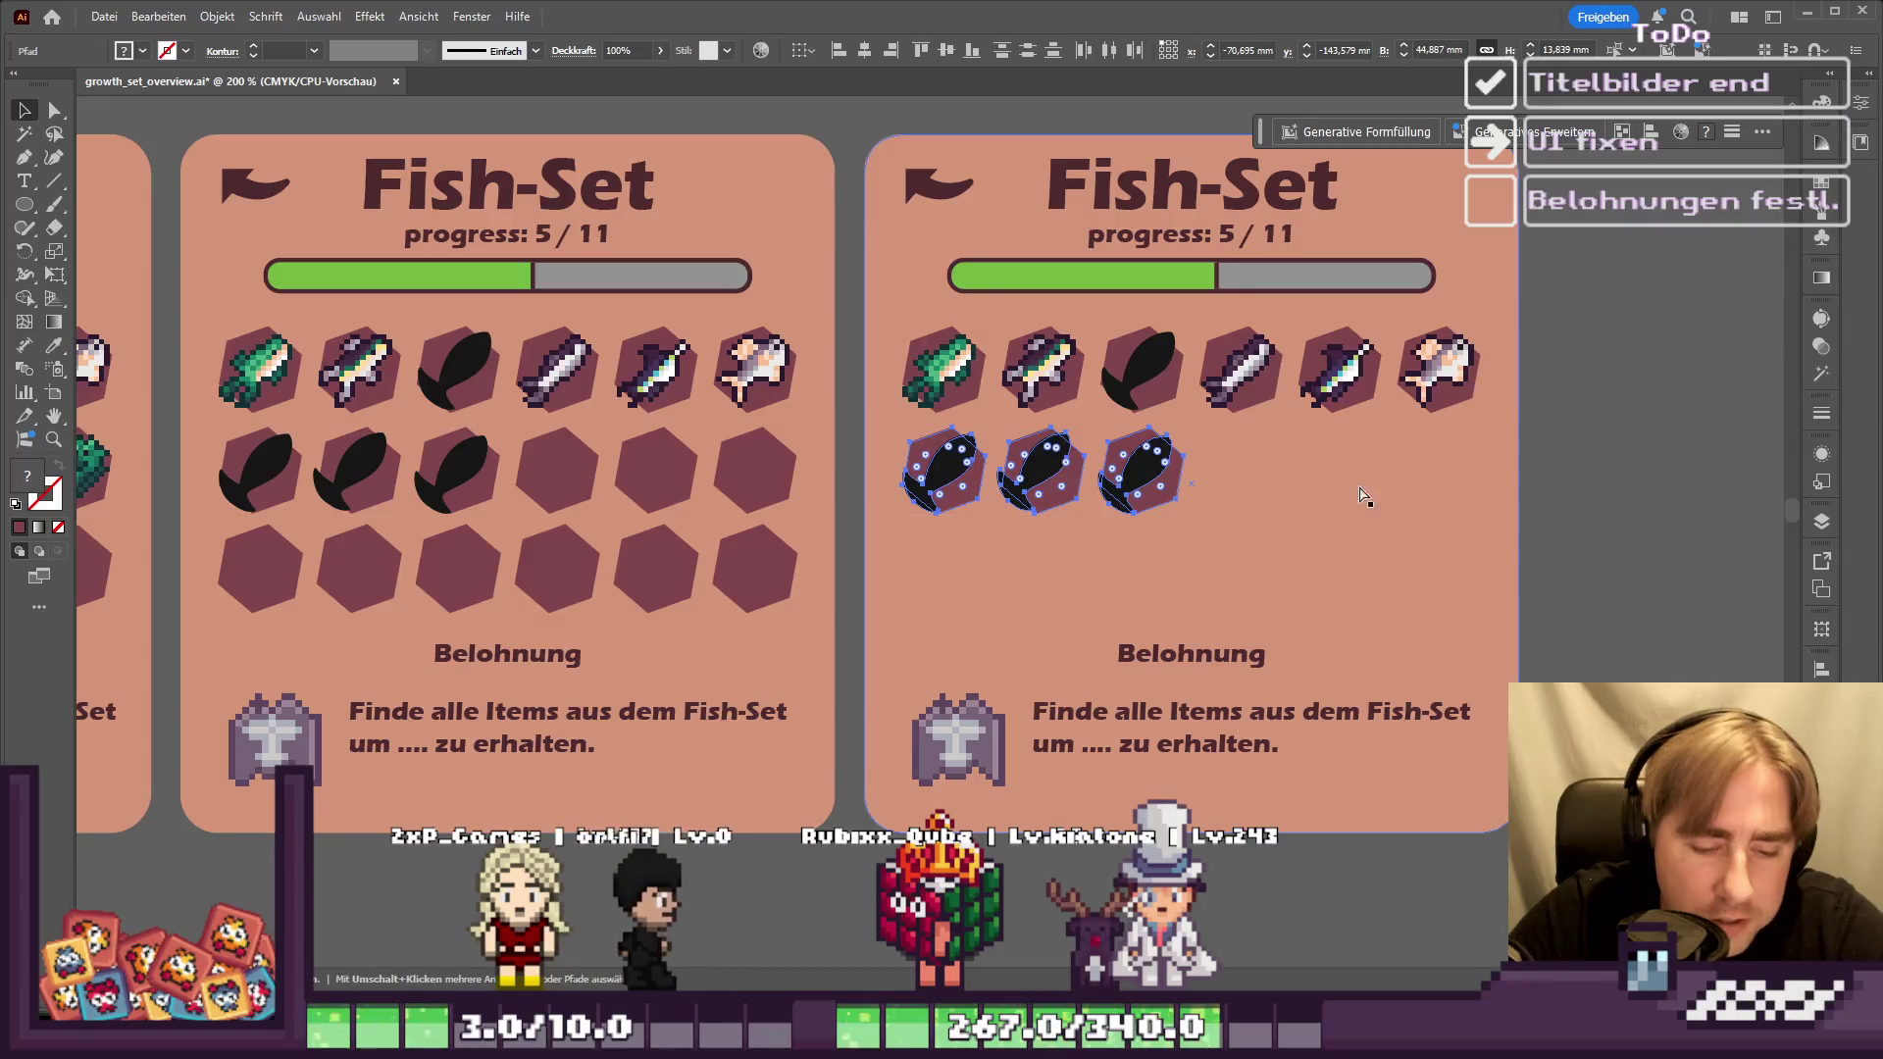
pyautogui.click(881, 283)
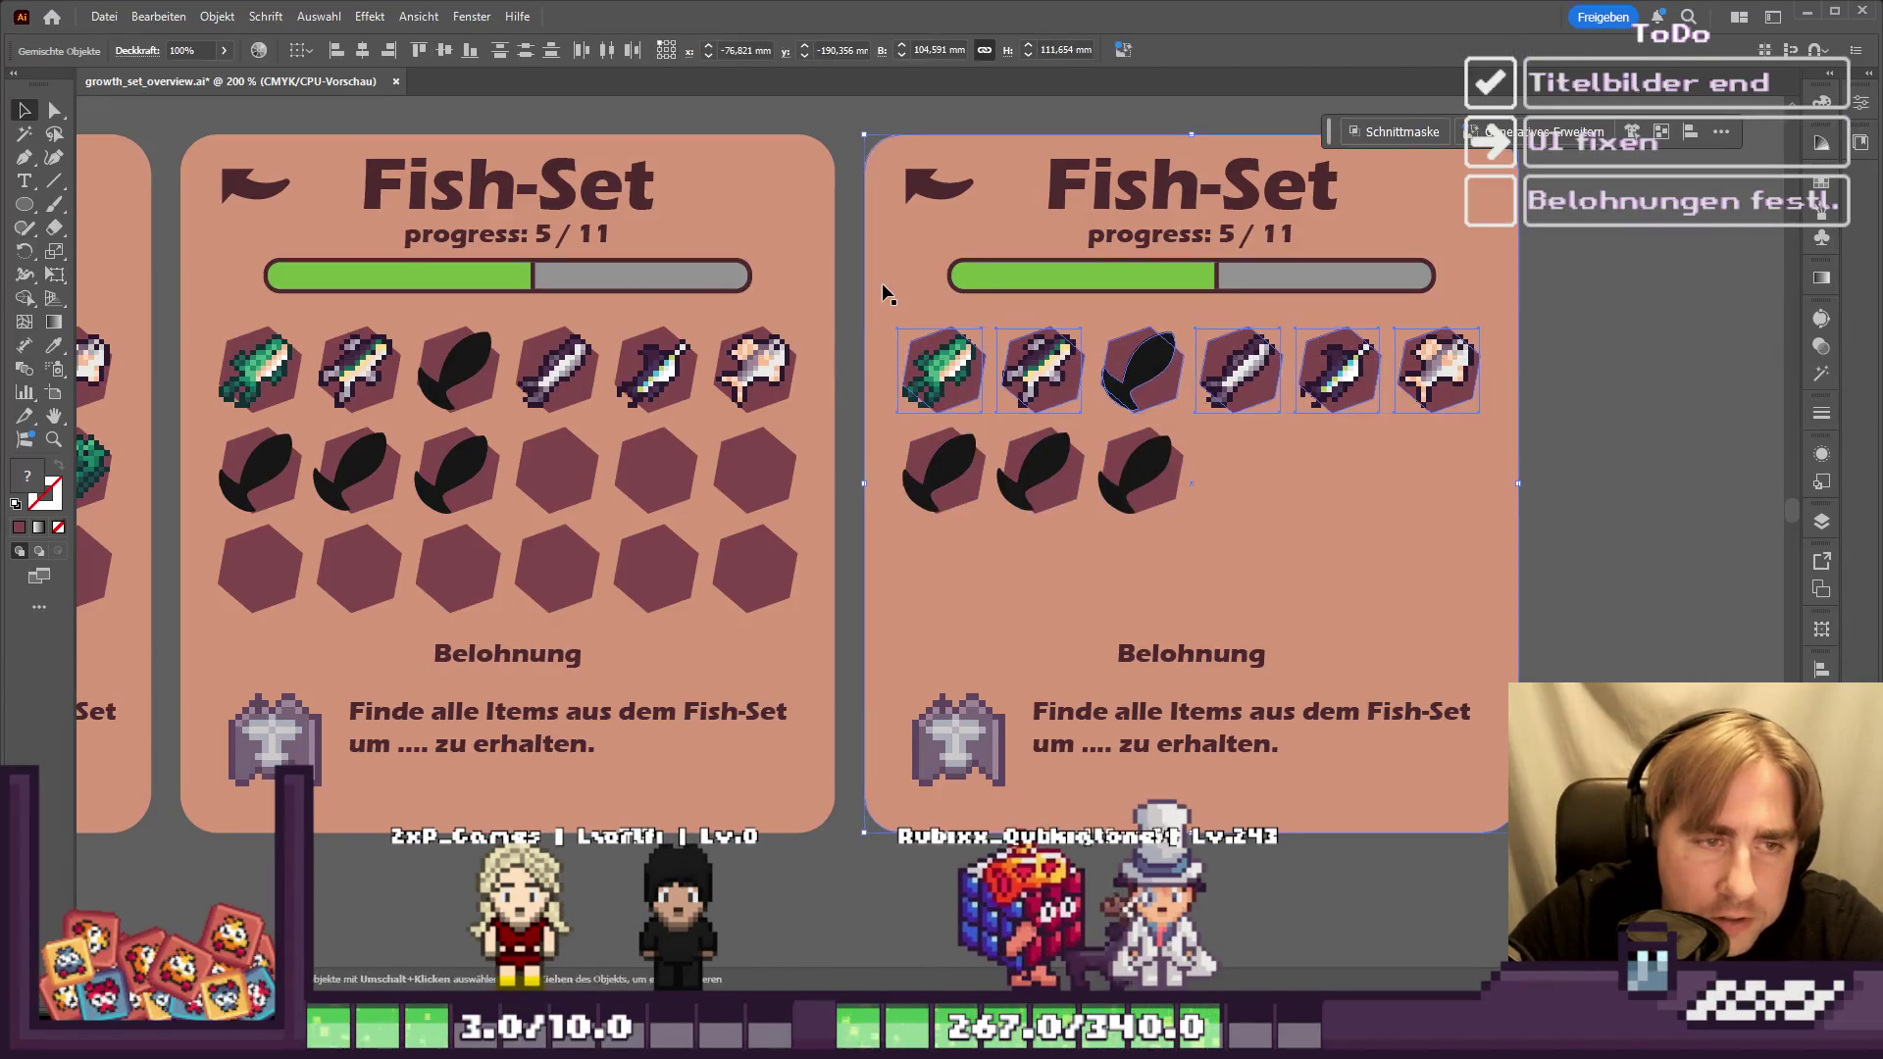
pyautogui.click(998, 373)
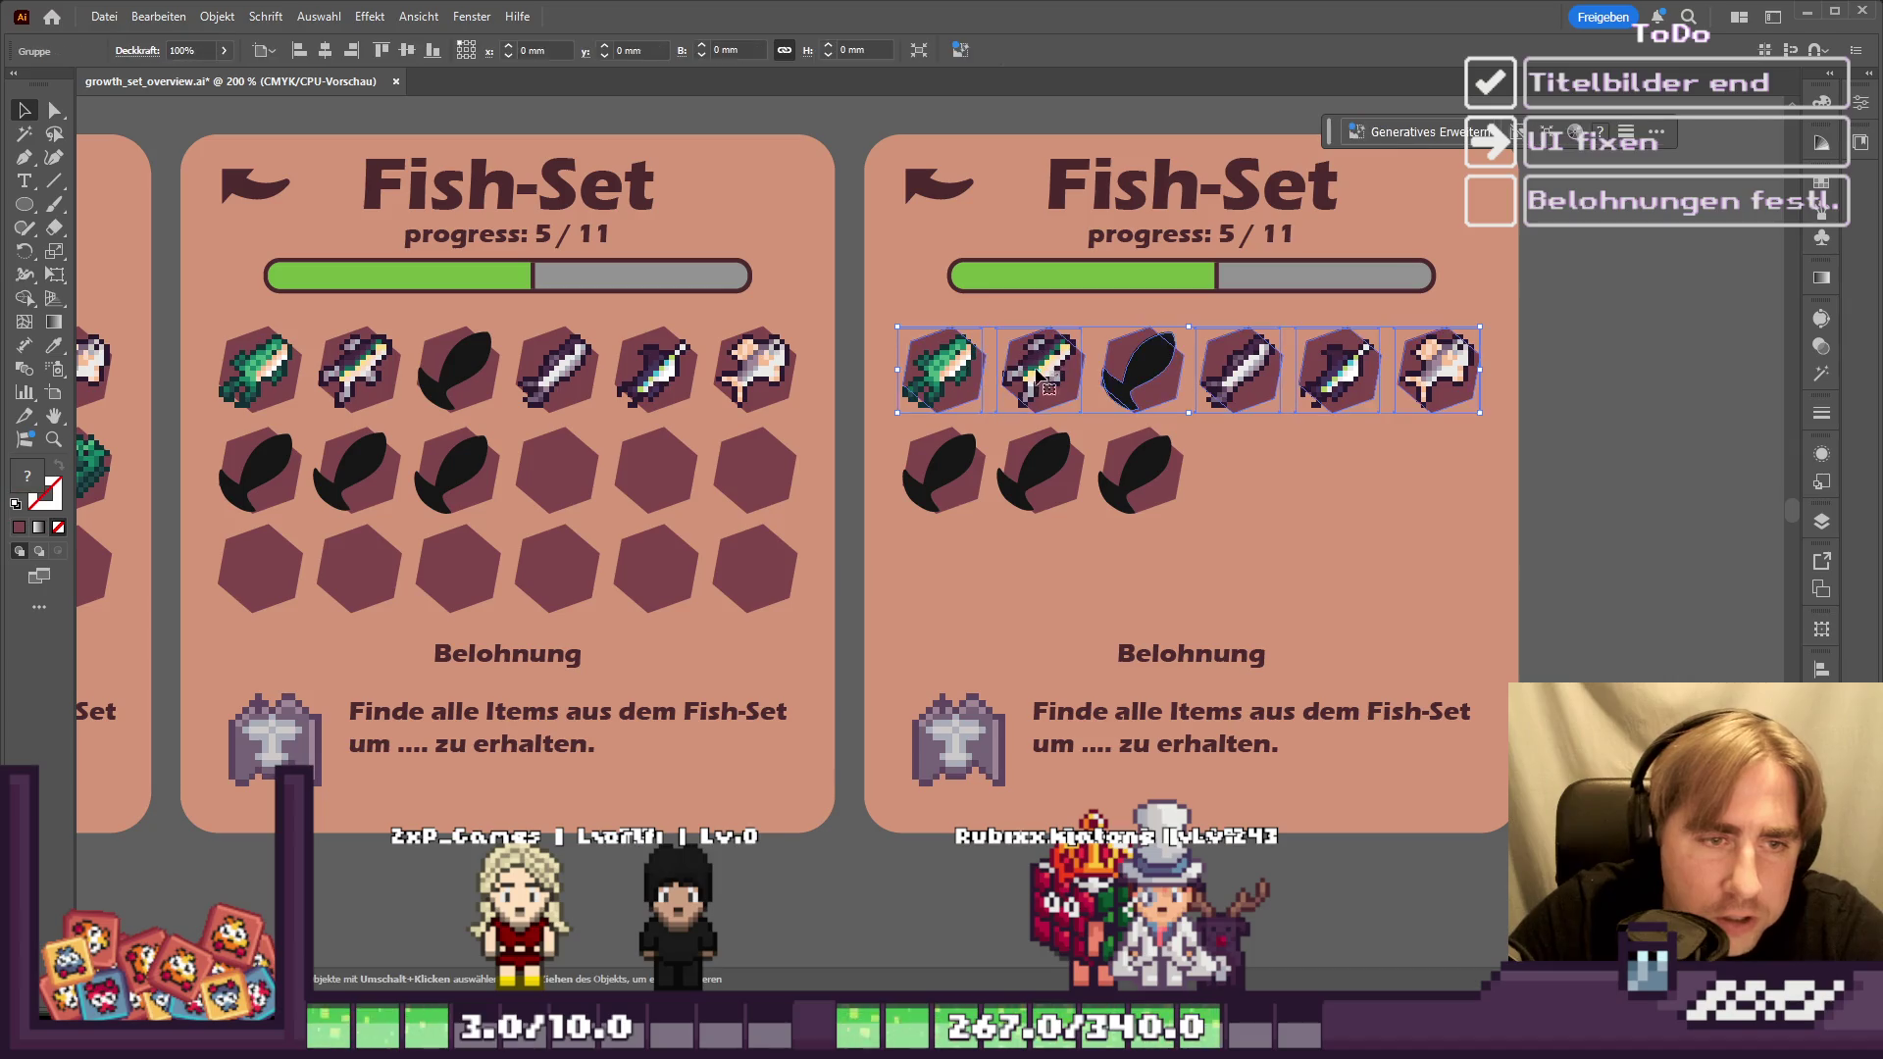
pyautogui.click(362, 49)
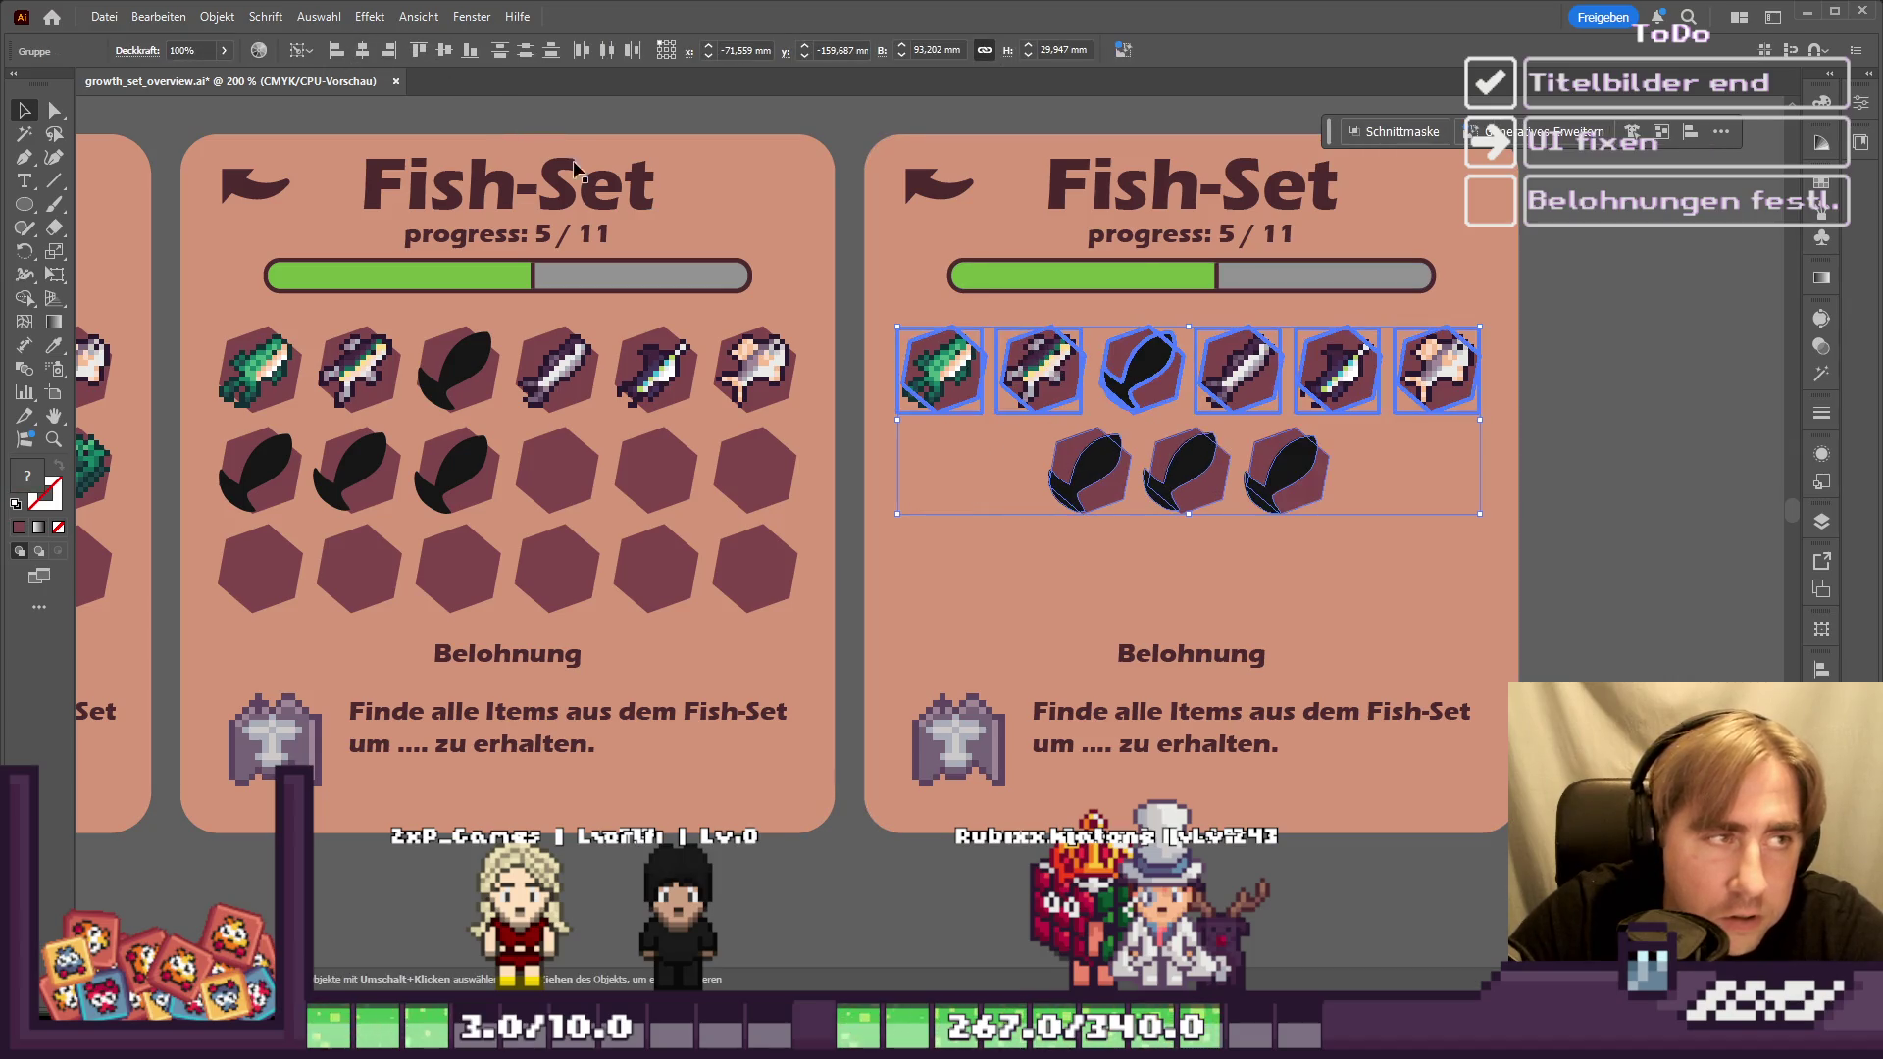
pyautogui.moveTo(1147, 389); pyautogui.dragTo(1157, 454)
pyautogui.scroll(1, 1153, 385)
pyautogui.hotkey('ctrl', 'shift', 'a')
pyautogui.hotkey('ctrl', '1')
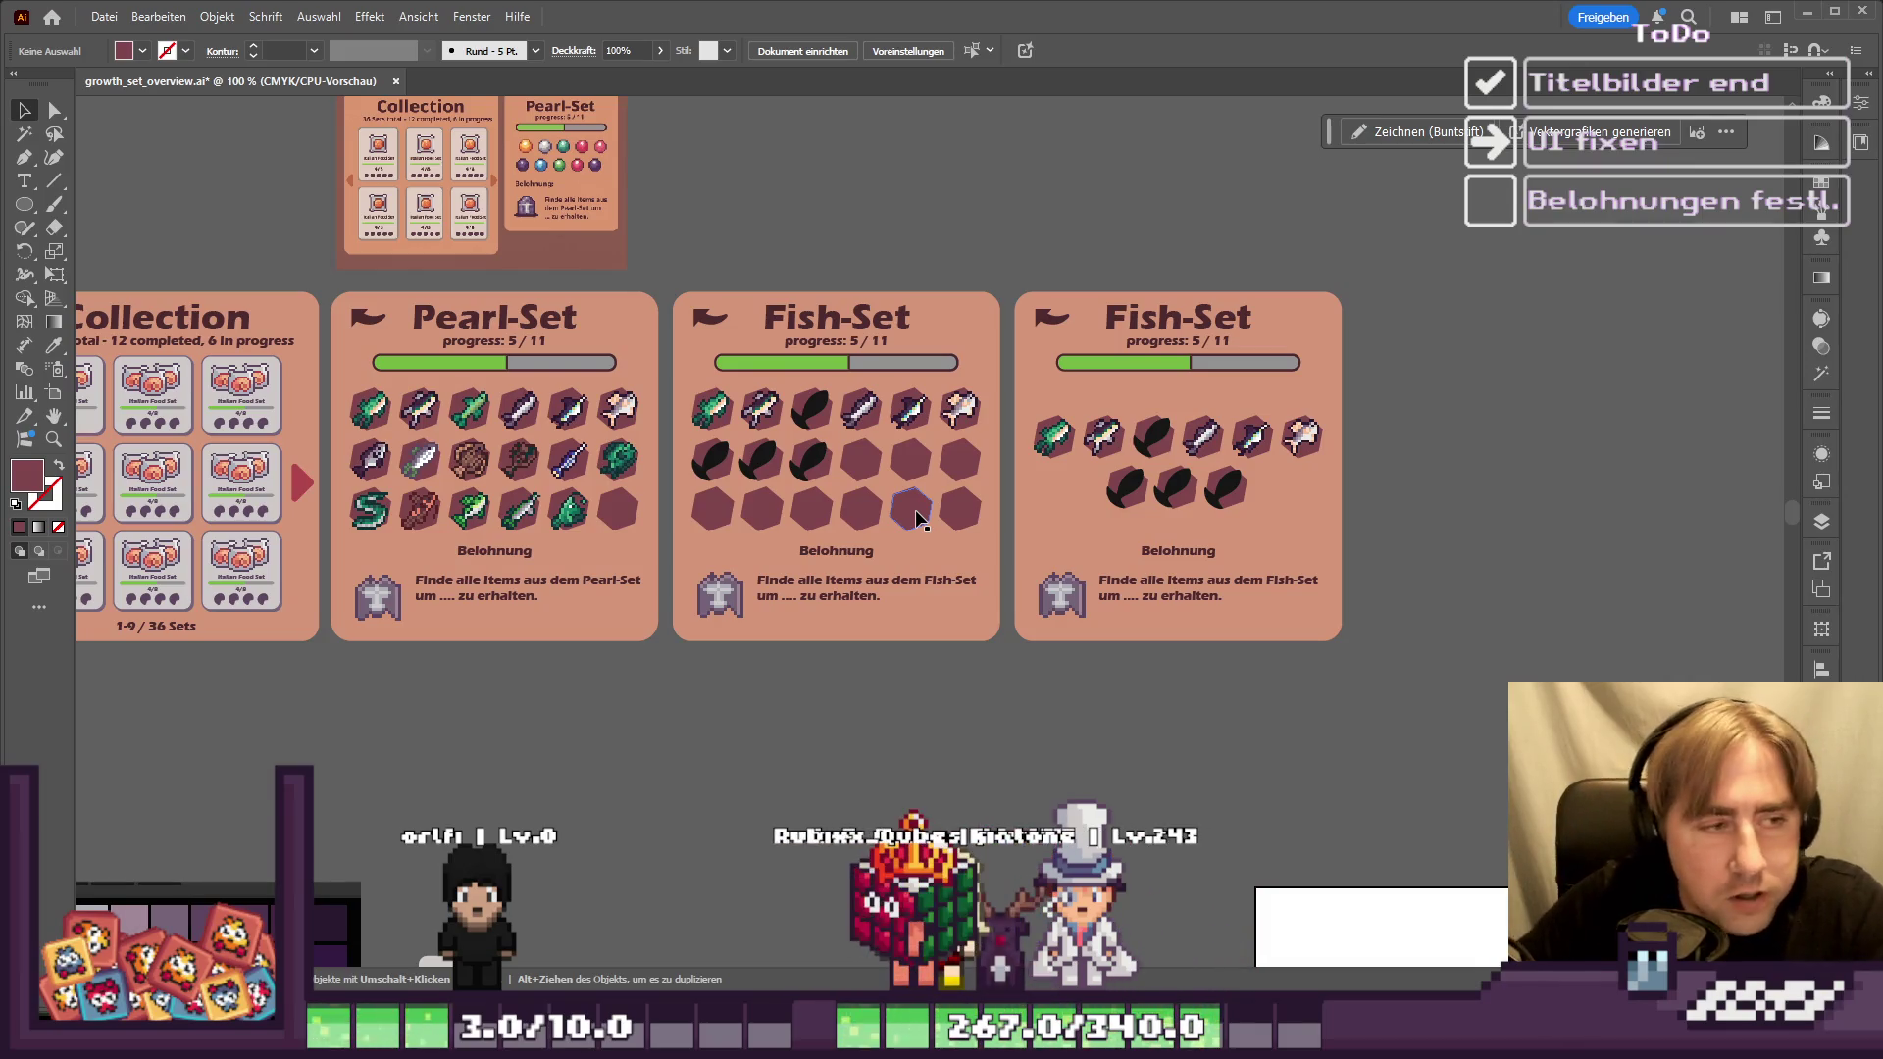
# - Copy the compact Fish-Set card as a fourth card, evenly spaced to the right
pyautogui.moveTo(646, 480); pyautogui.dragTo(1014, 545)
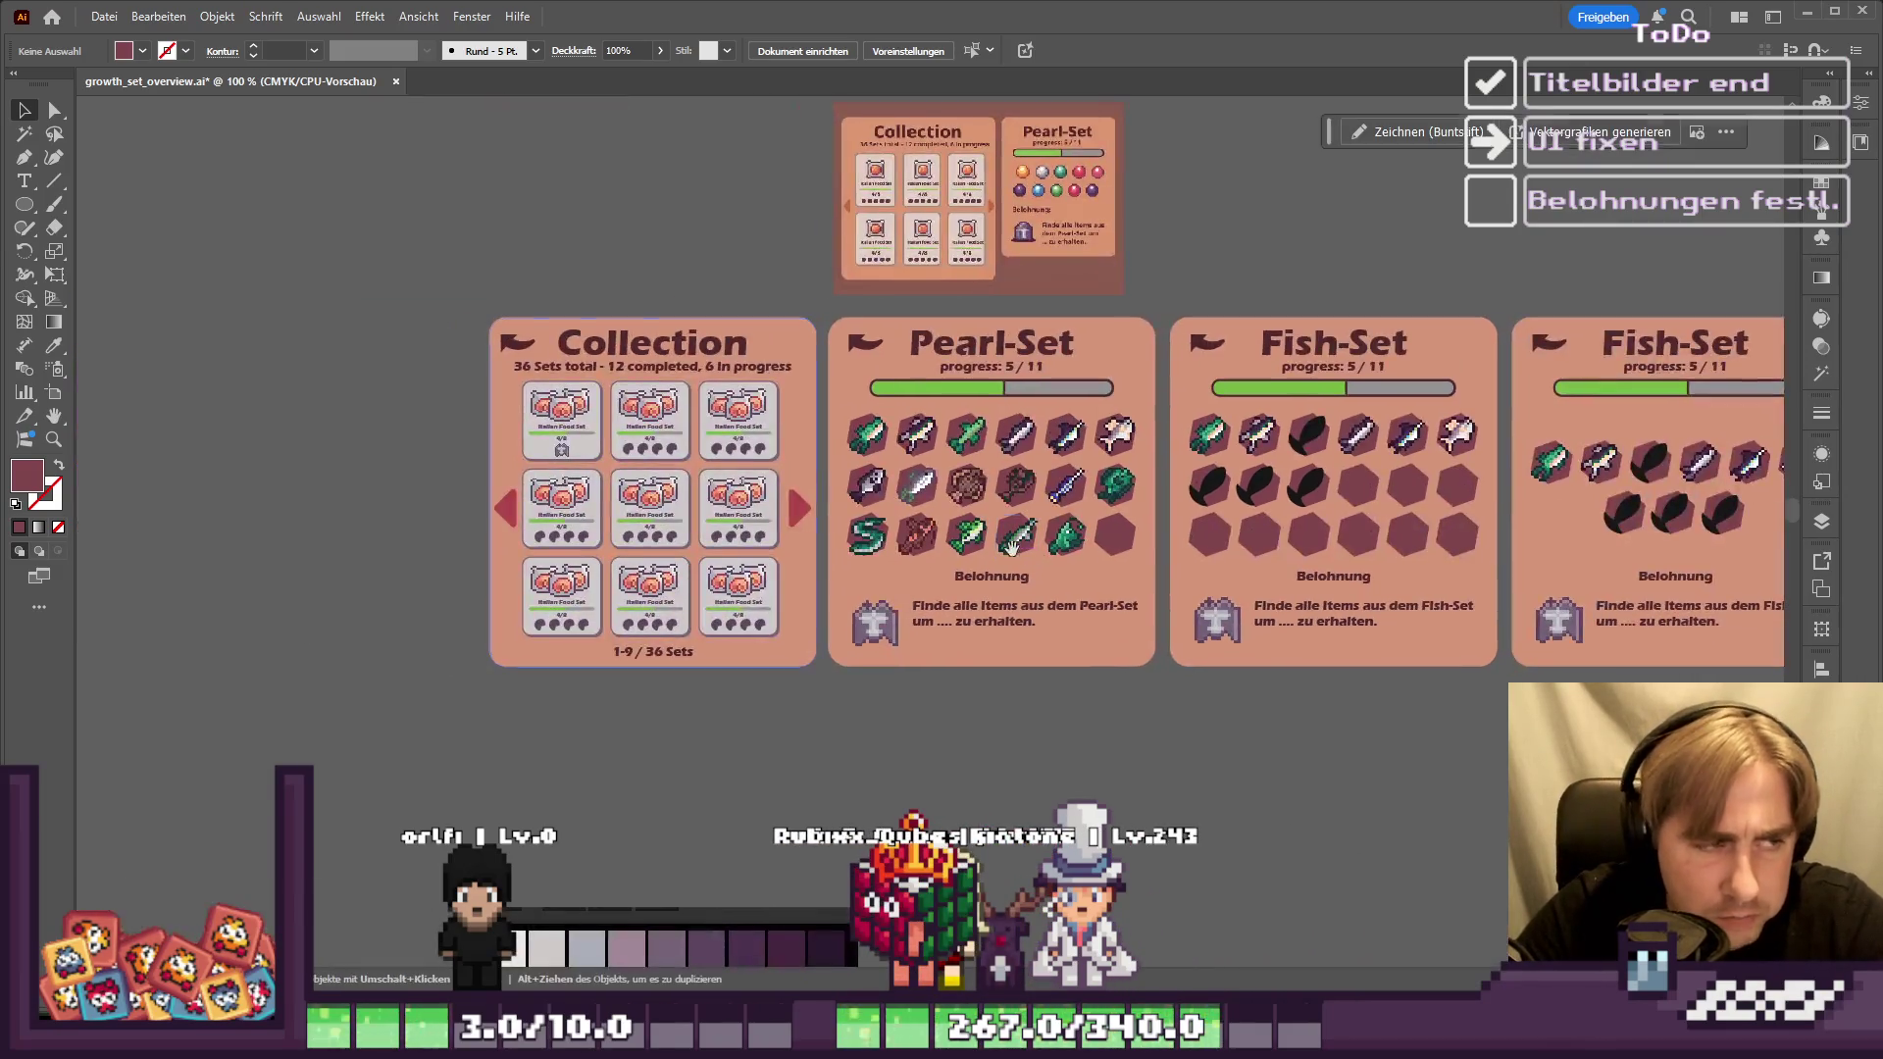
pyautogui.hscroll(5, 1055, 569)
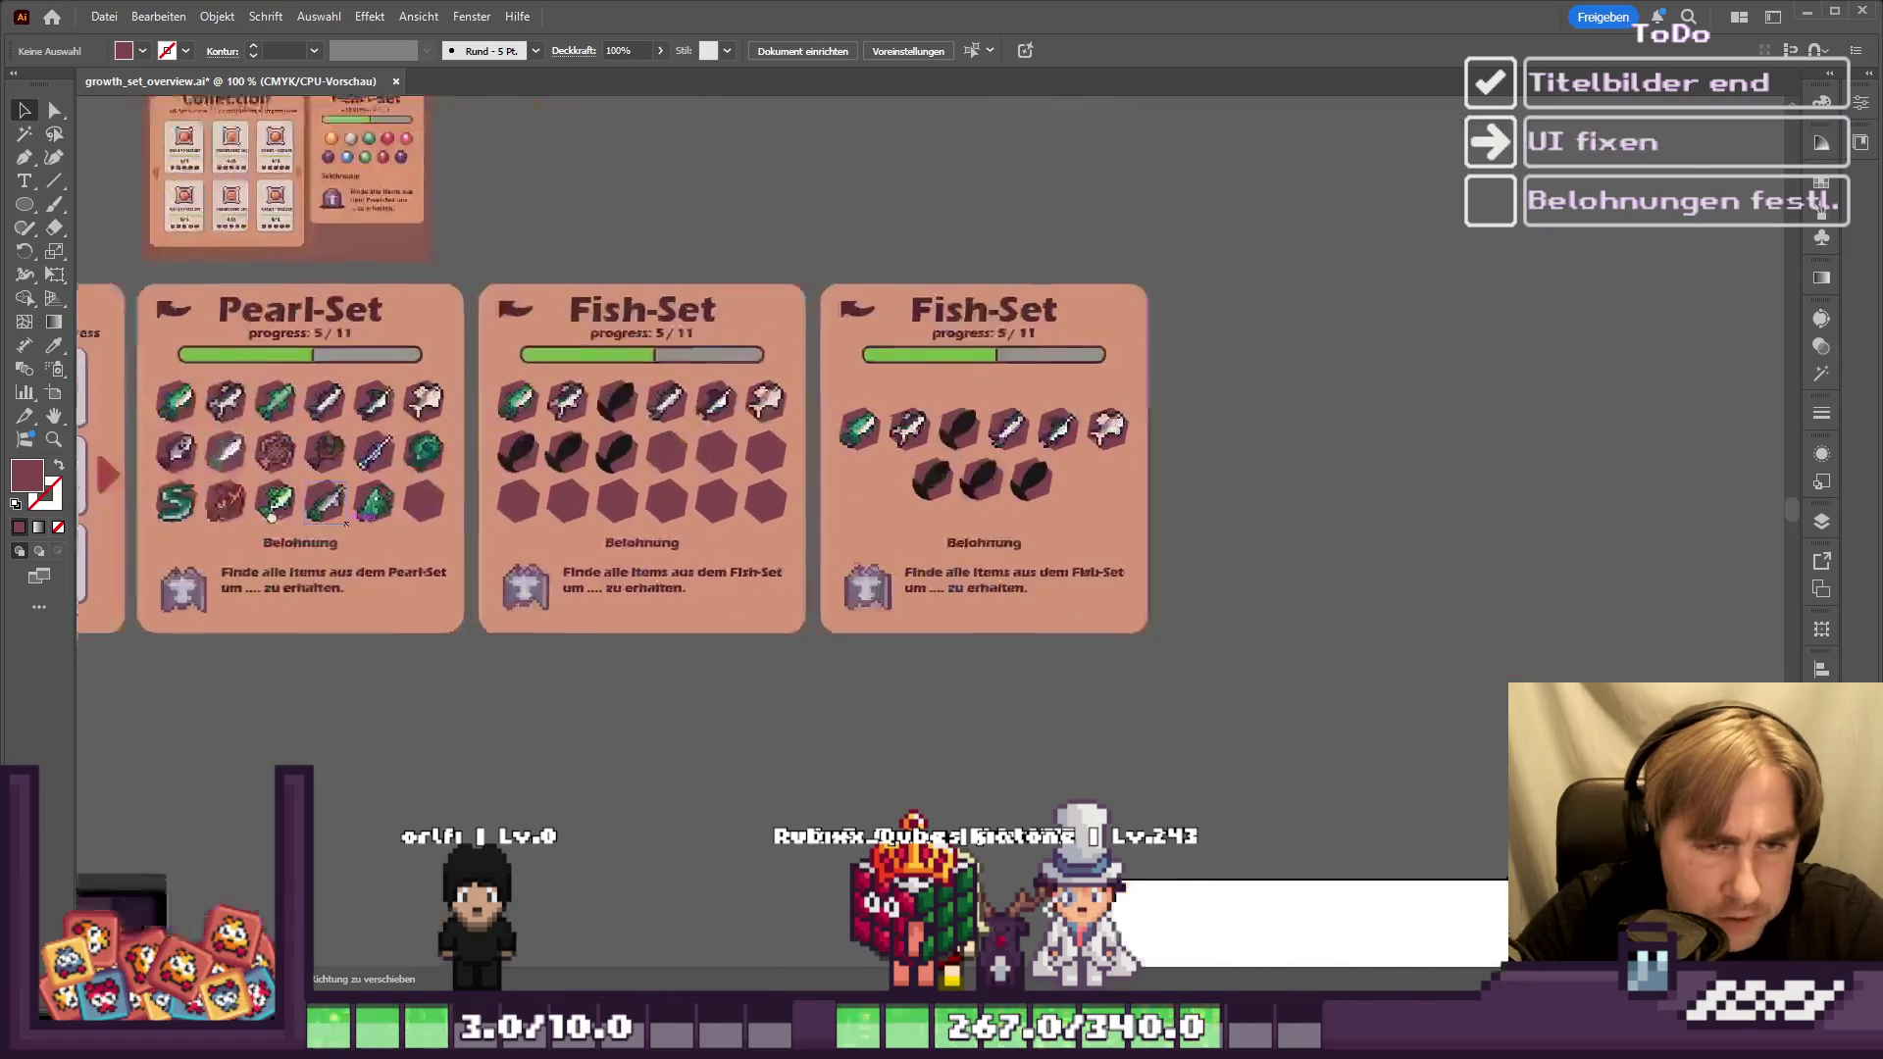
pyautogui.moveTo(1275, 634); pyautogui.dragTo(1275, 635)
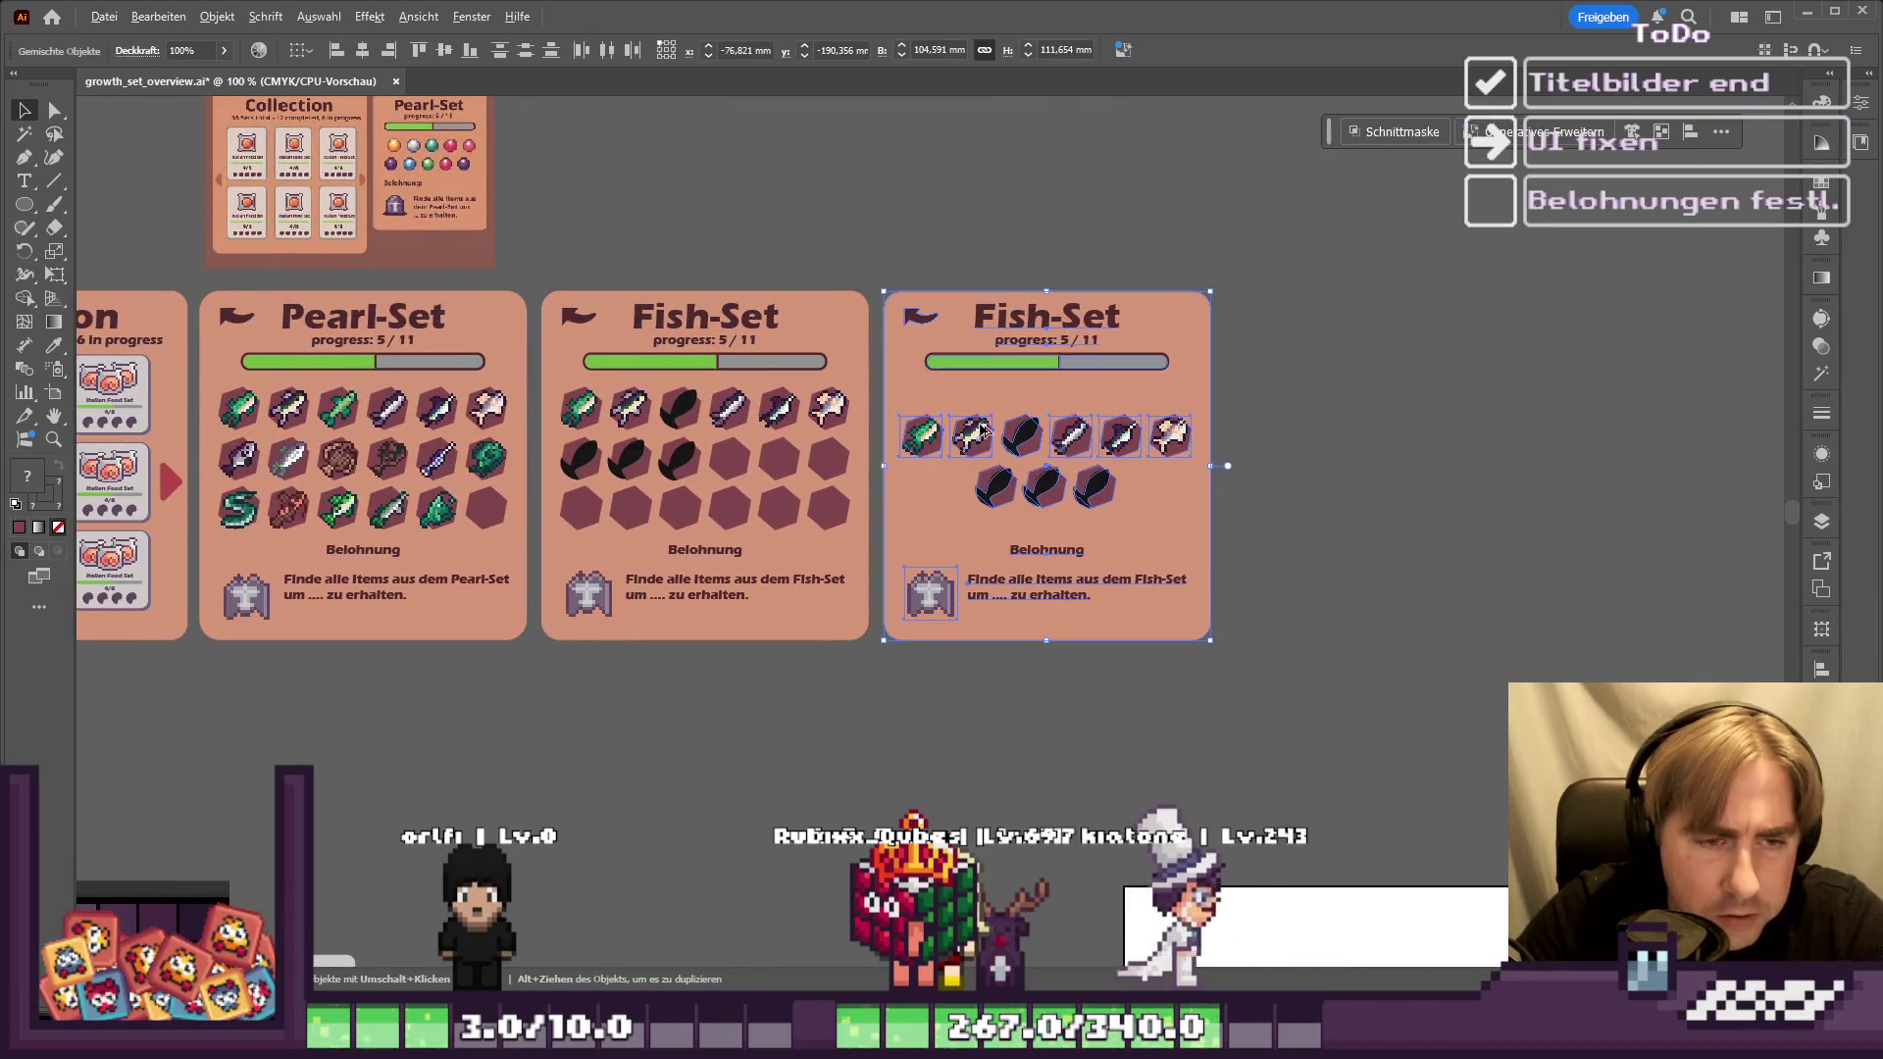
pyautogui.moveTo(1045, 447); pyautogui.dragTo(1417, 446)
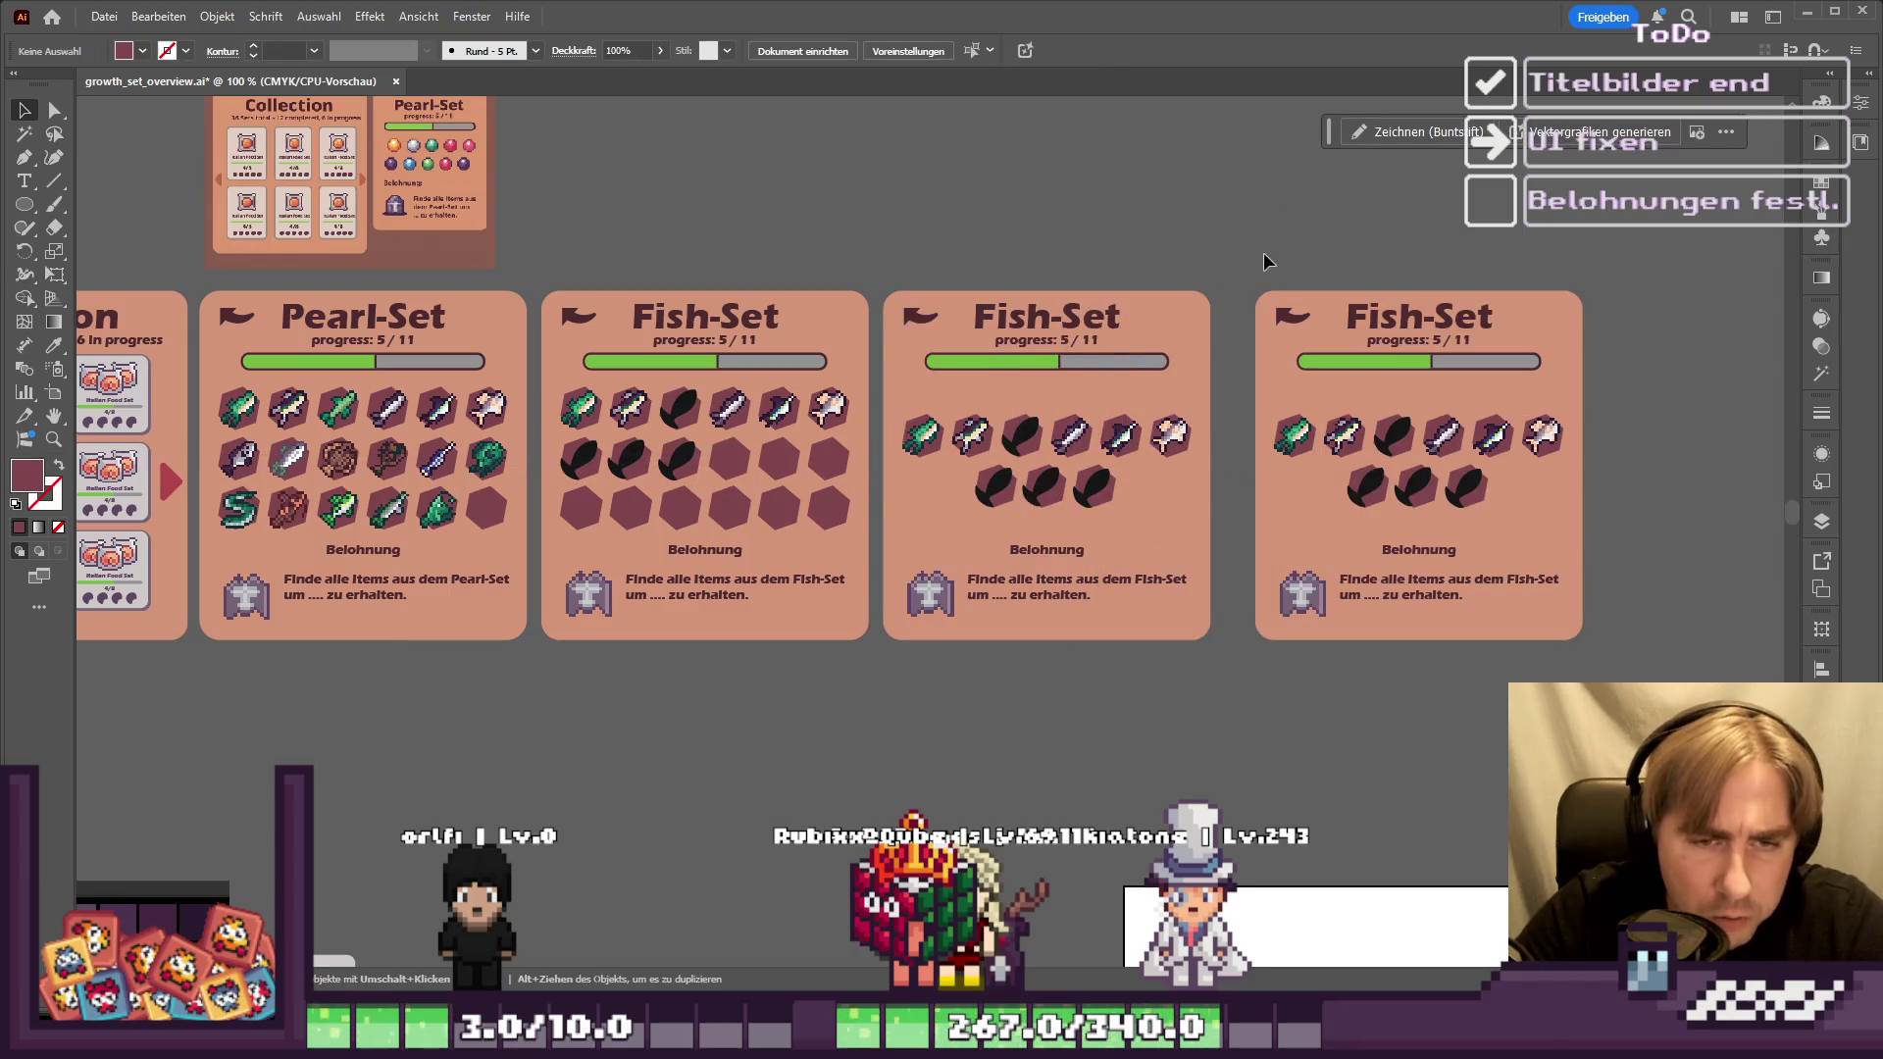
pyautogui.moveTo(1648, 640); pyautogui.dragTo(1648, 639)
pyautogui.hotkey('ctrl', '+')
pyautogui.moveTo(1089, 471); pyautogui.dragTo(1026, 475)
pyautogui.hotkey('ctrl', '-')
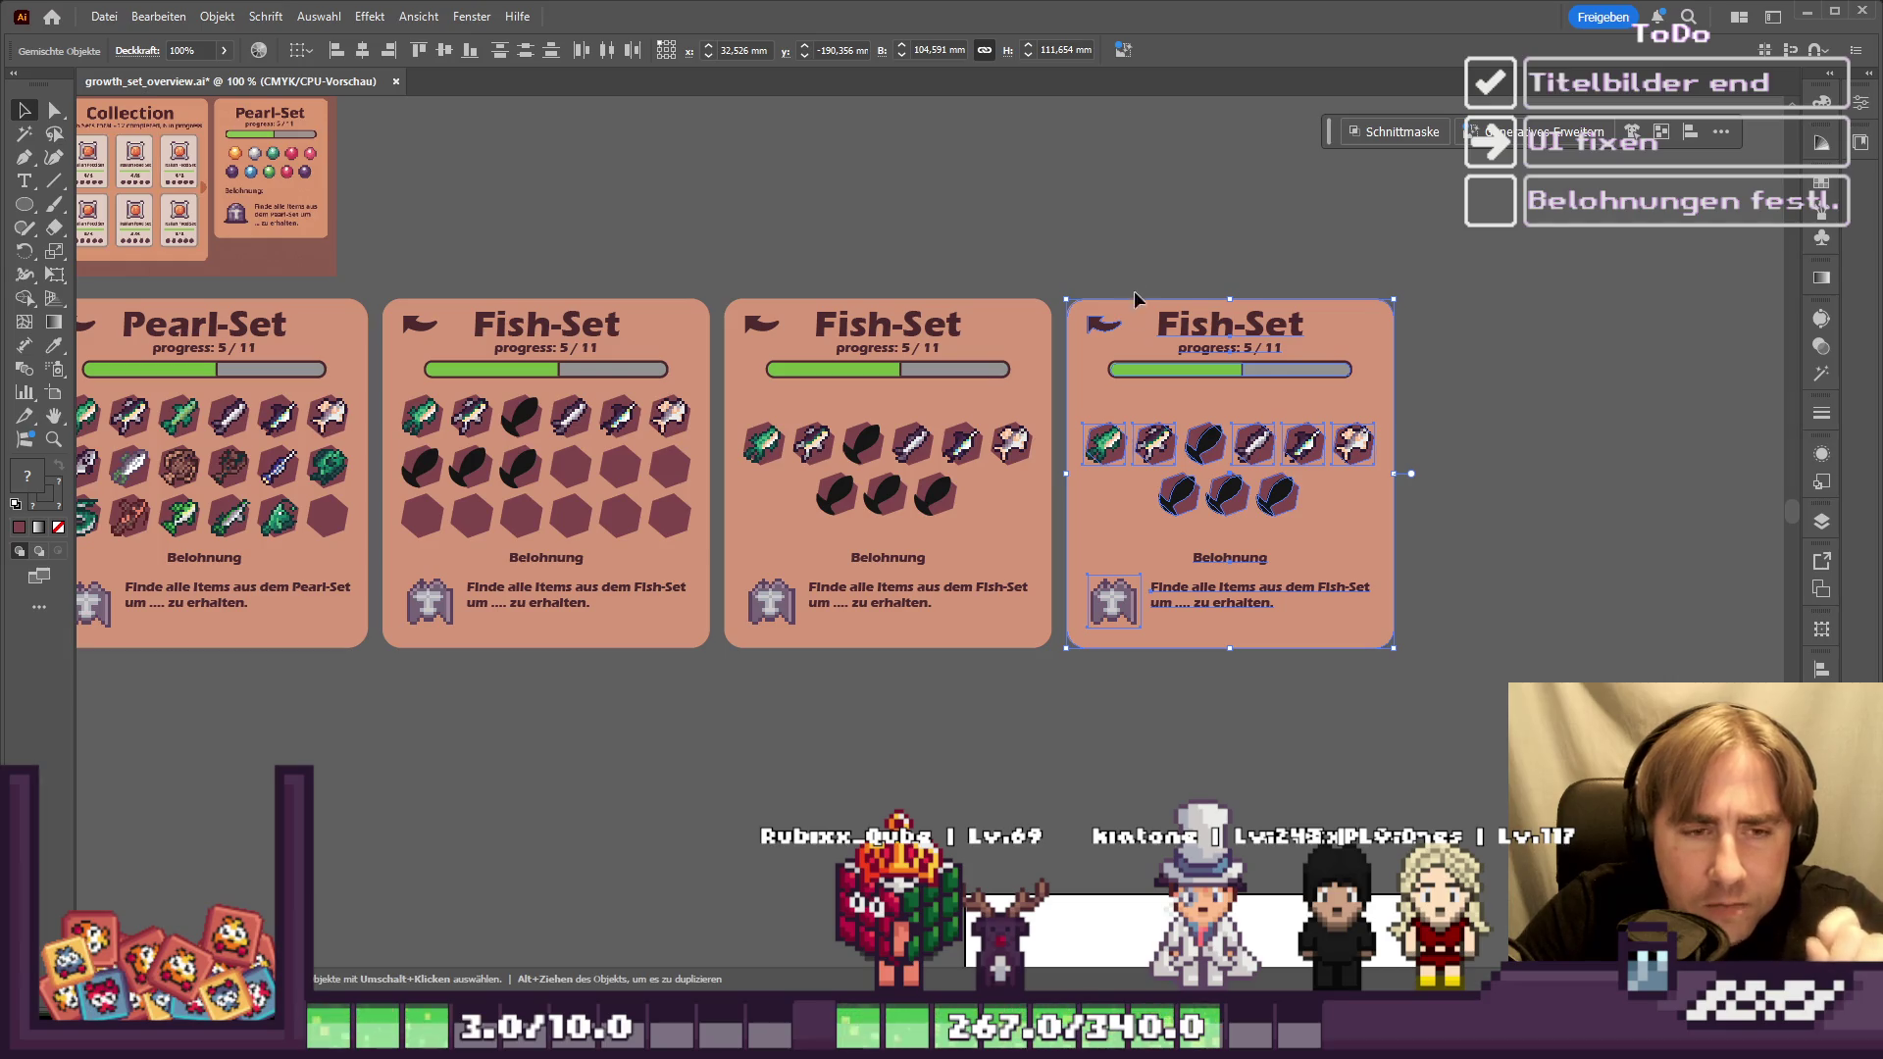
pyautogui.doubleClick(1357, 444)
# - Move the top fish row down and shift the row of three leaves further down
pyautogui.press('Escape')
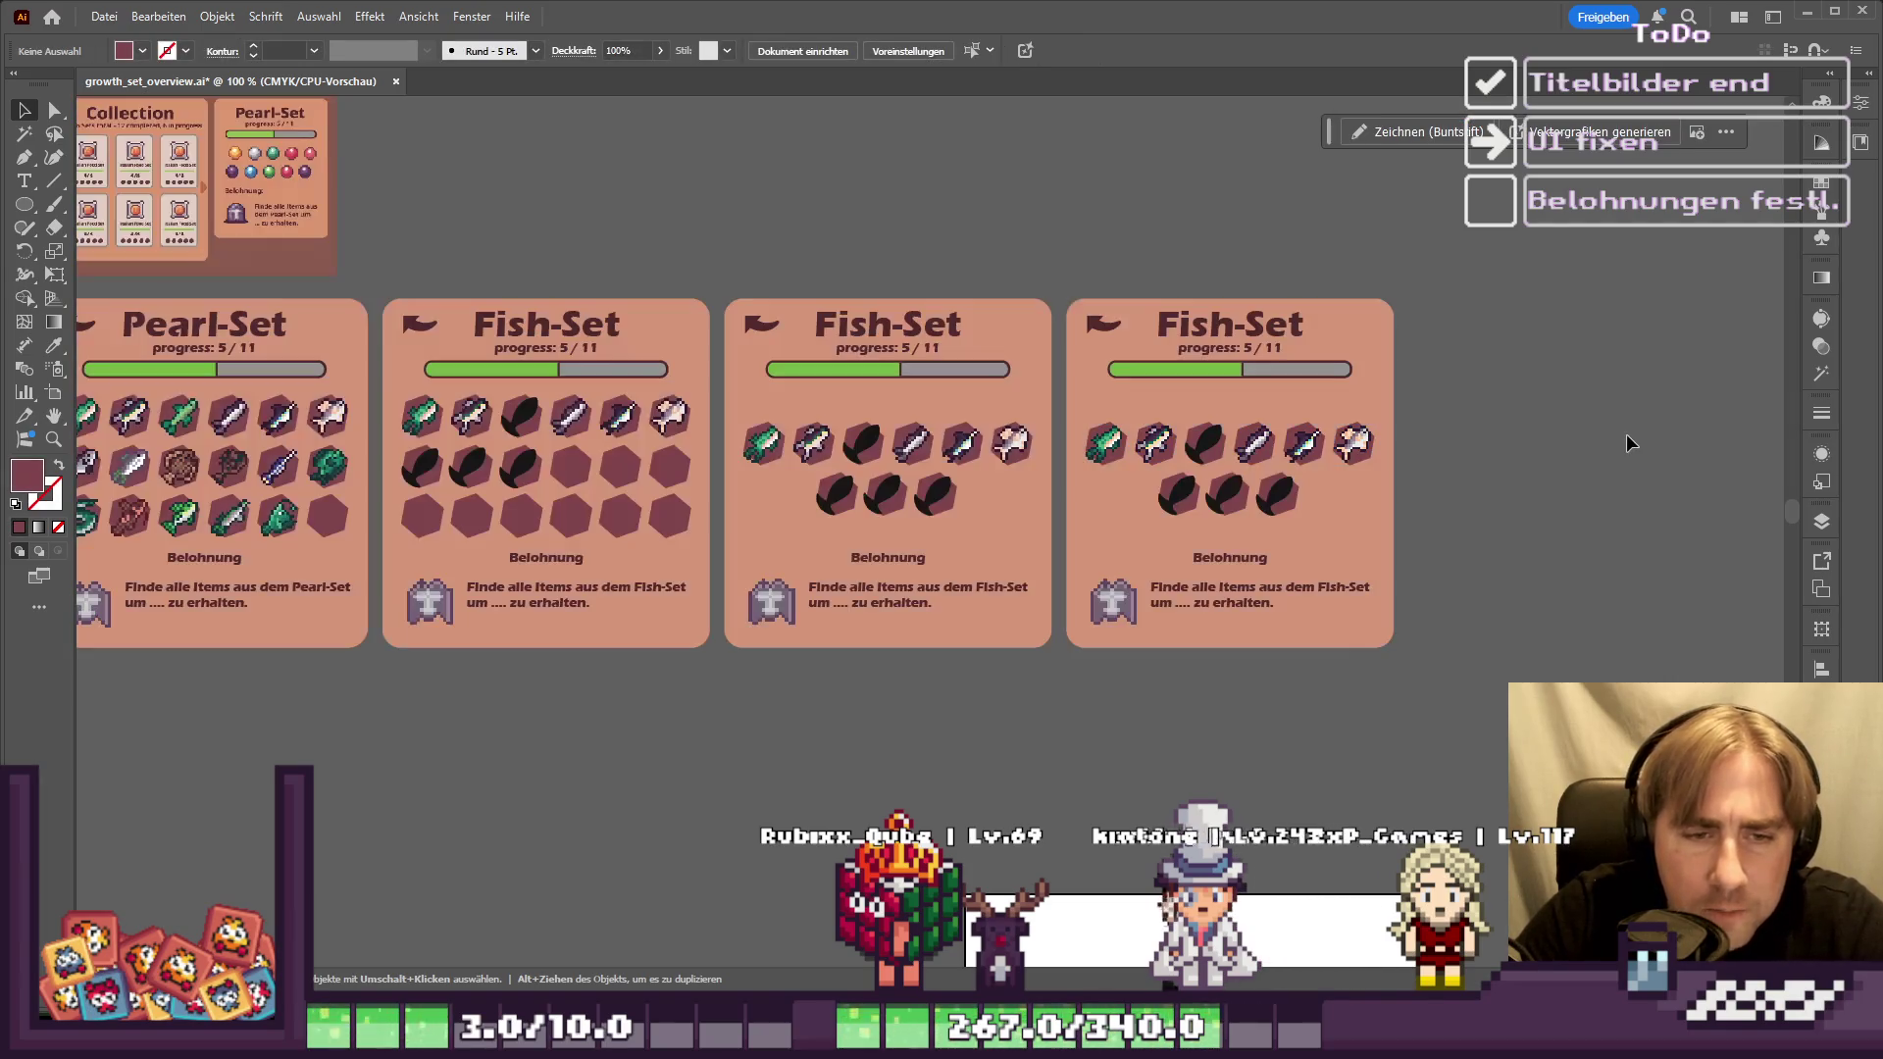
pyautogui.scroll(2, 1236, 461)
pyautogui.click(1185, 467)
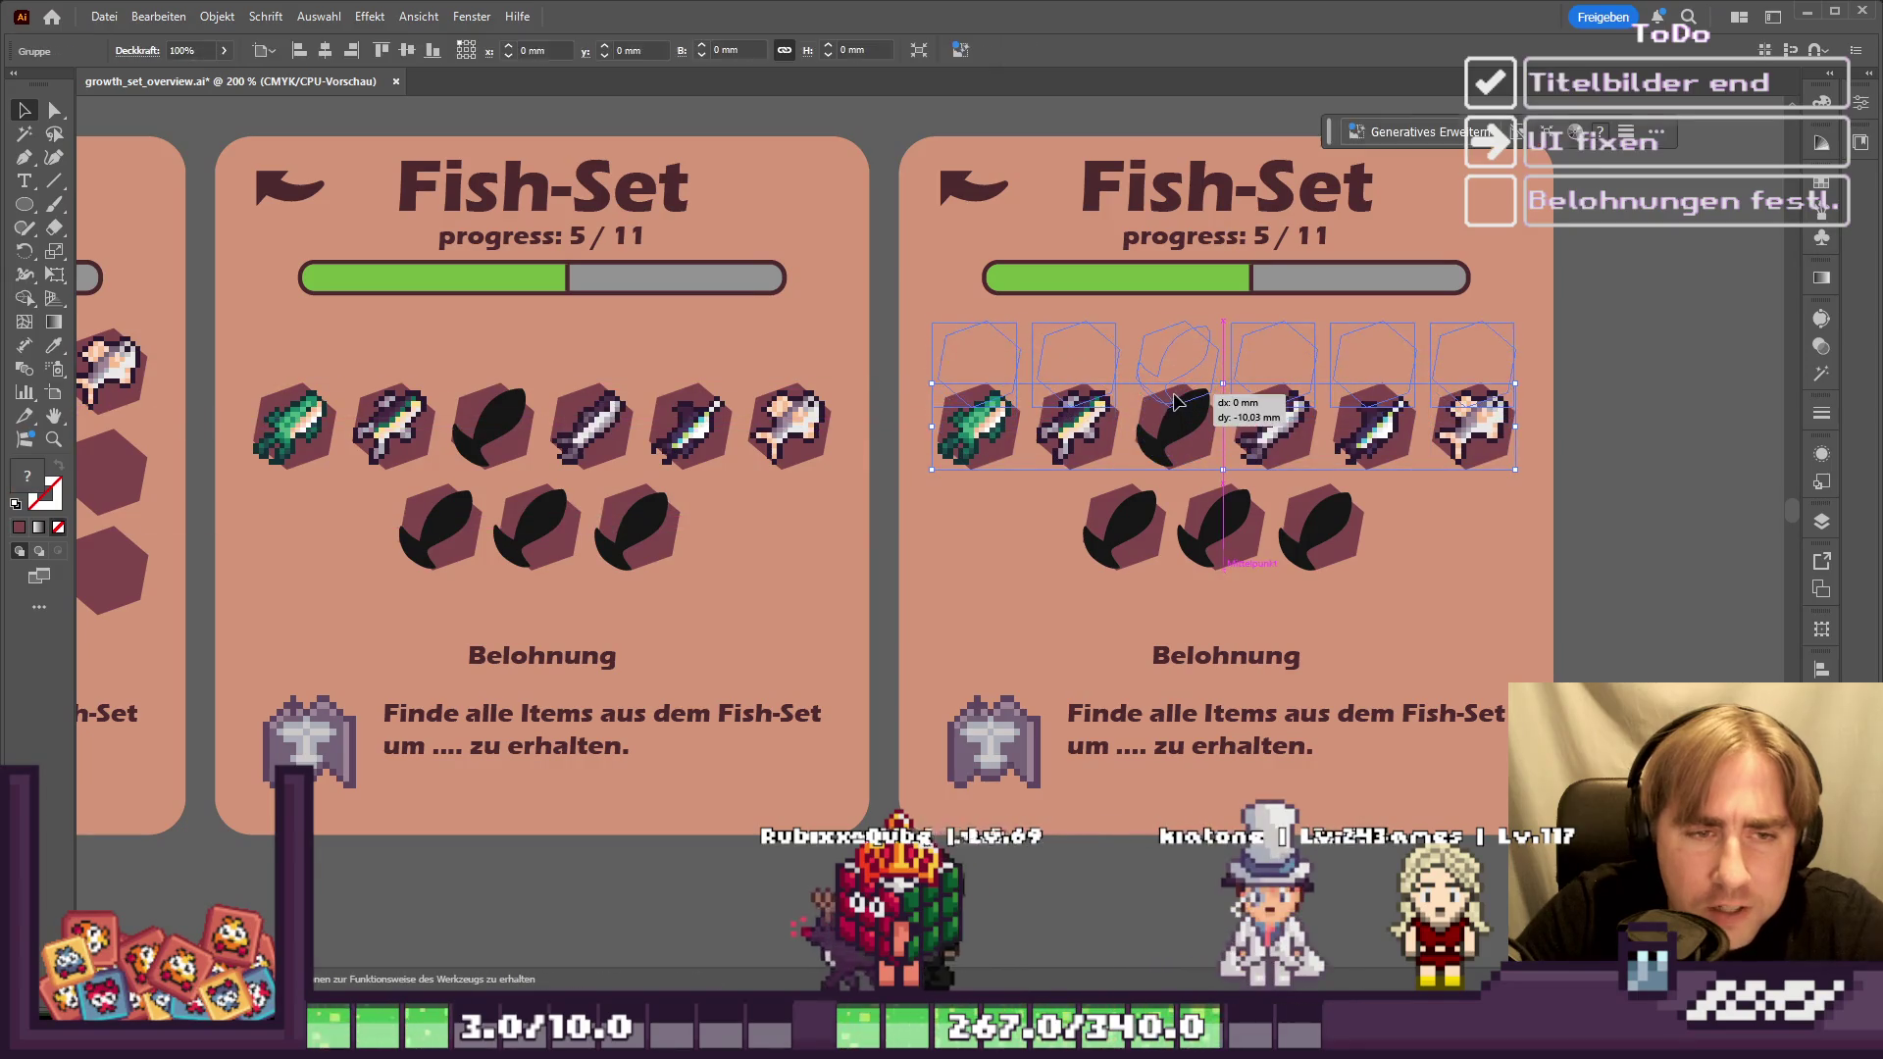
pyautogui.scroll(-2, 1014, 420)
pyautogui.moveTo(1042, 424); pyautogui.dragTo(1042, 456)
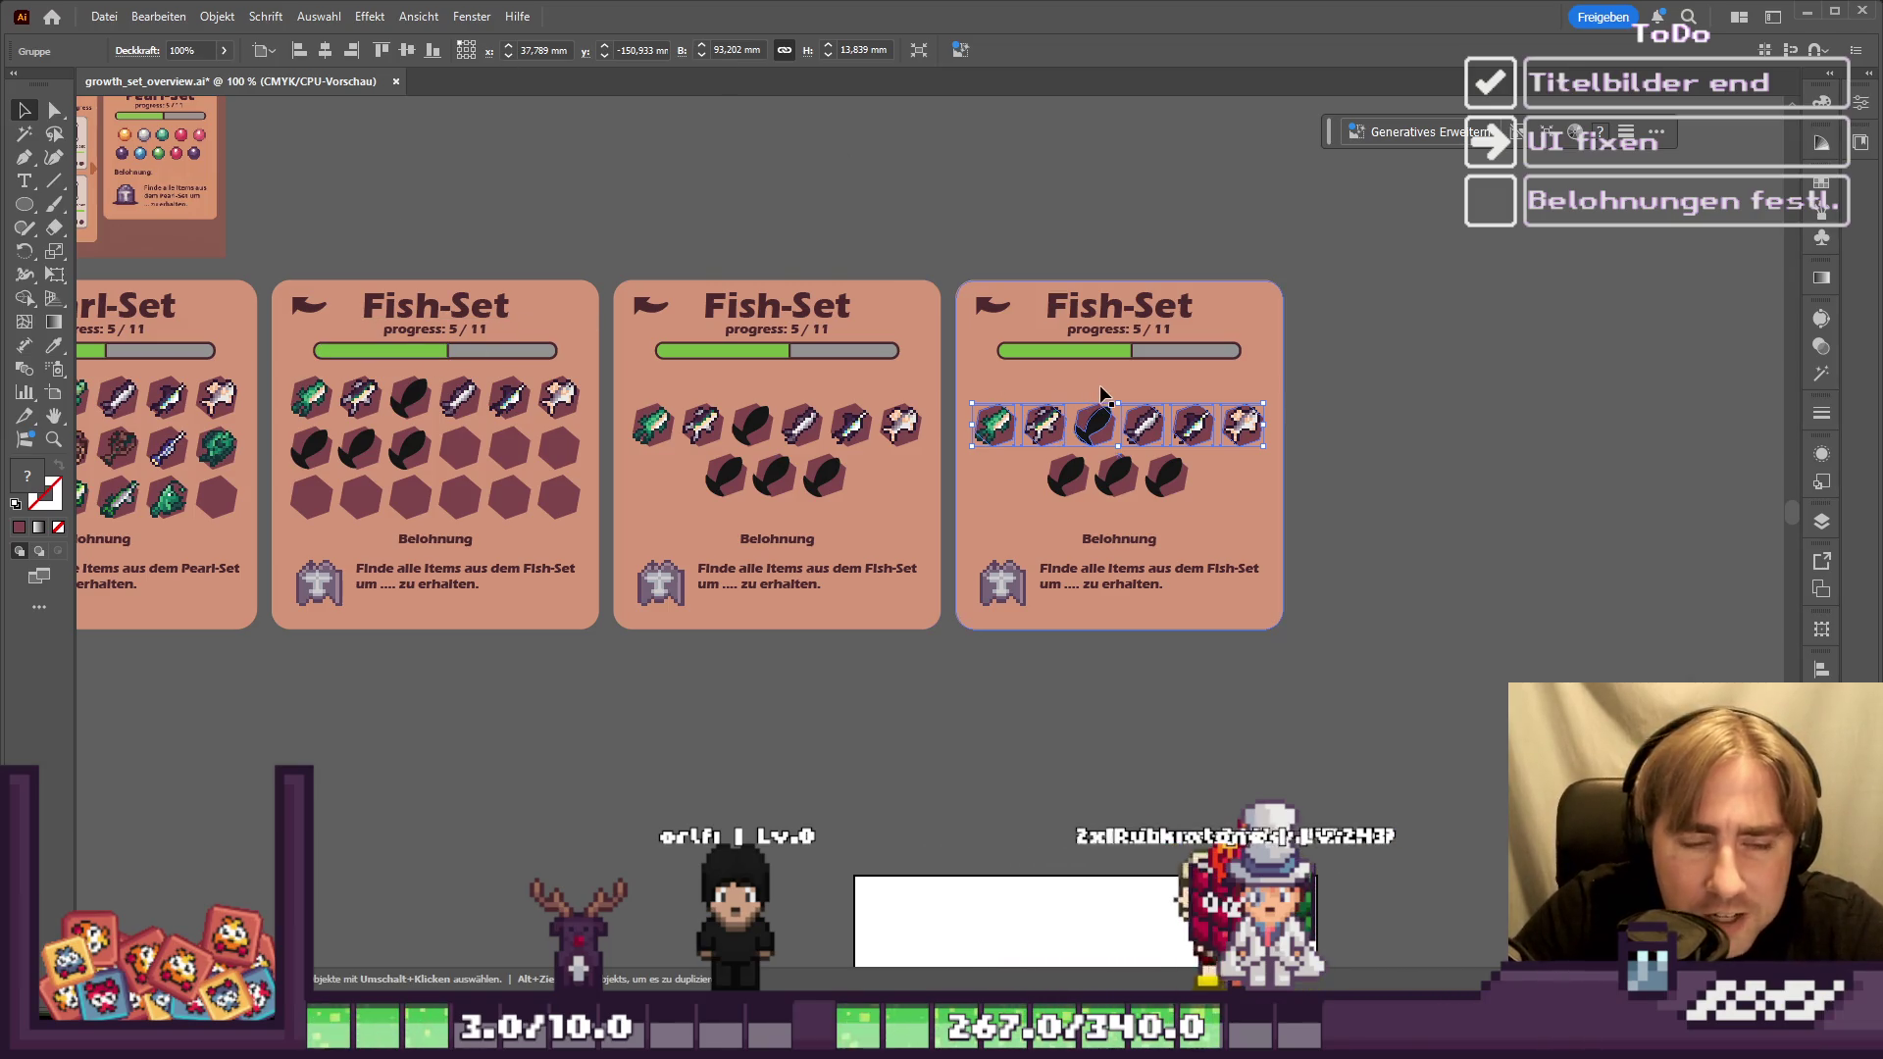
pyautogui.scroll(3, 1126, 401)
pyautogui.scroll(-3, 1126, 401)
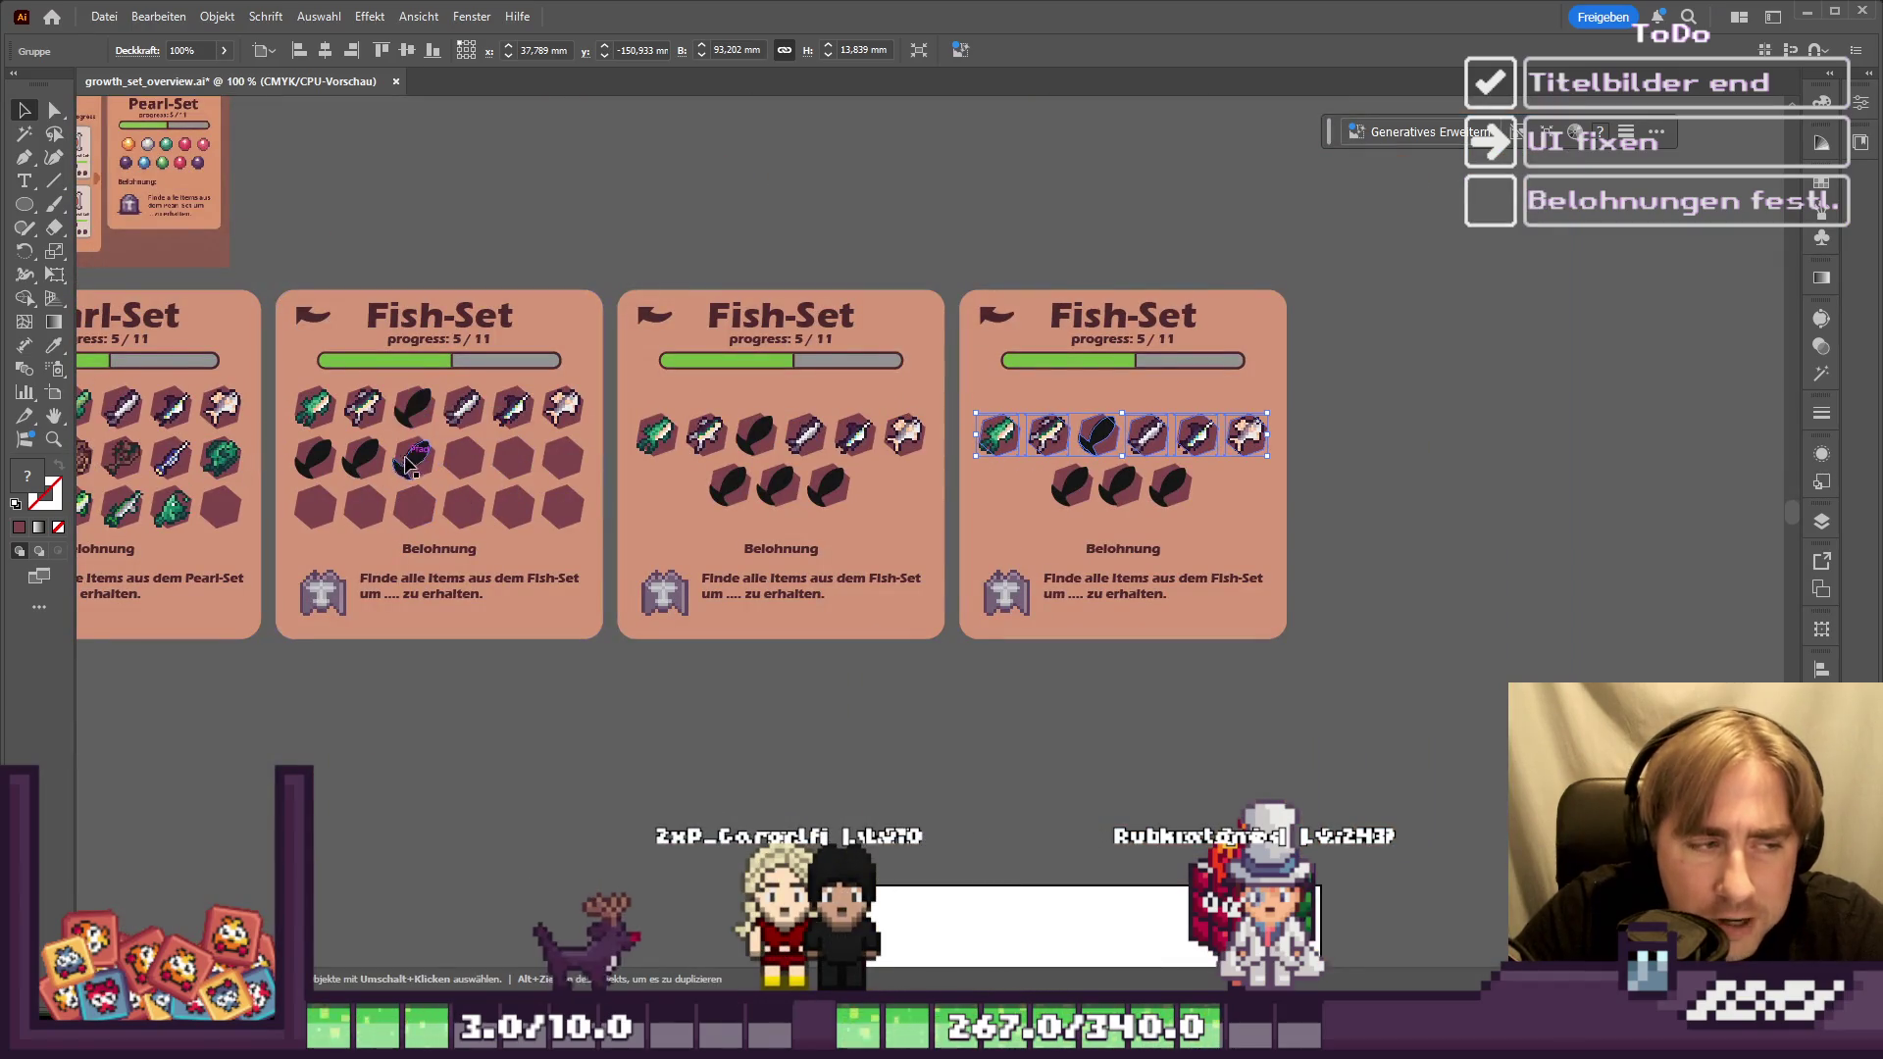
pyautogui.scroll(3, 1020, 416)
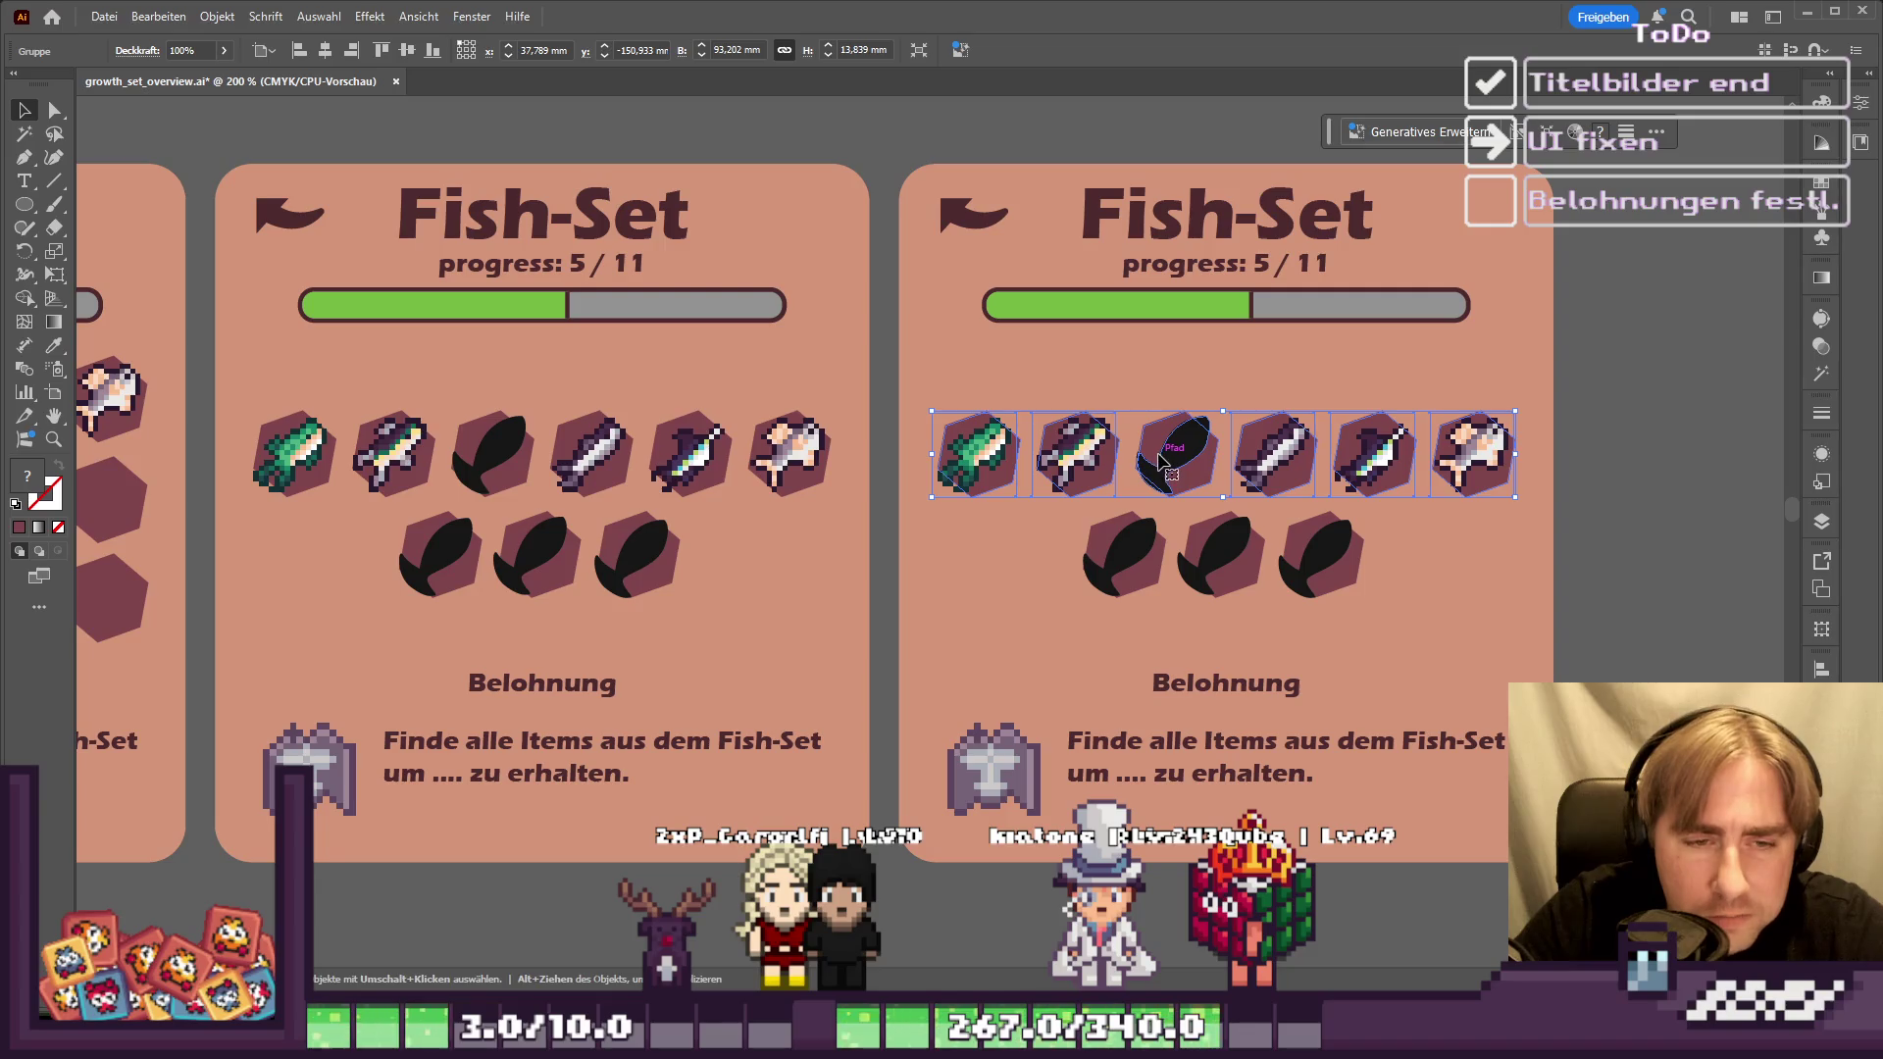
pyautogui.scroll(-3, 1046, 437)
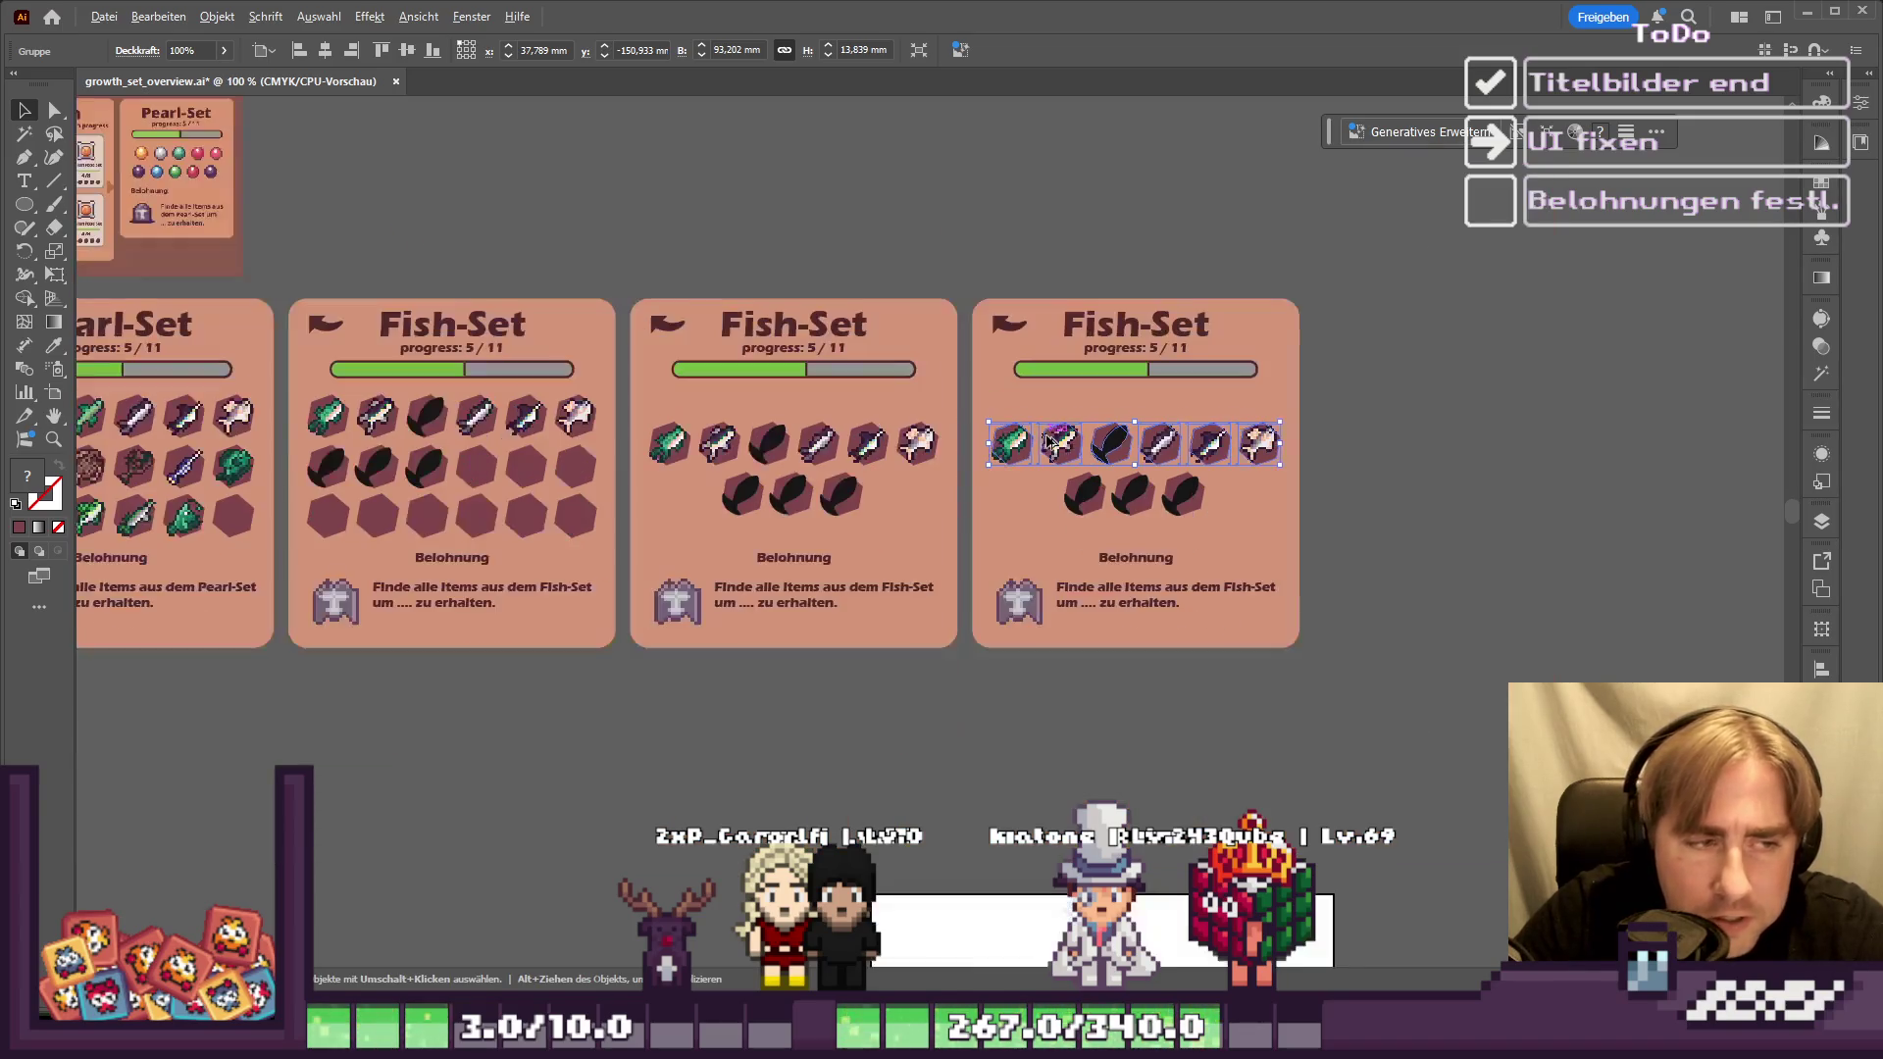
pyautogui.scroll(5, 980, 539)
pyautogui.moveTo(974, 602); pyautogui.dragTo(932, 603)
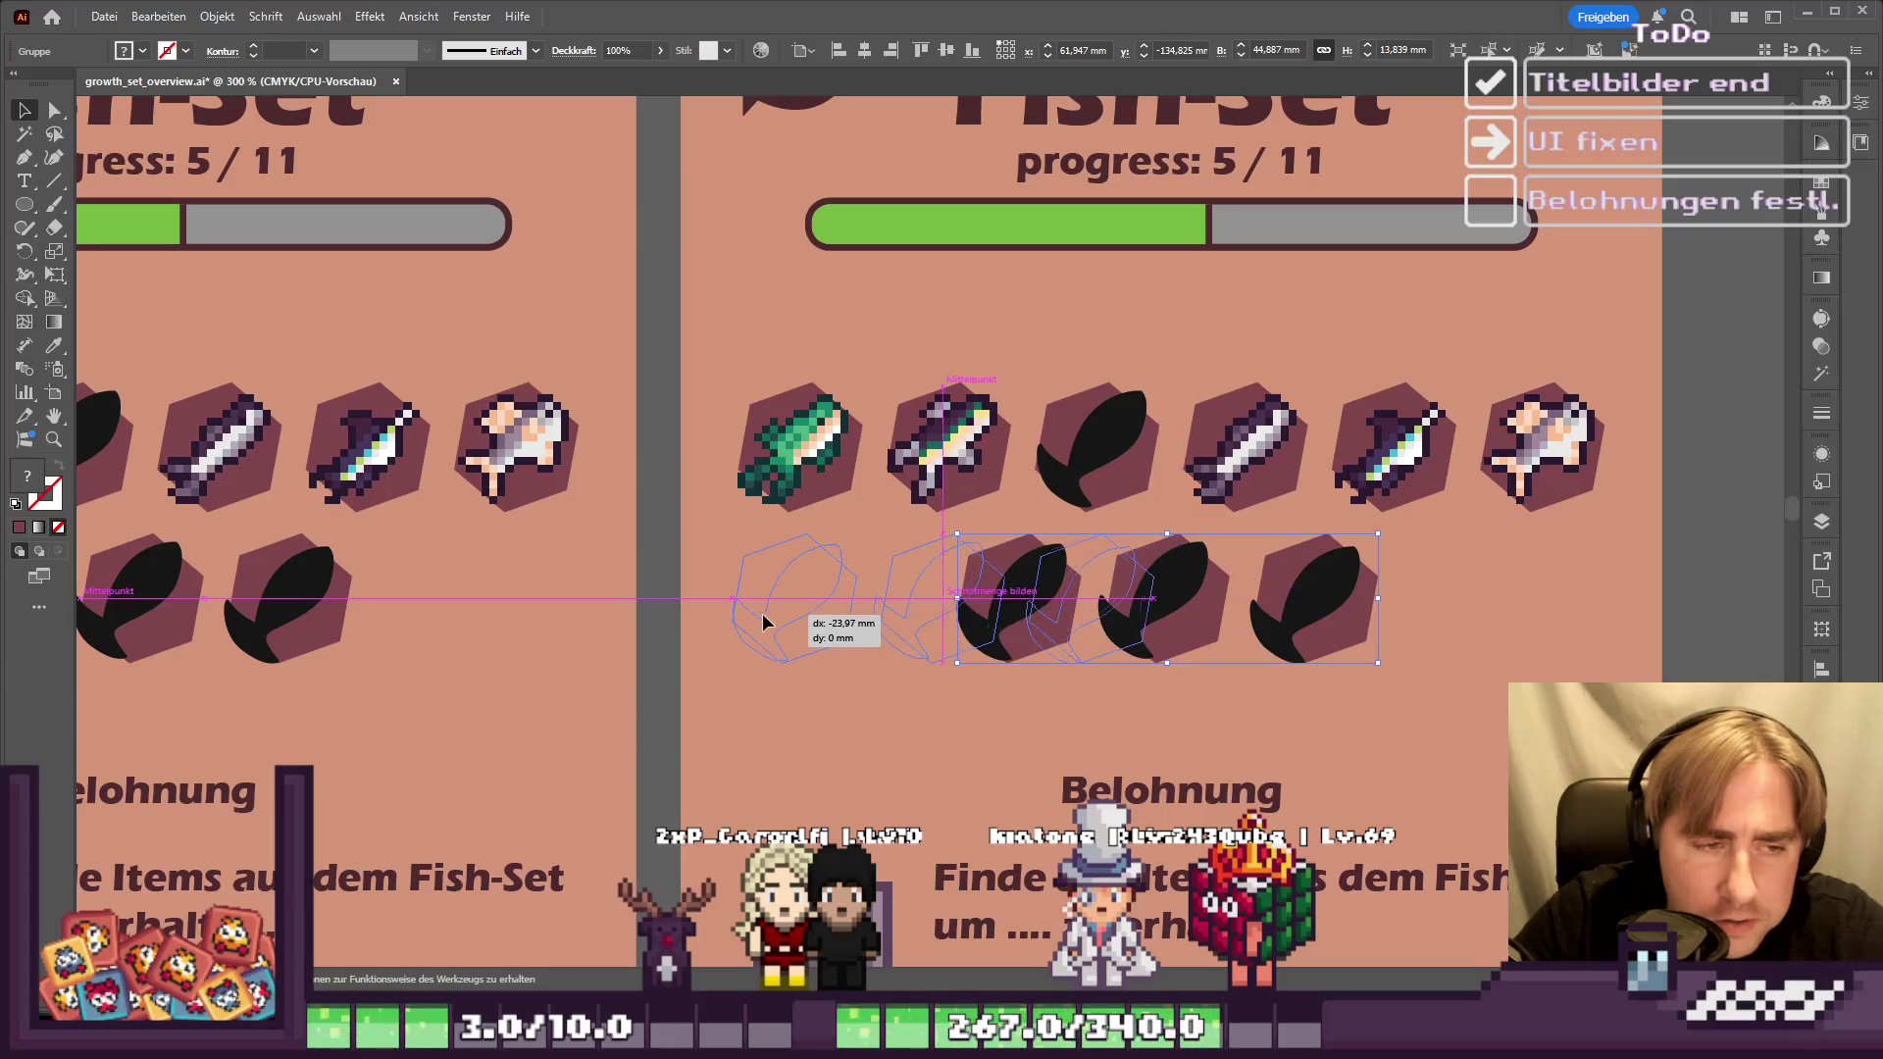
pyautogui.moveTo(752, 620); pyautogui.dragTo(772, 610)
pyautogui.moveTo(940, 600); pyautogui.dragTo(939, 684)
# - Group the top row's right three icons, move them below to form a centred 3×3 grid
pyautogui.click(1271, 449)
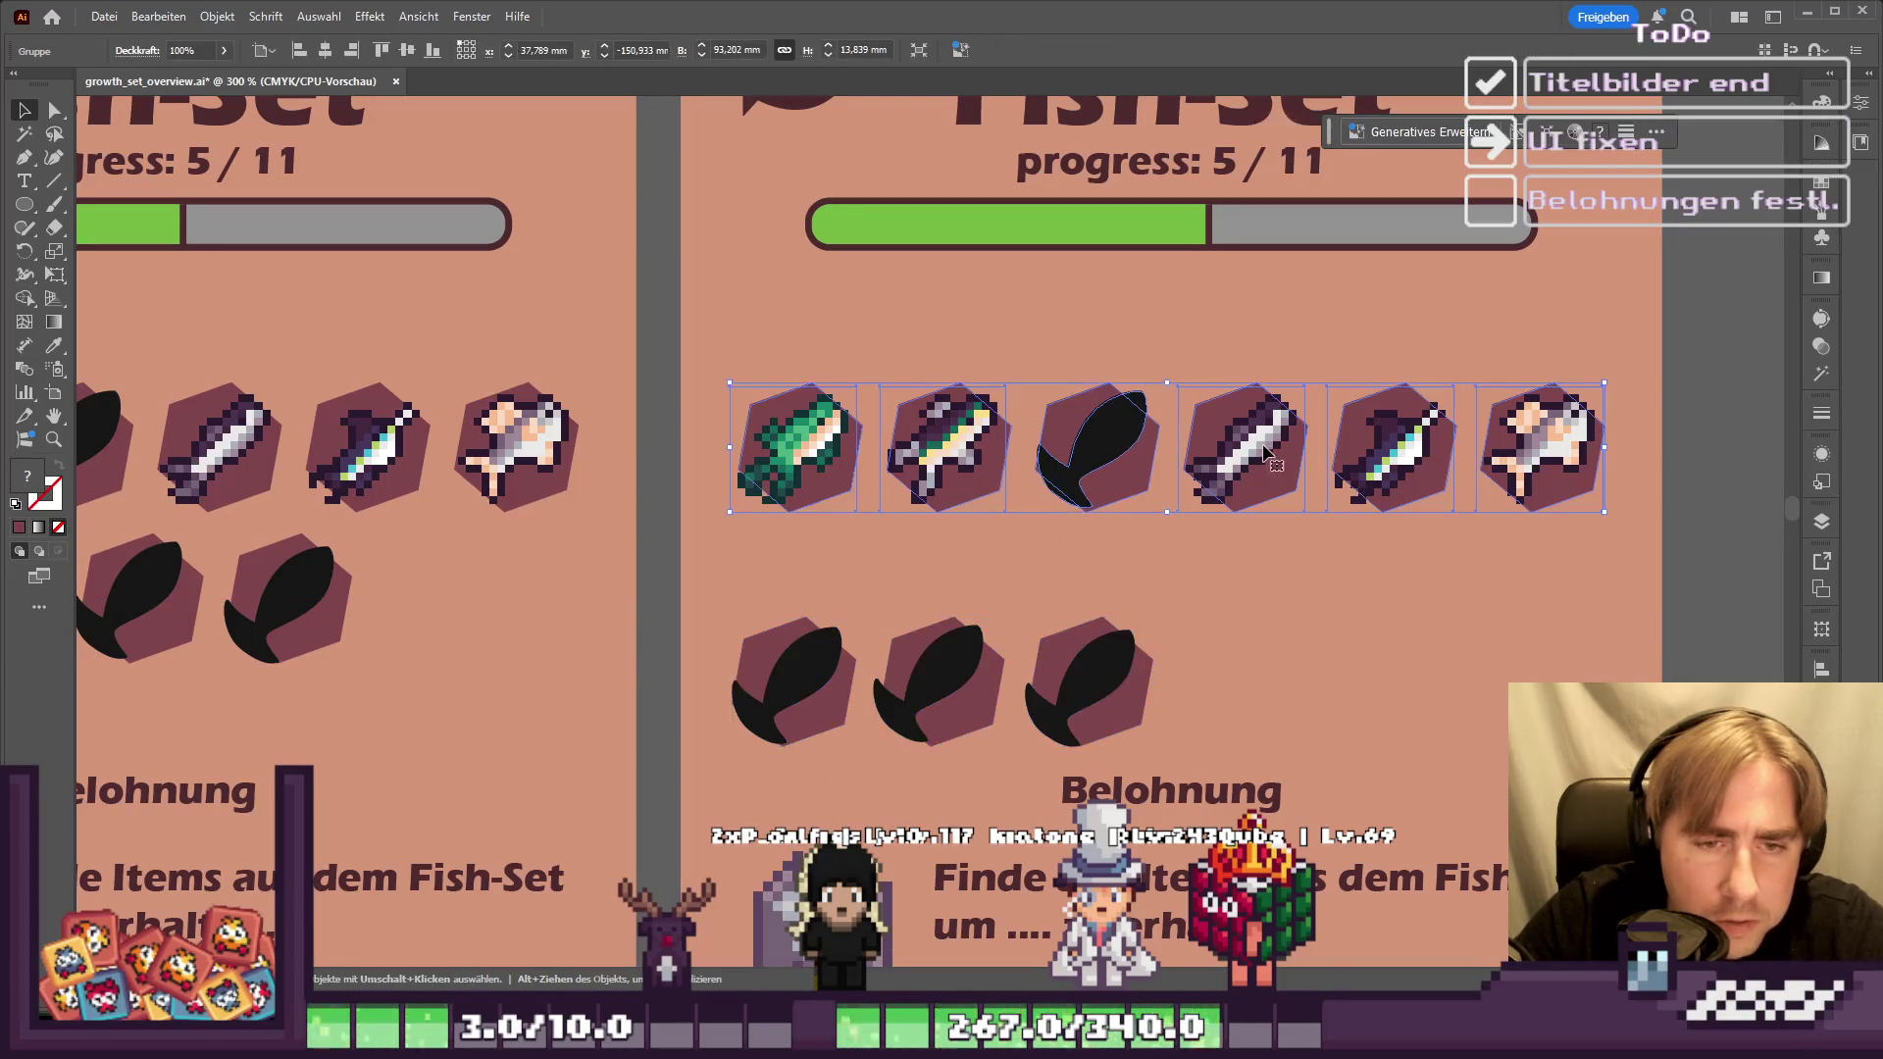
pyautogui.doubleClick(1269, 443)
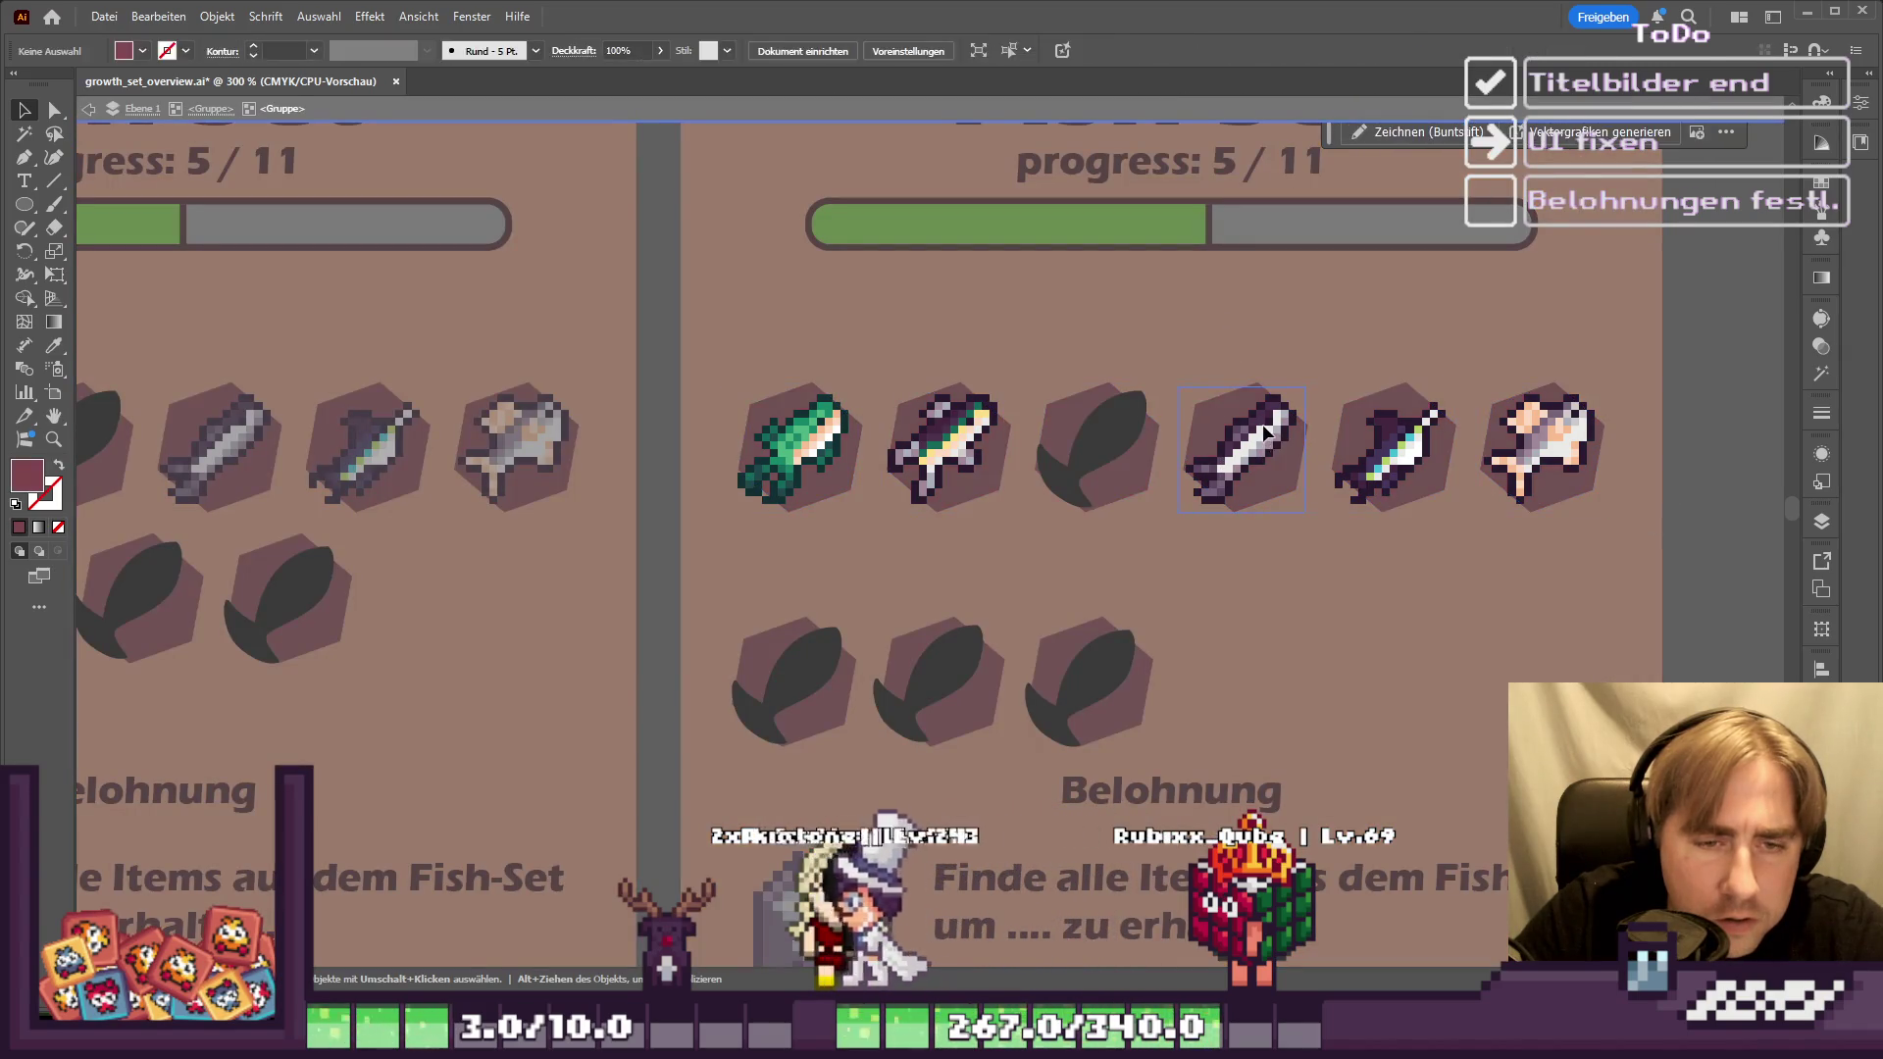
pyautogui.doubleClick(1357, 559)
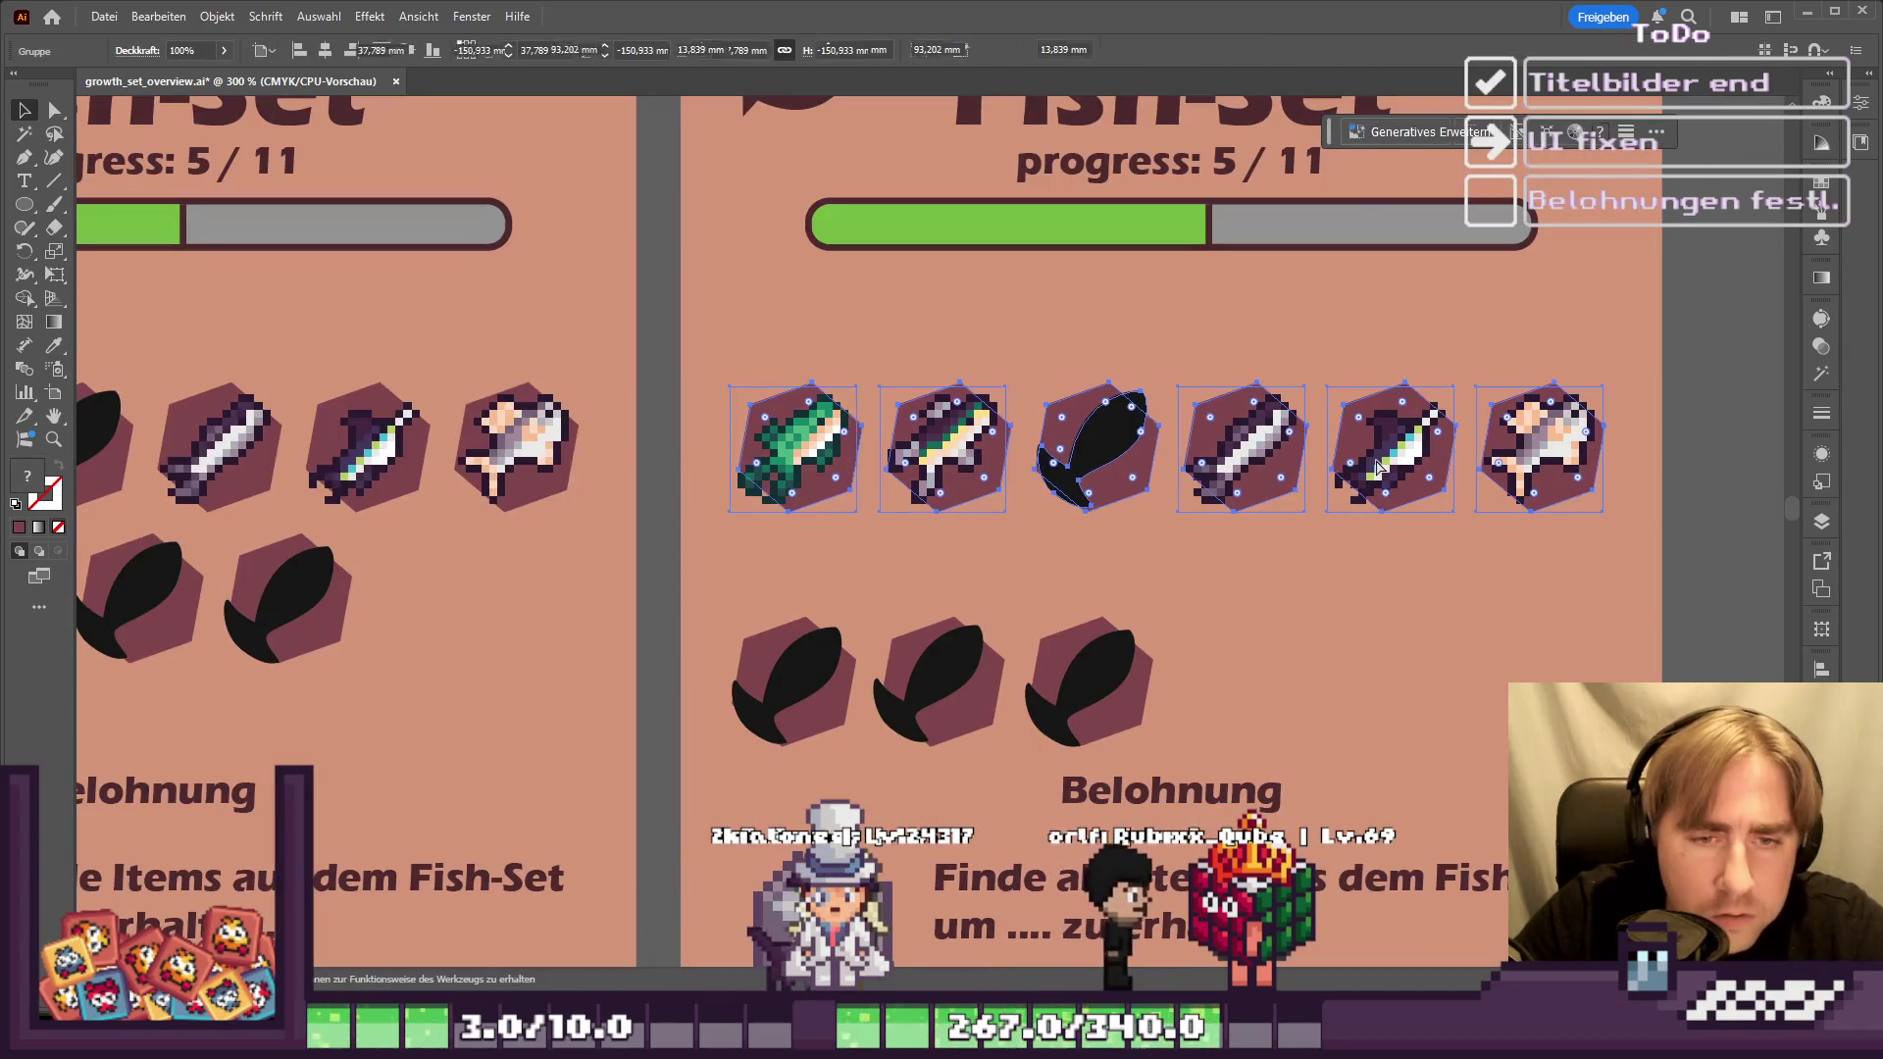
pyautogui.moveTo(1614, 525)
pyautogui.mouseDown()
pyautogui.moveTo(1219, 373)
pyautogui.moveTo(1224, 338)
pyautogui.mouseUp()
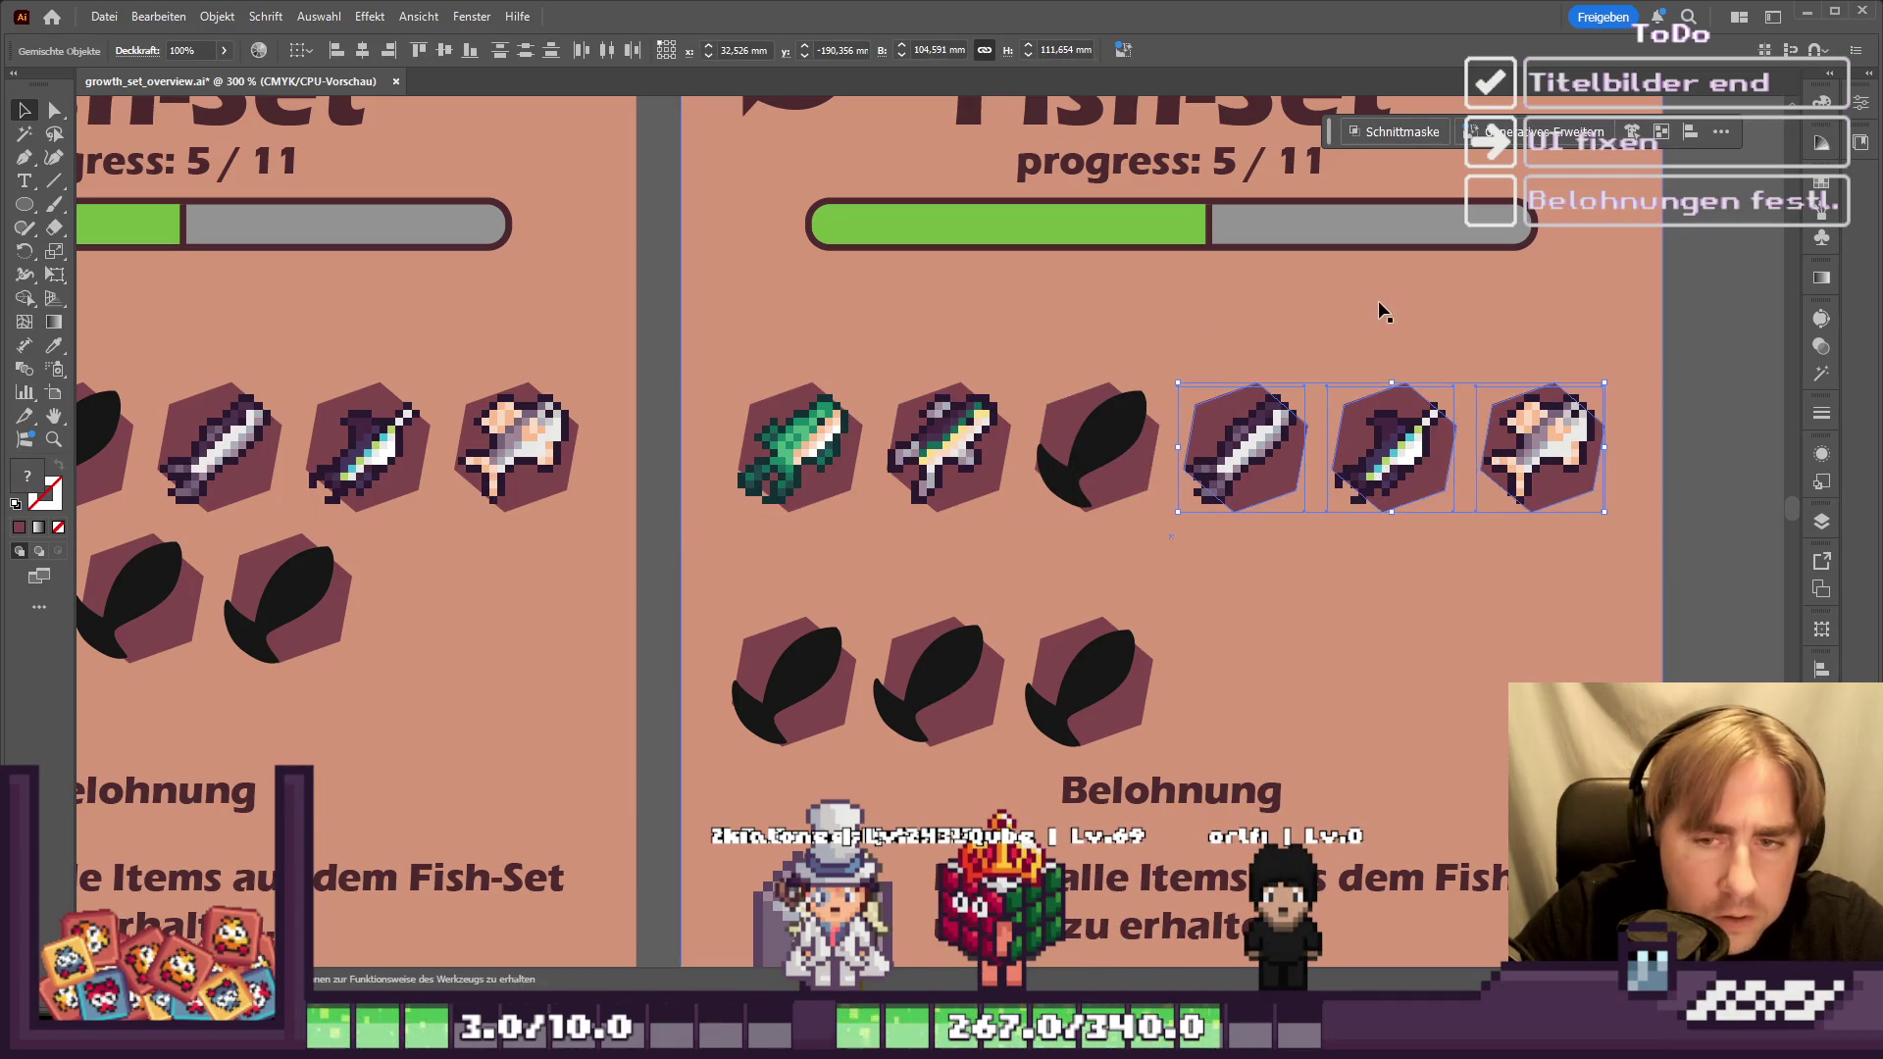
pyautogui.hotkey('ctrl', 'g')
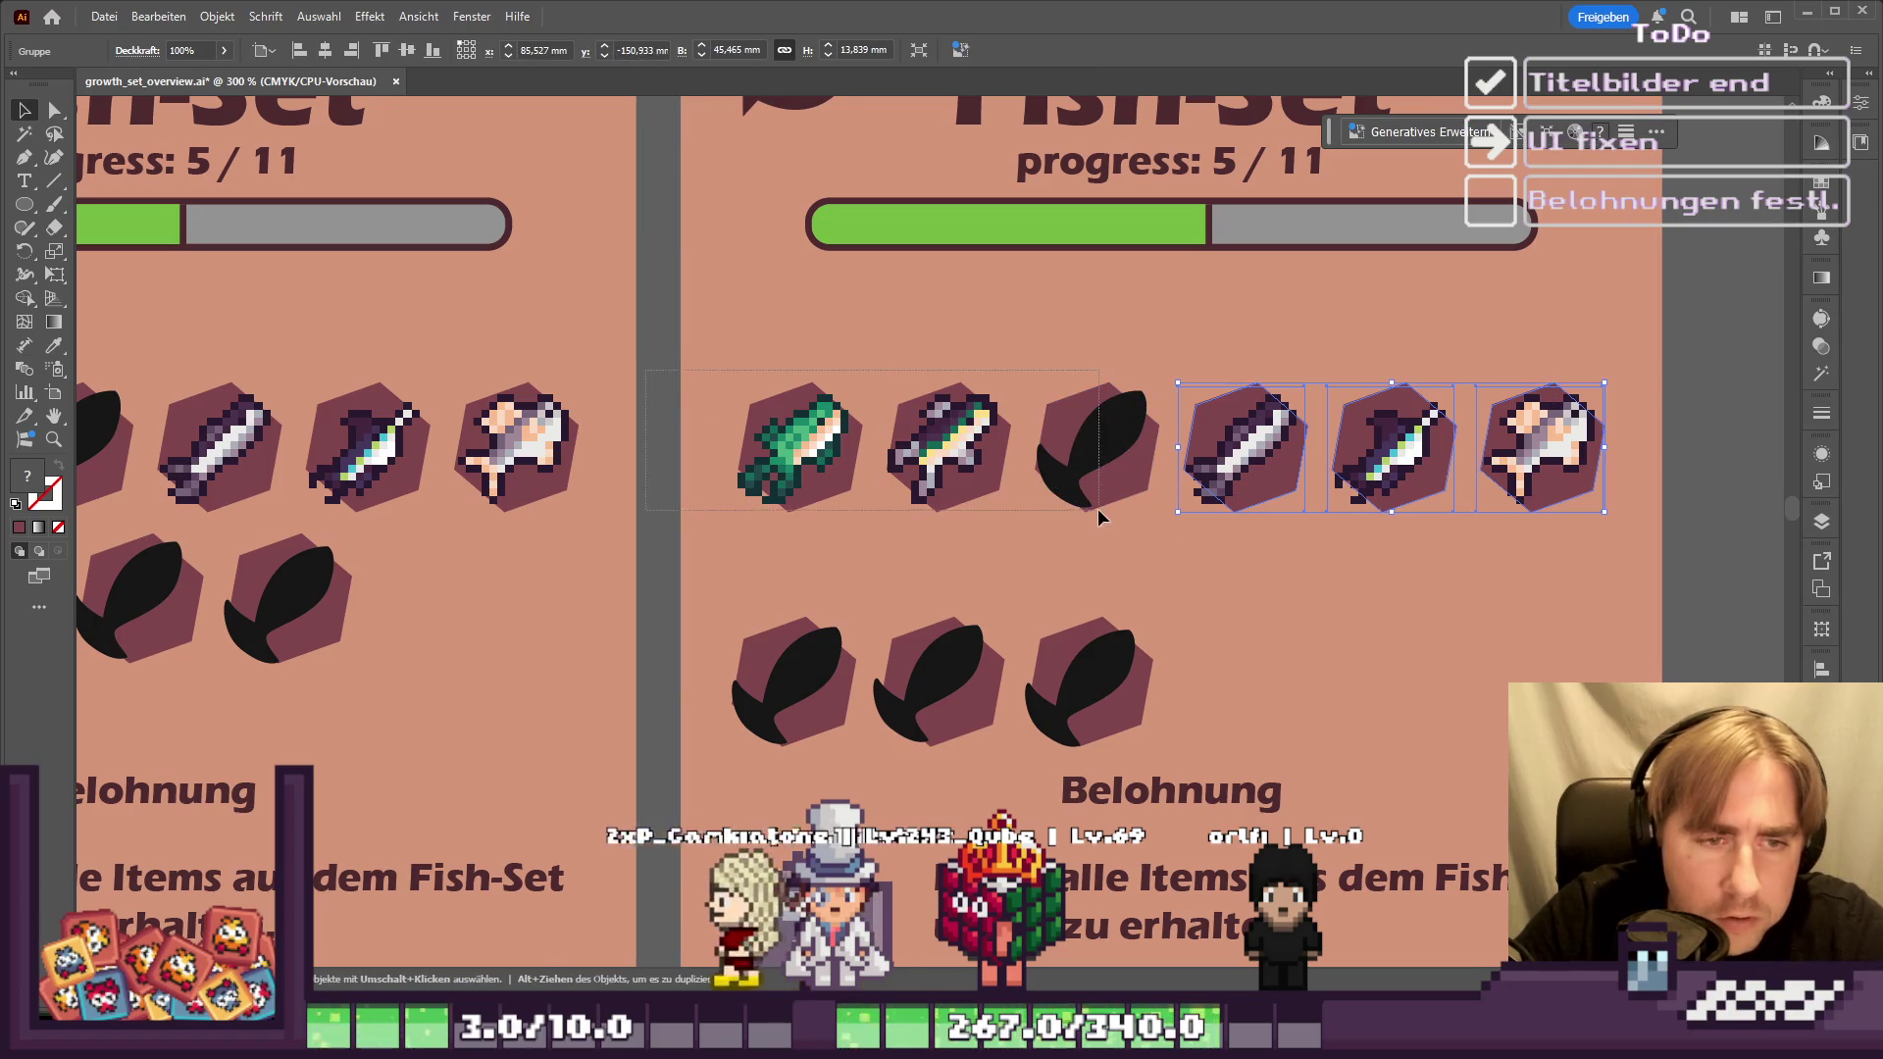
pyautogui.moveTo(1097, 508); pyautogui.dragTo(1081, 540)
pyautogui.moveTo(1294, 444)
pyautogui.mouseDown()
pyautogui.moveTo(1084, 538)
pyautogui.moveTo(845, 584)
pyautogui.mouseUp()
pyautogui.moveTo(934, 712); pyautogui.dragTo(937, 773)
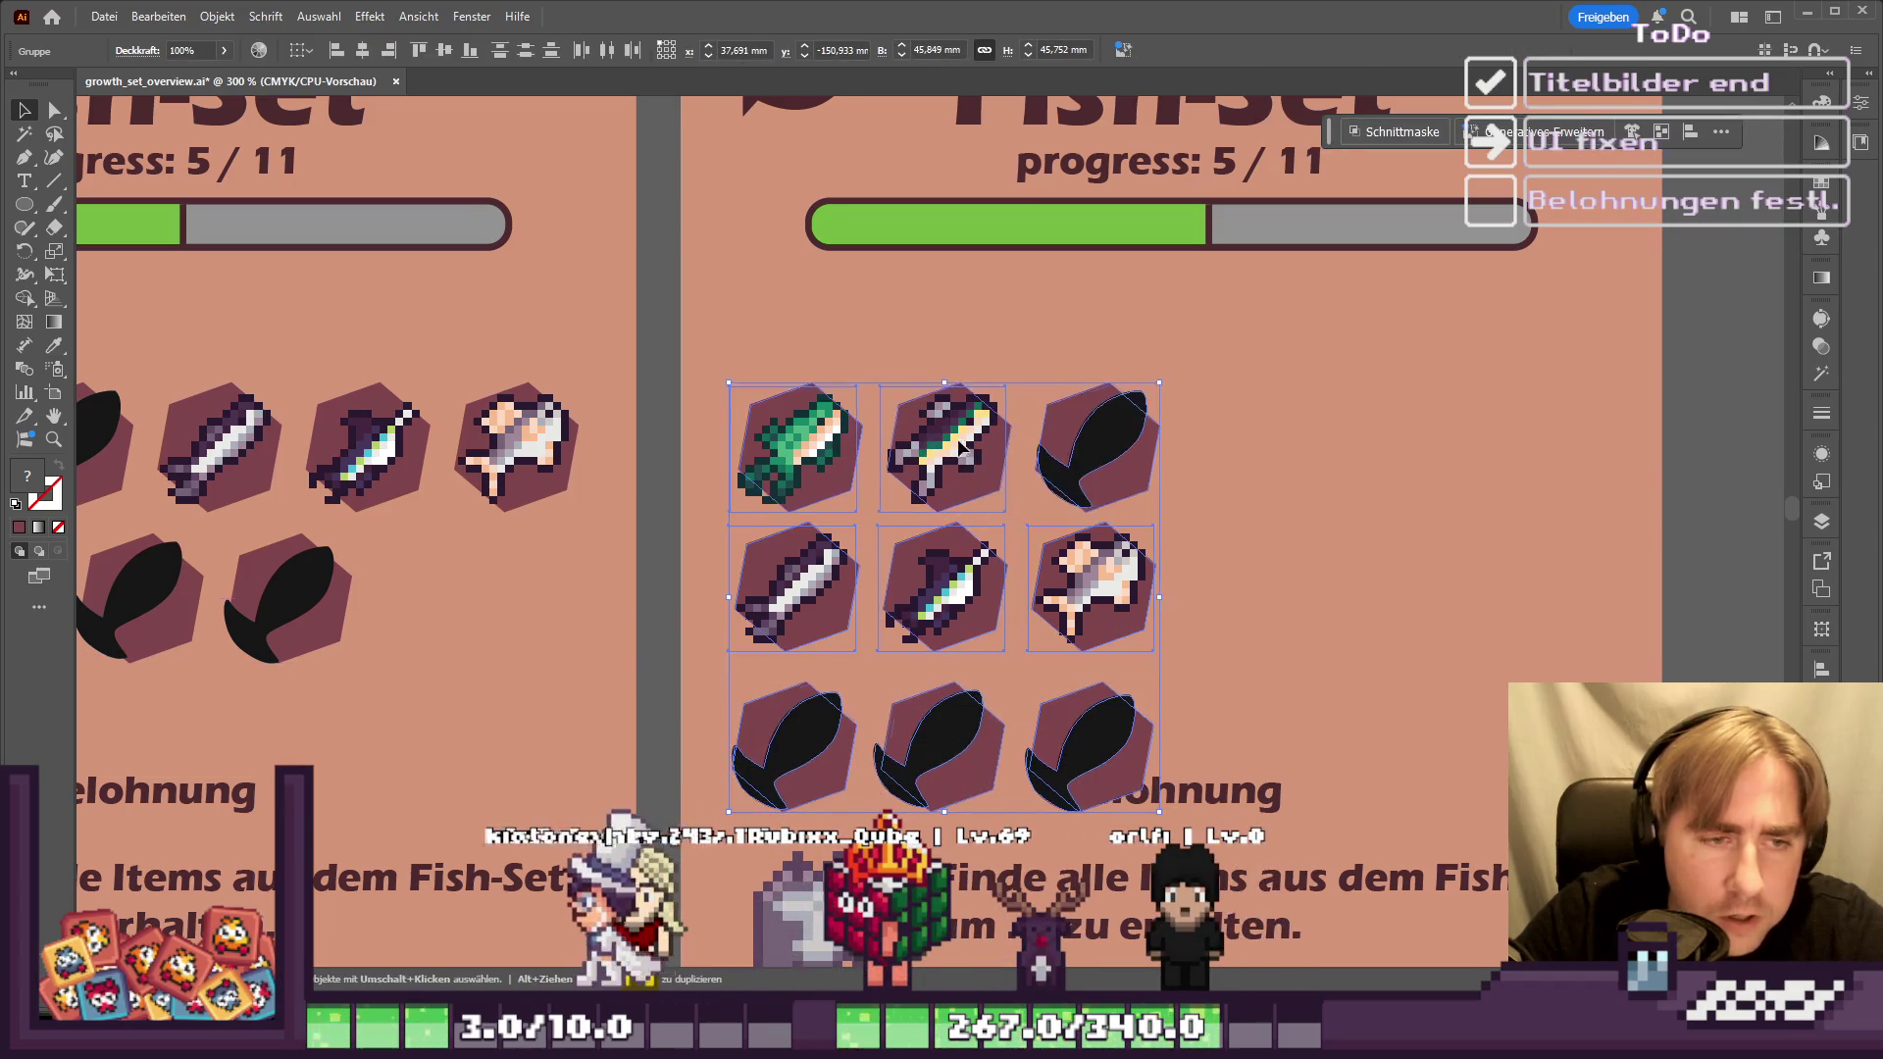
pyautogui.moveTo(946, 451)
pyautogui.mouseDown()
pyautogui.moveTo(1211, 345)
pyautogui.moveTo(1187, 355)
pyautogui.mouseUp()
pyautogui.hotkey('ctrl', '1')
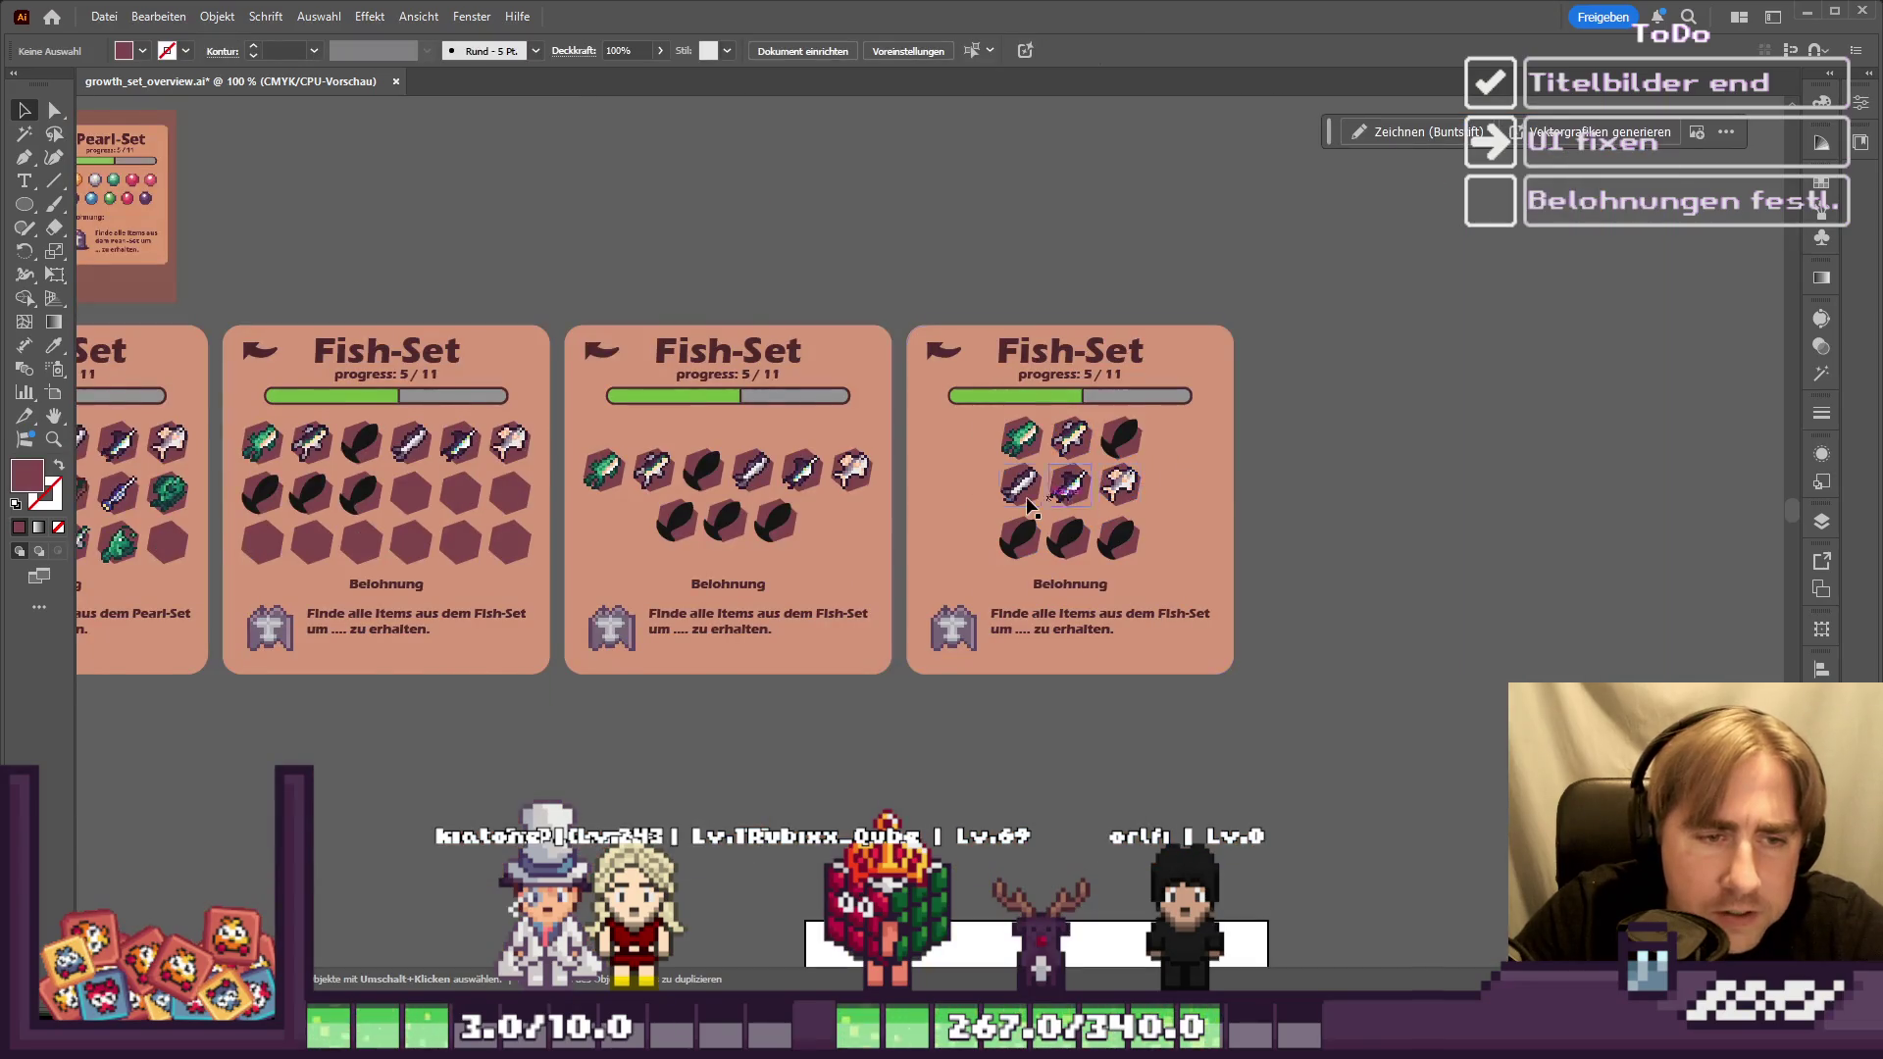
pyautogui.scroll(2, 1028, 495)
pyautogui.keyDown('shift'); pyautogui.click(1001, 557); pyautogui.keyUp('shift')
pyautogui.scroll(-1, 1329, 534)
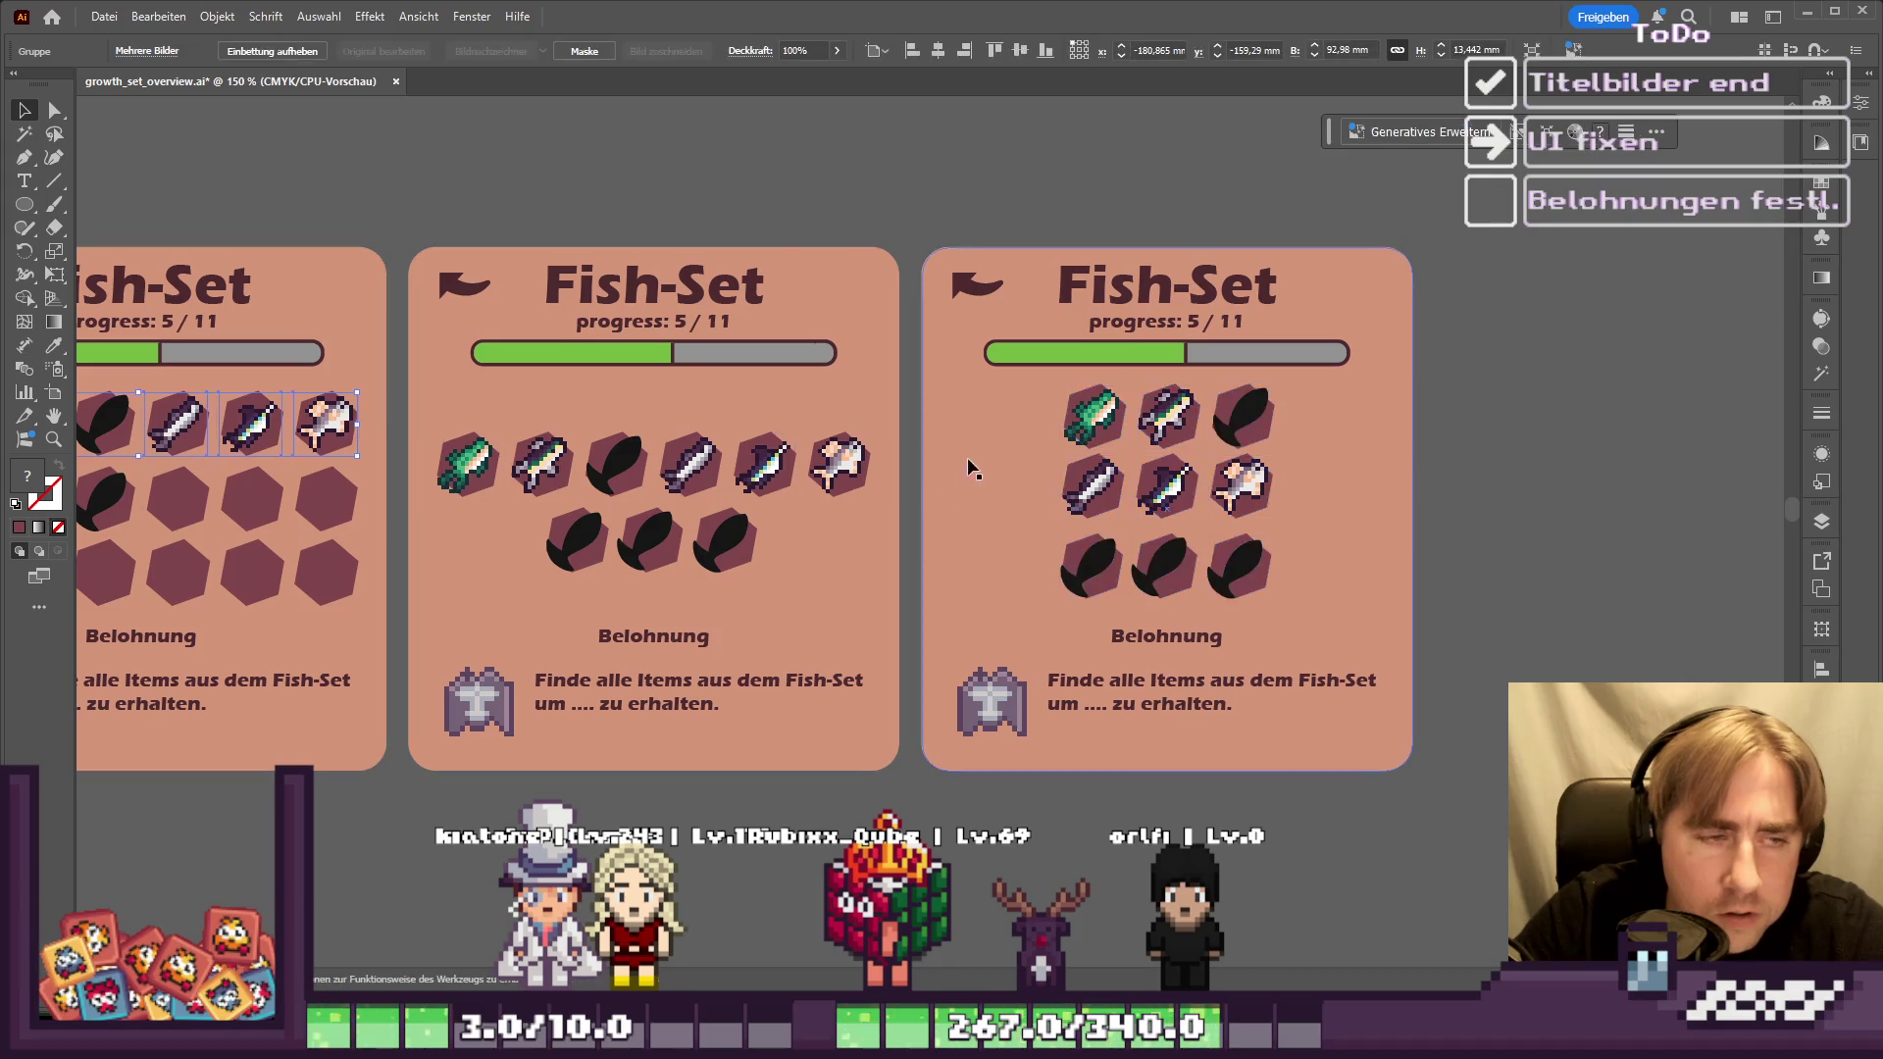
pyautogui.click(1162, 419)
pyautogui.keyDown('shift'); pyautogui.click(235, 446); pyautogui.keyUp('shift')
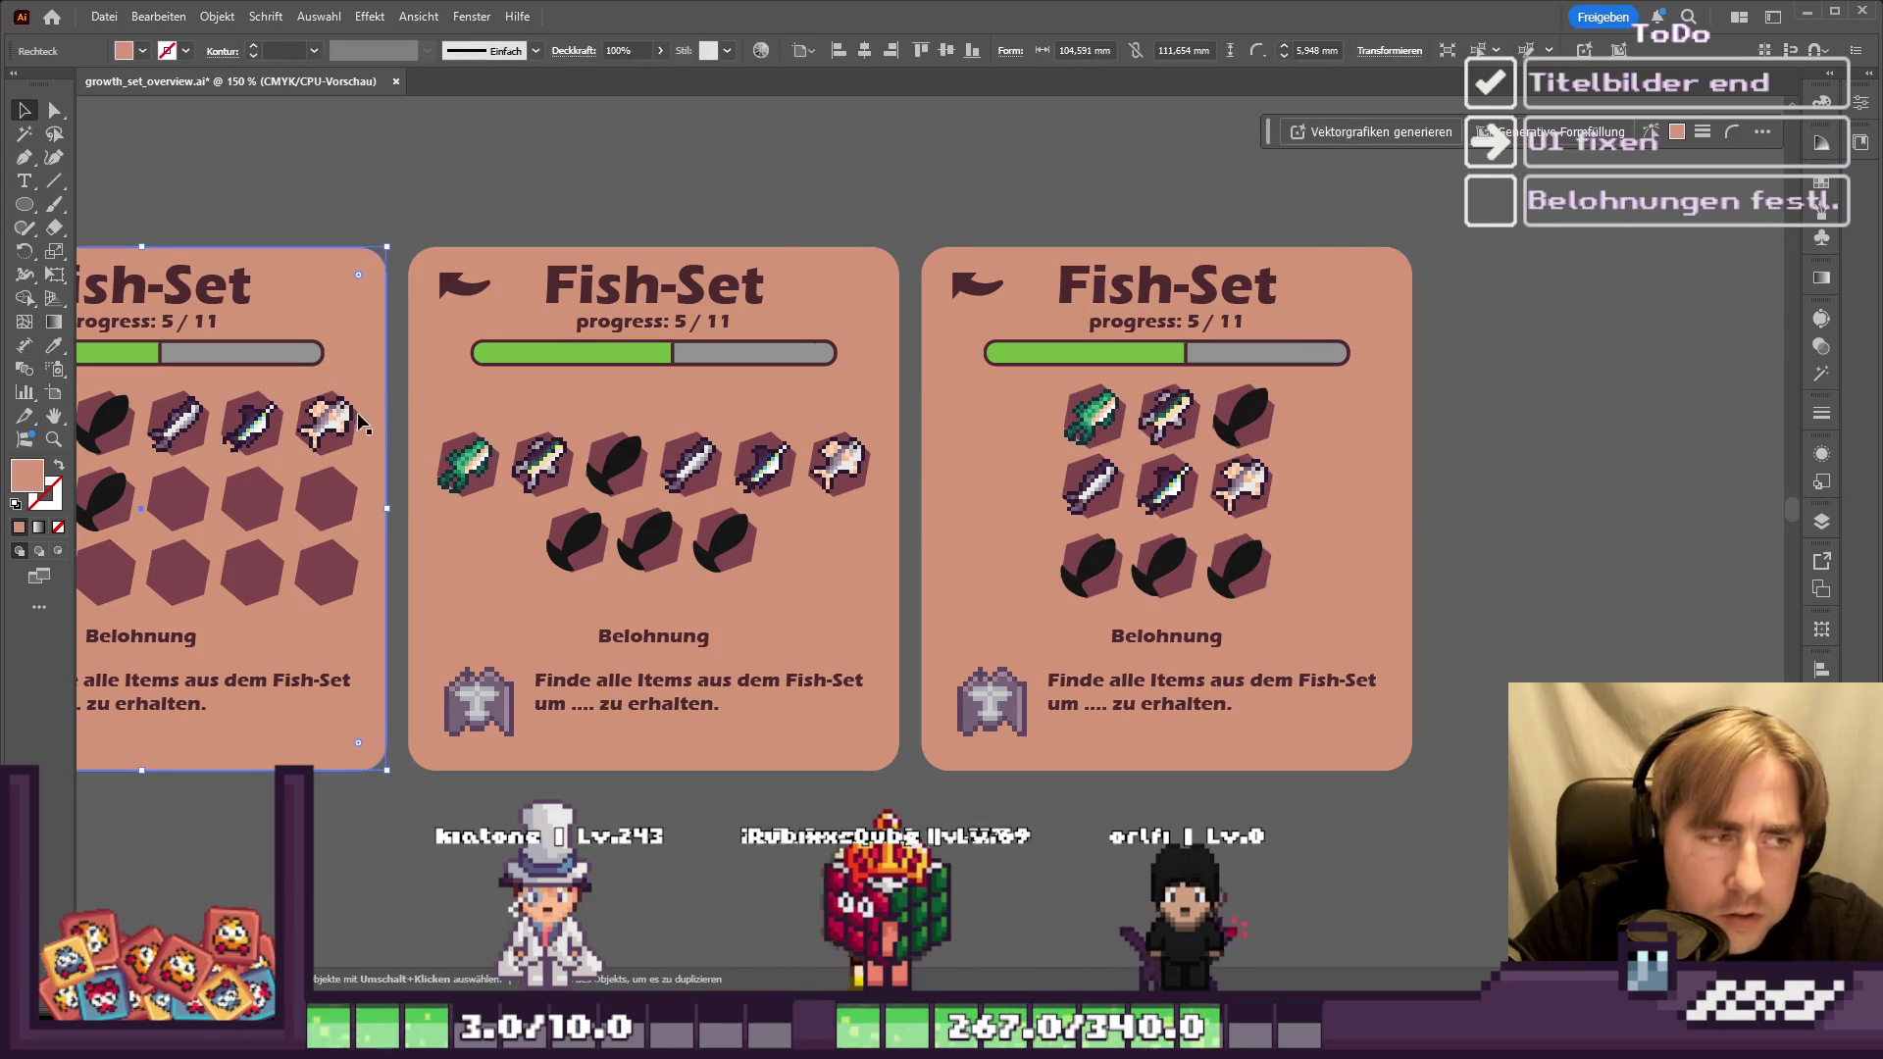
pyautogui.keyDown('shift'); pyautogui.click(433, 446); pyautogui.keyUp('shift')
# - Vertically align the grid's top and leaf rows with the left card's top and bottom rows
pyautogui.keyDown('shift'); pyautogui.click(430, 442); pyautogui.keyUp('shift')
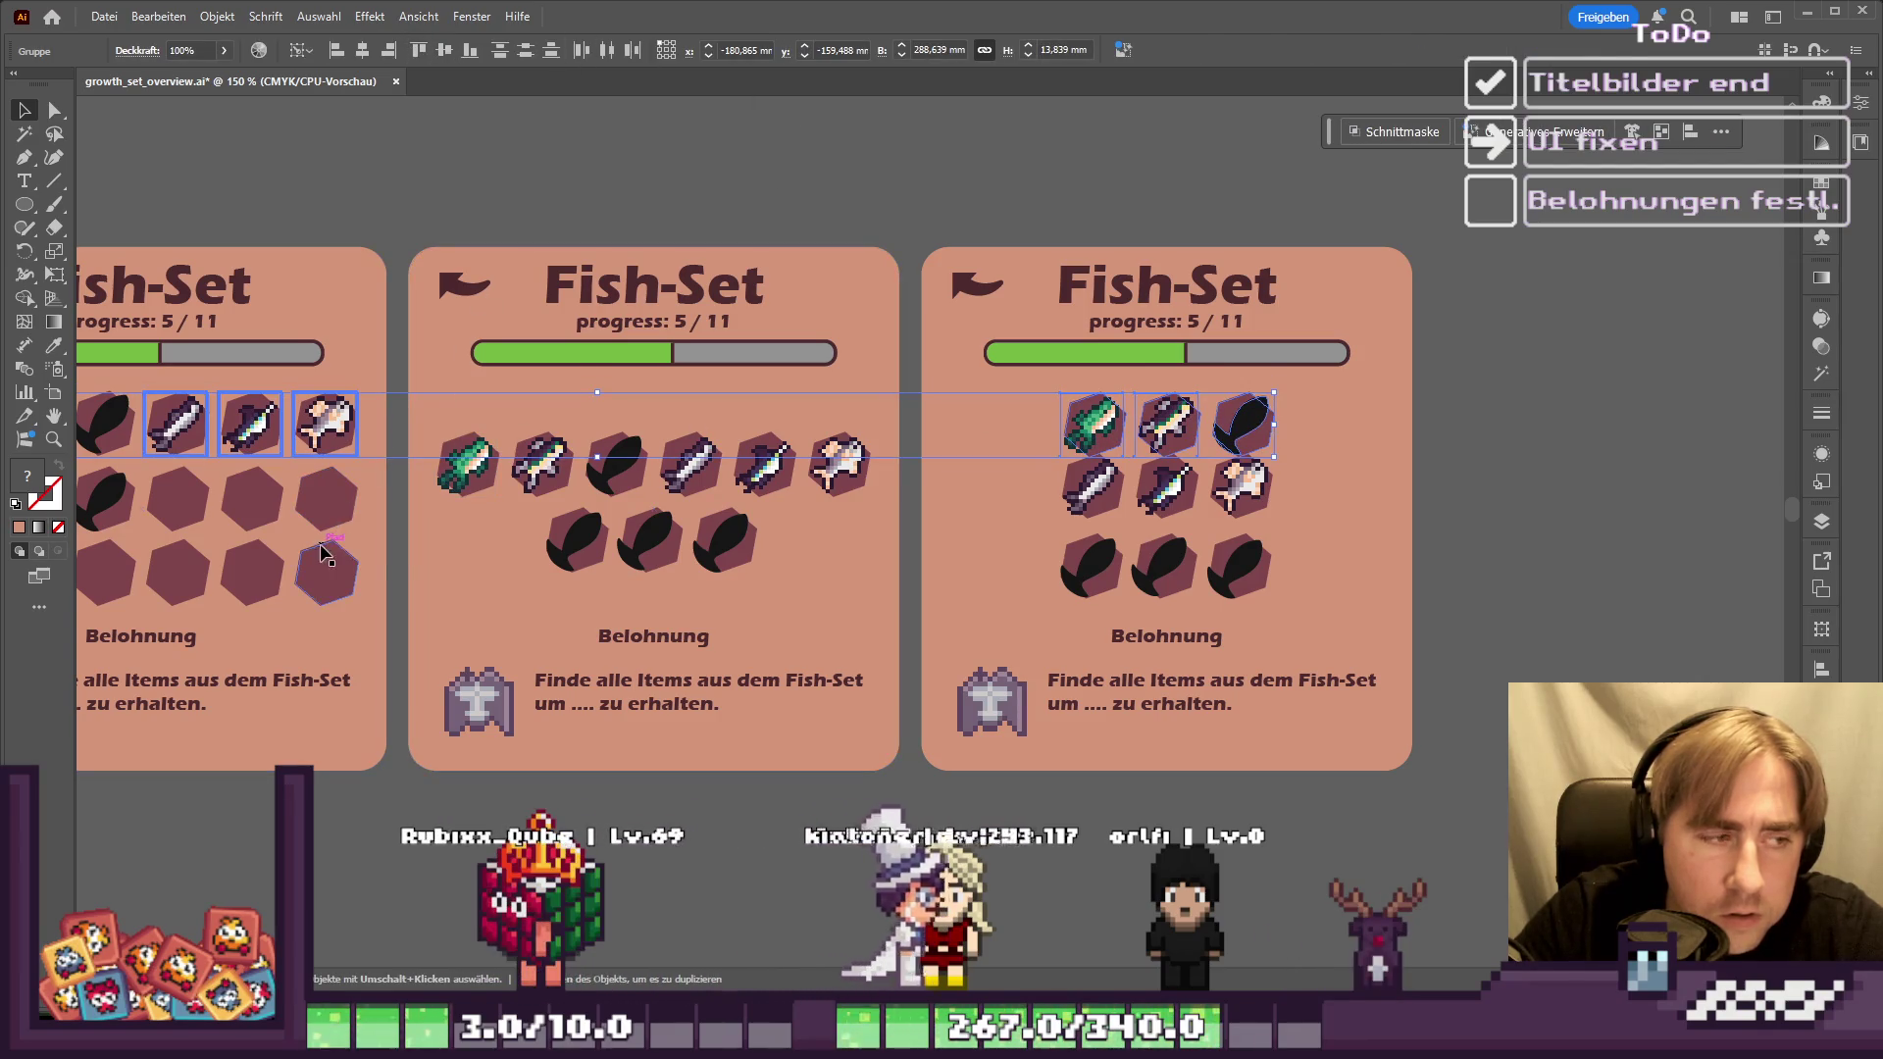
pyautogui.click(1163, 567)
pyautogui.keyDown('shift'); pyautogui.click(235, 584); pyautogui.keyUp('shift')
pyautogui.click(236, 587)
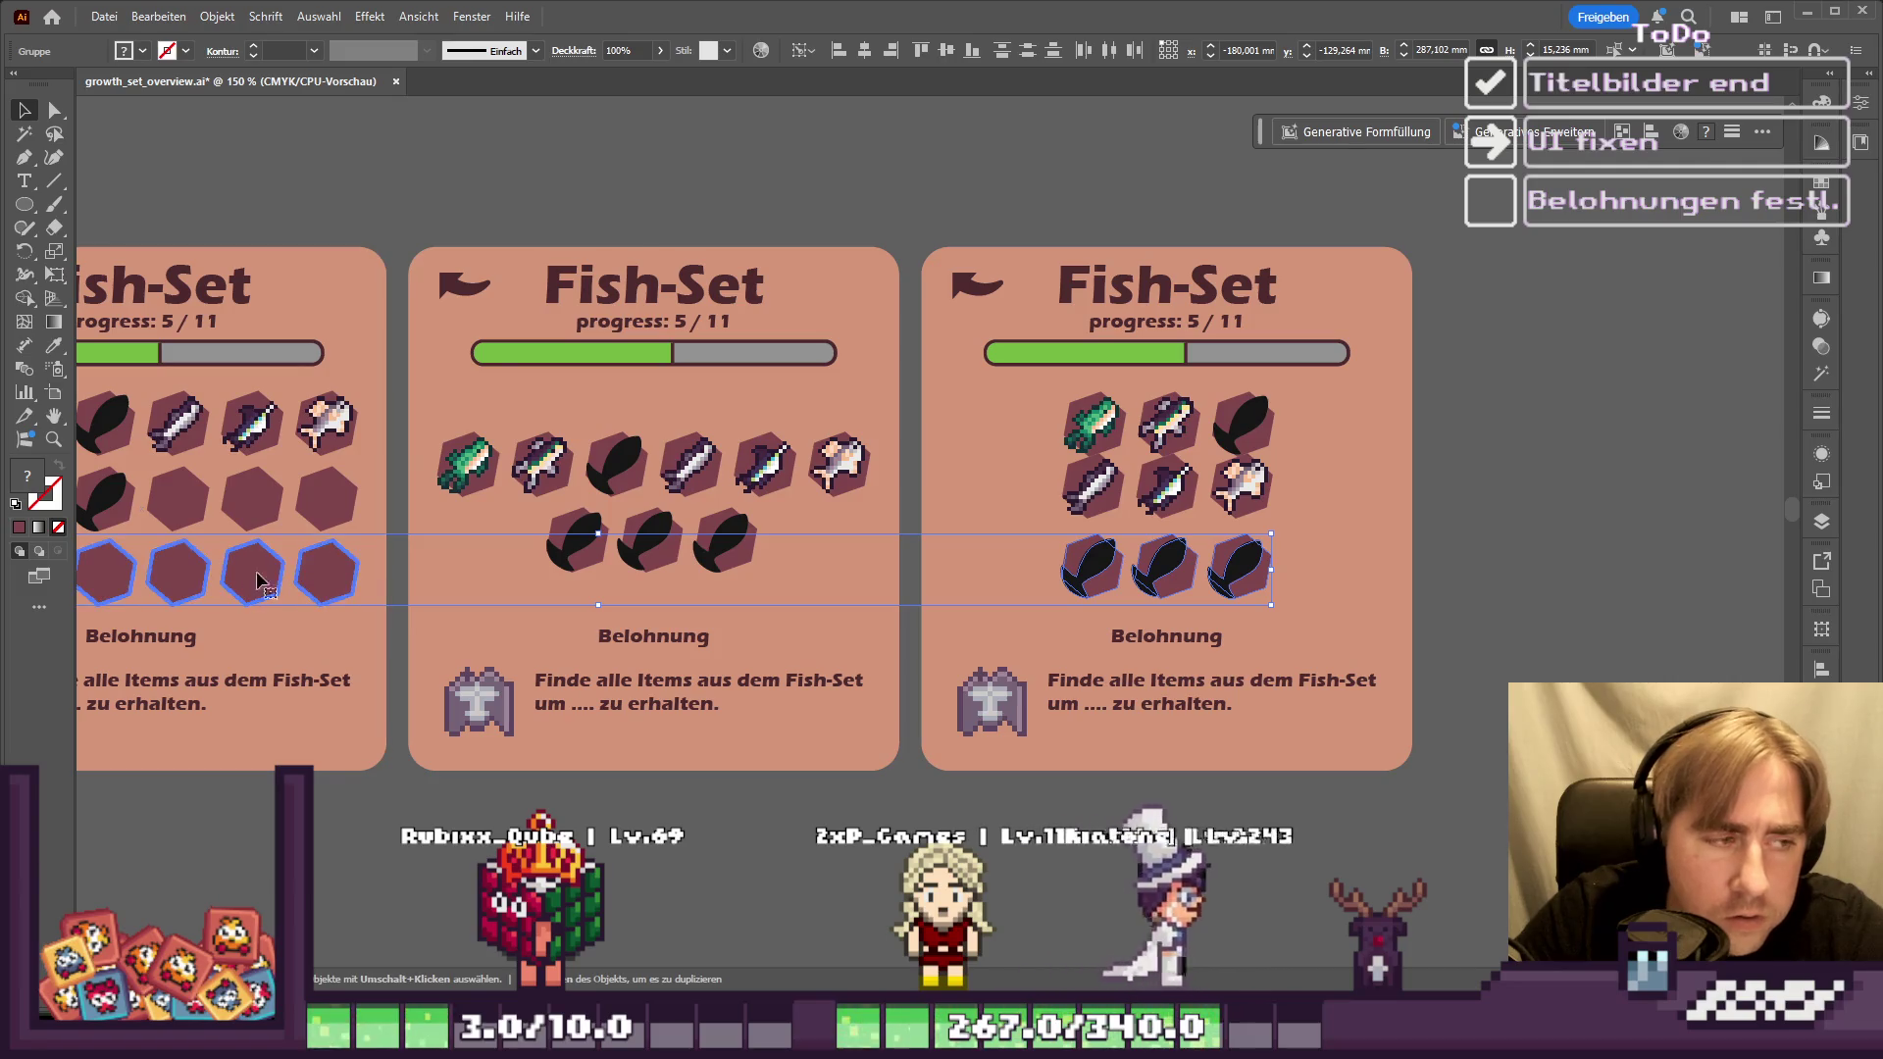
pyautogui.click(946, 50)
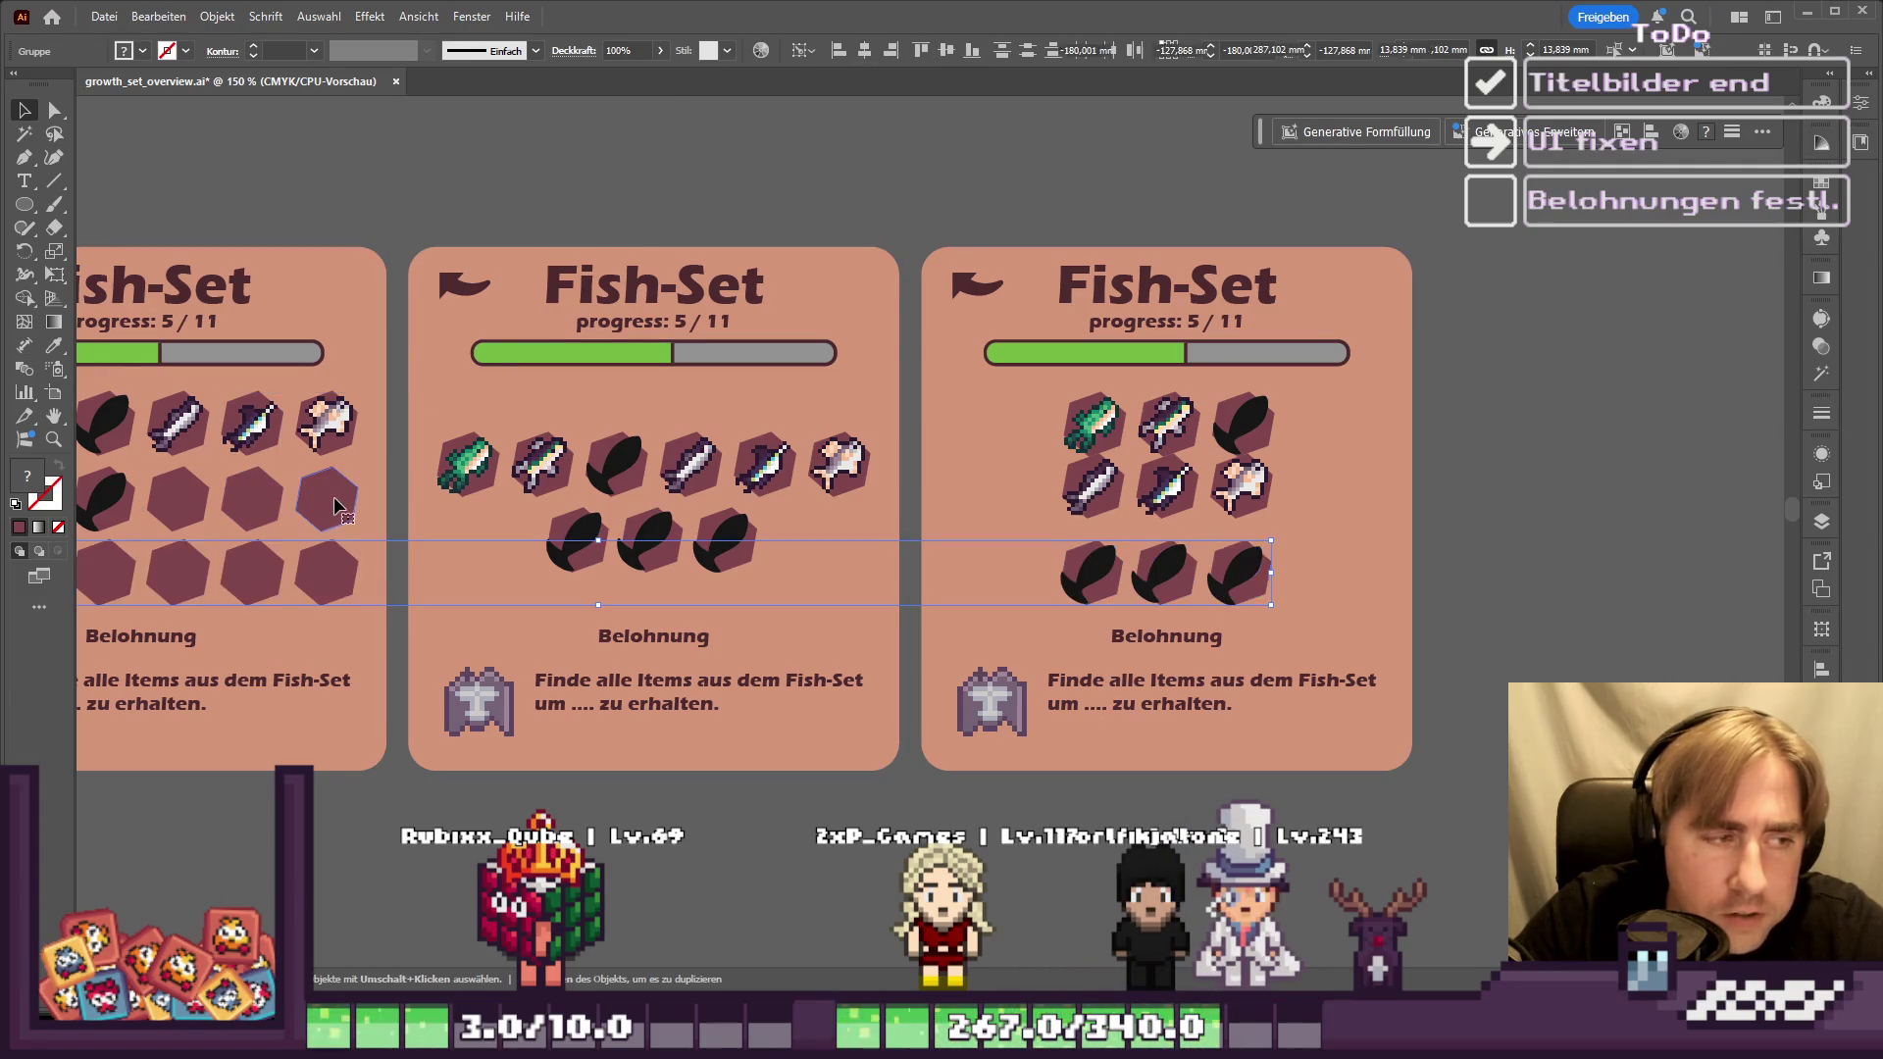
# - Align the middle icon row with the left card's middle hexagons and reposition the top row
pyautogui.click(252, 499)
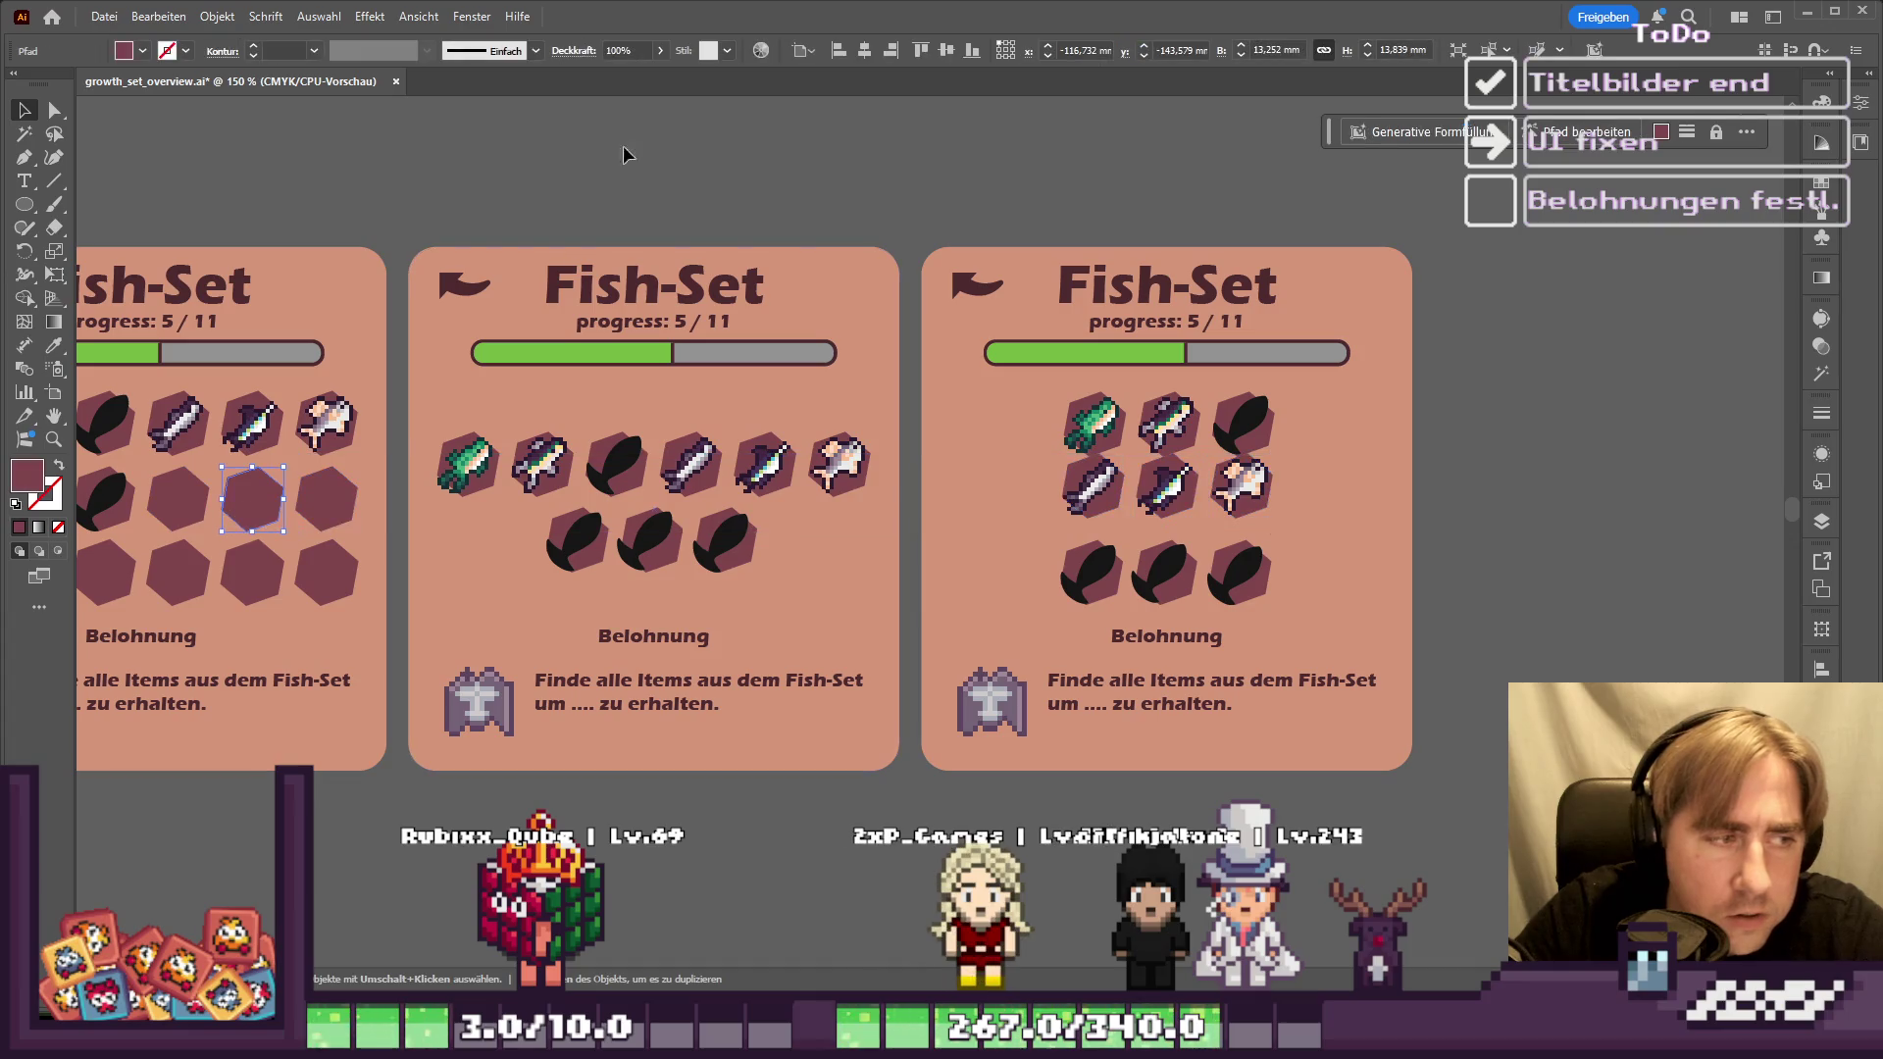
pyautogui.keyDown('shift'); pyautogui.click(1084, 479); pyautogui.keyUp('shift')
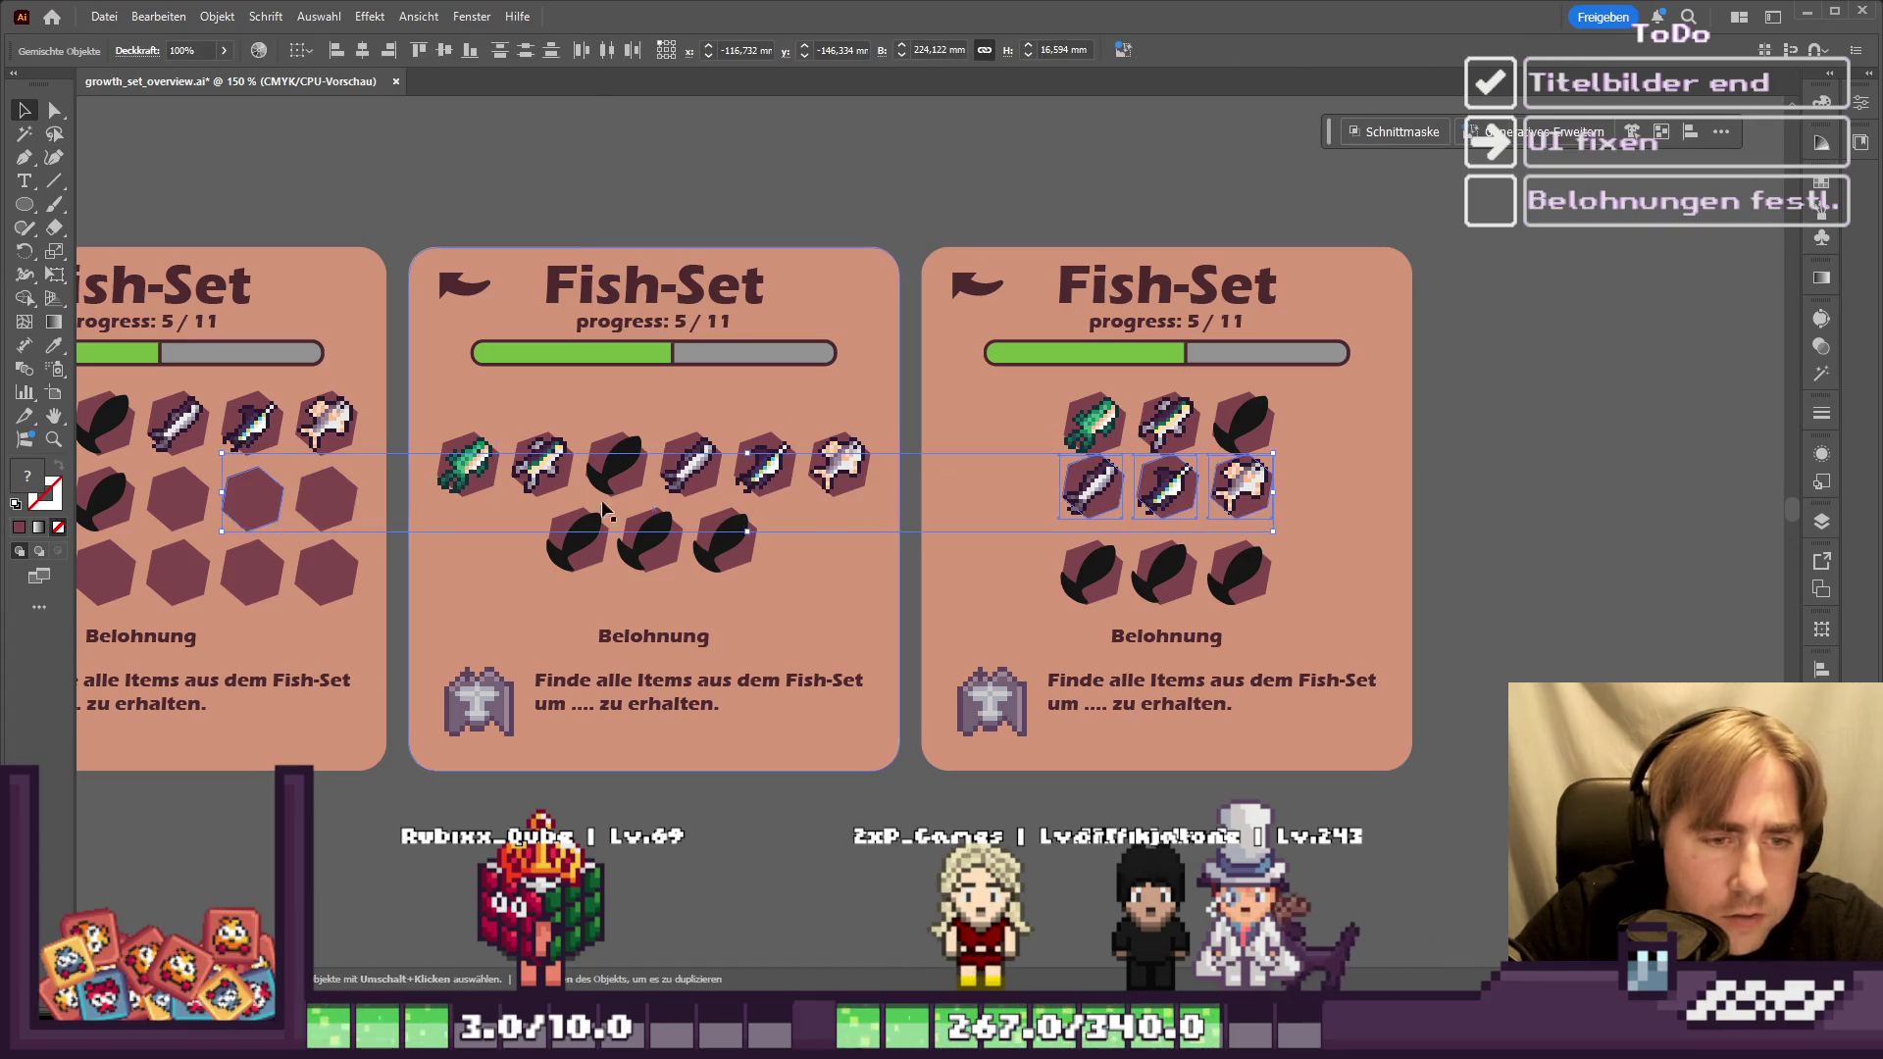
pyautogui.click(257, 502)
pyautogui.click(445, 50)
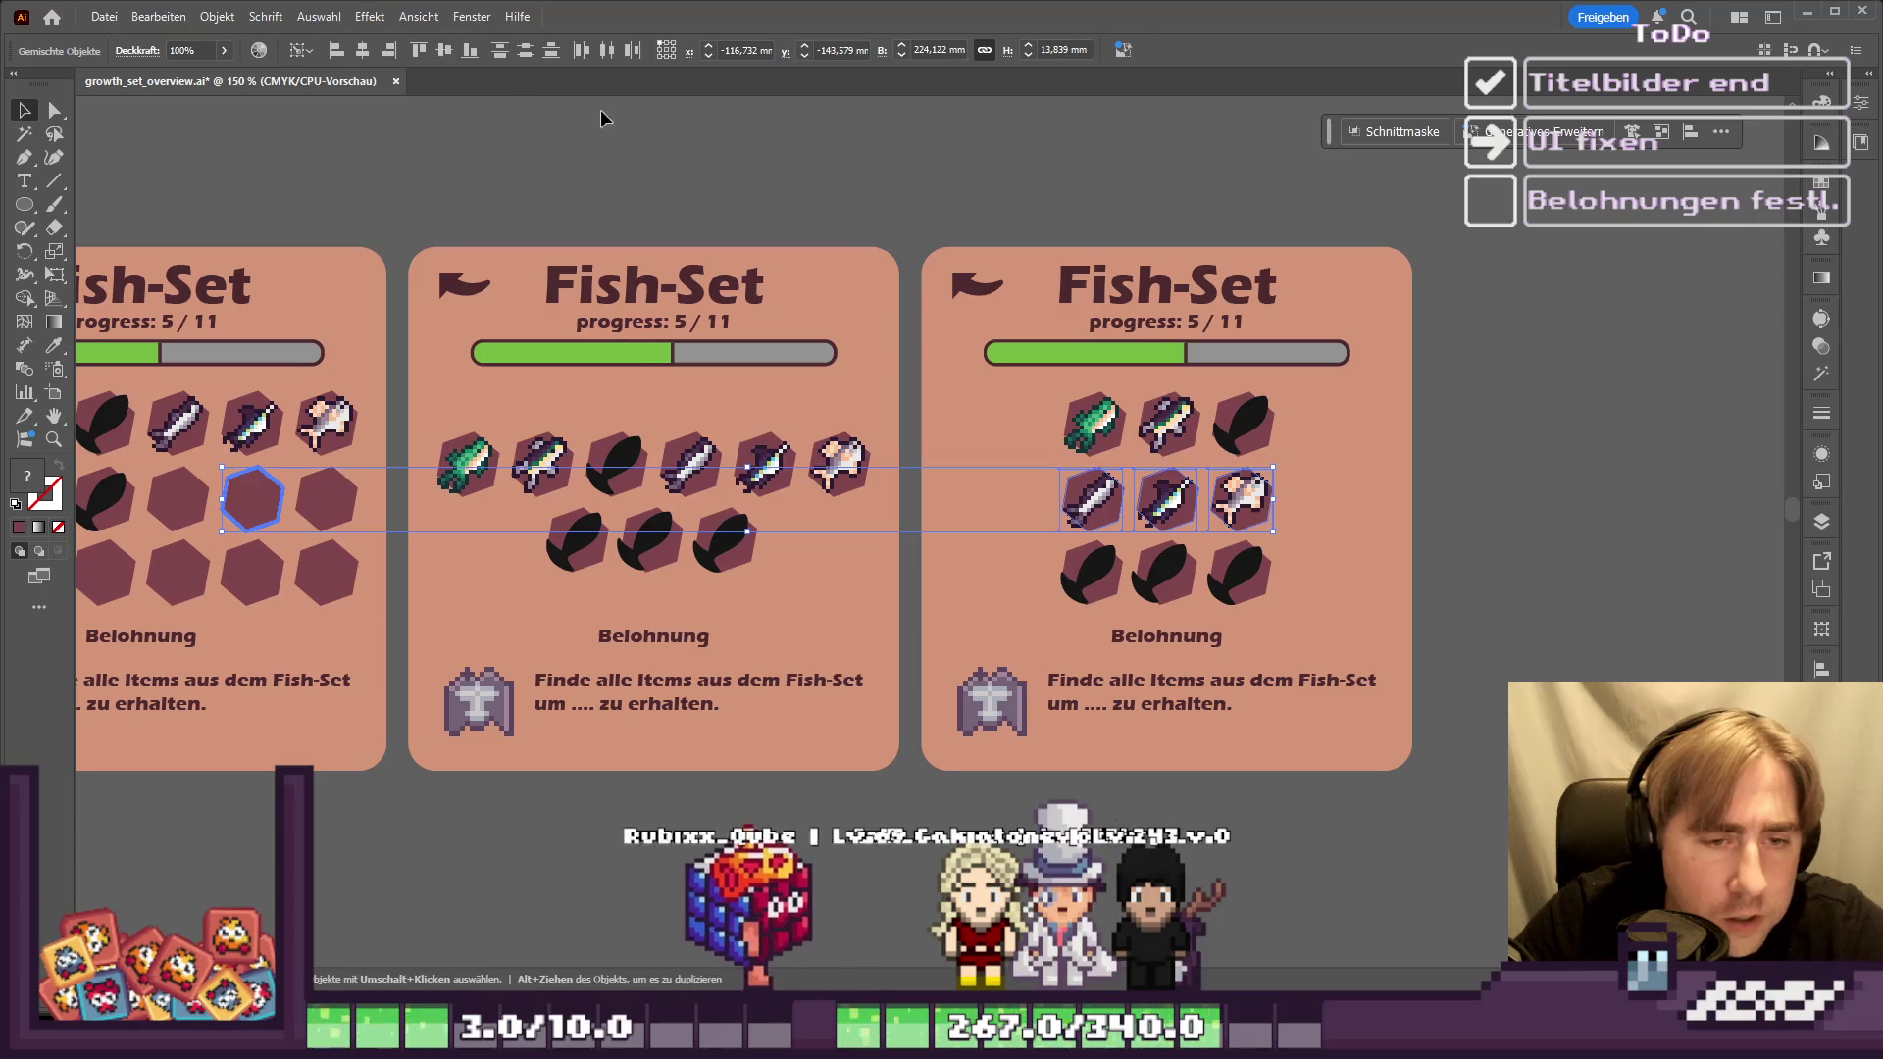
pyautogui.moveTo(687, 176); pyautogui.dragTo(873, 185)
pyautogui.moveTo(1310, 449); pyautogui.dragTo(1314, 531)
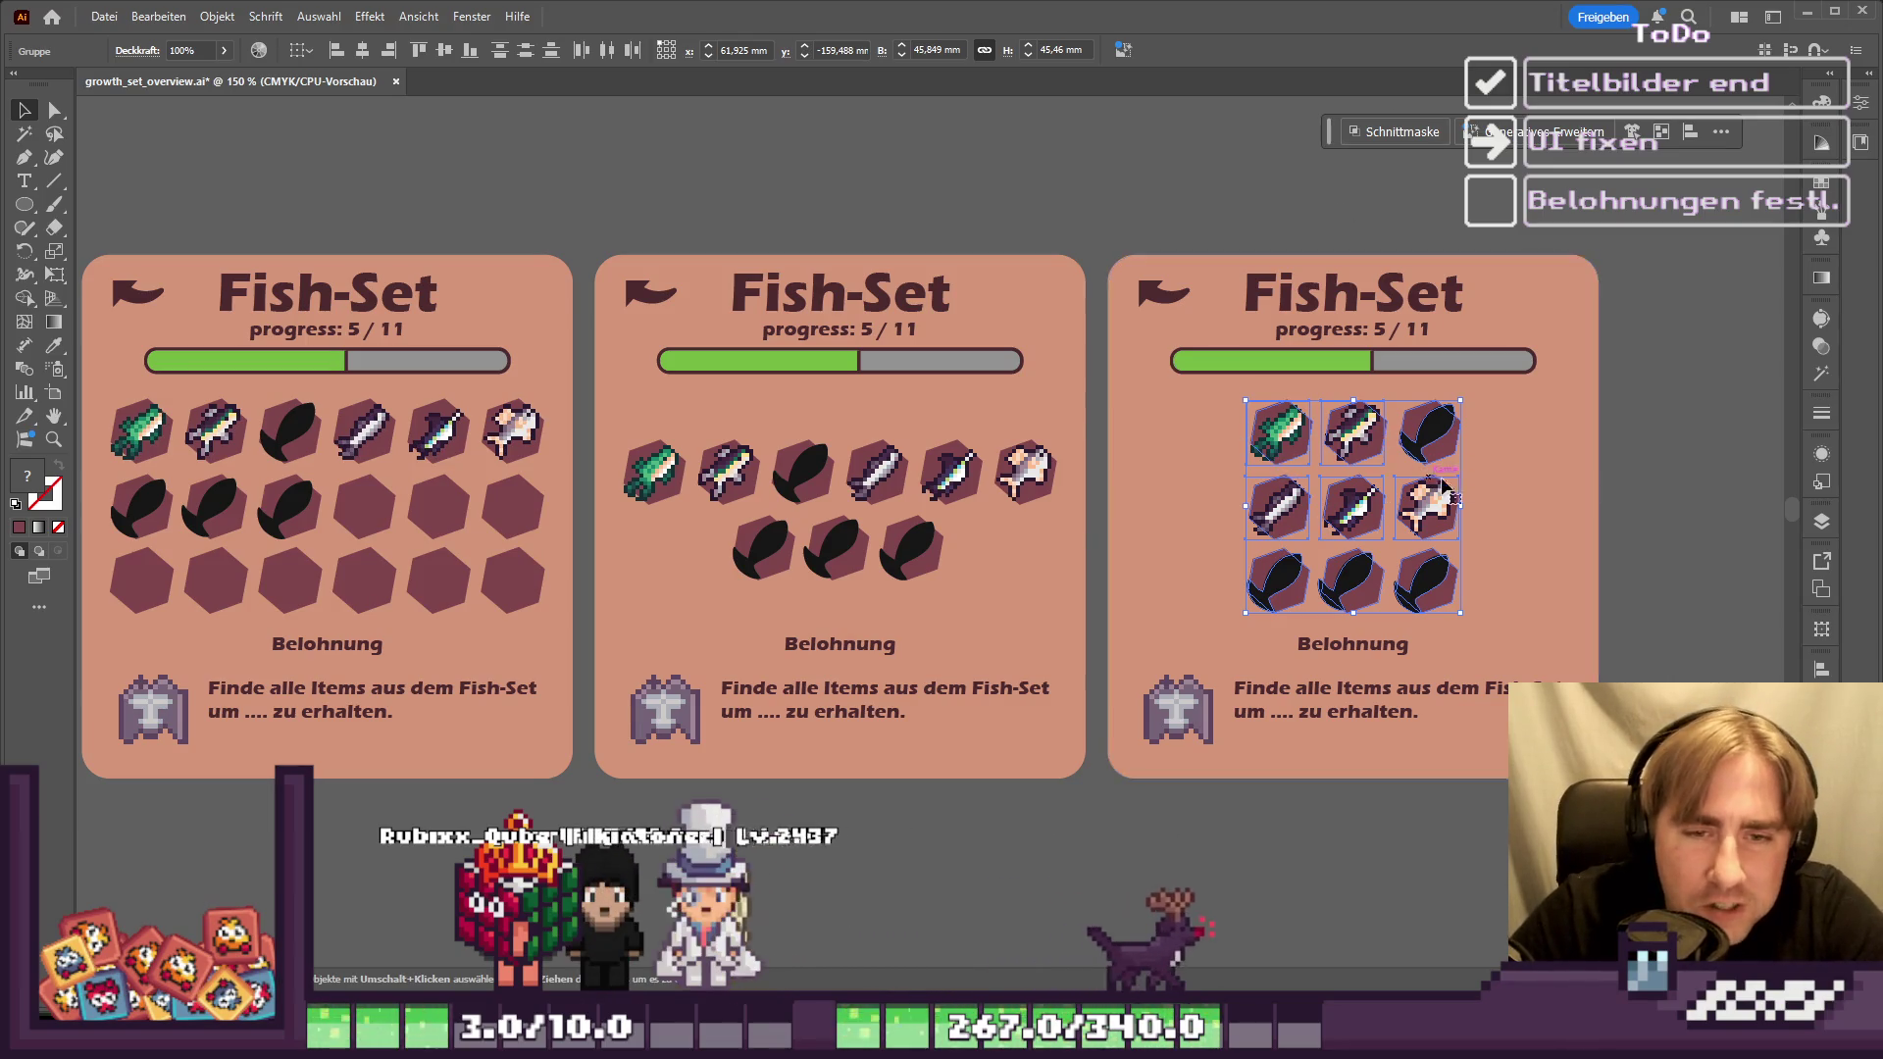
# - Duplicate the fourth Fish-Set card as a new card to its right
pyautogui.click(1385, 540)
pyautogui.hotkey('ctrl', '-')
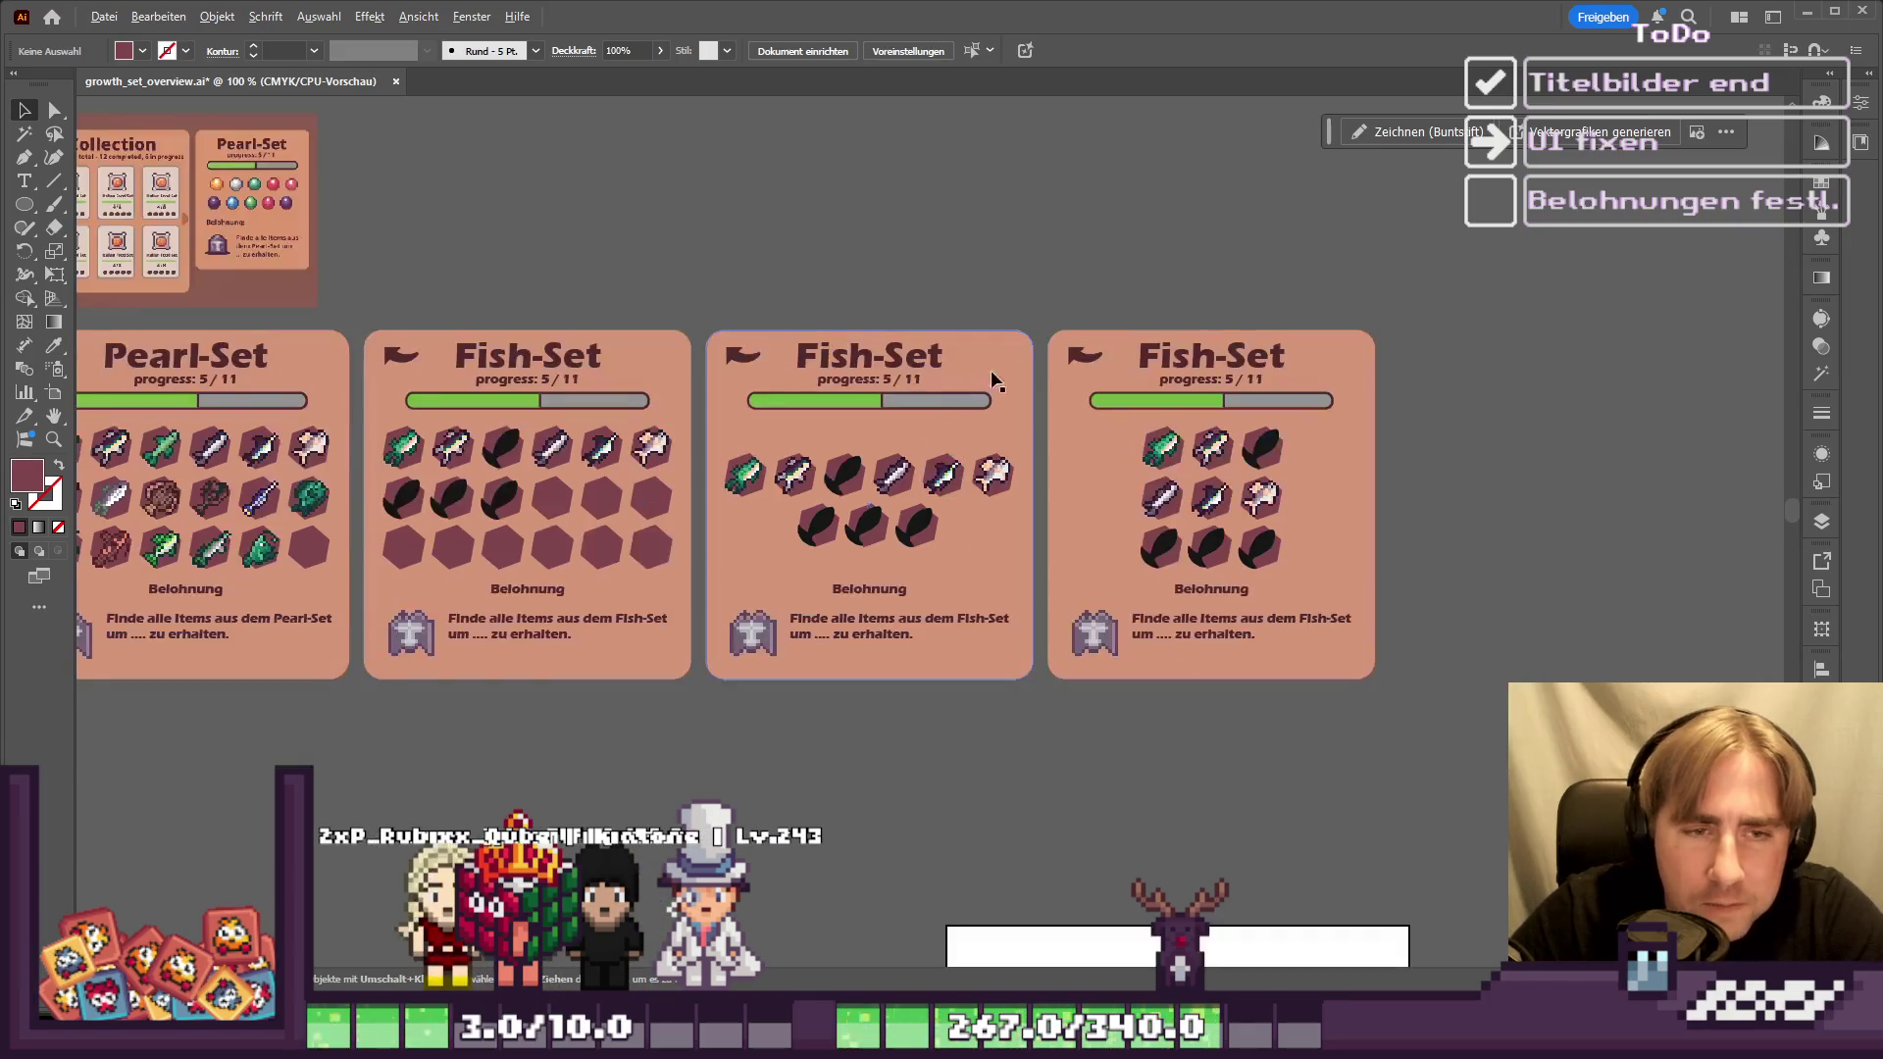
pyautogui.click(1374, 650)
pyautogui.hscroll(3, 1079, 589)
pyautogui.moveTo(946, 584); pyautogui.dragTo(1315, 584)
pyautogui.hotkey('ctrl', '+')
pyautogui.hotkey('ctrl', '+')
# - Delete the pink fish icon and the bottom row of leaf icons from the new card
pyautogui.doubleClick(1402, 480)
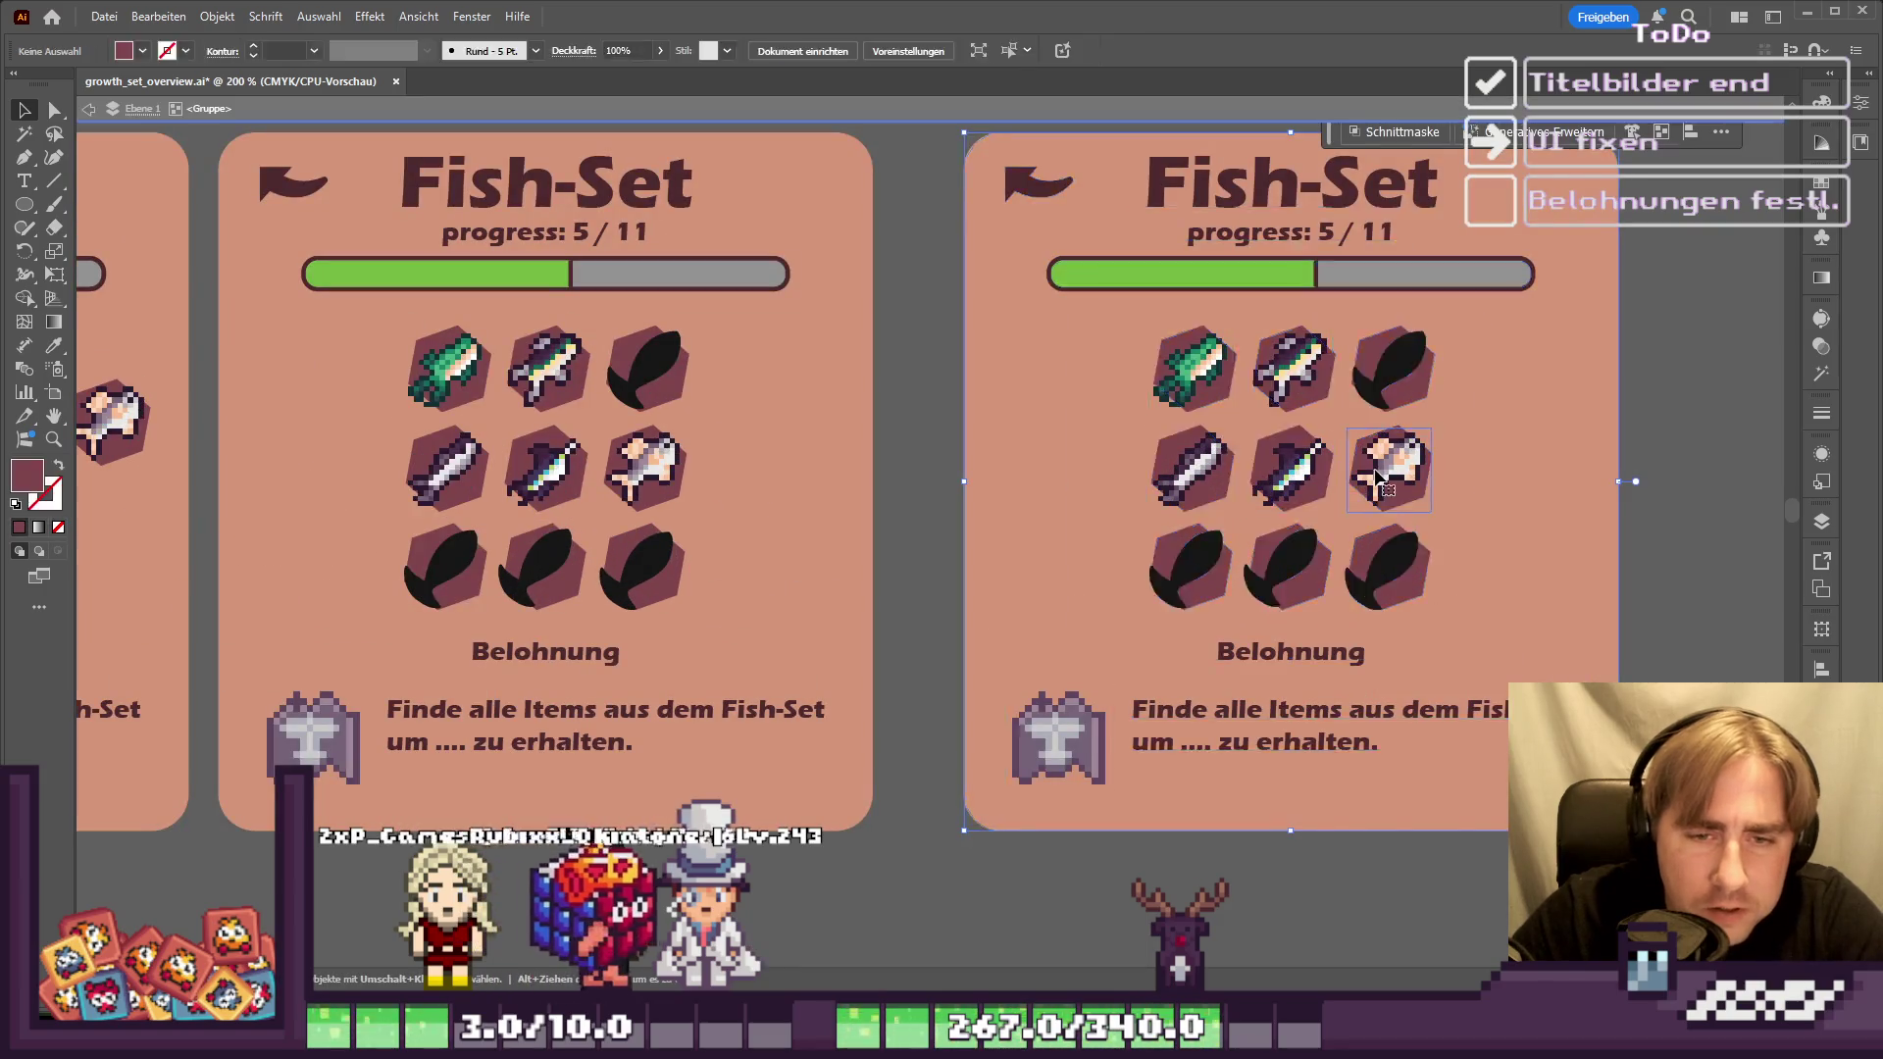
pyautogui.press('Delete')
pyautogui.press('Escape')
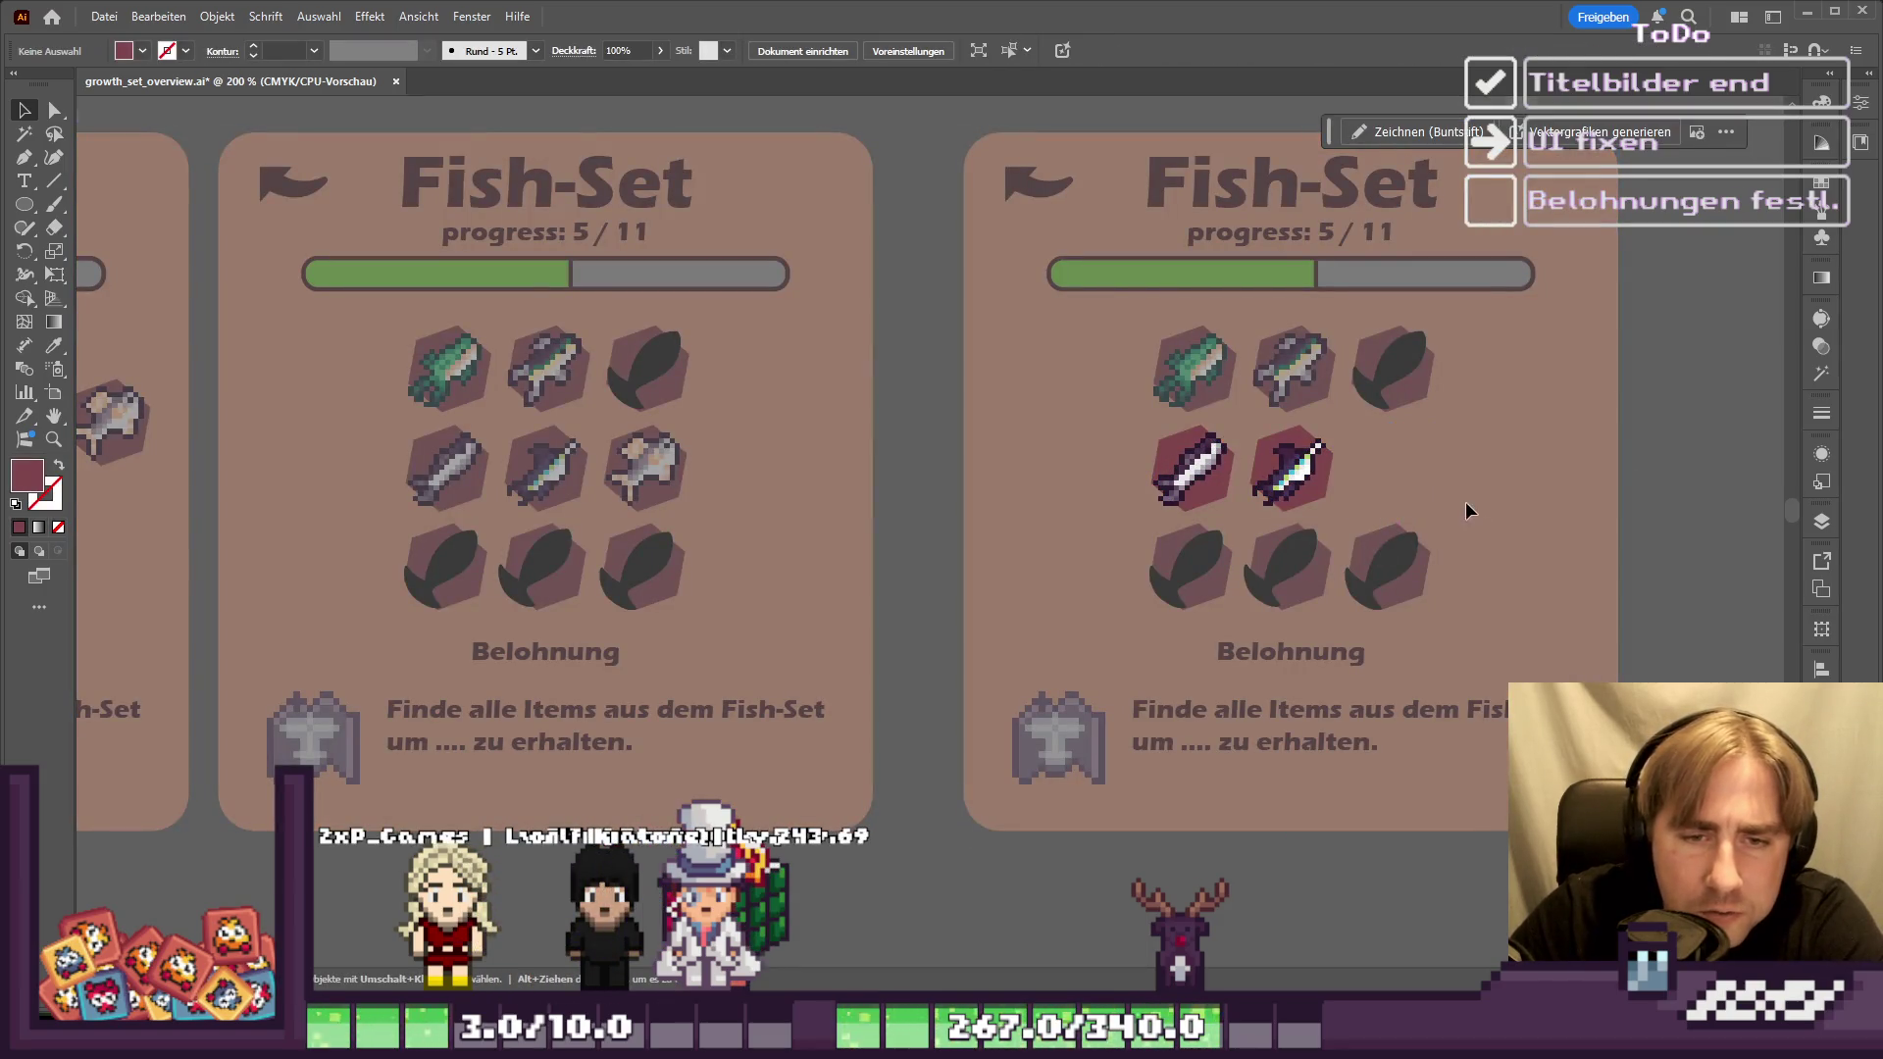
pyautogui.click(1387, 567)
pyautogui.press('Delete')
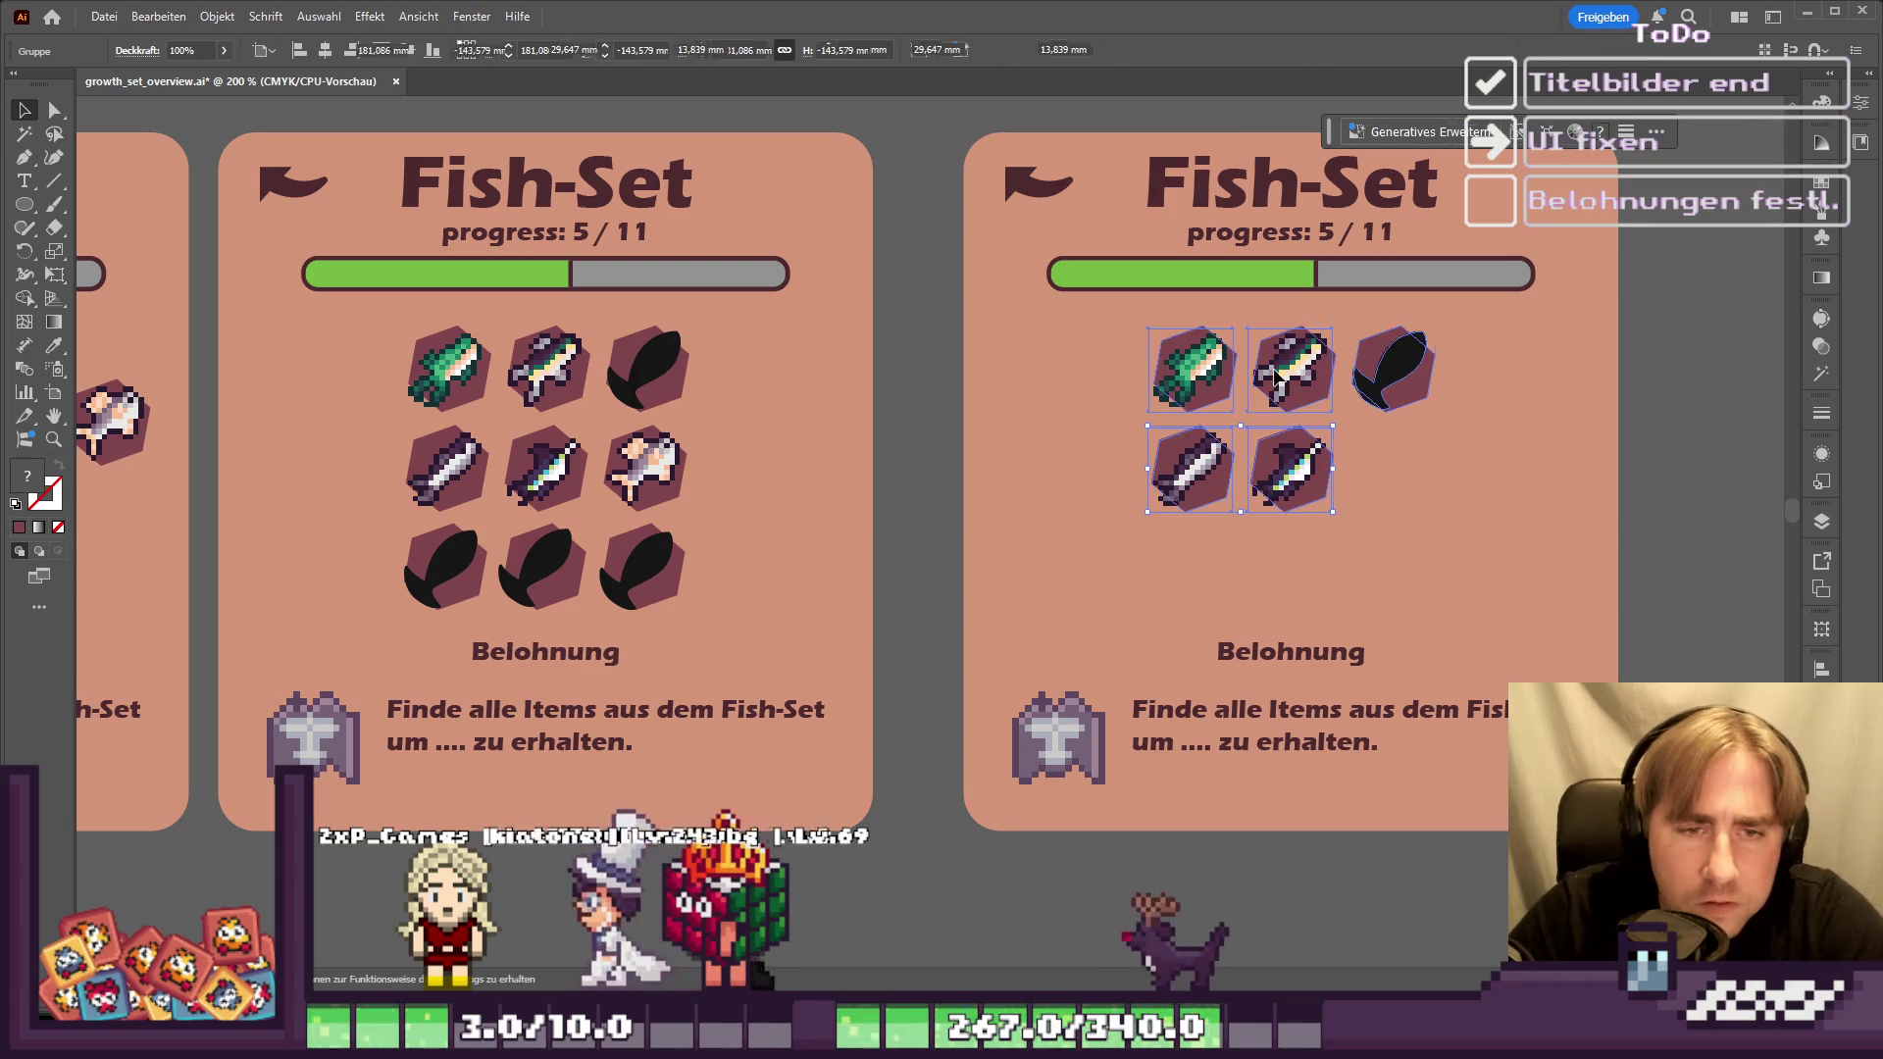
pyautogui.click(1288, 368)
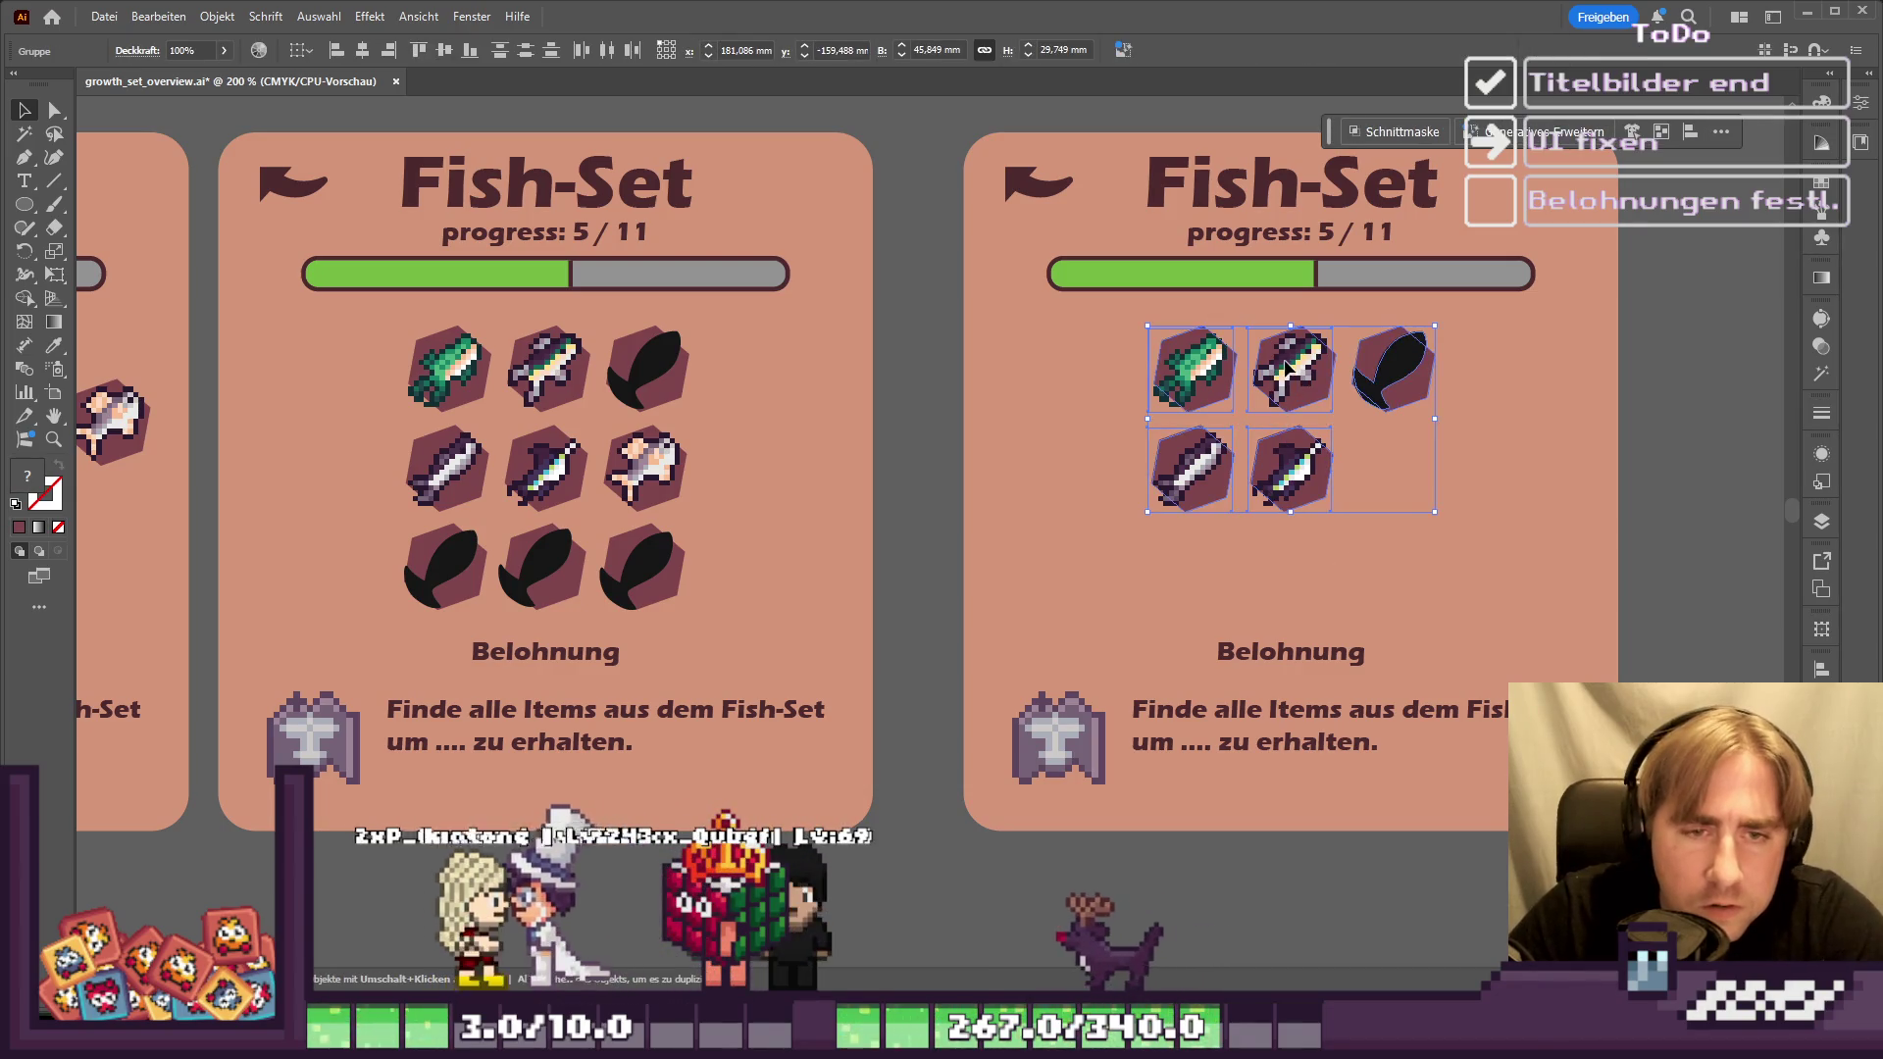
pyautogui.click(362, 50)
pyautogui.click(1067, 368)
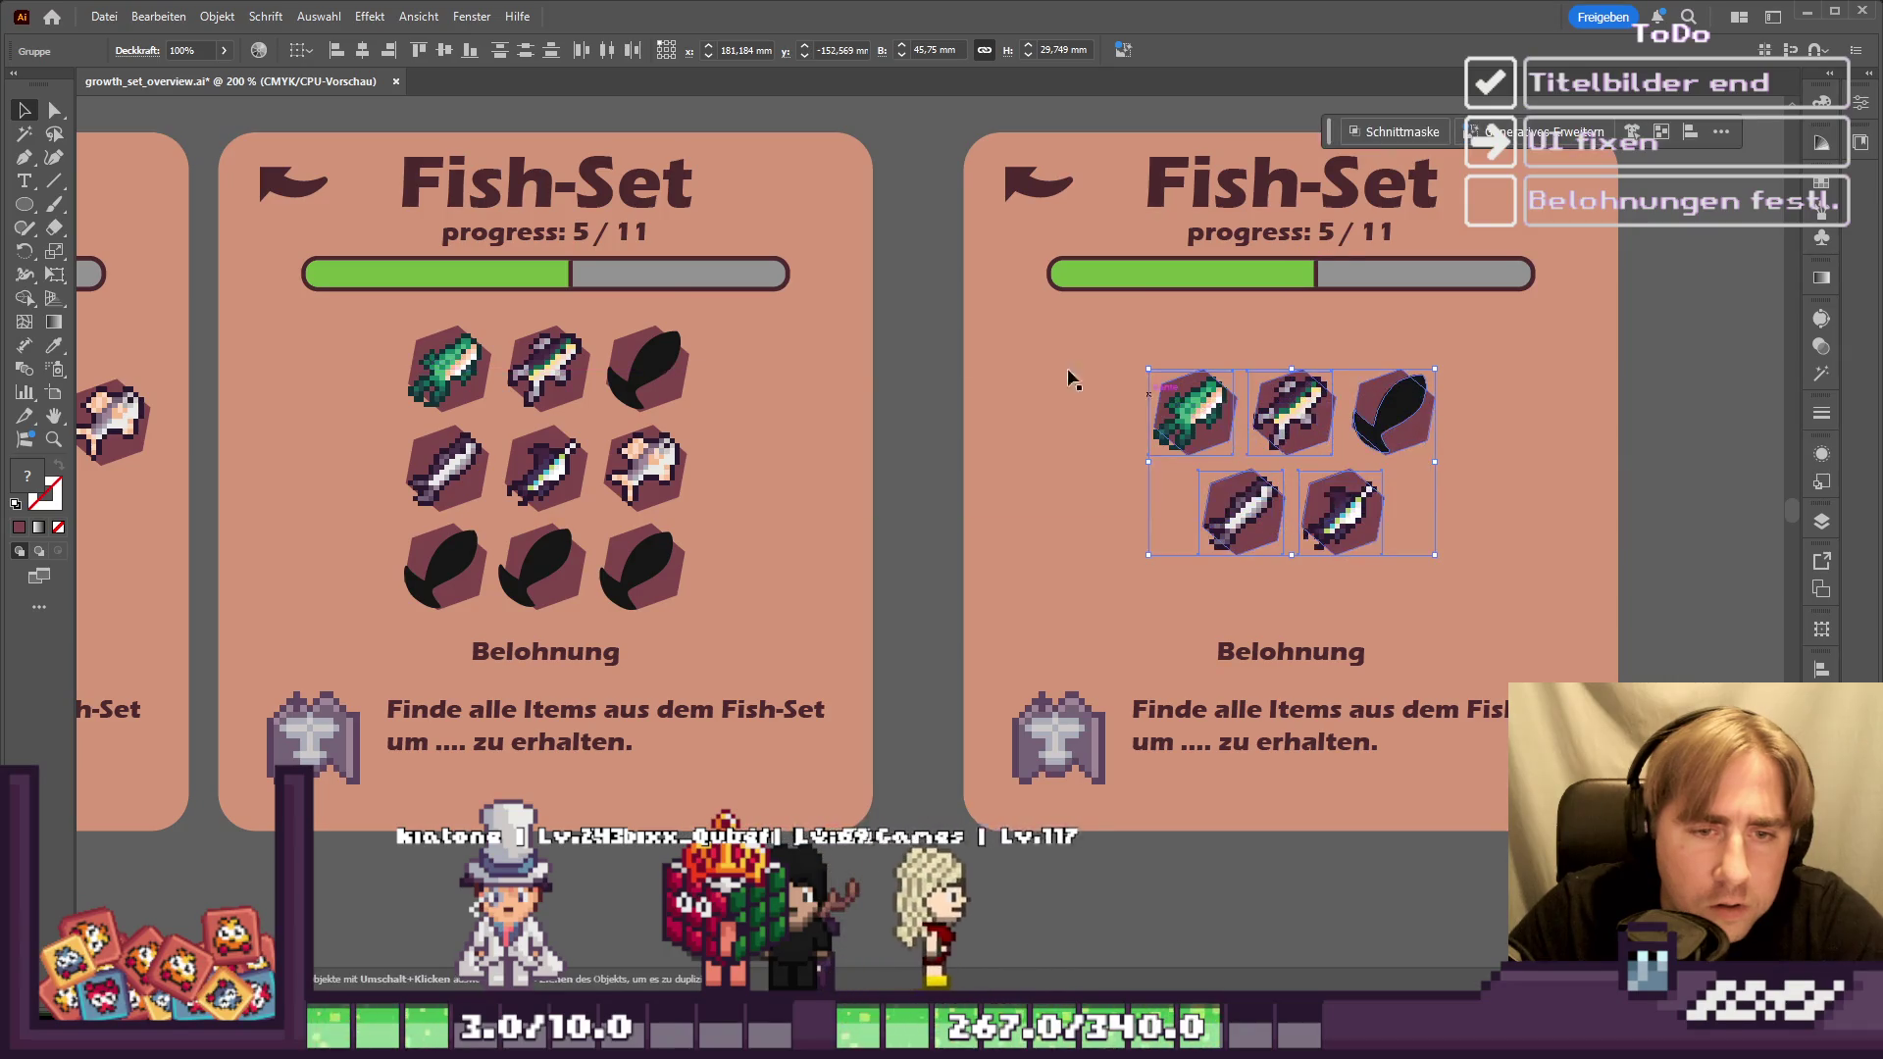
pyautogui.scroll(-2, 1067, 368)
pyautogui.scroll(2, 1510, 393)
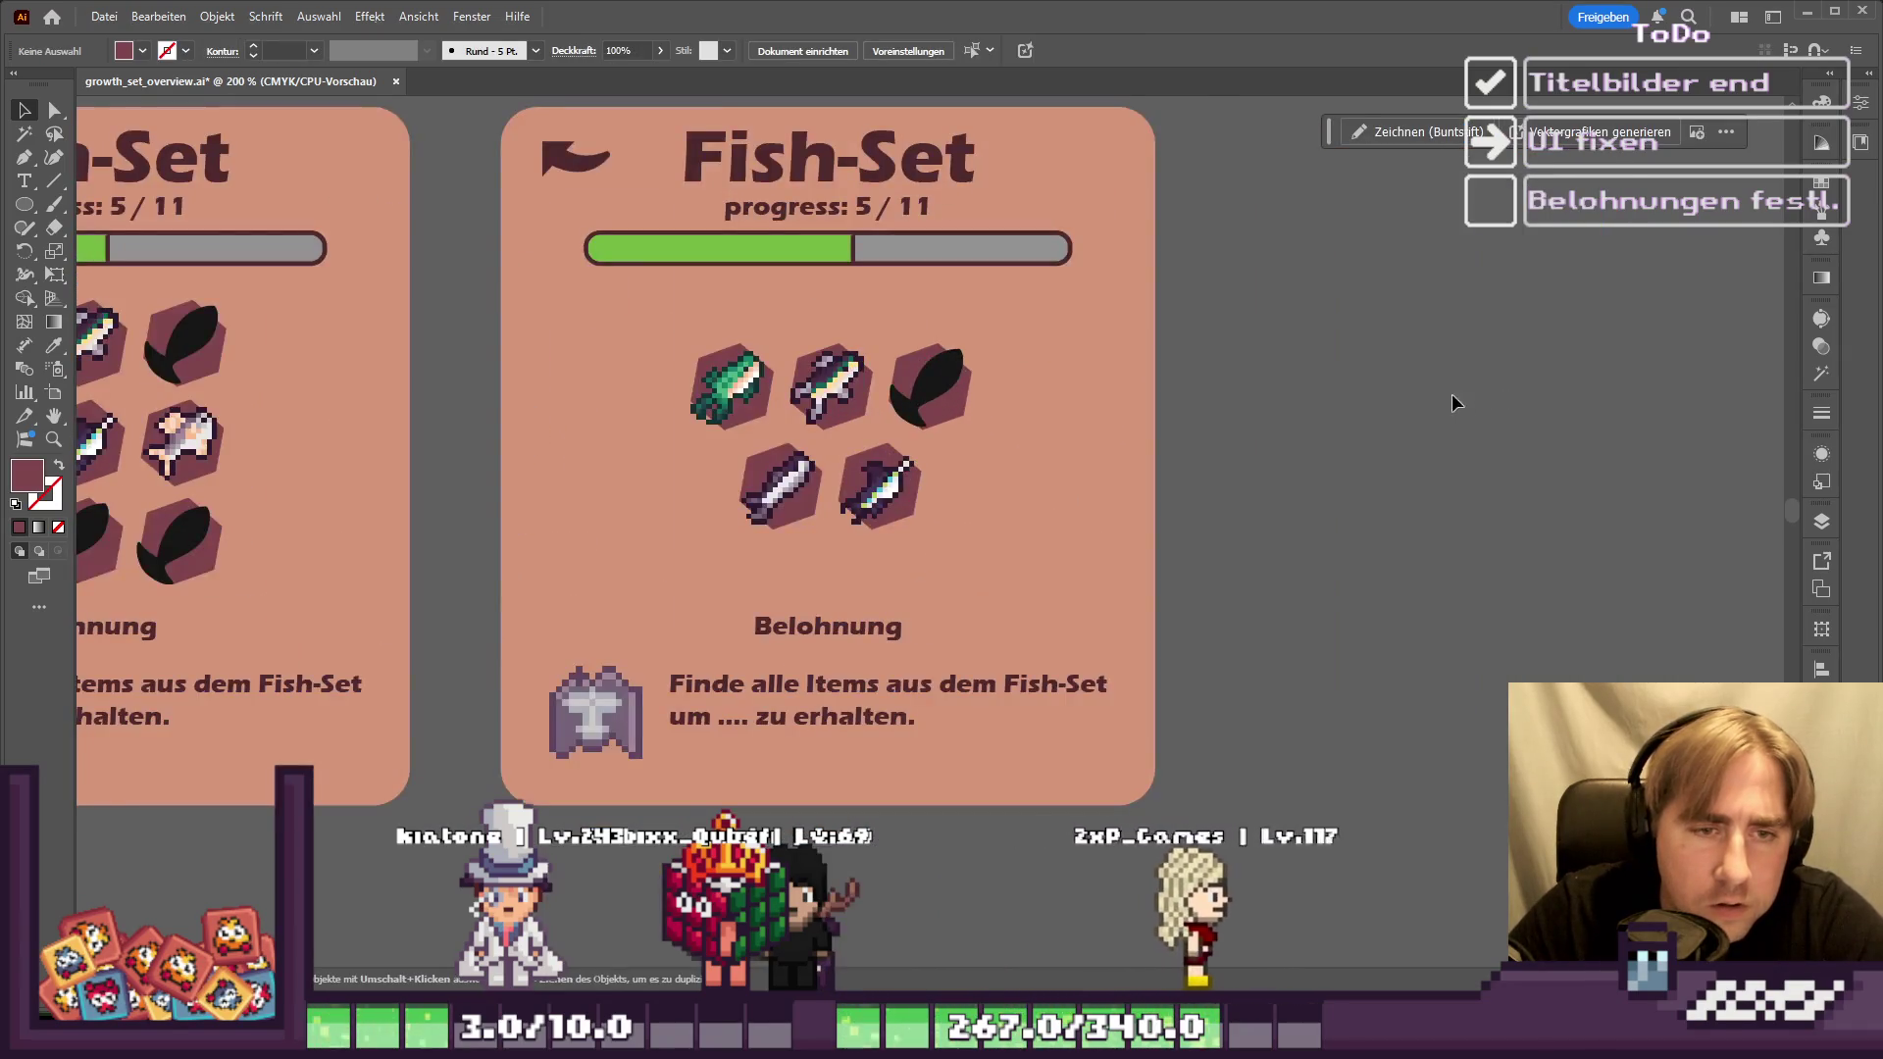
pyautogui.hotkey('ctrl', 'z')
pyautogui.scroll(2, 688, 409)
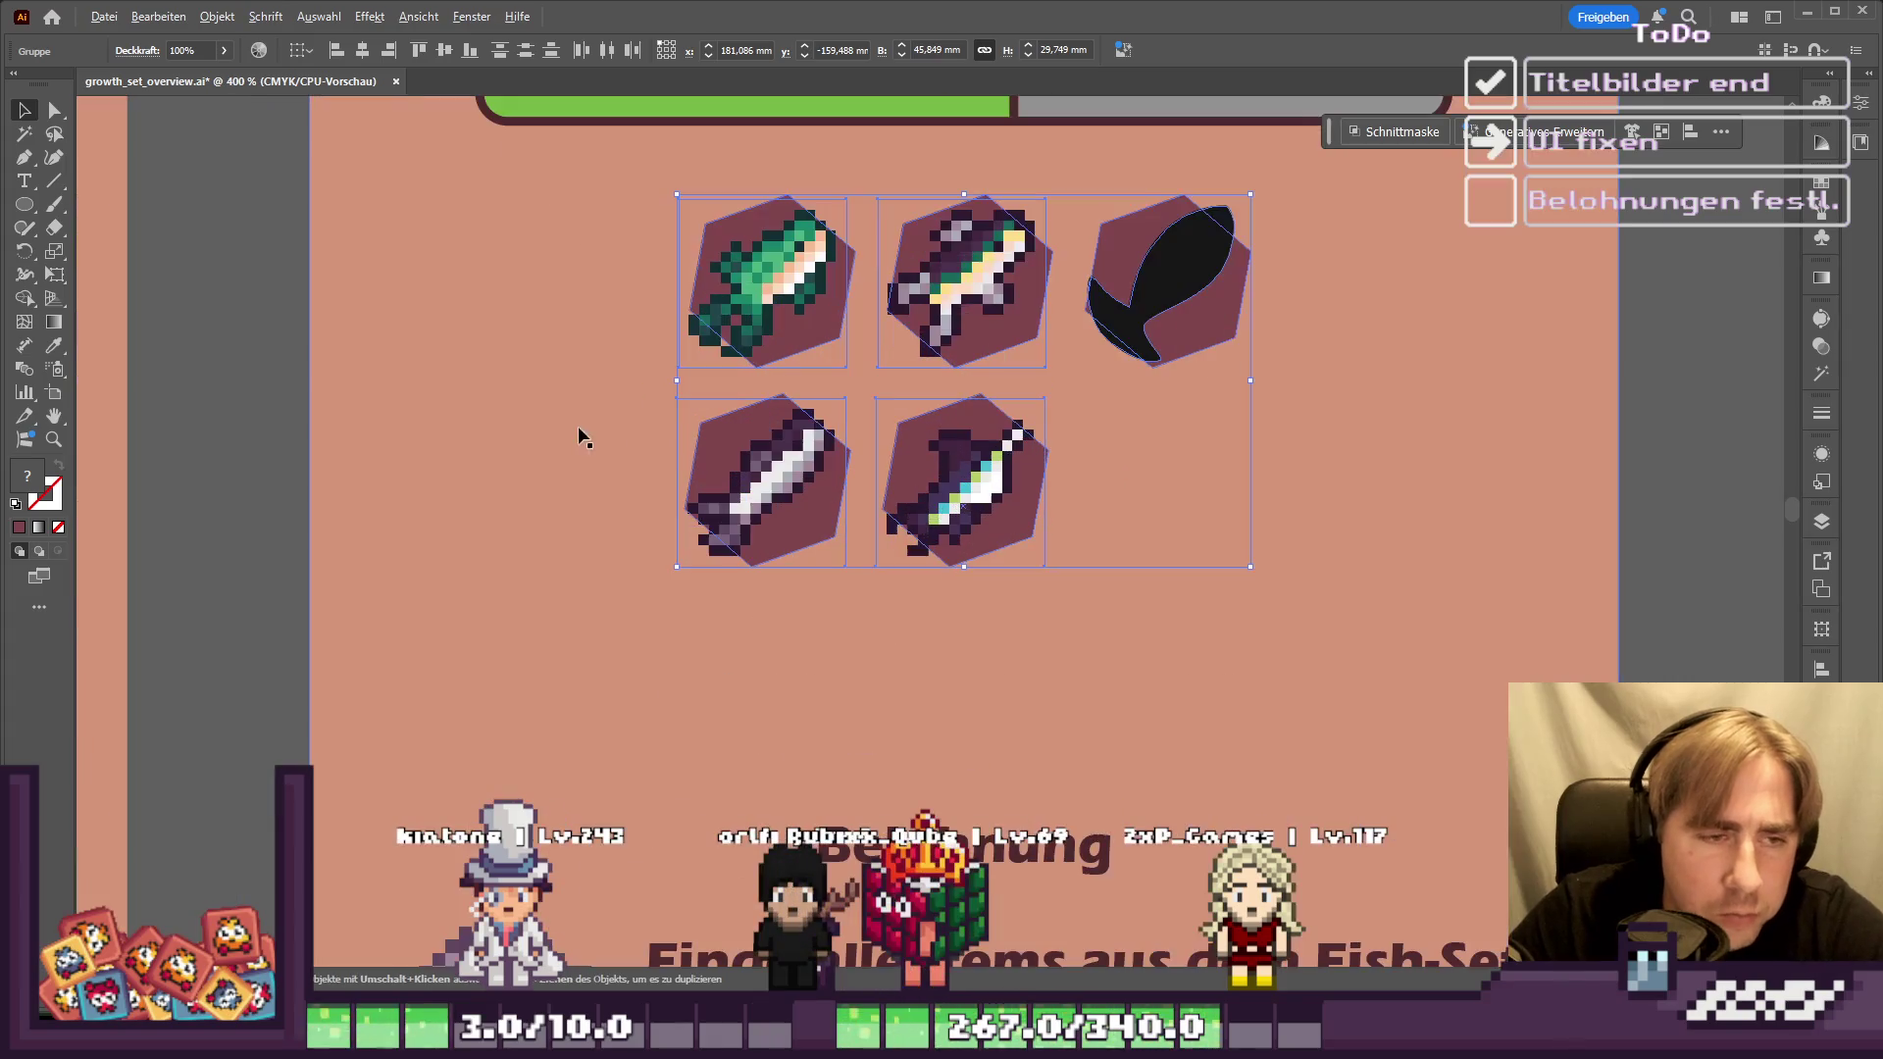
# - Move the black fin icon down to a third row and centre all five icons in the card
pyautogui.doubleClick(1182, 263)
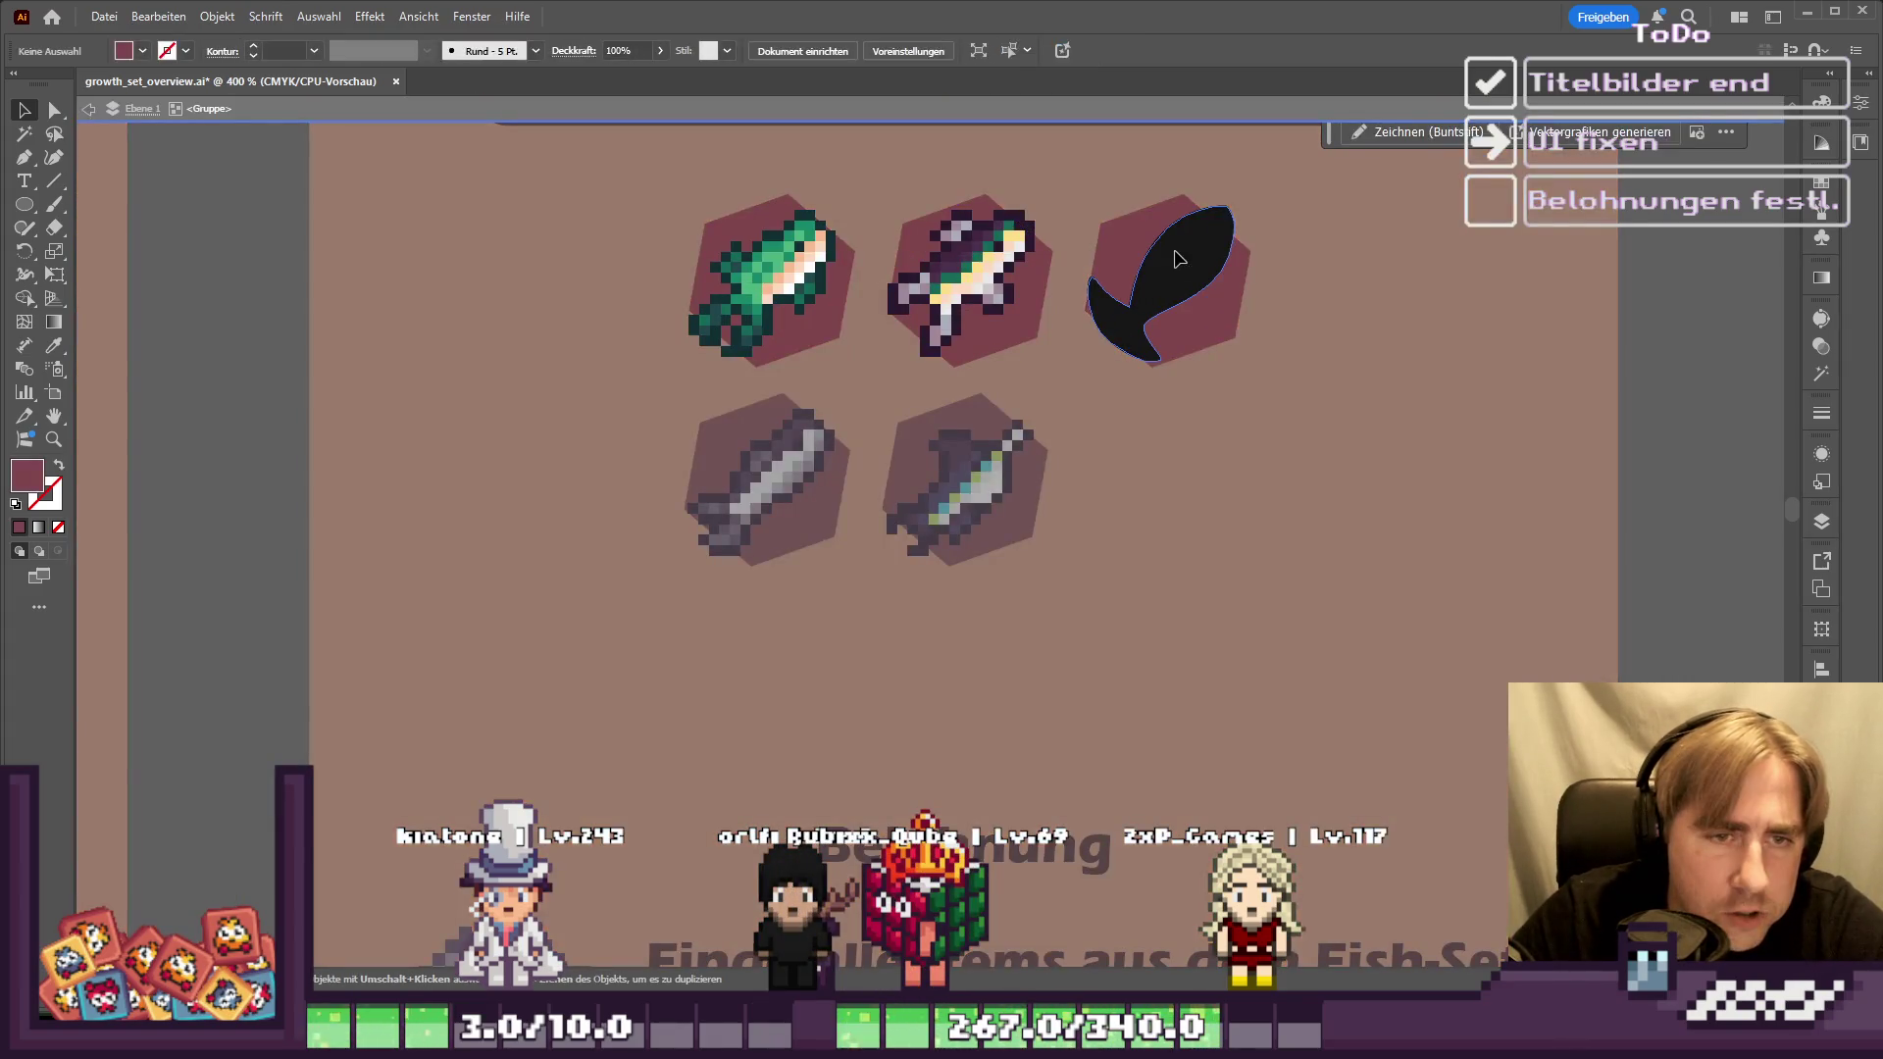
pyautogui.press('Delete')
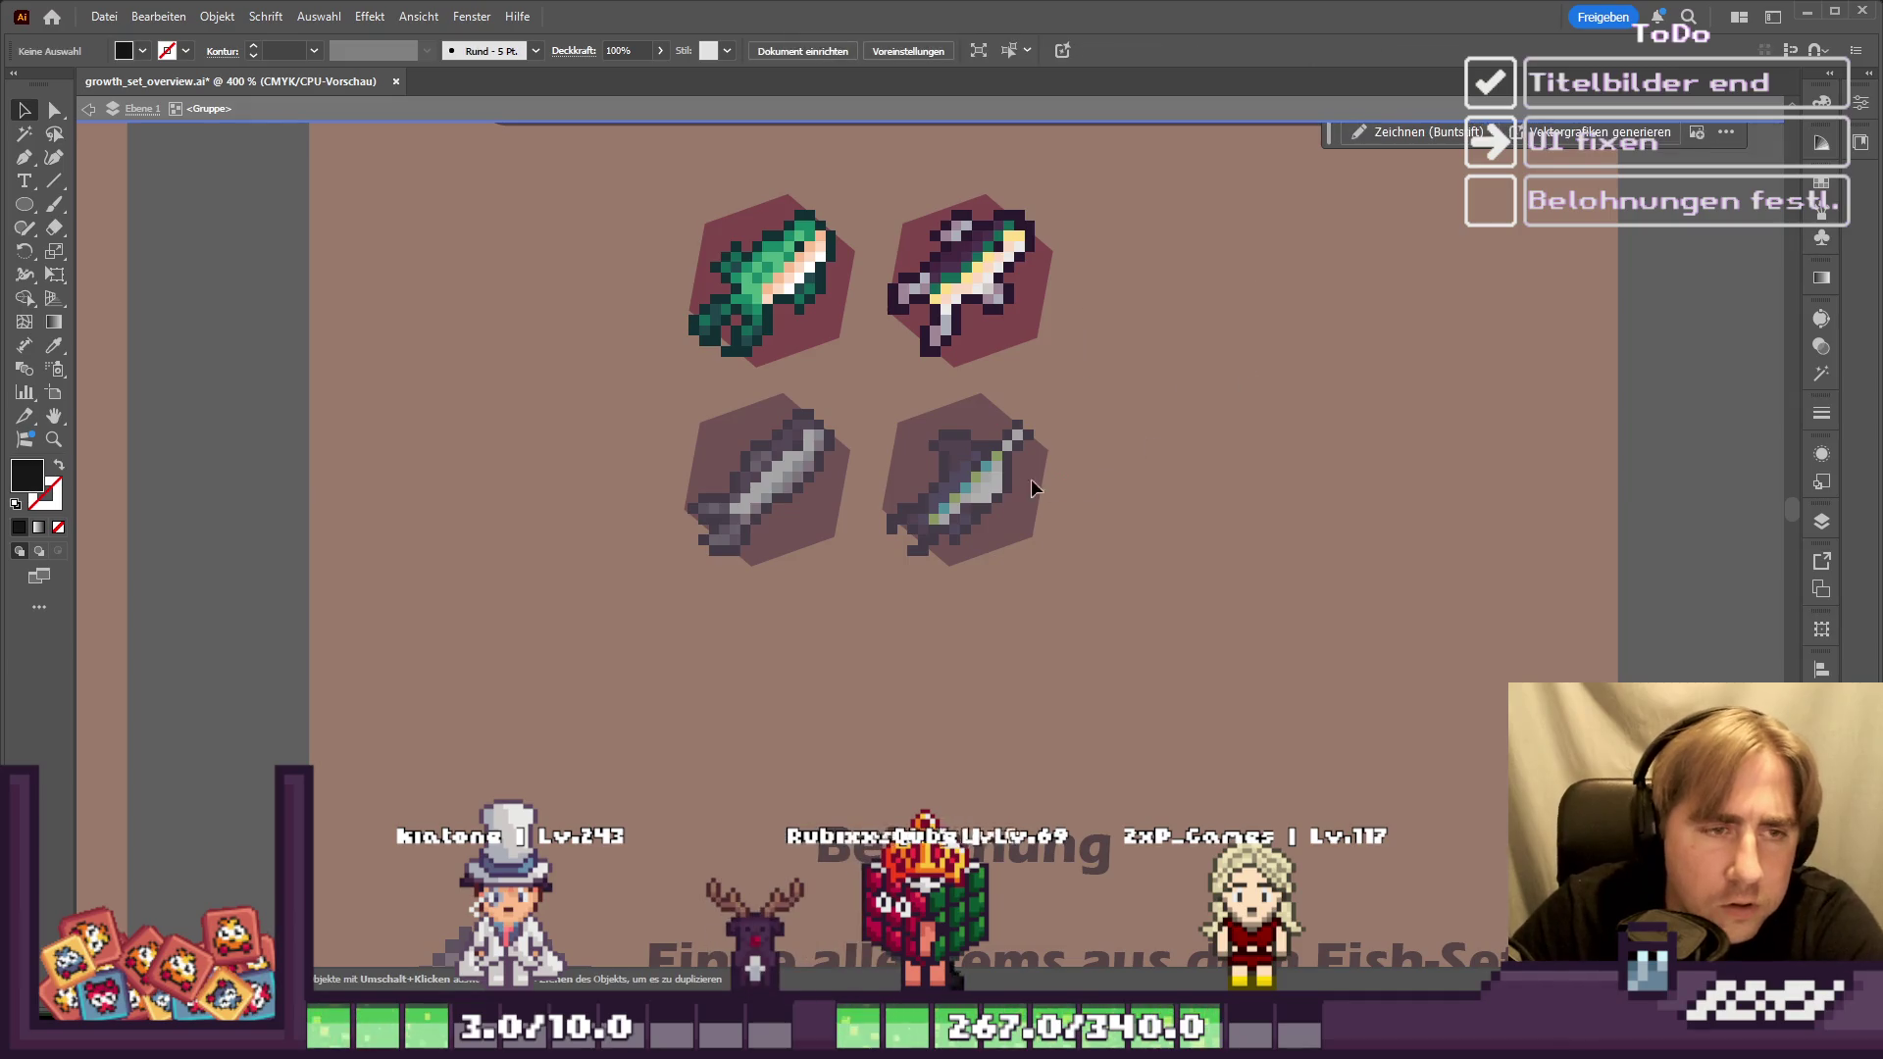
pyautogui.doubleClick(1181, 461)
pyautogui.hotkey('ctrl', 'z')
pyautogui.moveTo(957, 544)
pyautogui.mouseDown()
pyautogui.moveTo(756, 711)
pyautogui.moveTo(787, 702)
pyautogui.mouseUp()
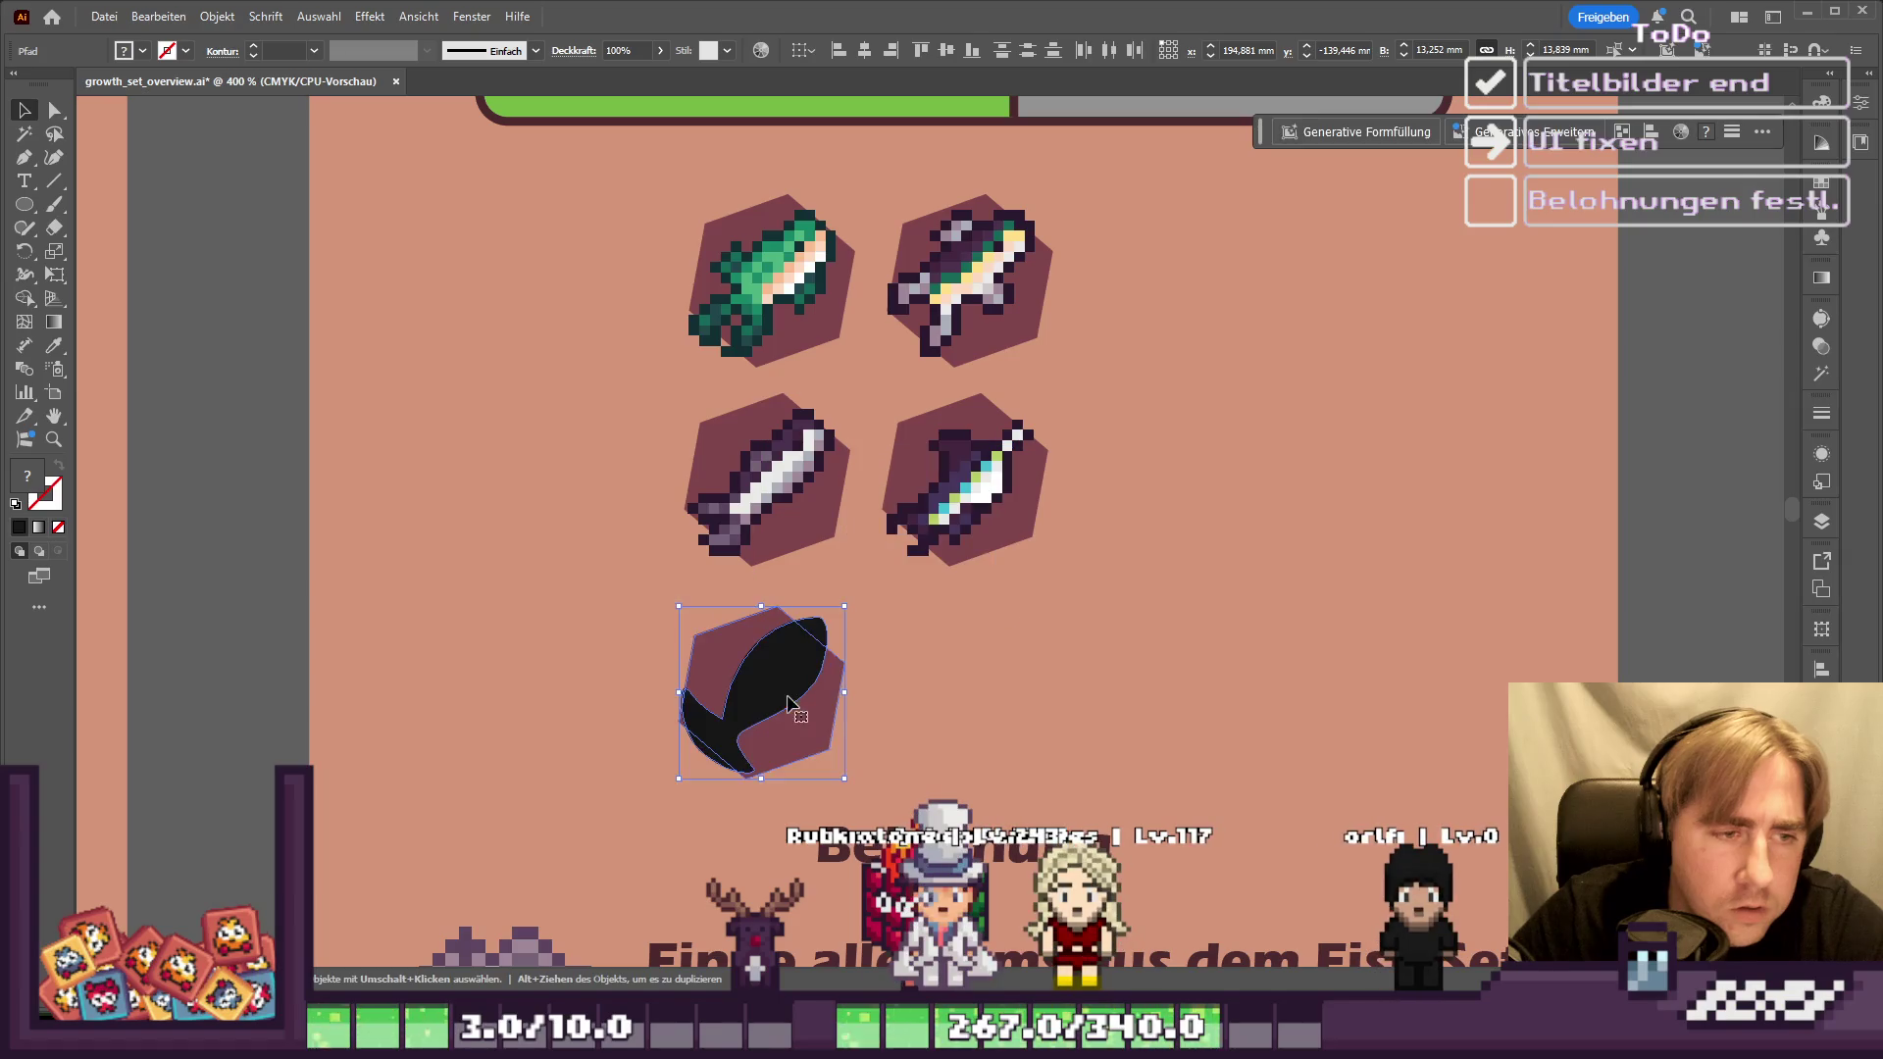
pyautogui.hotkey('ctrl', 'g')
pyautogui.moveTo(1099, 785); pyautogui.dragTo(667, 186)
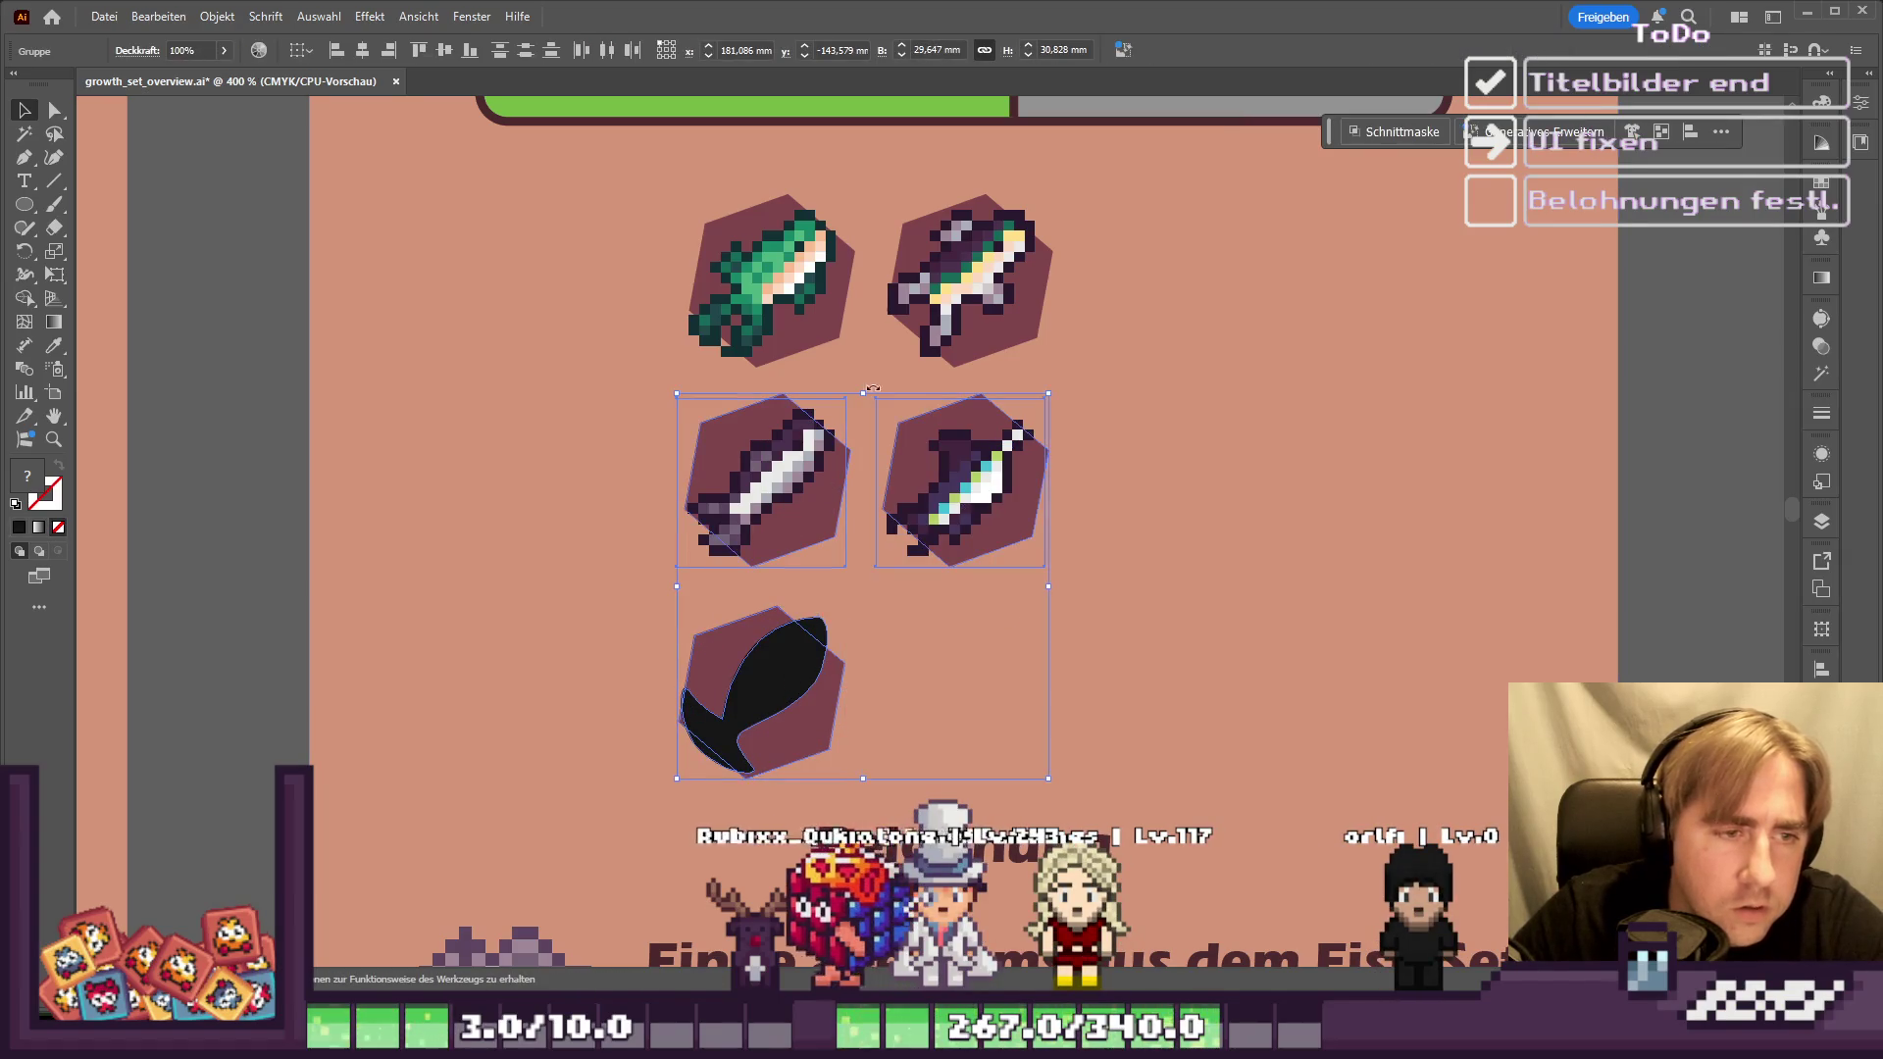
pyautogui.moveTo(791, 296); pyautogui.dragTo(912, 299)
pyautogui.scroll(-6, 1440, 426)
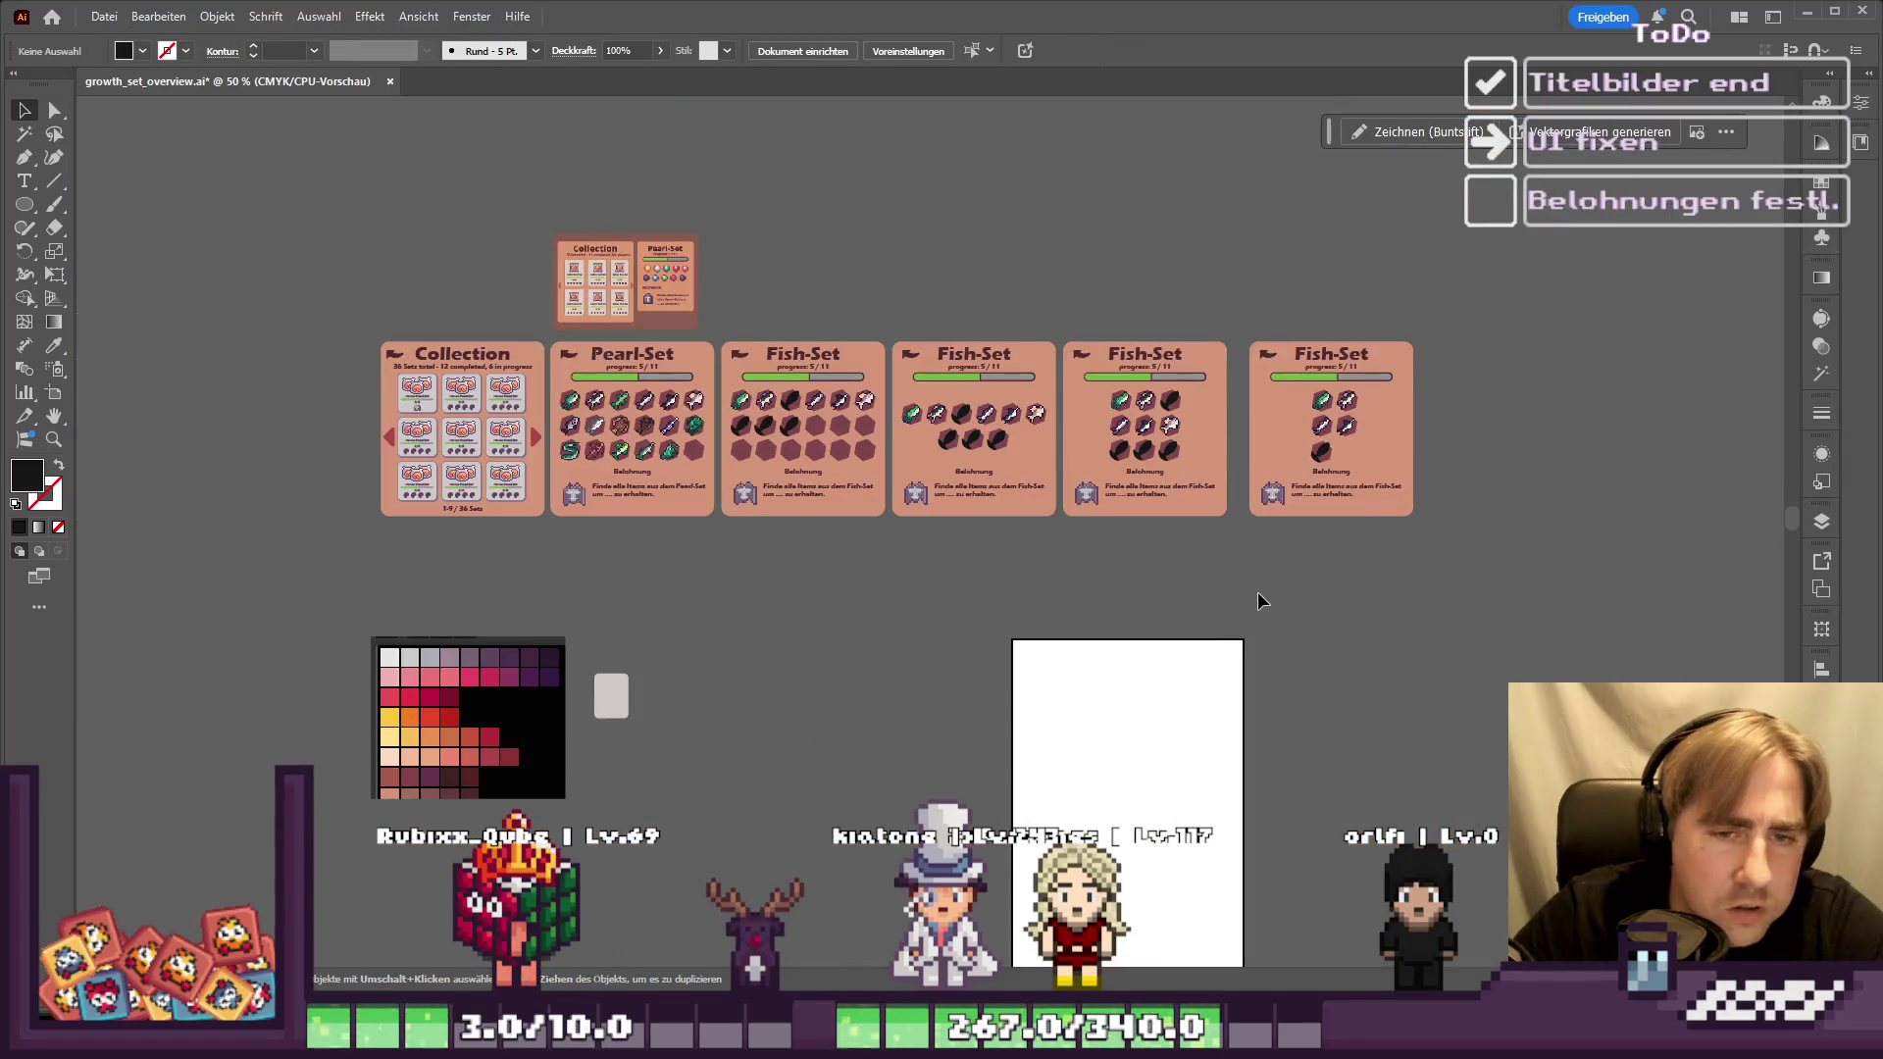
pyautogui.click(1258, 588)
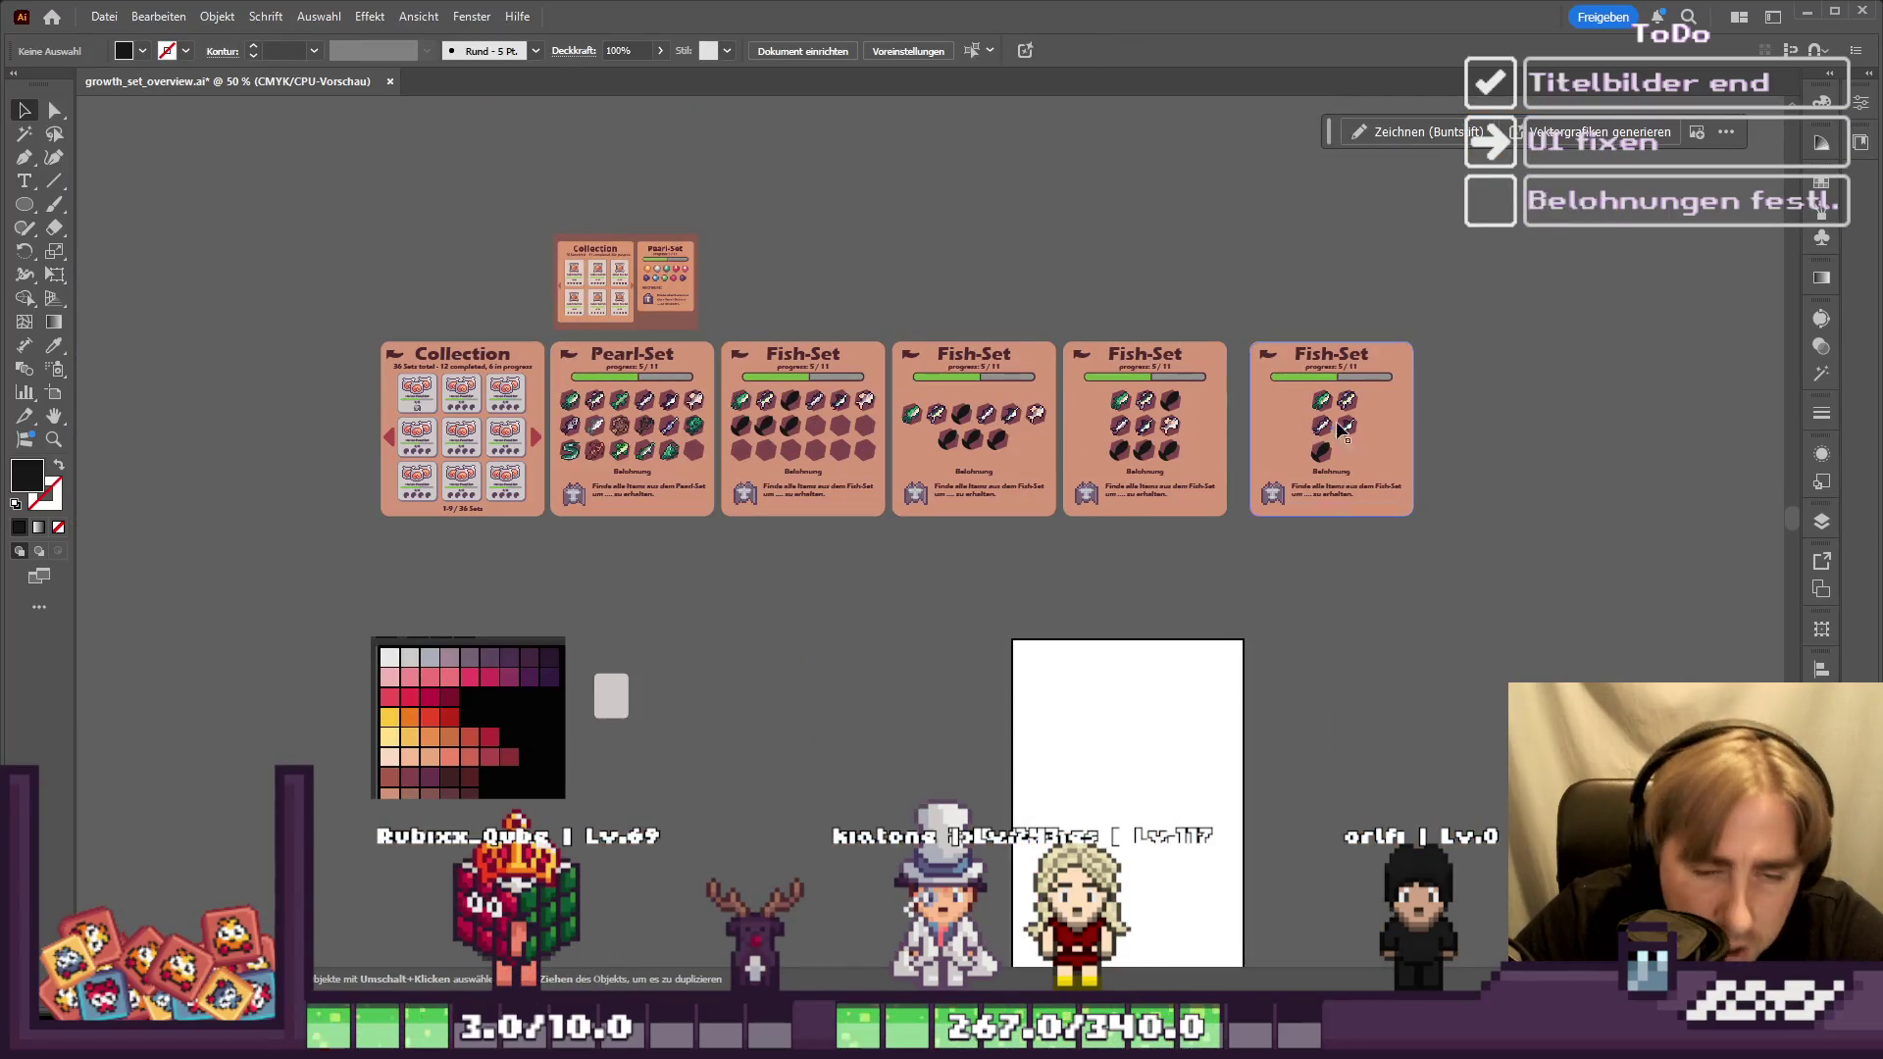
# - Centre the lone black fin icon beneath the two columns of fish icons
pyautogui.scroll(3, 1349, 451)
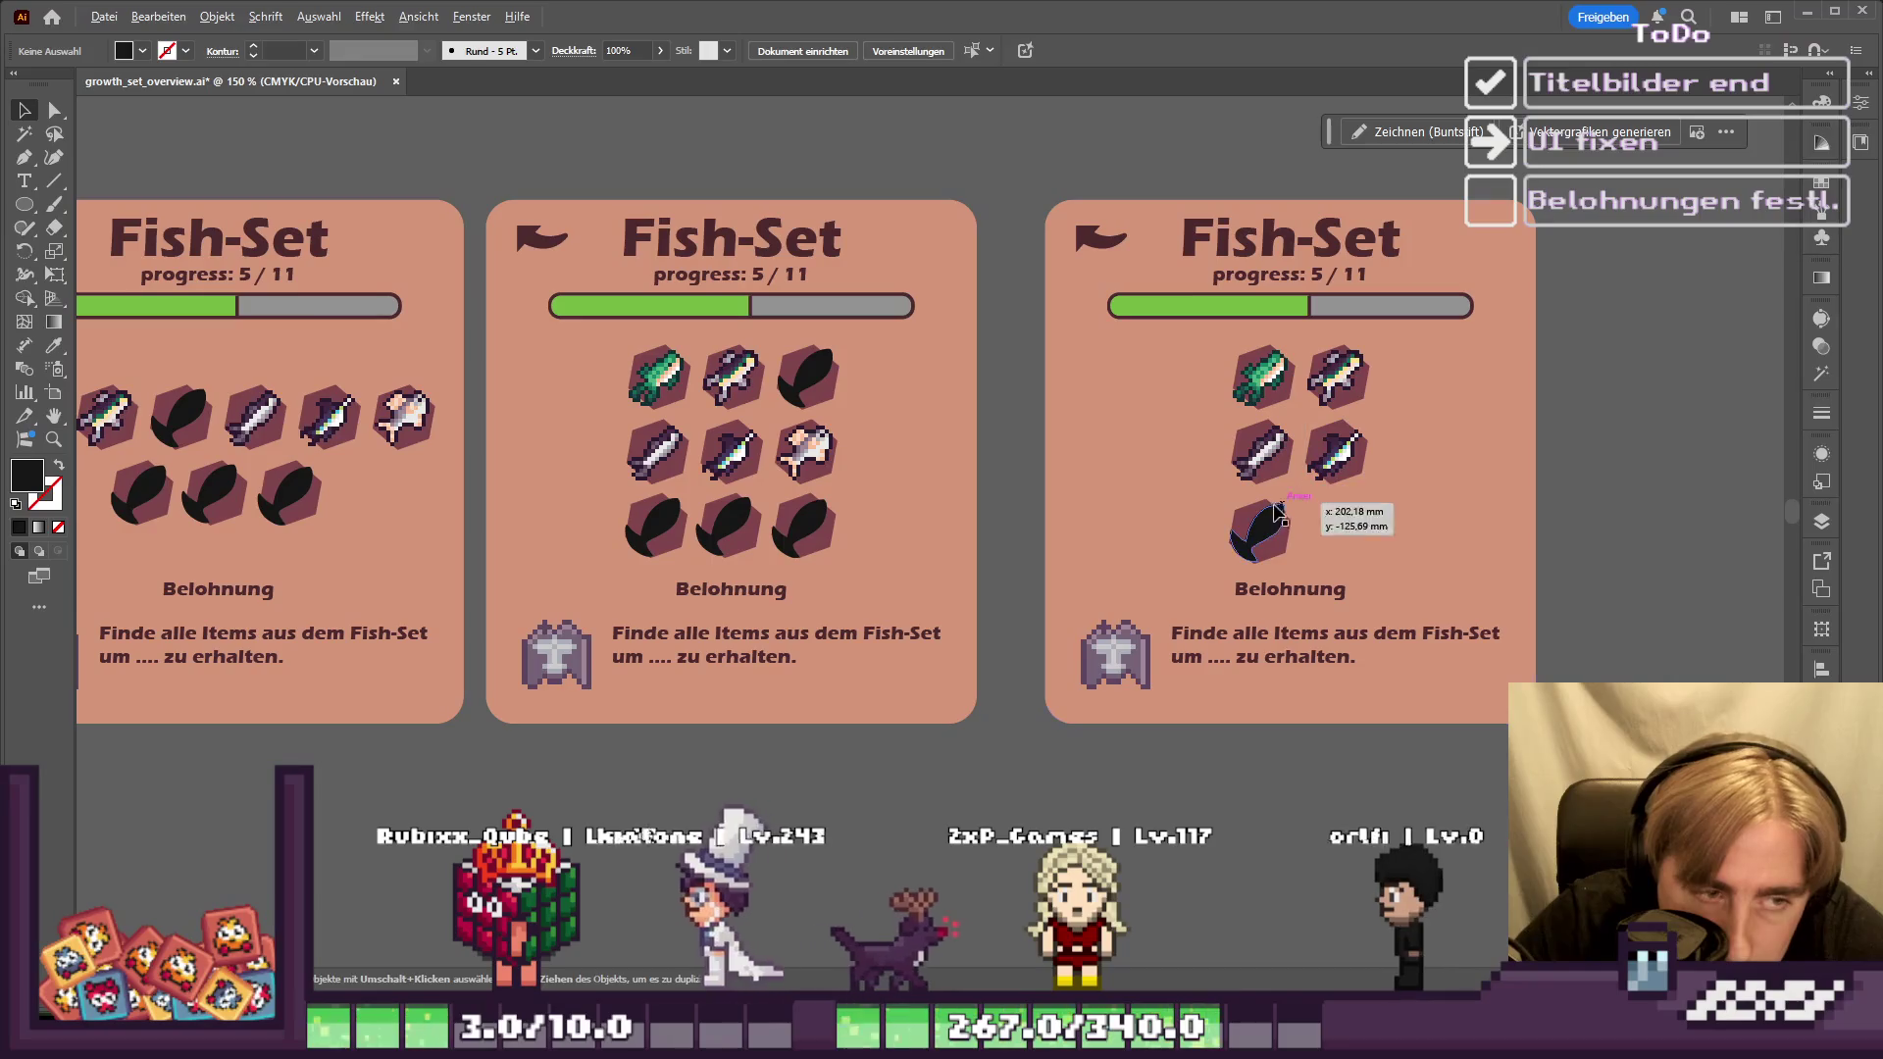
pyautogui.doubleClick(1259, 529)
pyautogui.doubleClick(1308, 508)
pyautogui.scroll(1, 1309, 508)
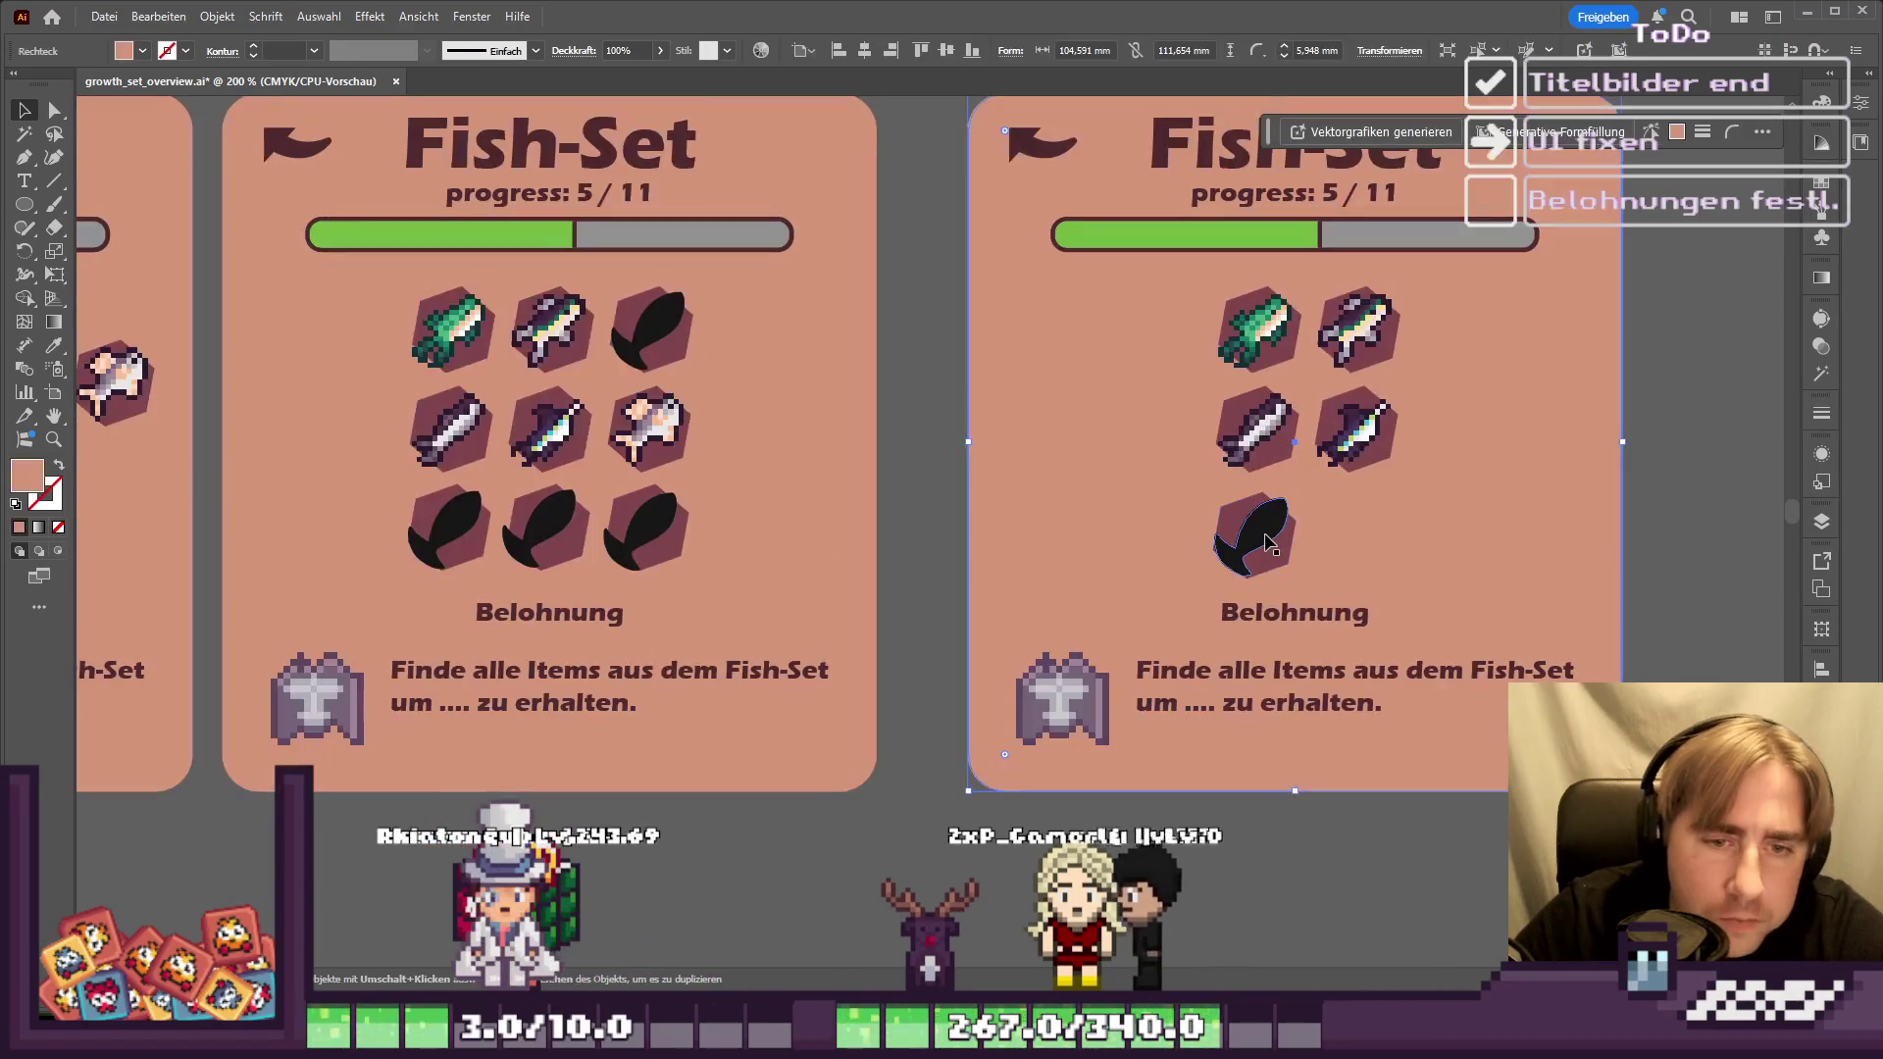
pyautogui.click(1352, 432)
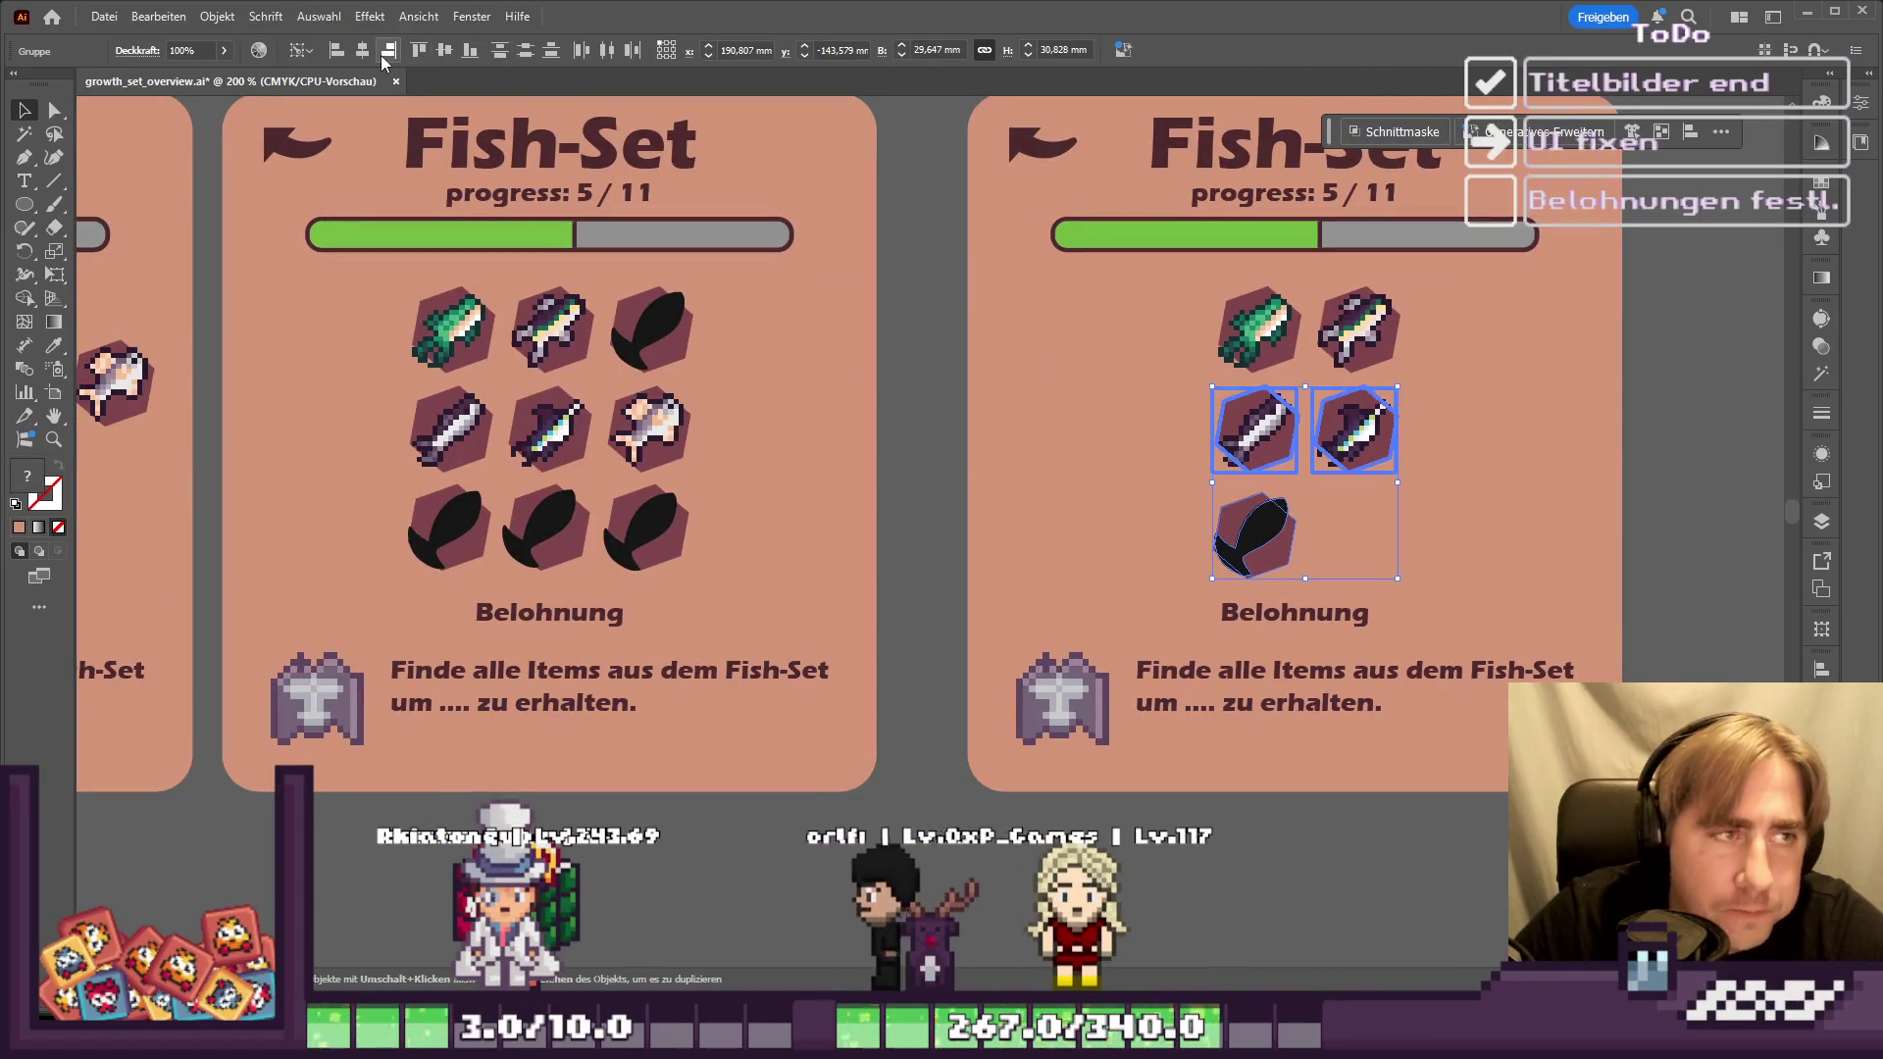
pyautogui.click(928, 373)
pyautogui.scroll(-3, 1079, 392)
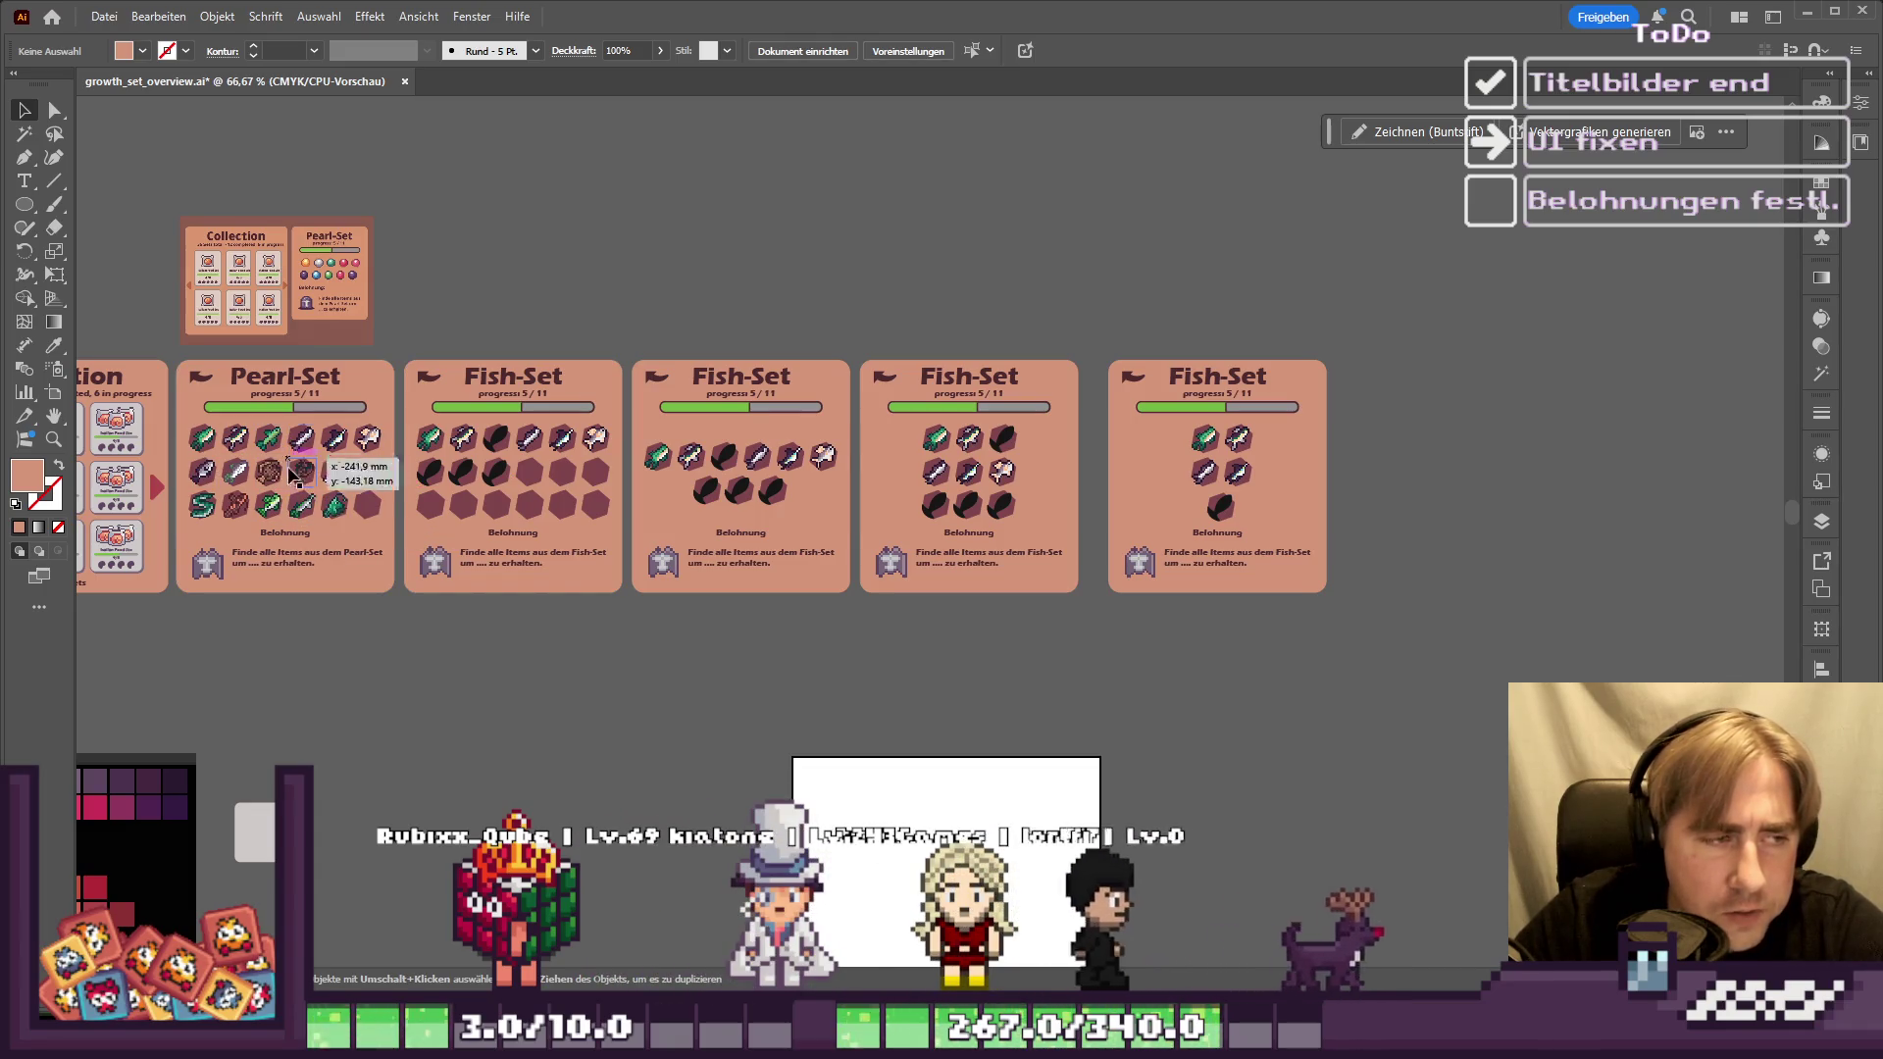
pyautogui.scroll(1, 335, 535)
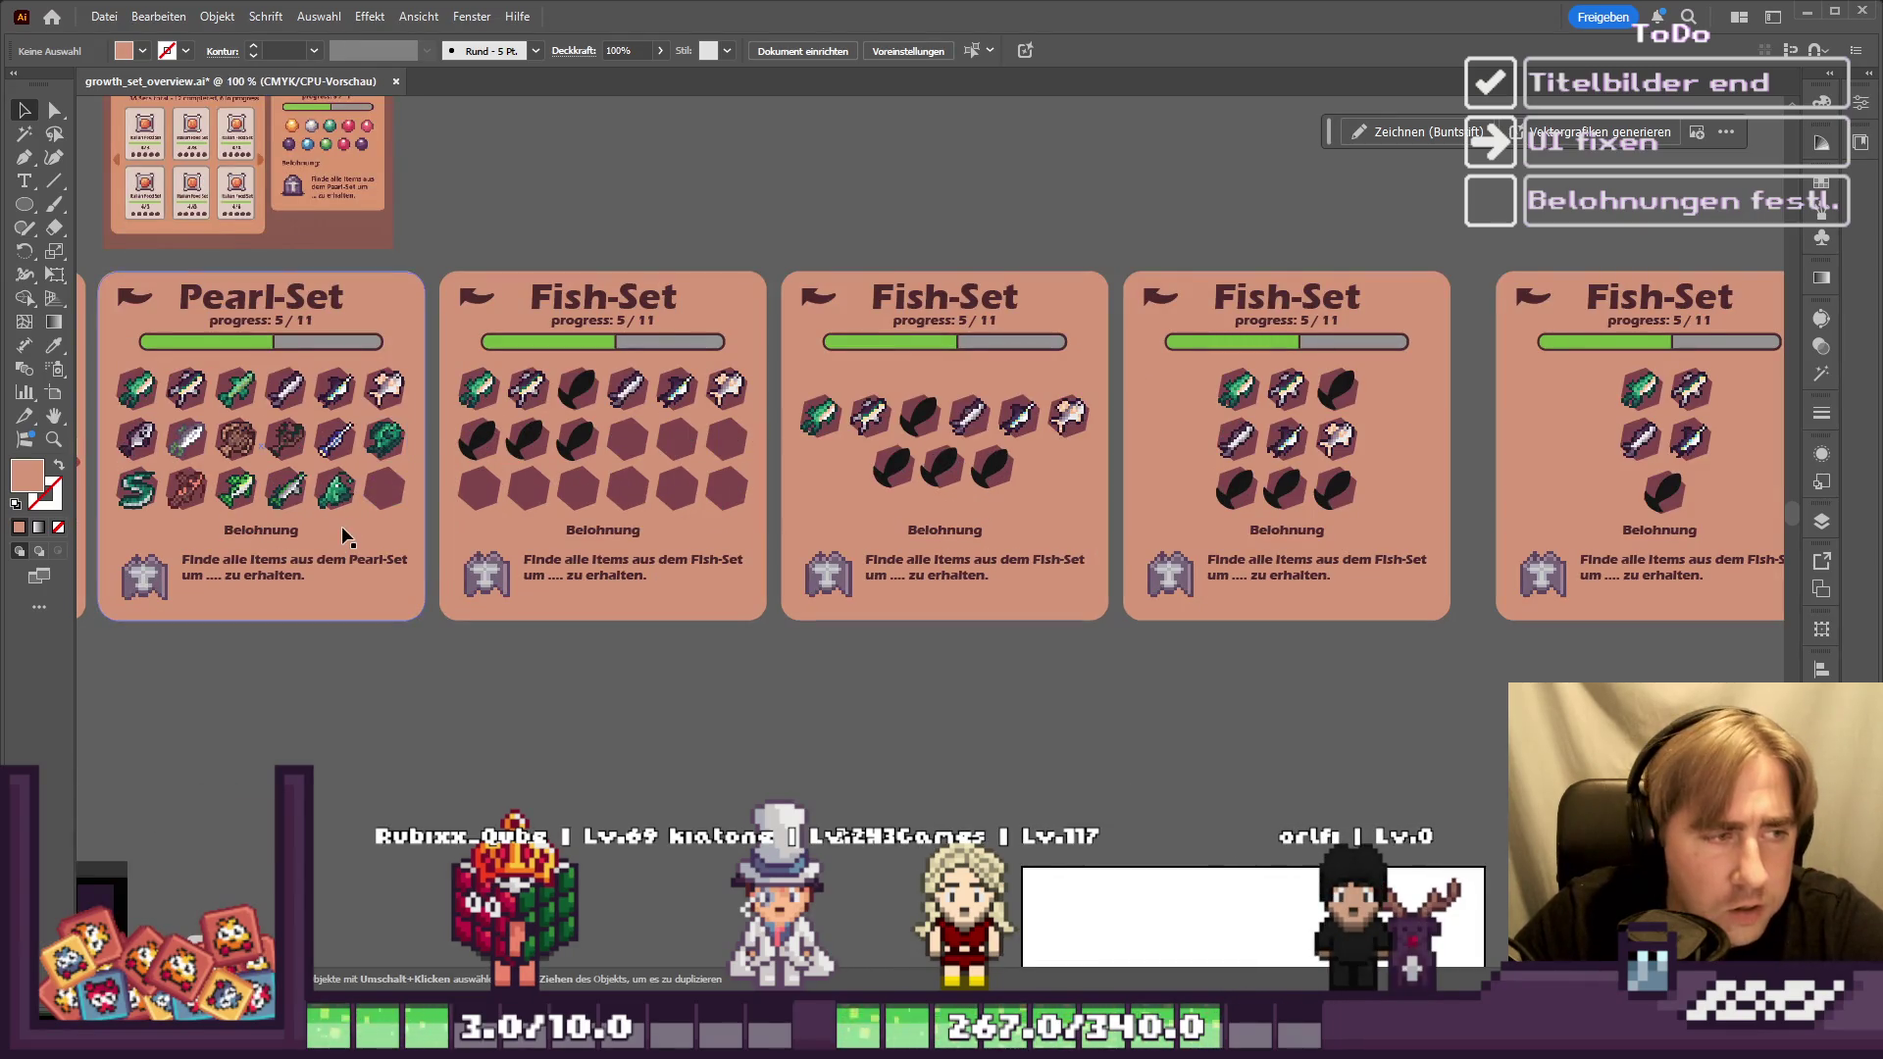
# - Shift the Pearl-Set card's bottom row of five icons right to centre it
pyautogui.doubleClick(372, 508)
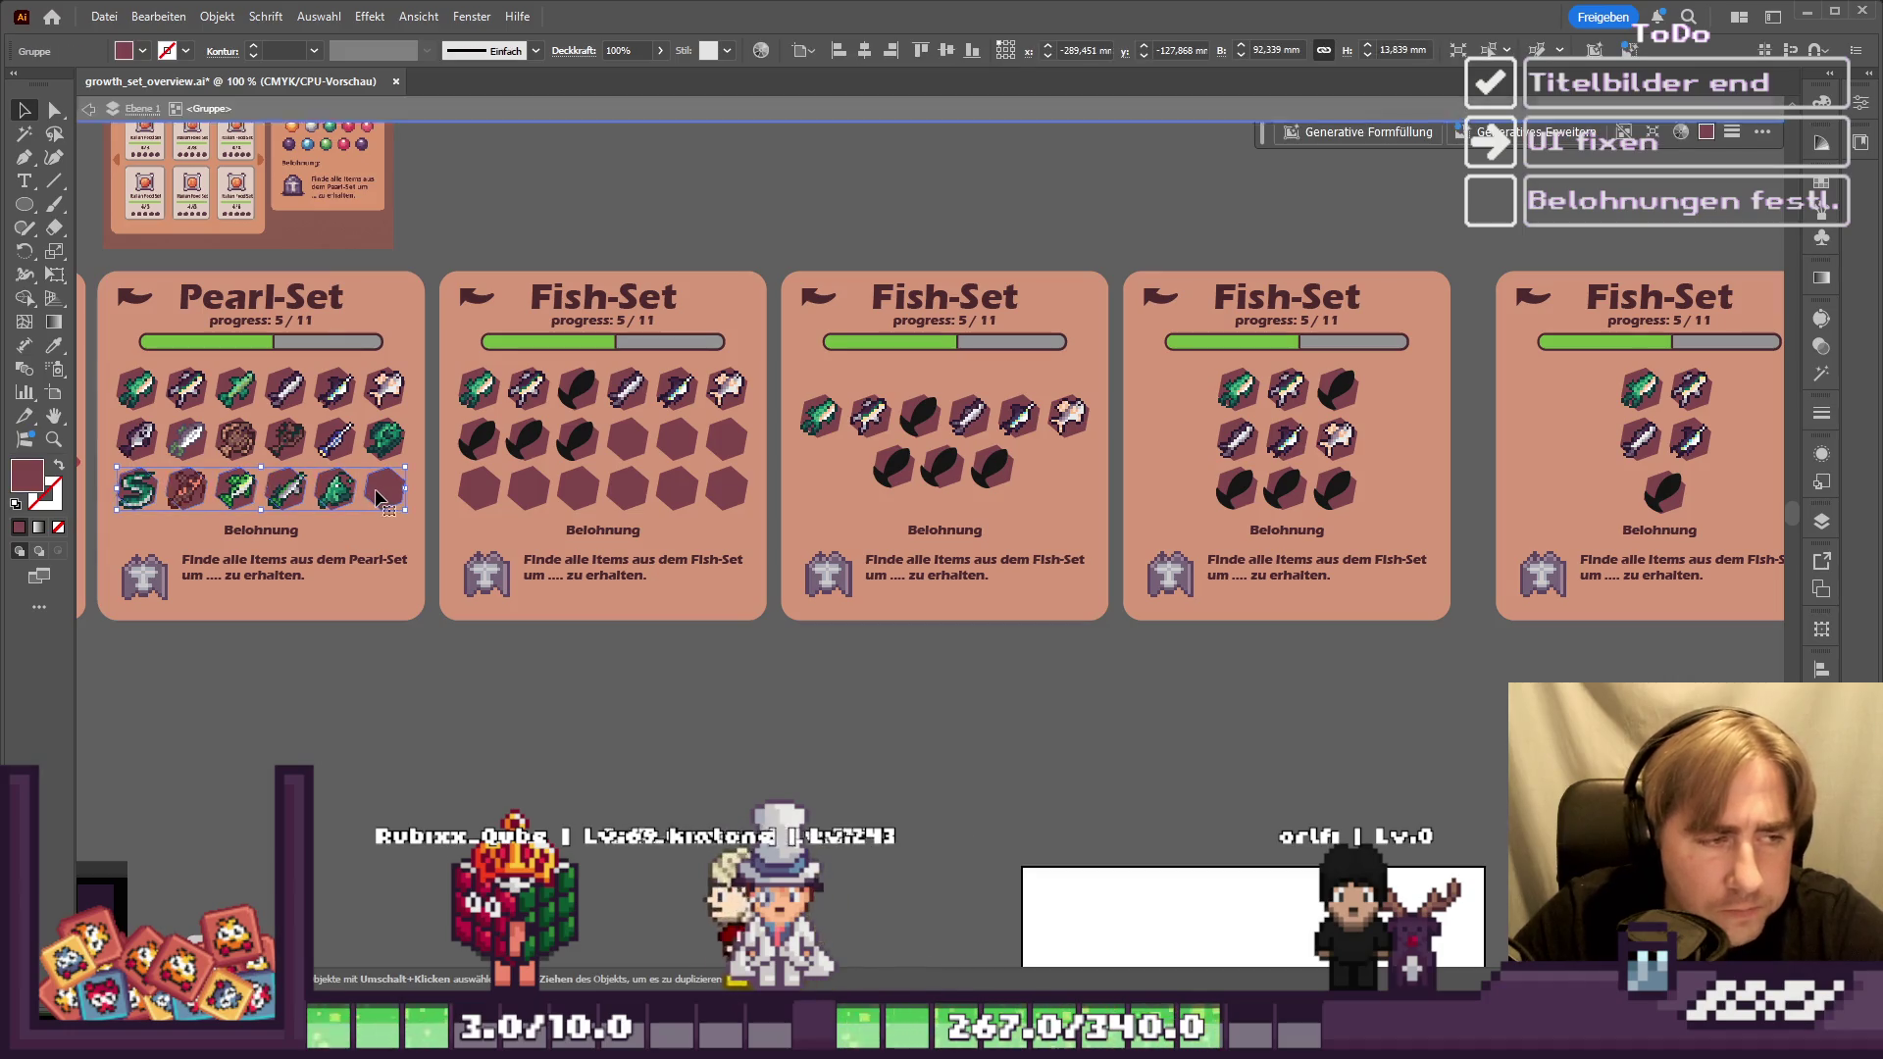
pyautogui.doubleClick(337, 660)
pyautogui.scroll(-1, 1021, 672)
pyautogui.scroll(4, 1002, 487)
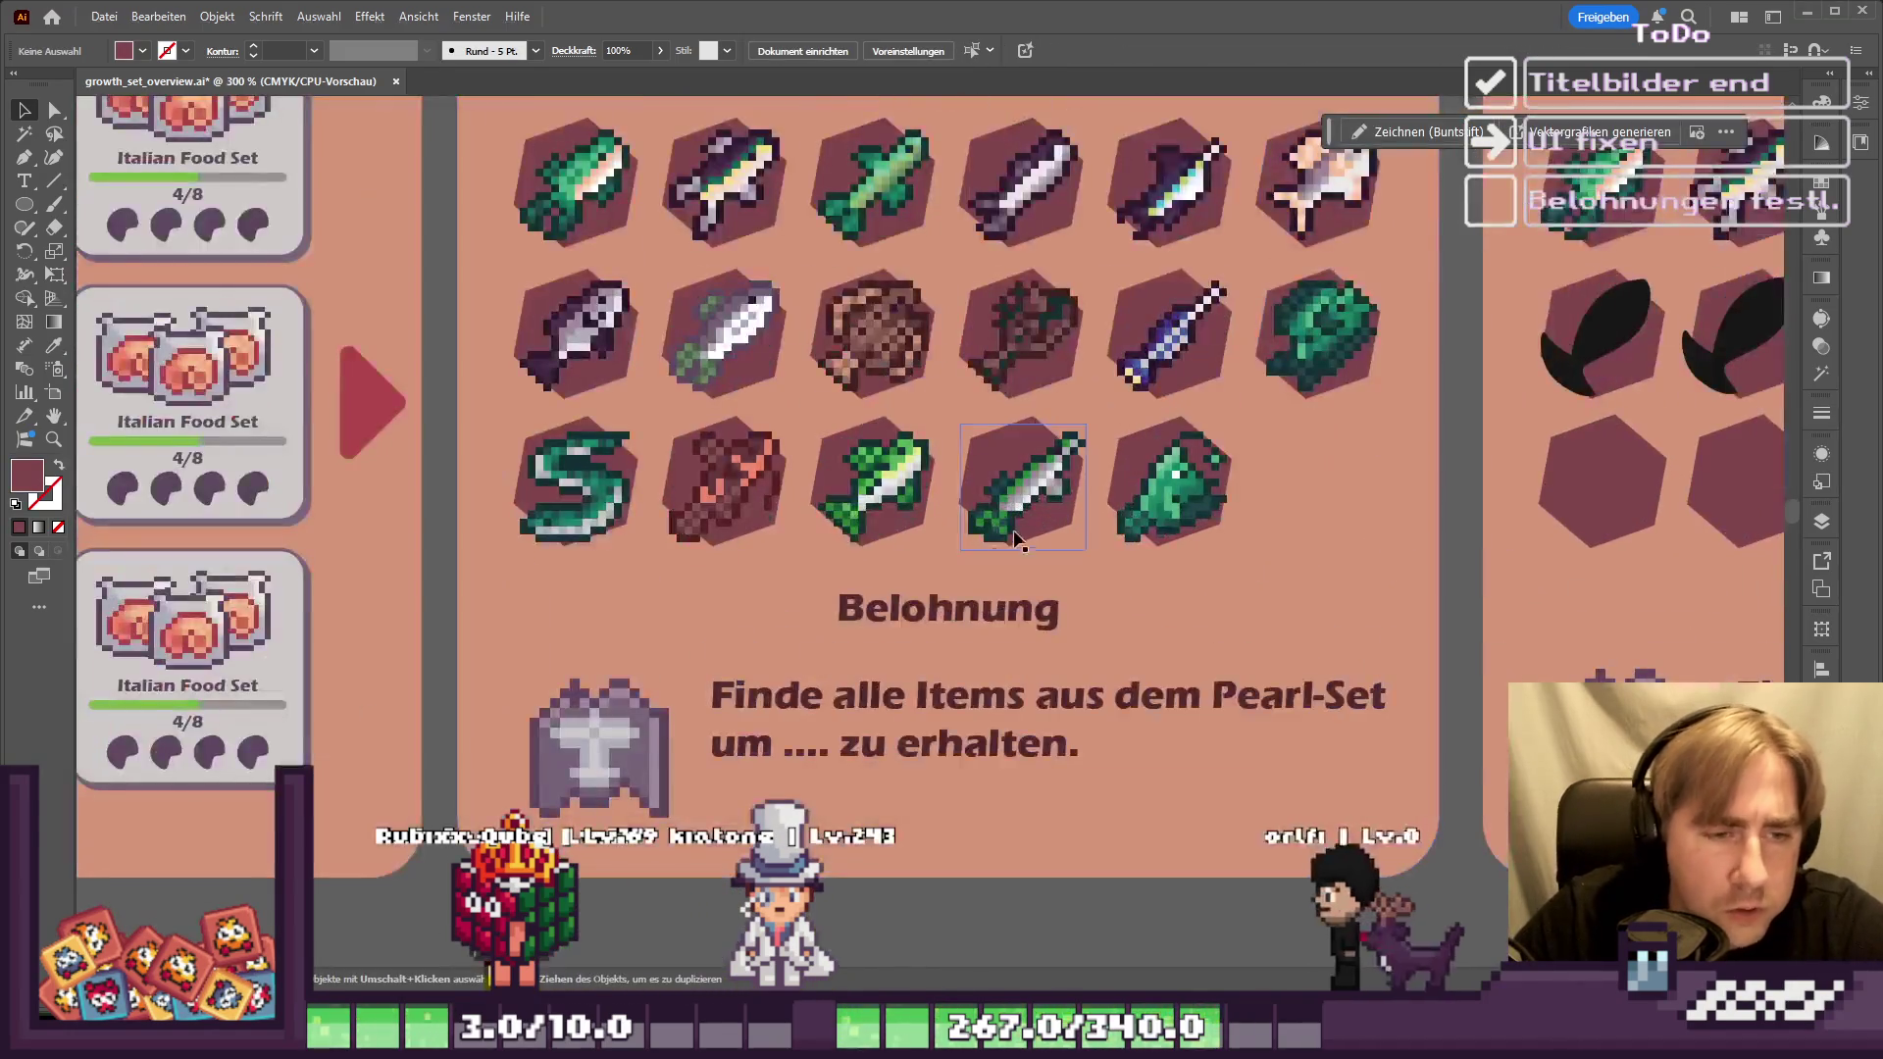
pyautogui.doubleClick(1002, 487)
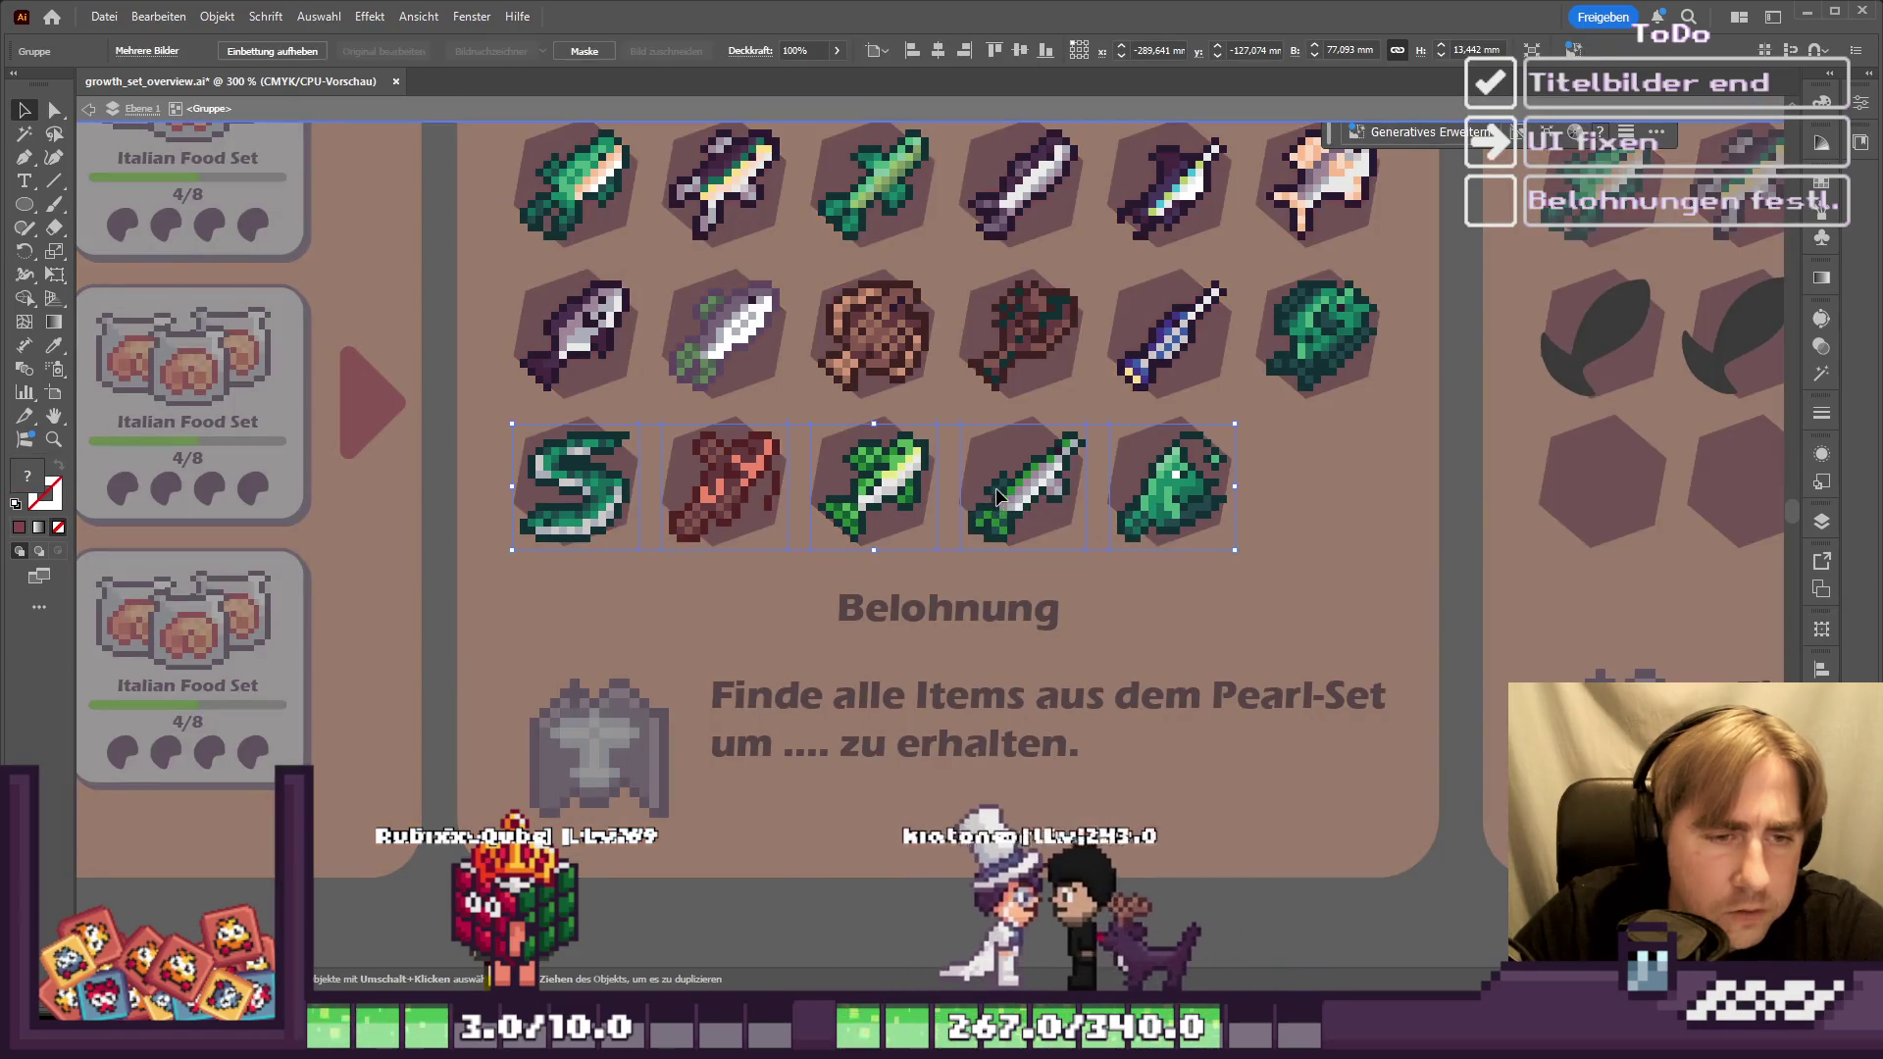
pyautogui.moveTo(985, 491); pyautogui.dragTo(1078, 495)
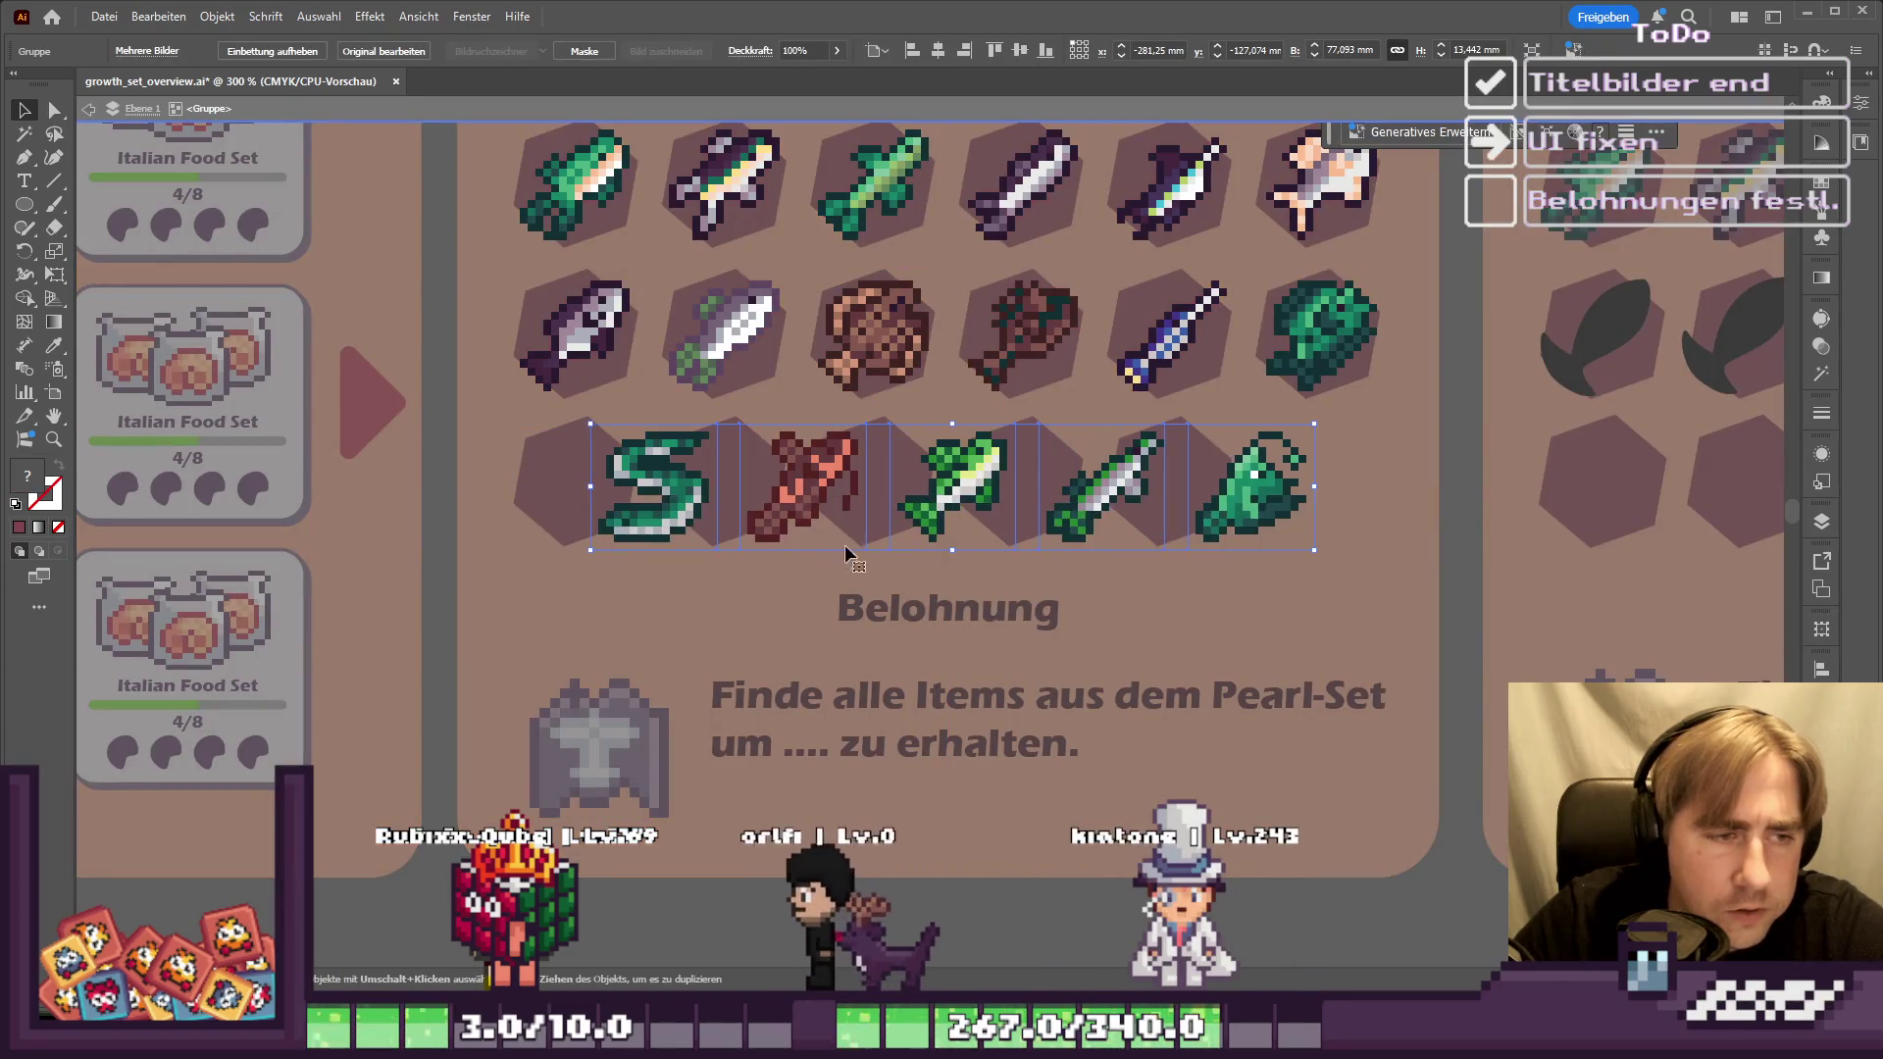
pyautogui.doubleClick(875, 576)
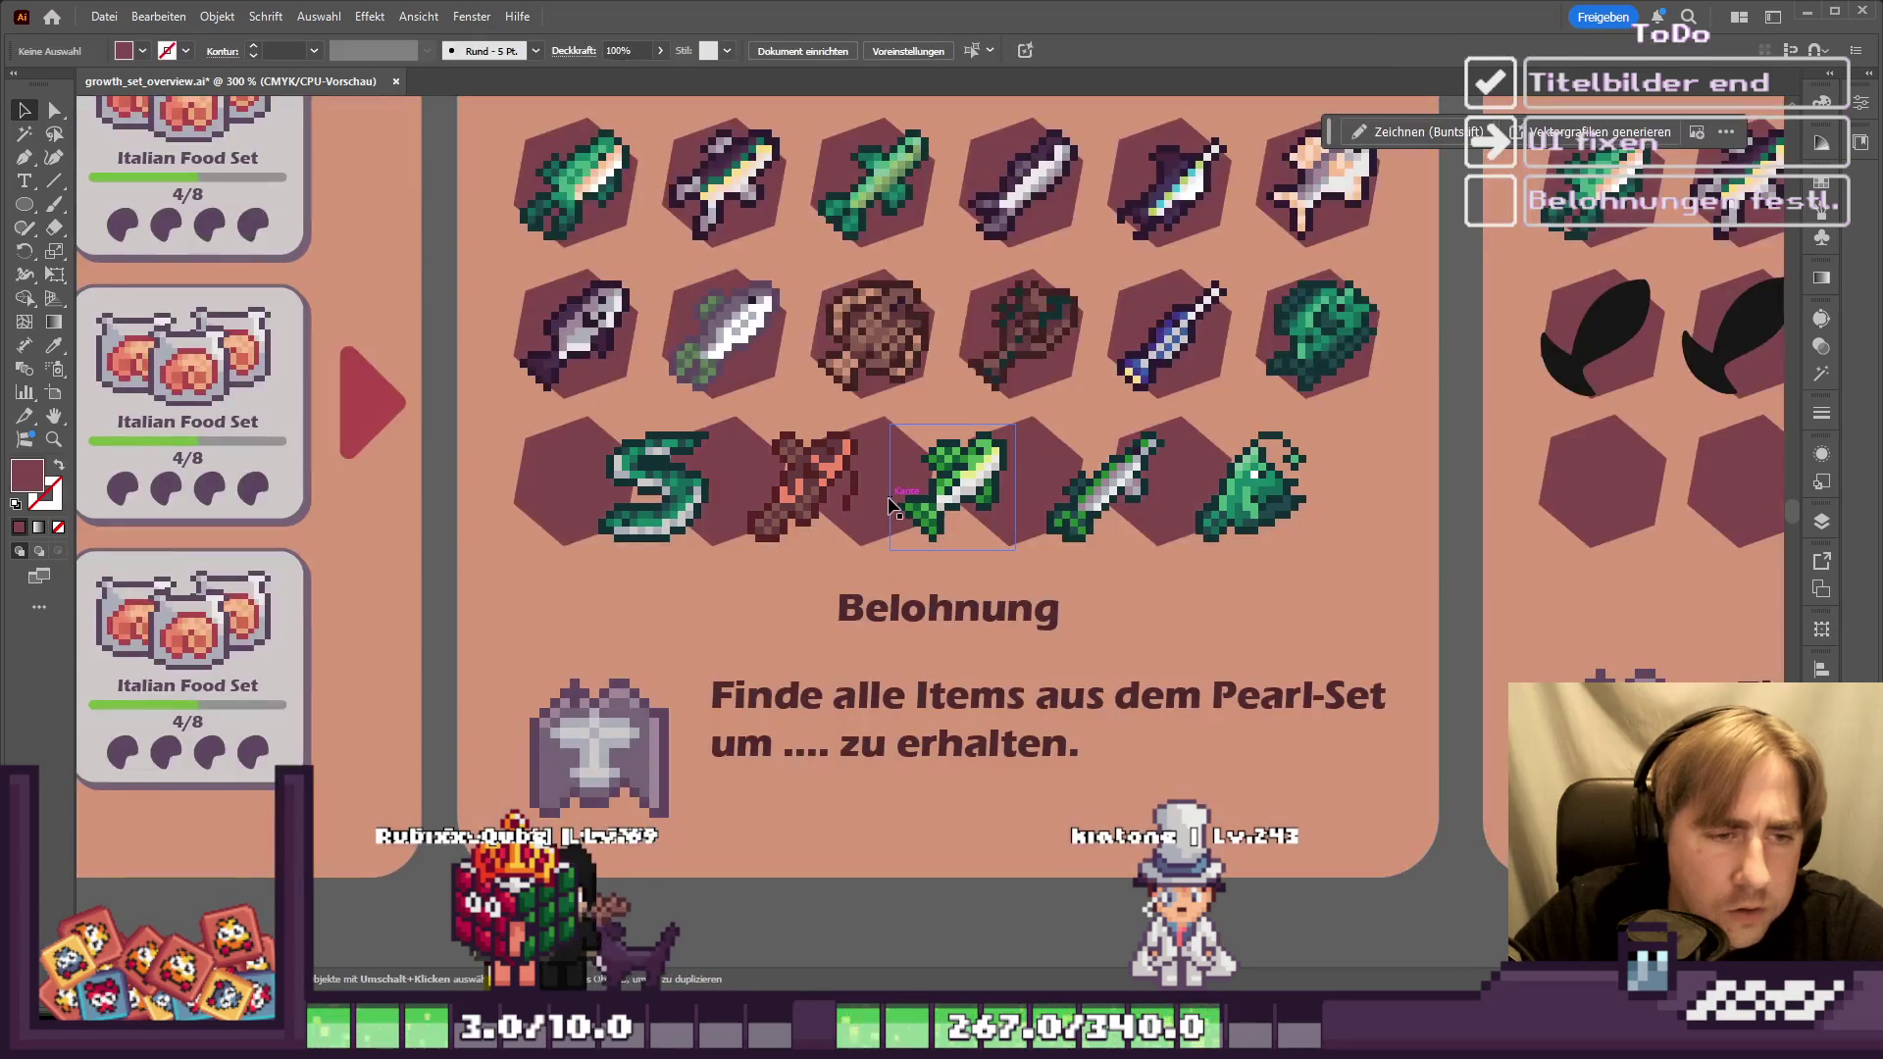
# - Move the Pearl-Set bottom hexagon row right to sit under its icons
pyautogui.doubleClick(879, 498)
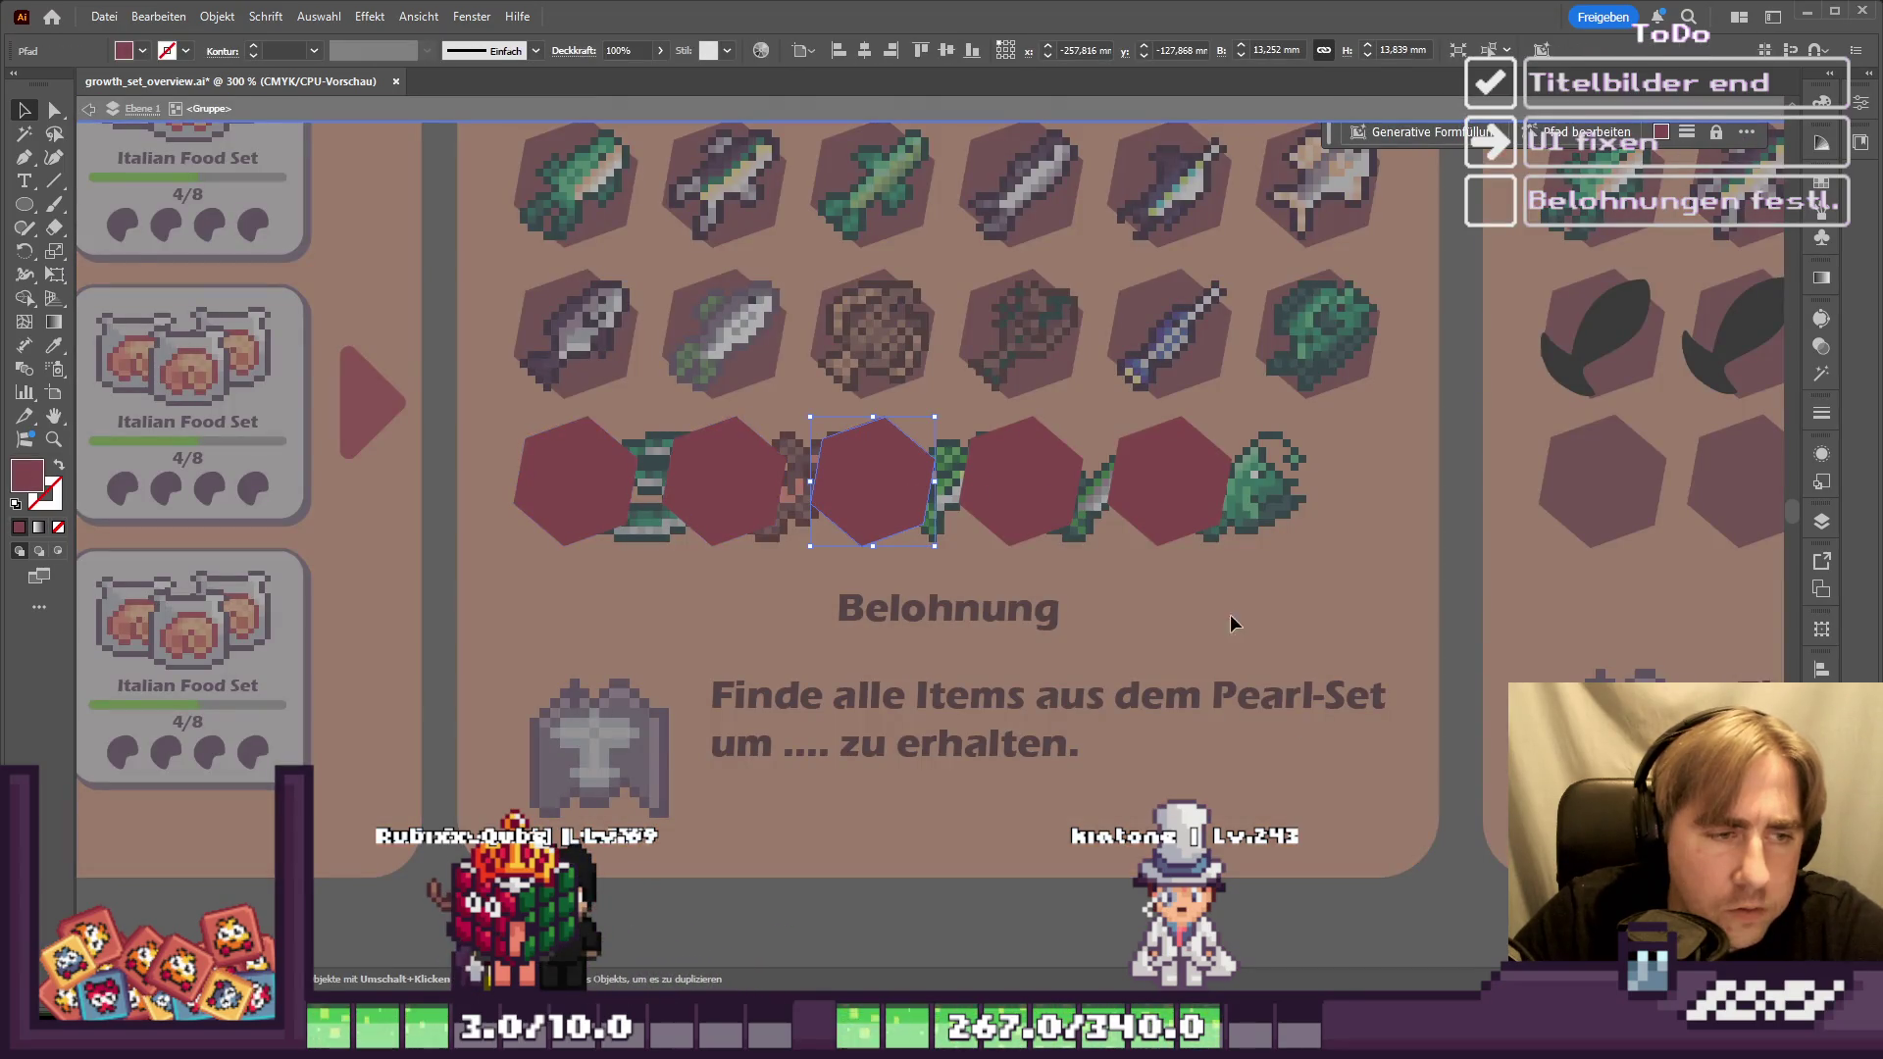
pyautogui.moveTo(556, 478); pyautogui.dragTo(637, 487)
pyautogui.doubleClick(639, 624)
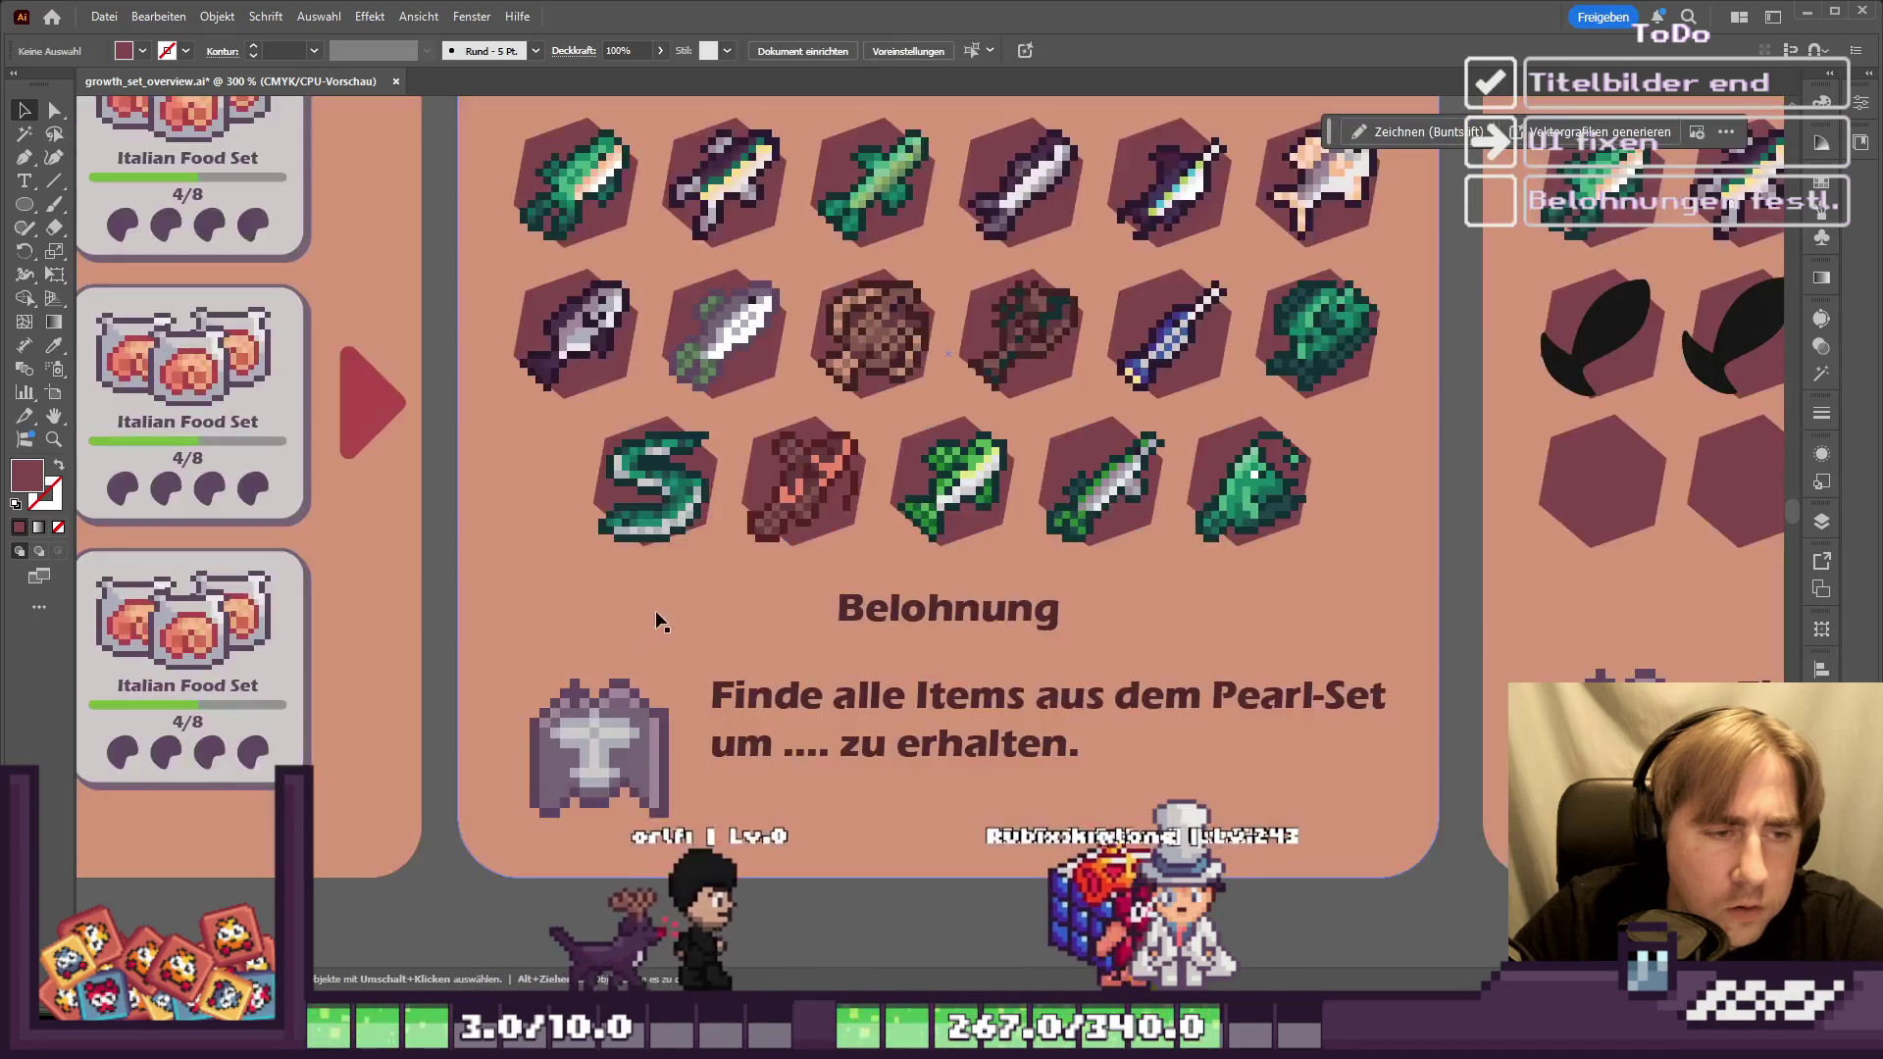
pyautogui.keyDown('alt'); pyautogui.scroll(-3, 655, 610); pyautogui.keyUp('alt')
pyautogui.keyDown('alt'); pyautogui.scroll(-1, 726, 546); pyautogui.keyUp('alt')
pyautogui.scroll(-2, 1053, 720)
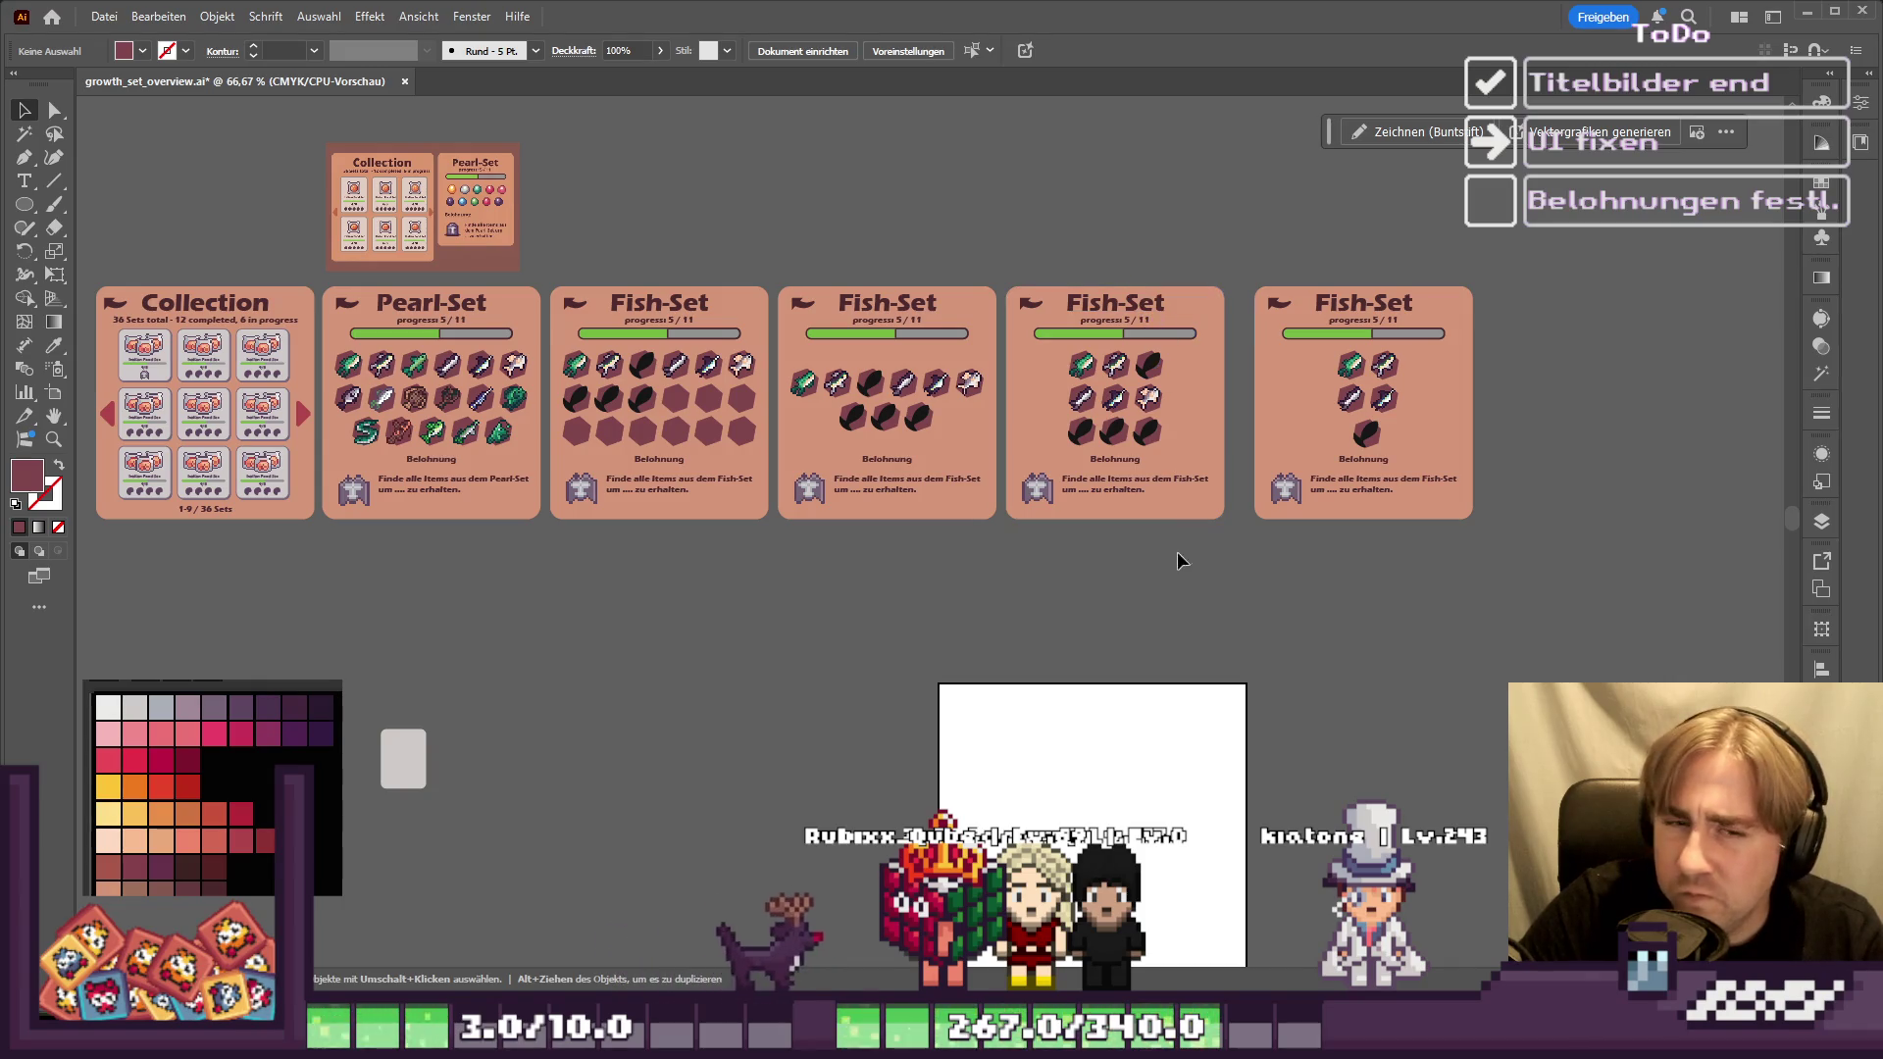
# - Move the last card's fin icon left under the left fish column
pyautogui.moveTo(1434, 372); pyautogui.dragTo(1434, 375)
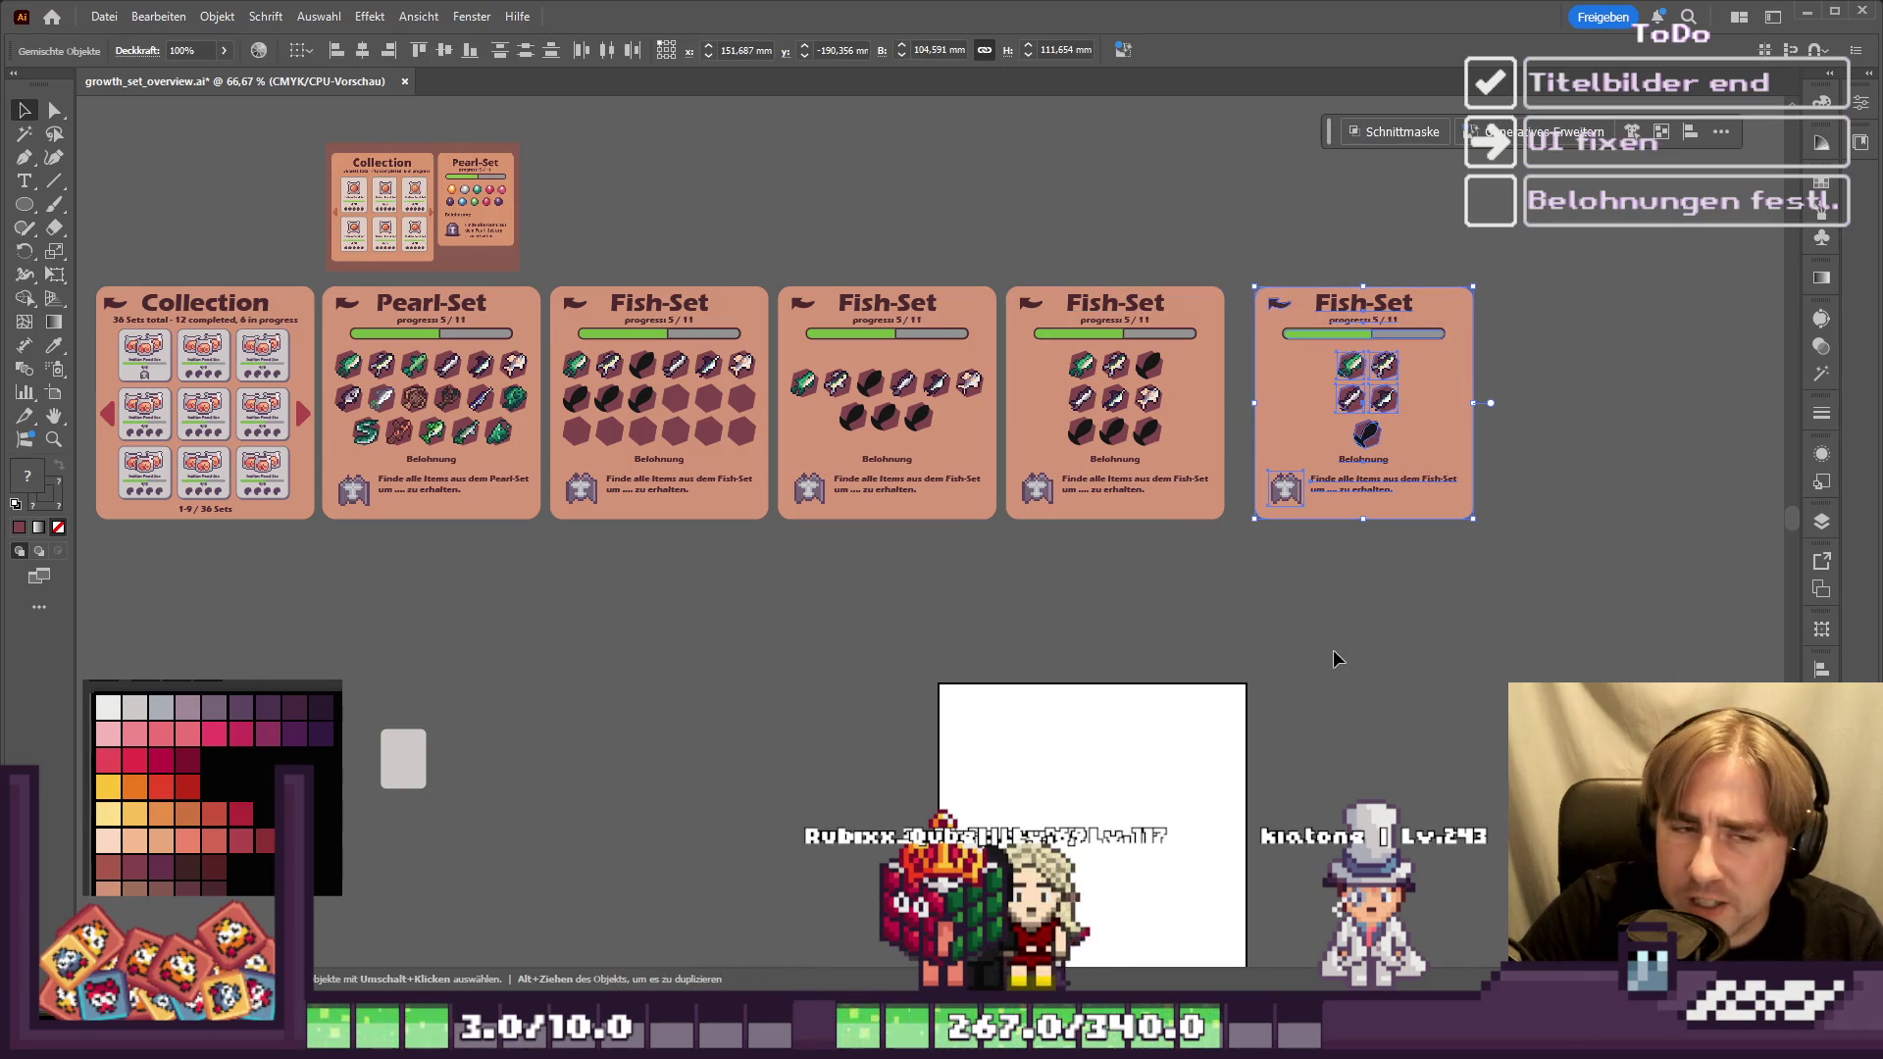
pyautogui.click(1343, 575)
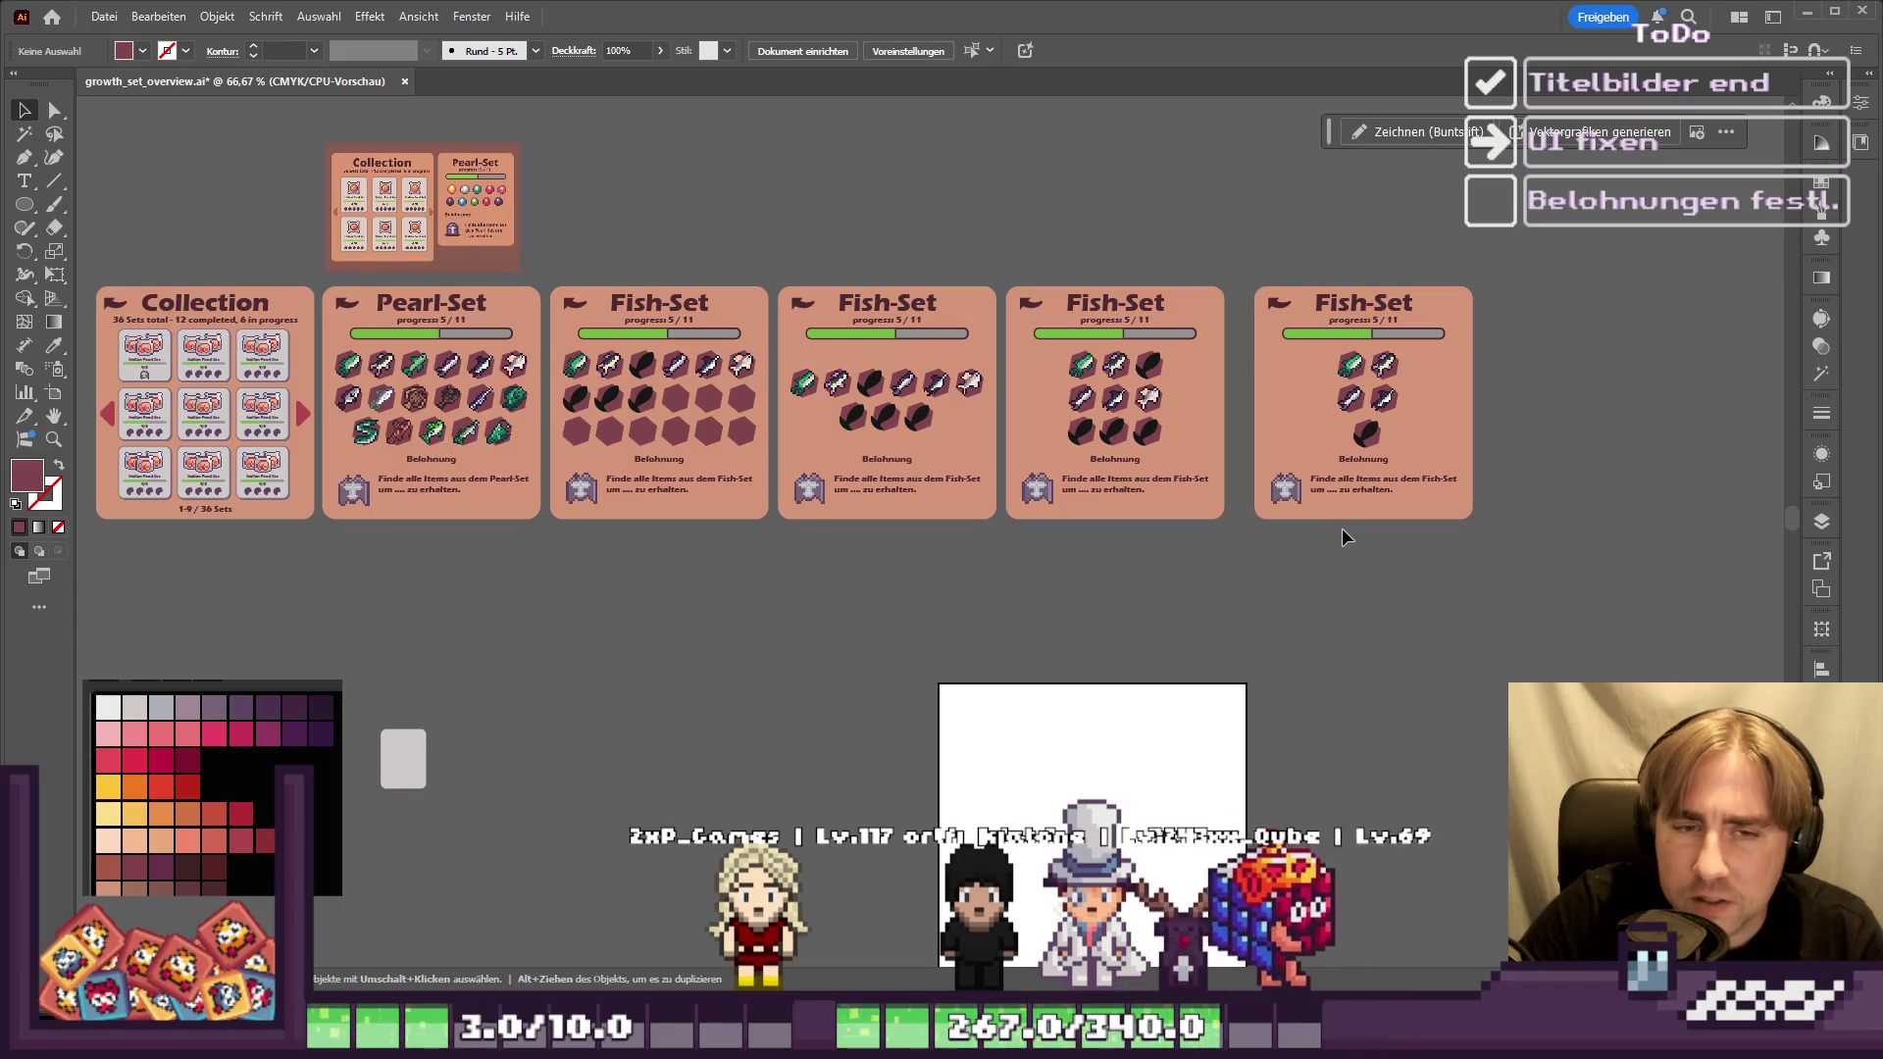
pyautogui.click(1371, 432)
pyautogui.scroll(3, 1364, 486)
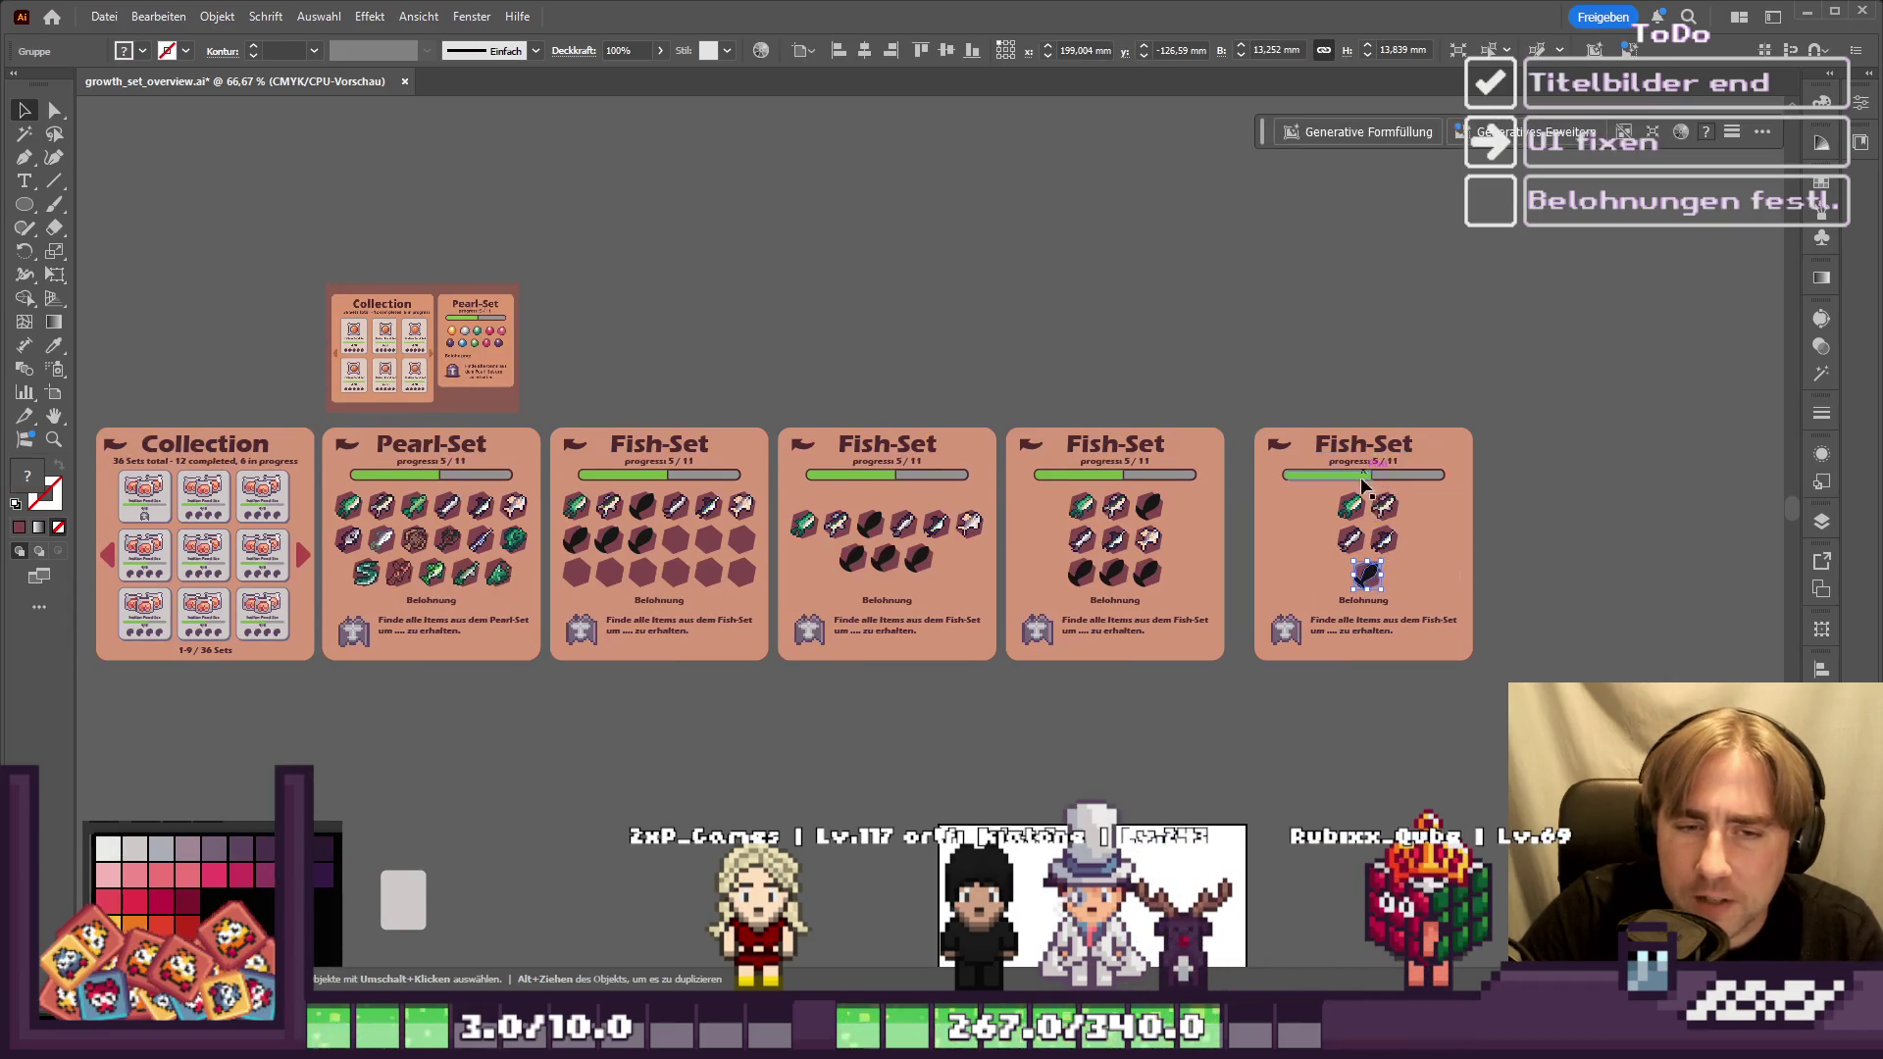
pyautogui.scroll(6, 1368, 566)
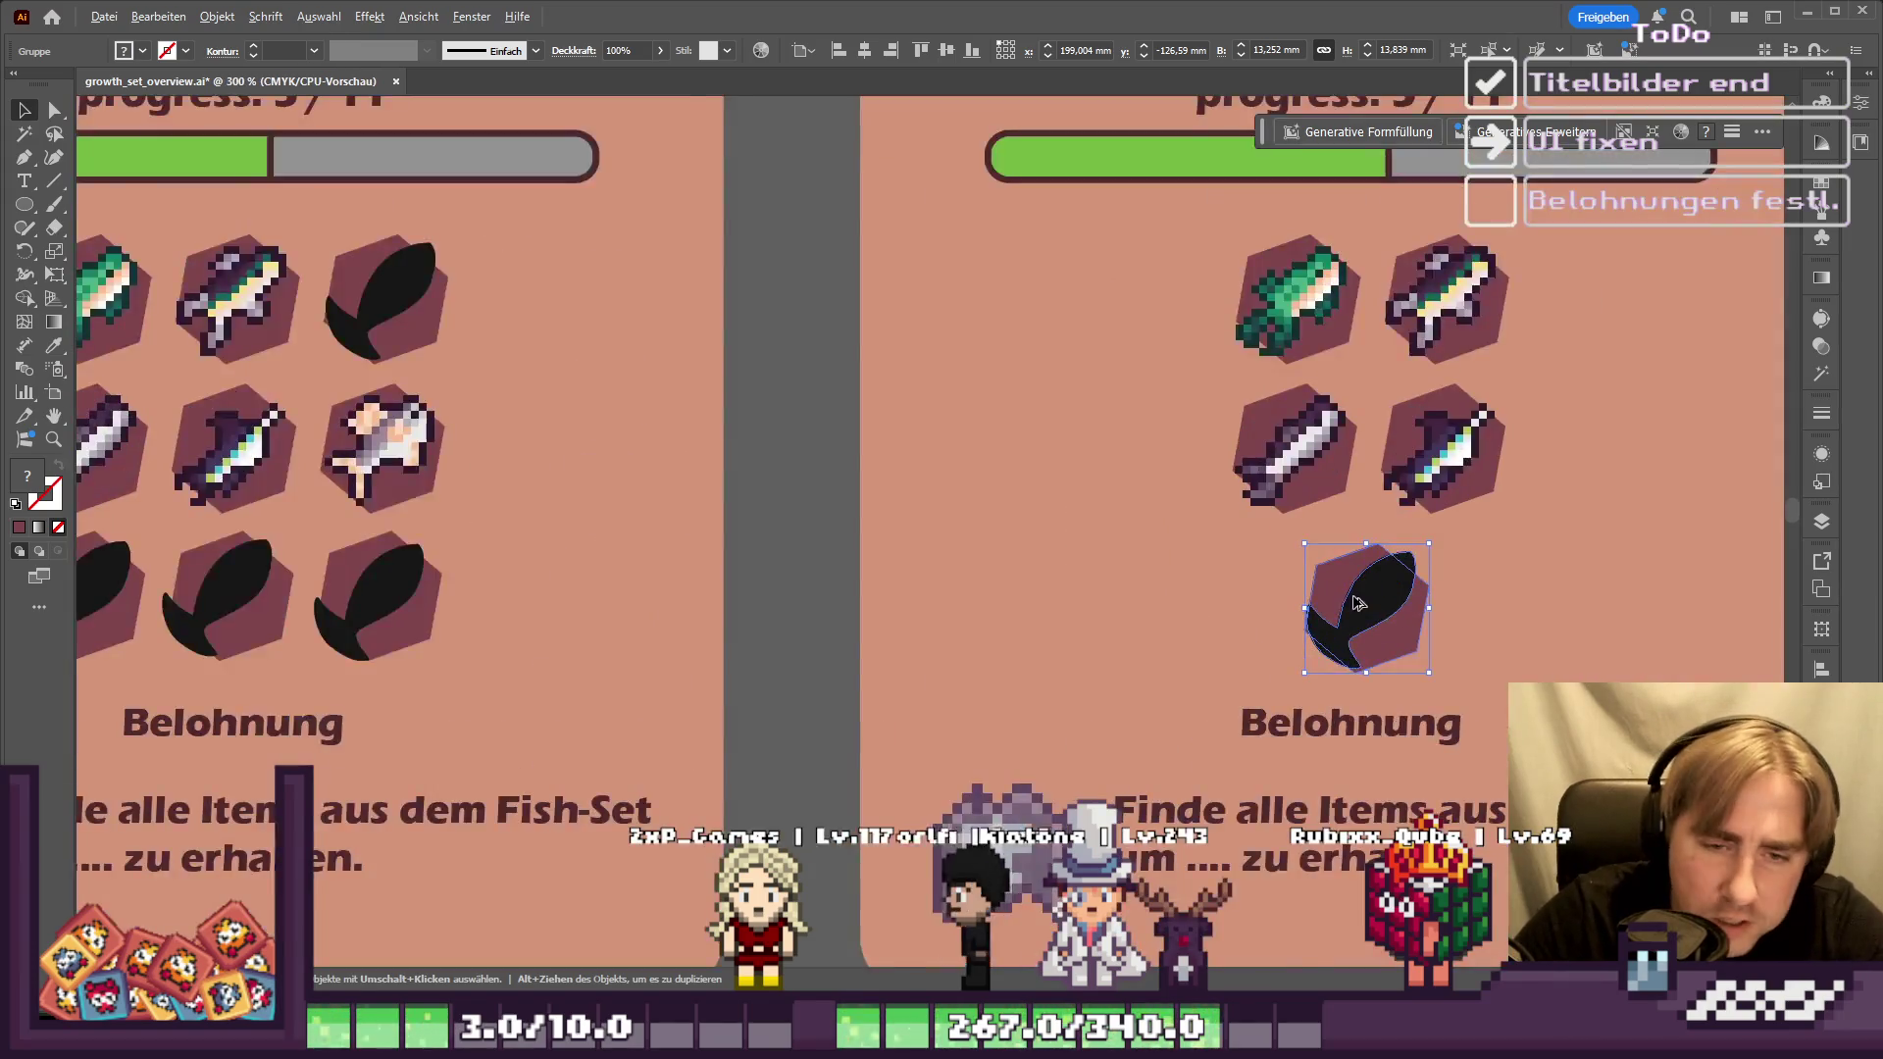
pyautogui.moveTo(1363, 615)
pyautogui.mouseDown()
pyautogui.moveTo(1246, 615)
pyautogui.moveTo(1256, 602)
pyautogui.mouseUp()
pyautogui.scroll(-4, 1077, 445)
pyautogui.scroll(3, 1122, 422)
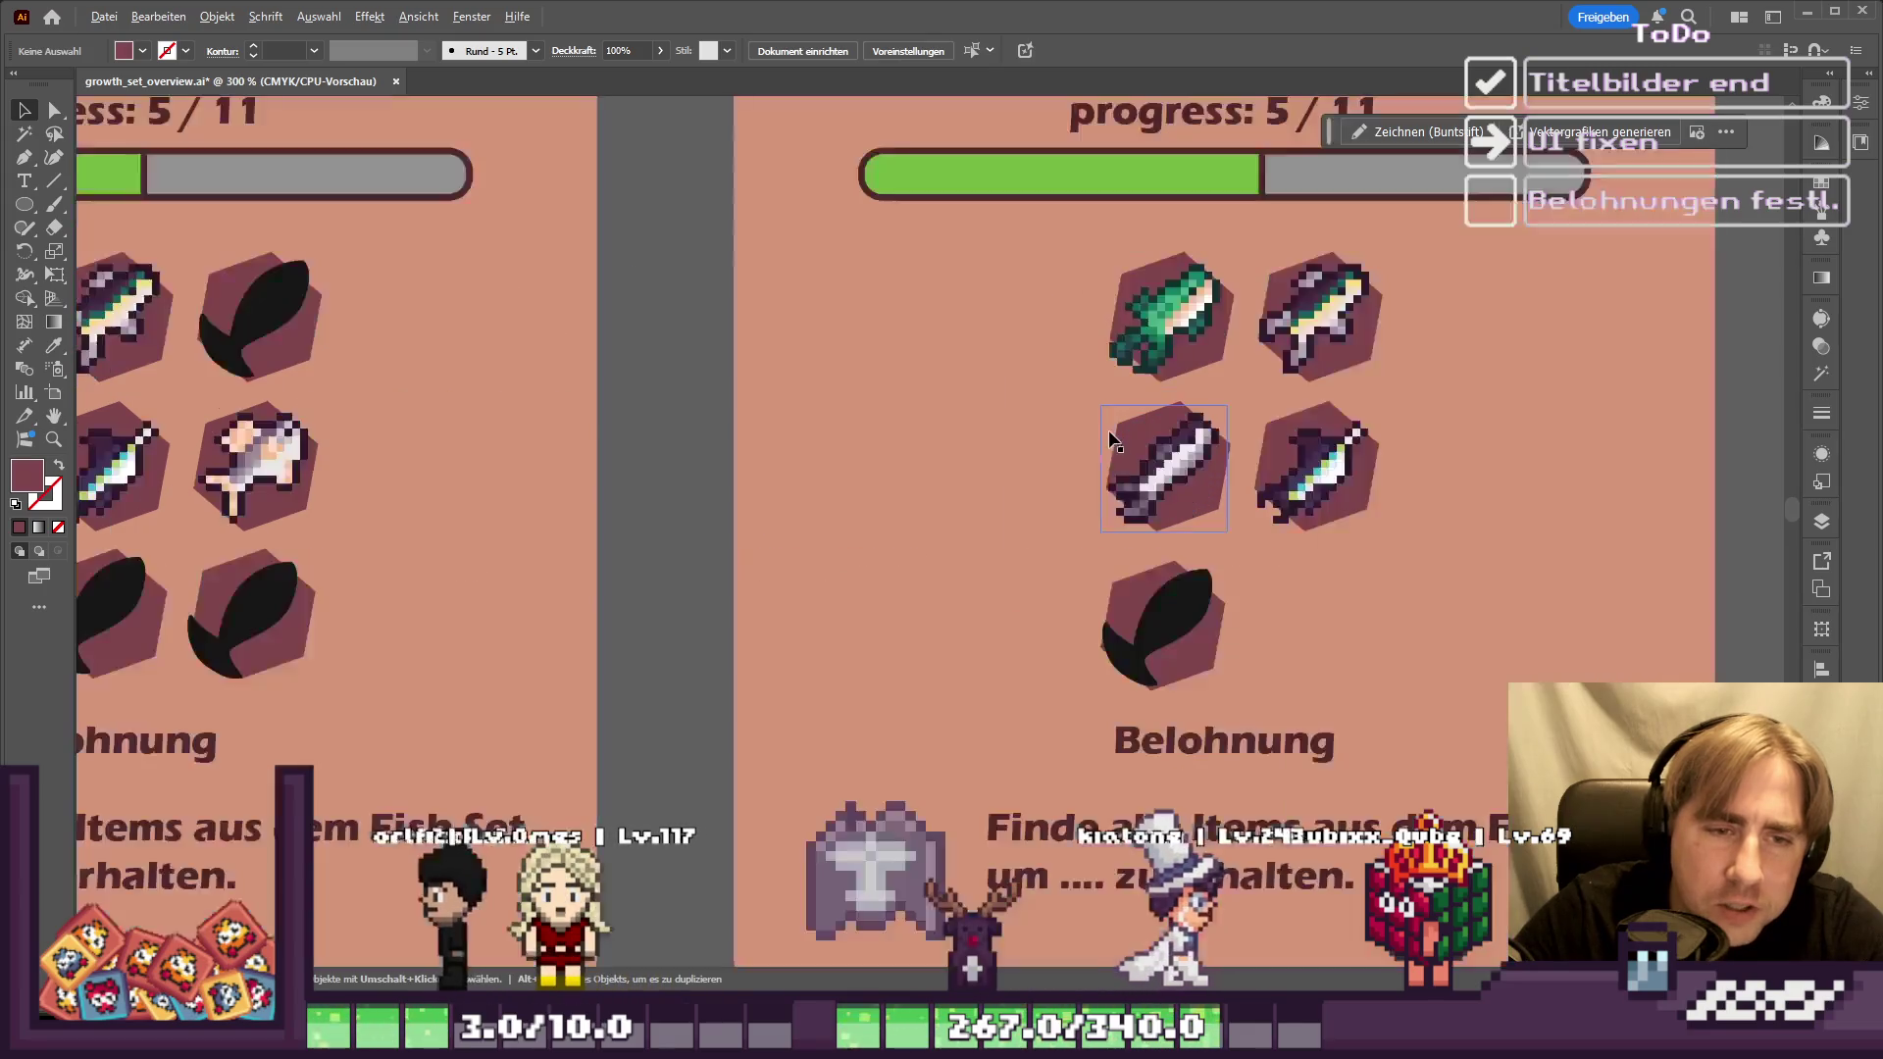
# - Align the middle fish pair to the top pair, then view the Collection and Pearl-Set cards
pyautogui.keyDown('shift'); pyautogui.click(1143, 491); pyautogui.keyUp('shift')
pyautogui.keyDown('shift'); pyautogui.click(1315, 469); pyautogui.keyUp('shift')
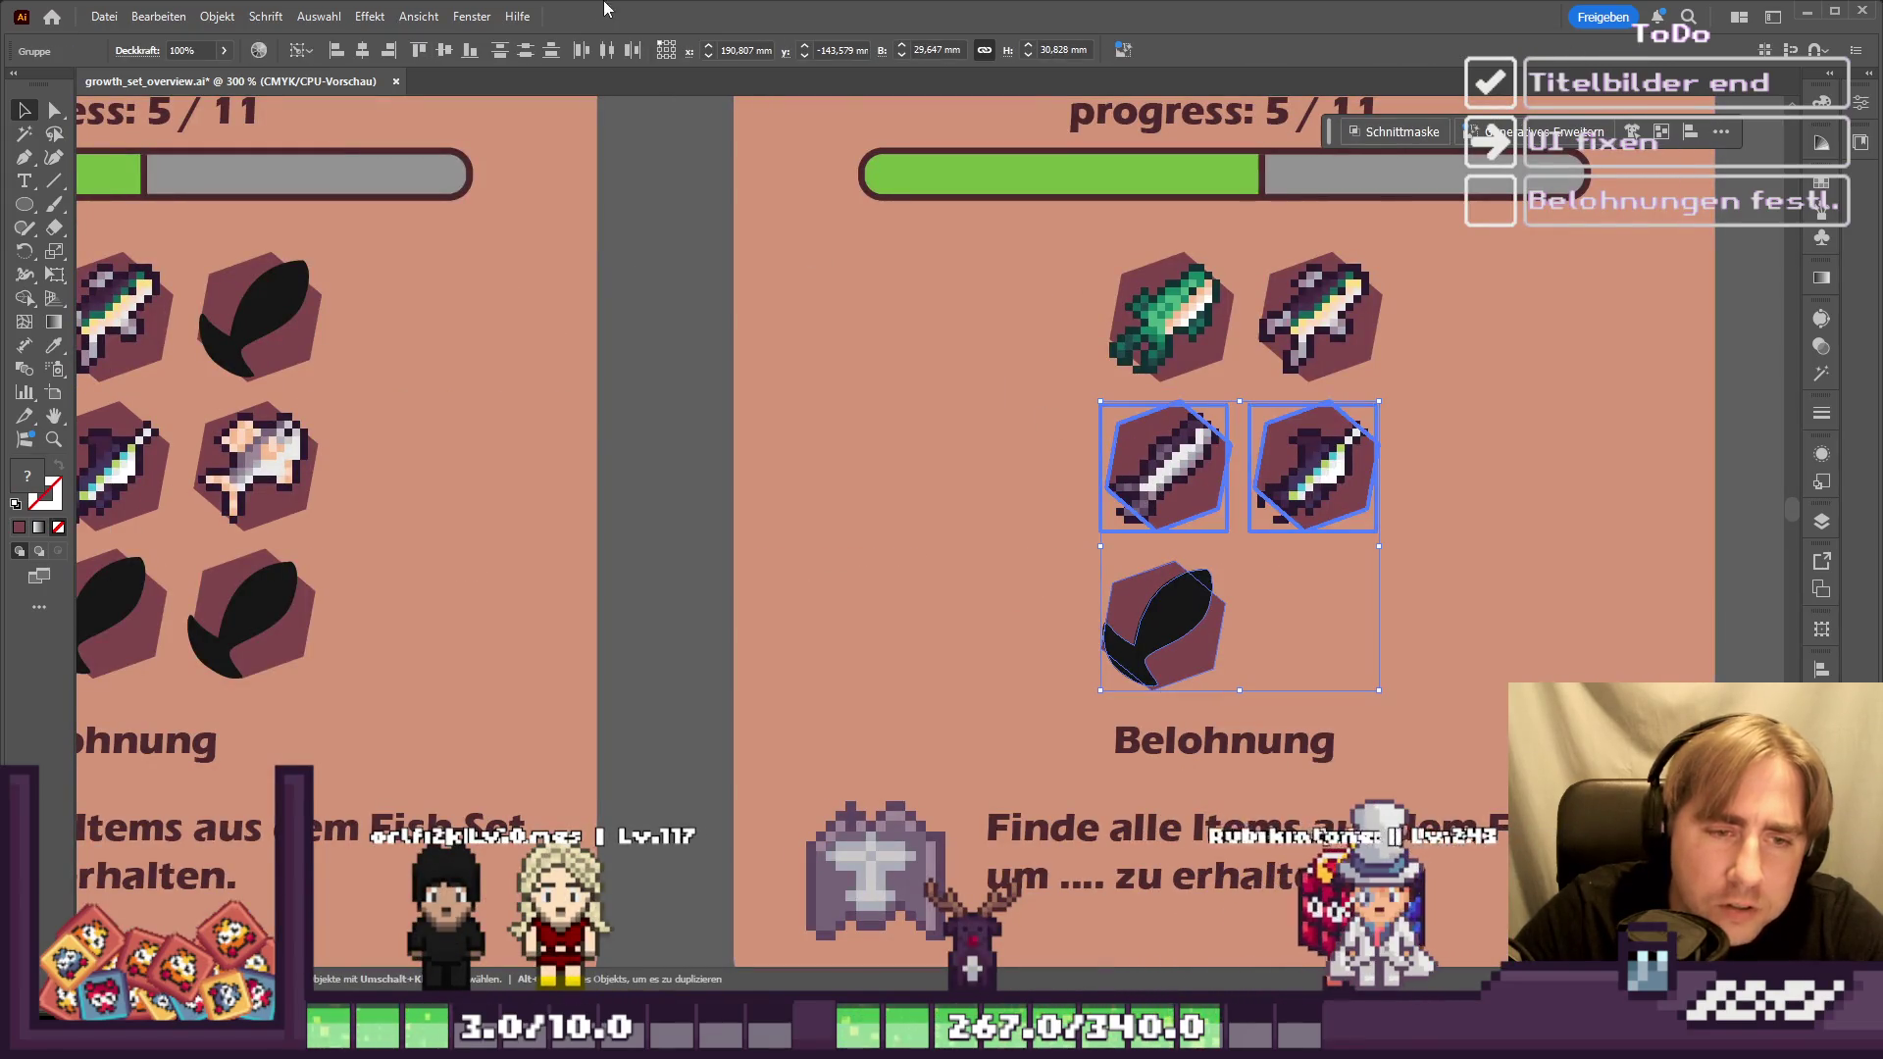
pyautogui.click(1164, 331)
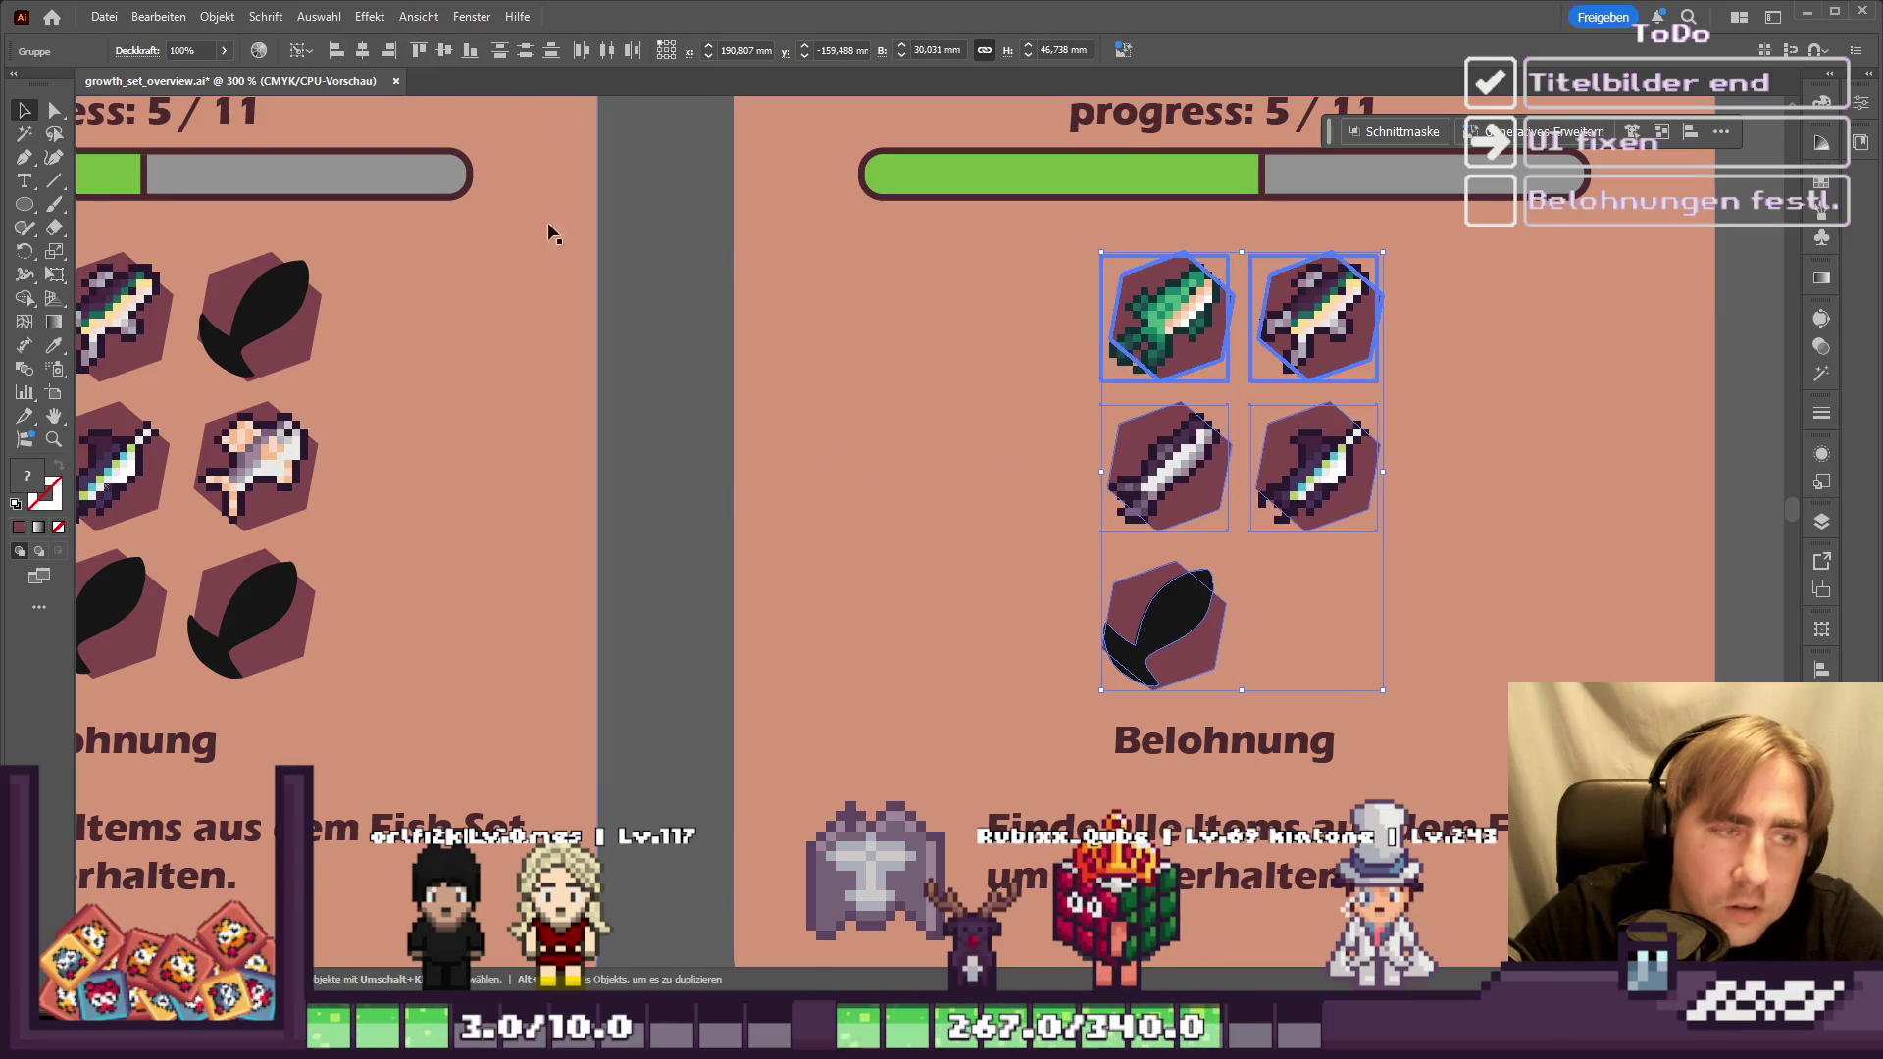
pyautogui.click(685, 369)
pyautogui.hotkey('ctrl', '-')
pyautogui.hotkey('ctrl', '-')
pyautogui.hotkey('ctrl', '-')
pyautogui.moveTo(1234, 428); pyautogui.dragTo(1663, 454)
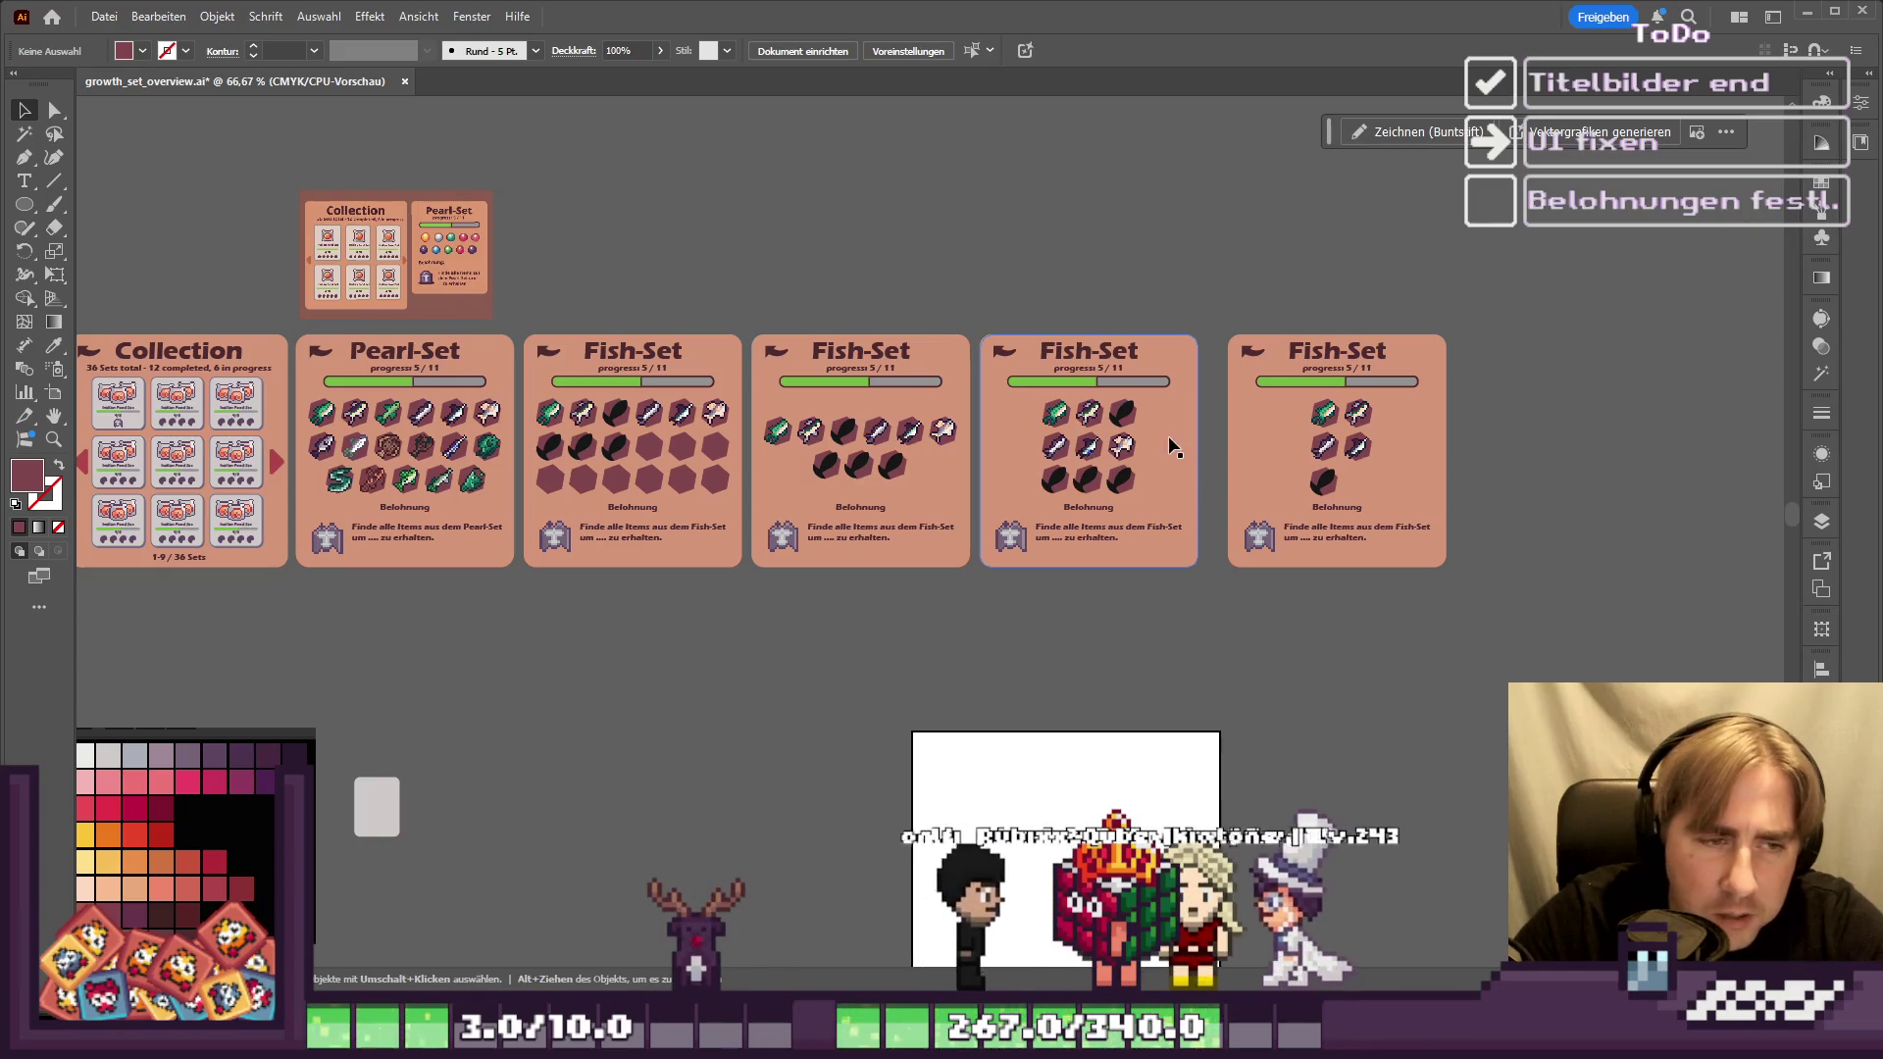
pyautogui.scroll(2, 765, 441)
pyautogui.scroll(1, 810, 469)
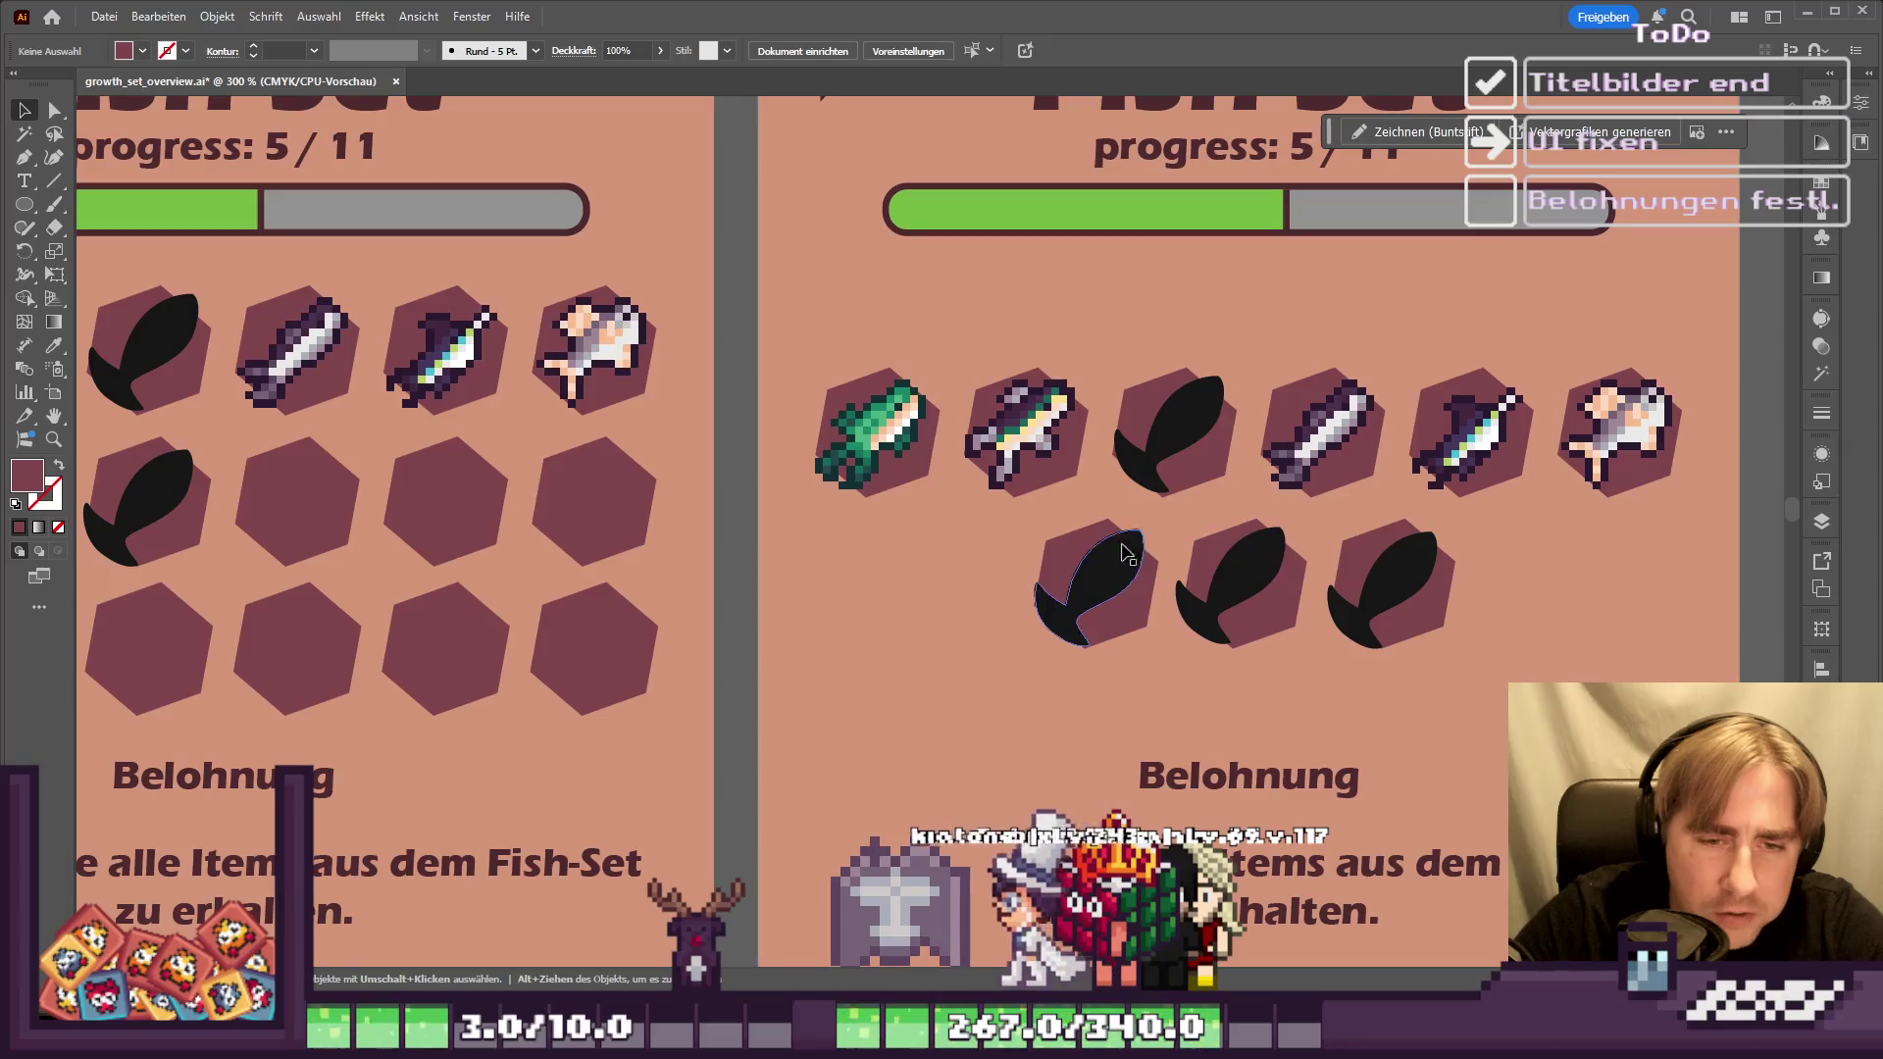
pyautogui.scroll(-2, 1010, 428)
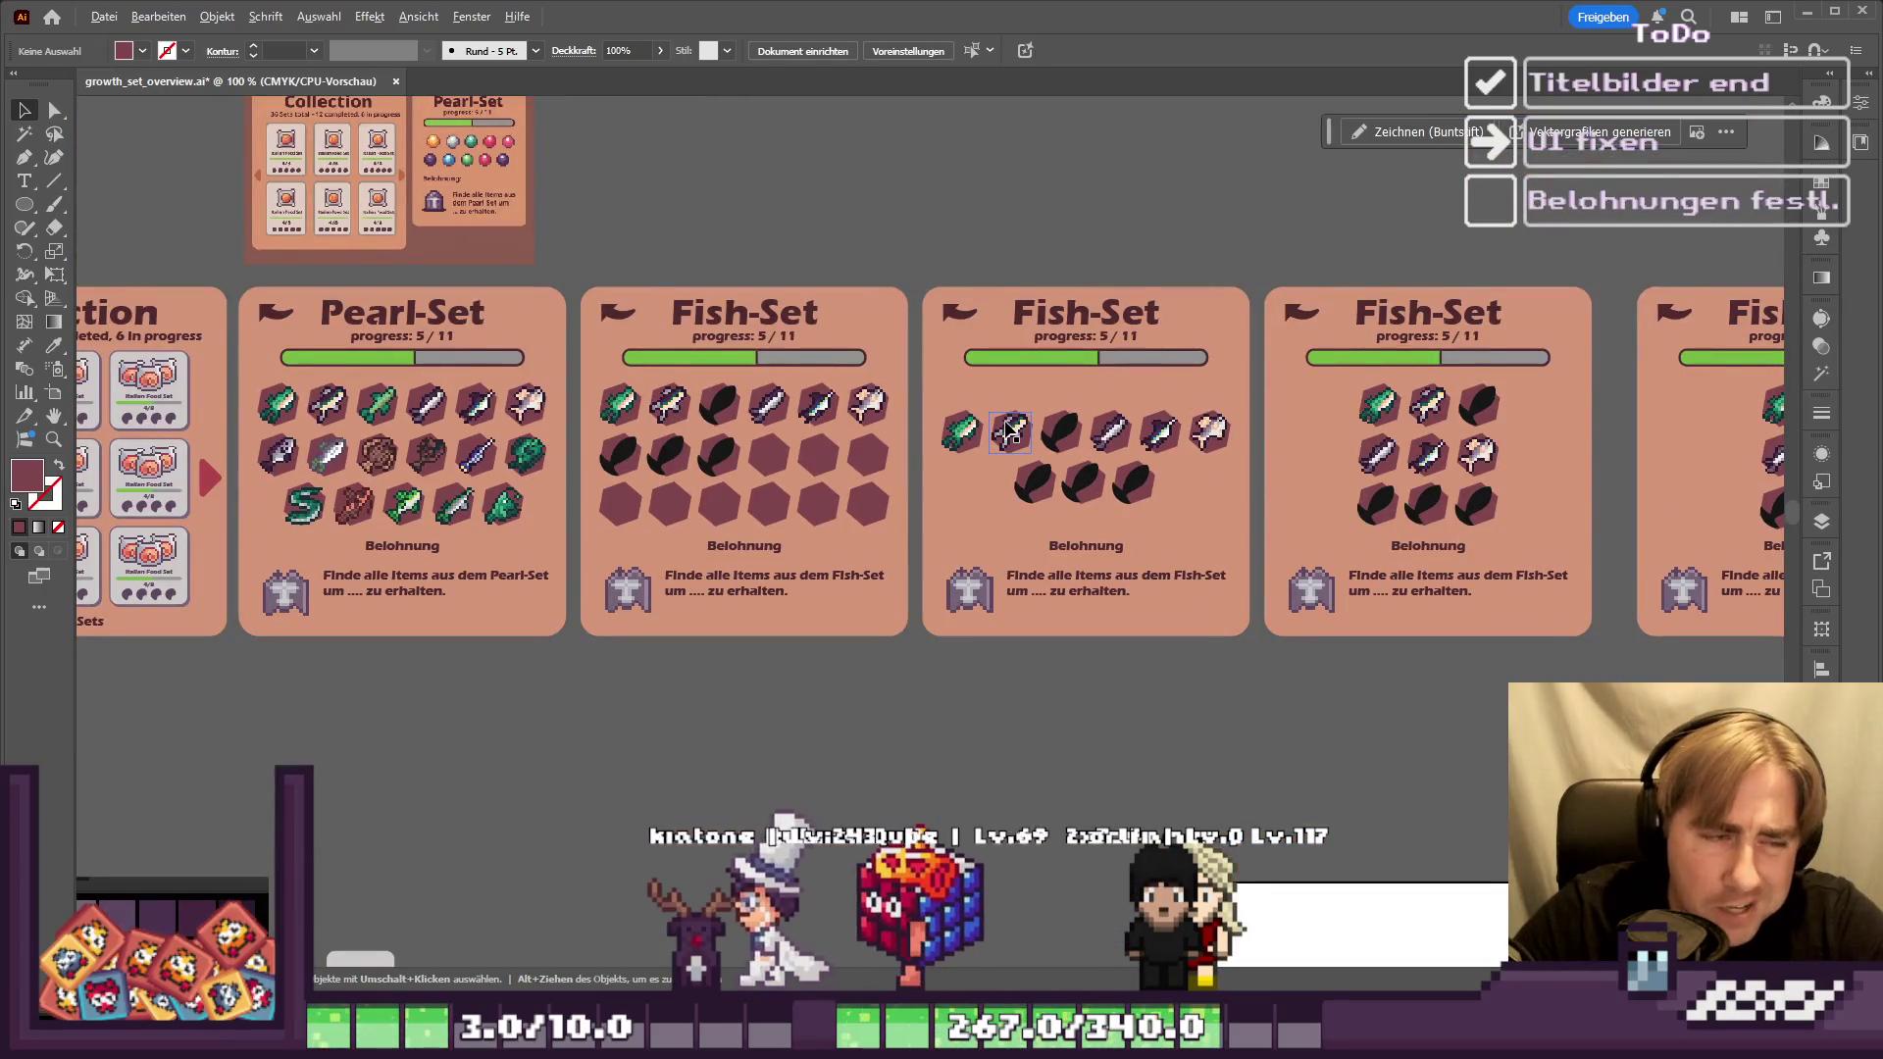
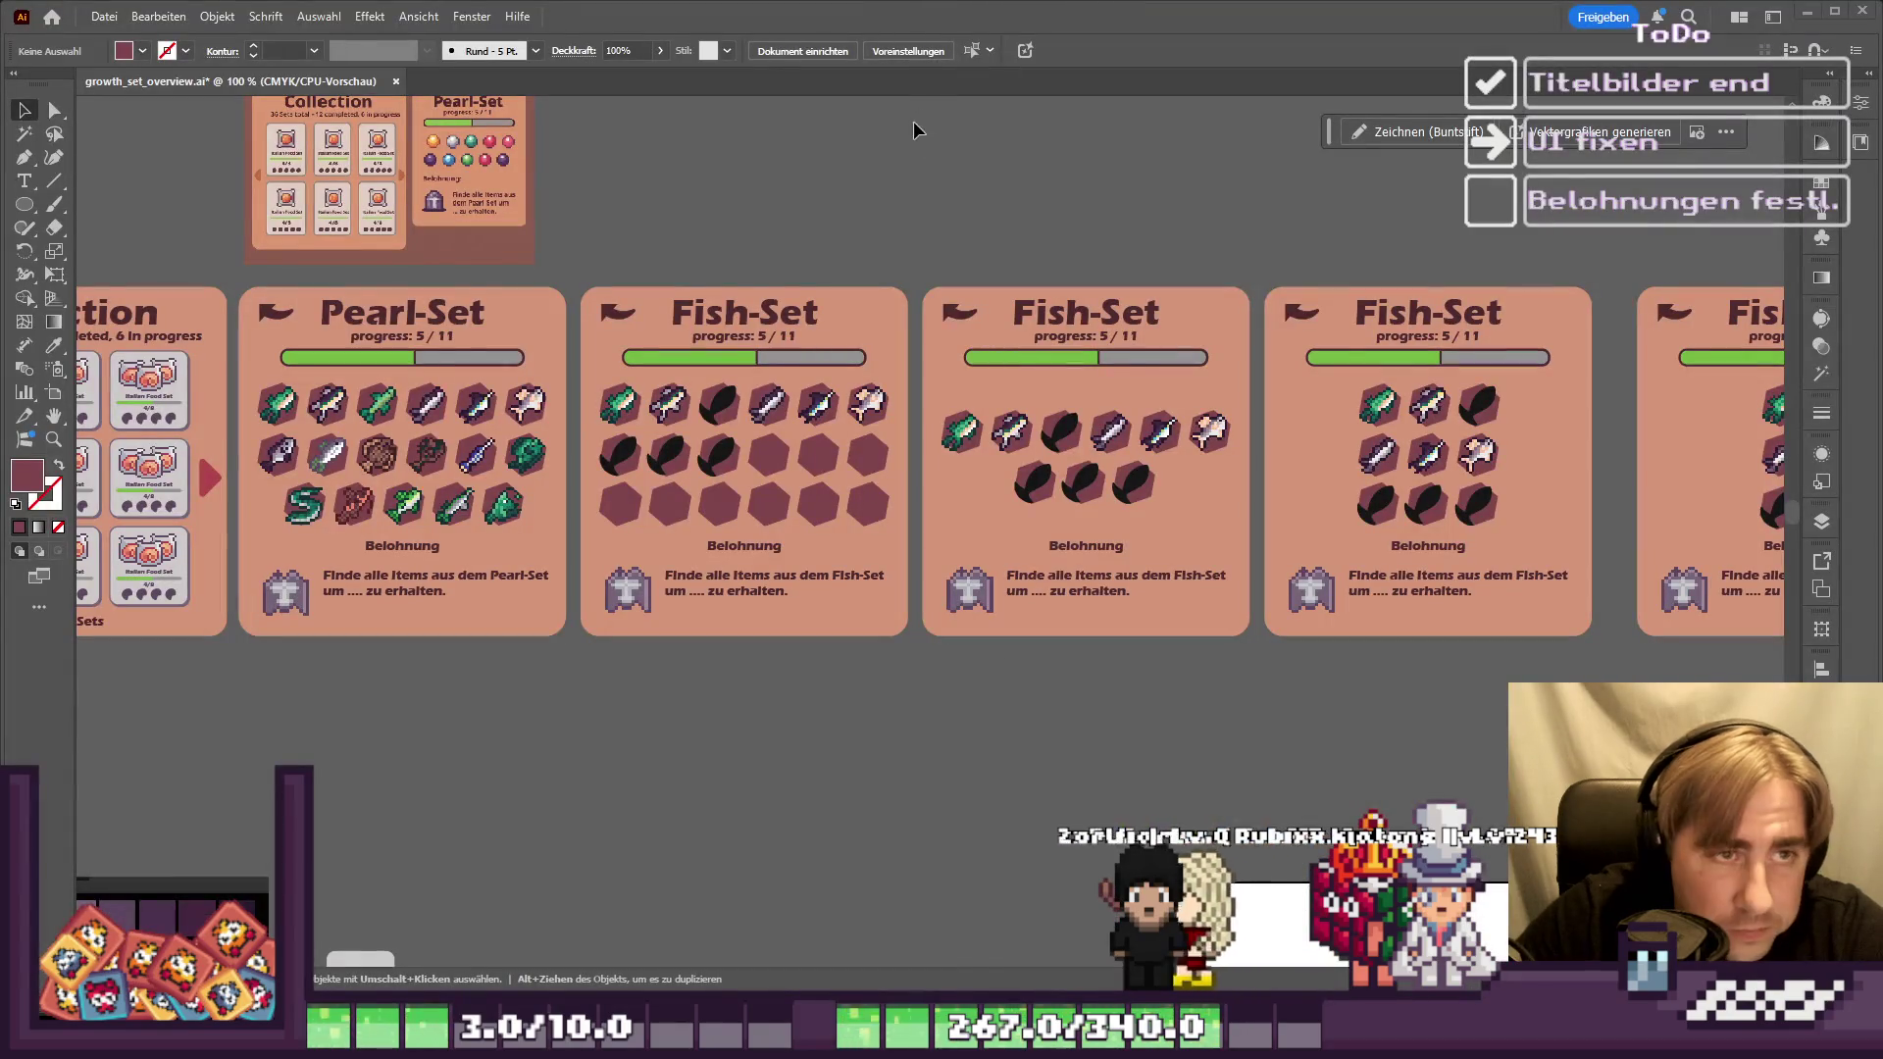
# - Glance over the Godot project, then return to the Illustrator set-card mockups
pyautogui.hotkey('alt', 'Tab')
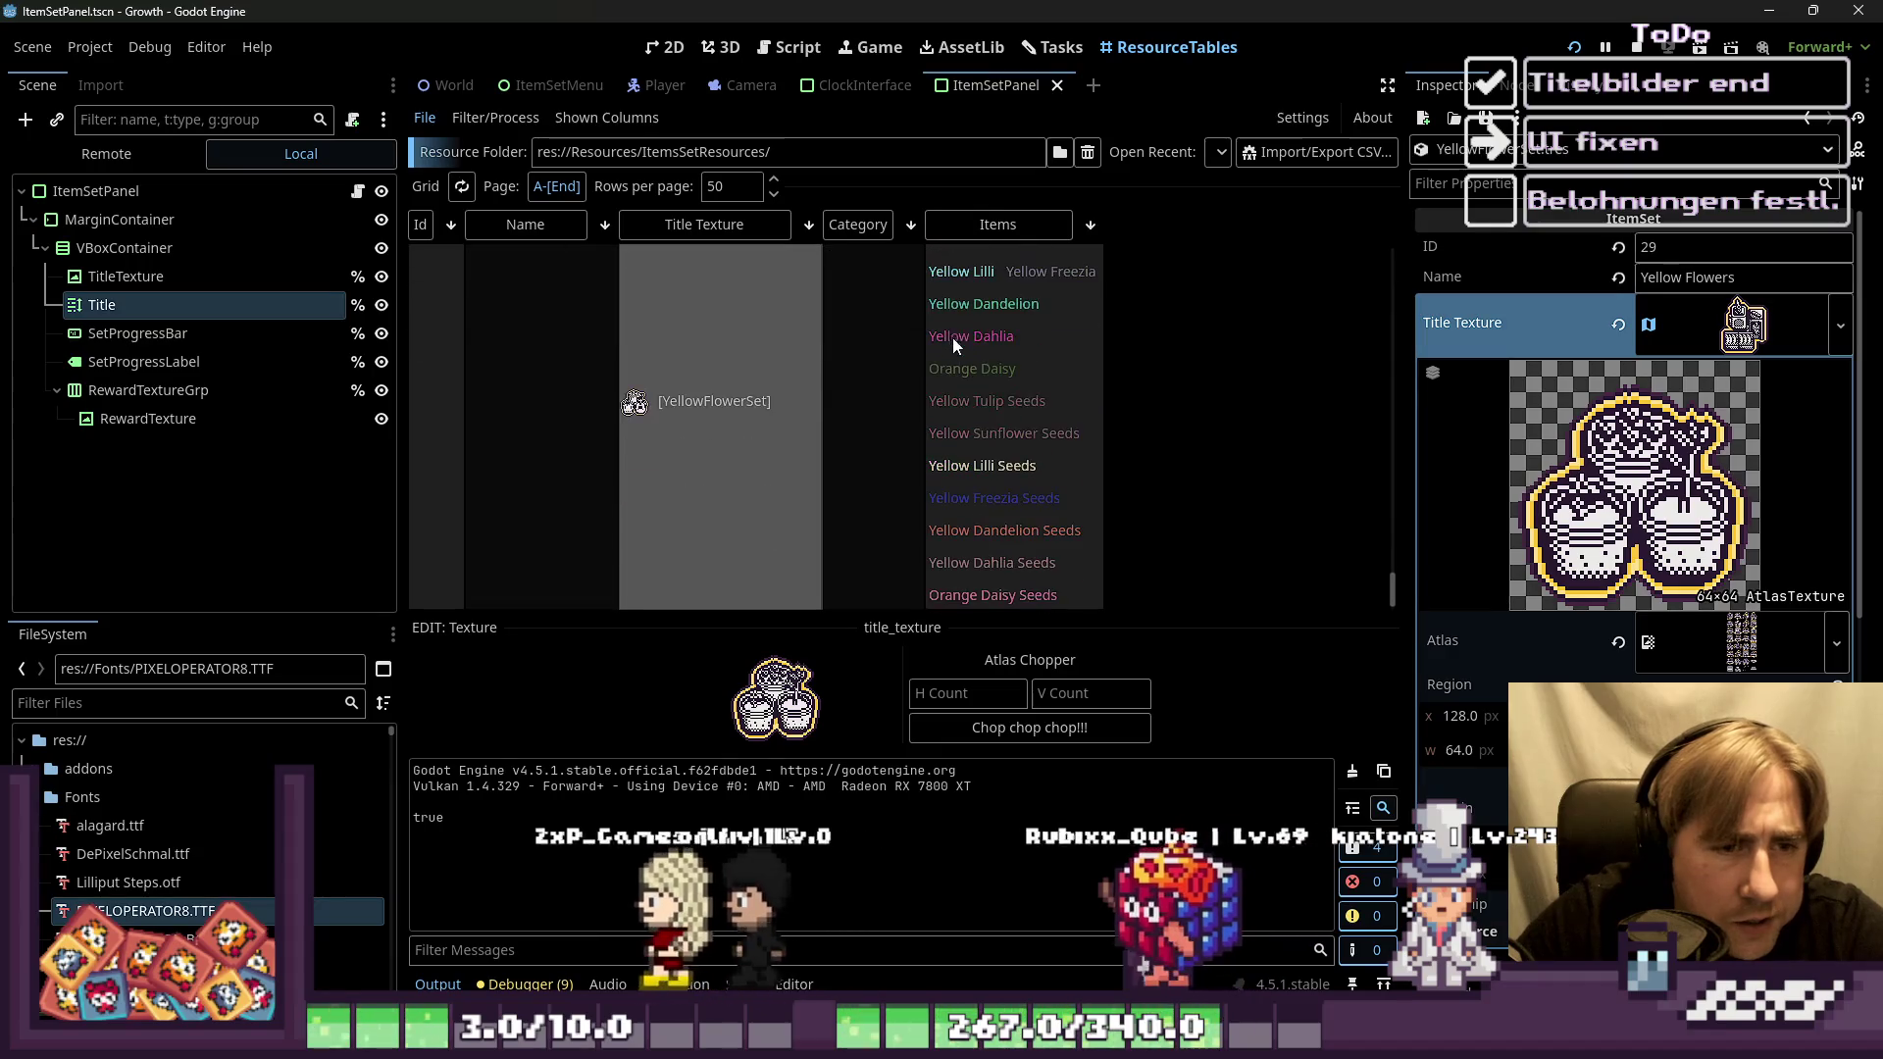
pyautogui.scroll(2, 980, 415)
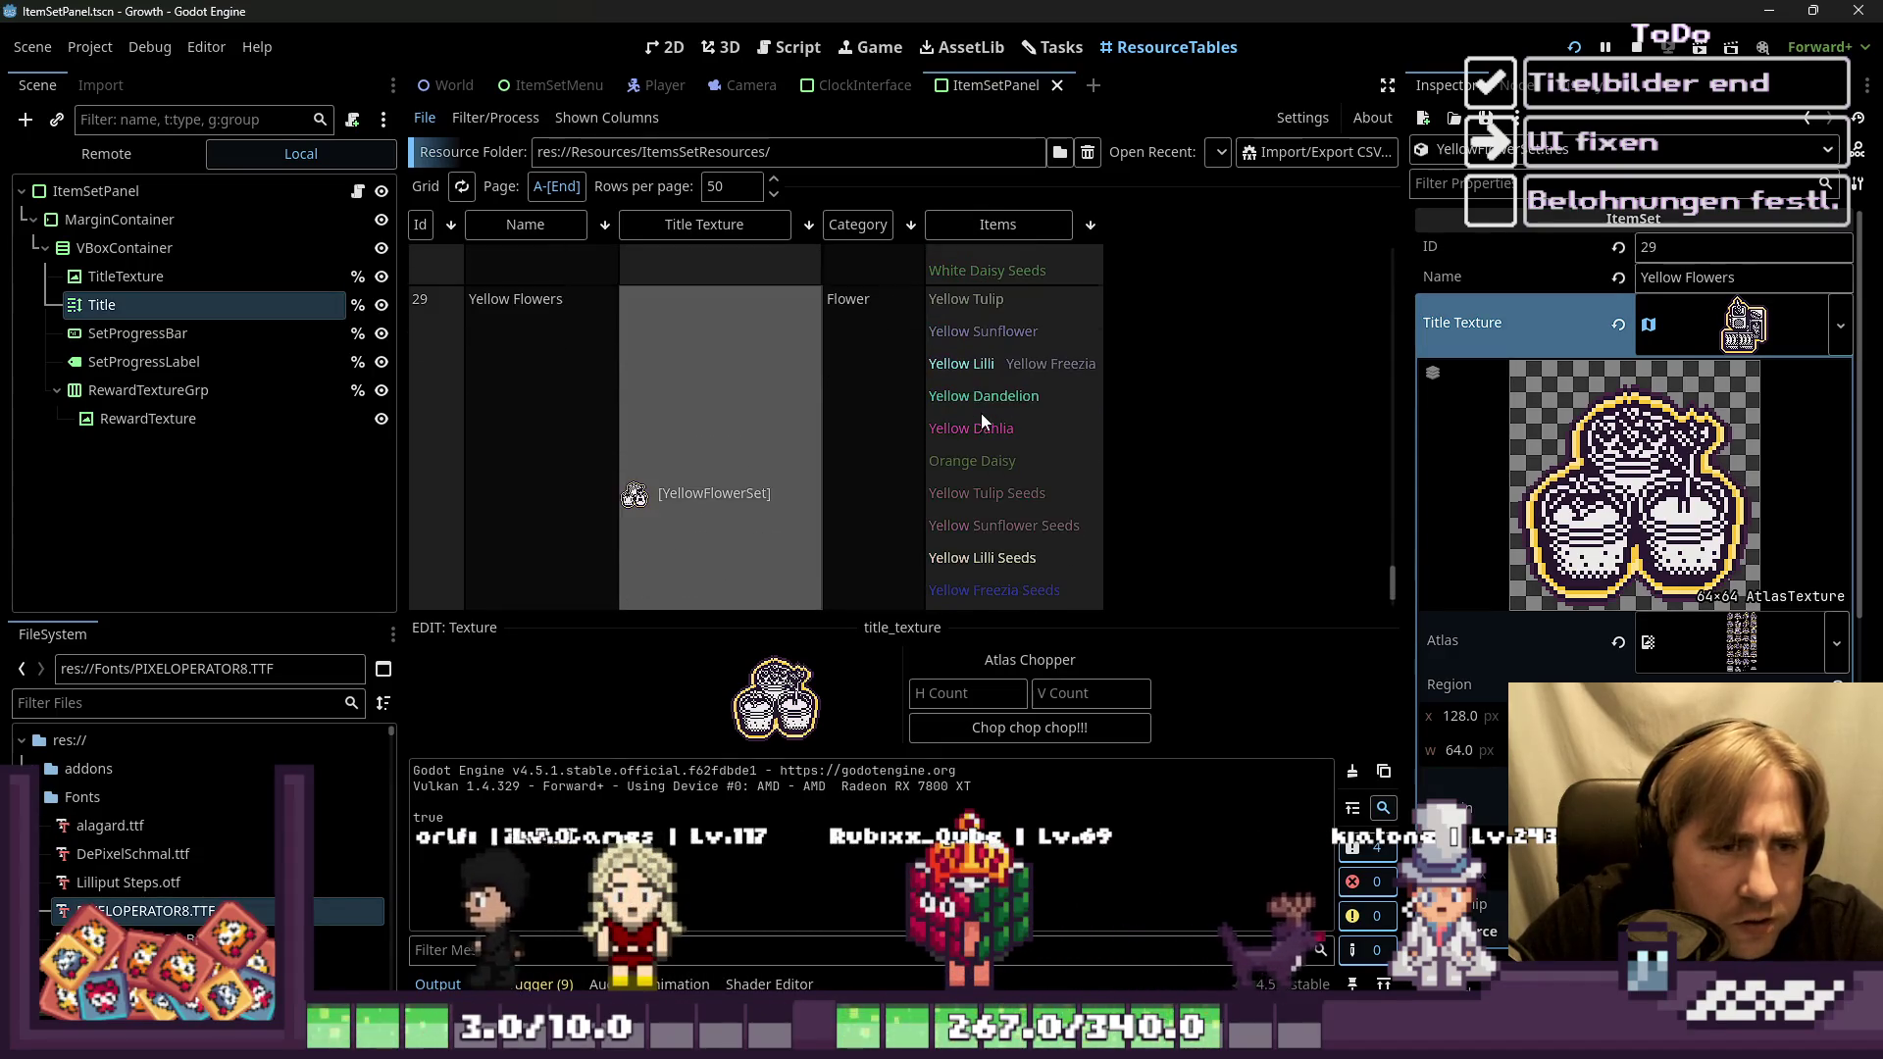
pyautogui.scroll(-1, 985, 310)
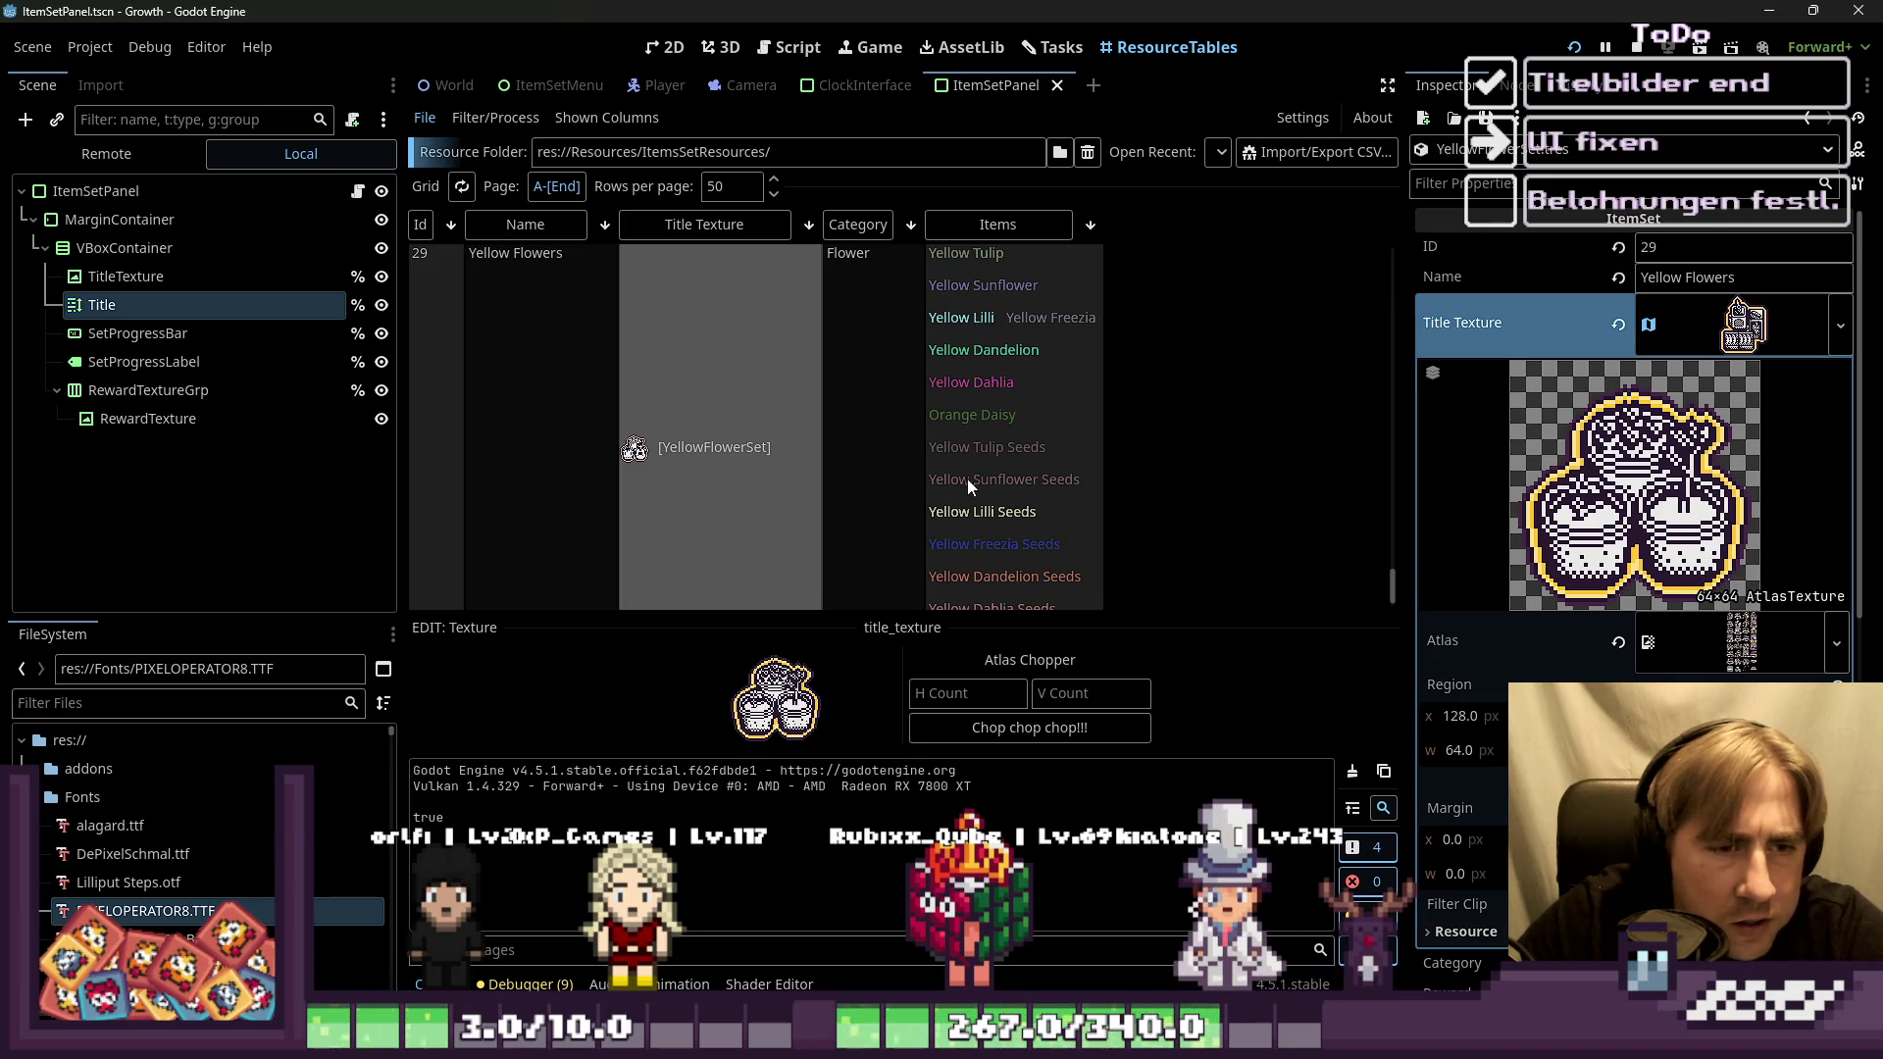
pyautogui.scroll(-1, 967, 543)
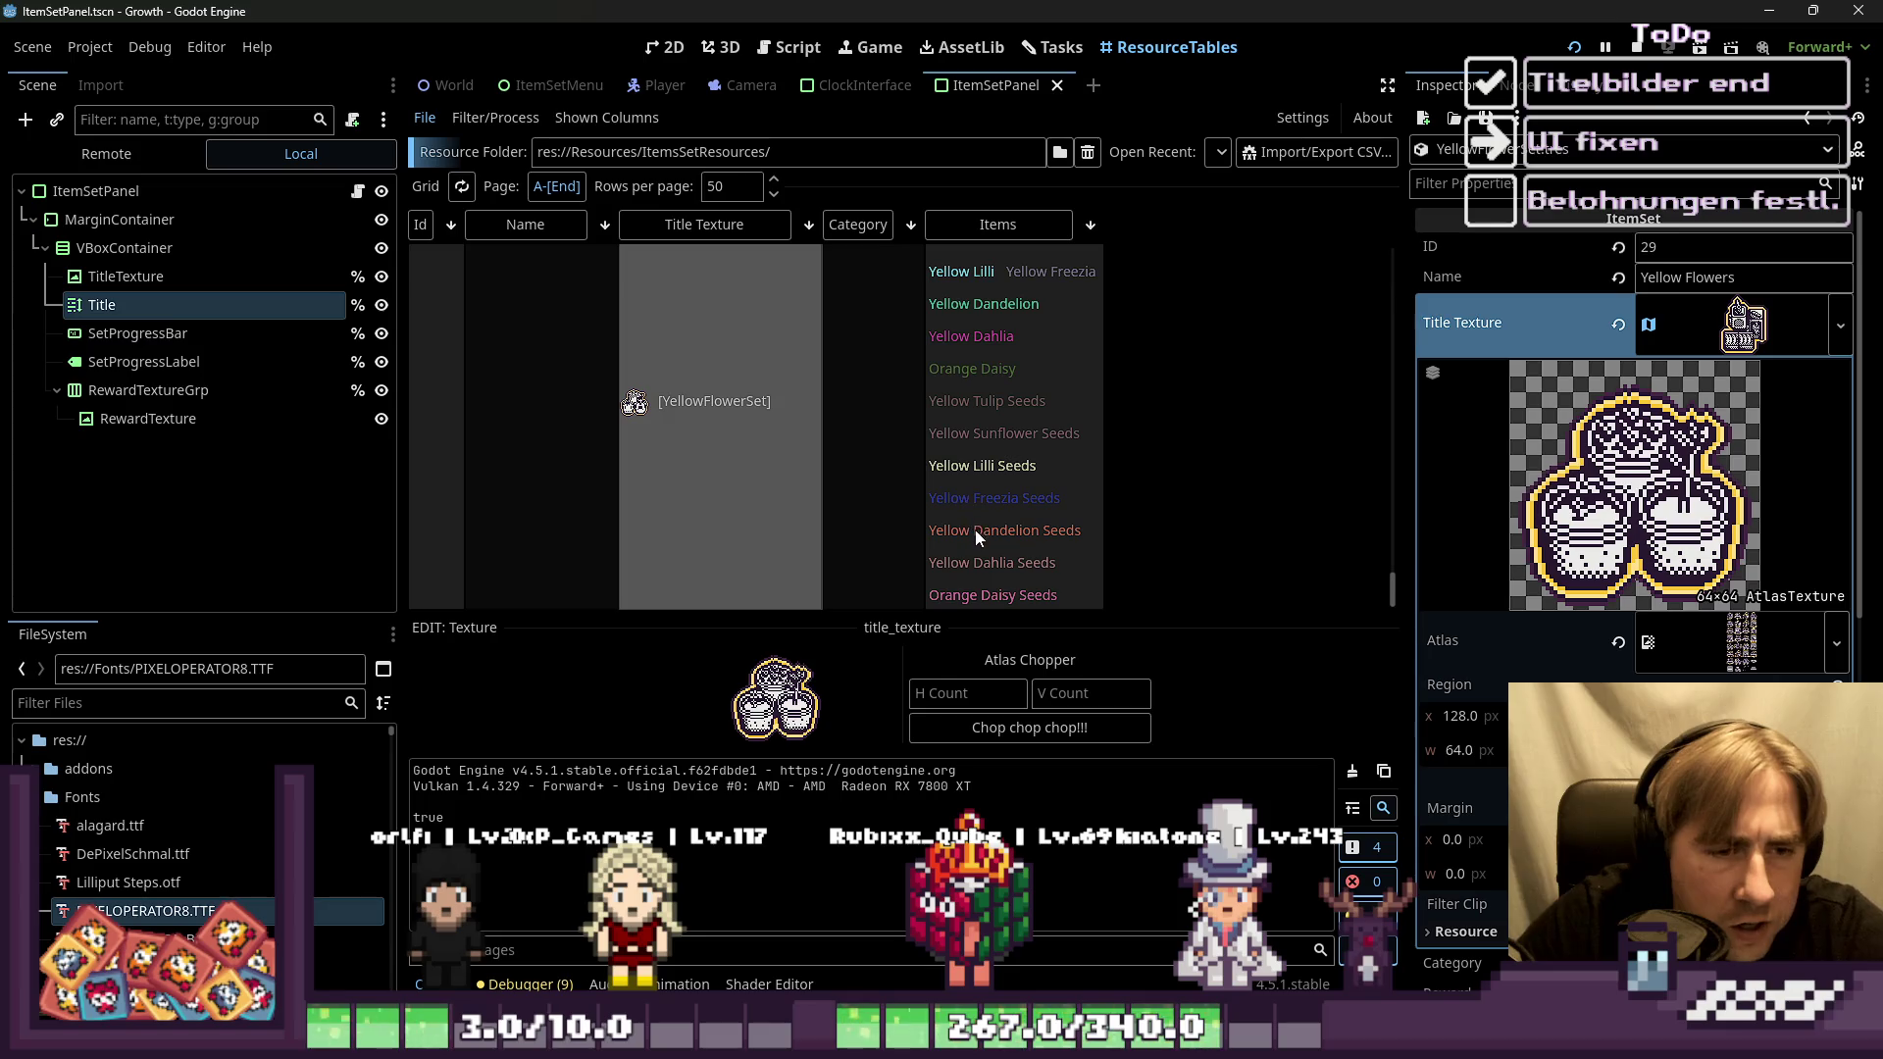
pyautogui.scroll(4, 974, 585)
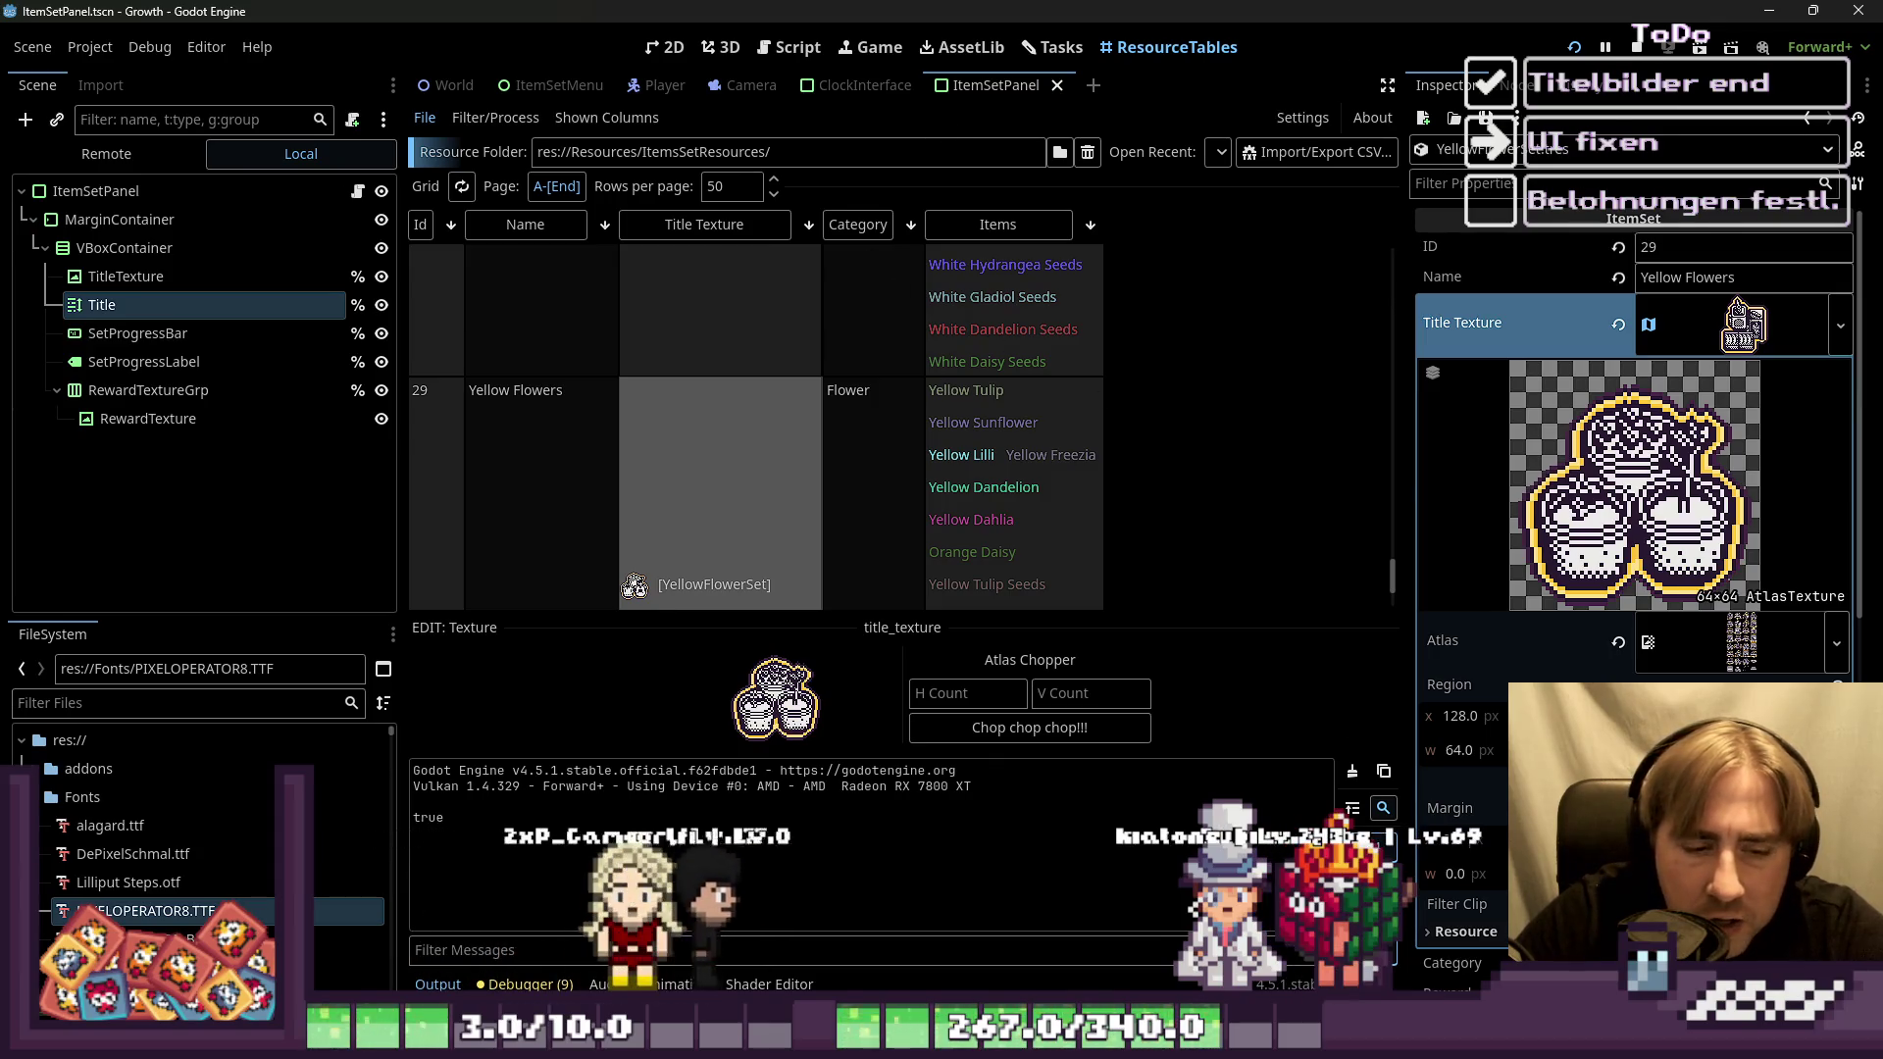
pyautogui.hotkey('alt', 'Tab')
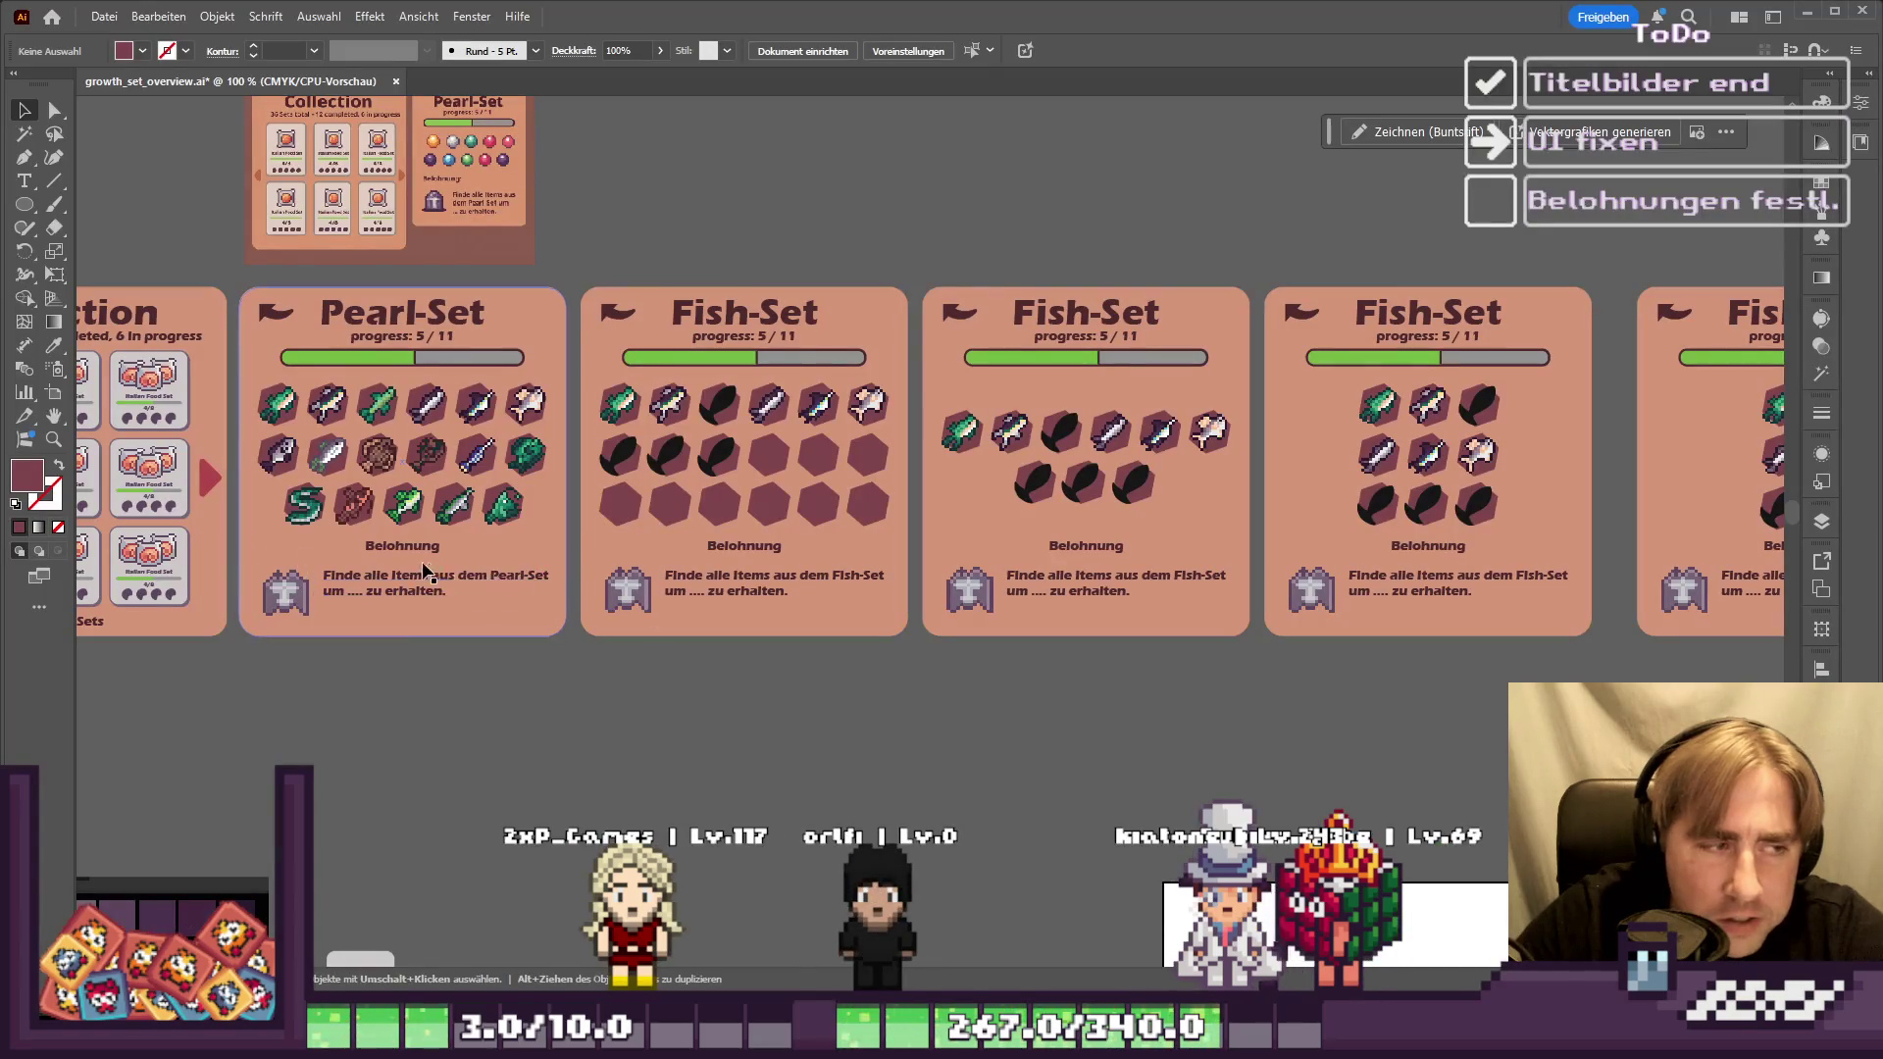
# - Select the Pearl-Set card's group of item icons
pyautogui.click(424, 572)
pyautogui.hscroll(-5, 959, 785)
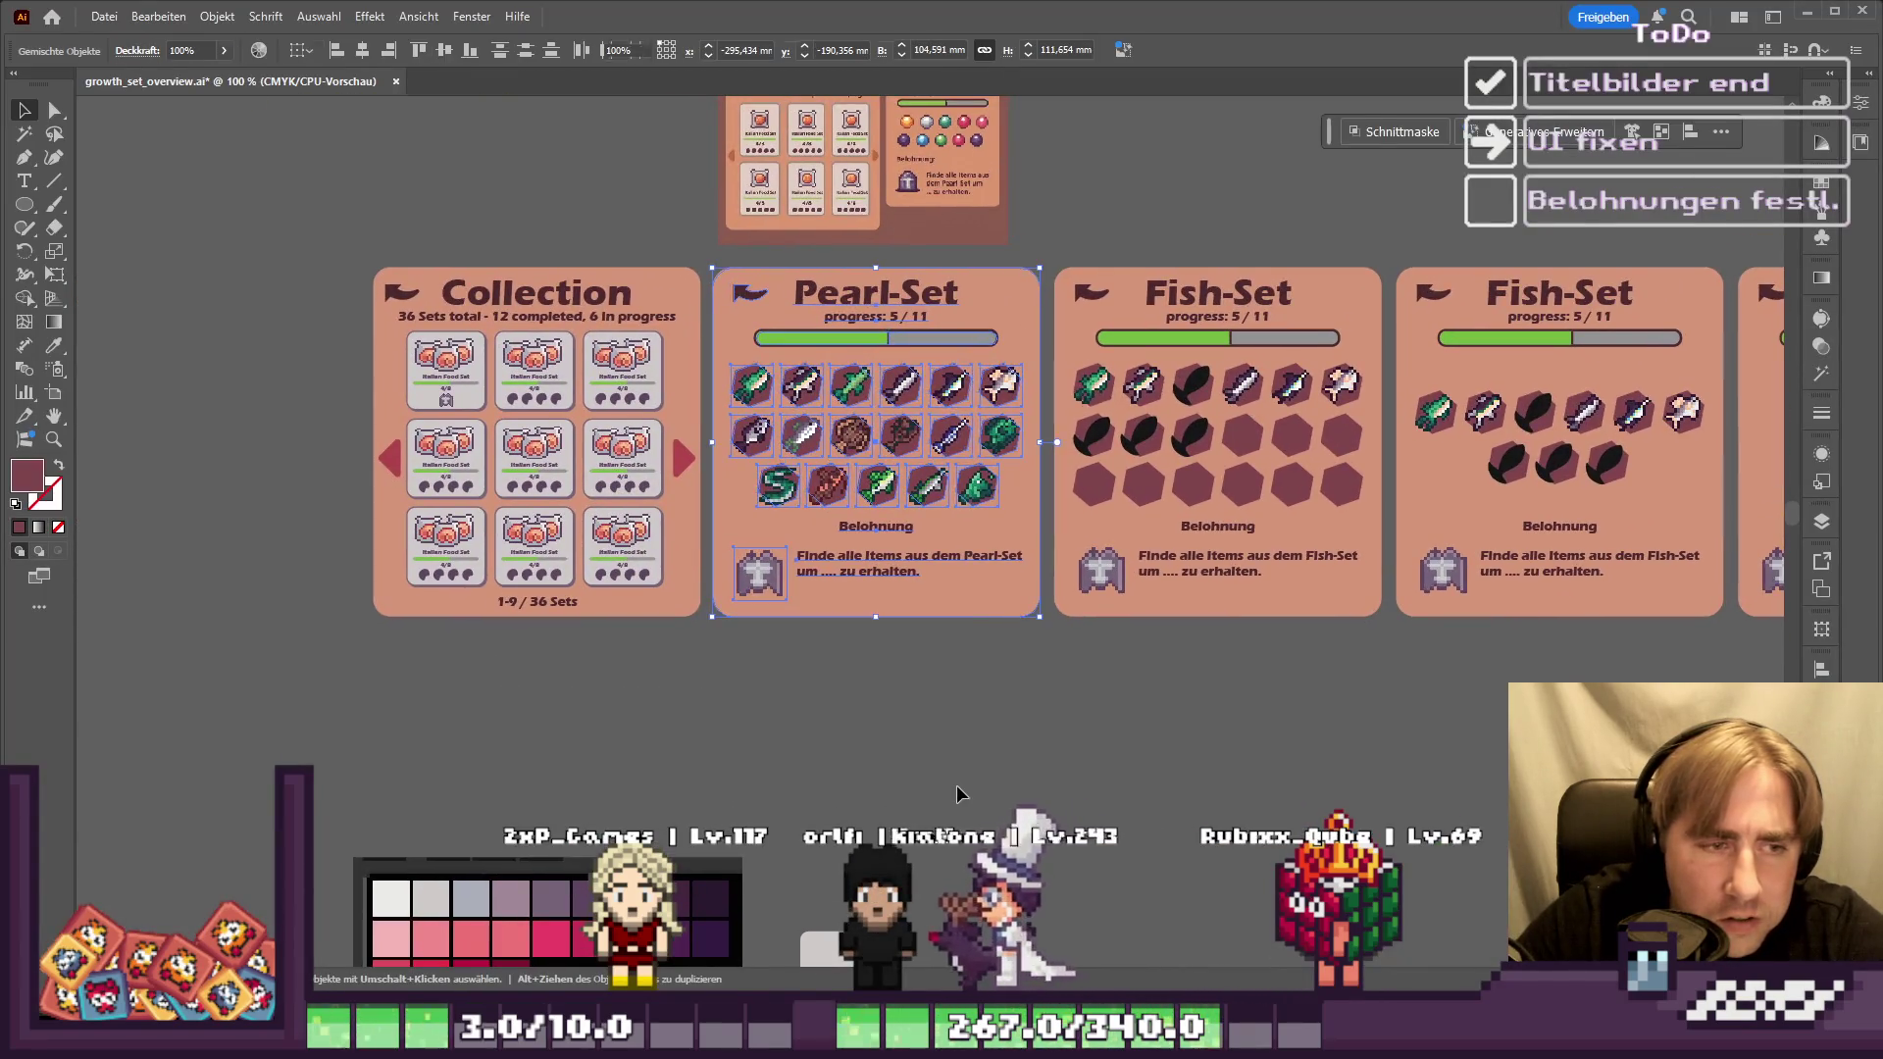
pyautogui.click(958, 791)
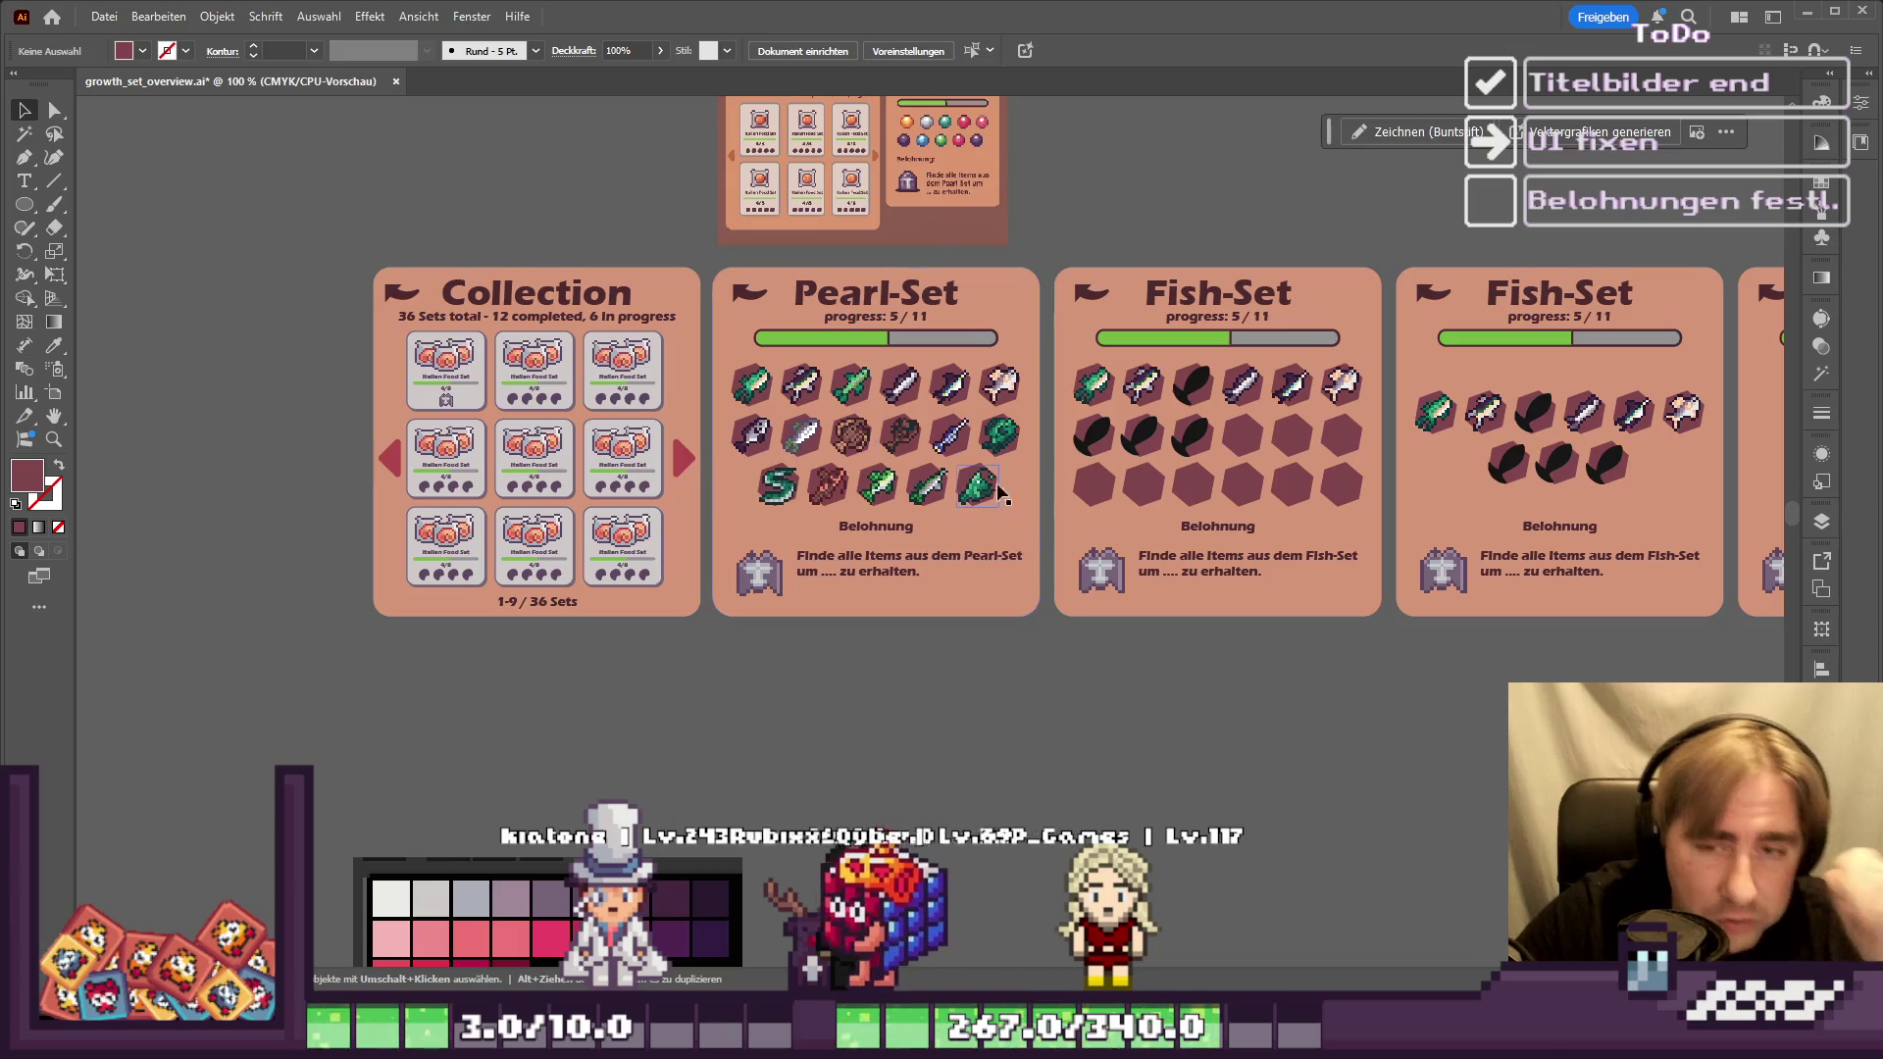
pyautogui.hscroll(10, 1079, 588)
pyautogui.keyDown('alt'); pyautogui.scroll(3, 1395, 473); pyautogui.keyUp('alt')
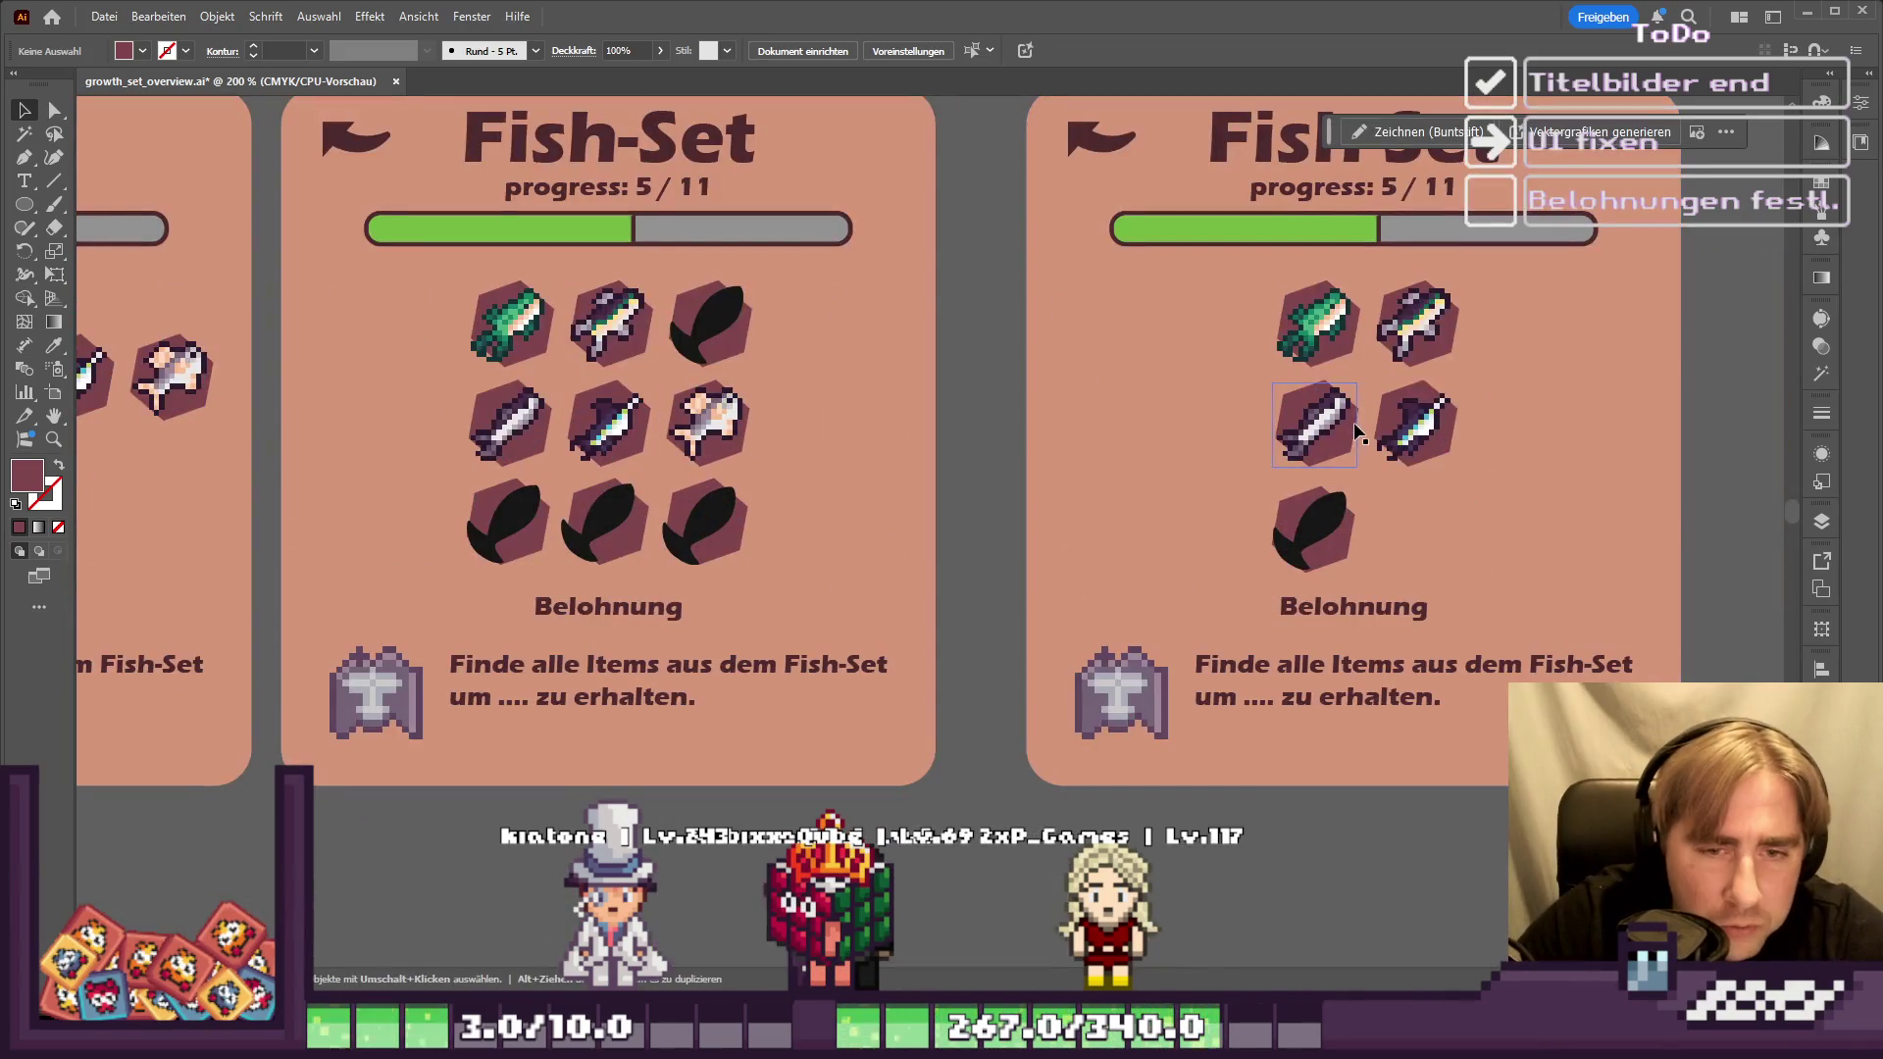
pyautogui.click(1374, 432)
pyautogui.keyDown('alt'); pyautogui.scroll(-4, 1342, 461); pyautogui.keyUp('alt')
pyautogui.keyDown('alt'); pyautogui.scroll(-3, 1342, 461); pyautogui.keyUp('alt')
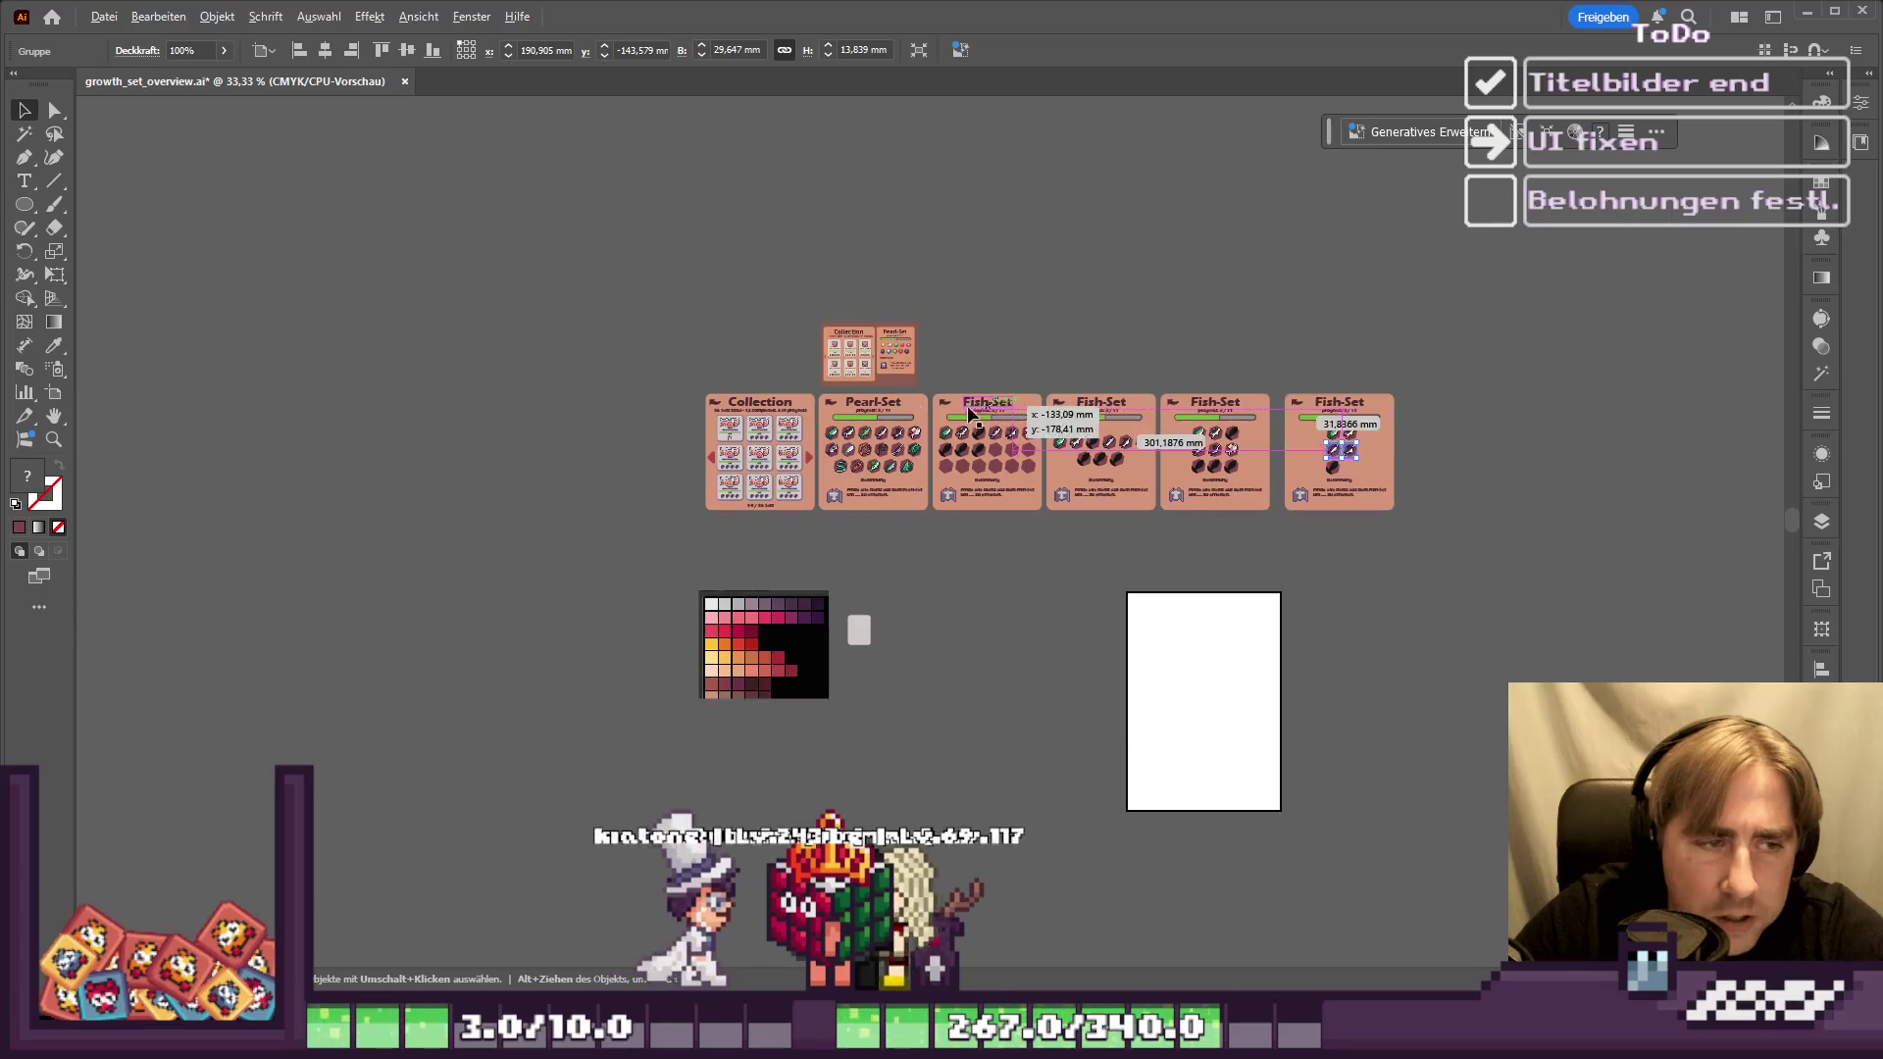
pyautogui.keyDown('alt'); pyautogui.scroll(6, 861, 475); pyautogui.keyUp('alt')
pyautogui.click(1036, 410)
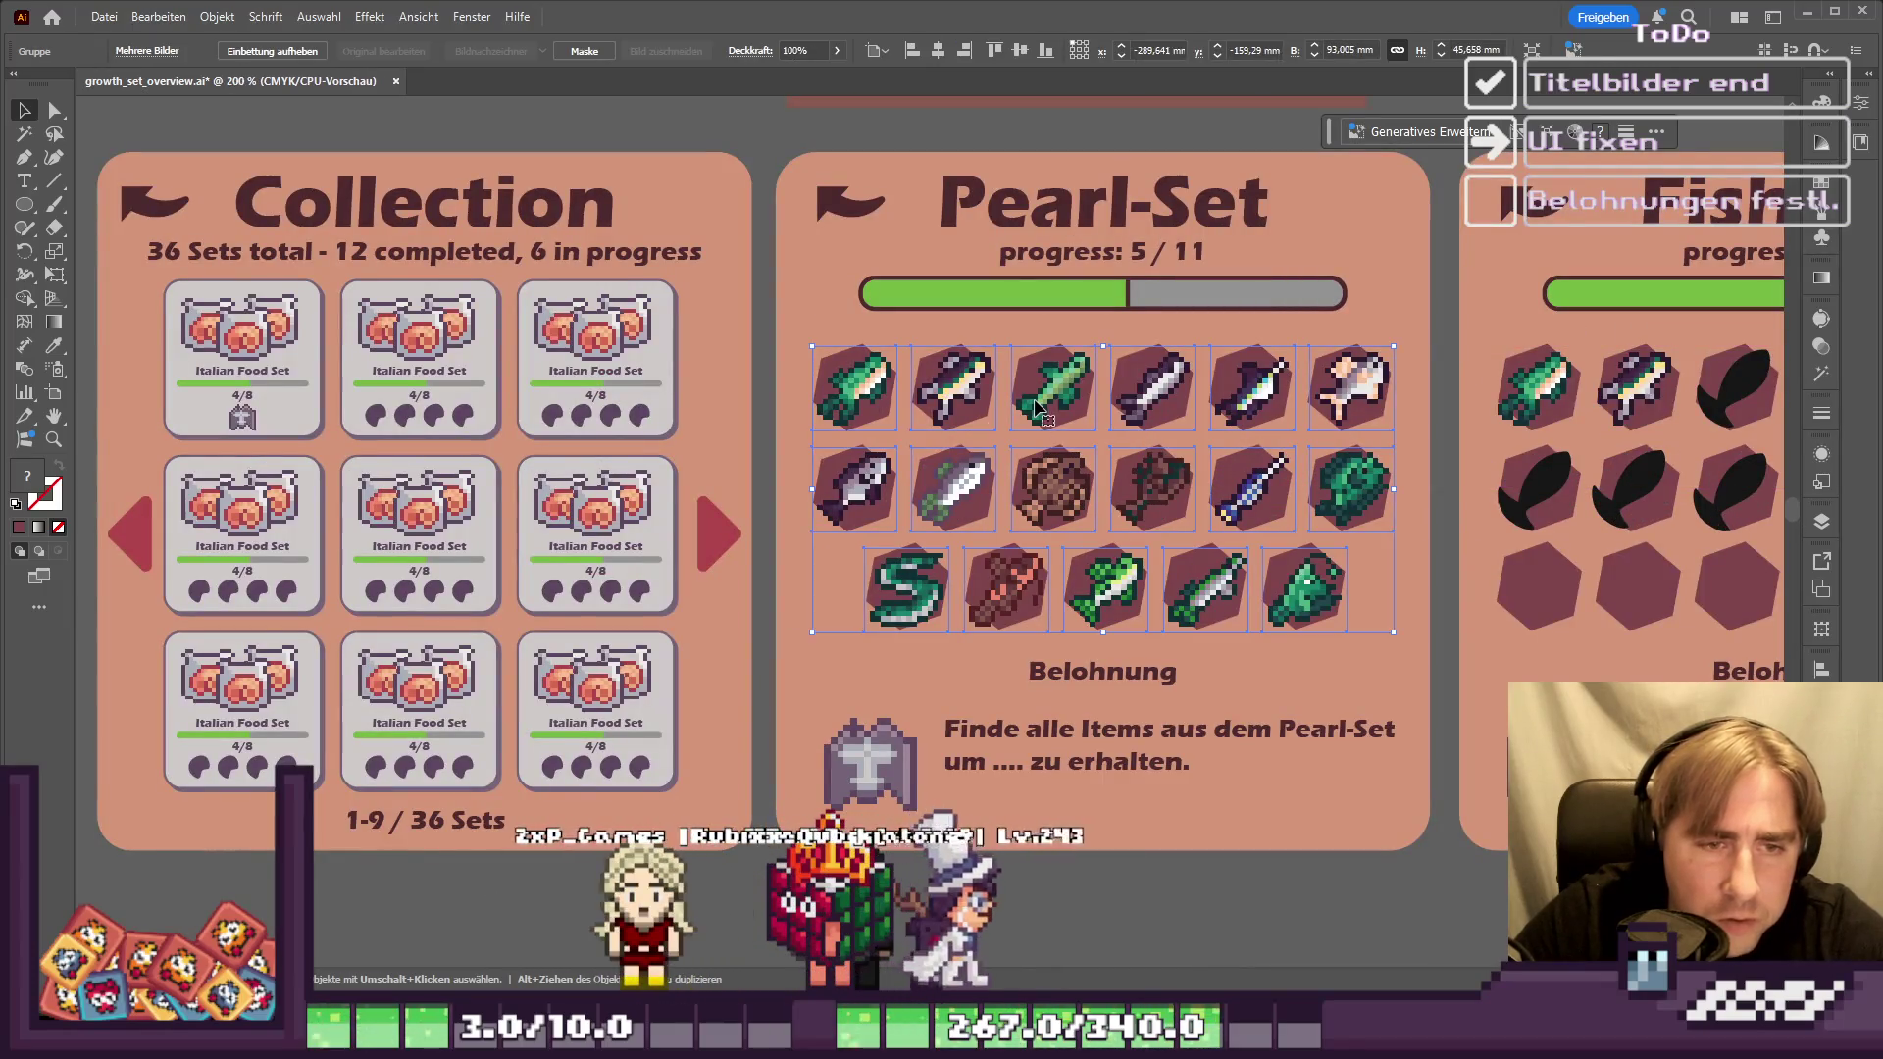
pyautogui.doubleClick(1040, 402)
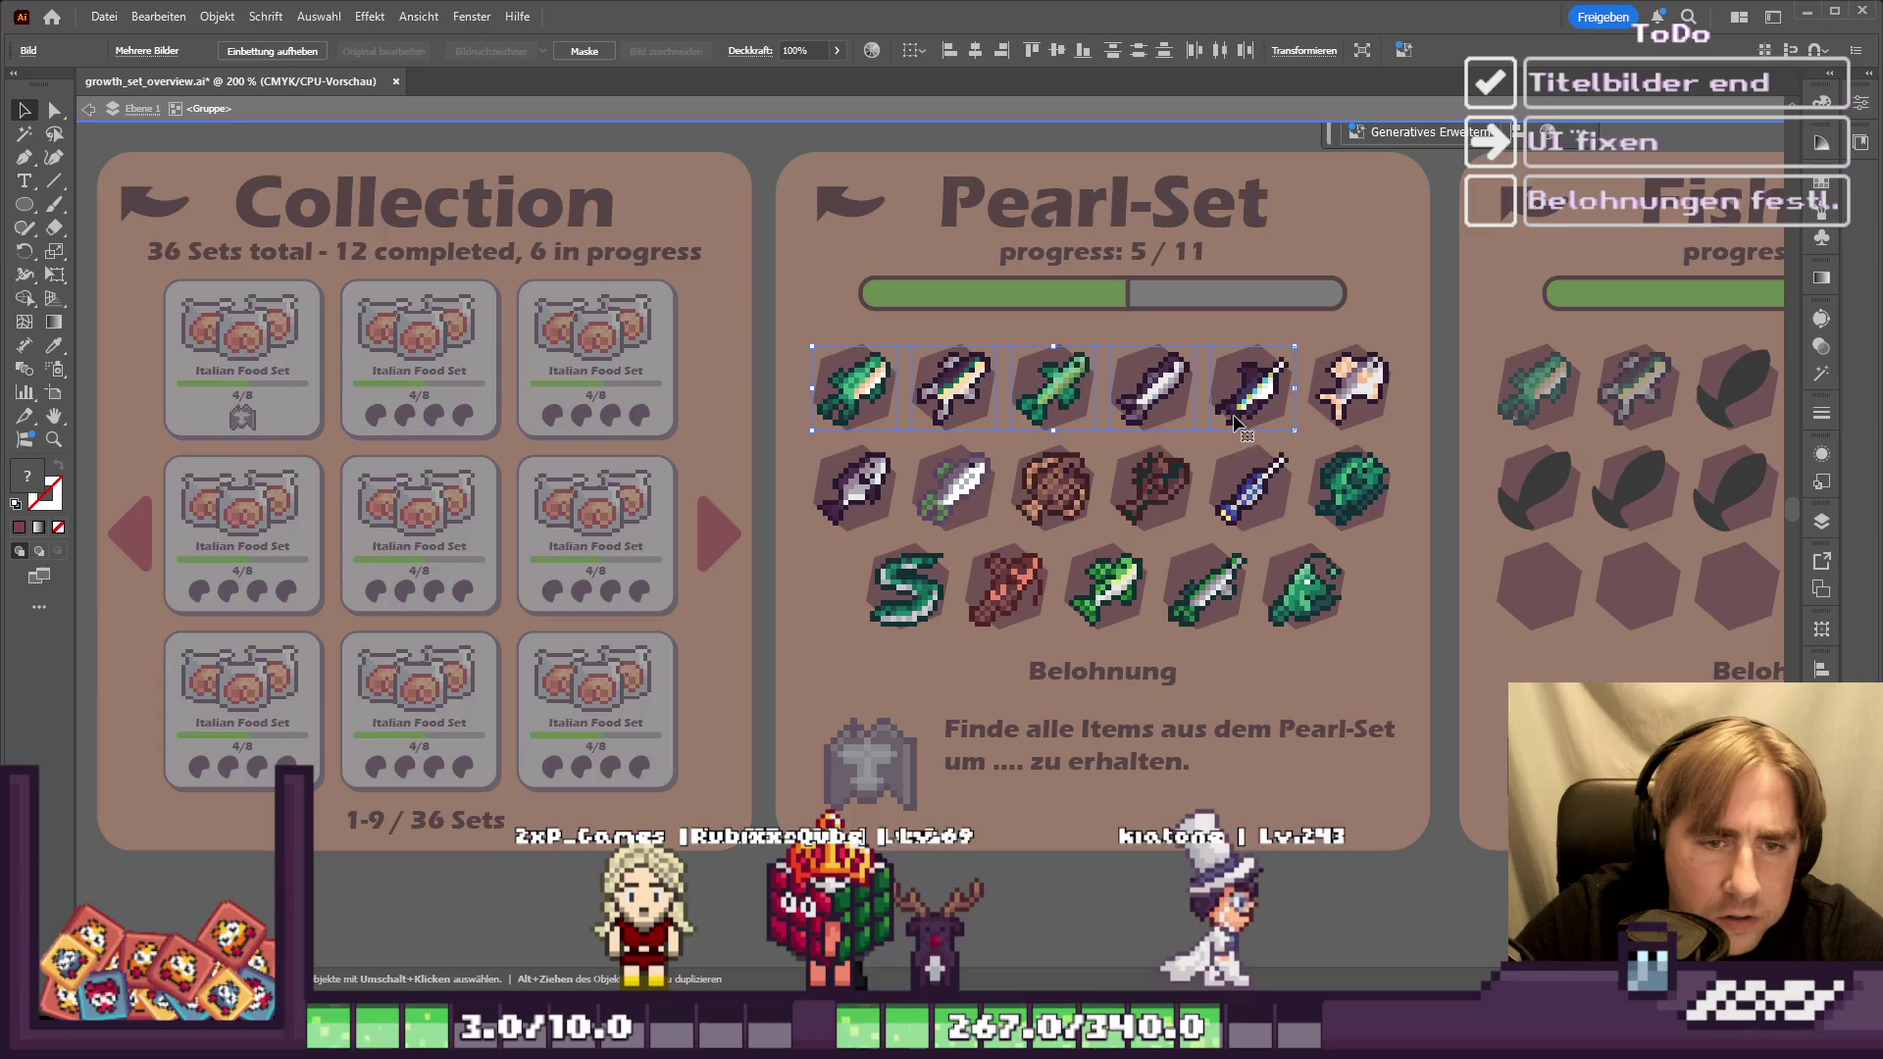
pyautogui.press('Escape')
pyautogui.click(864, 383)
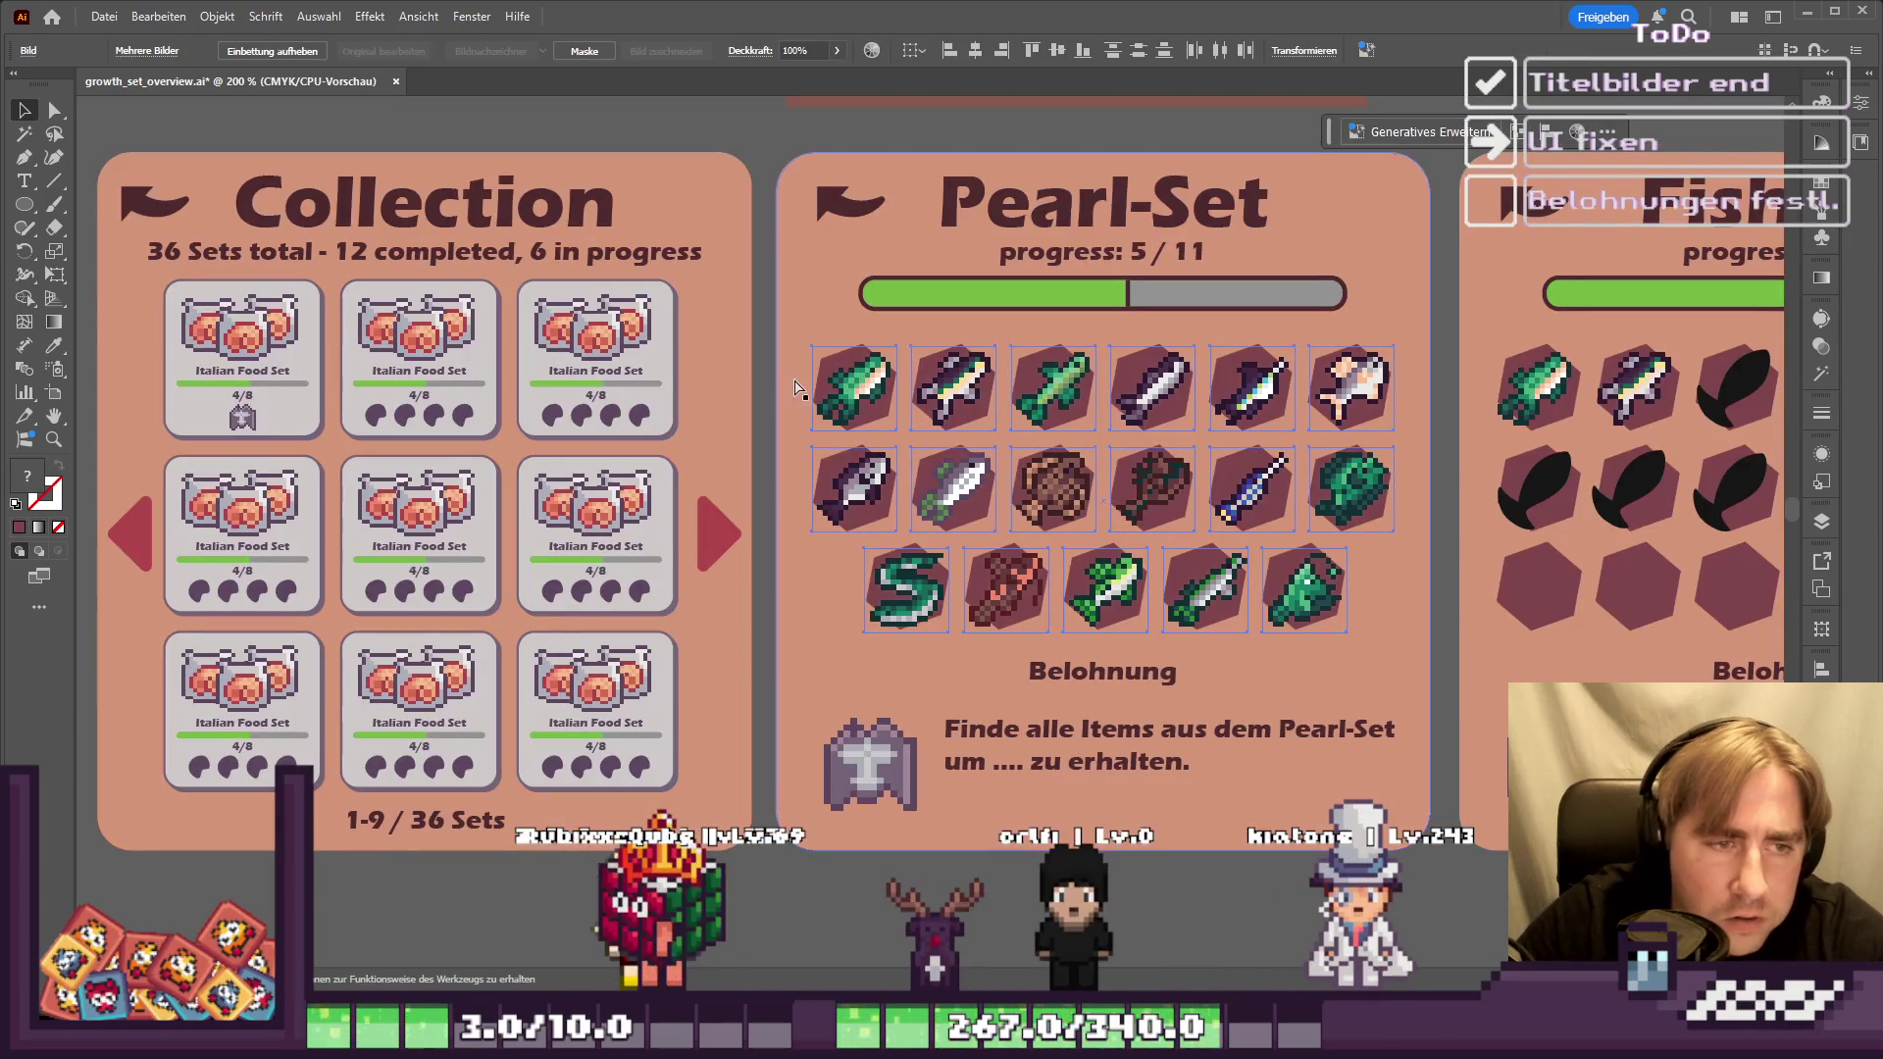
# - Take the Pearl-Set's first icon row and marquee-select the first Fish-Set card's icon grid
pyautogui.moveTo(1301, 438); pyautogui.dragTo(856, 306)
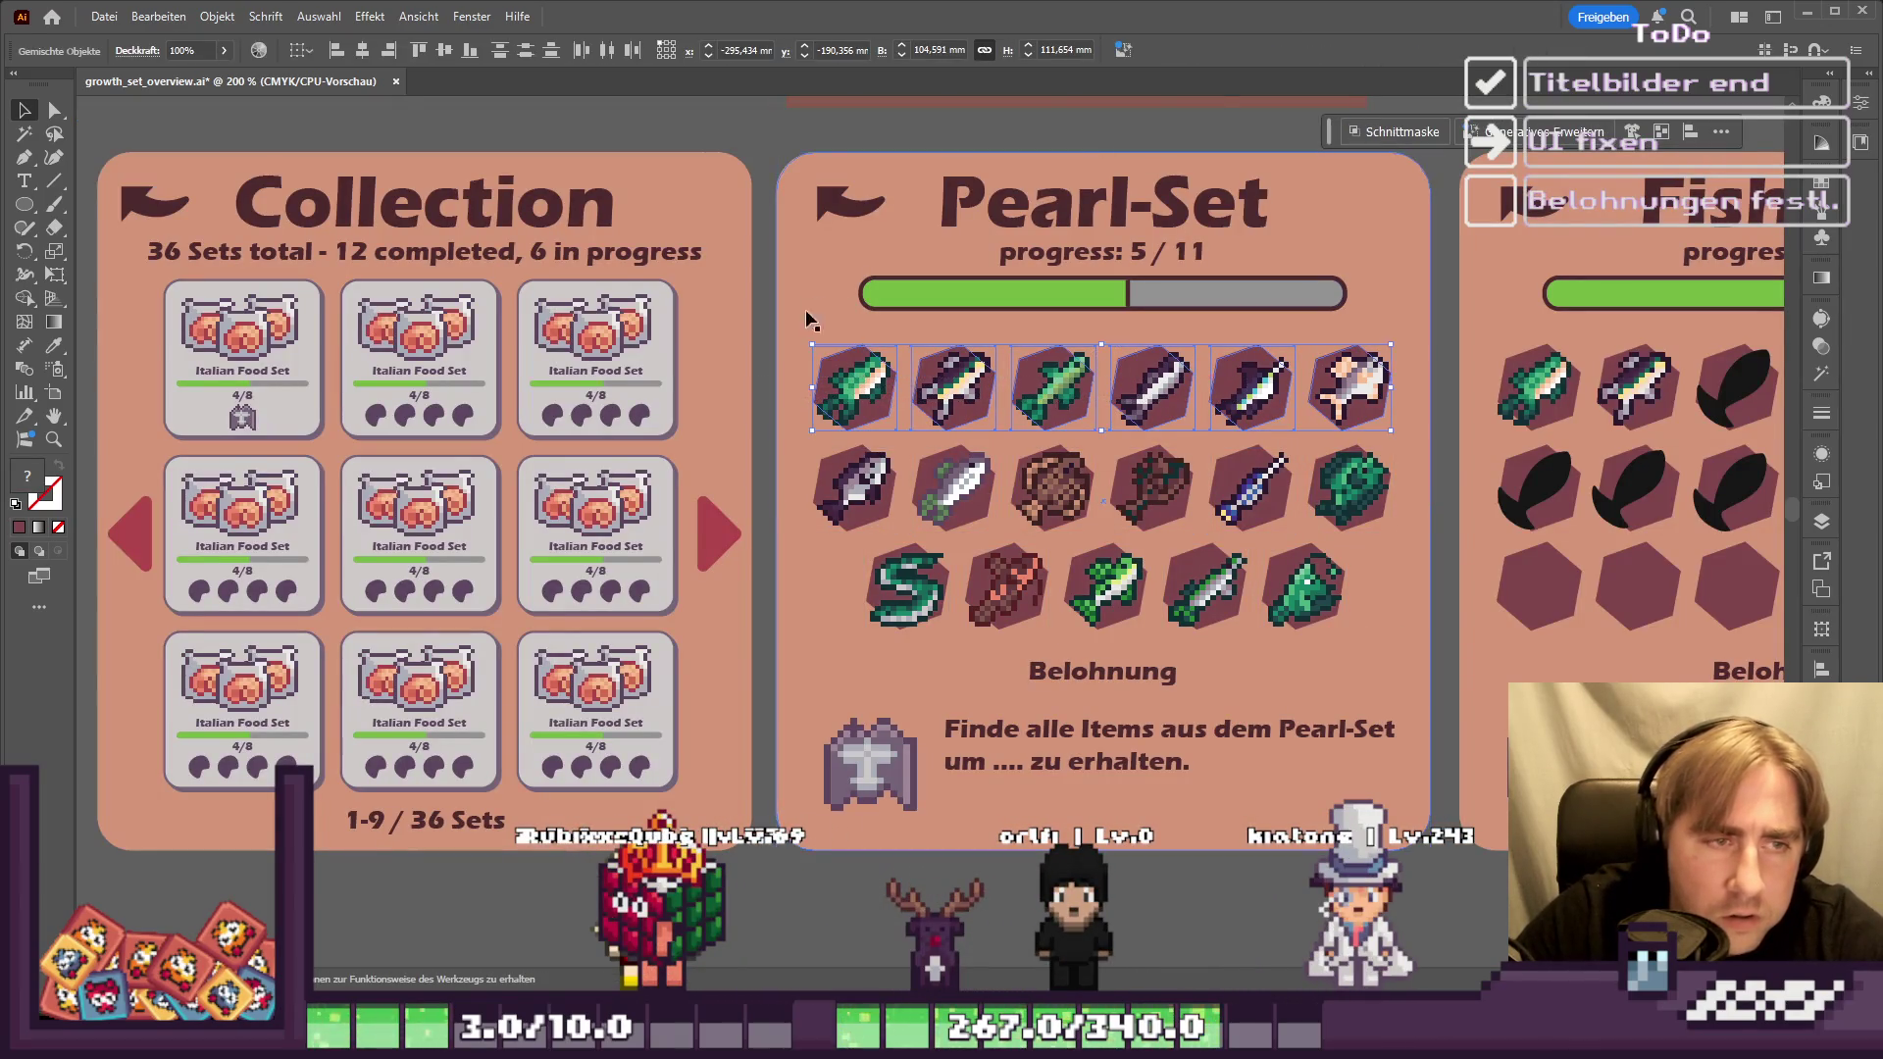
pyautogui.scroll(-5, 810, 376)
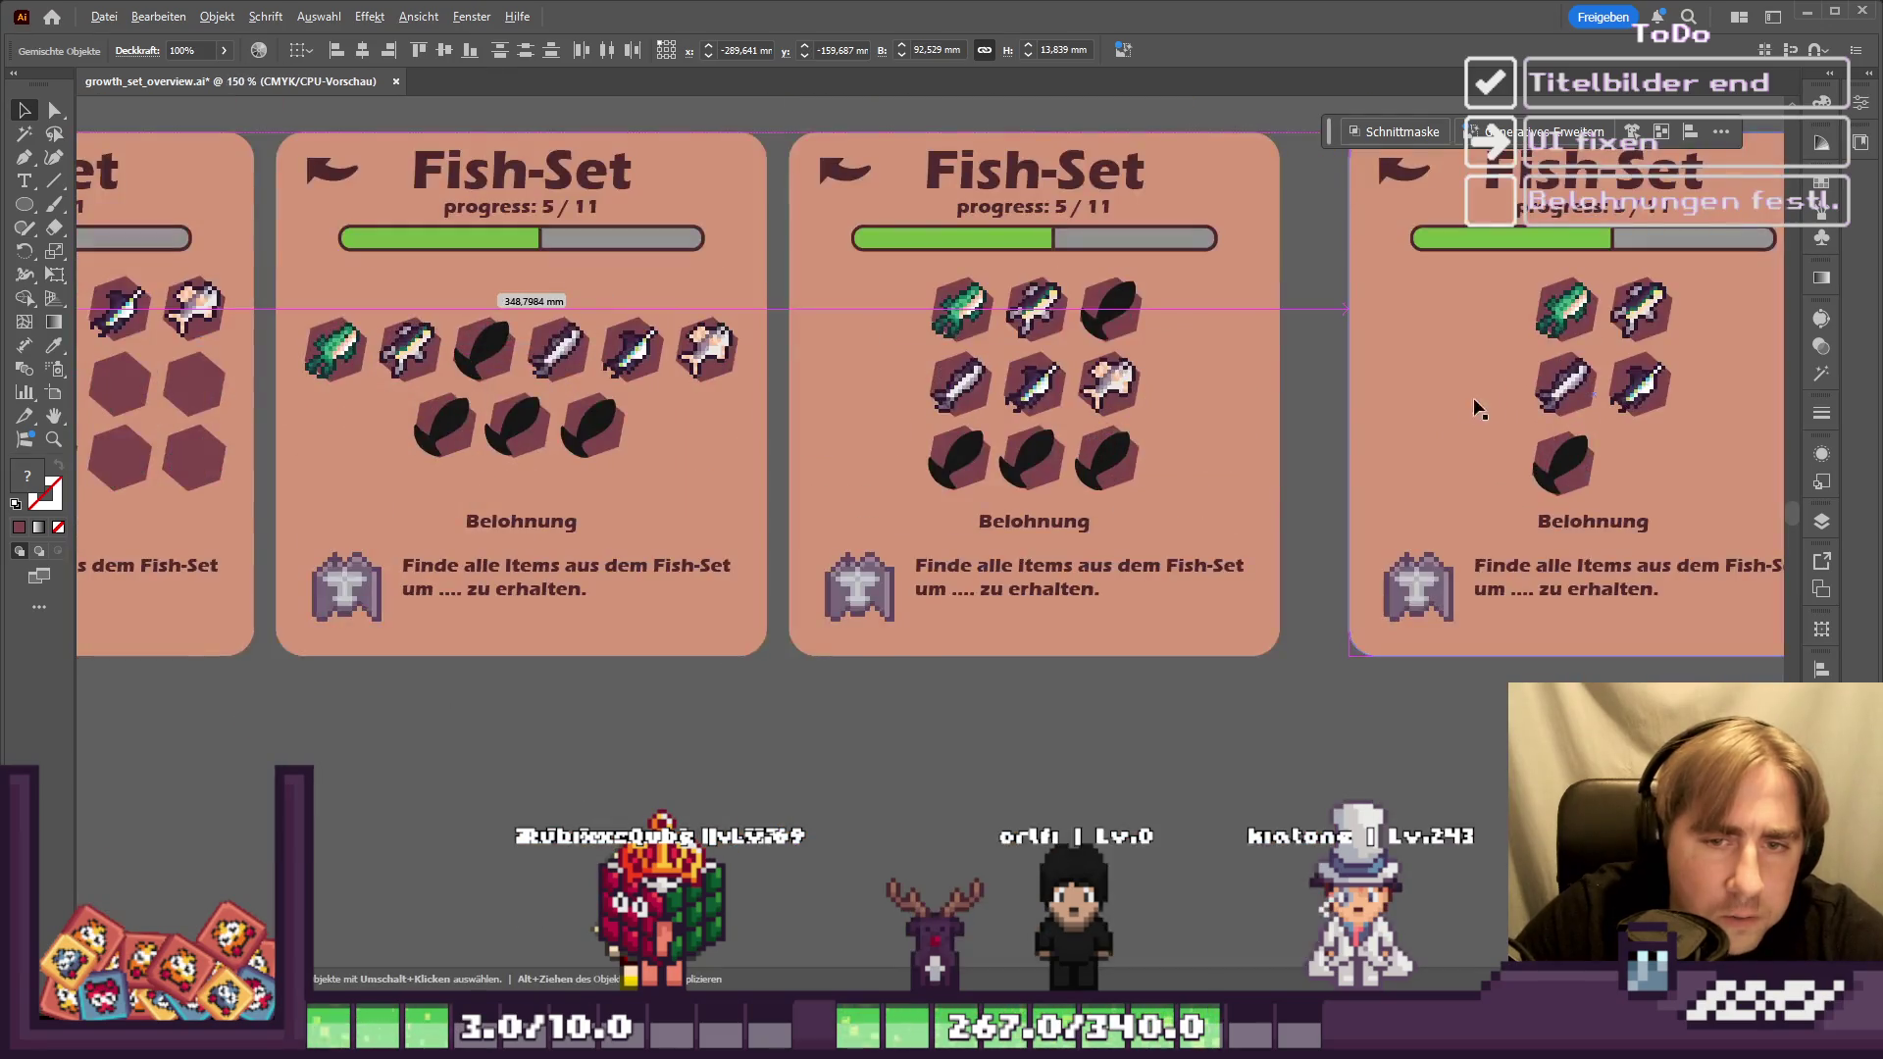
pyautogui.moveTo(692, 372)
pyautogui.mouseDown()
pyautogui.moveTo(1145, 390)
pyautogui.moveTo(1030, 389)
pyautogui.mouseUp()
pyautogui.scroll(2, 1145, 390)
pyautogui.scroll(-4, 1042, 565)
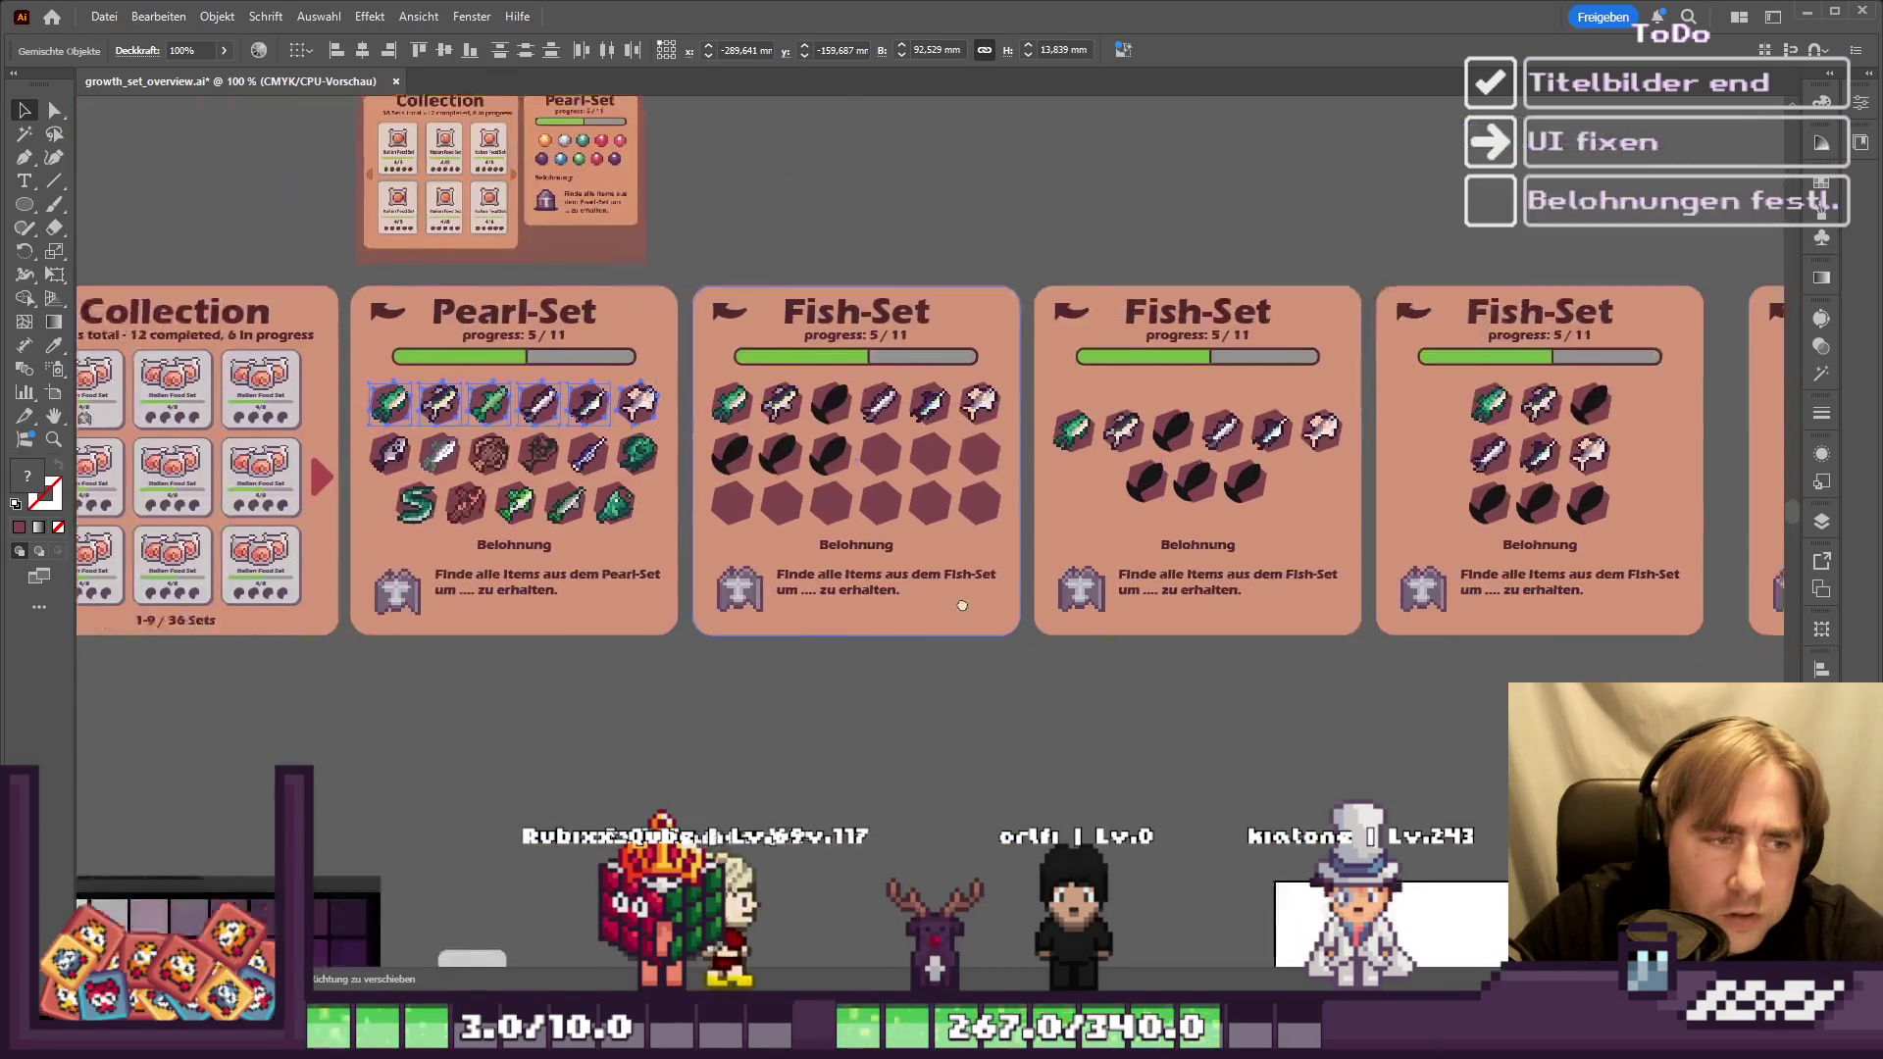
pyautogui.scroll(7, 696, 253)
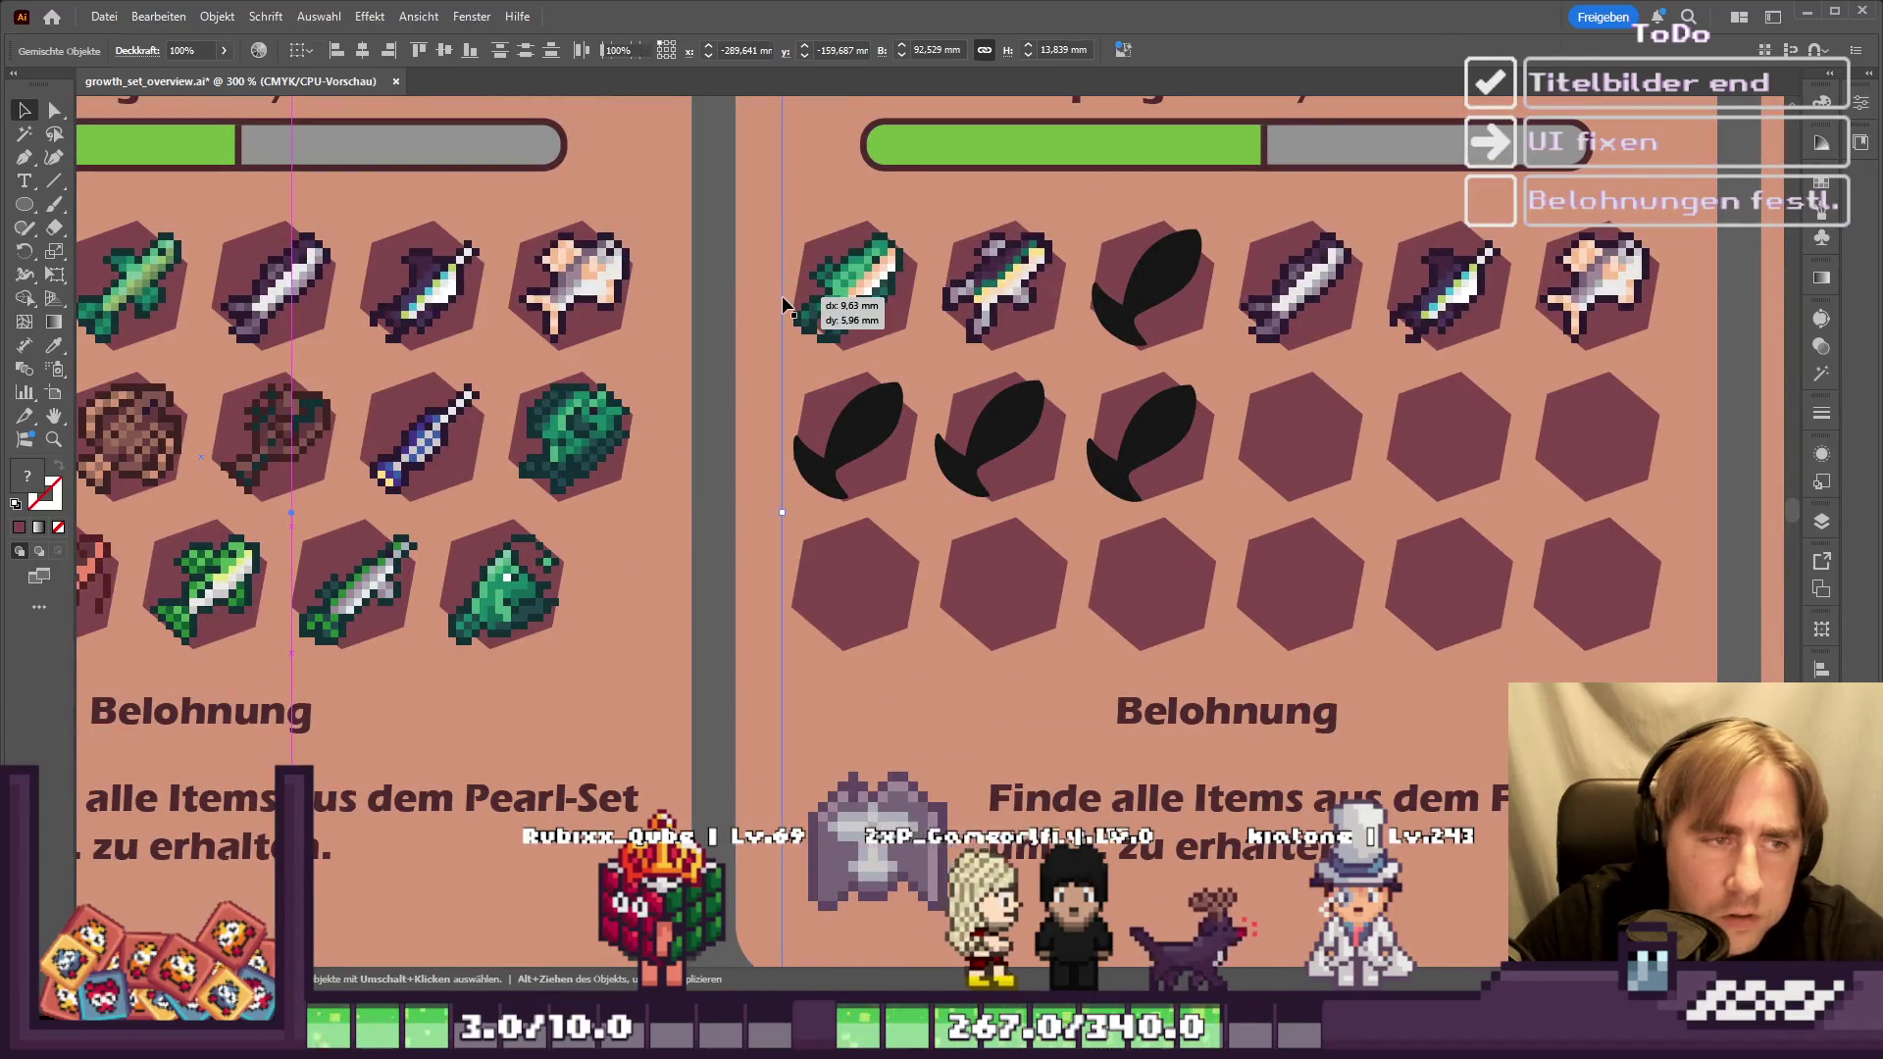
pyautogui.click(703, 257)
pyautogui.moveTo(718, 260); pyautogui.dragTo(1672, 594)
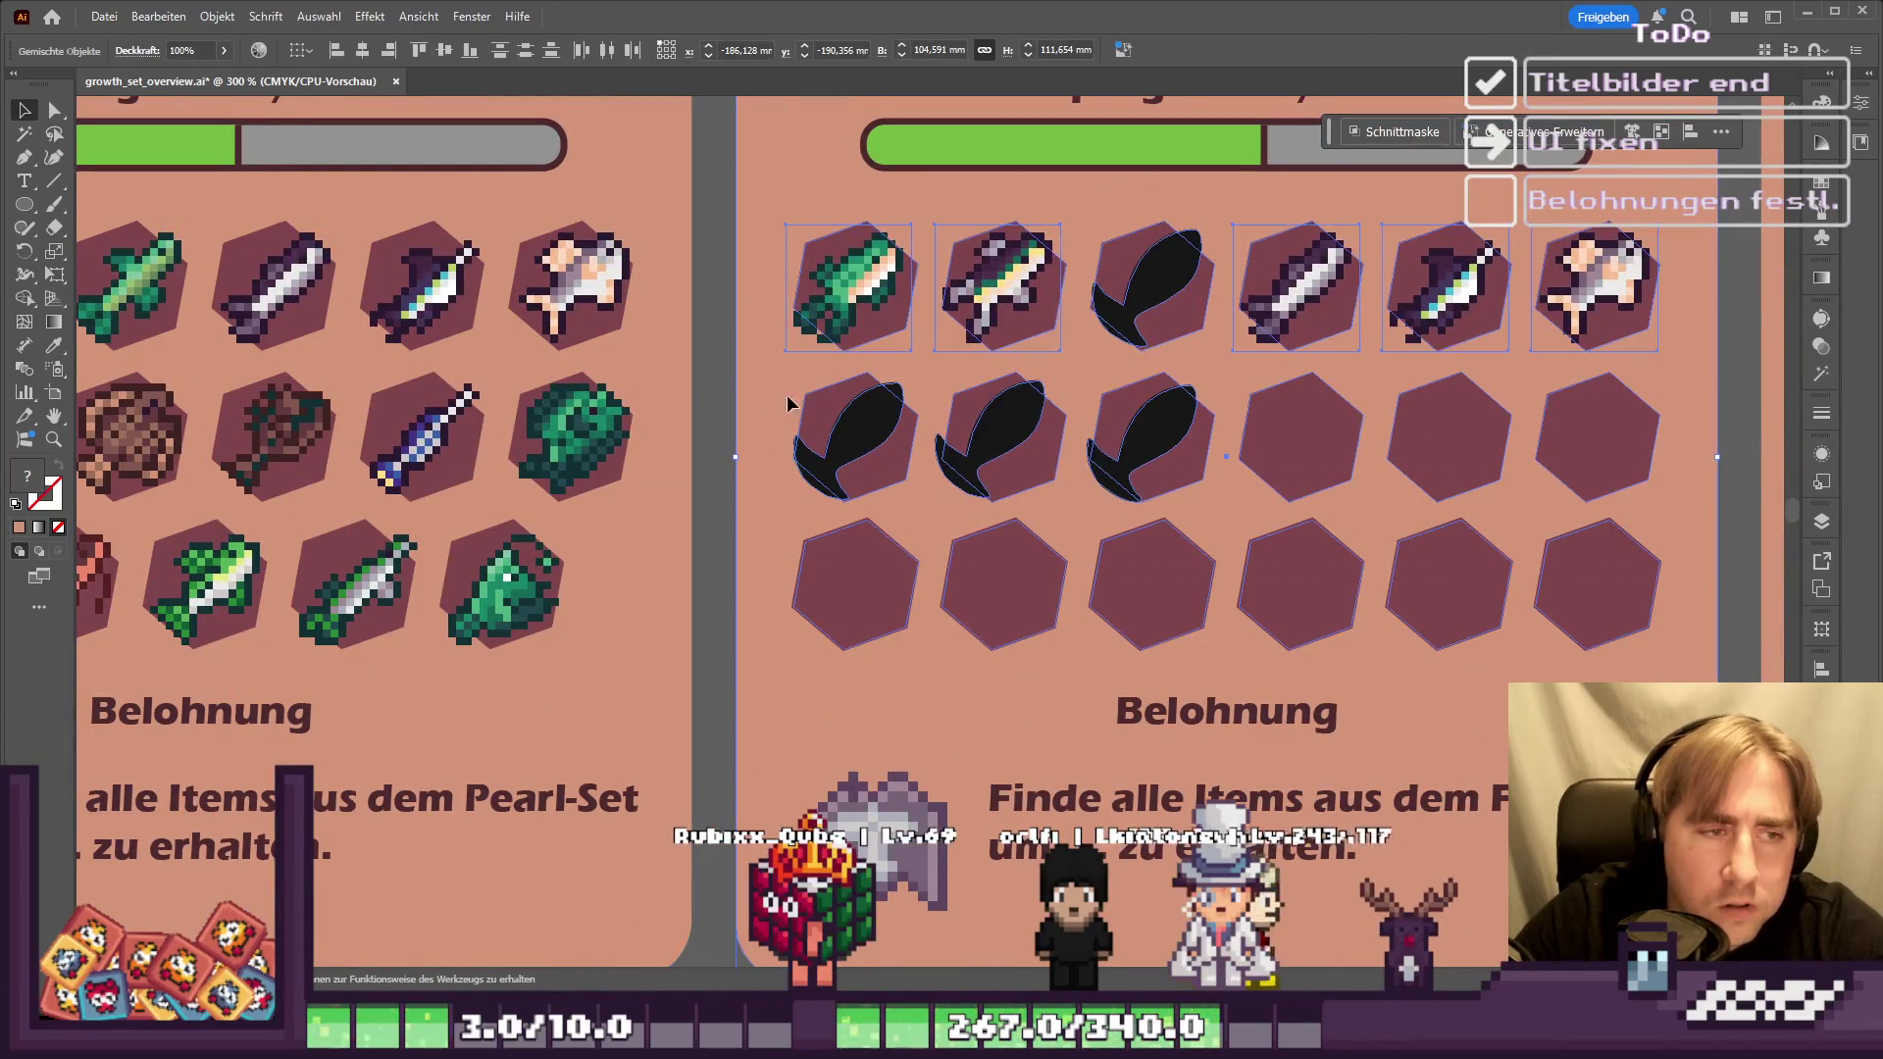
# - Replace the Fish-Set icon grid with the pasted six-icon row, placed inside the card
pyautogui.press('Delete')
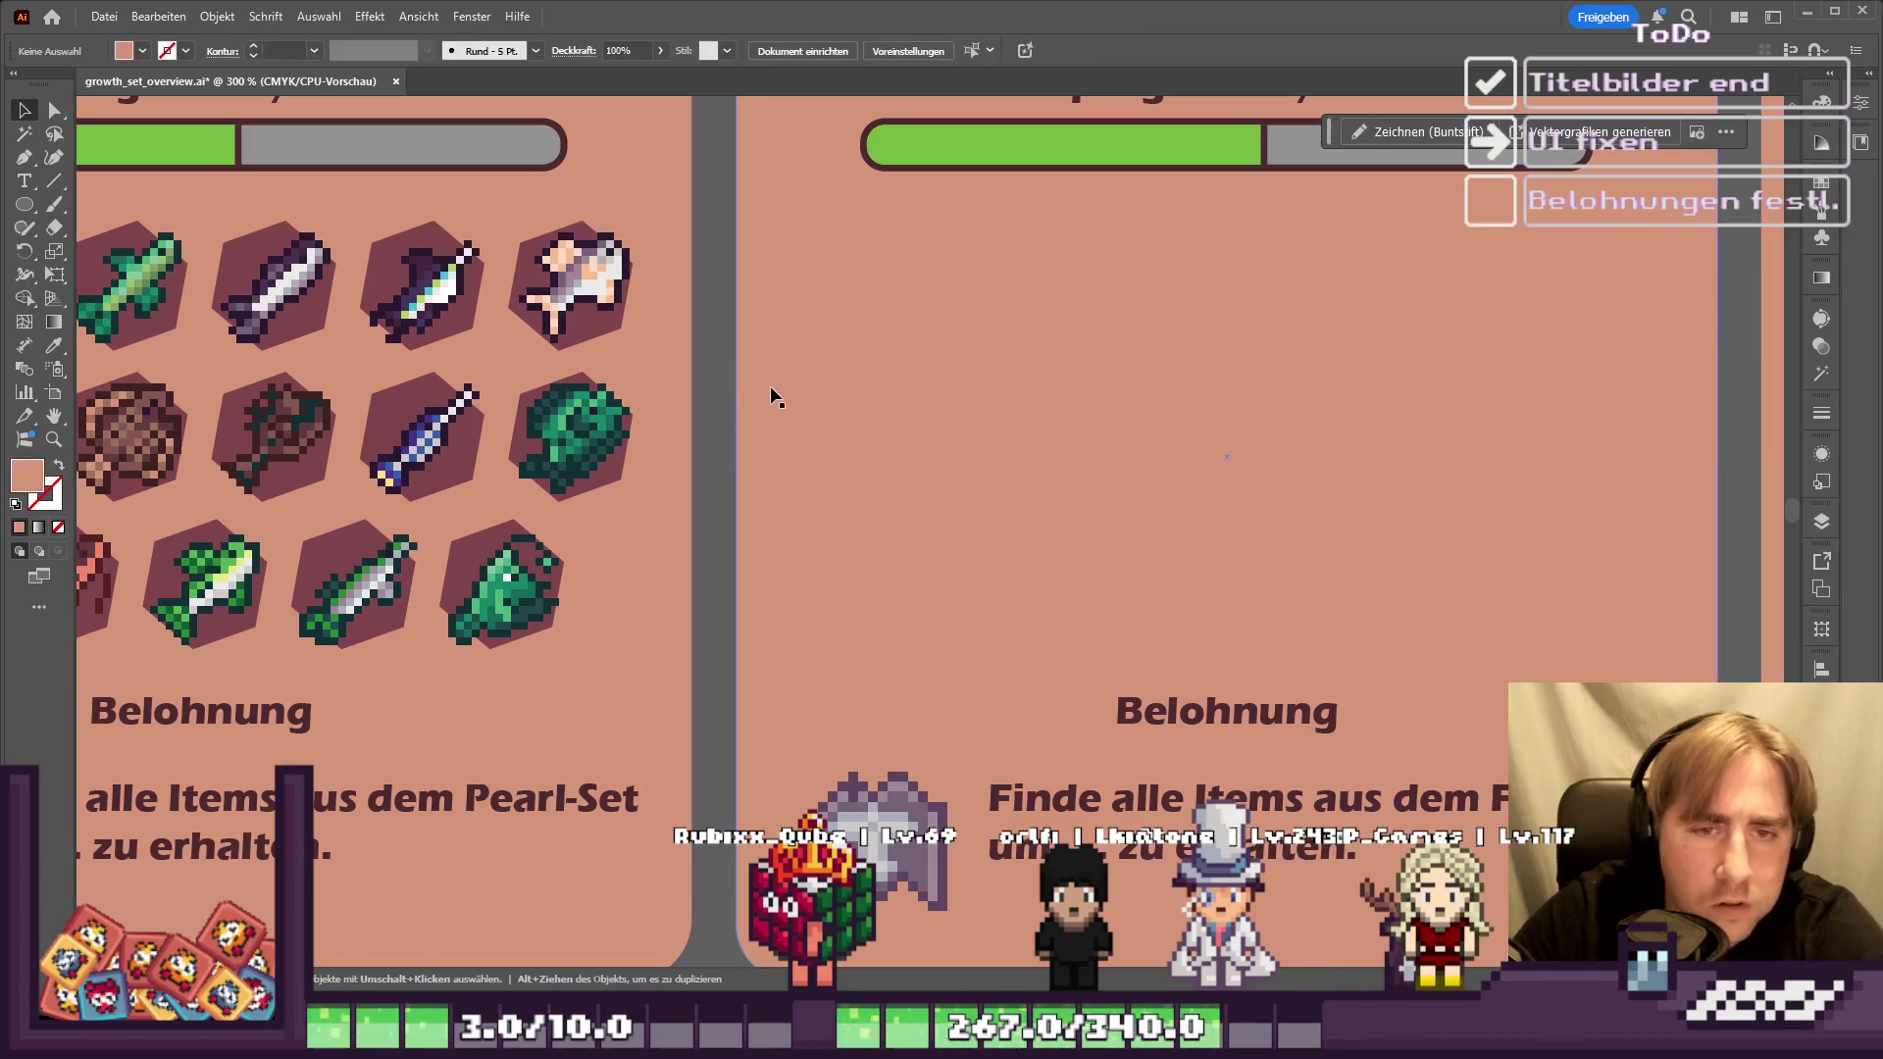
pyautogui.hotkey('ctrl', 'v')
pyautogui.moveTo(978, 520); pyautogui.dragTo(1287, 414)
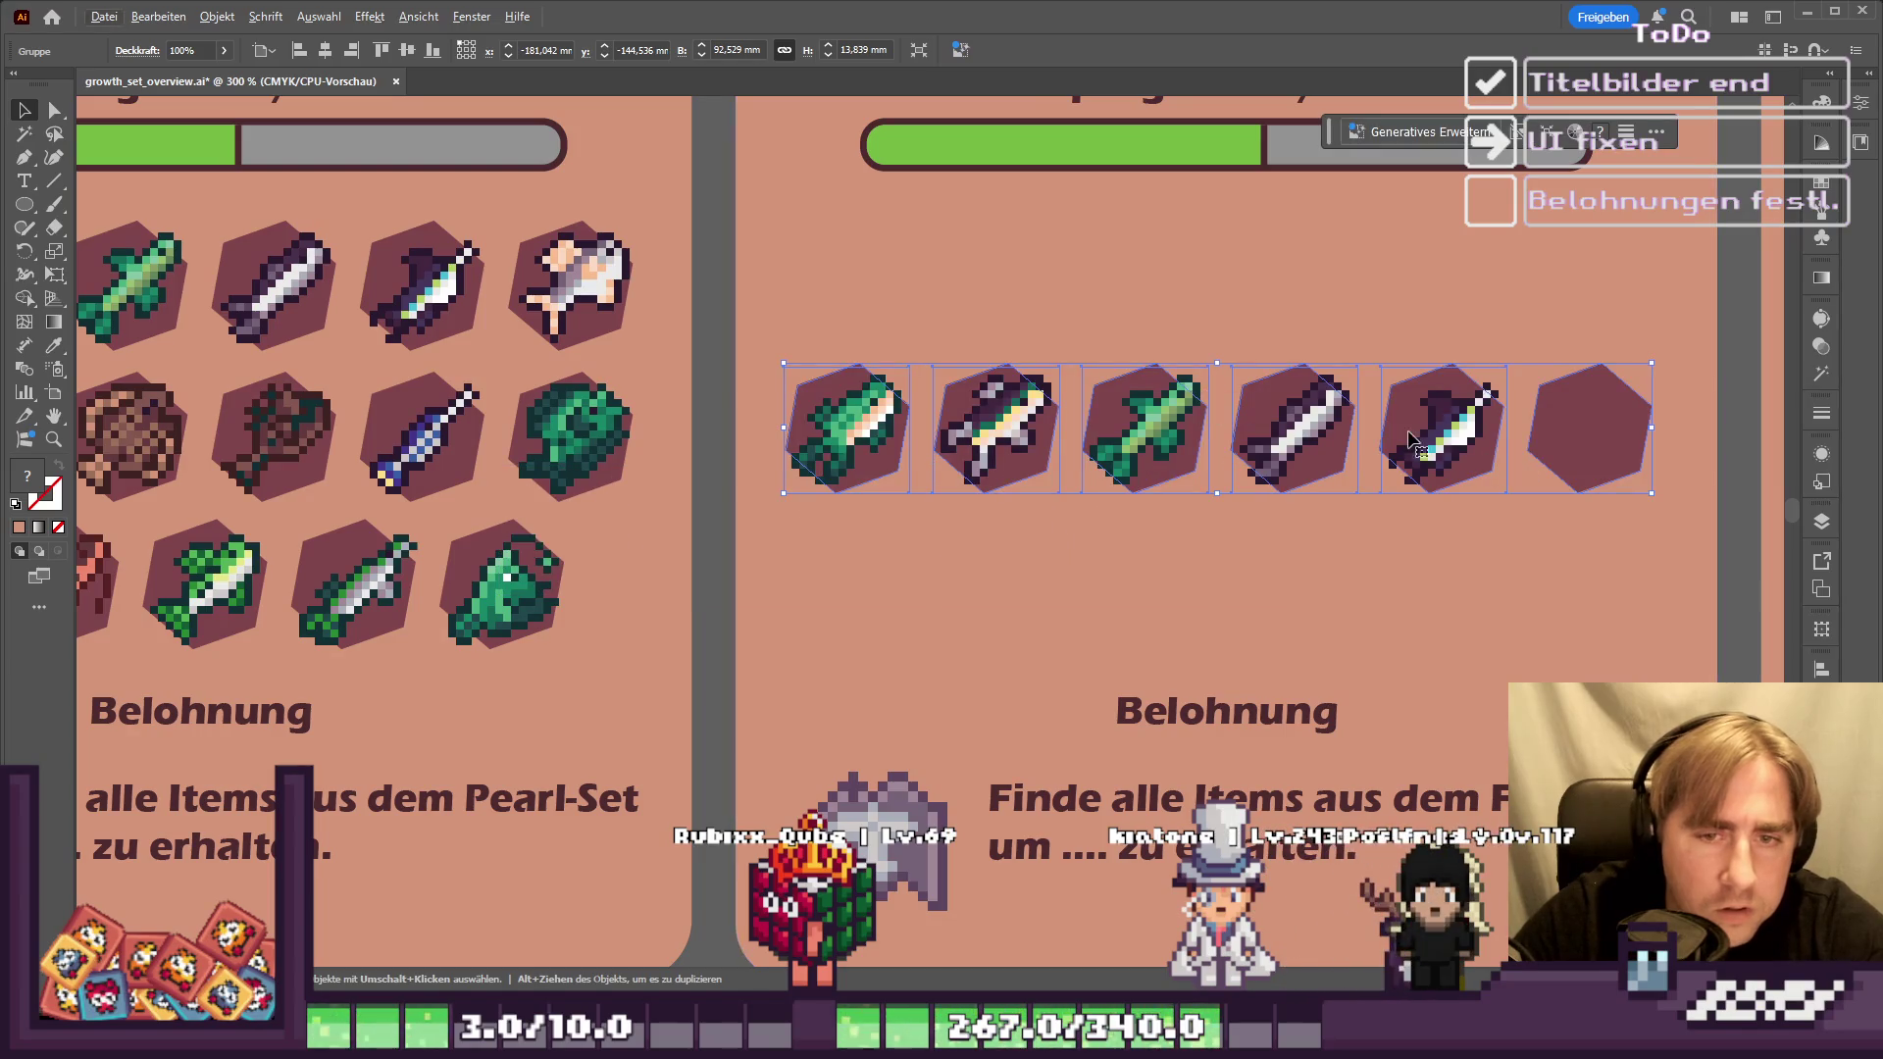
pyautogui.doubleClick(1433, 437)
pyautogui.moveTo(1433, 437); pyautogui.dragTo(1580, 436)
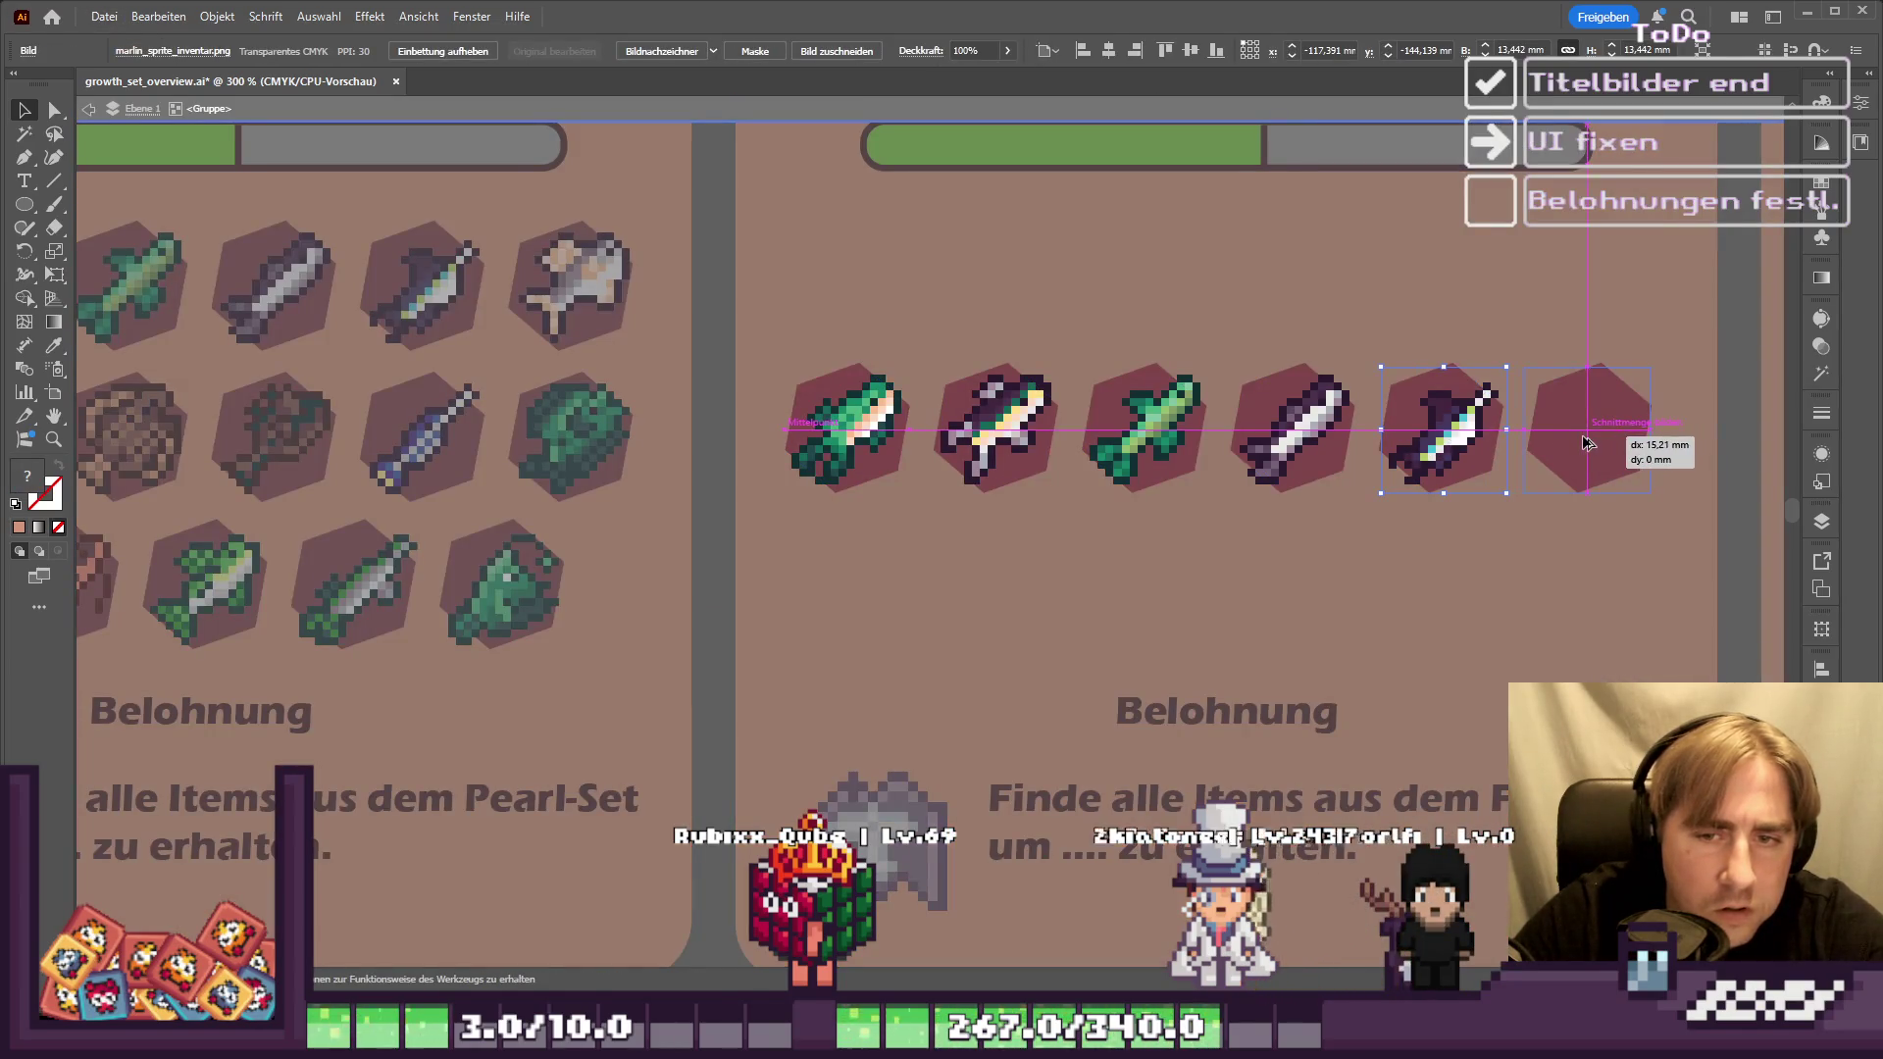
pyautogui.doubleClick(1433, 589)
# - Remove the sixth icon and centre the five-icon row horizontally on the card
pyautogui.scroll(-2, 1116, 376)
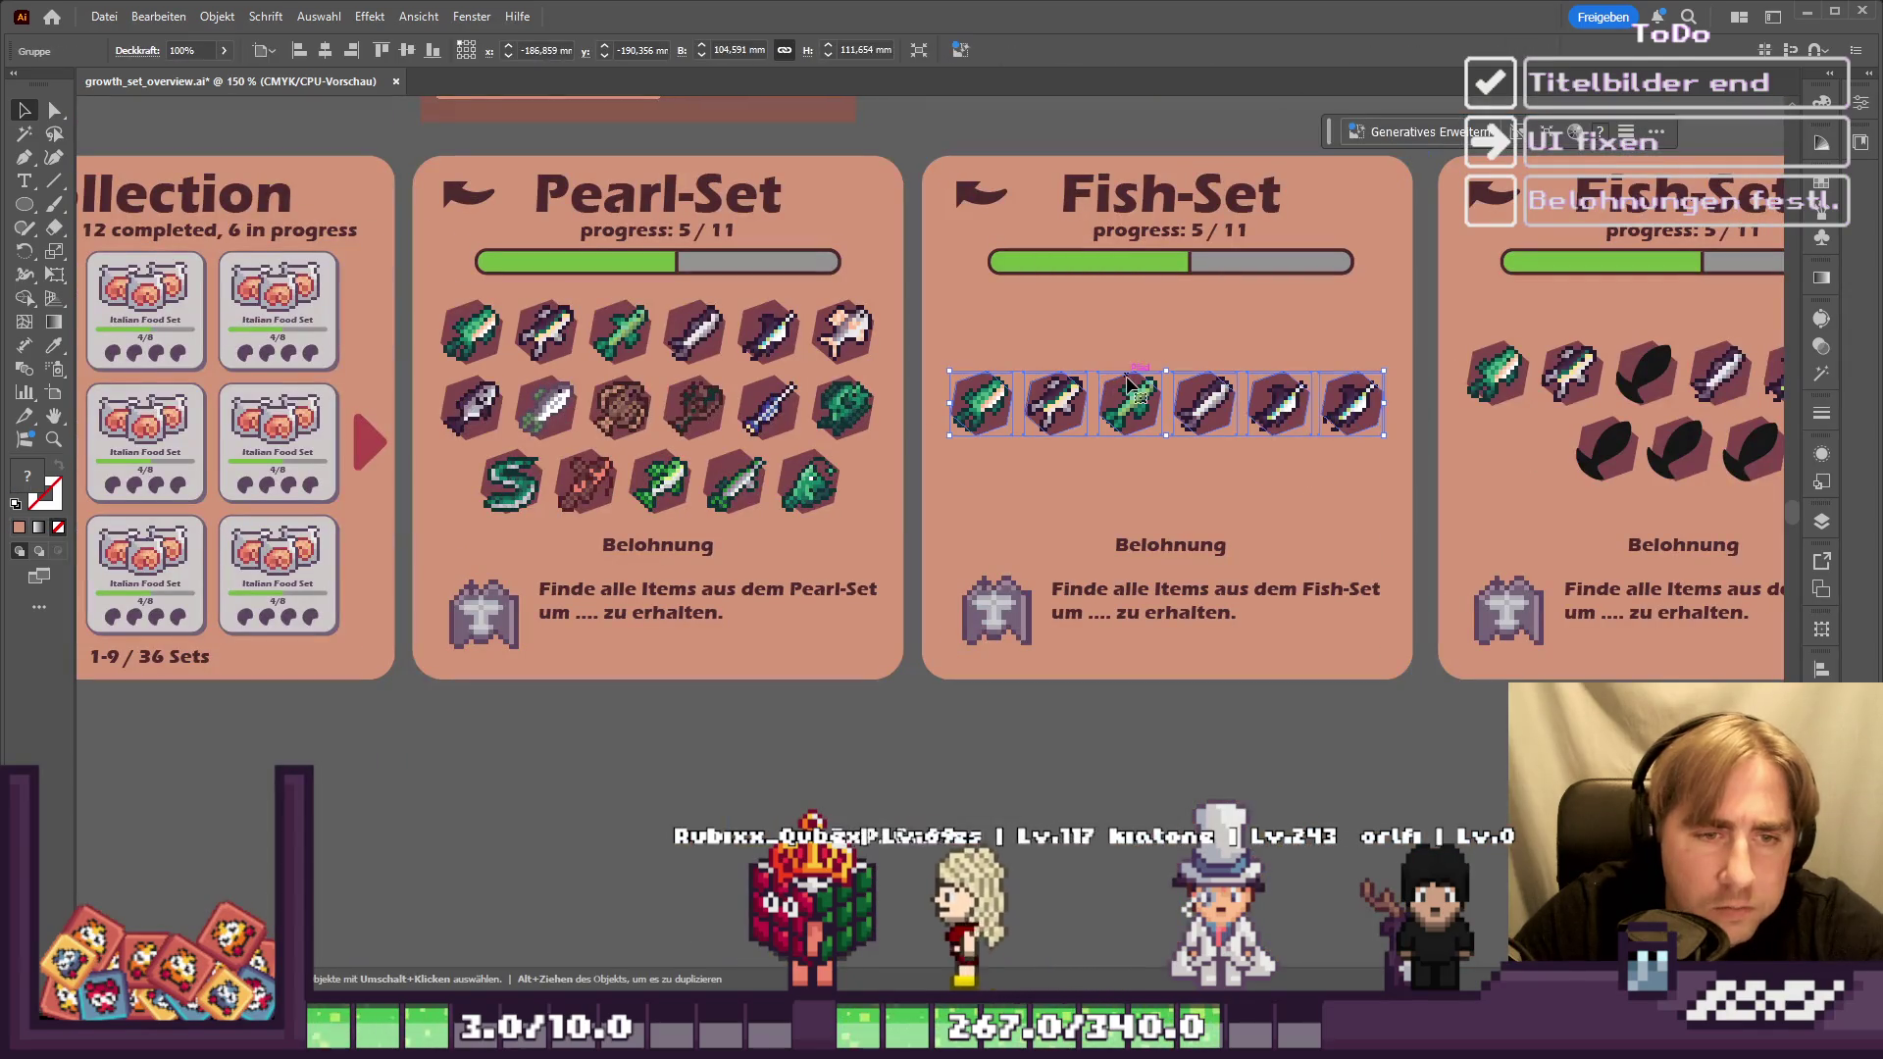
pyautogui.keyDown('shift'); pyautogui.click(1085, 337); pyautogui.keyUp('shift')
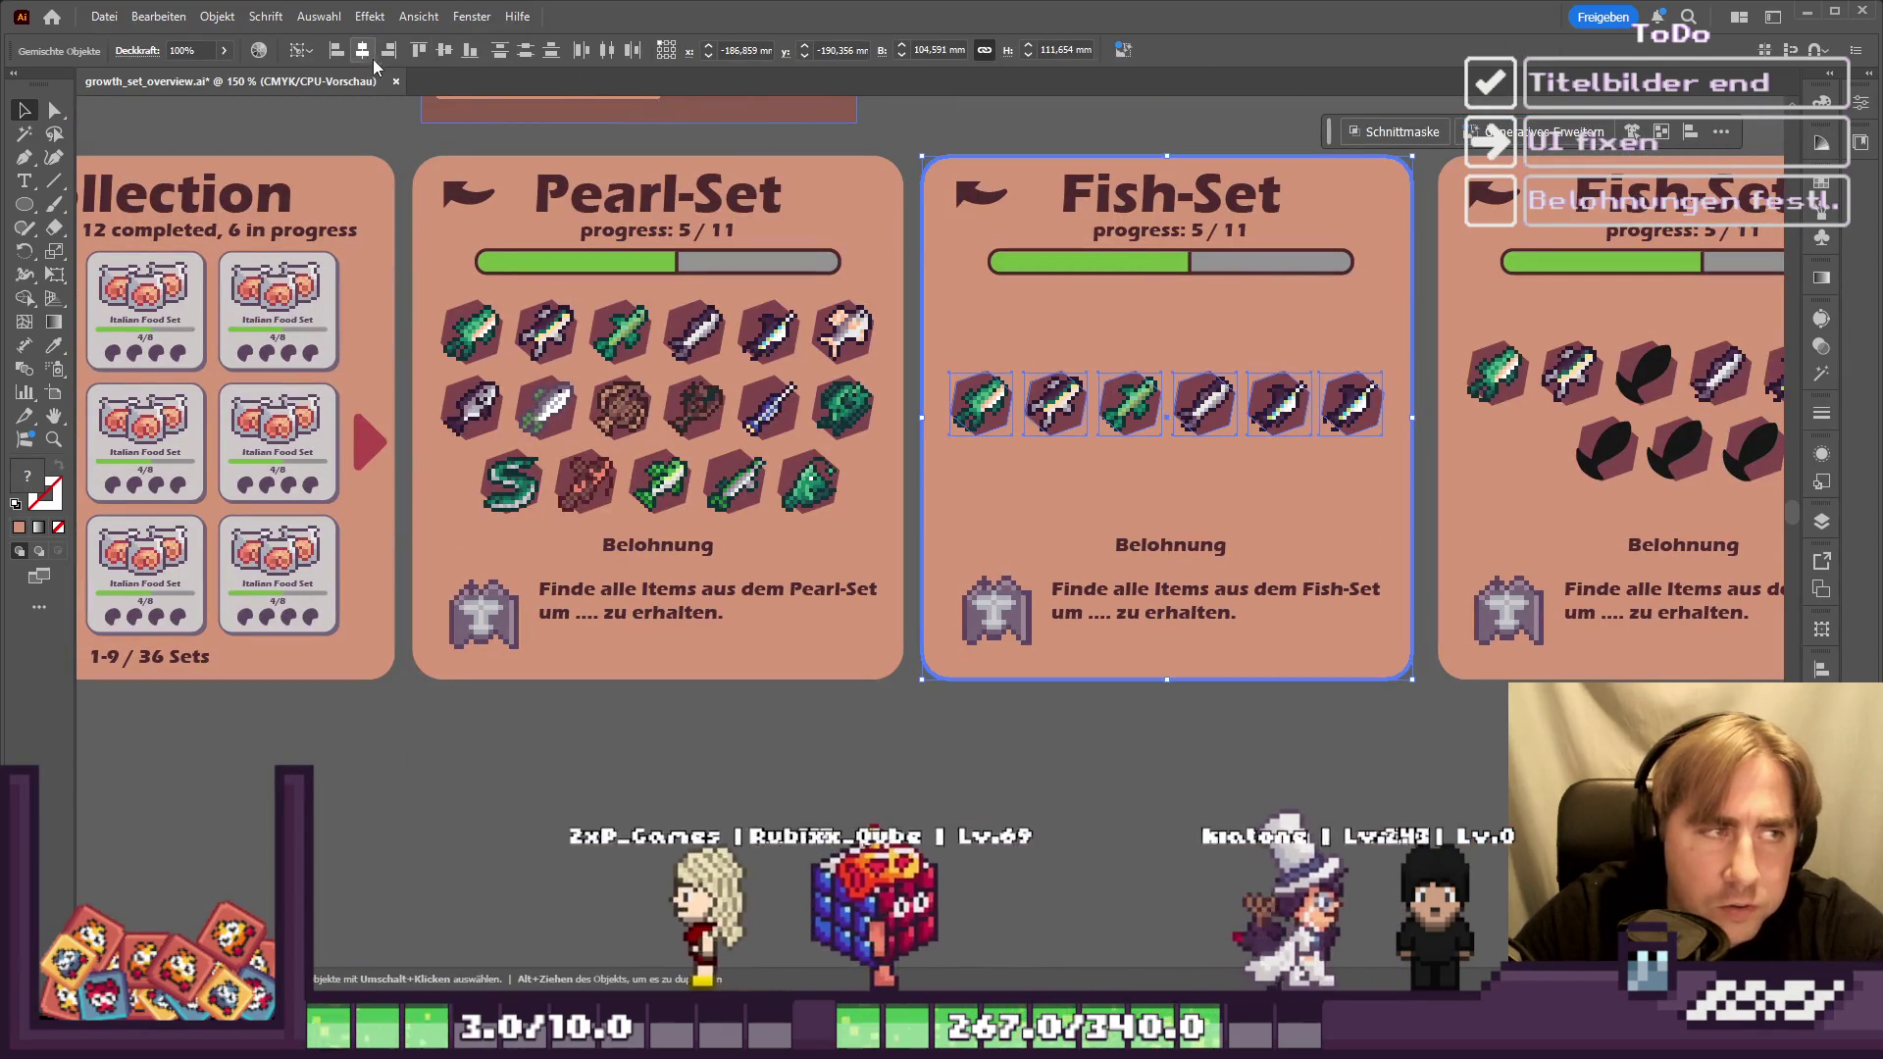
pyautogui.doubleClick(1350, 417)
pyautogui.press('Delete')
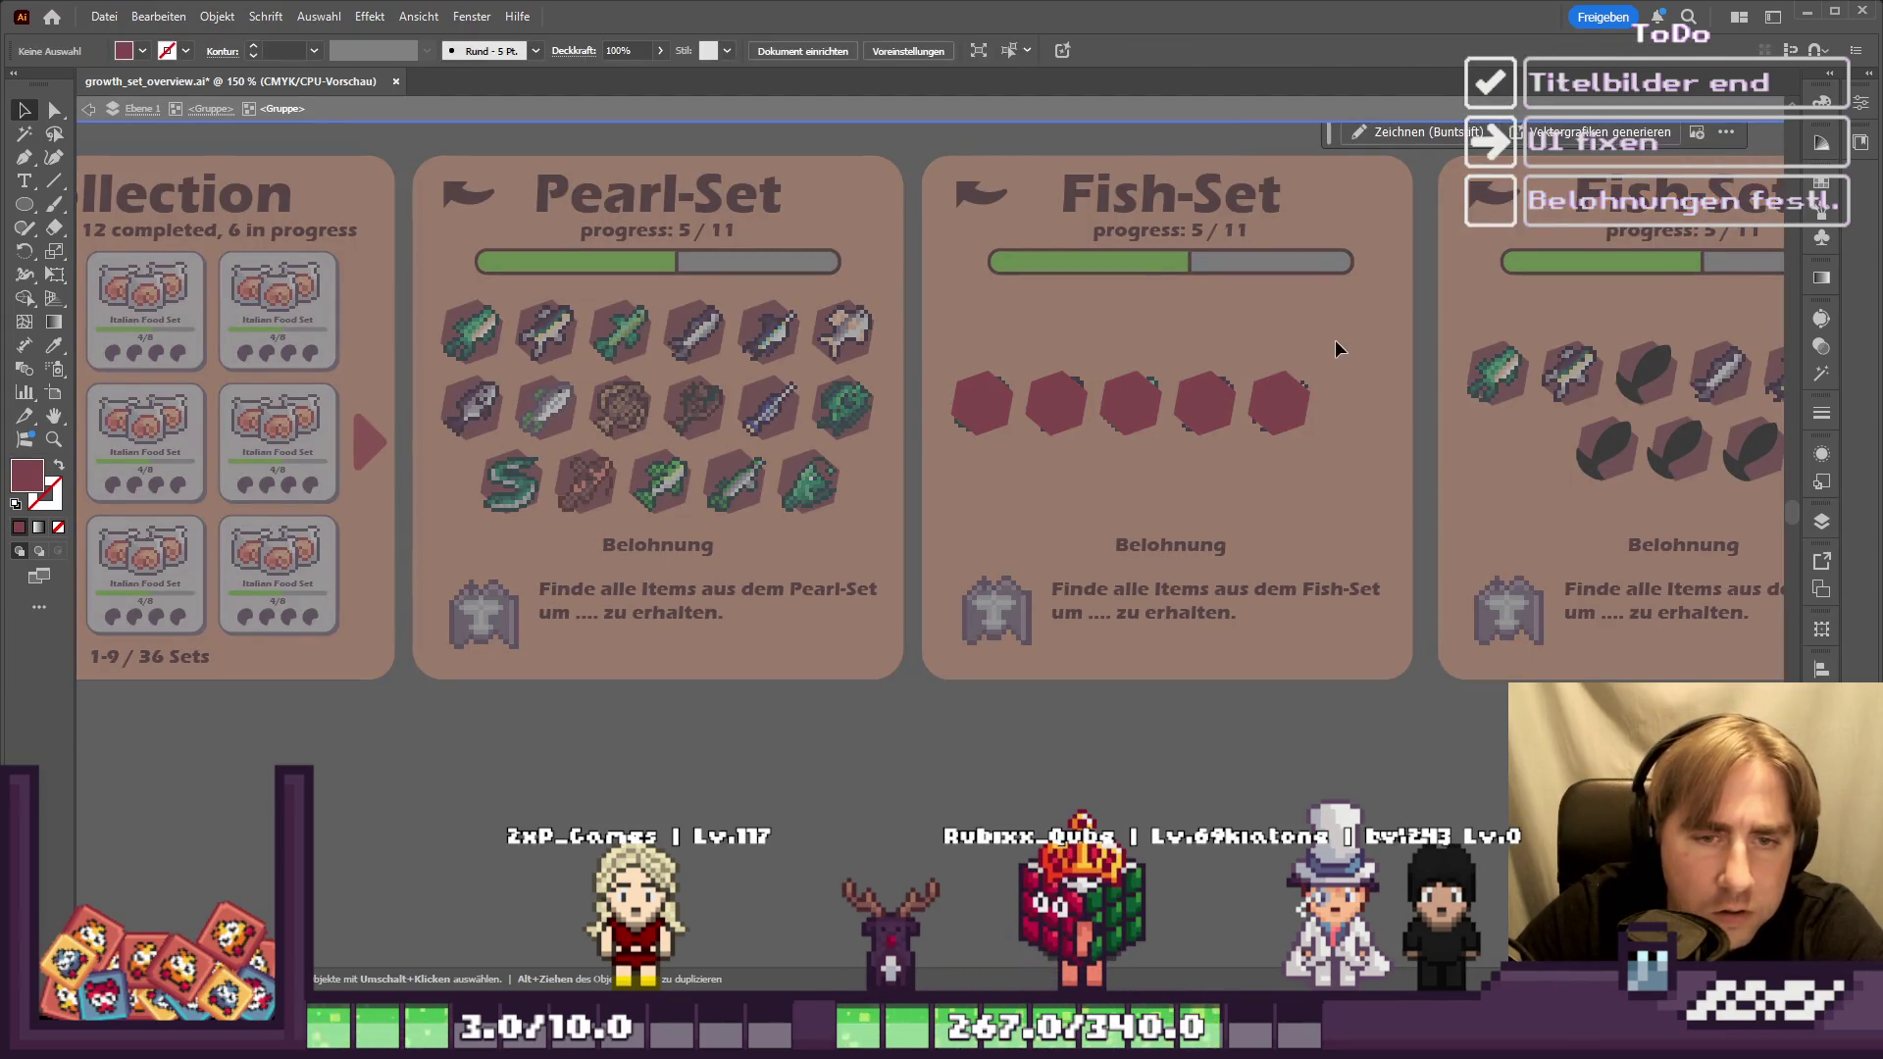
pyautogui.hotkey('ctrl', 'z')
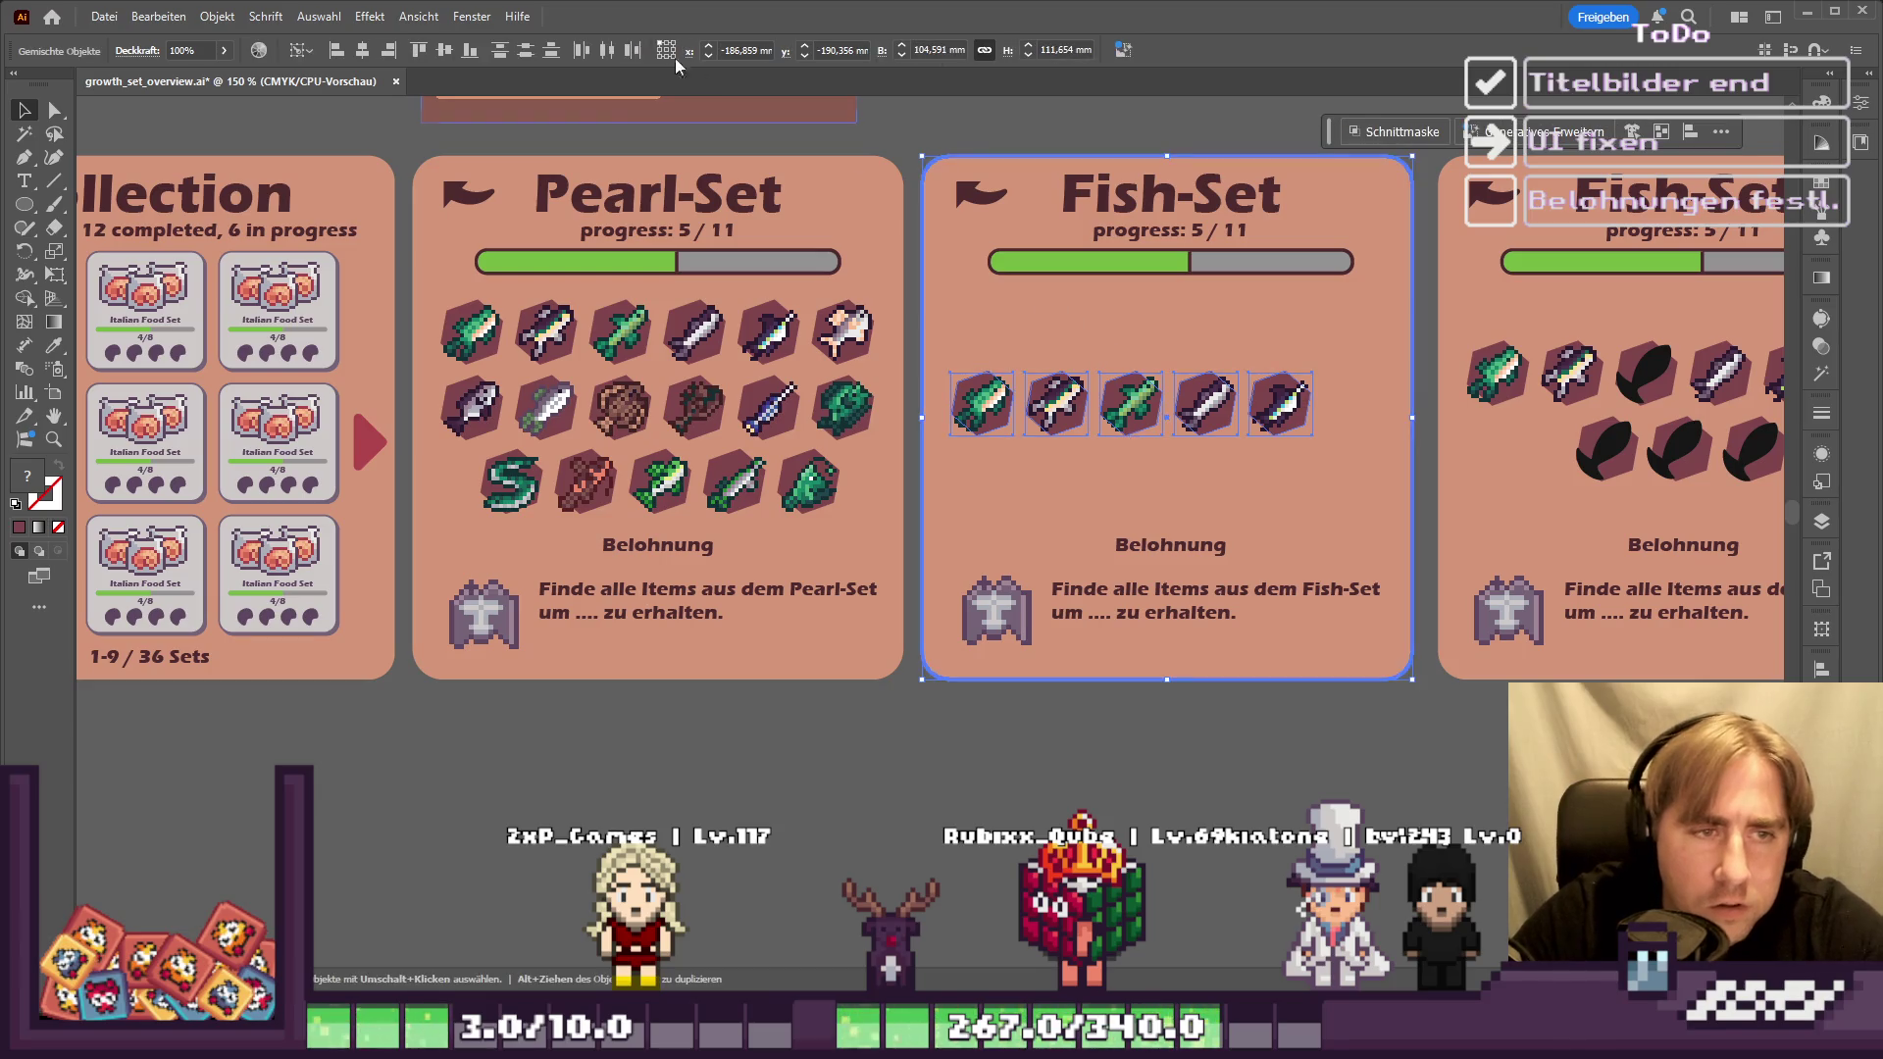
pyautogui.click(372, 54)
pyautogui.hotkey('ctrl', 'shift', 'a')
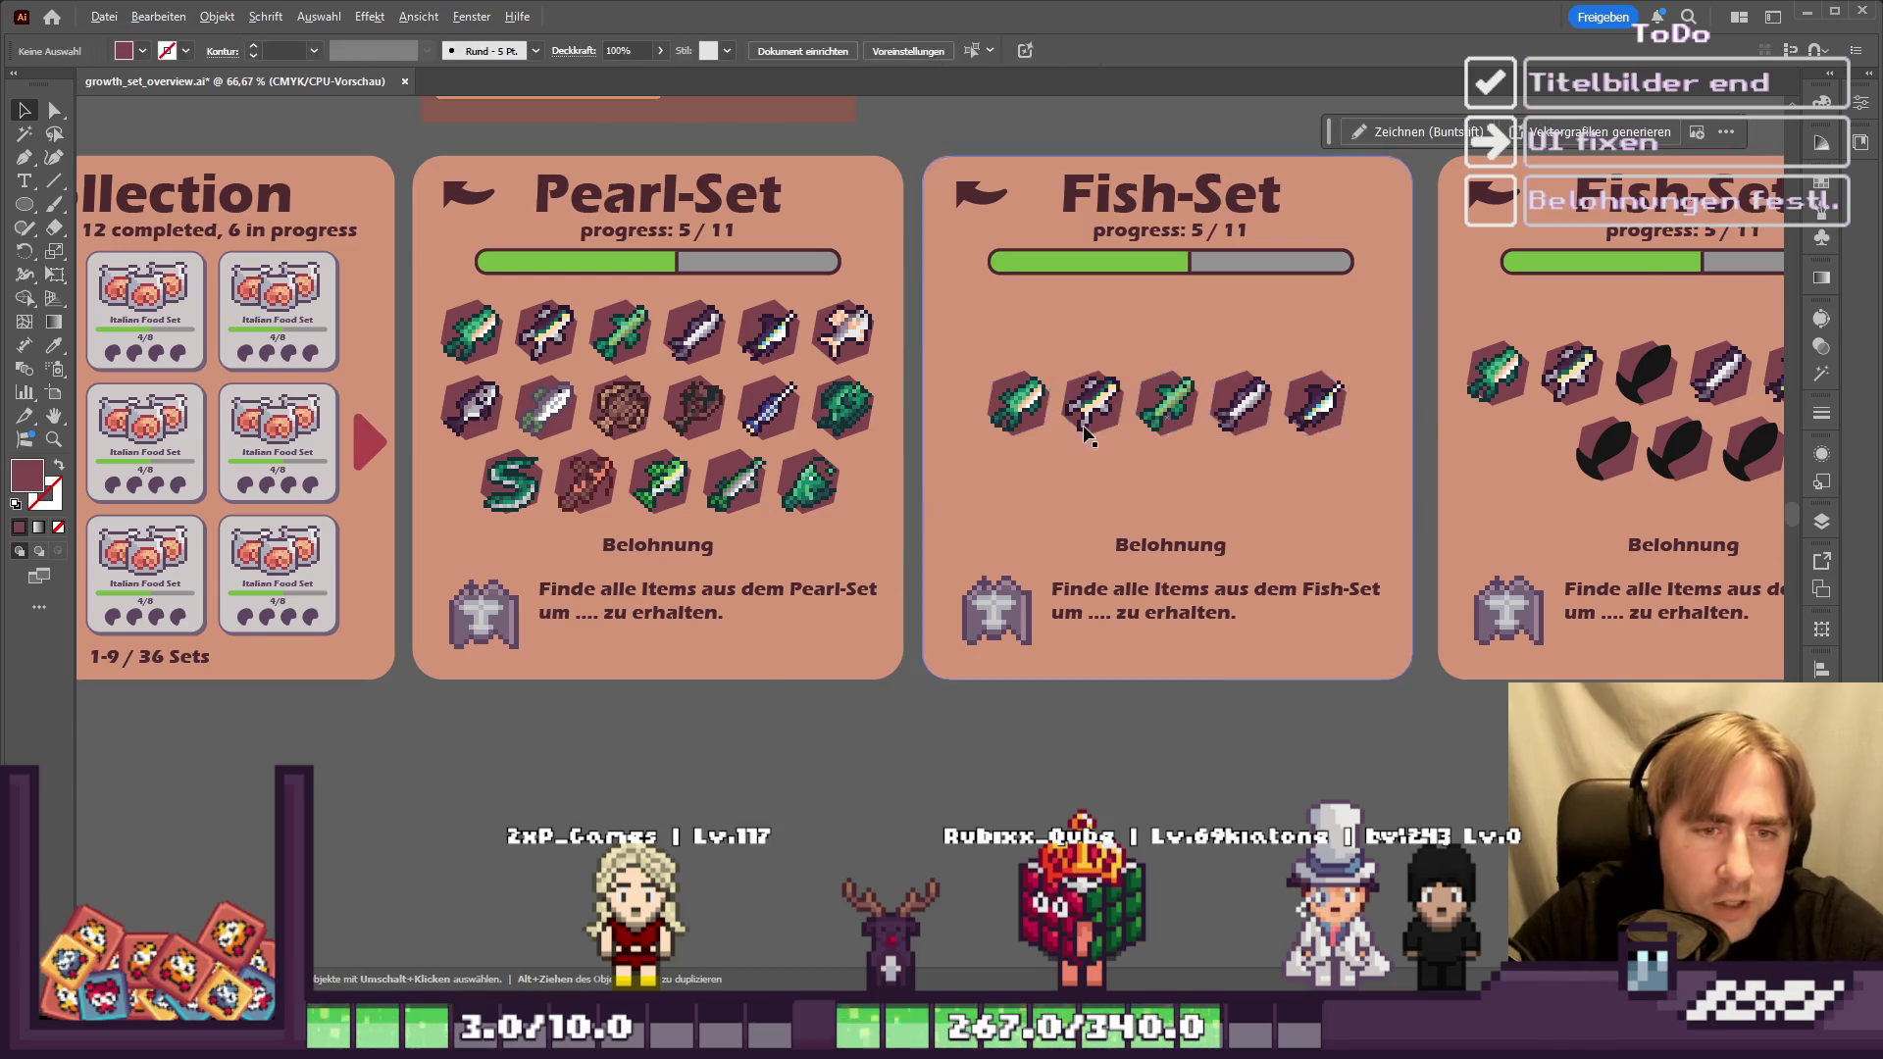
pyautogui.press('h')
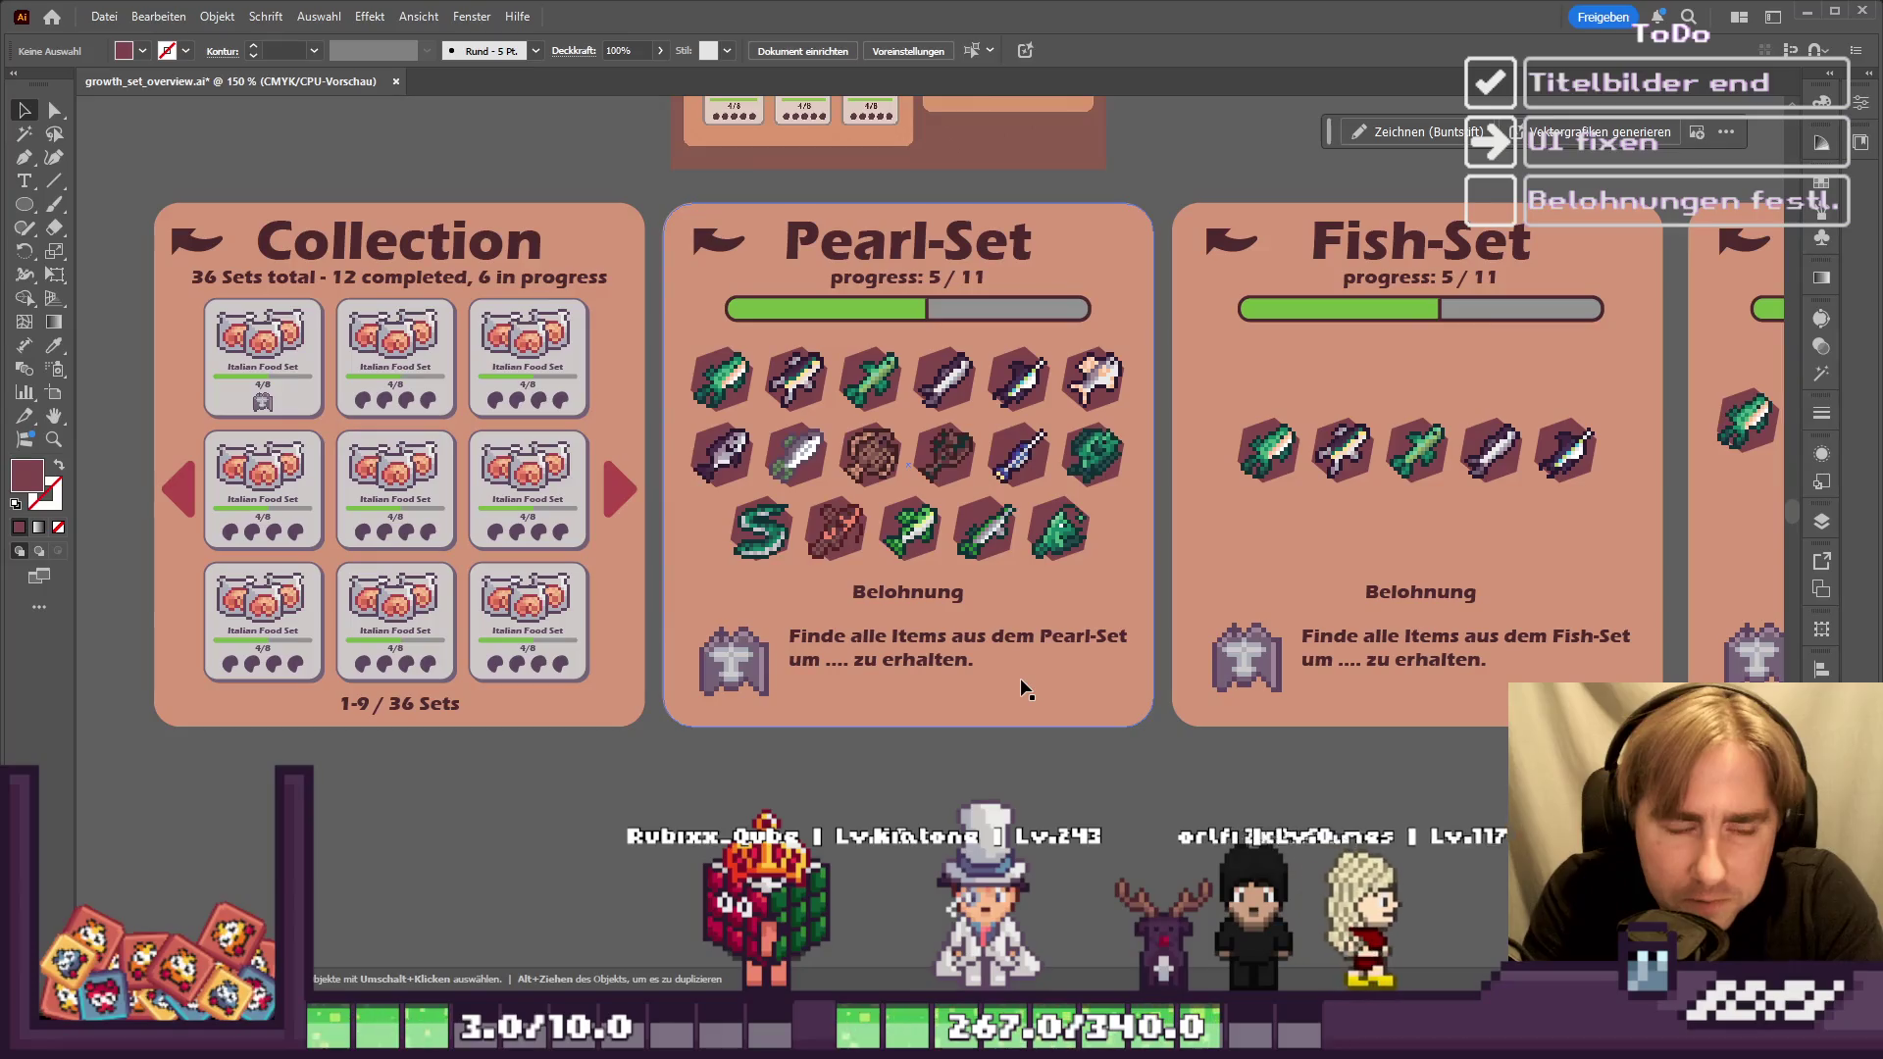
# - Move the Pearl-Set's bottom row of five icons further left
pyautogui.click(911, 529)
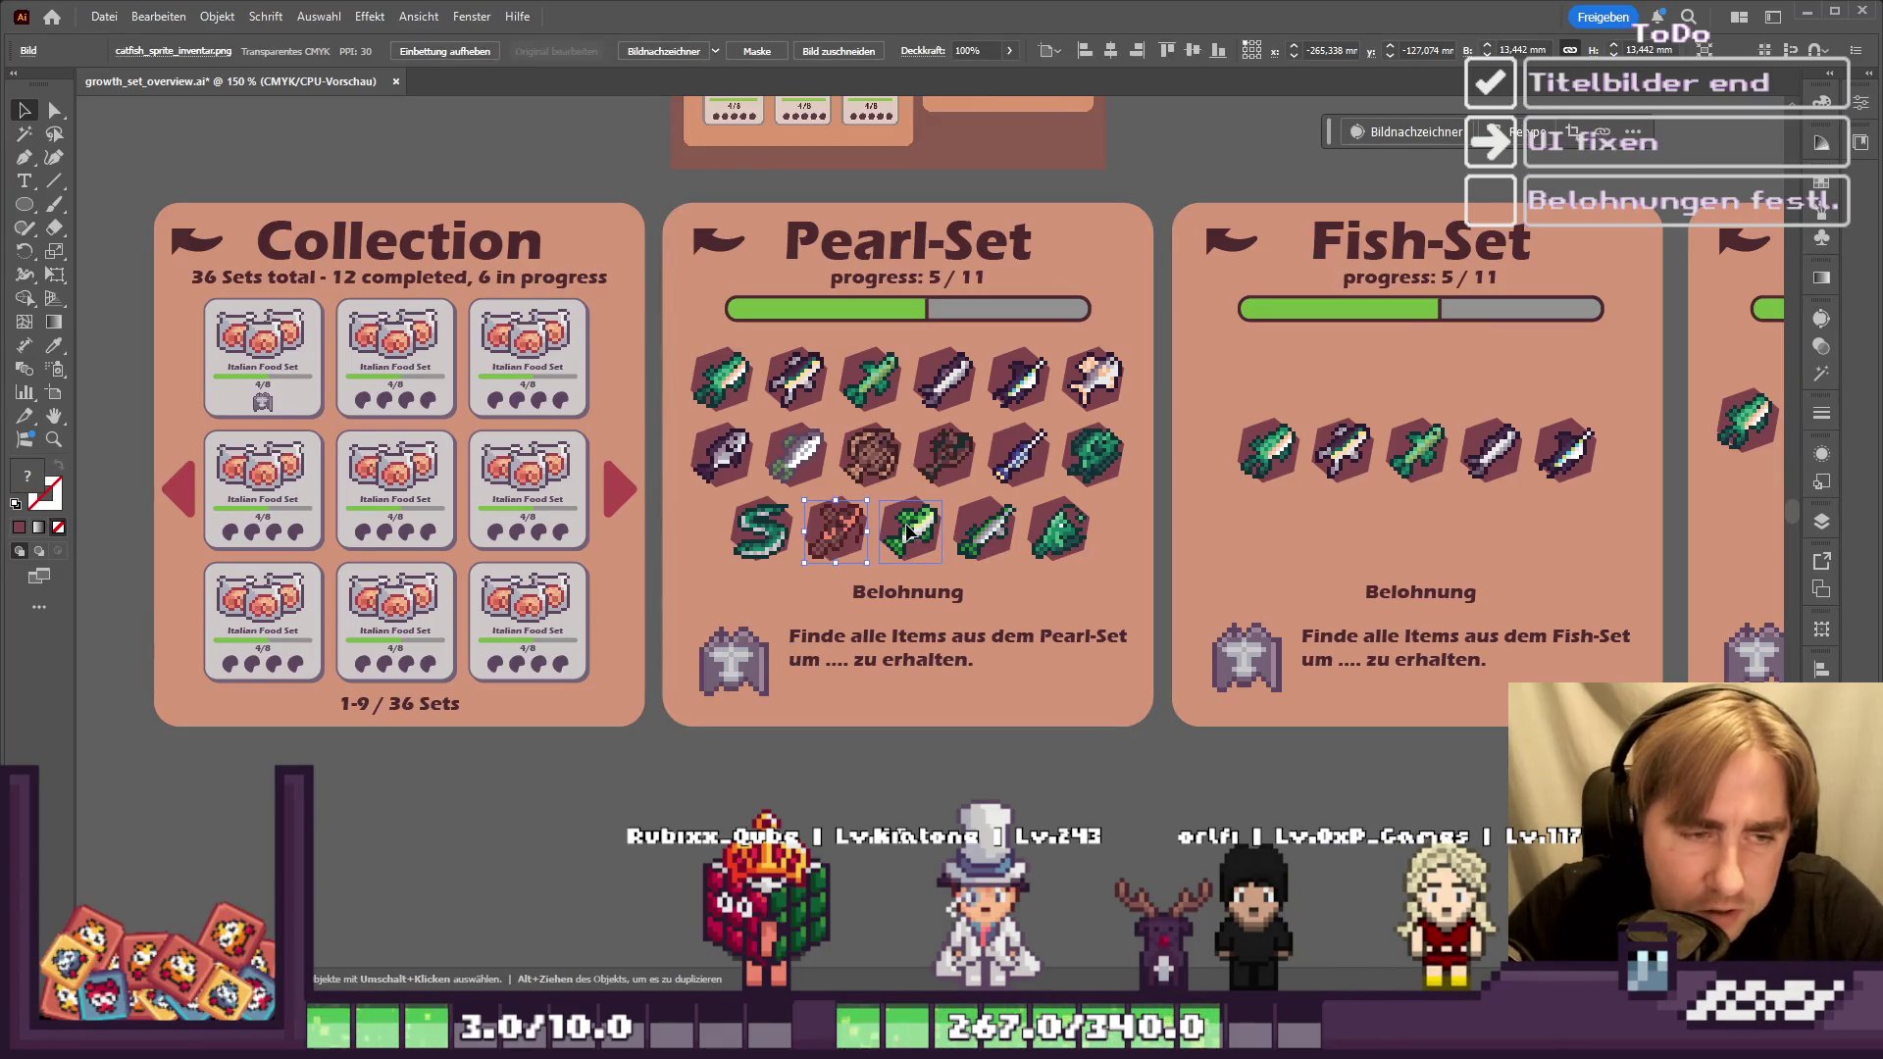
pyautogui.scroll(2, 771, 558)
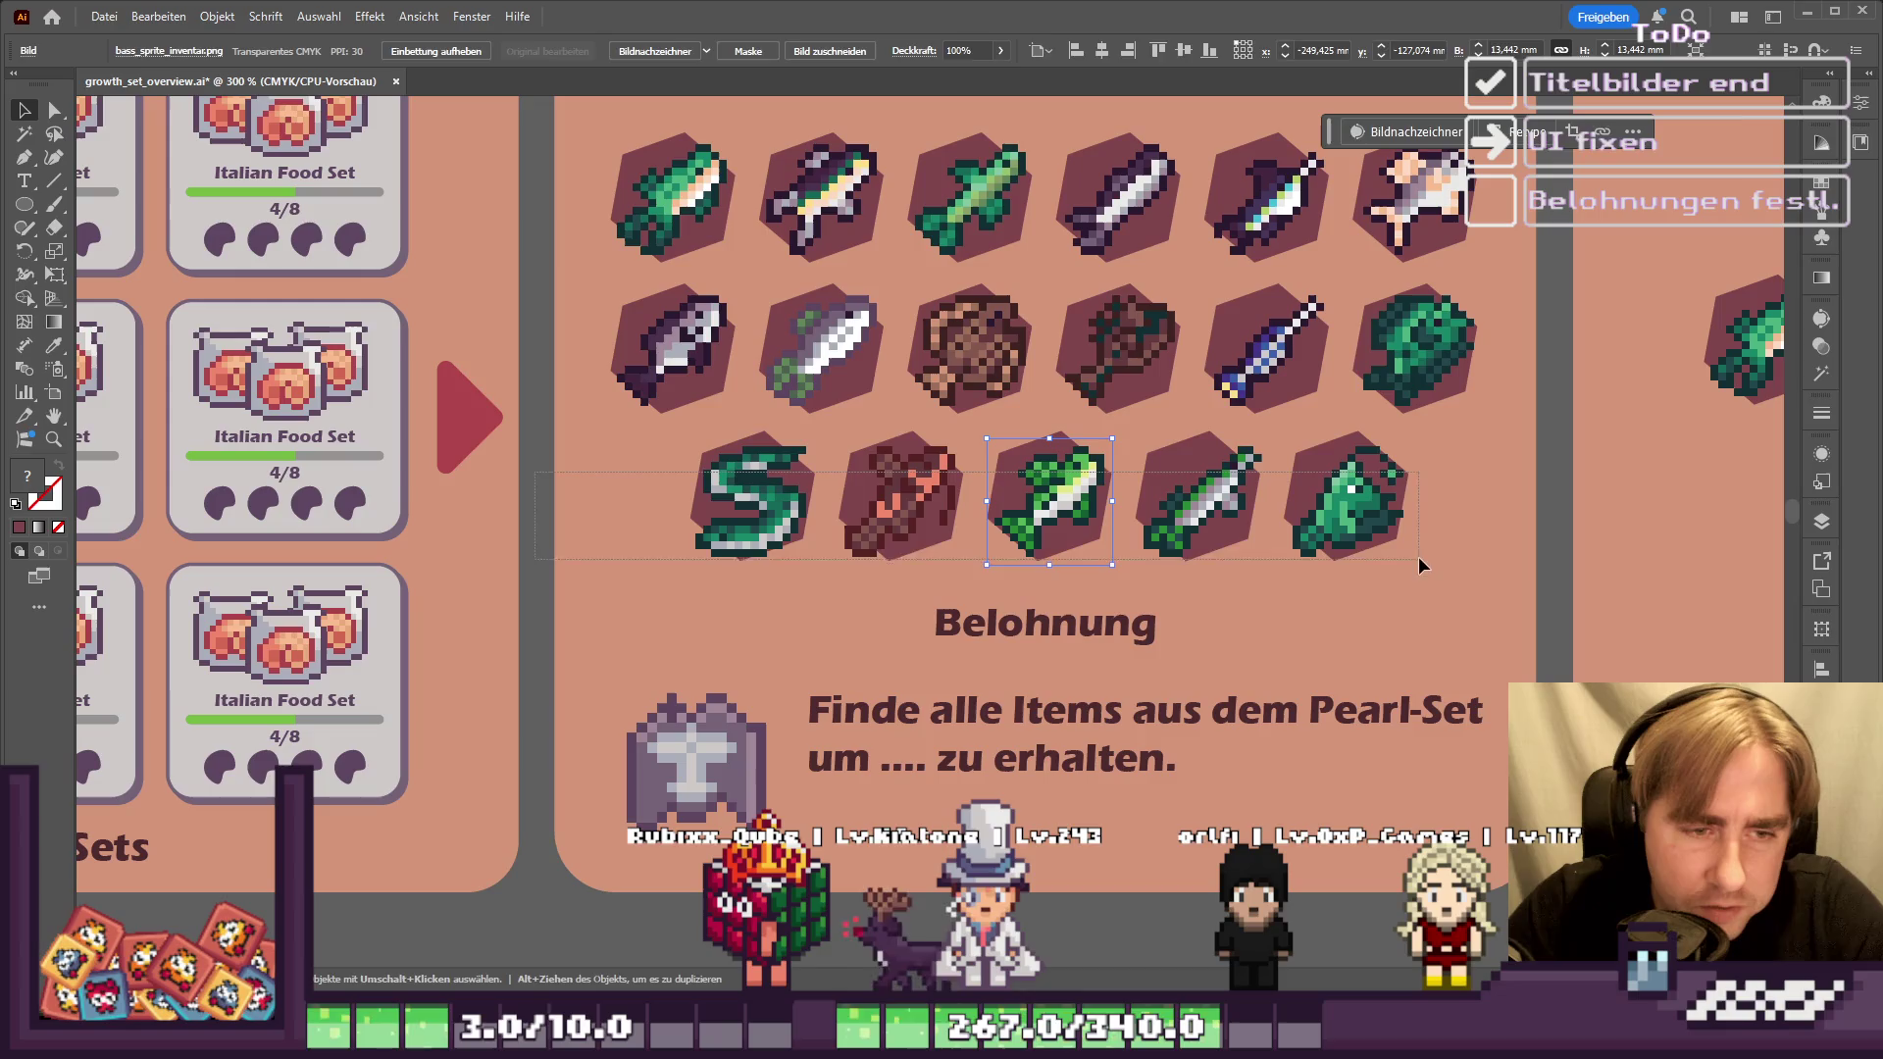
pyautogui.moveTo(1419, 559); pyautogui.dragTo(1414, 563)
pyautogui.moveTo(738, 514); pyautogui.dragTo(647, 504)
pyautogui.scroll(-3, 877, 709)
pyautogui.click(877, 708)
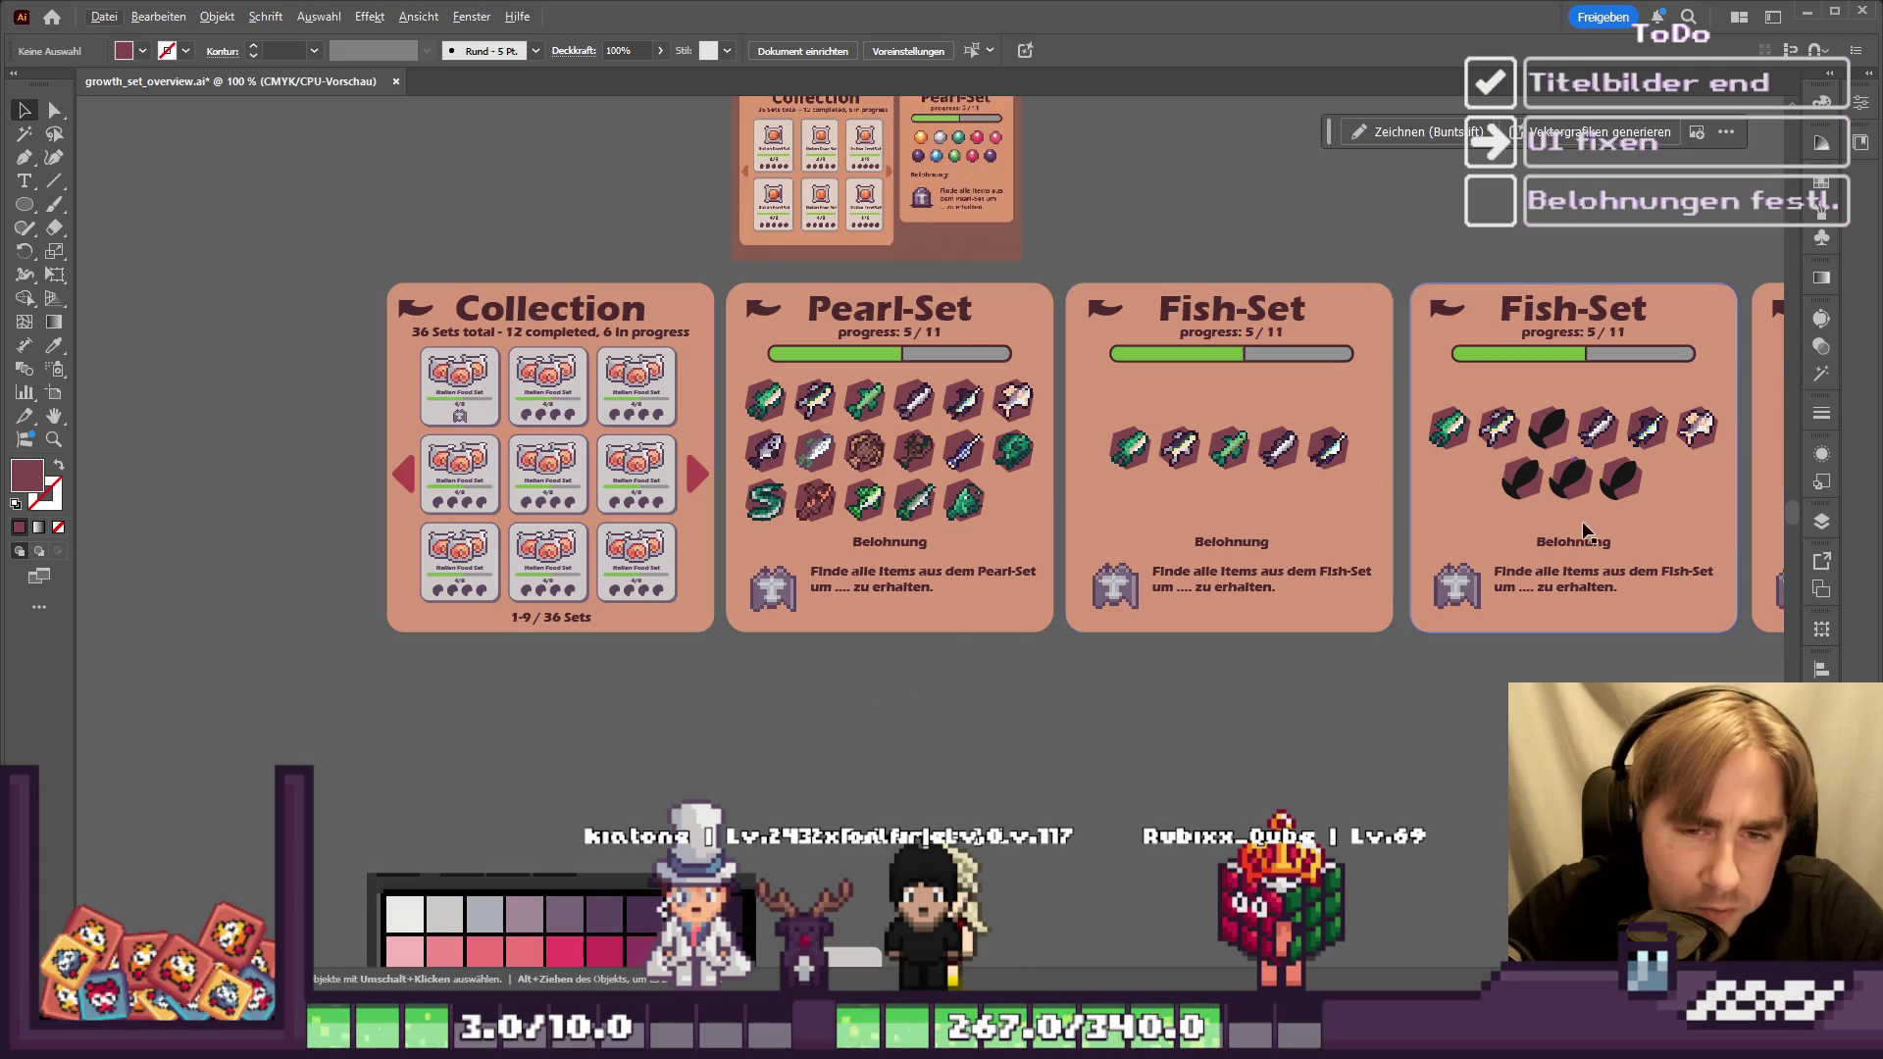
# - Delete the extra hexagons in the Fish-Set group and shift the remaining black item left
pyautogui.hscroll(5, 1583, 531)
pyautogui.scroll(2, 1096, 423)
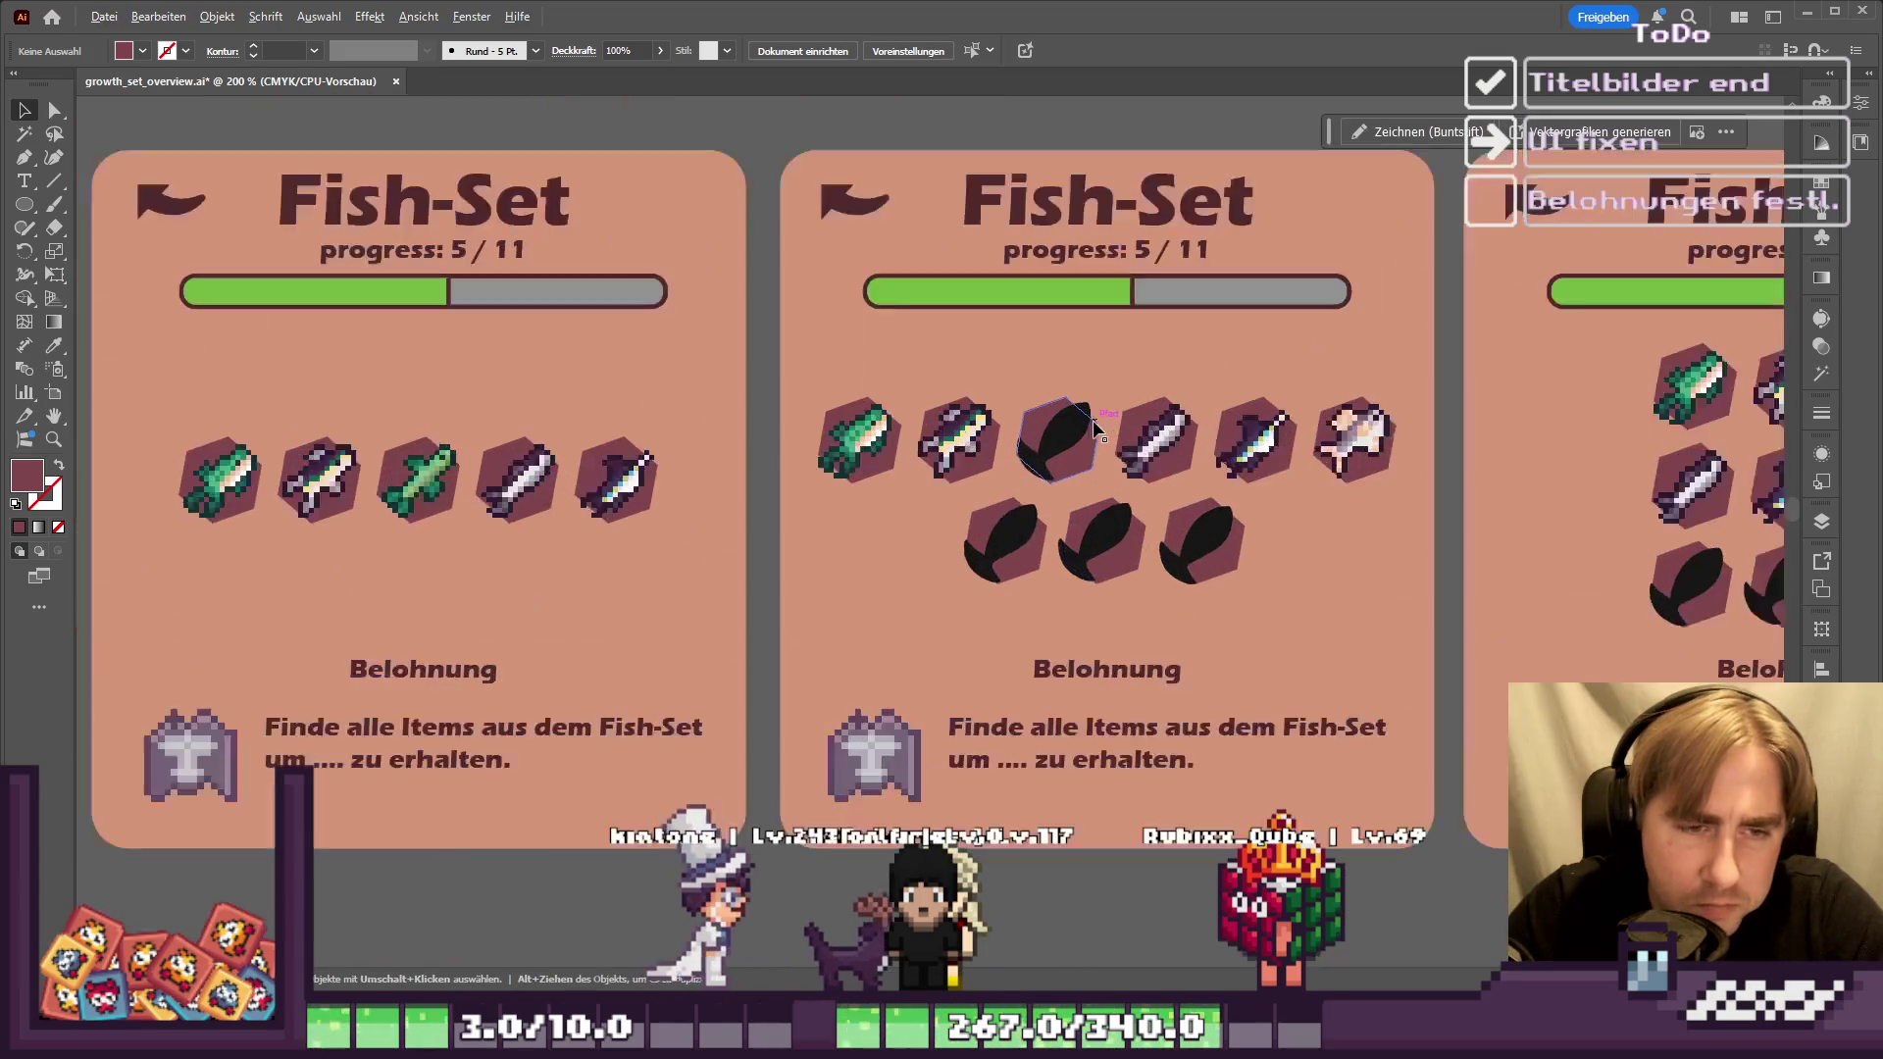
pyautogui.click(1207, 545)
pyautogui.doubleClick(1206, 543)
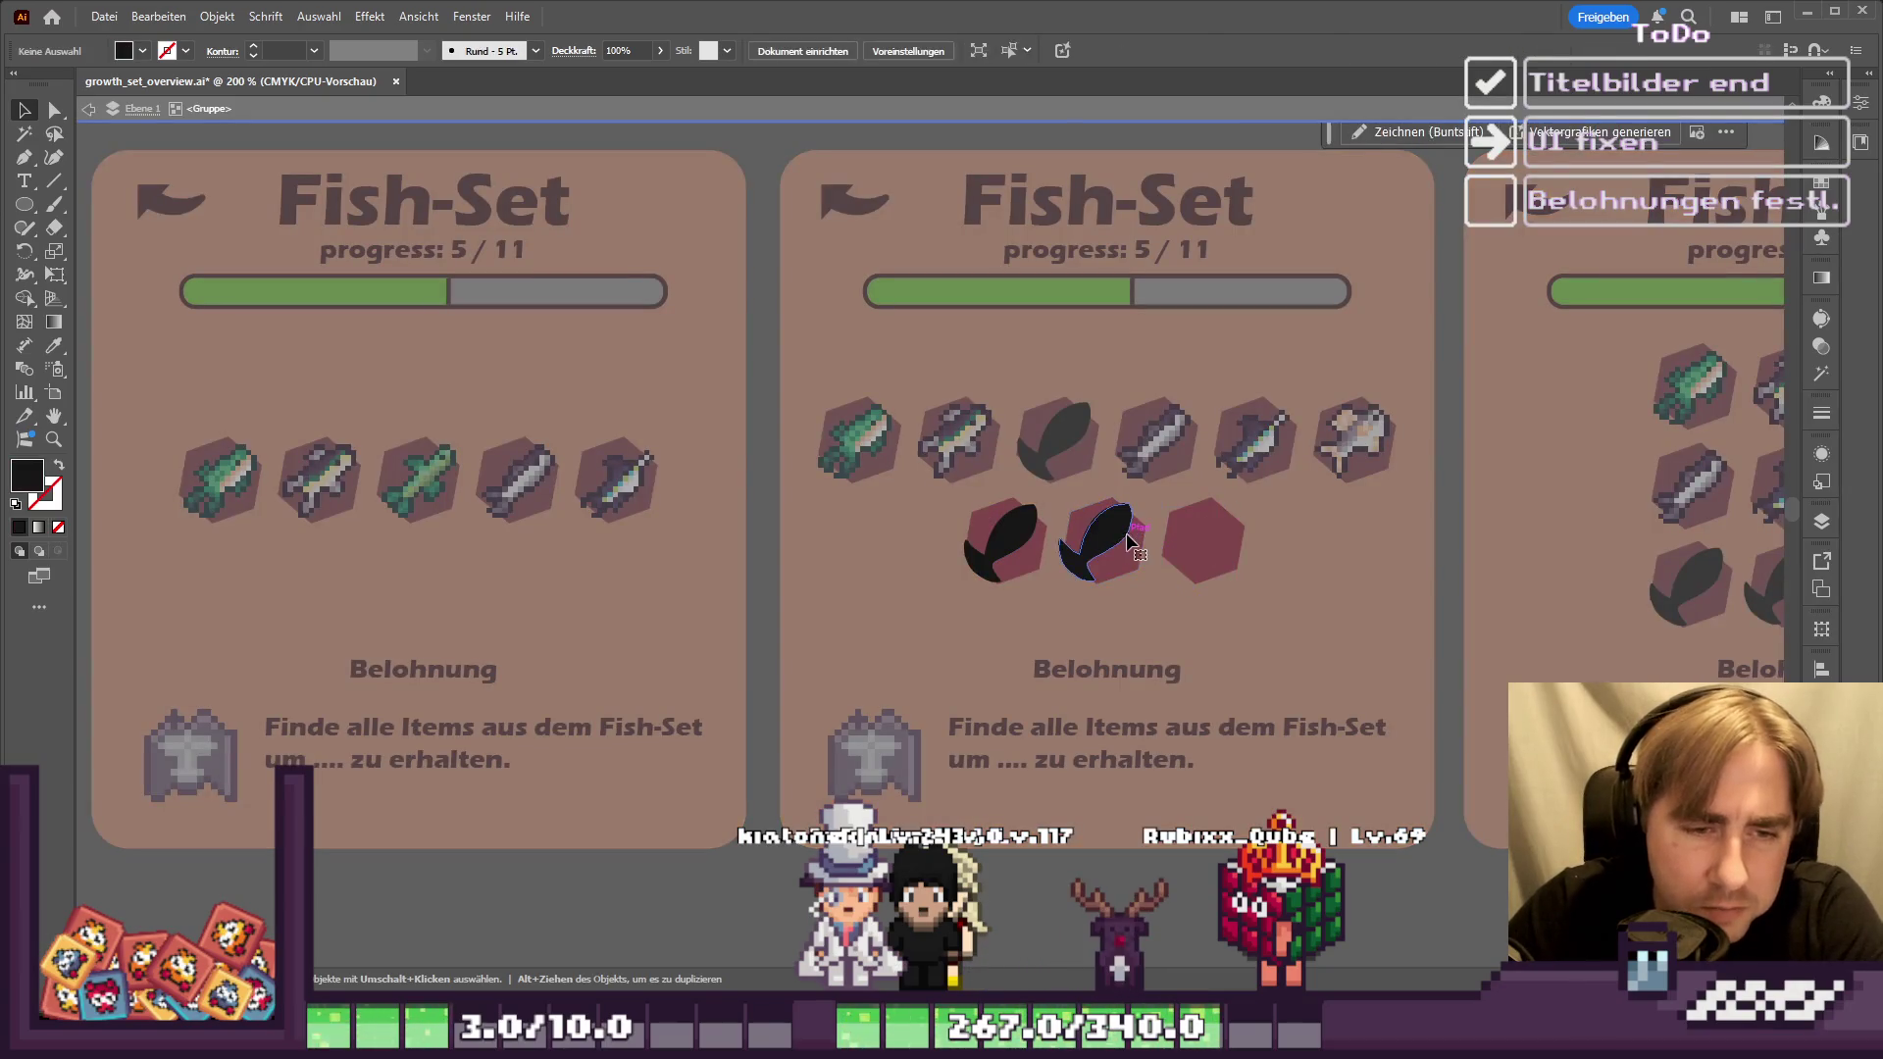
pyautogui.press('Escape')
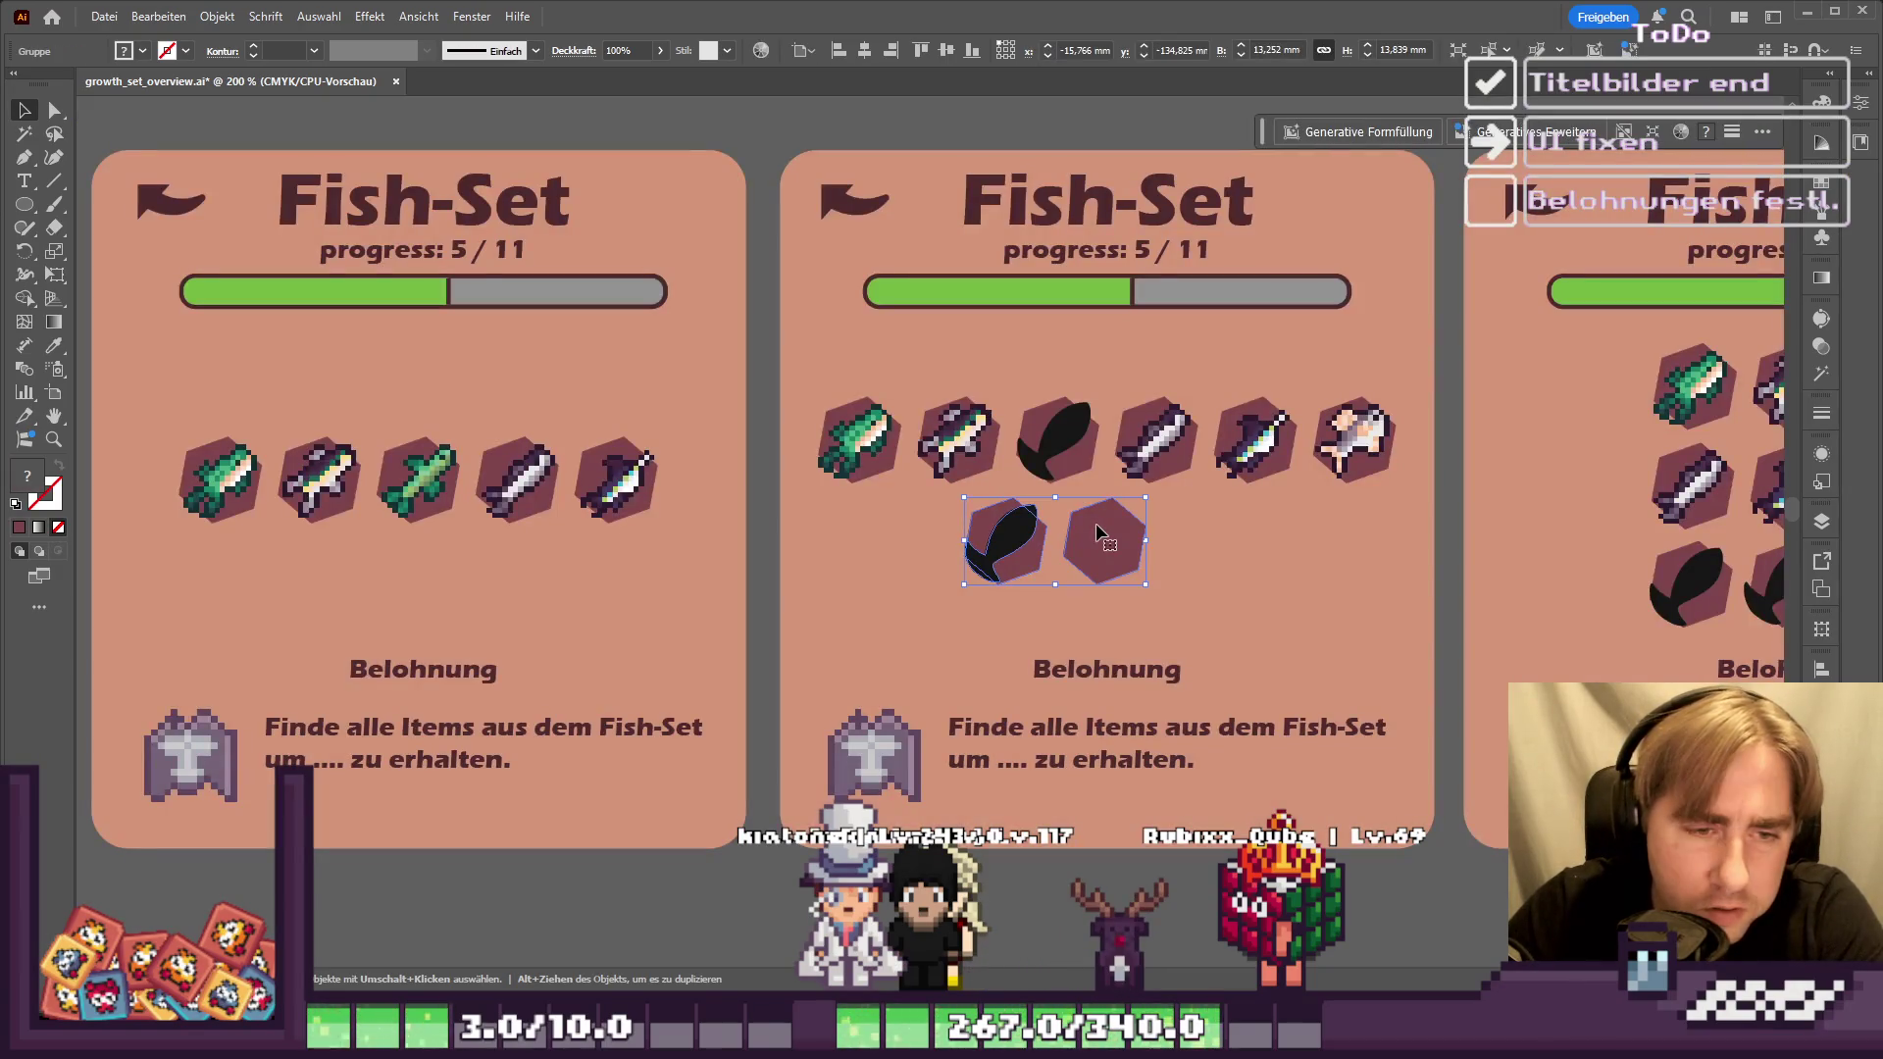
pyautogui.doubleClick(1099, 535)
pyautogui.press('Delete')
pyautogui.press('Escape')
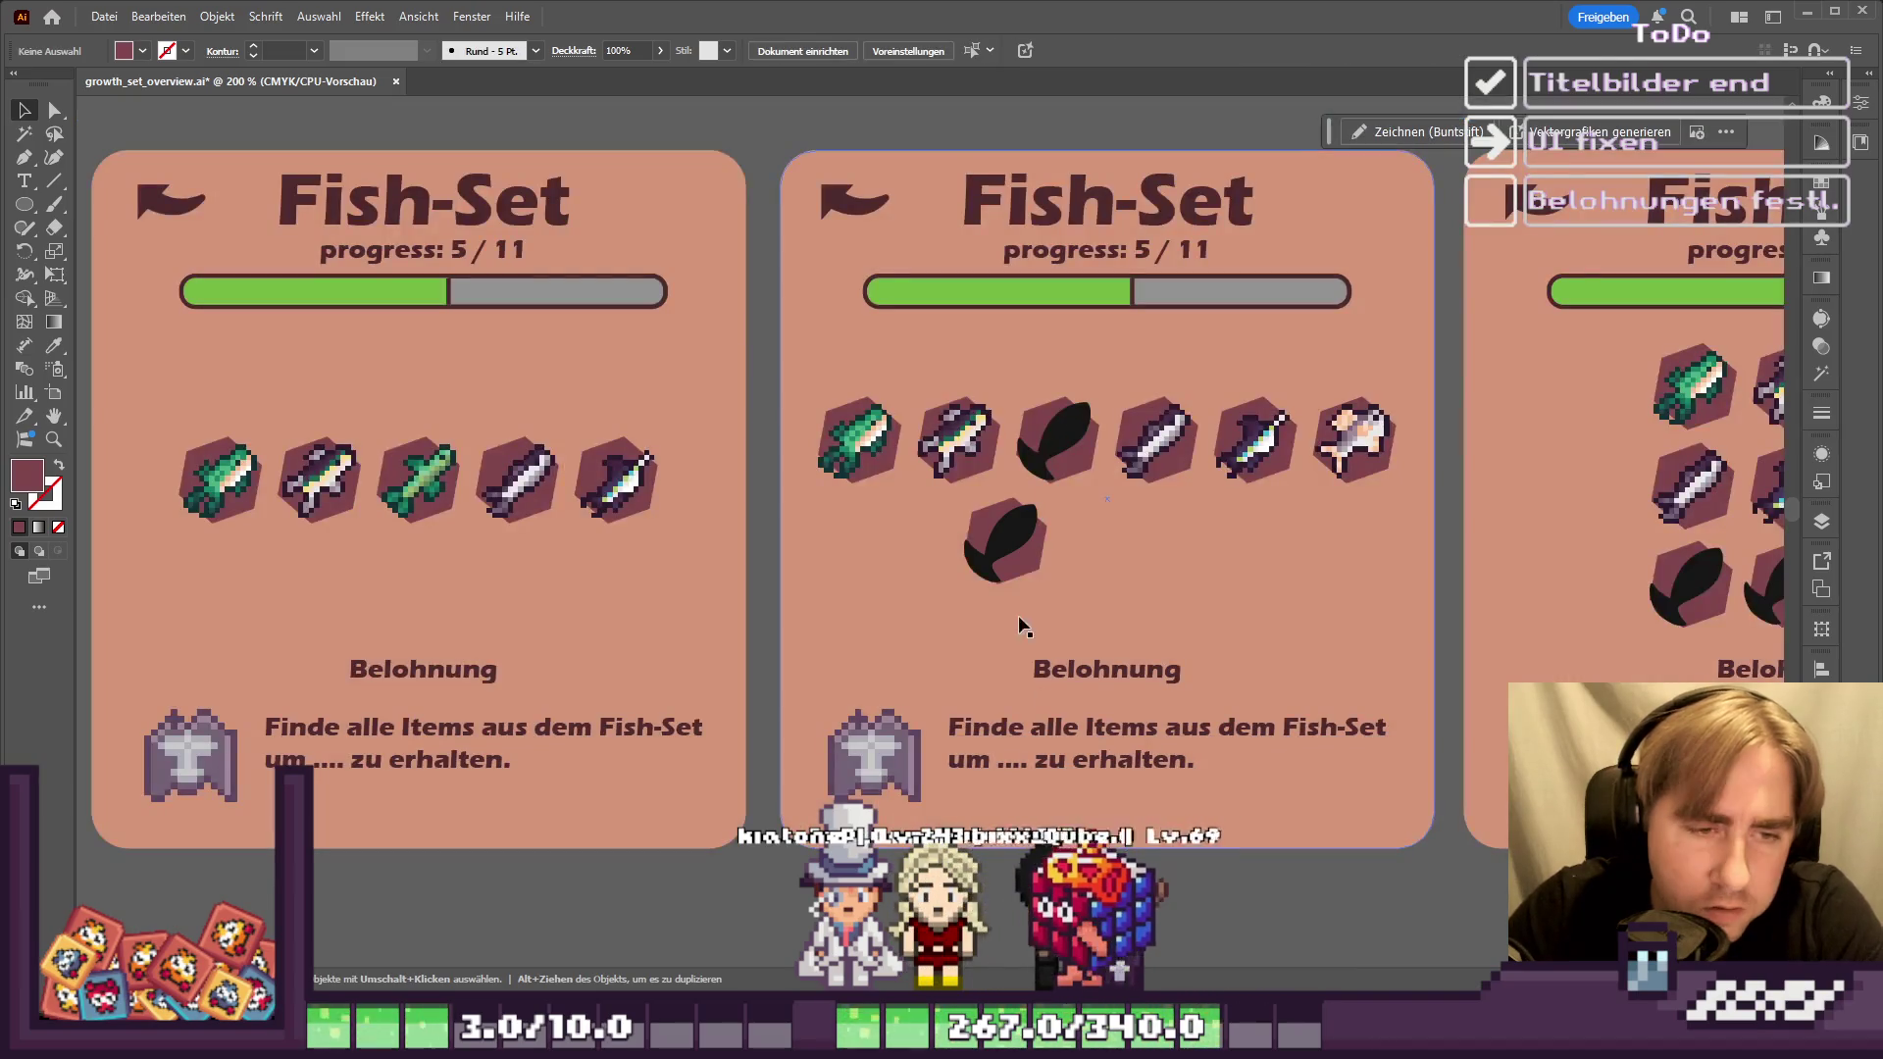
pyautogui.scroll(3, 971, 530)
pyautogui.moveTo(994, 551); pyautogui.dragTo(726, 543)
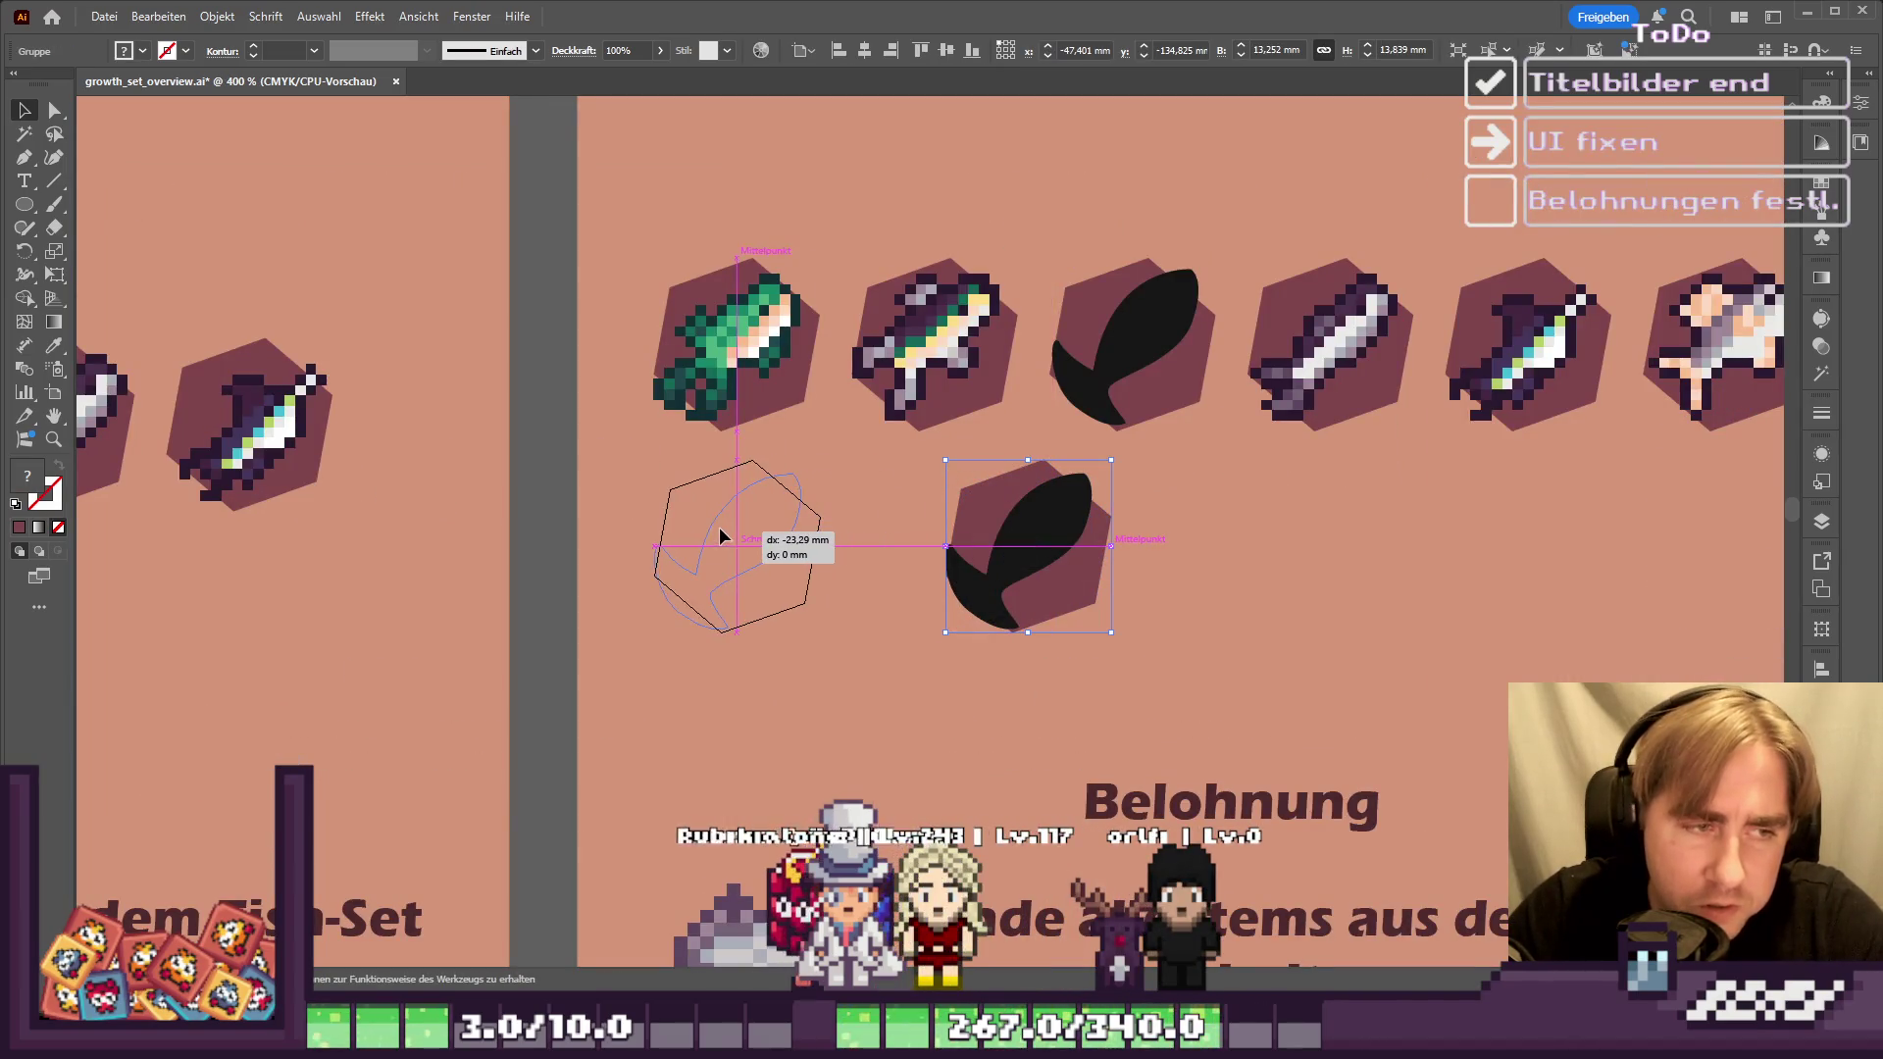
pyautogui.scroll(-4, 807, 508)
pyautogui.click(1011, 861)
pyautogui.moveTo(1013, 774); pyautogui.dragTo(1221, 738)
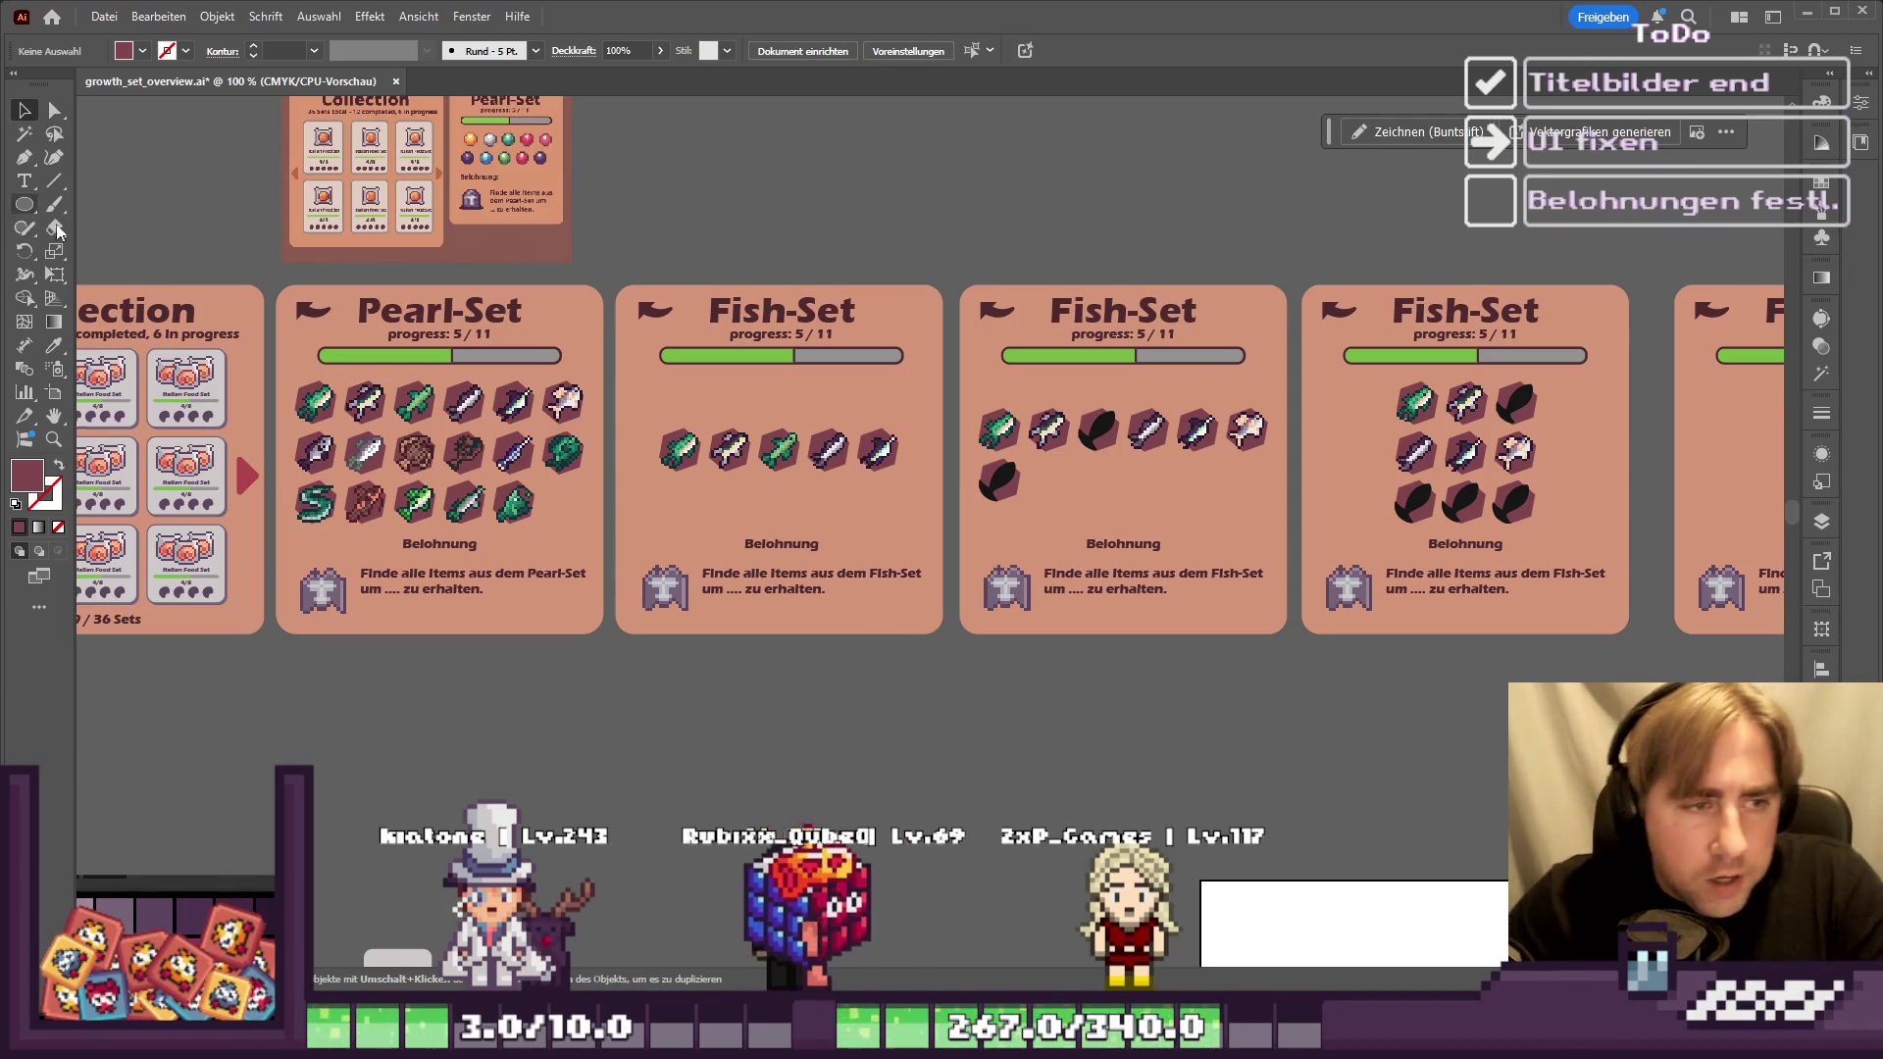
# - Pan across the artboard, then bring the Godot ItemSetPanel window forward from the taskbar
pyautogui.hscroll(-10, 576, 456)
pyautogui.hscroll(8, 890, 534)
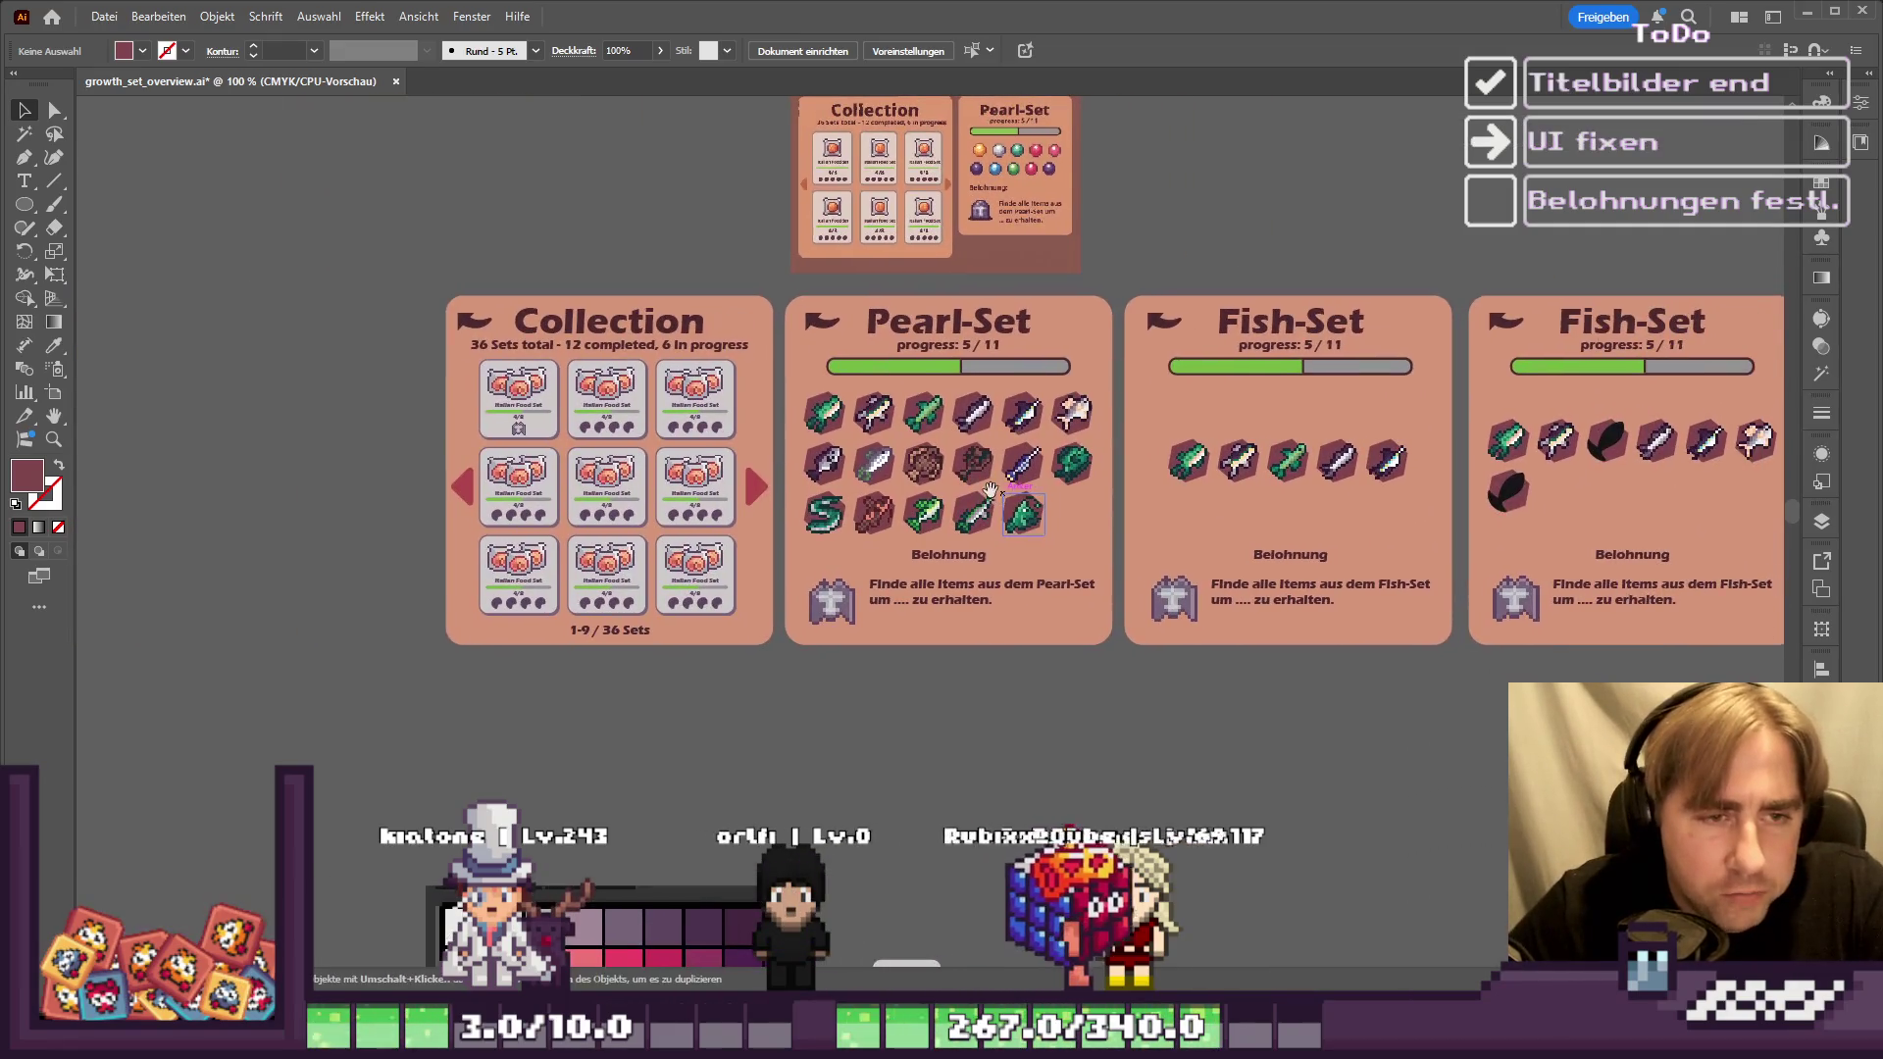
pyautogui.hscroll(-2, 889, 534)
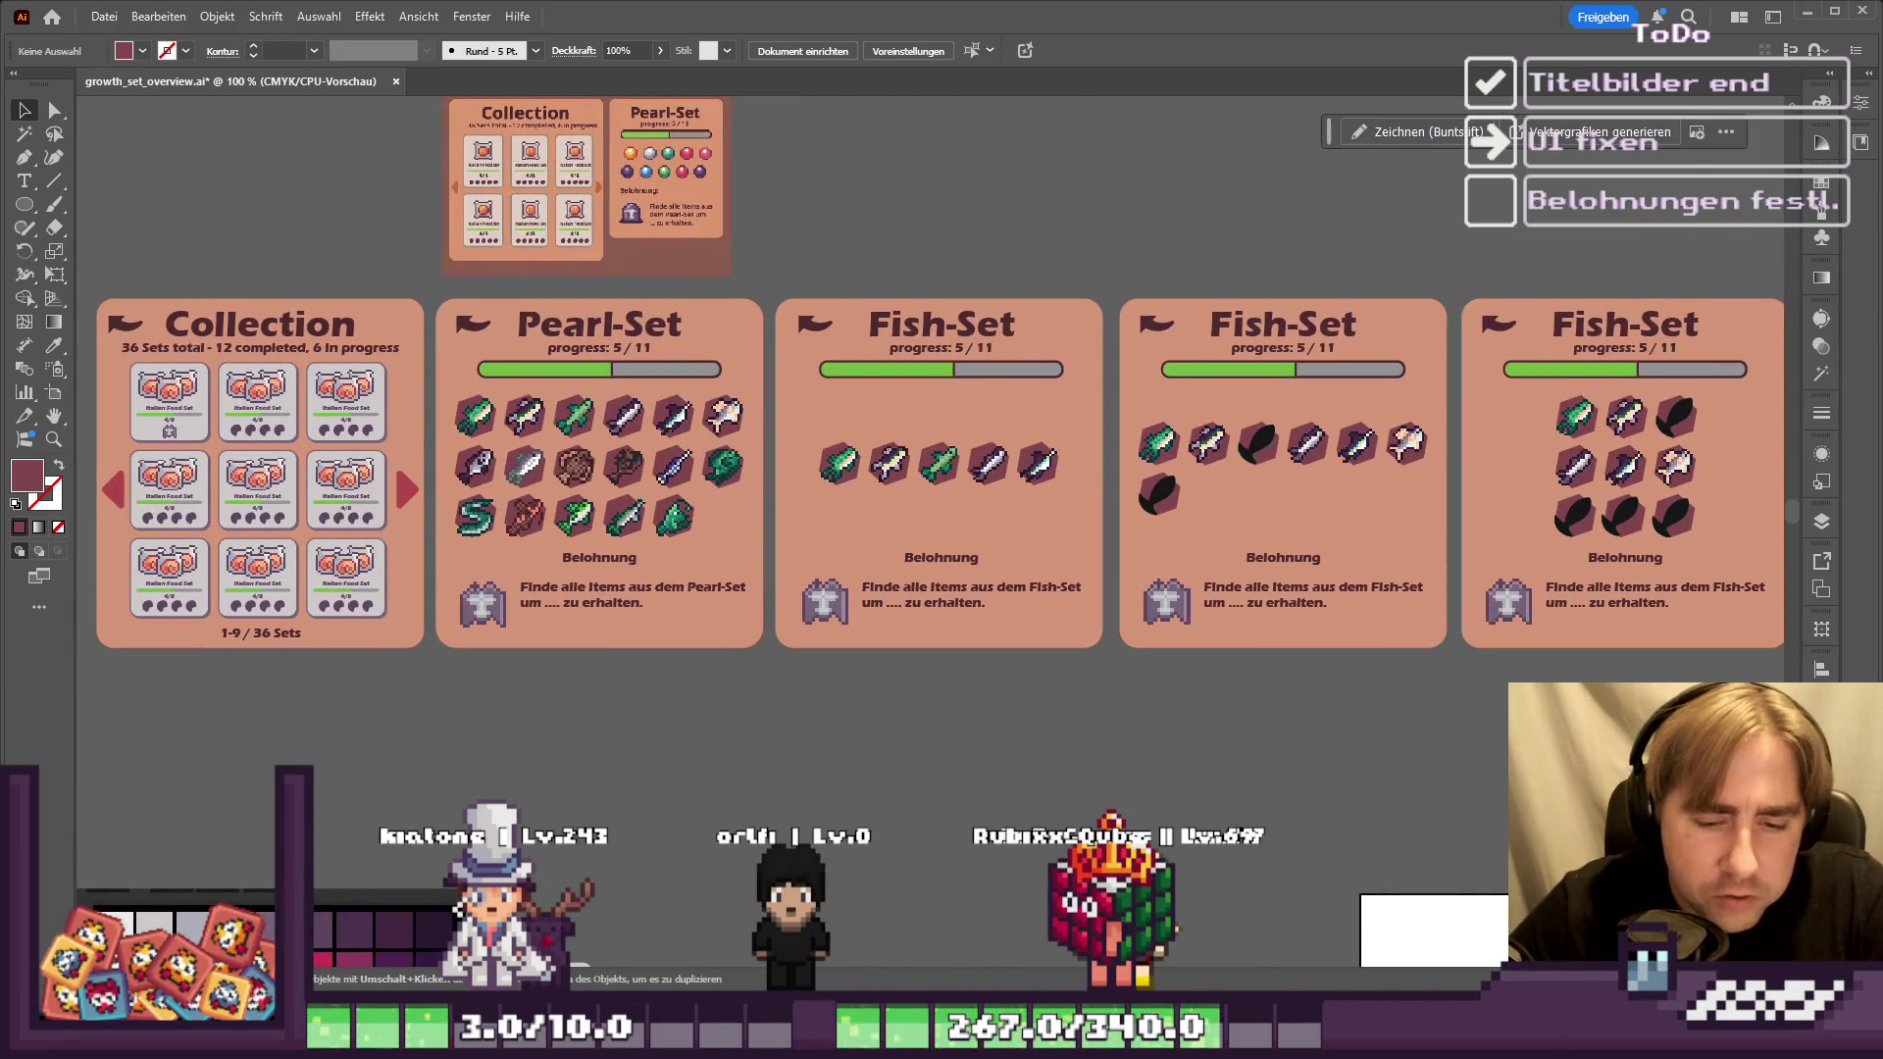
pyautogui.moveTo(1226, 1039)
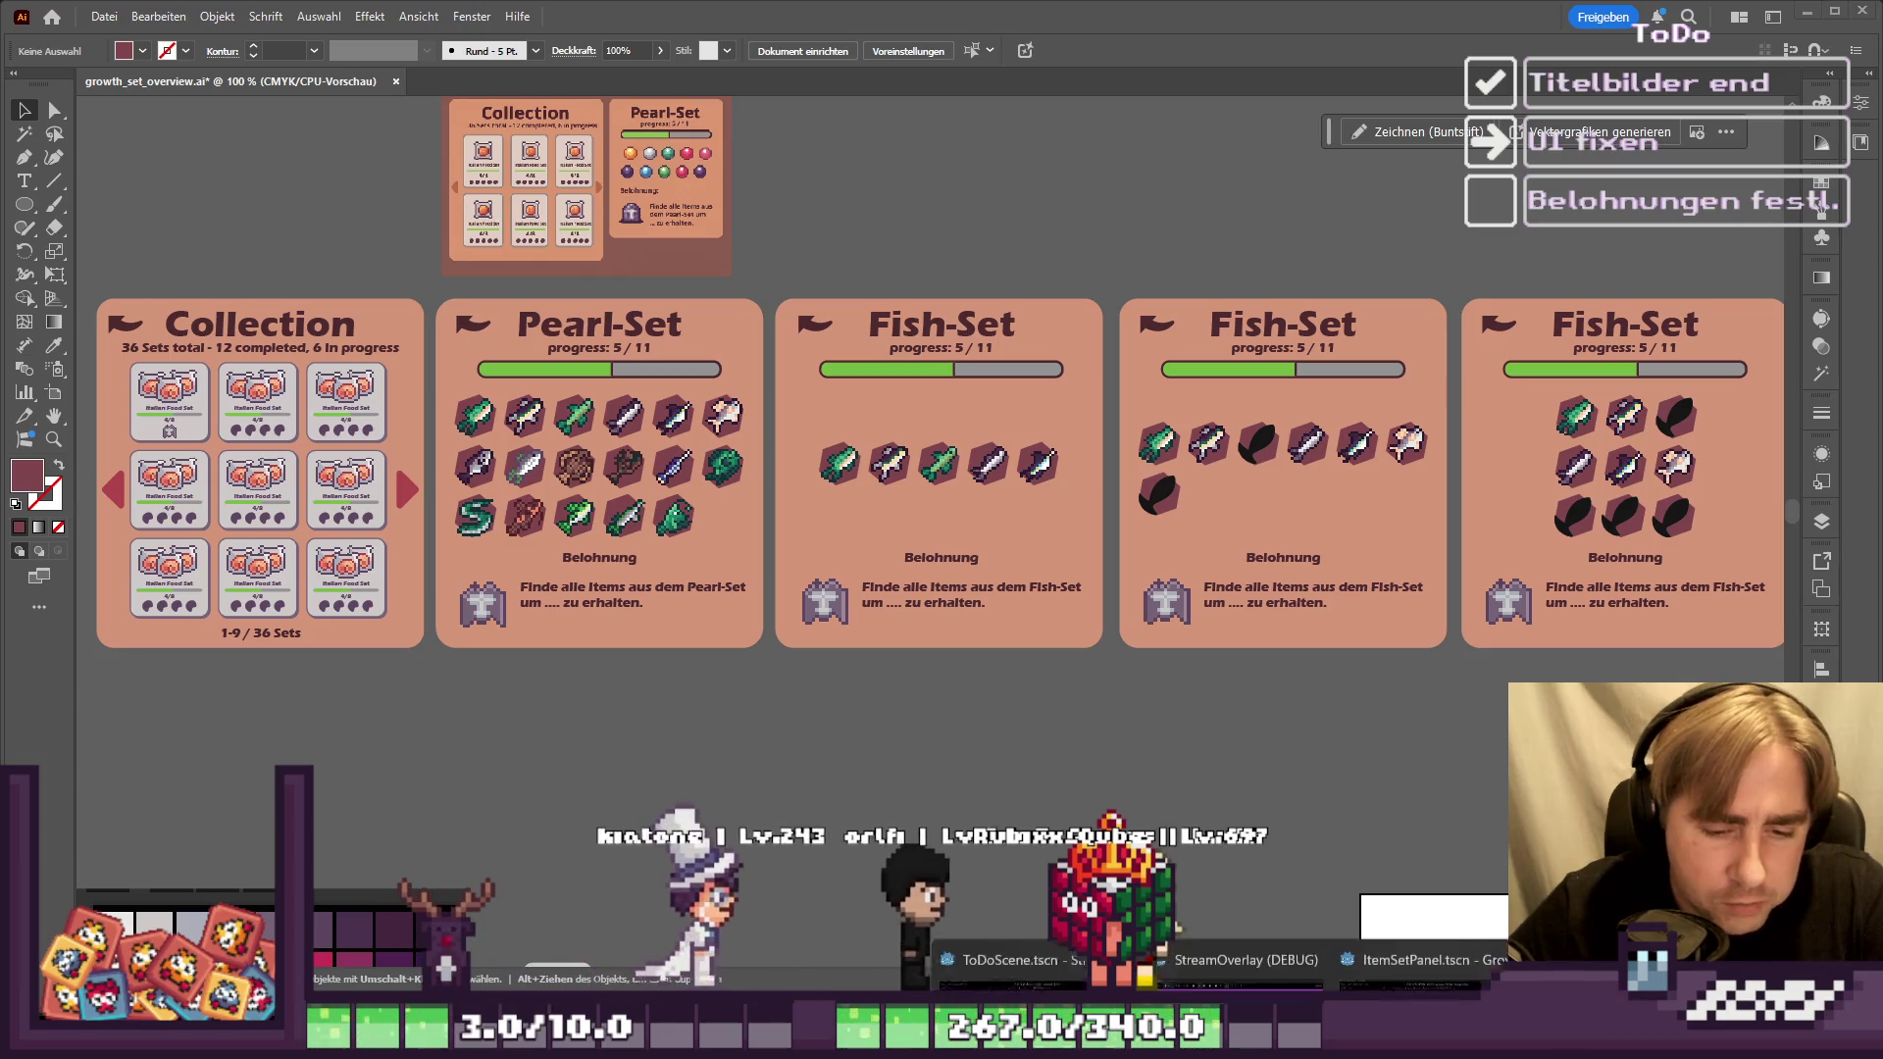
pyautogui.moveTo(882, 942)
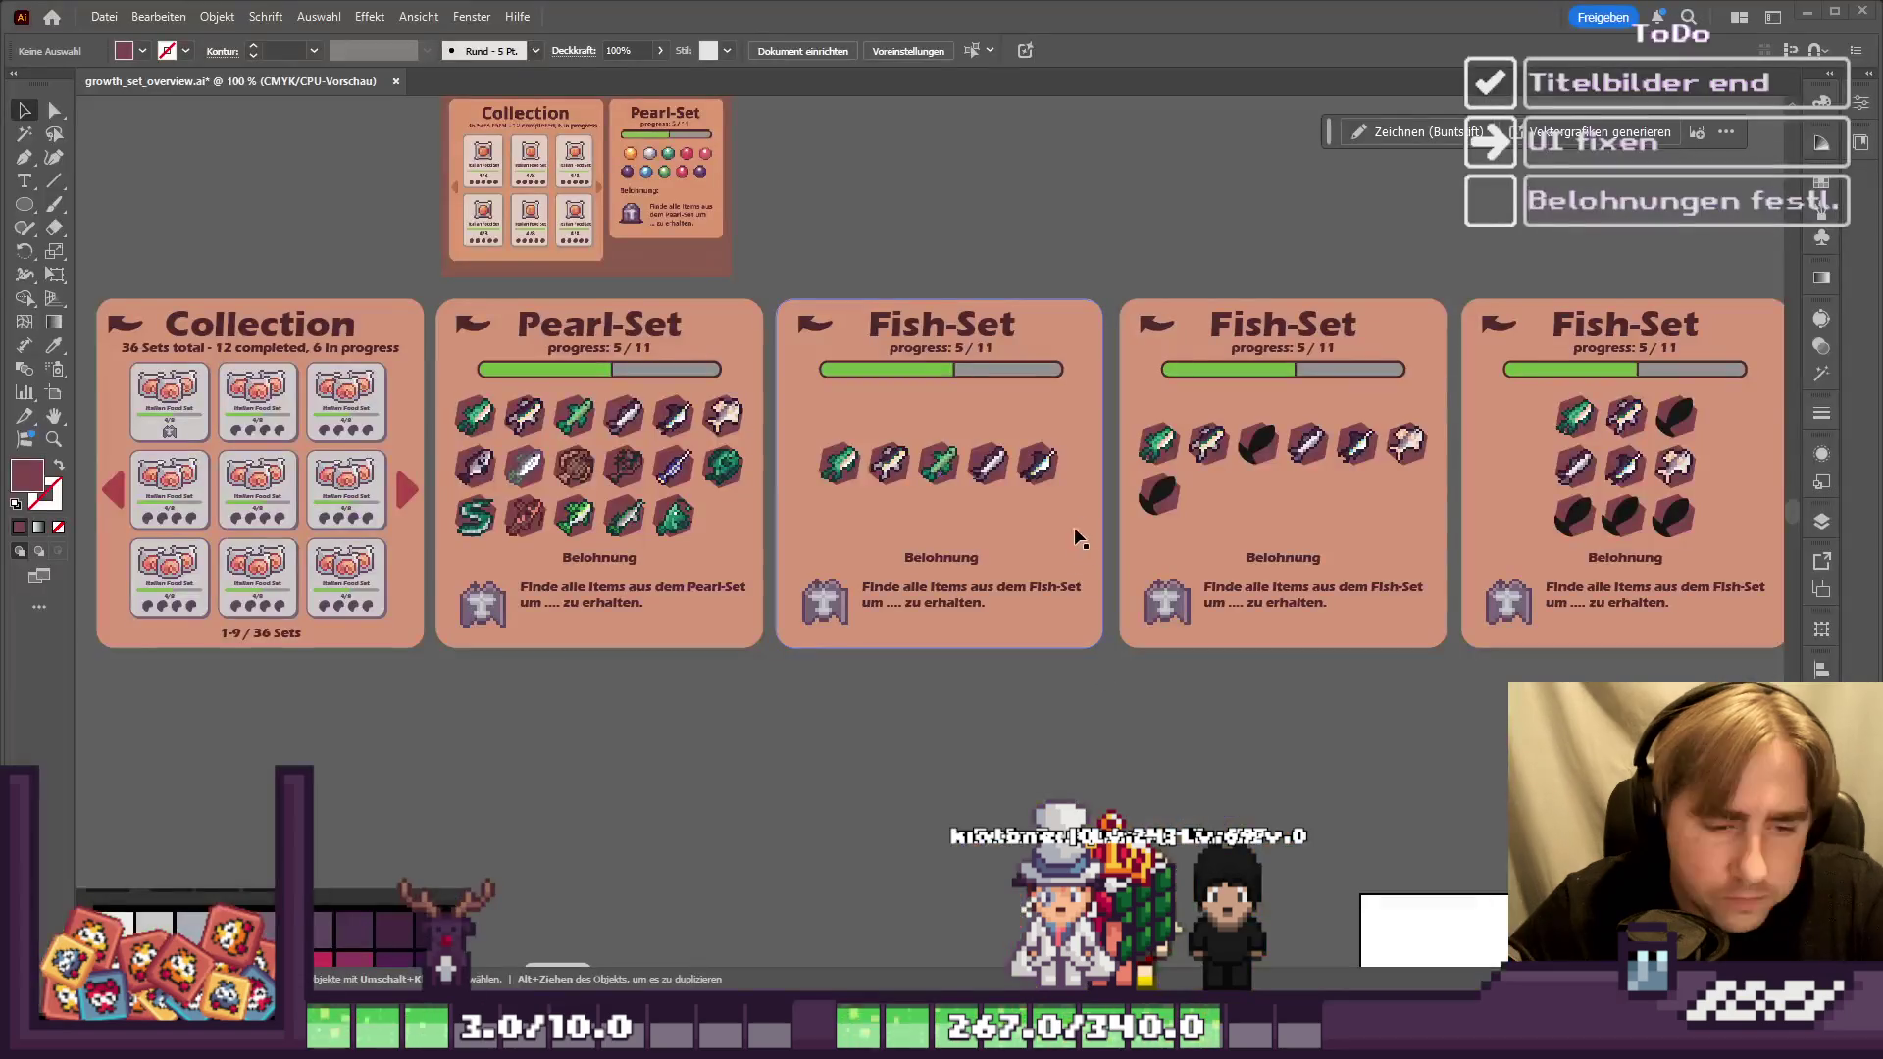
pyautogui.scroll(-3, 664, 441)
pyautogui.scroll(8, 664, 442)
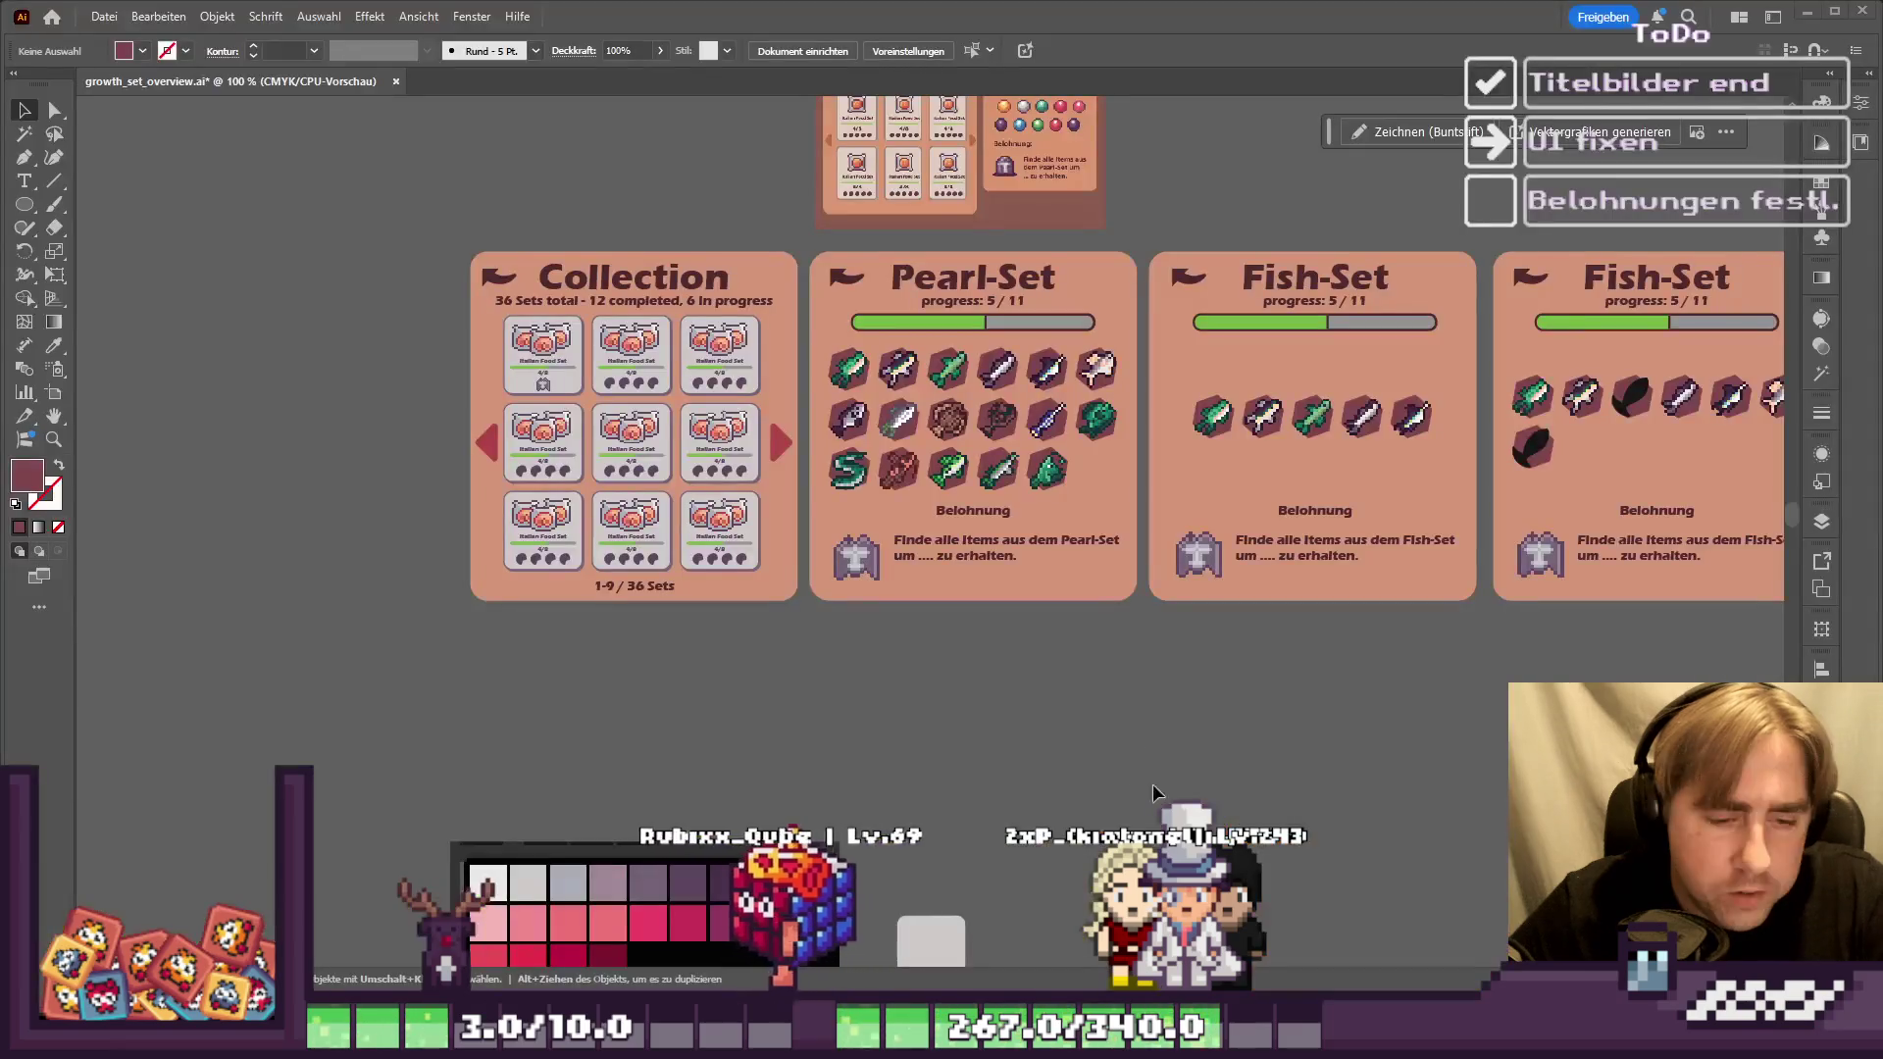
pyautogui.moveTo(1391, 939)
pyautogui.click(1471, 919)
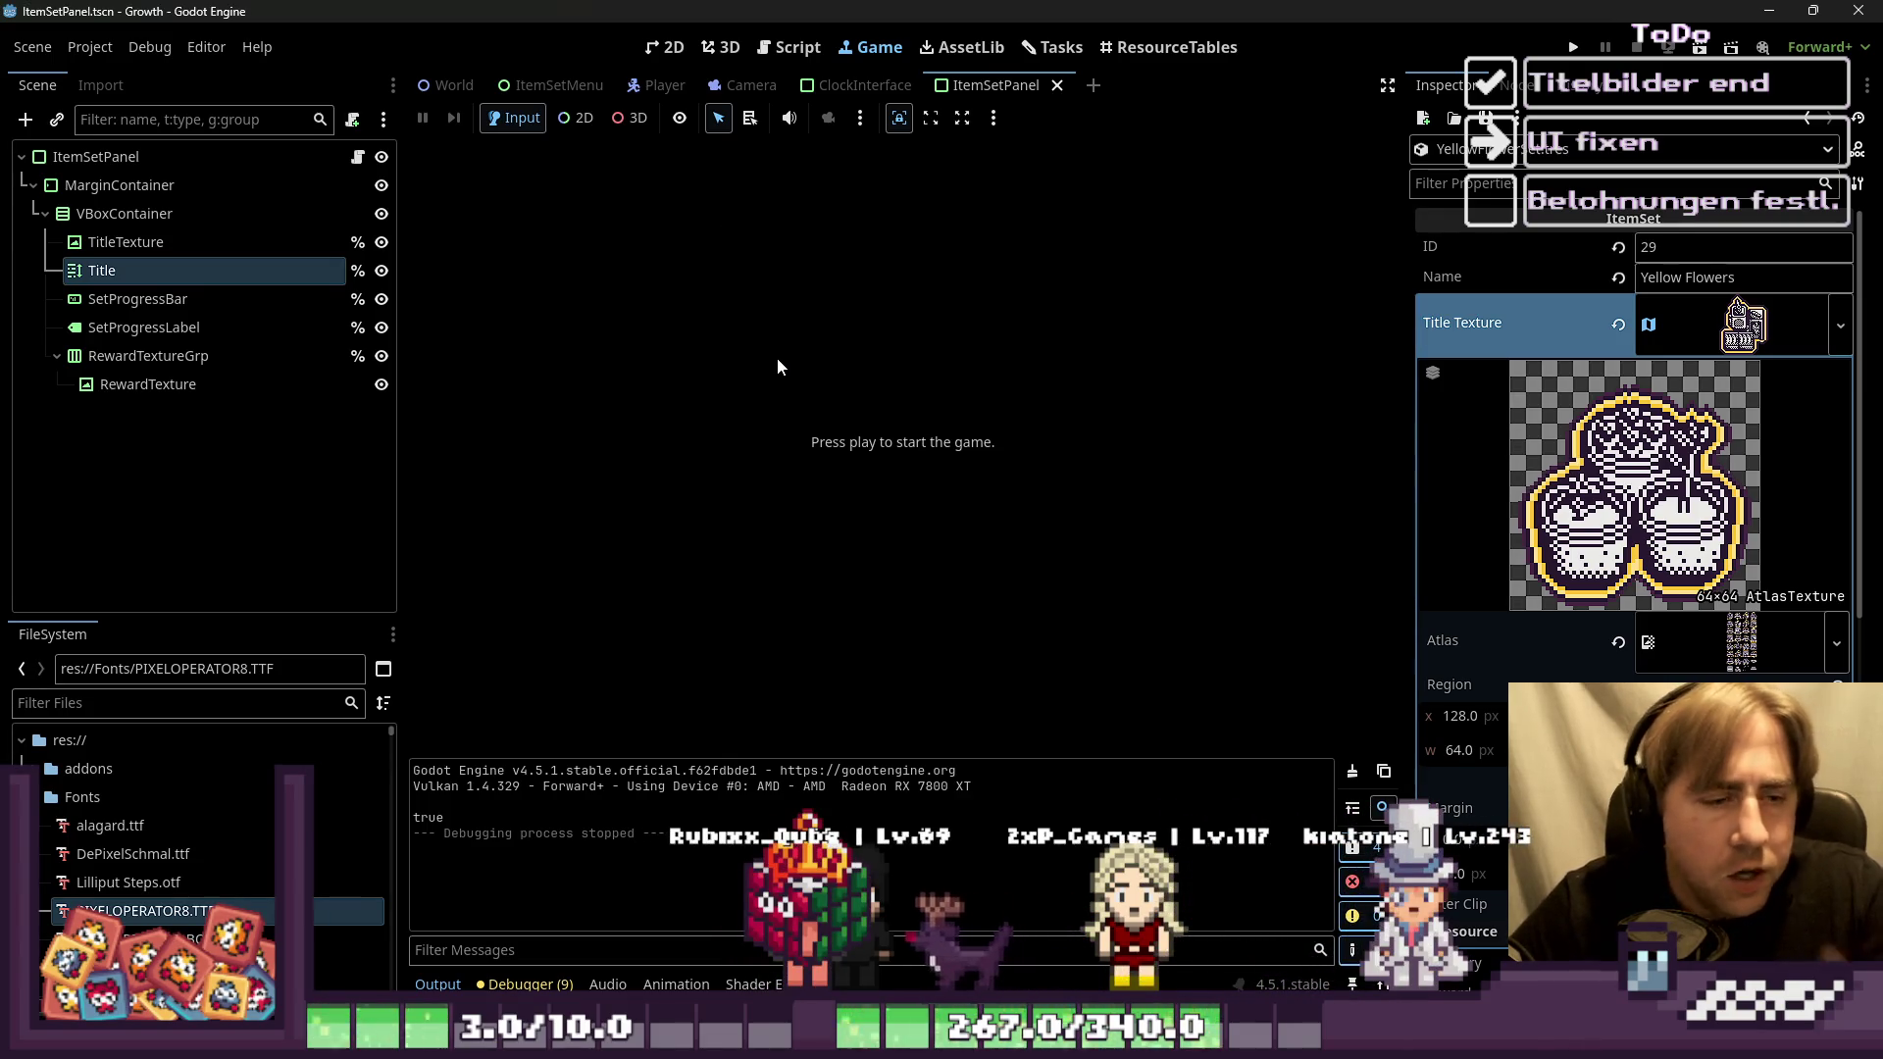
# - Show the ItemSetPanel card in the 2D editor, select all its nodes, then deselect
pyautogui.click(667, 47)
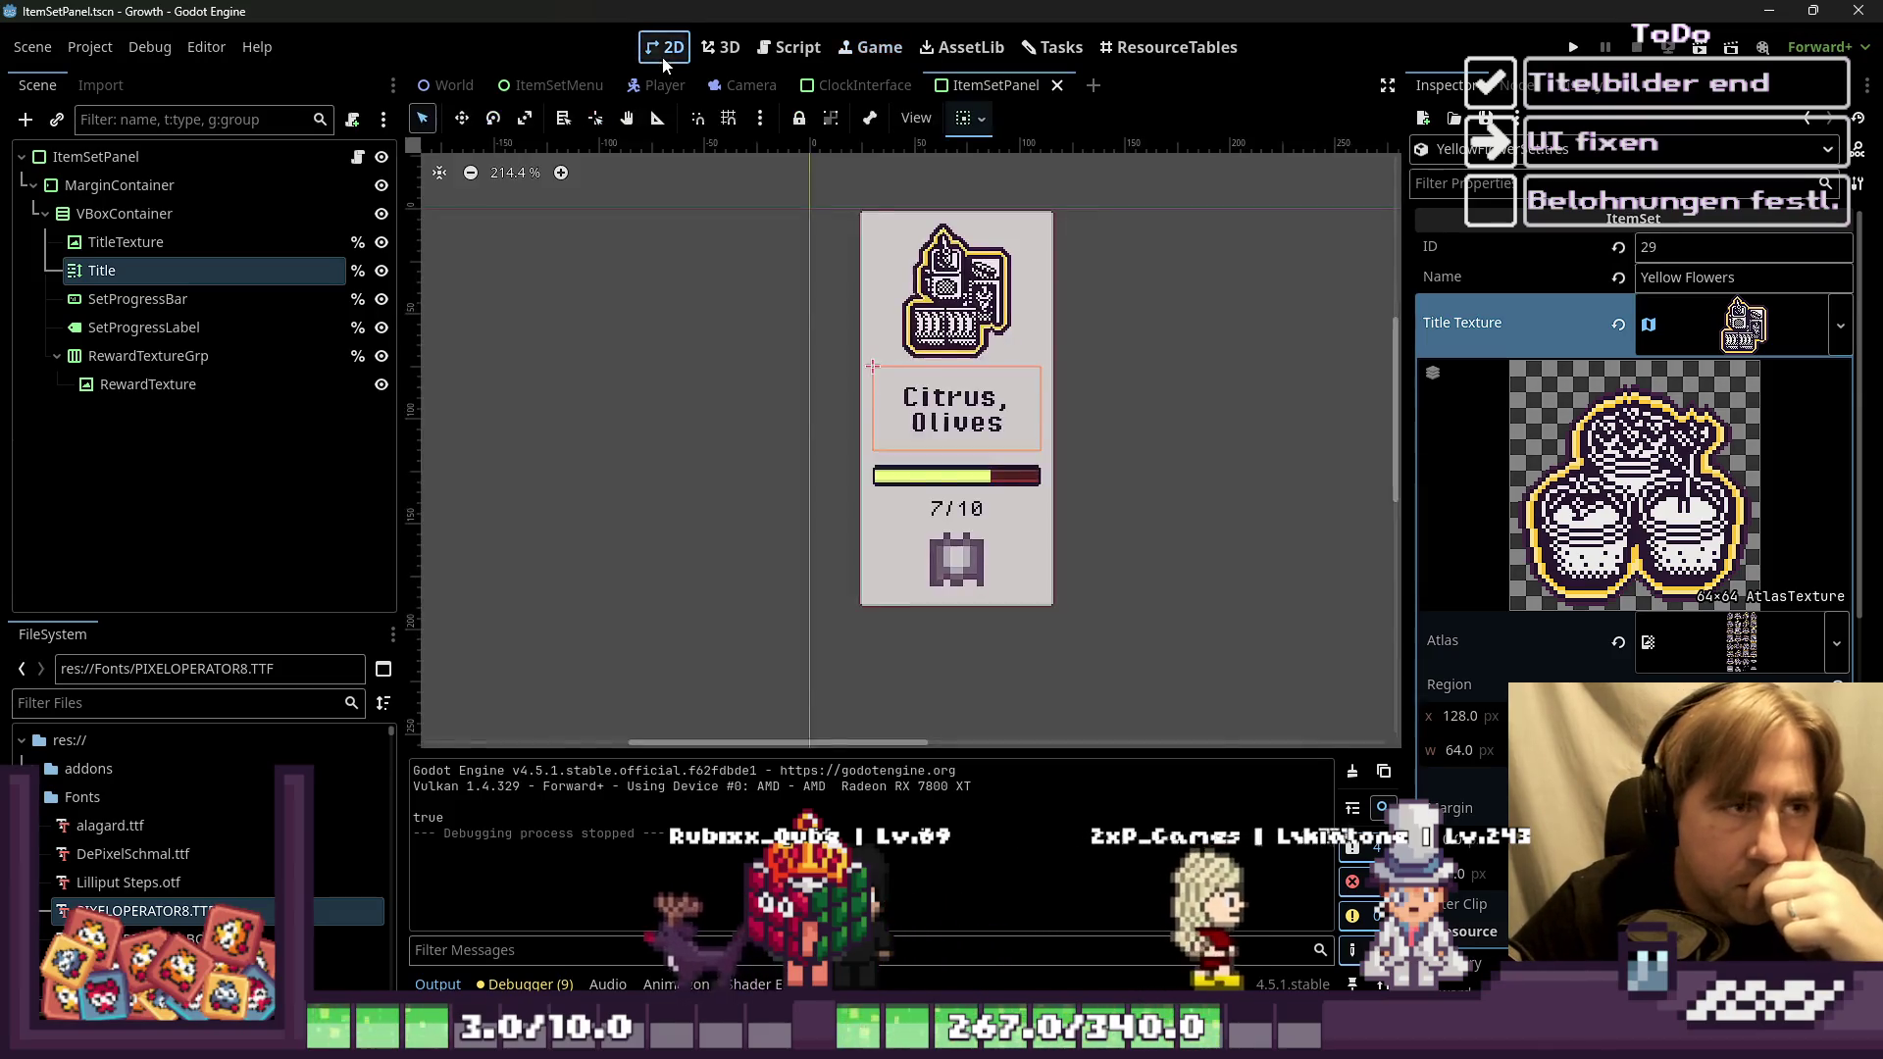
pyautogui.scroll(-2, 1007, 466)
pyautogui.click(758, 250)
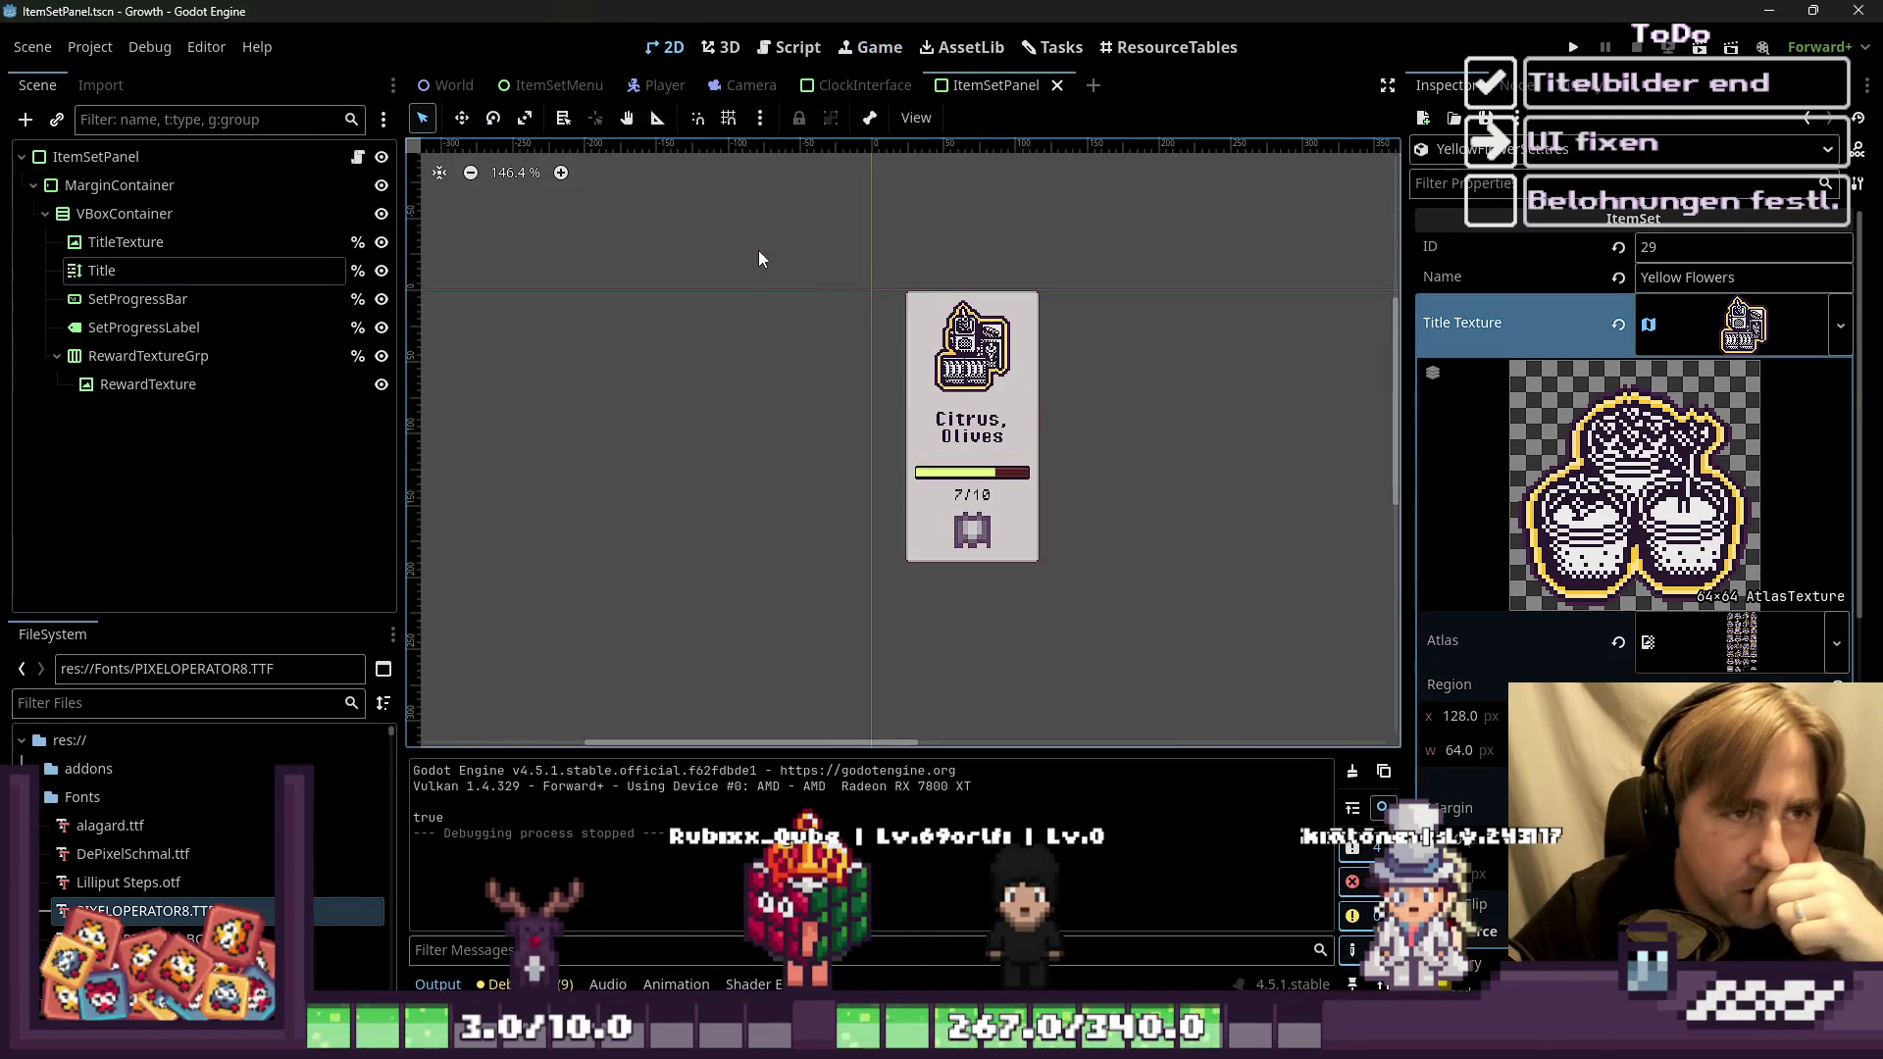
pyautogui.scroll(-1, 1260, 496)
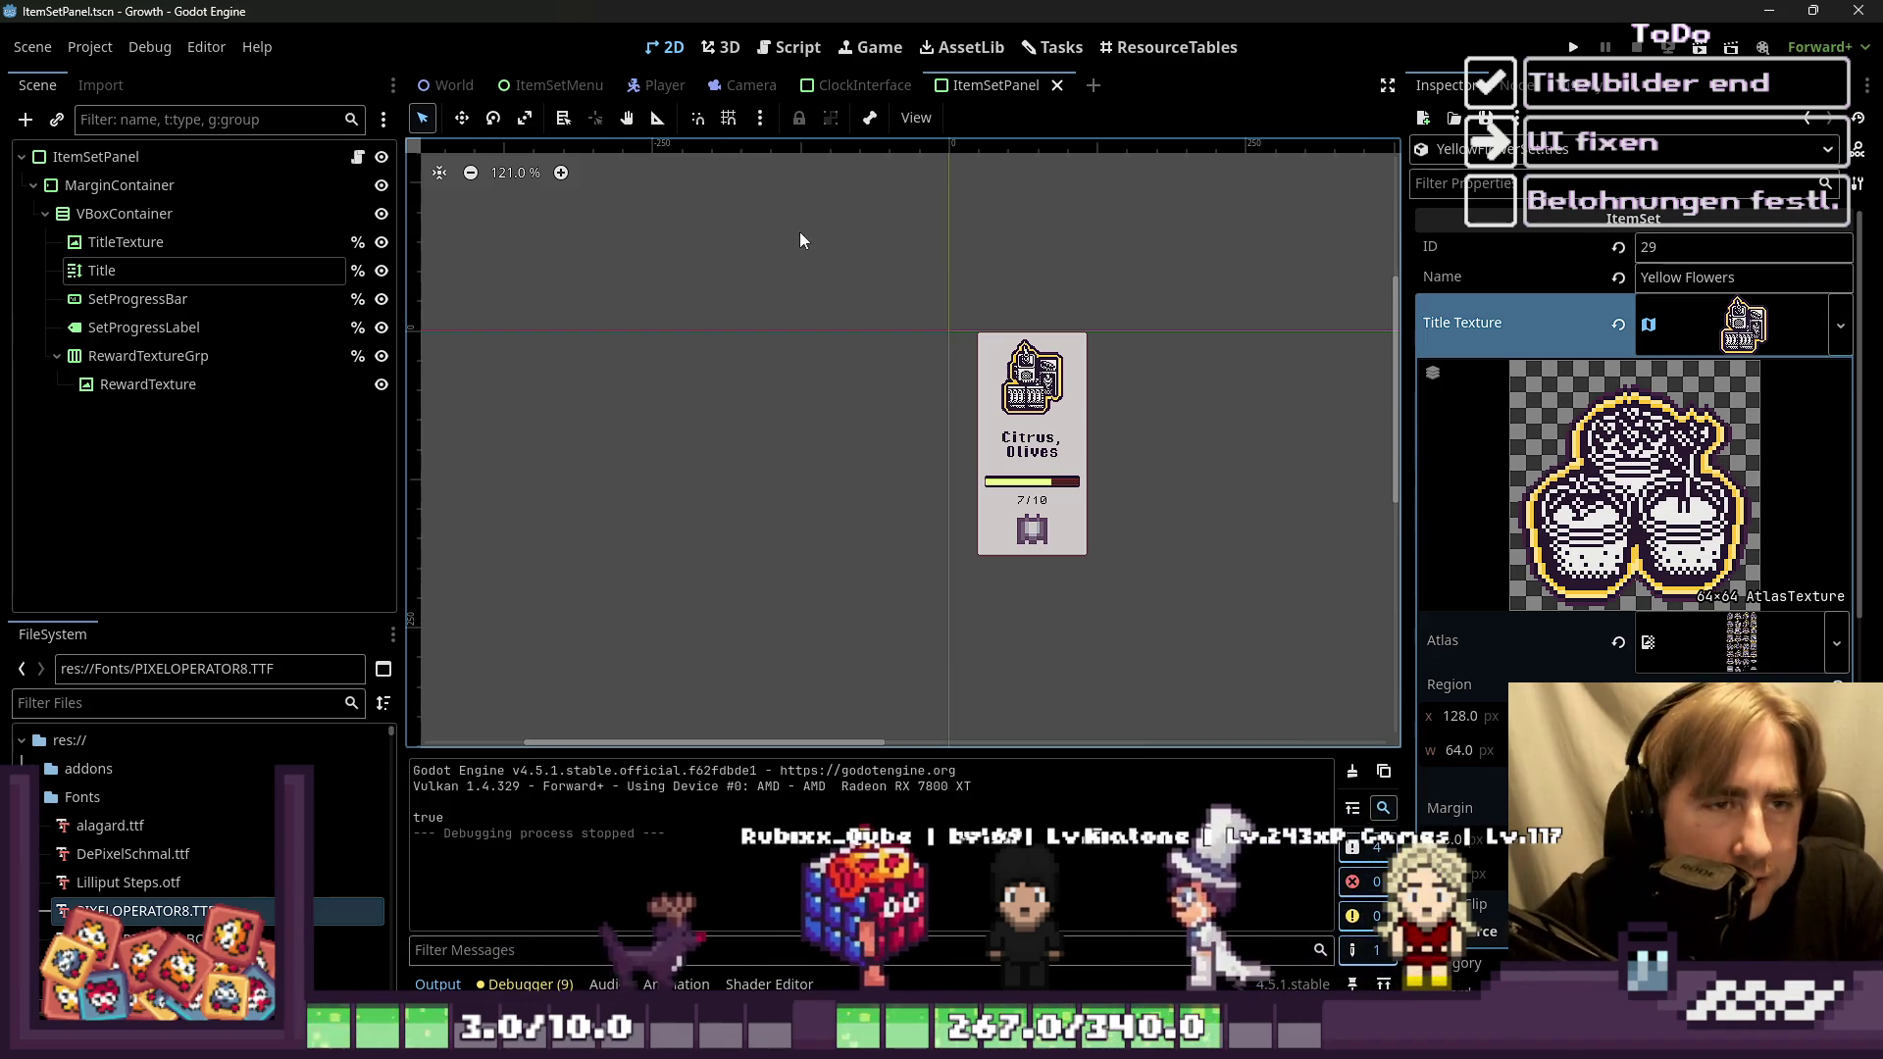
pyautogui.moveTo(800, 239); pyautogui.dragTo(1181, 660)
pyautogui.click(820, 433)
pyautogui.moveTo(856, 253); pyautogui.dragTo(1245, 698)
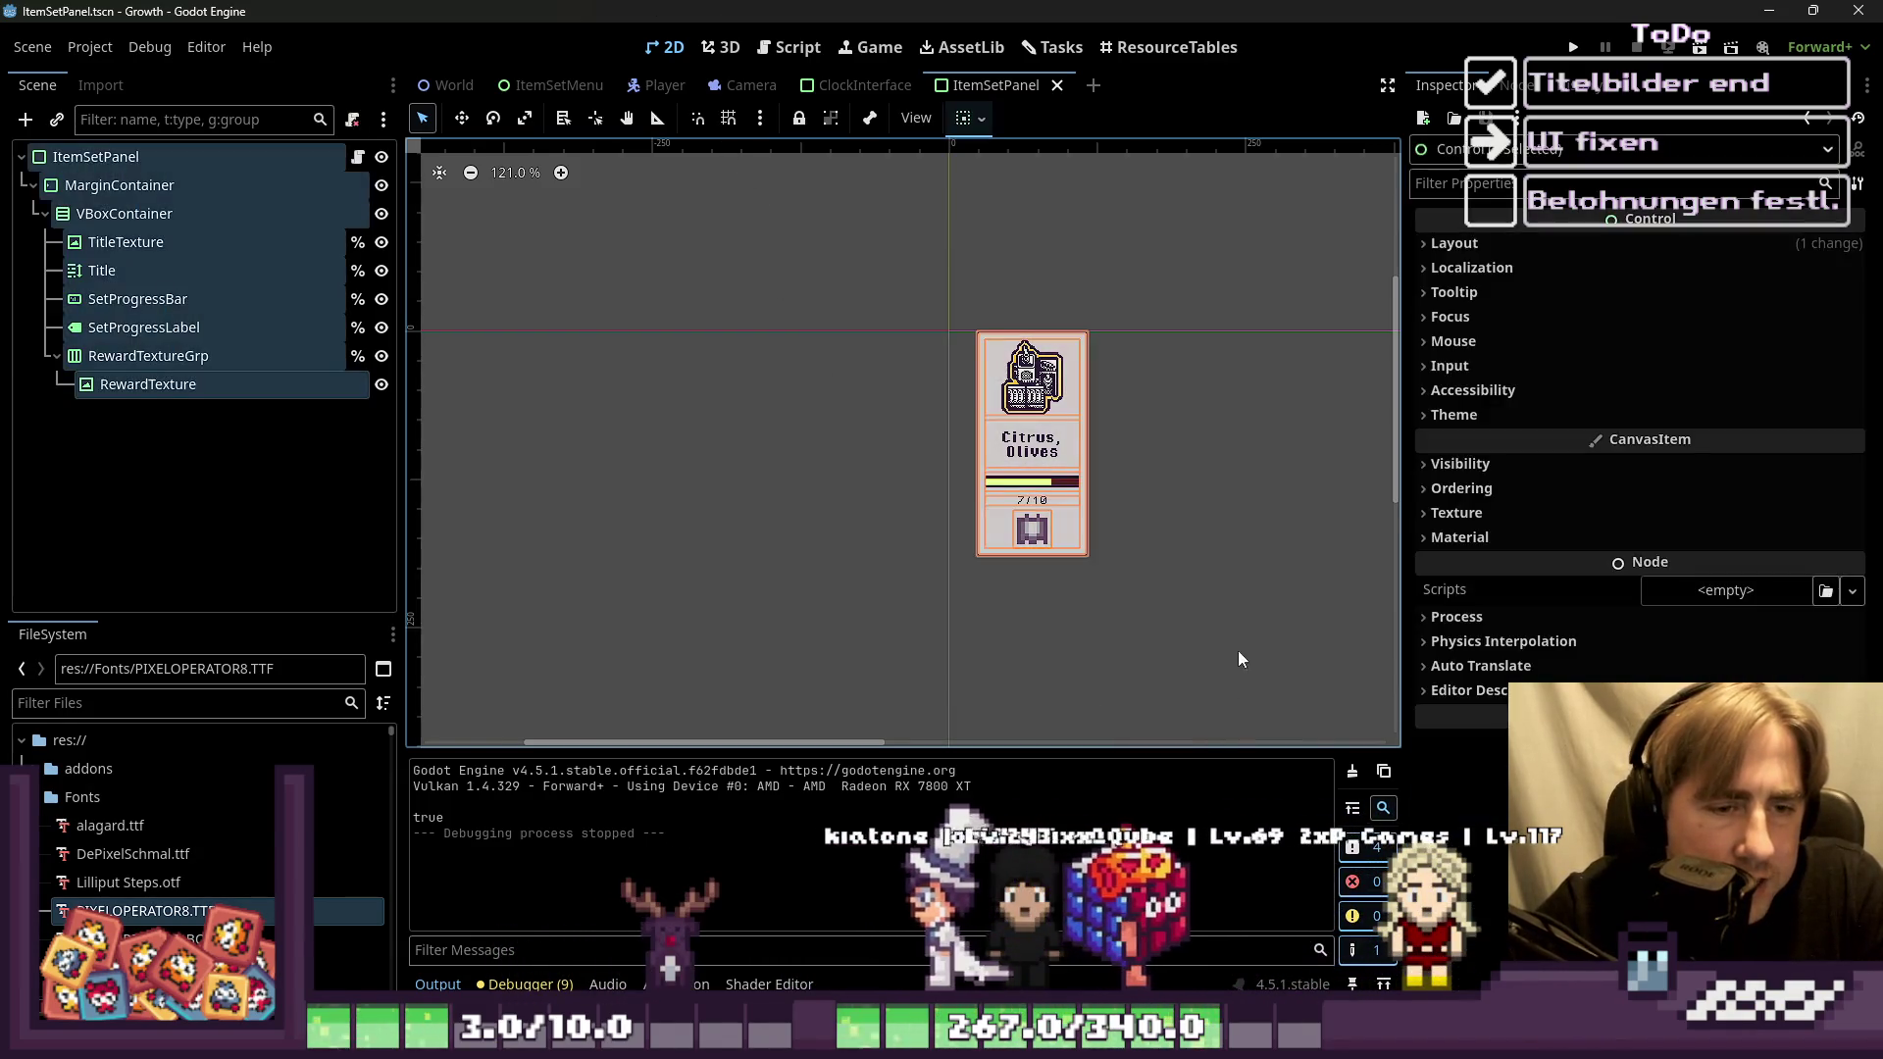
pyautogui.click(1238, 659)
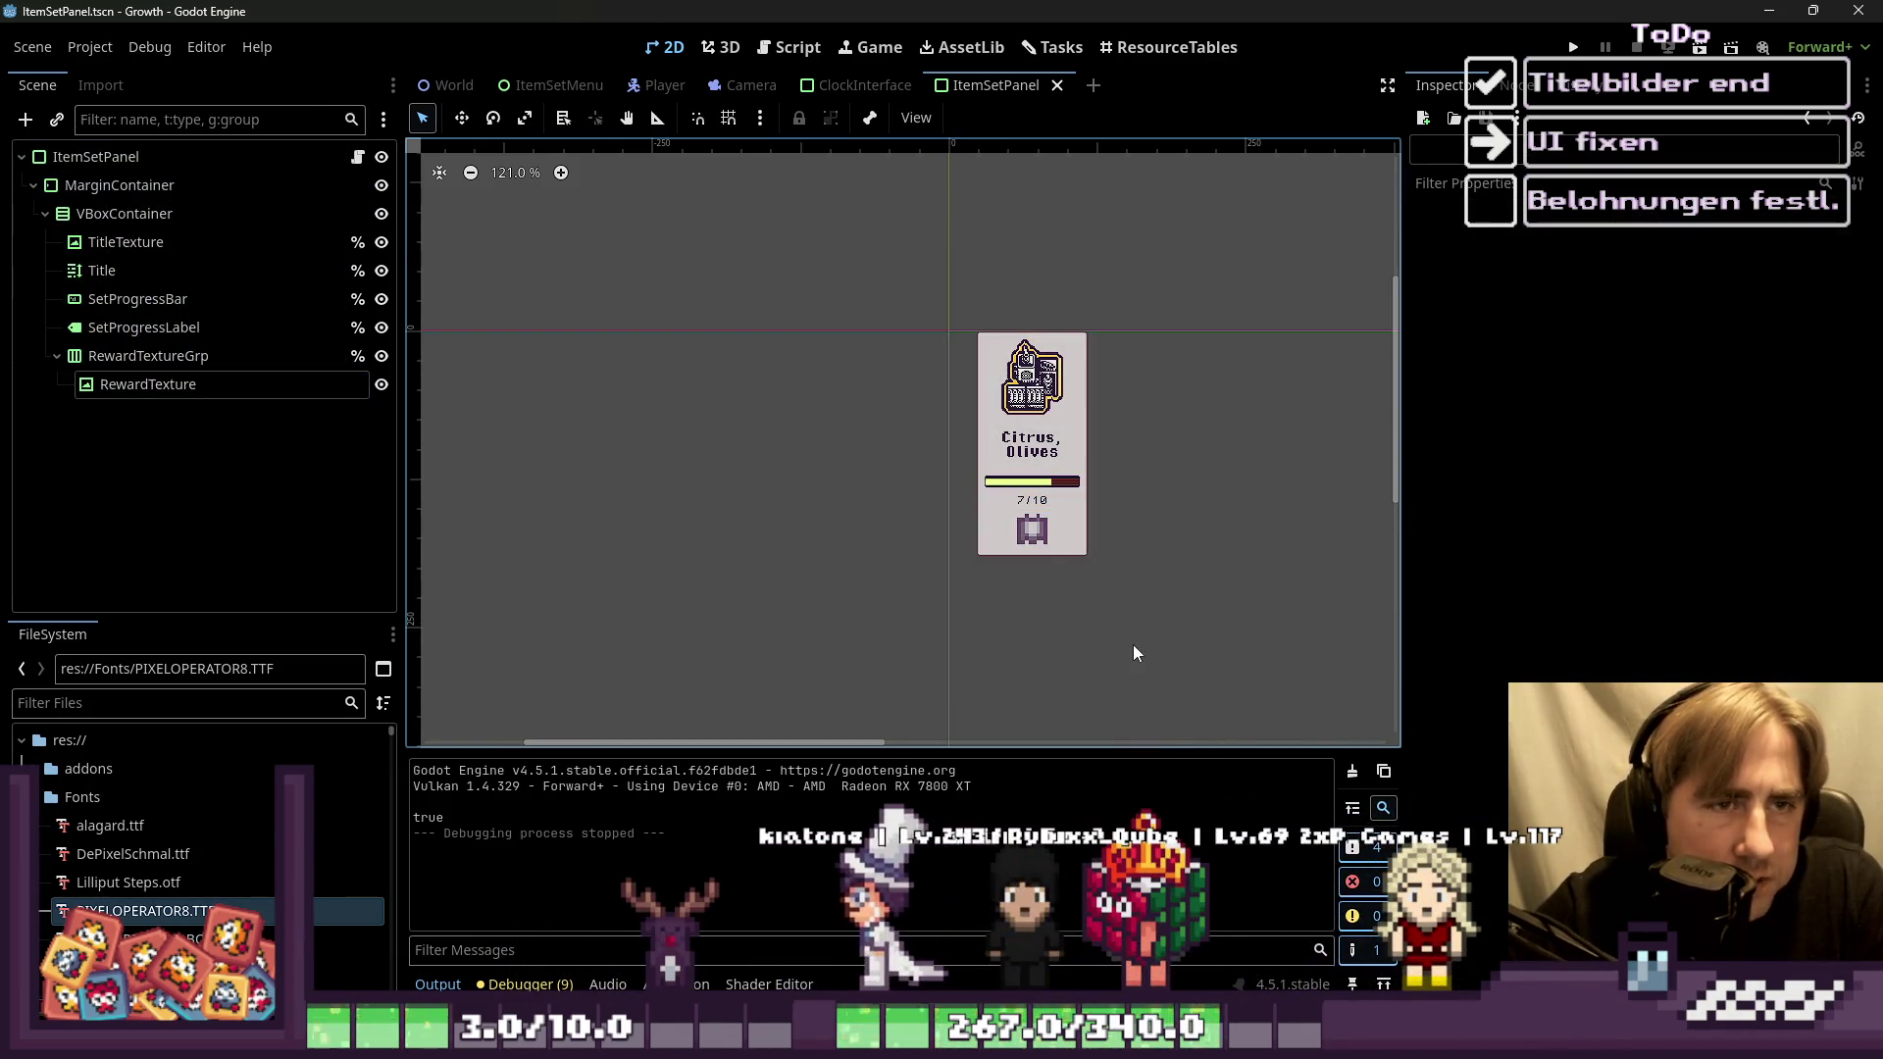
# - Create a new scene with a PanelContainer as its root node
pyautogui.click(1092, 84)
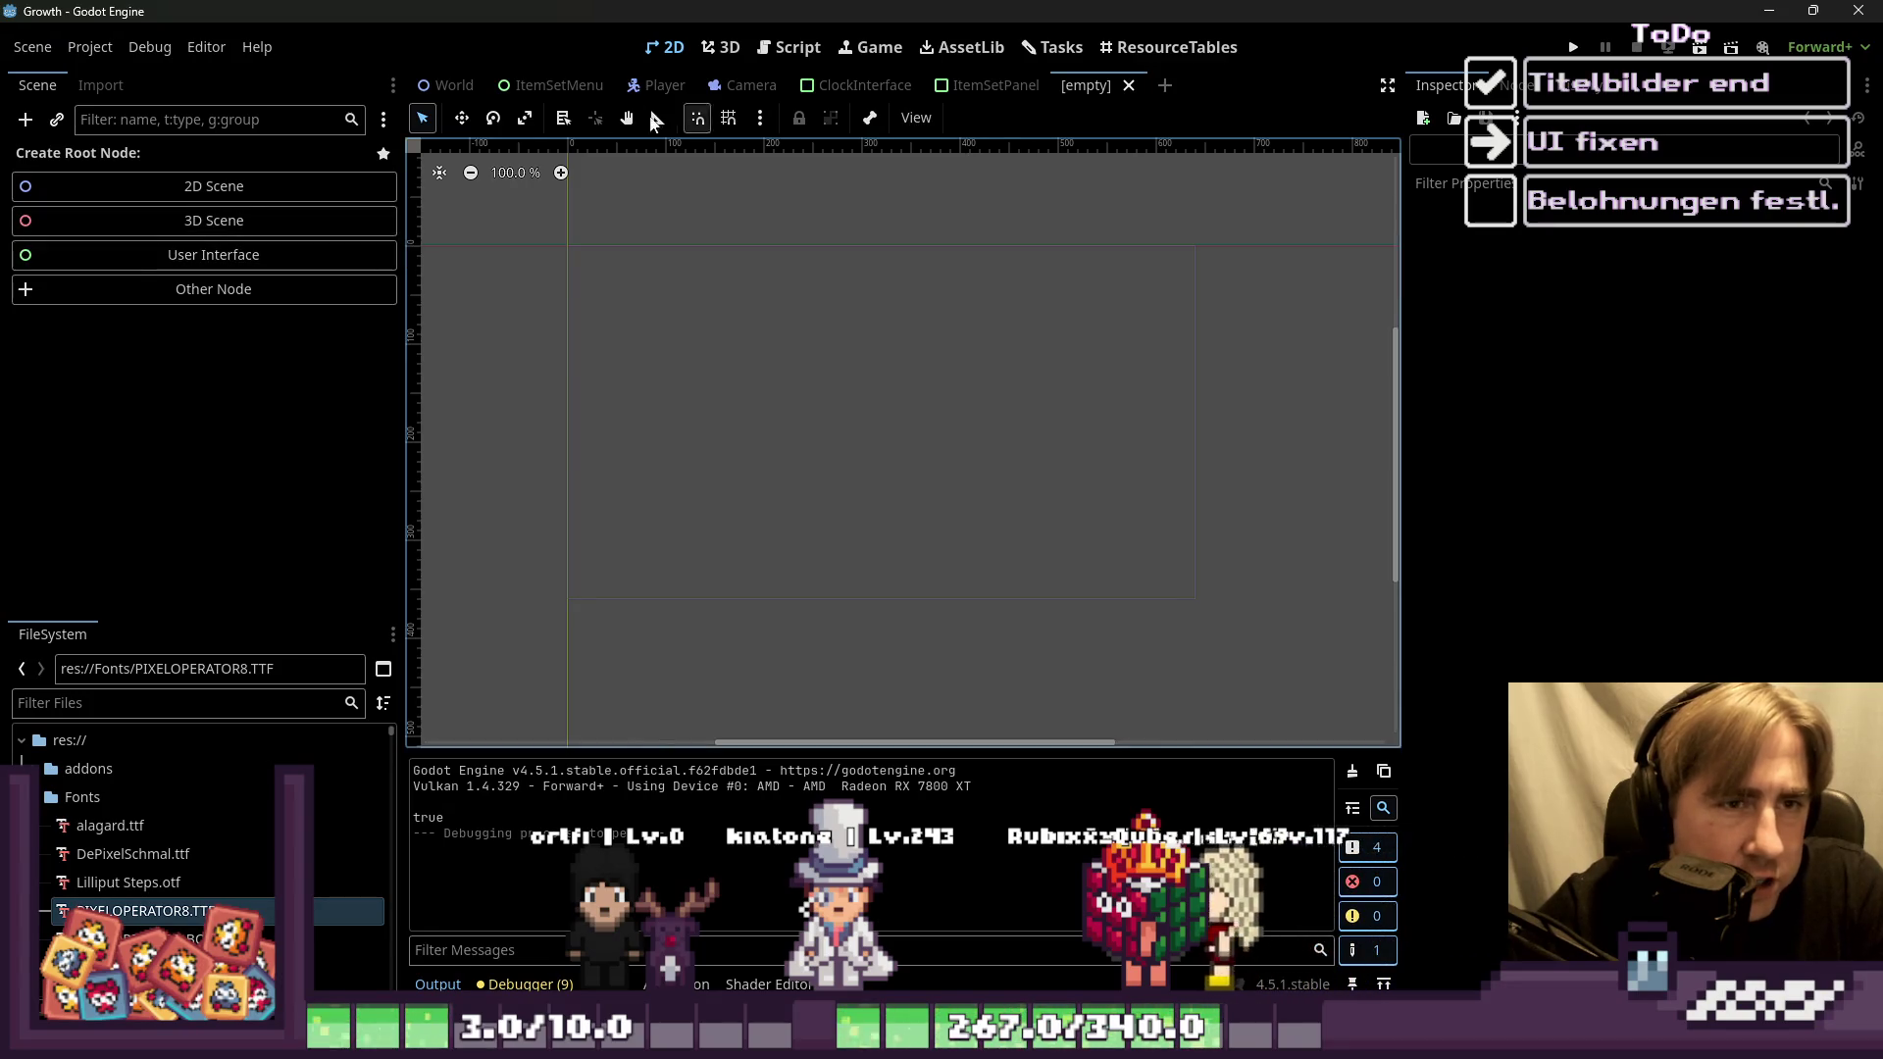
pyautogui.click(182, 291)
pyautogui.write('COnta')
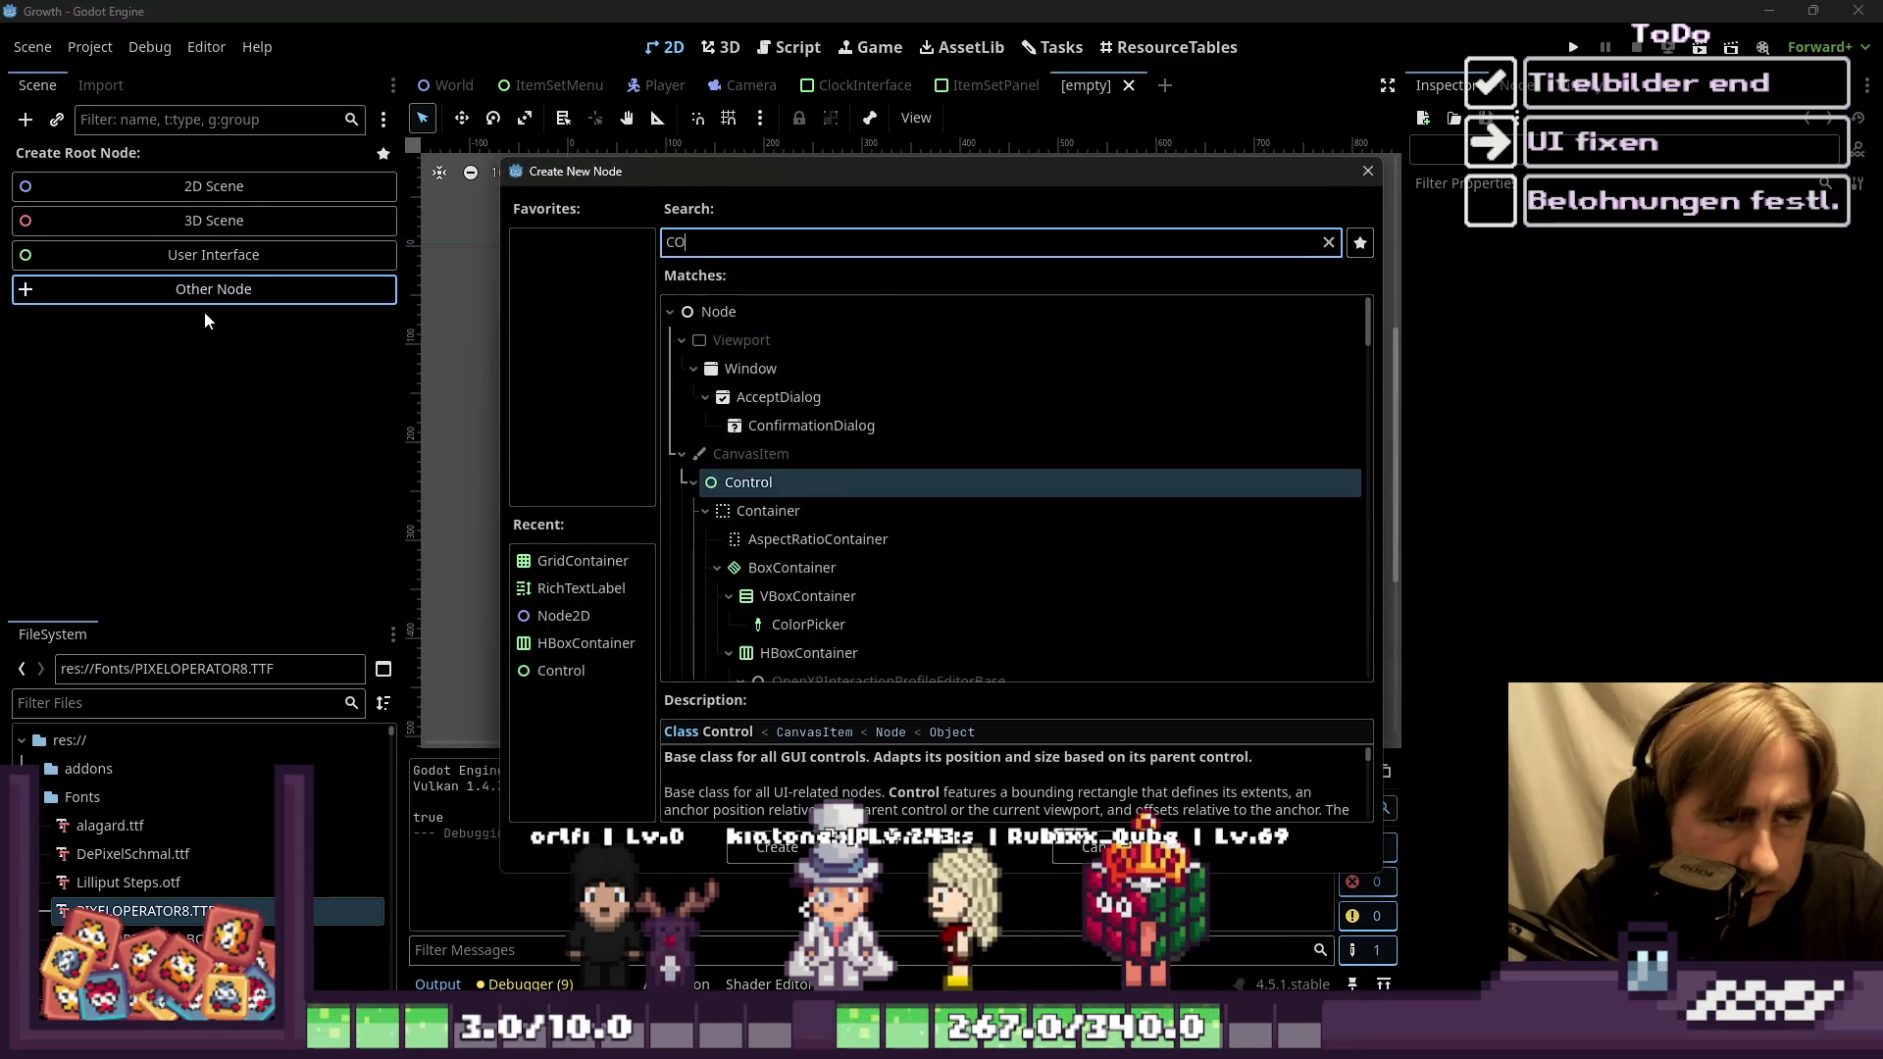
pyautogui.press('Down')
pyautogui.press('Down')
pyautogui.press('Down')
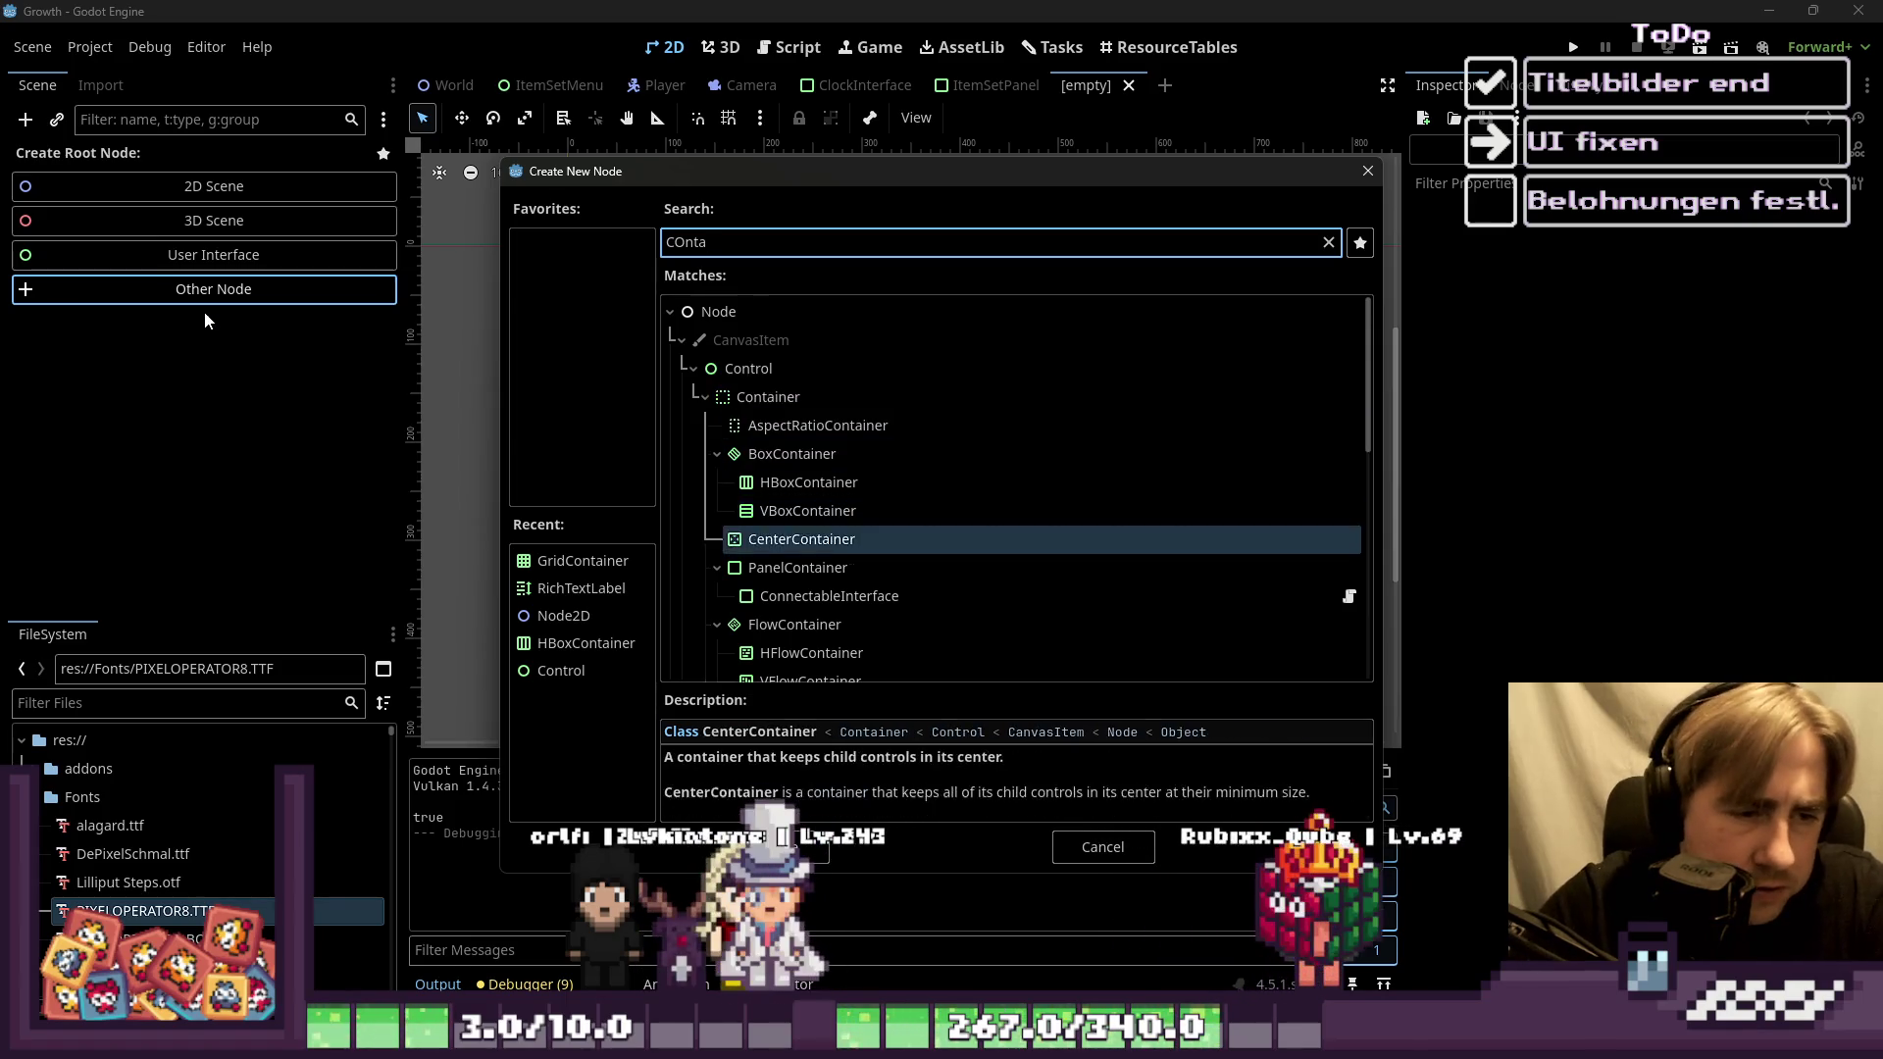
pyautogui.press('Return')
# - Bring the PanelContainer into view, select it, and return to Illustrator
pyautogui.scroll(-1, 1213, 675)
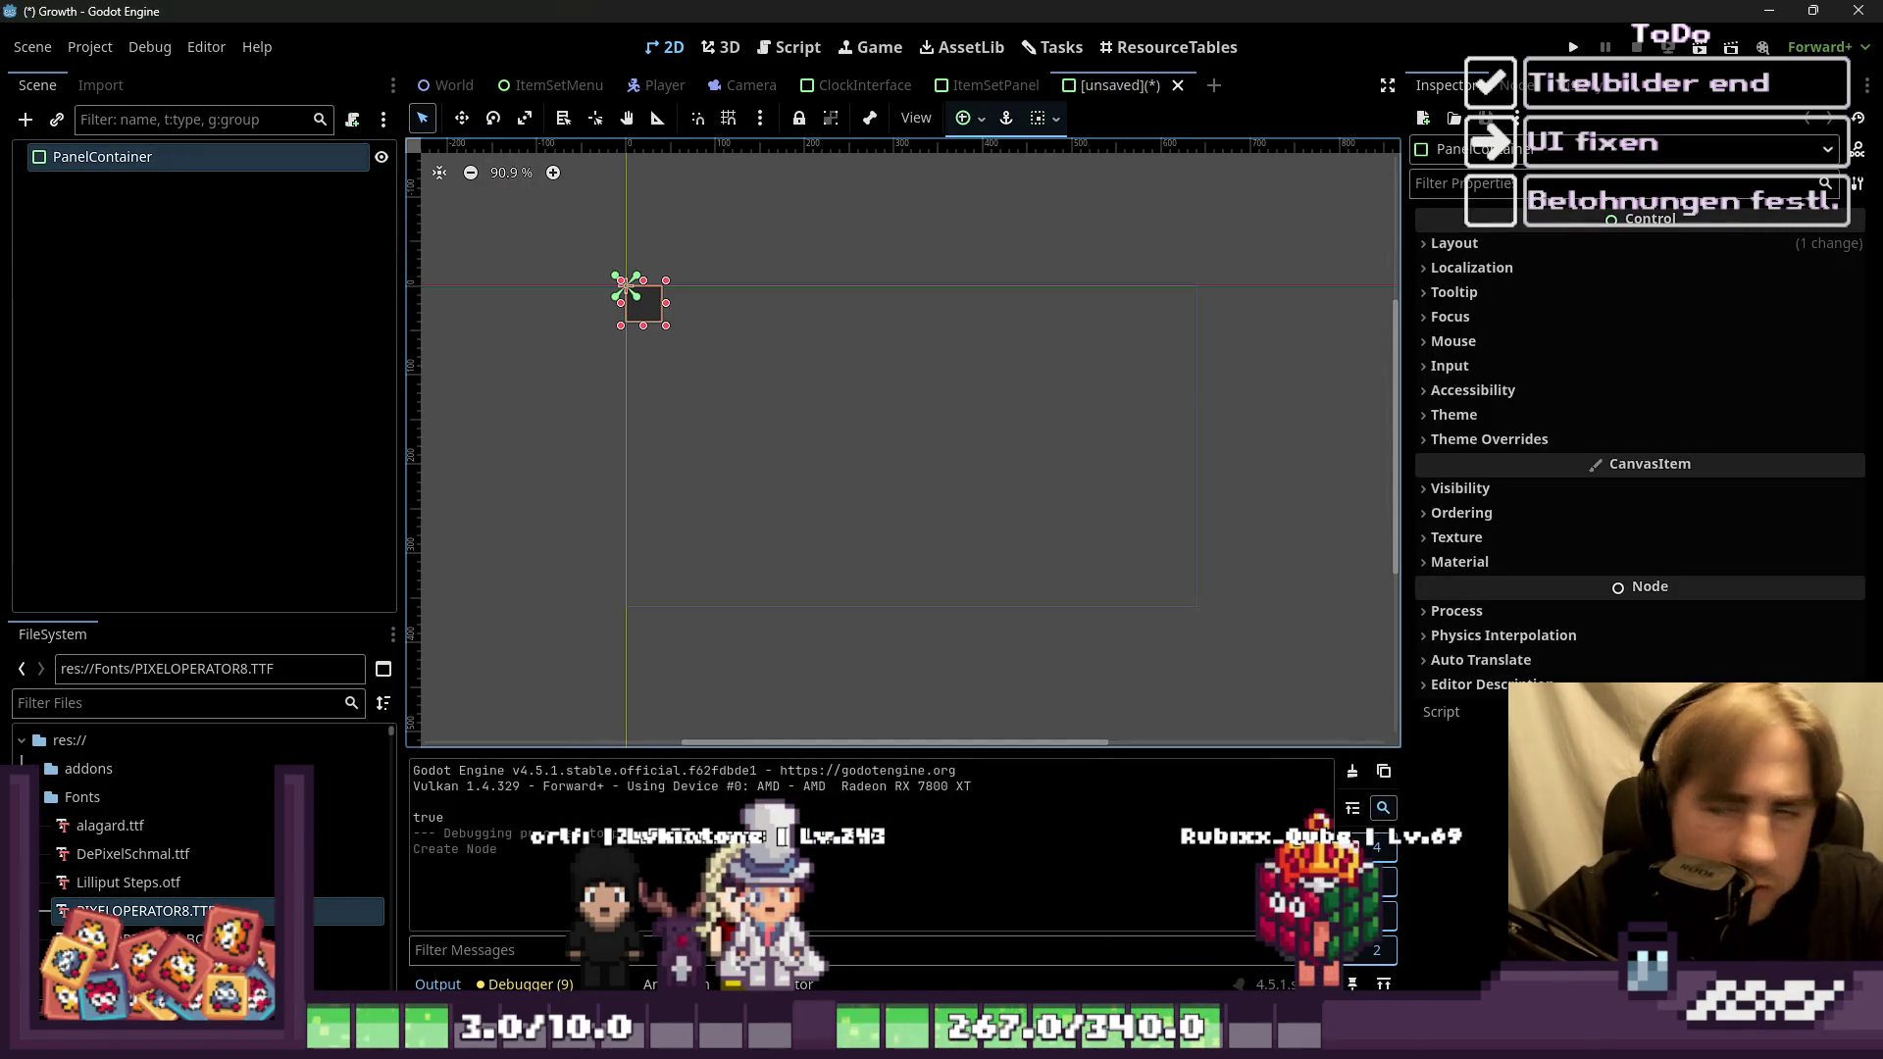
pyautogui.scroll(2, 831, 540)
pyautogui.click(530, 422)
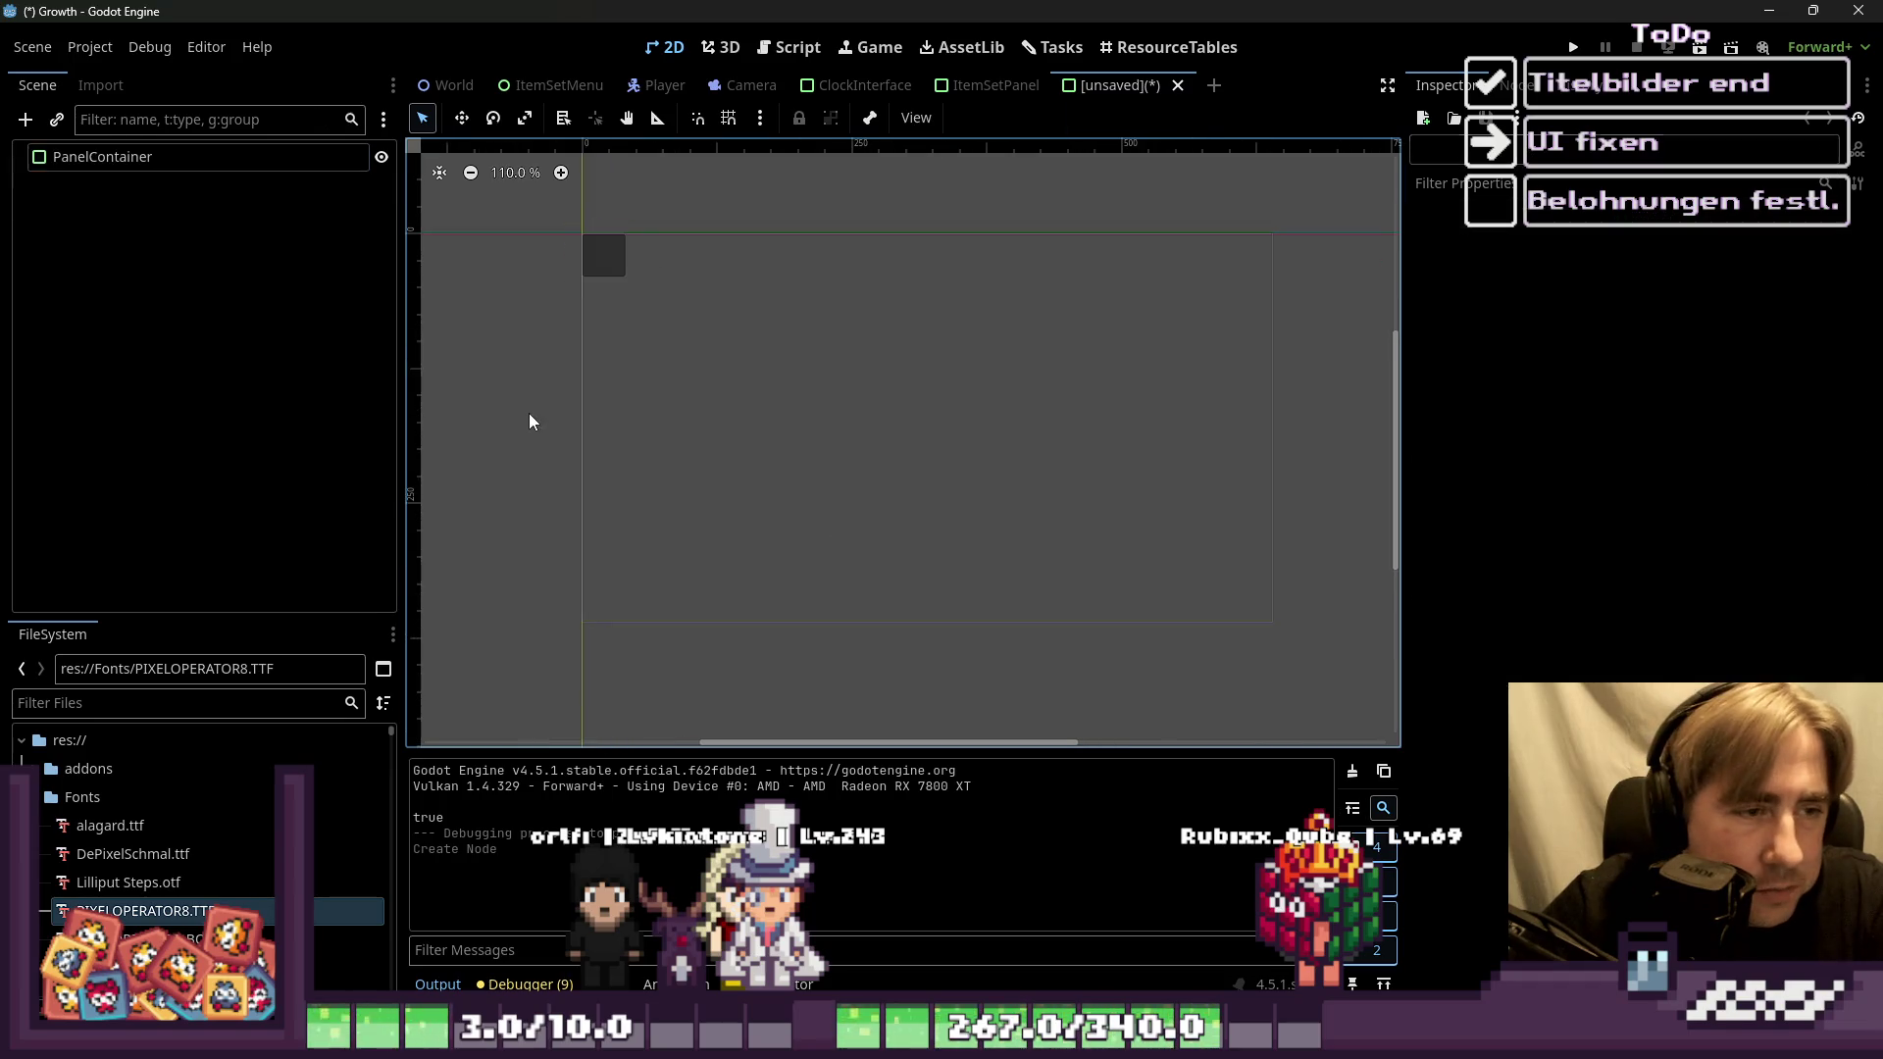
pyautogui.moveTo(537, 381); pyautogui.dragTo(896, 433)
pyautogui.scroll(6, 980, 314)
pyautogui.click(940, 318)
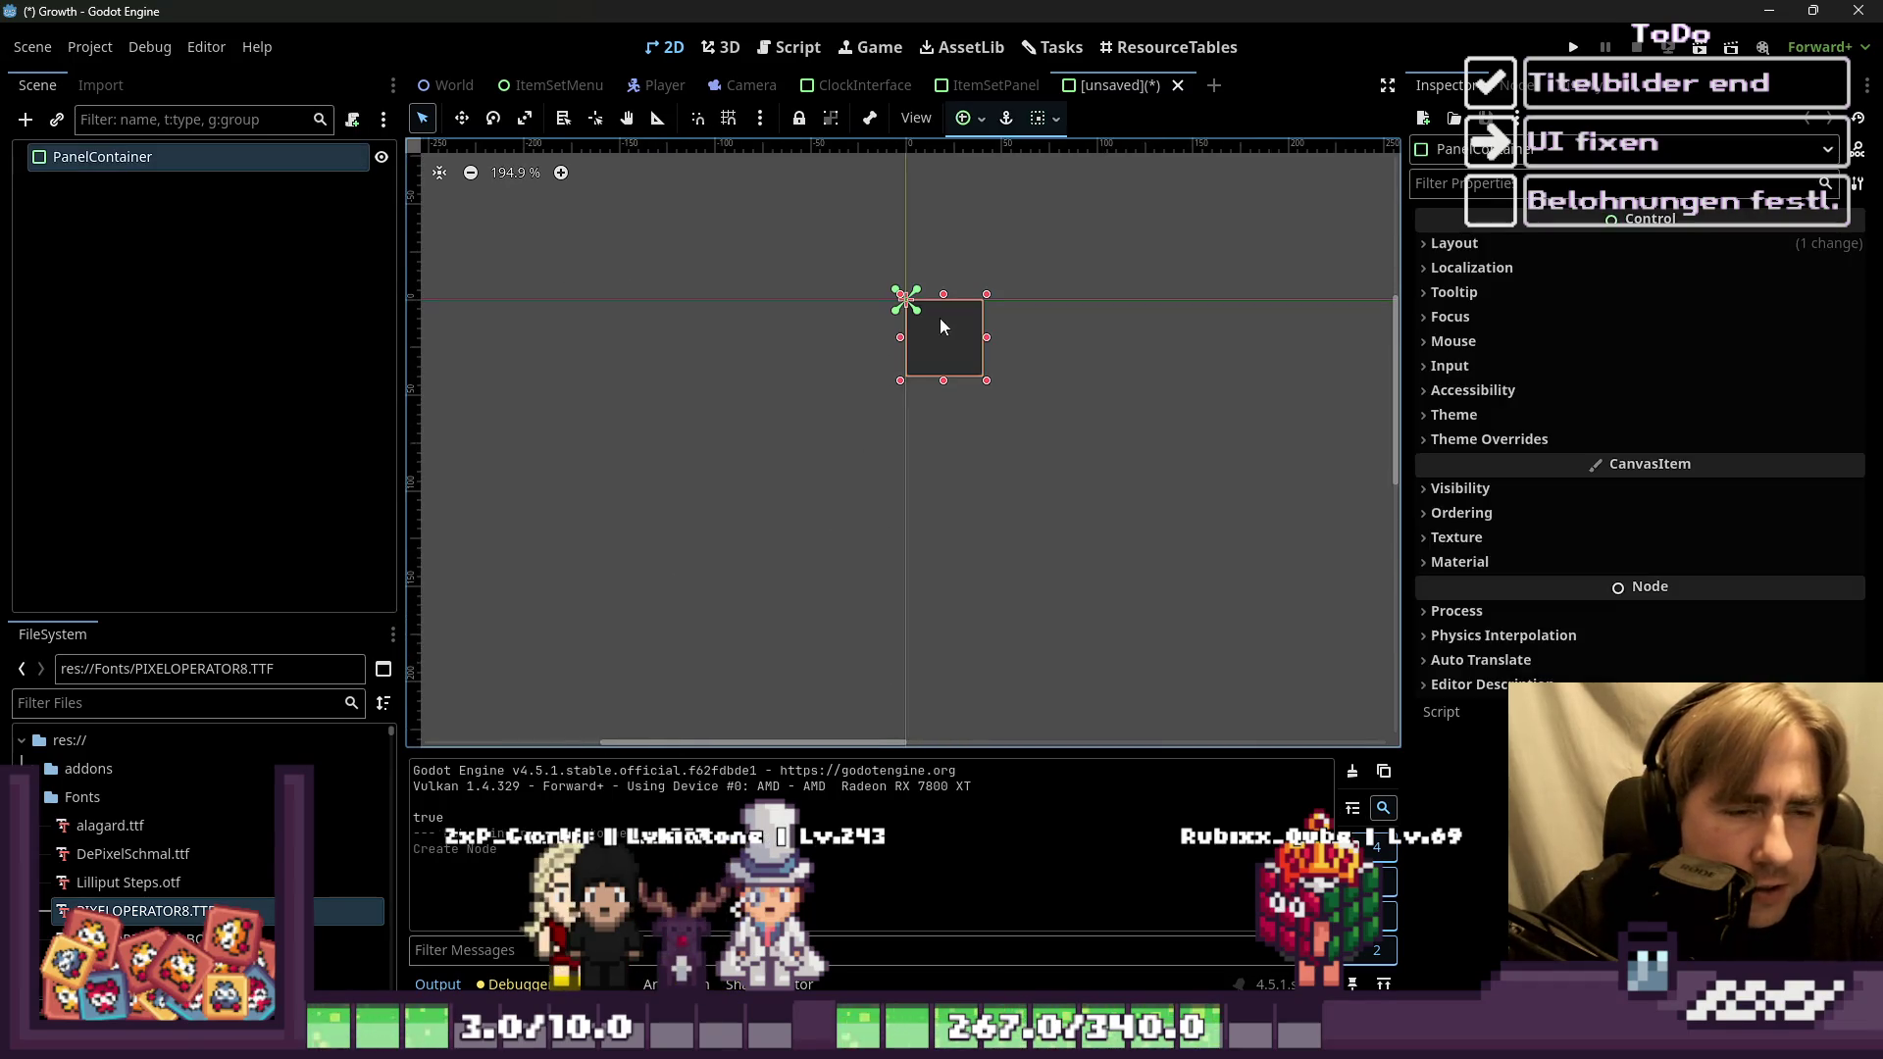
pyautogui.hotkey('alt', 'Tab')
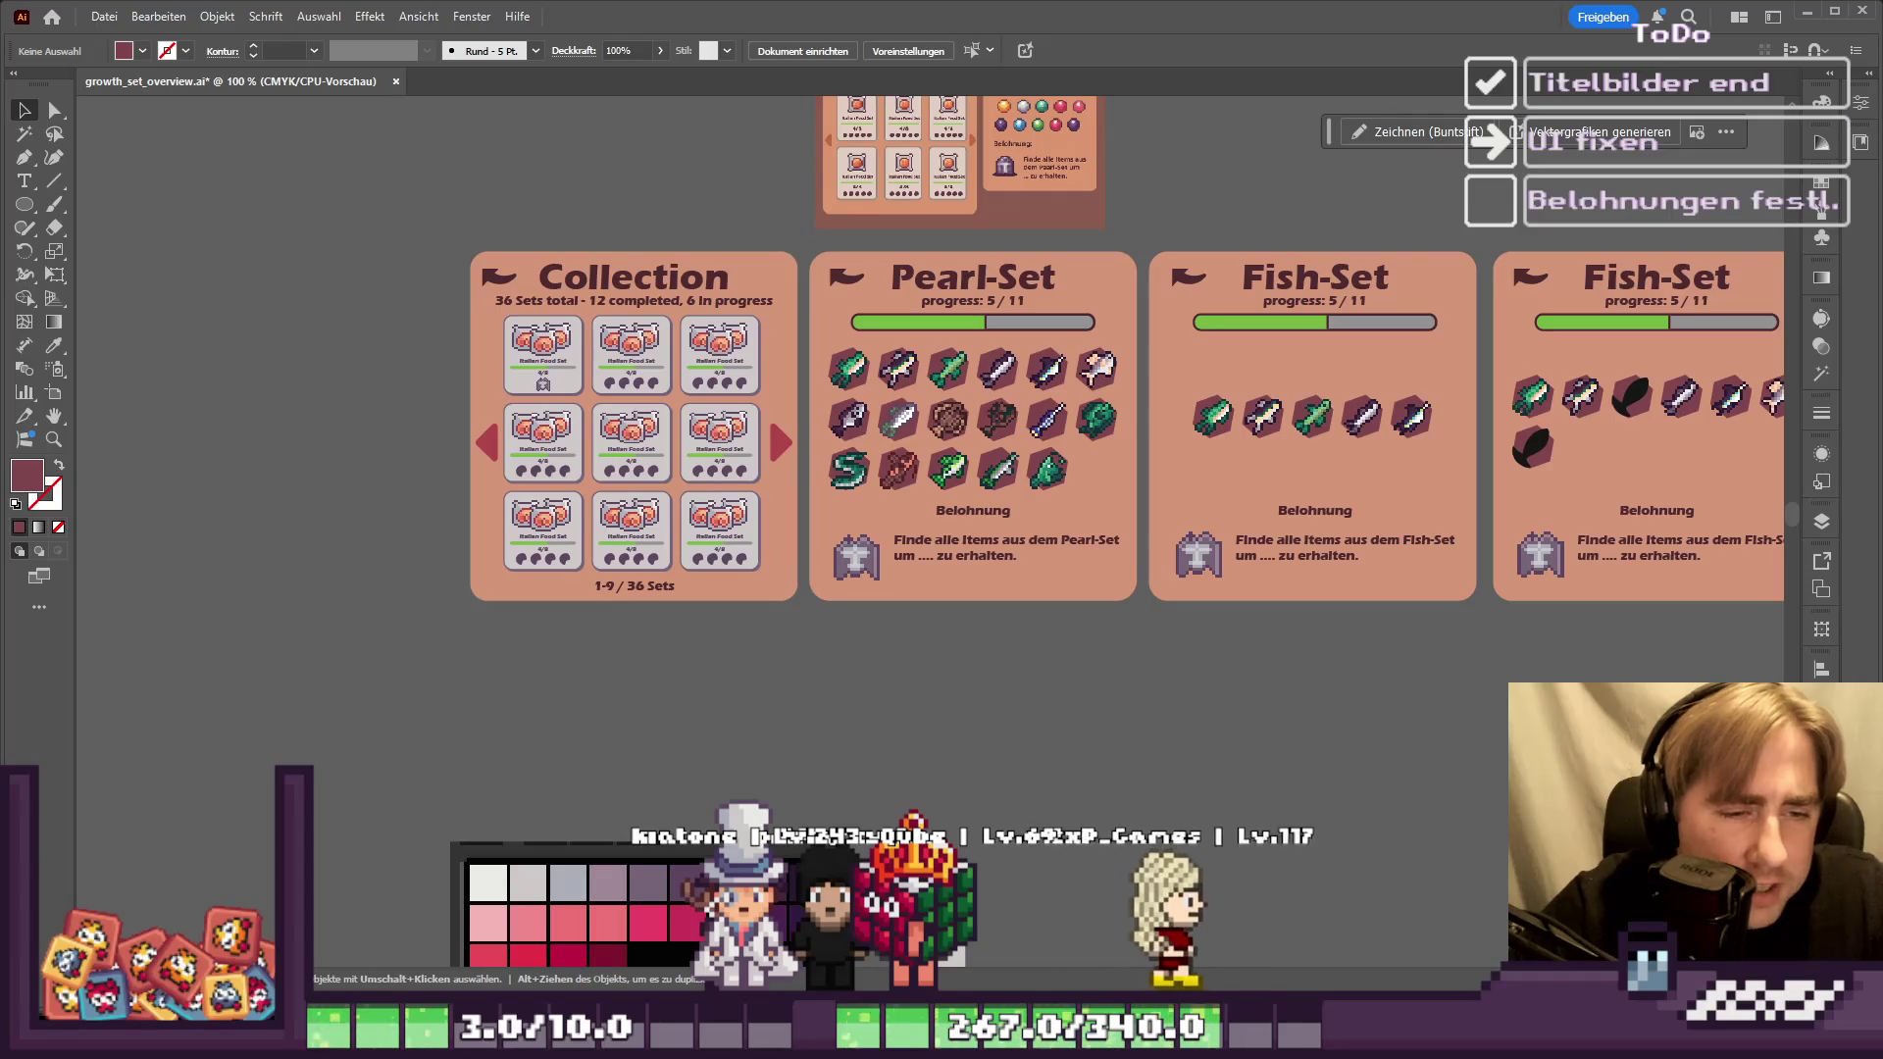
# - Inspect the Pearl-Set reward text and image, zooming in and out on the card
pyautogui.click(1030, 550)
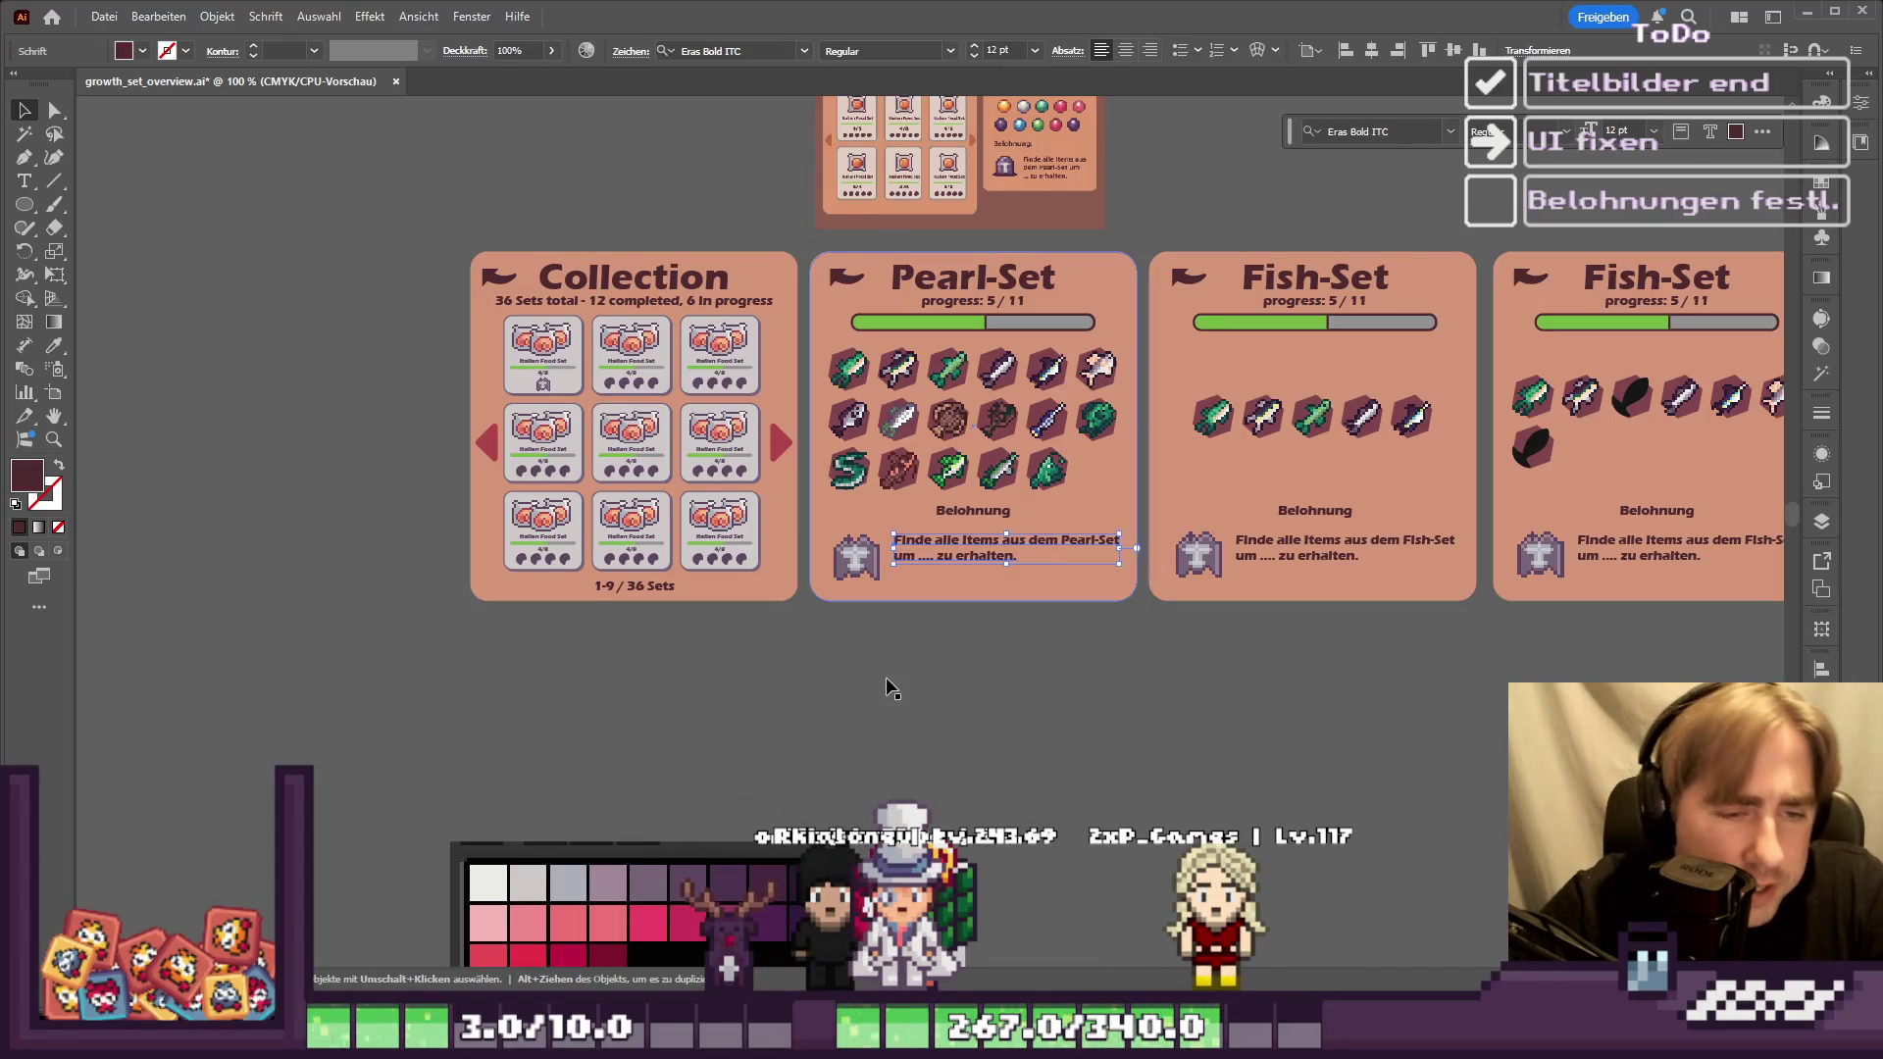
pyautogui.scroll(2, 885, 675)
pyautogui.scroll(-1, 821, 708)
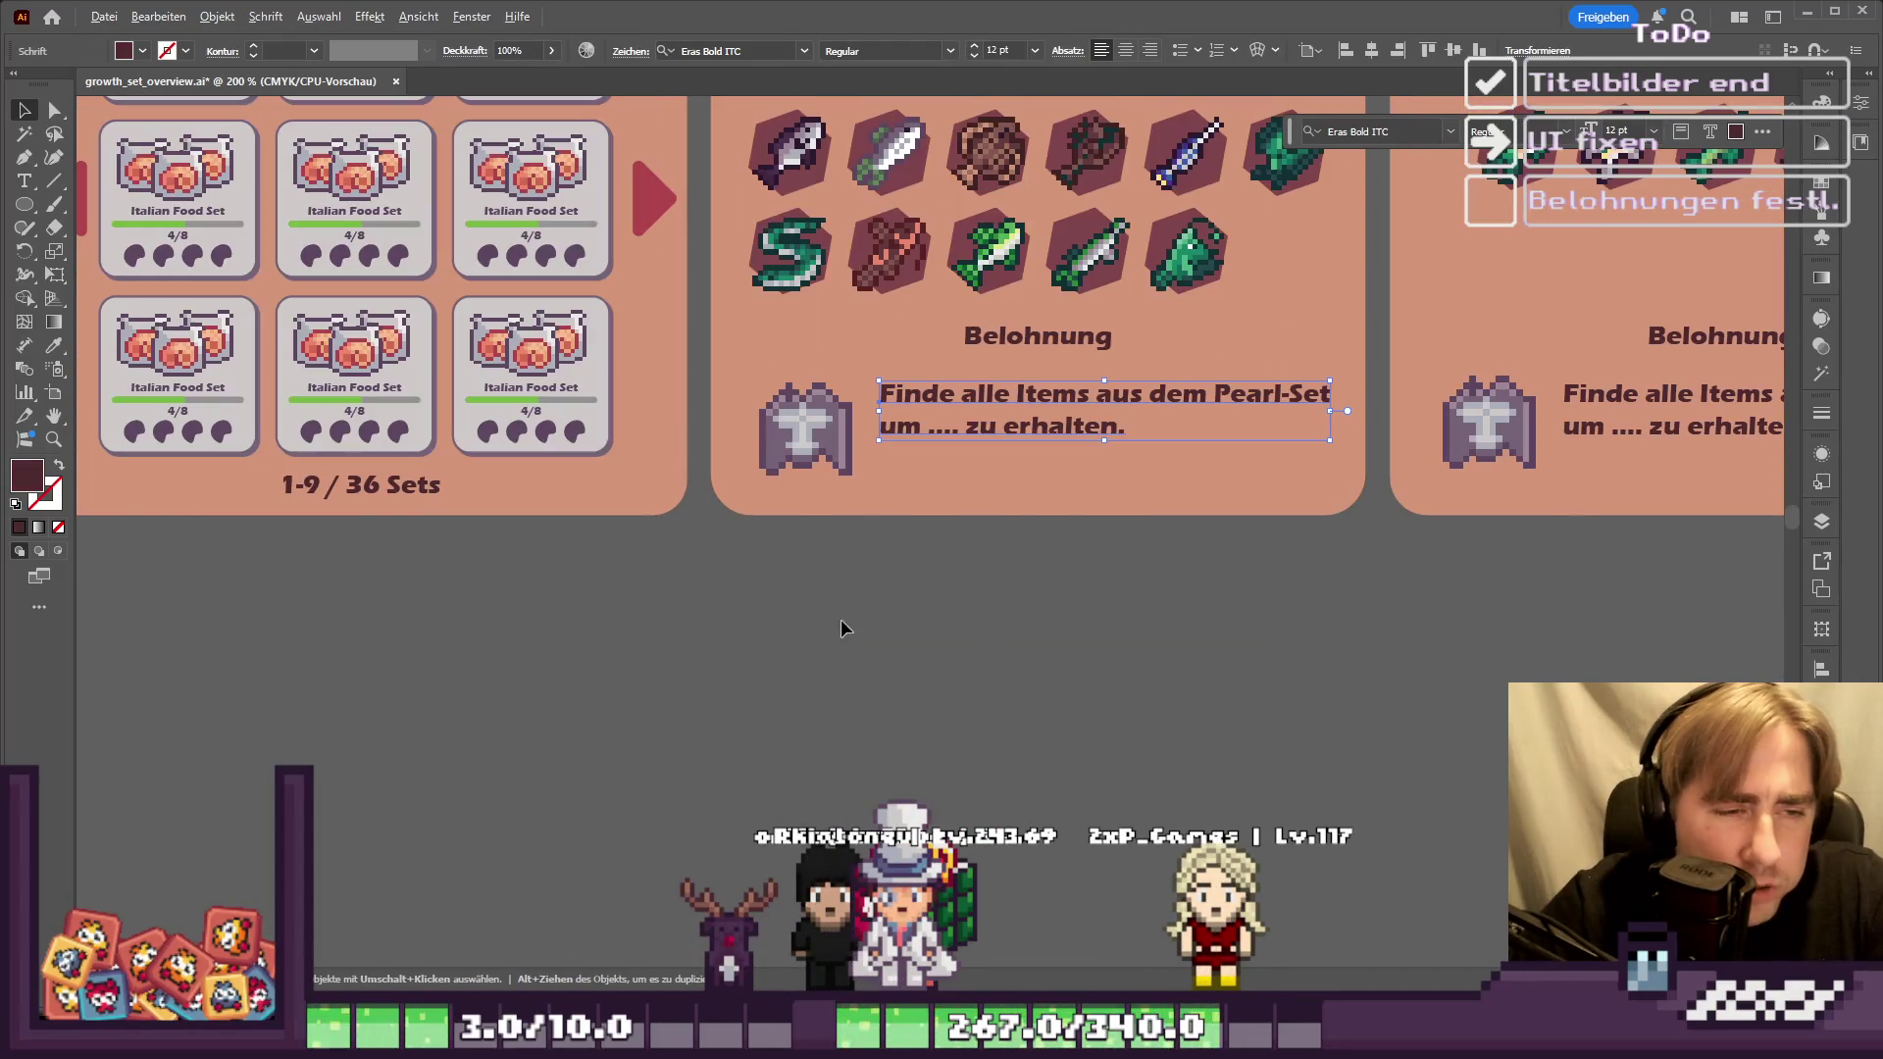
pyautogui.click(844, 410)
pyautogui.scroll(-1, 799, 650)
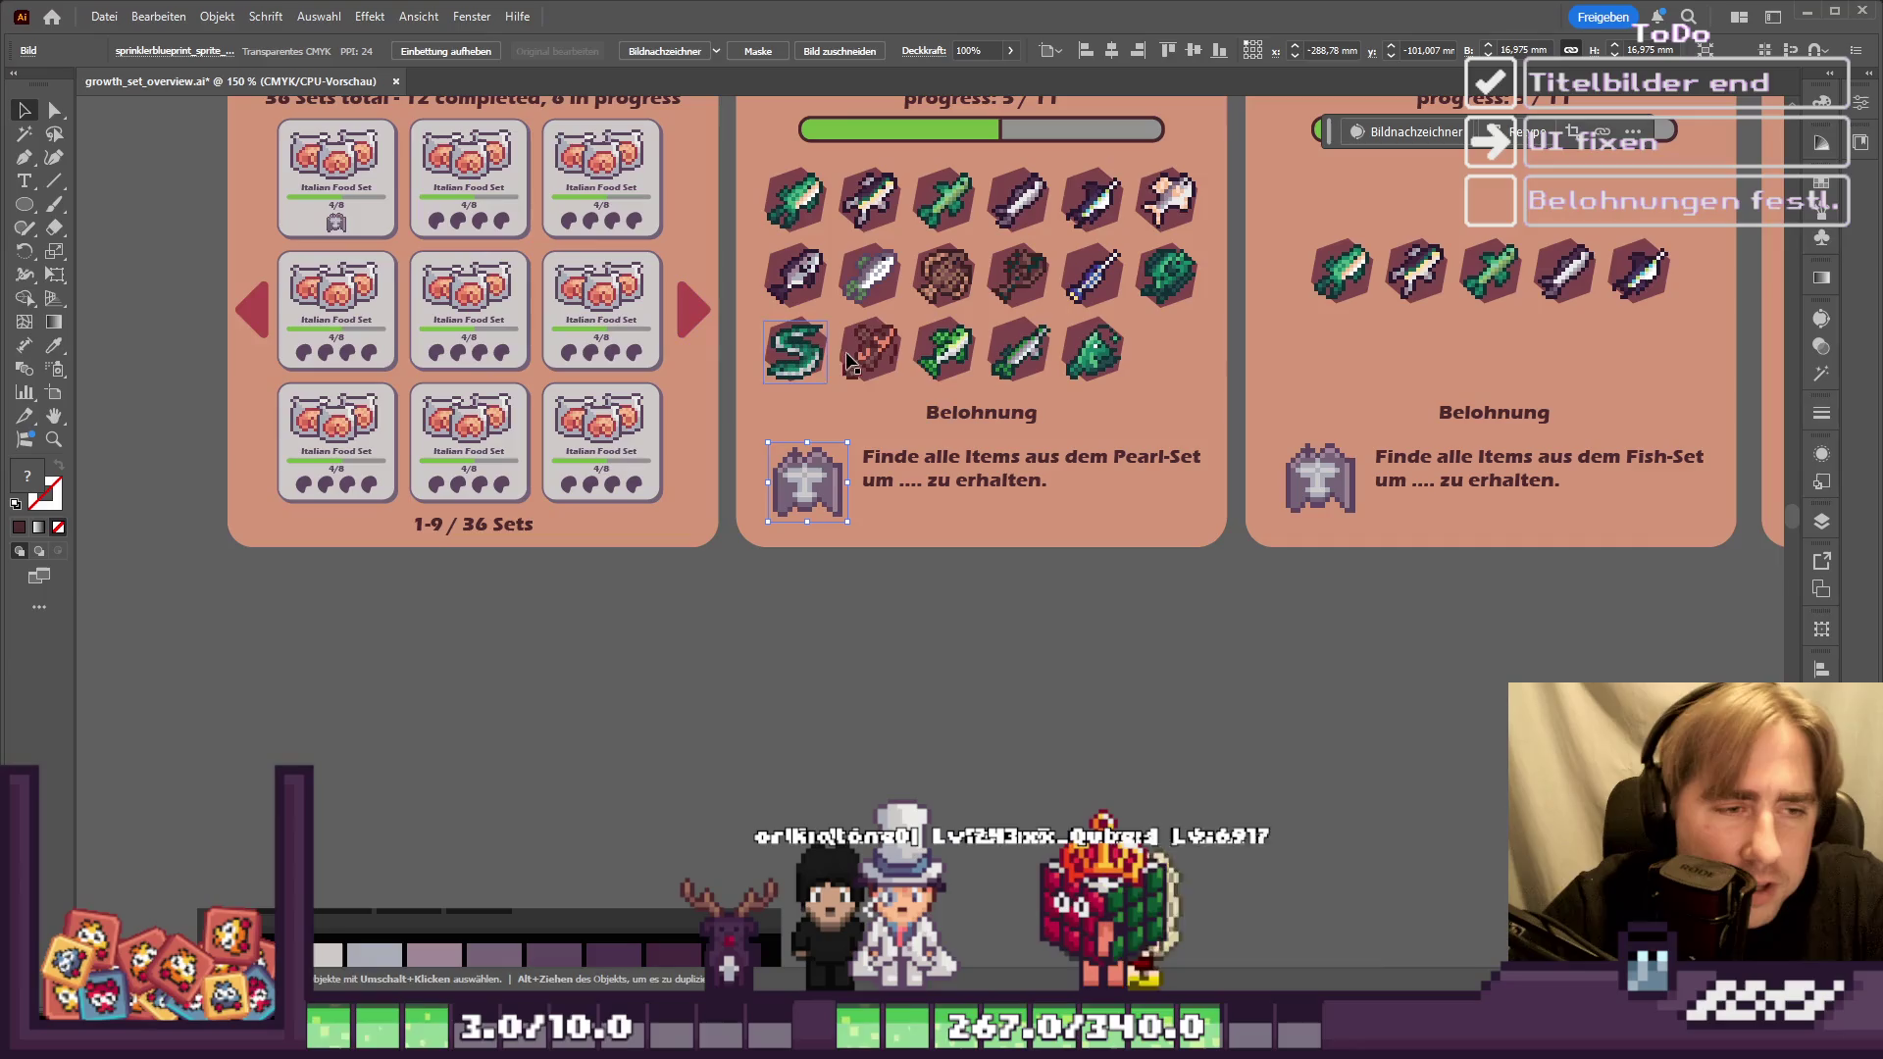
pyautogui.scroll(1, 873, 469)
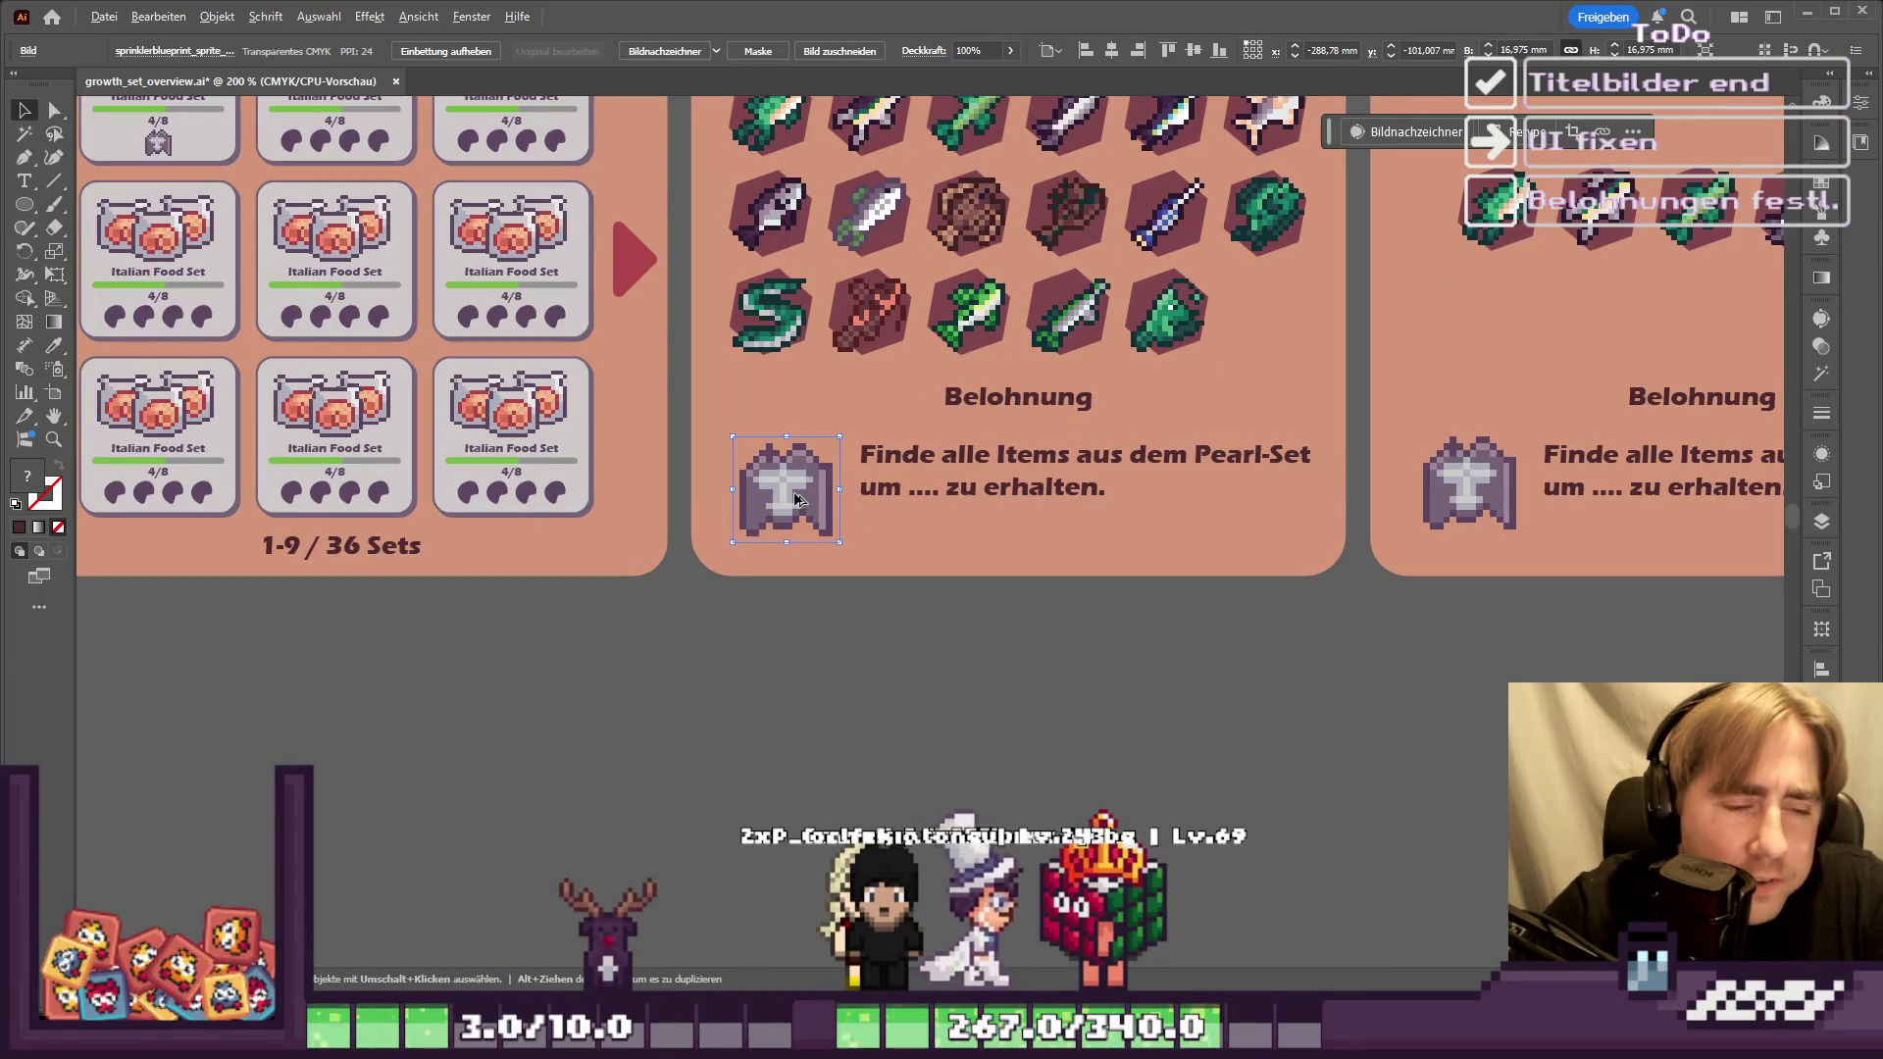
pyautogui.scroll(2, 682, 498)
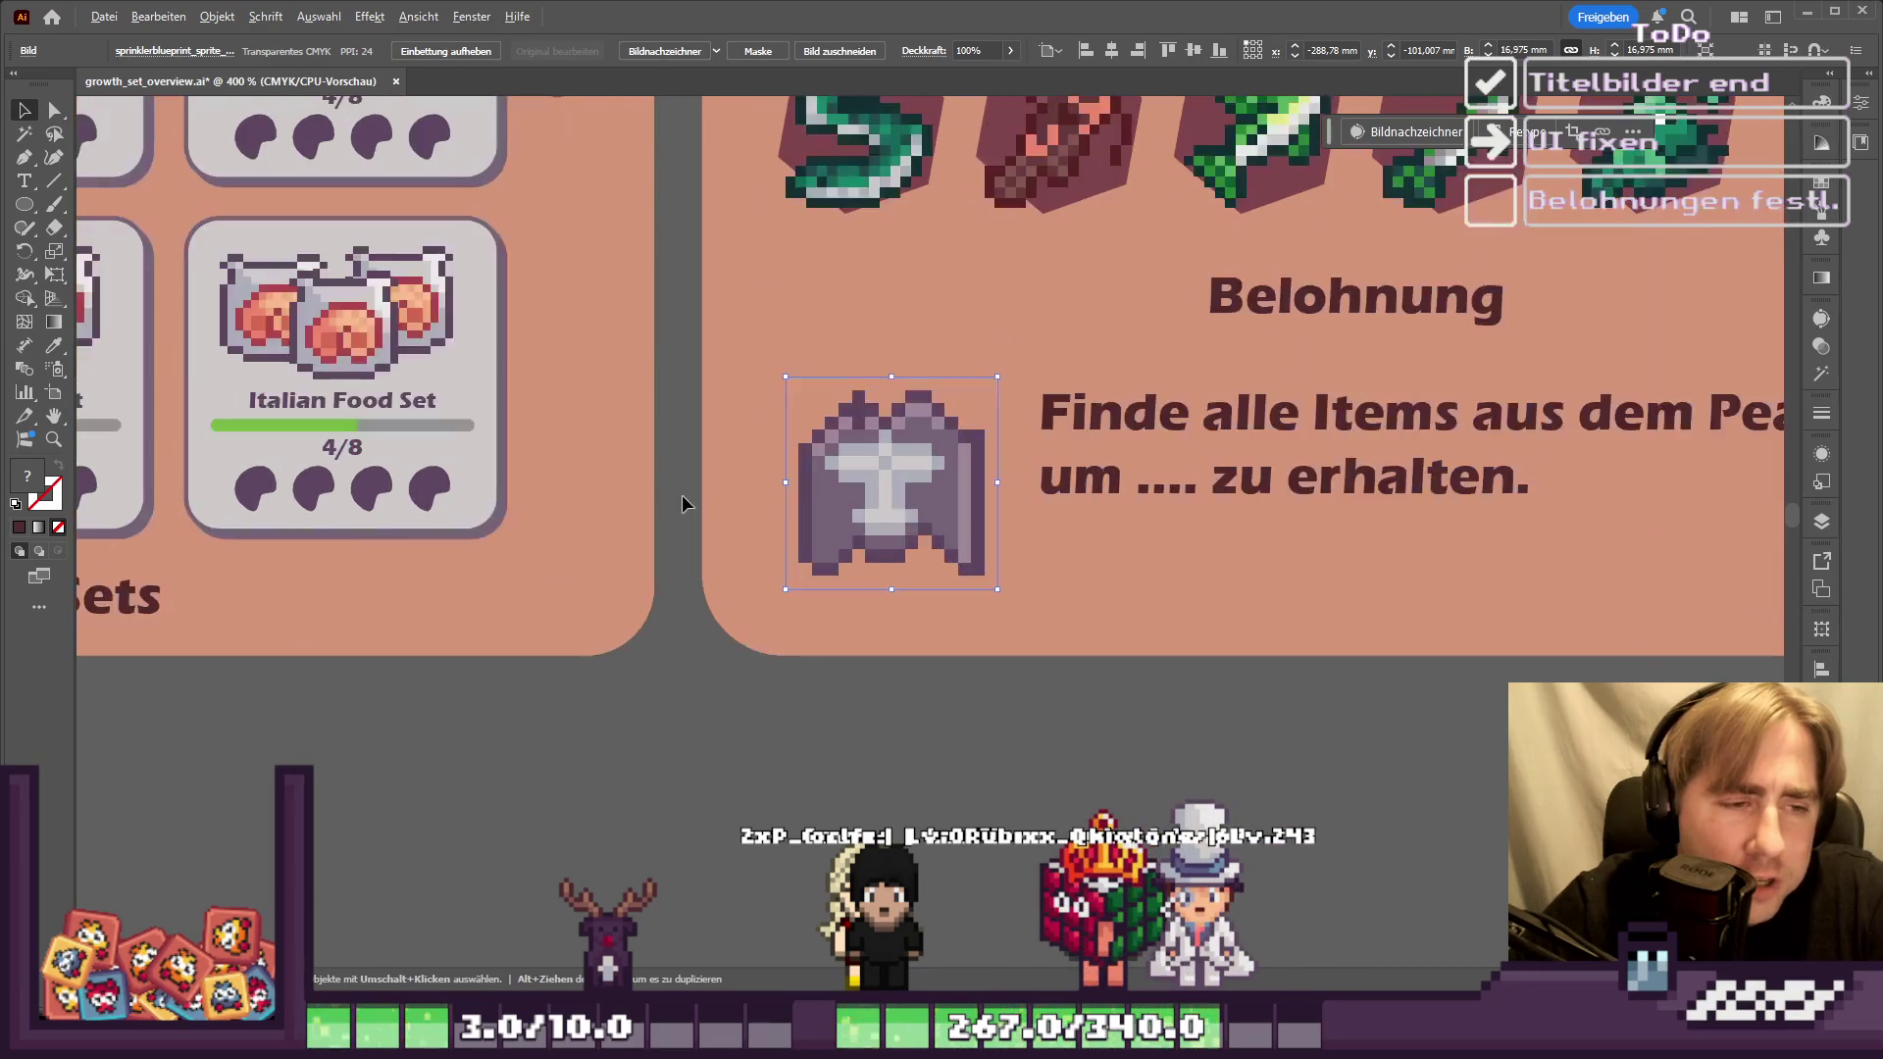
pyautogui.scroll(-4, 827, 435)
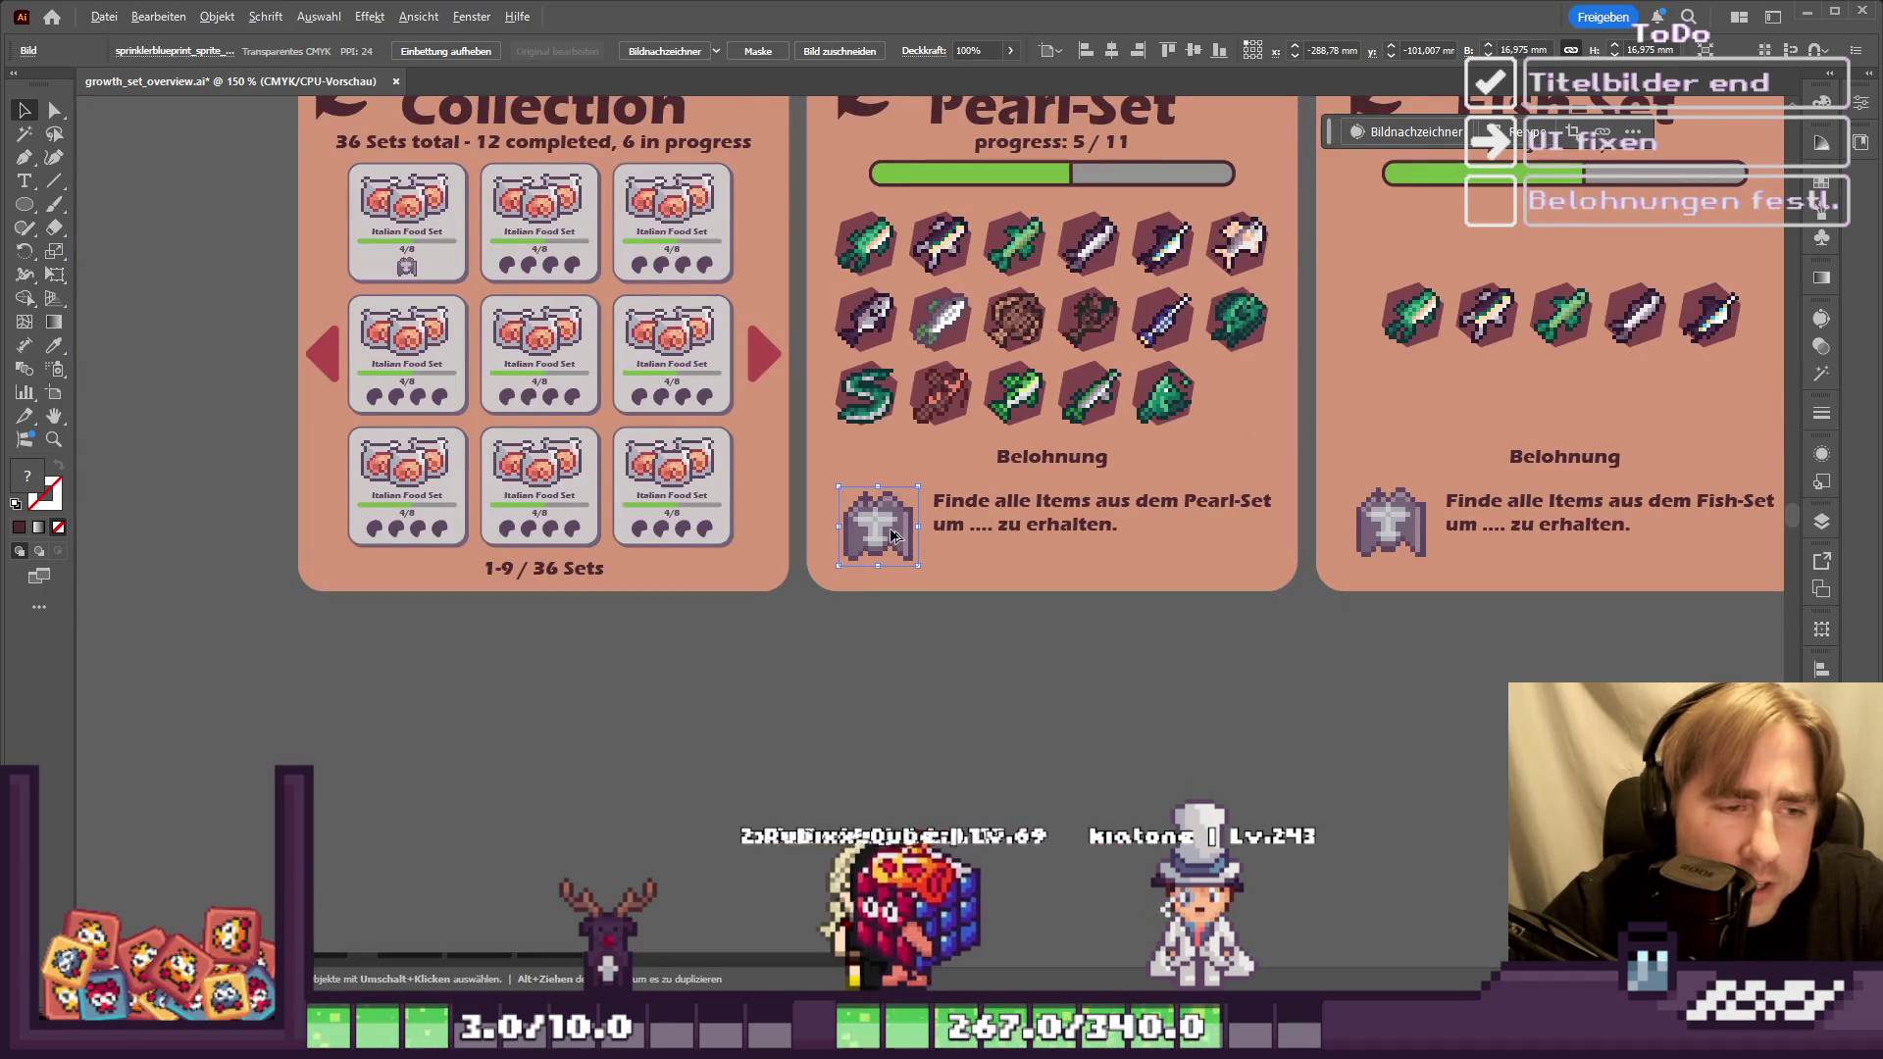
pyautogui.scroll(1, 893, 530)
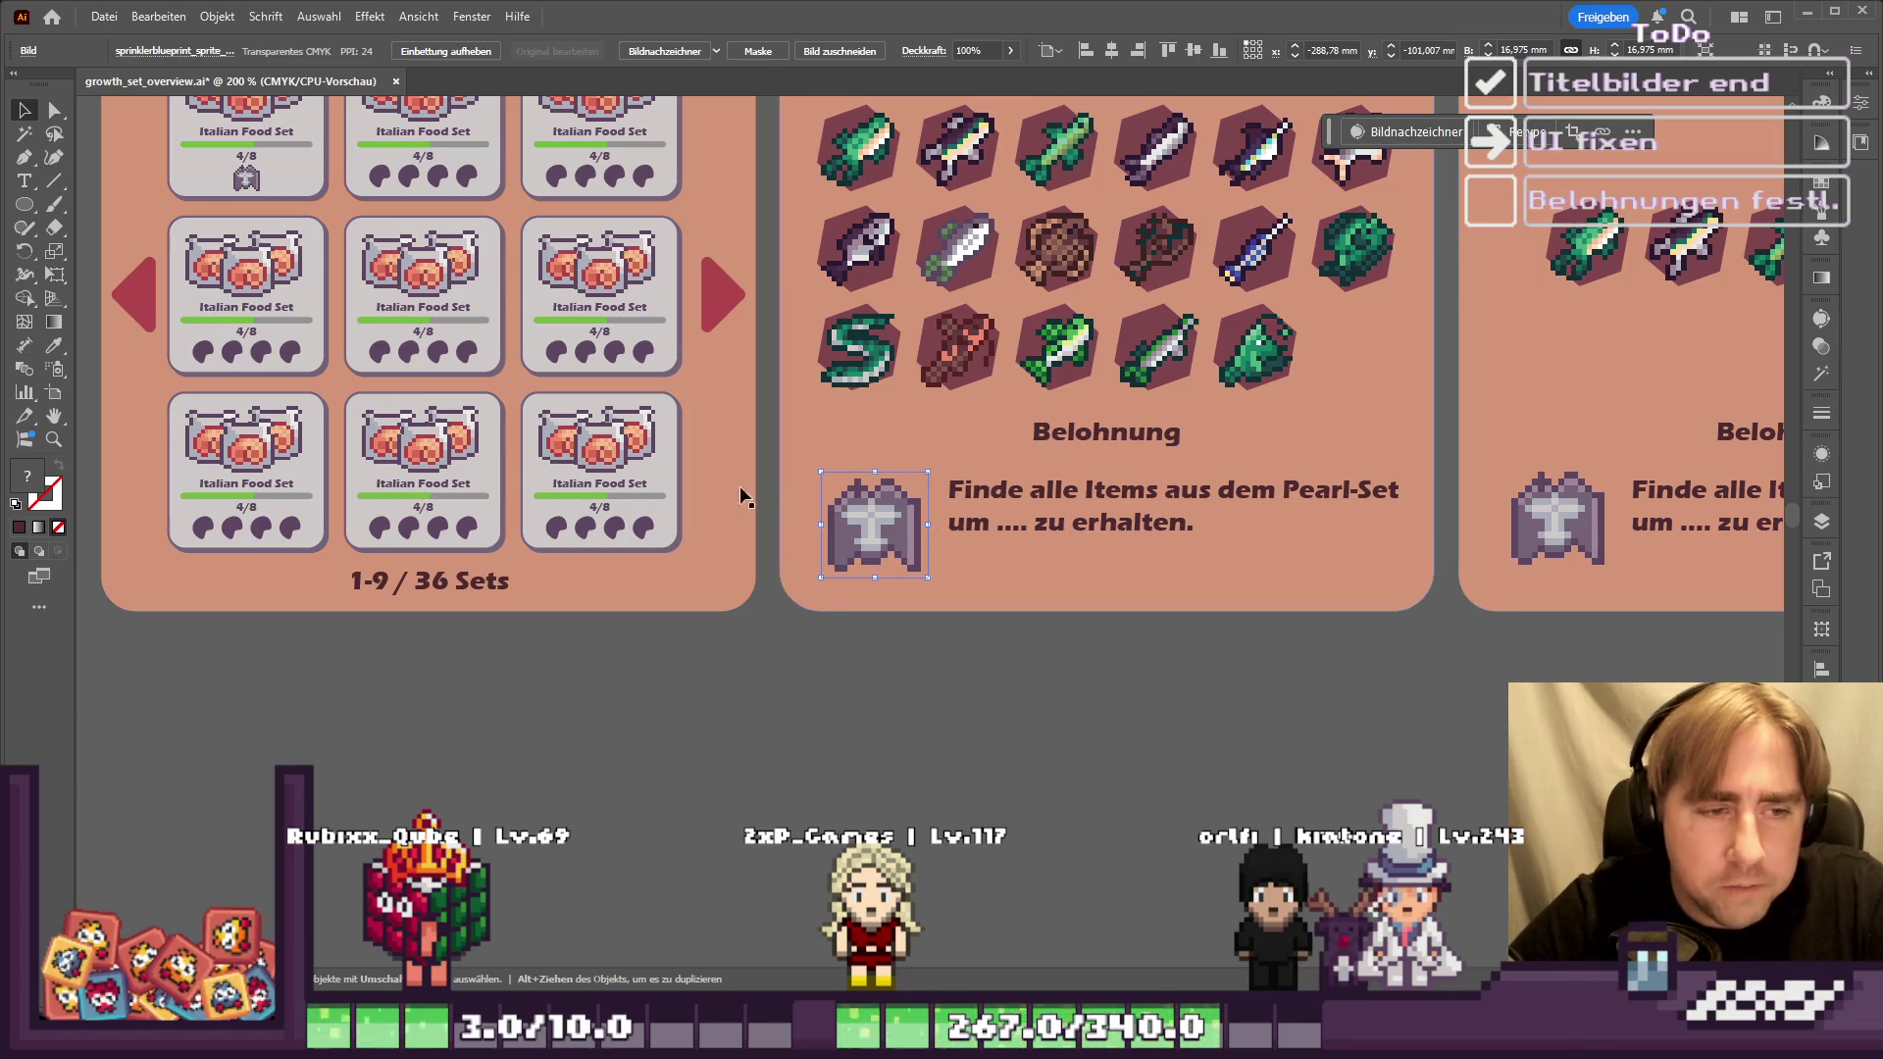
pyautogui.scroll(-2, 886, 503)
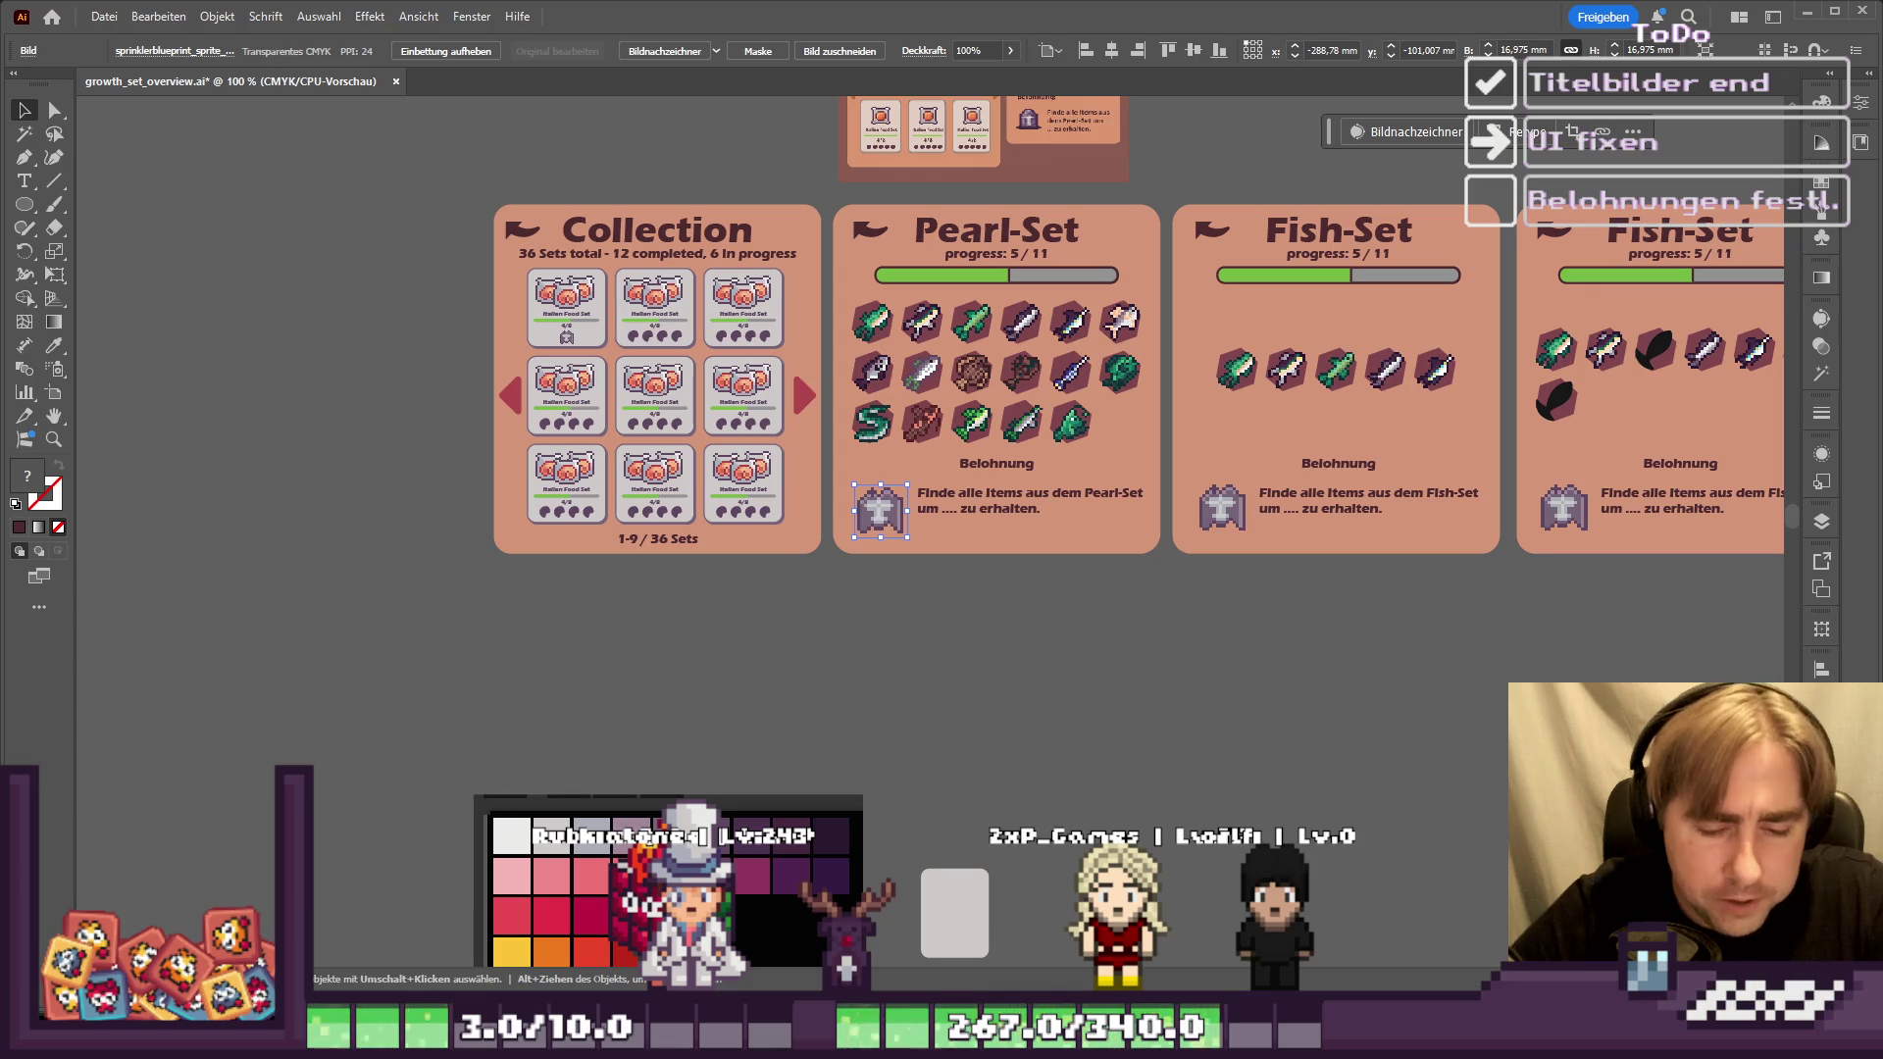
# - Back in Godot, add a MarginContainer under the PanelContainer root
pyautogui.hotkey('alt', 'Tab')
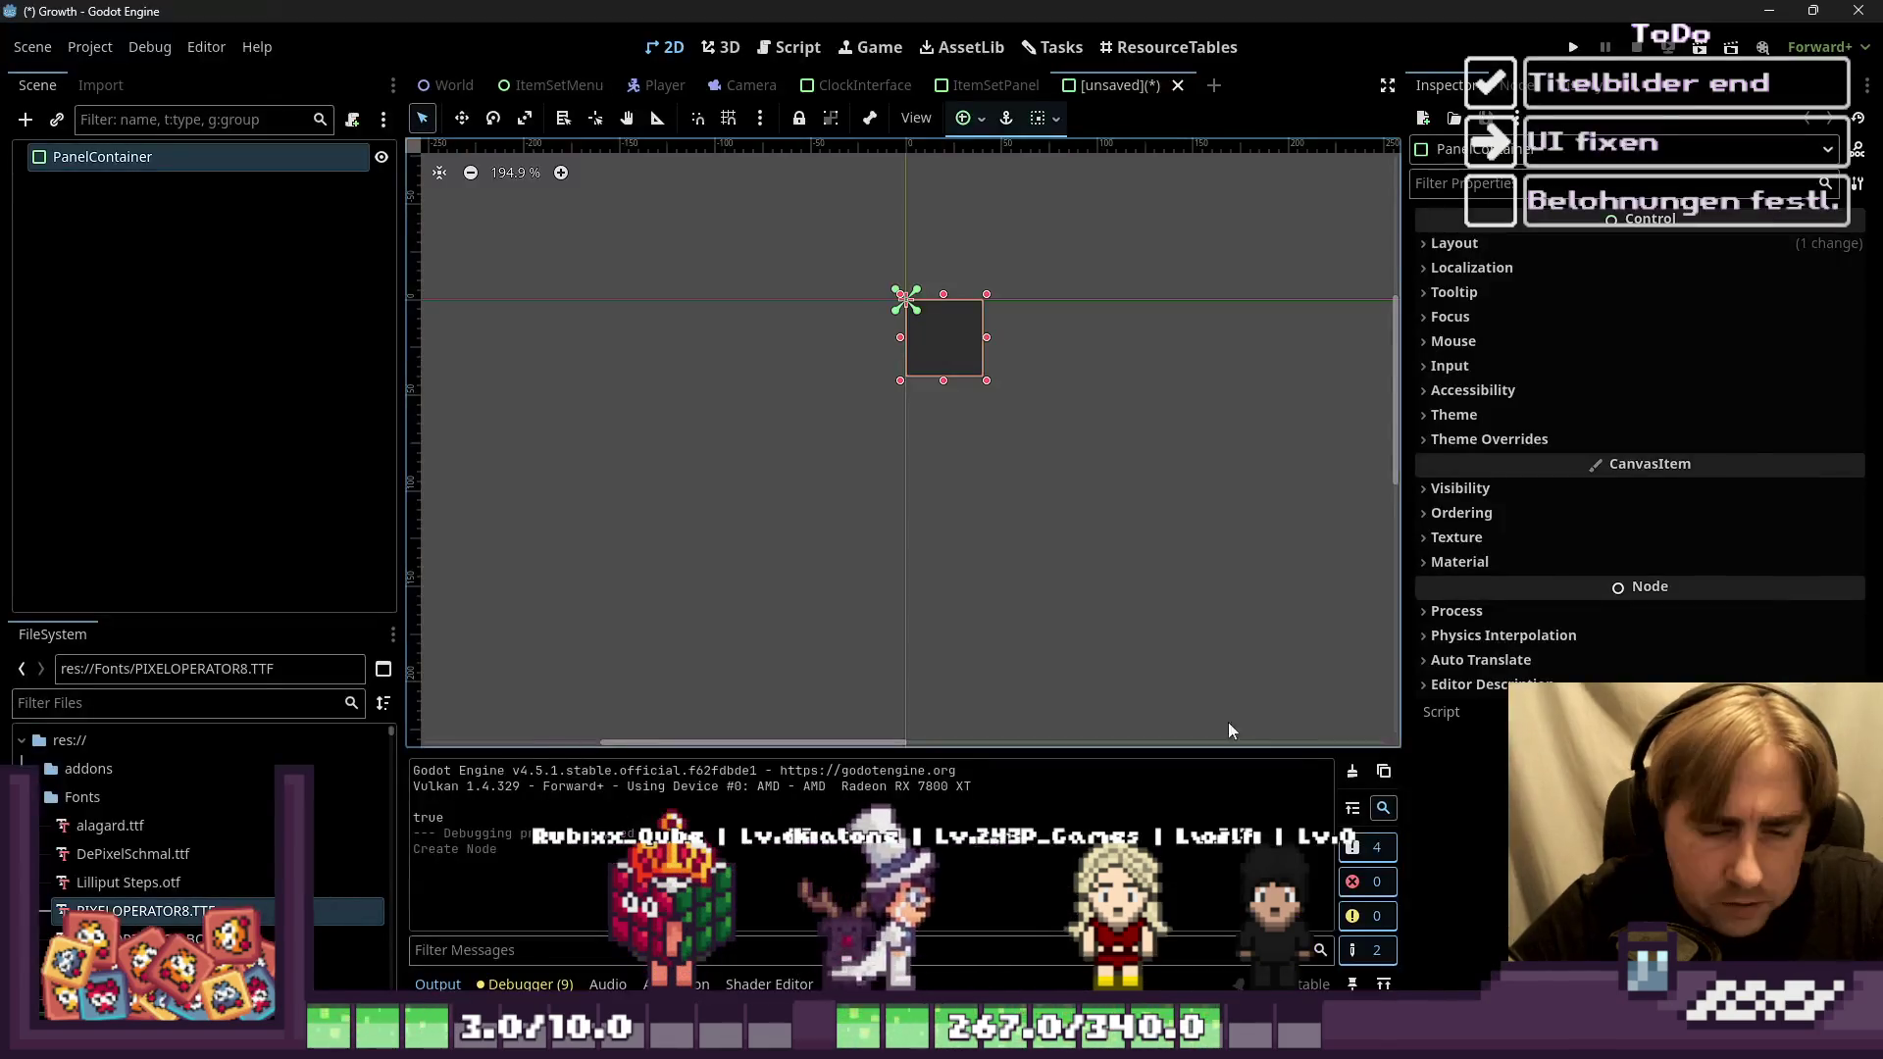
pyautogui.click(145, 165)
pyautogui.hotkey('ctrl', 'a')
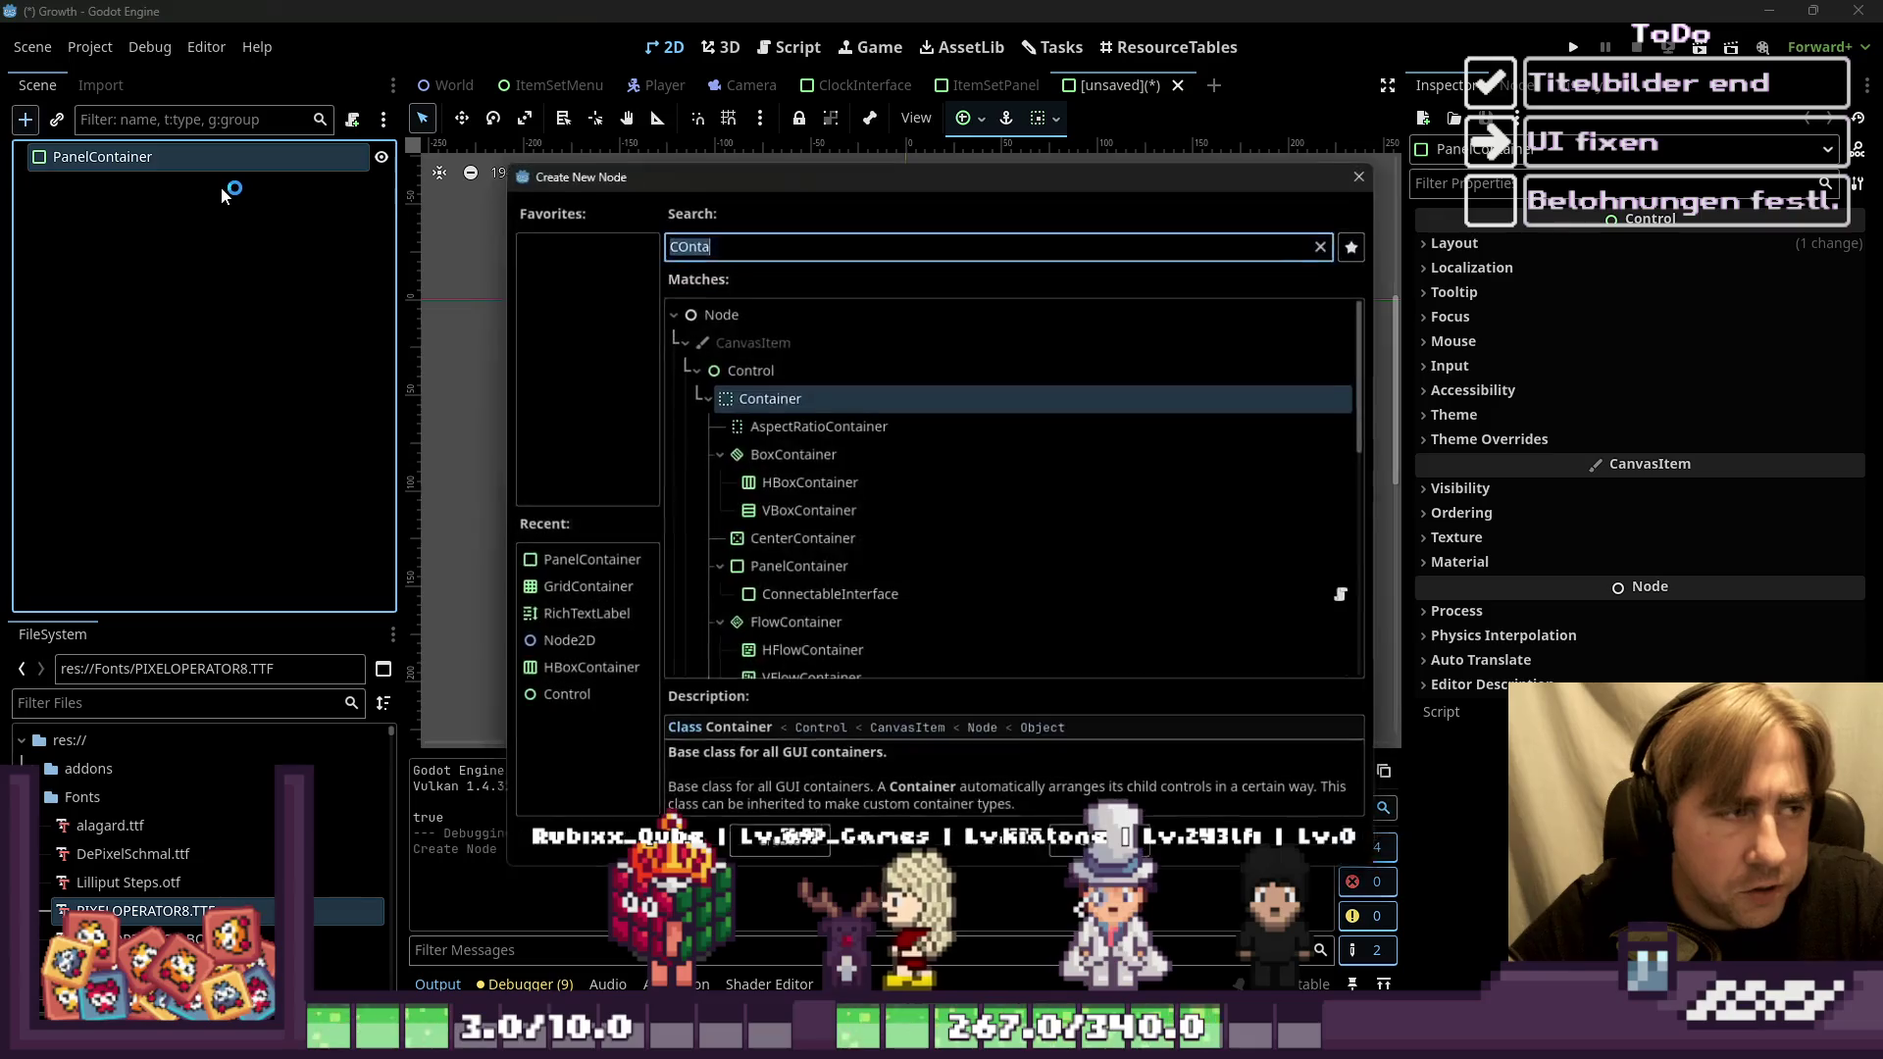
pyautogui.write('VBo')
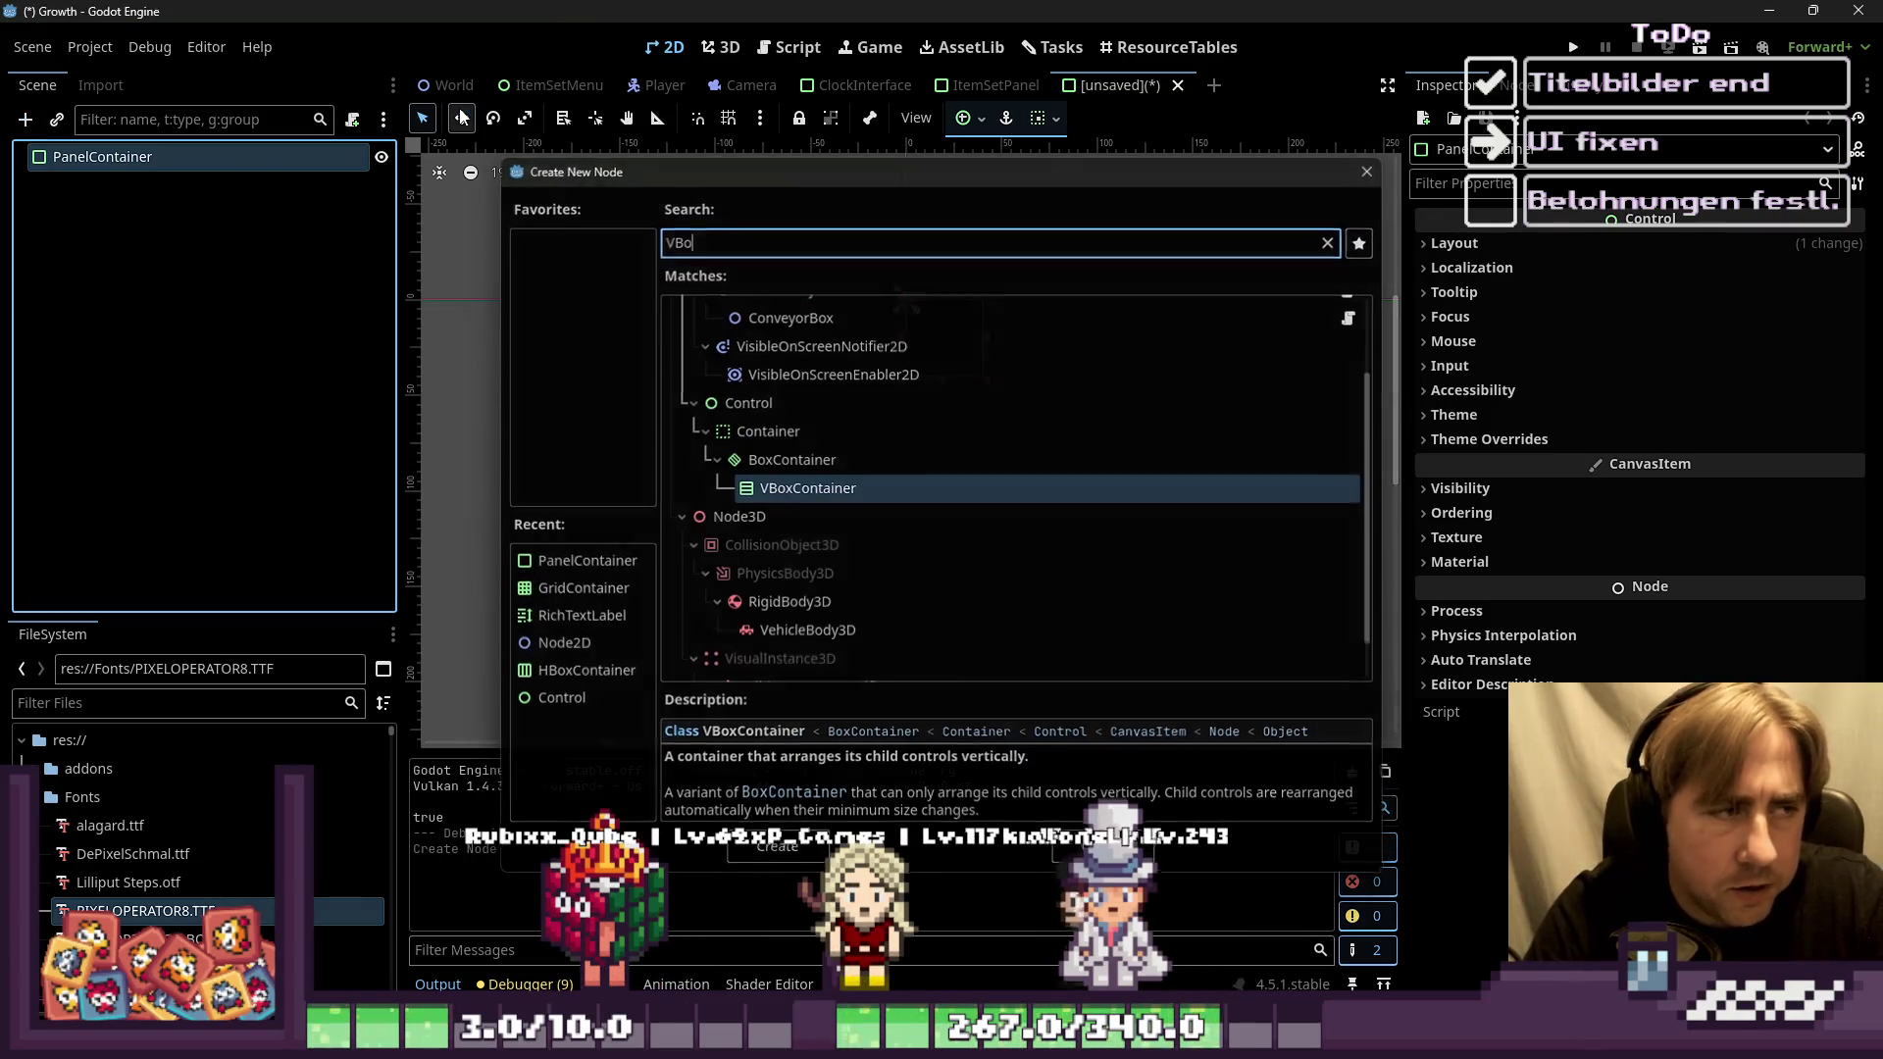
pyautogui.press('Return')
pyautogui.hotkey('ctrl', 'a')
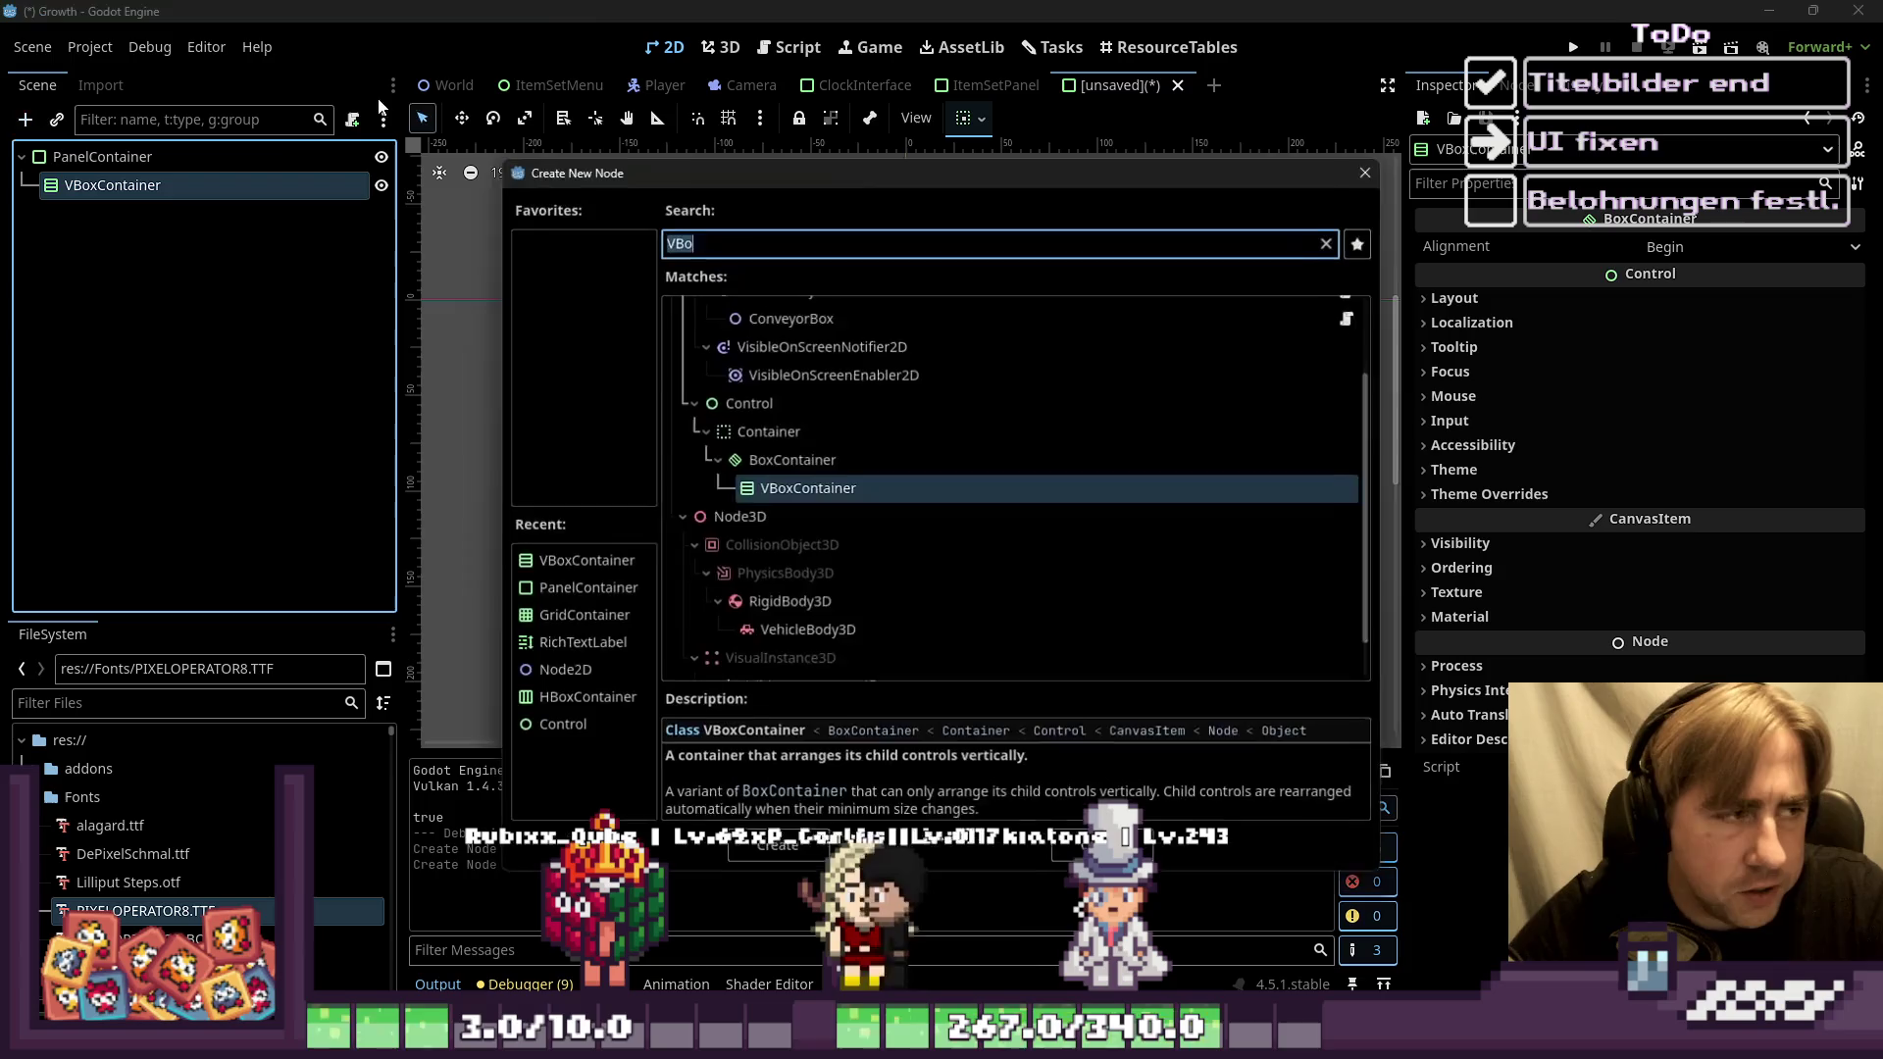
pyautogui.press('Escape')
pyautogui.hotkey('ctrl', 'z')
pyautogui.hotkey('ctrl', 'a')
pyautogui.write('MarginC')
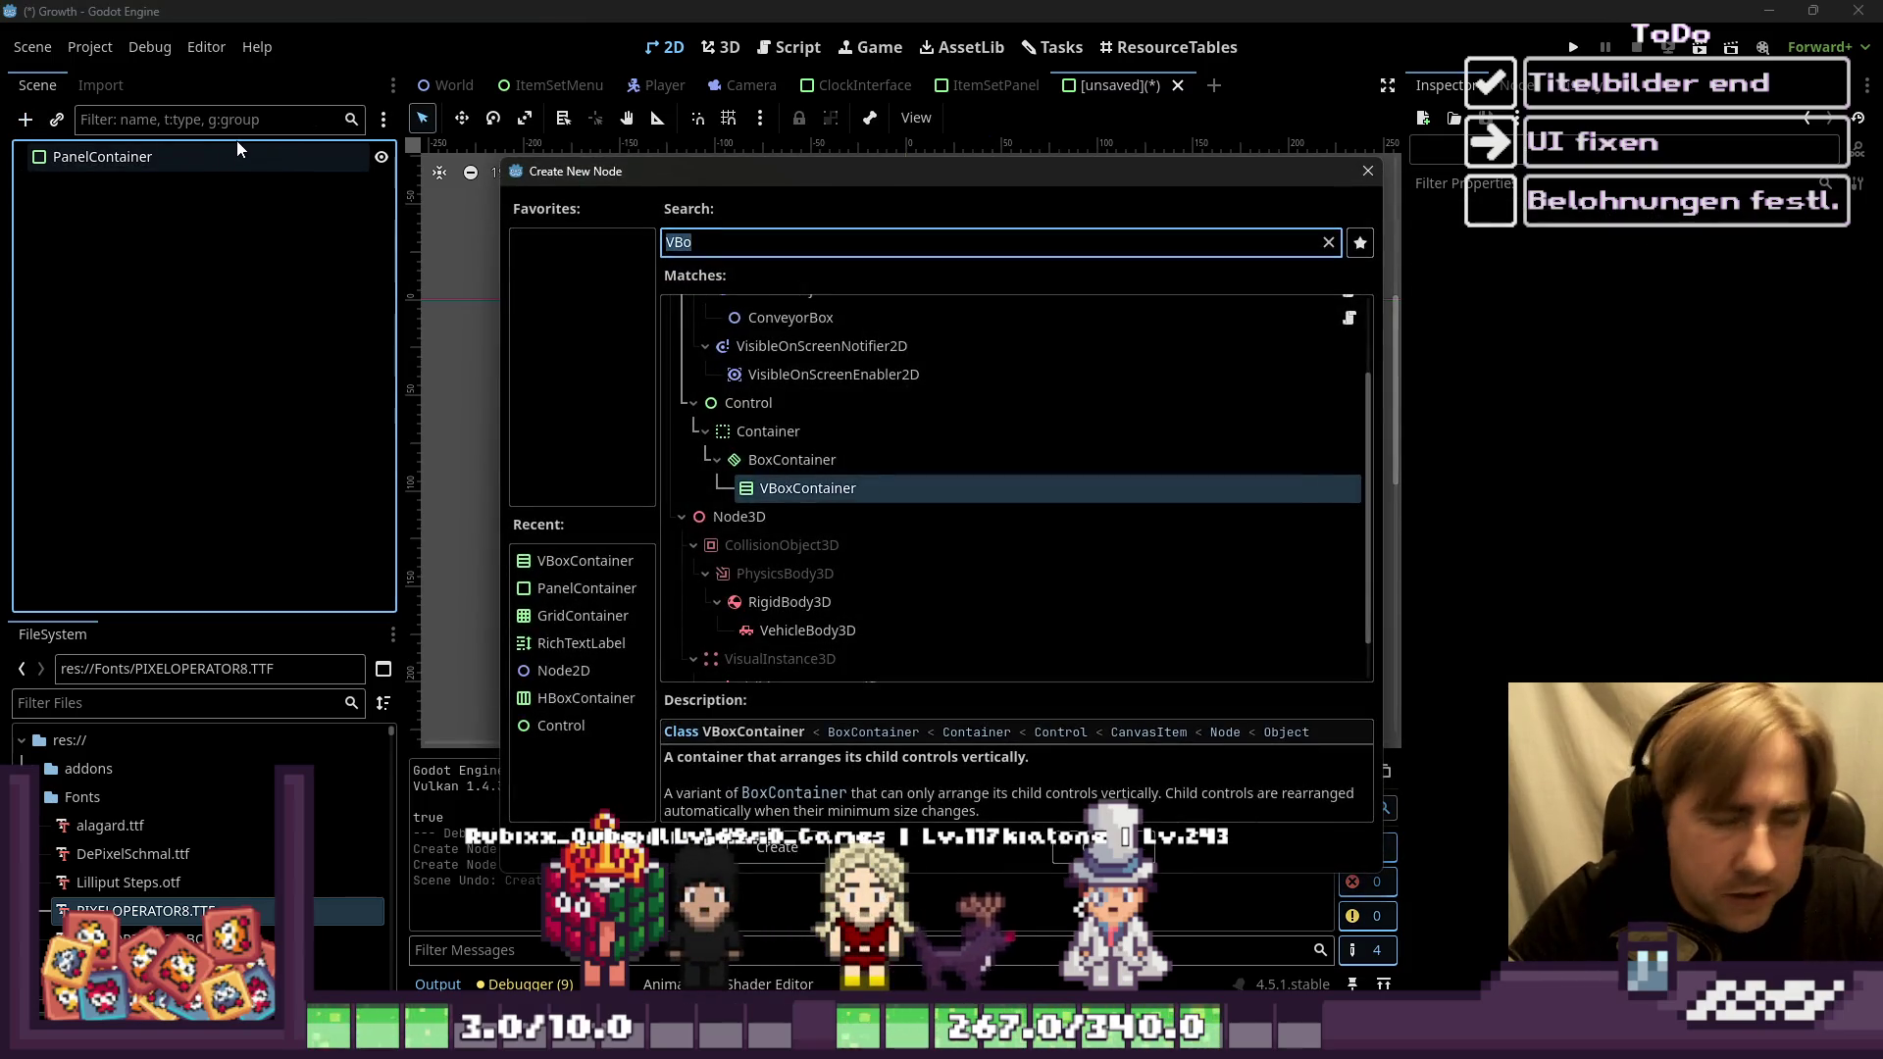
pyautogui.press('Return')
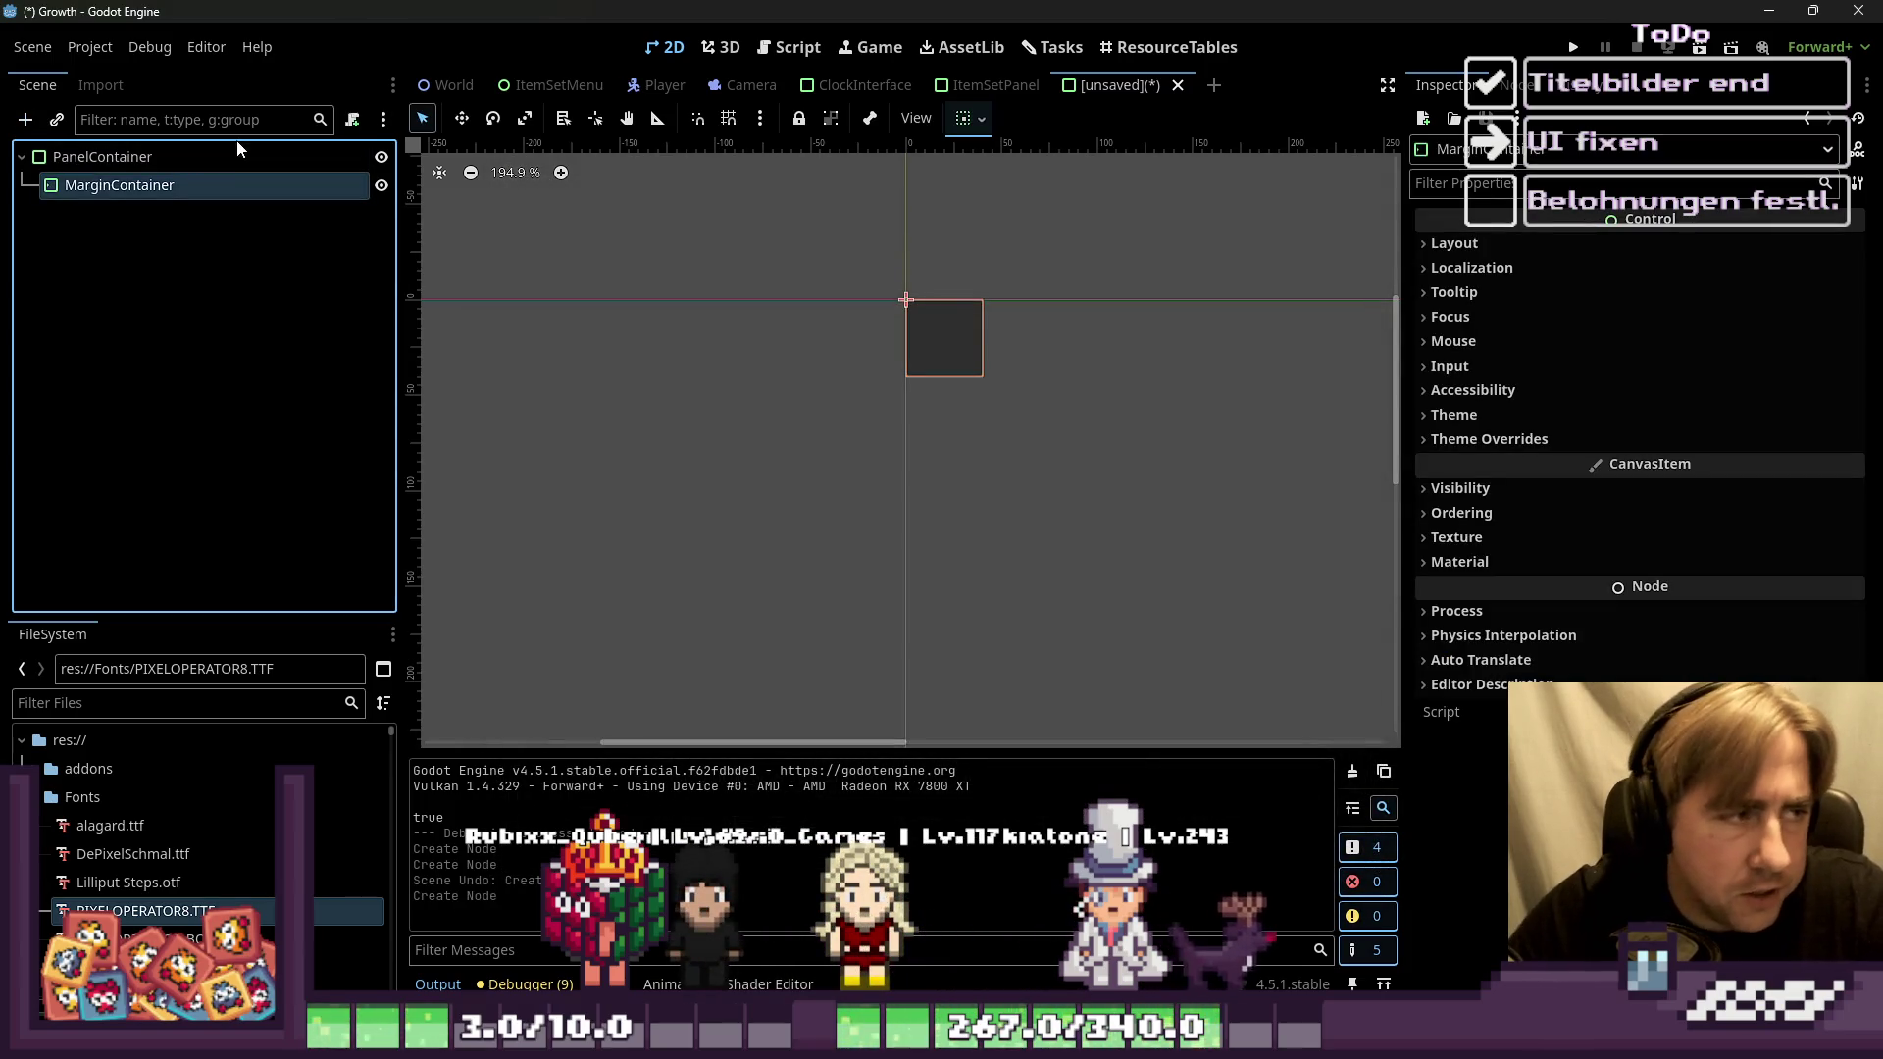
# - Add a VBoxContainer inside the MarginContainer, followed by two Label nodes
pyautogui.hotkey('ctrl', 'a')
pyautogui.write('VBox')
pyautogui.press('Return')
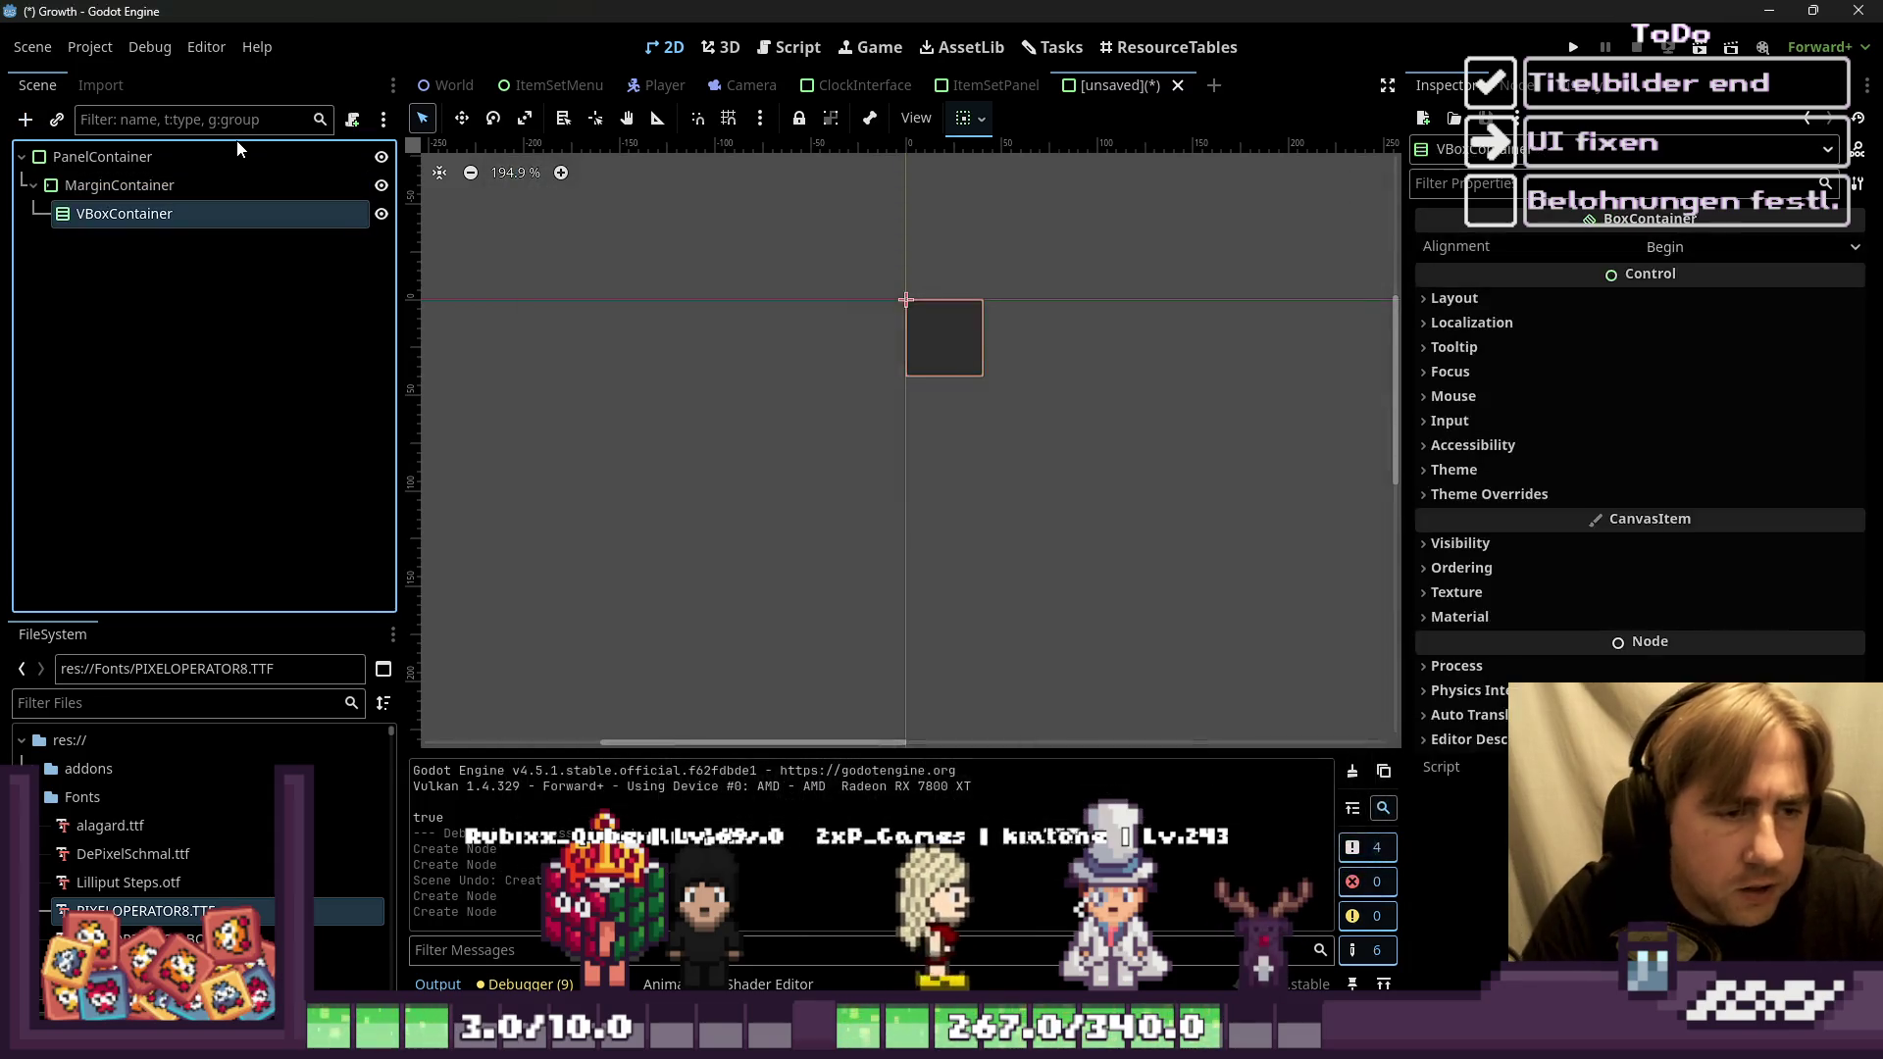
pyautogui.hotkey('ctrl', 'a')
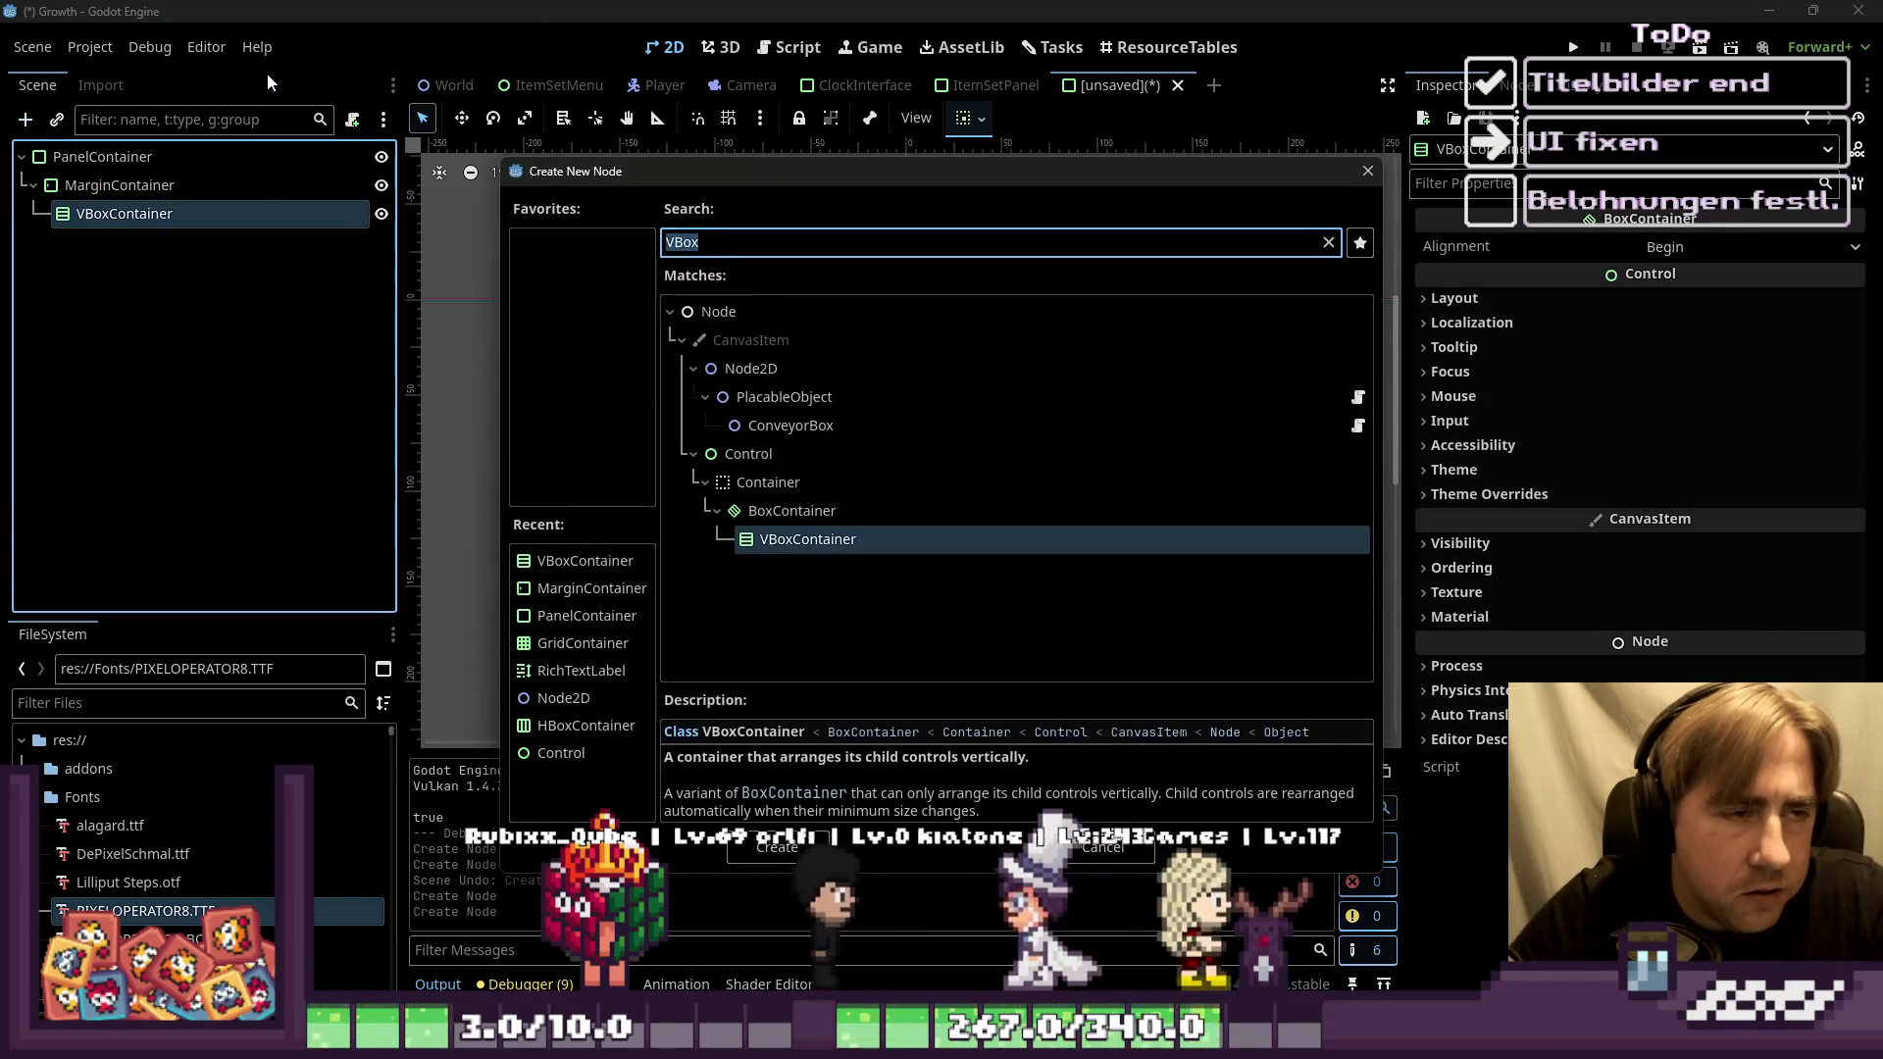
pyautogui.write('Label')
pyautogui.press('Return')
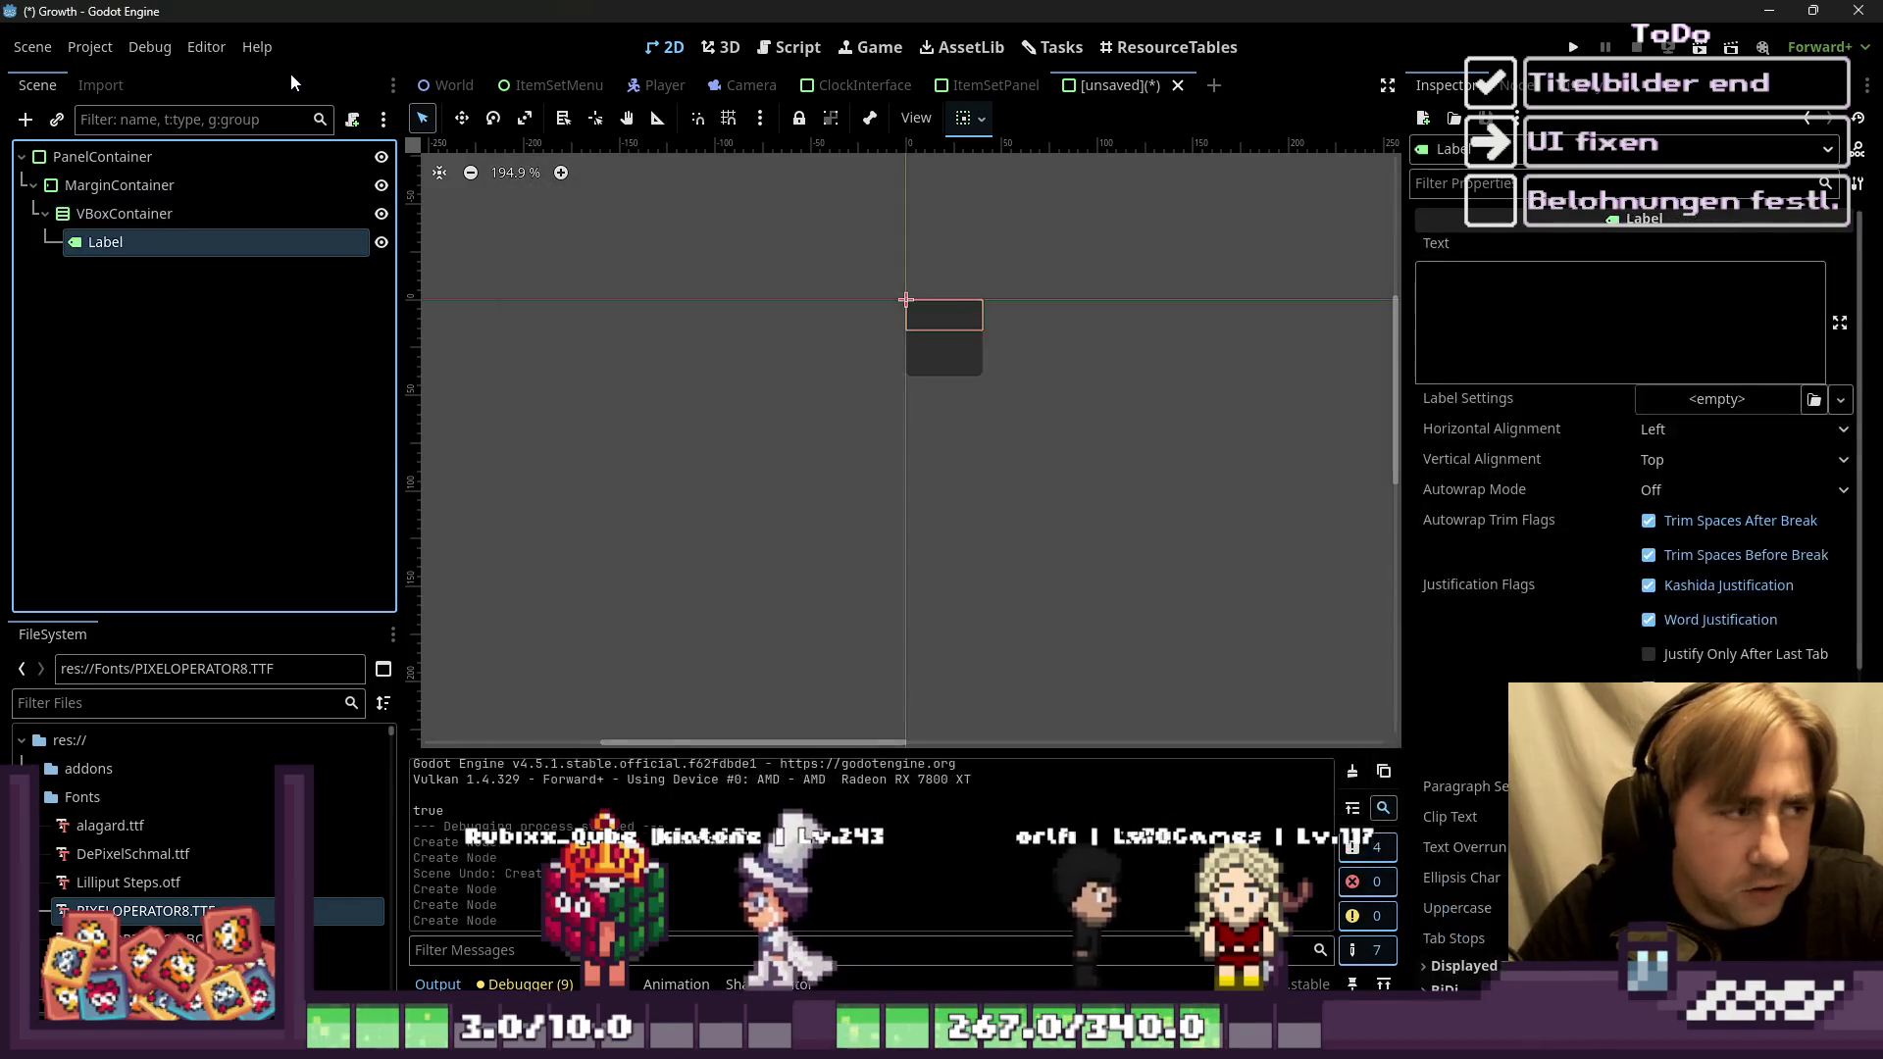
pyautogui.hotkey('ctrl', 'a')
pyautogui.write('Label')
pyautogui.press('Return')
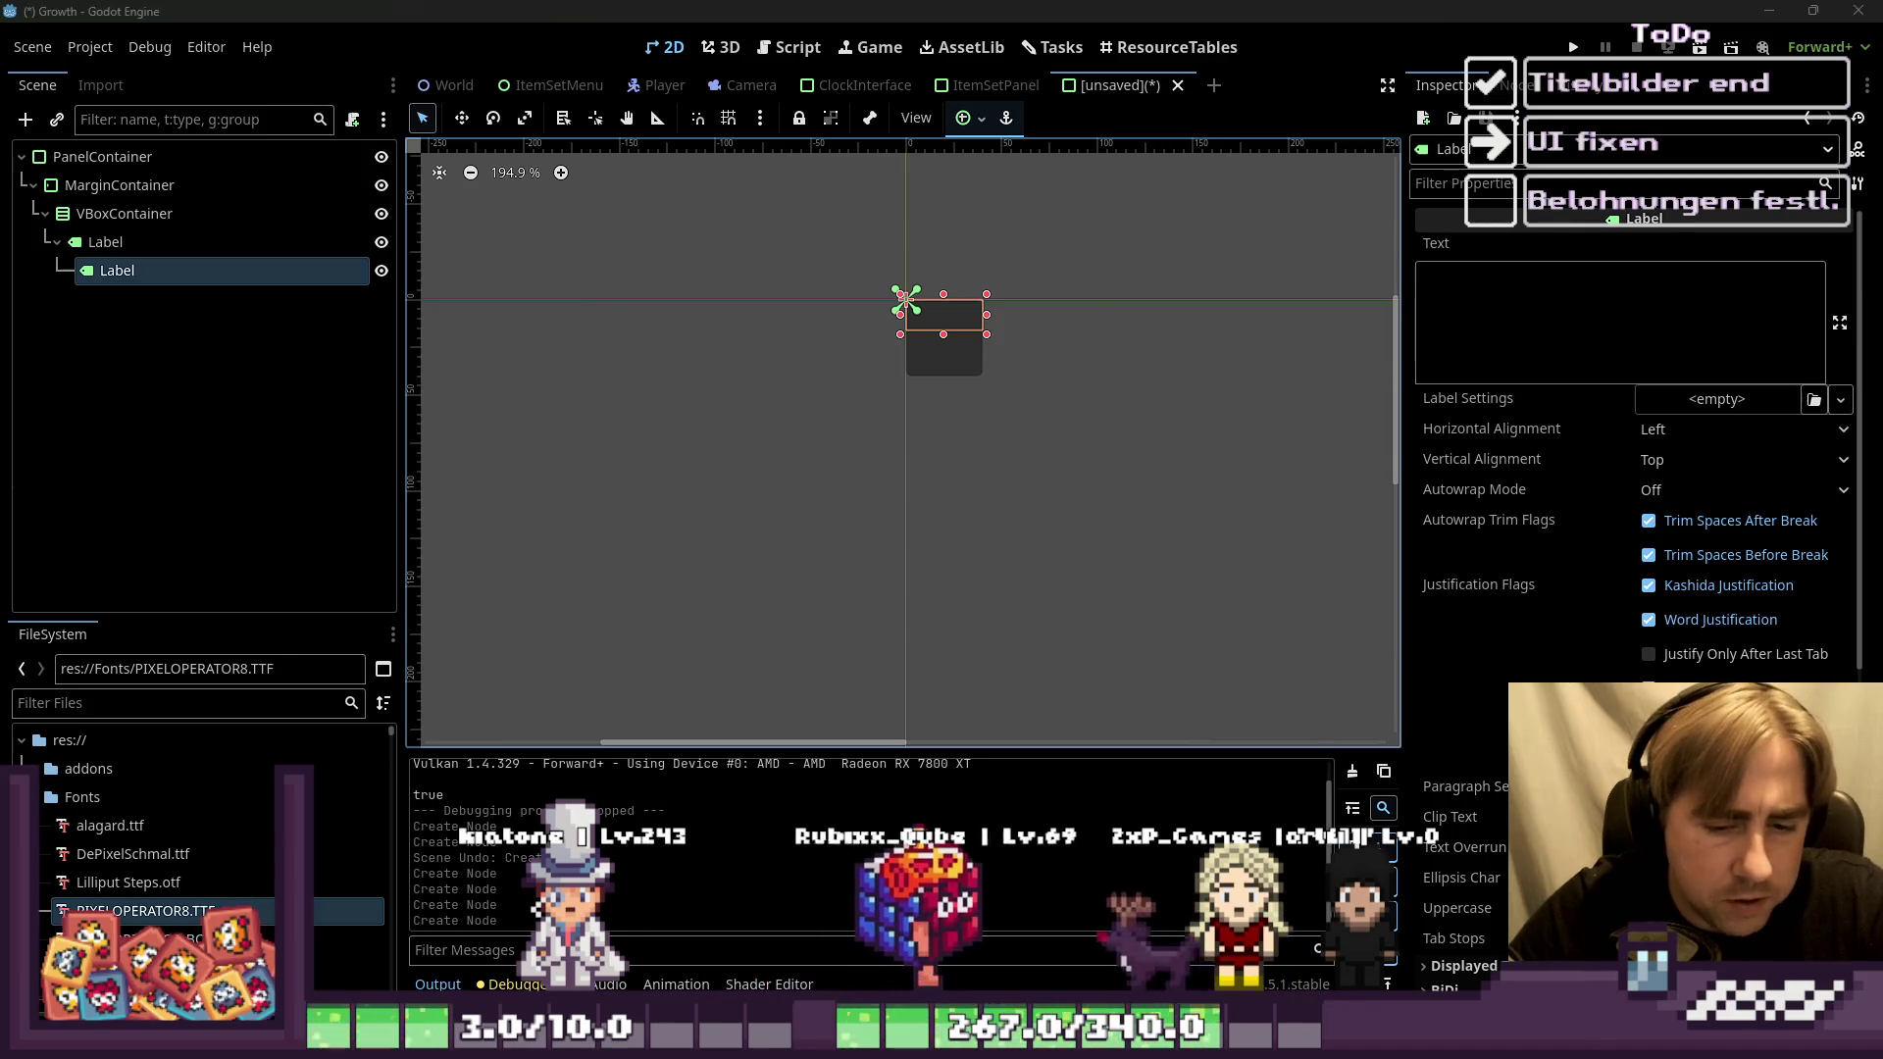
# - Move the second Label directly under VBoxContainer and open the ItemSetMenu scene for reference
pyautogui.hotkey('alt', 'Tab')
pyautogui.hotkey('alt', 'Tab')
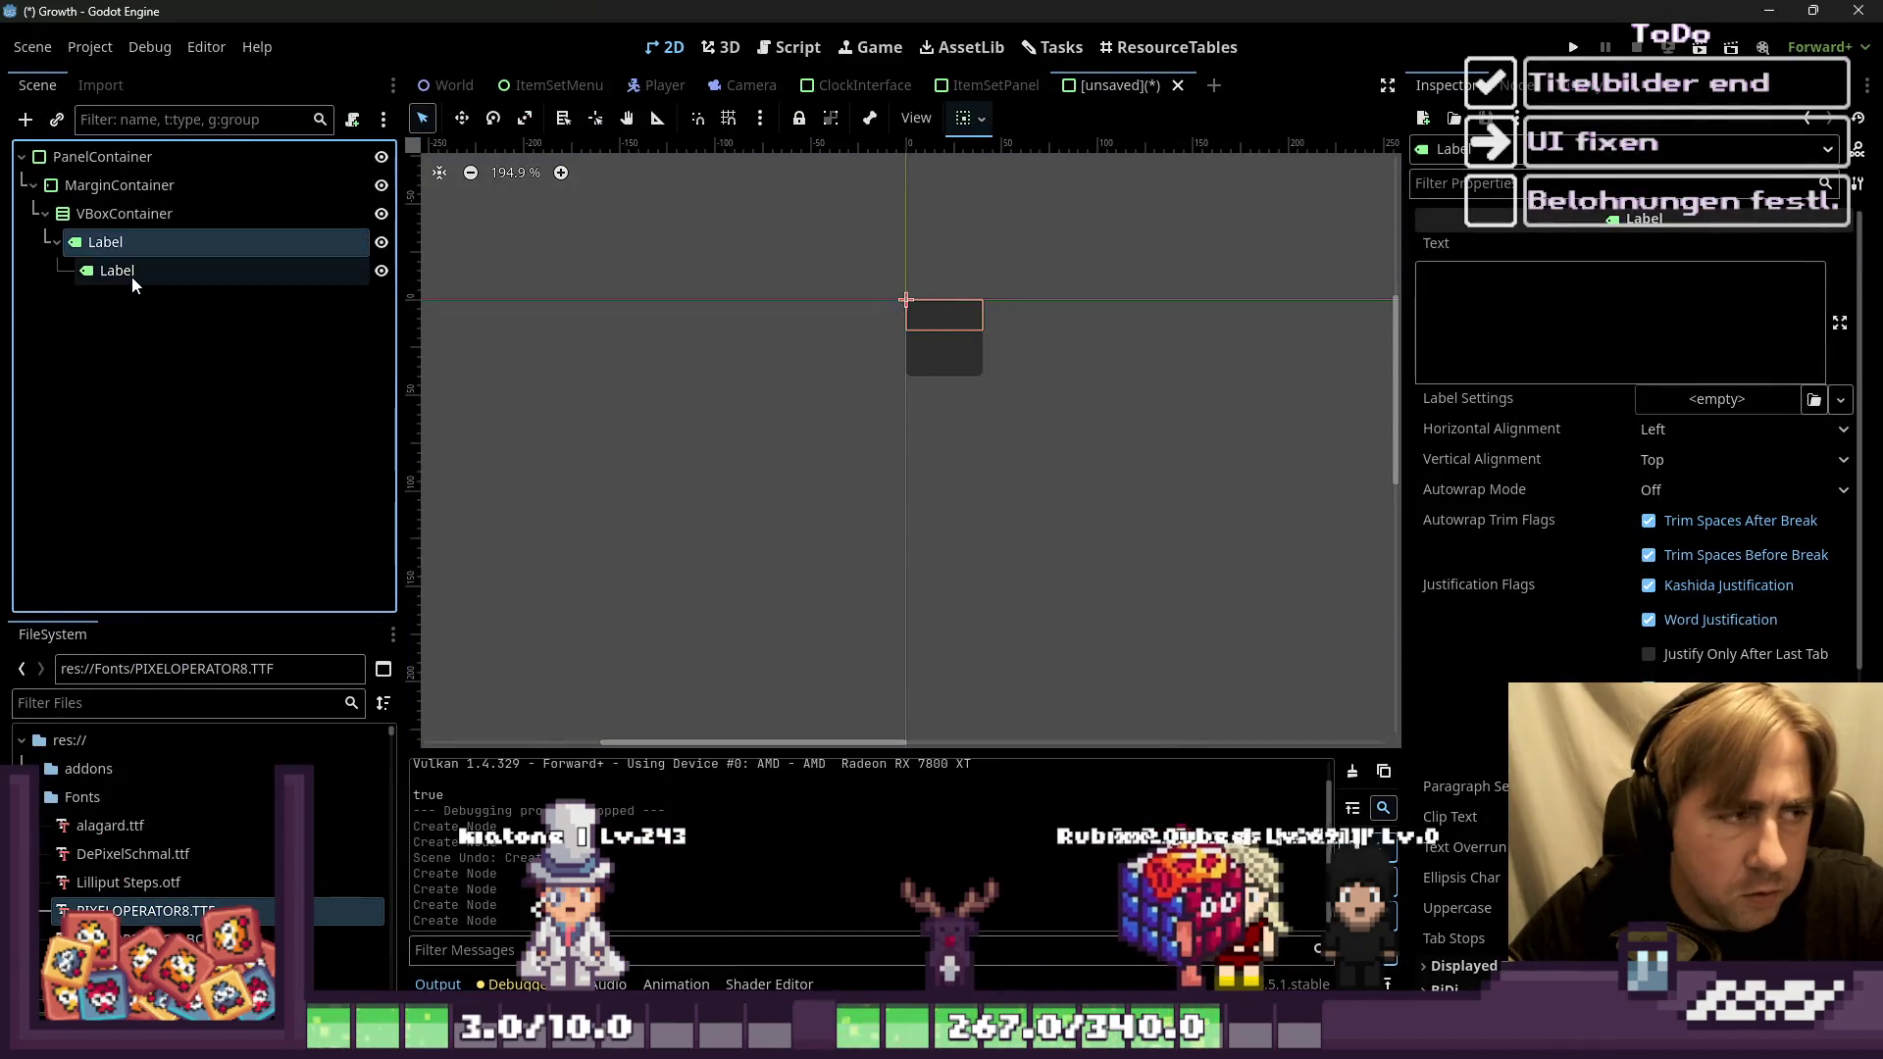
pyautogui.moveTo(128, 220); pyautogui.dragTo(128, 217)
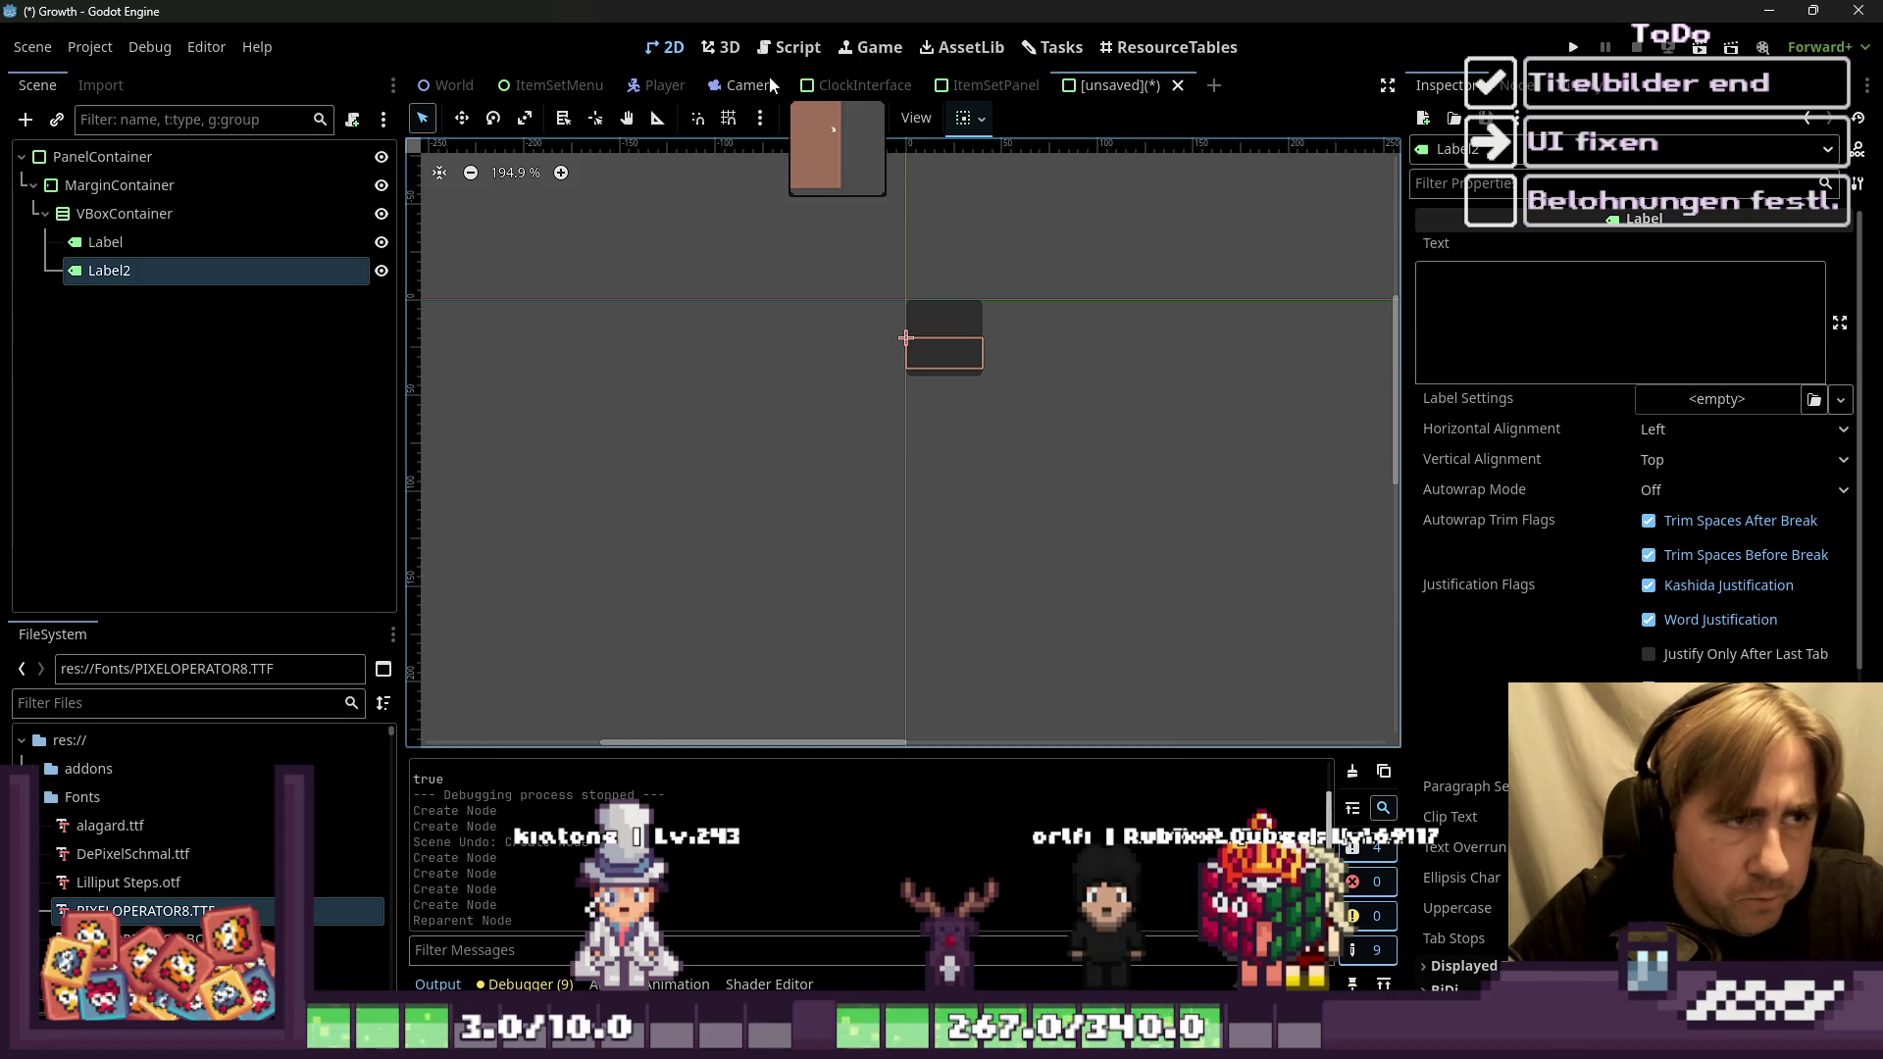
pyautogui.click(559, 85)
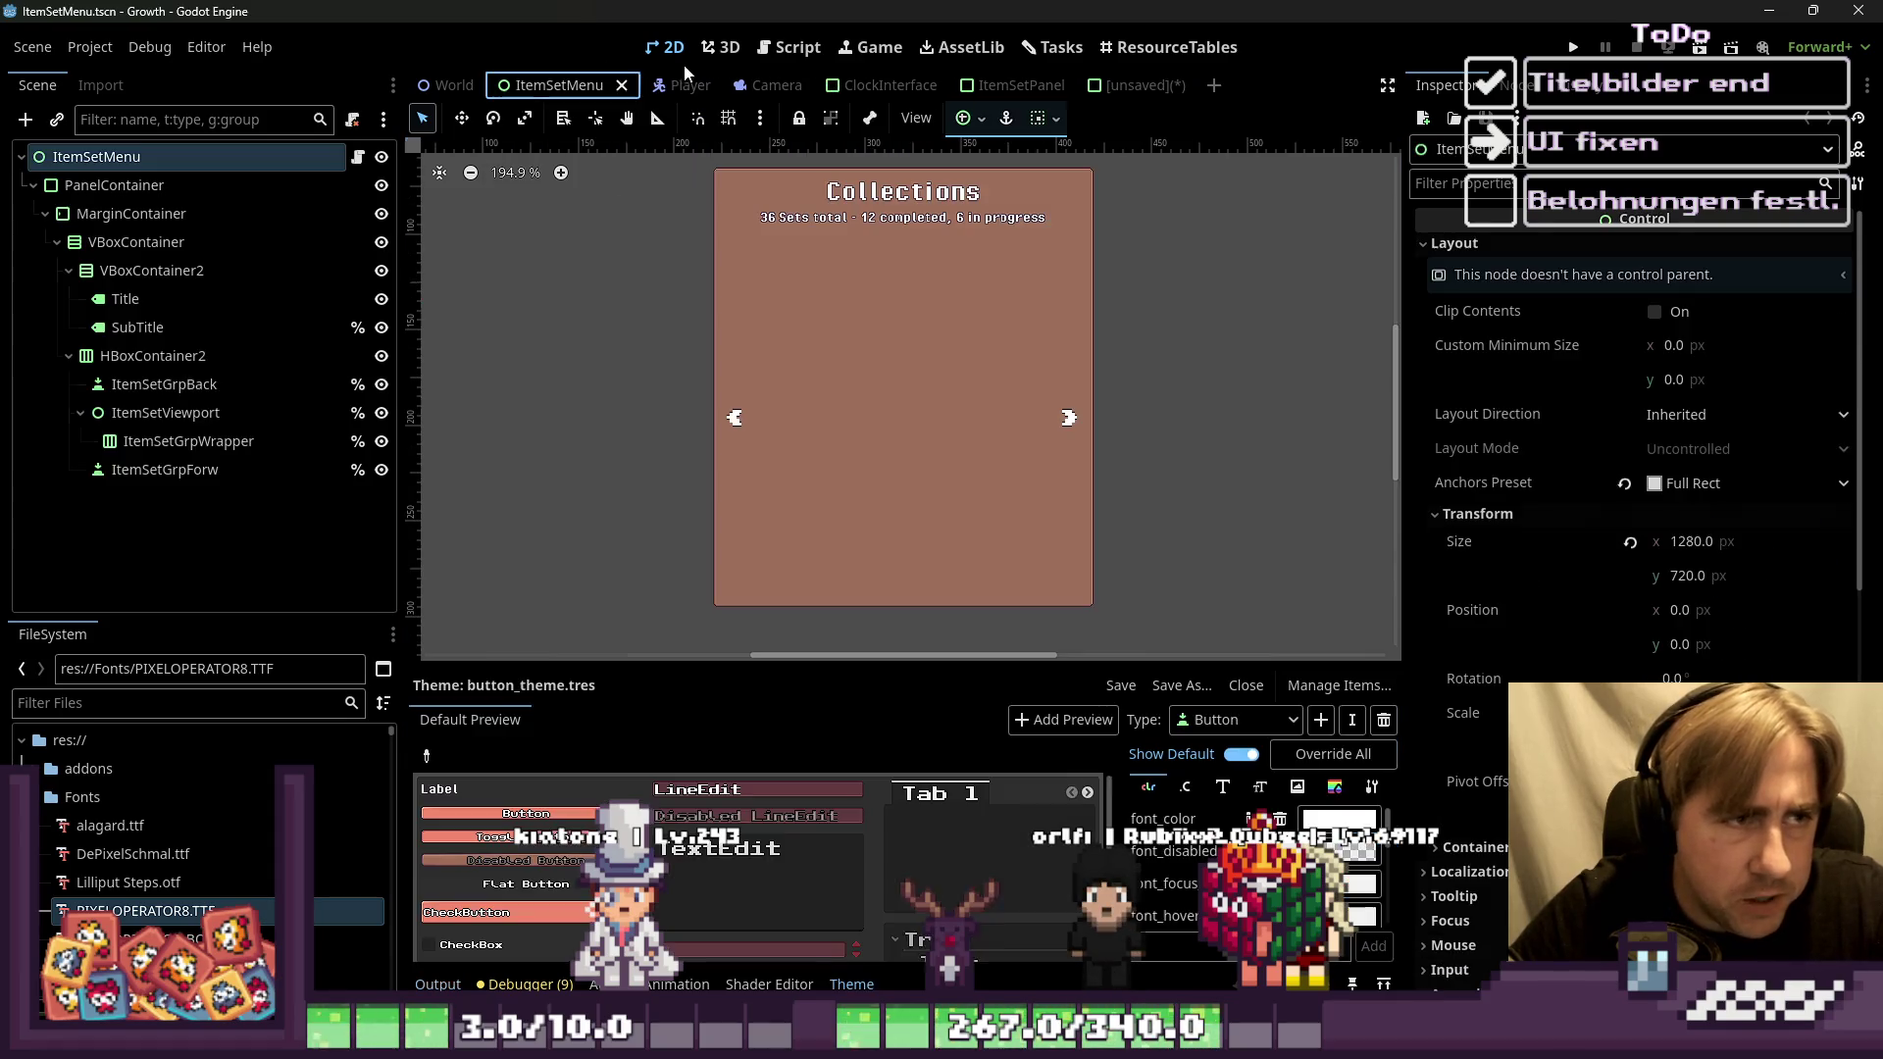
# - Add a TextureProgressBar to the new card and place it between the two Labels
pyautogui.click(980, 86)
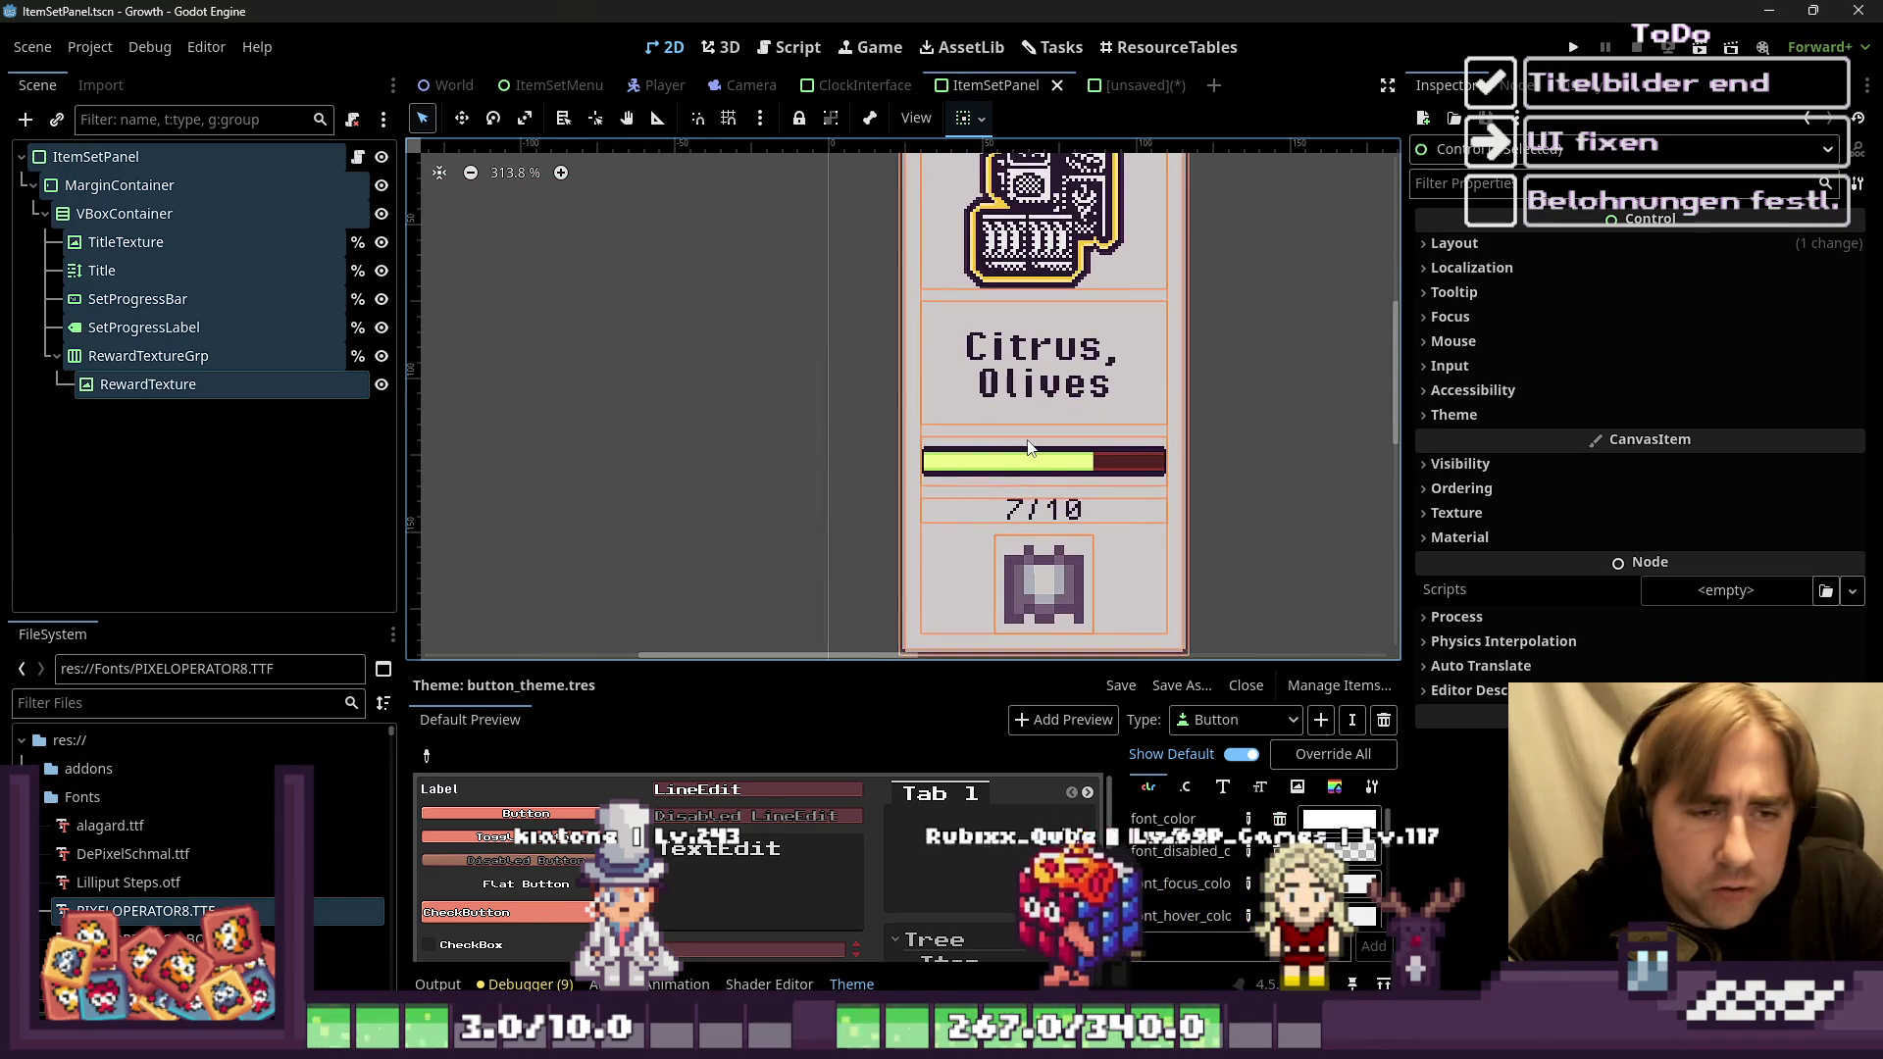
pyautogui.click(1152, 87)
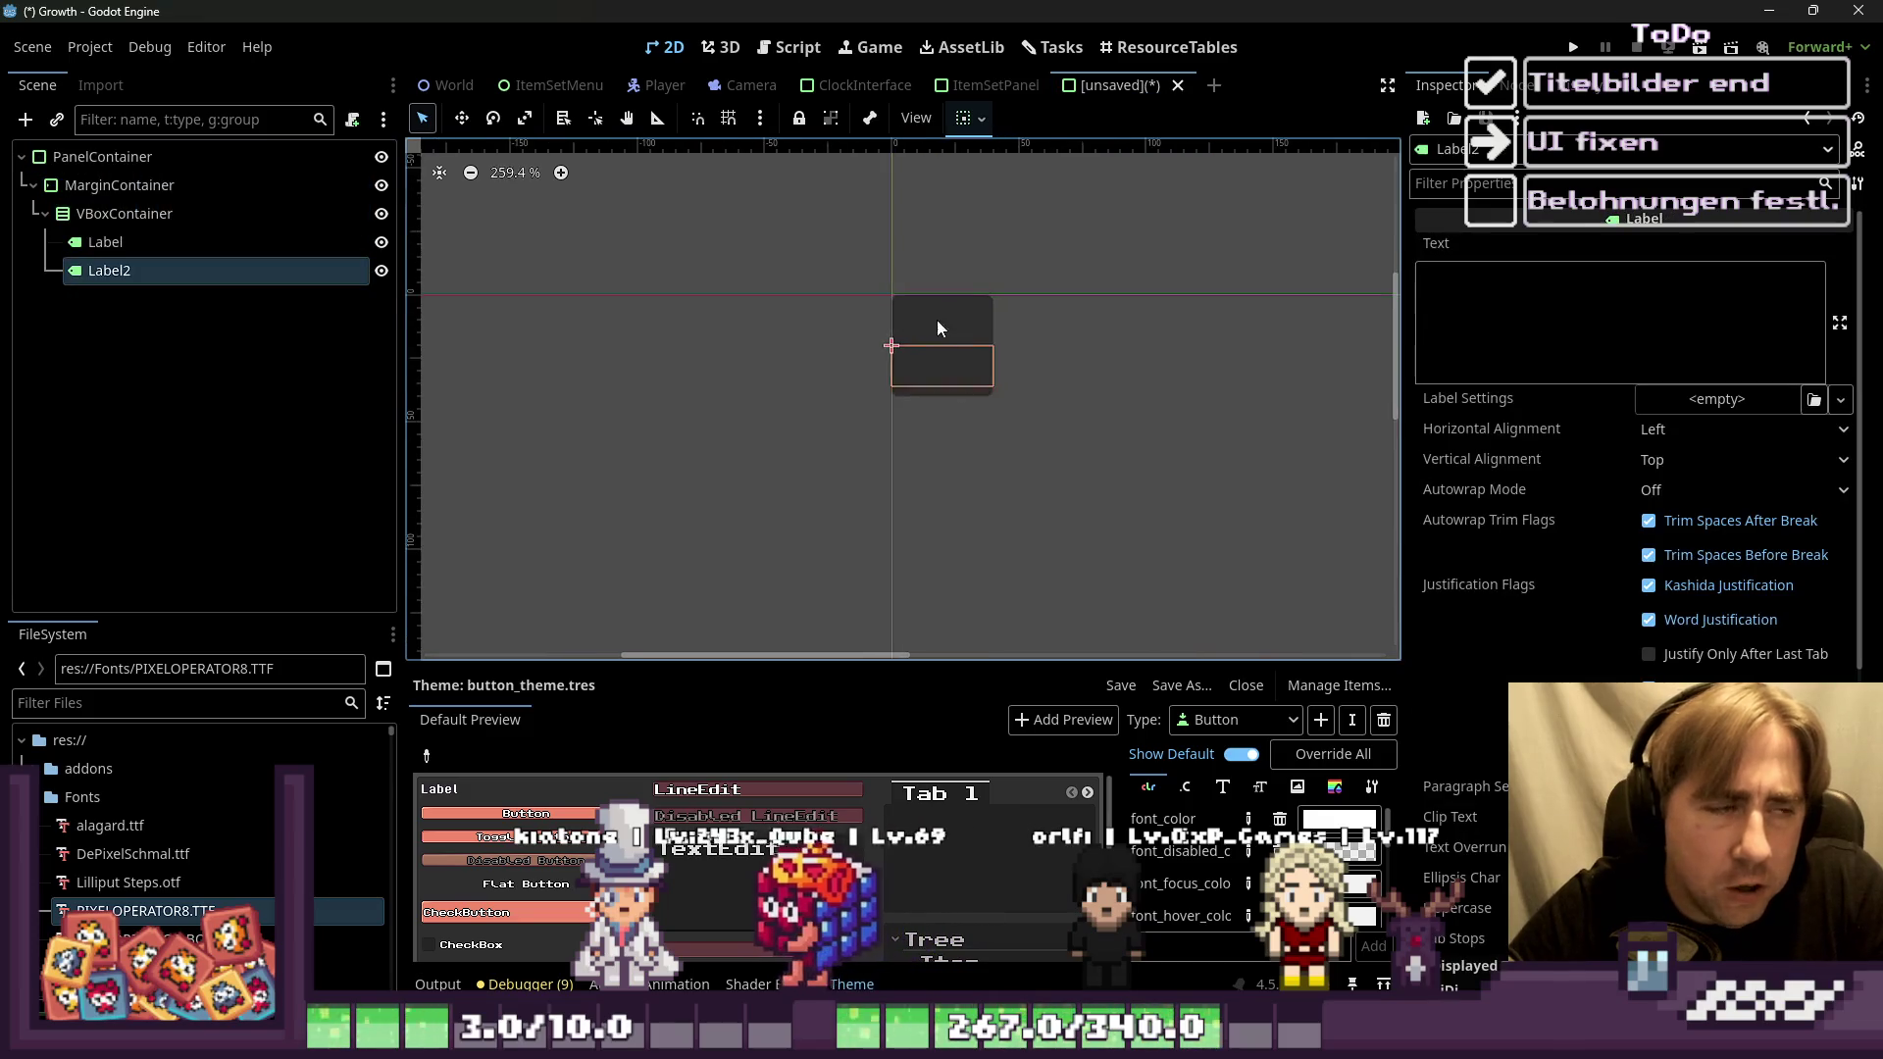
pyautogui.click(130, 246)
pyautogui.hotkey('ctrl', 'a')
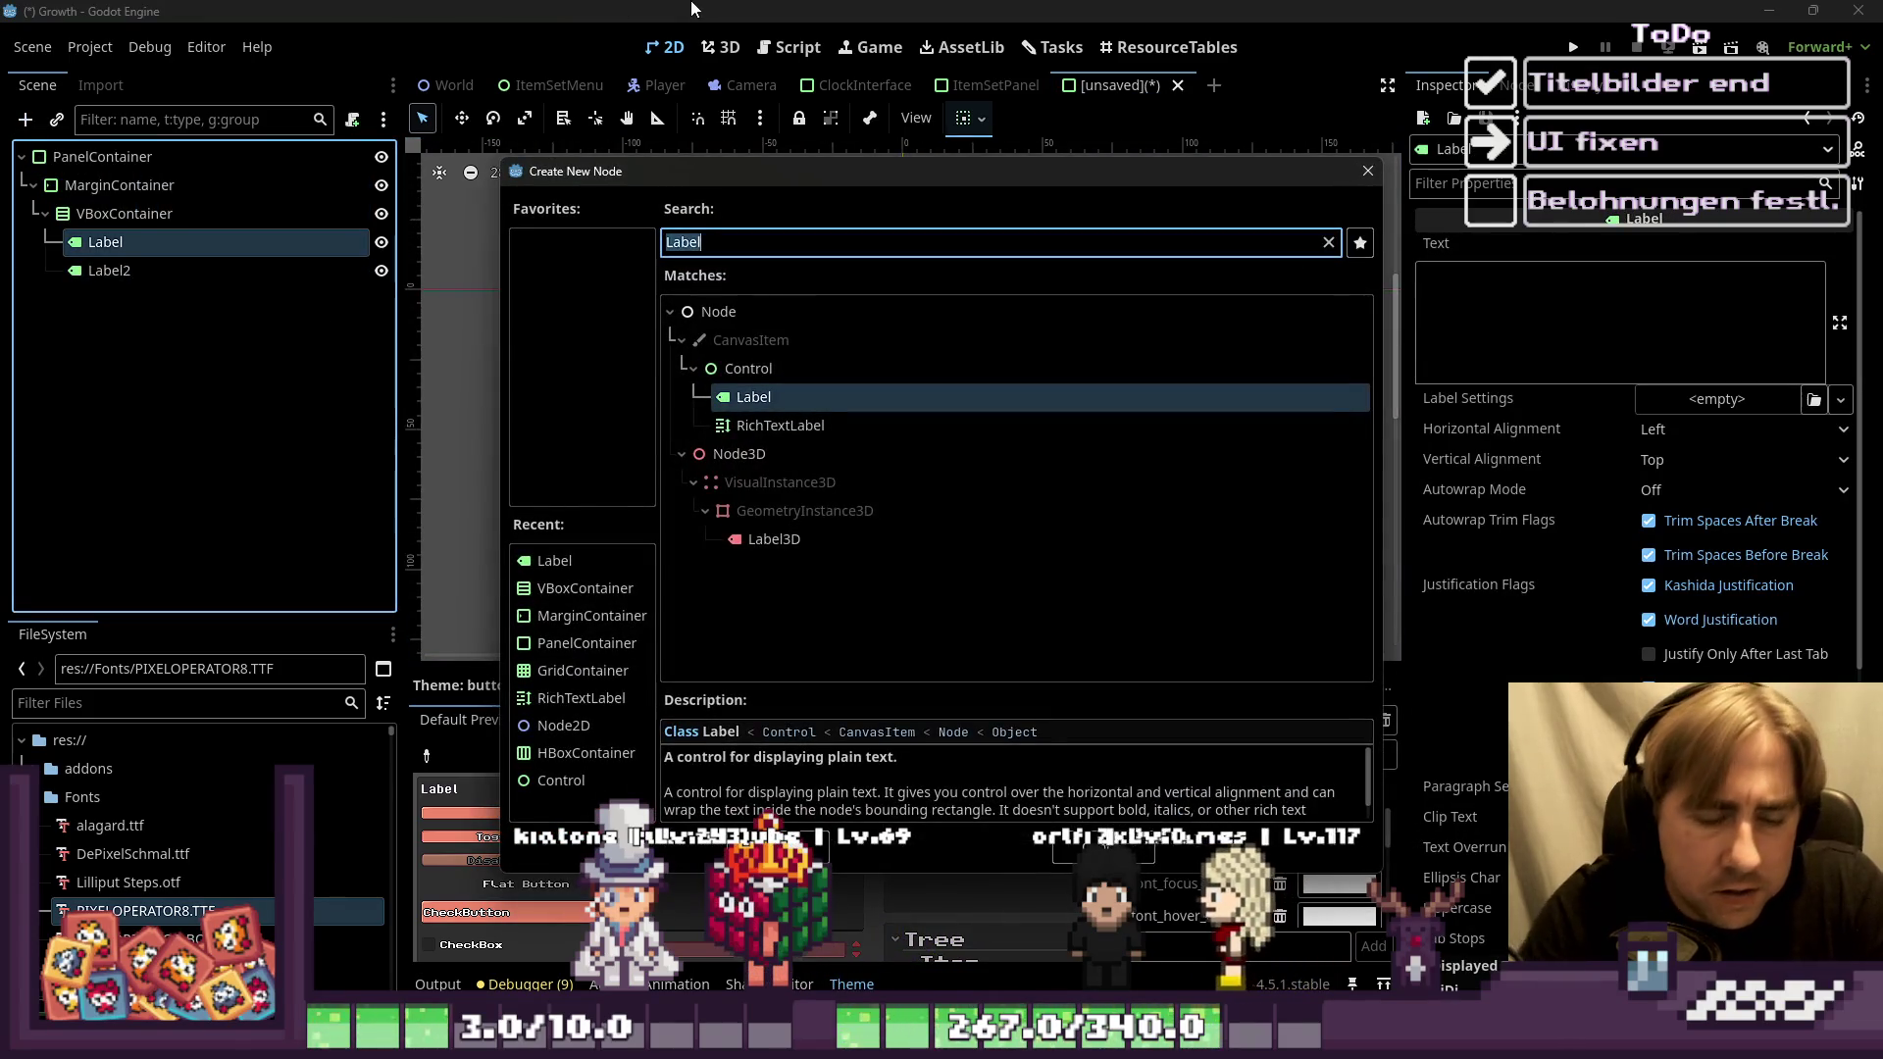
pyautogui.write('Progre')
pyautogui.press('Down')
pyautogui.press('Return')
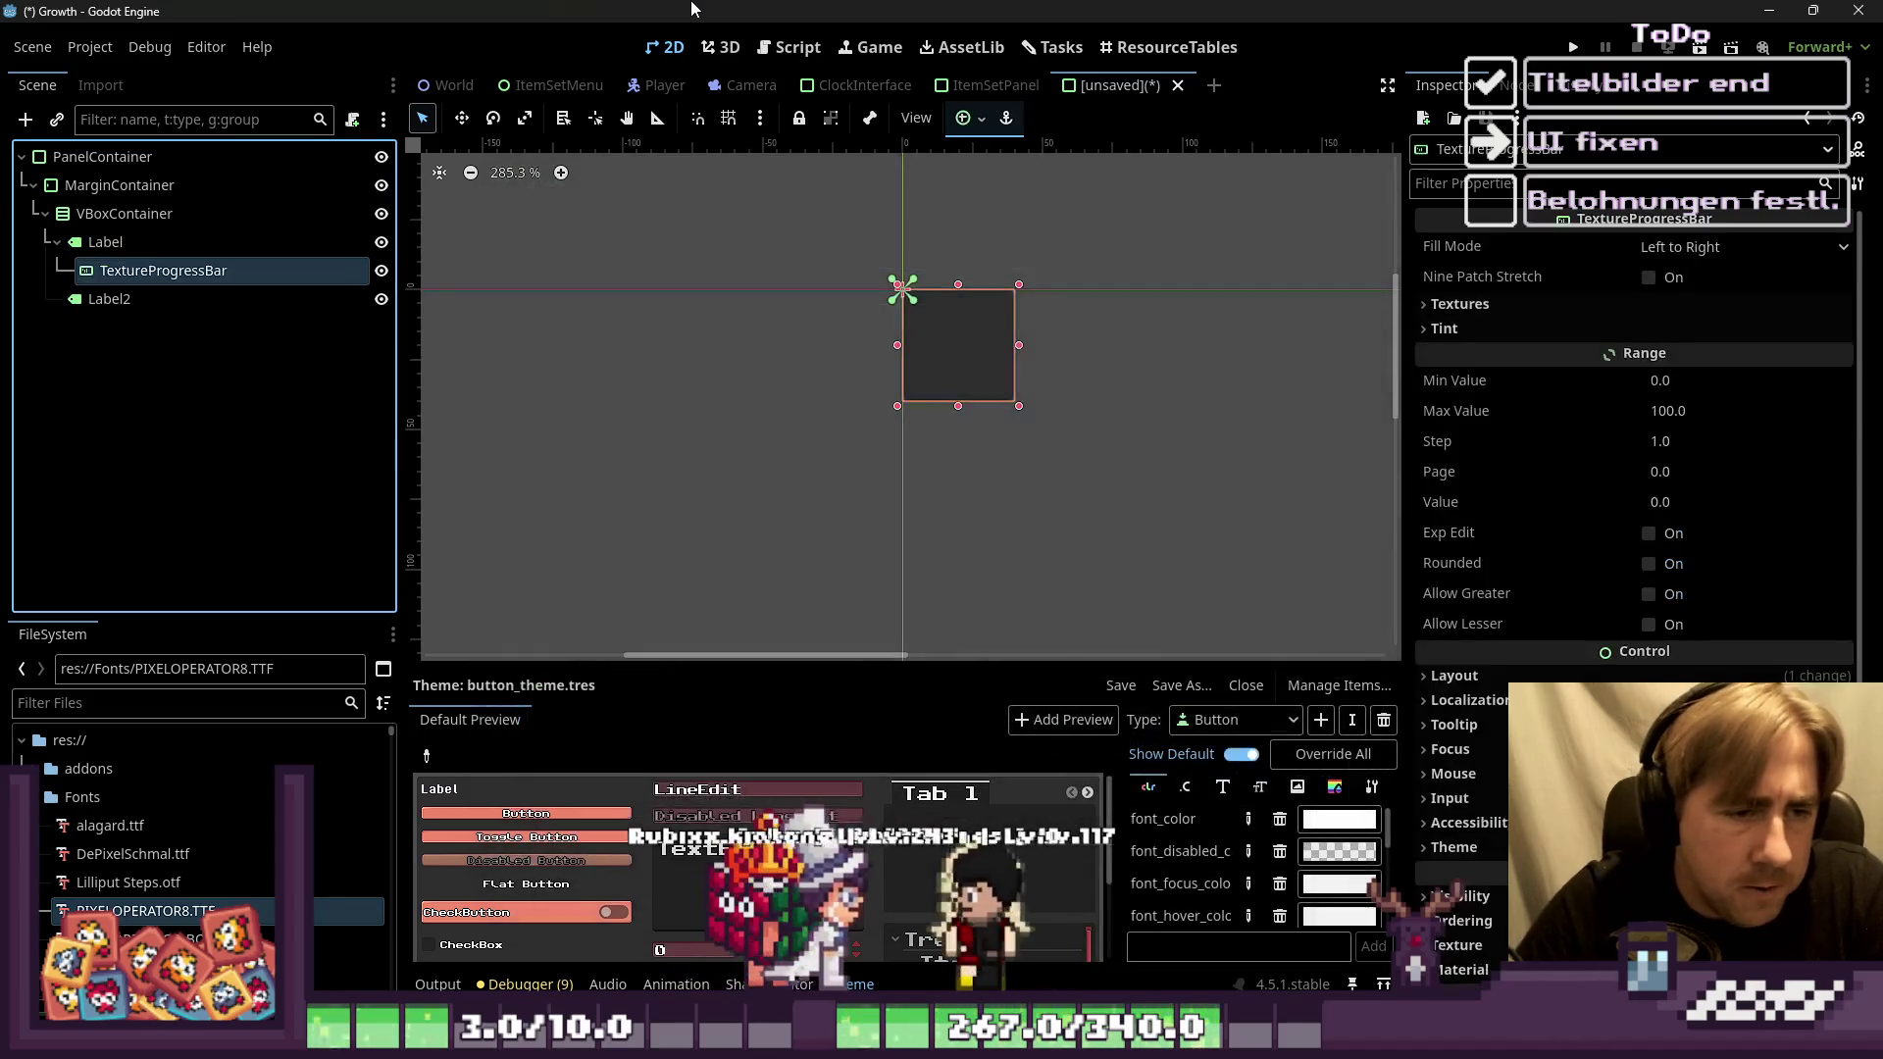
pyautogui.moveTo(216, 271)
pyautogui.mouseDown()
pyautogui.moveTo(225, 231)
pyautogui.moveTo(152, 223)
pyautogui.moveTo(100, 257)
pyautogui.mouseUp()
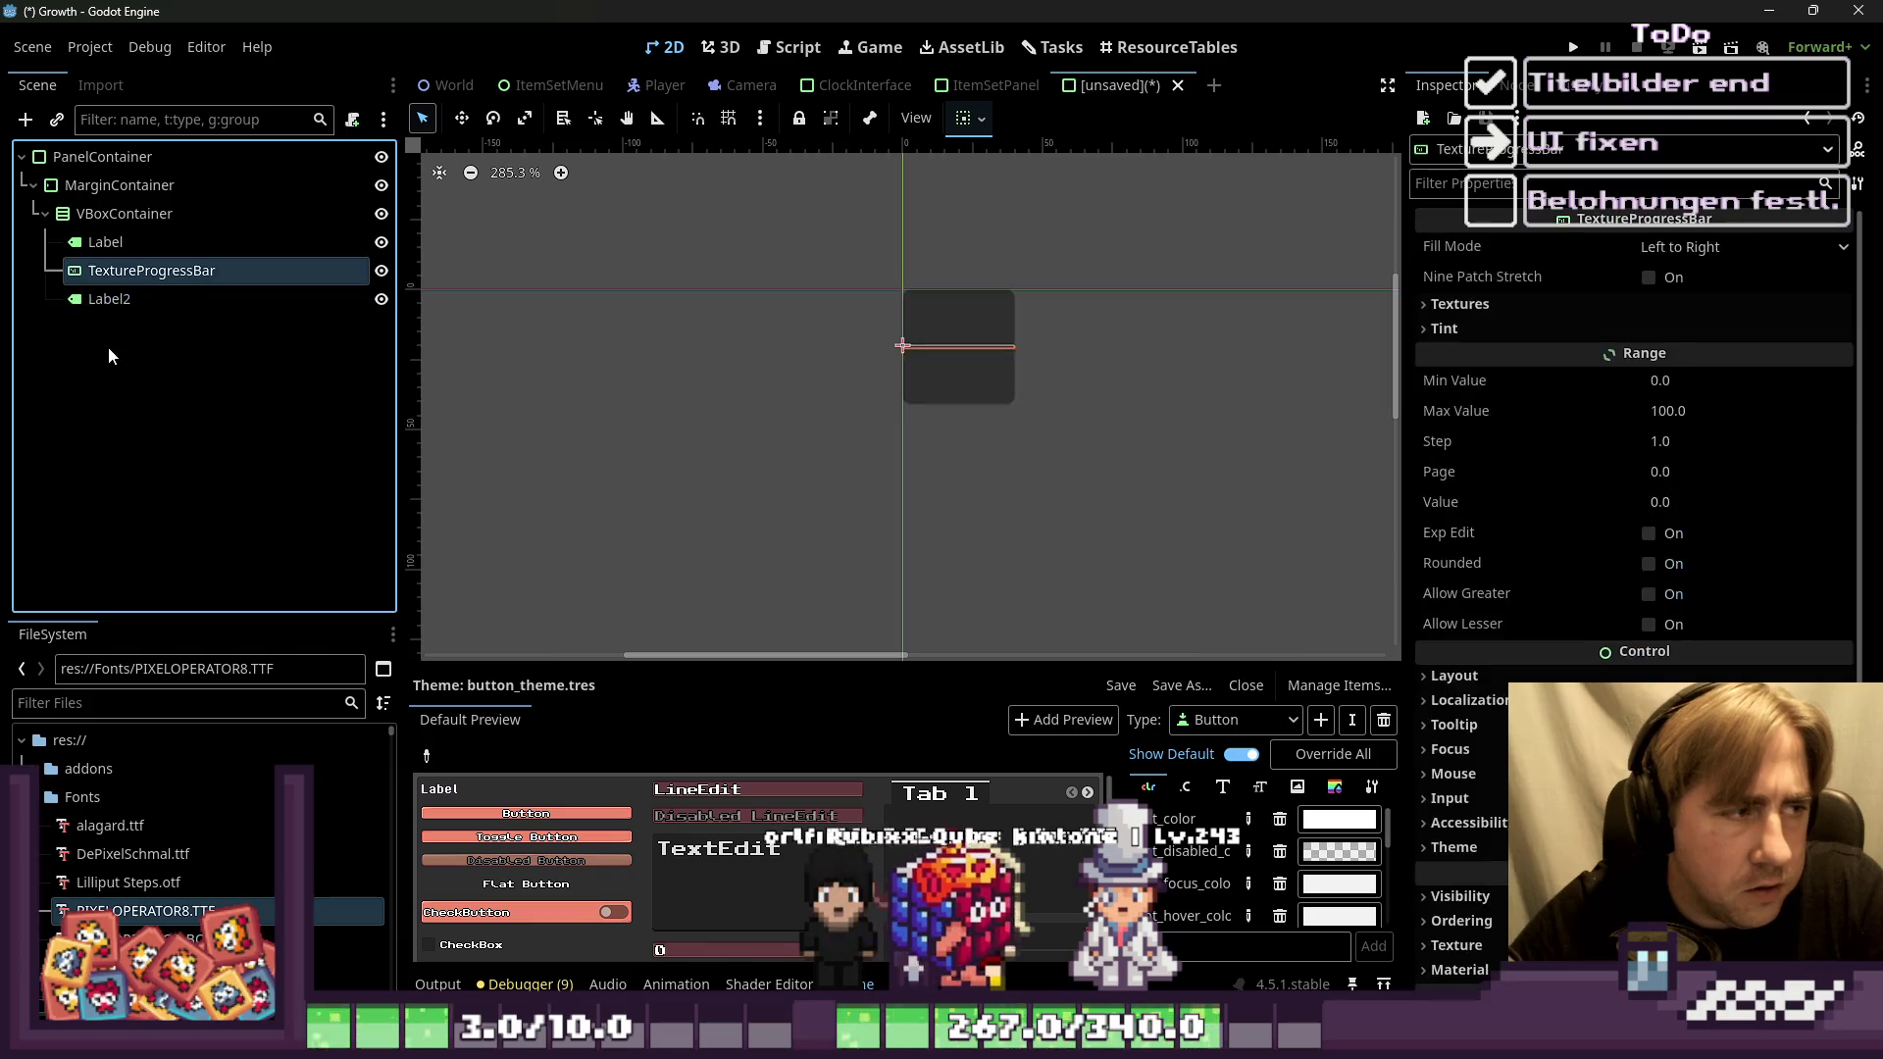
# - Set the first Label's text to 'Titel' and Label2's to '1/10'
pyautogui.click(105, 242)
pyautogui.click(1568, 274)
pyautogui.write('Titel')
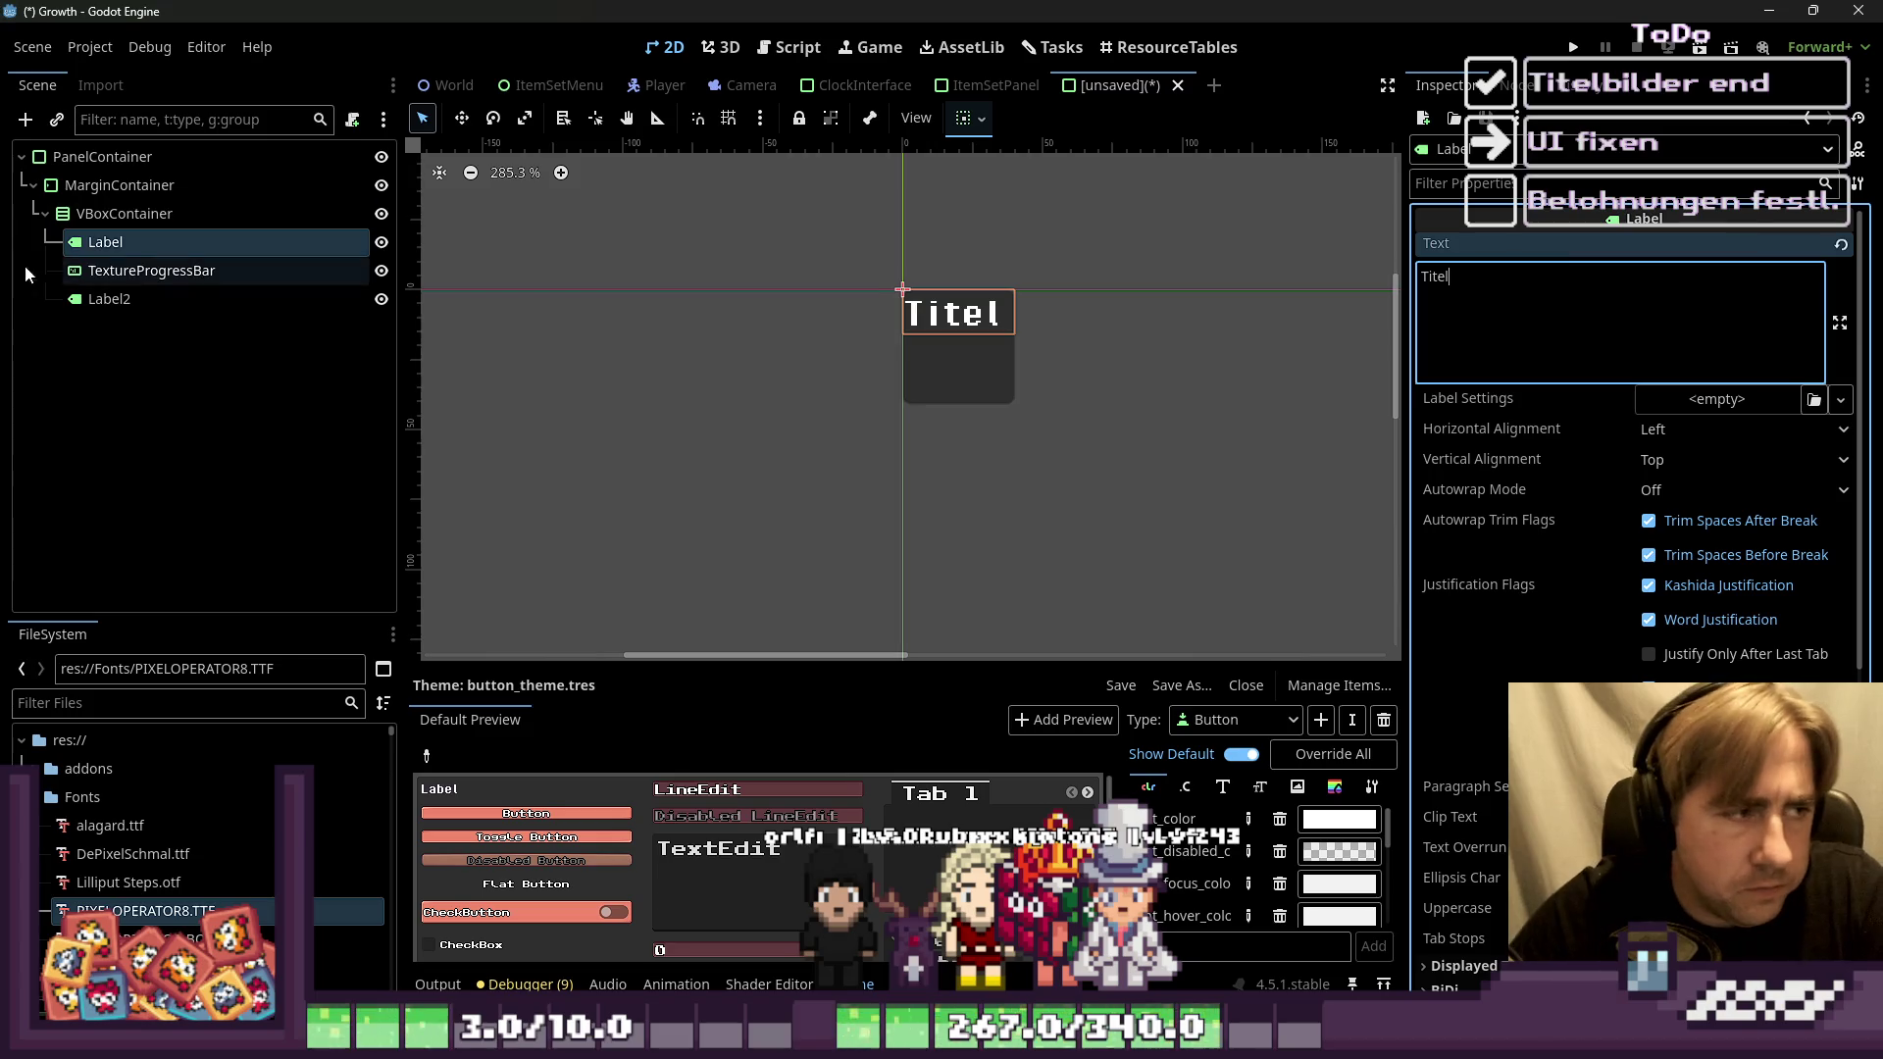
pyautogui.click(98, 271)
pyautogui.click(98, 299)
pyautogui.click(1756, 290)
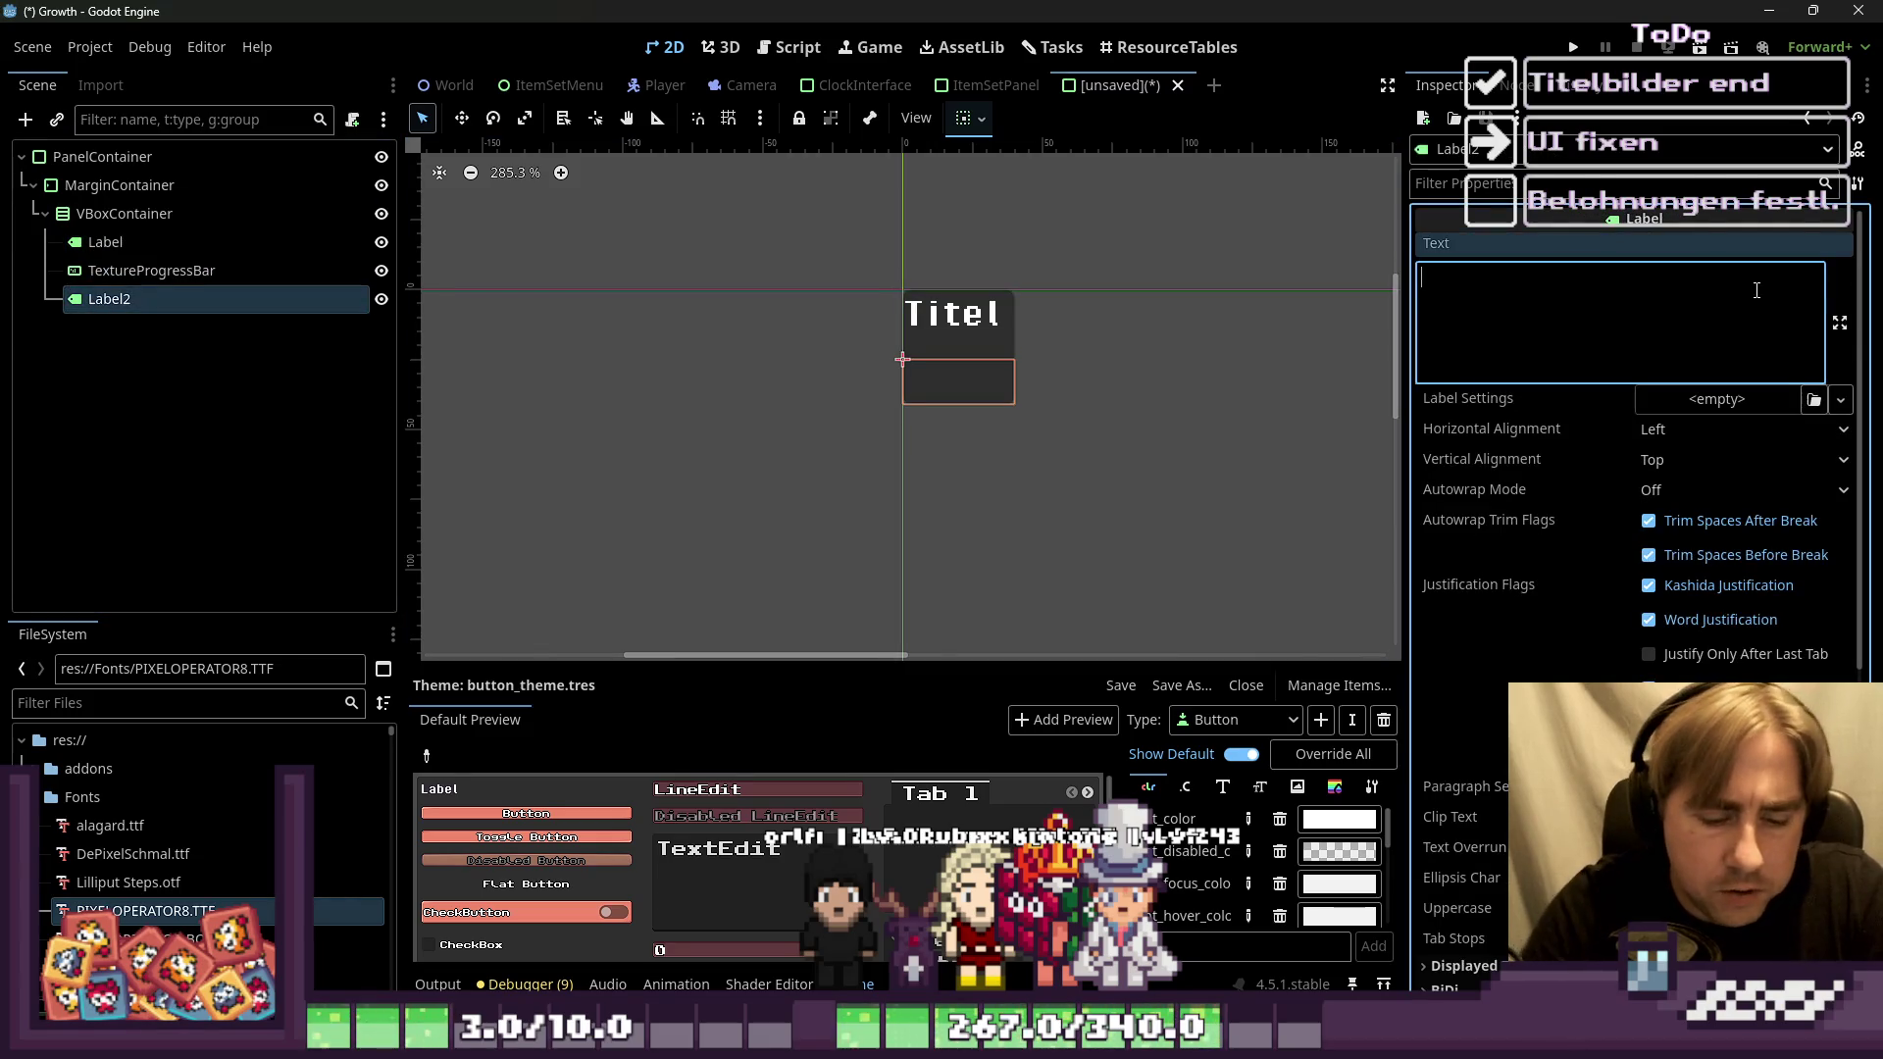
pyautogui.write('1/10')
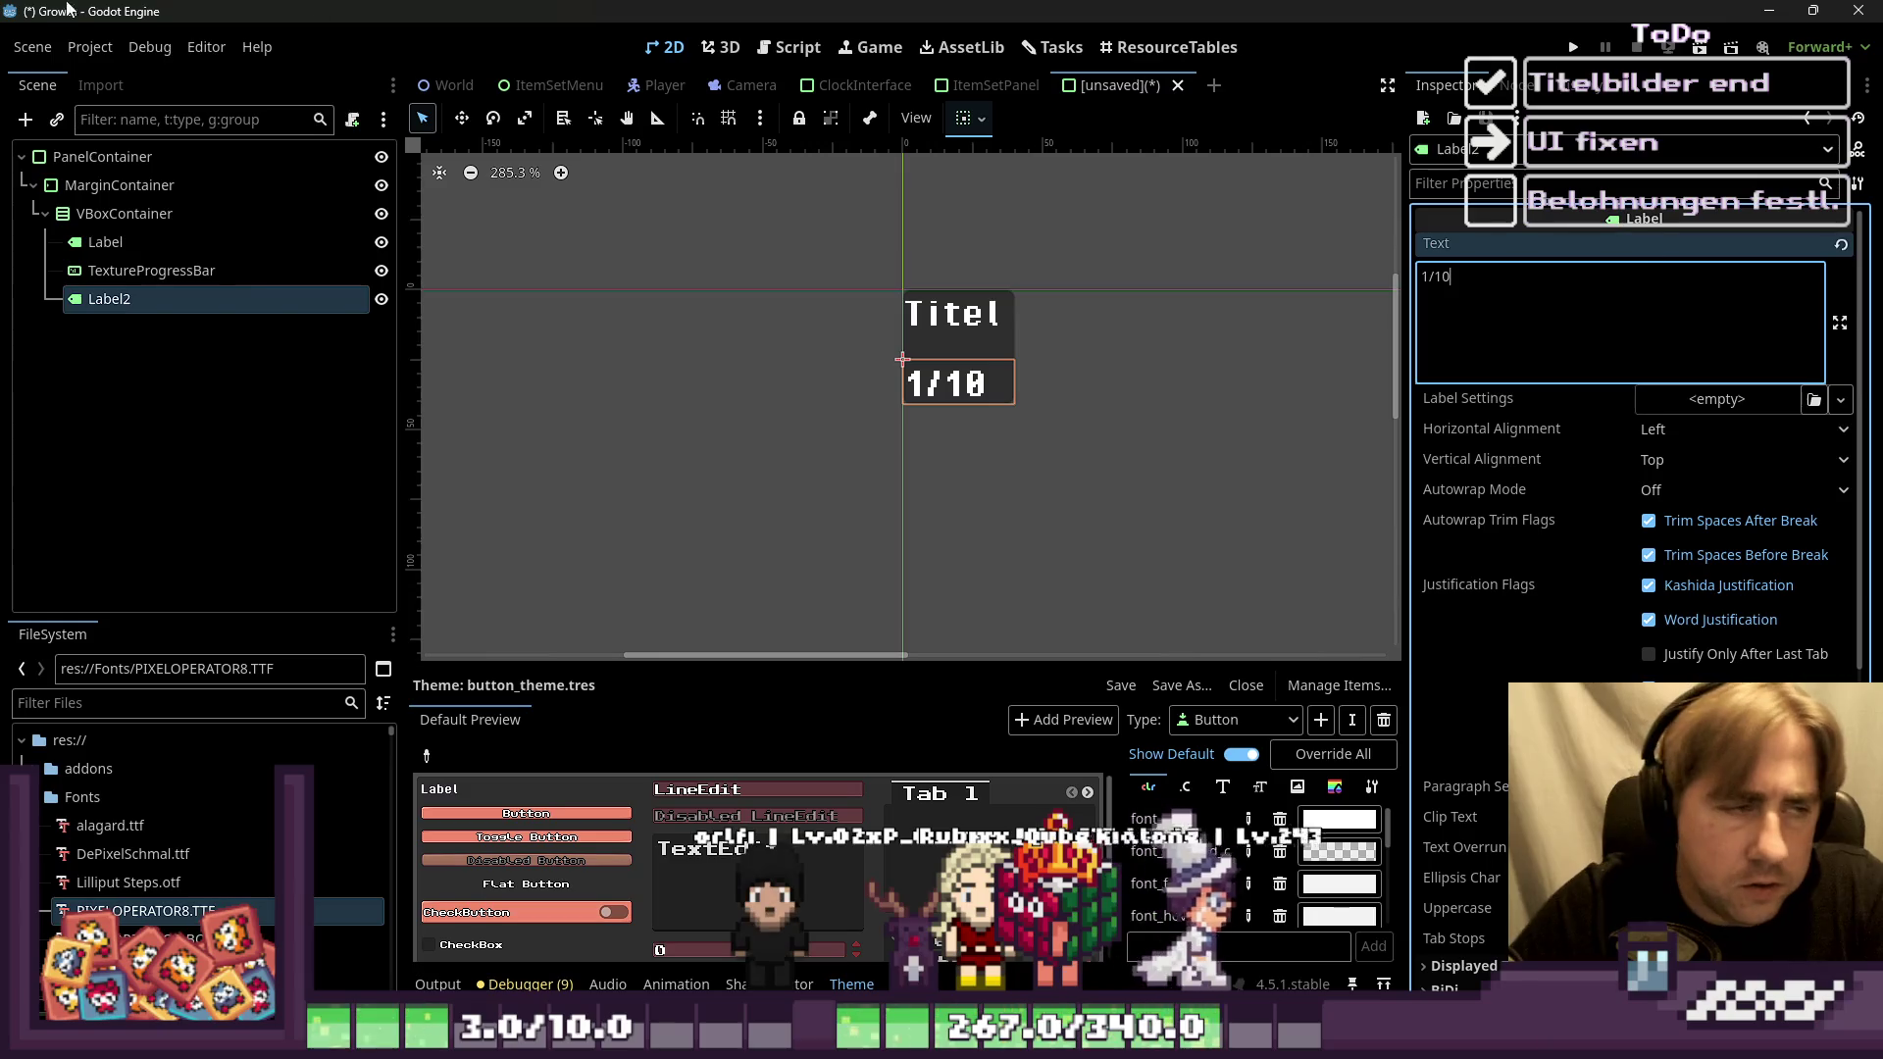
pyautogui.click(152, 271)
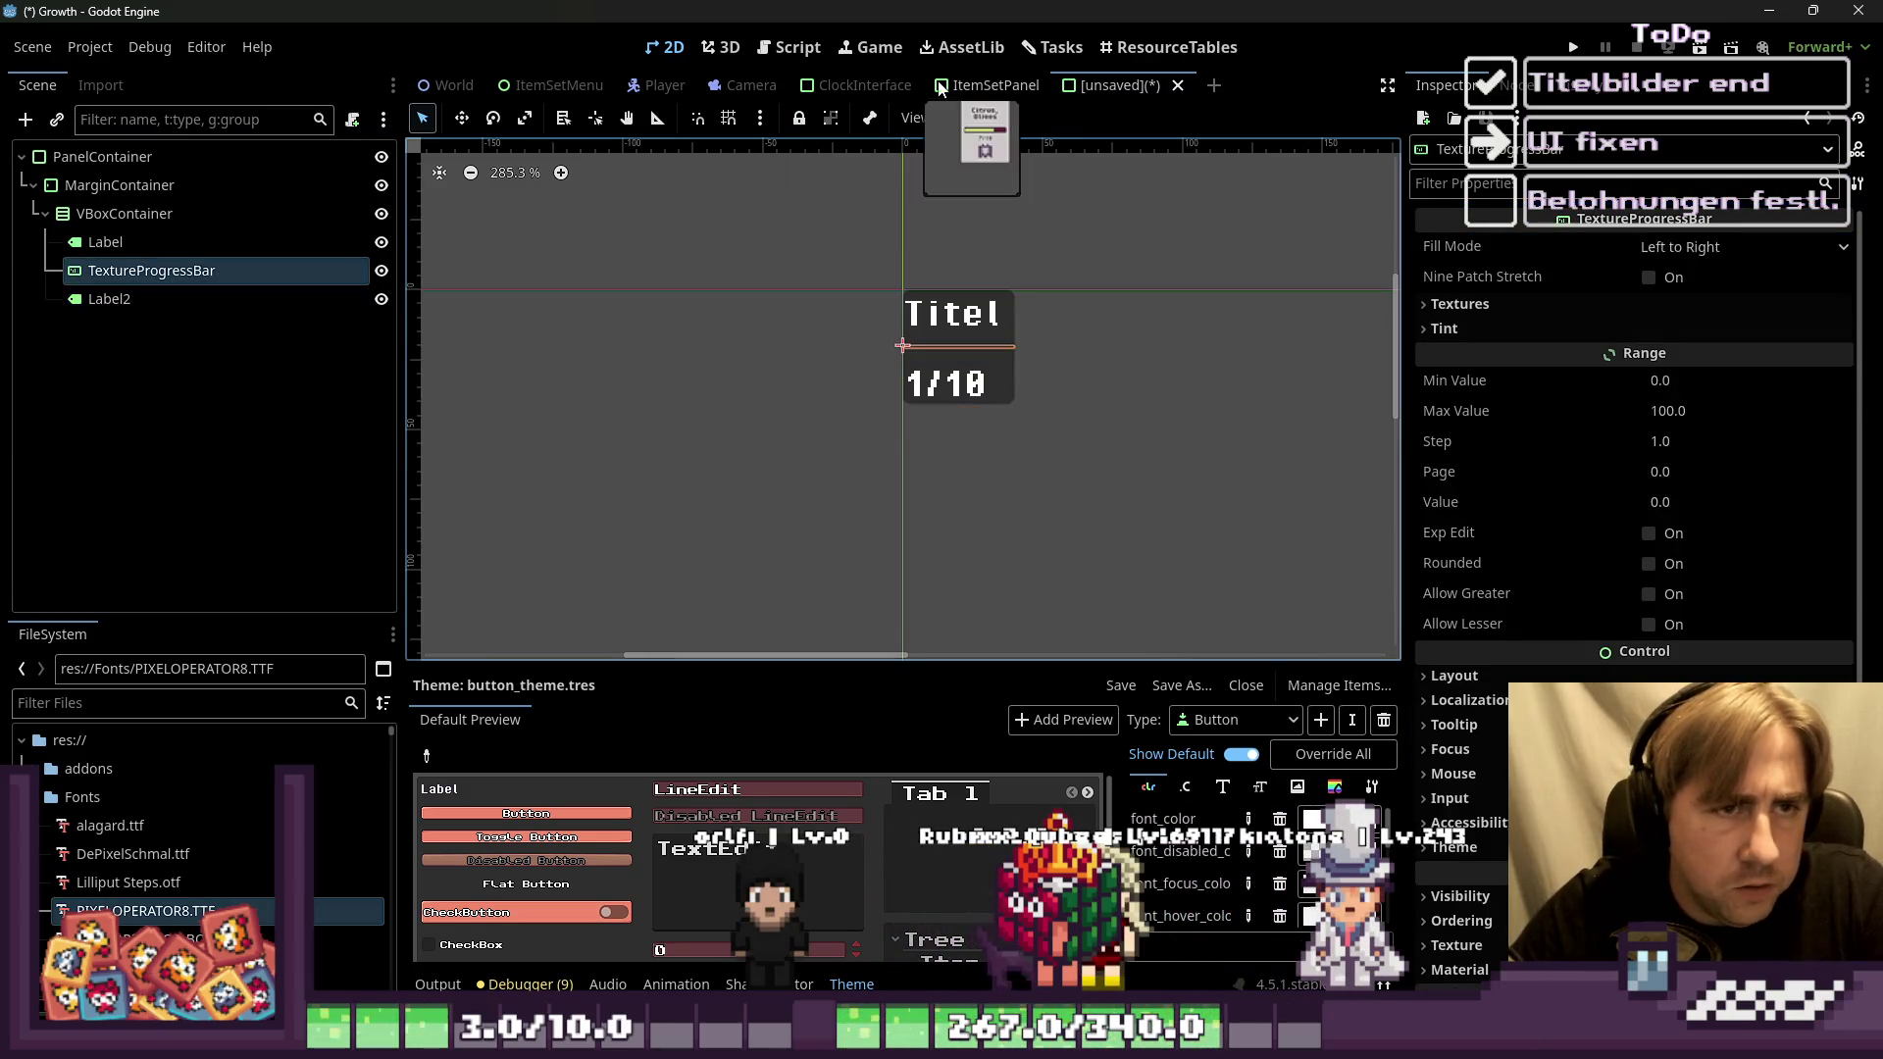
# - Check the reference ItemSetPanel's bar, then place SetProgressBar between the title and 1/10 count
pyautogui.click(975, 82)
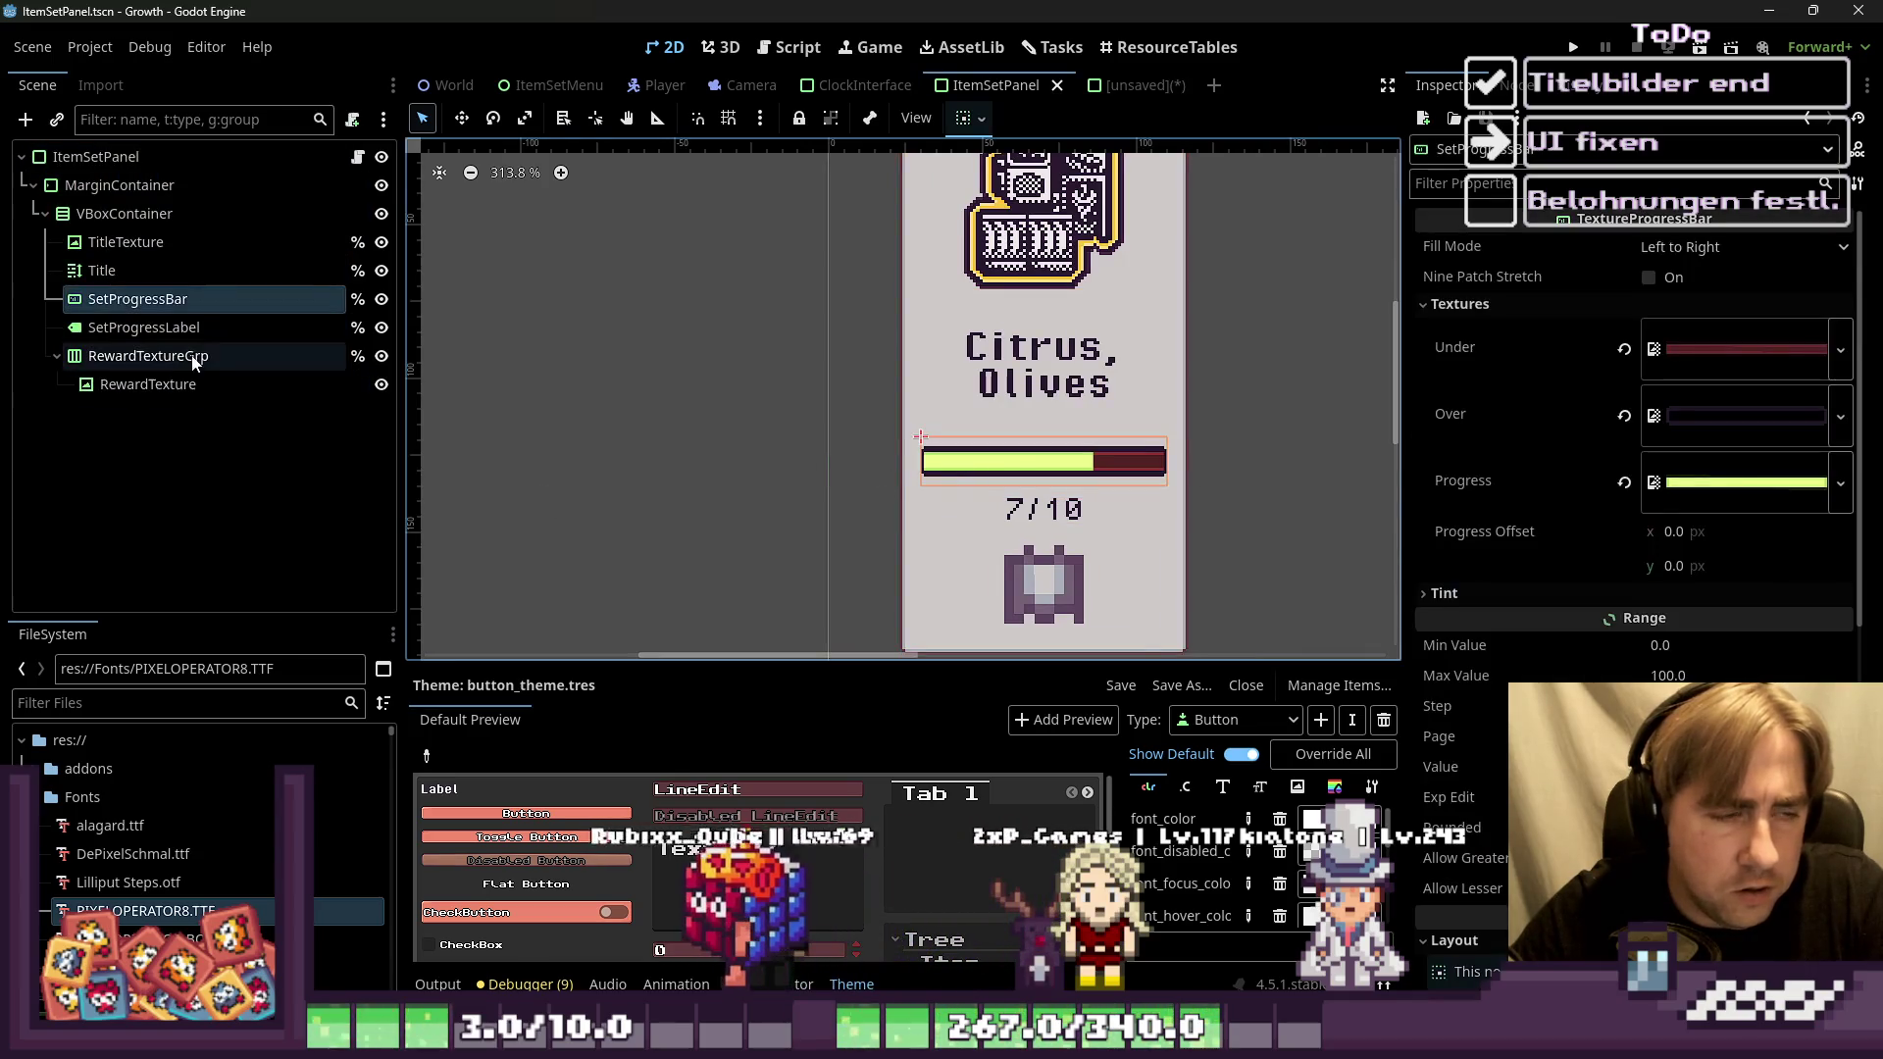
pyautogui.click(137, 299)
pyautogui.click(1119, 85)
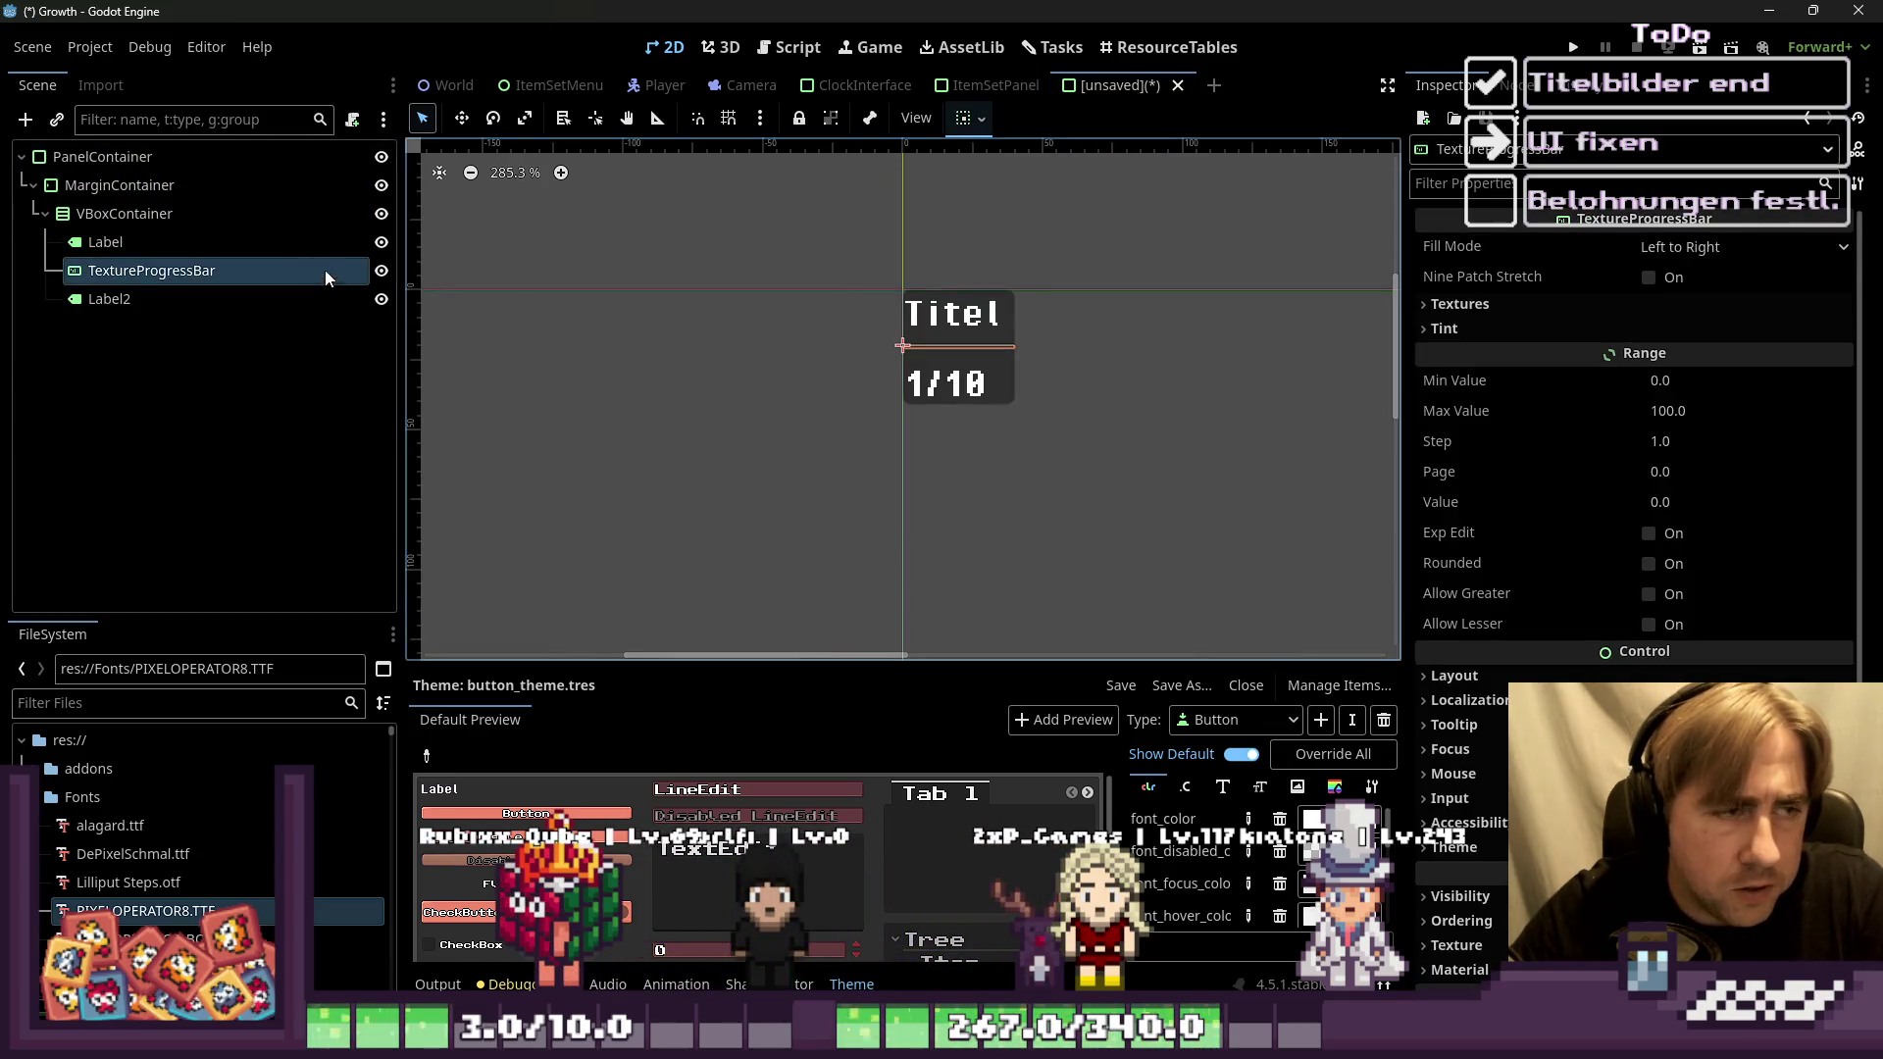
pyautogui.press('Delete')
pyautogui.press('Return')
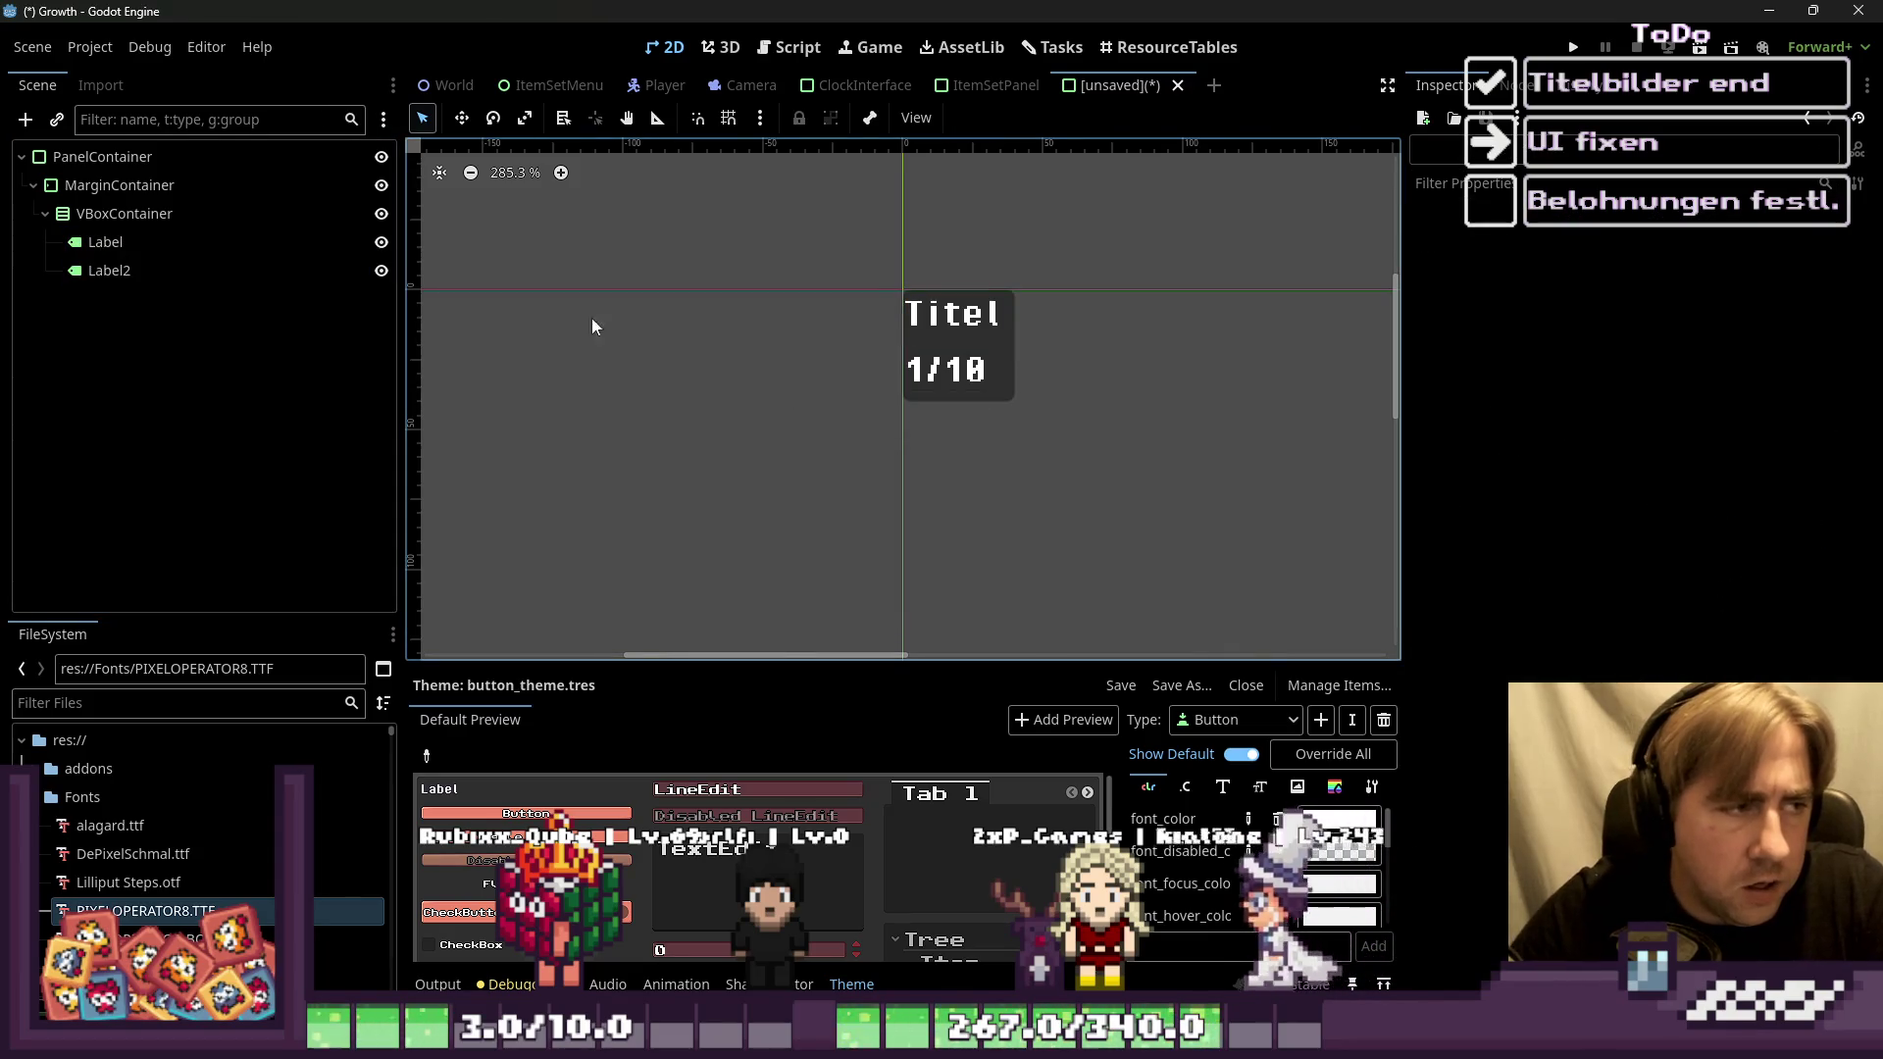
pyautogui.hotkey('ctrl', 'z')
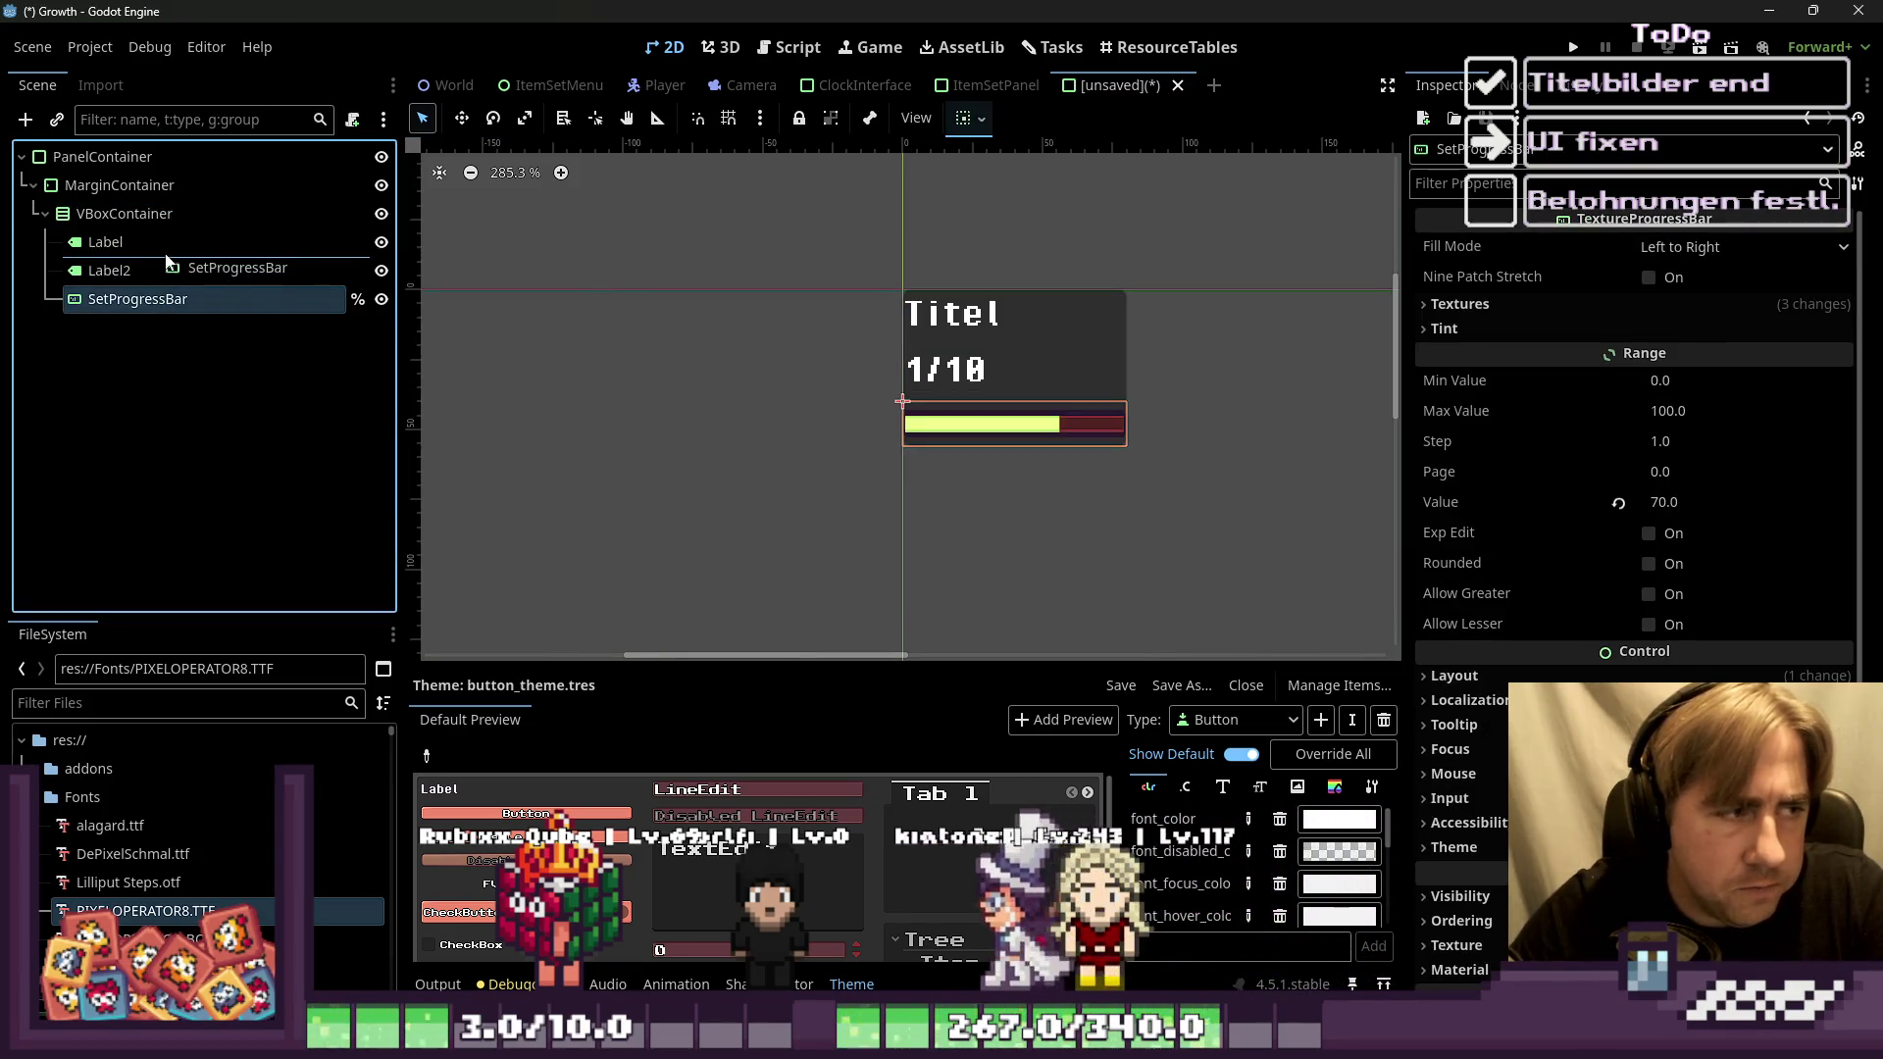
pyautogui.moveTo(169, 263); pyautogui.dragTo(168, 257)
pyautogui.click(949, 316)
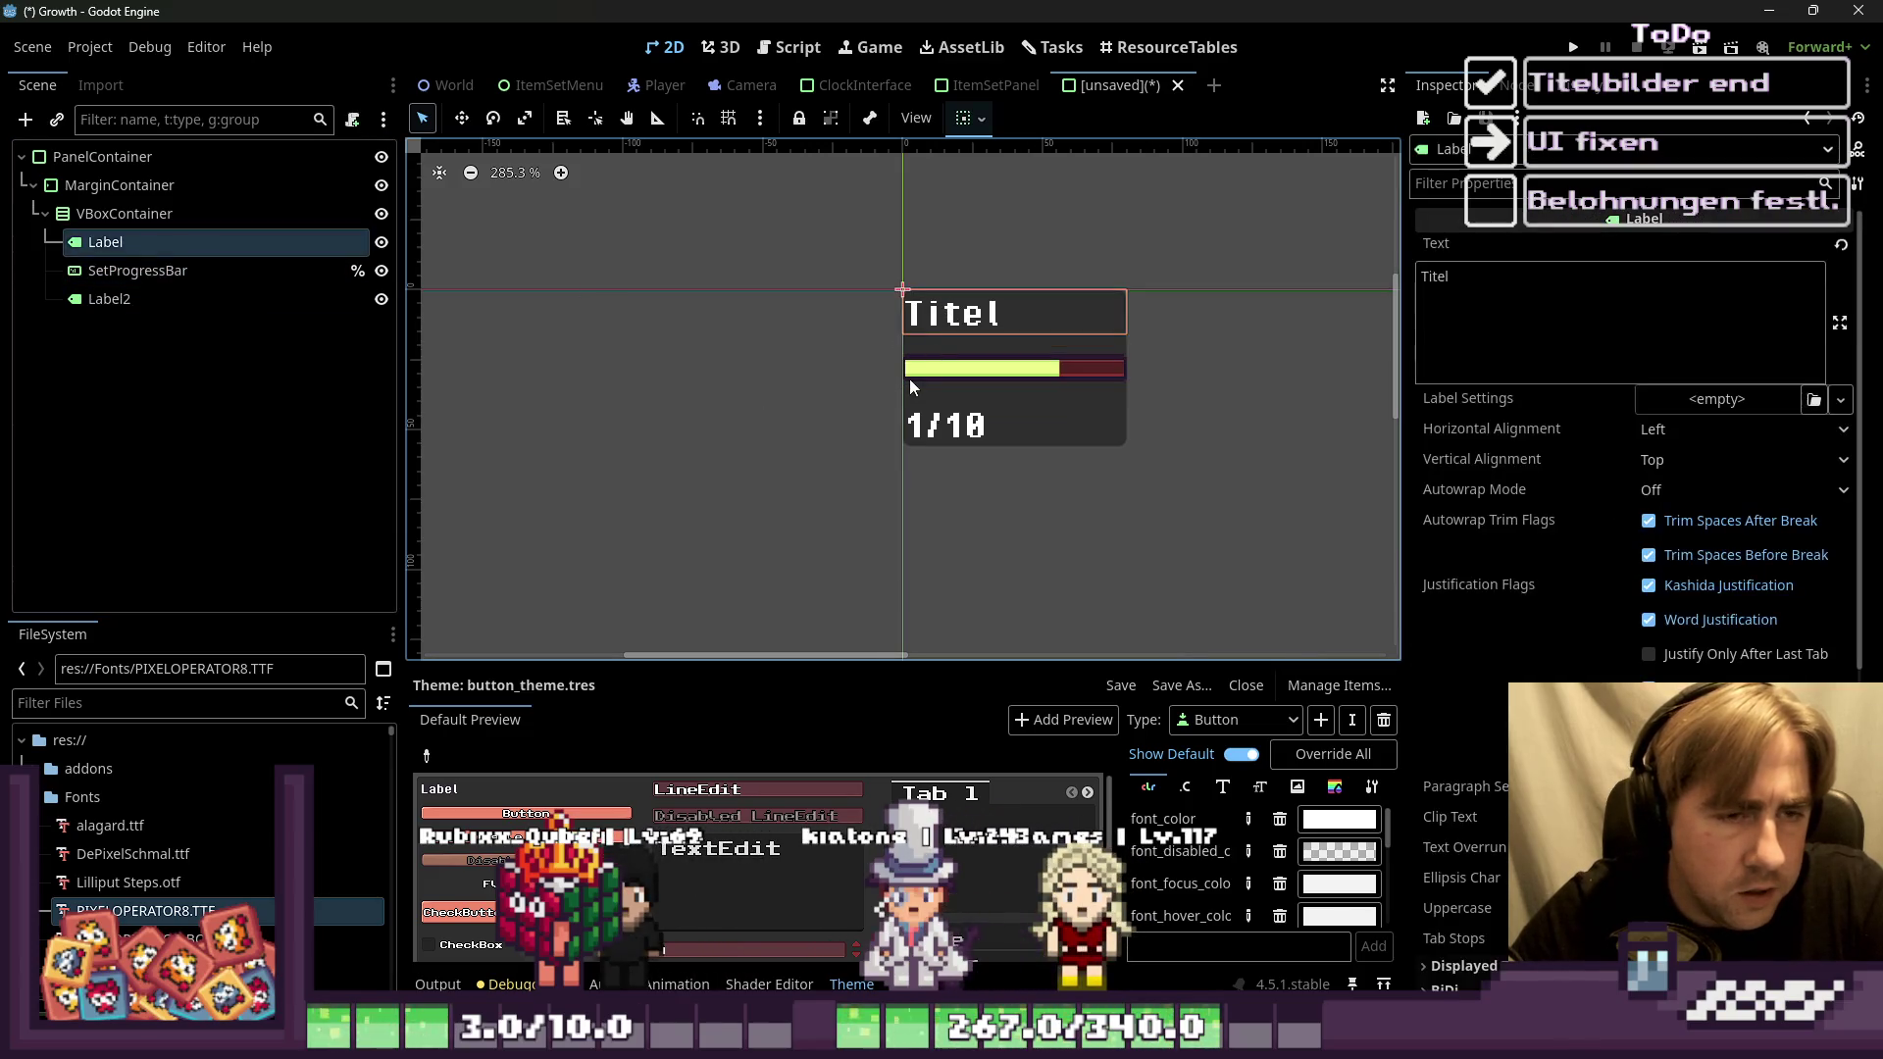
pyautogui.click(921, 442)
# - Add a VBoxContainer below the count label with an HBoxContainer inside it
pyautogui.hotkey('ctrl', 'a')
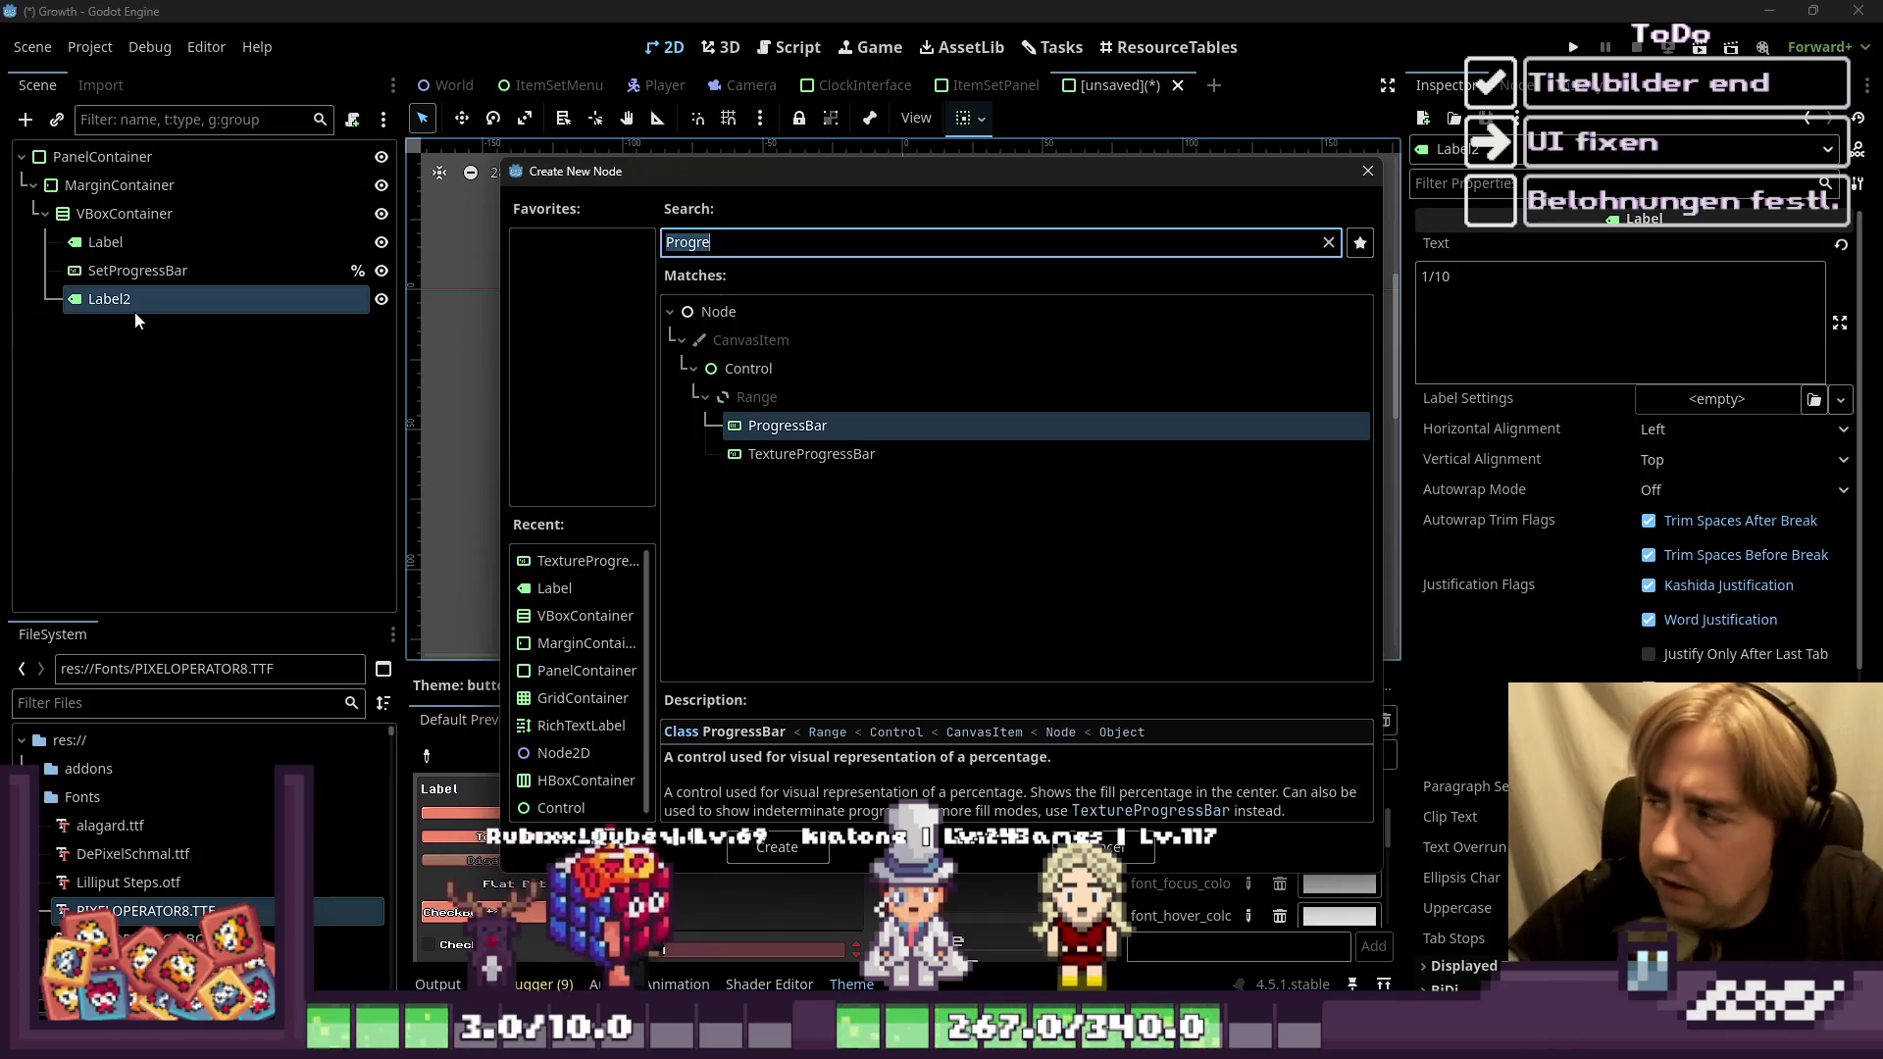
pyautogui.write('vbox')
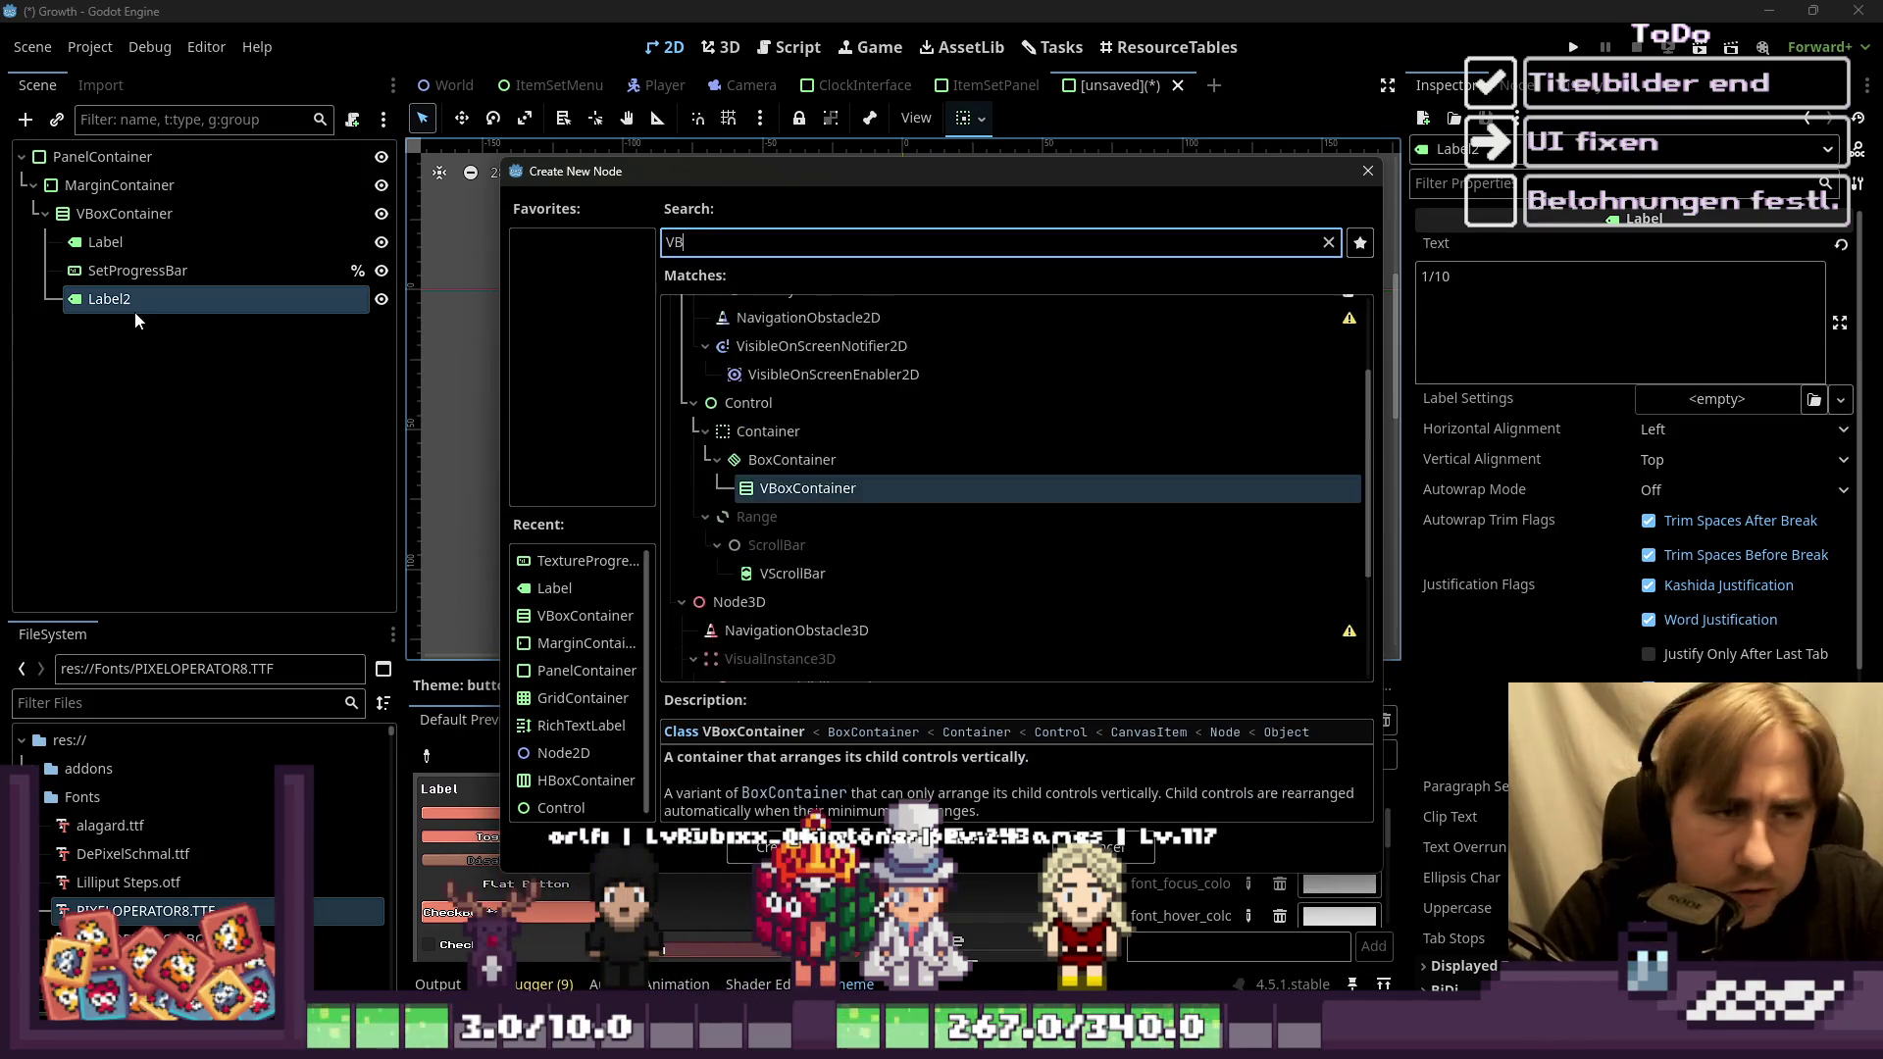
pyautogui.press('Return')
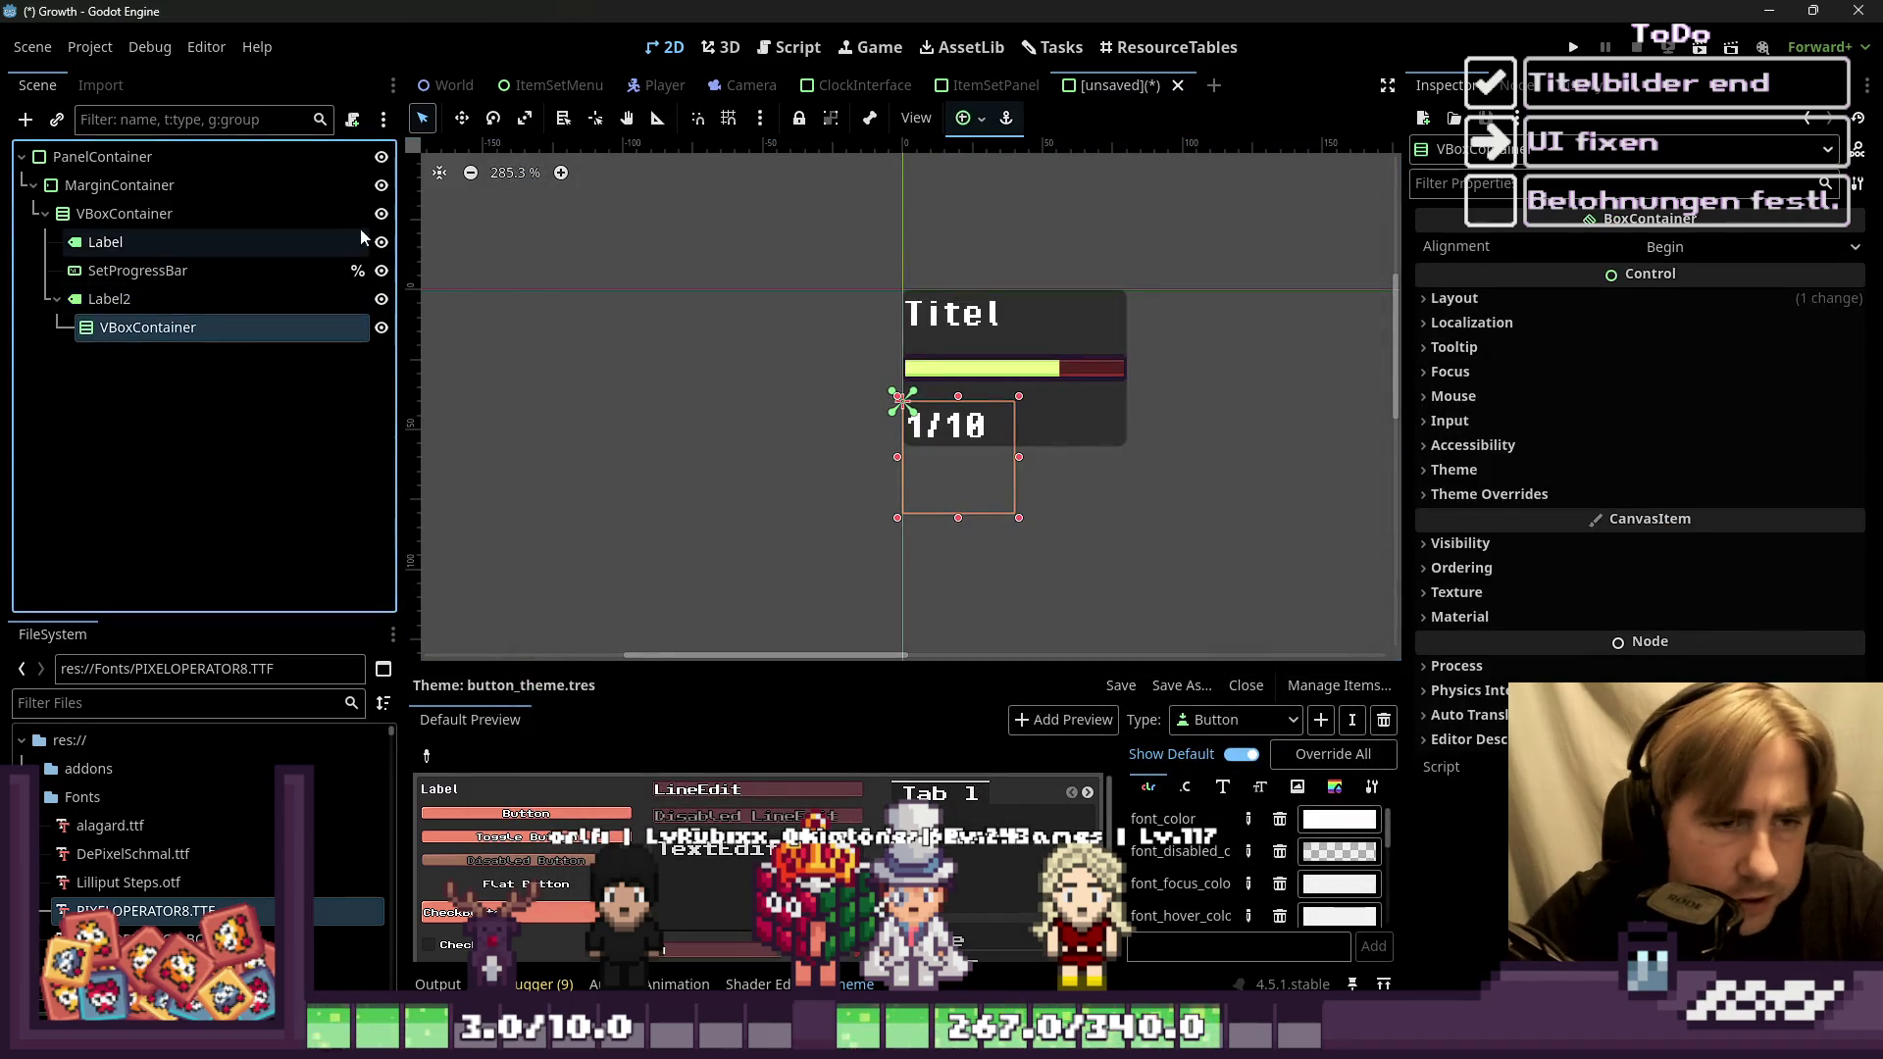
pyautogui.moveTo(88, 338); pyautogui.dragTo(137, 213)
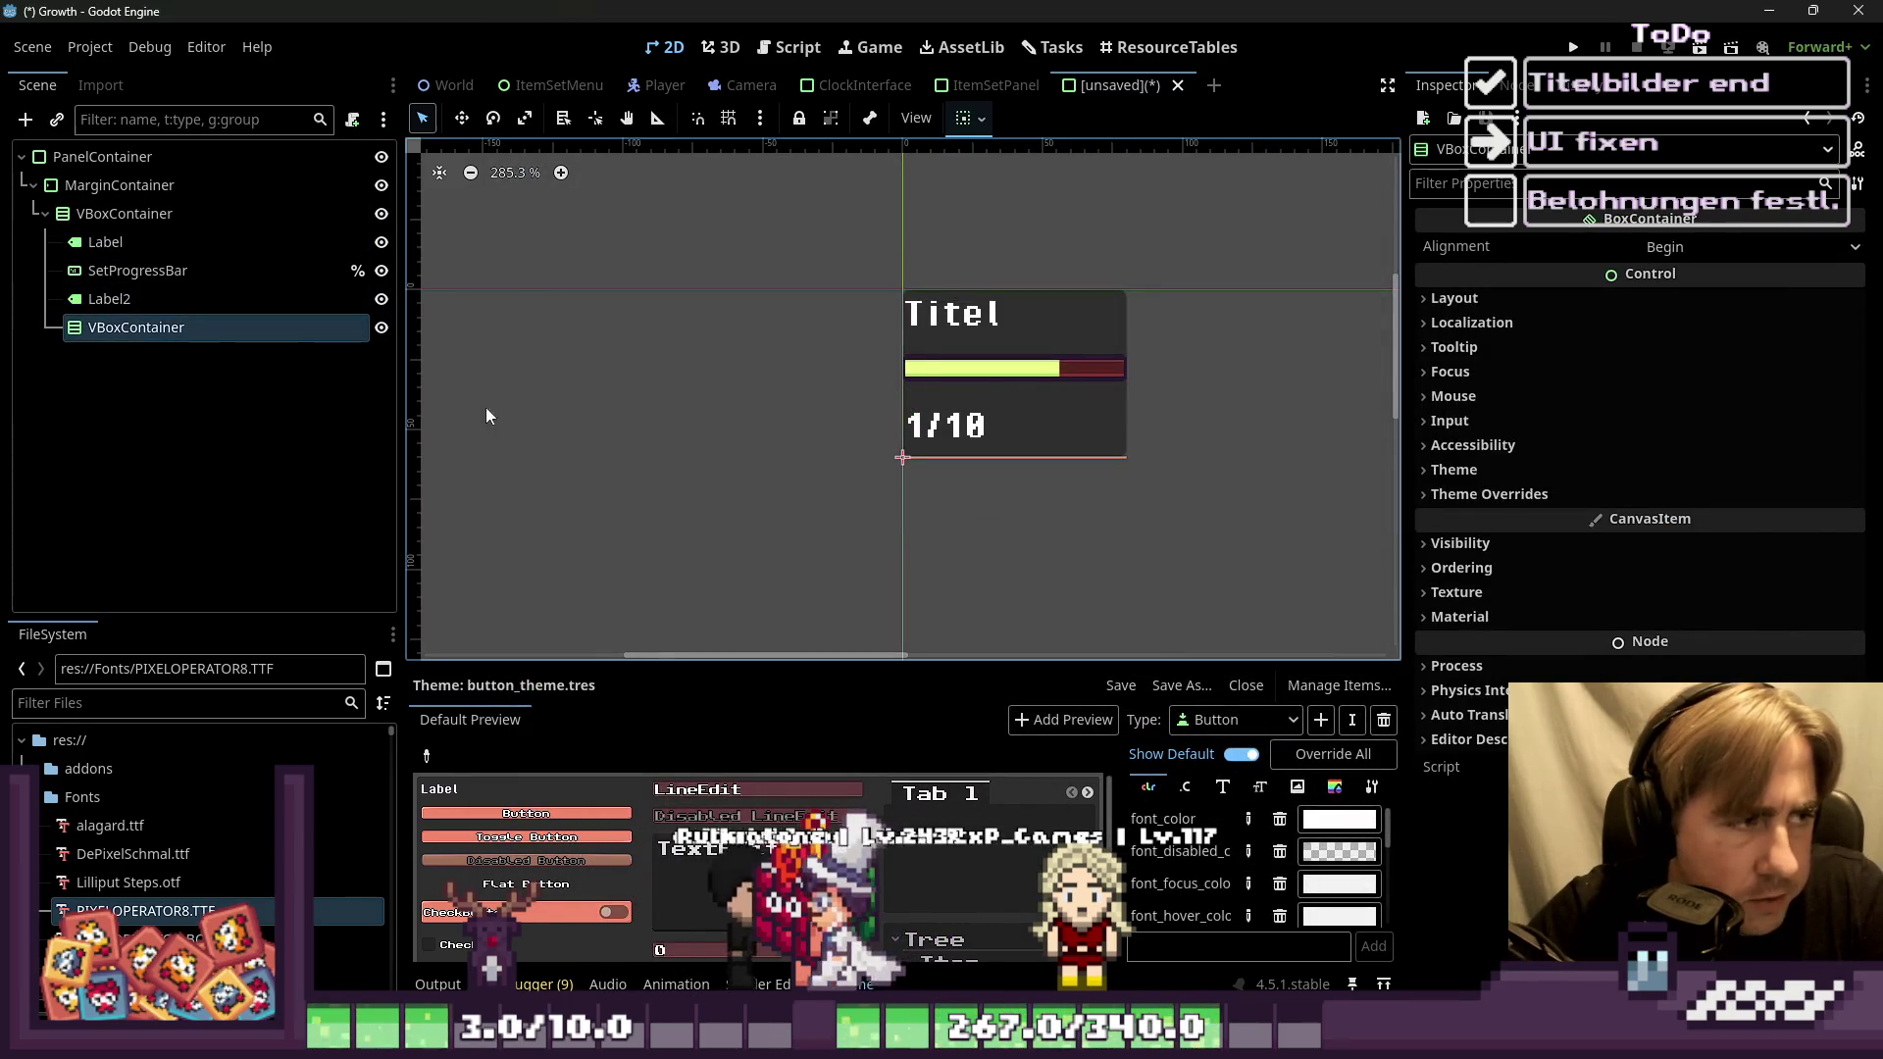
pyautogui.hotkey('ctrl', 'a')
pyautogui.write('Hb')
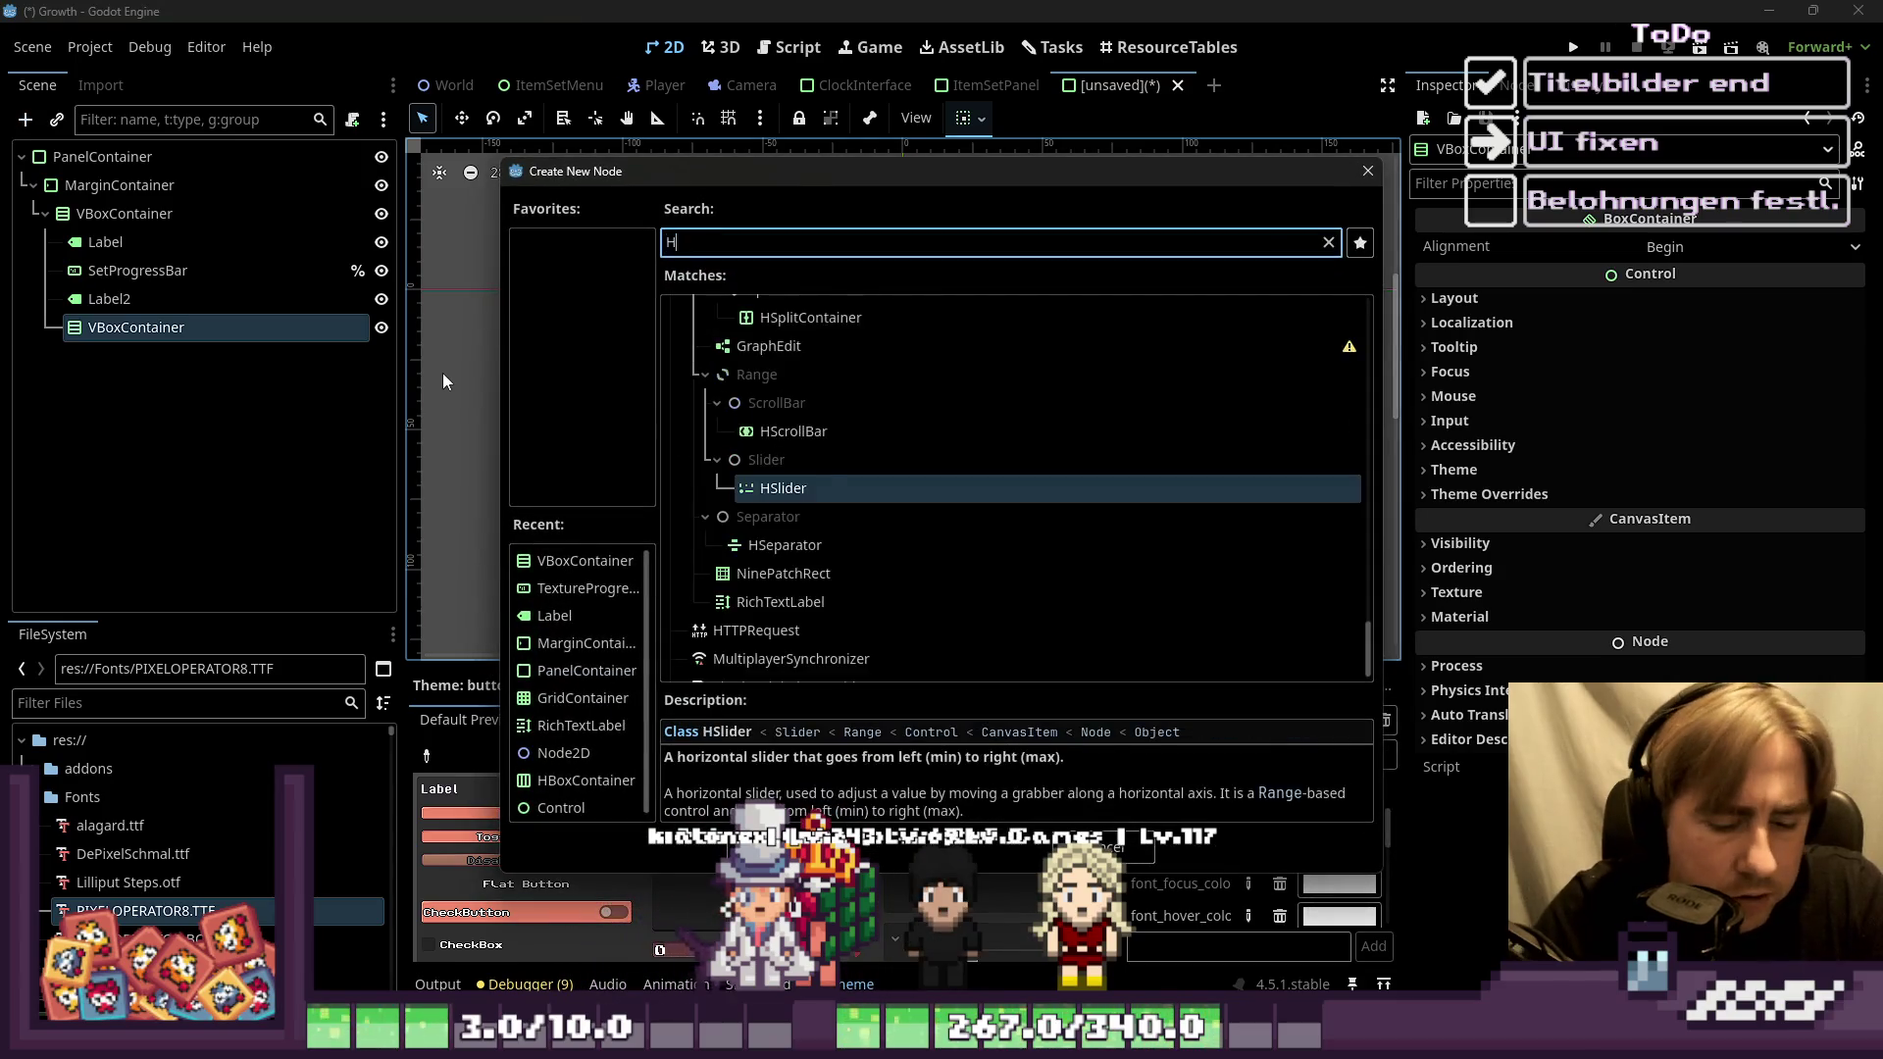
pyautogui.press('Return')
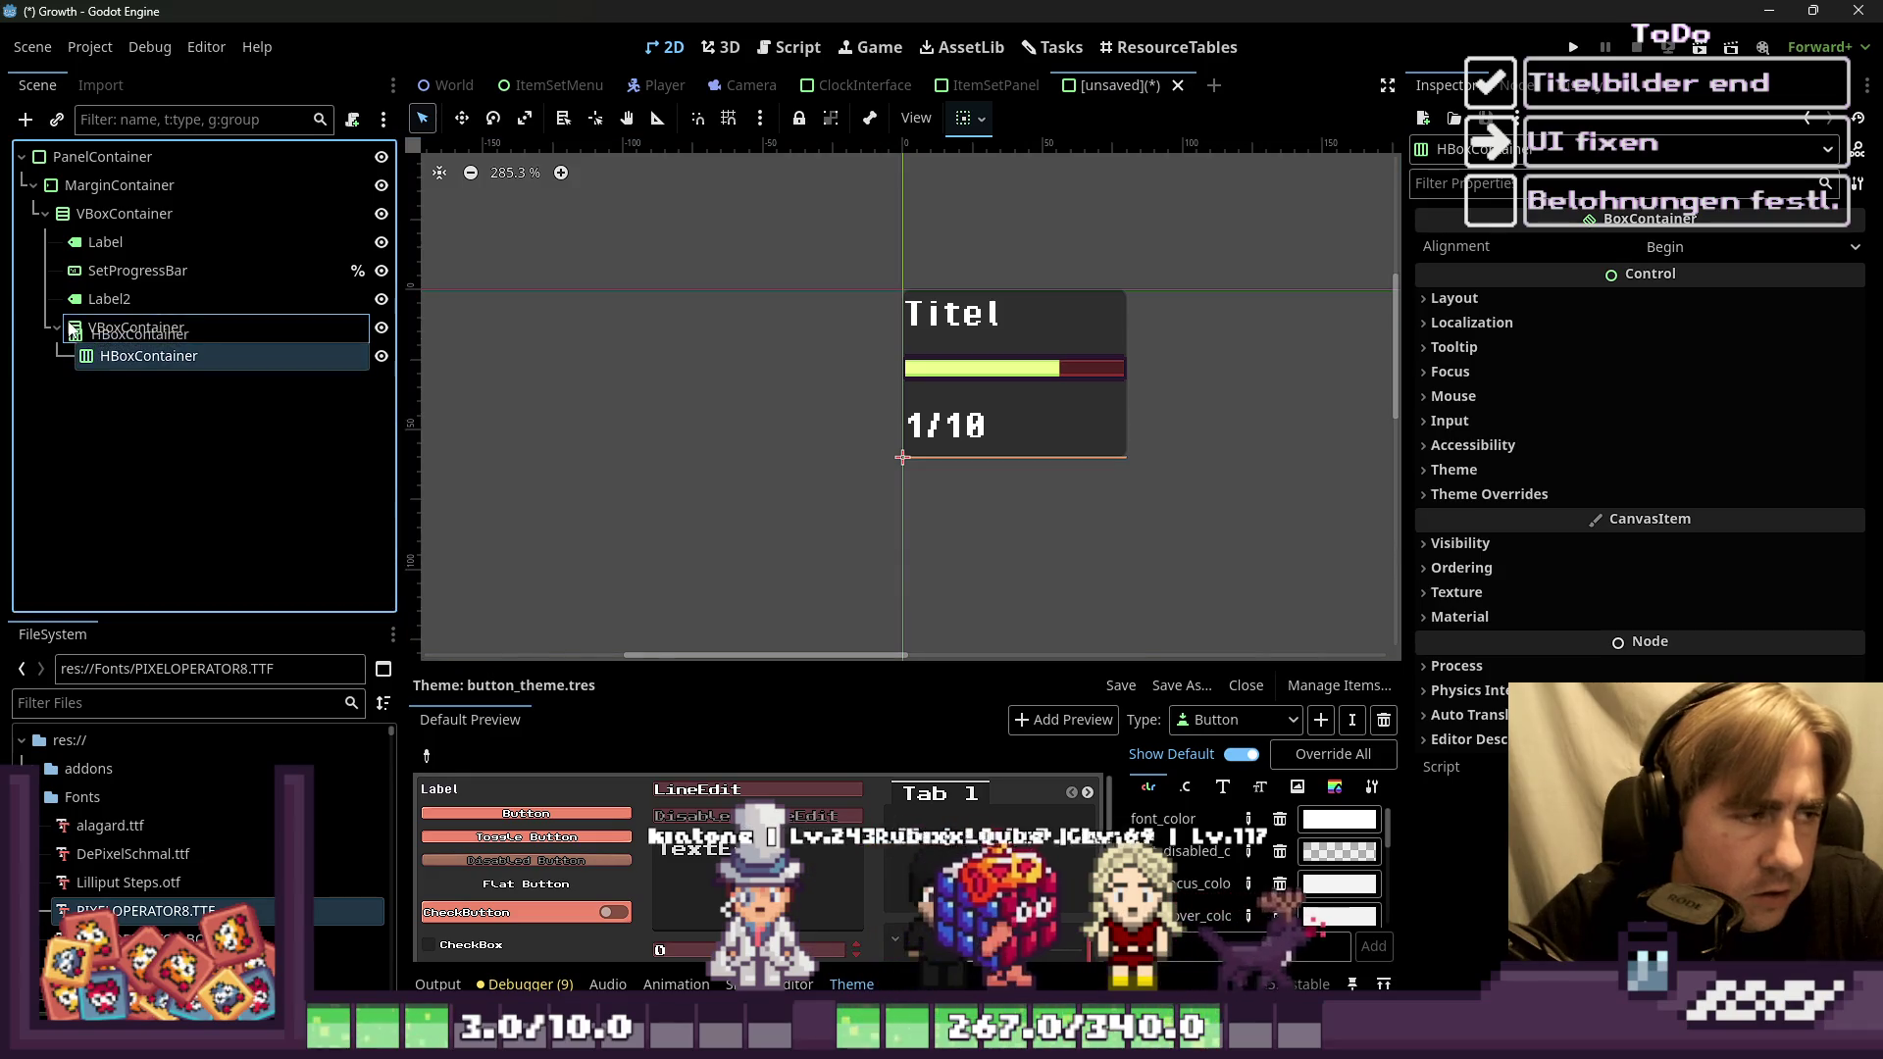
# - Add a TextureRect to the HBoxContainer and a child TextureRect nested inside it
pyautogui.click(89, 359)
pyautogui.hotkey('ctrl', 'a')
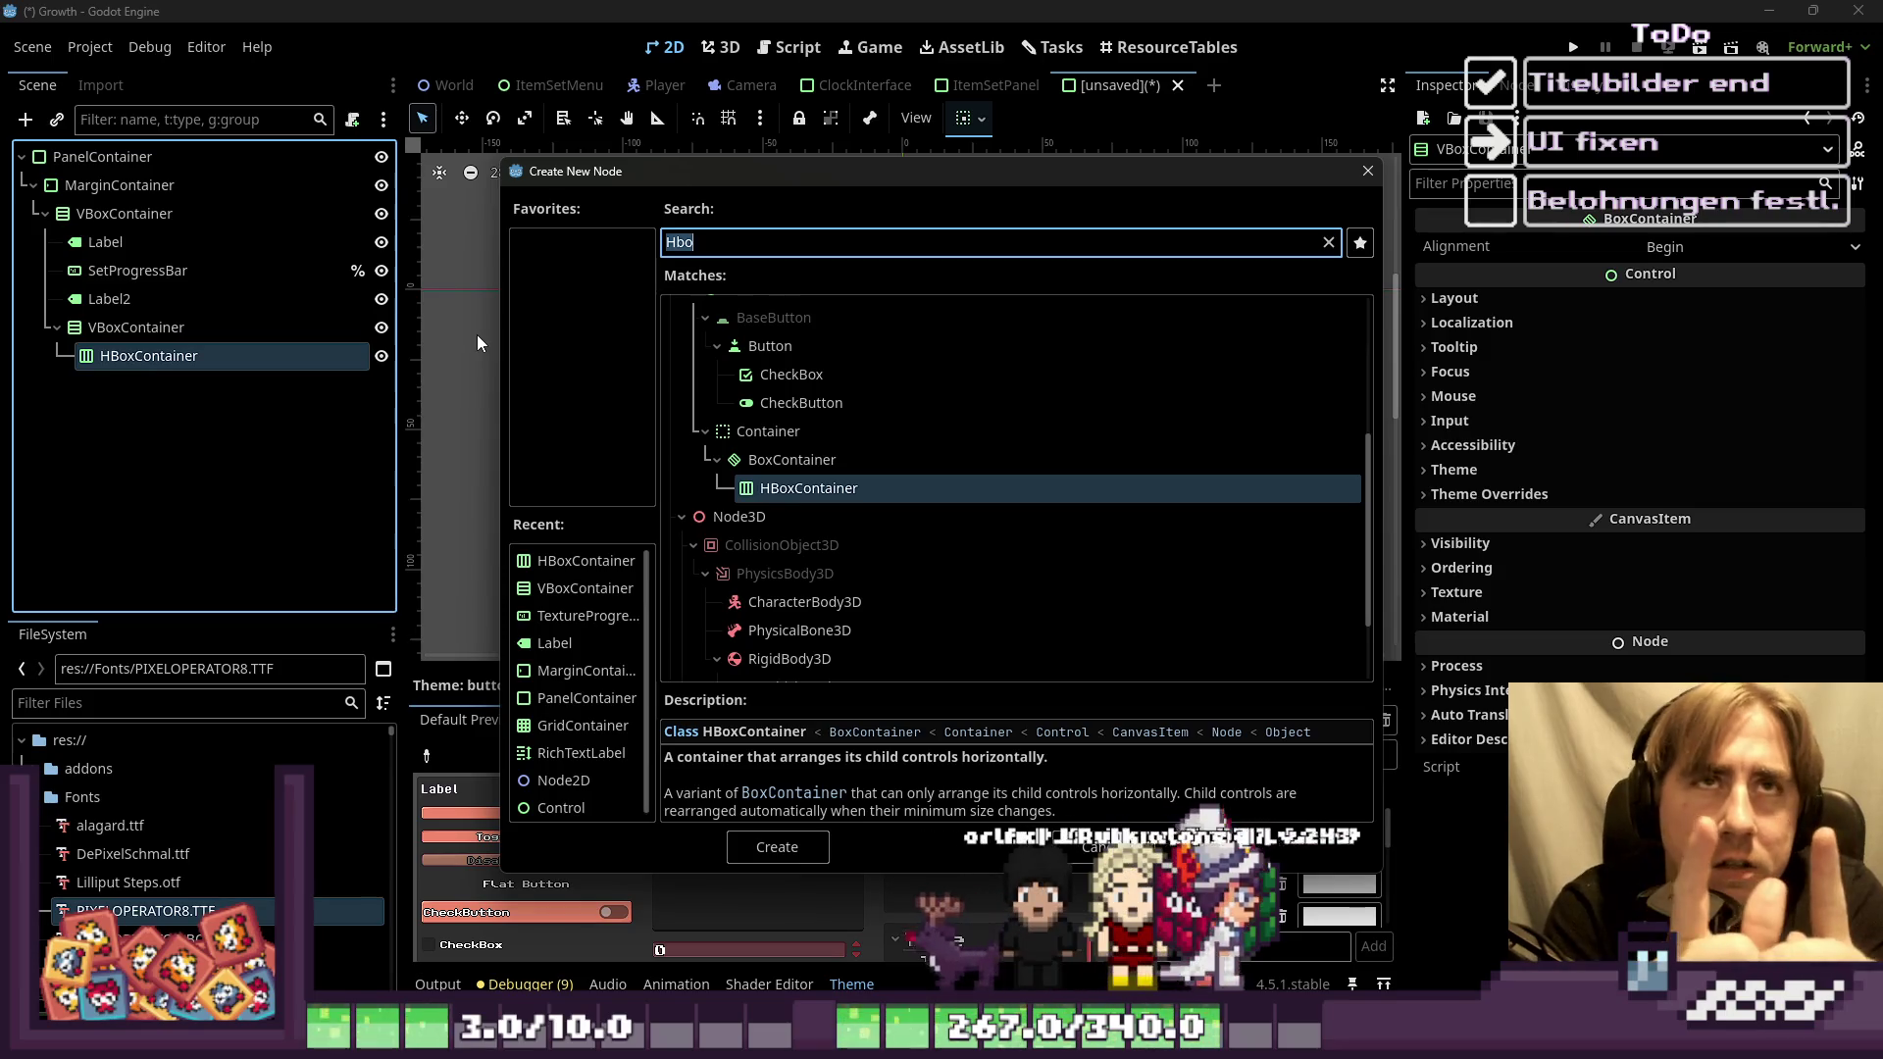
pyautogui.write('Texture')
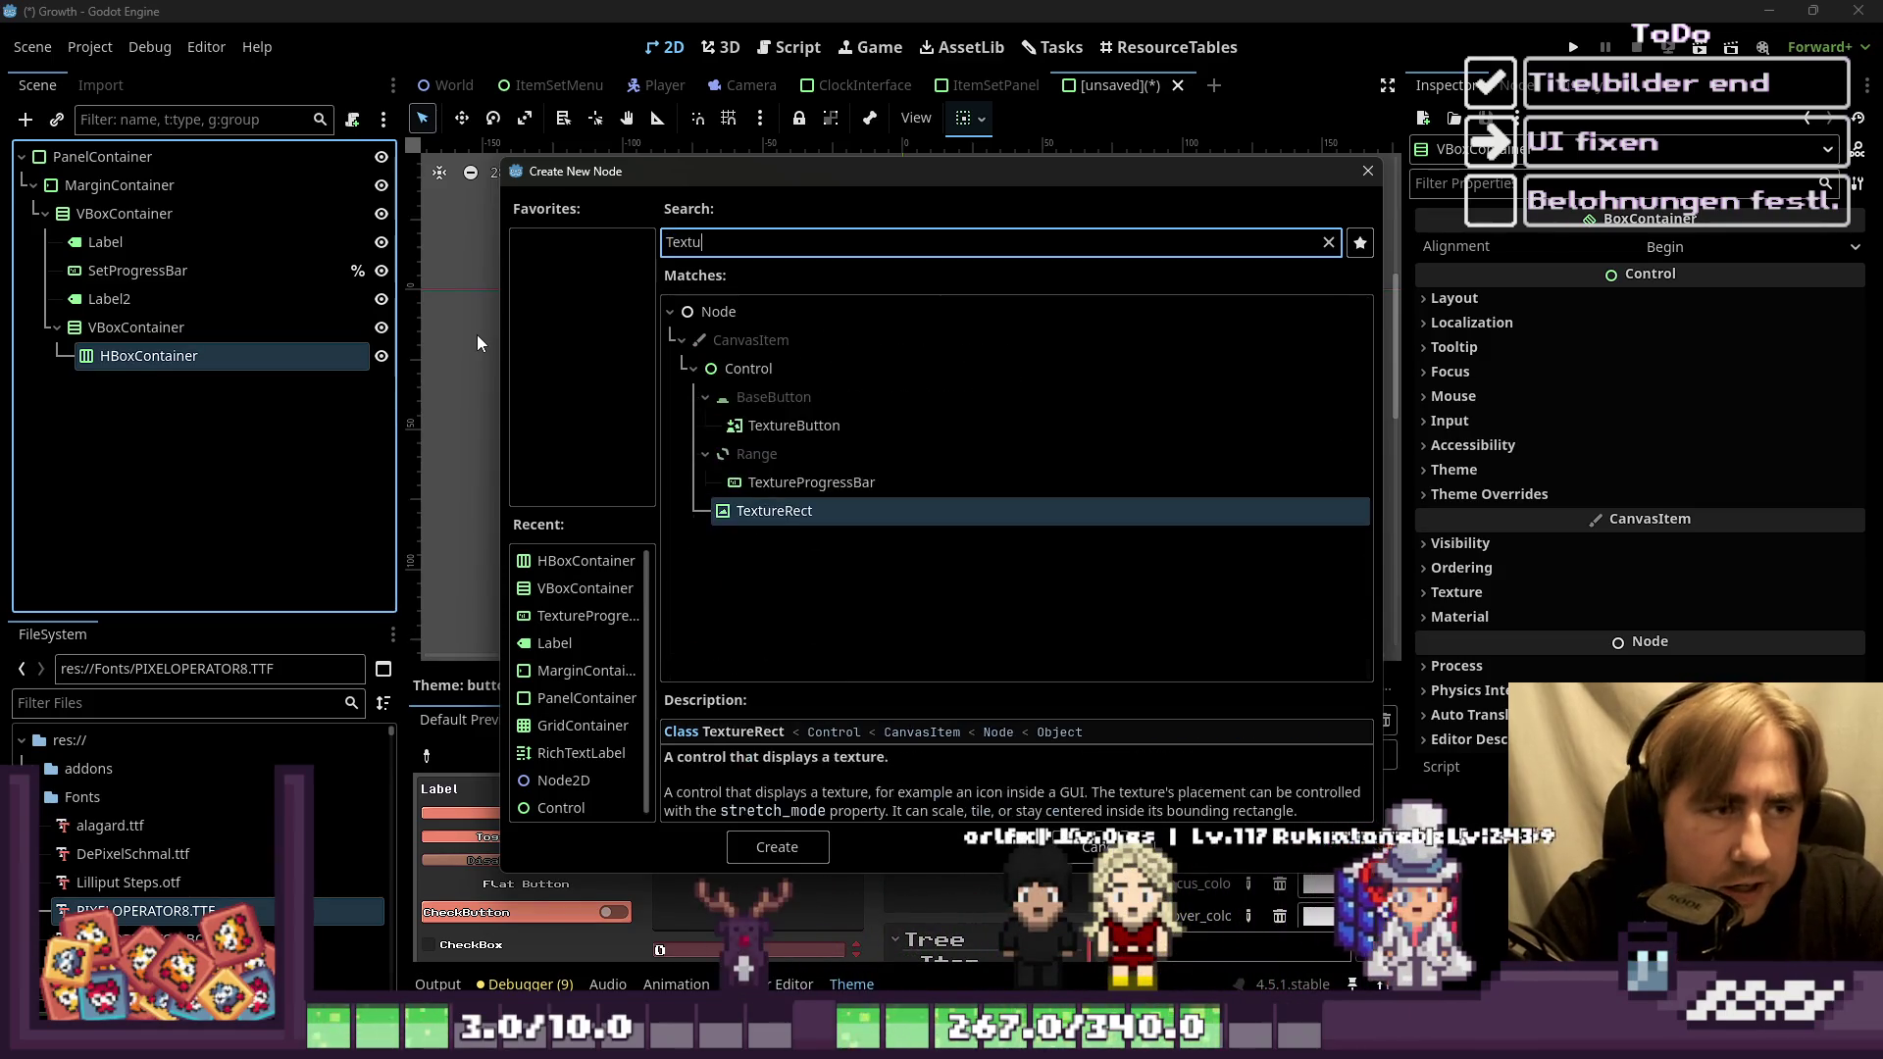
pyautogui.press('Return')
pyautogui.hotkey('ctrl', 'a')
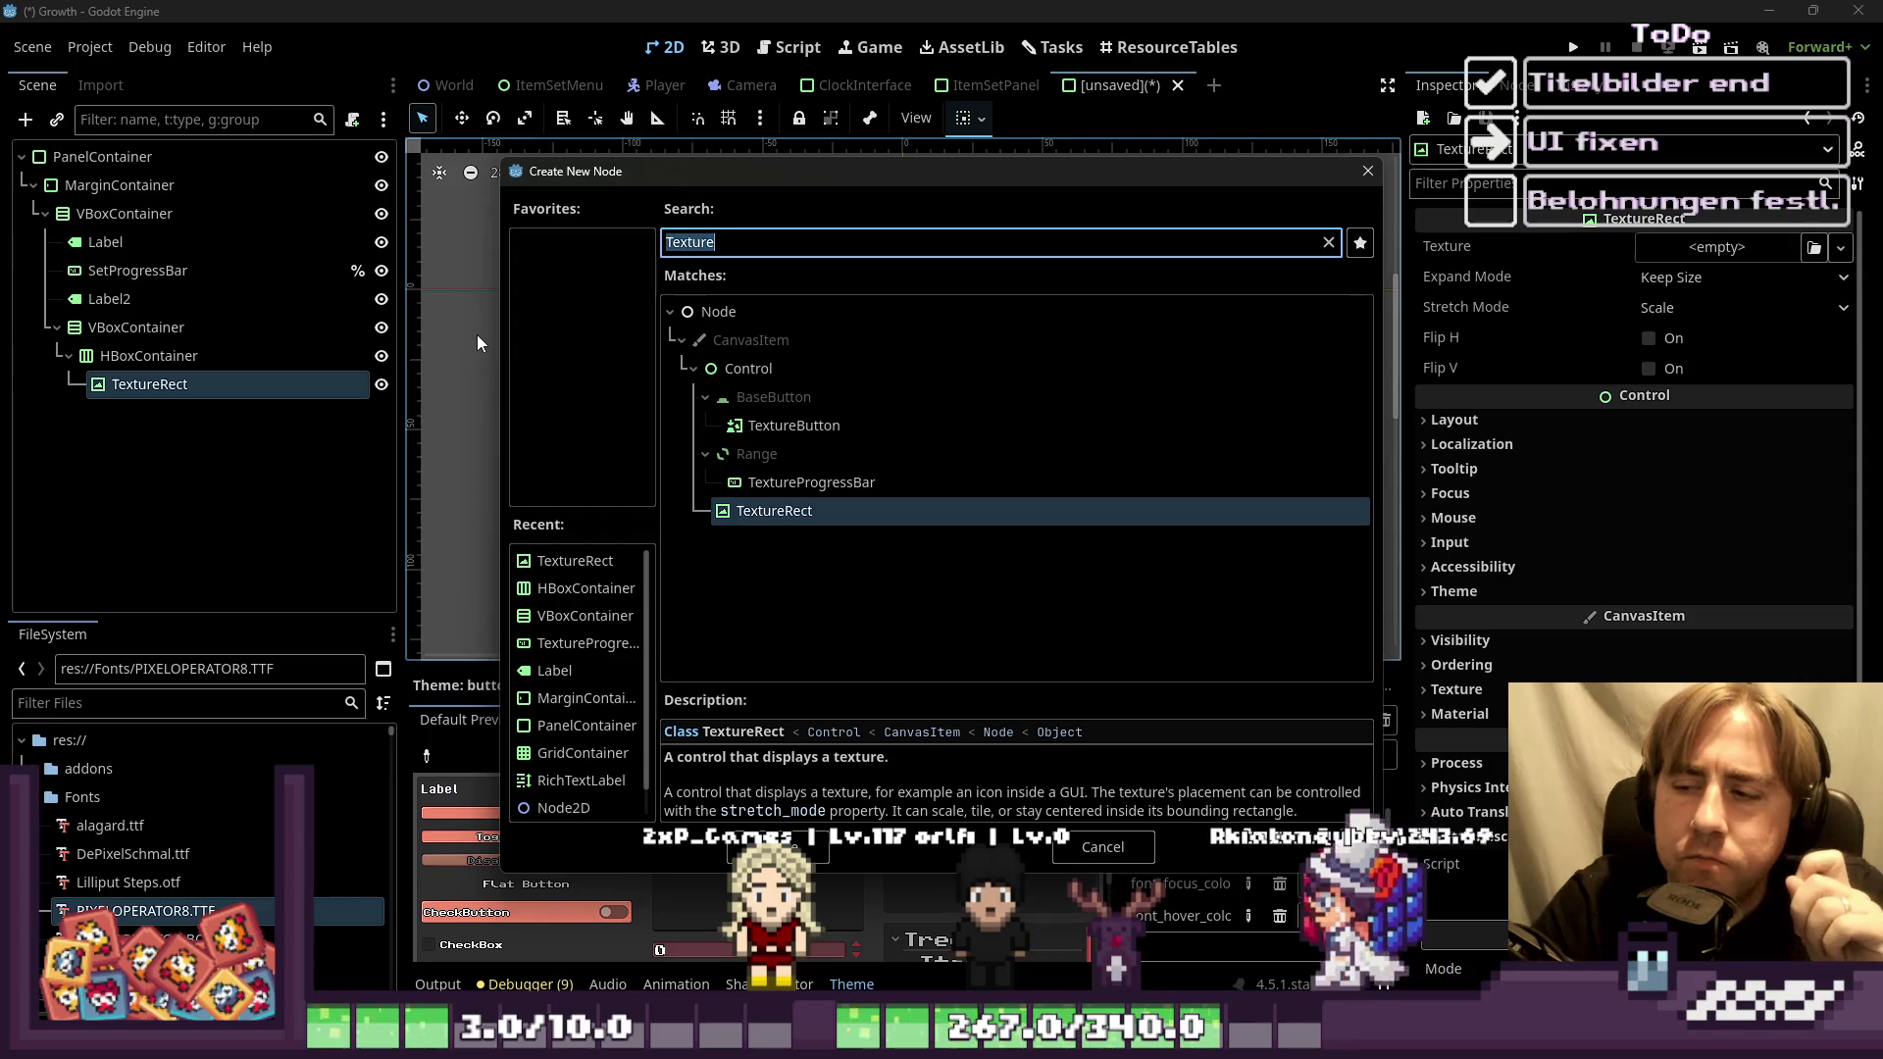
pyautogui.write('Texture')
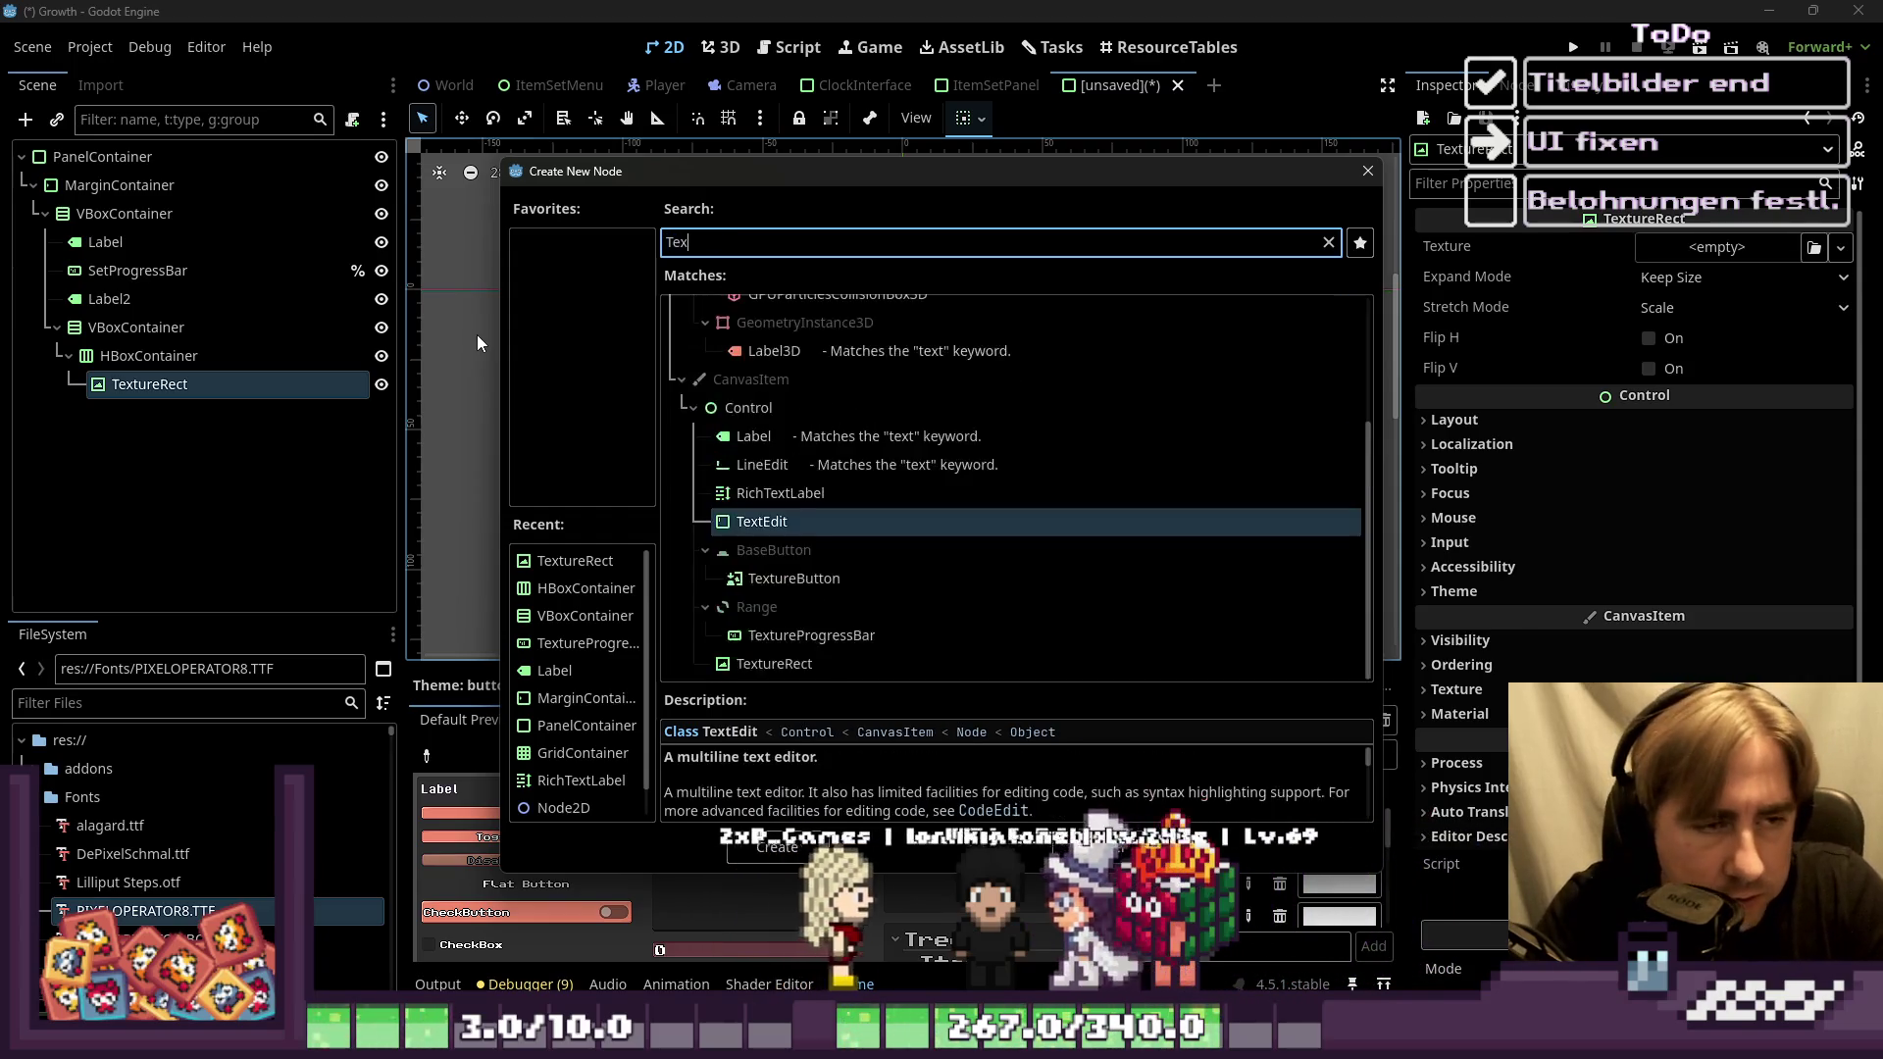
pyautogui.press('Return')
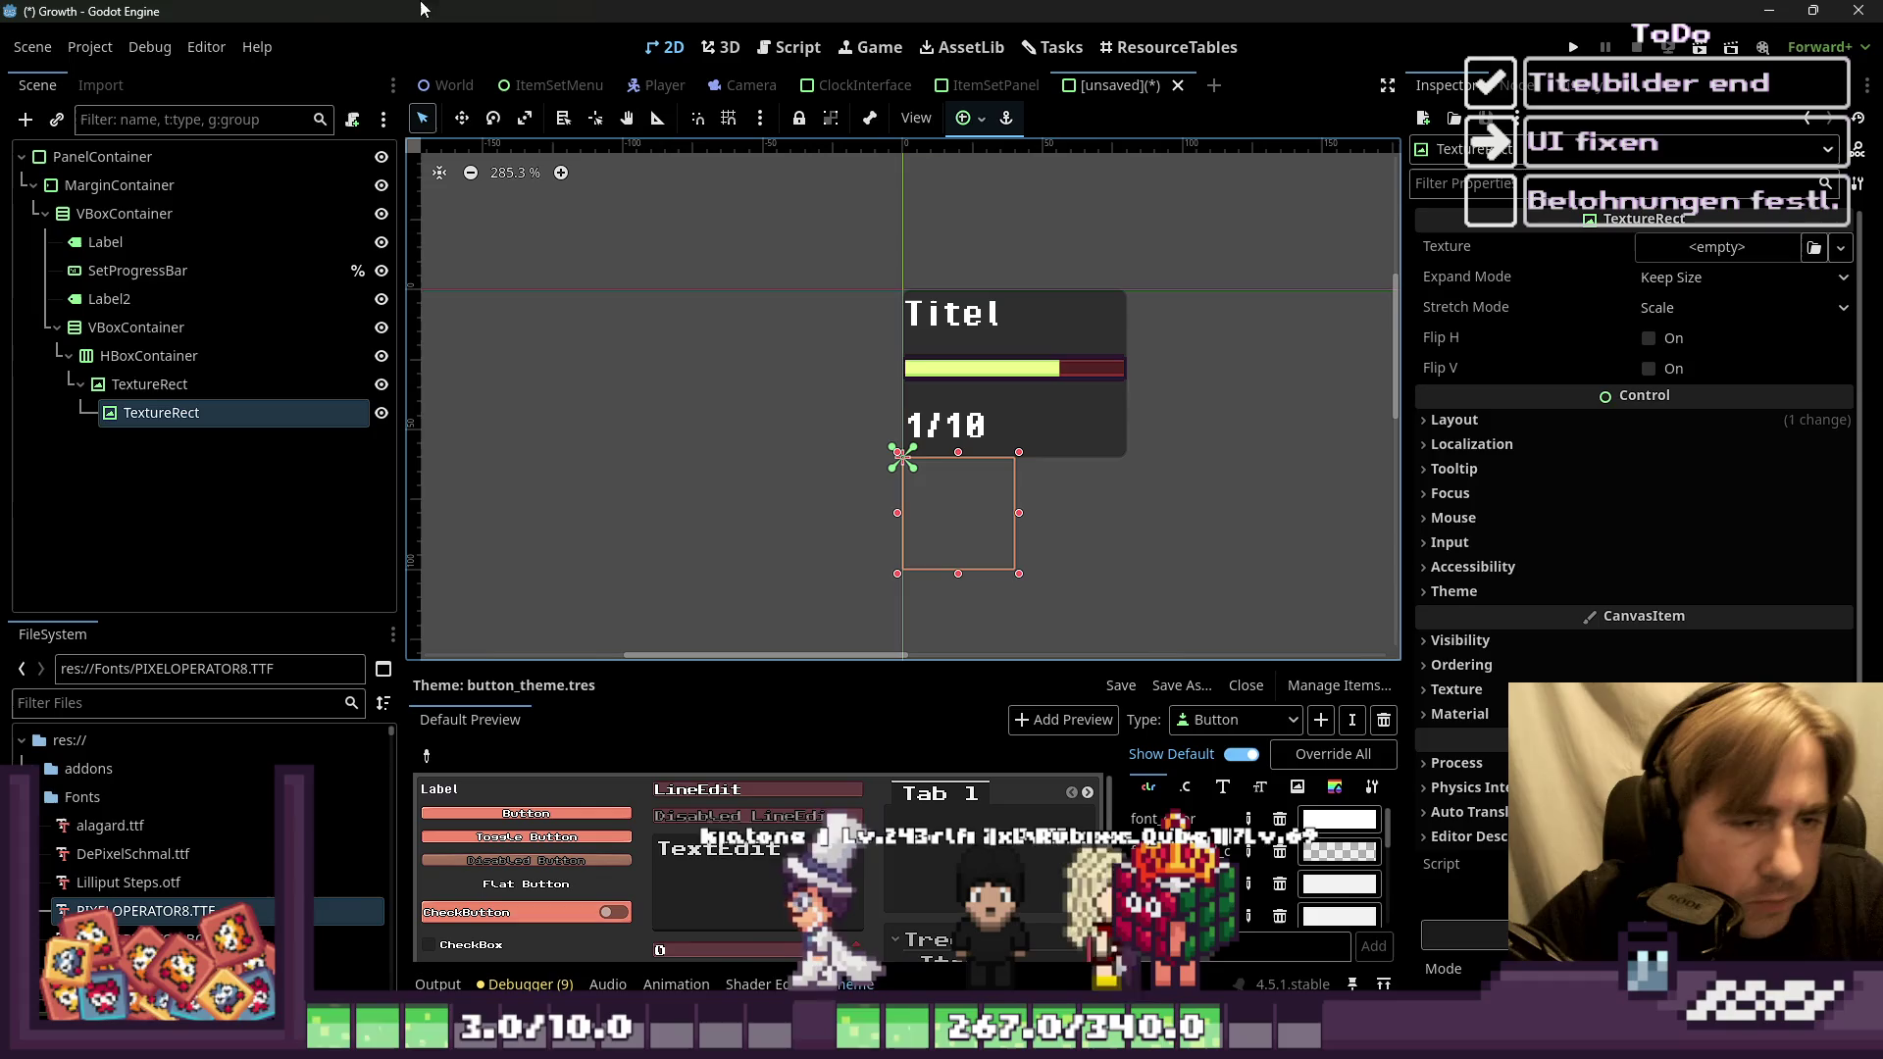
# - Filter FileSystem for inventory_slot and assign inventory_slot_empty.png to the outer TextureRect's Texture
pyautogui.click(150, 391)
pyautogui.click(140, 420)
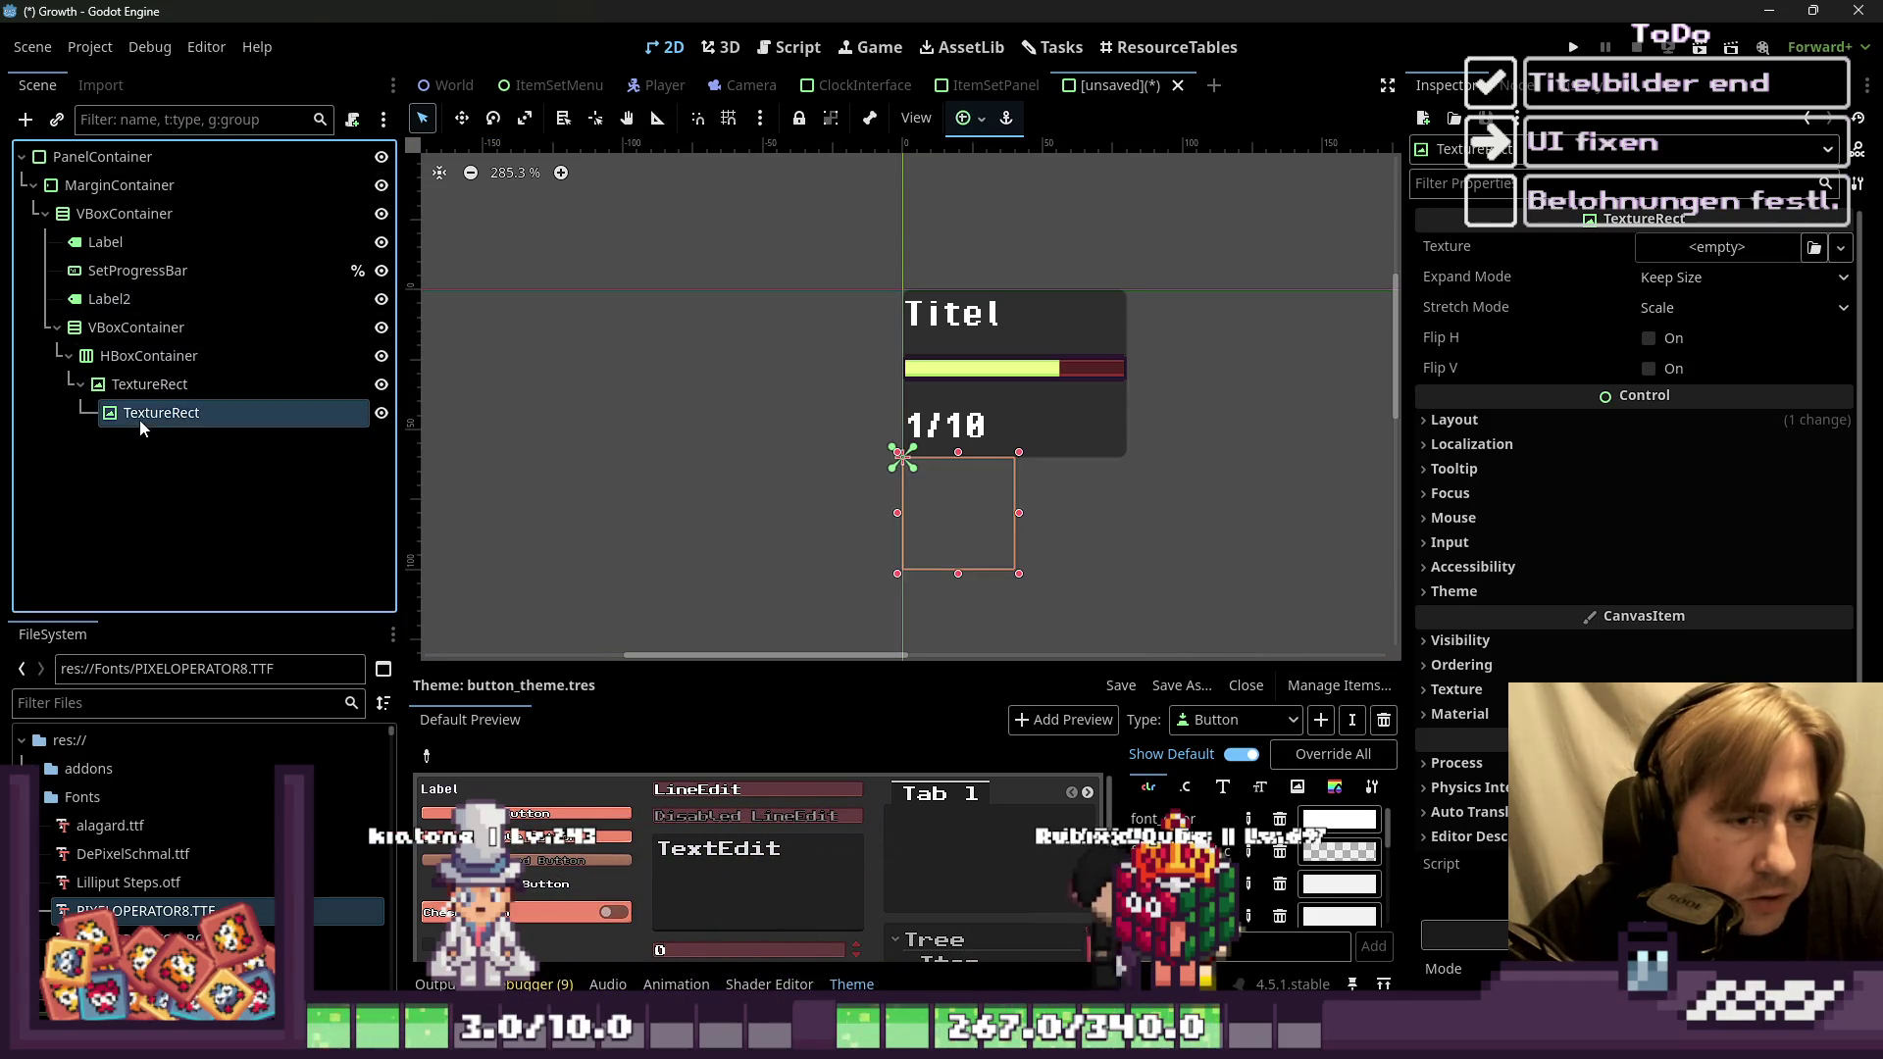
pyautogui.click(146, 392)
pyautogui.click(138, 420)
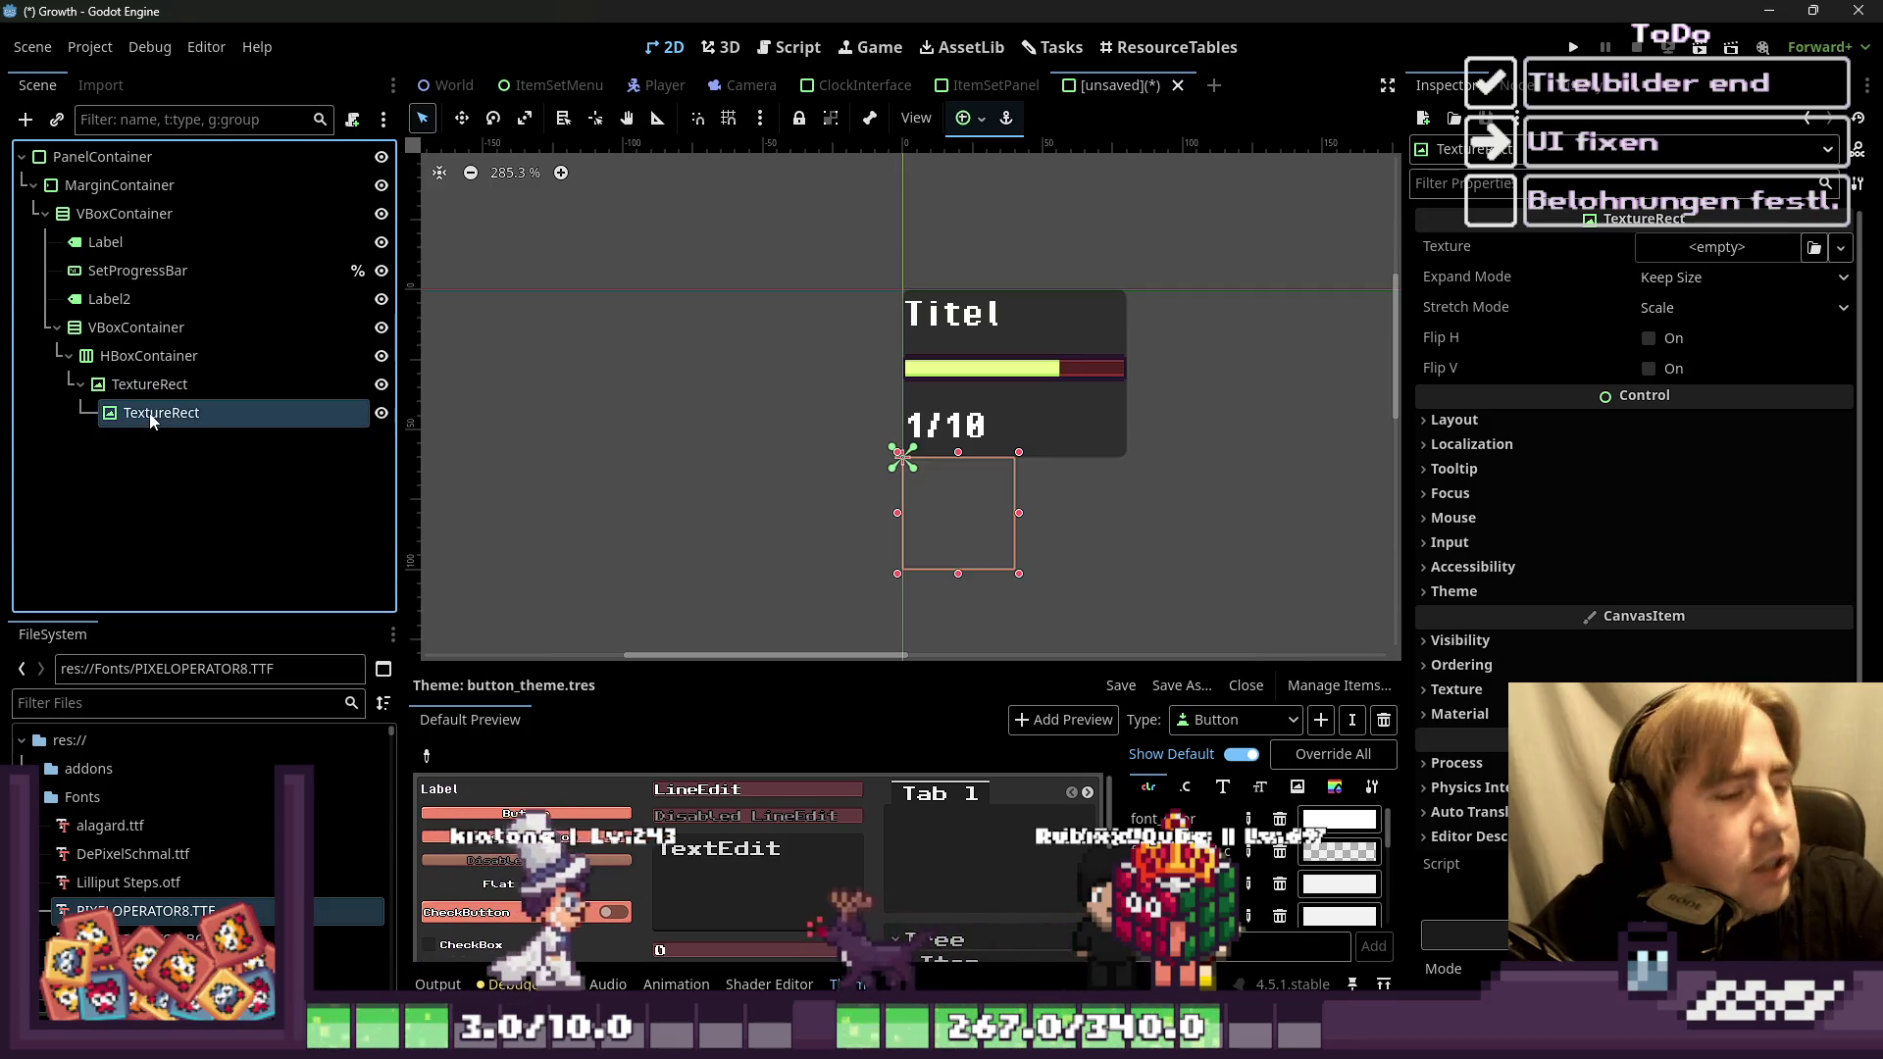
pyautogui.press('Up')
pyautogui.click(102, 702)
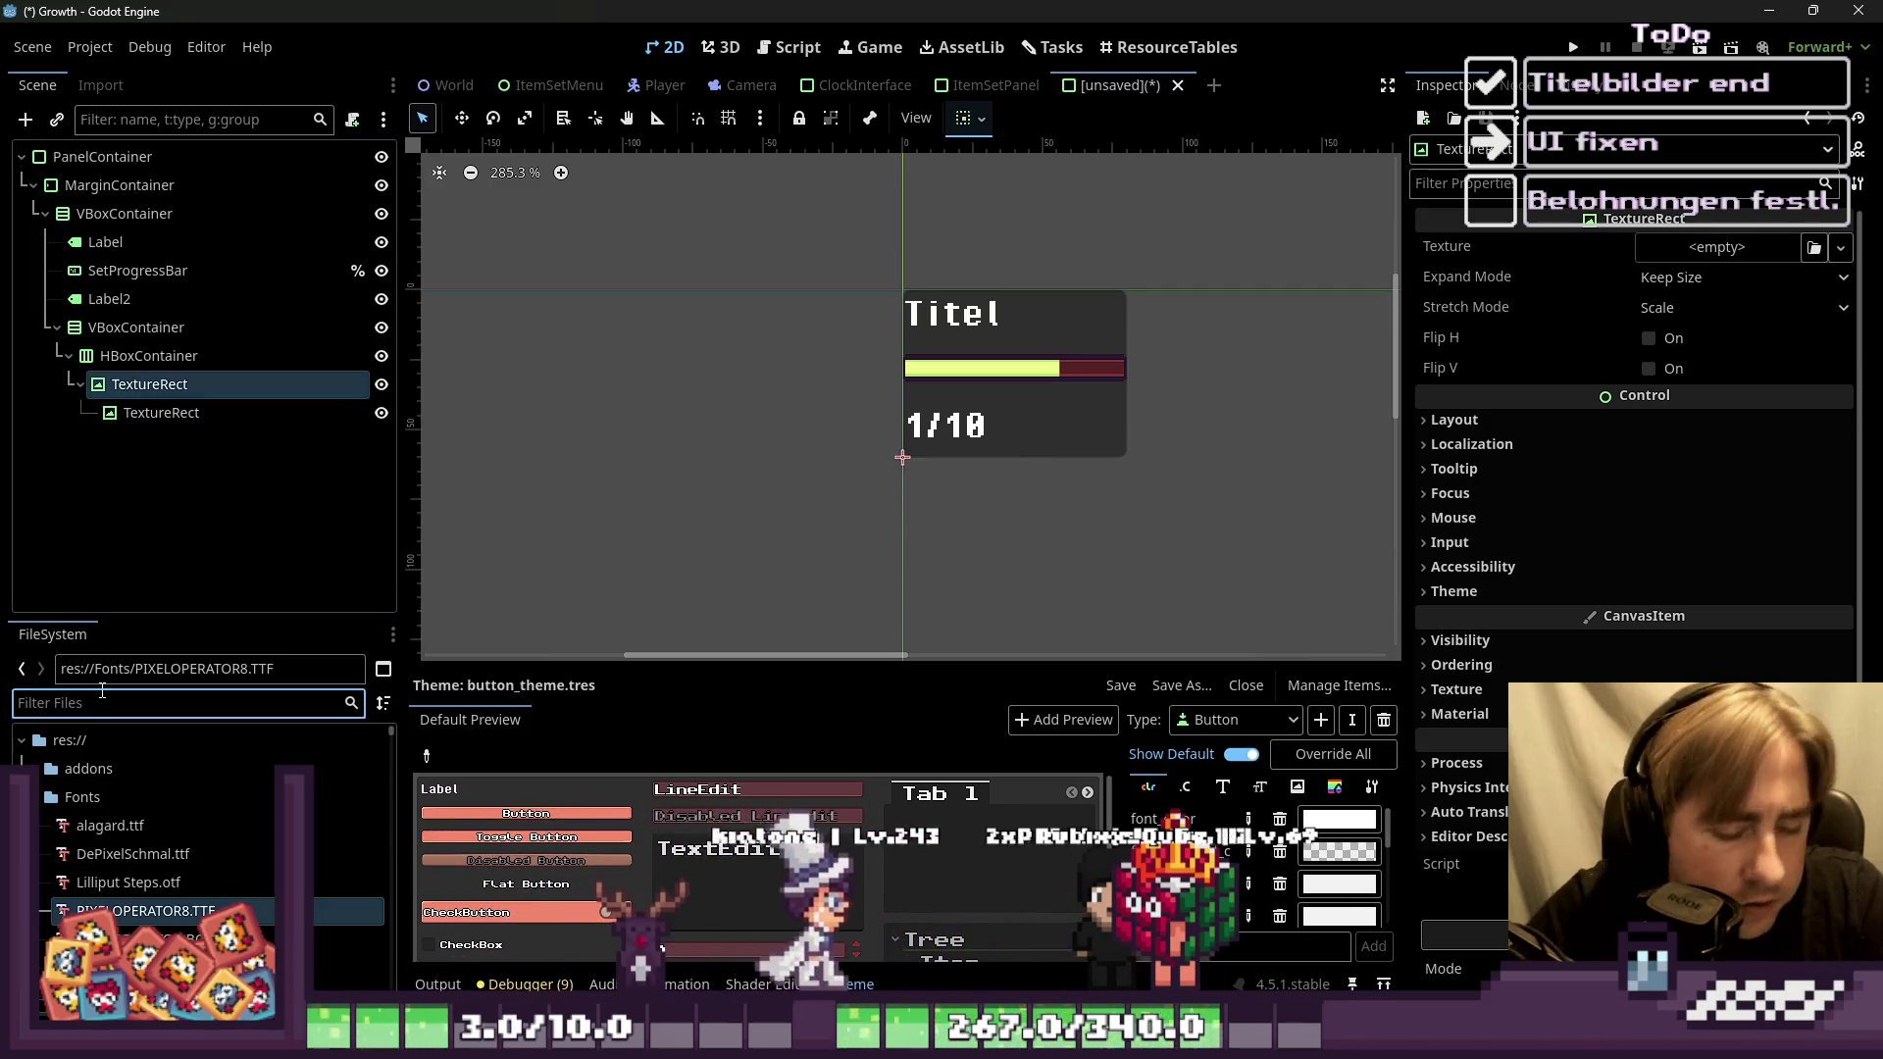
pyautogui.write('l')
pyautogui.write('Slot')
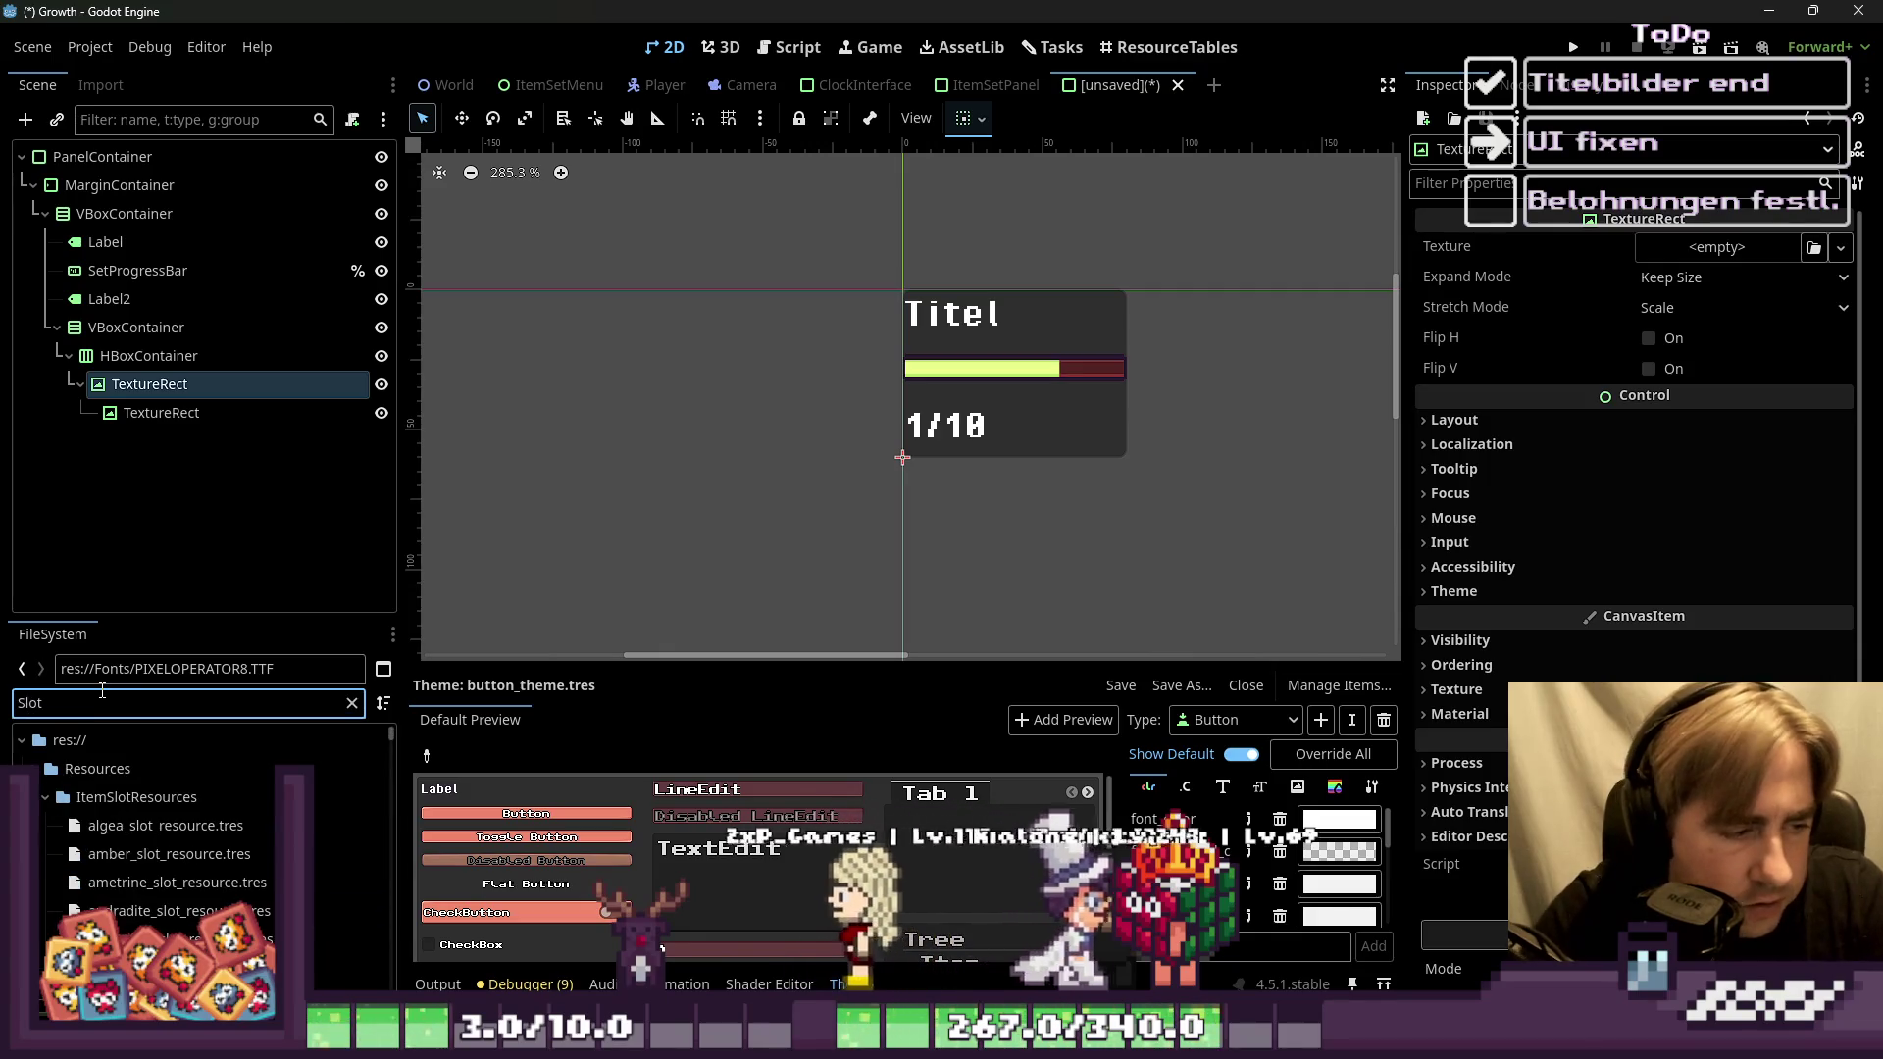
pyautogui.press('BackSpace')
pyautogui.press('BackSpace')
pyautogui.press('BackSpace')
pyautogui.write('UI')
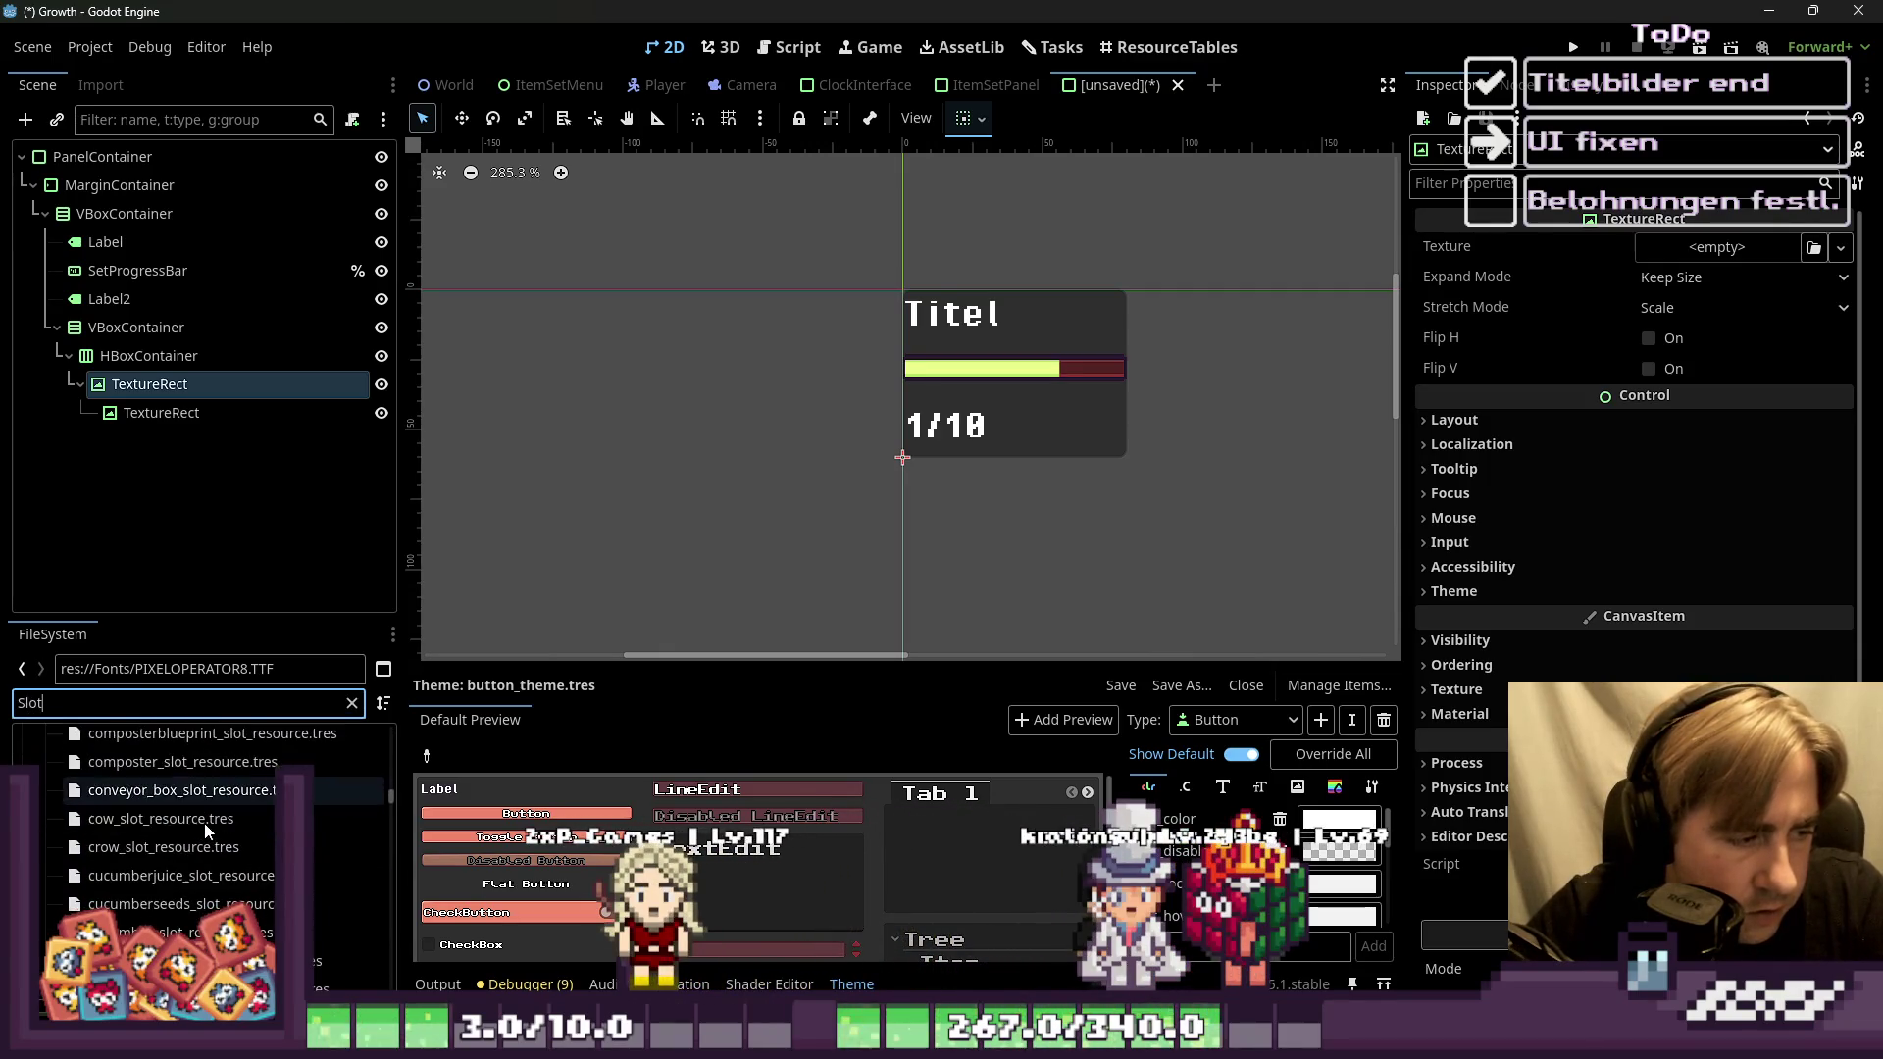
pyautogui.press('BackSpace')
pyautogui.press('BackSpace')
pyautogui.write('In')
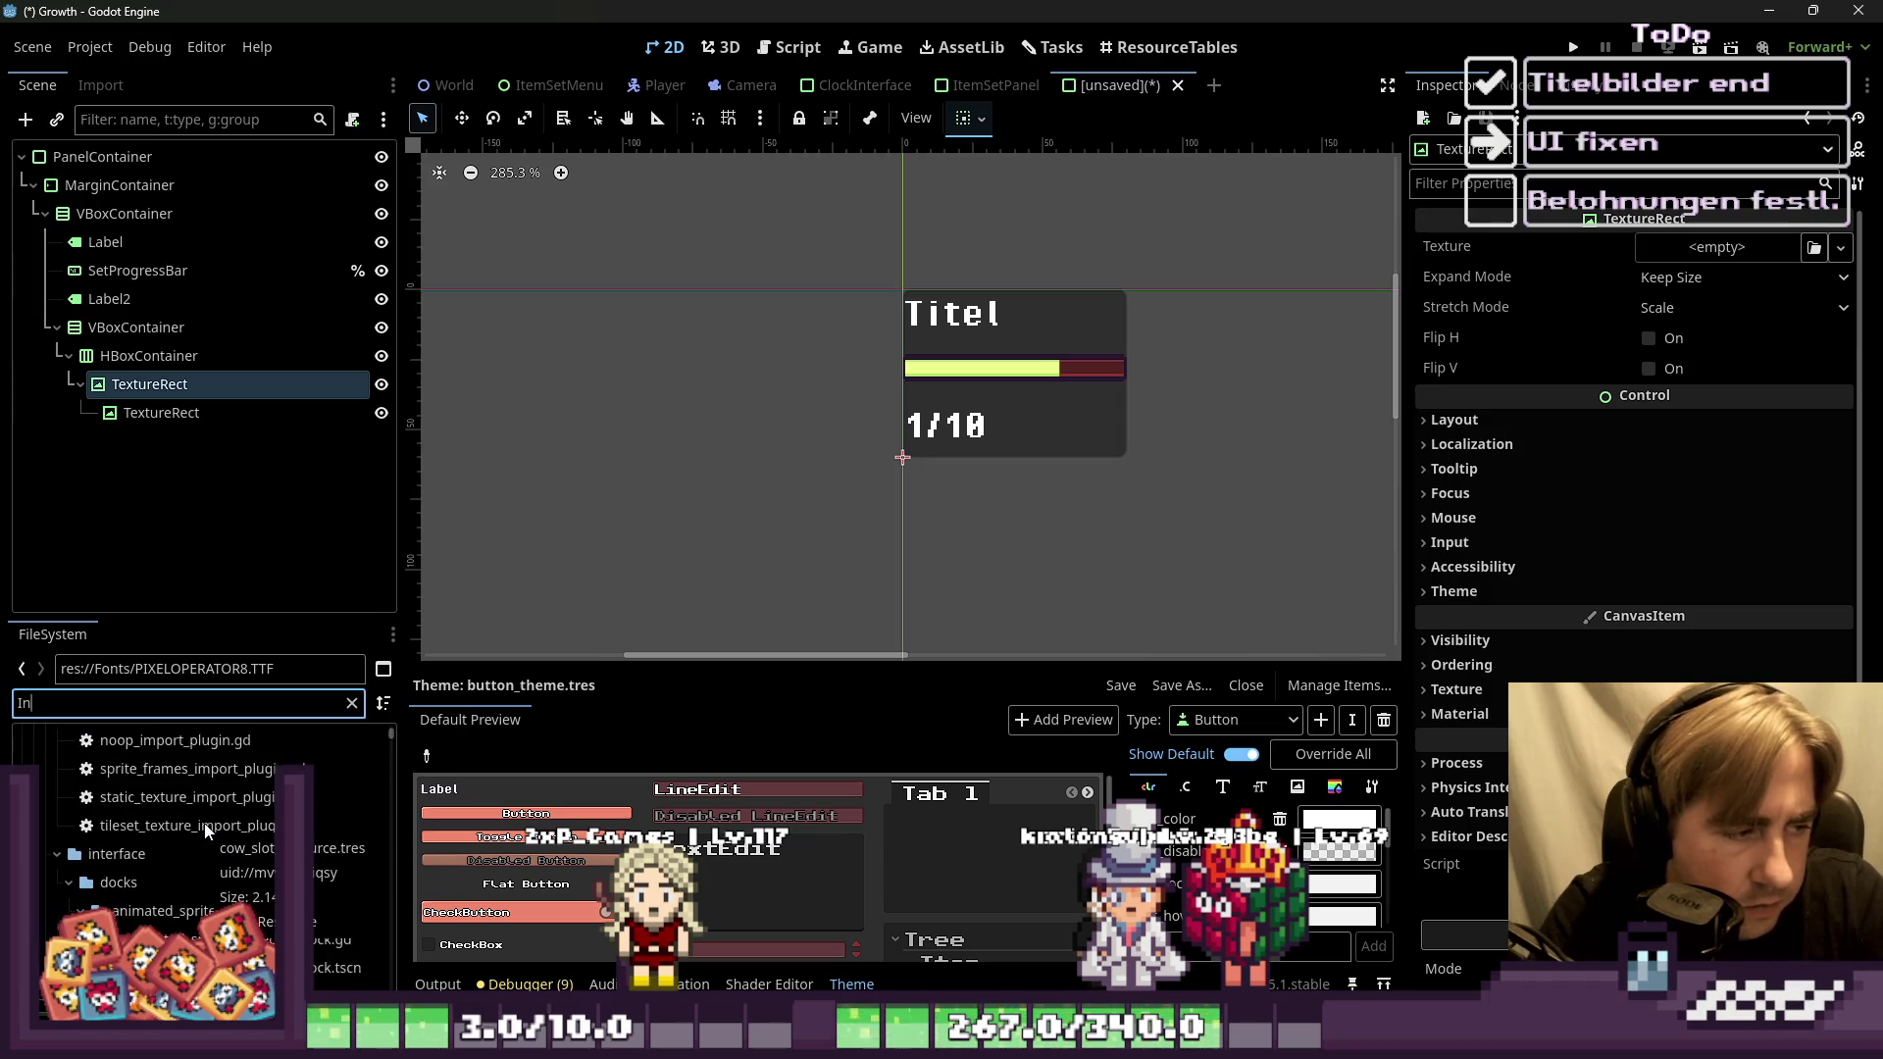
pyautogui.write('tory_slot')
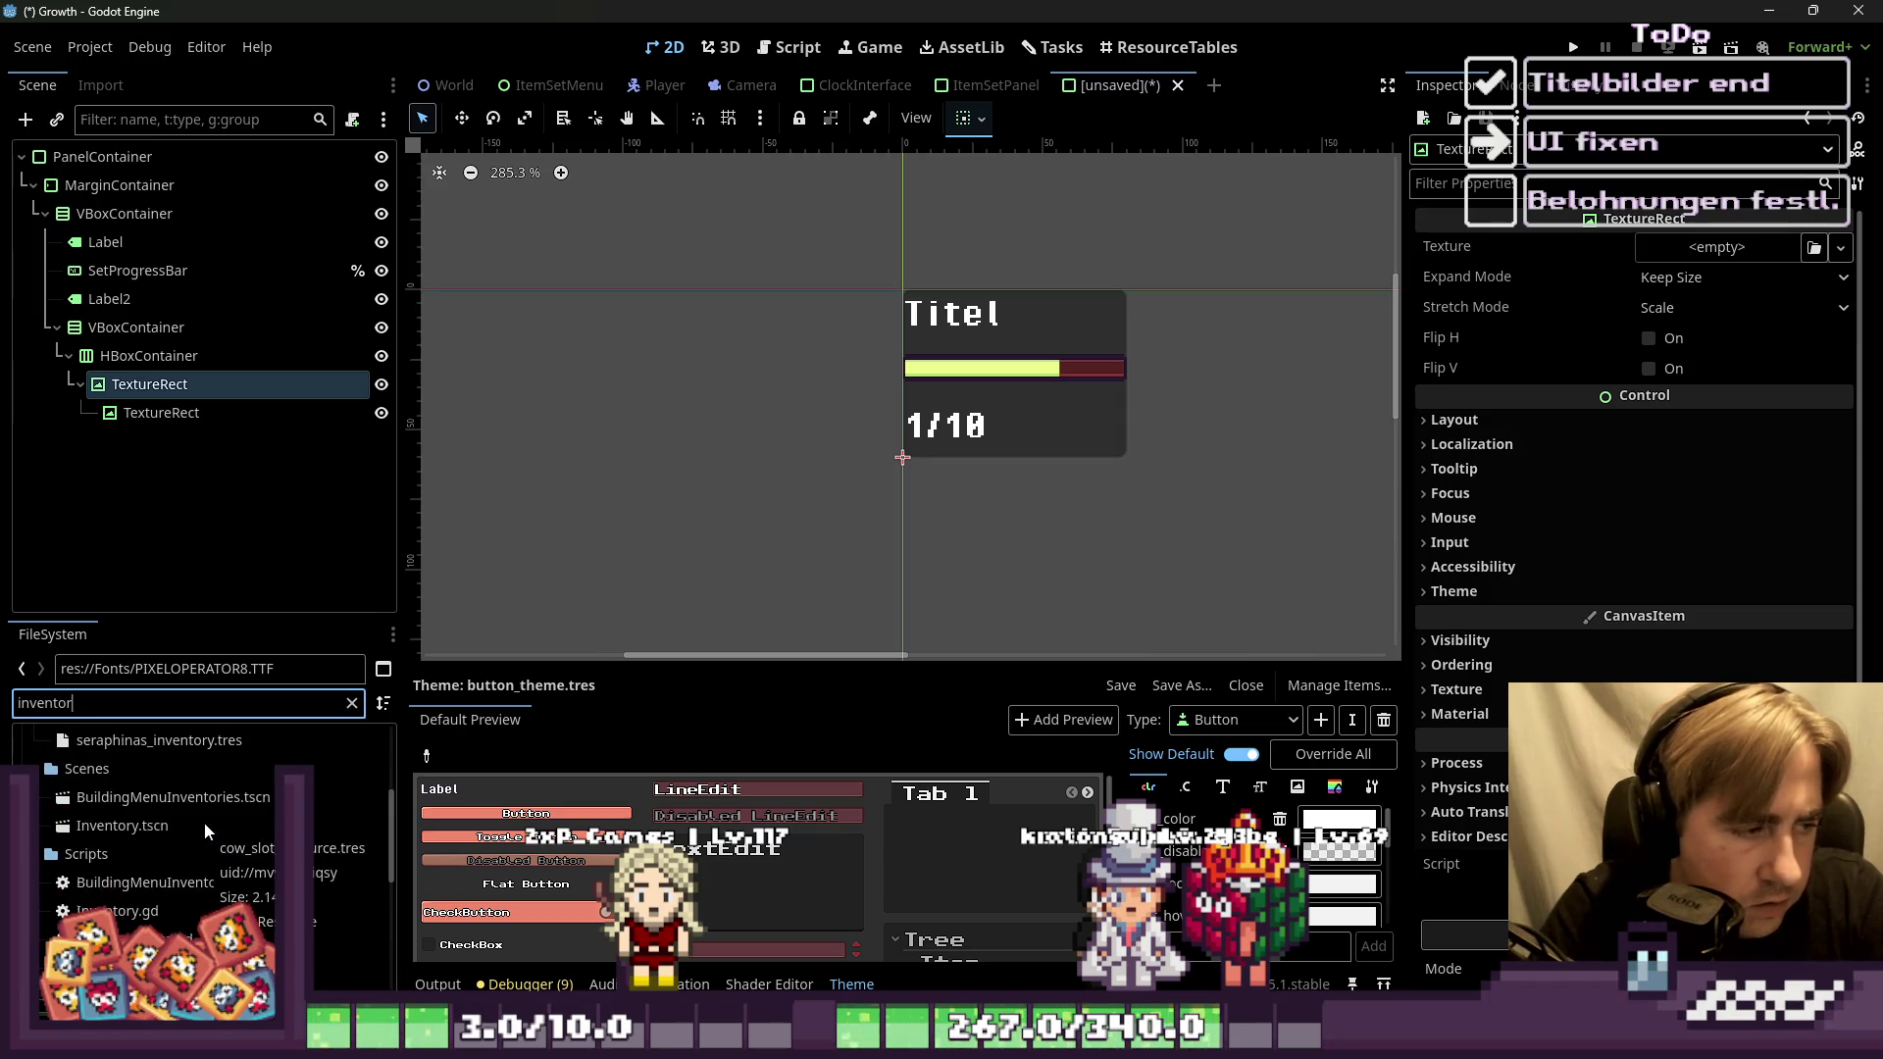
pyautogui.click(162, 856)
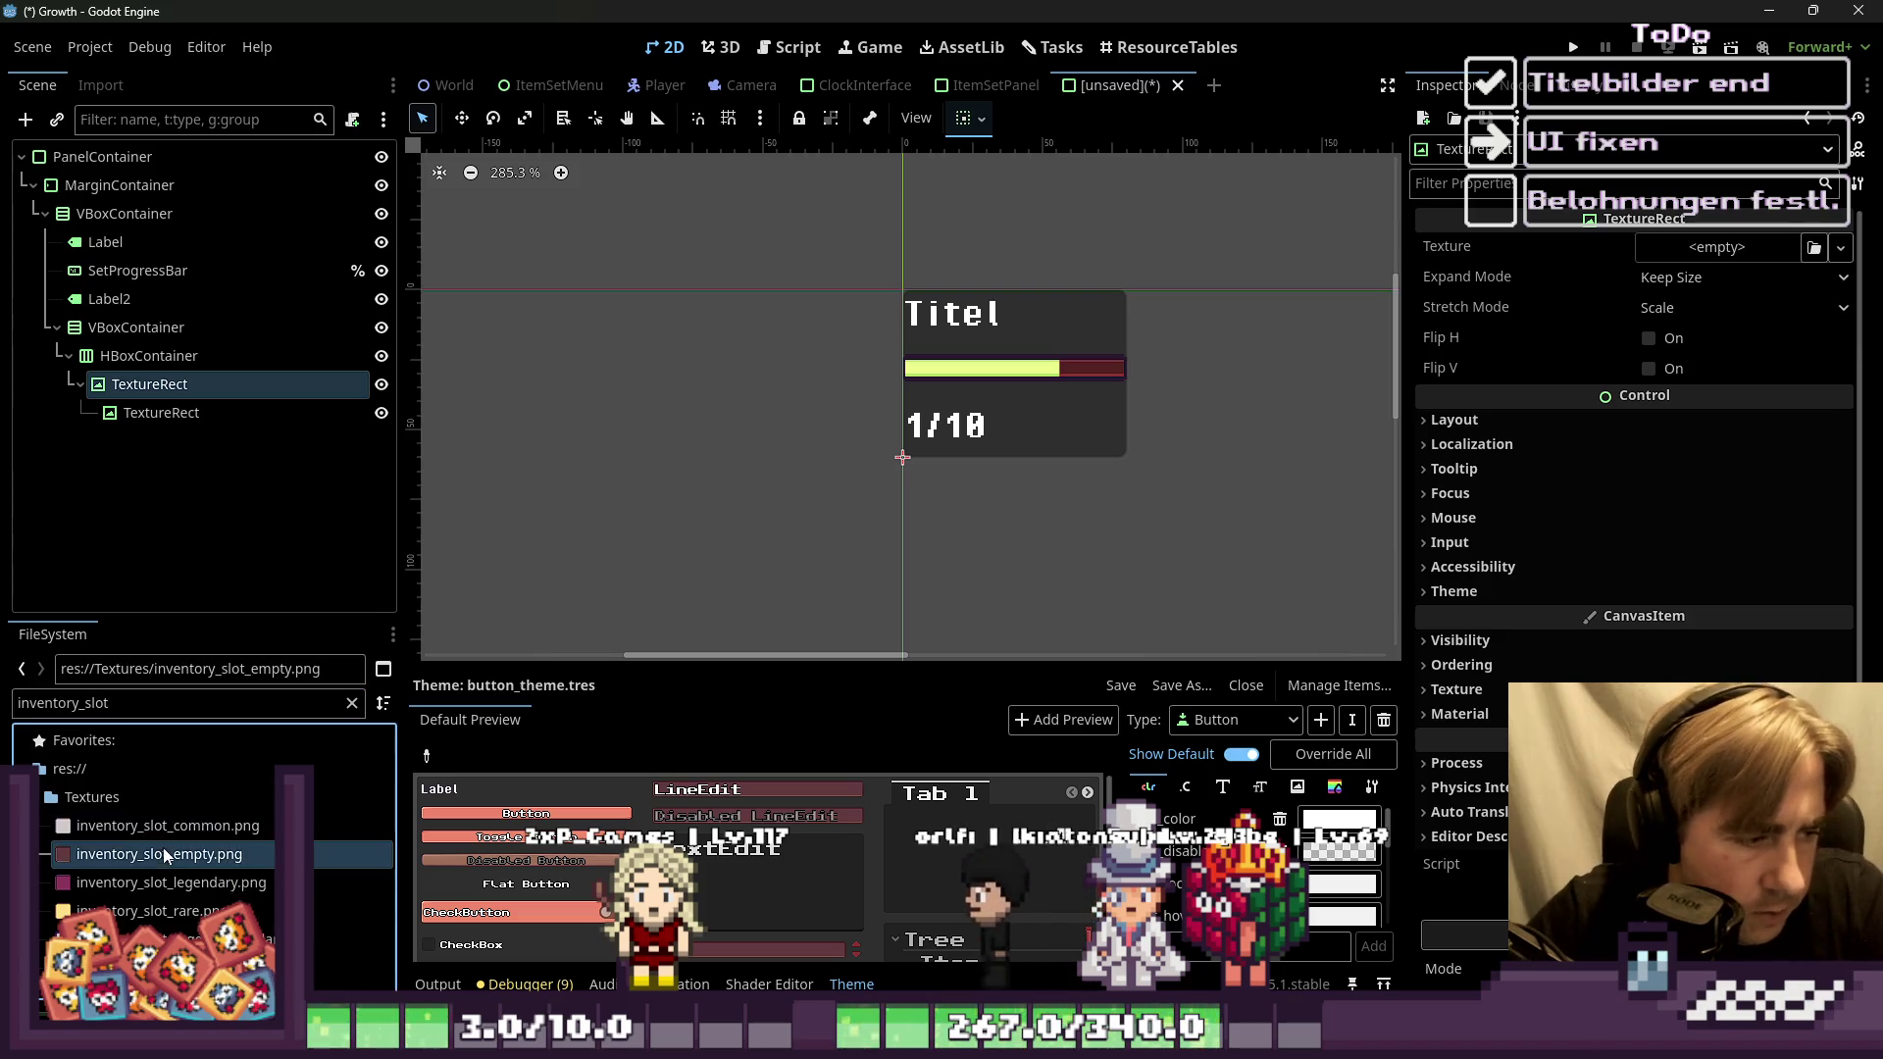
pyautogui.moveTo(169, 871); pyautogui.dragTo(199, 394)
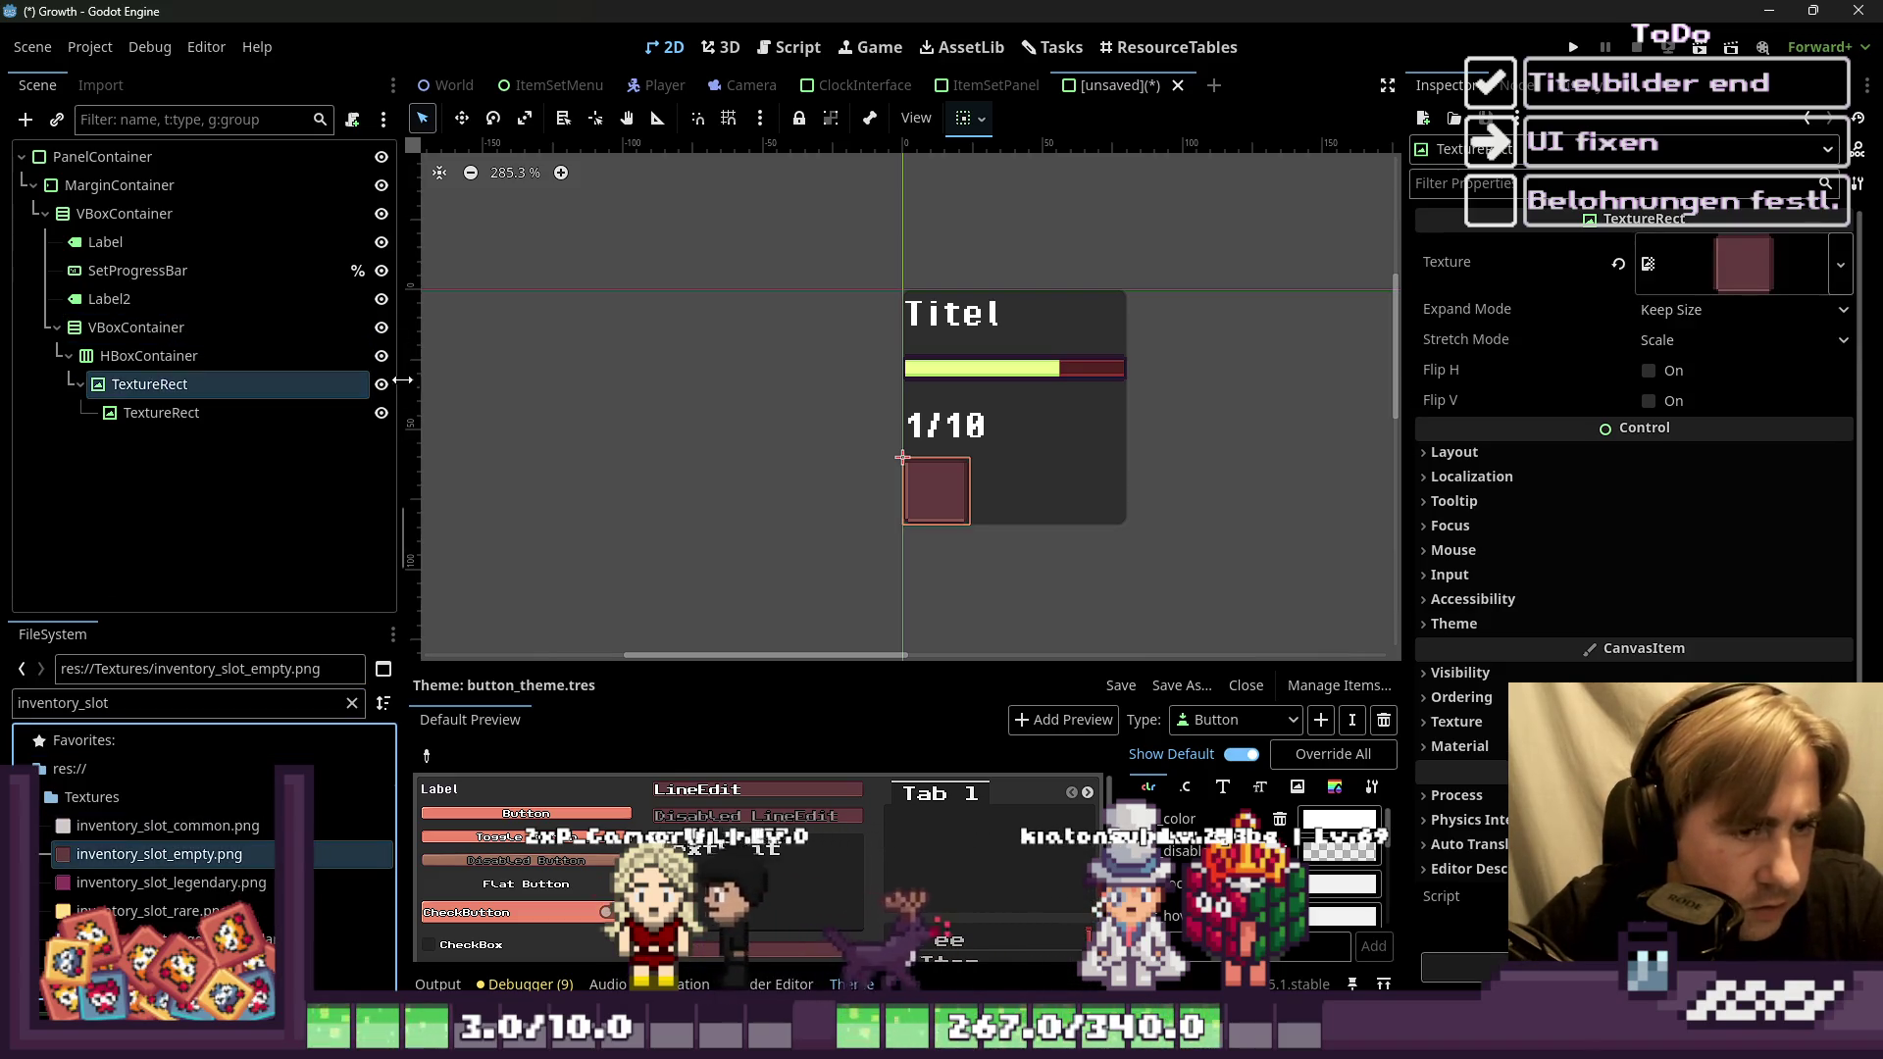
# - Filter the FileSystem for 'apple' and drop an apple sprite onto the inner TextureRect
pyautogui.click(177, 412)
pyautogui.doubleClick(92, 703)
pyautogui.write('apple')
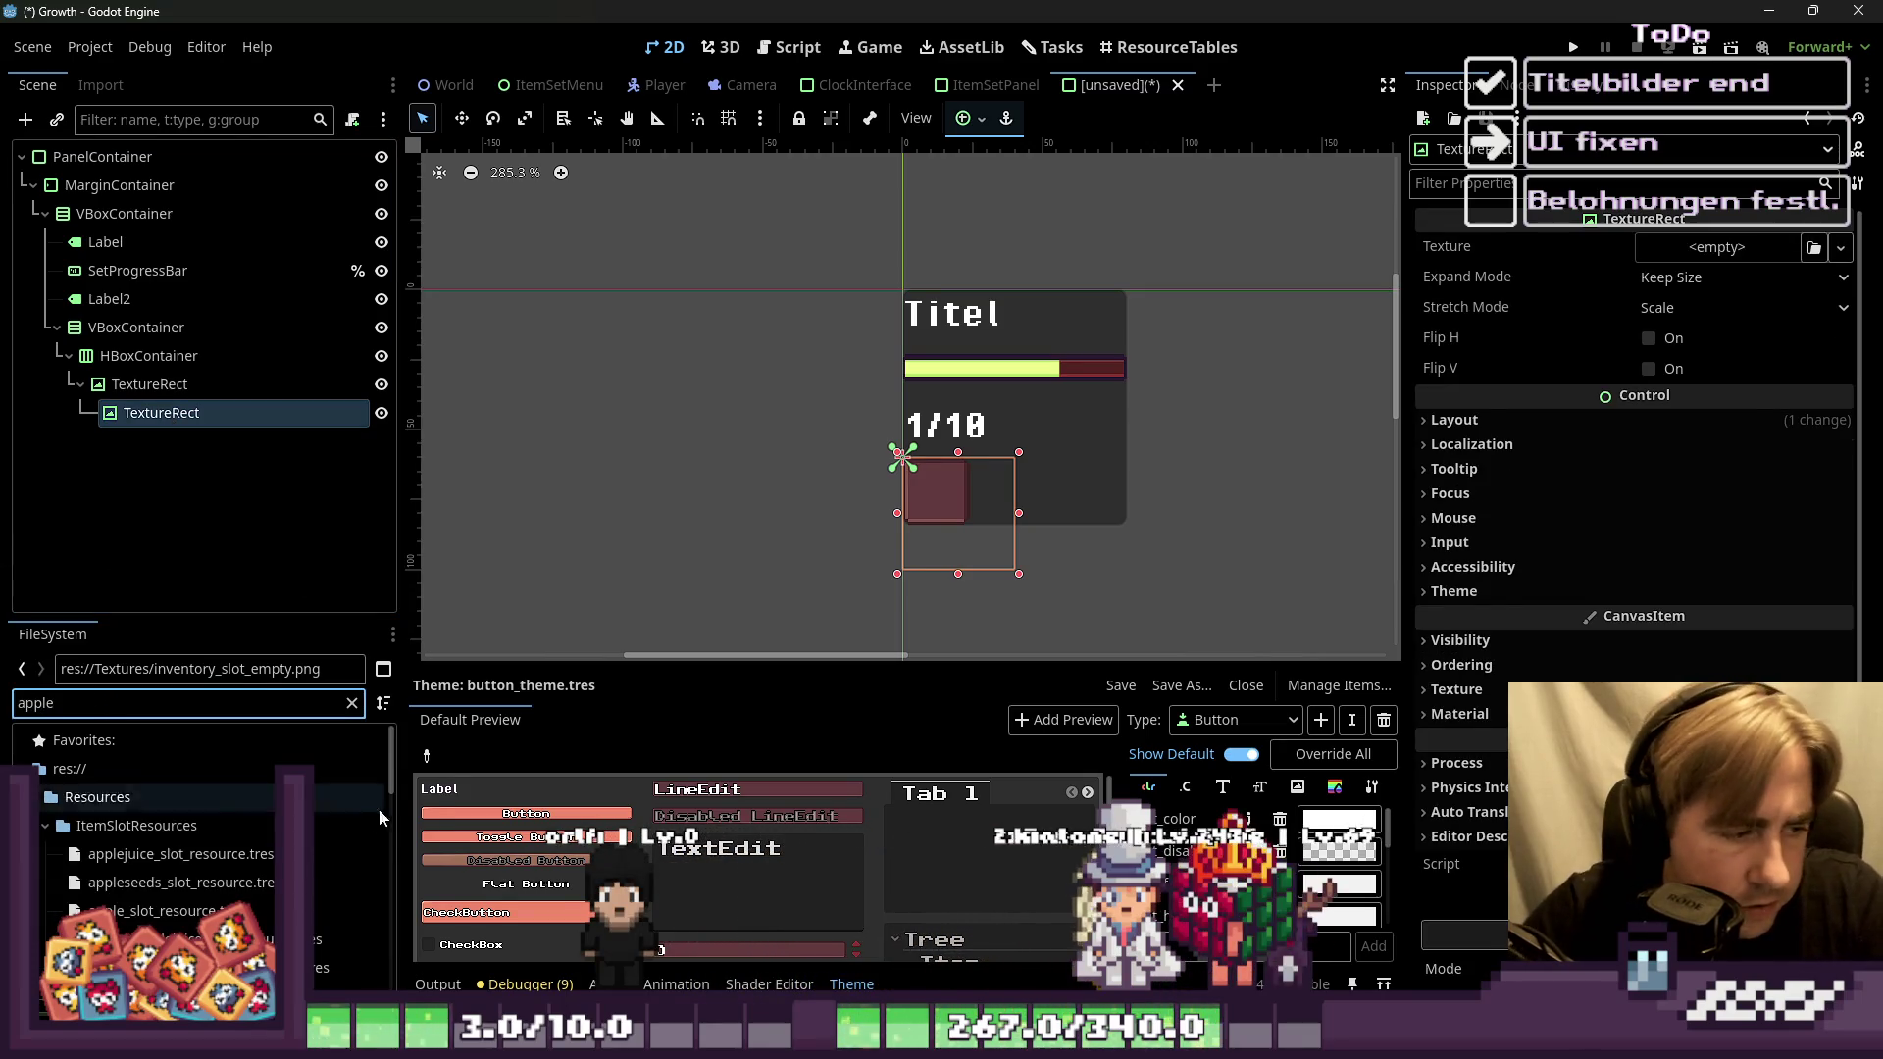
pyautogui.scroll(-5, 115, 827)
pyautogui.click(136, 853)
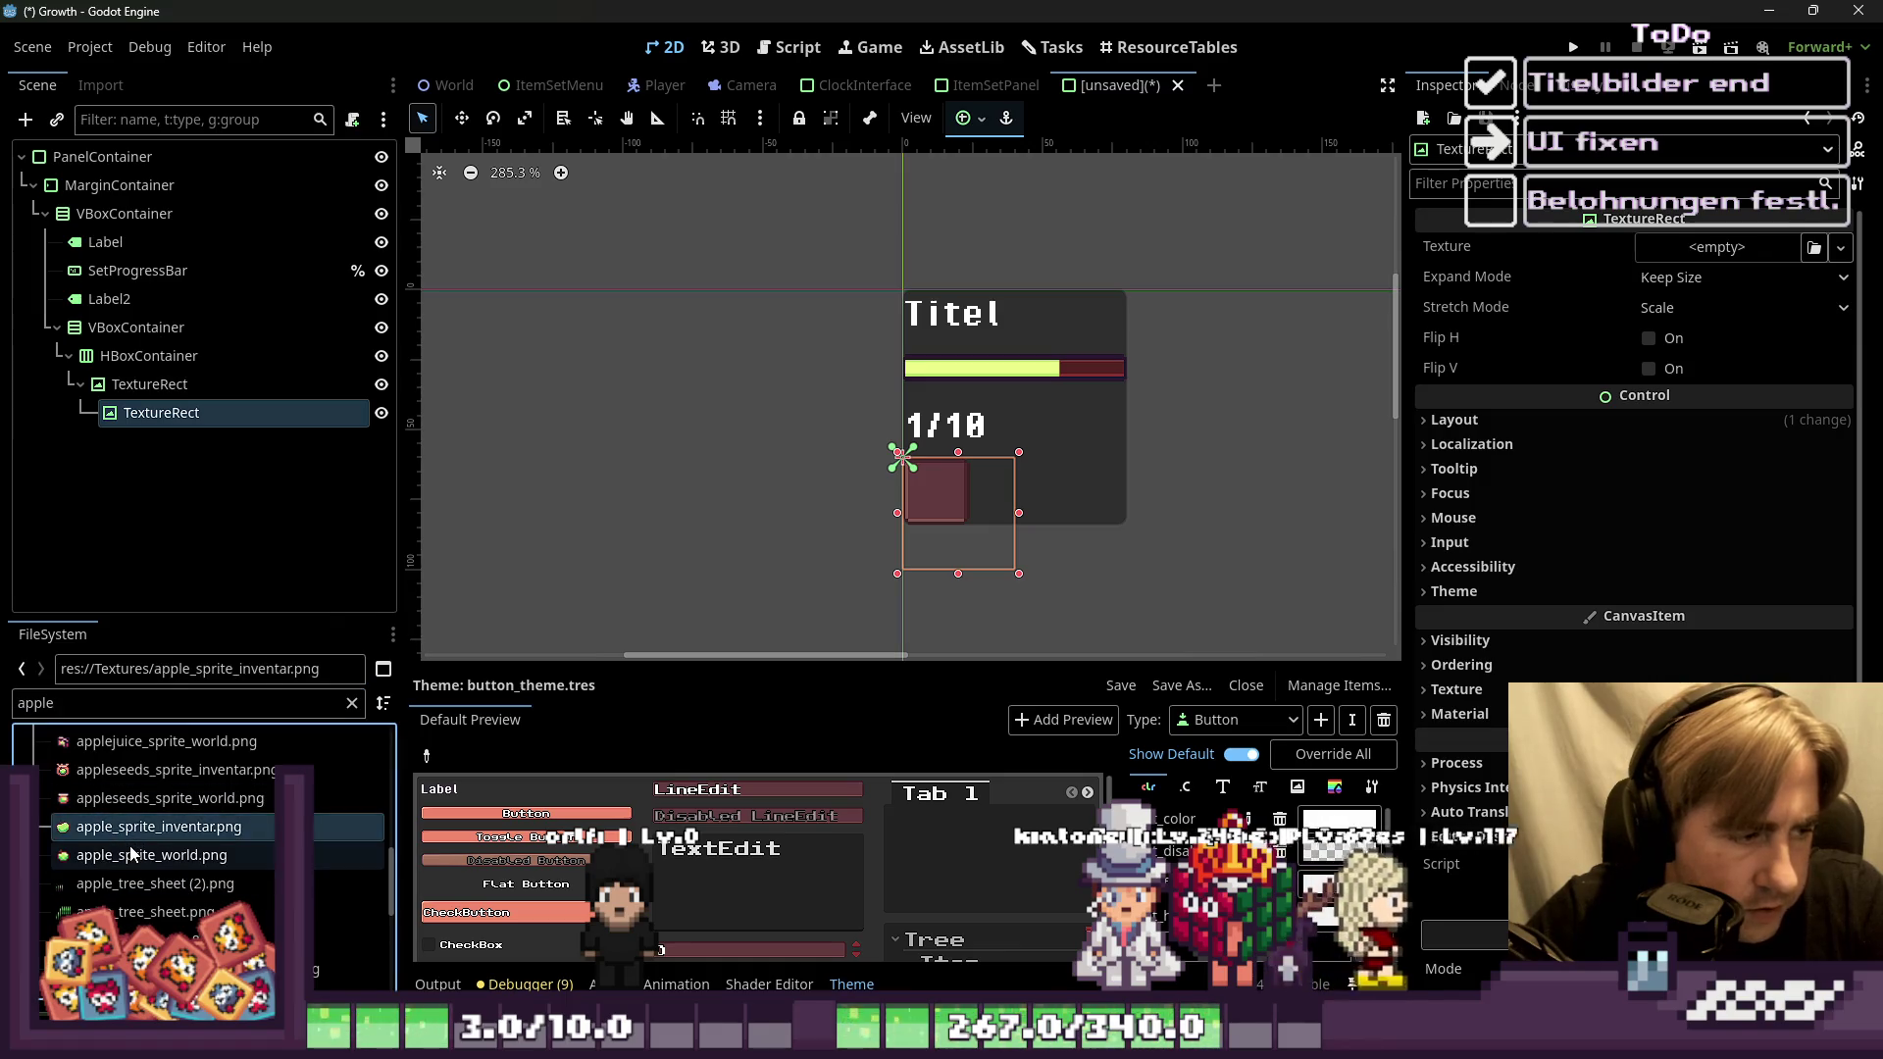
pyautogui.moveTo(138, 827); pyautogui.dragTo(162, 413)
# - Try the world and appleseeds sprites, then settle on apple_sprite_inventar.png for the inner image
pyautogui.scroll(2, 1003, 535)
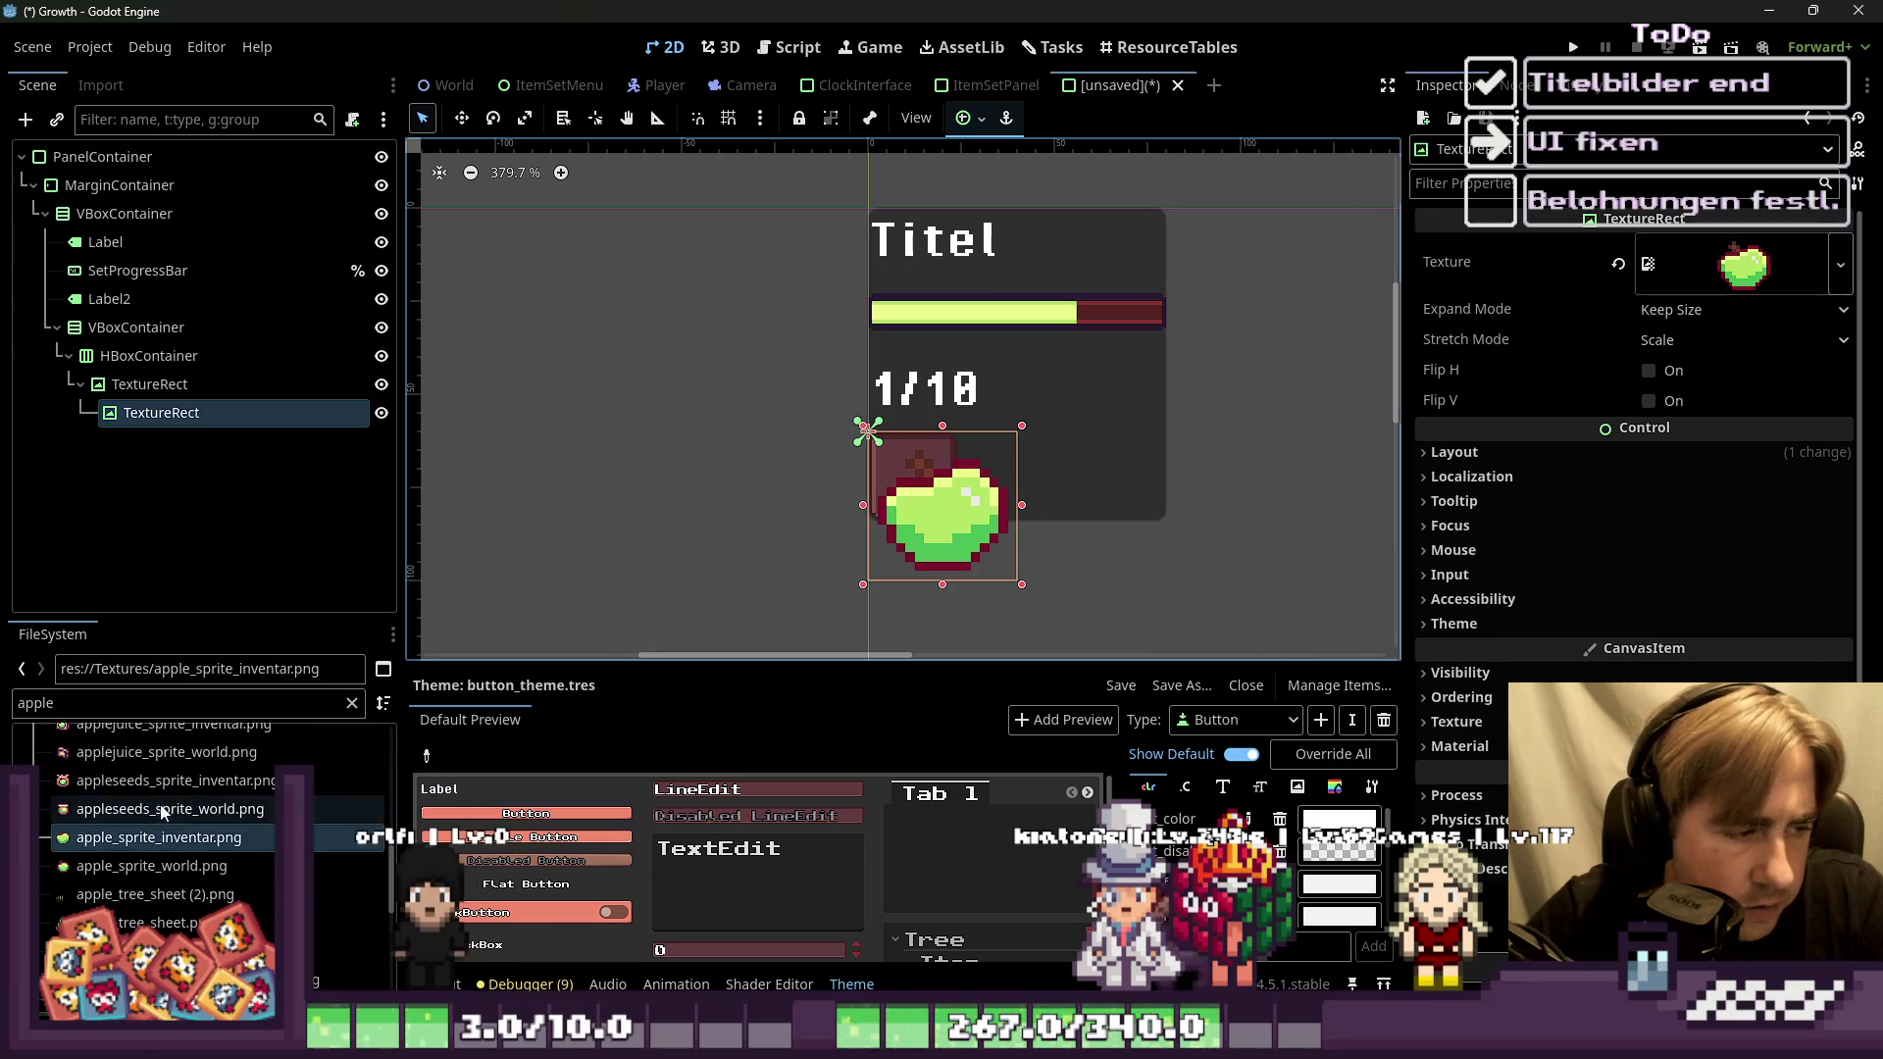
pyautogui.click(148, 841)
pyautogui.click(149, 868)
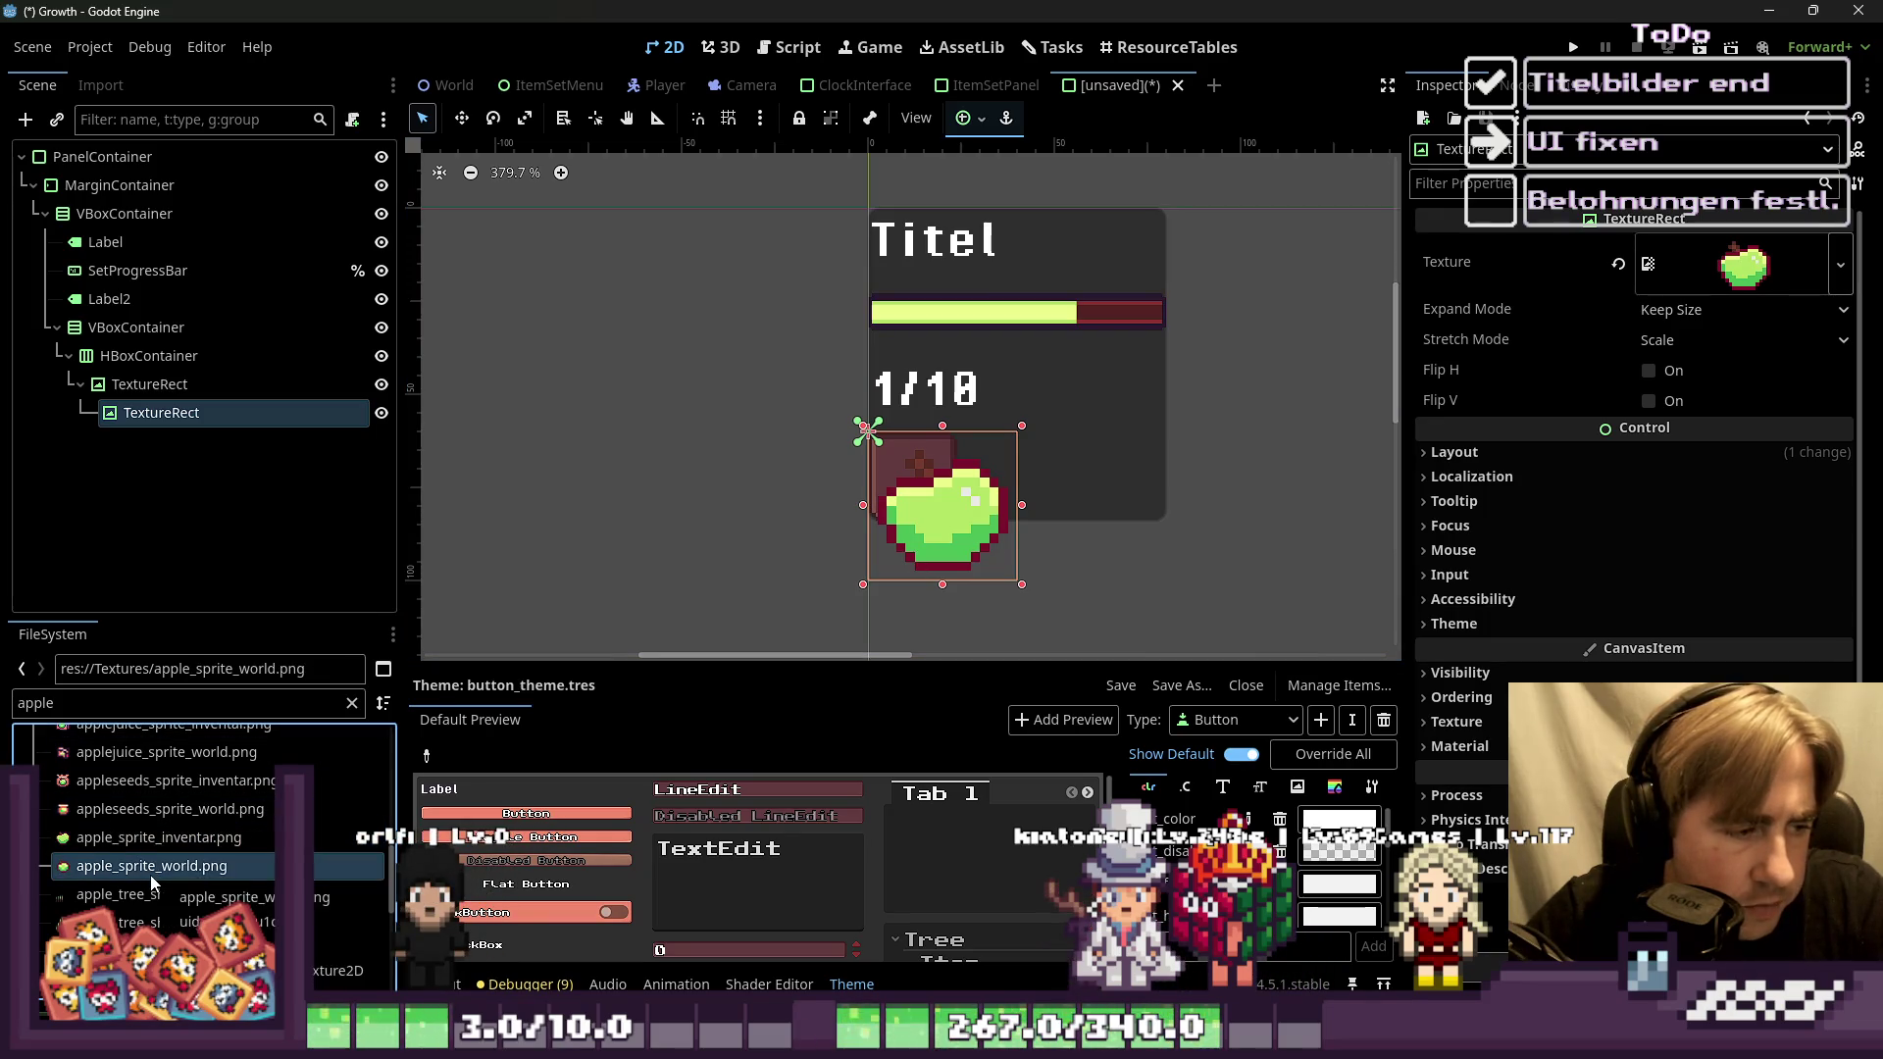
pyautogui.moveTo(164, 865); pyautogui.dragTo(149, 385)
pyautogui.click(96, 859)
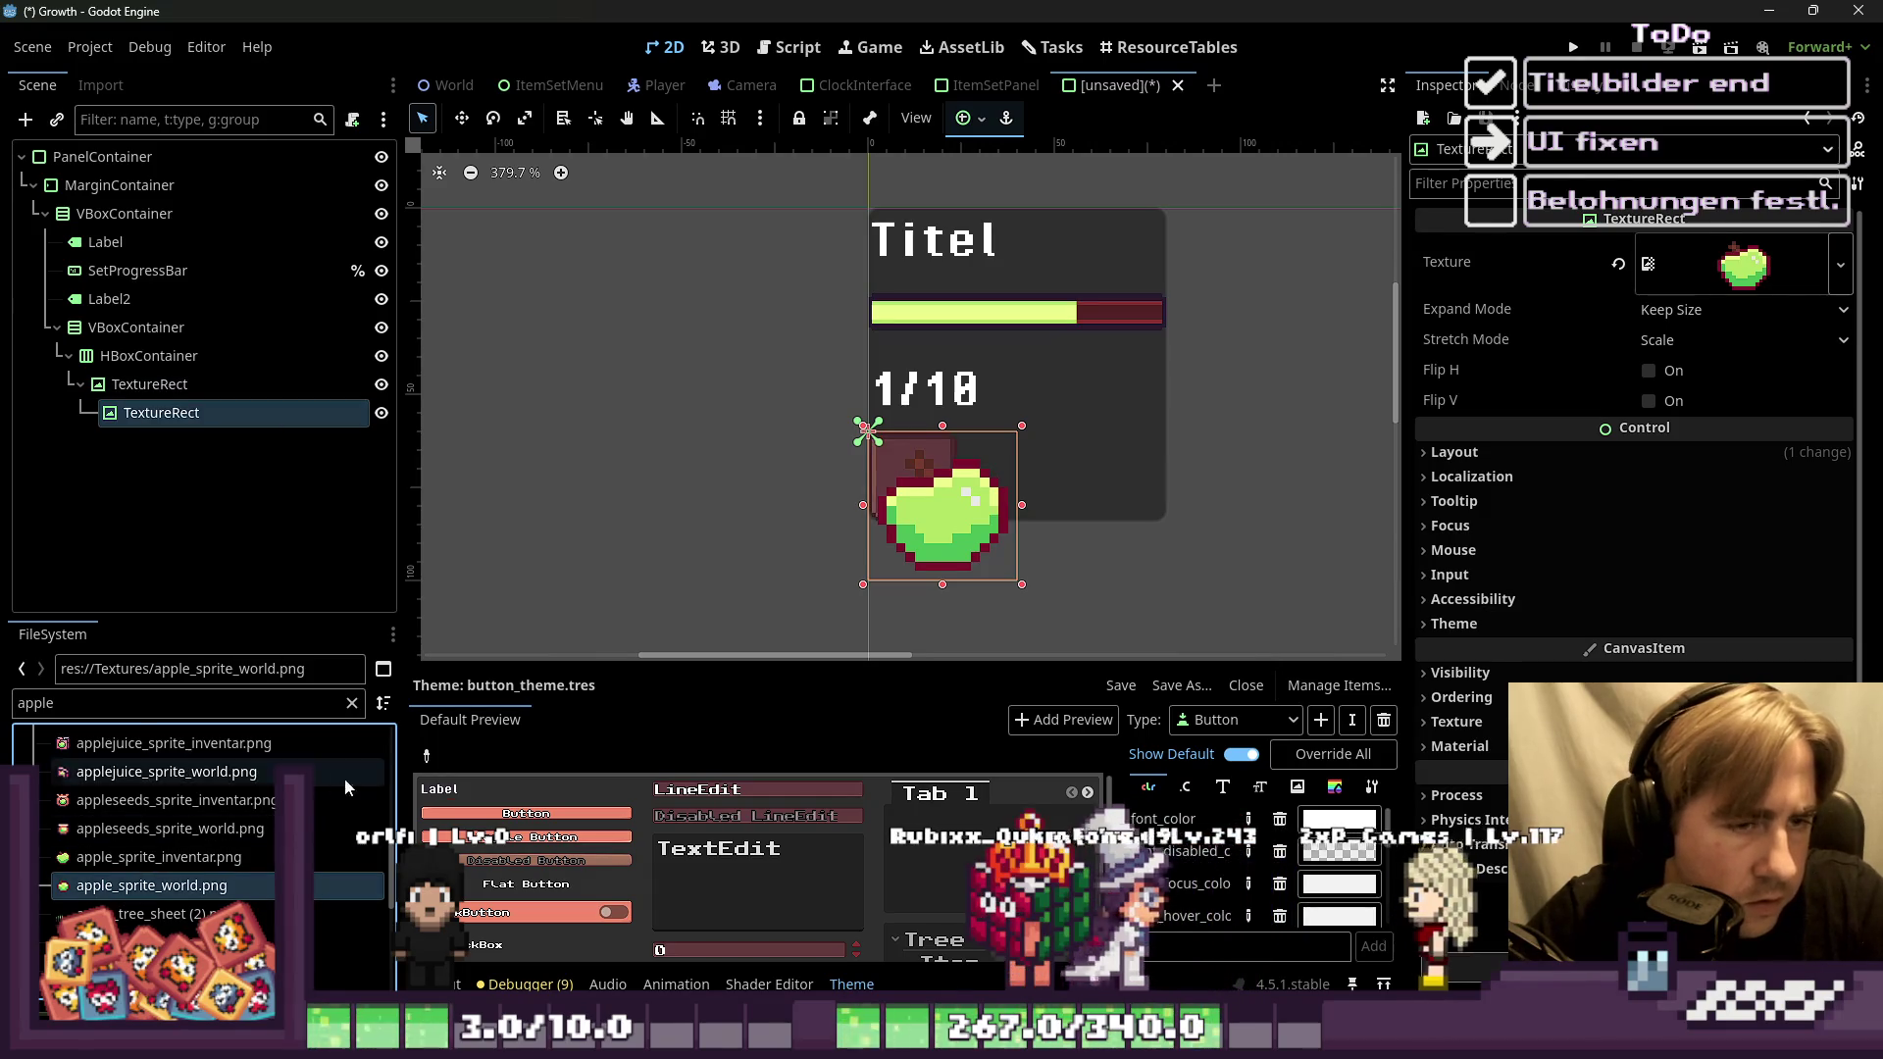
pyautogui.click(107, 885)
pyautogui.click(119, 832)
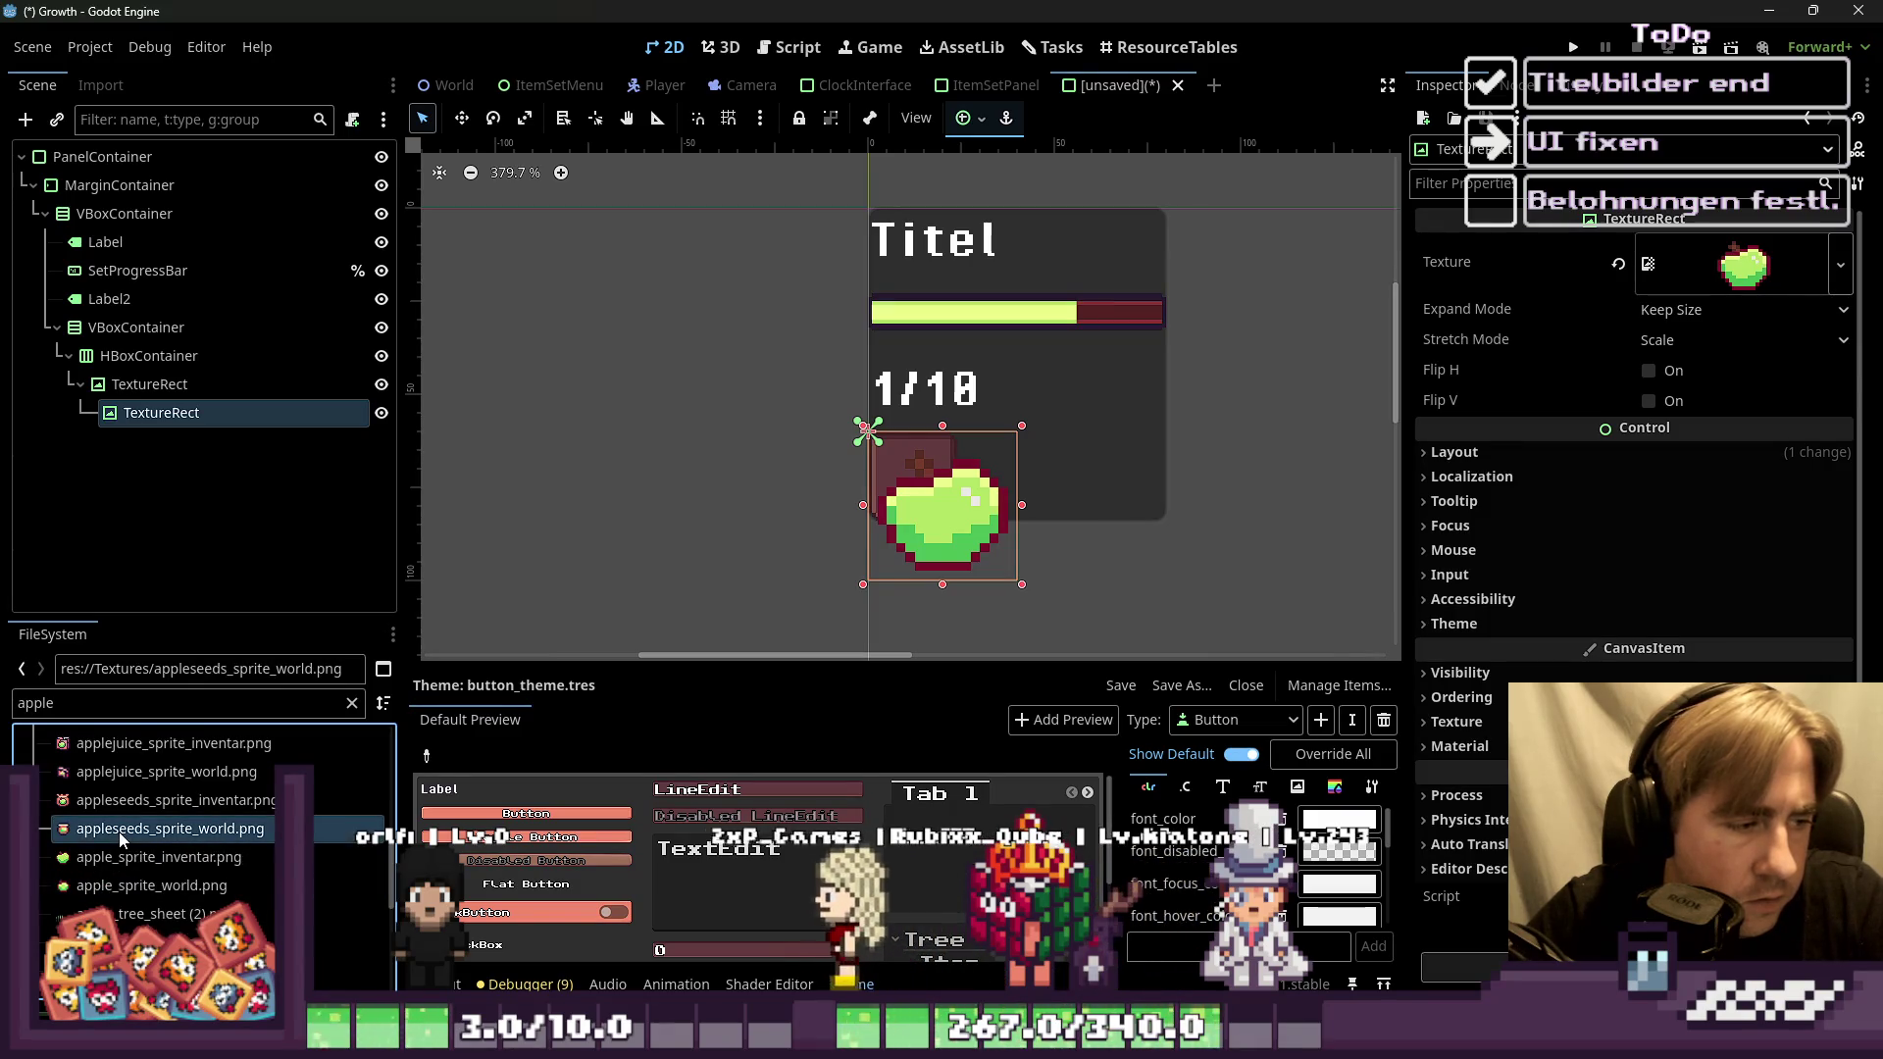
pyautogui.moveTo(119, 832)
pyautogui.mouseDown()
pyautogui.moveTo(245, 446)
pyautogui.moveTo(120, 416)
pyautogui.mouseUp()
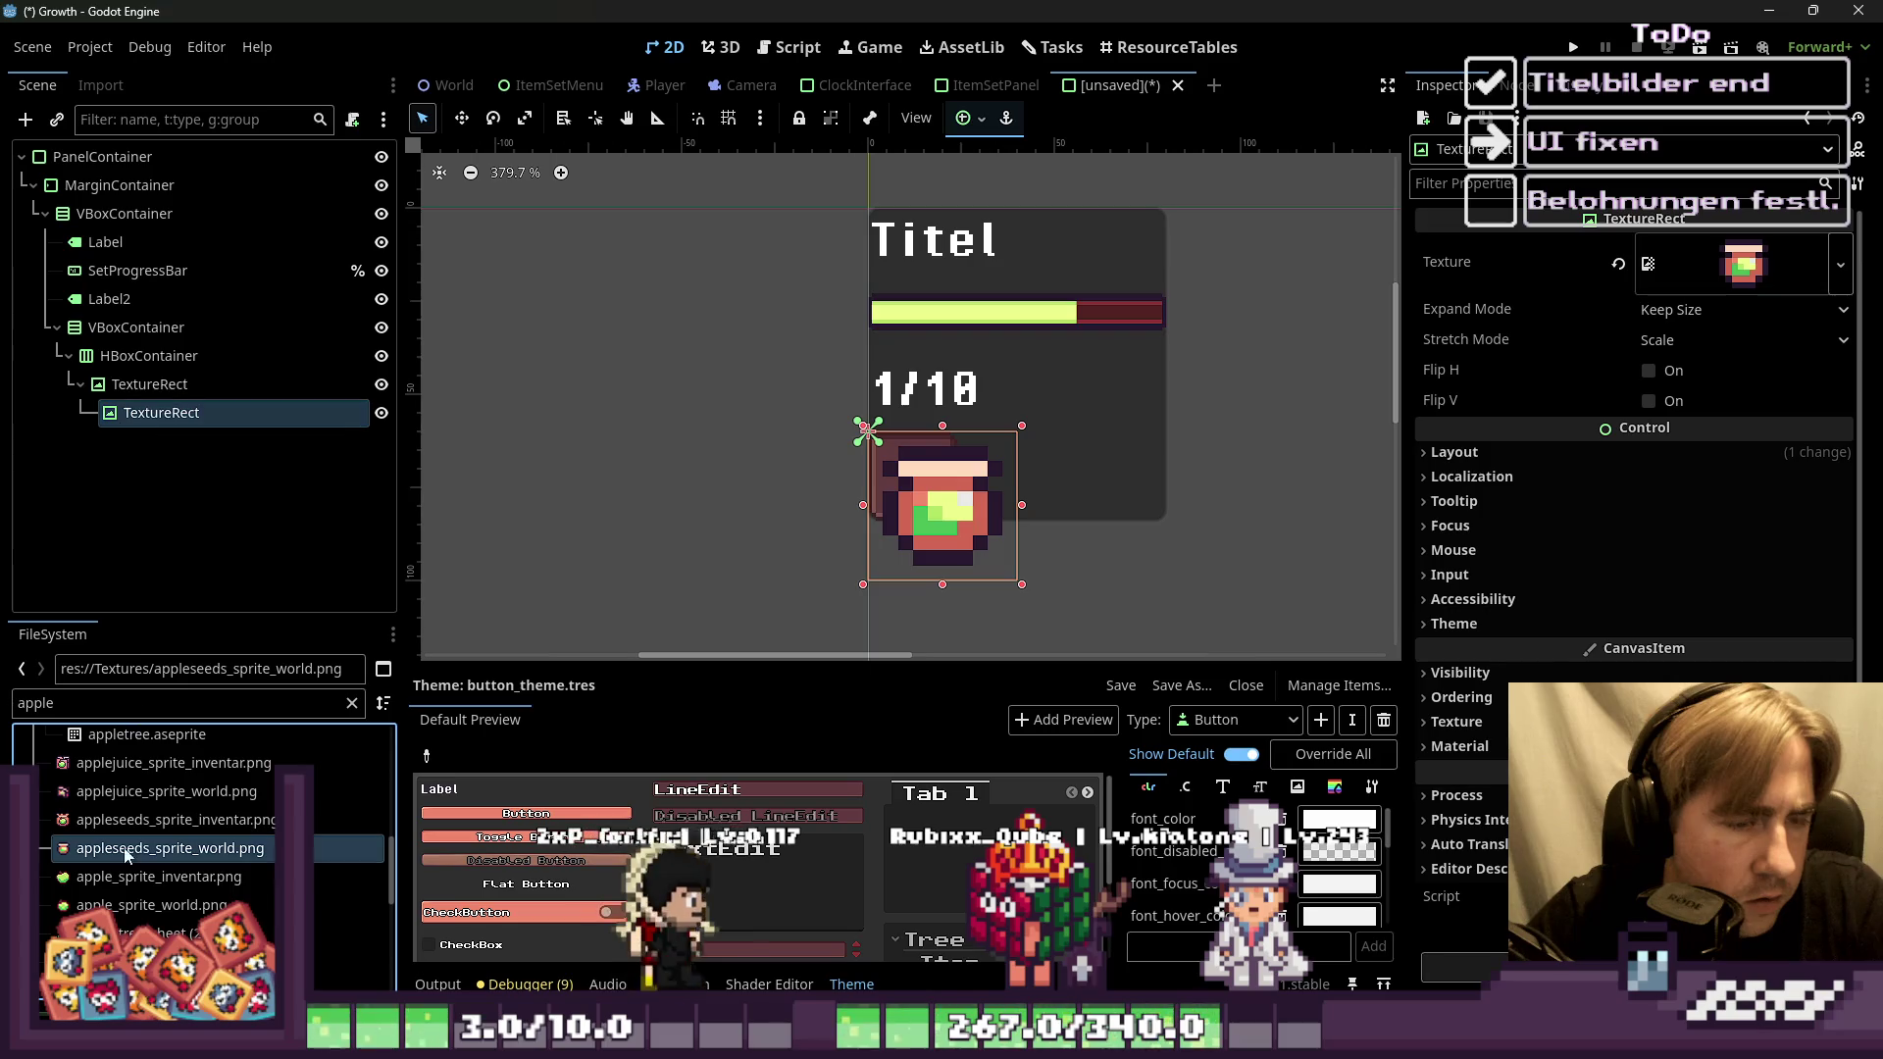
pyautogui.moveTo(128, 876)
pyautogui.mouseDown()
pyautogui.moveTo(245, 799)
pyautogui.moveTo(128, 424)
pyautogui.mouseUp()
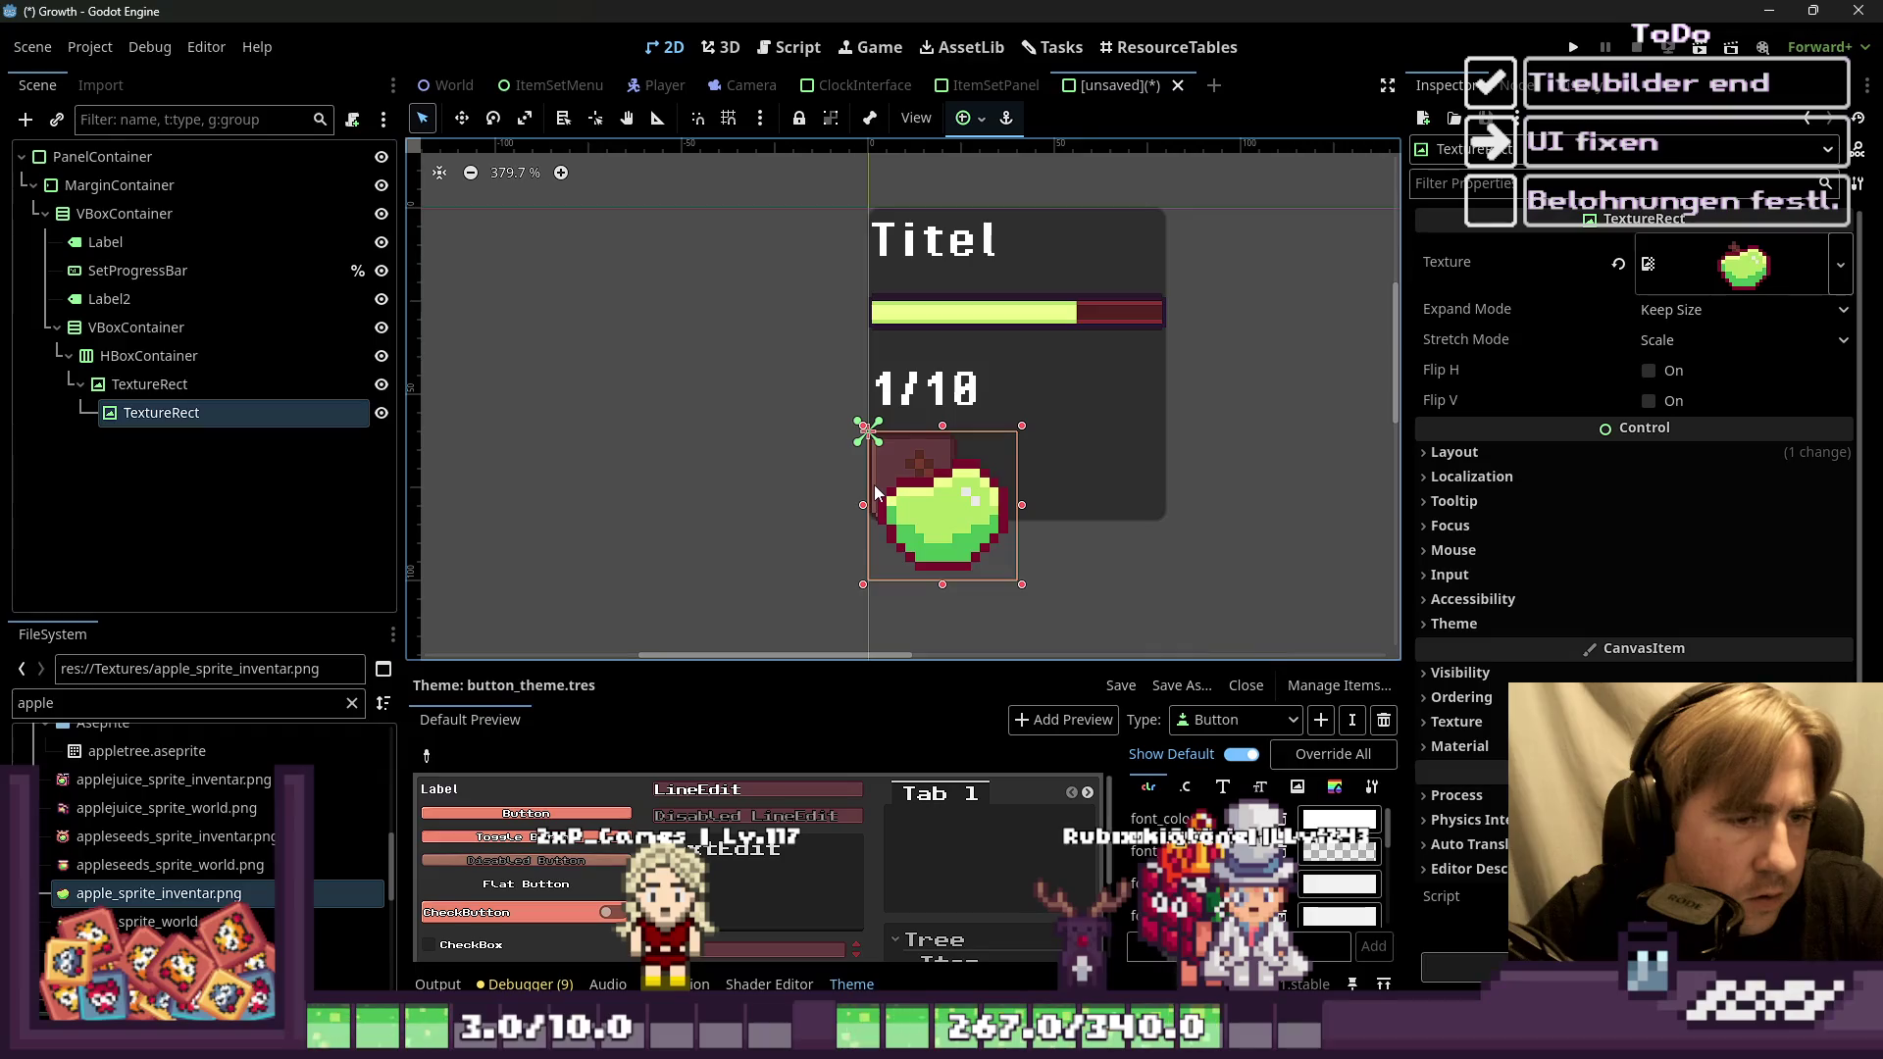
# - Check both TextureRects, then change the FileSystem filter to 'slot.'
pyautogui.scroll(8, 877, 484)
pyautogui.click(206, 391)
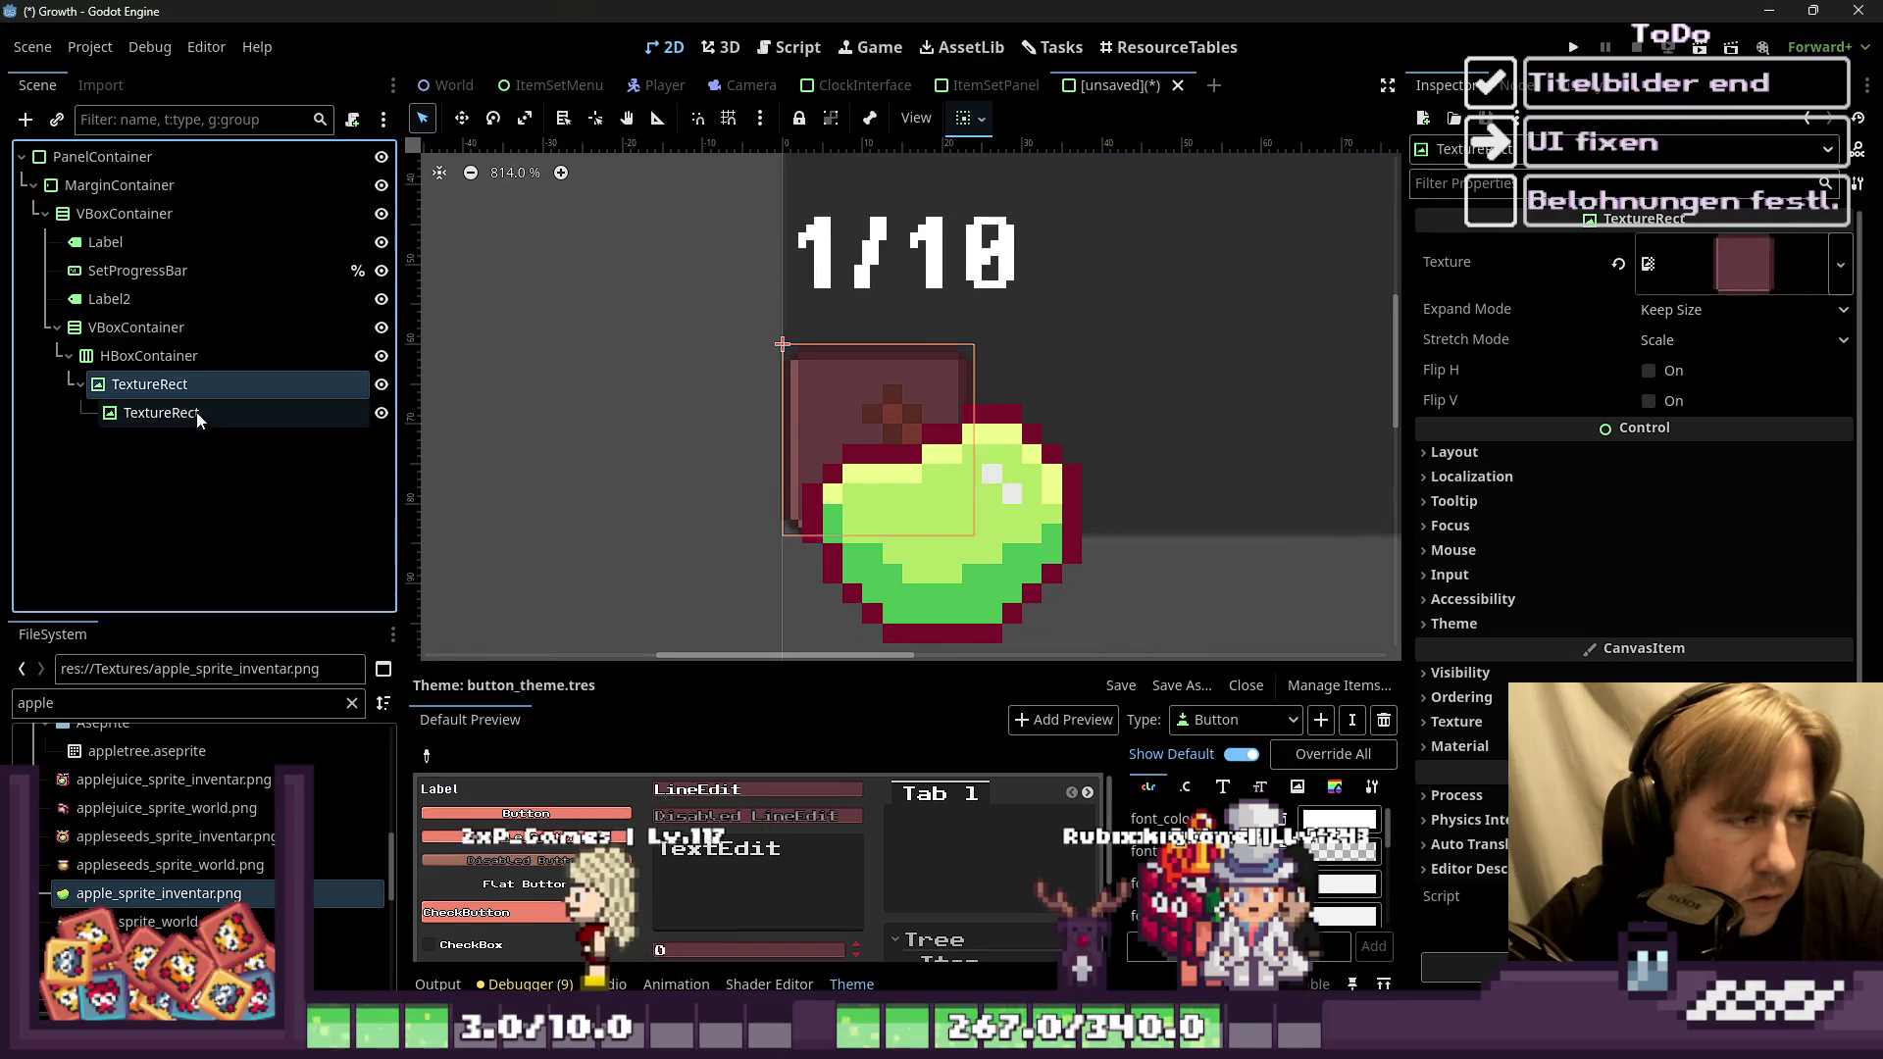
pyautogui.click(196, 416)
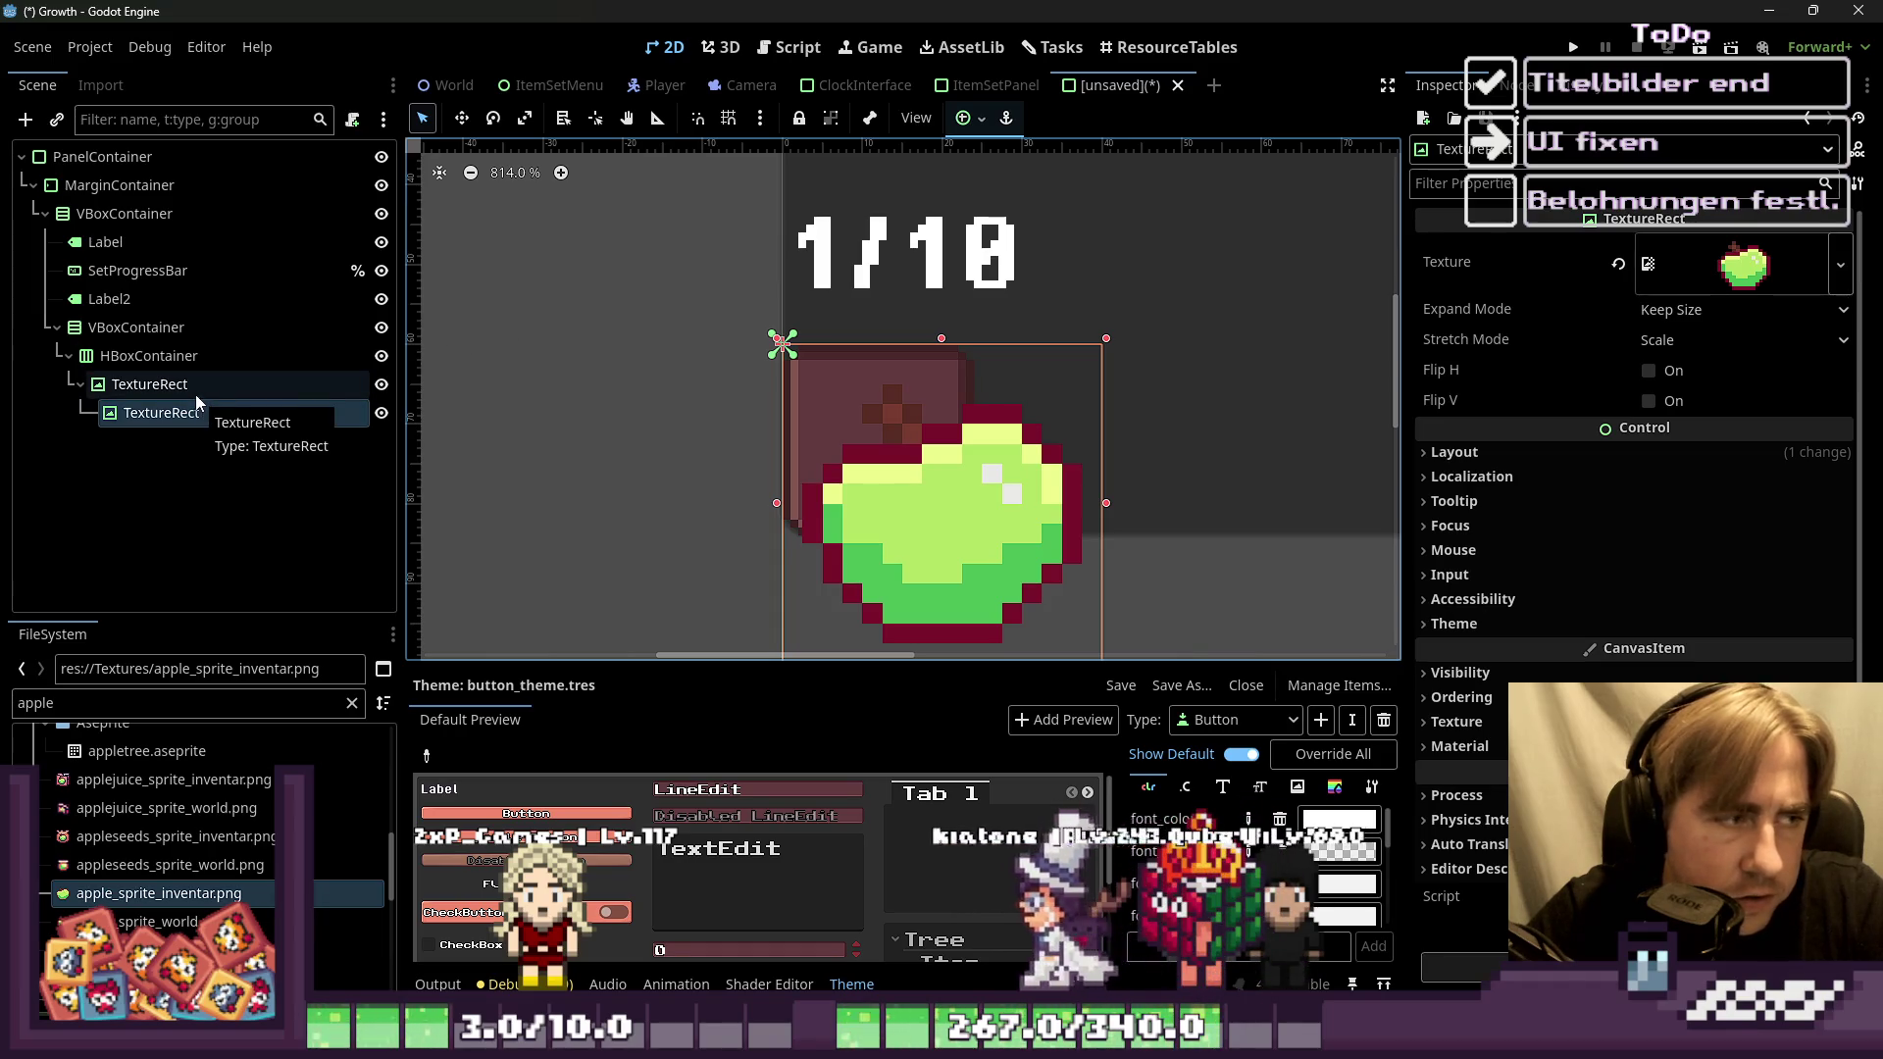
pyautogui.click(690, 259)
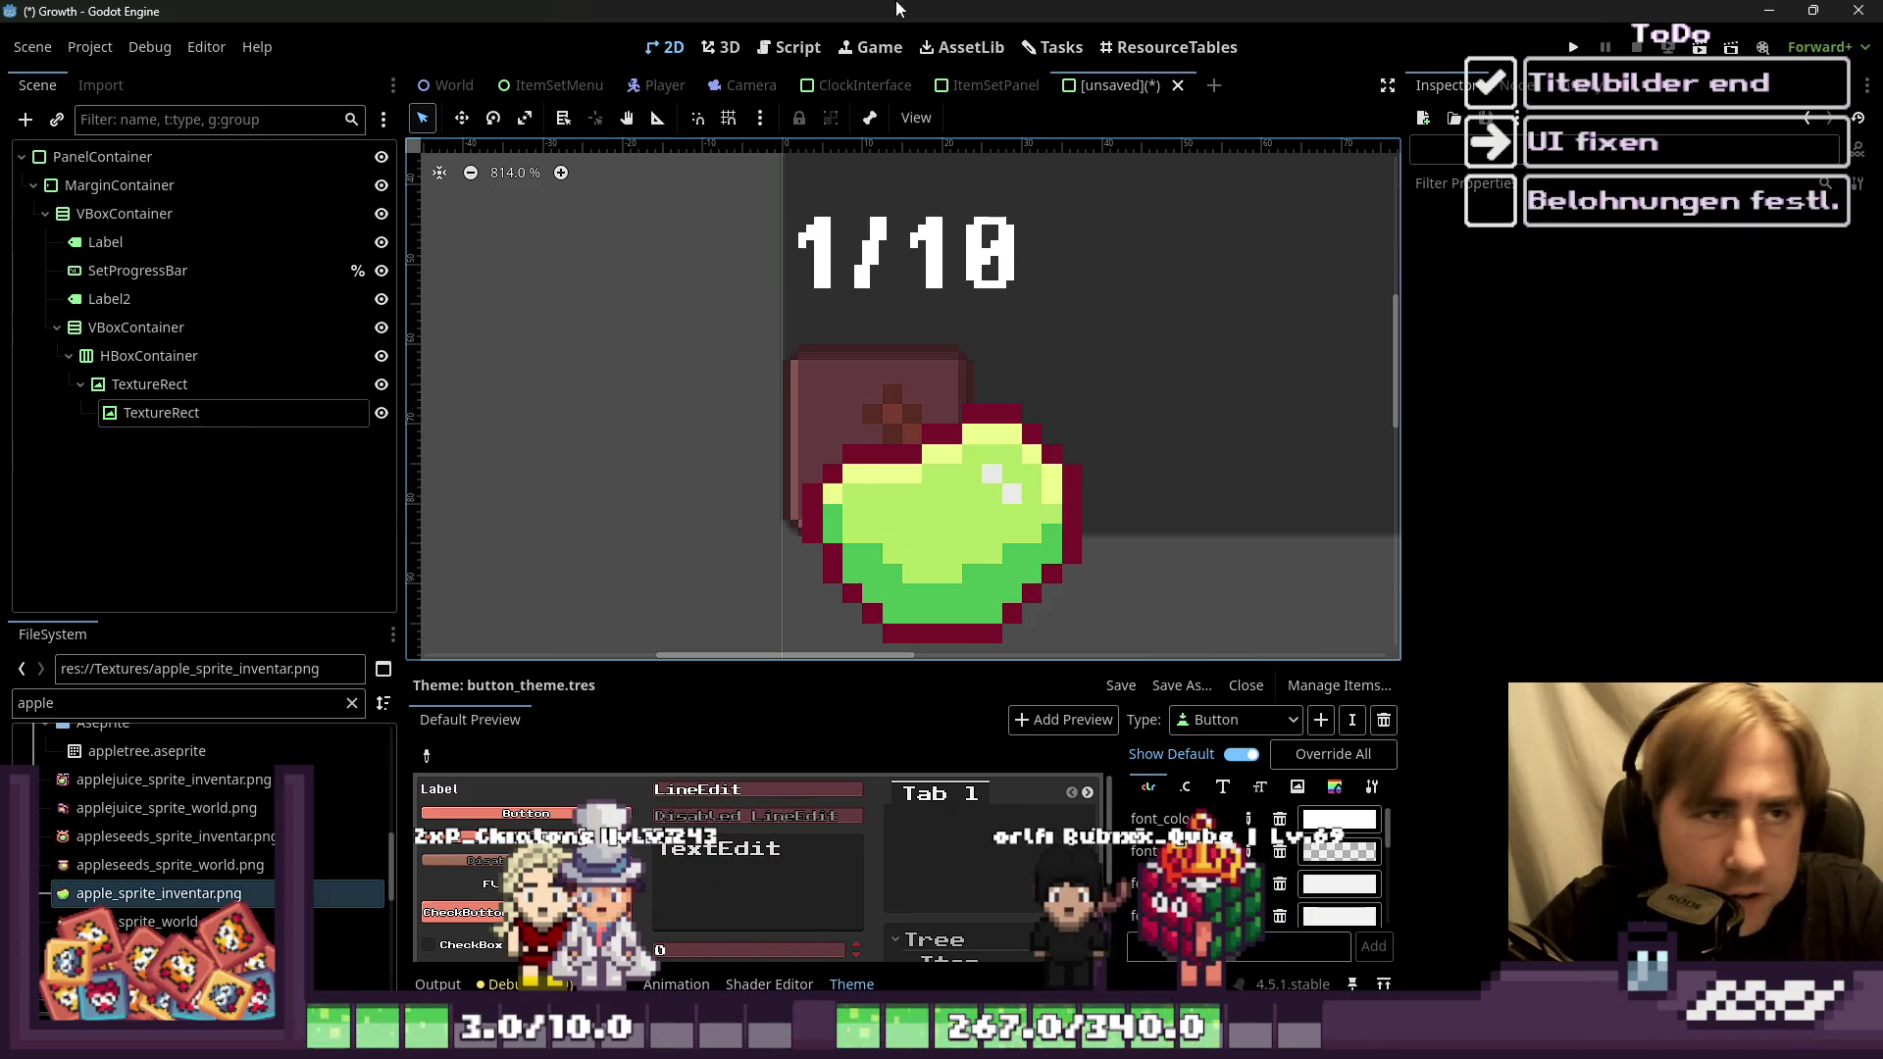
pyautogui.doubleClick(231, 694)
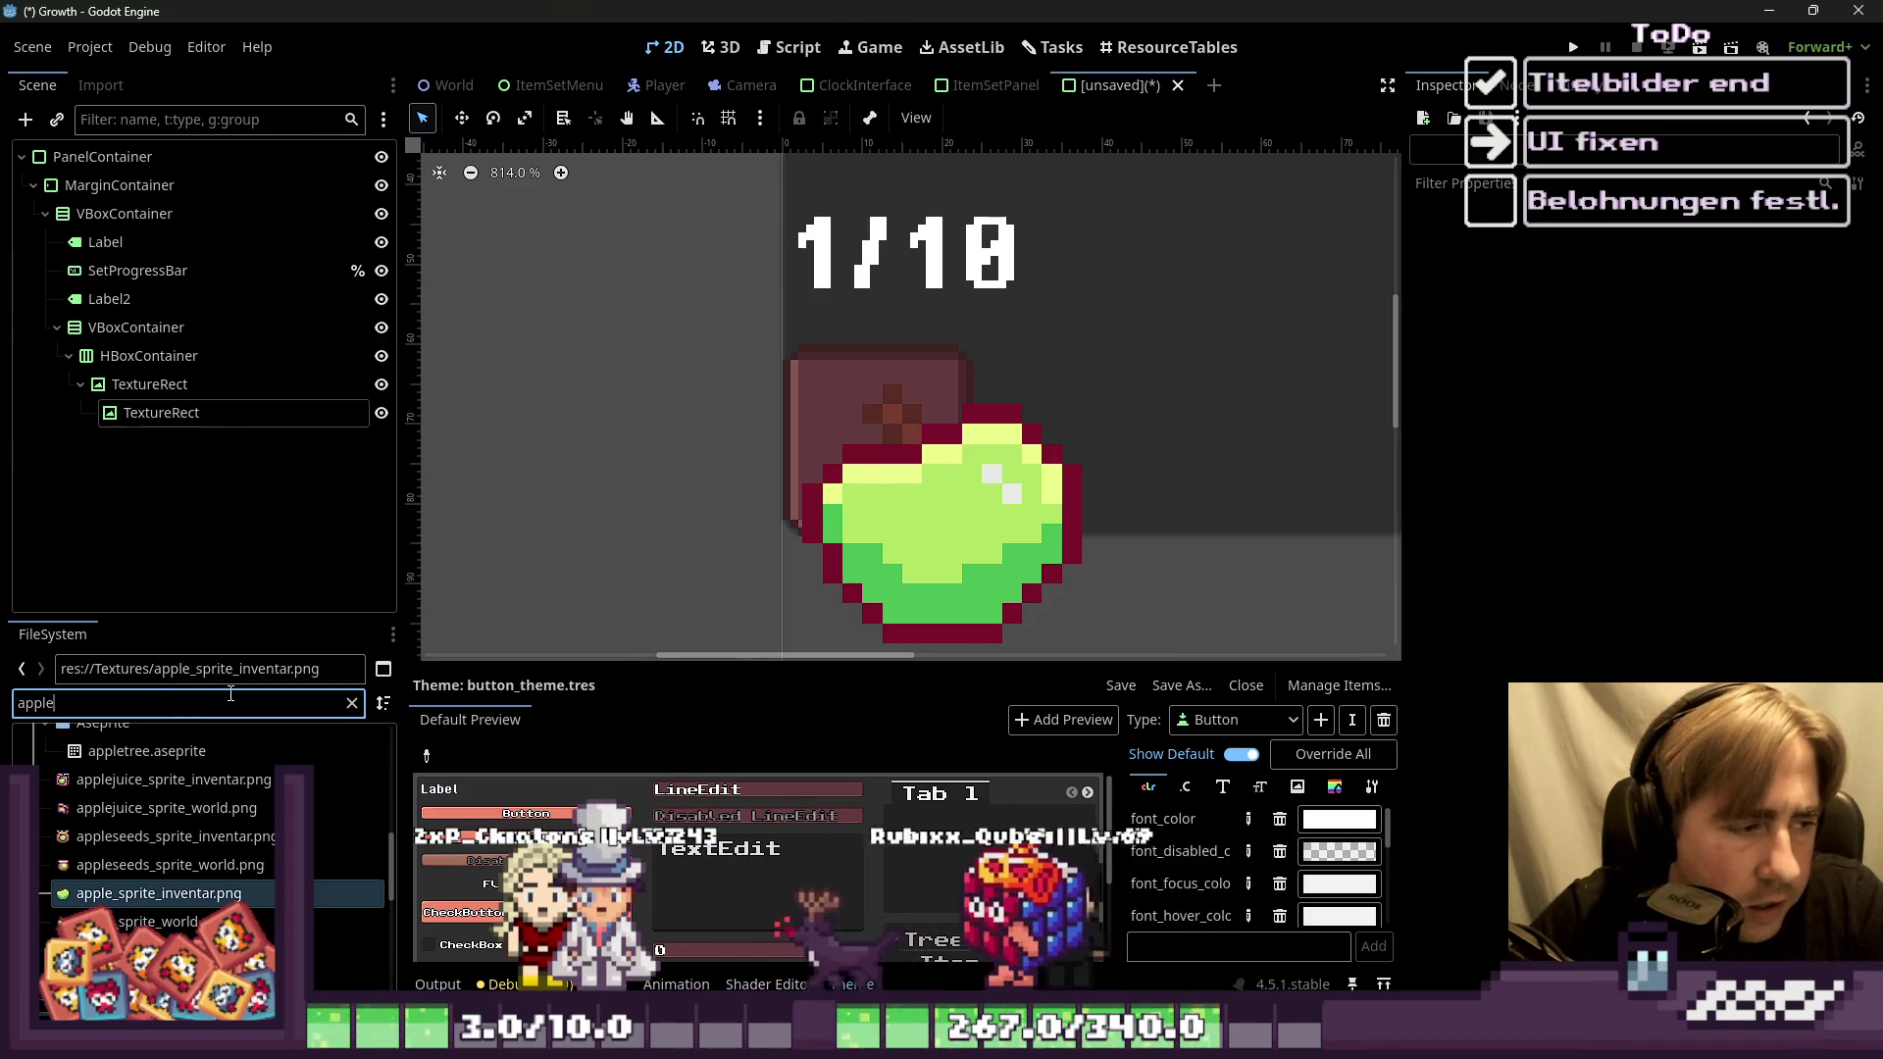
pyautogui.write('inventory_sl')
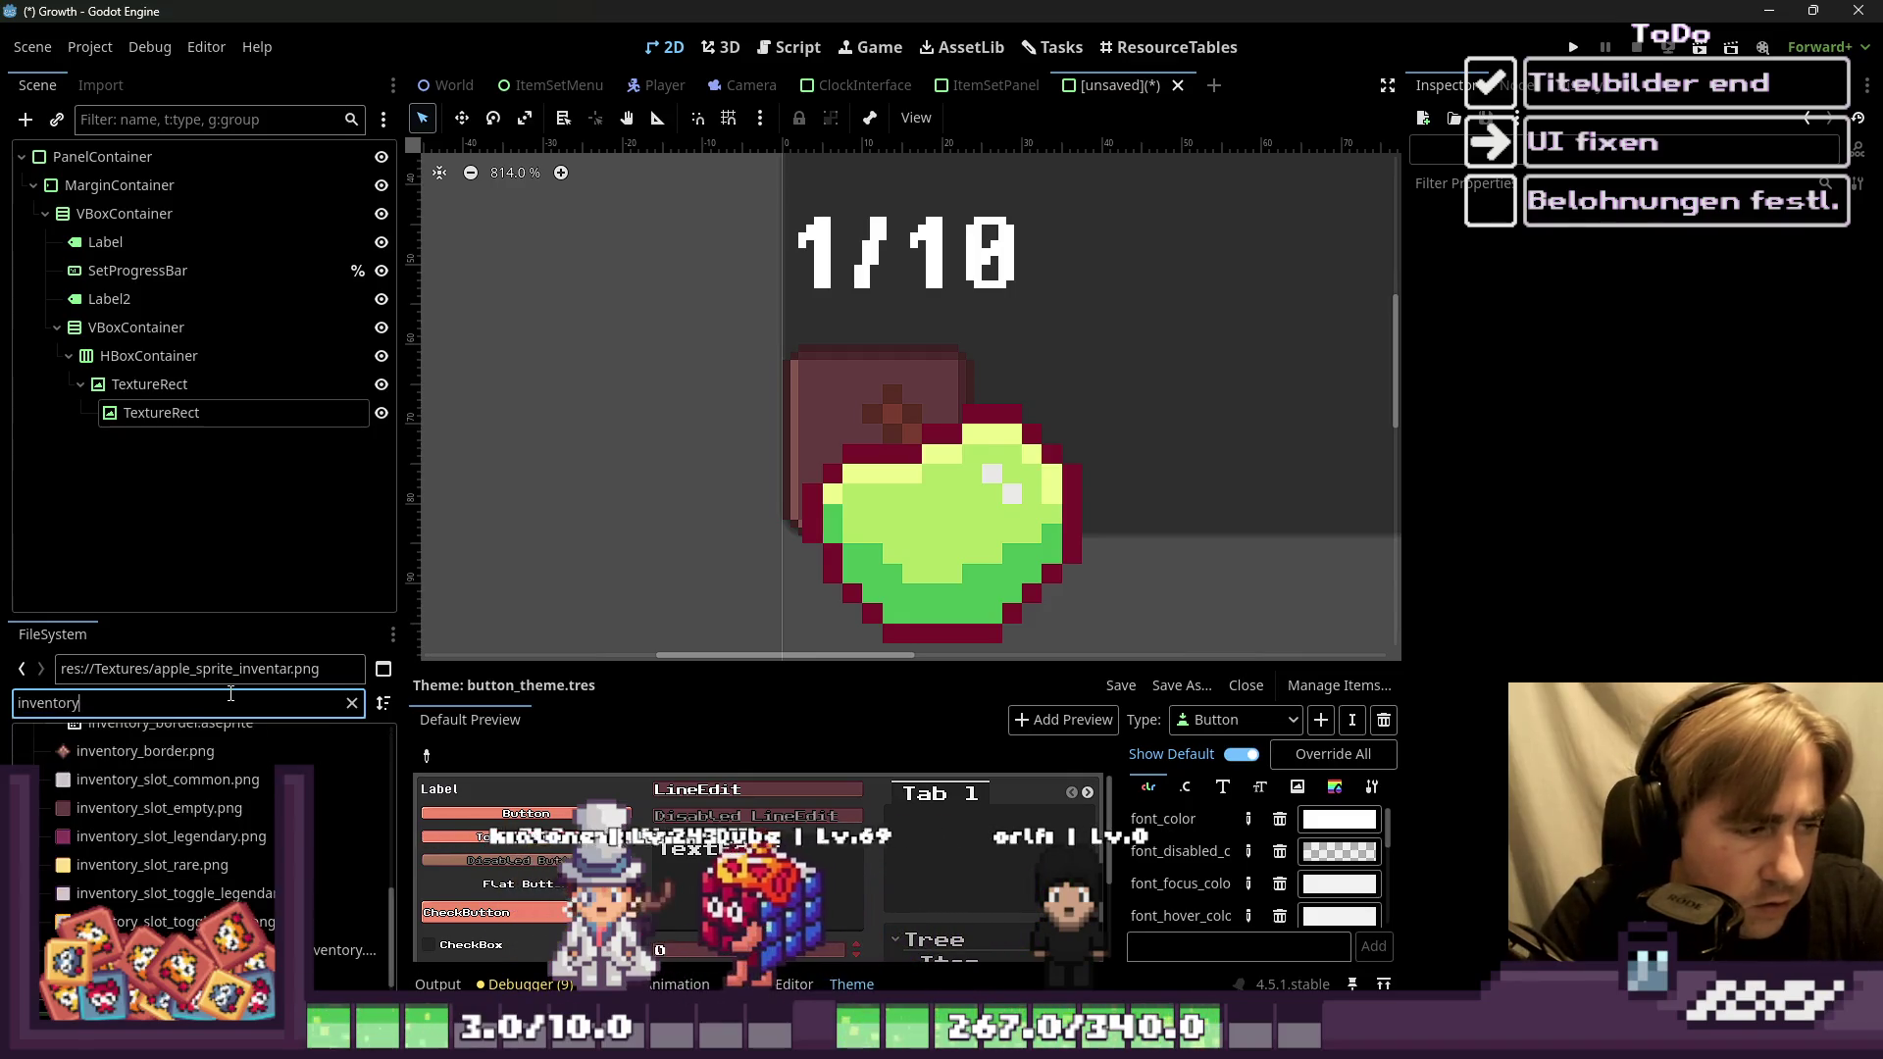
pyautogui.press('BackSpace')
pyautogui.press('BackSpace')
pyautogui.press('BackSpace')
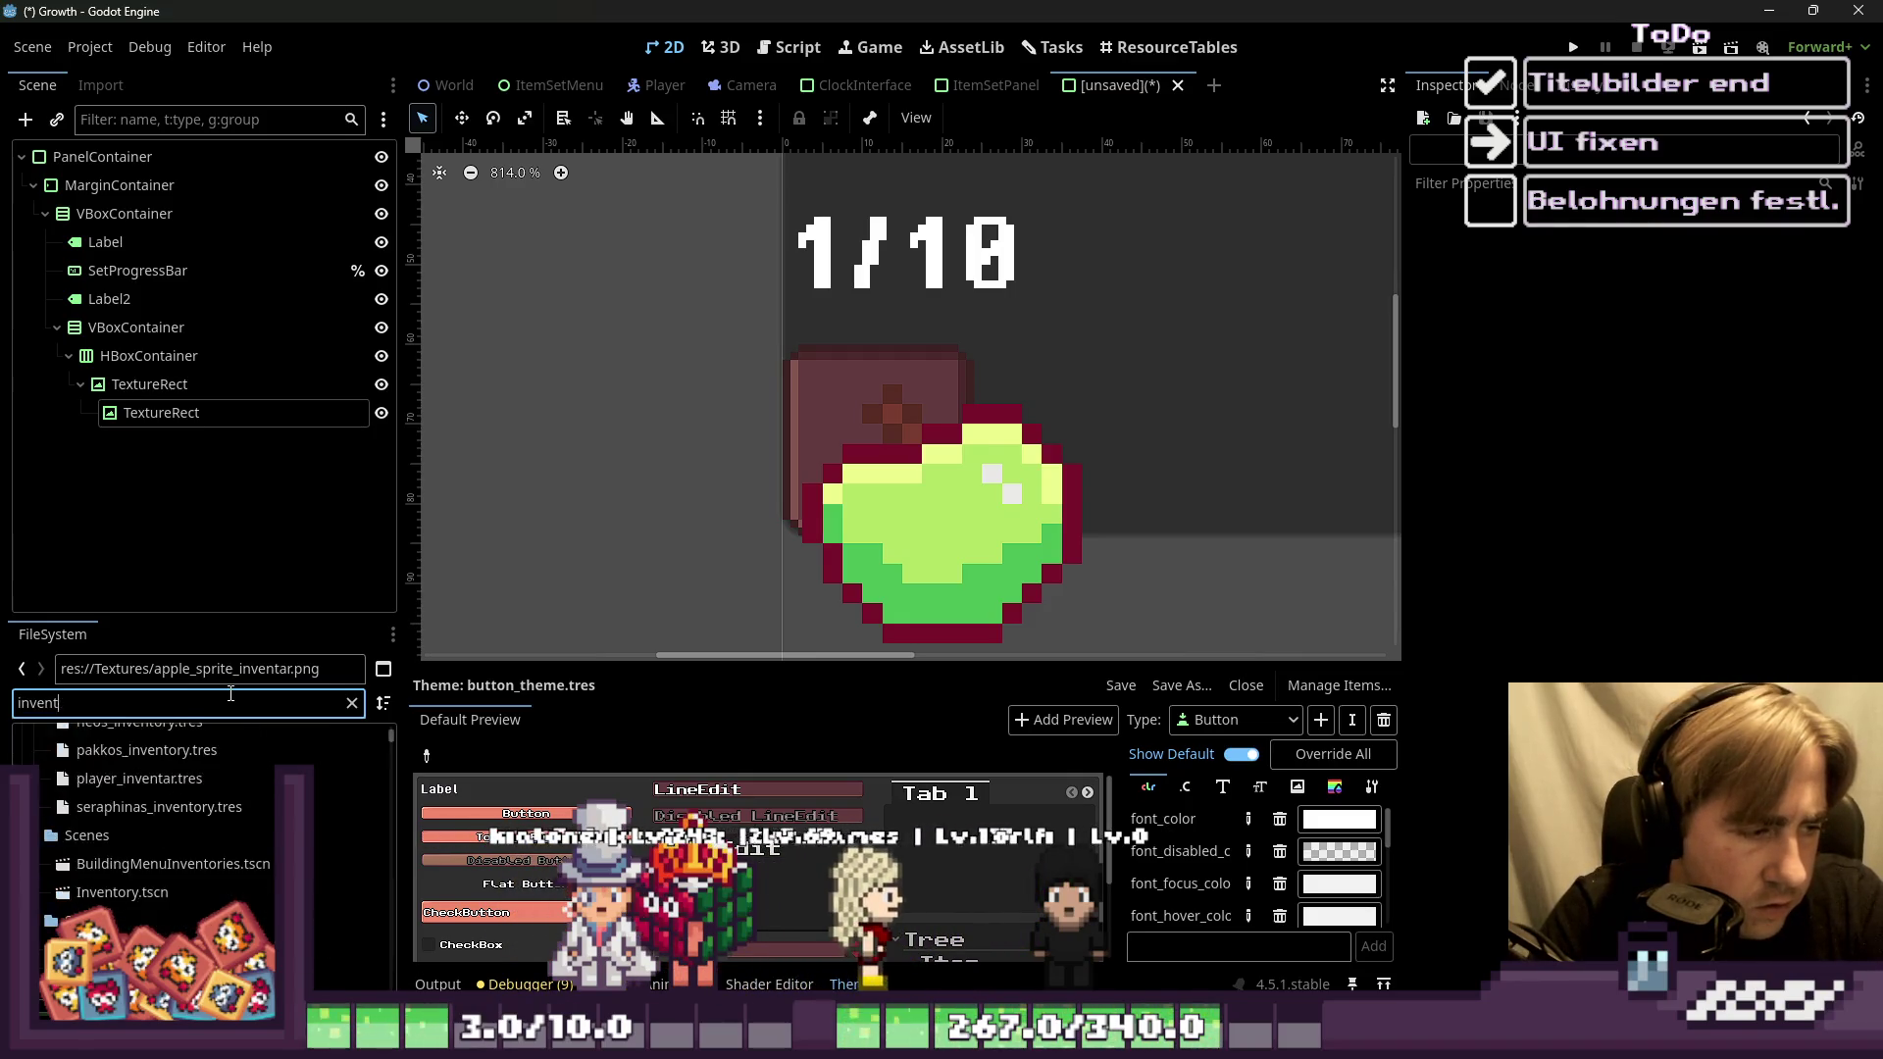
pyautogui.write('slot.')
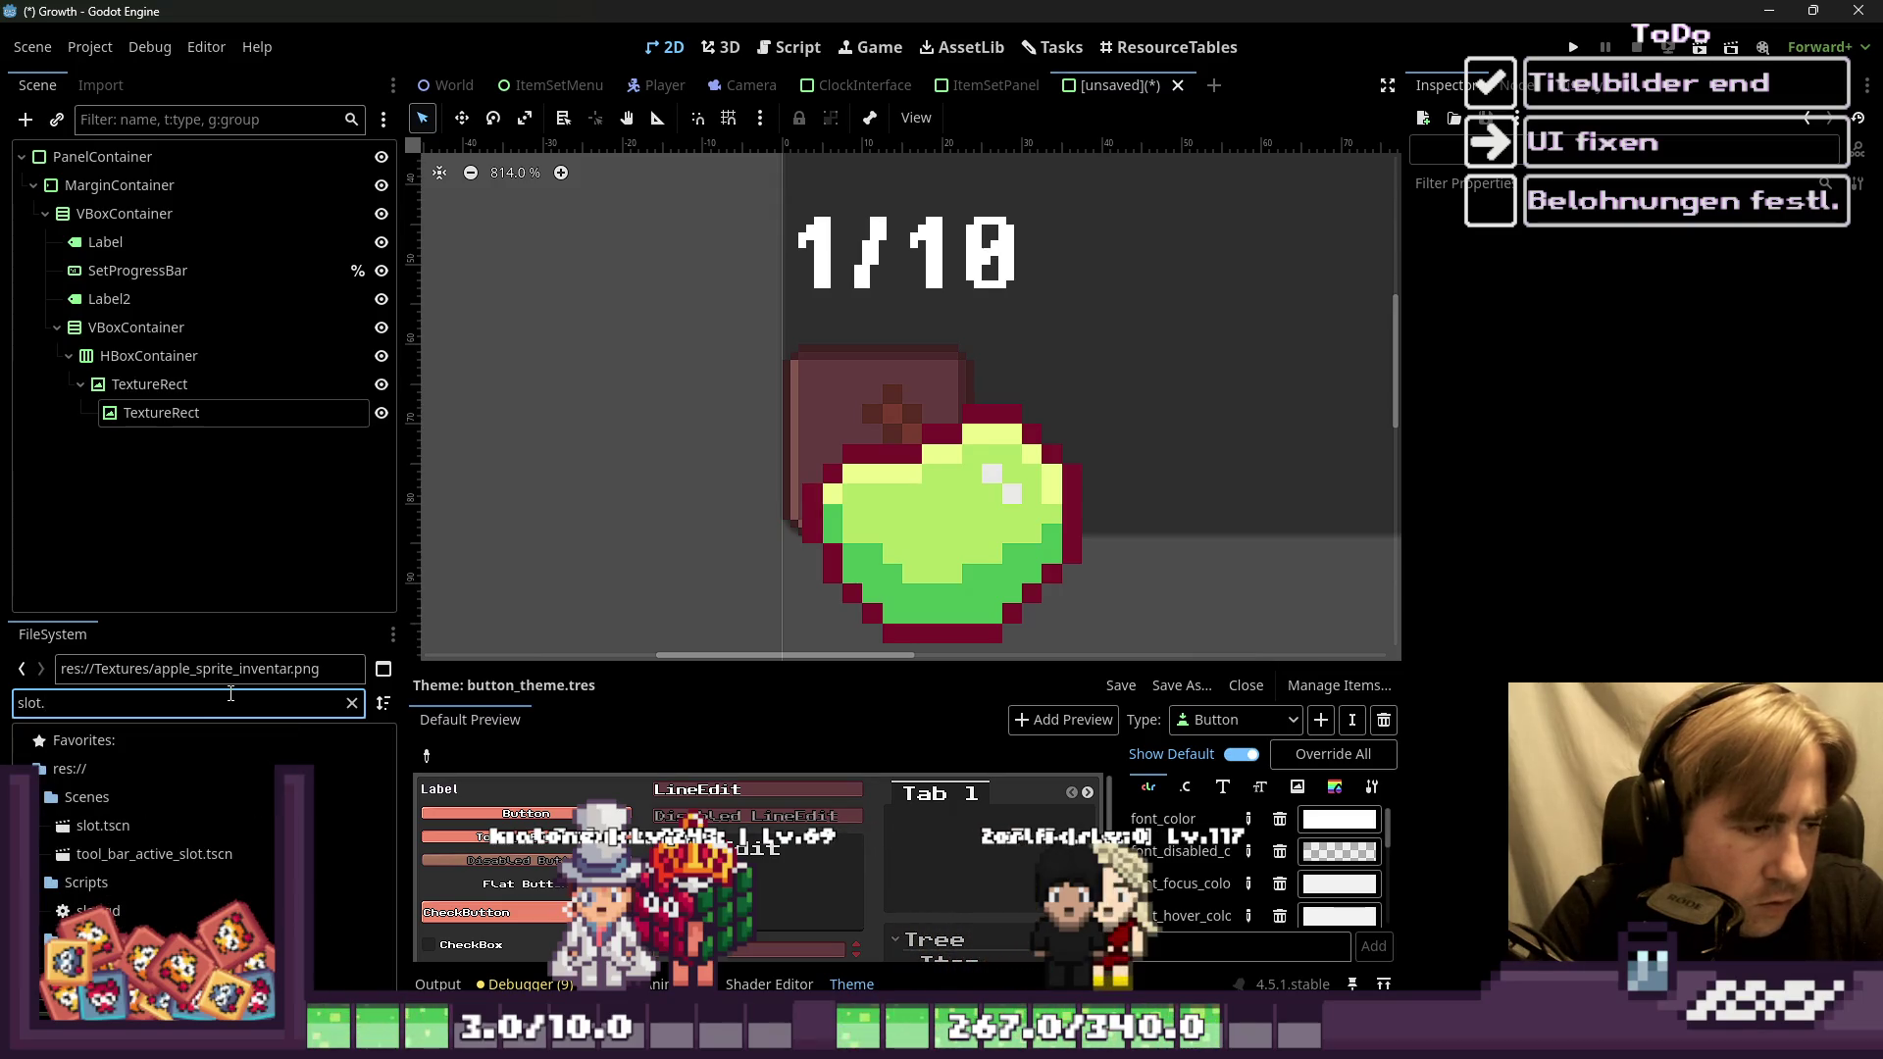
# - Open slot.tscn and inspect its Slot root, TextureRect and MarginContainer as a reference
pyautogui.doubleClick(121, 834)
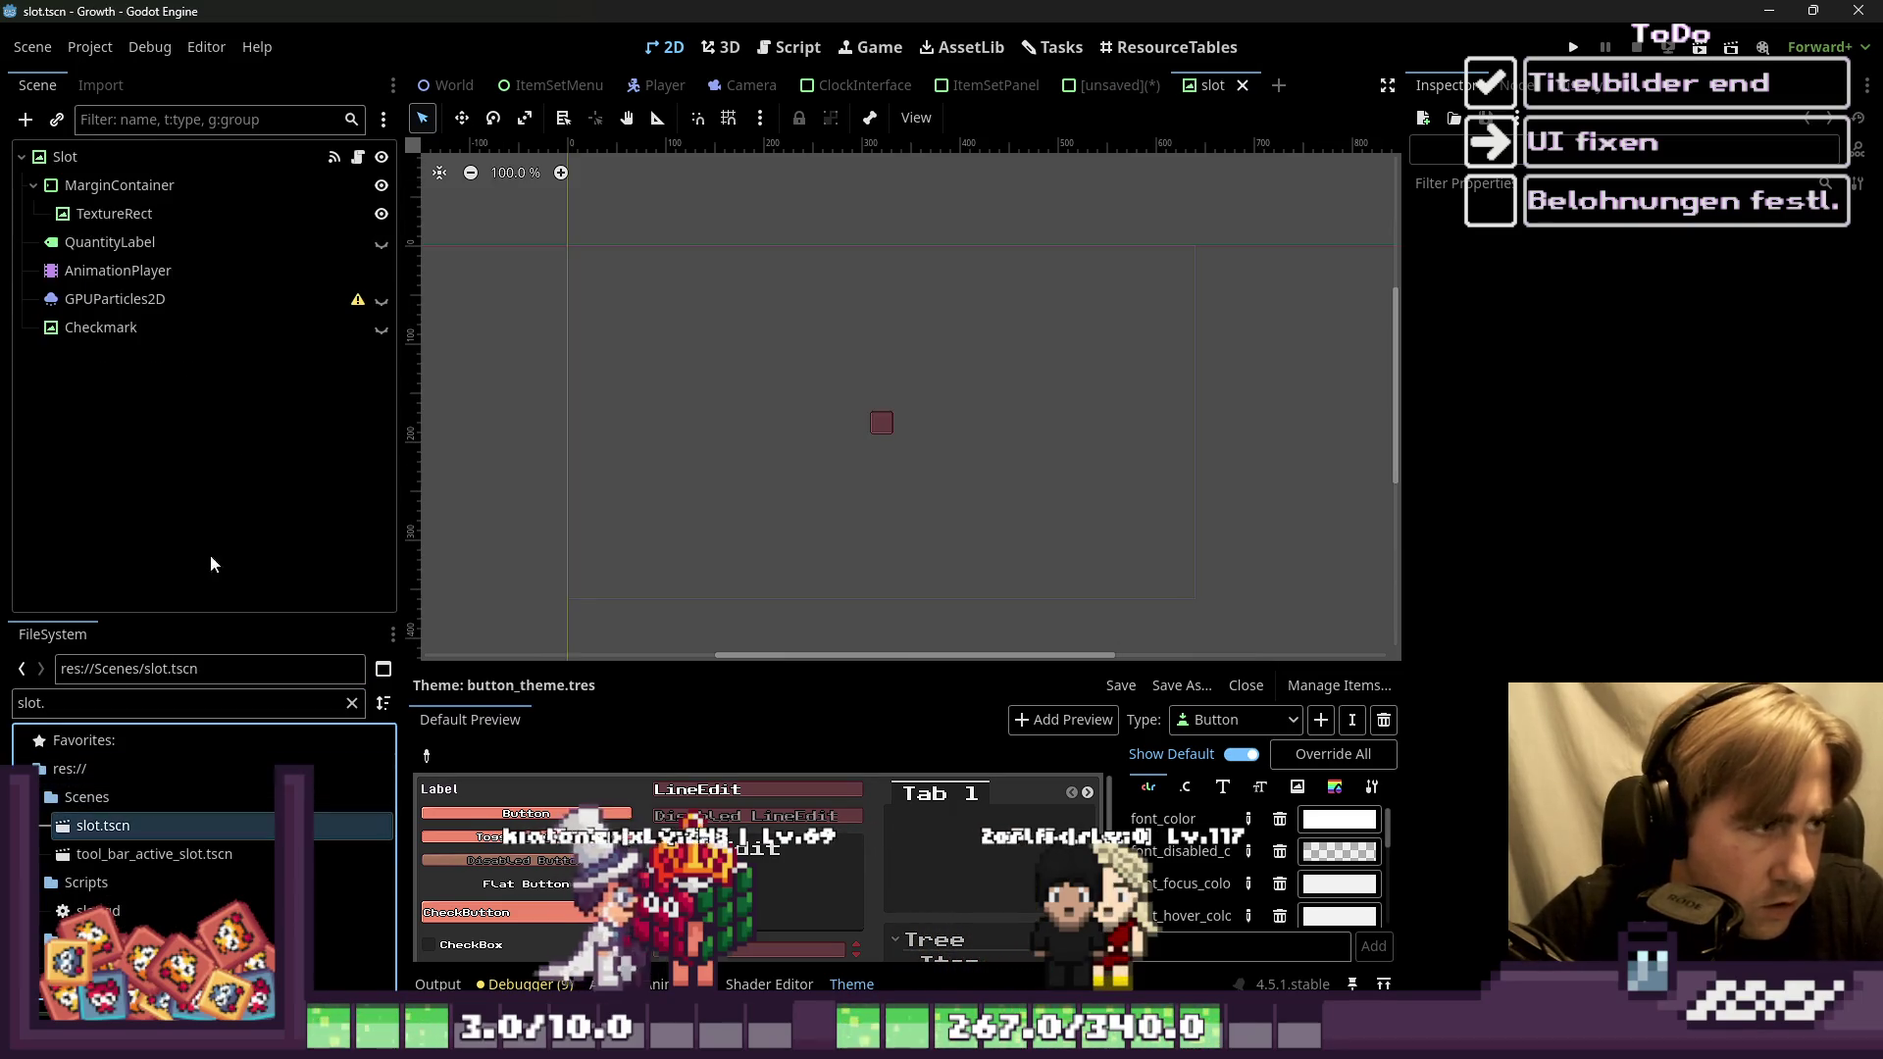
pyautogui.click(147, 155)
pyautogui.scroll(12, 898, 479)
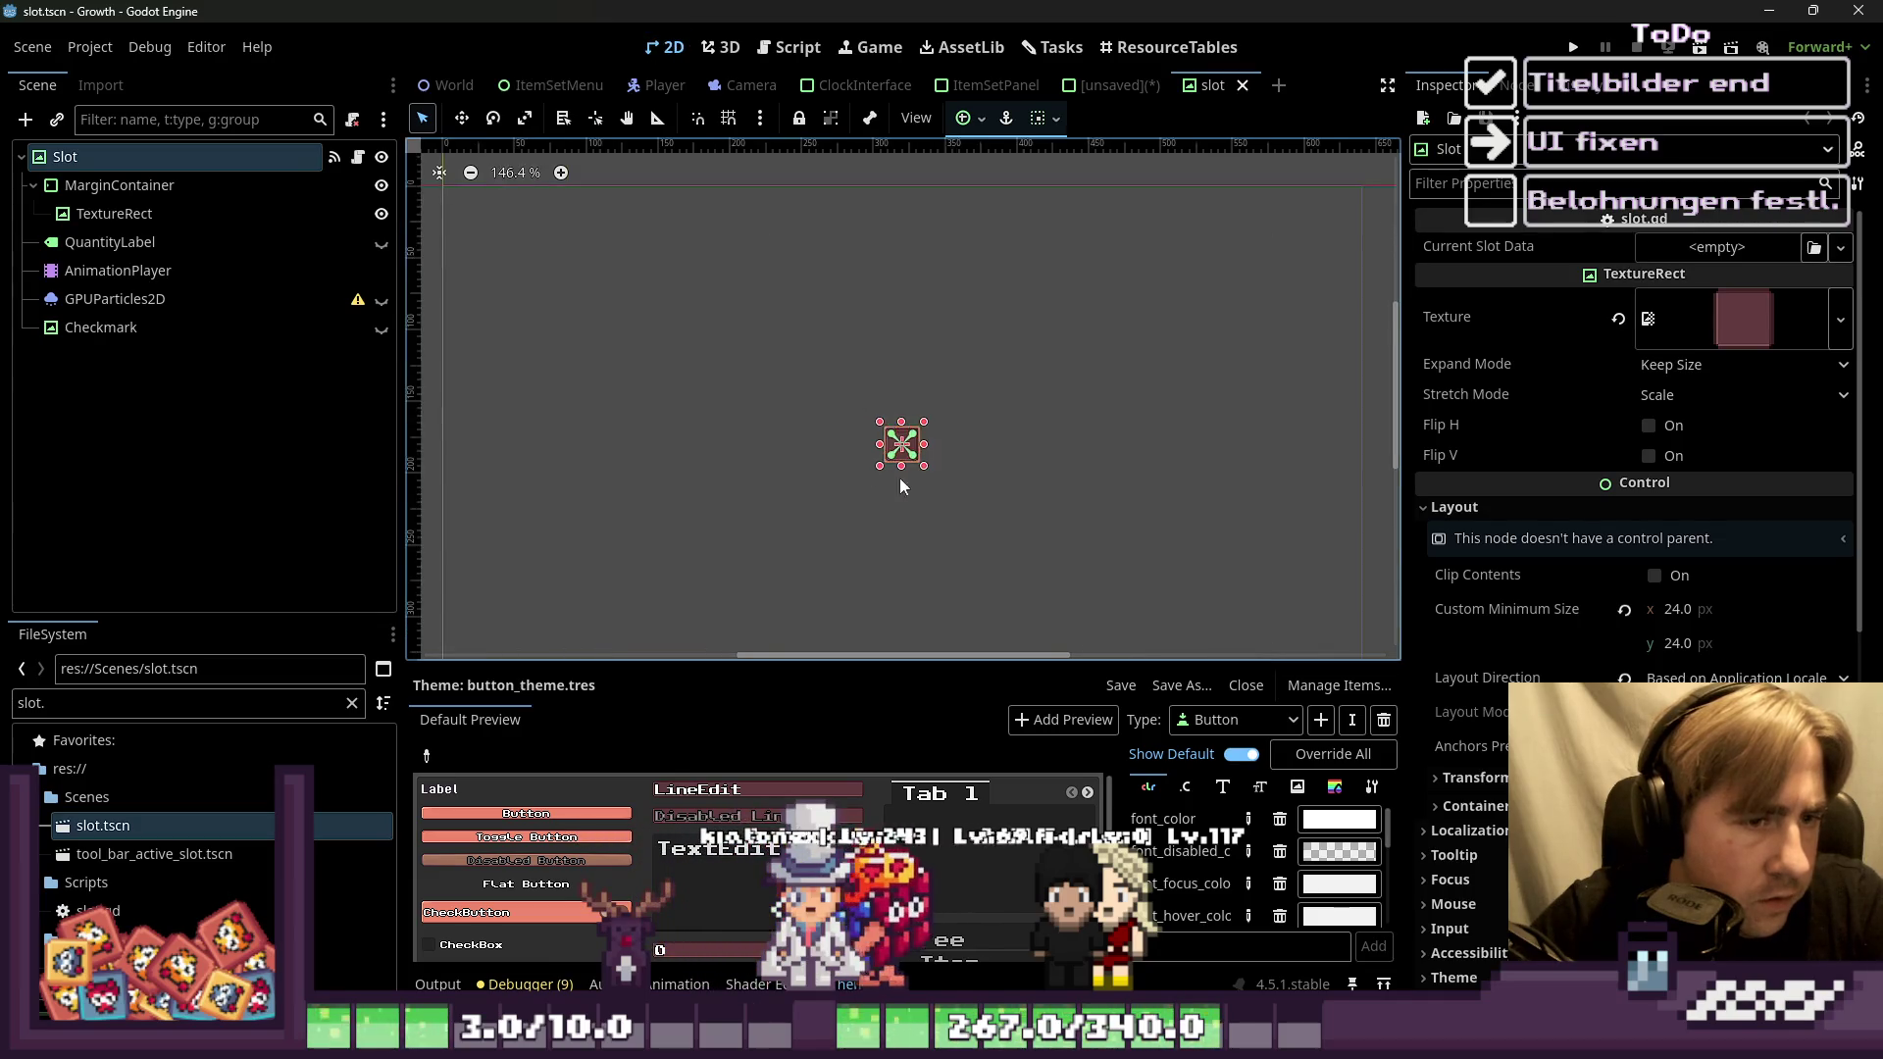
pyautogui.scroll(2, 876, 365)
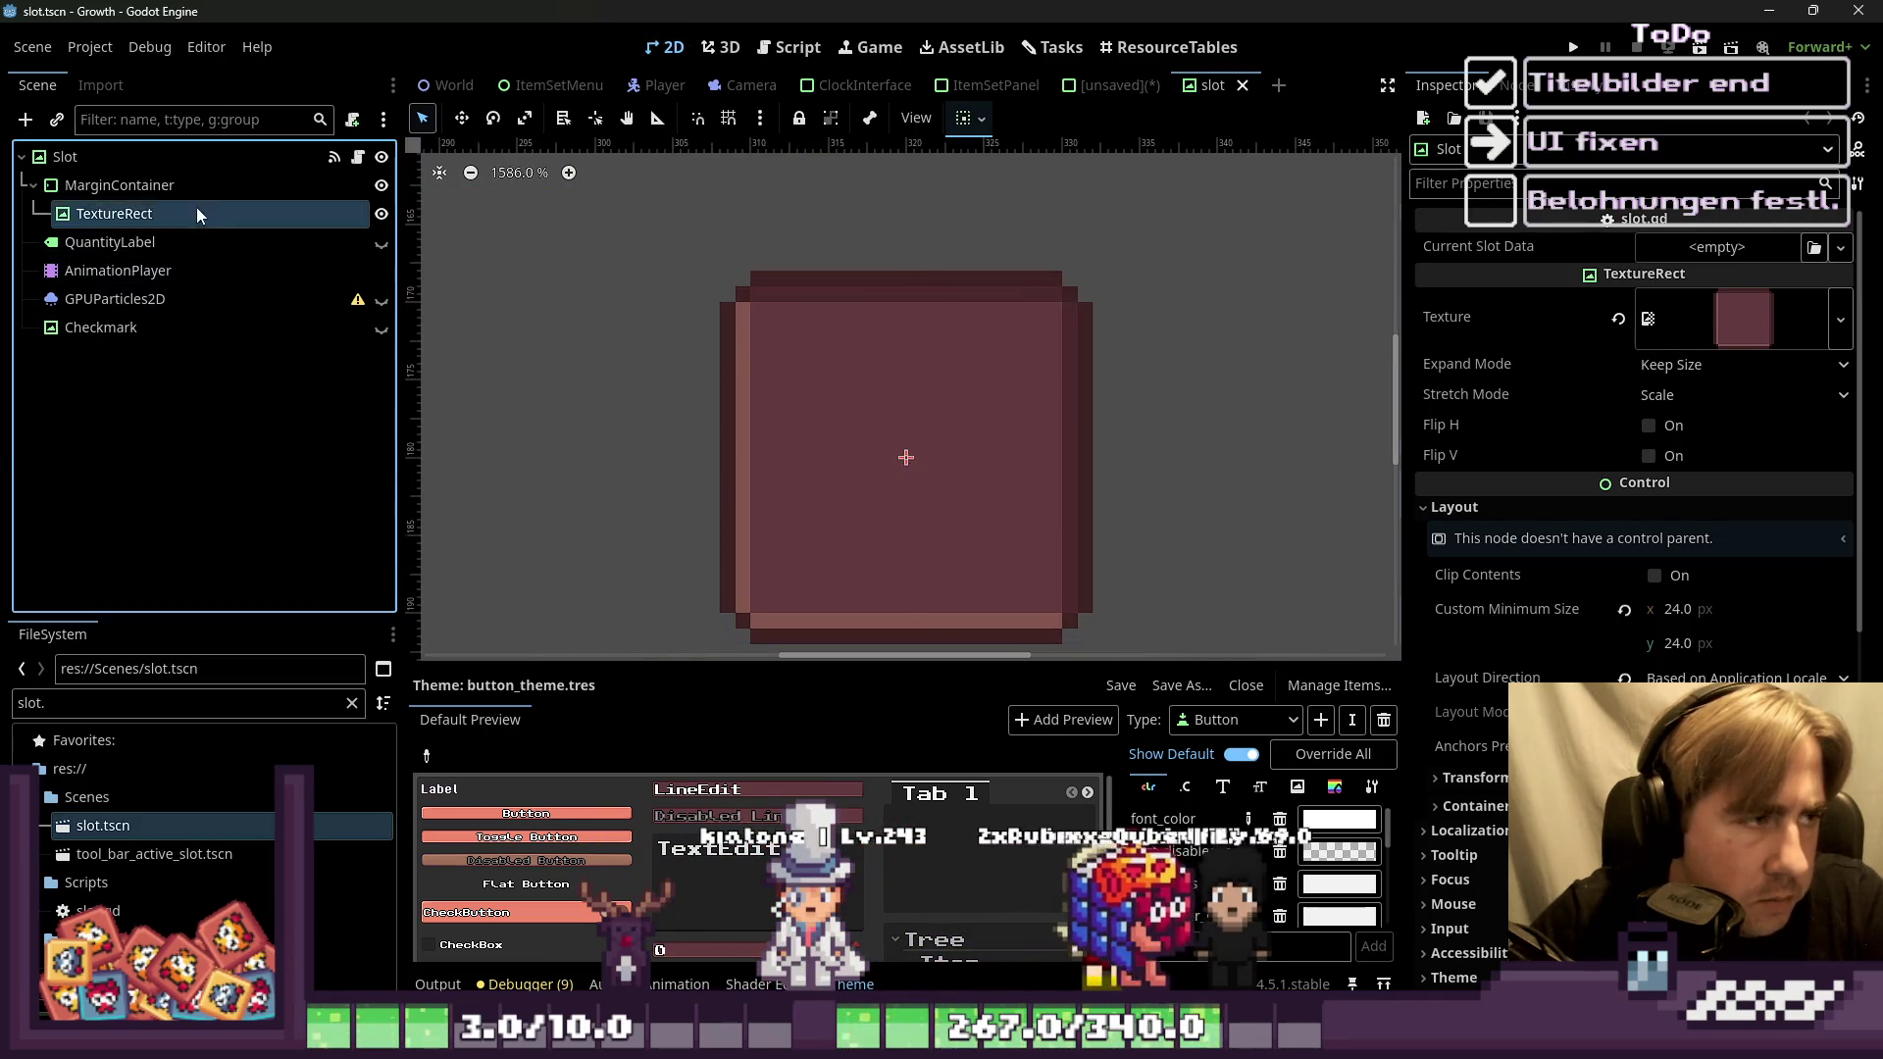
pyautogui.click(117, 187)
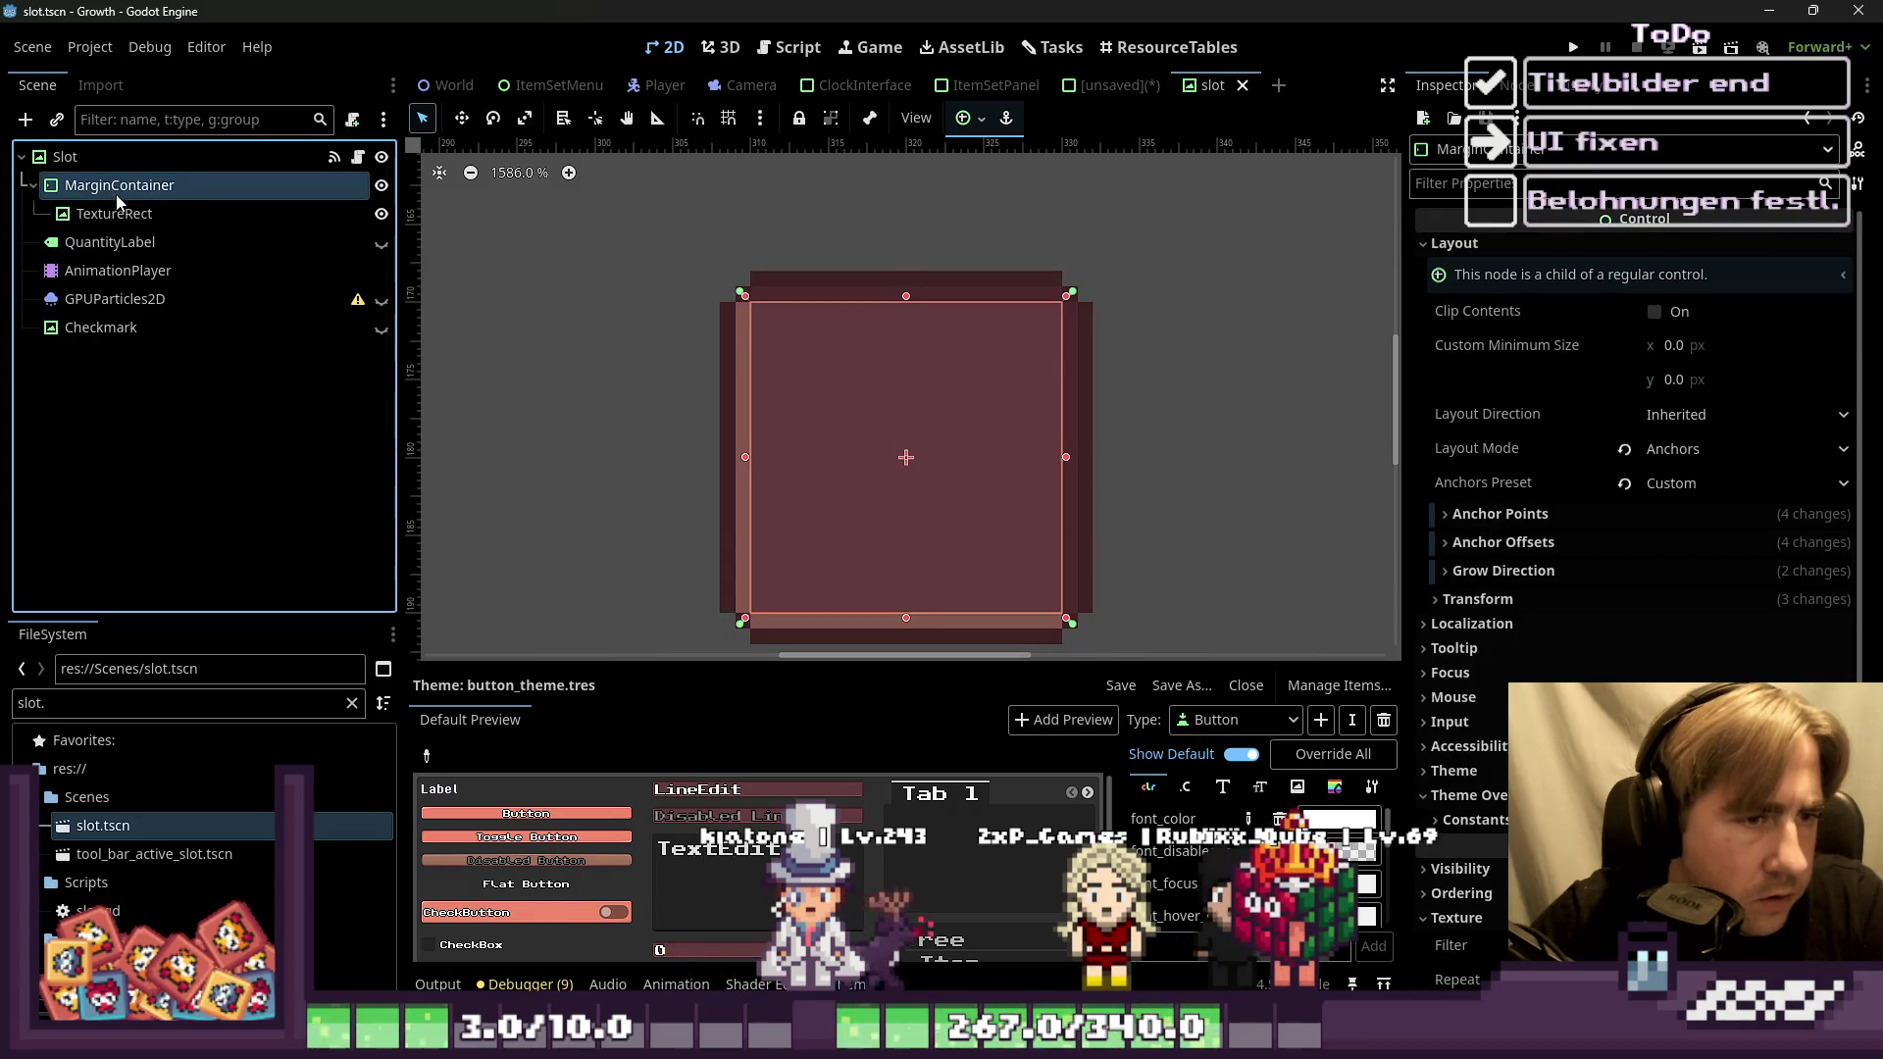
pyautogui.click(116, 214)
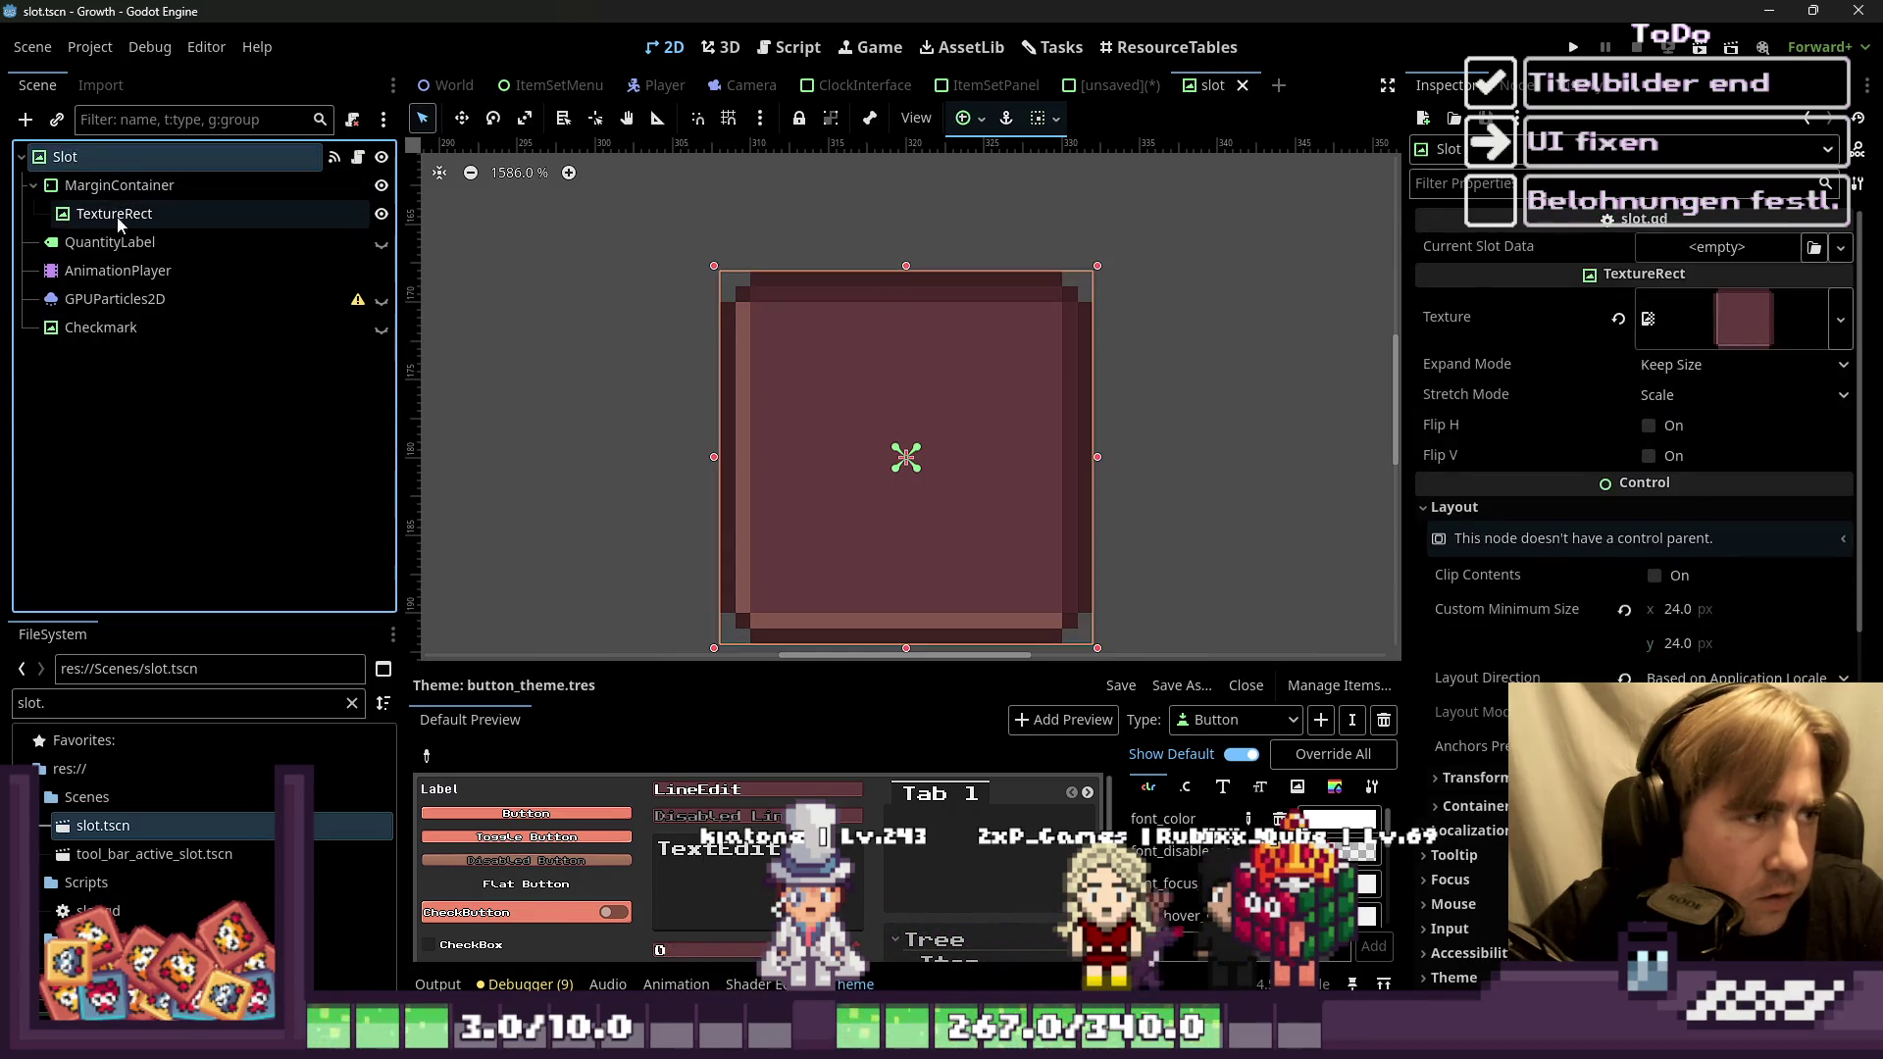
pyautogui.click(116, 186)
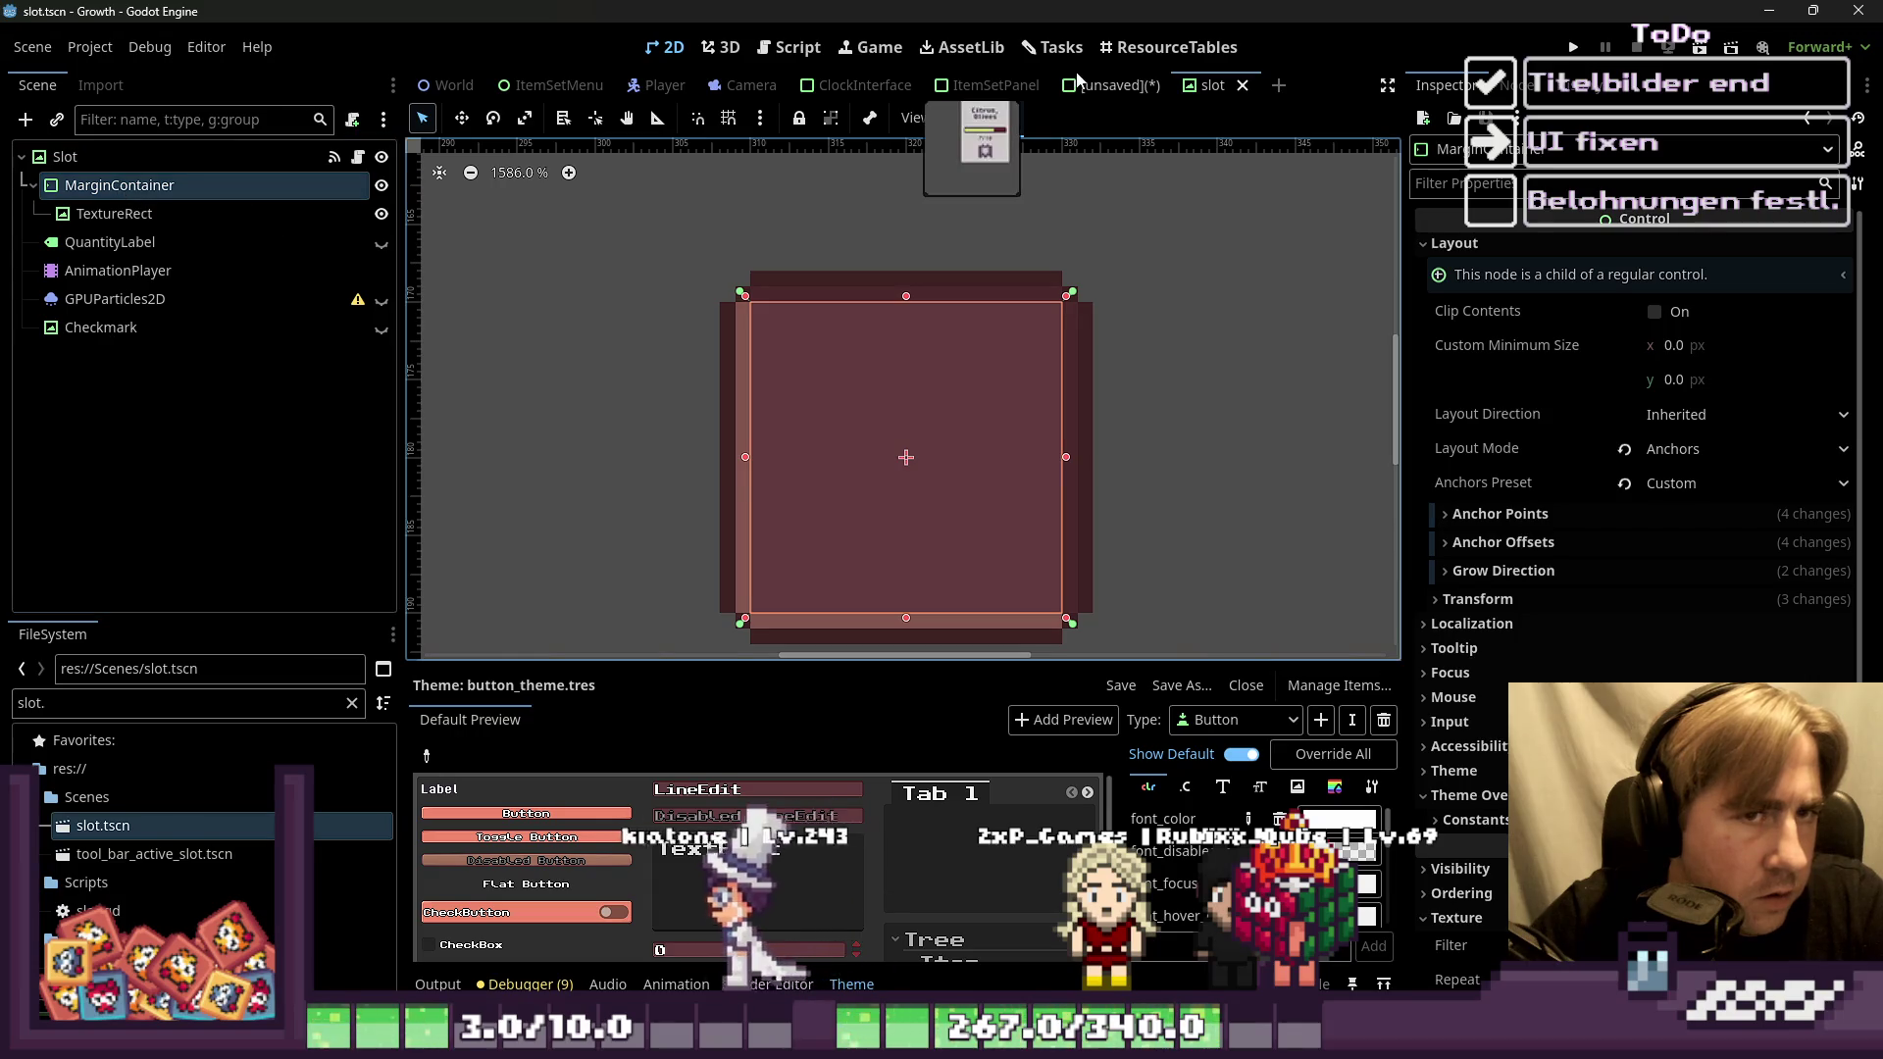
# - In the card scene, add a MarginContainer under the slot TextureRect and move the apple TextureRect into it
pyautogui.click(1108, 86)
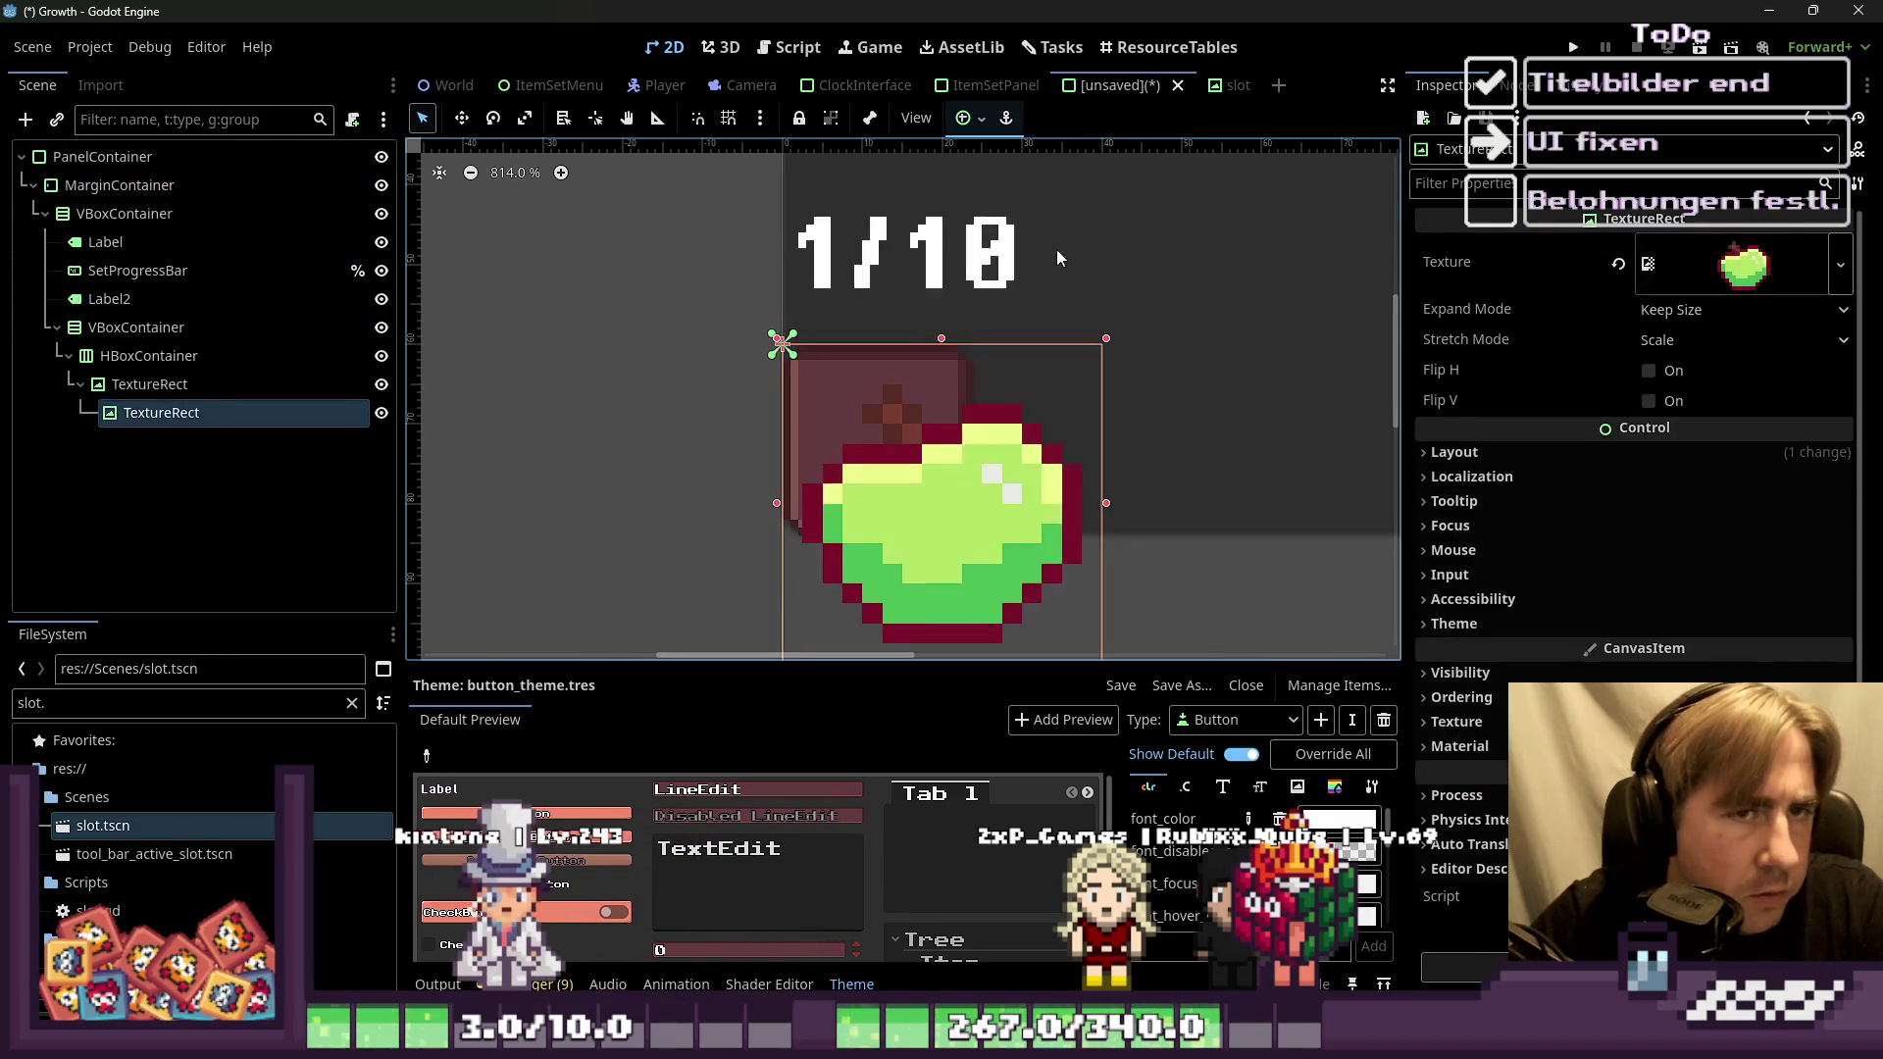
pyautogui.hotkey('ctrl', 'a')
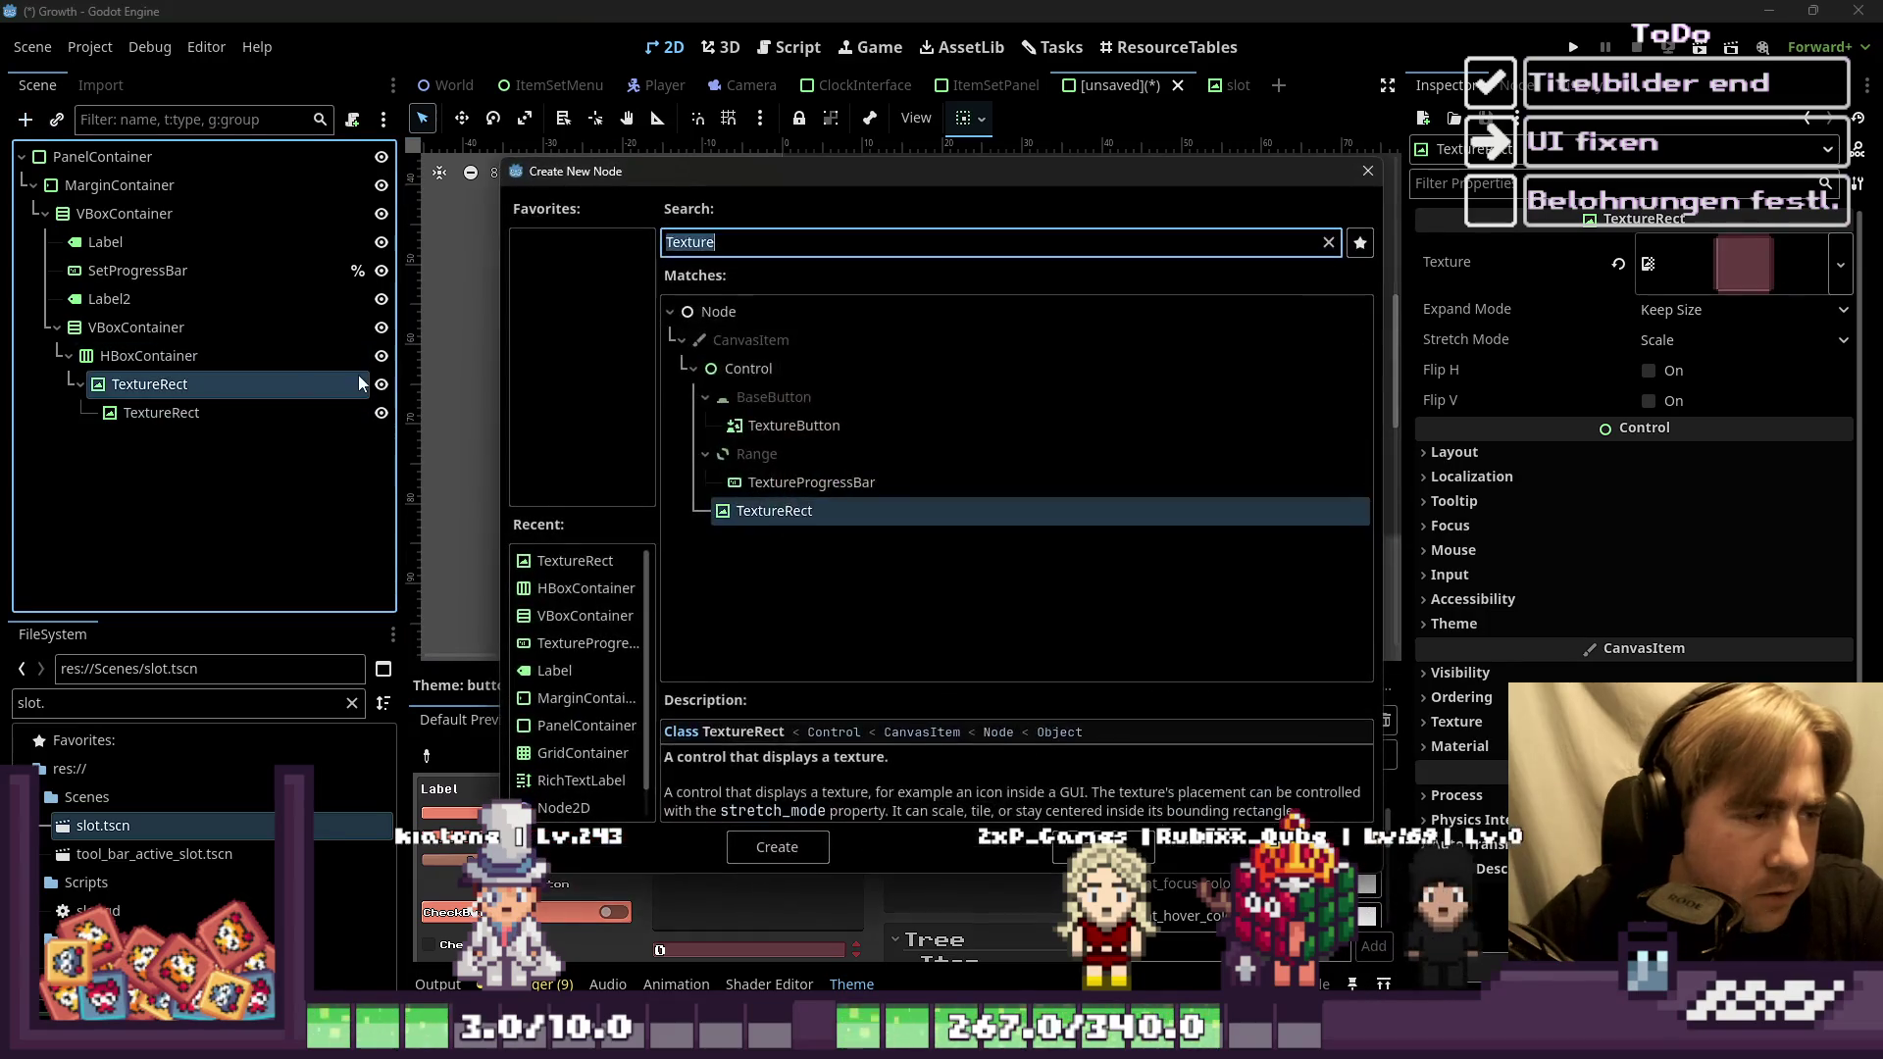
pyautogui.write('margin')
pyautogui.press('Return')
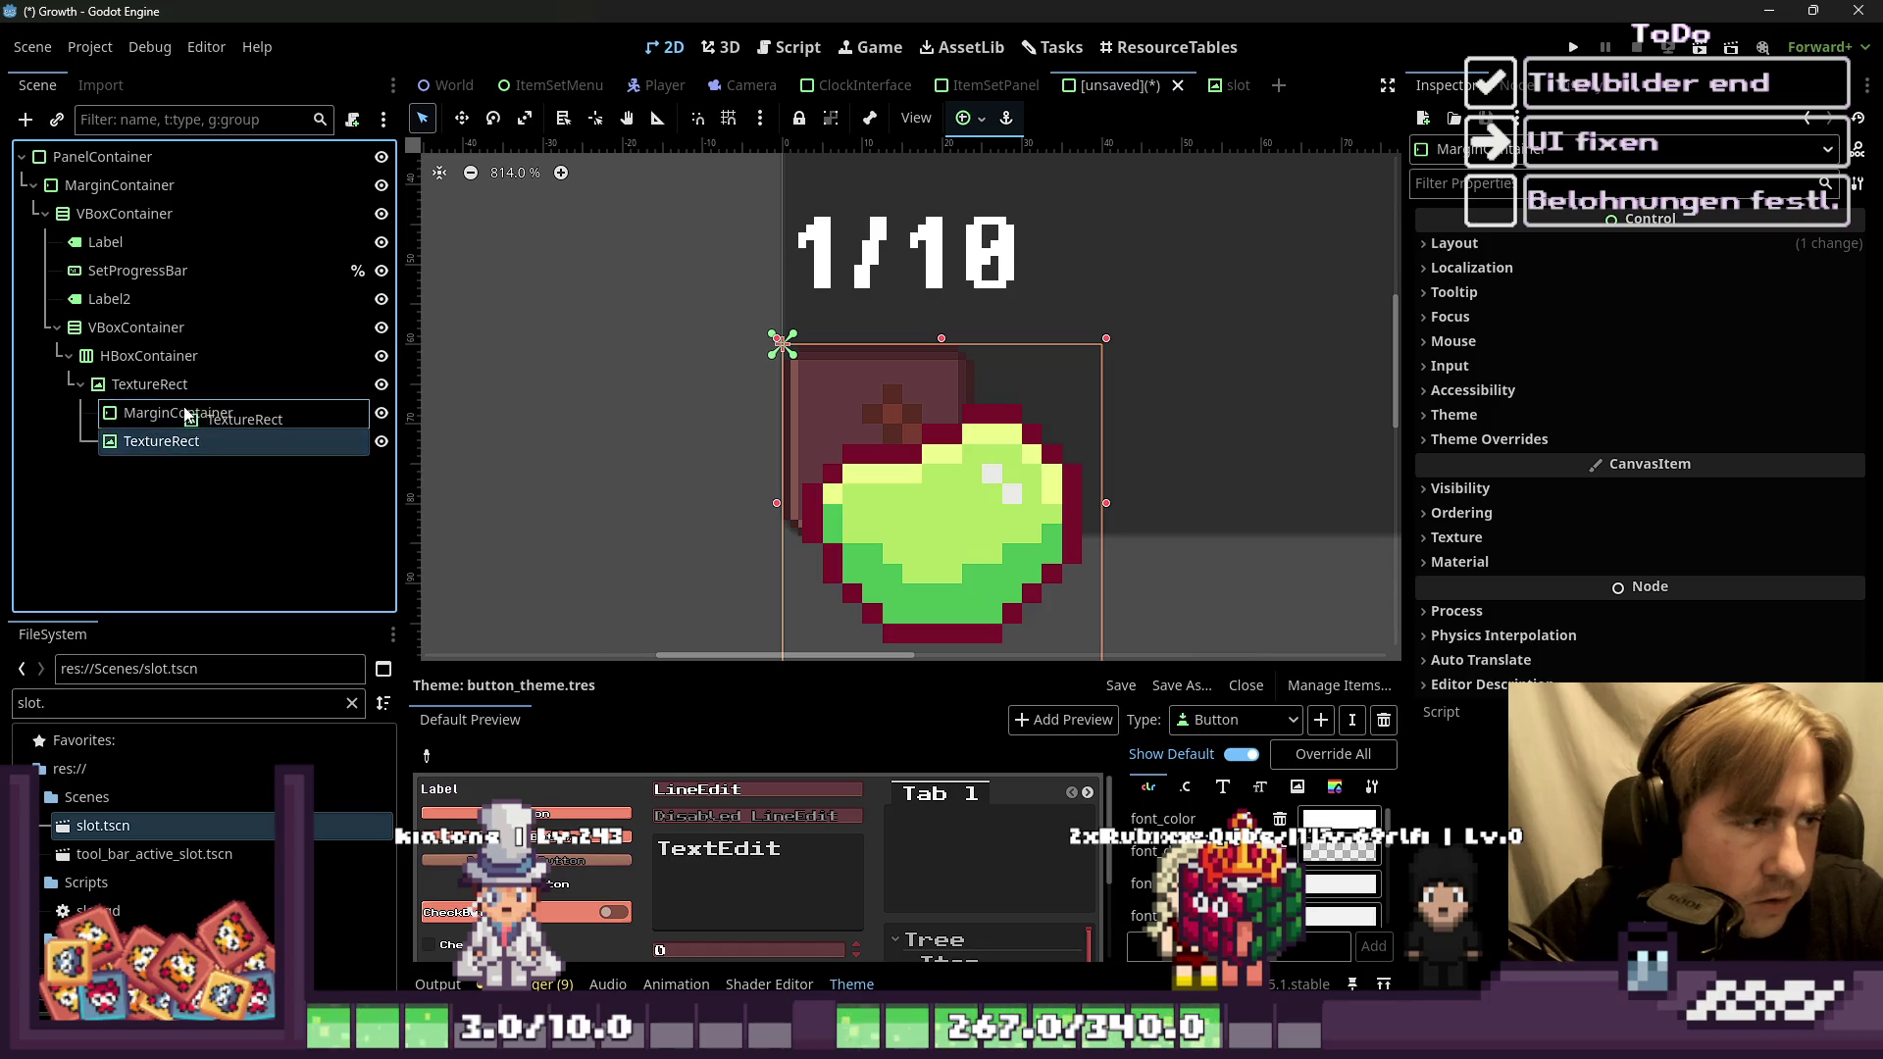
pyautogui.moveTo(186, 415)
pyautogui.mouseDown()
pyautogui.moveTo(188, 437)
pyautogui.moveTo(181, 420)
pyautogui.mouseUp()
pyautogui.scroll(-2, 692, 330)
pyautogui.click(159, 440)
pyautogui.click(226, 410)
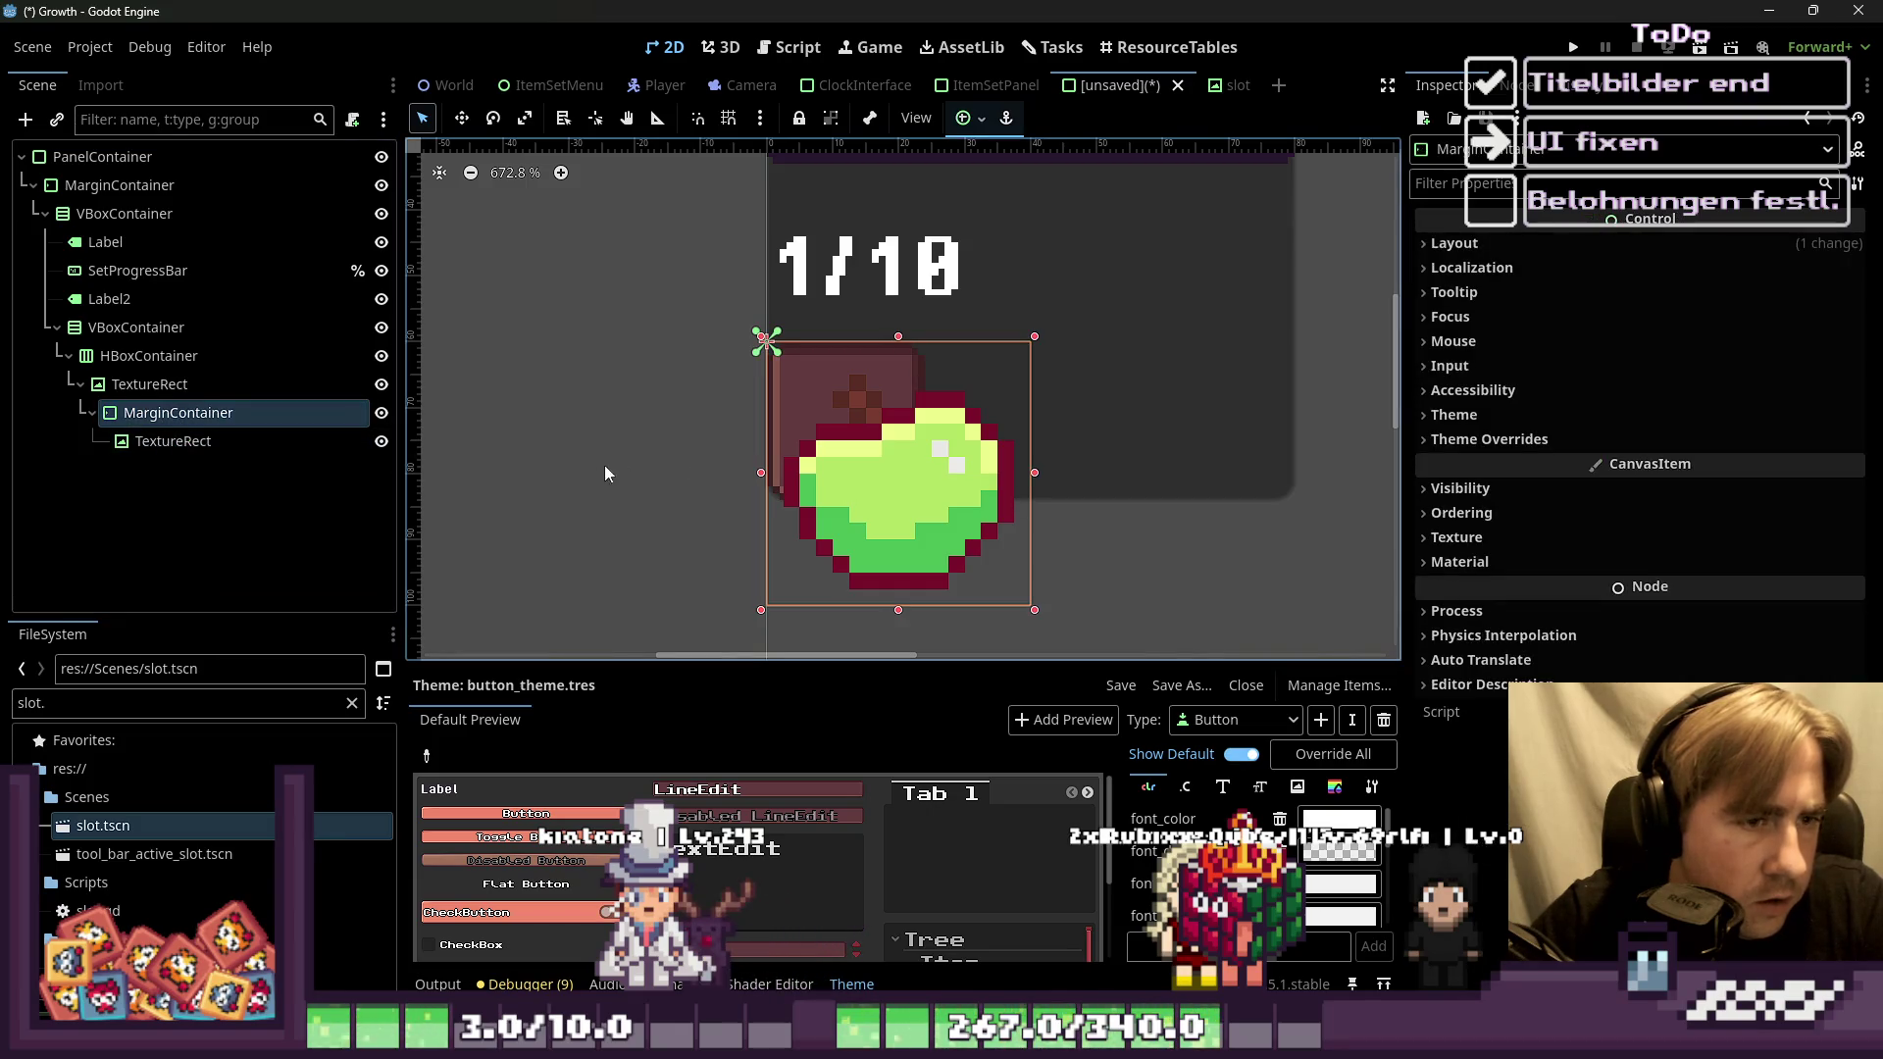
# - Resize the MarginContainer from both corners so the apple sits inset within the slot frame
pyautogui.moveTo(1032, 616)
pyautogui.mouseDown()
pyautogui.moveTo(889, 493)
pyautogui.moveTo(918, 513)
pyautogui.moveTo(916, 491)
pyautogui.mouseUp()
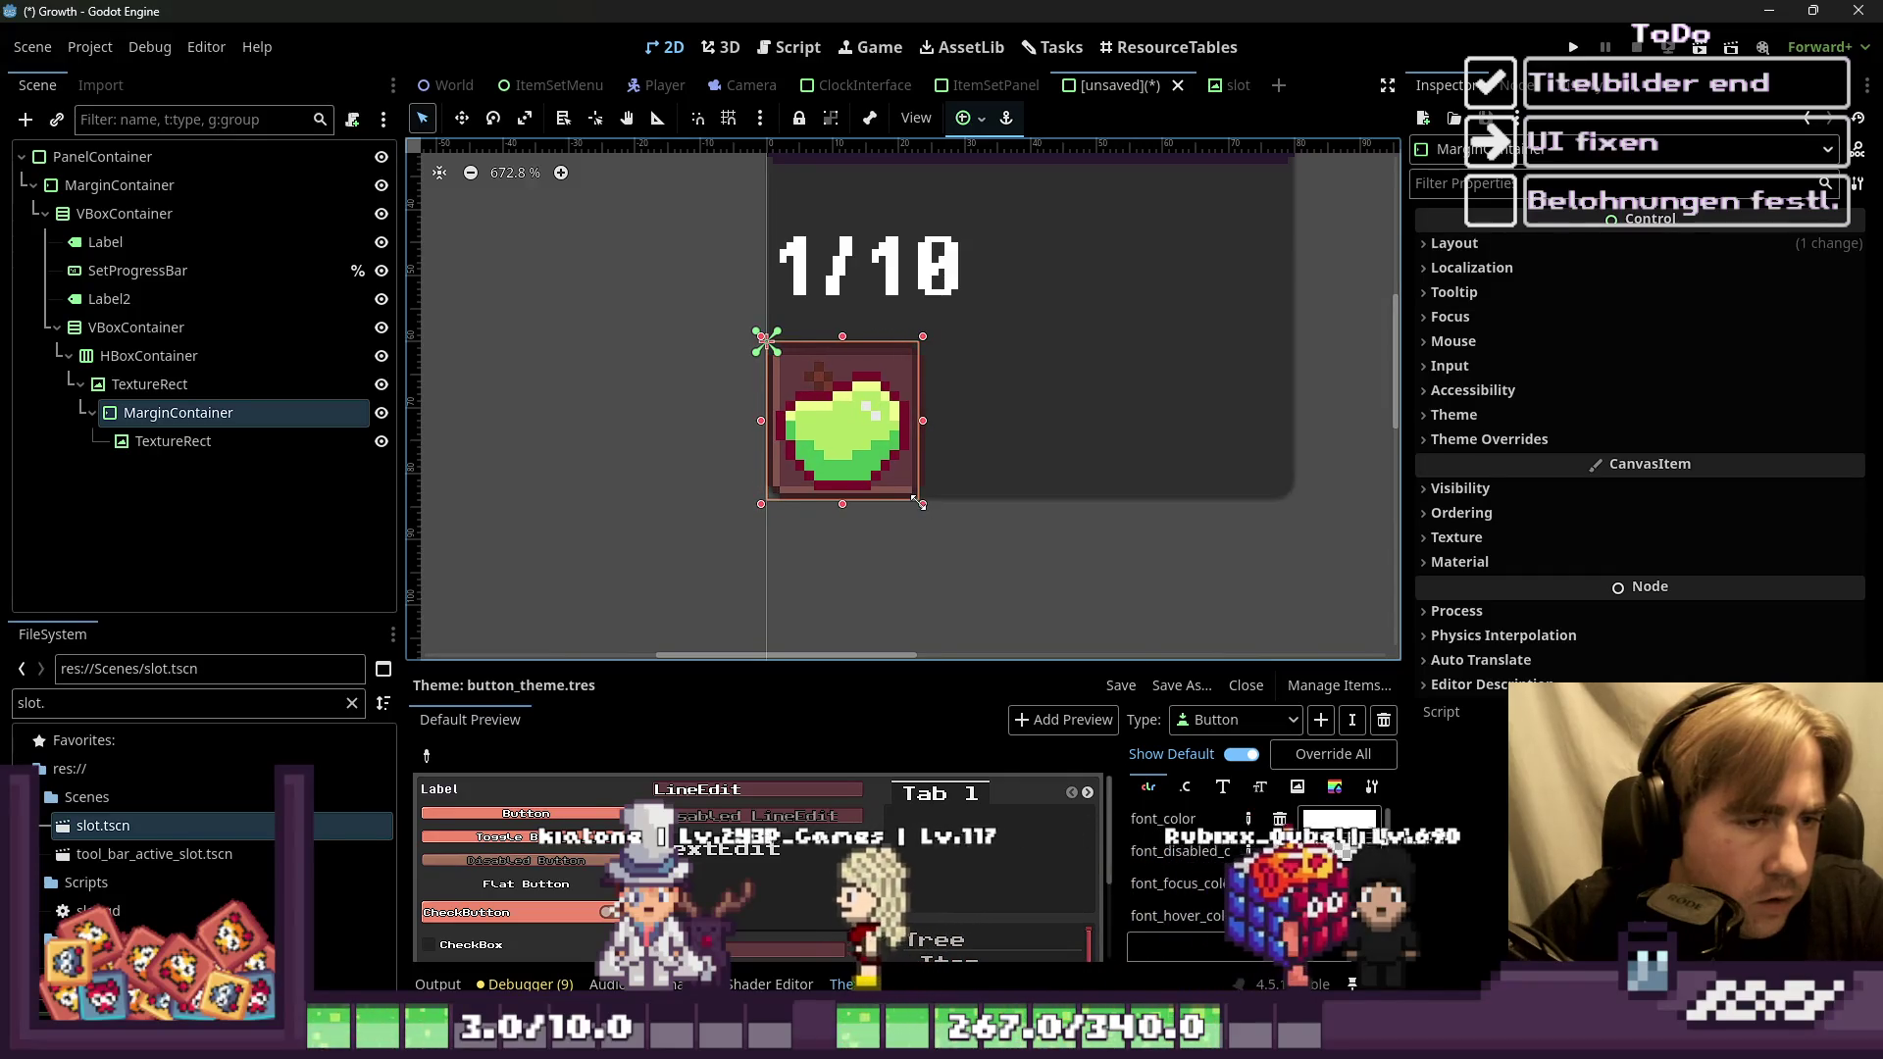
pyautogui.scroll(3, 759, 321)
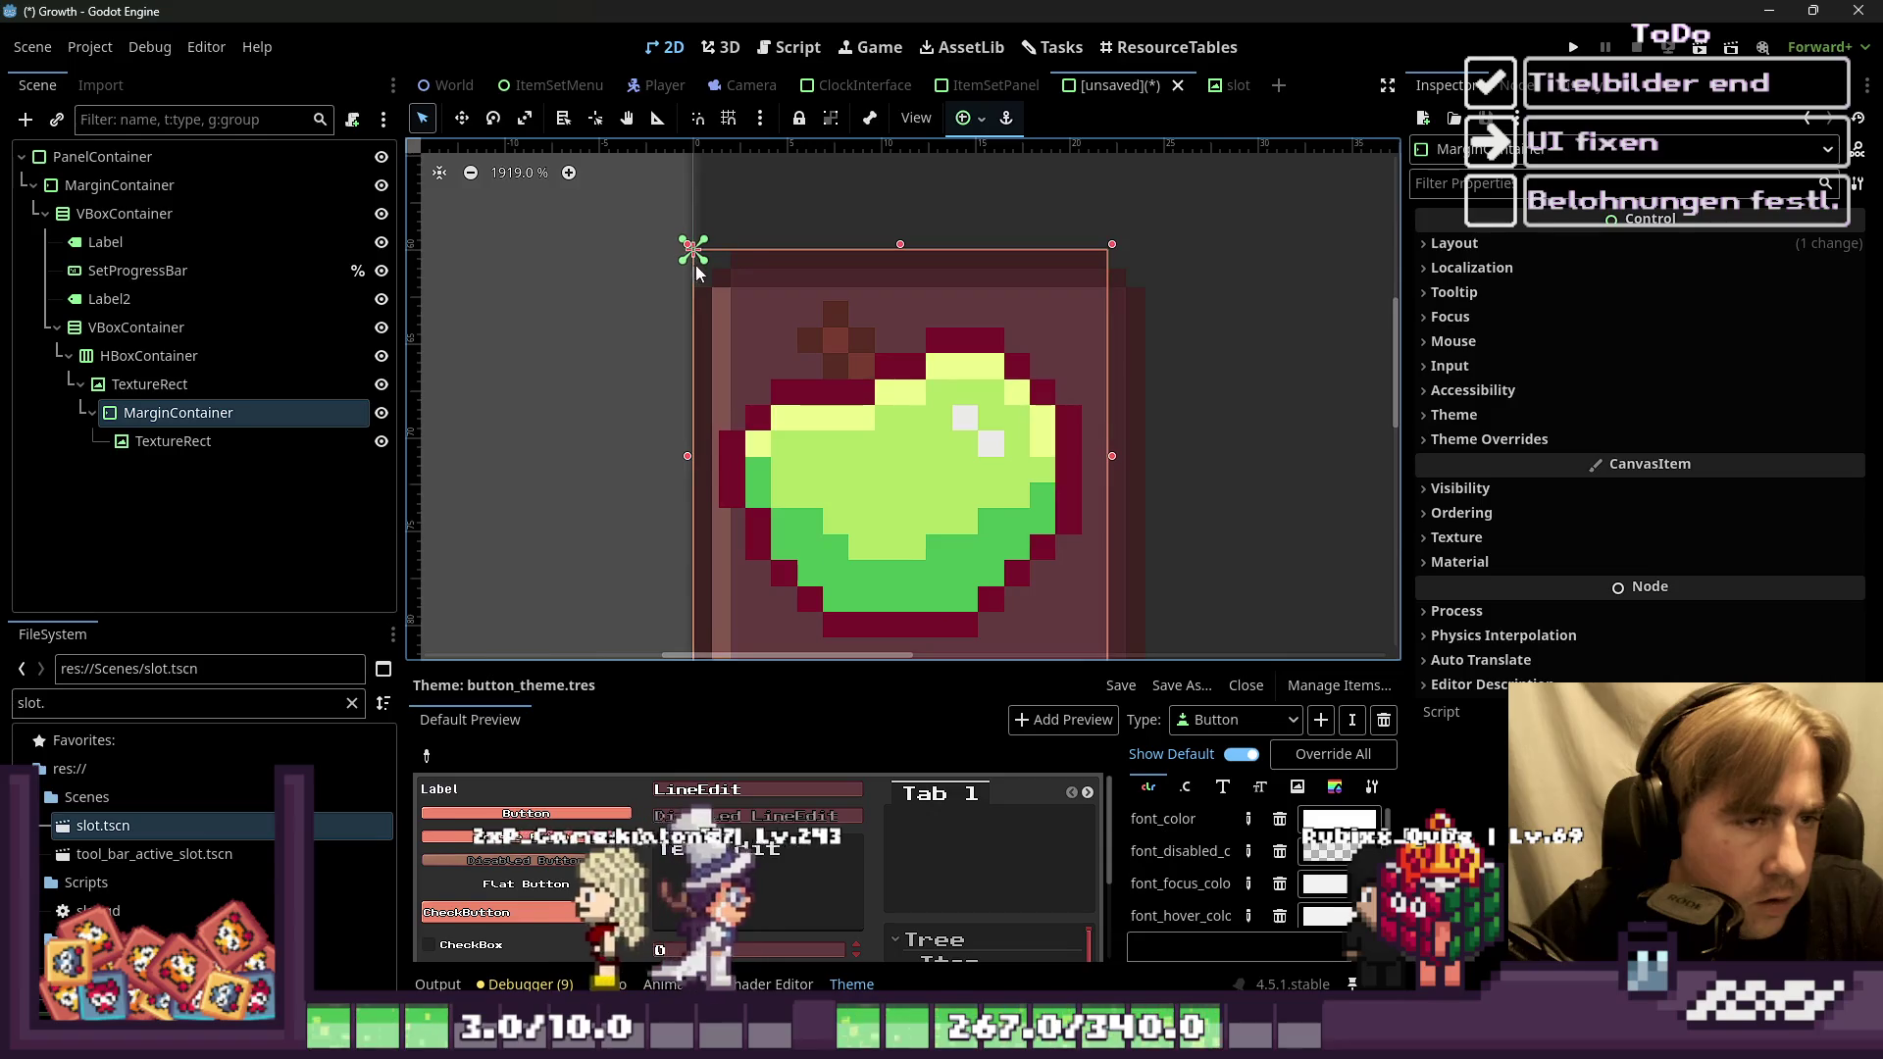
pyautogui.moveTo(693, 248); pyautogui.dragTo(728, 284)
pyautogui.scroll(-5, 730, 291)
pyautogui.click(863, 366)
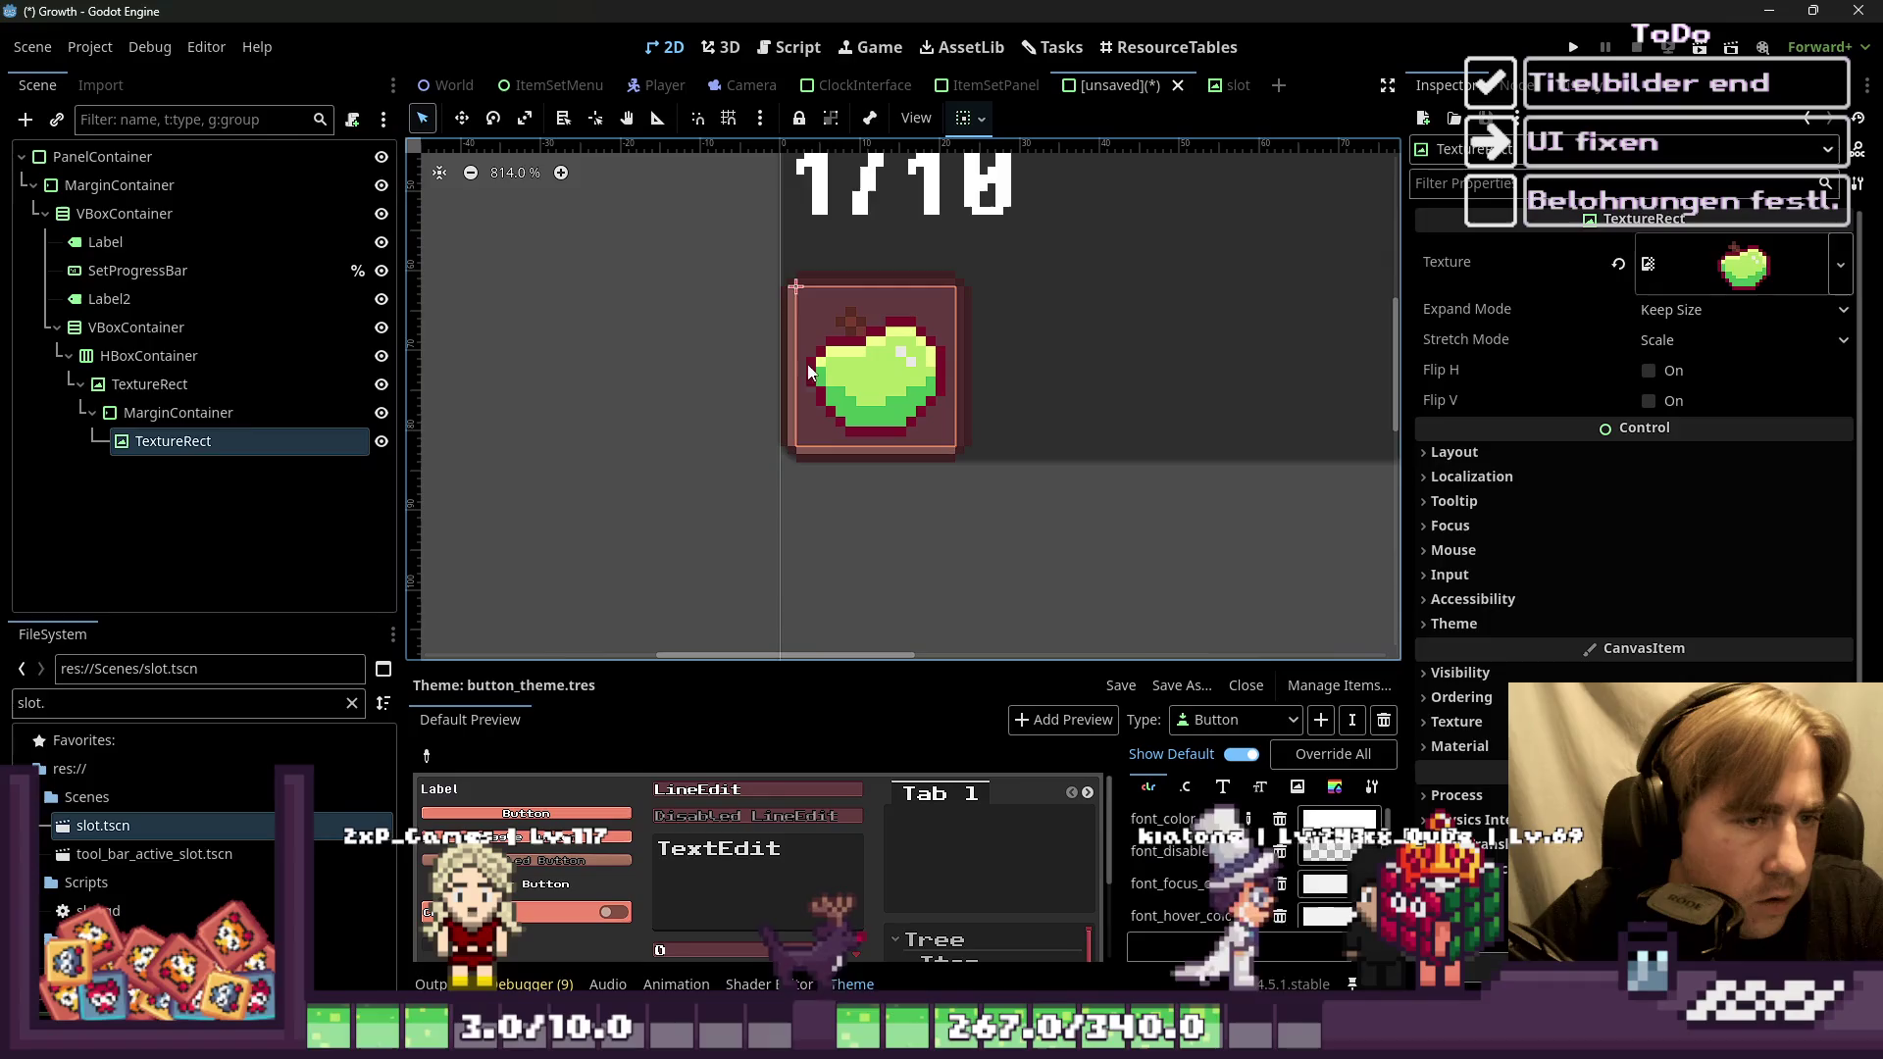
pyautogui.scroll(-2, 674, 375)
pyautogui.click(656, 361)
pyautogui.scroll(-2, 657, 370)
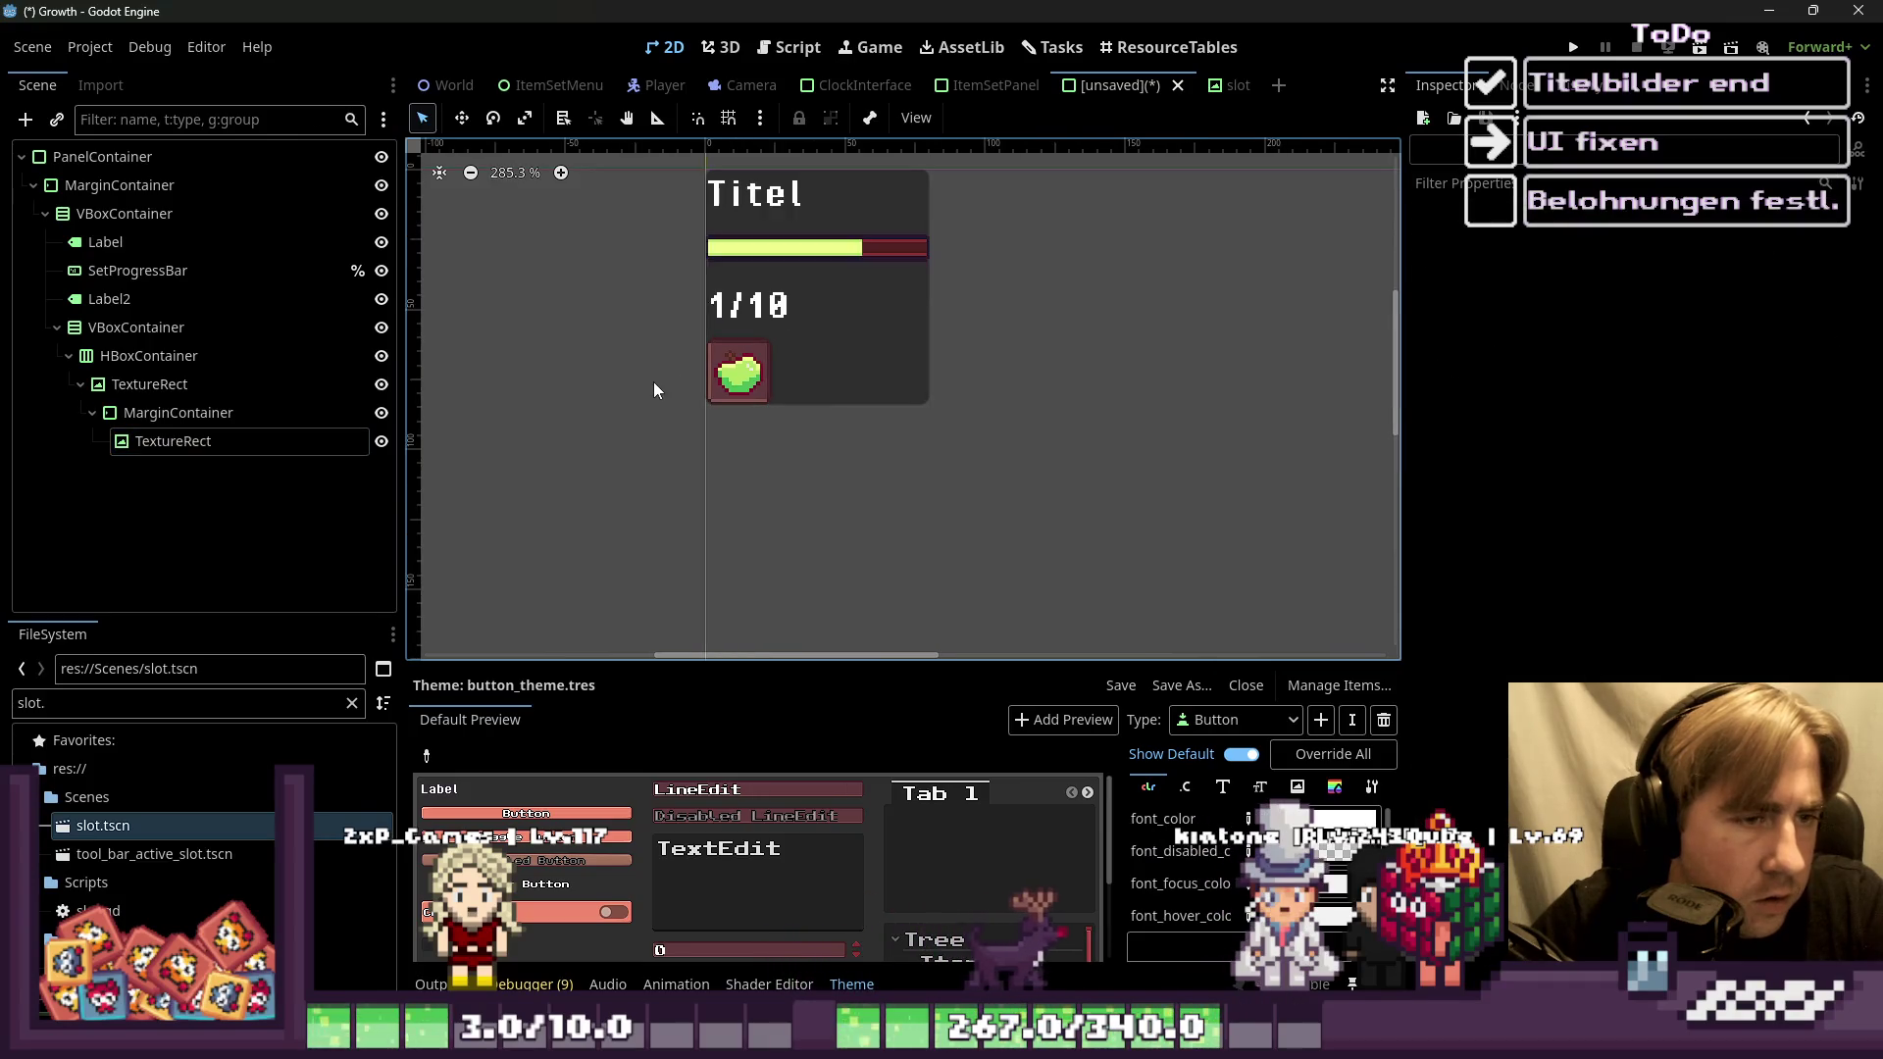
# - Duplicate the apple slot TextureRect into a row of six slots and collapse them in the tree
pyautogui.click(239, 384)
pyautogui.hotkey('ctrl', 'd')
pyautogui.hotkey('ctrl', 'd')
pyautogui.hotkey('ctrl', 'd')
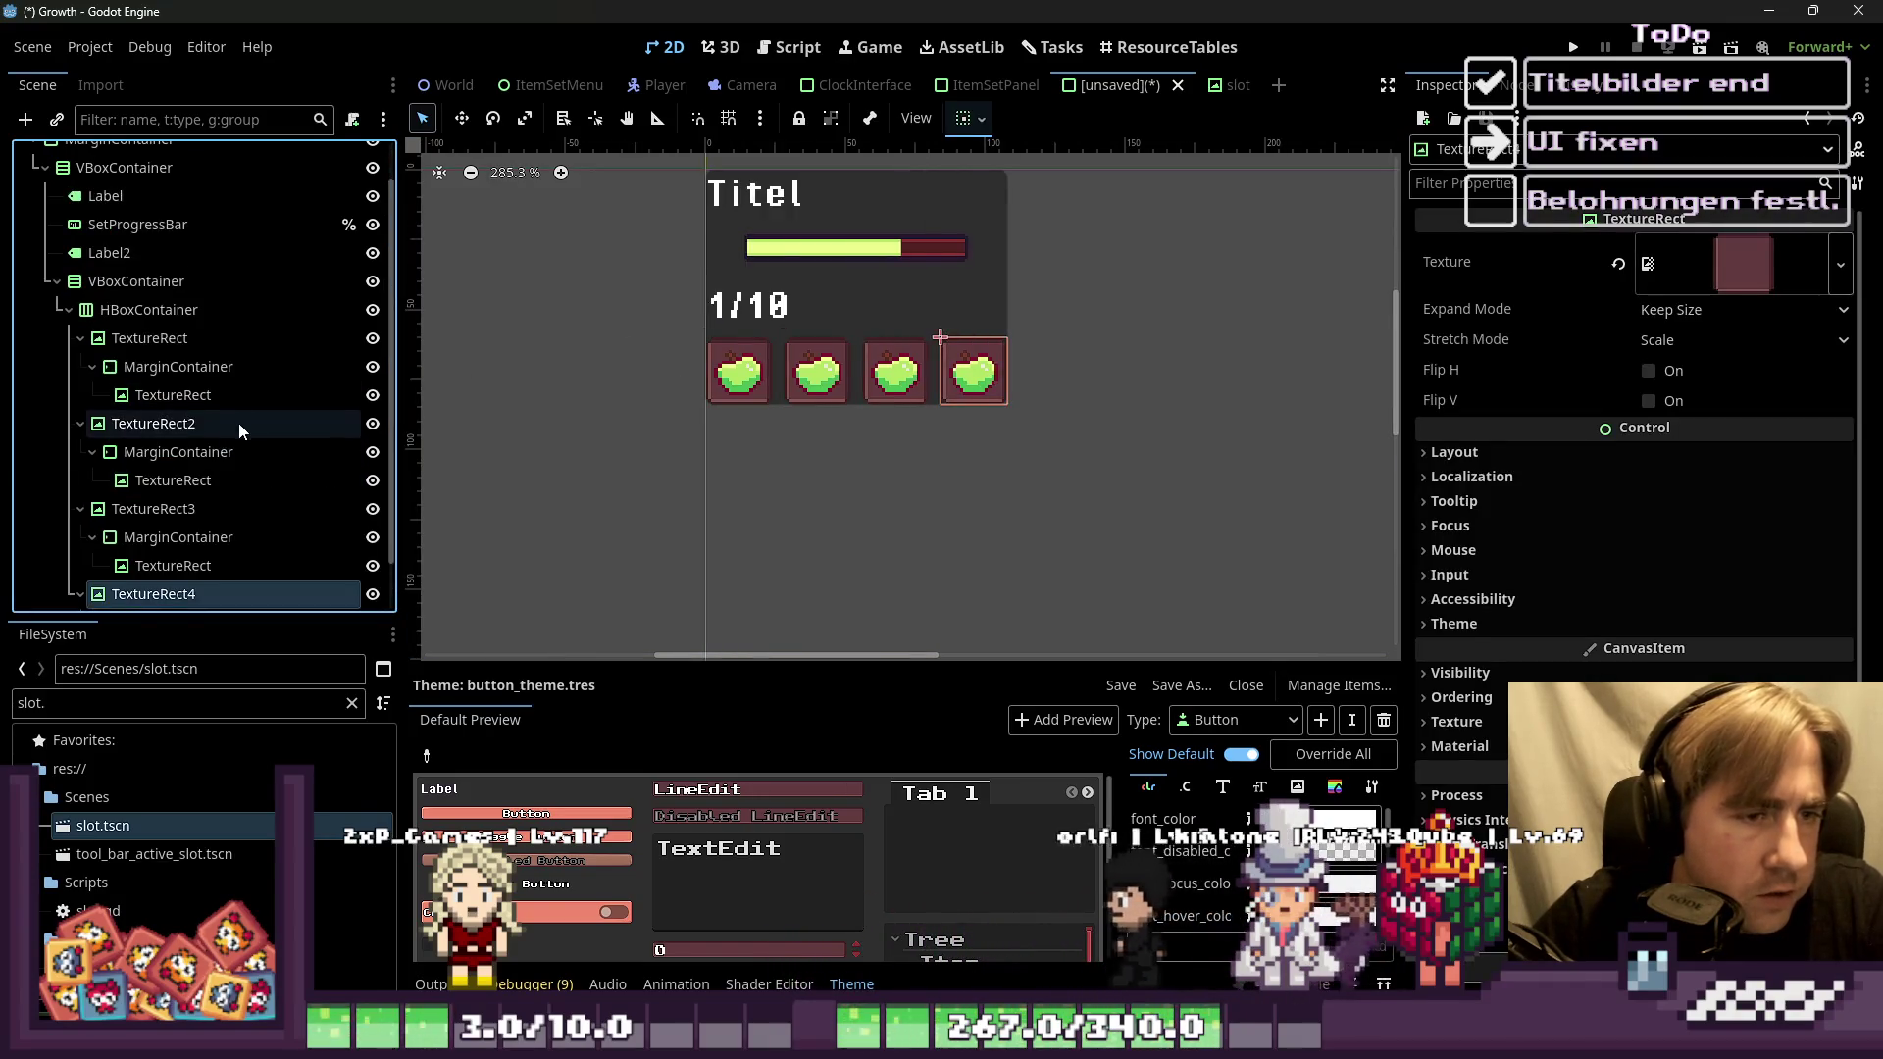
pyautogui.hotkey('ctrl', 'd')
pyautogui.hotkey('ctrl', 'd')
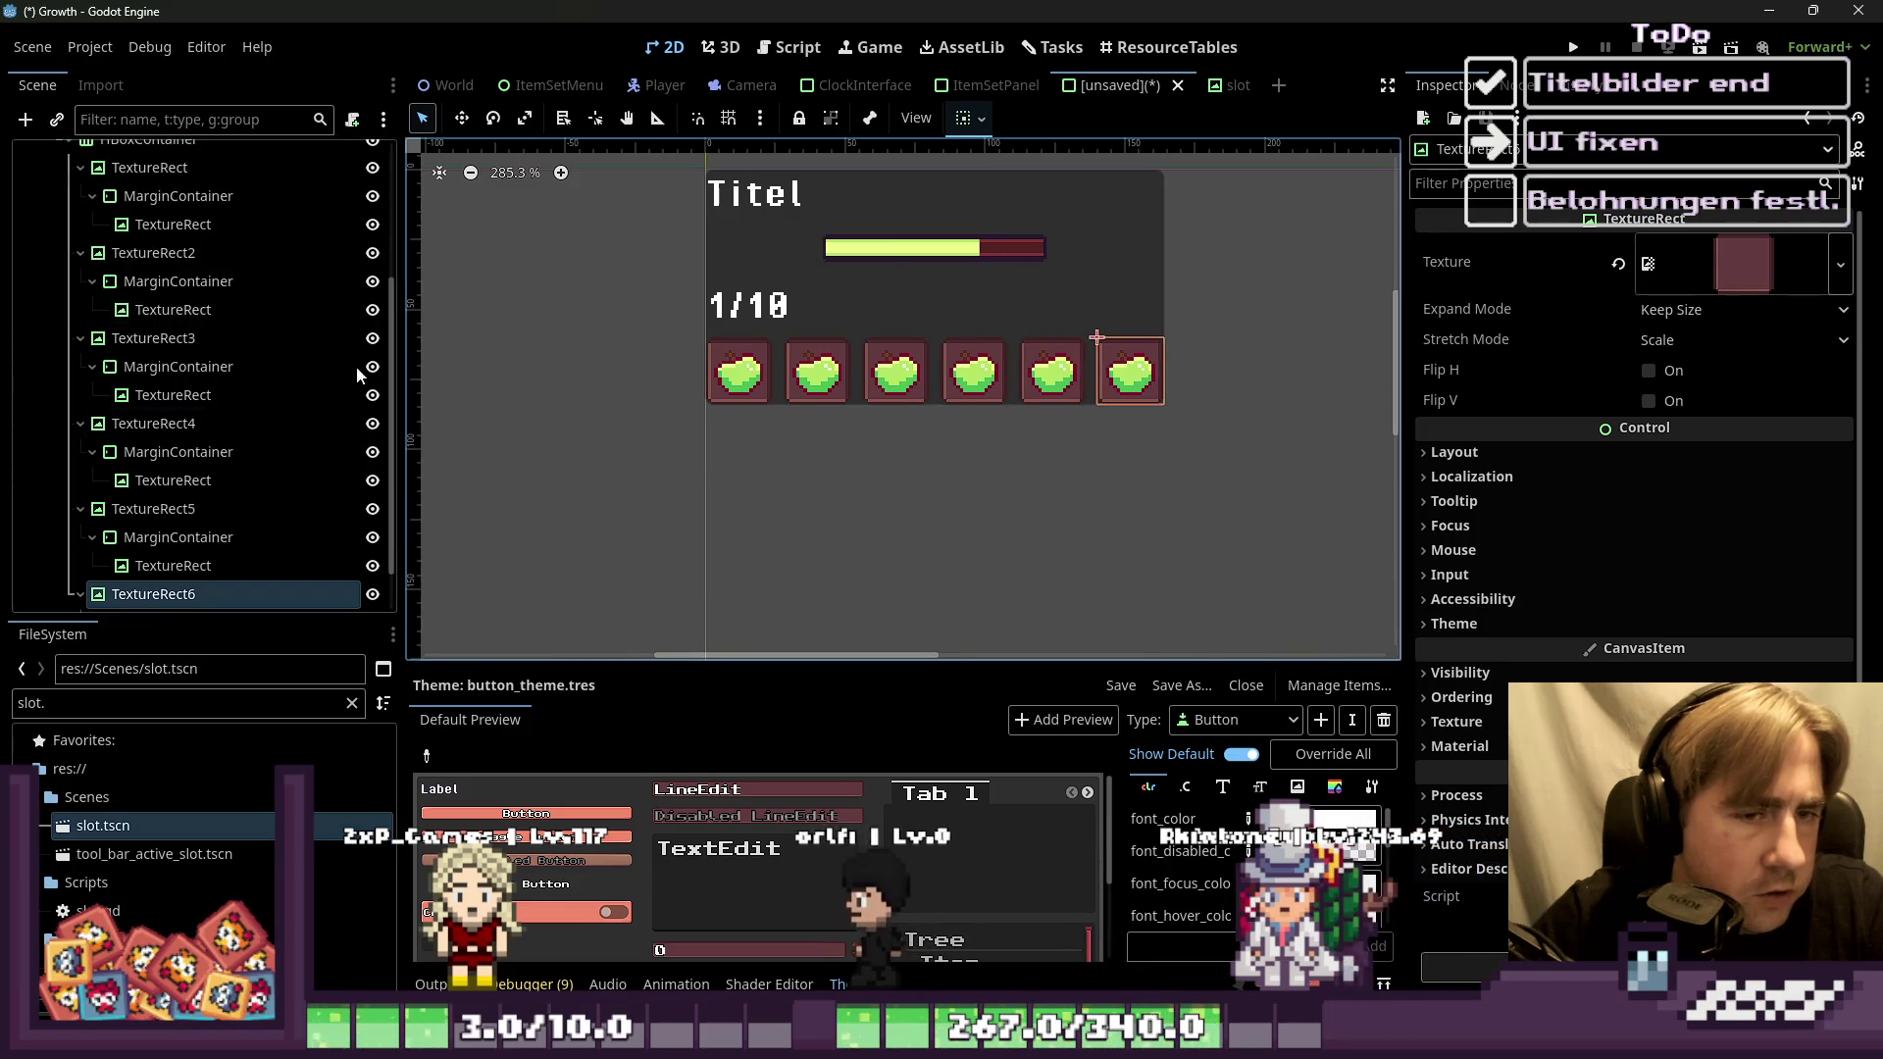
pyautogui.click(81, 423)
pyautogui.click(80, 451)
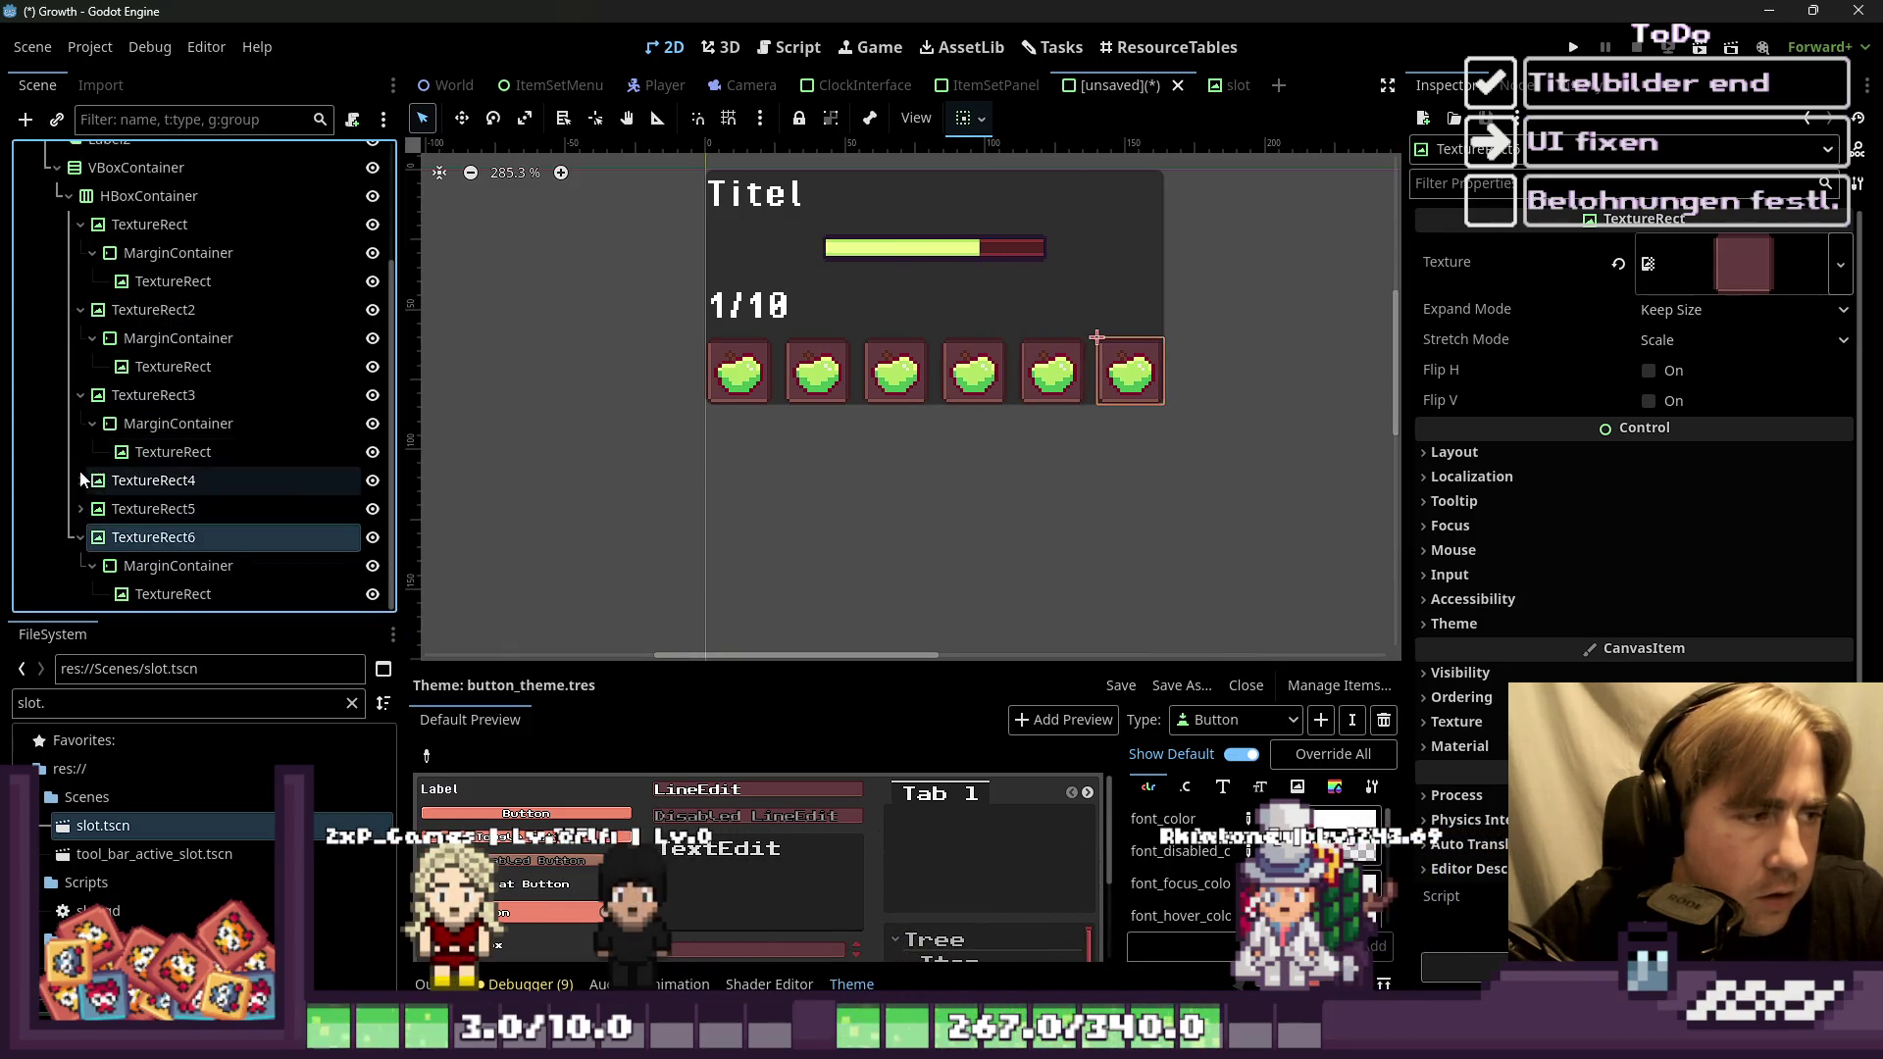
pyautogui.click(81, 536)
pyautogui.click(78, 451)
pyautogui.click(80, 424)
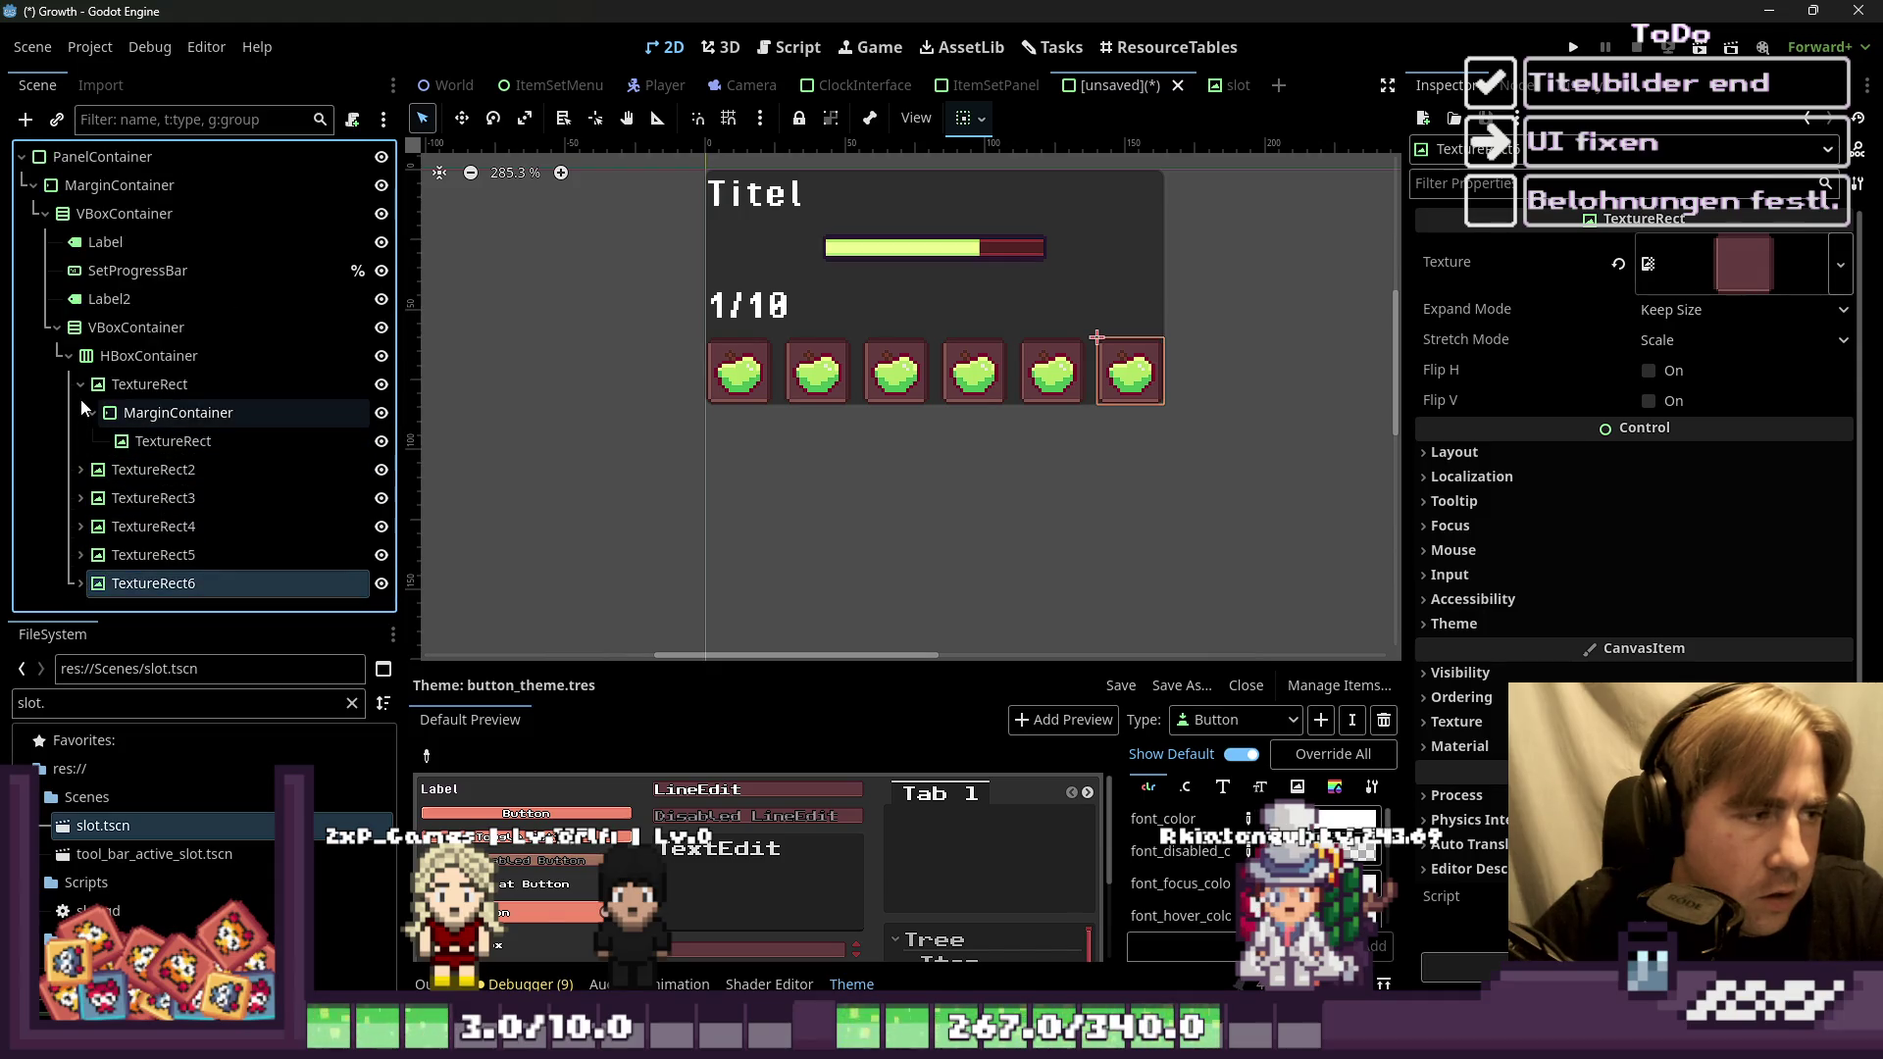
pyautogui.click(81, 384)
# - Duplicate the HBoxContainer row of slots to build three rows
pyautogui.click(147, 355)
pyautogui.scroll(-2, 977, 541)
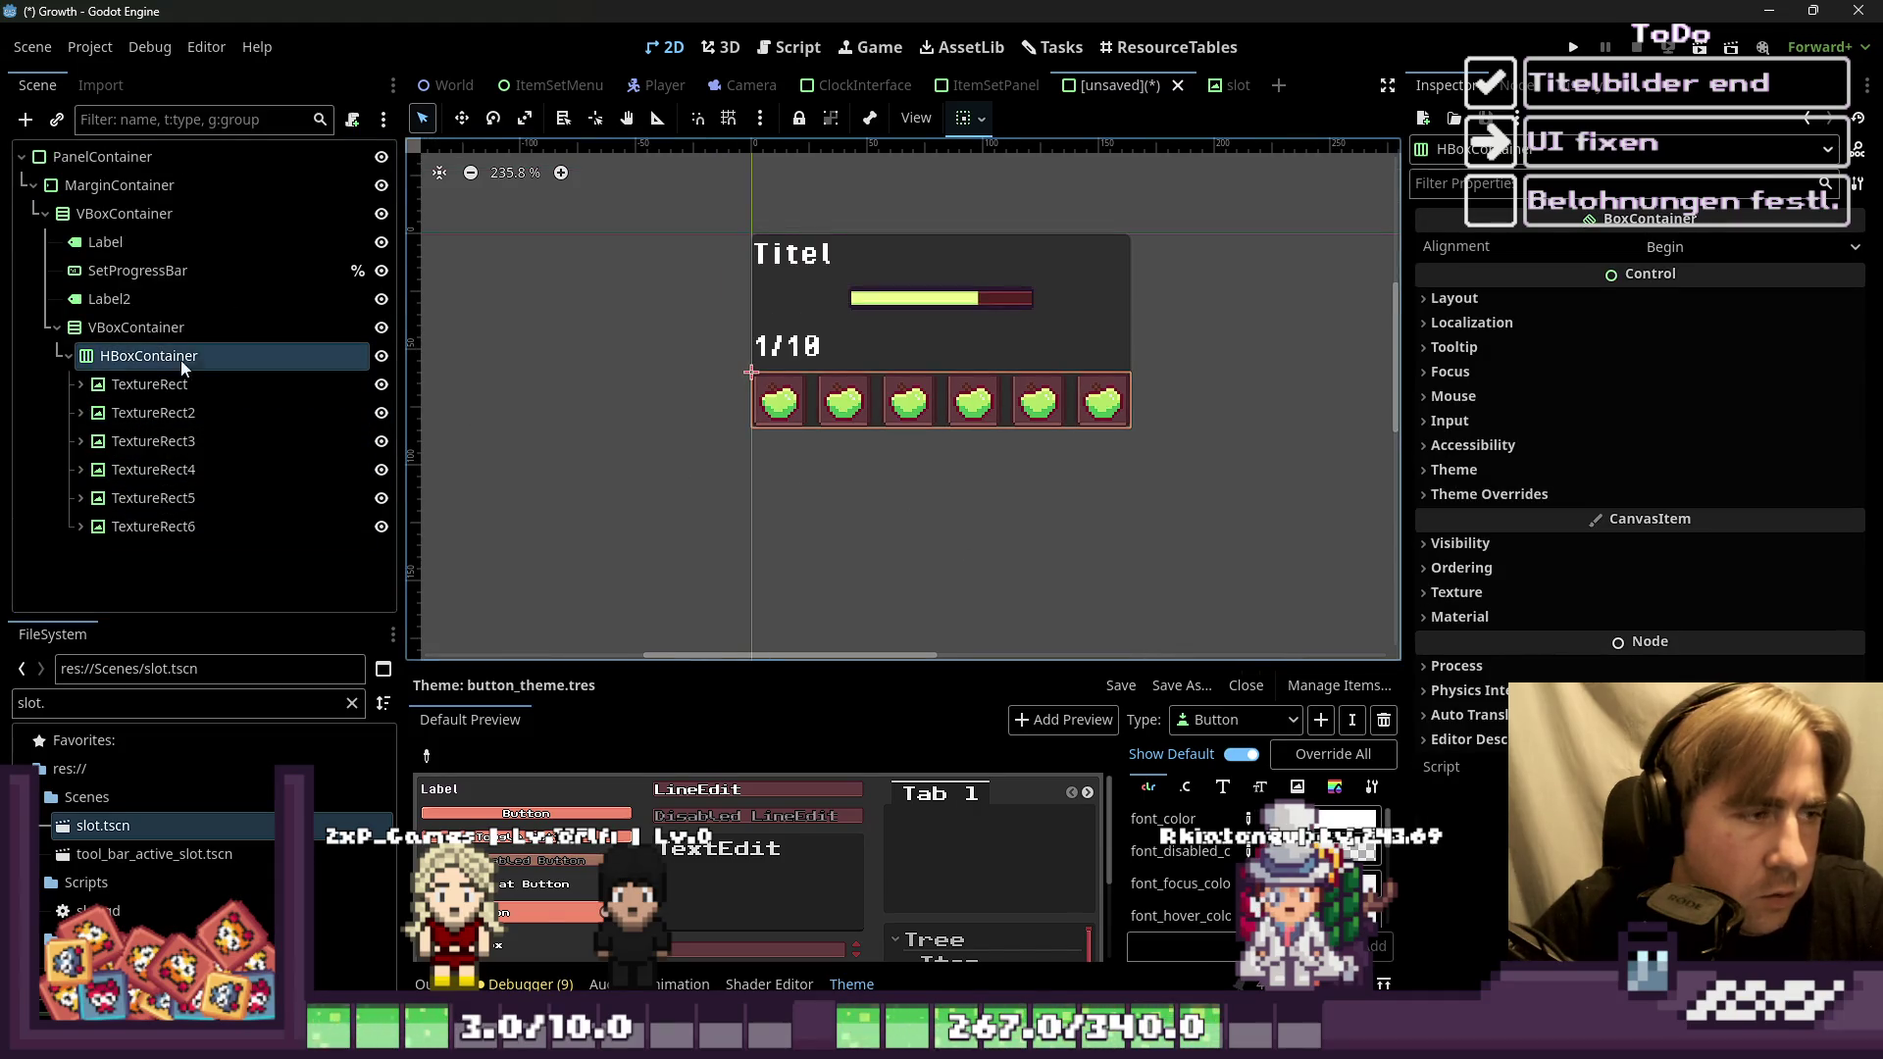
pyautogui.click(68, 355)
pyautogui.doubleClick(88, 359)
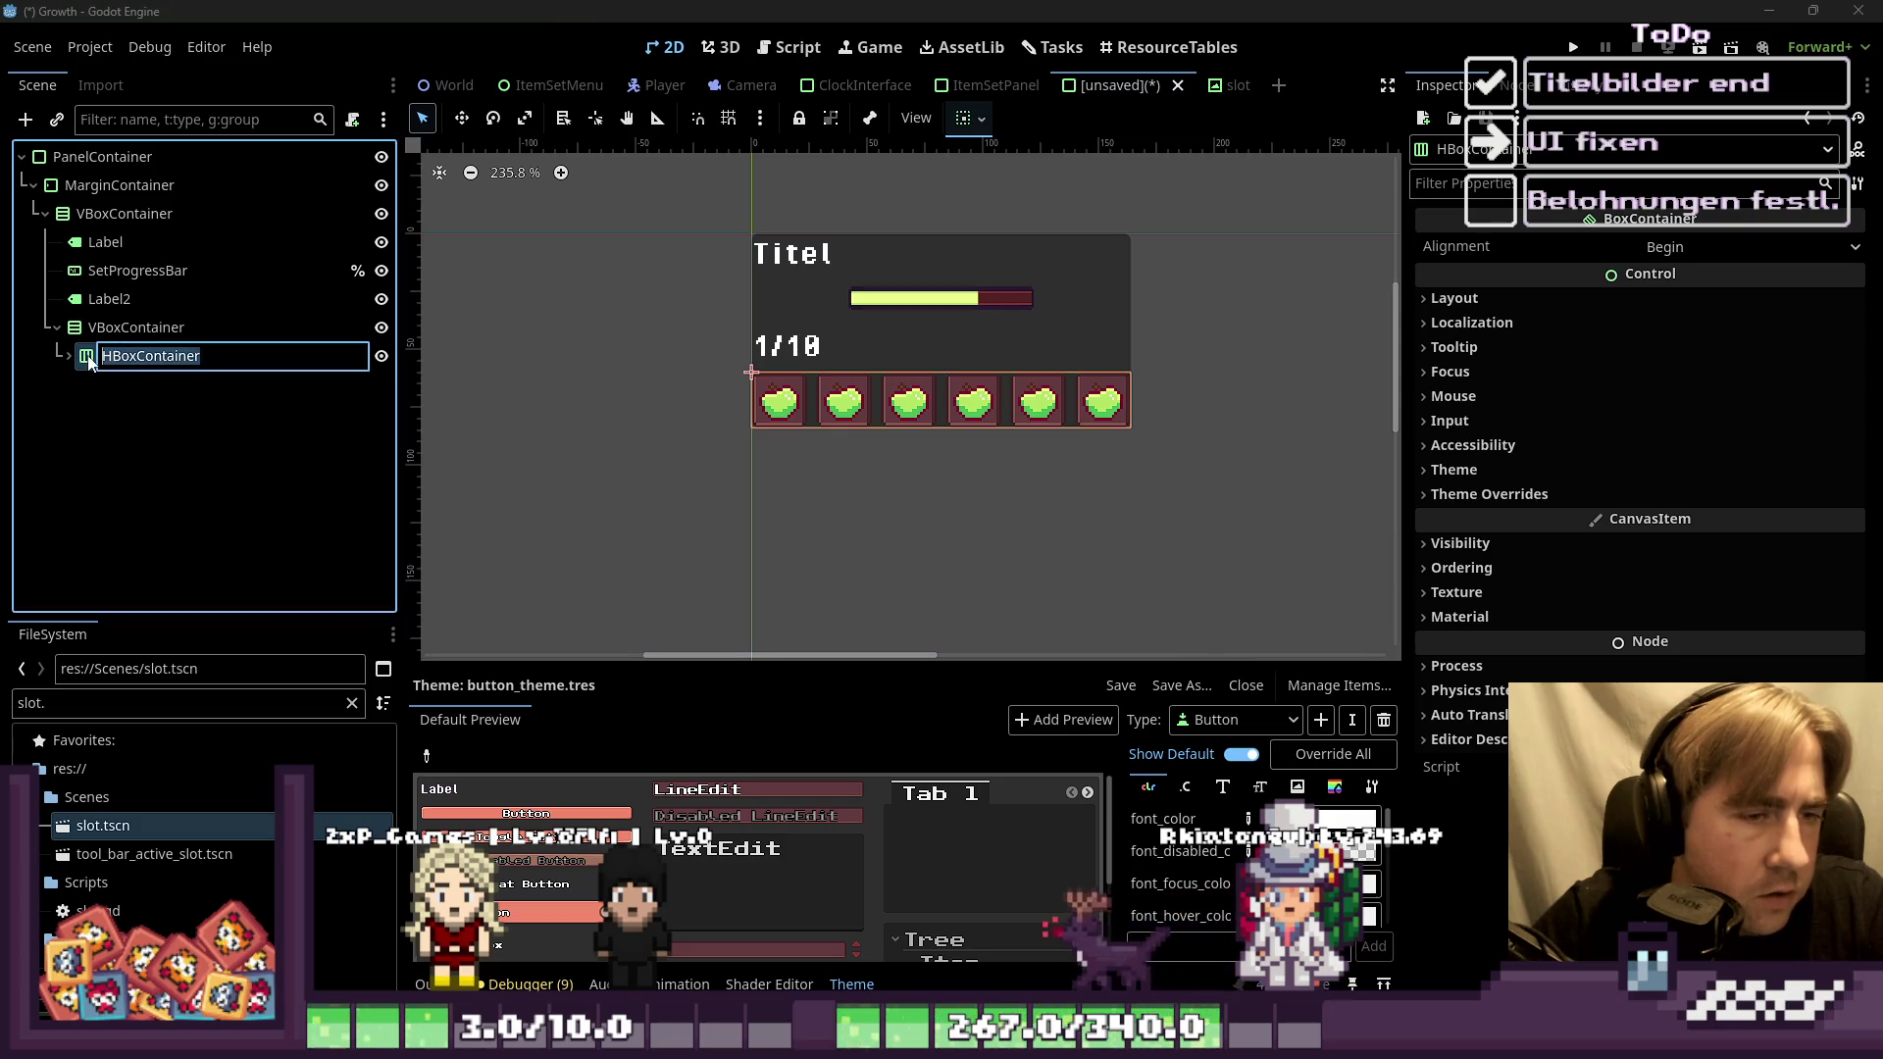
pyautogui.hotkey('ctrl', 'd')
pyautogui.hotkey('ctrl', 'd')
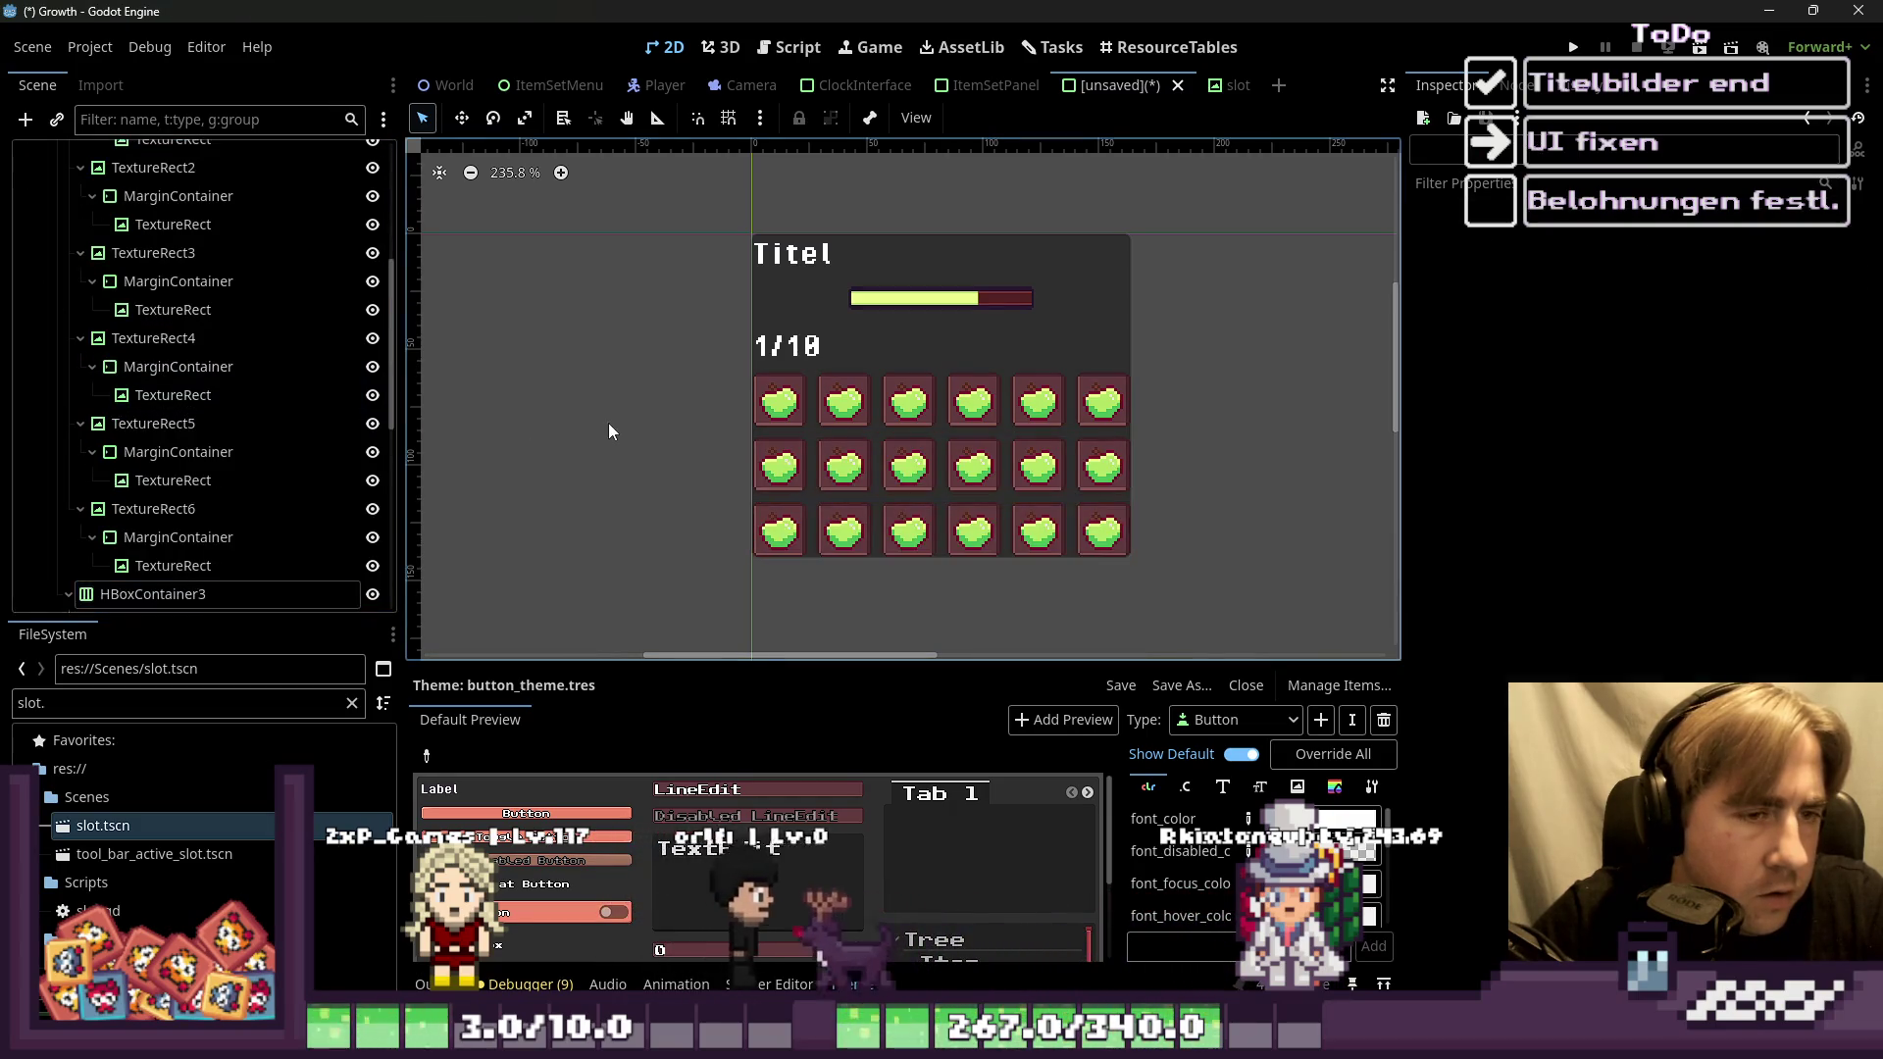
pyautogui.scroll(-2, 930, 320)
# - Set the 1/10 count label's Horizontal Alignment to Center, keeping vertical alignment Top
pyautogui.scroll(2, 824, 338)
pyautogui.click(814, 339)
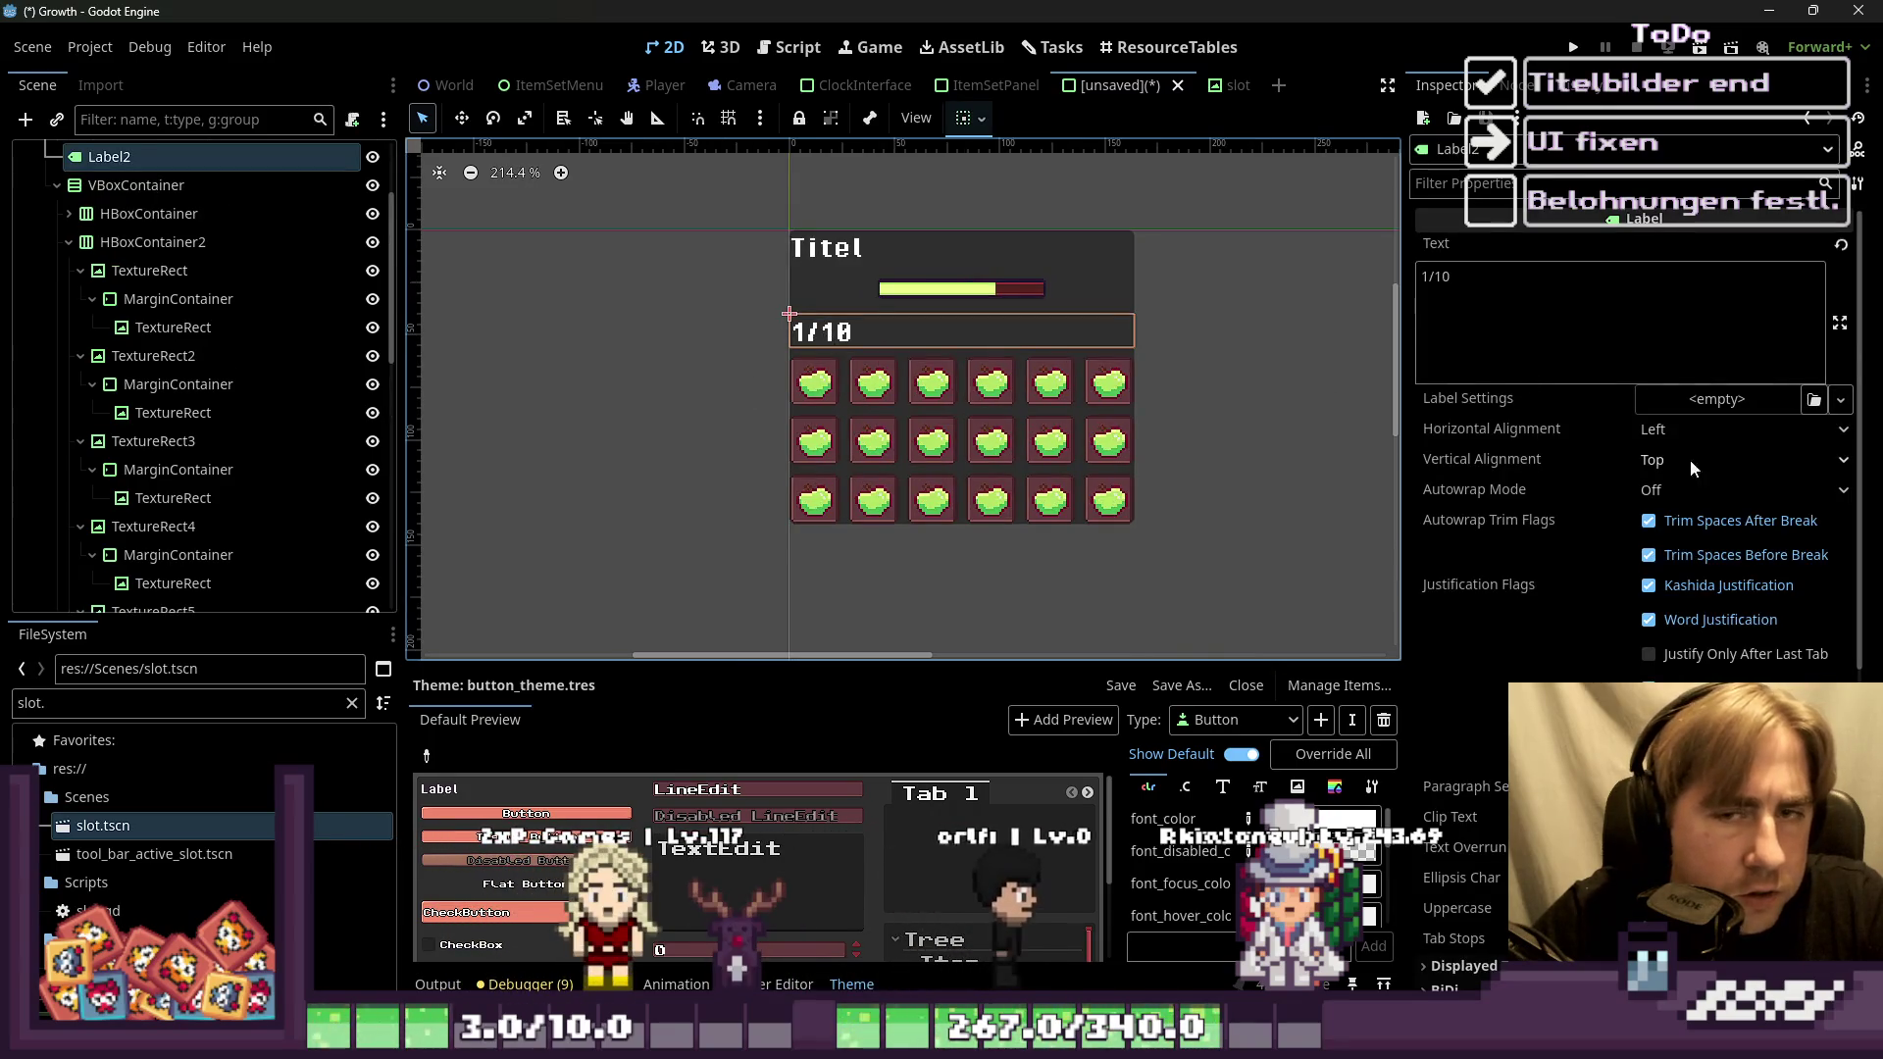
pyautogui.click(1654, 458)
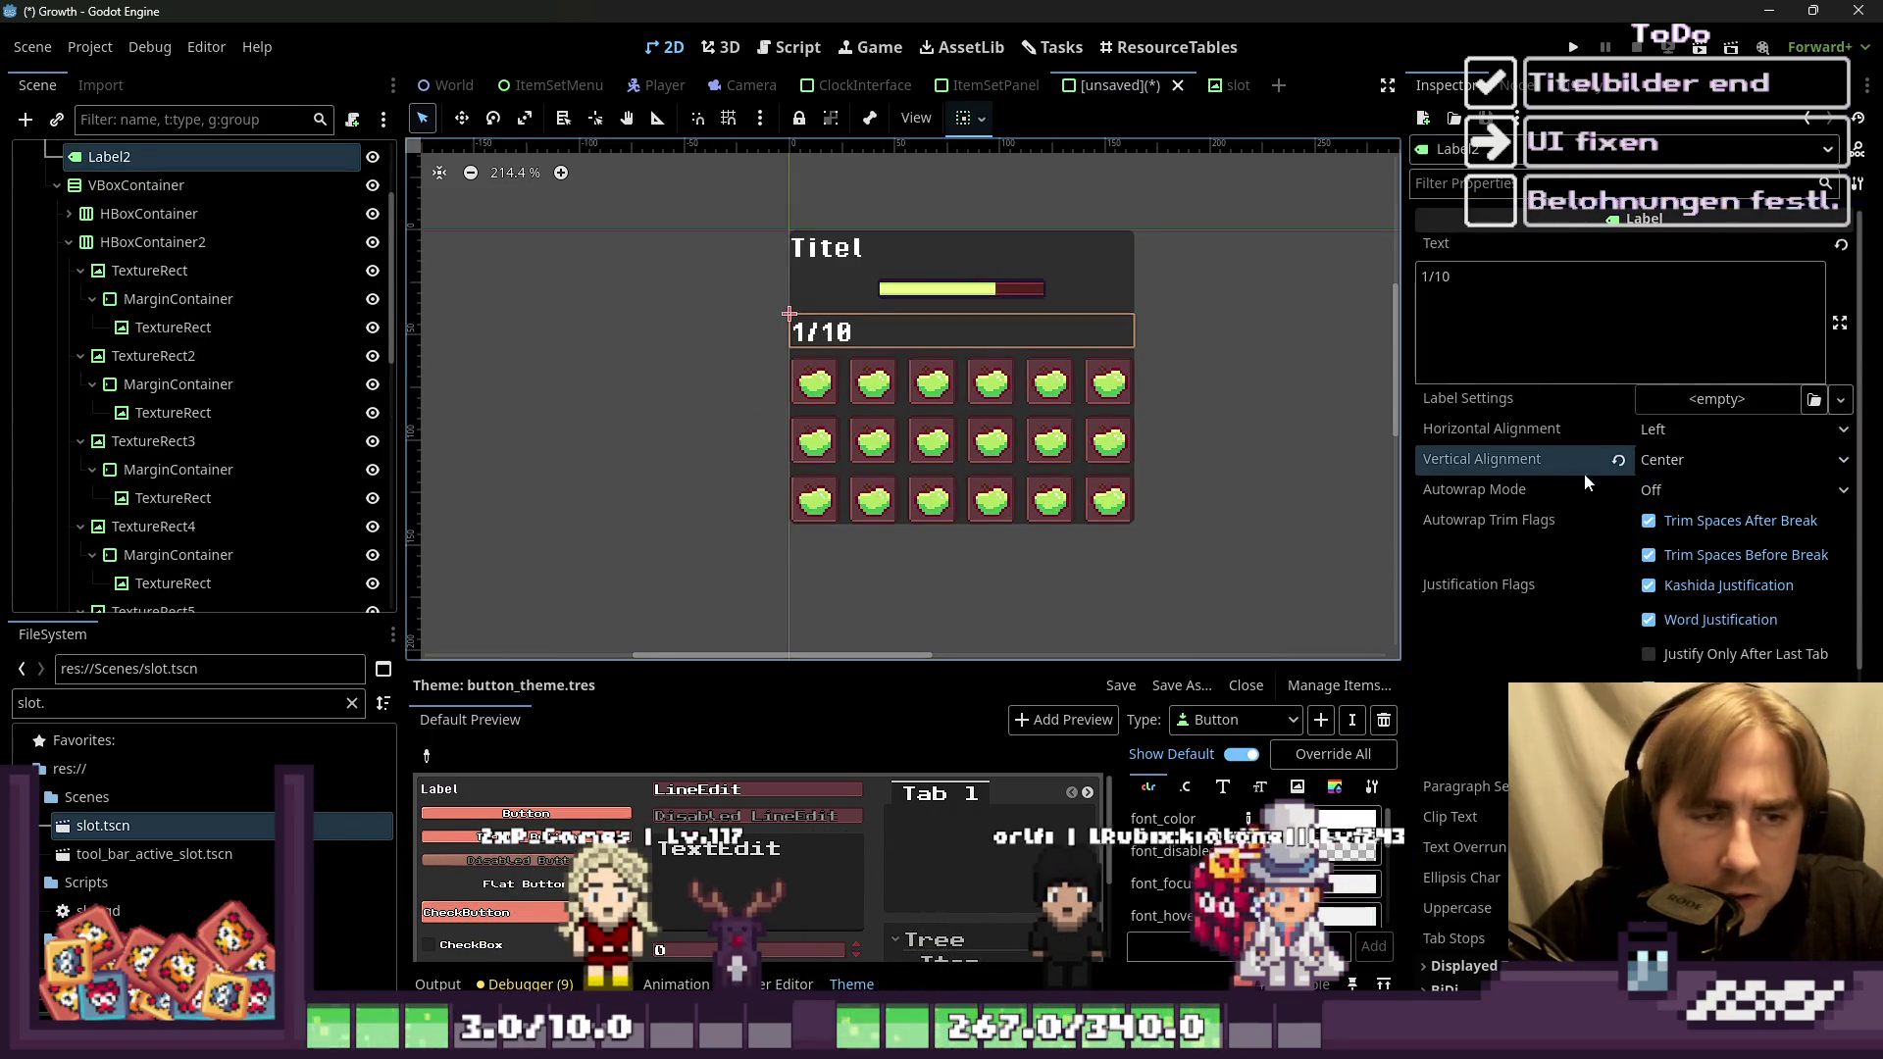
pyautogui.click(1657, 459)
pyautogui.click(1667, 491)
pyautogui.click(1657, 430)
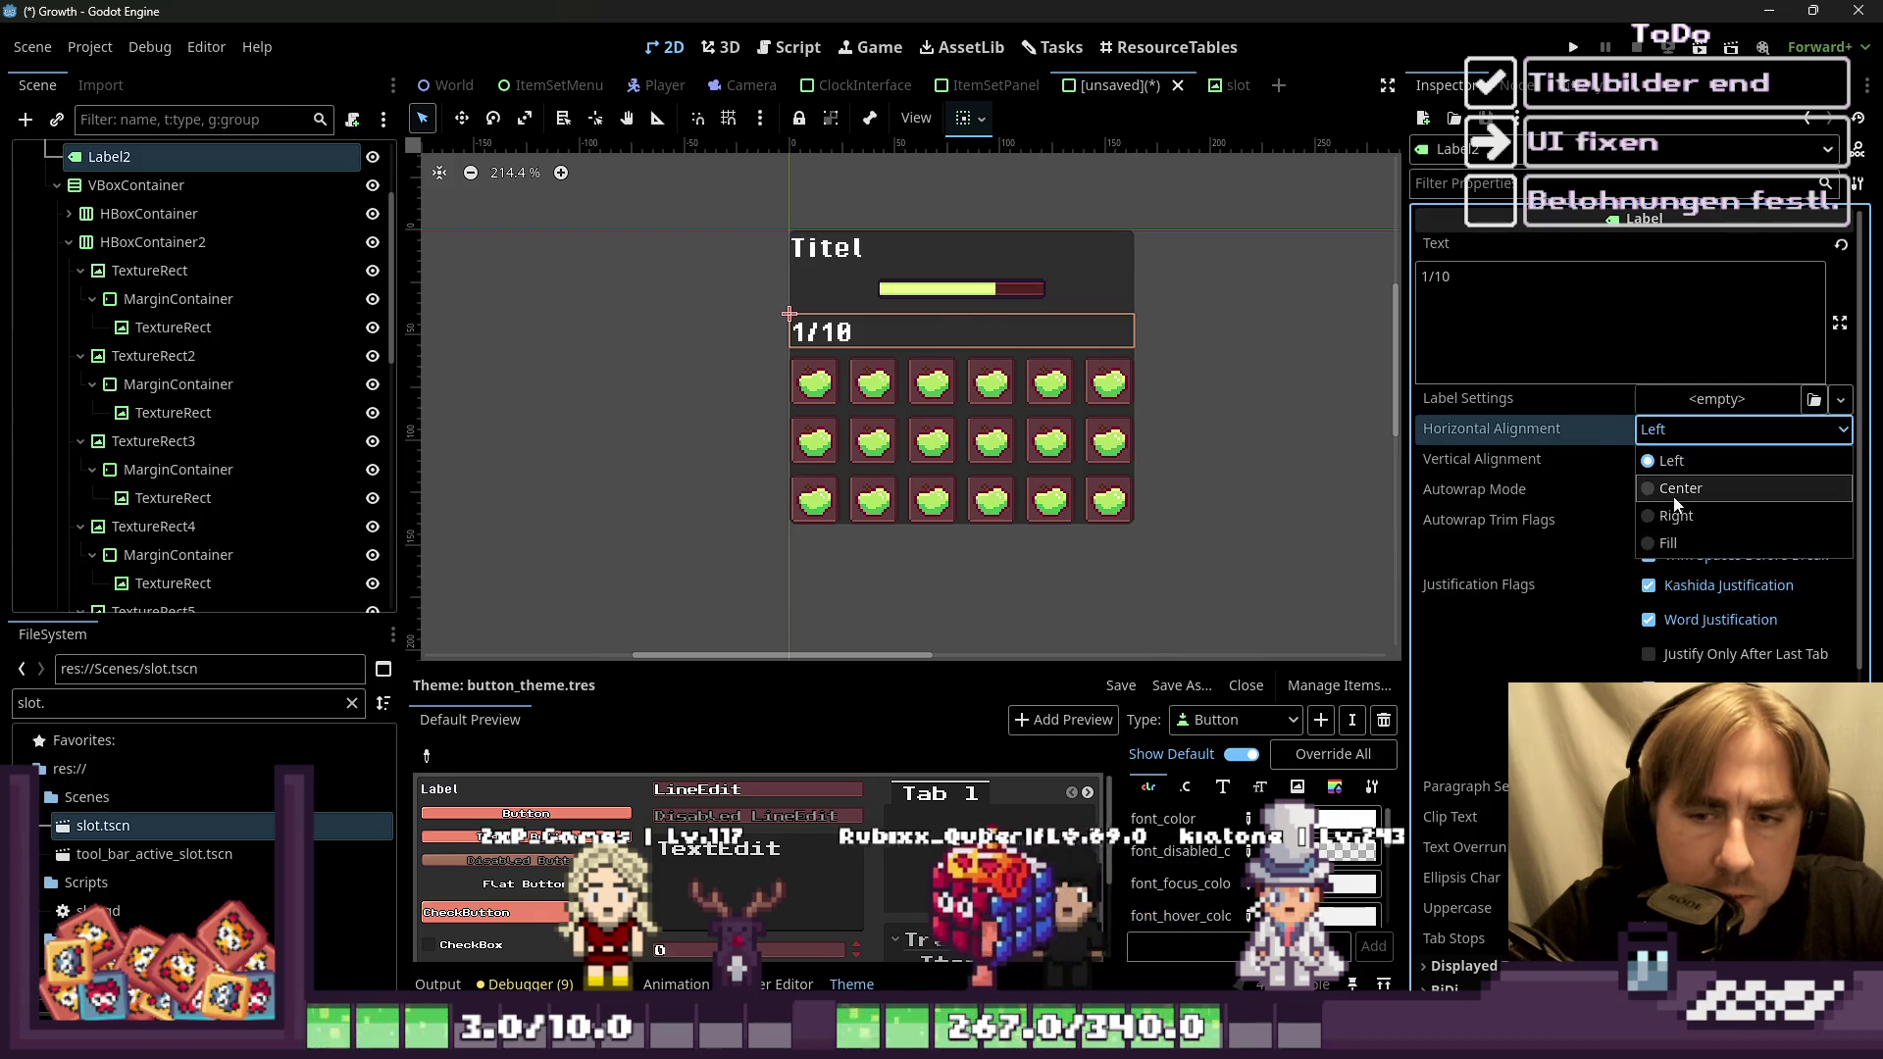
pyautogui.click(1679, 489)
# - Set the Titel heading's Horizontal Alignment to Center, leaving vertical alignment at Top
pyautogui.click(917, 286)
pyautogui.click(854, 249)
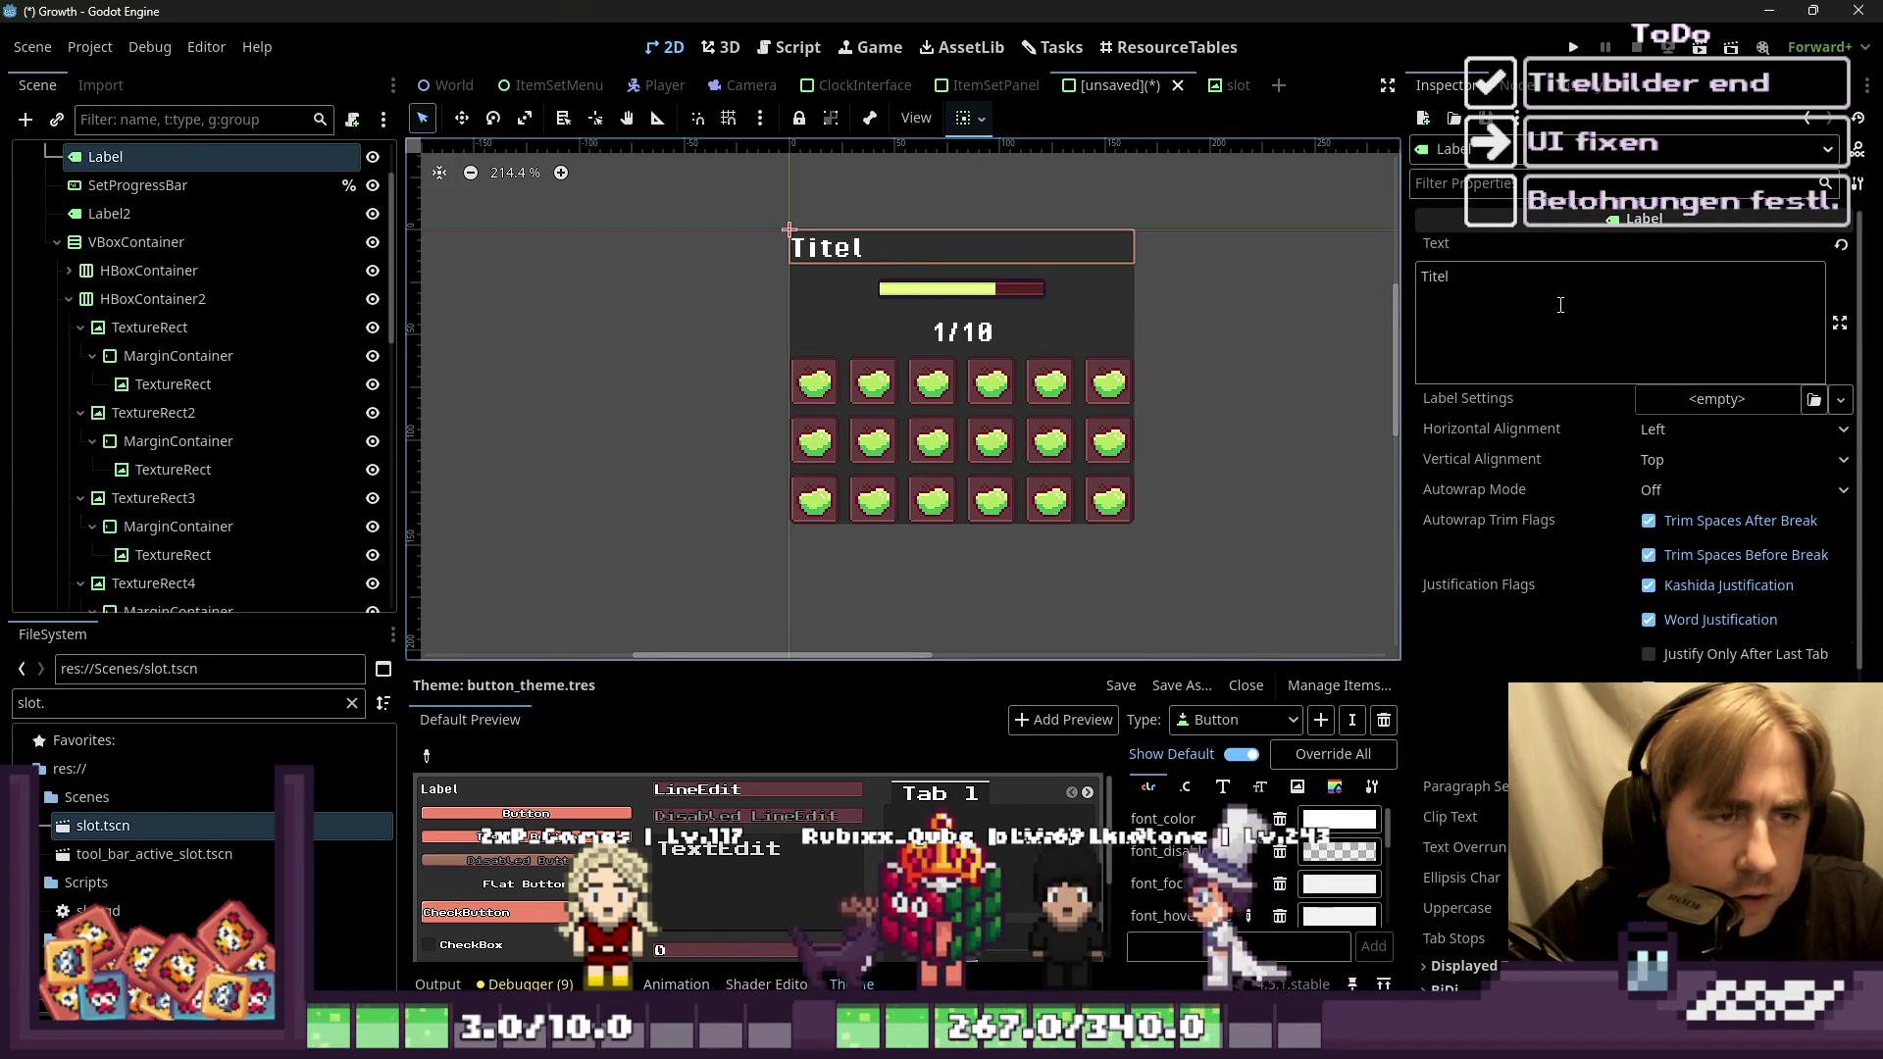
pyautogui.click(1587, 350)
pyautogui.click(1680, 460)
pyautogui.click(1679, 518)
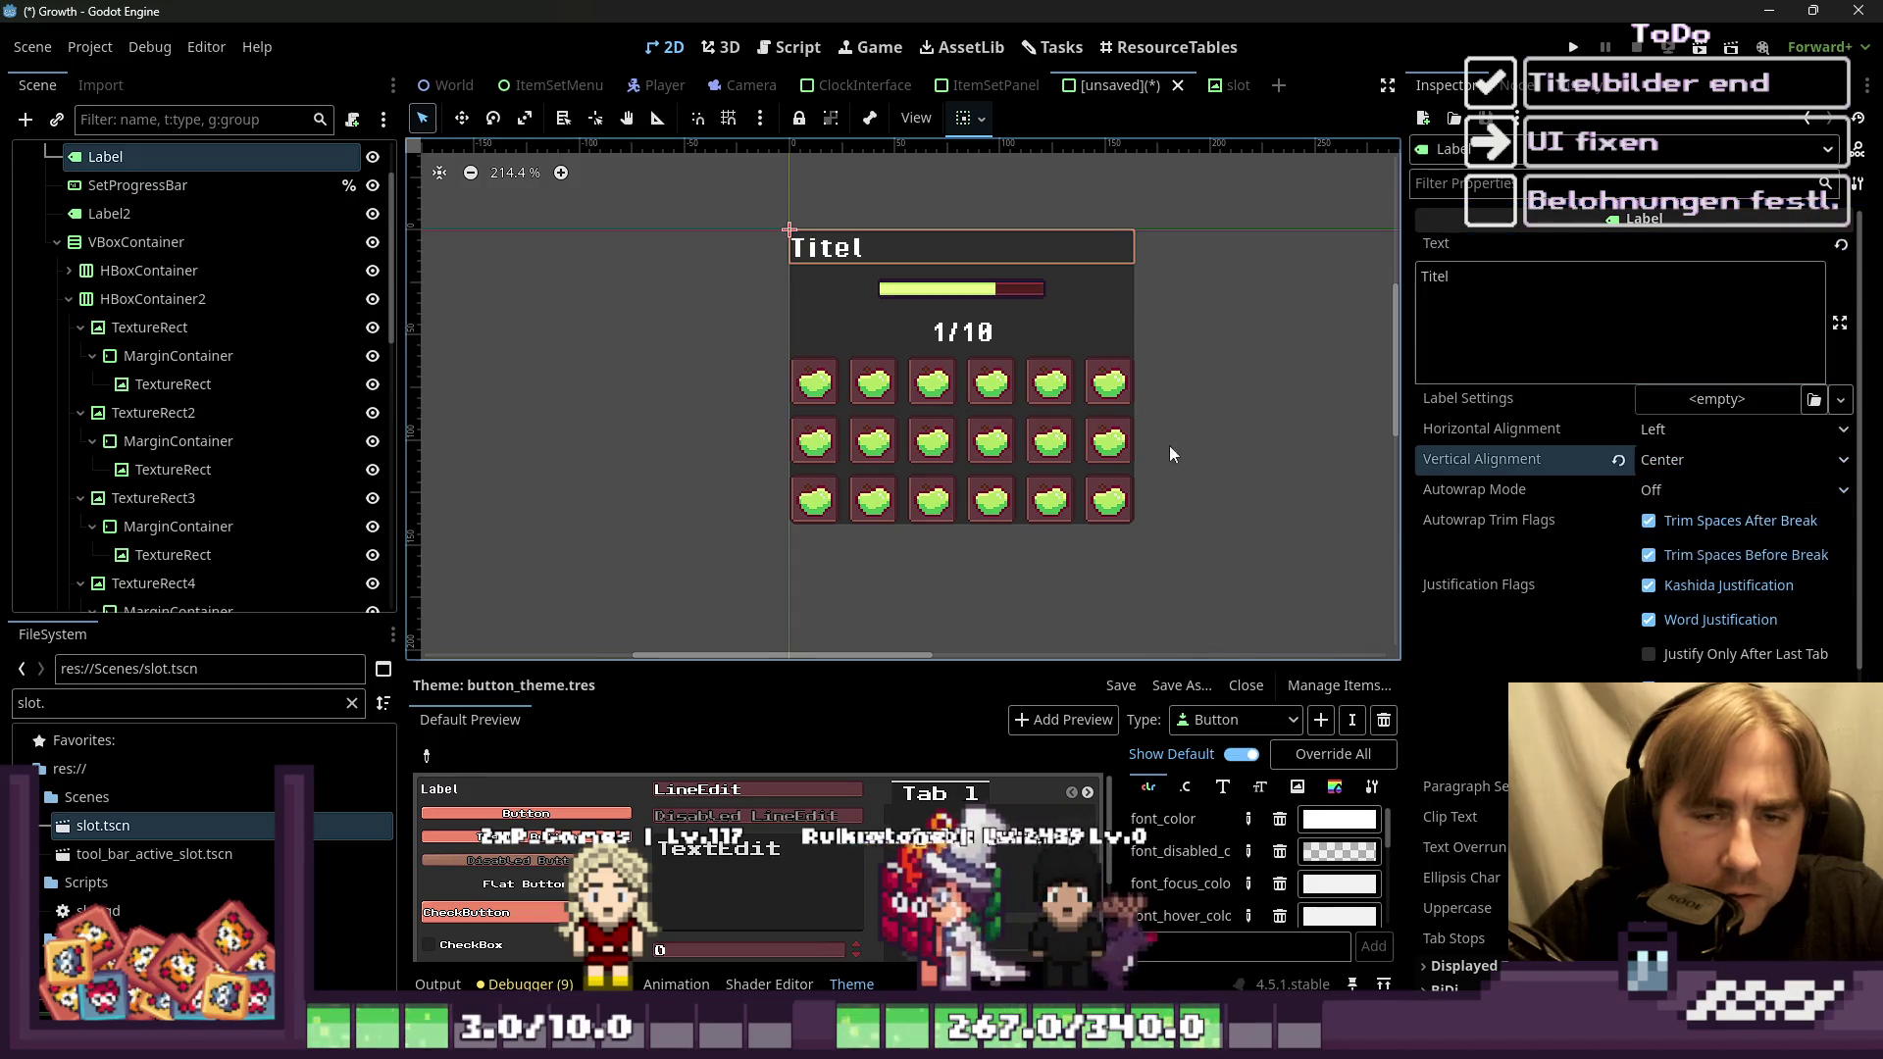
pyautogui.click(1697, 463)
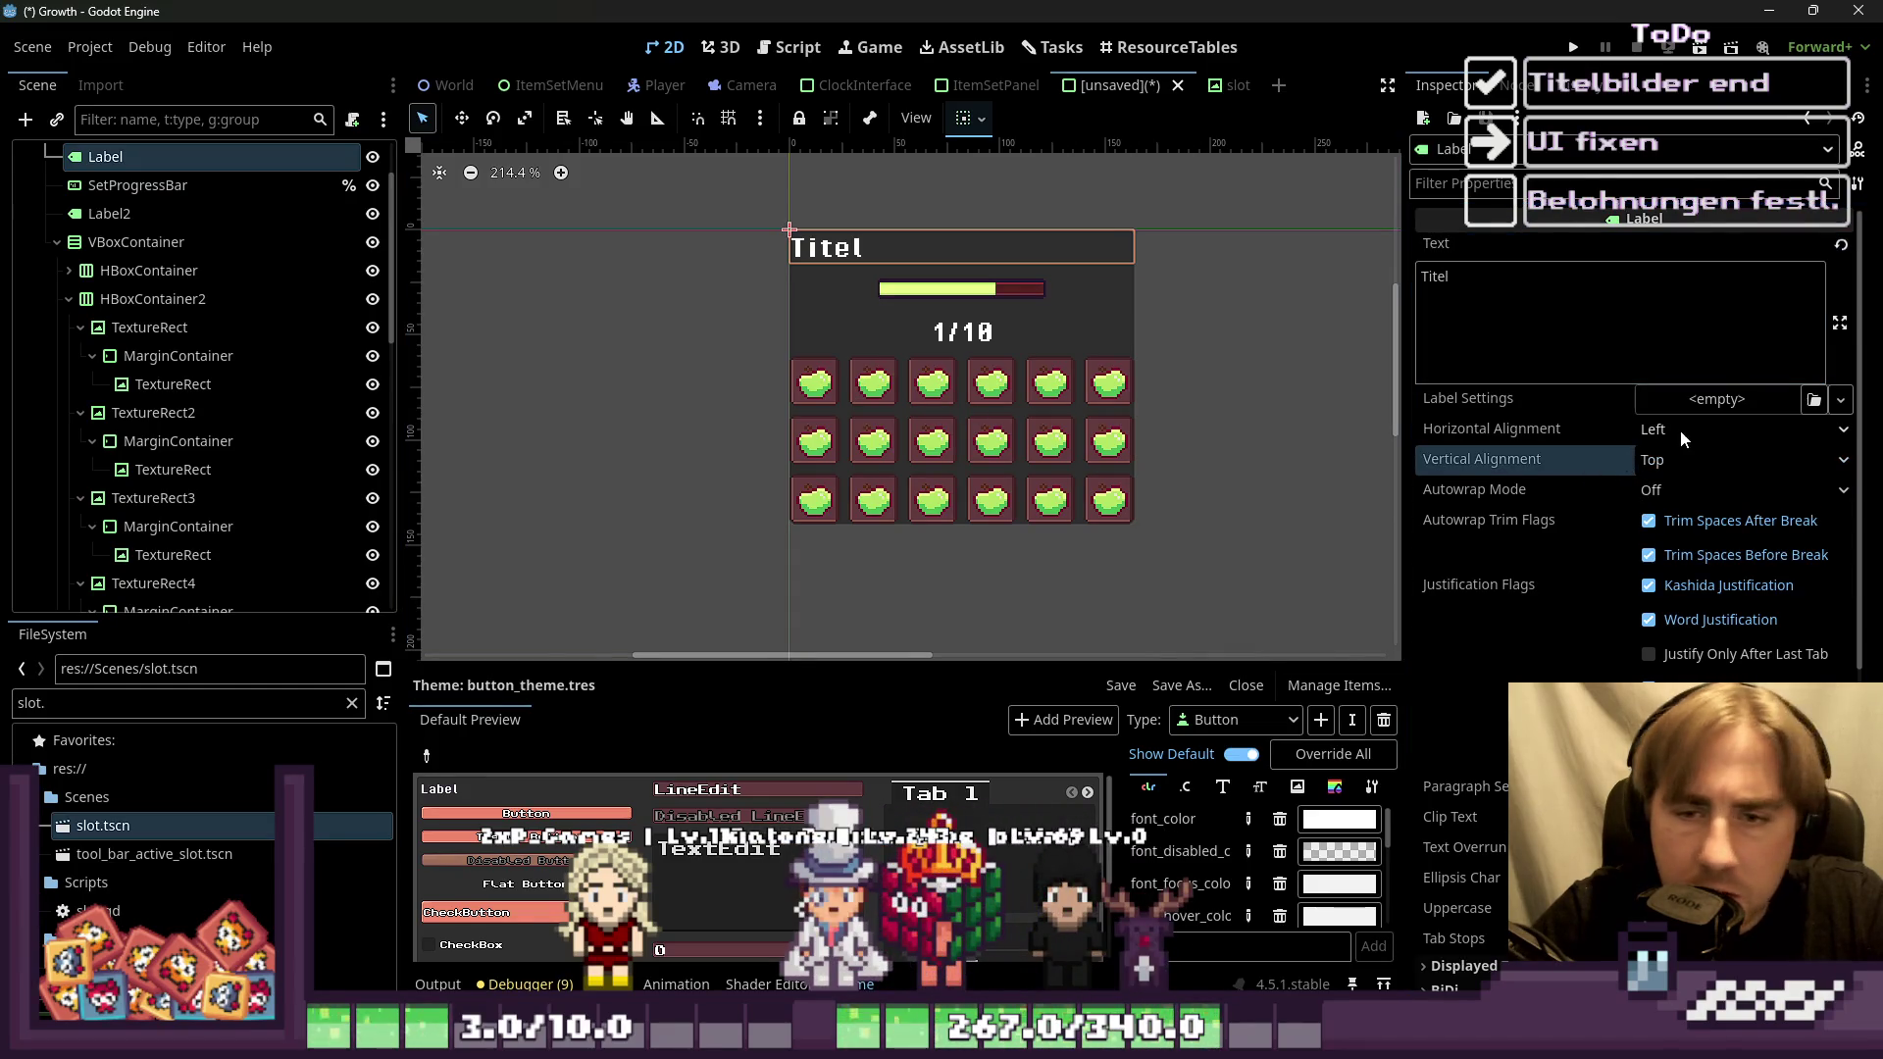
pyautogui.click(1681, 429)
pyautogui.click(1679, 489)
pyautogui.click(760, 362)
pyautogui.scroll(-1, 761, 364)
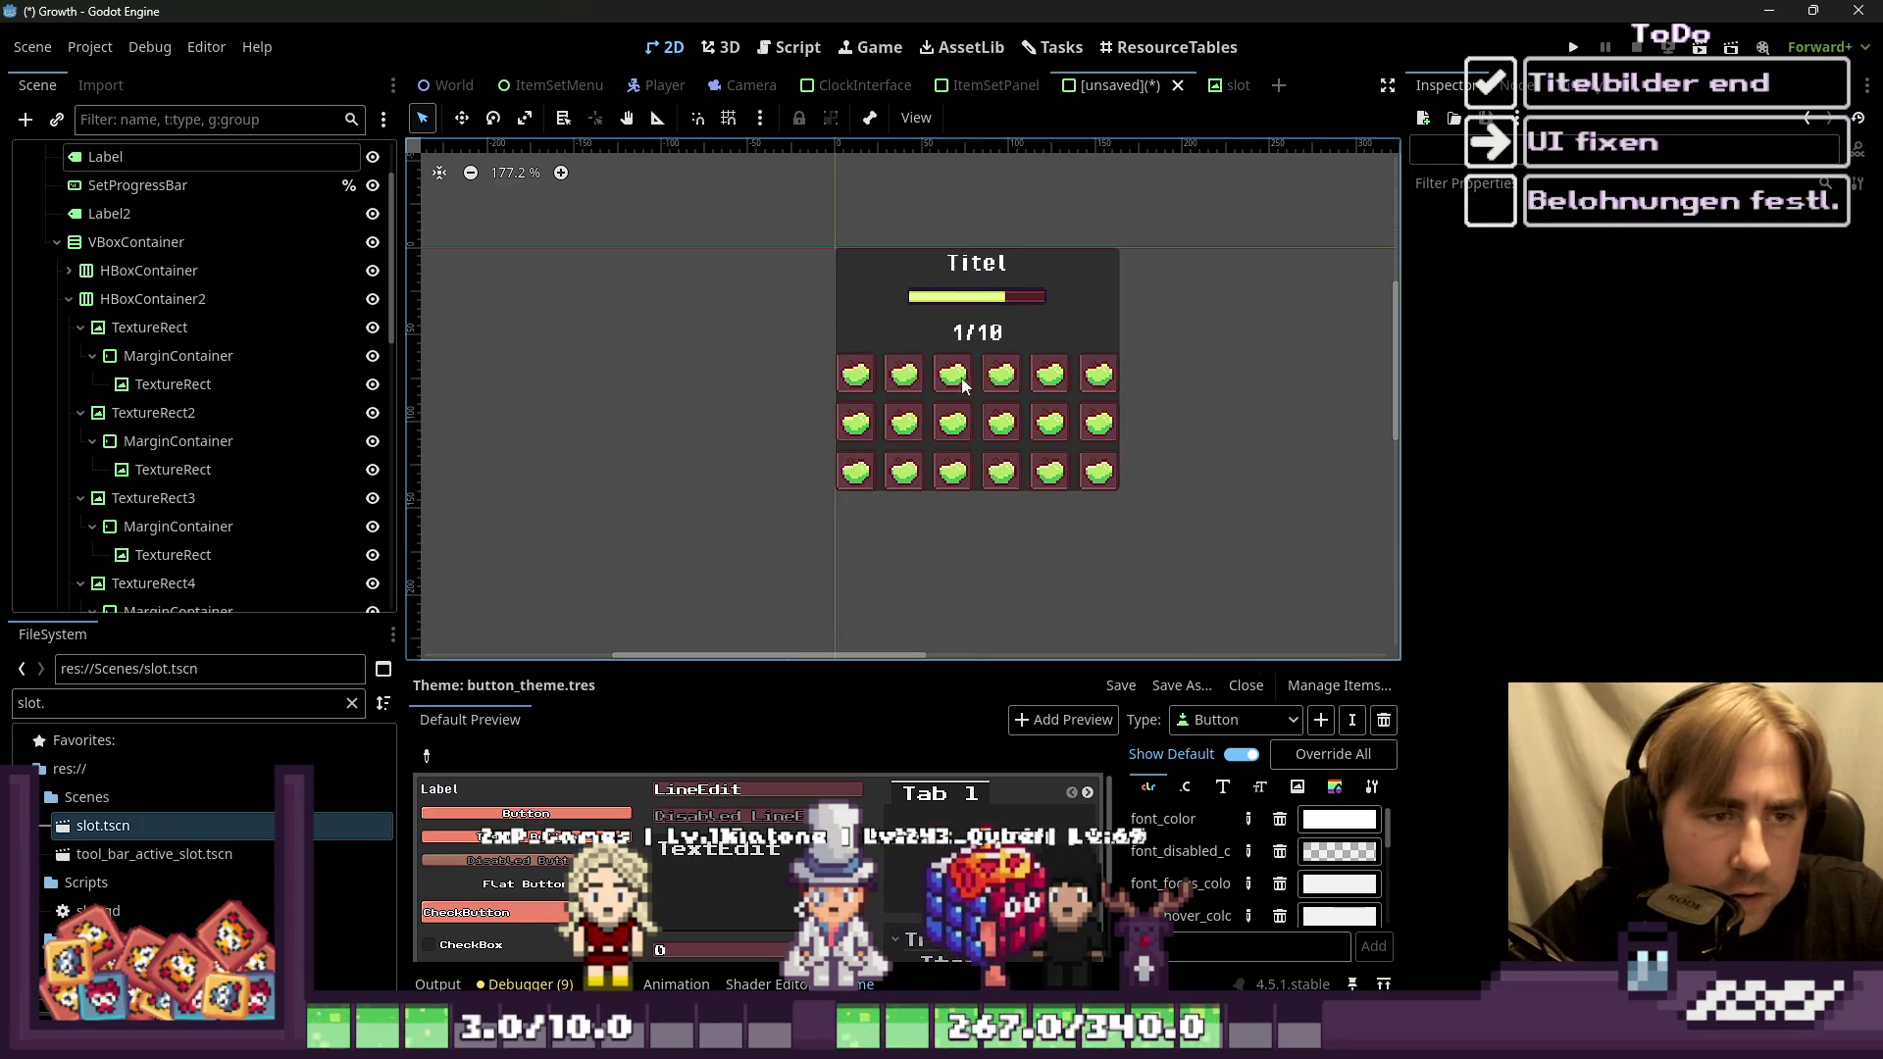
pyautogui.click(887, 326)
pyautogui.click(137, 185)
# - Enable the MarginContainer's Left, Top, Right and Bottom margin constants and set each to 4
pyautogui.scroll(2, 137, 209)
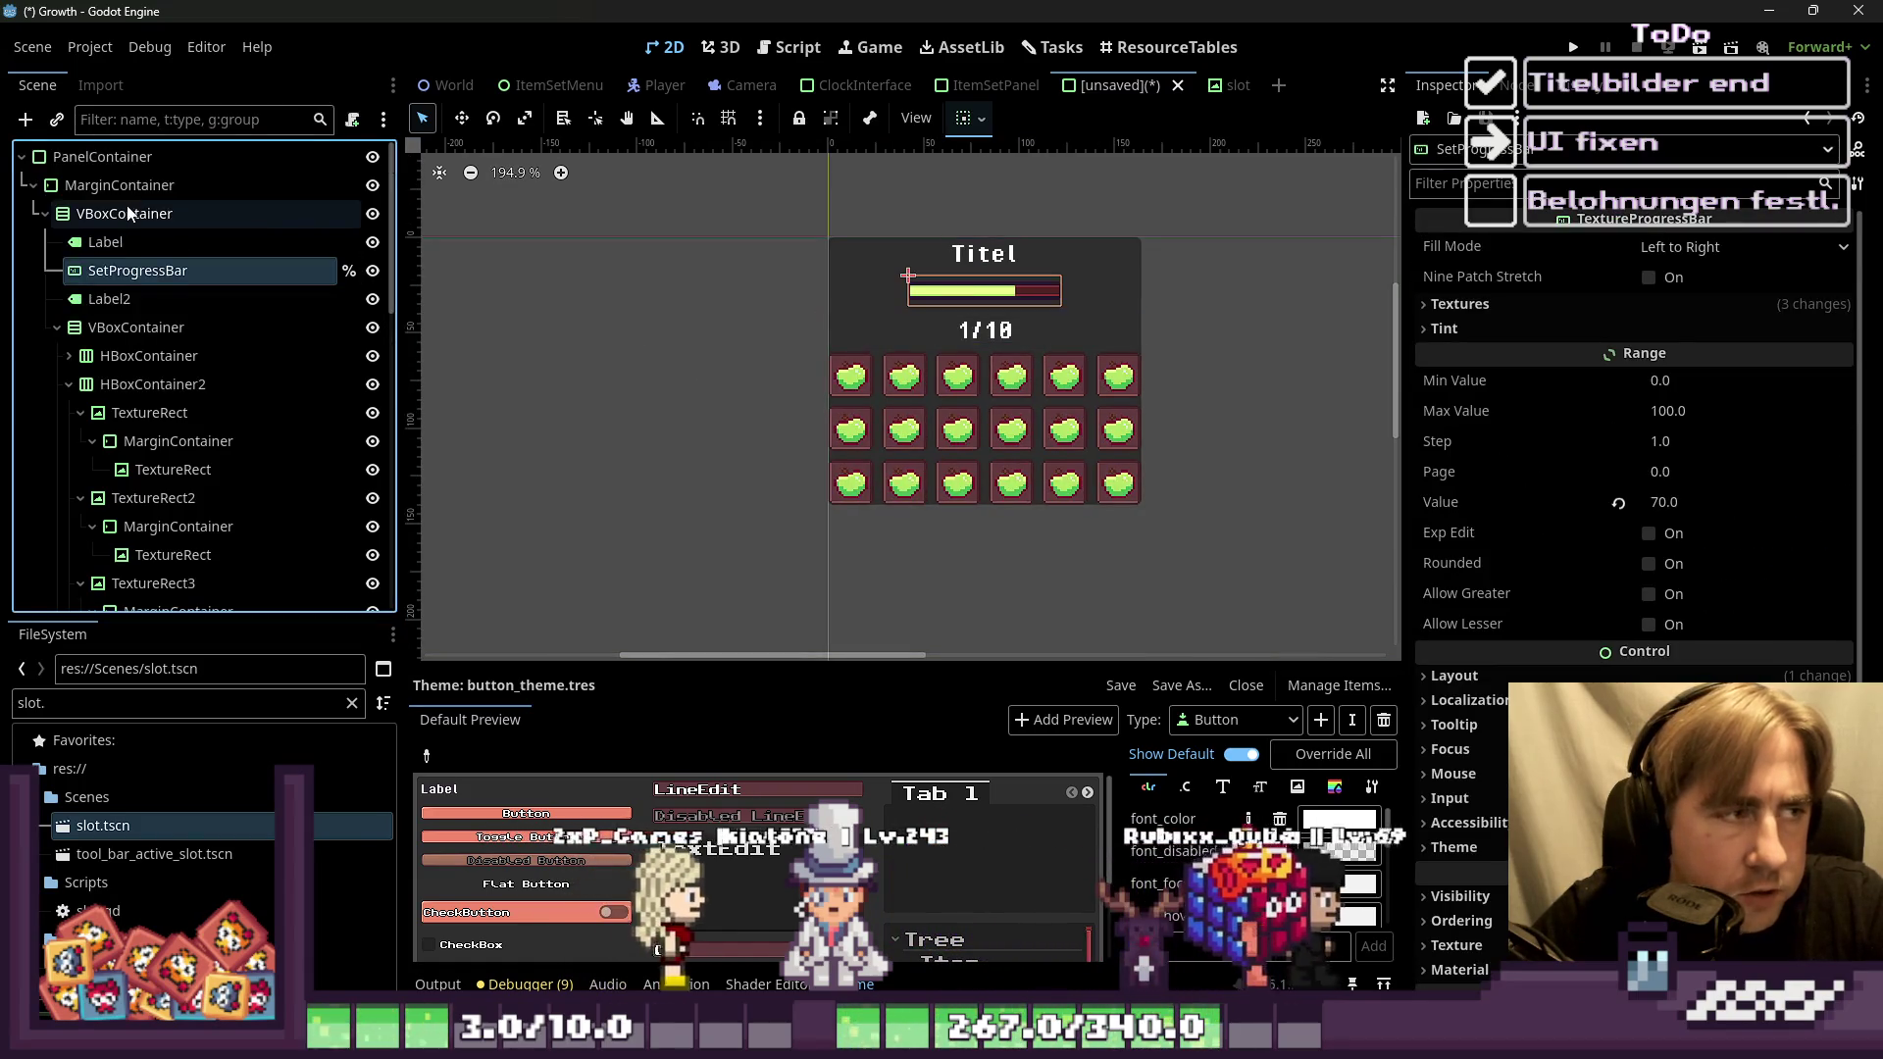
pyautogui.click(120, 186)
pyautogui.click(1480, 441)
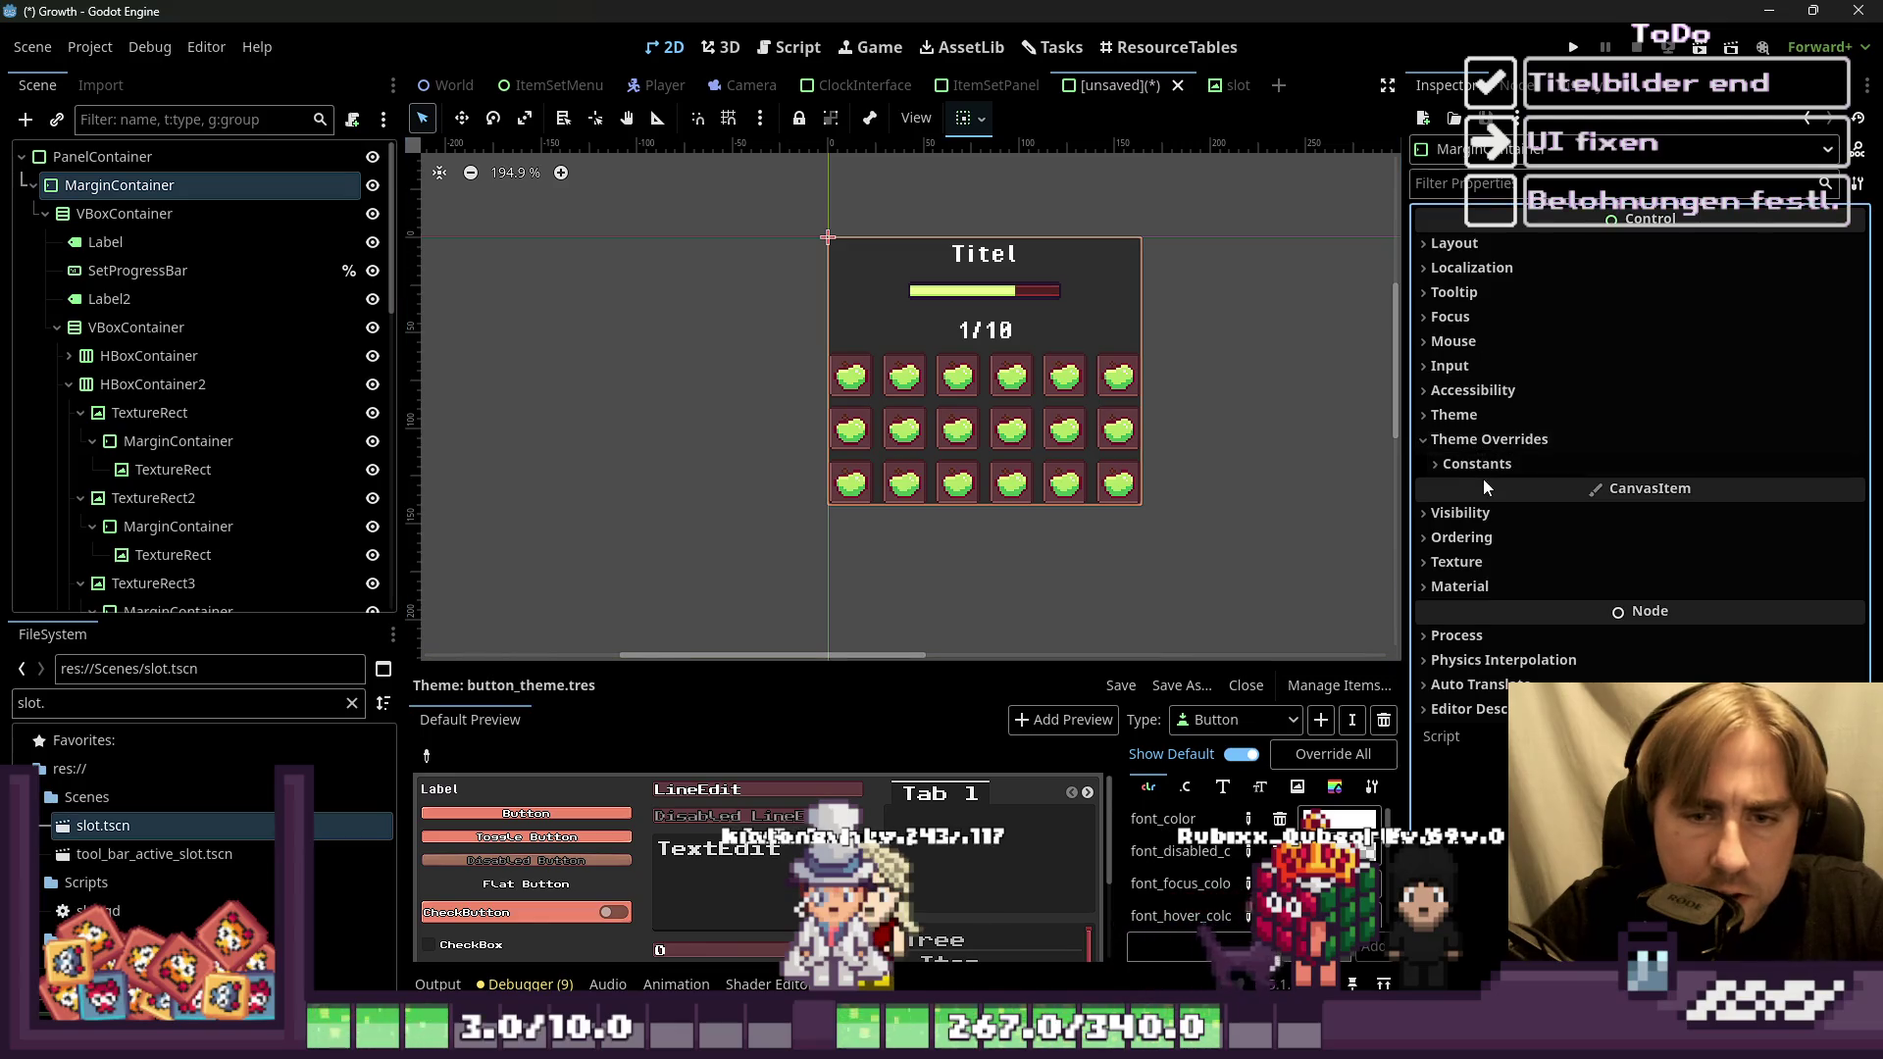
pyautogui.click(1481, 465)
pyautogui.click(1569, 465)
pyautogui.click(1650, 466)
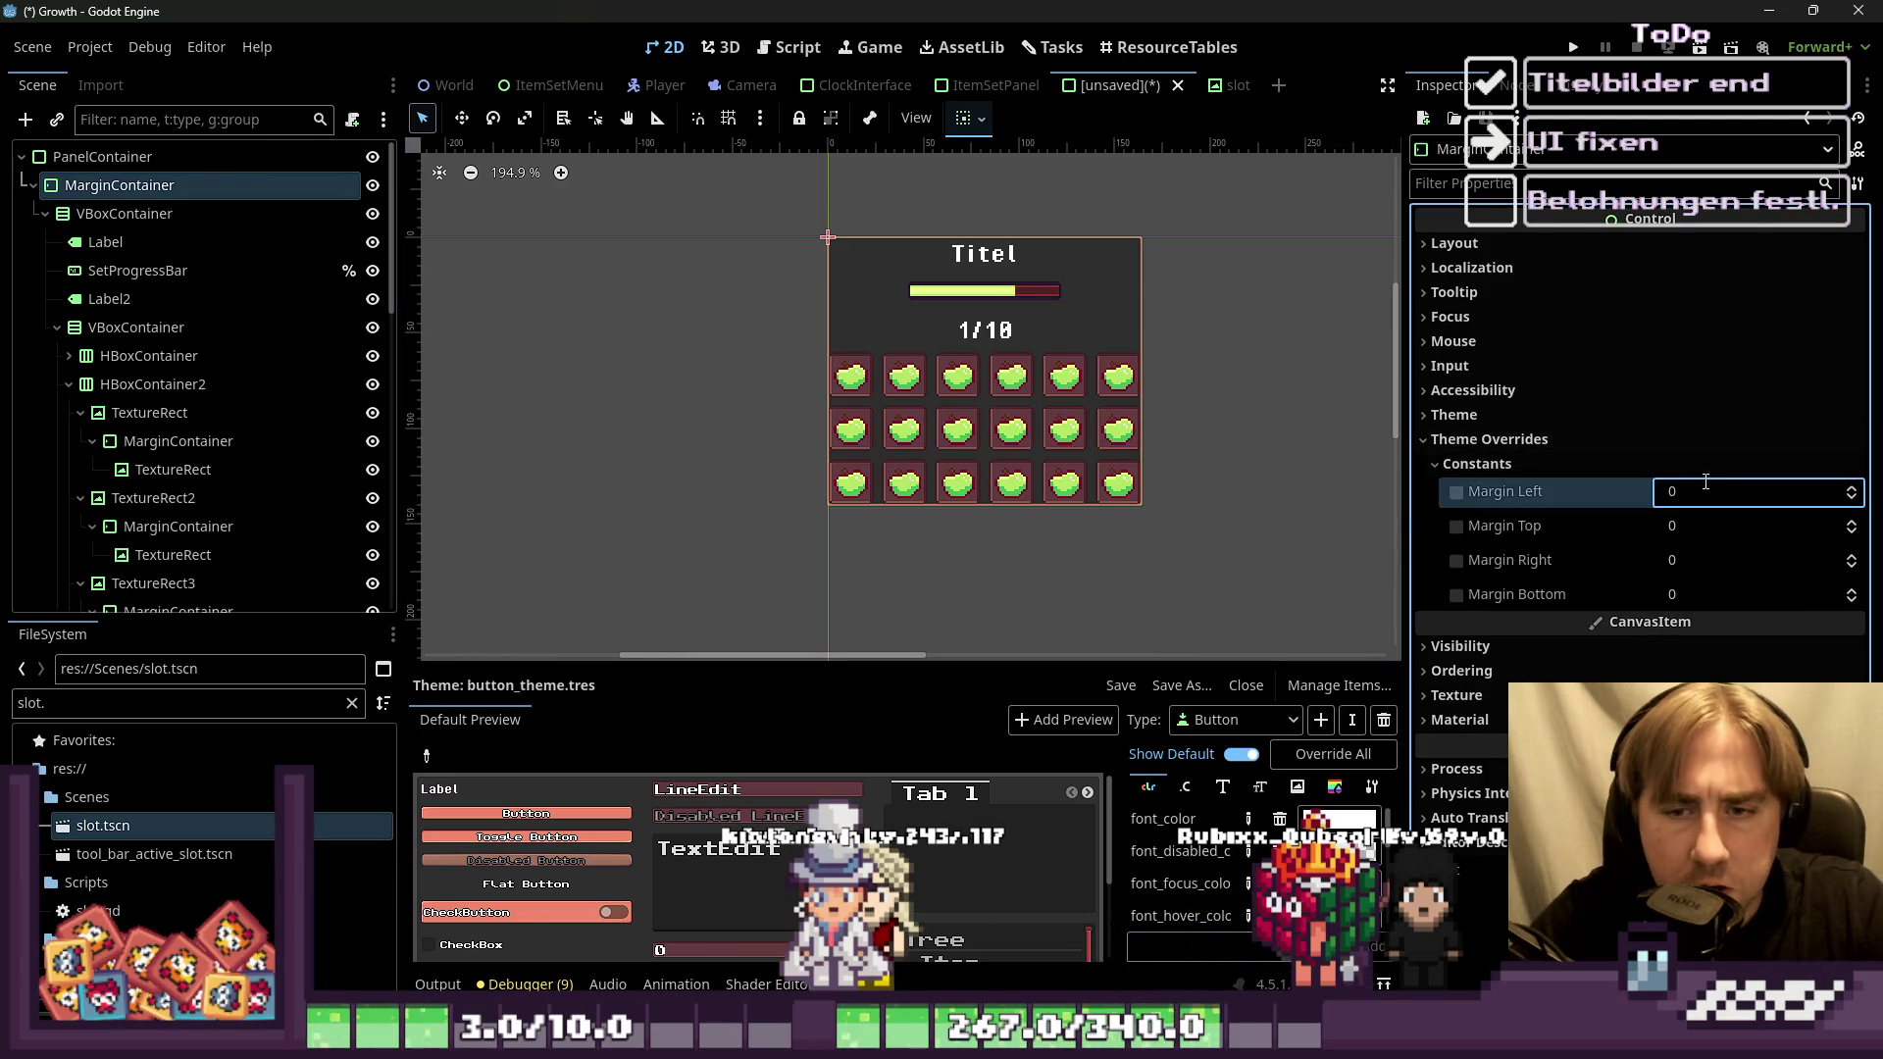
pyautogui.press('Tab')
pyautogui.write('5')
pyautogui.press('Tab')
pyautogui.write('5')
pyautogui.press('Tab')
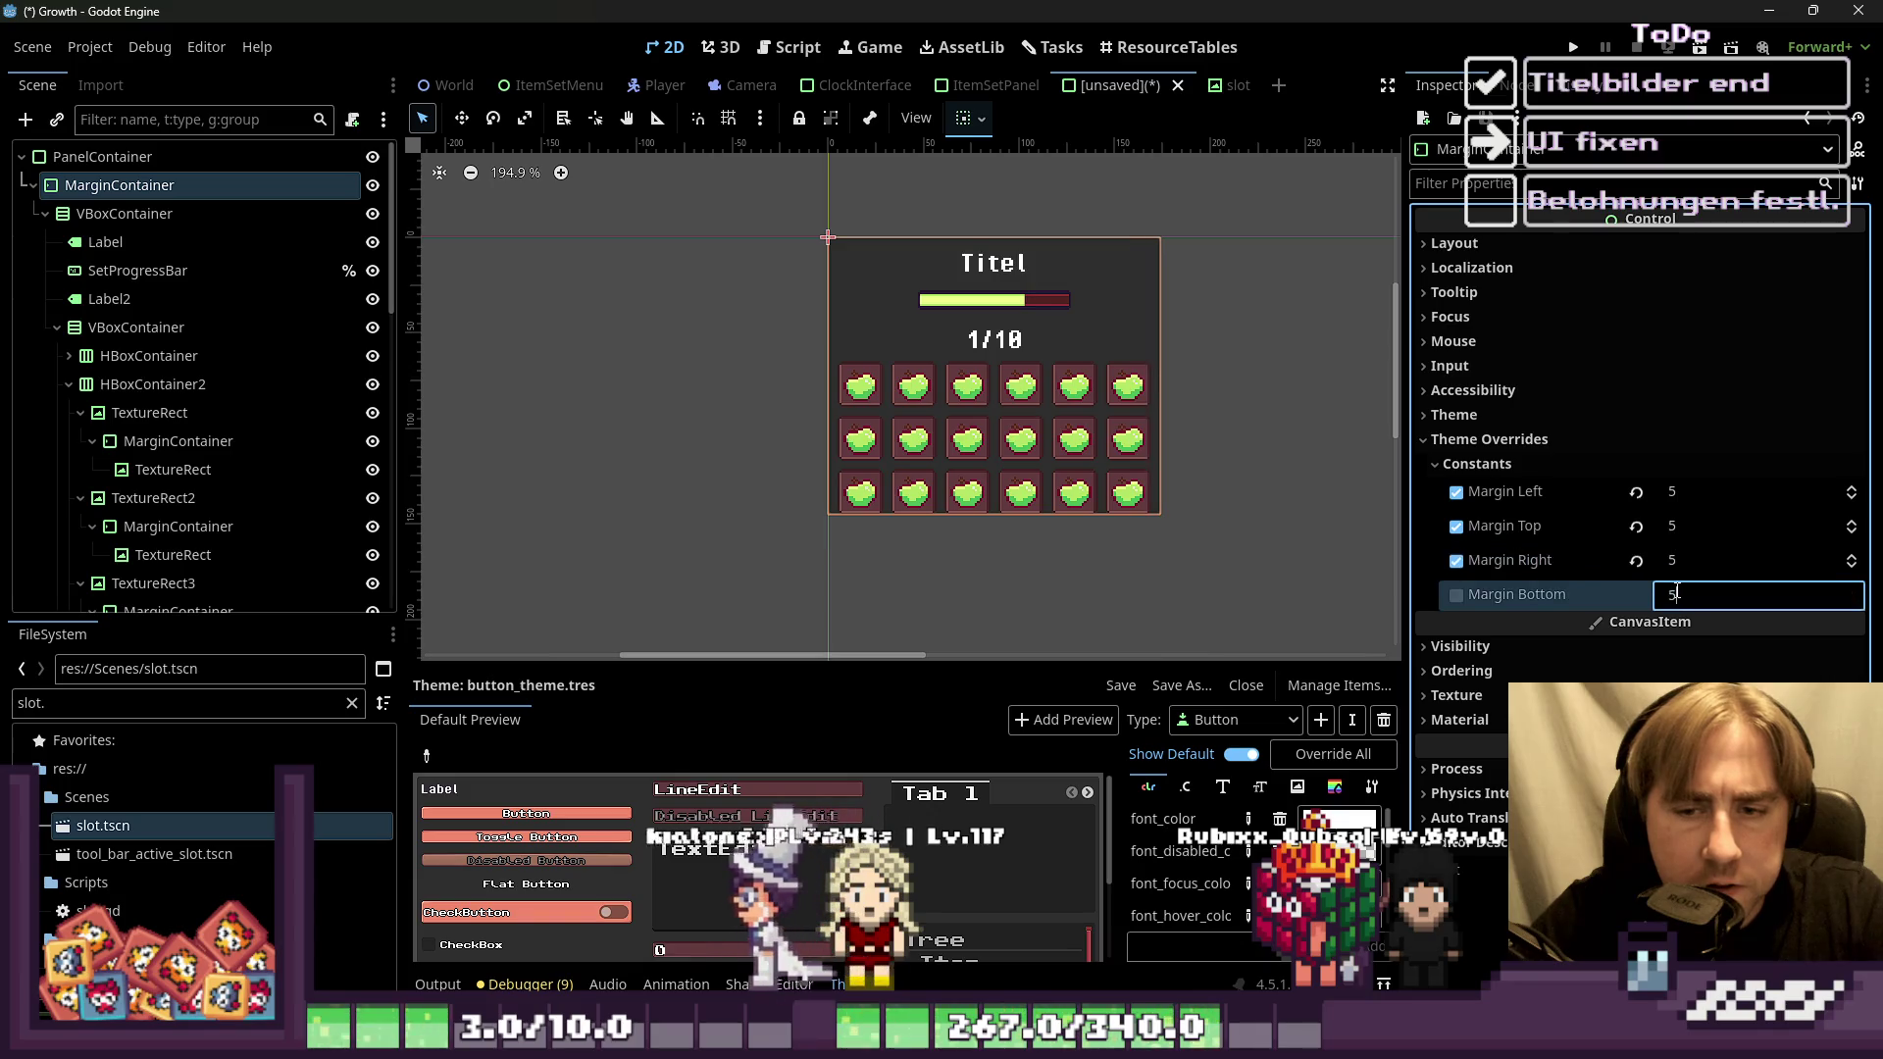
pyautogui.write('5')
pyautogui.press('Return')
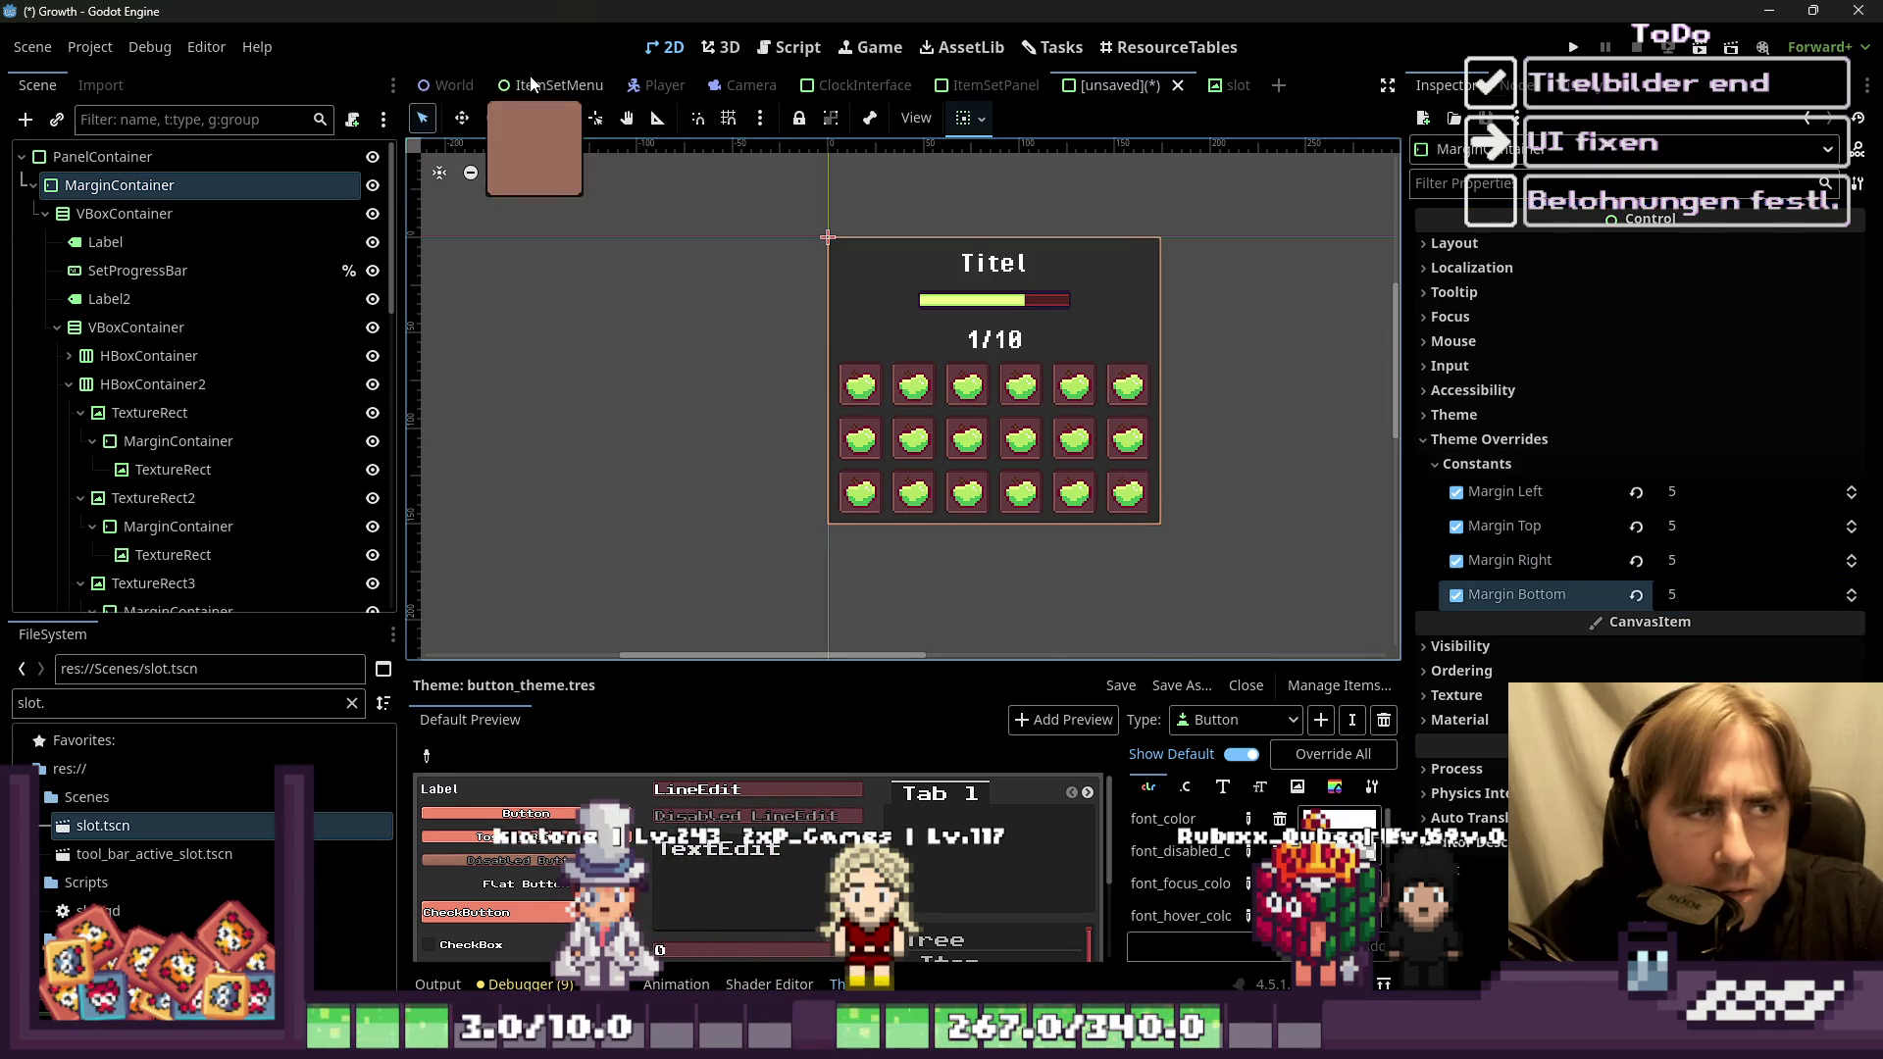
# - Compare with the ItemSetMenu scene's panel and Collections title, then return to the card's main container
pyautogui.click(551, 85)
pyautogui.click(806, 274)
pyautogui.click(745, 201)
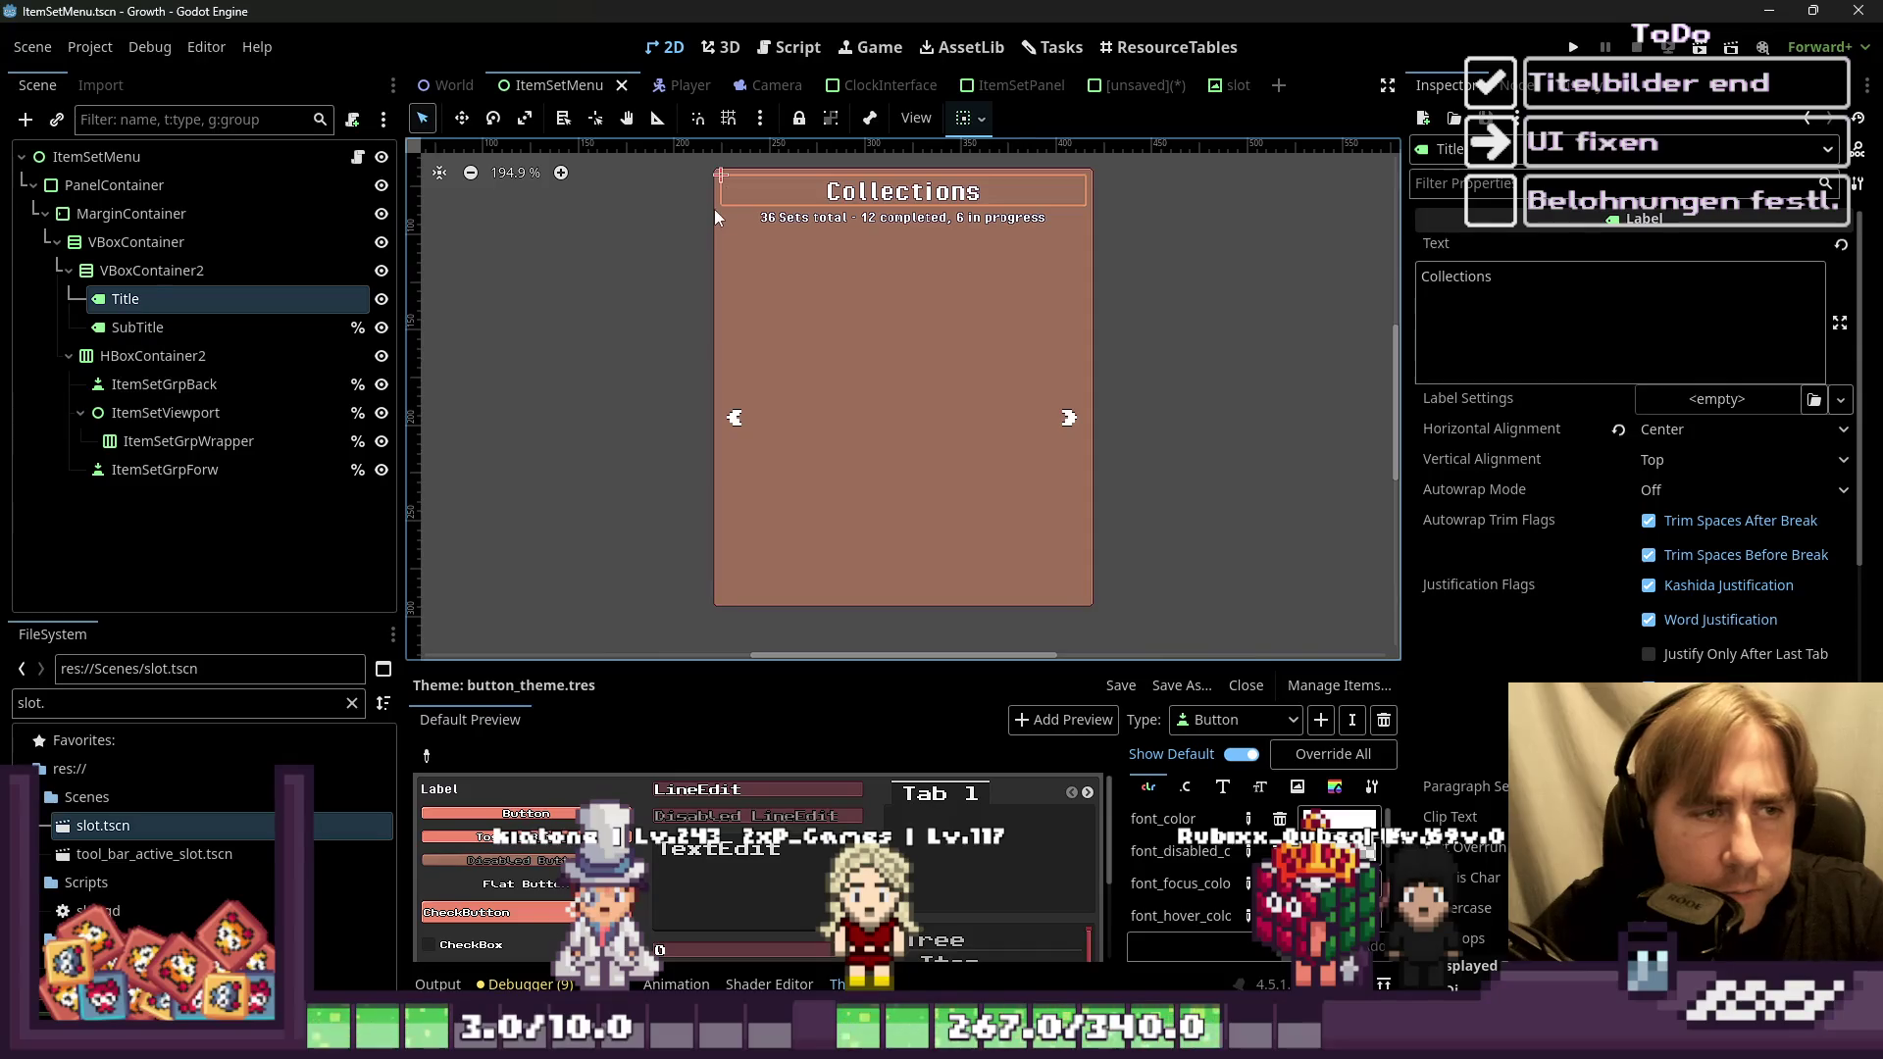
pyautogui.click(714, 209)
pyautogui.scroll(-5, 1715, 607)
pyautogui.click(1120, 85)
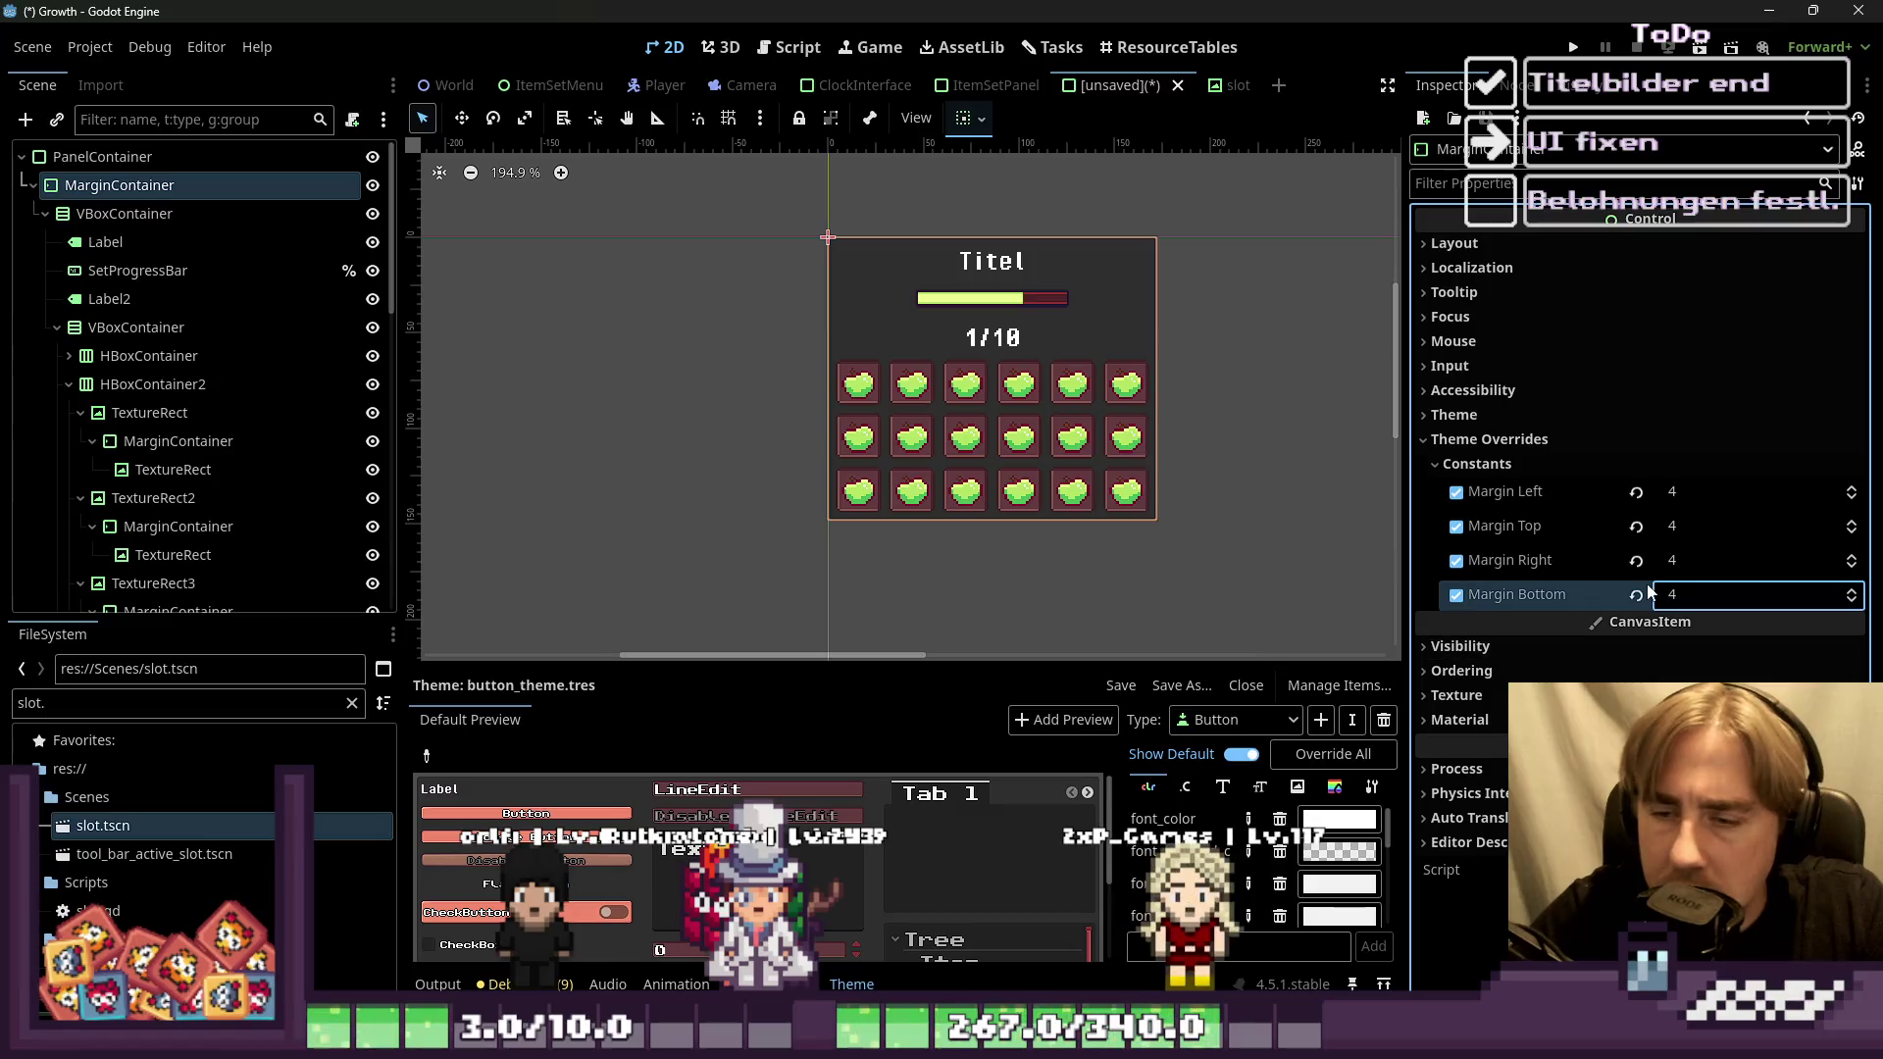
pyautogui.click(845, 302)
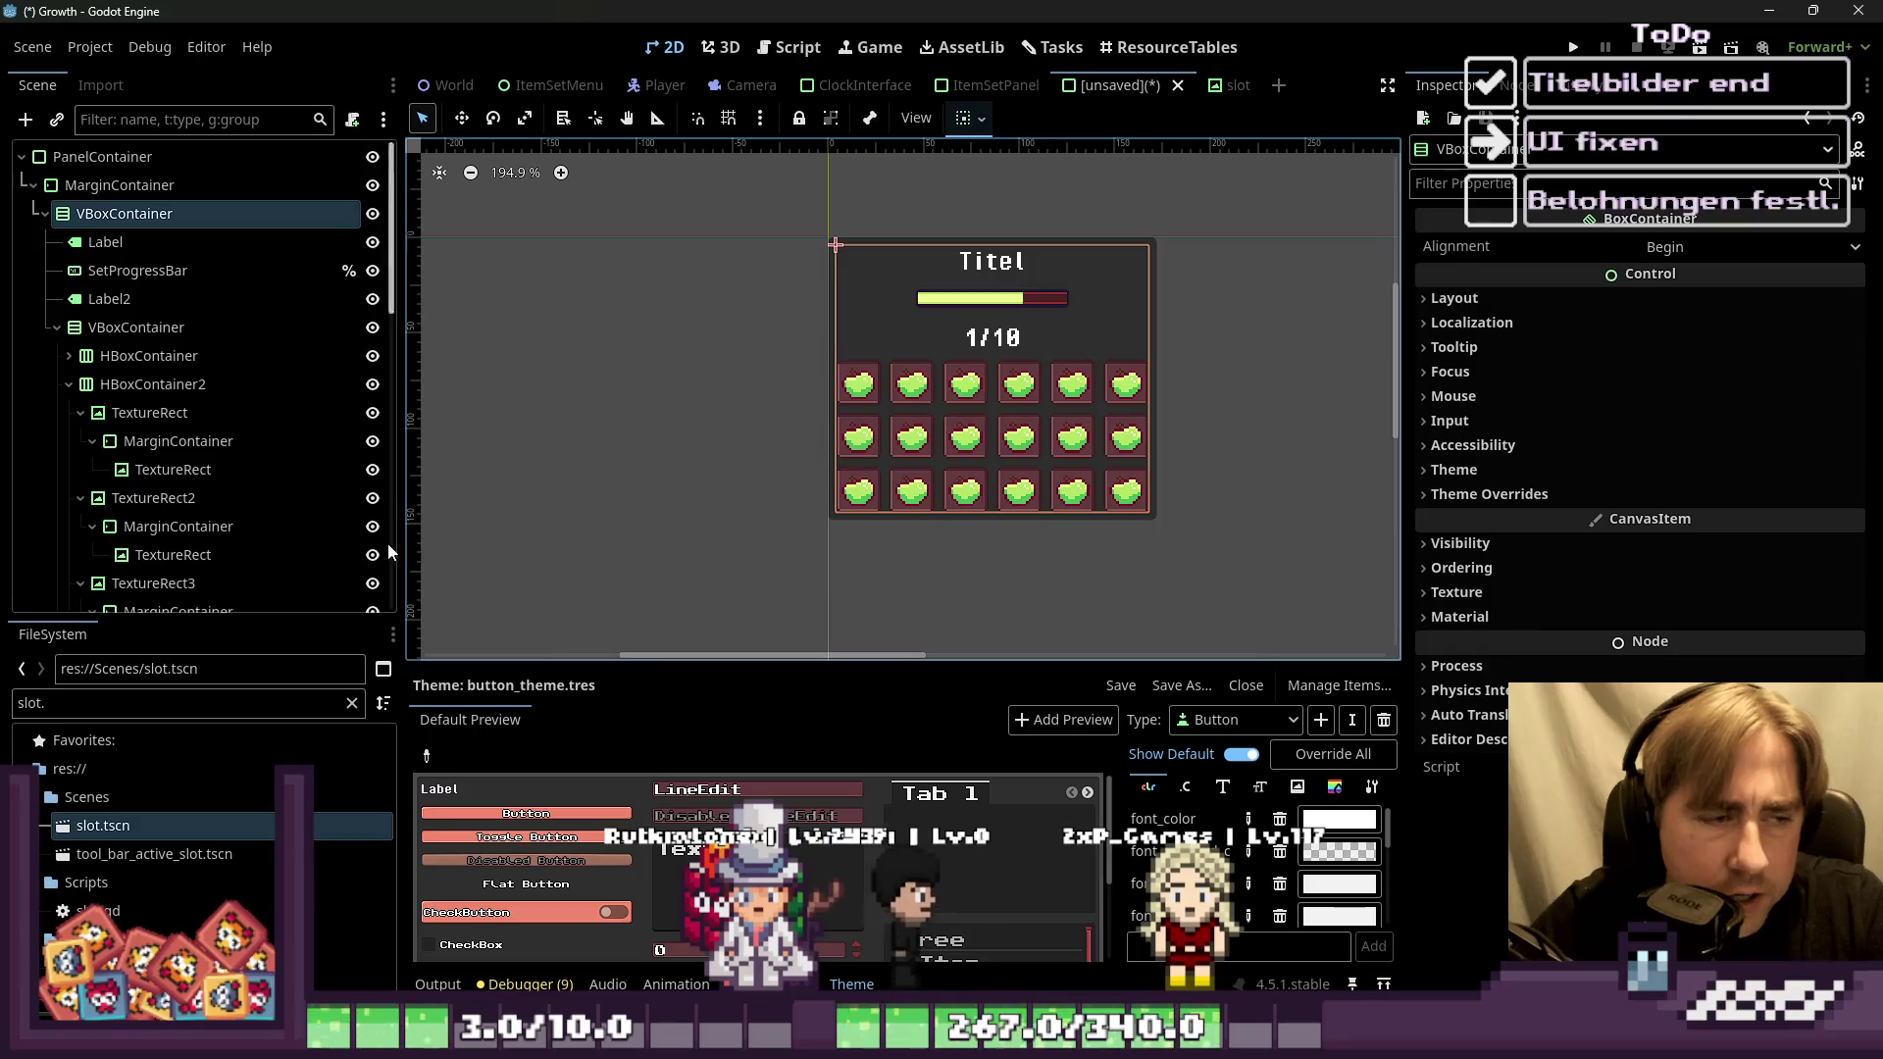
pyautogui.click(56, 326)
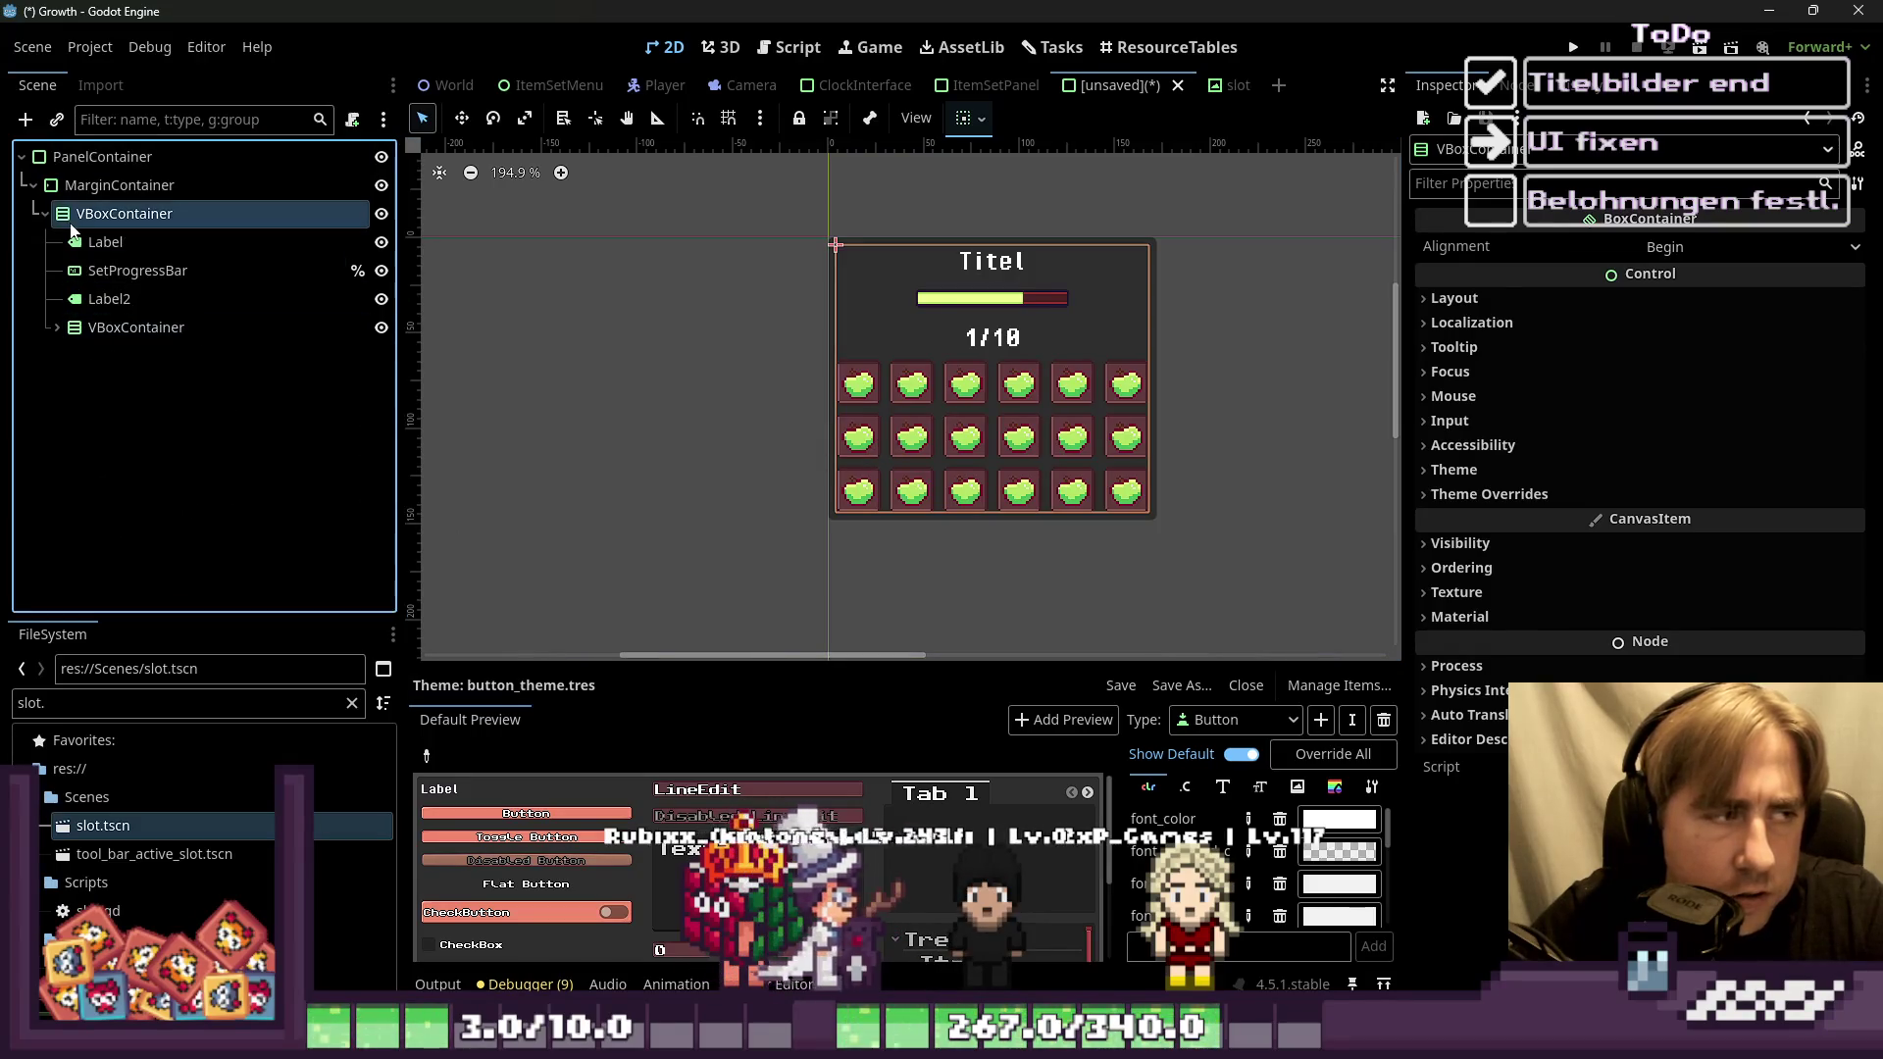
# - Under the VBoxContainer, add an HBoxContainer row holding a TextureRect with a RichTextLabel child
pyautogui.click(44, 213)
pyautogui.click(44, 213)
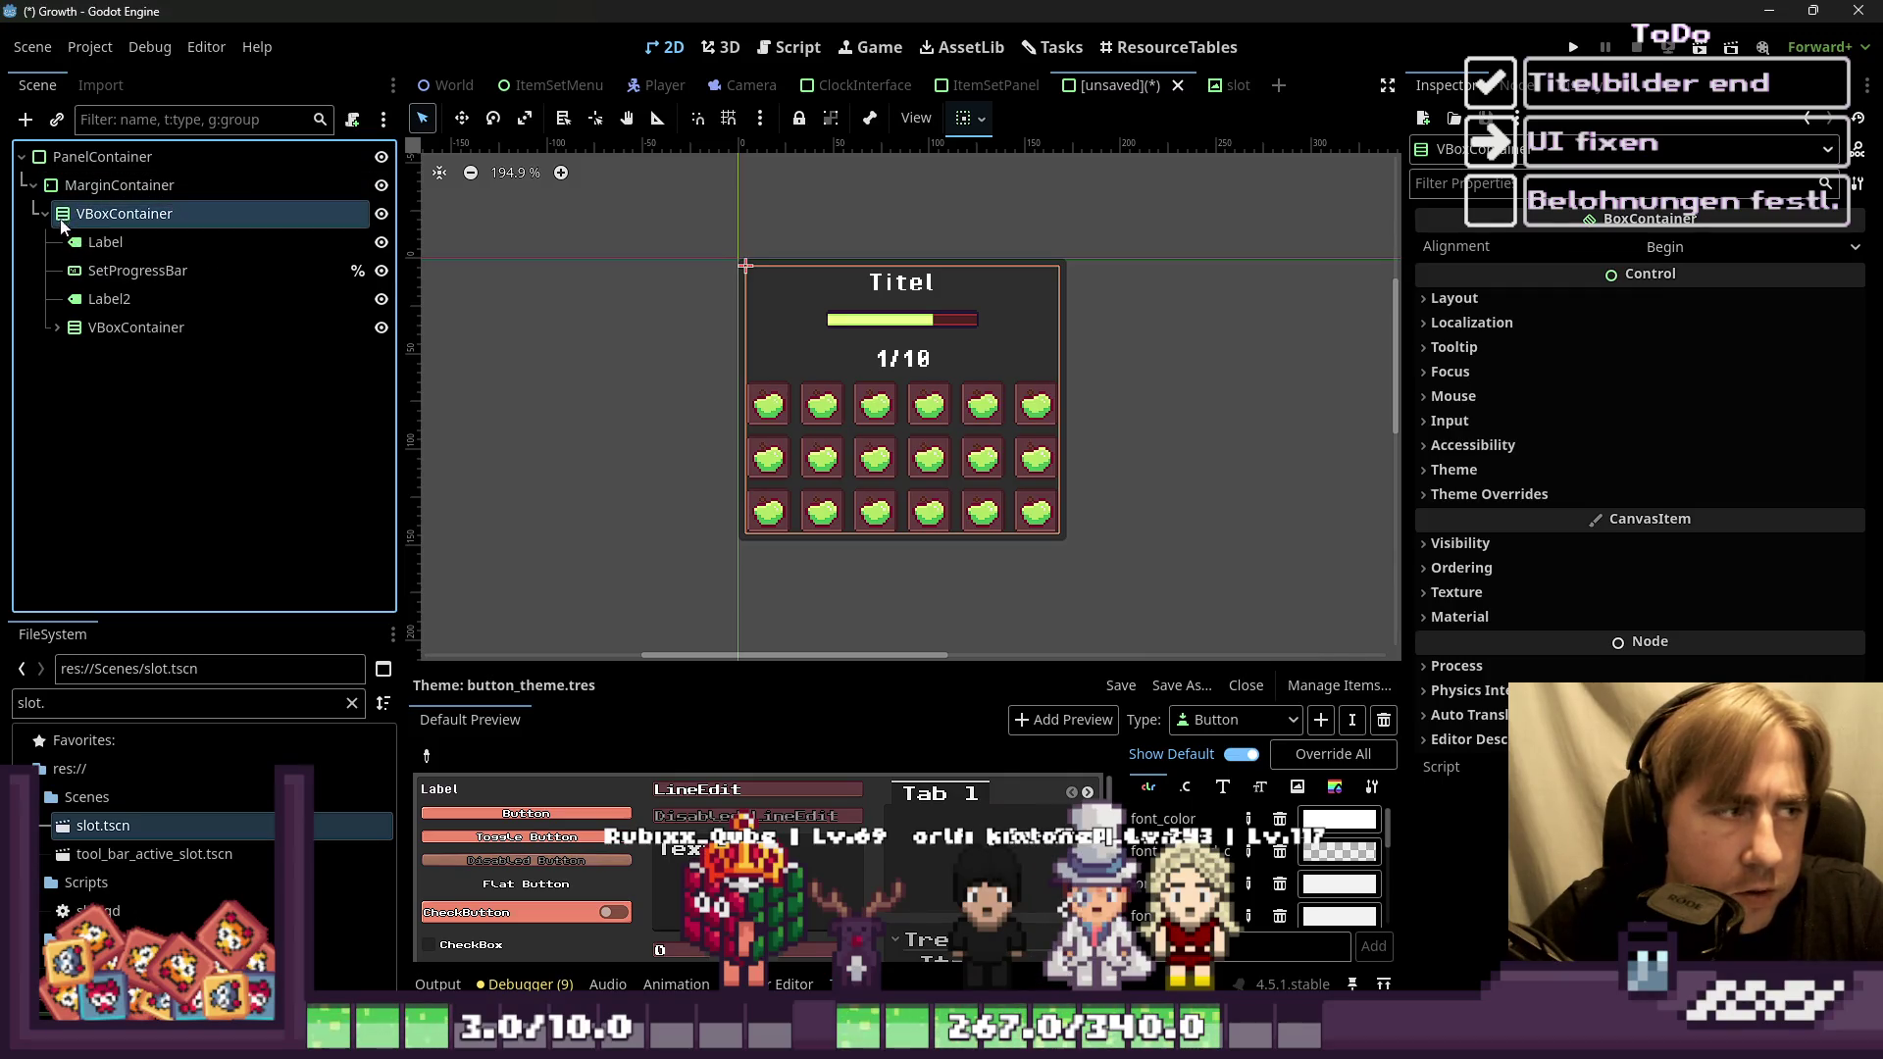
pyautogui.hotkey('ctrl', 'a')
pyautogui.write('HBo')
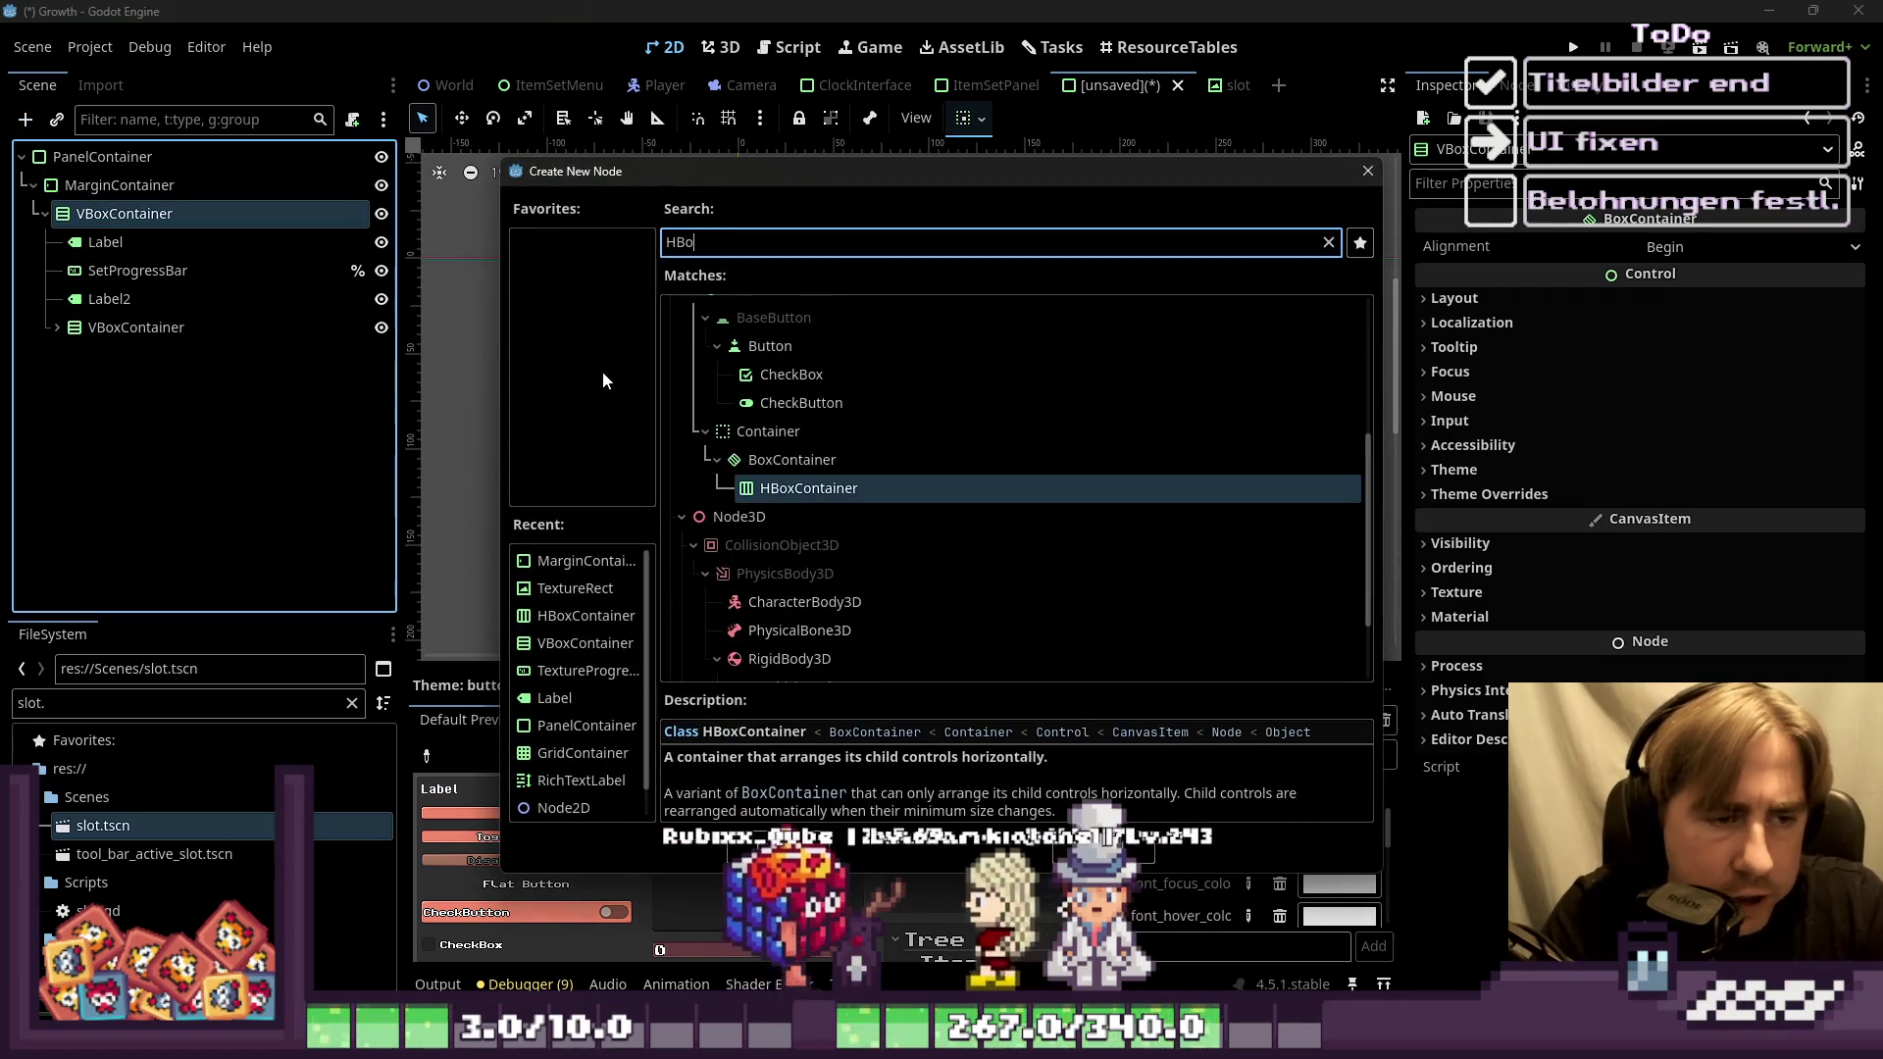
pyautogui.press('Return')
pyautogui.hotkey('ctrl', 'a')
pyautogui.write('Texture')
pyautogui.press('Return')
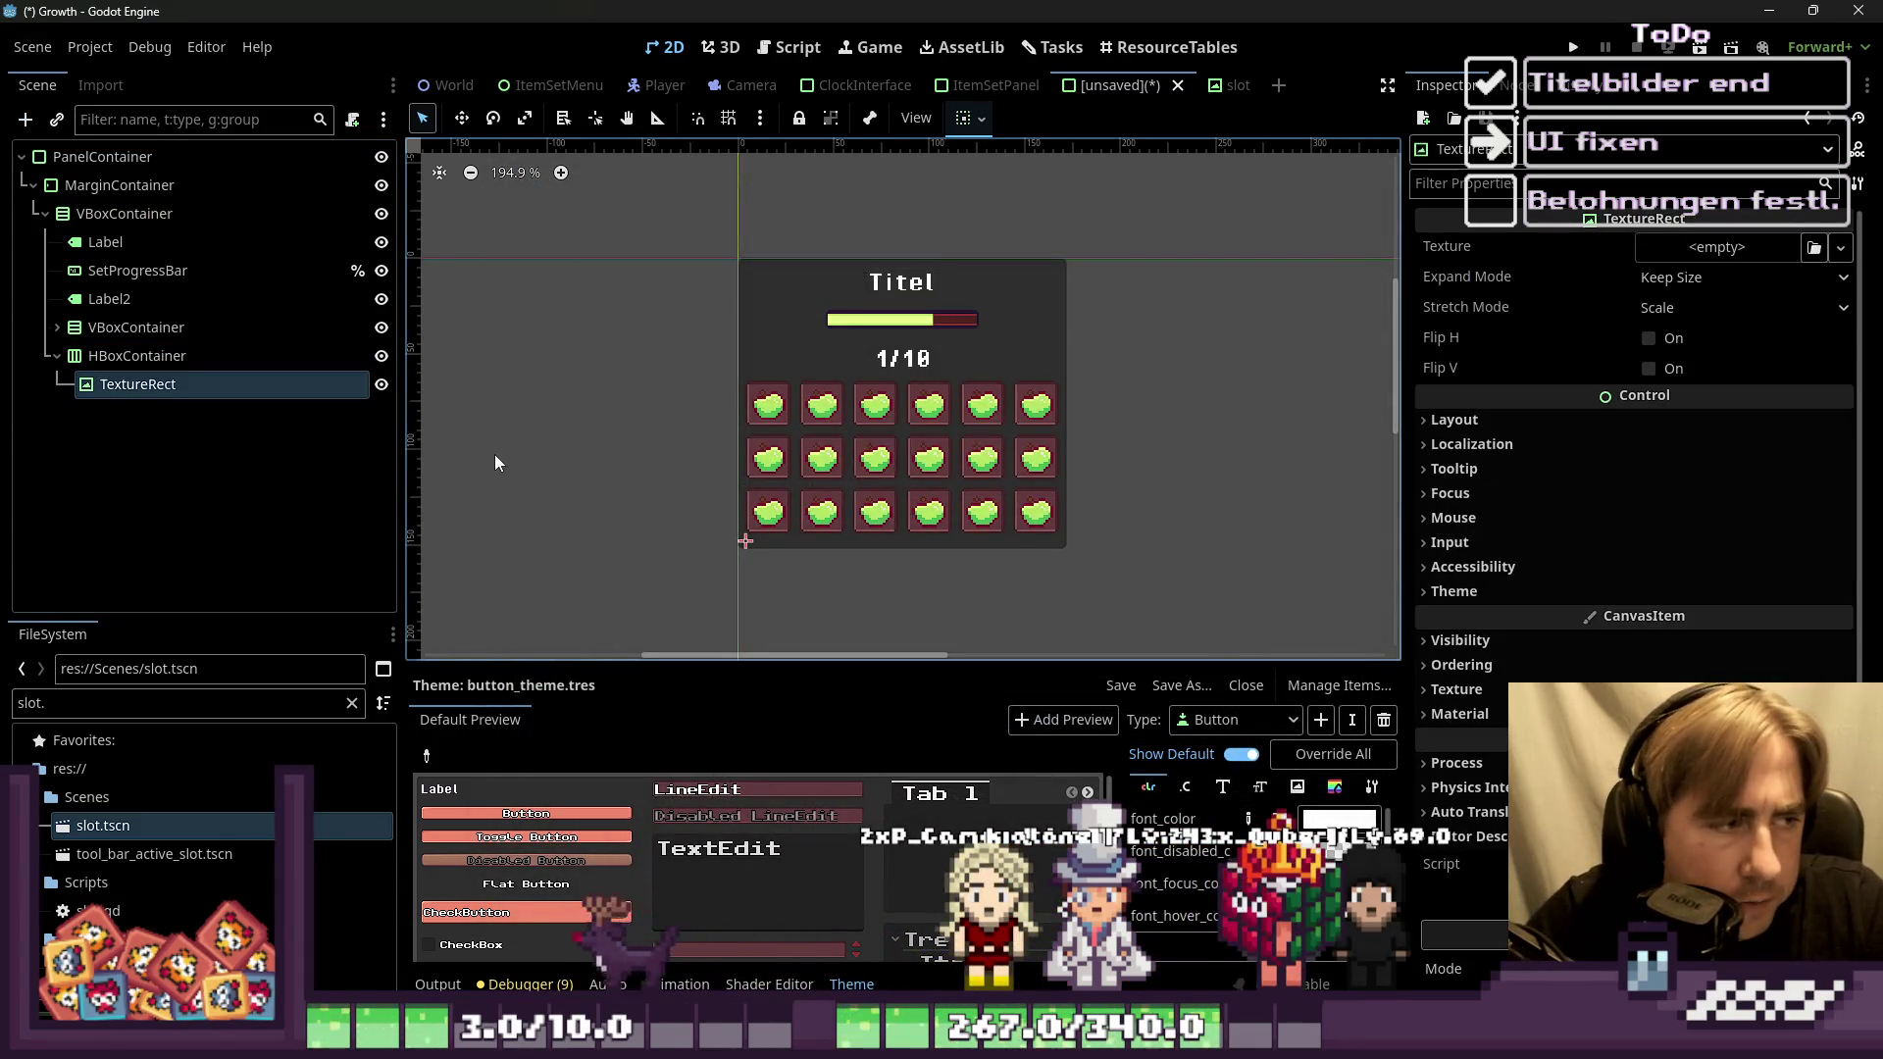
pyautogui.hotkey('ctrl', 'a')
pyautogui.write('Rich')
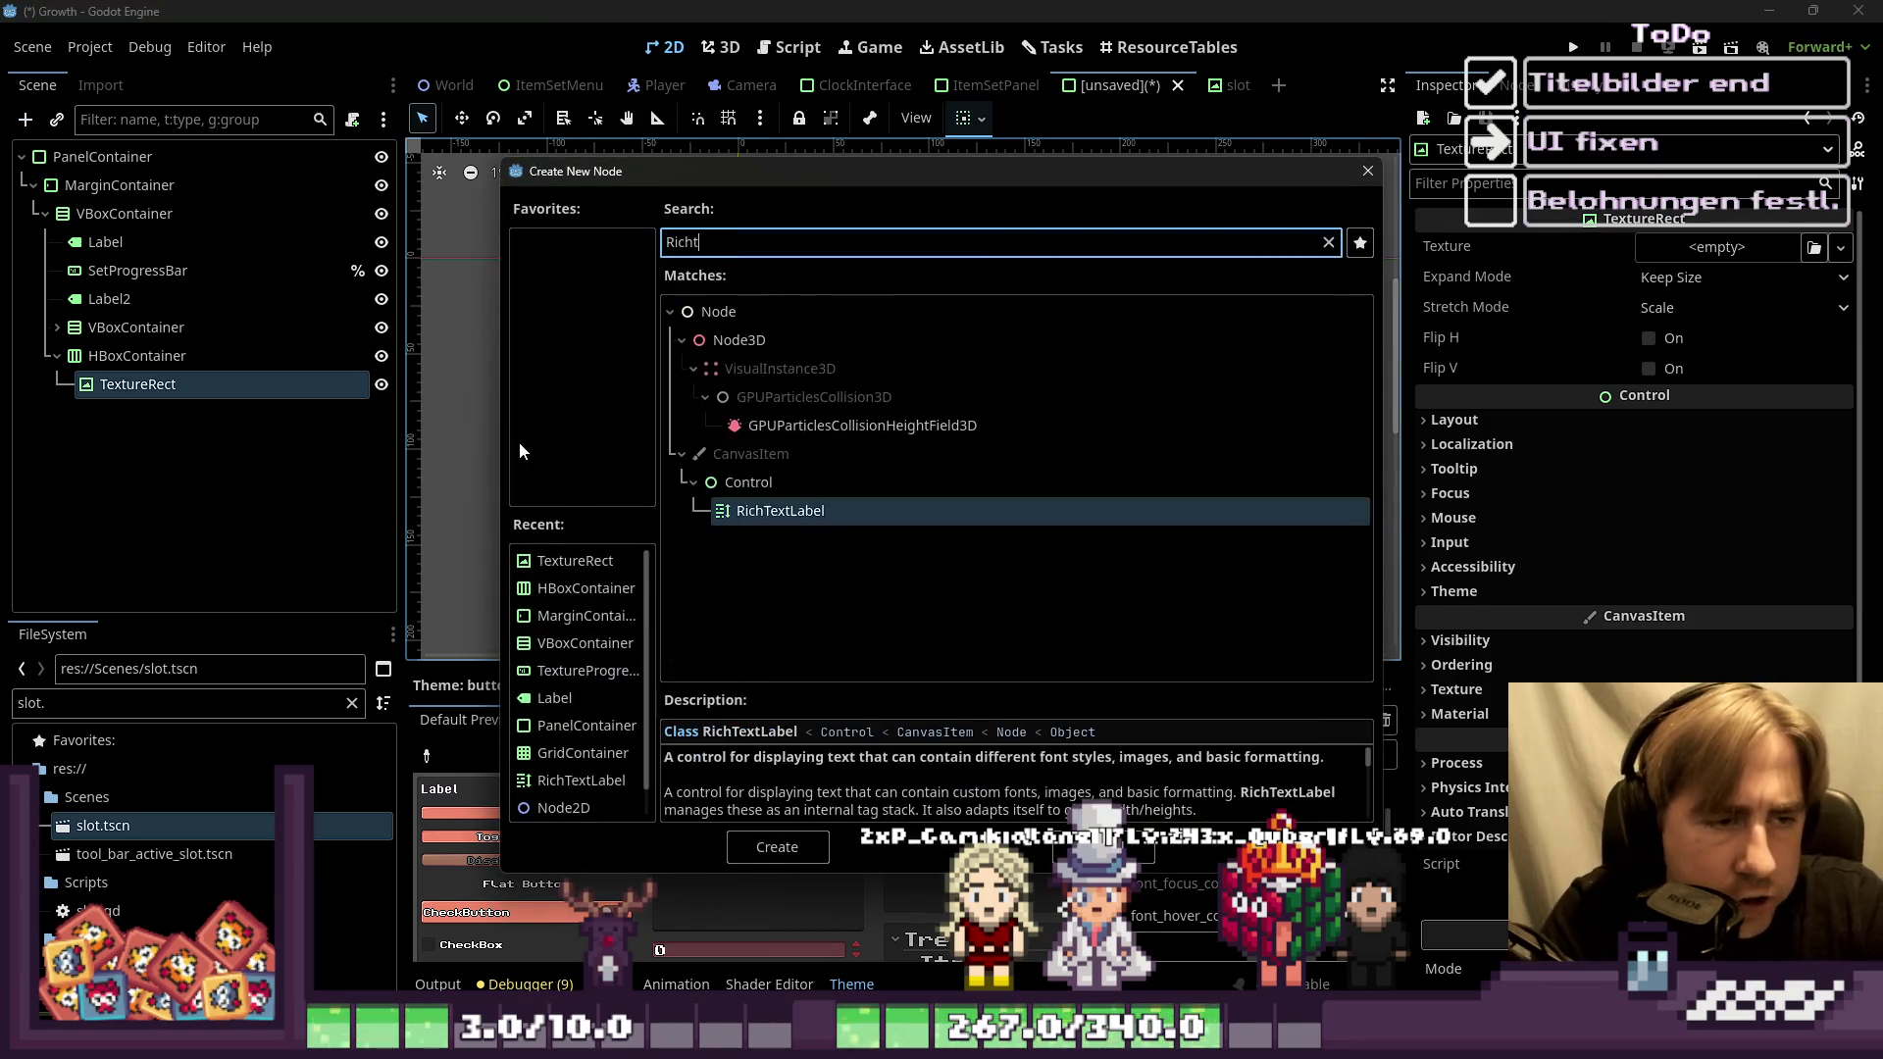
pyautogui.press('Return')
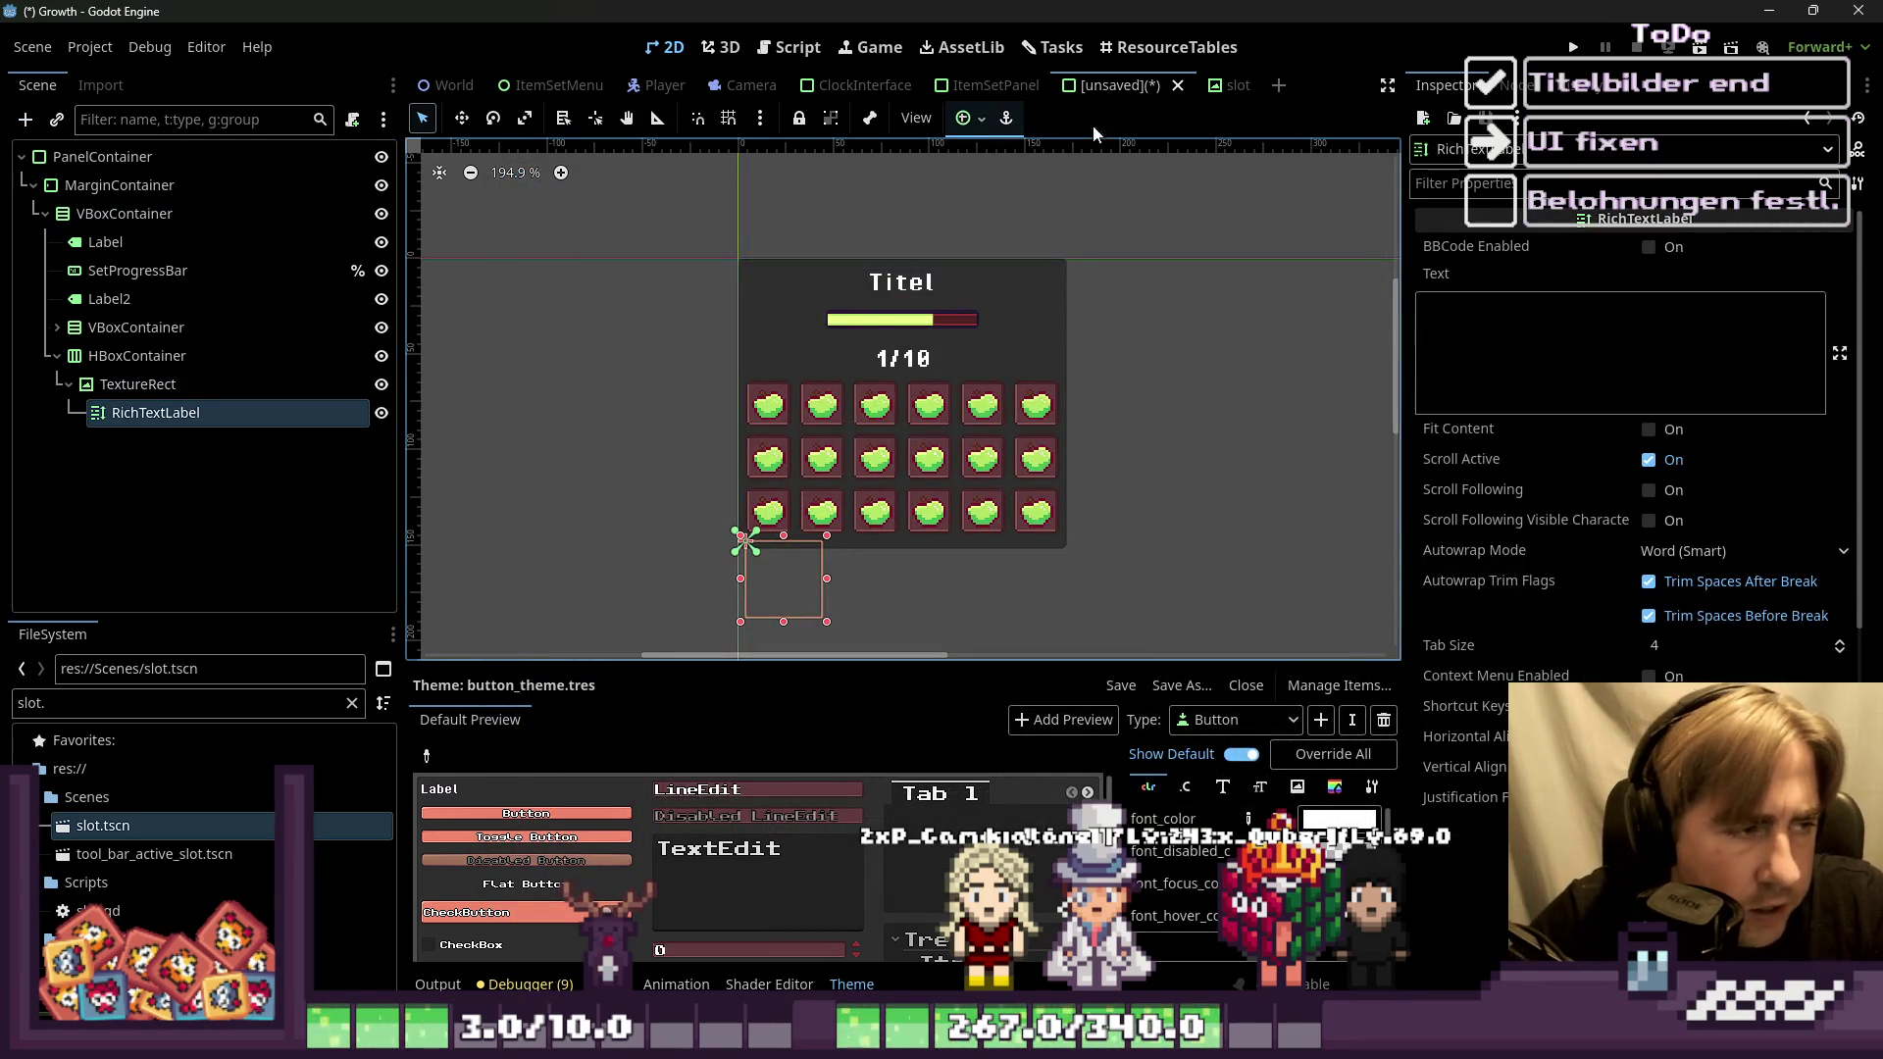
# - Apply an anchor preset to the new RichTextLabel description
pyautogui.click(985, 122)
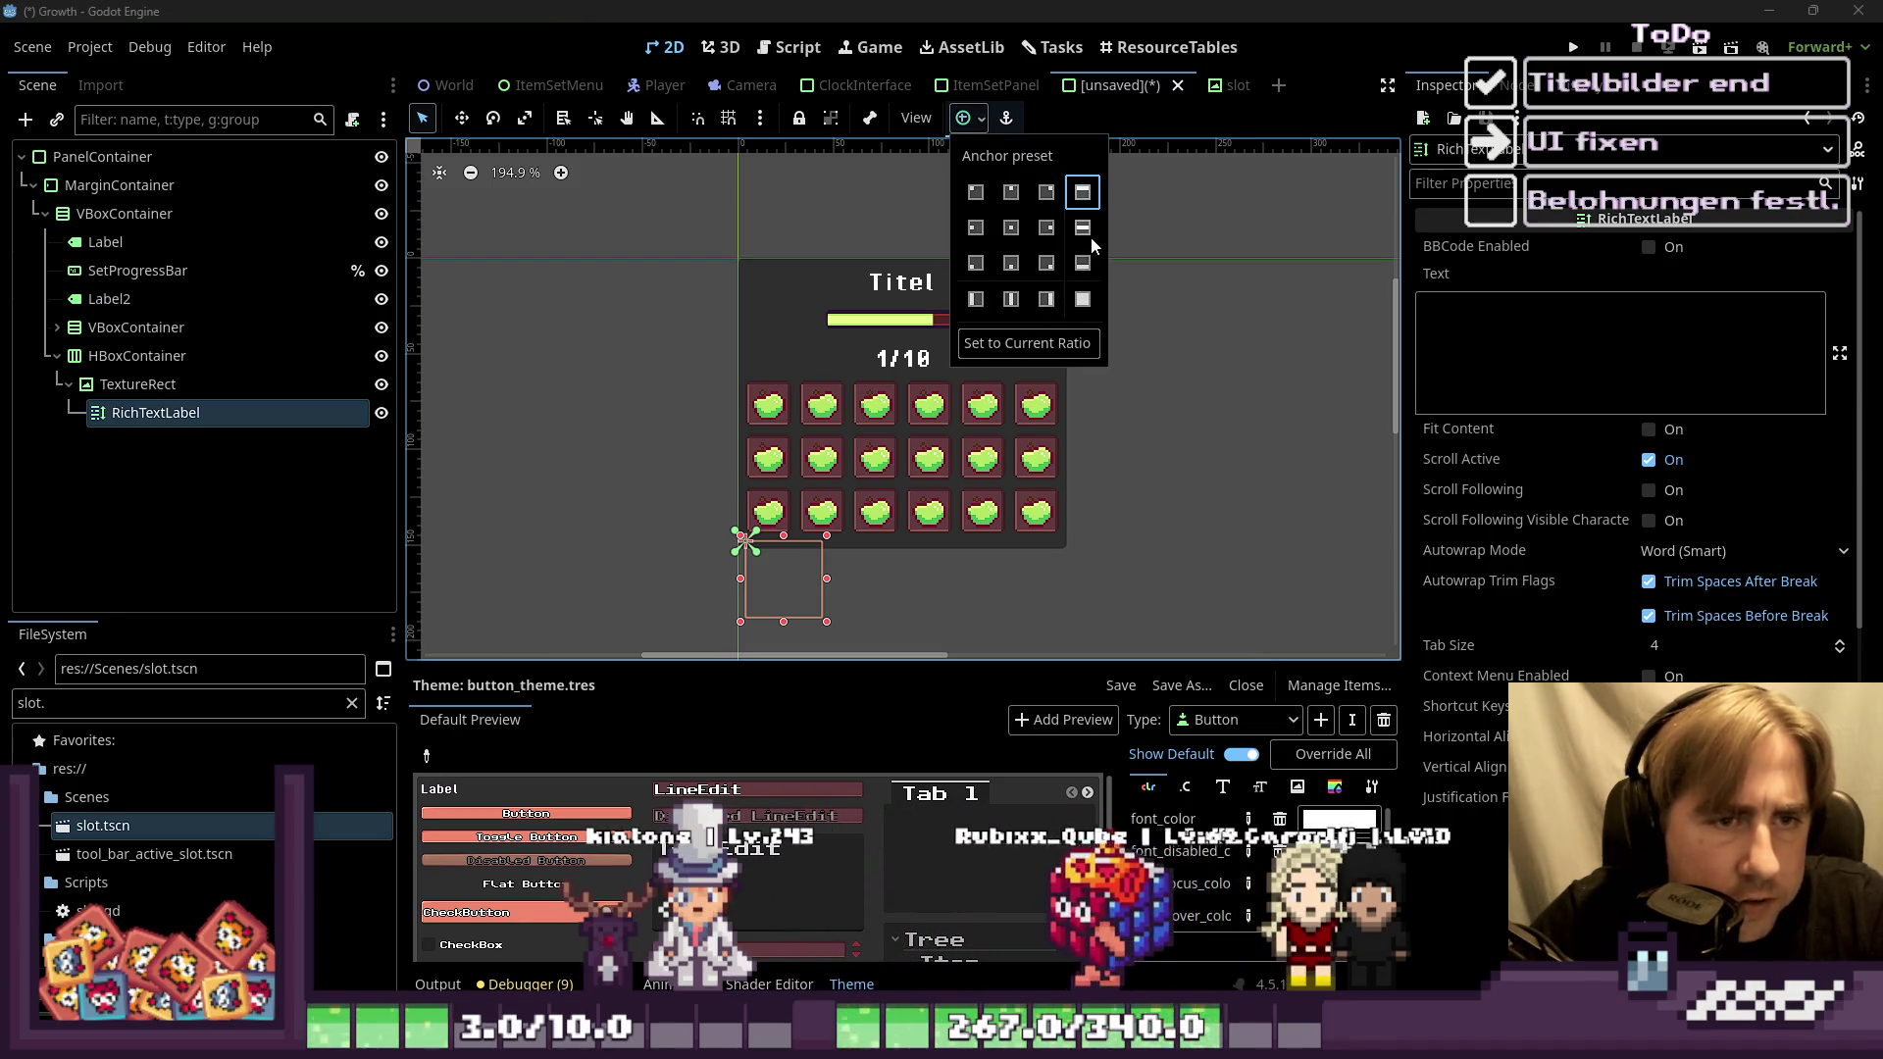
pyautogui.click(1084, 266)
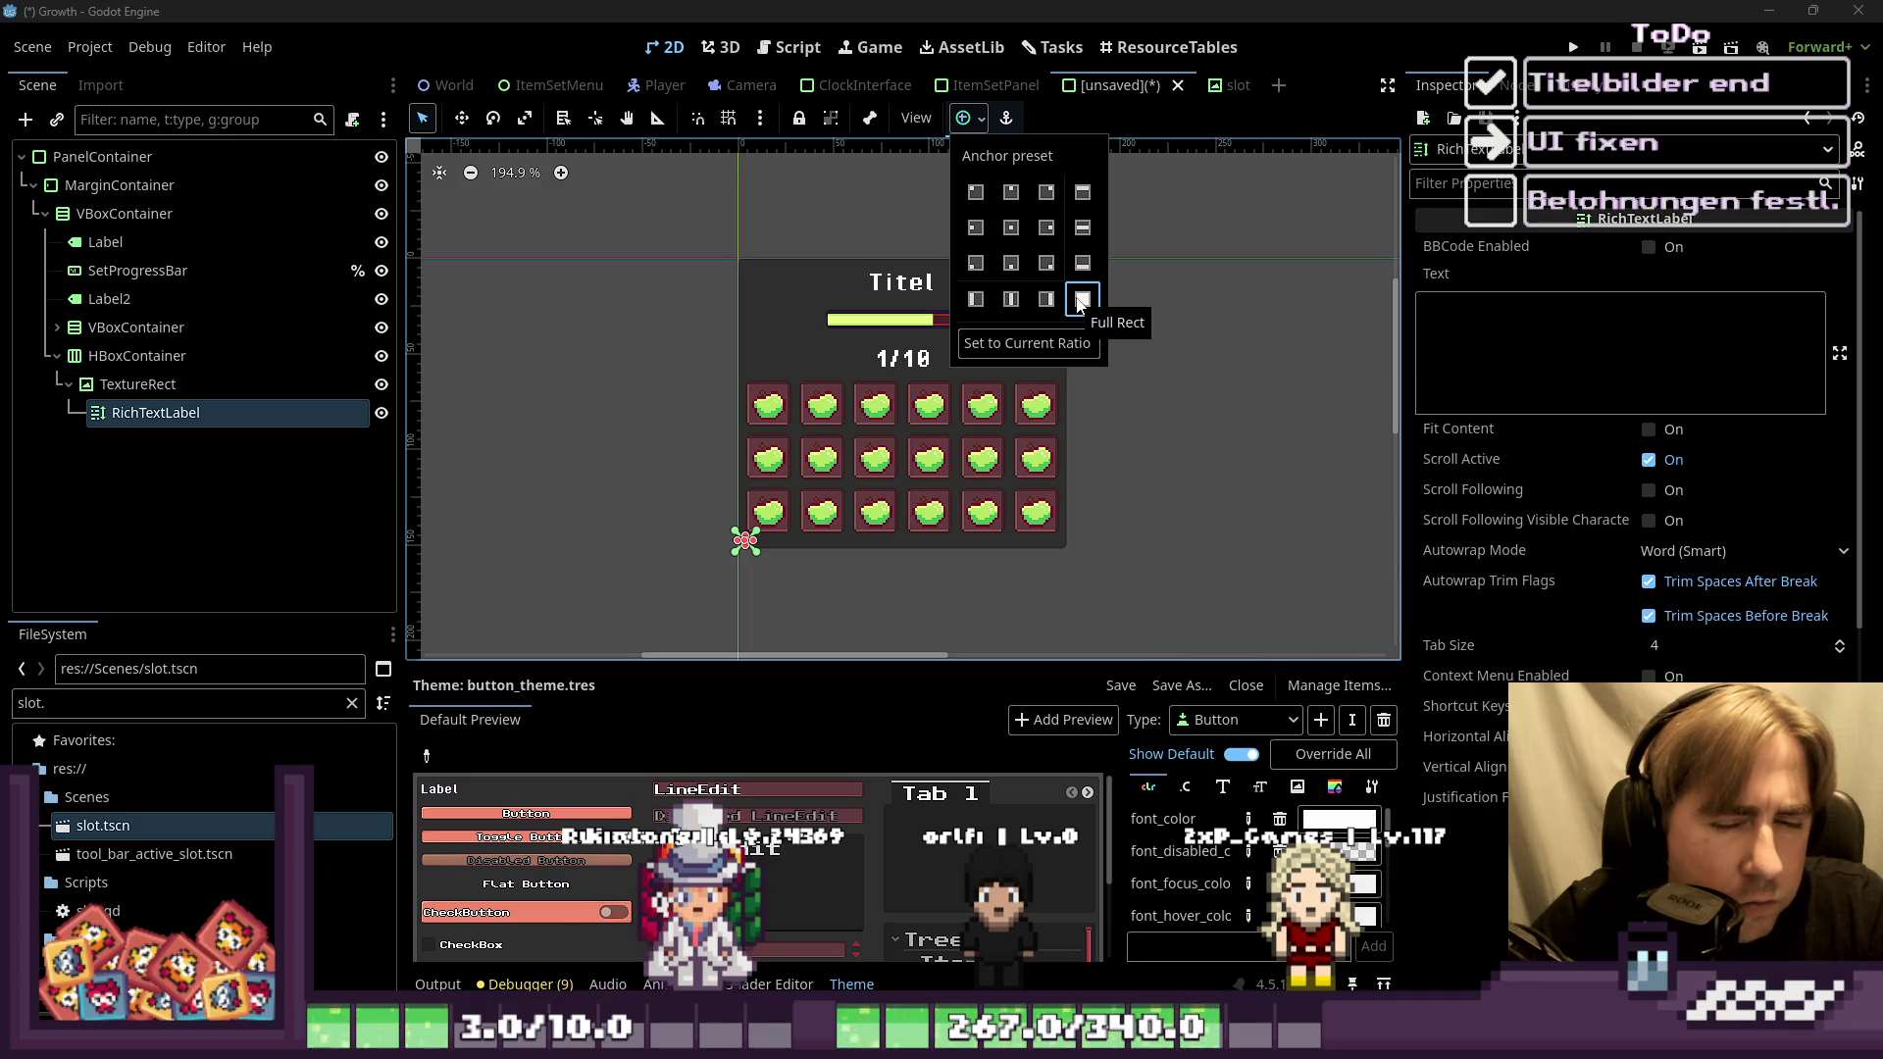
pyautogui.click(1656, 433)
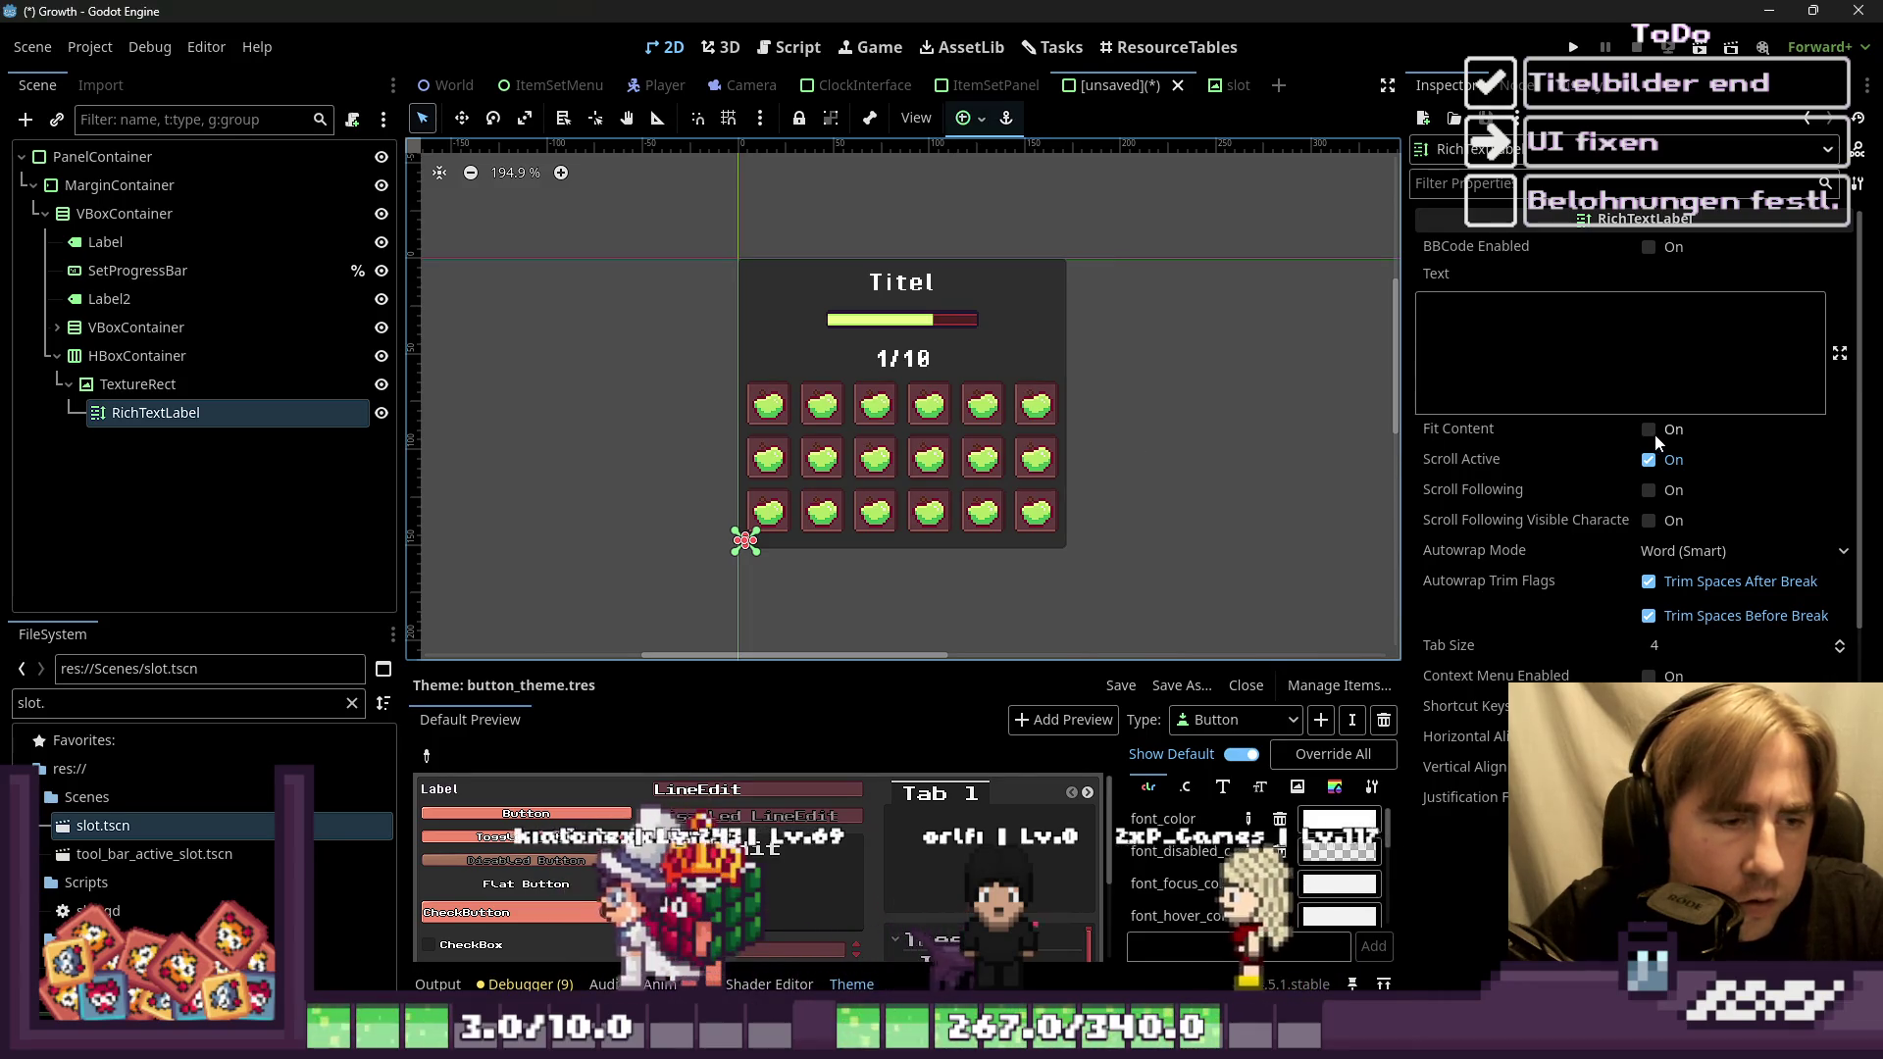
pyautogui.click(222, 392)
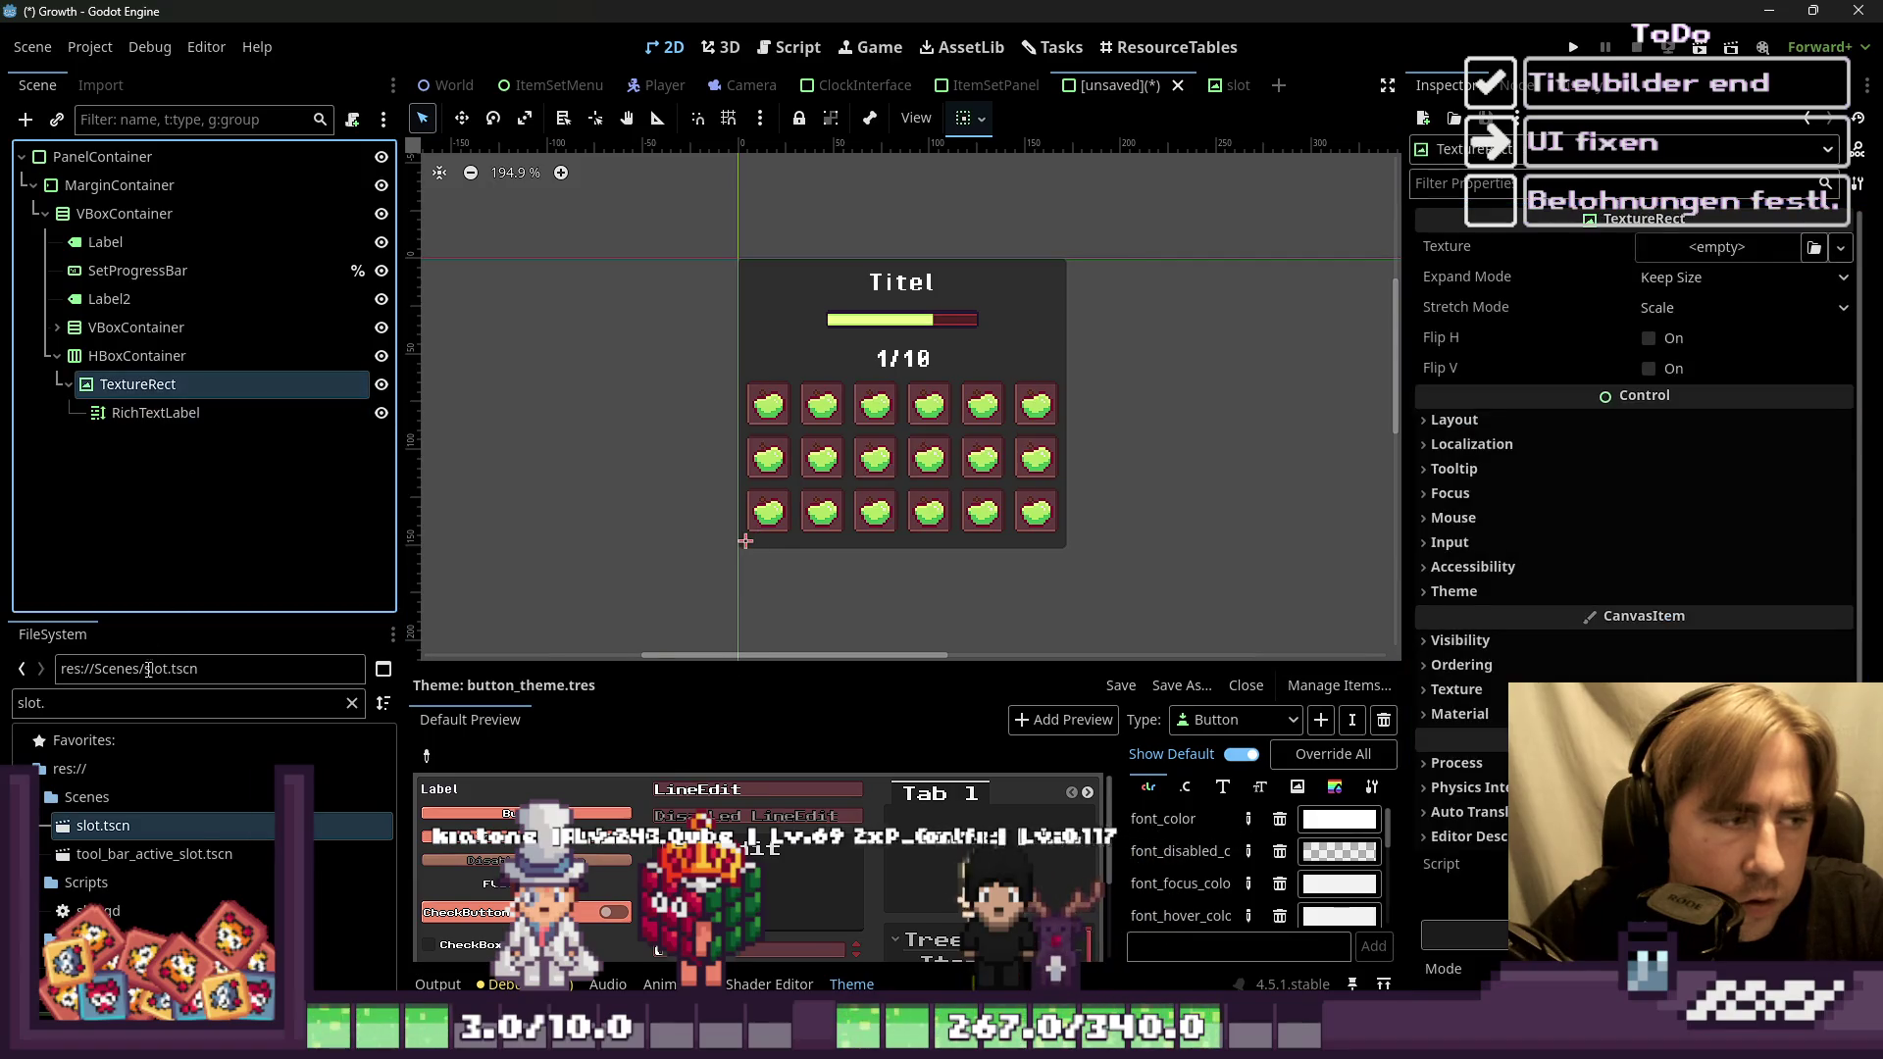
# - Search the files for 'Apple' and assign apple_sprite_inventar.png as the TextureRect's Texture
pyautogui.click(119, 713)
pyautogui.write('Apple')
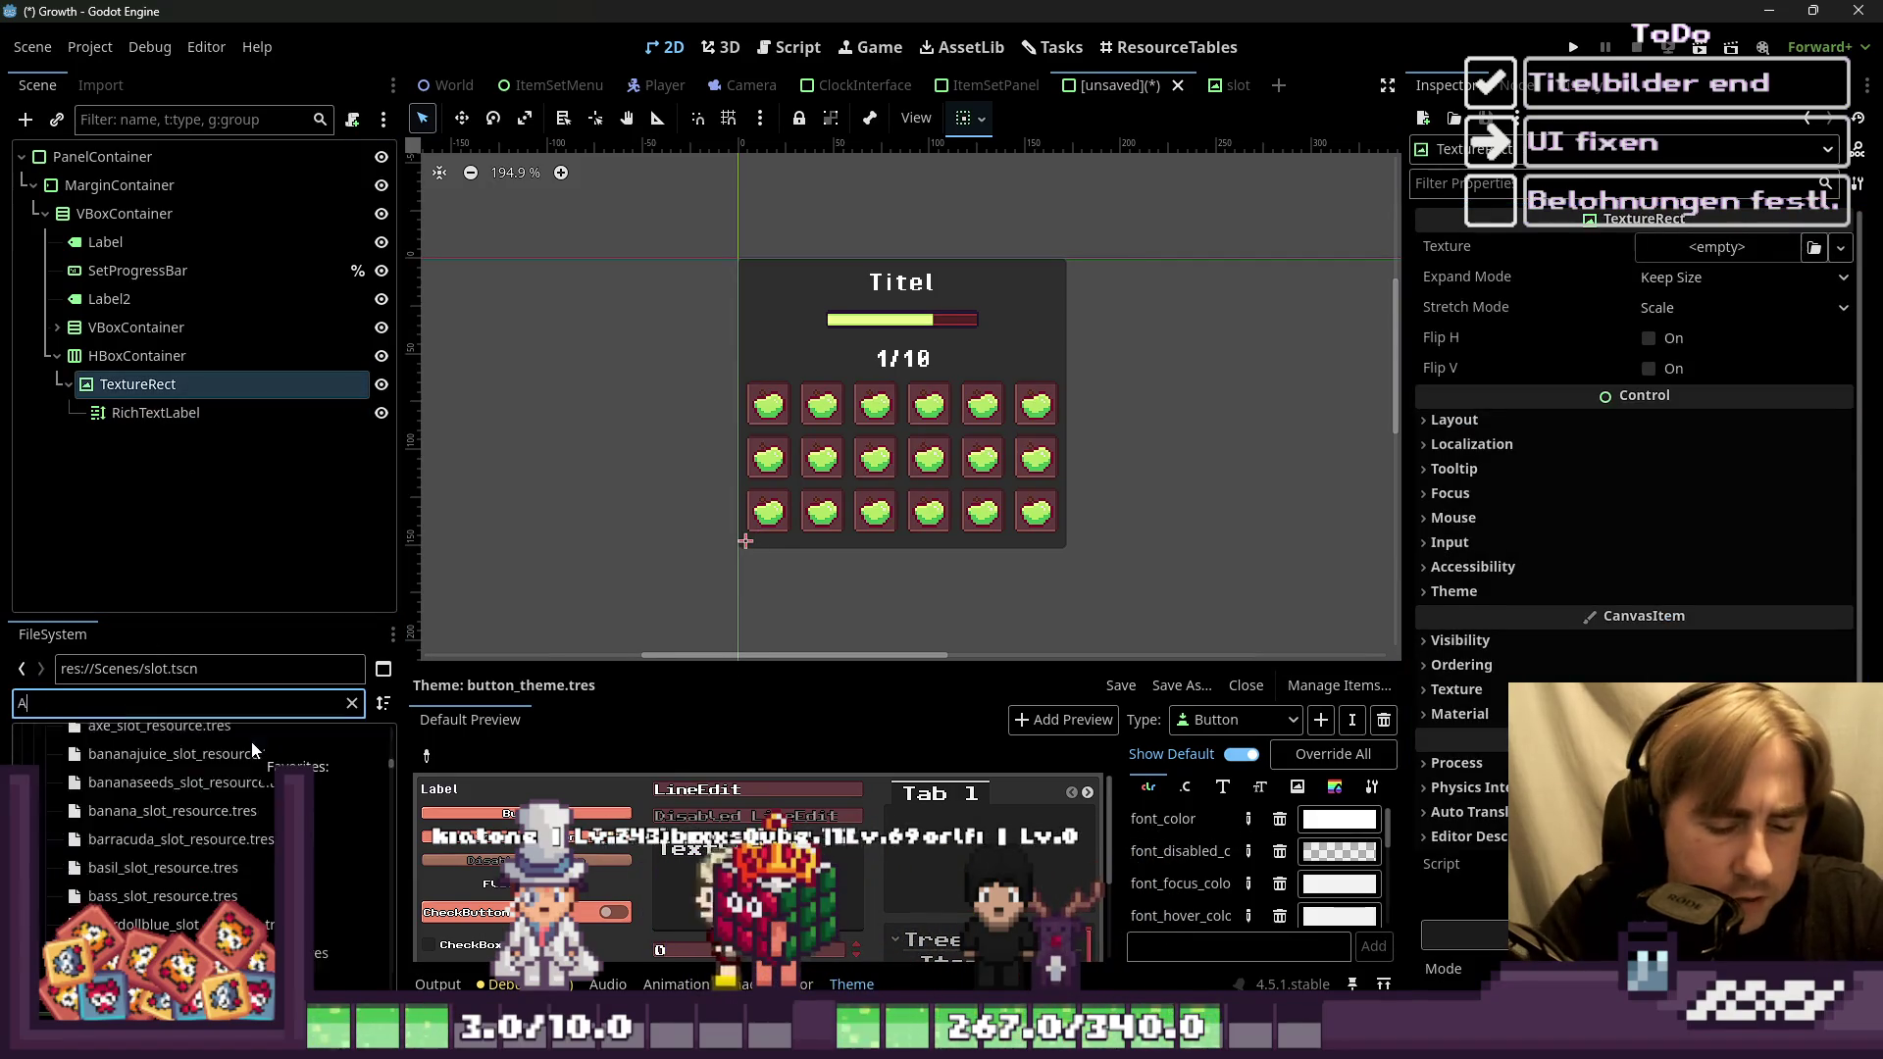
pyautogui.scroll(-10, 312, 793)
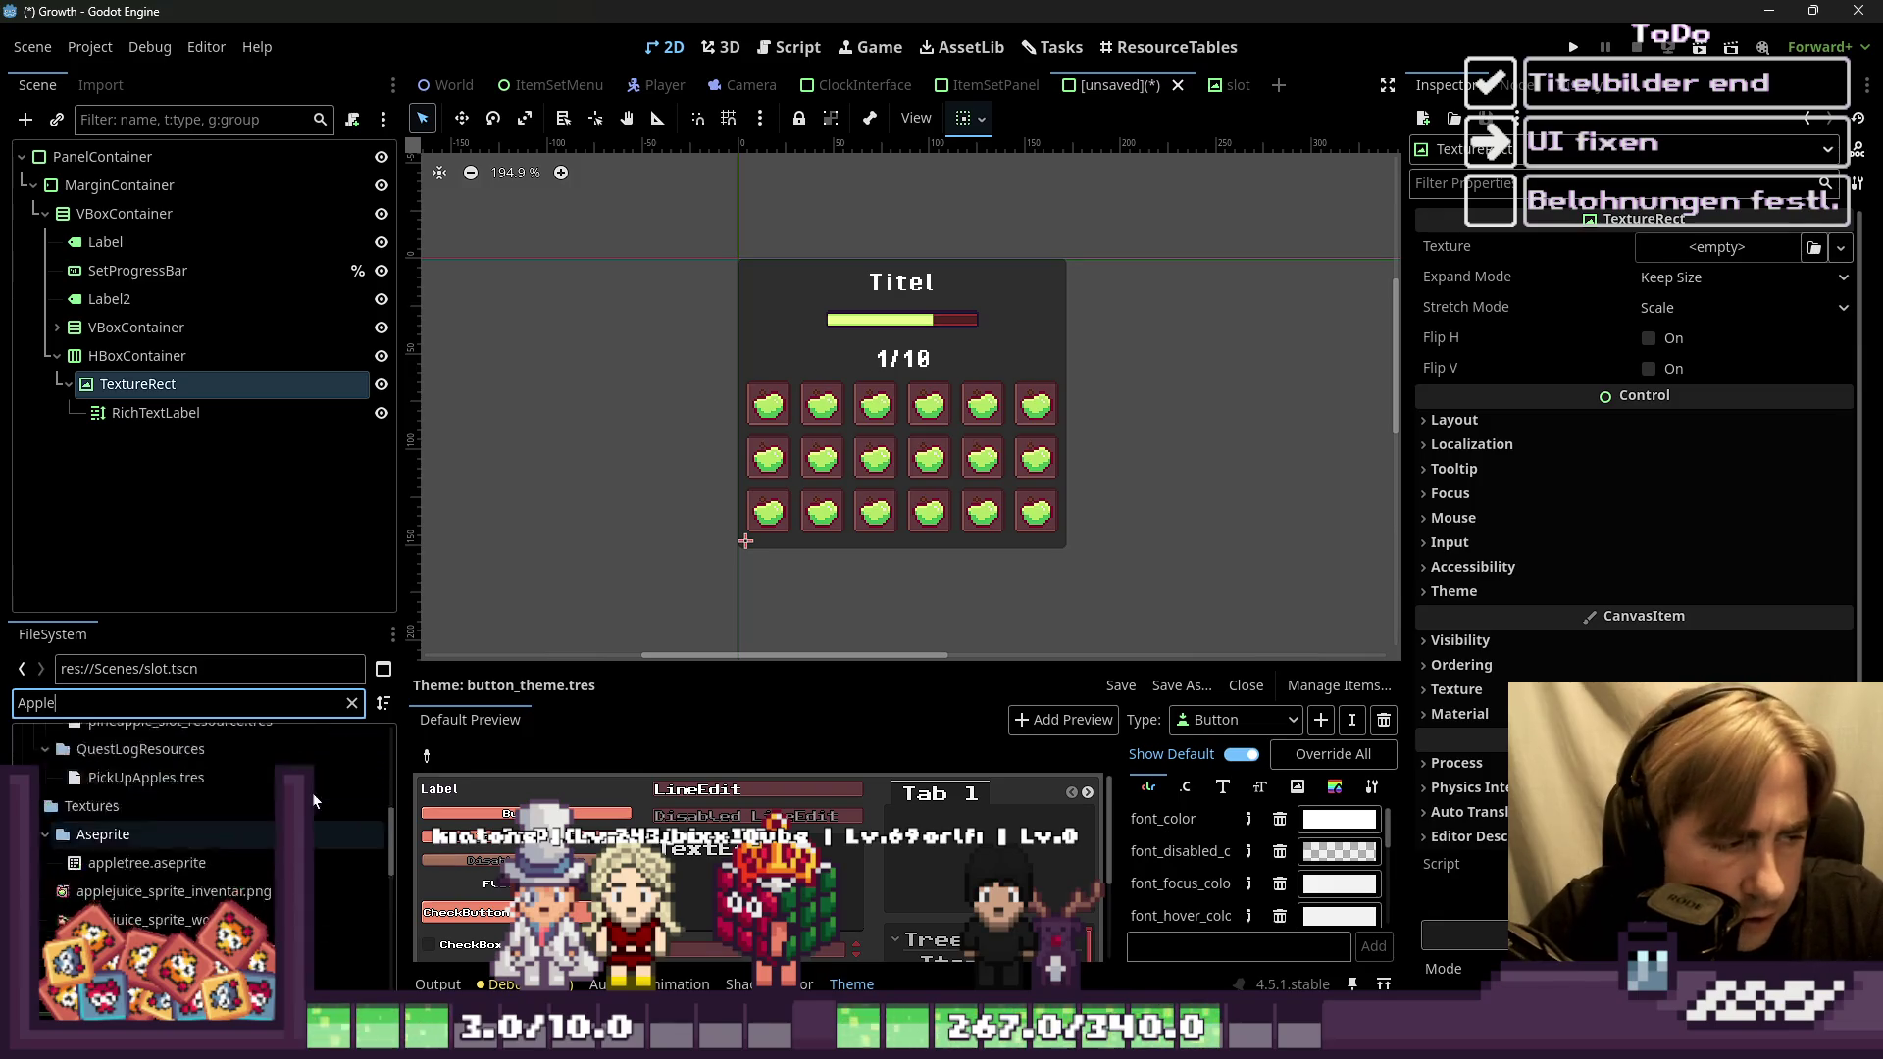
pyautogui.scroll(10, 312, 812)
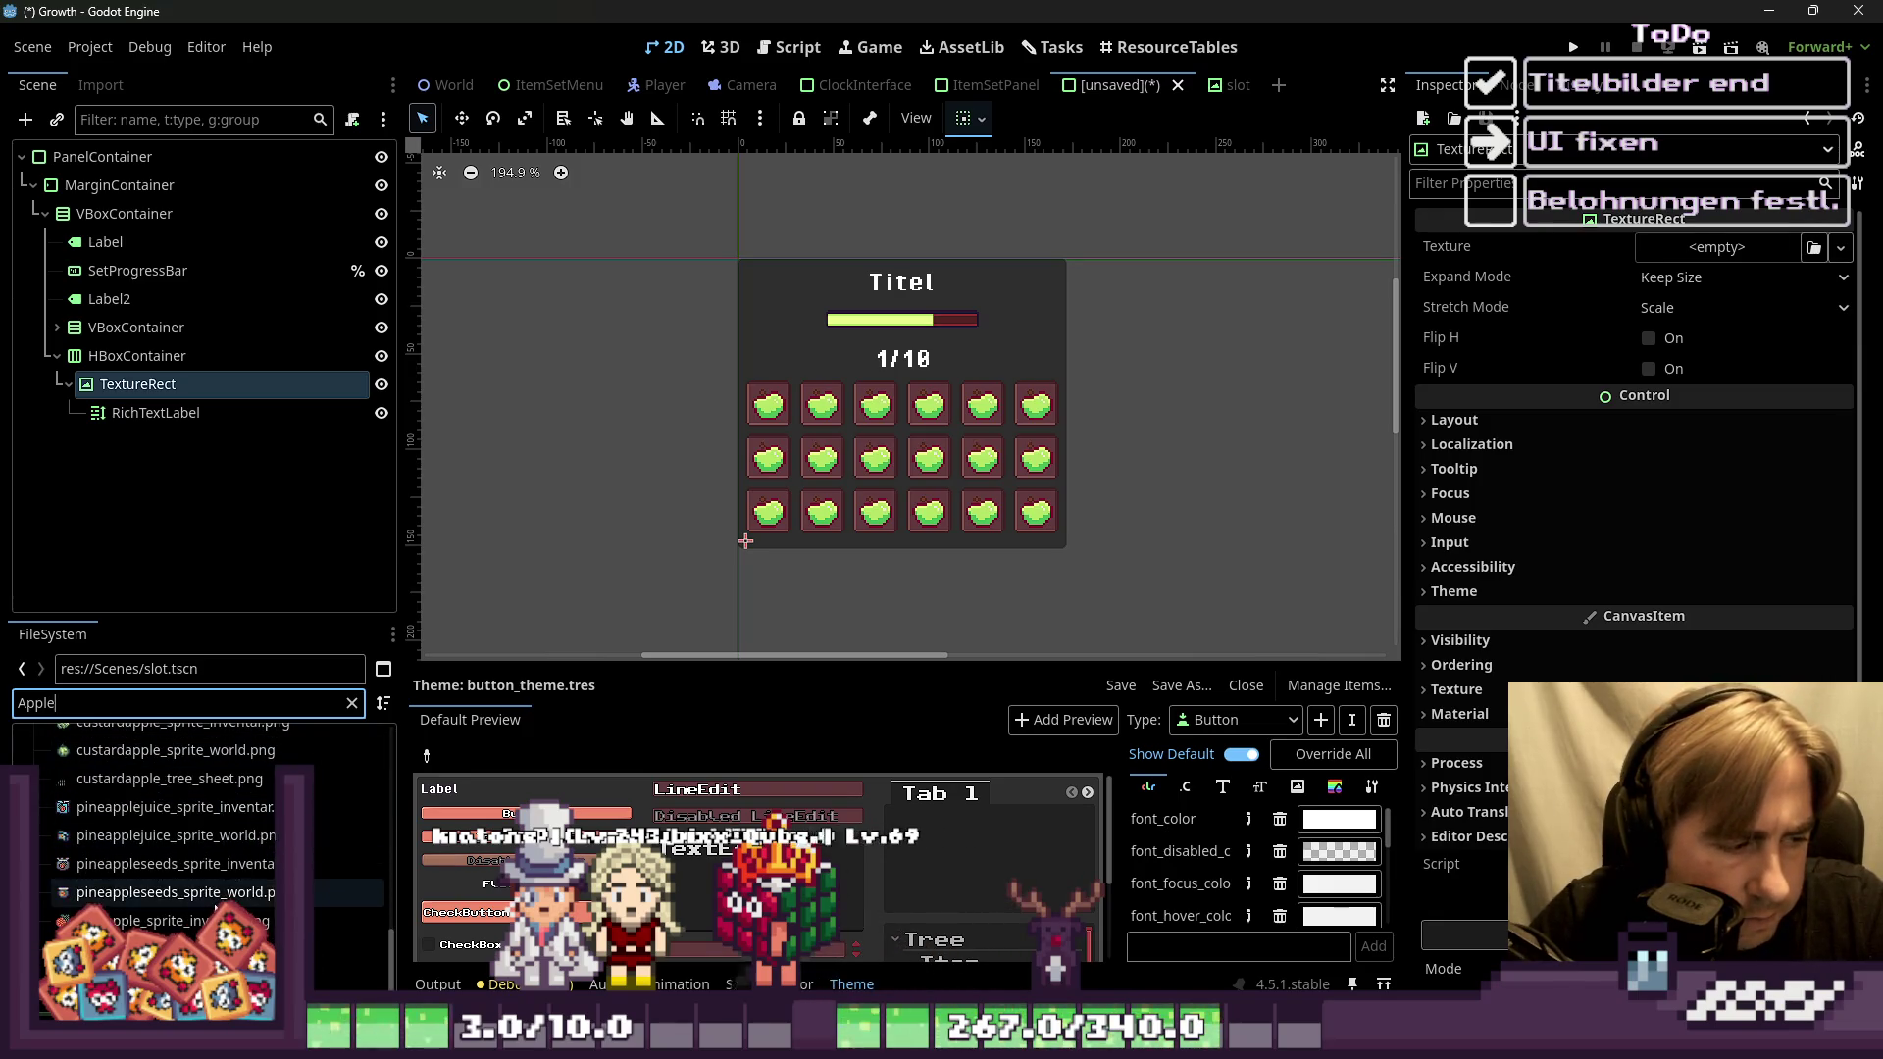
pyautogui.scroll(3, 125, 812)
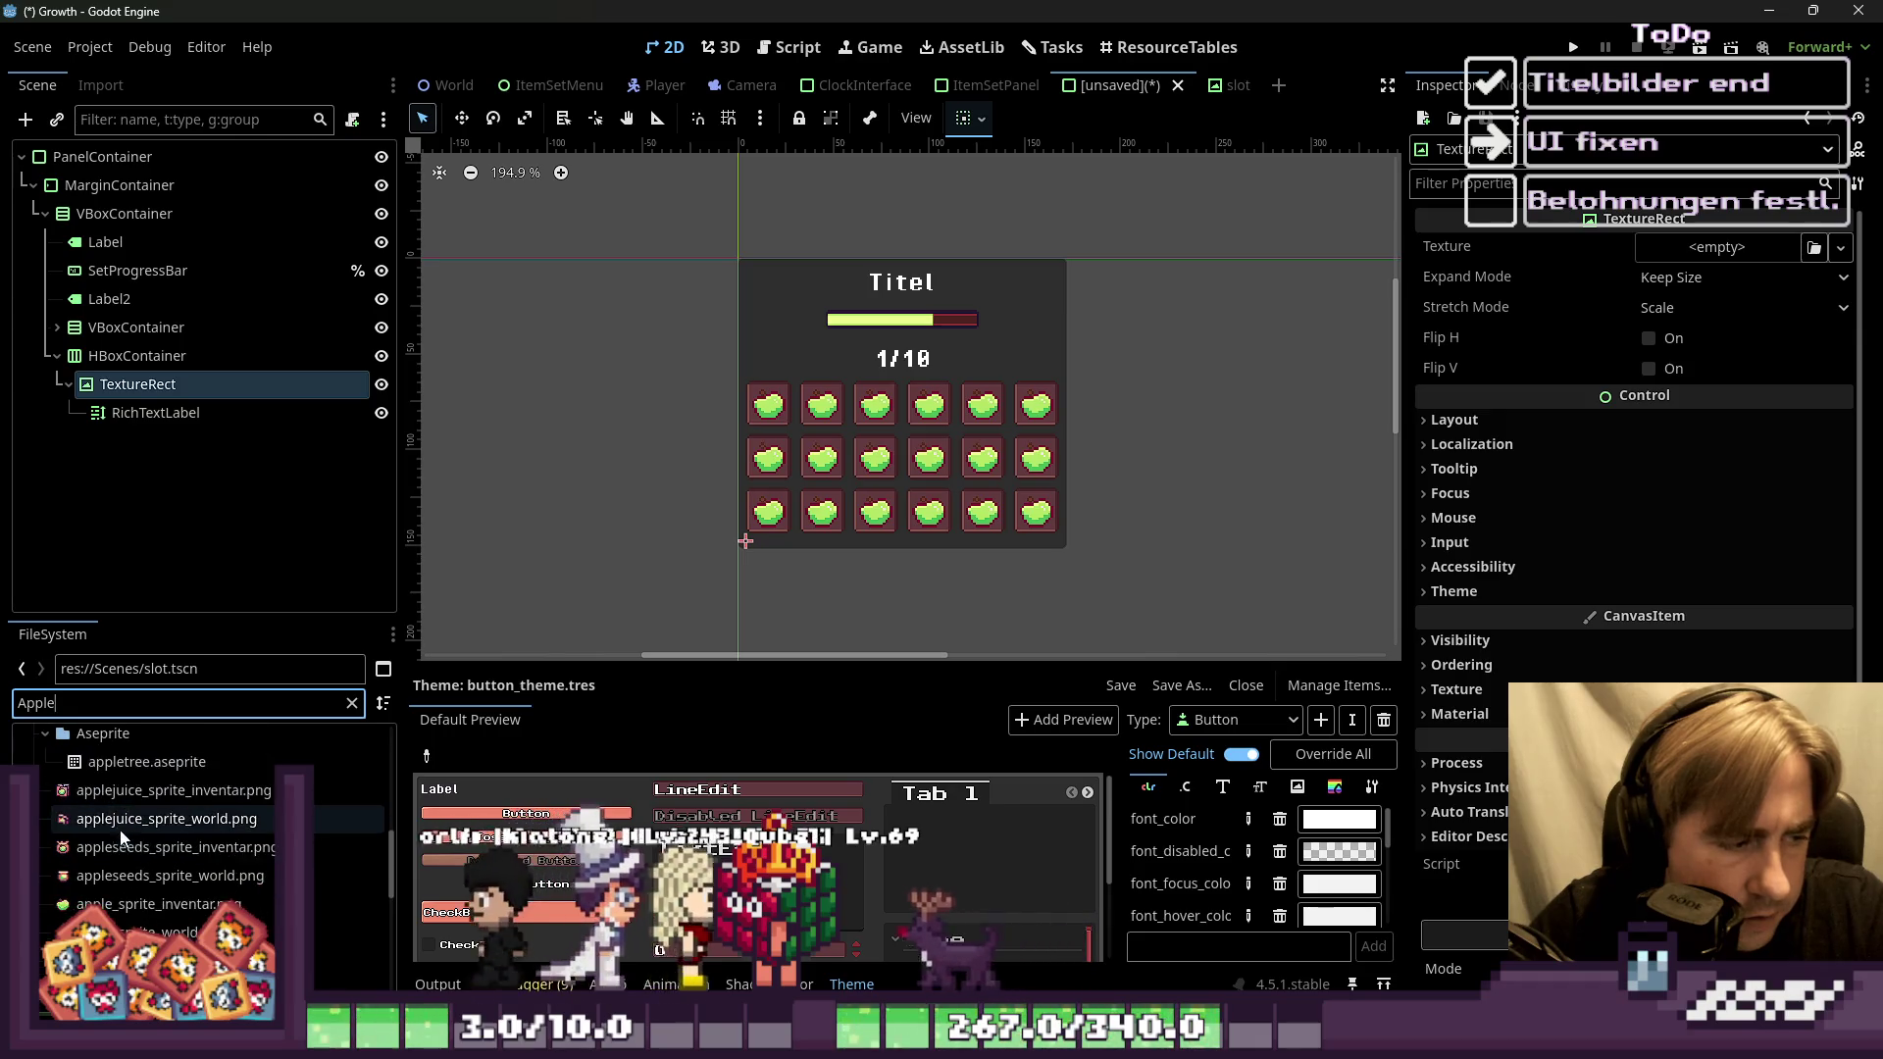
pyautogui.click(147, 904)
pyautogui.moveTo(416, 887); pyautogui.dragTo(182, 384)
pyautogui.moveTo(128, 412); pyautogui.dragTo(123, 371)
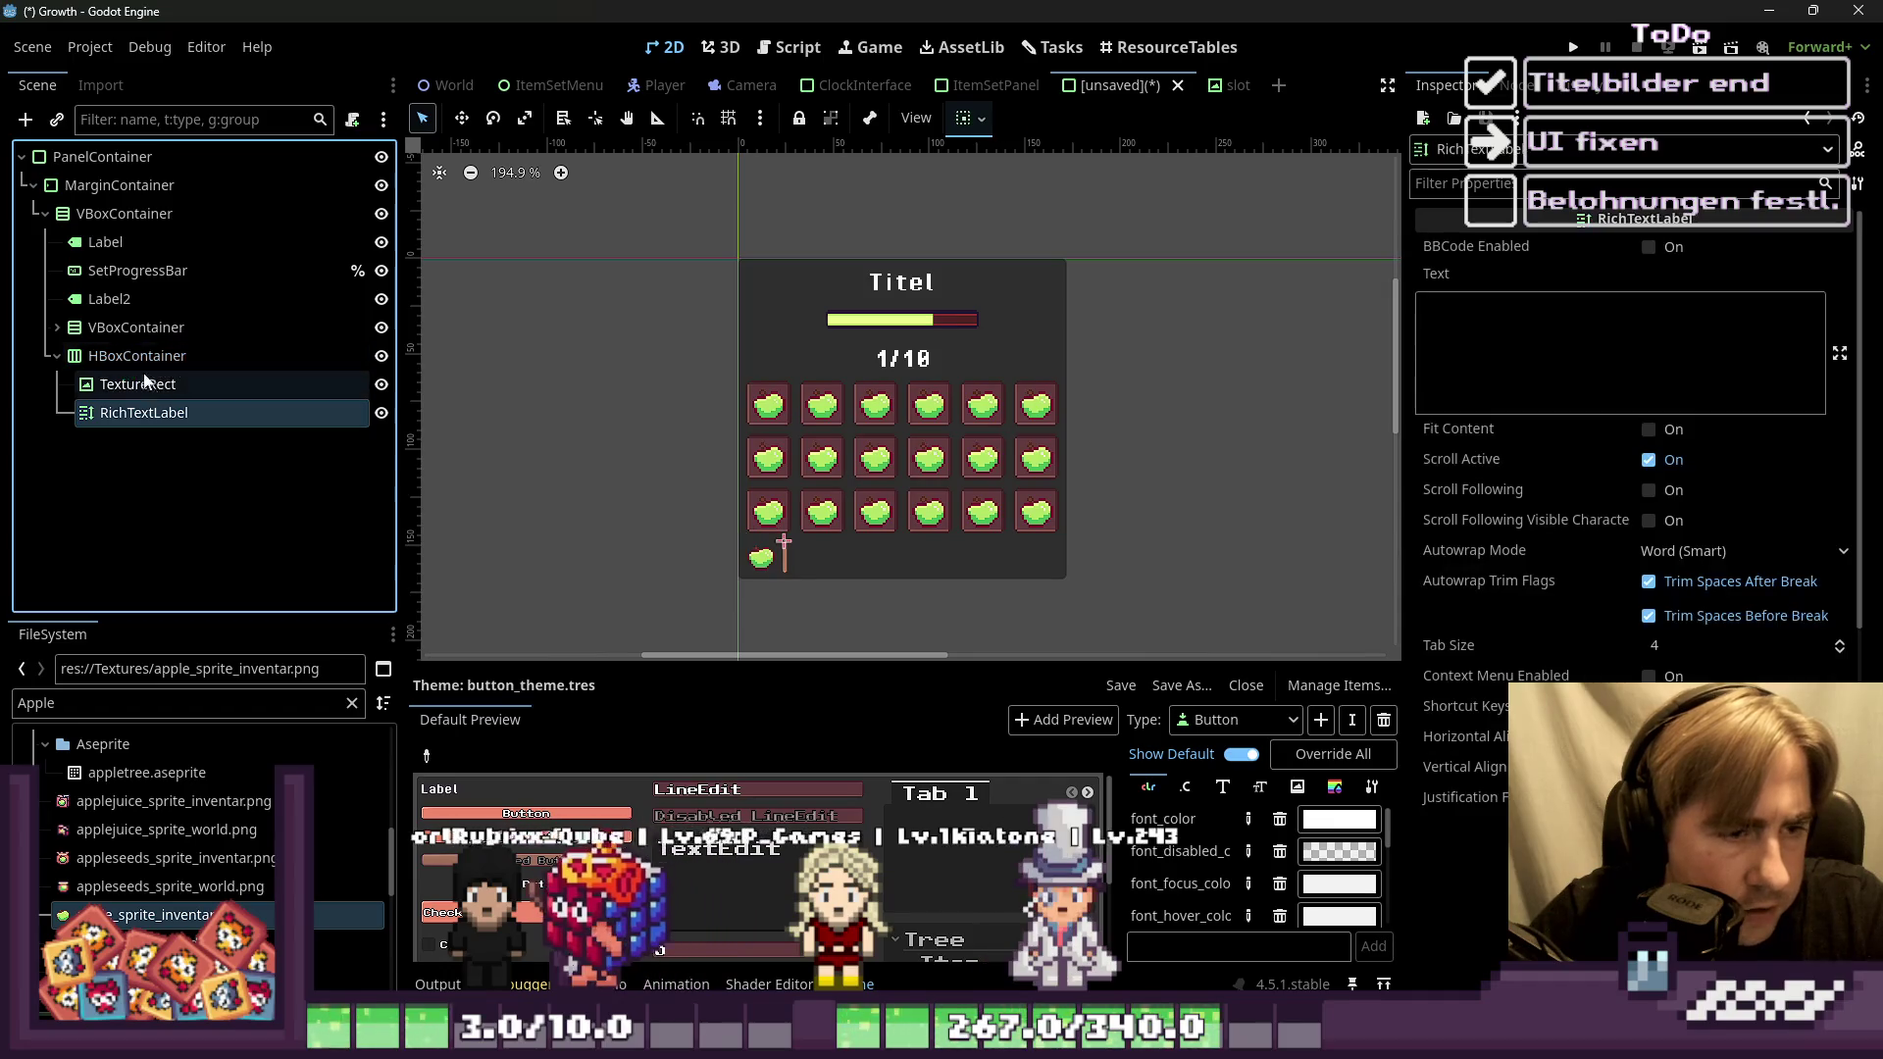
# - Expand the RichTextLabel horizontally, give it placeholder text 'wdjioawdiawodiawdjaoiwji' and enable Fit Content
pyautogui.click(978, 119)
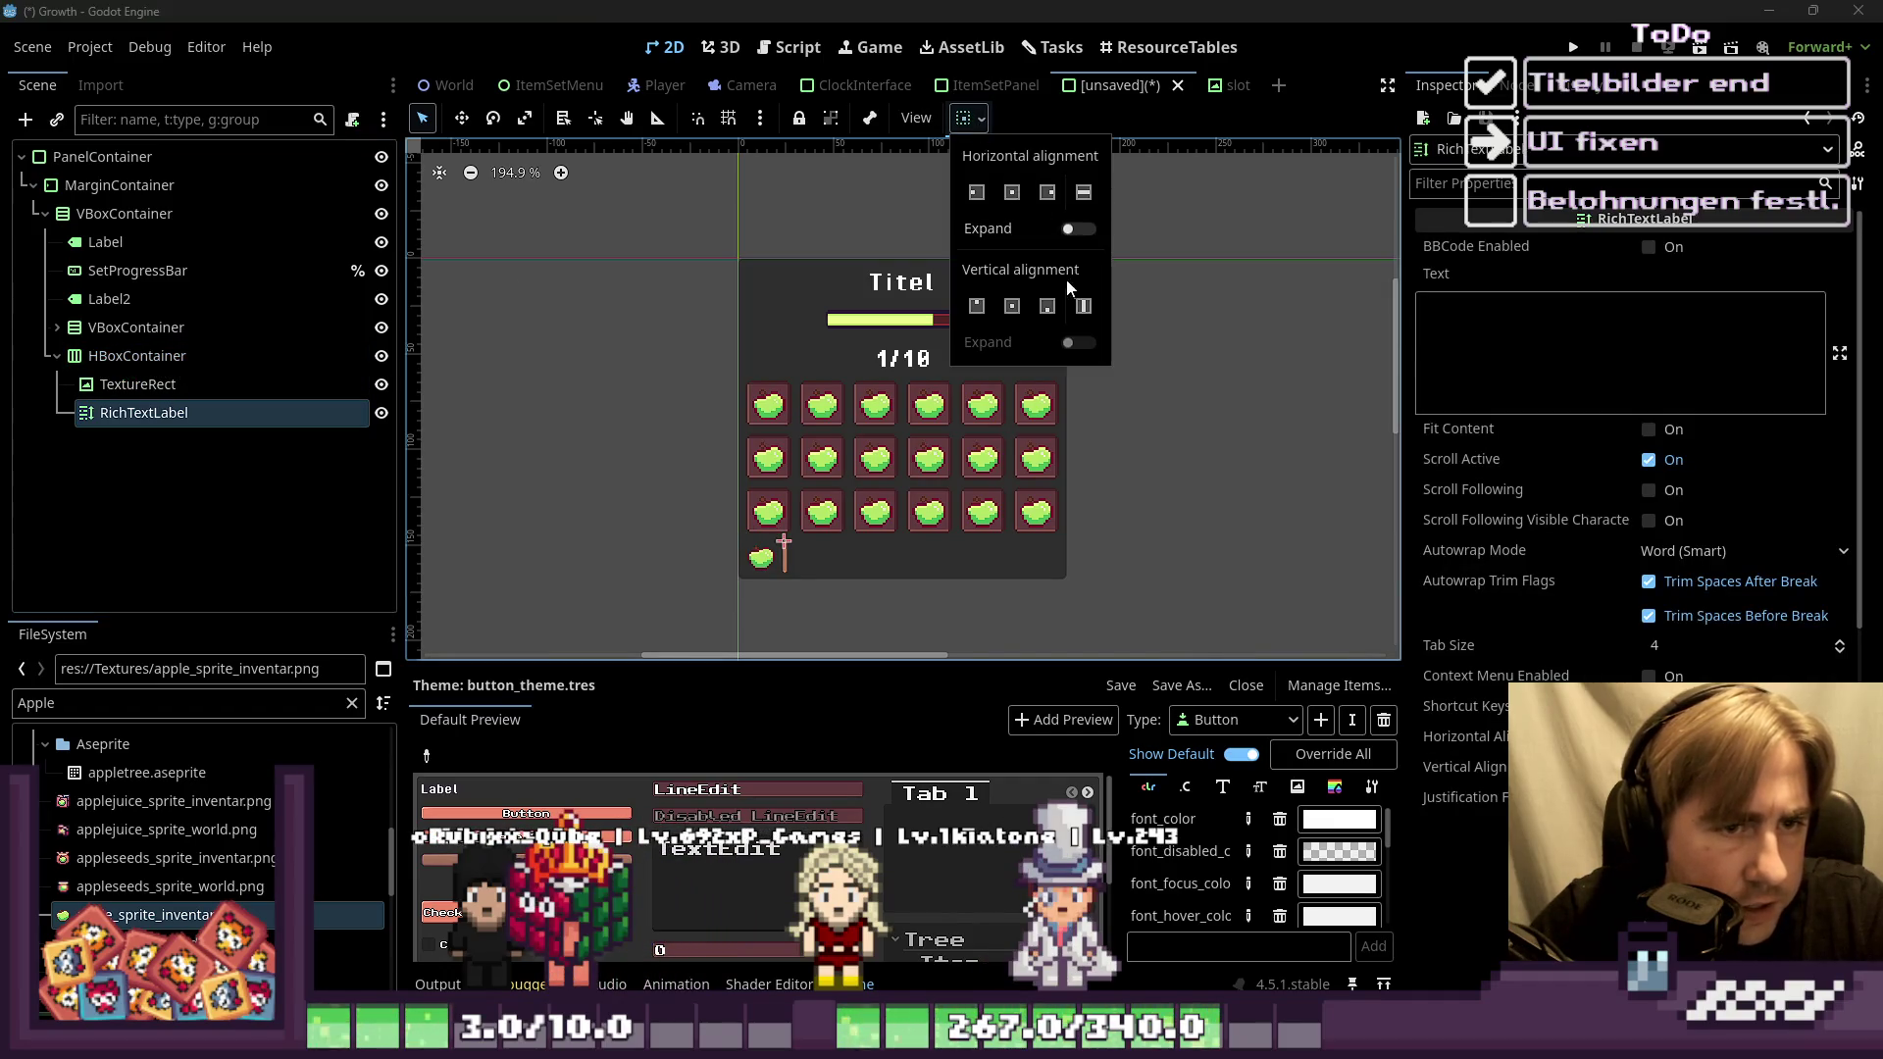
pyautogui.click(1451, 356)
pyautogui.click(1448, 317)
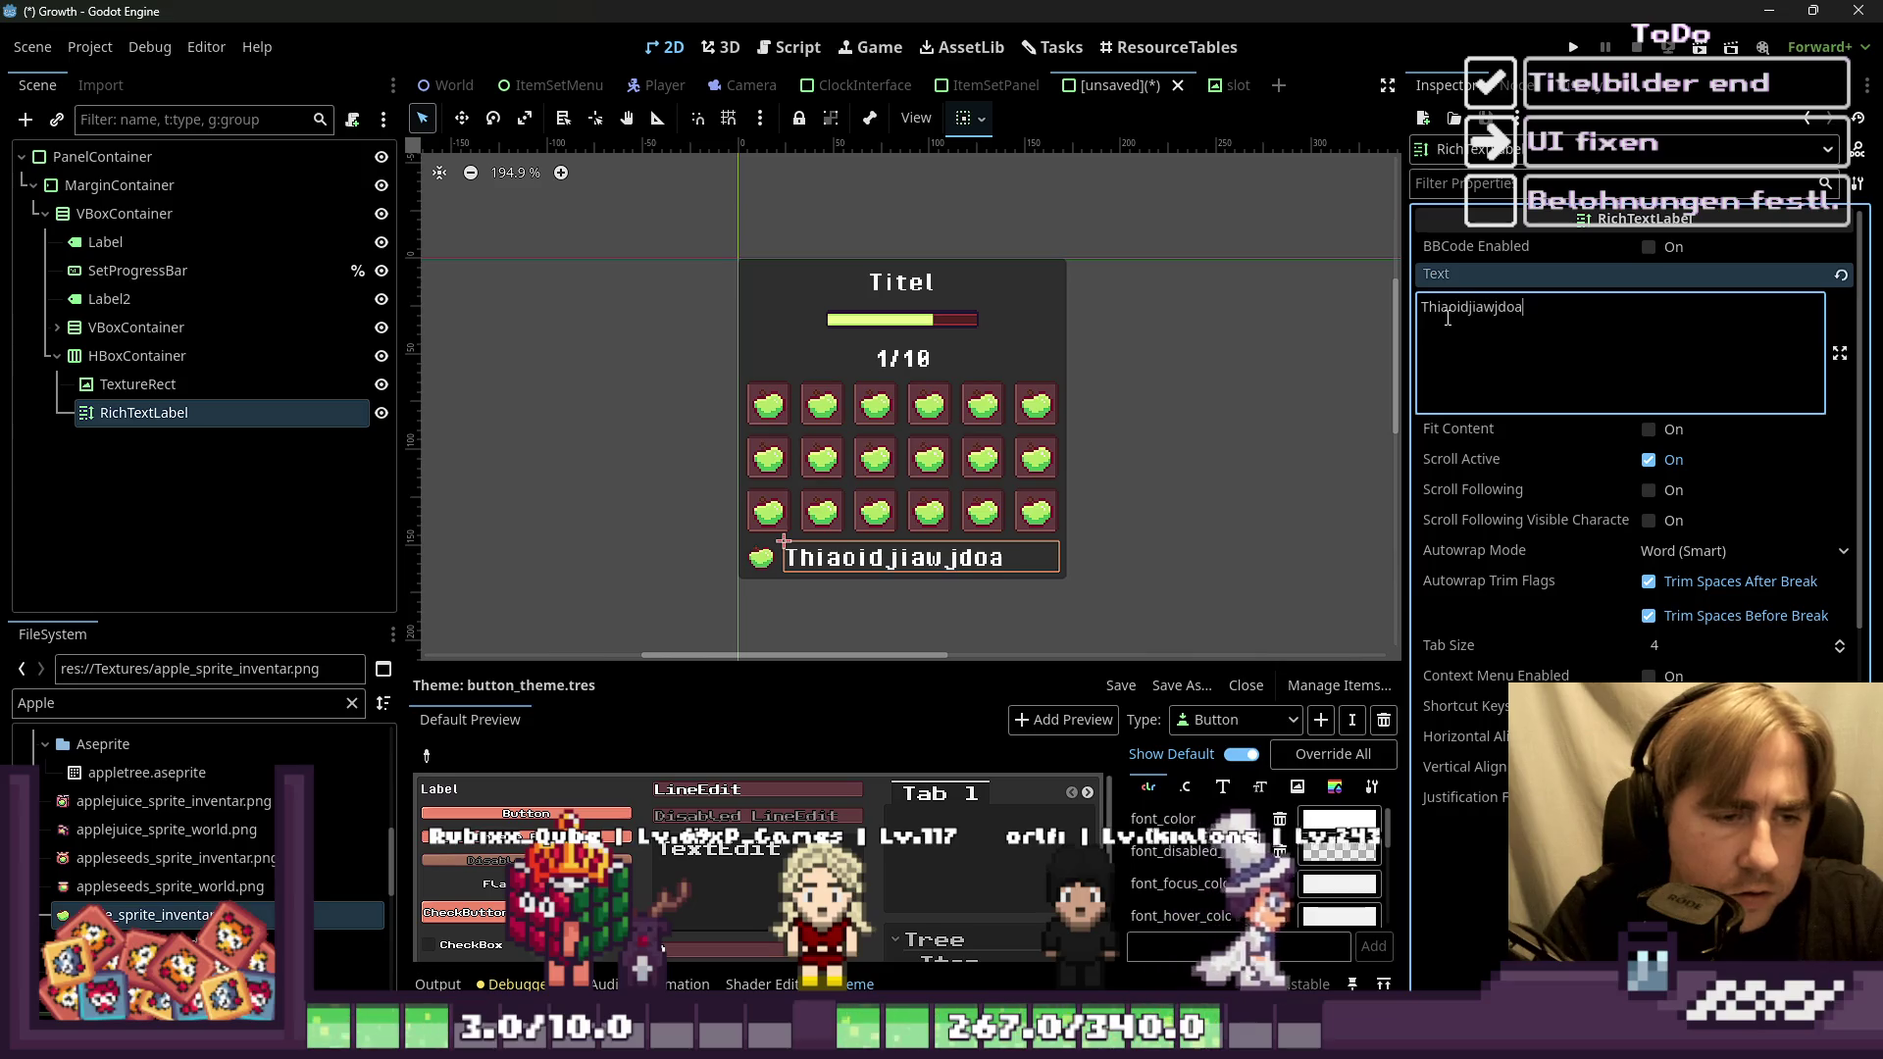
pyautogui.write('wdjioawdiawodiawdjaoiwji')
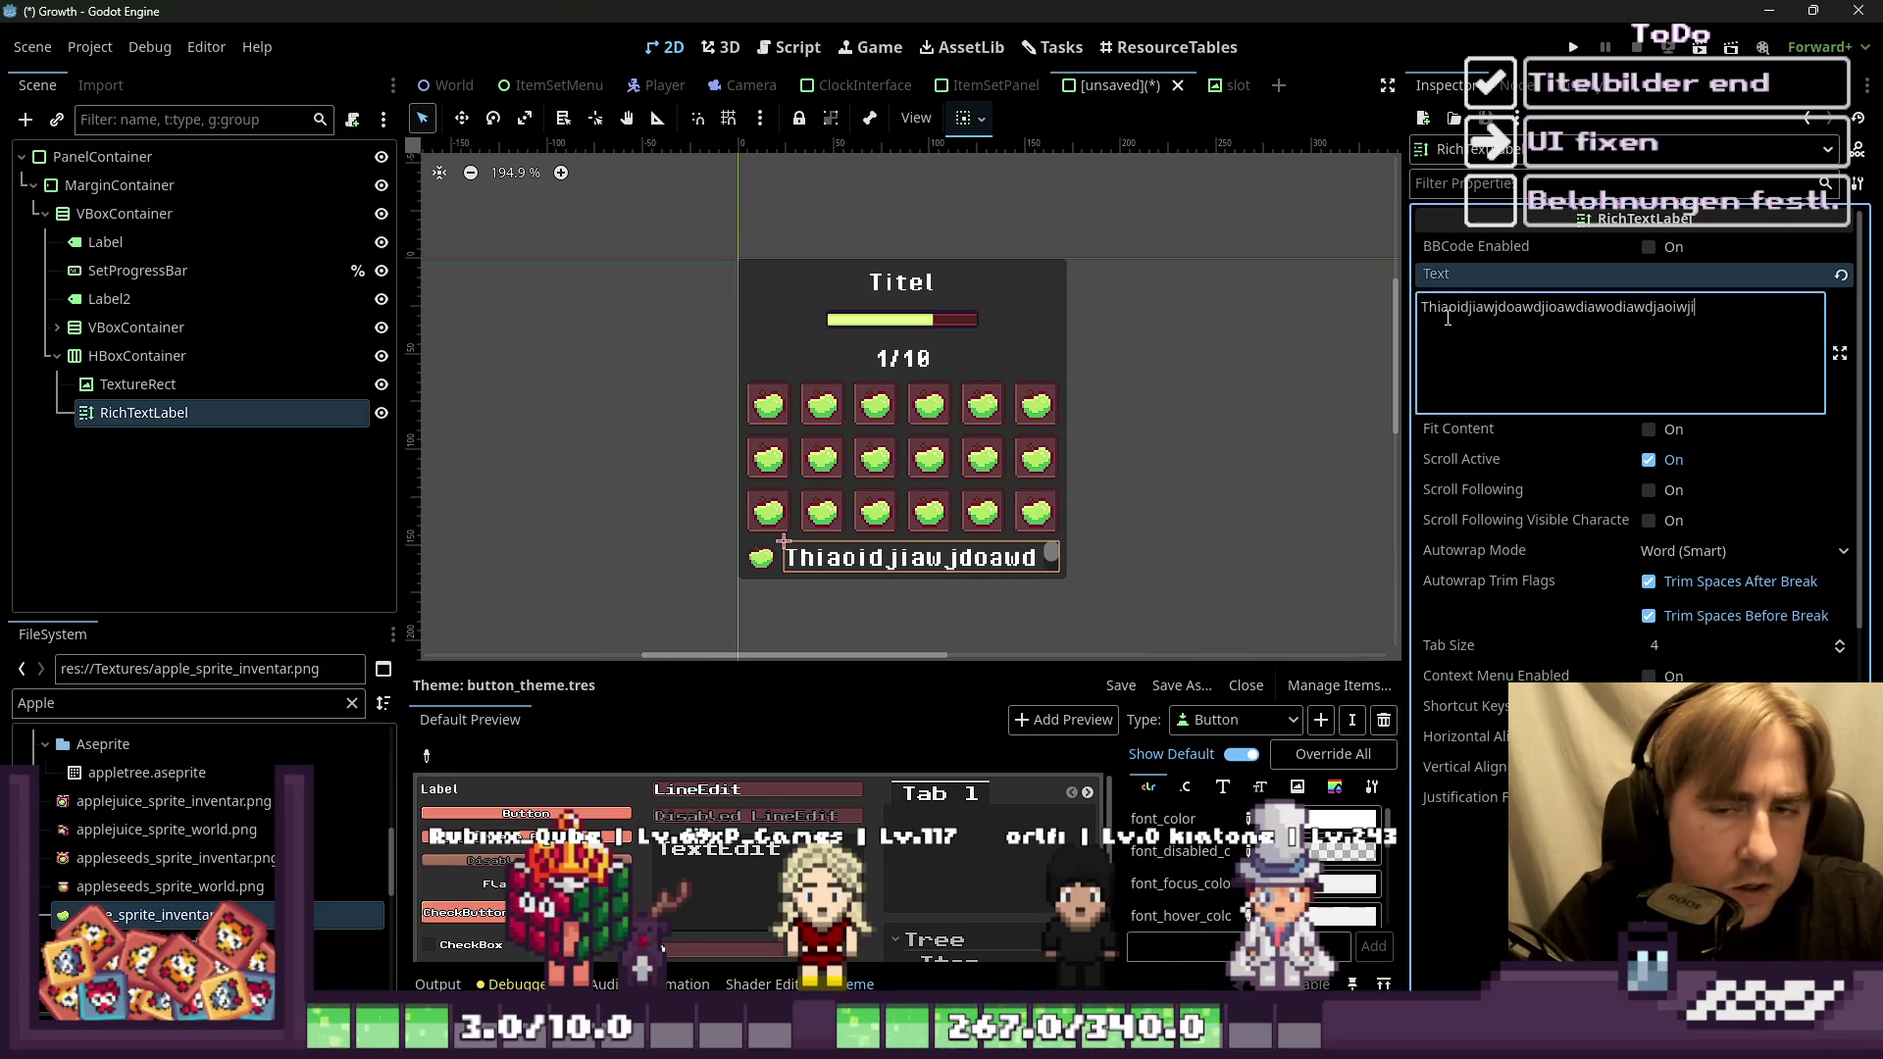
pyautogui.click(1649, 428)
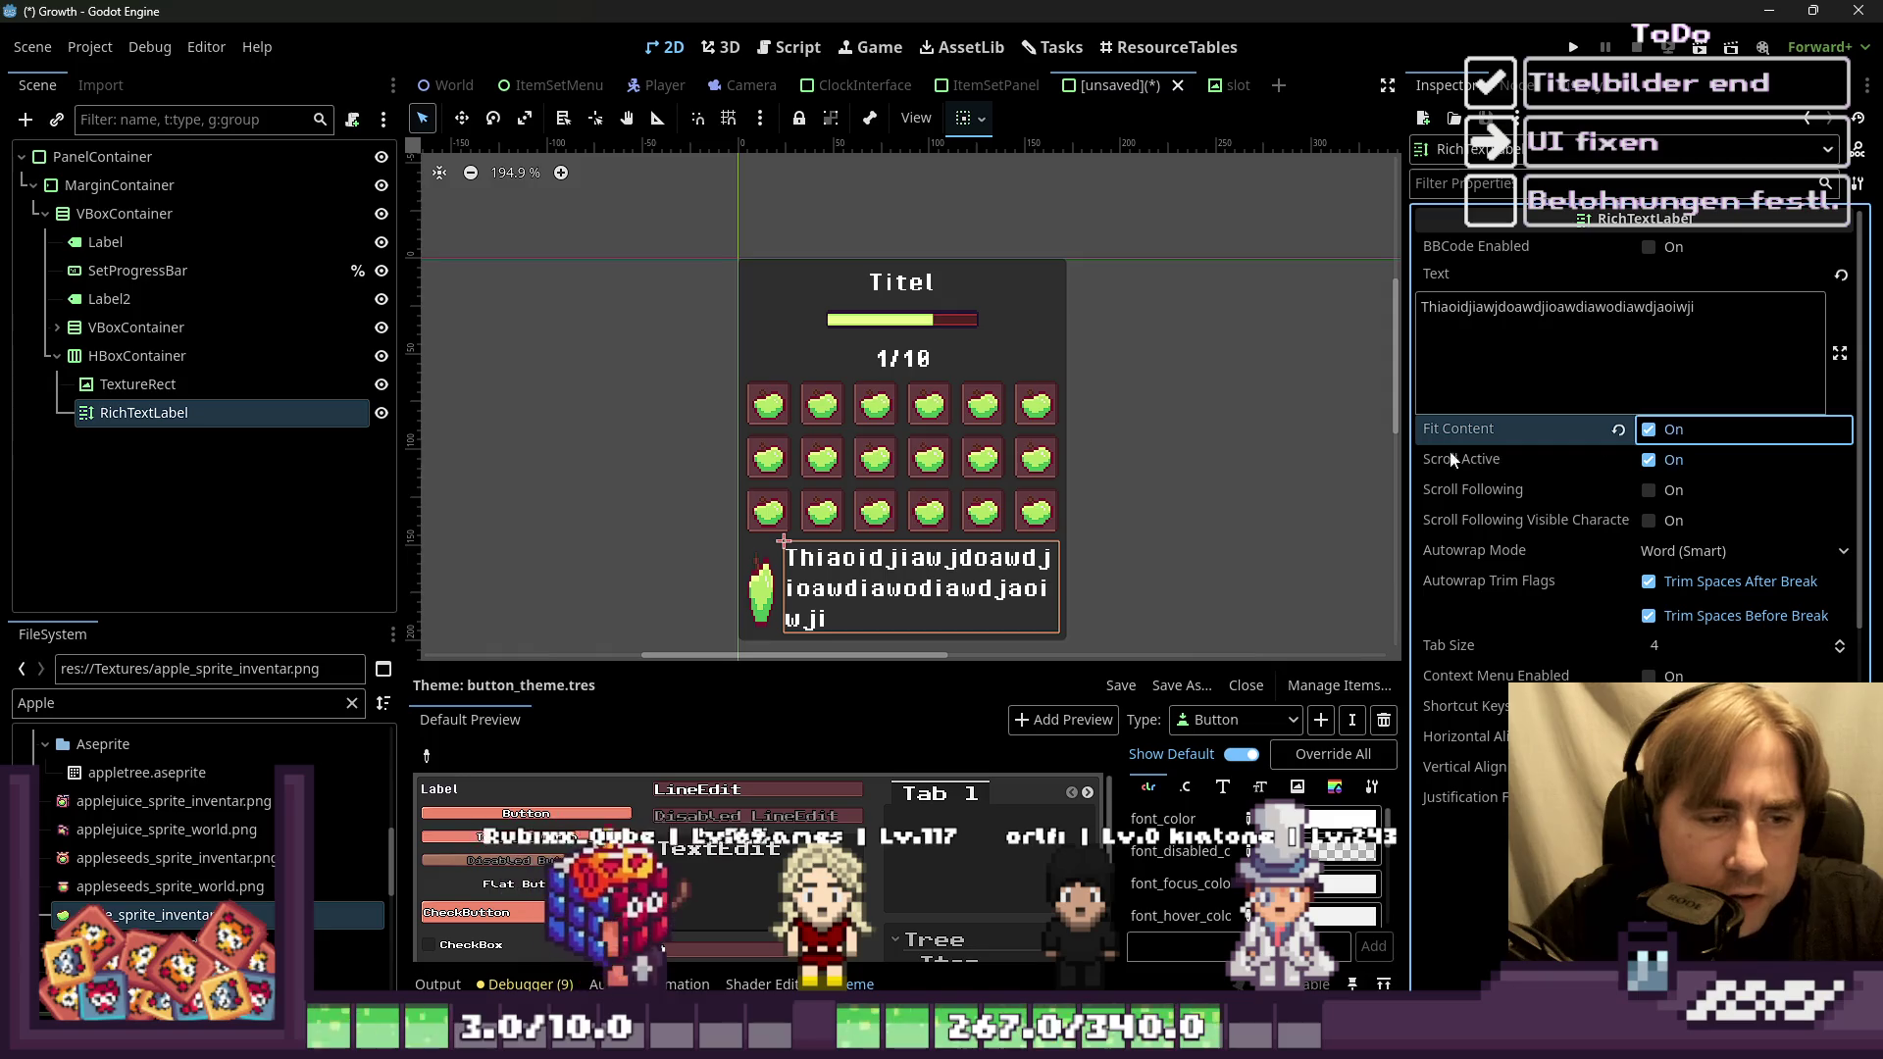
pyautogui.scroll(-2, 1010, 184)
pyautogui.scroll(2, 860, 437)
pyautogui.click(822, 498)
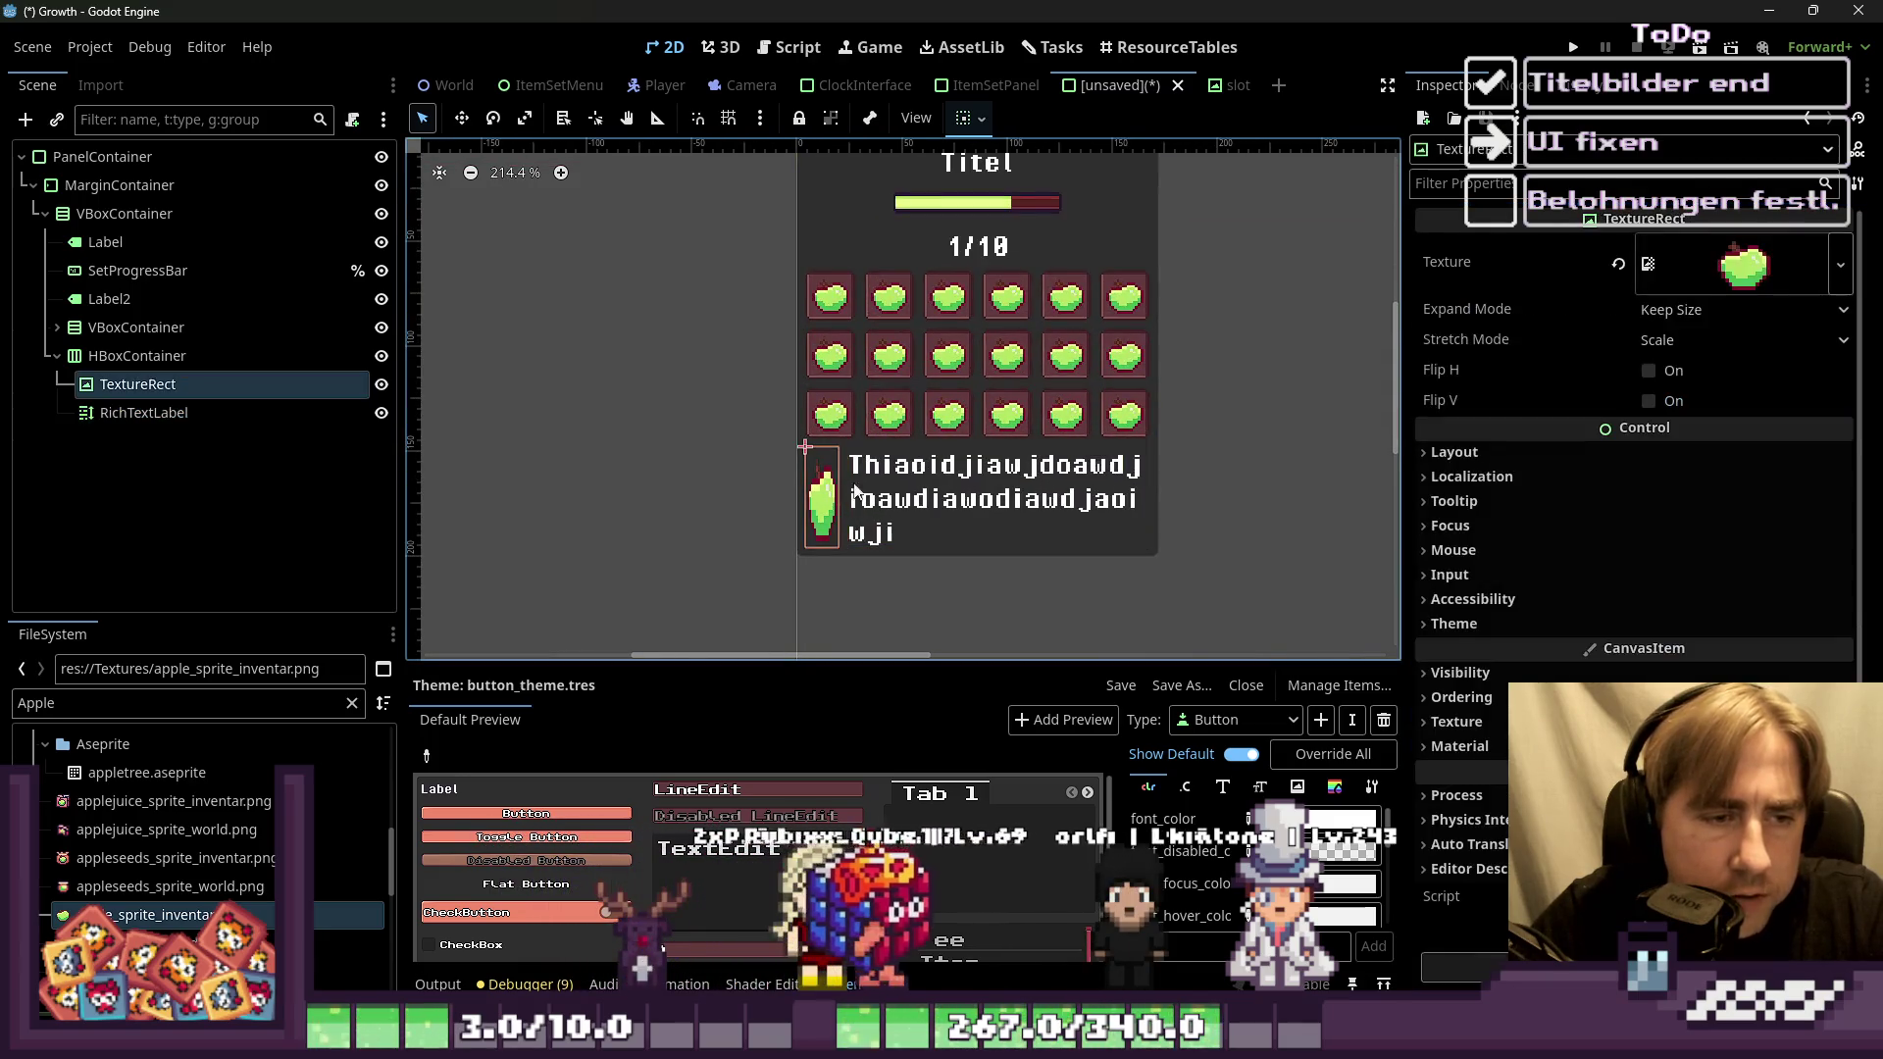
# - Set the icon TextureRect's Expand Mode to Fit Width
pyautogui.click(1771, 270)
pyautogui.click(1745, 255)
pyautogui.click(1693, 312)
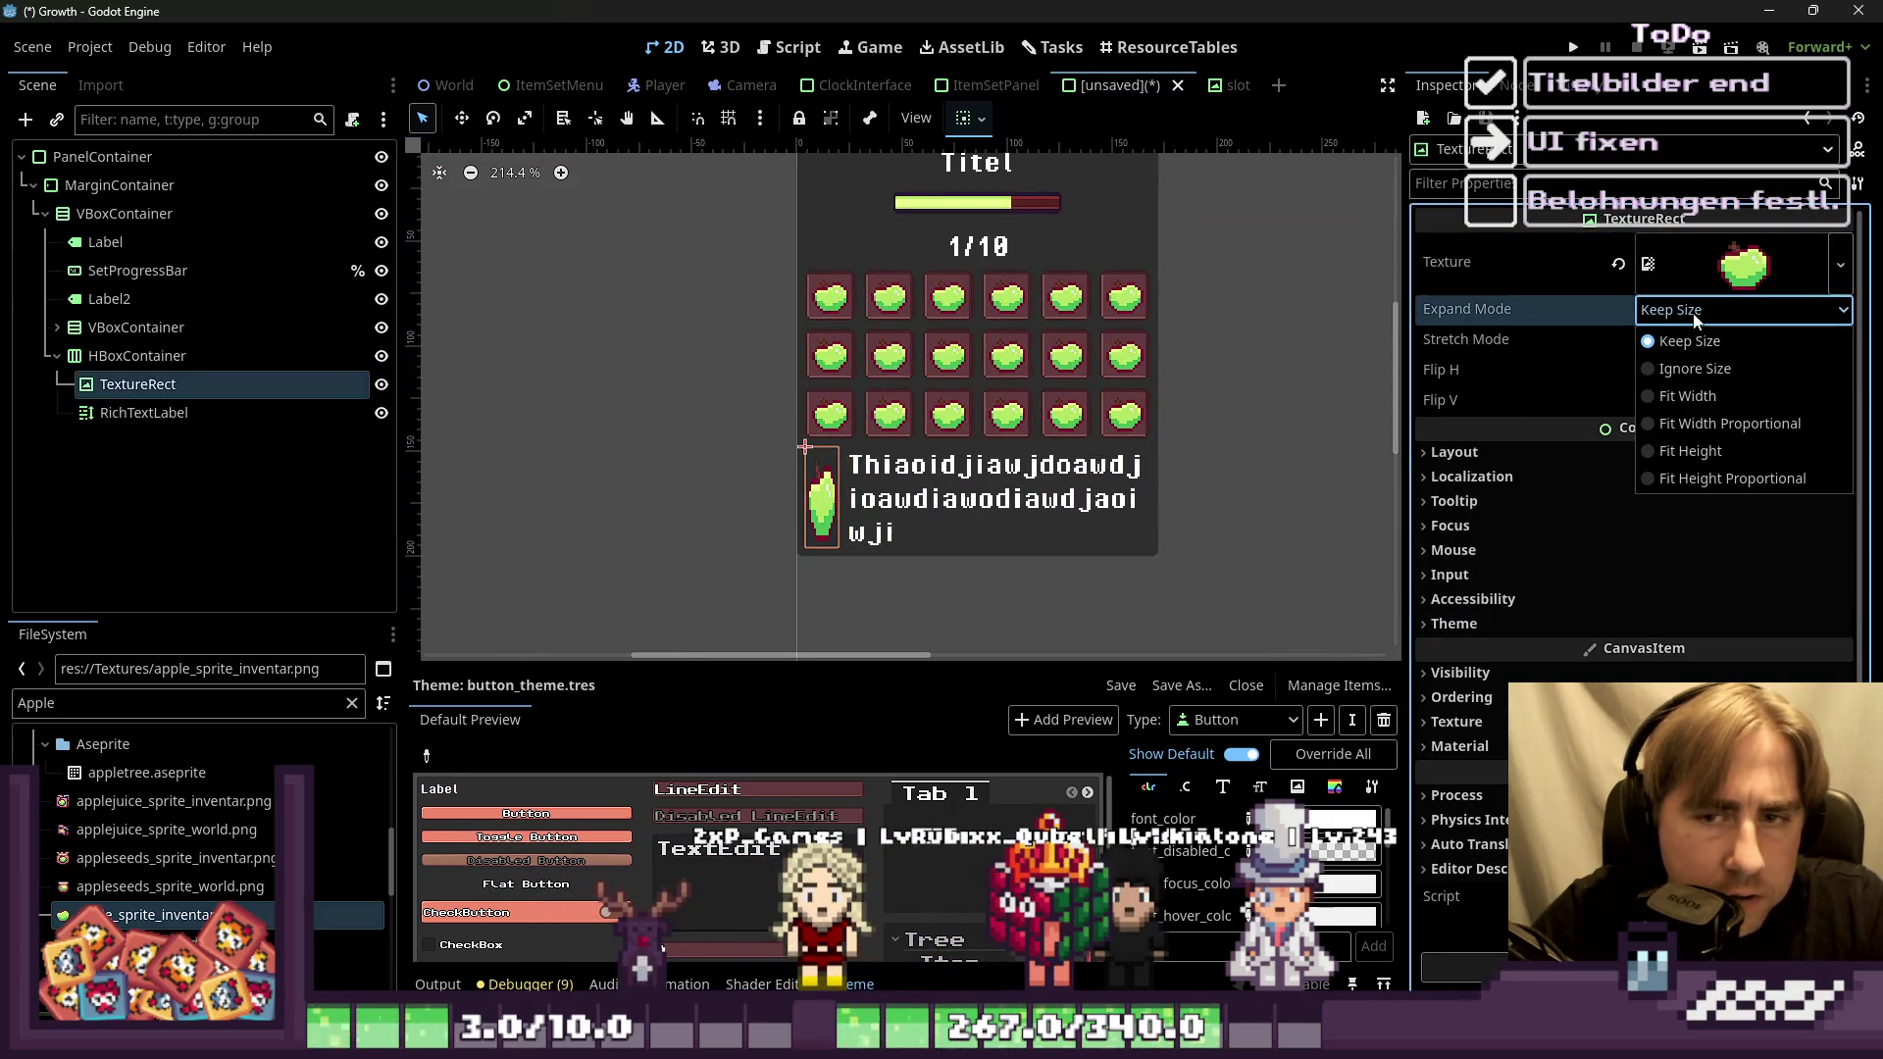
pyautogui.click(1711, 340)
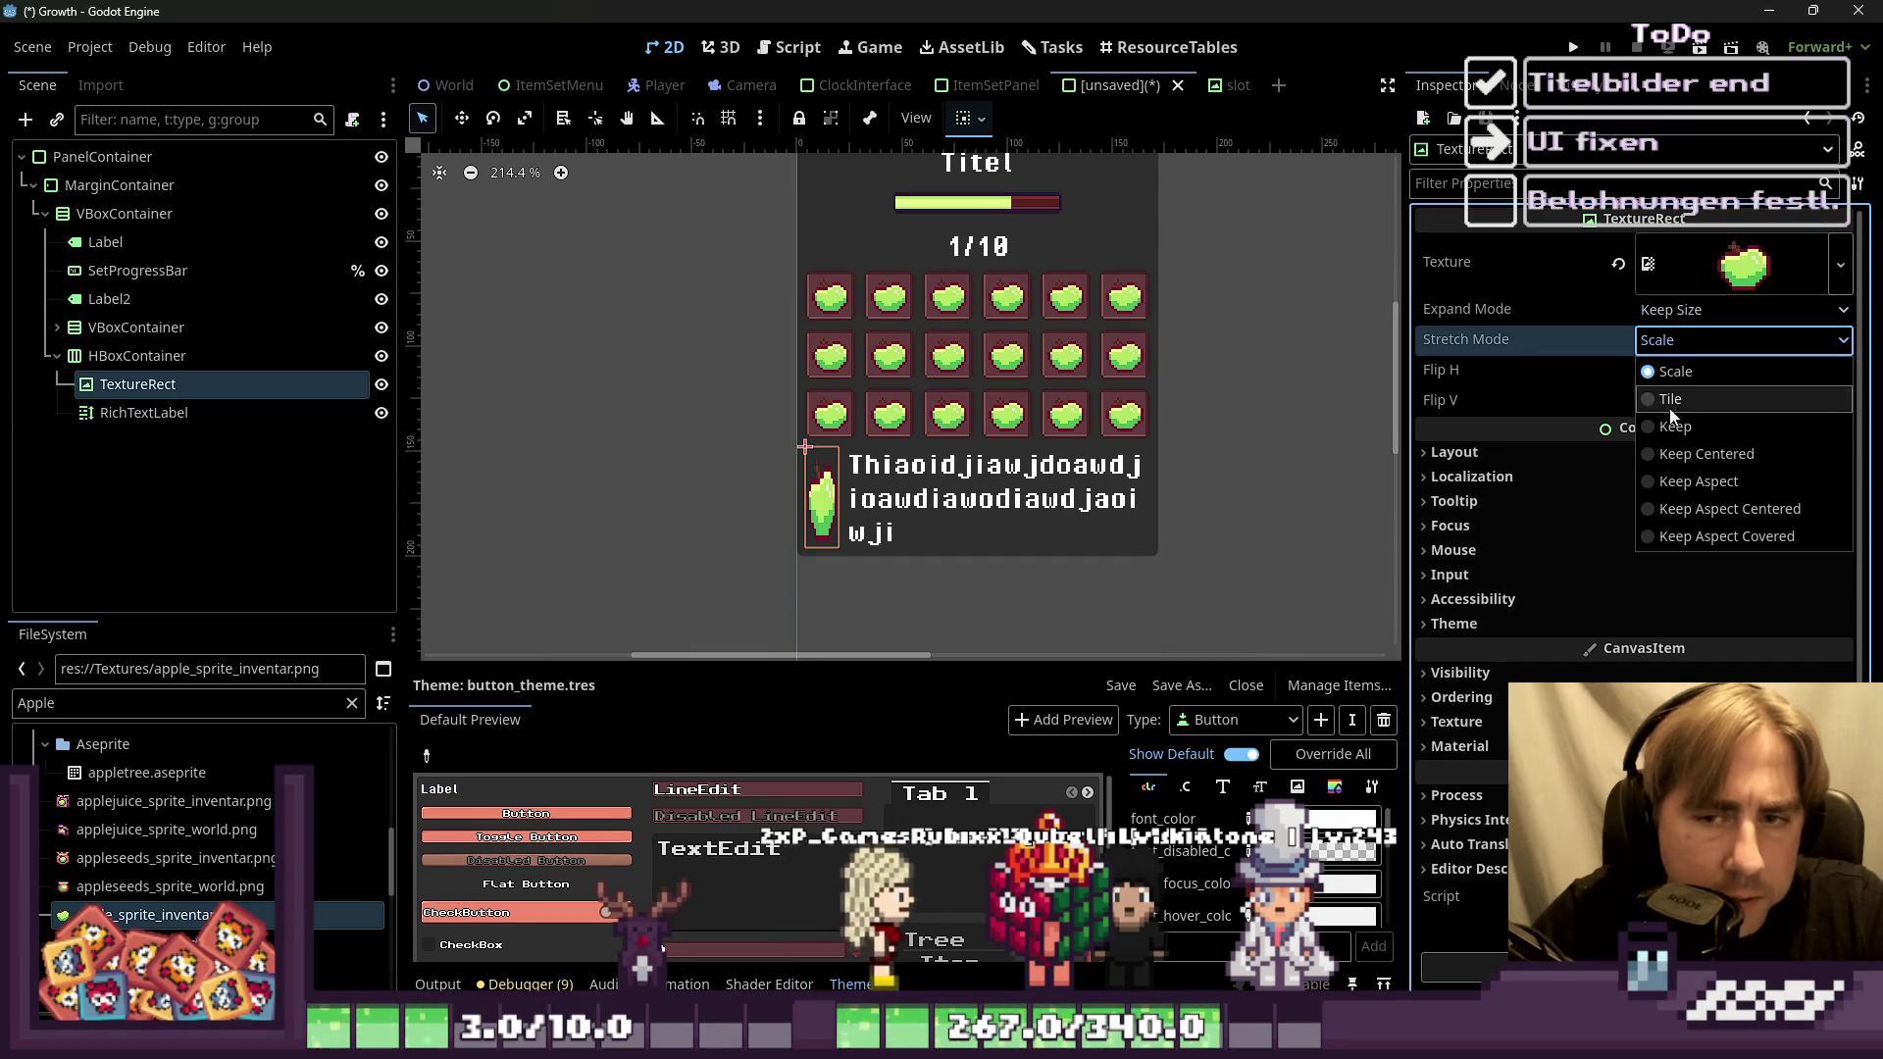
pyautogui.click(1671, 420)
pyautogui.click(1697, 309)
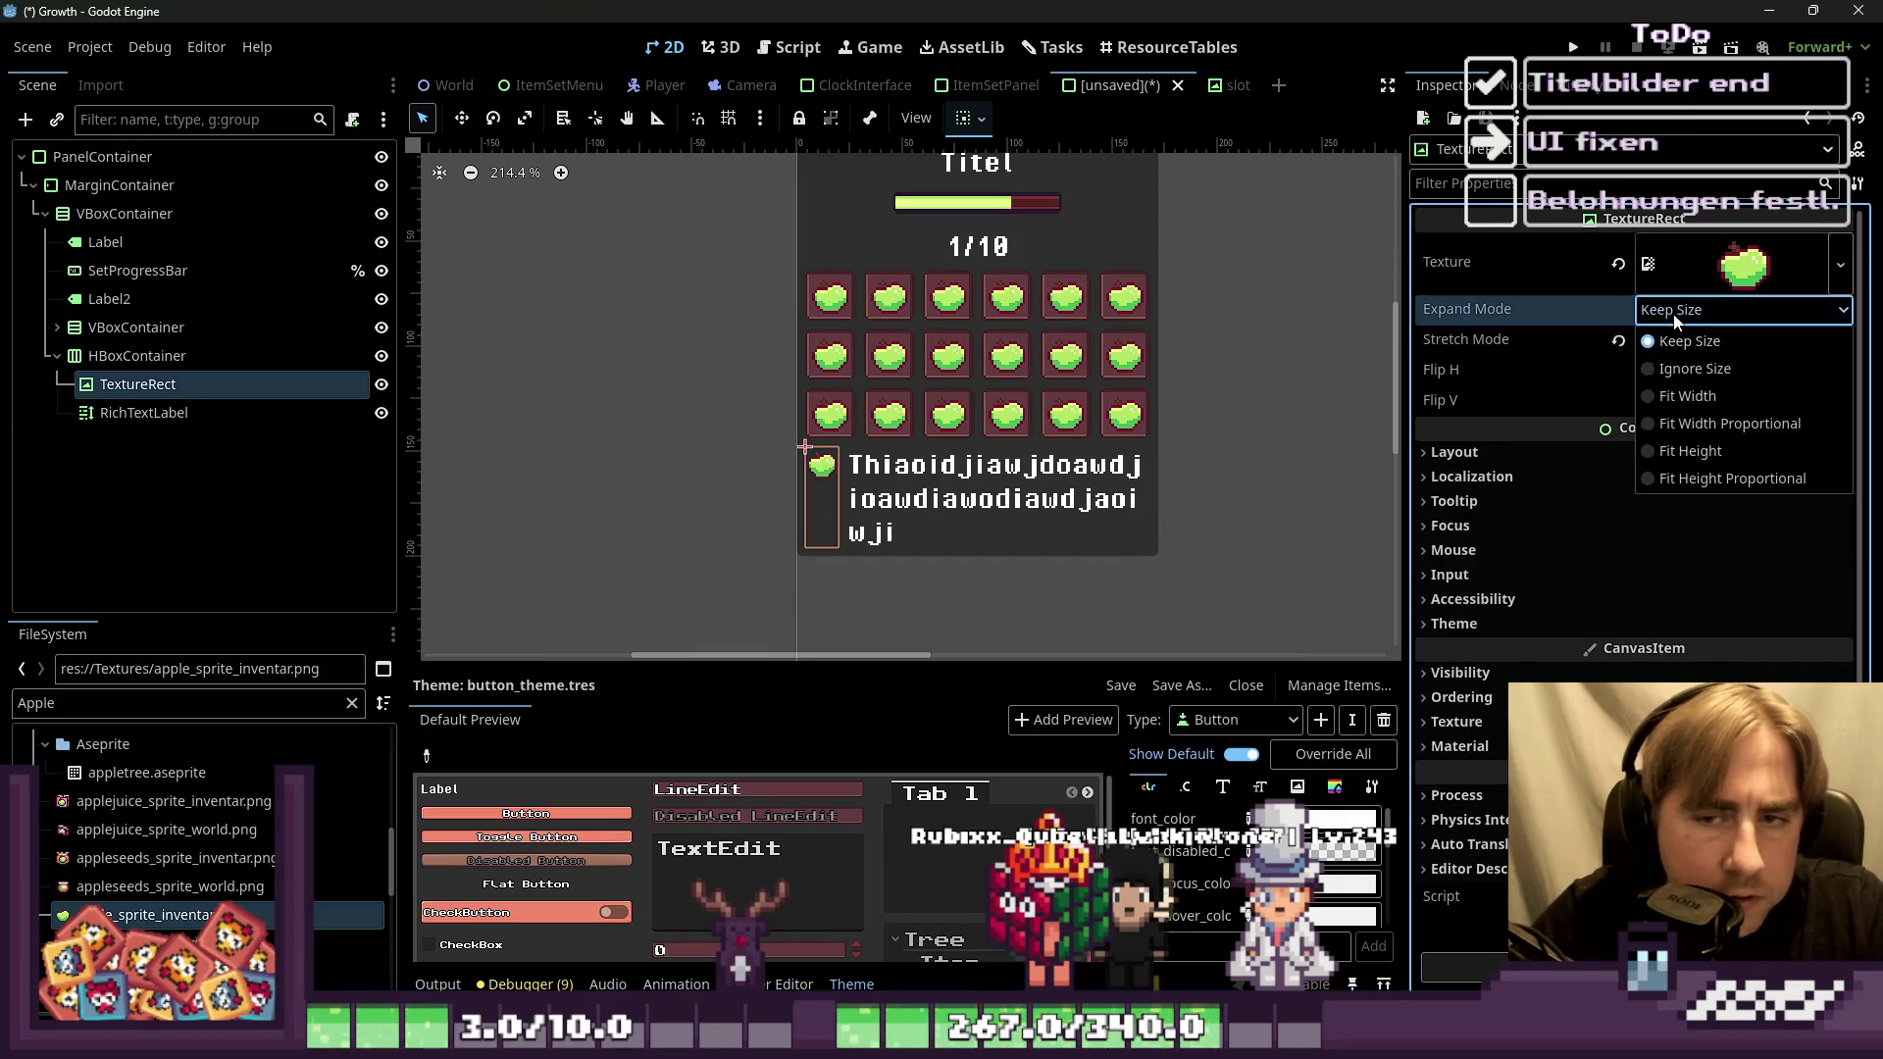
pyautogui.click(1667, 398)
# - Set the icon's Stretch Mode to Keep Aspect so the apple fills a square
pyautogui.click(1650, 263)
pyautogui.click(1665, 334)
pyautogui.click(1664, 323)
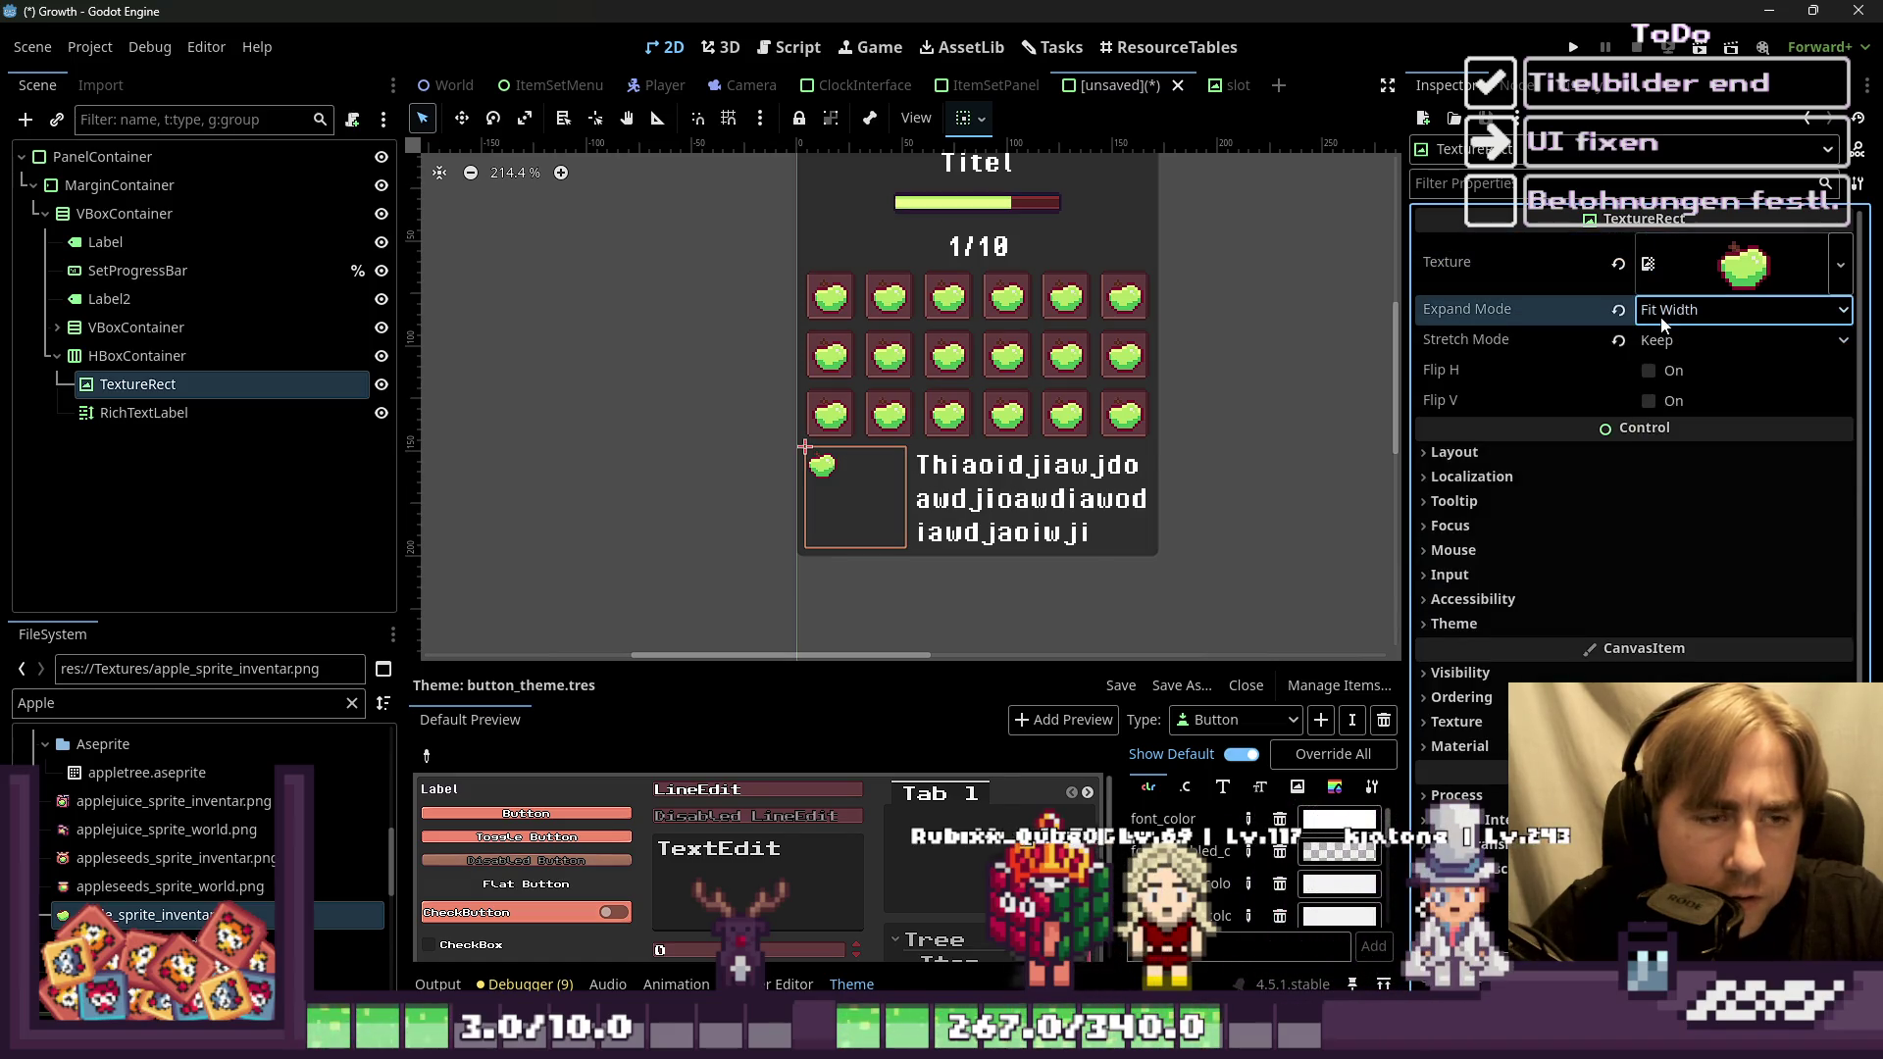
pyautogui.scroll(10, 922, 474)
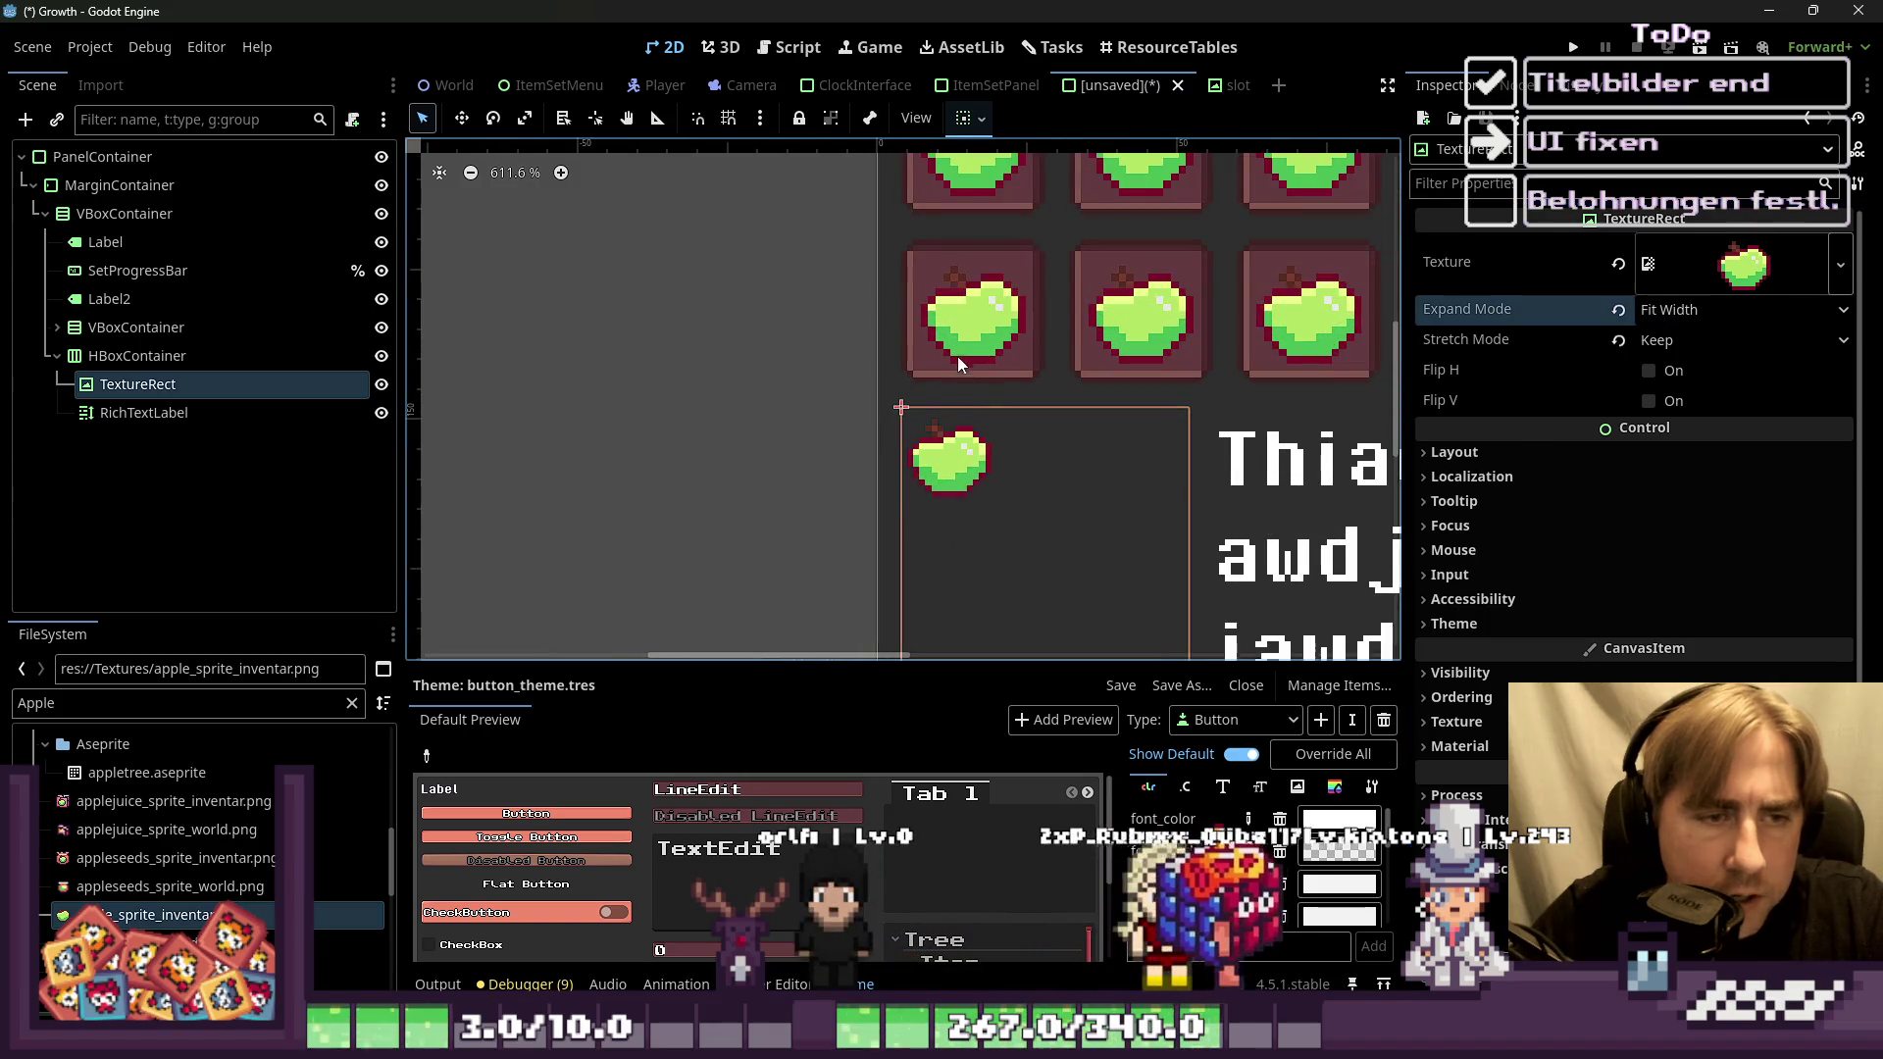
pyautogui.click(1660, 343)
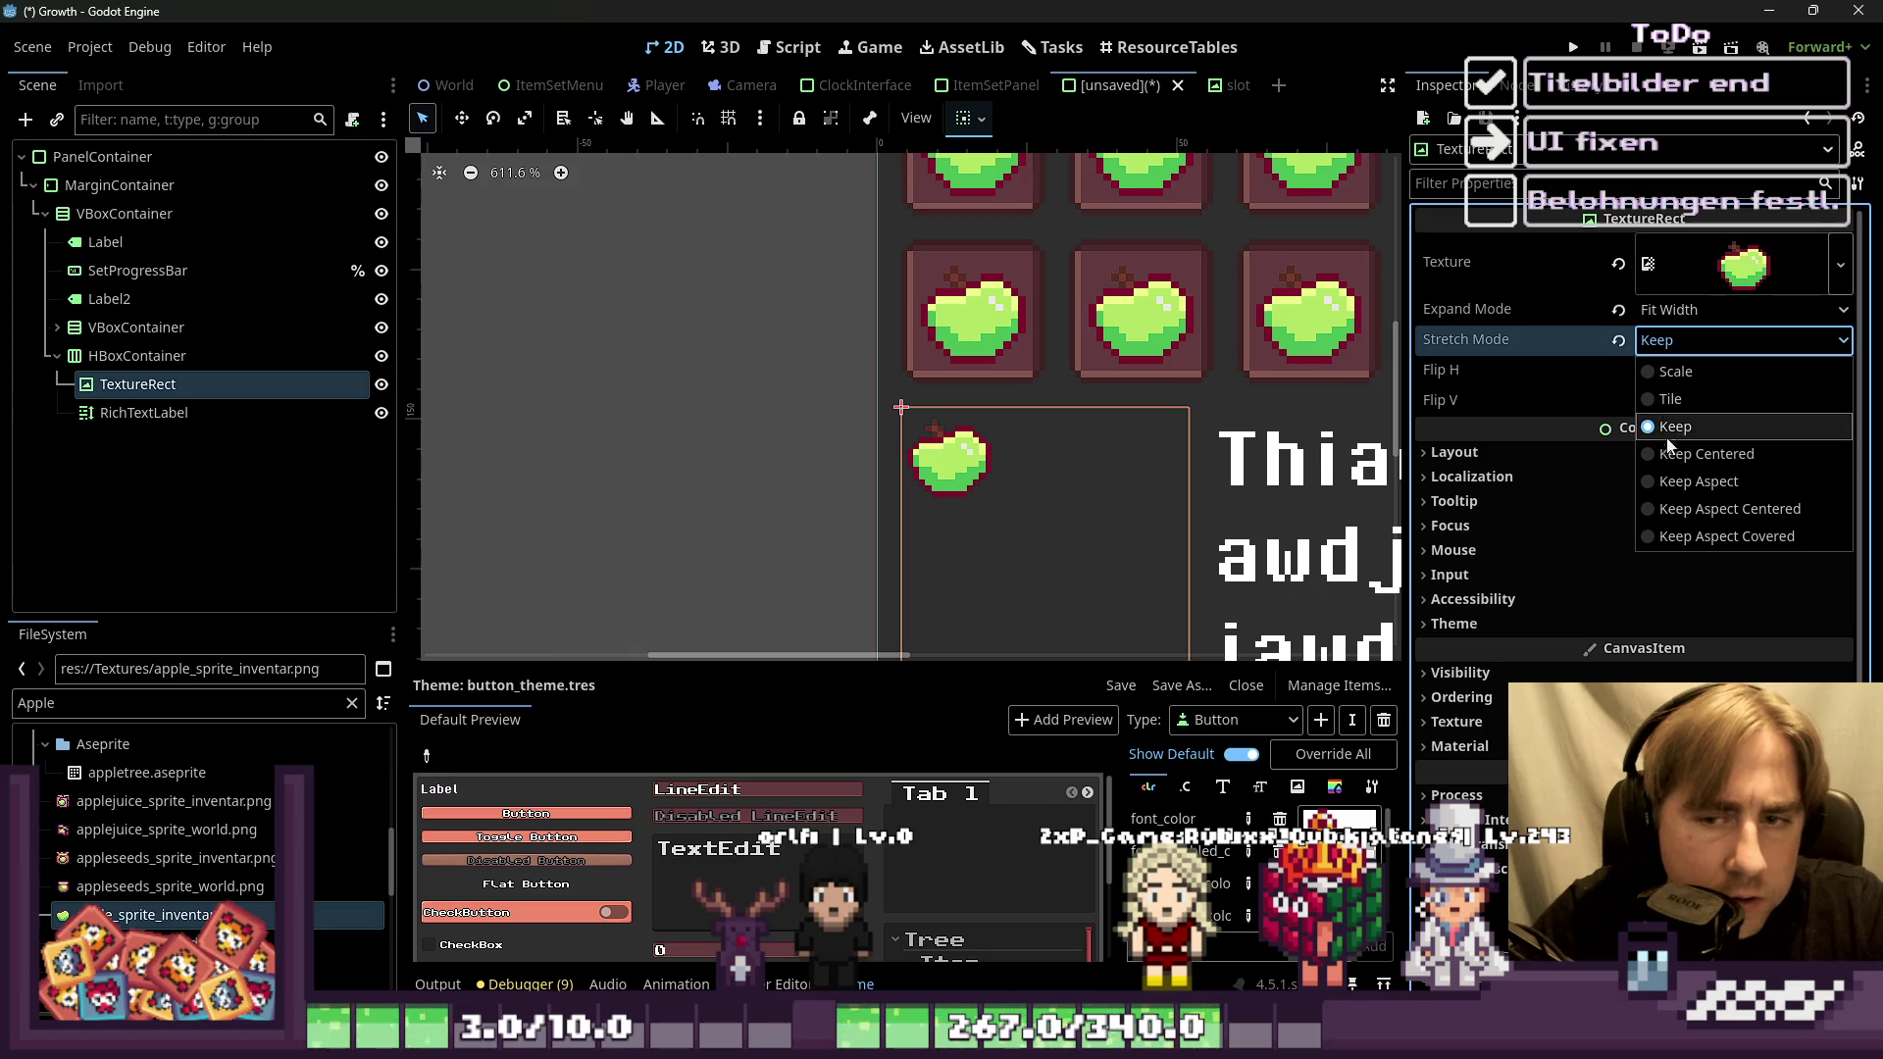
pyautogui.click(1674, 478)
pyautogui.scroll(-3, 975, 420)
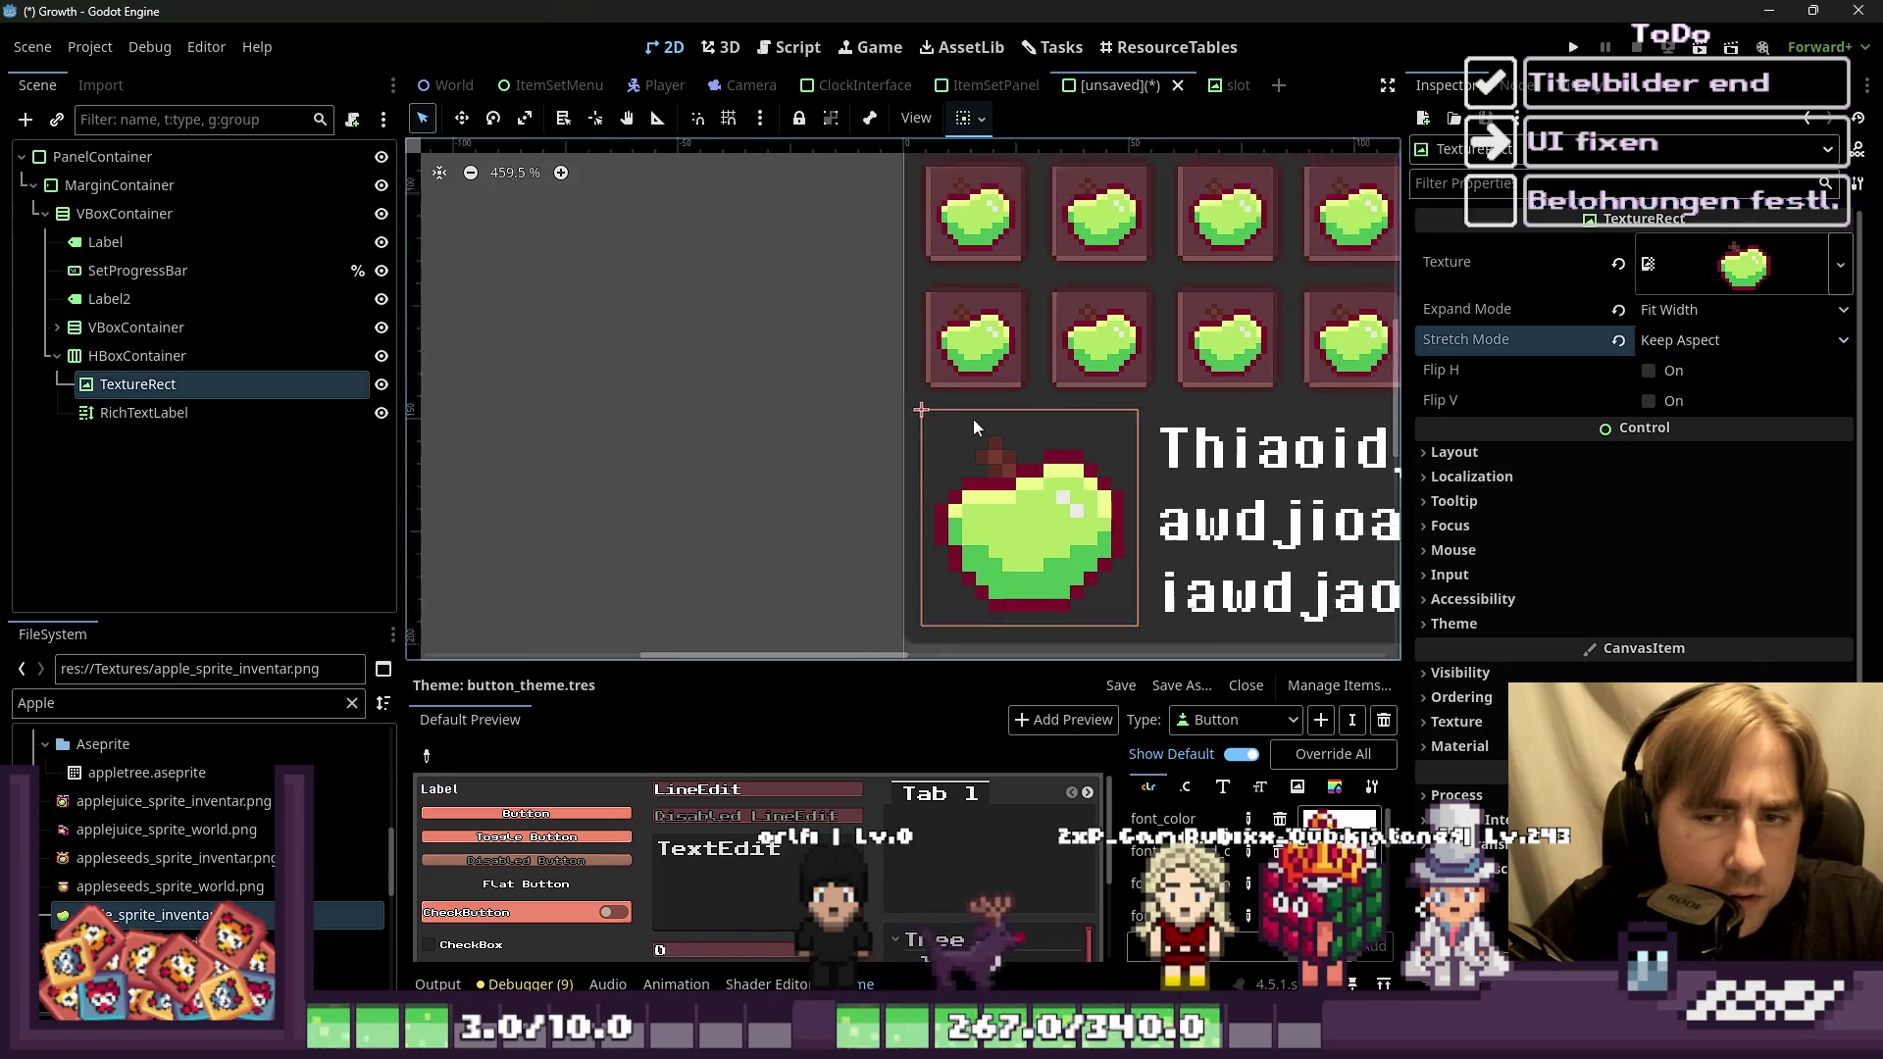
pyautogui.scroll(-2, 784, 426)
pyautogui.scroll(-1, 1093, 594)
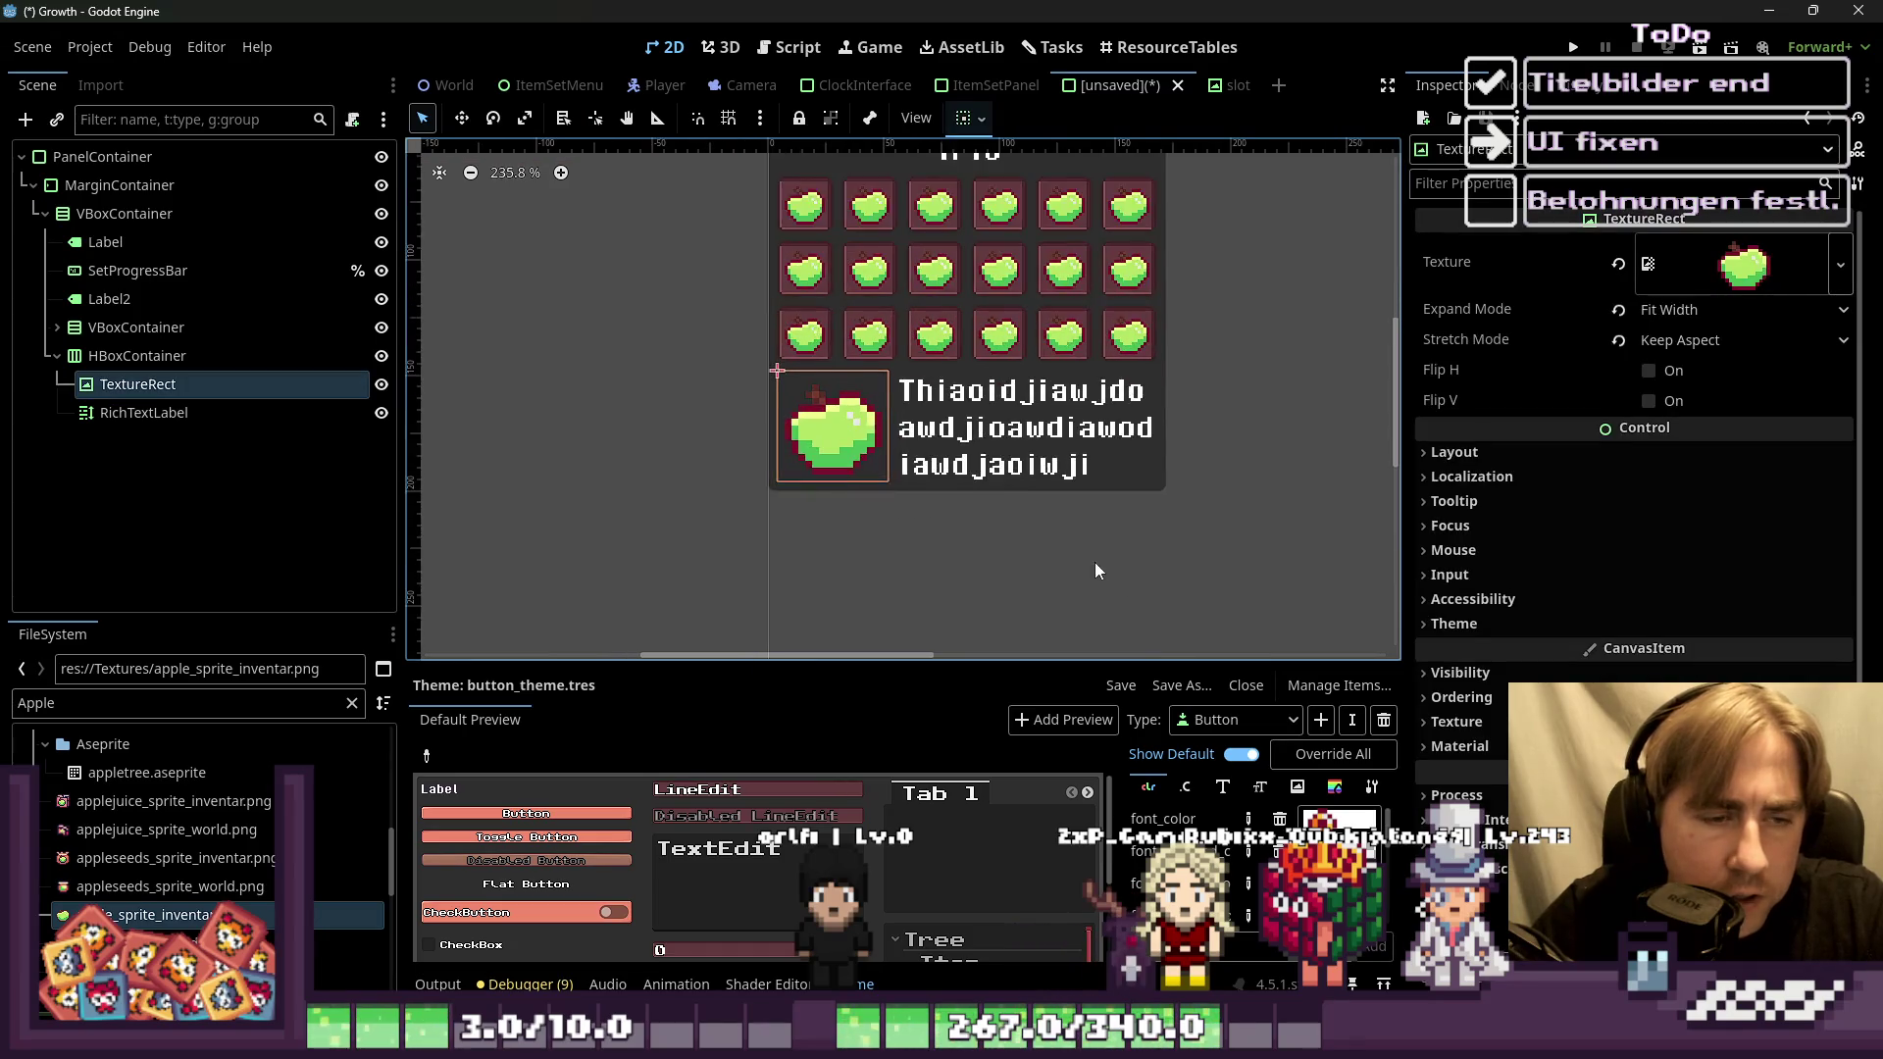
pyautogui.scroll(-1, 1099, 564)
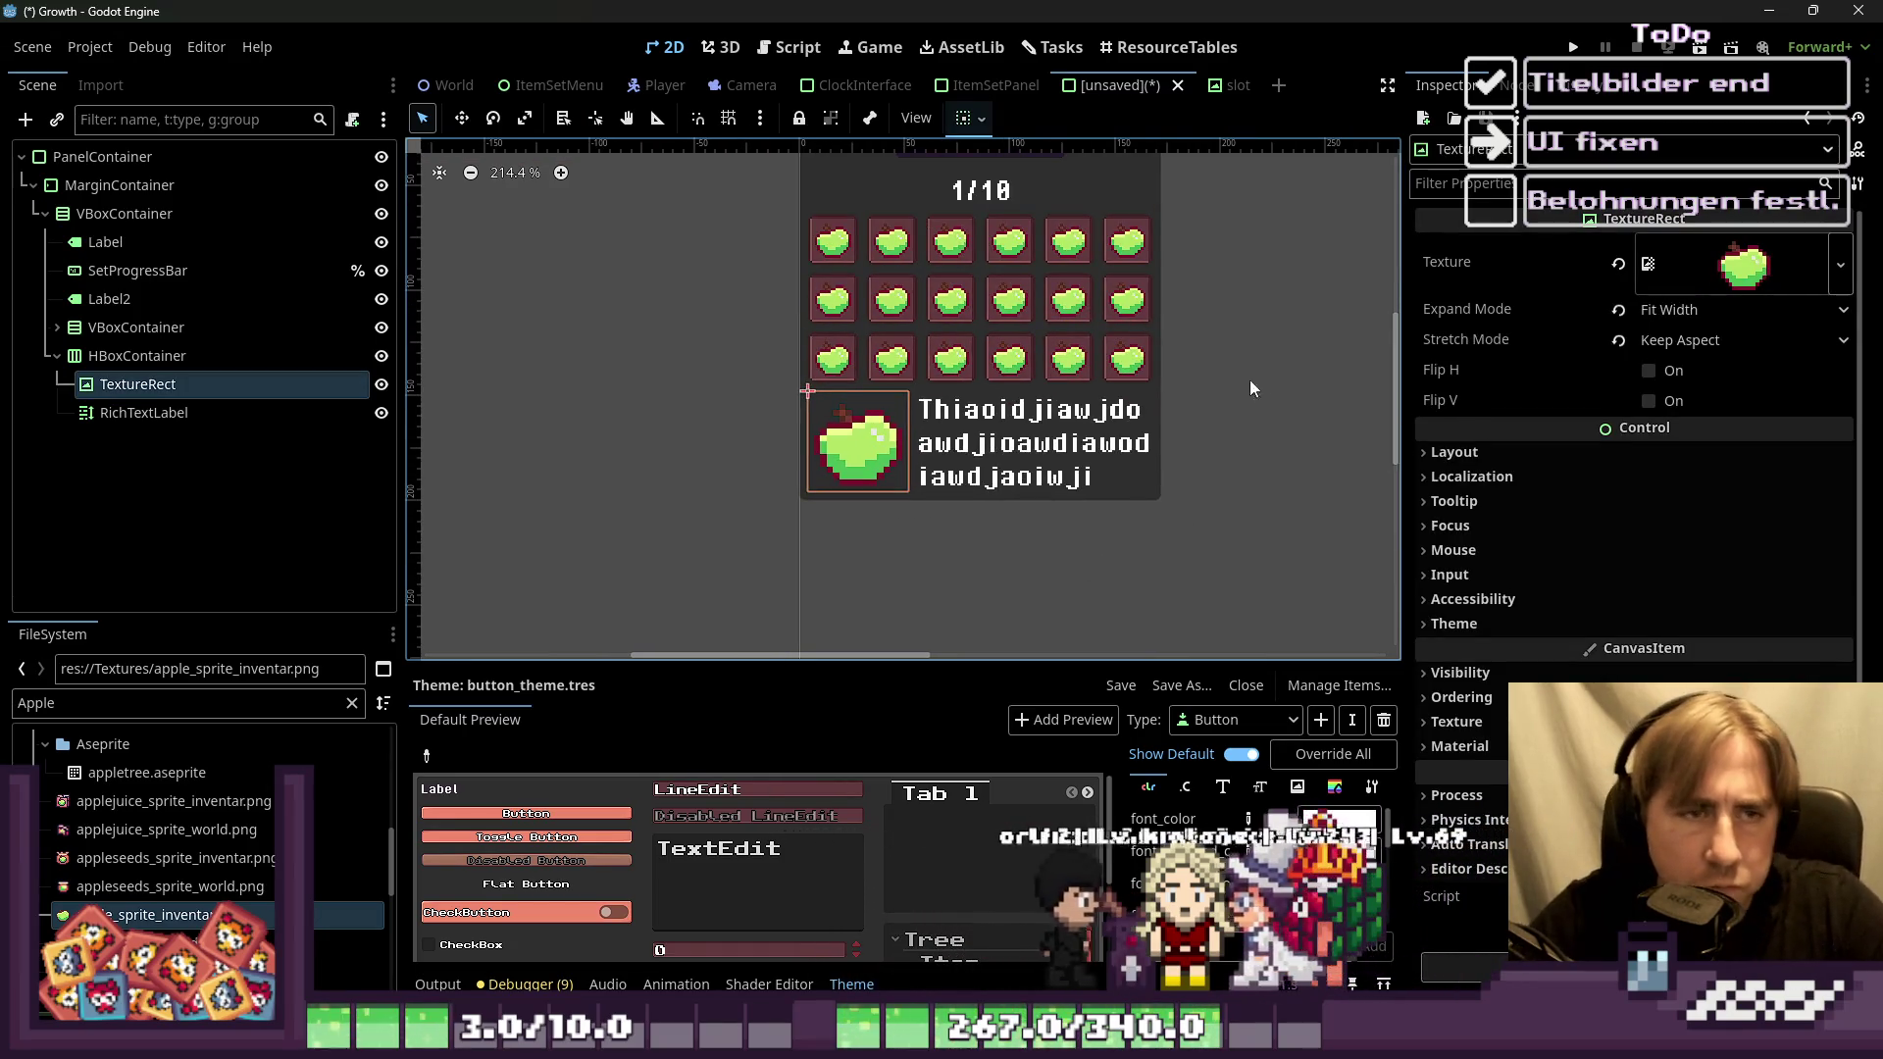
pyautogui.click(1030, 444)
# - Try a long gibberish string and then '4243' as the description label's text
pyautogui.doubleClick(1560, 307)
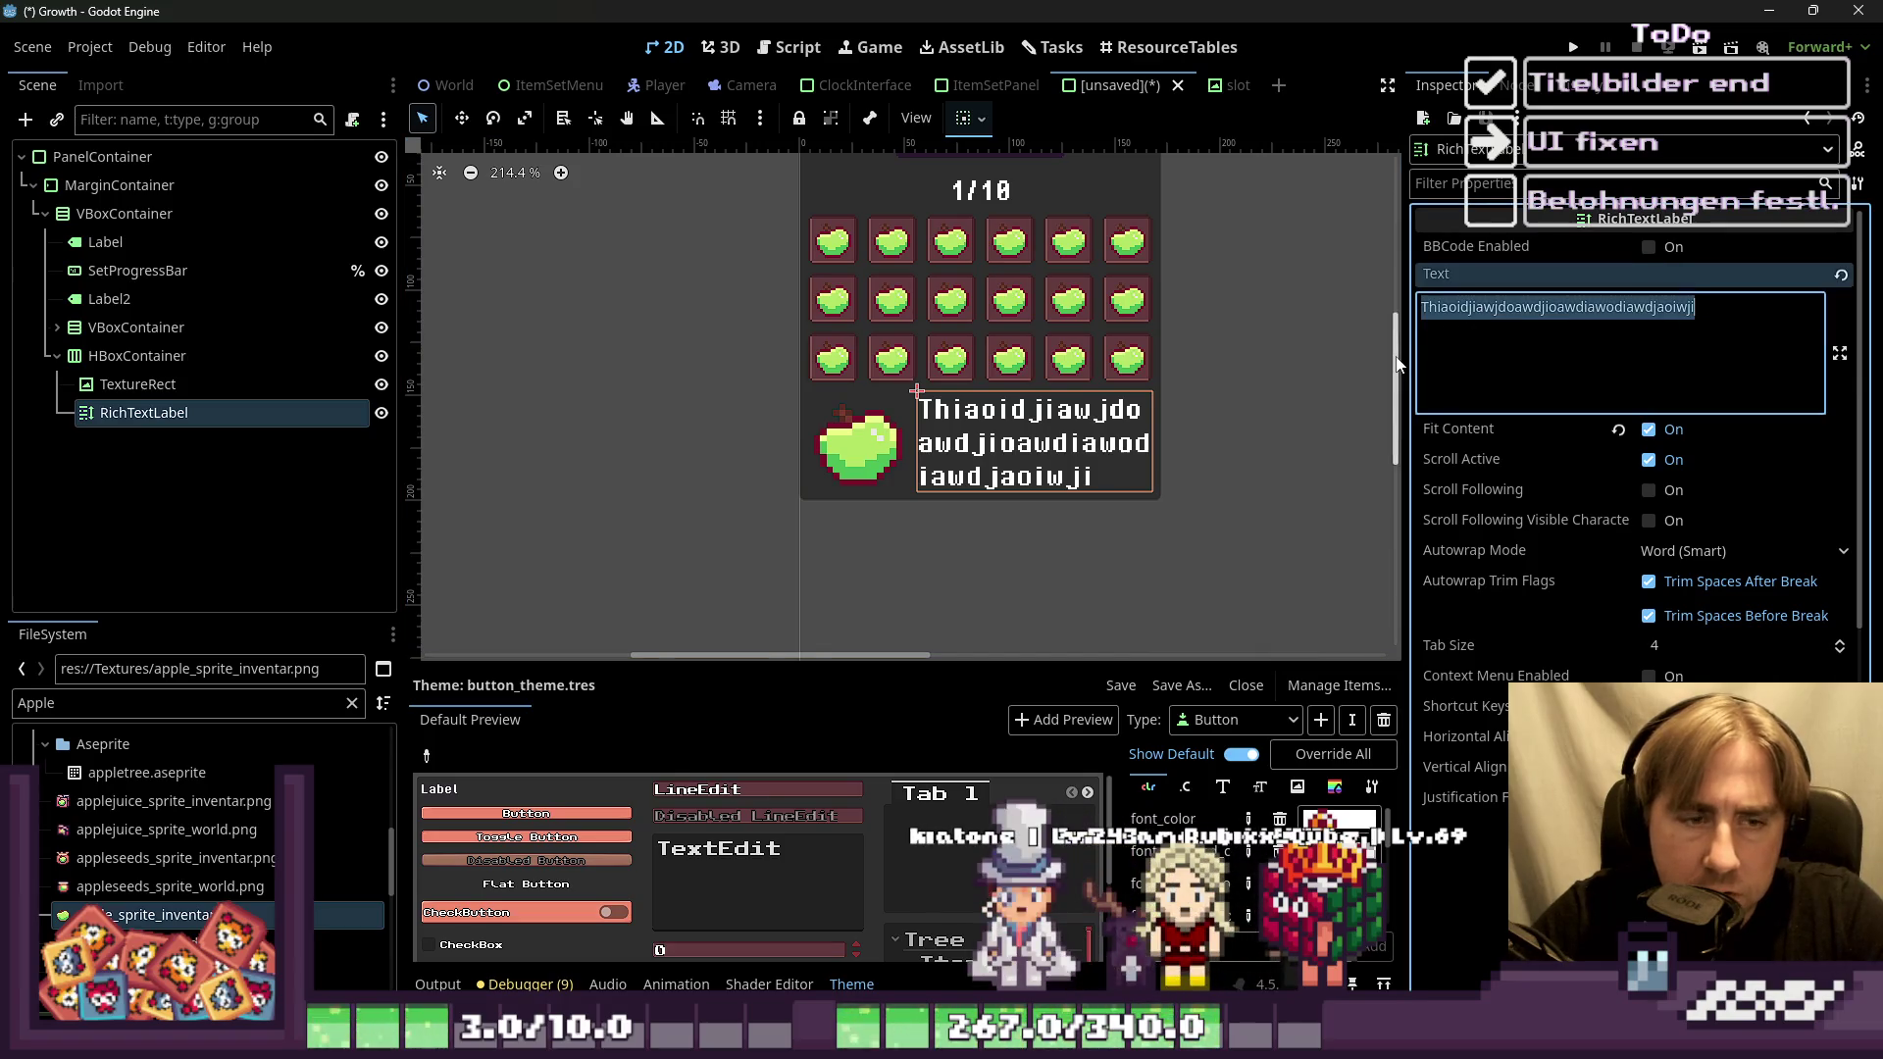
pyautogui.write('eqwopeoqpoweiqpweopqwiepoqwepqwoeiqwpepqwieopqwe')
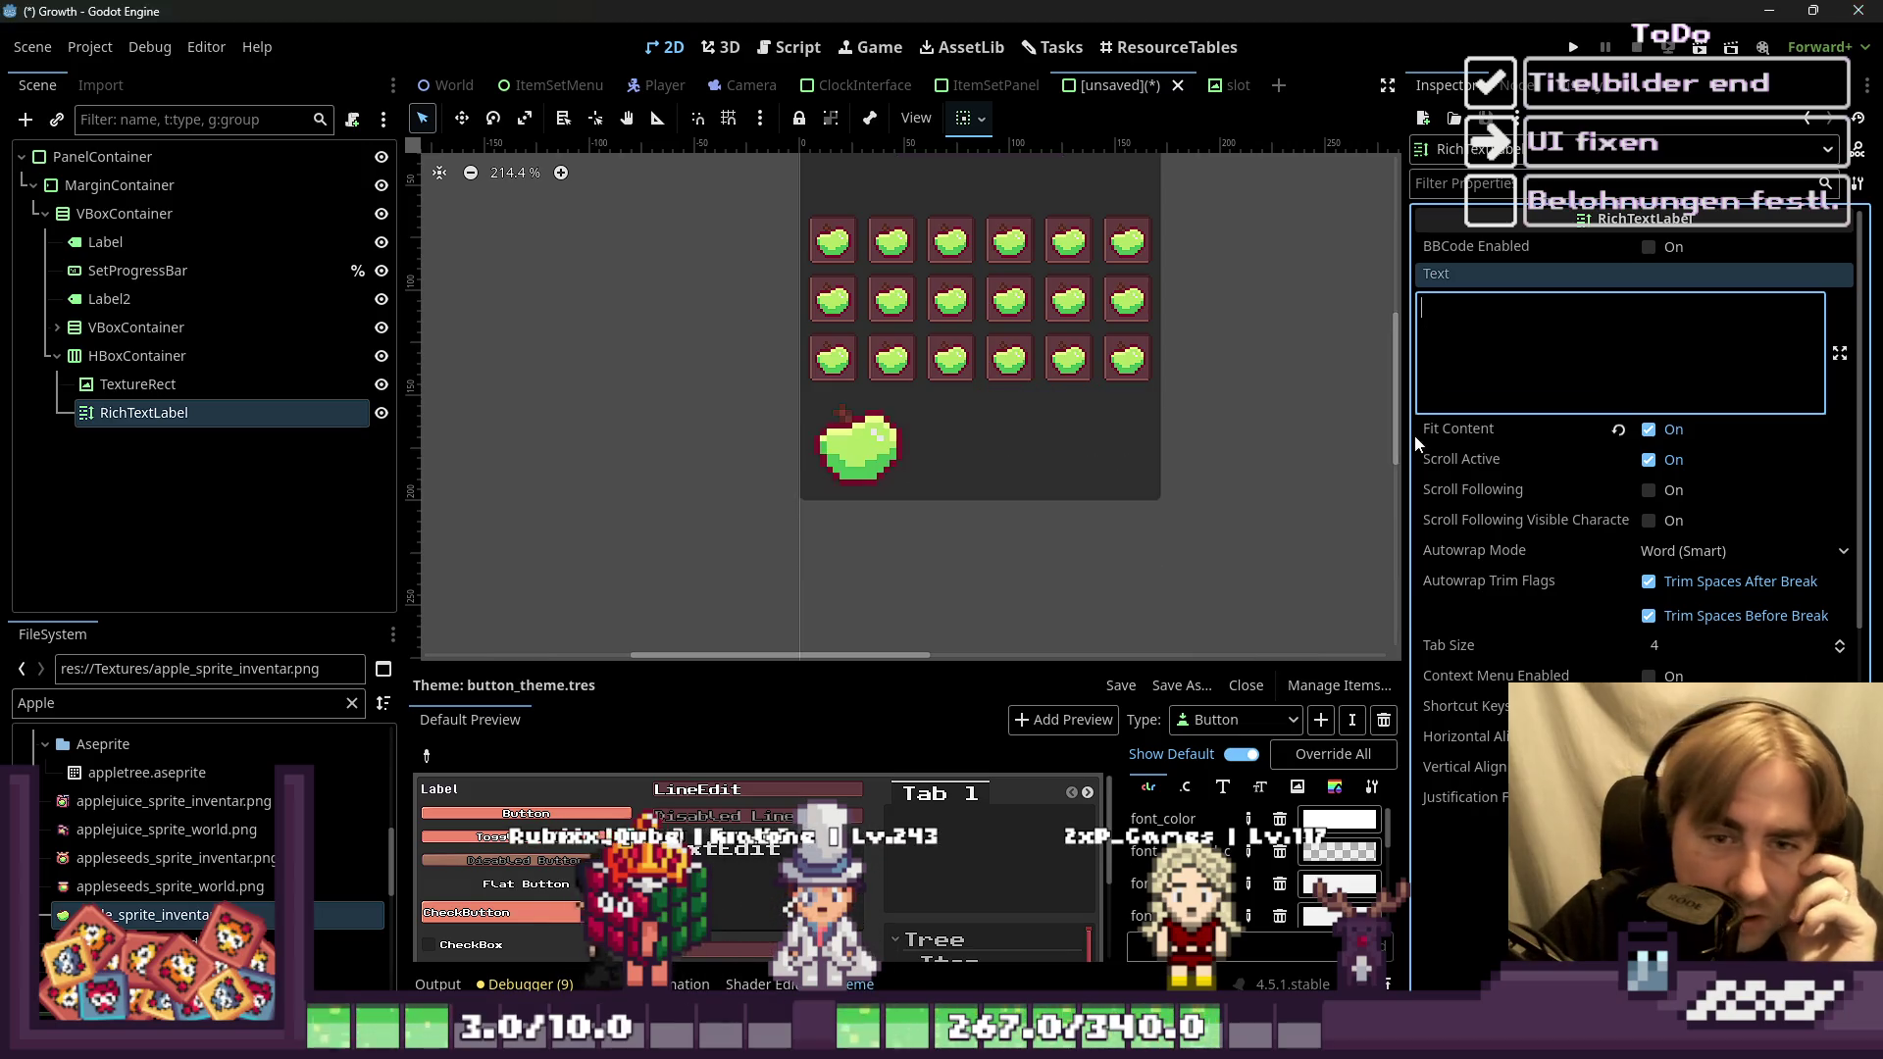
pyautogui.click(940, 422)
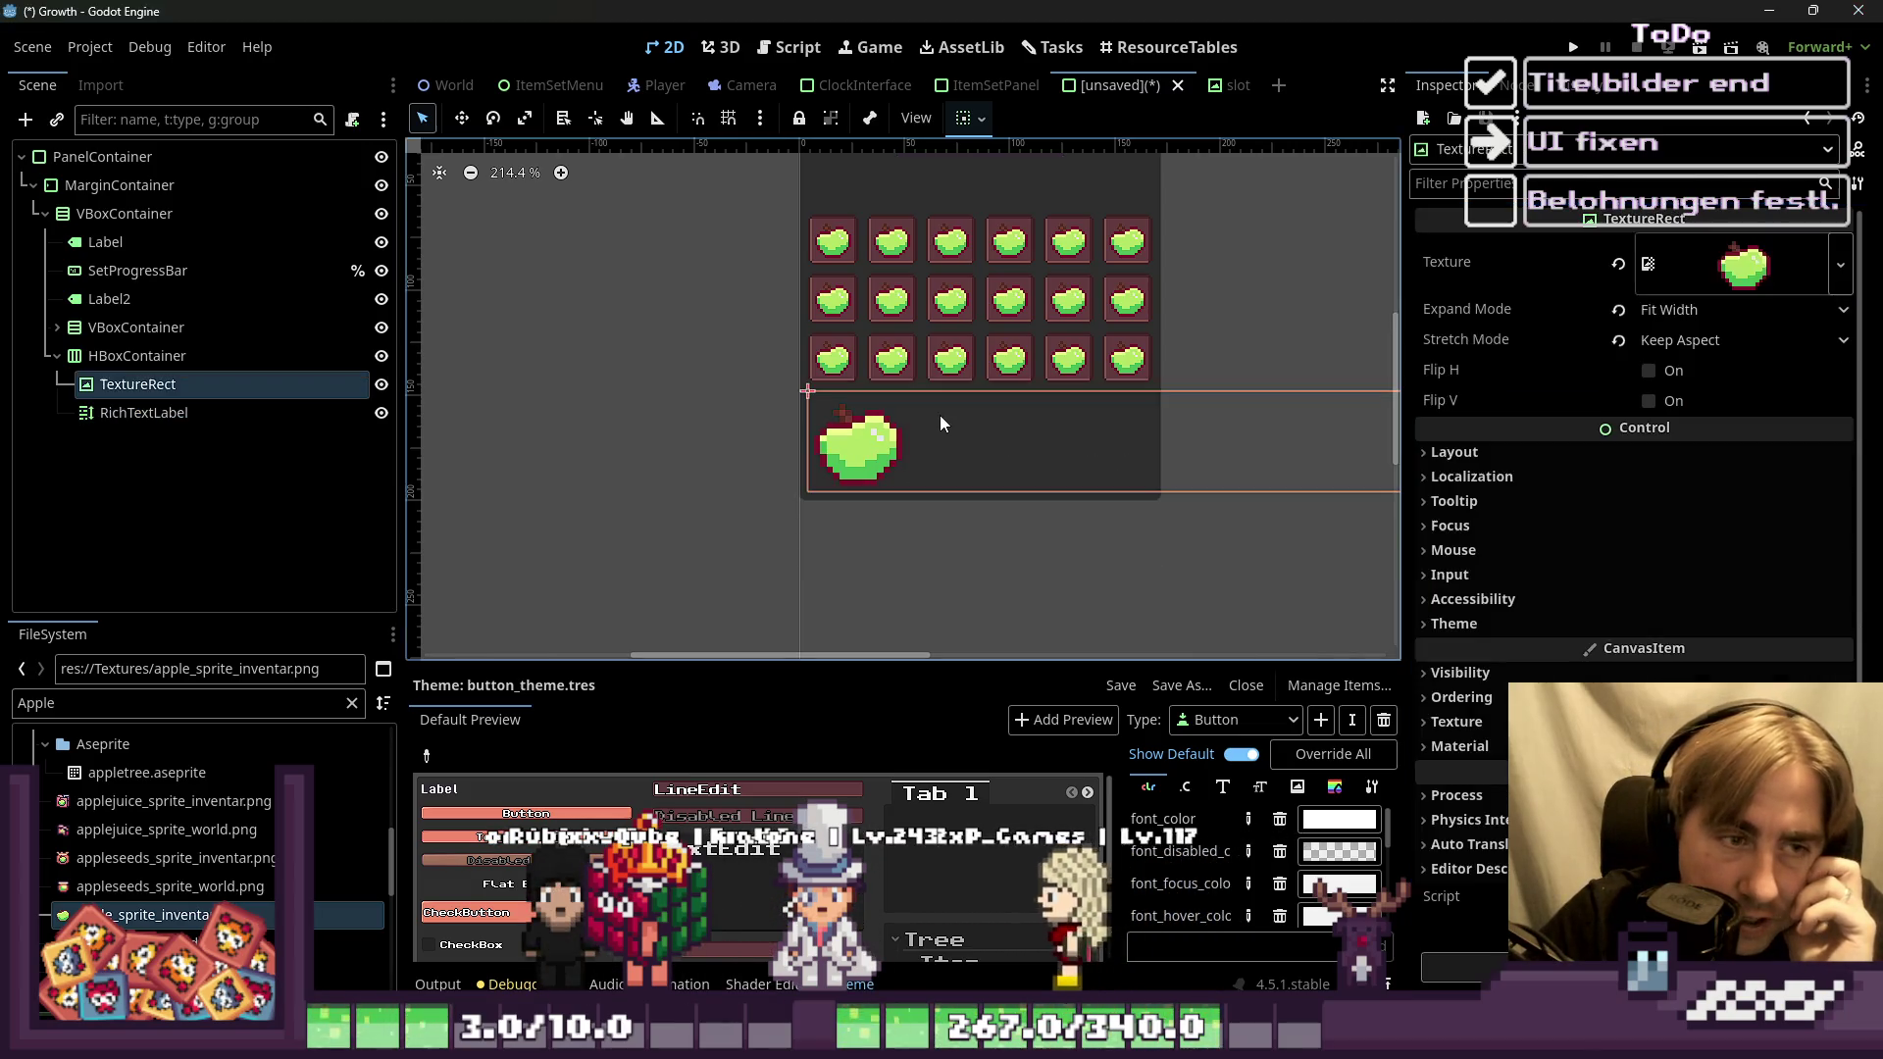
pyautogui.click(164, 412)
pyautogui.click(1498, 302)
pyautogui.write('32424 23')
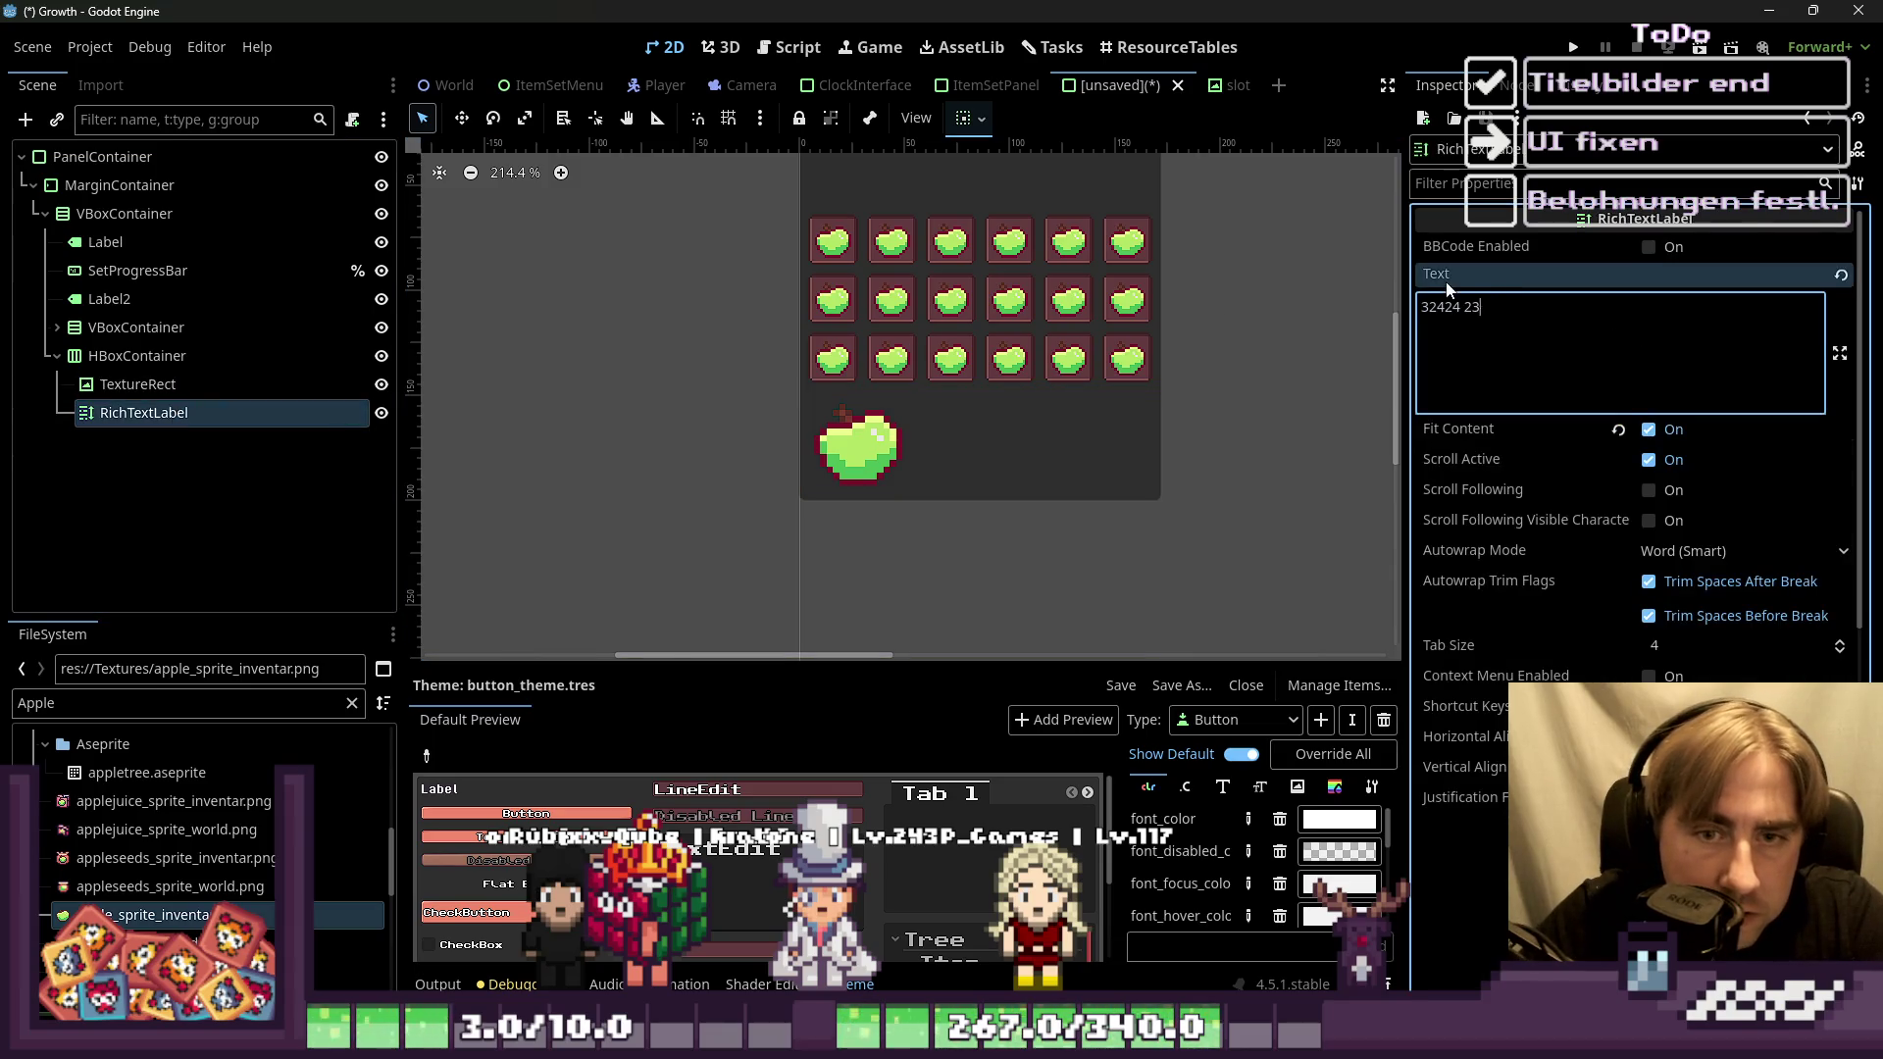
pyautogui.write('4243')
# - Clear the RichTextLabel's Text field, leaving only the apple icon in the row
pyautogui.click(128, 383)
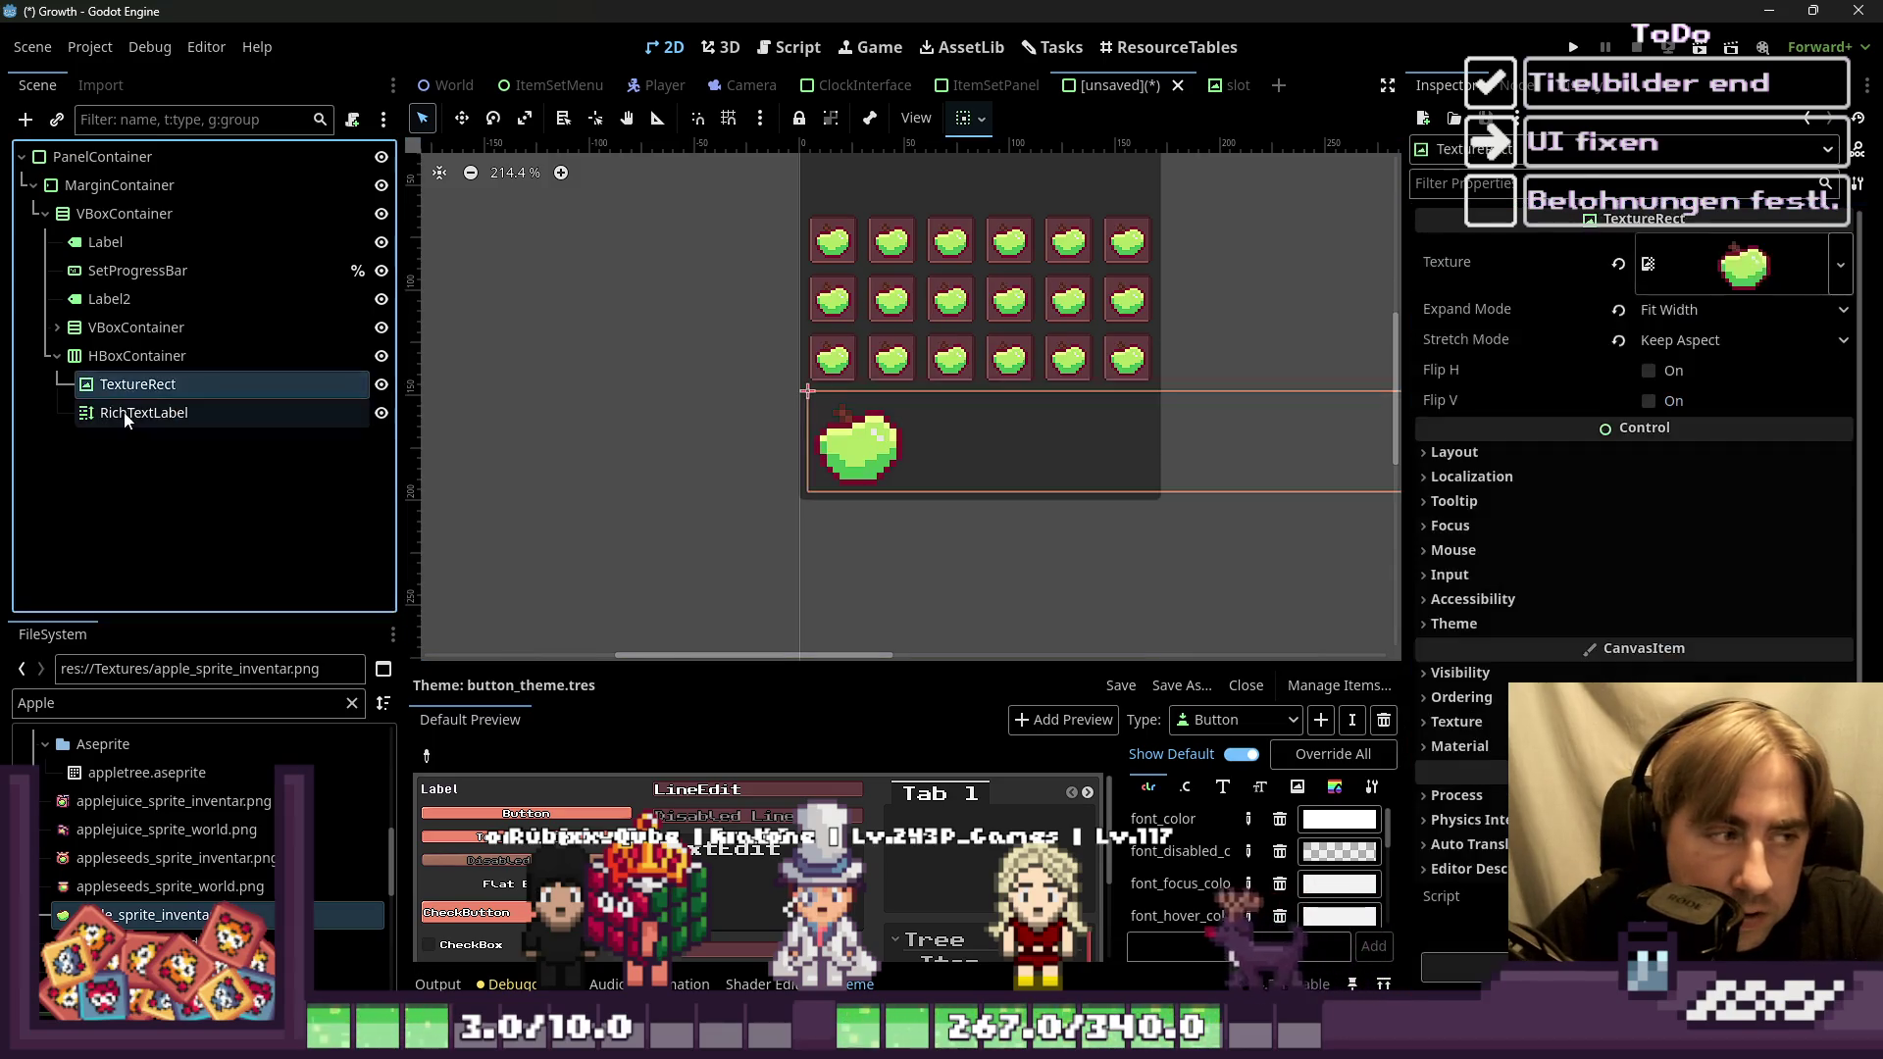
pyautogui.click(123, 412)
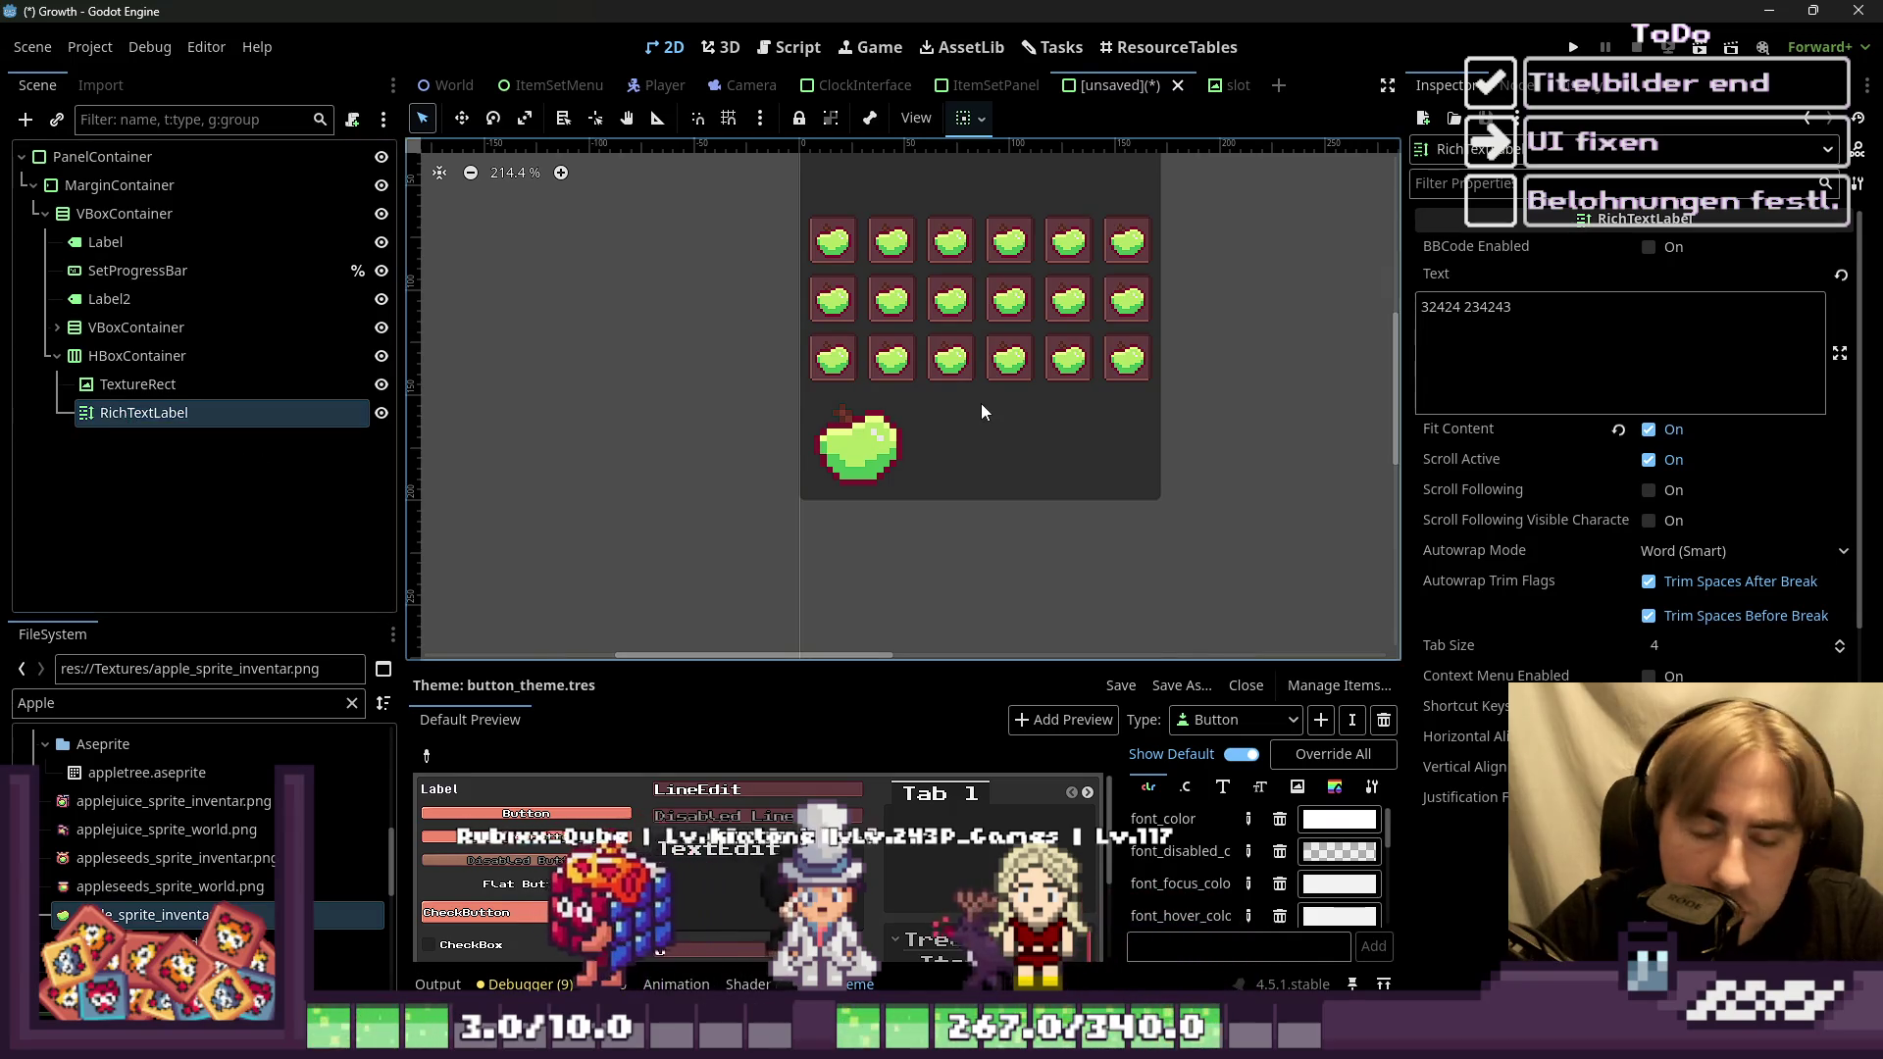
pyautogui.click(834, 441)
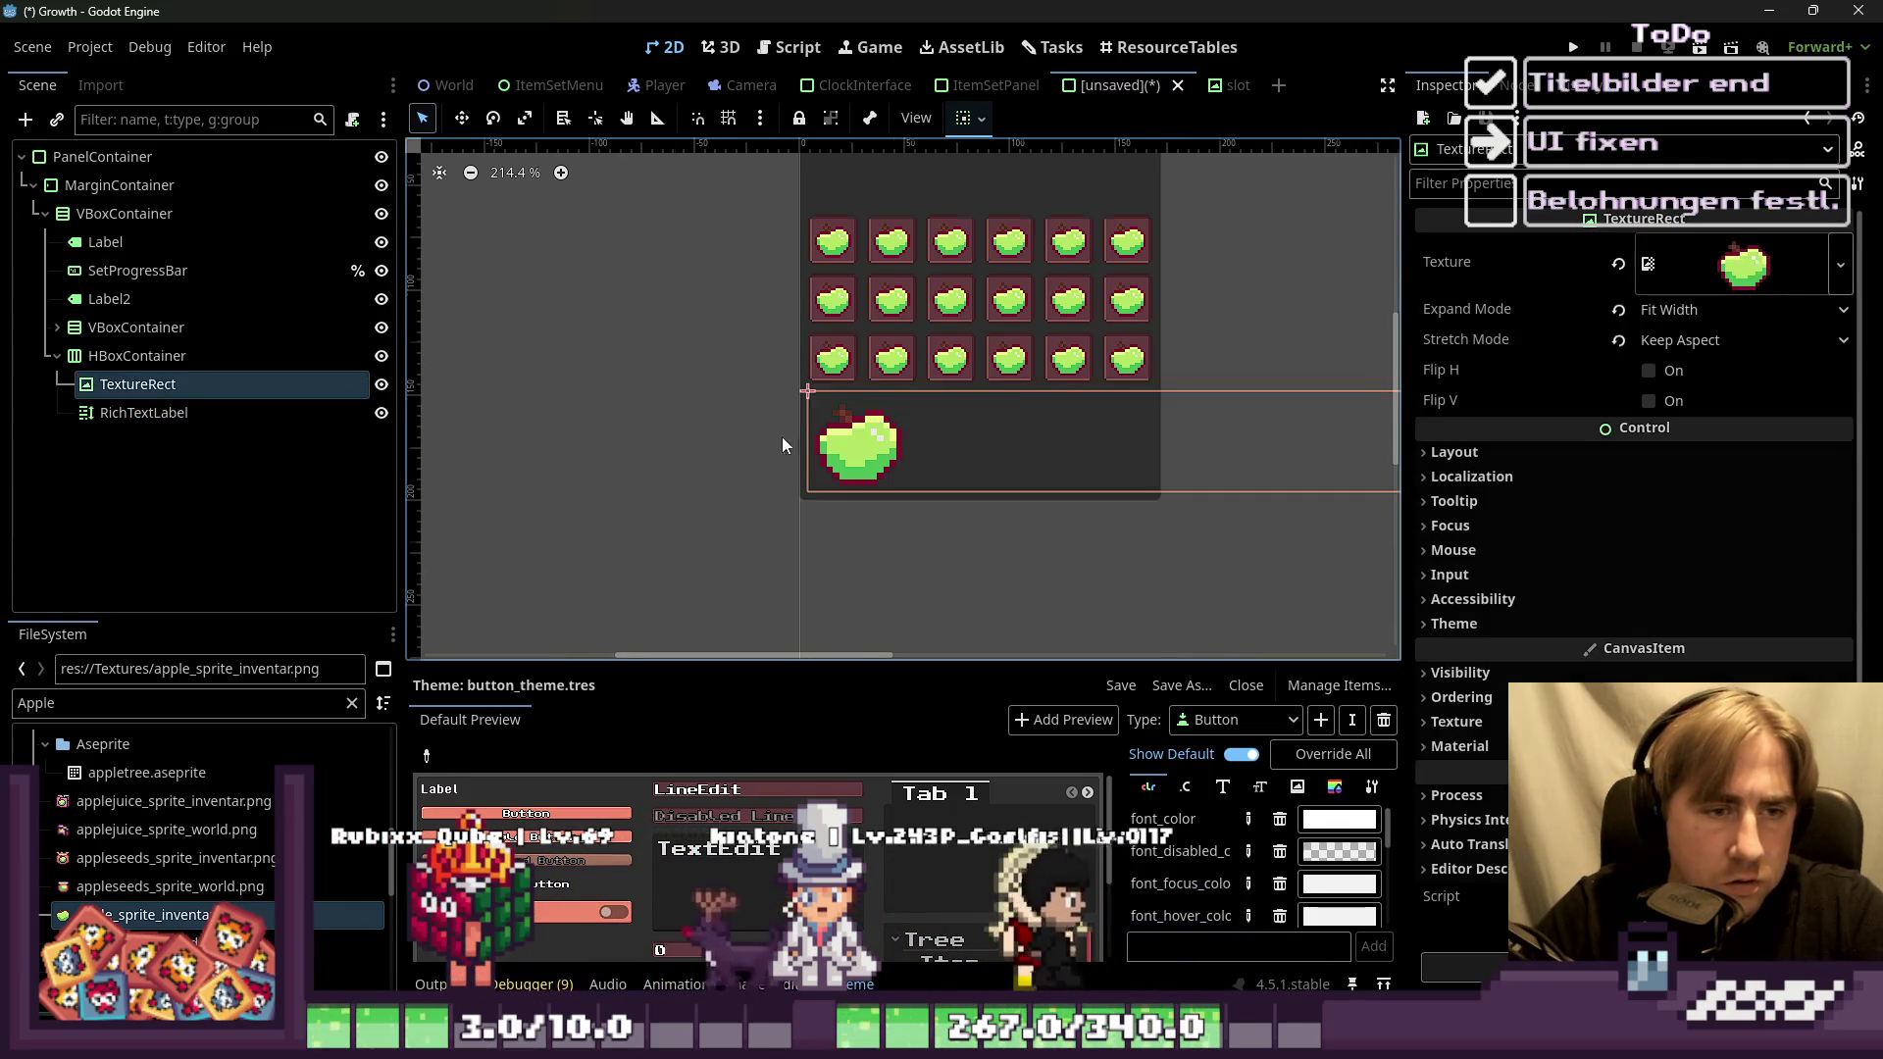
pyautogui.scroll(-5, 728, 439)
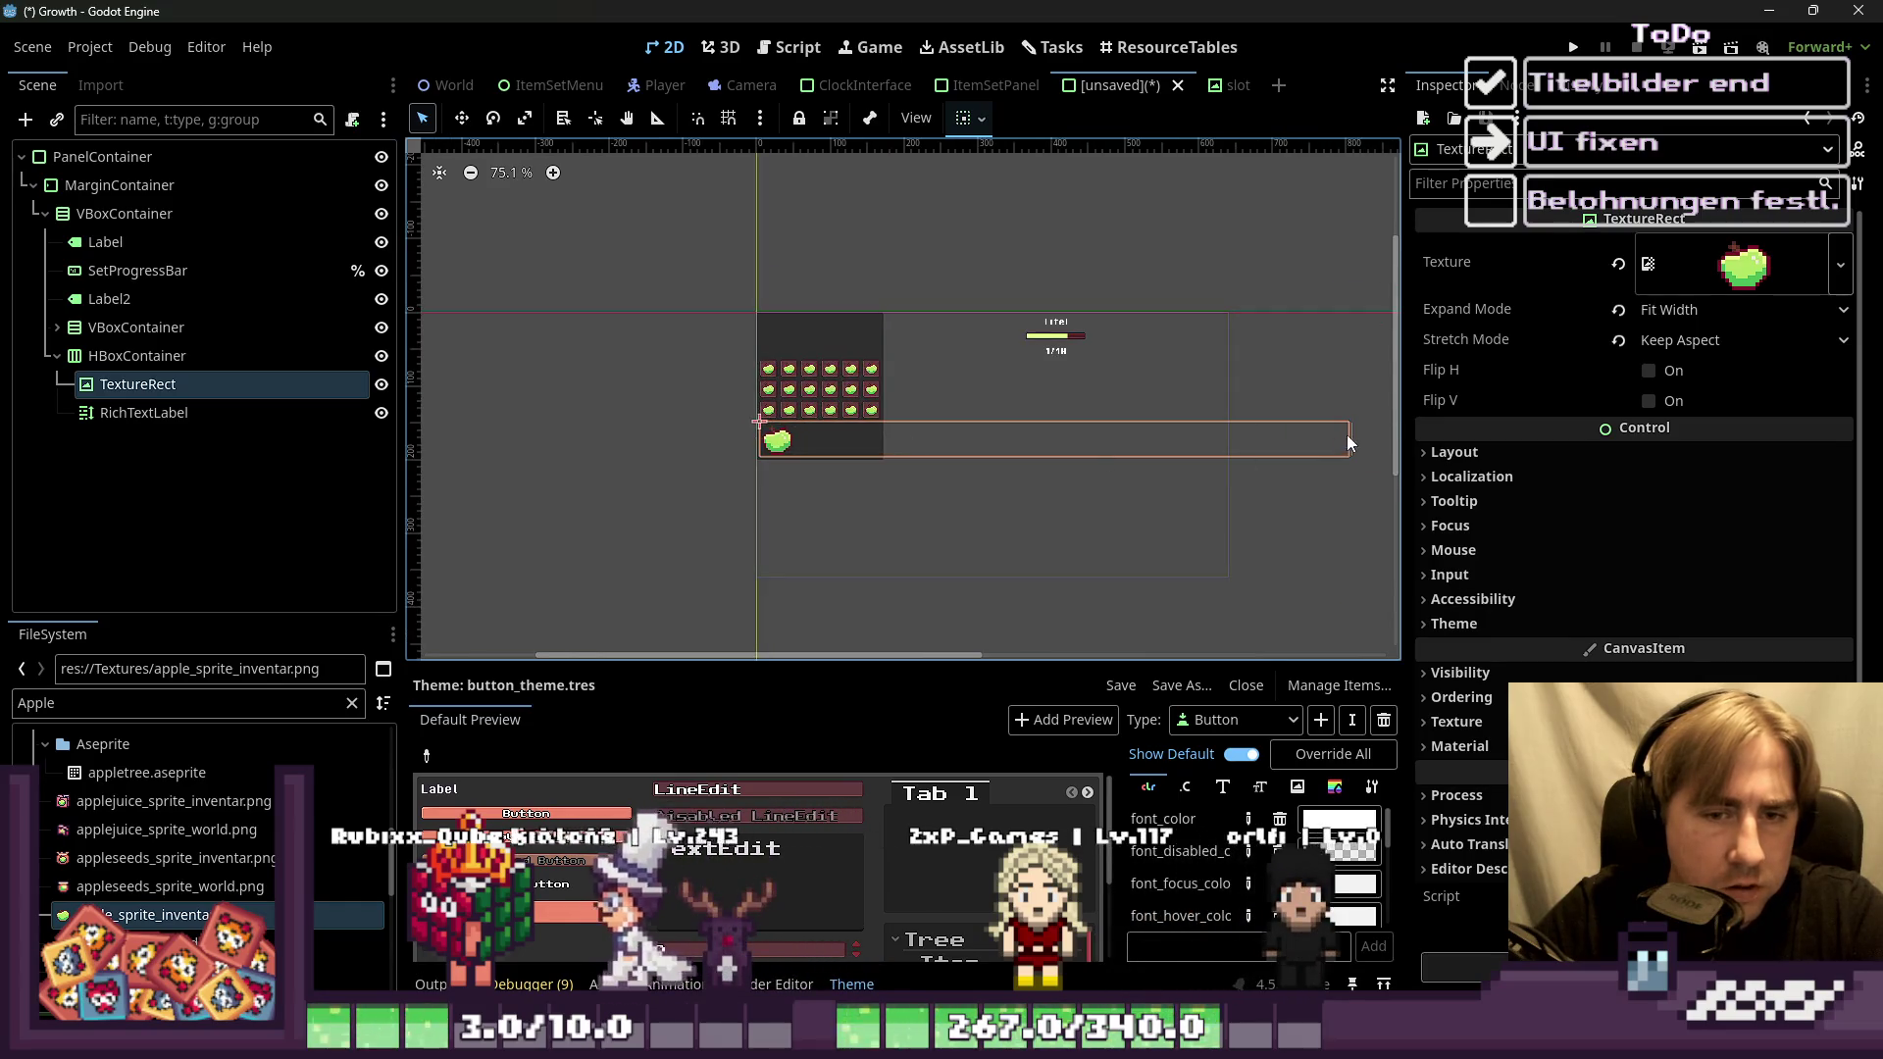
pyautogui.click(1334, 439)
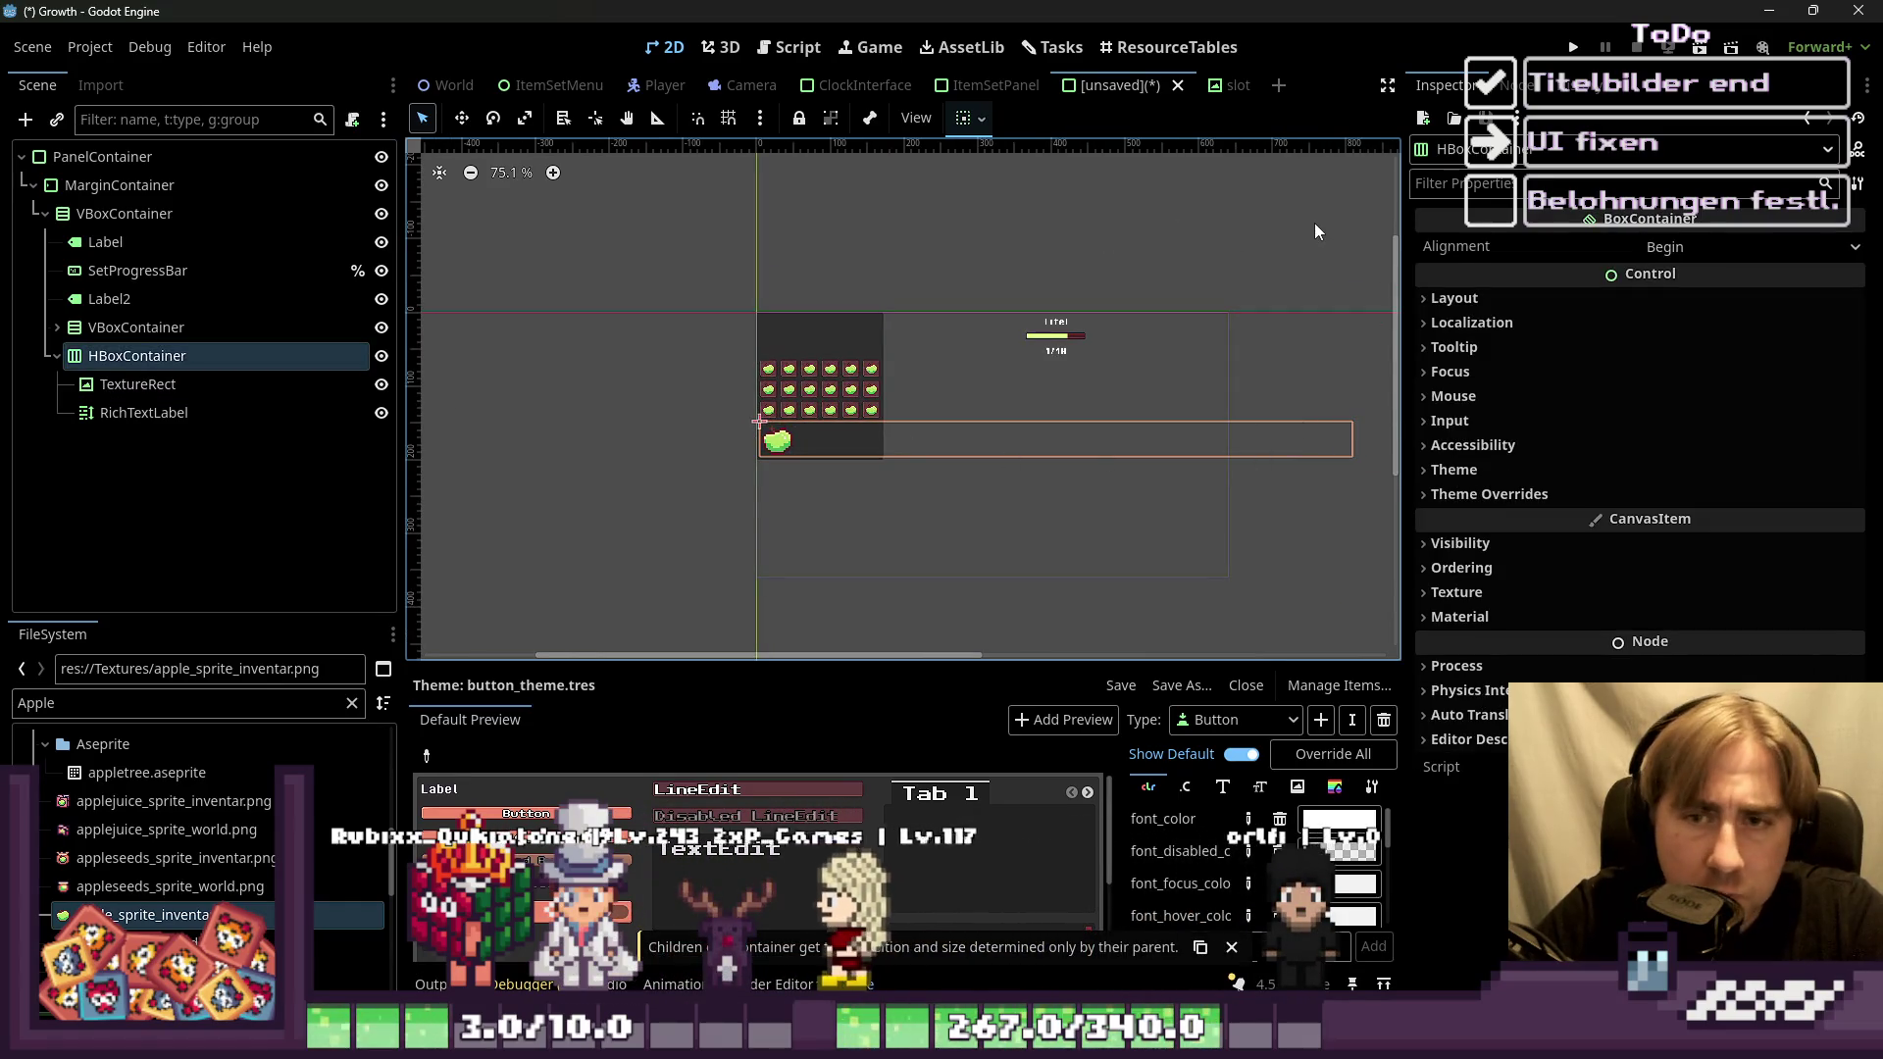
pyautogui.click(144, 412)
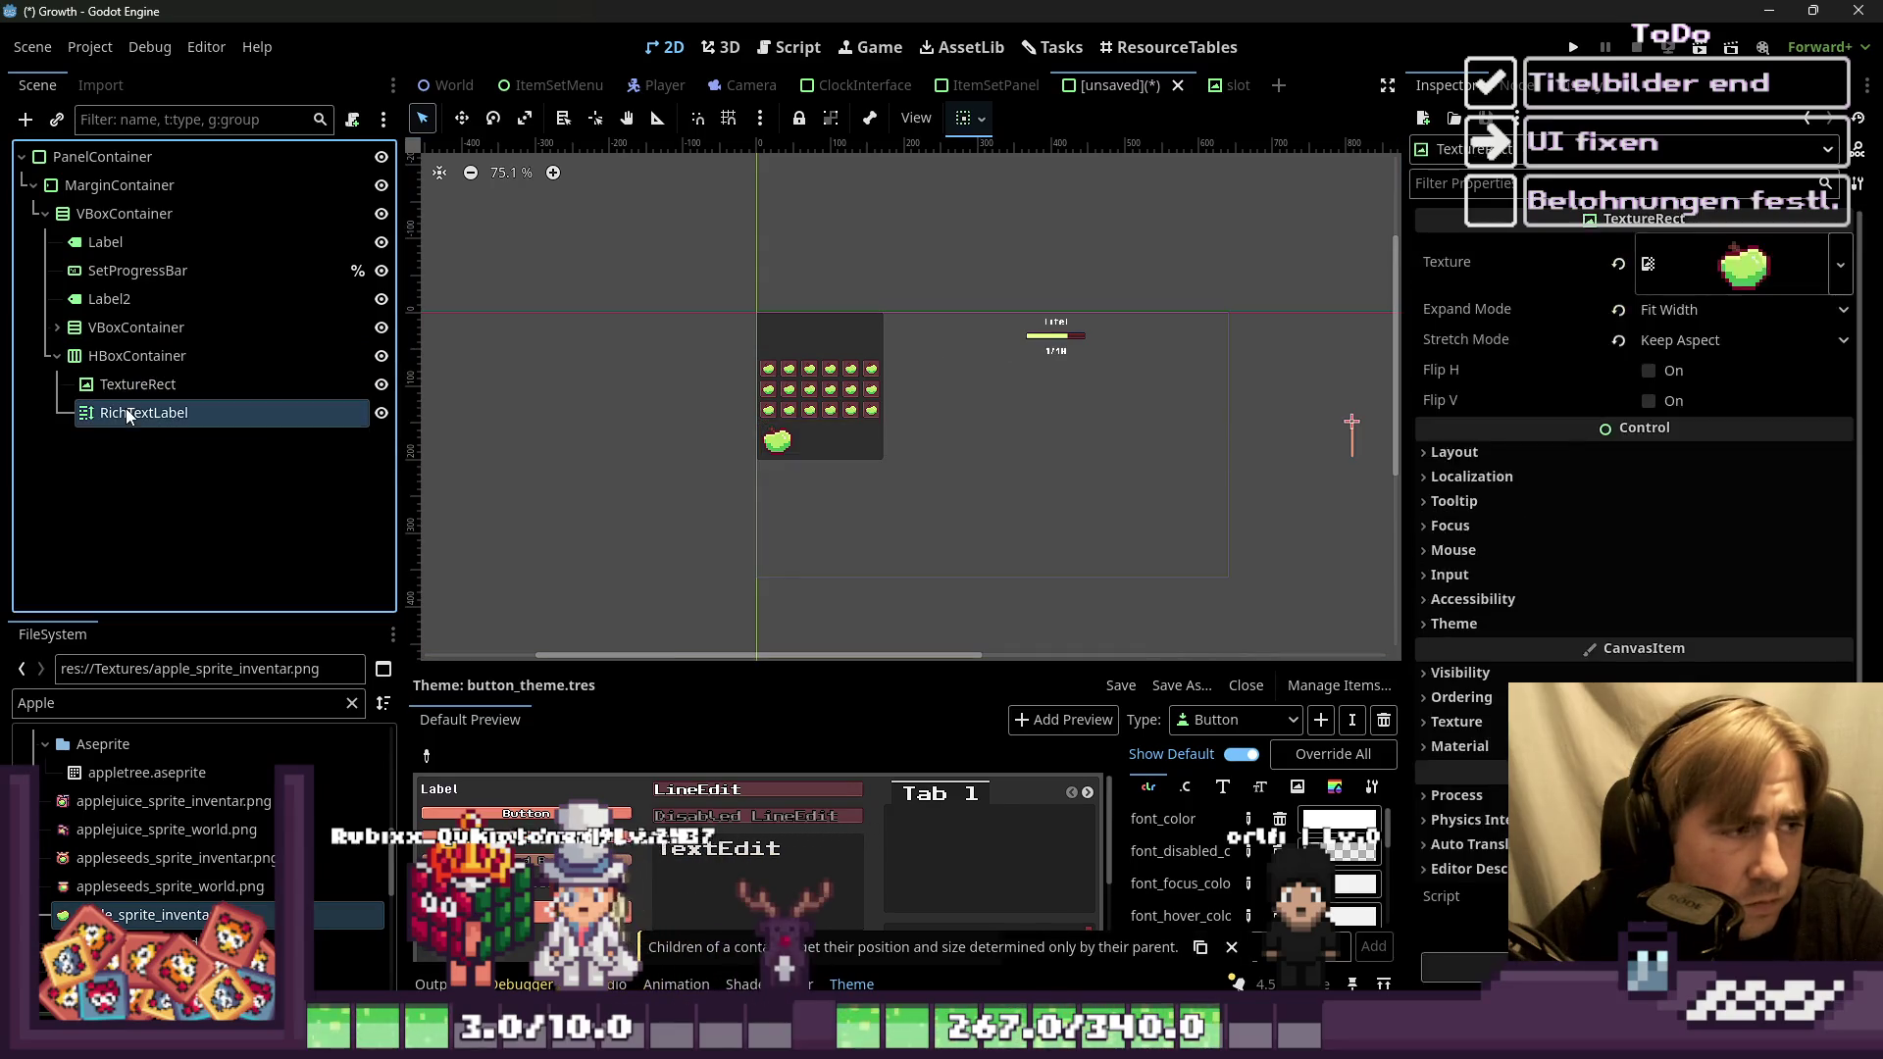
pyautogui.click(1623, 339)
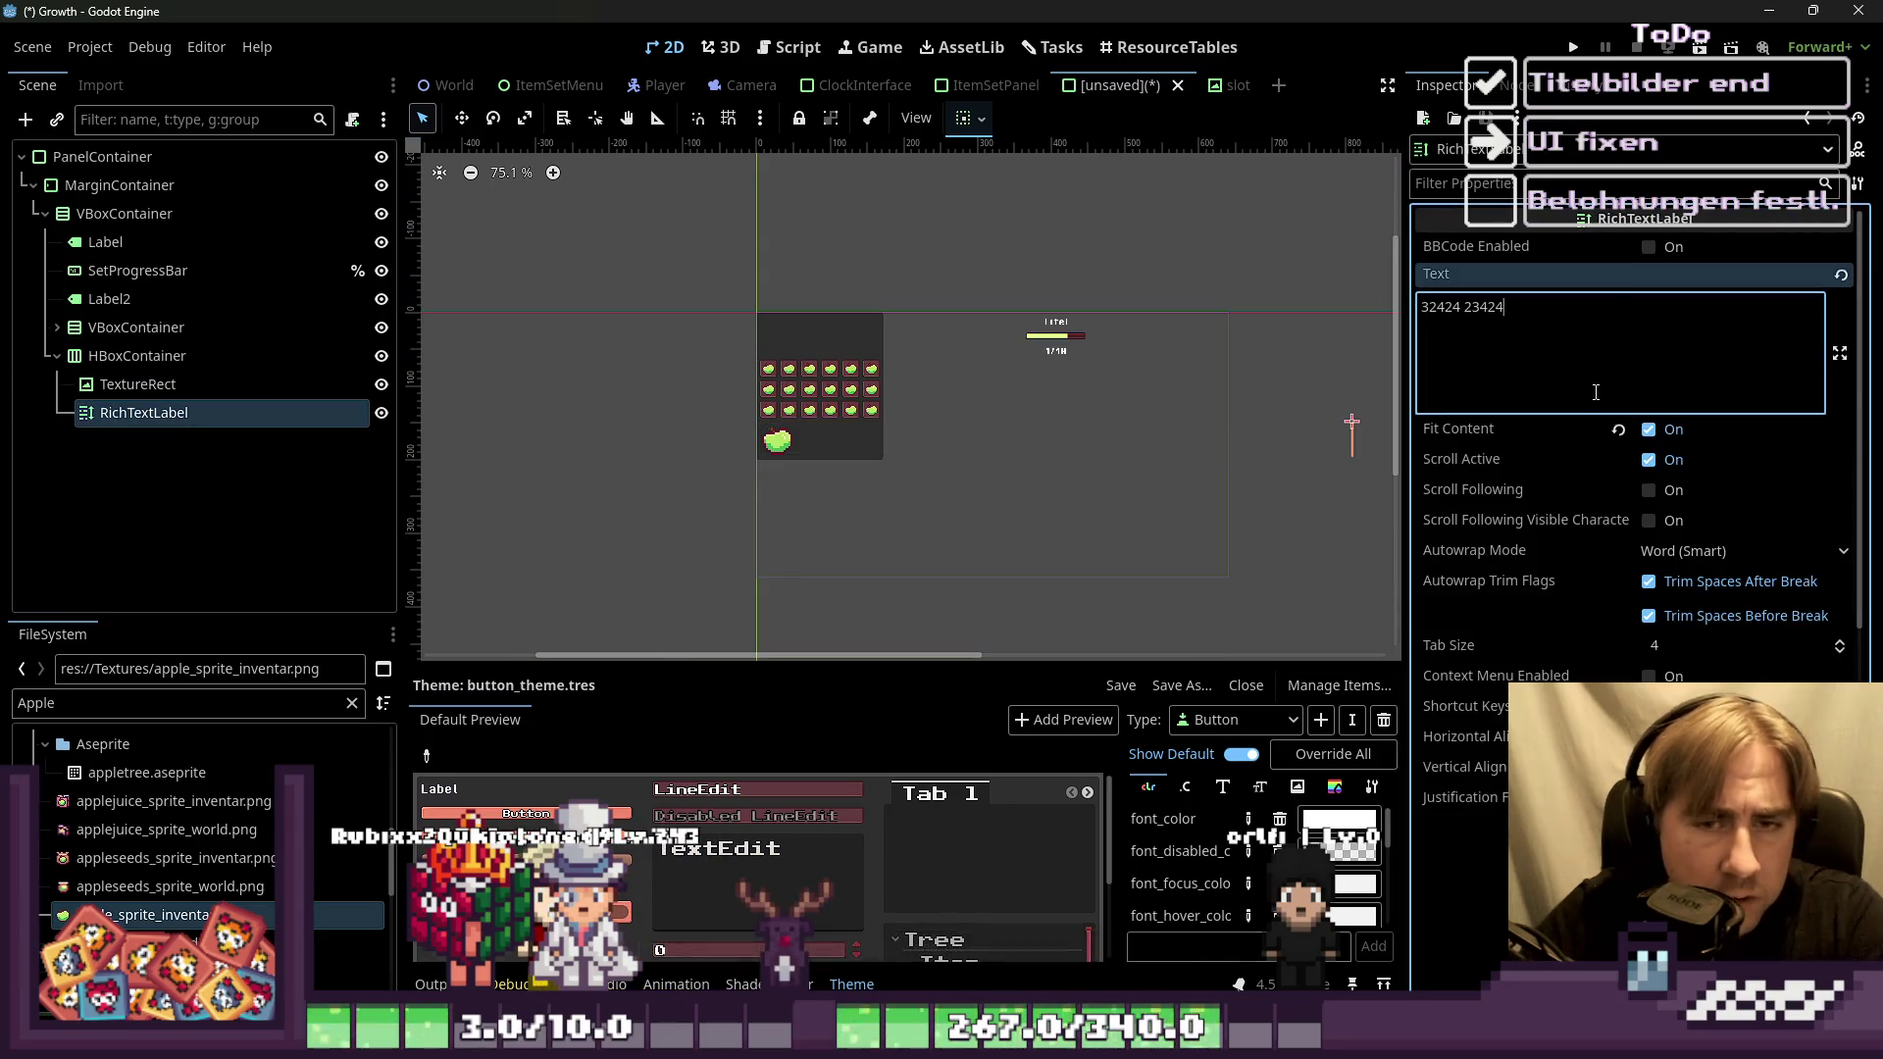
pyautogui.click(171, 383)
pyautogui.press('Down')
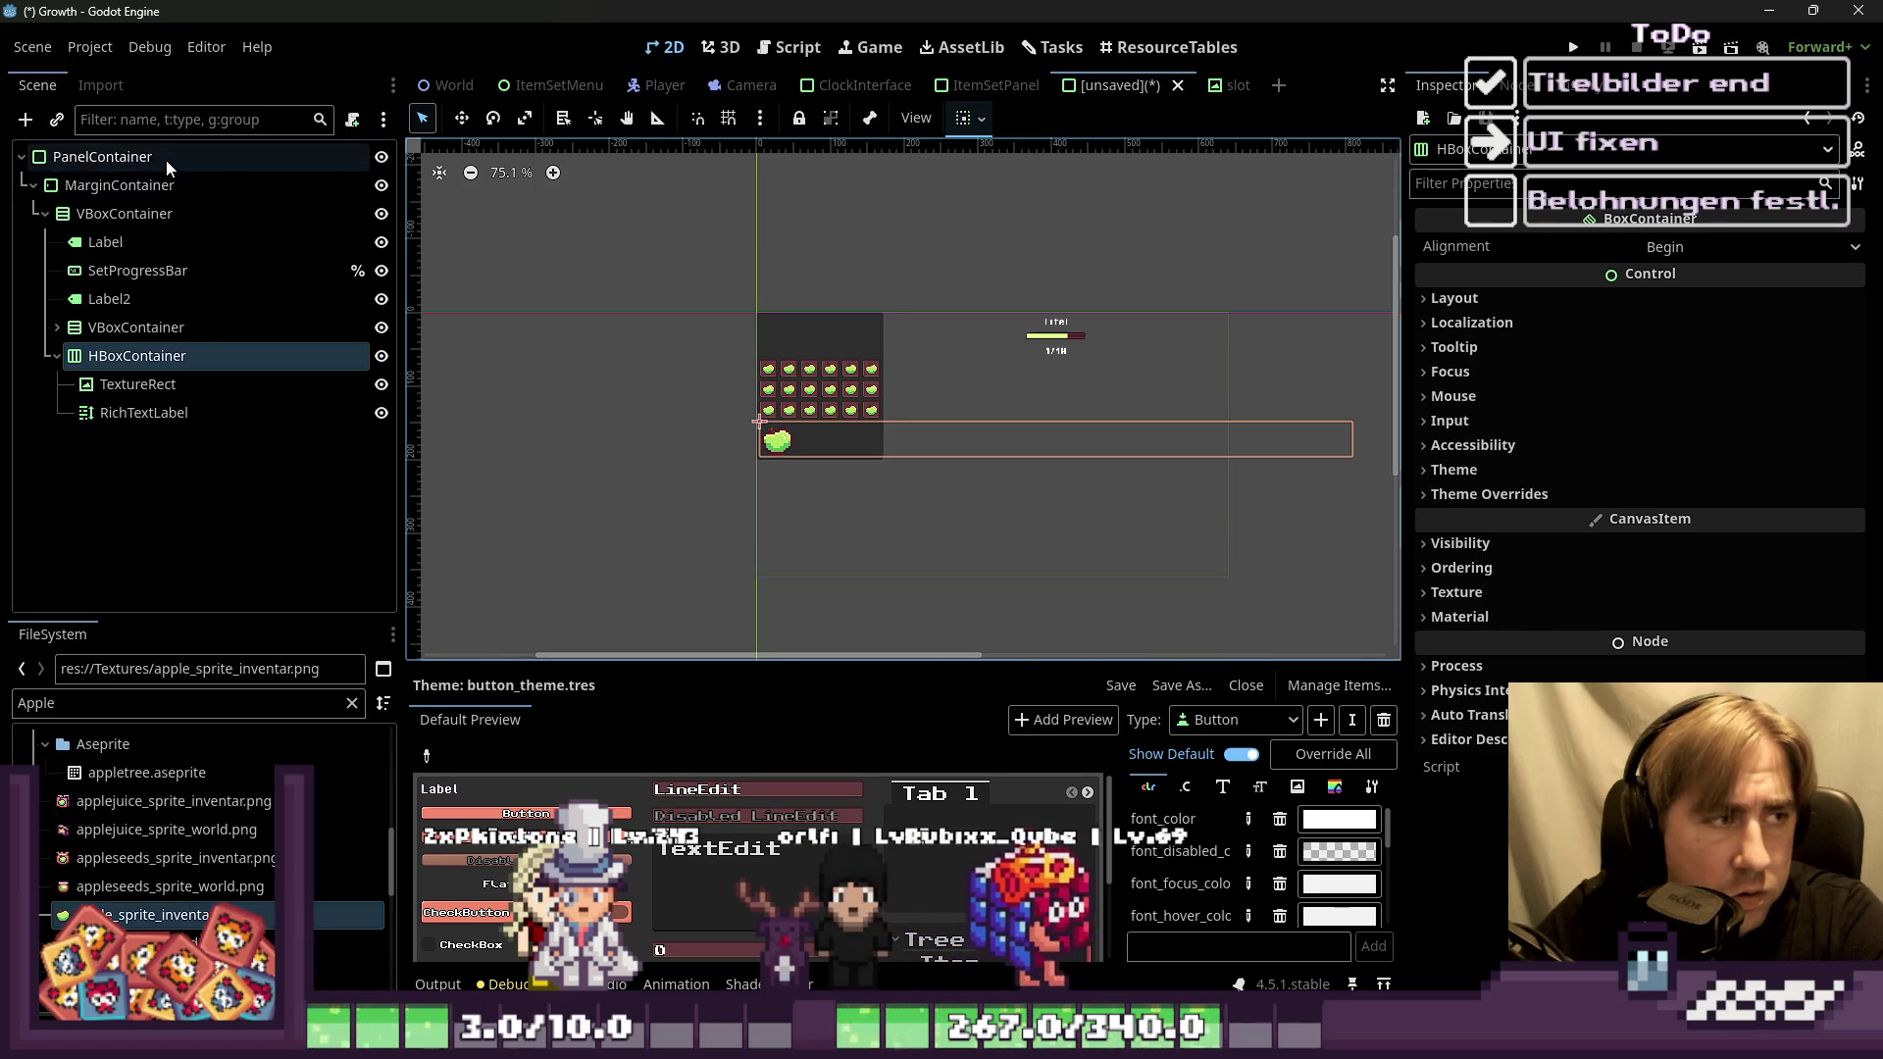
# - Set the card's VBoxContainer to horizontal Shrink Center
pyautogui.click(163, 187)
pyautogui.click(149, 243)
pyautogui.click(162, 271)
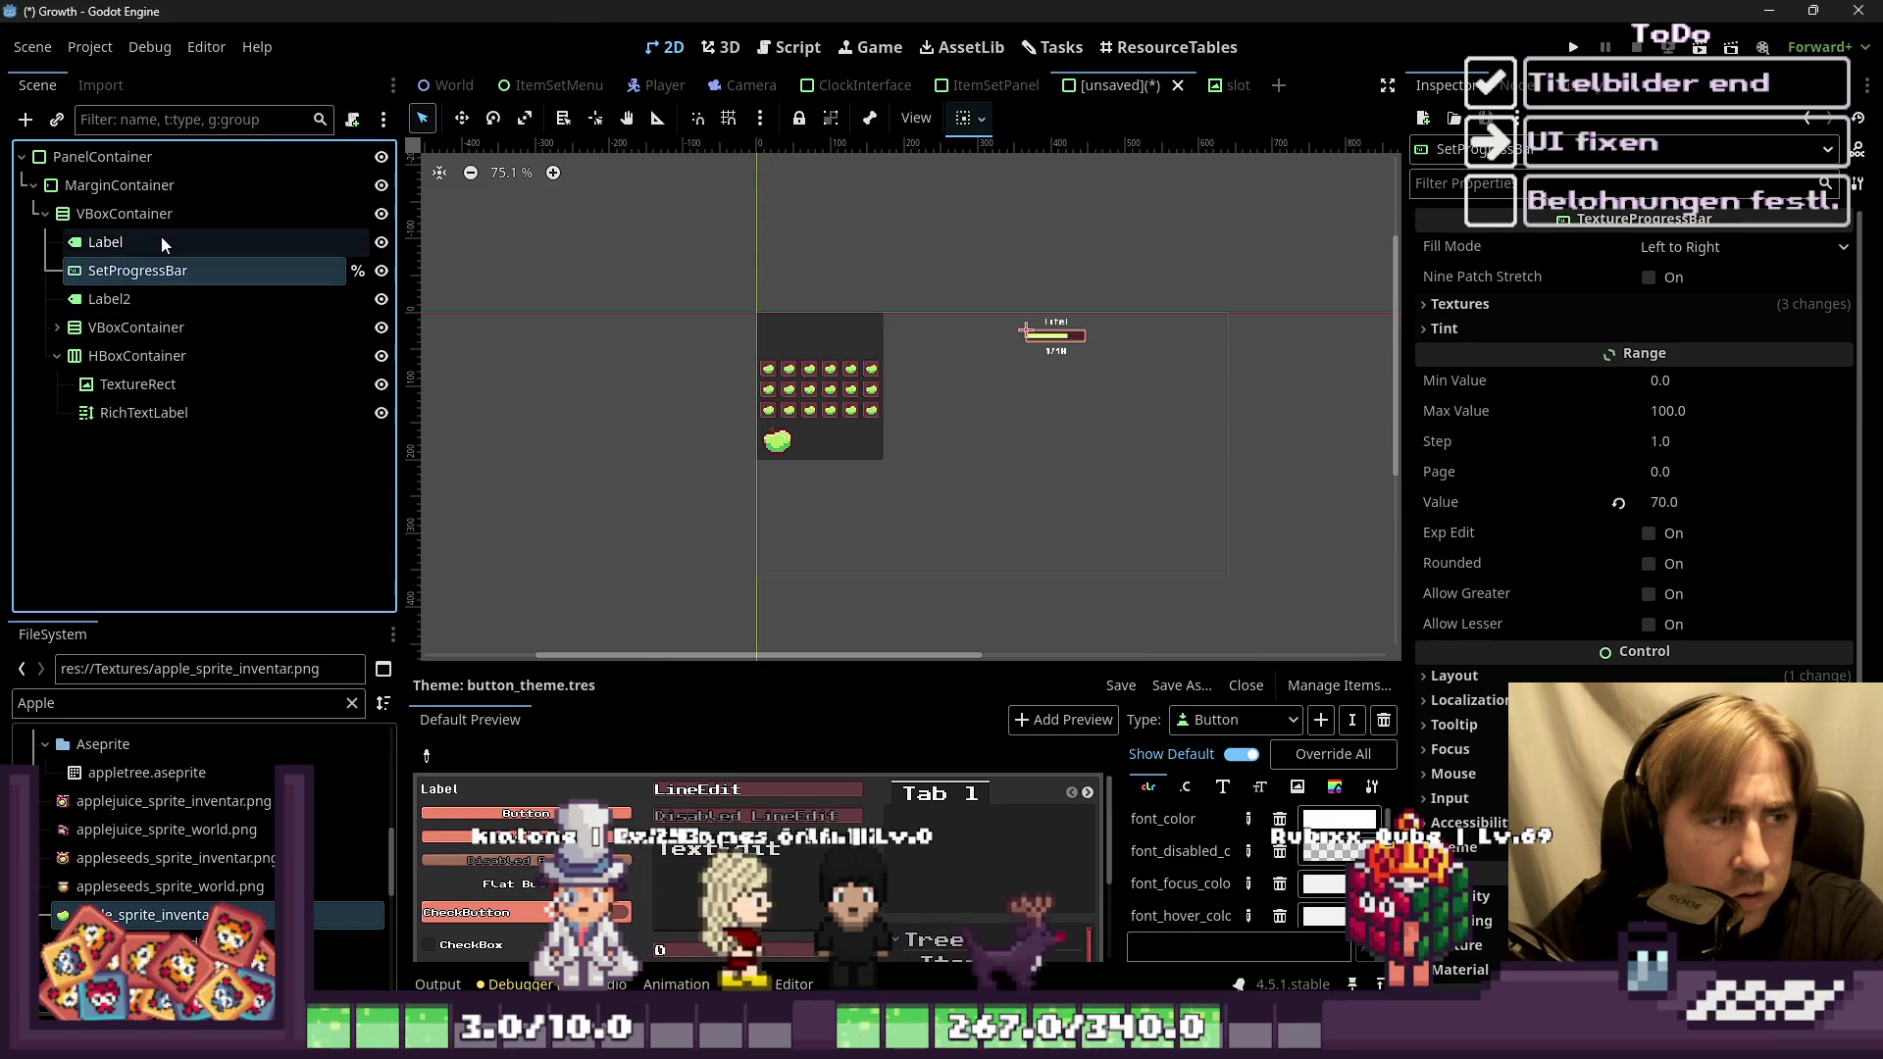
pyautogui.click(161, 240)
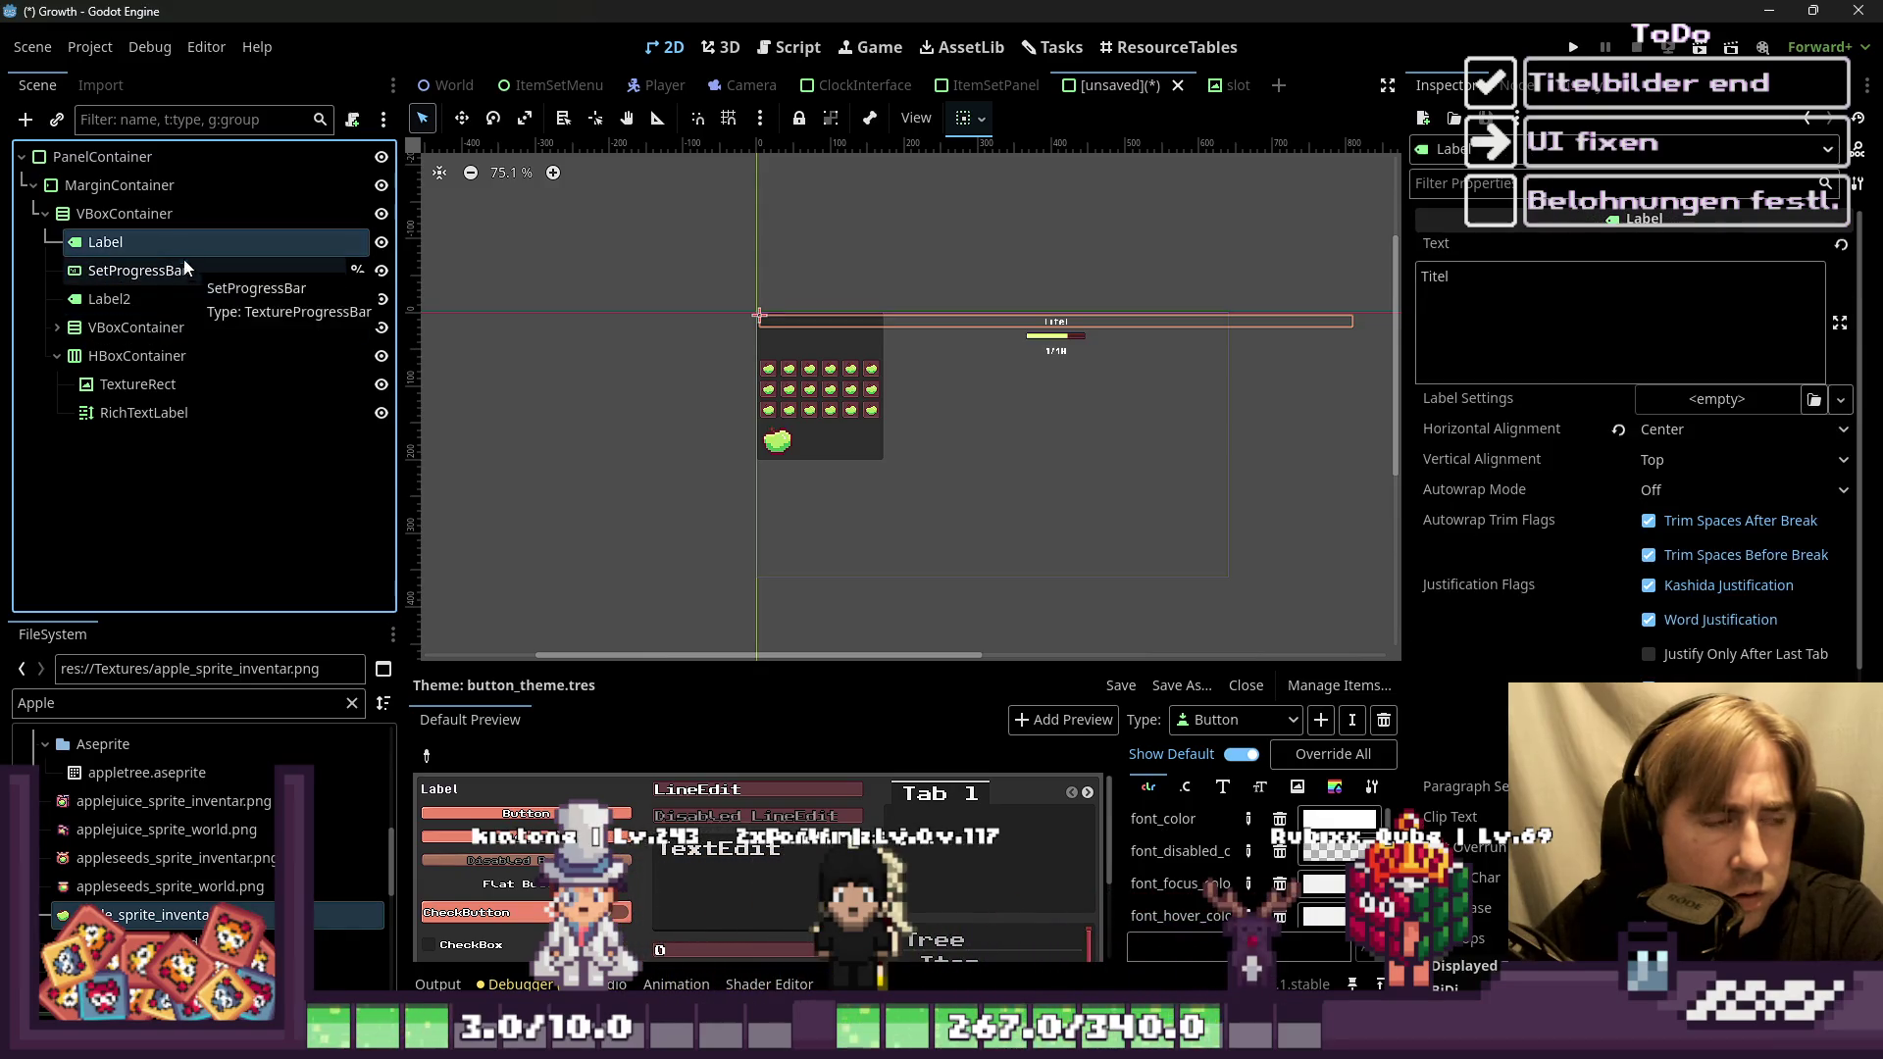
pyautogui.click(124, 214)
pyautogui.click(964, 119)
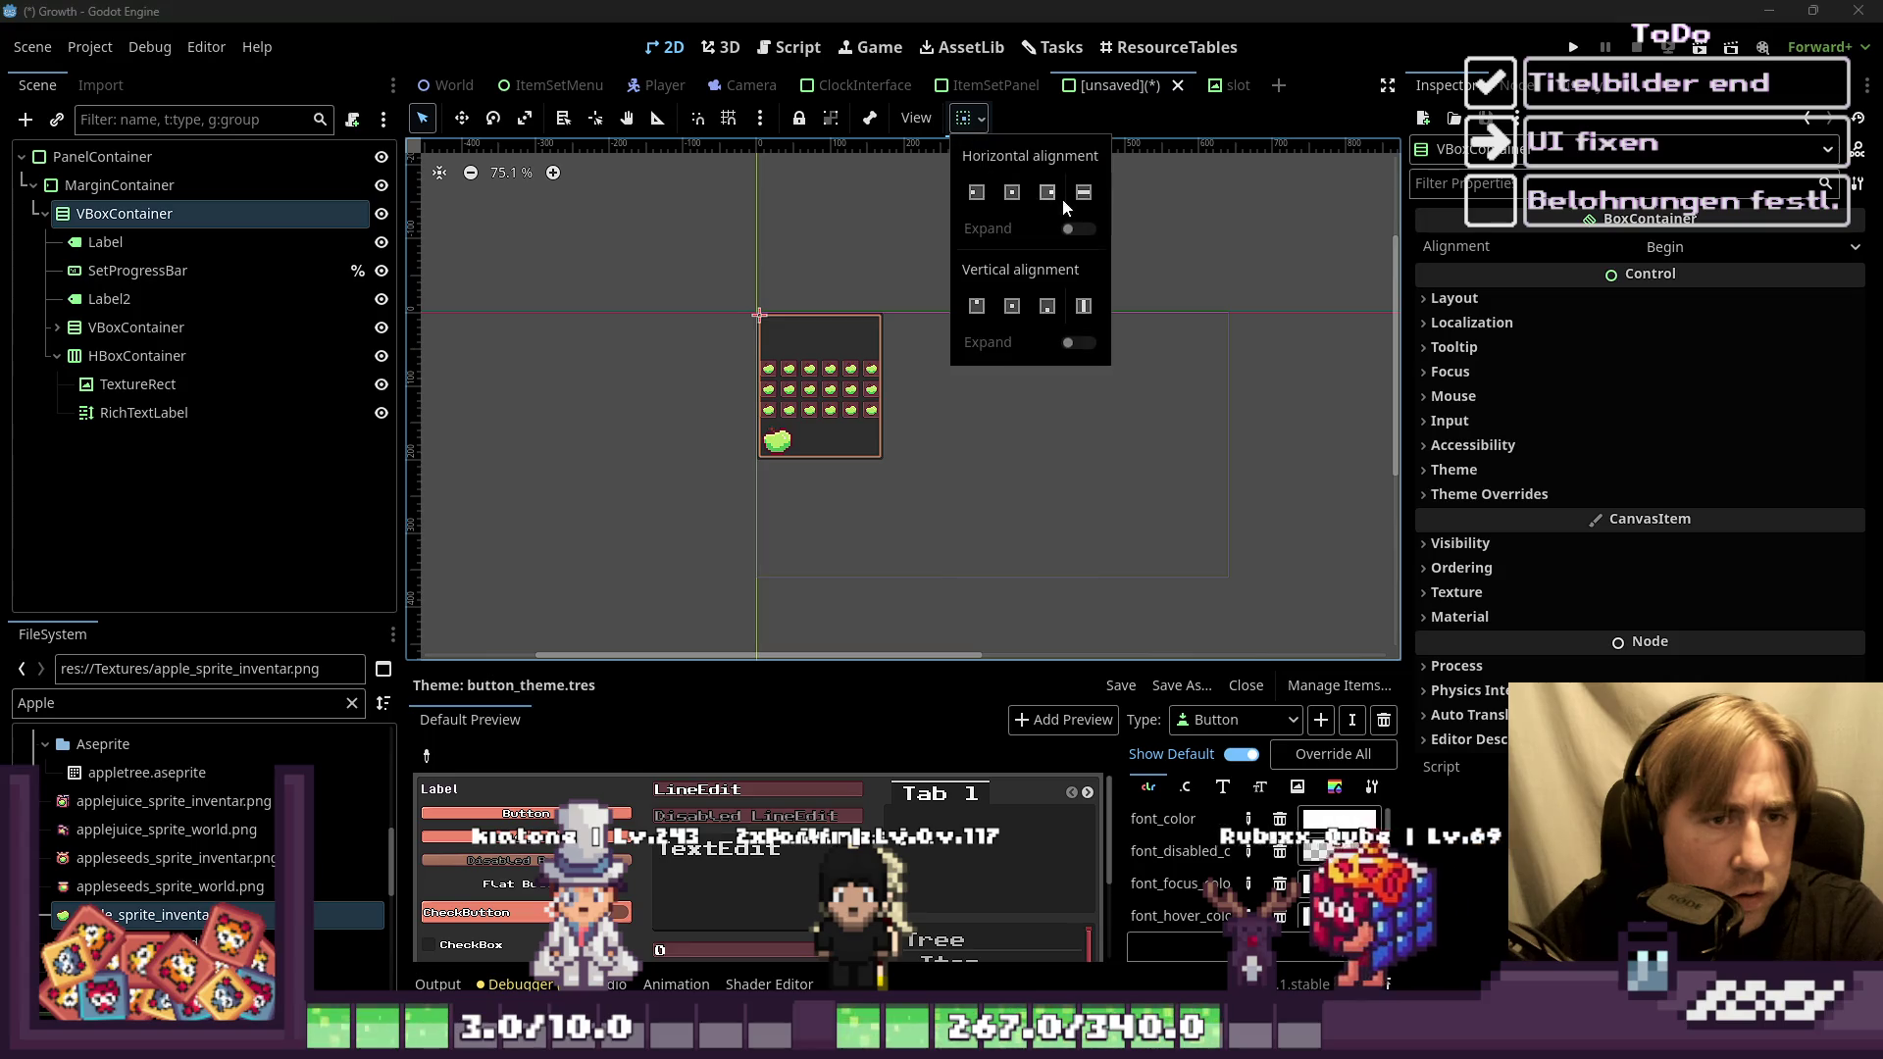
pyautogui.click(1011, 194)
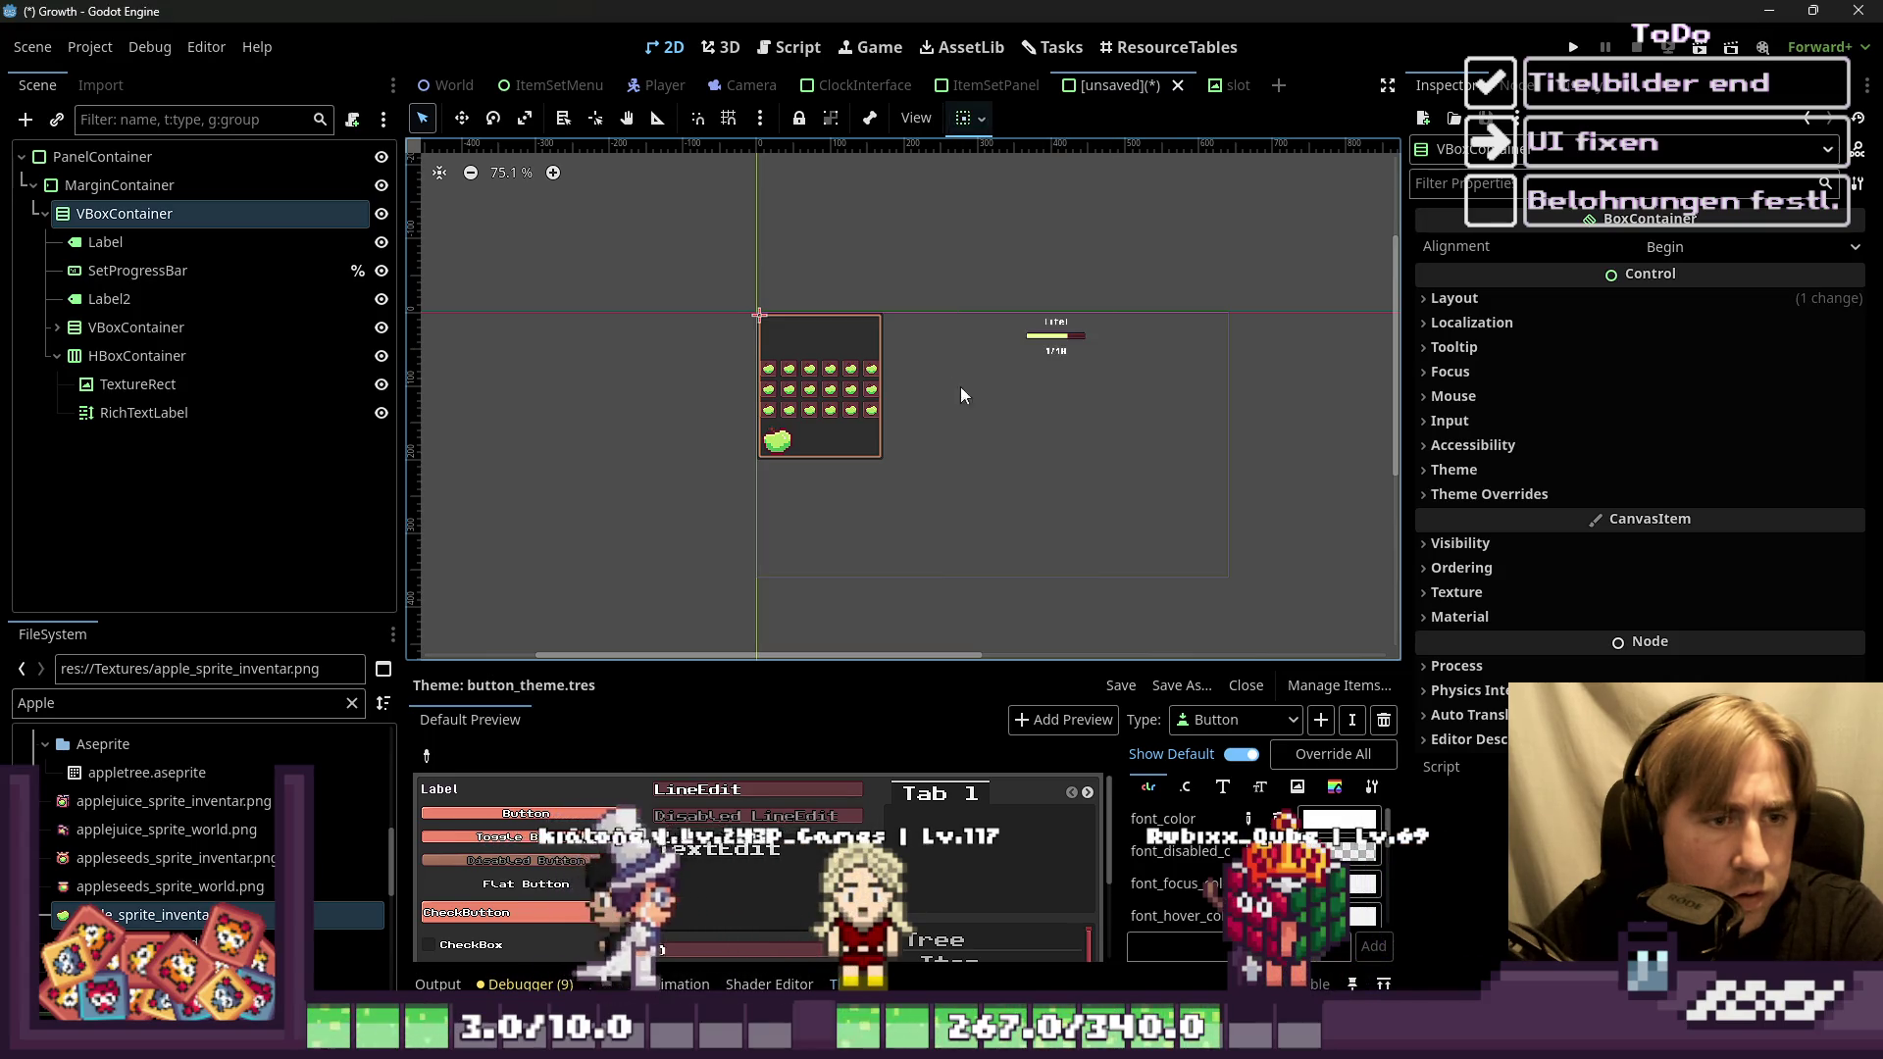
pyautogui.click(966, 119)
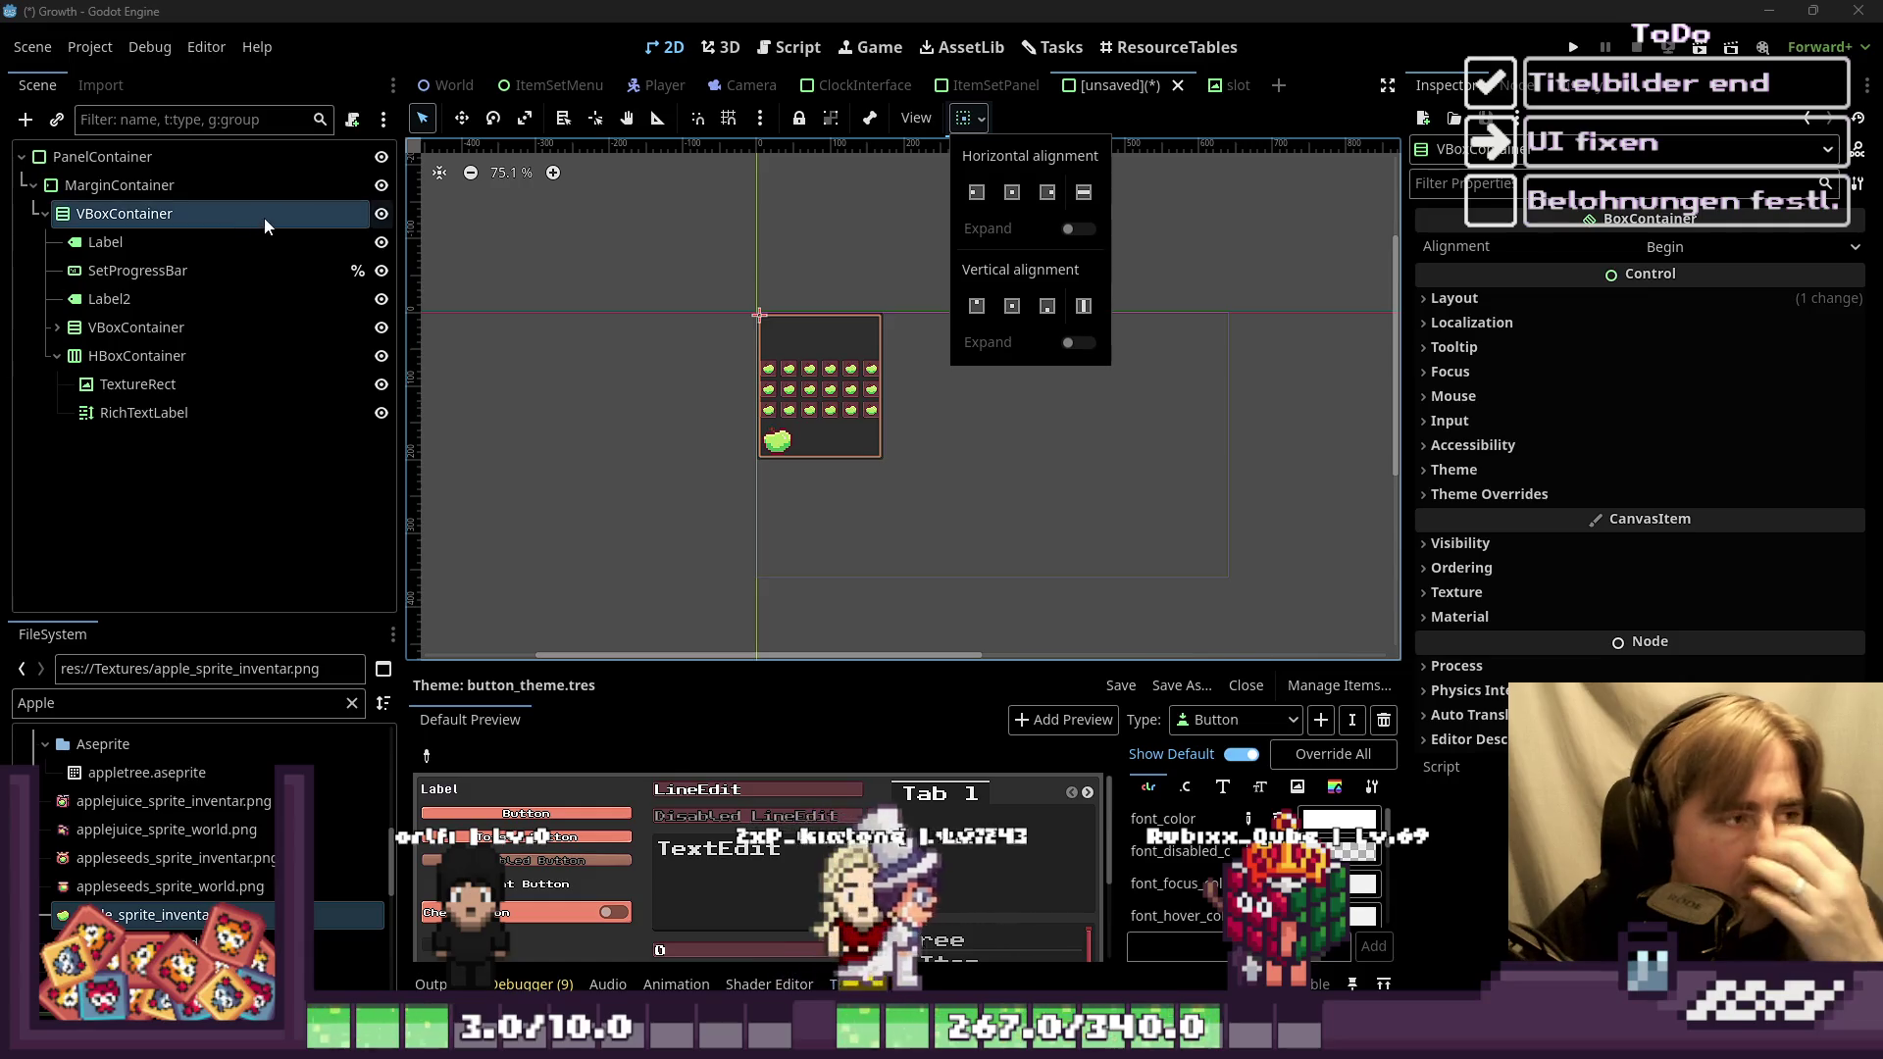
# - Make the Titel label fill horizontally and centre vertically
pyautogui.click(204, 186)
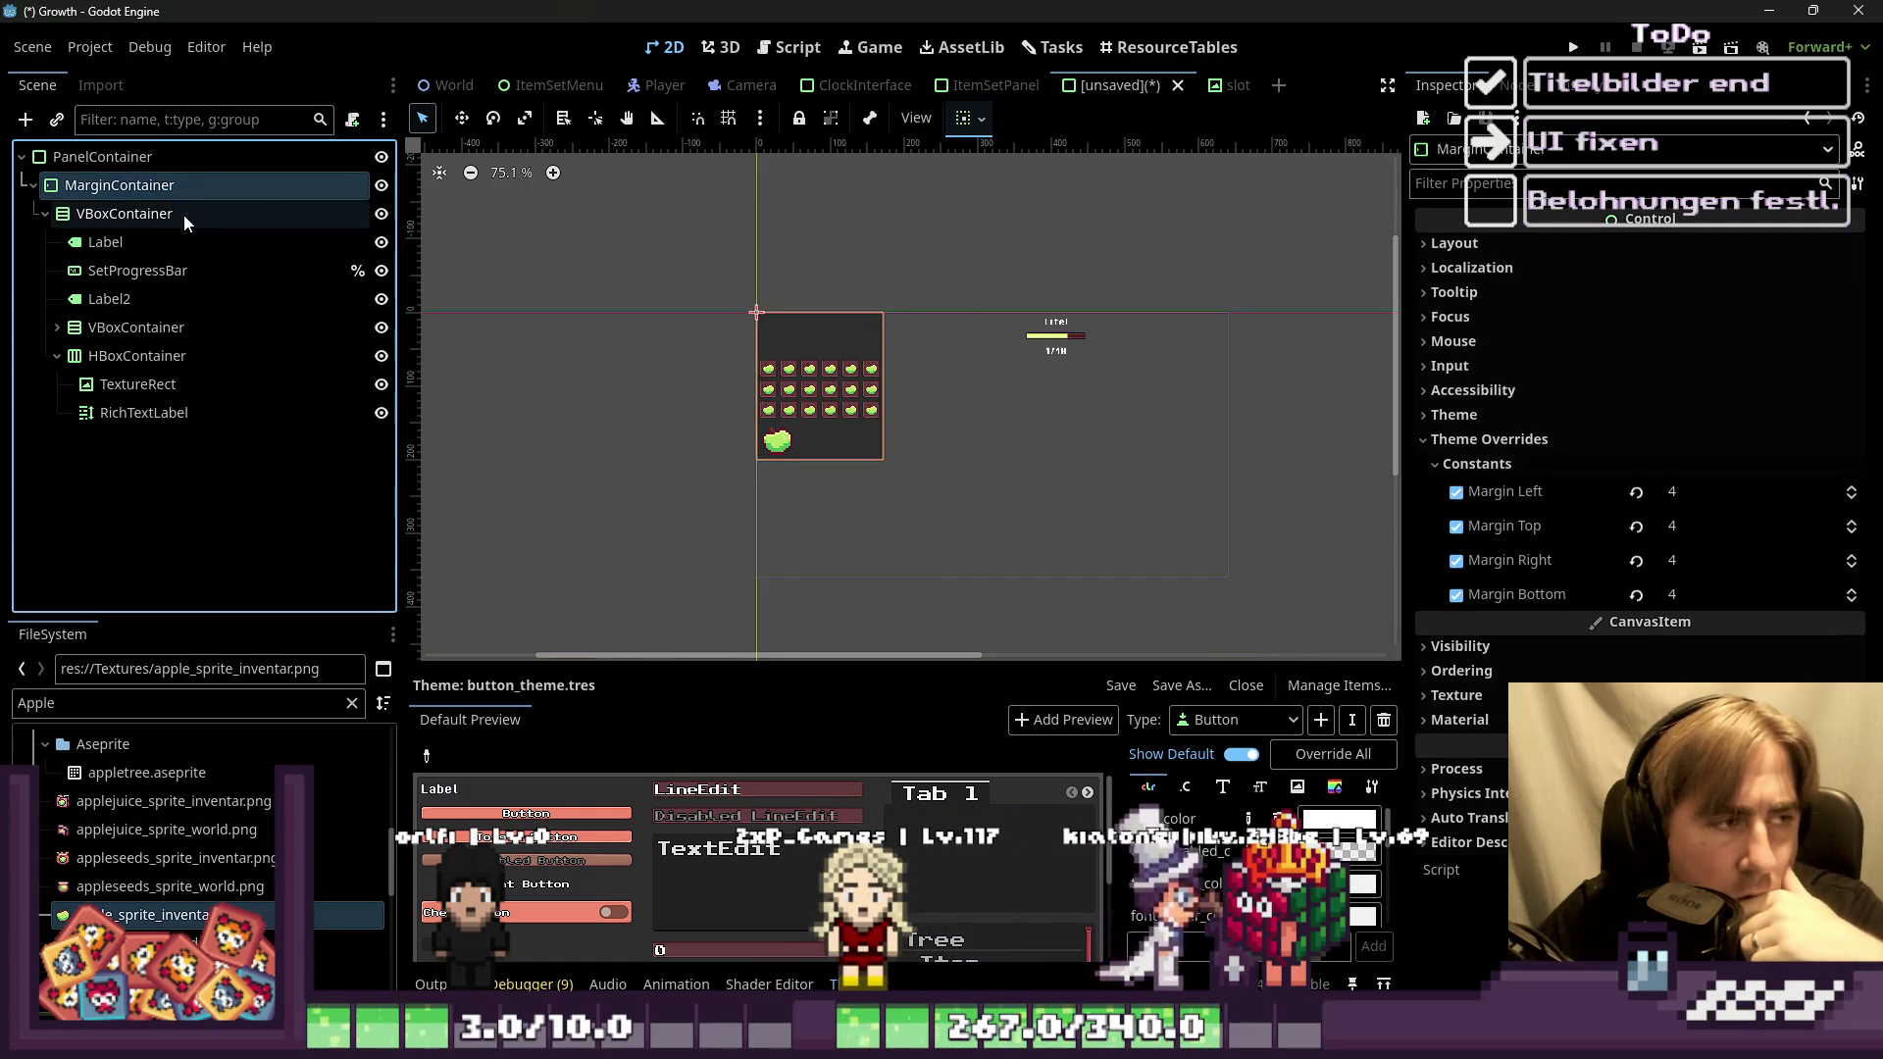
pyautogui.click(1050, 324)
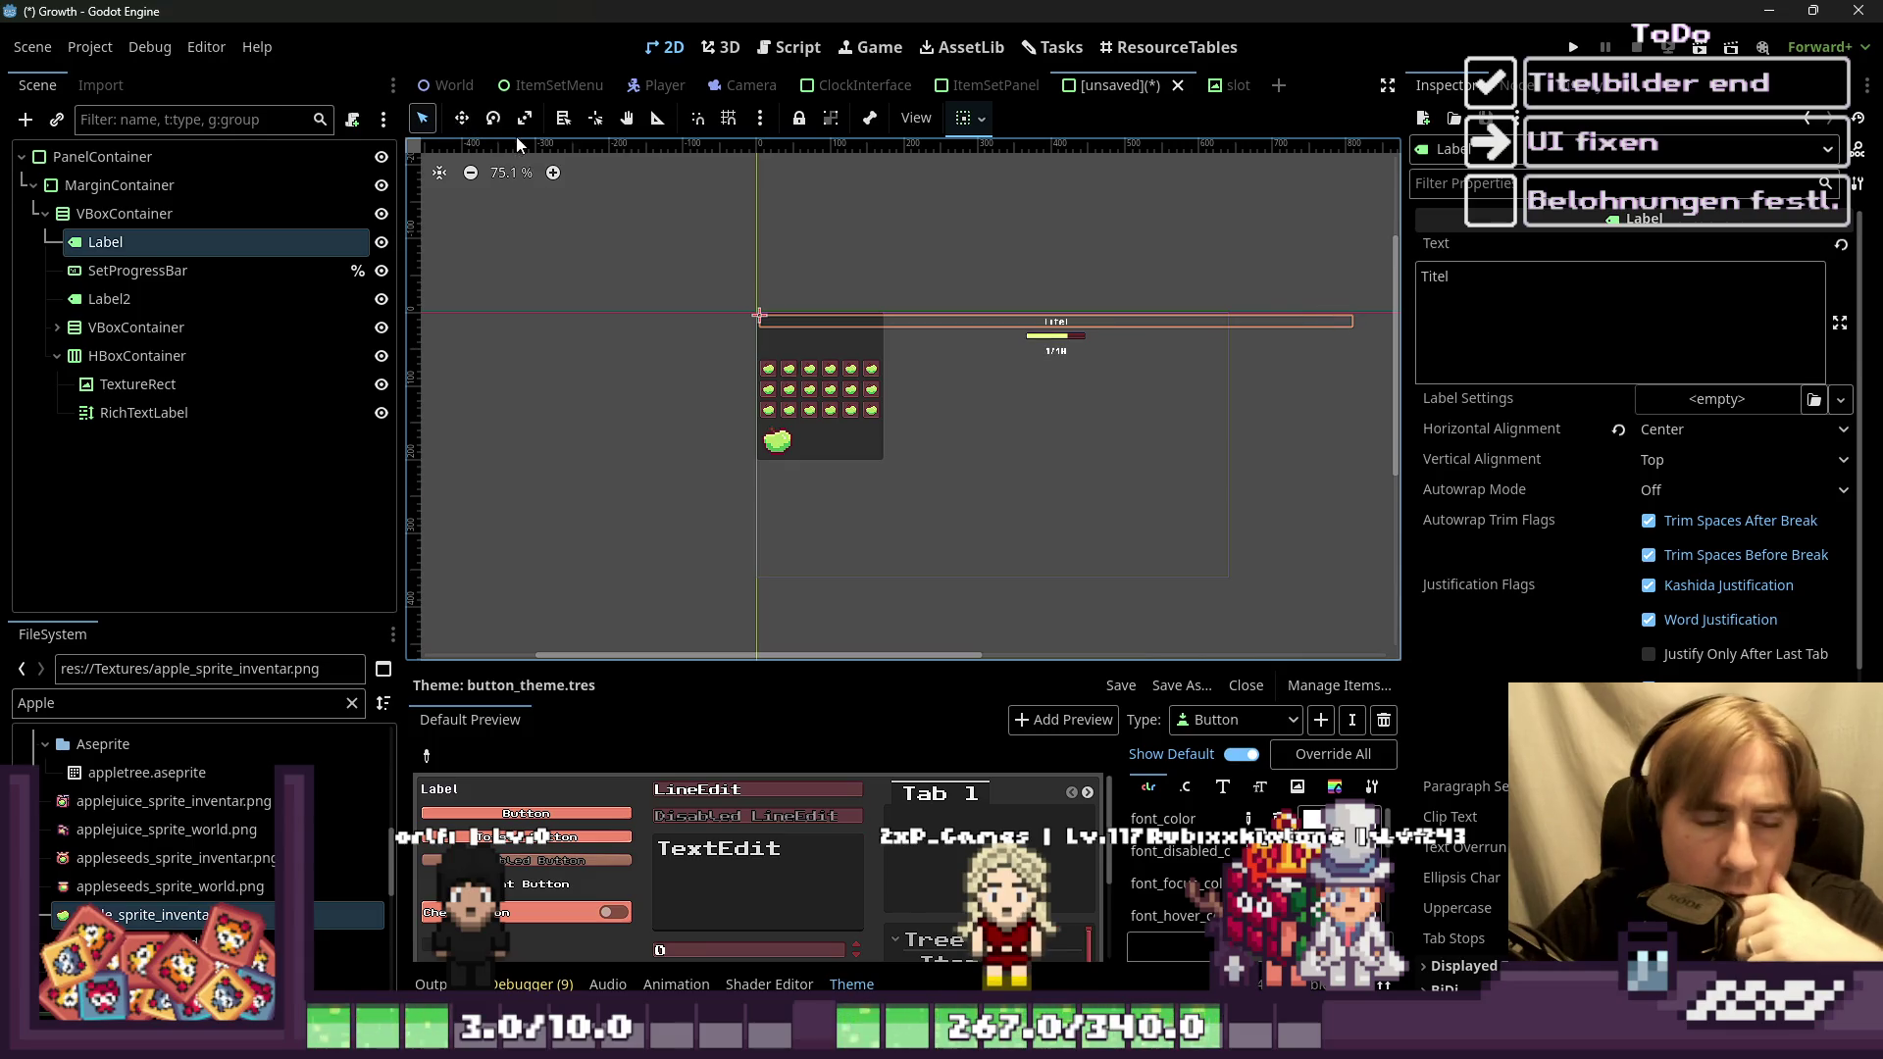
pyautogui.click(967, 118)
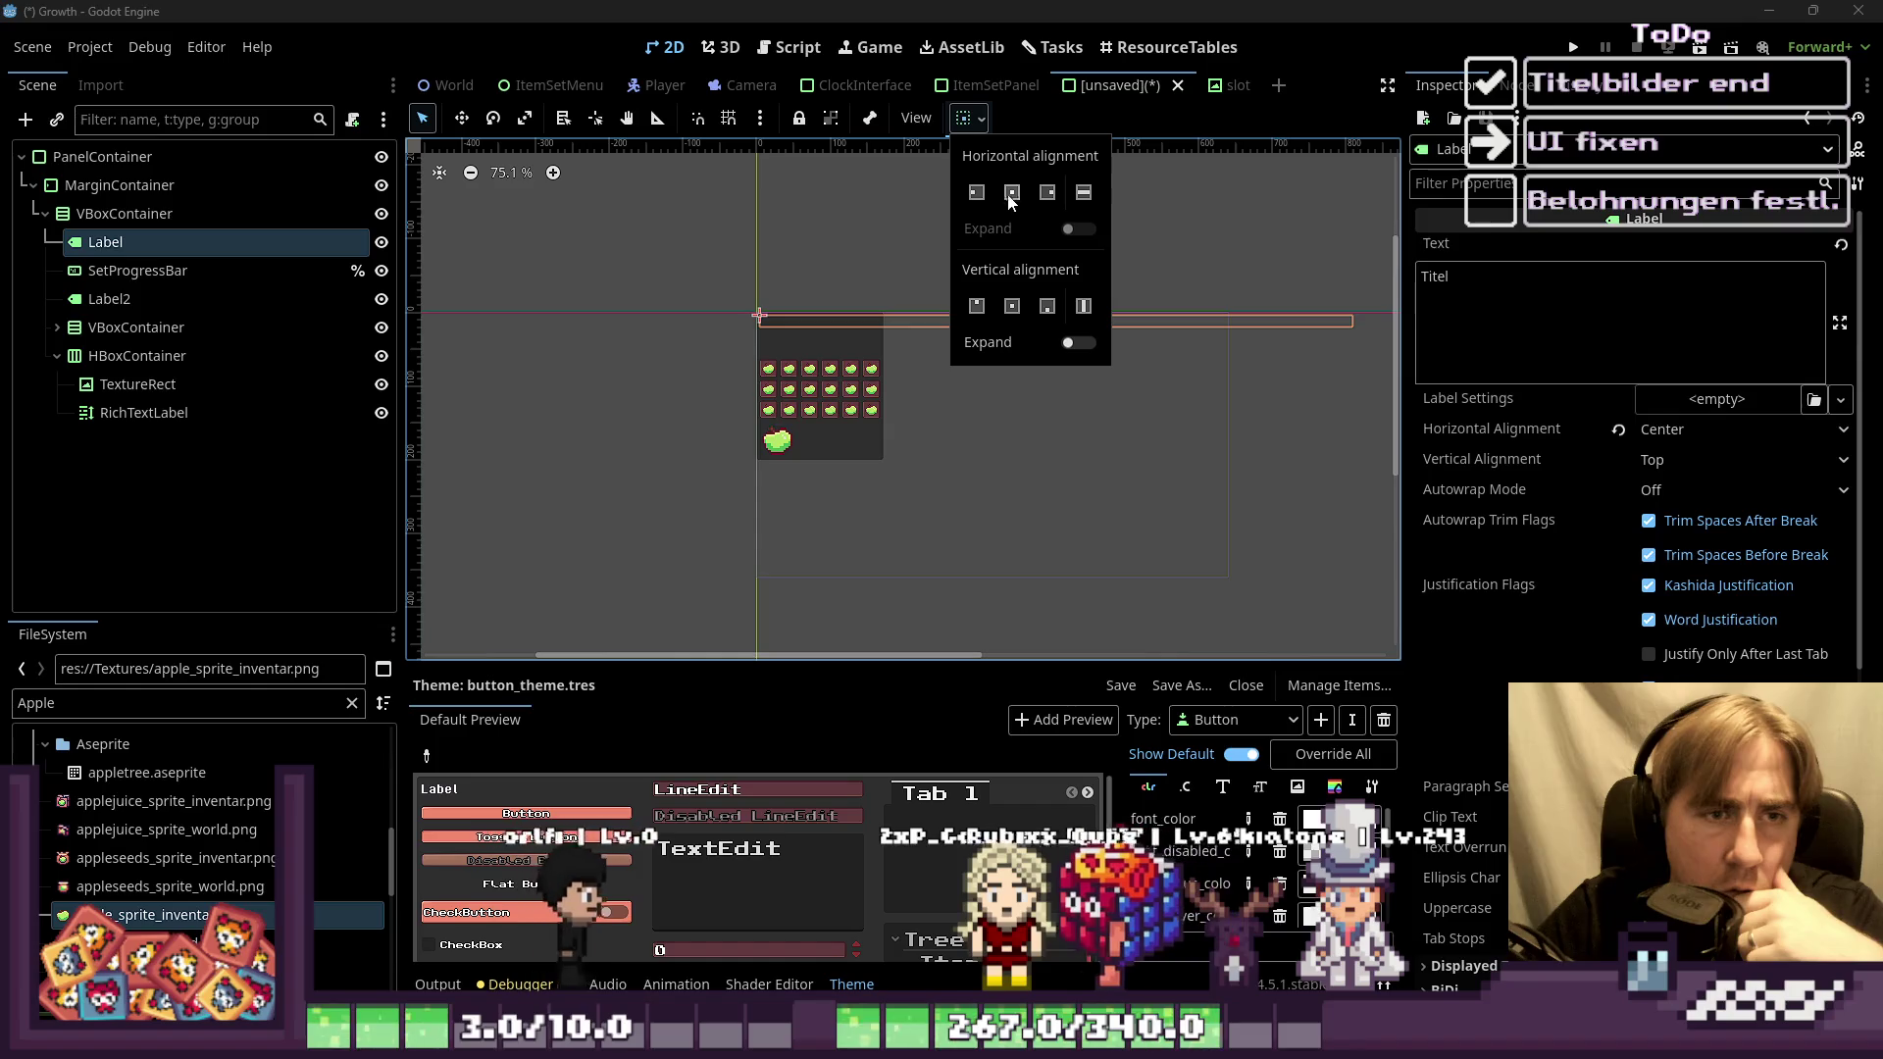
pyautogui.click(1084, 193)
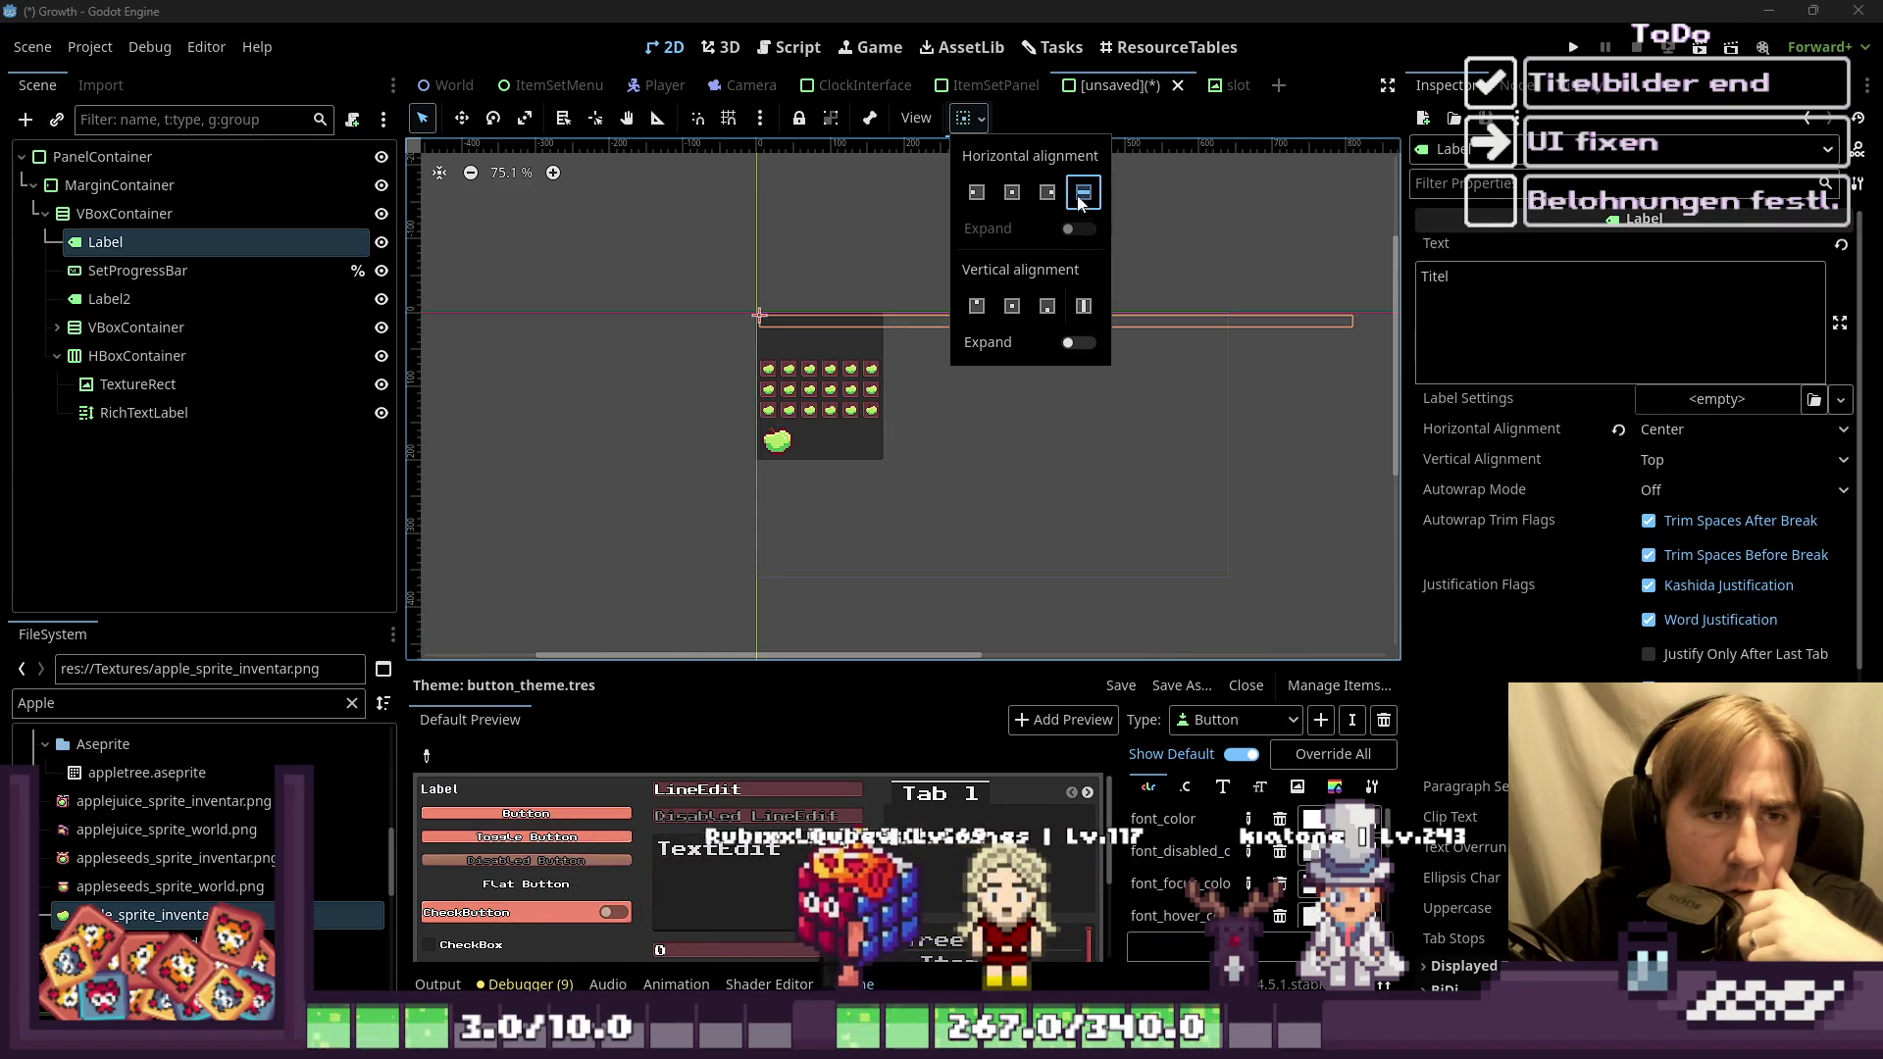
pyautogui.click(1014, 307)
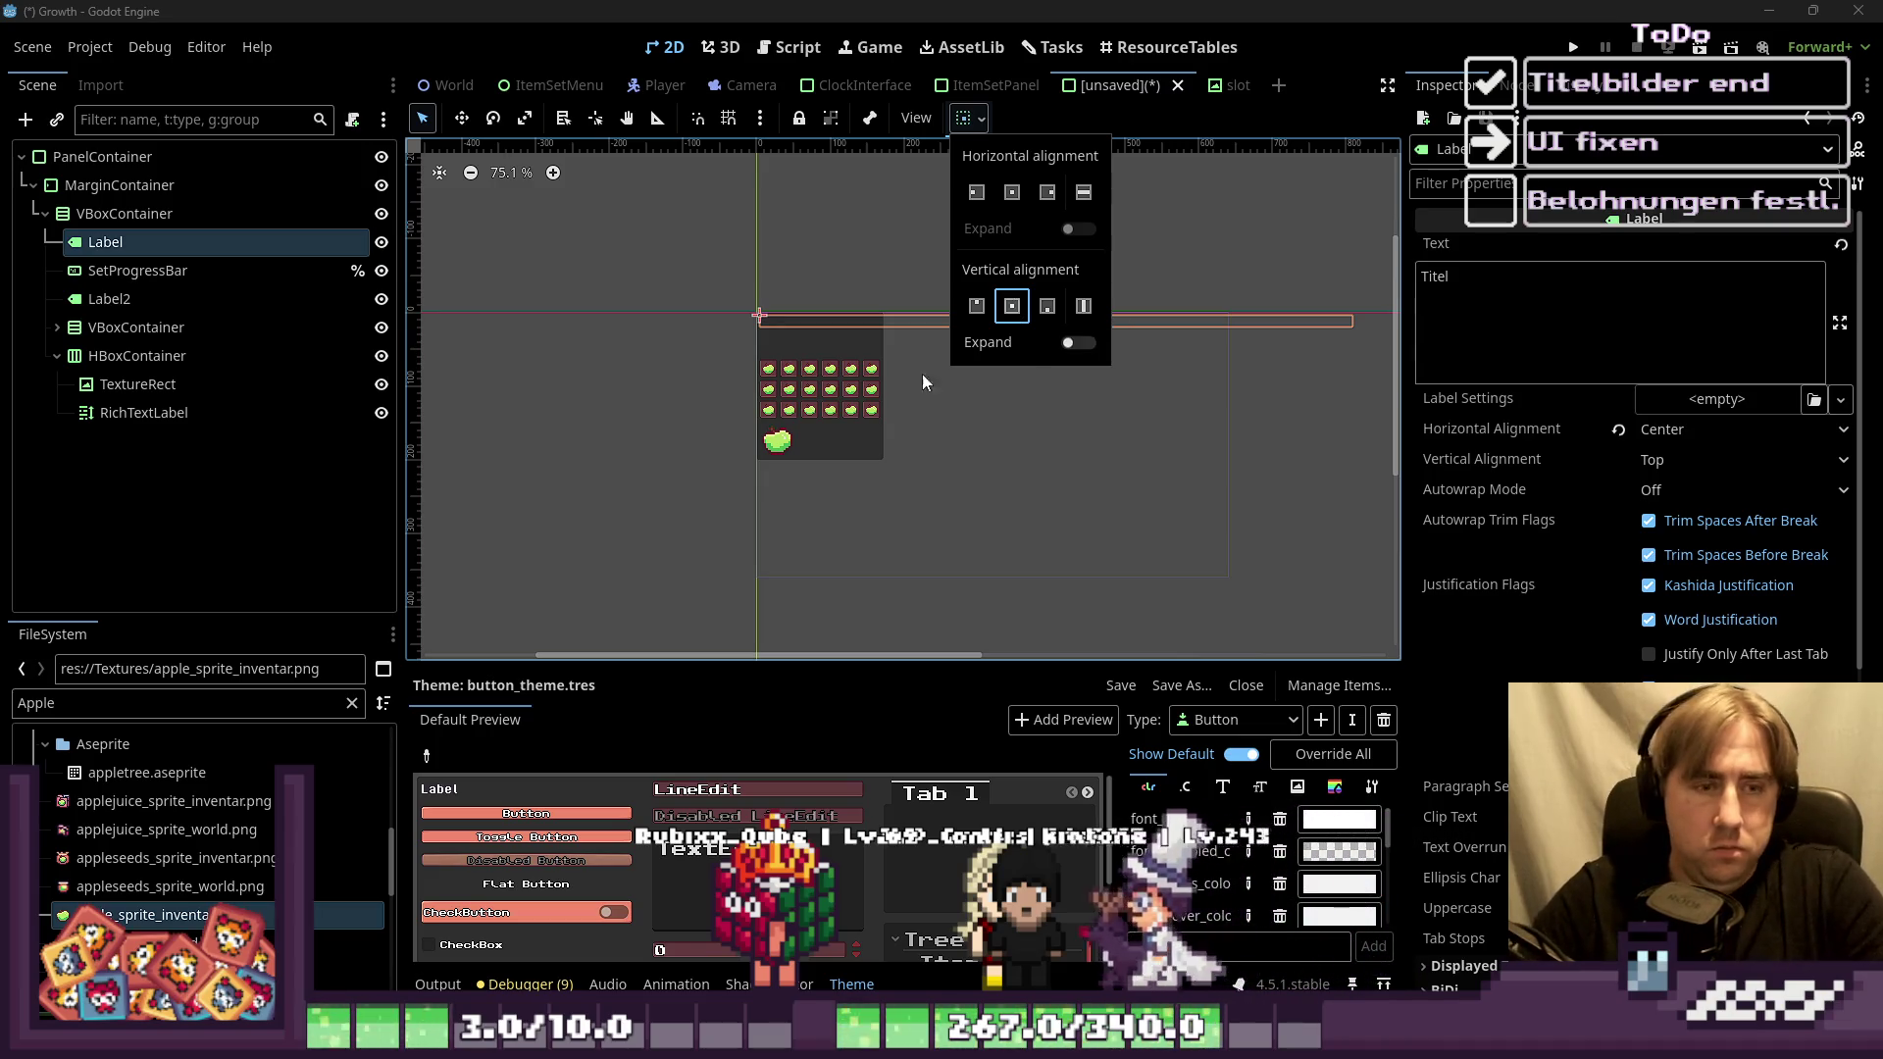
pyautogui.click(1016, 489)
# - Check the row's sizing and set the empty RichTextLabel to expand horizontally
pyautogui.click(1050, 331)
pyautogui.click(1052, 336)
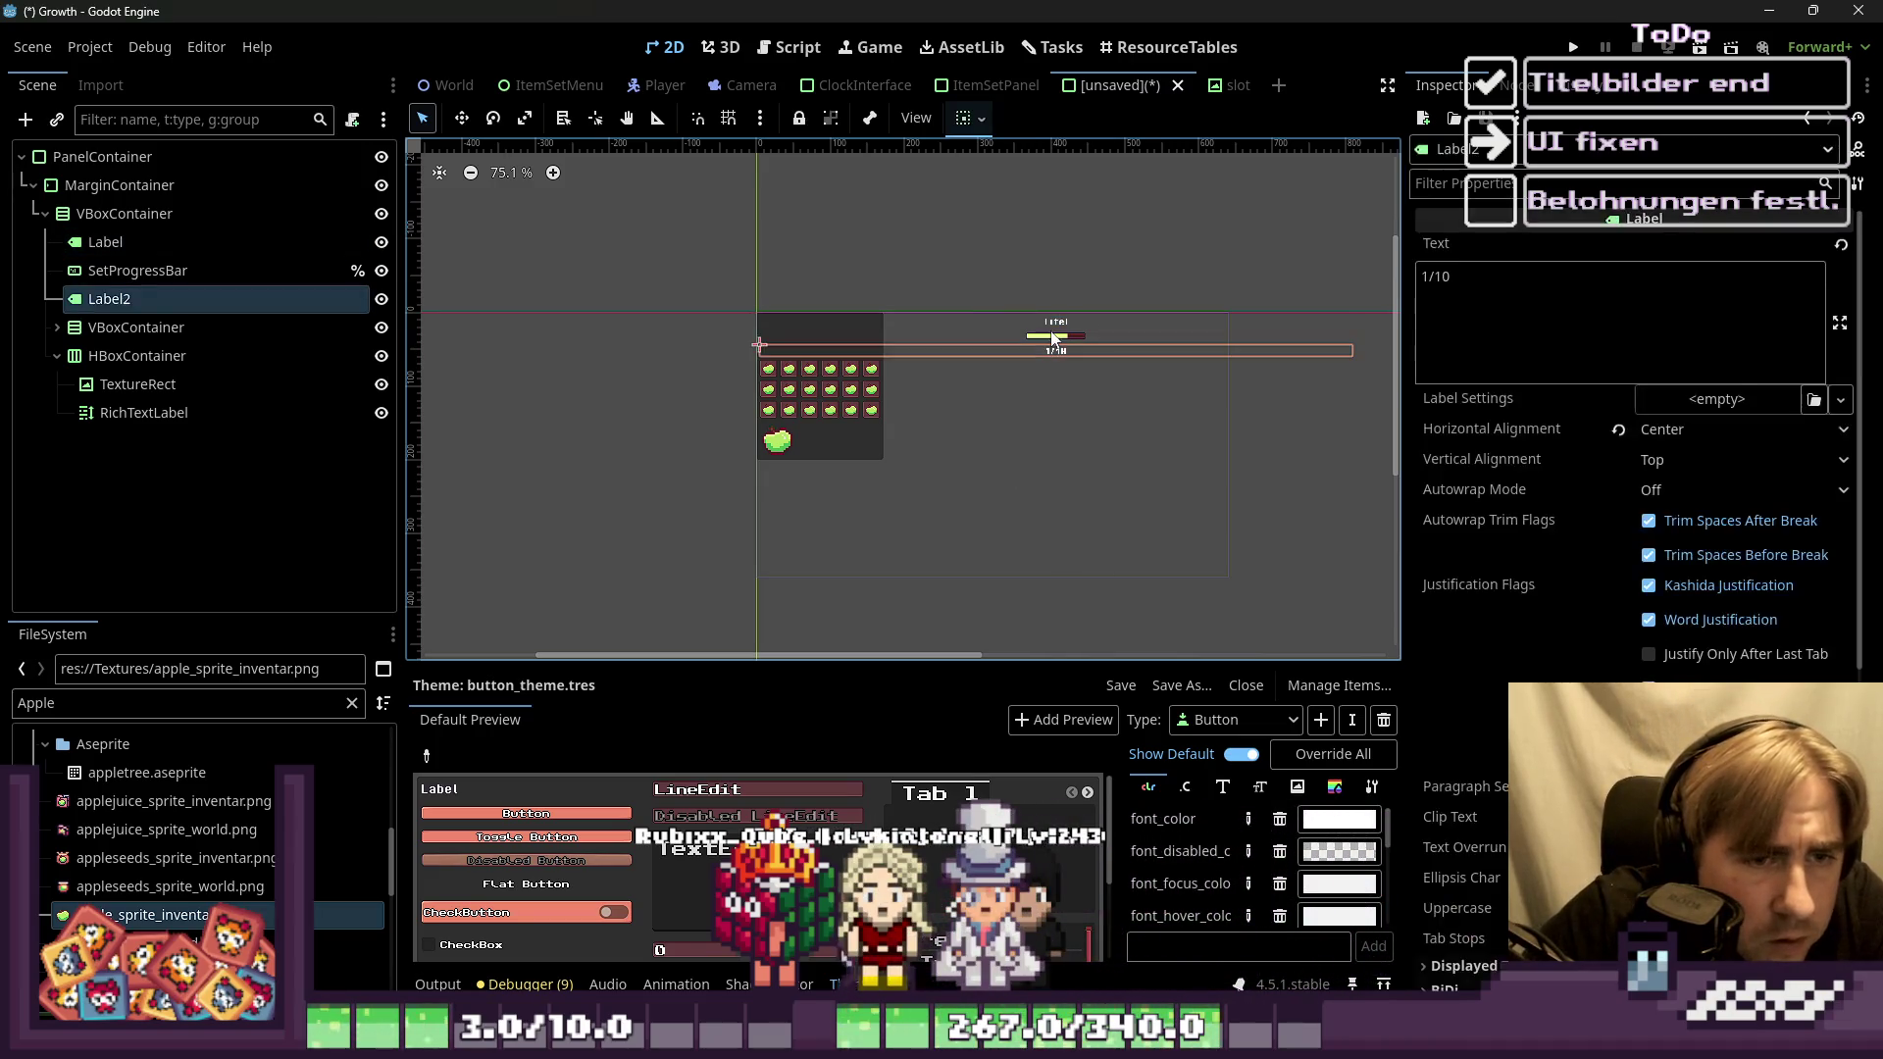
pyautogui.click(1053, 335)
pyautogui.click(1050, 337)
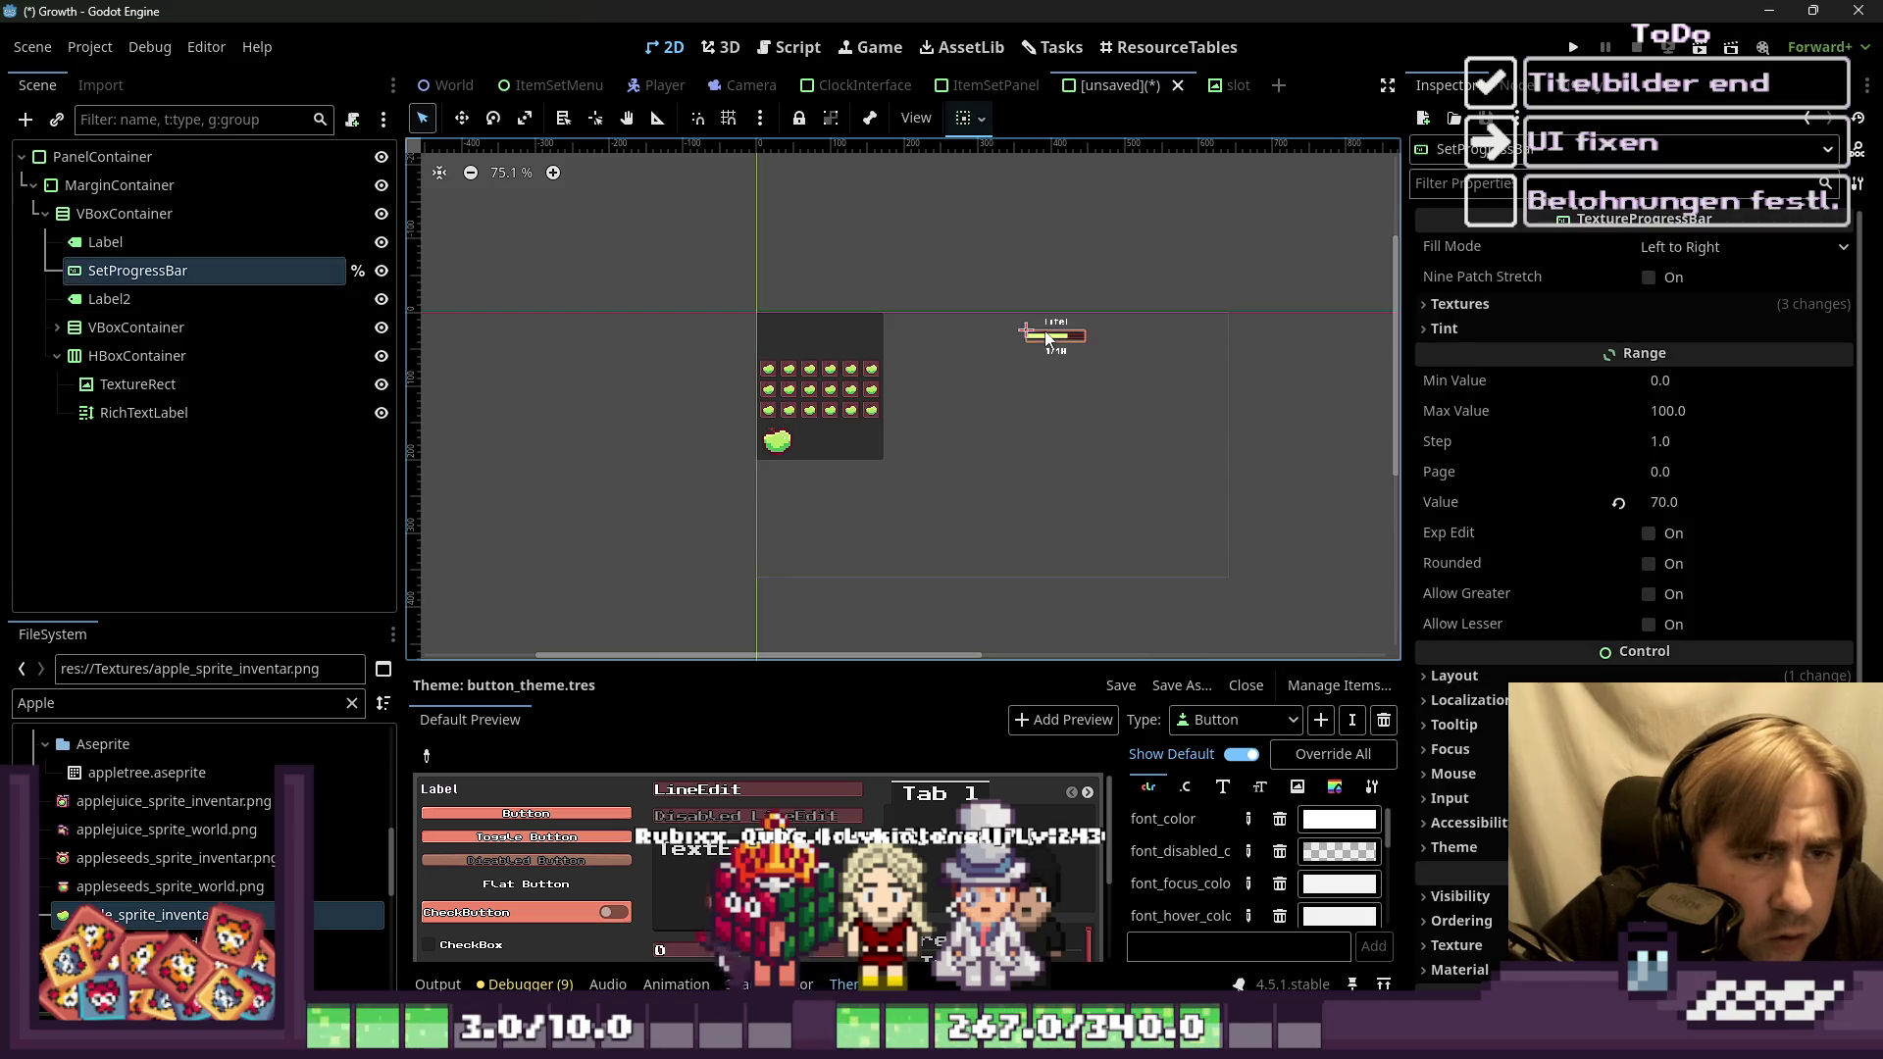
pyautogui.click(830, 431)
pyautogui.click(177, 356)
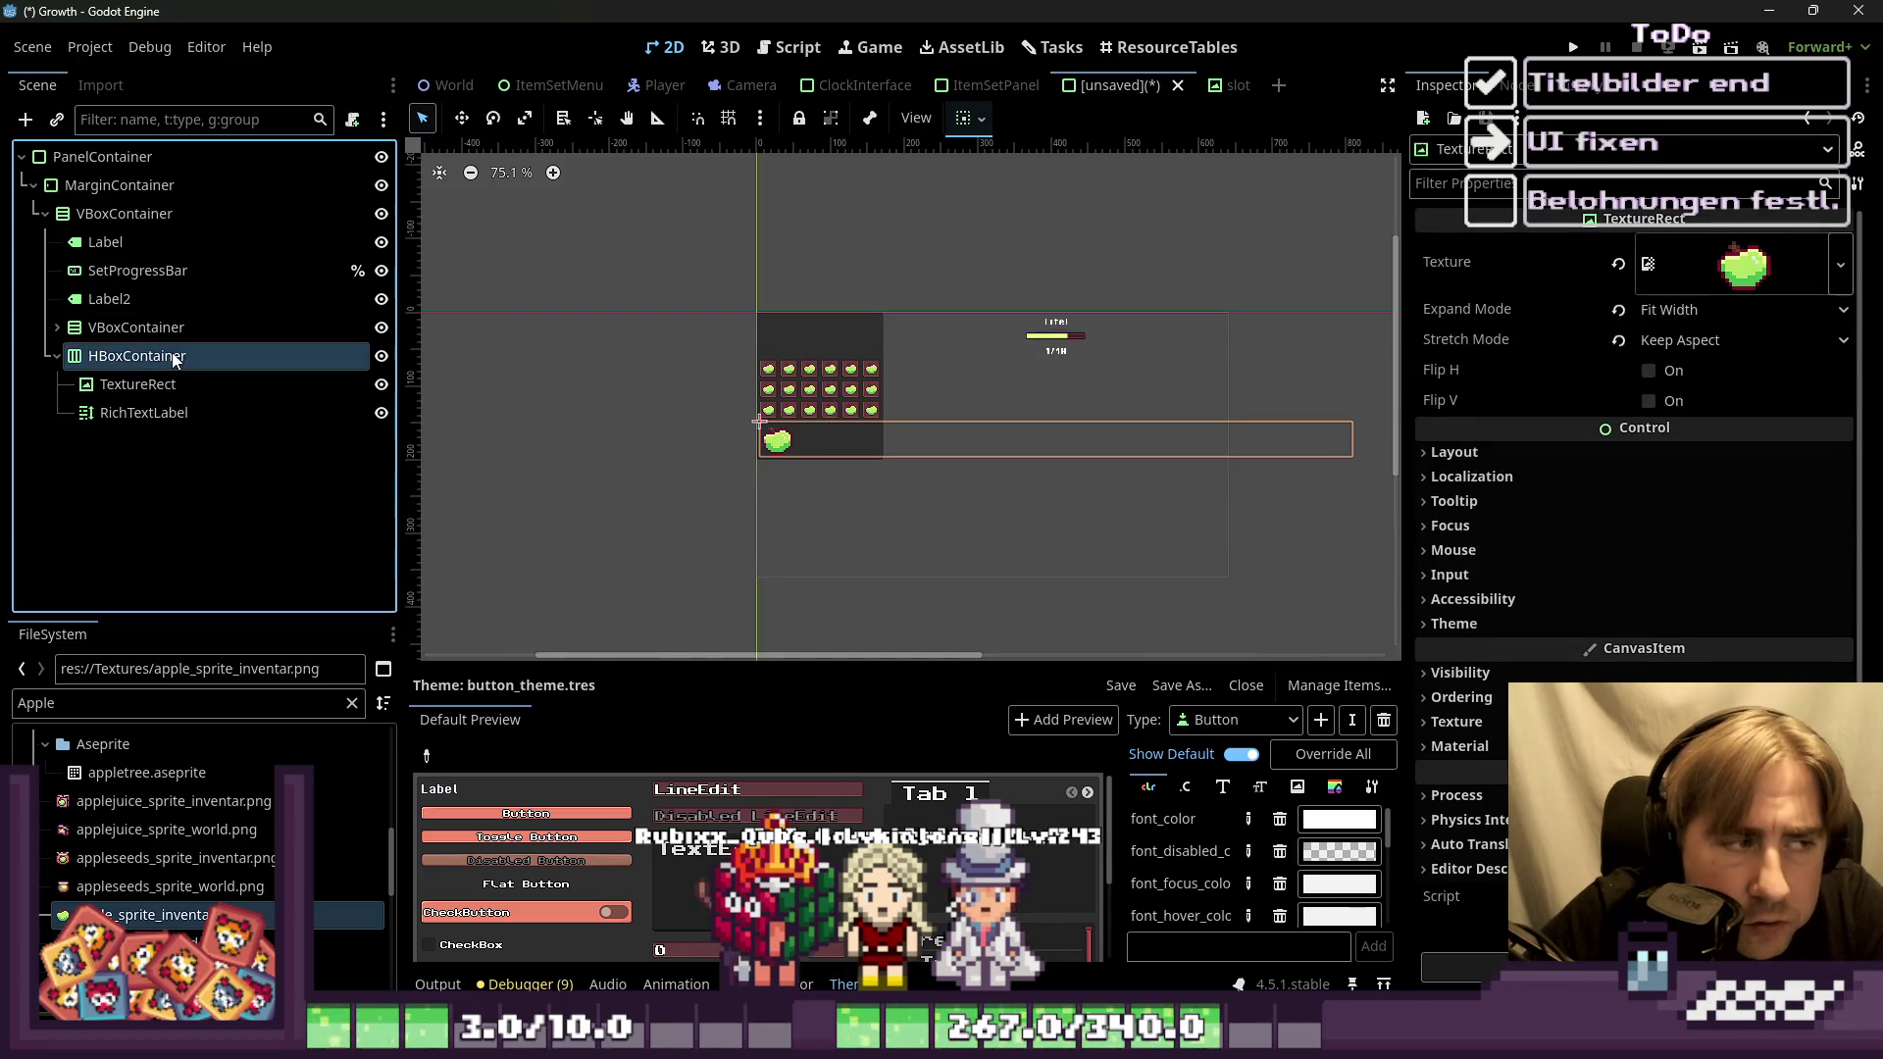
pyautogui.click(969, 120)
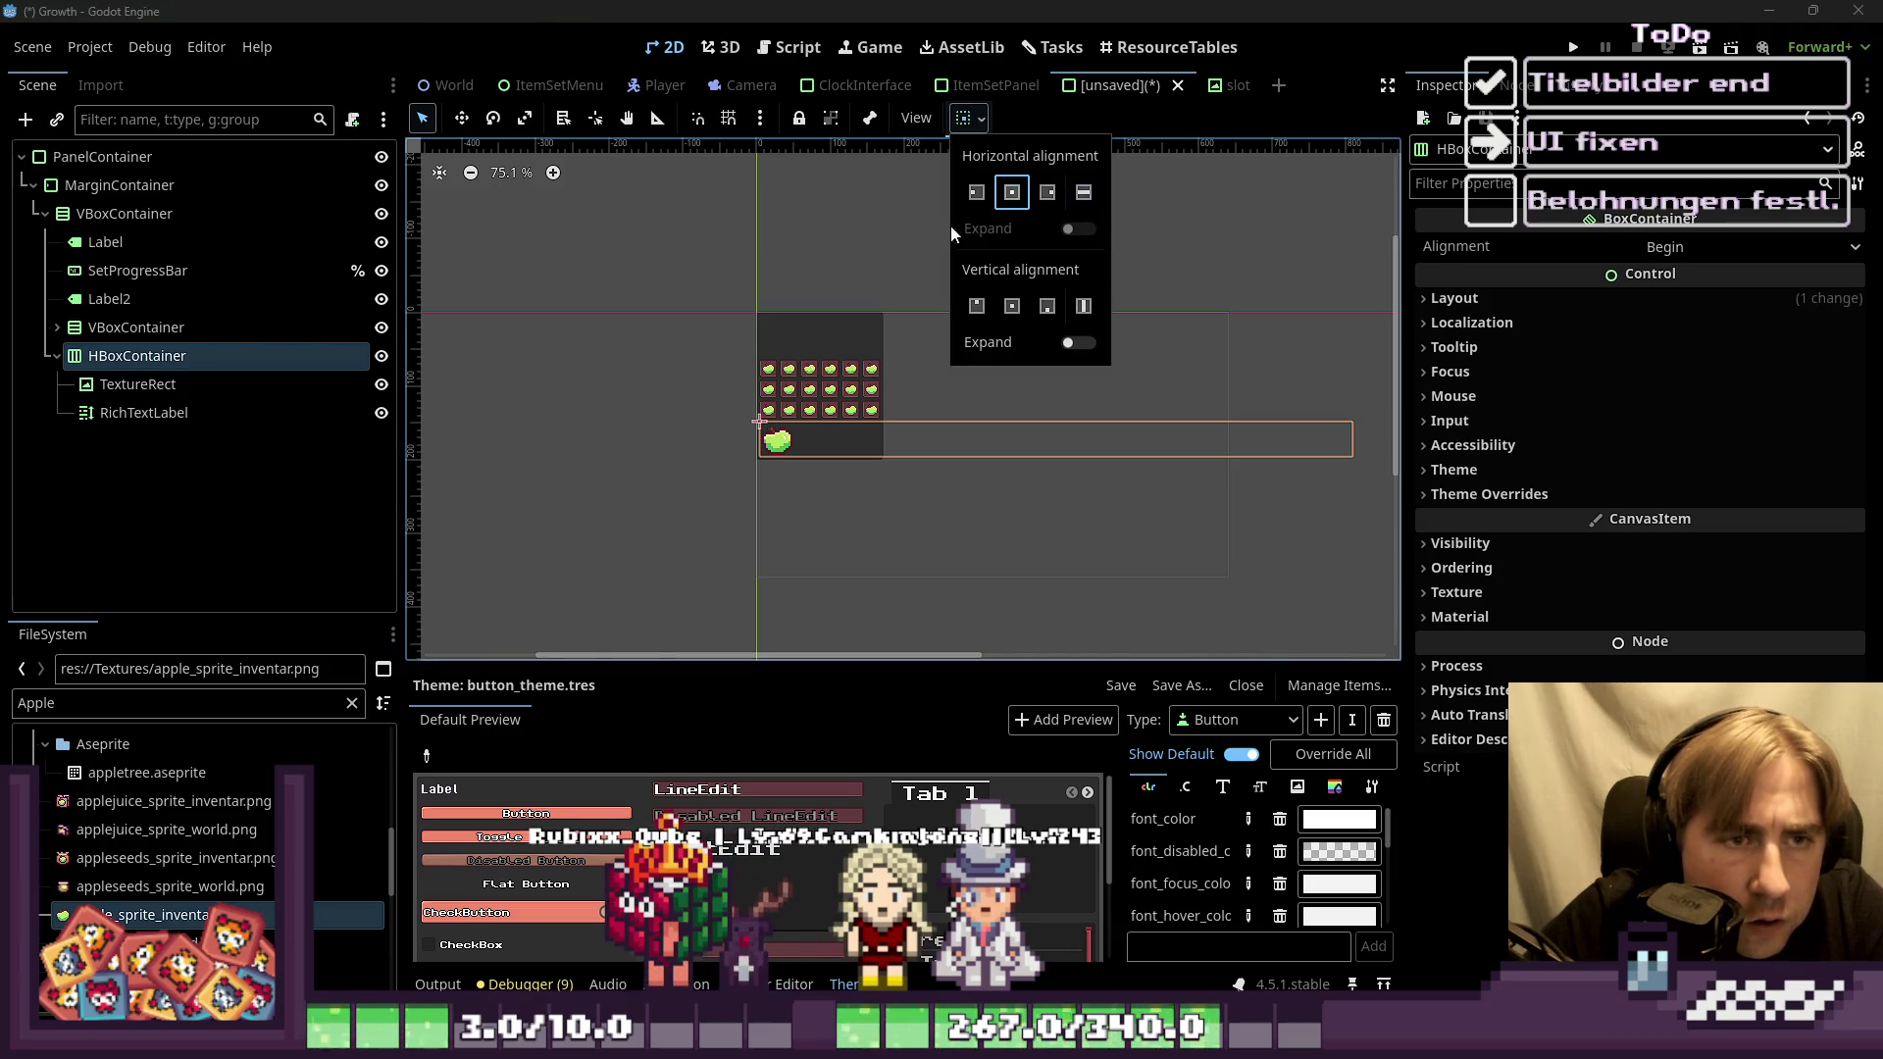
pyautogui.click(144, 413)
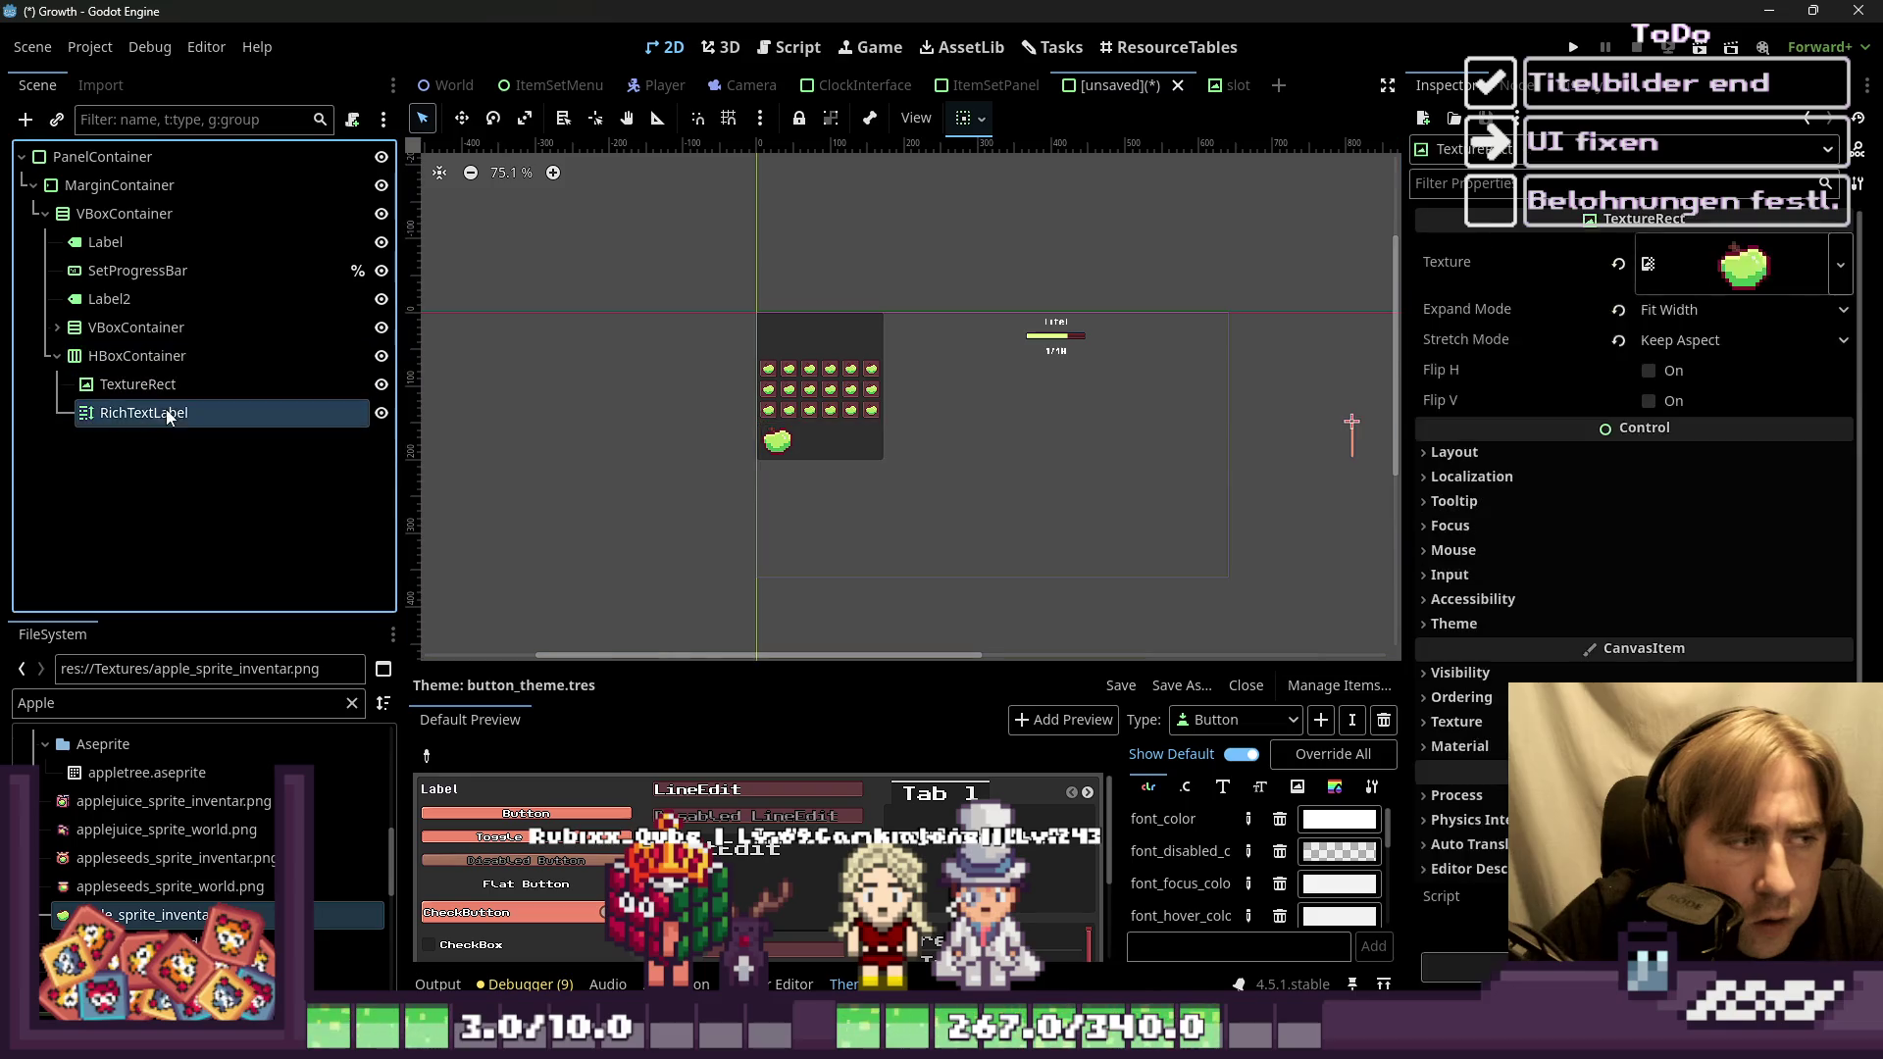
pyautogui.click(970, 120)
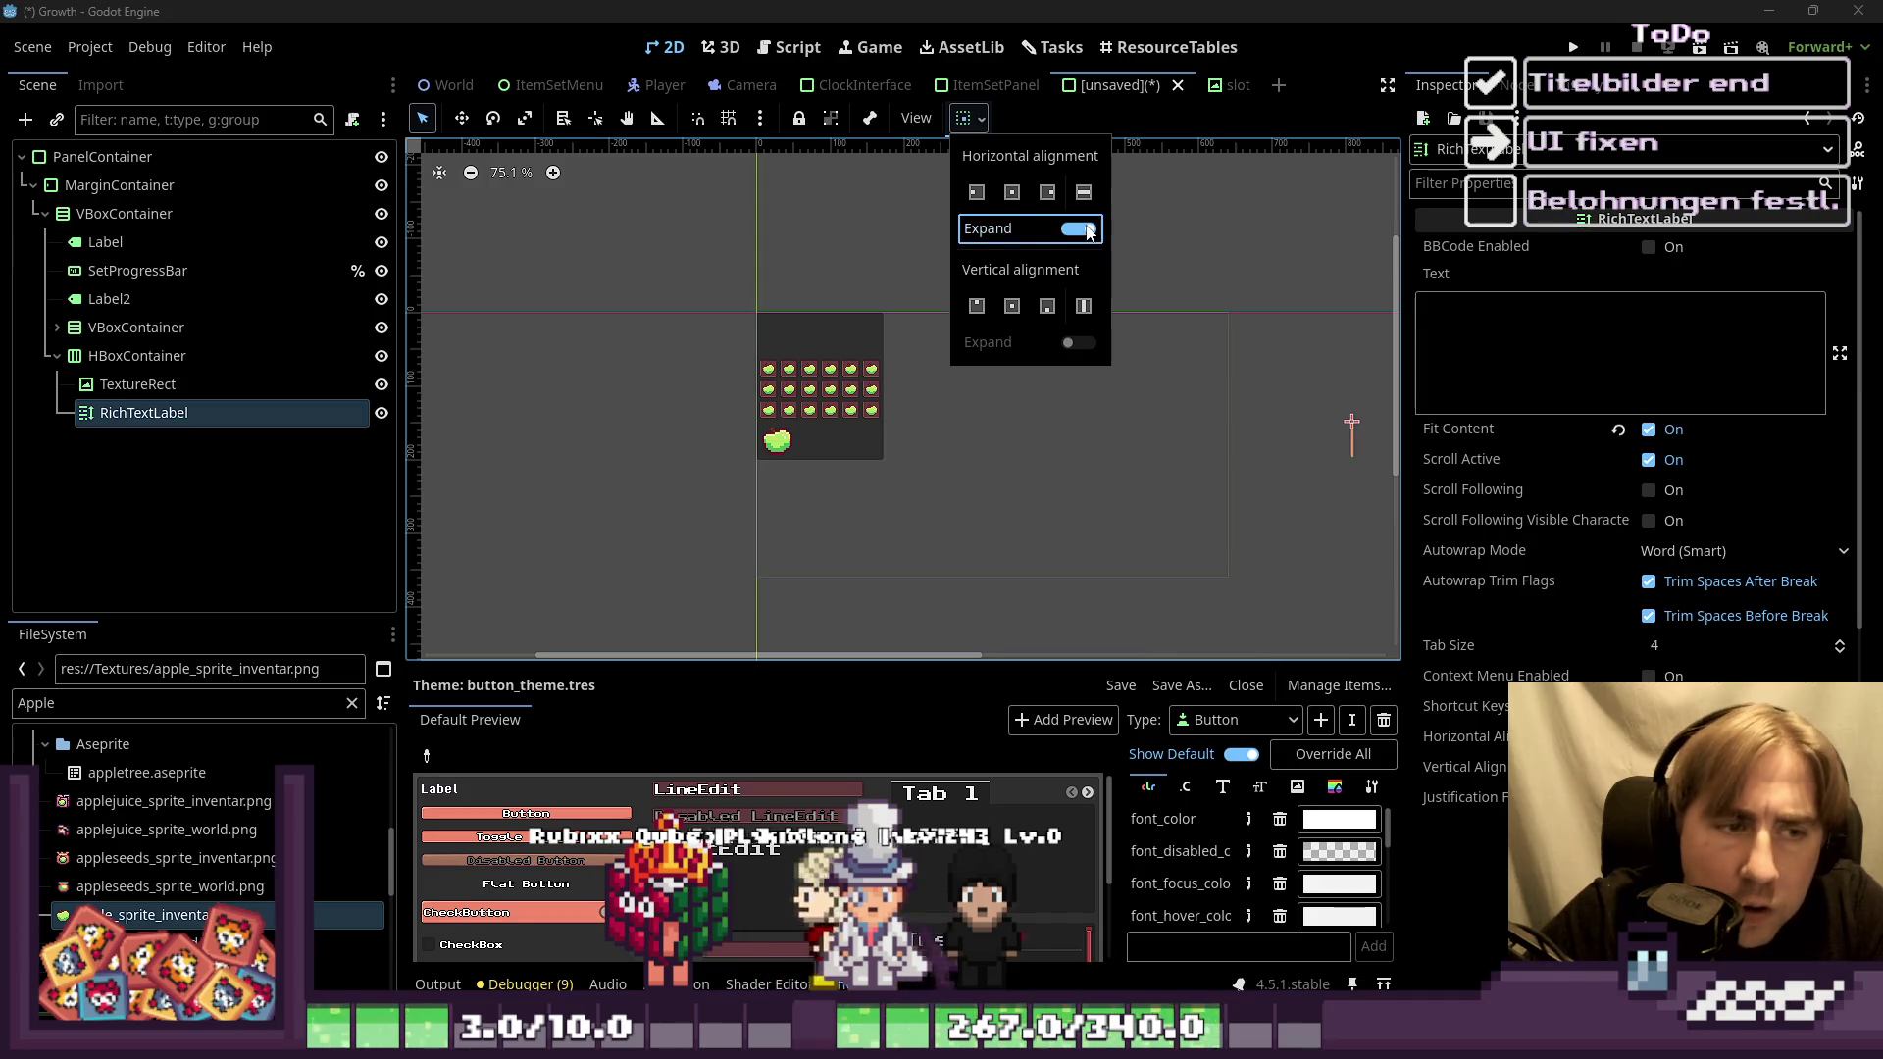
pyautogui.click(887, 261)
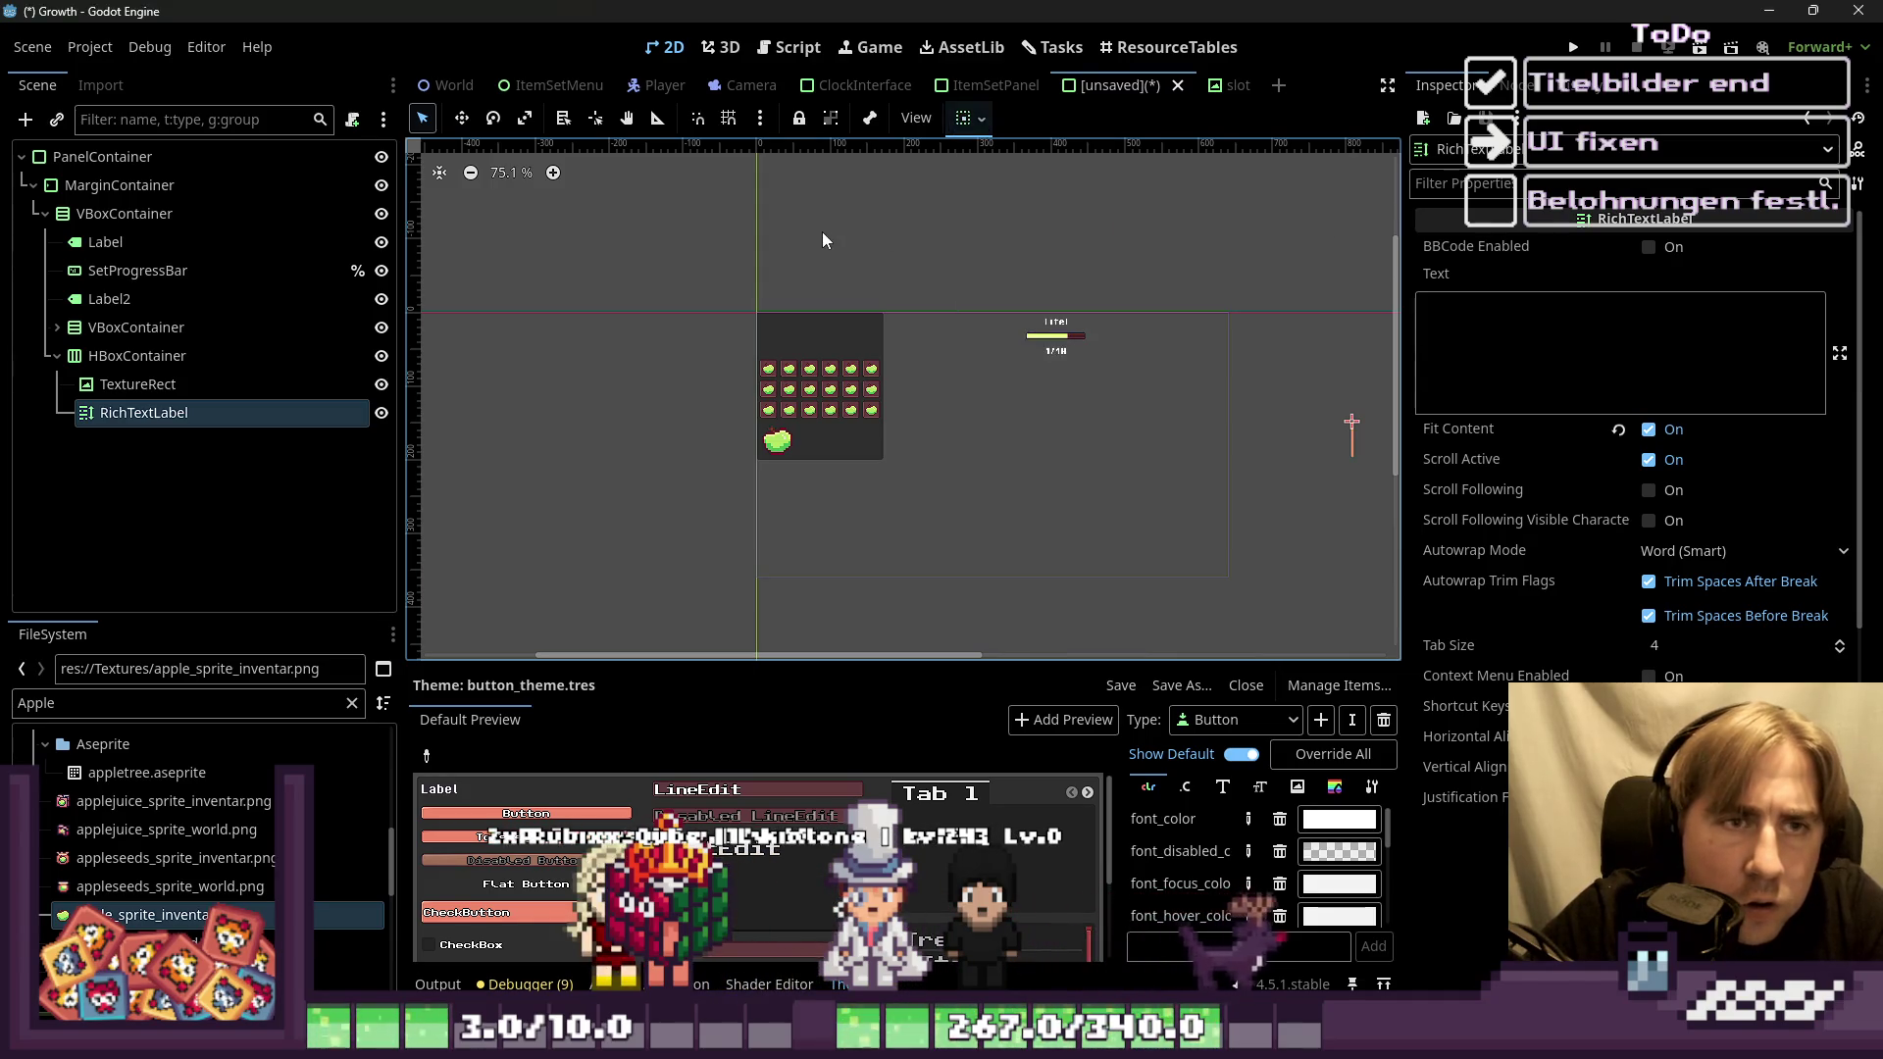
# - Save the card scene with Ctrl+S into the Scenes folder as ItemSetPanelPreview.tscn
pyautogui.hotkey('ctrl', 's')
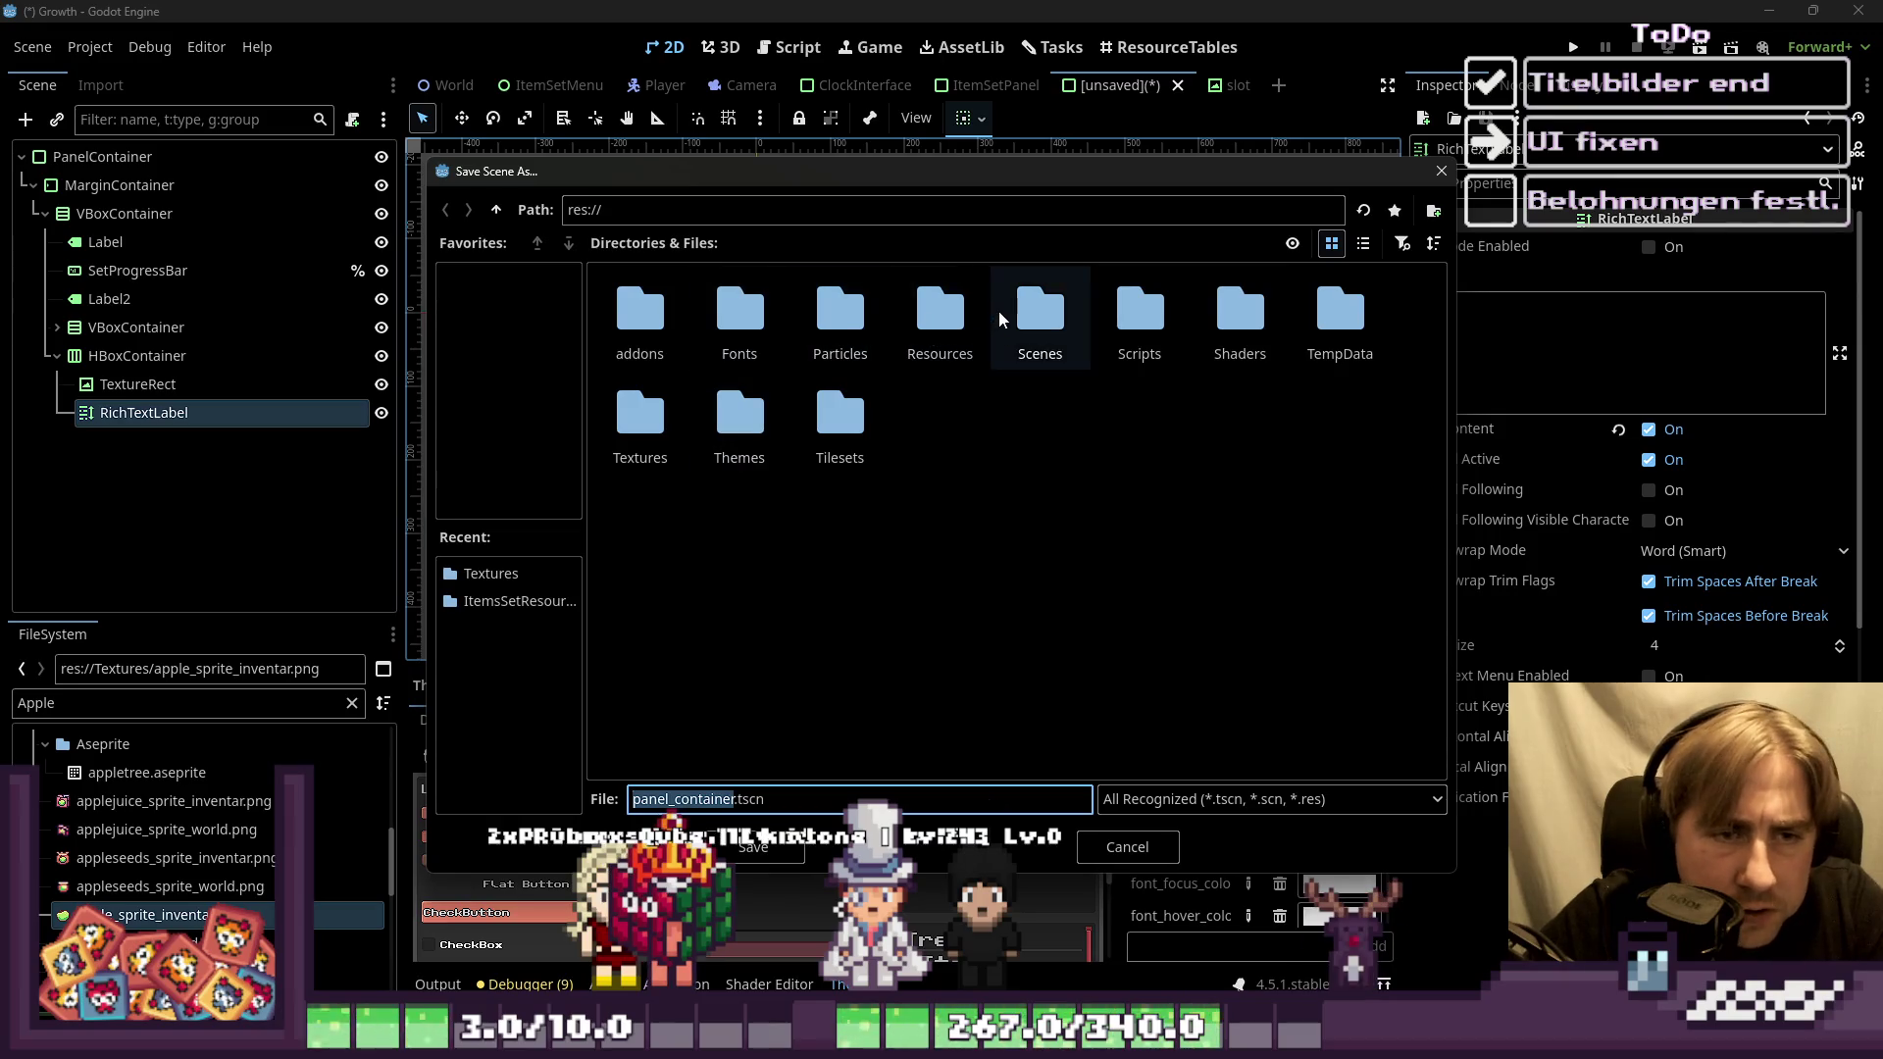
pyautogui.doubleClick(1035, 312)
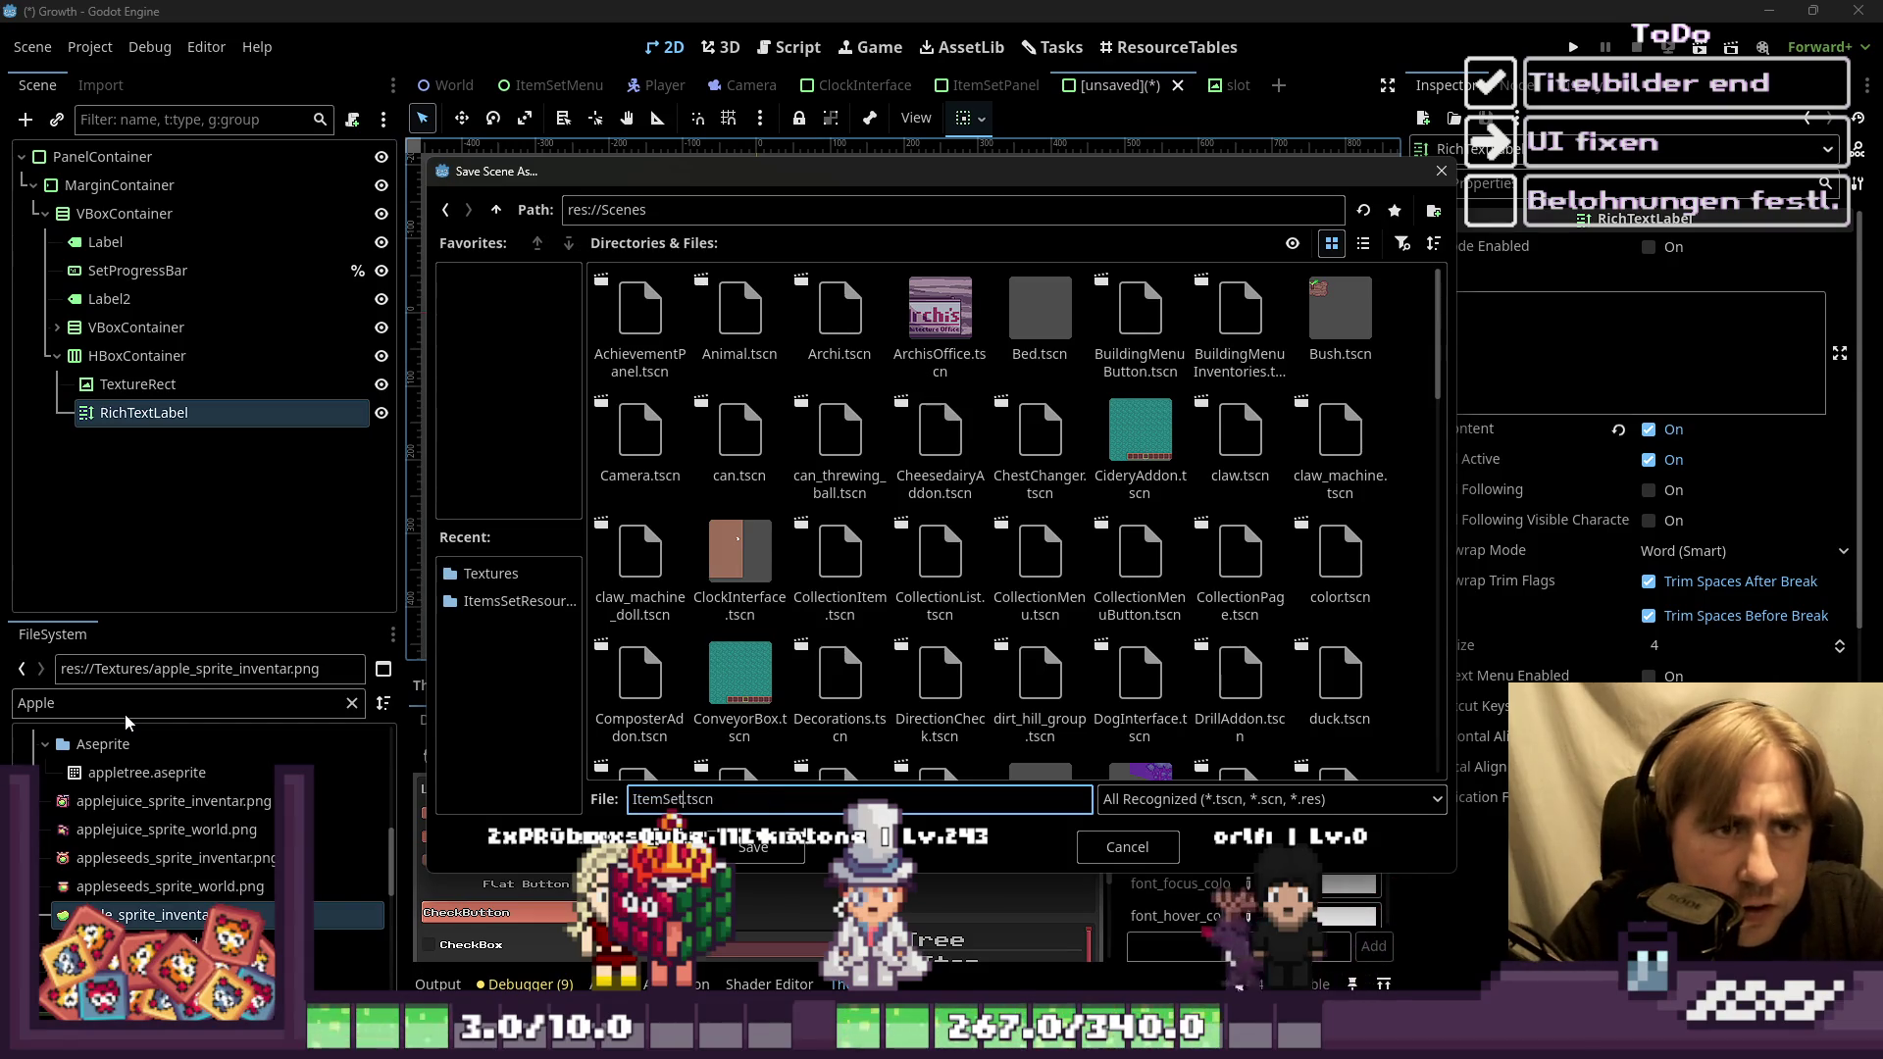
pyautogui.write('nelPre')
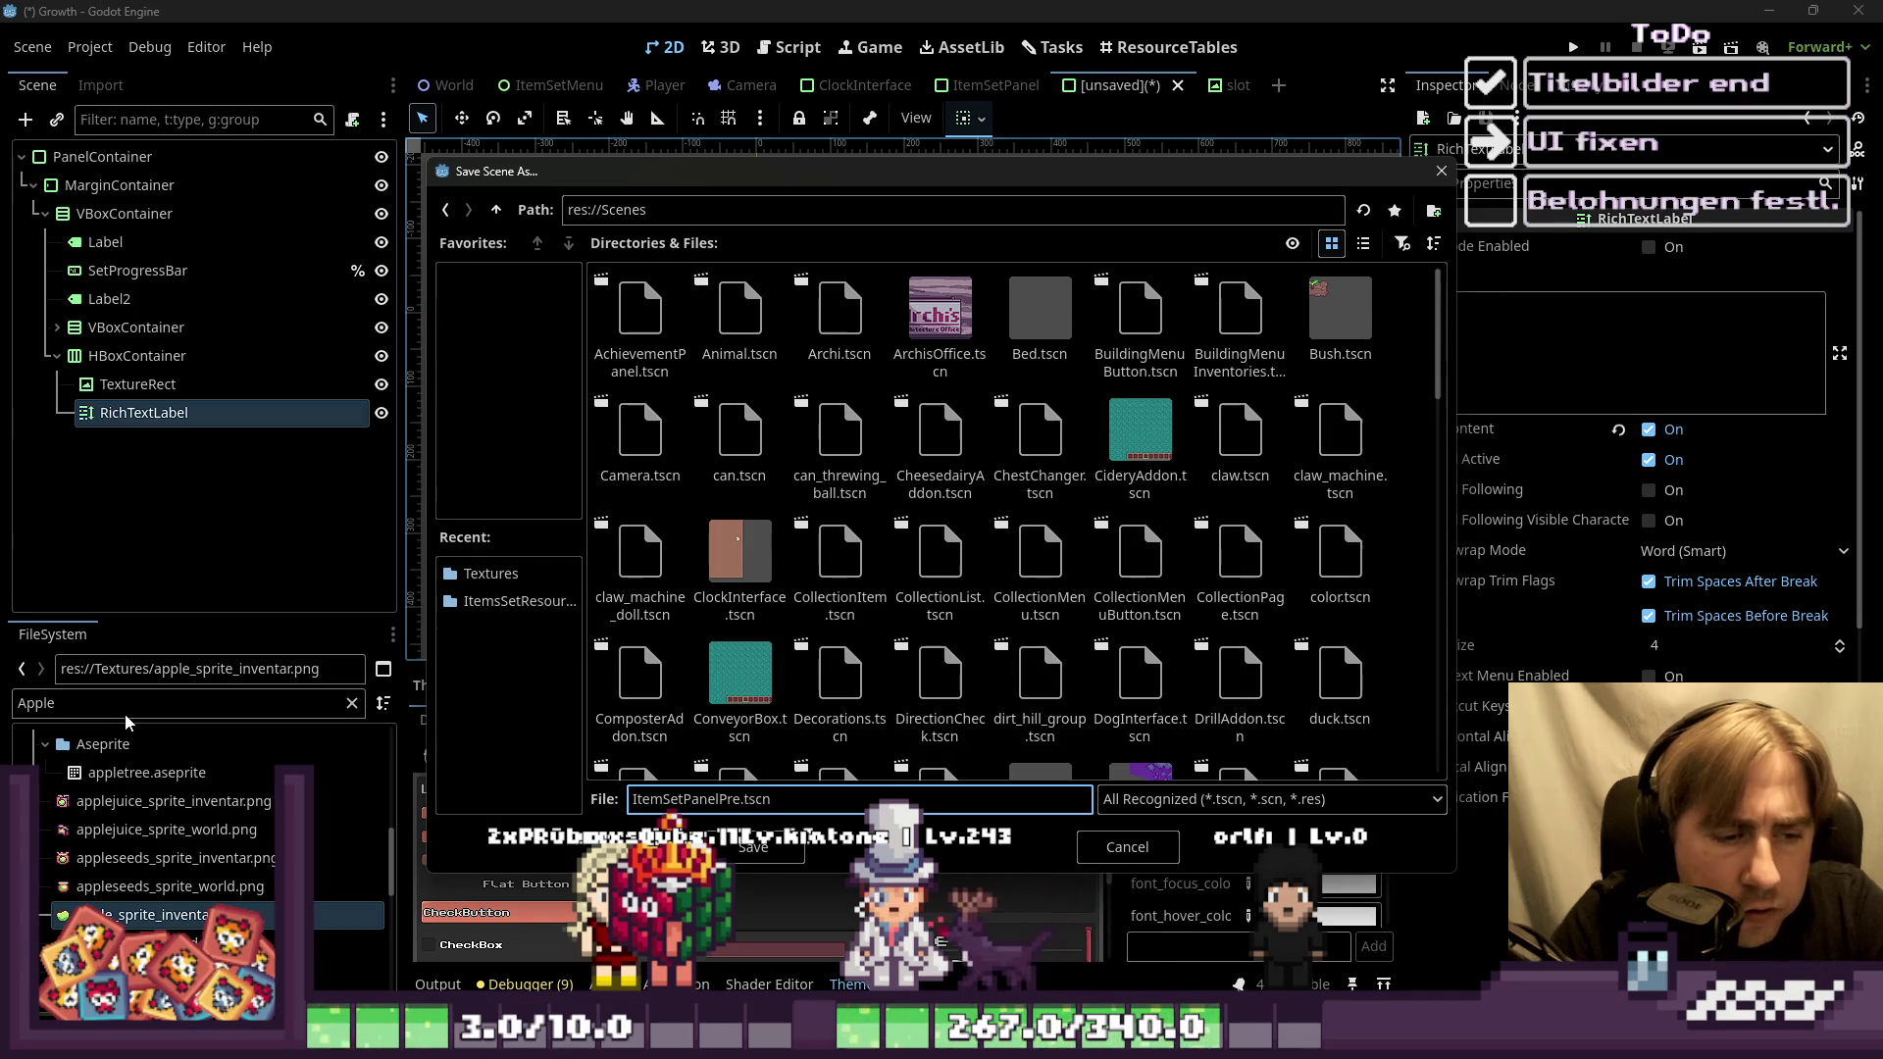
pyautogui.write('view')
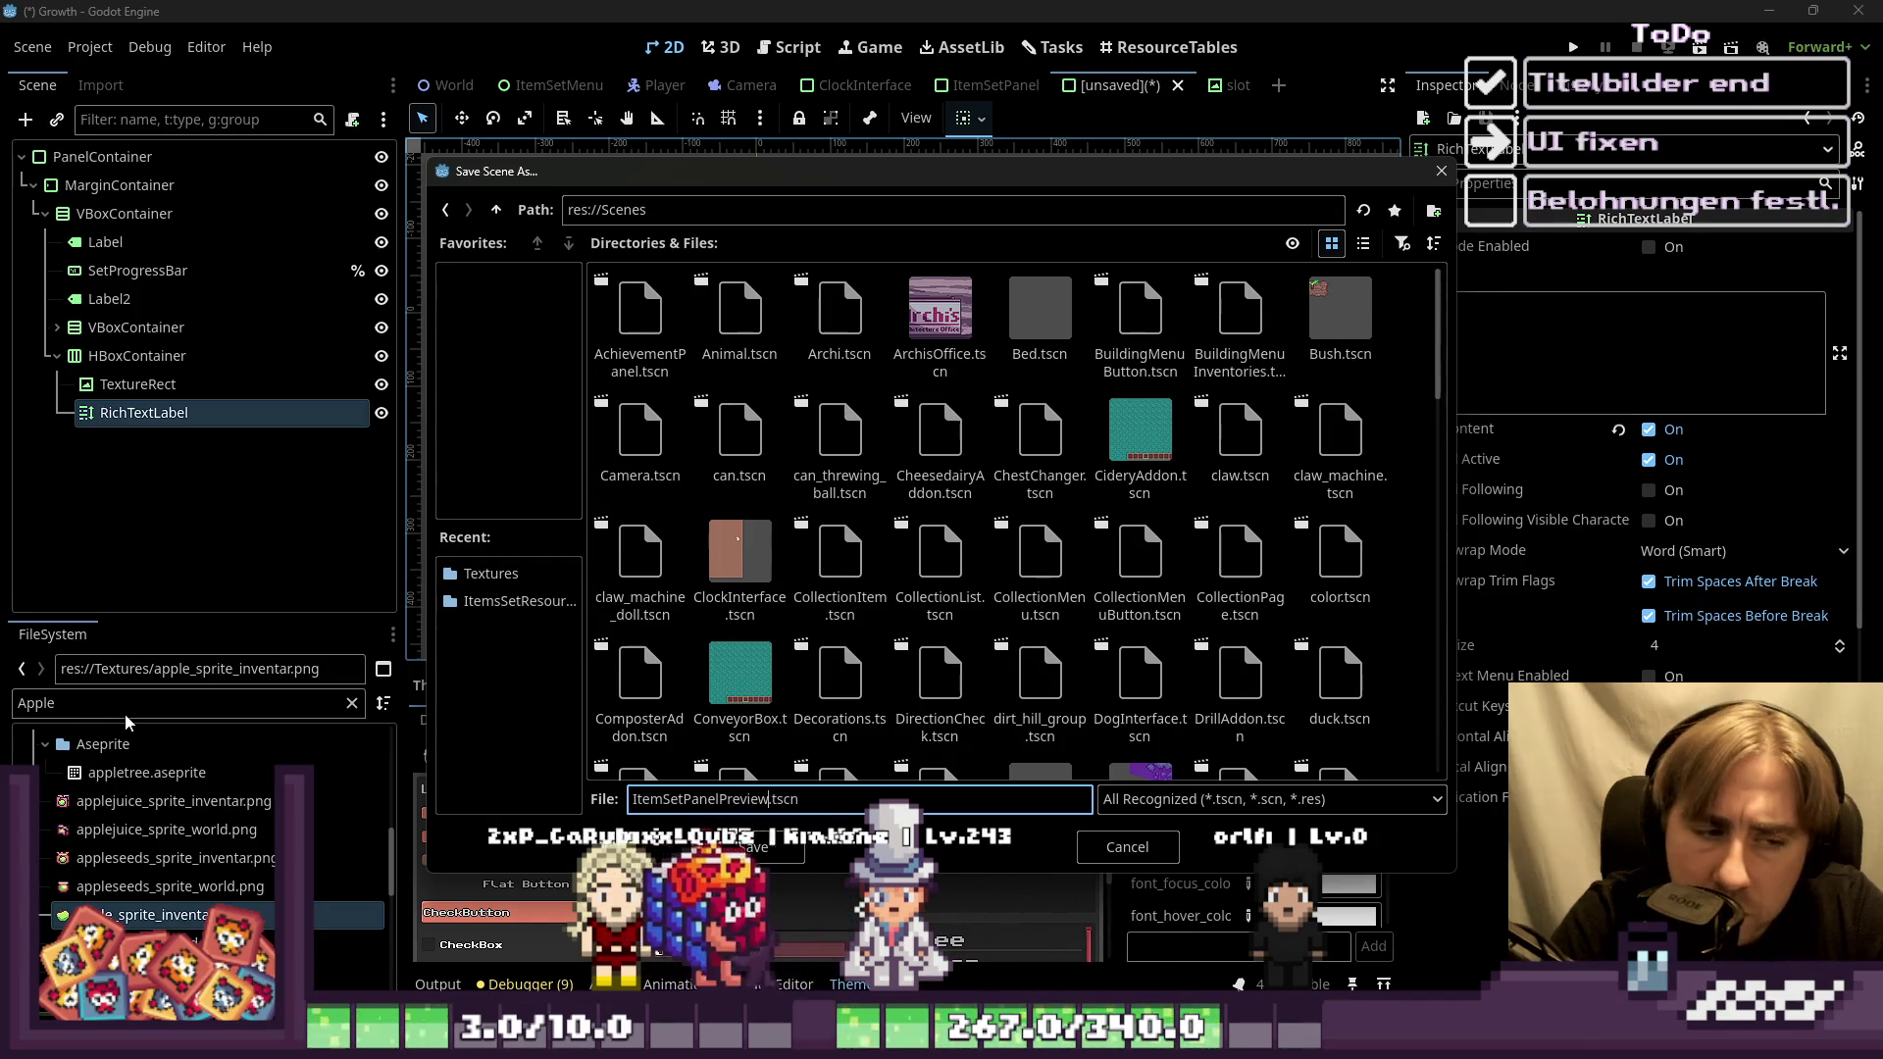
pyautogui.press('Return')
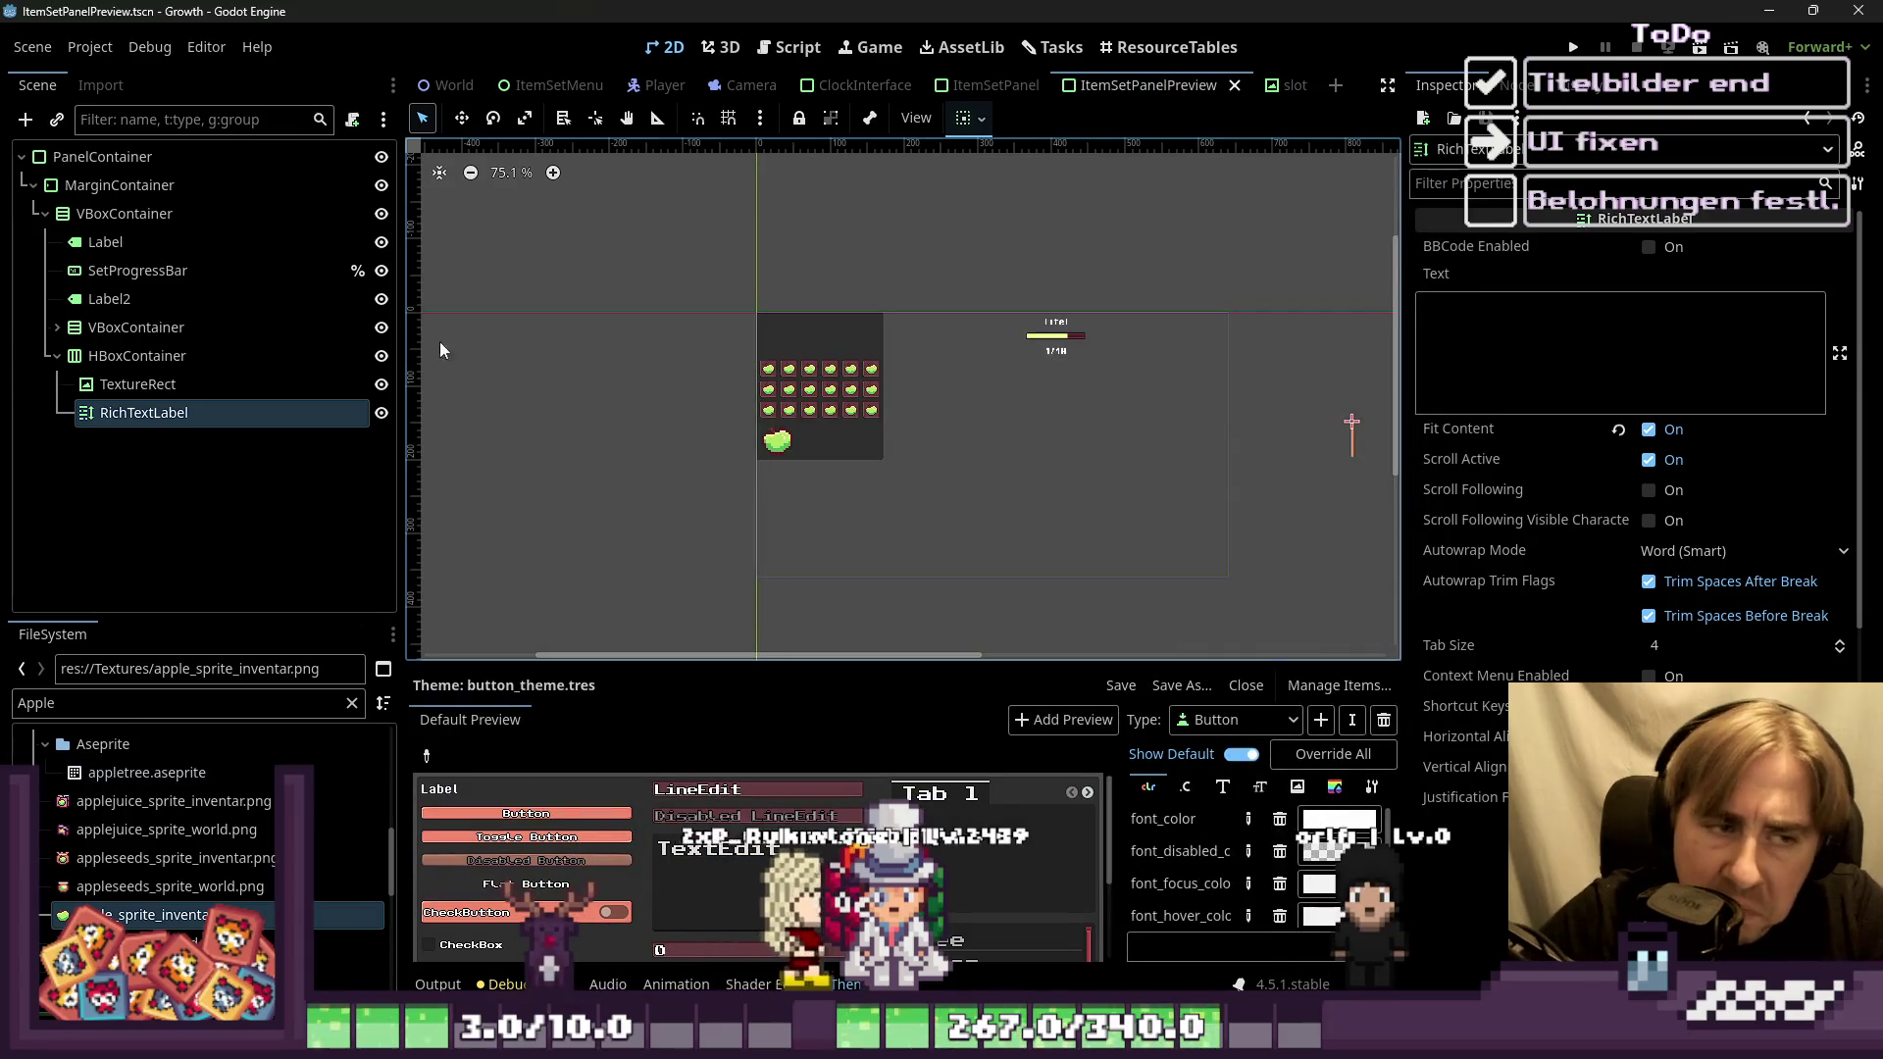
pyautogui.scroll(3, 668, 315)
pyautogui.click(1237, 470)
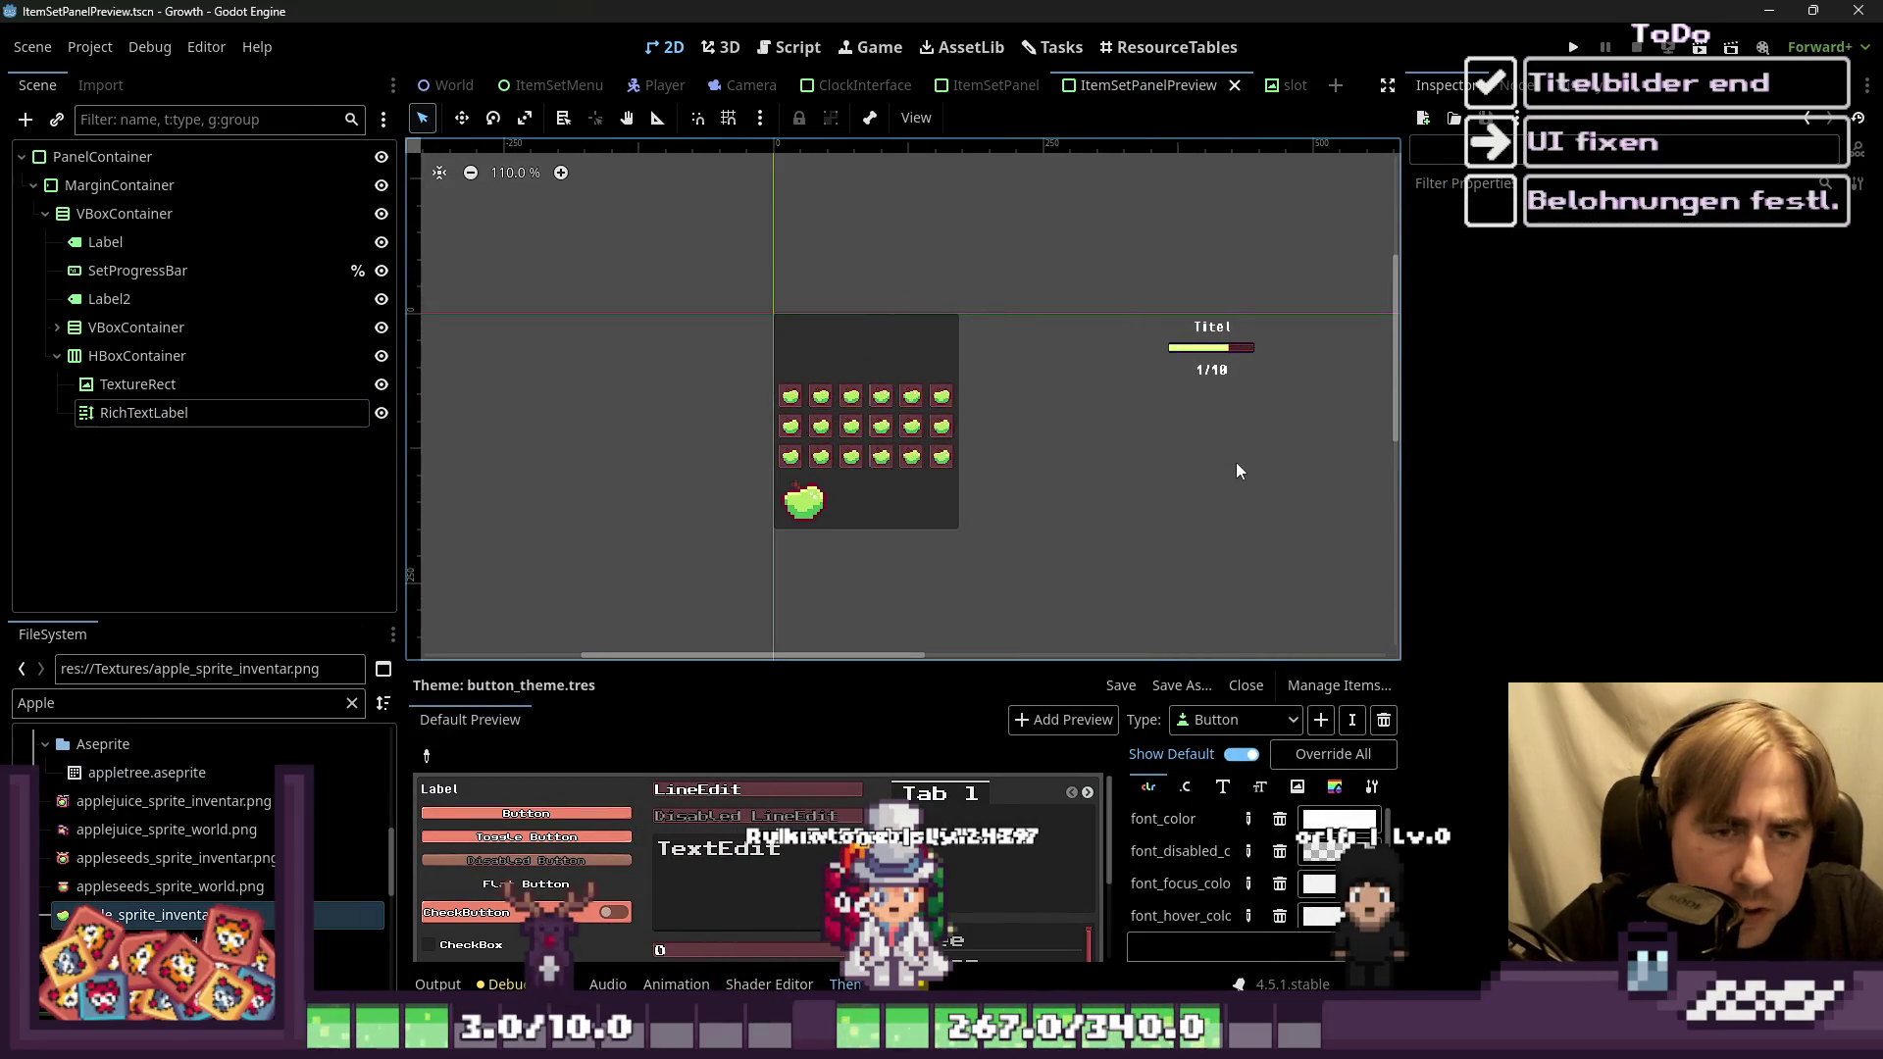
pyautogui.click(181, 393)
pyautogui.click(192, 365)
pyautogui.scroll(-2, 836, 298)
pyautogui.moveTo(1060, 240); pyautogui.dragTo(1191, 555)
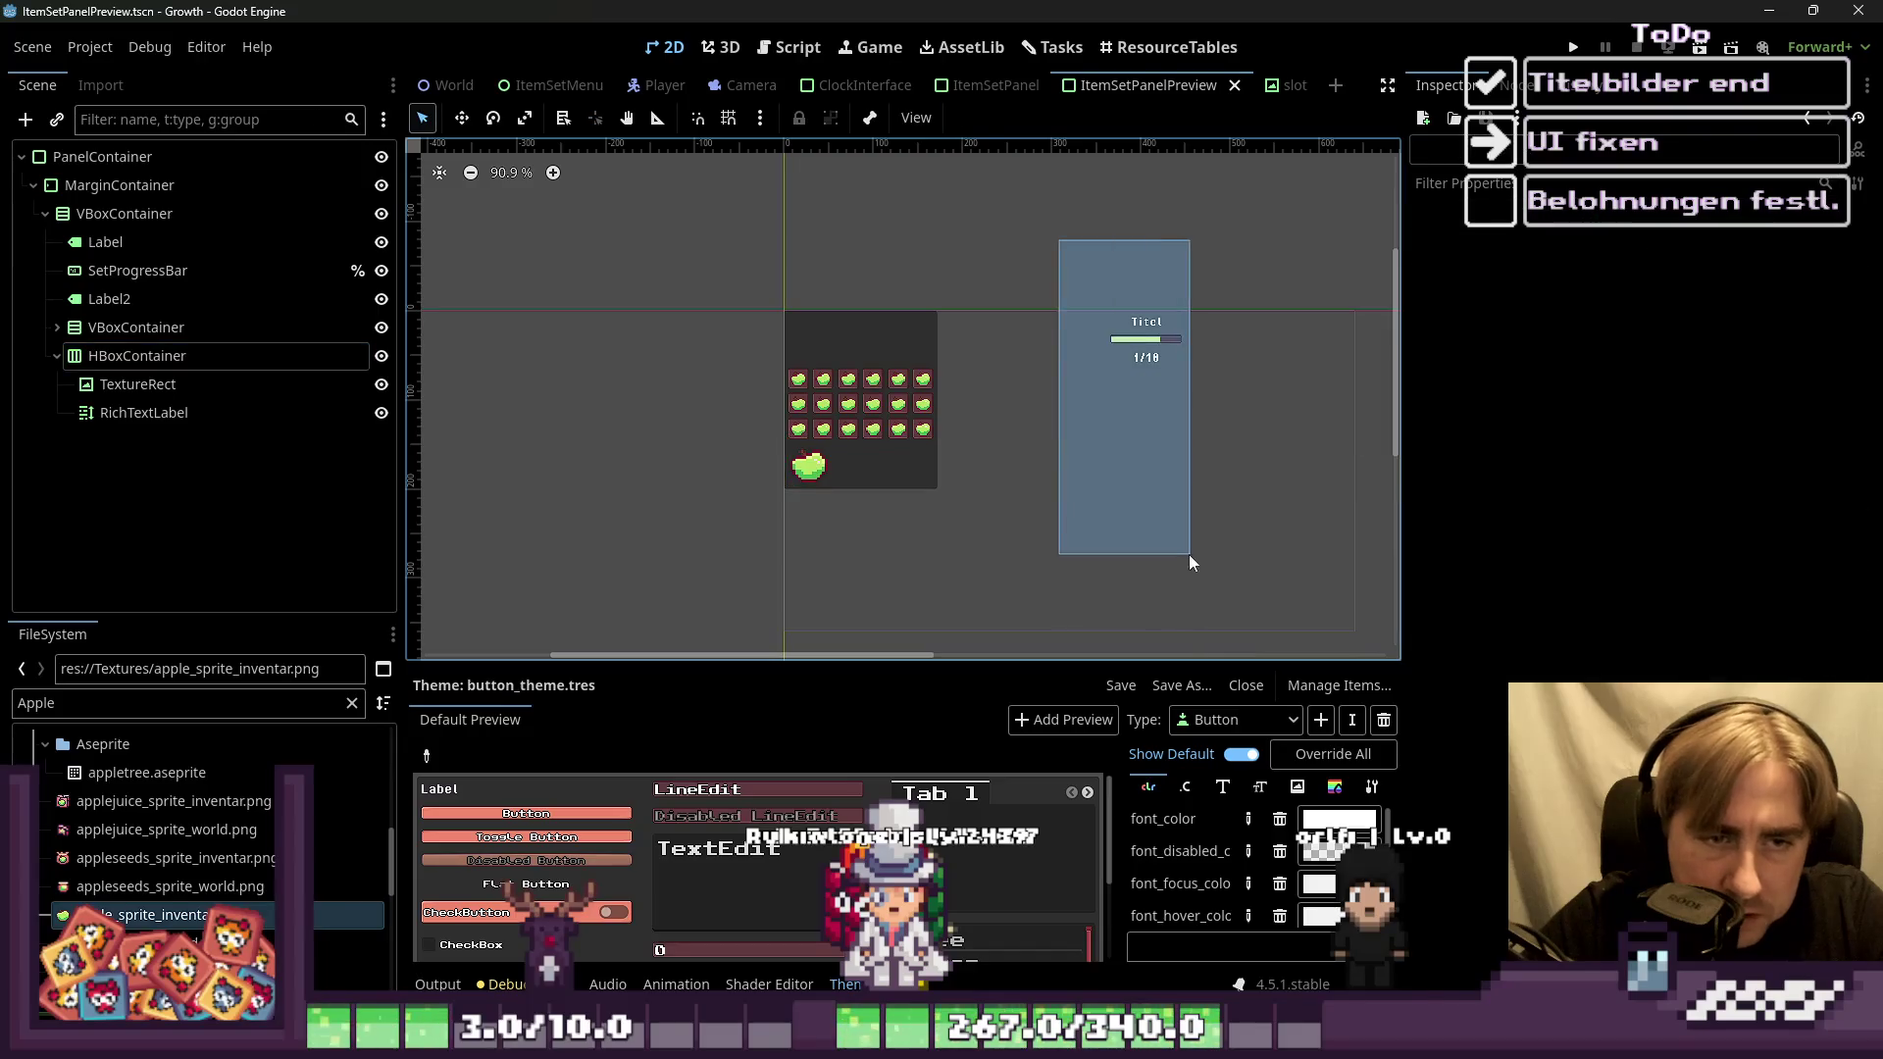
pyautogui.click(807, 468)
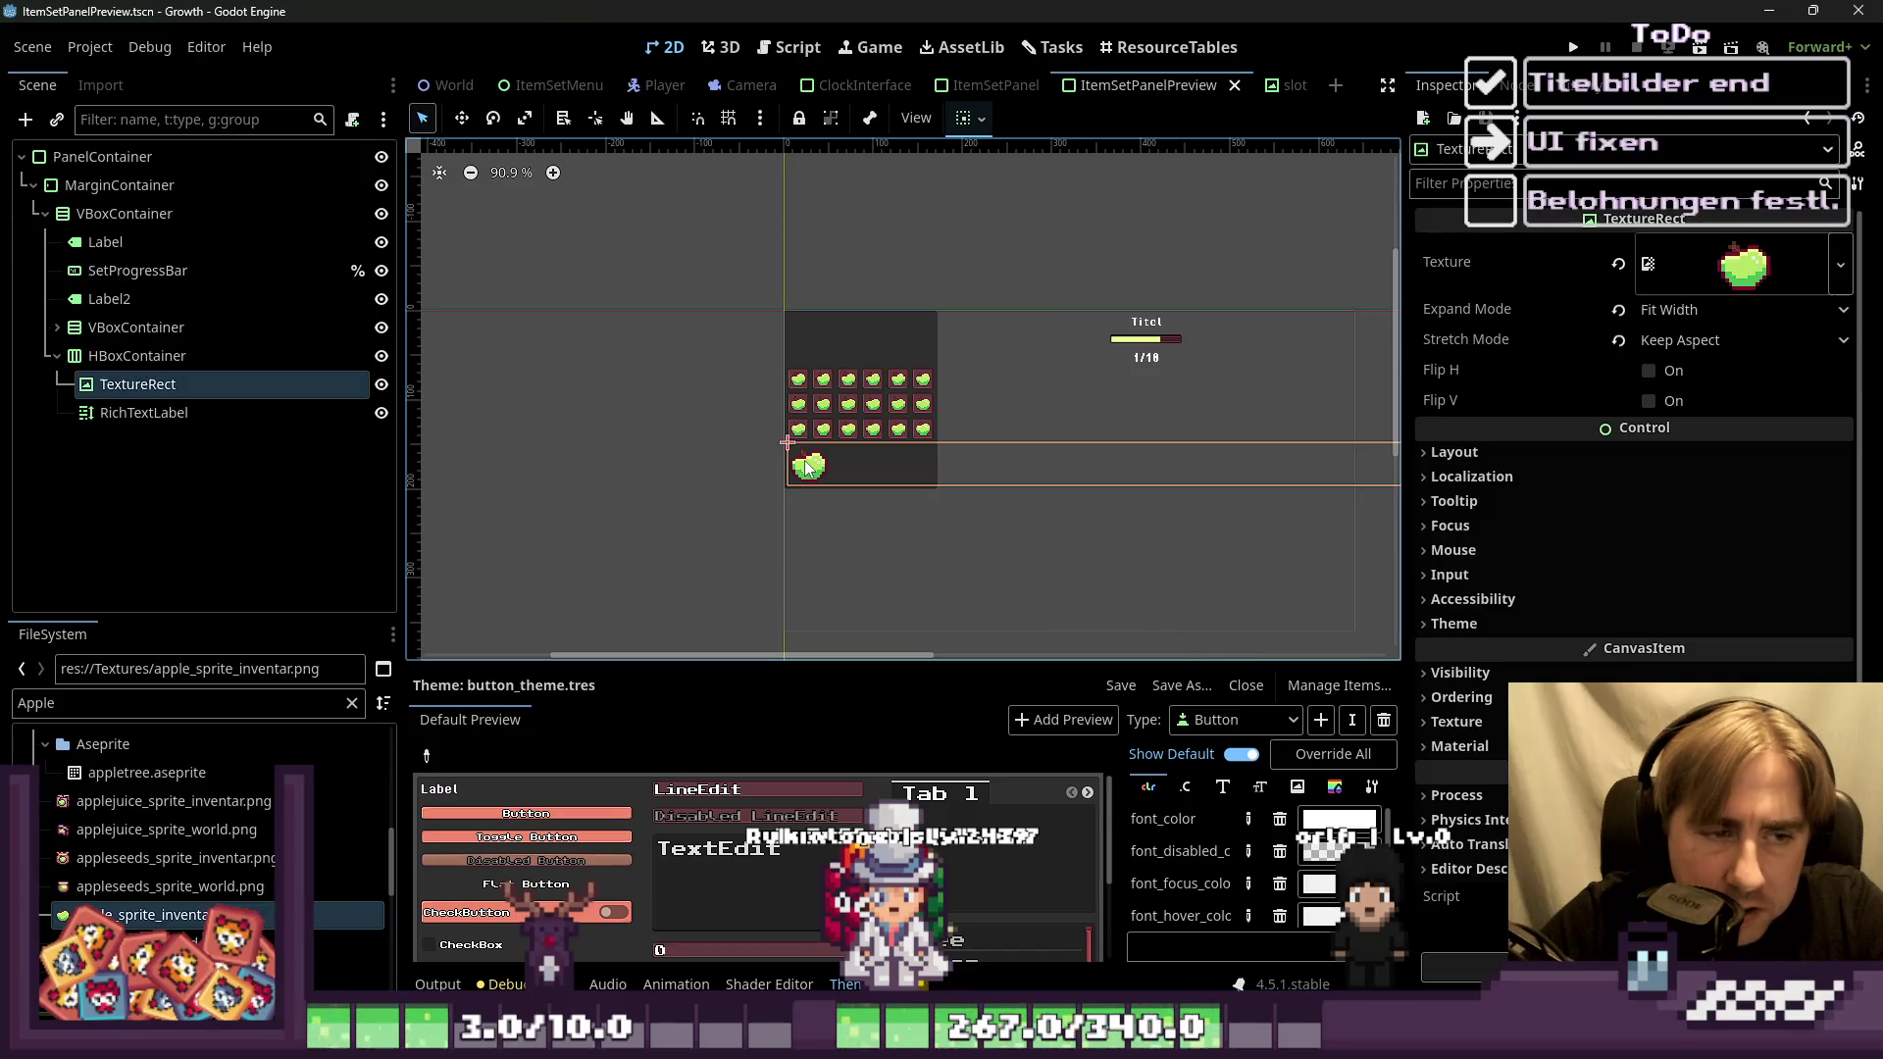
pyautogui.click(1589, 274)
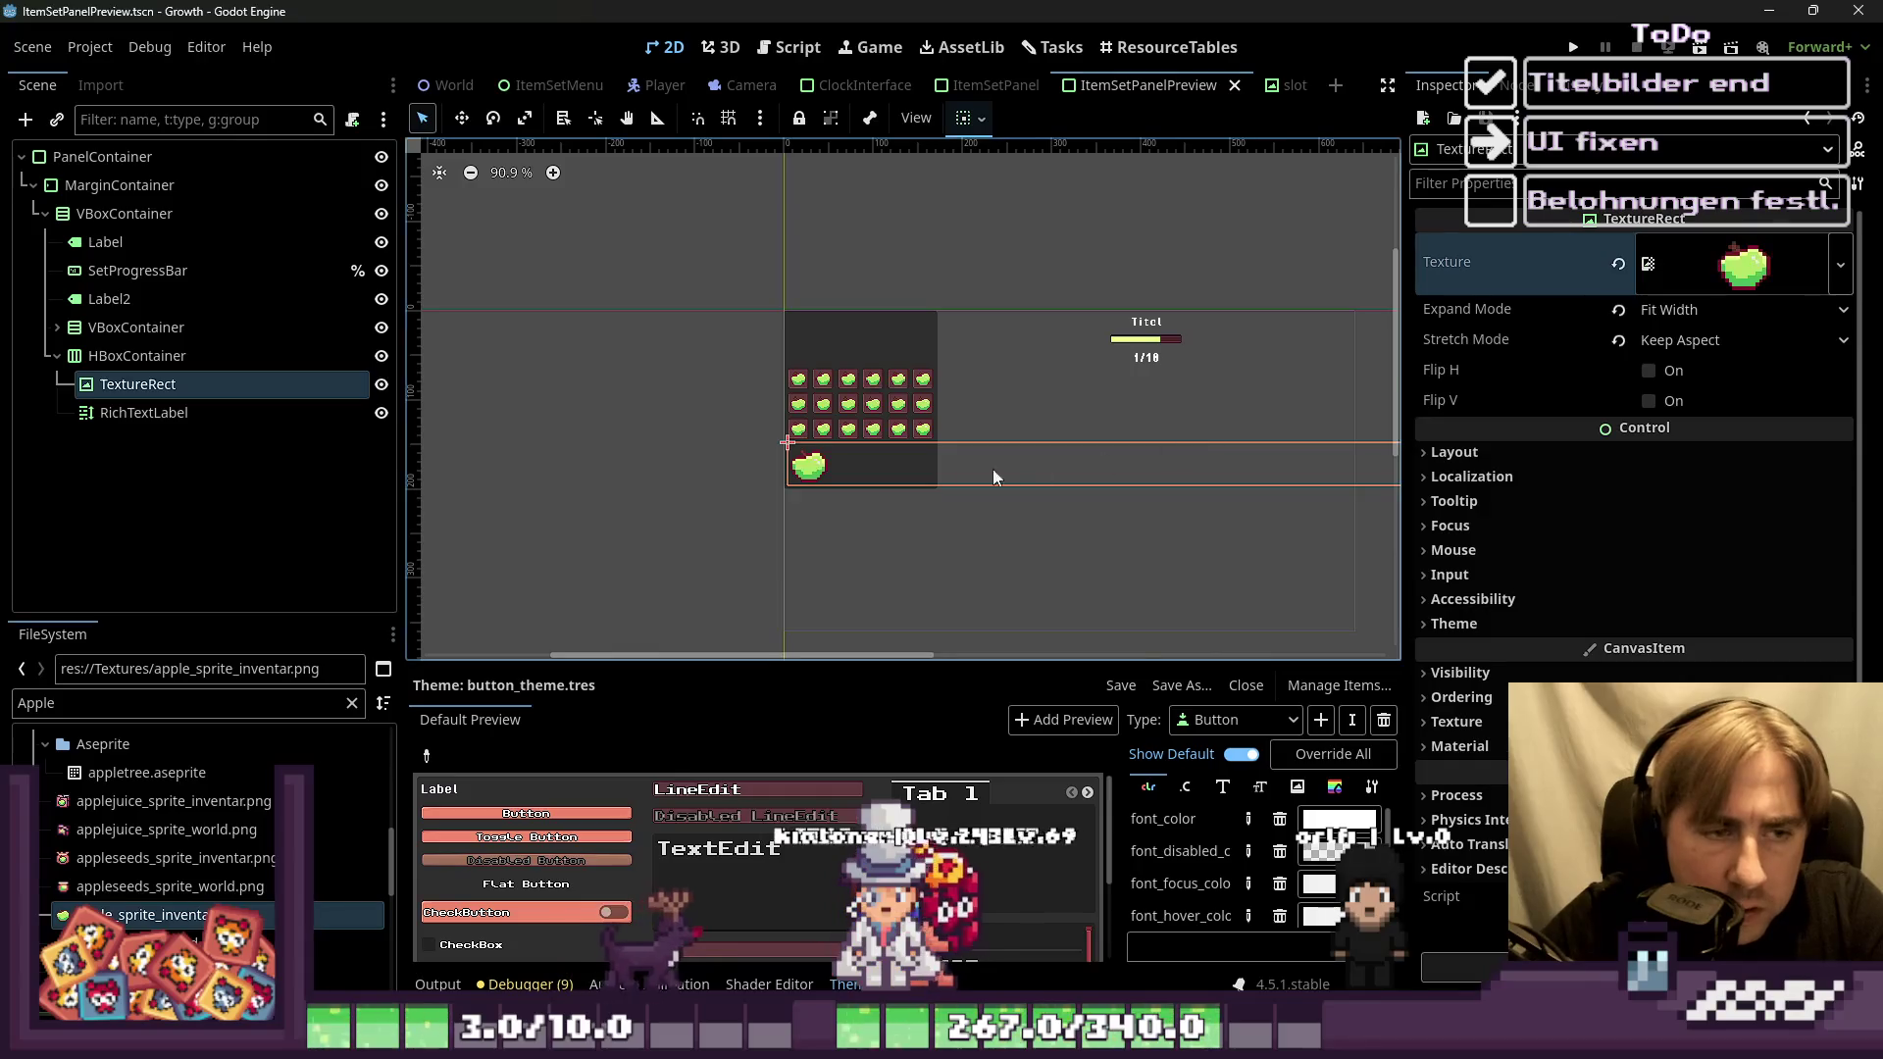
pyautogui.click(145, 412)
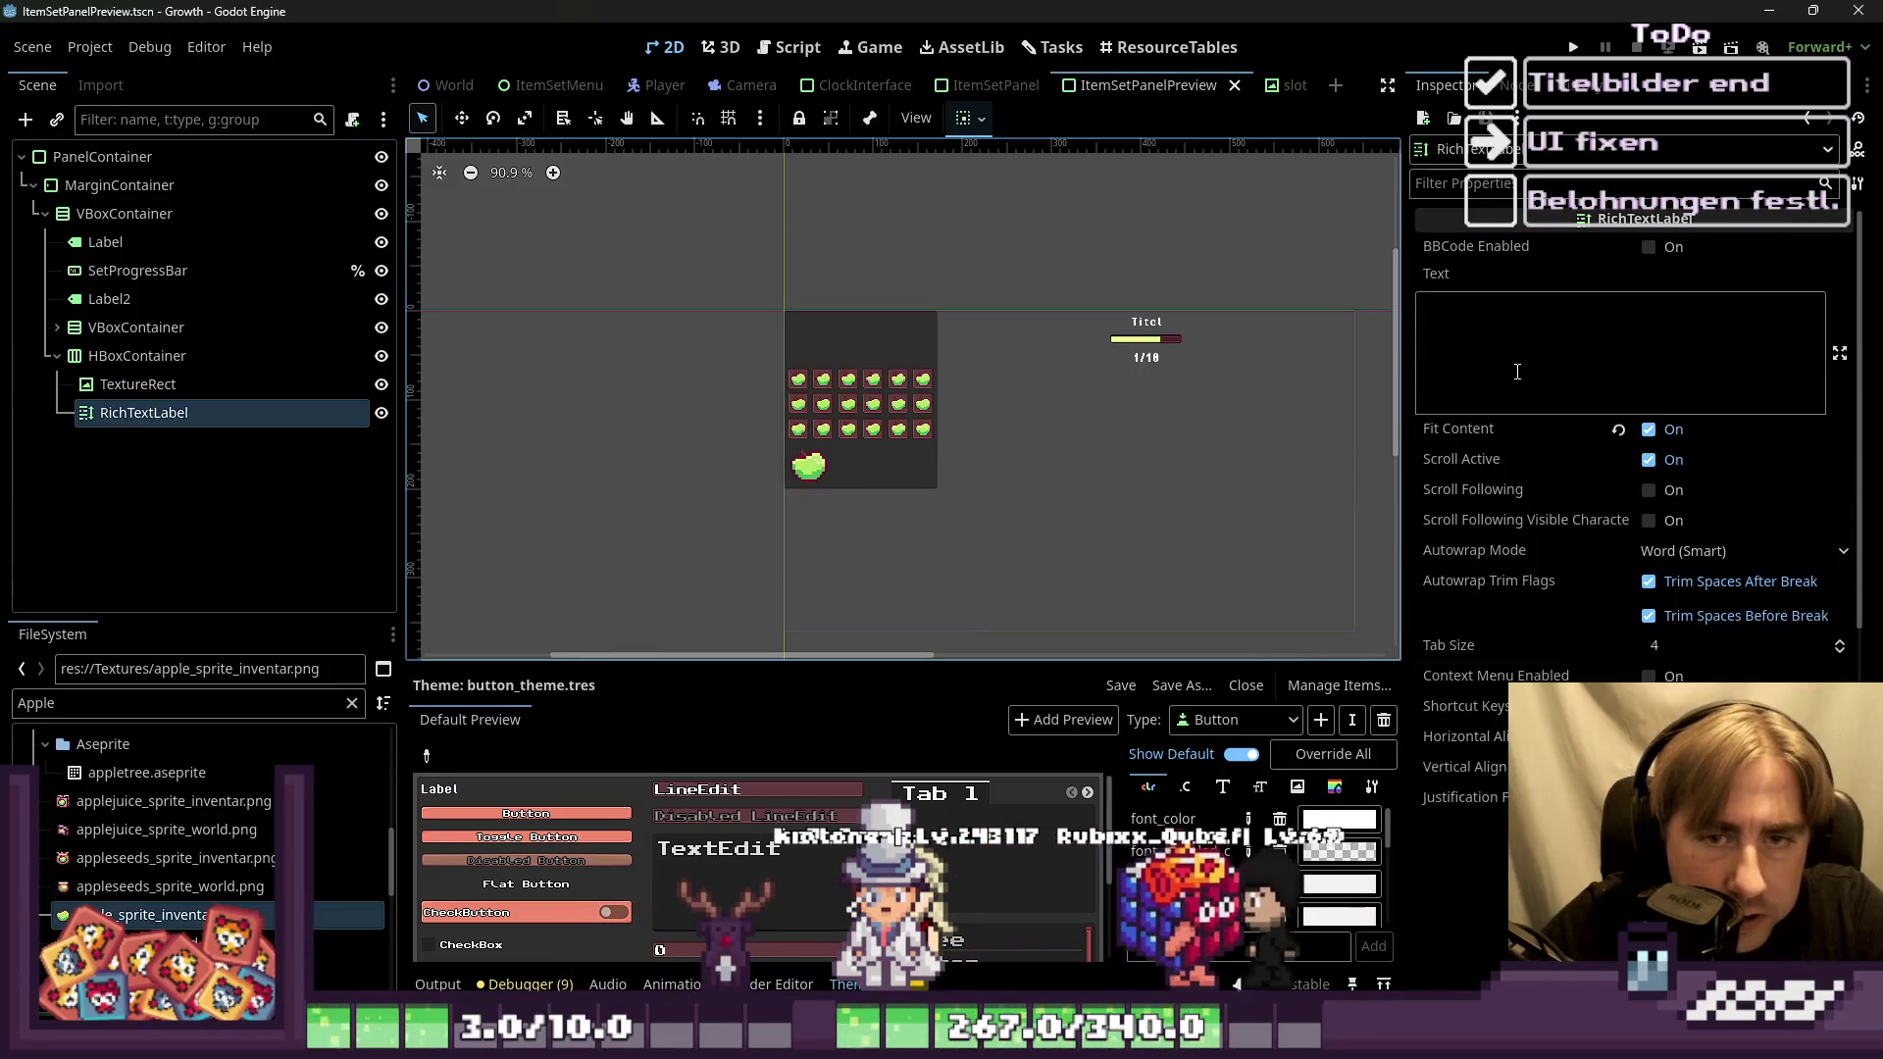
pyautogui.click(381, 413)
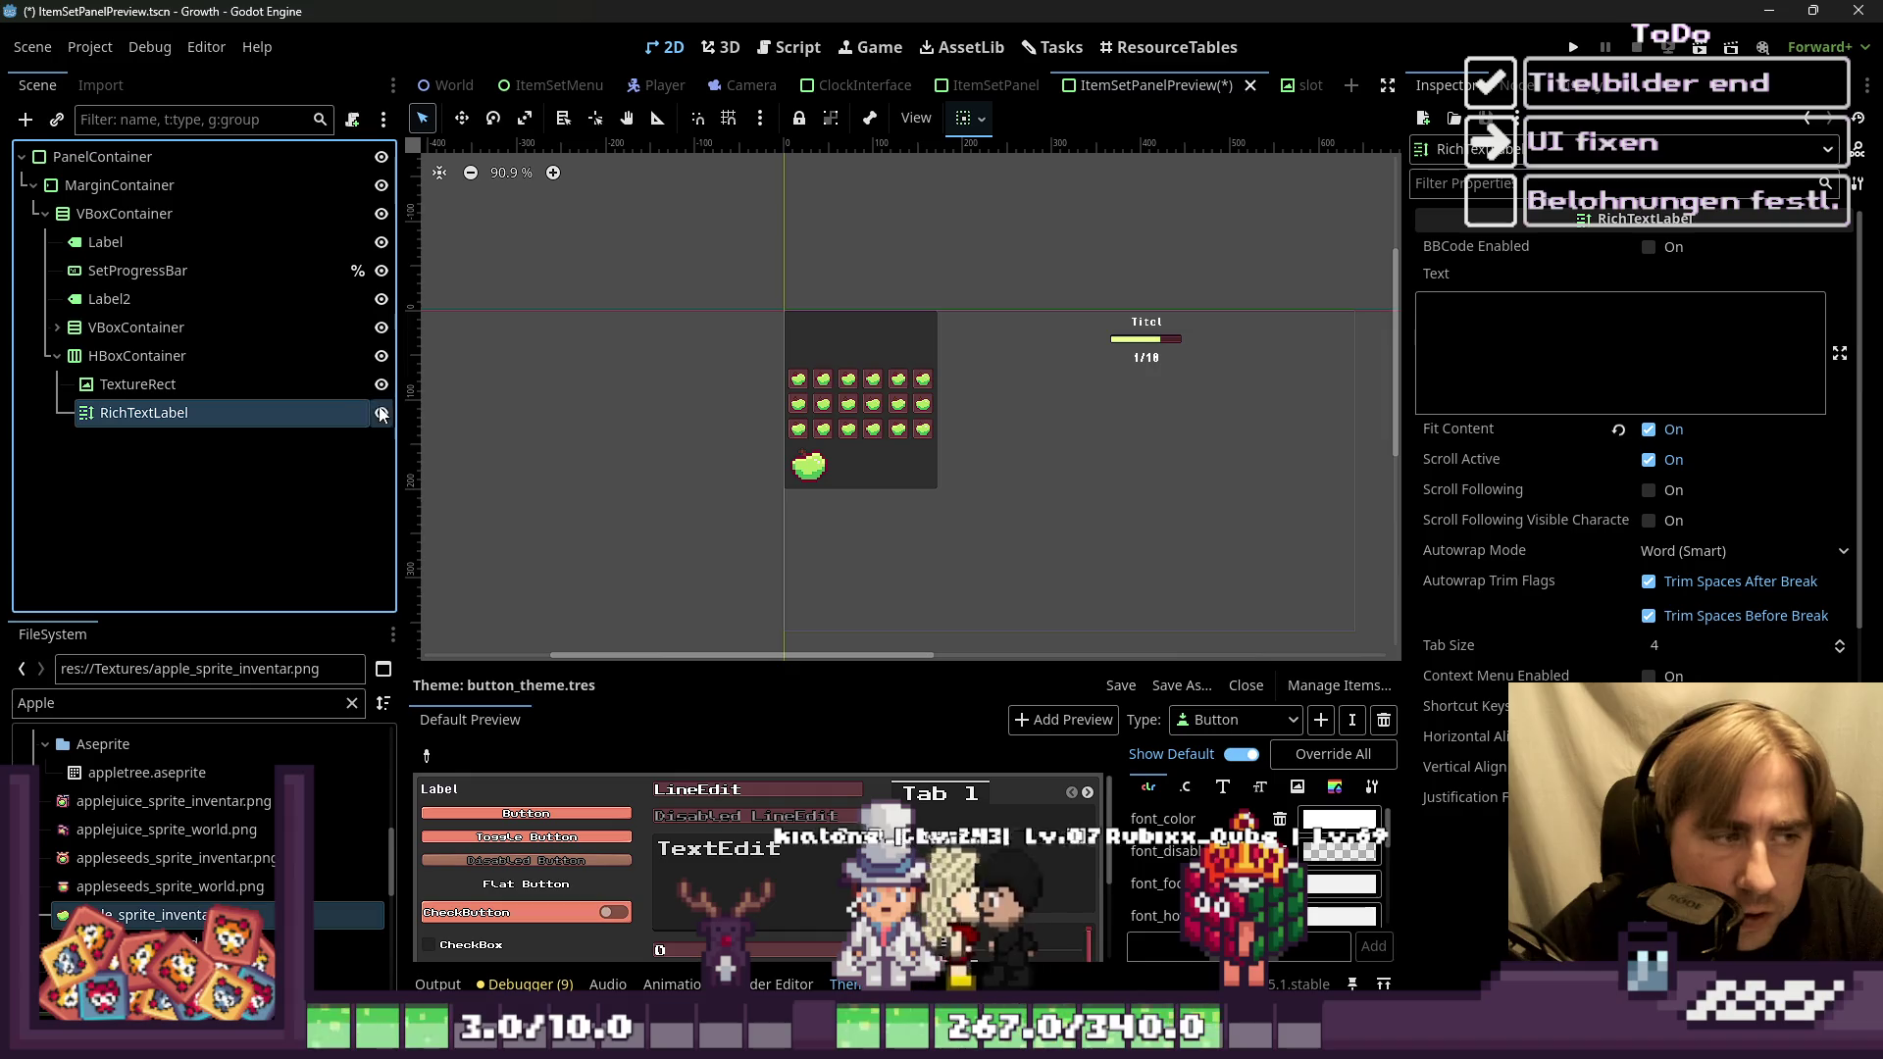
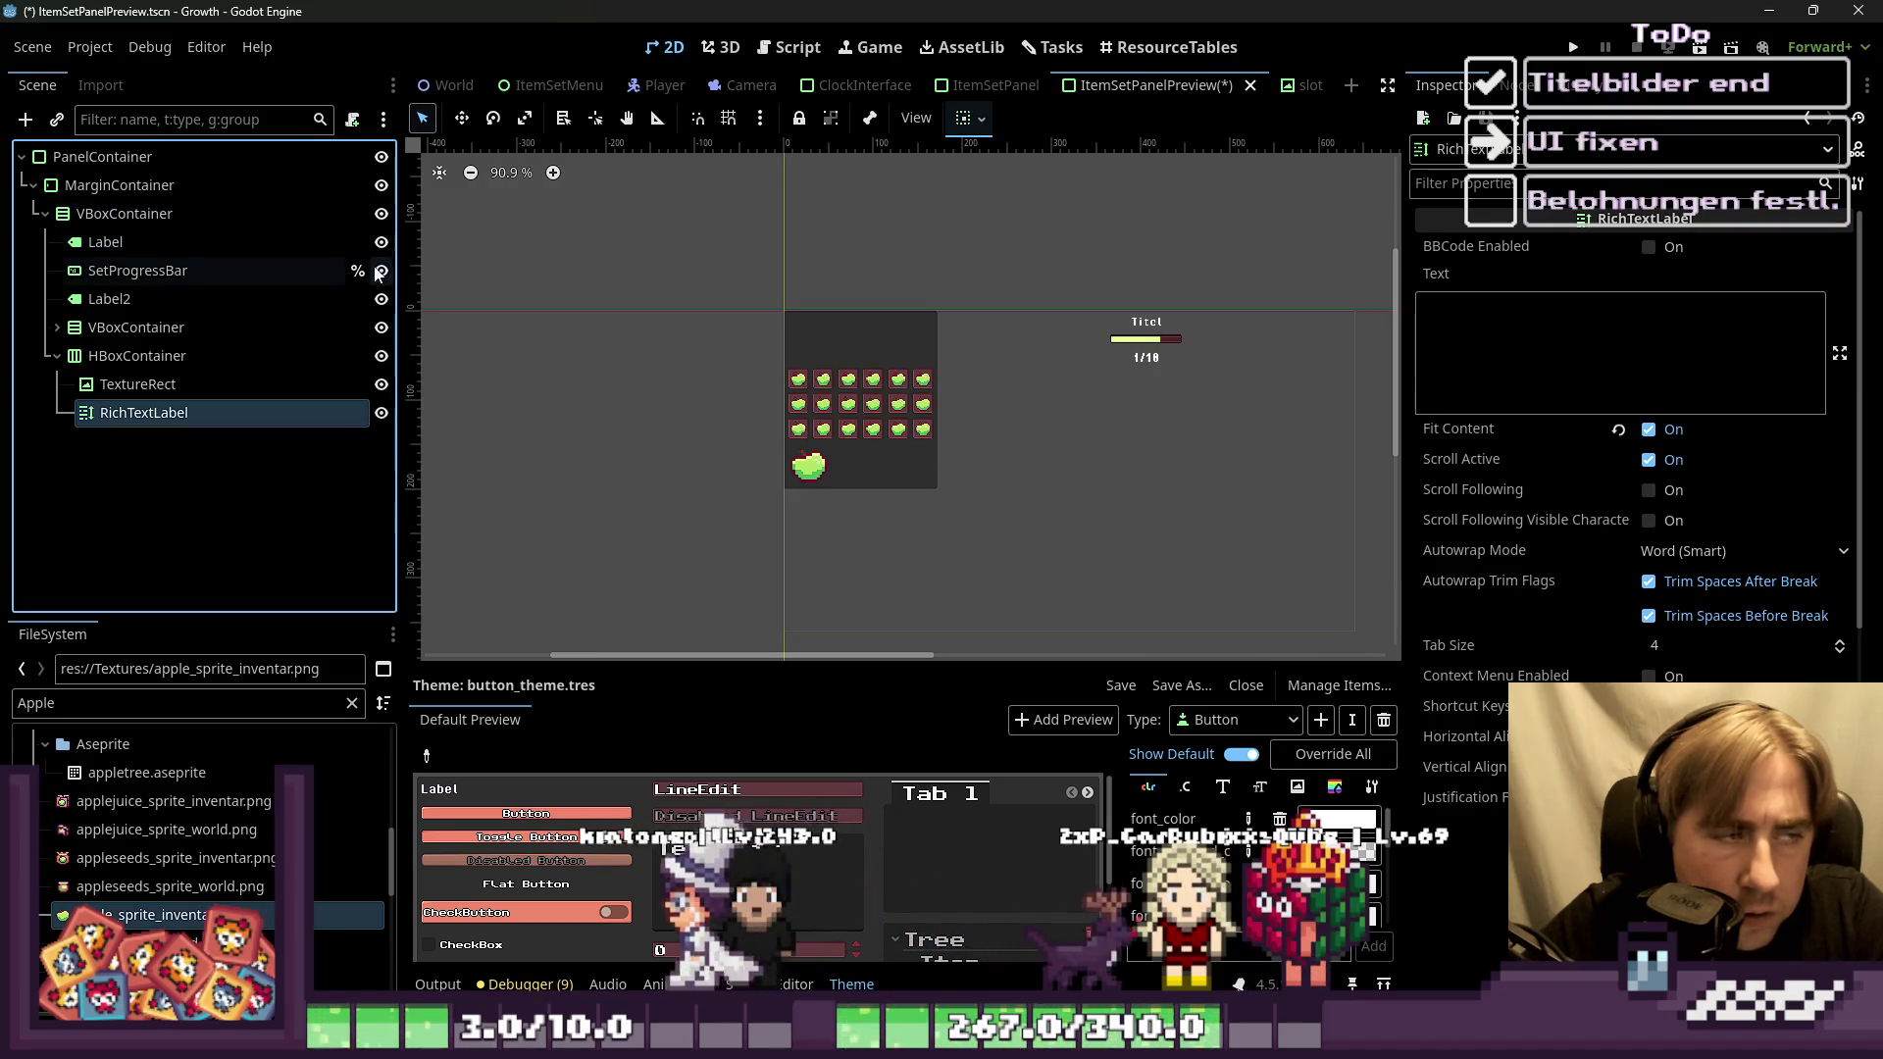
# - Inspect the SetProgressBar, Label and VBoxContainer nodes and edit the Label's text
pyautogui.click(241, 269)
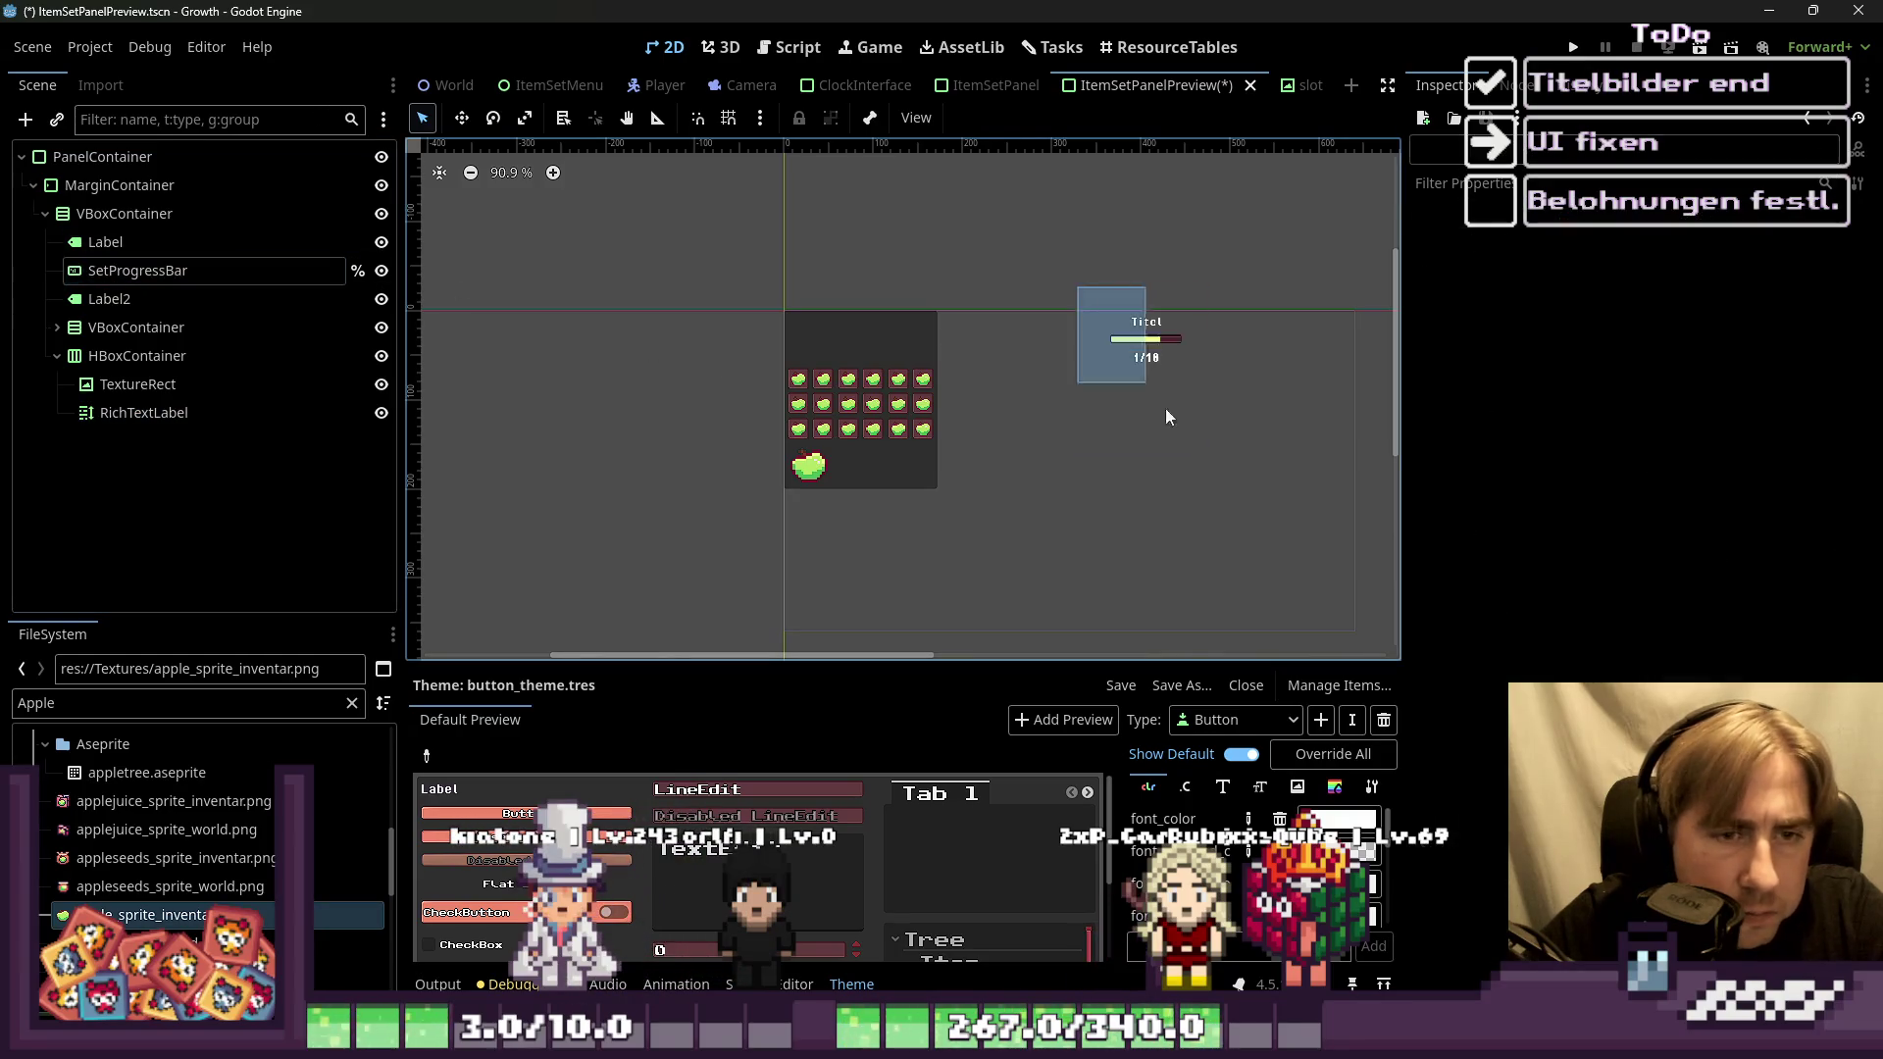
pyautogui.click(162, 242)
pyautogui.click(161, 222)
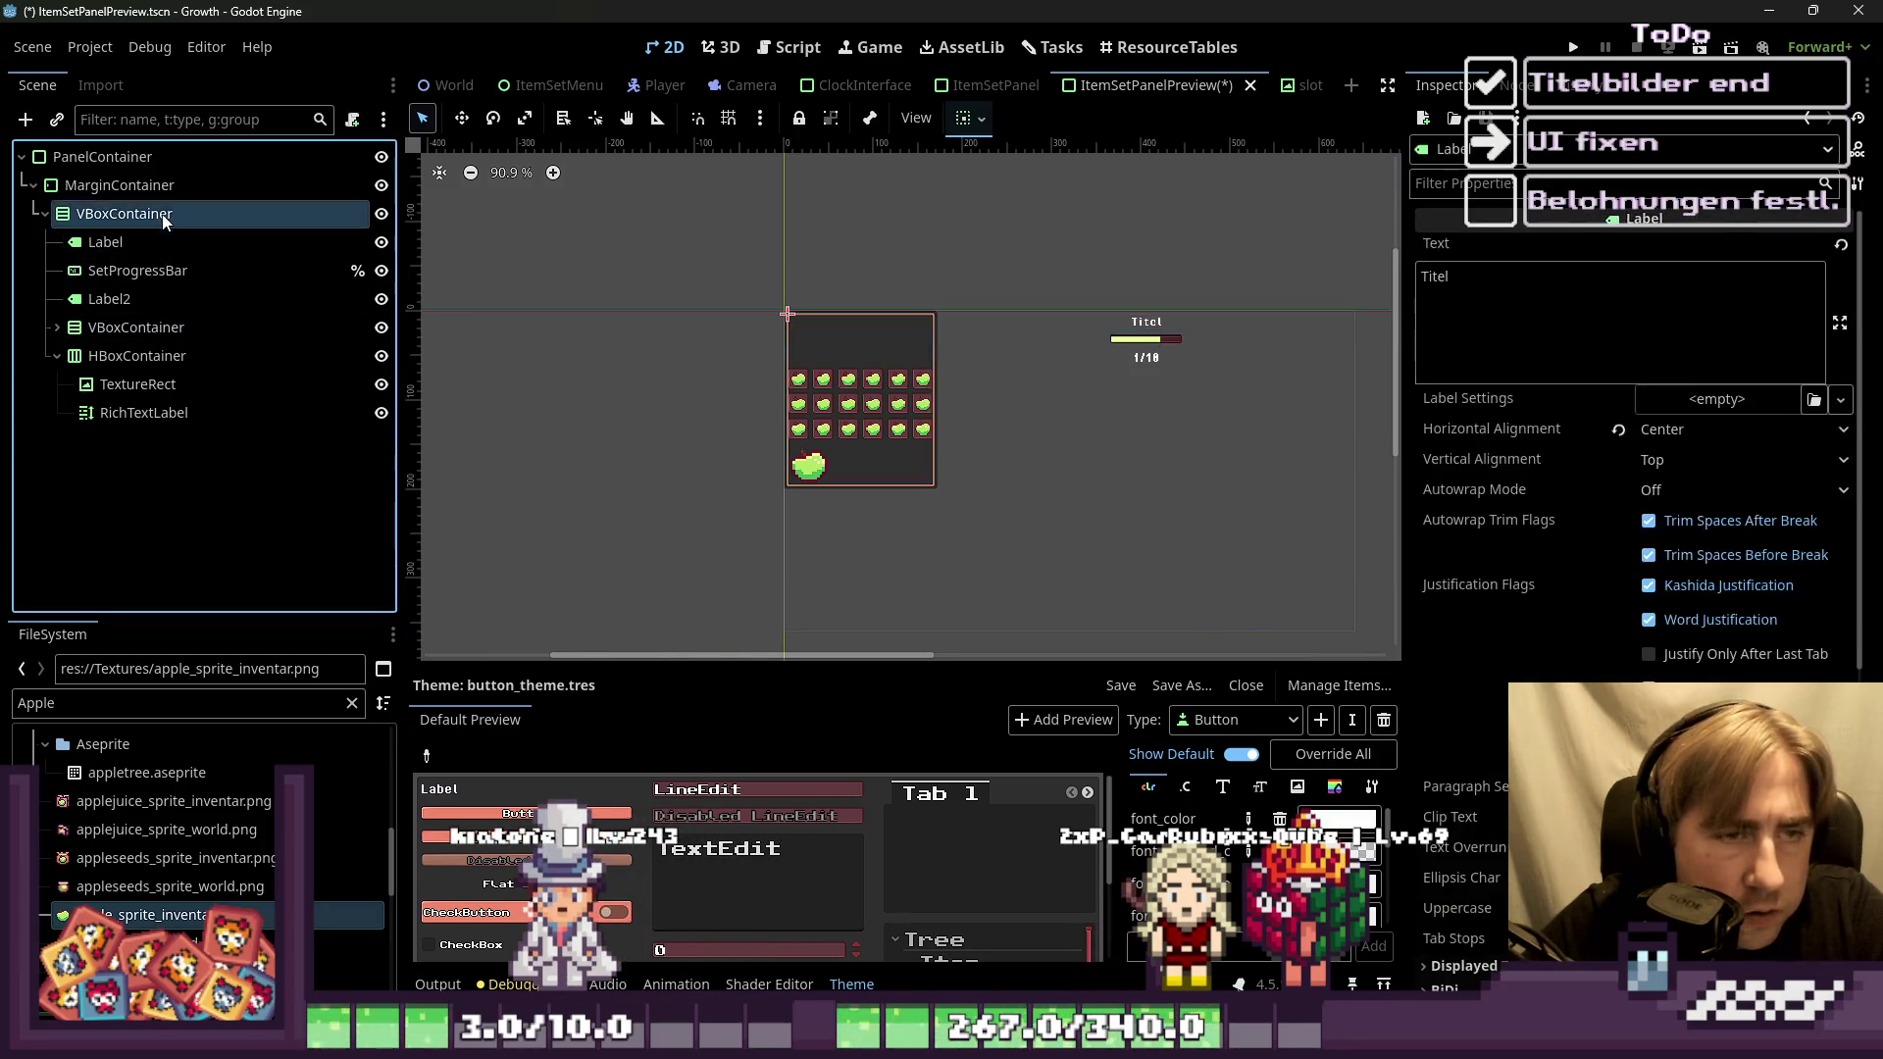
pyautogui.click(156, 250)
pyautogui.scroll(-4, 556, 364)
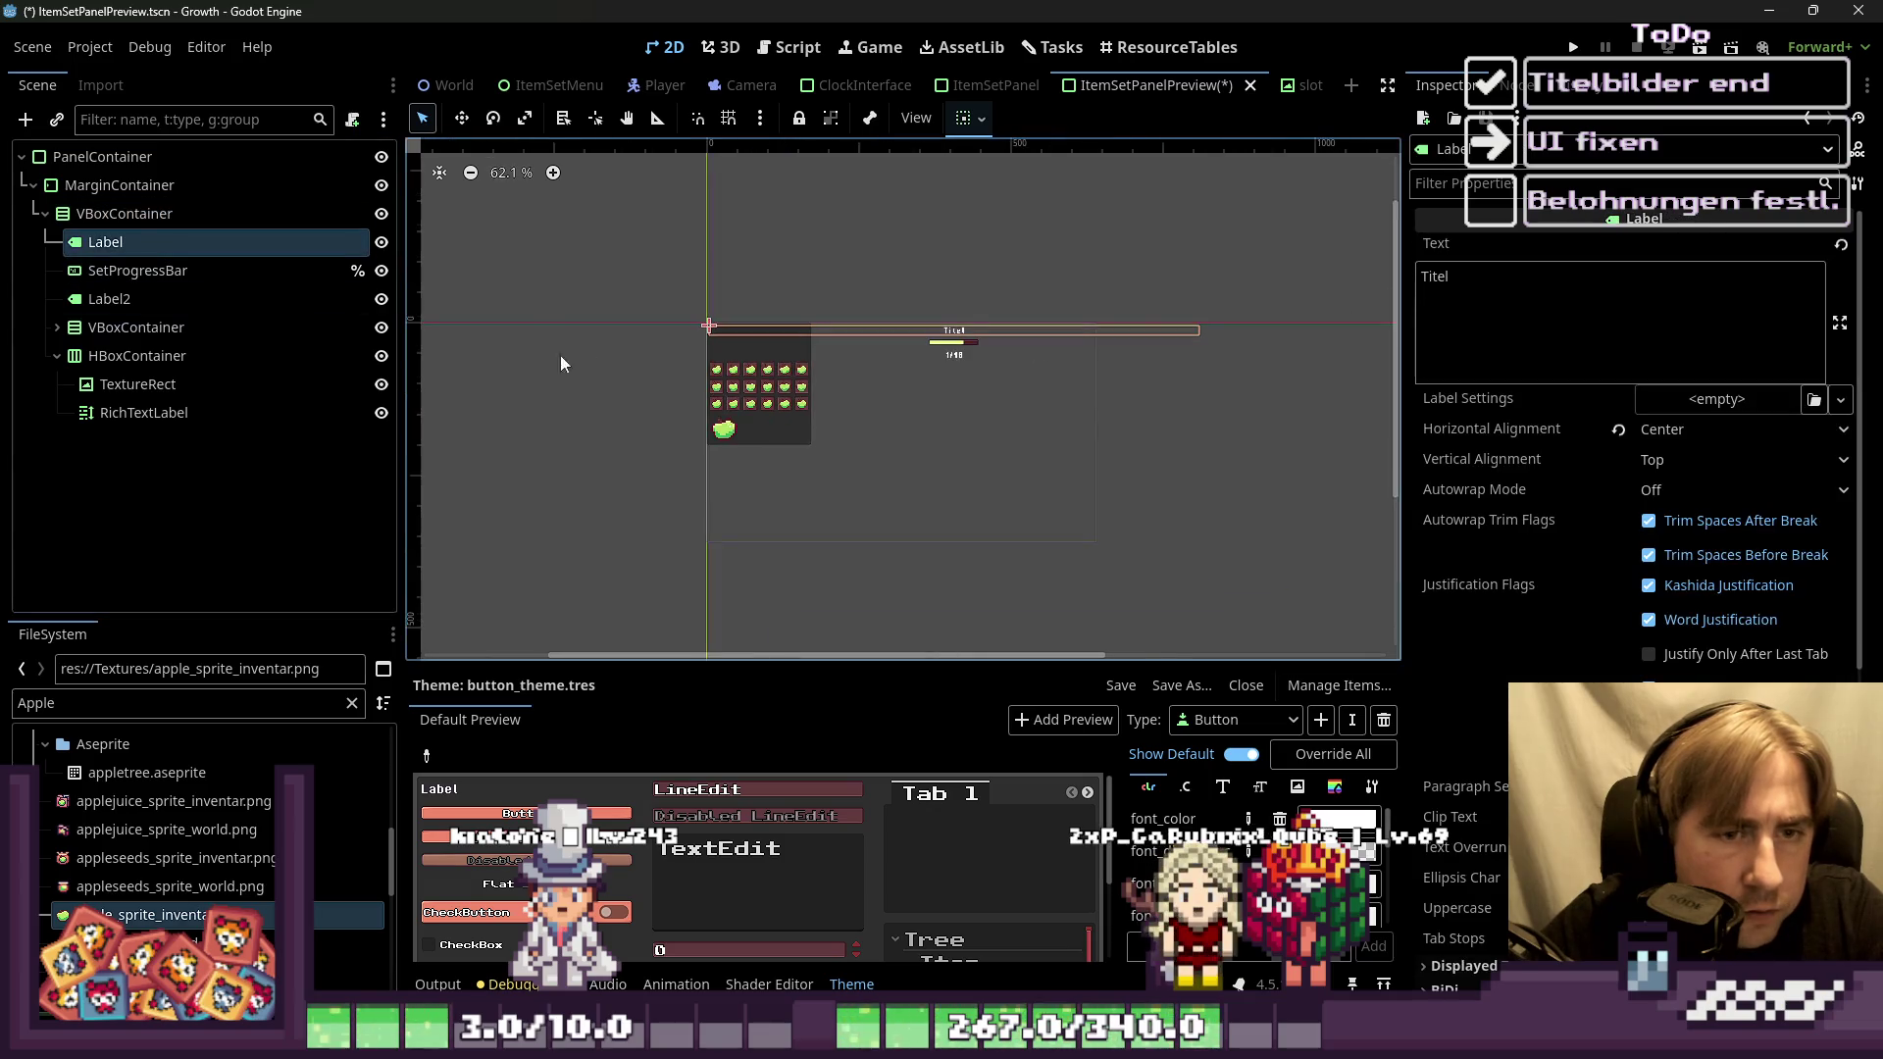
pyautogui.click(1566, 335)
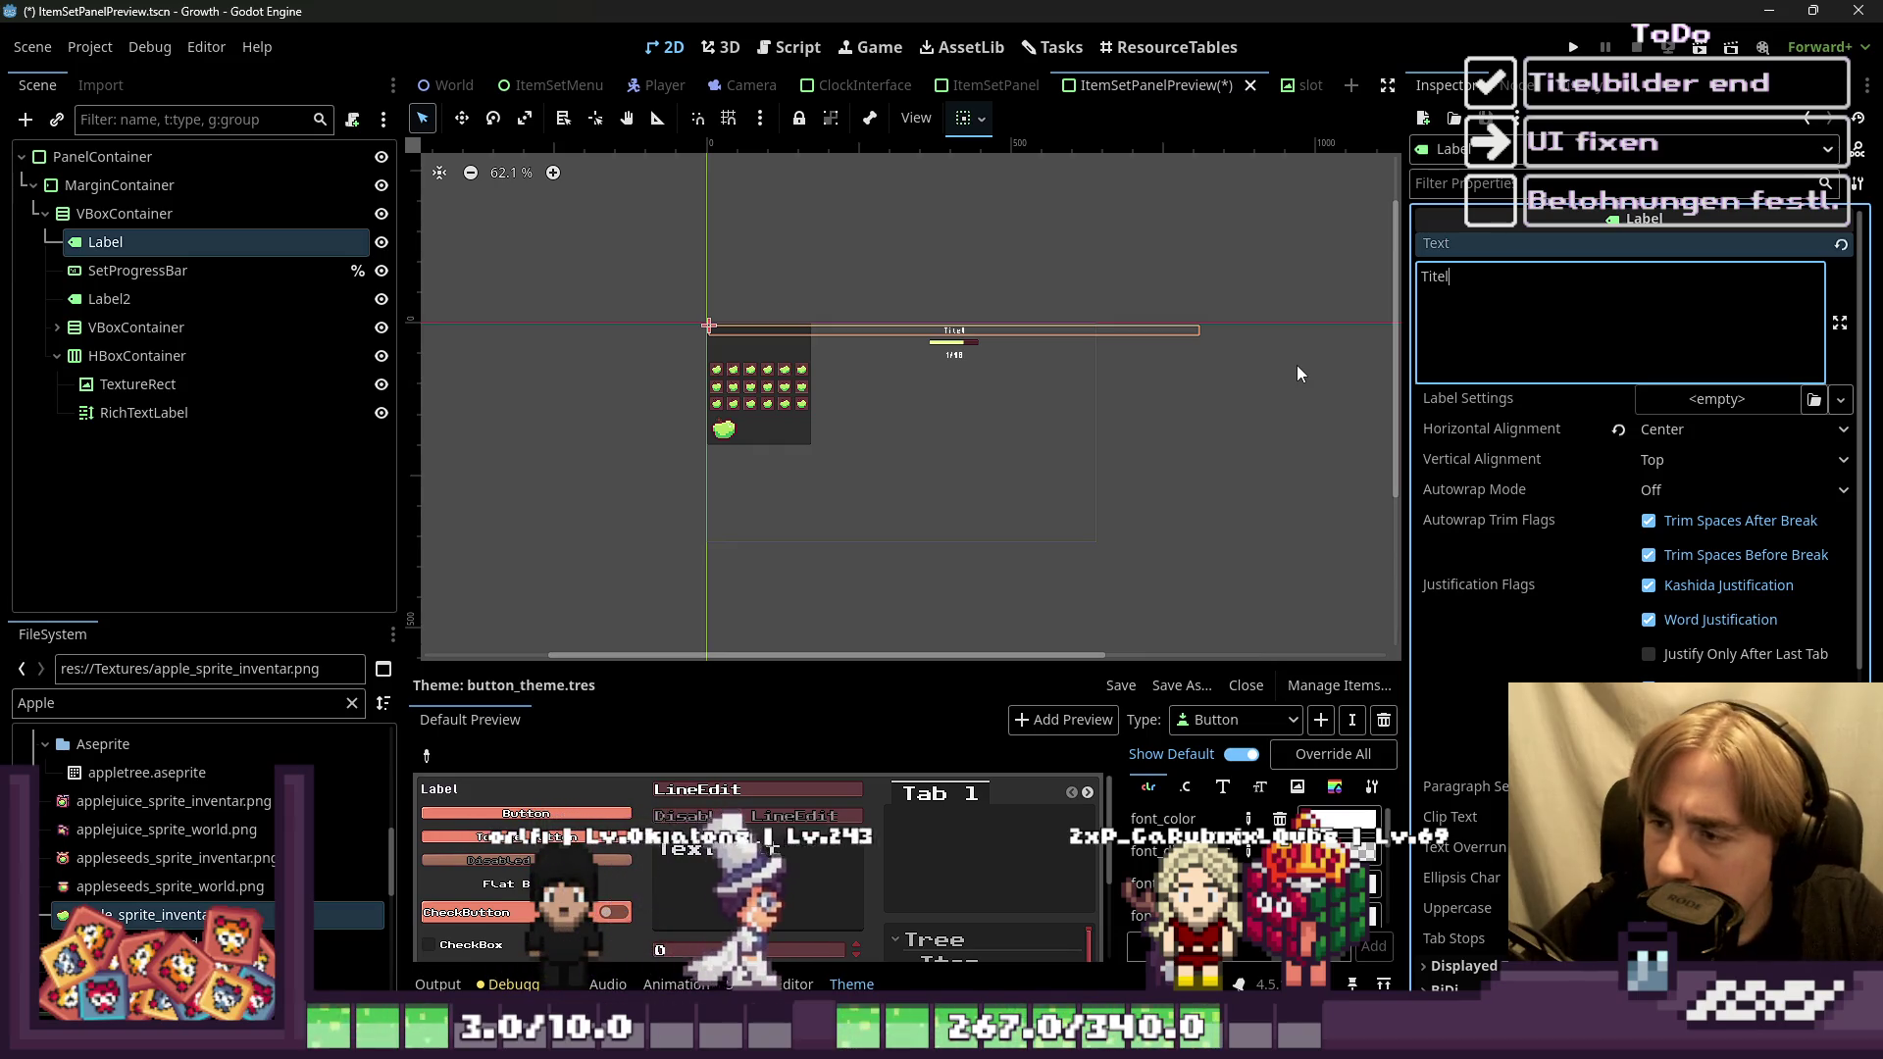
# - Save and close the scene, filter FileSystem by 'ItemSetPa' and reopen ItemSetPanelPreview.tscn
pyautogui.hotkey('ctrl', 's')
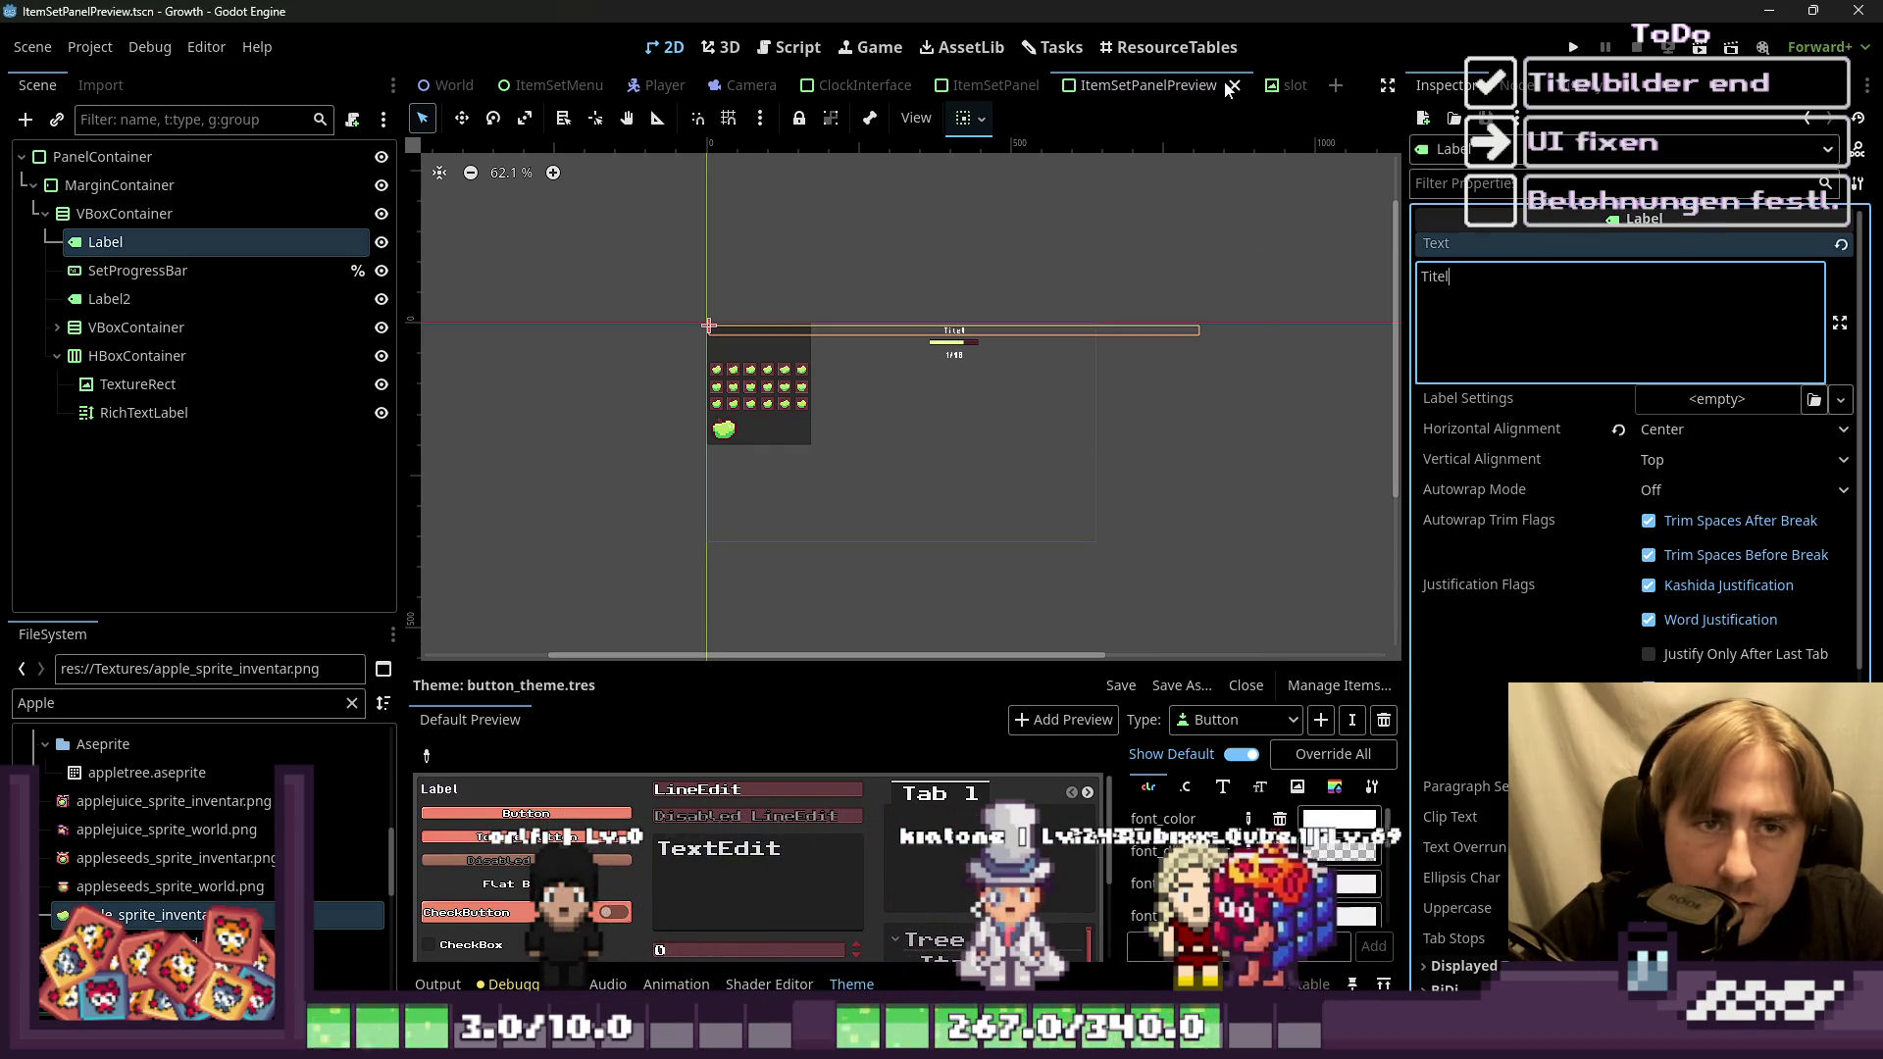
pyautogui.click(1235, 85)
pyautogui.doubleClick(177, 704)
pyautogui.write('It')
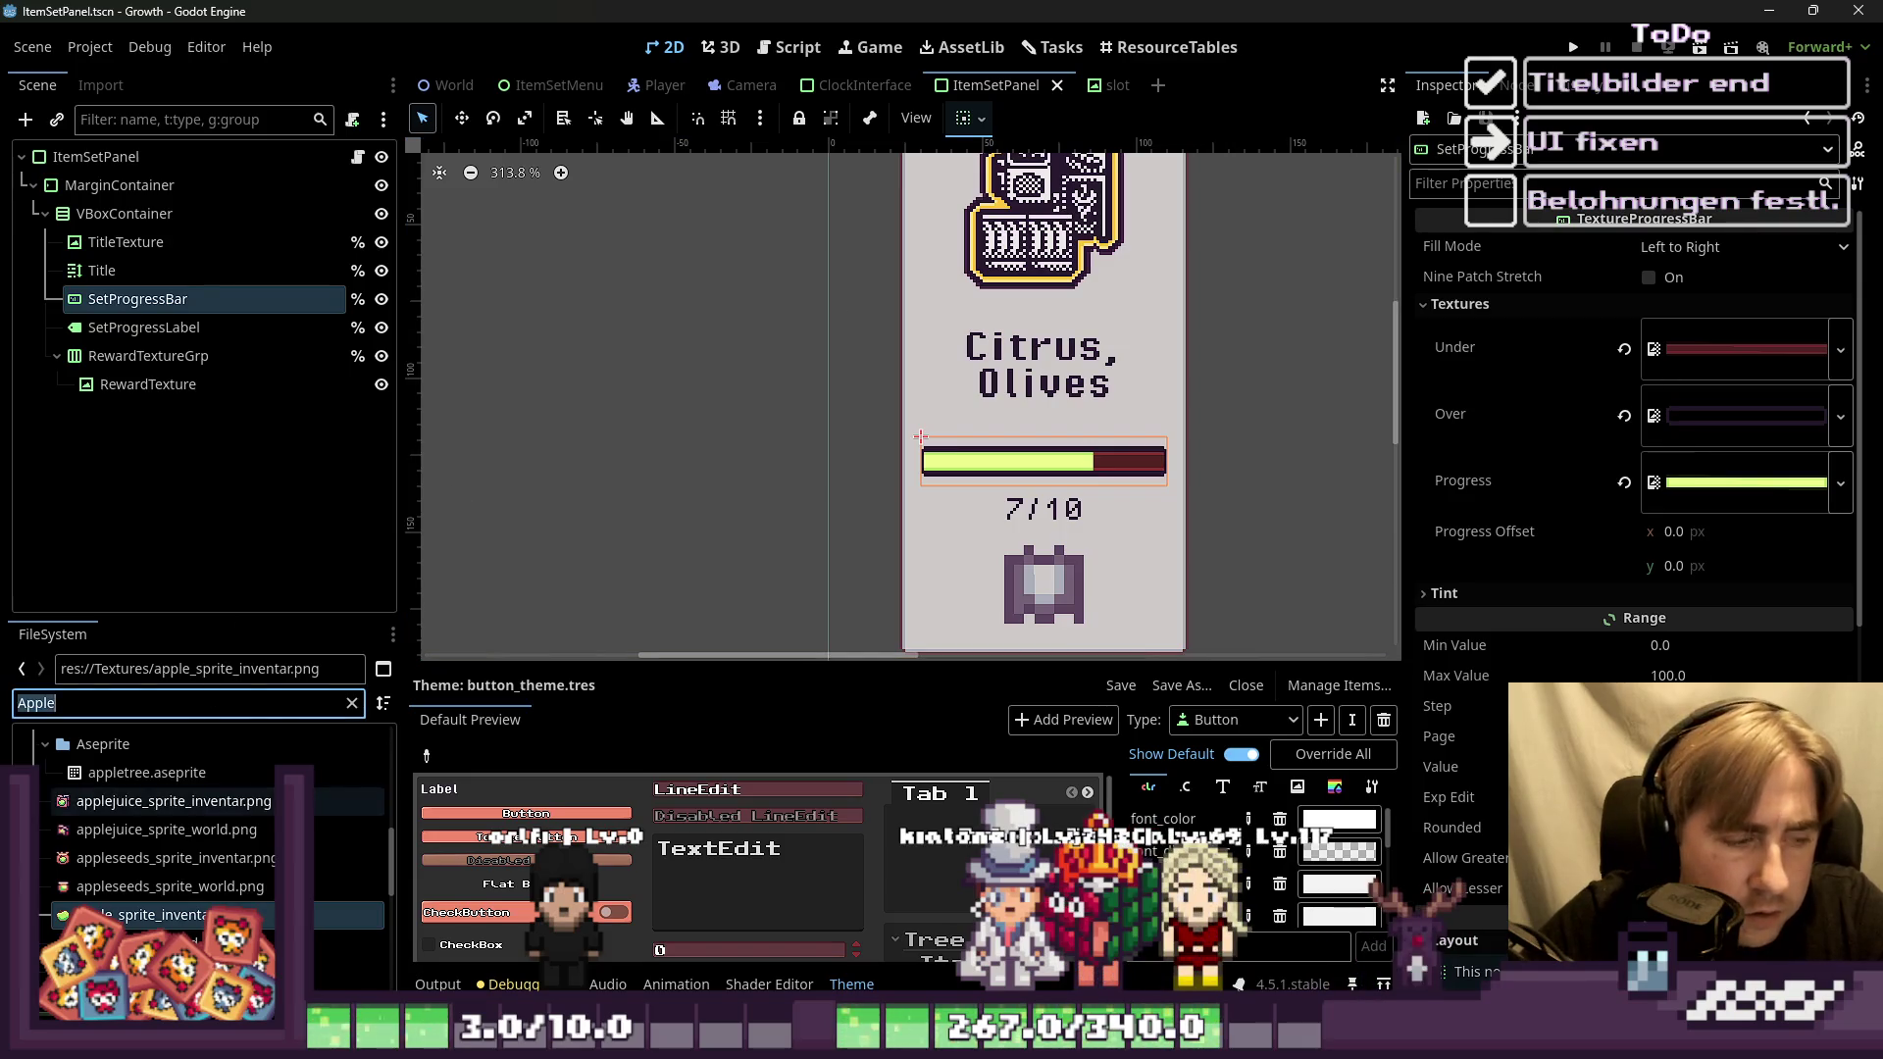
pyautogui.write('emSetPanelPre')
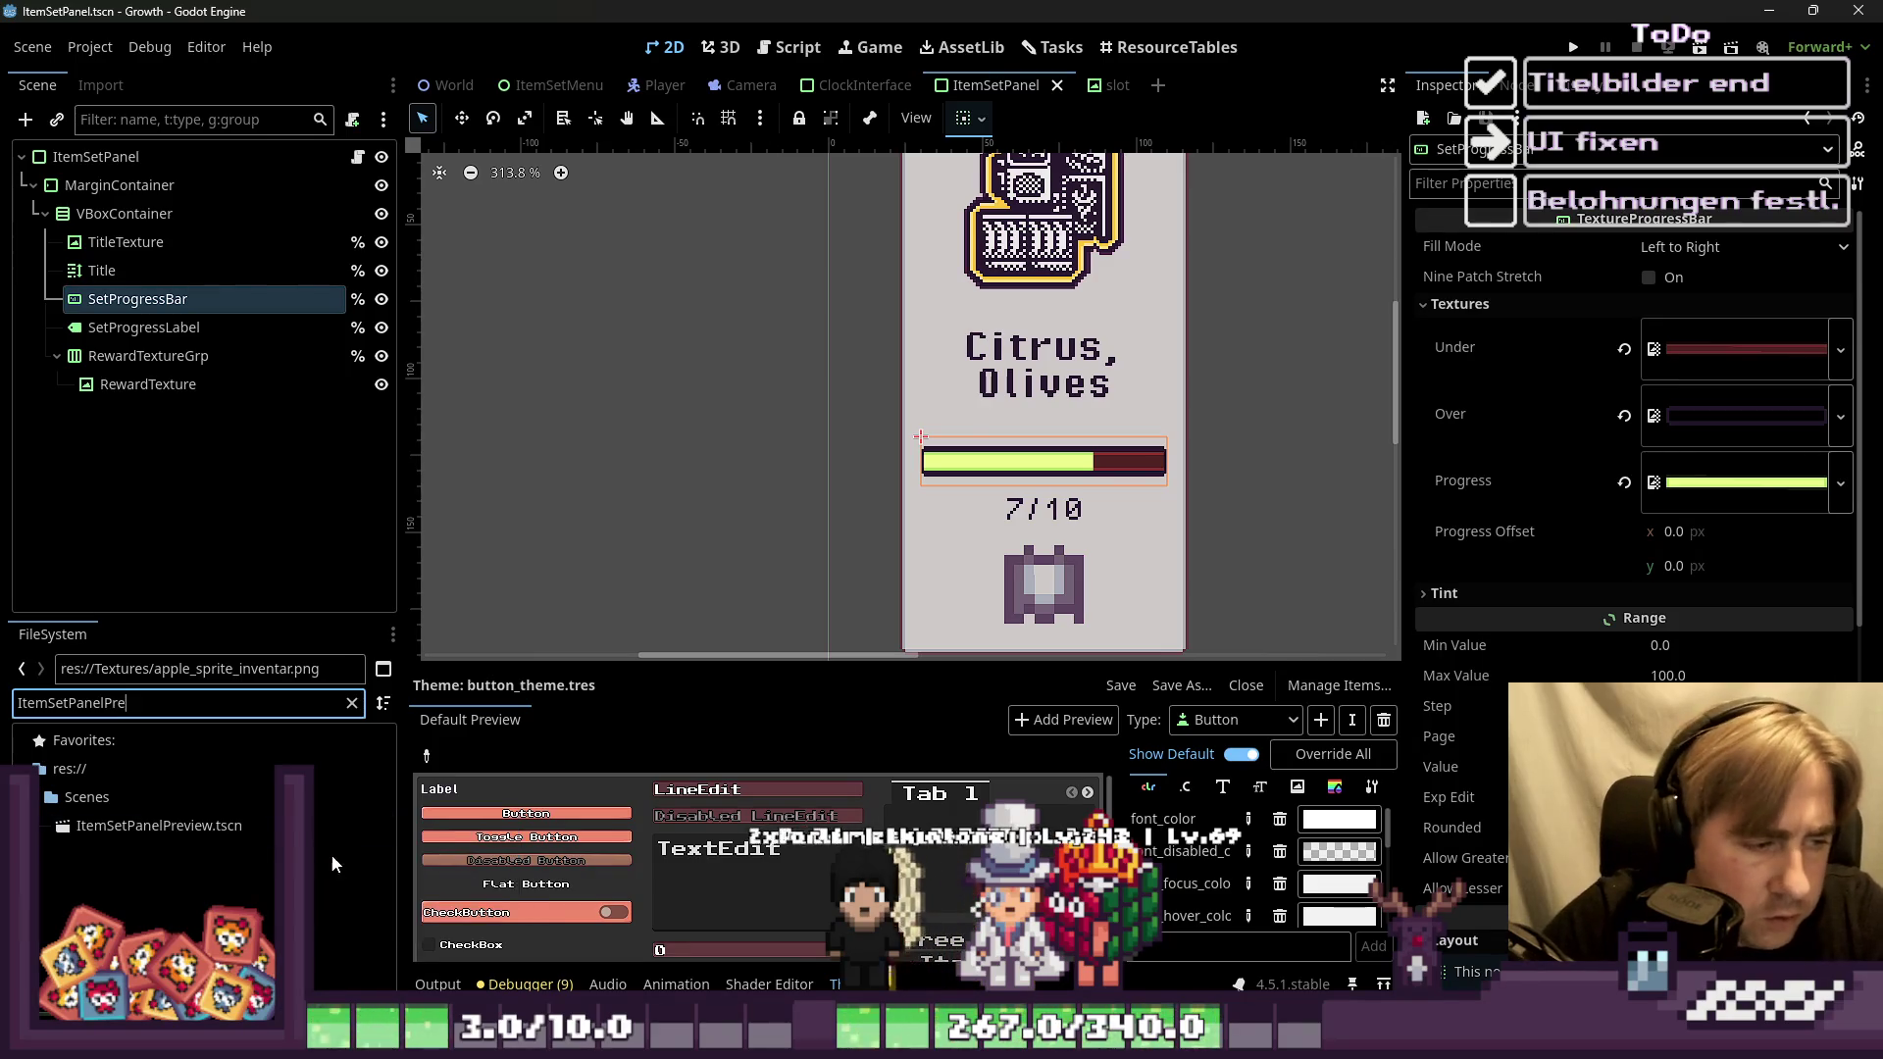
pyautogui.doubleClick(159, 826)
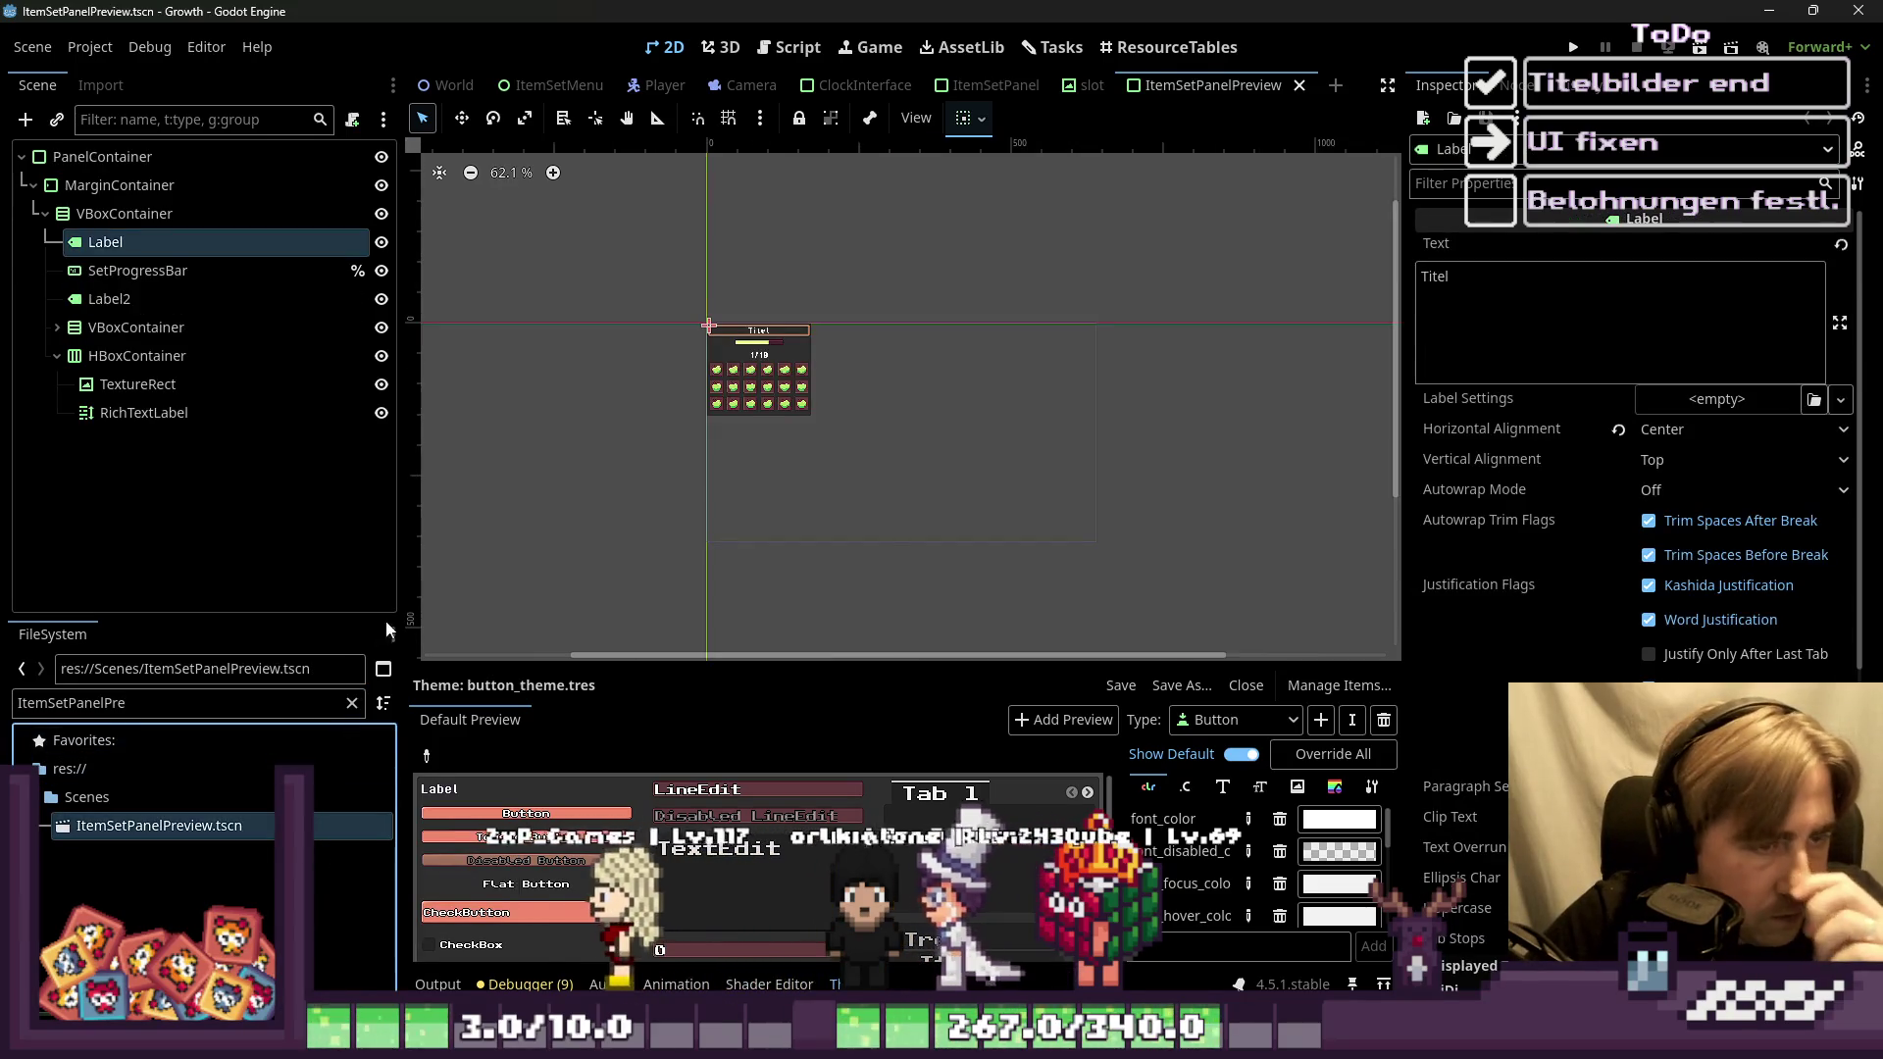
# - Collapse the inner VBoxContainer and enter 'qweqwe' as the RichTextLabel's text
pyautogui.scroll(3, 592, 335)
pyautogui.moveTo(702, 322); pyautogui.dragTo(941, 490)
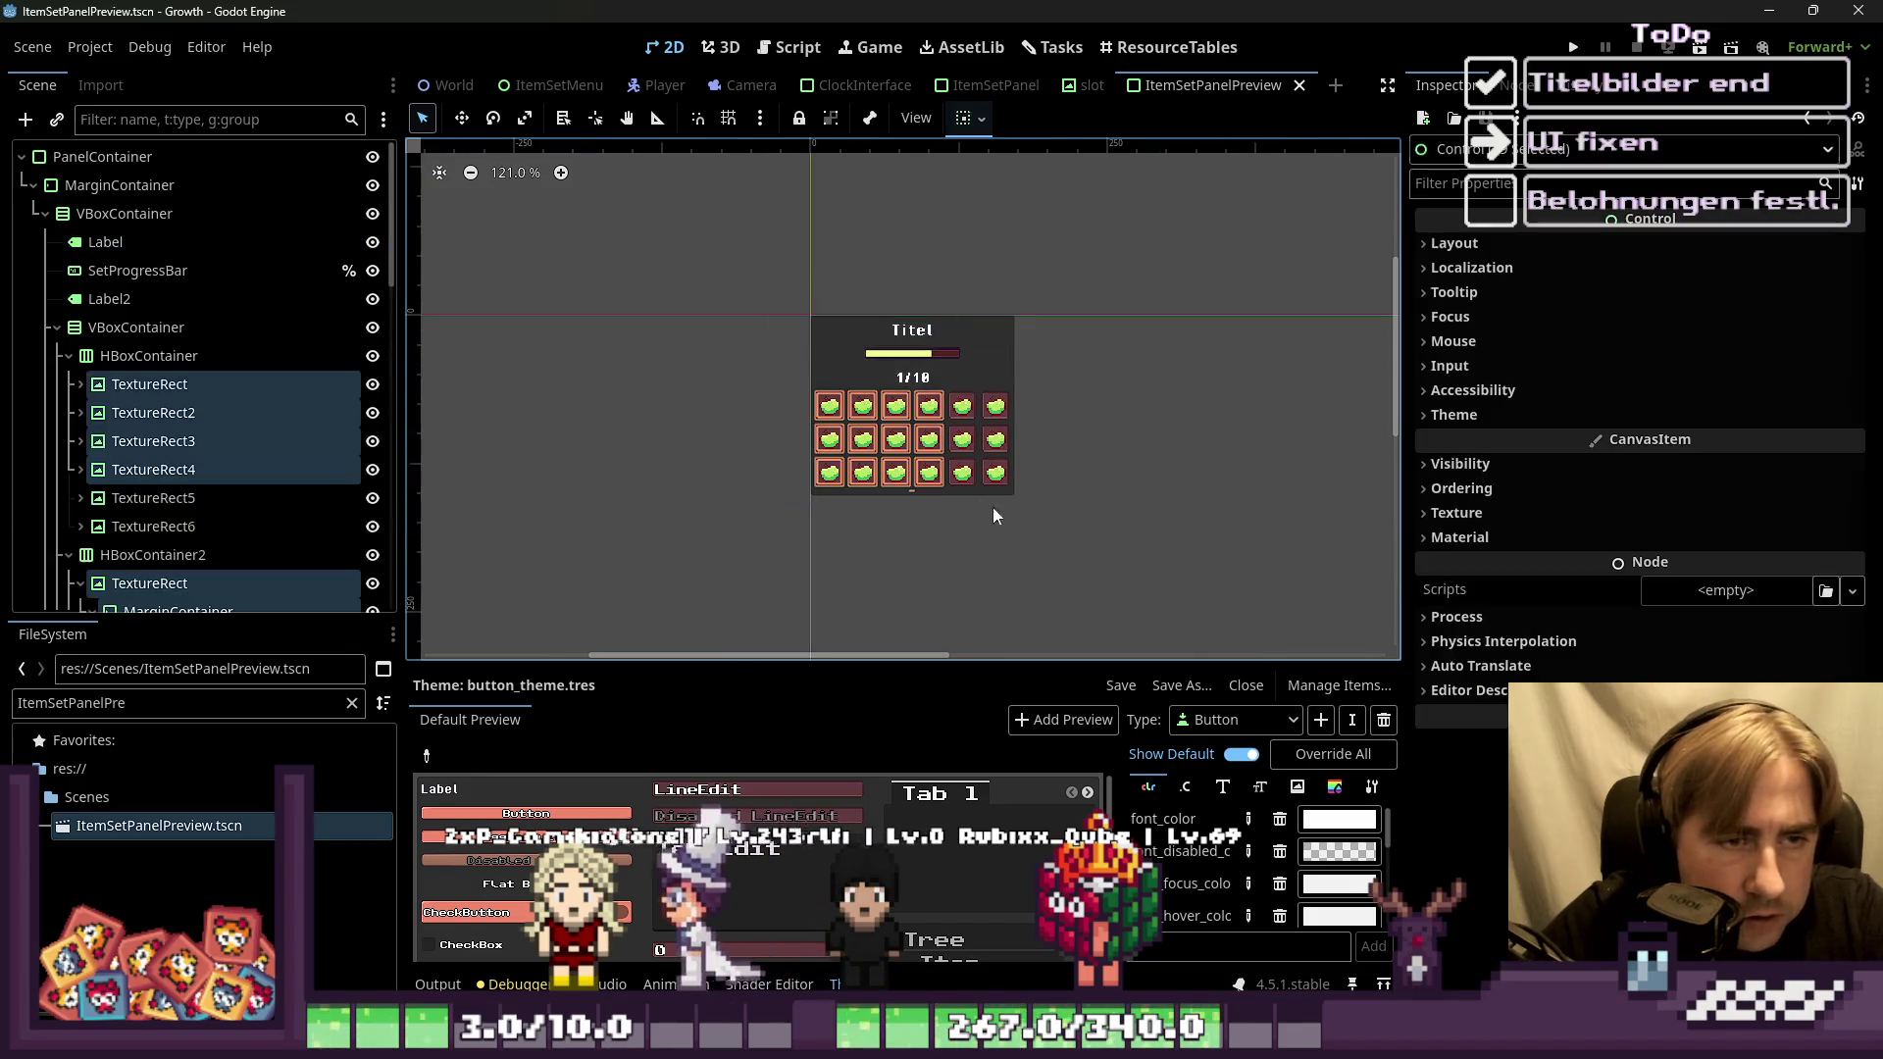
pyautogui.scroll(-5, 261, 462)
pyautogui.scroll(5, 231, 462)
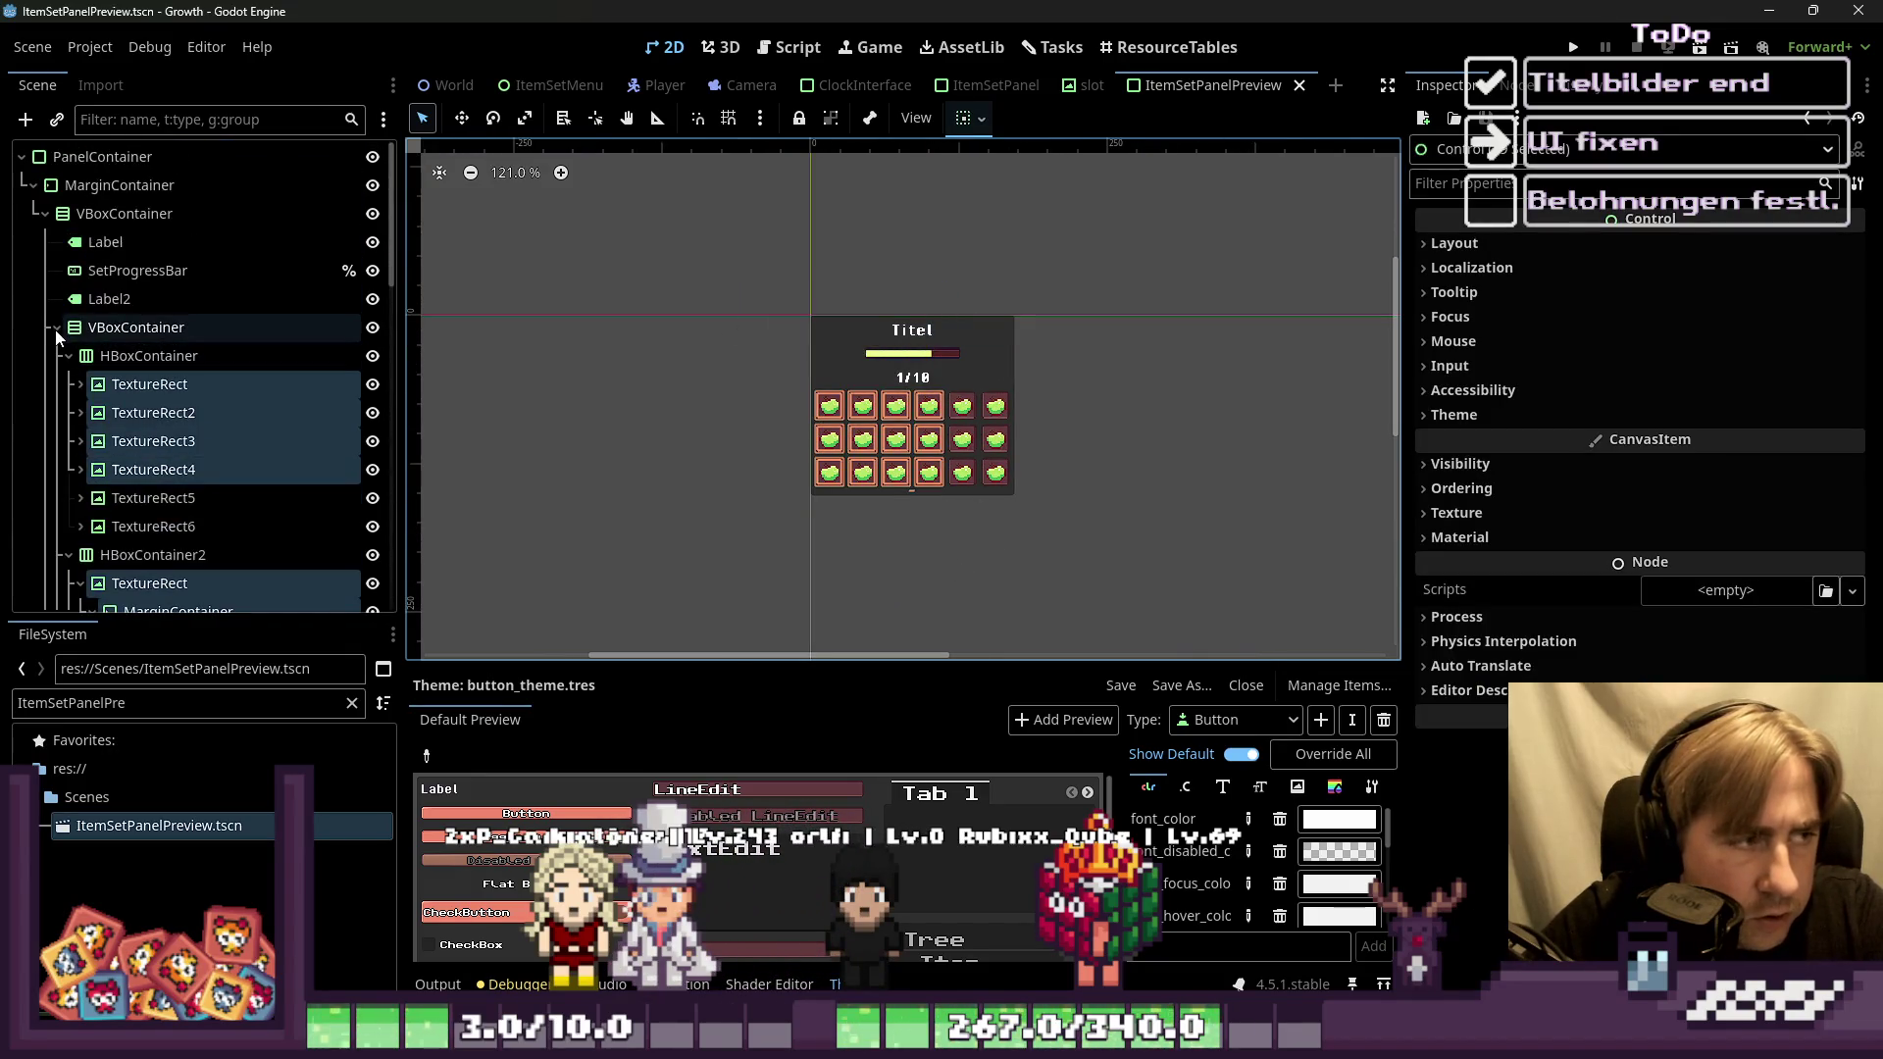
pyautogui.click(57, 327)
pyautogui.click(97, 382)
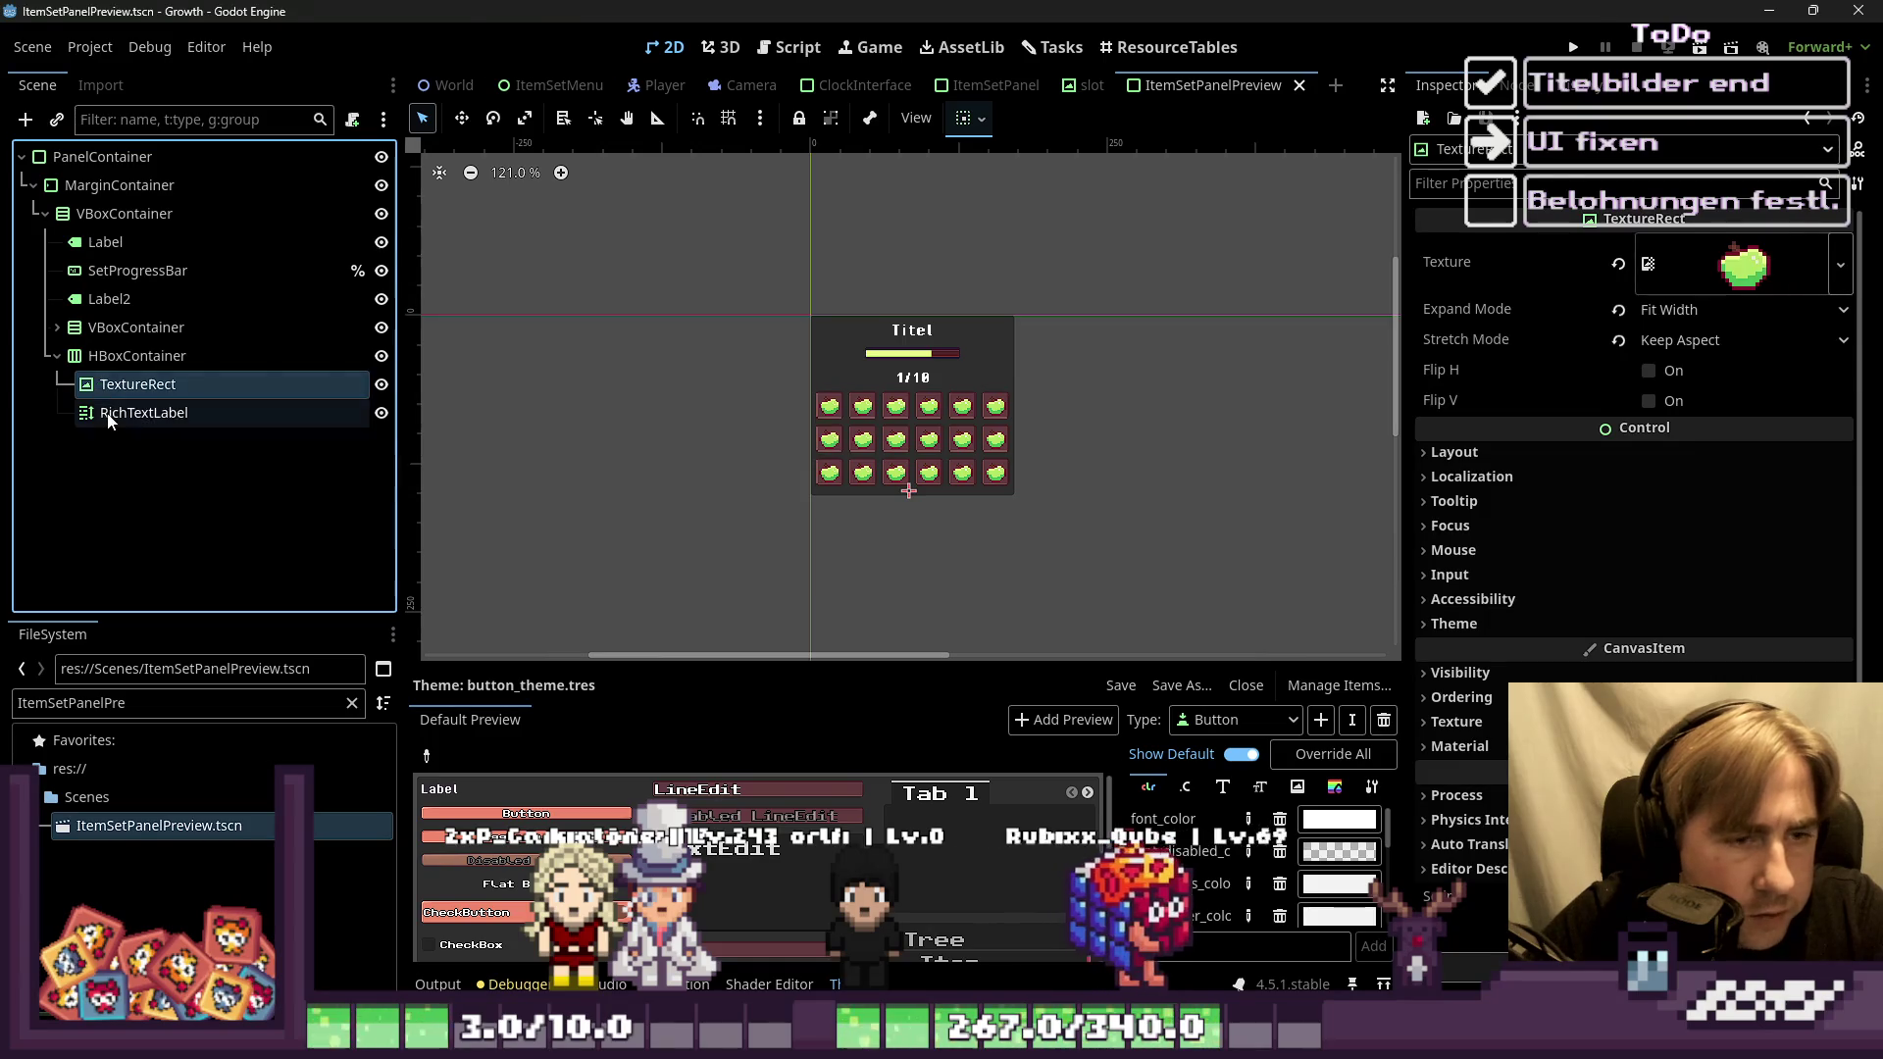
pyautogui.click(116, 416)
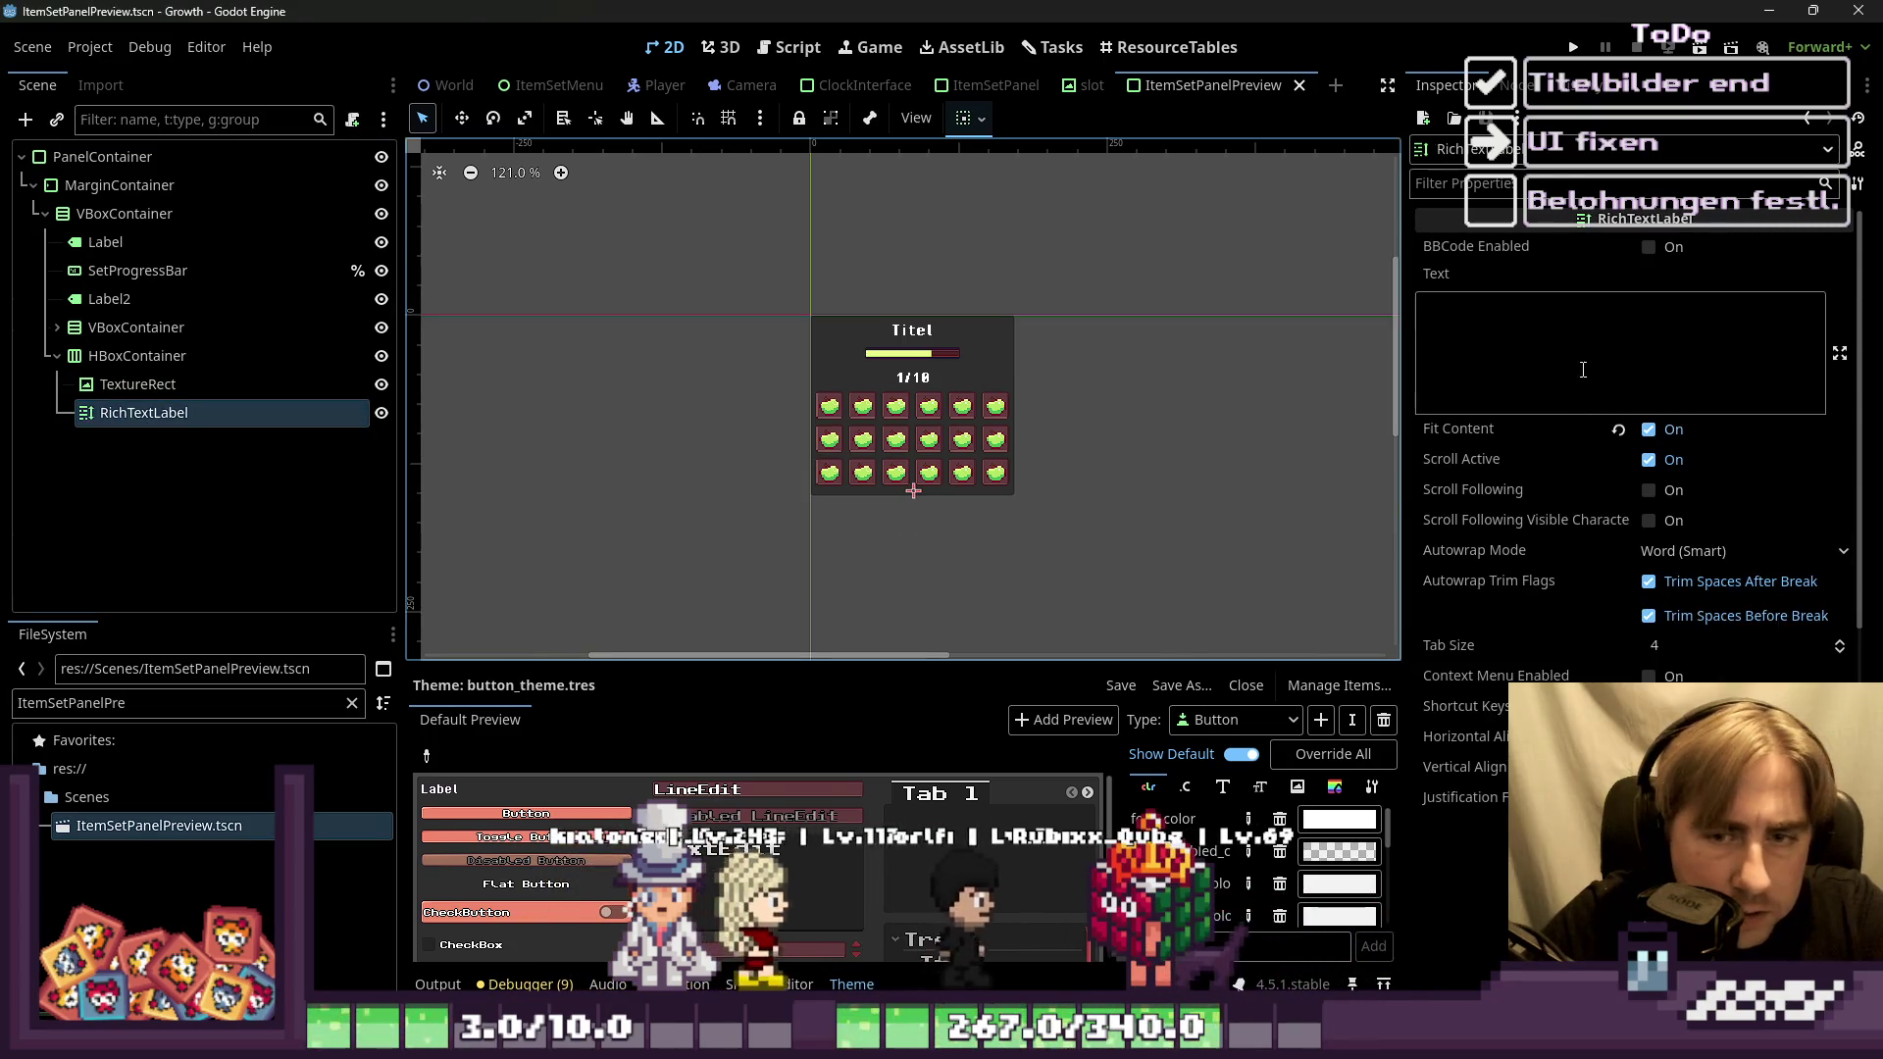
pyautogui.click(1535, 357)
pyautogui.write('qweqwe')
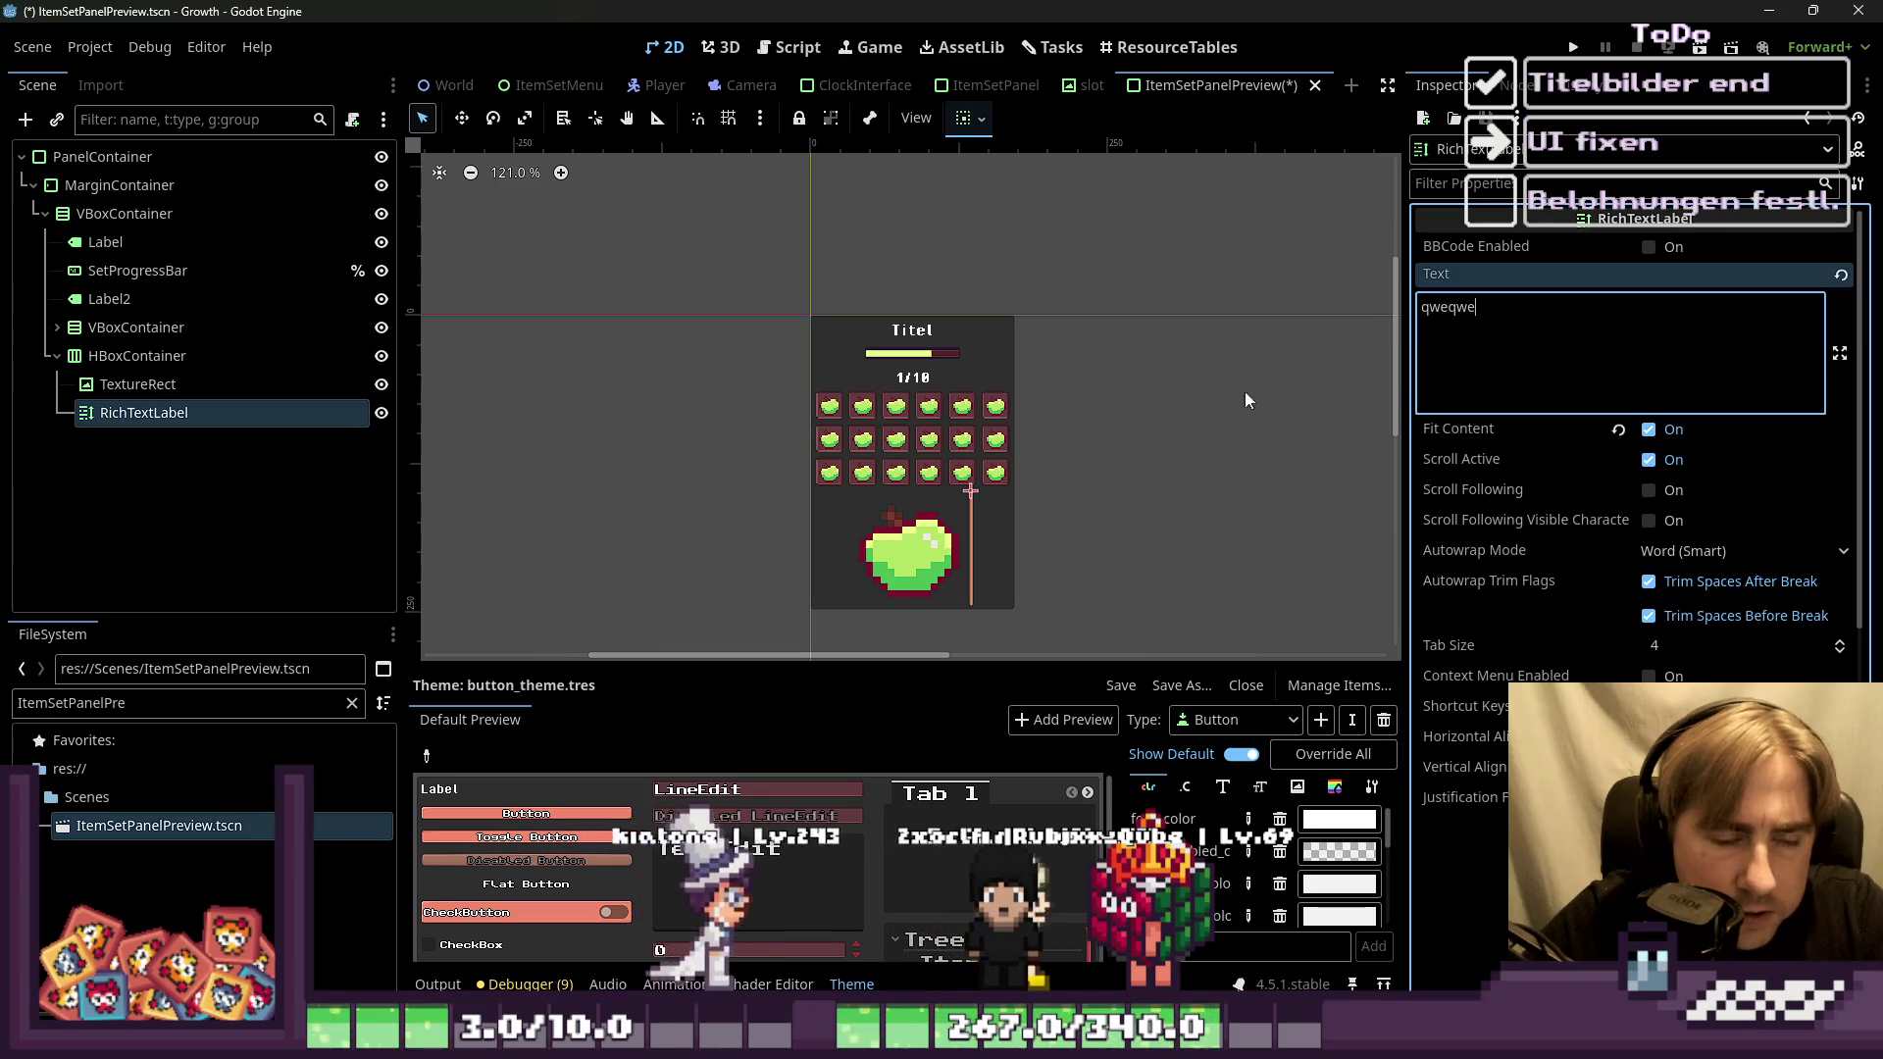
# - Set the TextureRect's Expand Mode to Keep Size
pyautogui.click(202, 383)
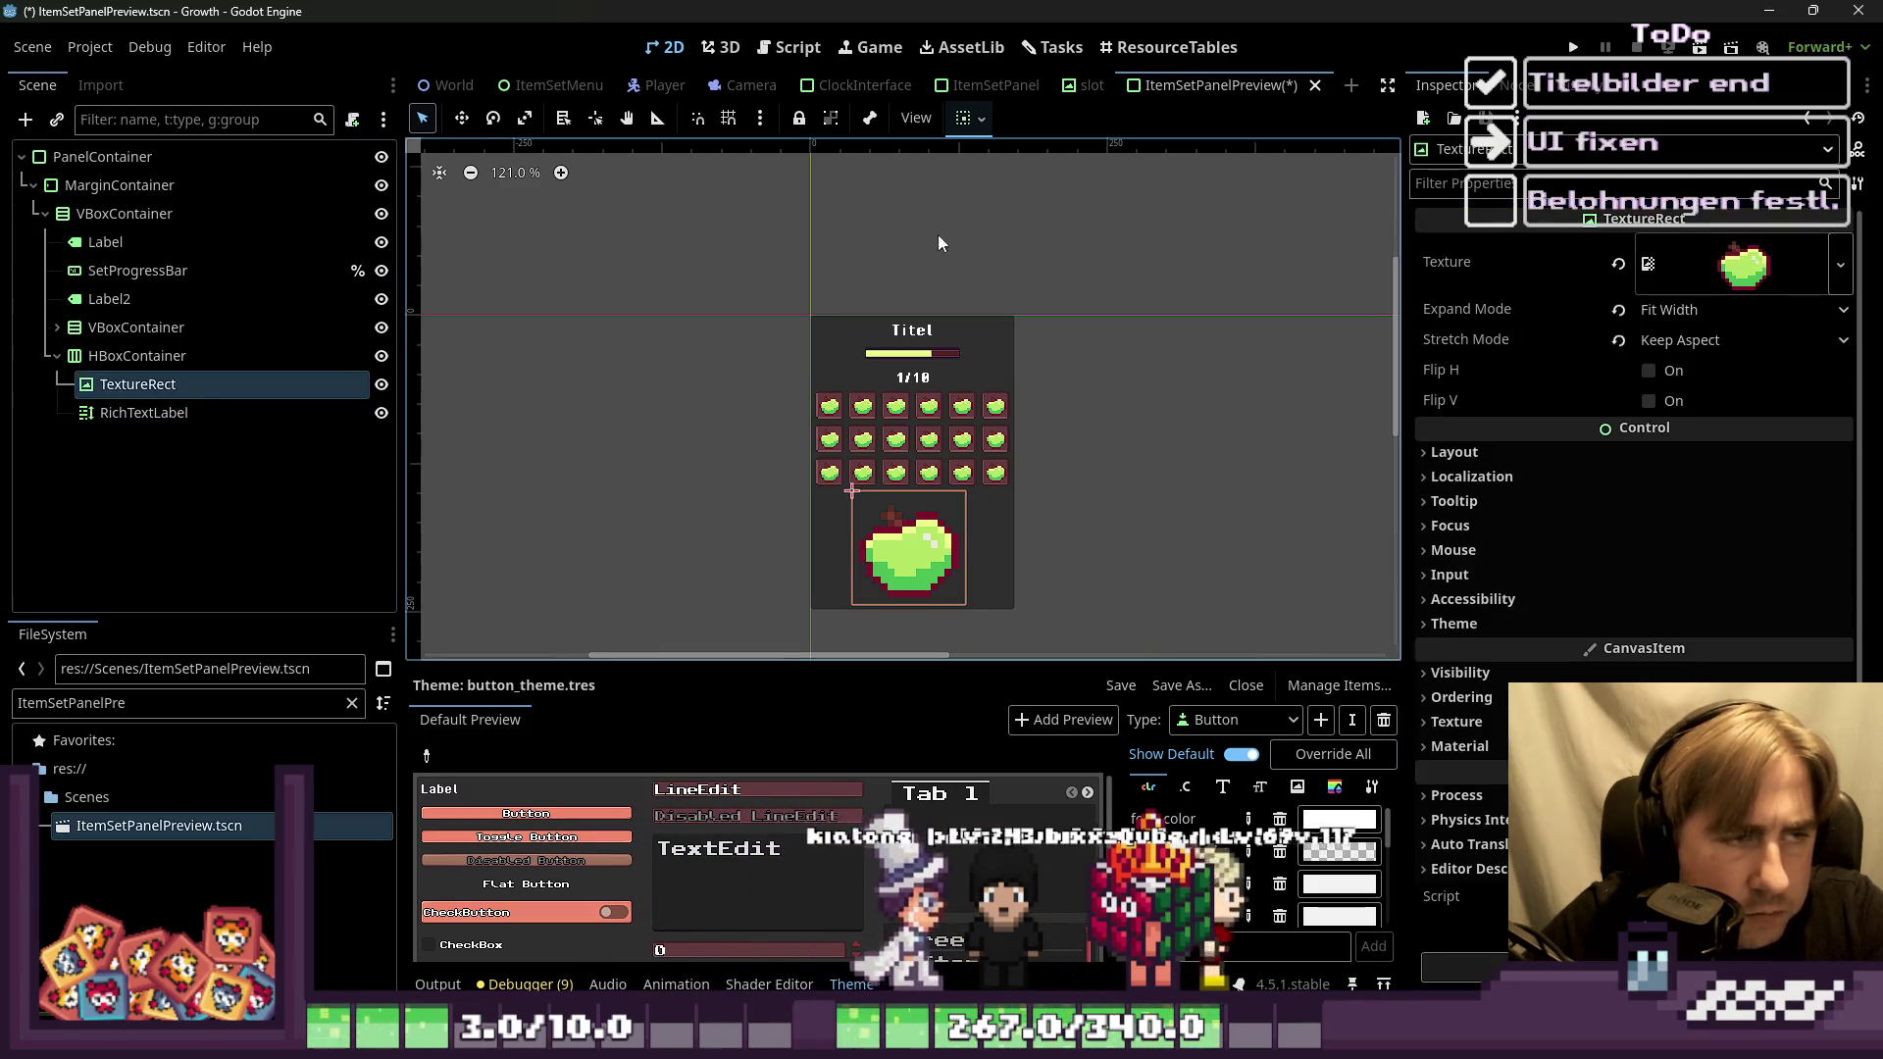
pyautogui.click(970, 118)
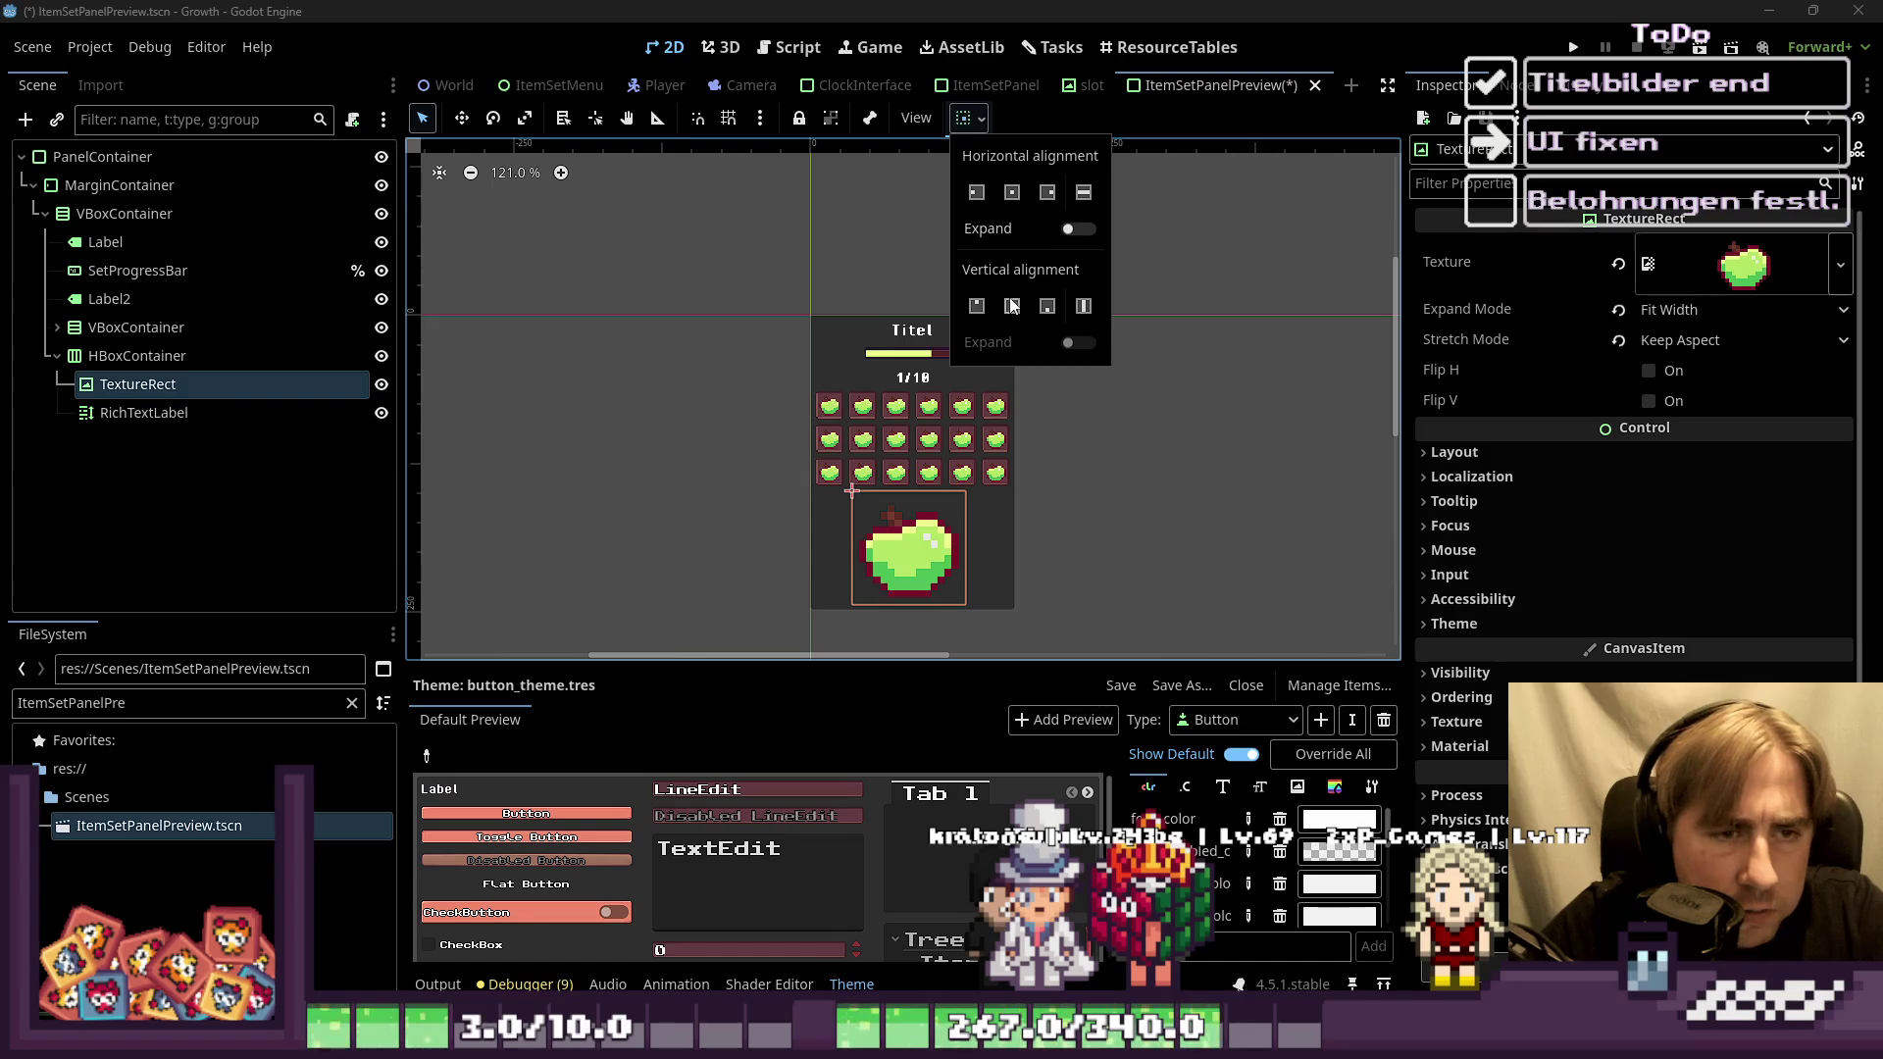
pyautogui.click(1701, 316)
pyautogui.click(1704, 314)
pyautogui.click(1679, 340)
pyautogui.click(1678, 340)
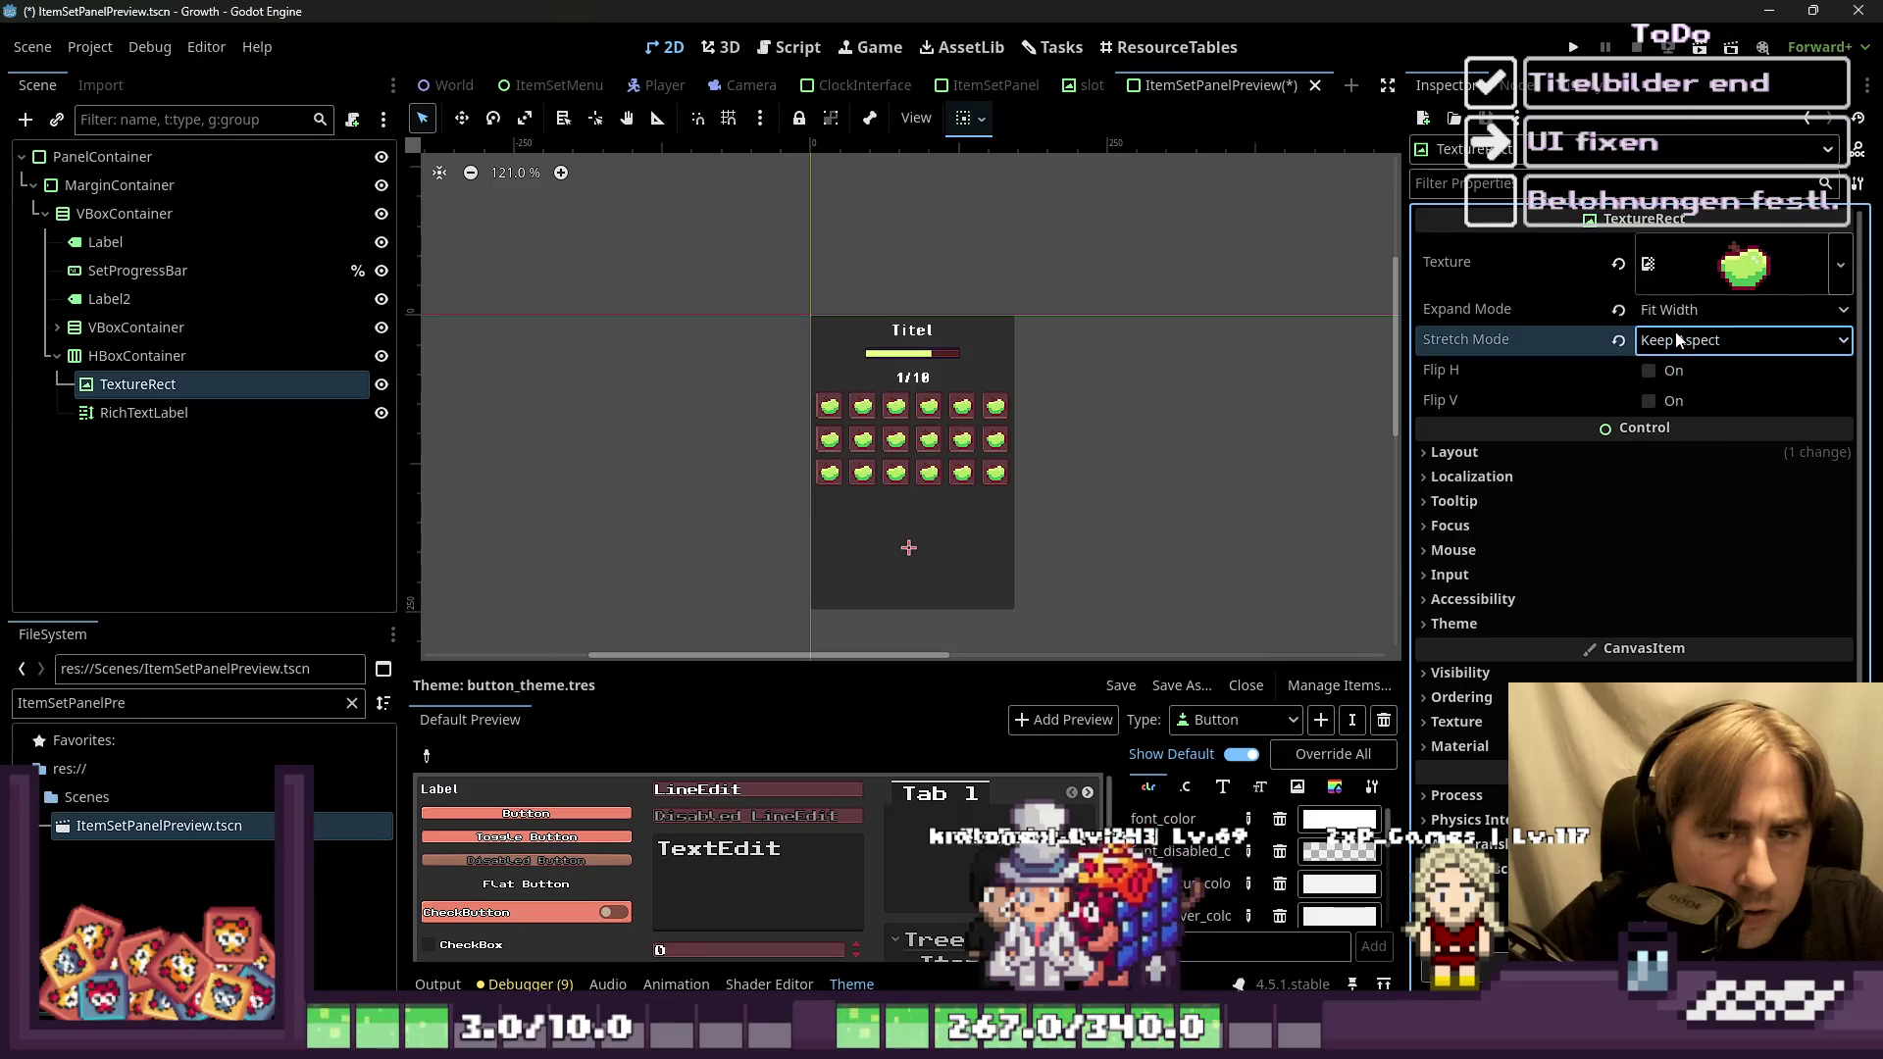
pyautogui.click(1691, 312)
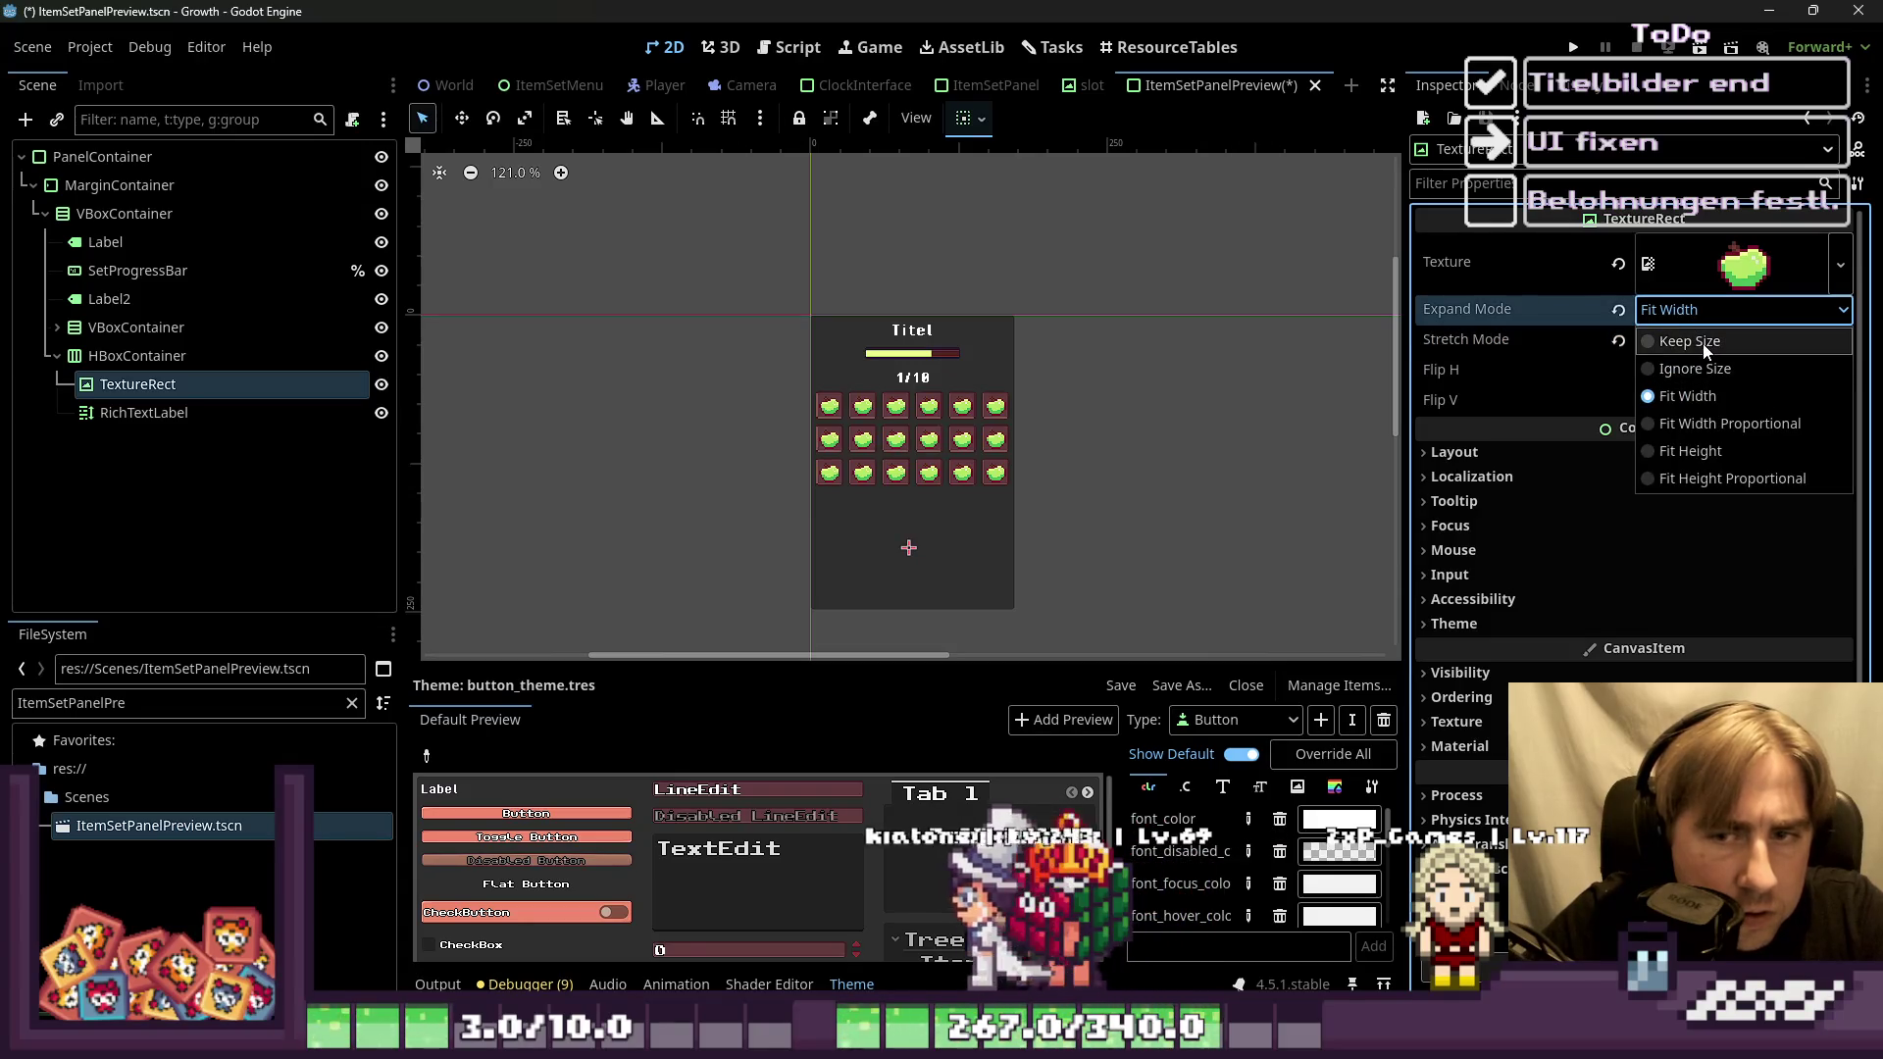
pyautogui.click(1689, 341)
# - Compare the Fit Width and Fit Height expand modes, then settle back on Keep Size
pyautogui.click(1690, 310)
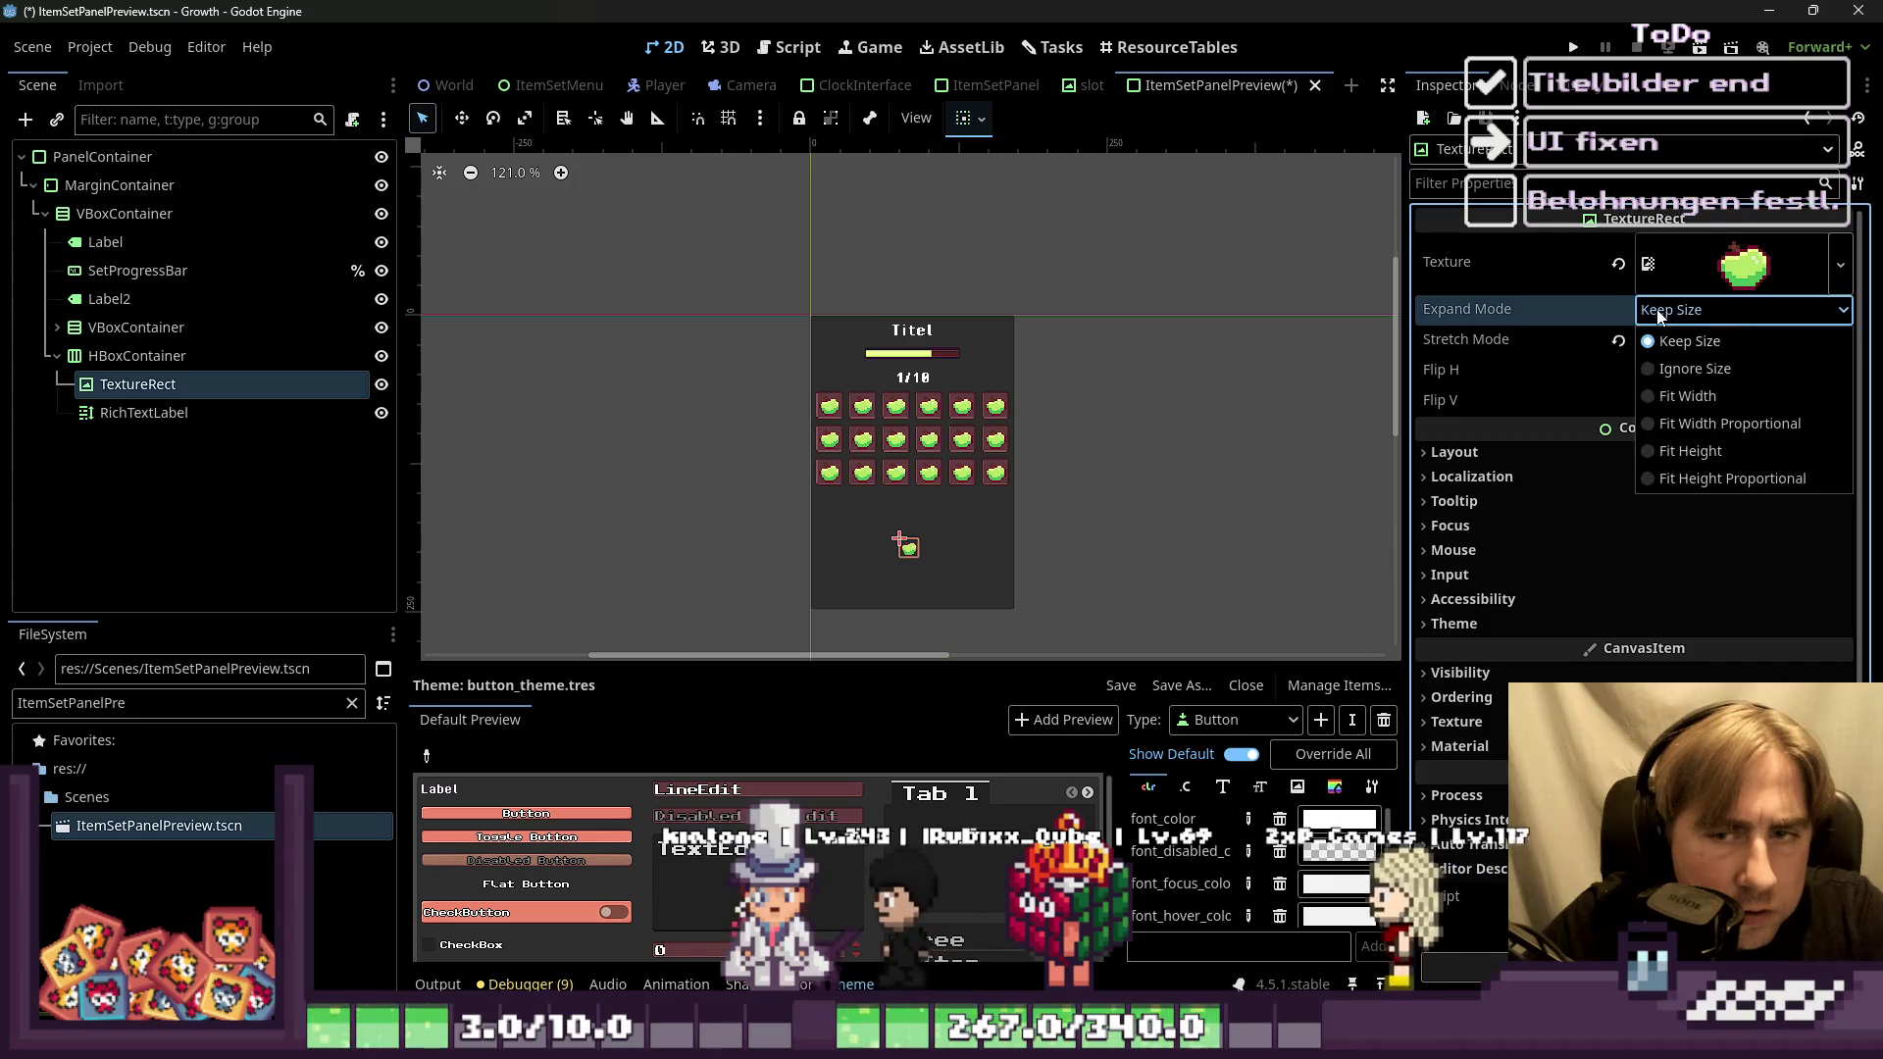
pyautogui.click(1693, 403)
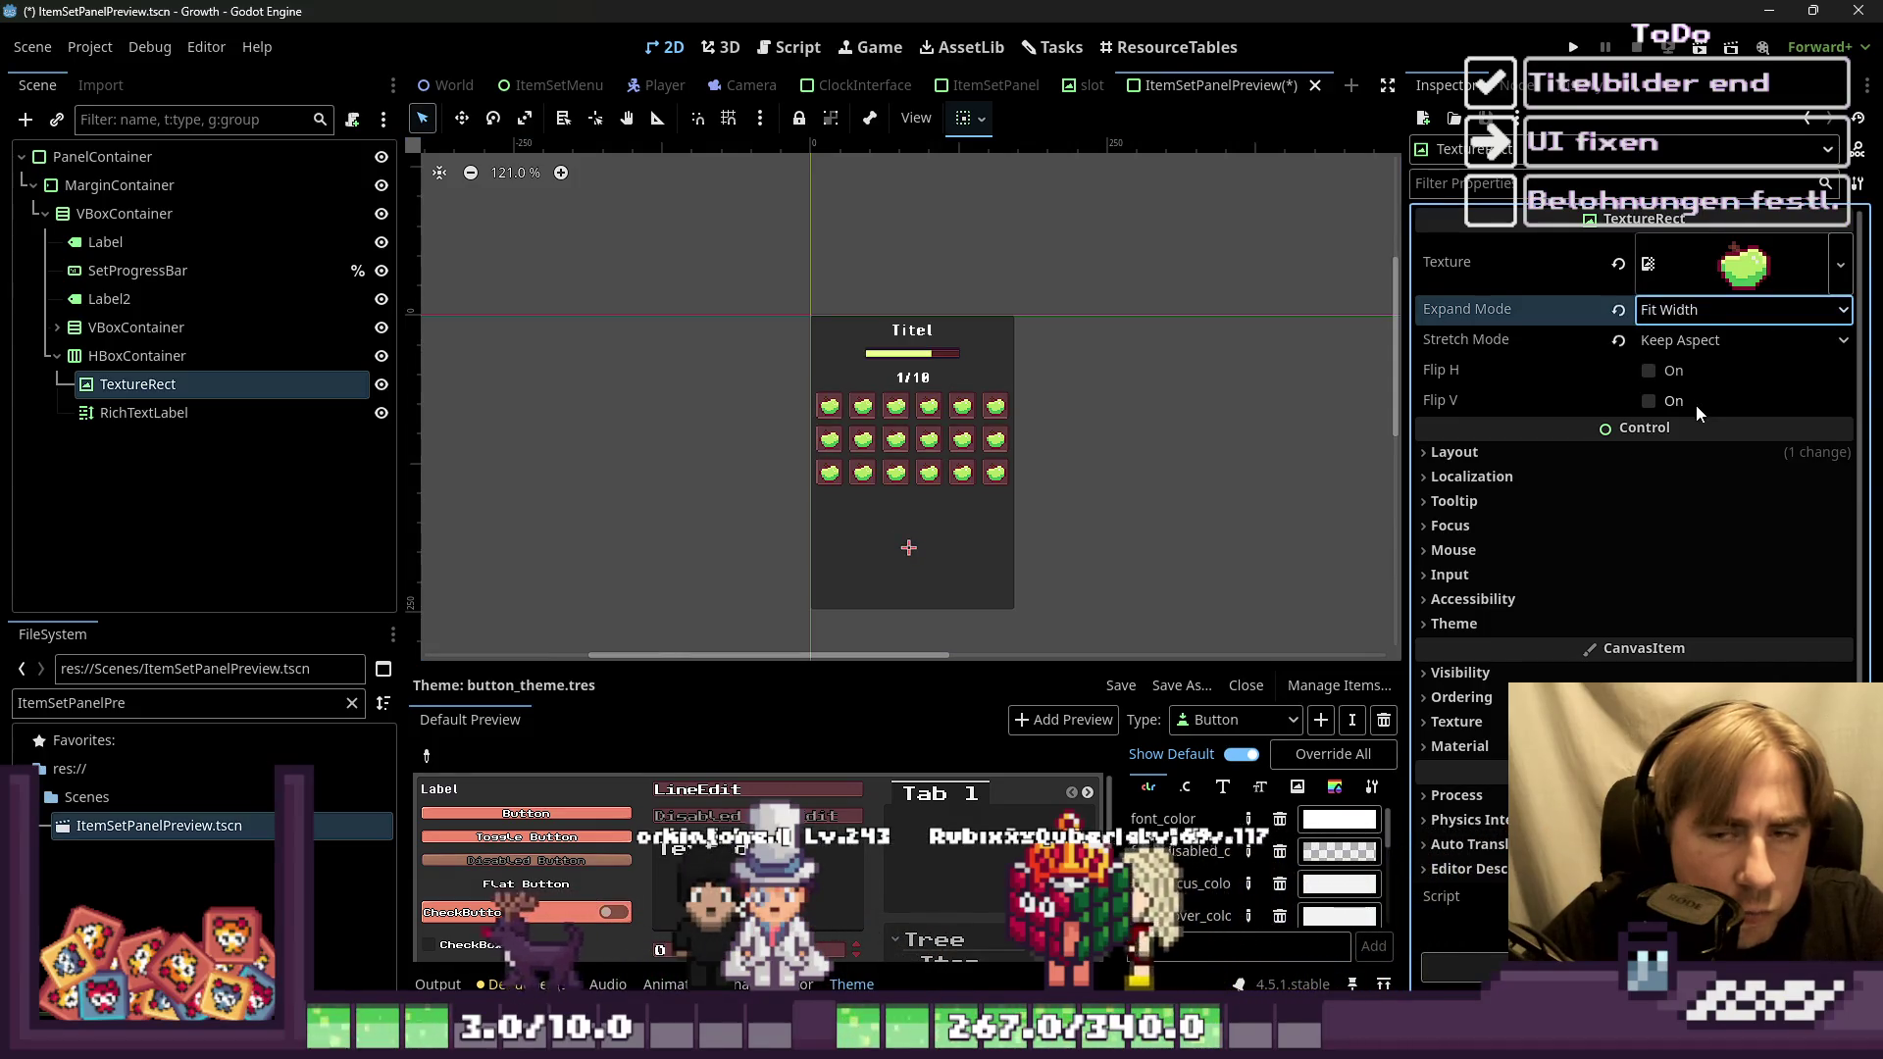
pyautogui.click(1689, 310)
pyautogui.click(1658, 465)
pyautogui.click(1689, 310)
pyautogui.click(1689, 342)
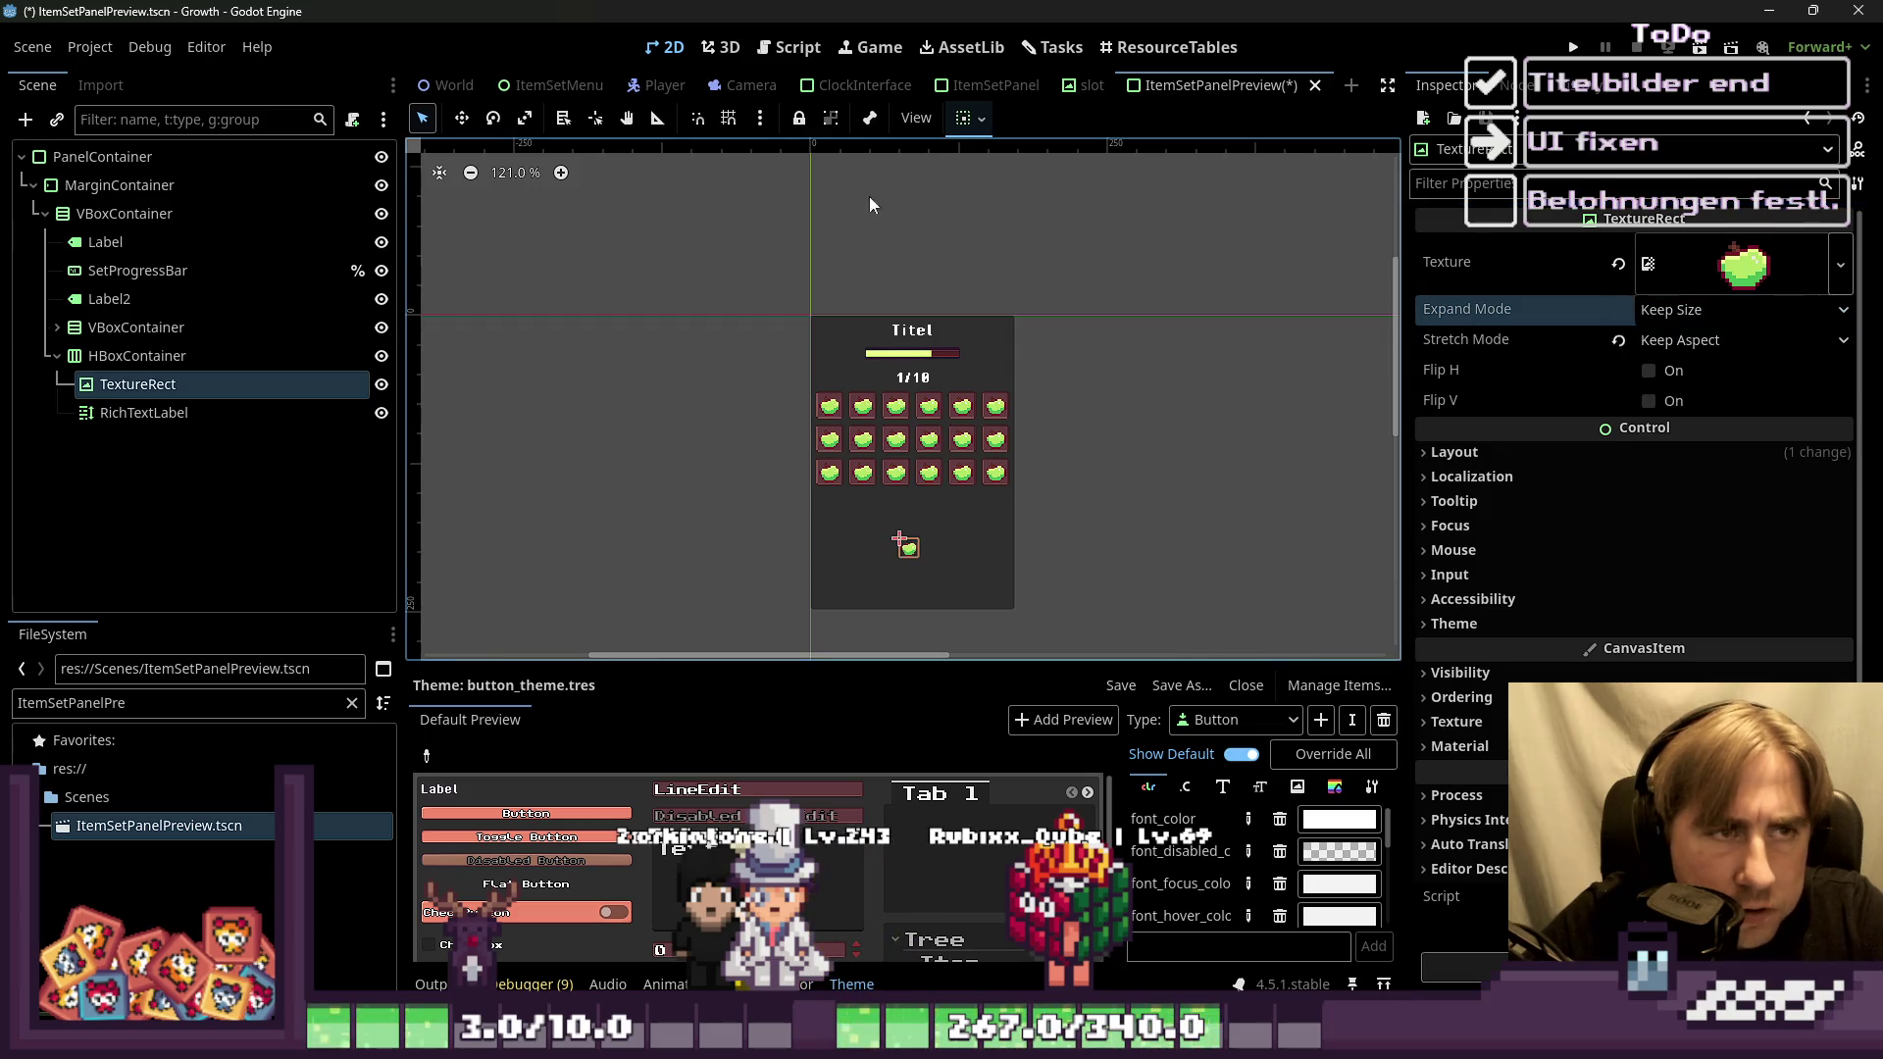
# - Check the snapping options and place the caret in the RichTextLabel's Text field
pyautogui.click(974, 124)
pyautogui.click(976, 137)
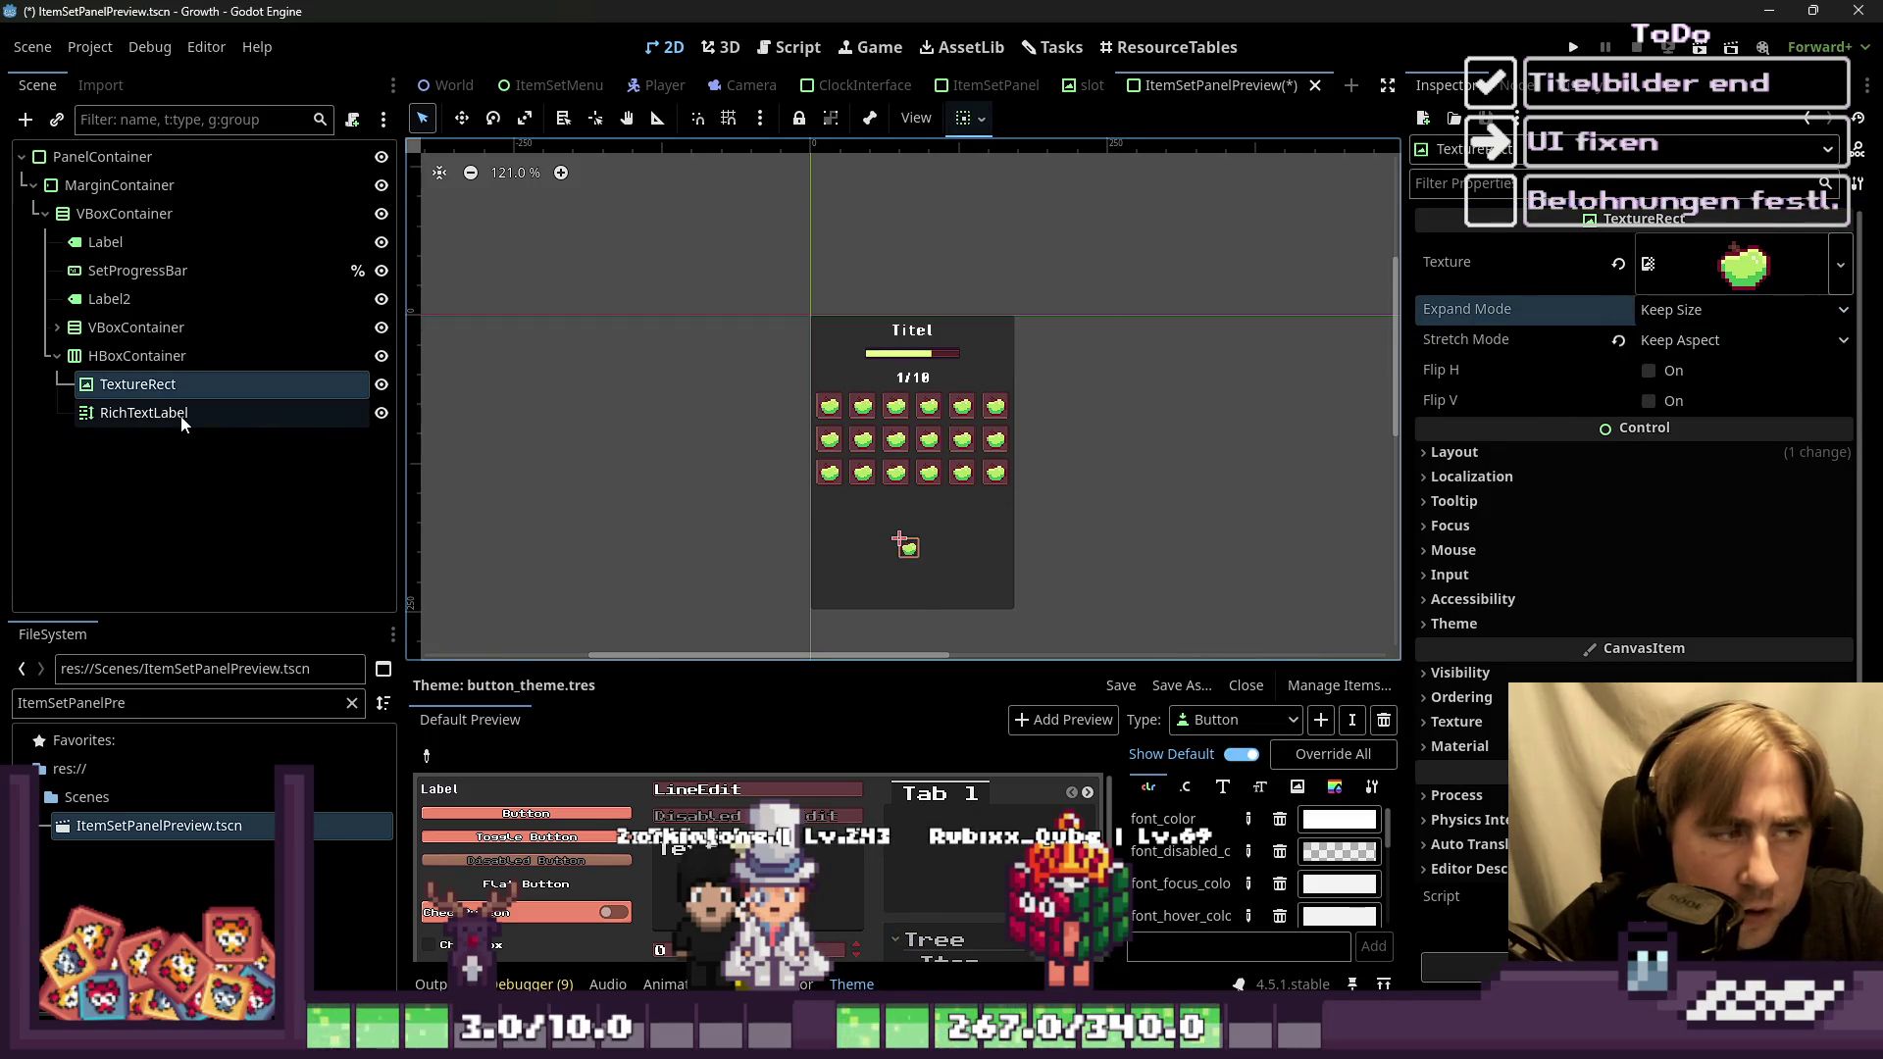
pyautogui.click(143, 413)
pyautogui.click(1619, 353)
# - Append 'qweqweqweqwe' to the description and make the HBoxContainer fill the panel width
pyautogui.write('qweqweqweqwe')
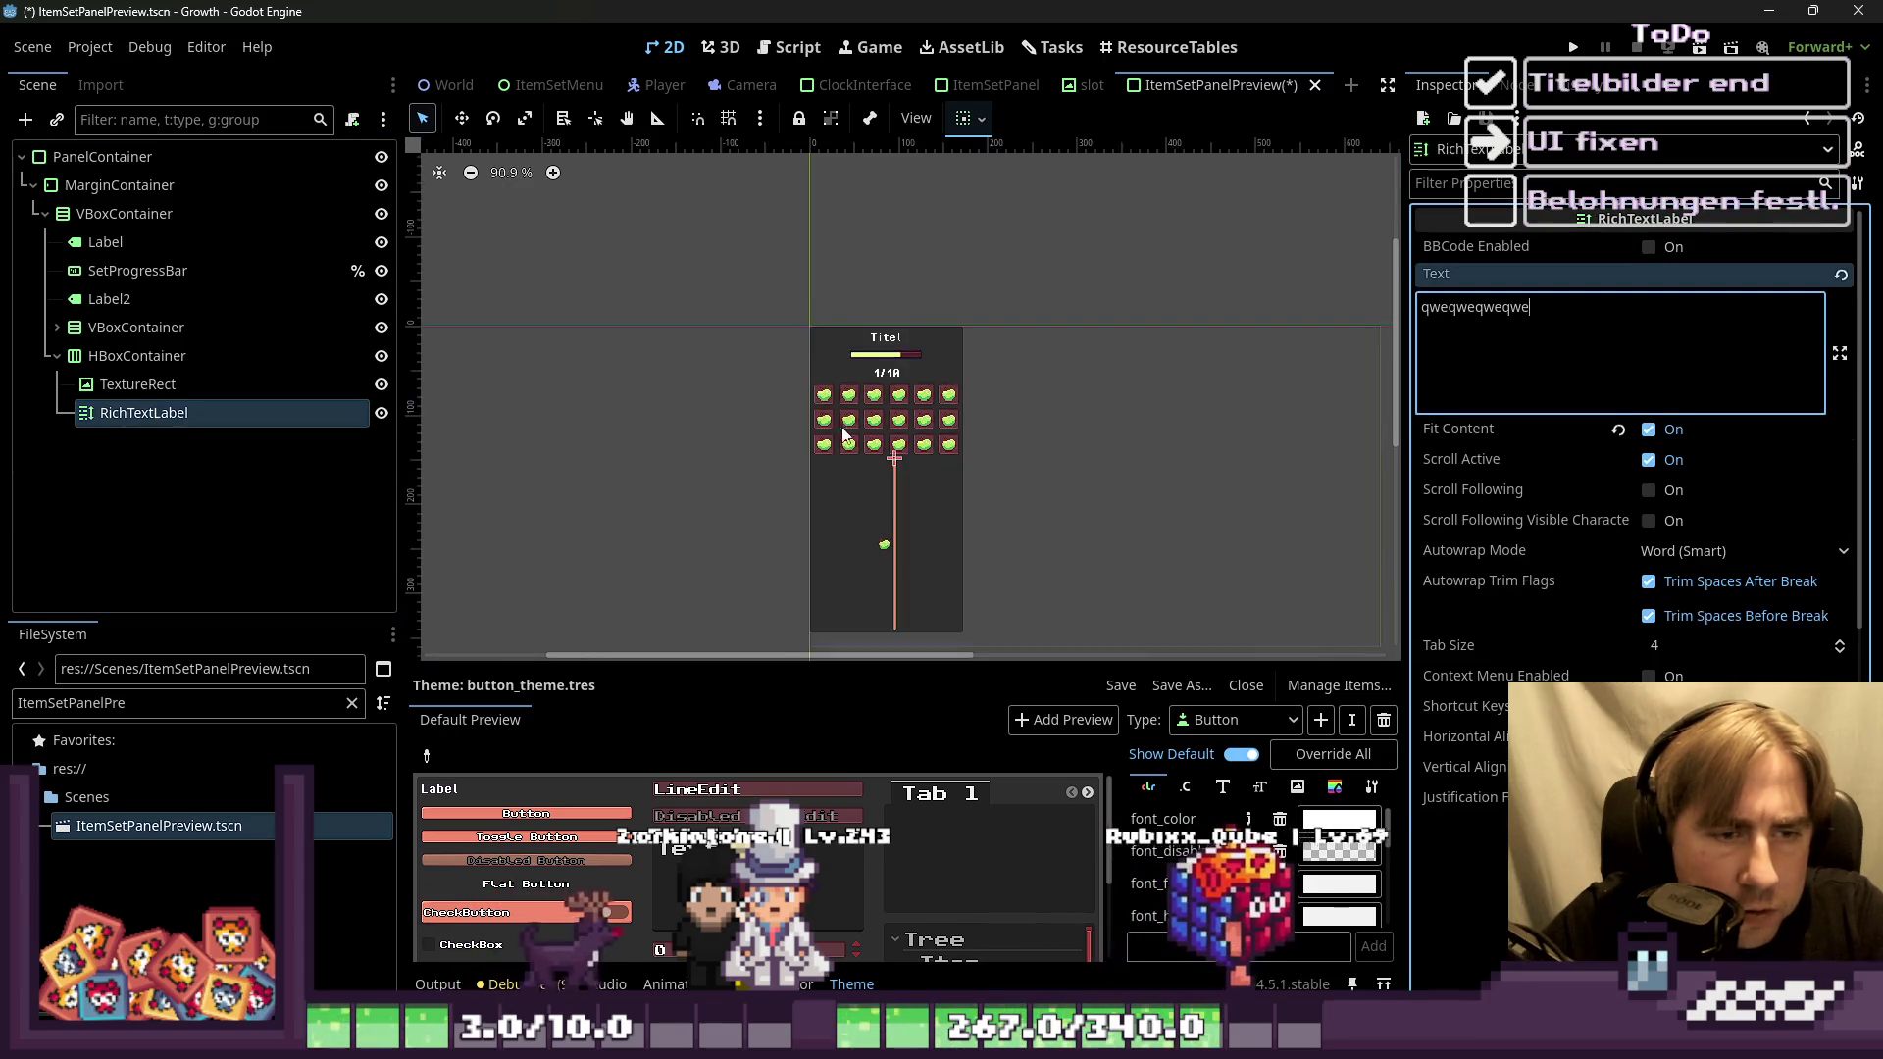
pyautogui.scroll(3, 854, 452)
pyautogui.click(970, 122)
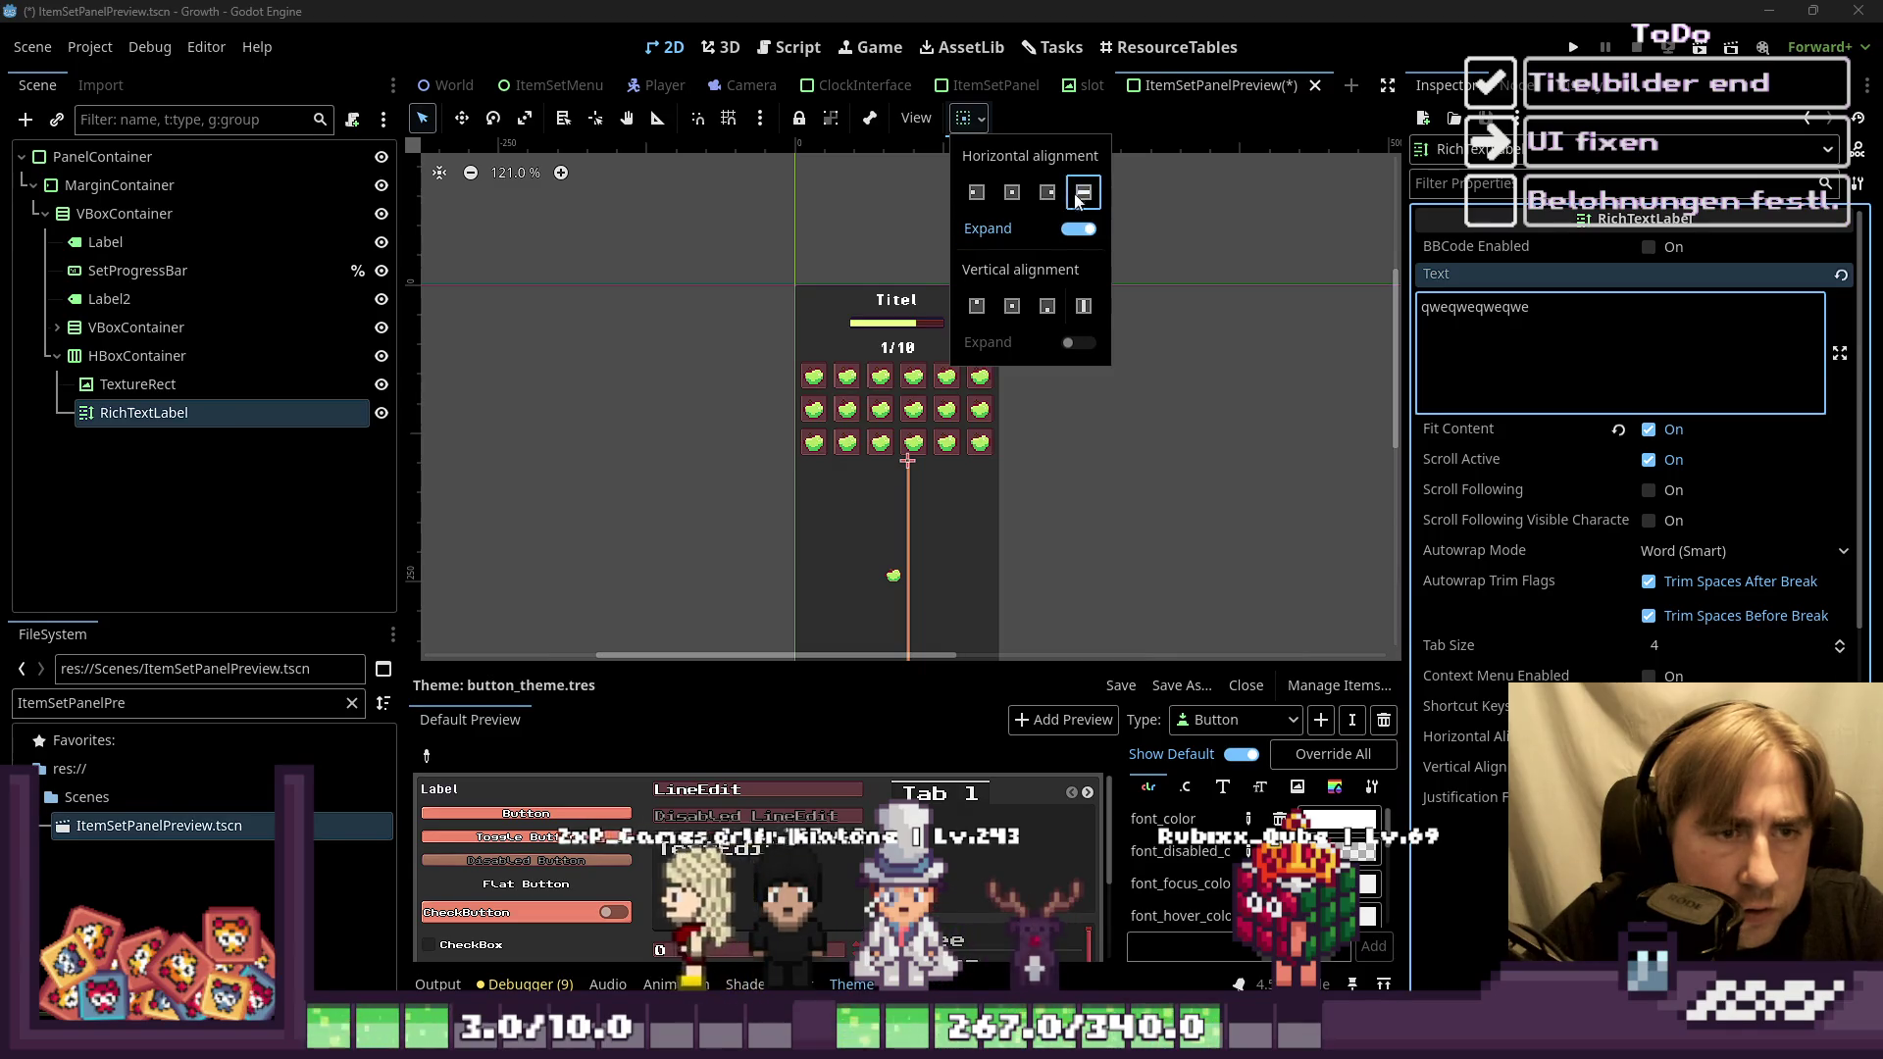
pyautogui.click(247, 337)
pyautogui.click(233, 353)
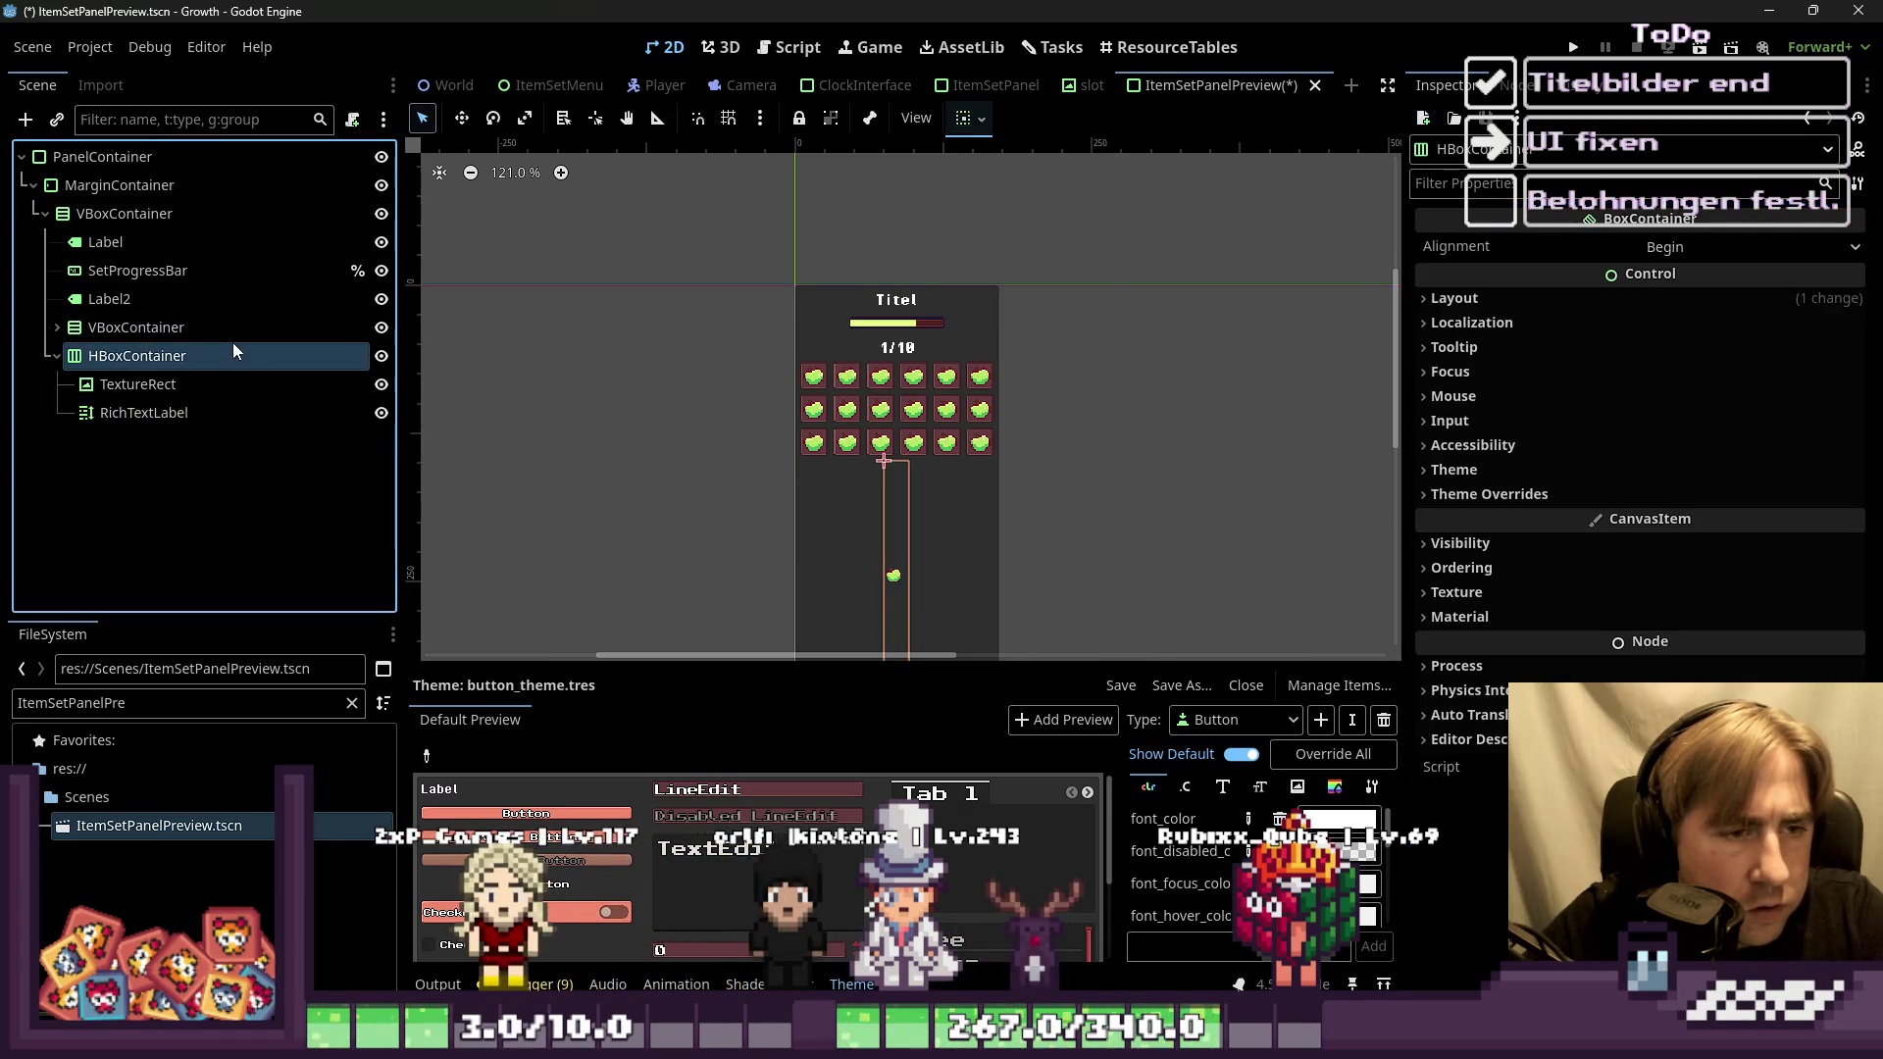
pyautogui.click(968, 117)
pyautogui.click(1082, 193)
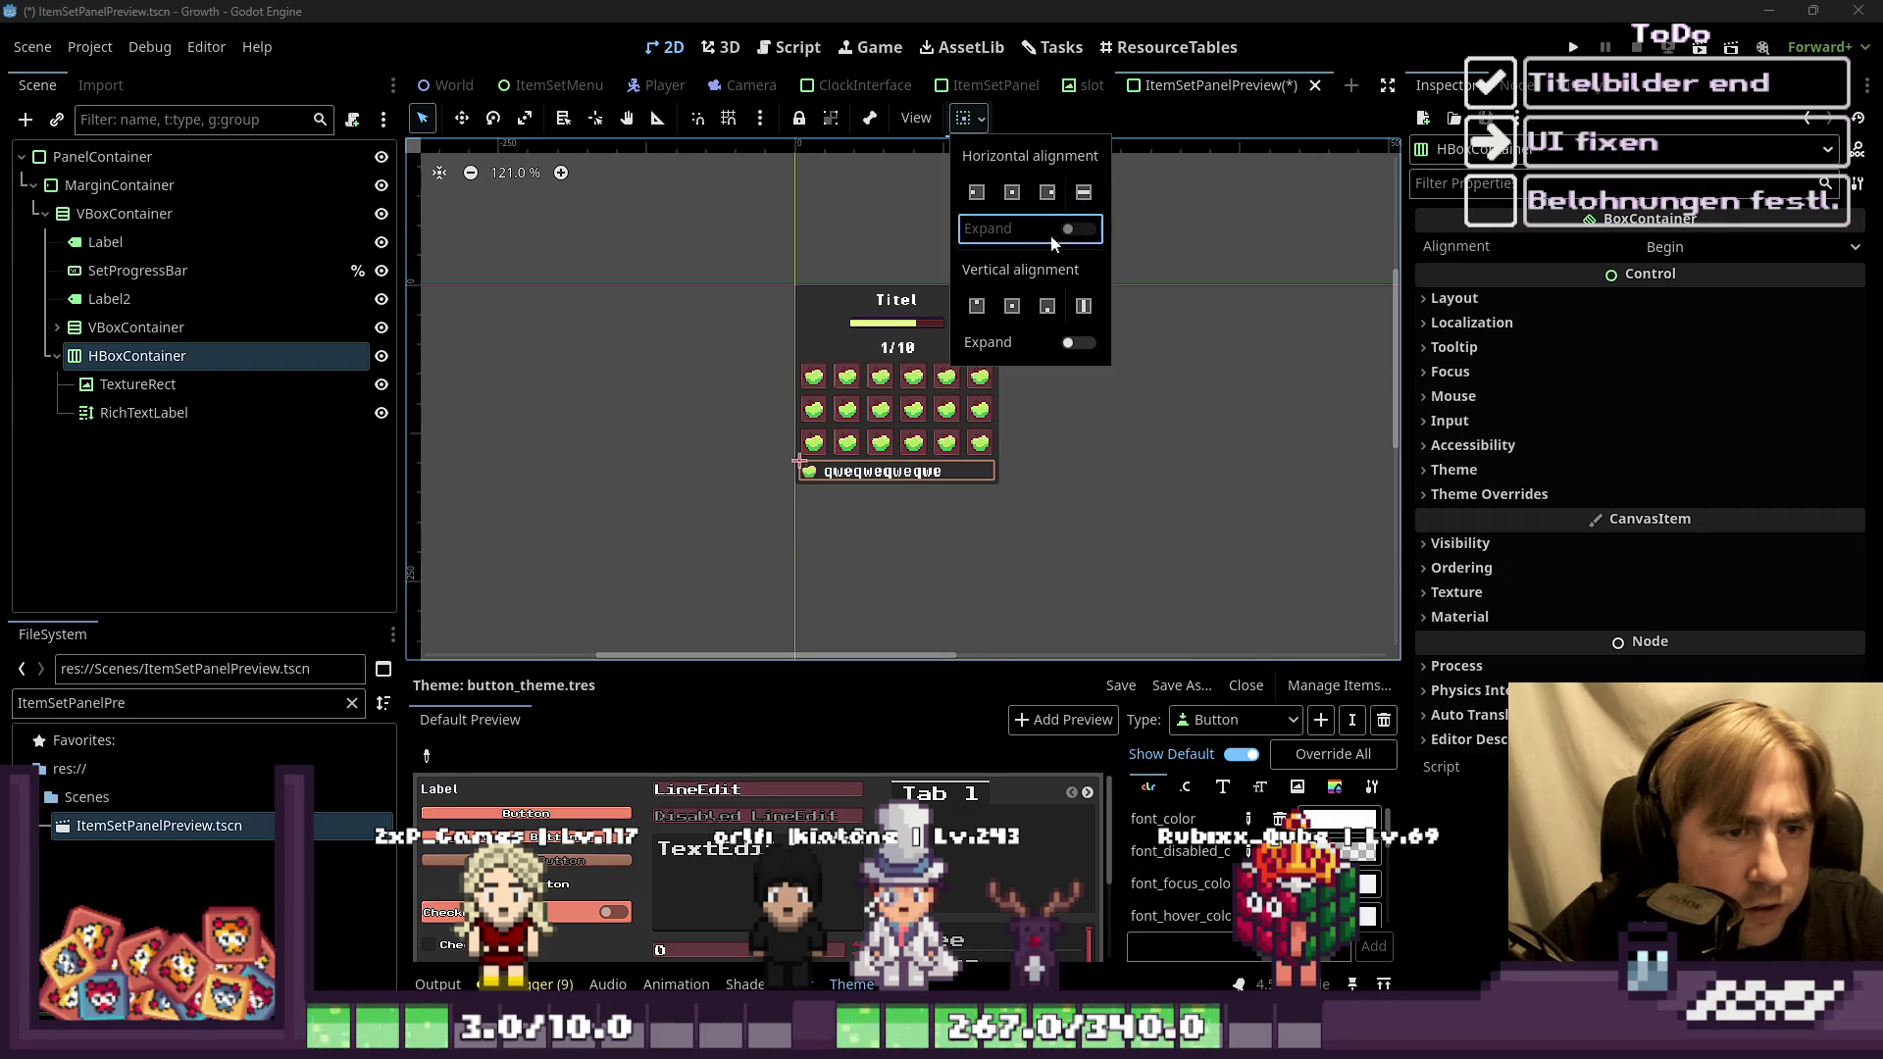
pyautogui.click(769, 404)
pyautogui.click(267, 433)
# - Add 'we qwe wqe qwe…' plus a long row of e's to the RichTextLabel text
pyautogui.click(253, 413)
pyautogui.scroll(3, 913, 520)
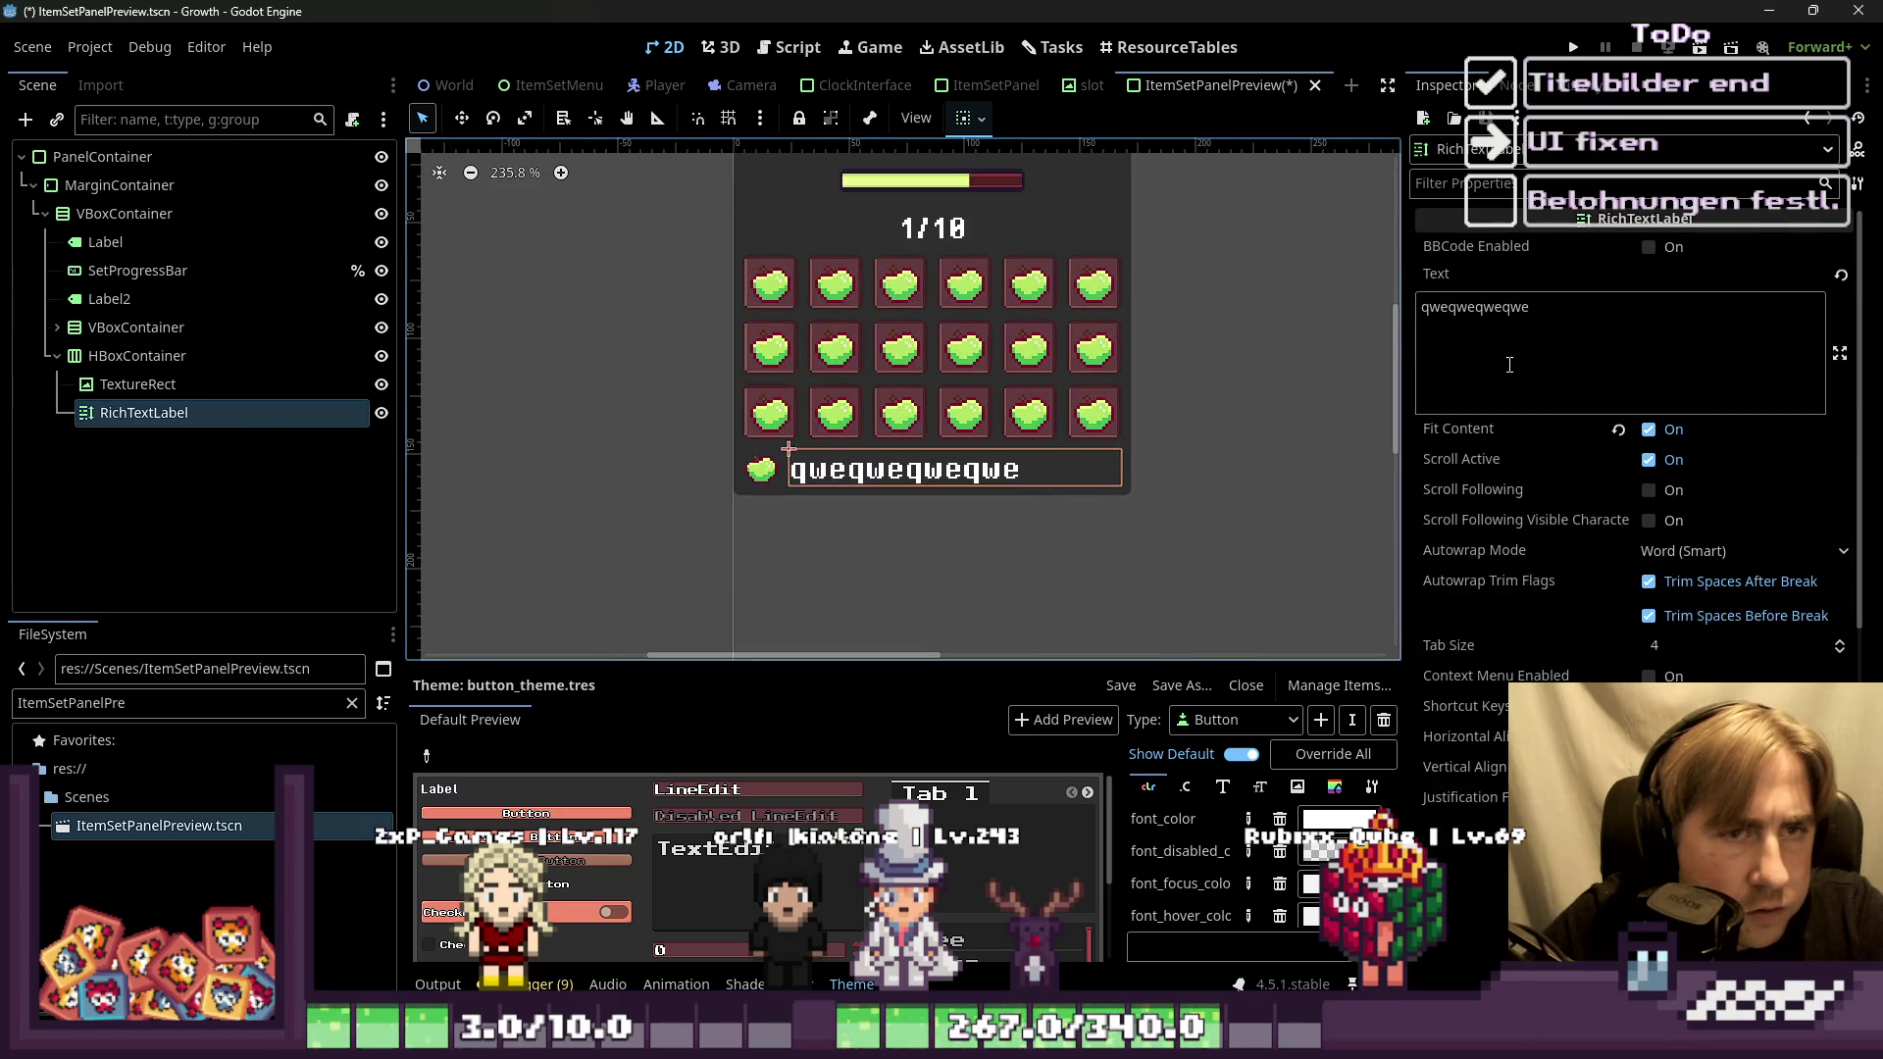
pyautogui.click(1537, 344)
pyautogui.write('we qwe  w')
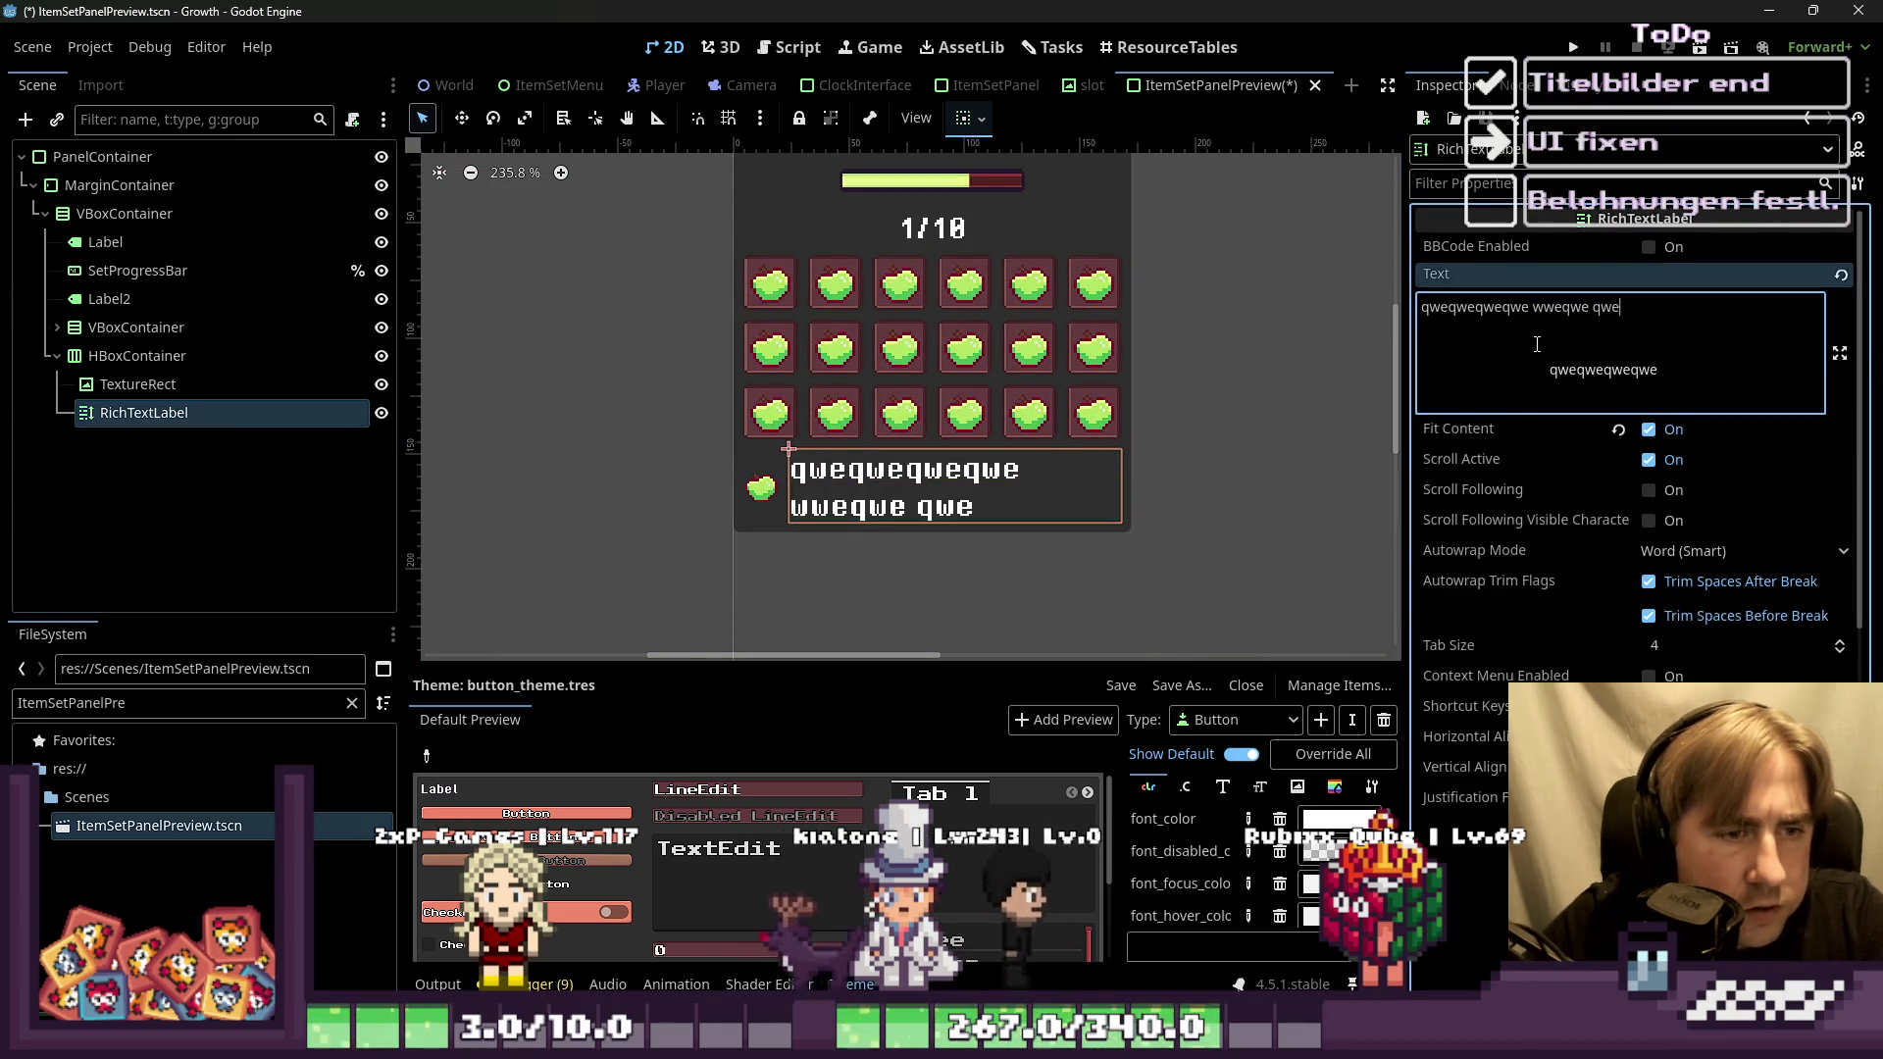
pyautogui.write('qe qwe qwe qwe qwe')
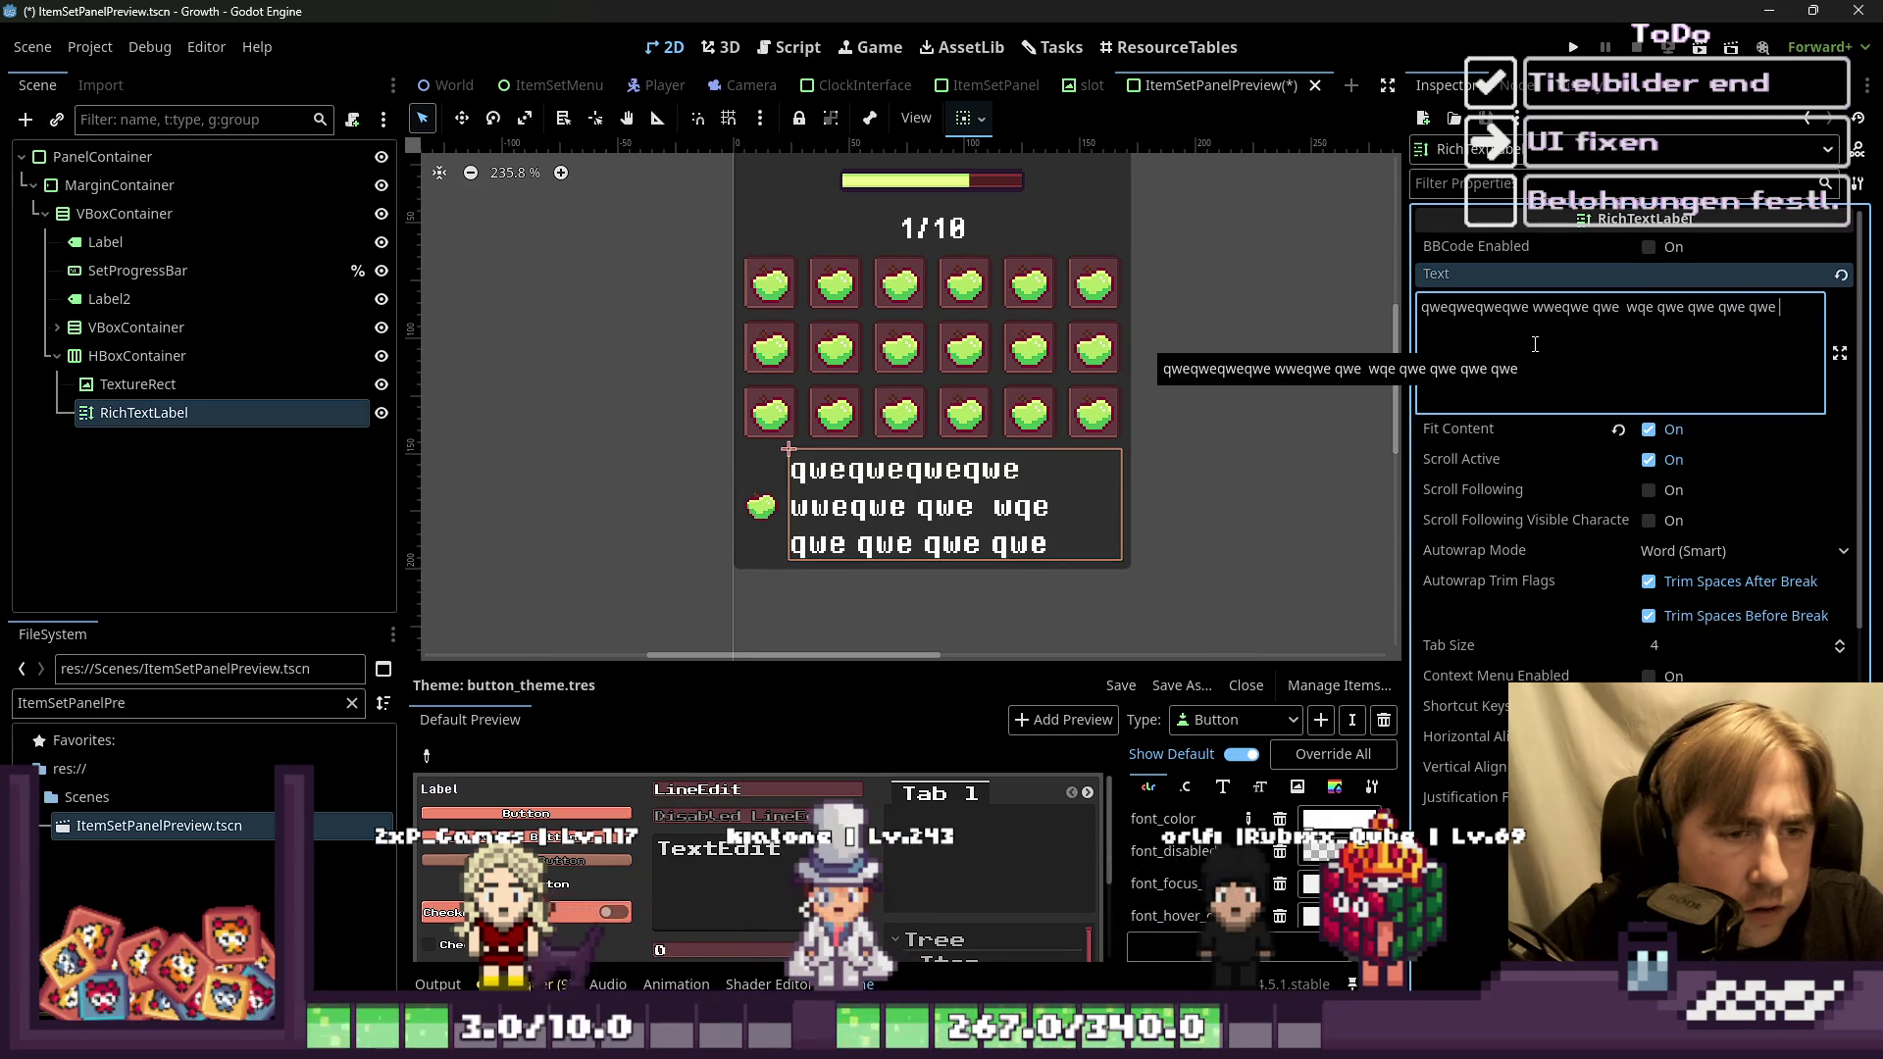
pyautogui.write(' we qw')
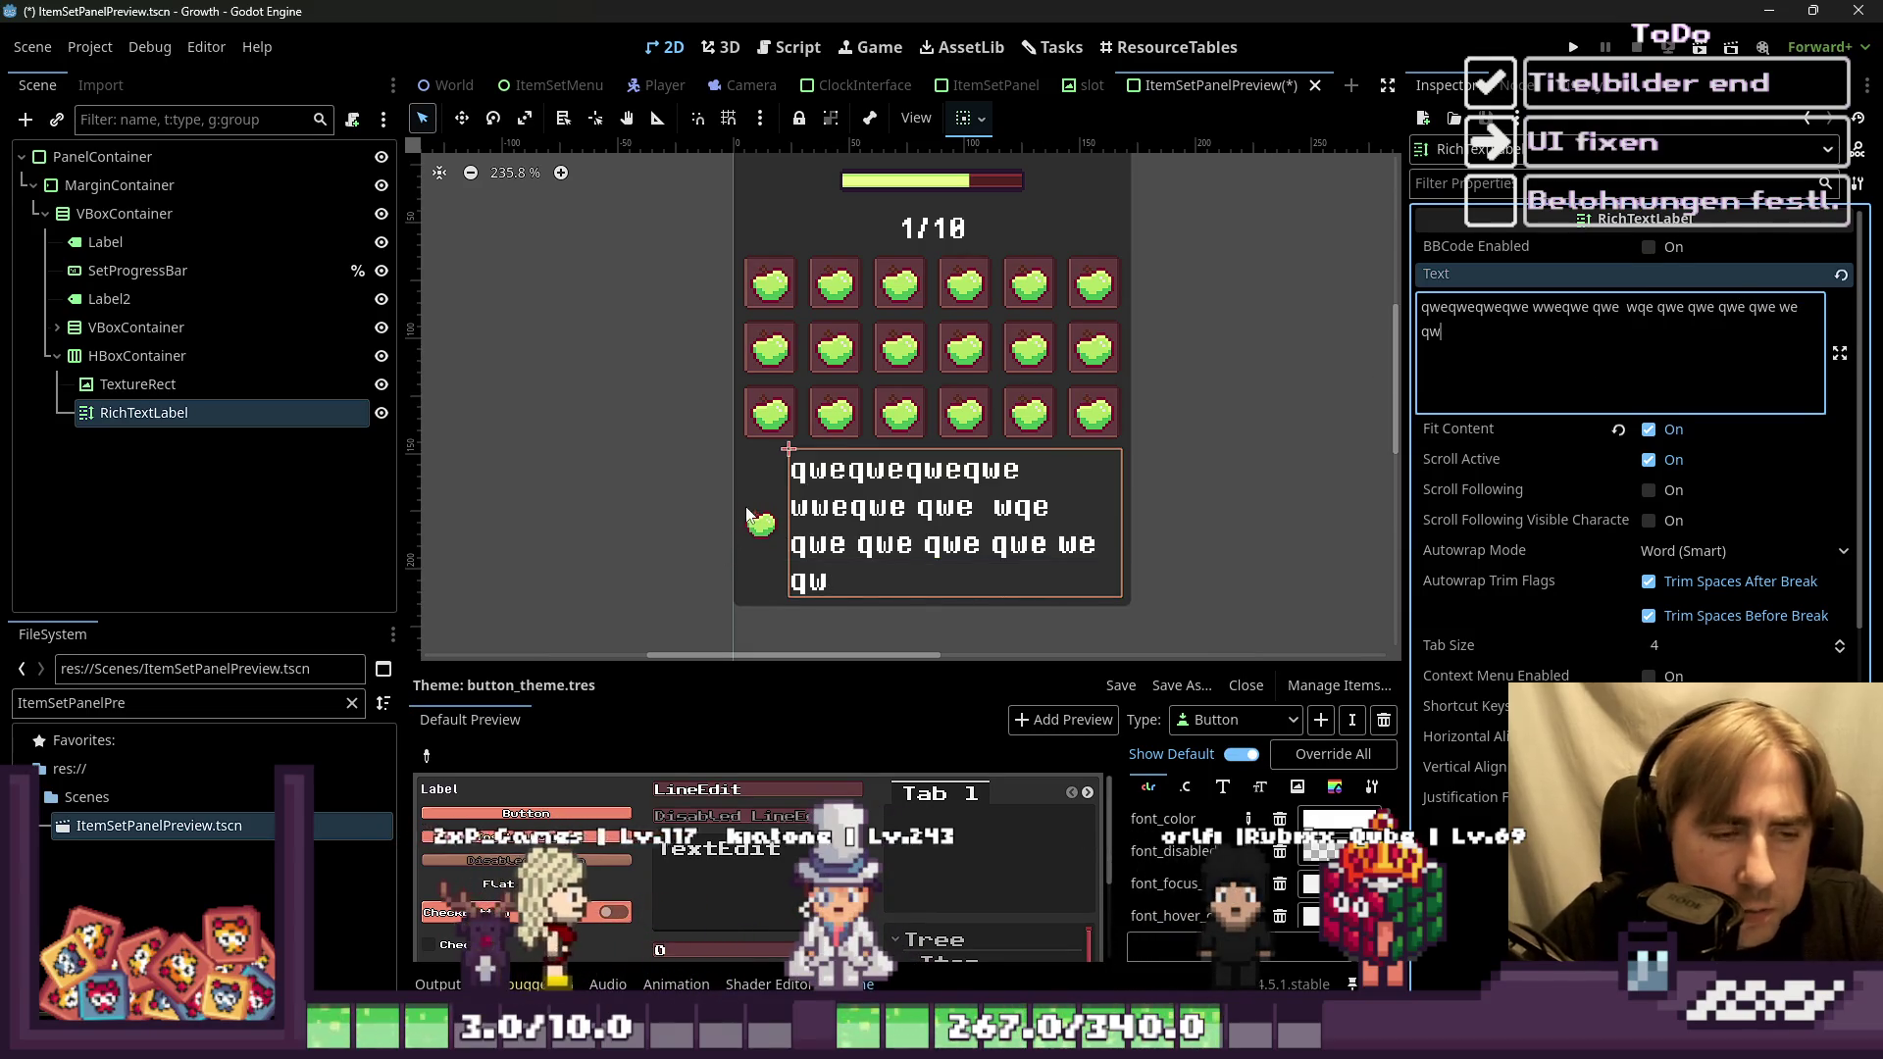
pyautogui.click(847, 571)
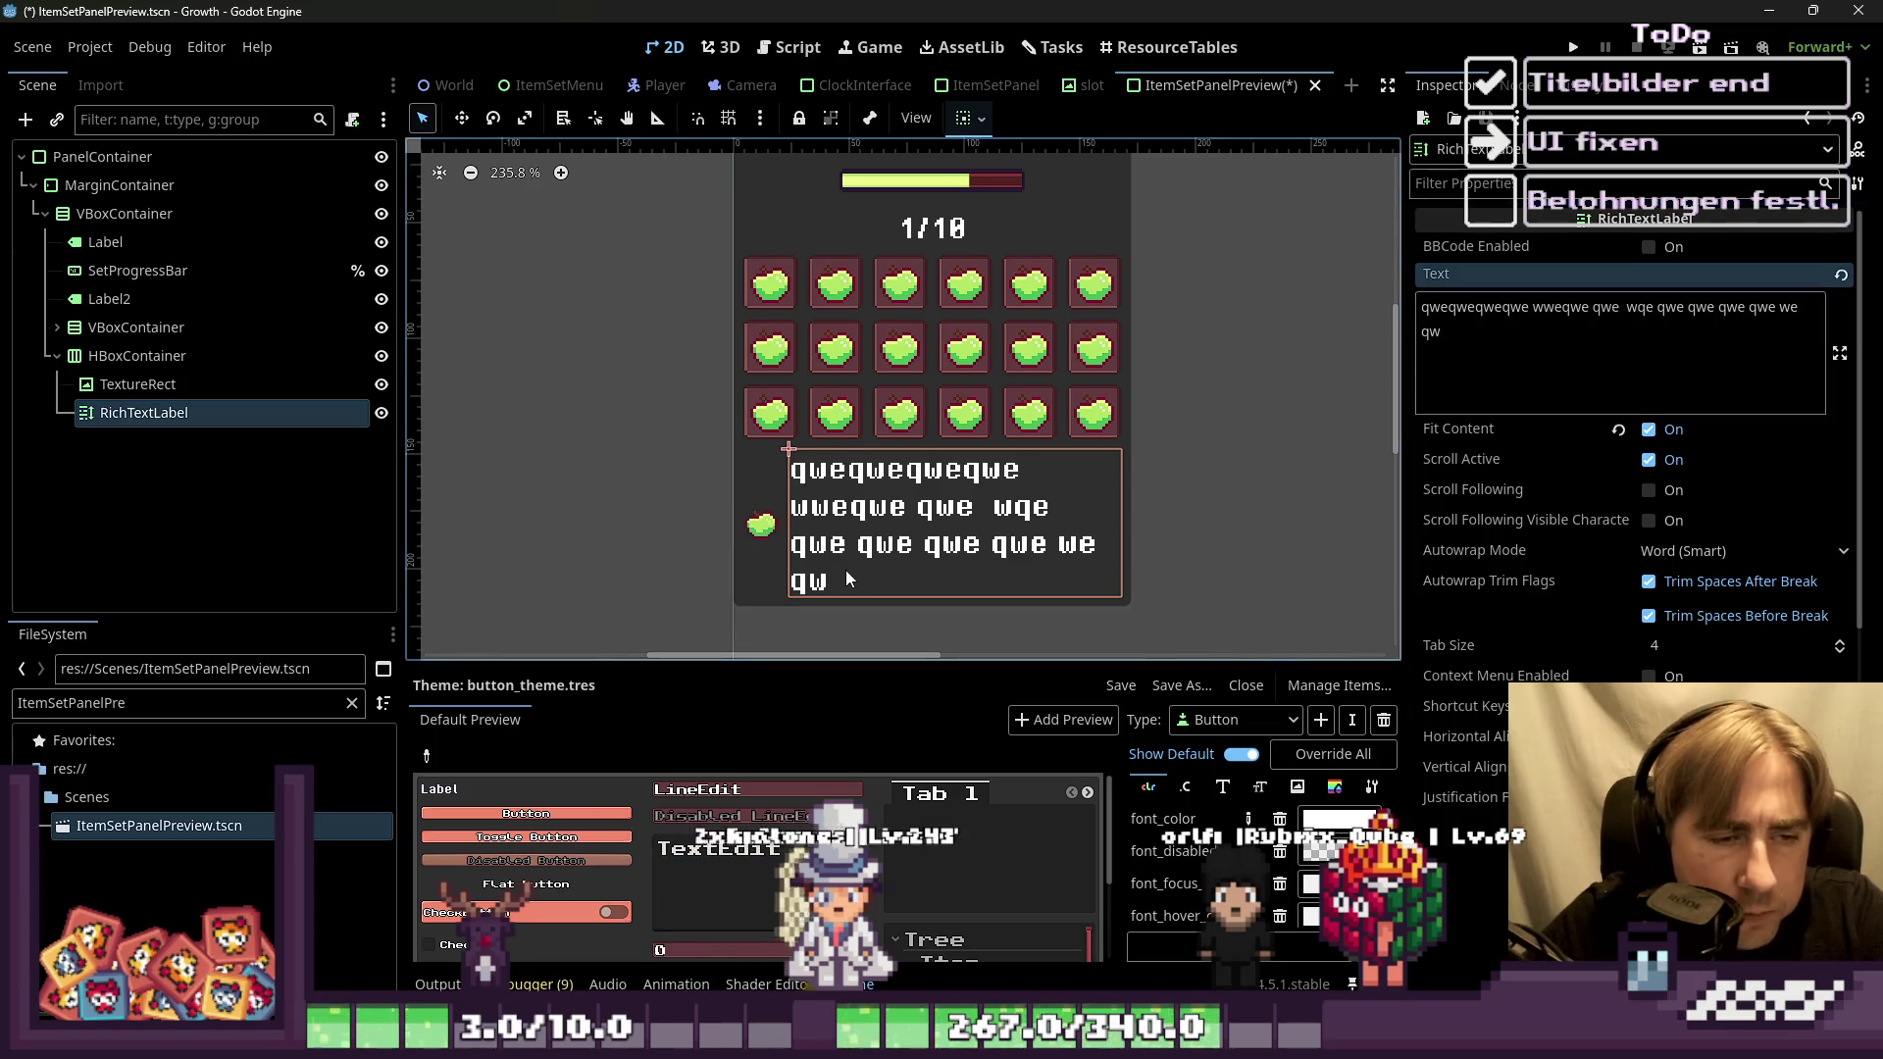
pyautogui.click(1596, 356)
pyautogui.write('eeeeeeeeeeeeeeeeeeeeeeeeeeeeeeeeeeeeeeeeeee')
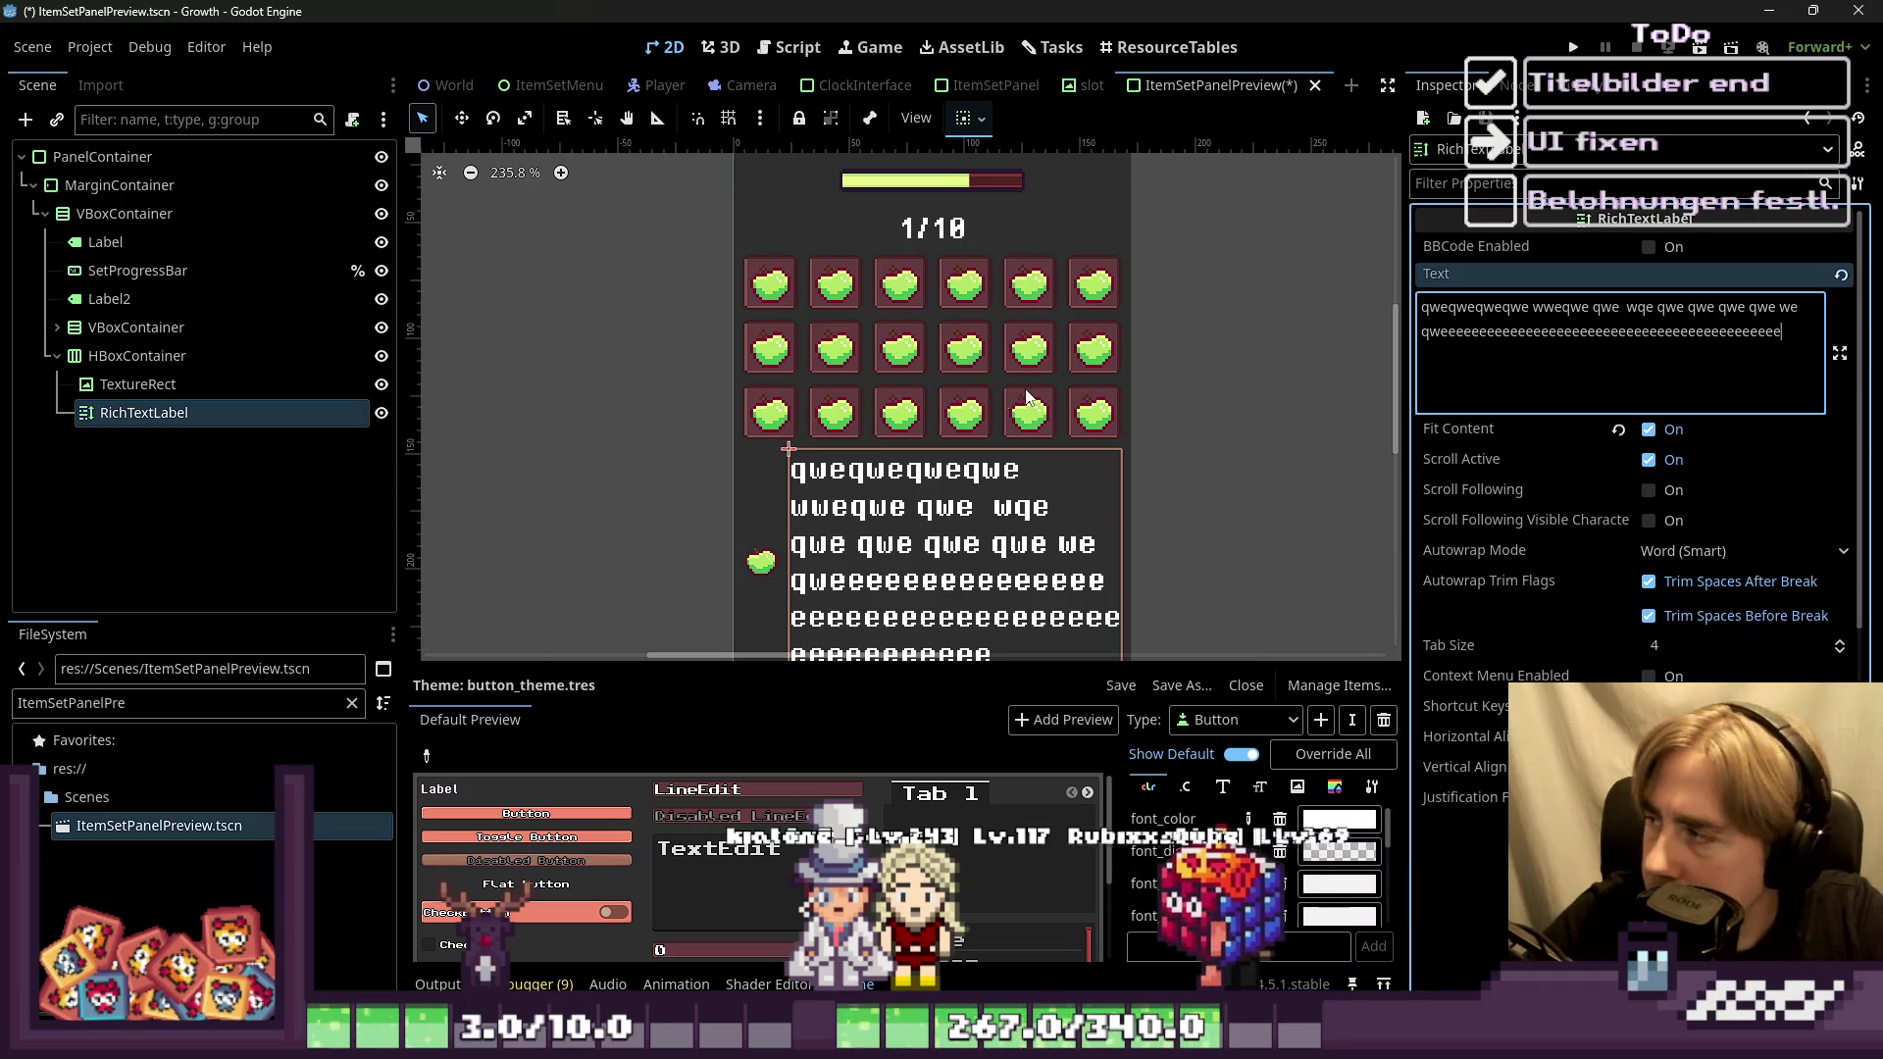
pyautogui.click(750, 491)
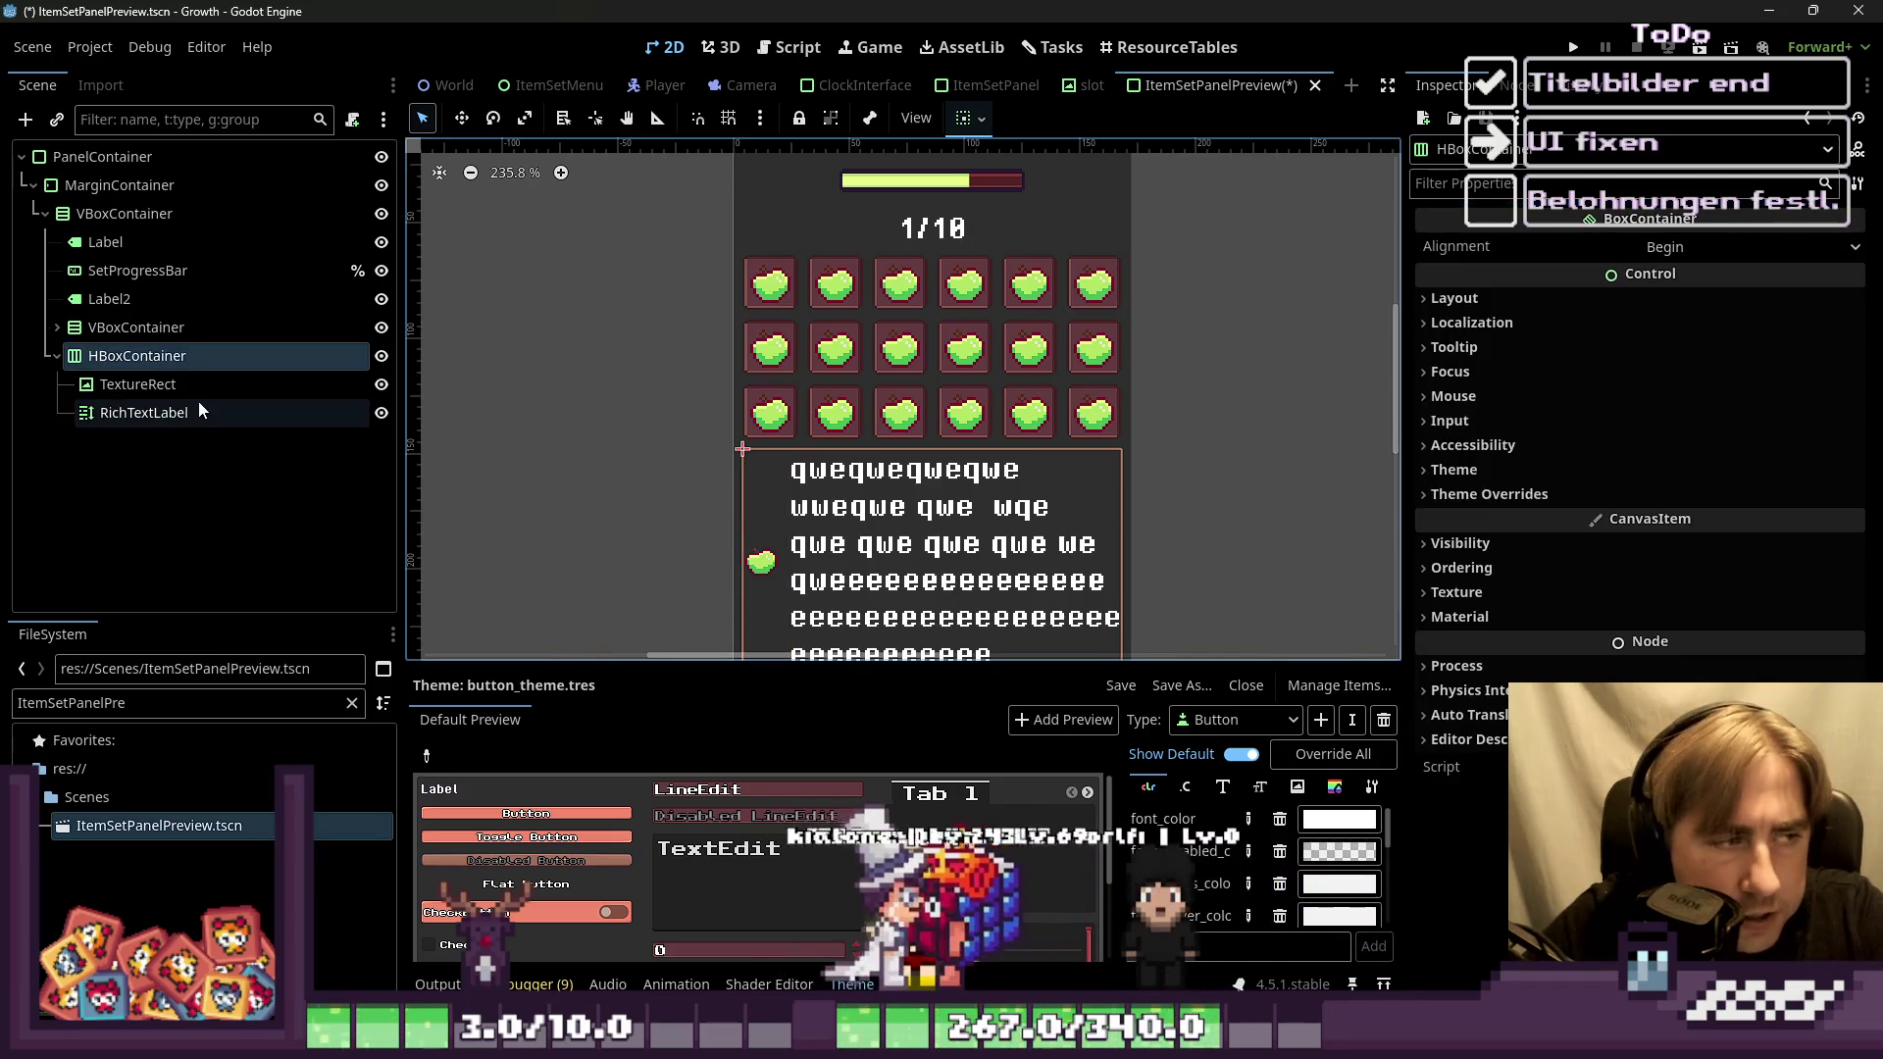
# - Keep the TextureRect at Keep Size / Keep Aspect and align it to Begin vertically
pyautogui.click(210, 378)
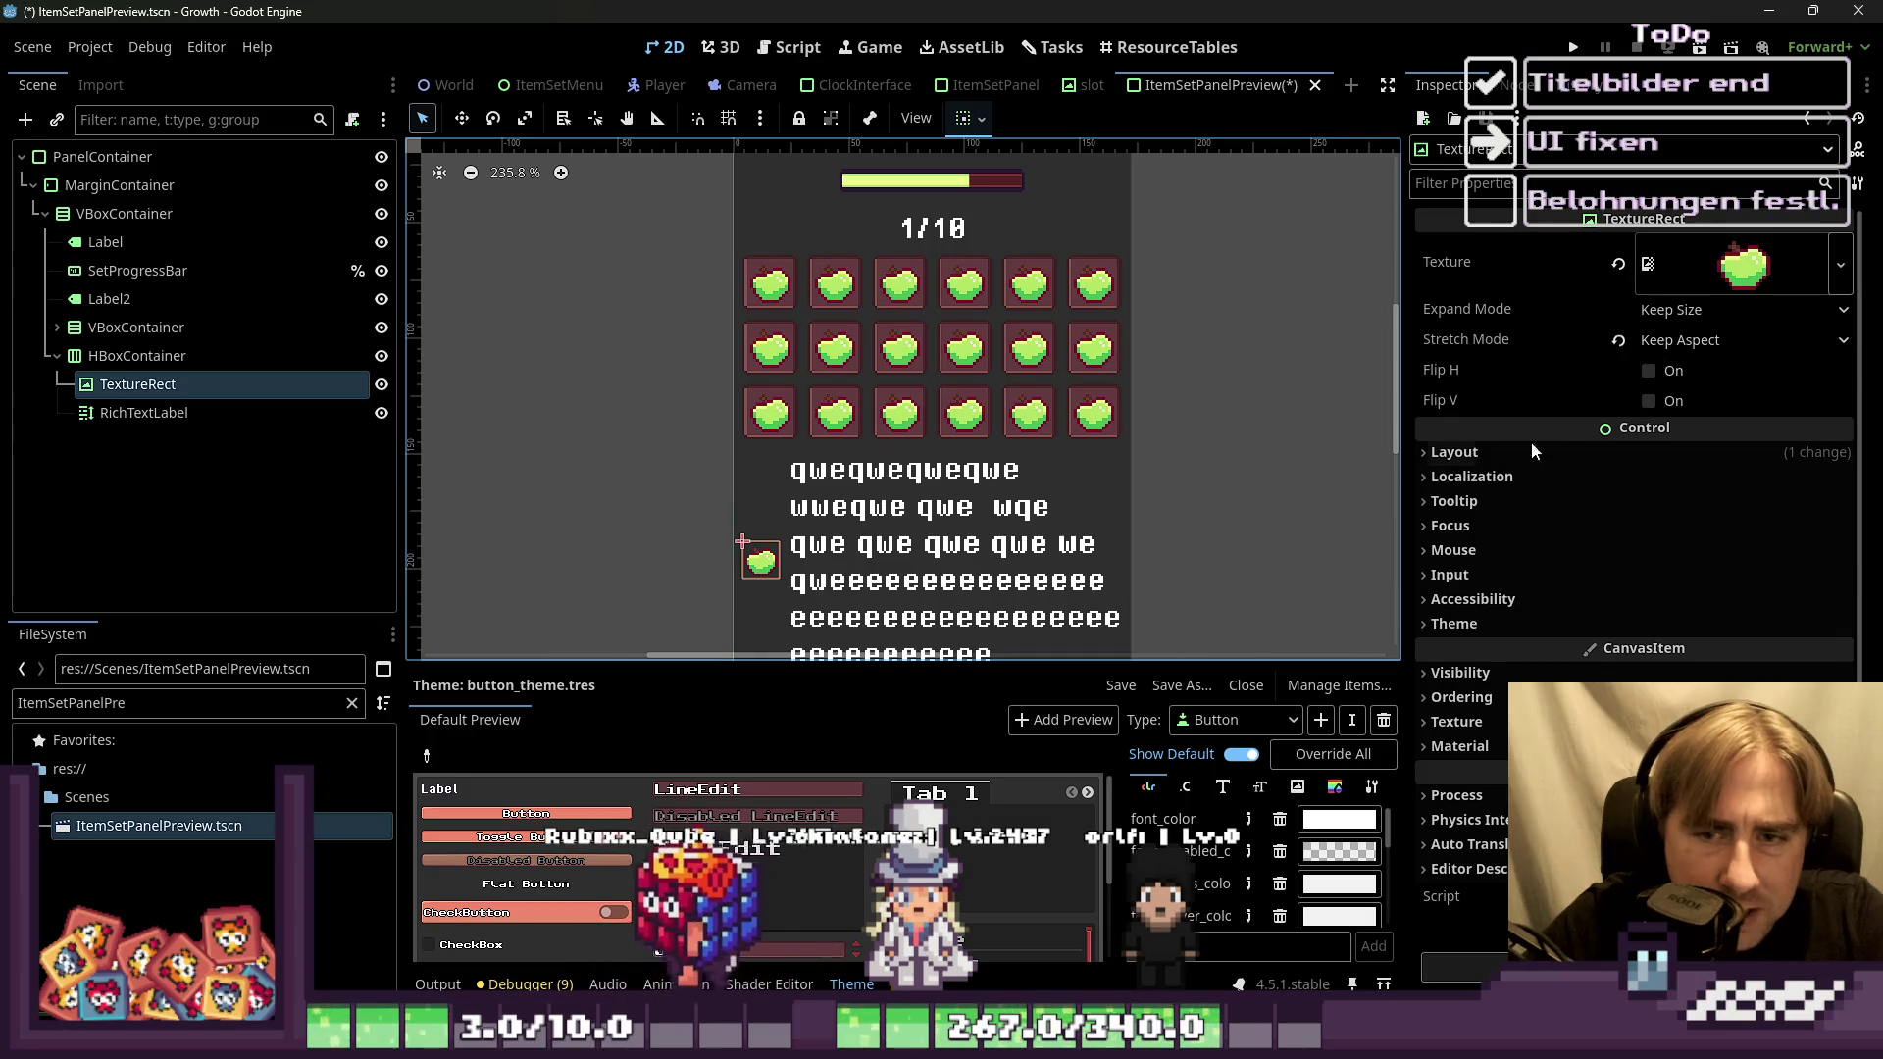
pyautogui.click(1508, 451)
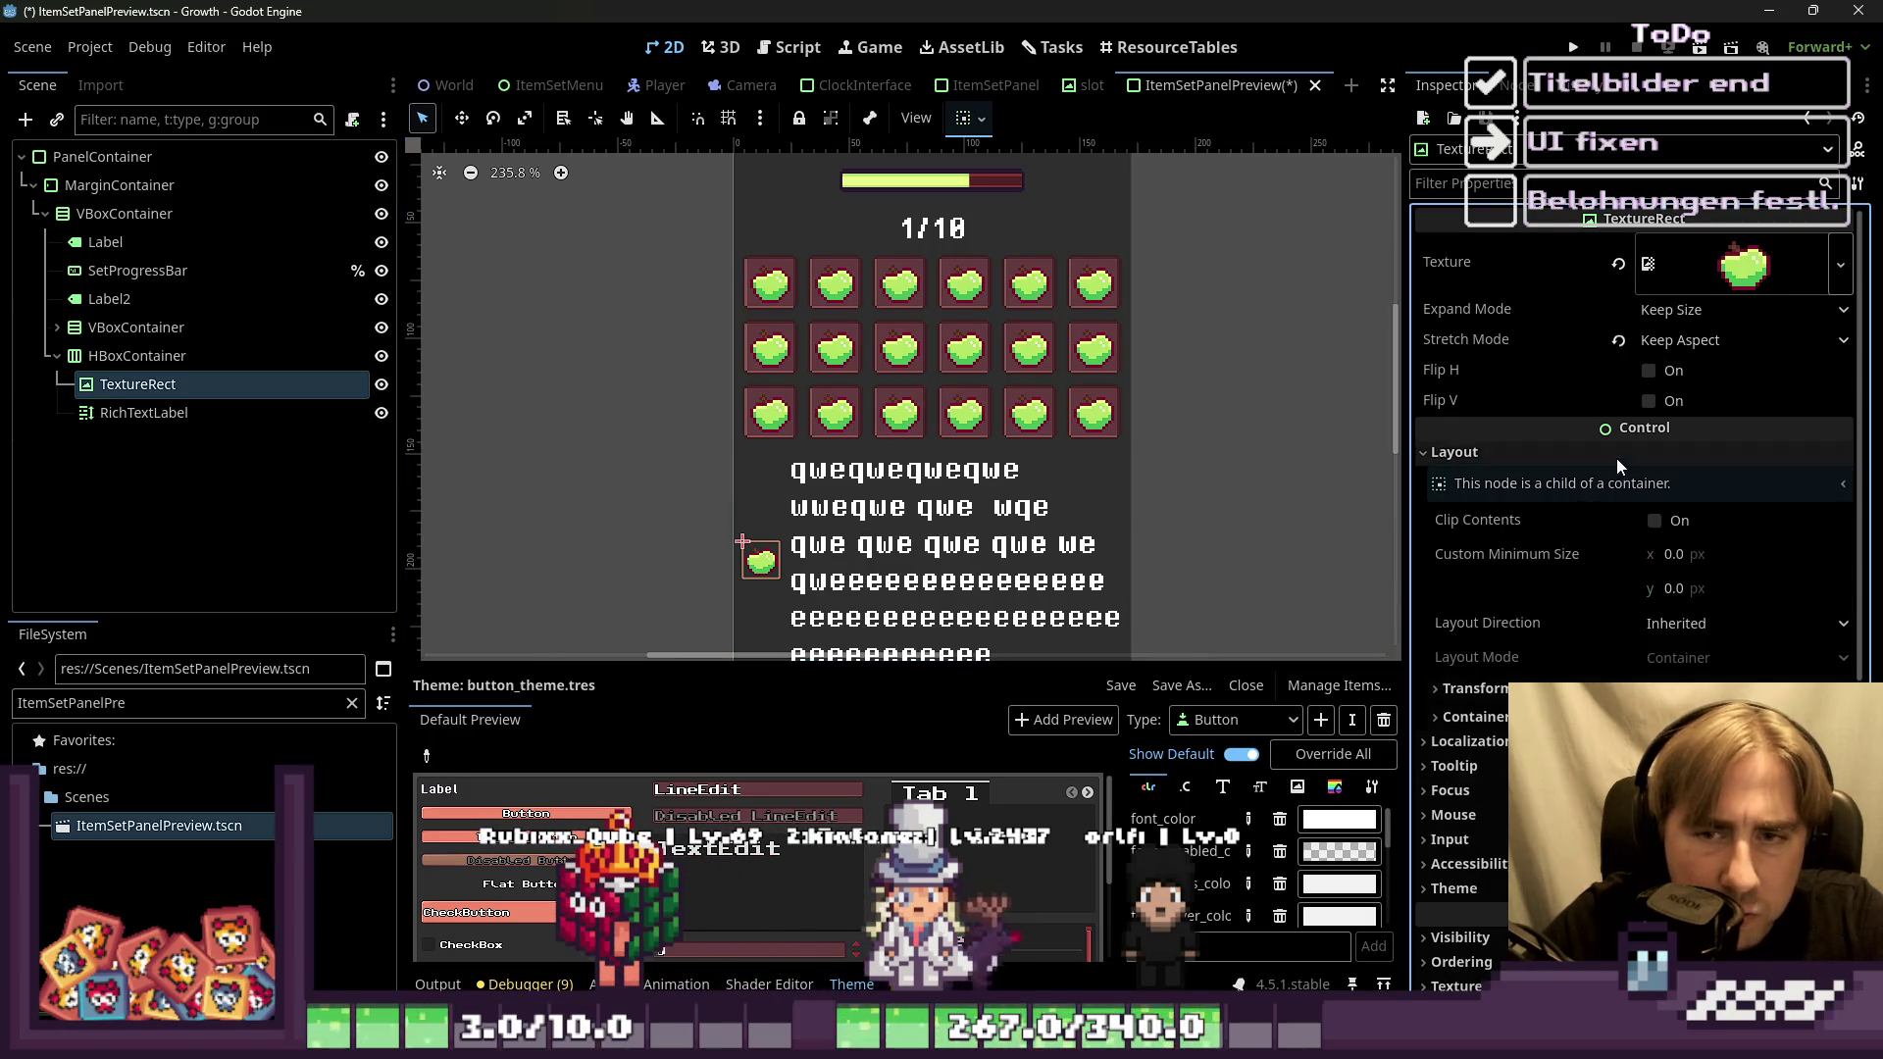
pyautogui.click(1694, 312)
pyautogui.click(1687, 341)
pyautogui.click(1687, 340)
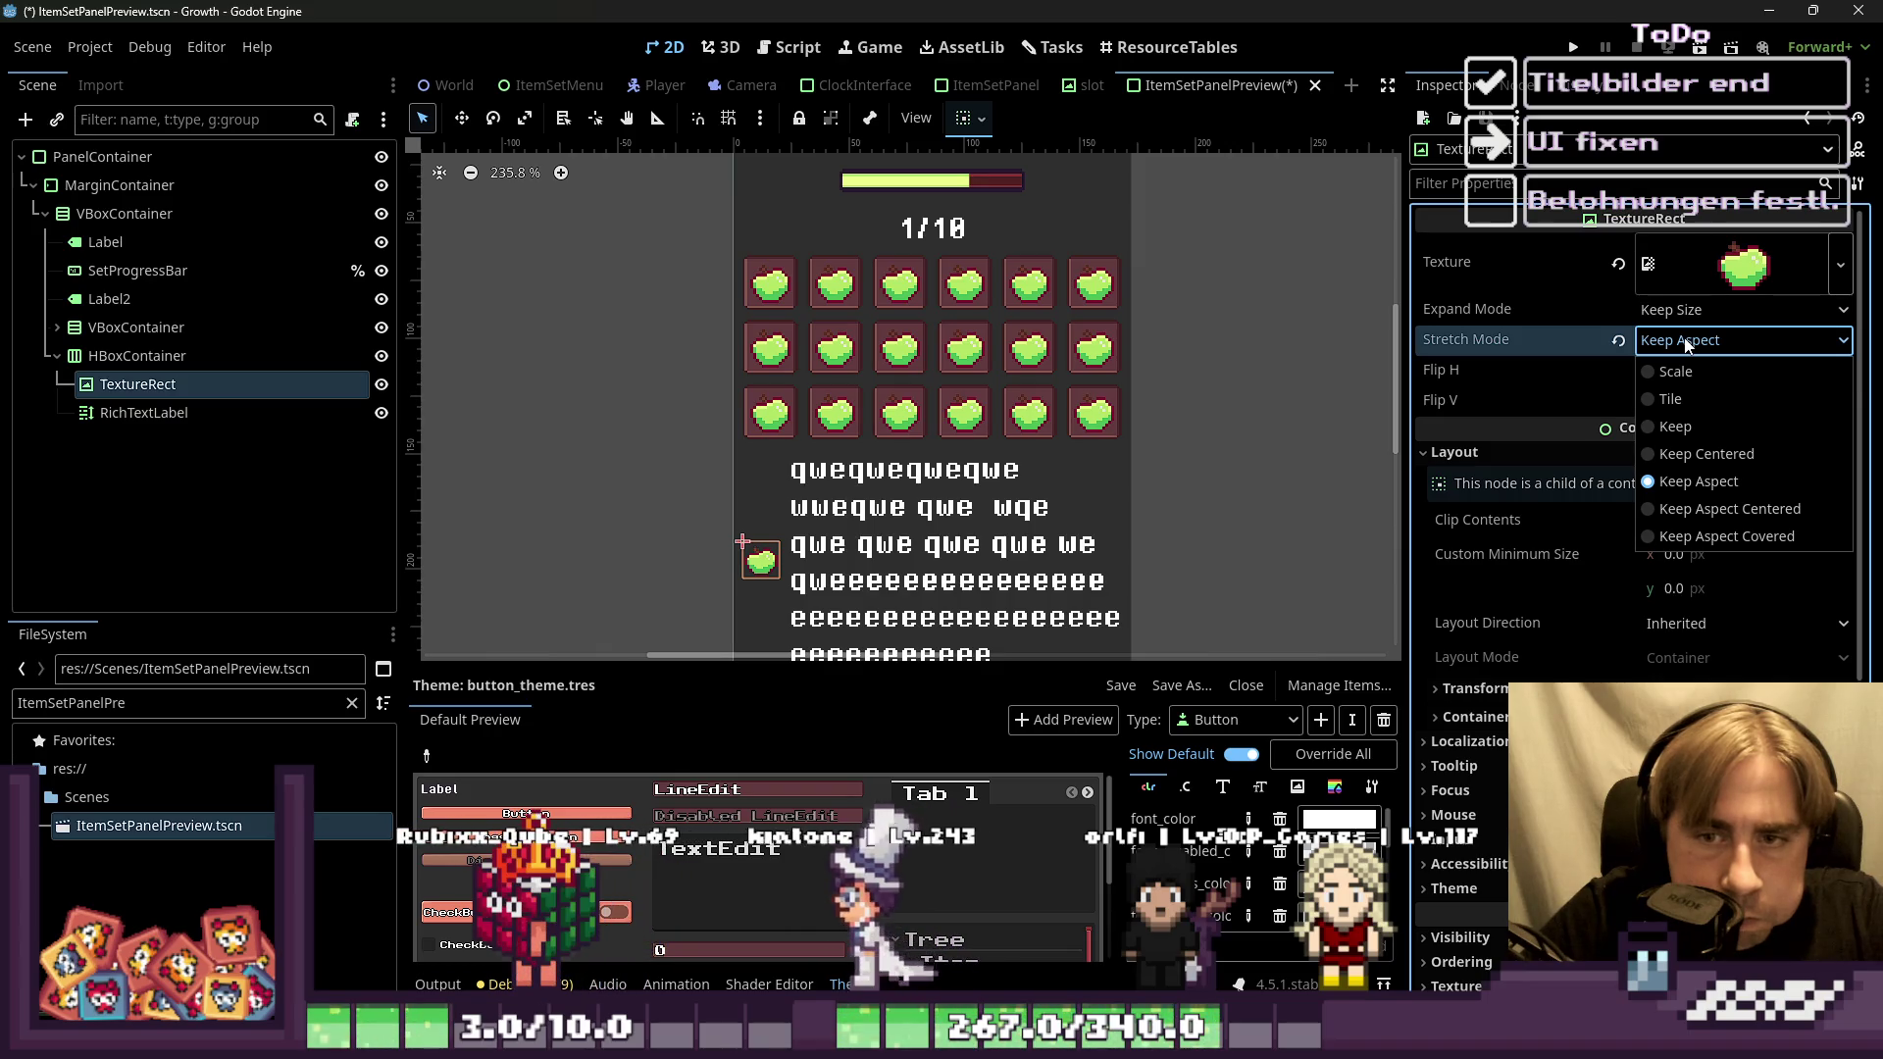
pyautogui.click(1685, 343)
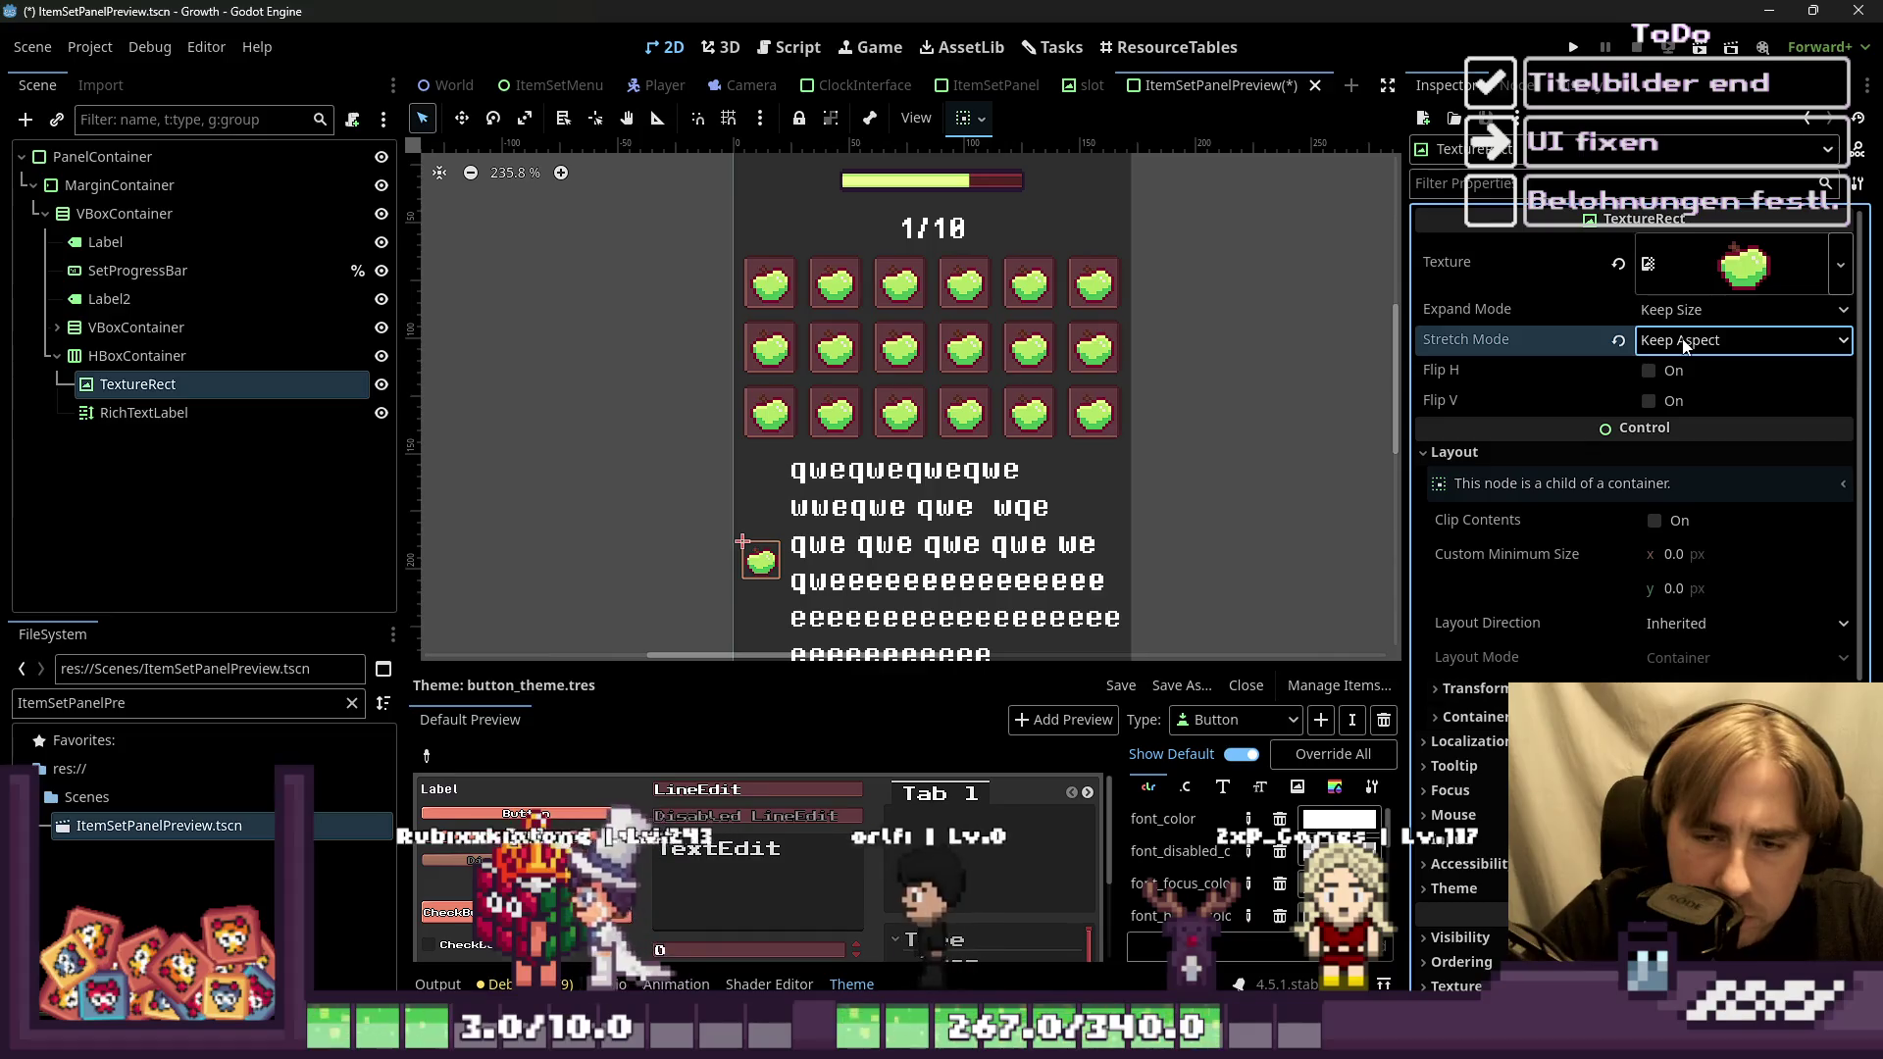
pyautogui.click(1674, 628)
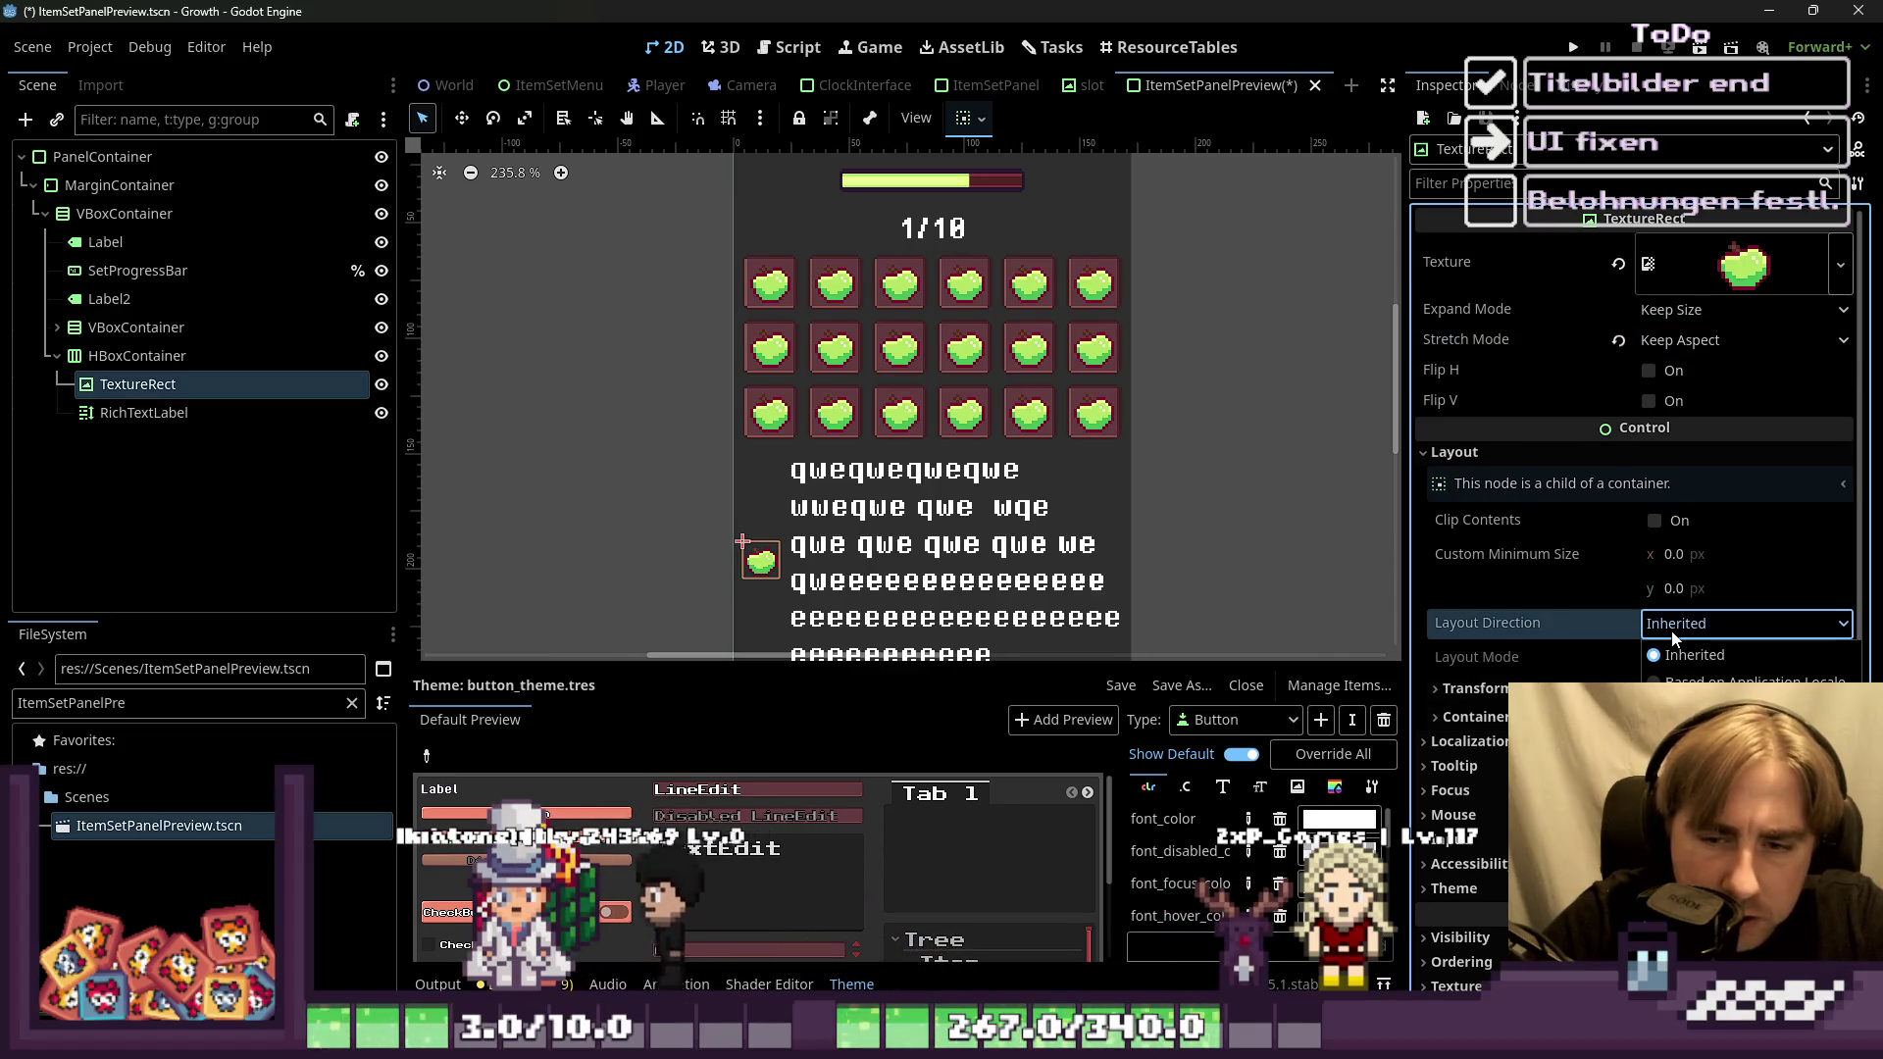
pyautogui.click(1658, 627)
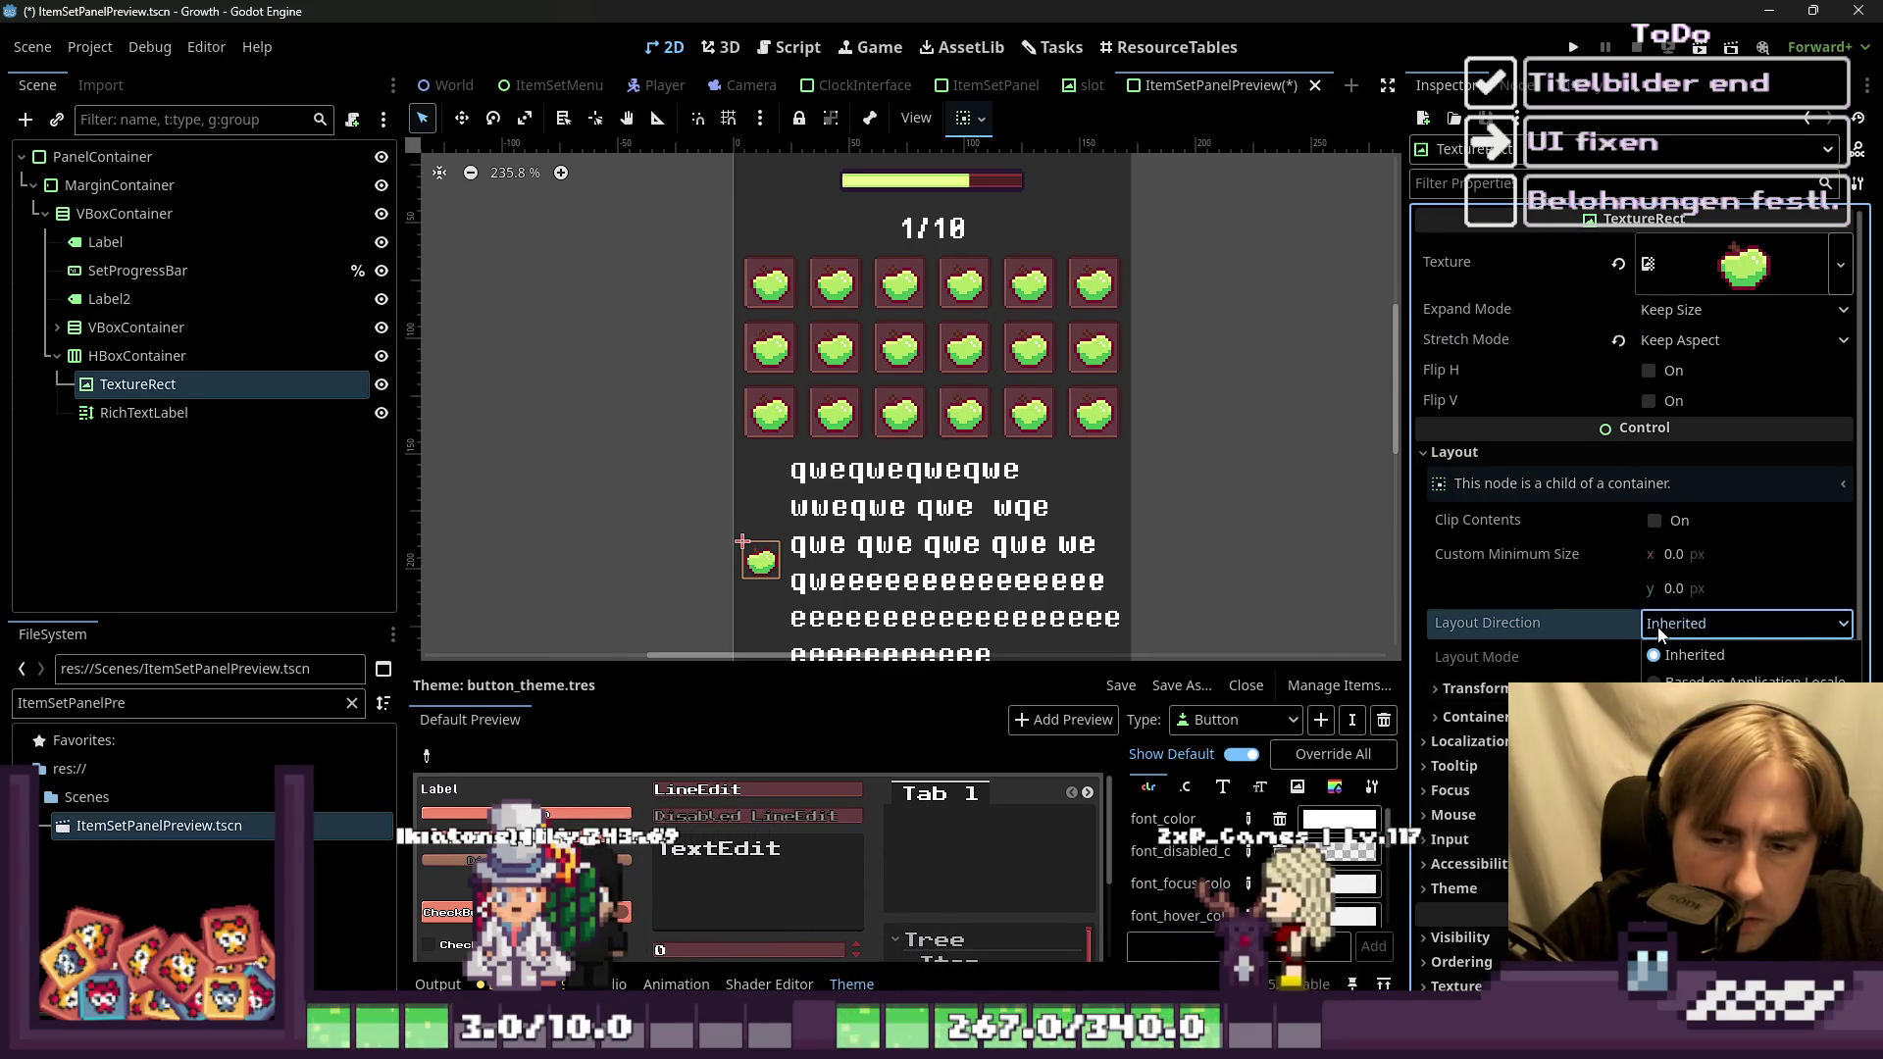
pyautogui.click(1667, 655)
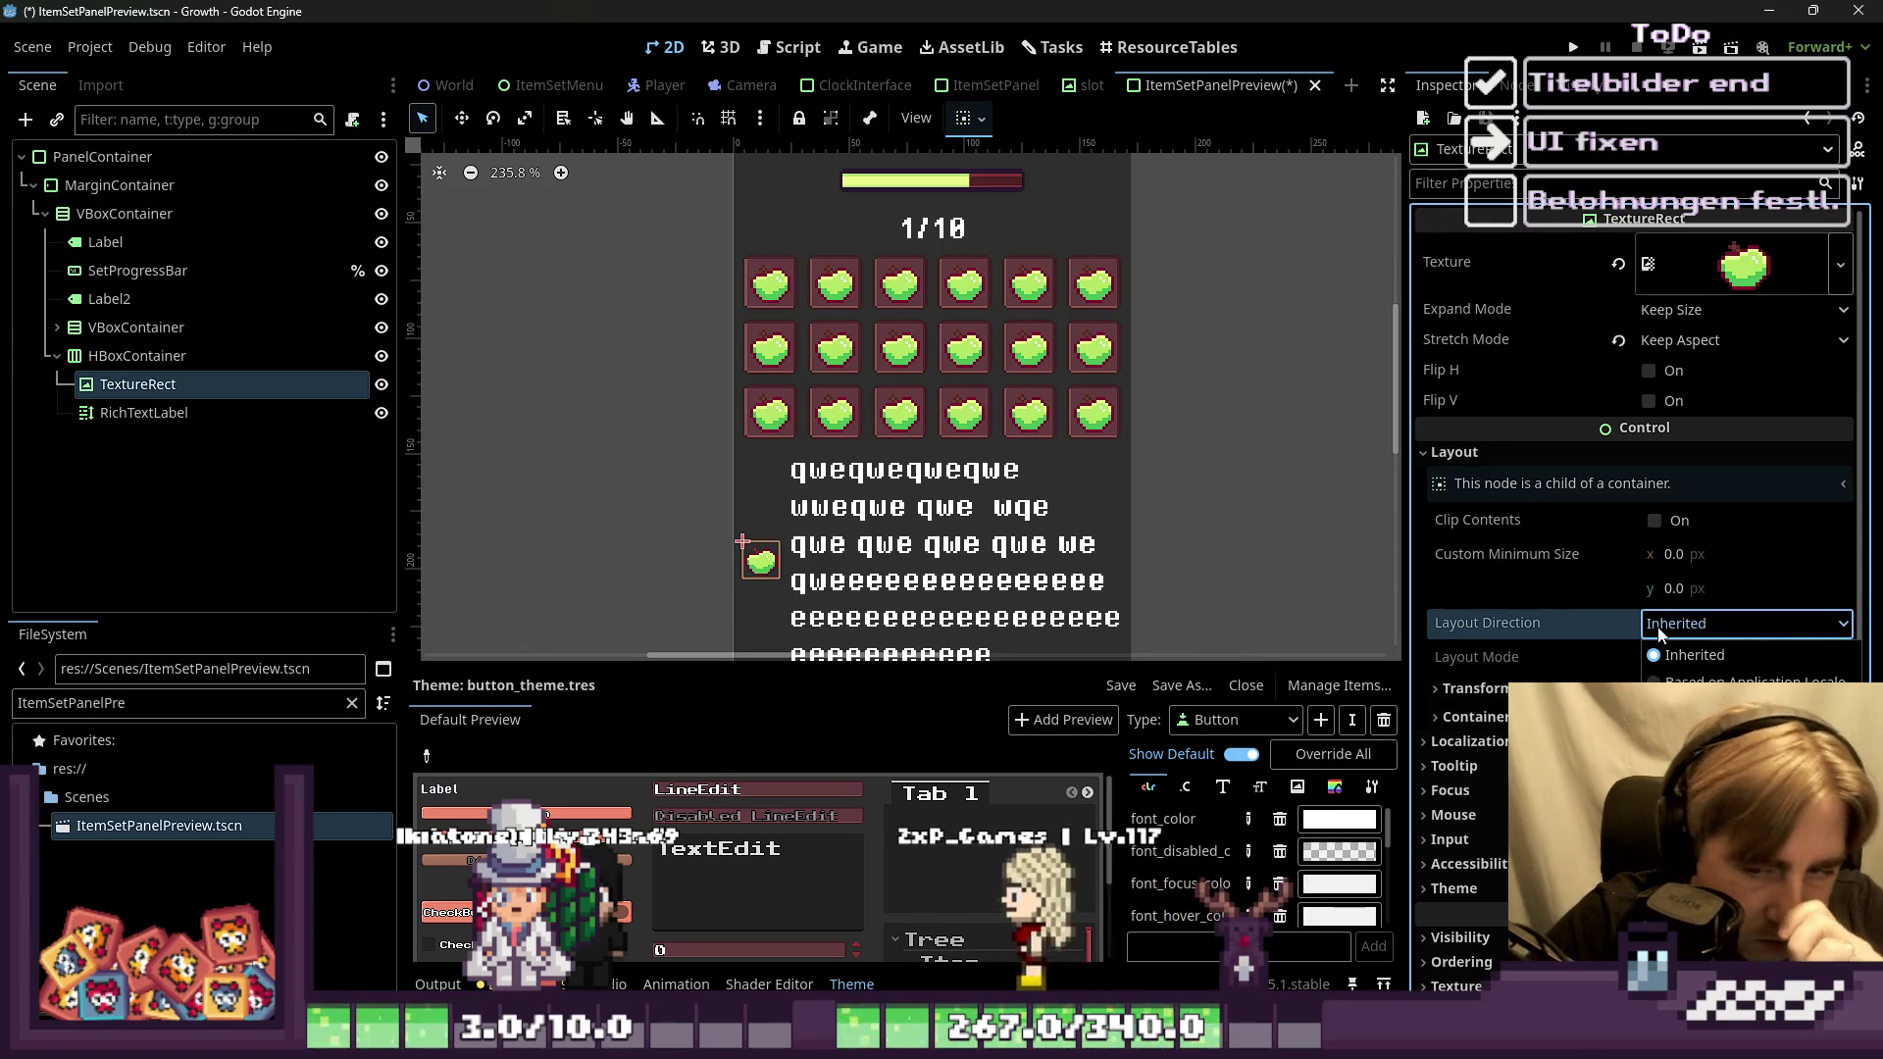
pyautogui.click(983, 124)
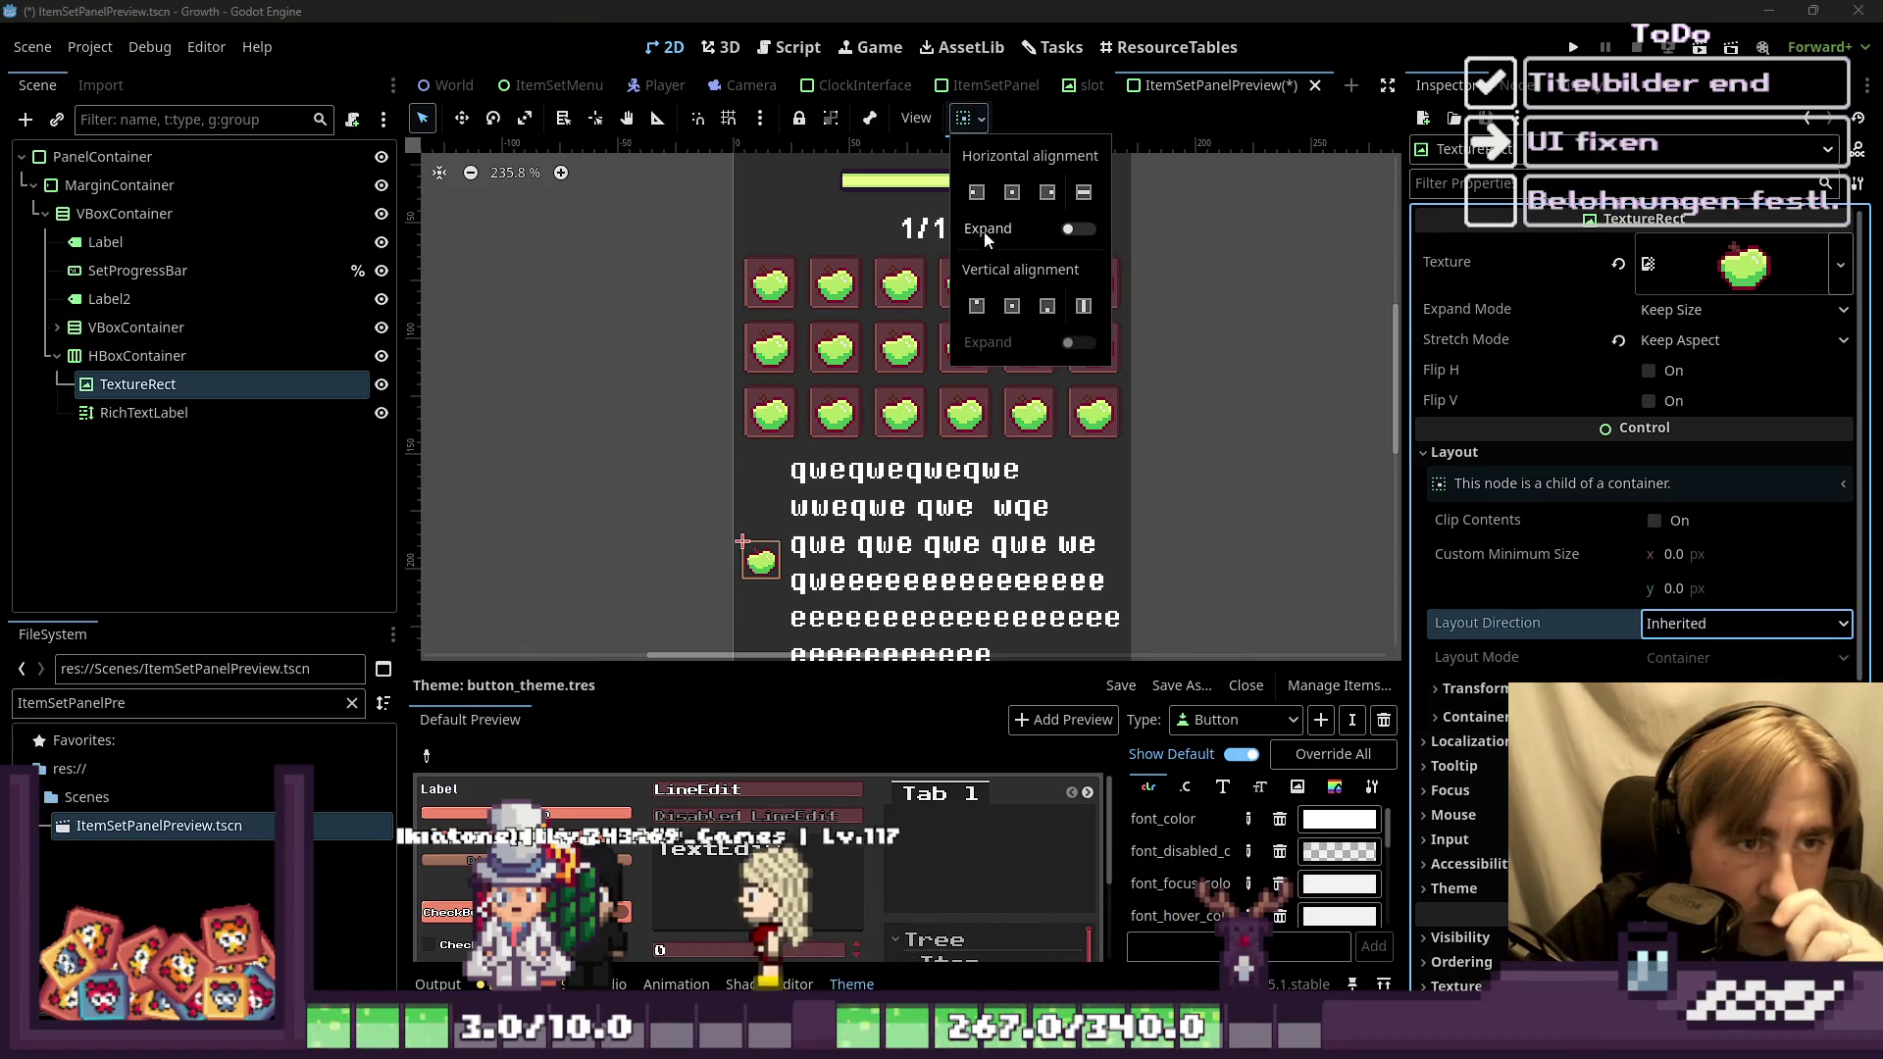
pyautogui.click(983, 310)
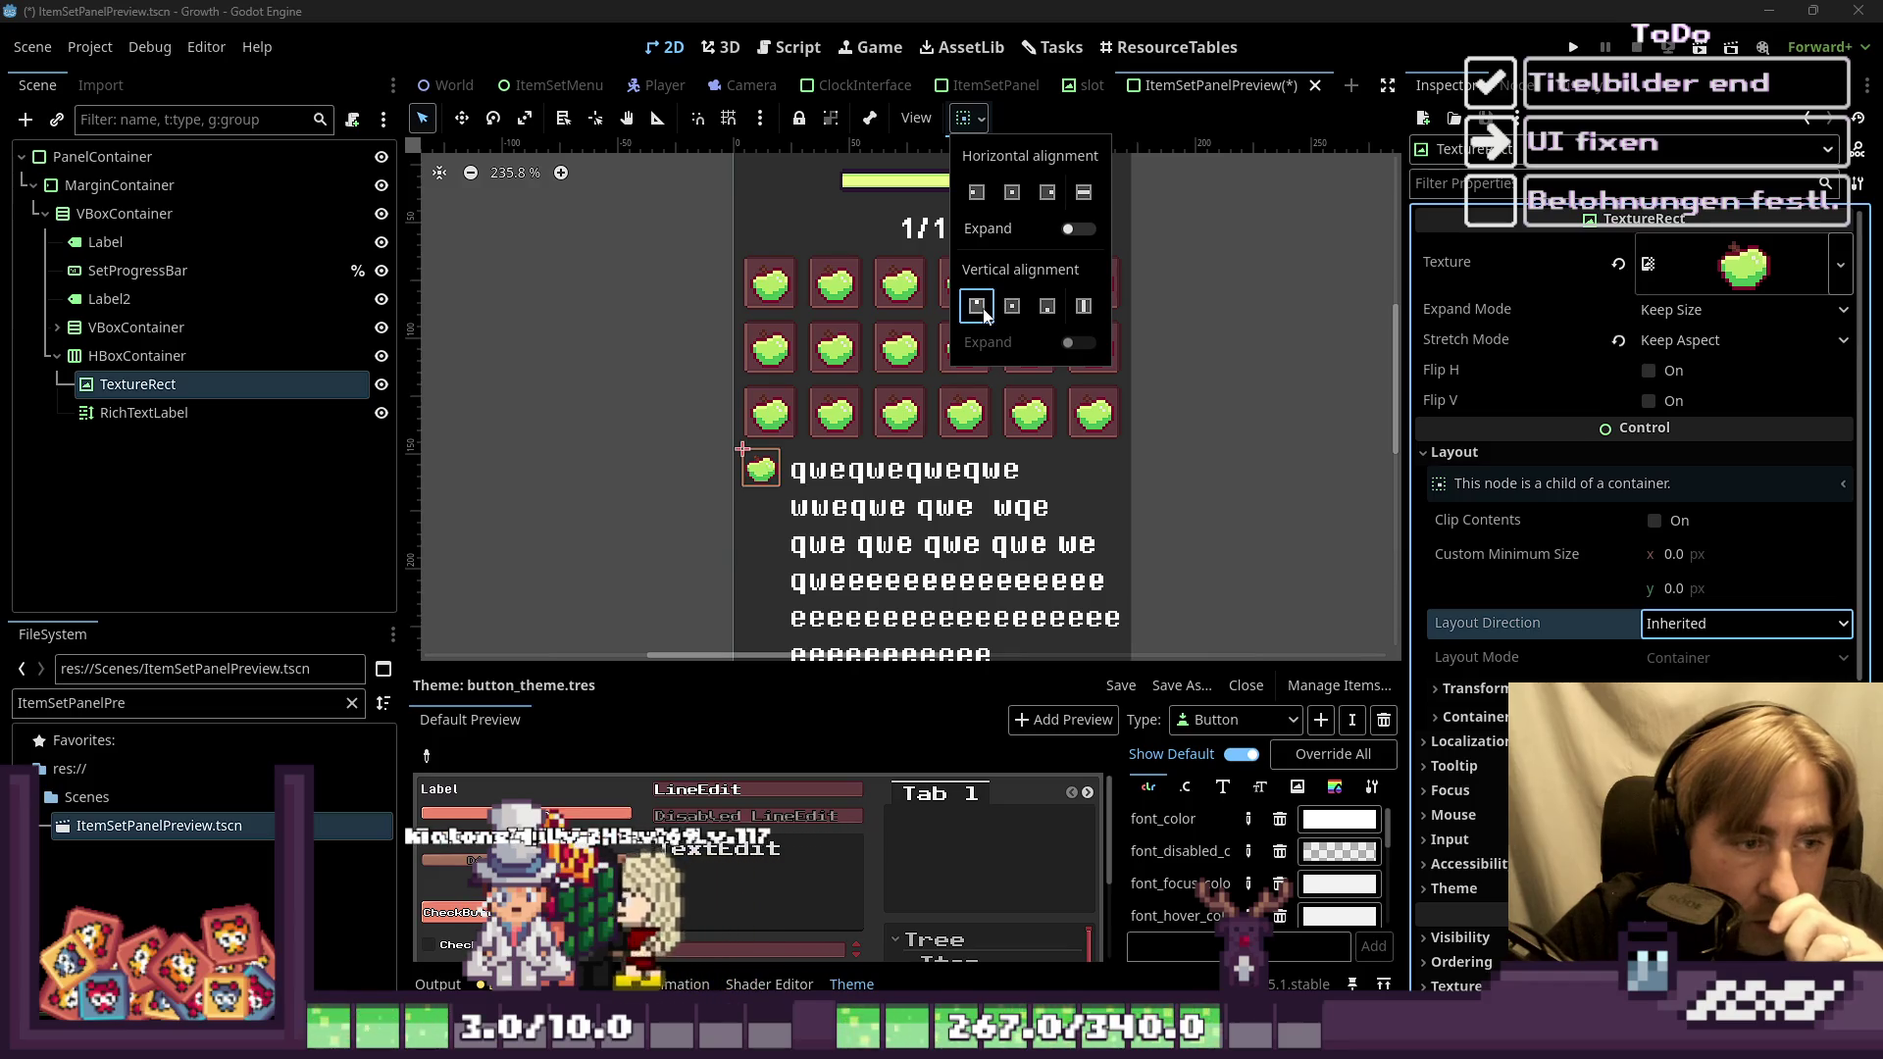
pyautogui.click(622, 435)
pyautogui.click(272, 415)
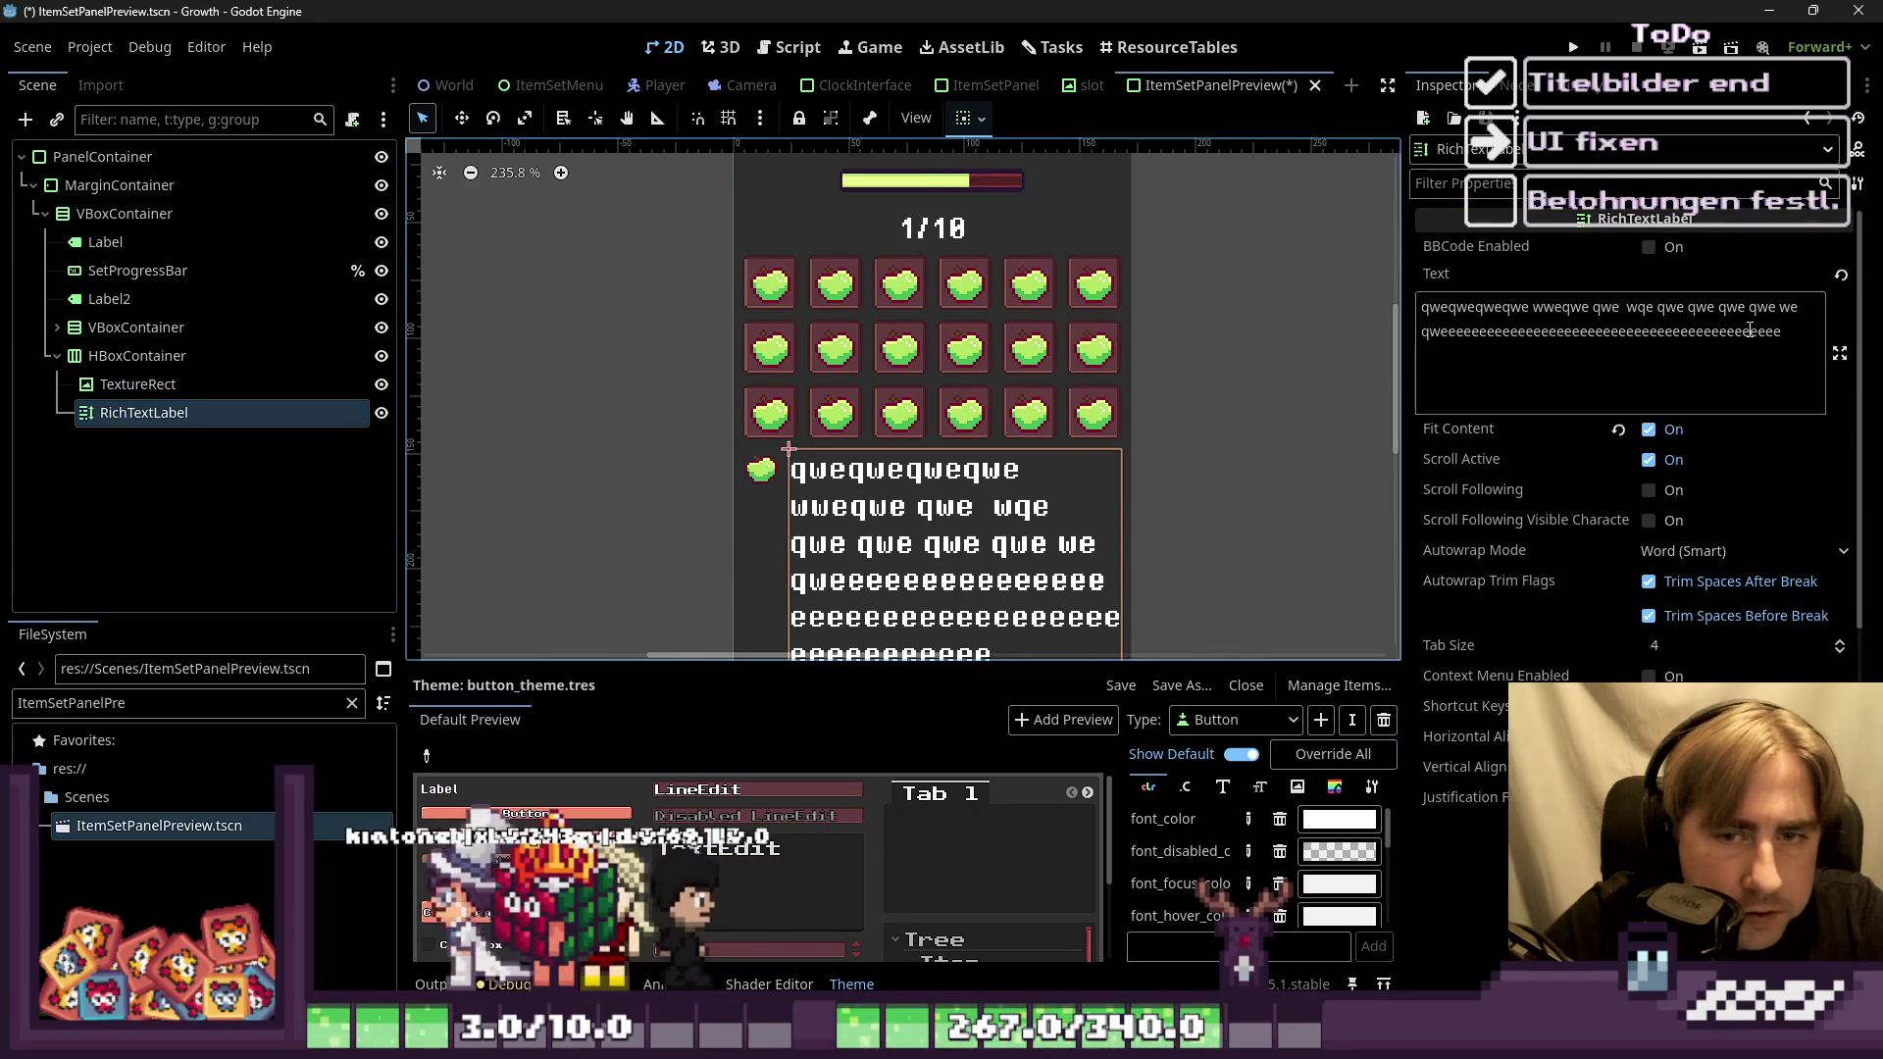
pyautogui.click(1750, 329)
pyautogui.hotkey('ctrl', 'a')
pyautogui.write('1231231')
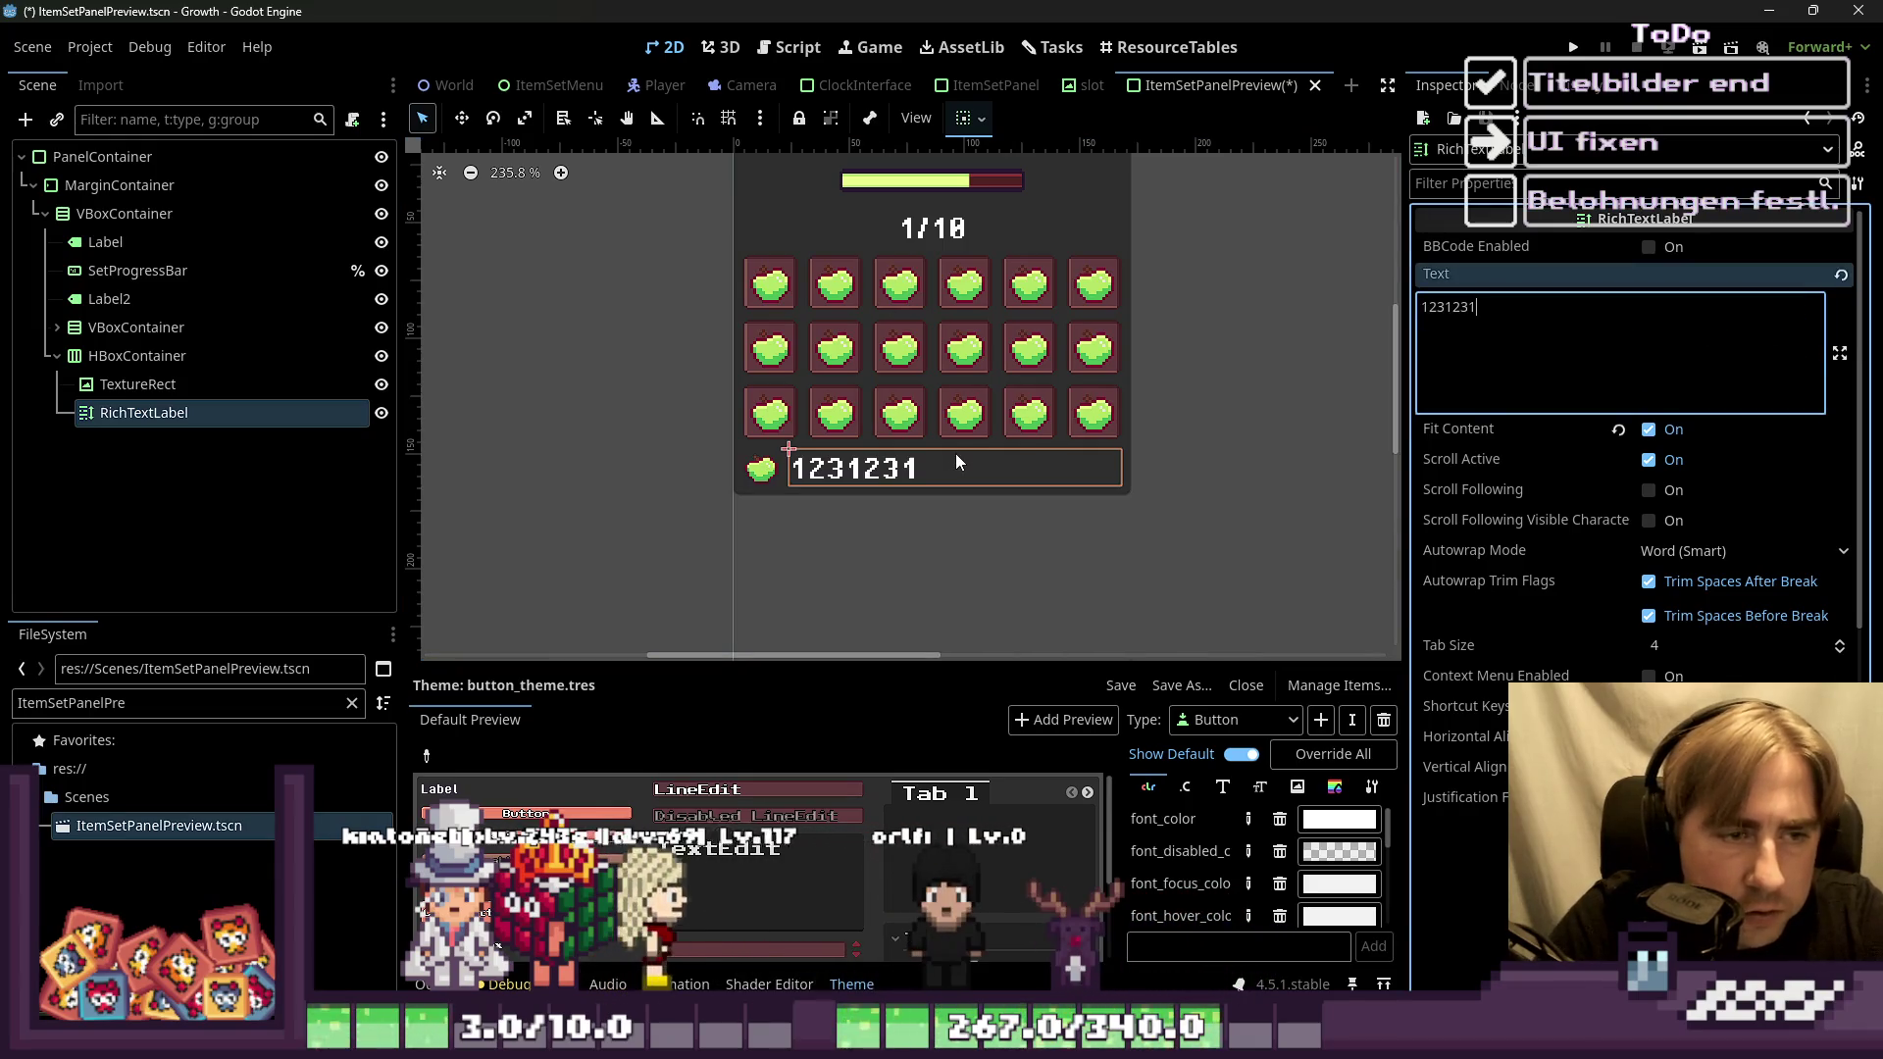
pyautogui.write(' 13133 1 23 123')
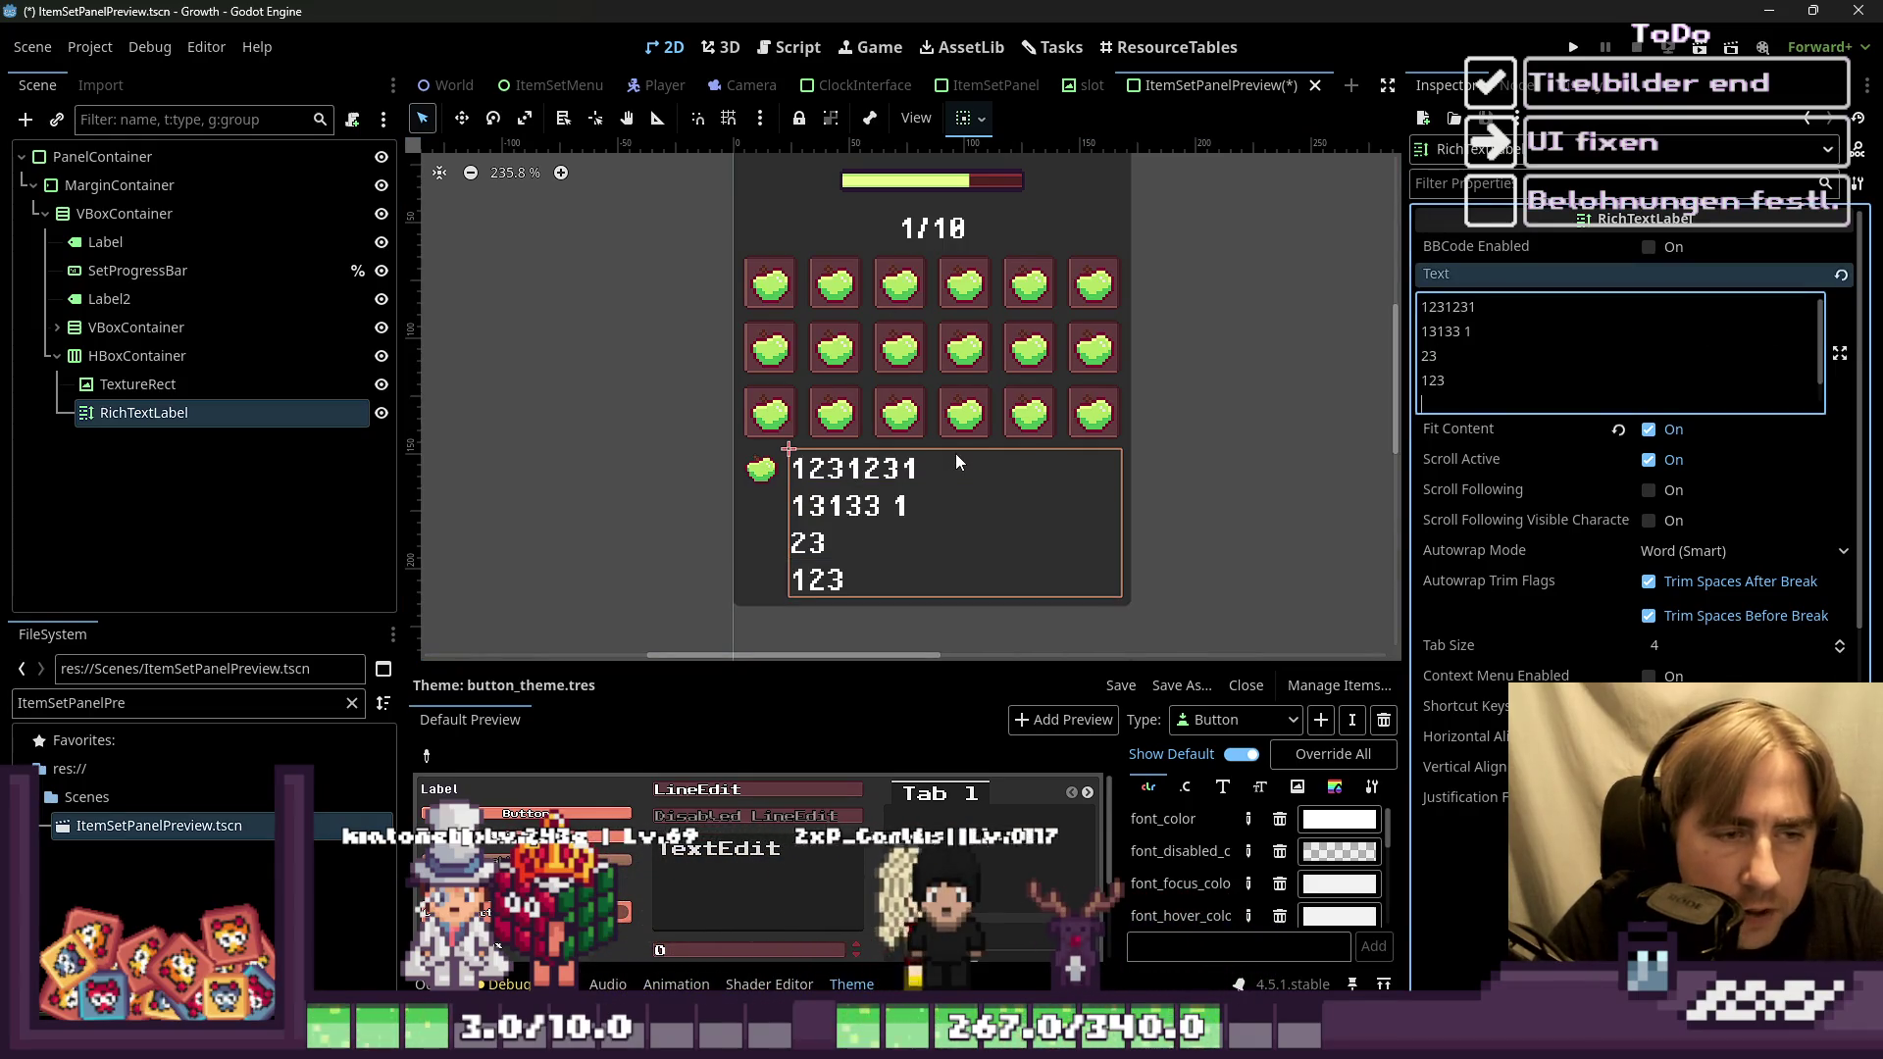
pyautogui.scroll(-3, 955, 453)
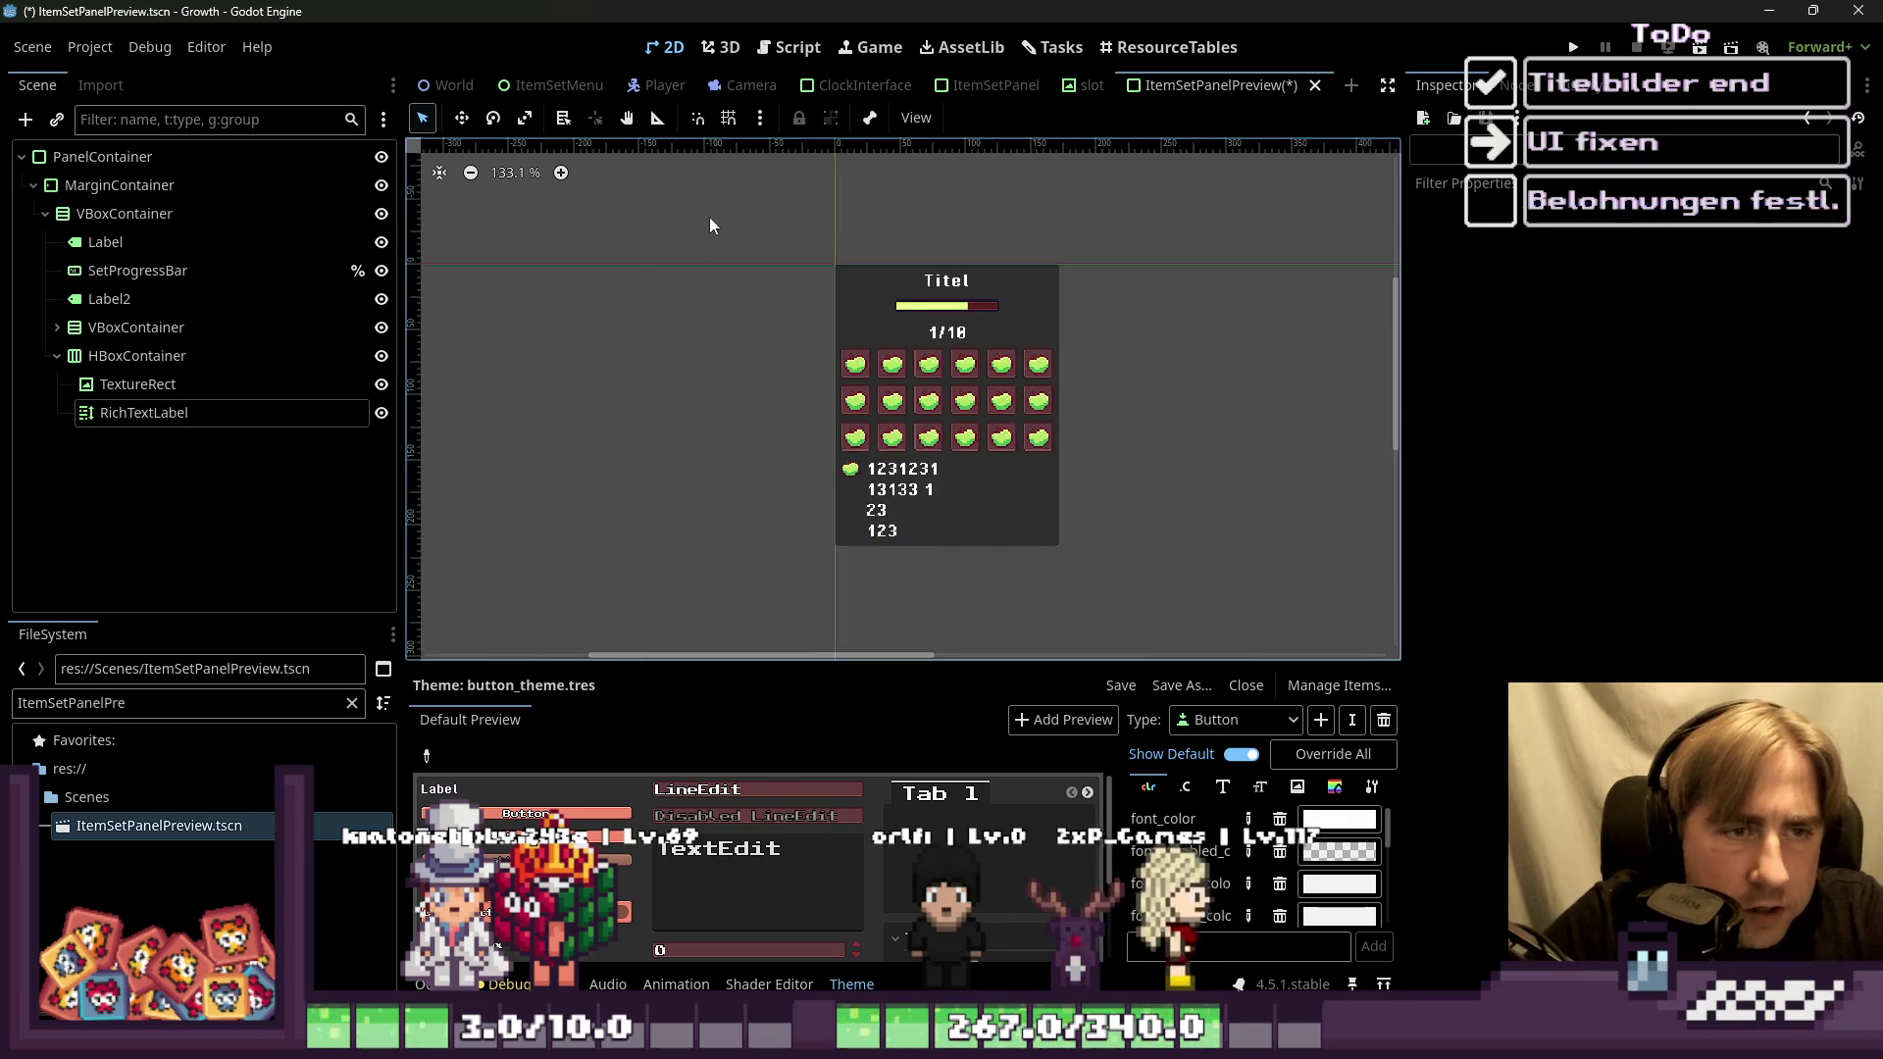
pyautogui.moveTo(709, 216); pyautogui.dragTo(1149, 597)
# - In the Illustrator mockup, move the Pearl-Set progress bar onto the progress text
pyautogui.hotkey('alt', 'Tab')
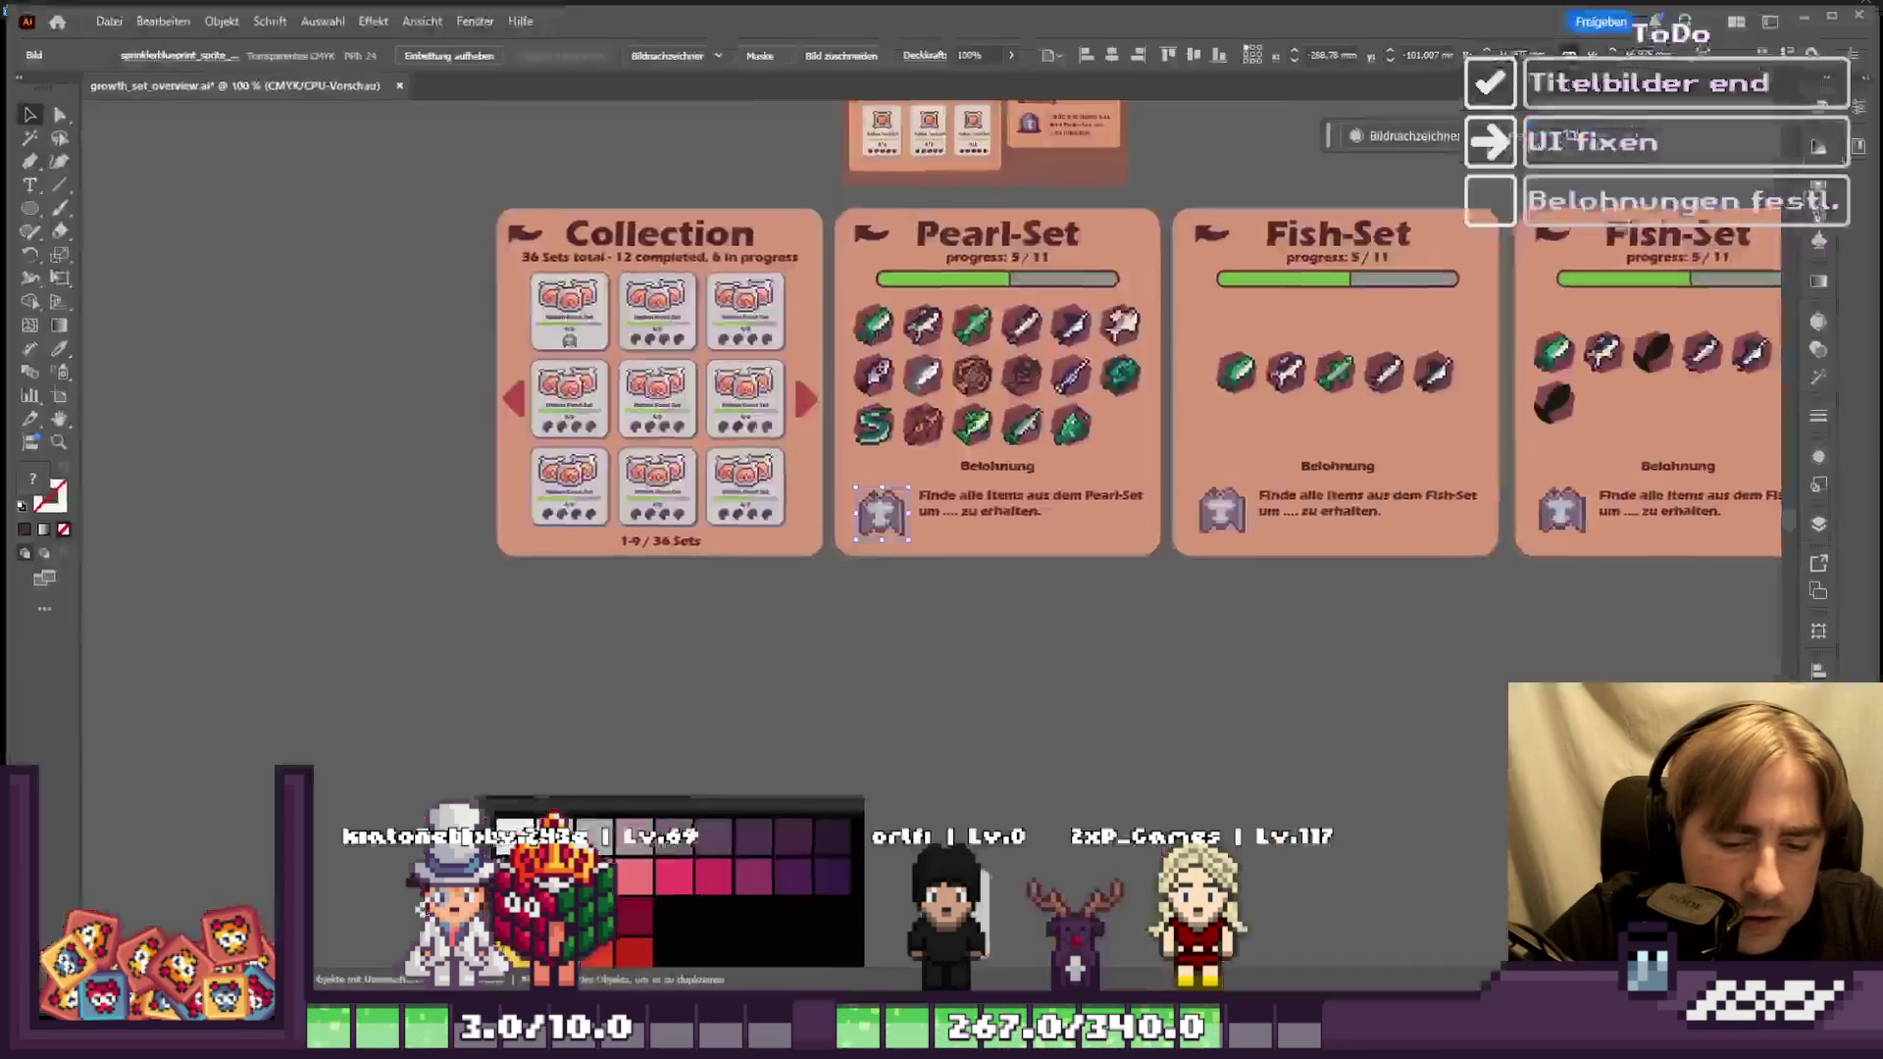
pyautogui.hotkey('alt', 'Tab')
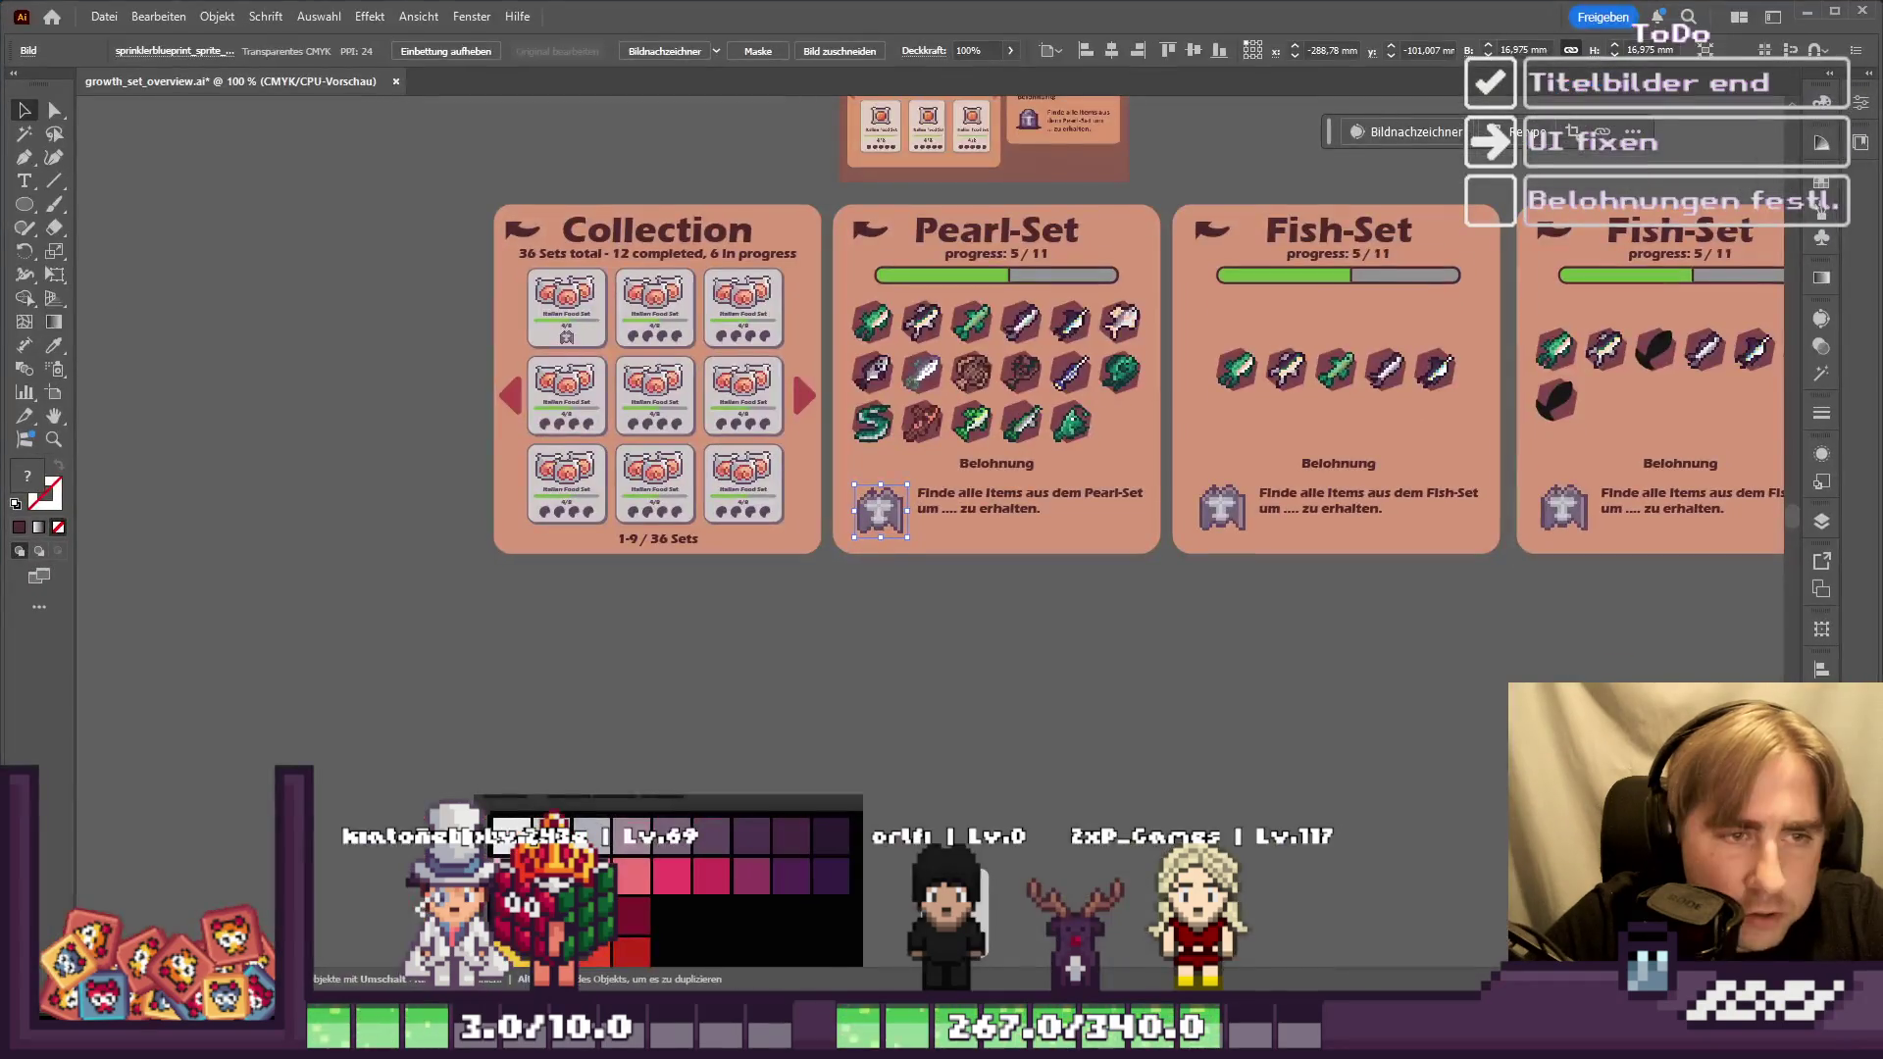
pyautogui.hotkey('alt', 'Tab')
pyautogui.hotkey('alt', 'Tab')
pyautogui.click(1001, 253)
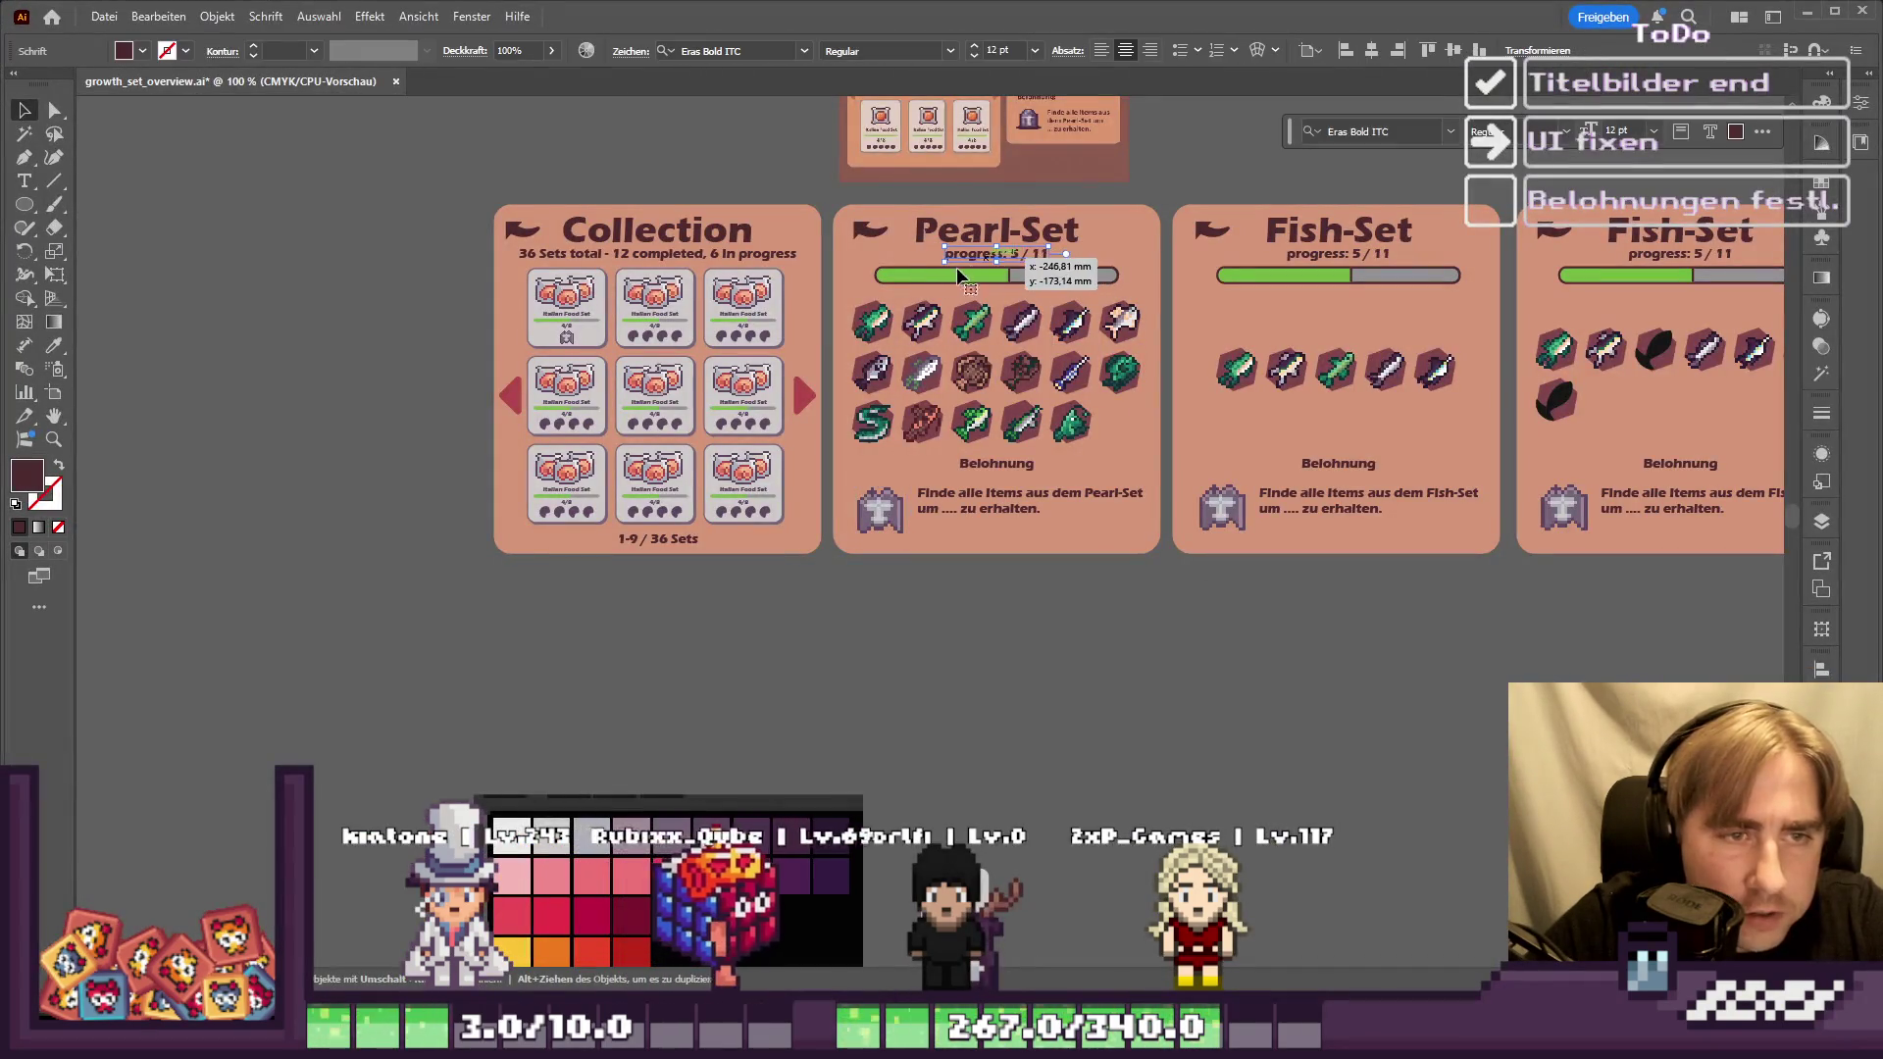
pyautogui.scroll(3, 1000, 253)
pyautogui.scroll(2, 954, 276)
pyautogui.moveTo(1158, 447)
pyautogui.mouseDown()
pyautogui.moveTo(1156, 339)
pyautogui.moveTo(1178, 380)
pyautogui.mouseUp()
pyautogui.moveTo(1119, 341); pyautogui.dragTo(1133, 362)
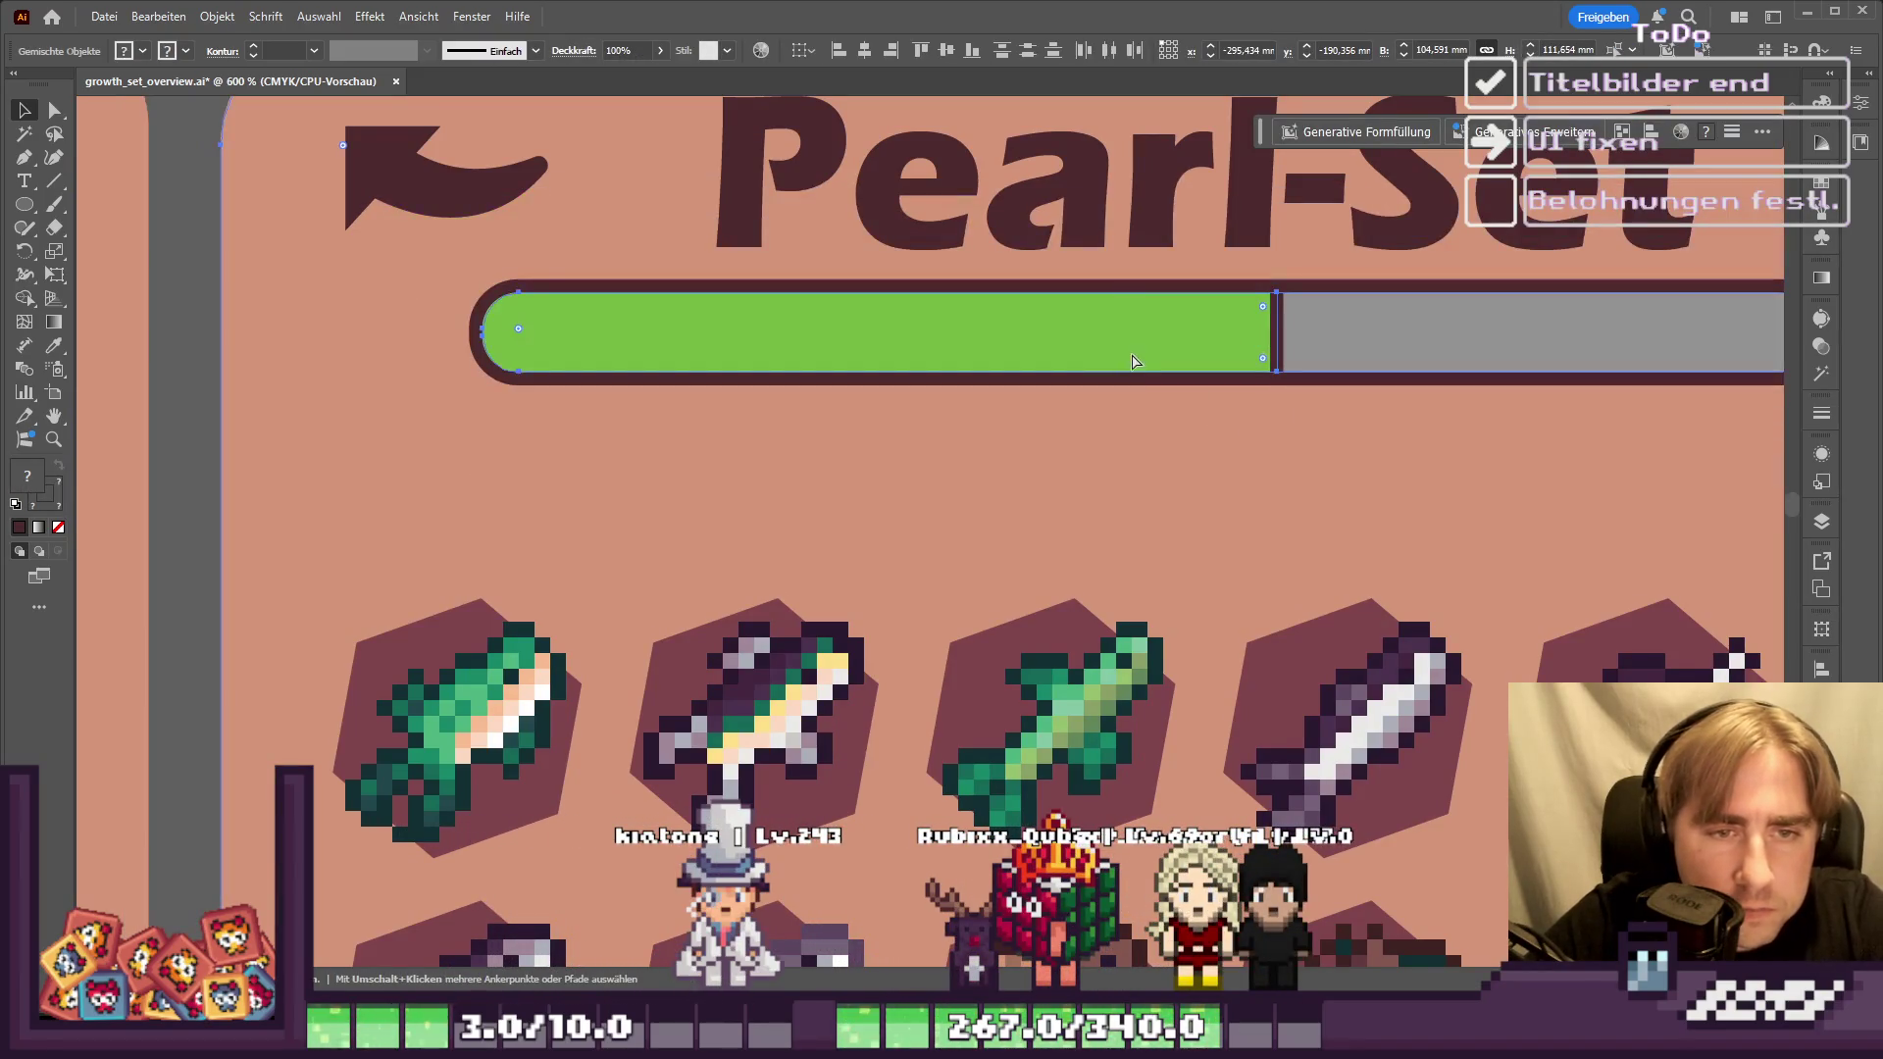
pyautogui.scroll(-4, 1105, 461)
# - Reposition the progress bar lower, then shift the bar and text up together
pyautogui.click(856, 317)
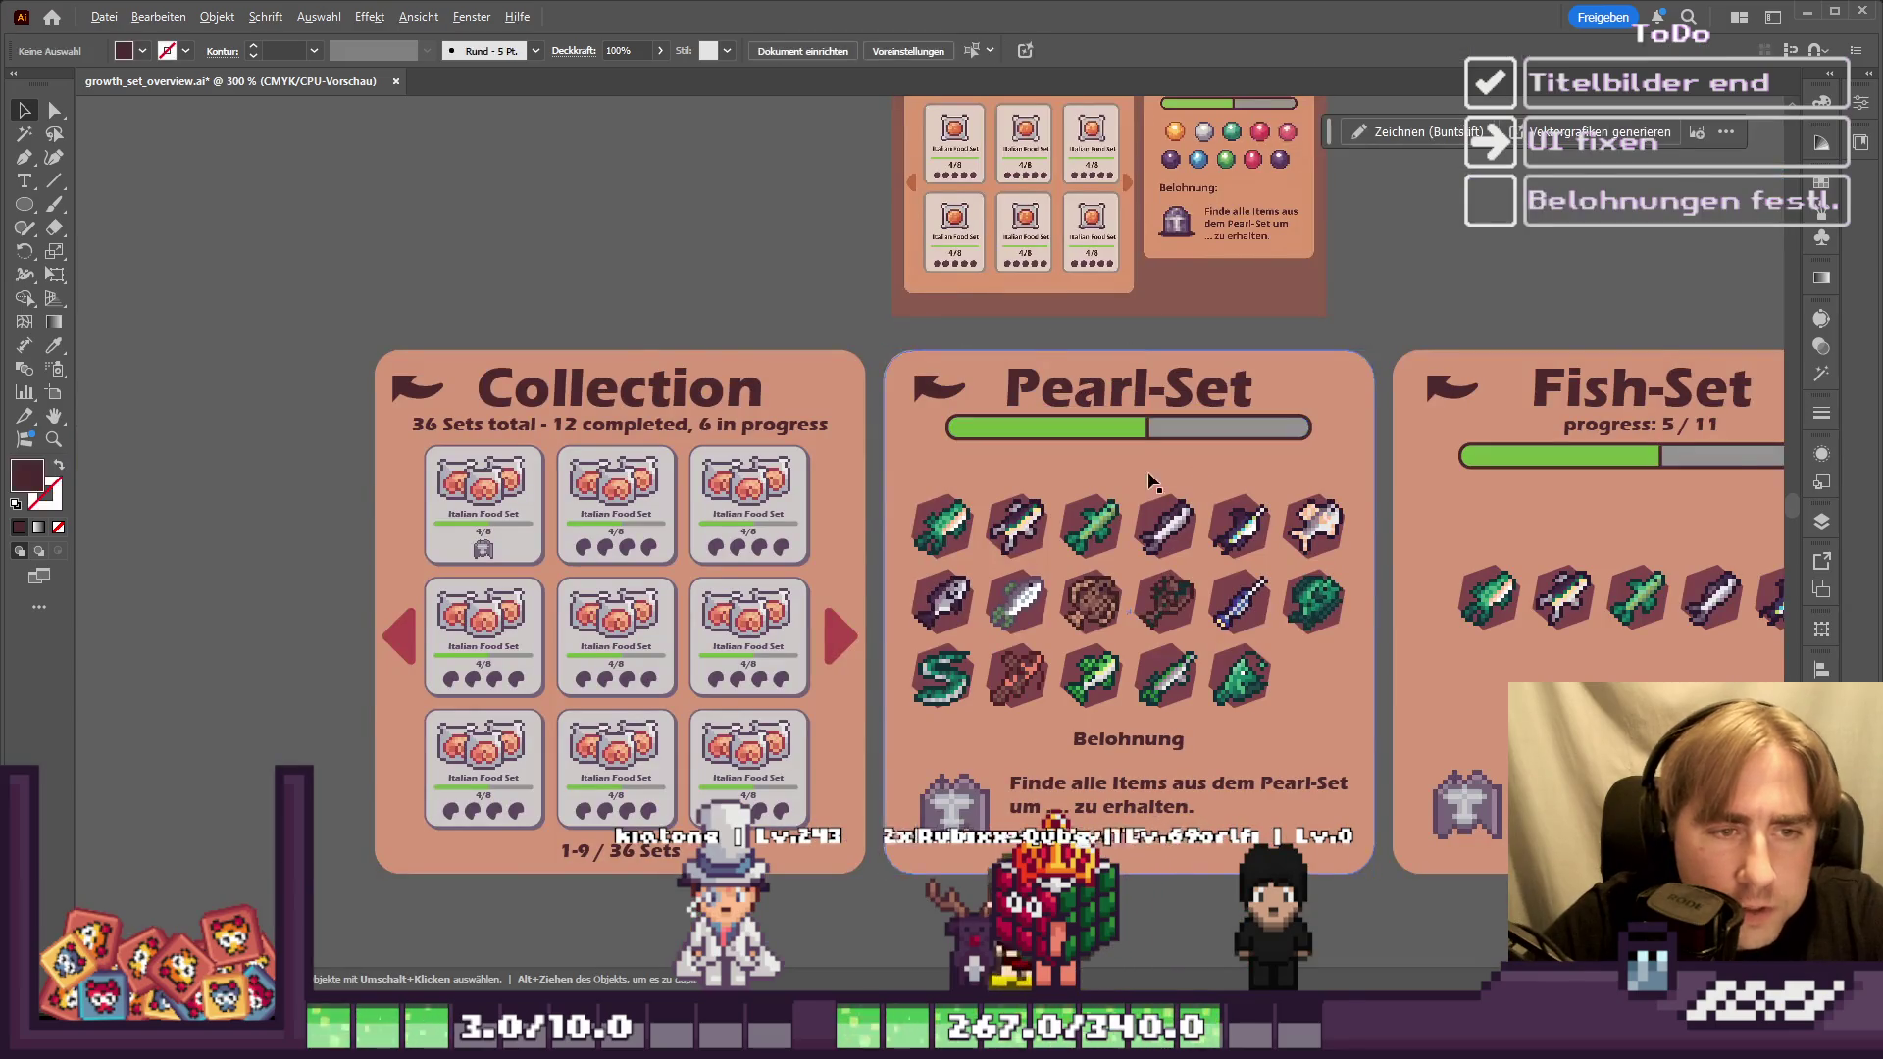
pyautogui.scroll(3, 1177, 471)
pyautogui.moveTo(939, 361)
pyautogui.mouseDown()
pyautogui.moveTo(942, 451)
pyautogui.moveTo(996, 407)
pyautogui.moveTo(950, 703)
pyautogui.mouseUp()
pyautogui.scroll(2, 961, 372)
pyautogui.moveTo(916, 576)
pyautogui.mouseDown()
pyautogui.moveTo(857, 425)
pyautogui.moveTo(975, 391)
pyautogui.mouseUp()
pyautogui.scroll(-6, 1167, 440)
pyautogui.scroll(-3, 1167, 440)
pyautogui.hotkey('ctrl', 'shift', 'a')
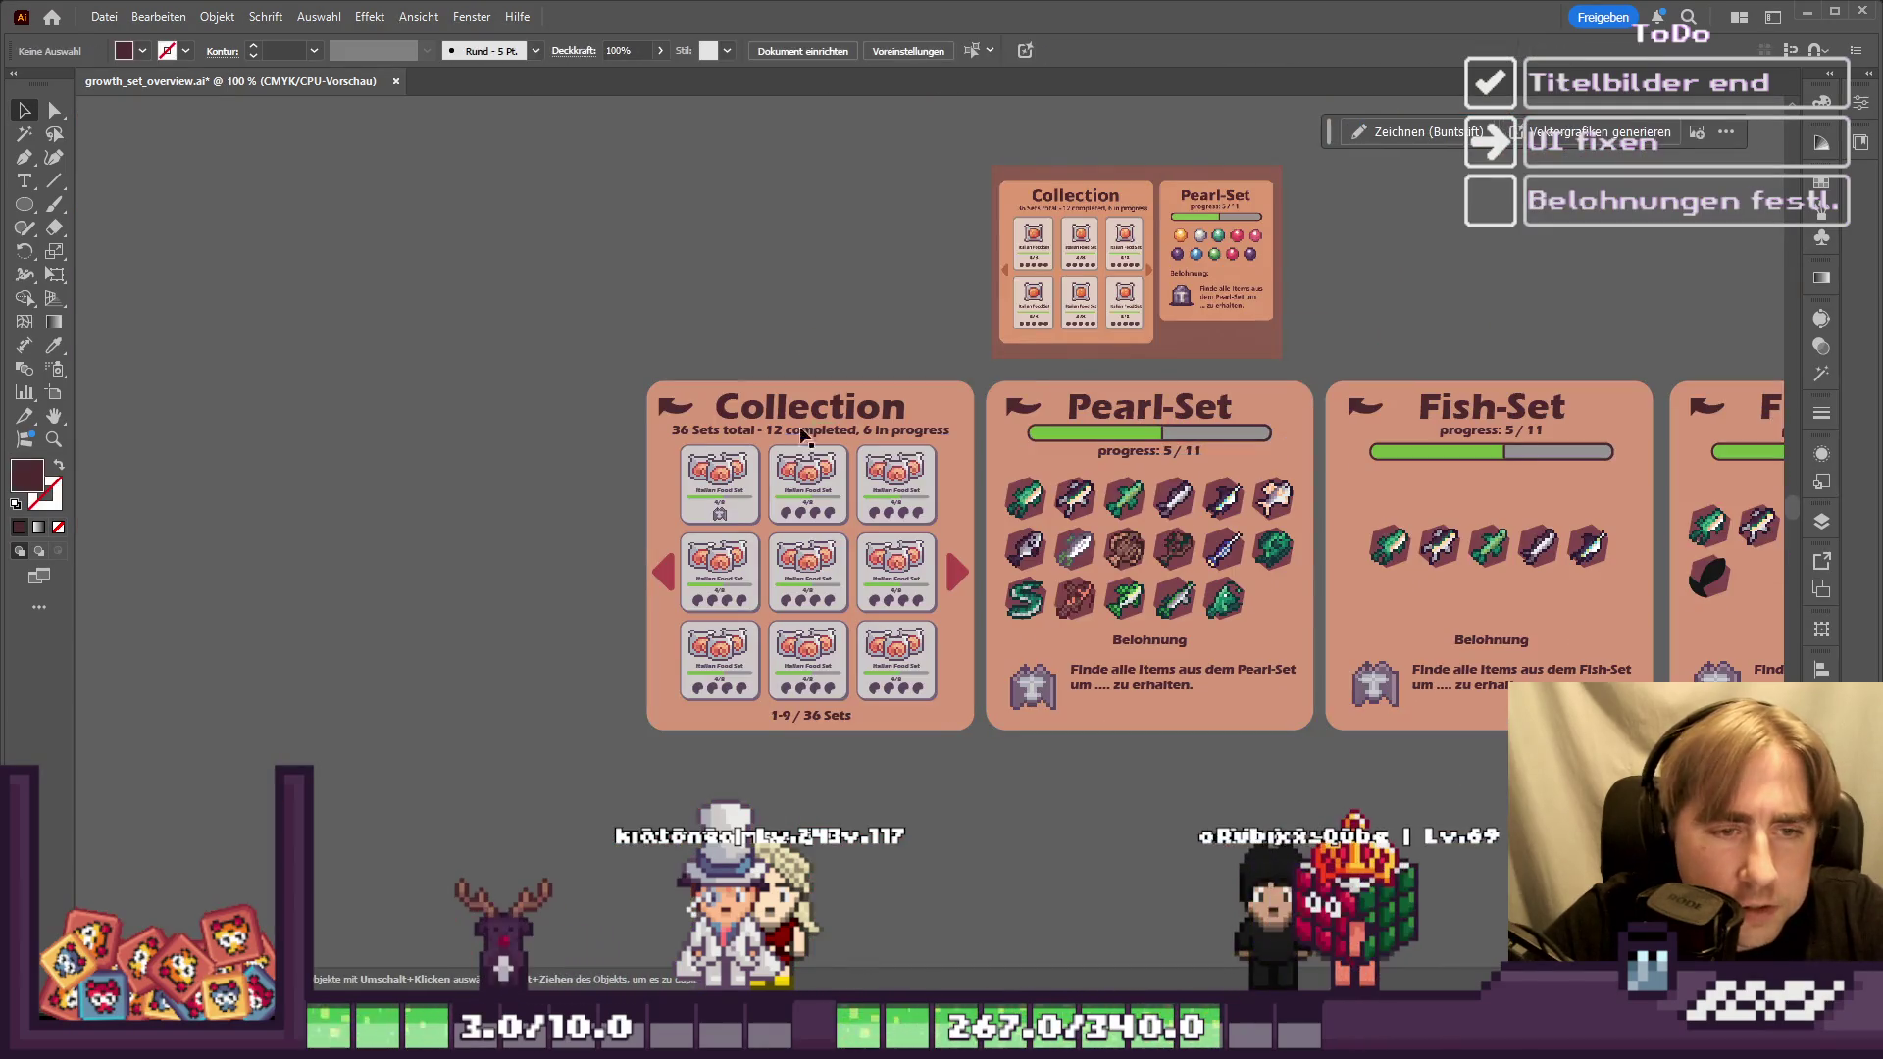
# - Review the Pearl-Set bar, text and fish sprite selections before returning to Godot
pyautogui.scroll(3, 877, 694)
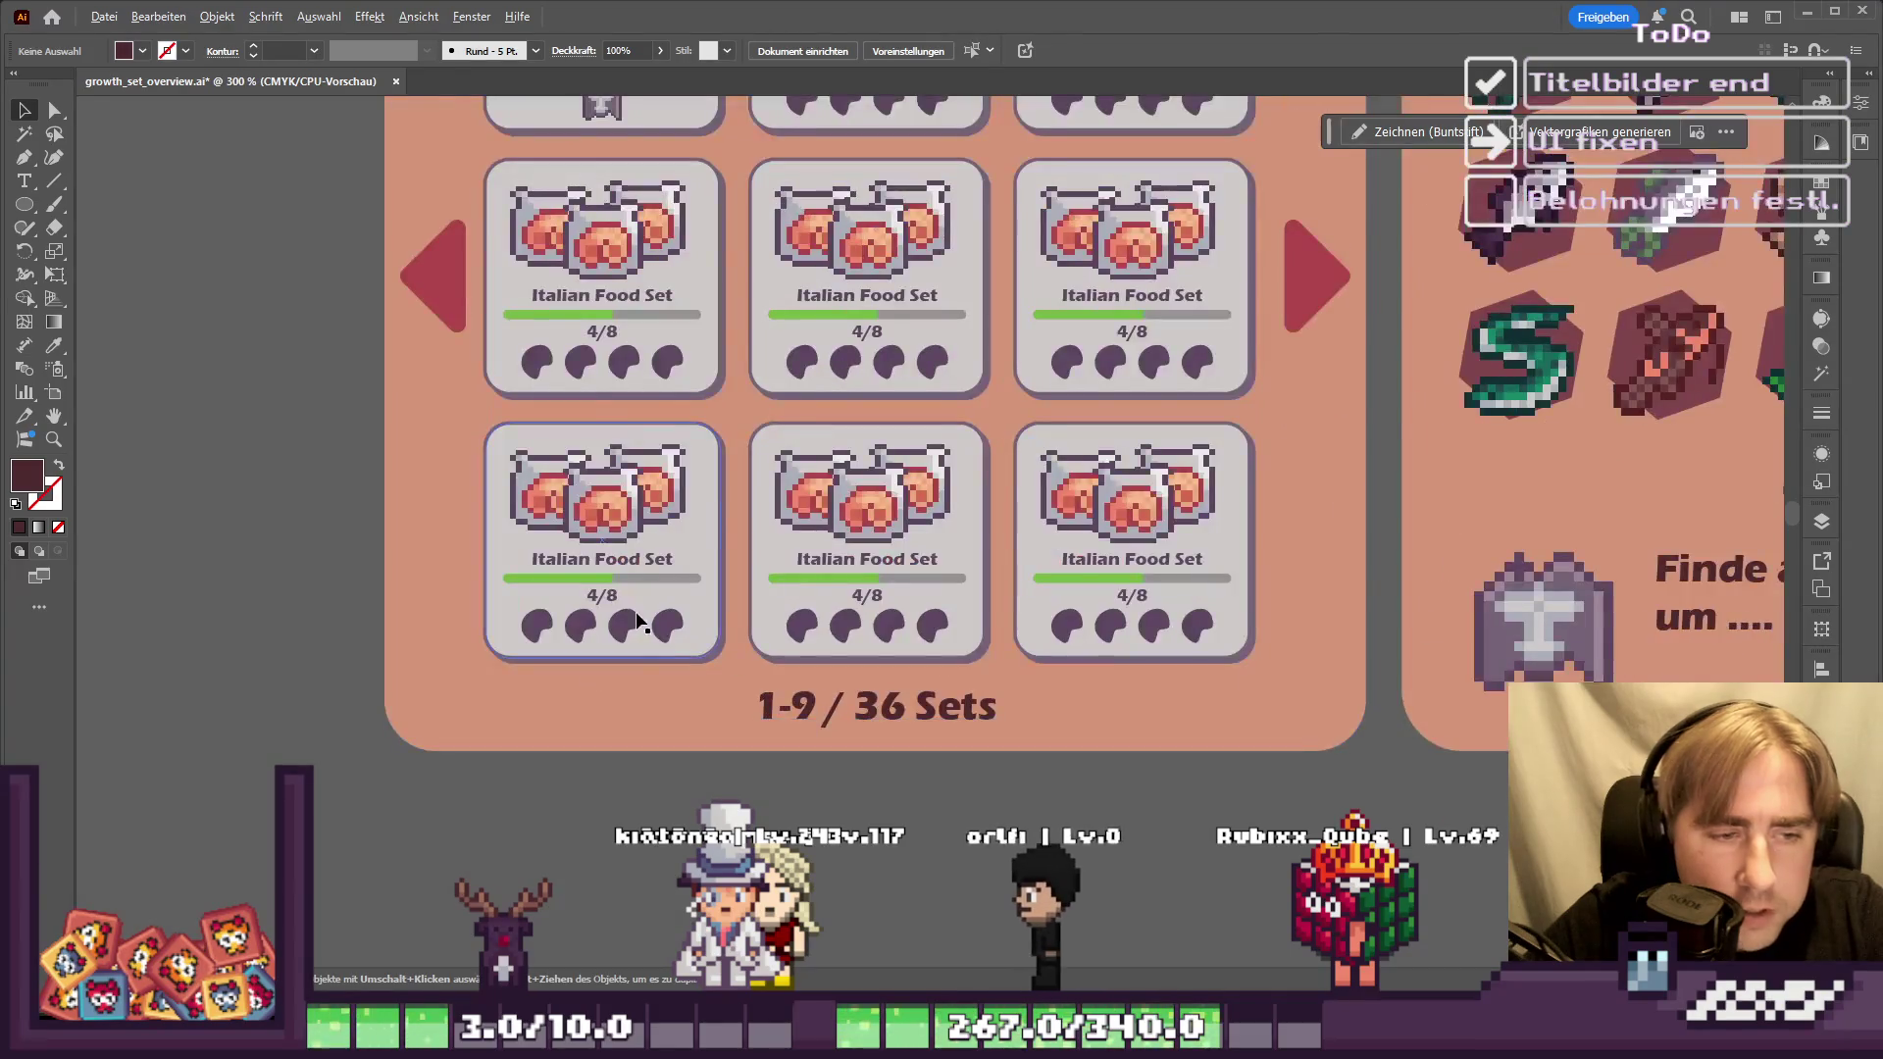
pyautogui.scroll(-1, 725, 592)
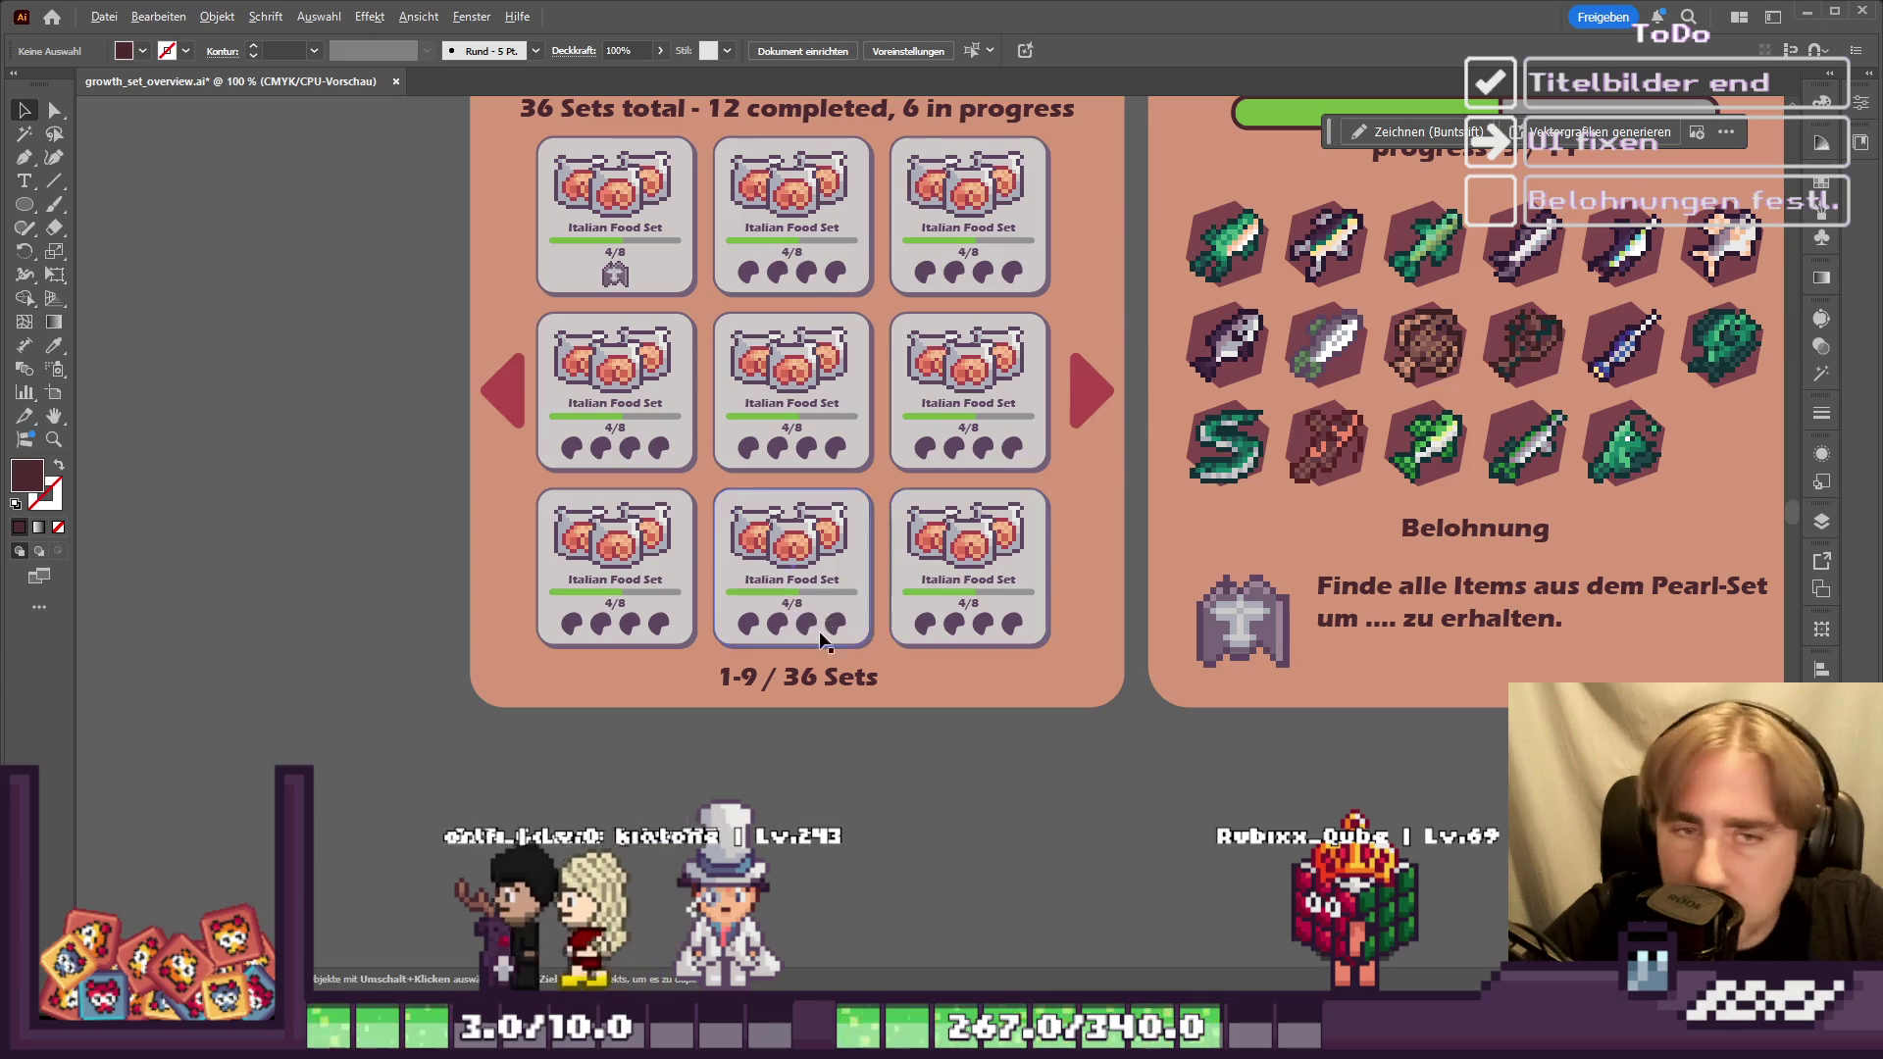
pyautogui.scroll(-3, 1190, 370)
pyautogui.scroll(4, 1177, 373)
pyautogui.click(1100, 358)
pyautogui.keyDown('shift'); pyautogui.click(1118, 404); pyautogui.keyUp('shift')
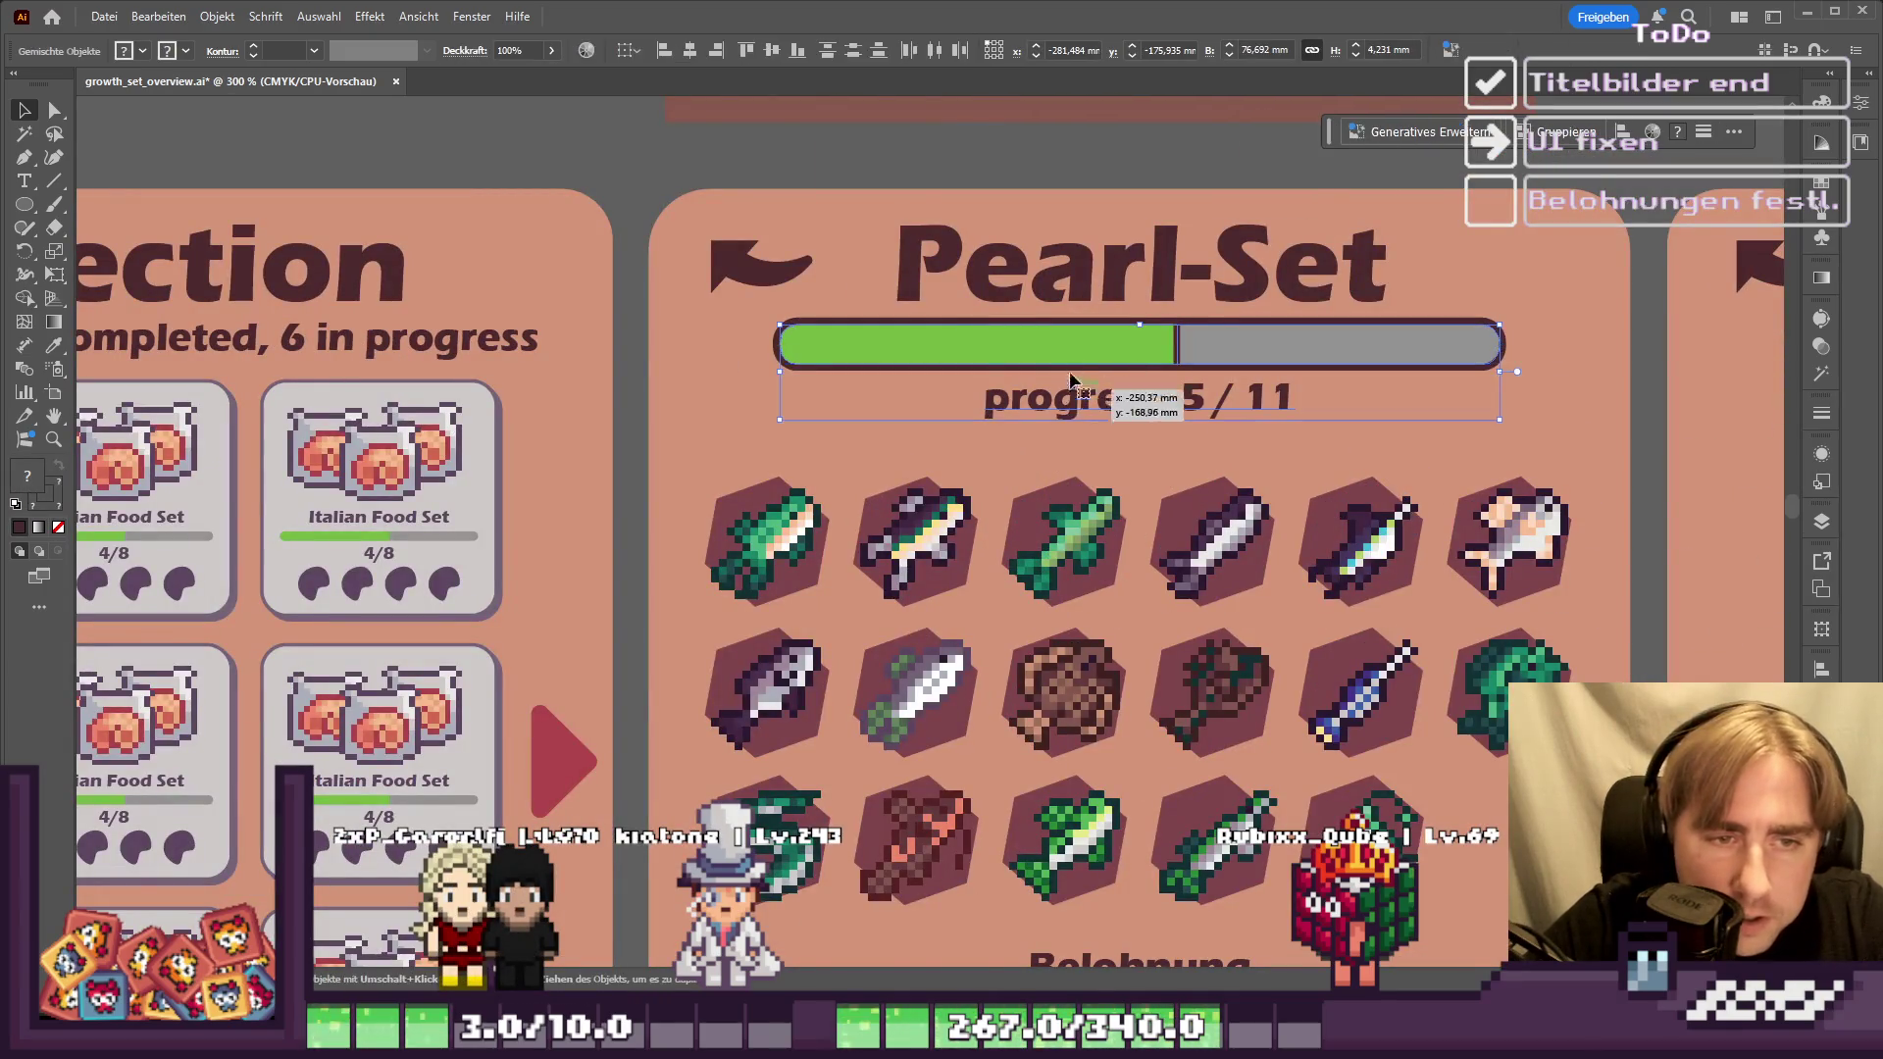
pyautogui.scroll(2, 1072, 357)
pyautogui.scroll(-4, 897, 372)
pyautogui.click(981, 482)
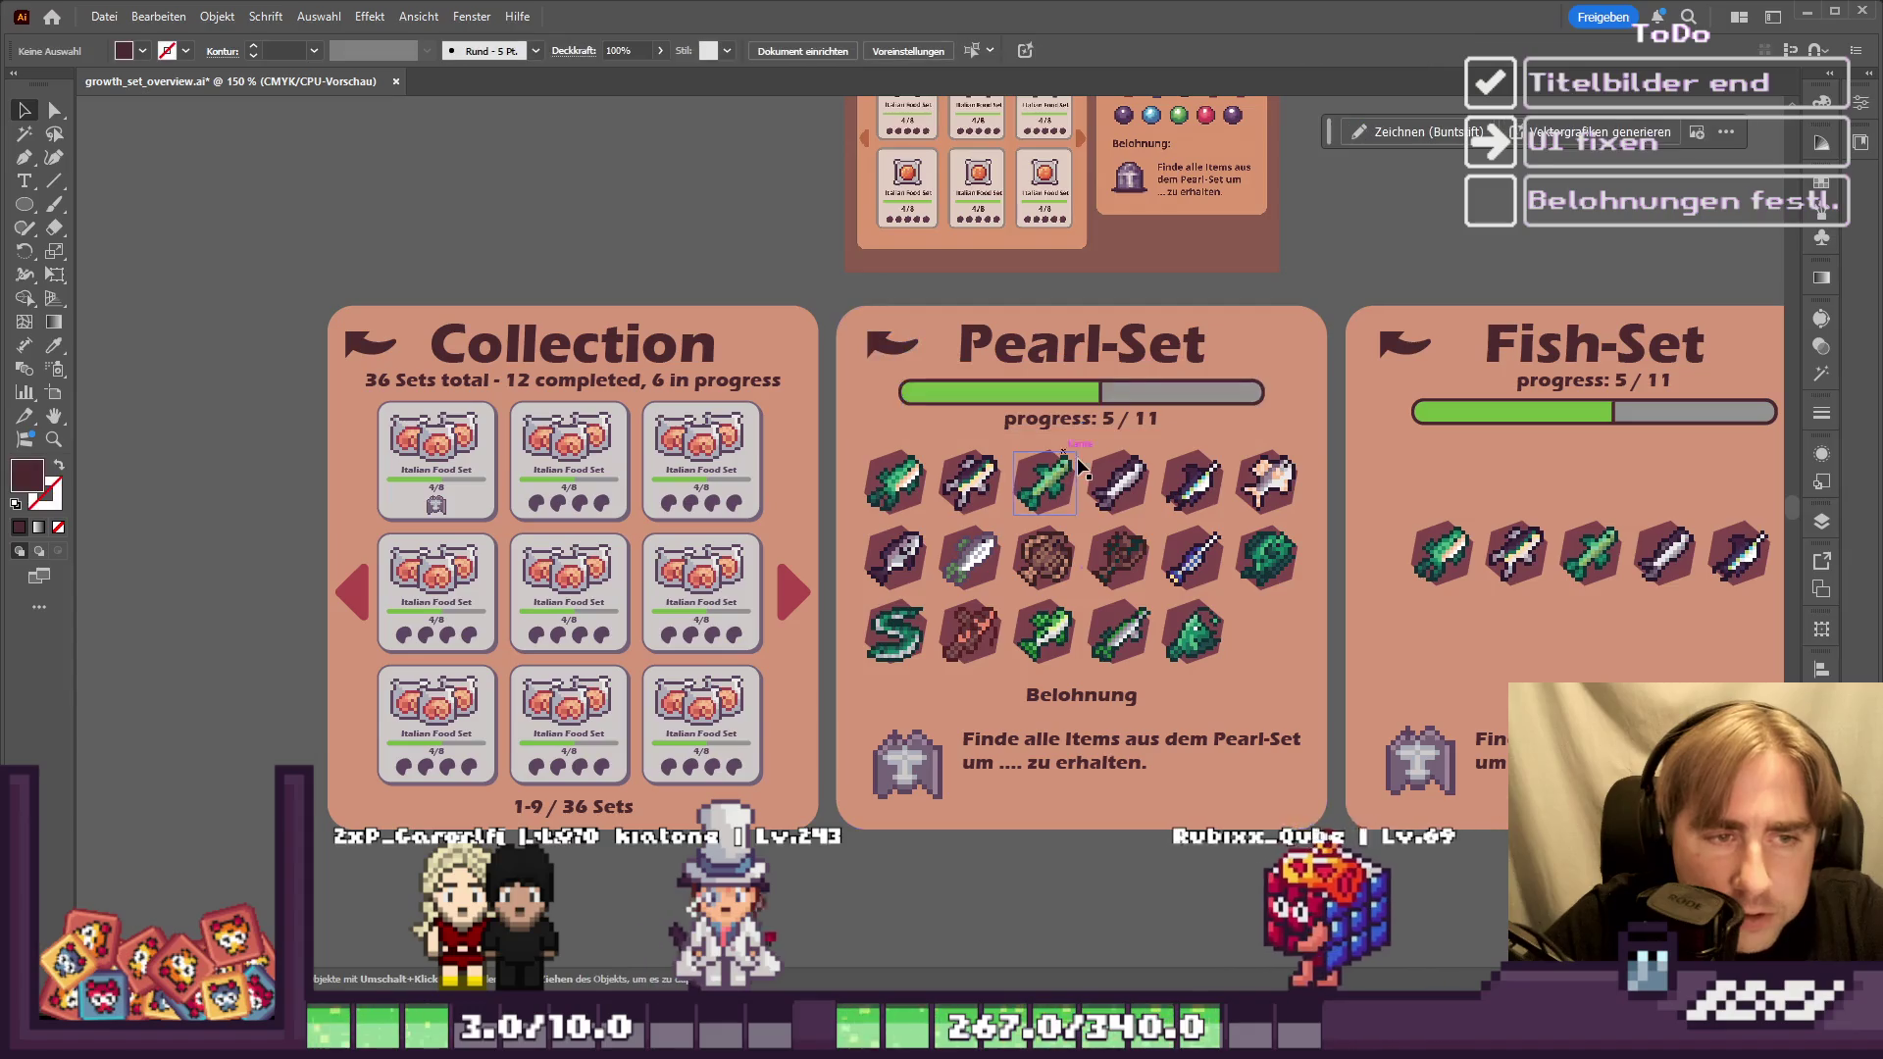
pyautogui.scroll(2, 981, 482)
pyautogui.scroll(-2, 903, 507)
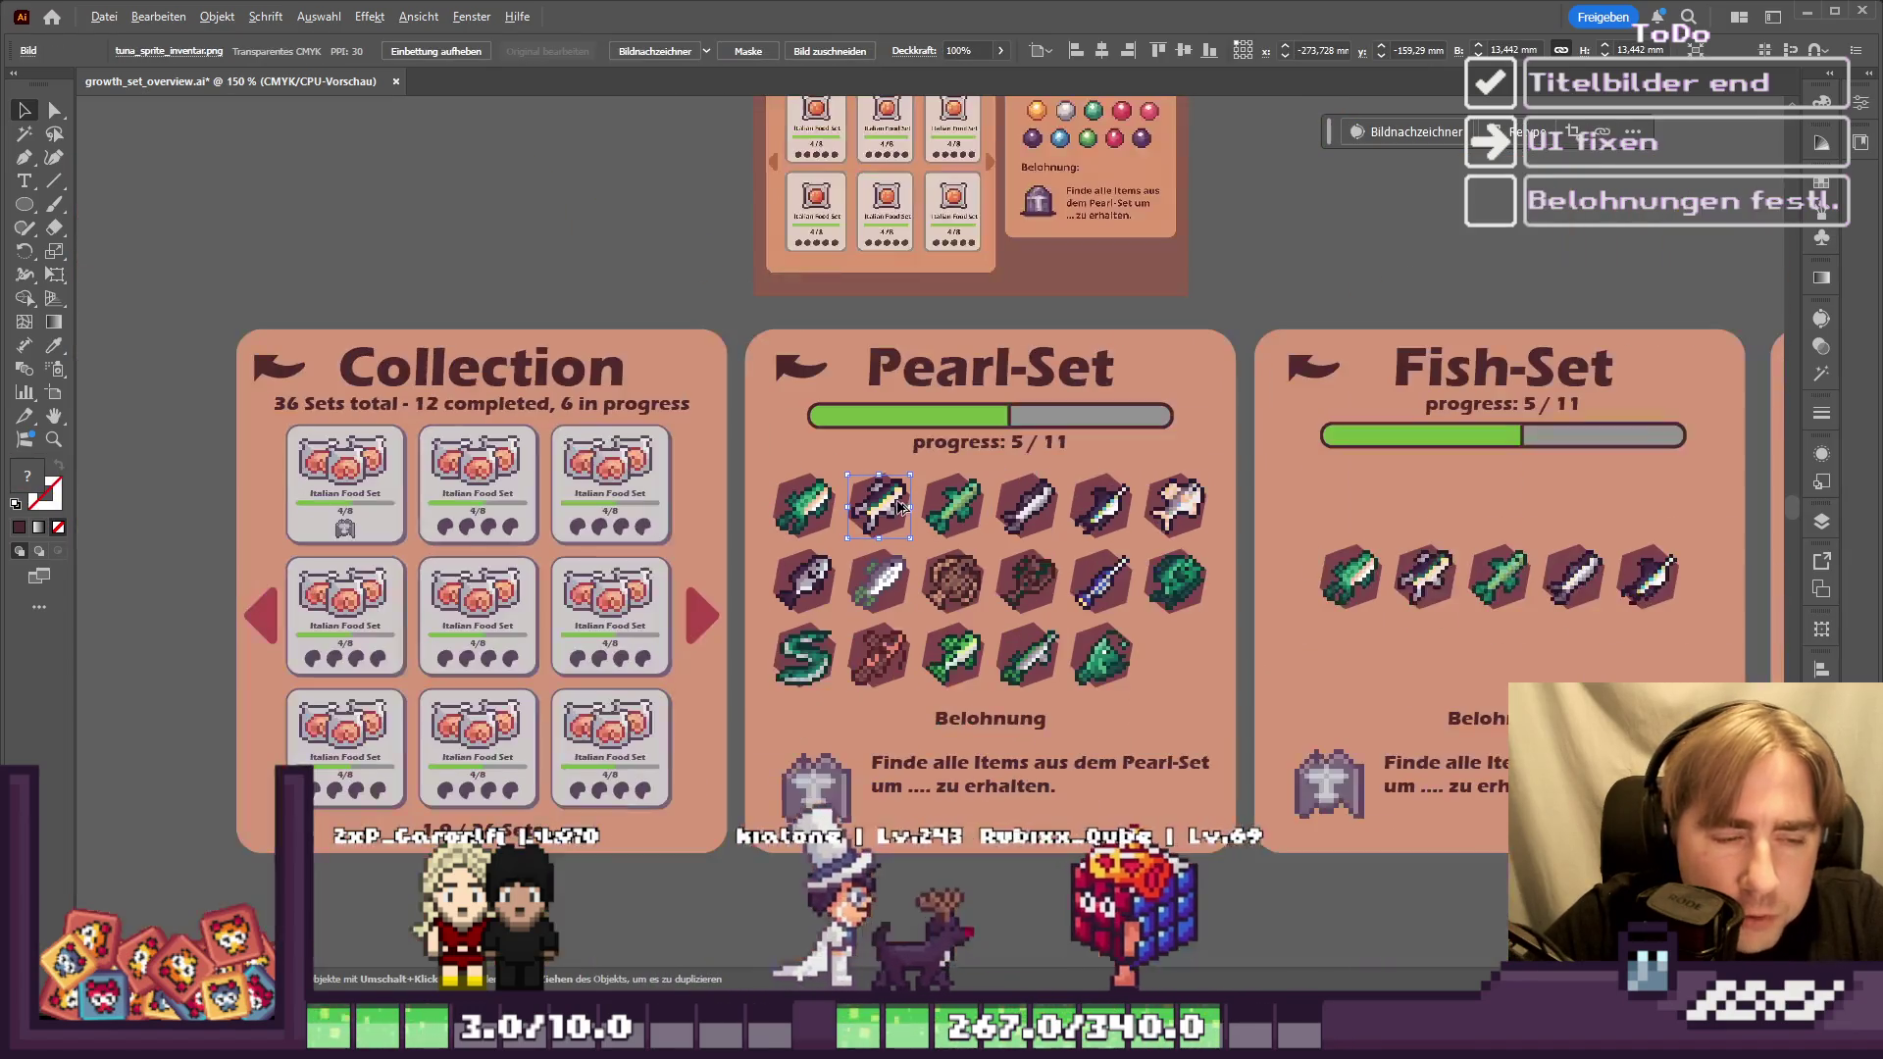
pyautogui.click(702, 265)
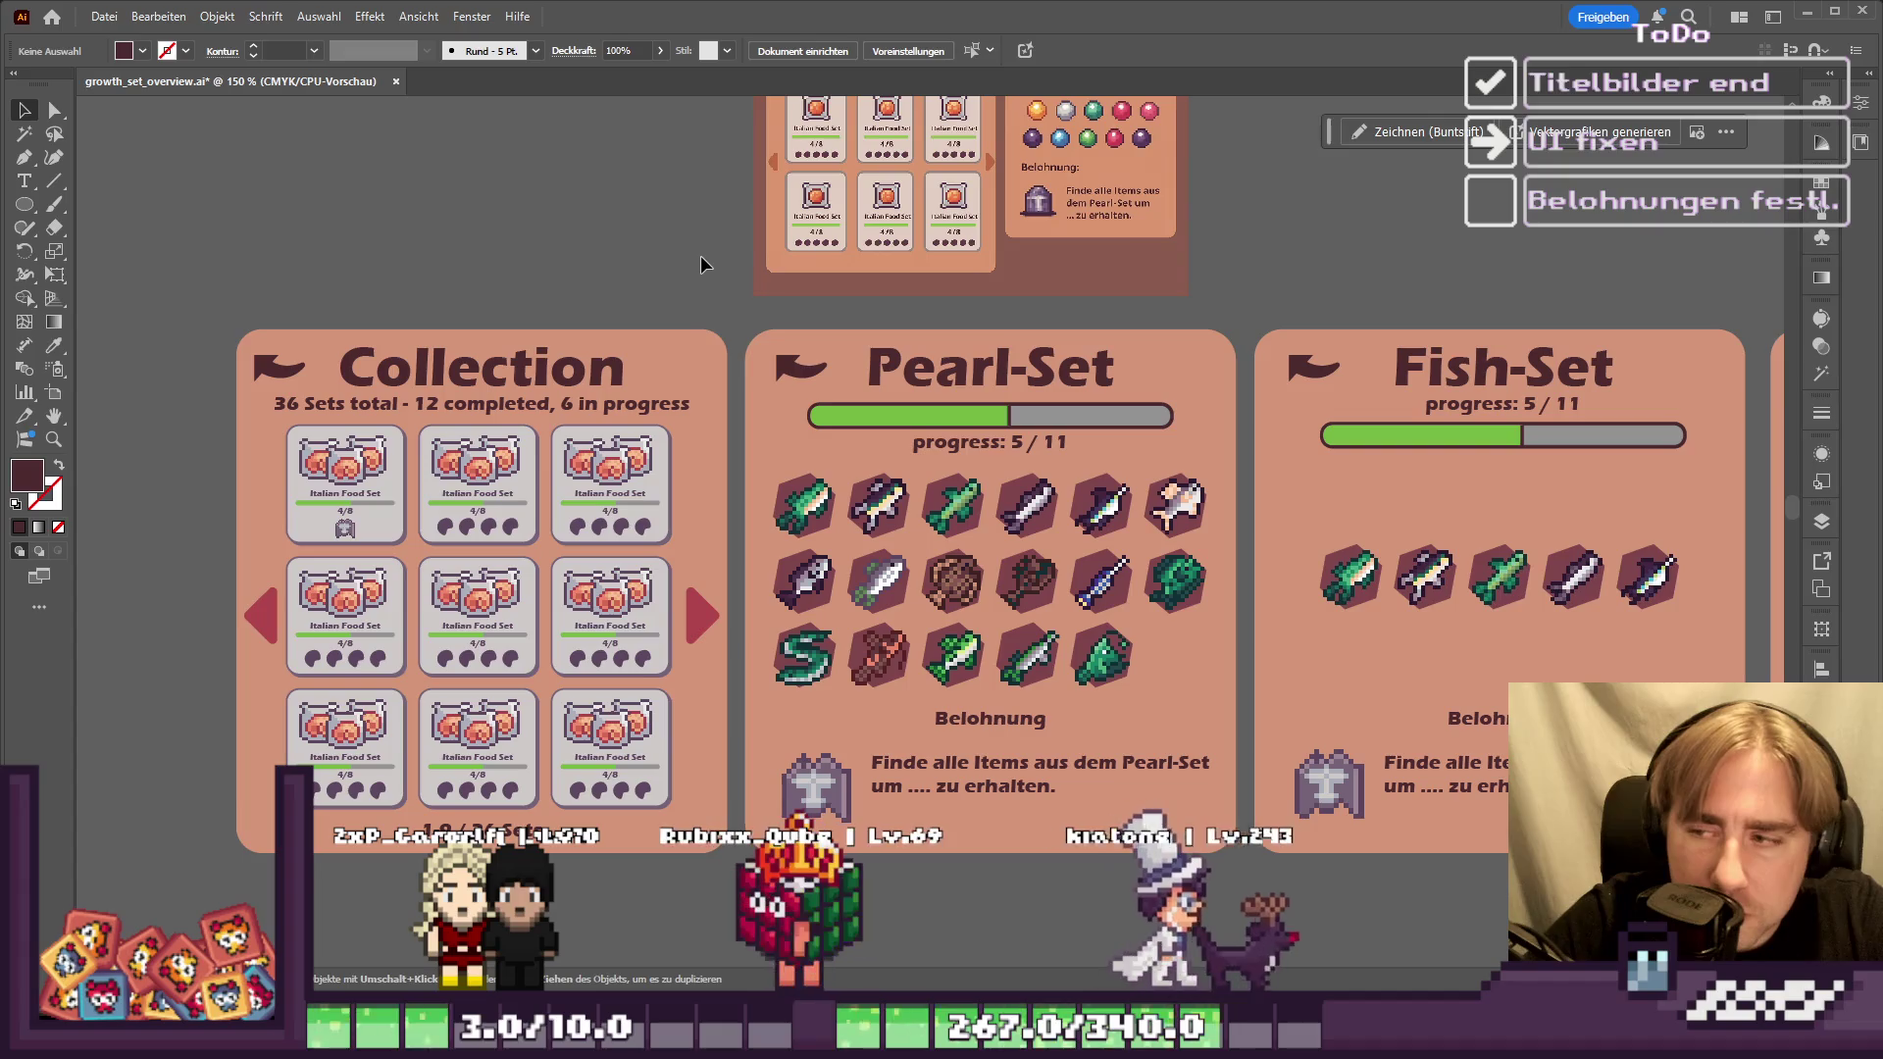
pyautogui.hotkey('alt', 'Tab')
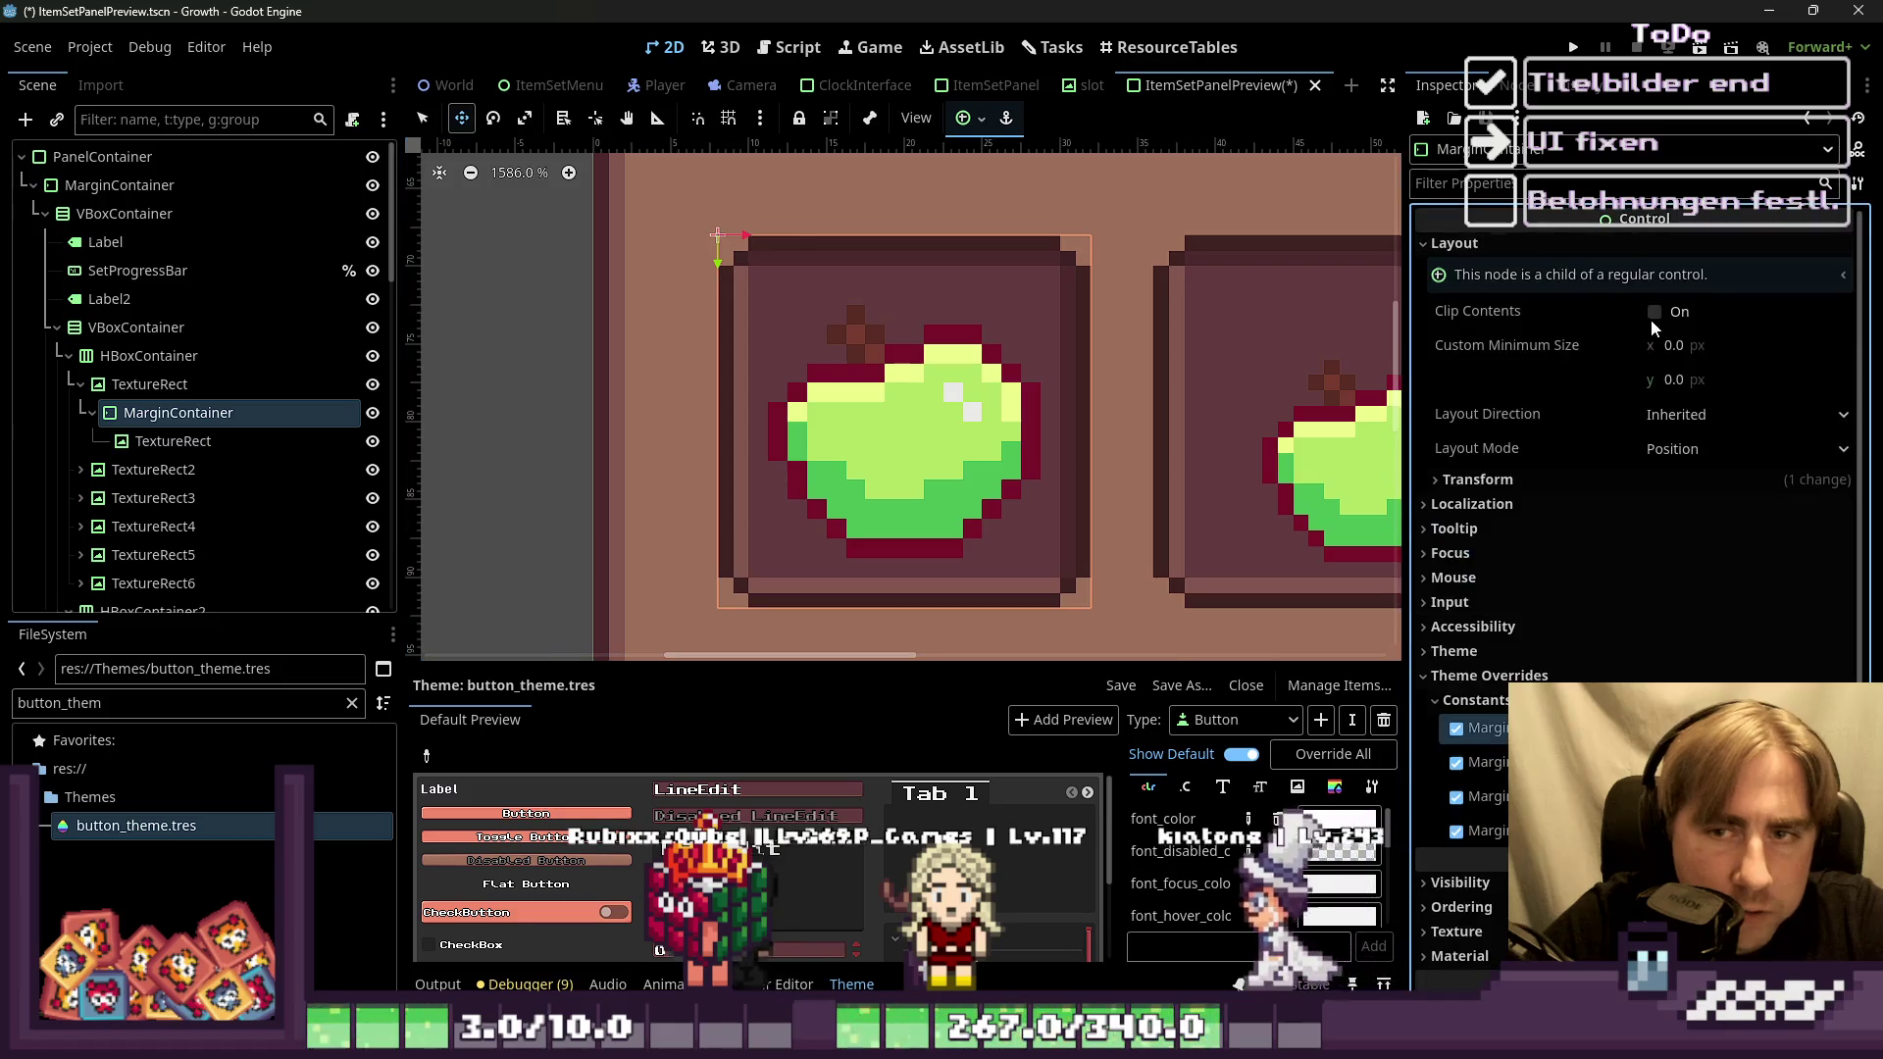
# - Set the apple TextureRect's Stretch Mode to Keep Aspect Centered
pyautogui.click(1536, 475)
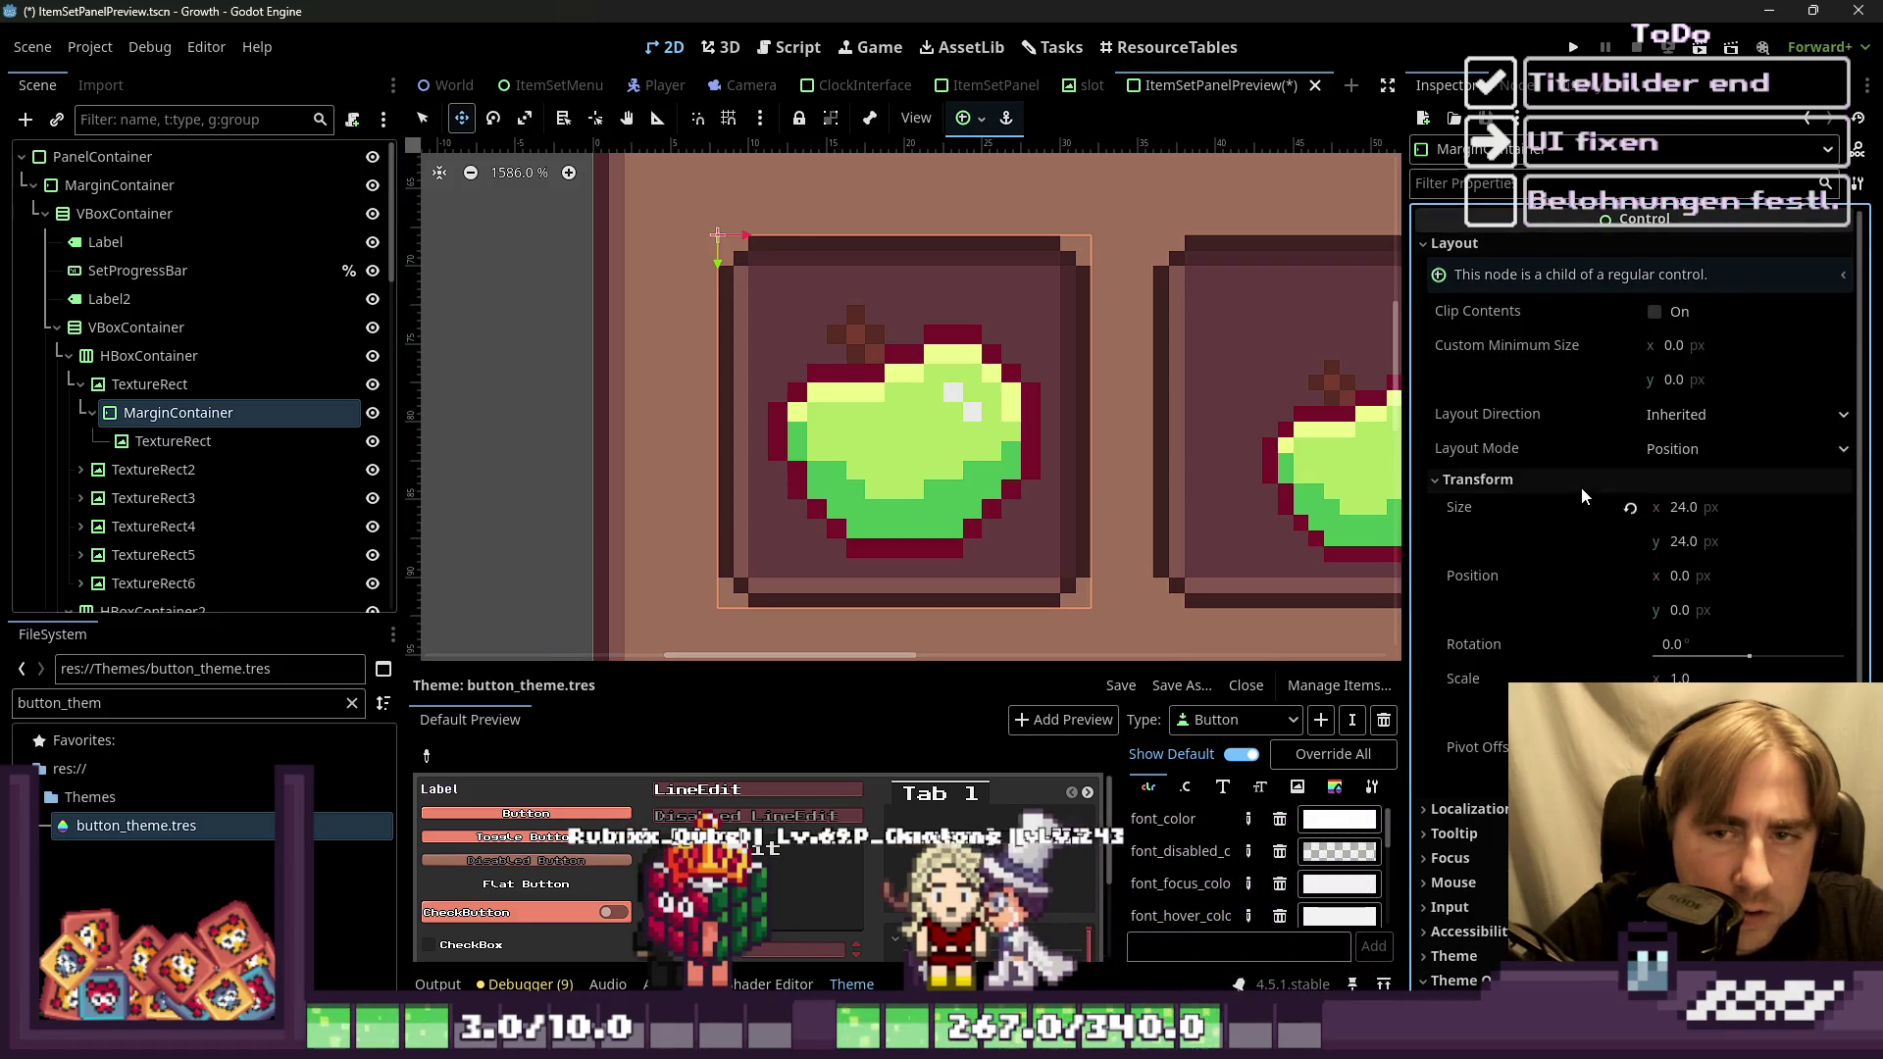
pyautogui.click(1581, 486)
pyautogui.click(194, 447)
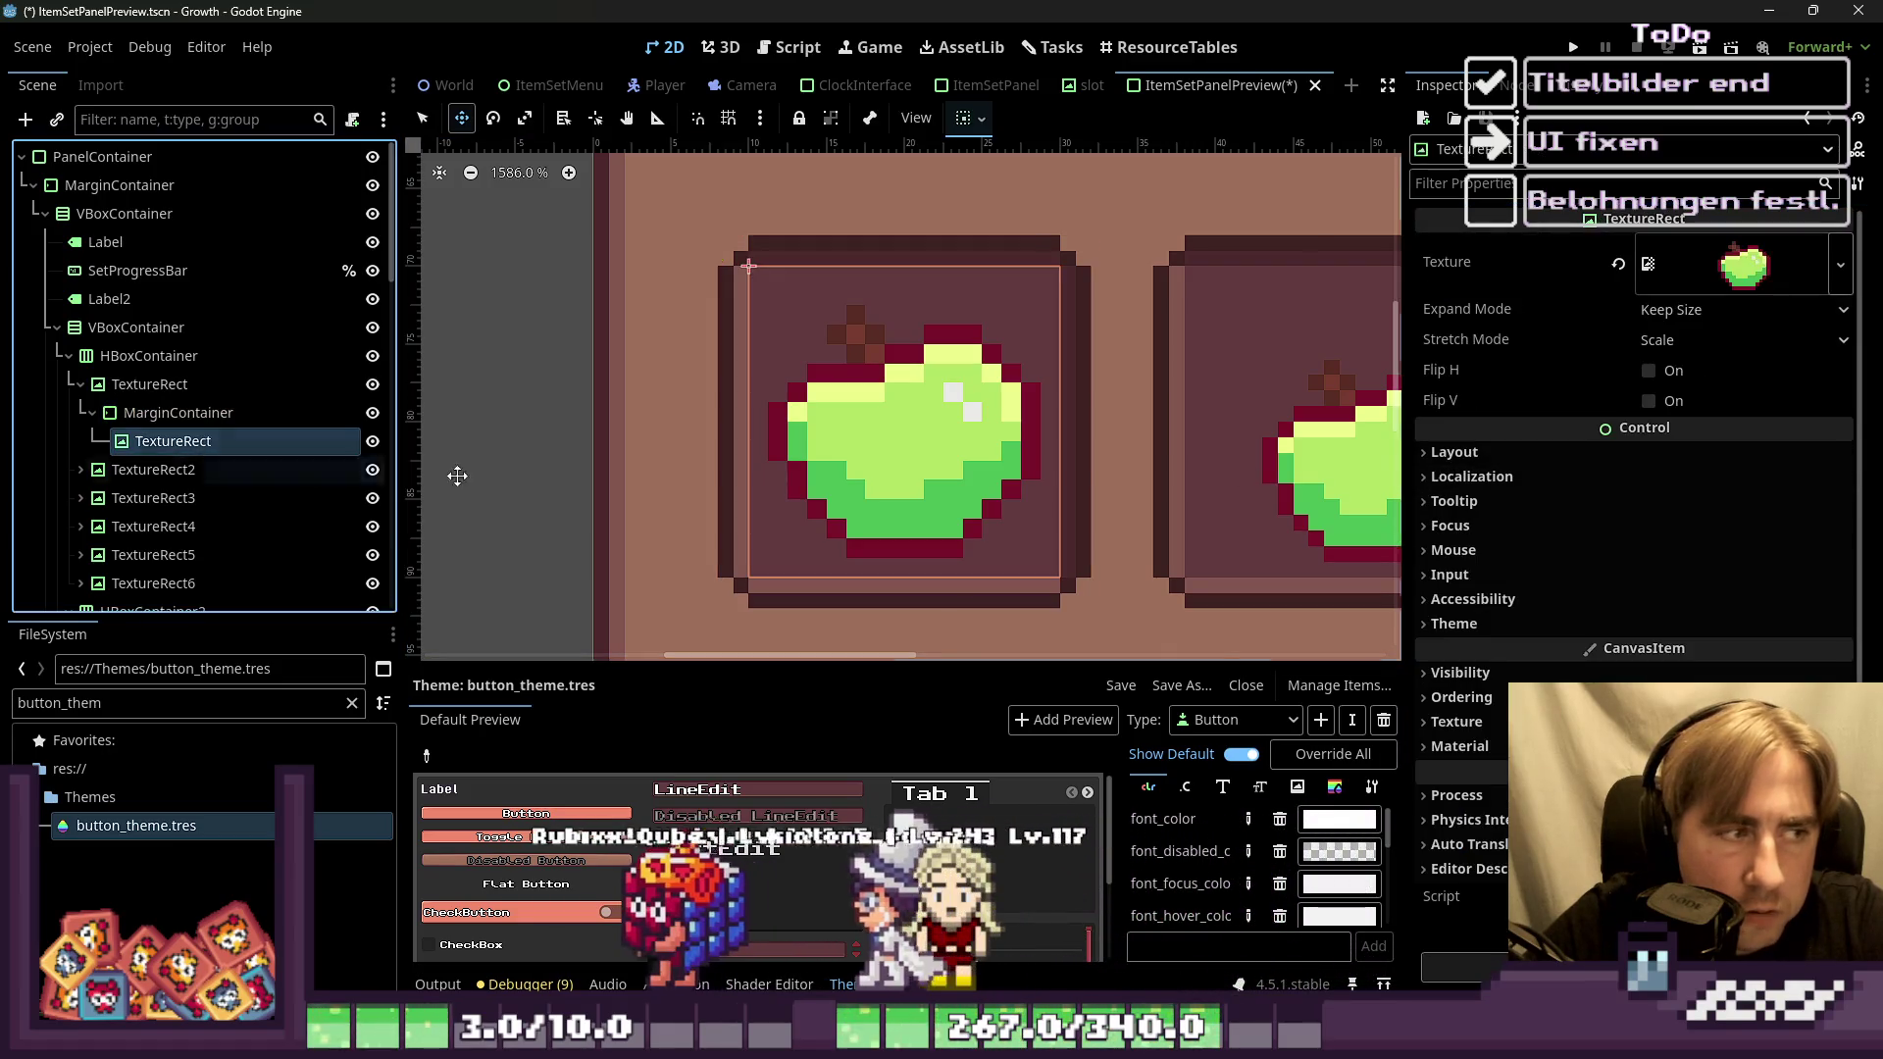
pyautogui.click(1673, 312)
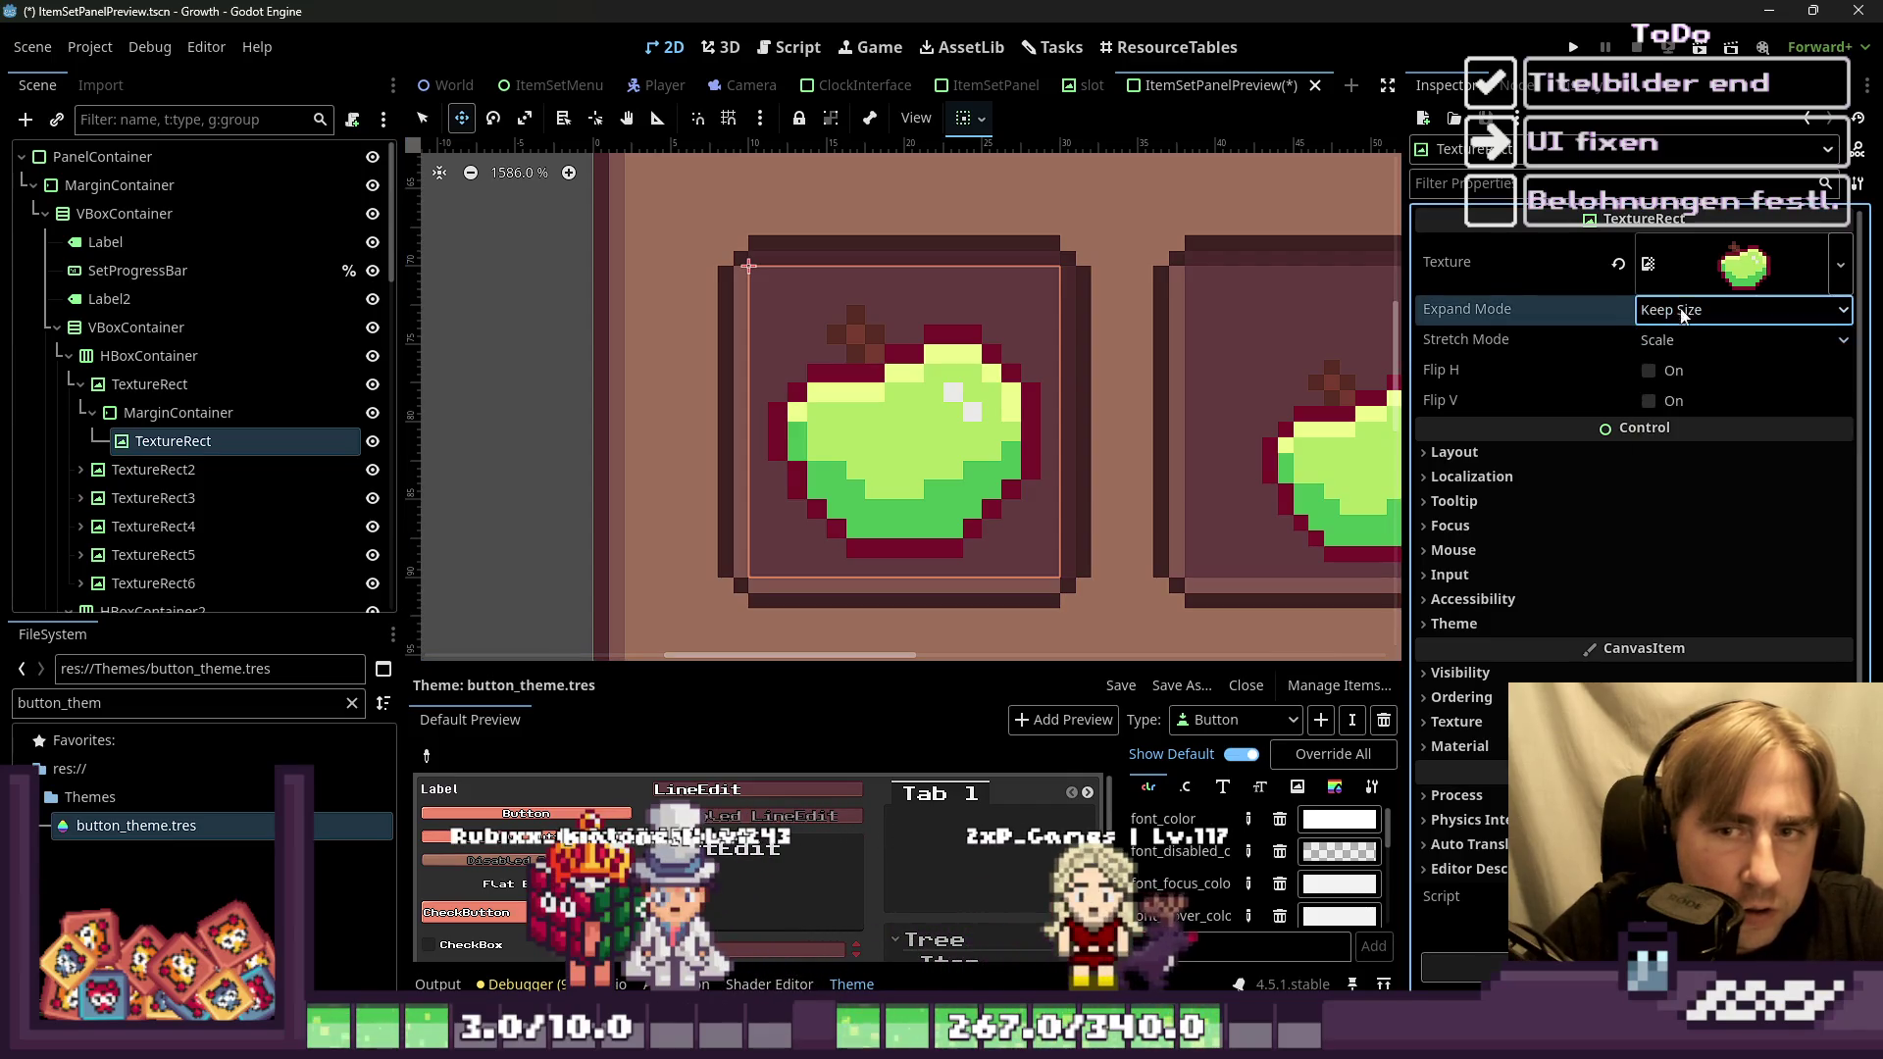
pyautogui.click(1667, 343)
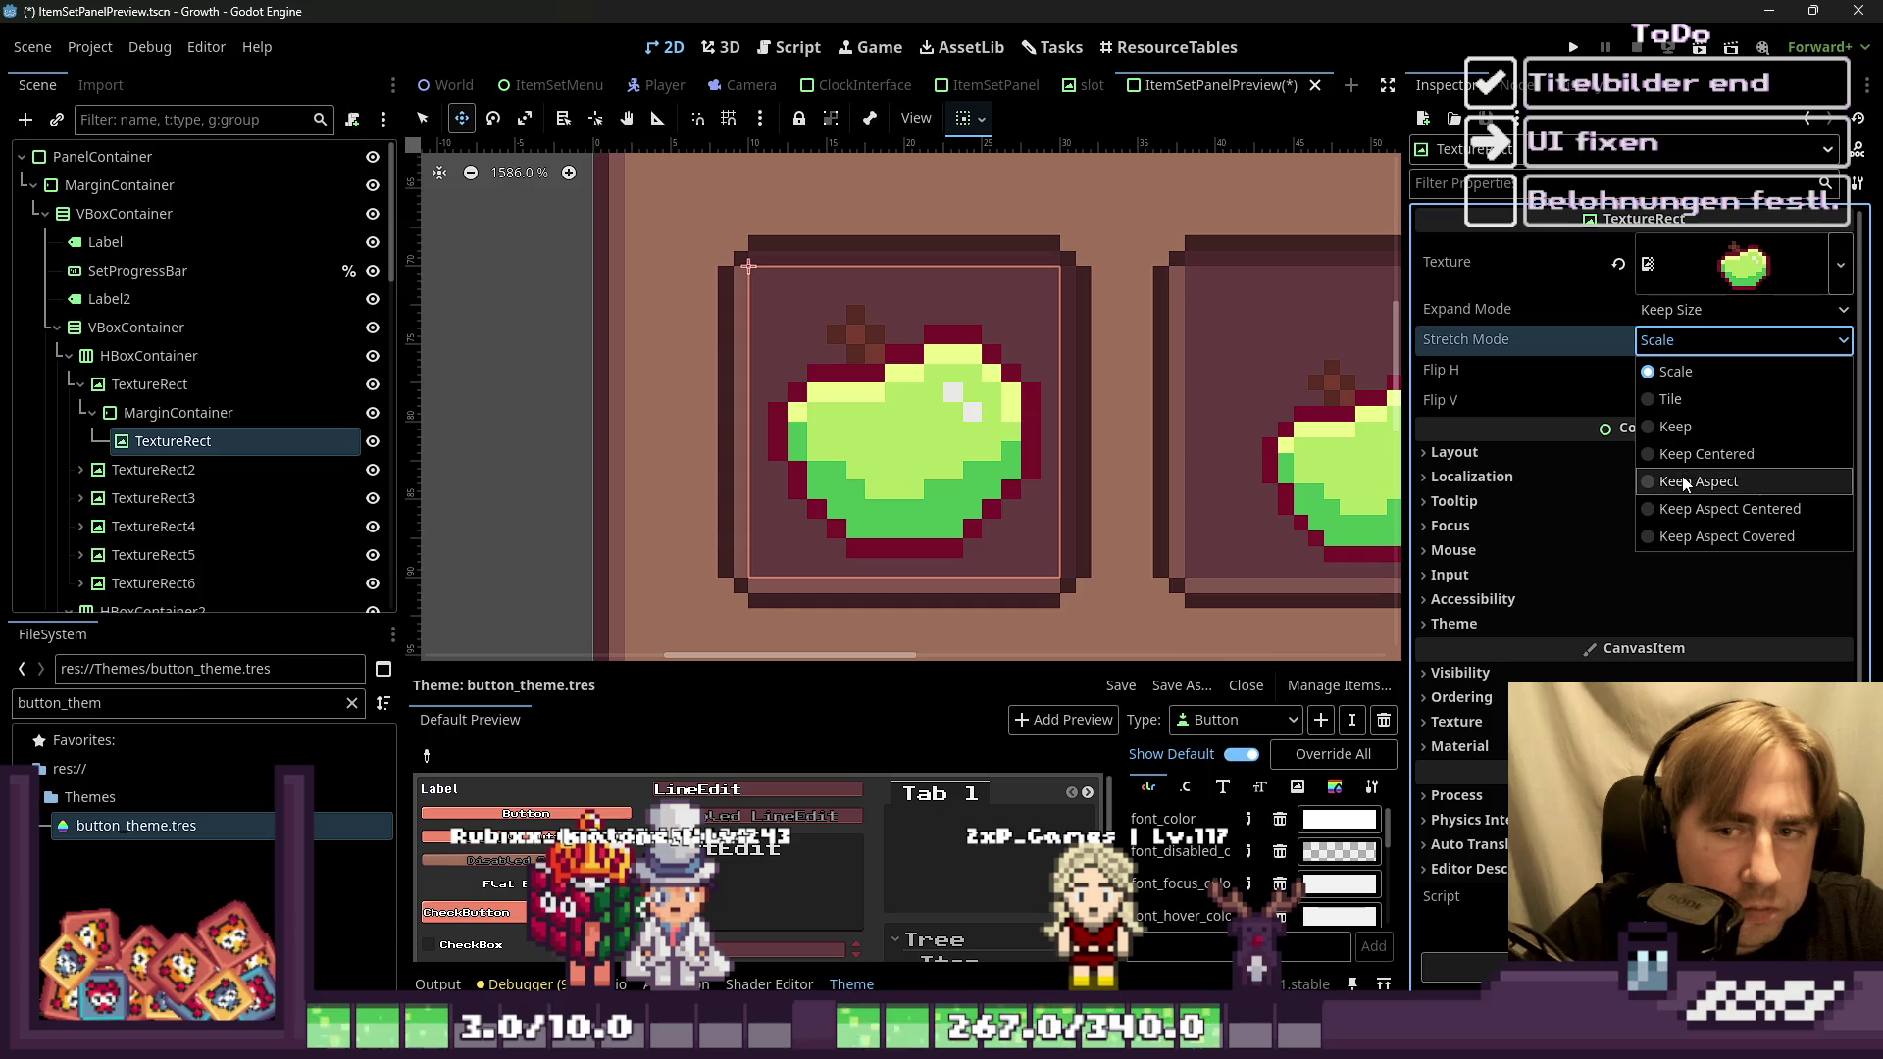
pyautogui.click(1685, 511)
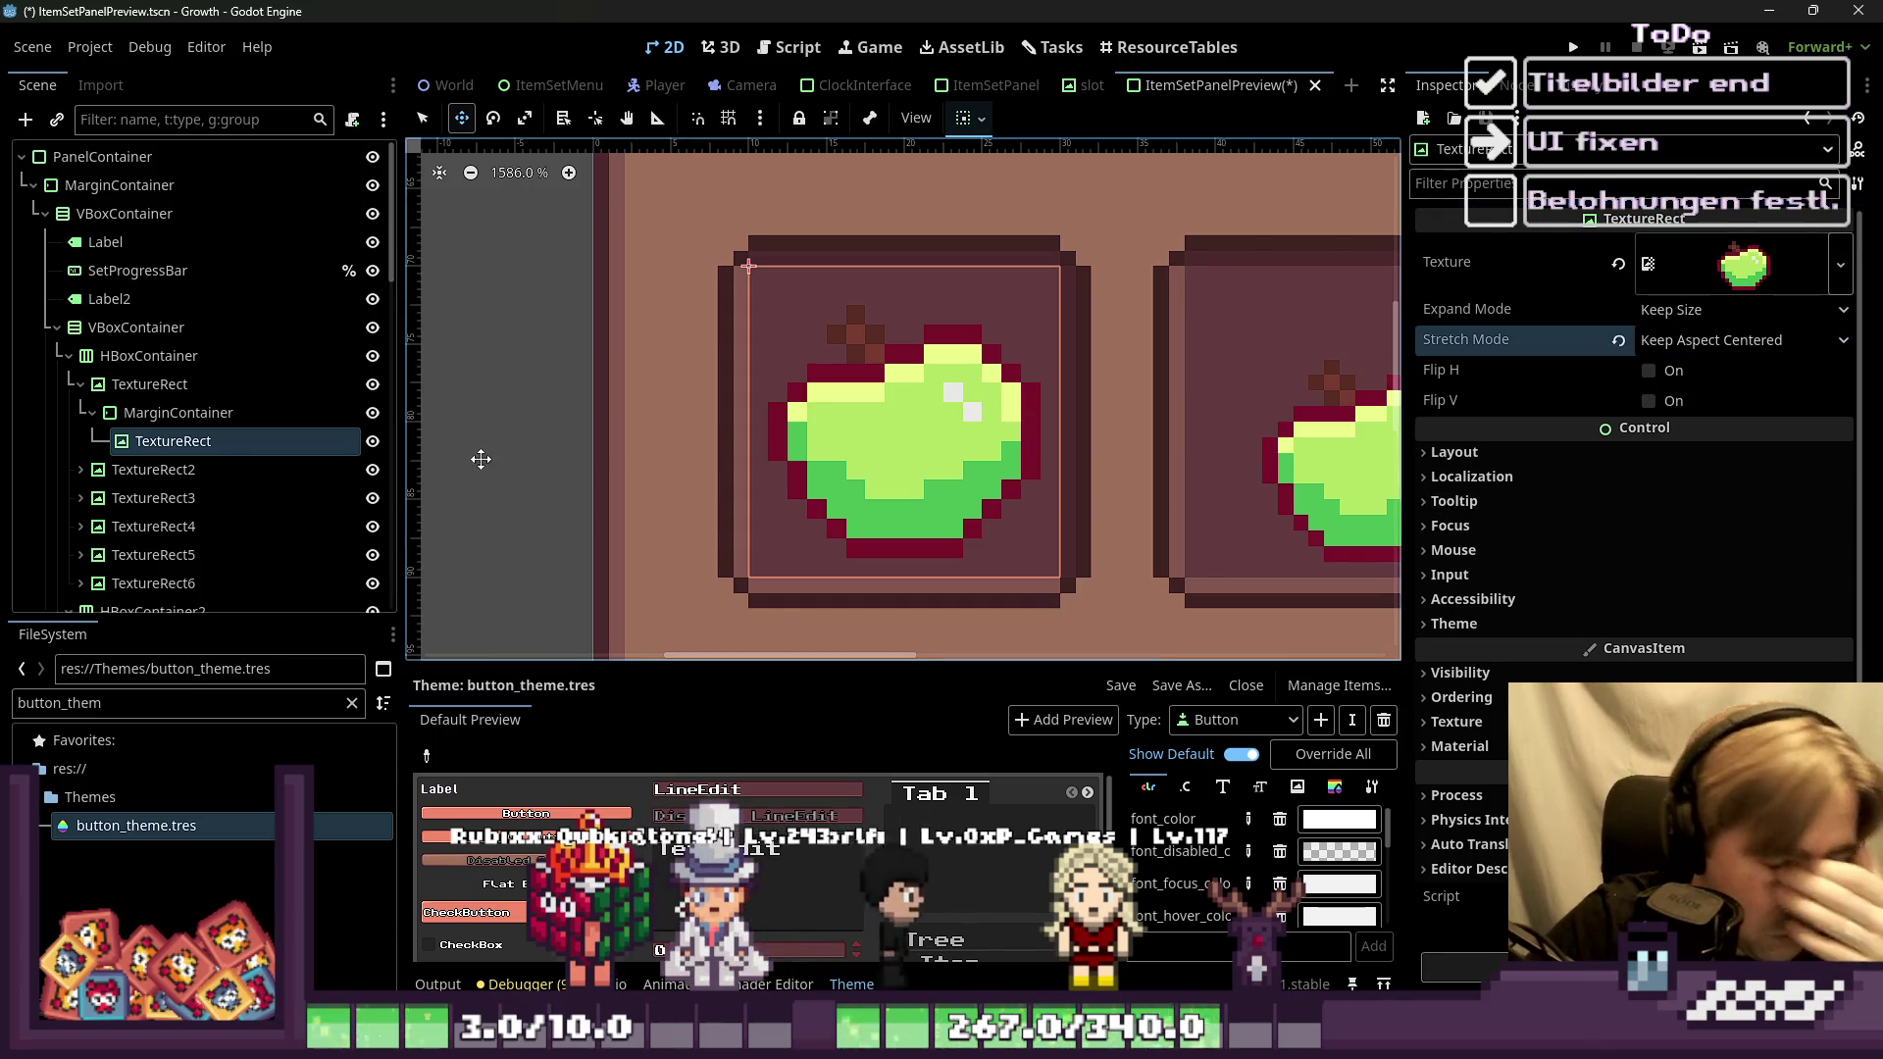
# - Try Ignore Size, then set the apple's Expand Mode to Fit Width
pyautogui.click(206, 413)
pyautogui.click(223, 441)
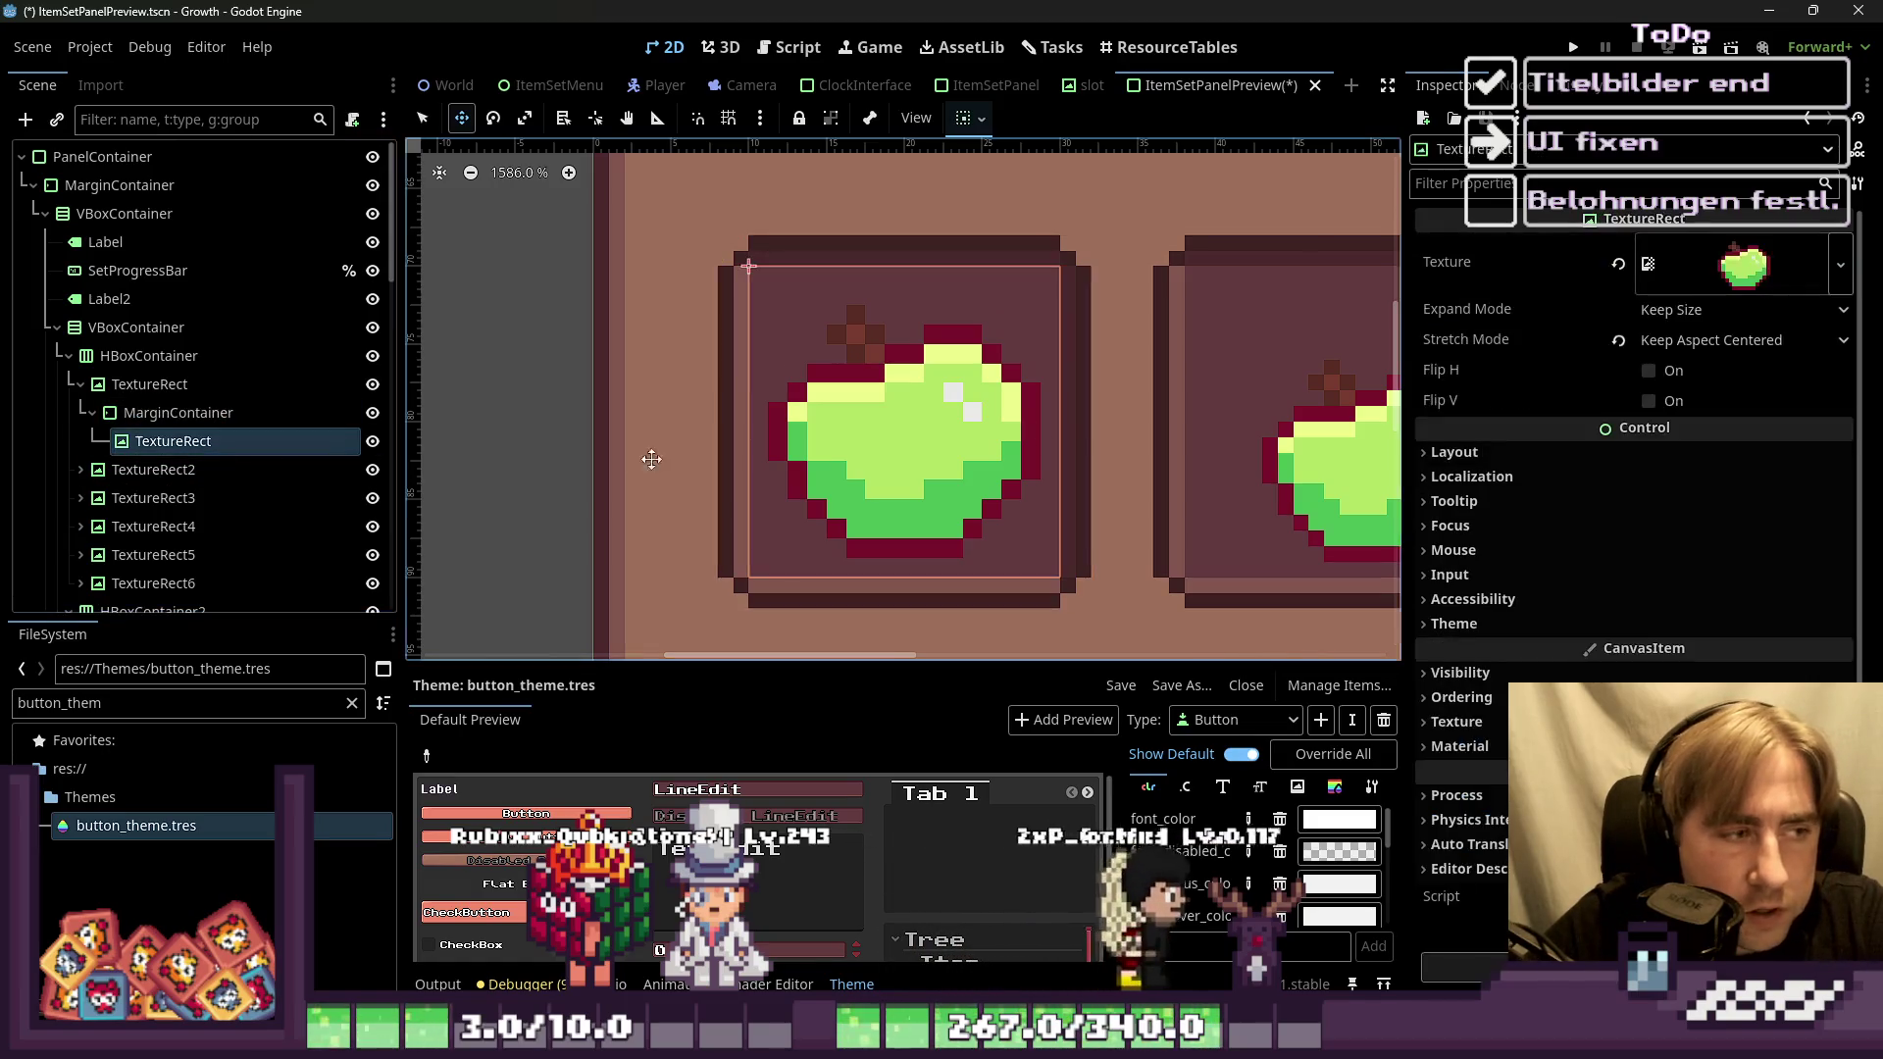
pyautogui.click(1702, 310)
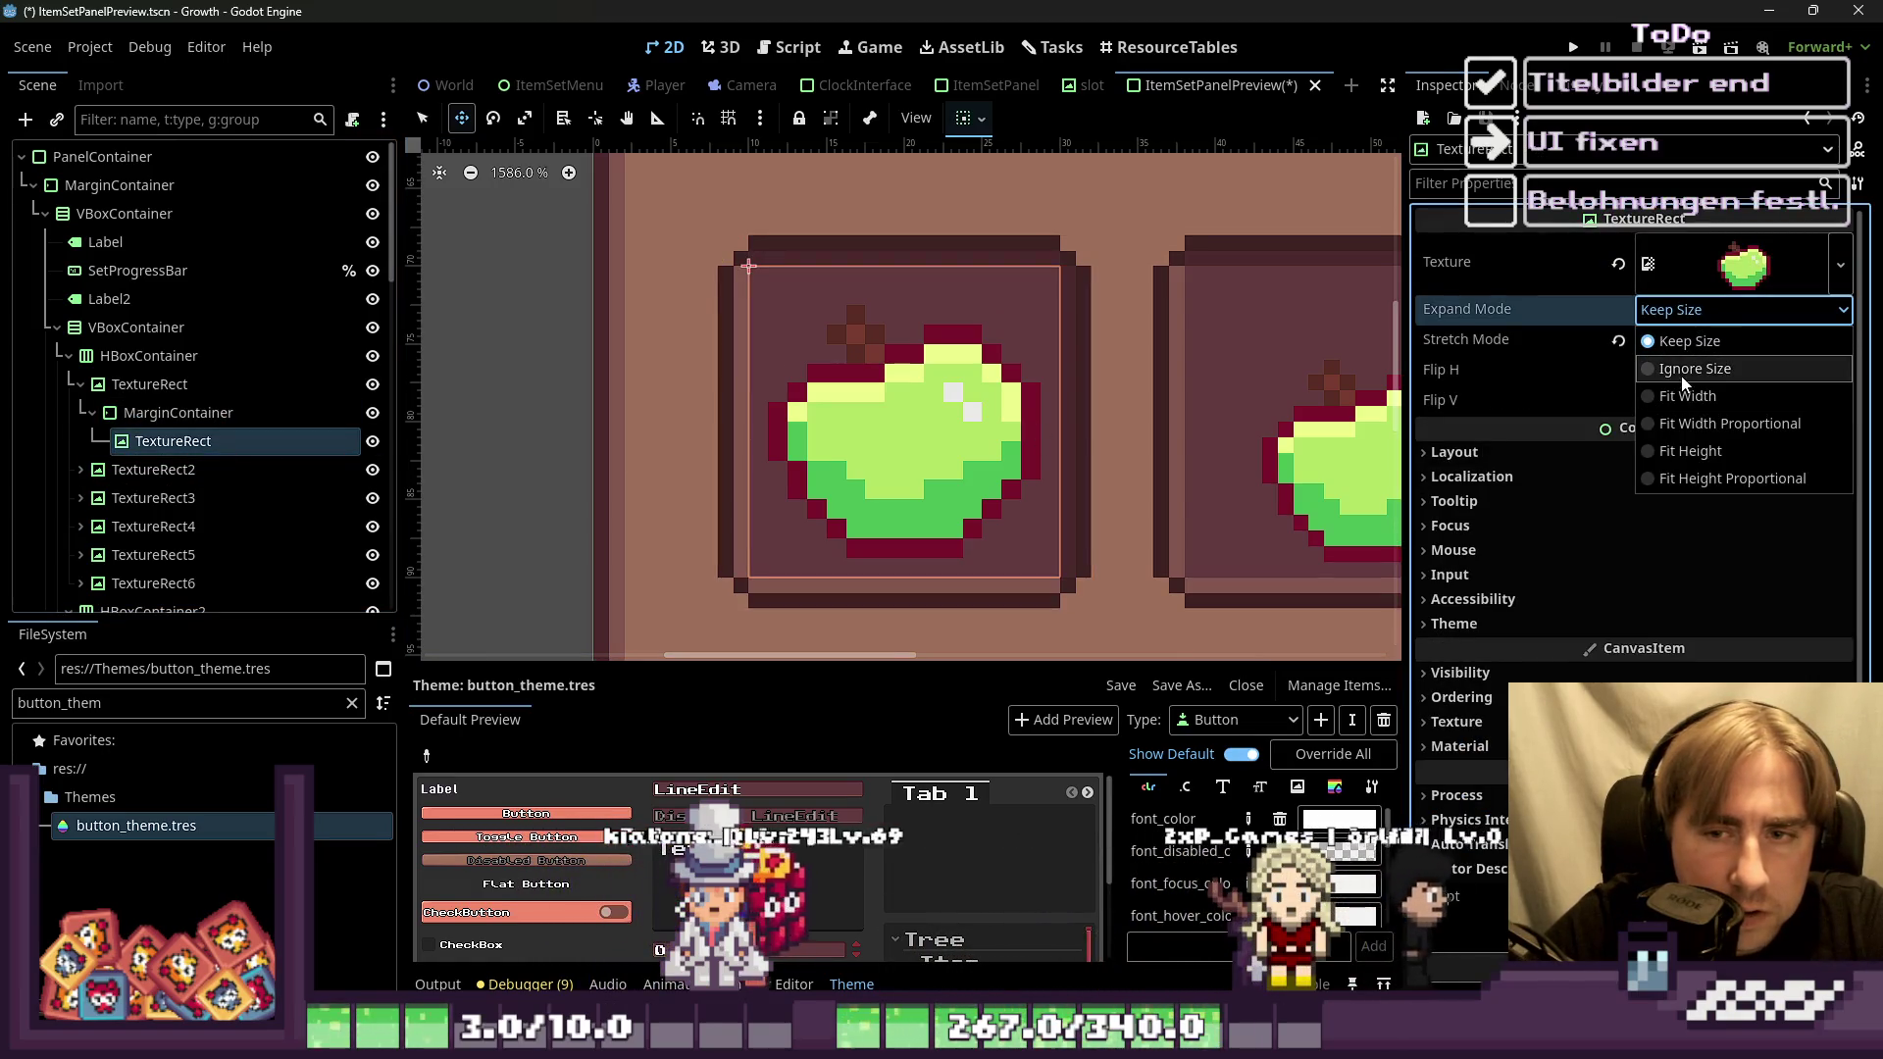
pyautogui.click(1684, 377)
pyautogui.click(1702, 310)
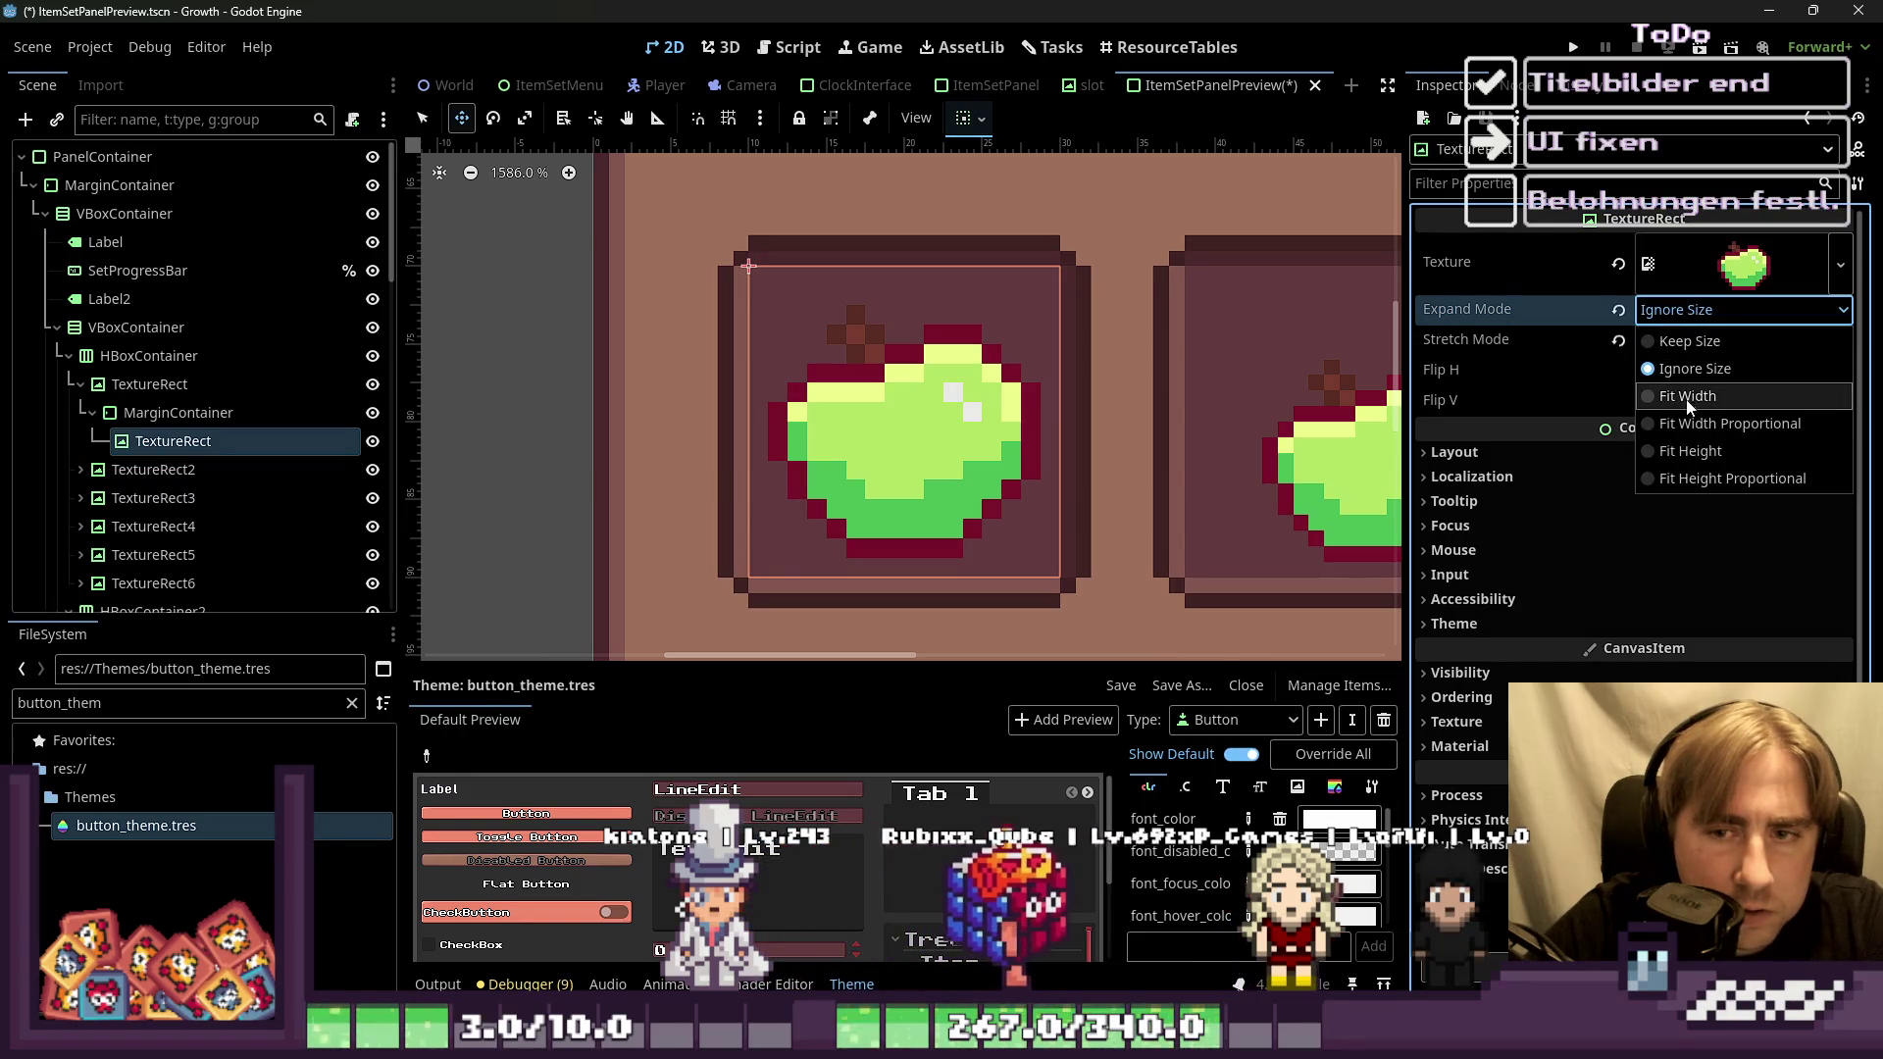
pyautogui.click(1684, 392)
pyautogui.scroll(-3, 1093, 508)
pyautogui.scroll(-5, 981, 411)
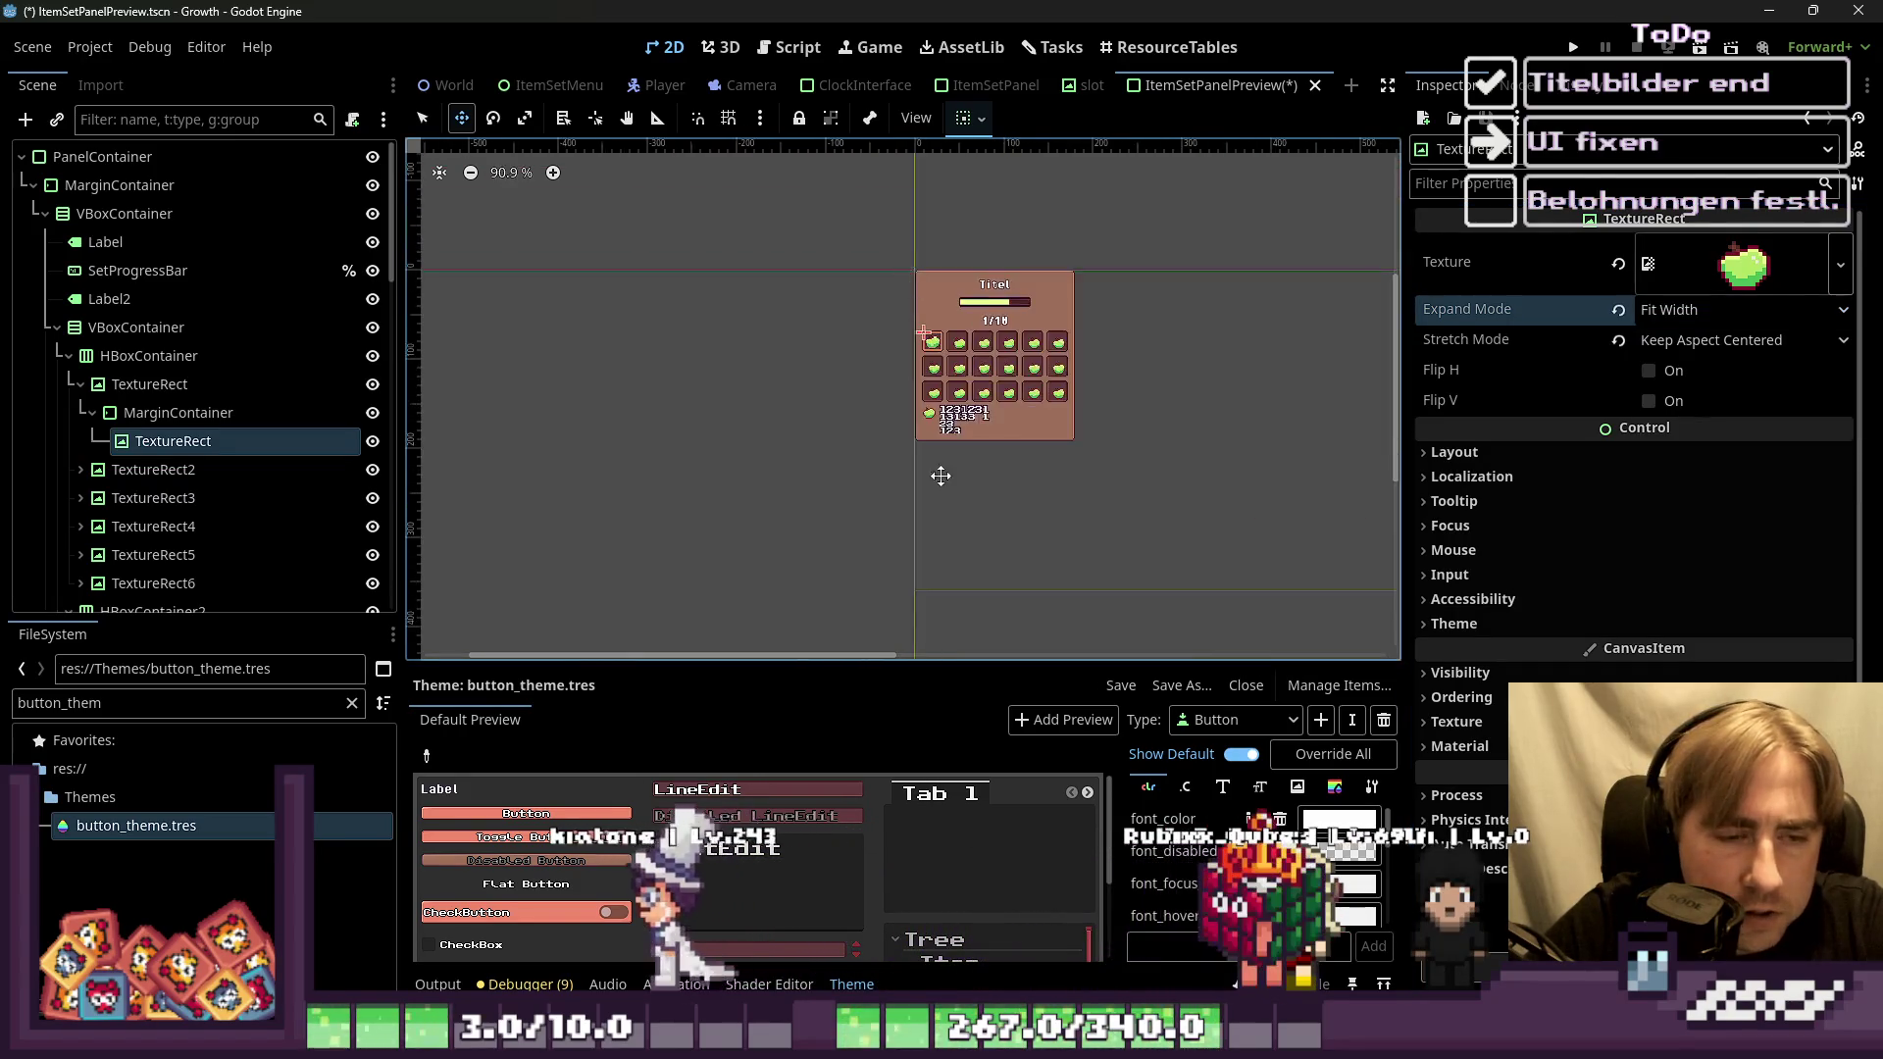
# - Pick the apple TextureRect in the first grid slot directly in the canvas
pyautogui.scroll(3, 925, 379)
pyautogui.click(422, 118)
pyautogui.scroll(6, 930, 315)
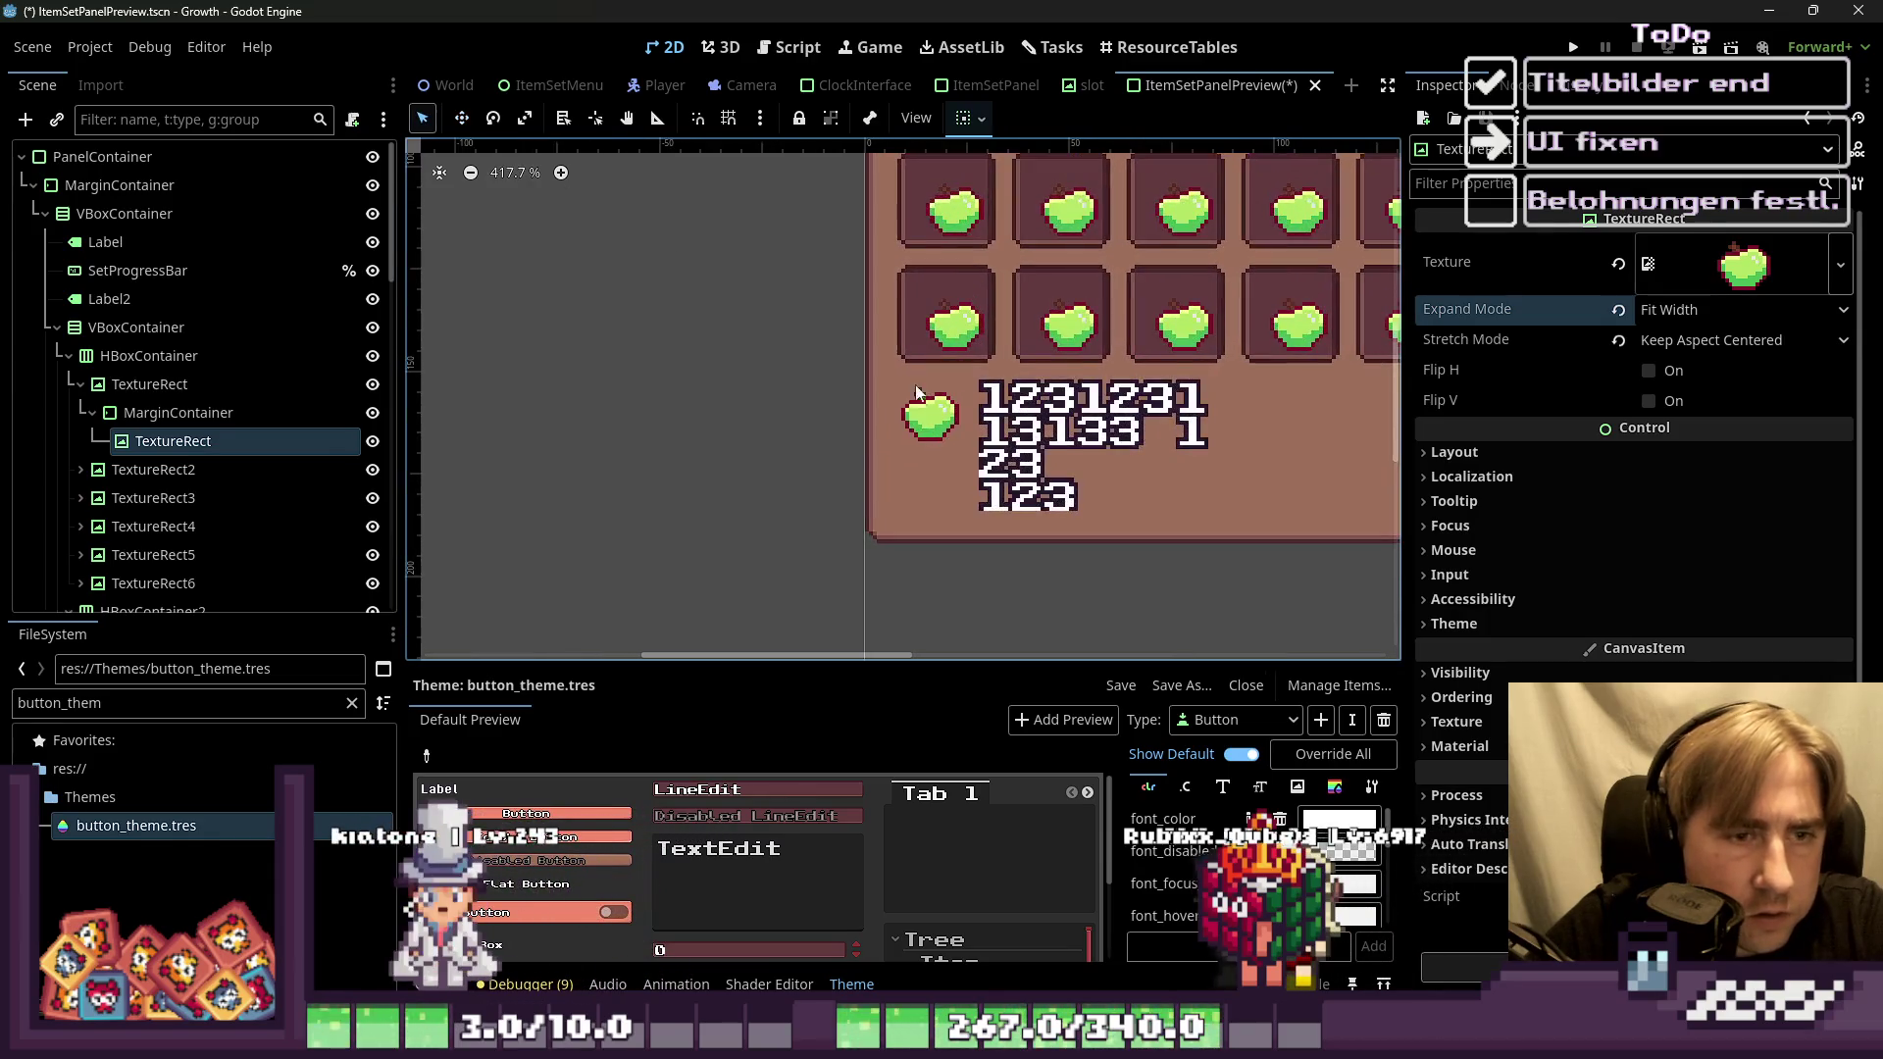
pyautogui.click(922, 432)
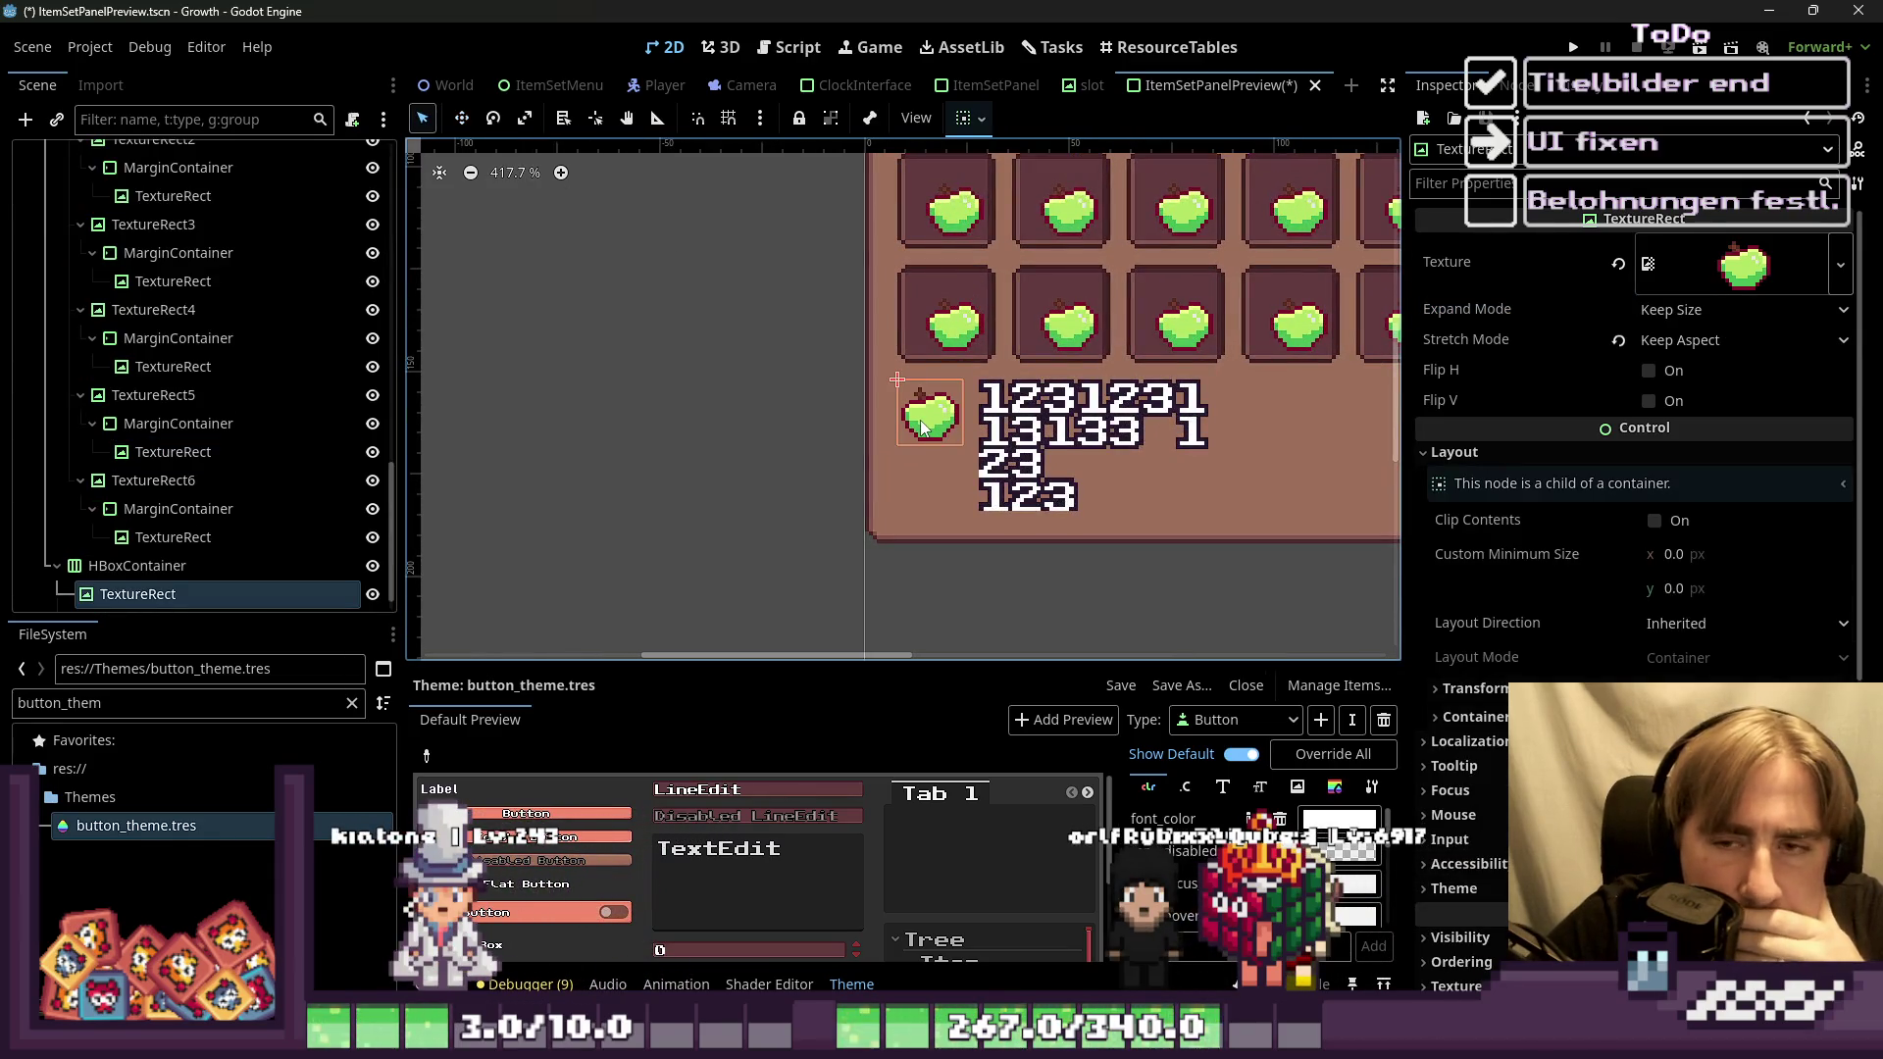
pyautogui.scroll(-1, 923, 429)
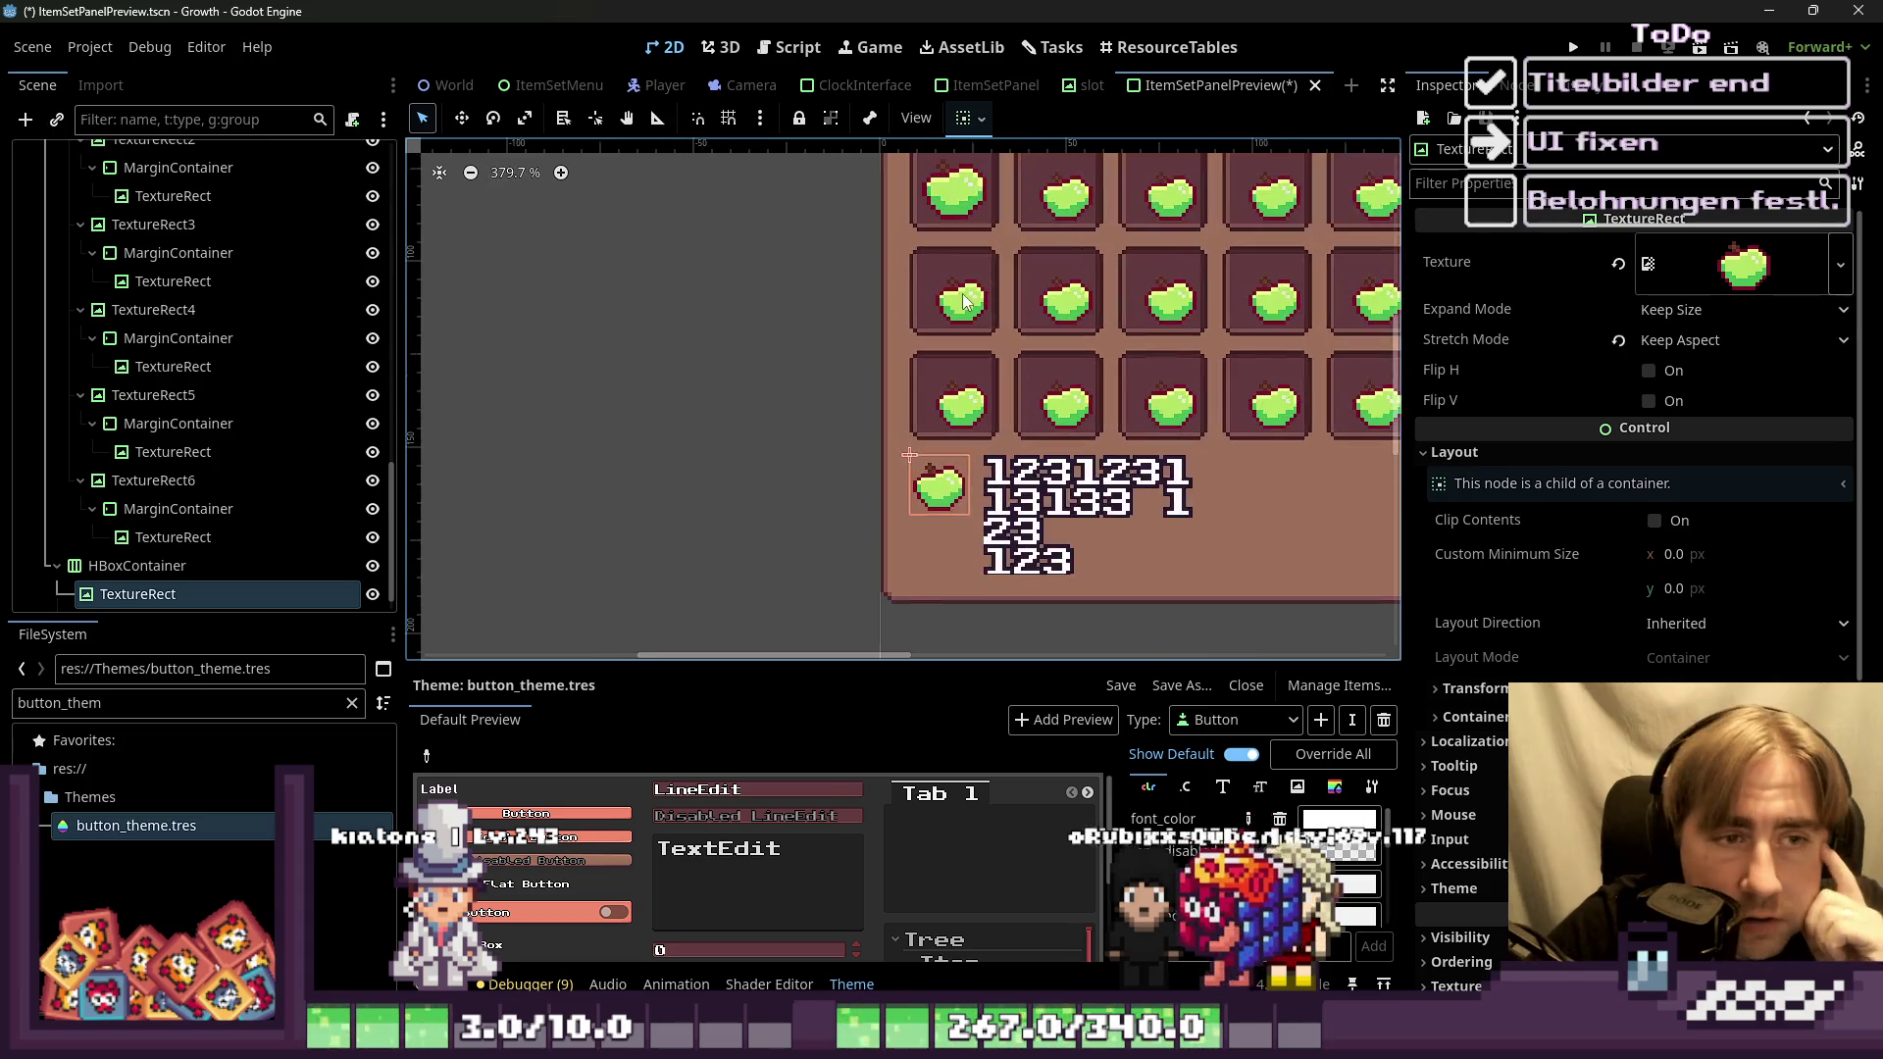
pyautogui.click(962, 299)
# - Set the apple's Stretch Mode to Keep Aspect and Expand Mode to Keep Size
pyautogui.click(1688, 338)
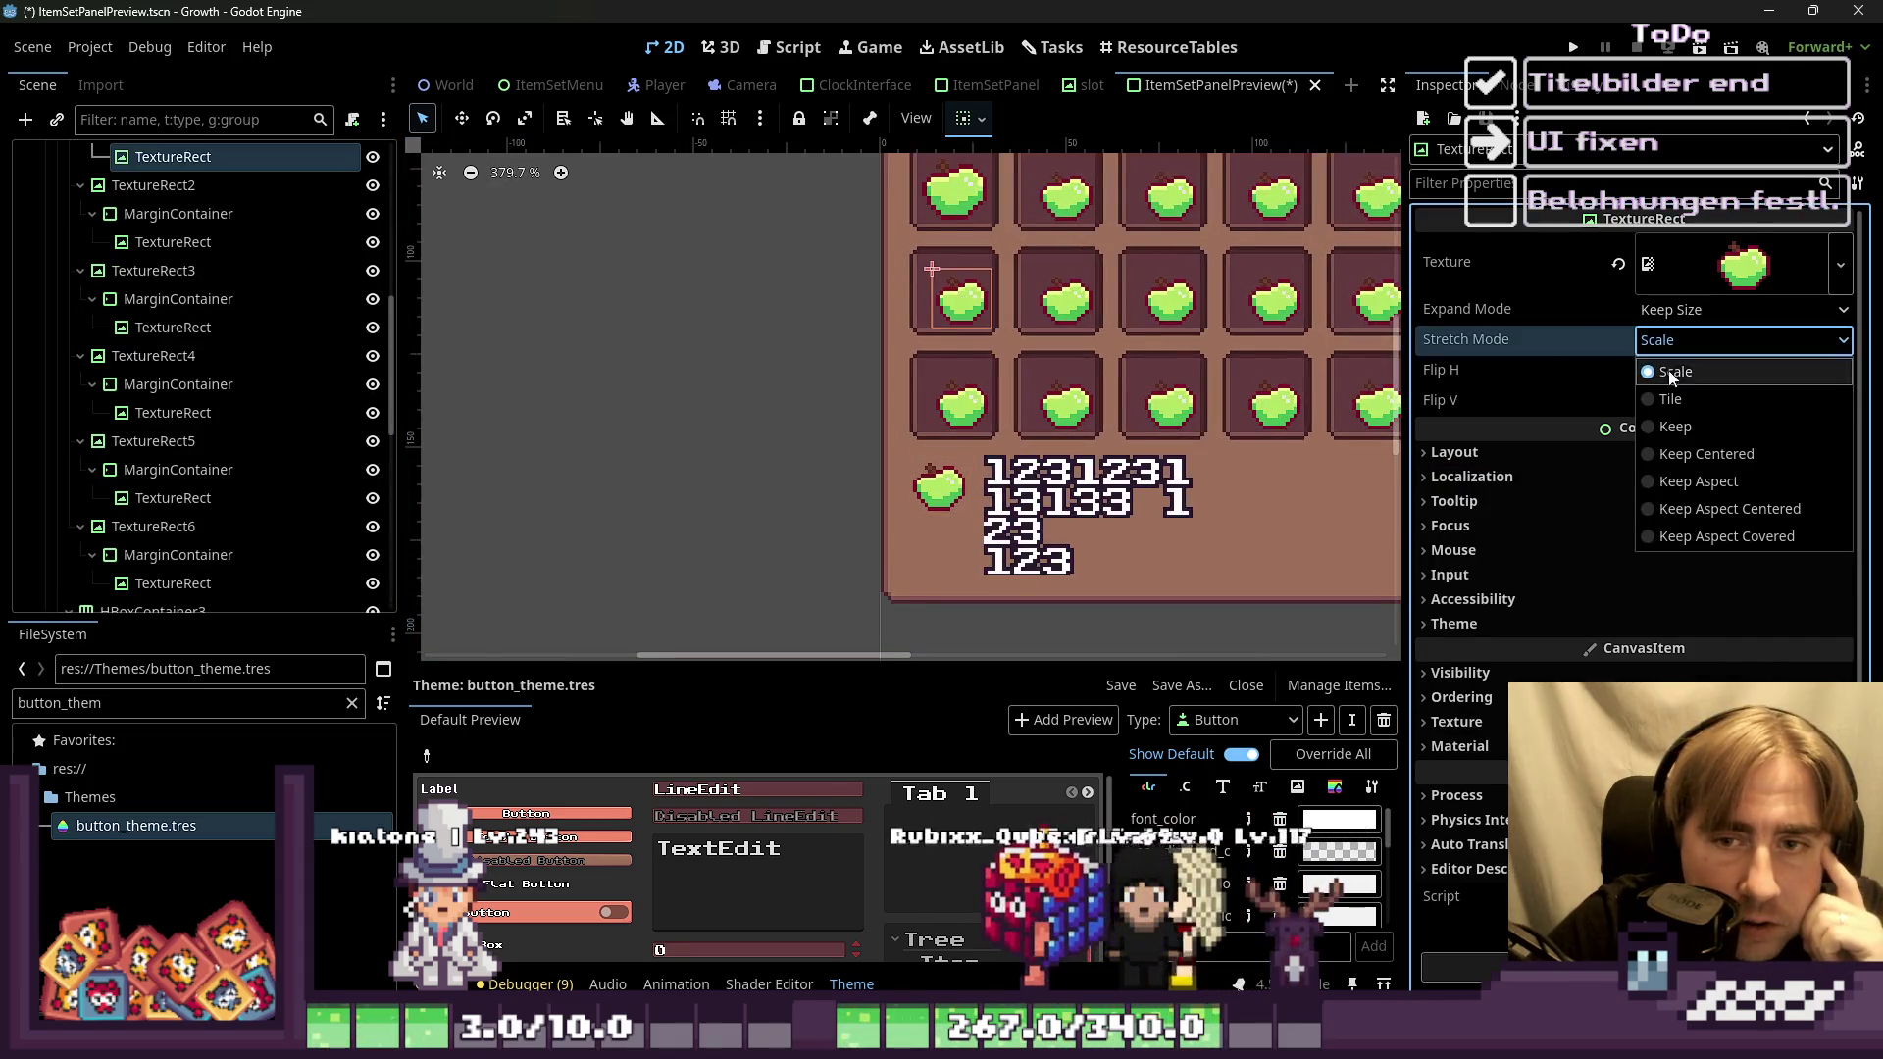
pyautogui.click(1697, 483)
pyautogui.scroll(-3, 951, 510)
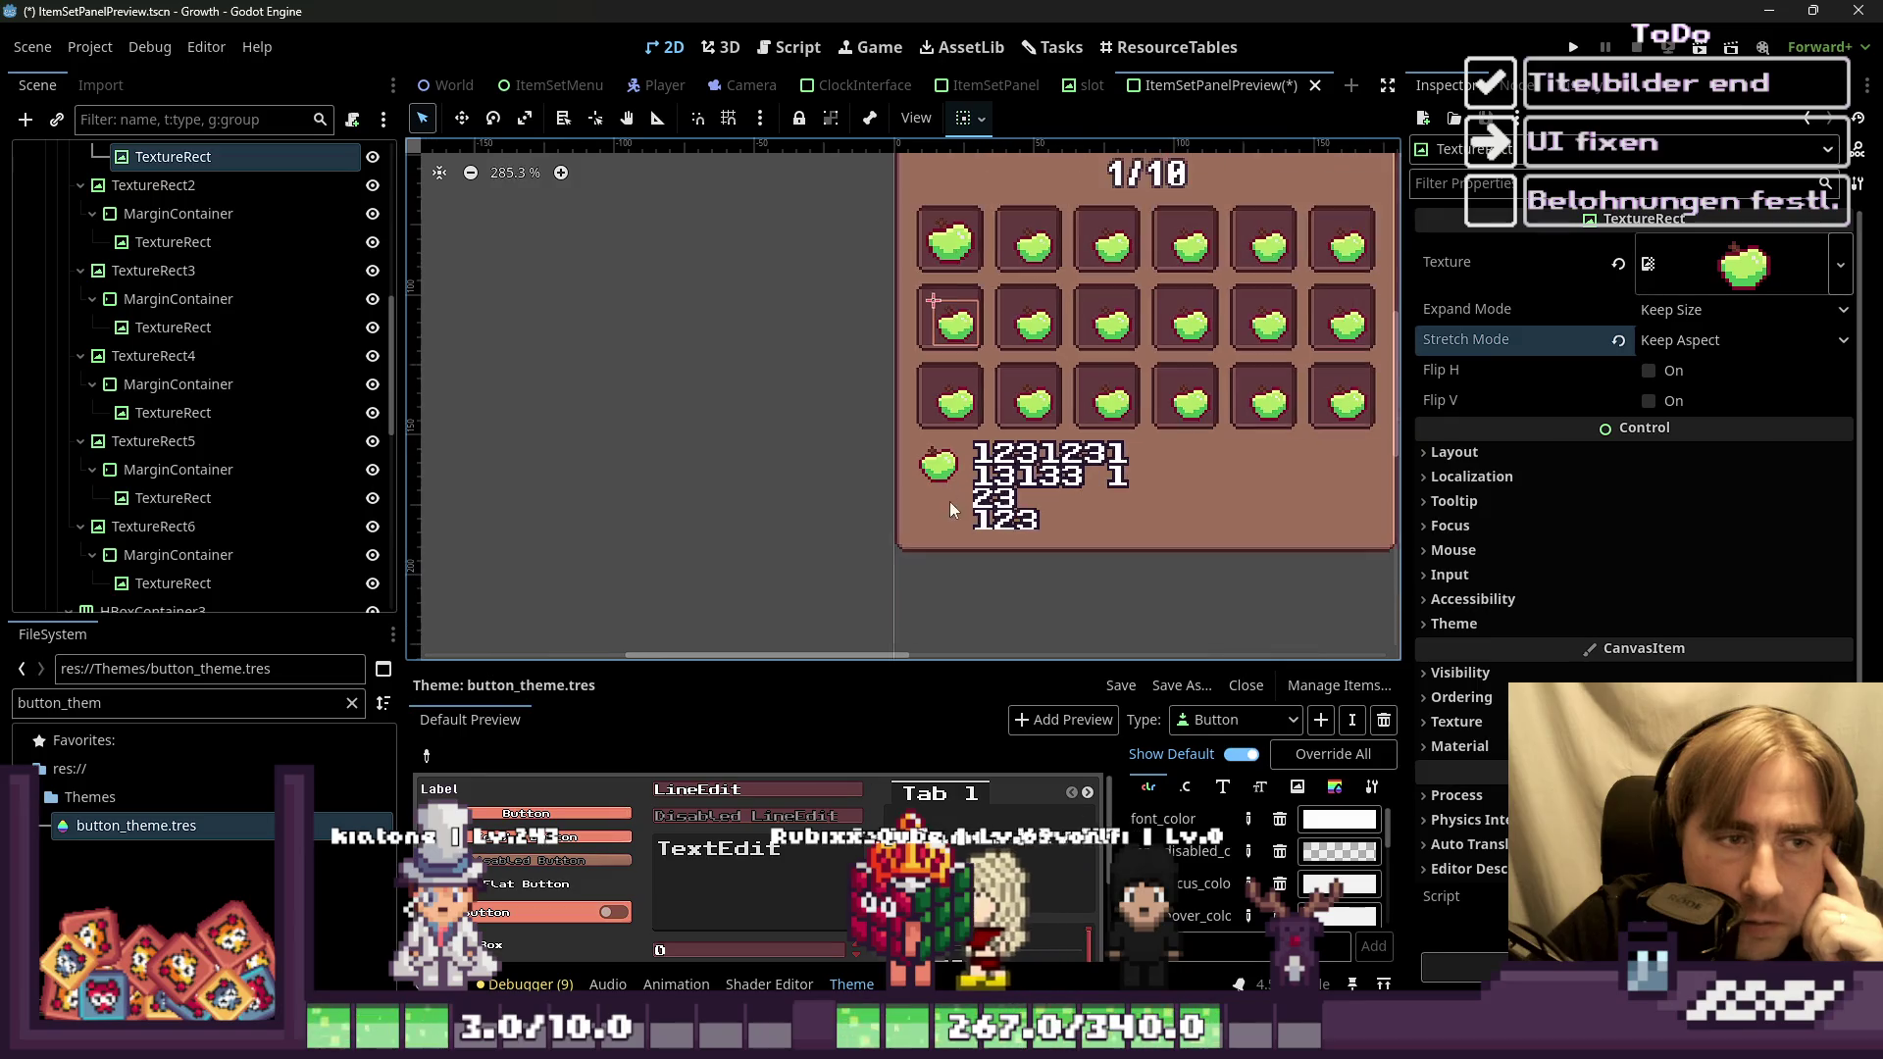
pyautogui.click(1673, 341)
pyautogui.click(1687, 484)
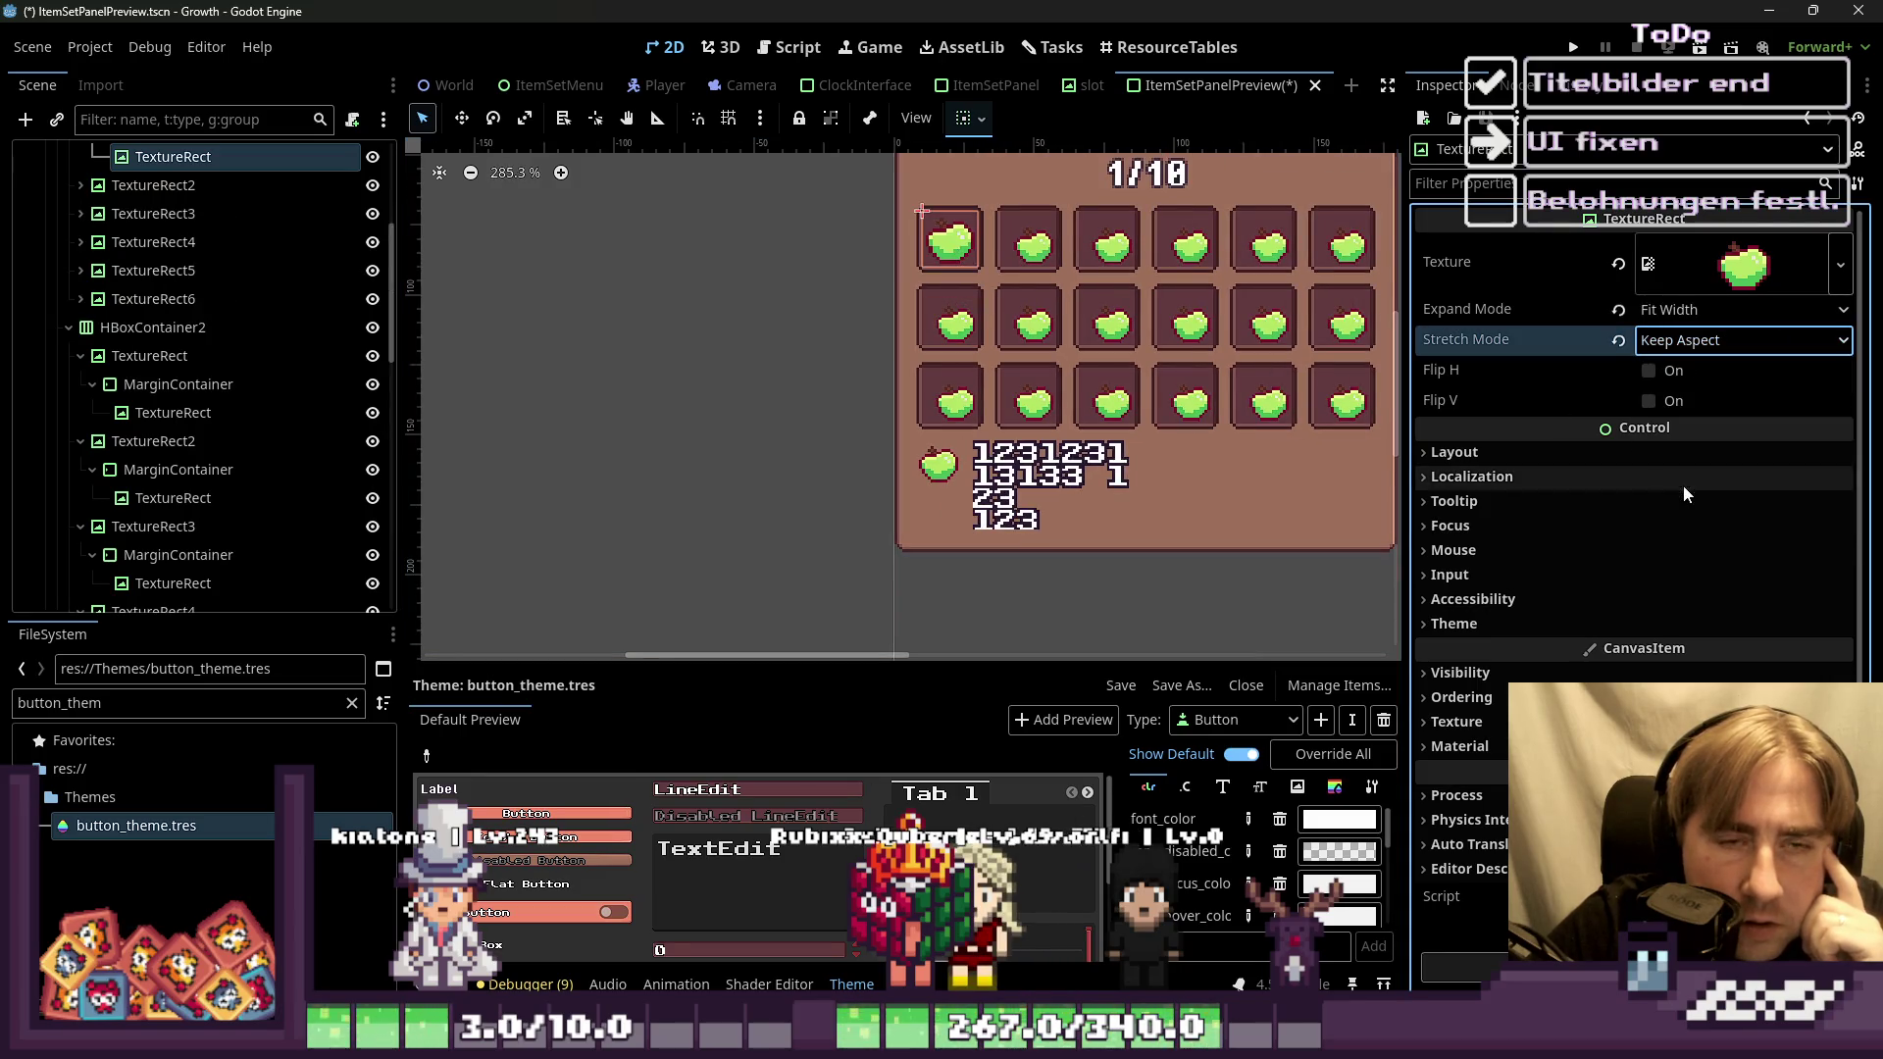
pyautogui.click(1685, 319)
pyautogui.click(1680, 344)
# - Check the apple's parent MarginContainer, then reselect the apple TextureRect
pyautogui.scroll(8, 892, 233)
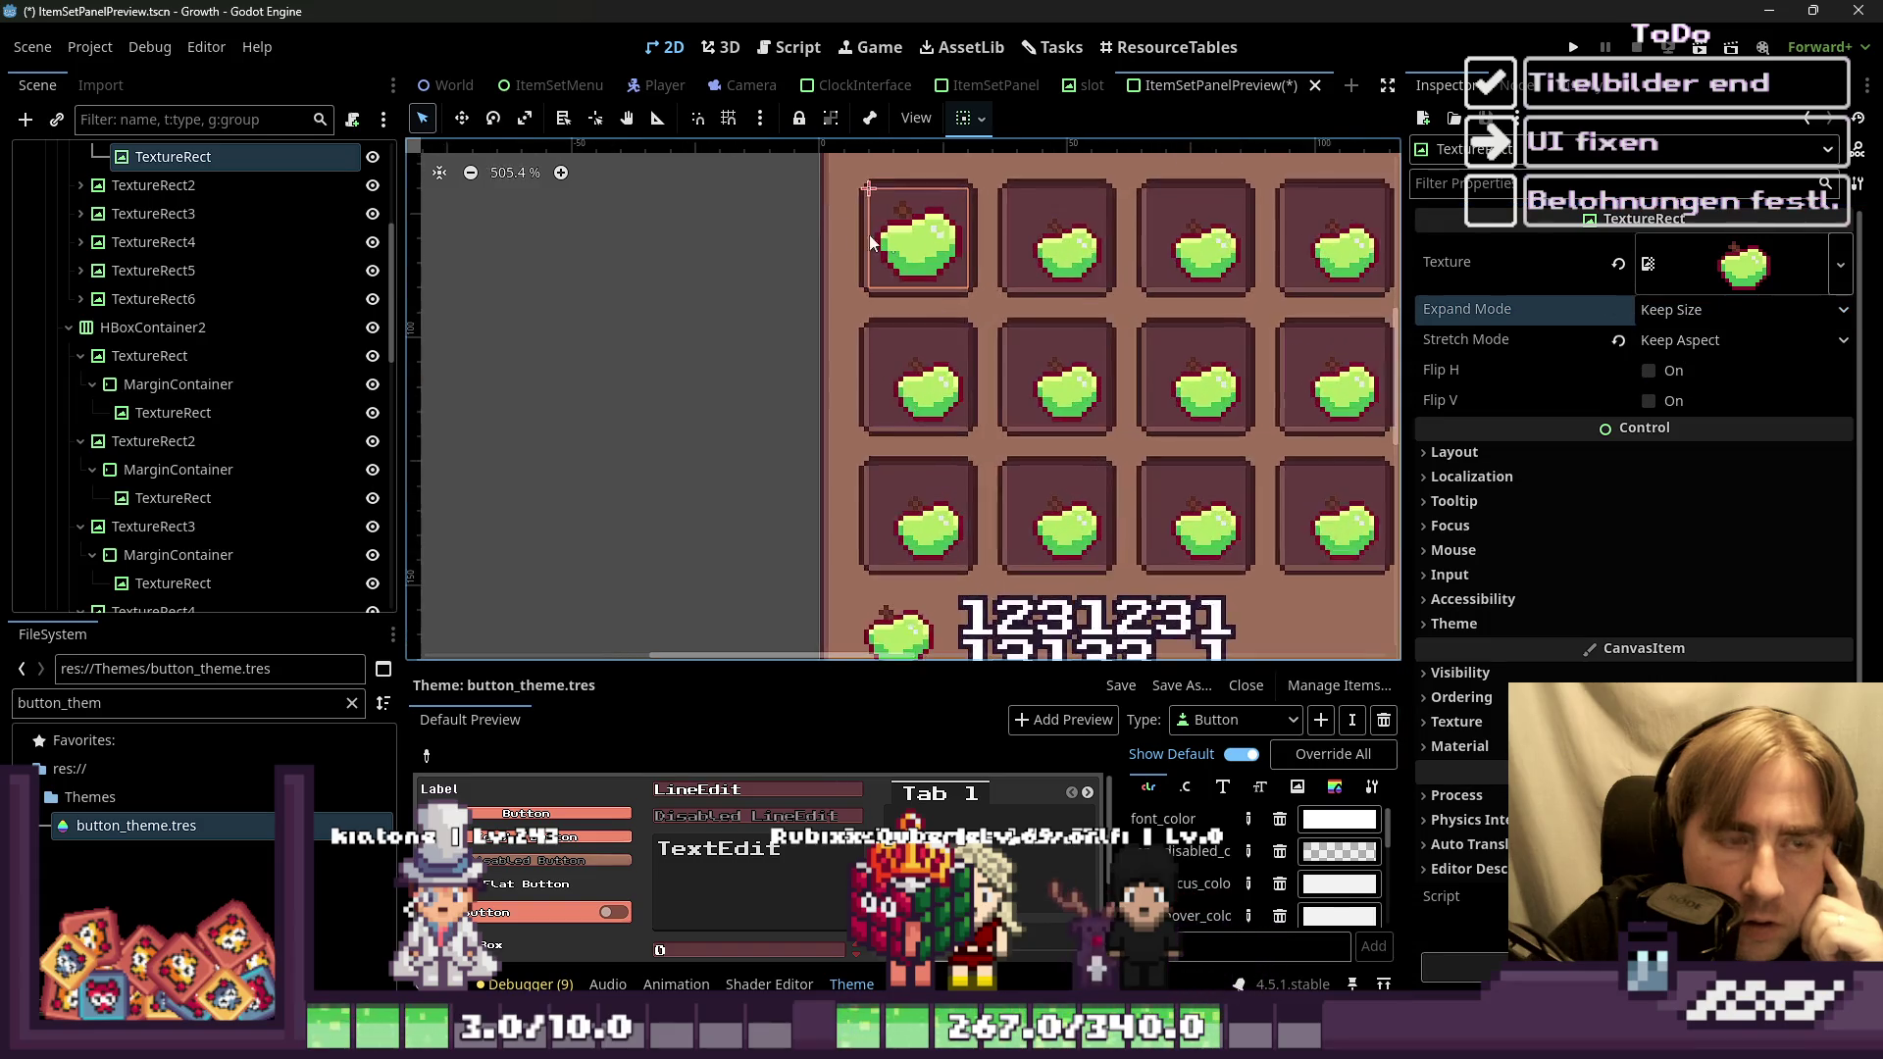
pyautogui.scroll(3, 932, 248)
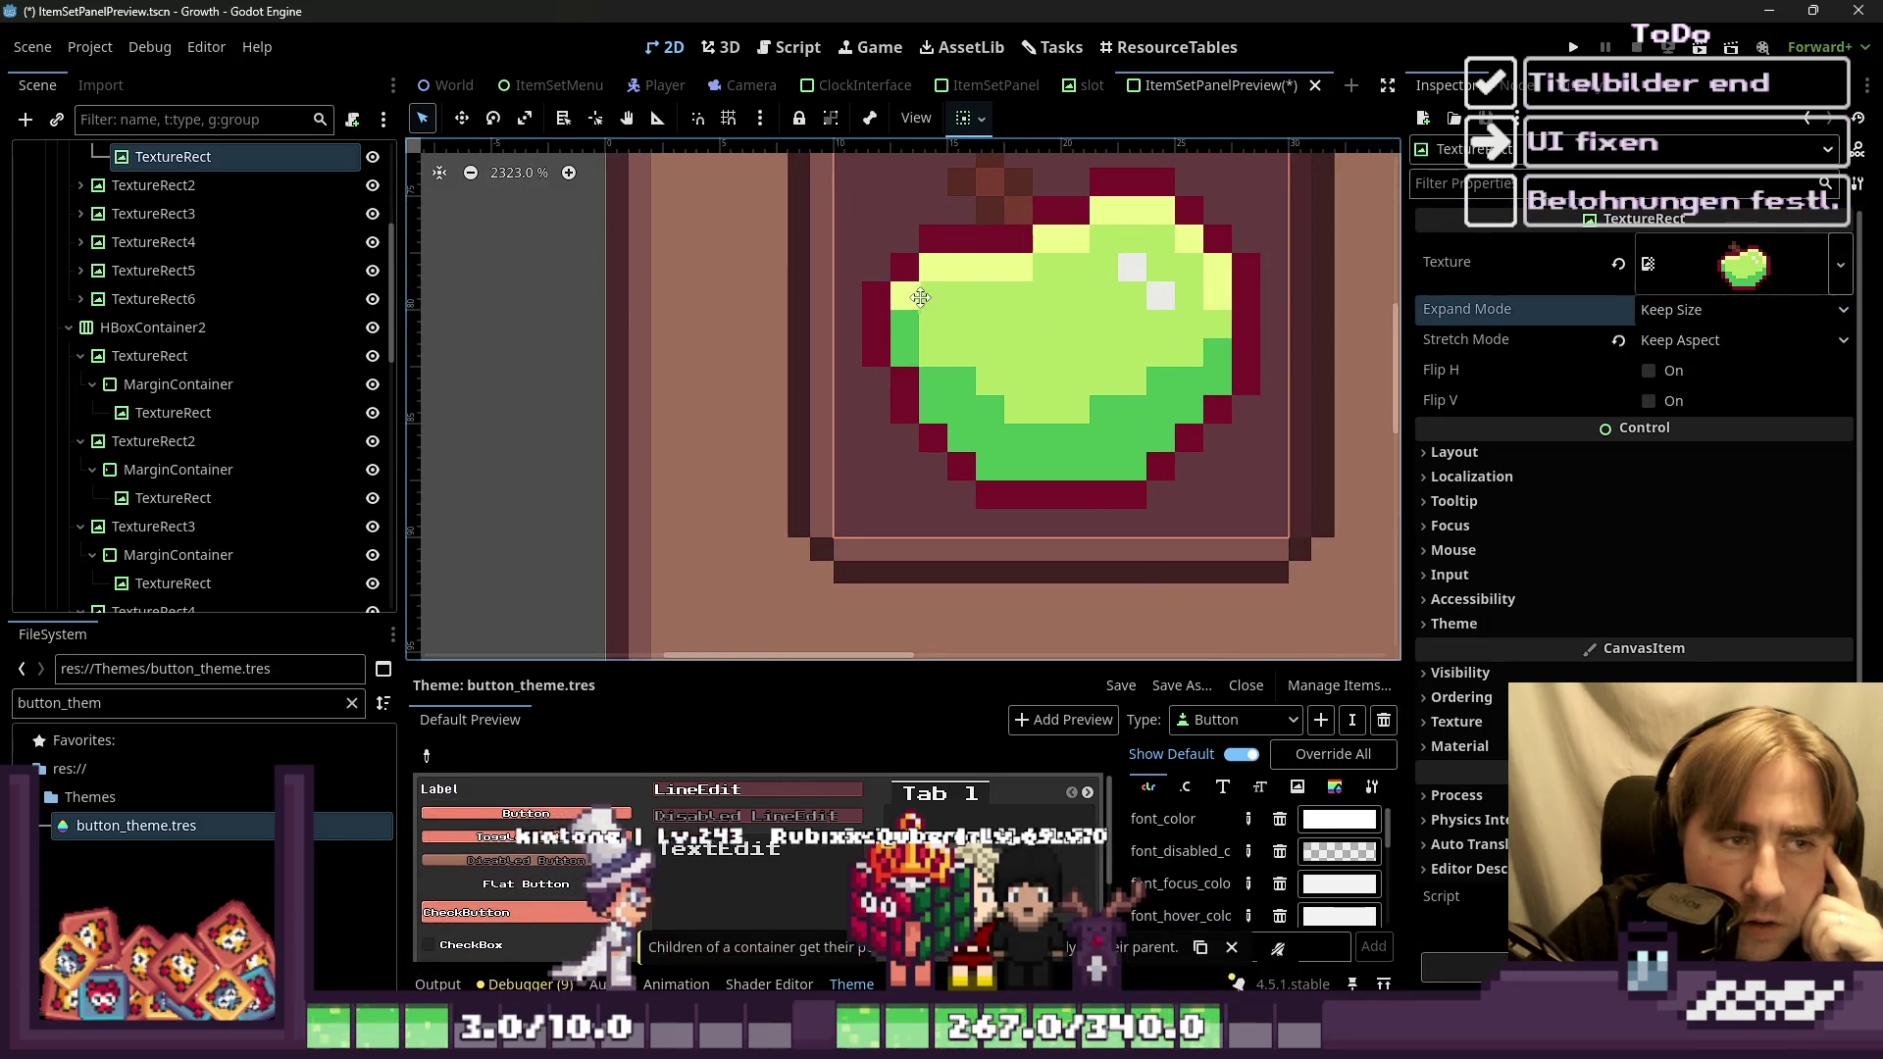
pyautogui.scroll(3, 365, 294)
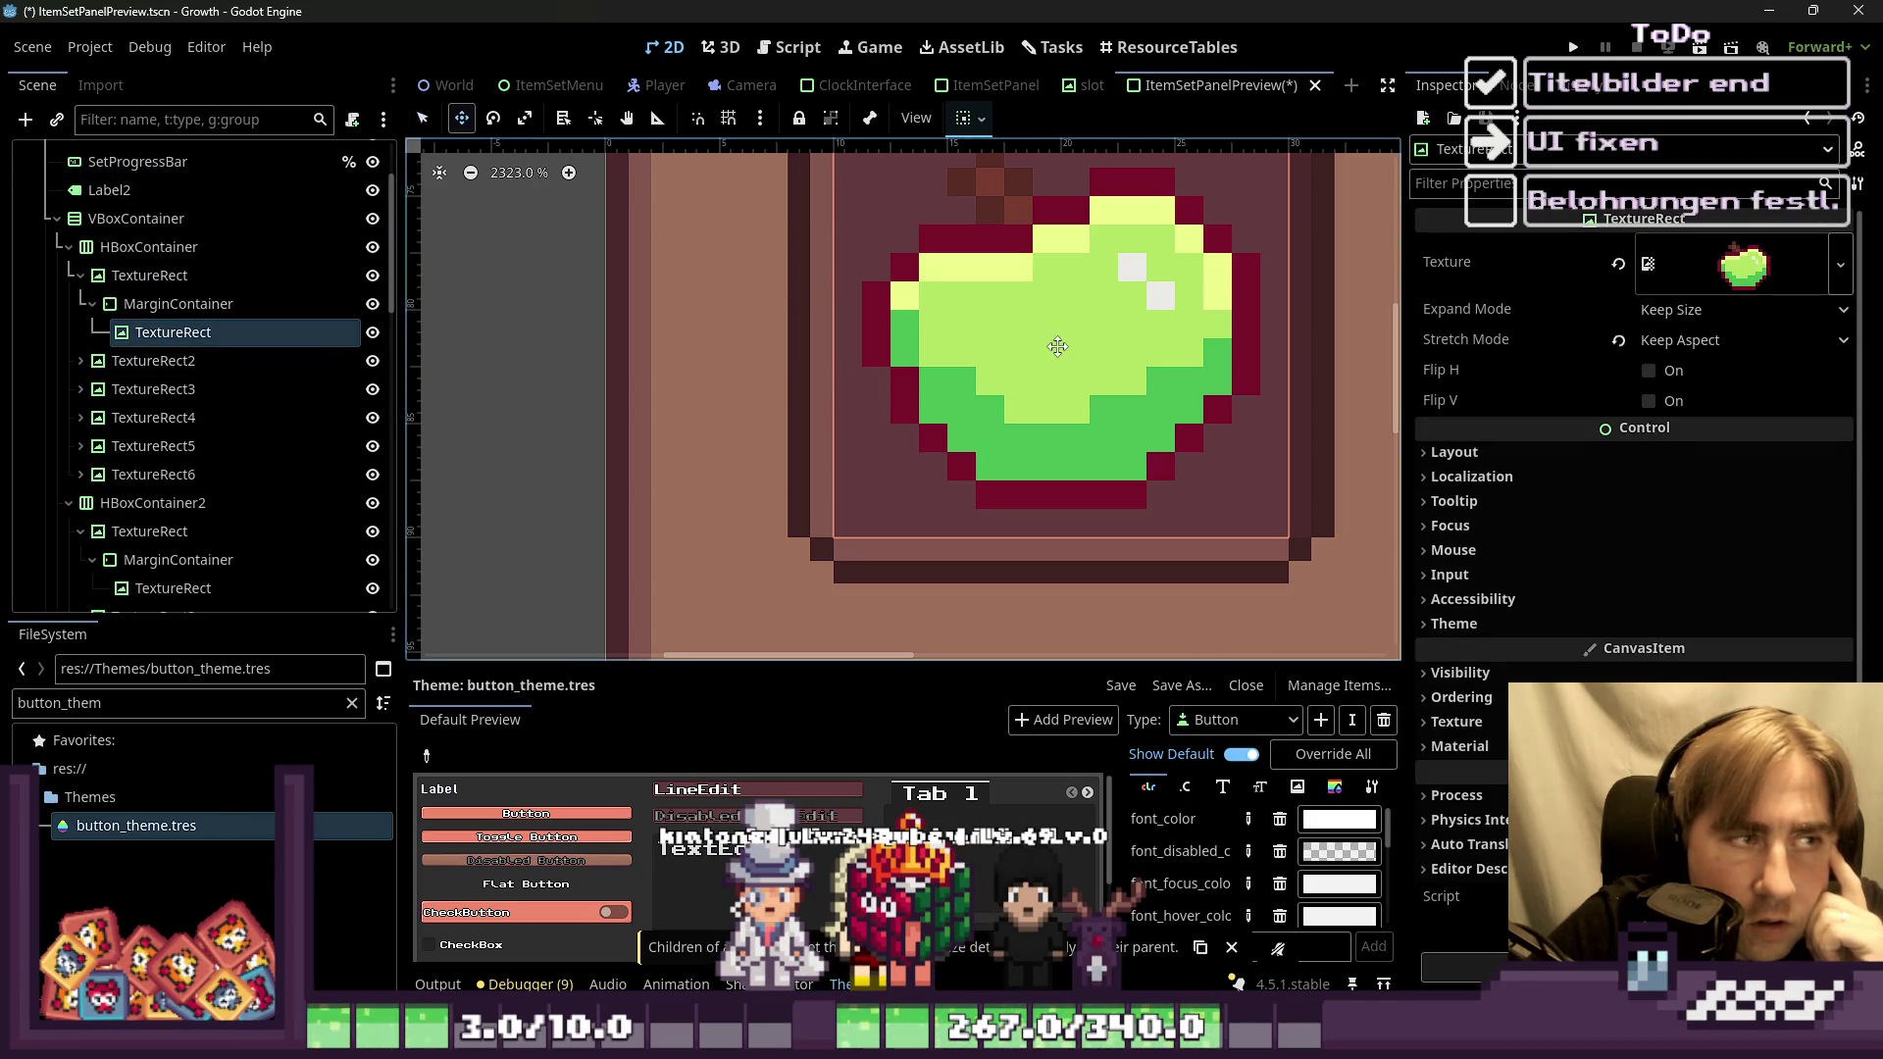
pyautogui.click(132, 305)
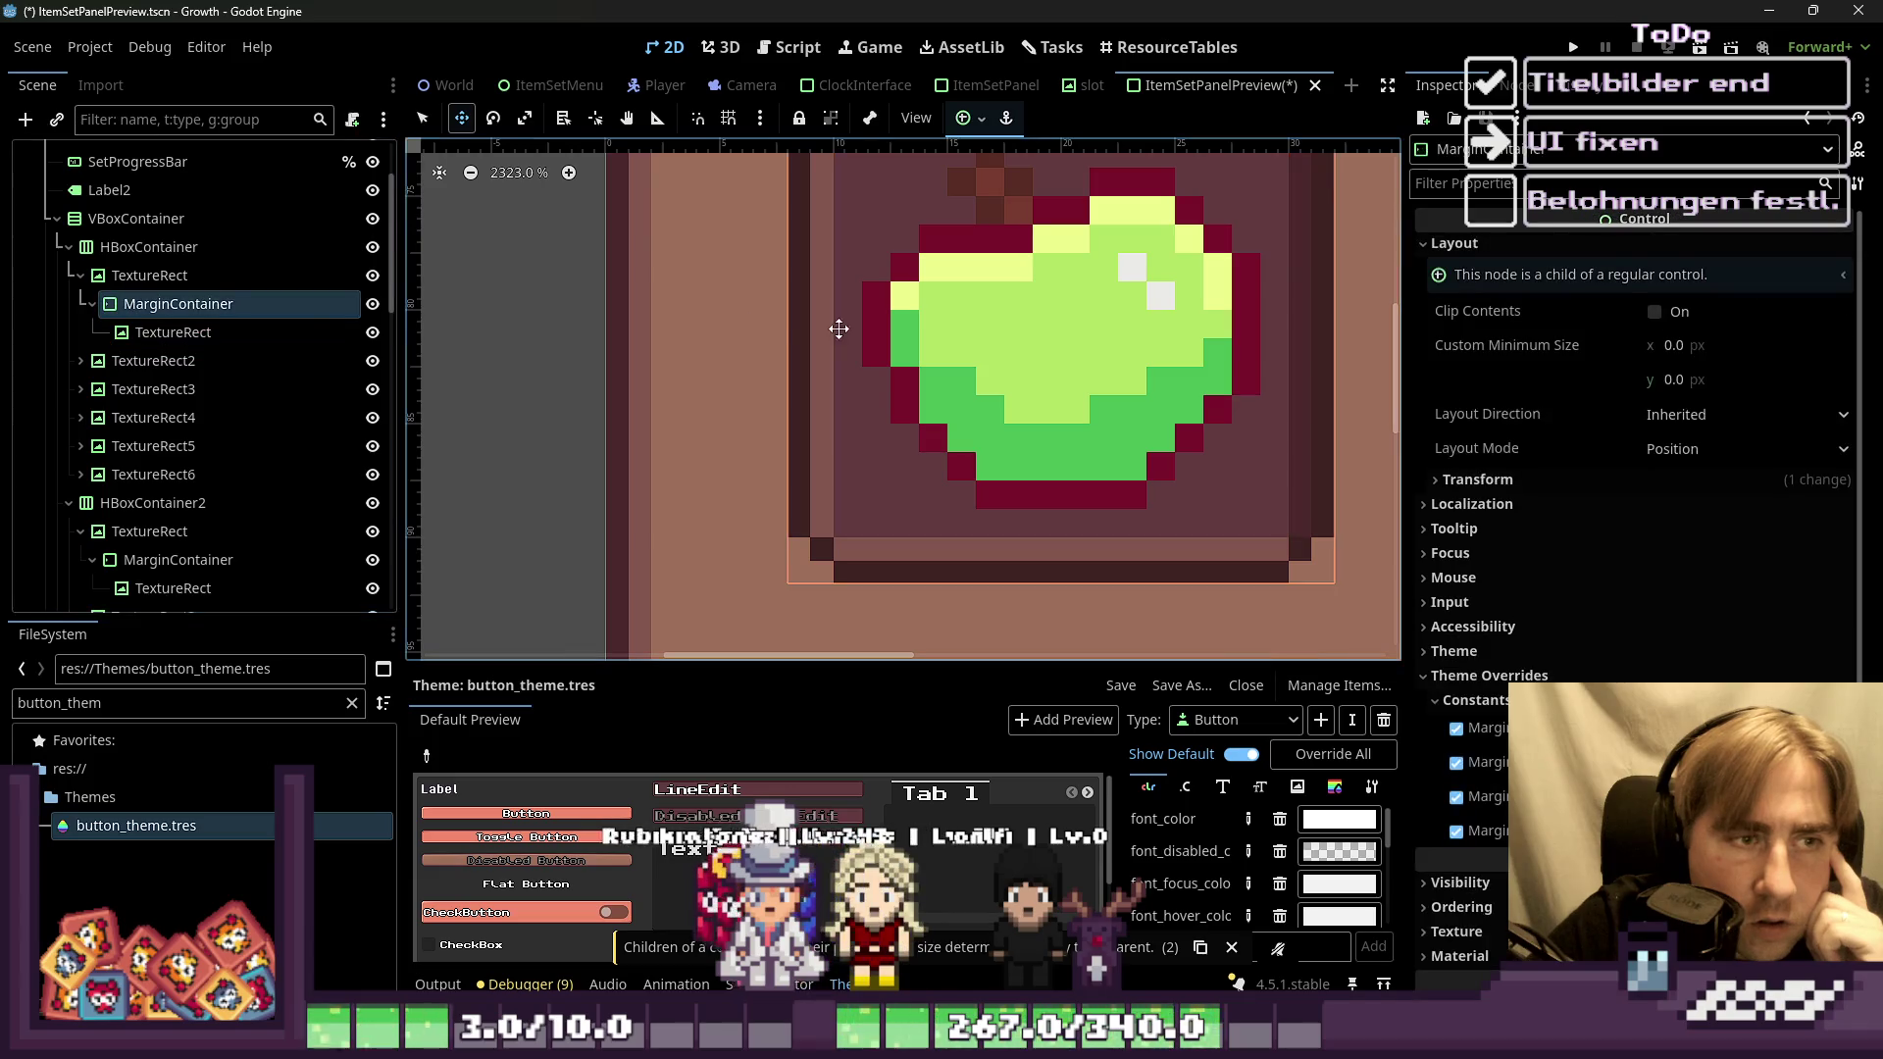
pyautogui.click(174, 332)
pyautogui.scroll(-3, 799, 472)
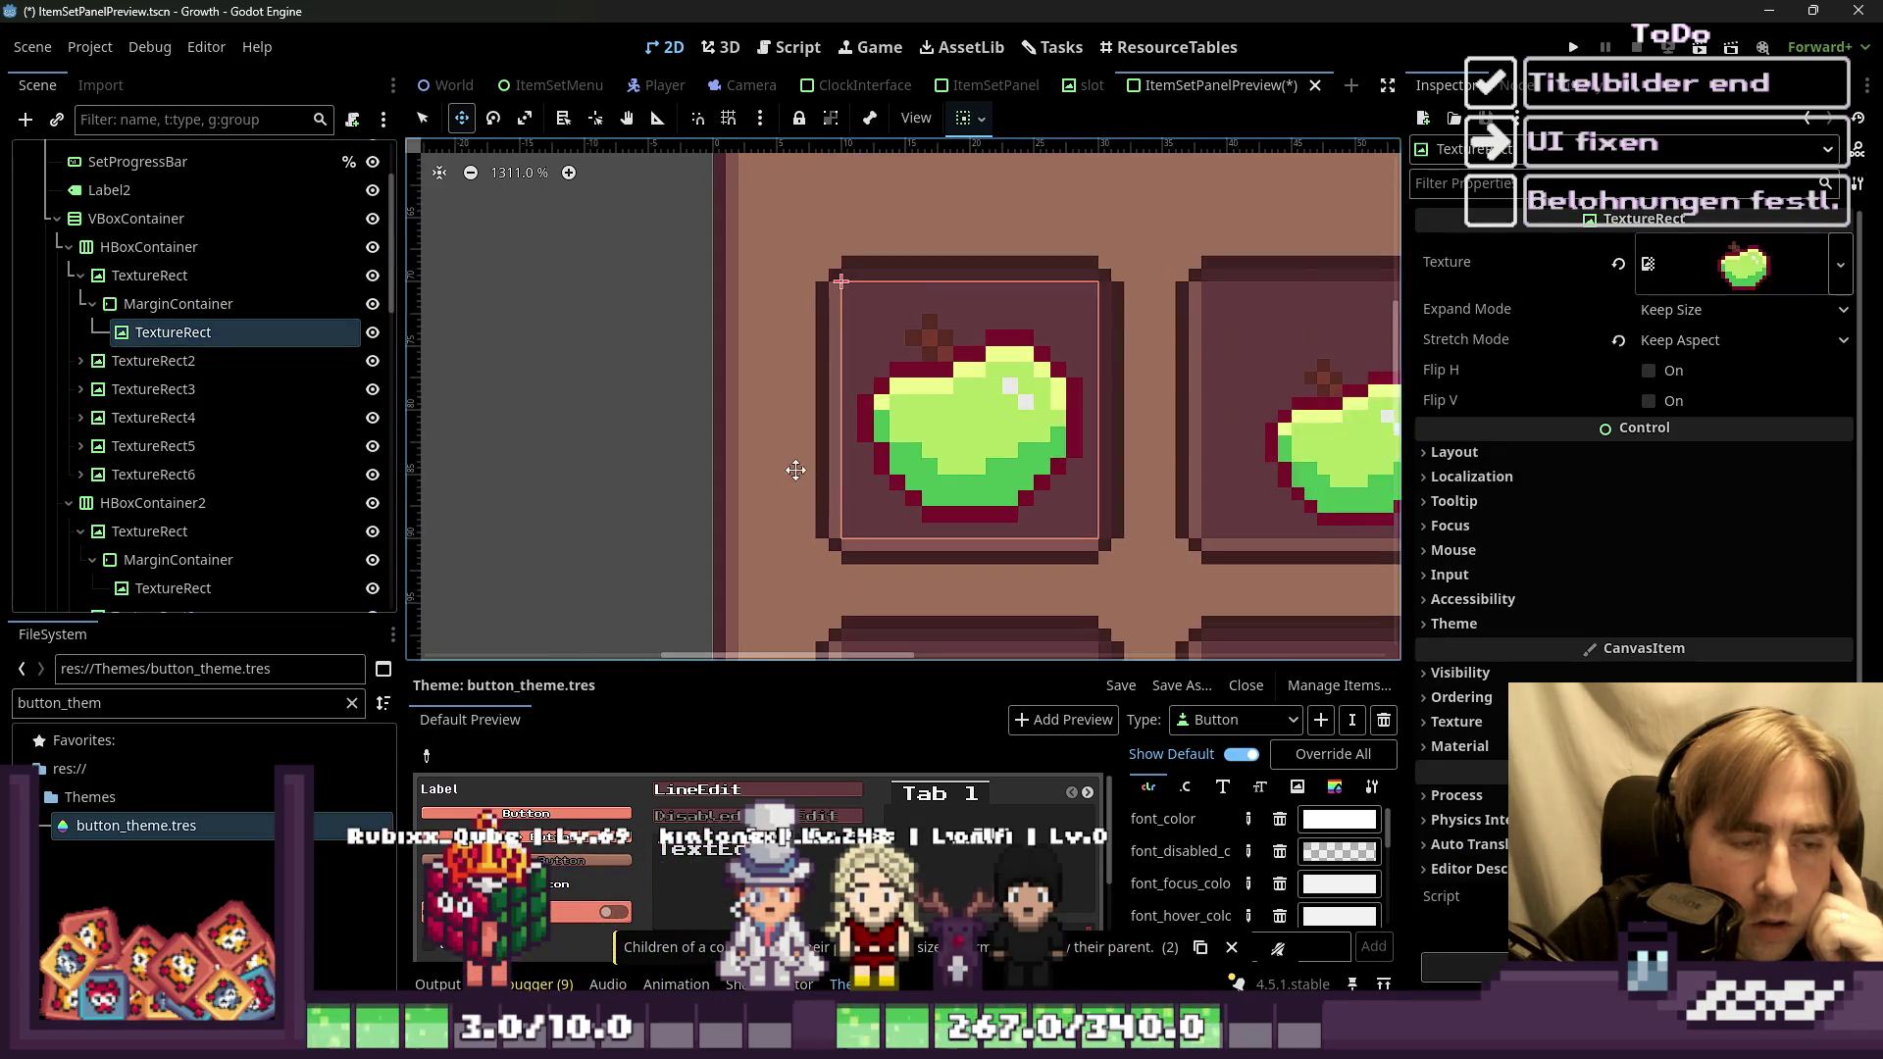
pyautogui.scroll(-3, 789, 466)
# - Delete the five extra slots and duplicate the first apple slot back up to six
pyautogui.click(81, 275)
pyautogui.click(147, 304)
pyautogui.keyDown('shift'); pyautogui.click(136, 418); pyautogui.keyUp('shift')
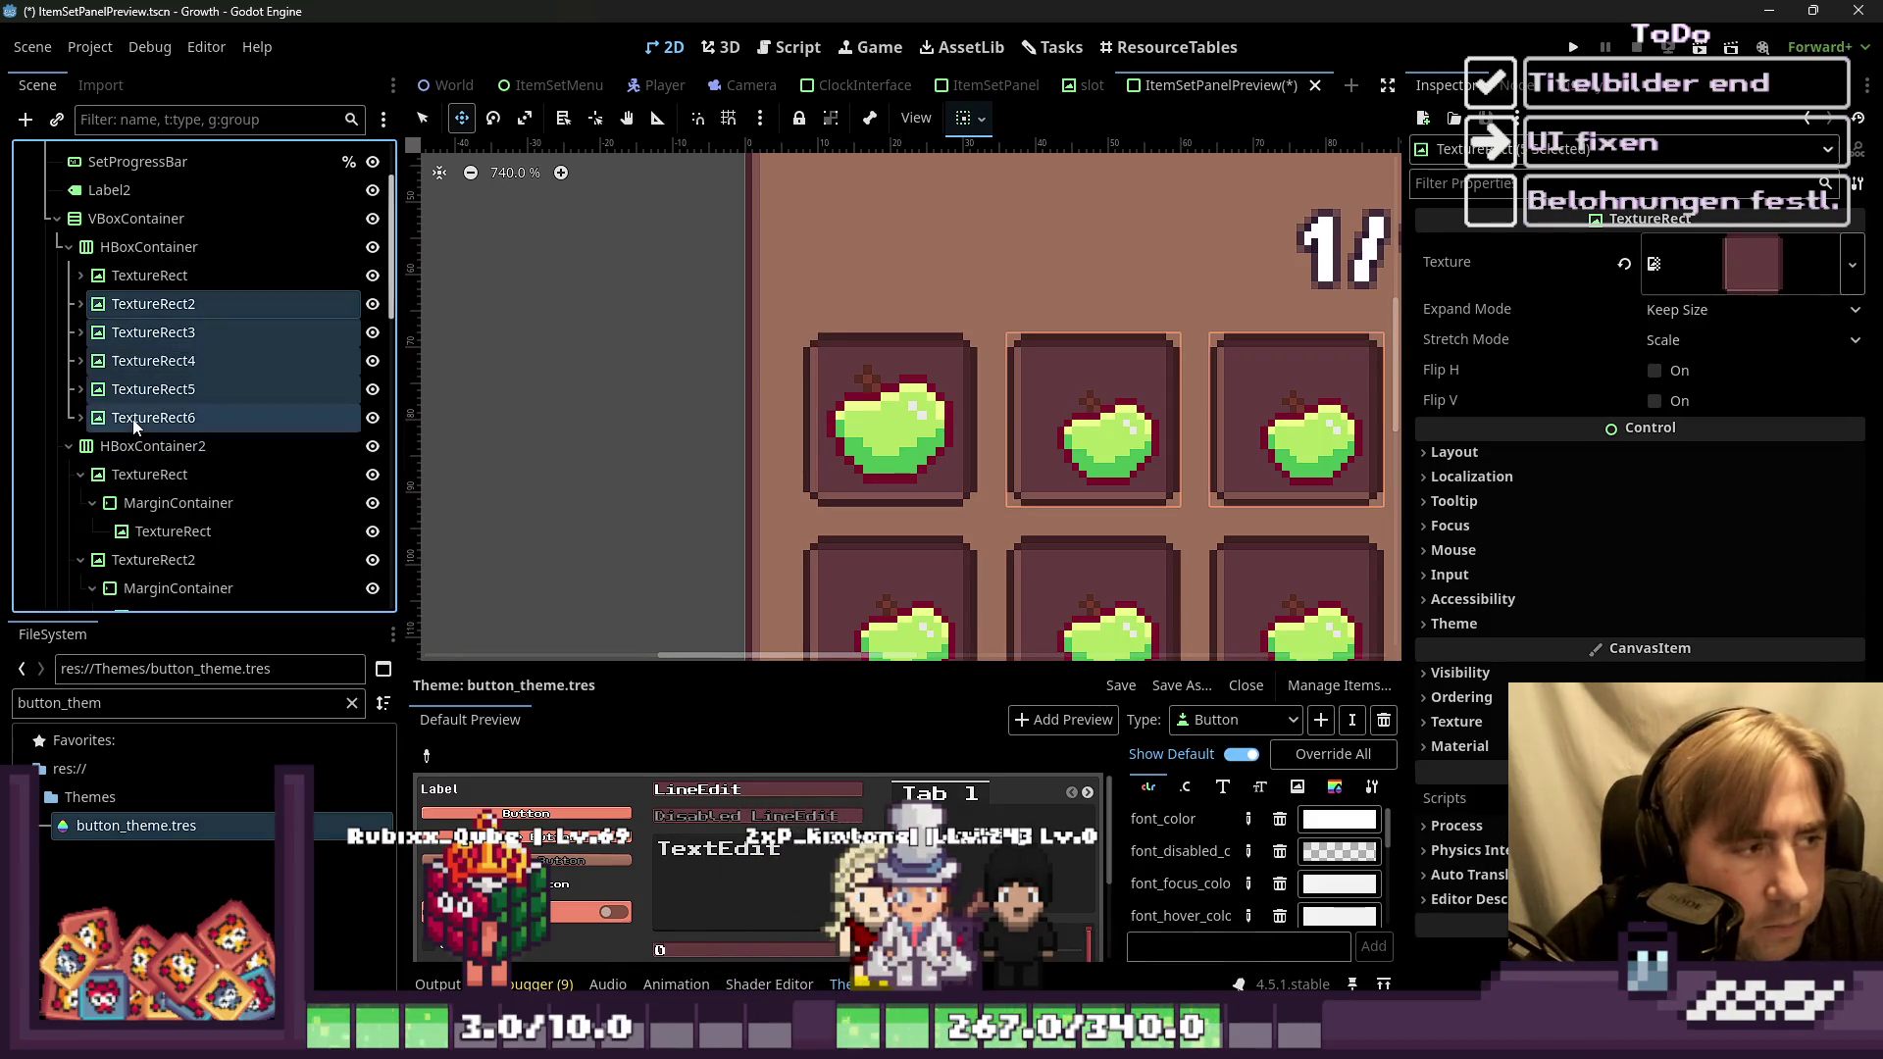
pyautogui.press('Delete')
pyautogui.press('Return')
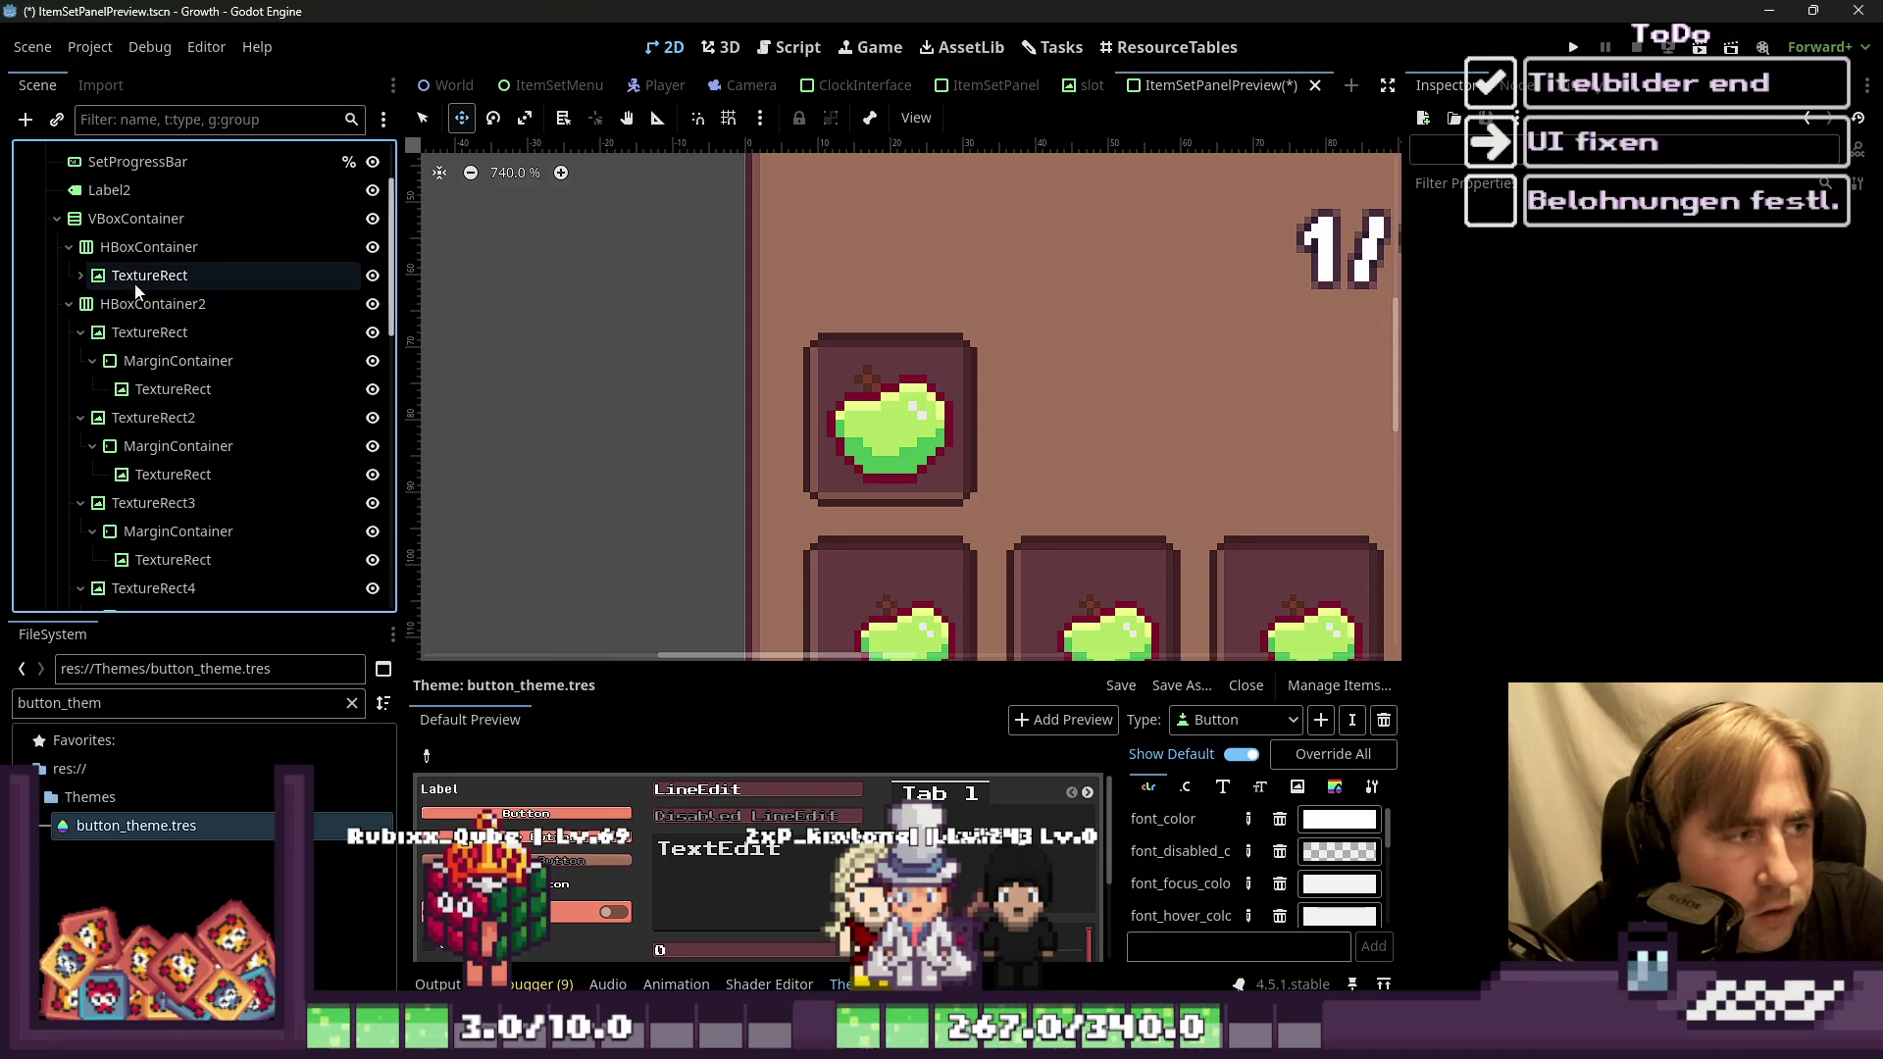
pyautogui.click(147, 275)
pyautogui.hotkey('ctrl', 'd')
pyautogui.hotkey('ctrl', 'd')
pyautogui.hotkey('ctrl', 'd')
pyautogui.scroll(-3, 552, 414)
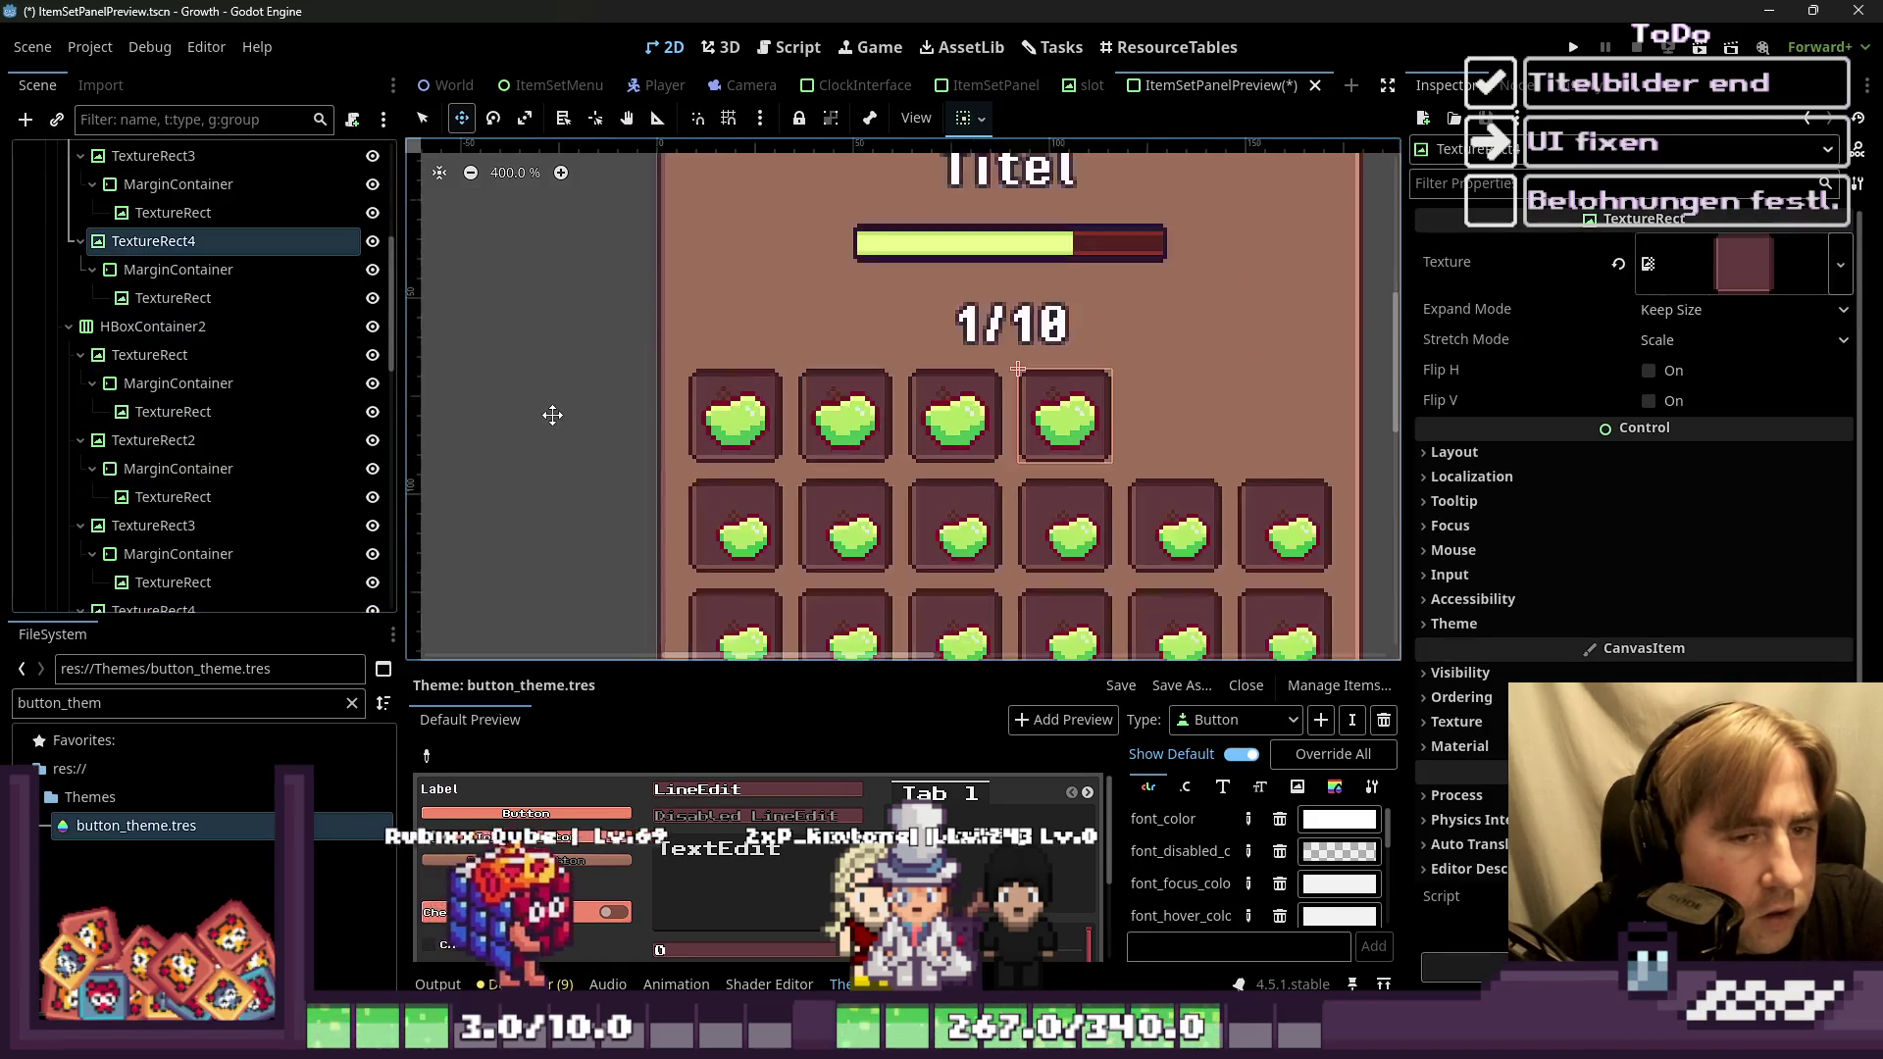
pyautogui.hotkey('ctrl', 'd')
pyautogui.hotkey('ctrl', 'd')
pyautogui.scroll(-1, 433, 311)
pyautogui.scroll(5, 120, 329)
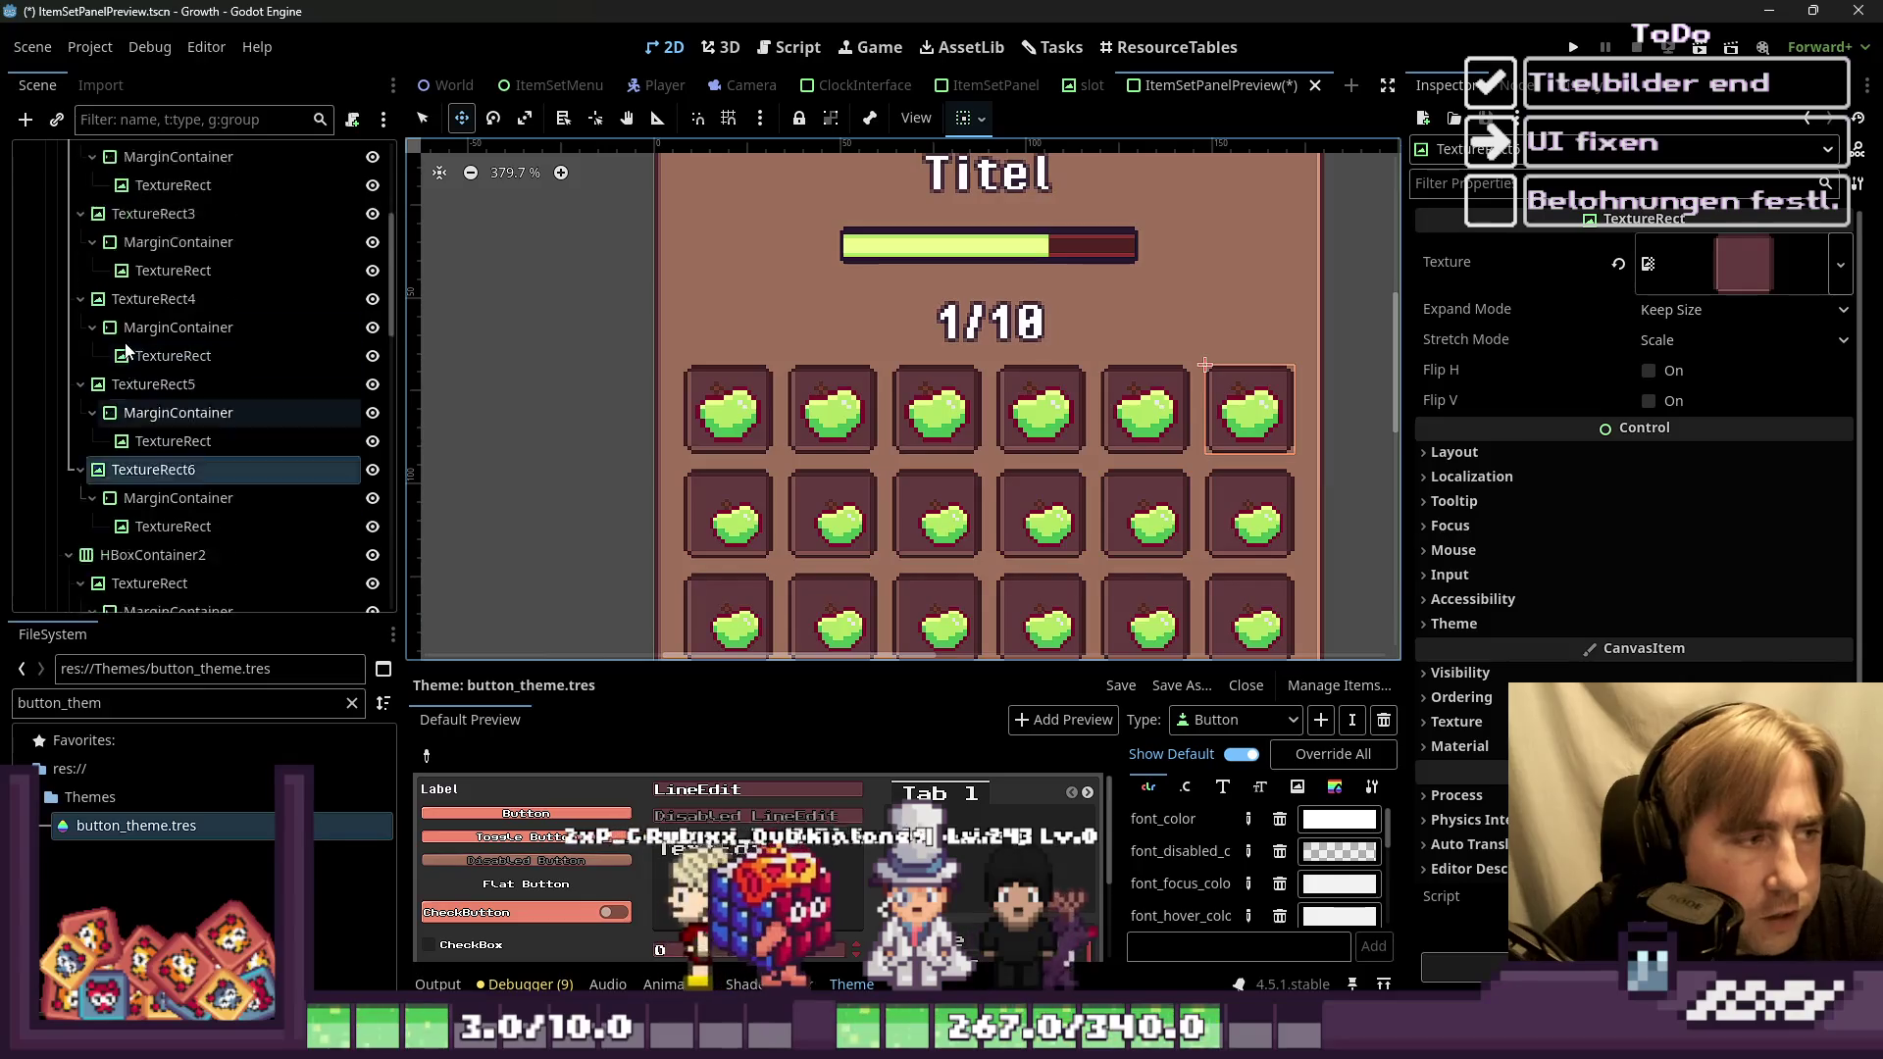
# - Duplicate the slot row into further rows, delete two rows, then undo that deletion
pyautogui.click(69, 355)
pyautogui.hotkey('ctrl', 'd')
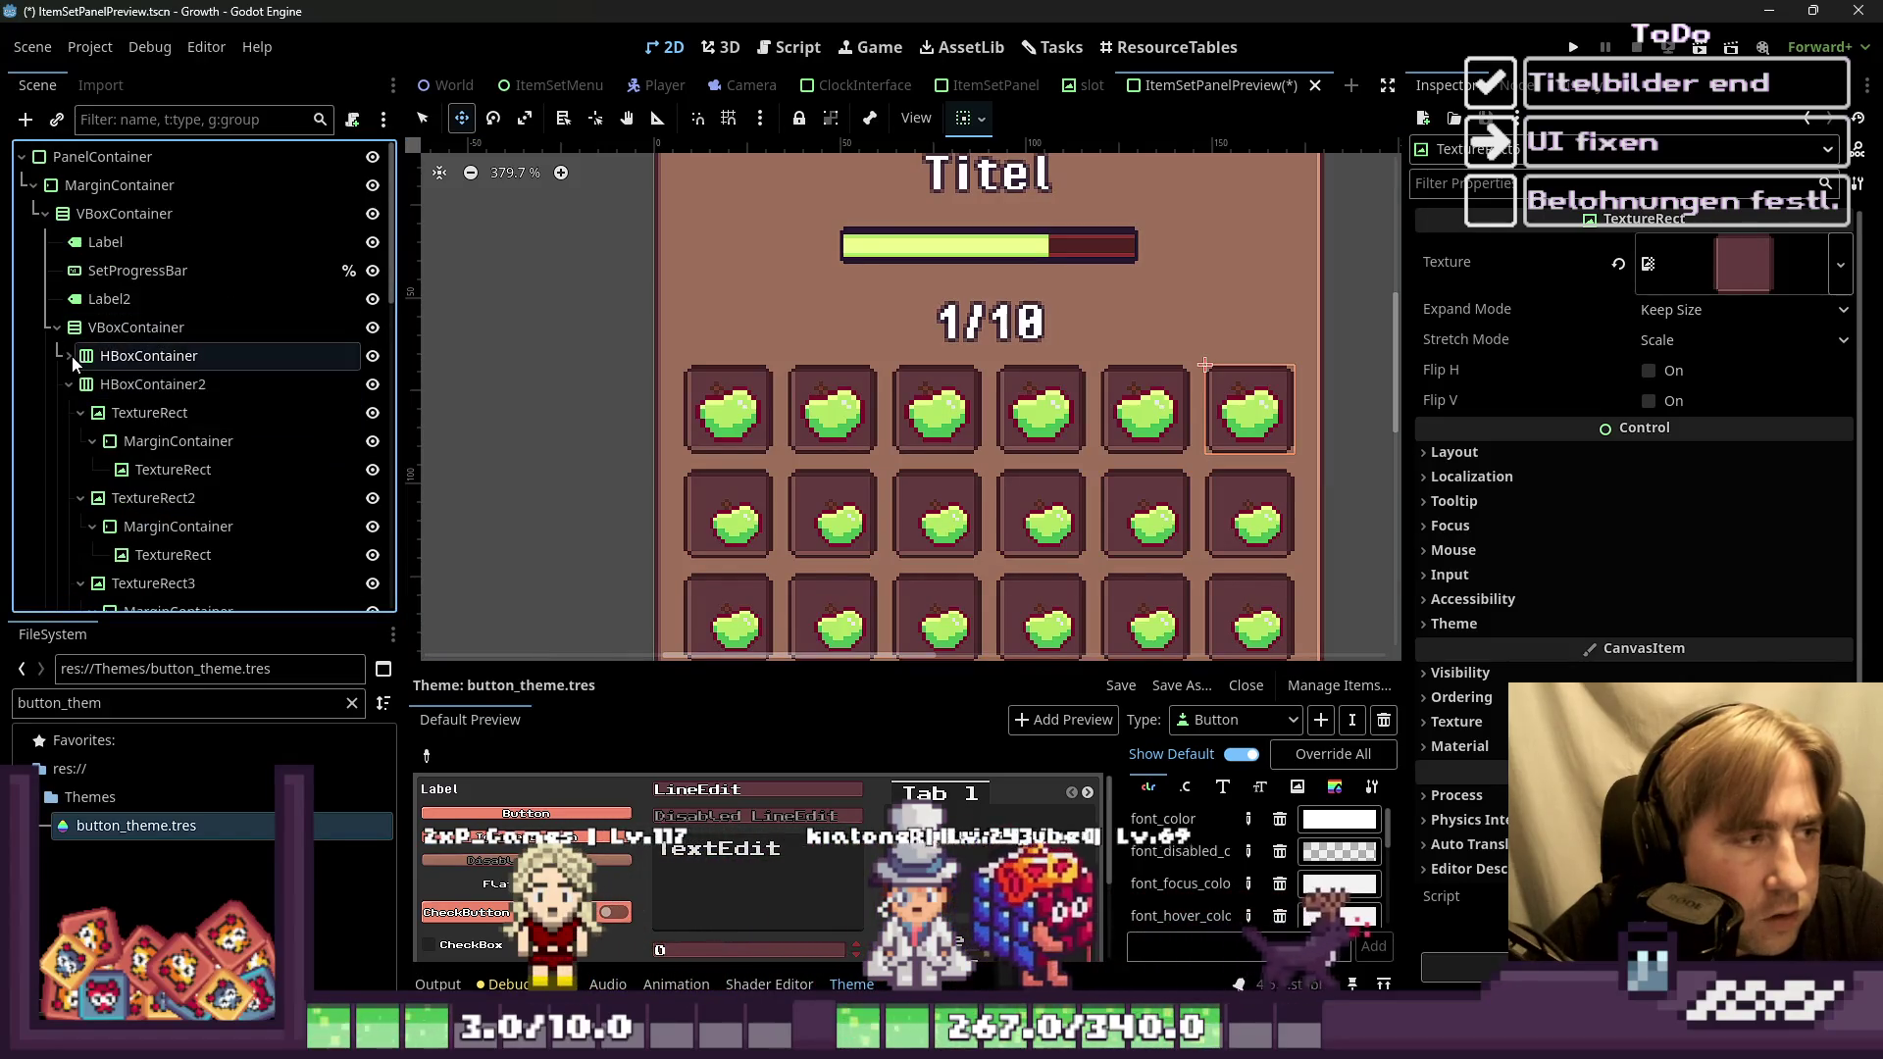
pyautogui.click(72, 384)
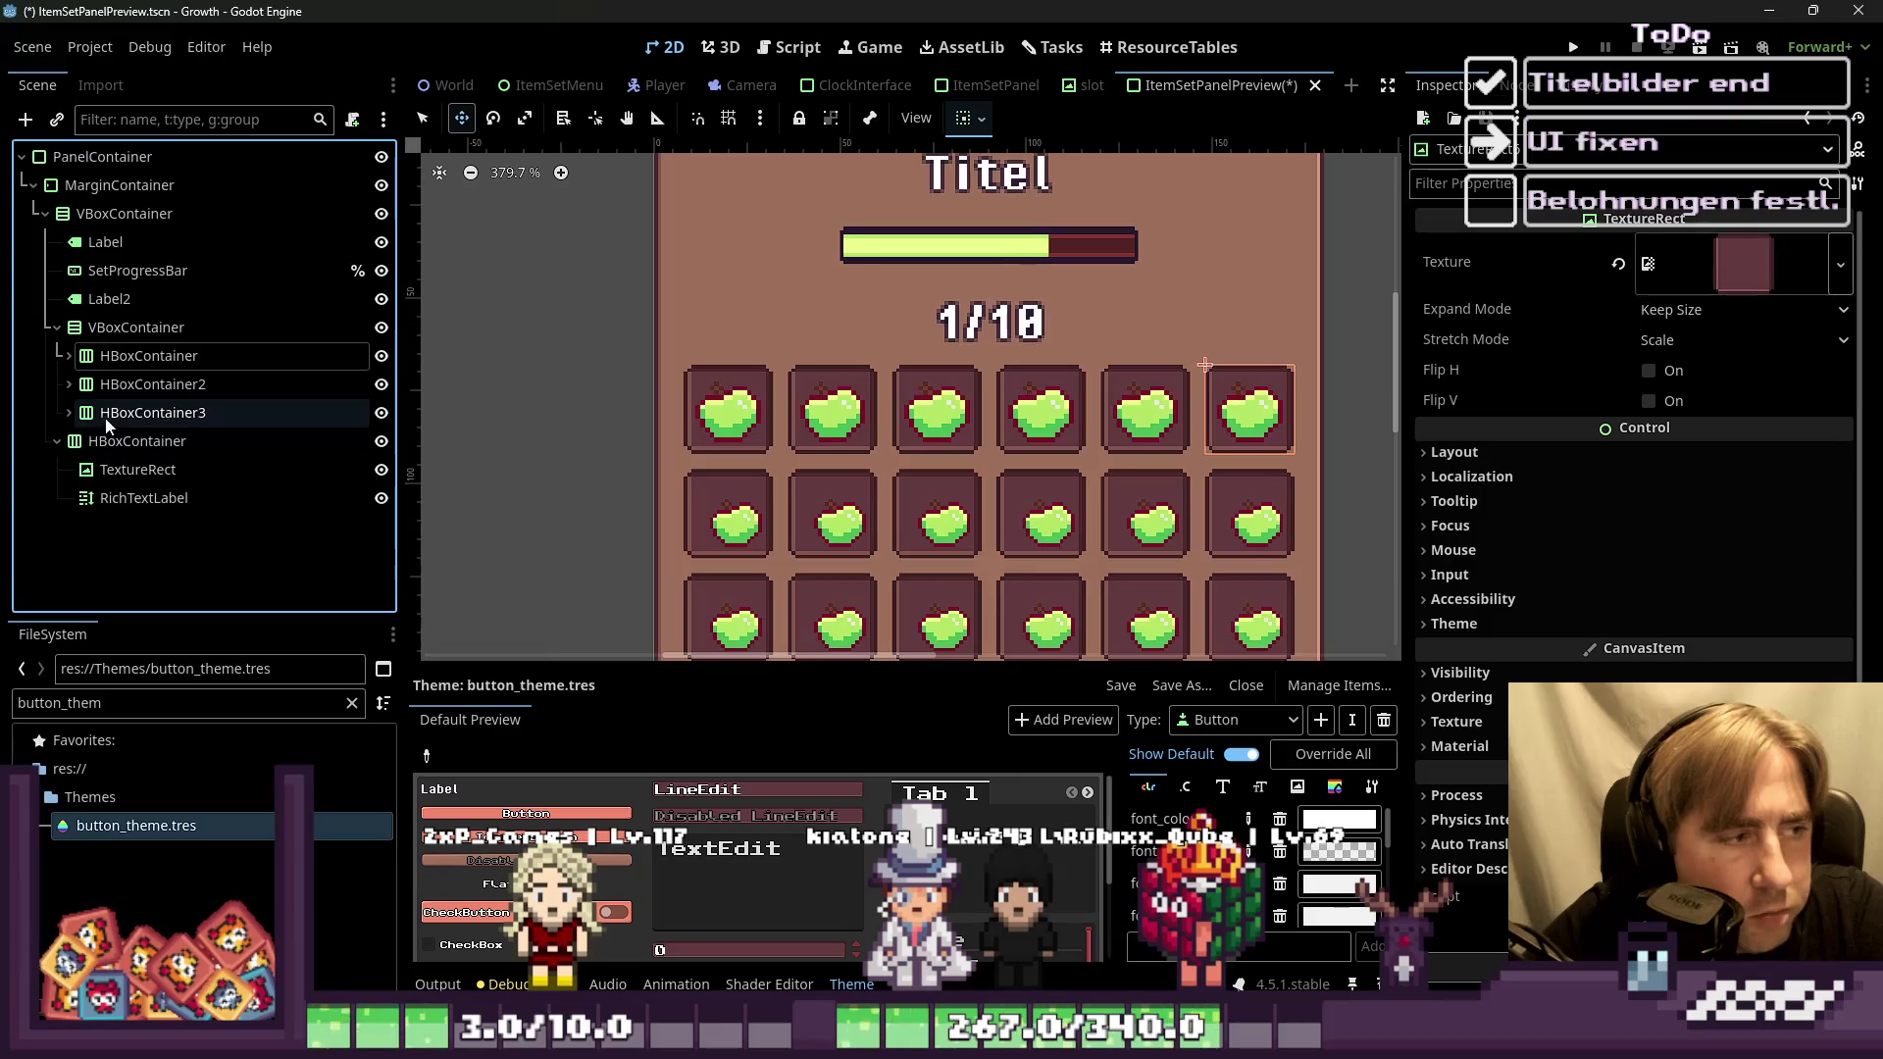
pyautogui.hotkey('ctrl', 'd')
pyautogui.keyDown('shift'); pyautogui.click(118, 385); pyautogui.keyUp('shift')
pyautogui.press('Delete')
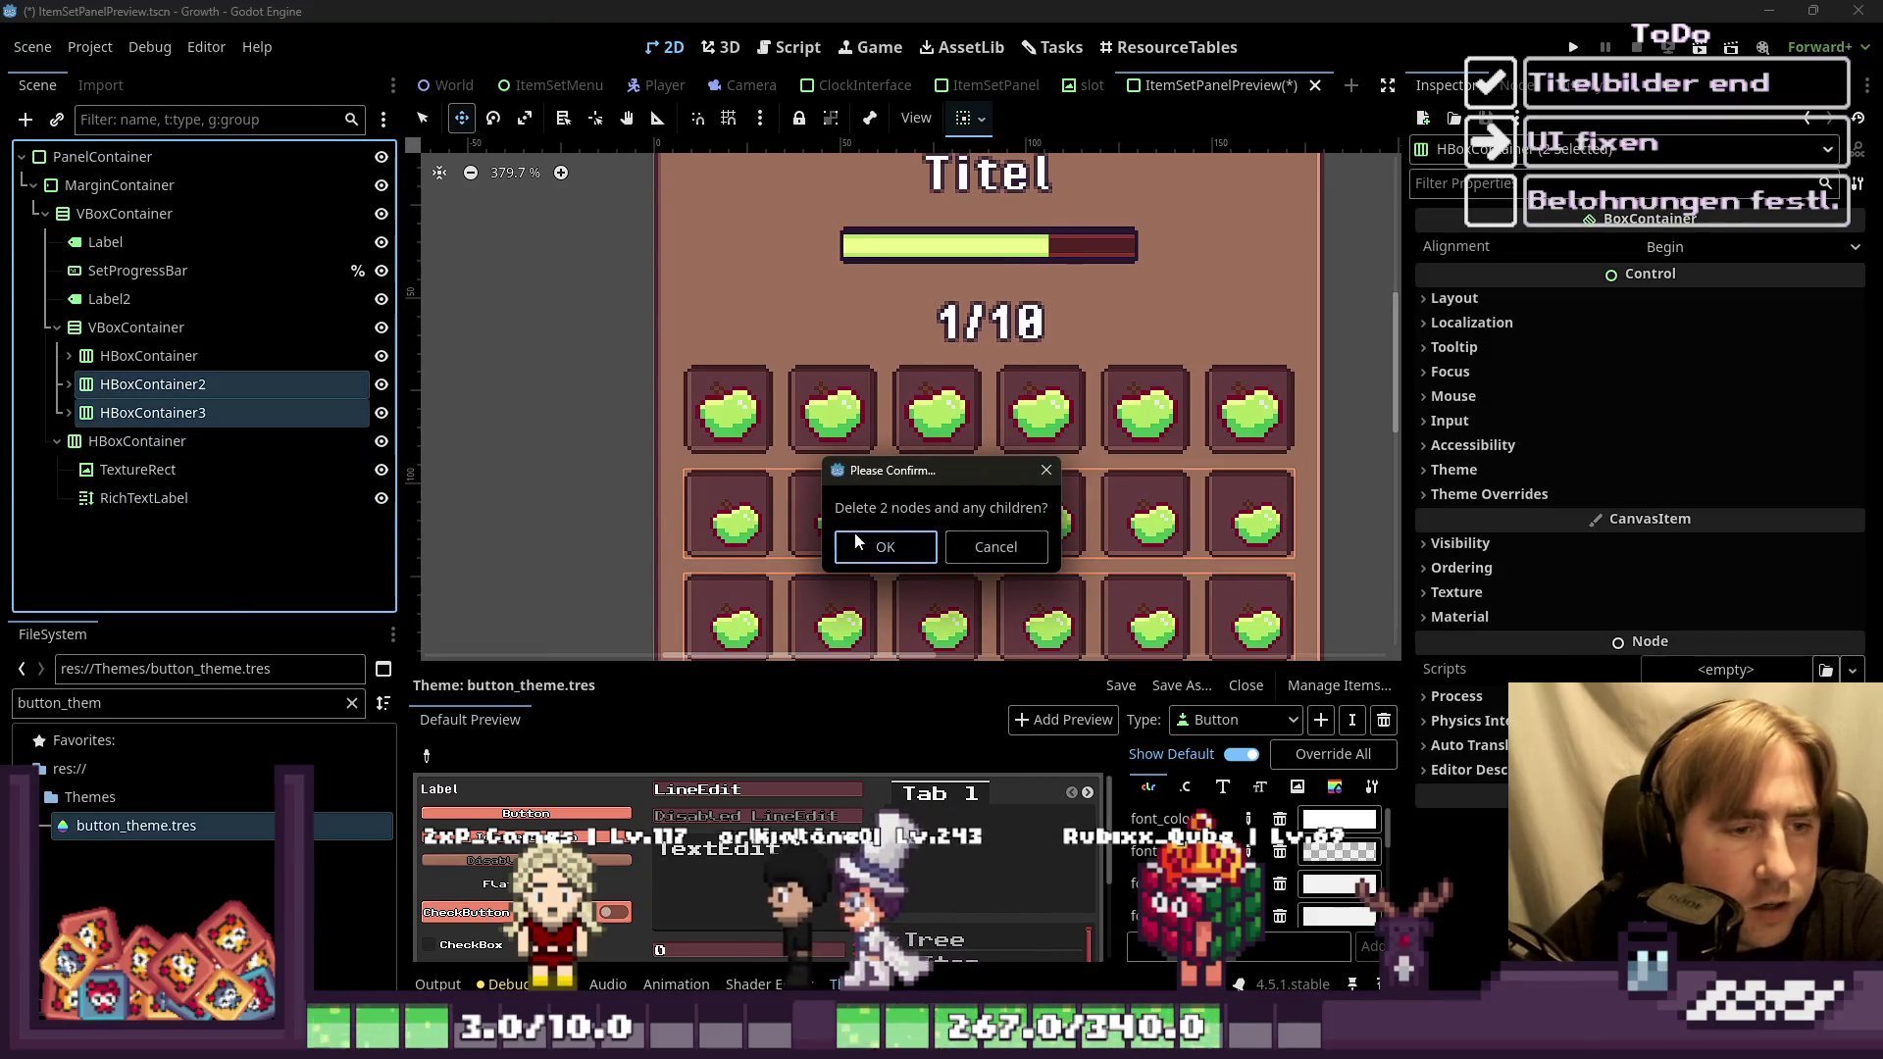
pyautogui.click(887, 543)
pyautogui.hotkey('ctrl', 'z')
pyautogui.hotkey('ctrl', 'z')
pyautogui.scroll(-3, 876, 319)
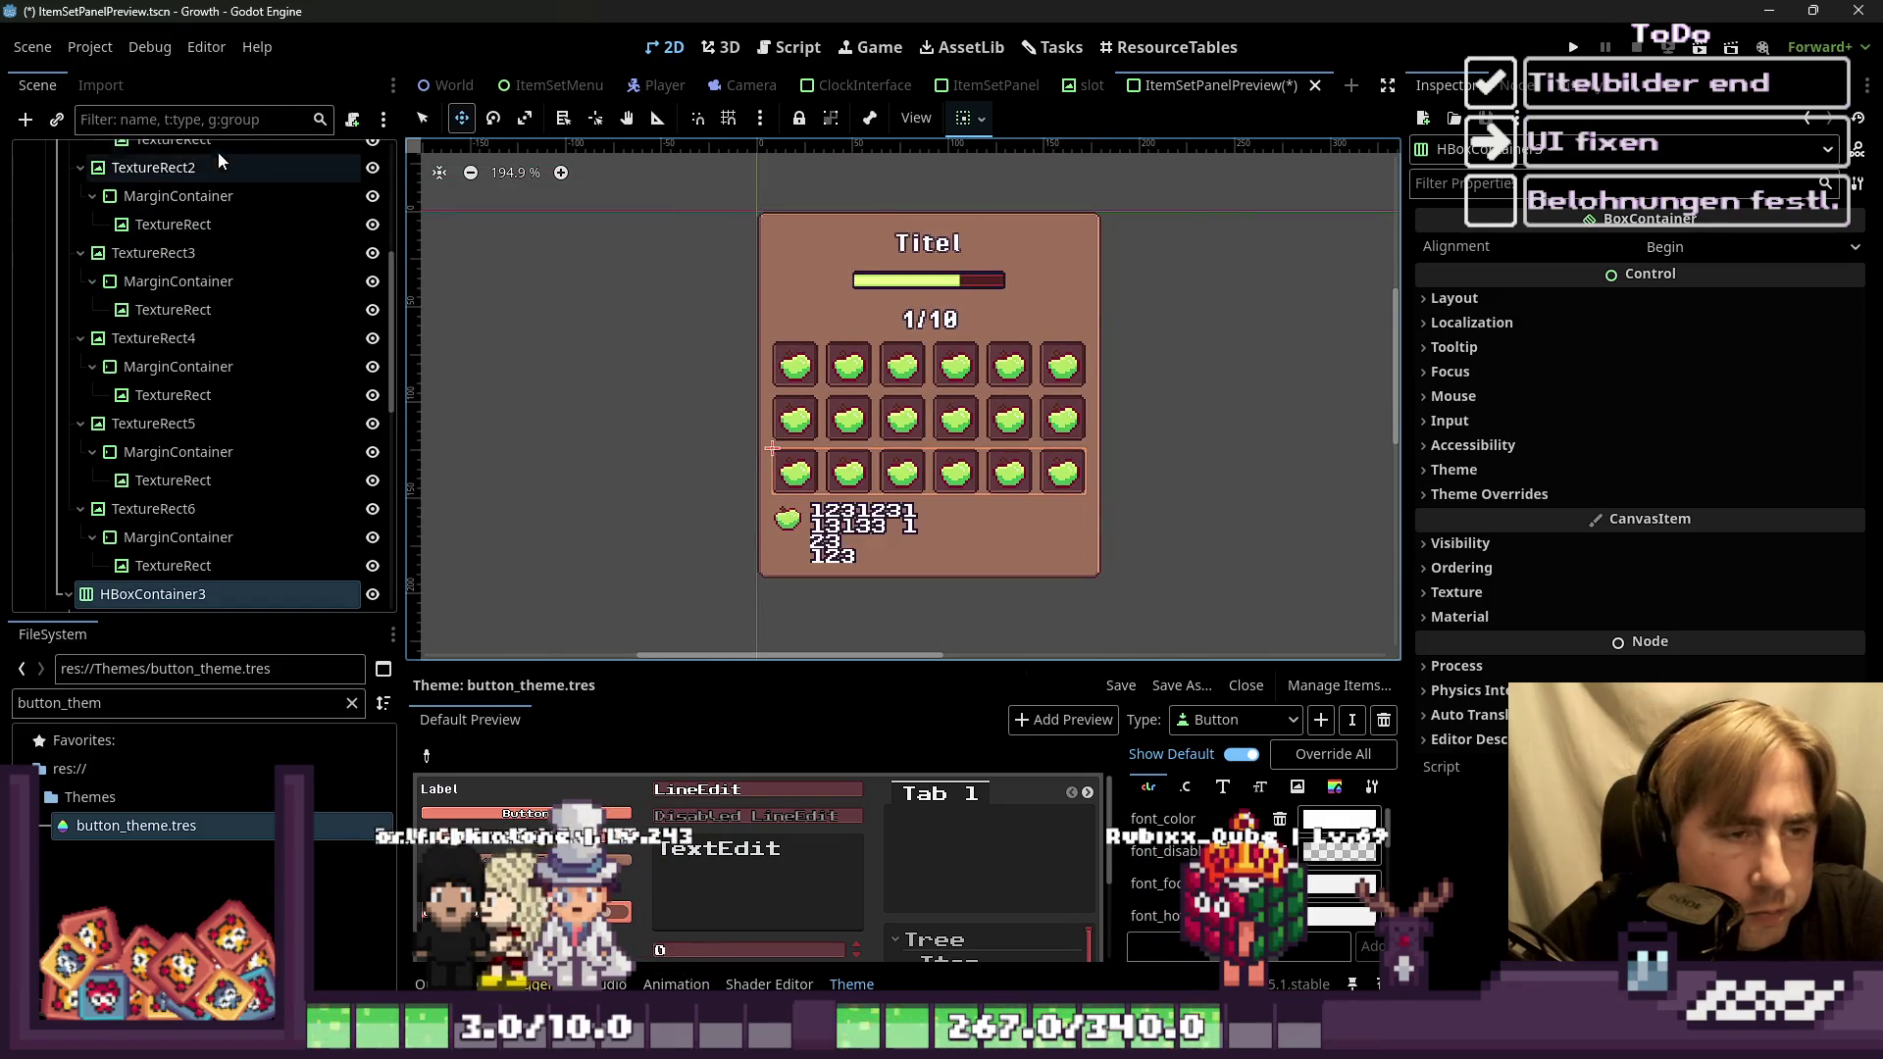
# - Check the apple count and 1/10 labels, then select the Titel heading label
pyautogui.scroll(1, 837, 540)
pyautogui.click(837, 540)
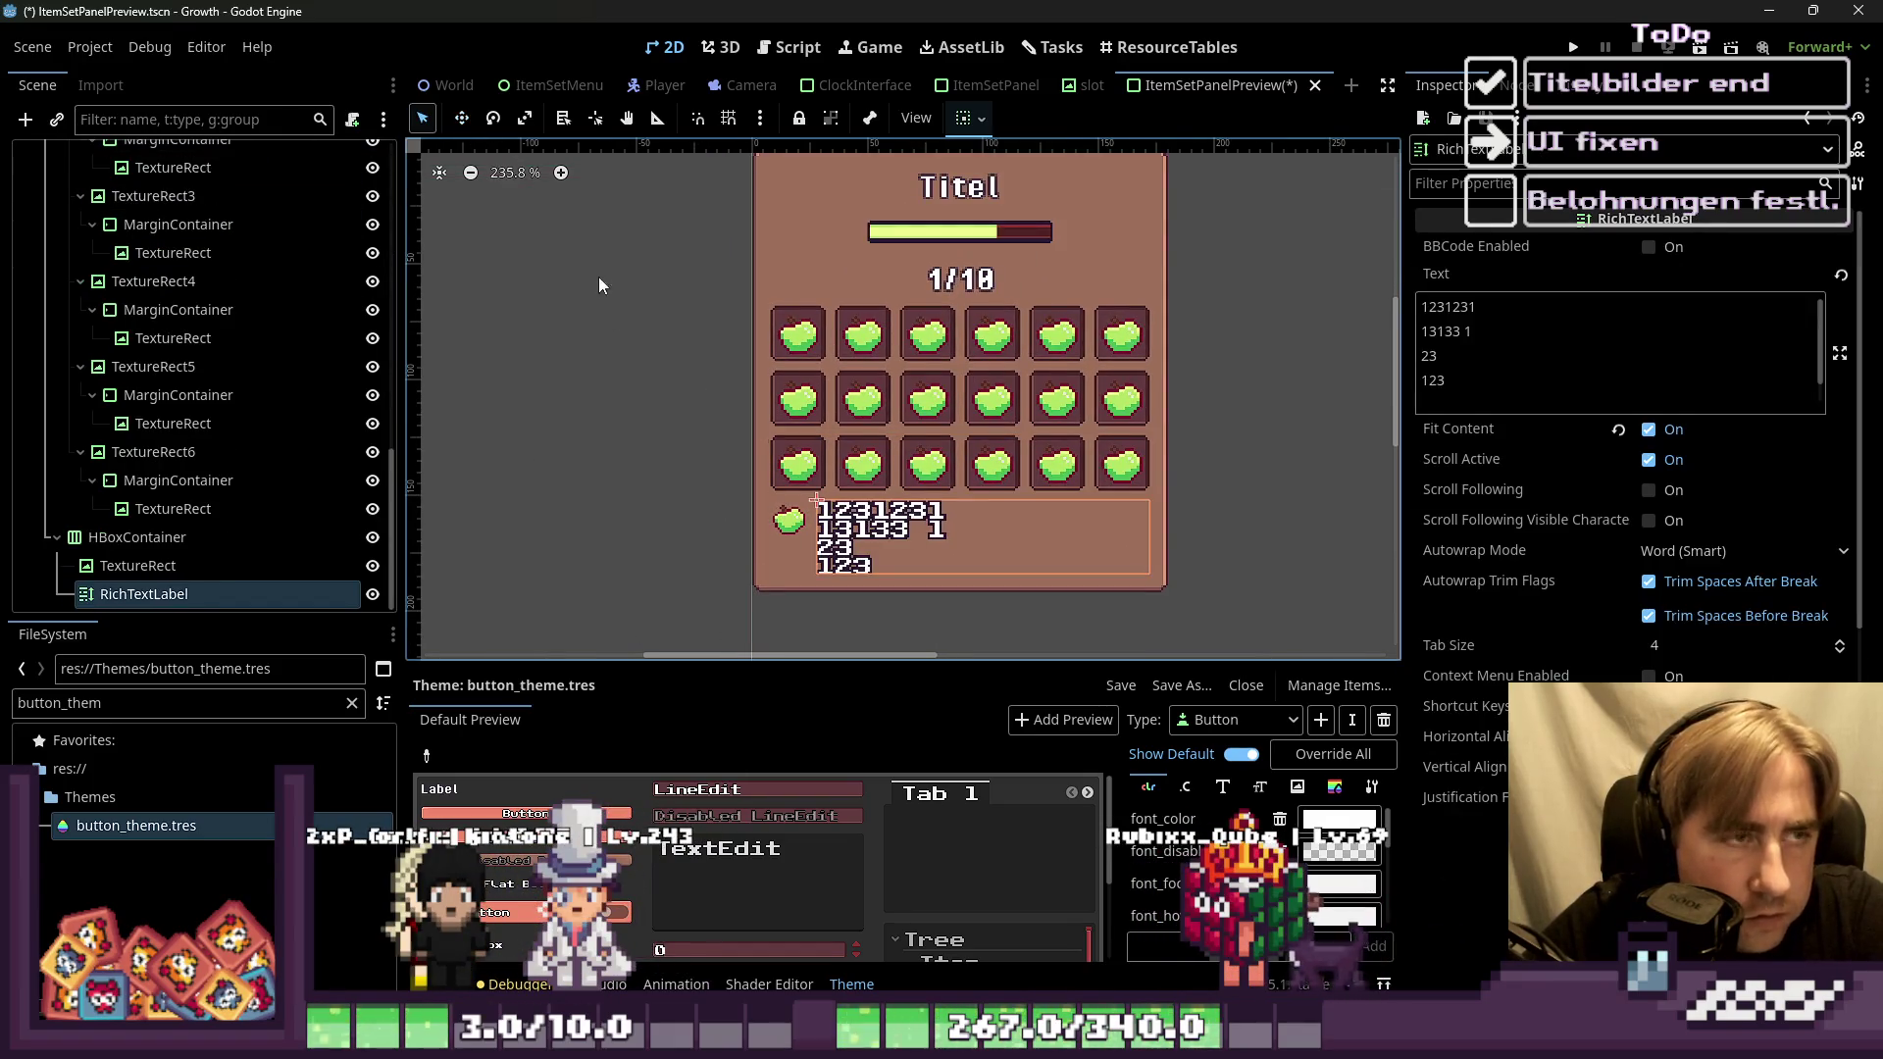
pyautogui.scroll(-5, 1551, 539)
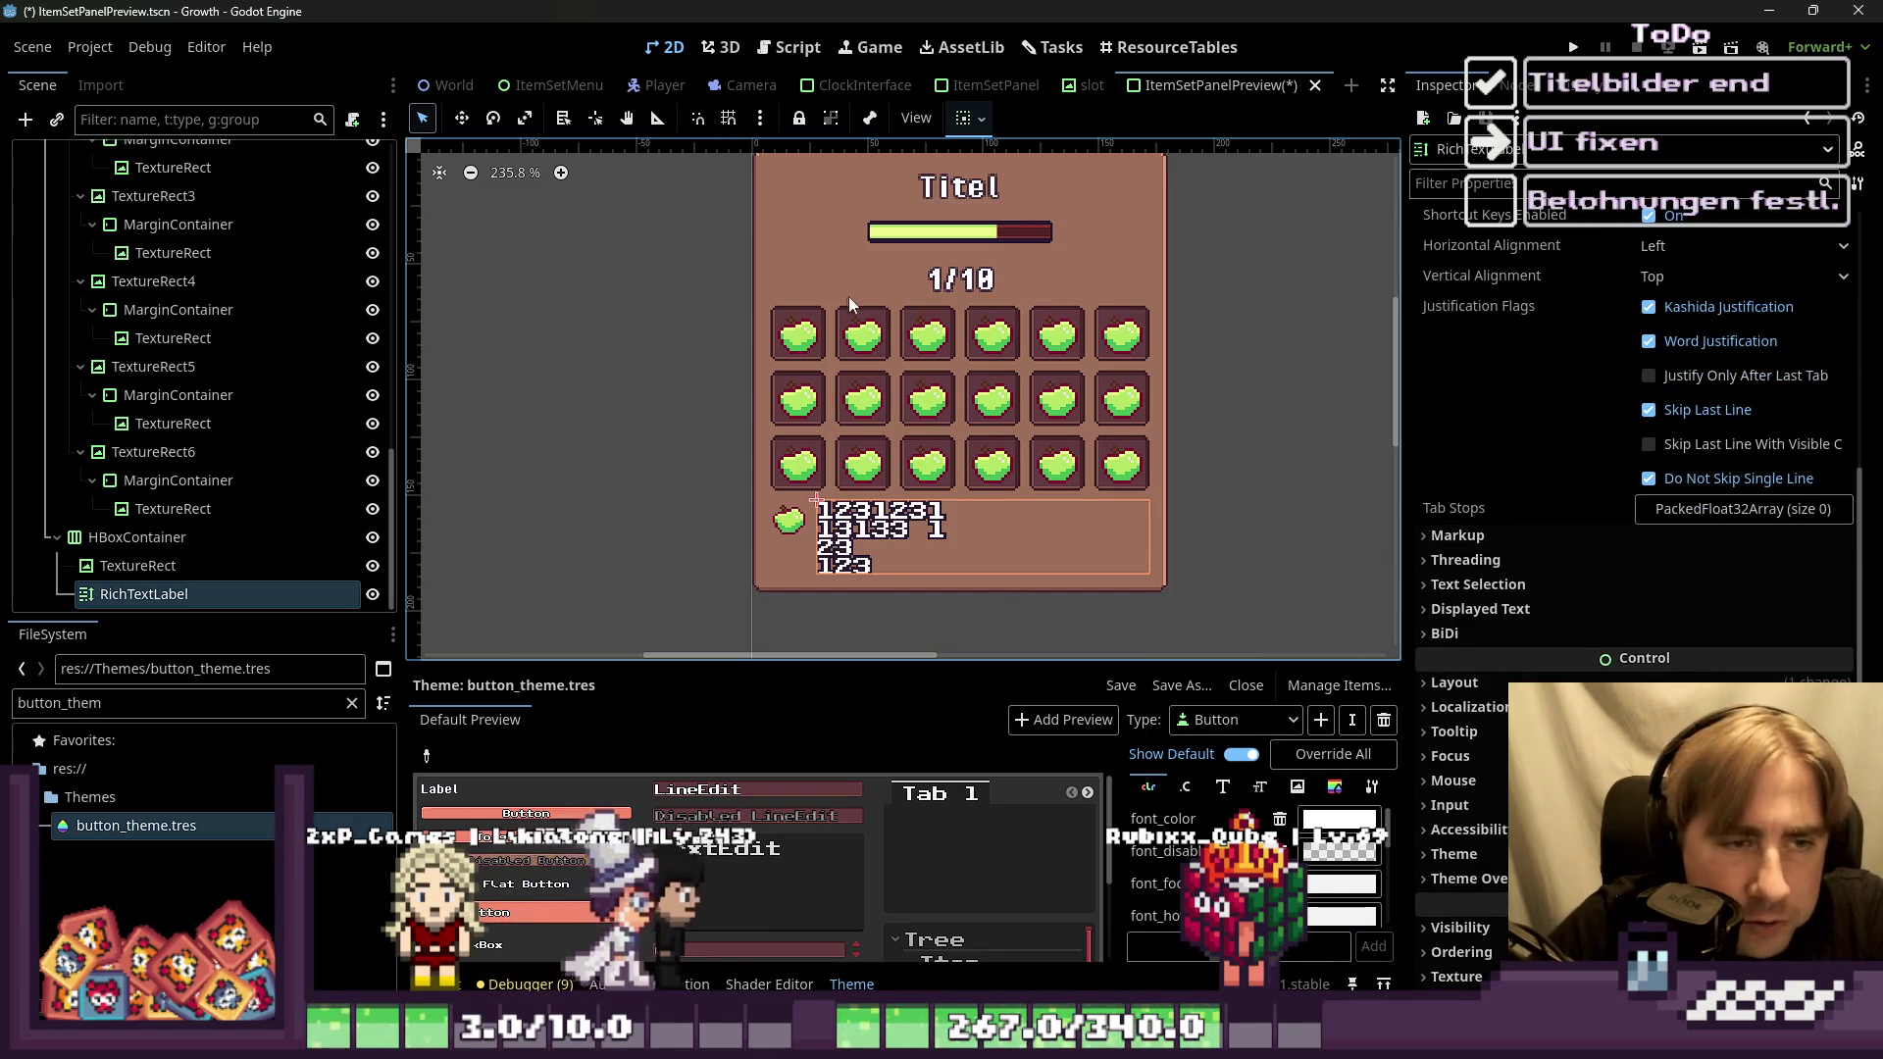
pyautogui.scroll(1, 990, 236)
pyautogui.click(951, 308)
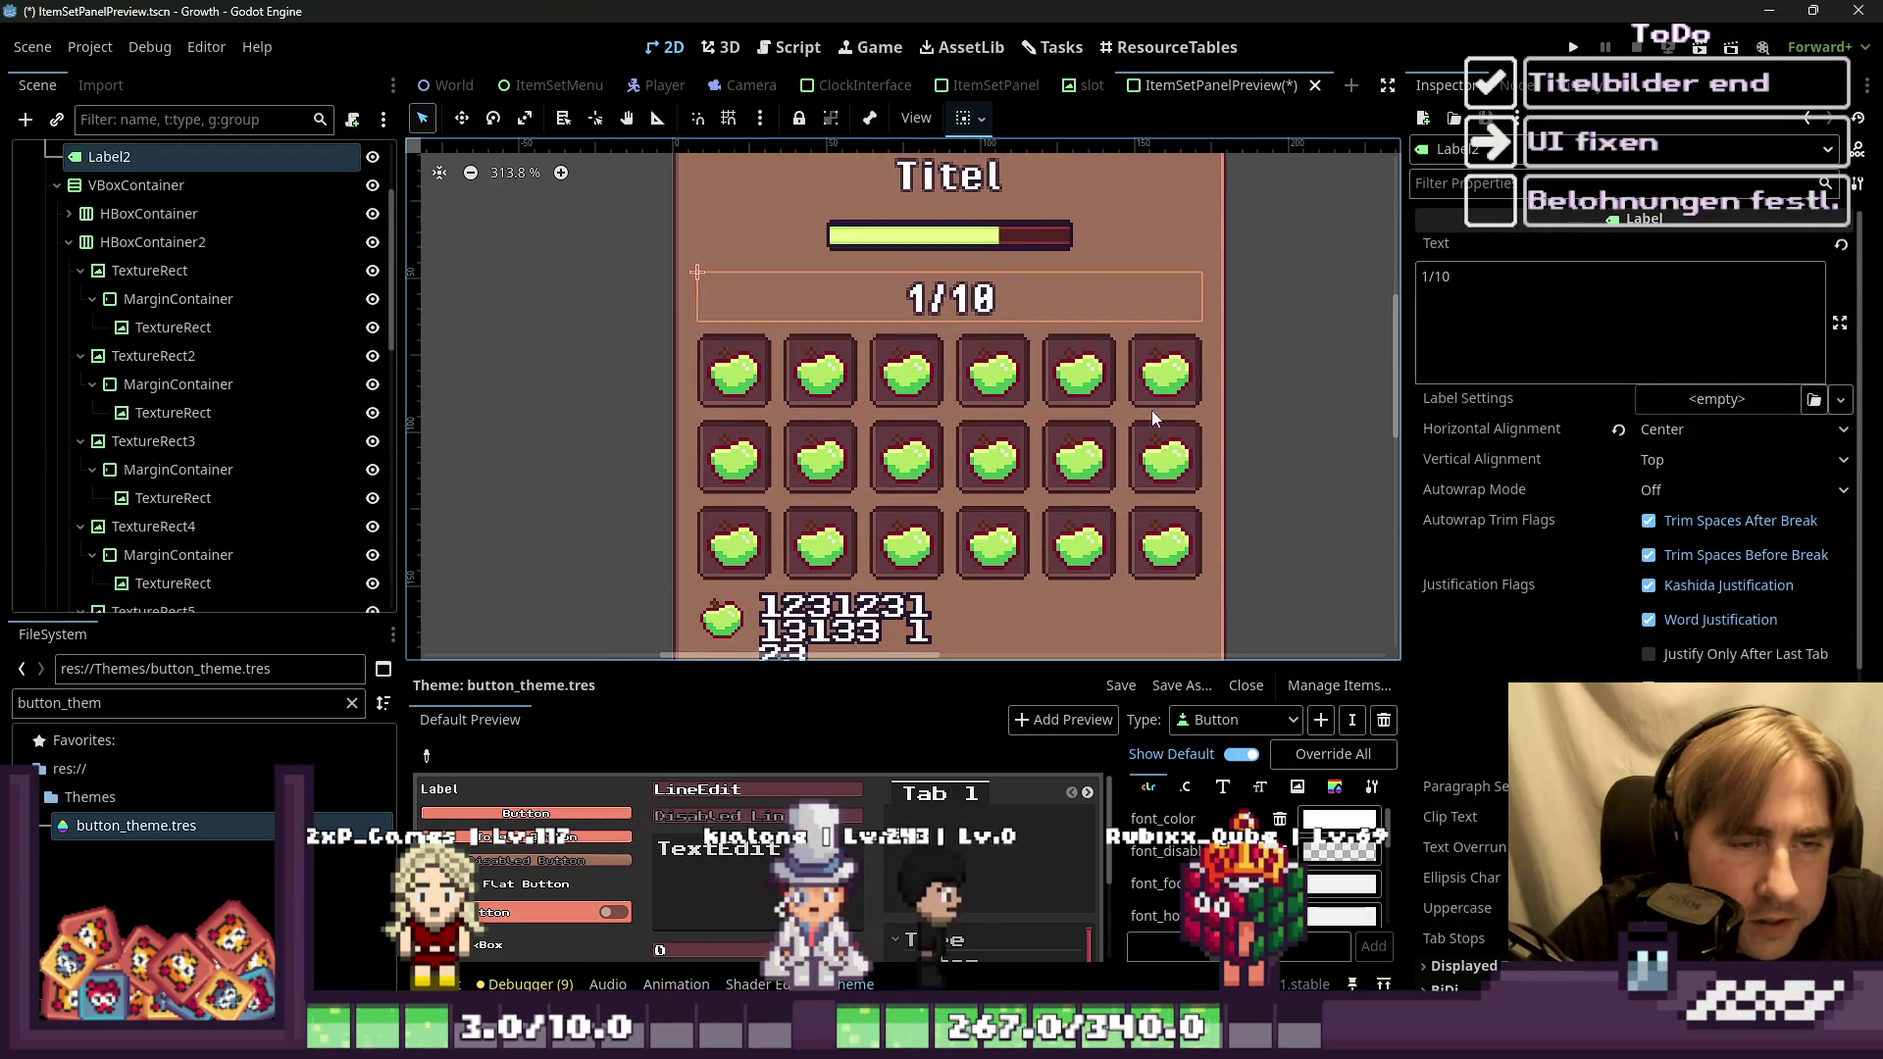
pyautogui.scroll(-1, 953, 334)
pyautogui.click(953, 208)
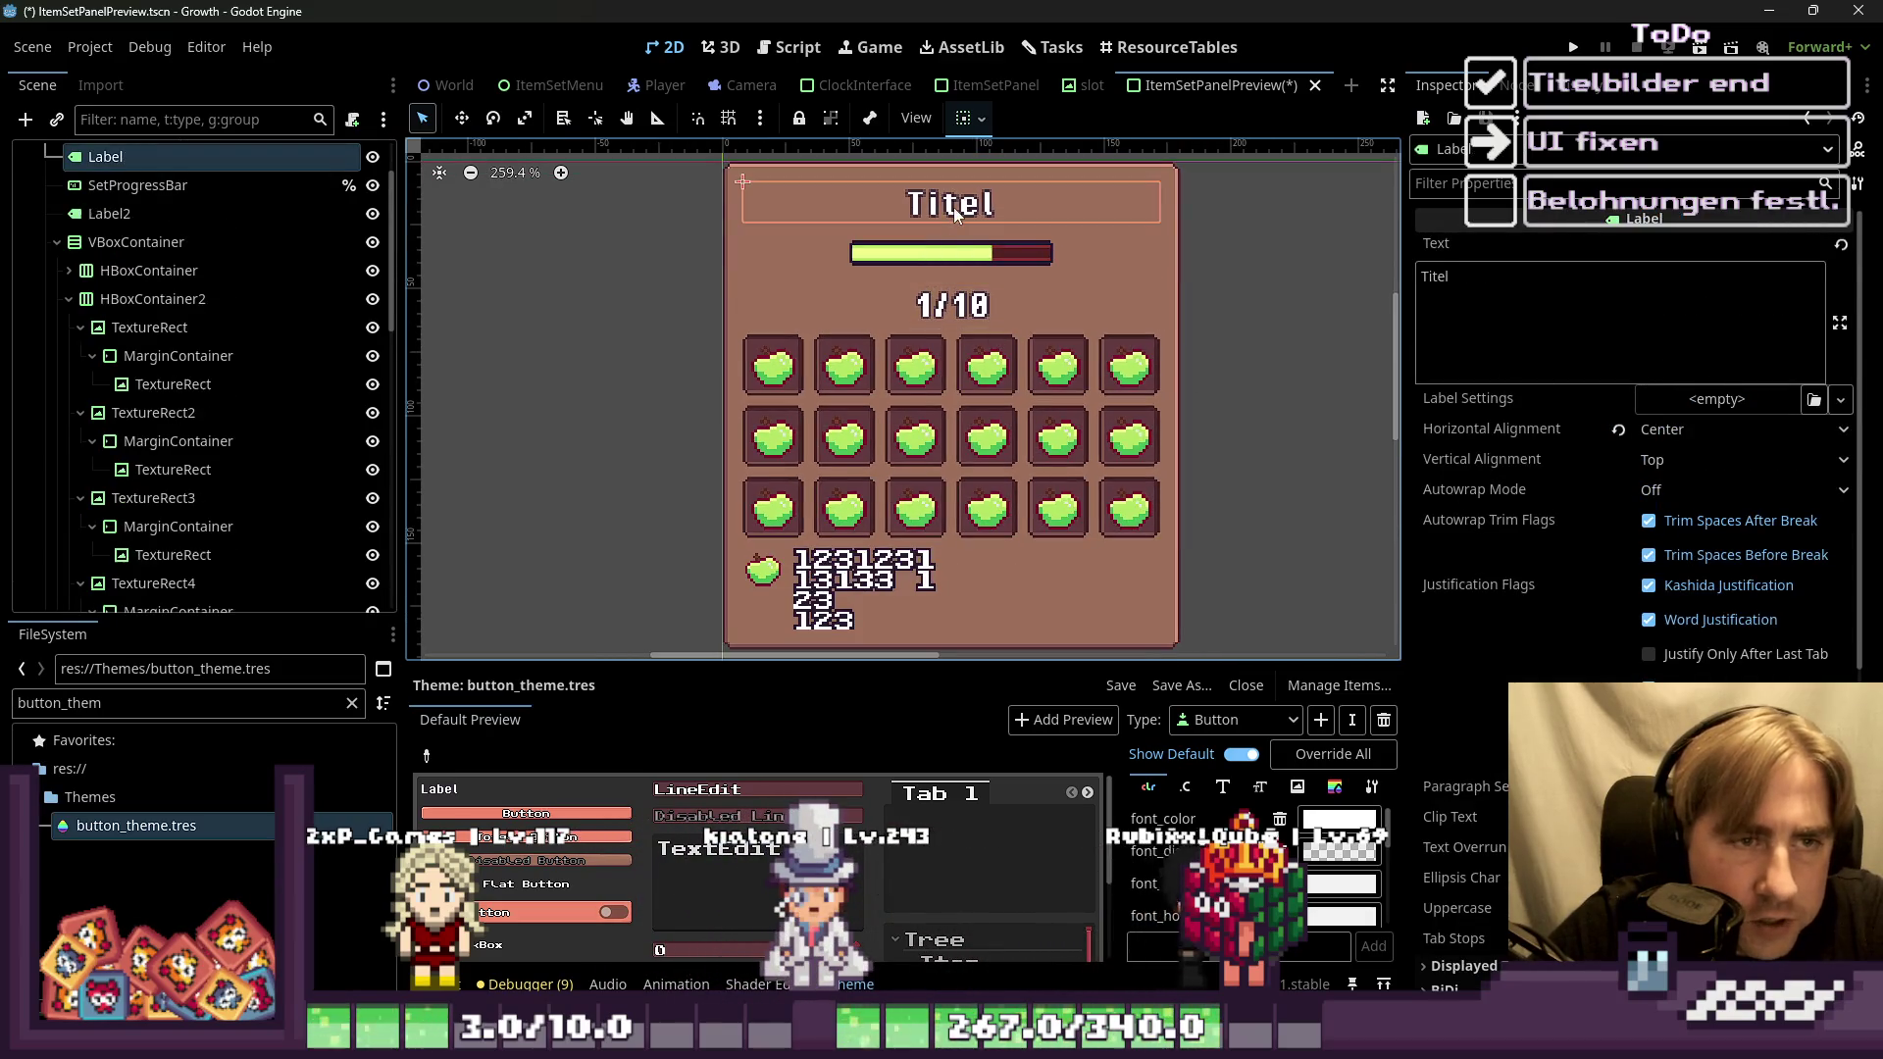
# - Expand the Titel label's Theme Overrides, collapse Styles, and switch to the ItemSetMenu scene
pyautogui.scroll(-5, 1606, 677)
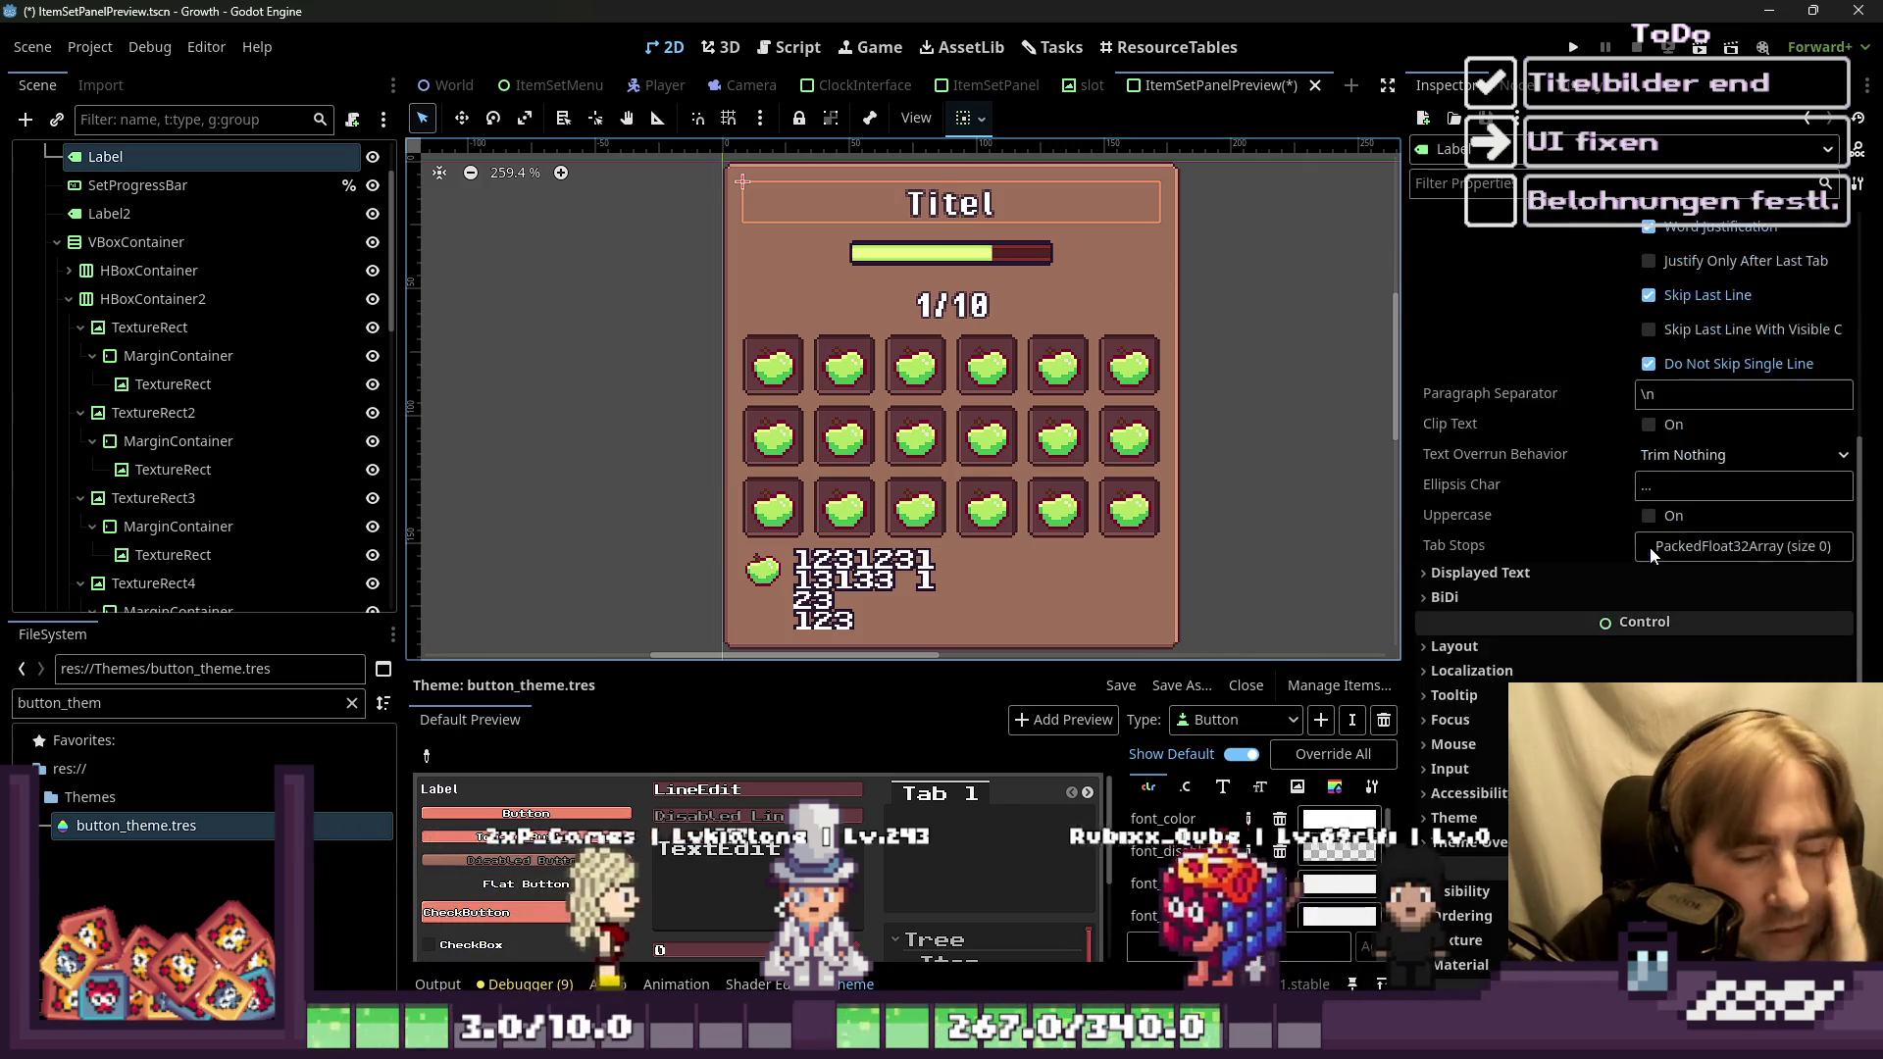
pyautogui.click(1525, 675)
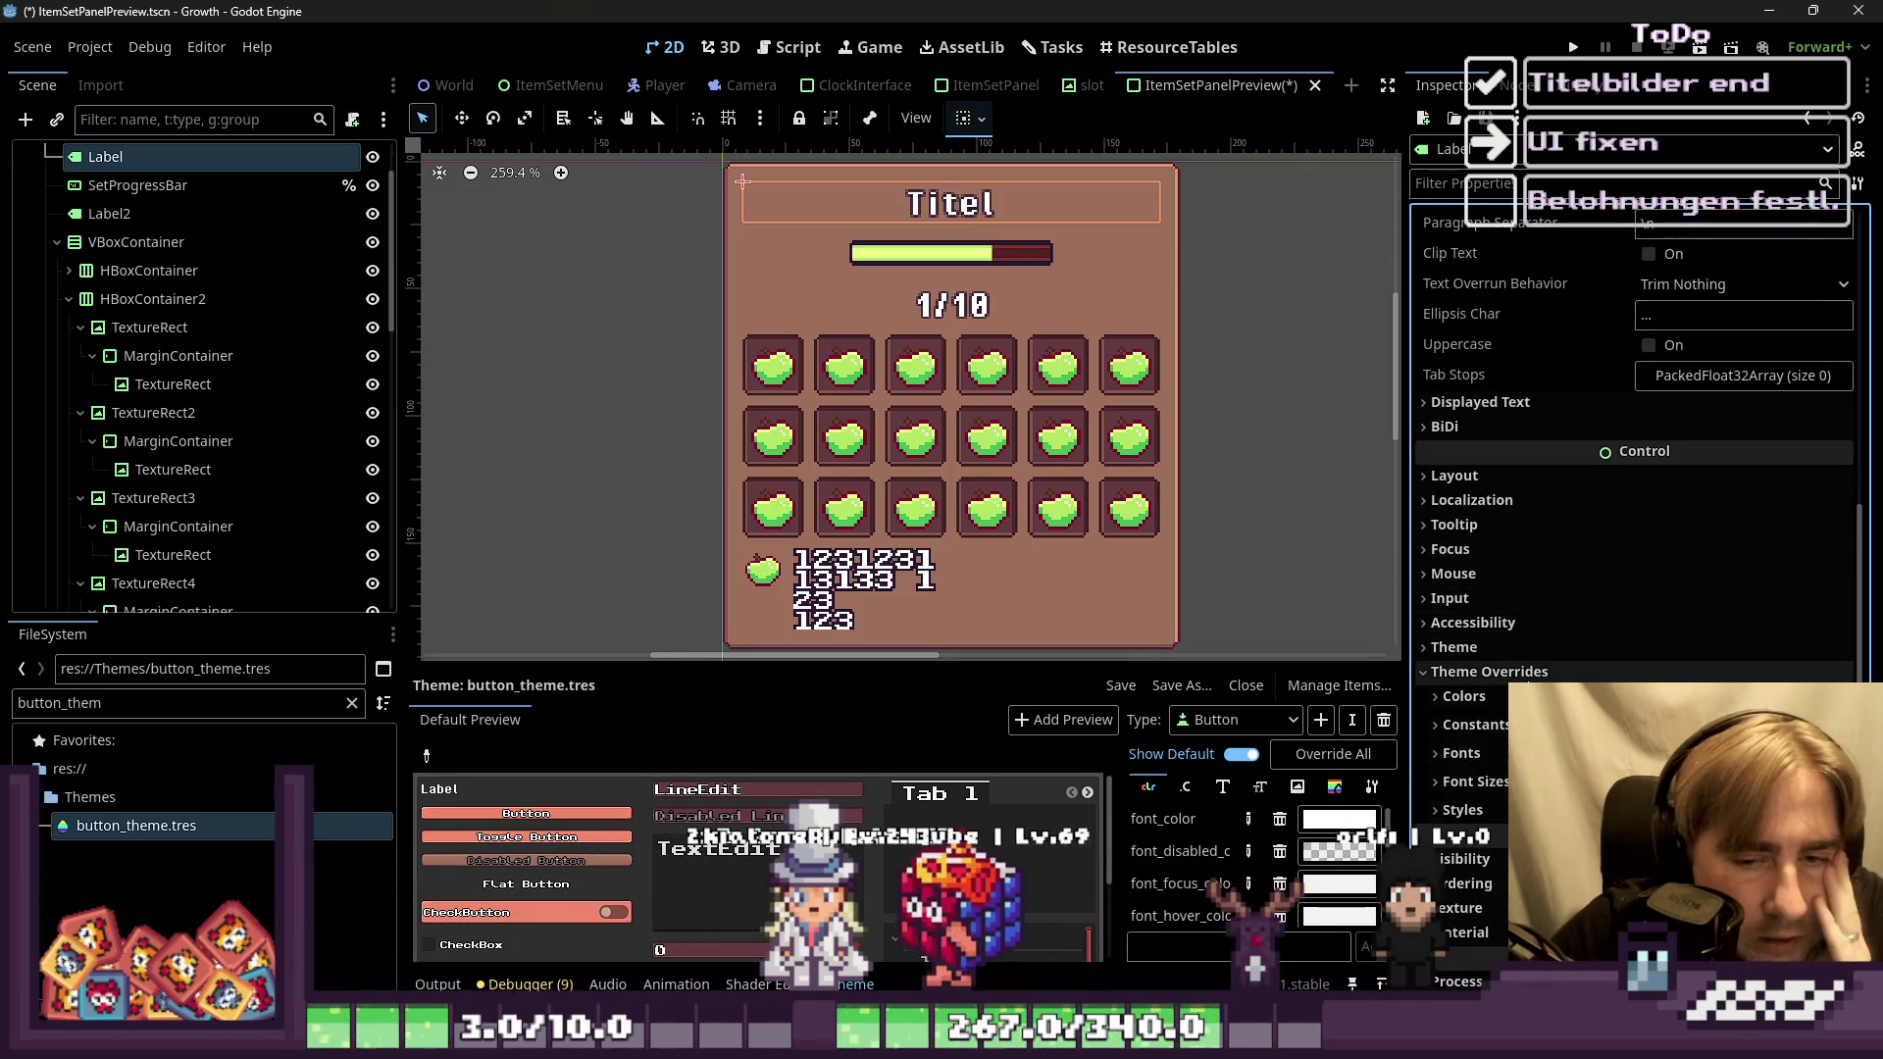
pyautogui.click(1527, 677)
pyautogui.click(1527, 677)
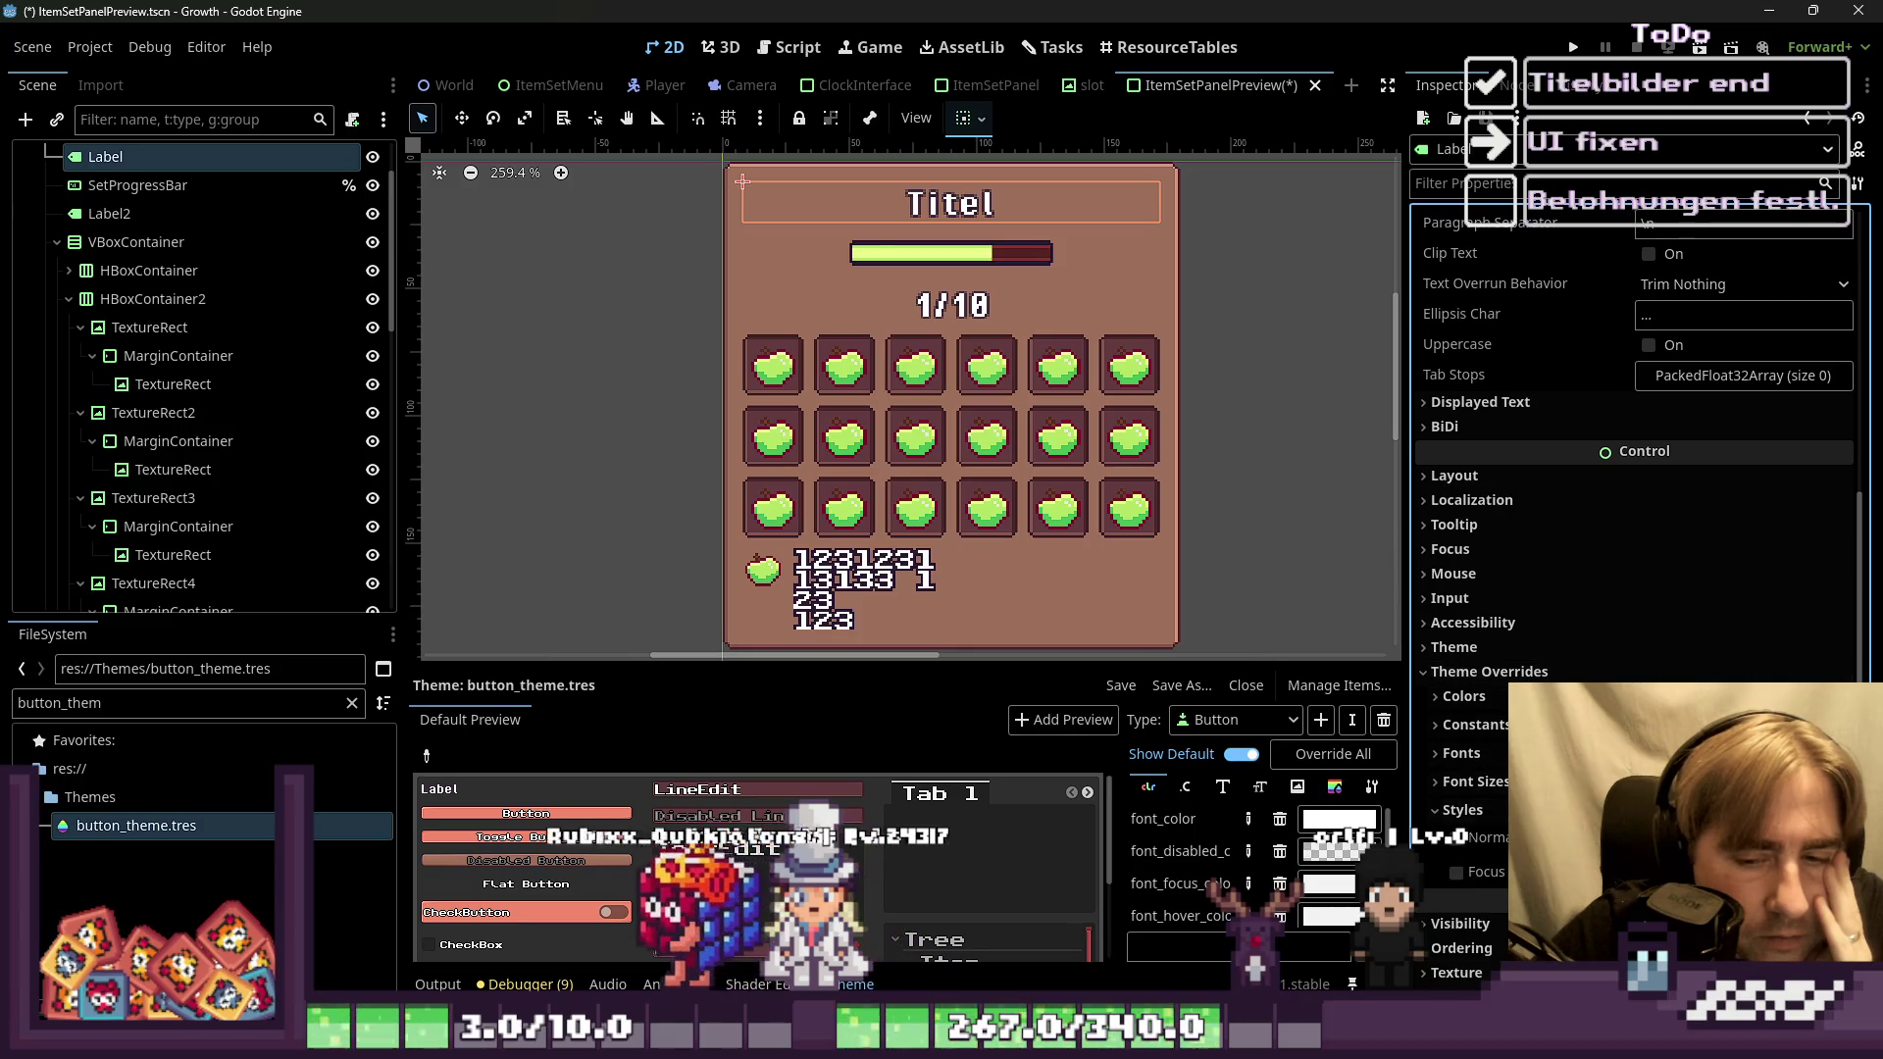
pyautogui.click(1496, 810)
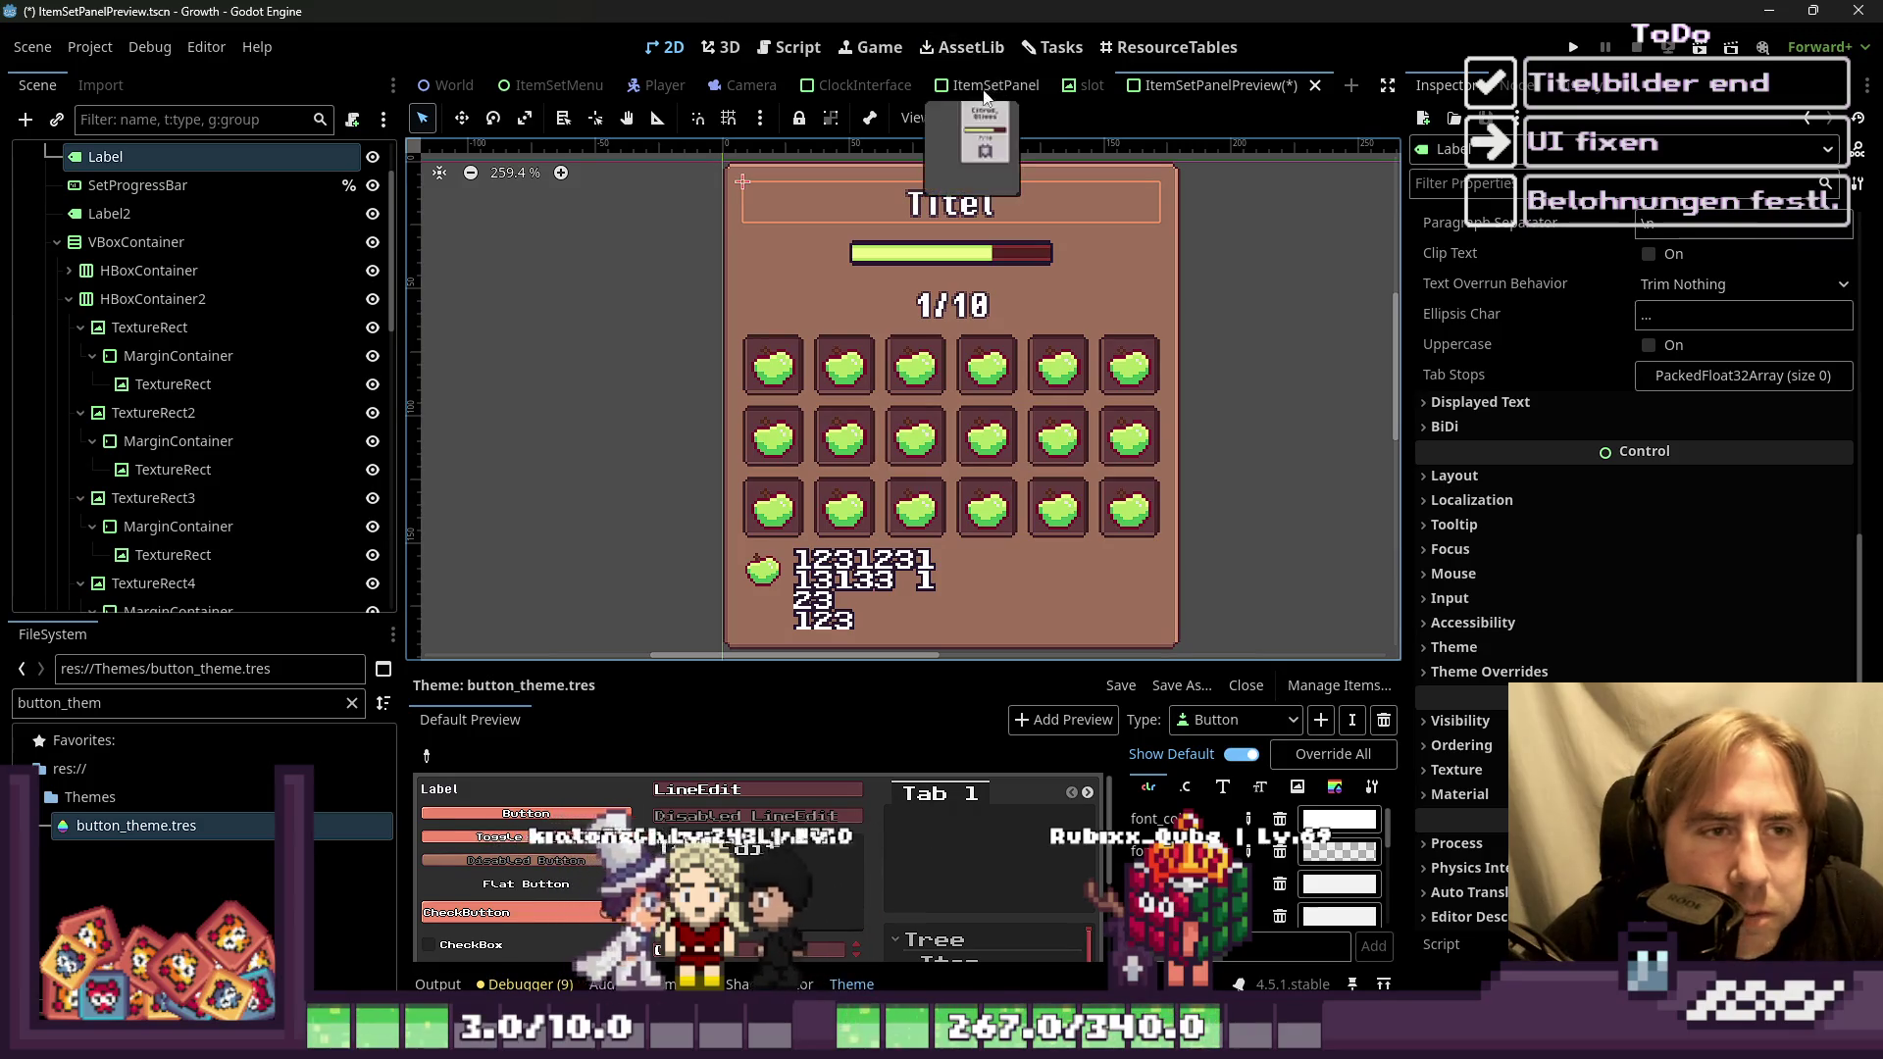
pyautogui.click(555, 86)
# - Check the font size override on the Collections title label in ItemSetMenu
pyautogui.scroll(11, 598, 285)
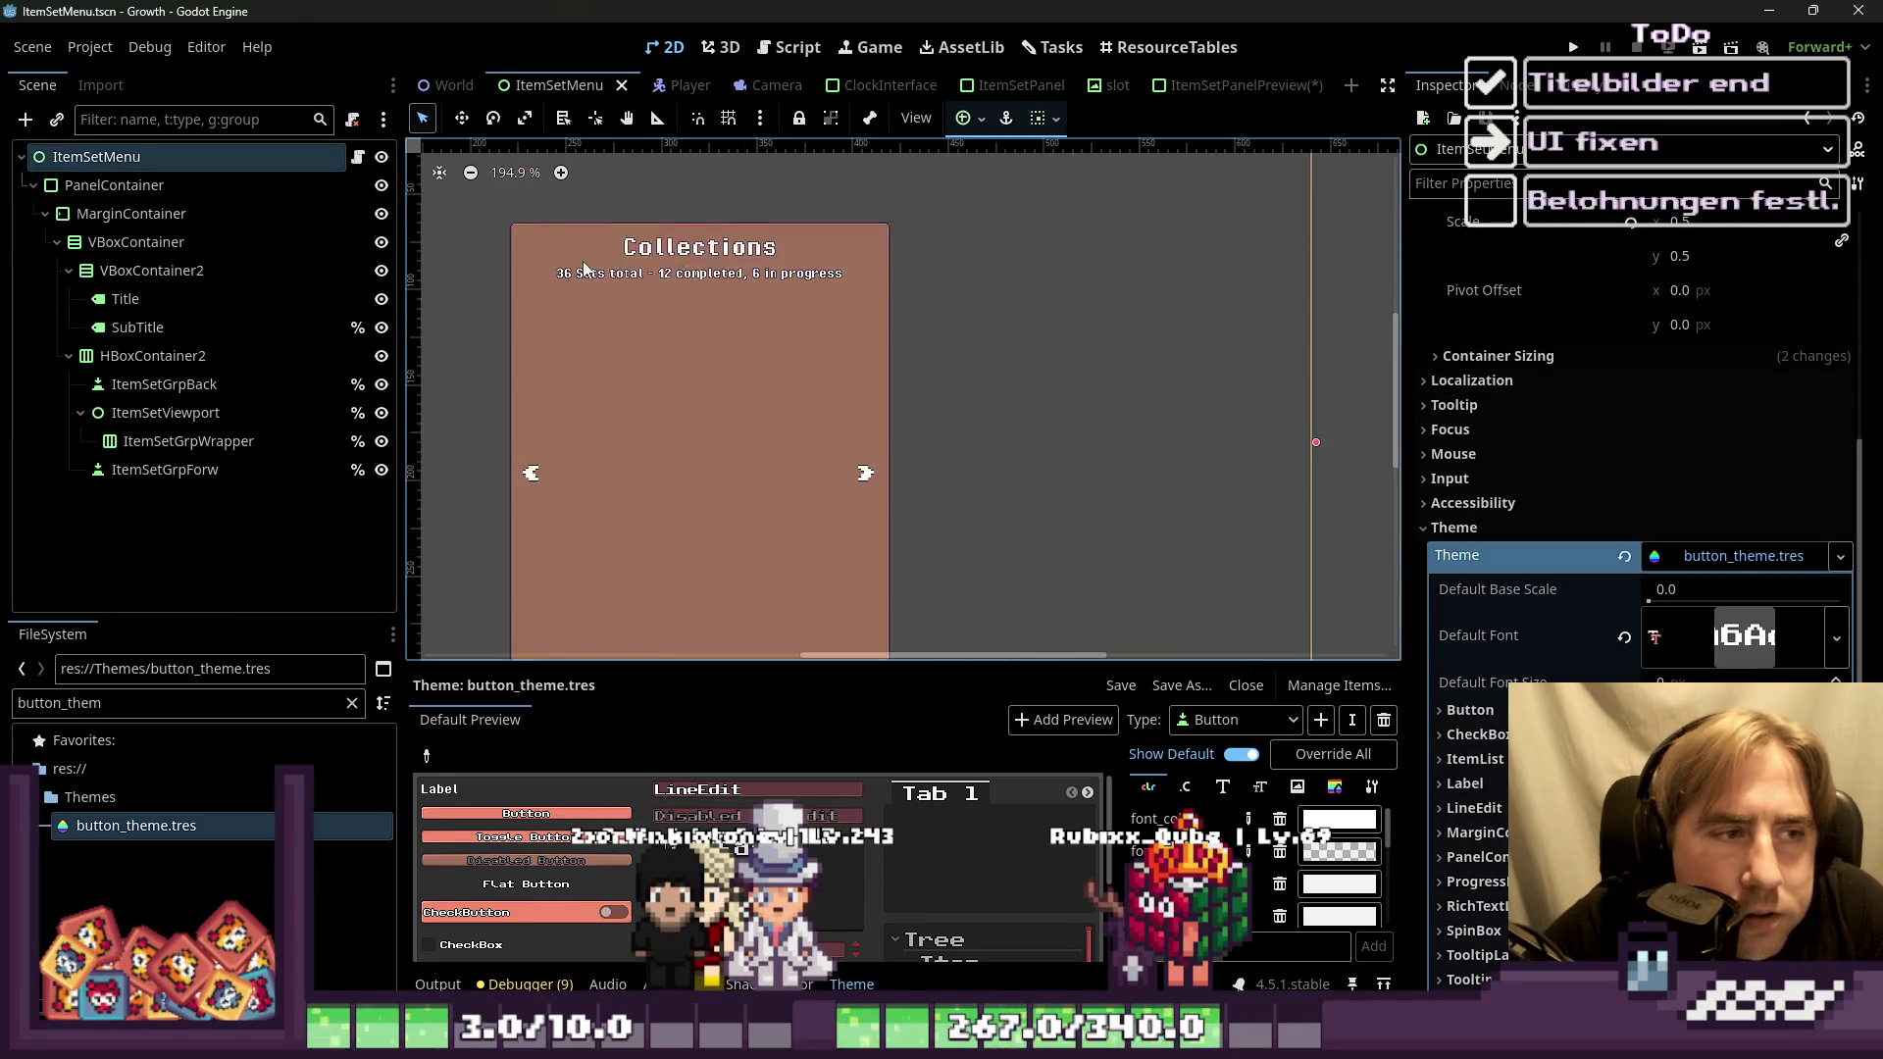
pyautogui.click(686, 245)
pyautogui.scroll(-7, 1589, 451)
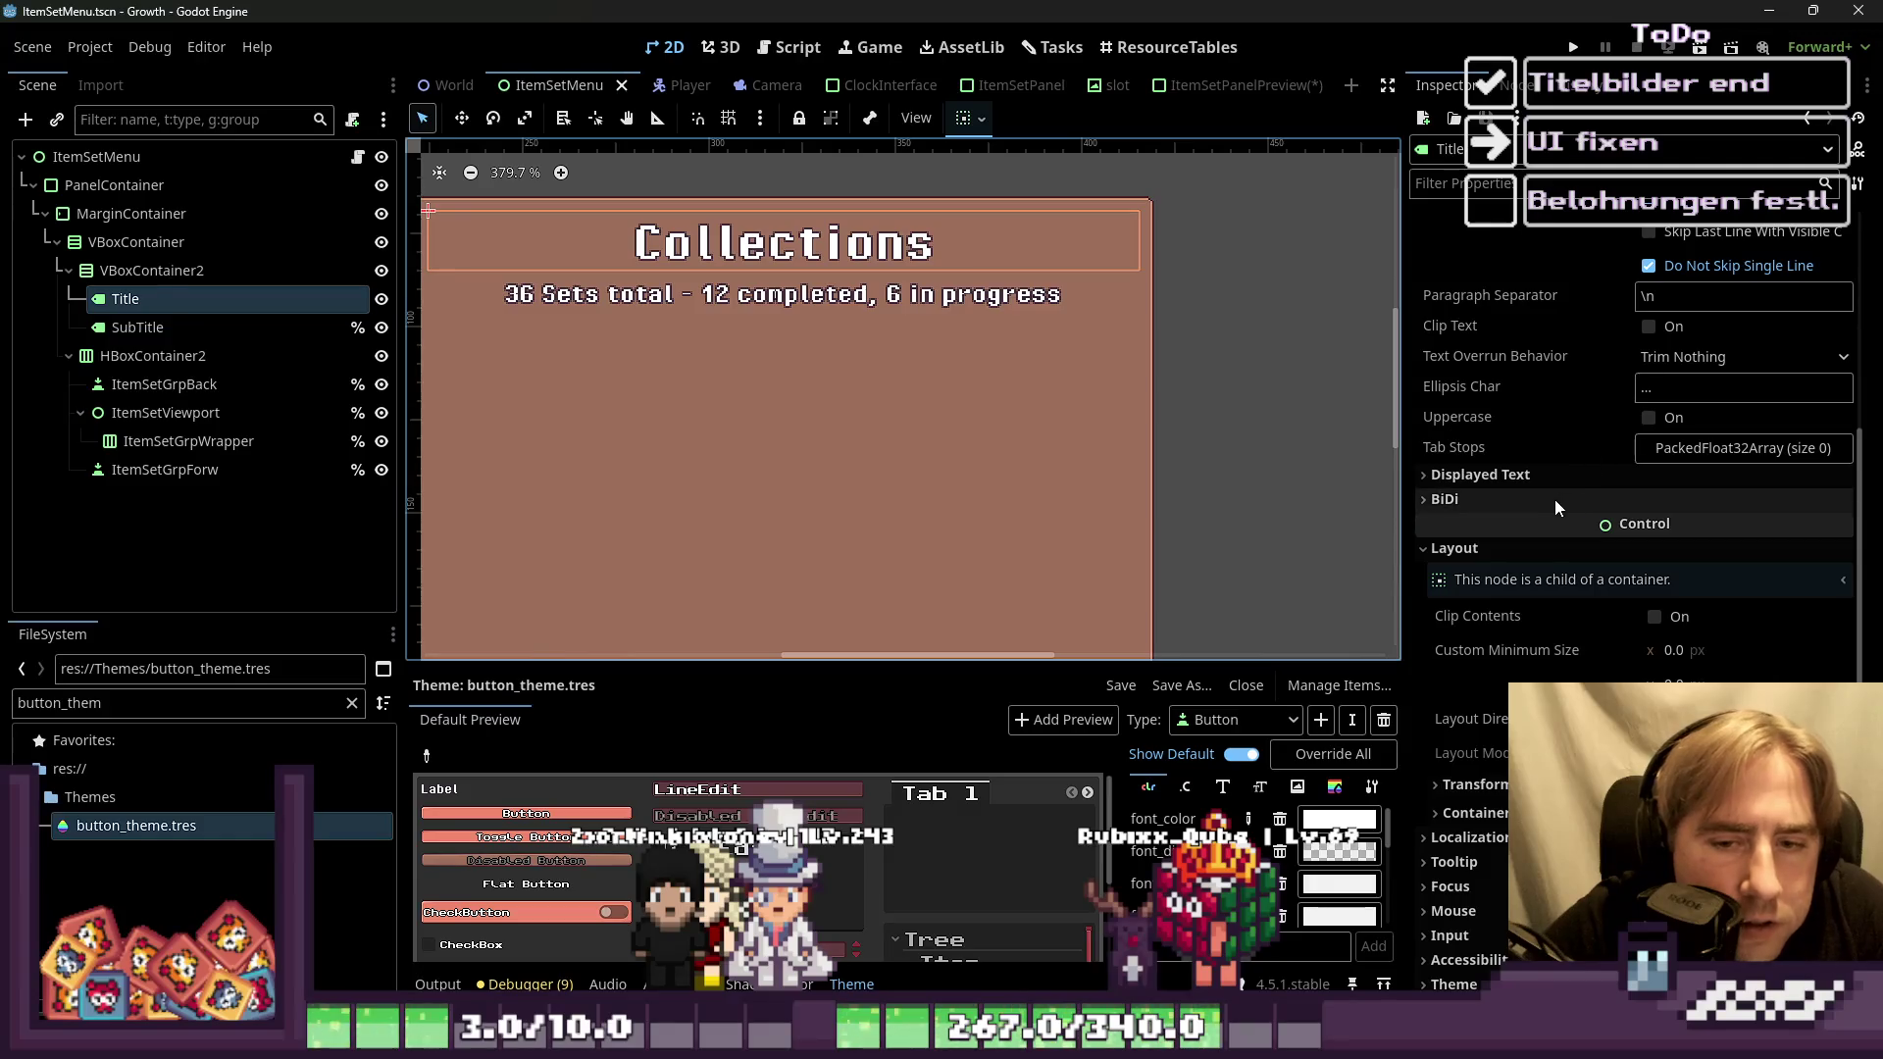
pyautogui.click(1524, 639)
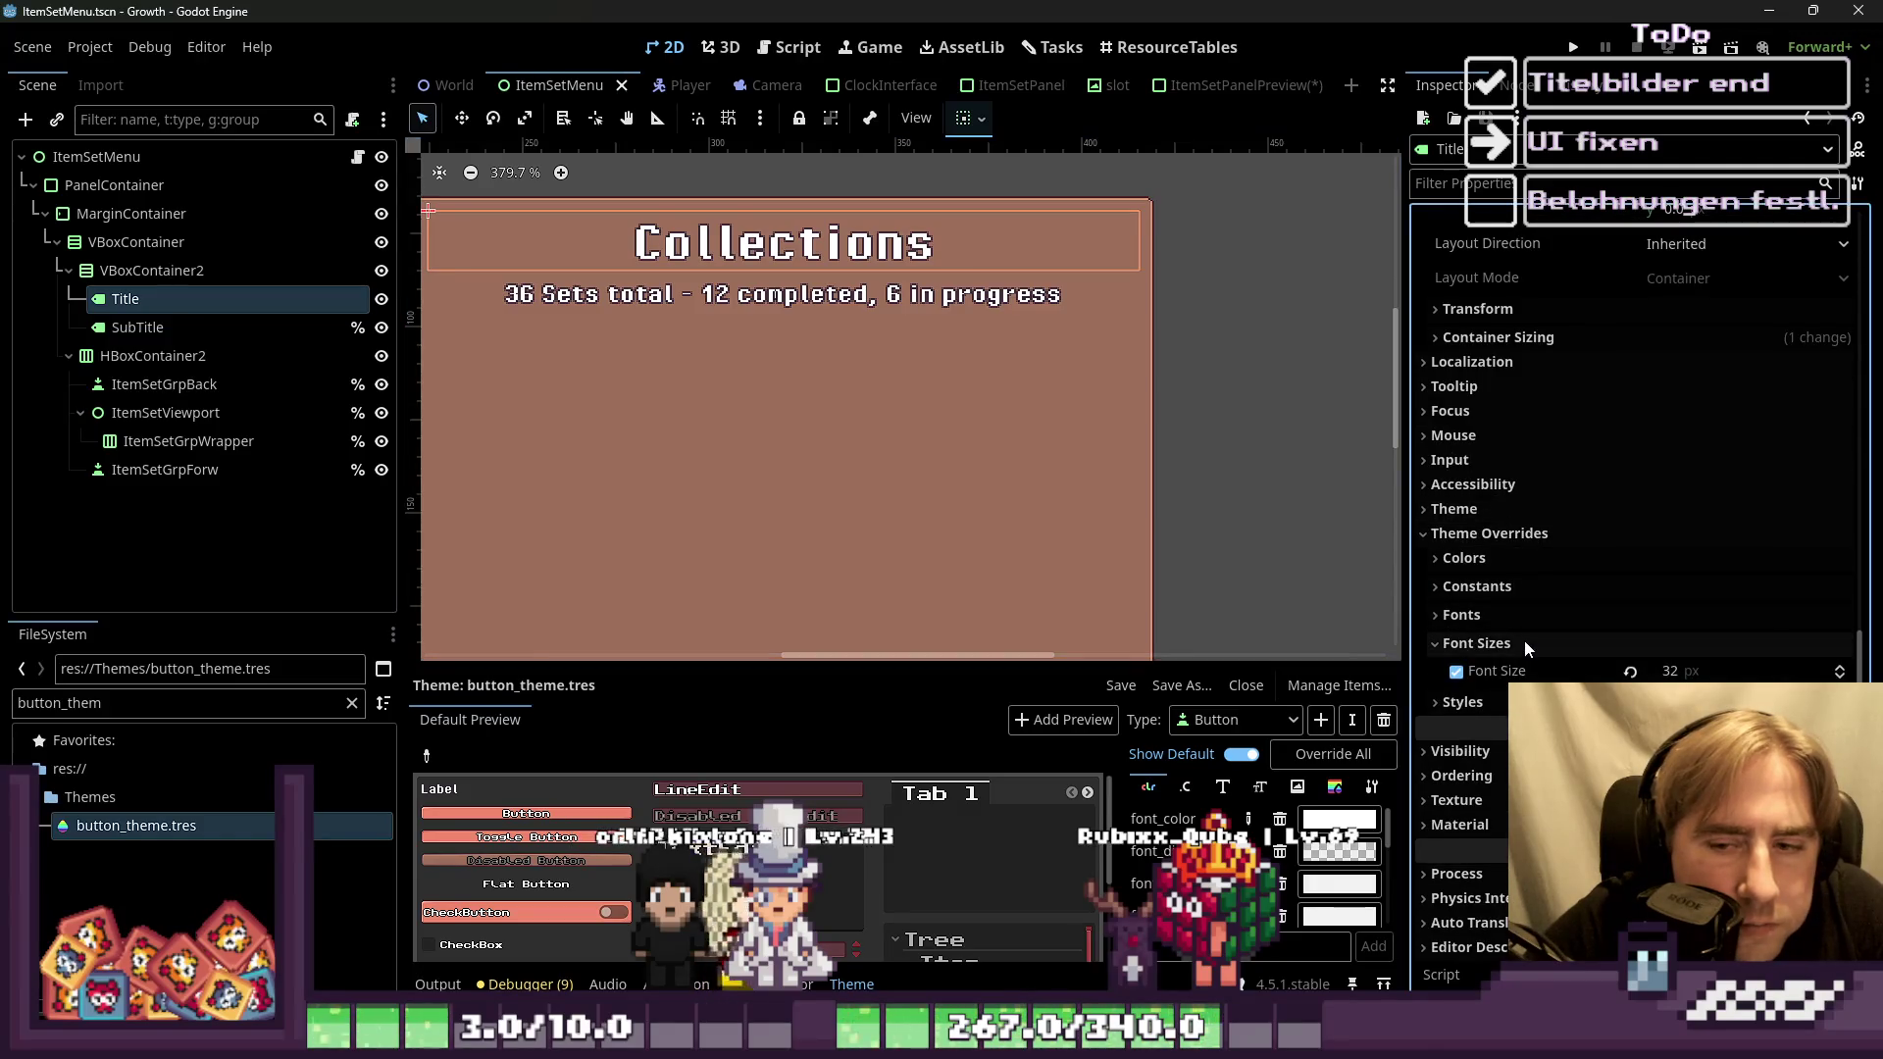
pyautogui.click(1524, 640)
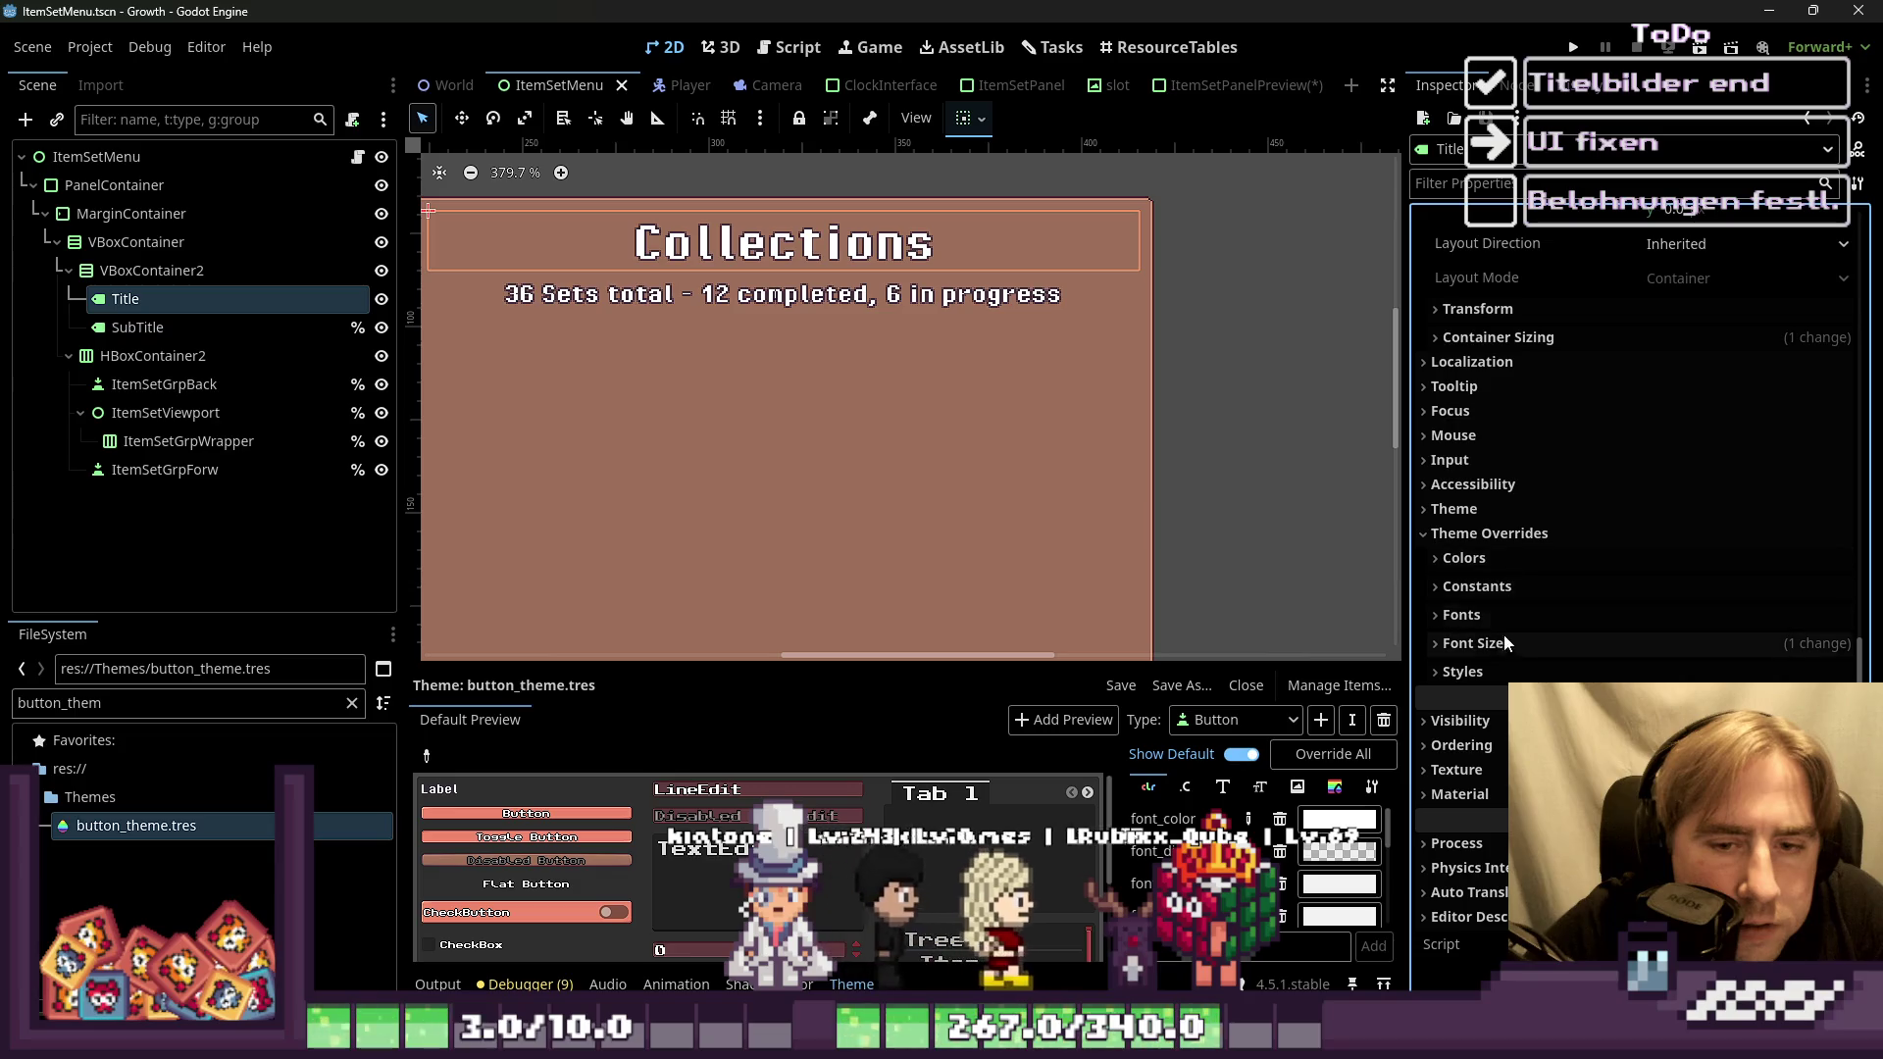
# - Enable the Font Sizes override on the preview's Titel label and view ResourceTables
pyautogui.click(1260, 88)
pyautogui.click(1458, 672)
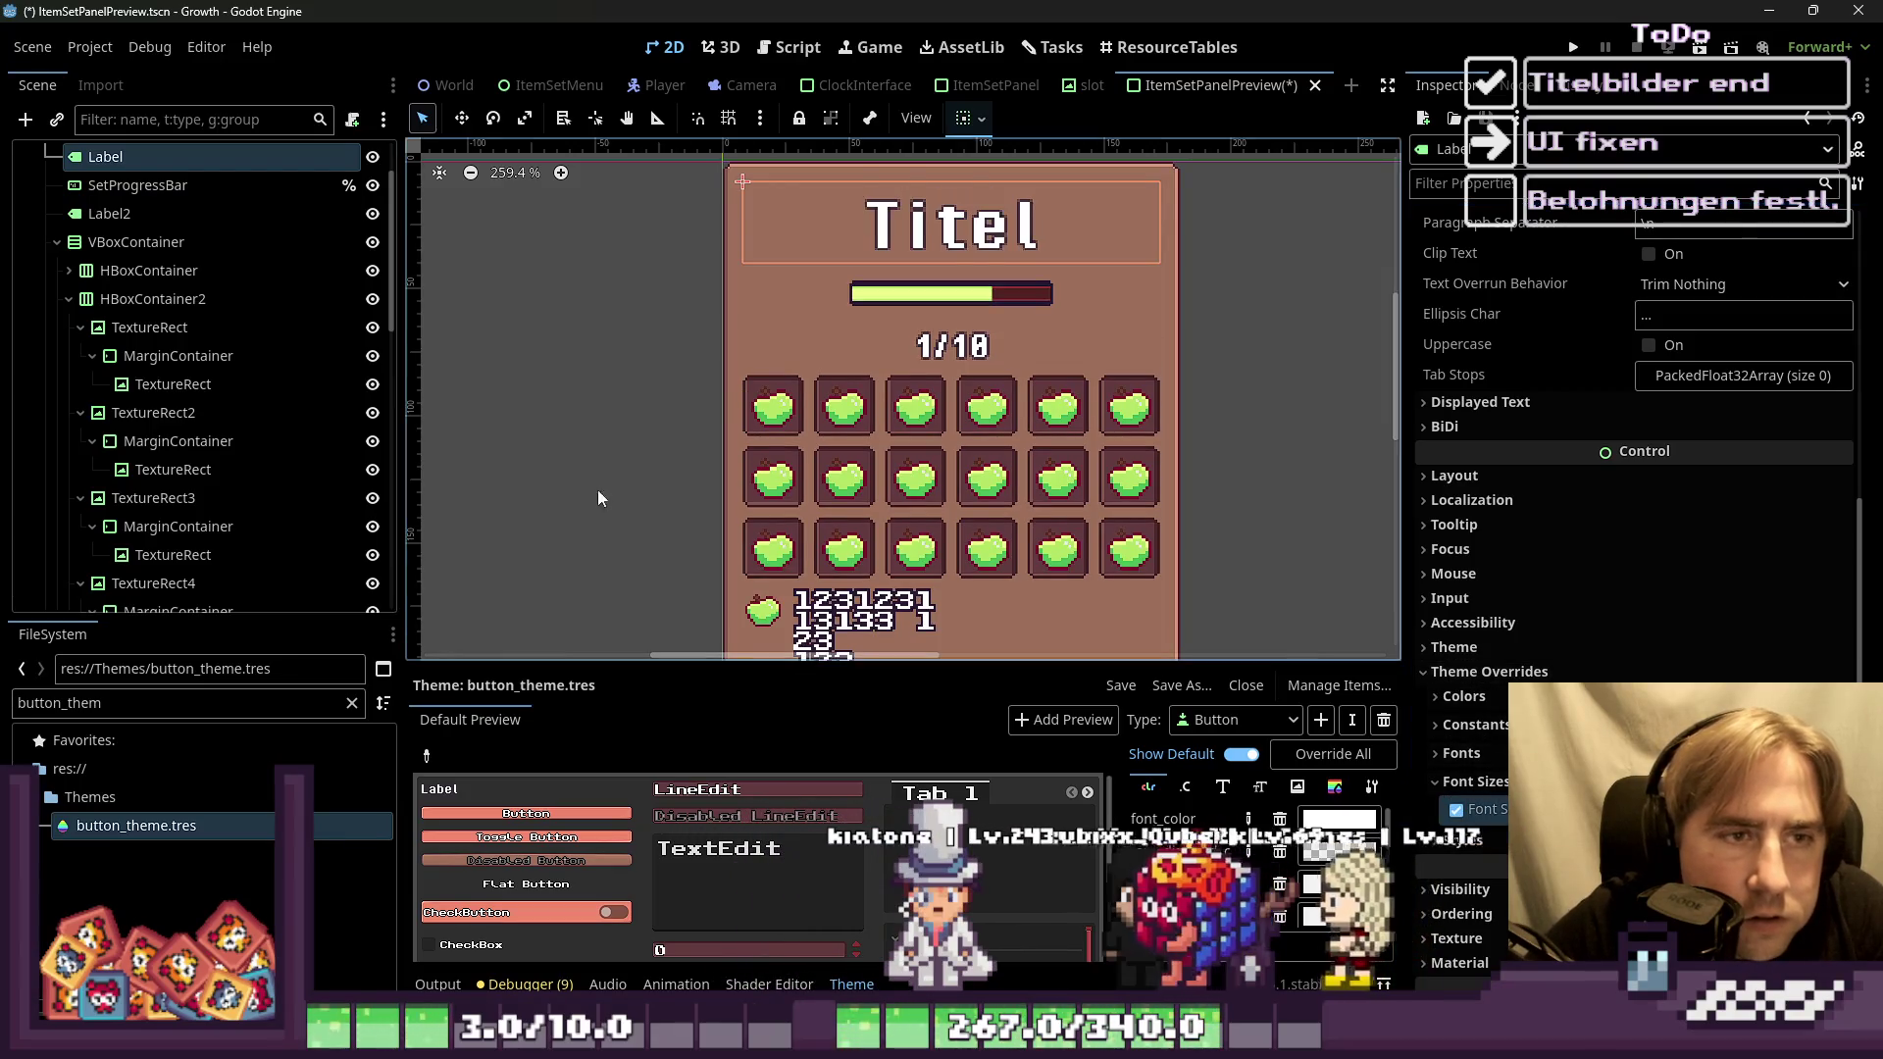
pyautogui.scroll(-2, 841, 432)
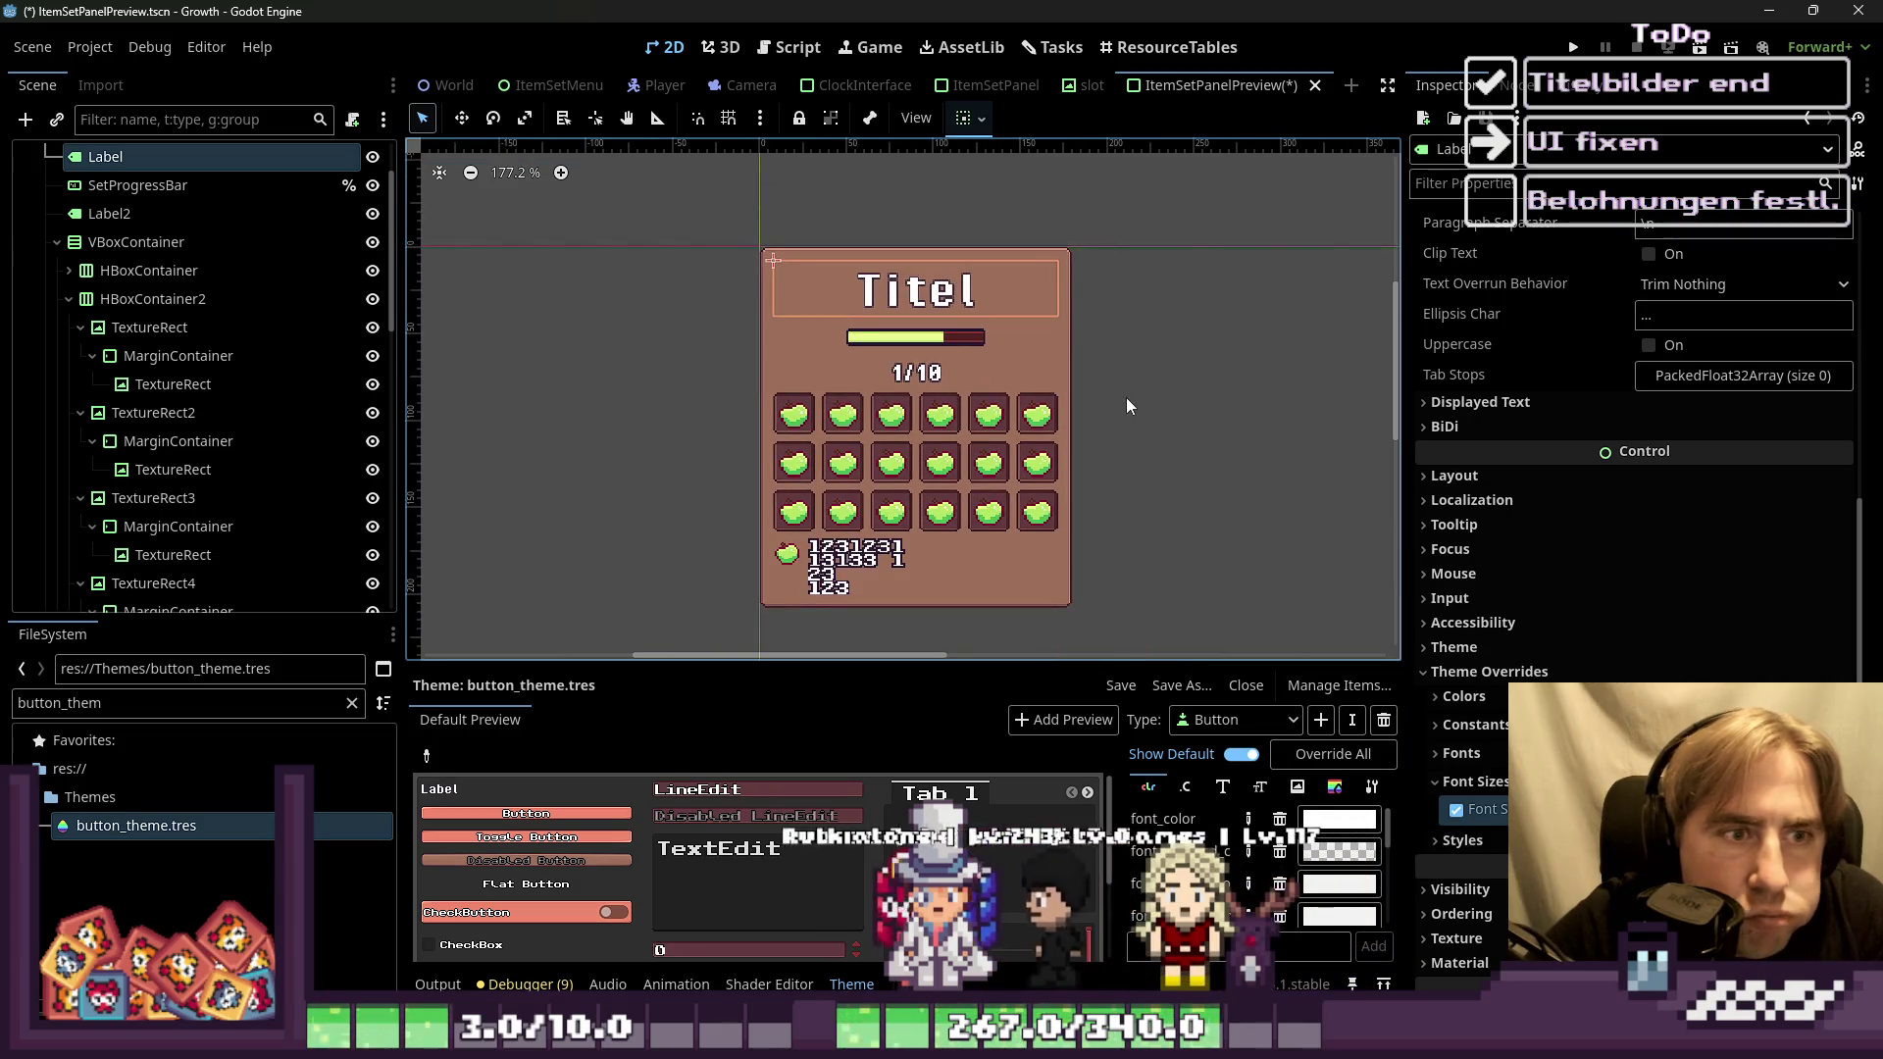
pyautogui.scroll(6, 1510, 413)
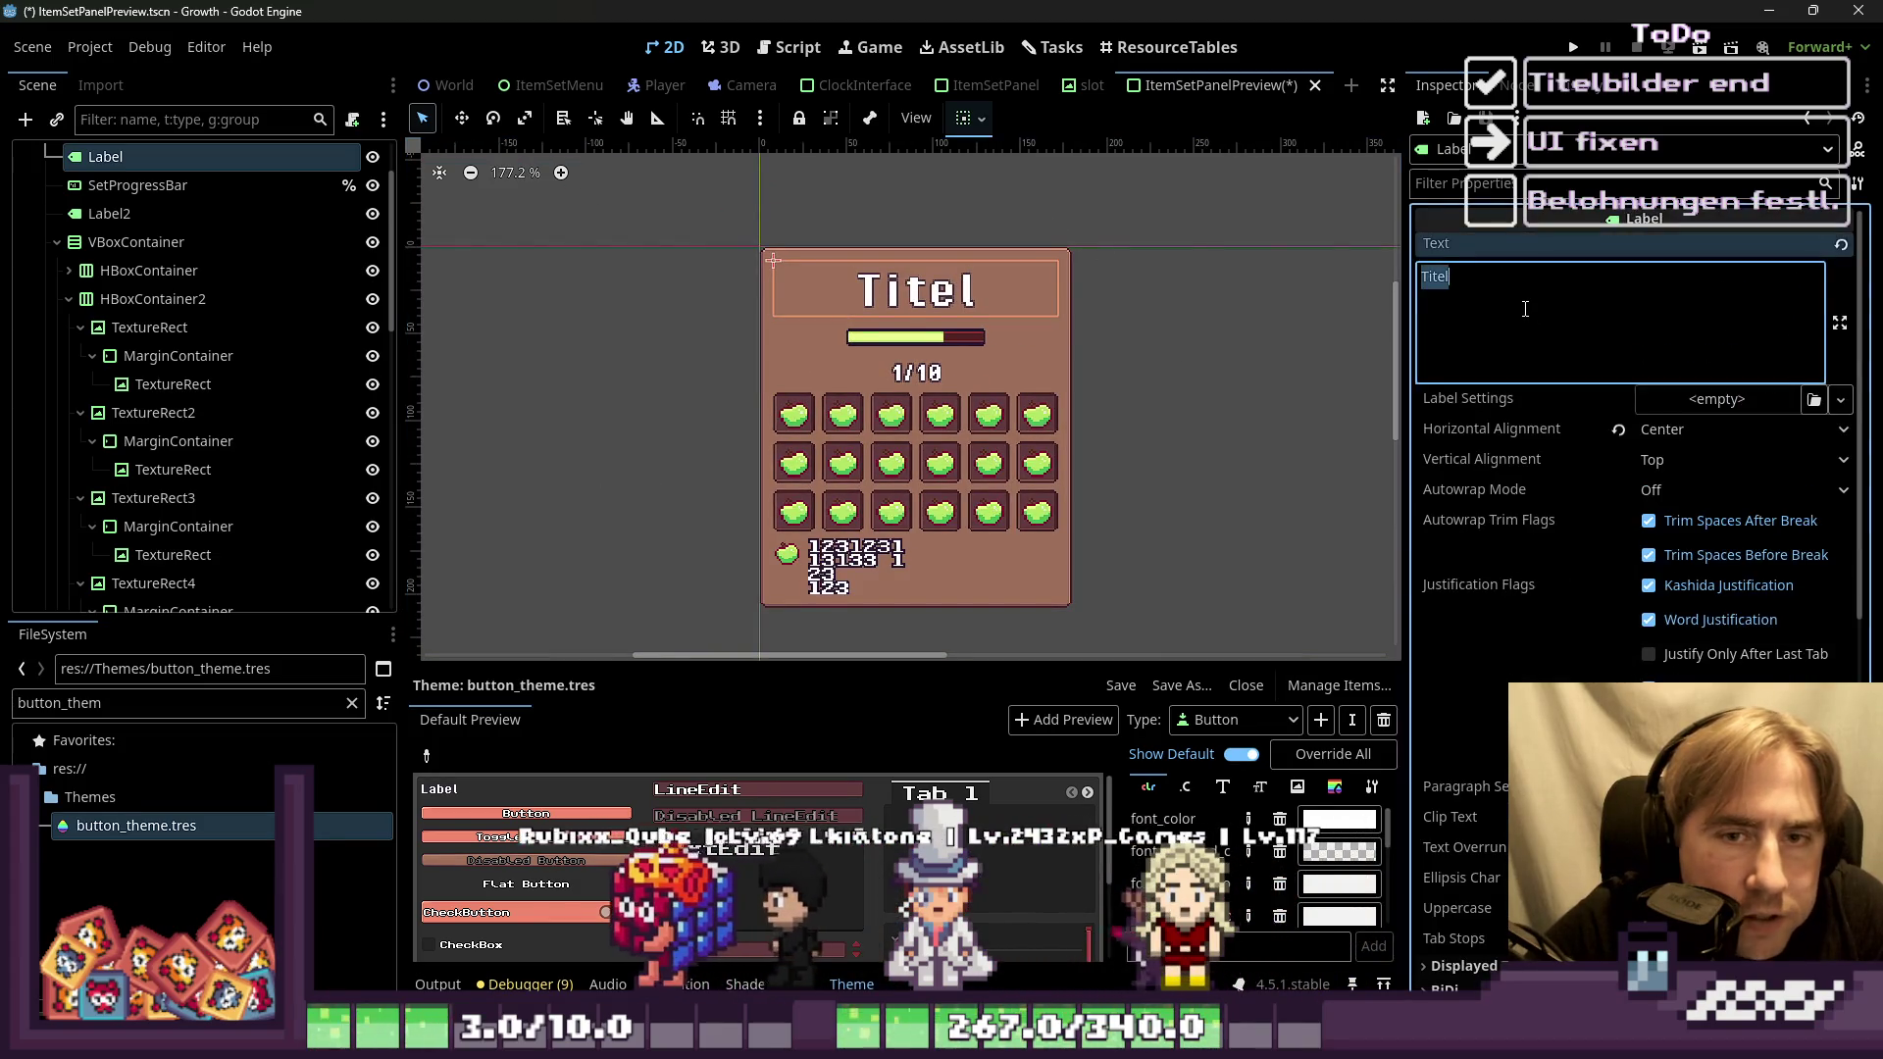
pyautogui.click(1177, 47)
pyautogui.scroll(-2, 873, 389)
pyautogui.scroll(5, 857, 375)
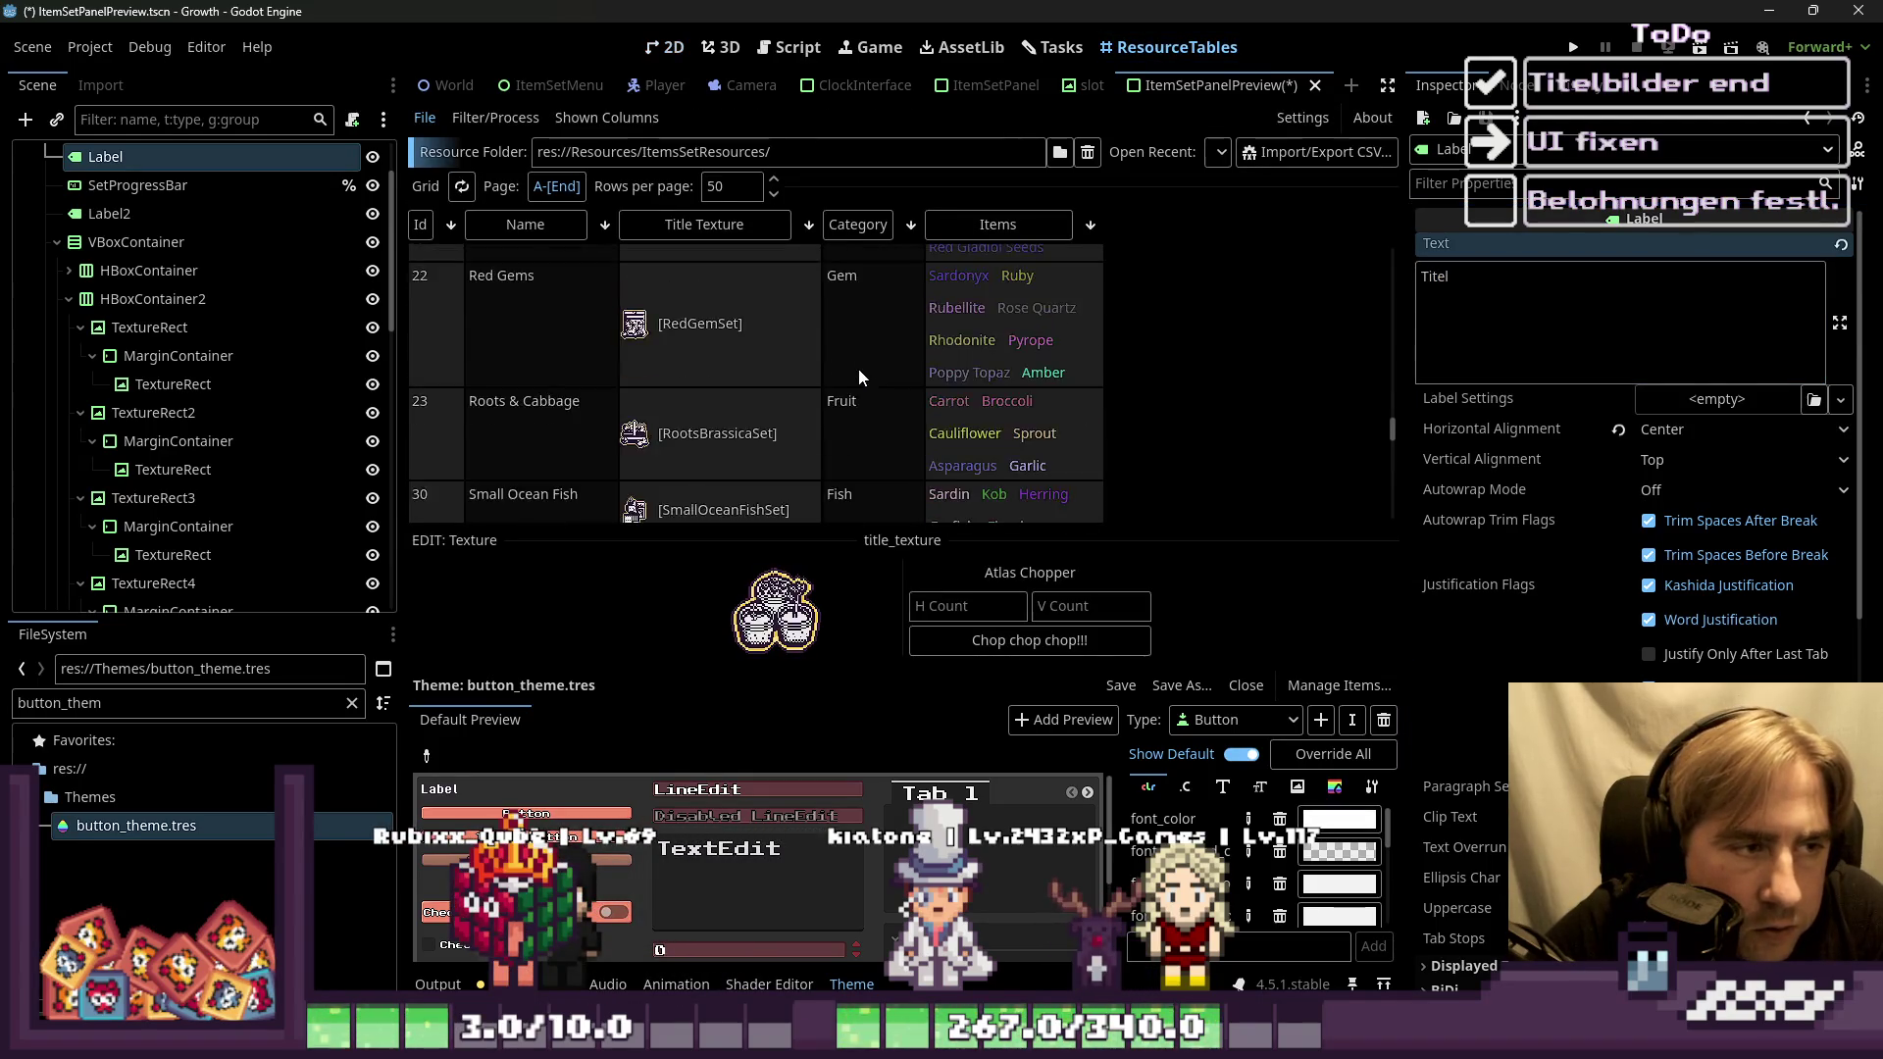
# - Change the preview heading Label's text from 'Titel' to 'Small Ocean Fish'
pyautogui.click(554, 441)
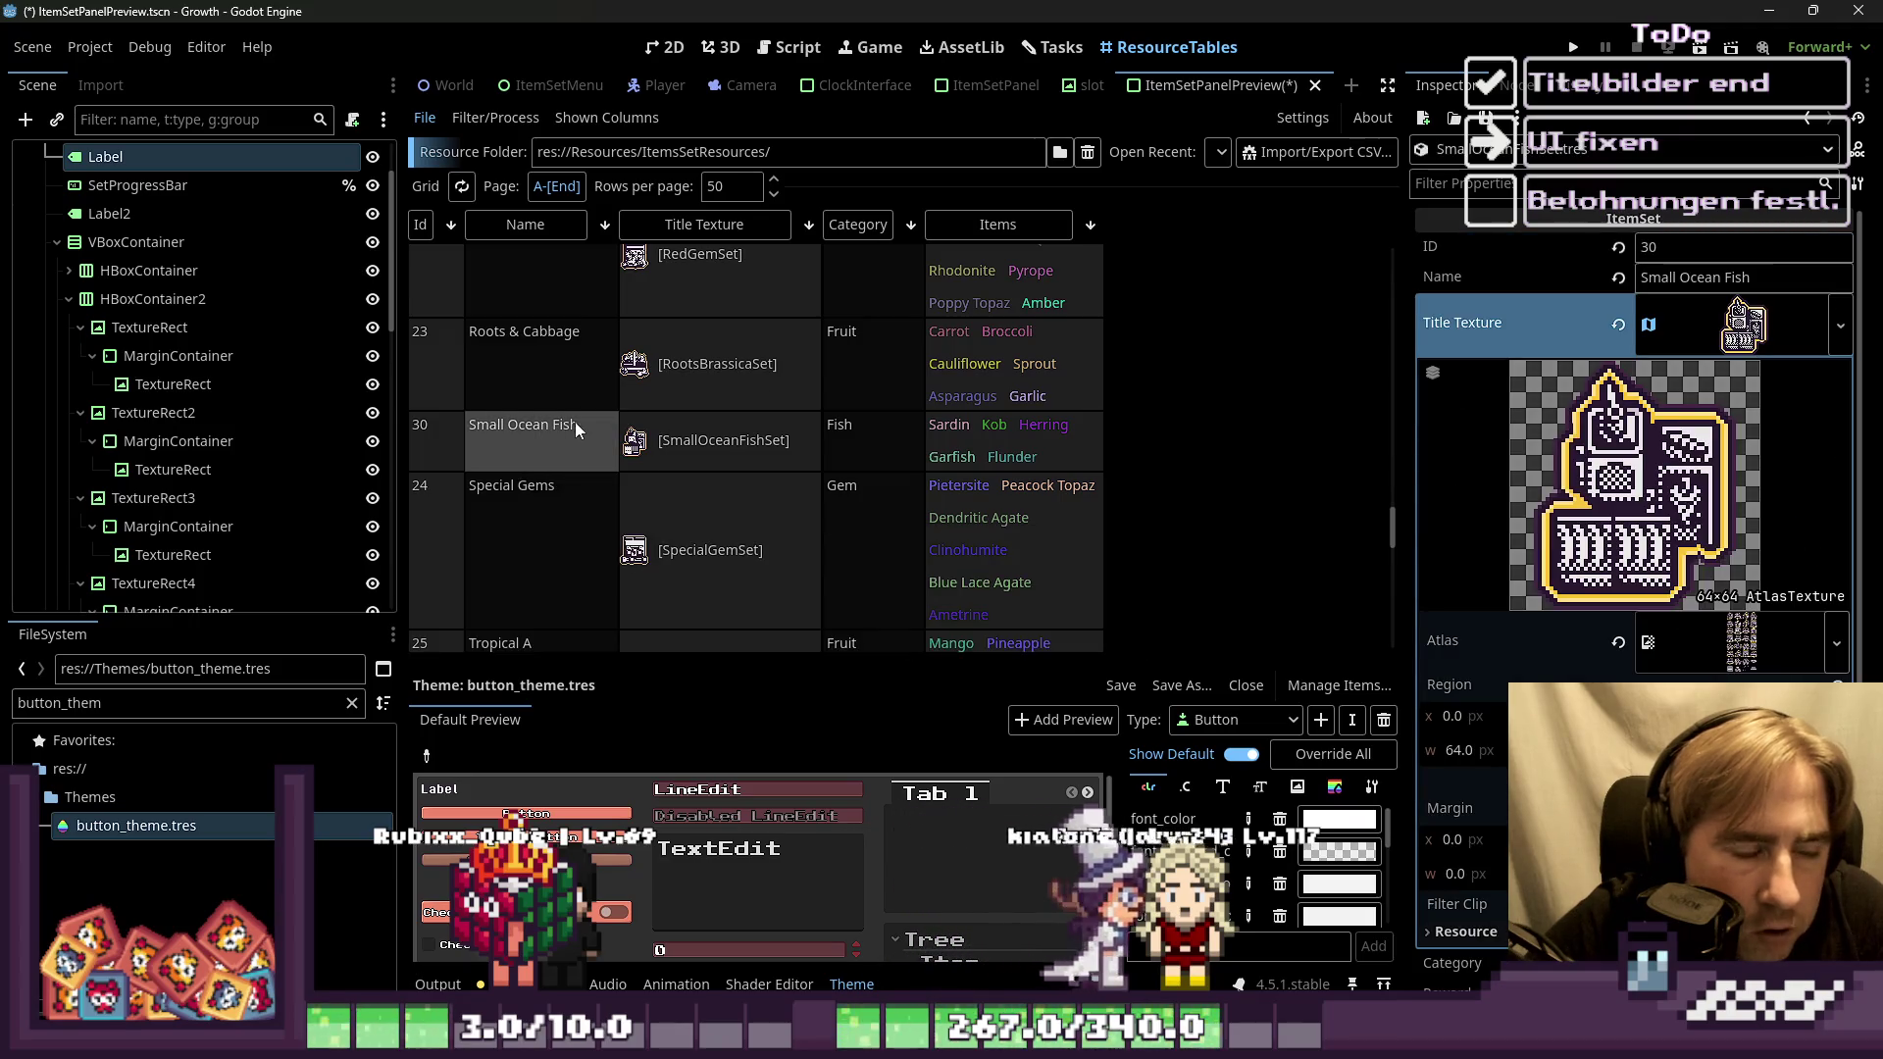
pyautogui.hotkey('ctrl', 'F1')
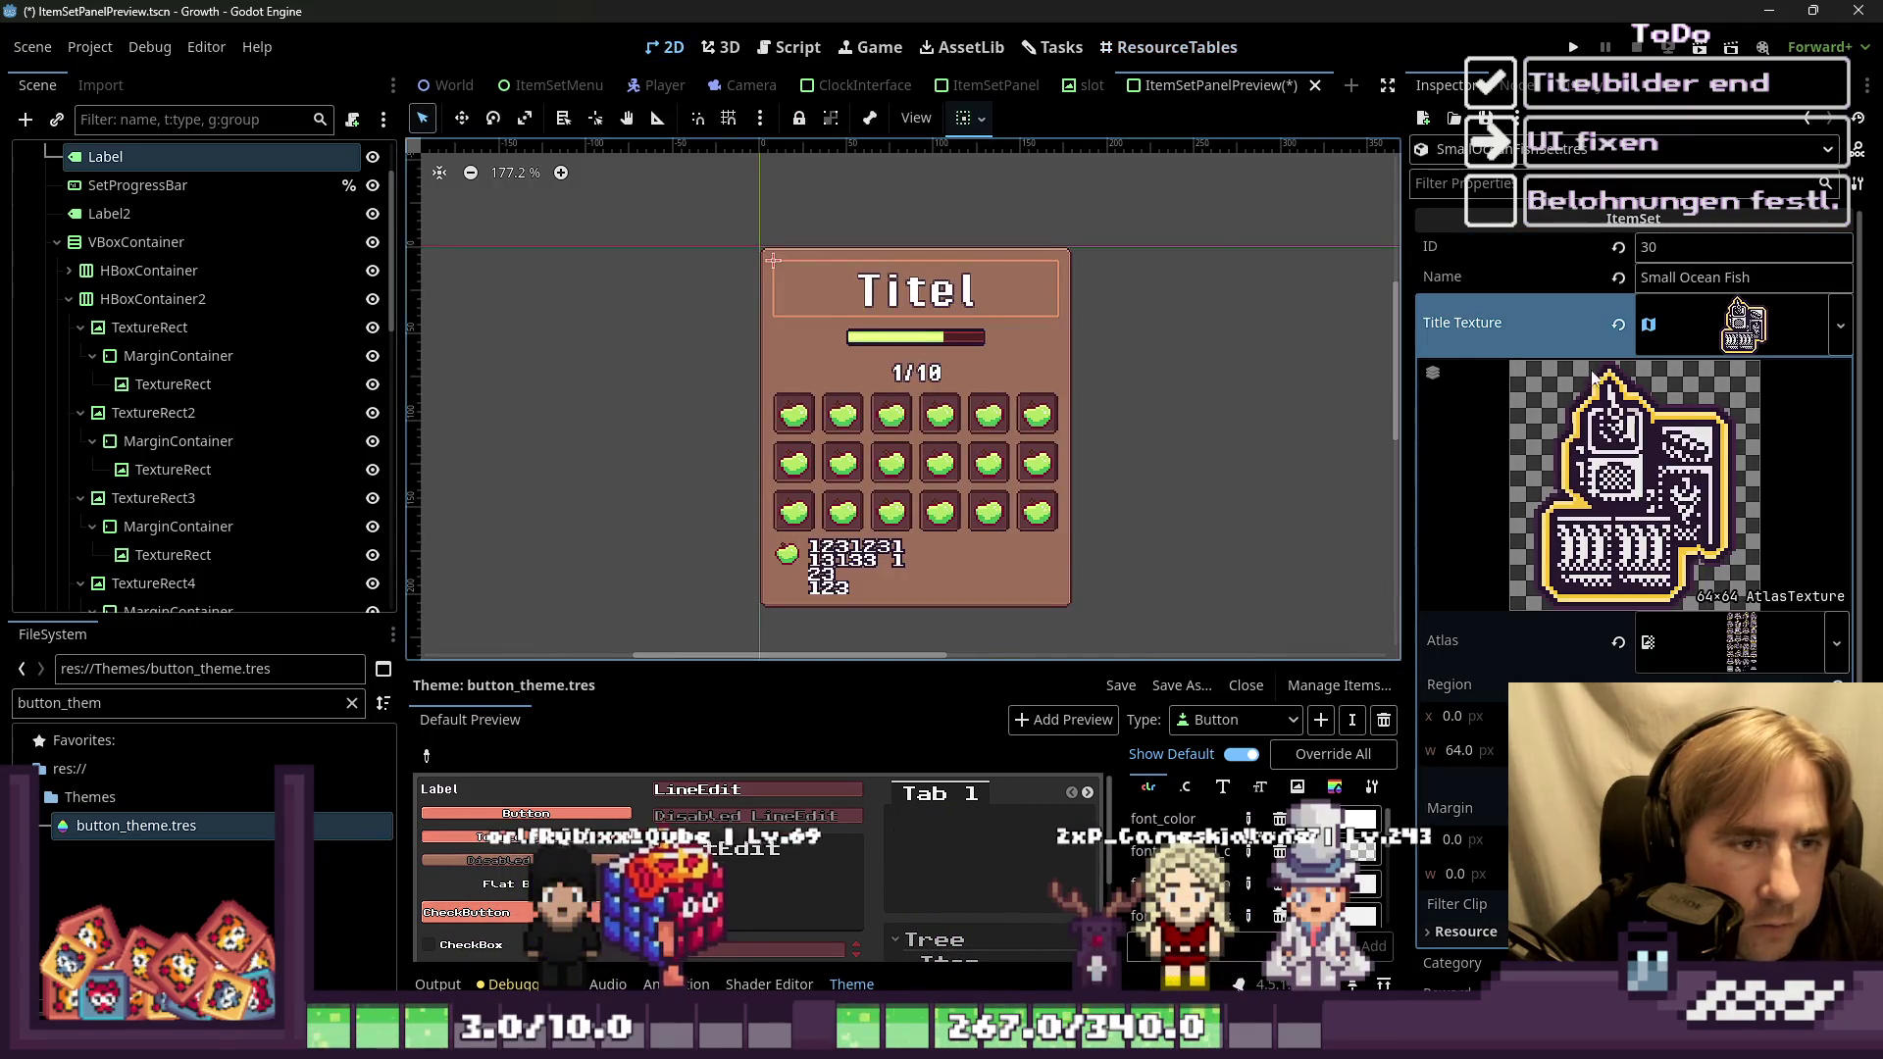
pyautogui.click(712, 310)
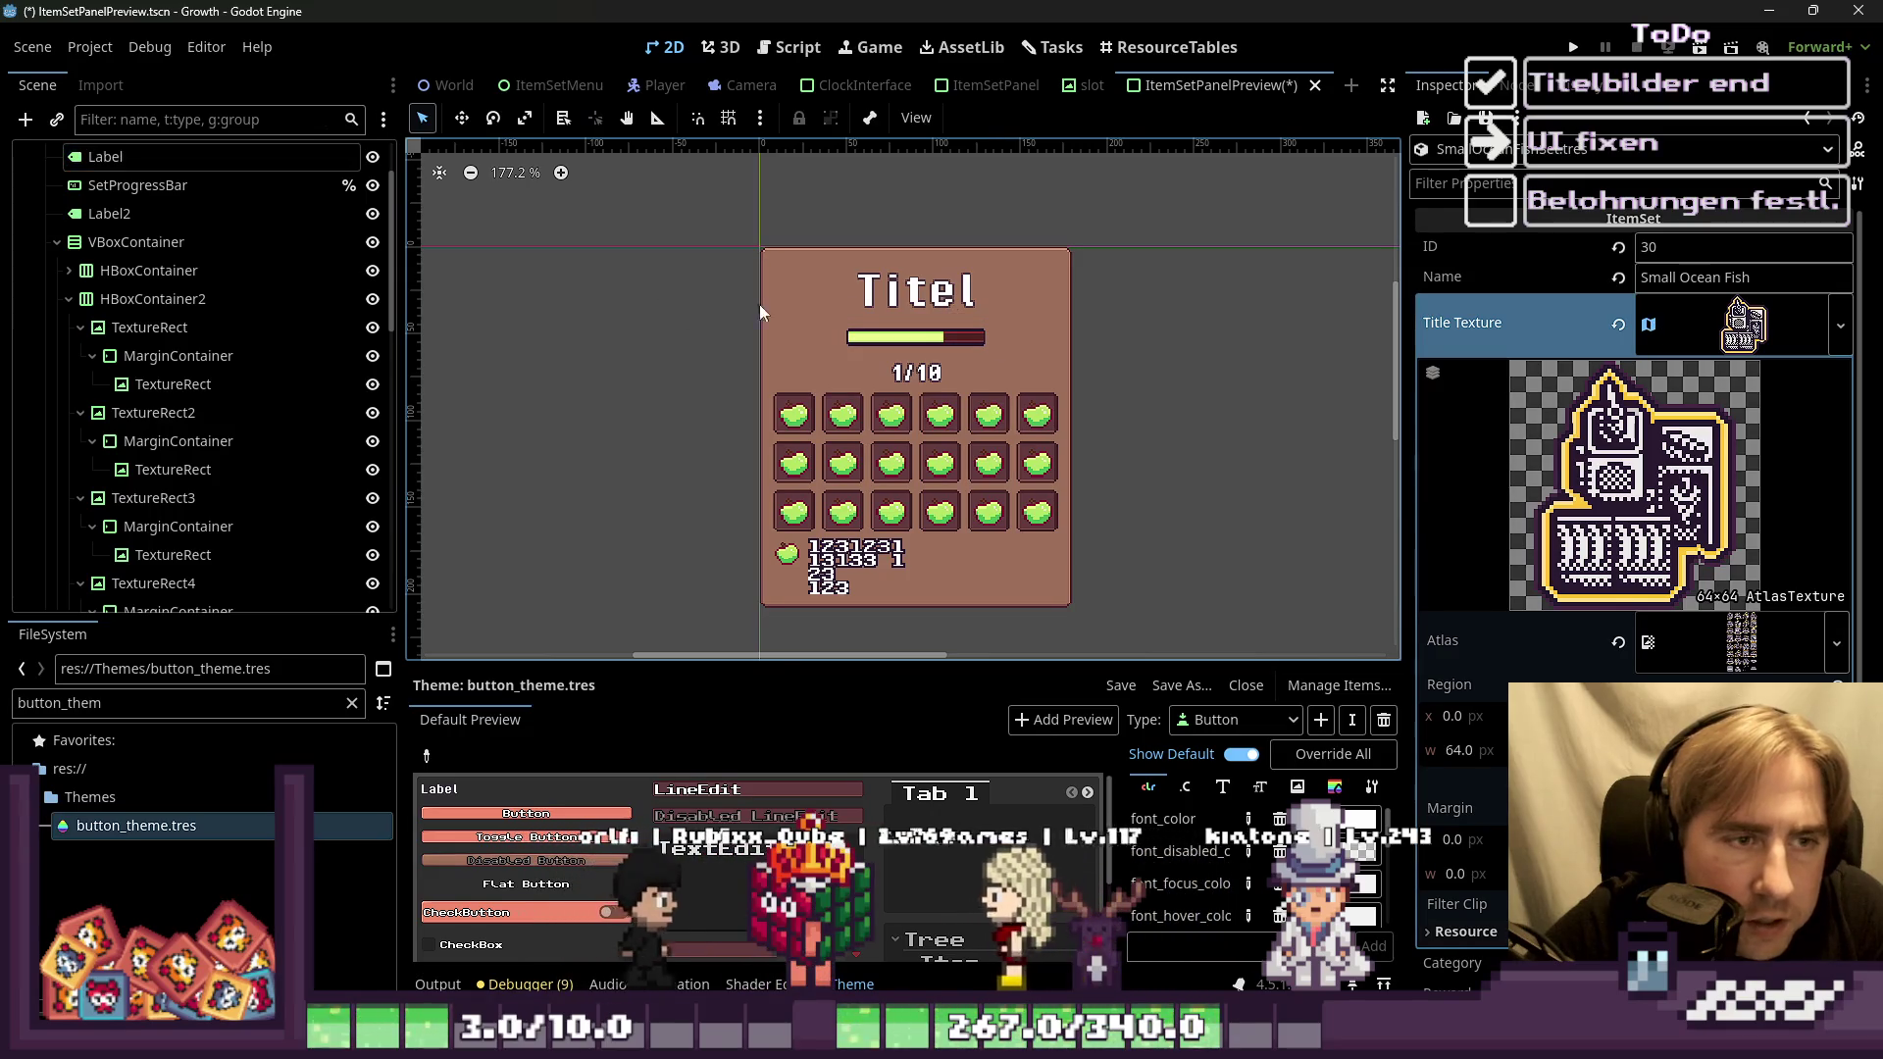
pyautogui.click(1010, 306)
pyautogui.click(1511, 297)
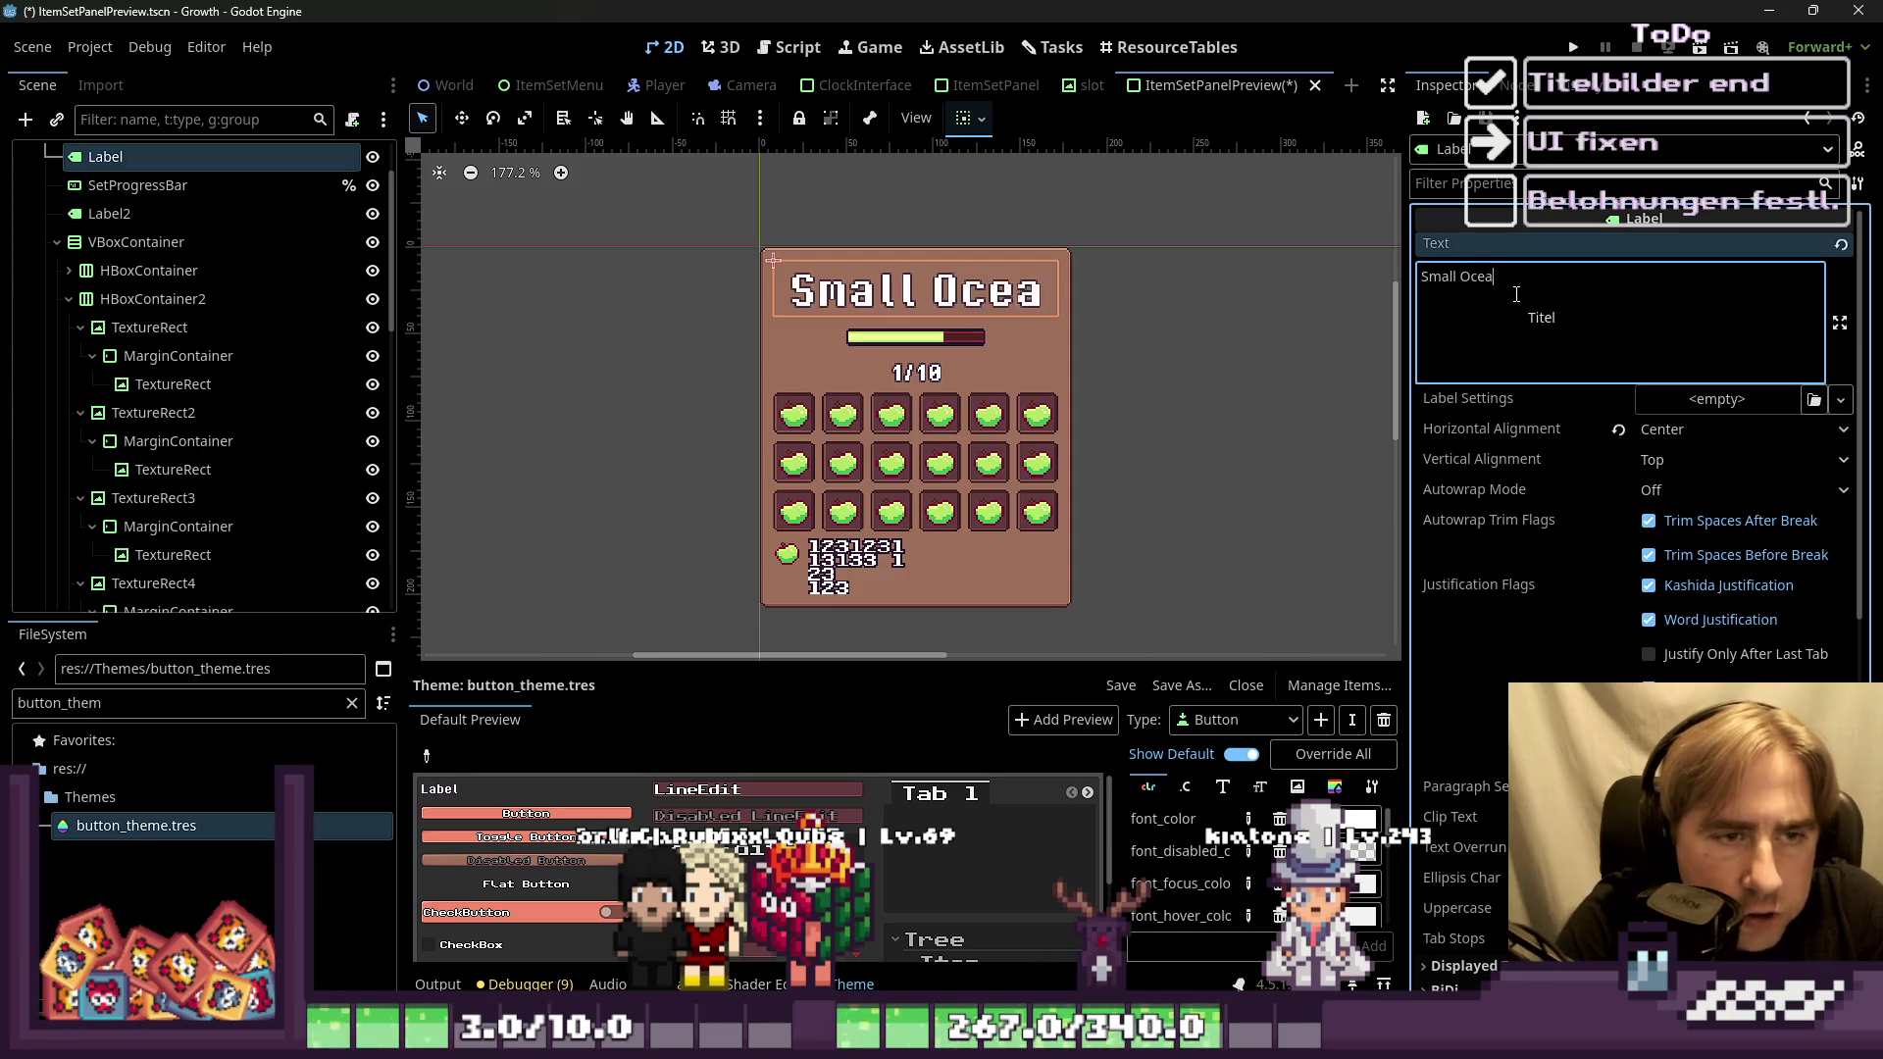
pyautogui.write('an Fish')
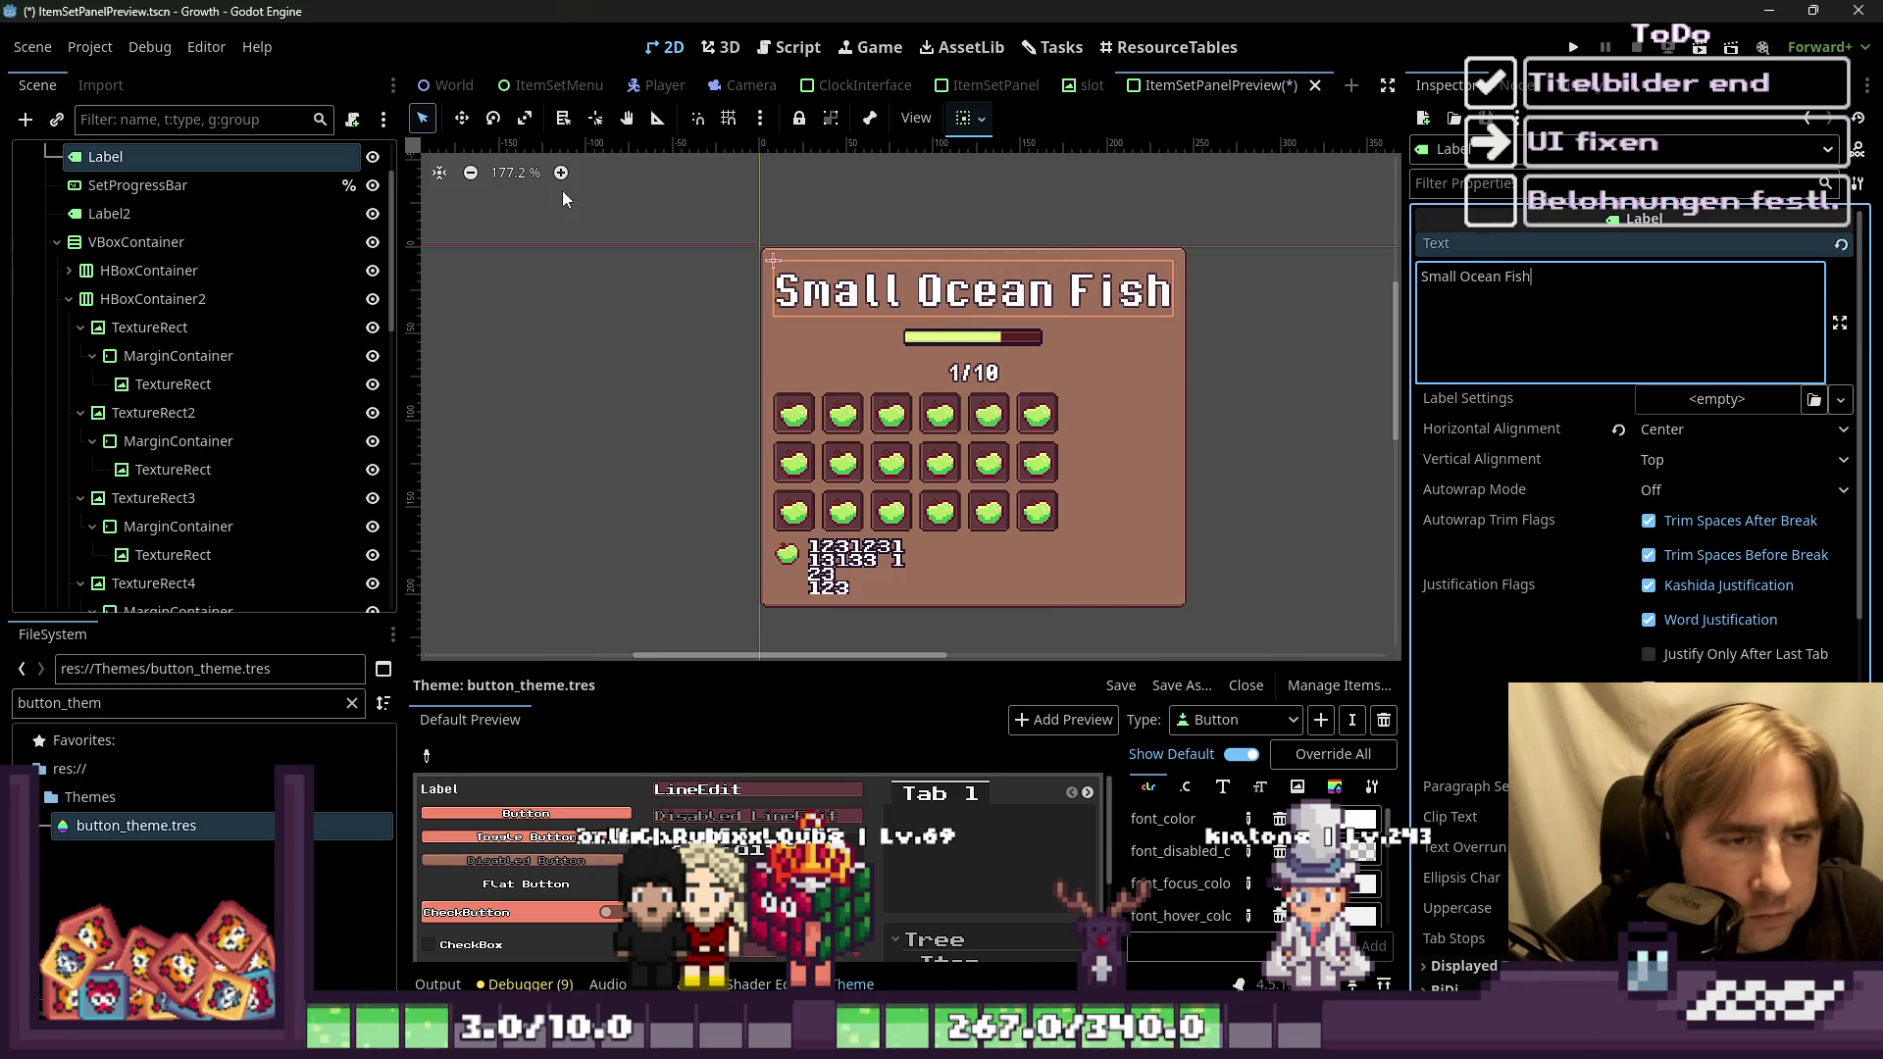
pyautogui.click(138, 243)
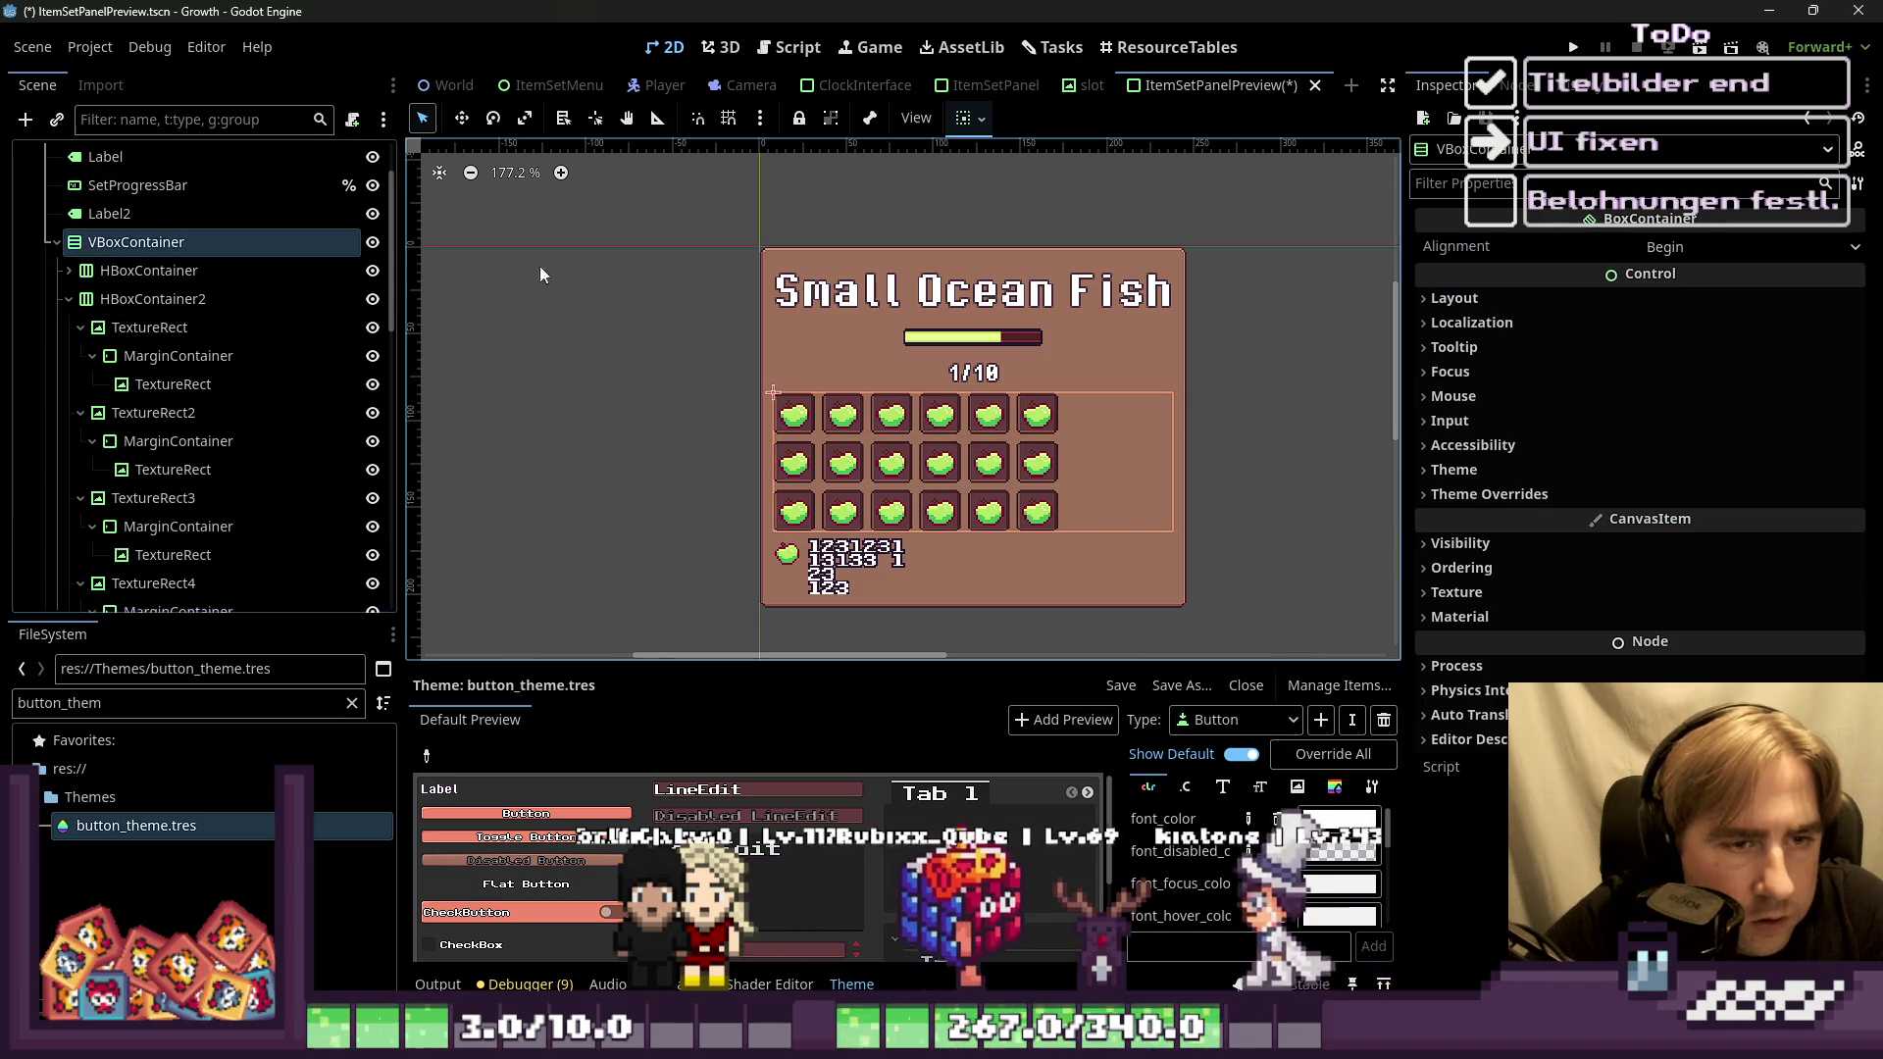
# - Centre the VBoxContainer item grid horizontally using the alignment popup
pyautogui.click(968, 119)
pyautogui.click(1013, 196)
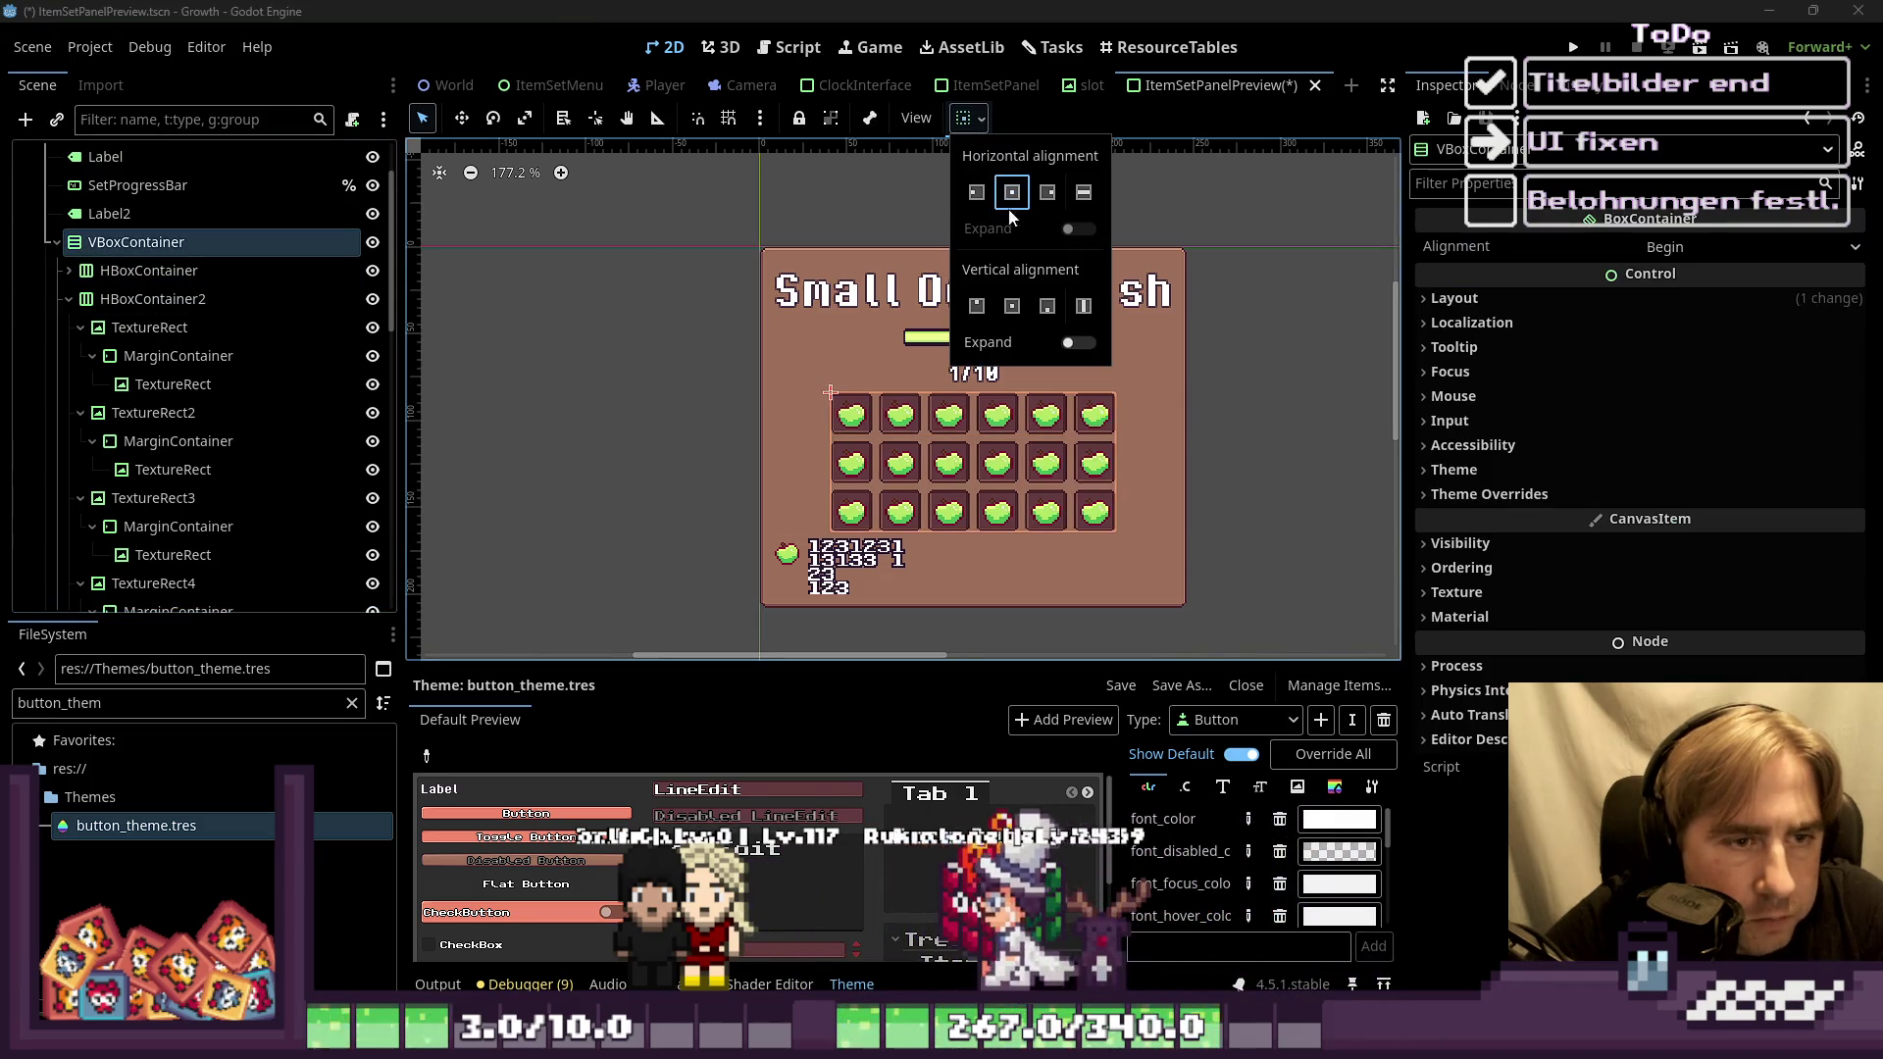
pyautogui.click(974, 372)
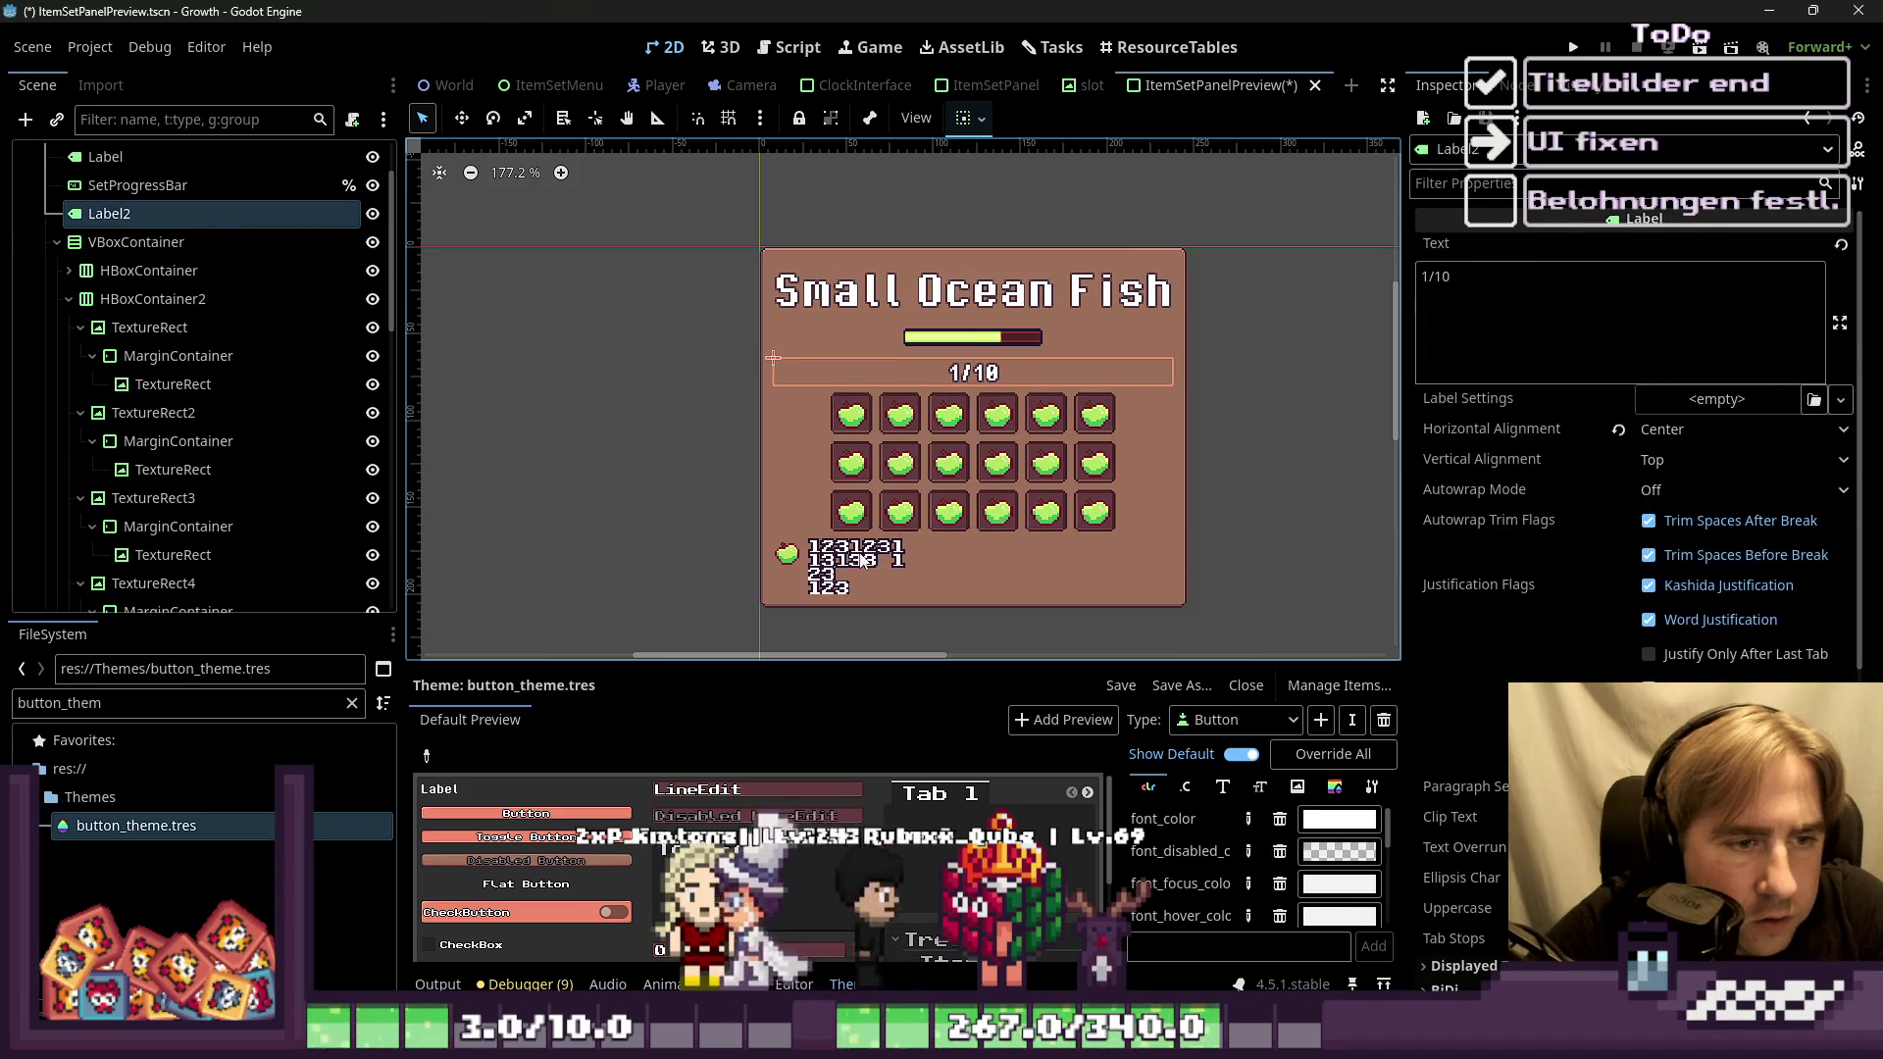
# - Replace the RichTextLabel's description text with placeholder text 'qweoiqewioiqwoe oi weqoiwe…'
pyautogui.click(882, 541)
pyautogui.scroll(10, 1579, 392)
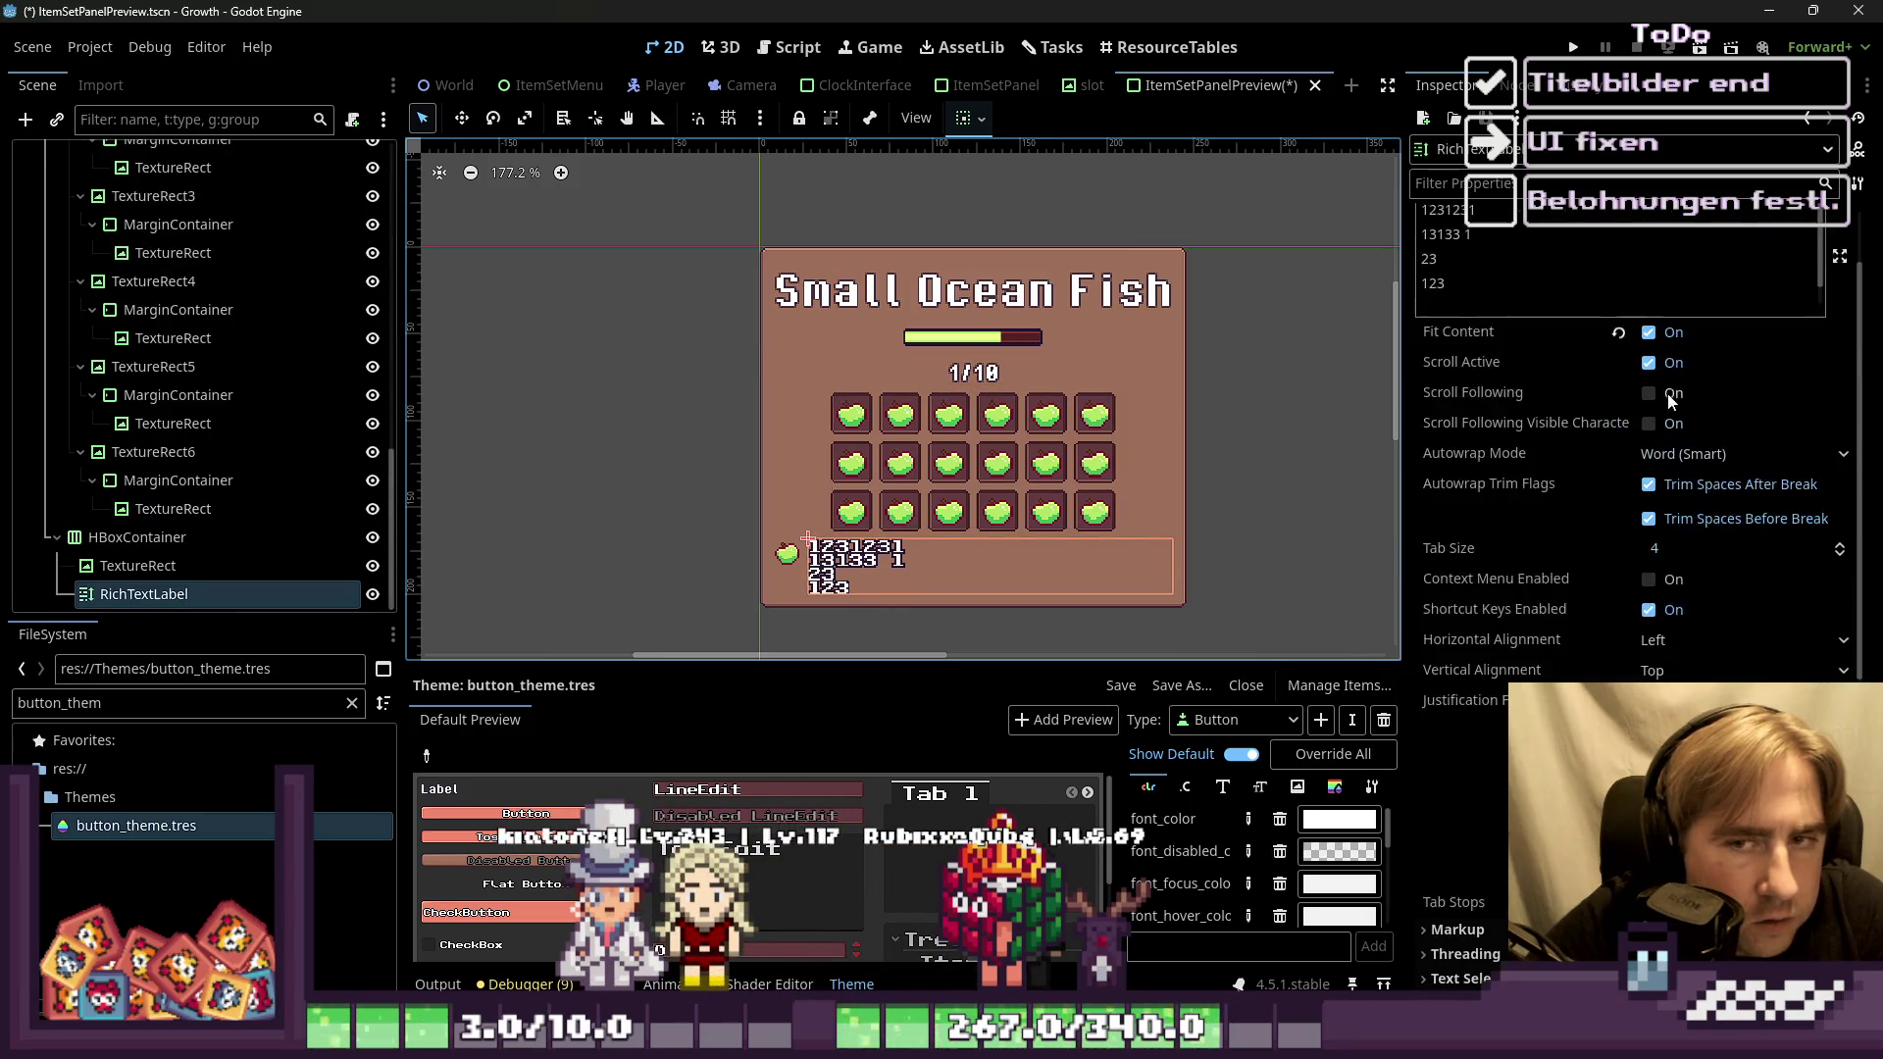
pyautogui.click(1579, 358)
pyautogui.press('BackSpace')
pyautogui.write('wqeoqweieoe i eiowqeweq oi oiqweioo qewioewq oiwqe oi qwoi')
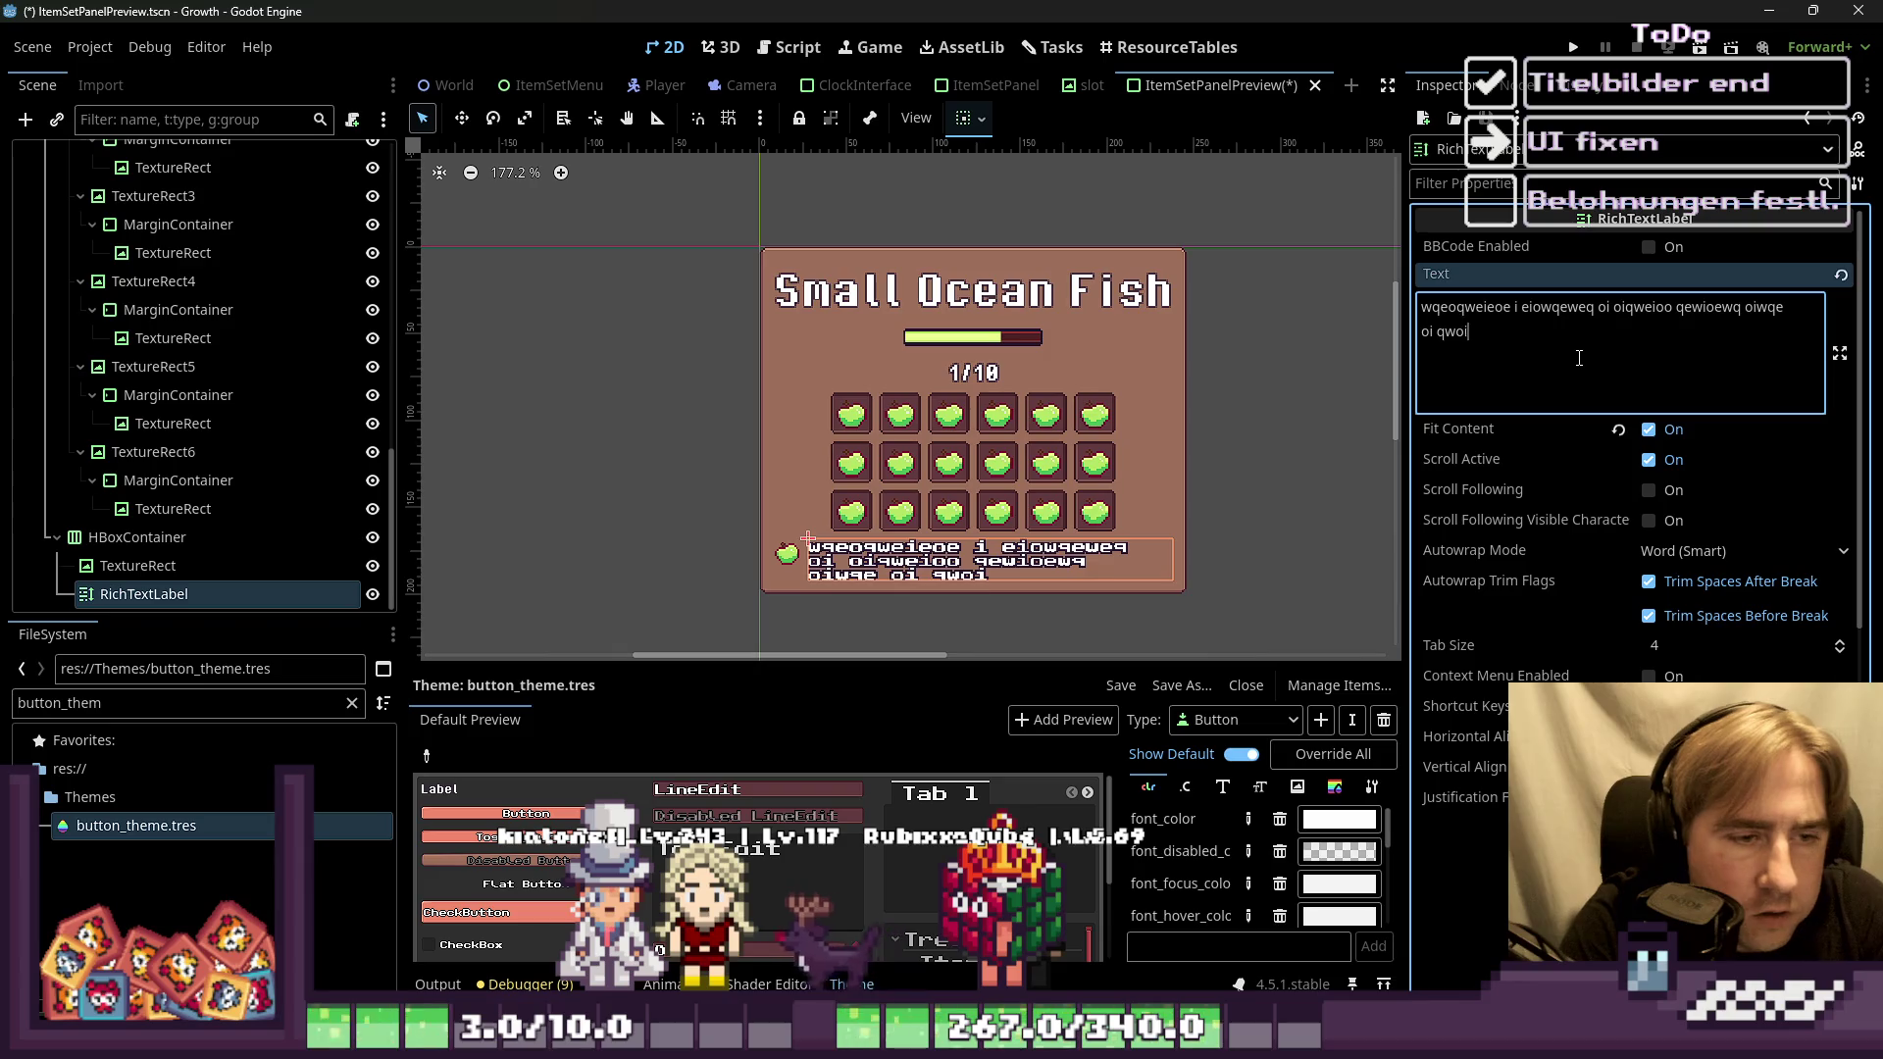
pyautogui.write('qweoiqewioiqwoe oi weqoiwe qiooi ')
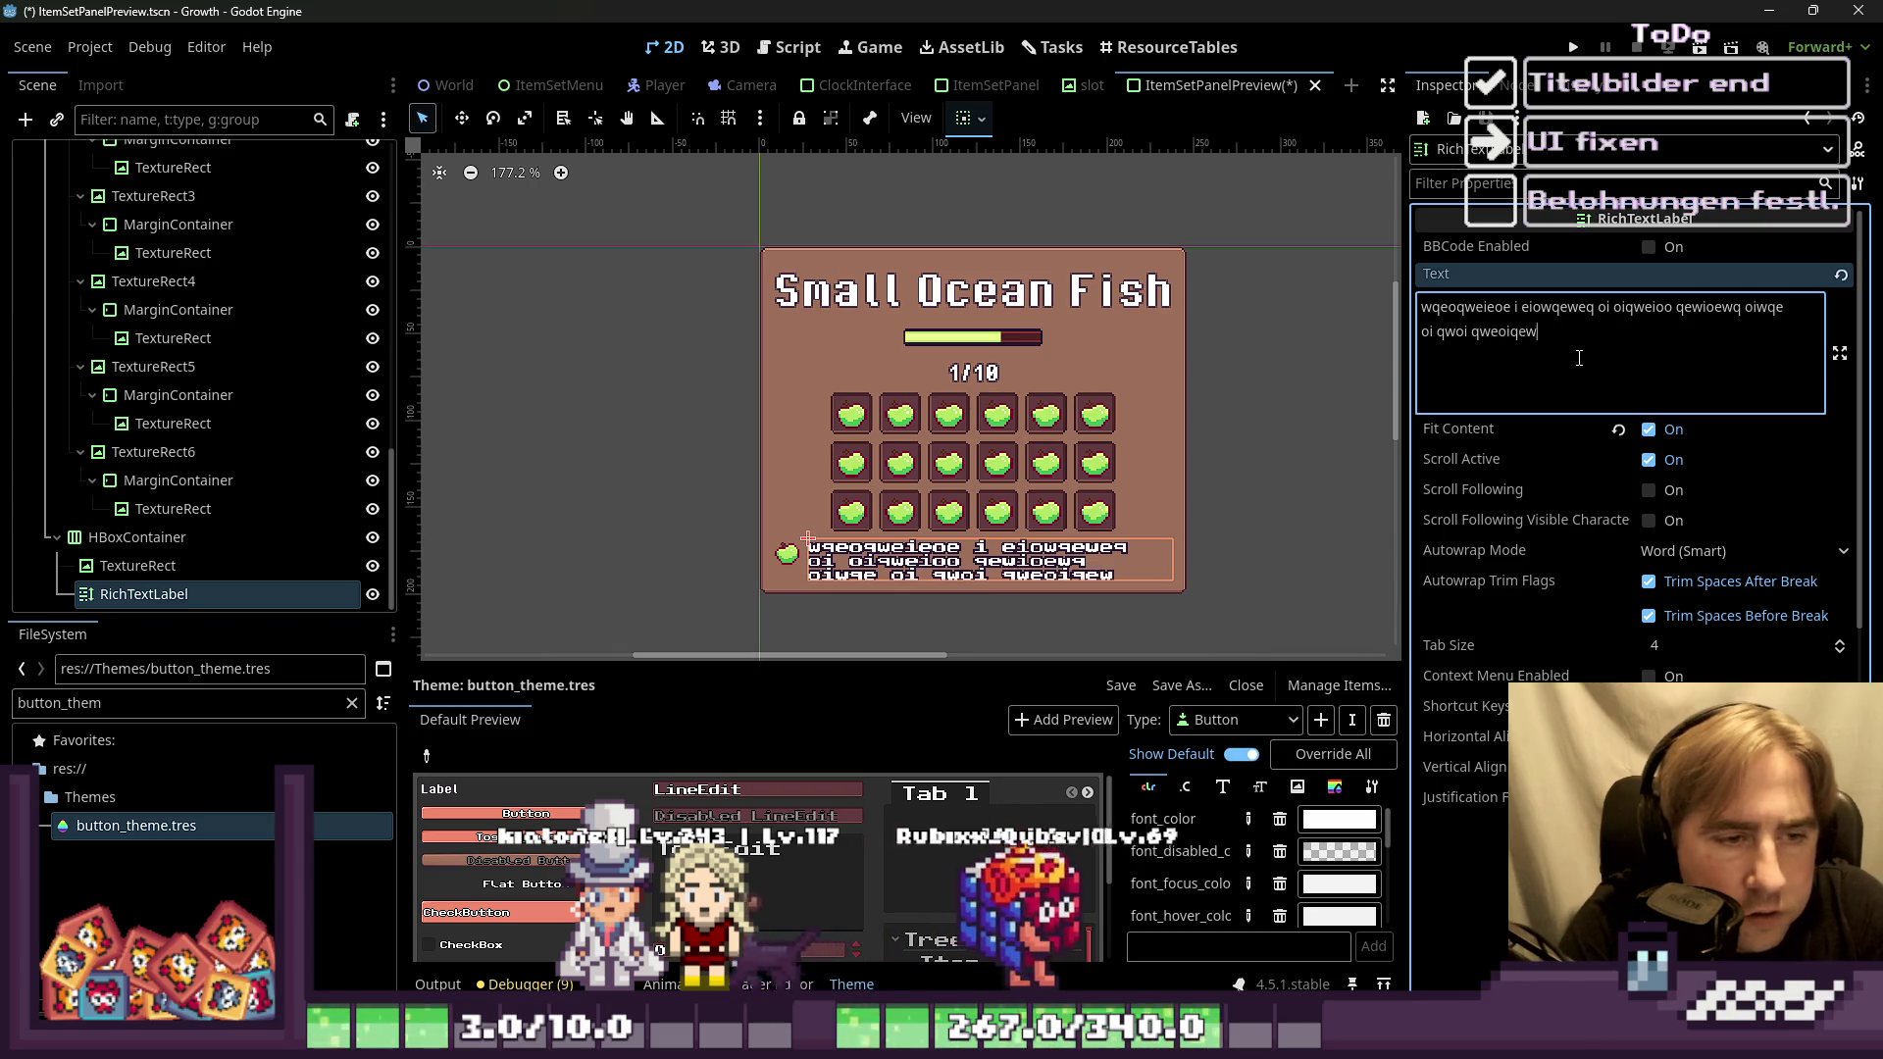
pyautogui.write('io qweoiio eqwio ewqo.')
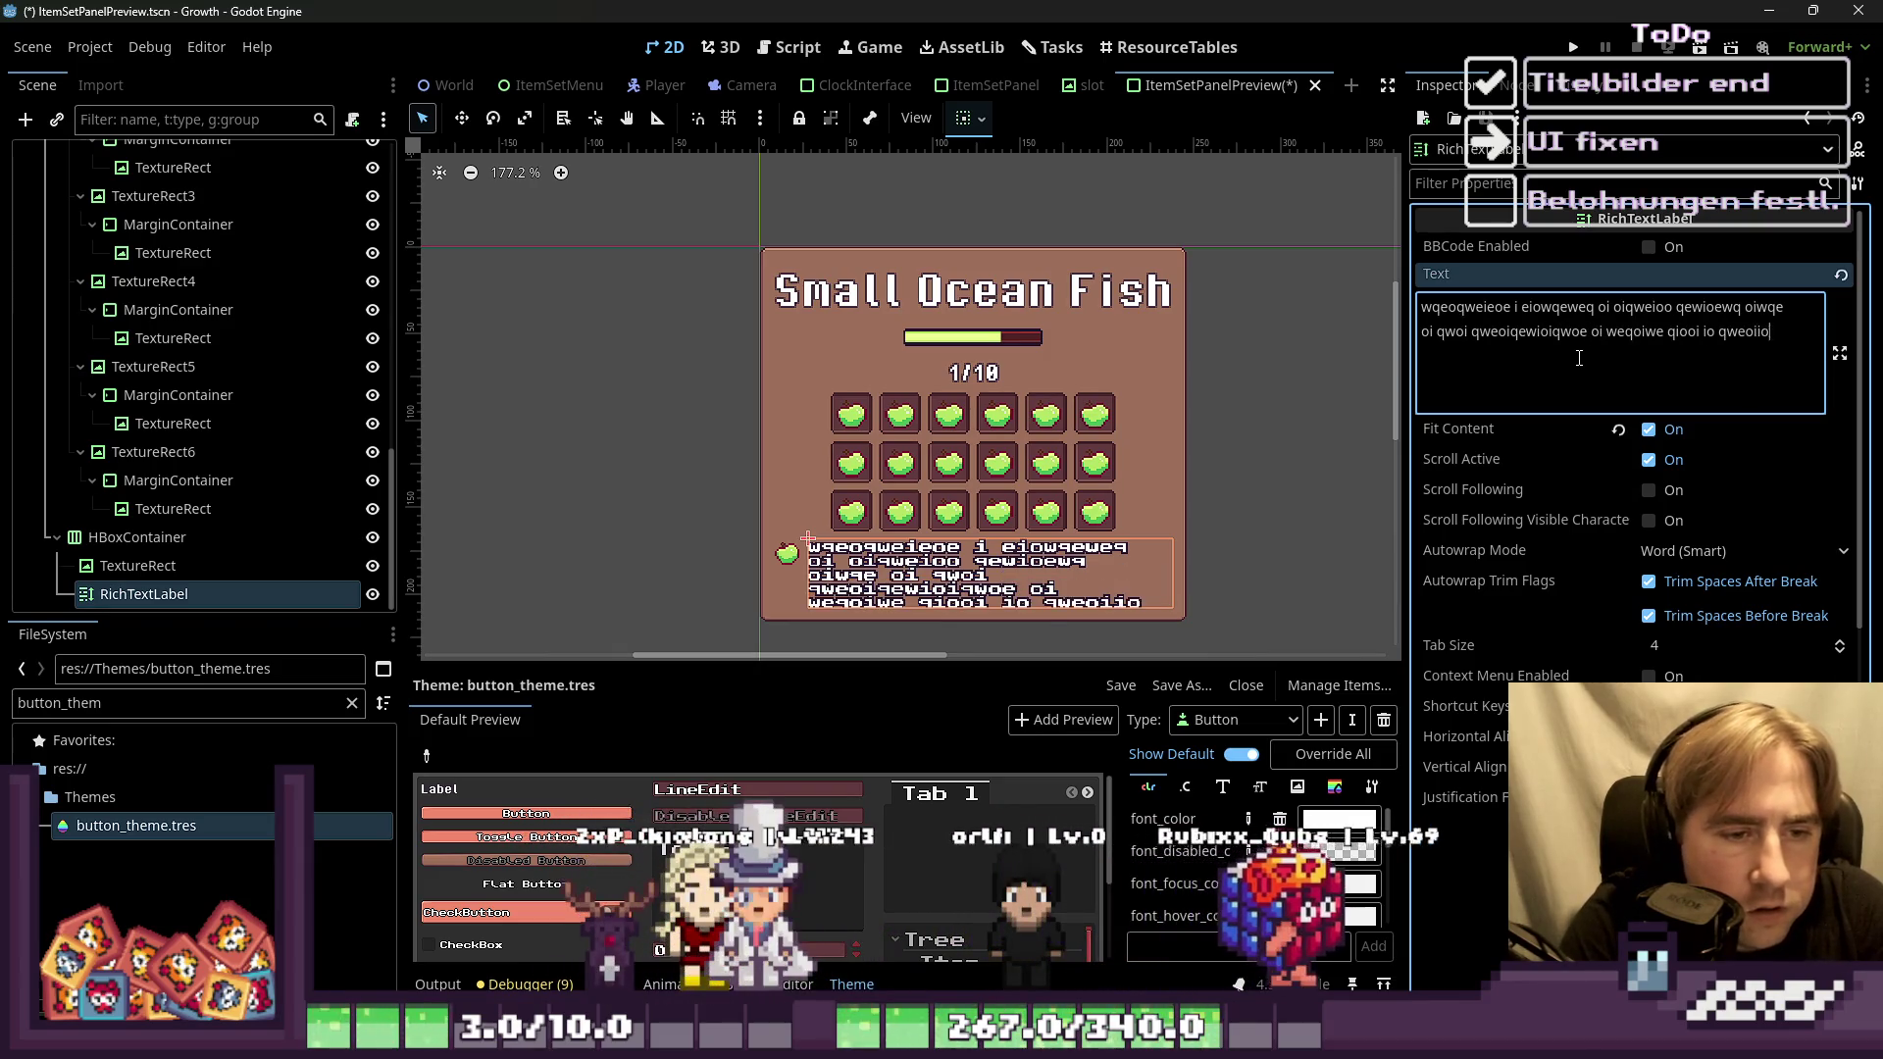
pyautogui.click(787, 554)
pyautogui.scroll(2, 710, 386)
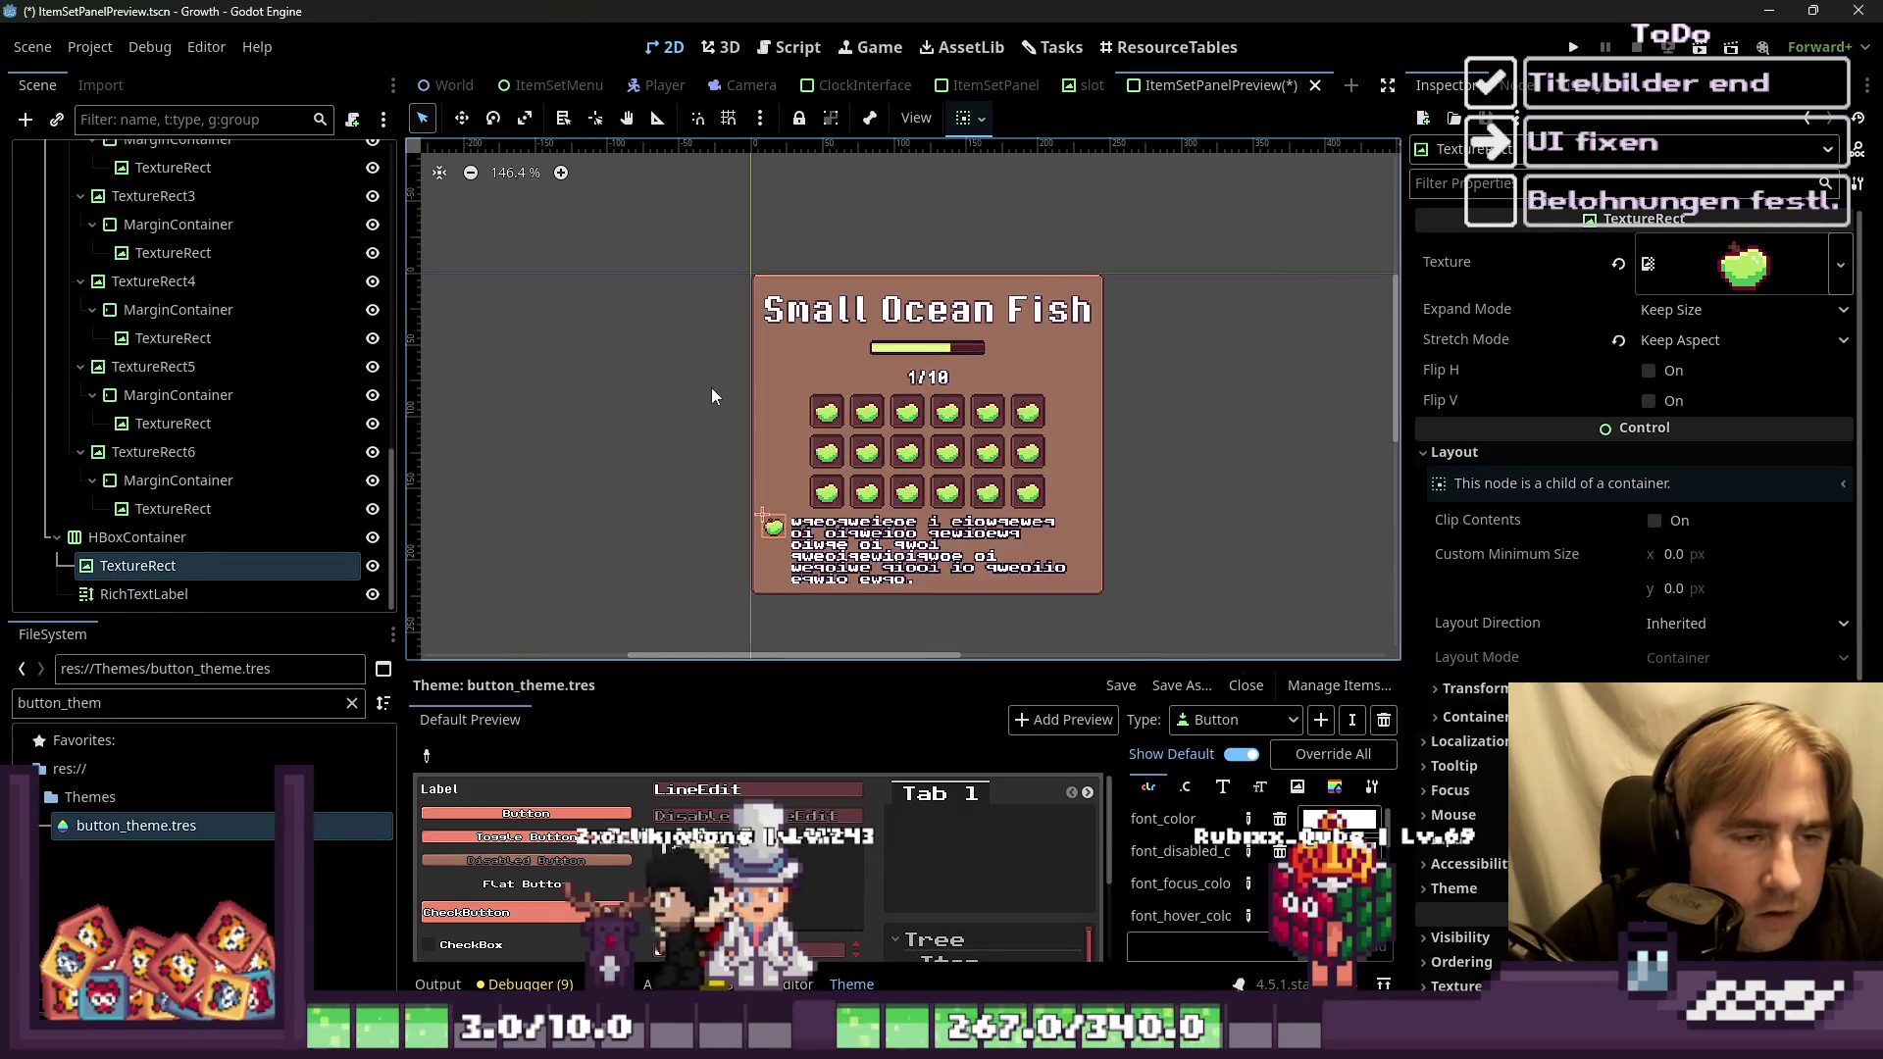
# - Try selecting the heading, progress bar and 1/10 counter directly on the canvas
pyautogui.click(926, 361)
pyautogui.click(935, 355)
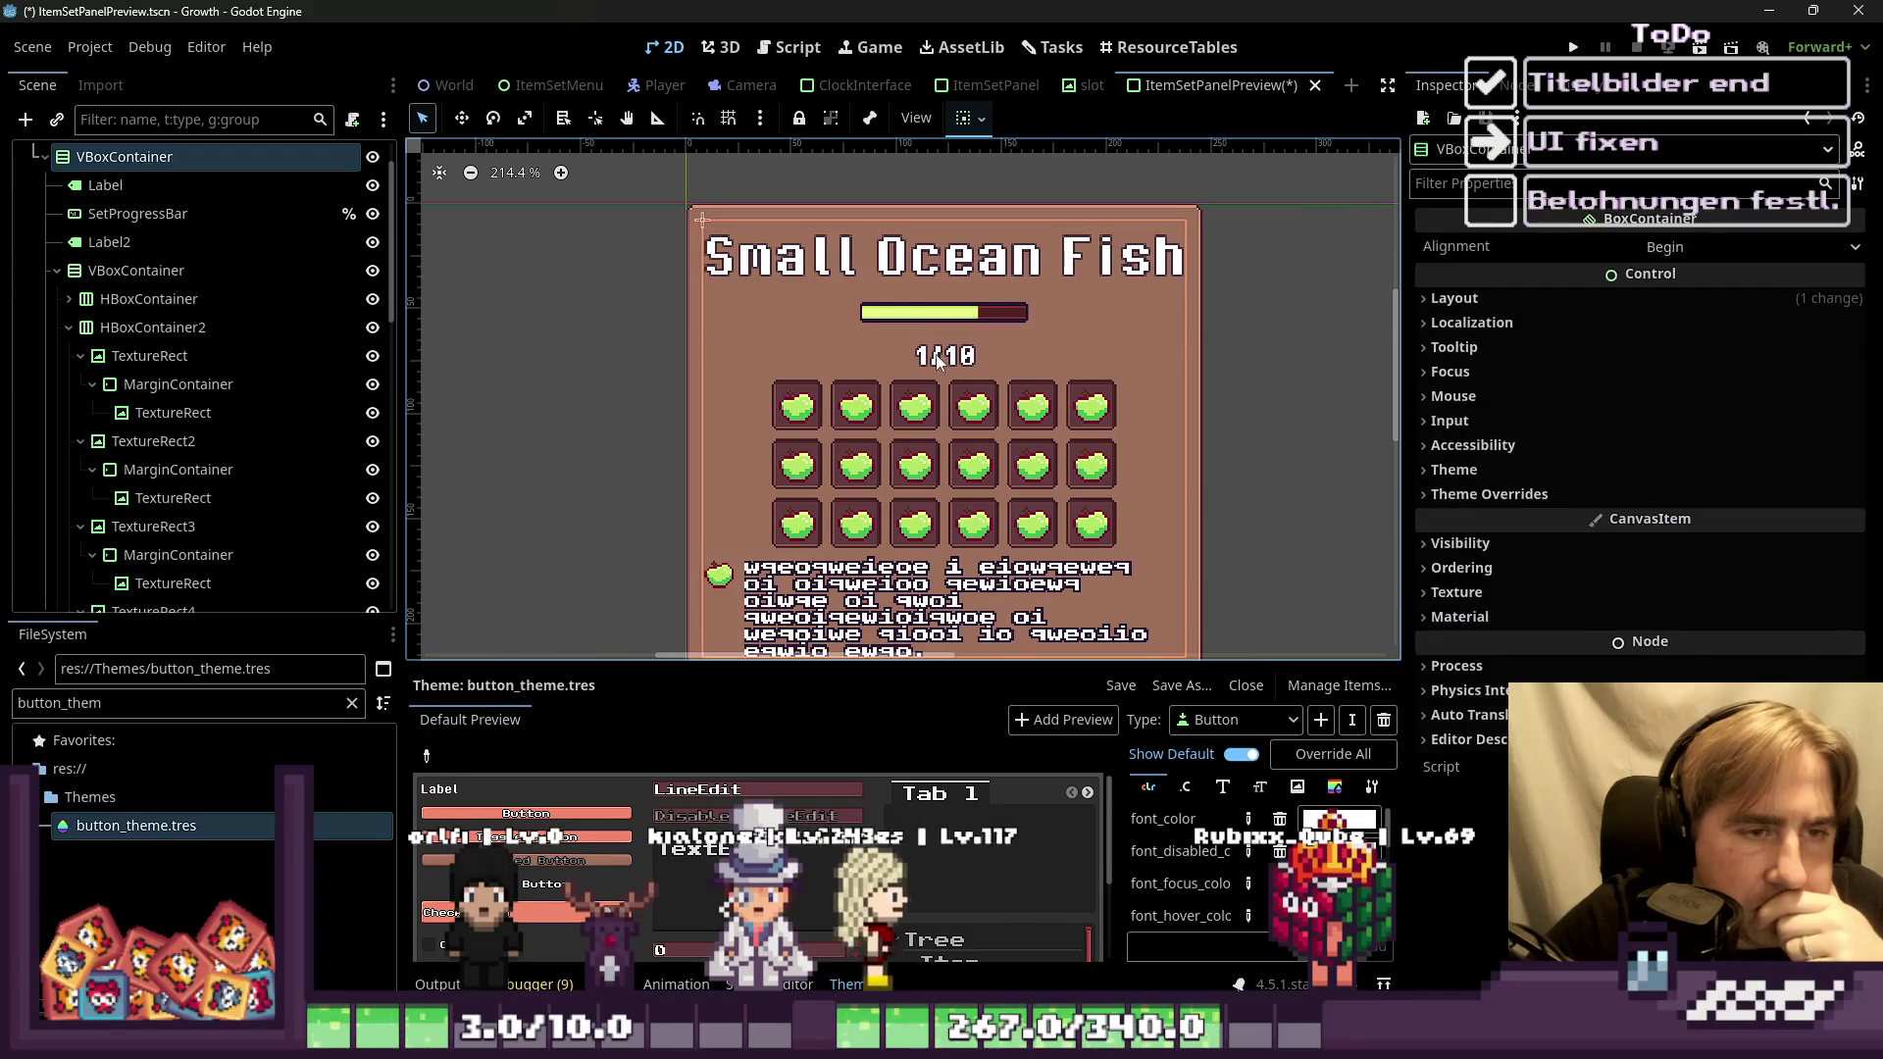
pyautogui.click(938, 355)
pyautogui.click(940, 321)
pyautogui.click(865, 251)
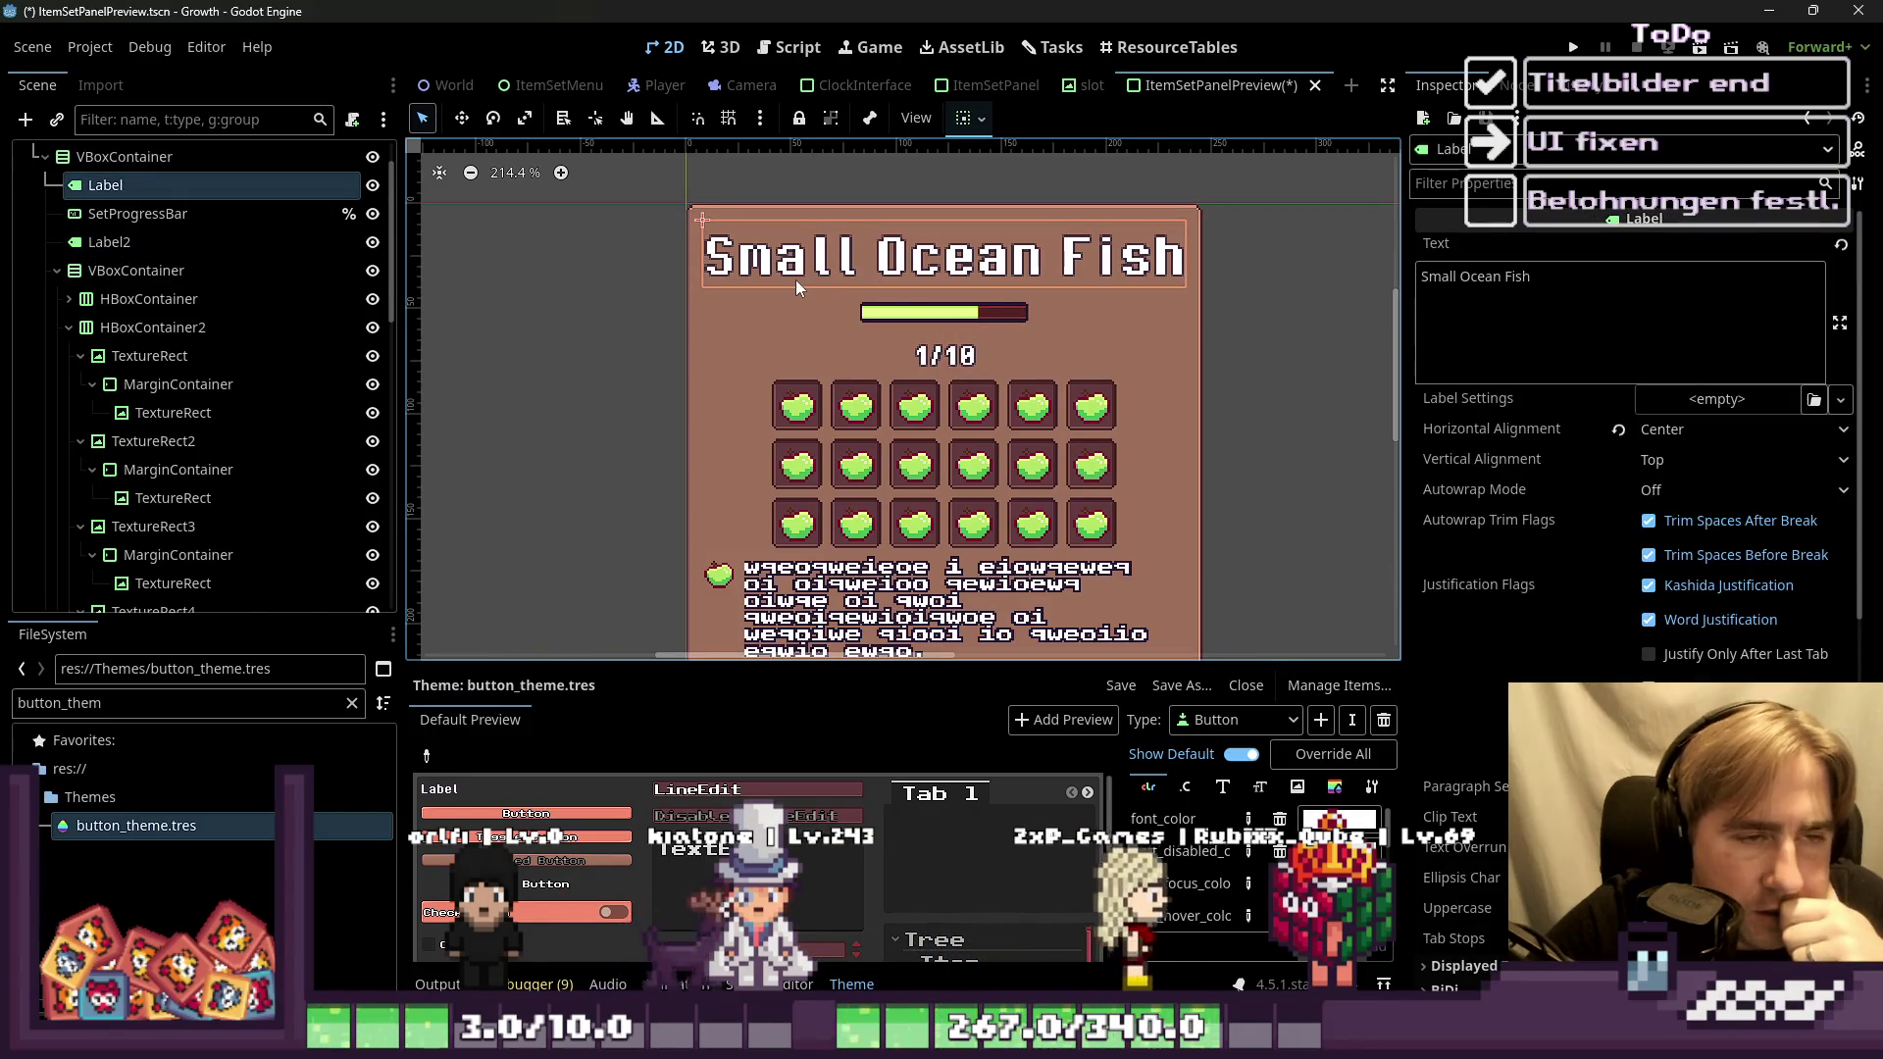
pyautogui.click(973, 361)
pyautogui.click(955, 322)
pyautogui.click(914, 274)
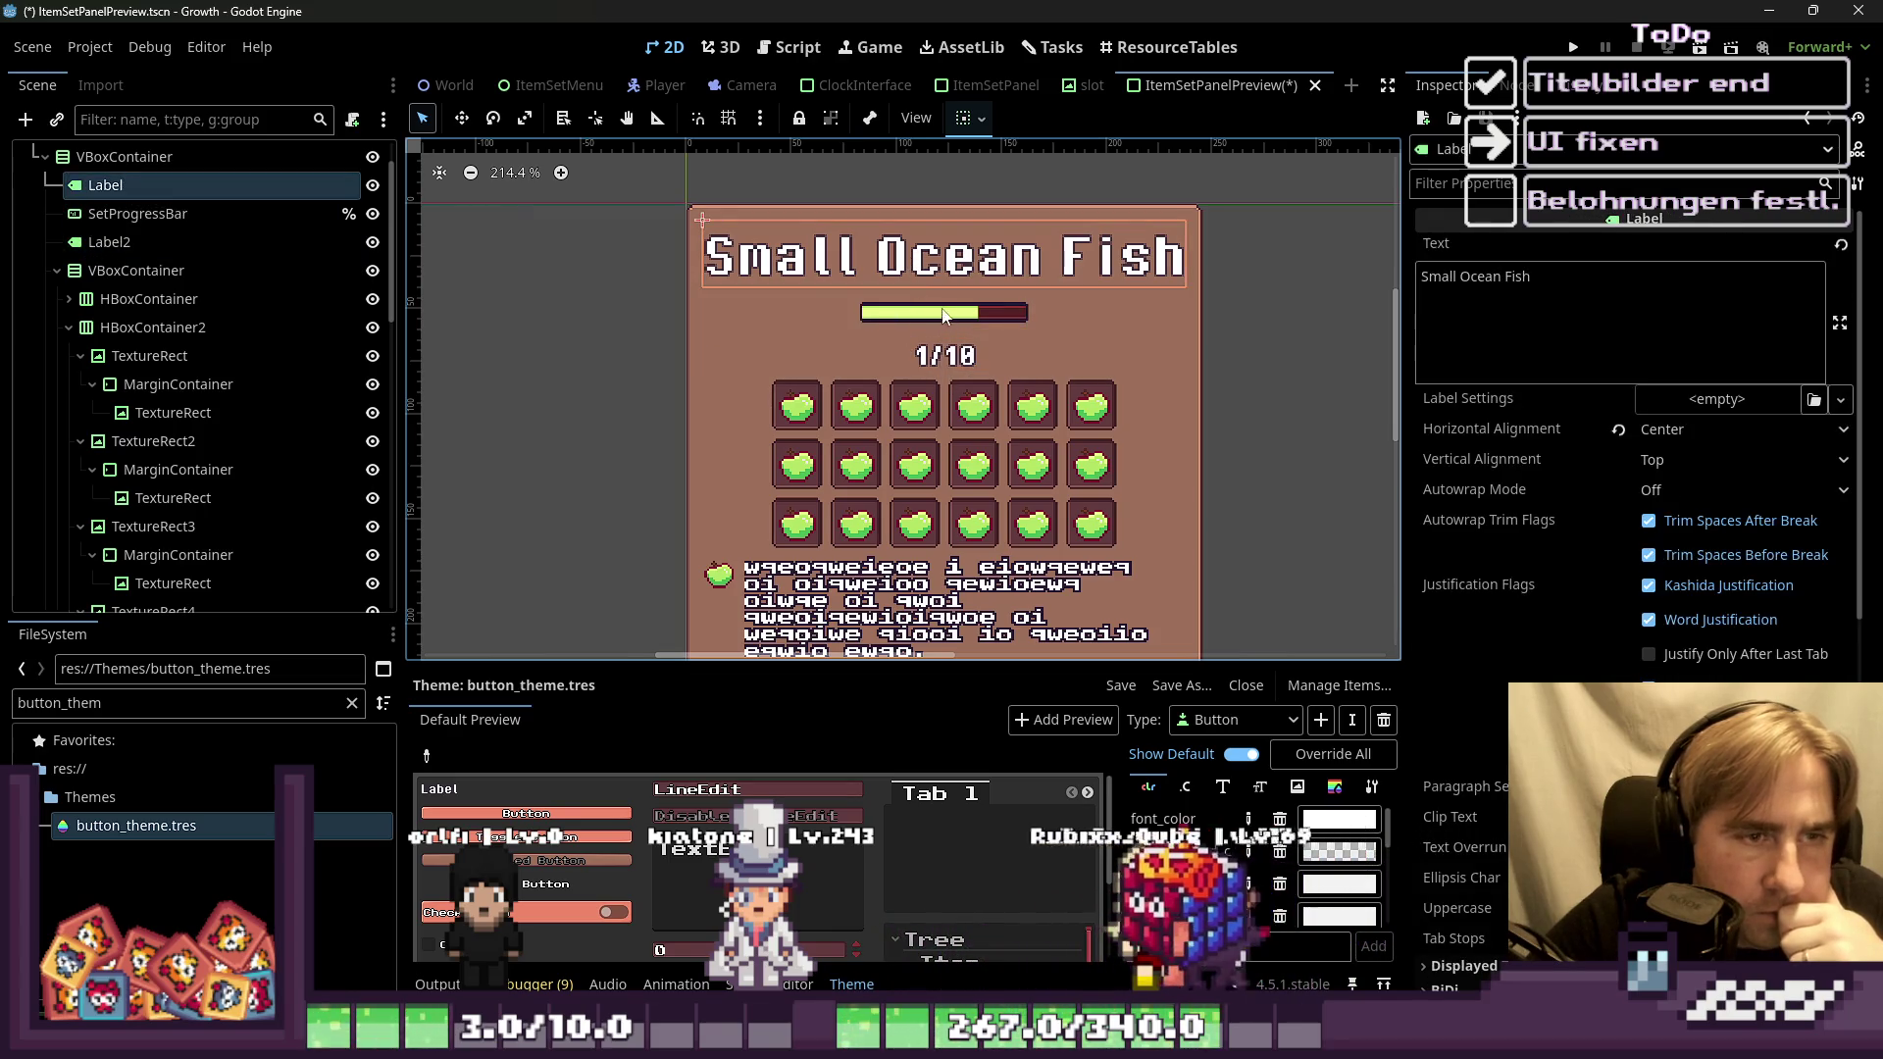
pyautogui.click(939, 314)
pyautogui.click(938, 363)
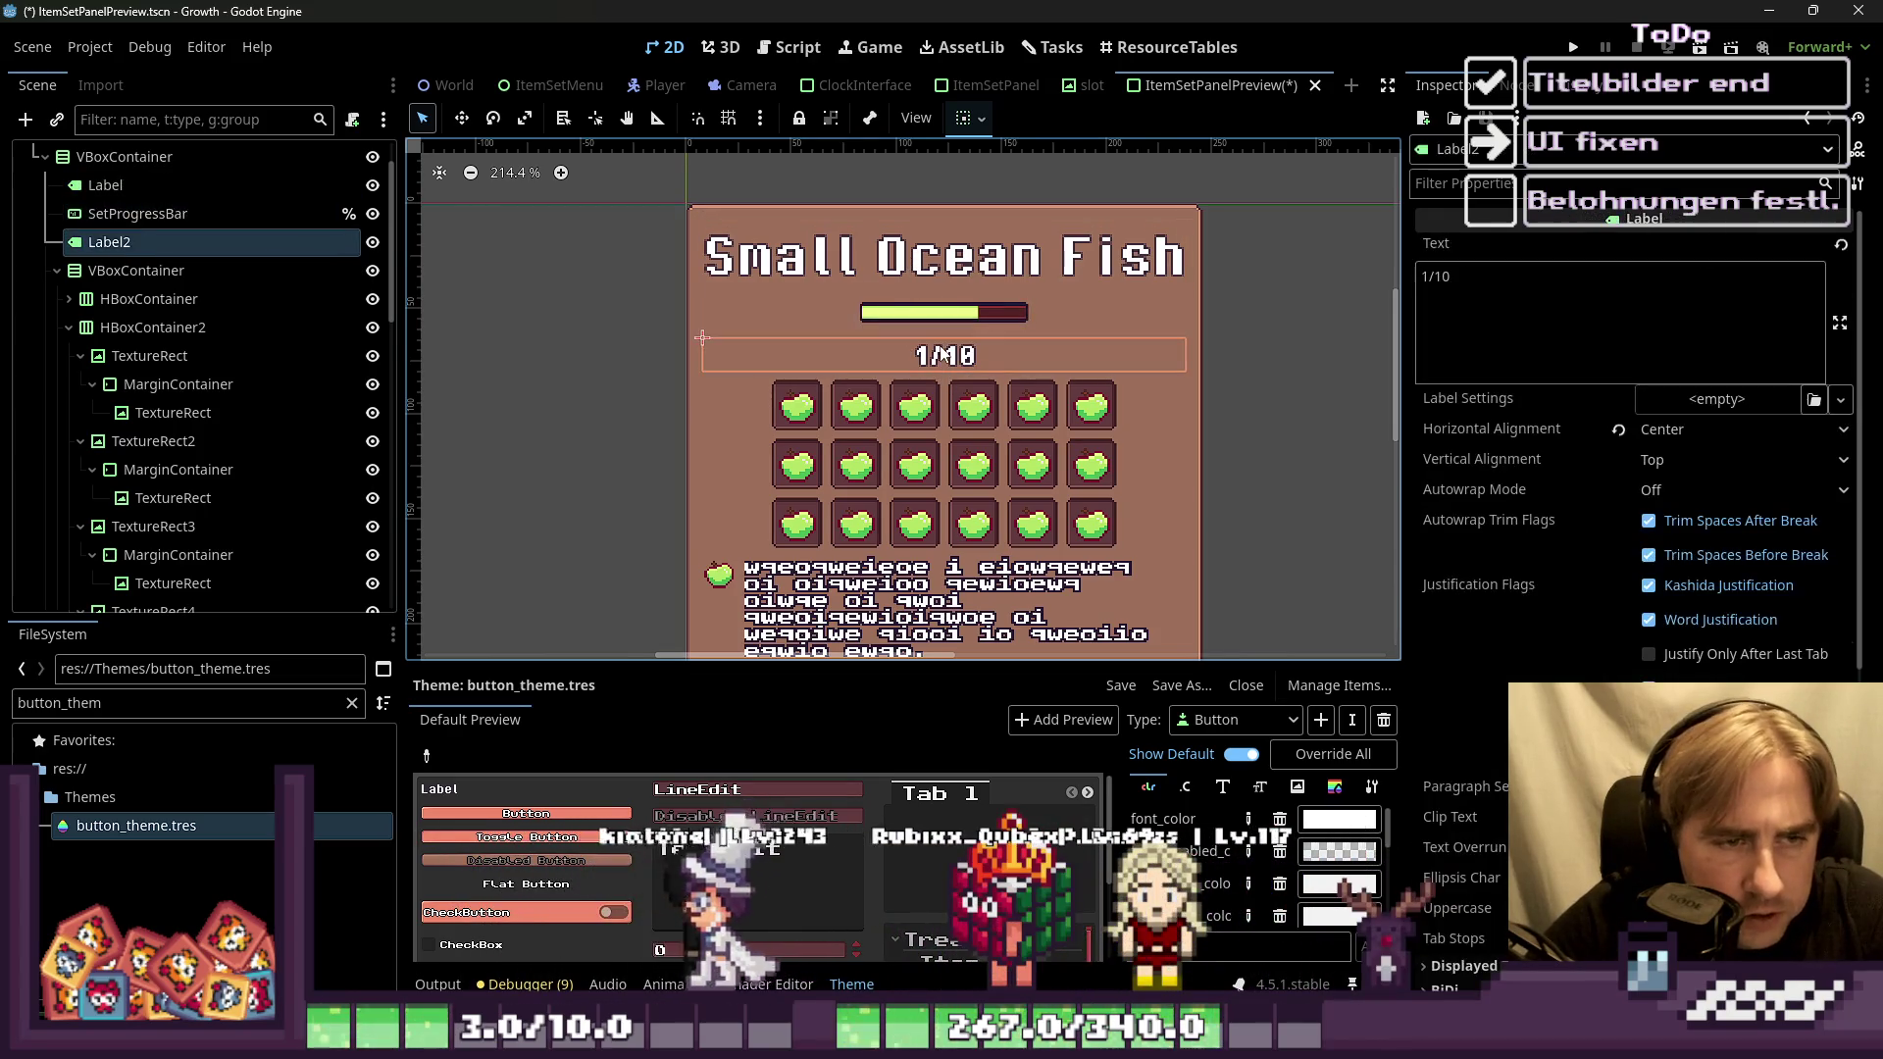
# - Clear the children-not-selectable toggles on Label and SetProgressBar
pyautogui.click(143, 215)
pyautogui.click(125, 161)
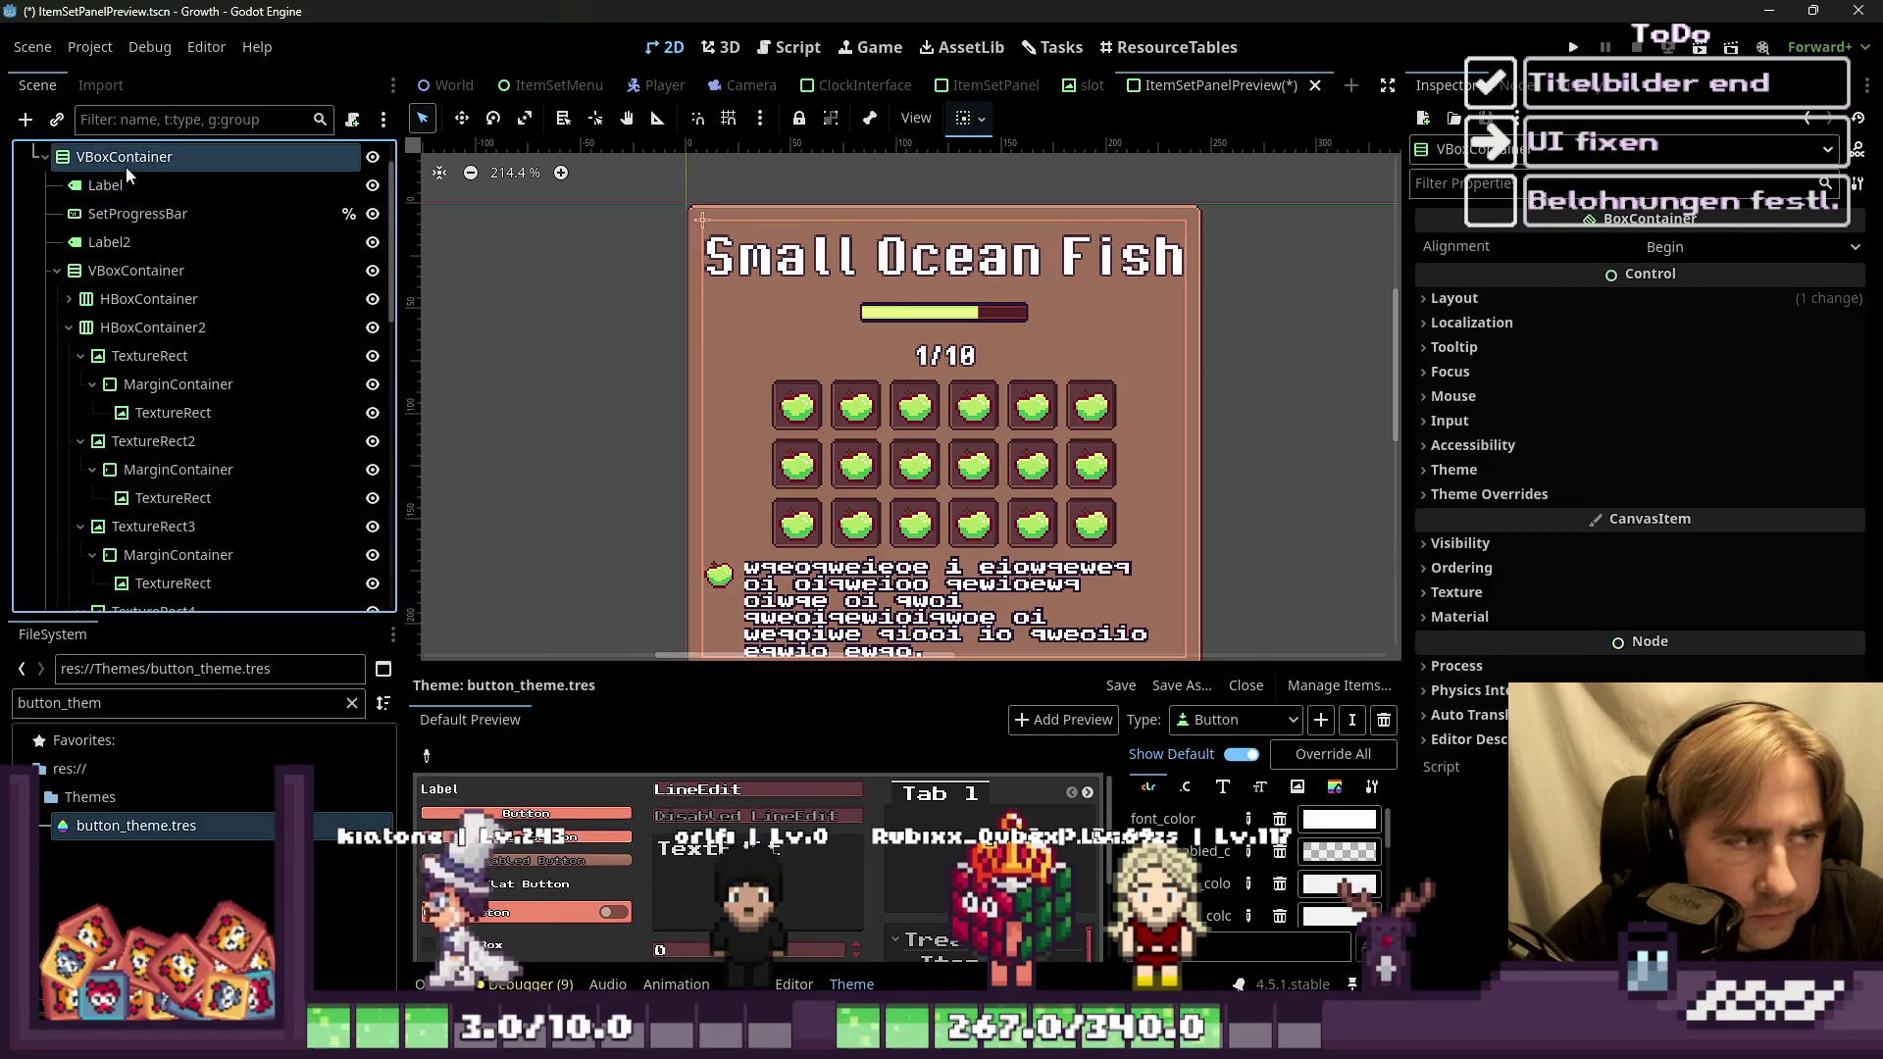
pyautogui.click(56, 271)
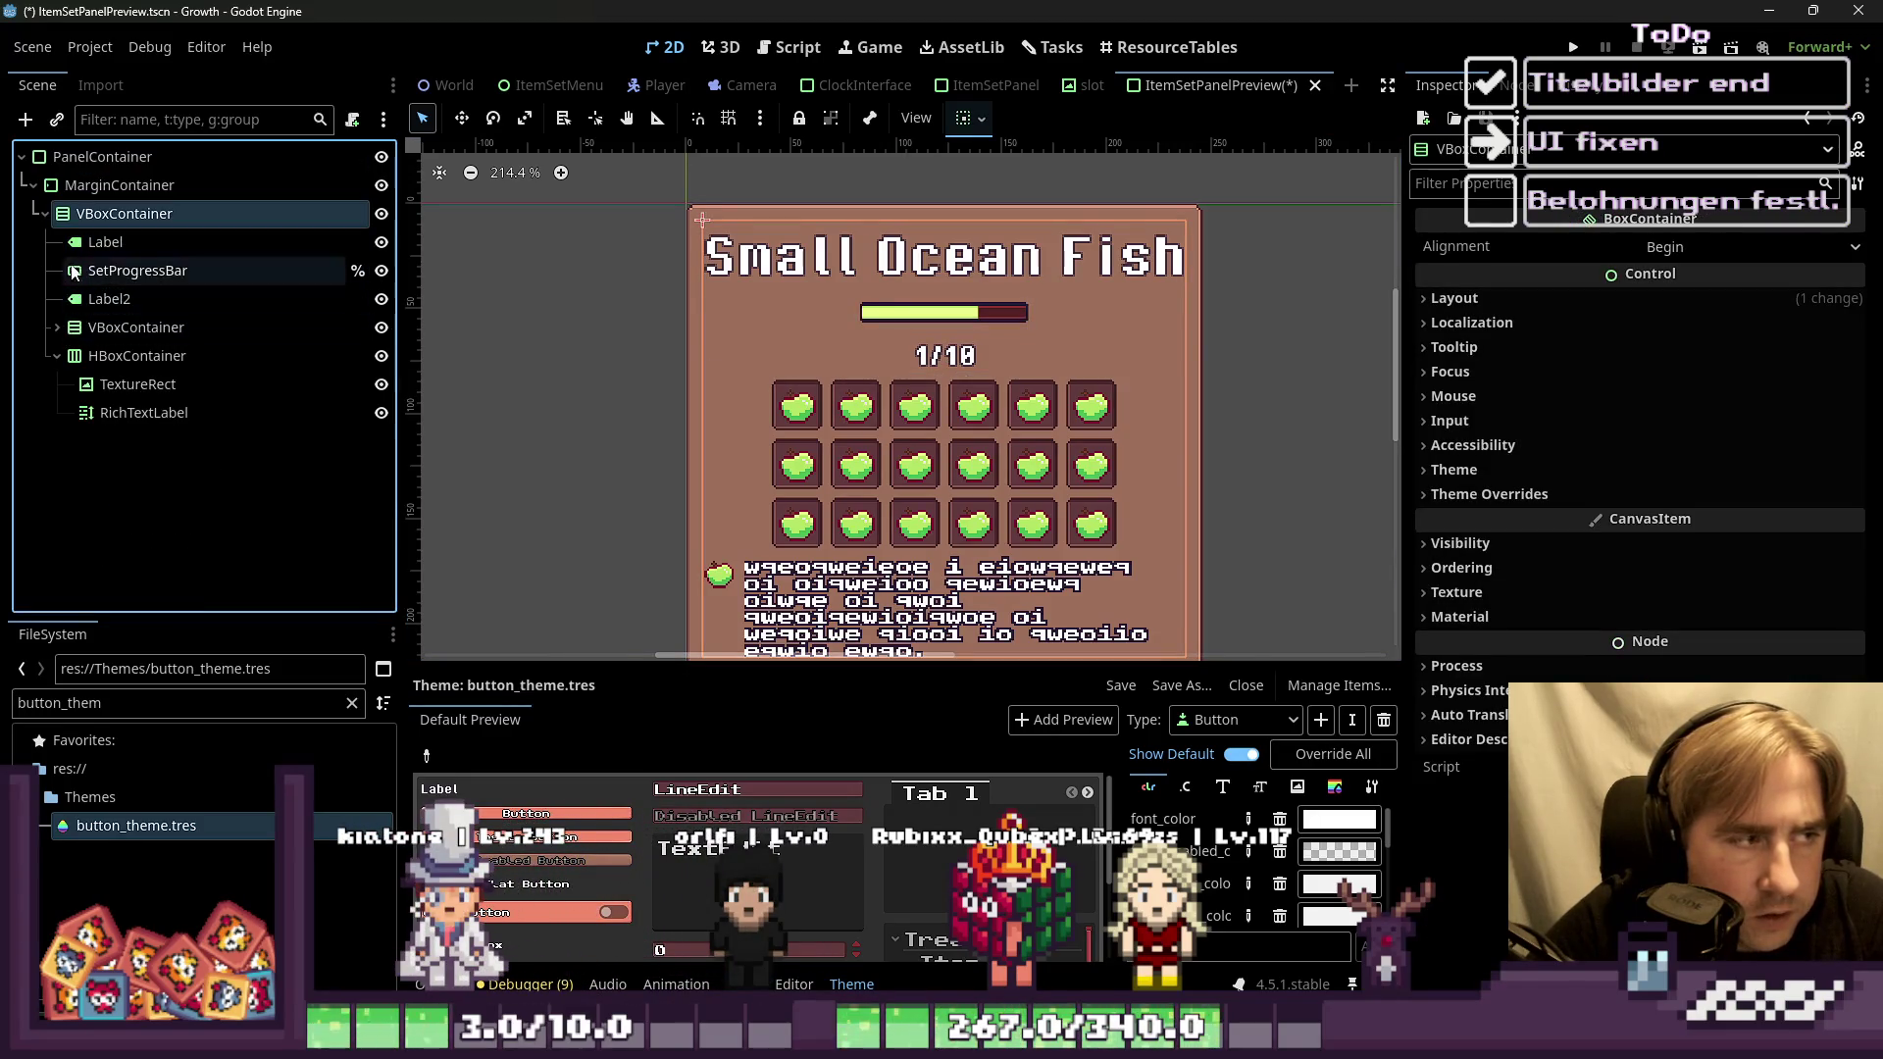
pyautogui.click(103, 243)
pyautogui.keyDown('shift'); pyautogui.click(94, 299); pyautogui.keyUp('shift')
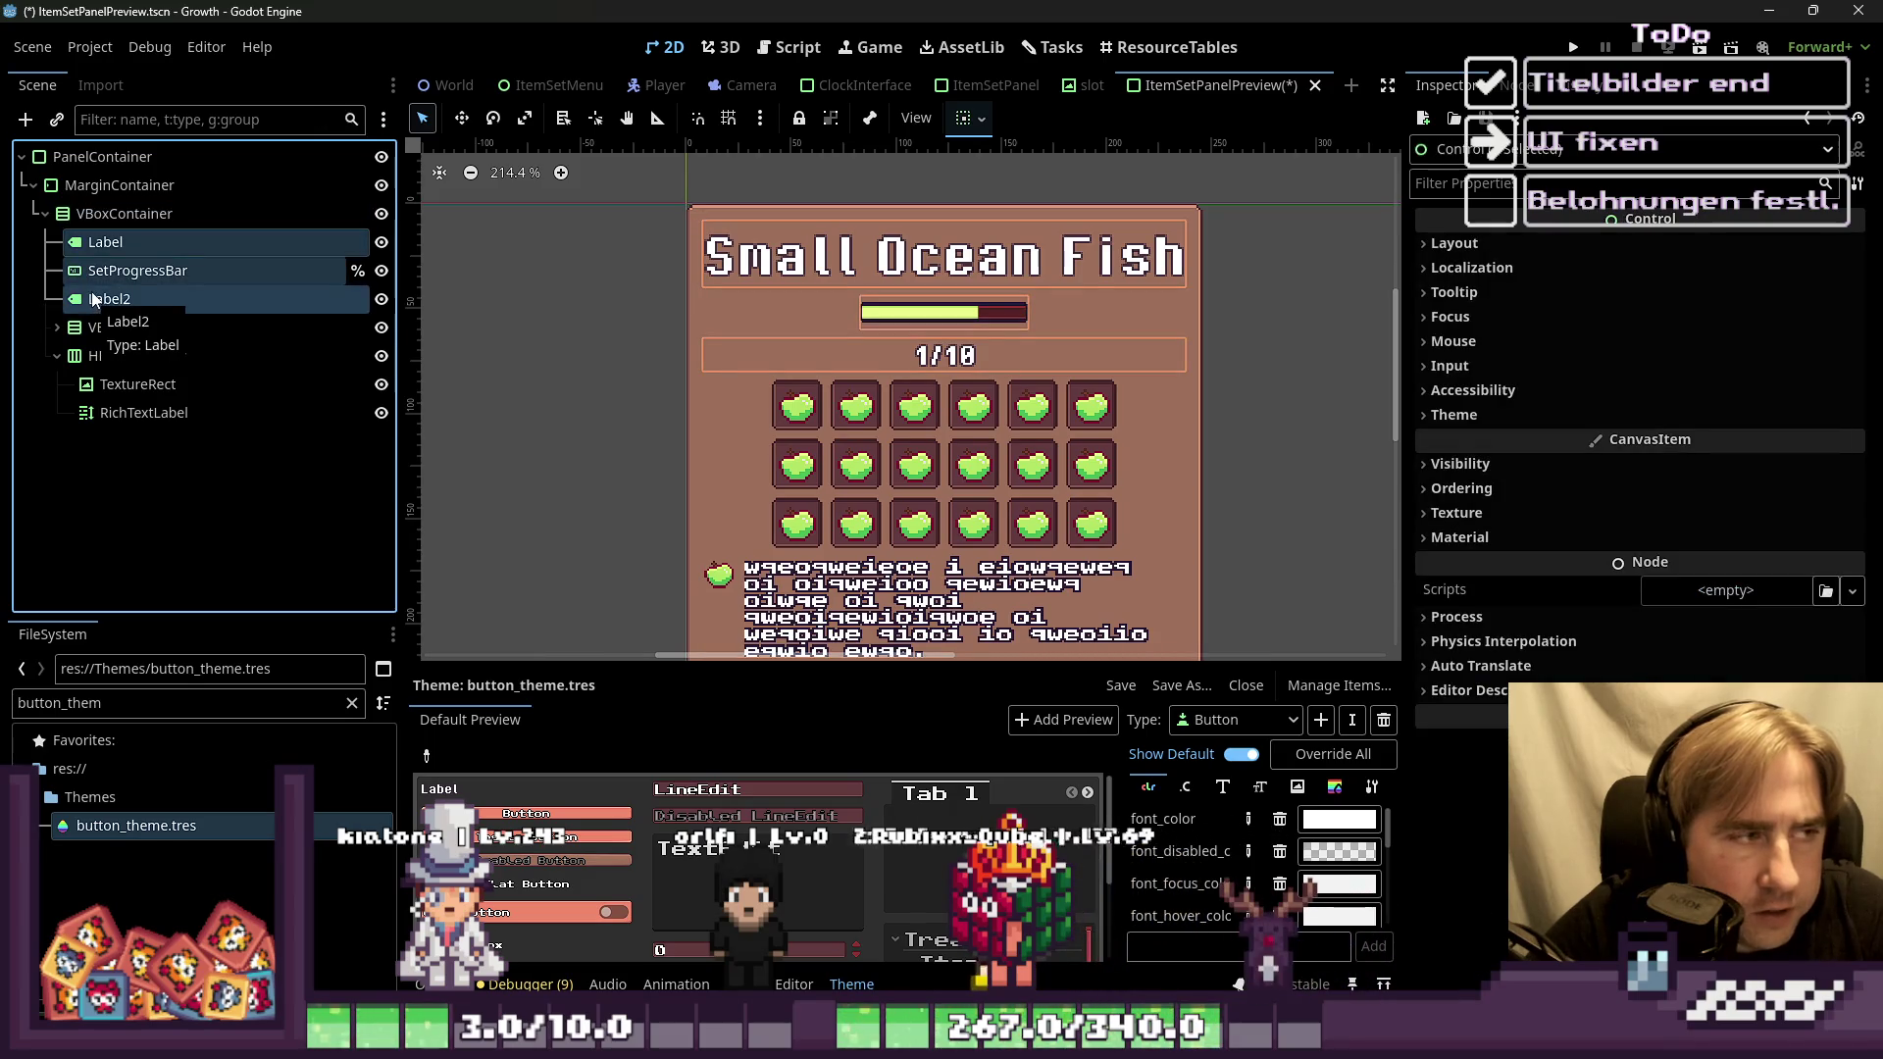
pyautogui.click(82, 217)
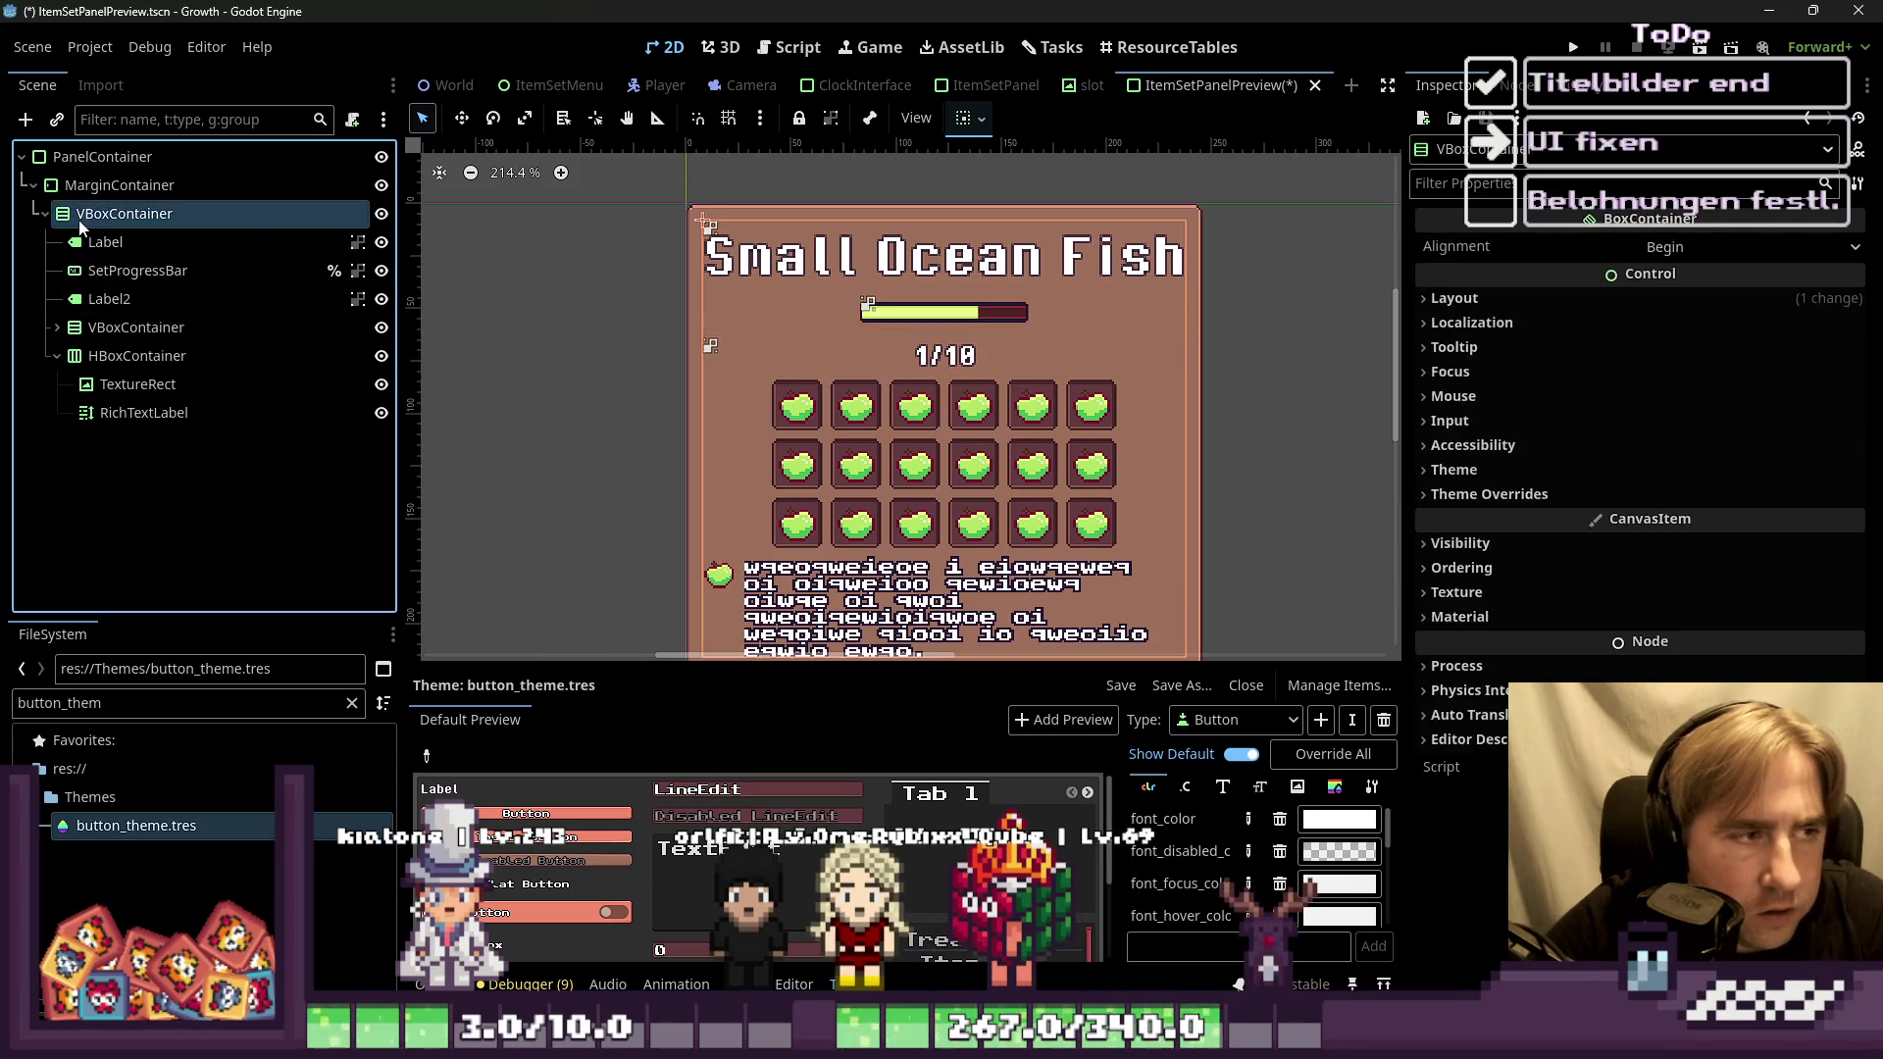
pyautogui.click(212, 249)
pyautogui.keyDown('shift'); pyautogui.click(183, 300); pyautogui.keyUp('shift')
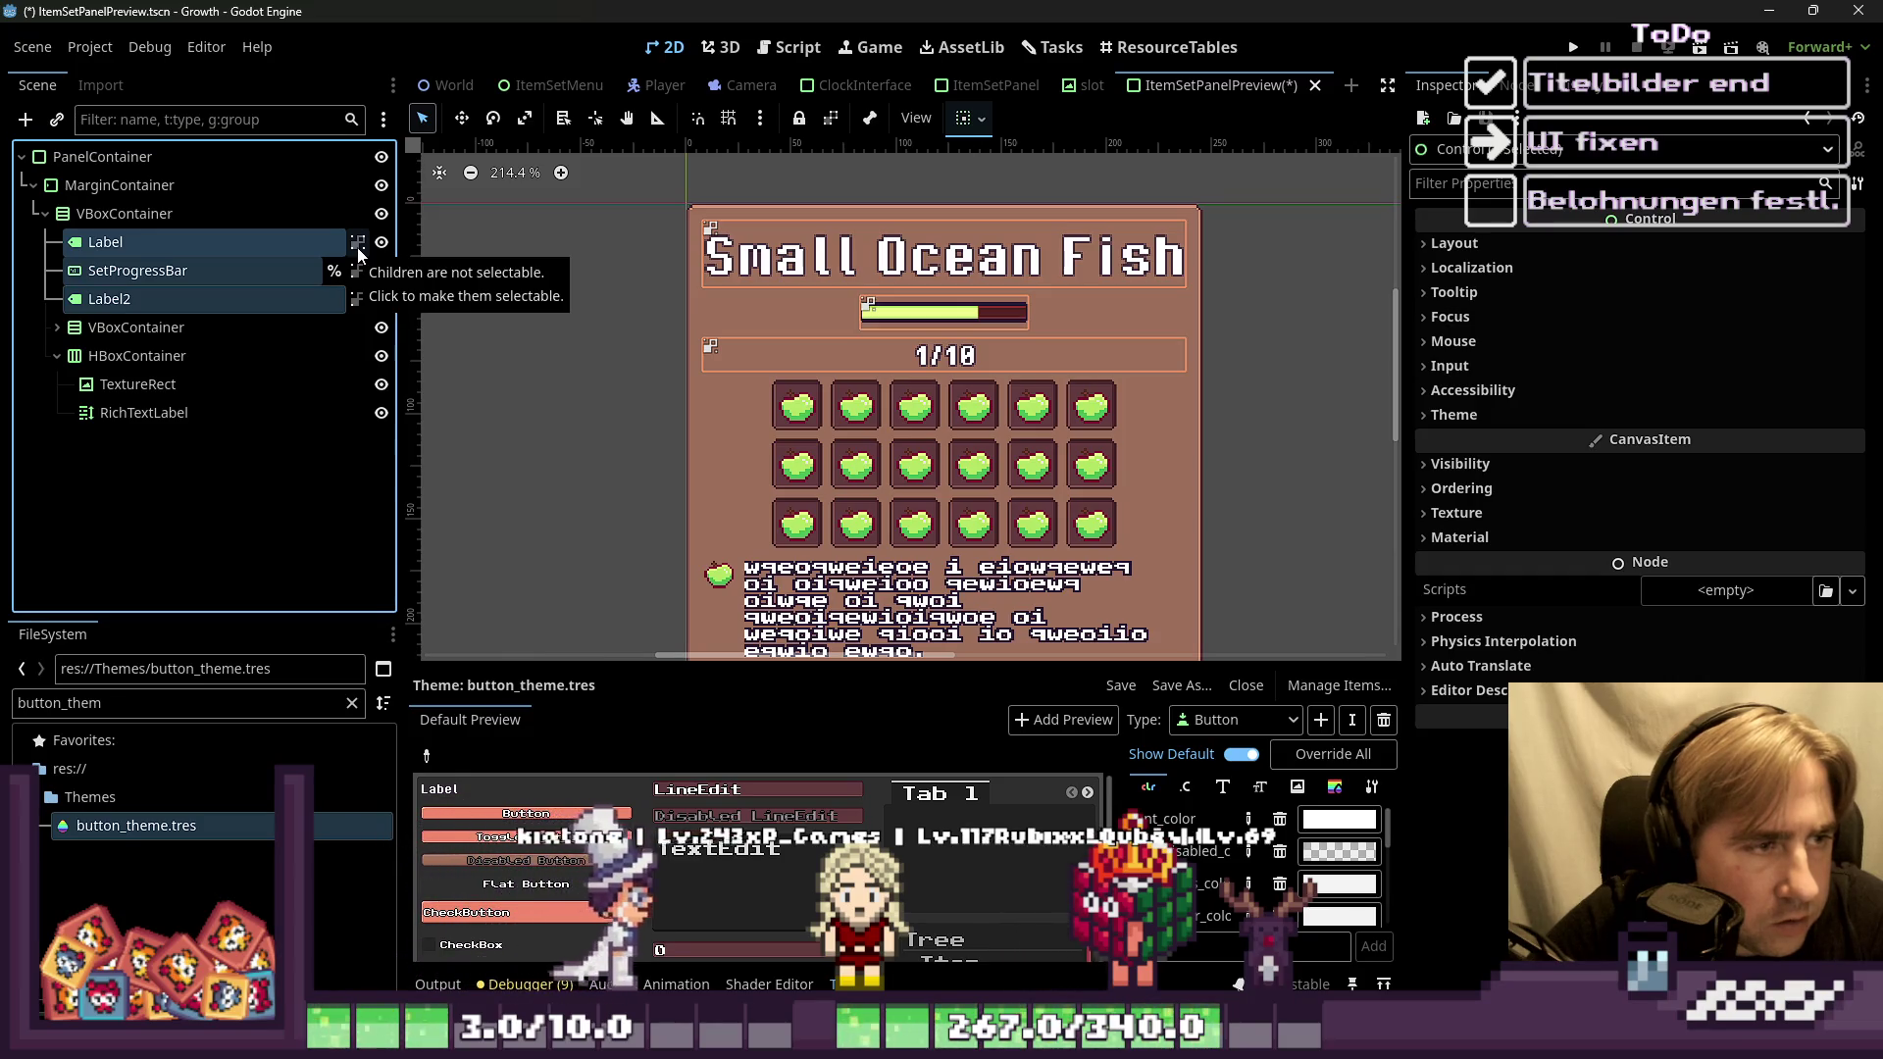
pyautogui.click(358, 245)
pyautogui.click(358, 272)
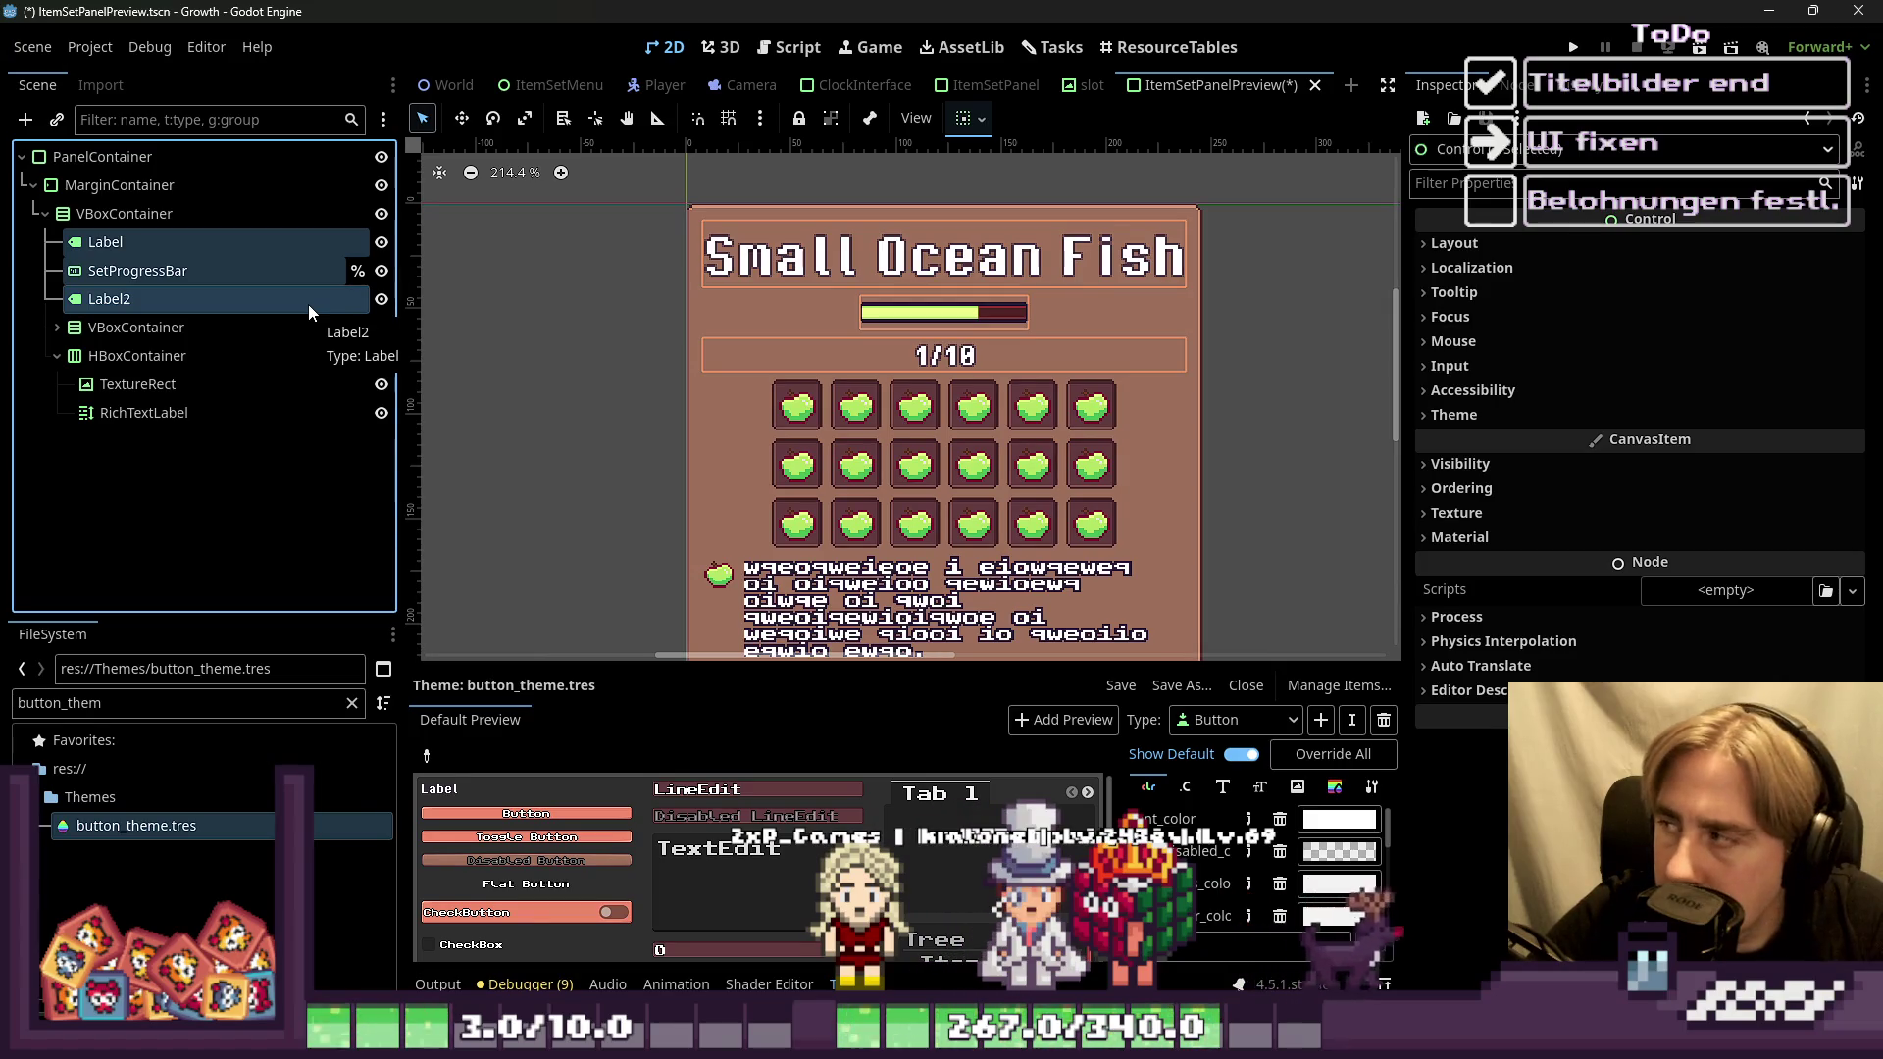
# - Add a new VBoxContainer2 under VBoxContainer and move it to the top
pyautogui.click(80, 213)
pyautogui.hotkey('ctrl', 'a')
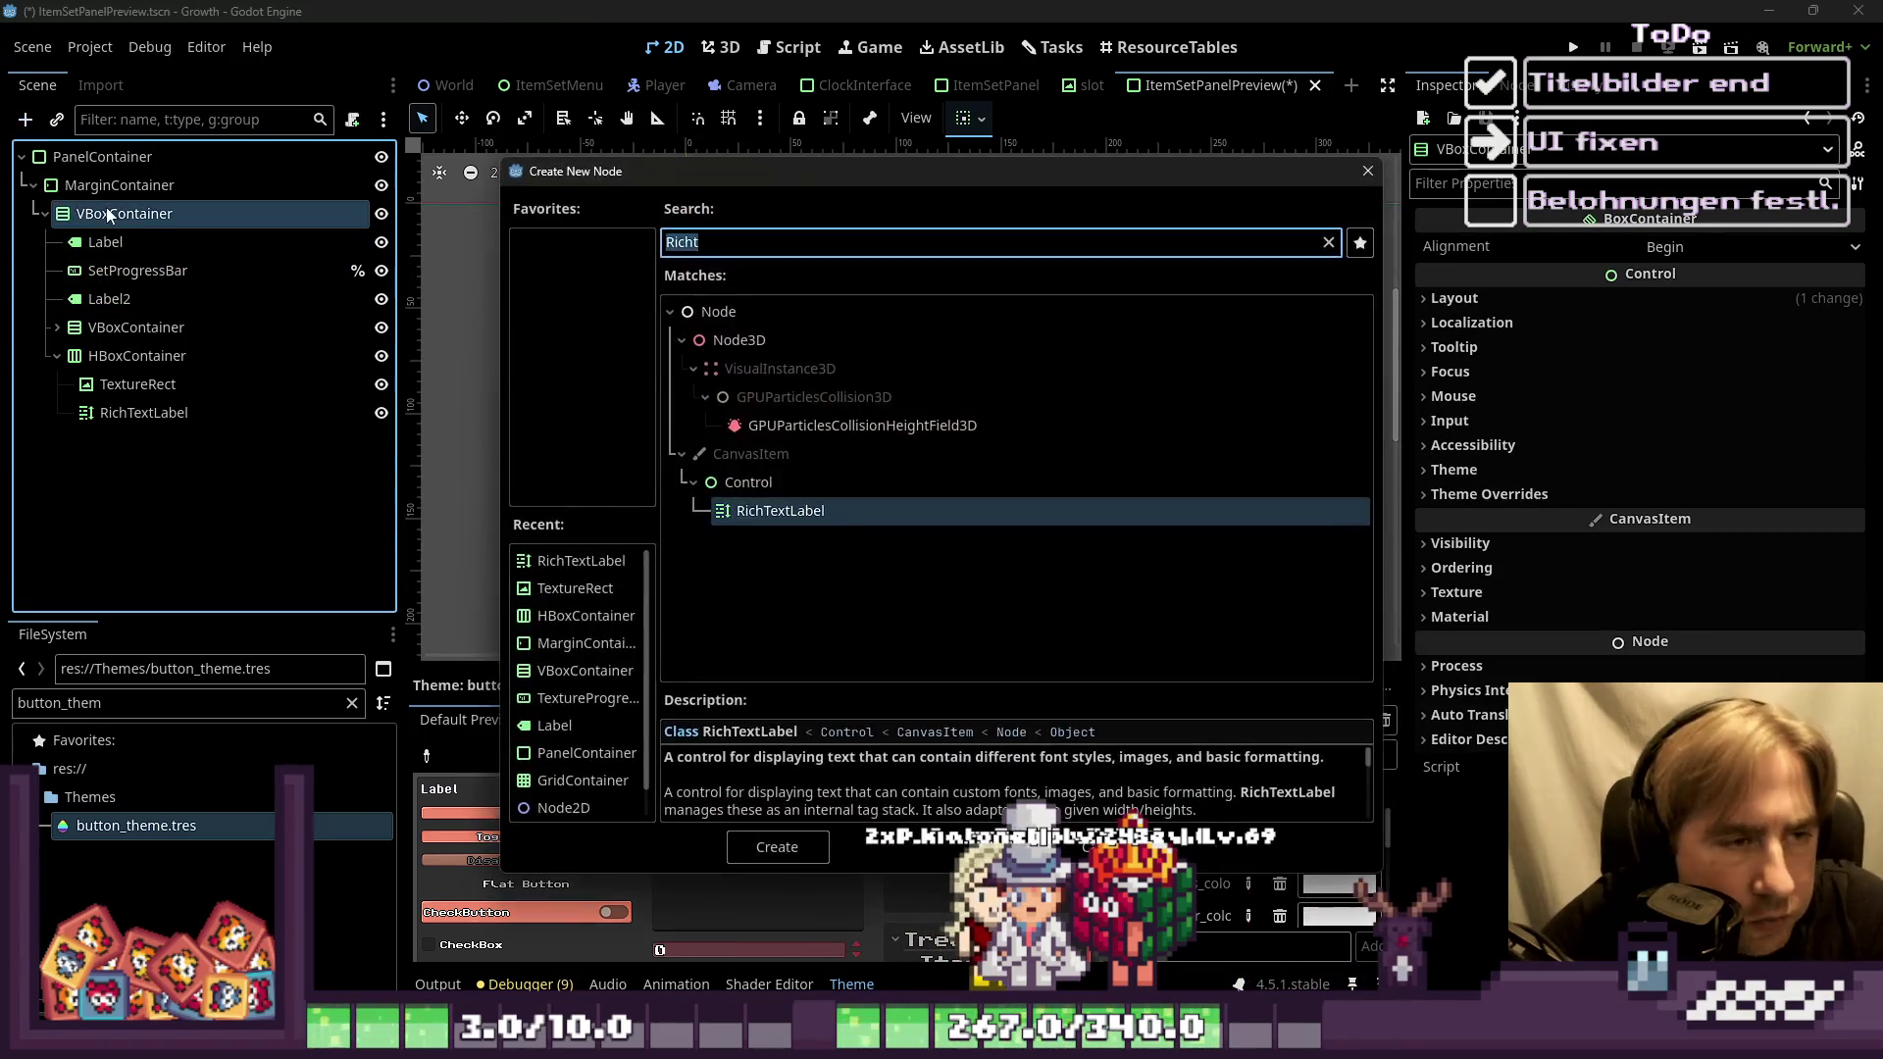
pyautogui.write('vbox')
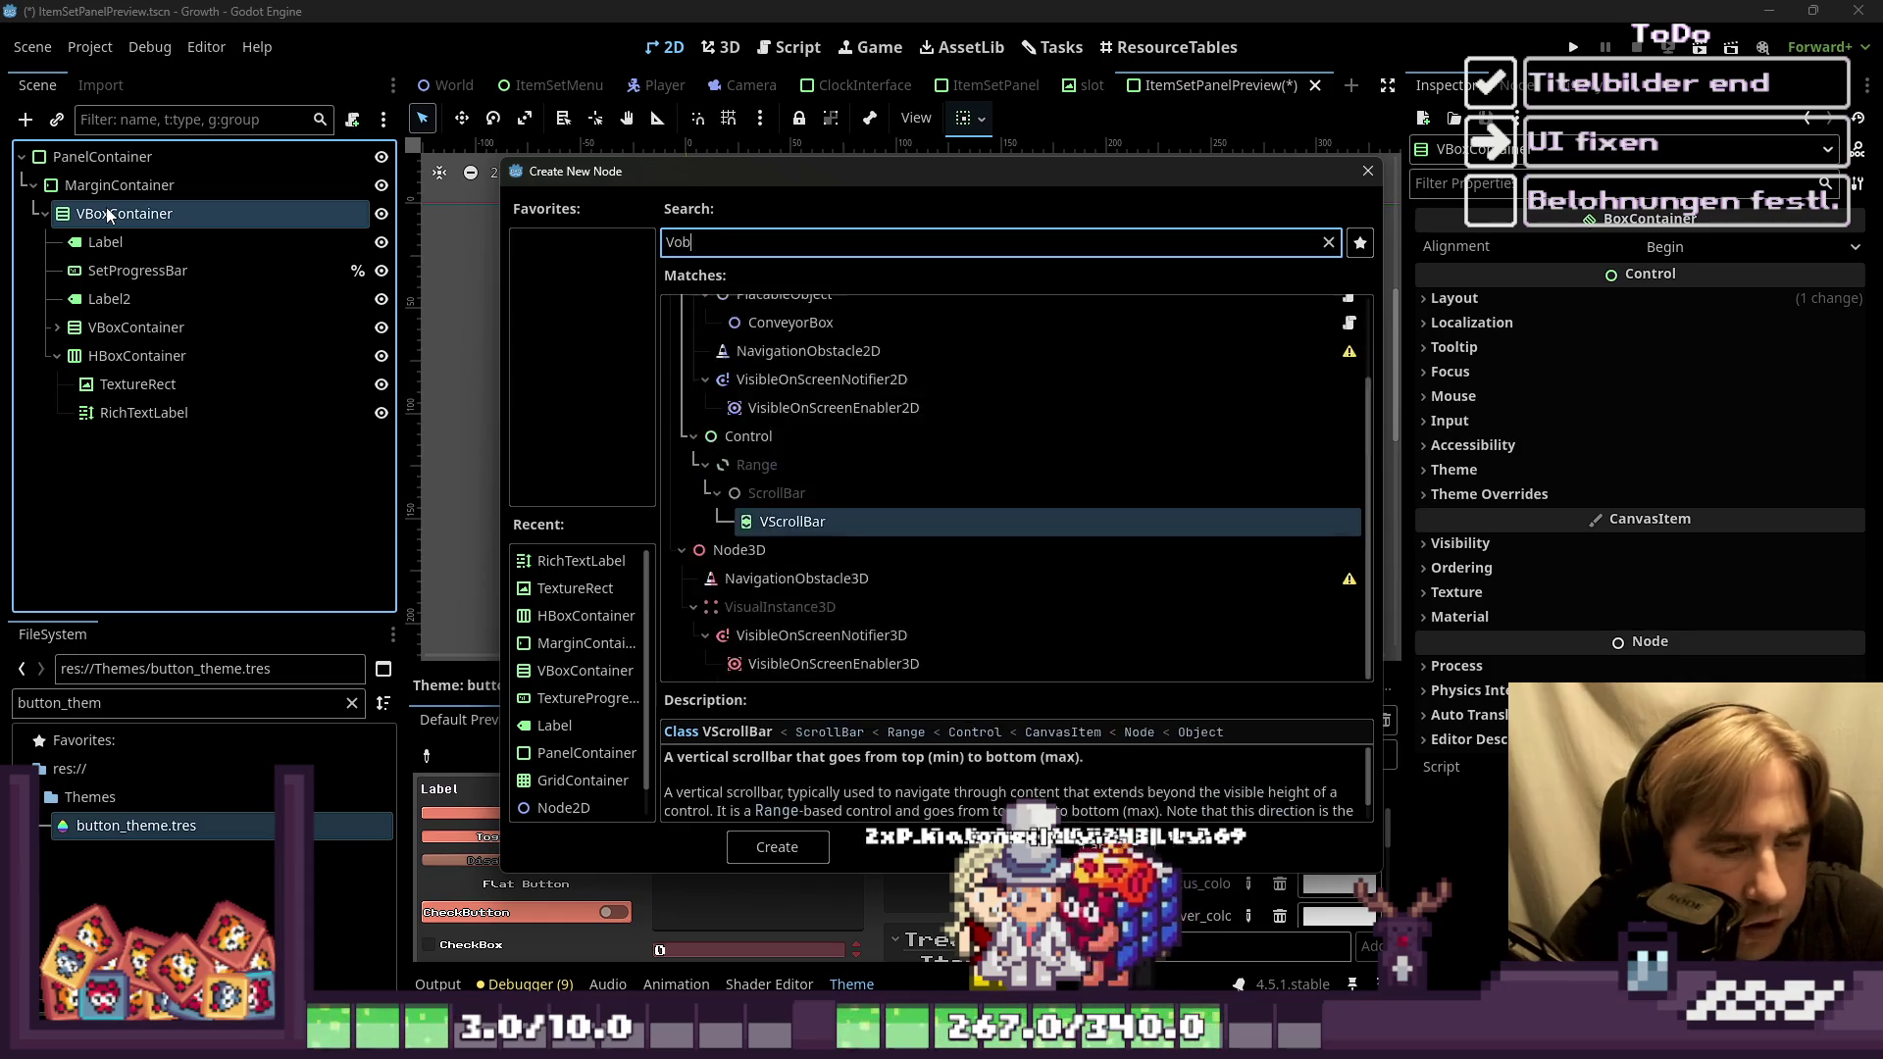
pyautogui.press('Return')
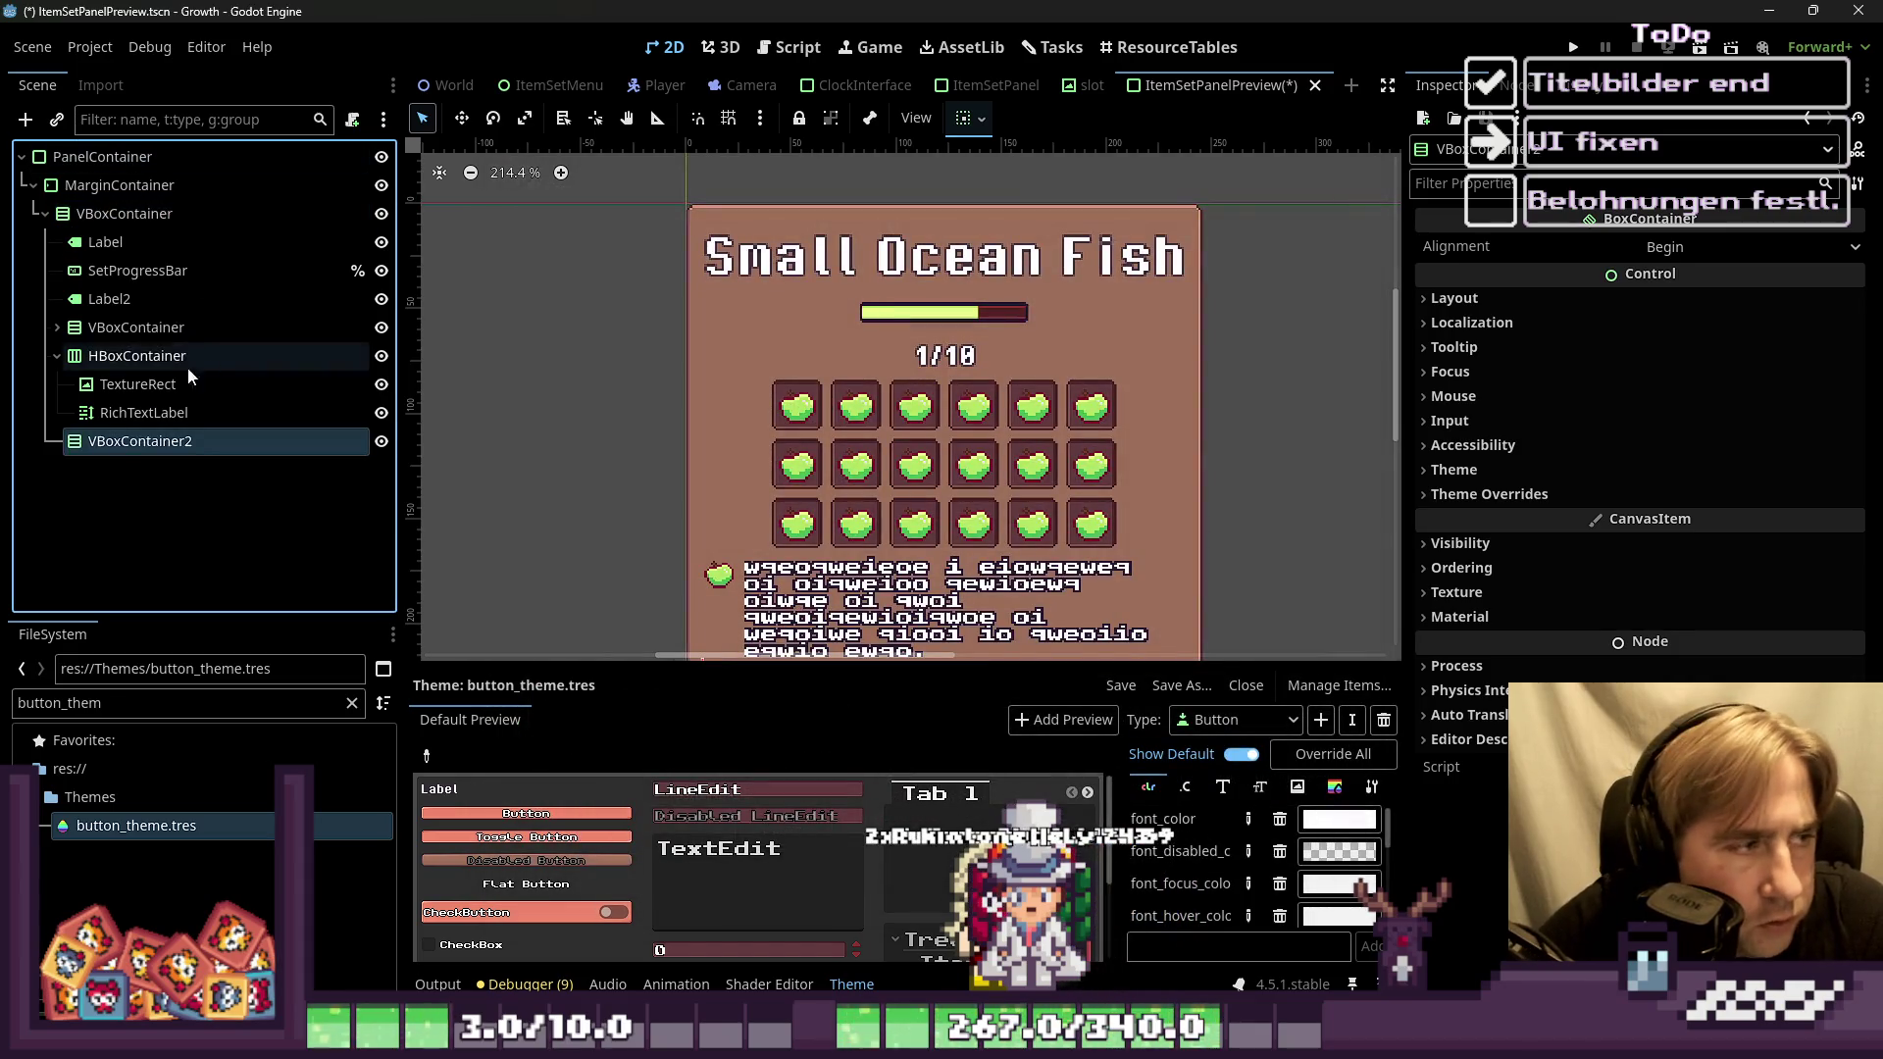
pyautogui.moveTo(145, 243); pyautogui.dragTo(138, 242)
pyautogui.click(112, 327)
# - Give VBoxContainer2 a Separation constant override of -3
pyautogui.keyDown('shift'); pyautogui.click(116, 275); pyautogui.keyUp('shift')
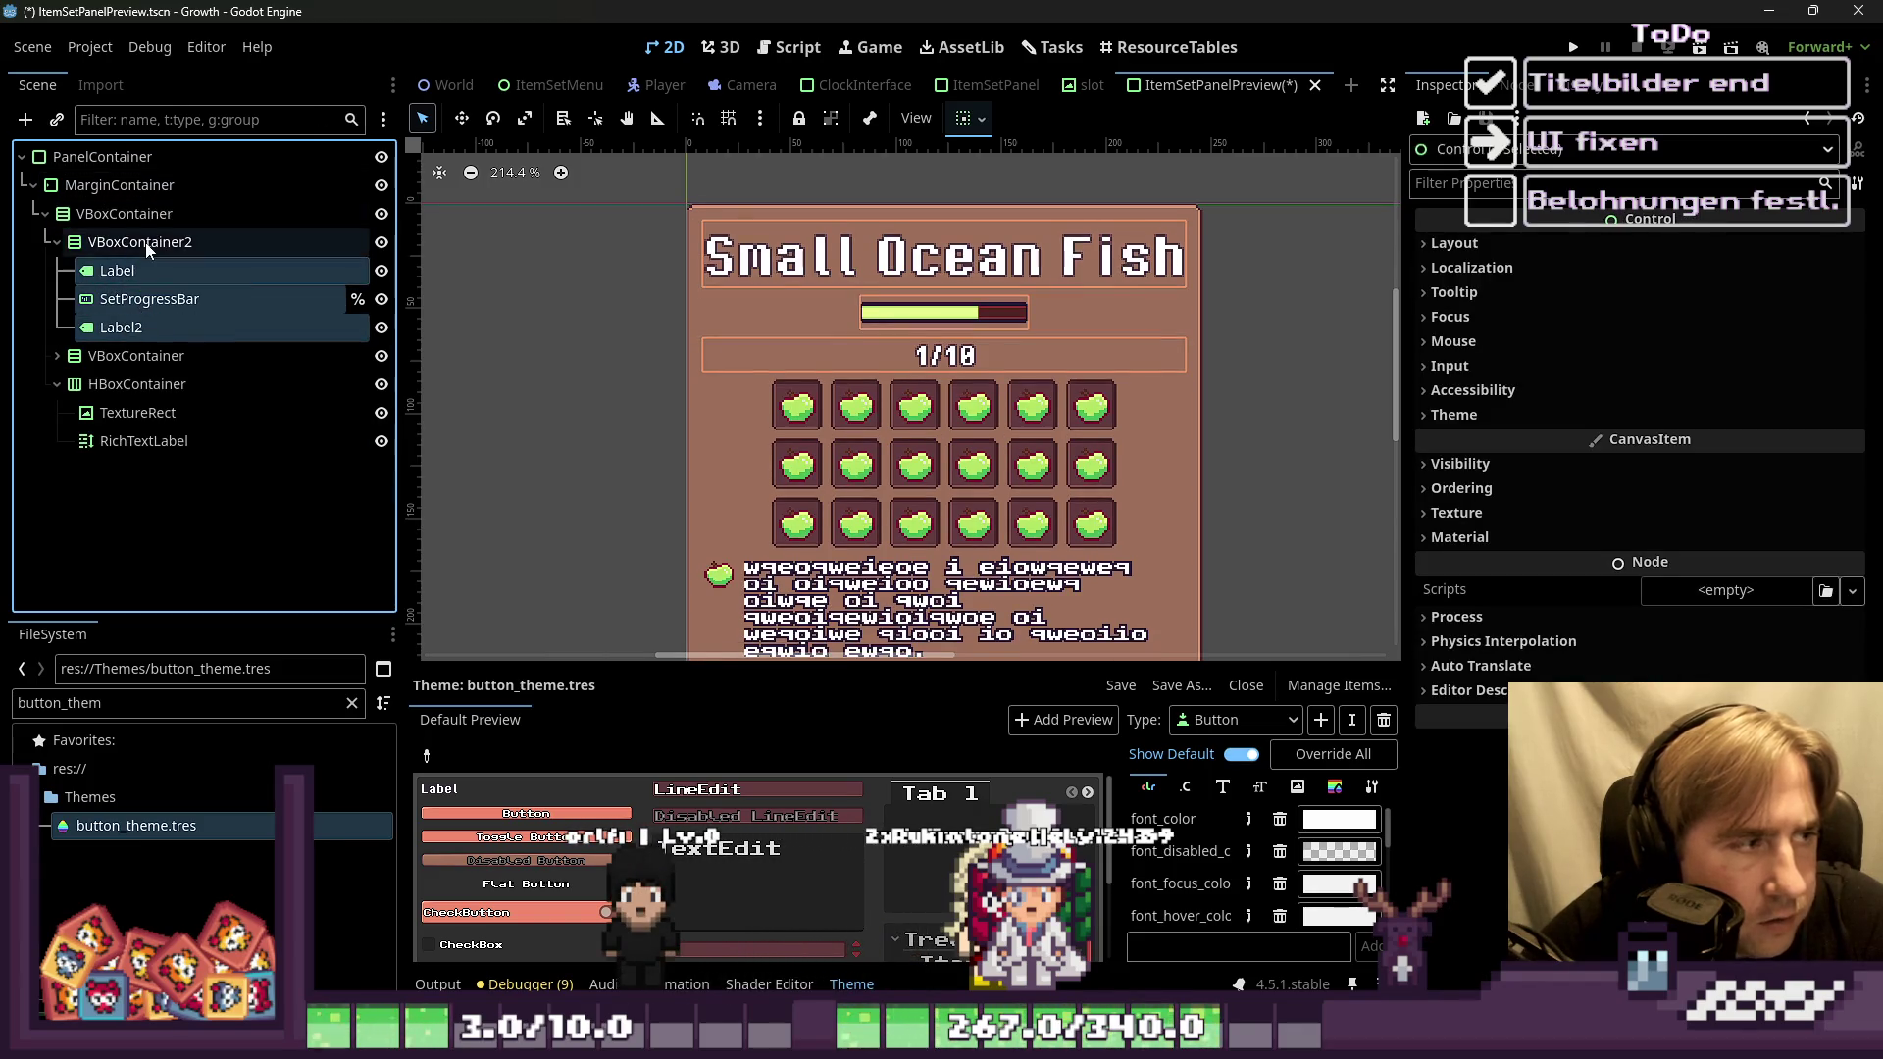
pyautogui.click(137, 243)
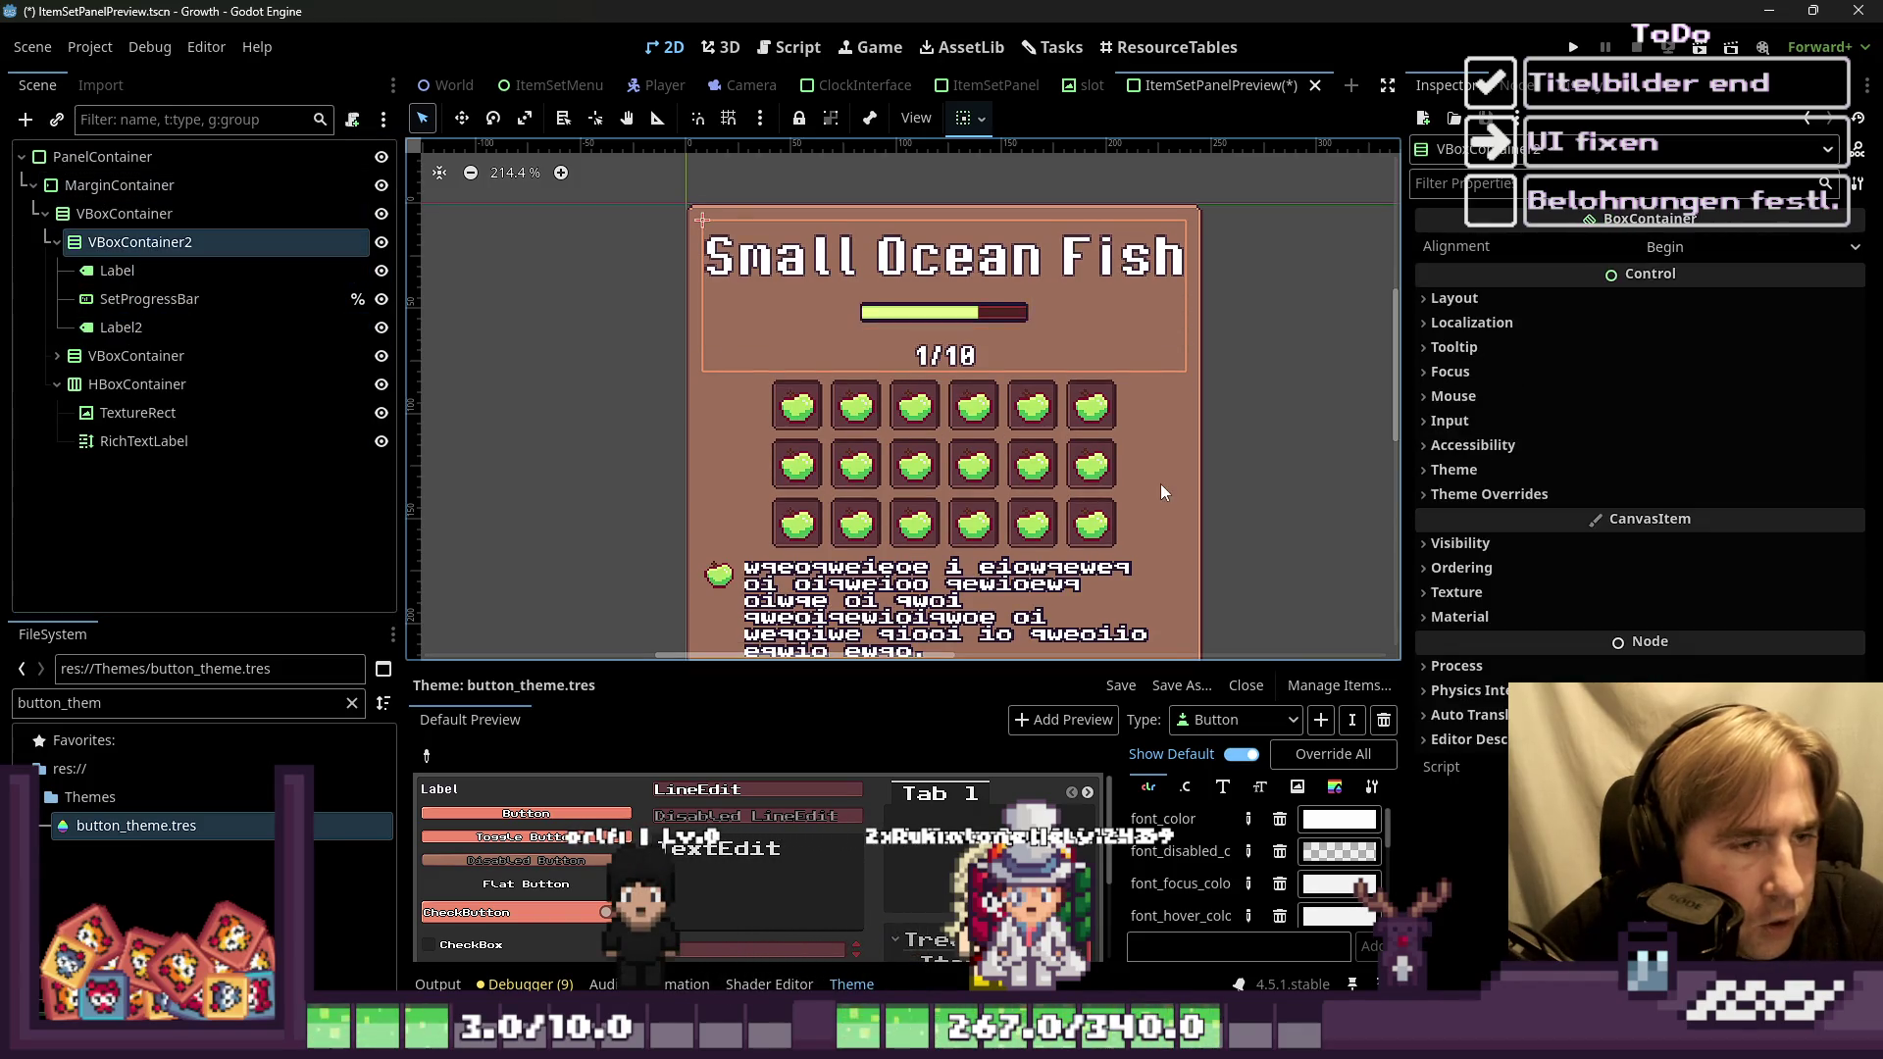
pyautogui.click(1463, 495)
pyautogui.click(1474, 519)
pyautogui.click(1458, 545)
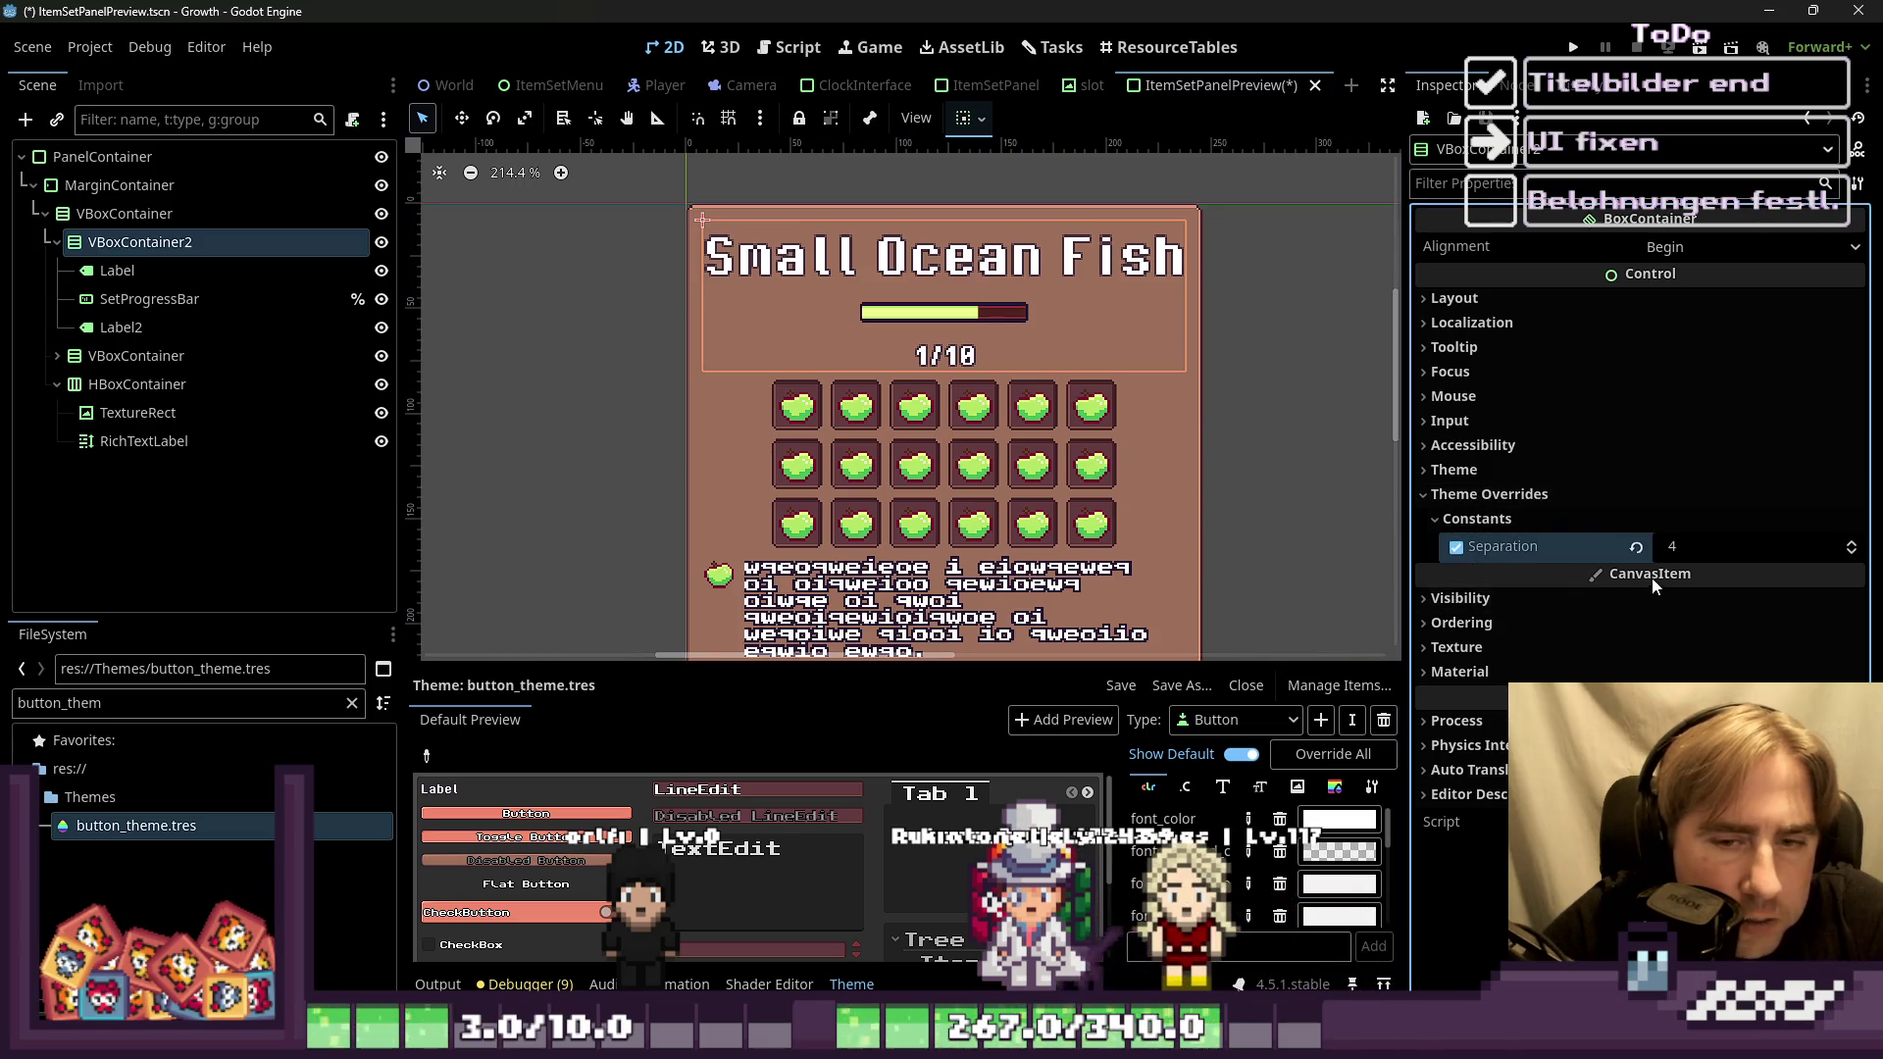
pyautogui.moveTo(1852, 554); pyautogui.dragTo(1852, 554)
pyautogui.click(1853, 556)
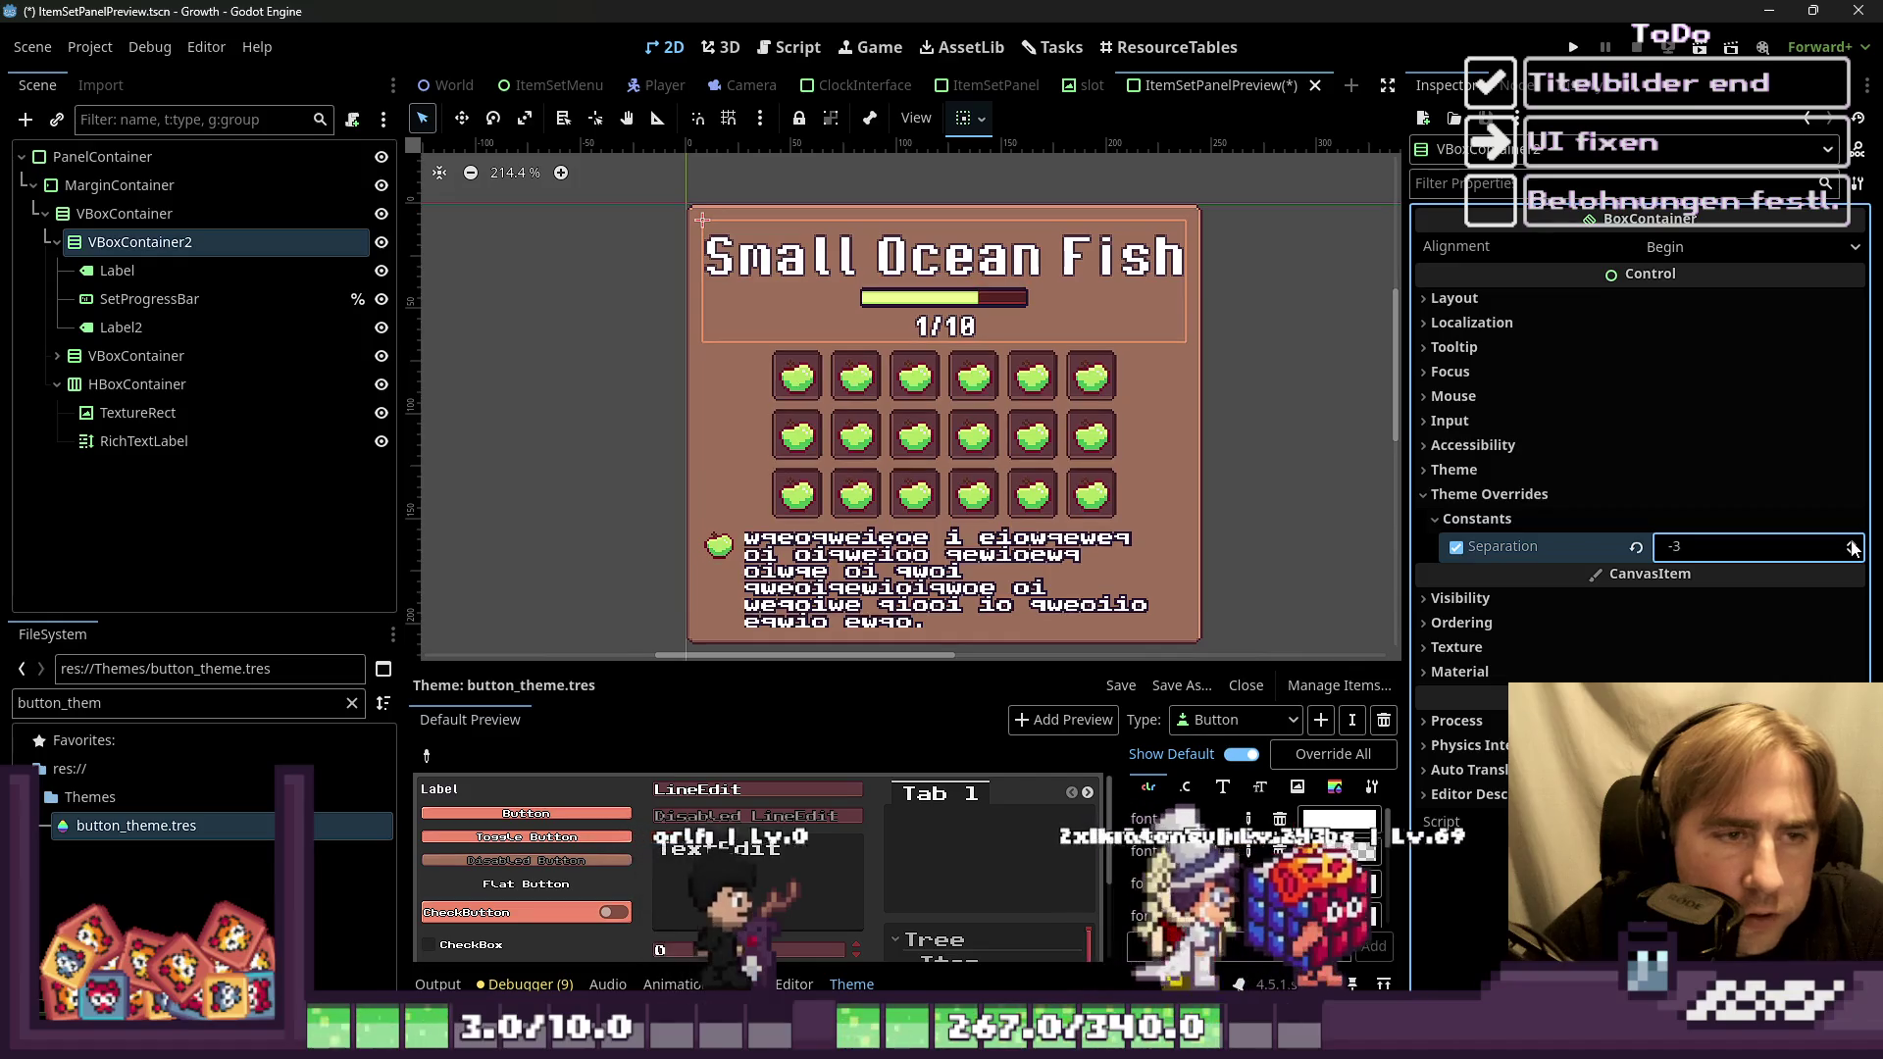
pyautogui.click(57, 243)
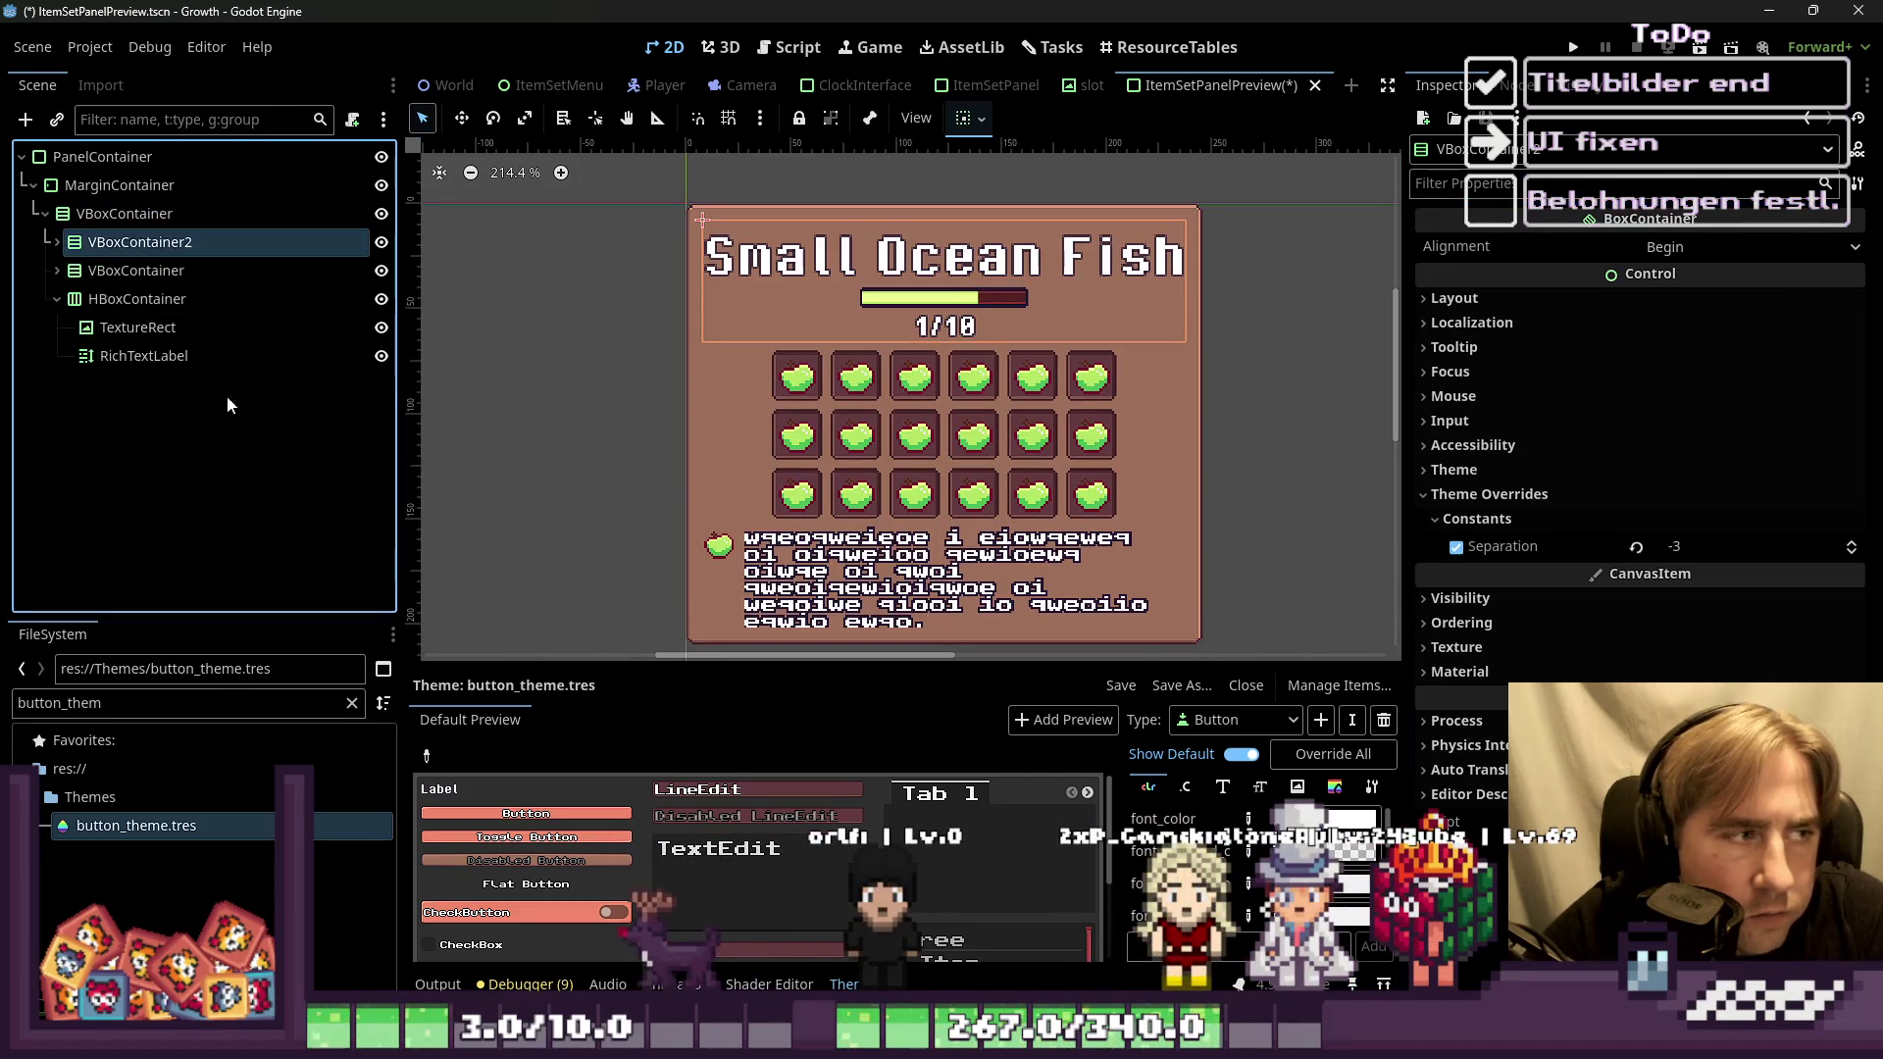
pyautogui.scroll(-7, 939, 377)
pyautogui.scroll(6, 859, 527)
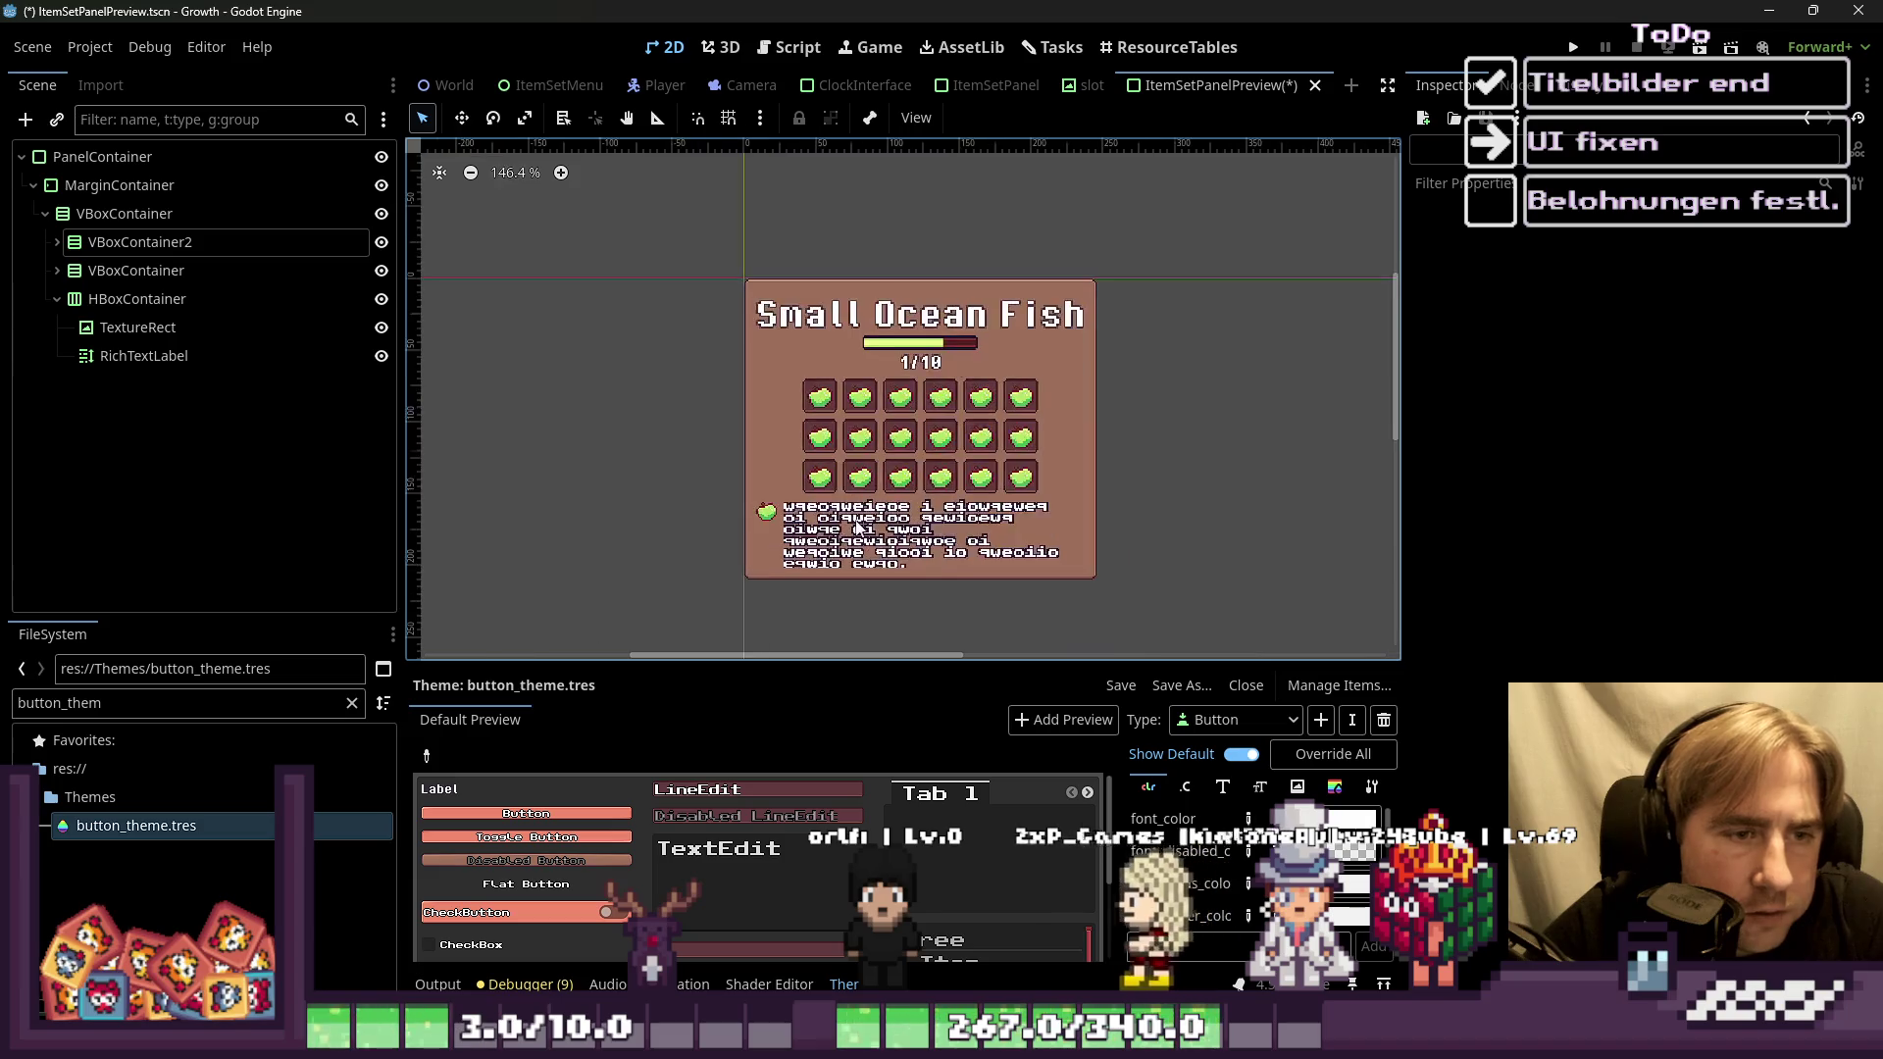
# - Filter FileSystem for 'operator' and set PIXELOPERATOR-BOLD.TTF as the RichTextLabel's Normal Font
pyautogui.click(859, 527)
pyautogui.scroll(-5, 1656, 574)
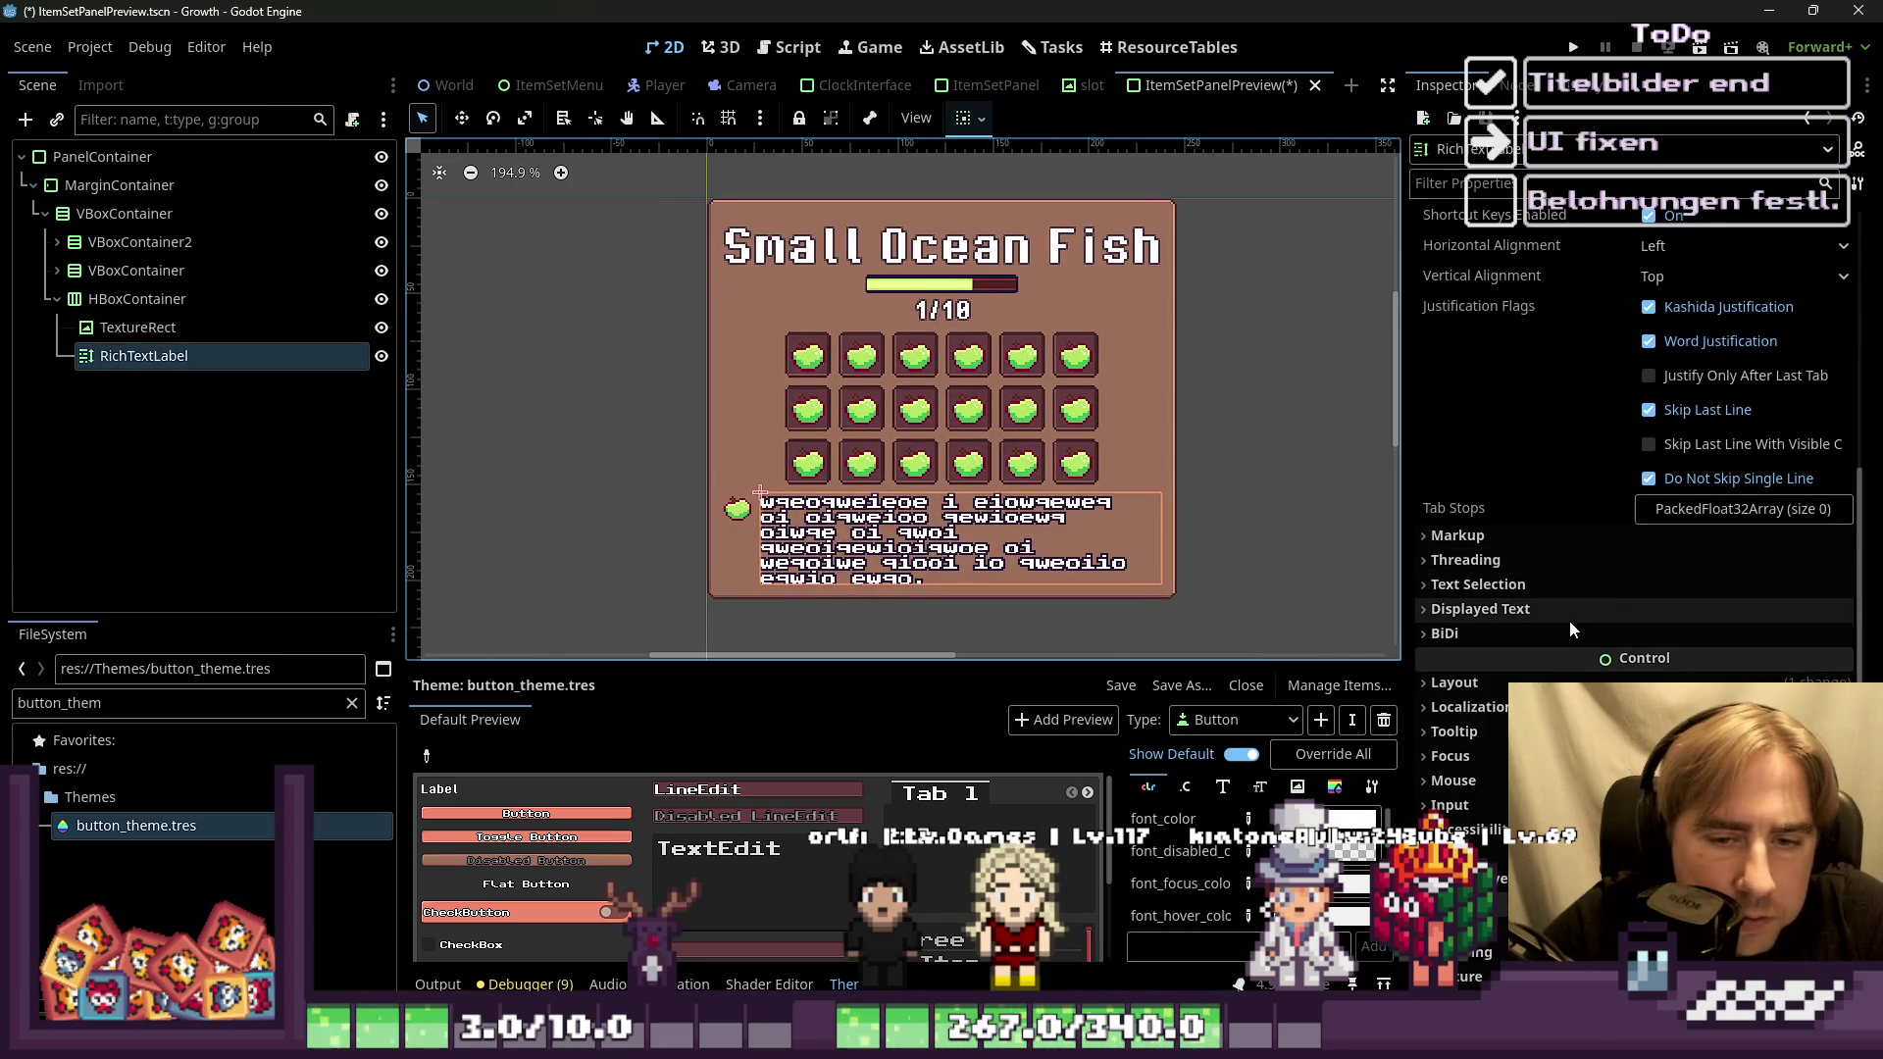
pyautogui.click(1578, 679)
pyautogui.scroll(-4, 1578, 678)
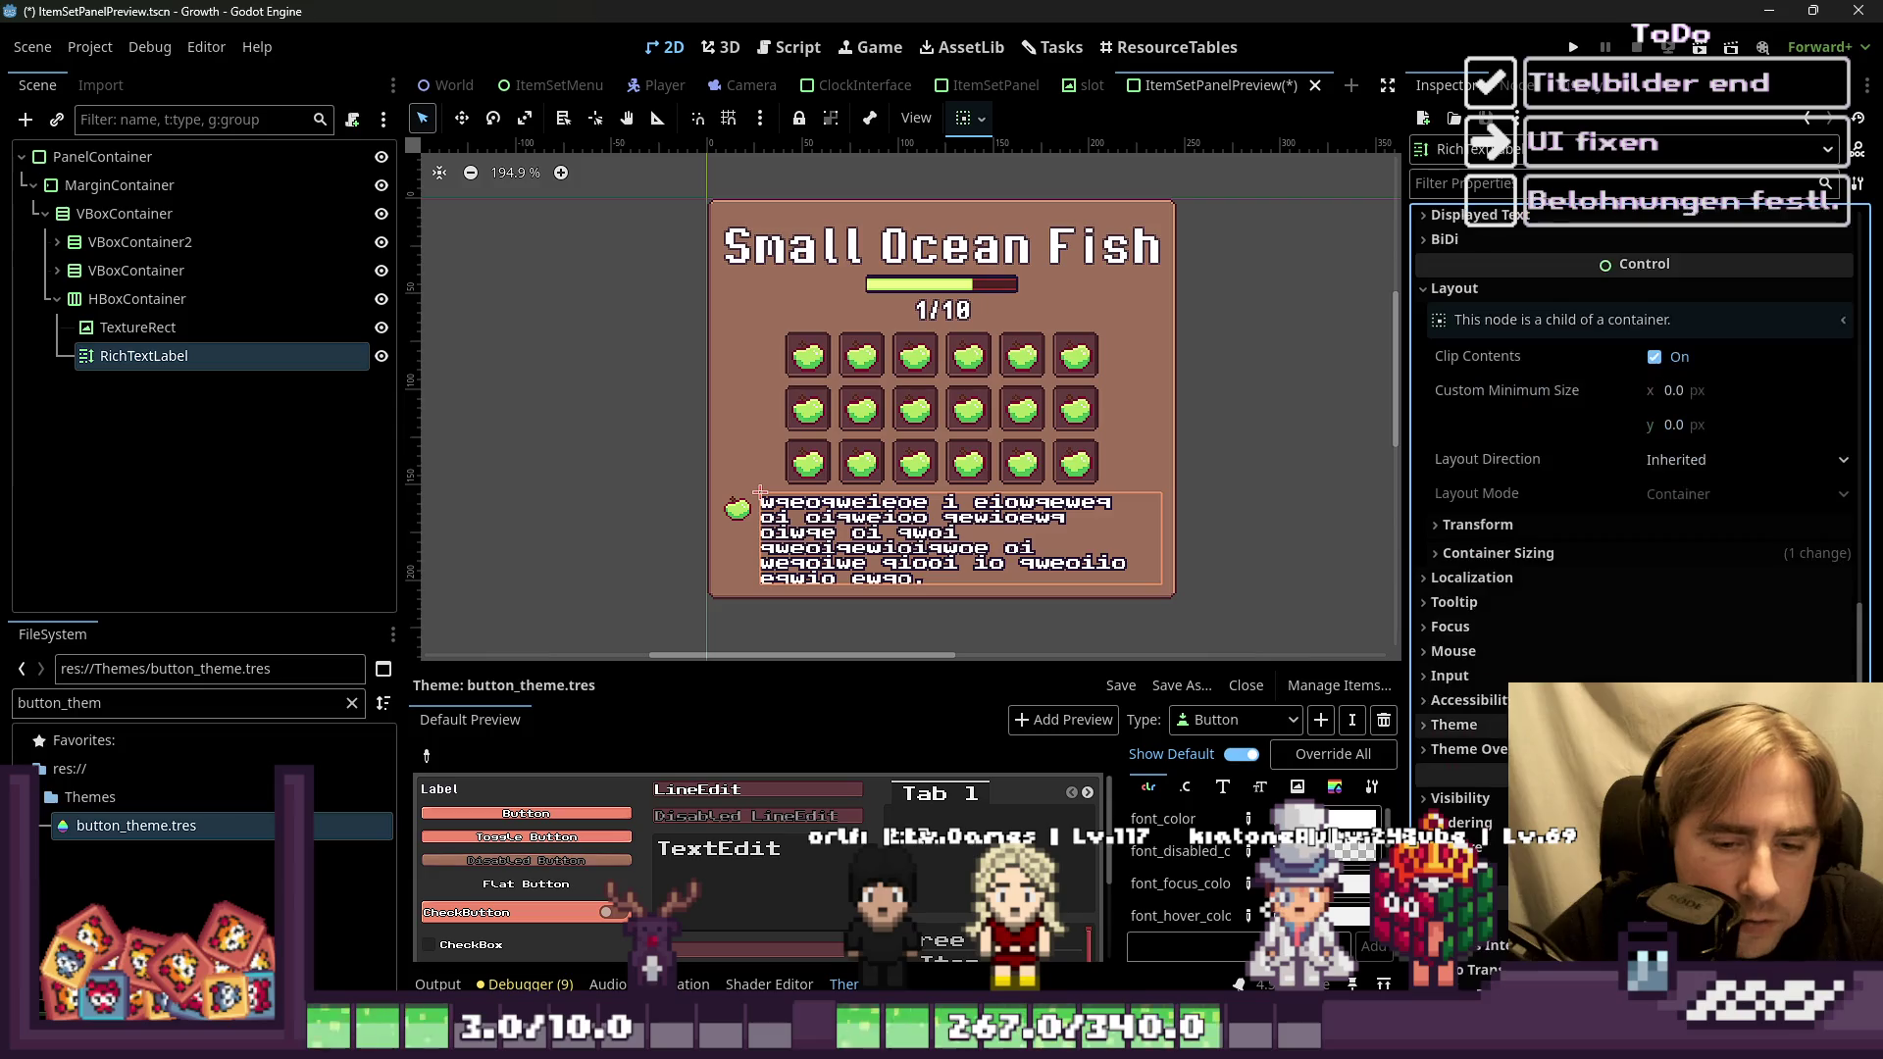
pyautogui.click(1487, 755)
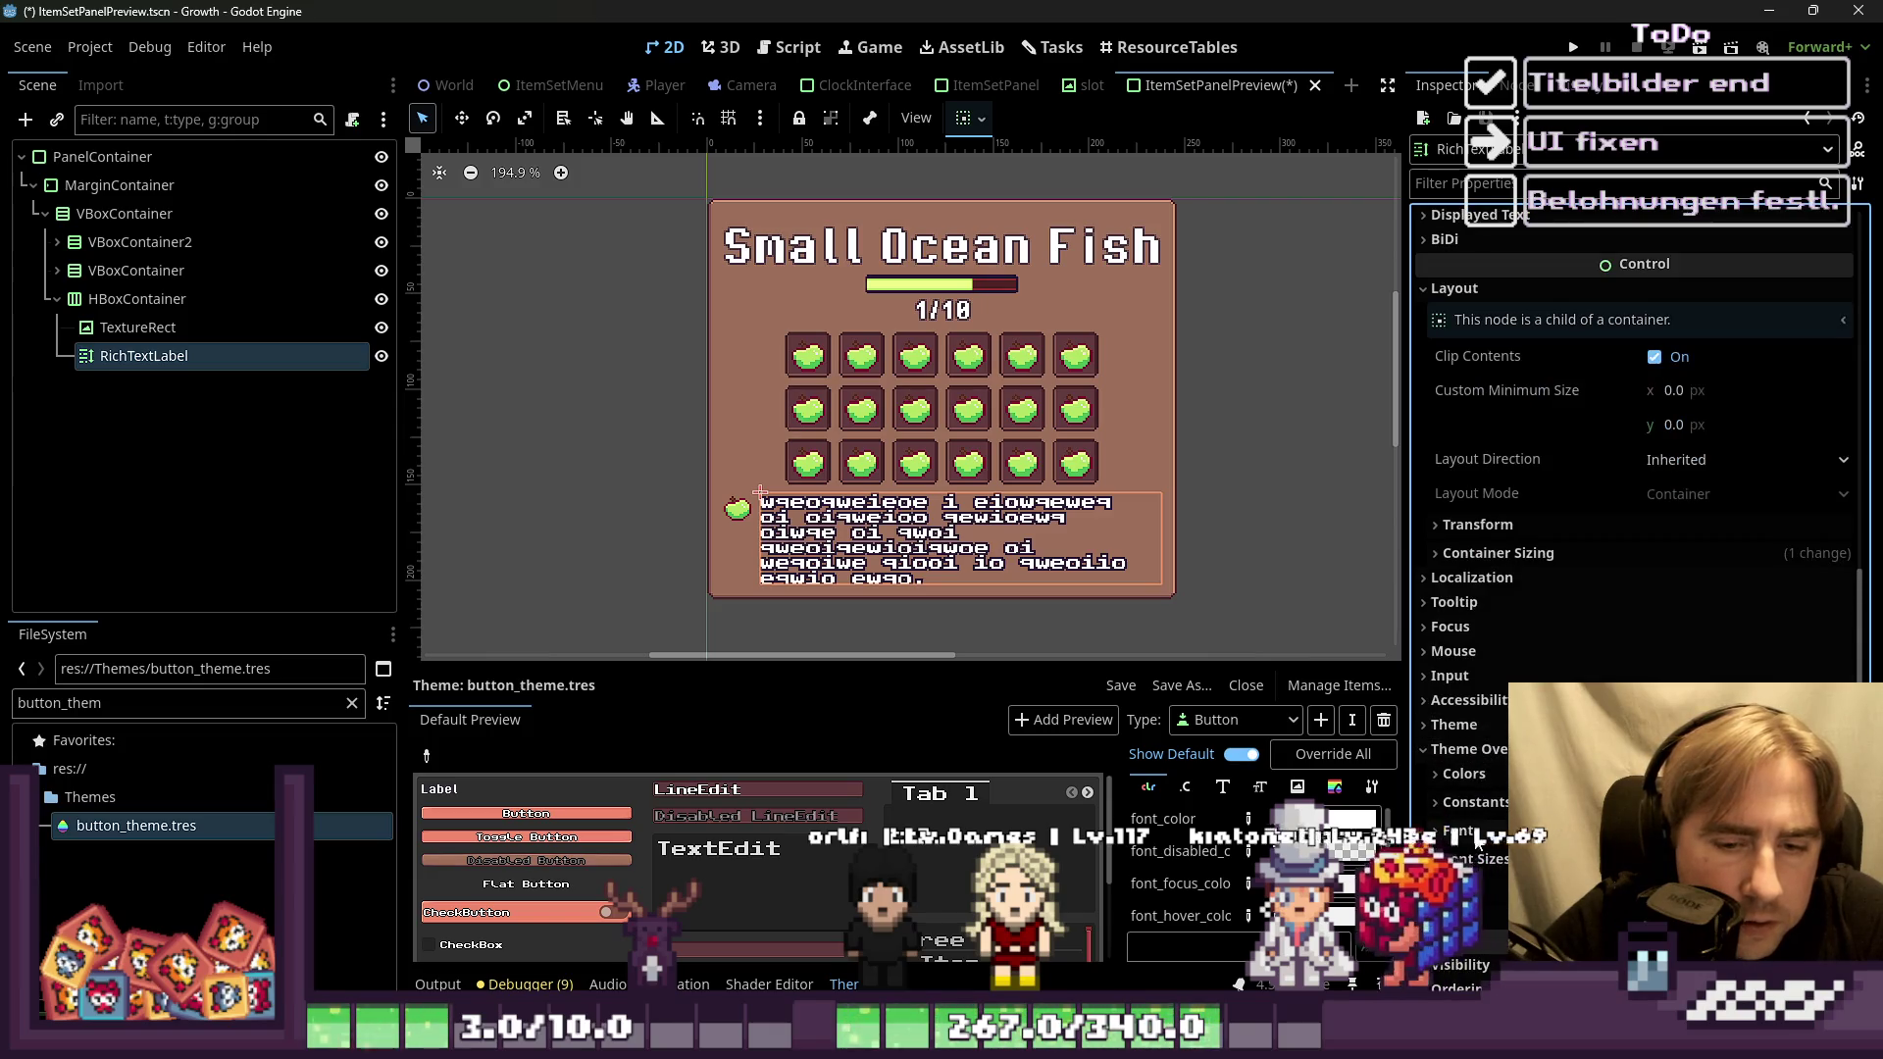
pyautogui.scroll(-3, 1563, 657)
pyautogui.click(1455, 579)
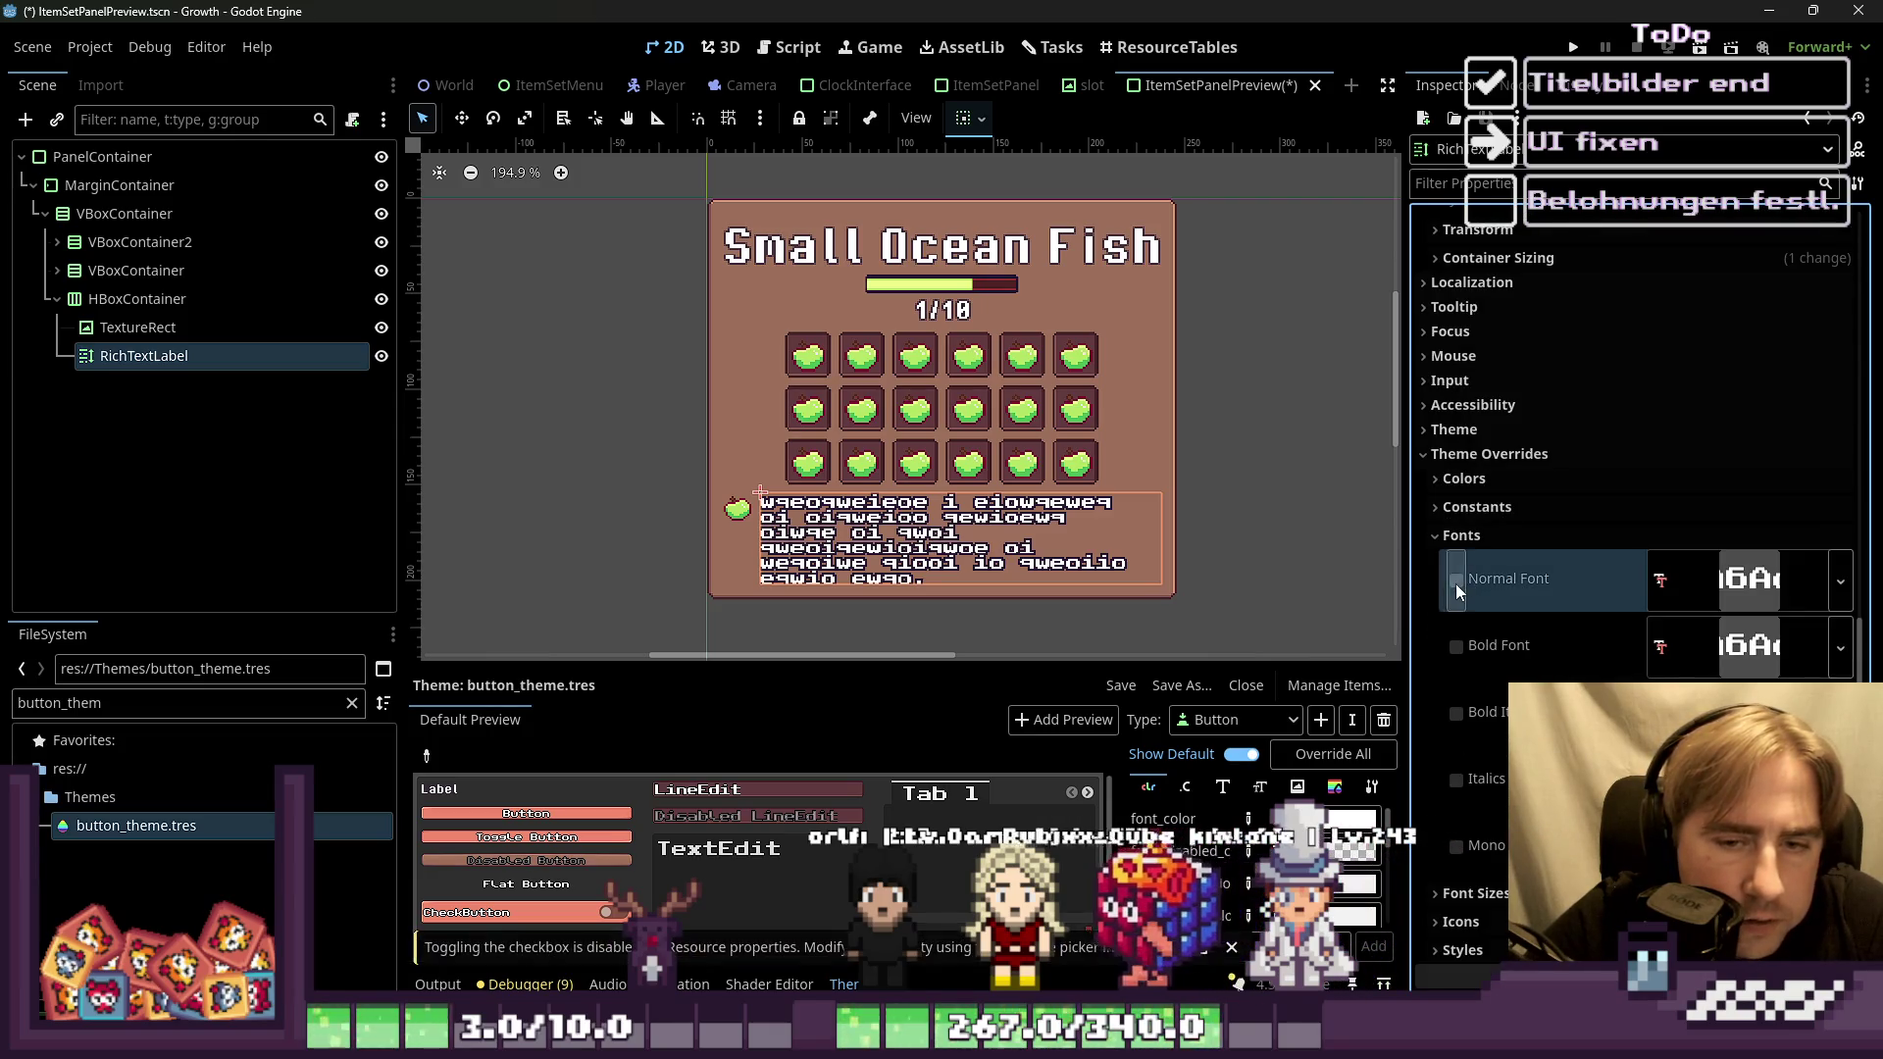
pyautogui.click(1758, 585)
pyautogui.click(1757, 584)
pyautogui.doubleClick(143, 703)
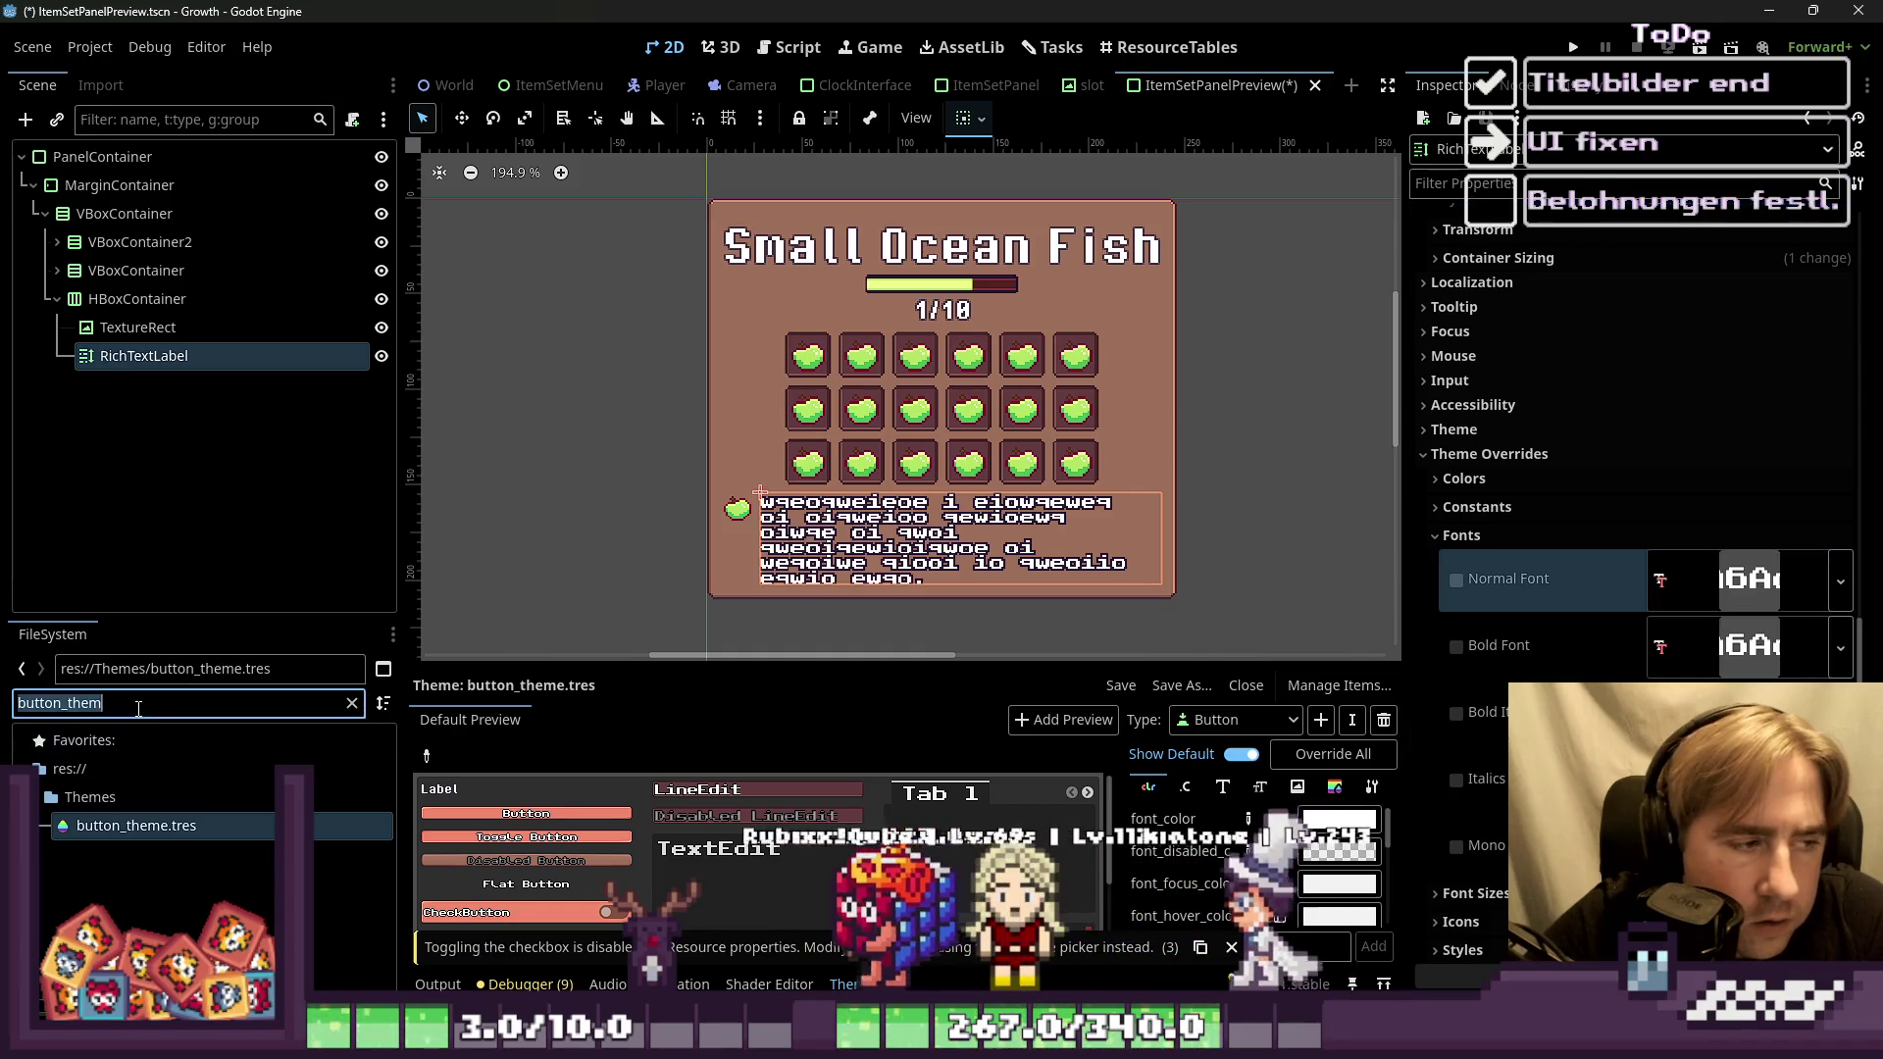
pyautogui.write('o')
pyautogui.press('BackSpace')
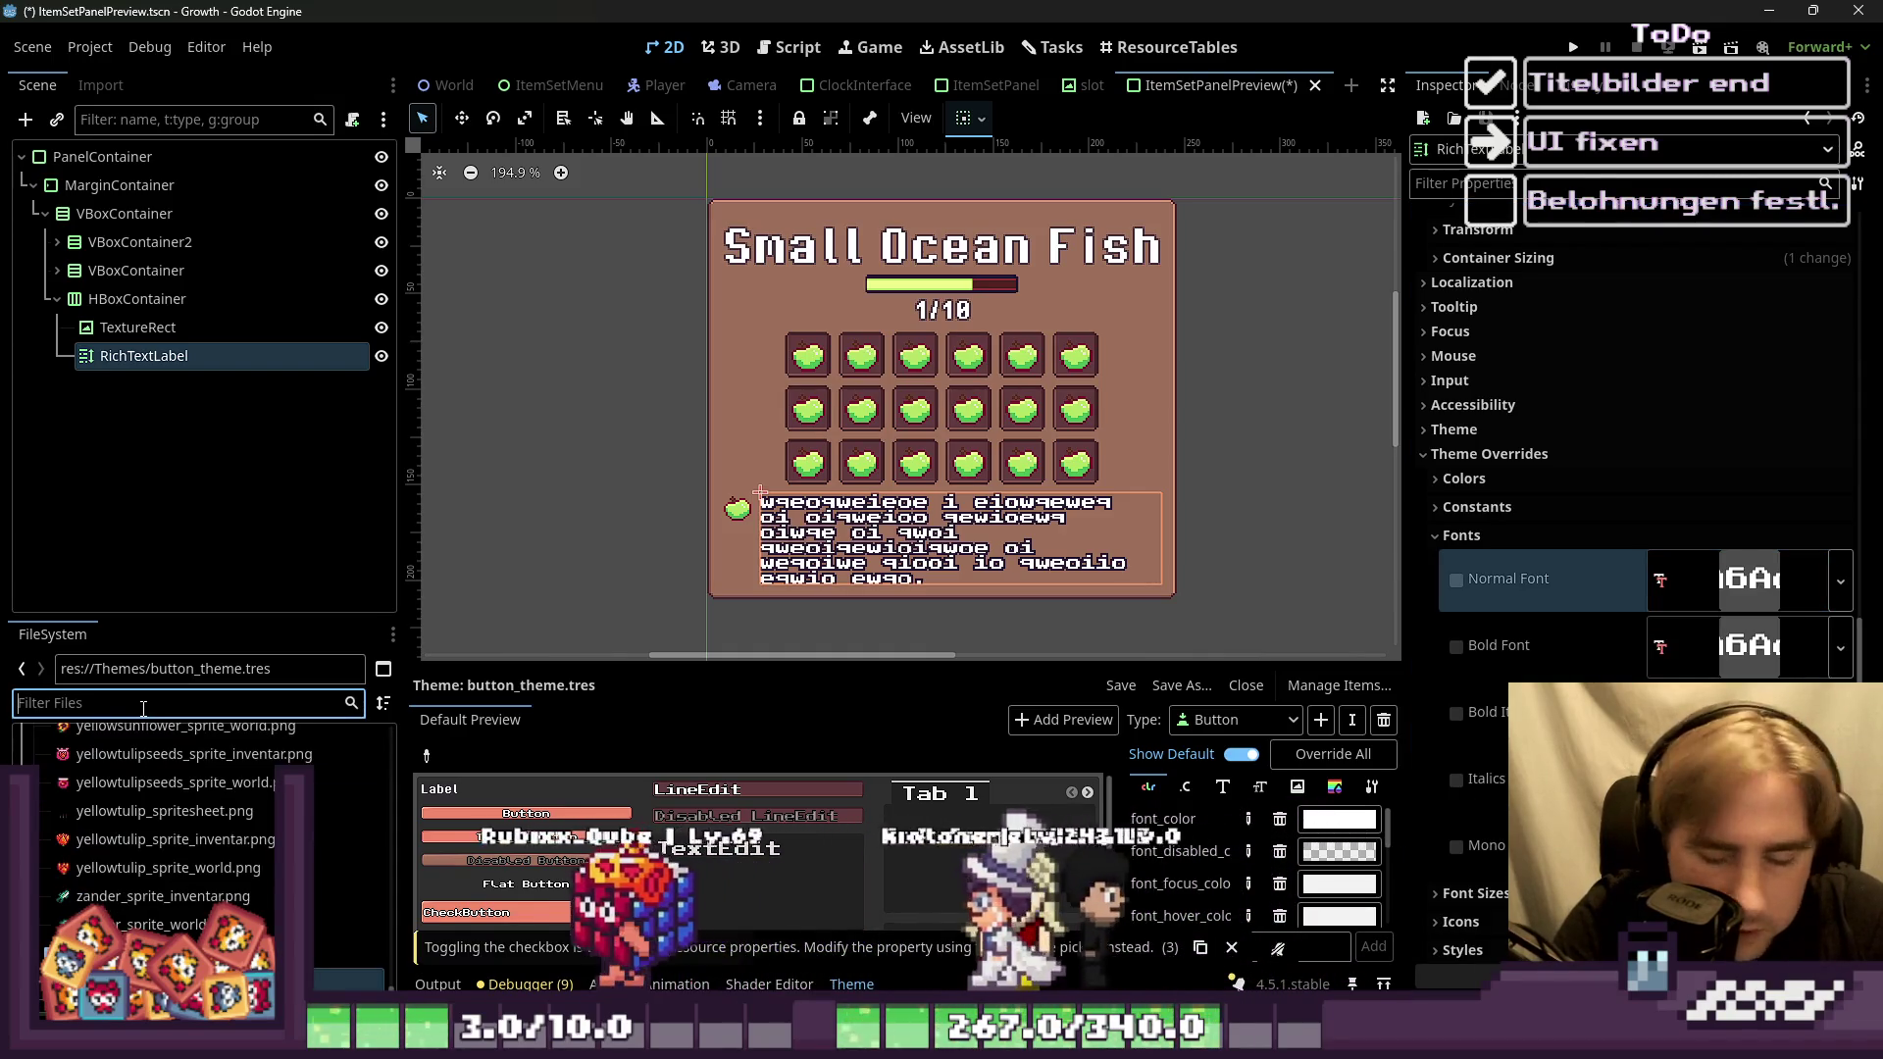
pyautogui.write('ope')
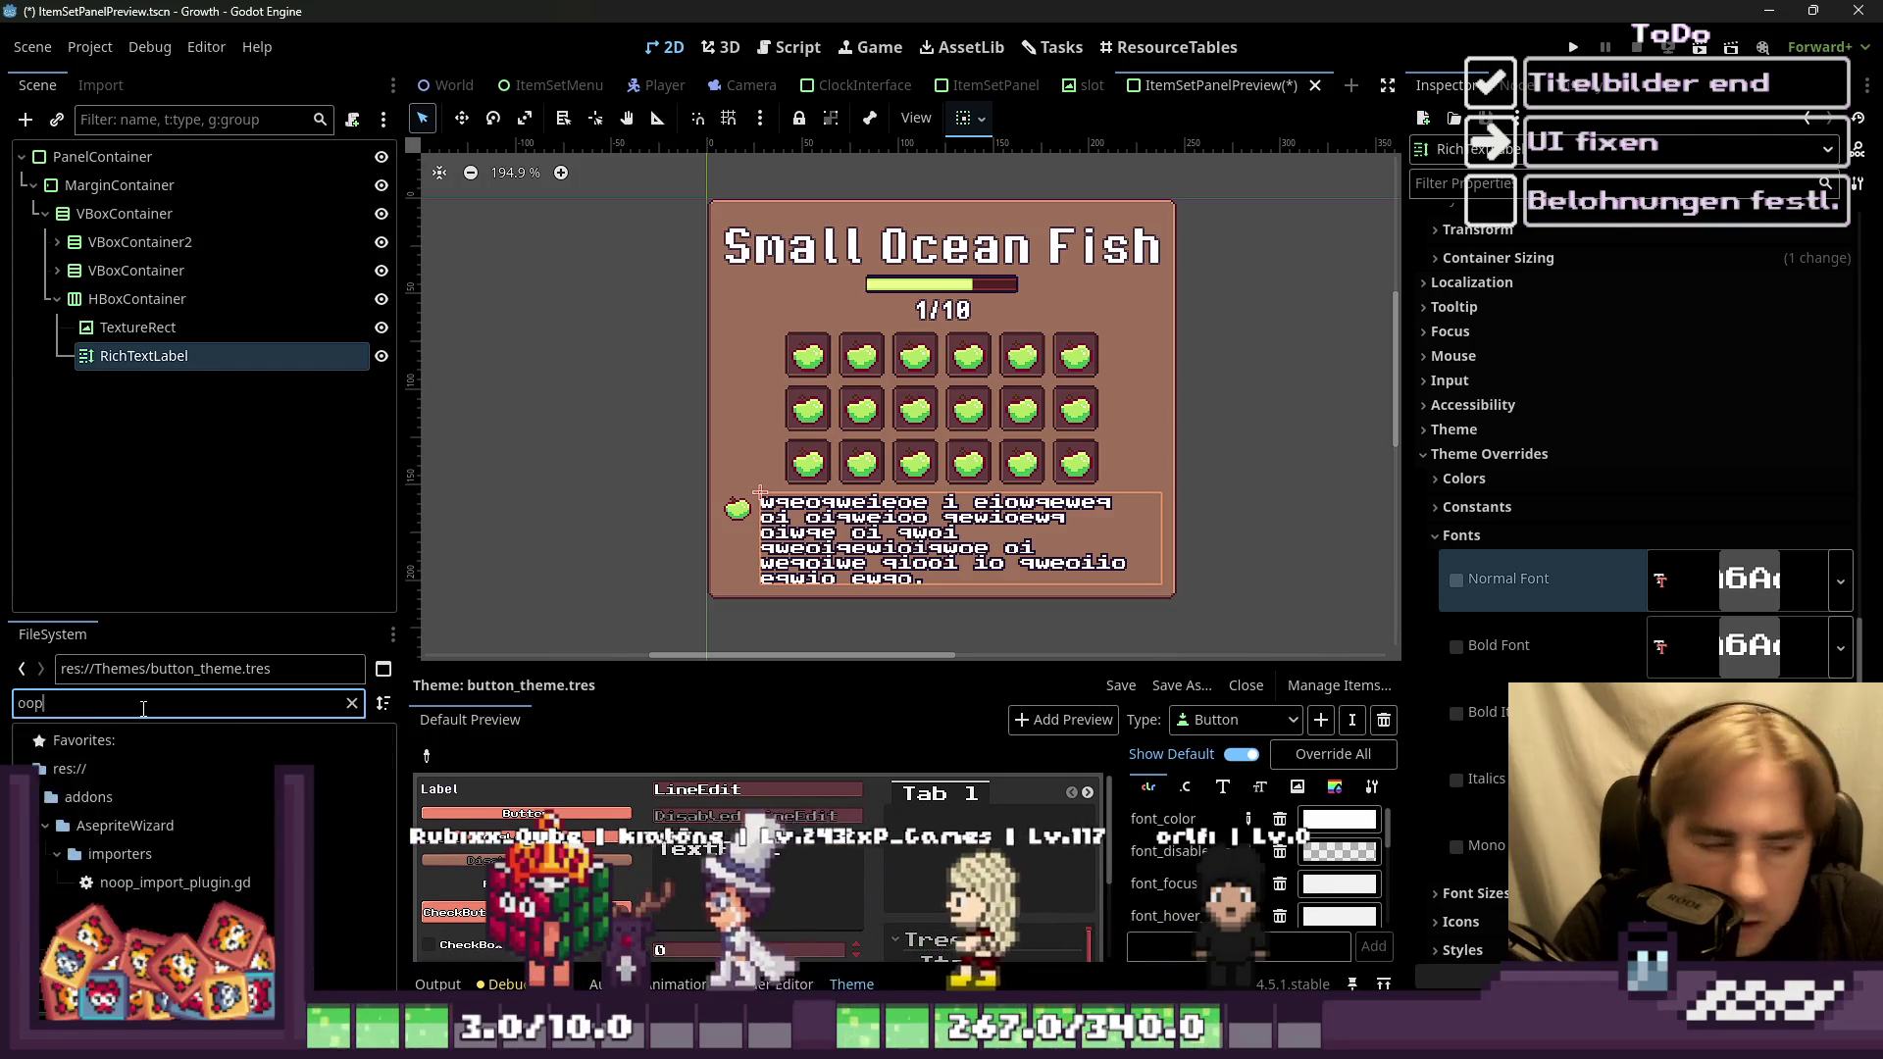
pyautogui.write('rator')
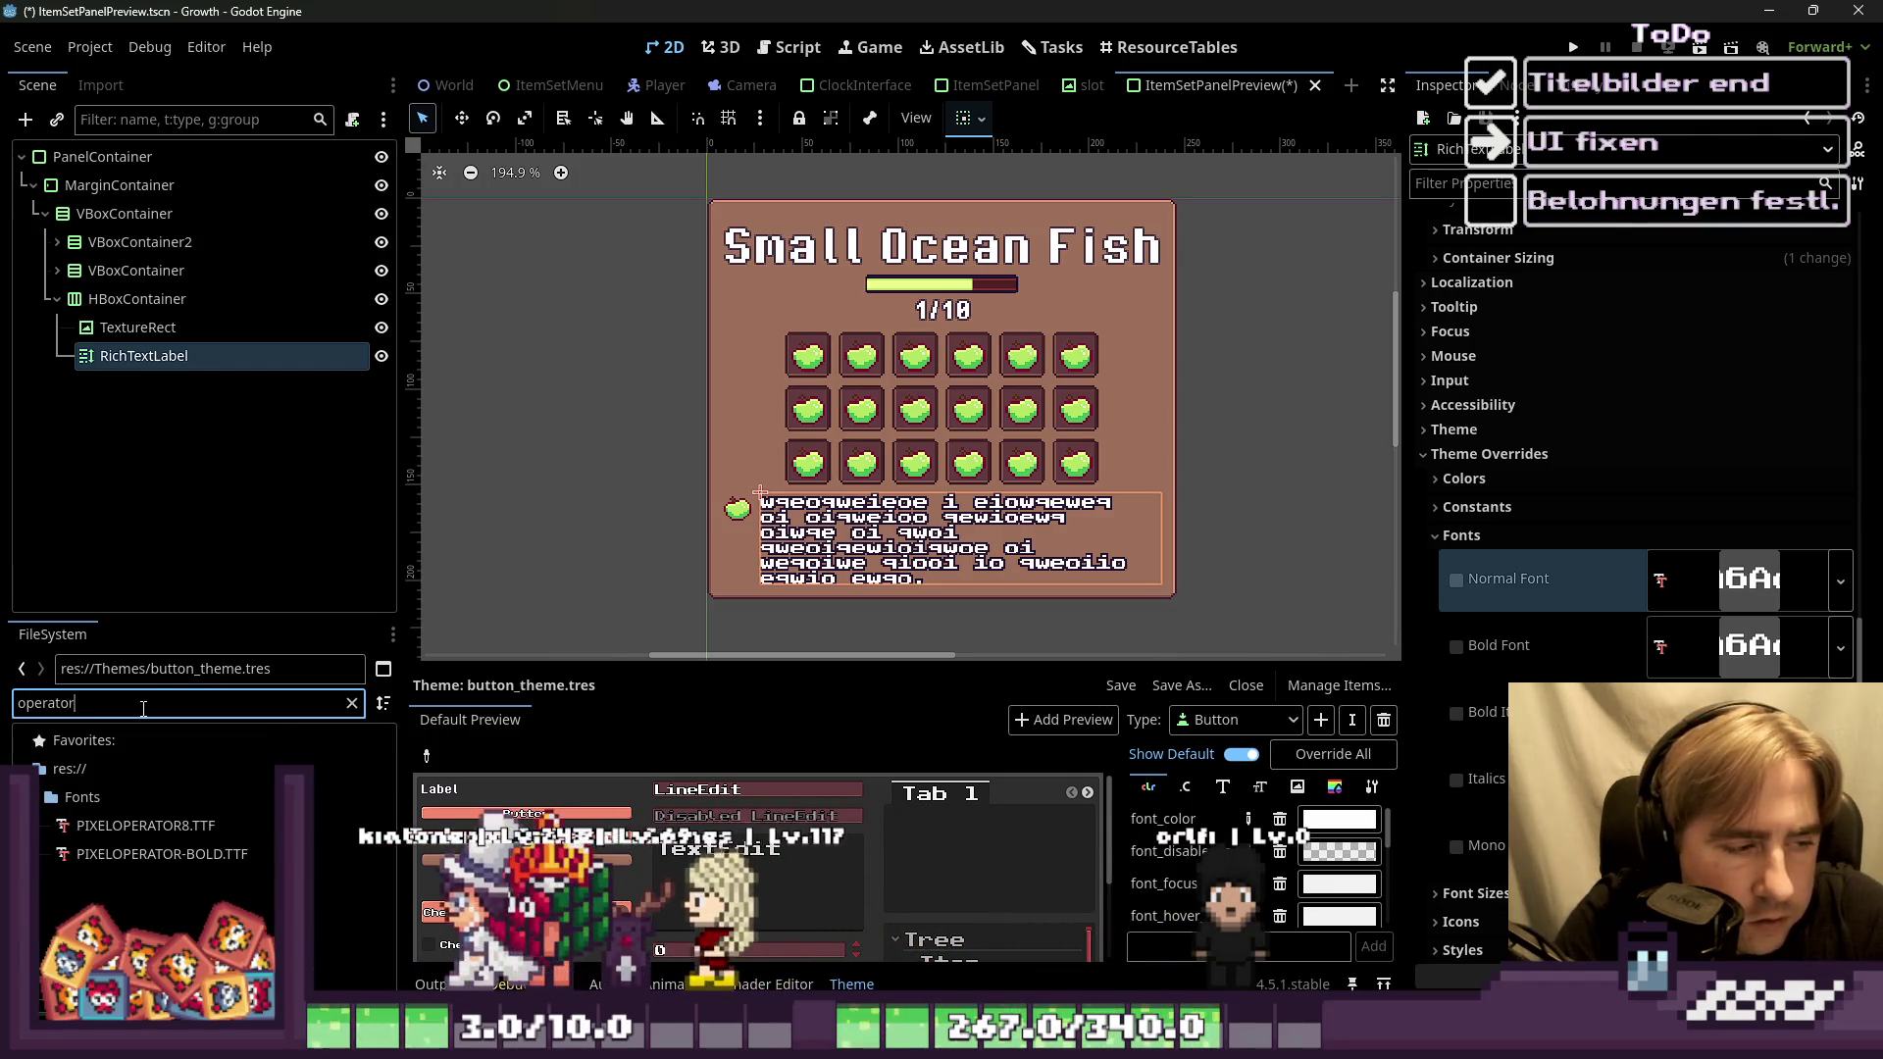
pyautogui.click(157, 863)
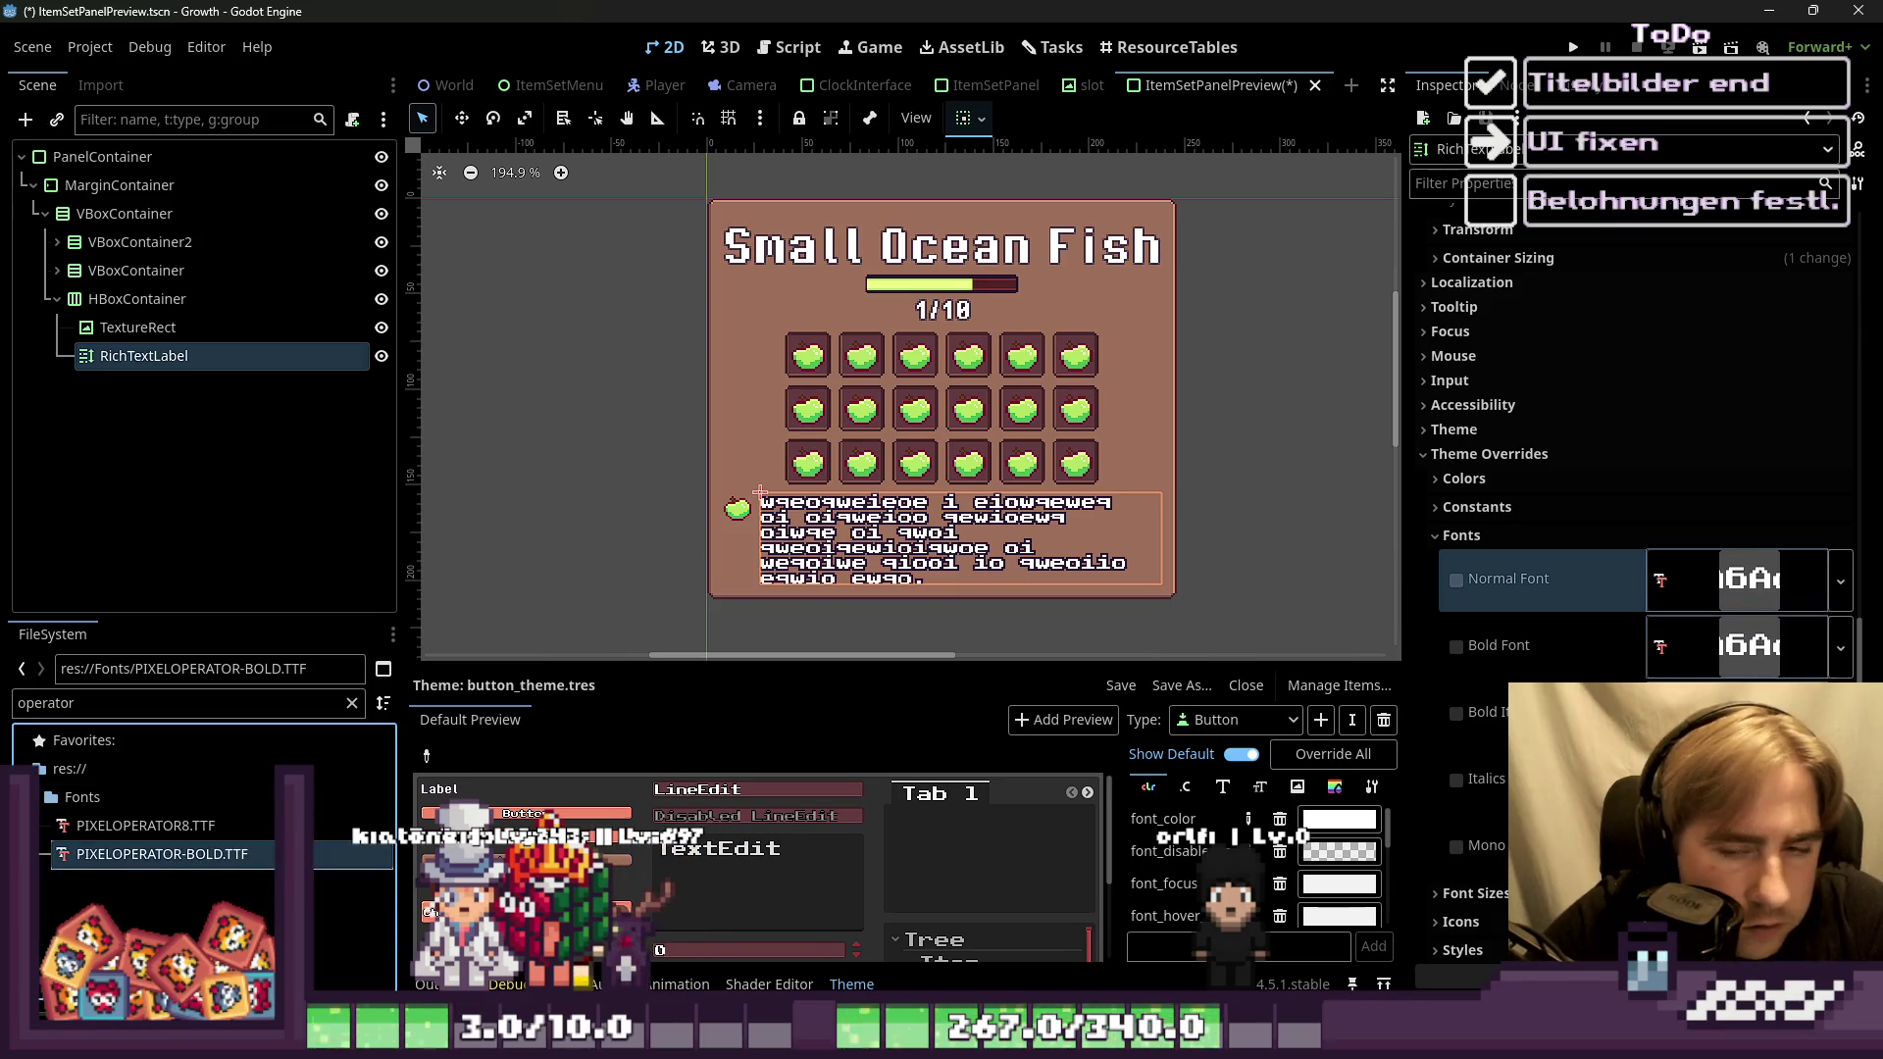
pyautogui.moveTo(1586, 588); pyautogui.dragTo(1688, 582)
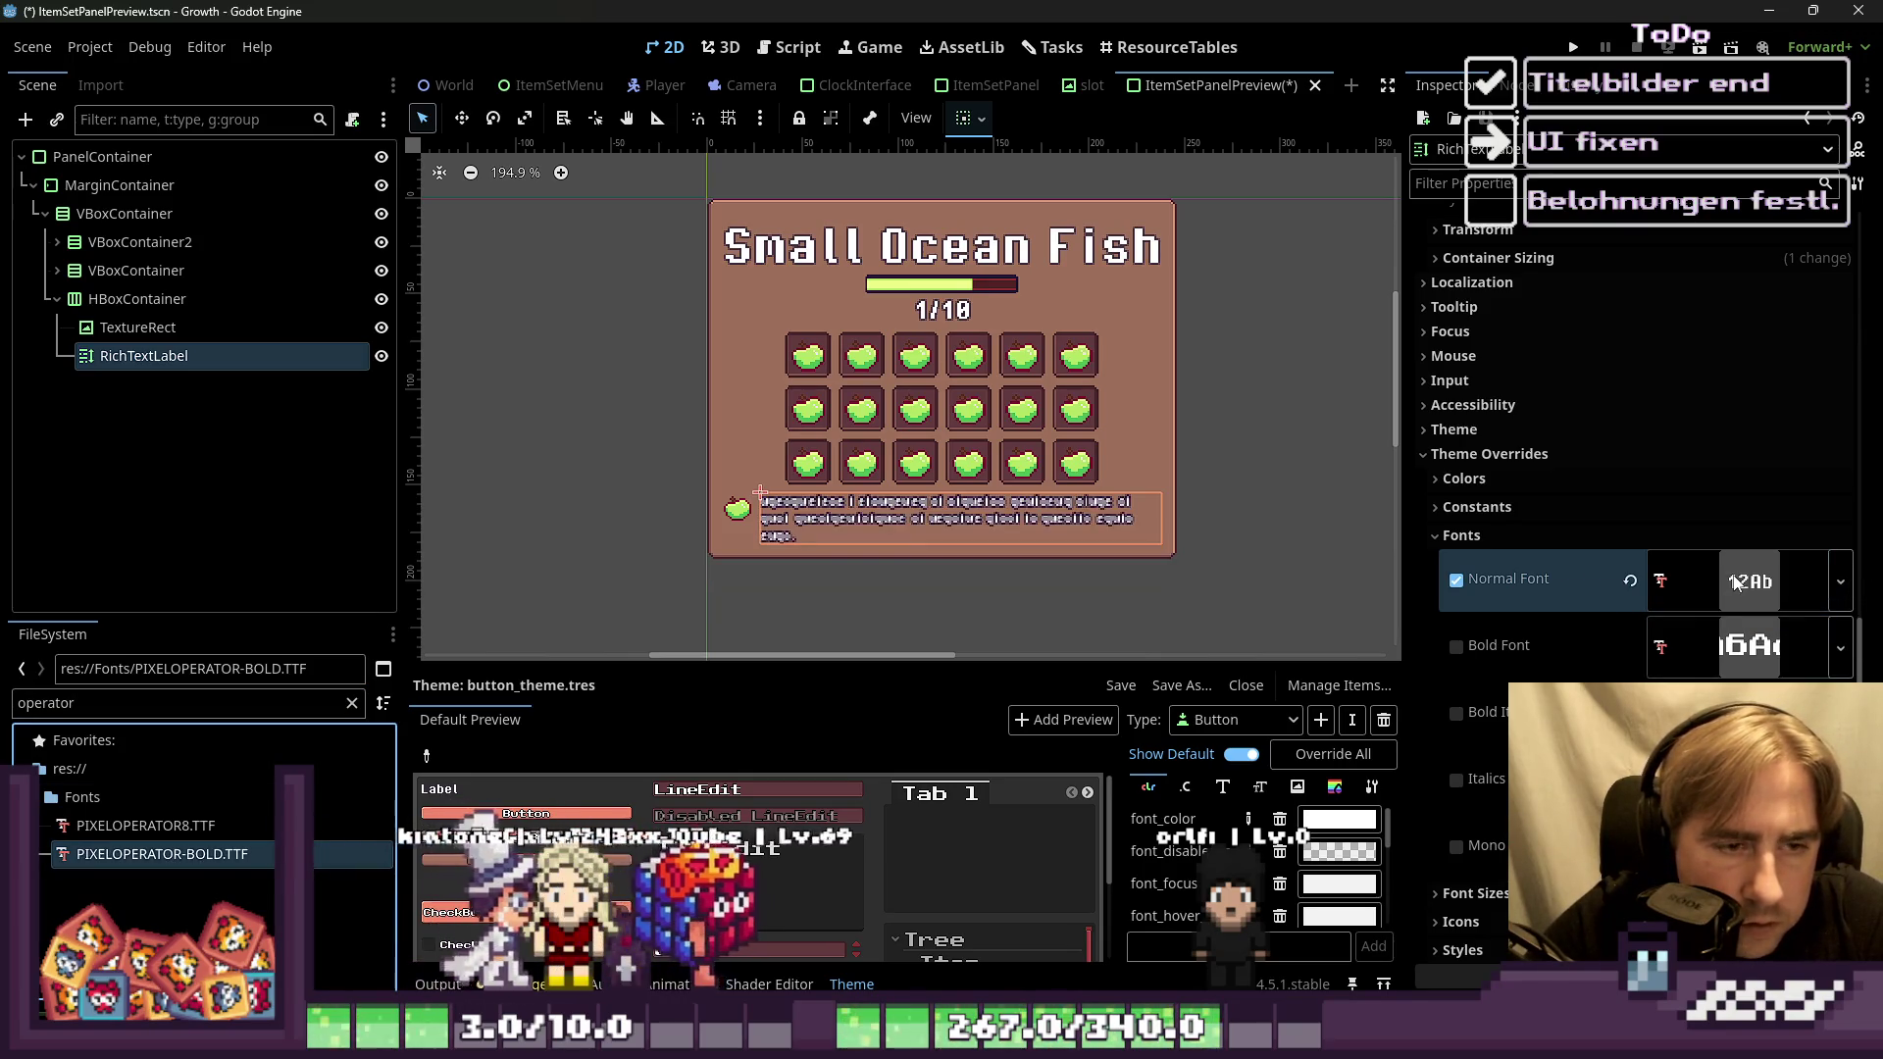
# - Replace the Normal Font override with PIXELOPERATOR8.TTF
pyautogui.click(1452, 536)
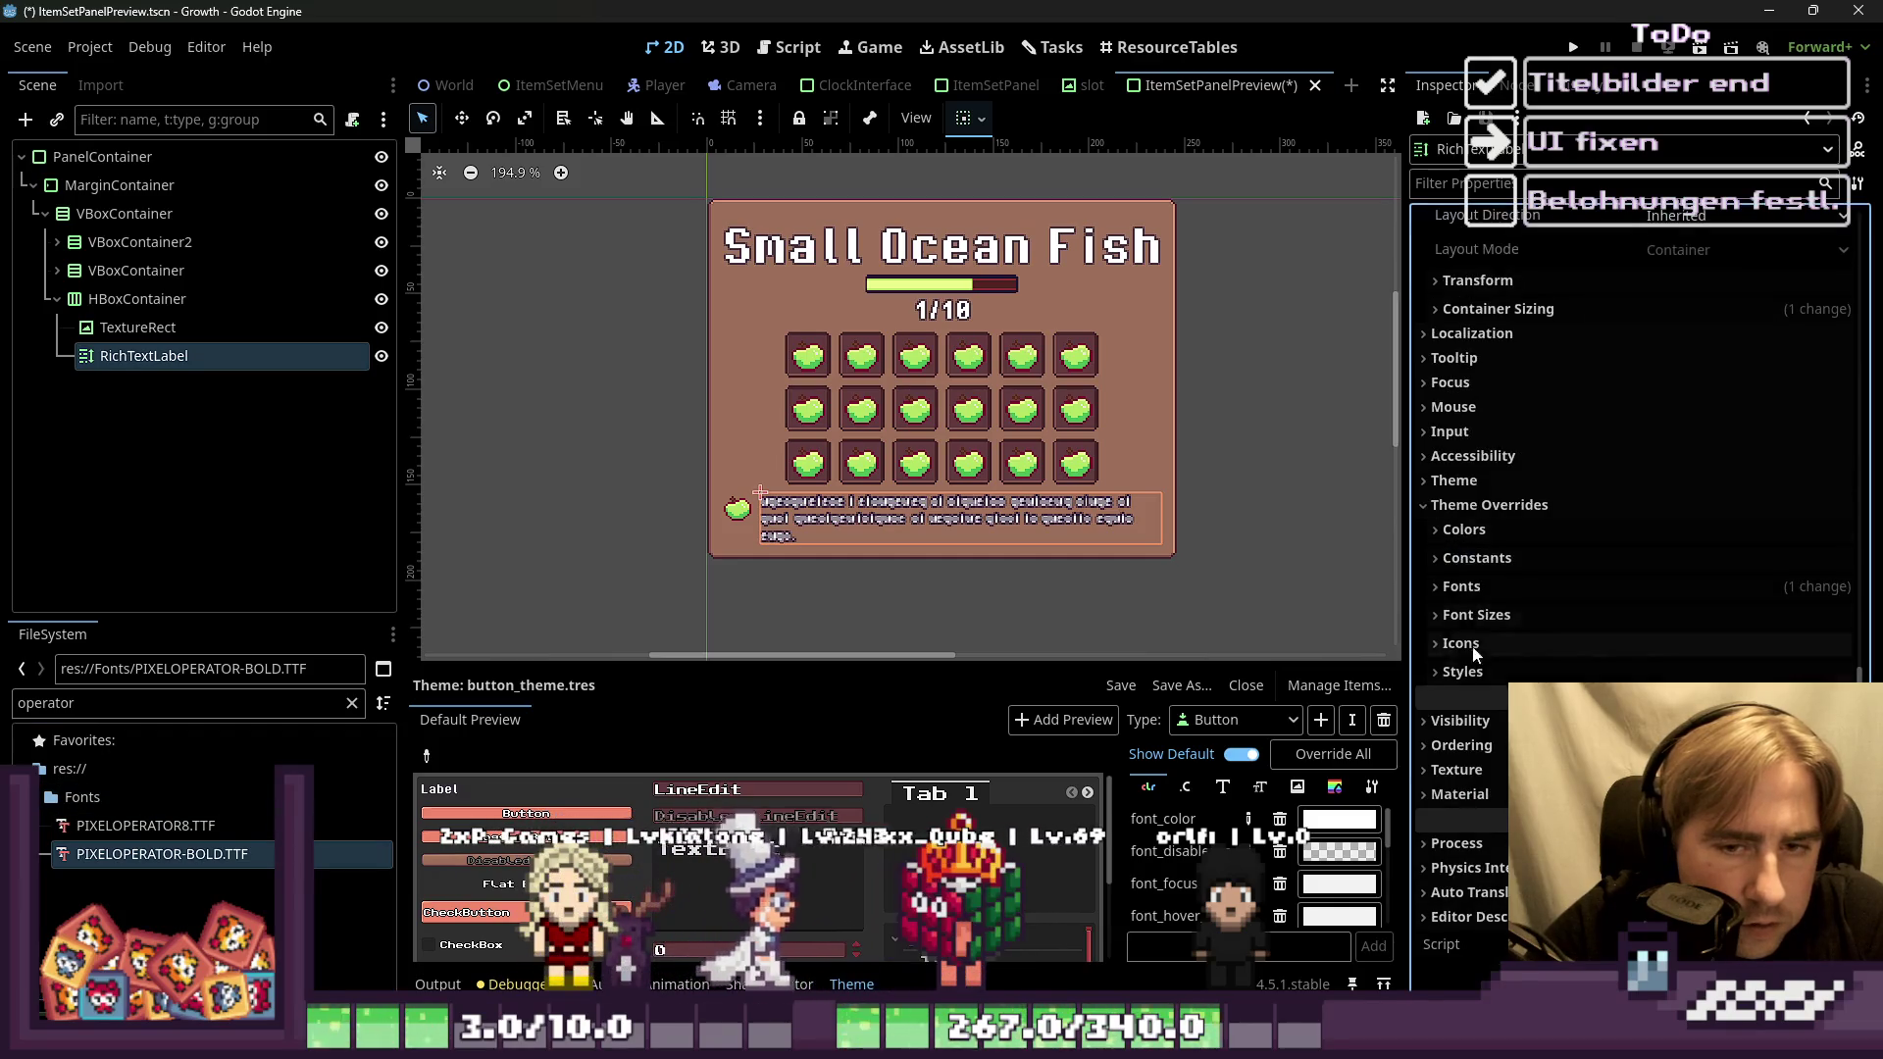
pyautogui.click(1475, 559)
pyautogui.click(1475, 563)
pyautogui.click(145, 825)
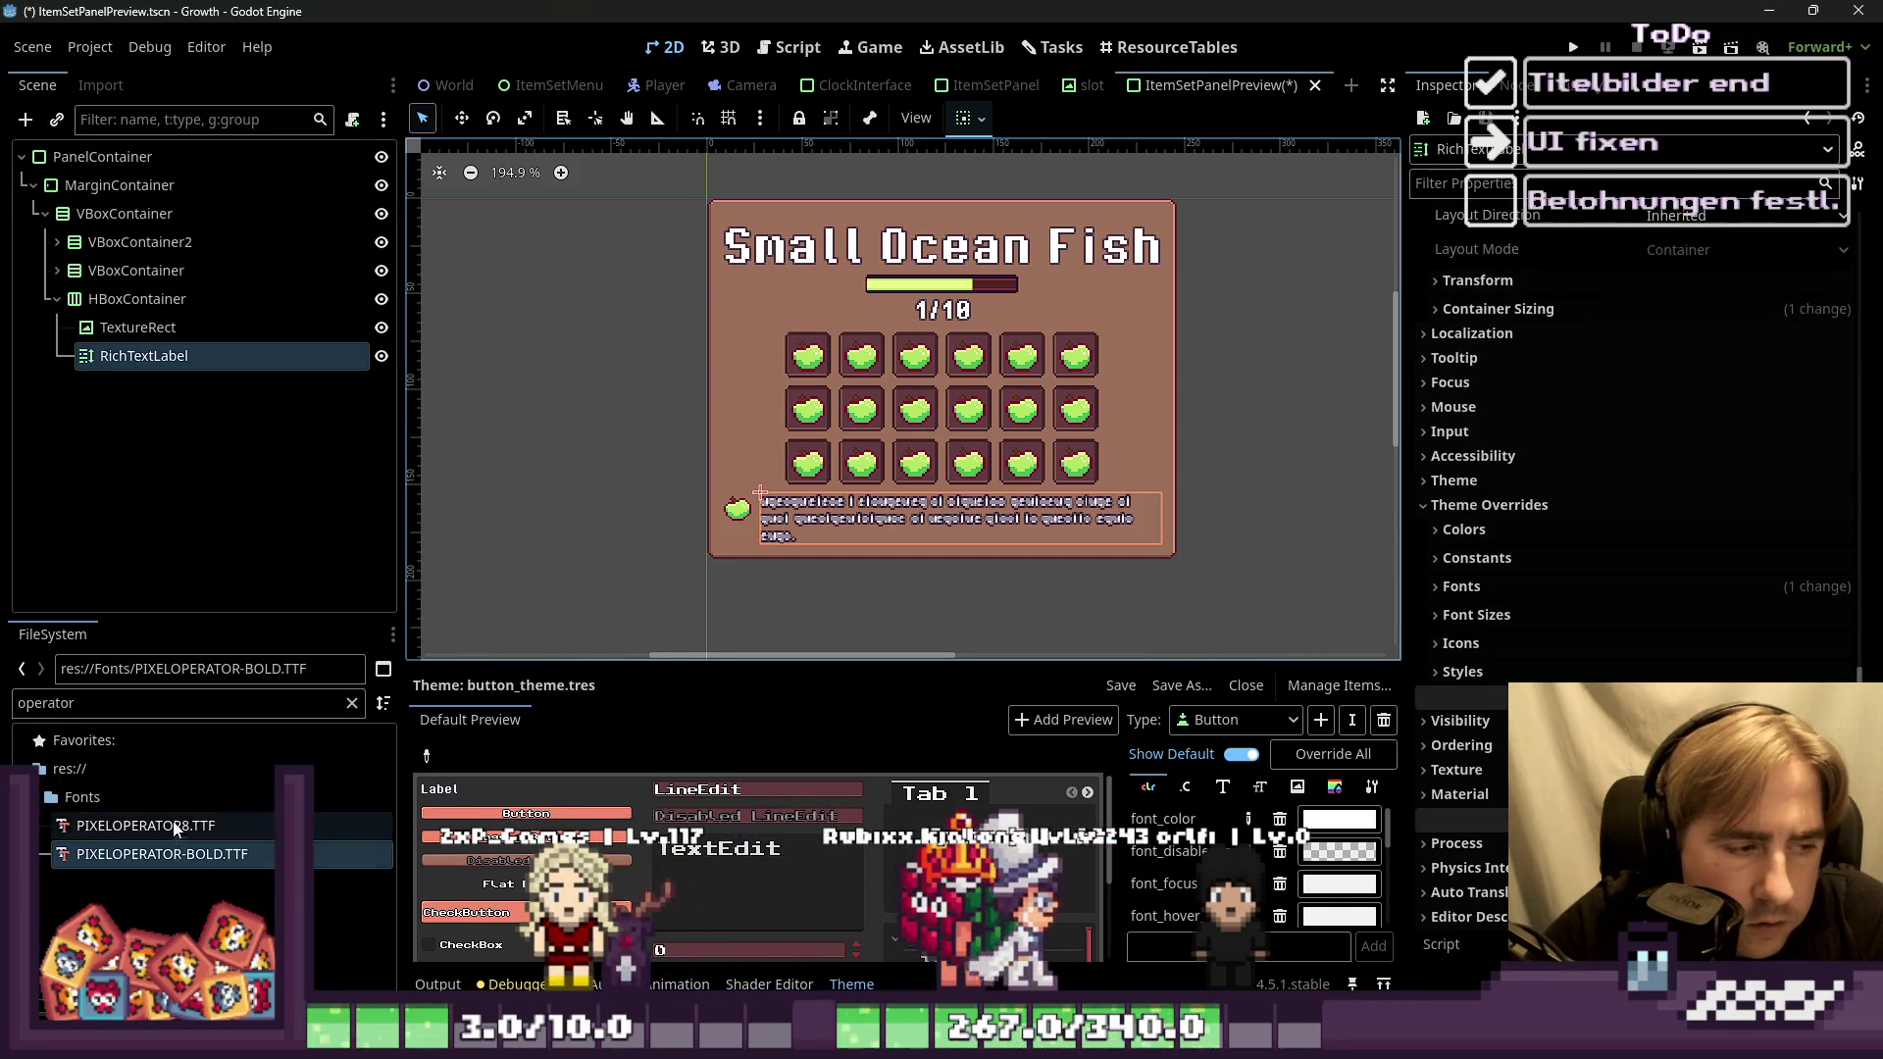
pyautogui.click(651, 392)
pyautogui.click(840, 518)
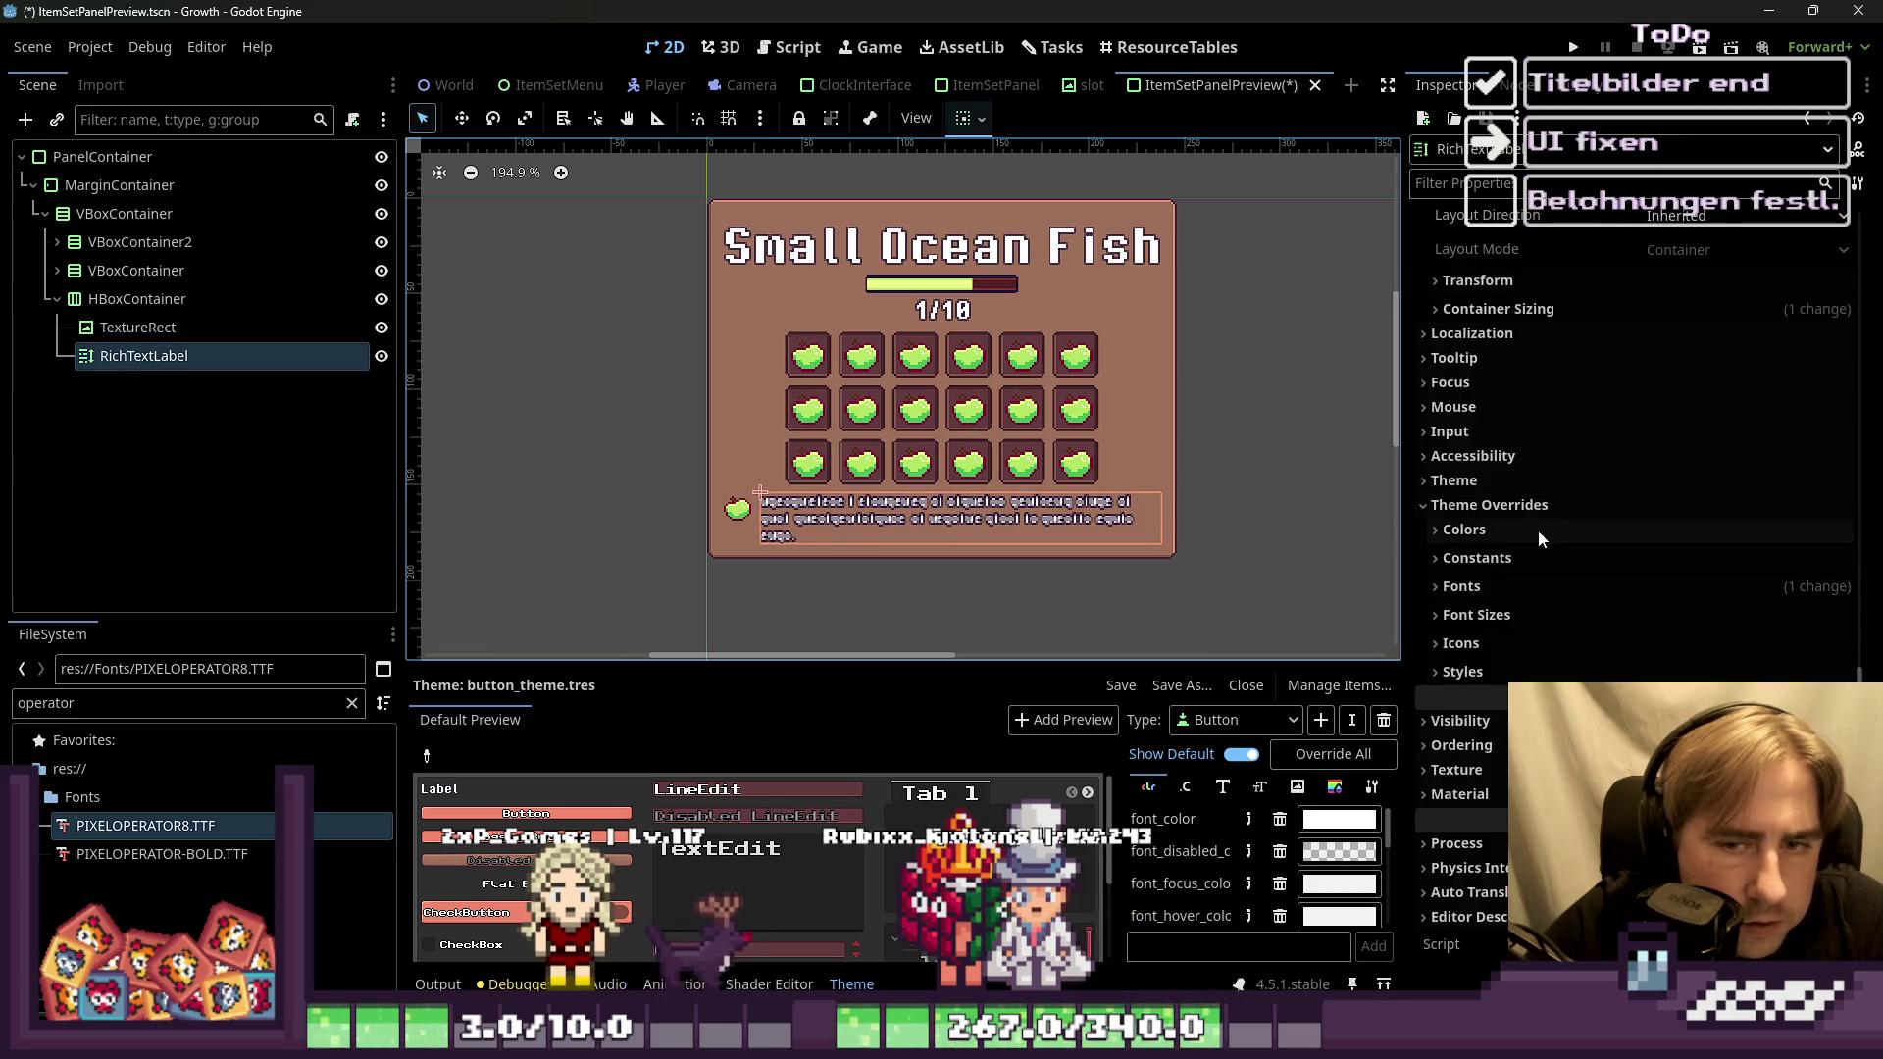
pyautogui.click(1471, 587)
pyautogui.click(162, 854)
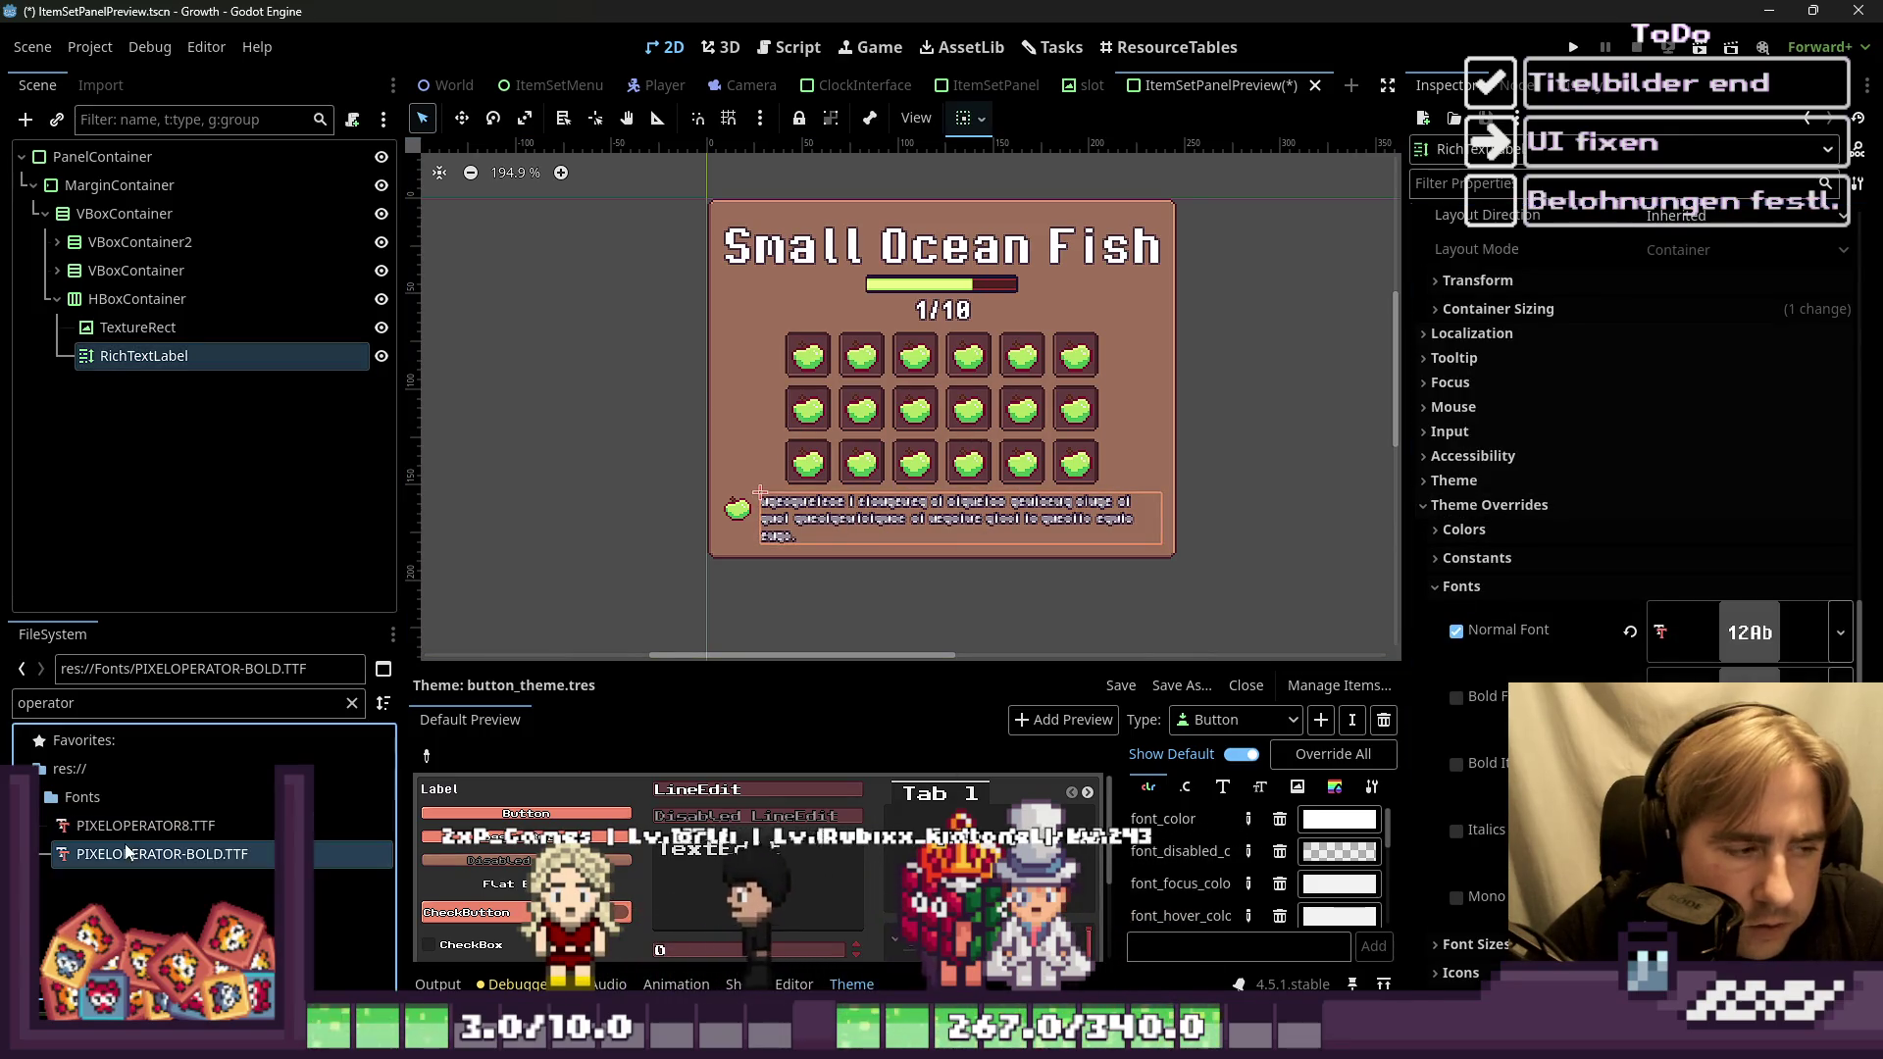
pyautogui.moveTo(169, 829)
pyautogui.mouseDown()
pyautogui.moveTo(1178, 687)
pyautogui.moveTo(1746, 632)
pyautogui.mouseUp()
pyautogui.click(1462, 532)
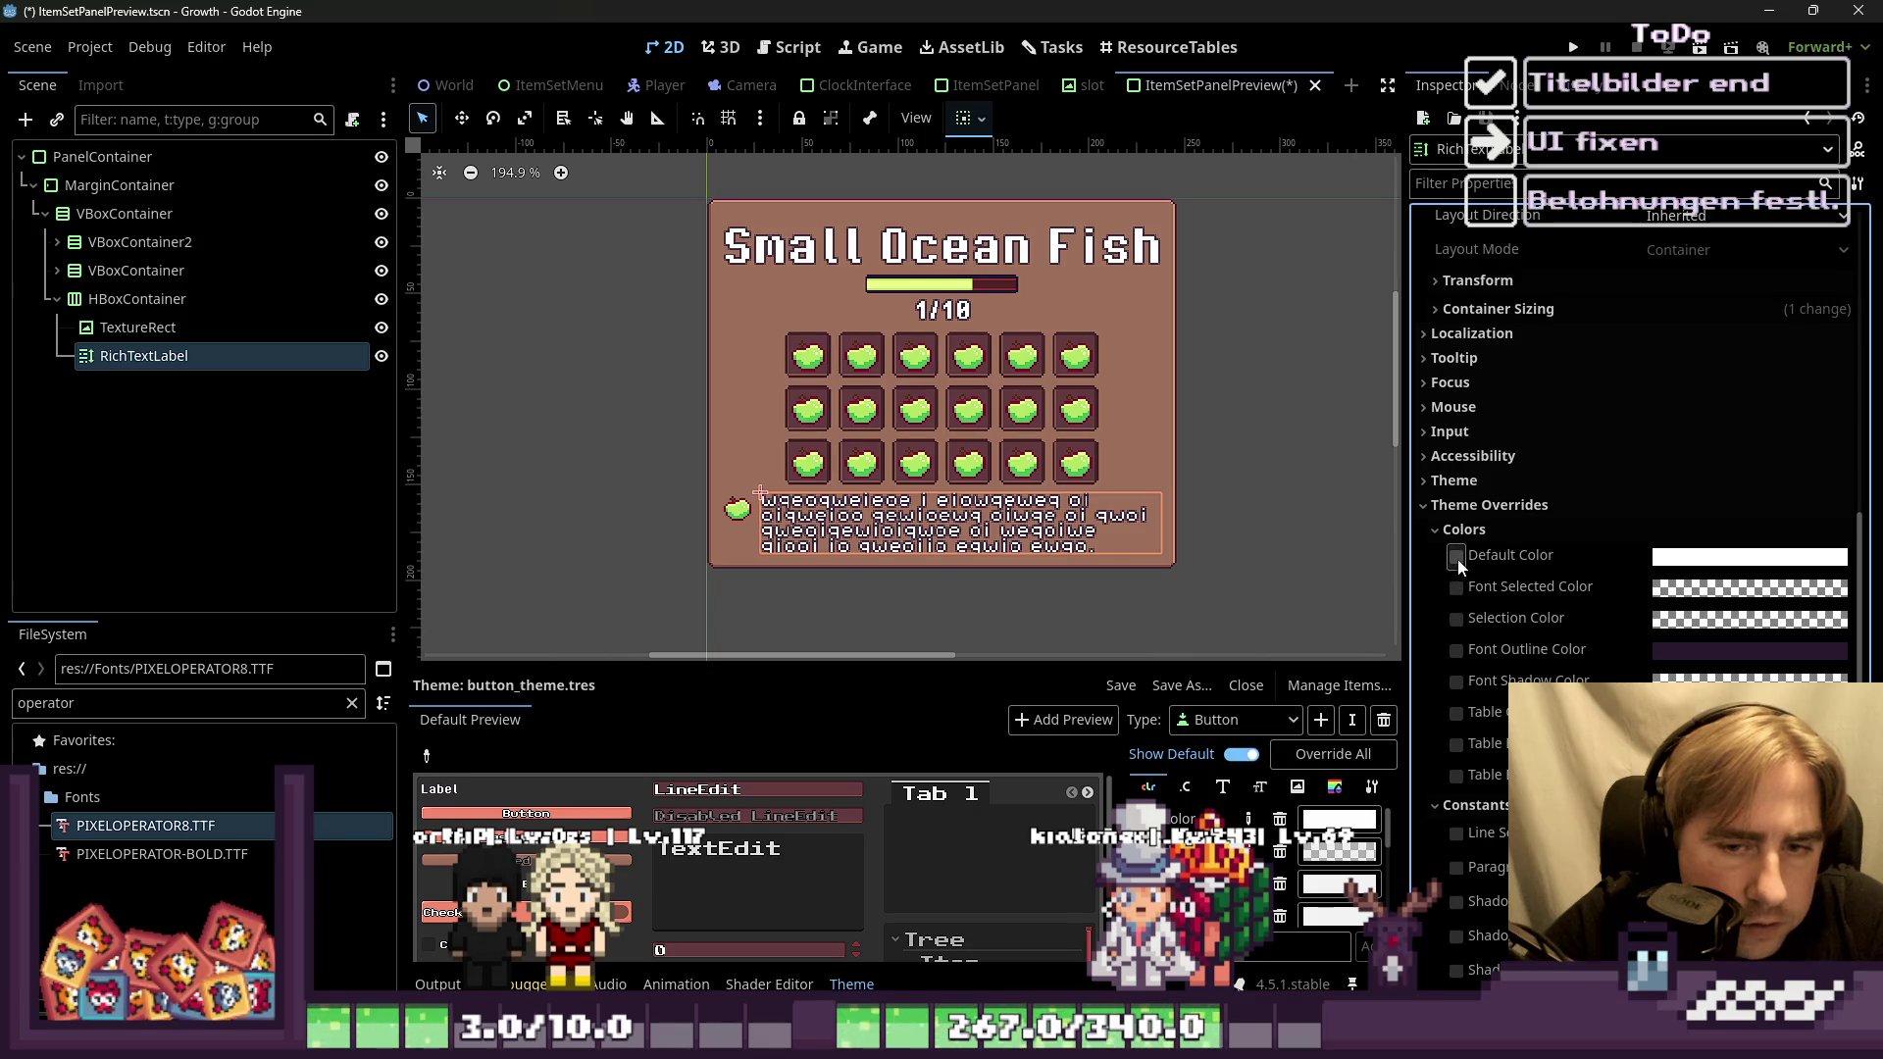
# - Enable the description's Outline Size override at 0, then select the 1/10 label
pyautogui.click(1462, 531)
pyautogui.scroll(-2, 1463, 598)
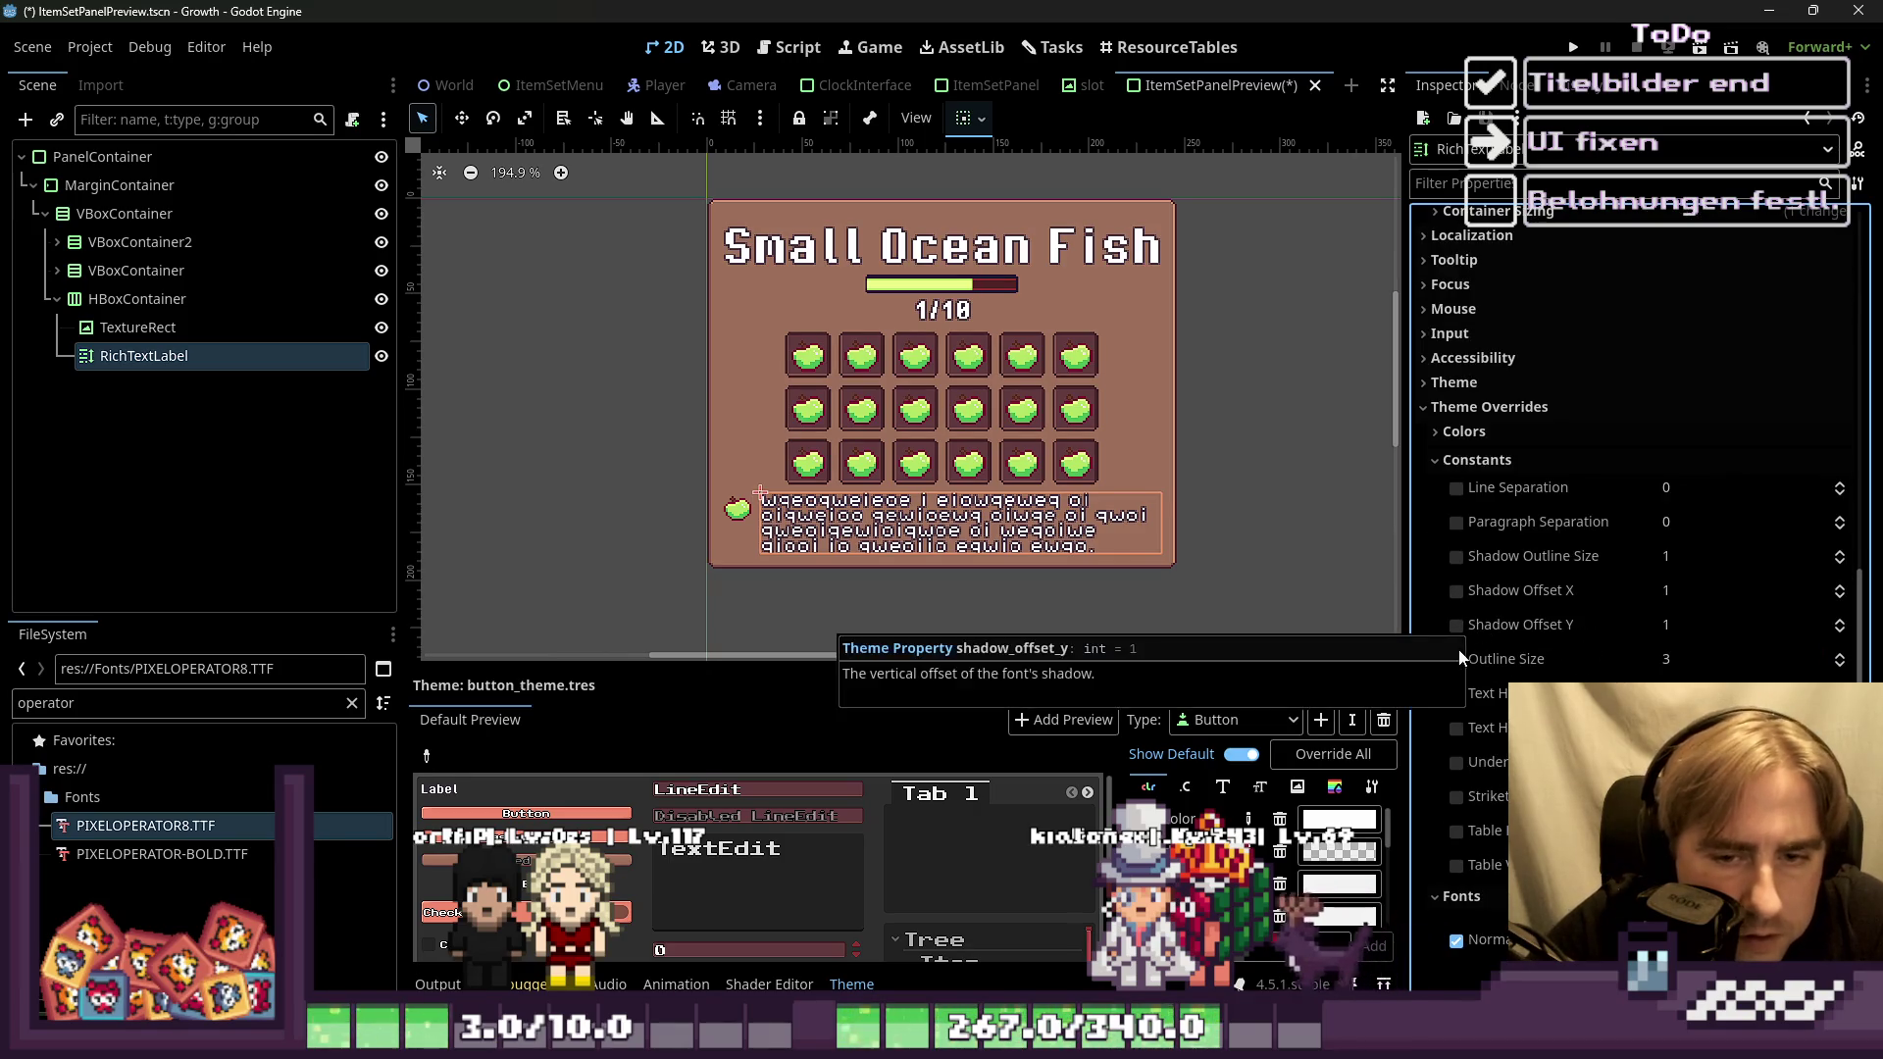
pyautogui.click(1457, 660)
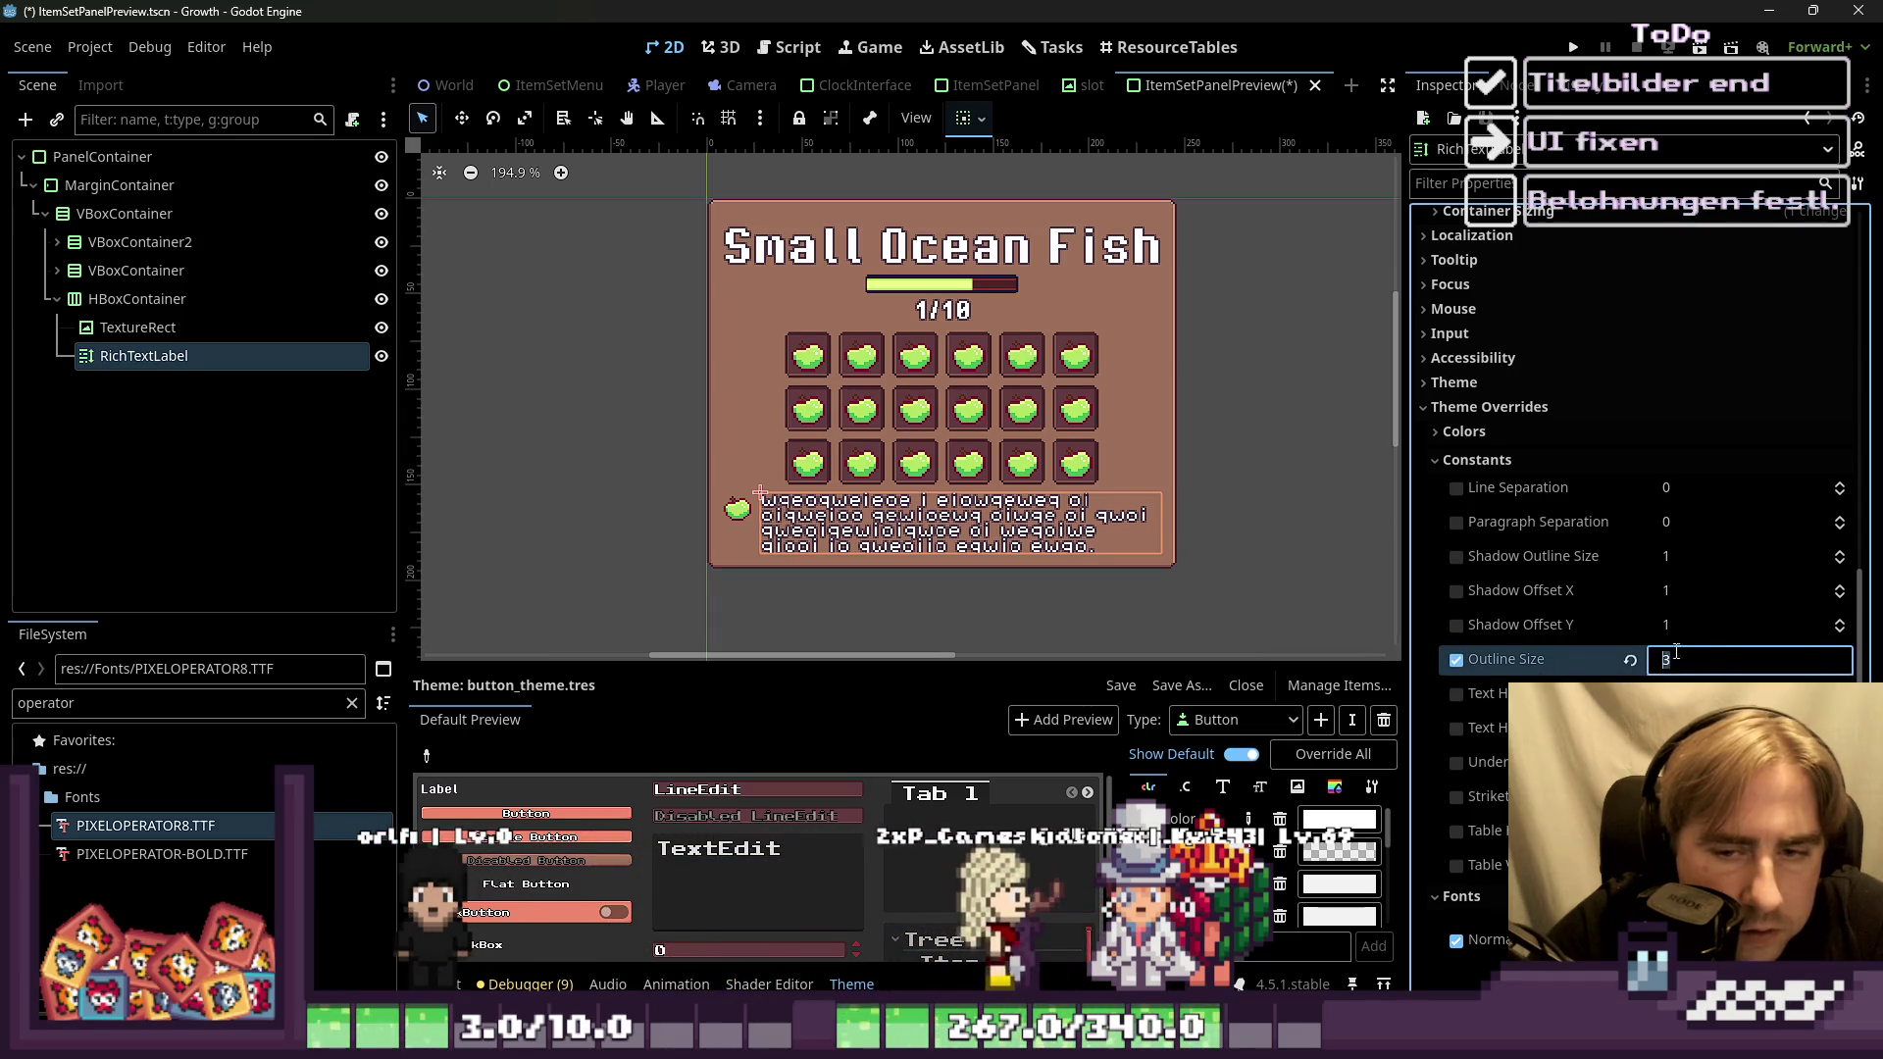
pyautogui.scroll(4, 899, 491)
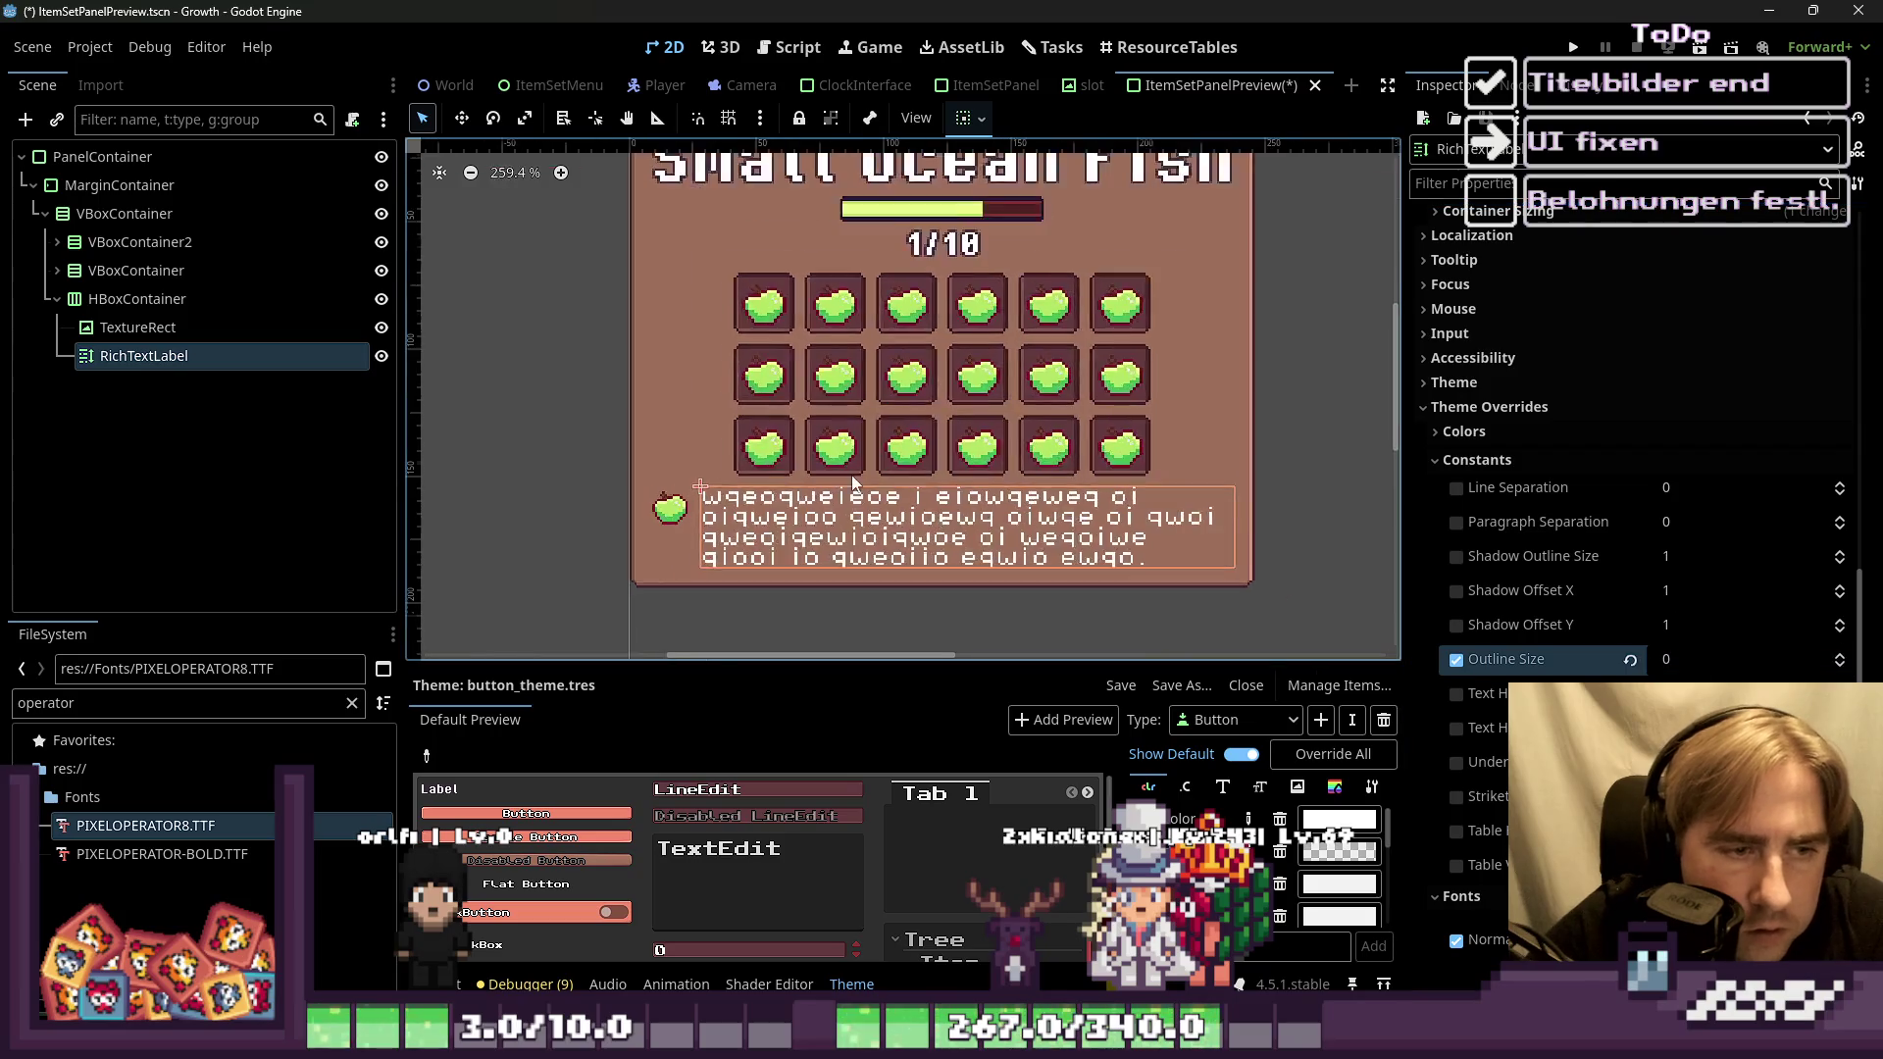
pyautogui.scroll(-2, 1456, 509)
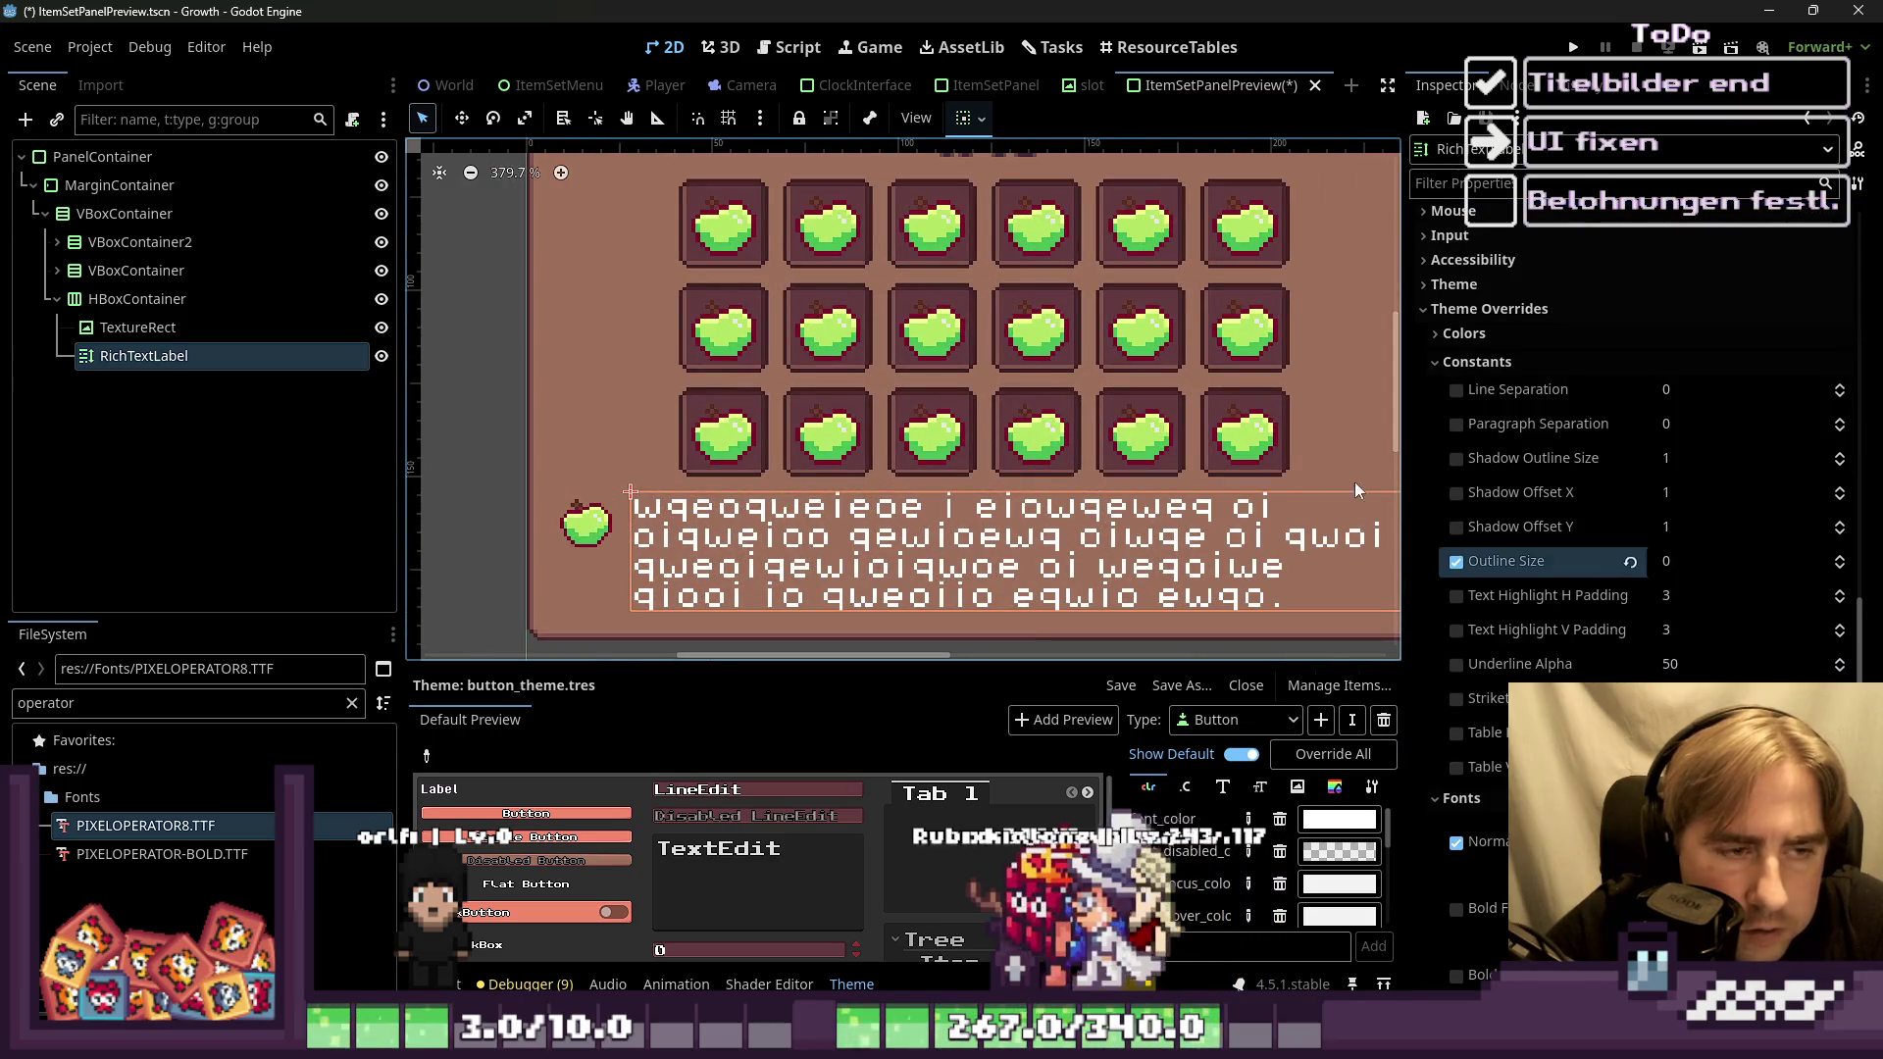
pyautogui.scroll(-2, 944, 507)
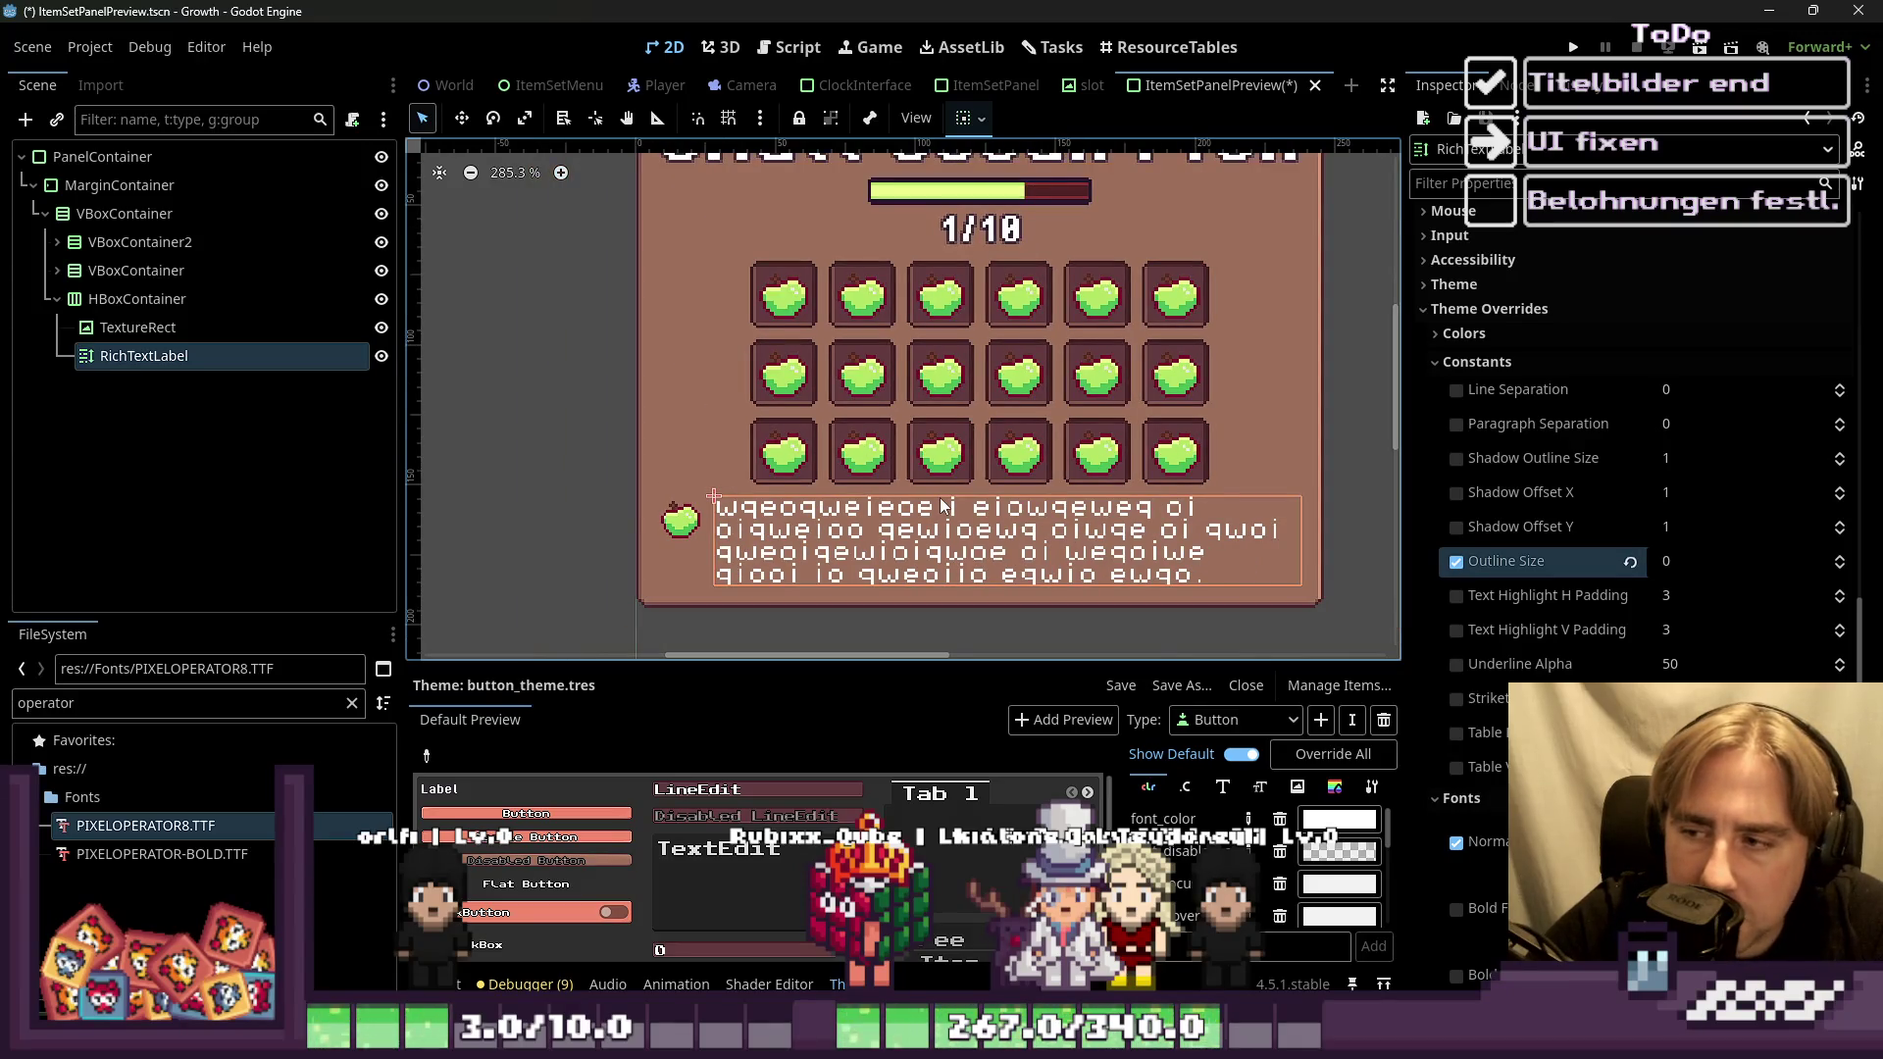
pyautogui.scroll(-2, 1274, 531)
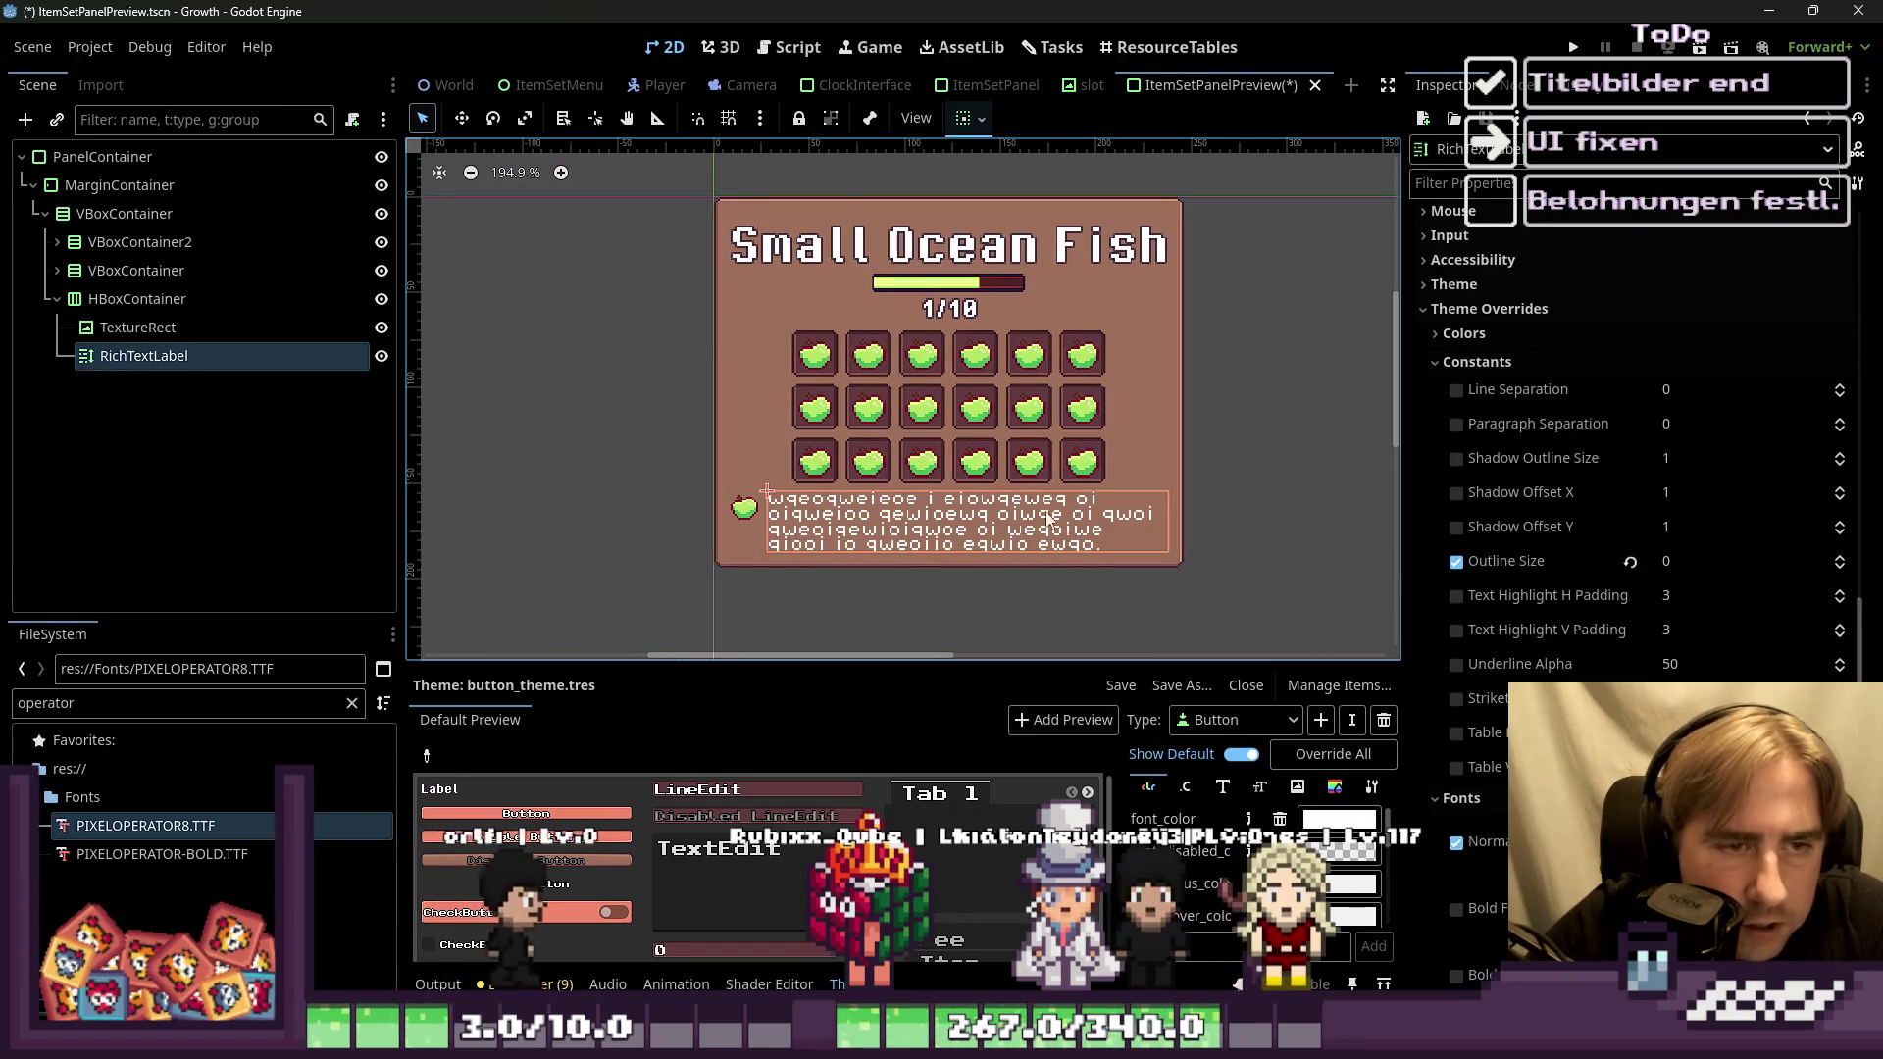
pyautogui.scroll(1, 1070, 371)
pyautogui.click(1070, 370)
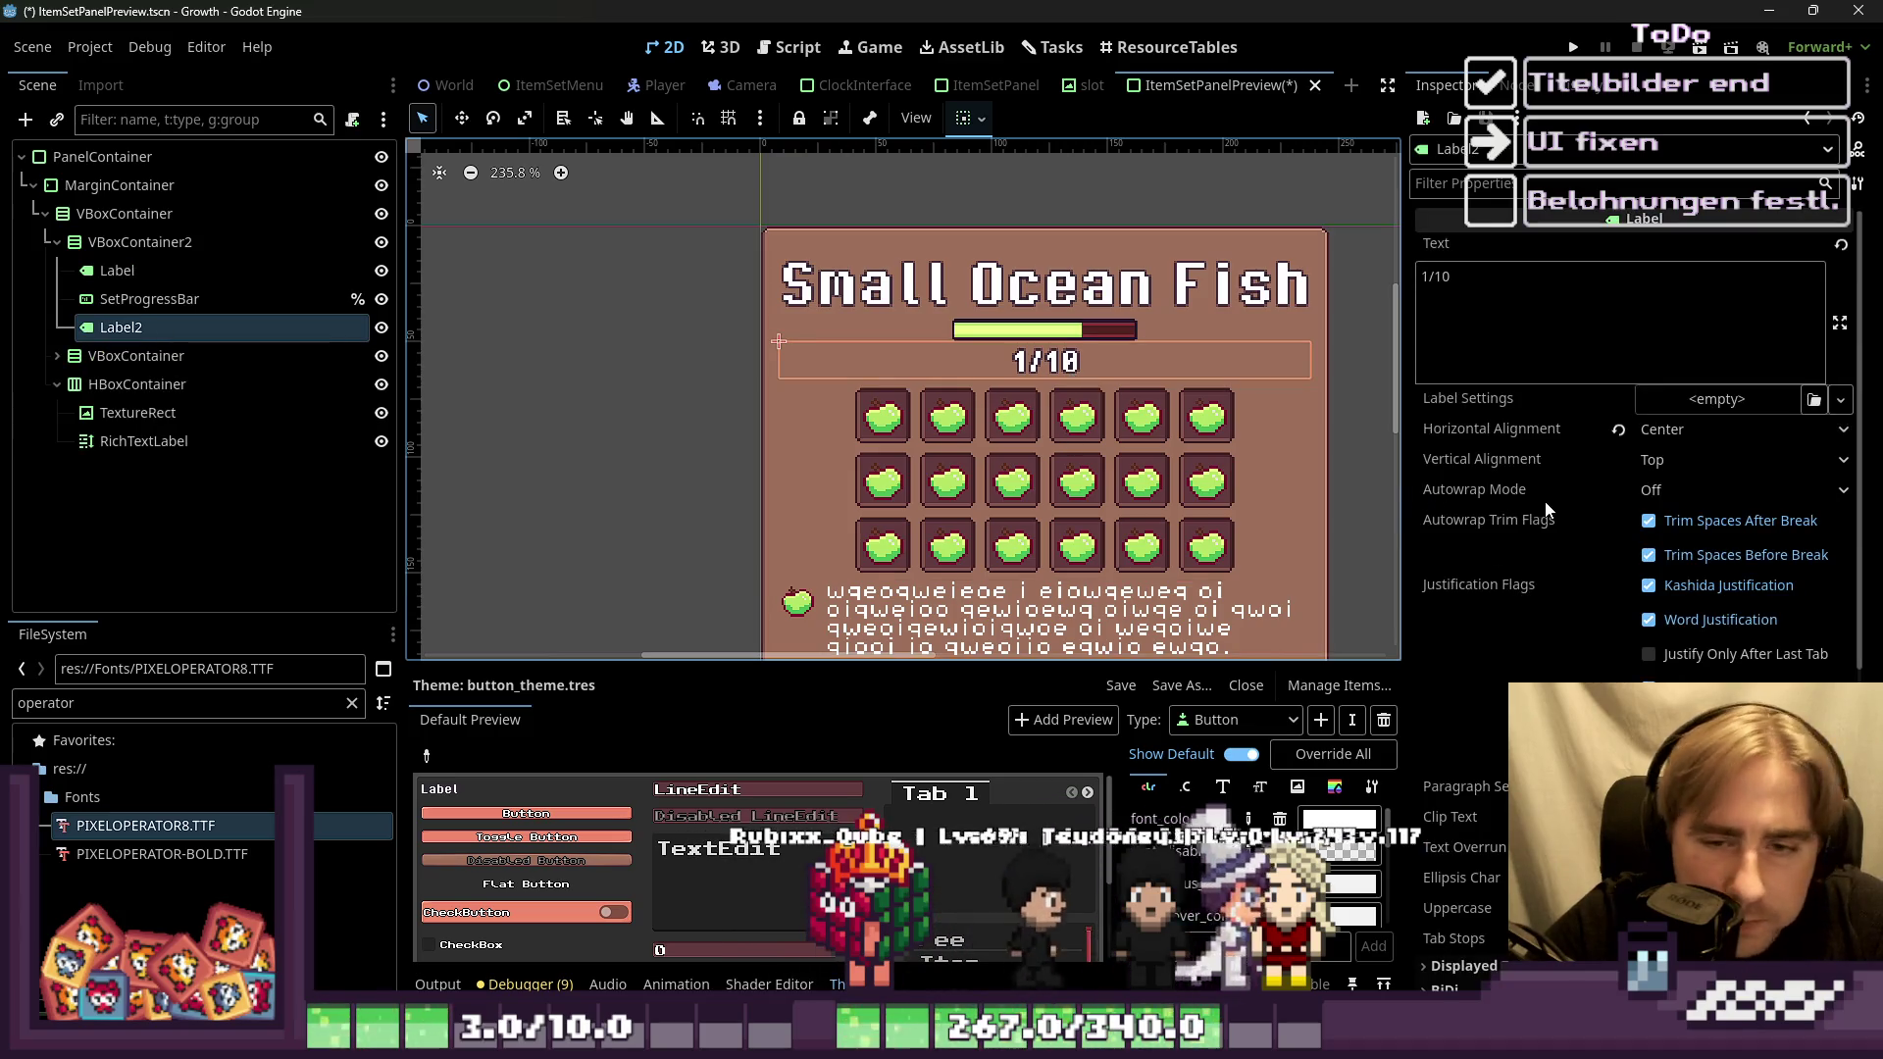
# - Rename the Small Ocean Fish label to Title and the 1/10 label to ProgressLabel
pyautogui.click(101, 308)
pyautogui.press('Up')
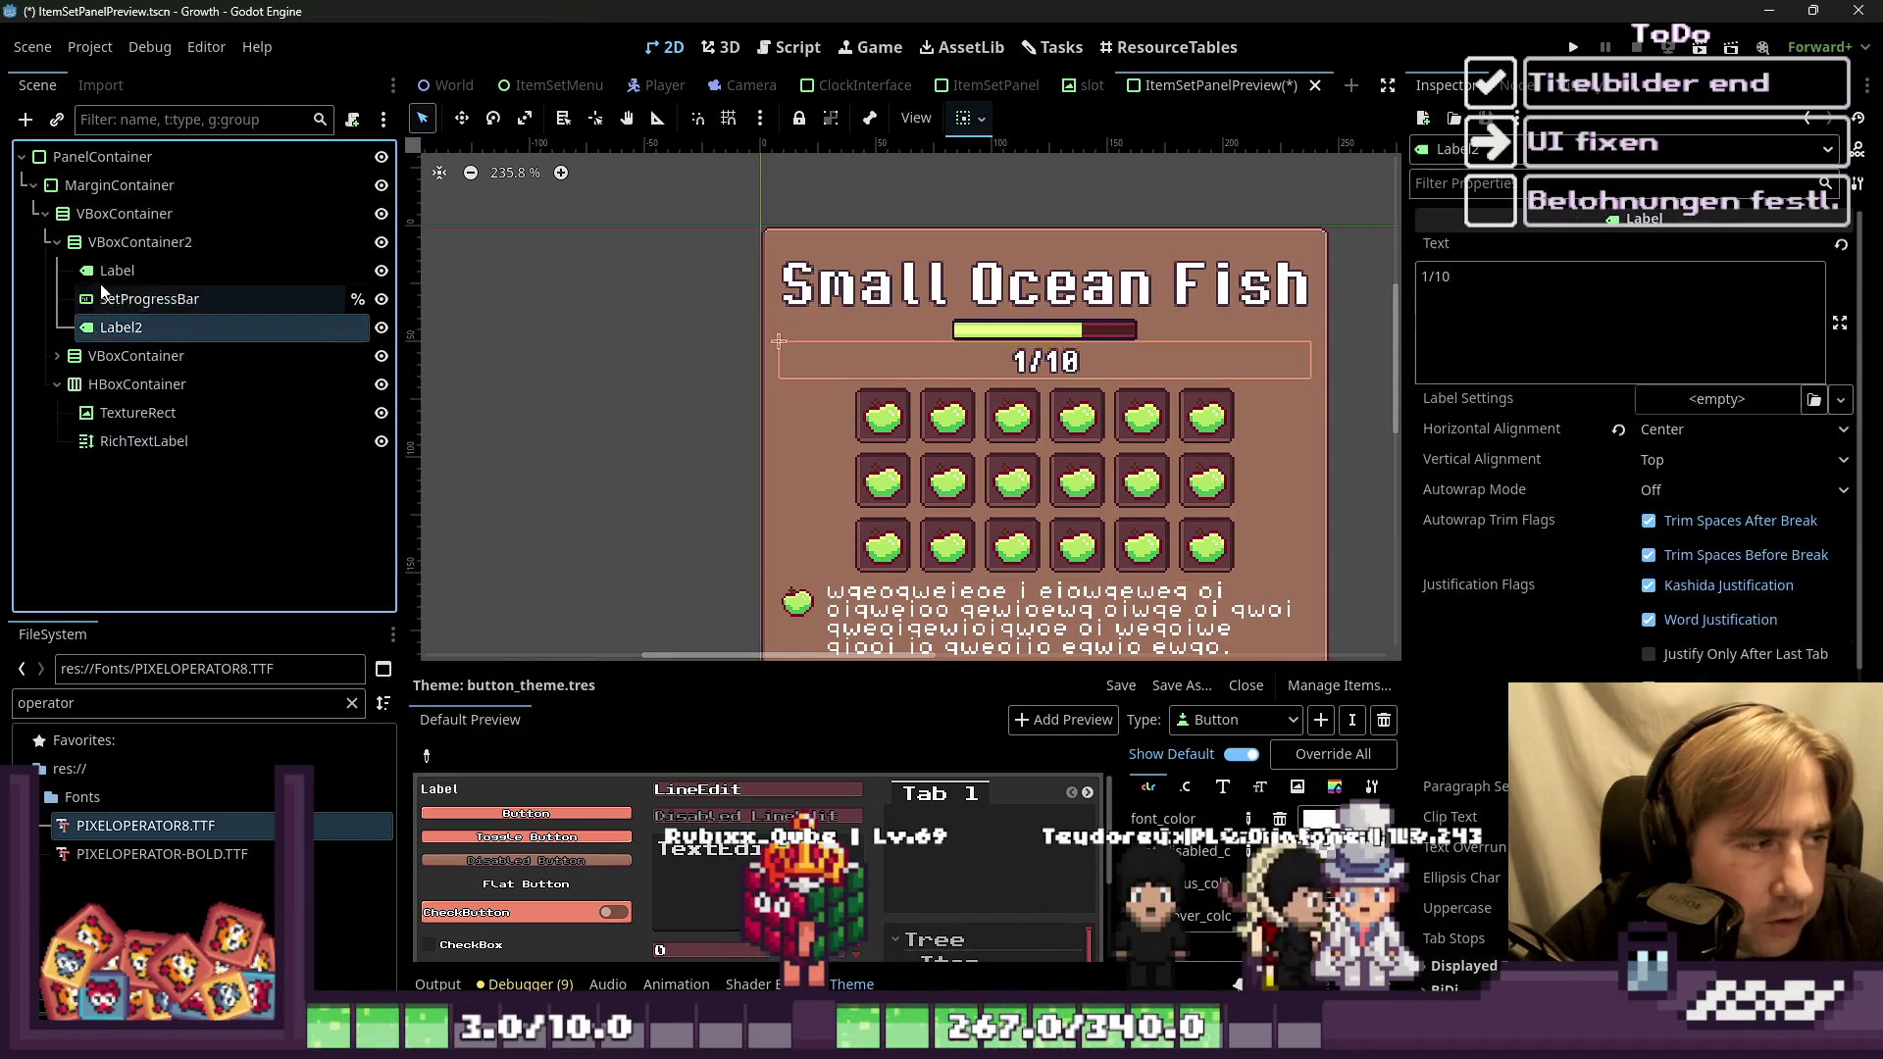
pyautogui.click(279, 261)
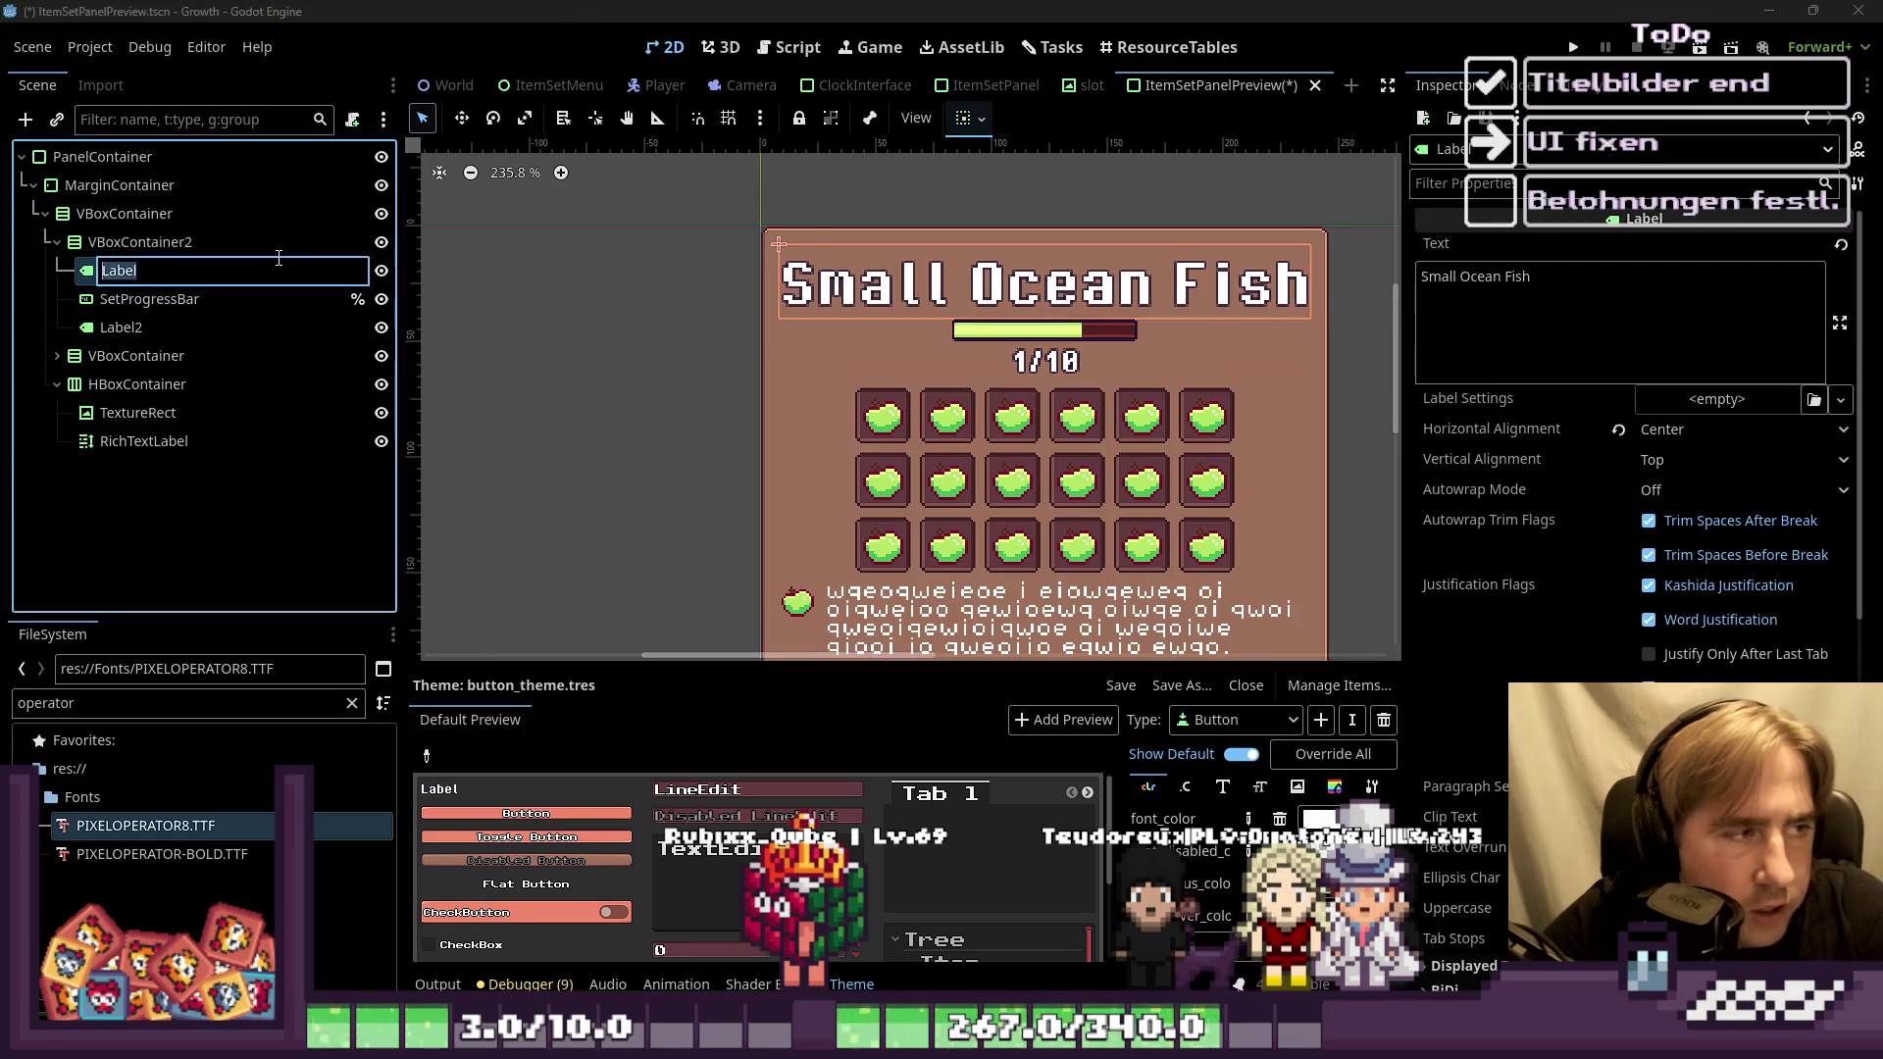
pyautogui.write('Title')
pyautogui.press('Return')
pyautogui.press('Down')
pyautogui.press('Down')
pyautogui.press('F2')
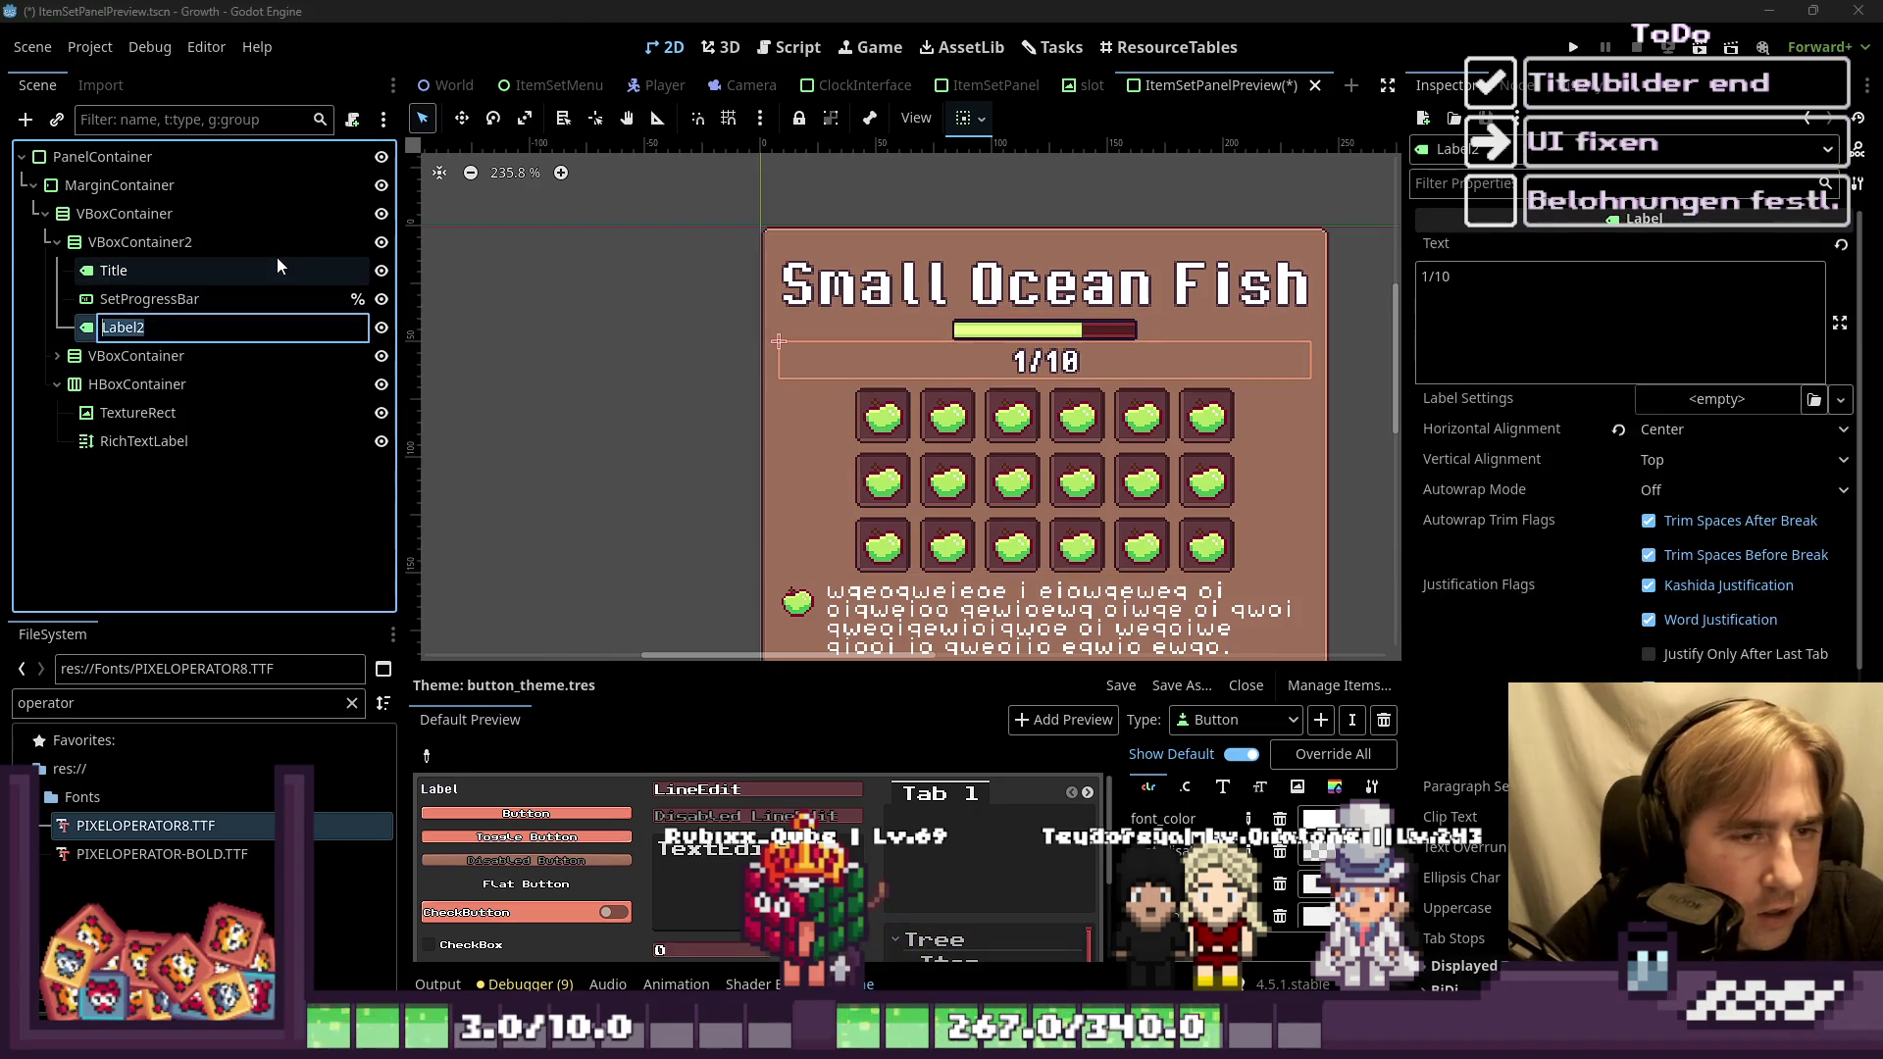
pyautogui.write('Progress')
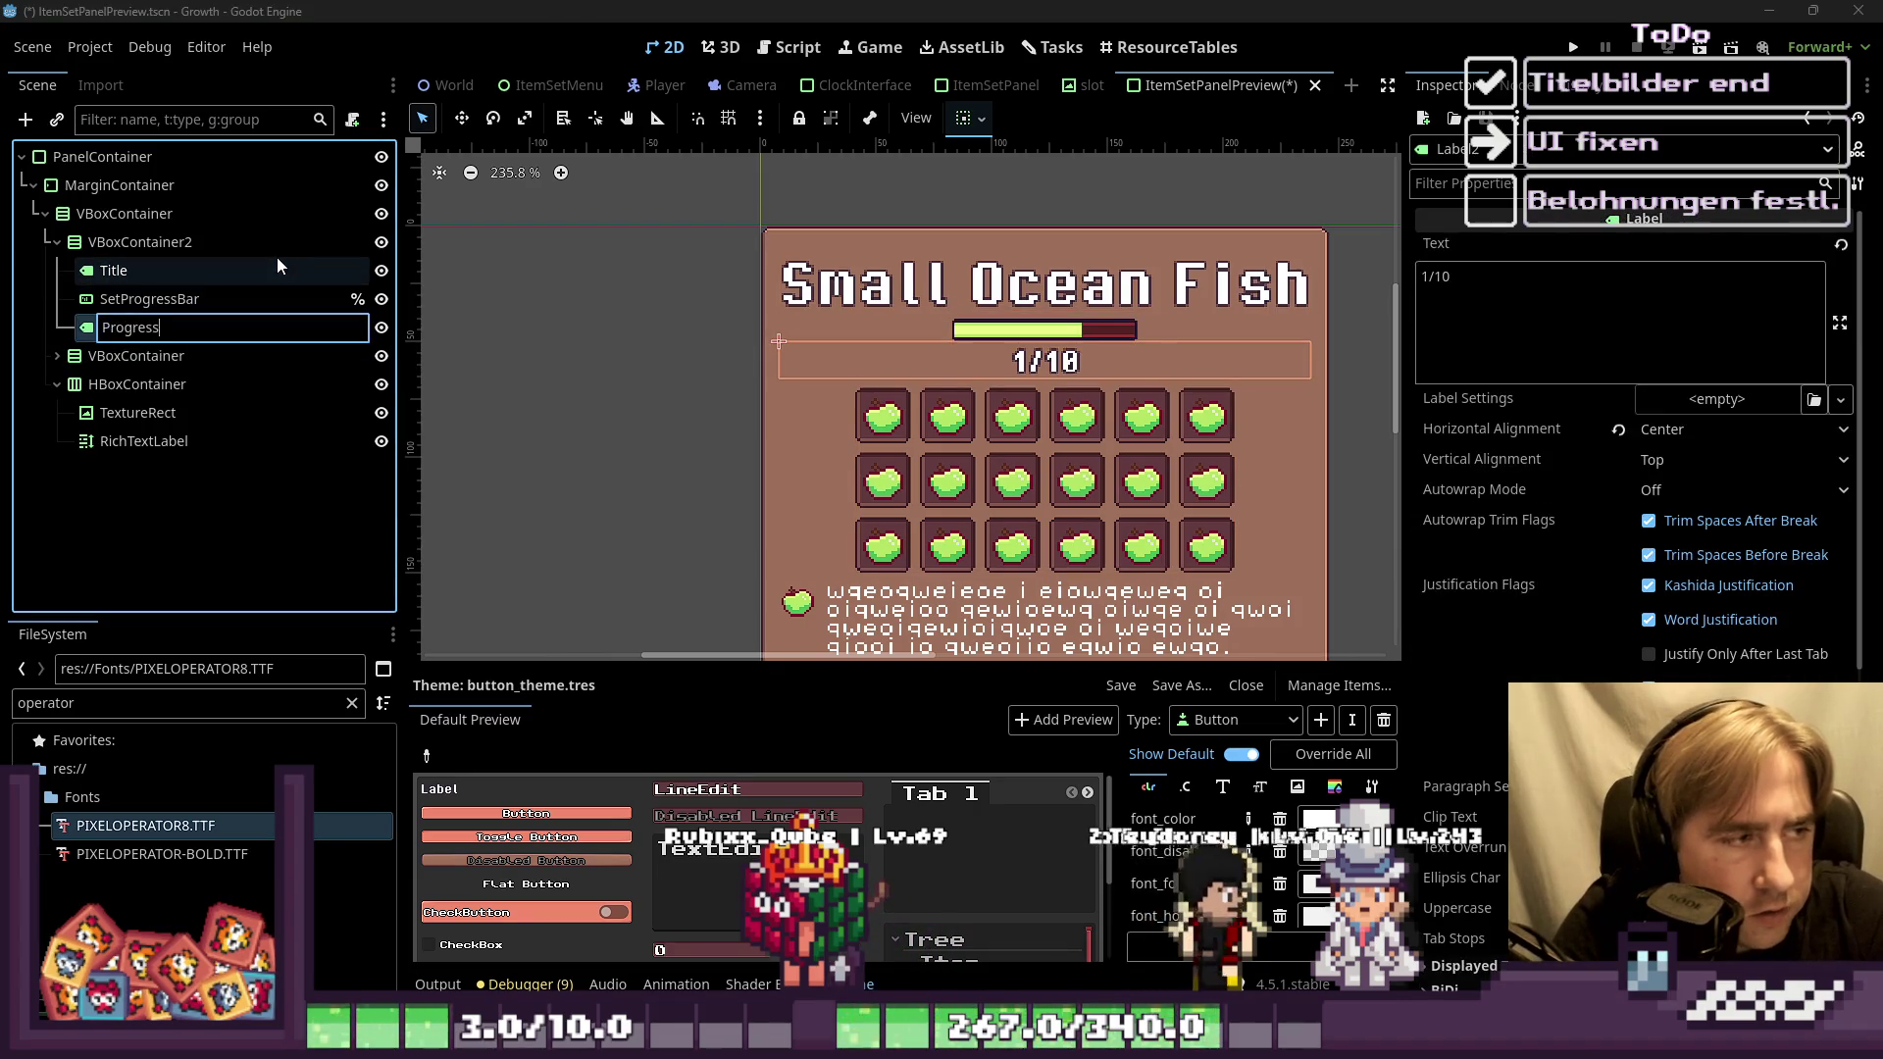
pyautogui.write('Label')
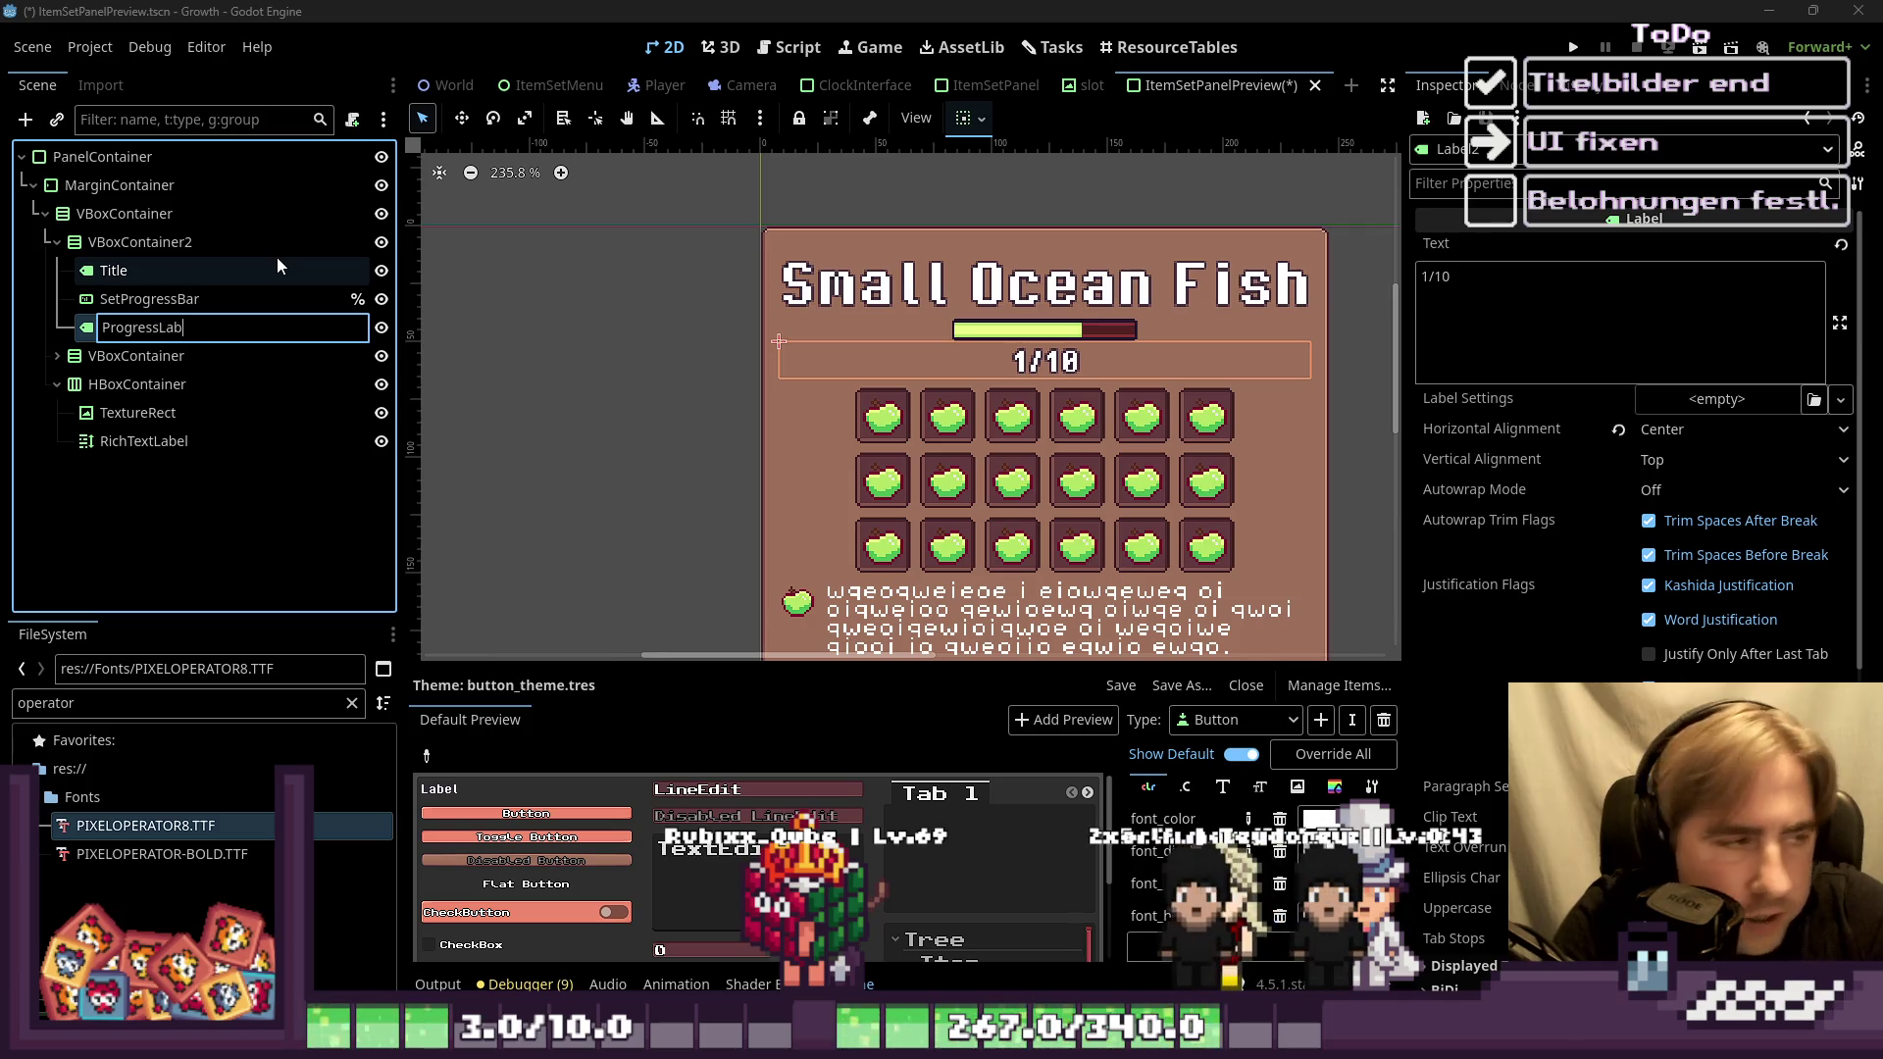
pyautogui.press('Return')
# - Settle the progress nodes on the names ProgressBar and ProgressLabel, dropping a stray Set prefix
pyautogui.press('Up')
pyautogui.press('F2')
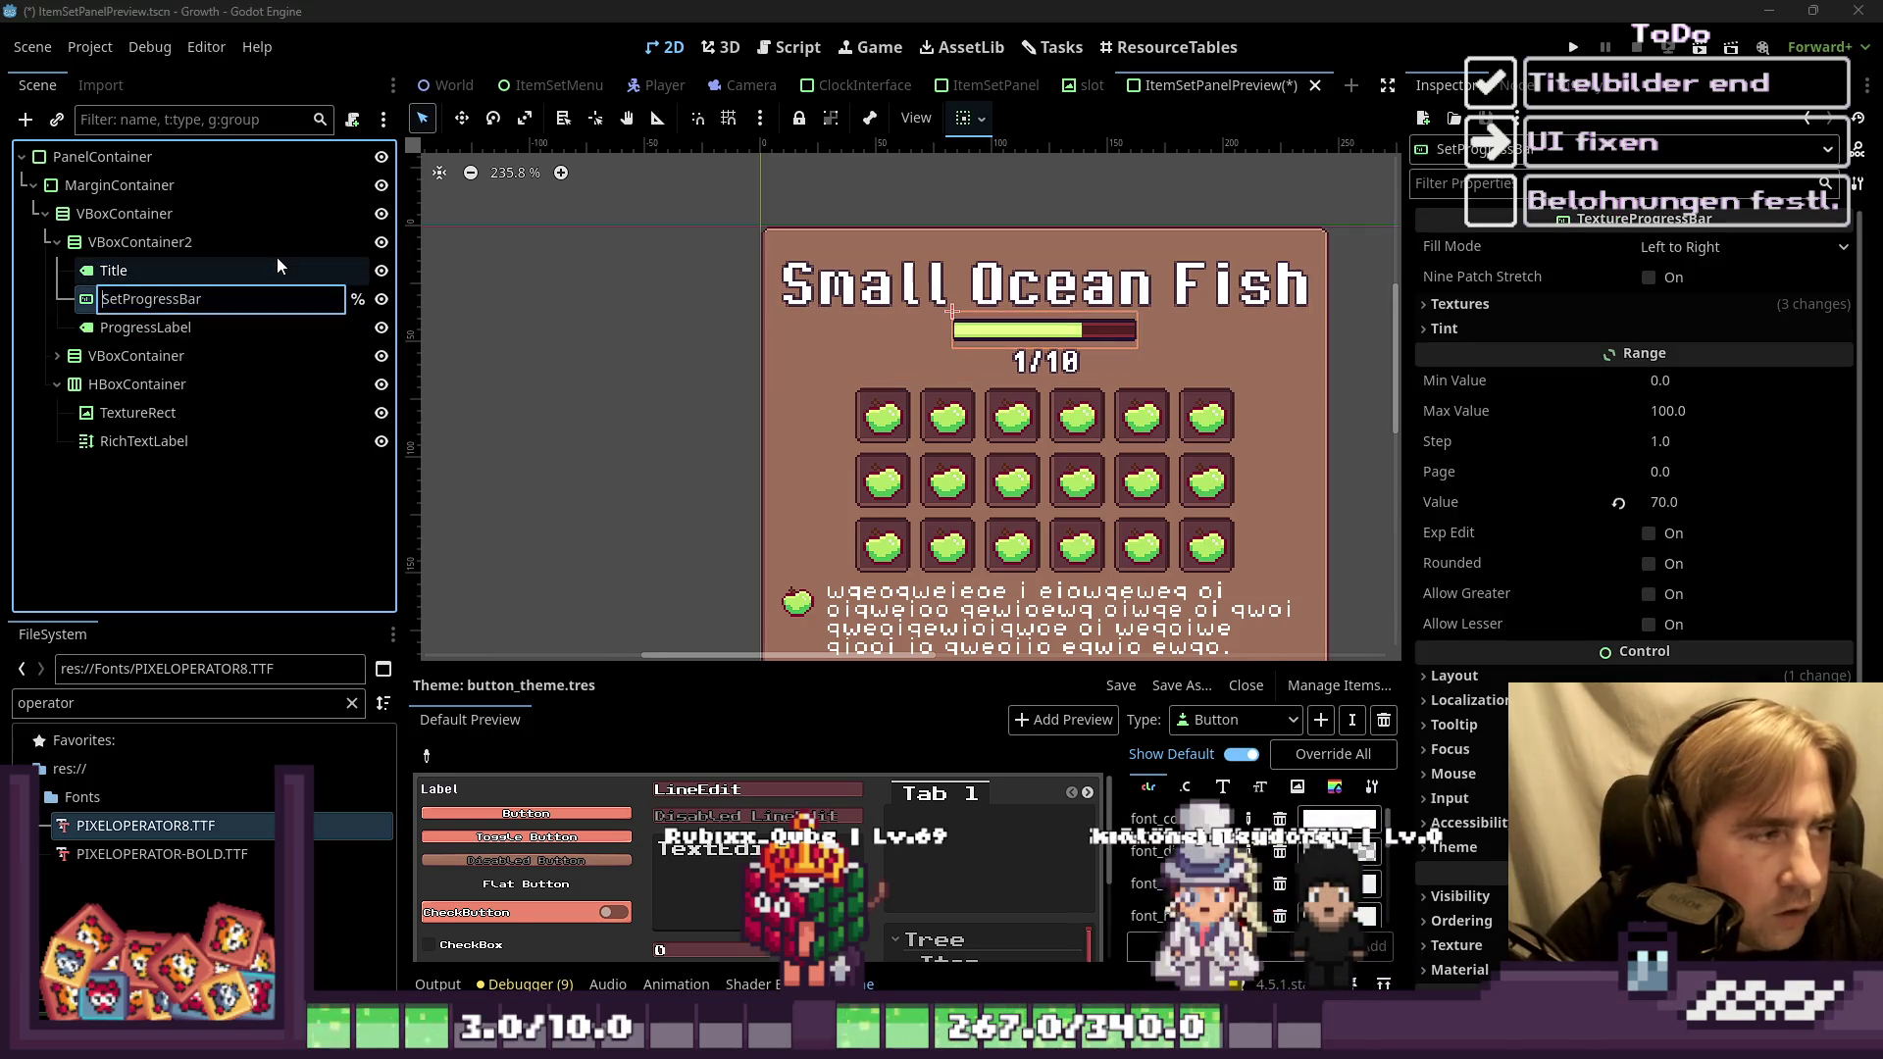
pyautogui.press('Return')
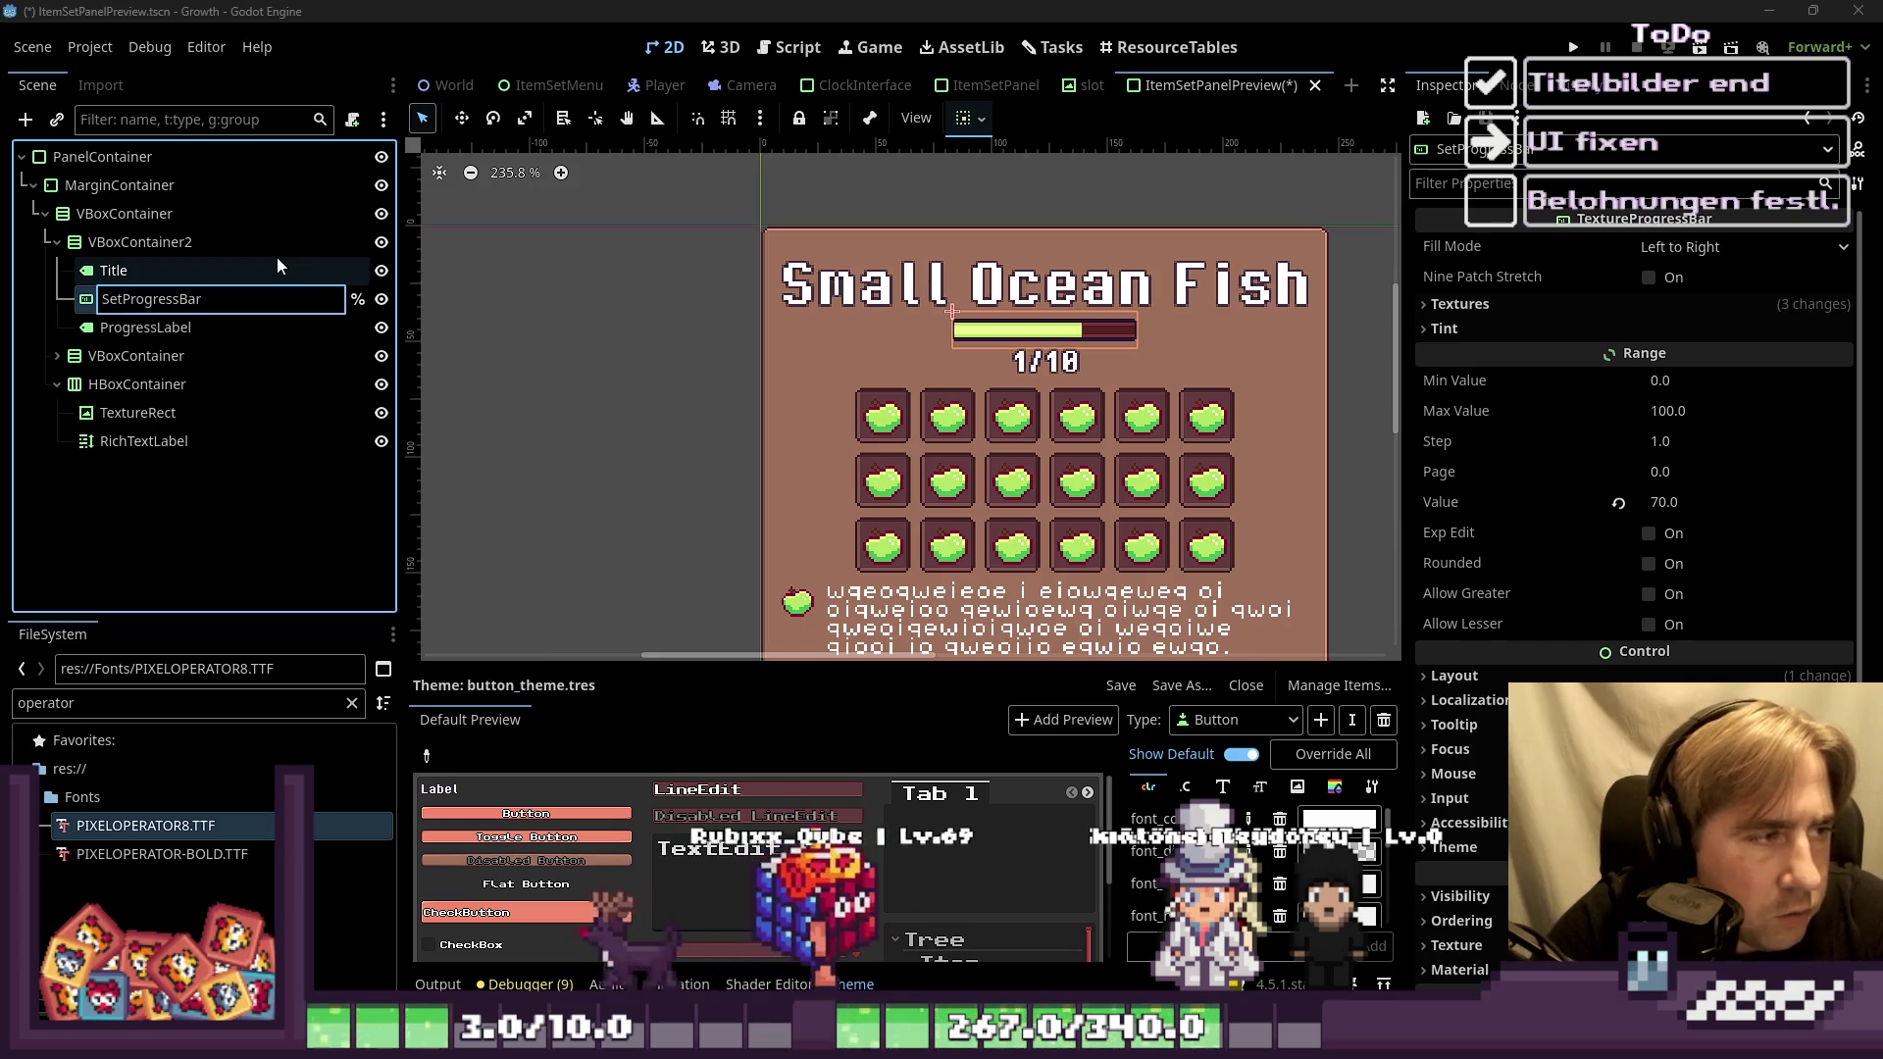
pyautogui.press('Down')
pyautogui.write('Set')
pyautogui.press('Return')
pyautogui.press('Up')
pyautogui.press('Up')
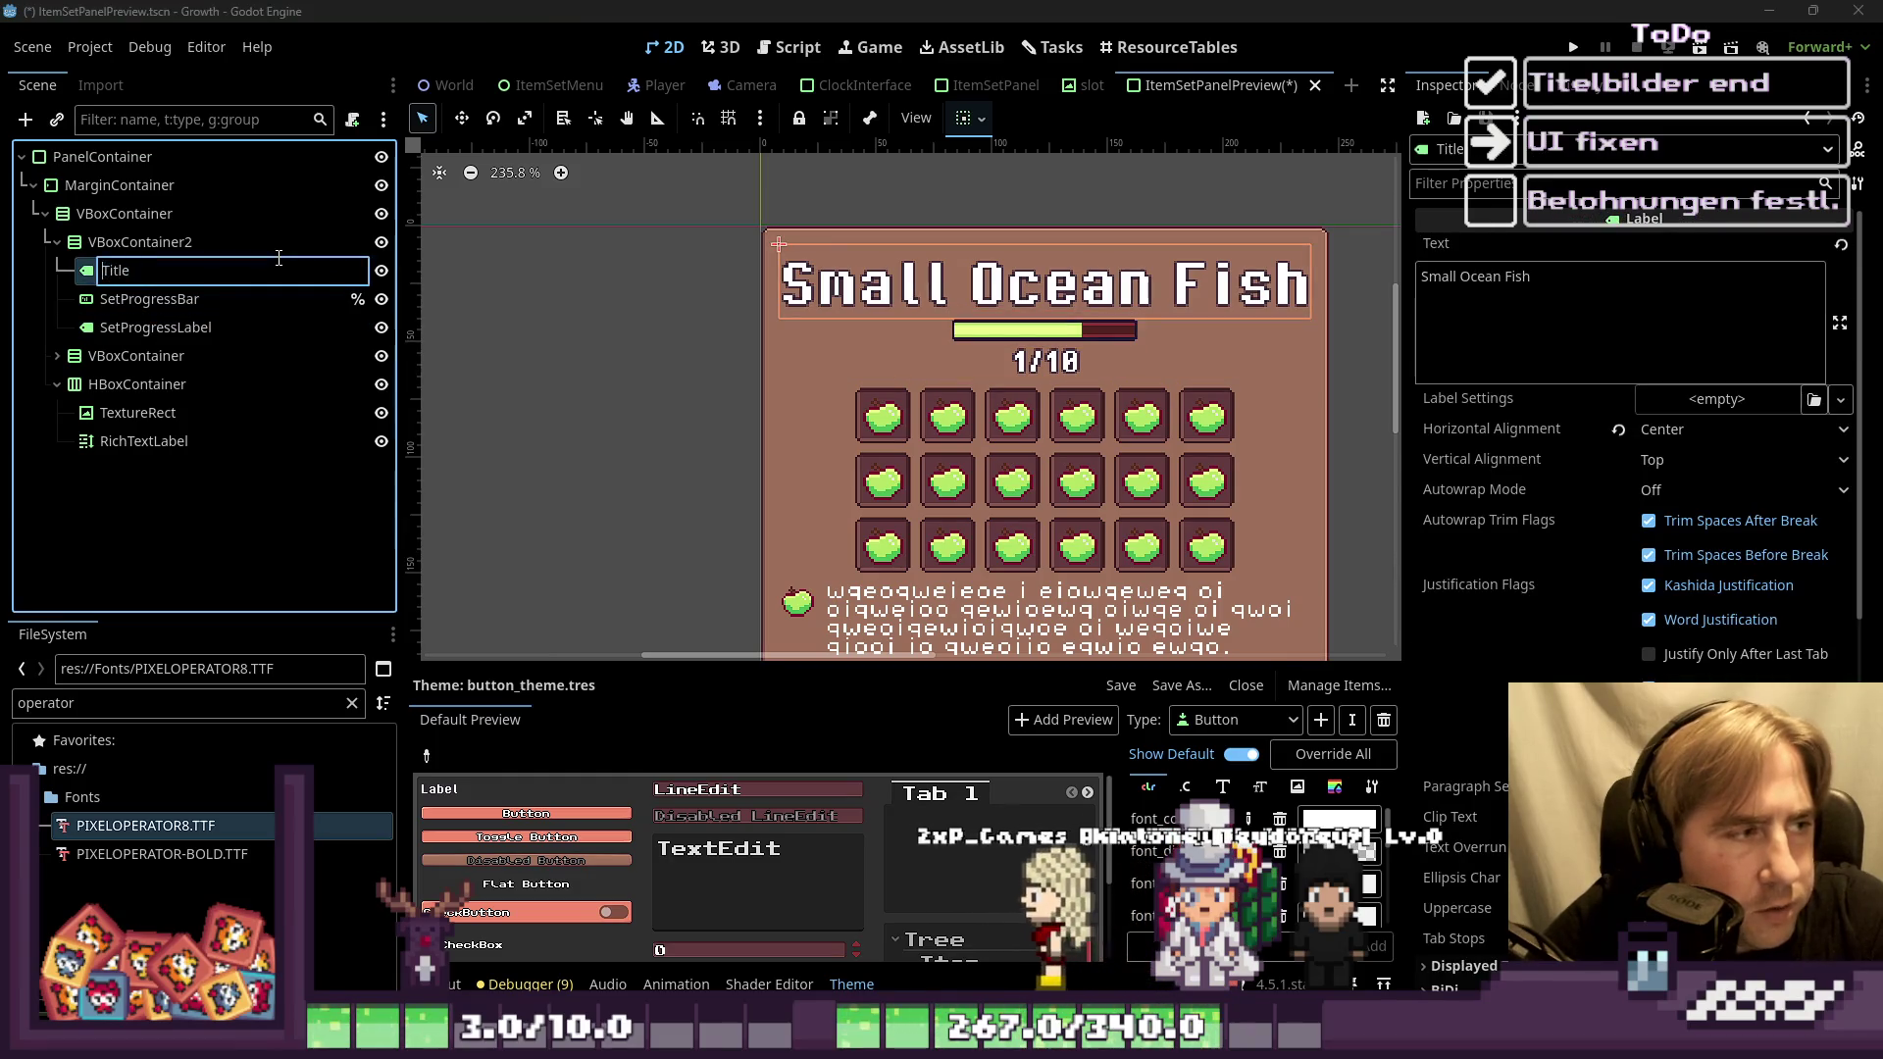
pyautogui.press('Down')
pyautogui.press('F2')
pyautogui.press('Home')
pyautogui.press('Delete')
pyautogui.press('Delete')
pyautogui.press('Delete')
pyautogui.press('Return')
pyautogui.press('Down')
pyautogui.press('F2')
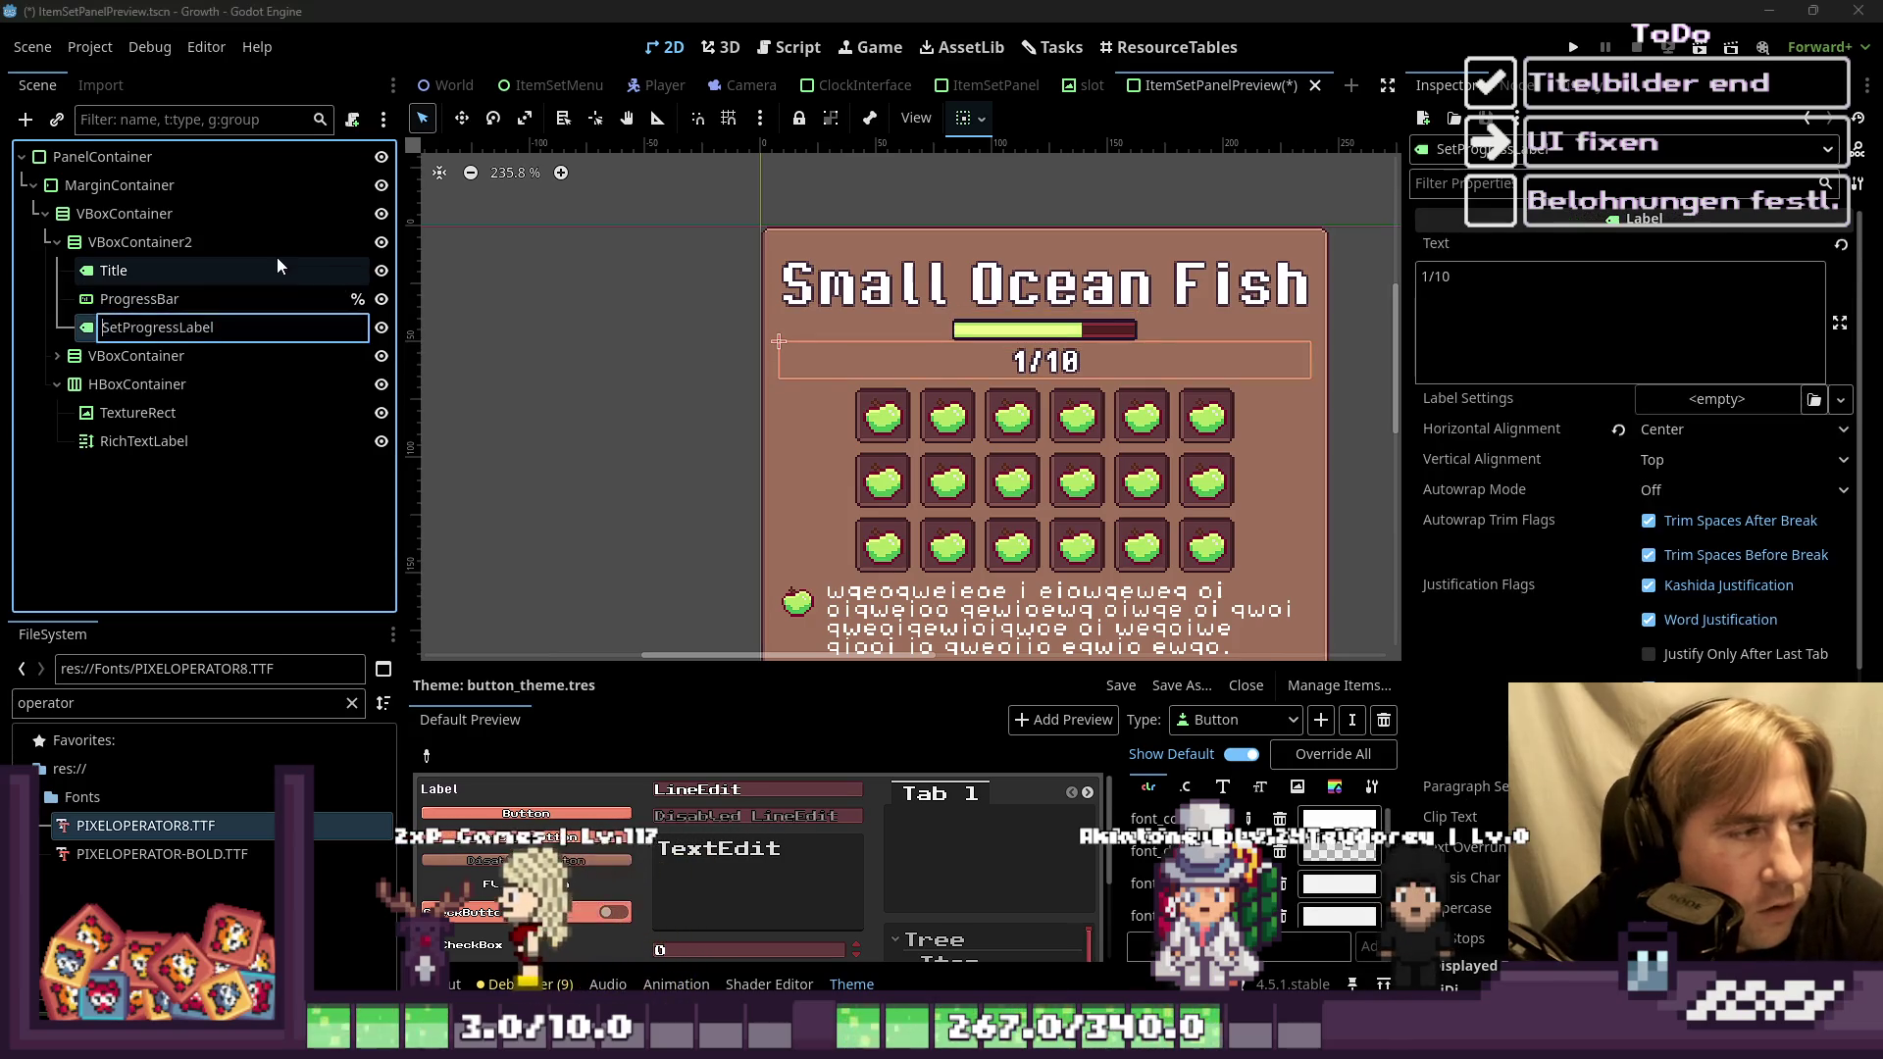
pyautogui.press('Home')
pyautogui.press('Right')
pyautogui.press('Delete')
pyautogui.press('Delete')
pyautogui.press('BackSpace')
pyautogui.press('Return')
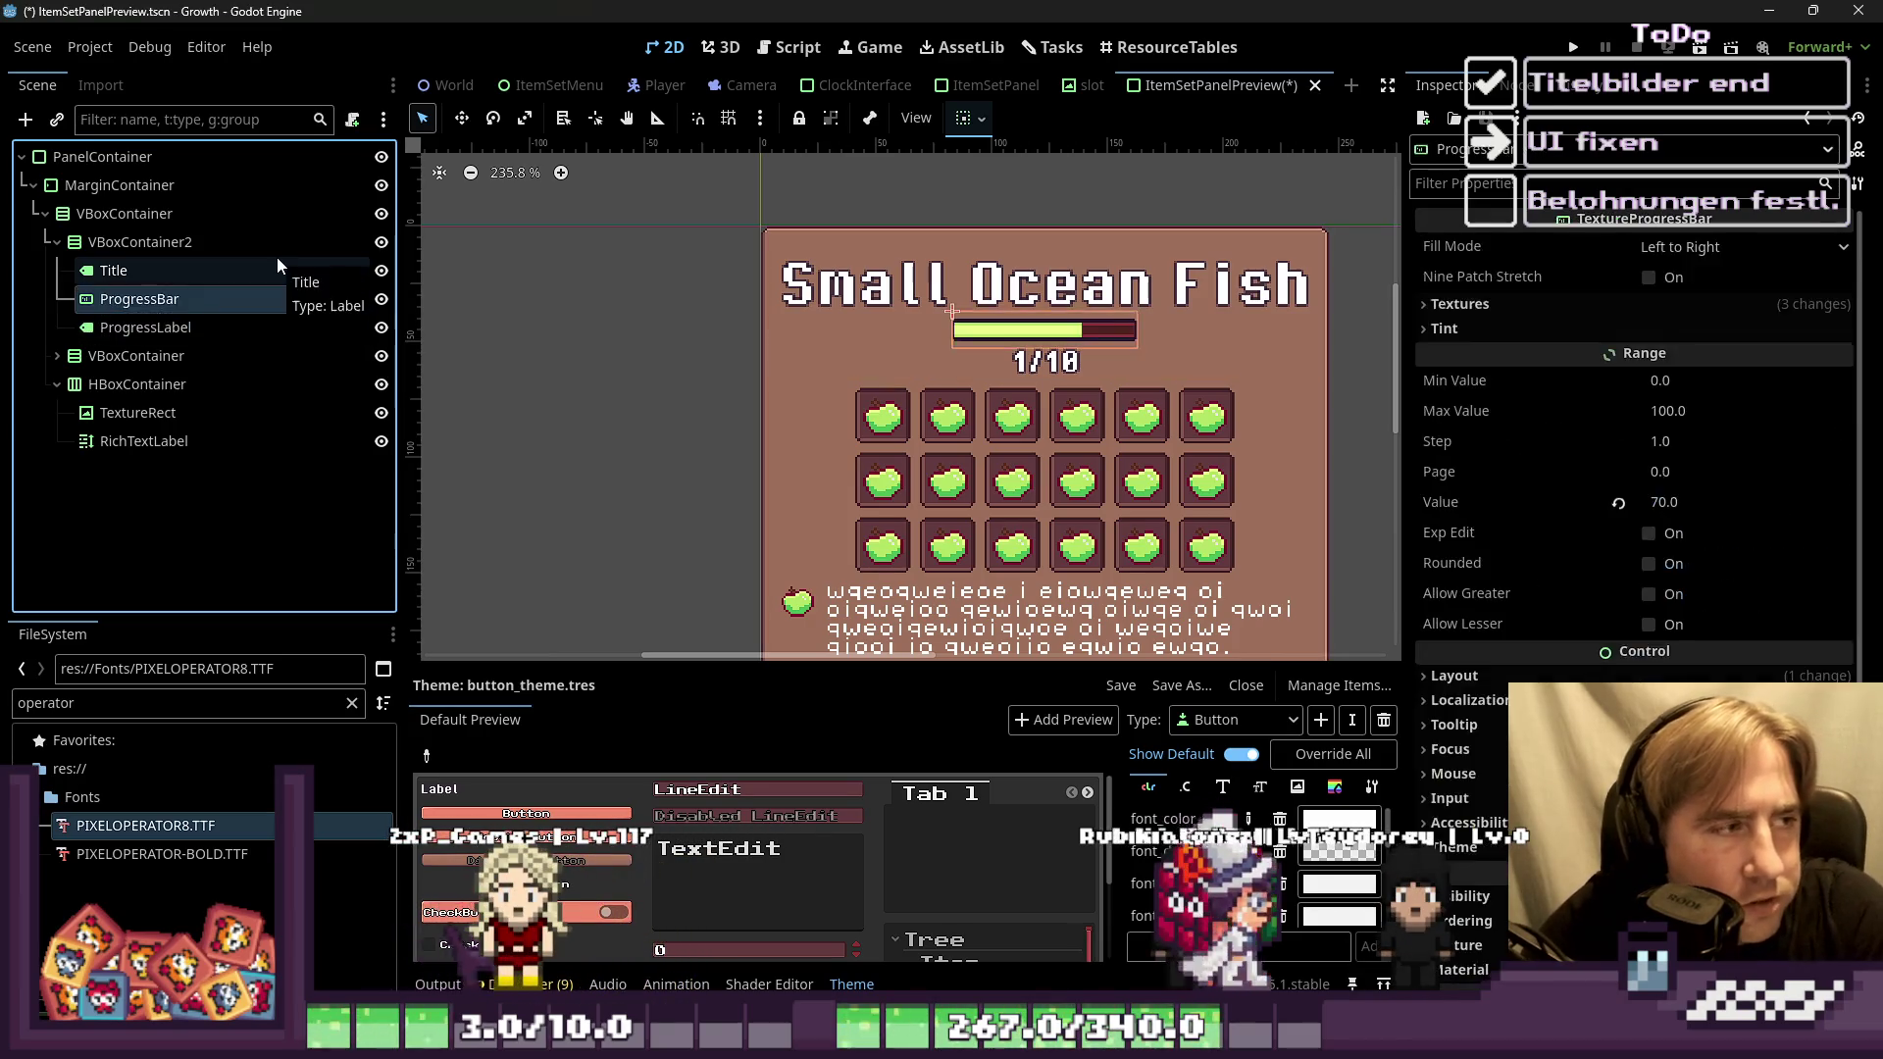
# - Rename the root PanelContainer to ItemSetPanelPreview
pyautogui.press('Home')
pyautogui.press('F2')
pyautogui.write('Set')
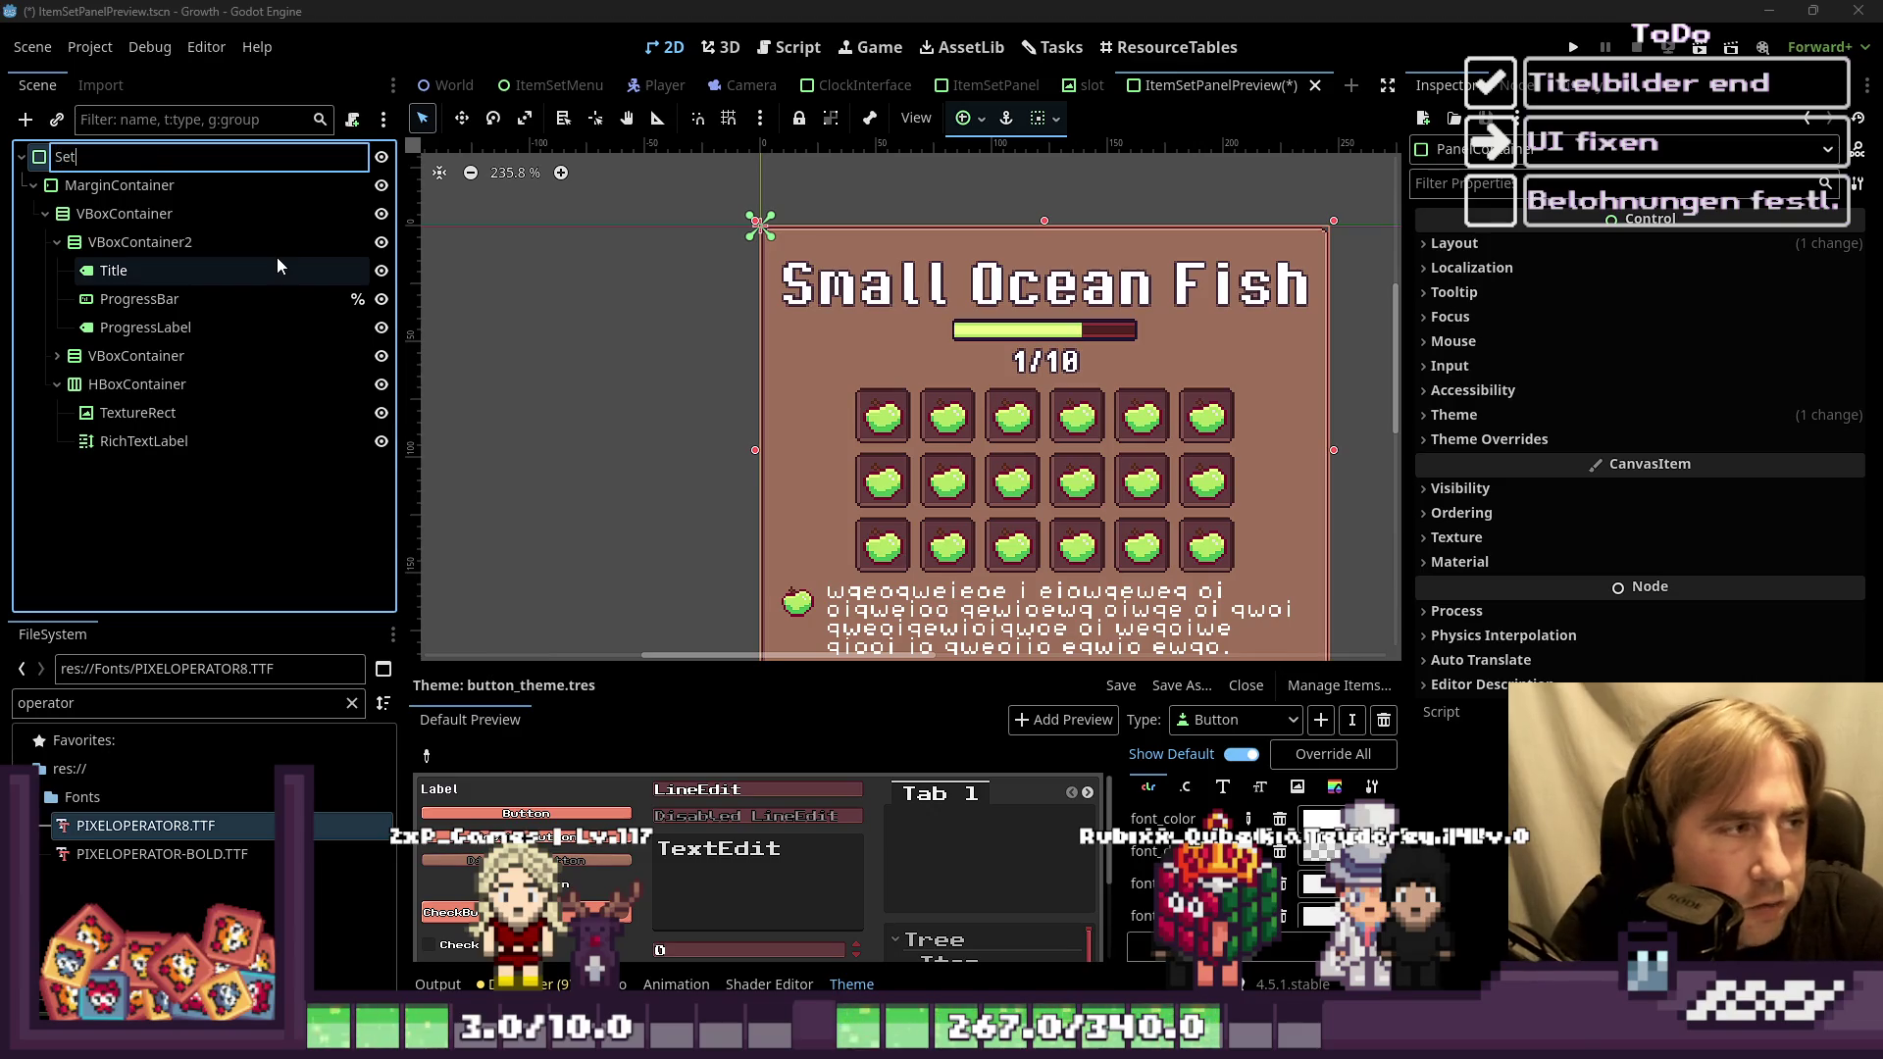
pyautogui.press('BackSpace')
pyautogui.press('BackSpace')
pyautogui.press('BackSpace')
pyautogui.write('ItemS')
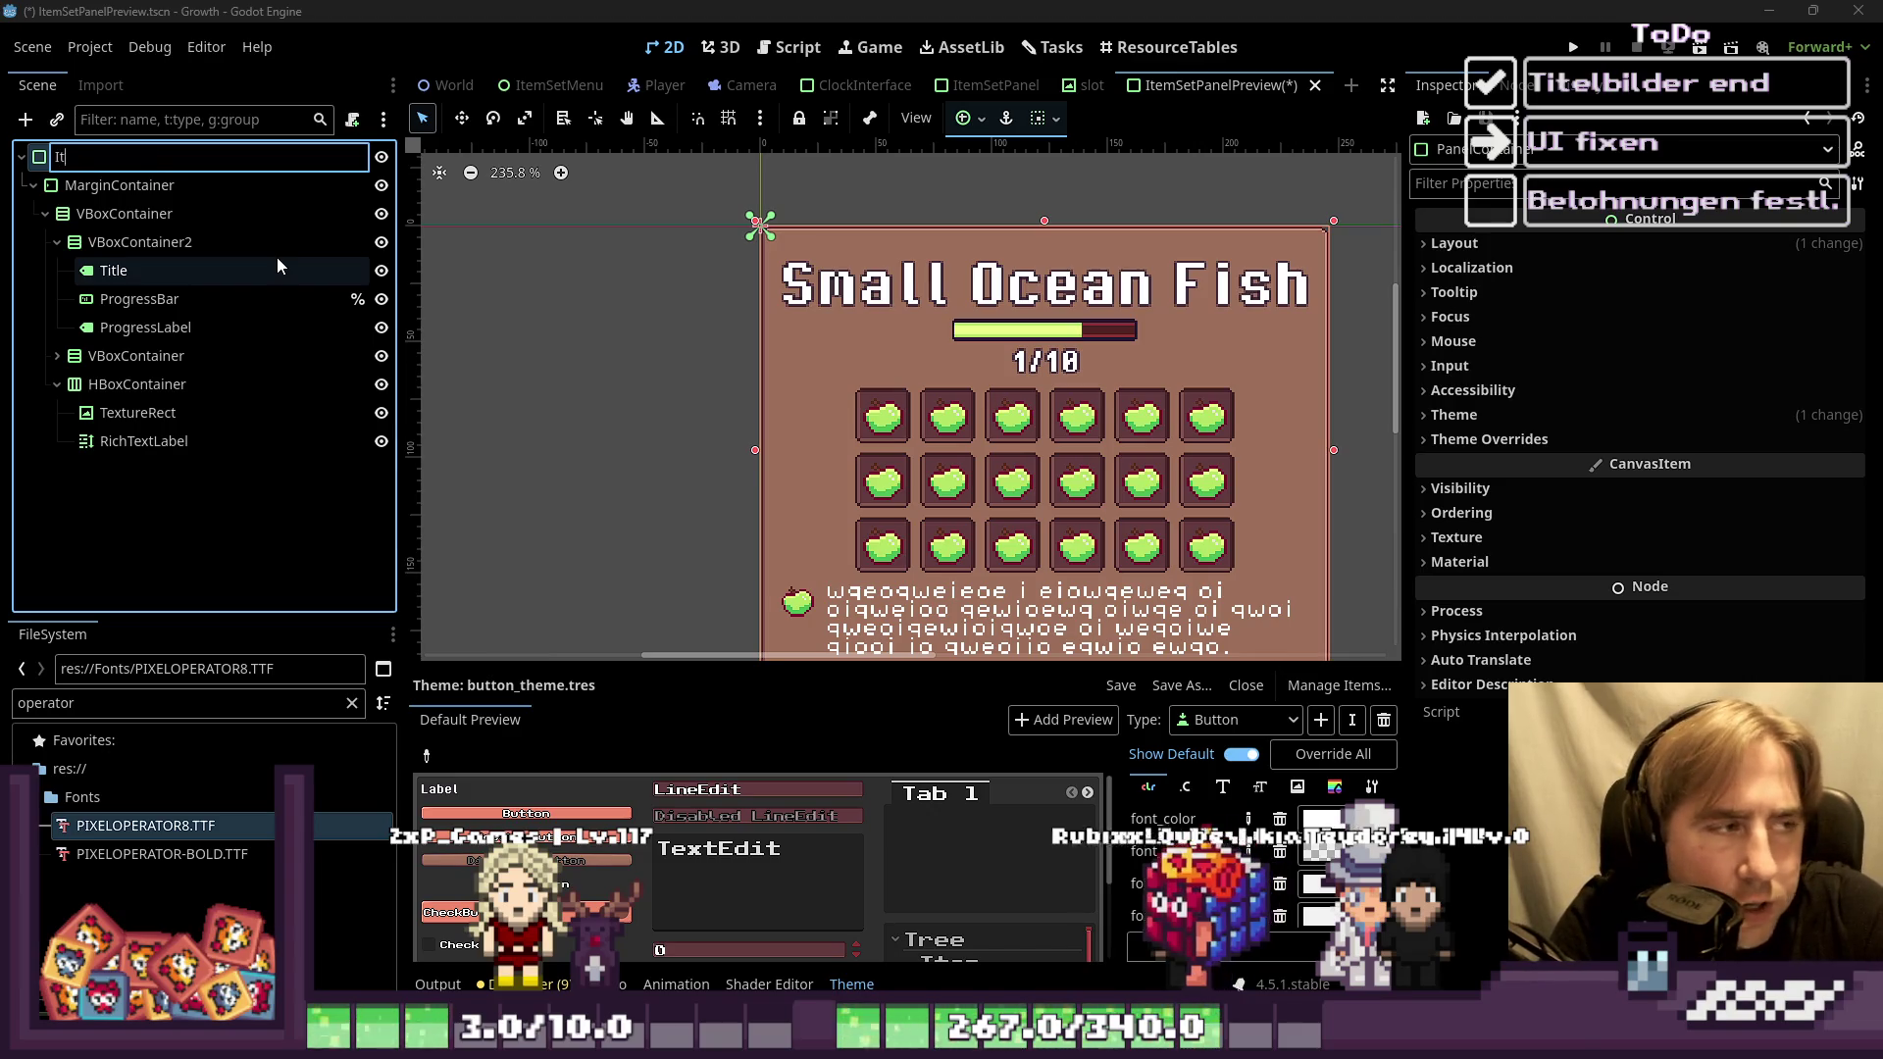
pyautogui.write('etPanelP')
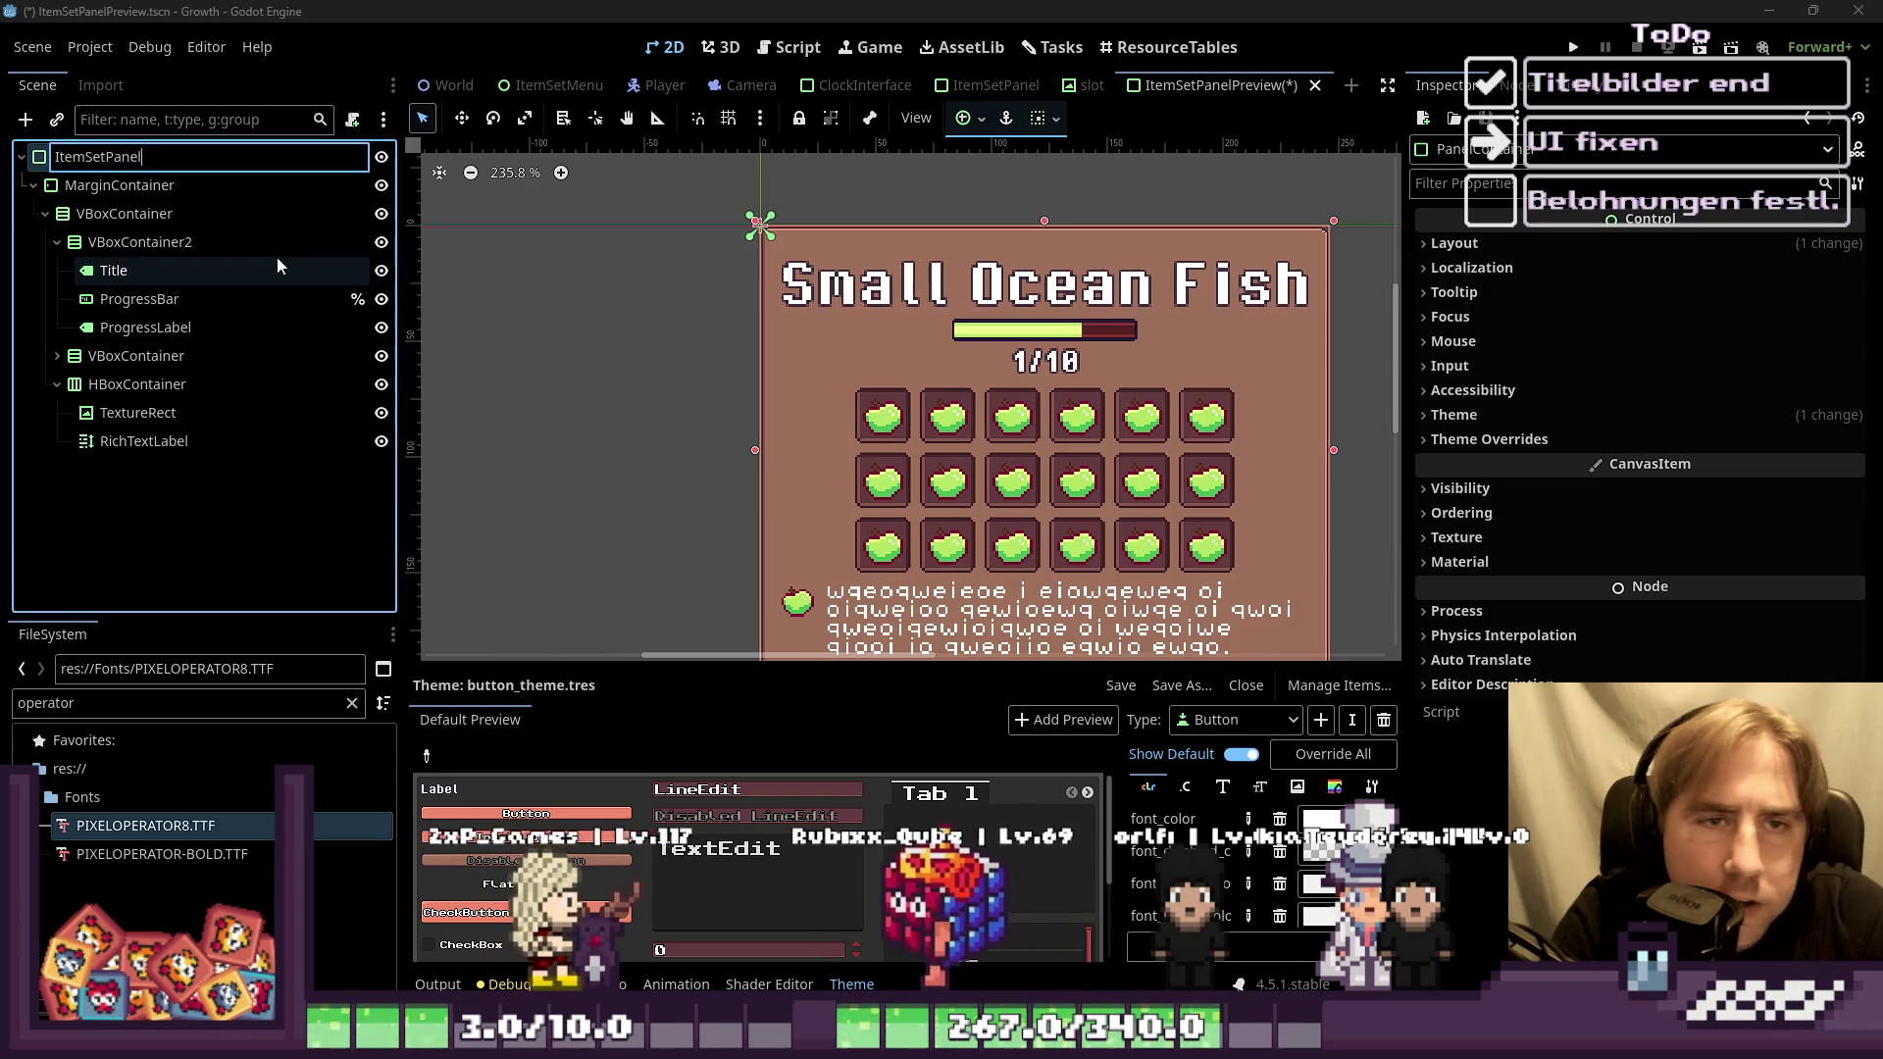
pyautogui.write('review')
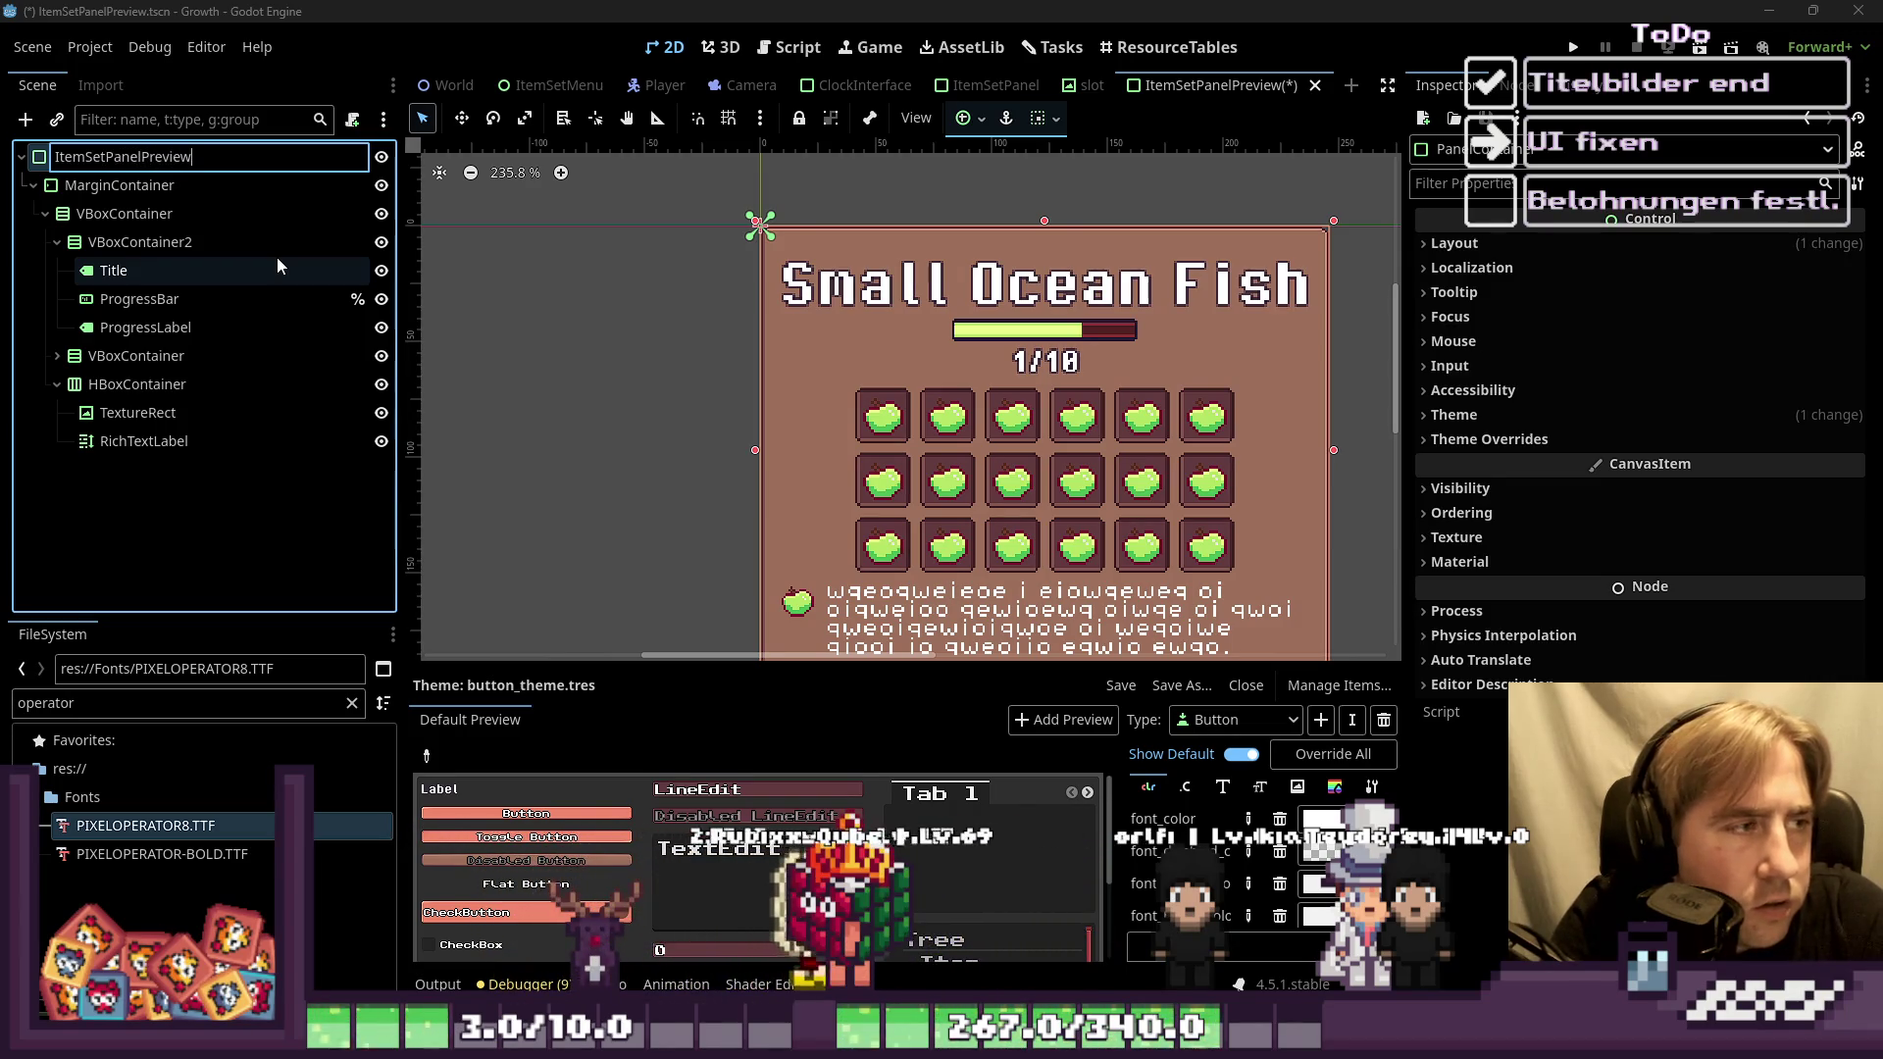
pyautogui.press('Return')
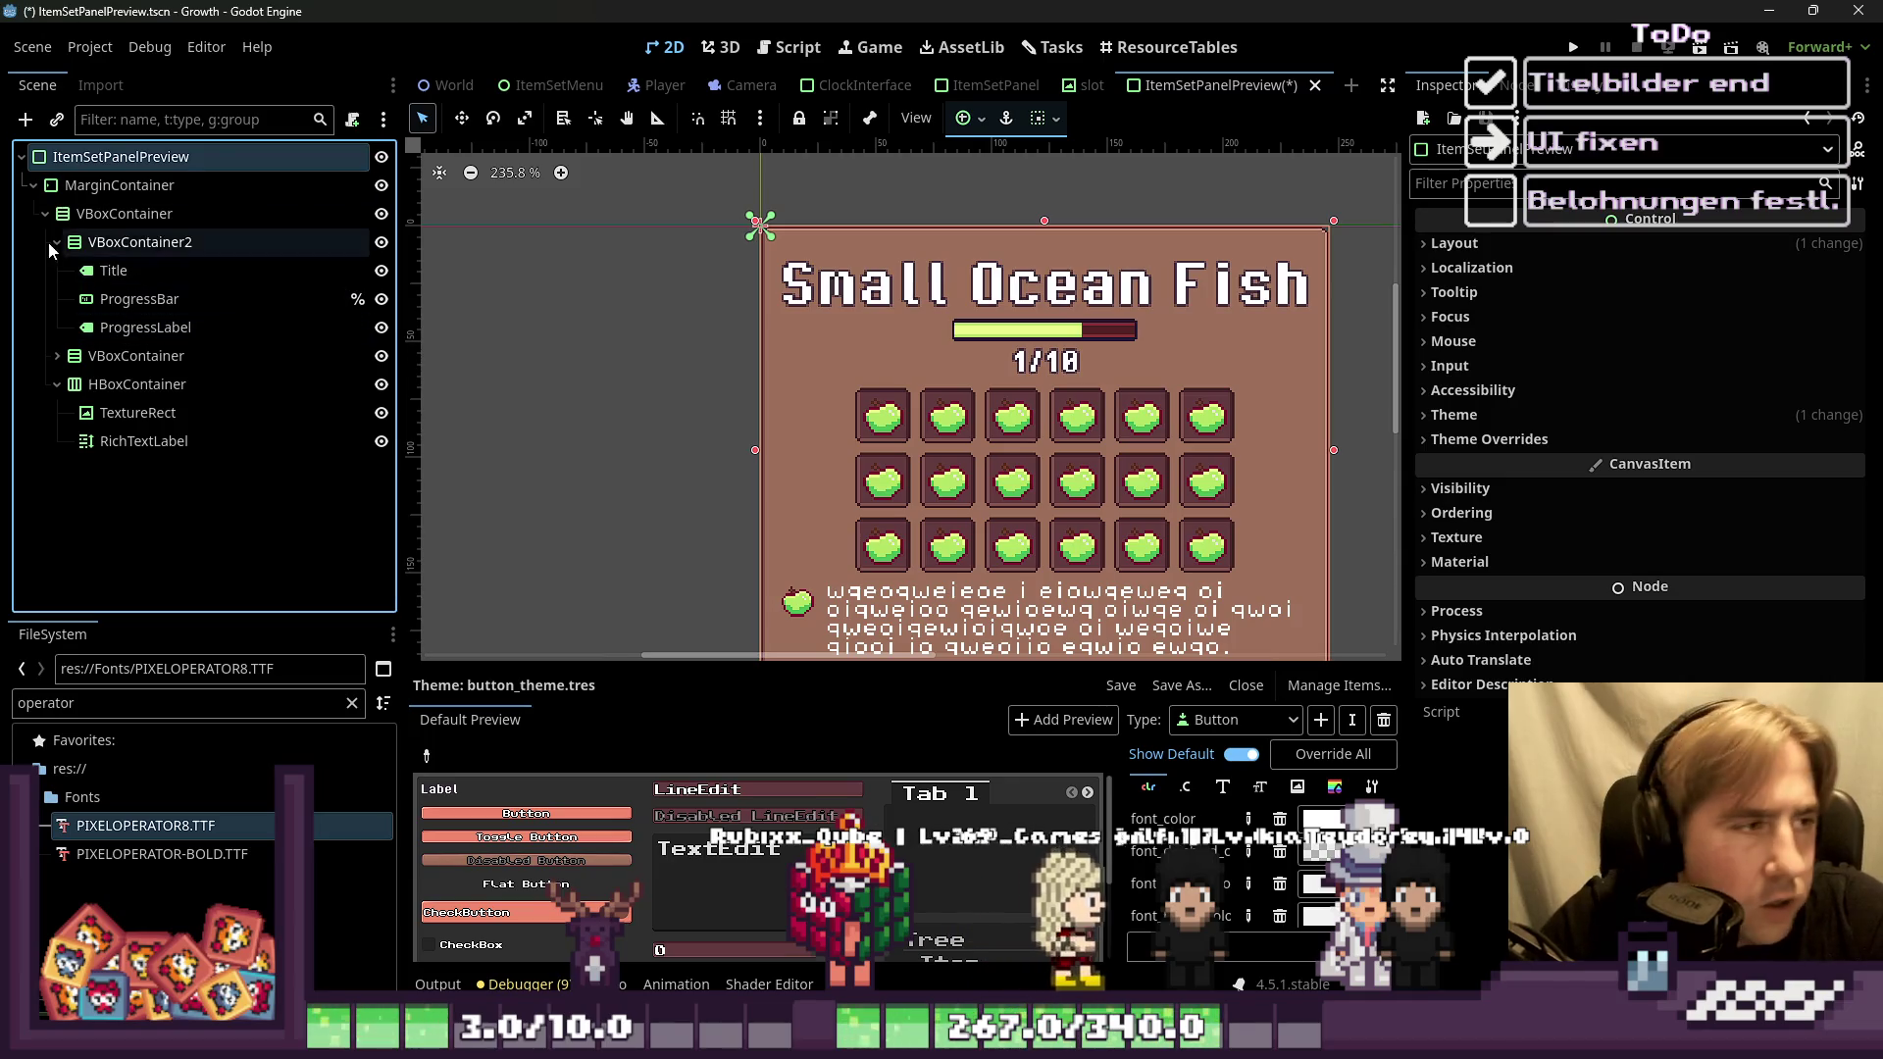
# - Rename the title group VBoxContainer2 to TitleGrp
pyautogui.click(82, 191)
pyautogui.click(122, 215)
pyautogui.click(153, 243)
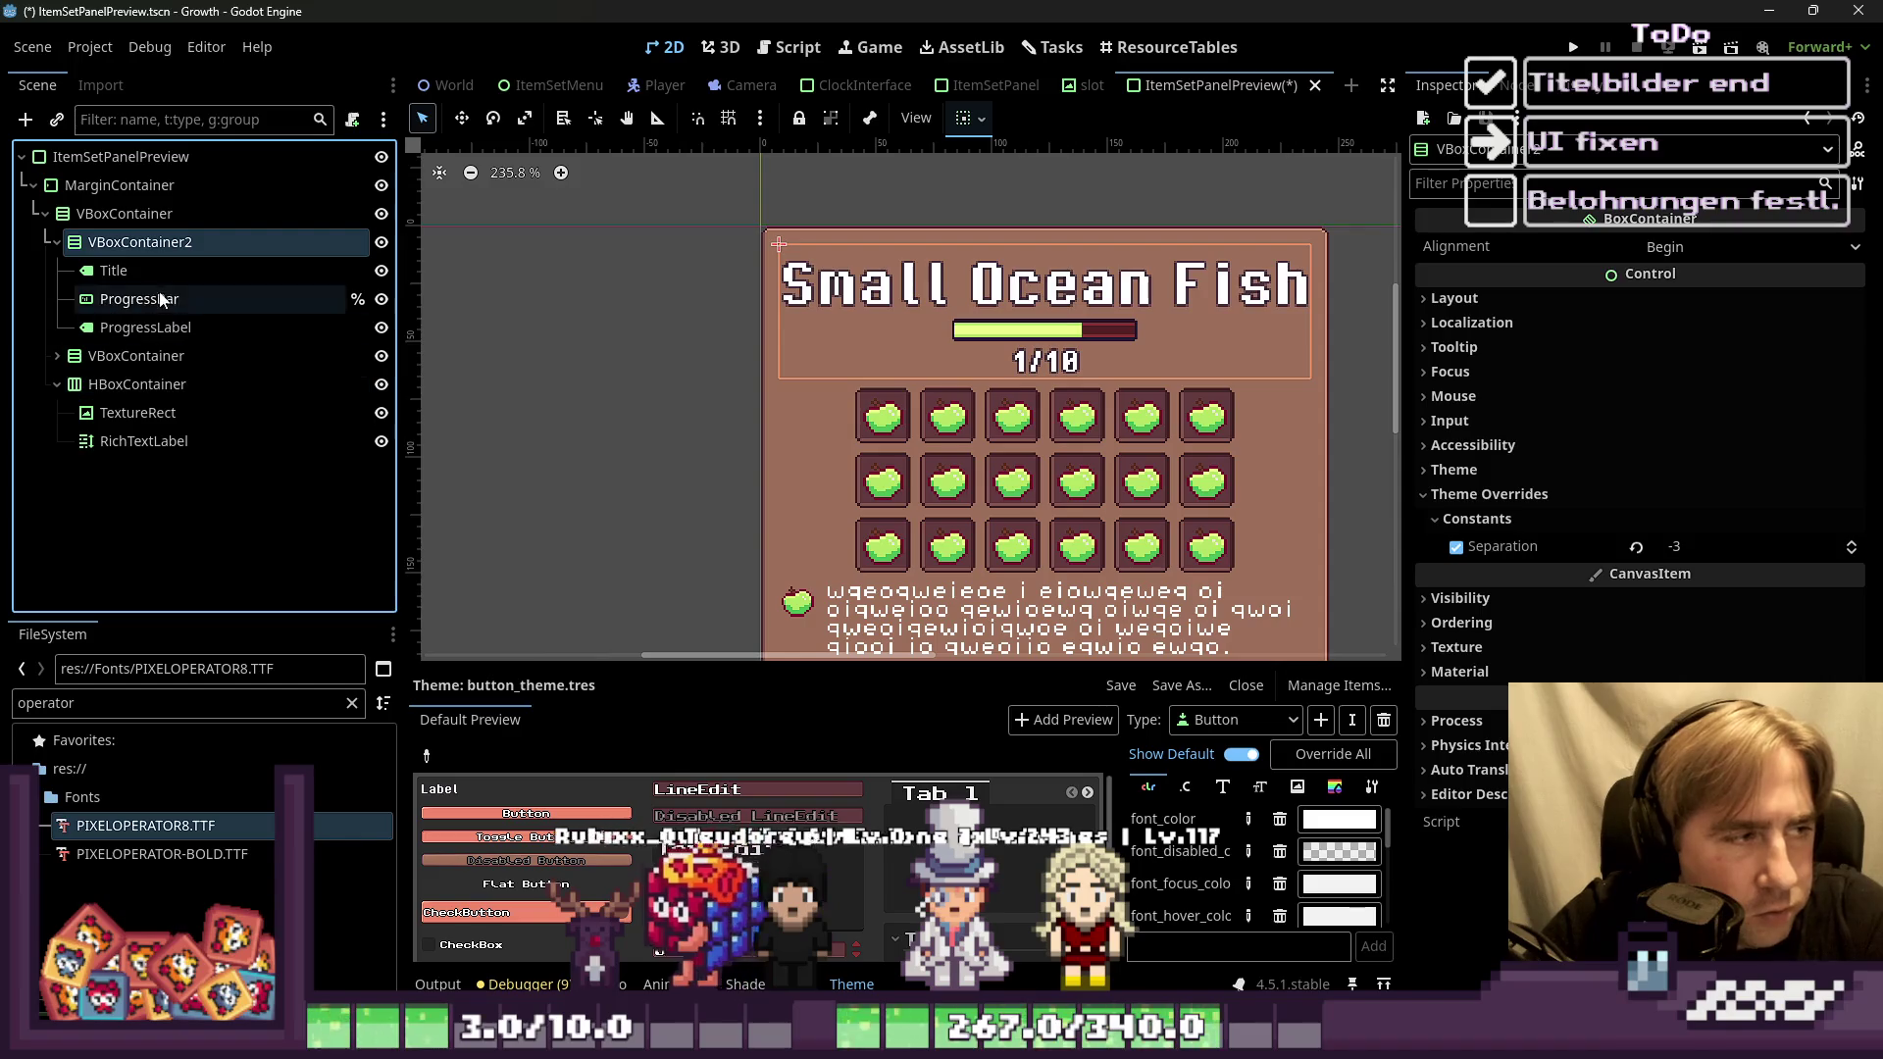
pyautogui.doubleClick(187, 253)
pyautogui.write('Tit')
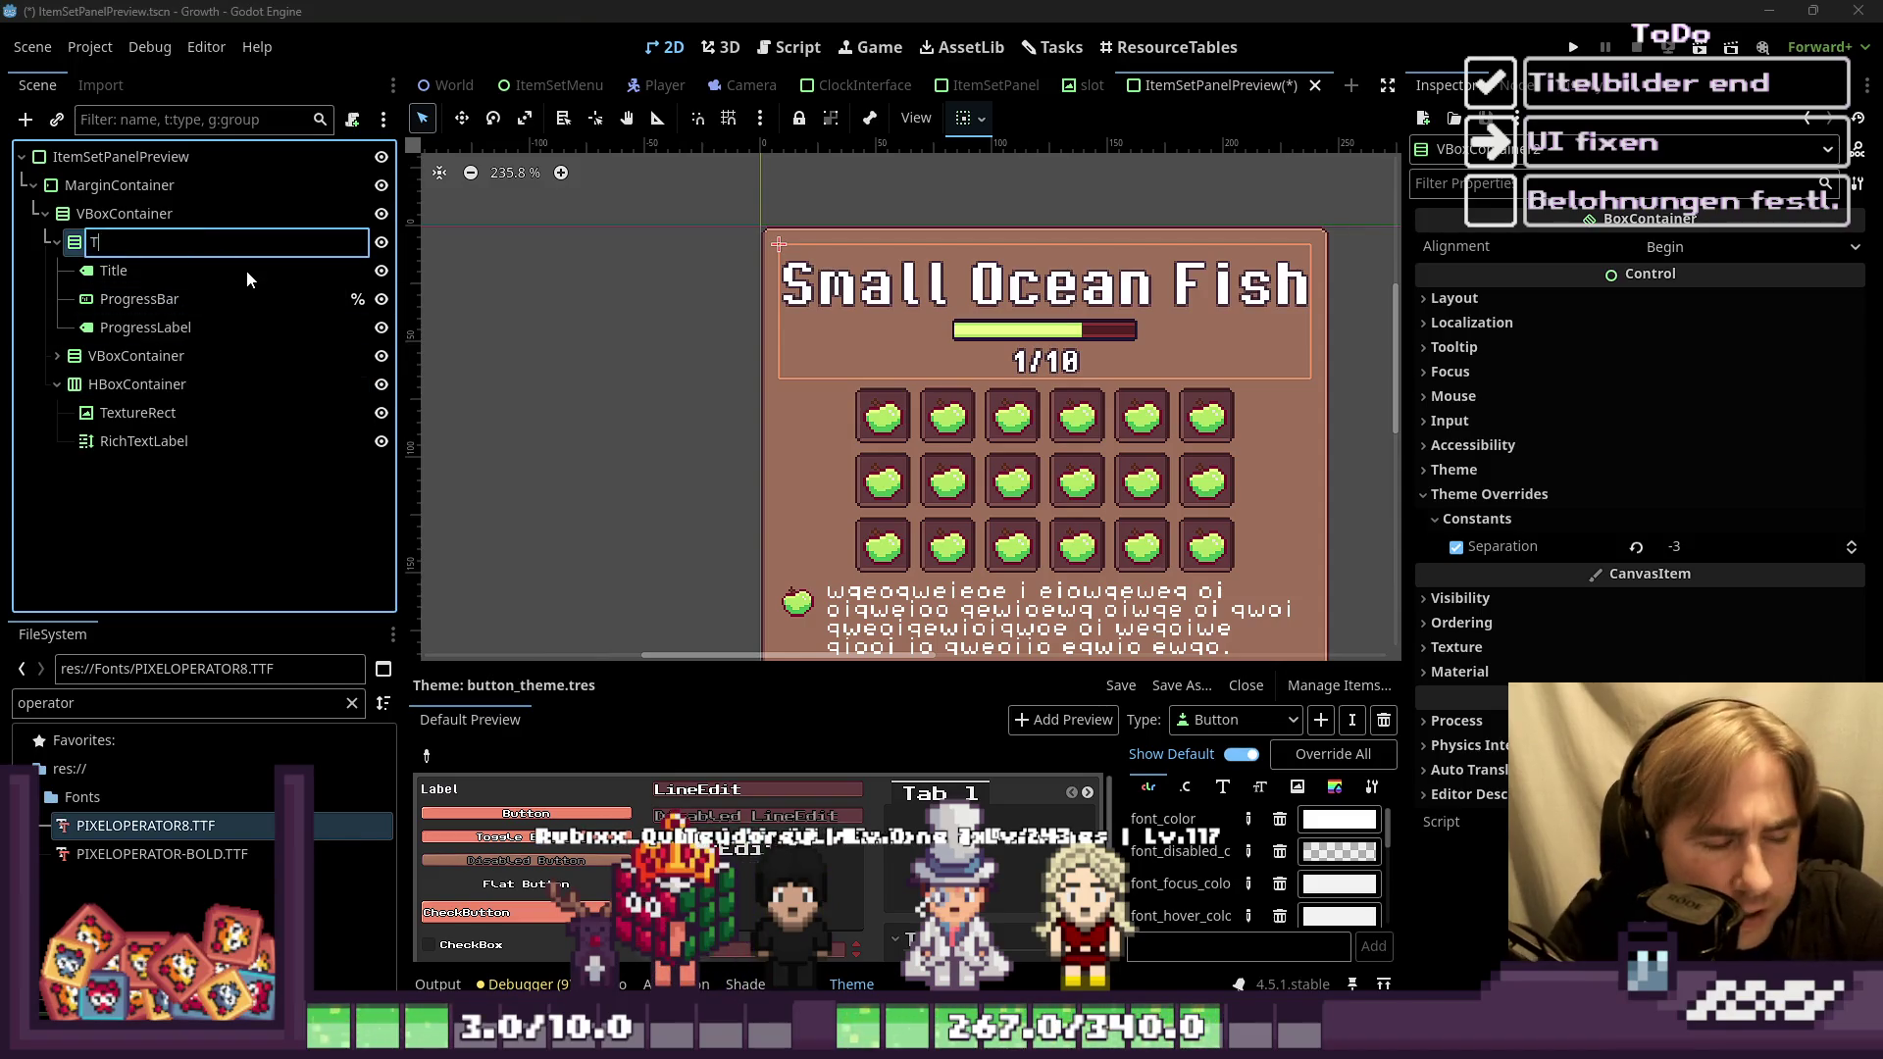
pyautogui.write('leGrp')
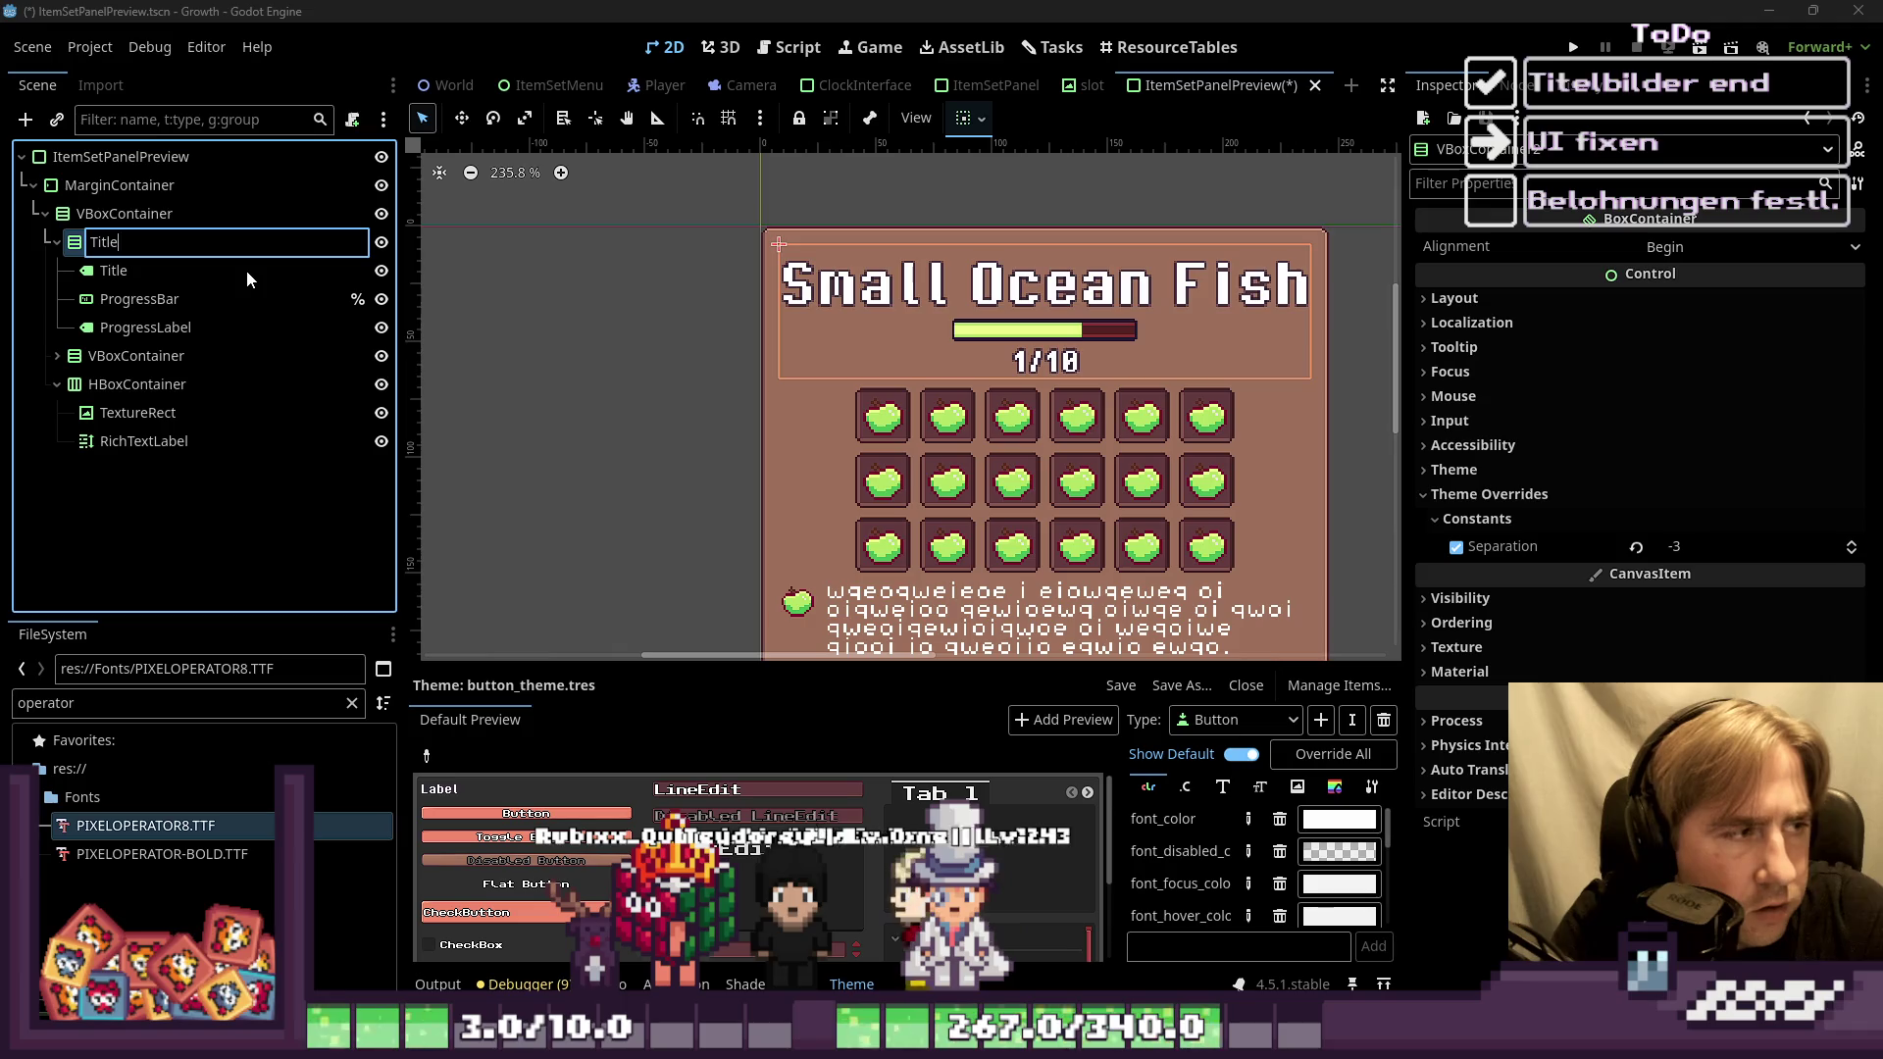
pyautogui.press('Return')
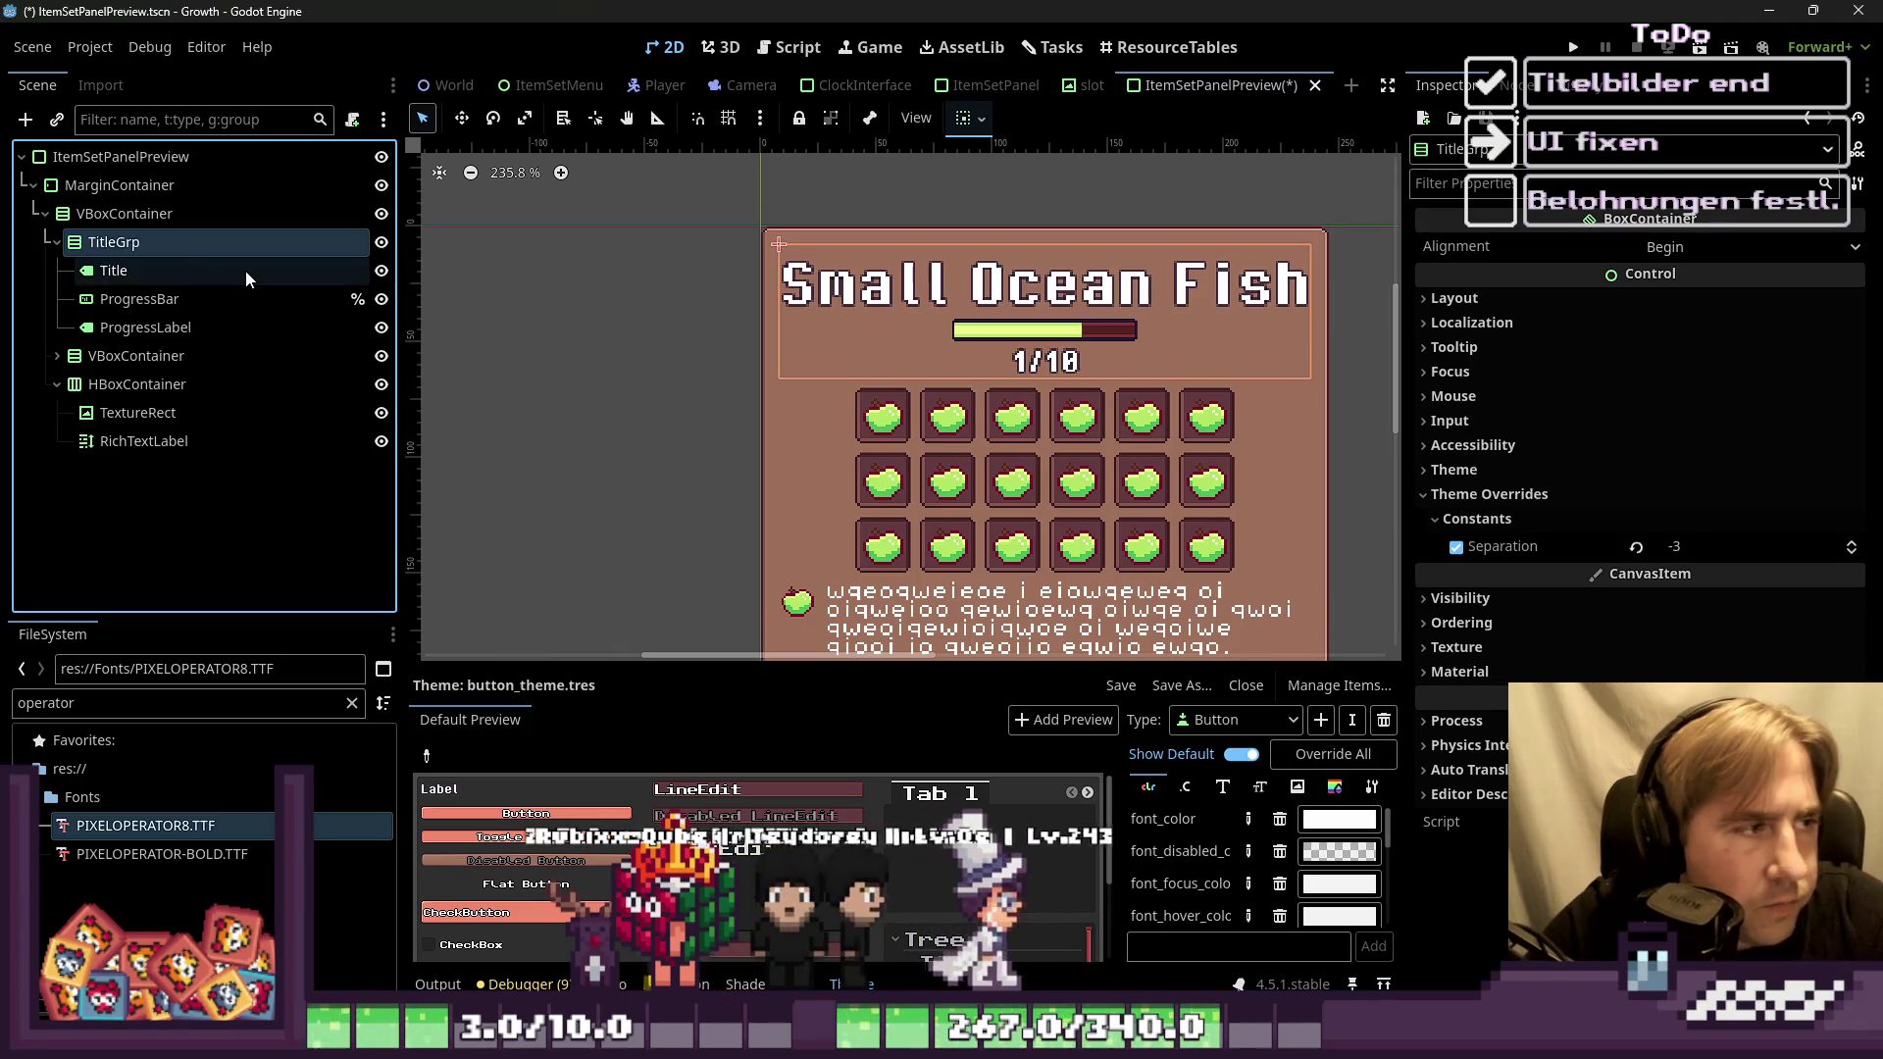
# - Rename the container holding the item grid to SetItemGrp
pyautogui.click(145, 361)
pyautogui.click(136, 365)
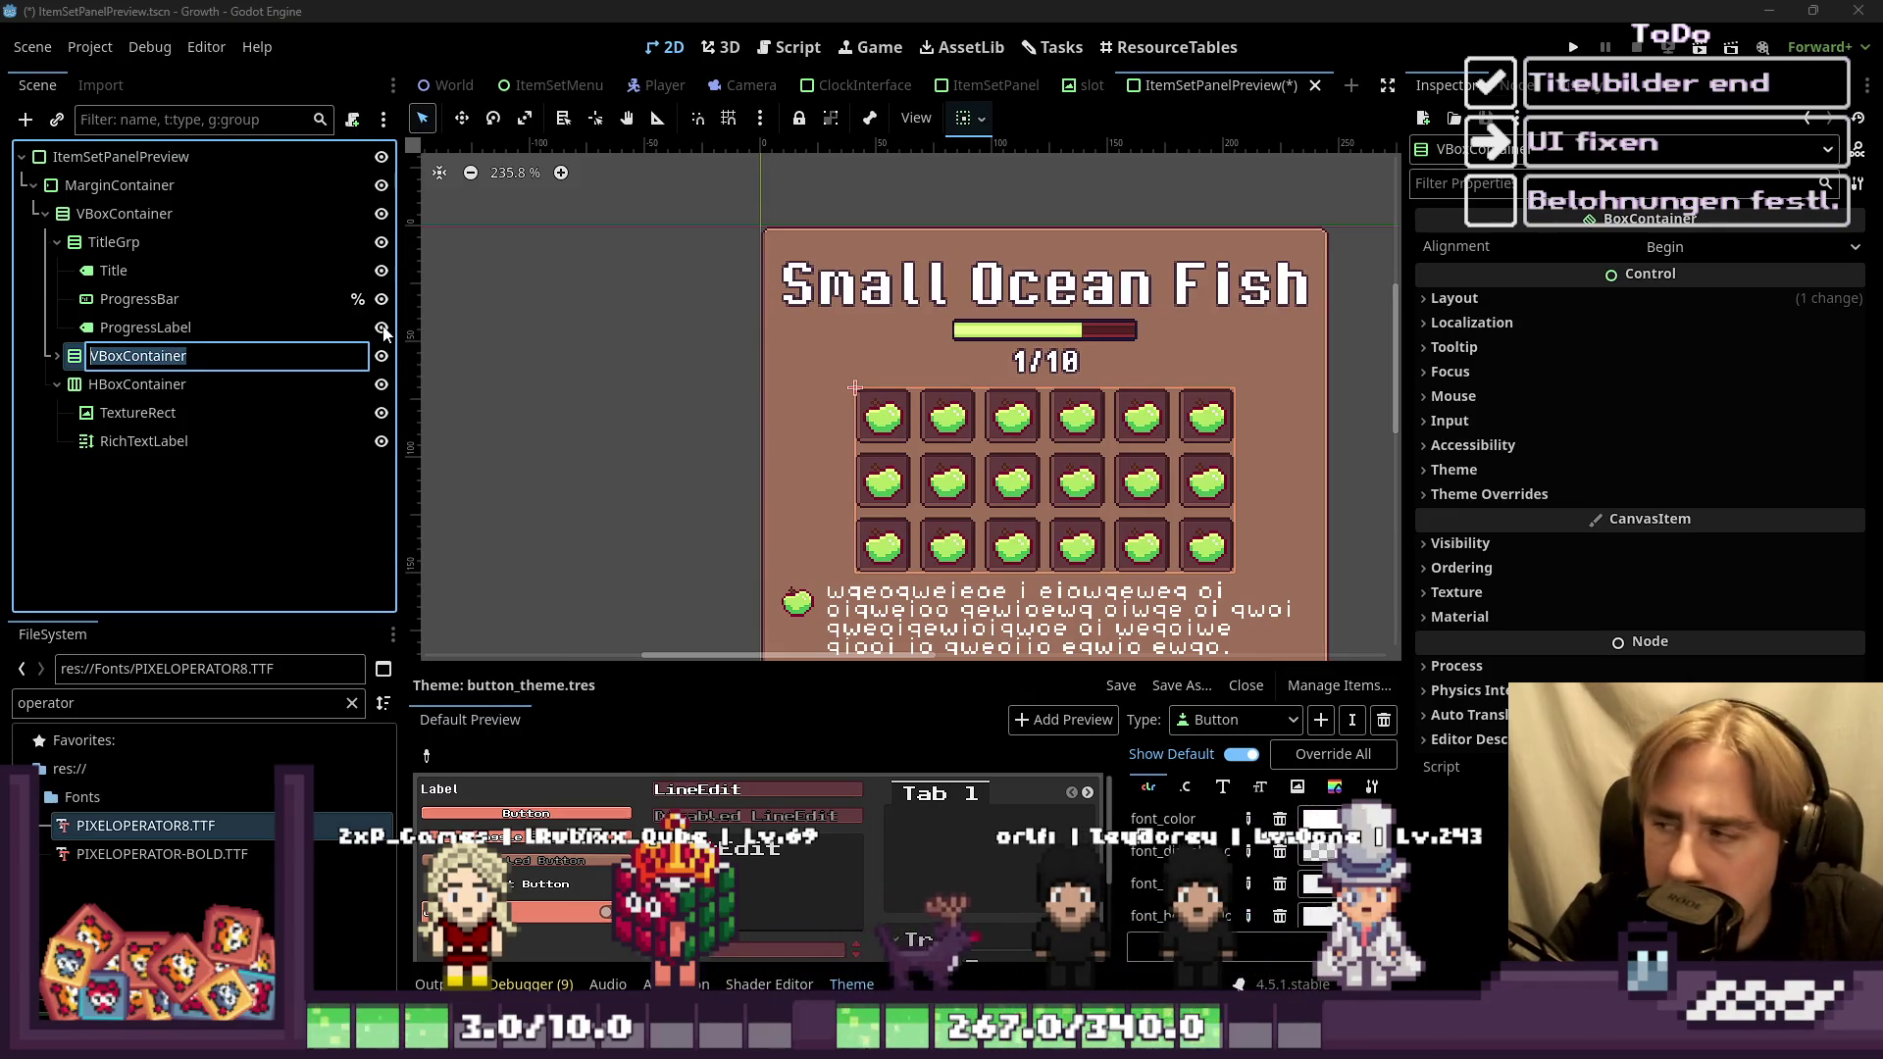
pyautogui.press('BackSpace')
pyautogui.press('BackSpace')
pyautogui.press('BackSpace')
pyautogui.write('tItemGrp')
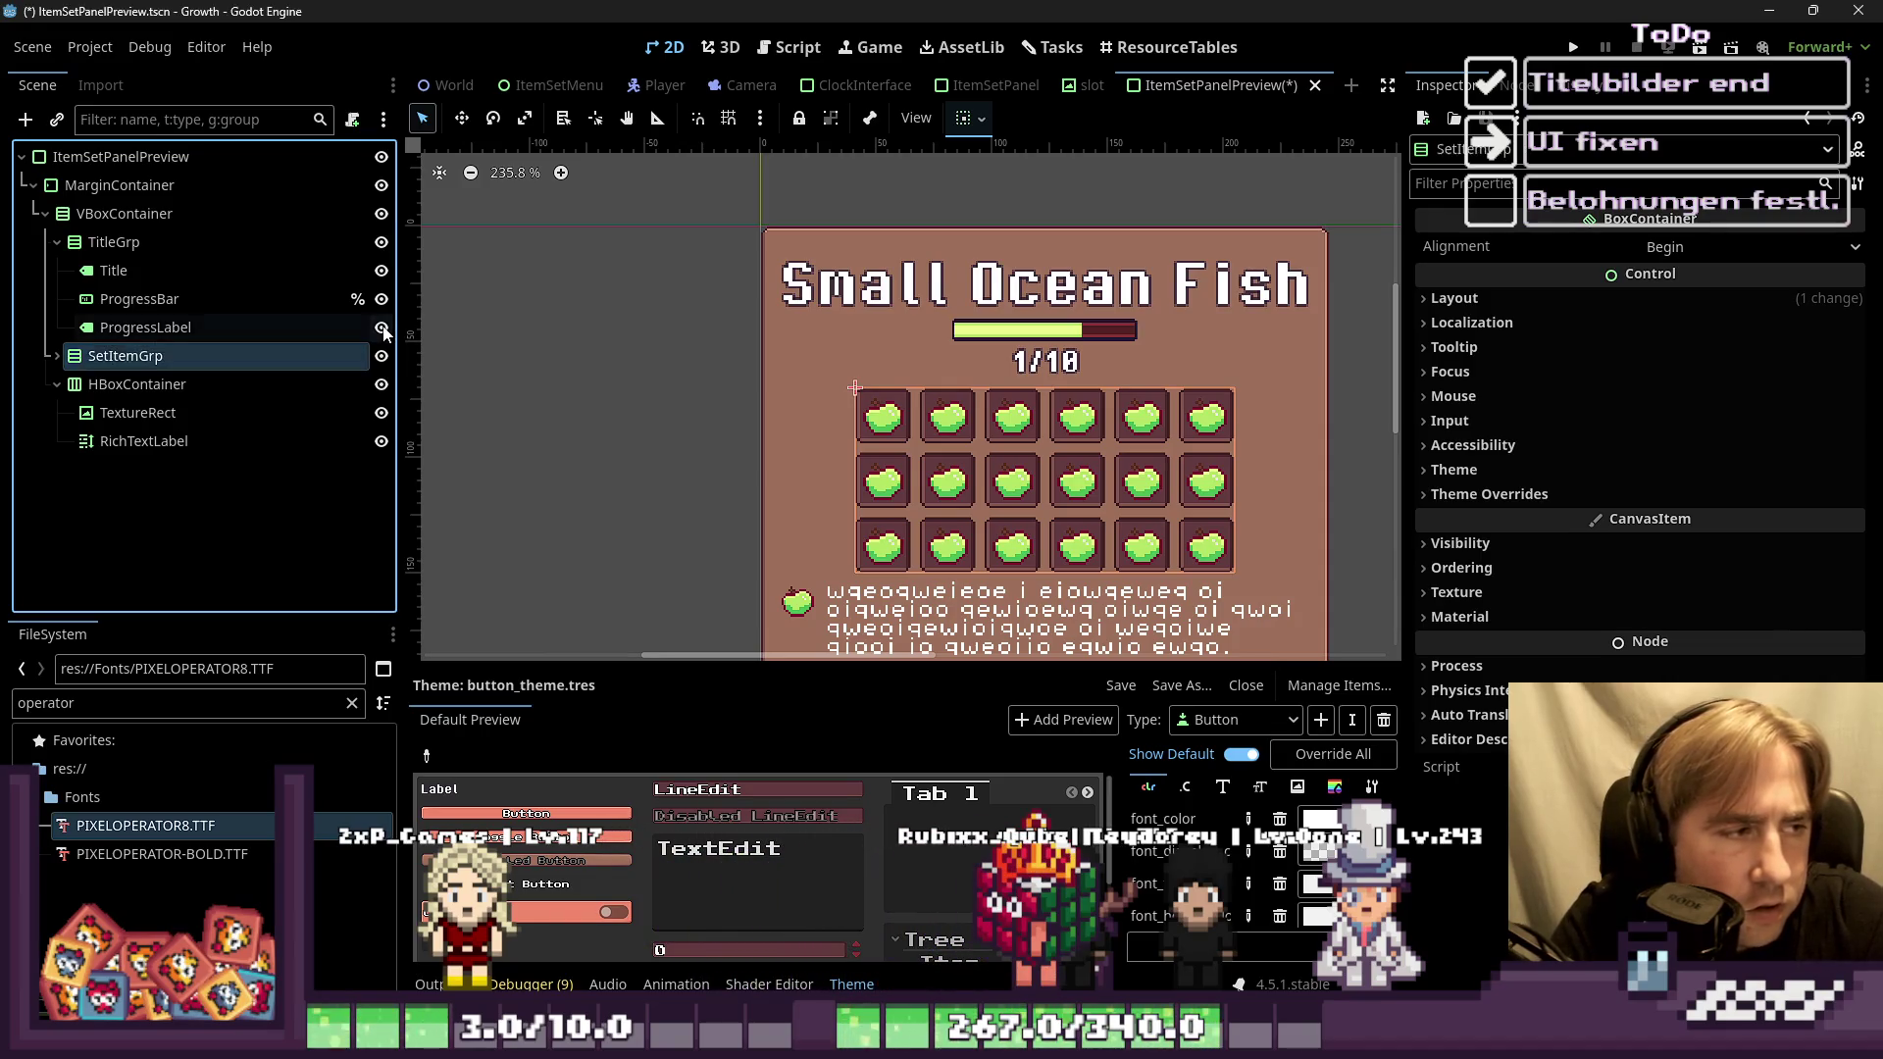
# - Name the reward row HBoxContainer RewardGrp and its TextureRect Texture
pyautogui.click(162, 382)
pyautogui.click(162, 383)
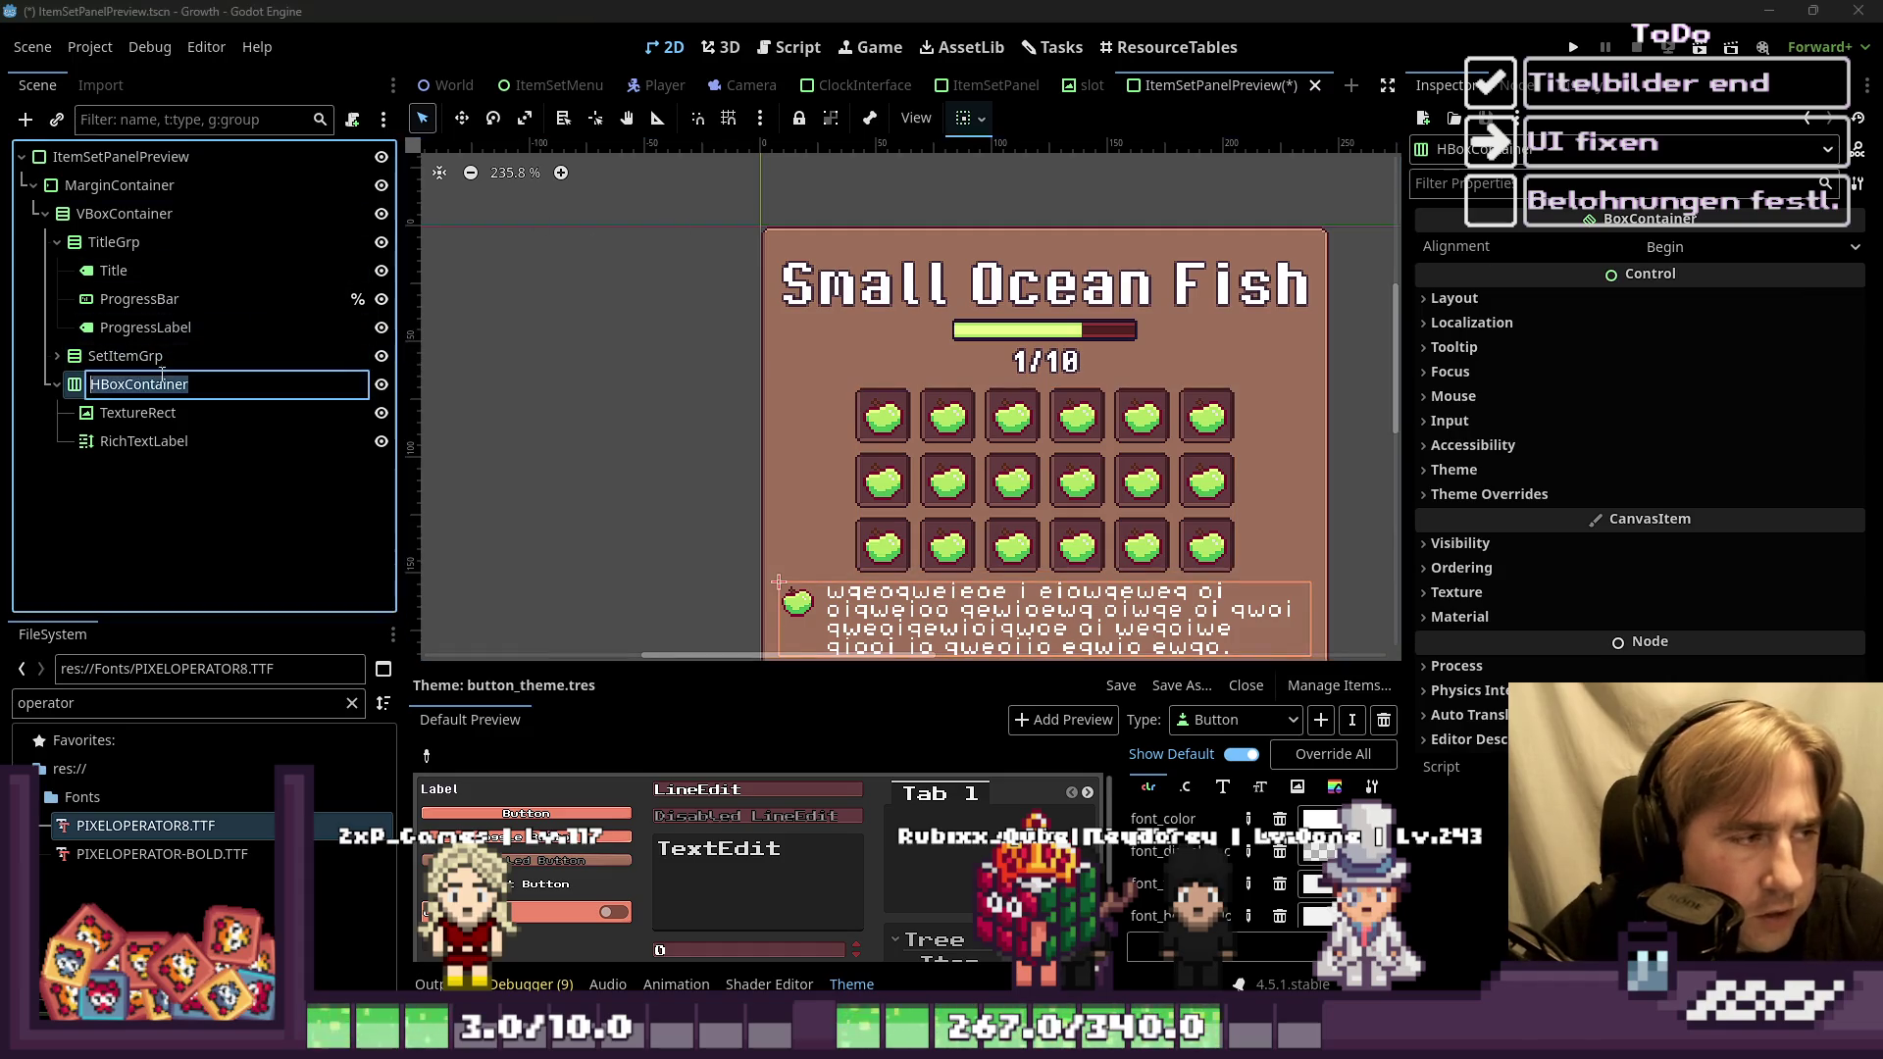
pyautogui.write('Reward')
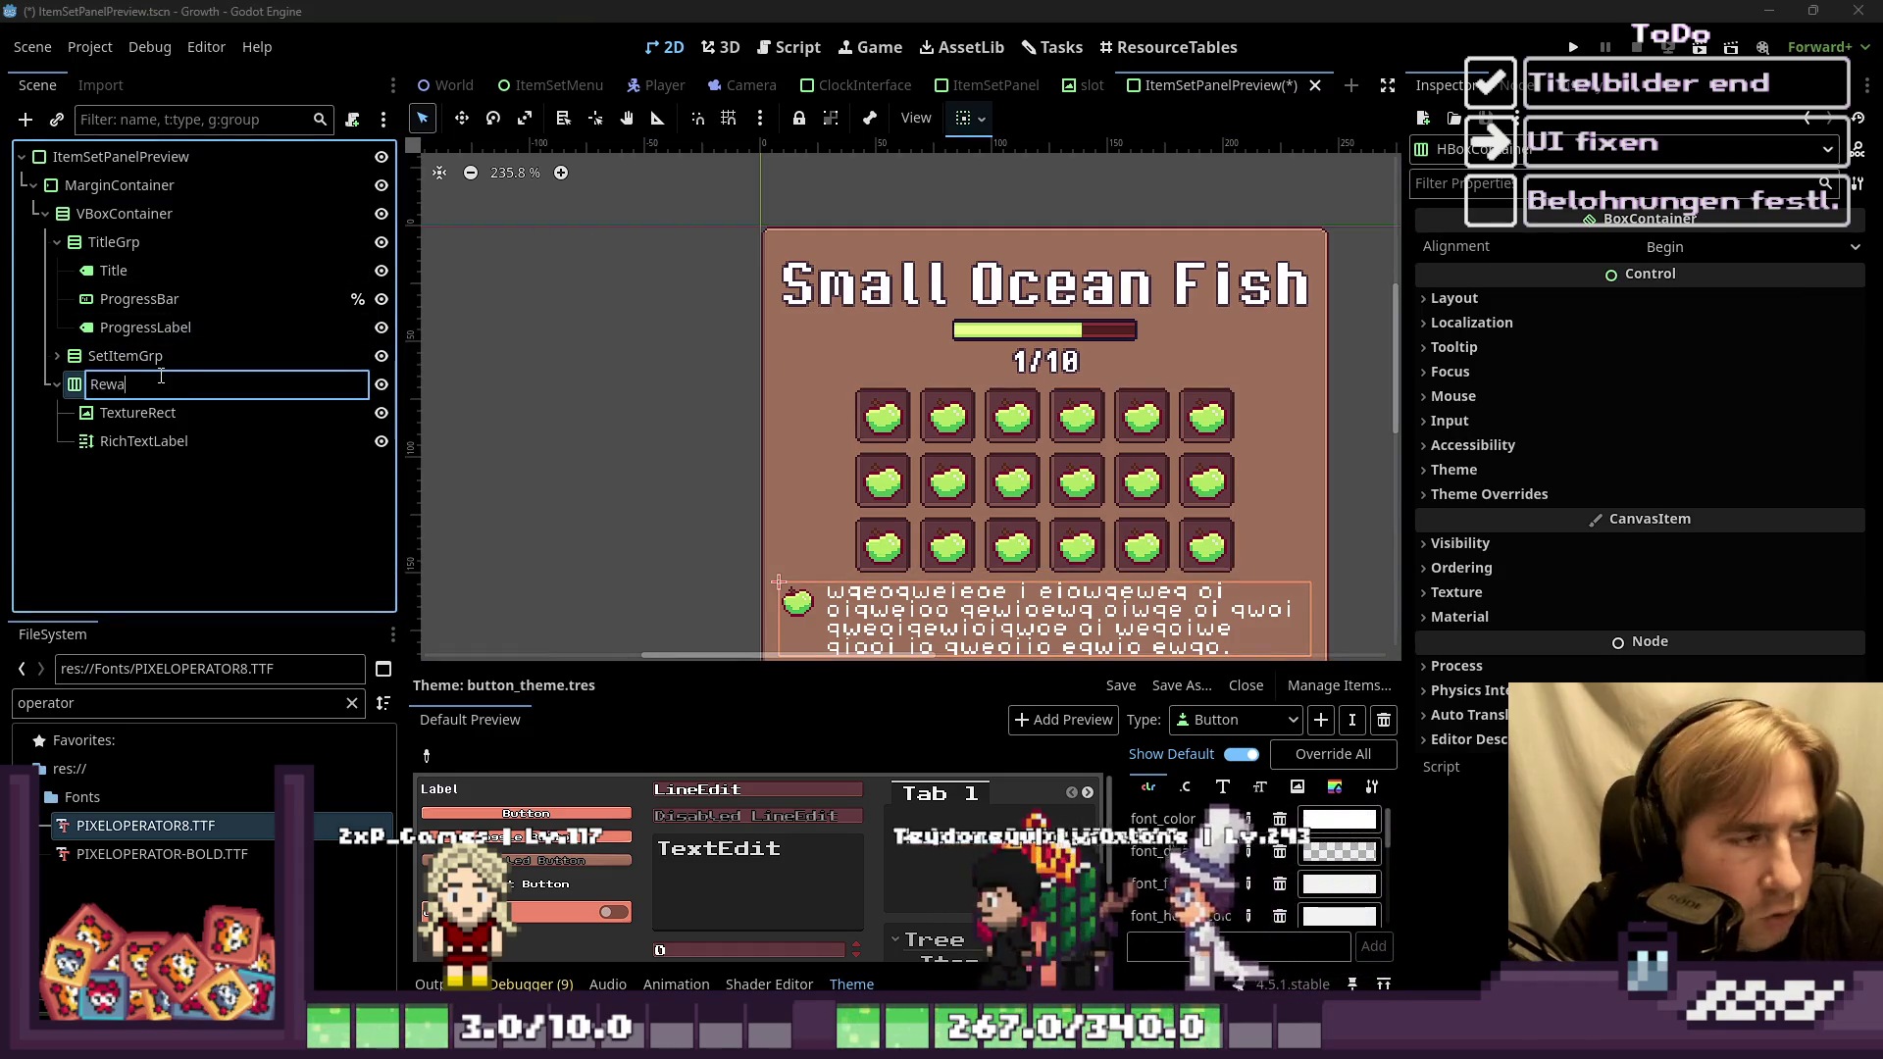
pyautogui.write('Grp')
pyautogui.press('Return')
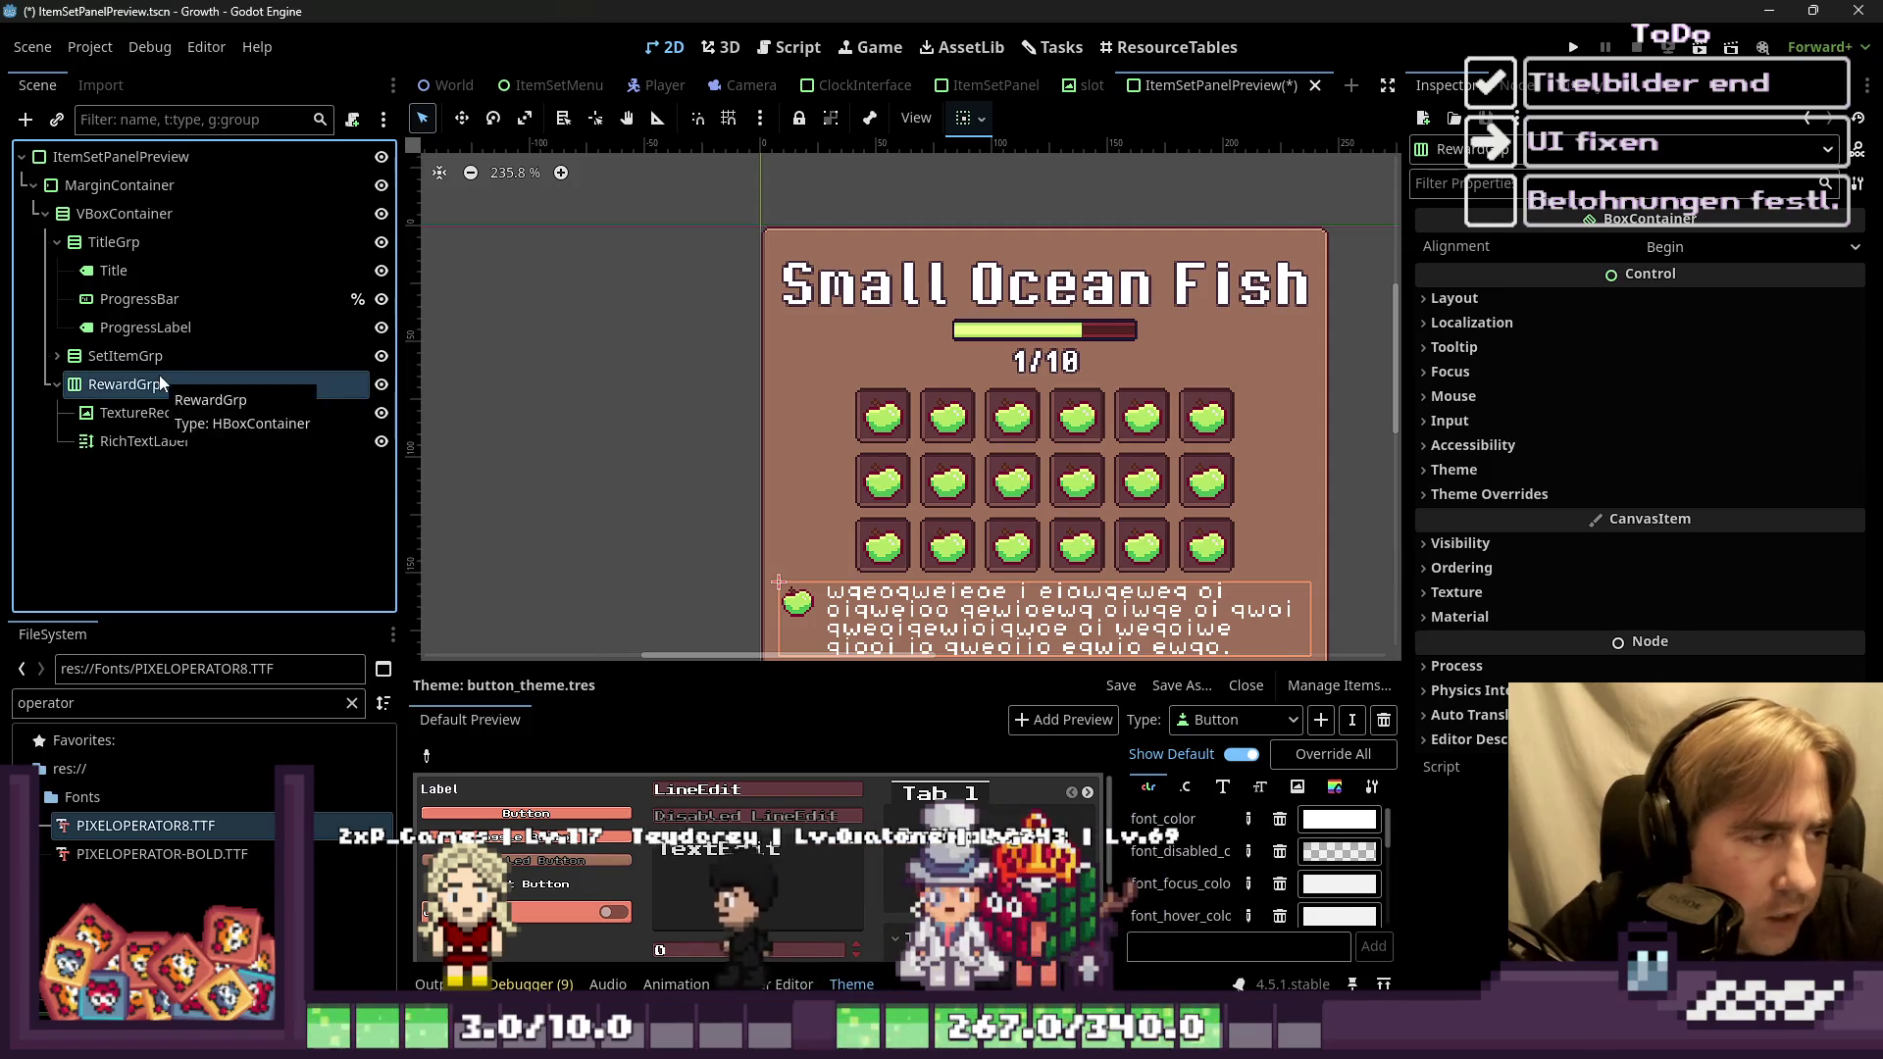
pyautogui.doubleClick(188, 415)
pyautogui.write('RewardTextu')
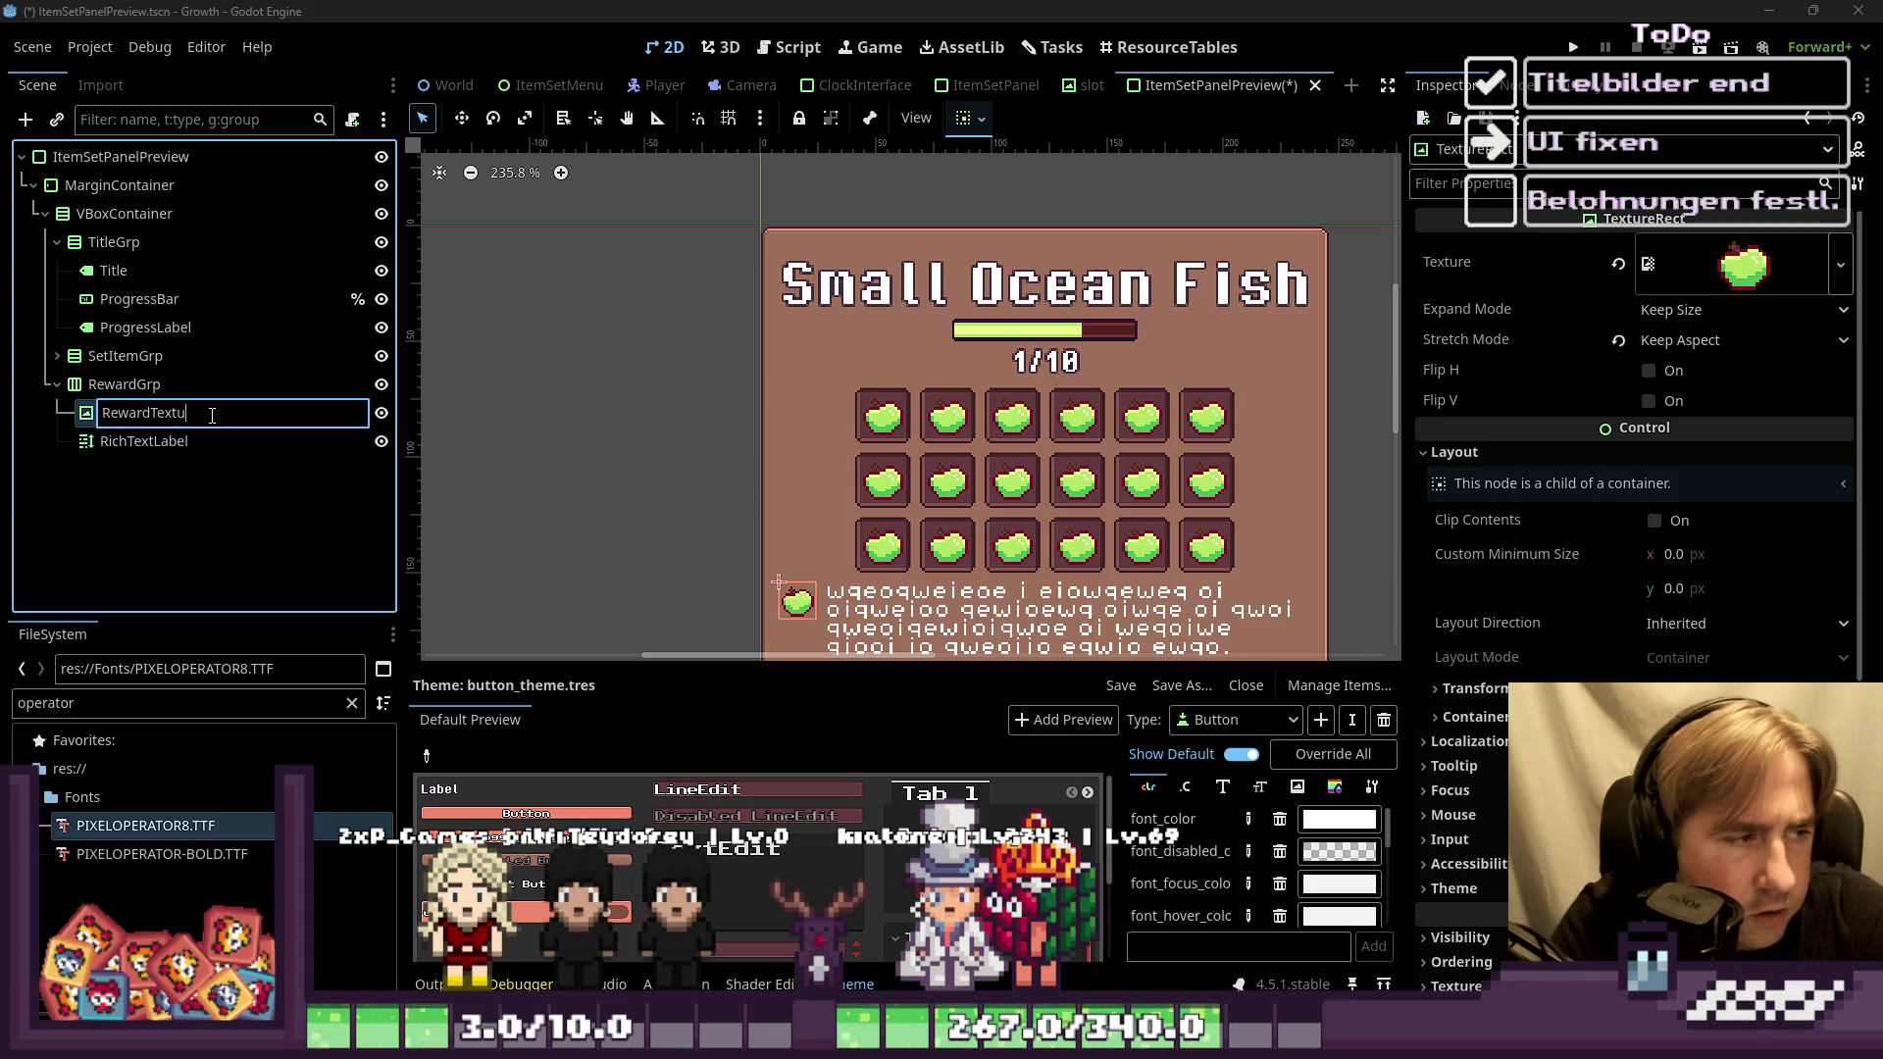
pyautogui.write('re')
pyautogui.press('Return')
# - Rename the reward RichTextLabel to Description
pyautogui.press('Down')
pyautogui.press('F2')
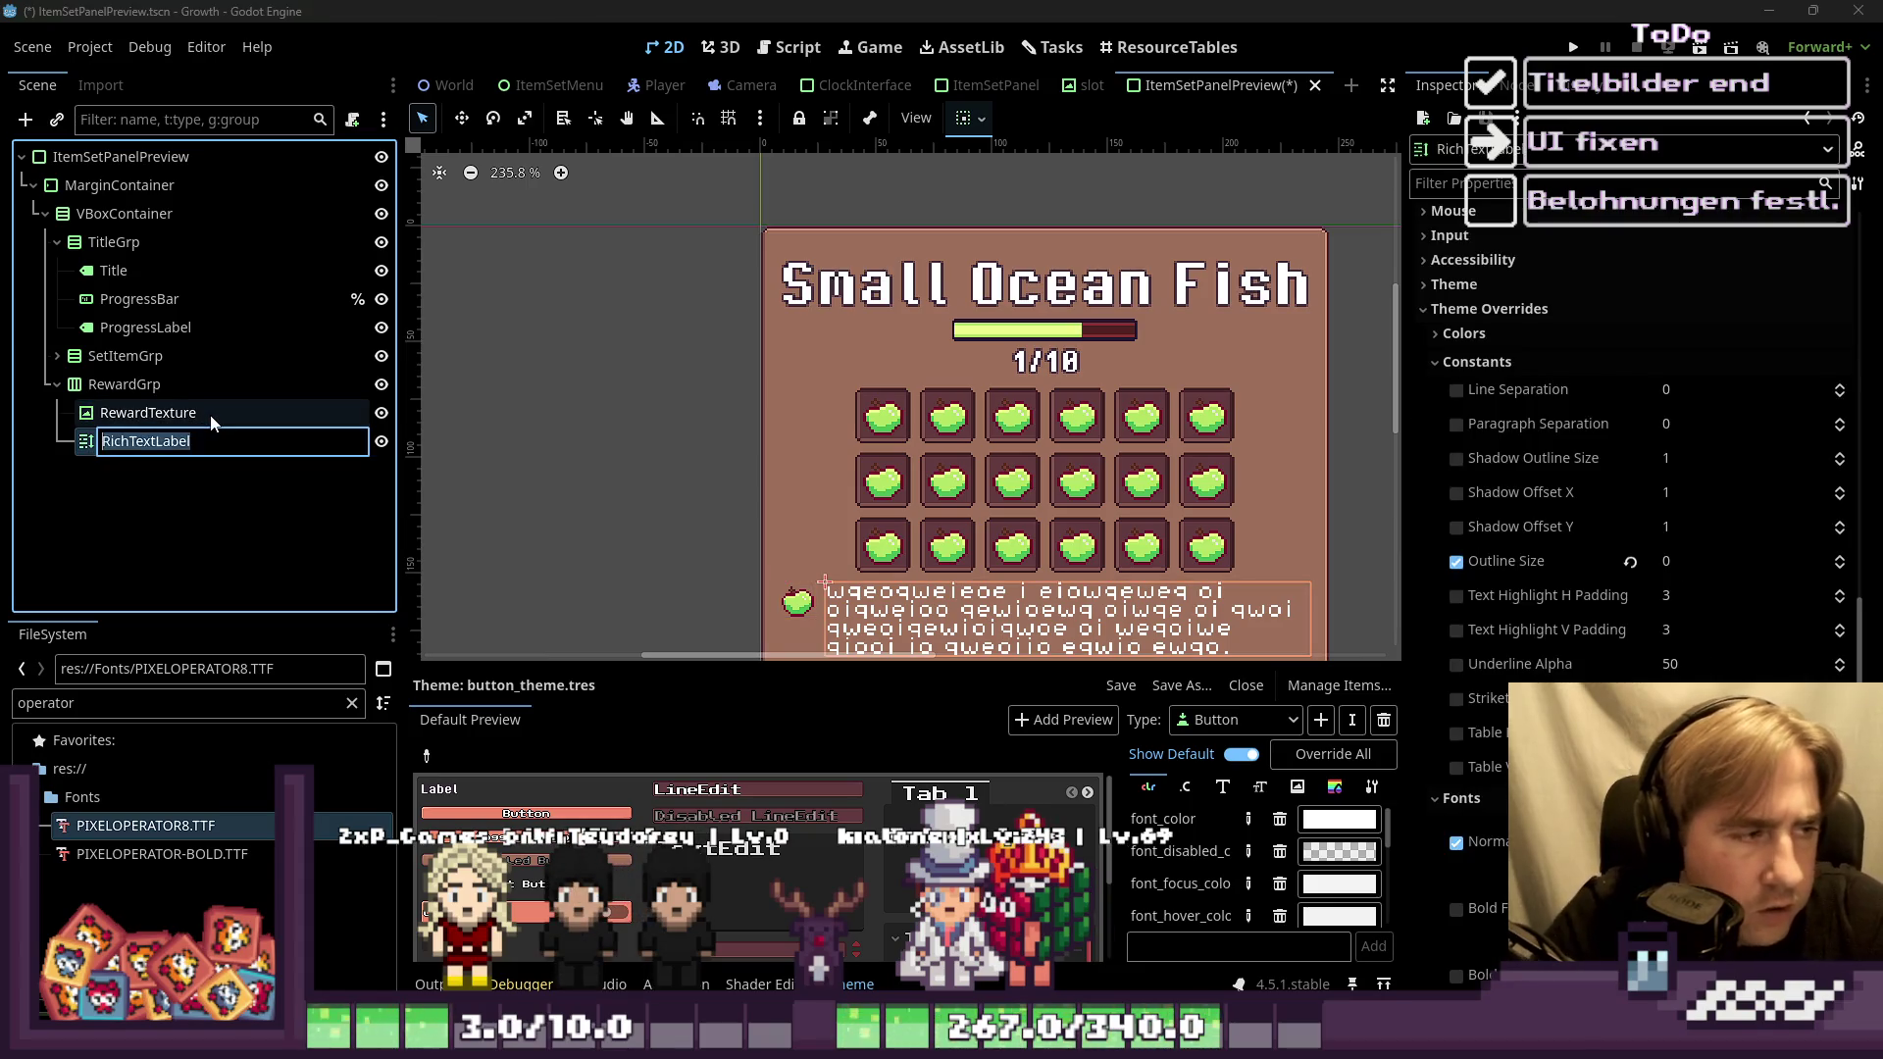
pyautogui.write('RewardDesc')
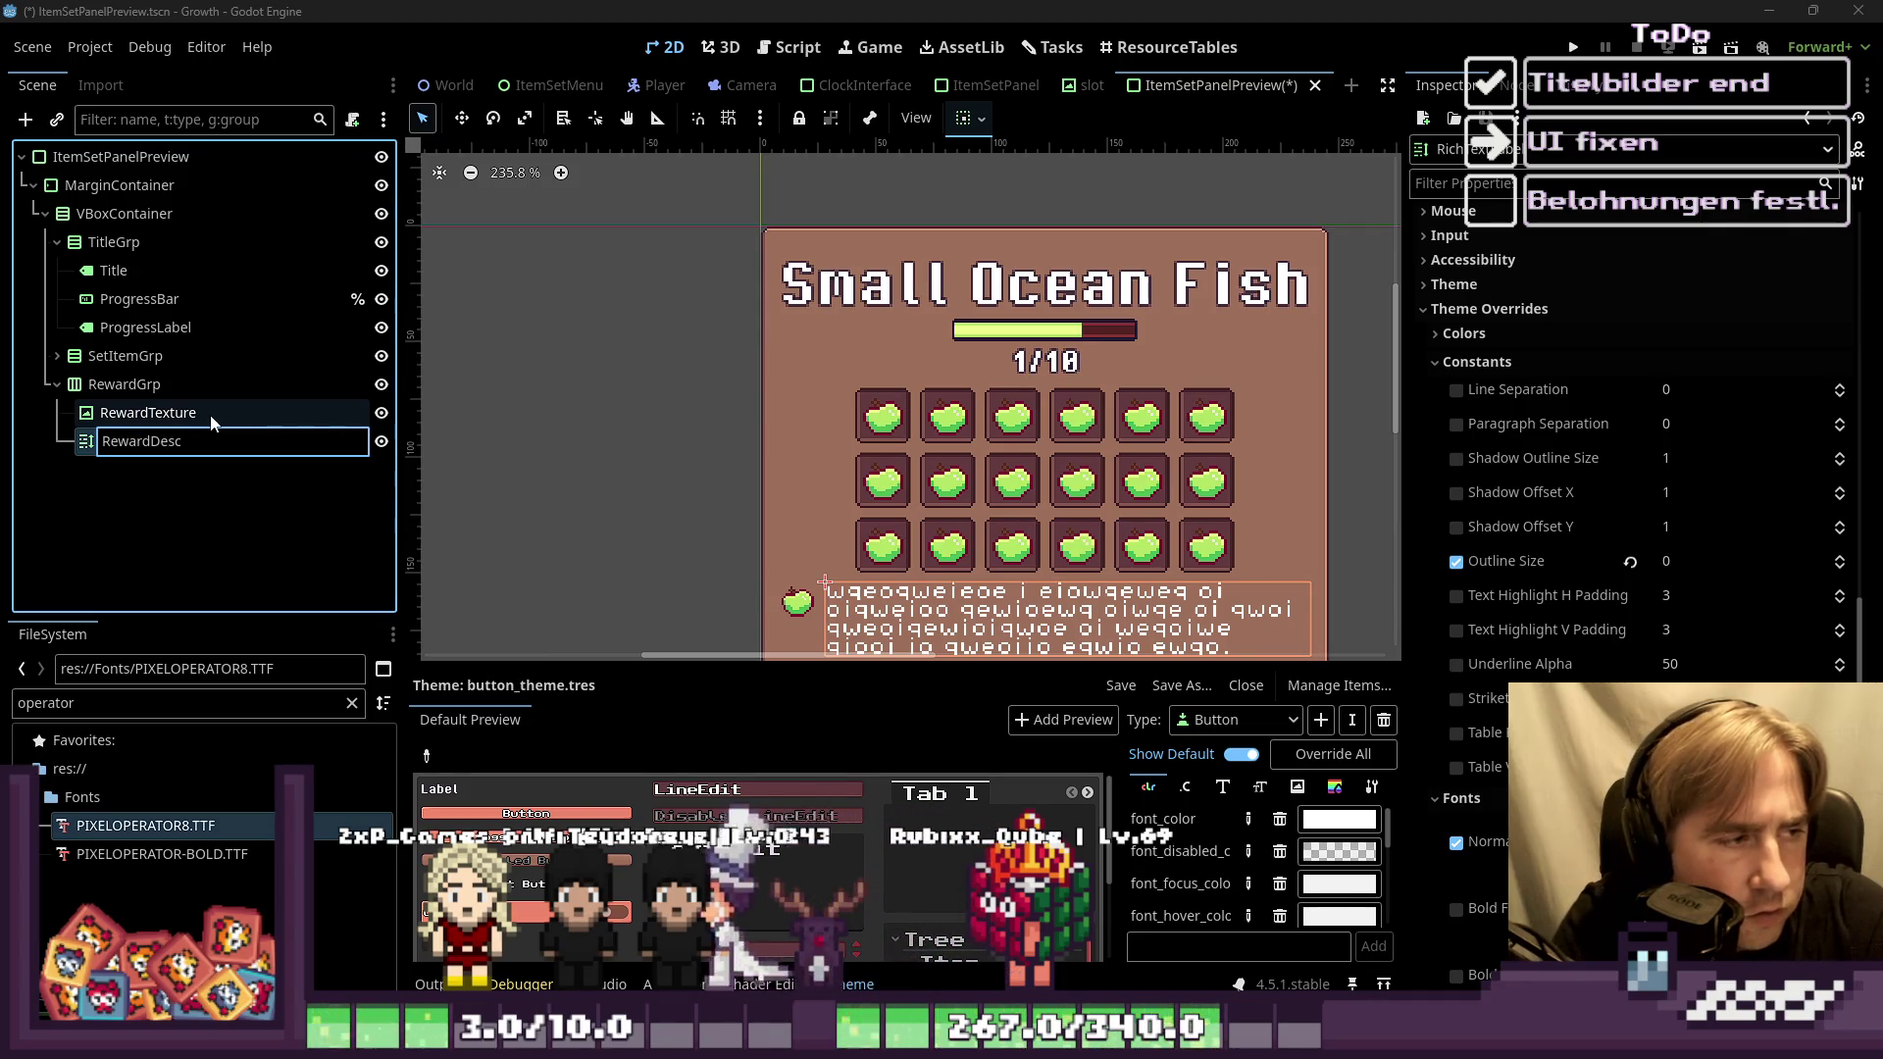
pyautogui.hotkey('ctrl', 'BackSpace')
pyautogui.write('Description')
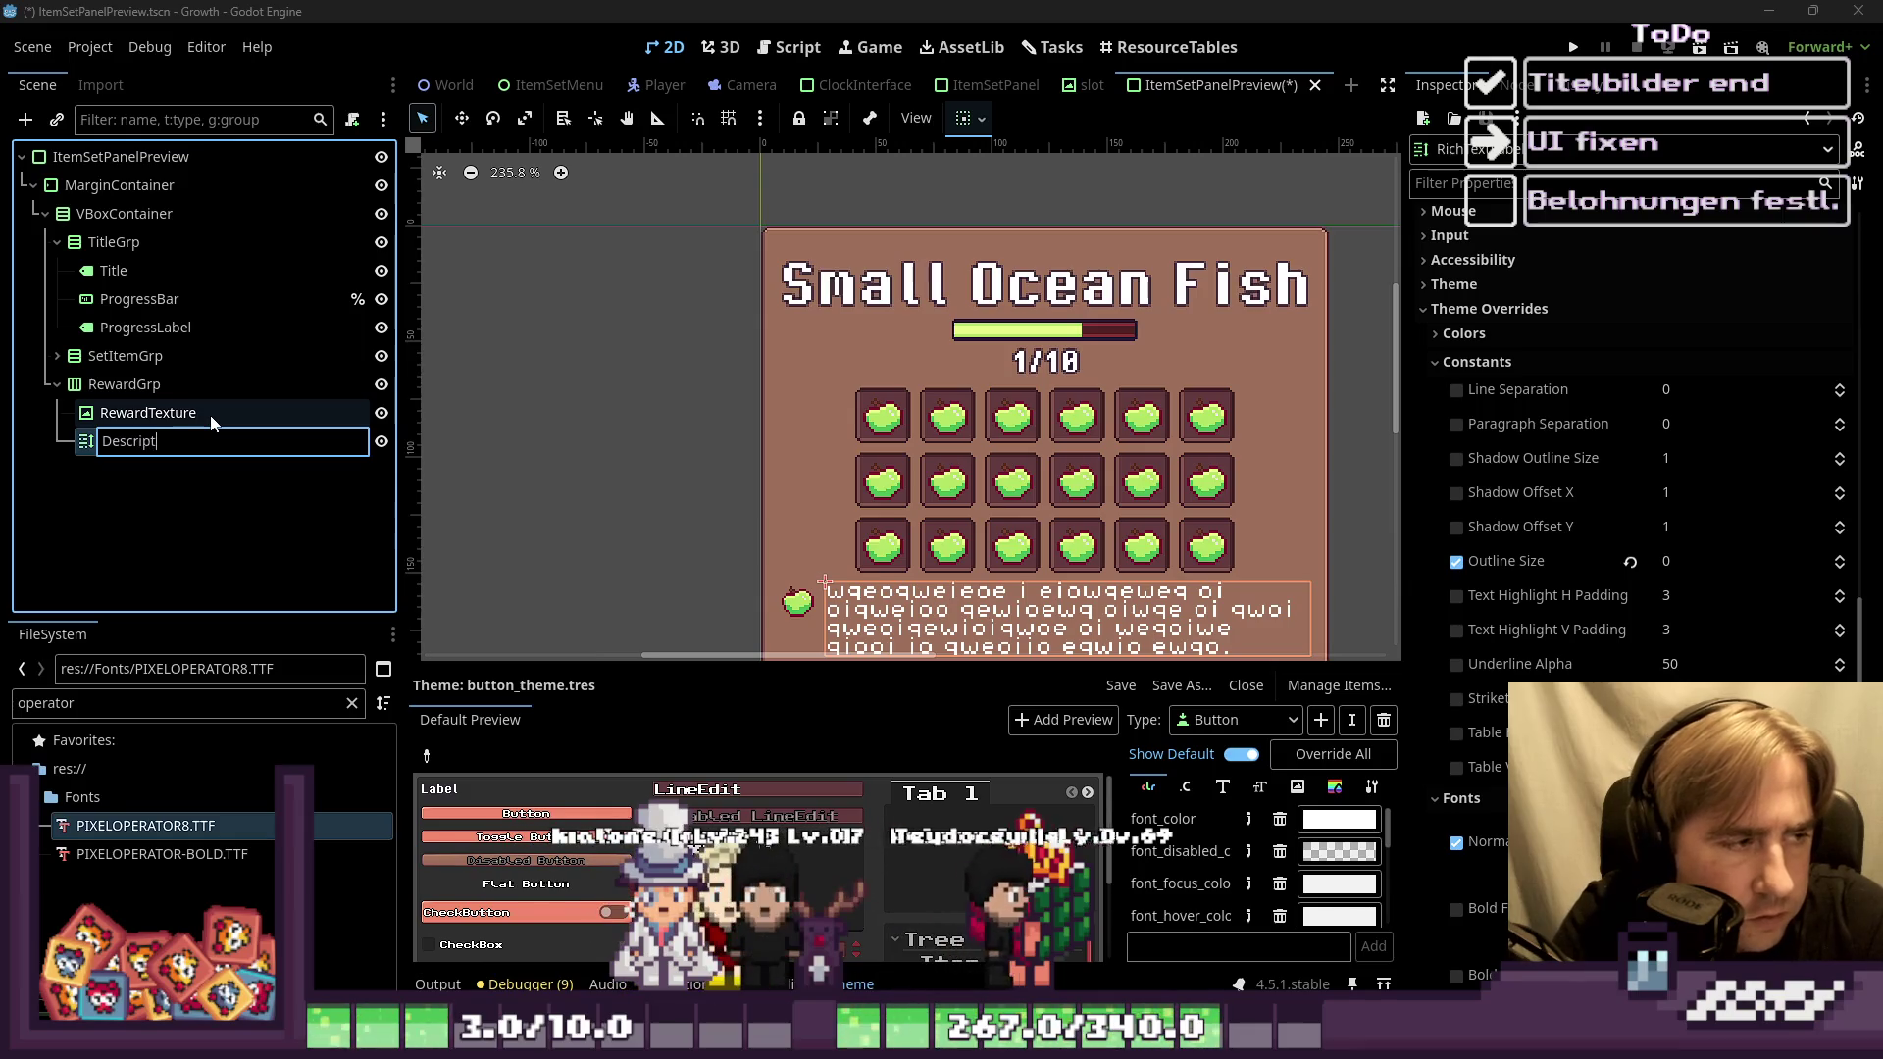
pyautogui.press('Return')
pyautogui.doubleClick(210, 415)
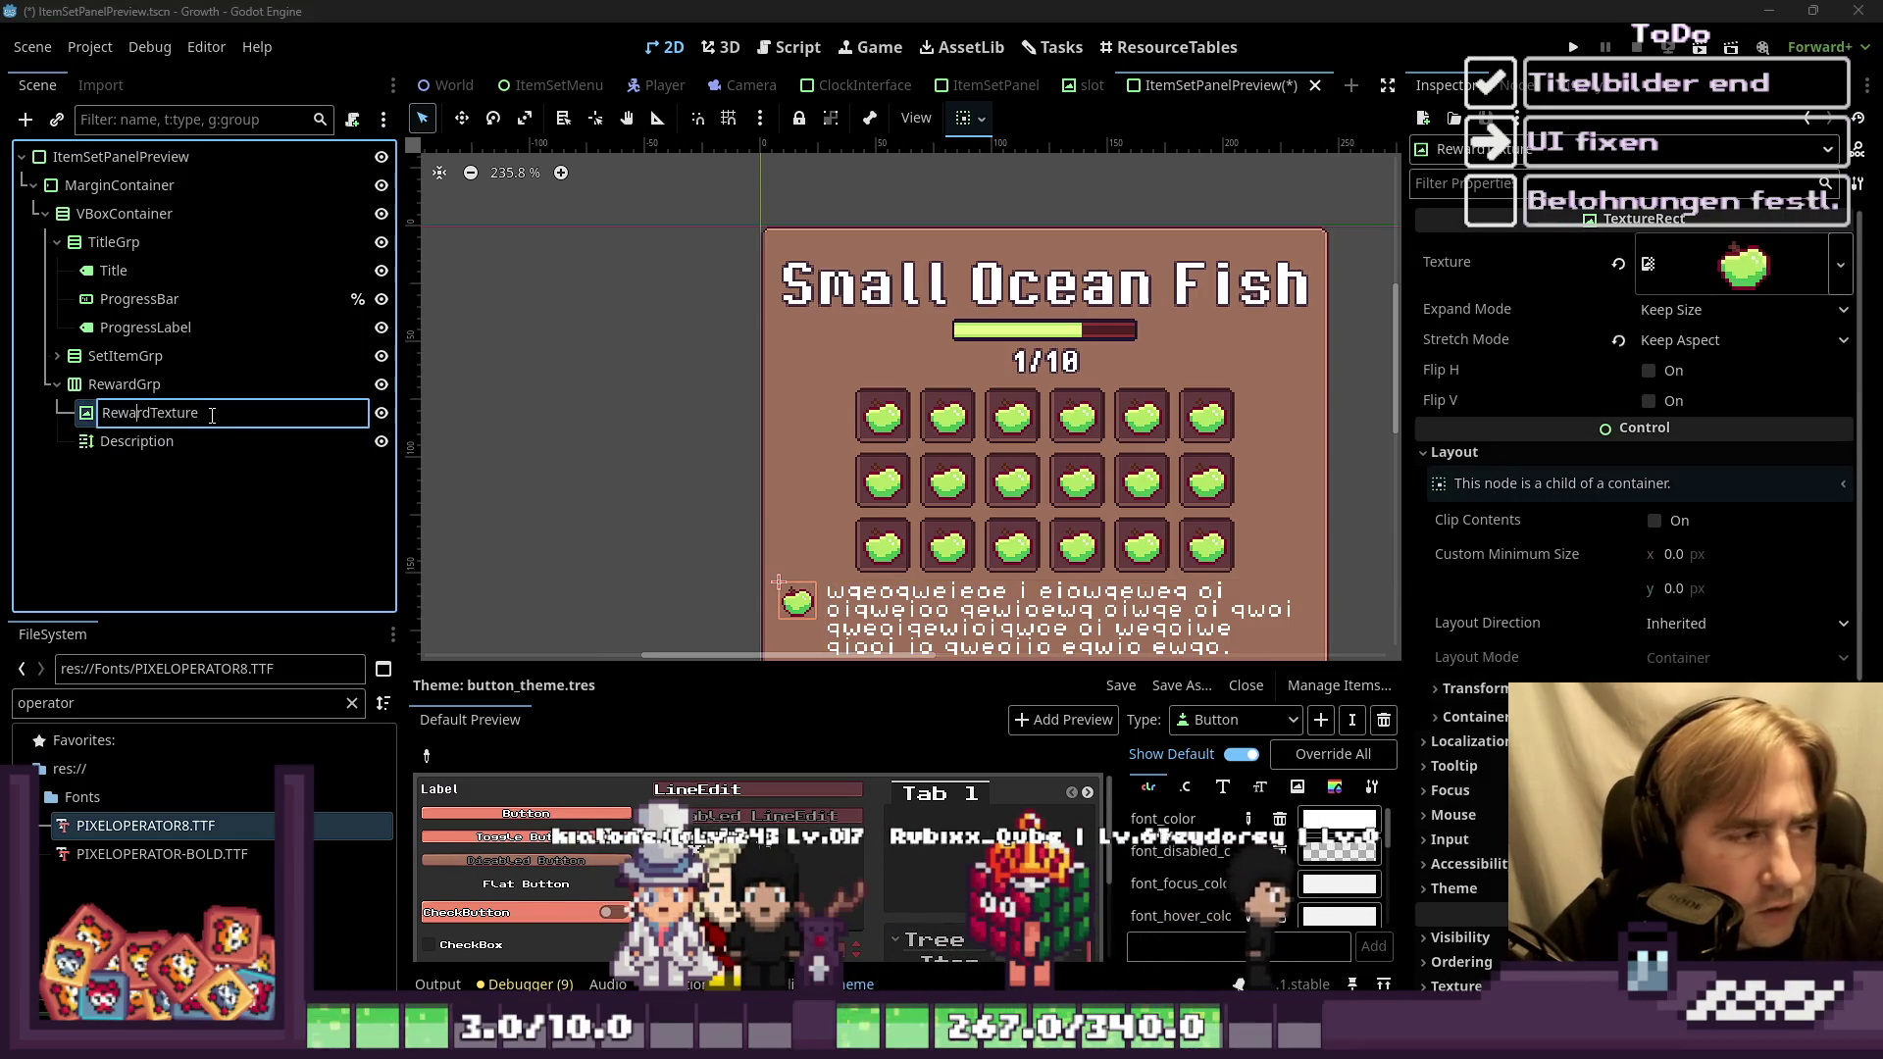
pyautogui.moveTo(210, 415)
pyautogui.mouseDown()
pyautogui.moveTo(210, 438)
pyautogui.moveTo(210, 385)
pyautogui.moveTo(147, 416)
pyautogui.mouseUp()
pyautogui.click(182, 441)
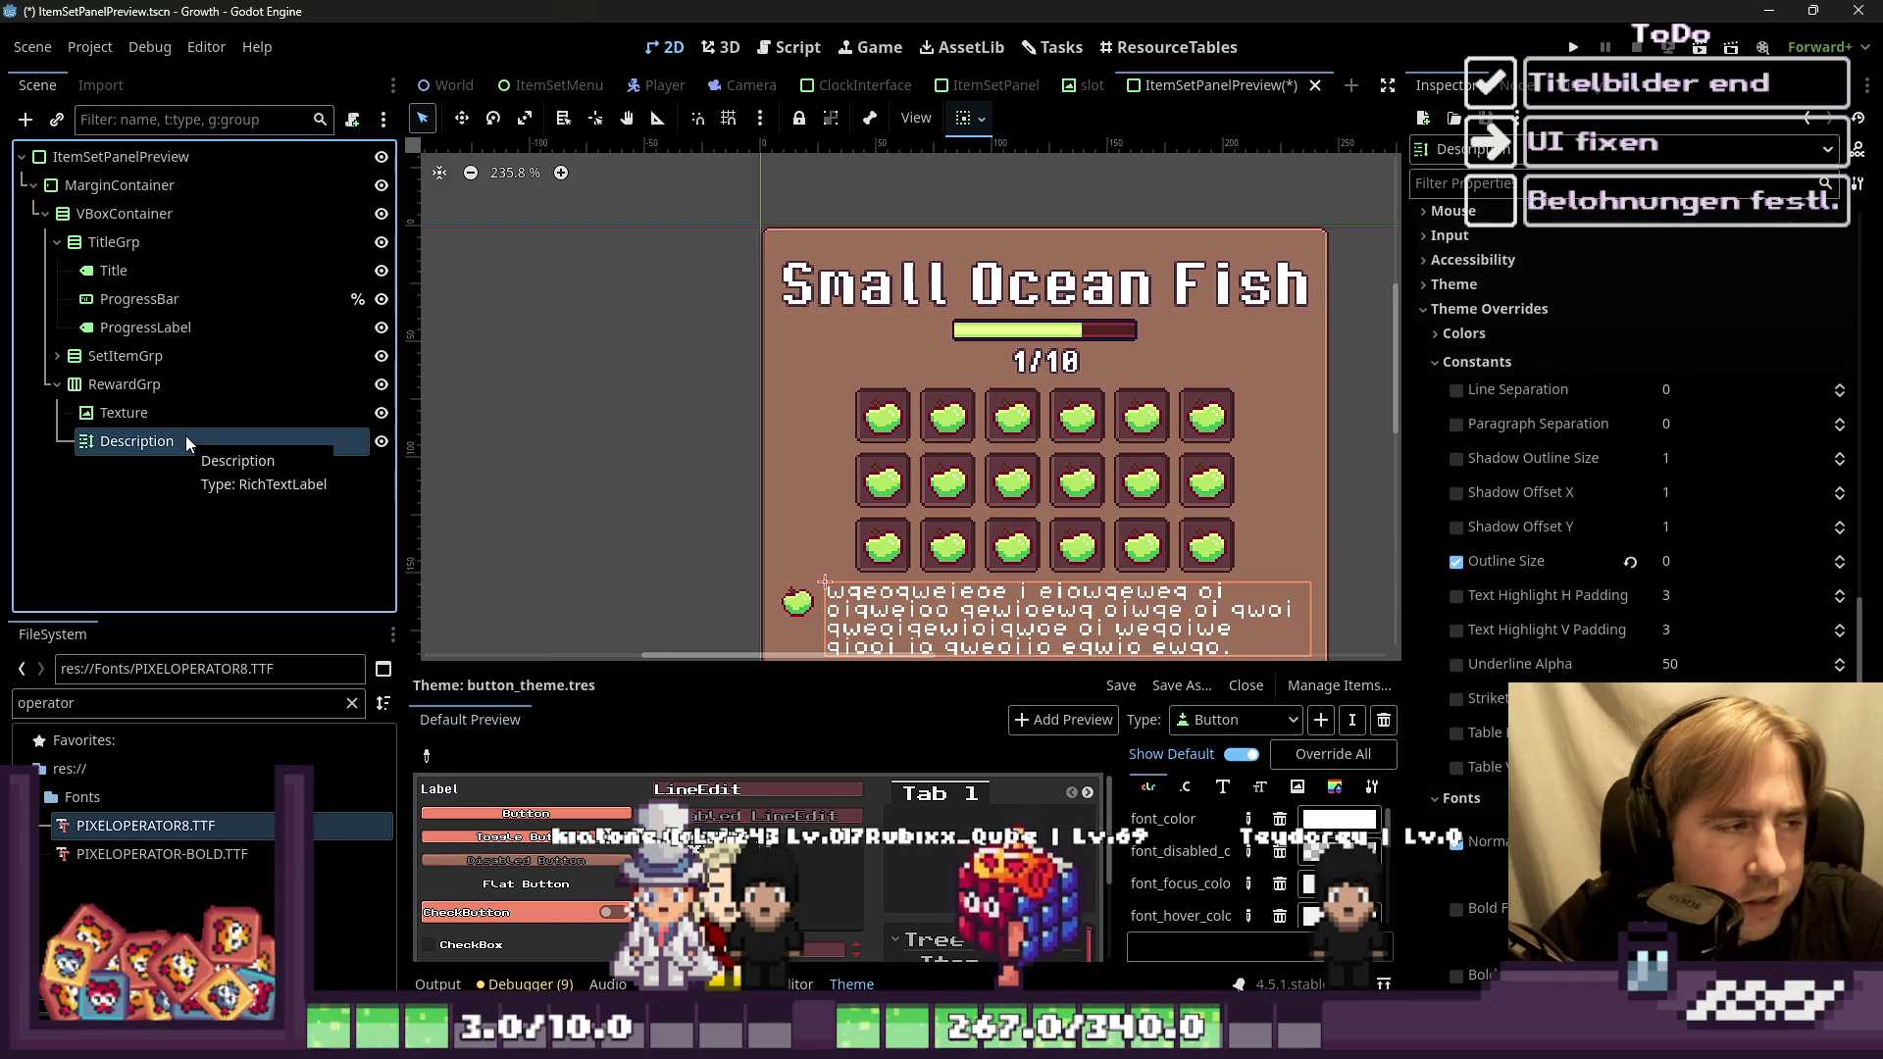
pyautogui.press('Up')
pyautogui.press('Up')
pyautogui.press('Up')
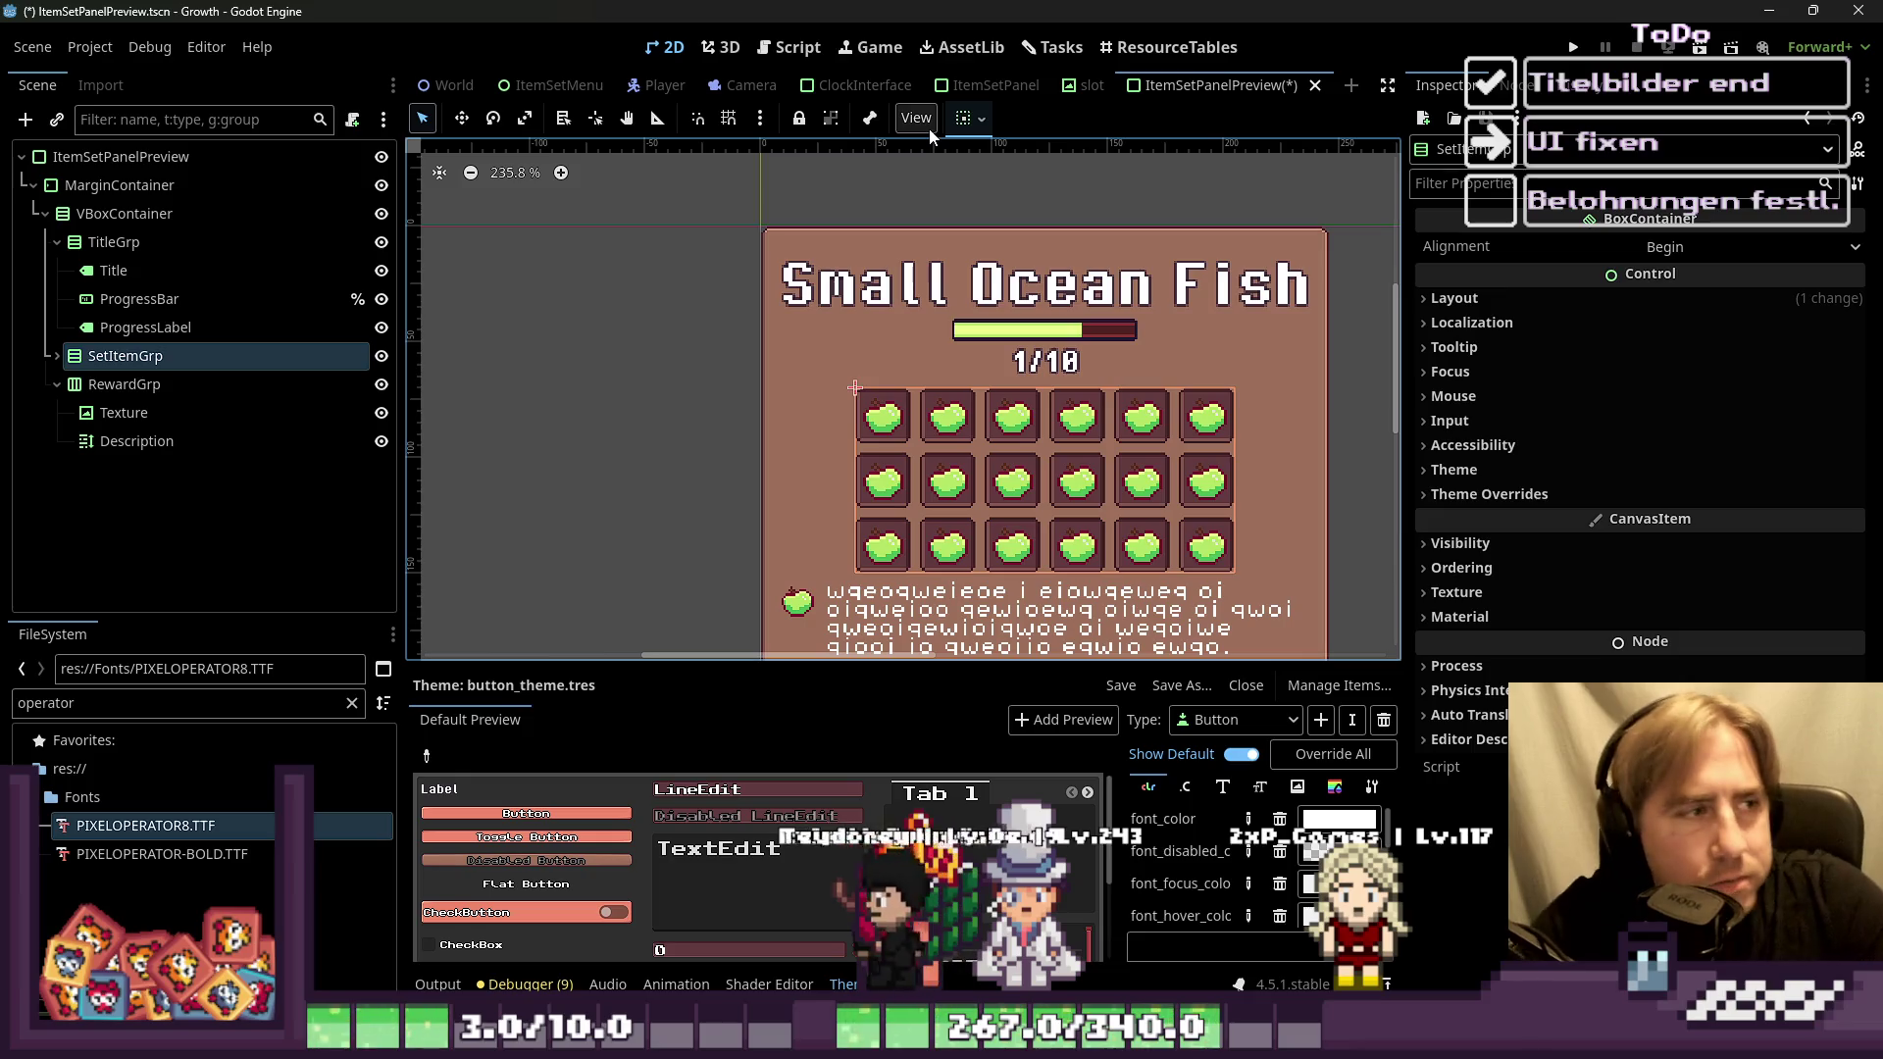
# - Rename Texture to RewardTexture and Description to RewardDescription
pyautogui.scroll(-2, 829, 284)
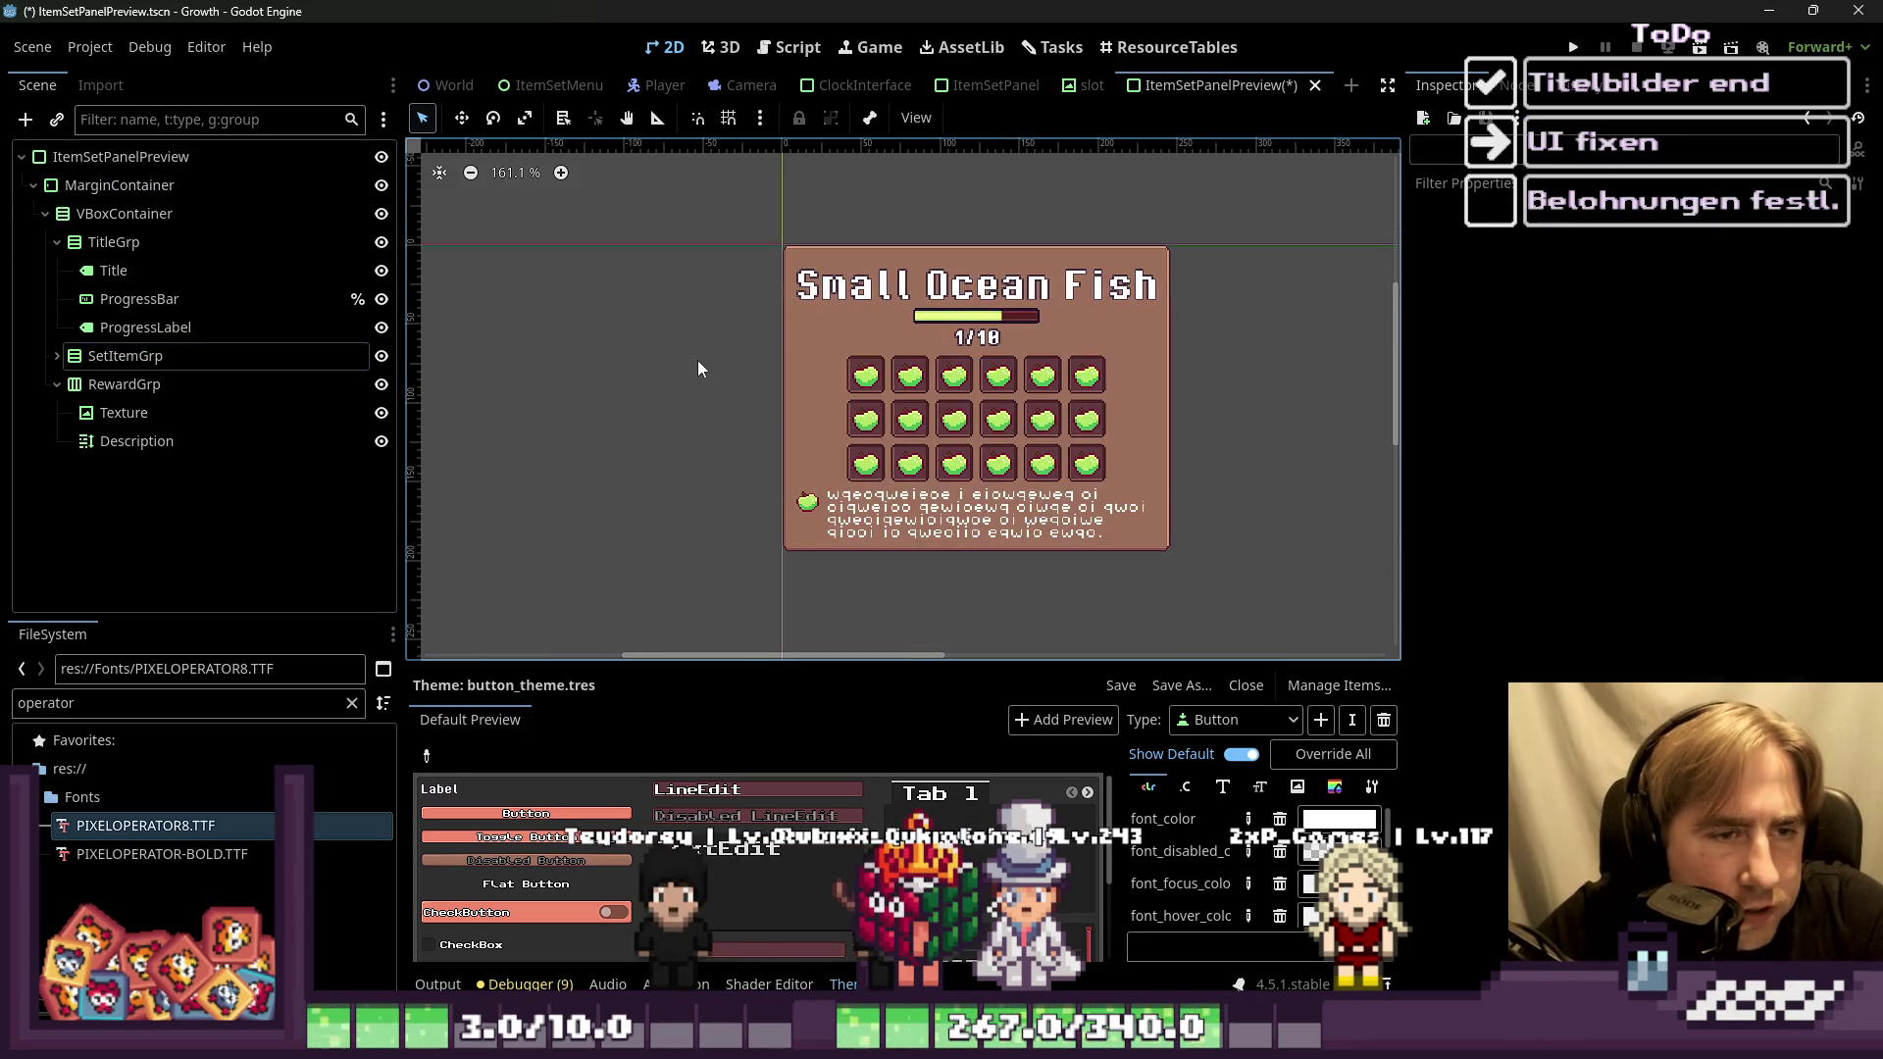
pyautogui.click(290, 157)
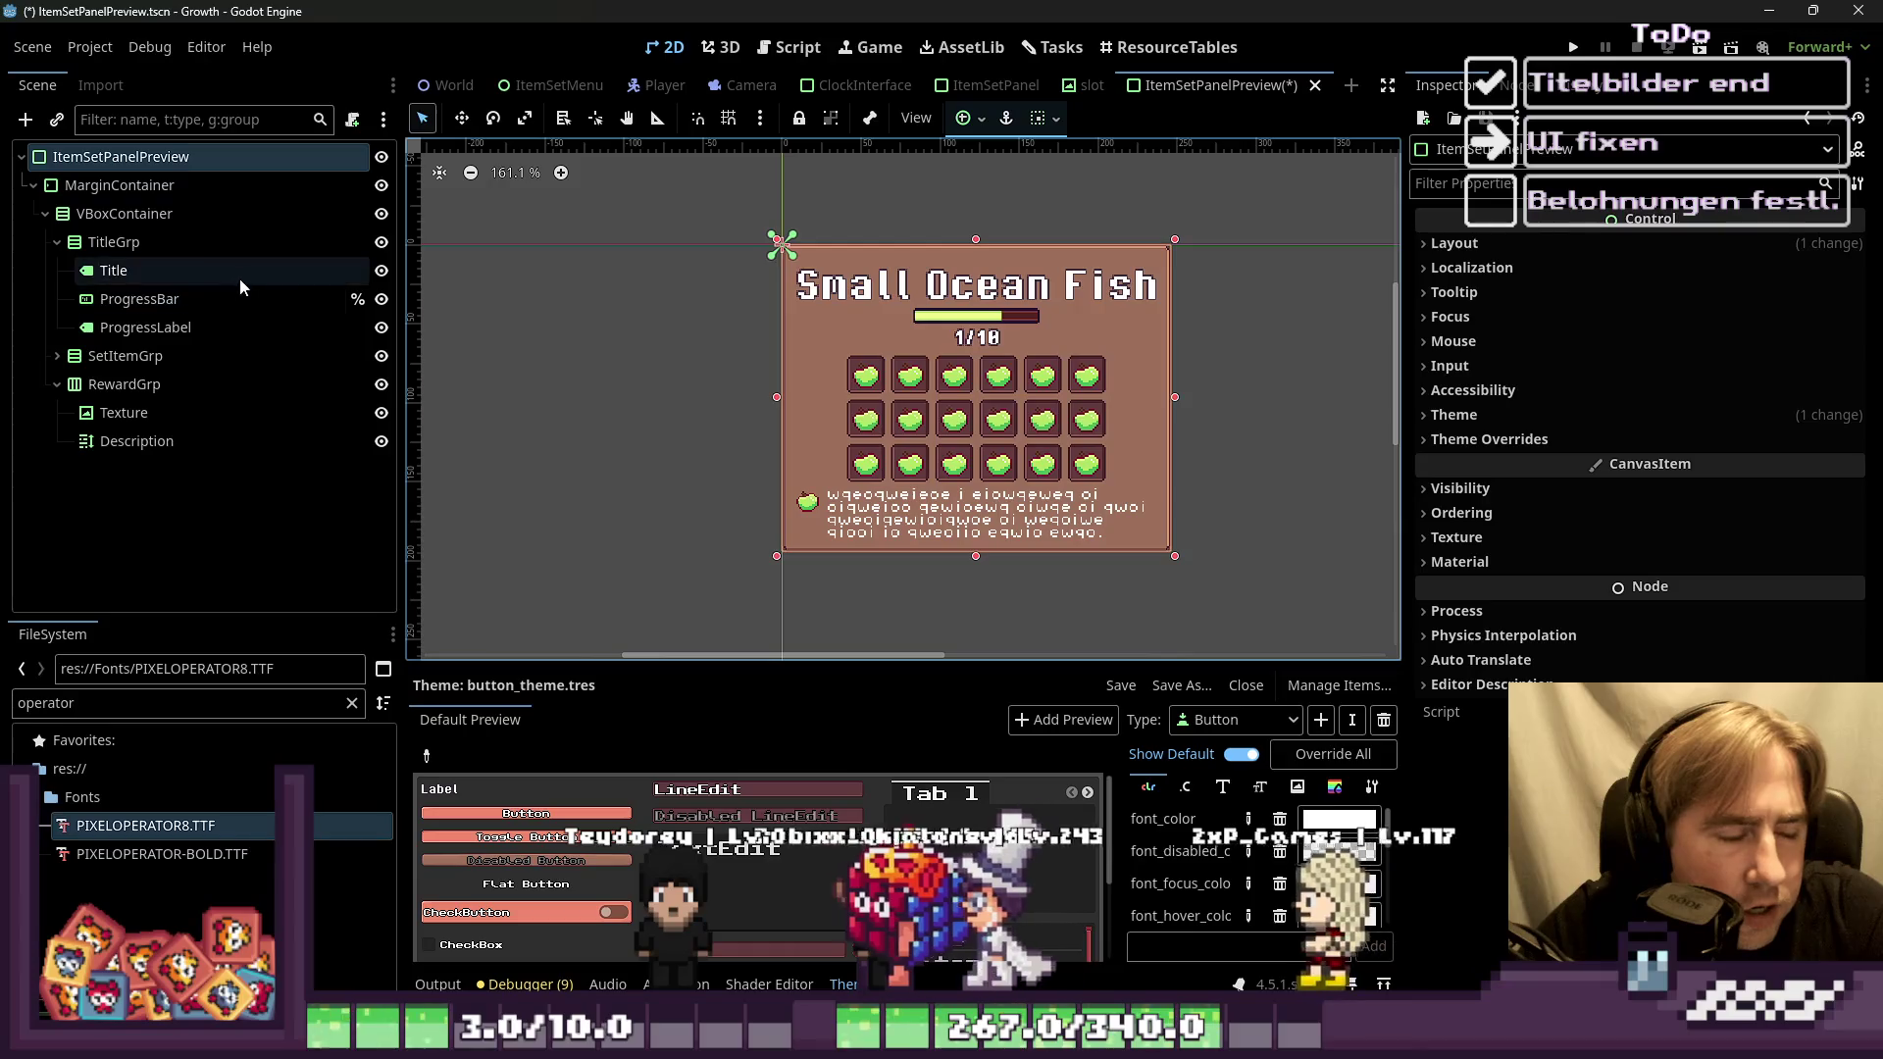
pyautogui.moveTo(354, 301)
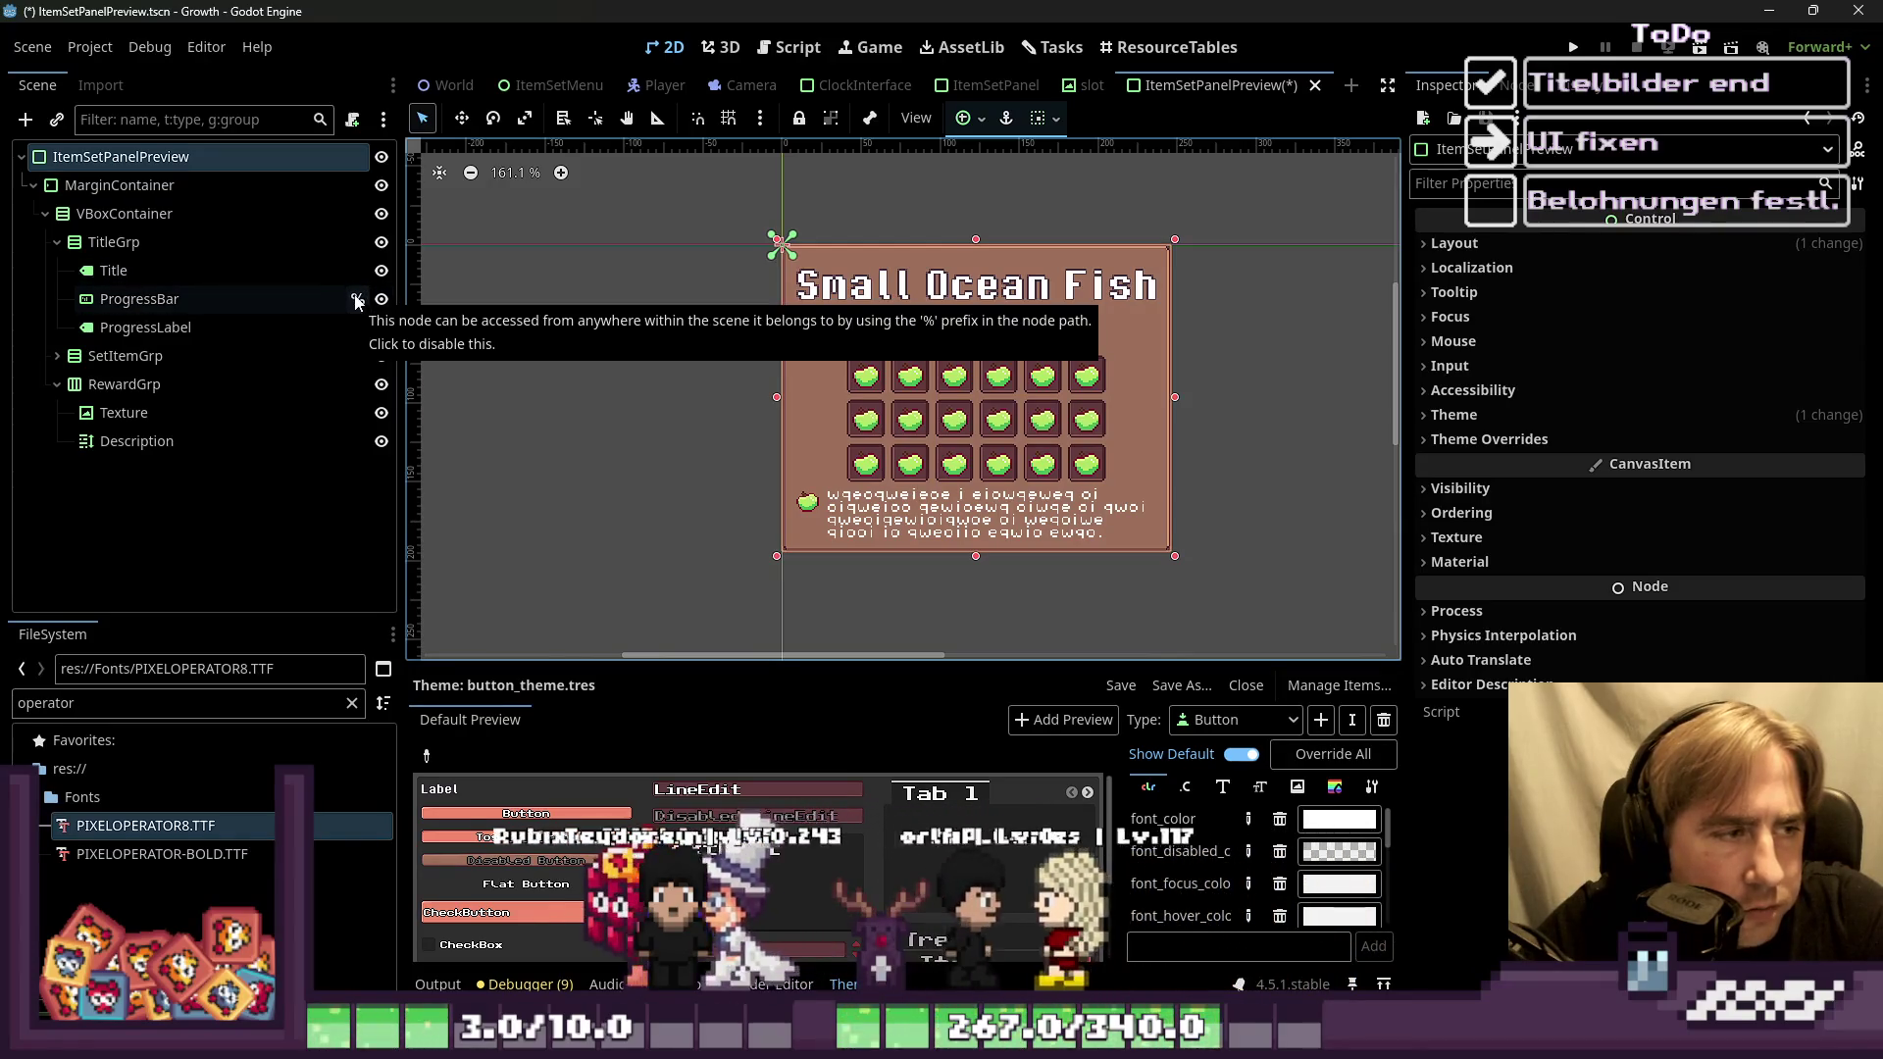
pyautogui.doubleClick(179, 421)
pyautogui.write('RewardTexture')
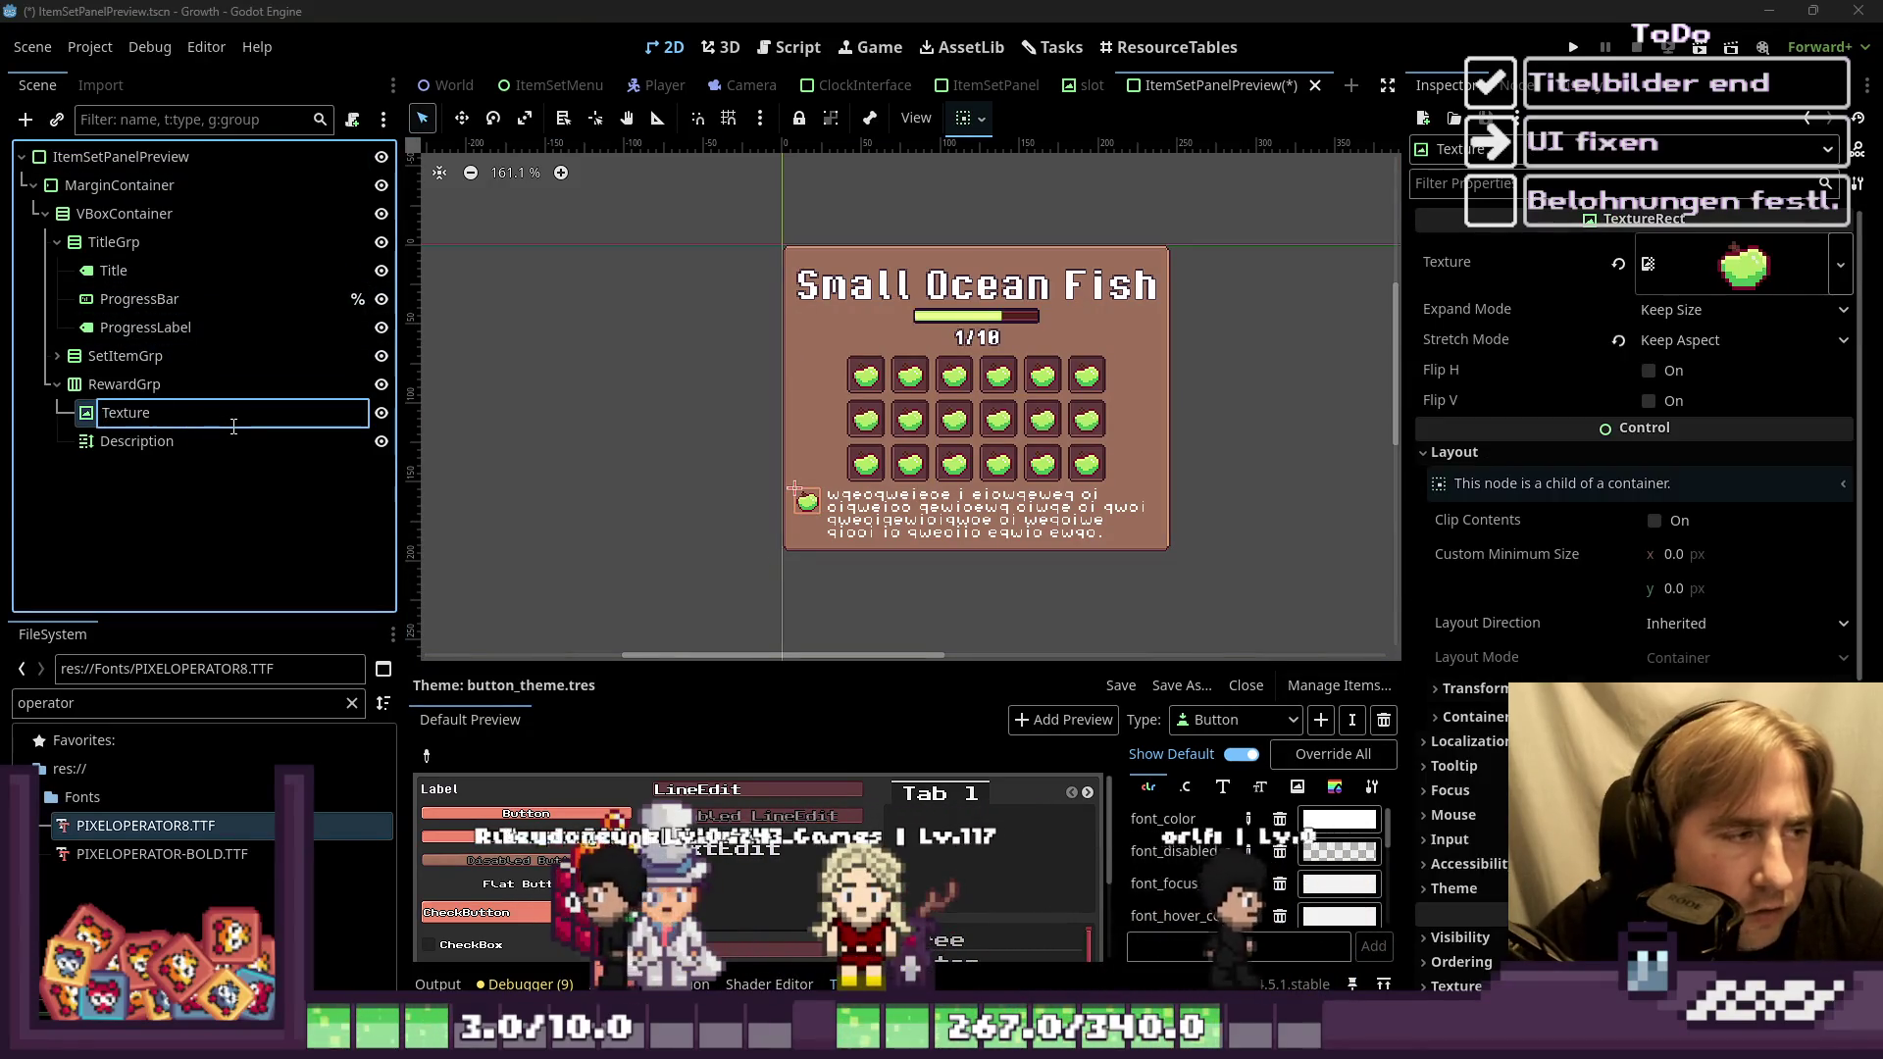
pyautogui.press('Return')
pyautogui.press('Down')
pyautogui.press('F2')
pyautogui.press('Home')
pyautogui.write('Reward')
pyautogui.press('Return')
# - Keep the progress label named ProgressLabel, reverting a trial SetProgressLabel name, then clear the selection
pyautogui.press('Up')
pyautogui.press('Up')
pyautogui.press('Up')
pyautogui.press('Down')
pyautogui.press('Down')
pyautogui.press('F2')
pyautogui.write('Set')
pyautogui.press('Return')
pyautogui.press('Up')
pyautogui.press('Down')
pyautogui.press('F2')
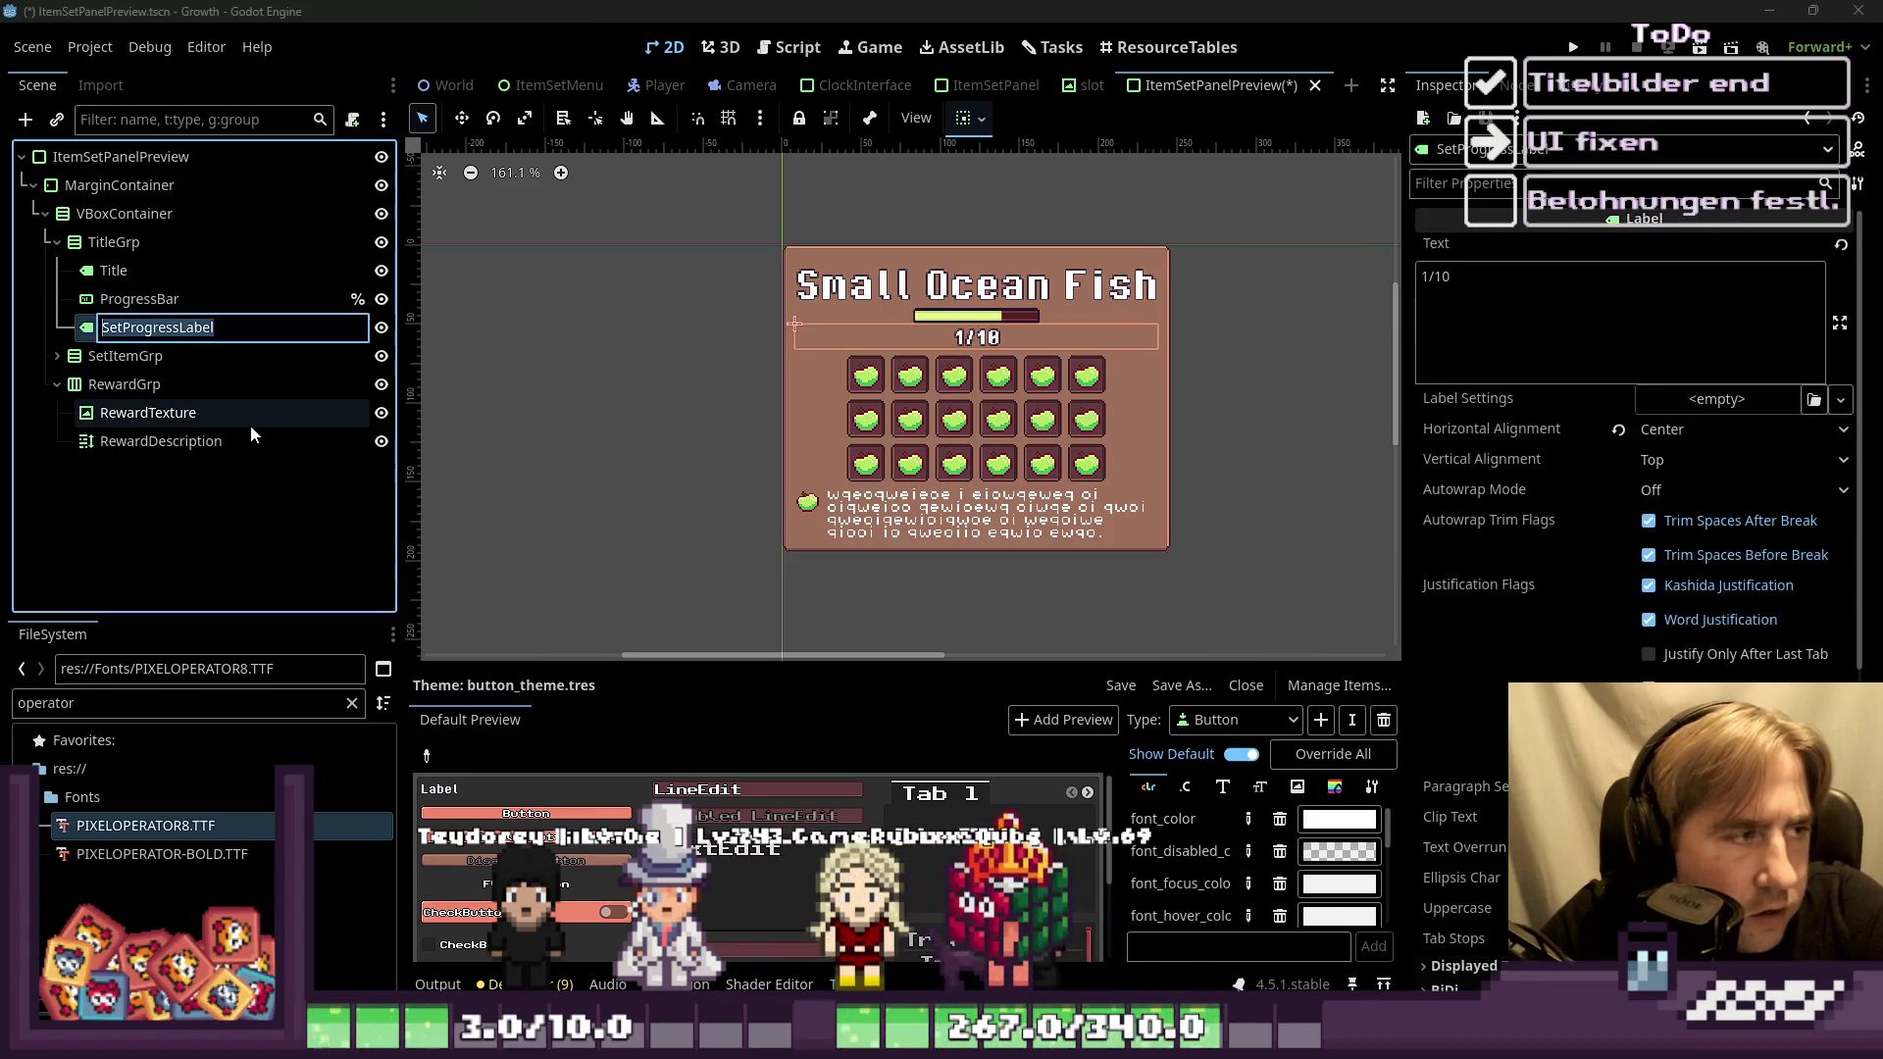
pyautogui.press('Home')
pyautogui.press('Delete')
pyautogui.press('Delete')
pyautogui.press('Delete')
pyautogui.press('Return')
pyautogui.press('Up')
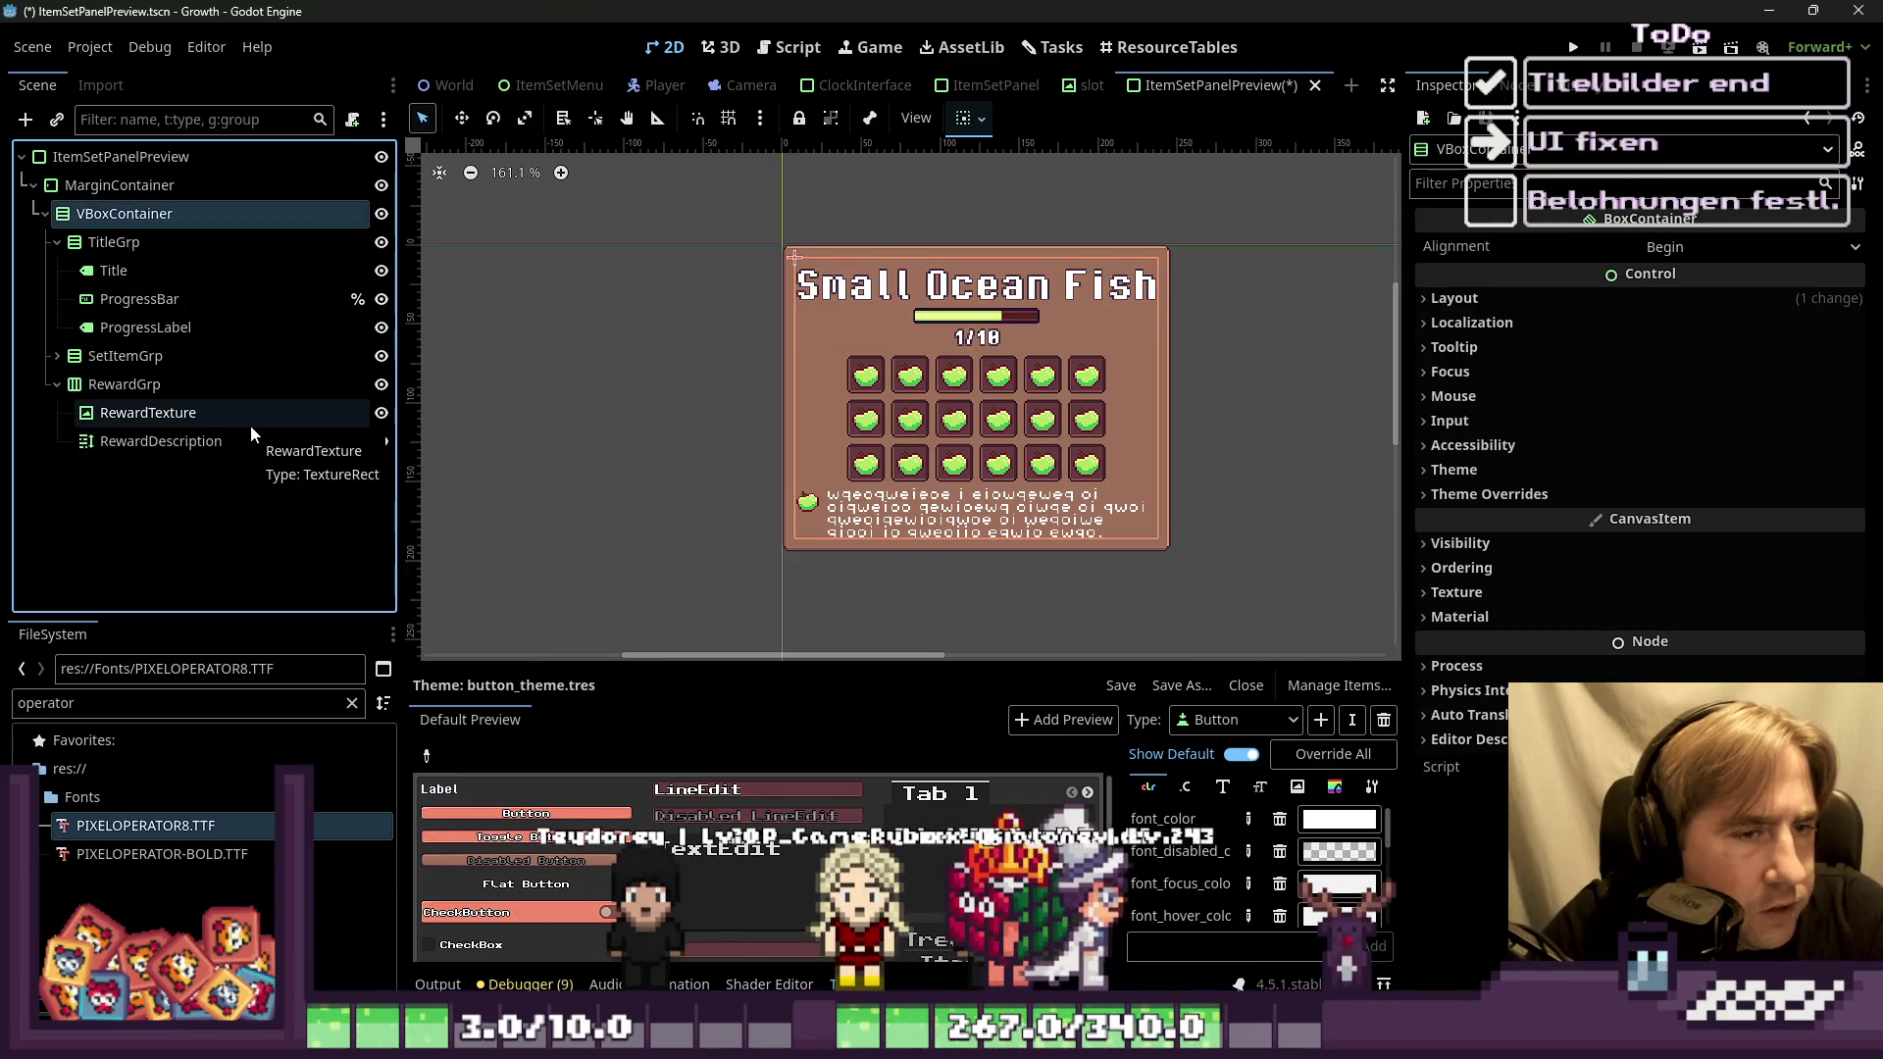
pyautogui.press('Down')
pyautogui.press('Down')
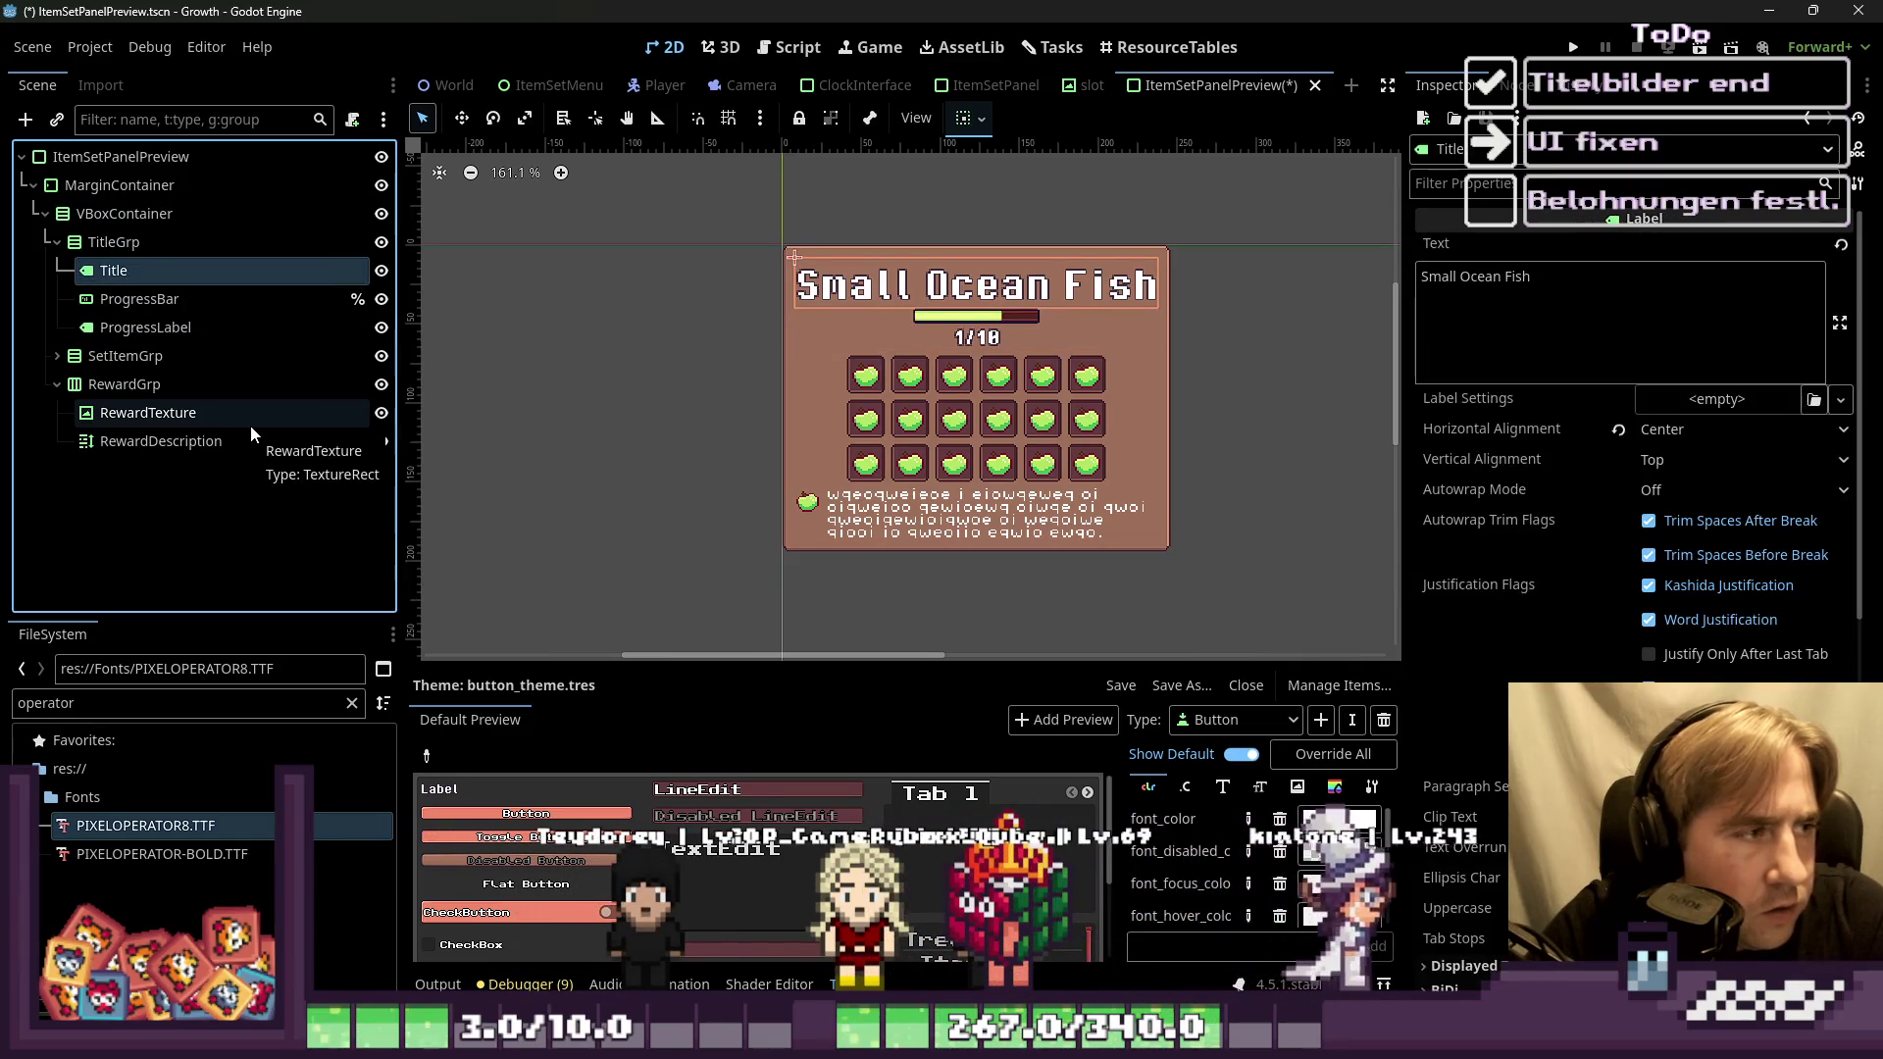
pyautogui.press('Down')
pyautogui.press('Down')
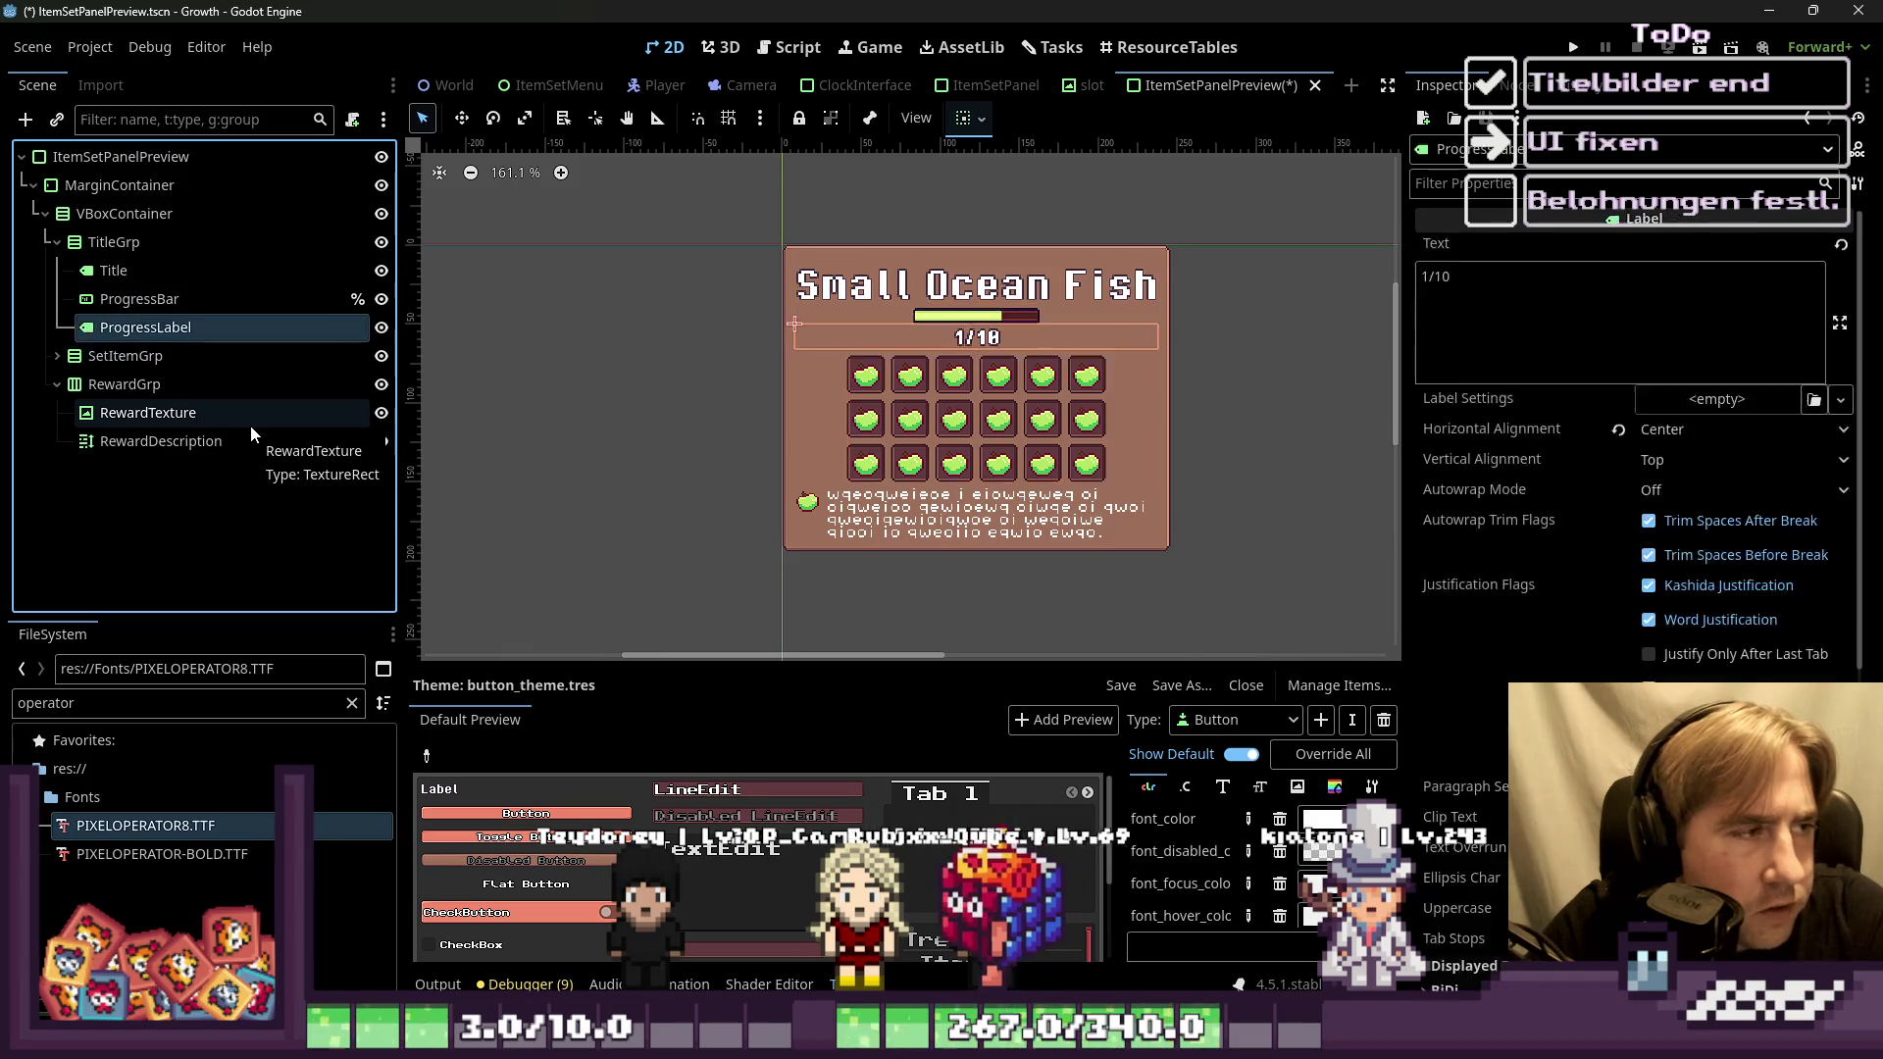
pyautogui.press('Up')
pyautogui.press('Up')
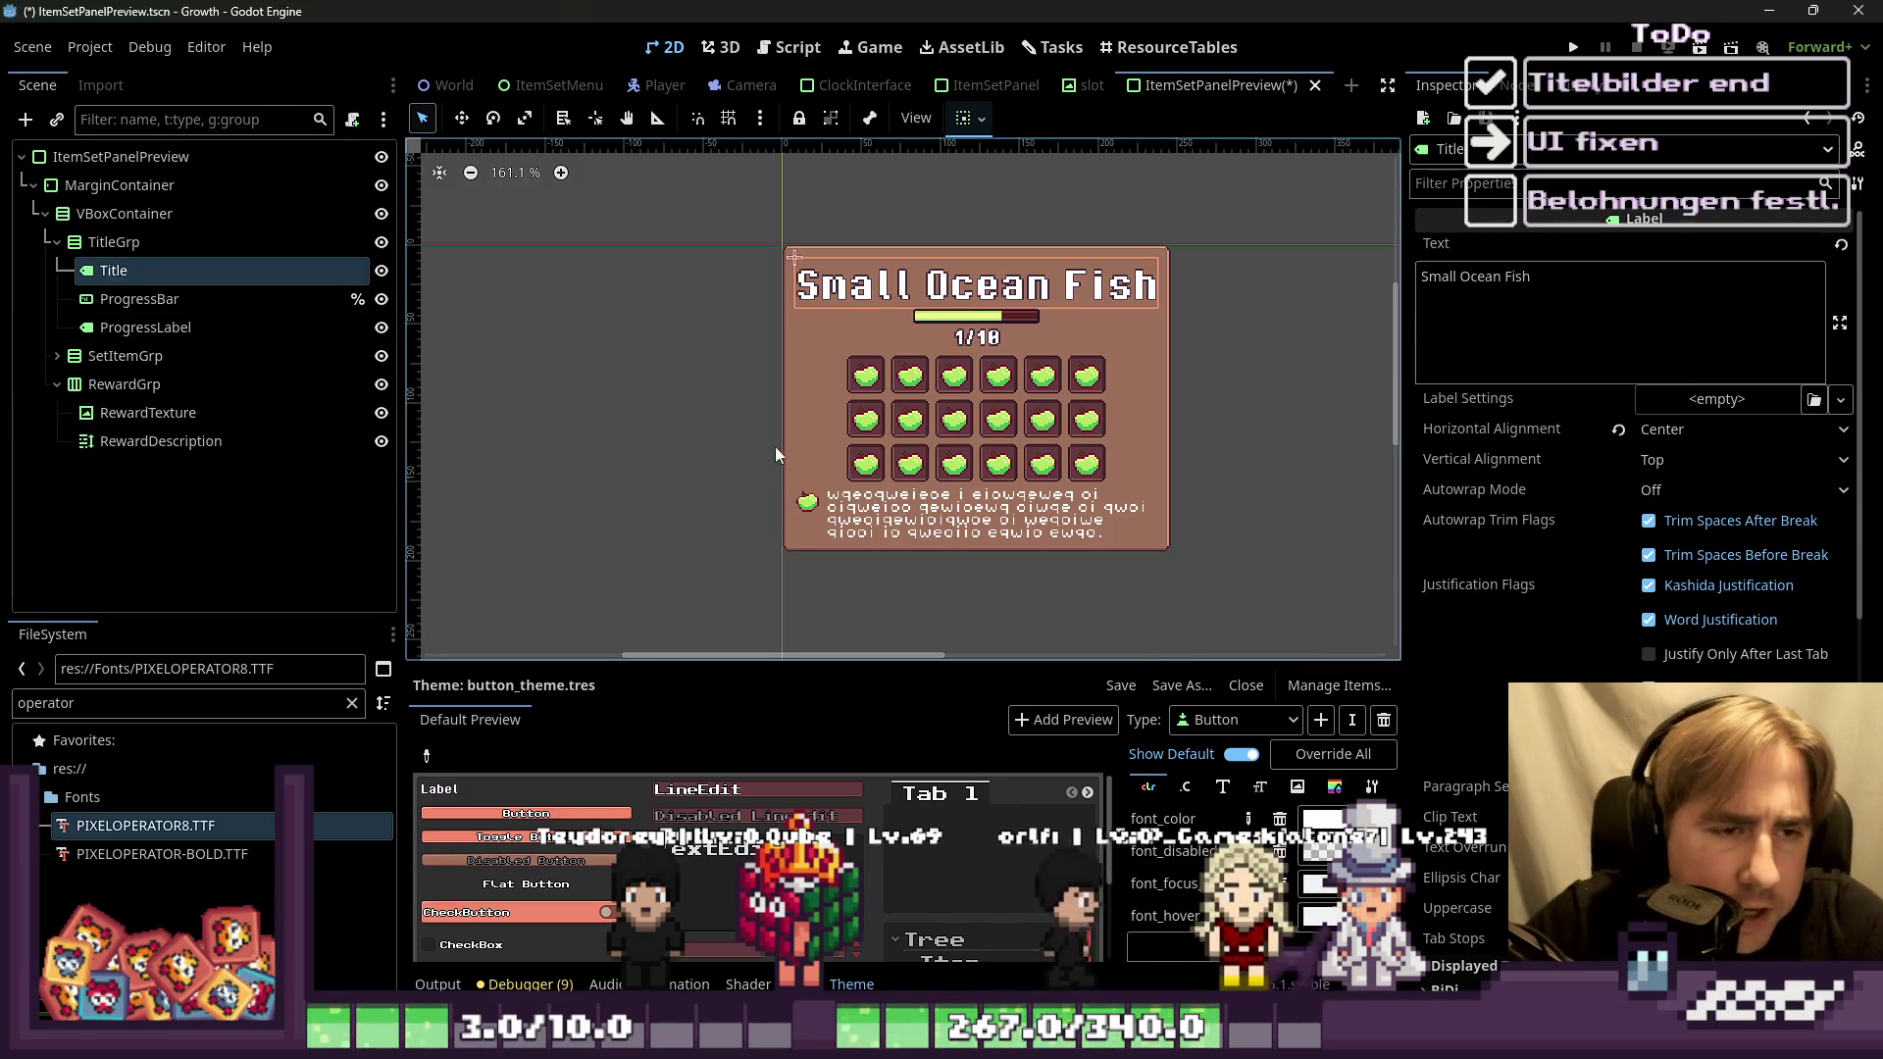
pyautogui.press('Up')
pyautogui.press('Up')
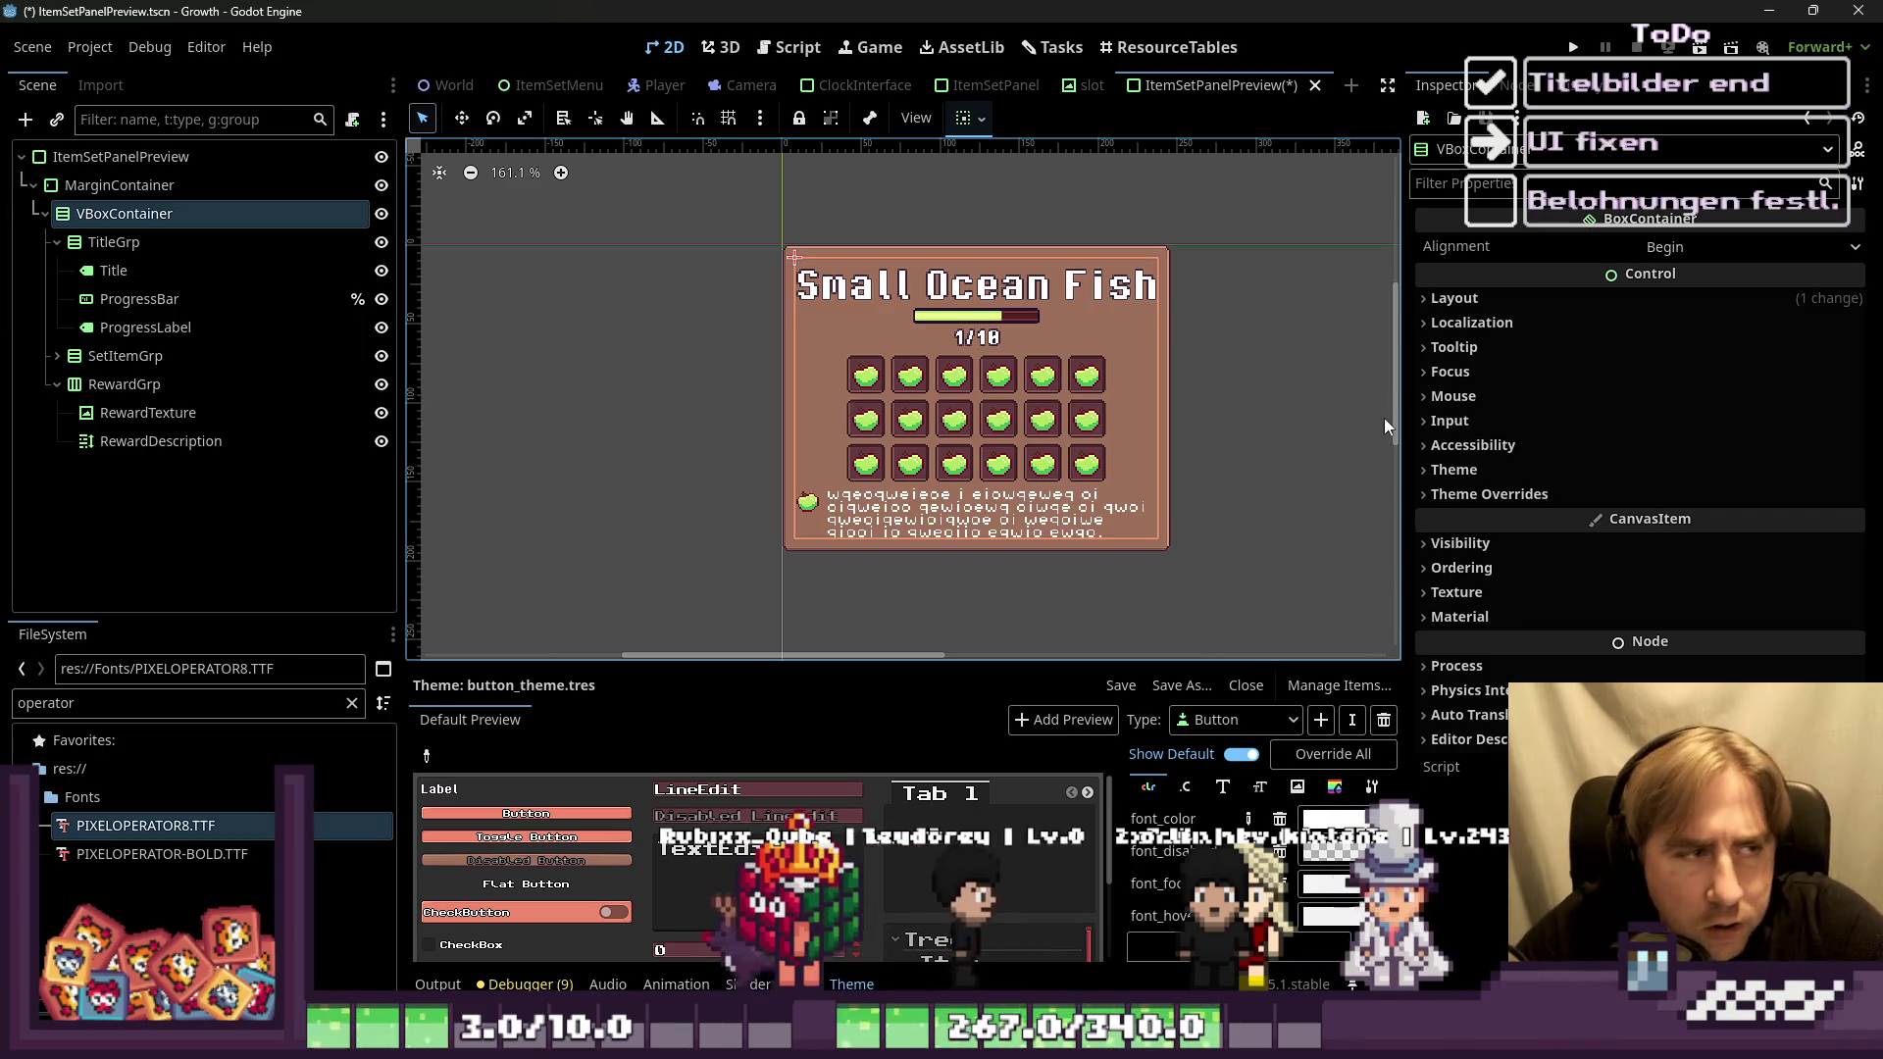
pyautogui.click(755, 571)
pyautogui.moveTo(768, 203); pyautogui.dragTo(1242, 600)
pyautogui.click(559, 390)
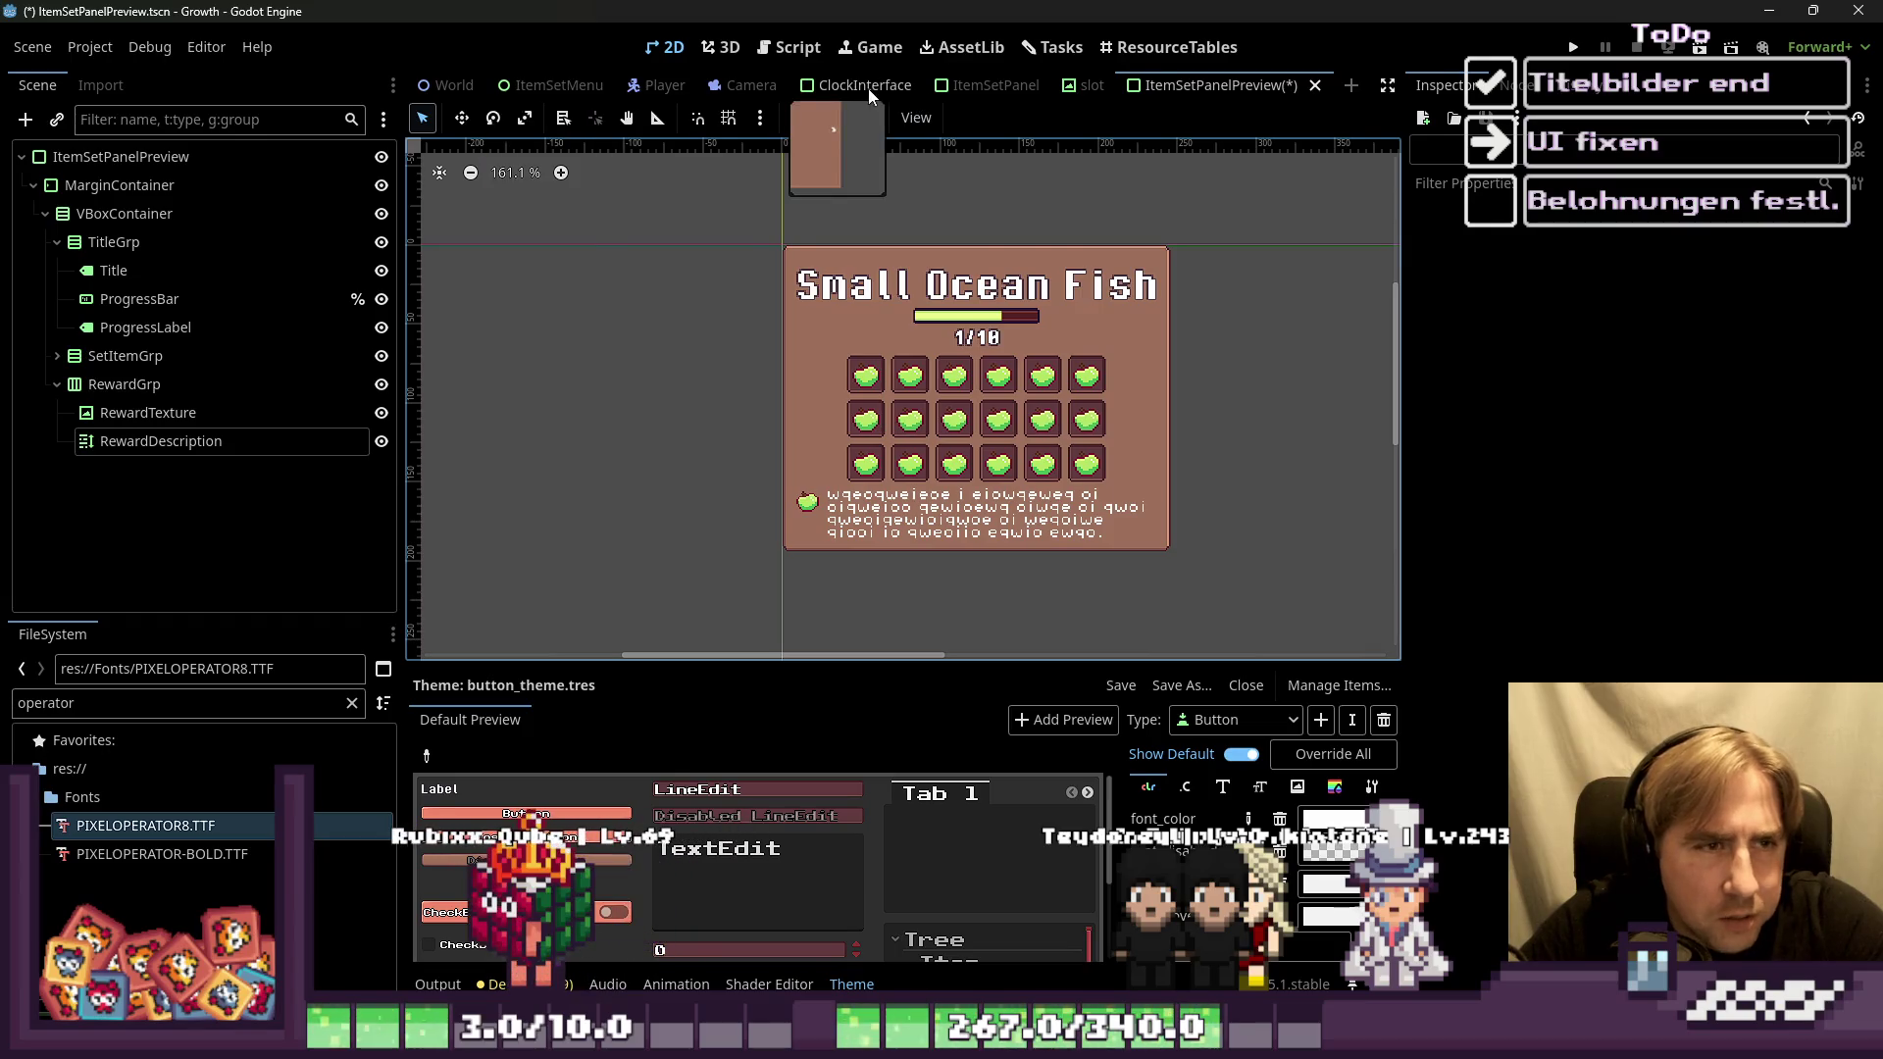
pyautogui.click(868, 86)
pyautogui.click(986, 87)
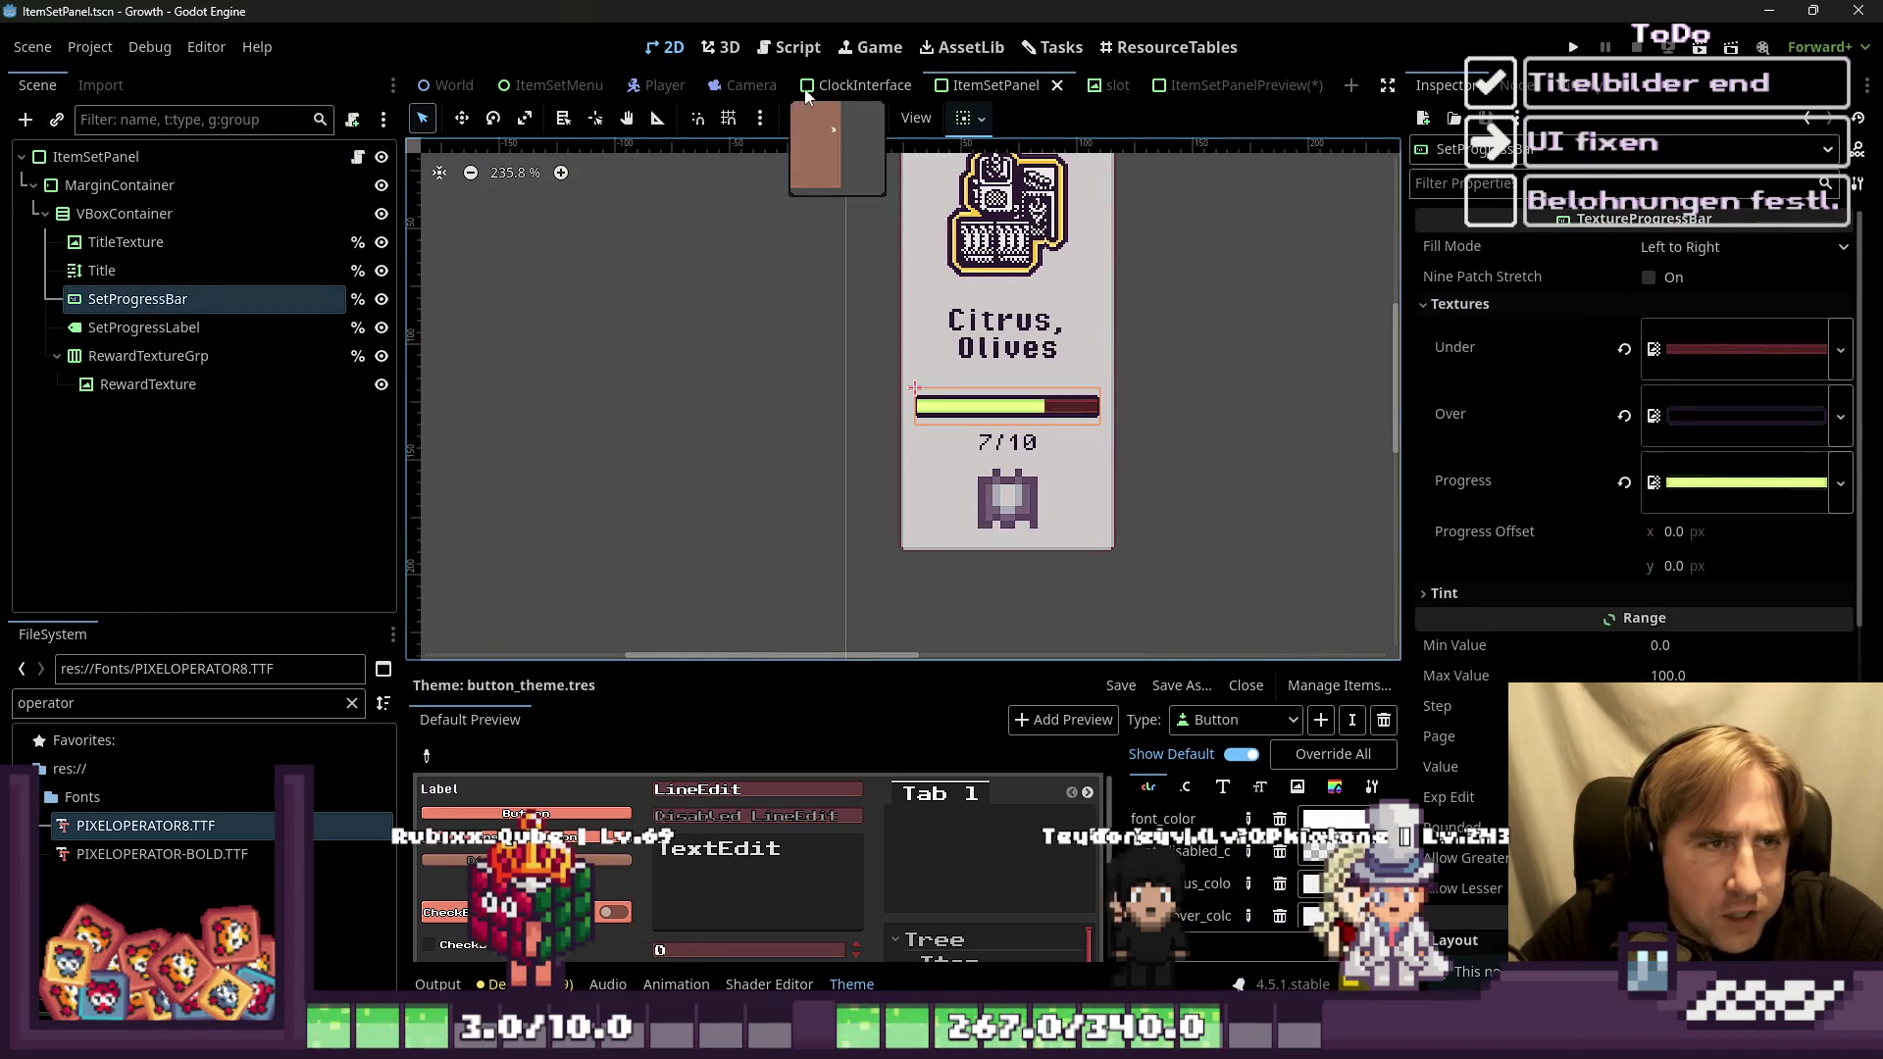
pyautogui.click(549, 86)
pyautogui.moveTo(743, 226); pyautogui.dragTo(930, 364)
pyautogui.hotkey('ctrl', 'z')
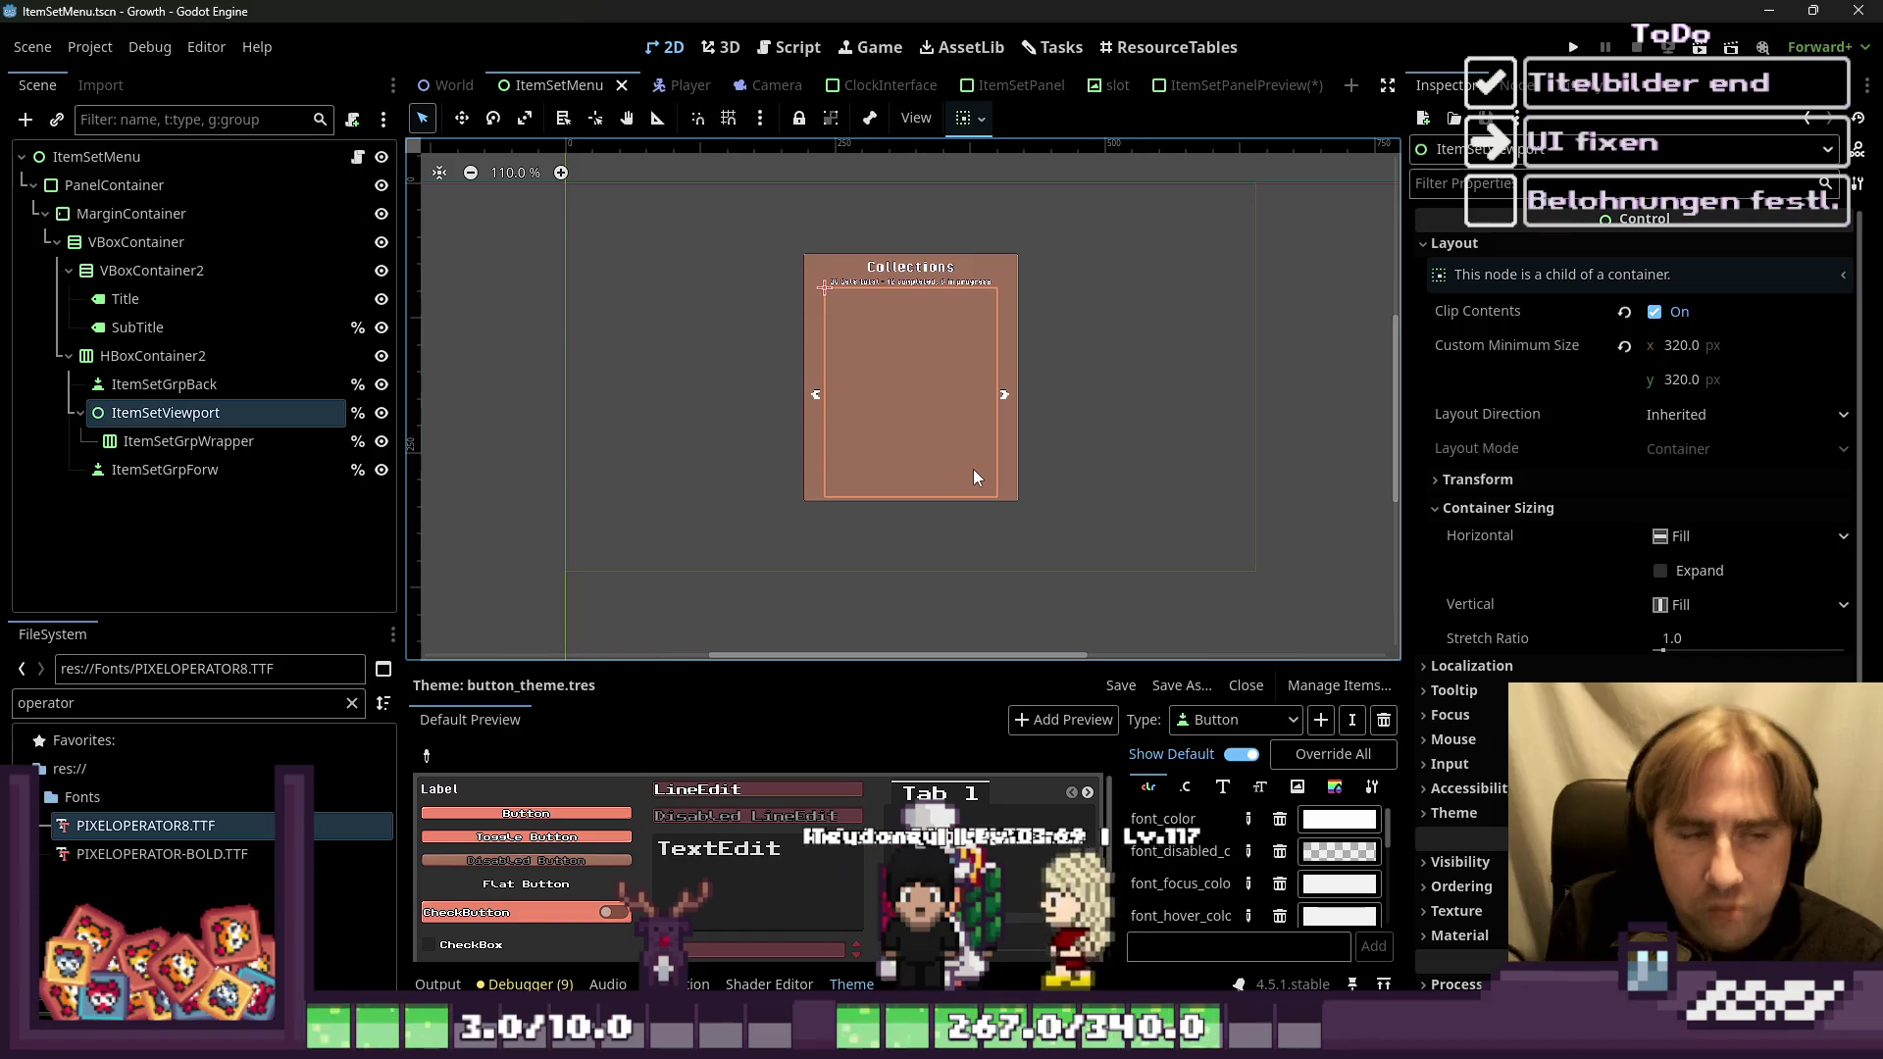
pyautogui.click(1231, 86)
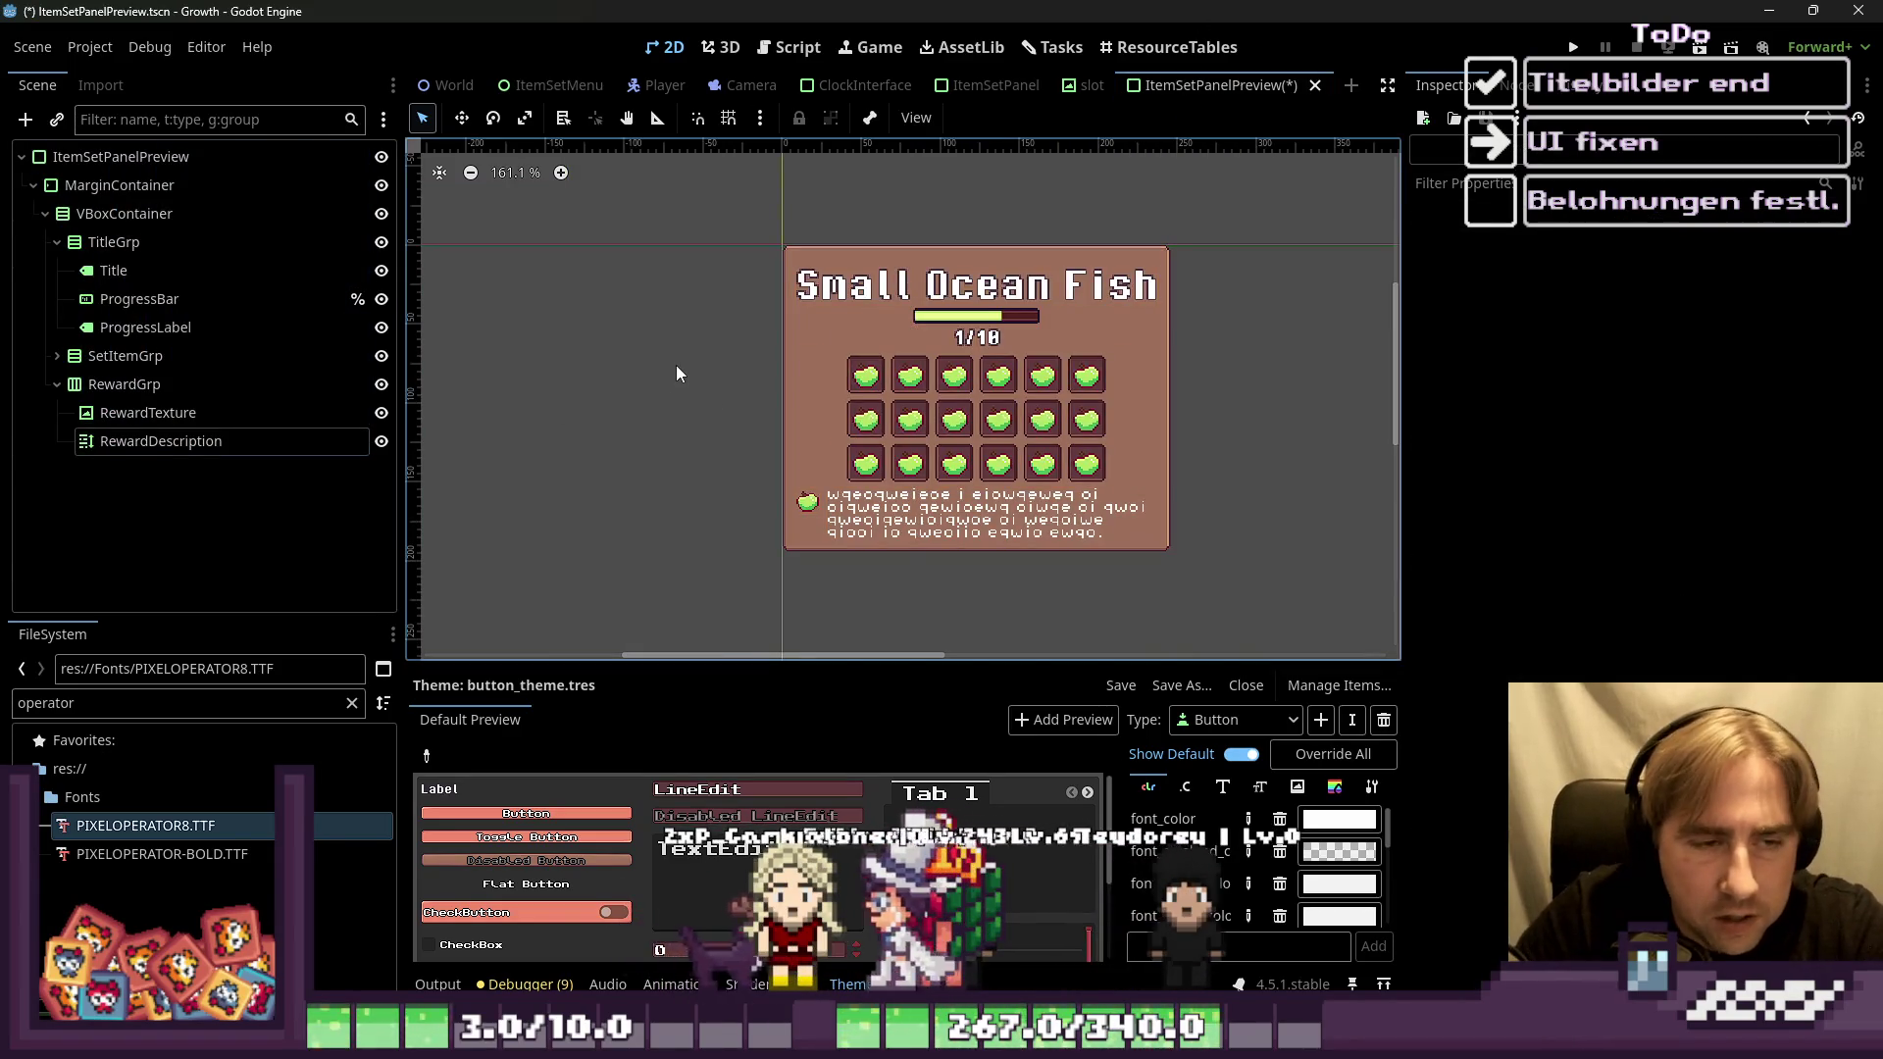
# - Break the Title text after 'Small Ocean' so 'Fish' sits on a second line
pyautogui.click(922, 286)
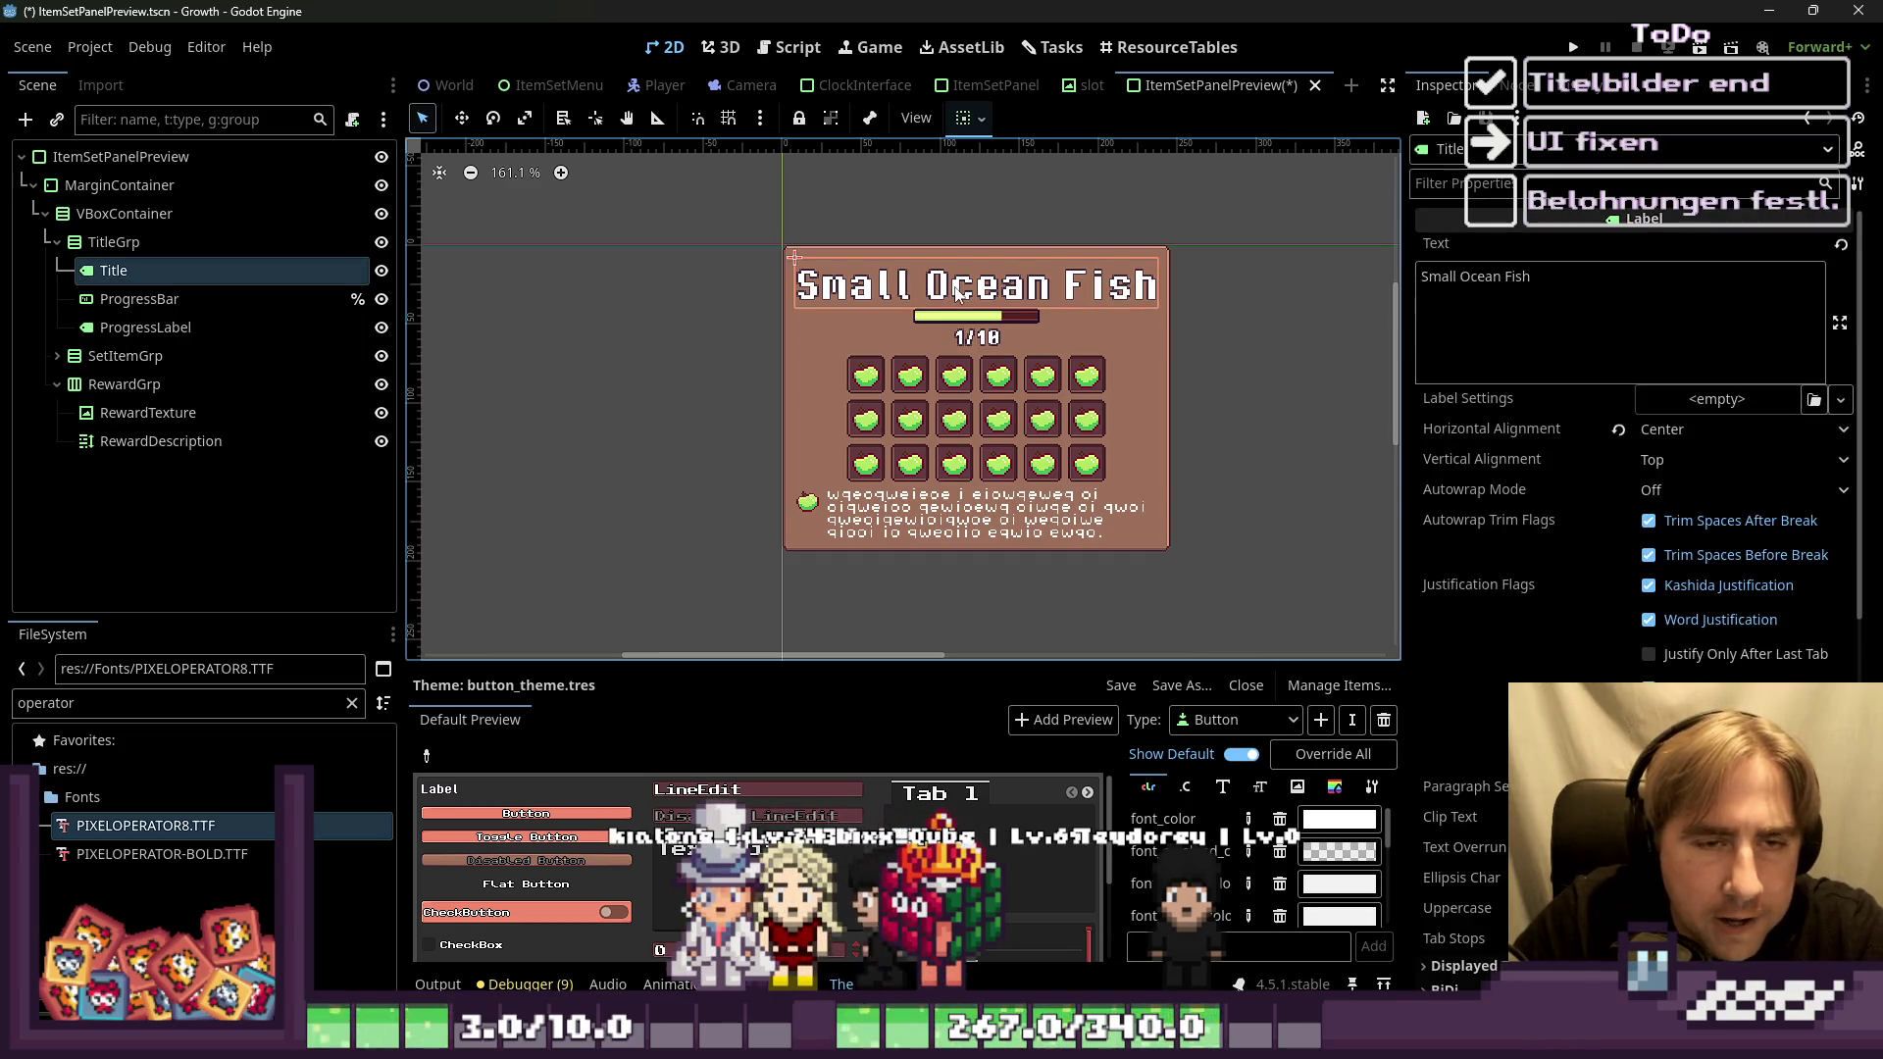
pyautogui.click(1502, 284)
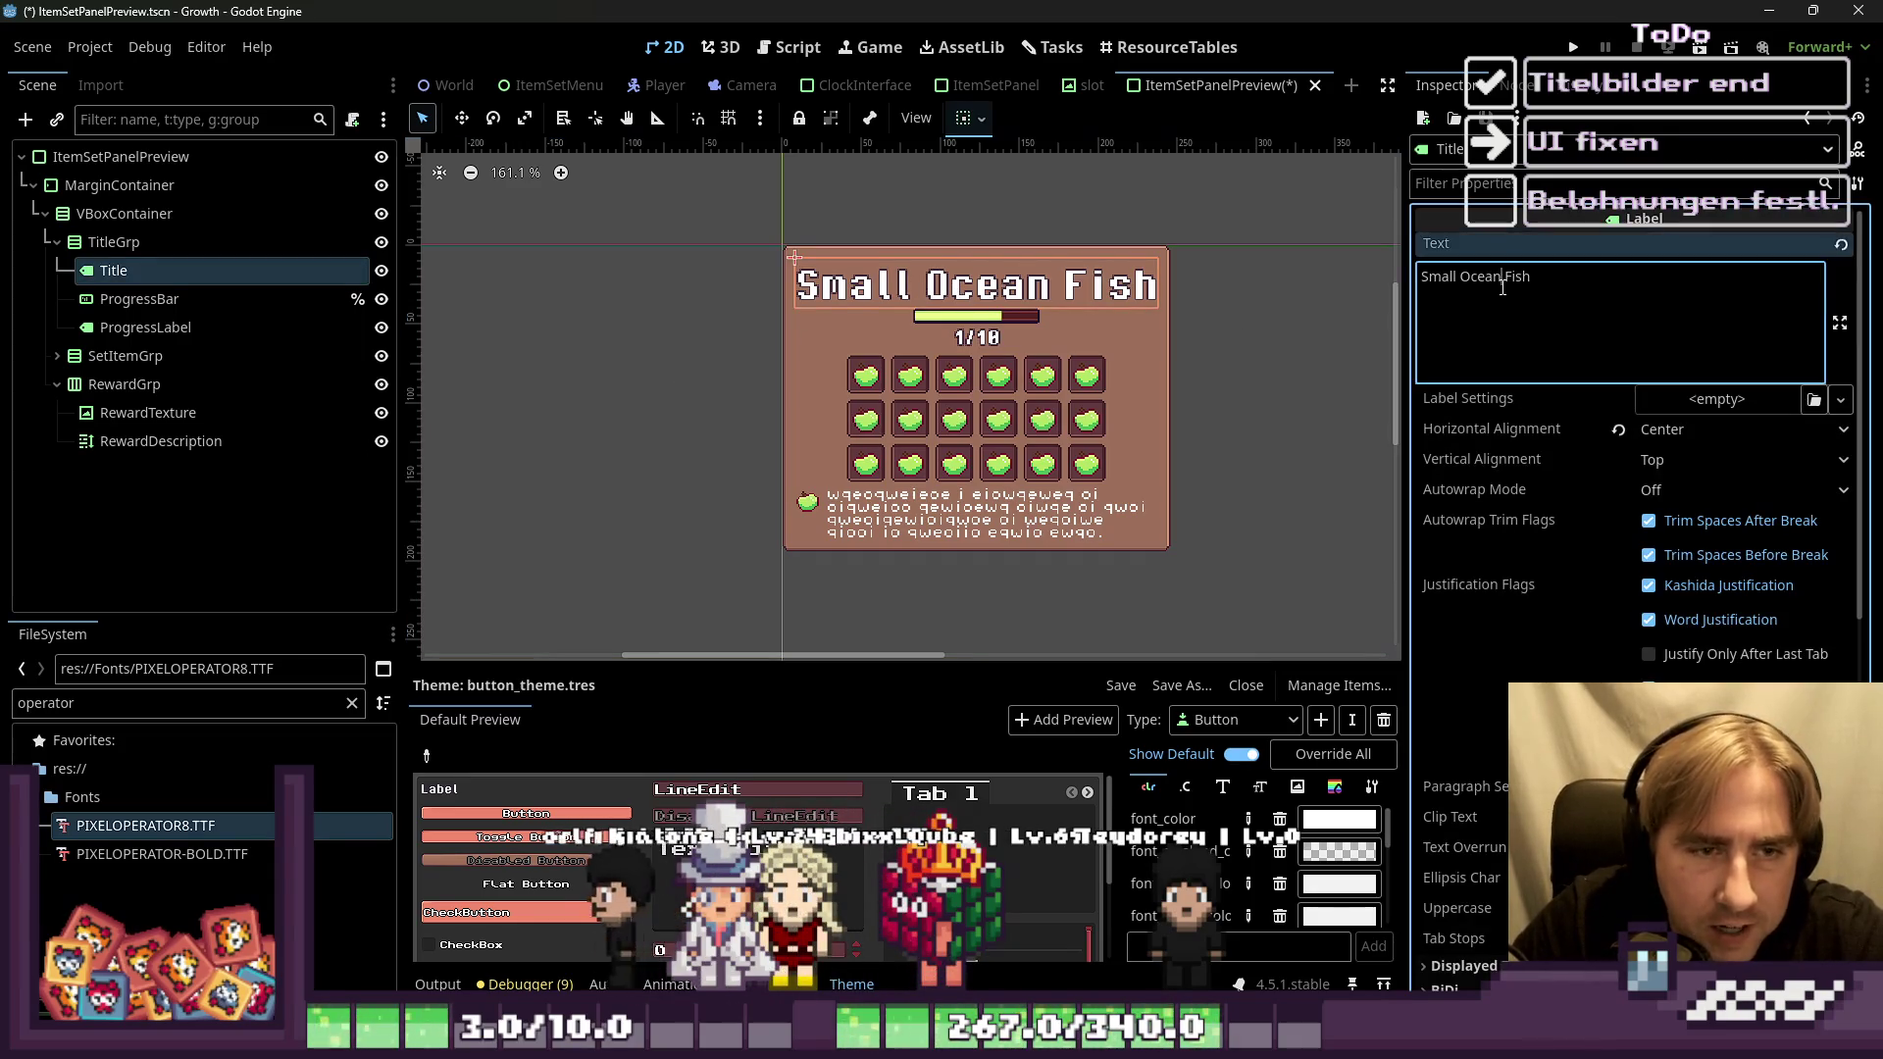
pyautogui.press('Return')
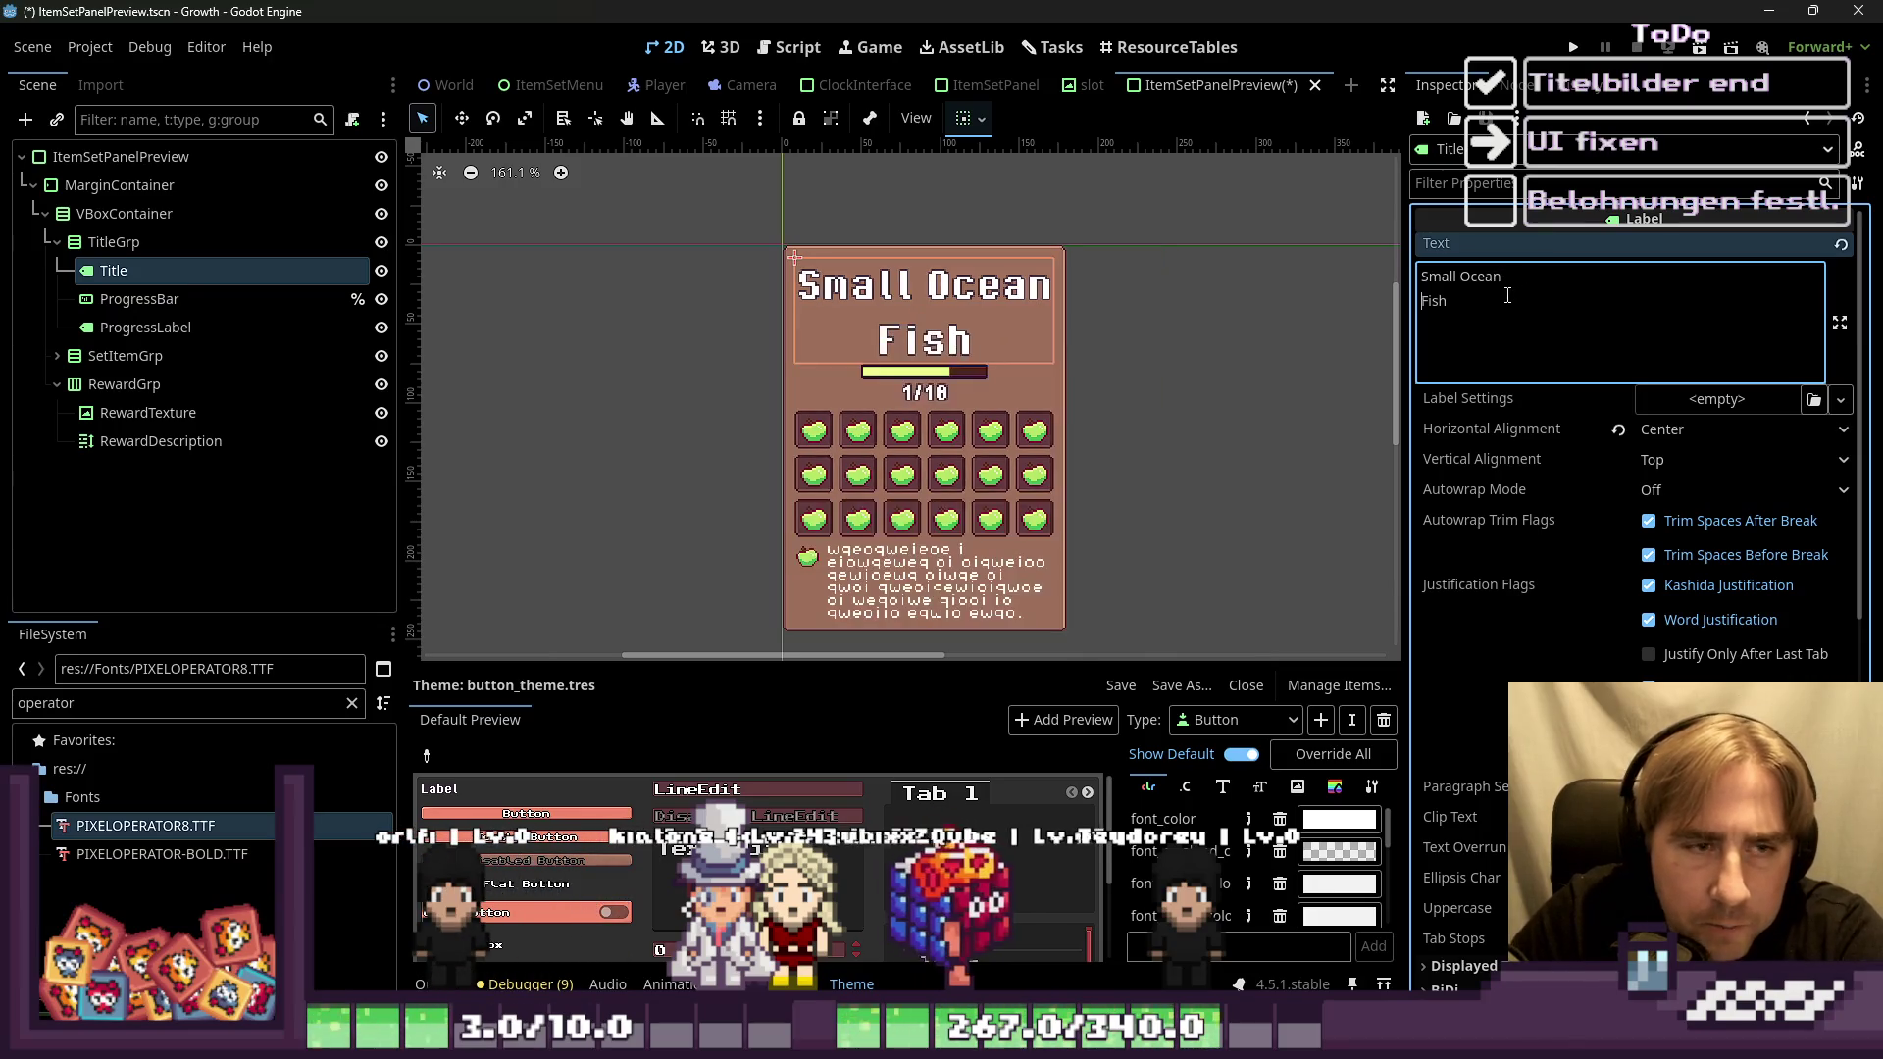
# - Look through the ClockInterface, ItemSetMenu and ItemSetPanel scenes, then box-select every preview panel node
pyautogui.scroll(-2, 986, 245)
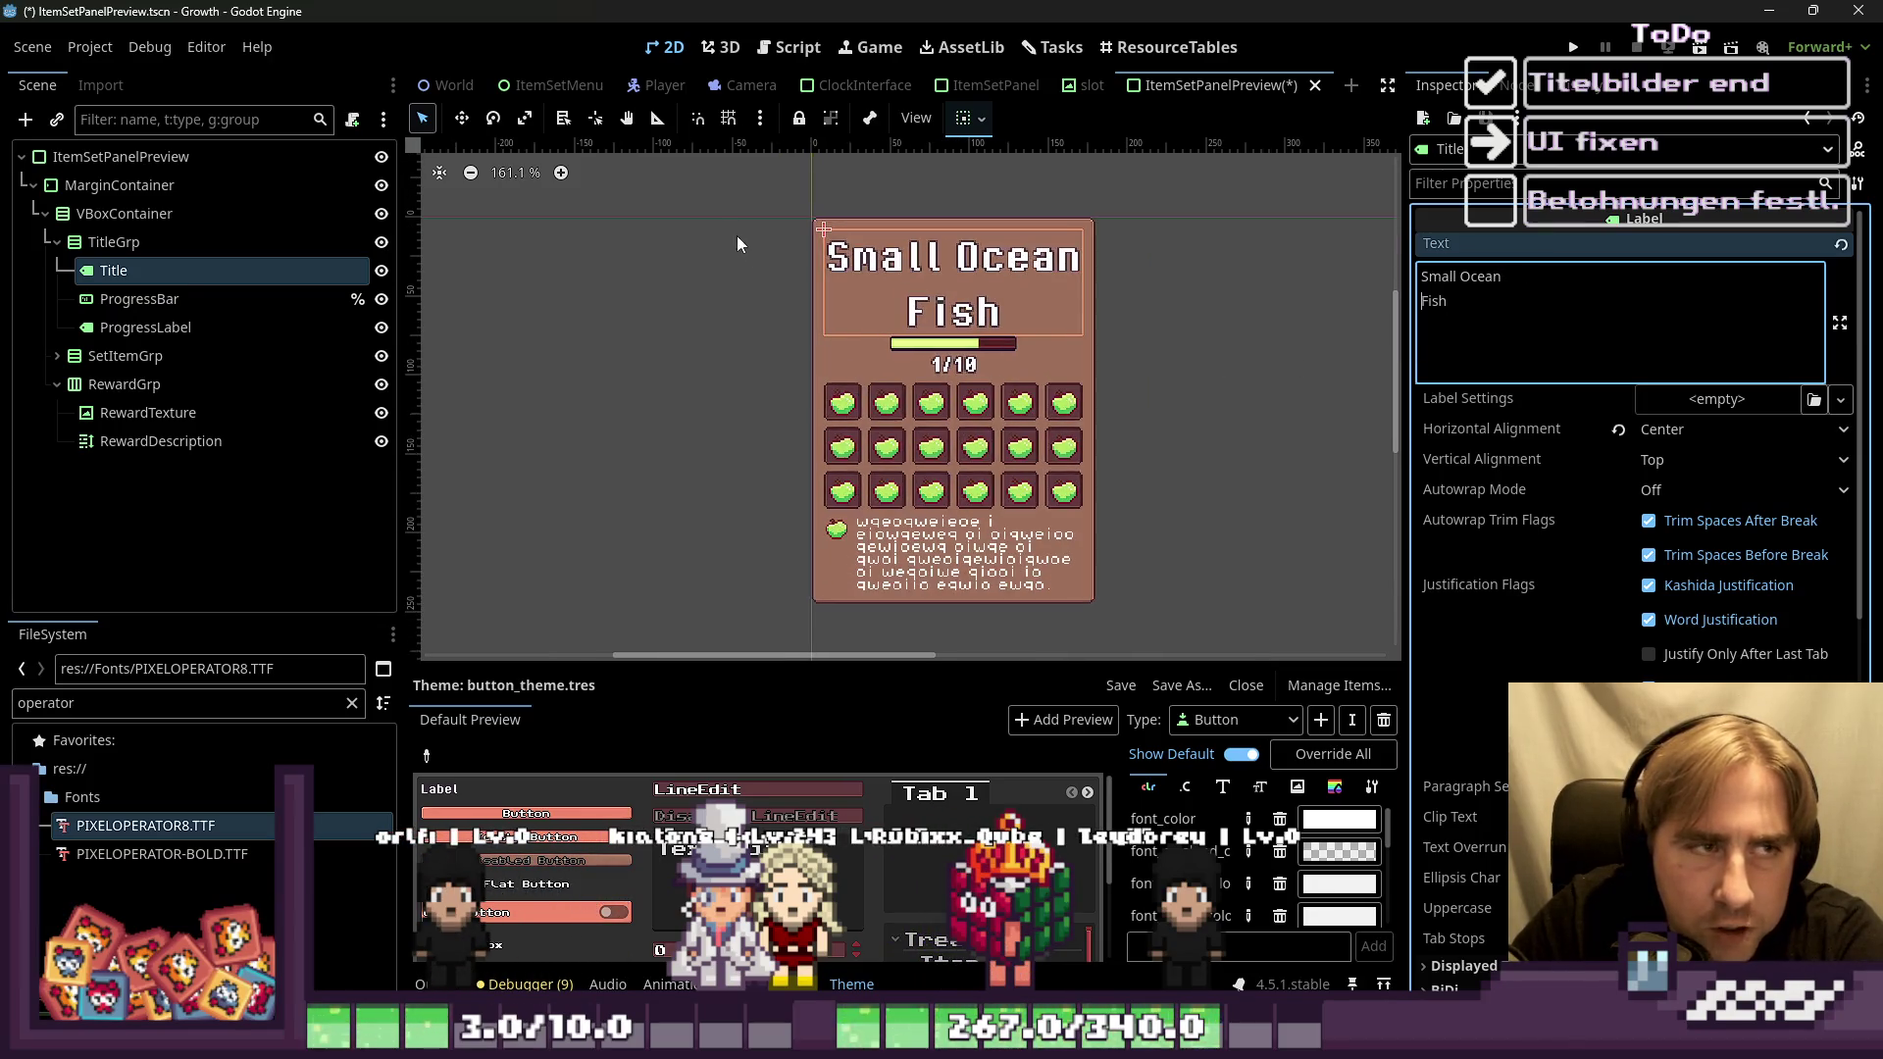
pyautogui.click(836, 89)
pyautogui.click(555, 85)
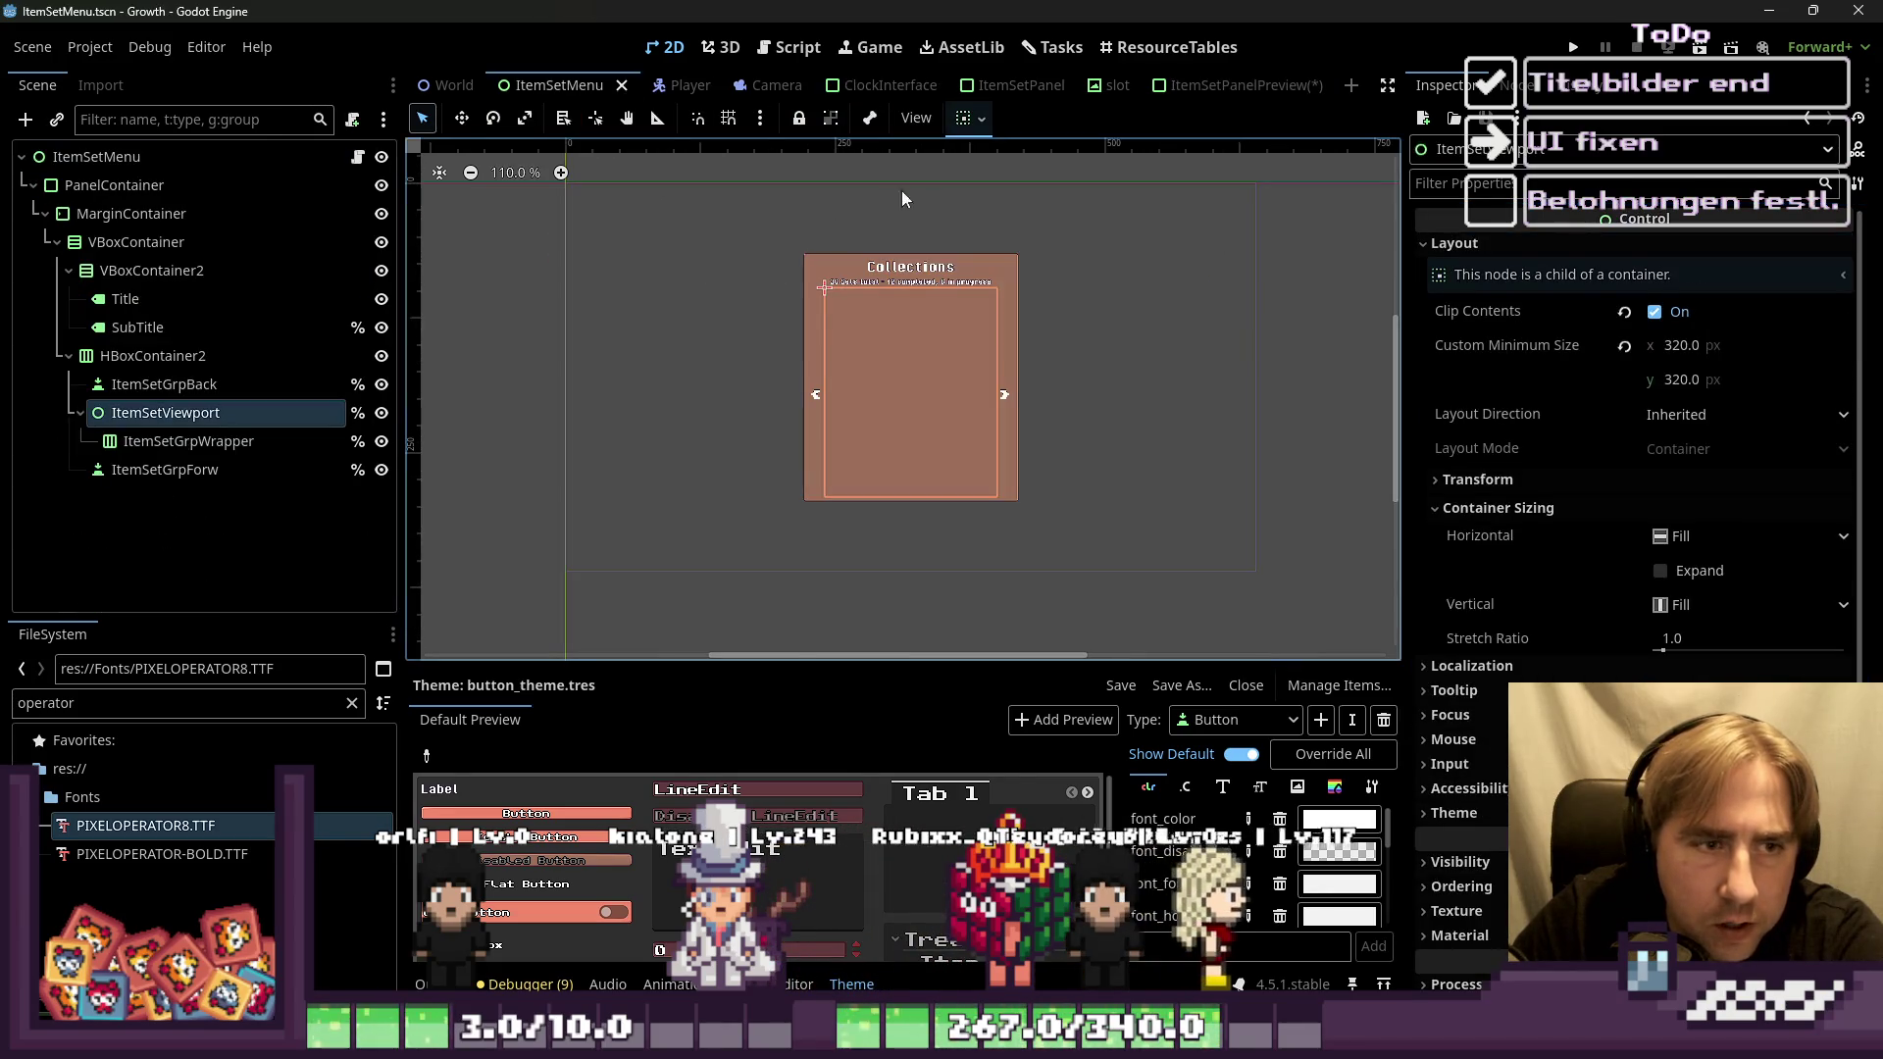
pyautogui.click(1040, 86)
pyautogui.click(1159, 91)
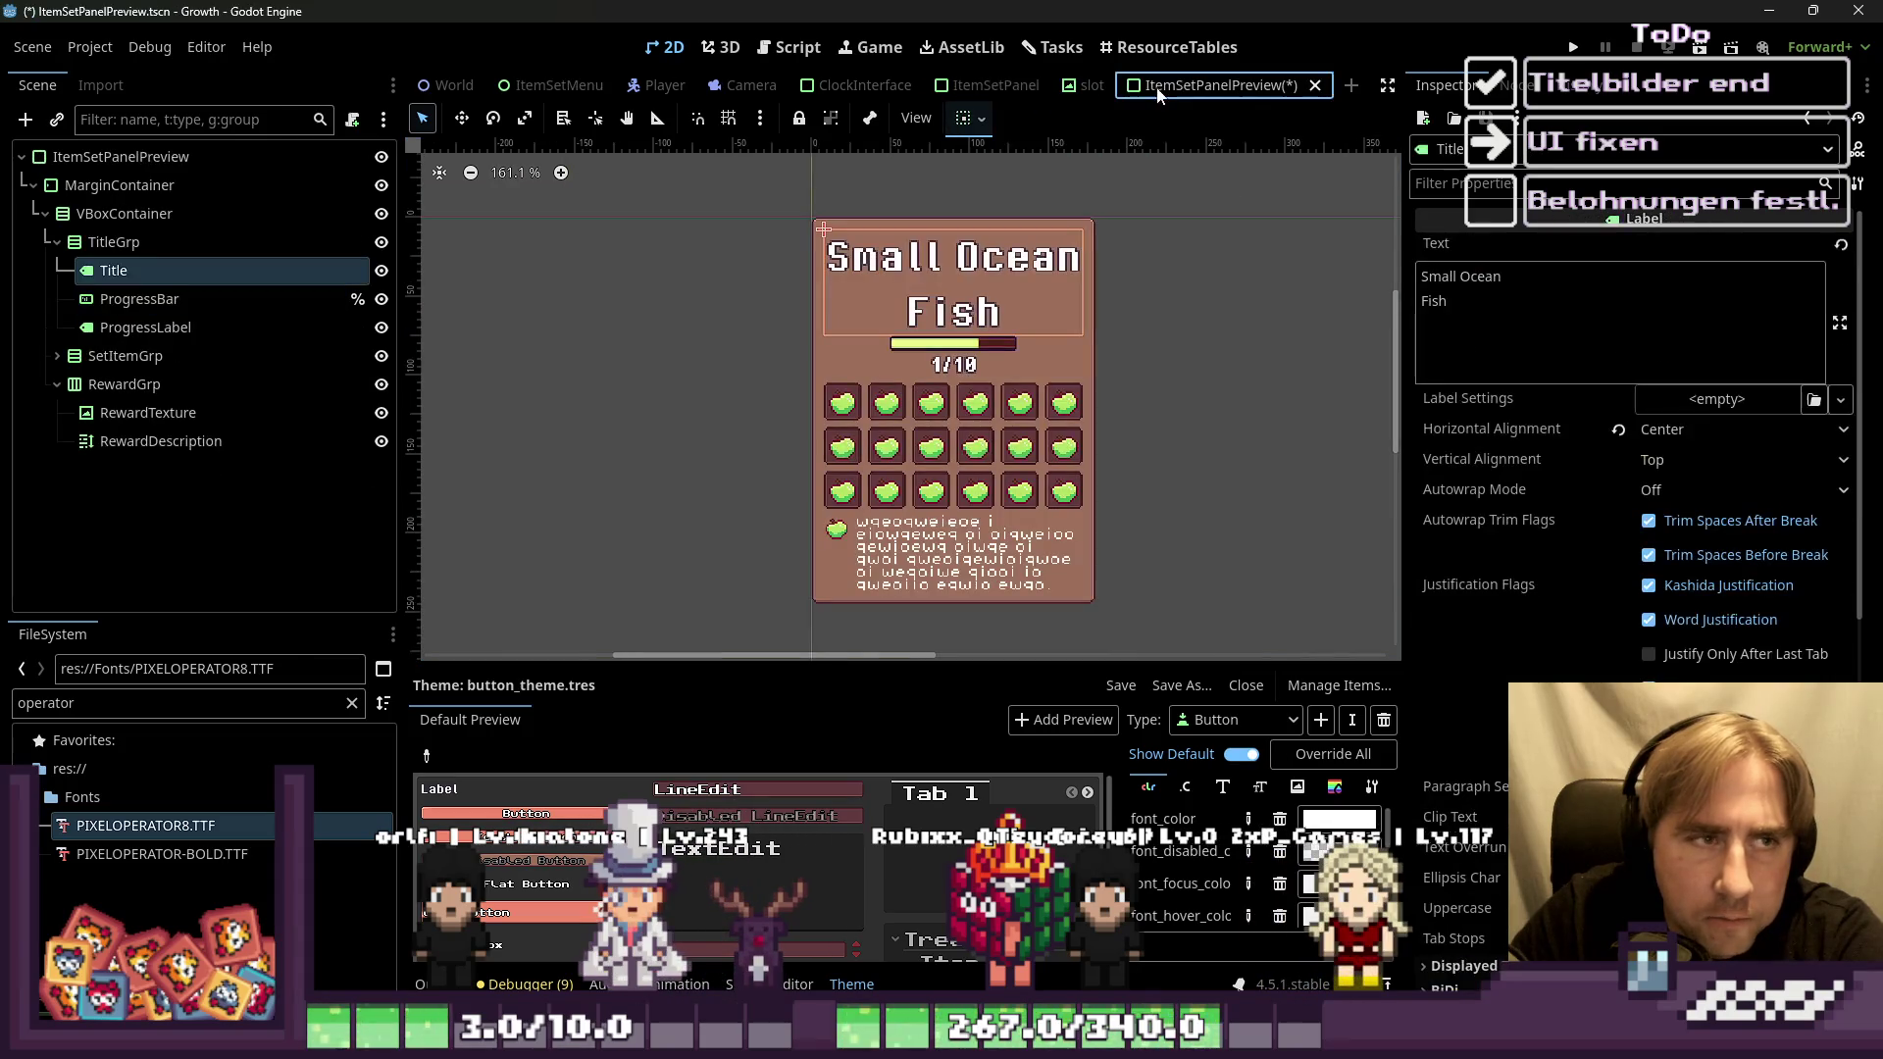
pyautogui.scroll(-4, 903, 296)
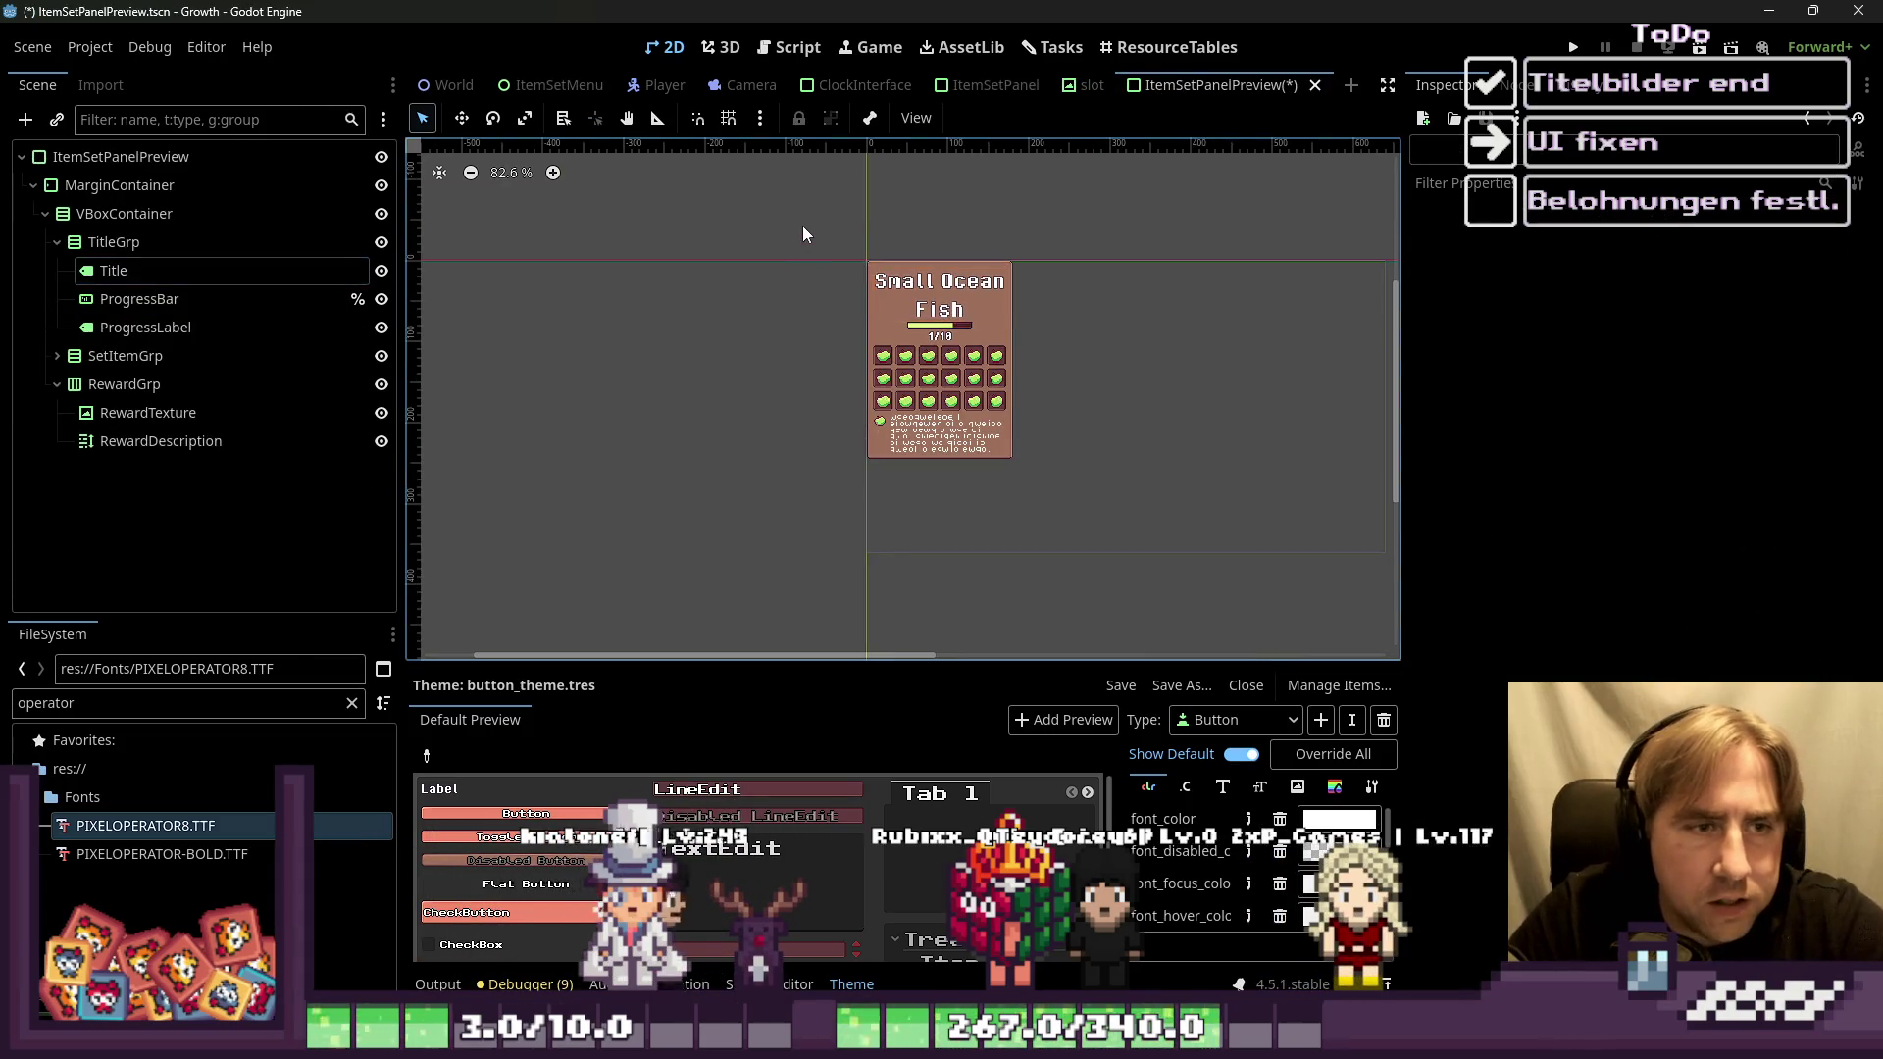
pyautogui.moveTo(803, 226); pyautogui.dragTo(1222, 539)
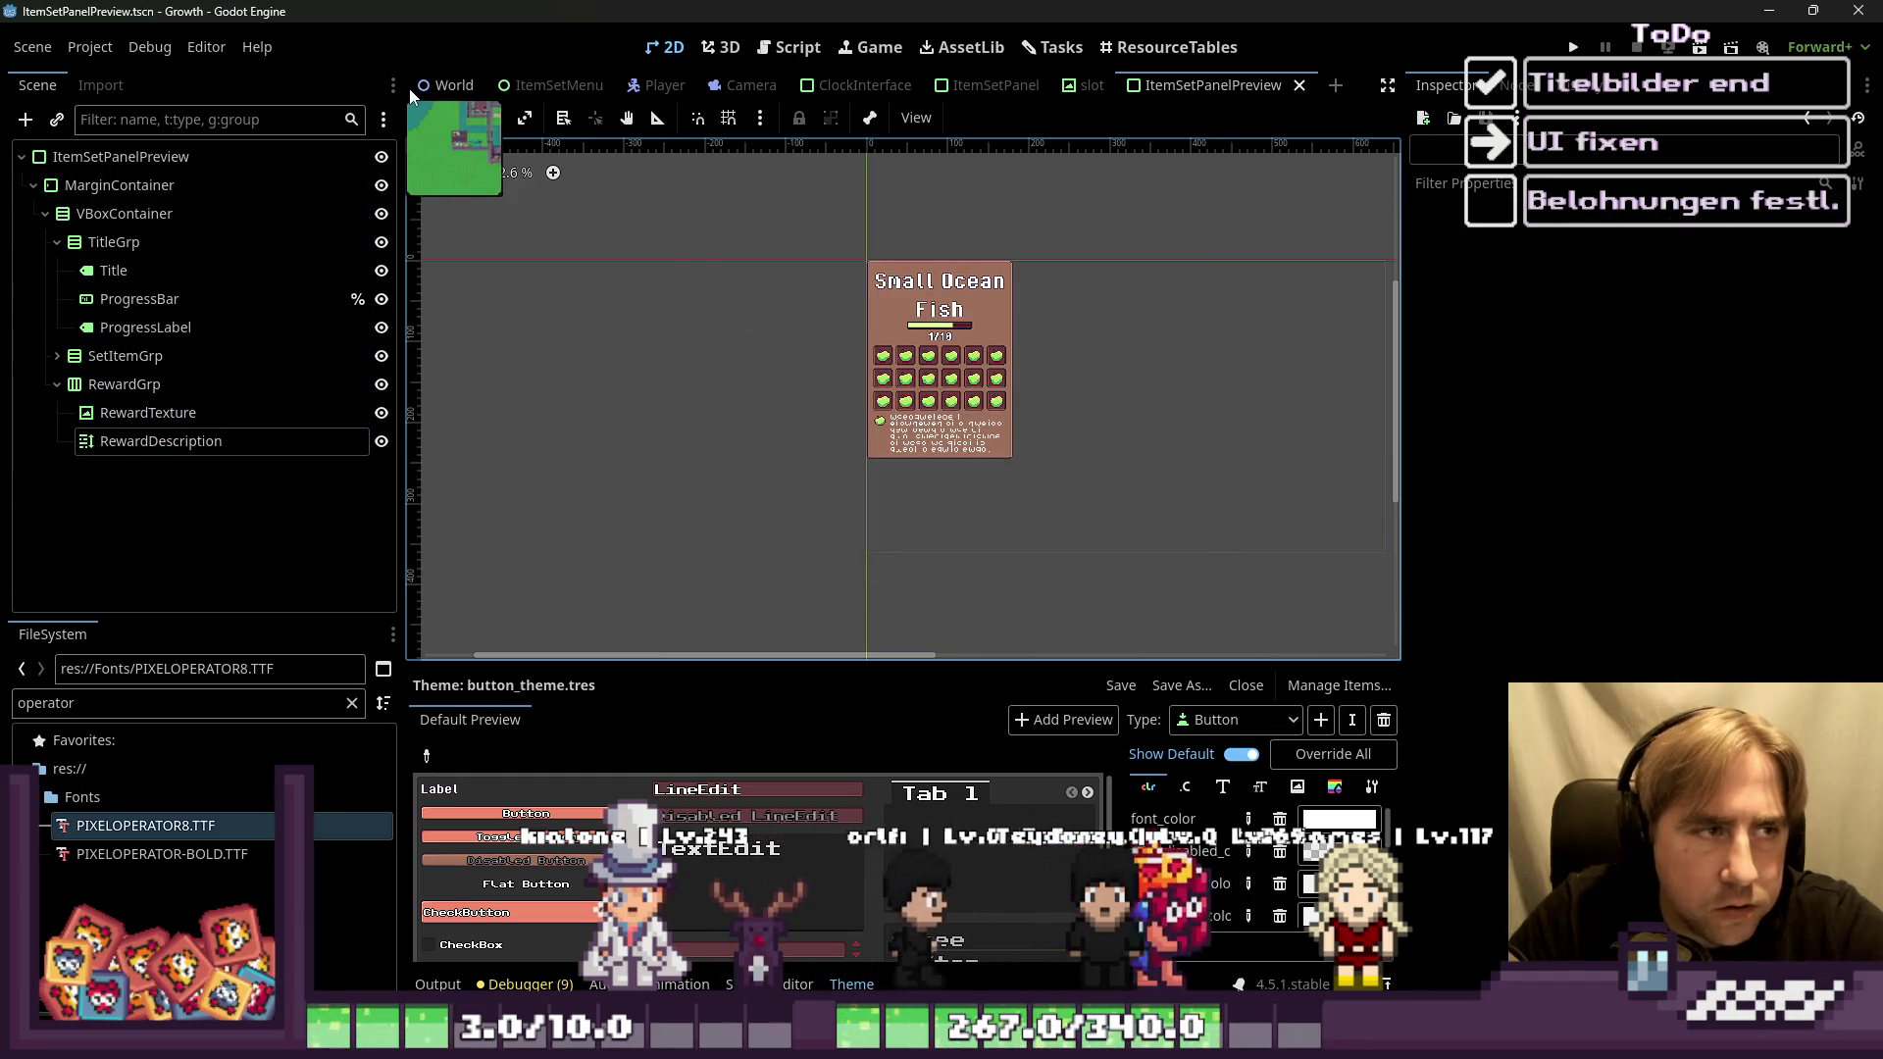
# - Switch to the World scene, zoom onto the Collections menu and hotbar, and reset the file filter
pyautogui.click(432, 88)
pyautogui.scroll(-3, 885, 324)
pyautogui.scroll(5, 885, 313)
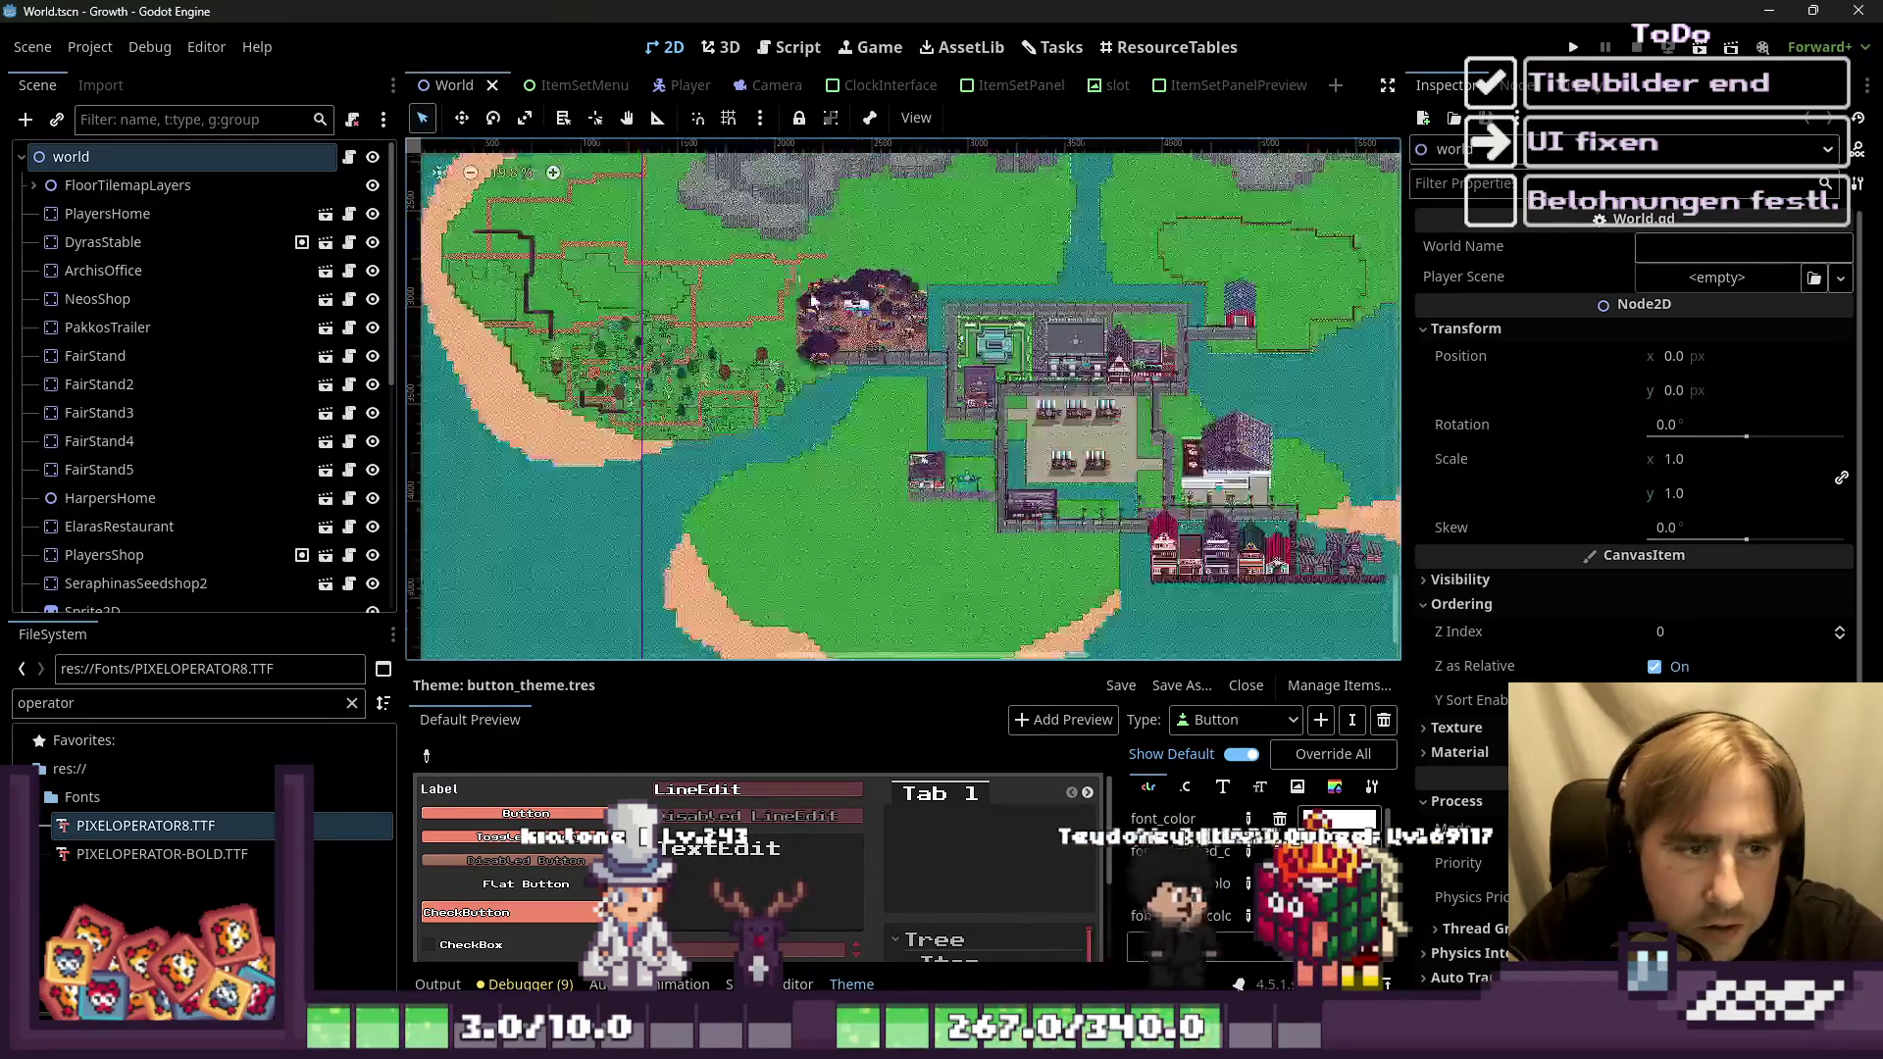
pyautogui.scroll(-2, 1000, 294)
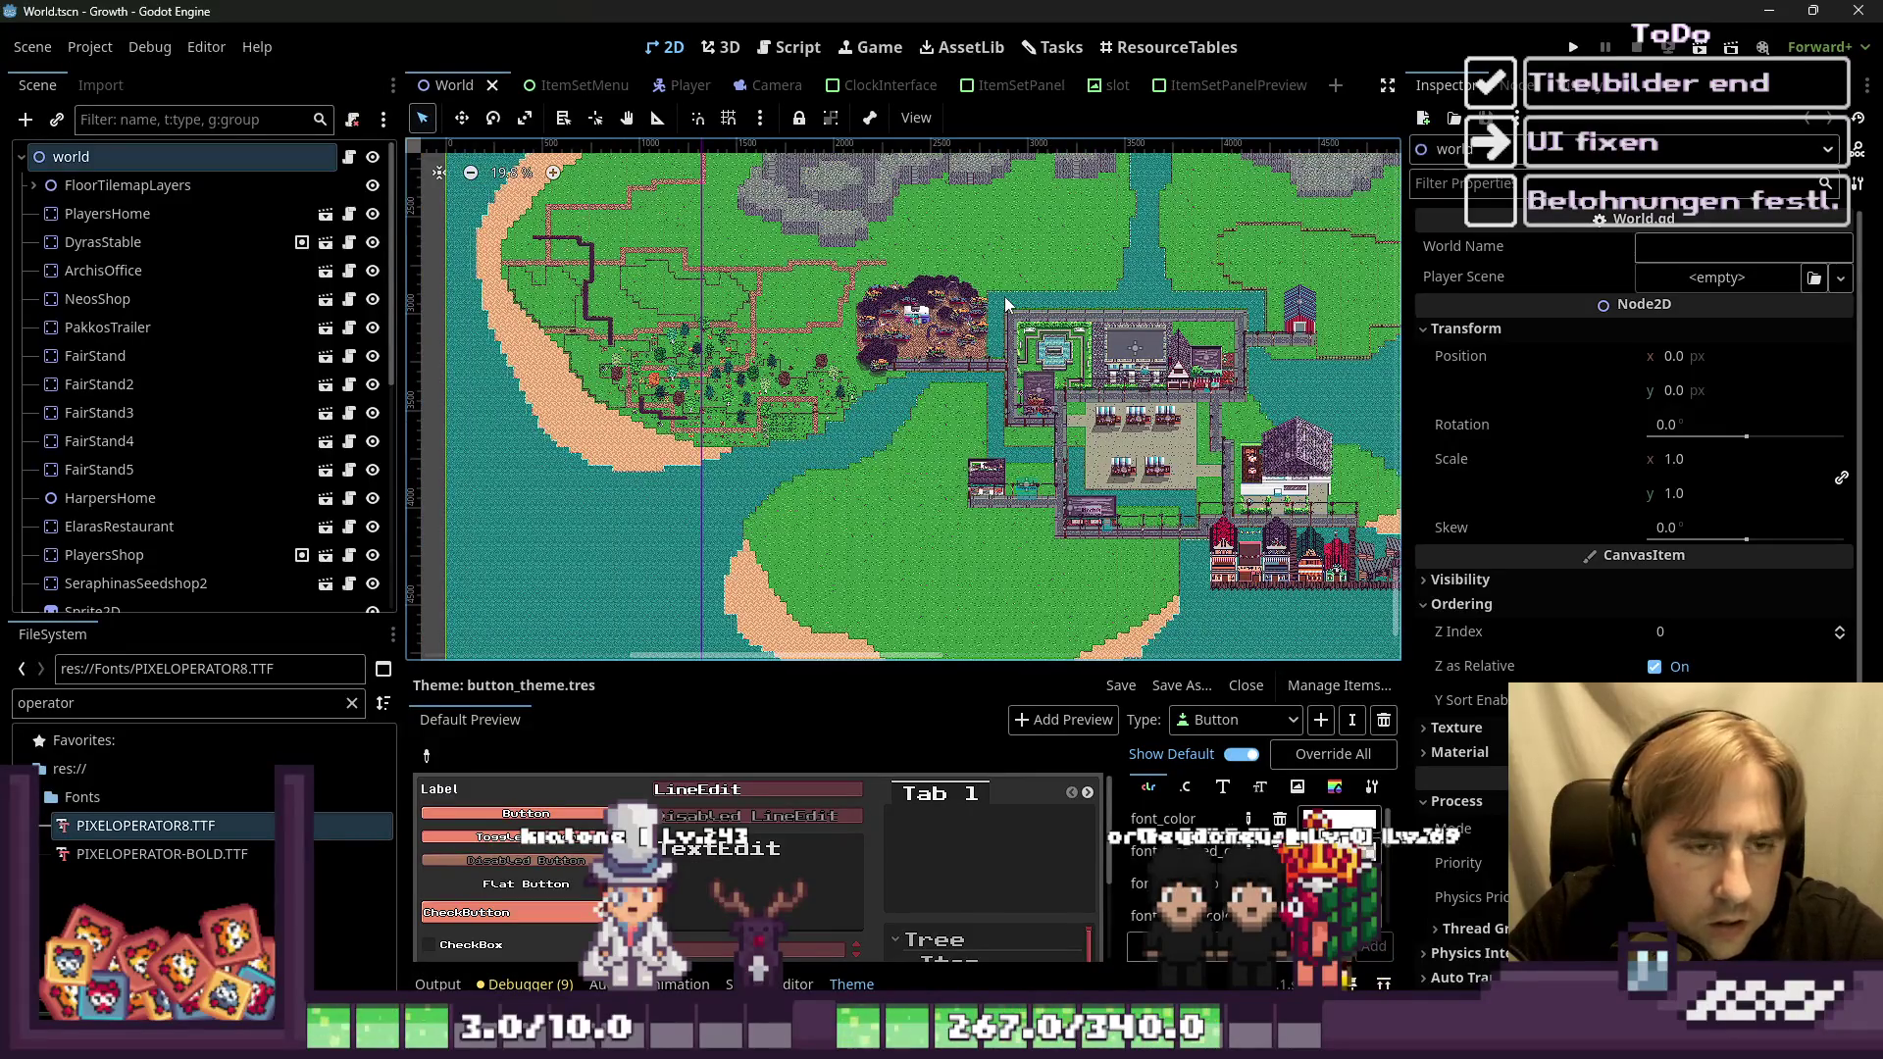
pyautogui.scroll(-6, 1005, 296)
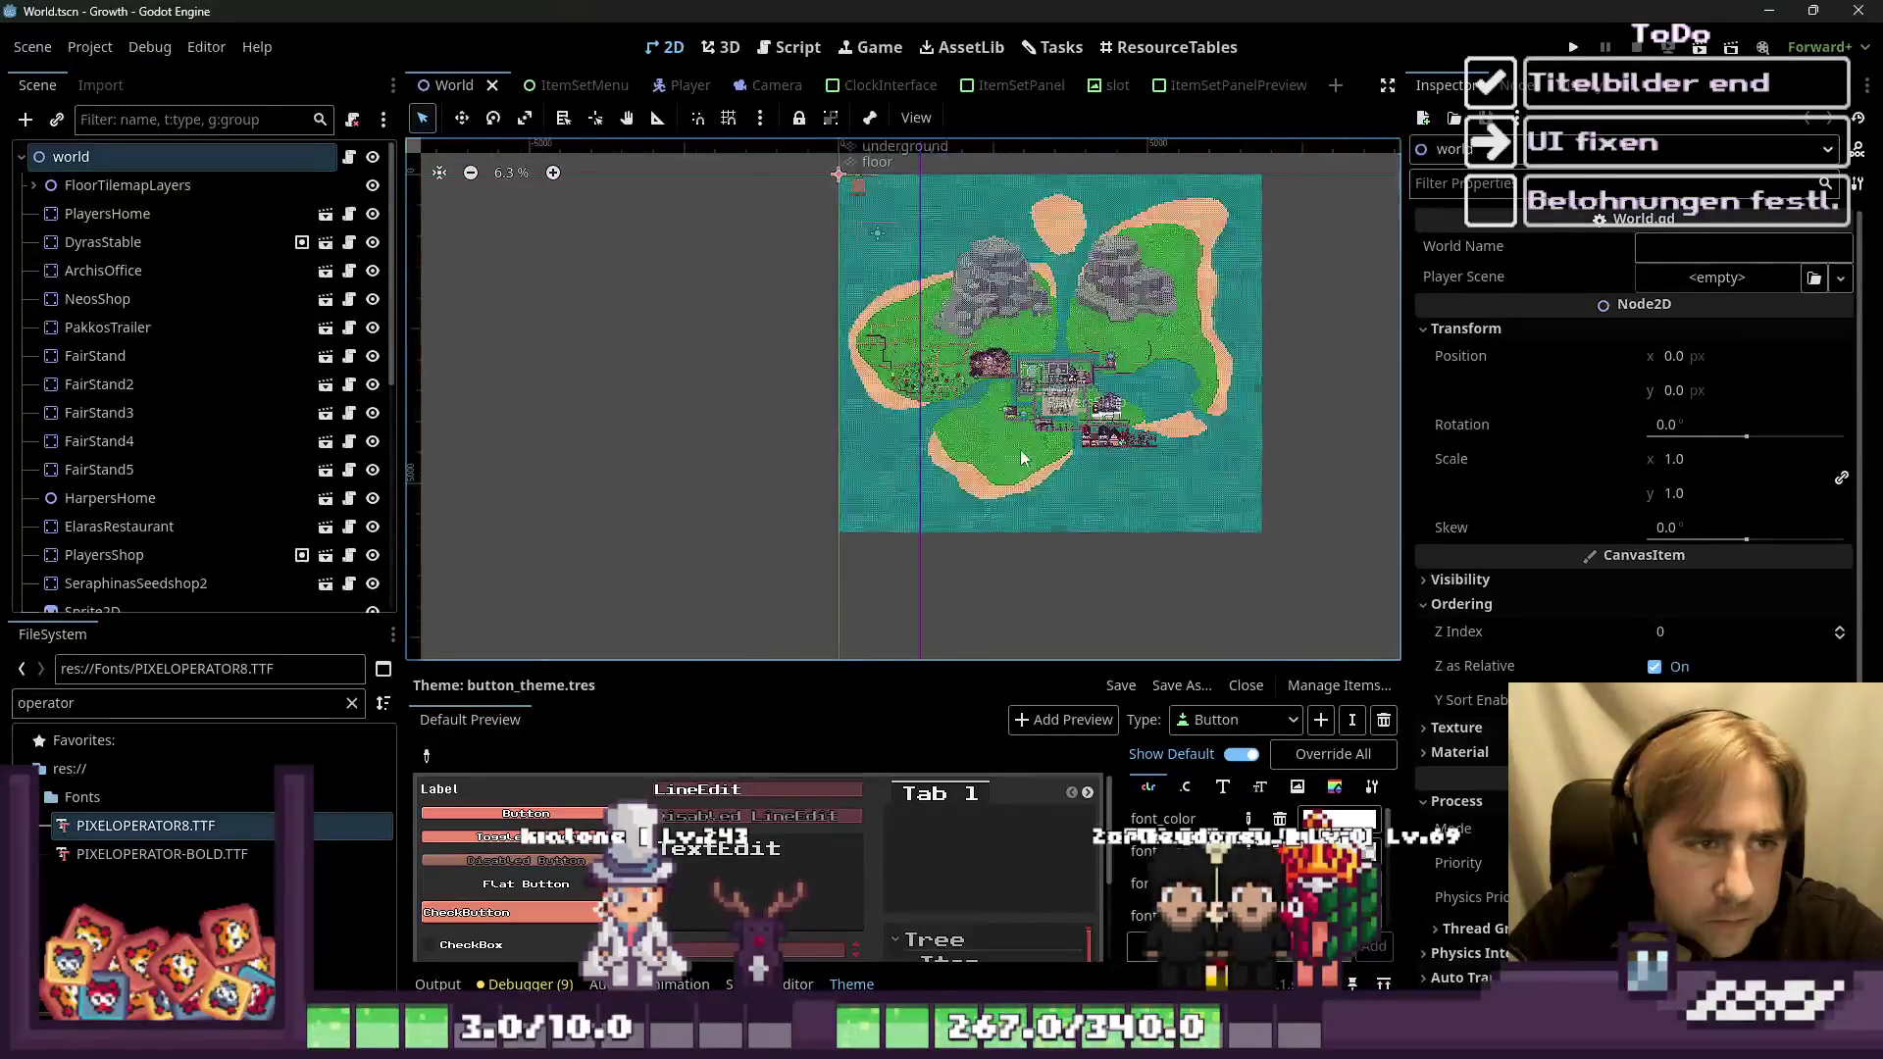
pyautogui.scroll(12, 934, 304)
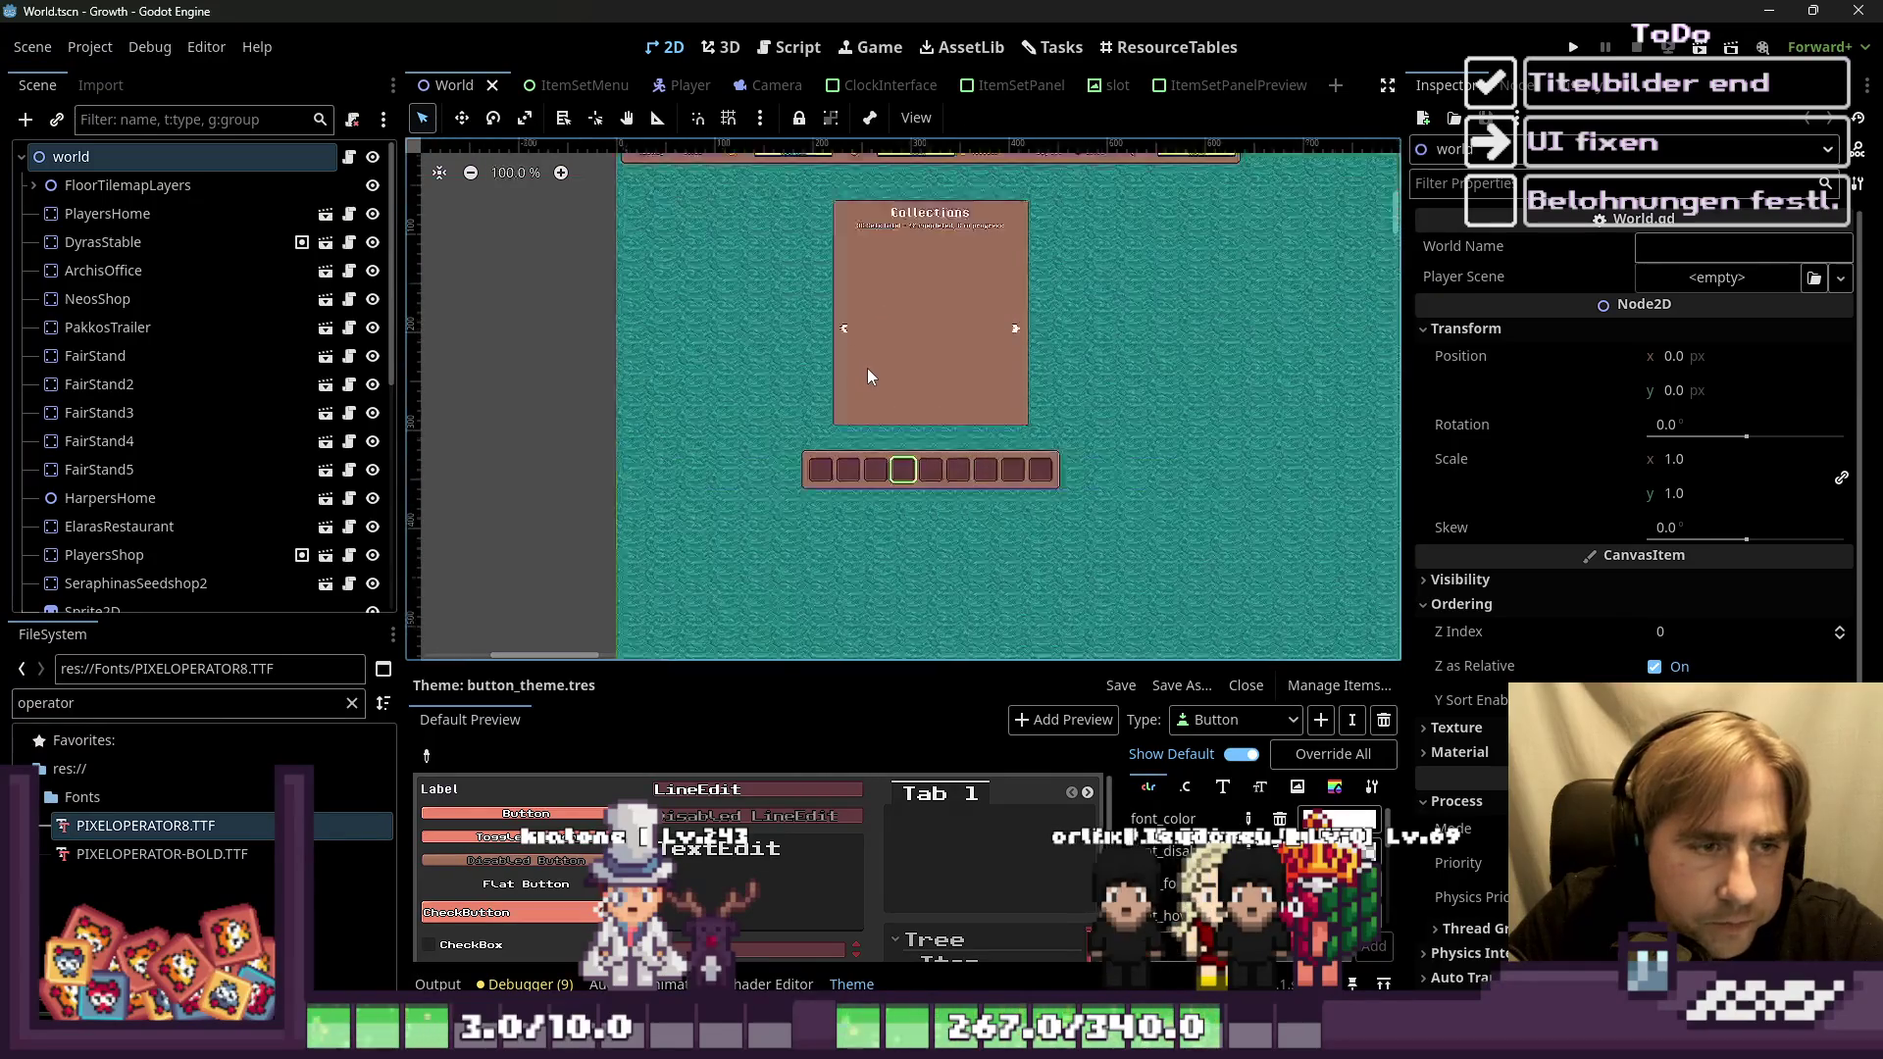
pyautogui.hotkey('ctrl', 'f')
pyautogui.write('It')
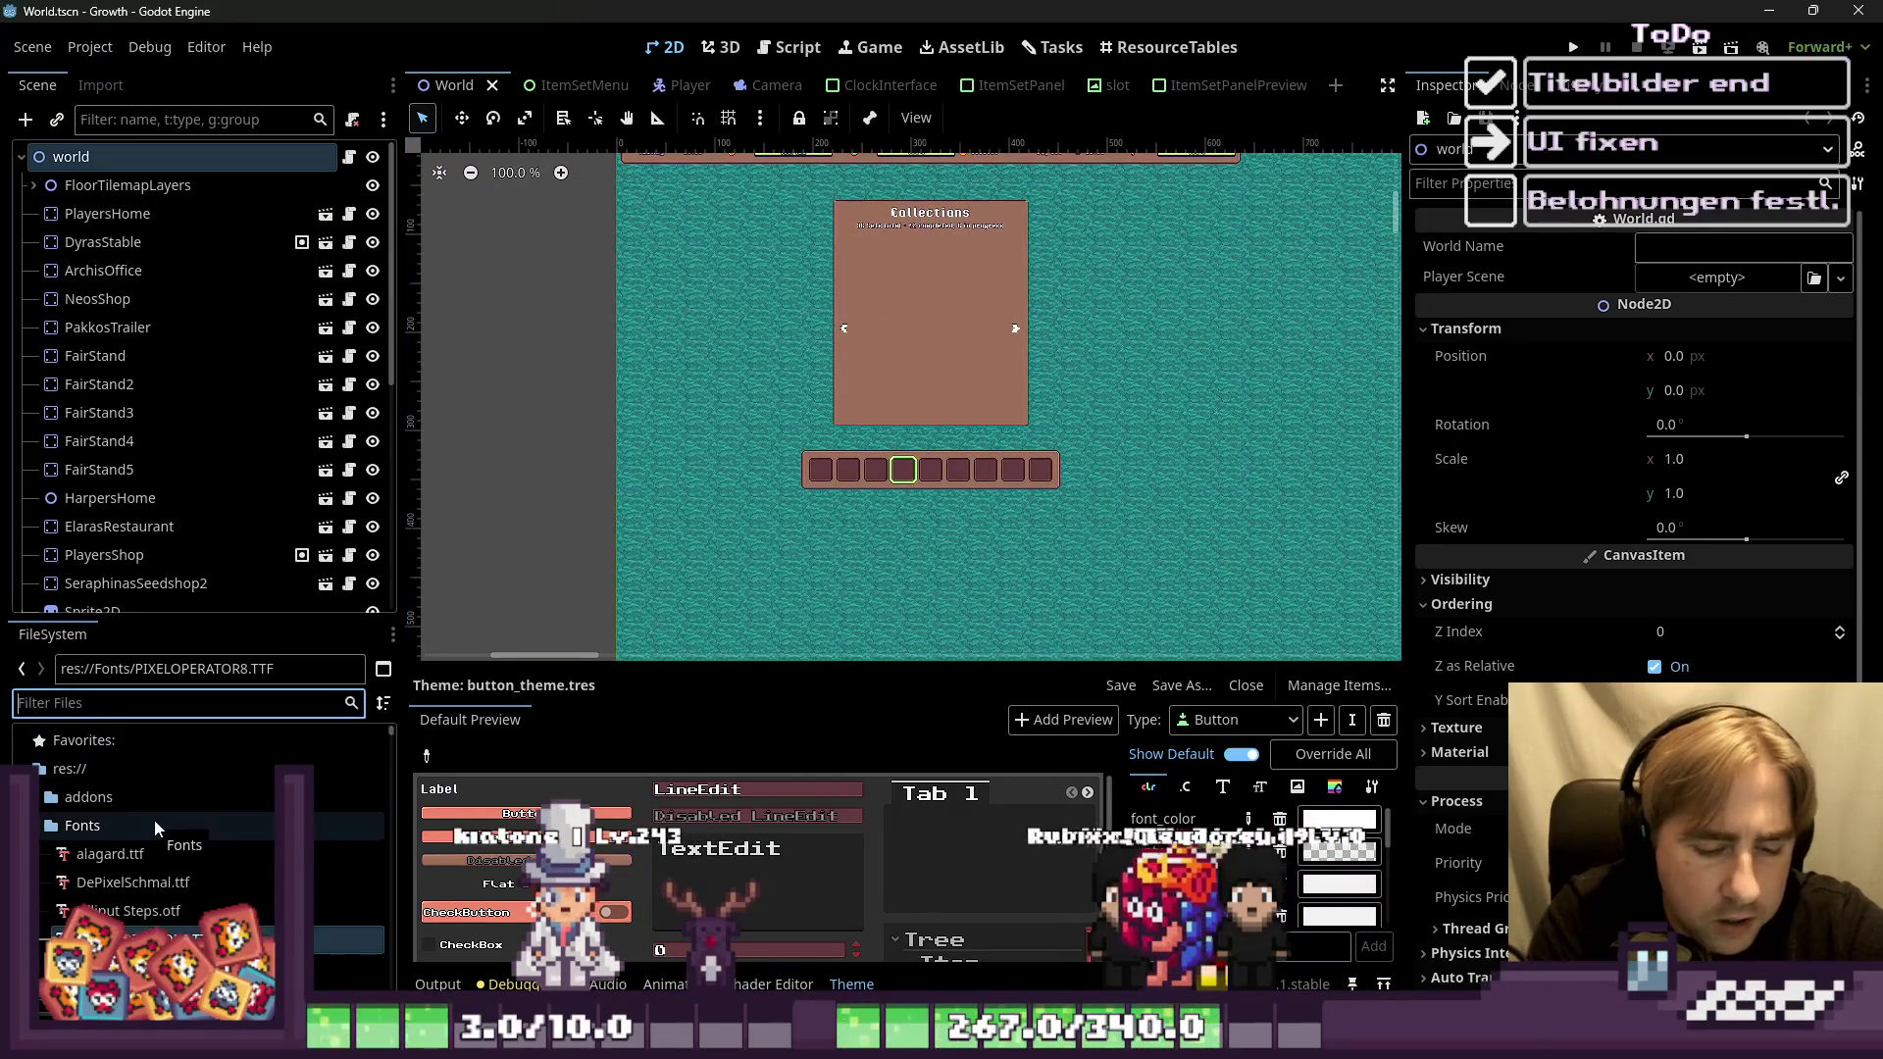
pyautogui.press('BackSpace')
pyautogui.press('BackSpace')
# - Filter the FileSystem dock for ItemSetPanelPreview
pyautogui.write('Se')
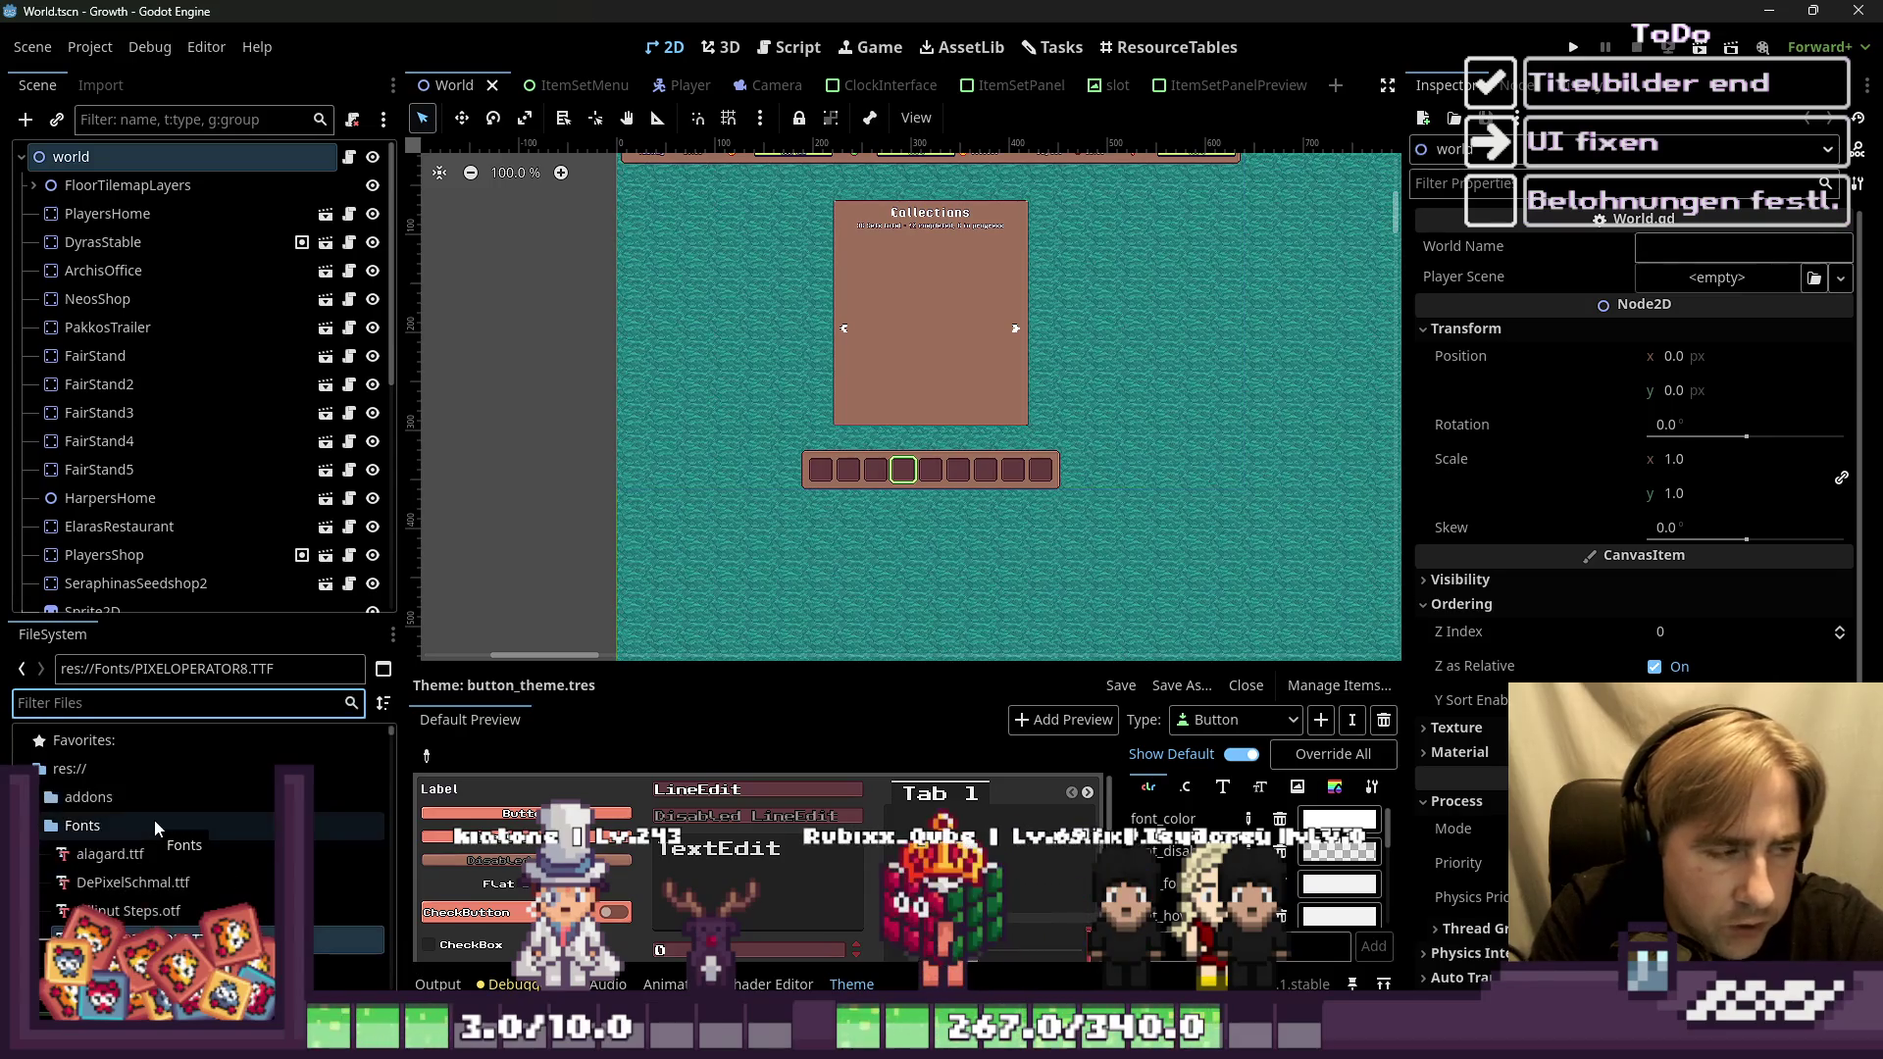
pyautogui.press('BackSpace')
pyautogui.press('BackSpace')
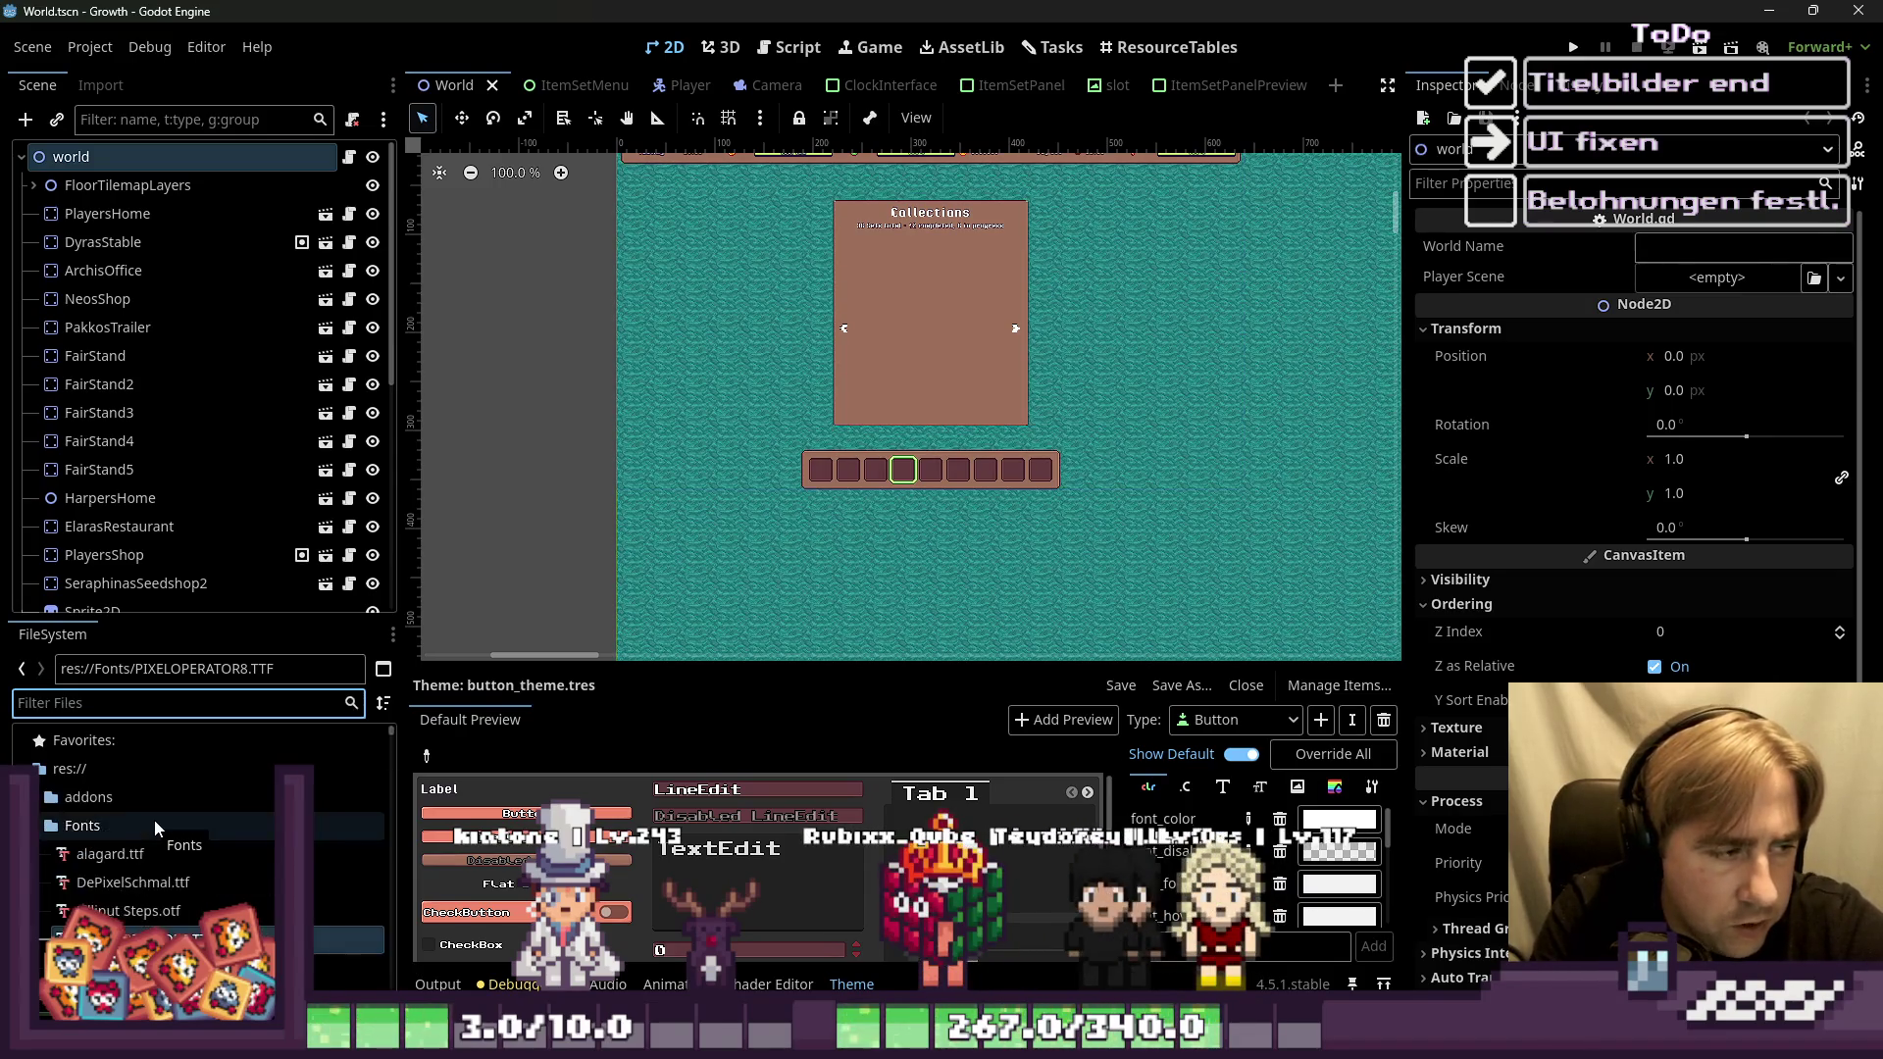
pyautogui.write('ItemSetP')
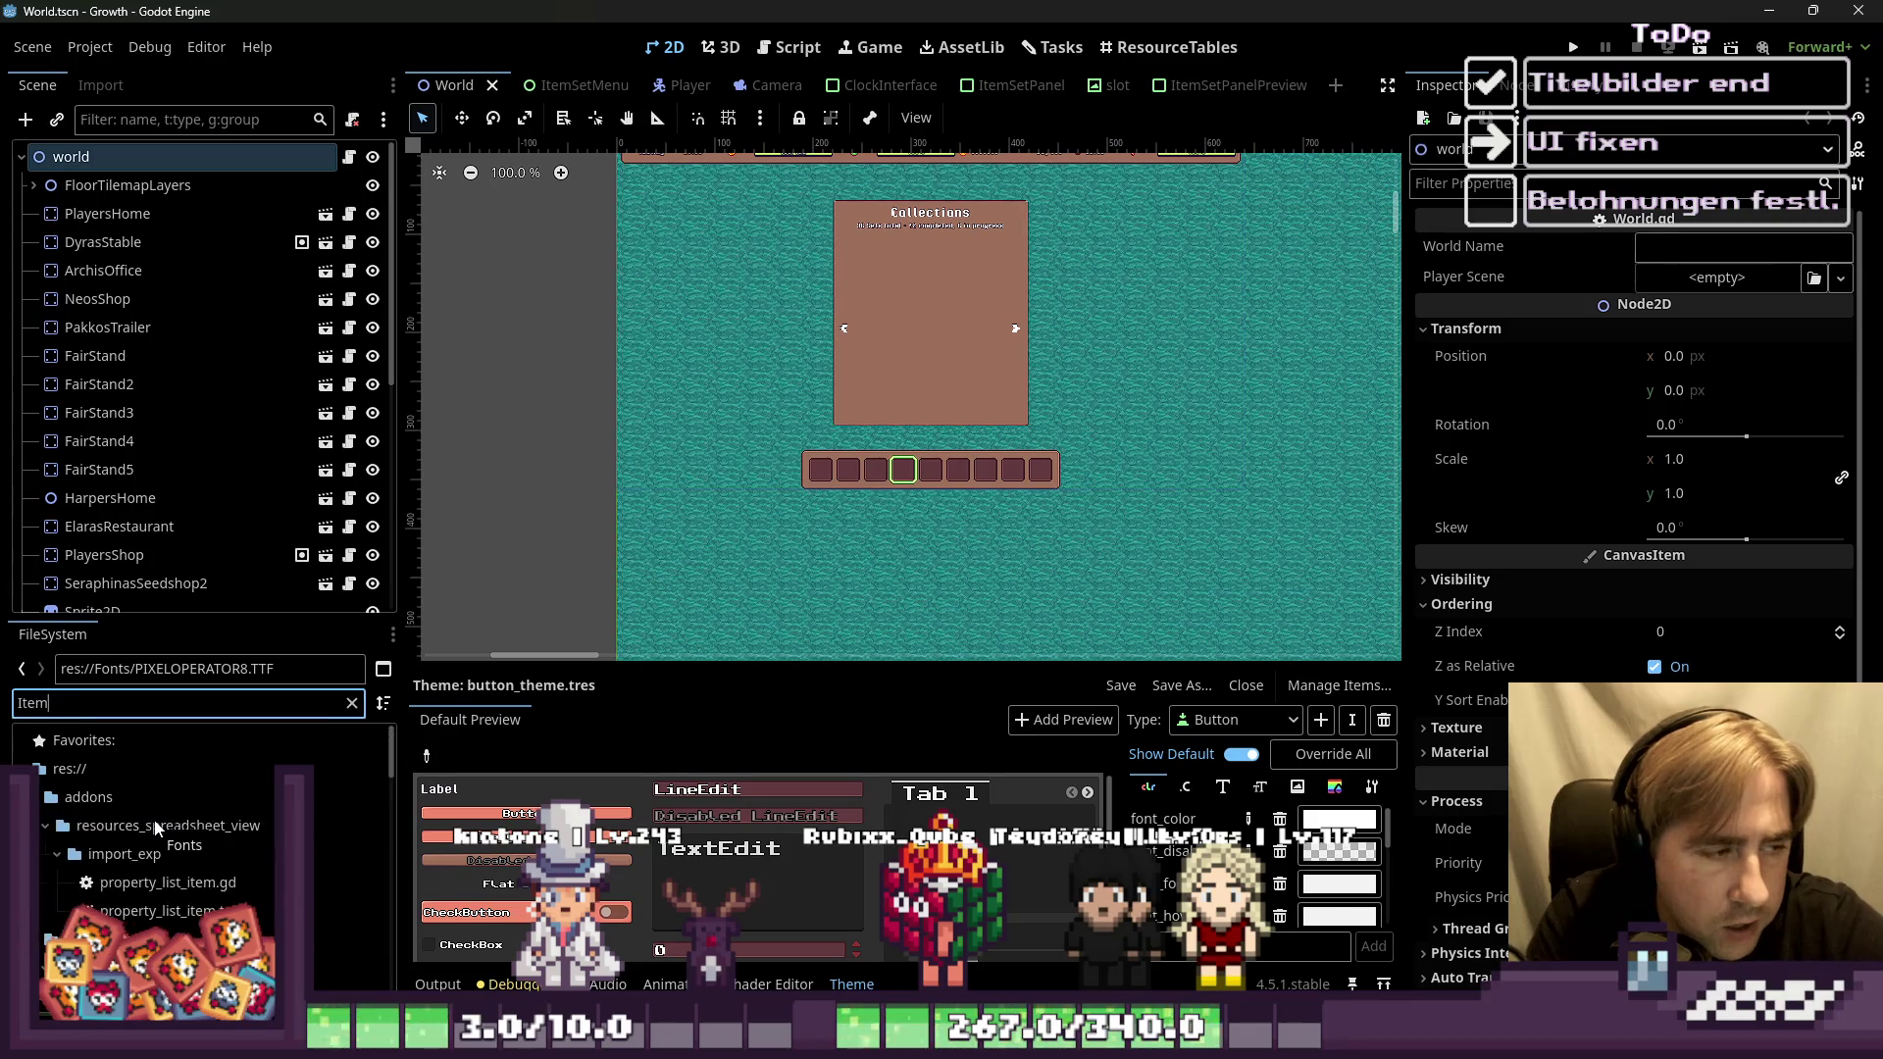
pyautogui.press('BackSpace')
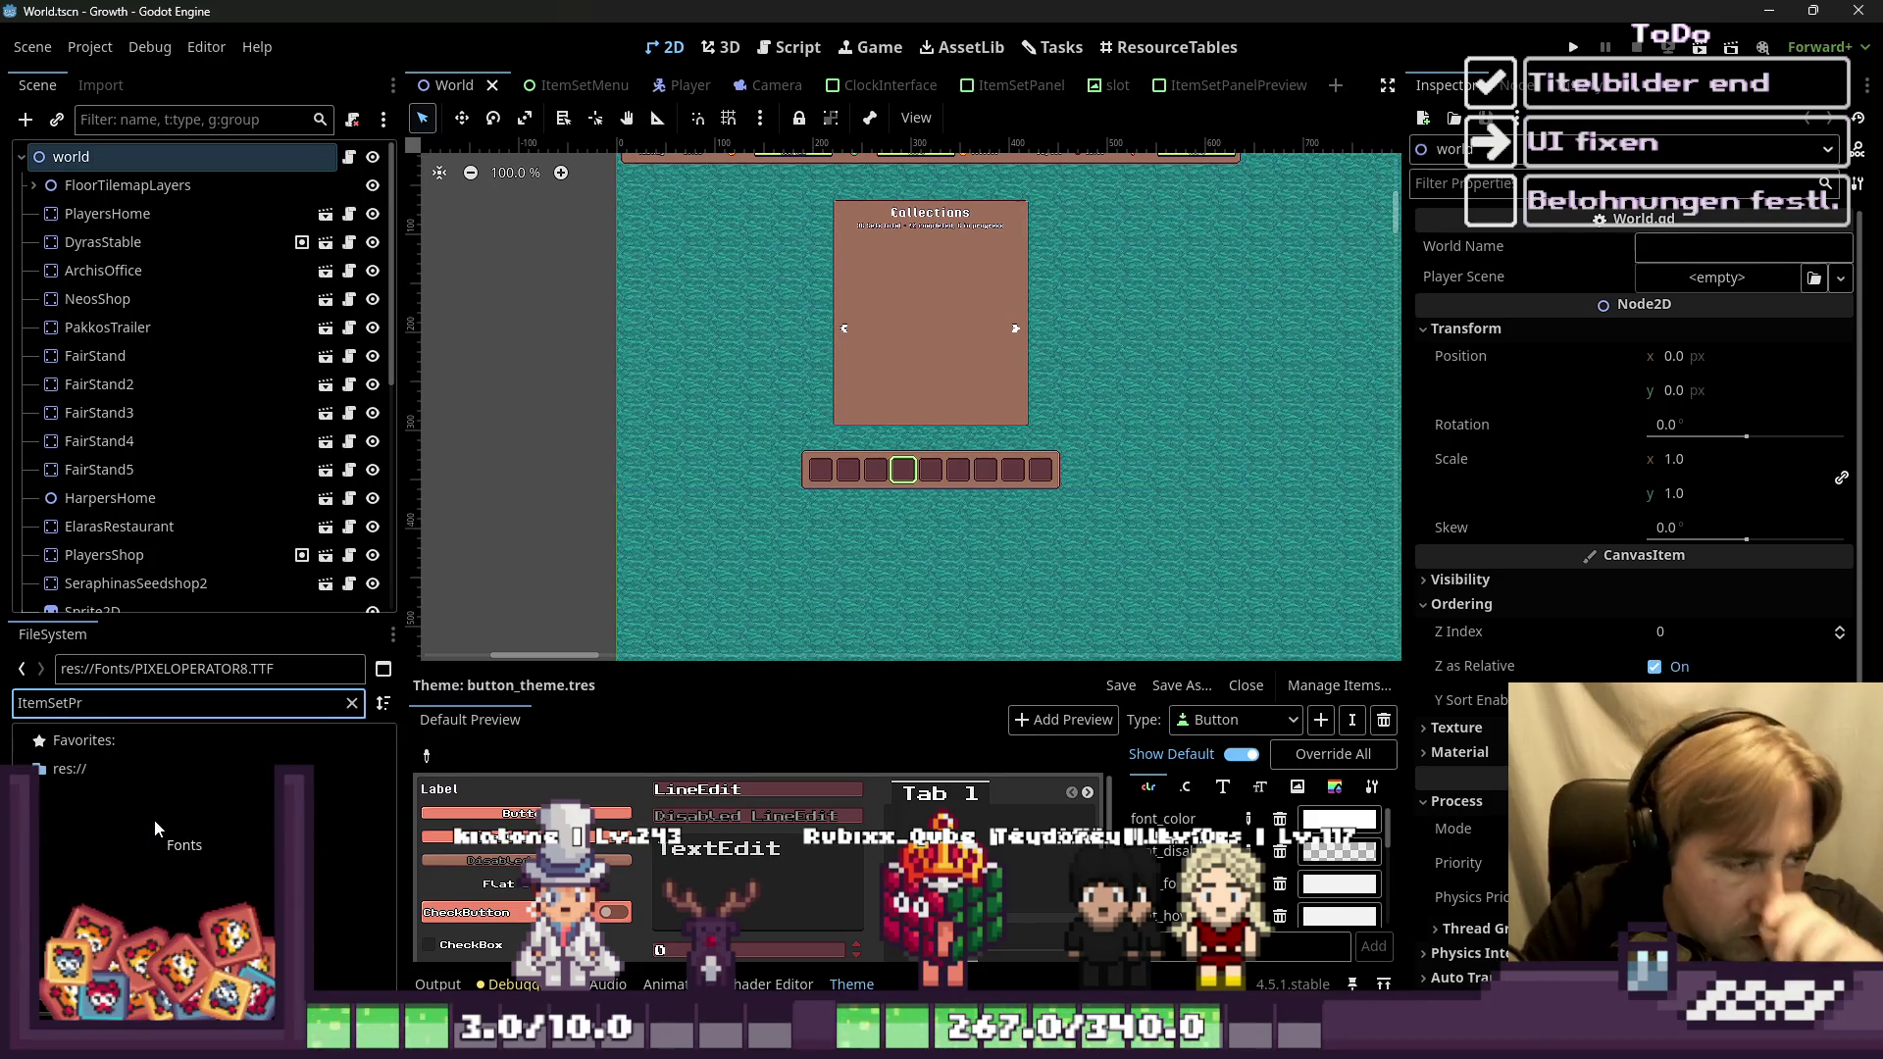
pyautogui.write('PanelPrevie')
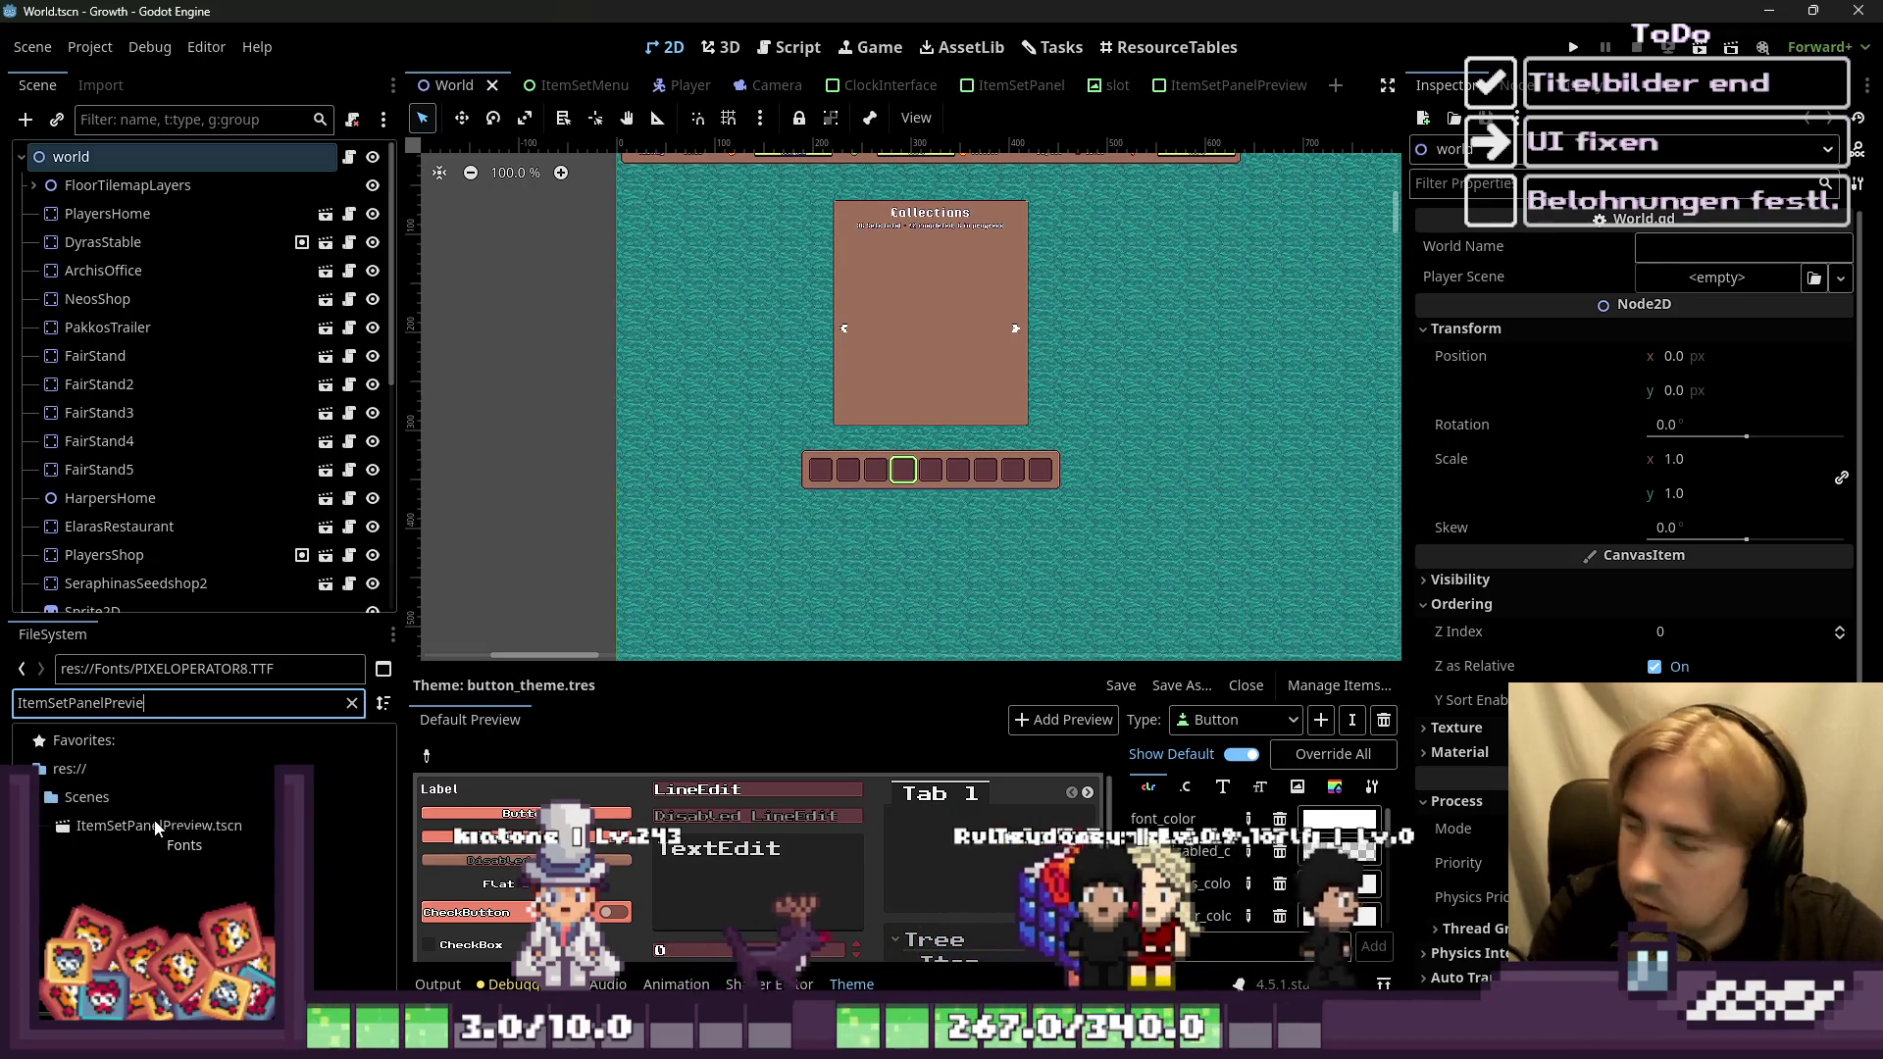
pyautogui.write('w')
# - Instance ItemSetPanelPreview.tscn into the World scene and move it onto the Collections menu
pyautogui.moveTo(241, 834)
pyautogui.mouseDown()
pyautogui.moveTo(294, 785)
pyautogui.moveTo(1047, 554)
pyautogui.moveTo(1071, 143)
pyautogui.moveTo(1071, 218)
pyautogui.mouseUp()
pyautogui.scroll(-8, 1079, 374)
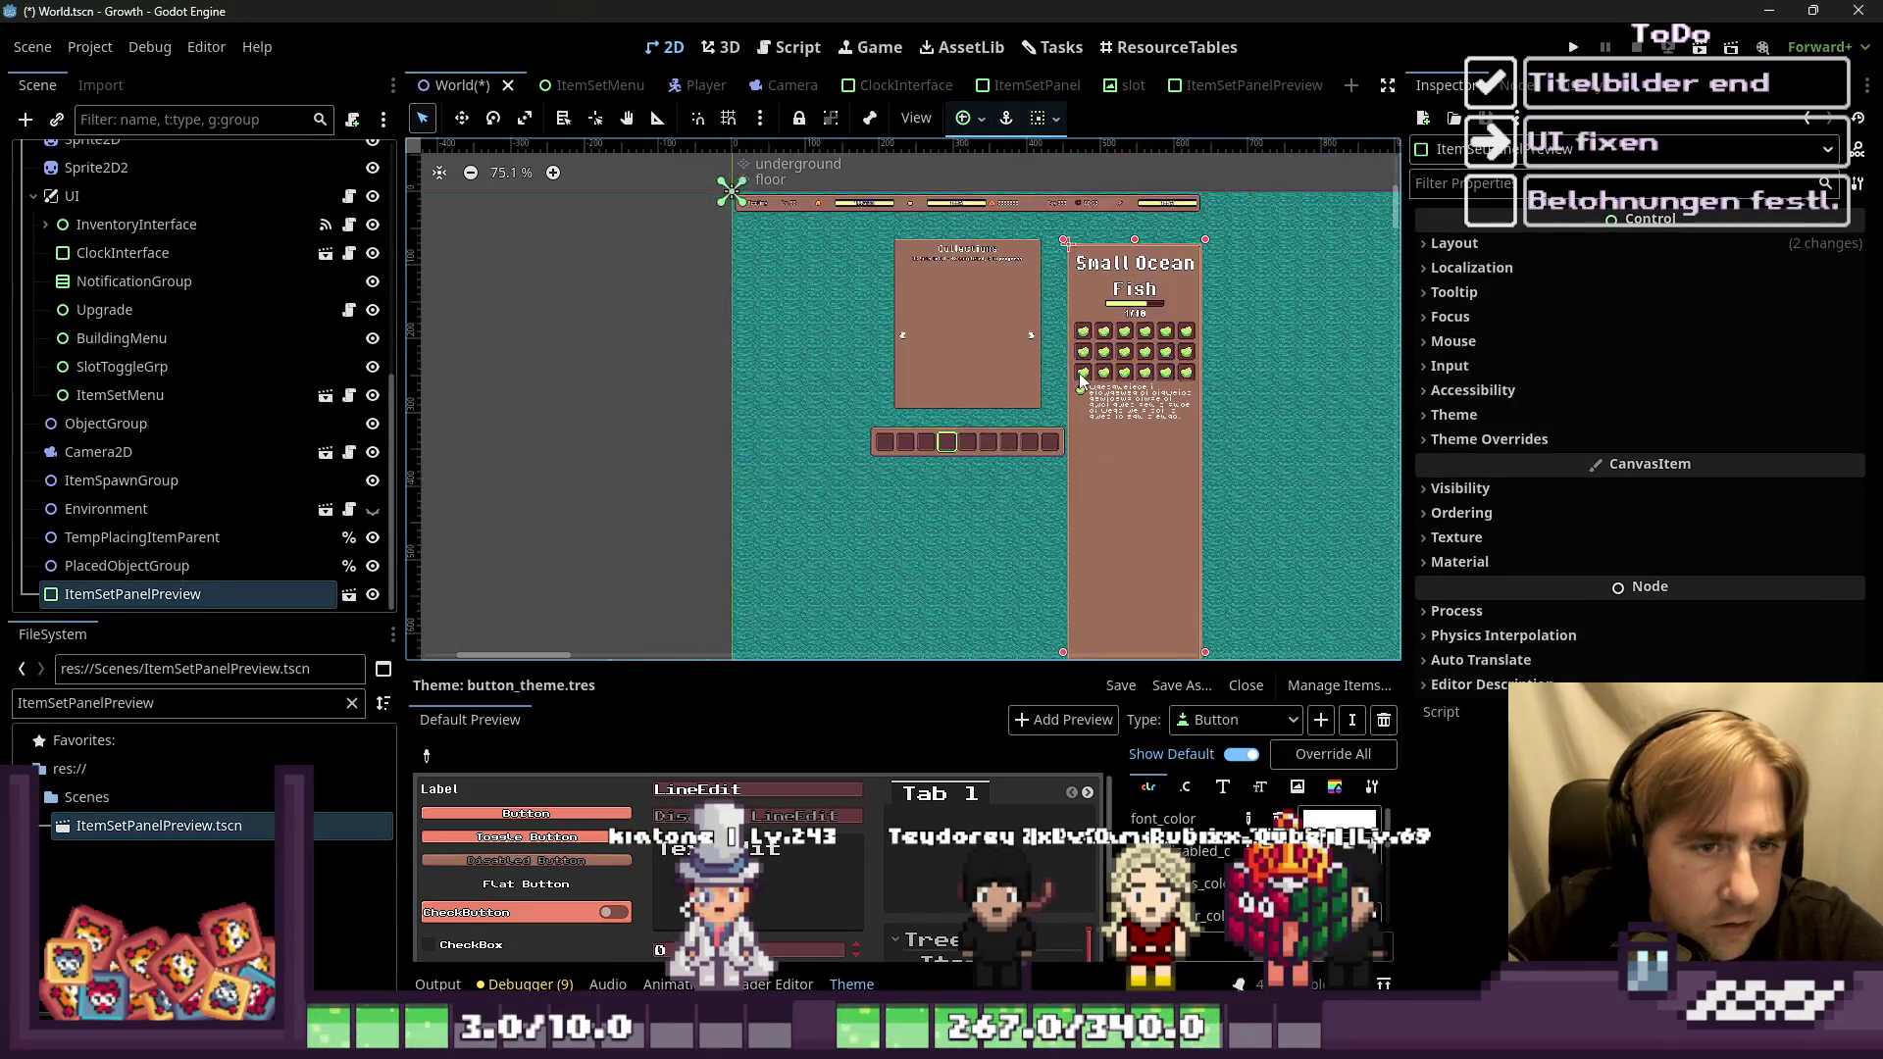
pyautogui.scroll(2, 1074, 500)
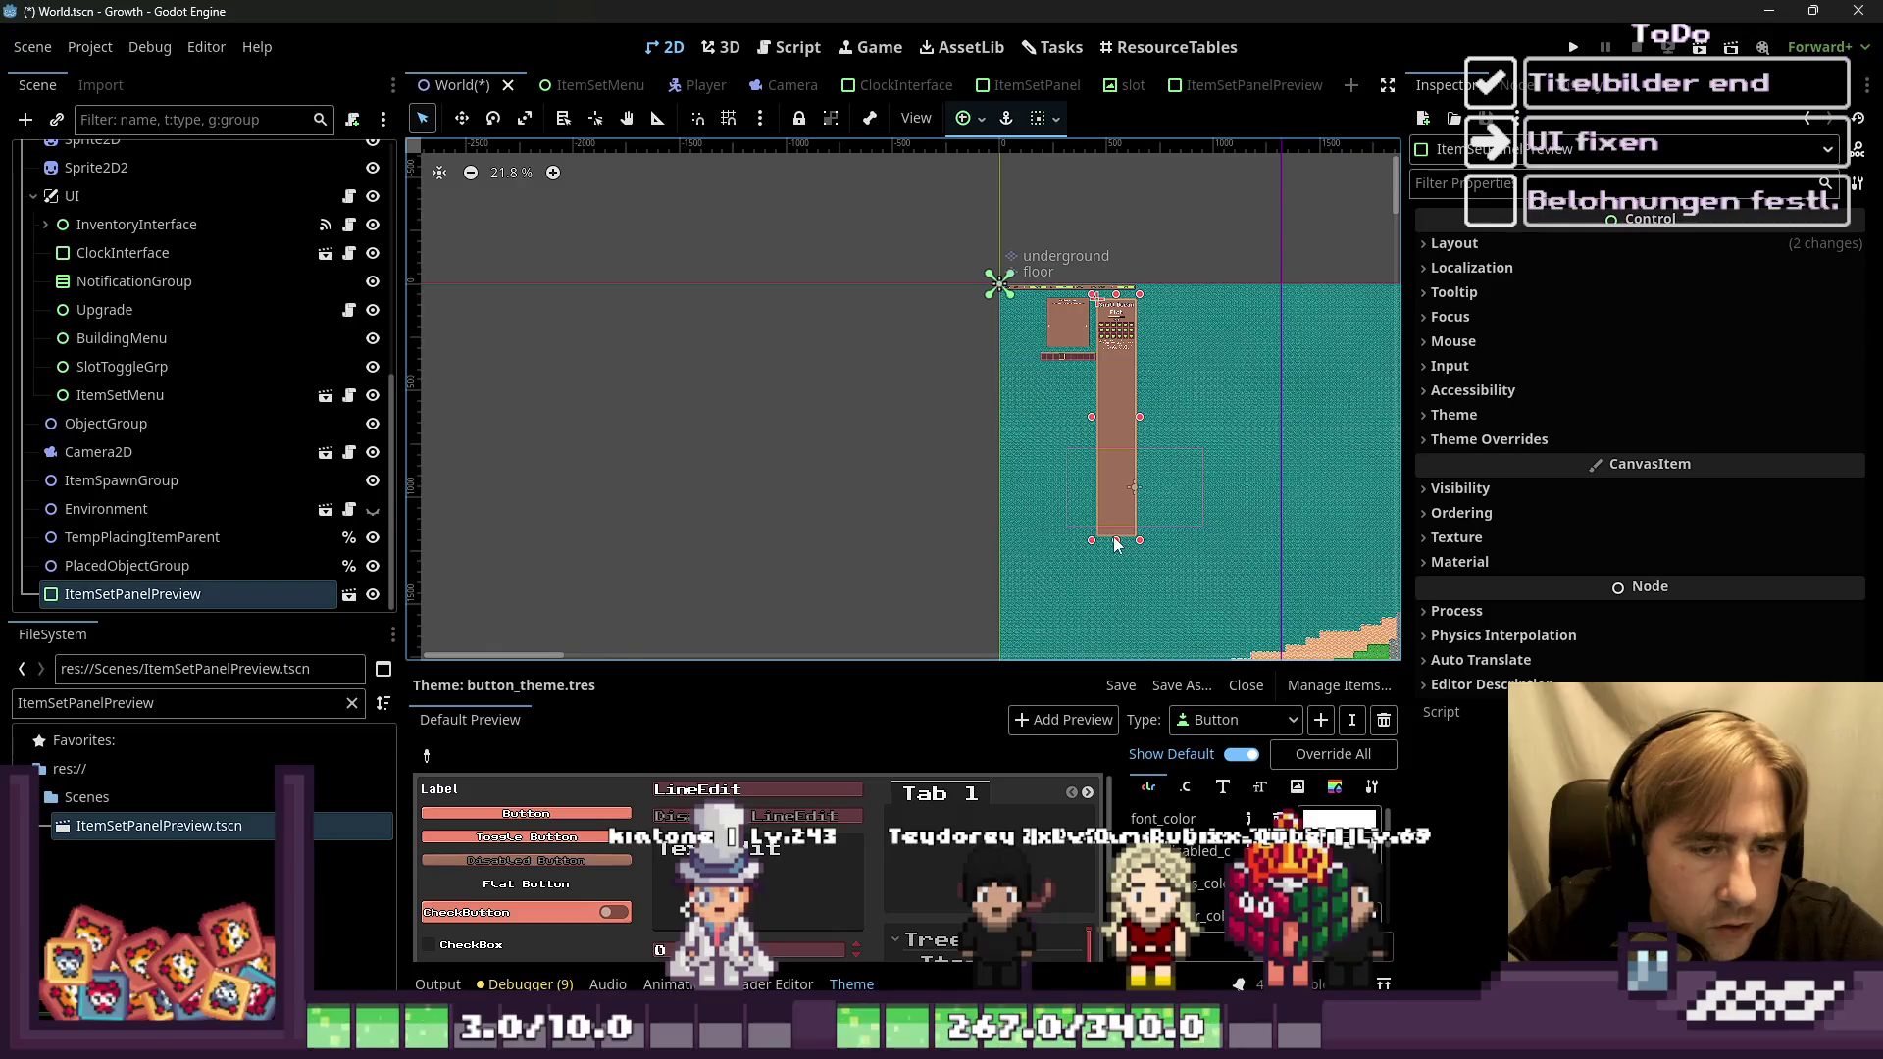
pyautogui.scroll(13, 1105, 302)
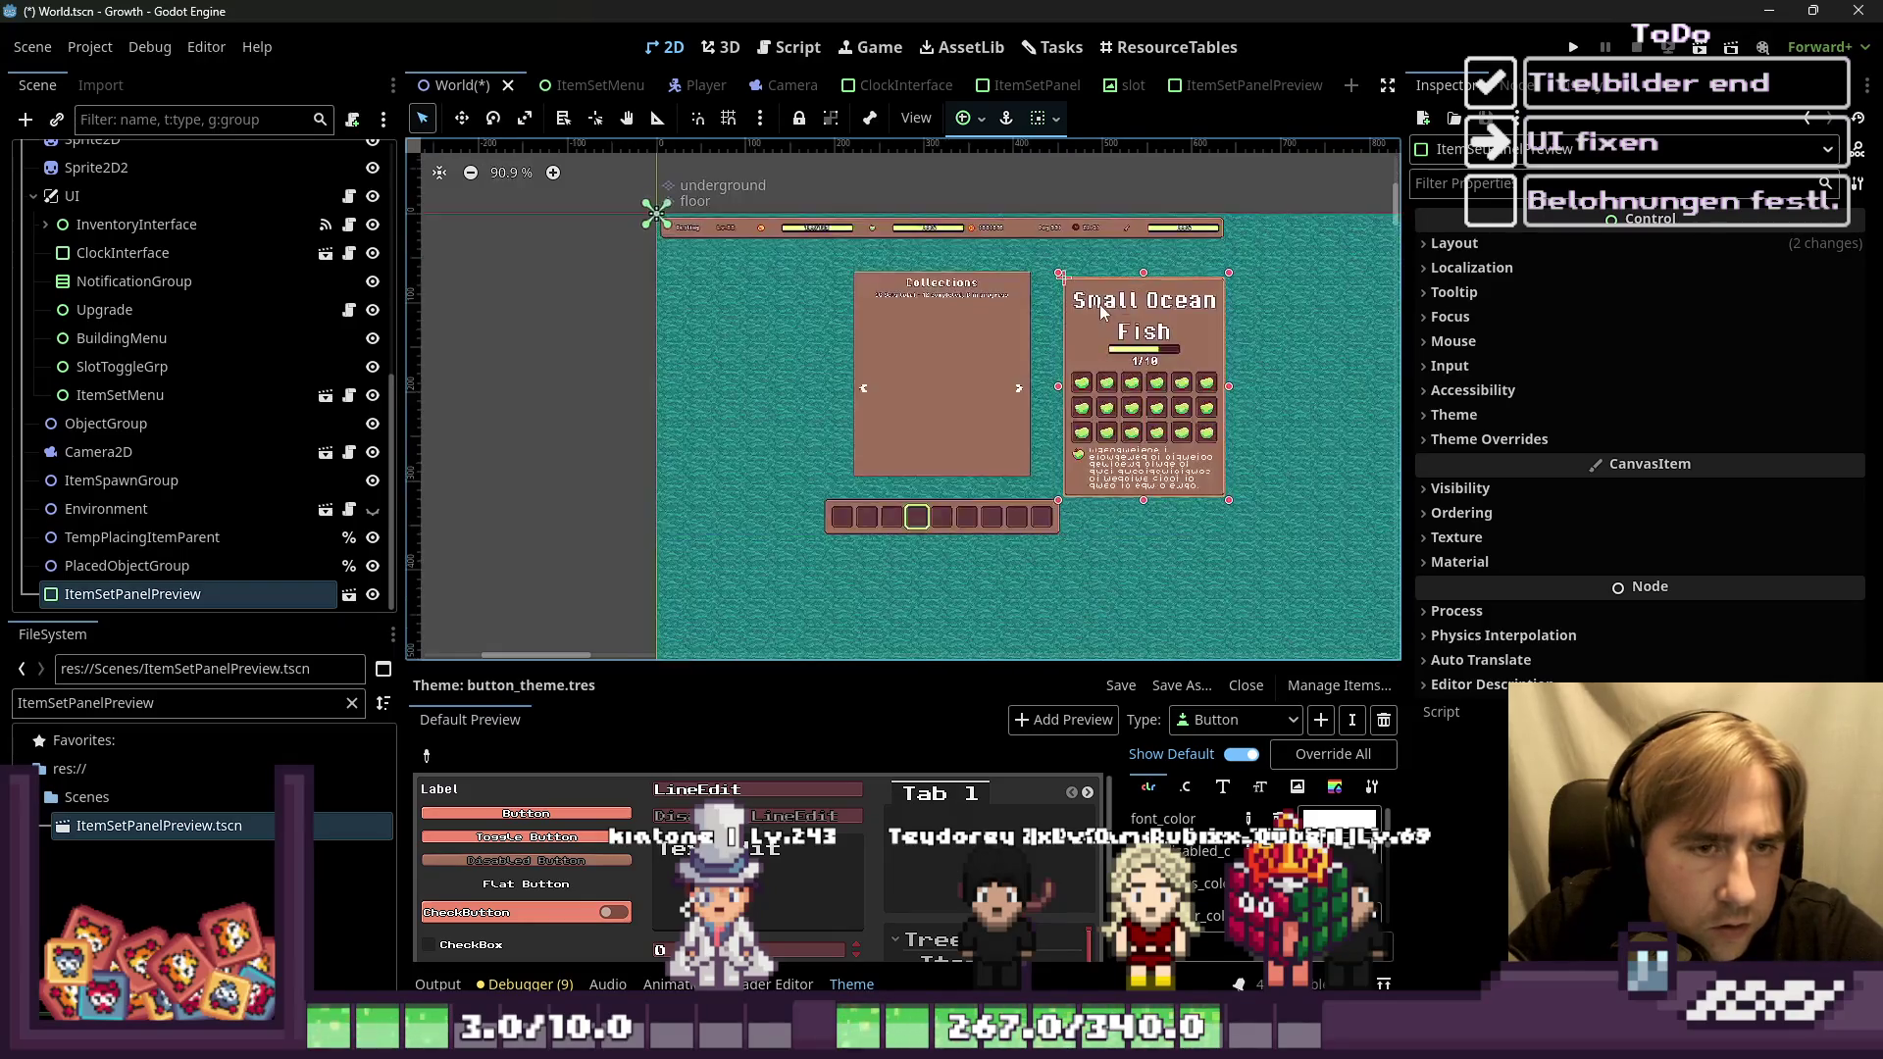
pyautogui.moveTo(1088, 330)
pyautogui.mouseDown()
pyautogui.moveTo(791, 325)
pyautogui.moveTo(1064, 332)
pyautogui.moveTo(796, 281)
pyautogui.moveTo(1087, 290)
pyautogui.moveTo(947, 292)
pyautogui.moveTo(1074, 299)
pyautogui.moveTo(1054, 299)
pyautogui.mouseUp()
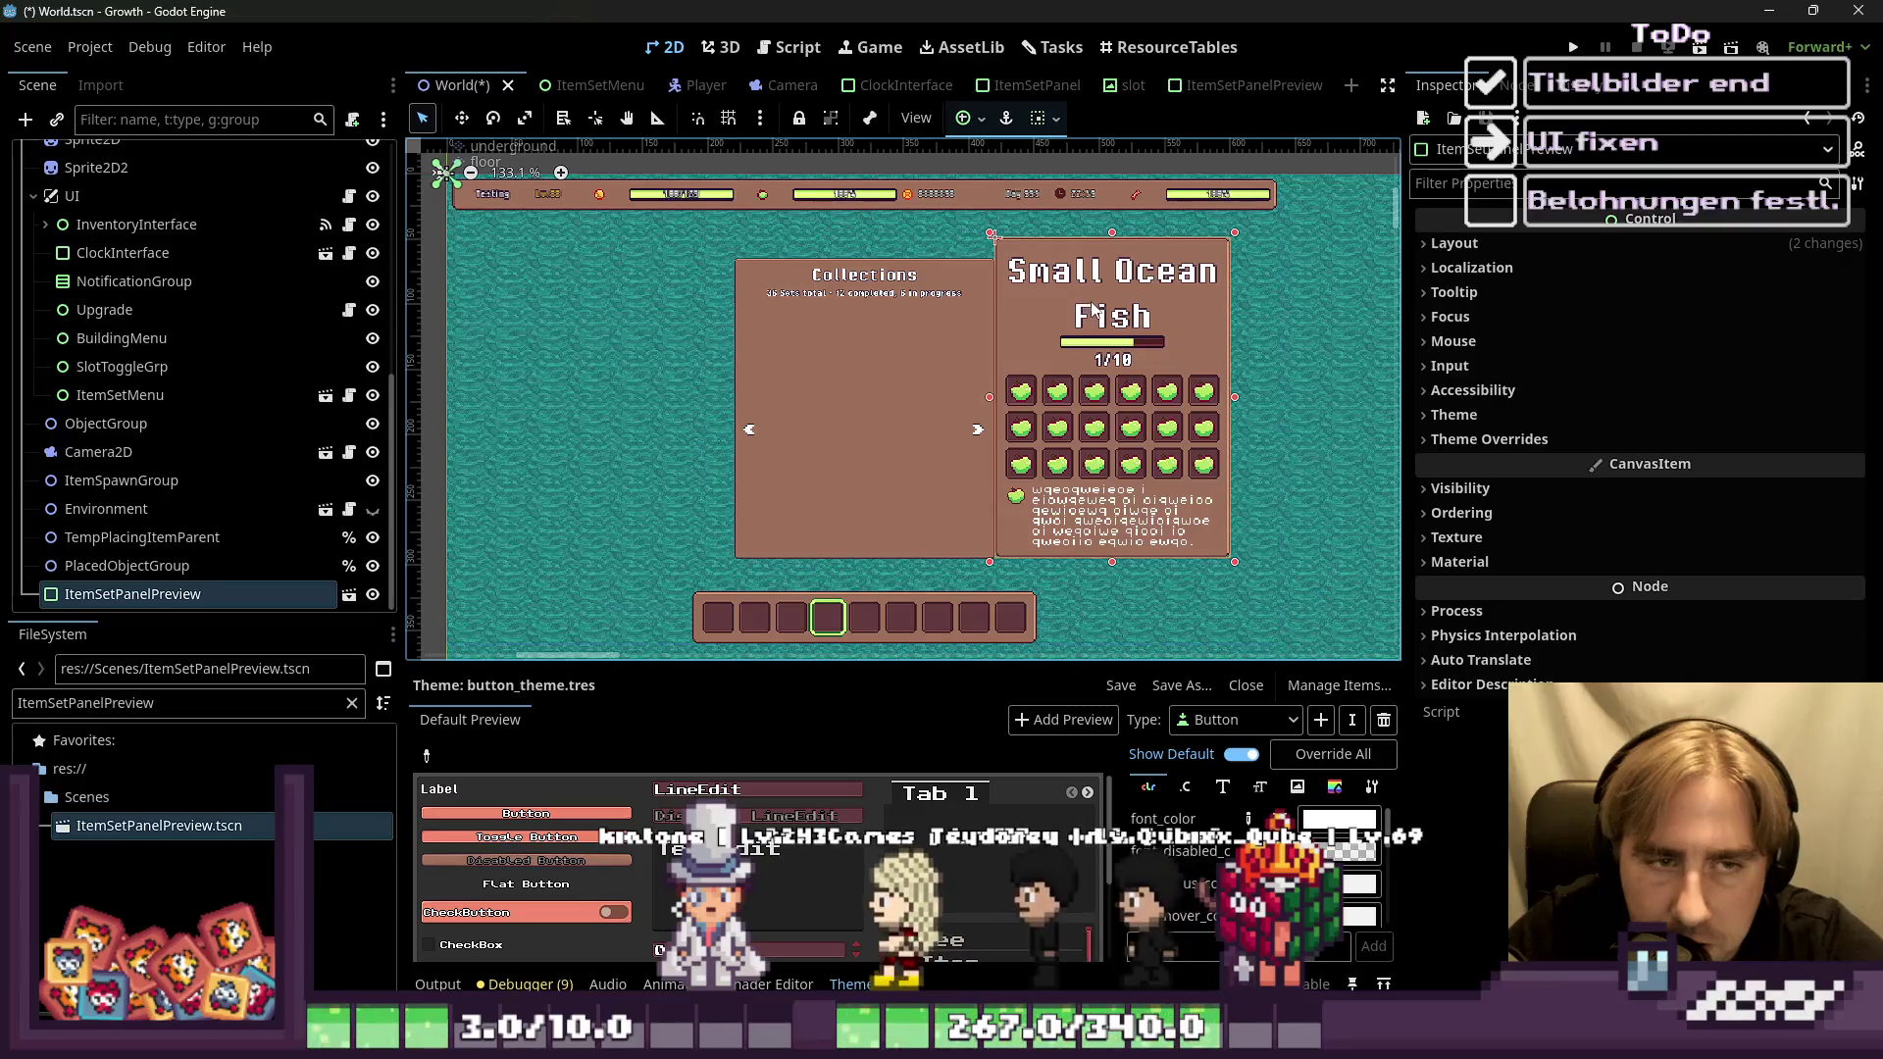
pyautogui.scroll(2, 909, 294)
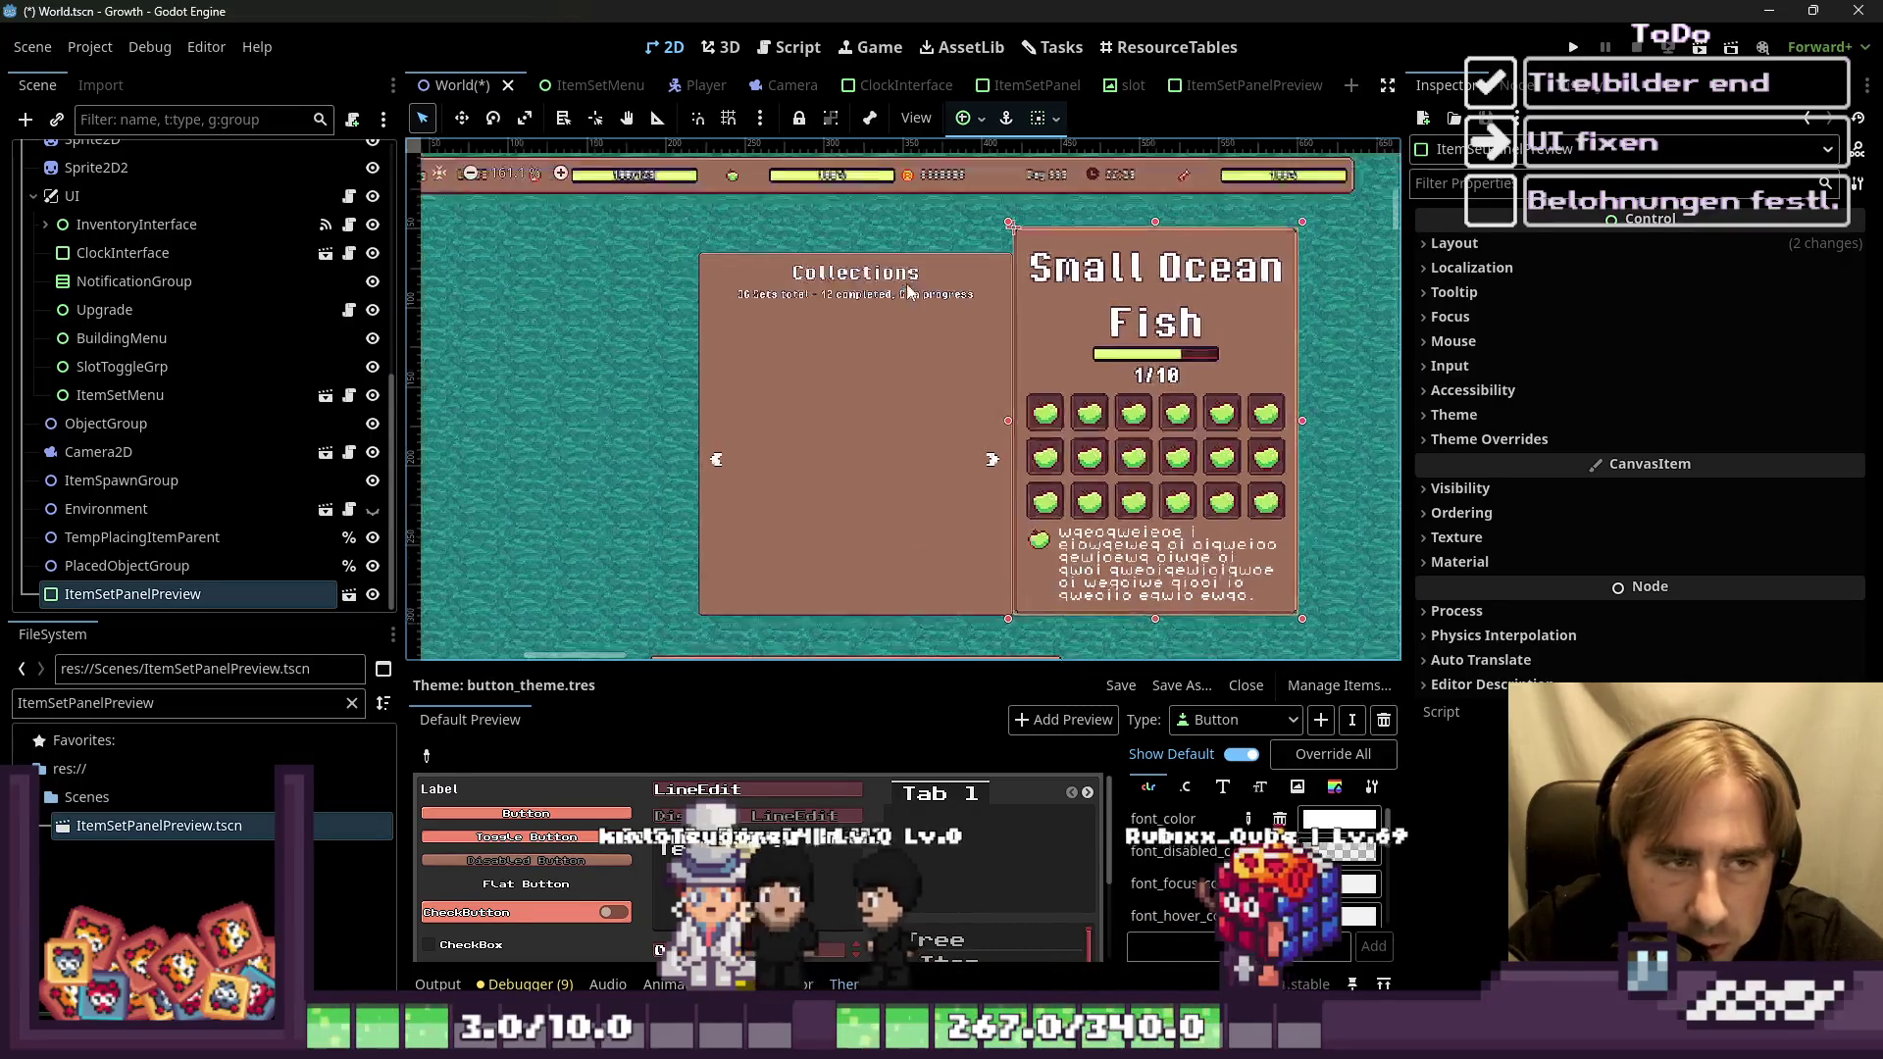
pyautogui.scroll(3, 909, 295)
pyautogui.scroll(2, 937, 283)
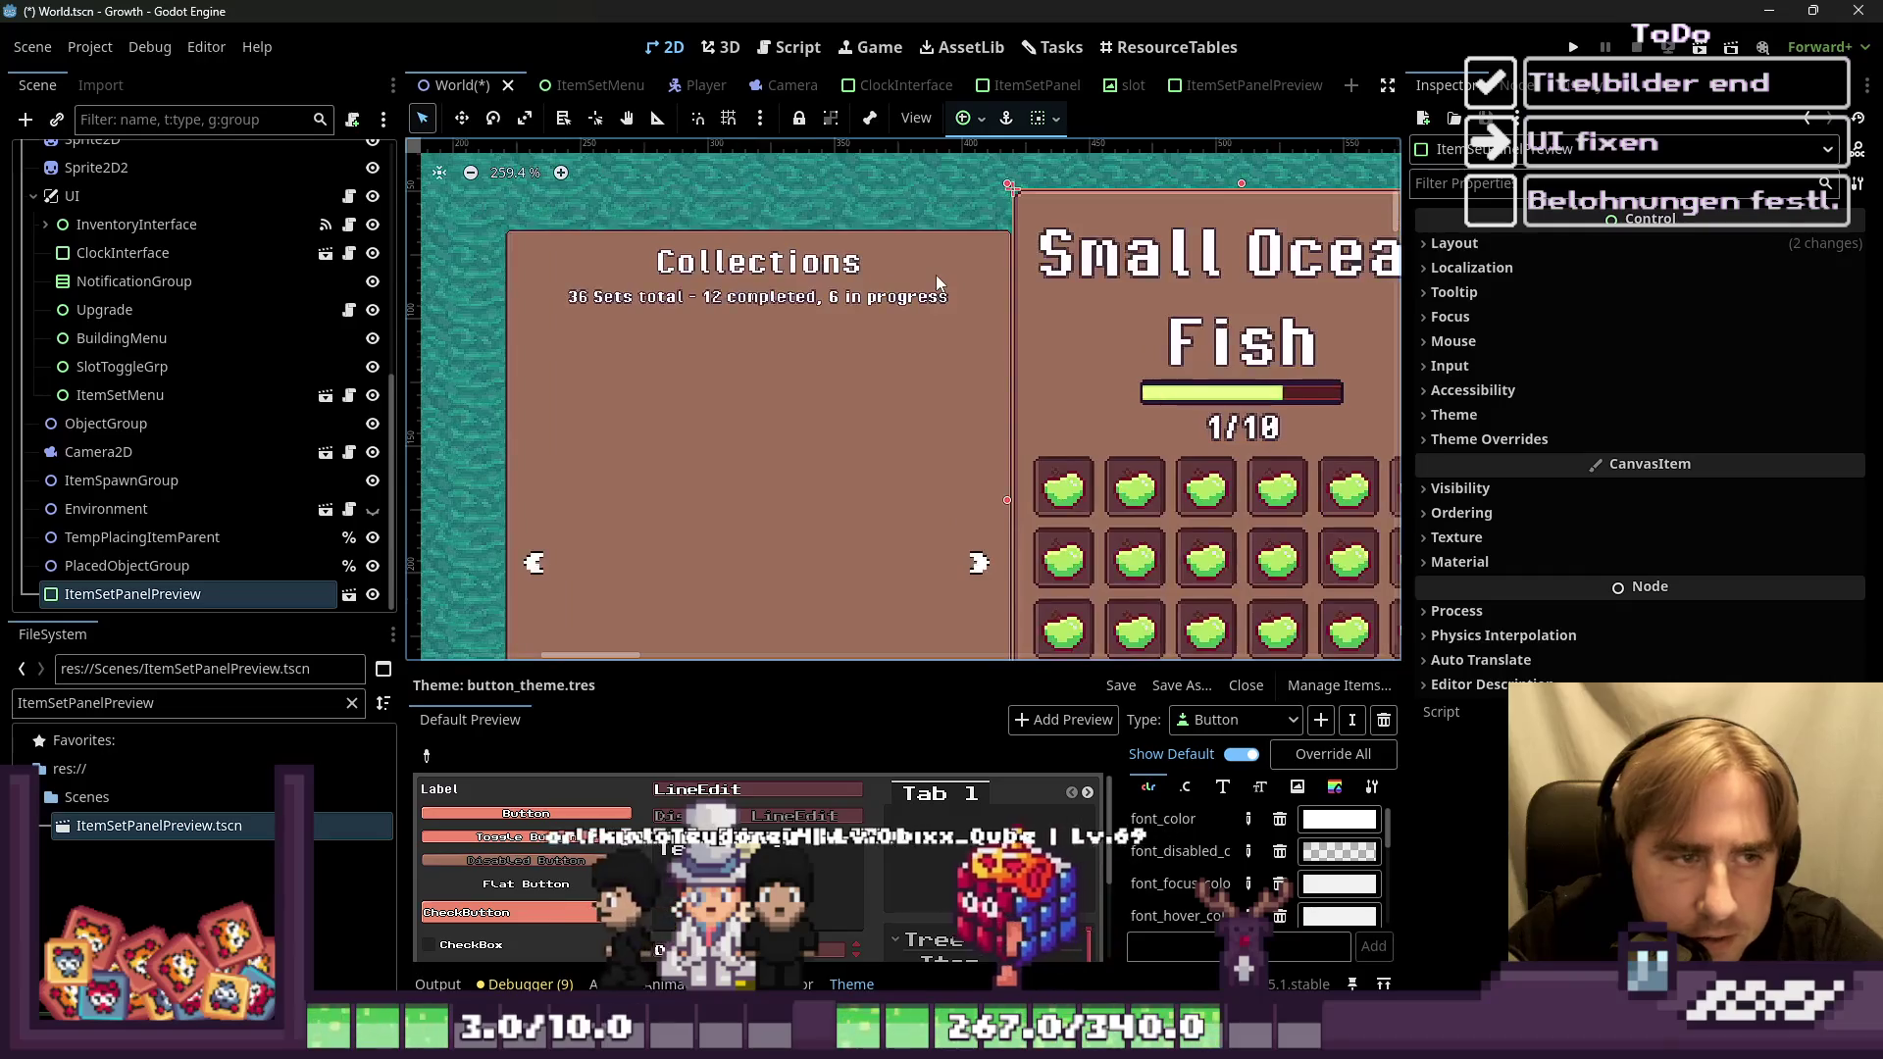
pyautogui.scroll(2, 936, 283)
pyautogui.click(740, 269)
# - Inspect the Collections title label in the ItemSetMenu scene
pyautogui.click(576, 88)
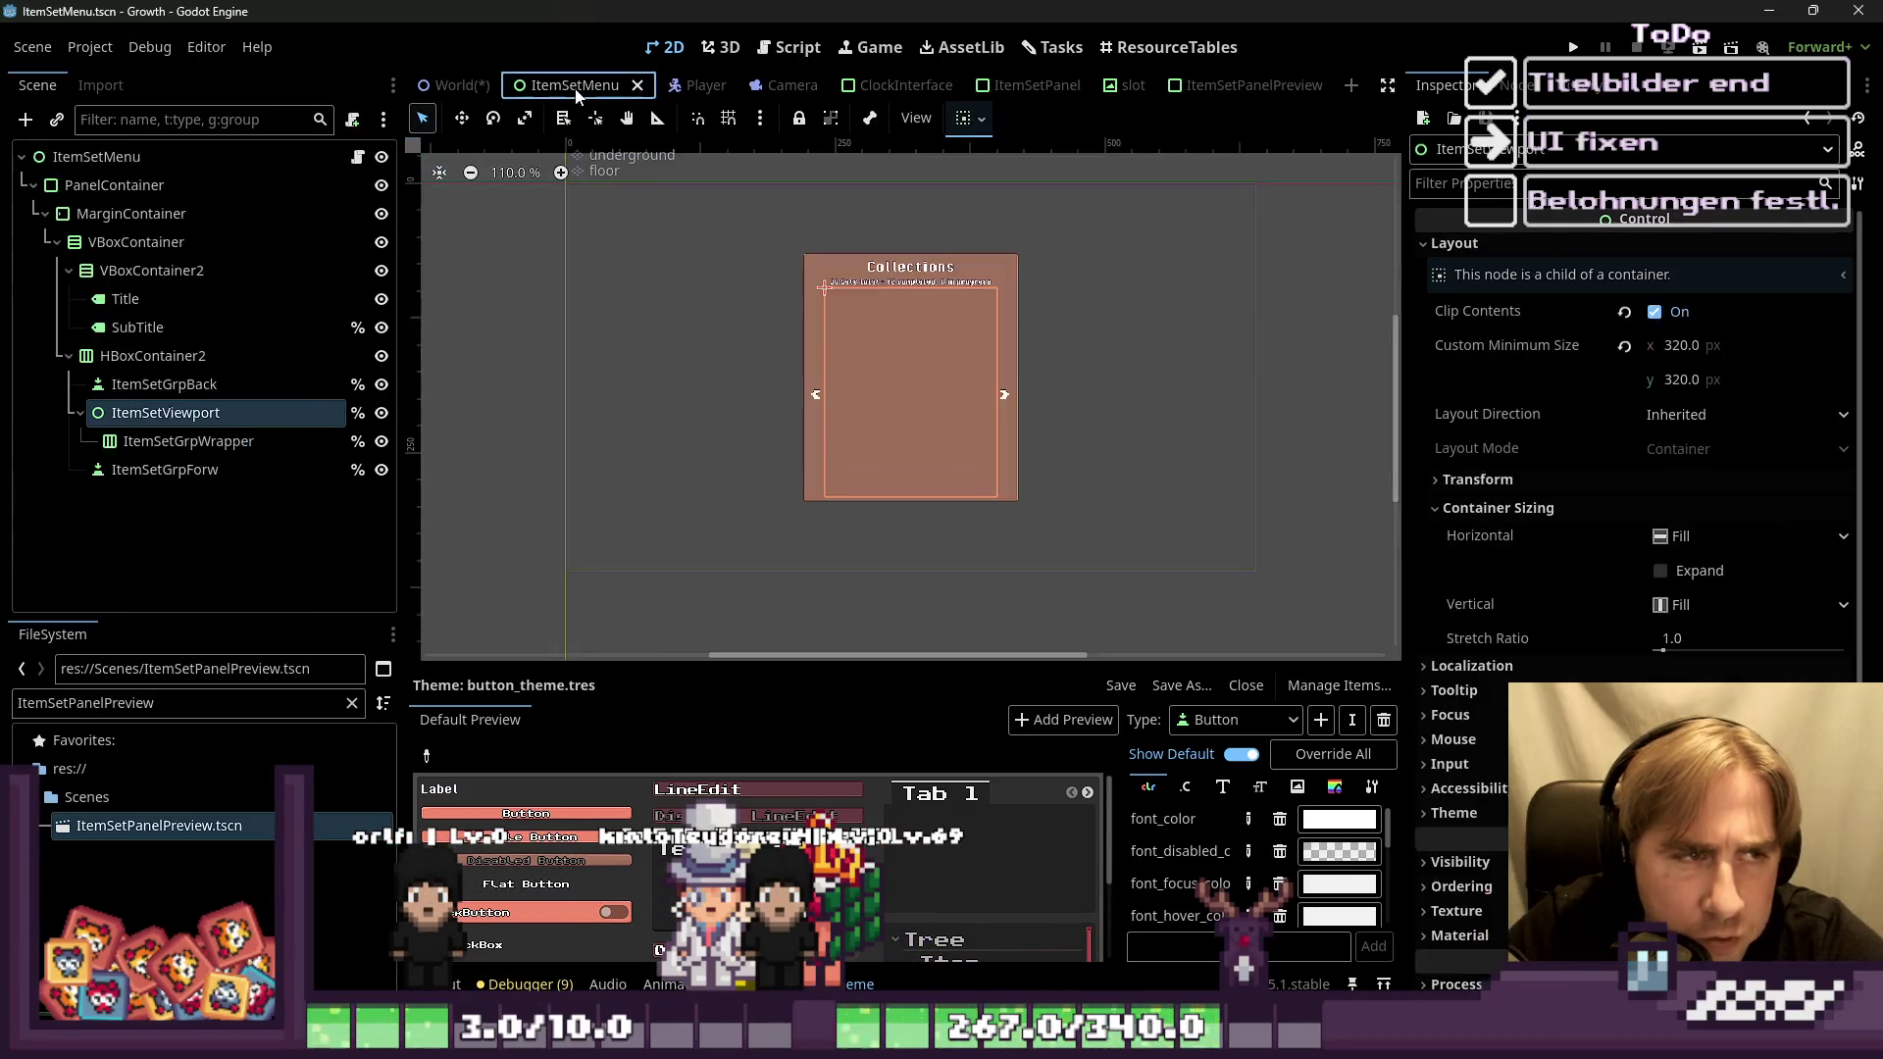
pyautogui.scroll(3, 896, 280)
pyautogui.click(930, 267)
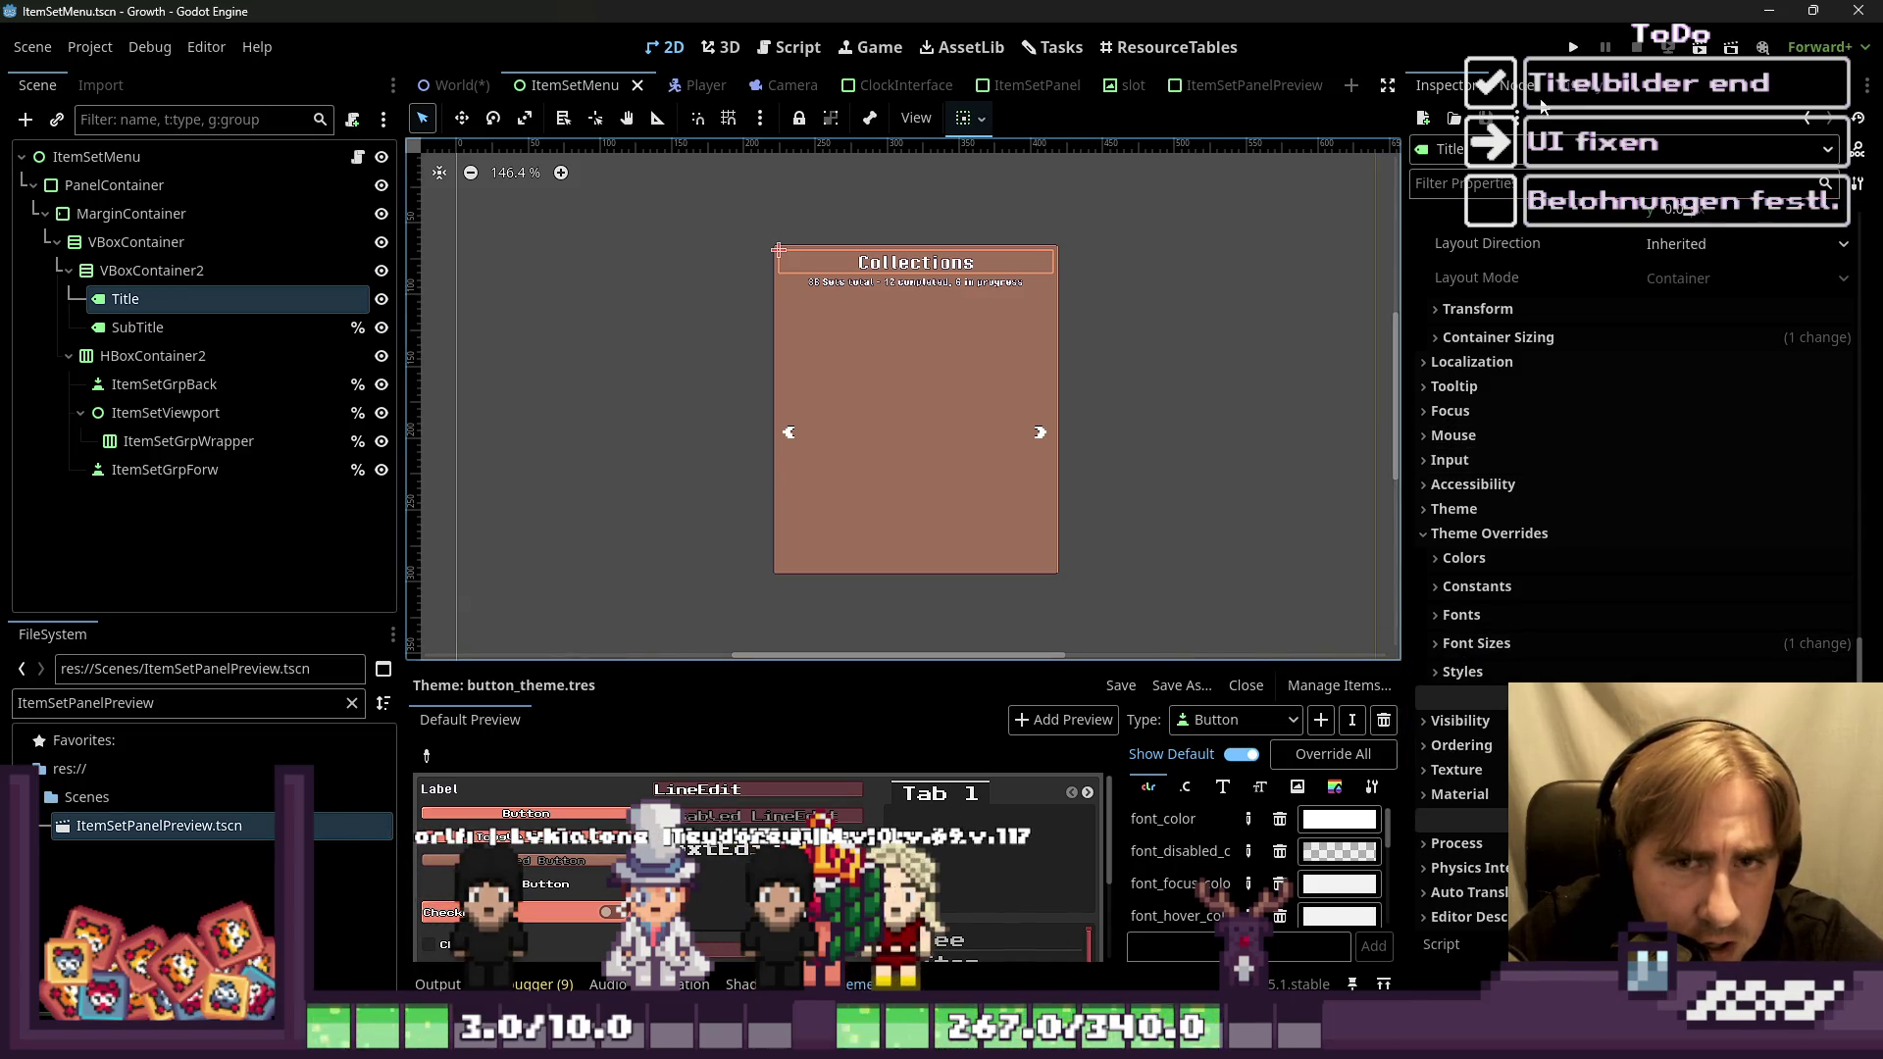
# - In ItemSetPanelPreview, set the Small Ocean Fish title's font to PIXELOPERATOR-BOLD
pyautogui.click(1277, 88)
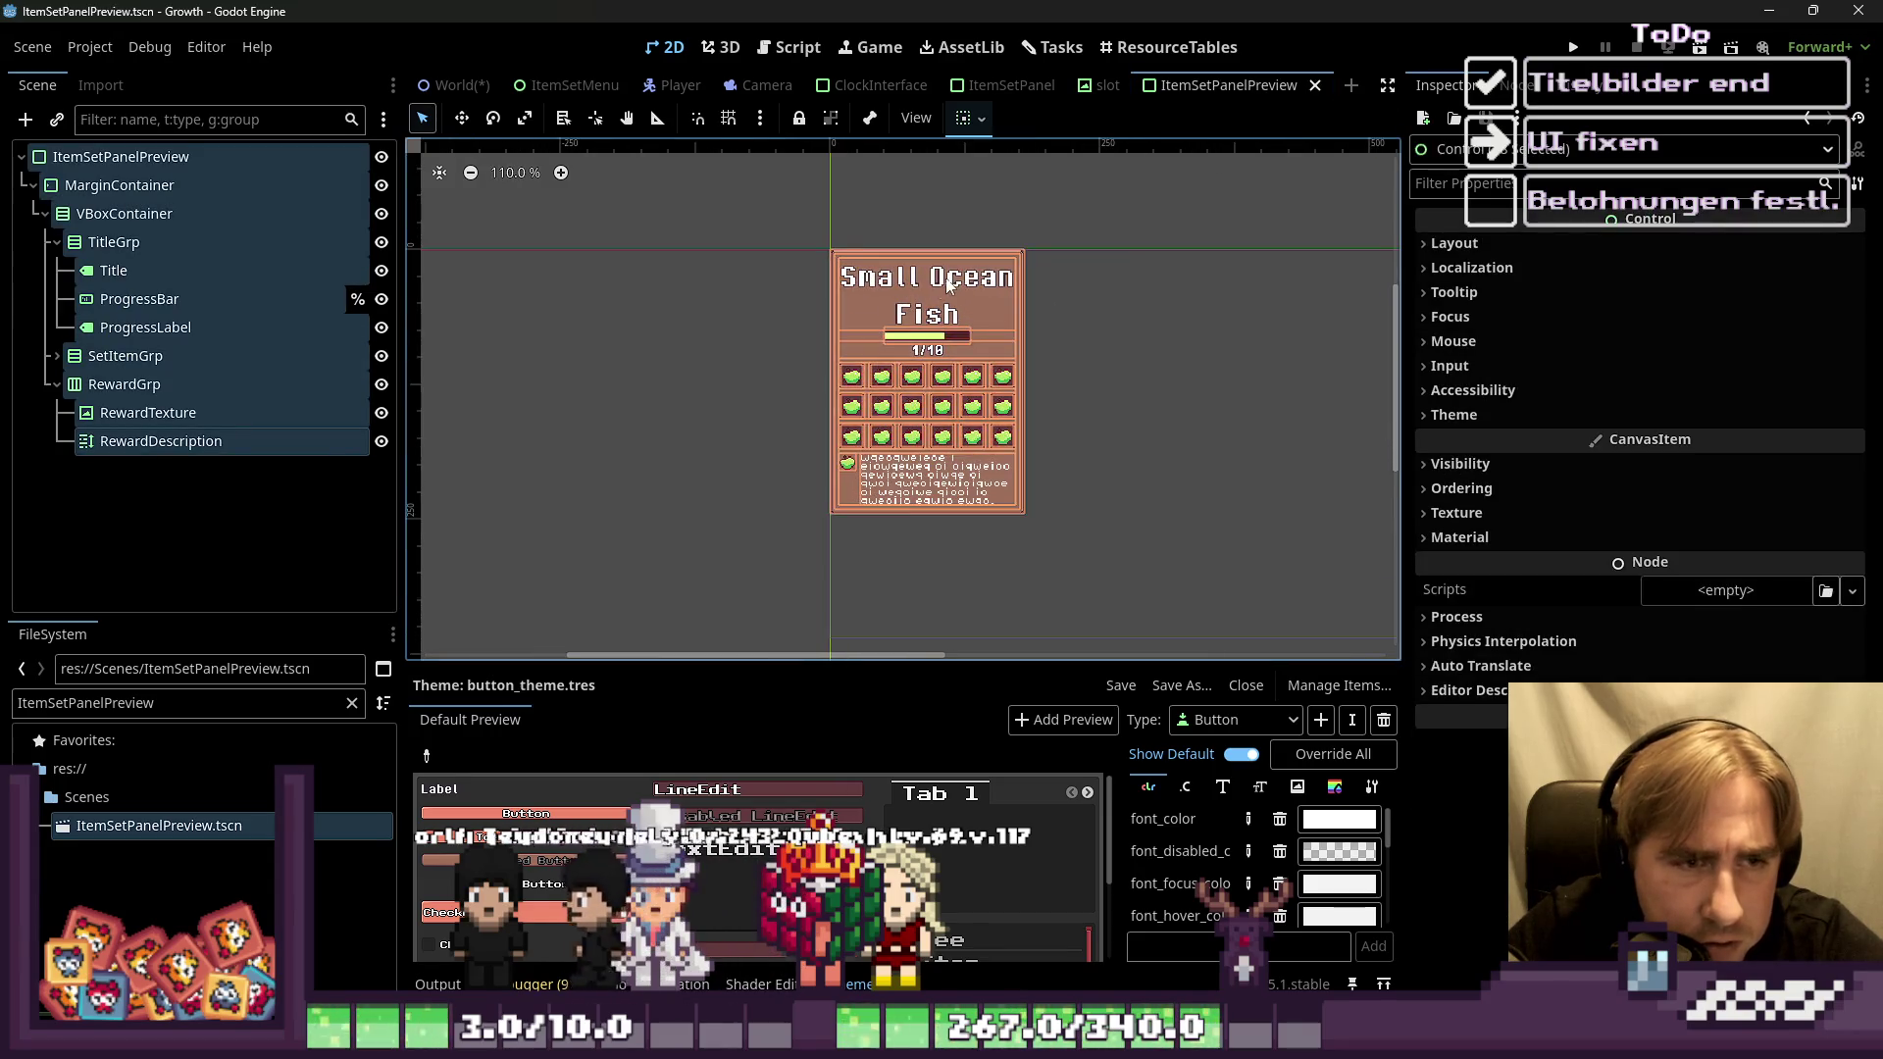
pyautogui.click(854, 284)
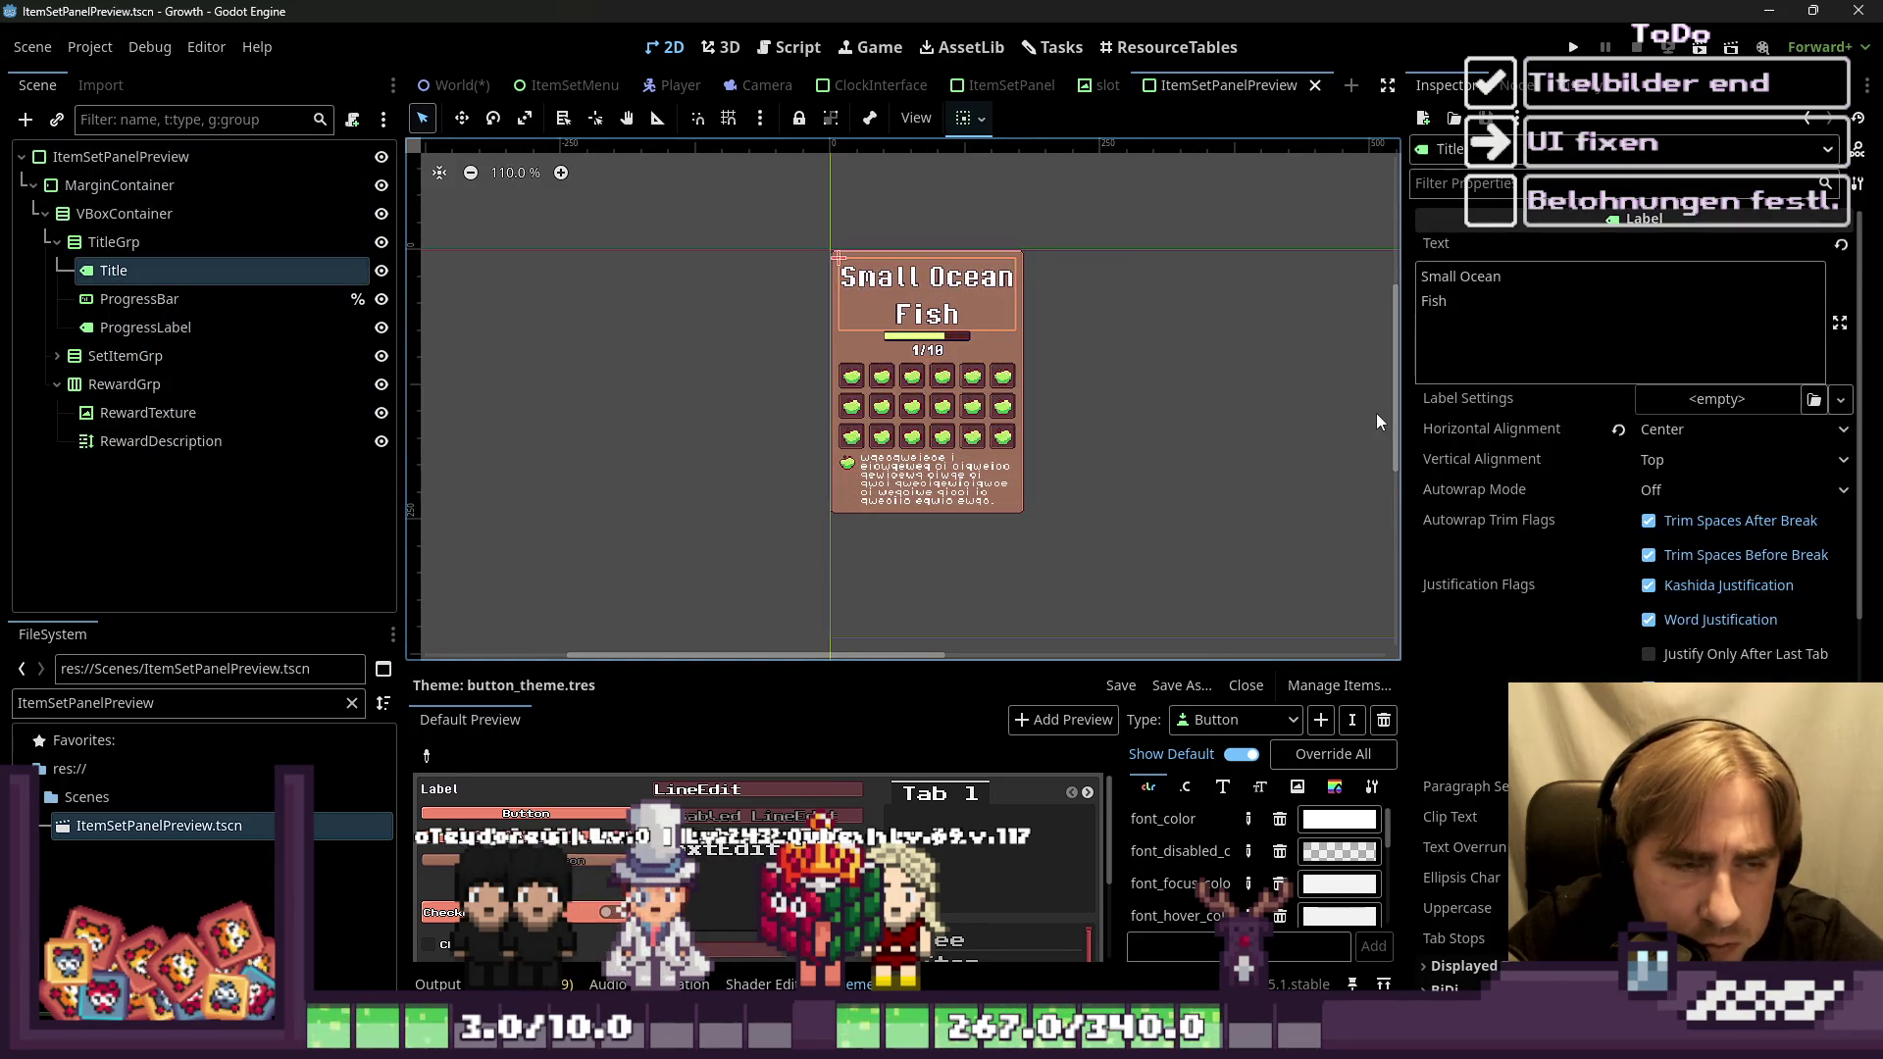
pyautogui.scroll(-10, 1475, 463)
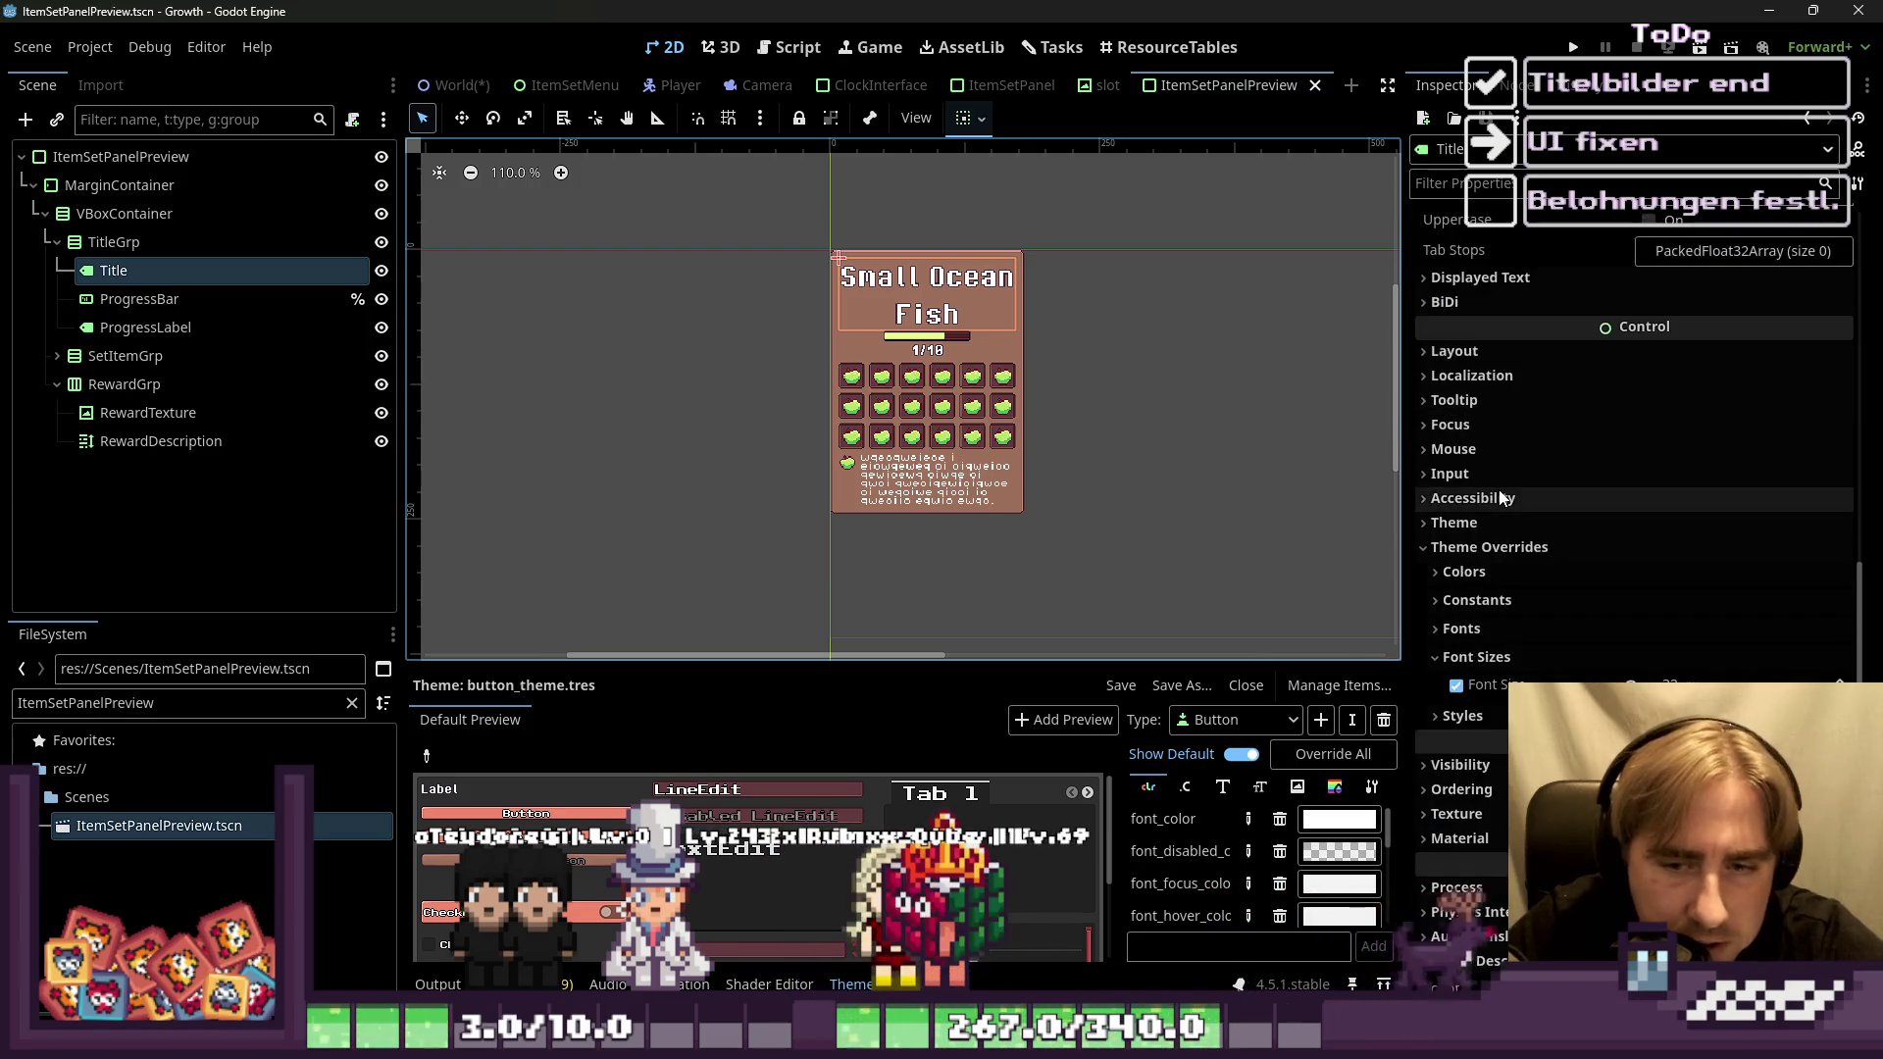
pyautogui.click(1508, 628)
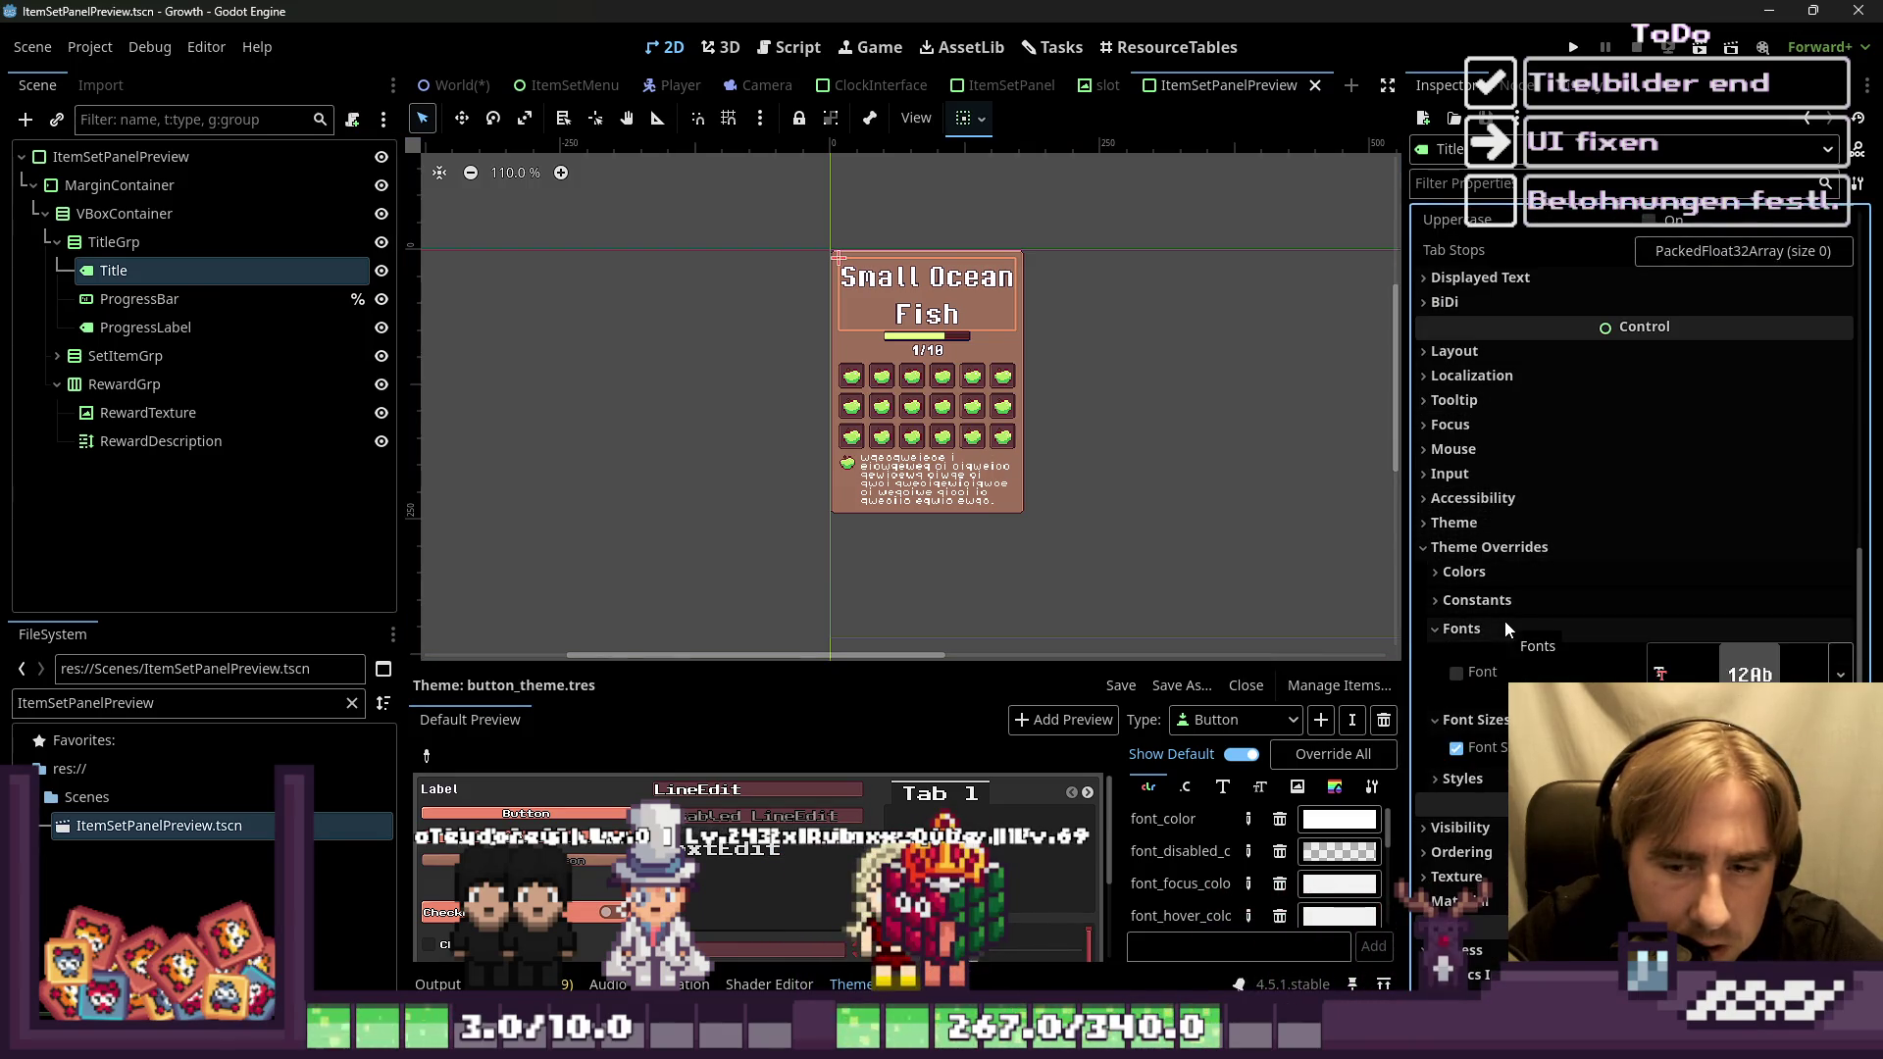
pyautogui.doubleClick(106, 701)
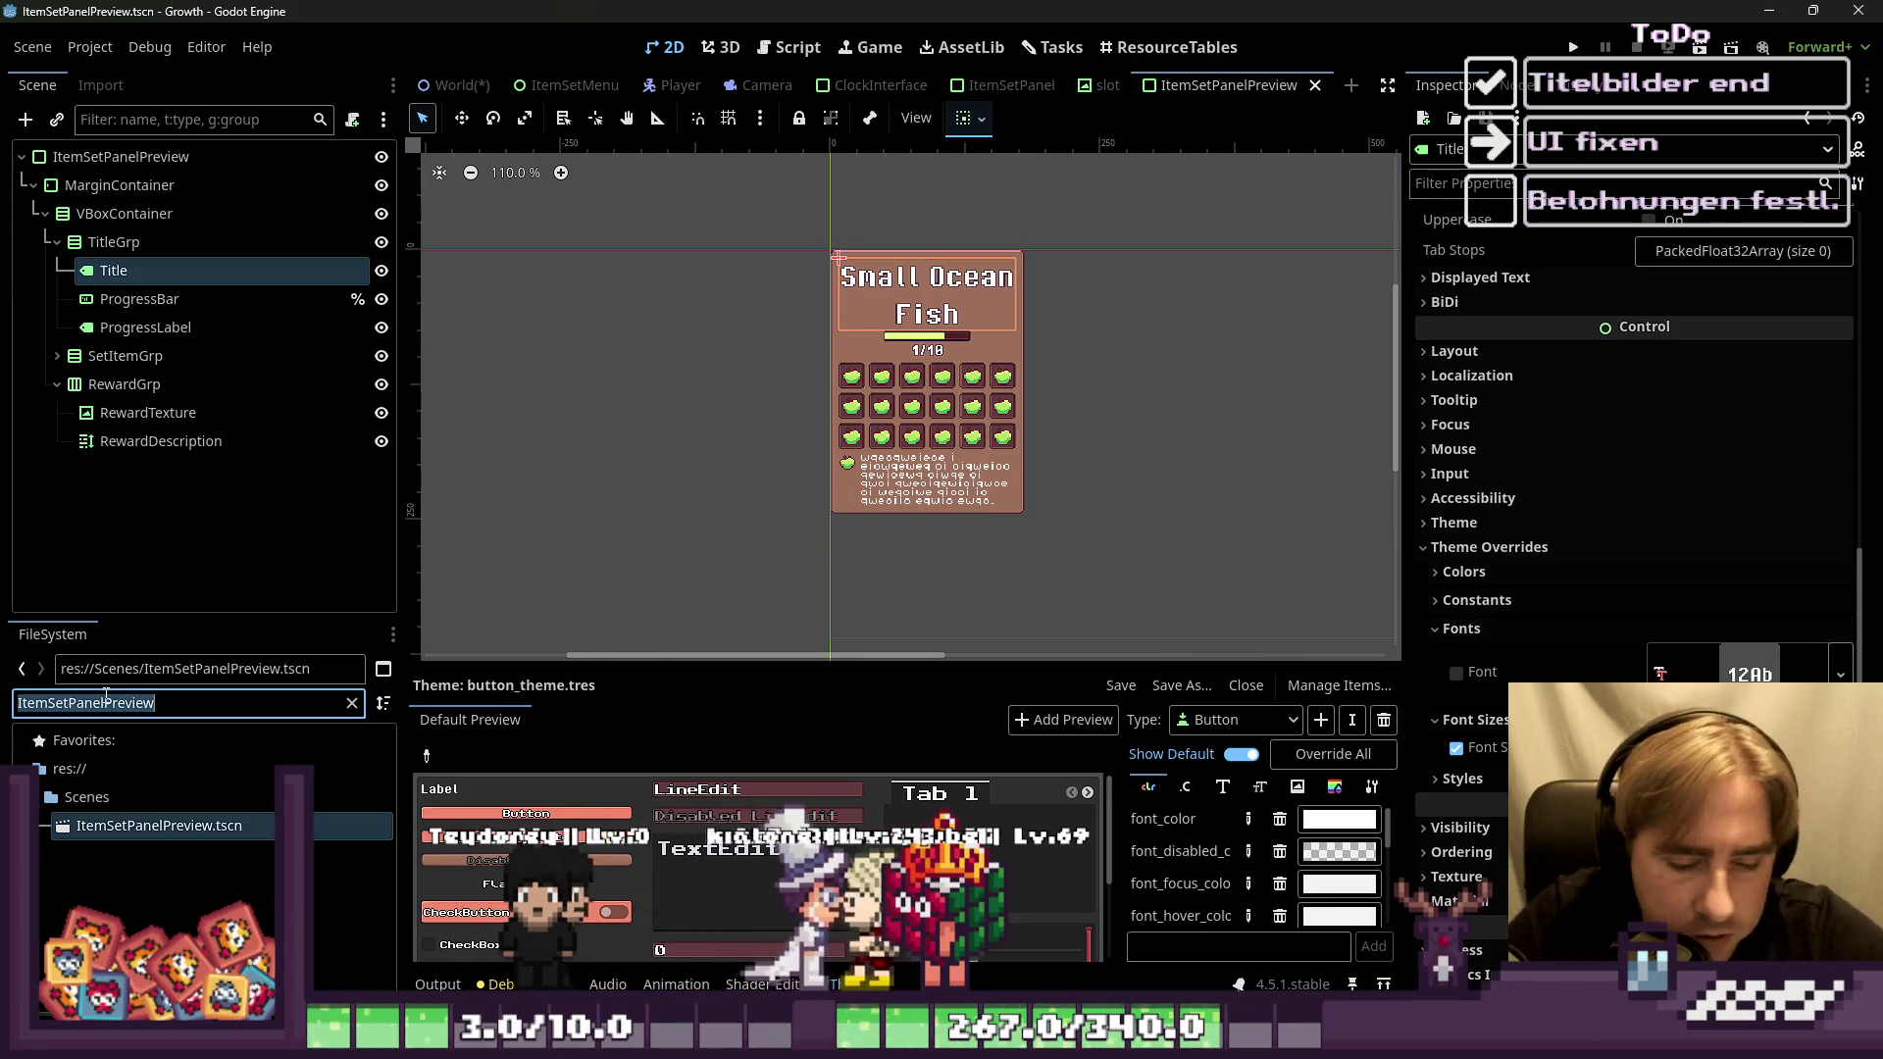
pyautogui.write('Operator')
pyautogui.moveTo(245, 855); pyautogui.dragTo(484, 901)
pyautogui.moveTo(1736, 673); pyautogui.dragTo(1736, 673)
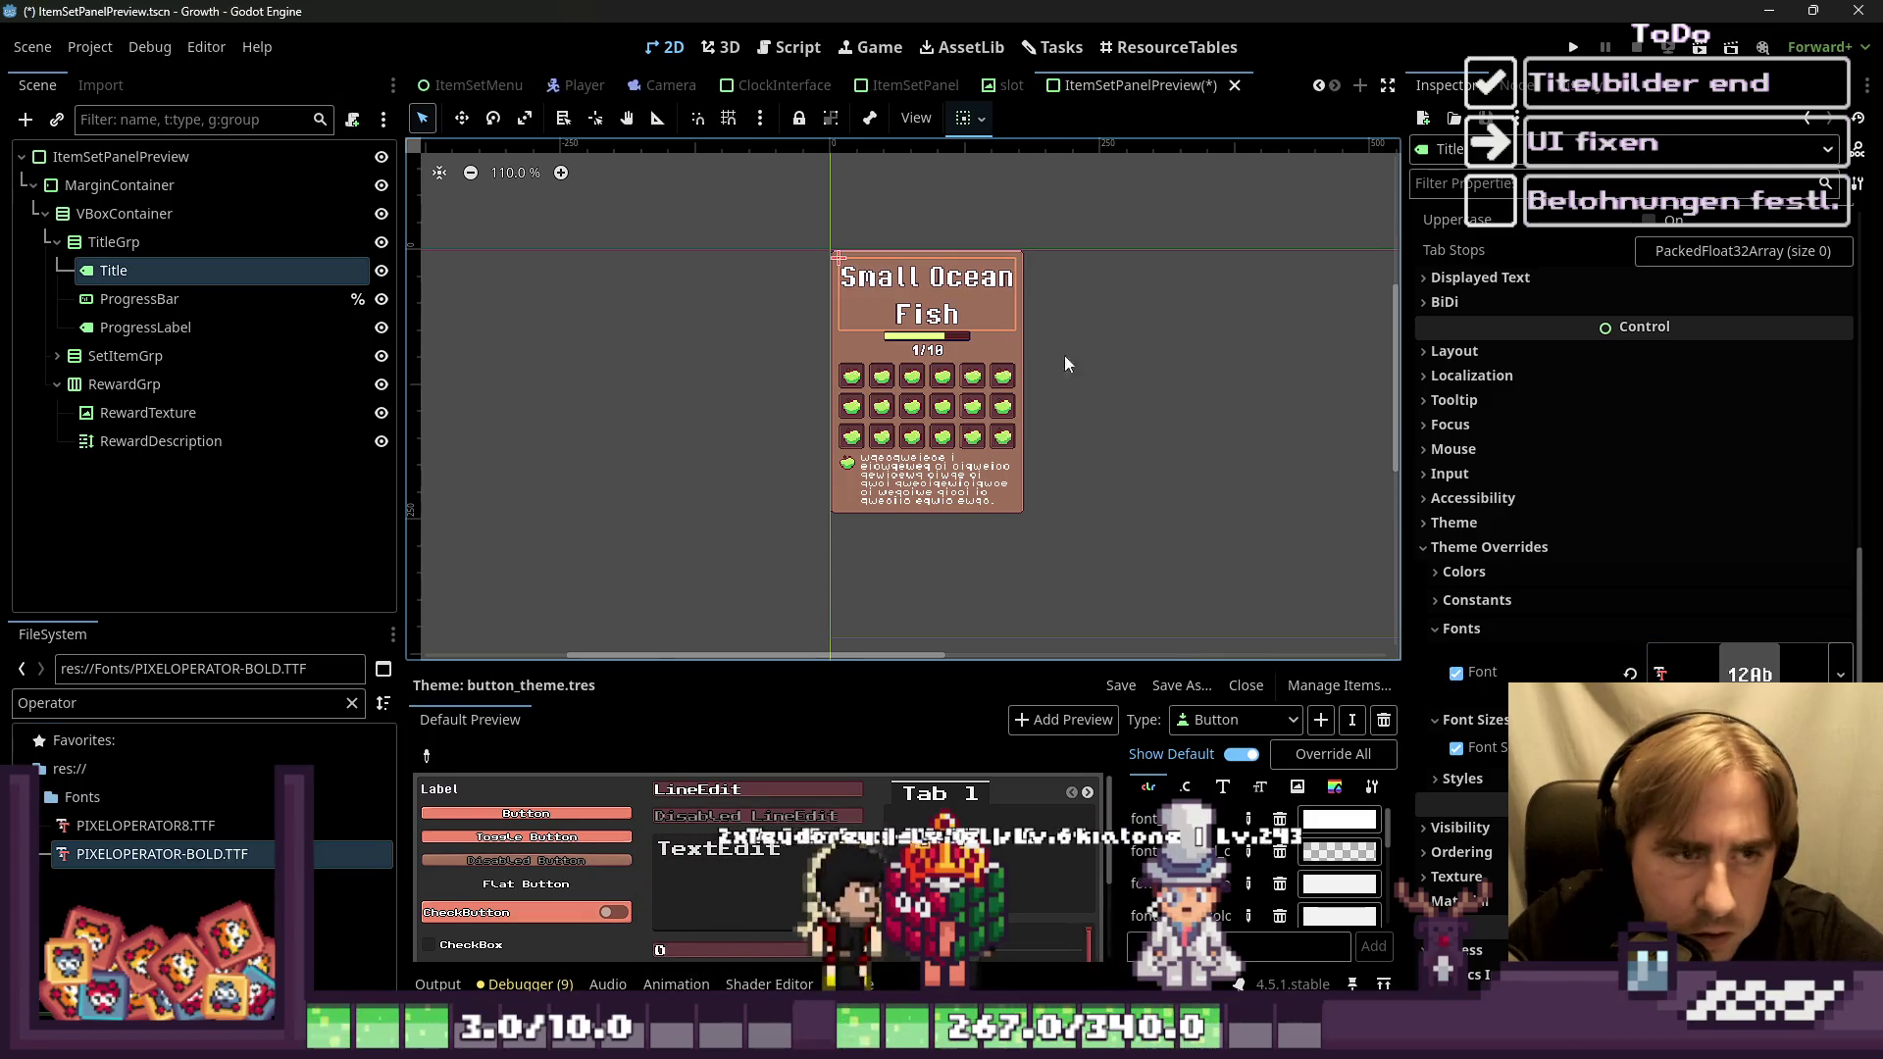
pyautogui.click(1456, 673)
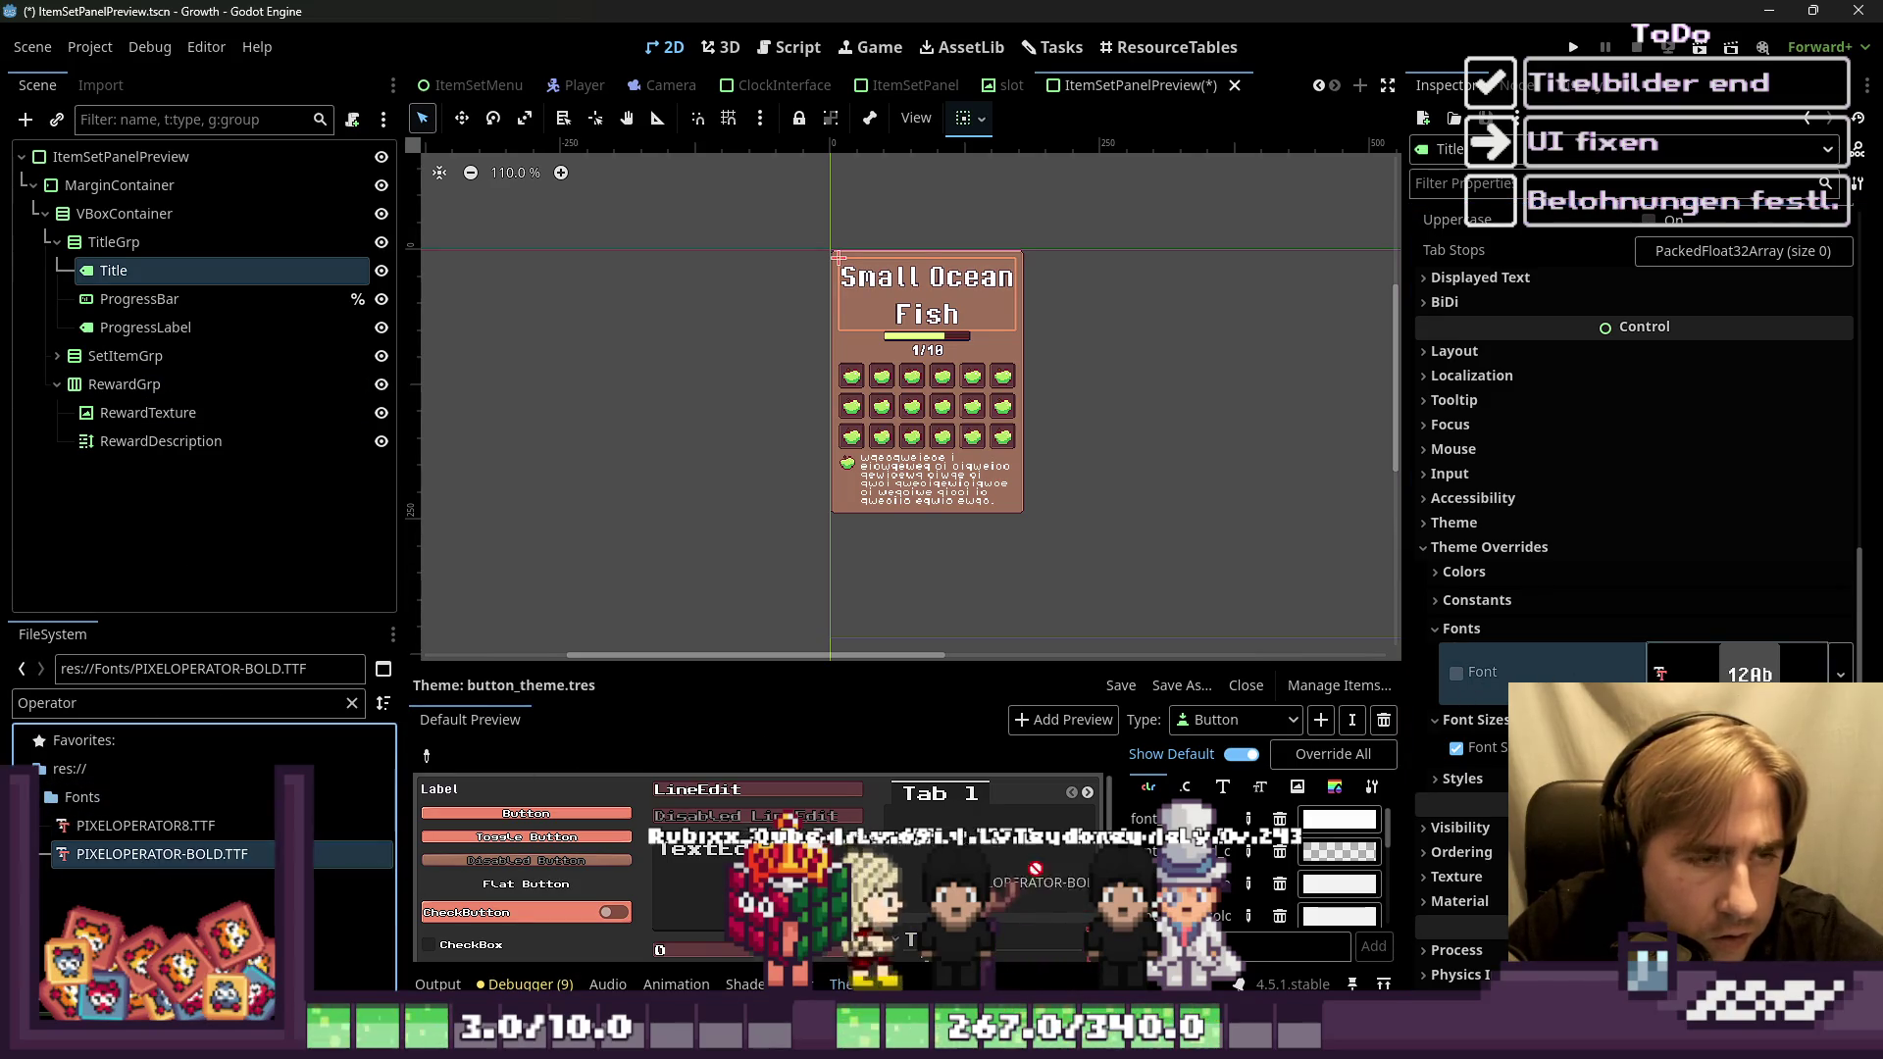
pyautogui.moveTo(1719, 673); pyautogui.dragTo(1739, 675)
# - Enable the title's outline override and tighten its line spacing
pyautogui.scroll(10, 909, 295)
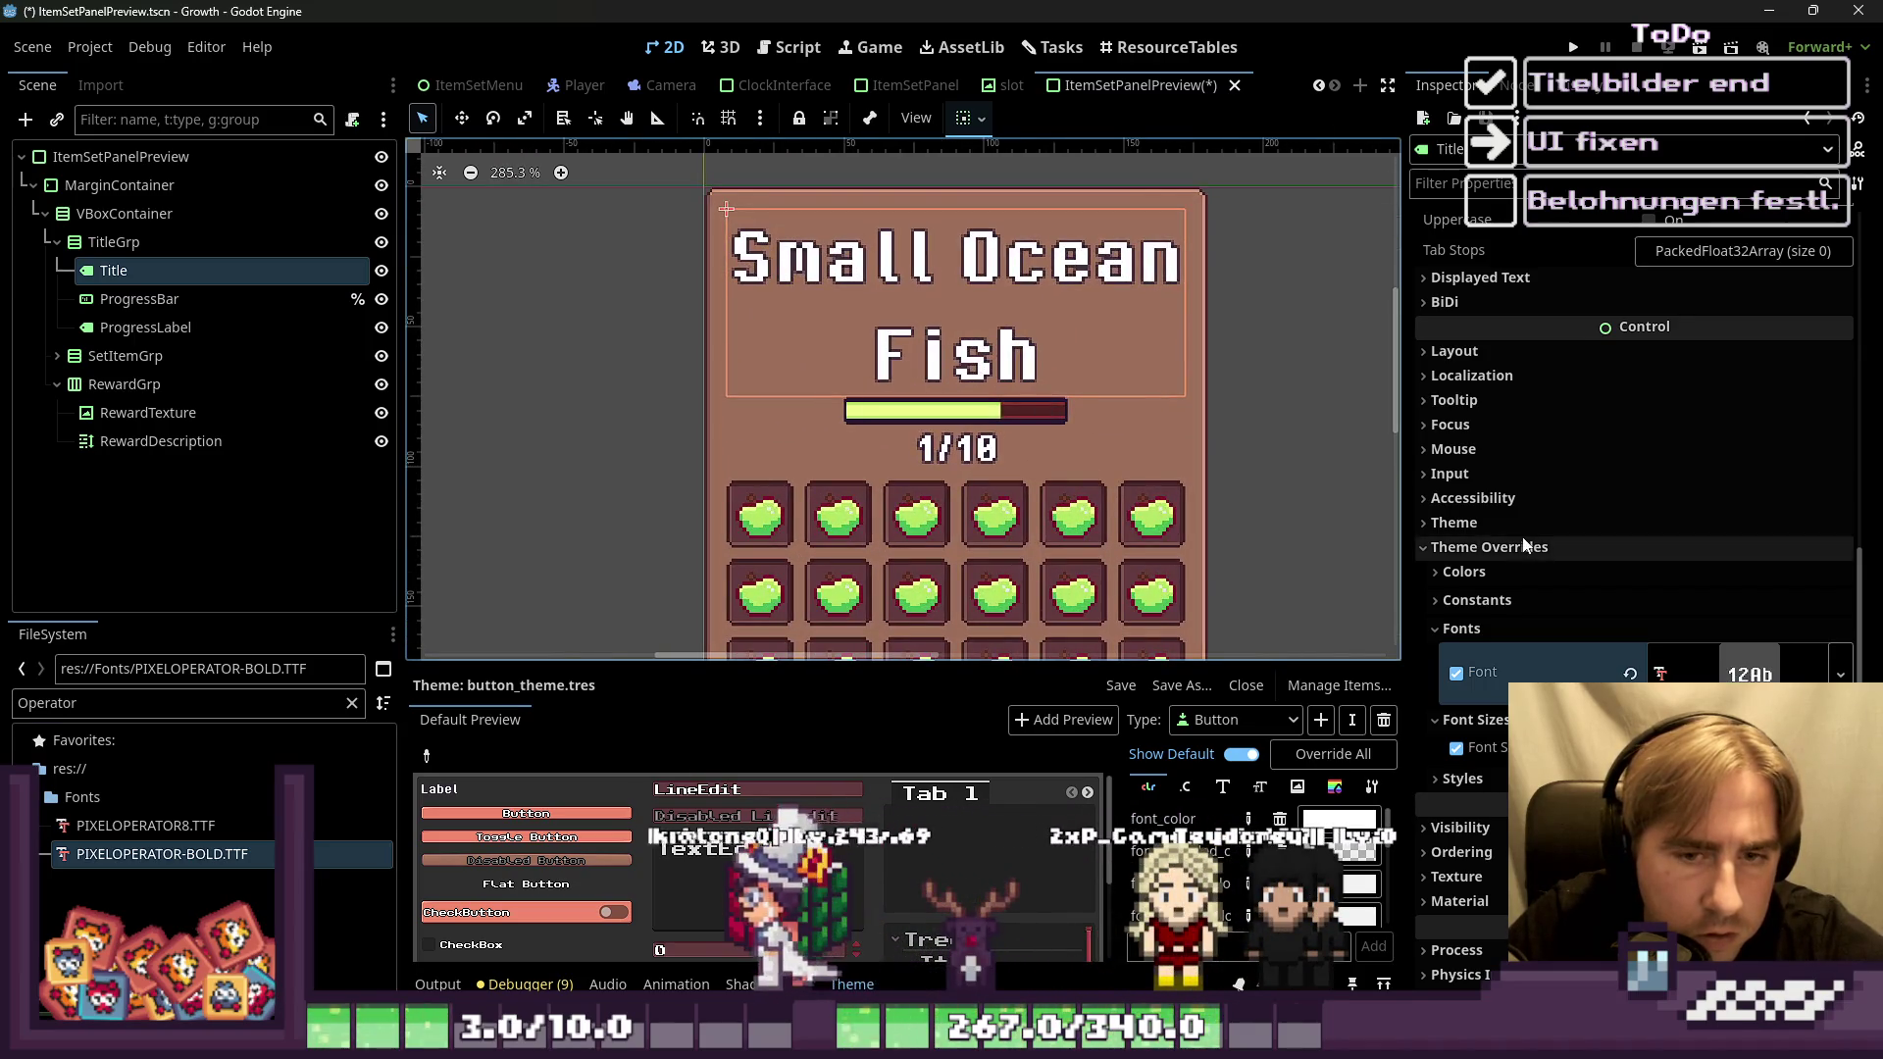
pyautogui.click(1442, 603)
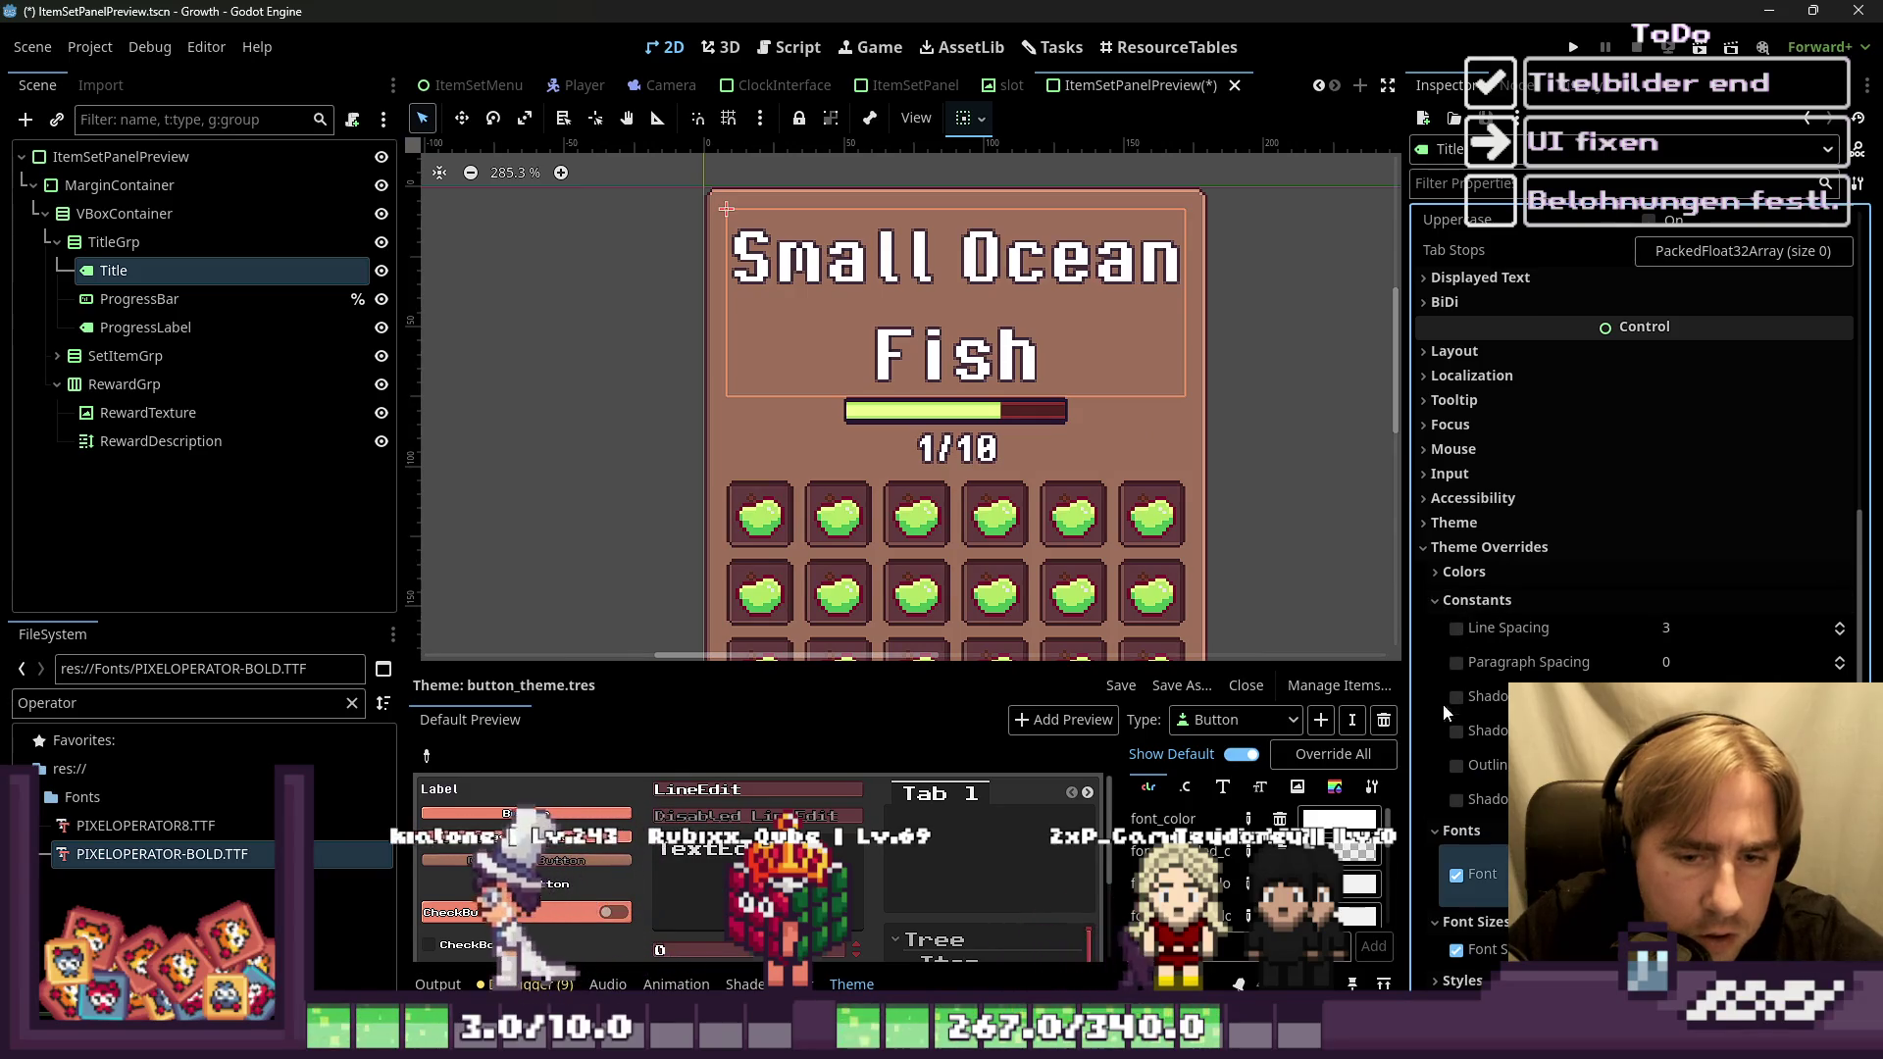
pyautogui.click(1457, 767)
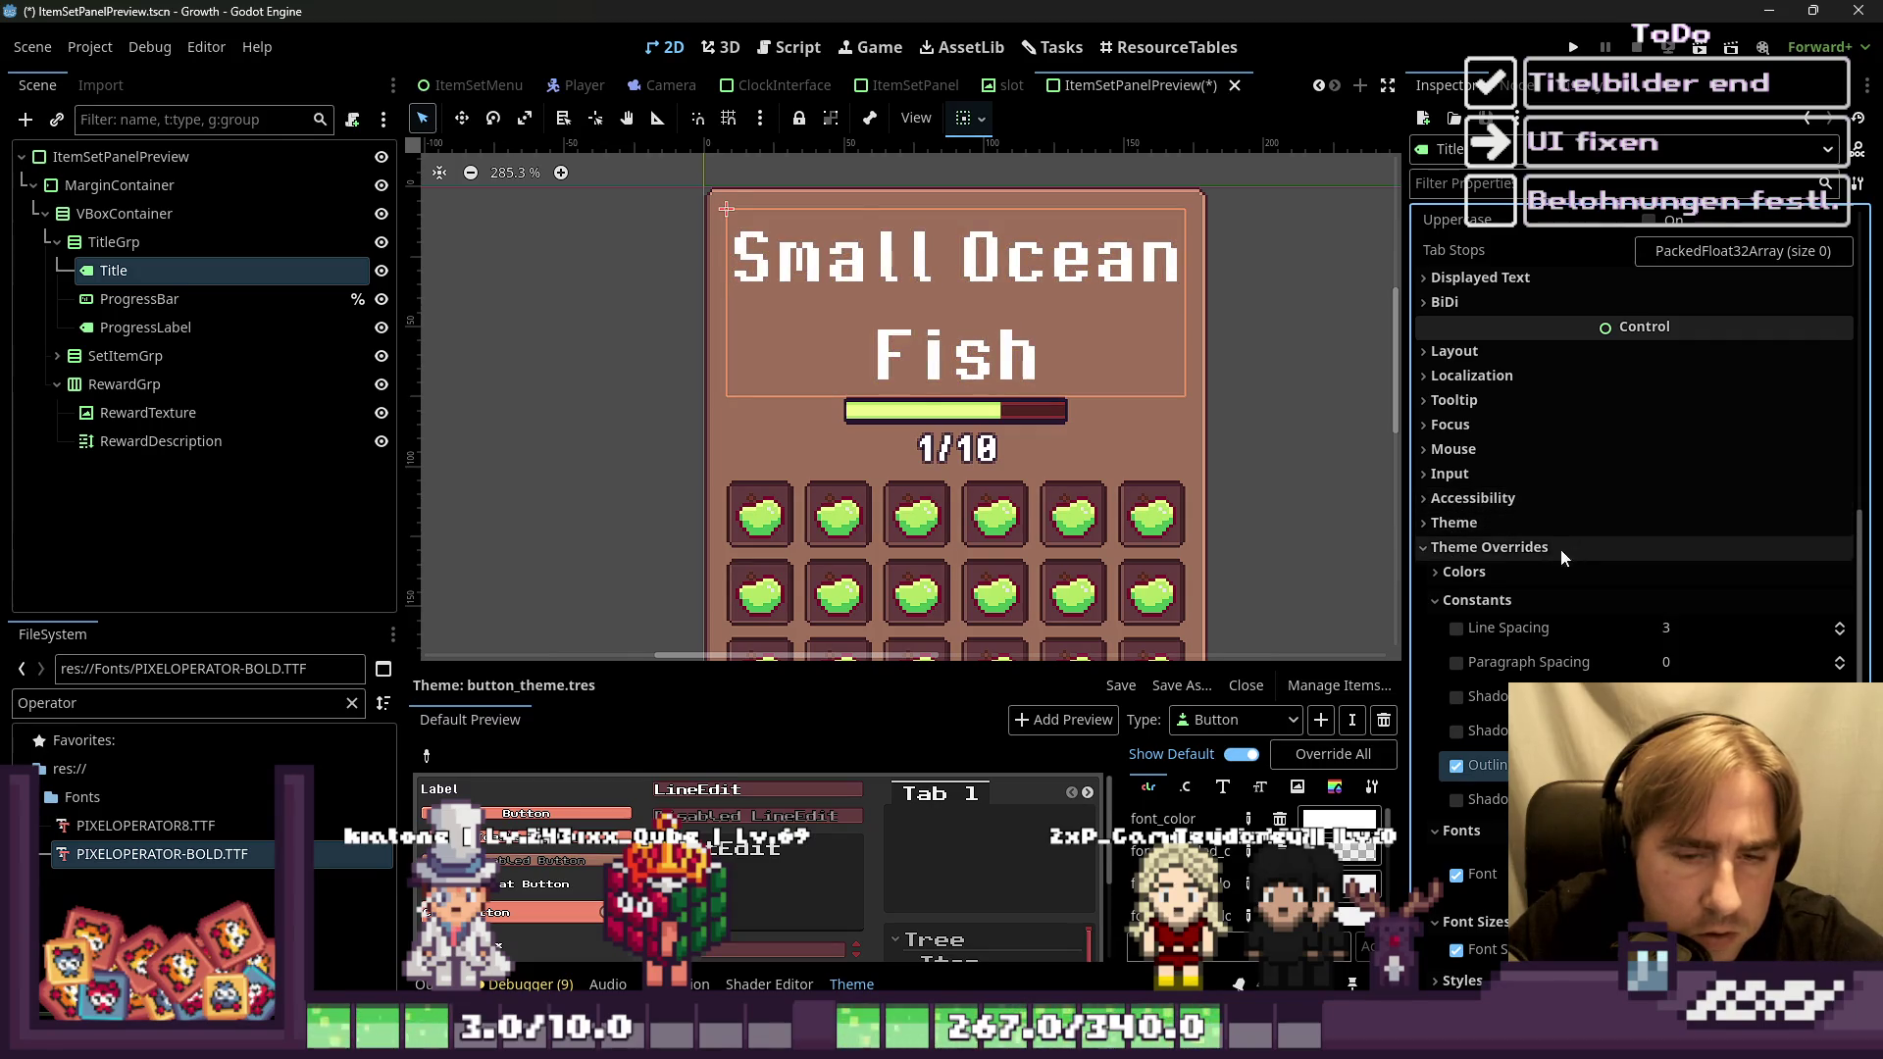
pyautogui.moveTo(1839, 637); pyautogui.dragTo(1840, 647)
# - Check the 1/10 progress label and panel root, then return to ItemSetMenu
pyautogui.scroll(-3, 1048, 335)
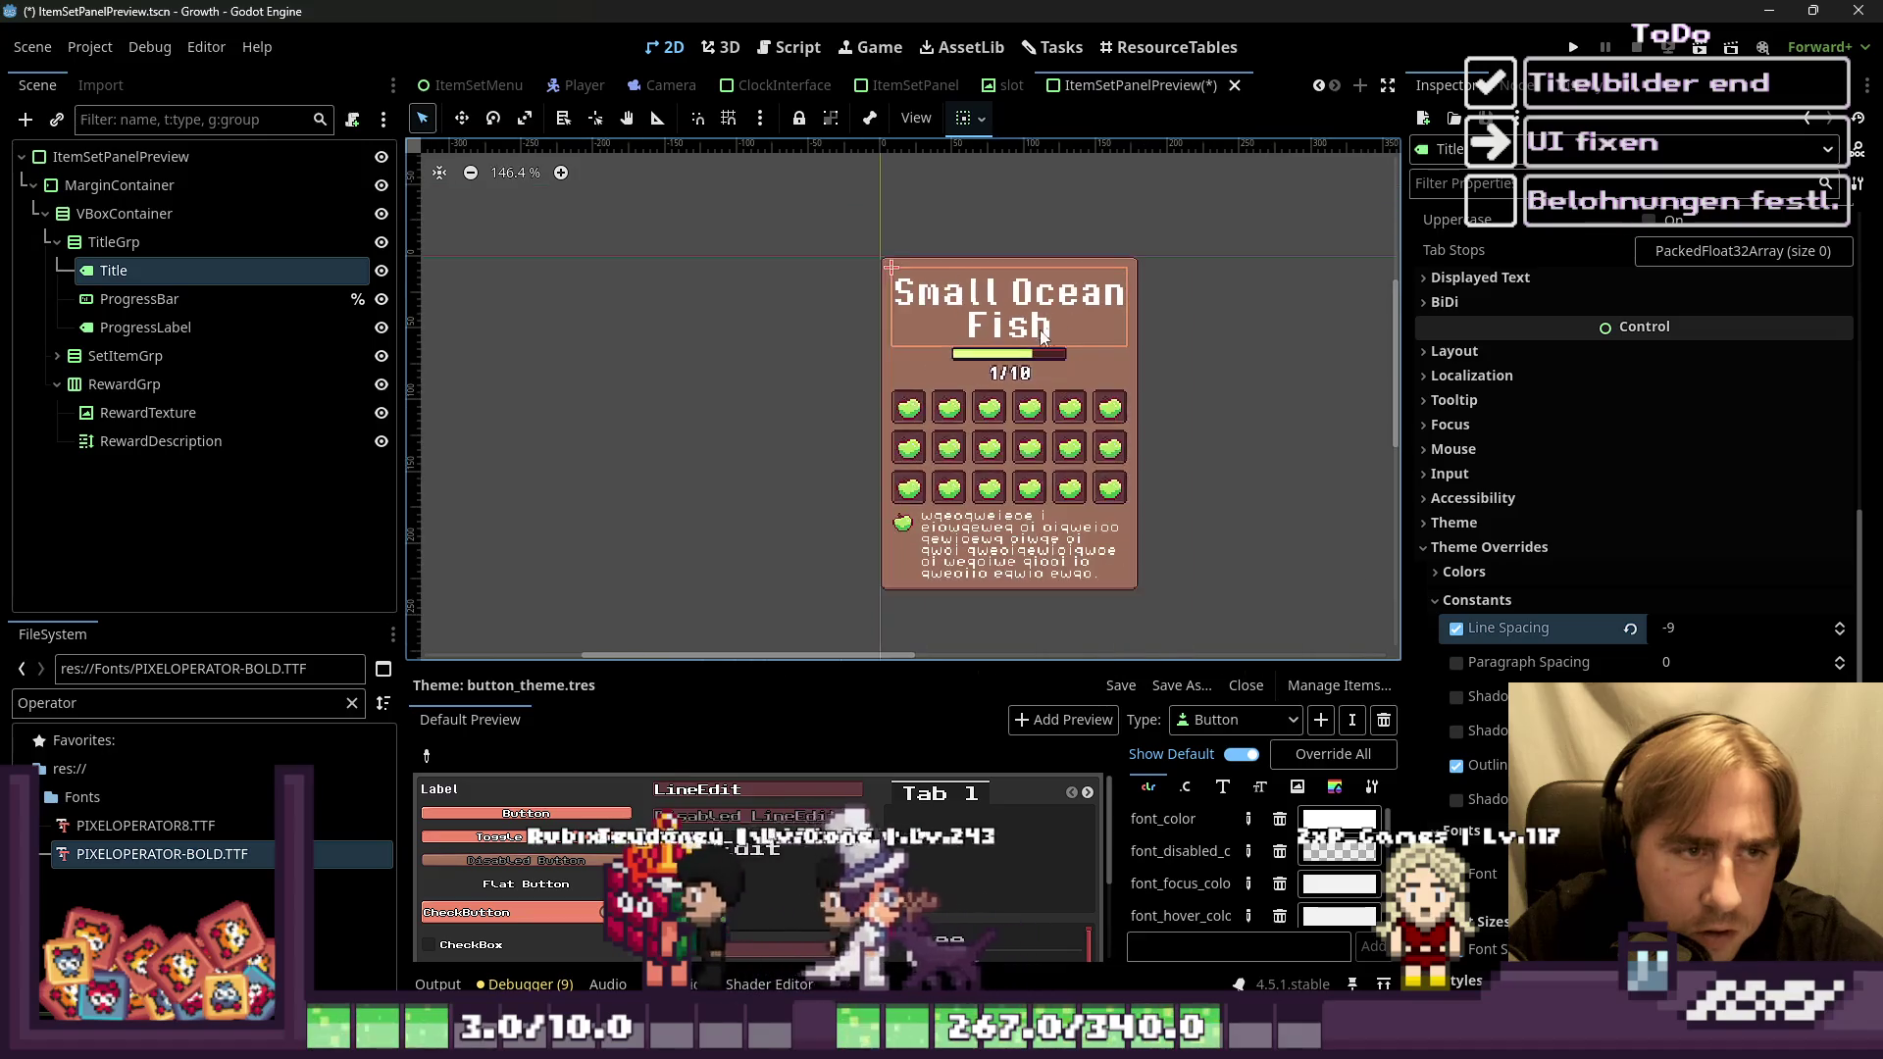
pyautogui.click(895, 369)
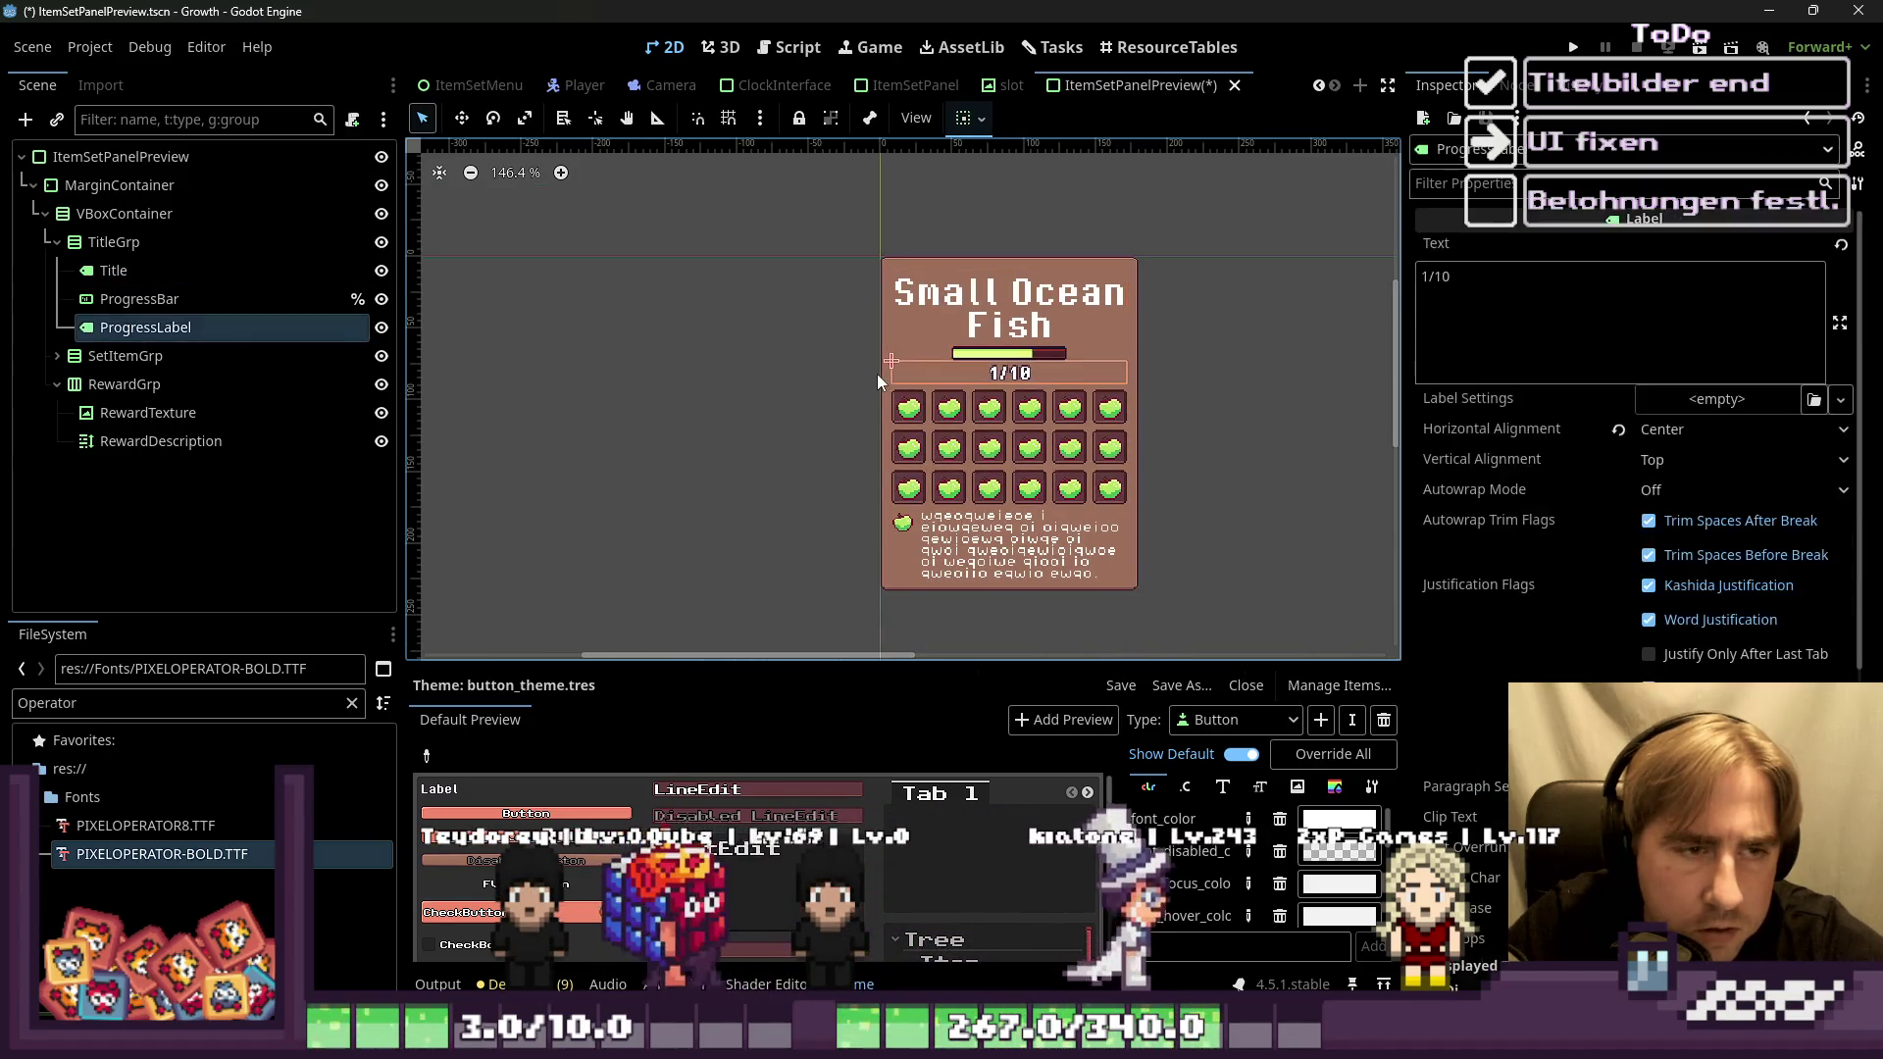
pyautogui.click(880, 389)
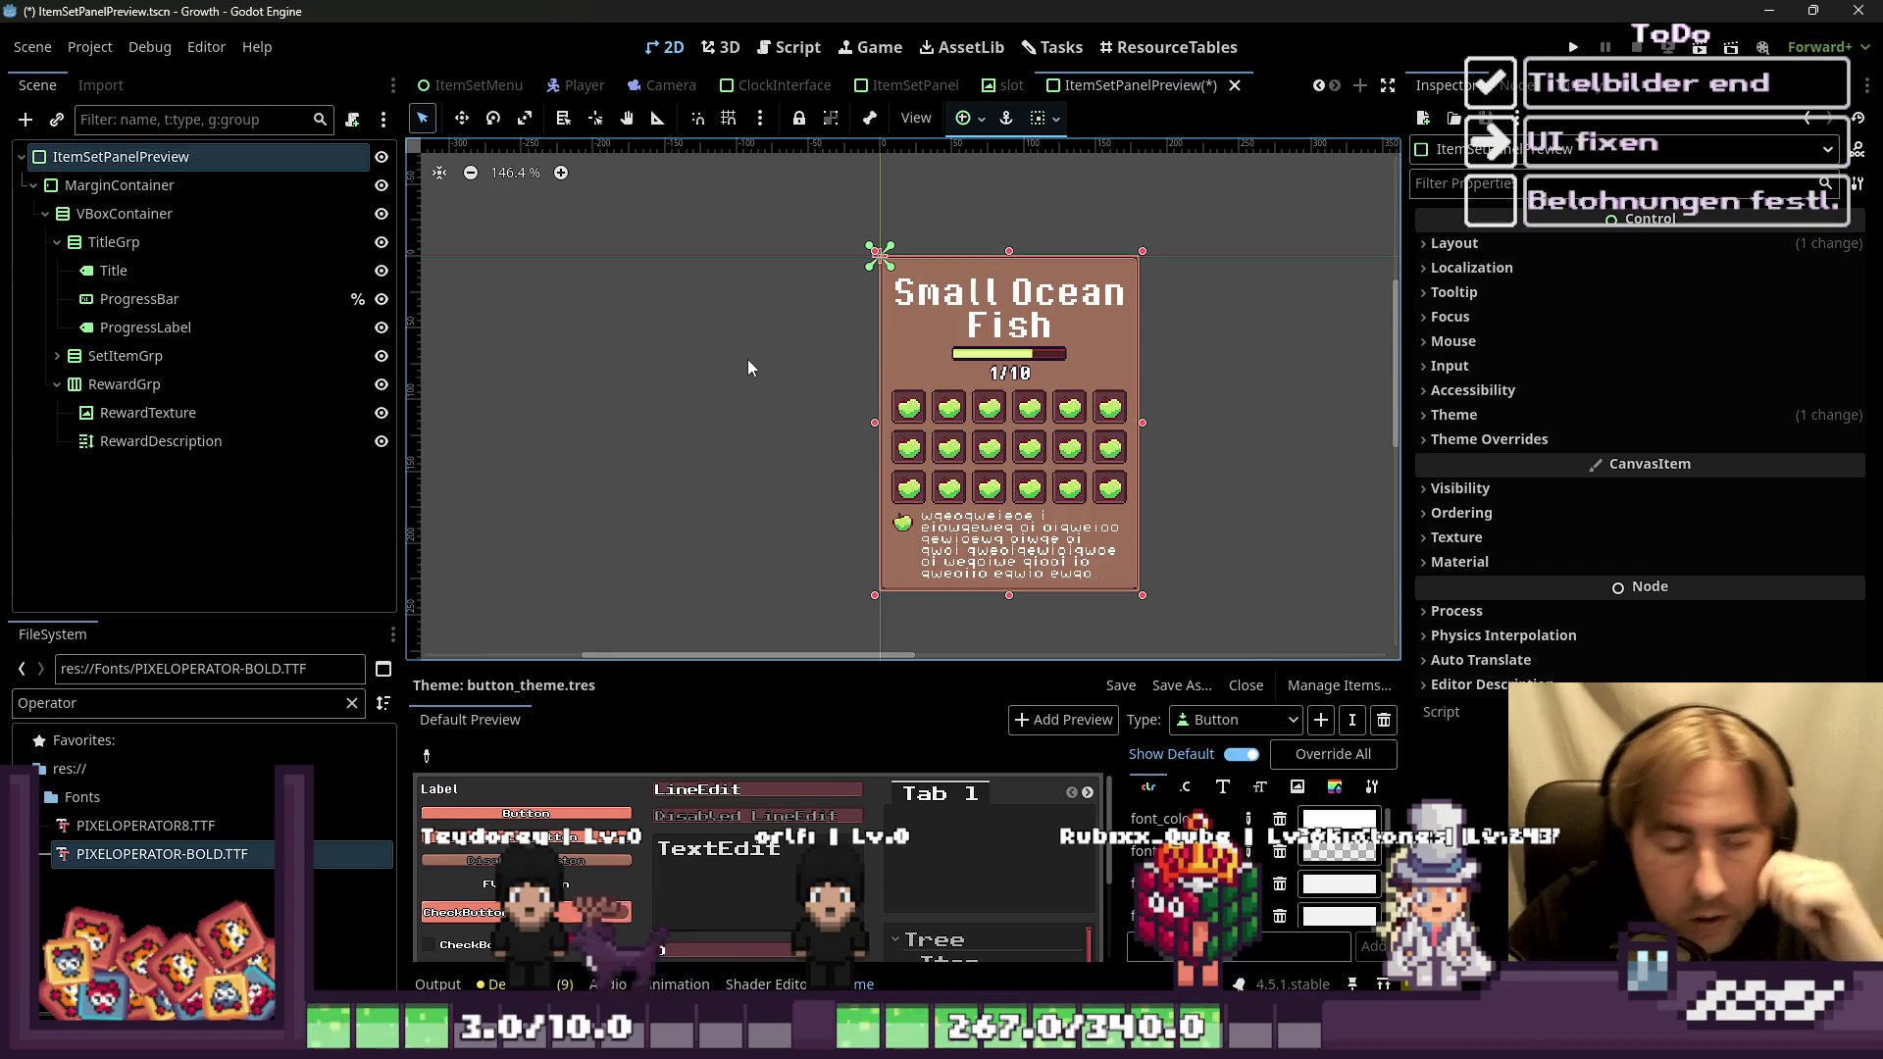
pyautogui.click(846, 424)
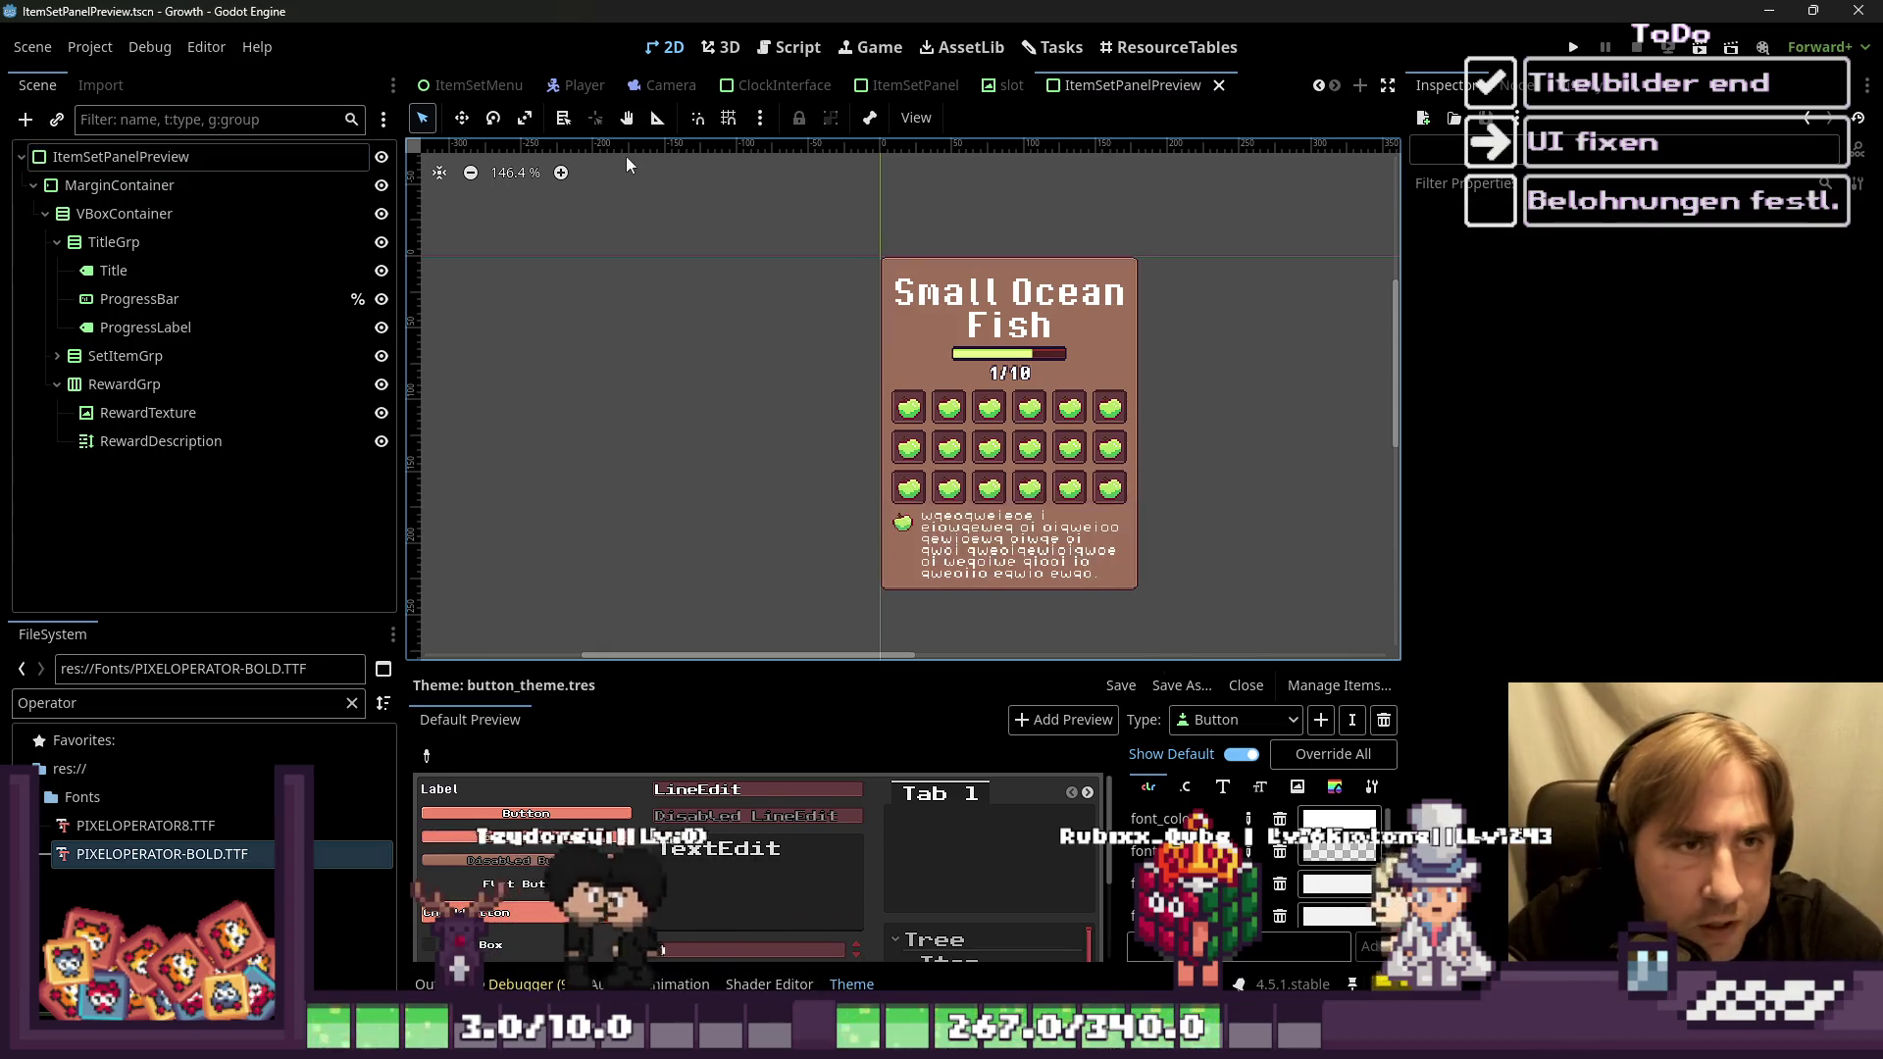
pyautogui.click(479, 86)
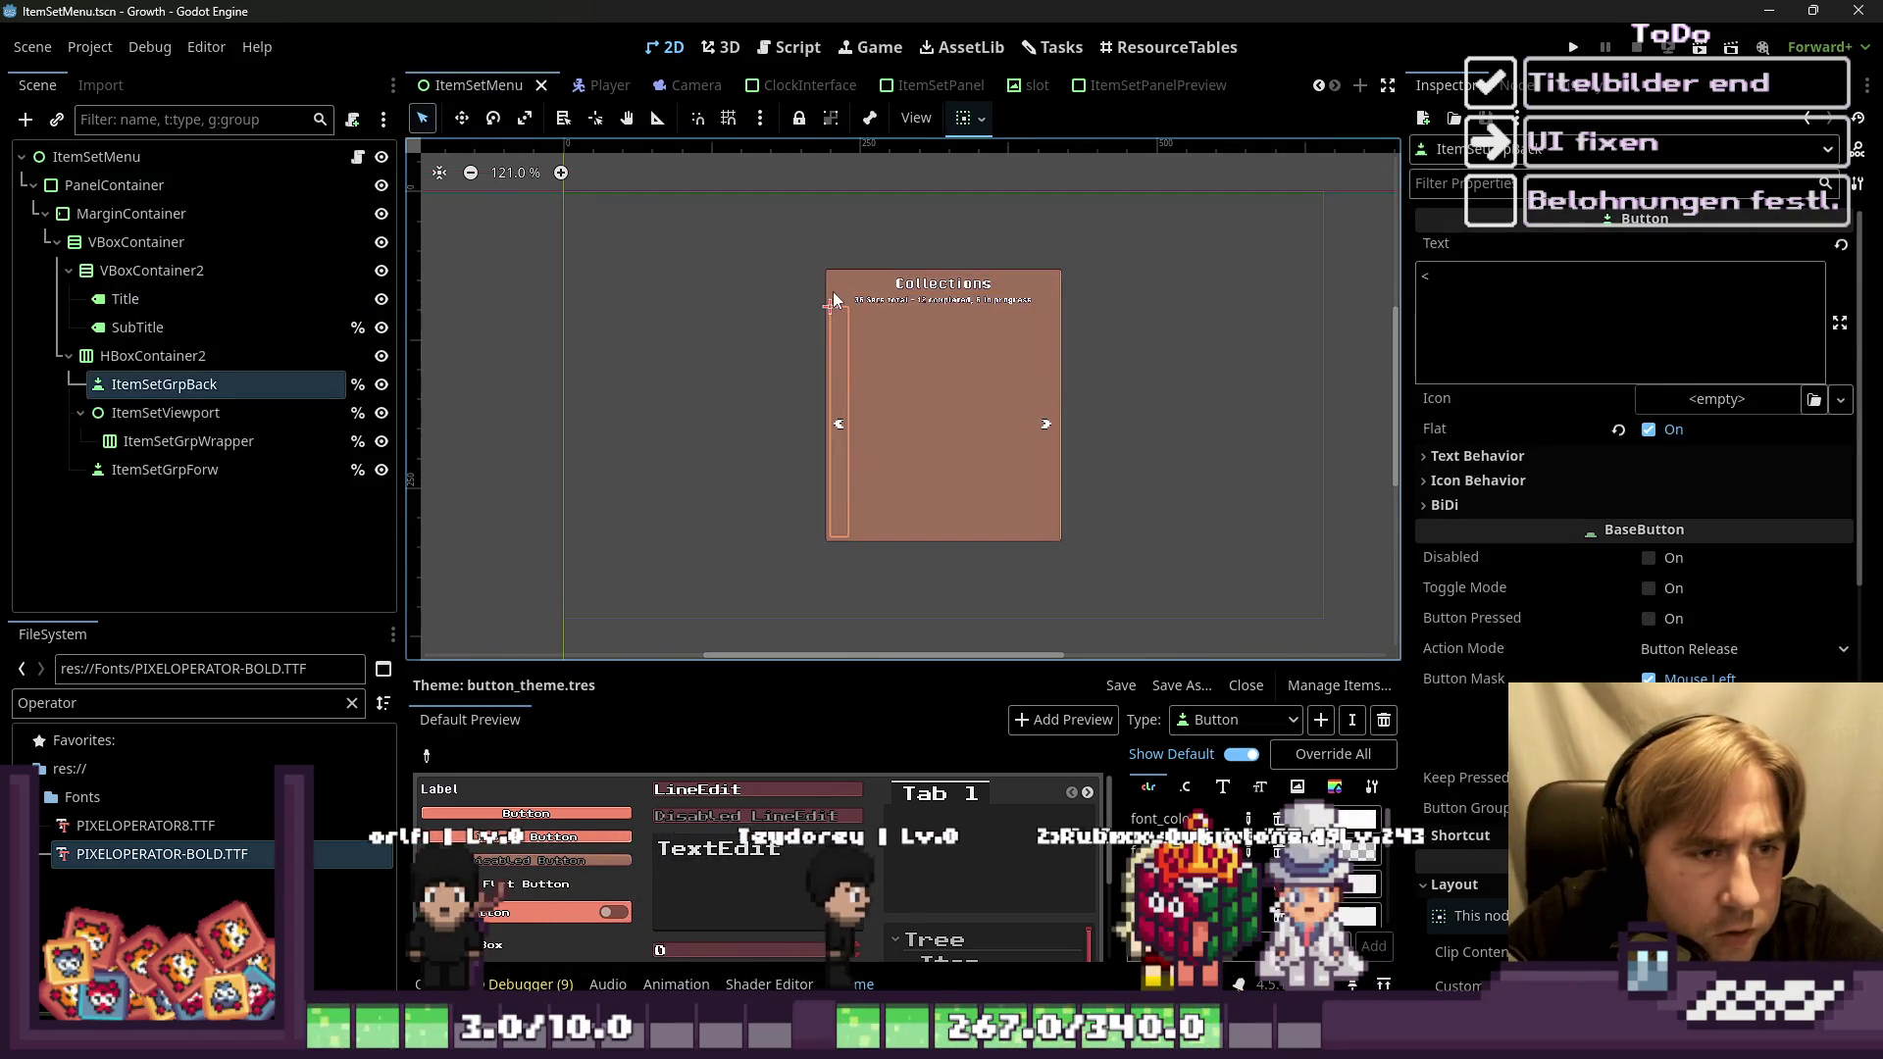
# - Select the ItemSetMenu root node
pyautogui.click(833, 290)
pyautogui.doubleClick(96, 157)
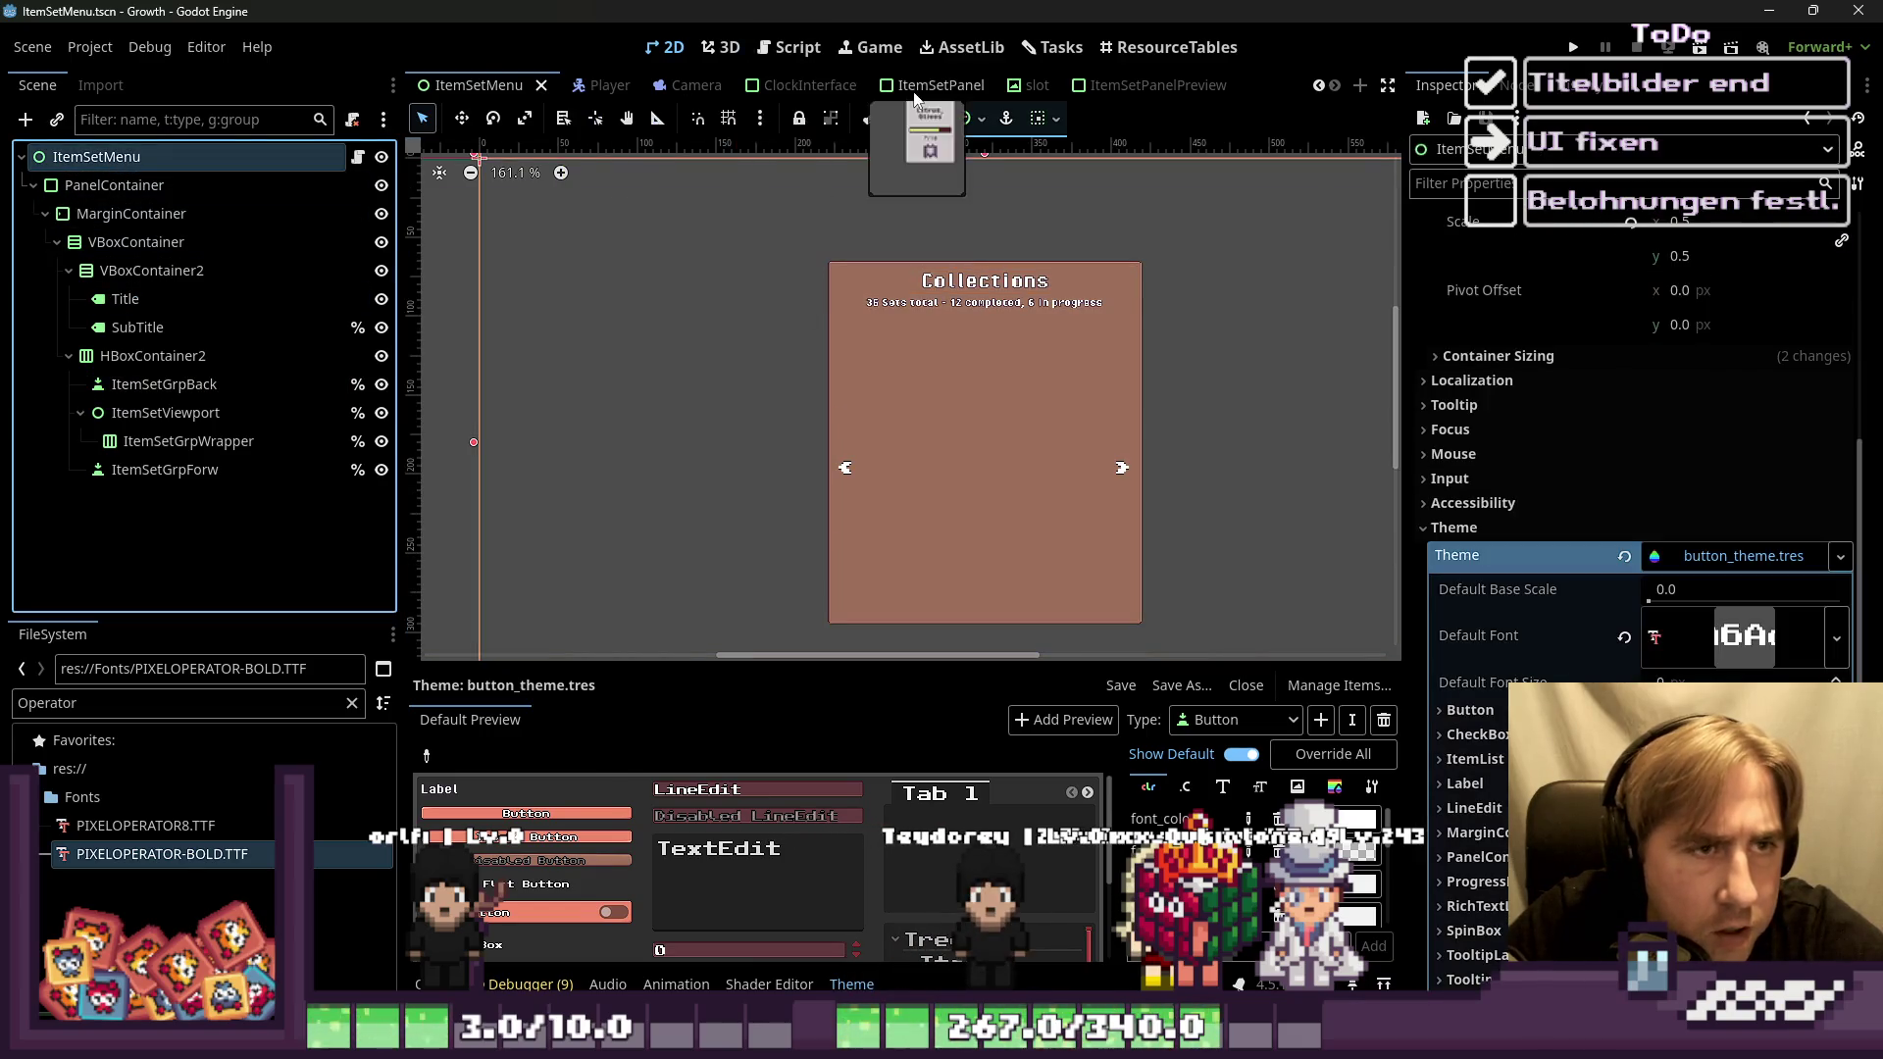
pyautogui.scroll(1, 588, 85)
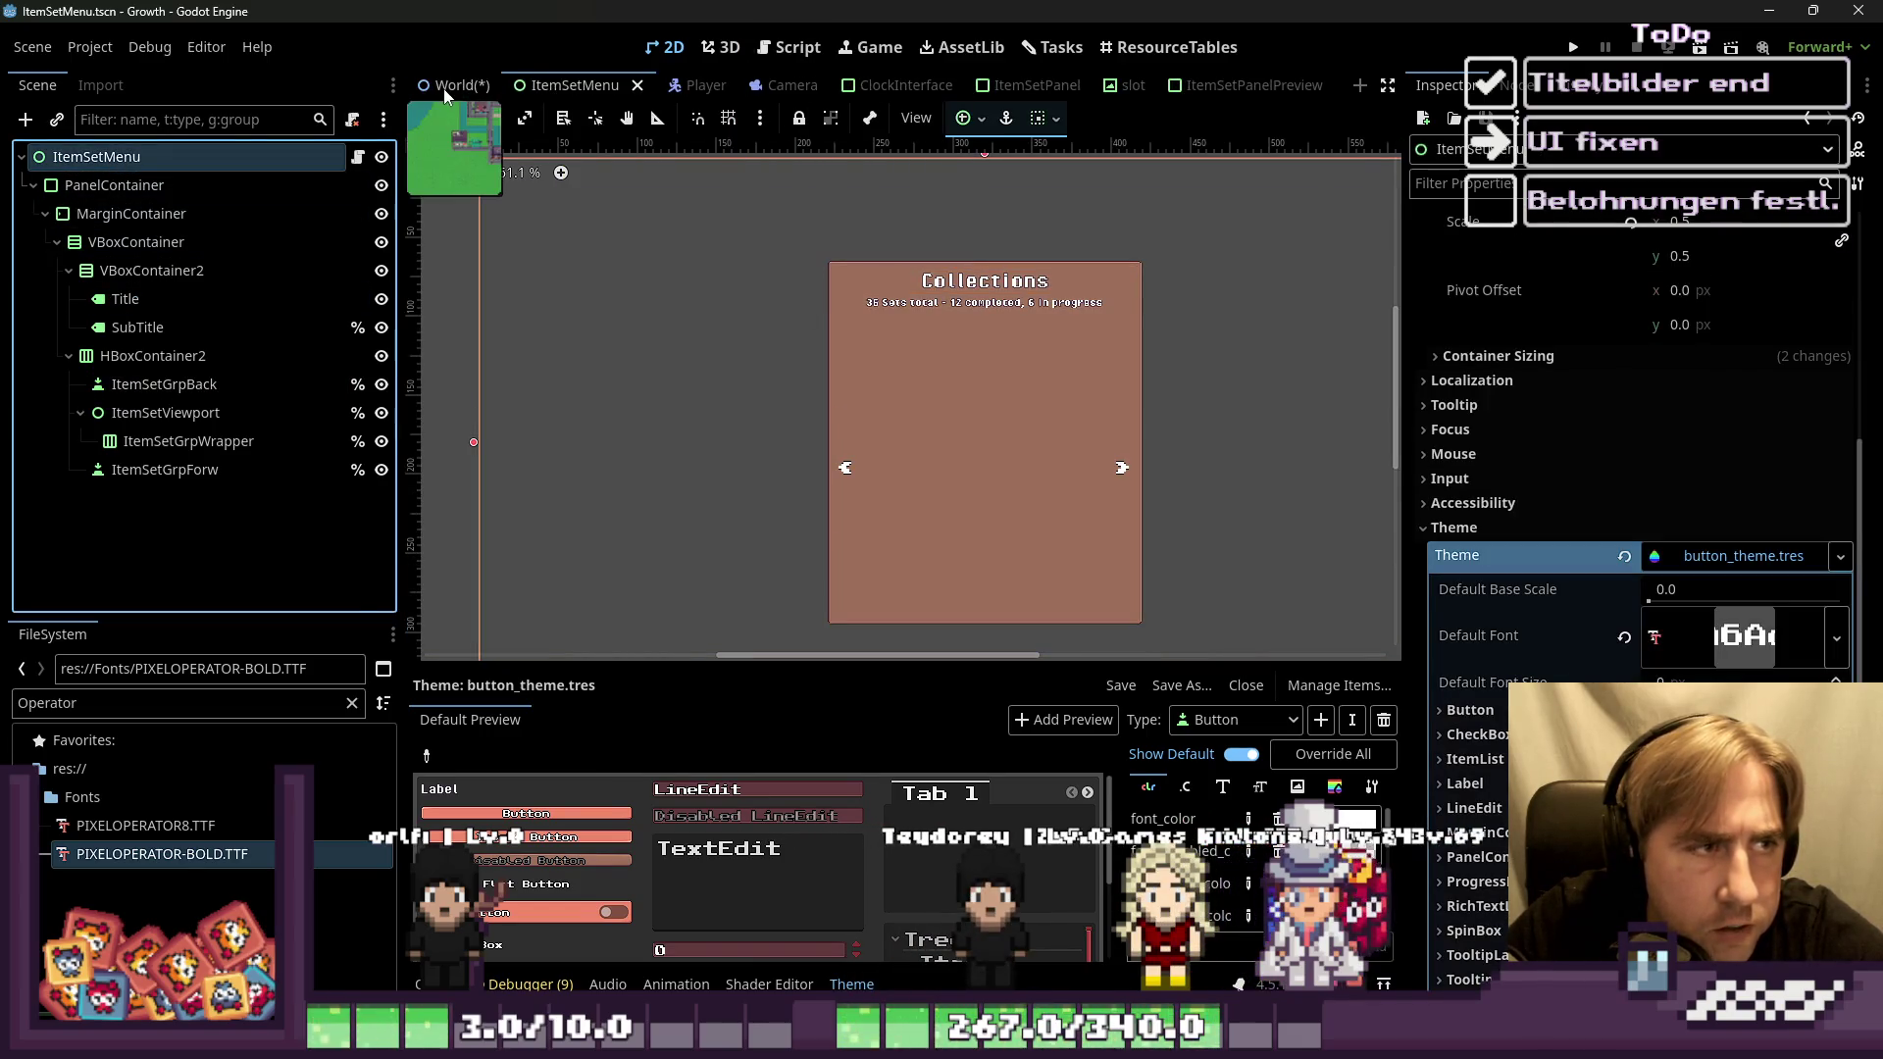
# - In the World scene, nudge the Small Ocean Fish panel and align its lower edge
pyautogui.click(446, 87)
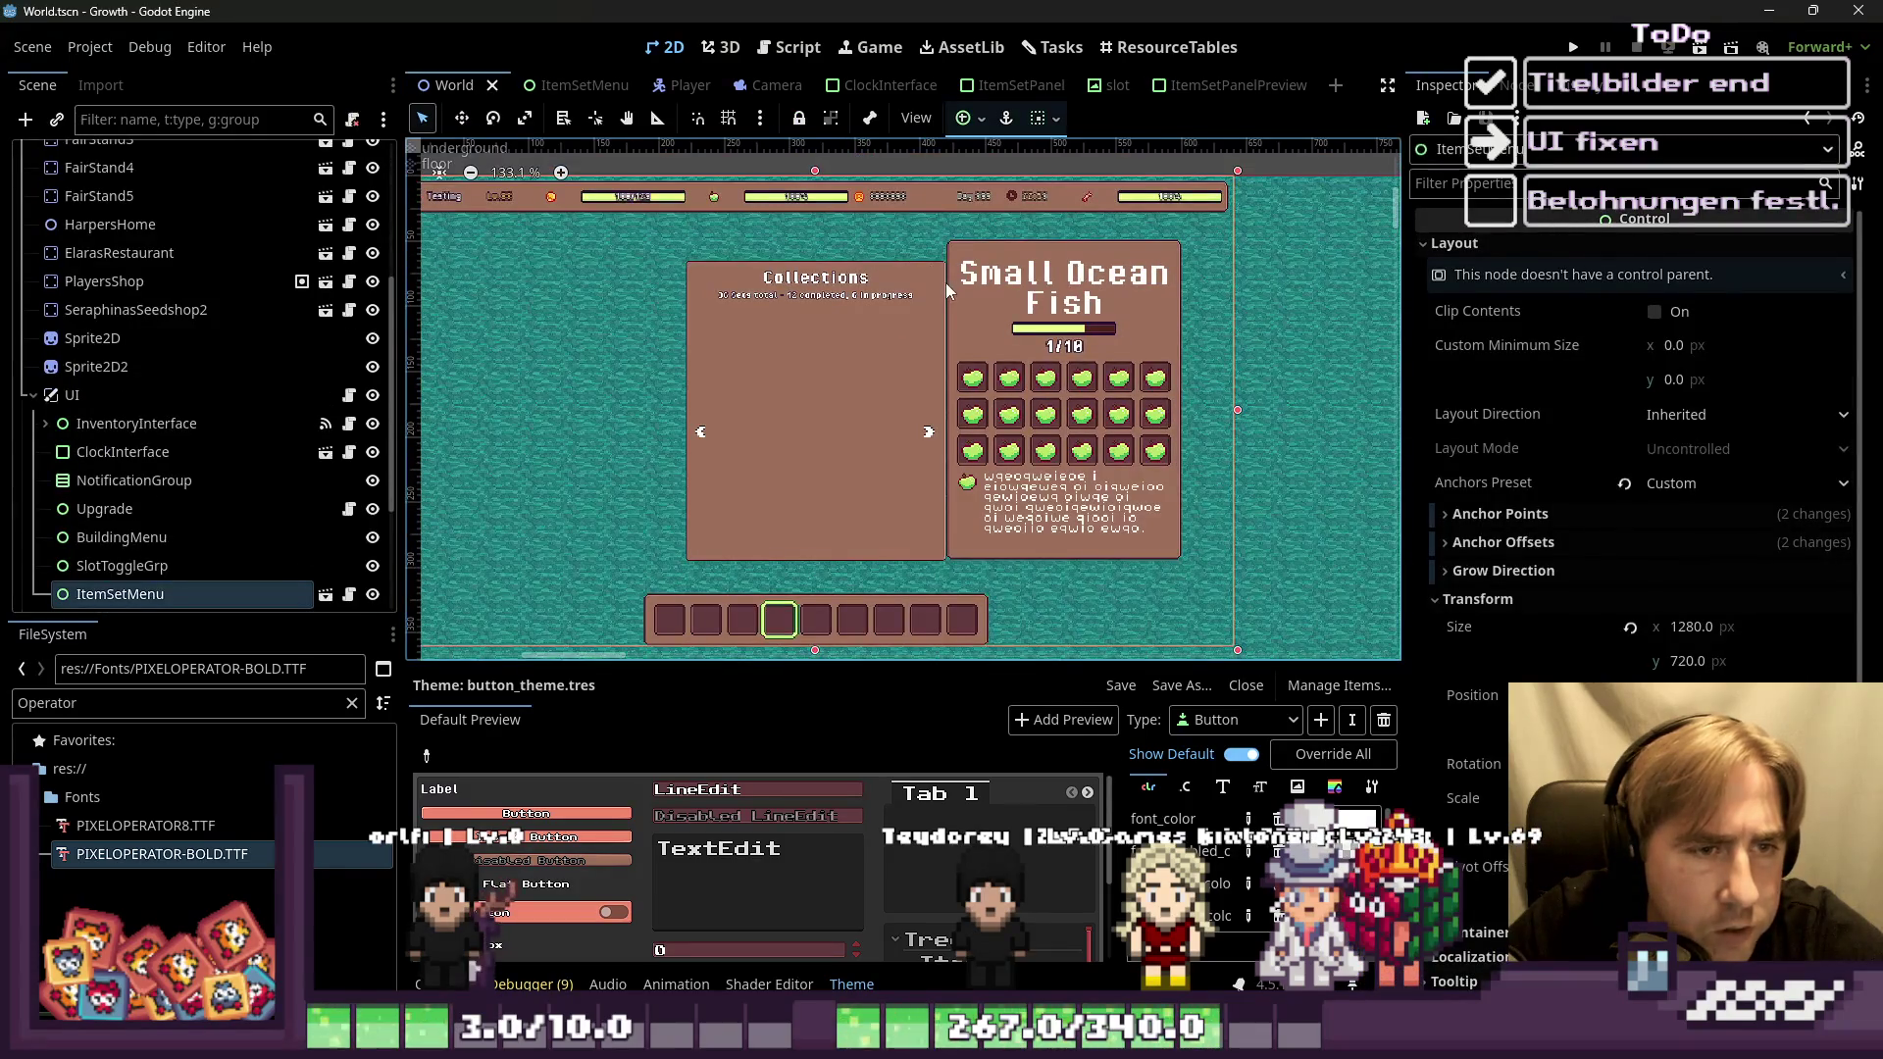
pyautogui.click(945, 282)
pyautogui.scroll(3, 961, 310)
pyautogui.moveTo(980, 328); pyautogui.dragTo(981, 348)
pyautogui.scroll(-3, 1016, 343)
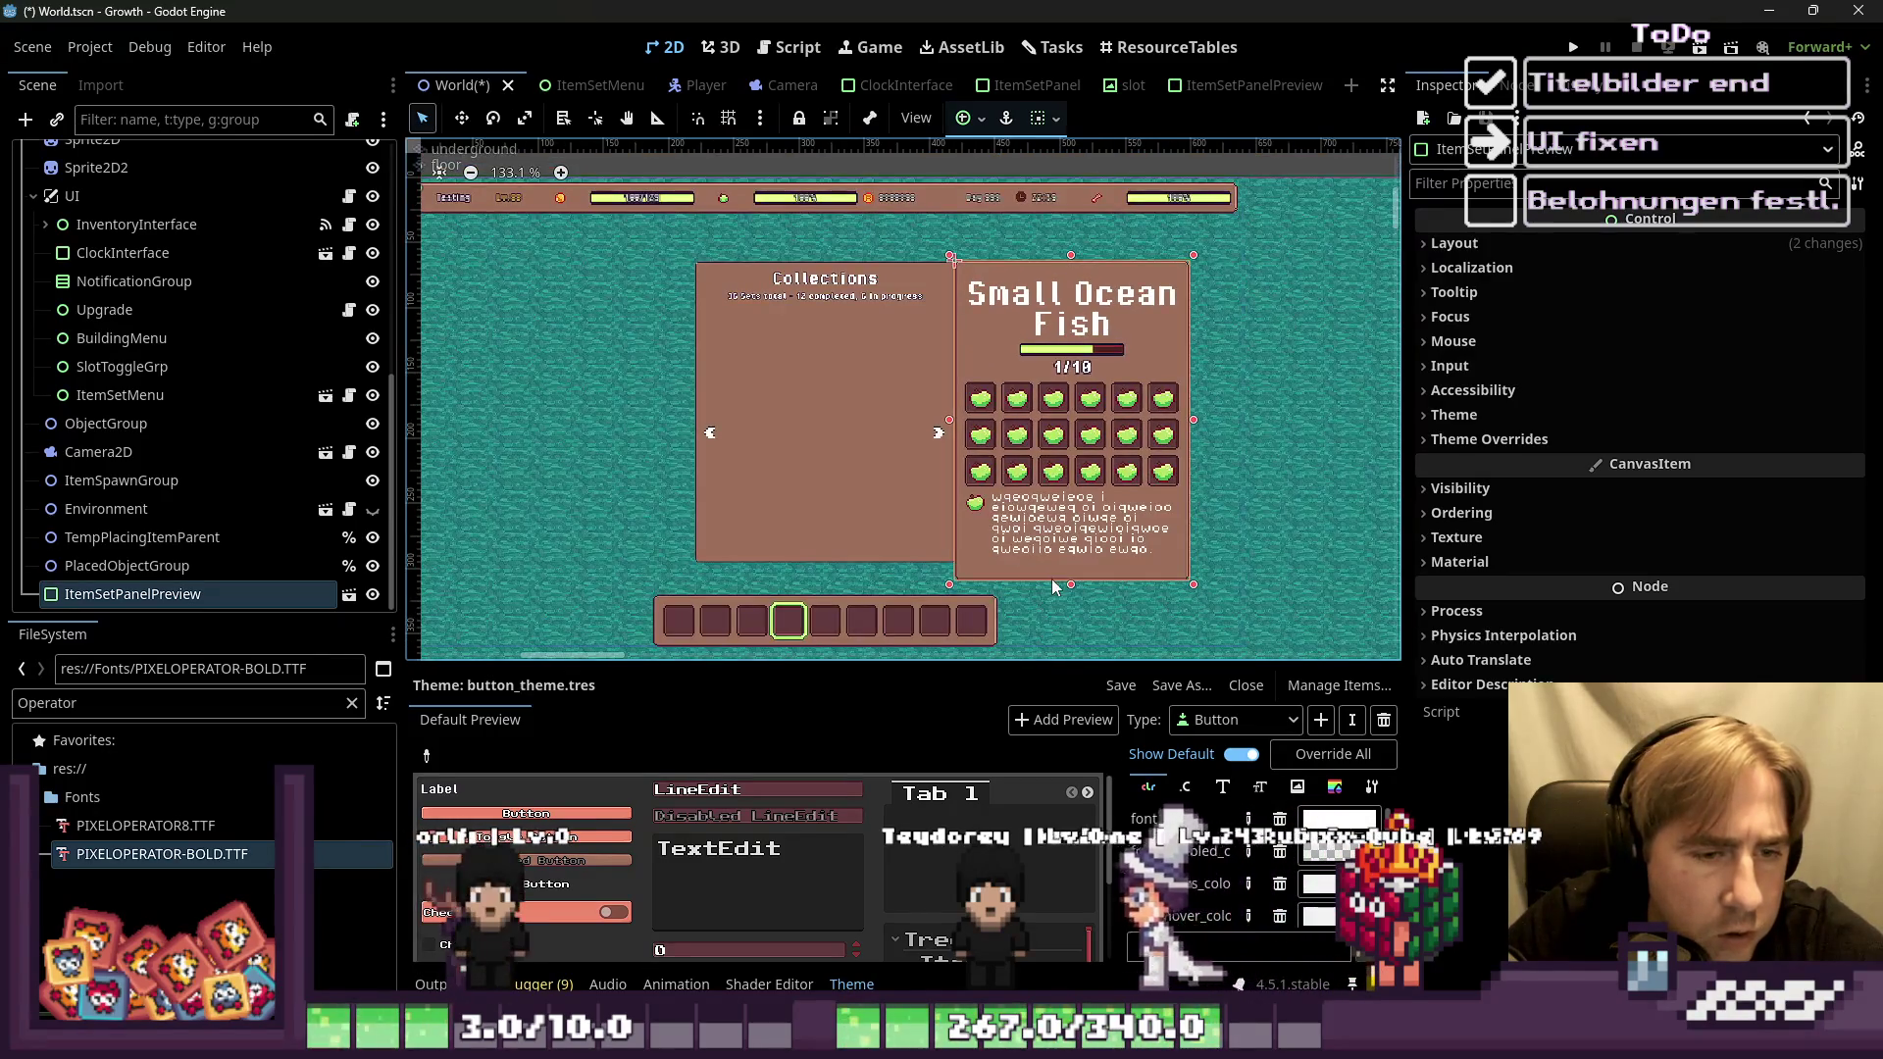
pyautogui.scroll(5, 985, 565)
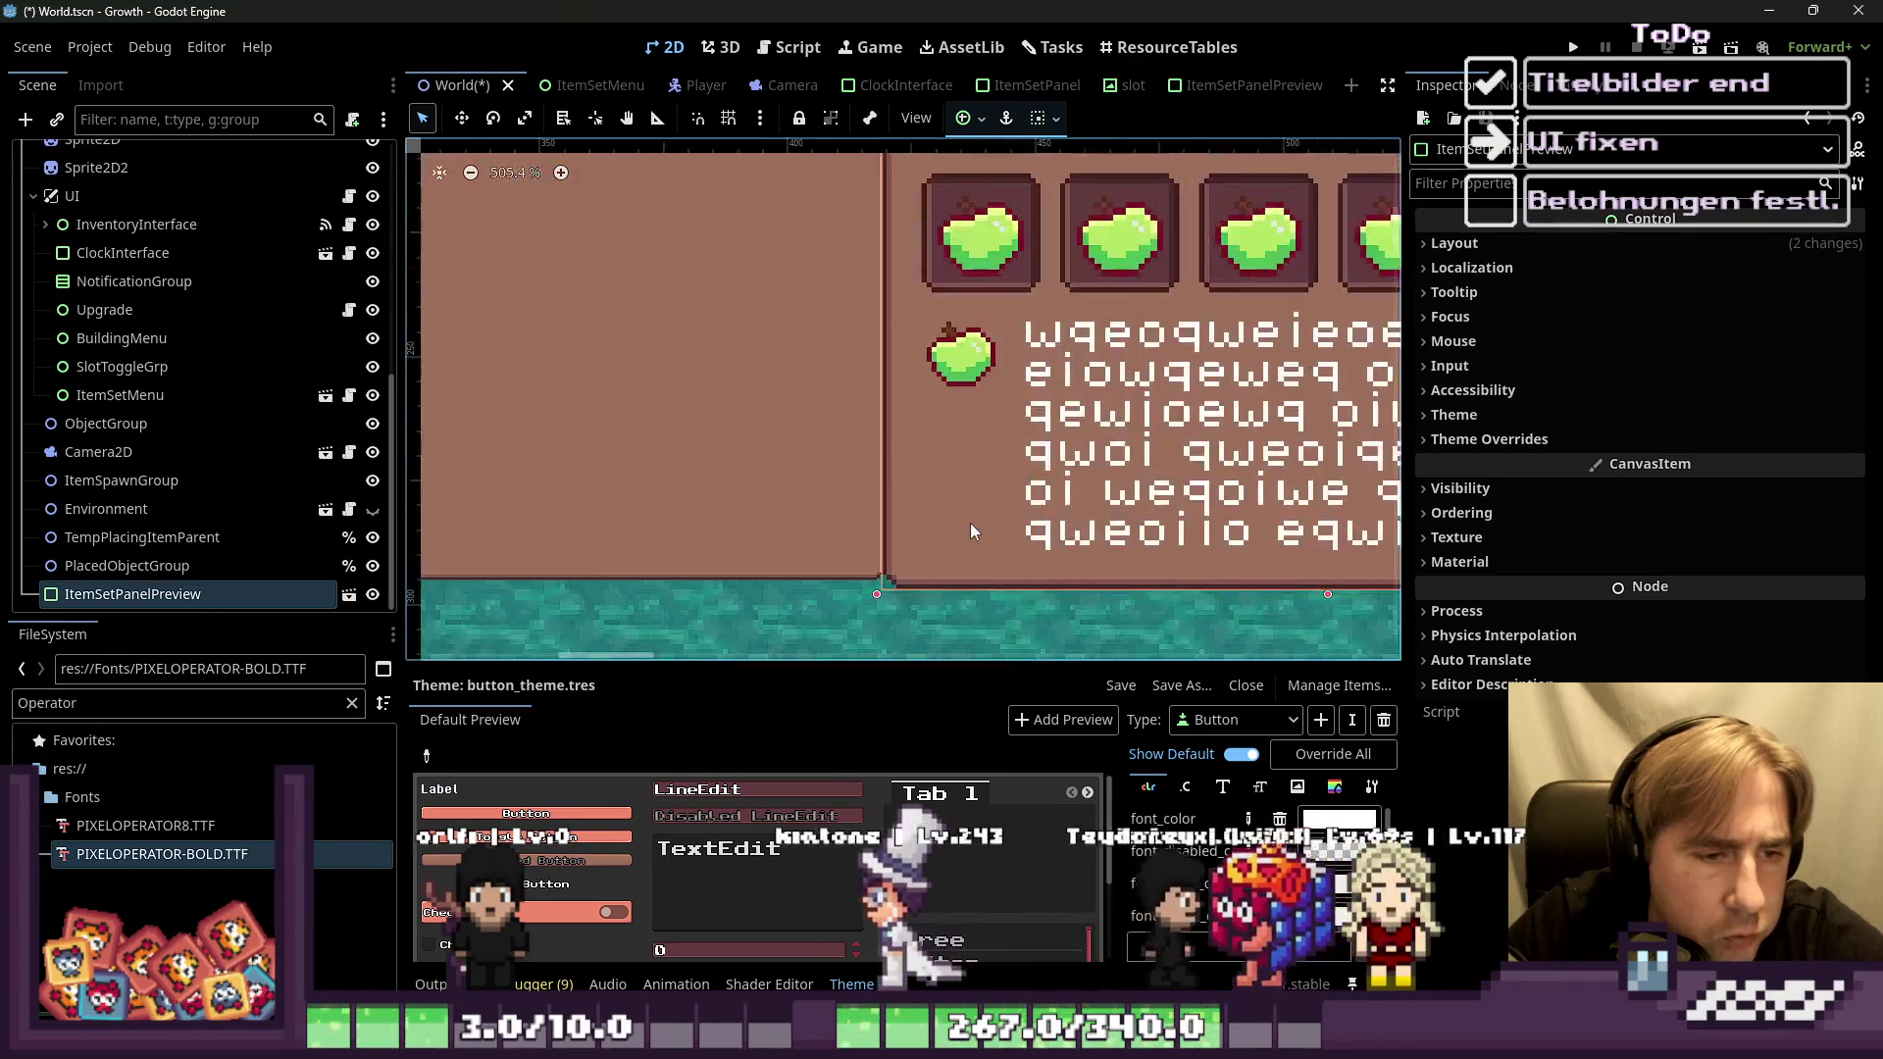
pyautogui.scroll(7, 969, 531)
pyautogui.moveTo(958, 535); pyautogui.dragTo(957, 522)
pyautogui.scroll(-2, 974, 438)
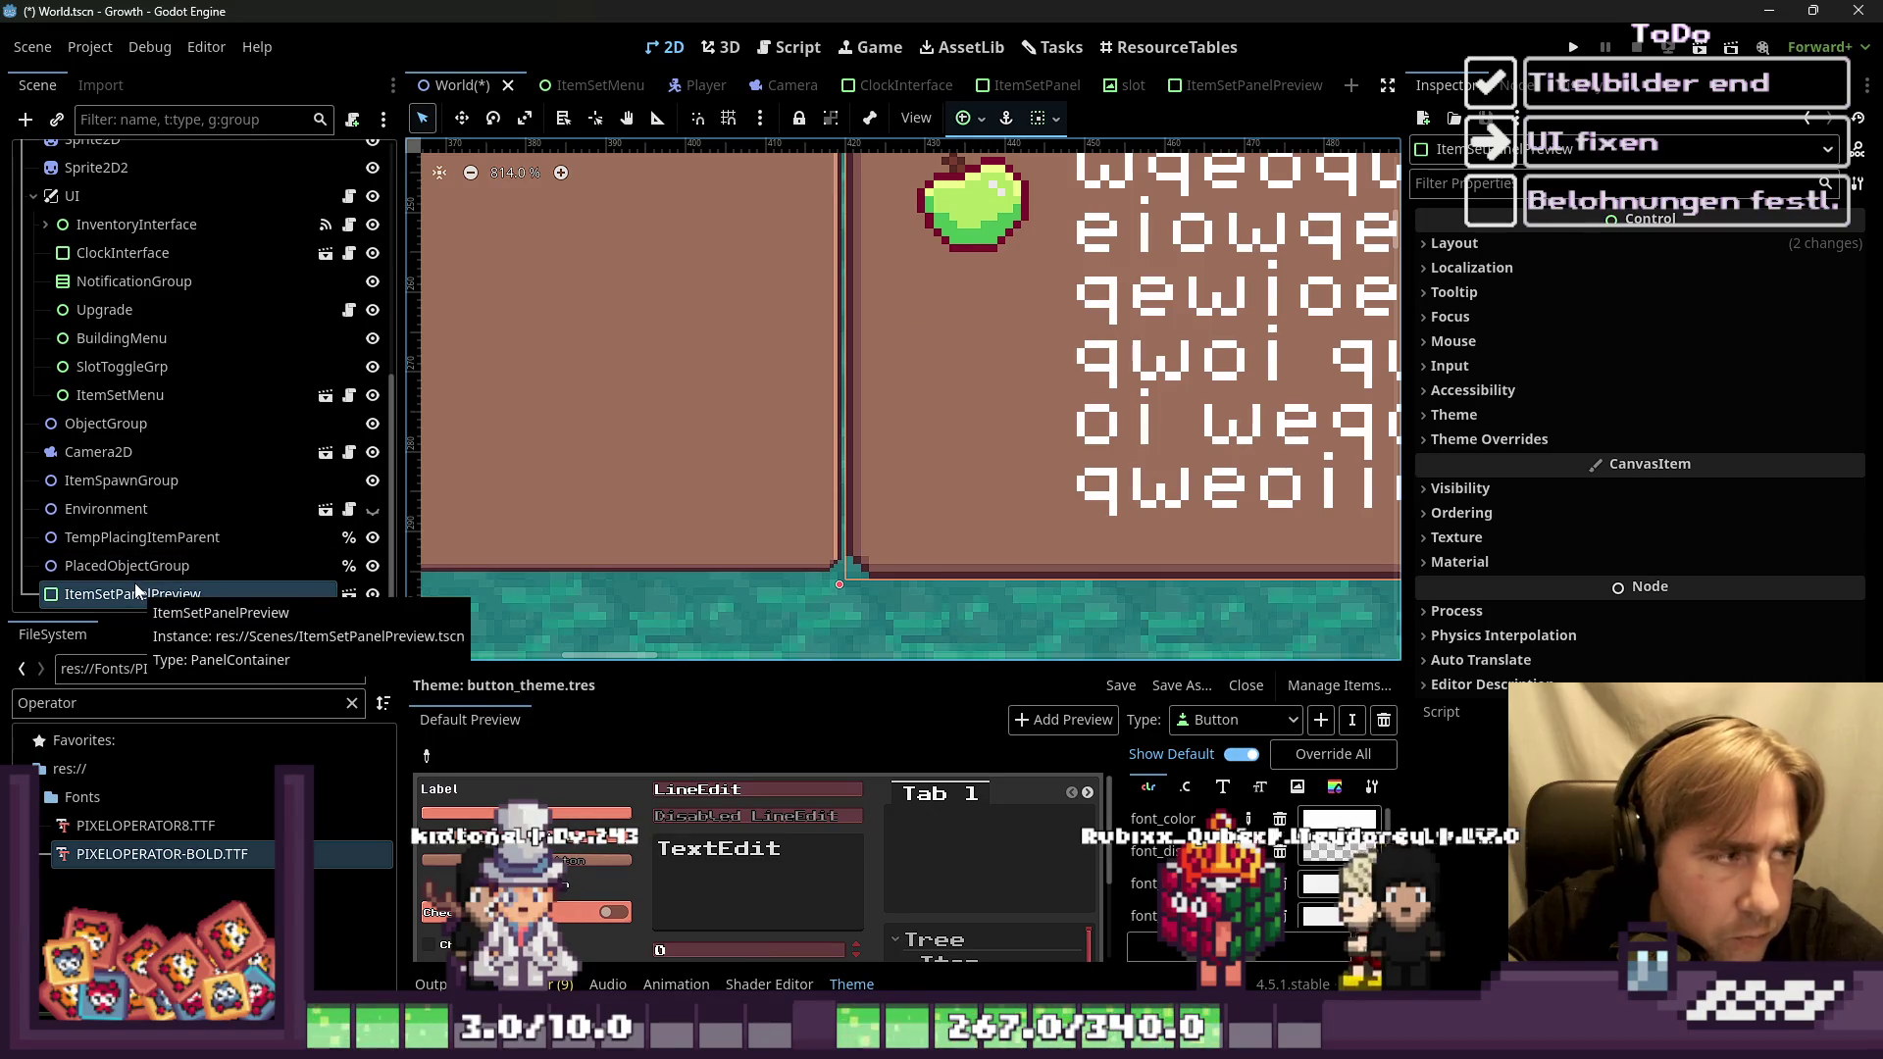
# - Reparent ItemSetPanelPreview under the UI node and compare its layout with ItemSetMenu
pyautogui.moveTo(133, 583); pyautogui.dragTo(74, 210)
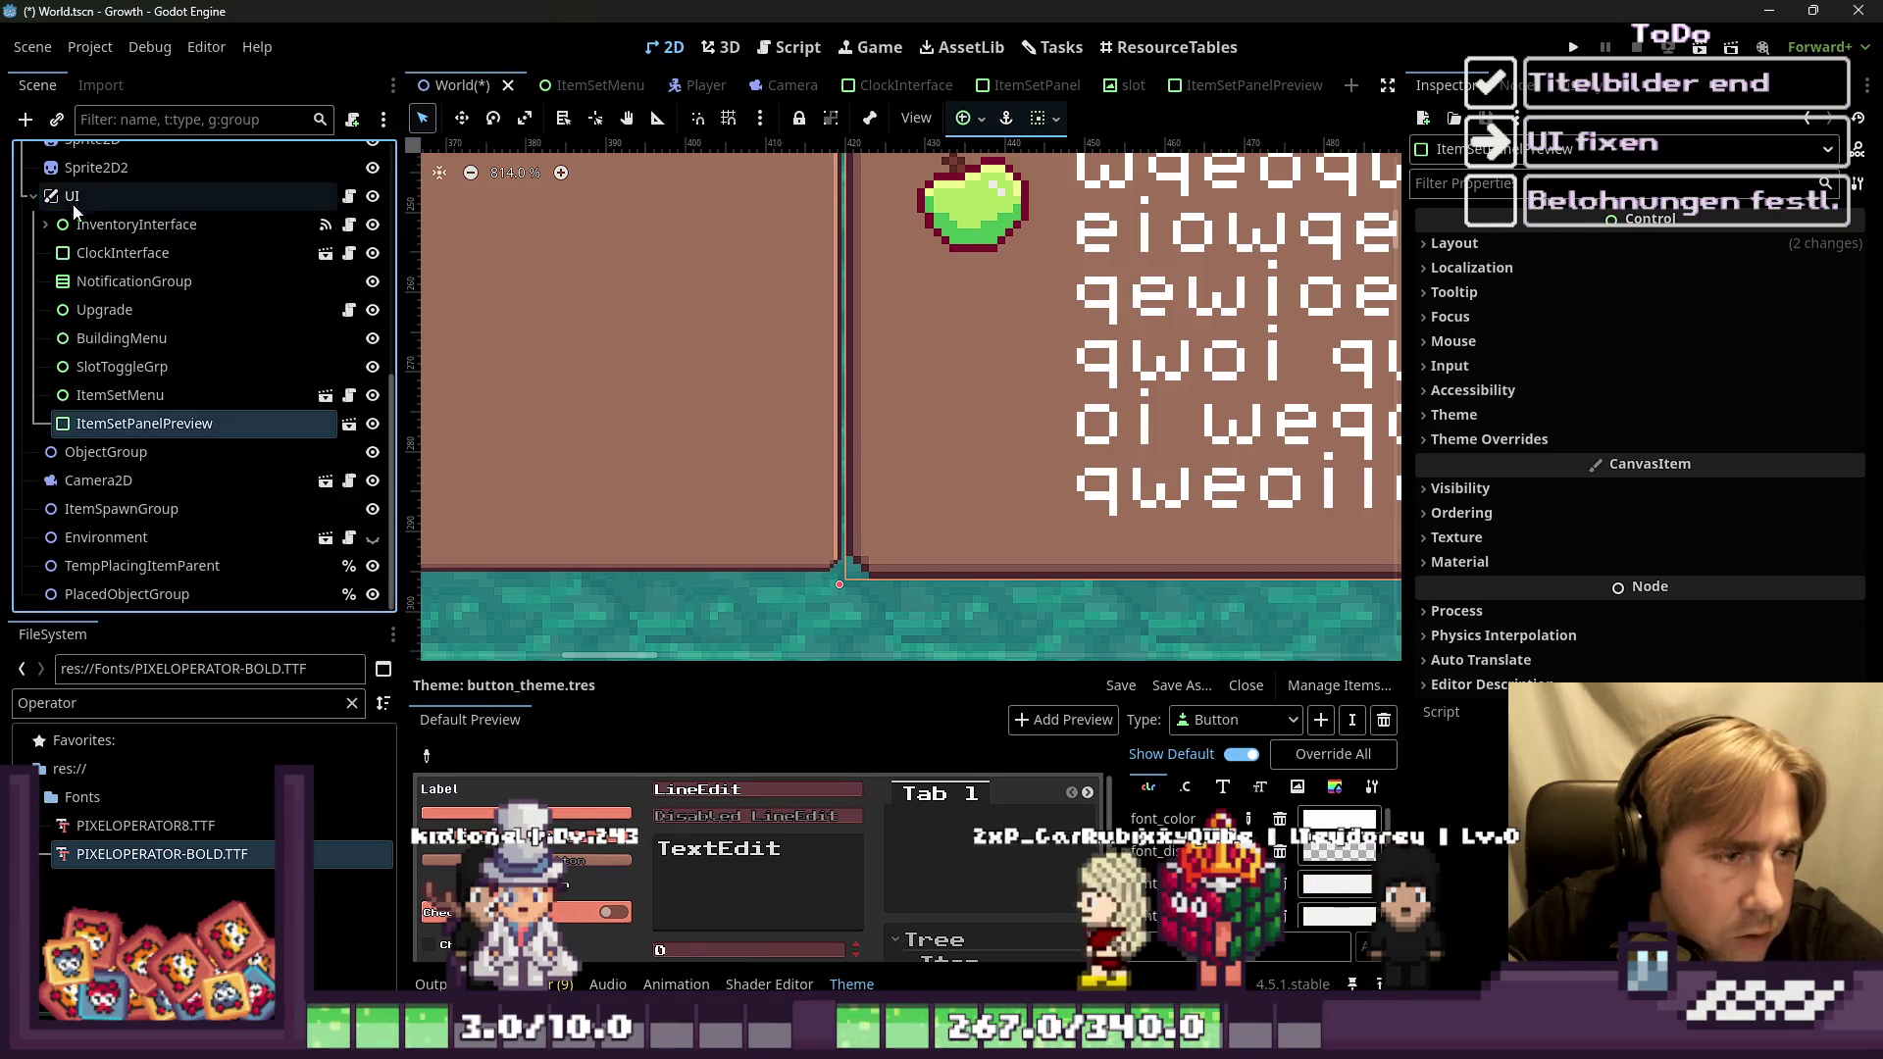
pyautogui.scroll(9, 812, 451)
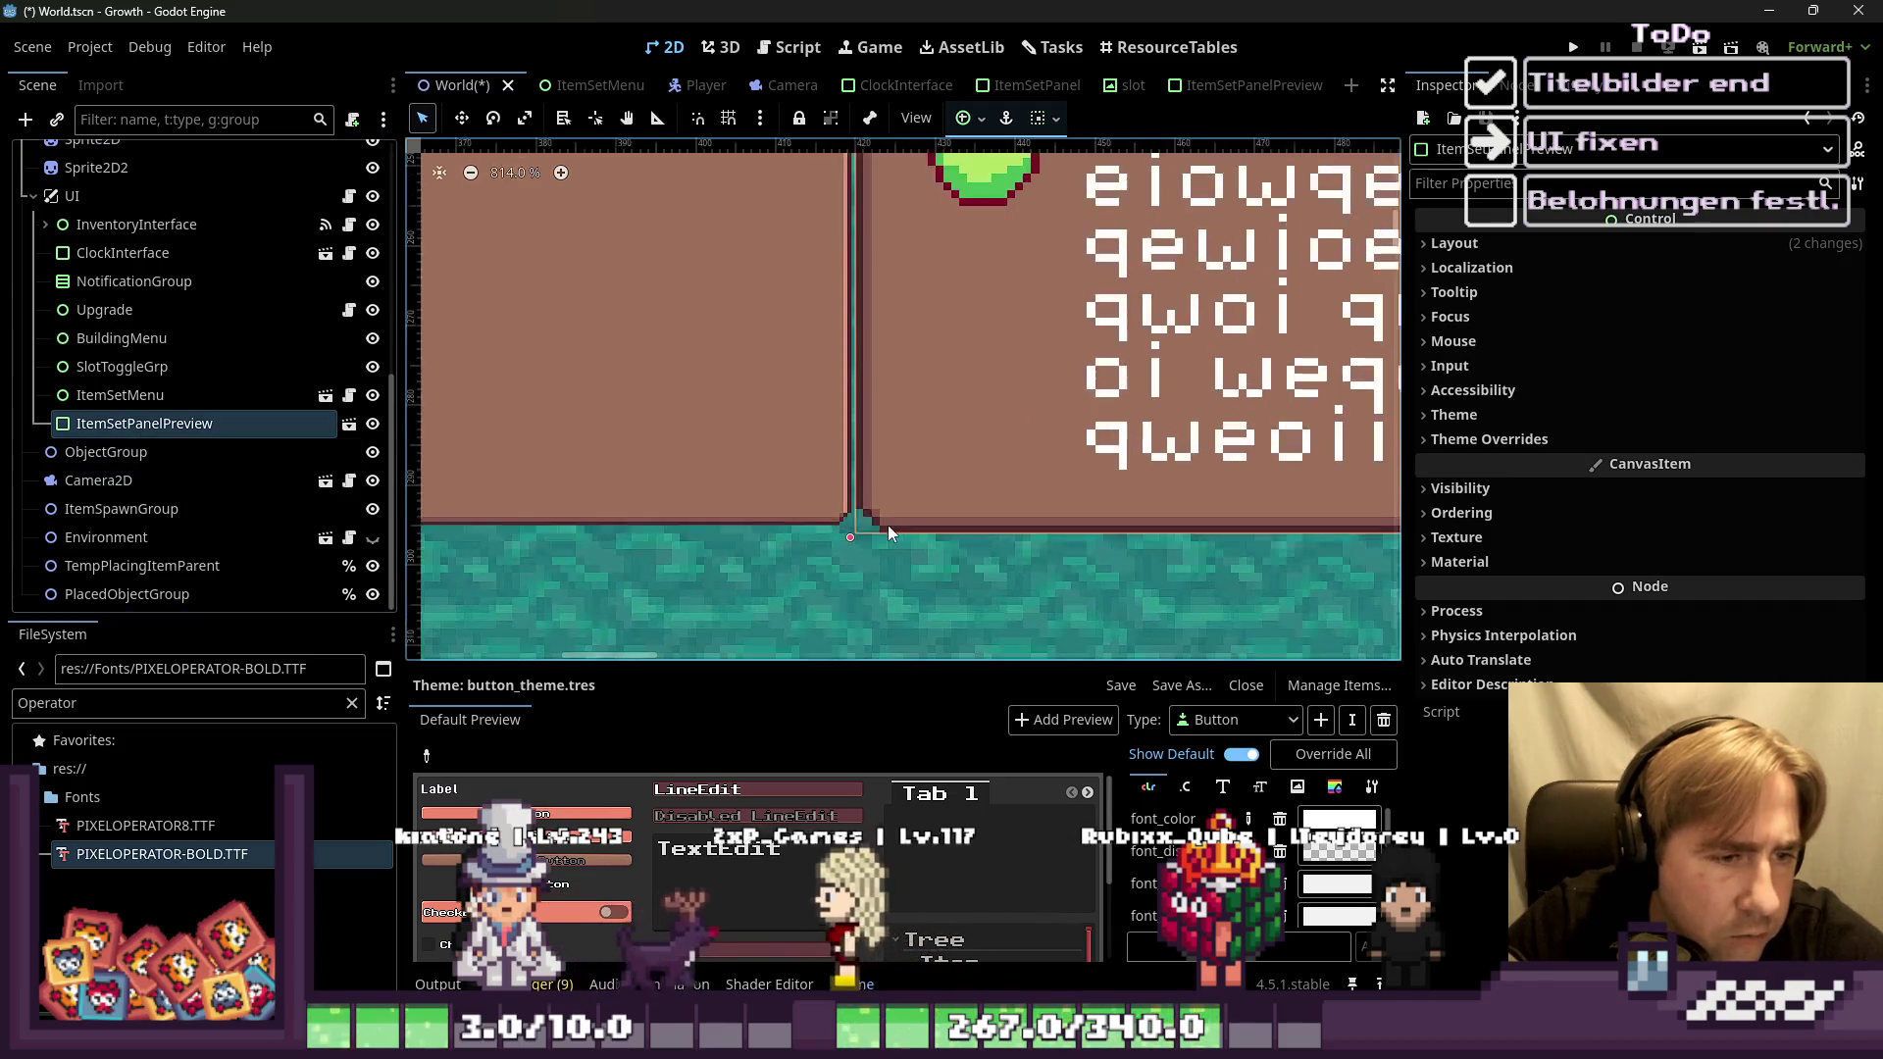
pyautogui.scroll(-15, 951, 592)
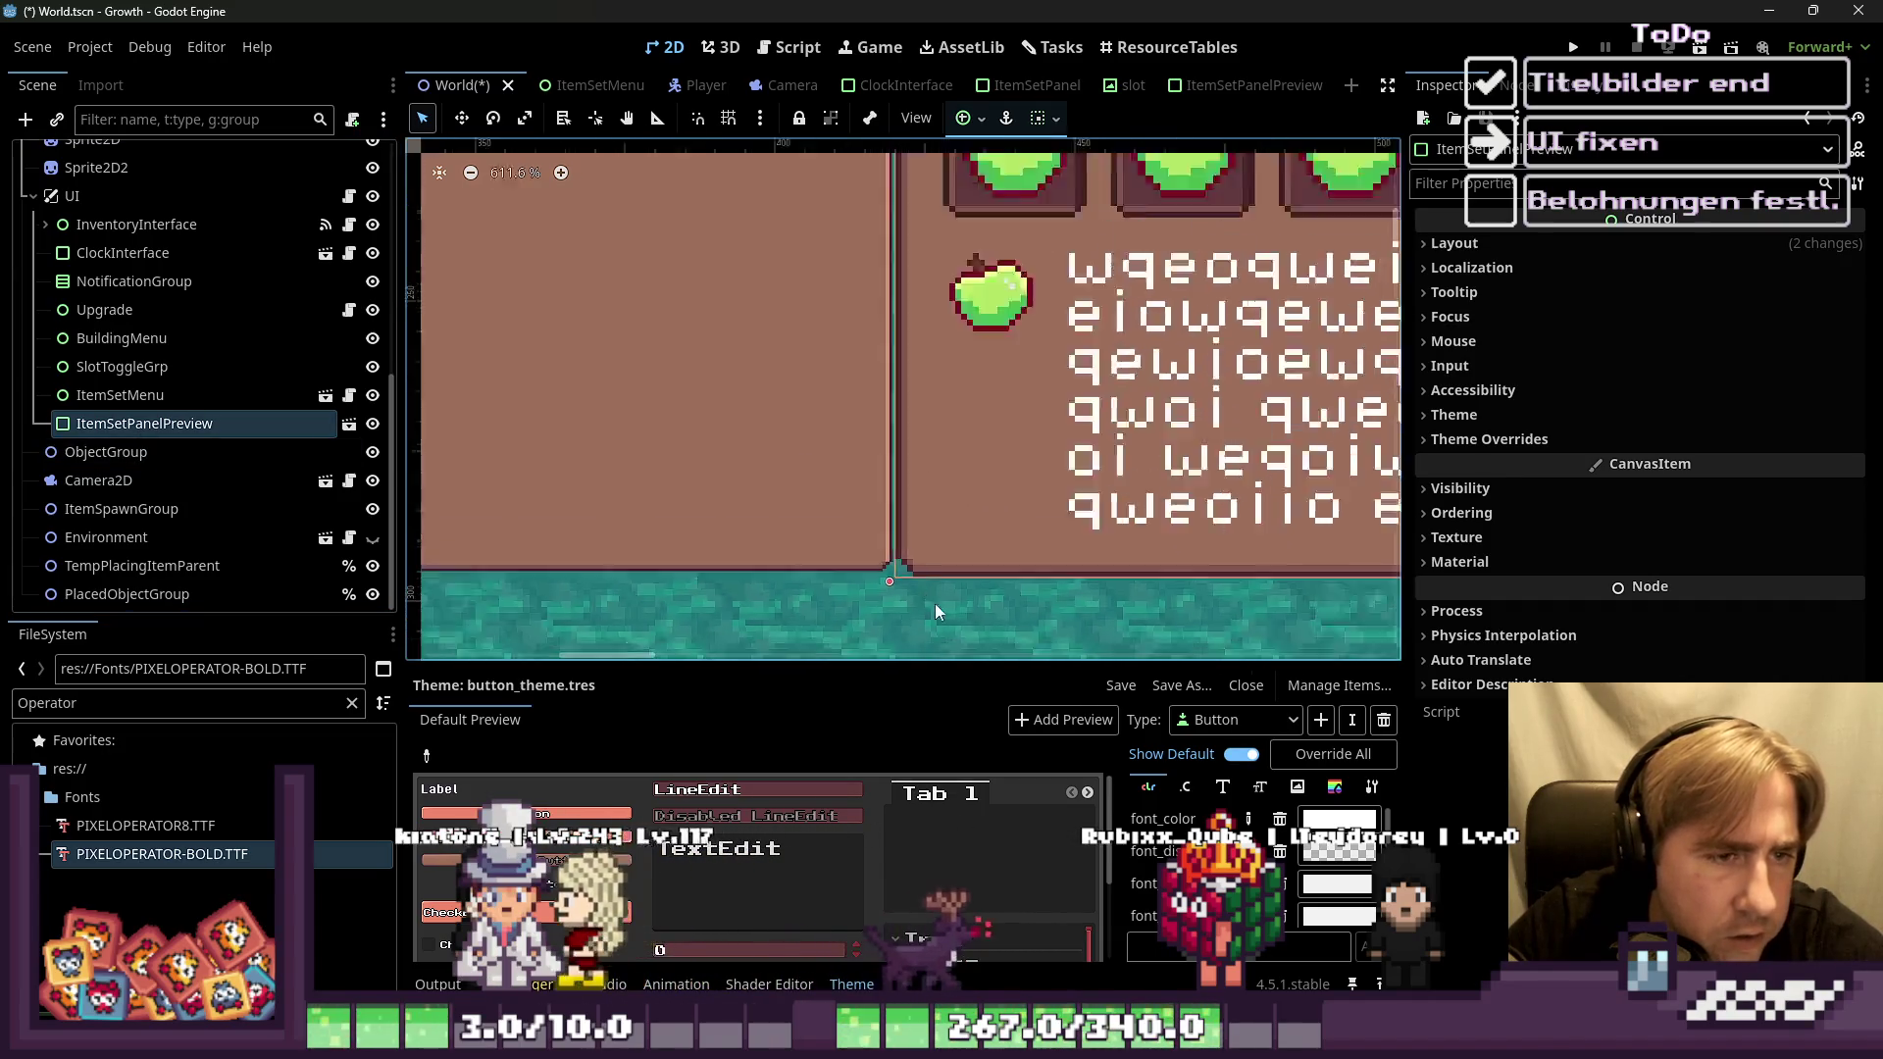
pyautogui.scroll(20, 939, 274)
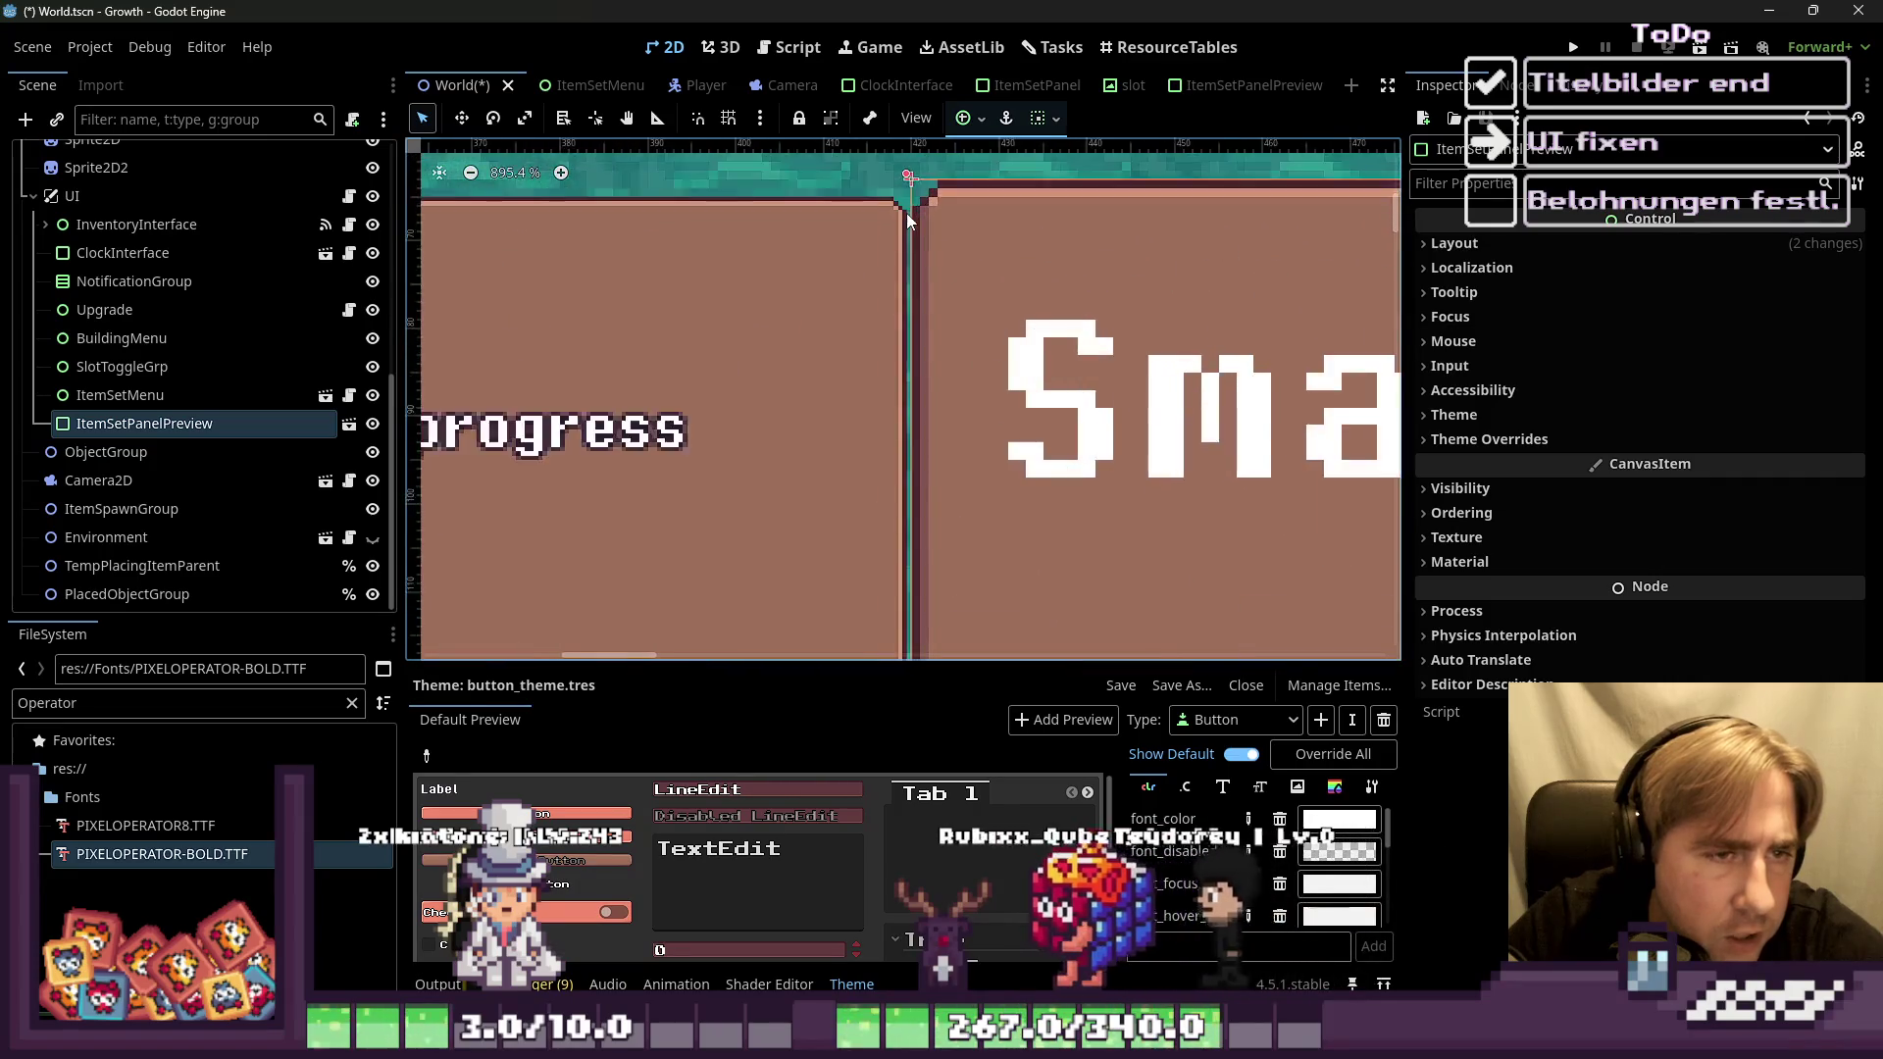
pyautogui.click(885, 237)
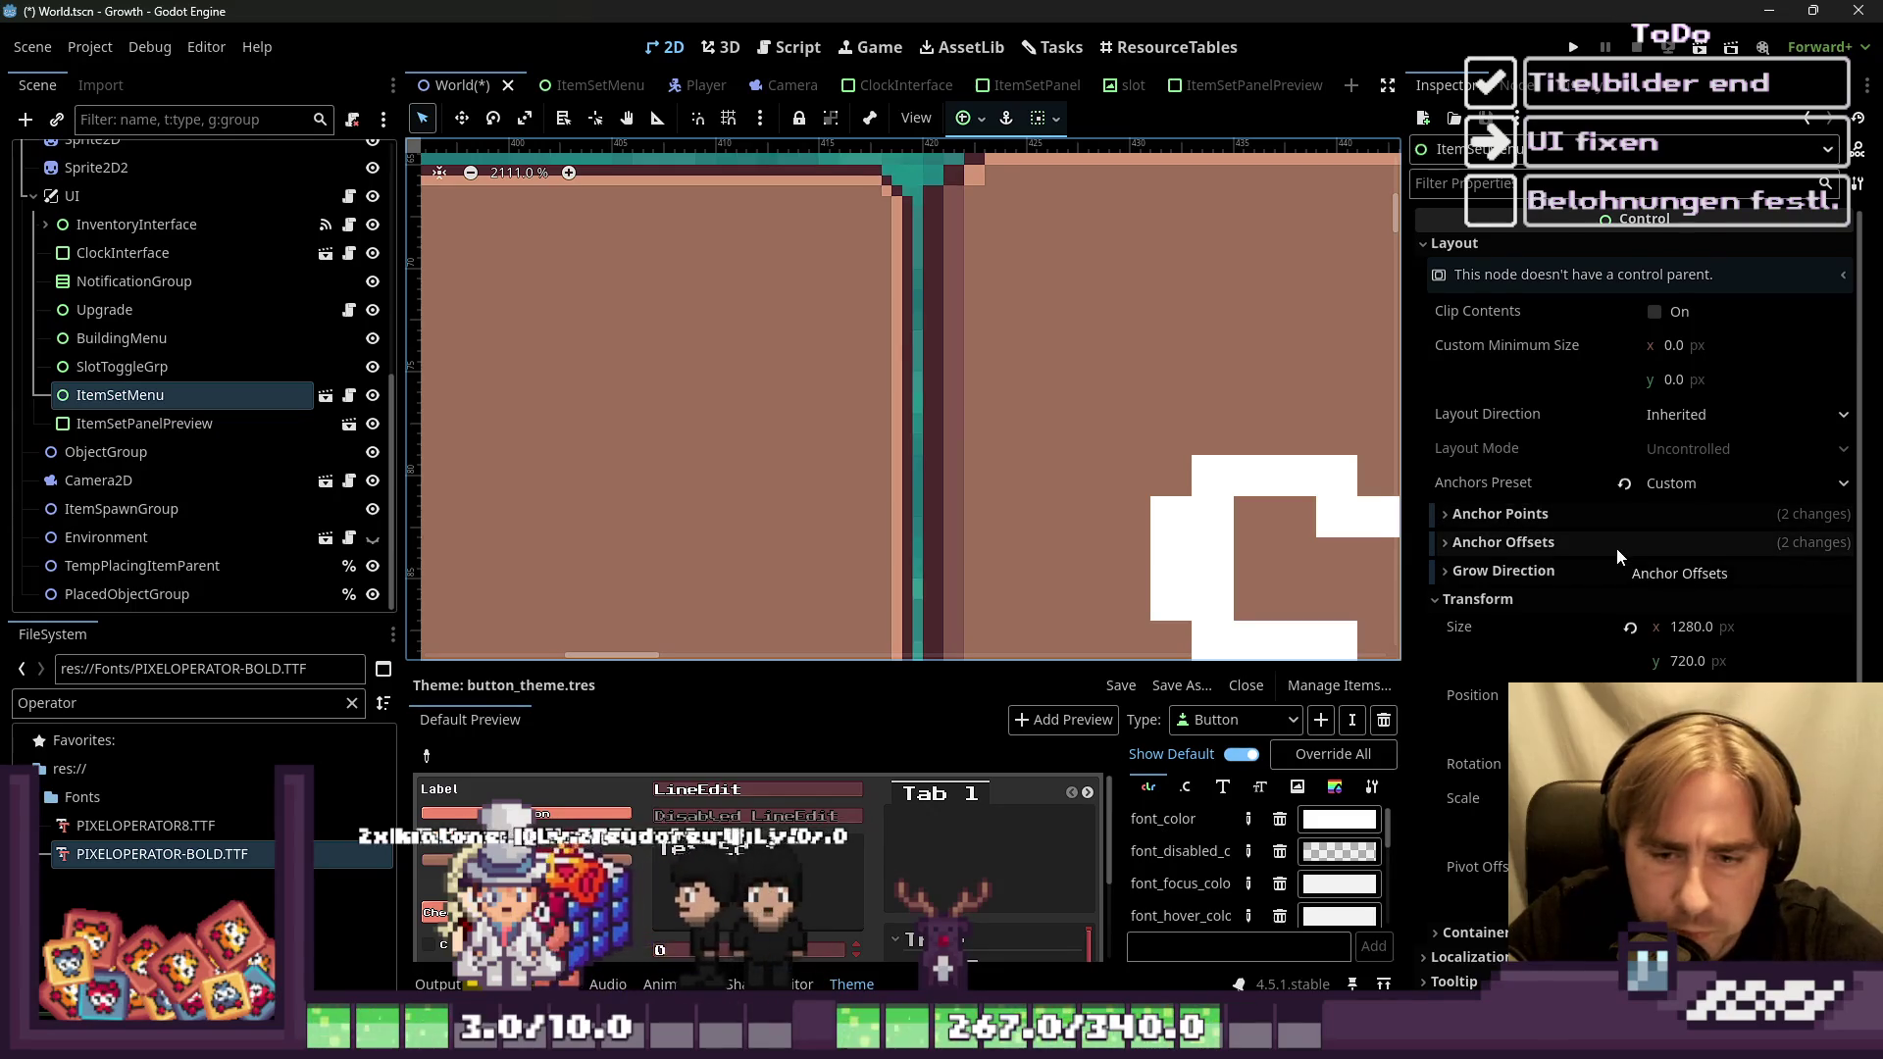
pyautogui.click(135, 422)
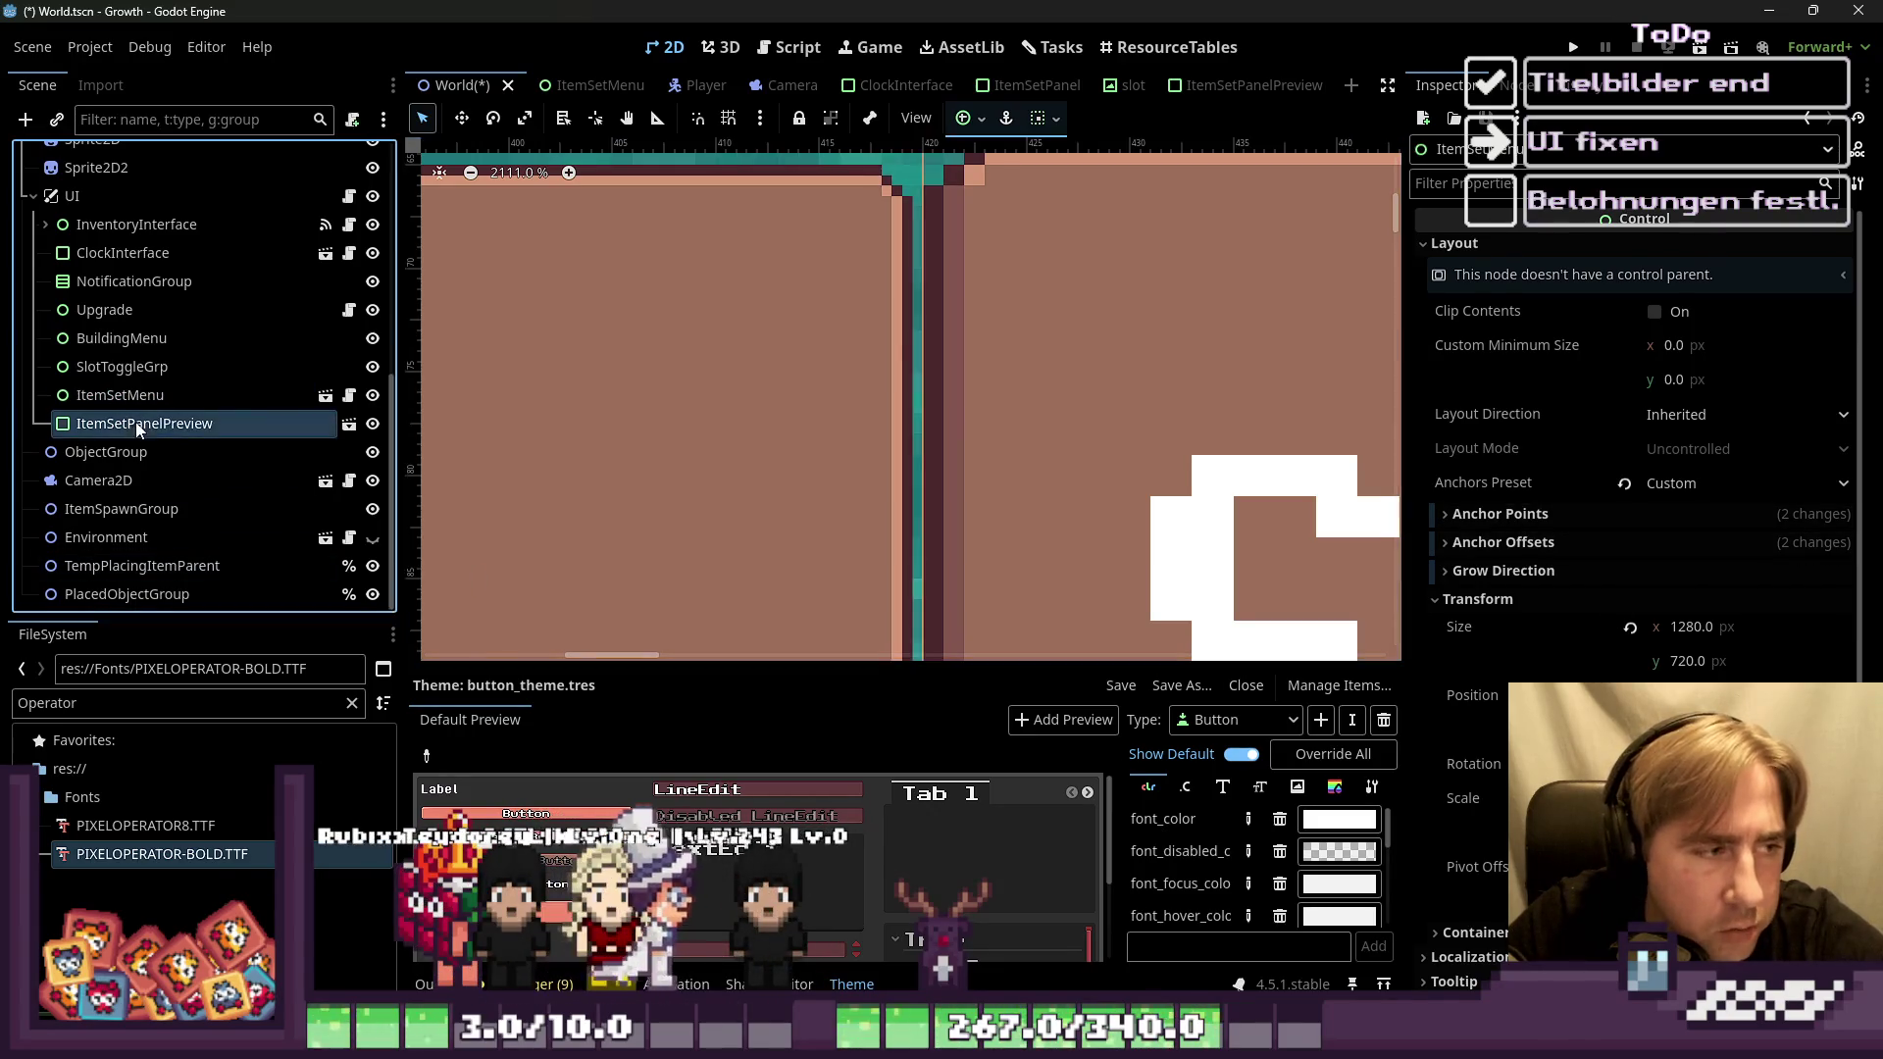
pyautogui.scroll(-3, 731, 369)
pyautogui.scroll(-7, 1010, 377)
pyautogui.click(1489, 438)
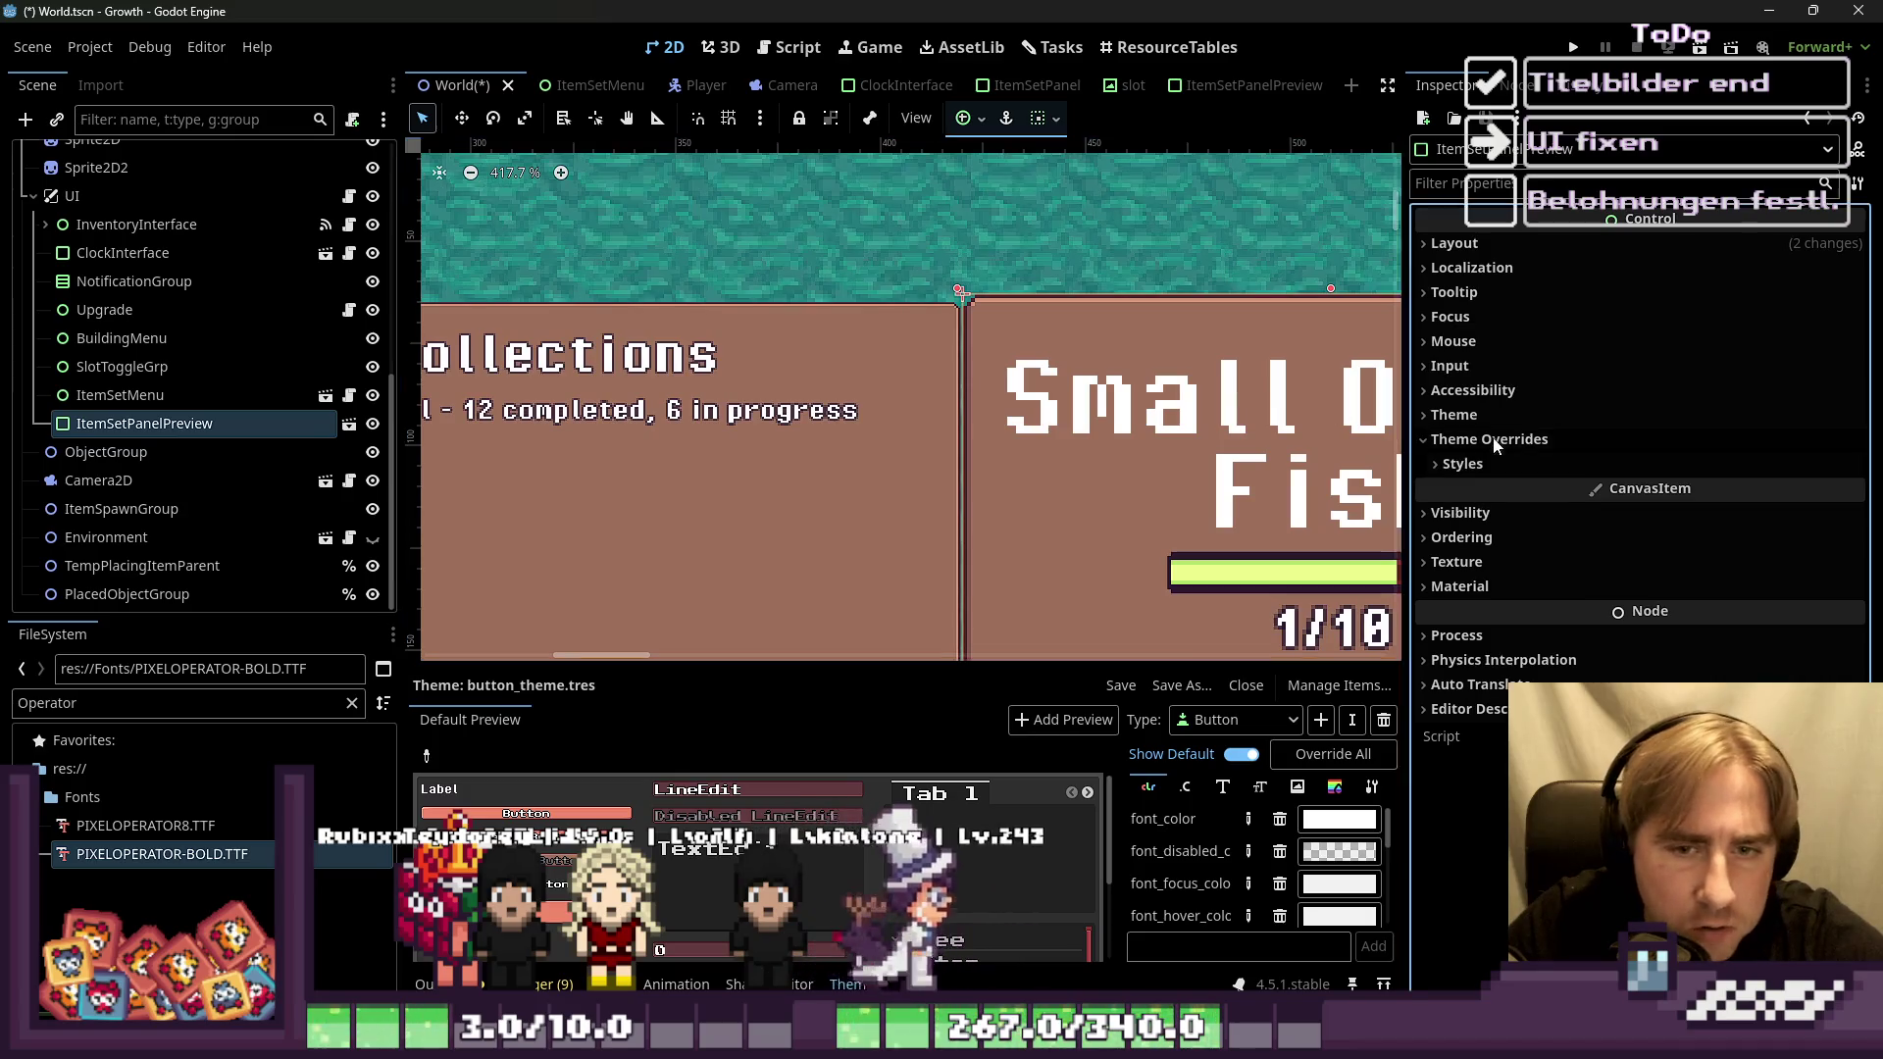
pyautogui.click(1500, 440)
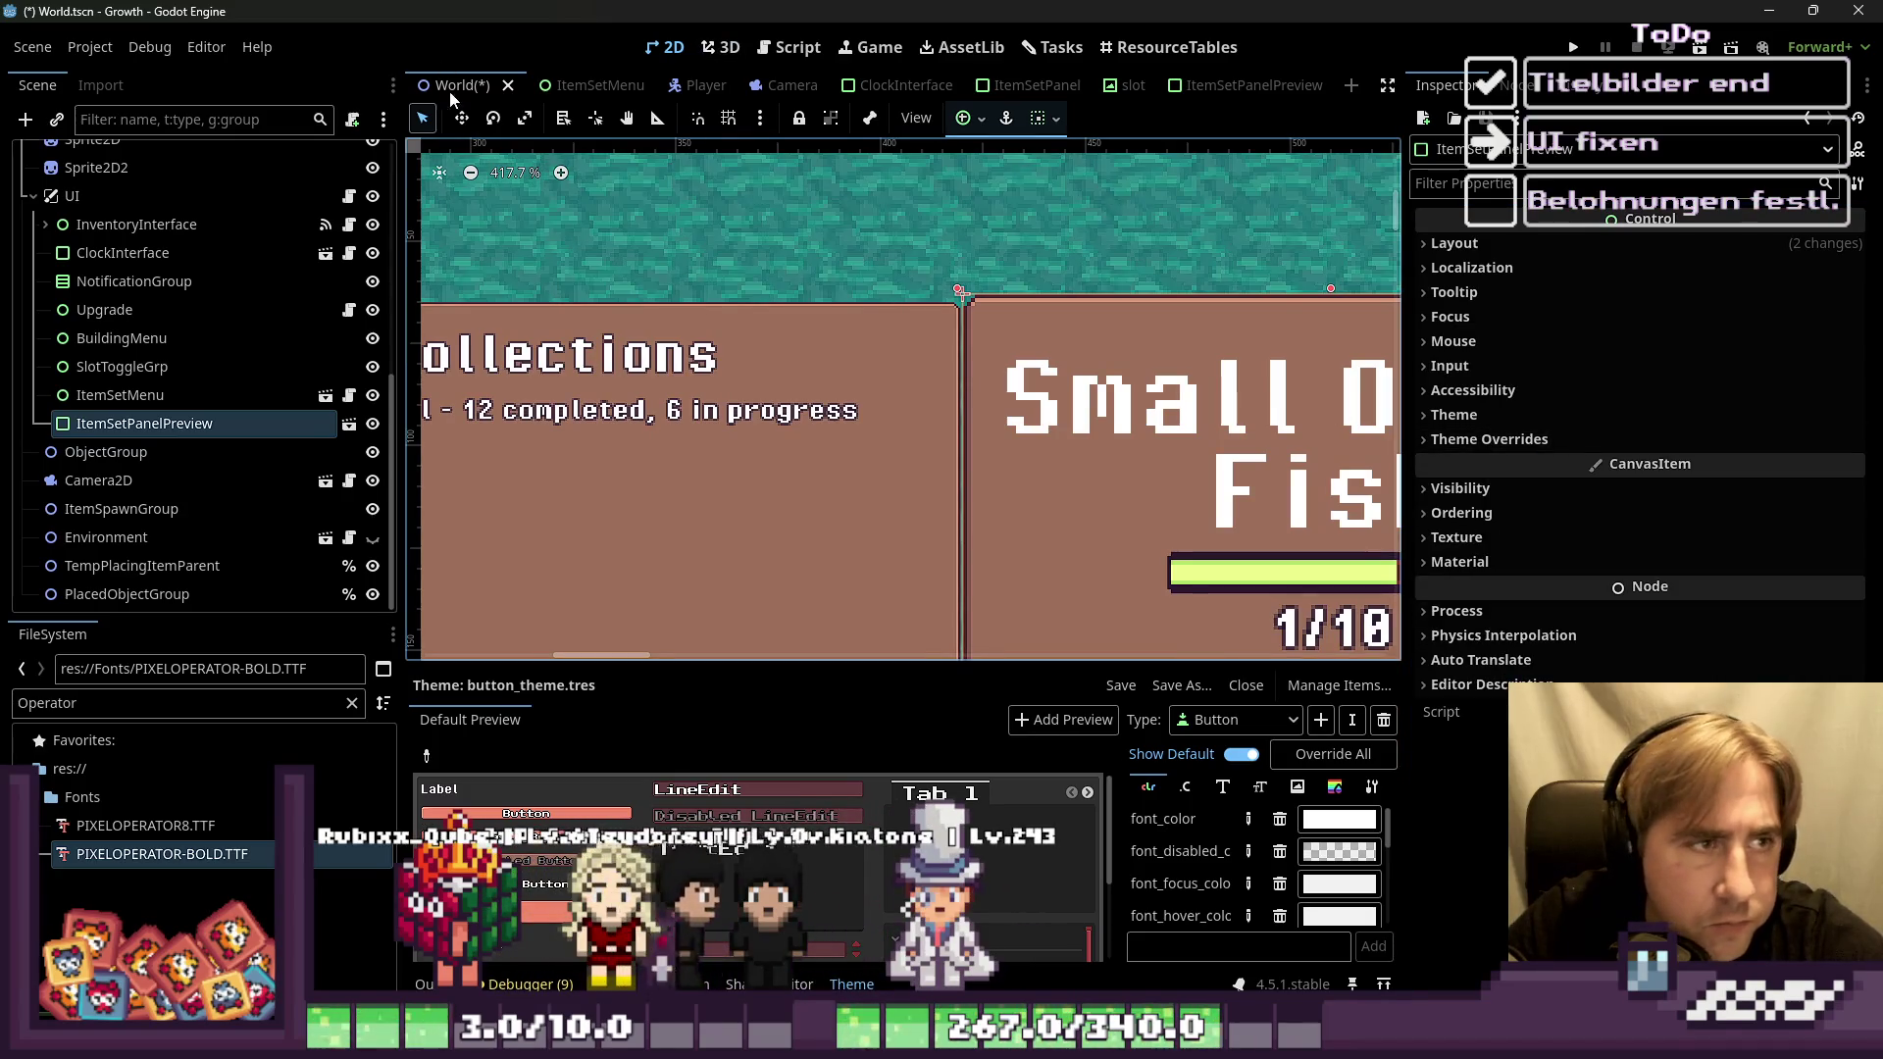
# - Review the ItemSetMenu root's properties, then go back to ItemSetPanelPreview
pyautogui.click(579, 92)
pyautogui.click(202, 179)
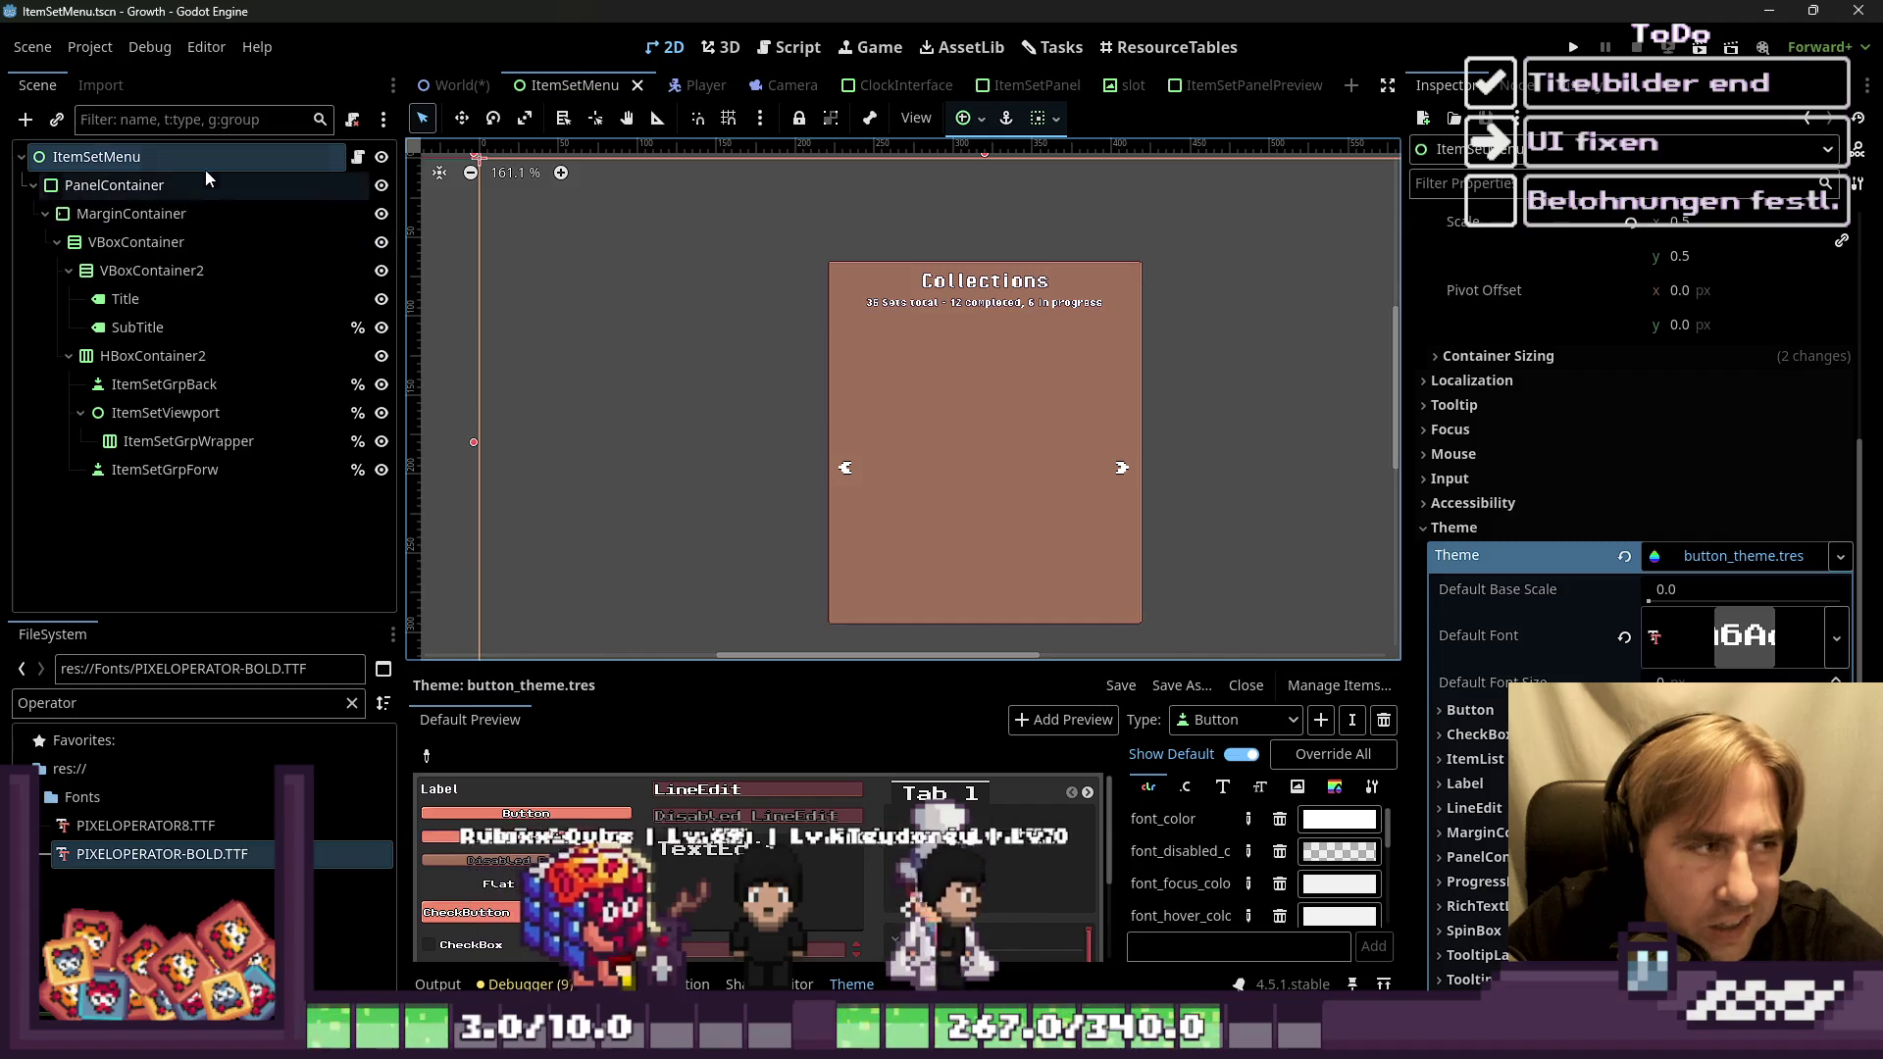
pyautogui.click(646, 310)
pyautogui.click(1538, 527)
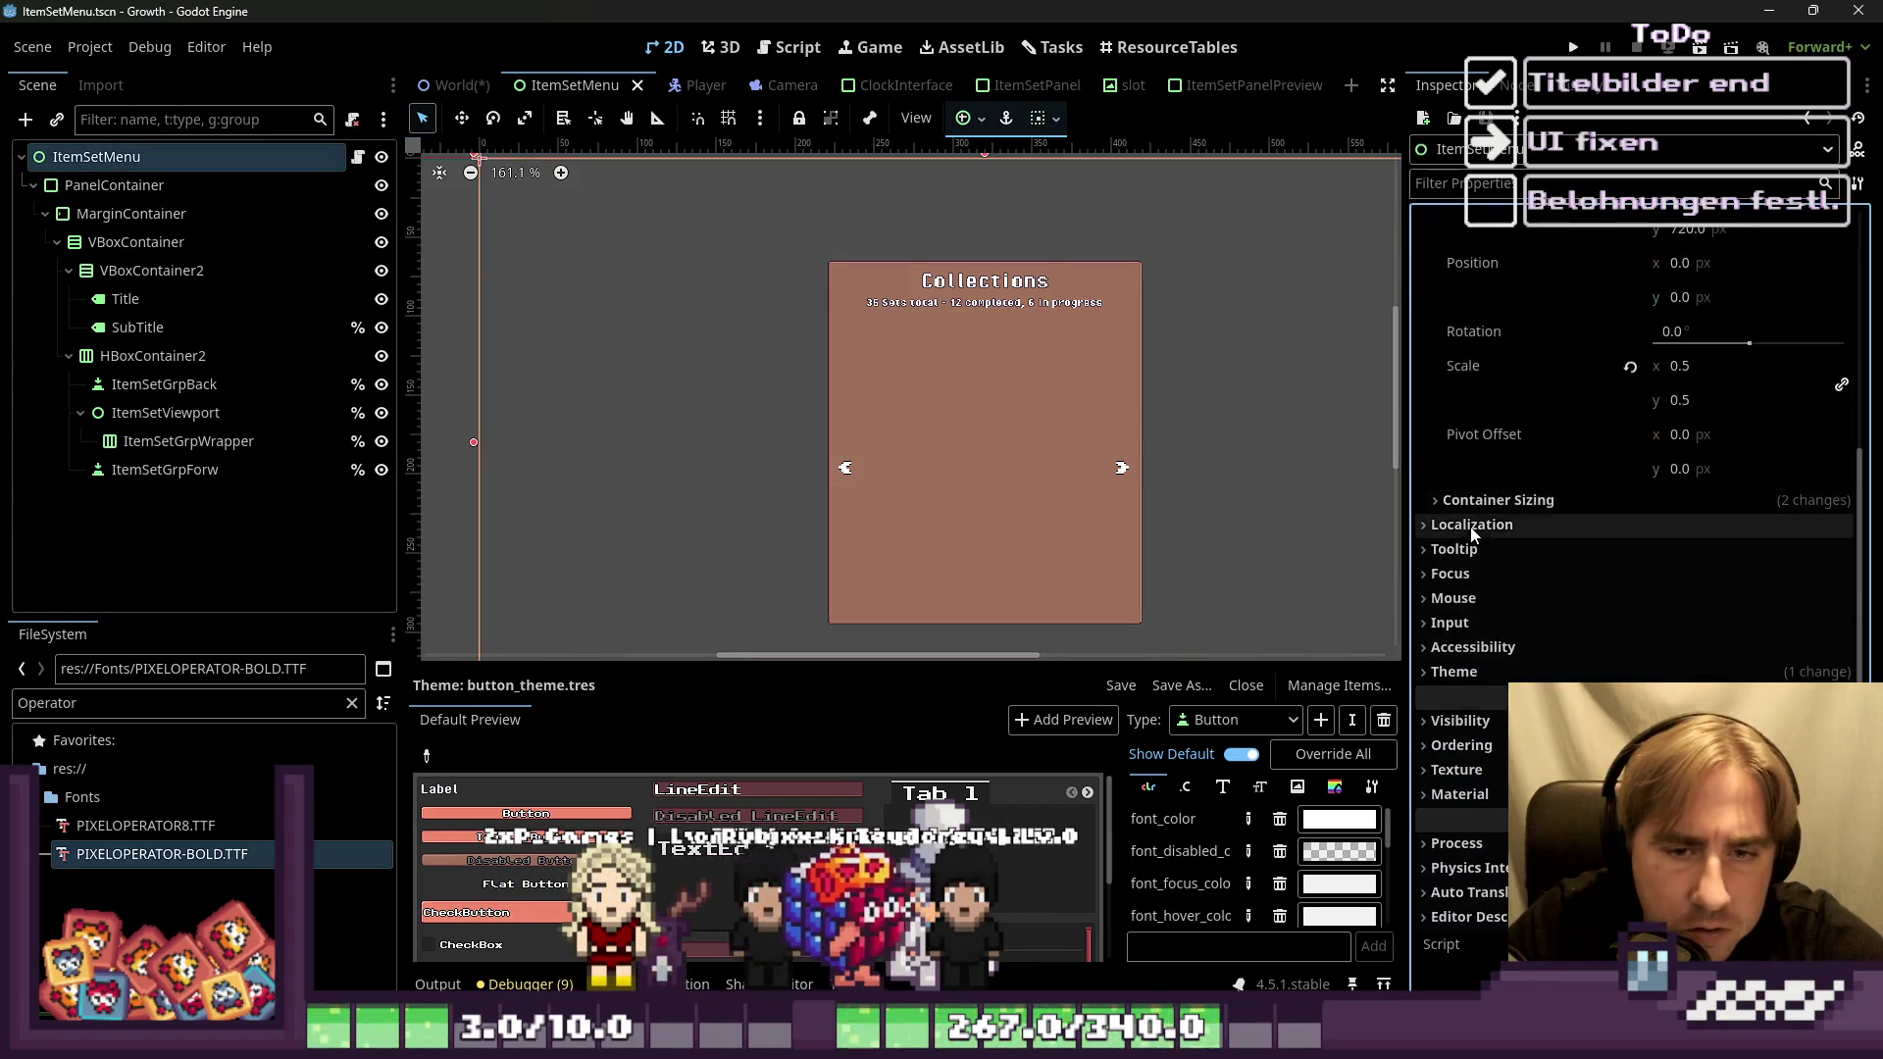
pyautogui.scroll(2, 1589, 549)
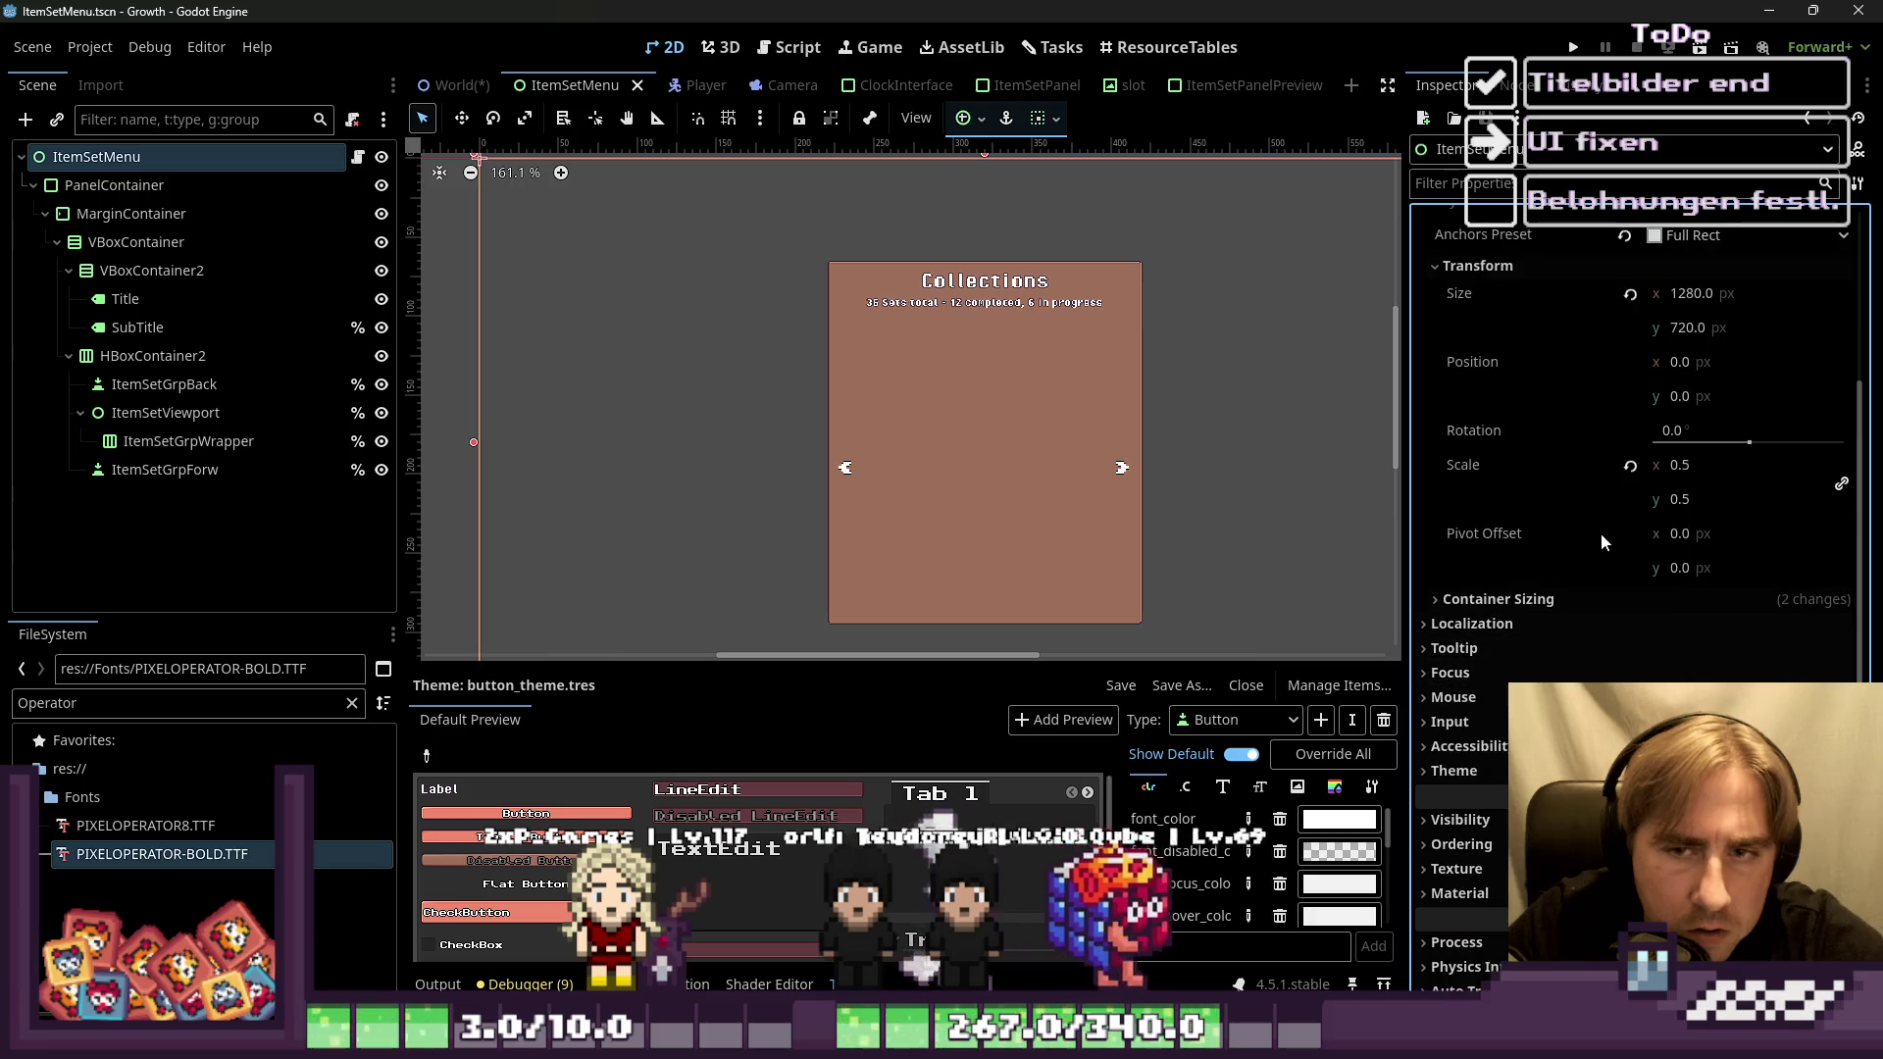
pyautogui.scroll(-2, 789, 329)
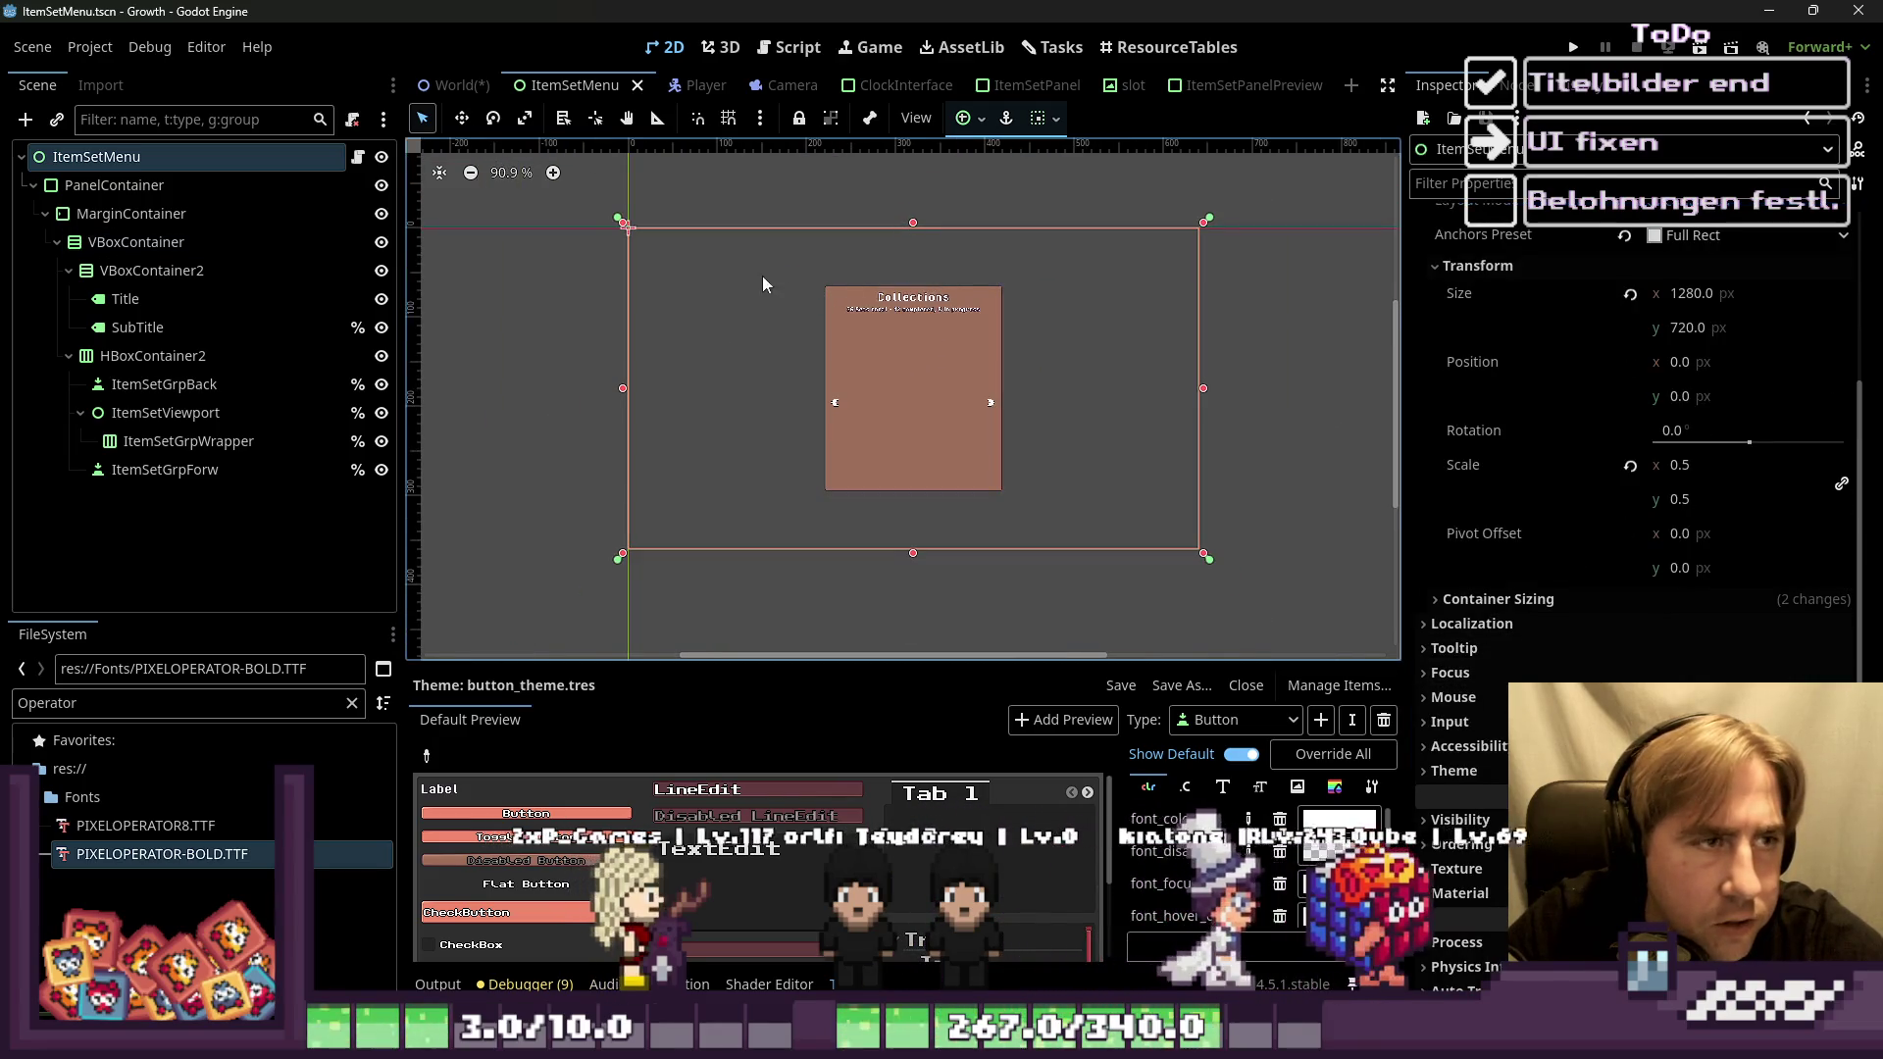
pyautogui.click(1240, 94)
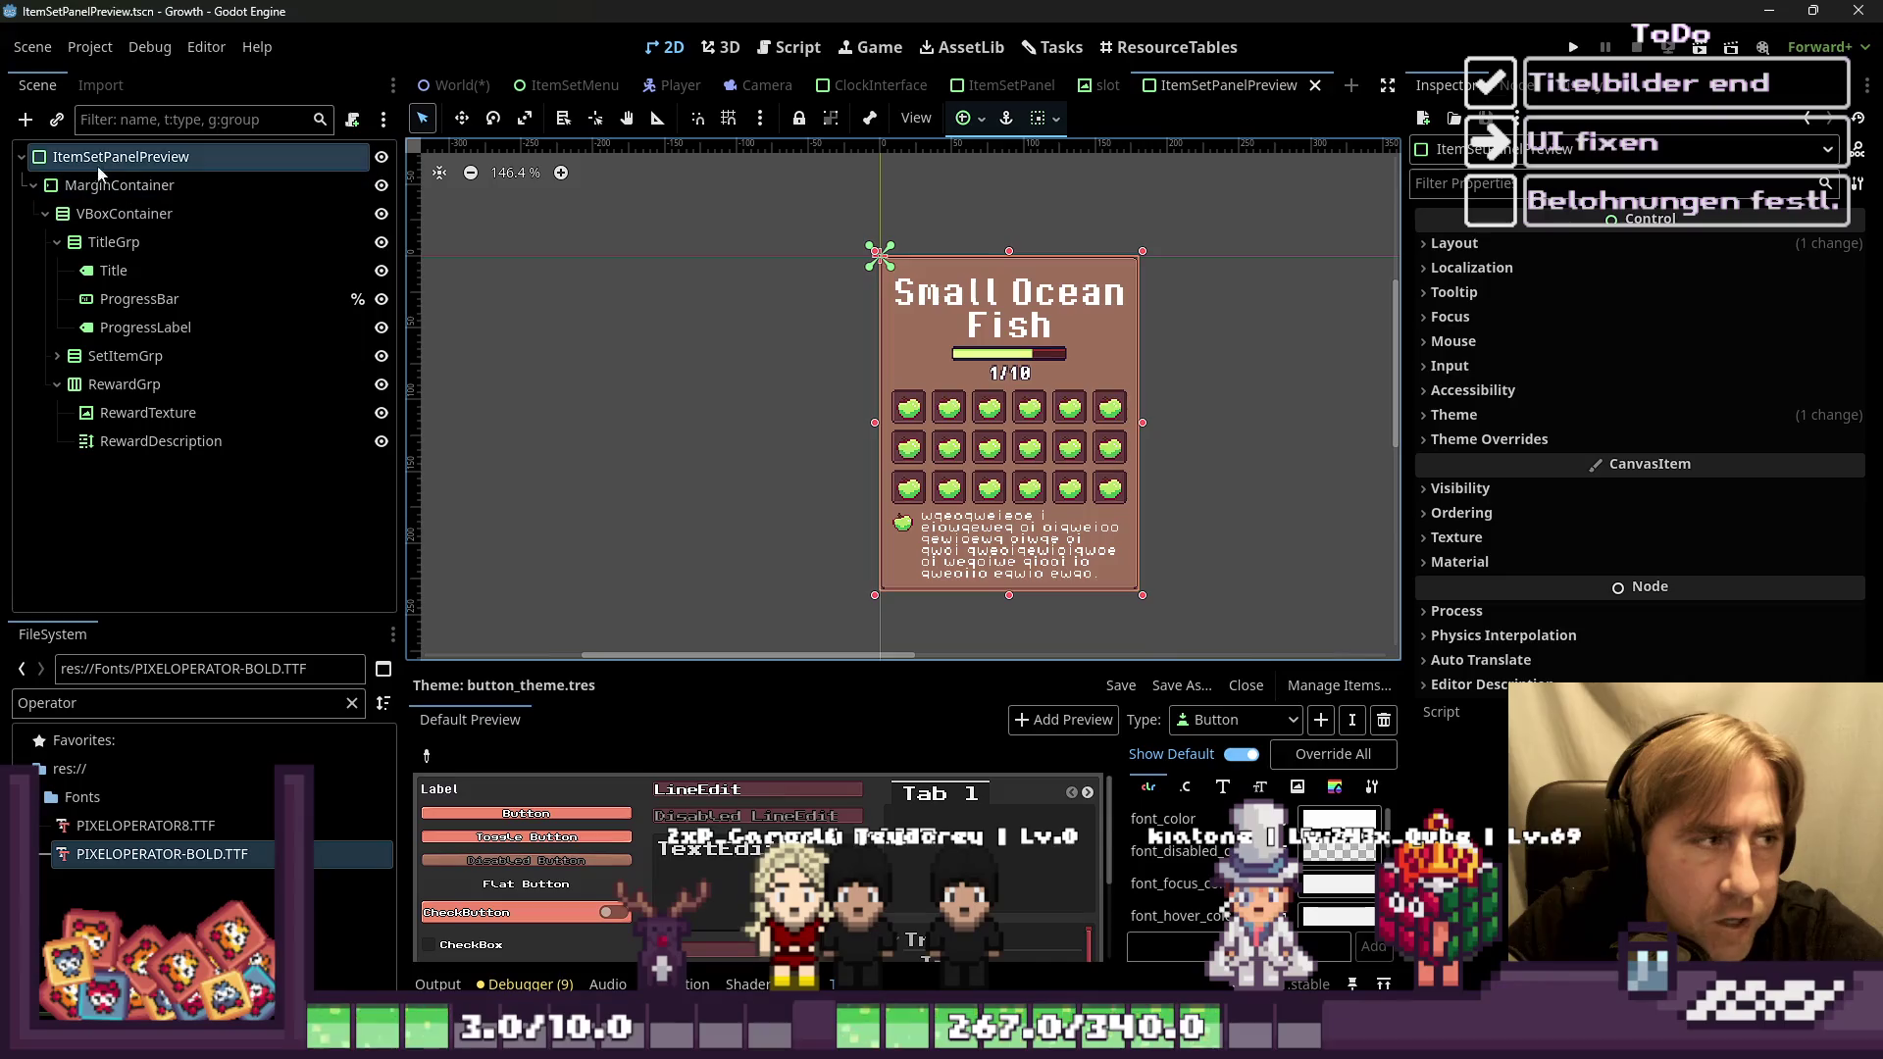
# - Add a Control node and make it the new root above ItemSetPanelPreview
pyautogui.hotkey('ctrl', 'a')
pyautogui.write('control')
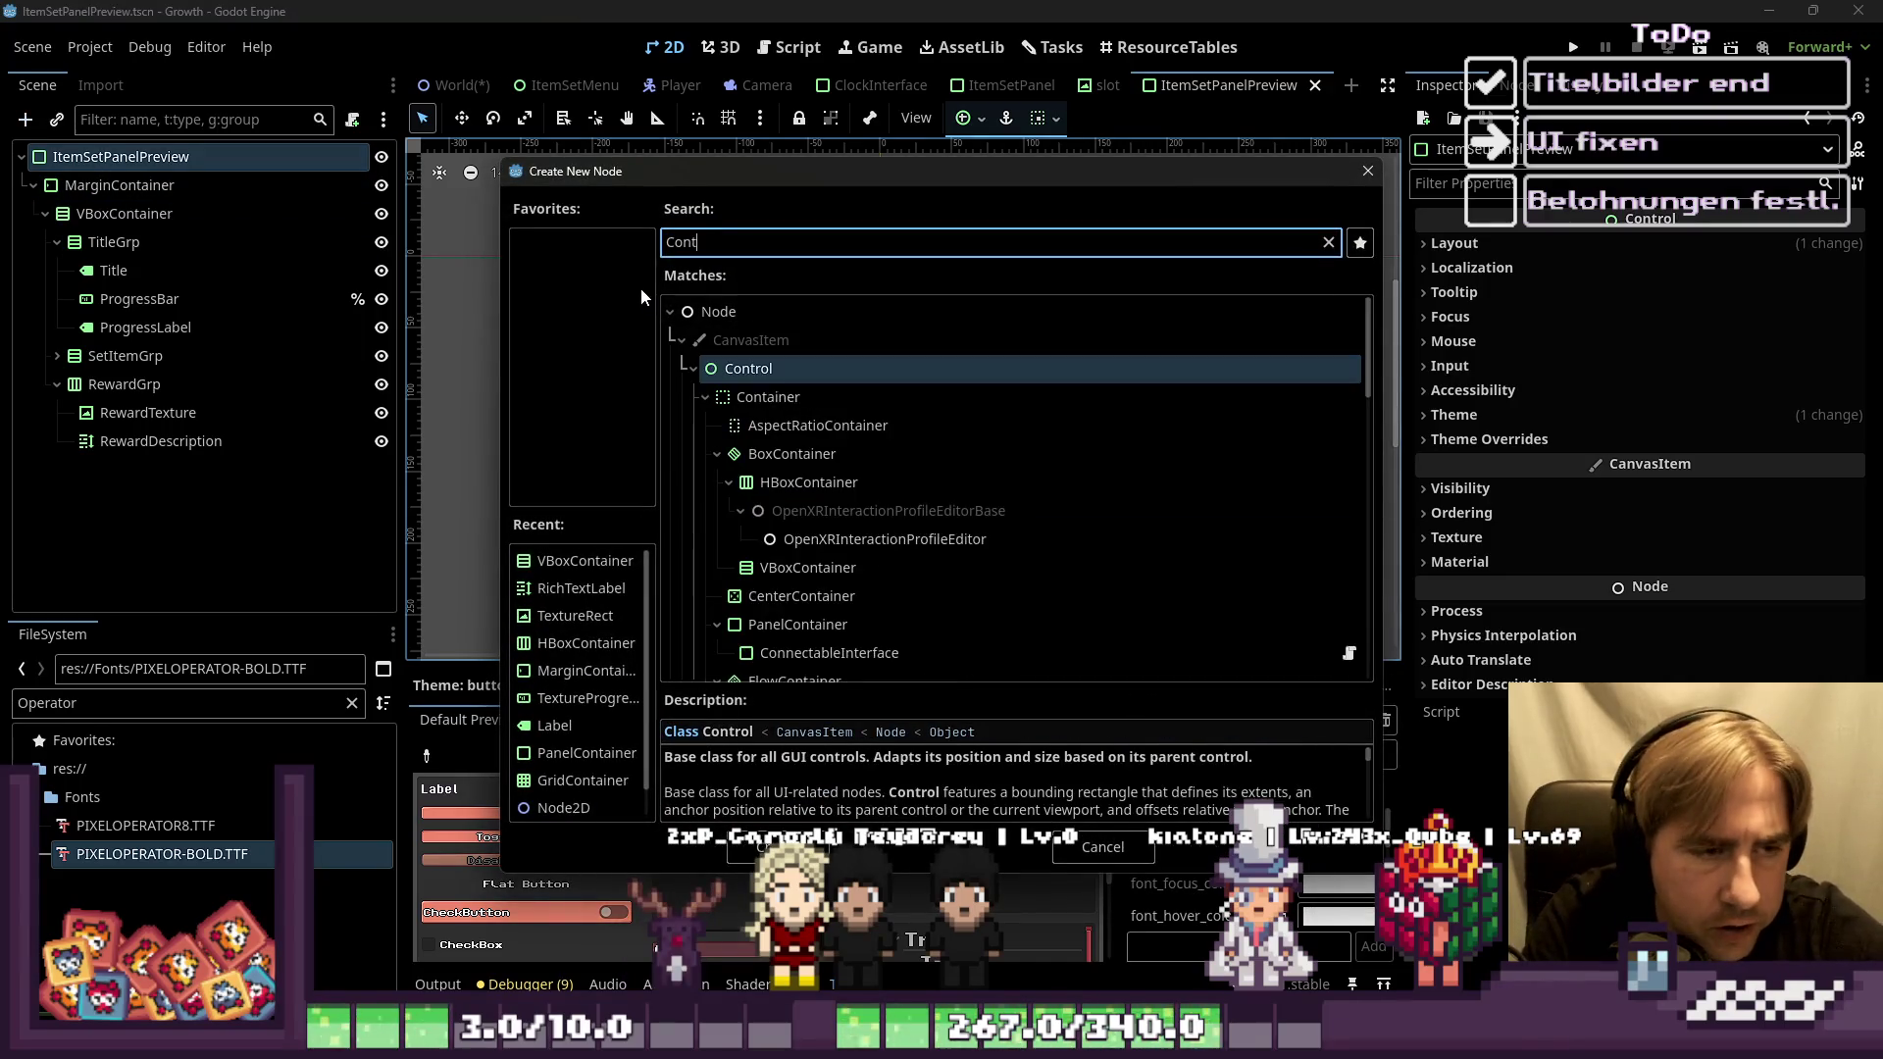
pyautogui.press('Return')
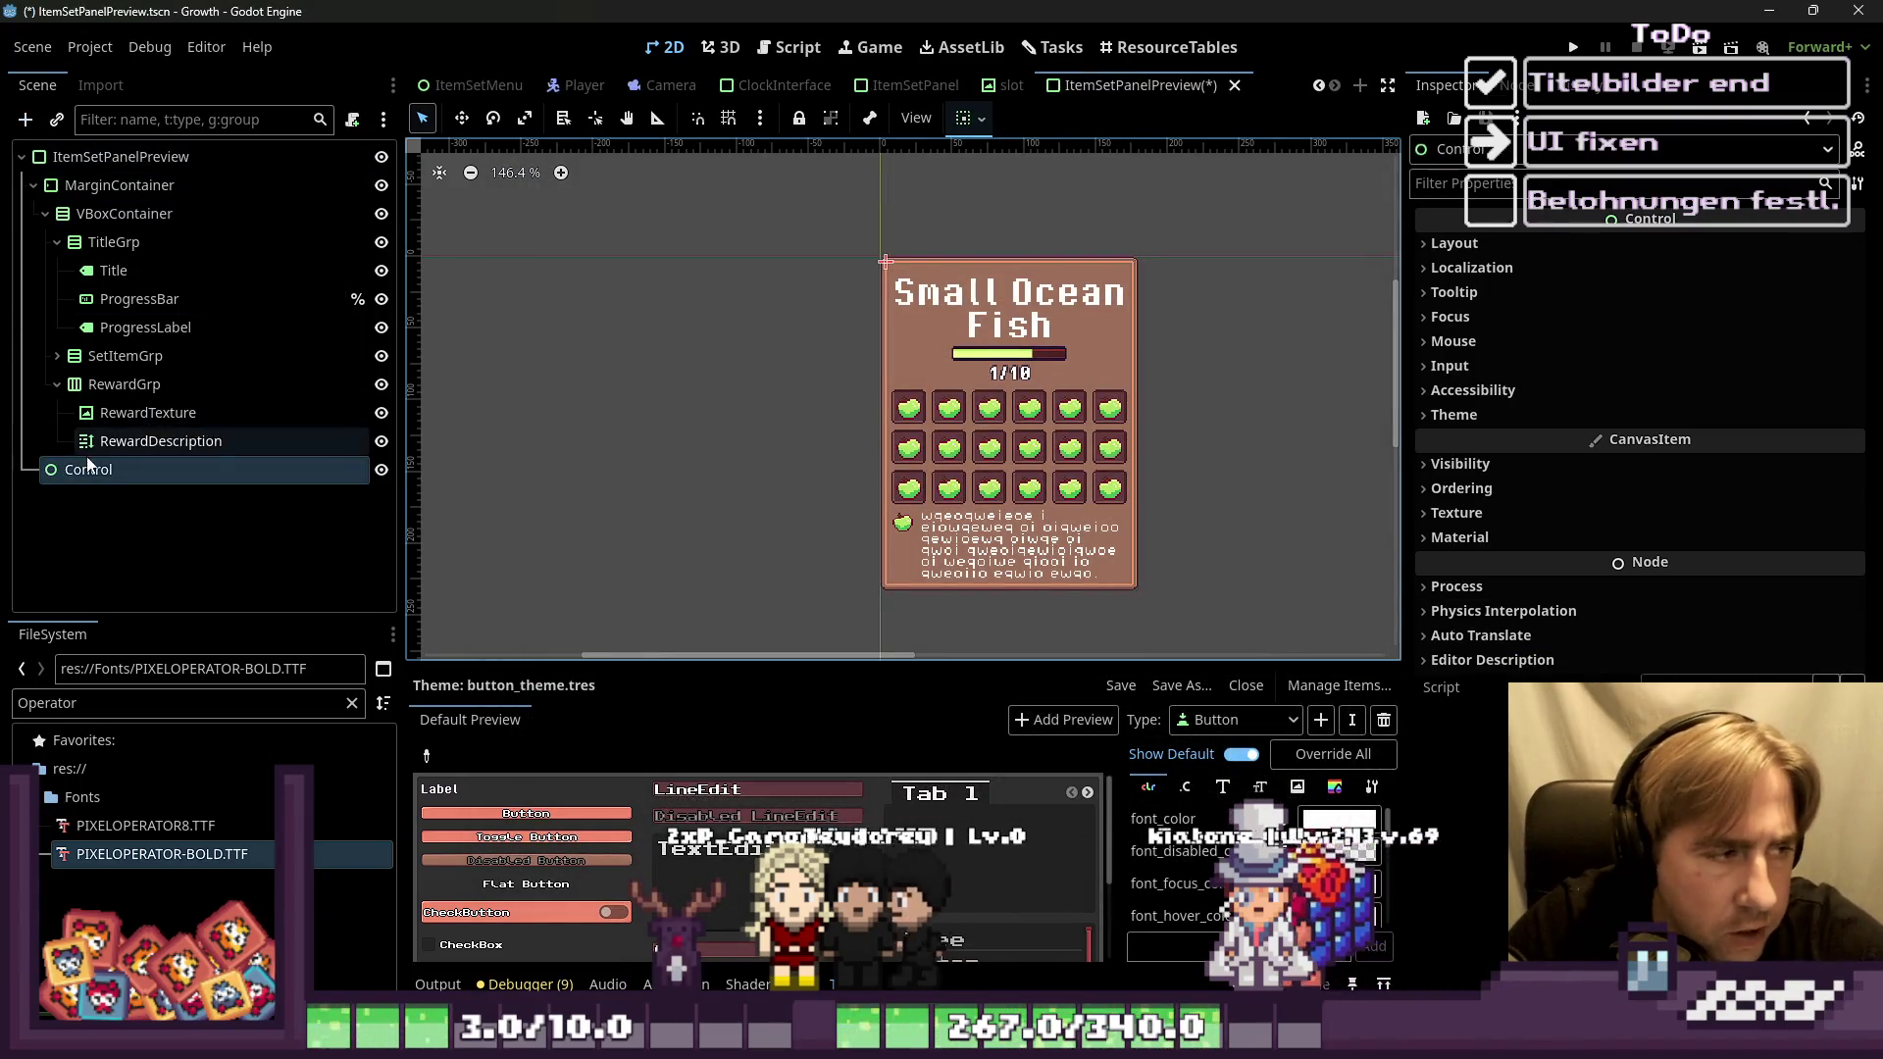
pyautogui.rightClick(99, 468)
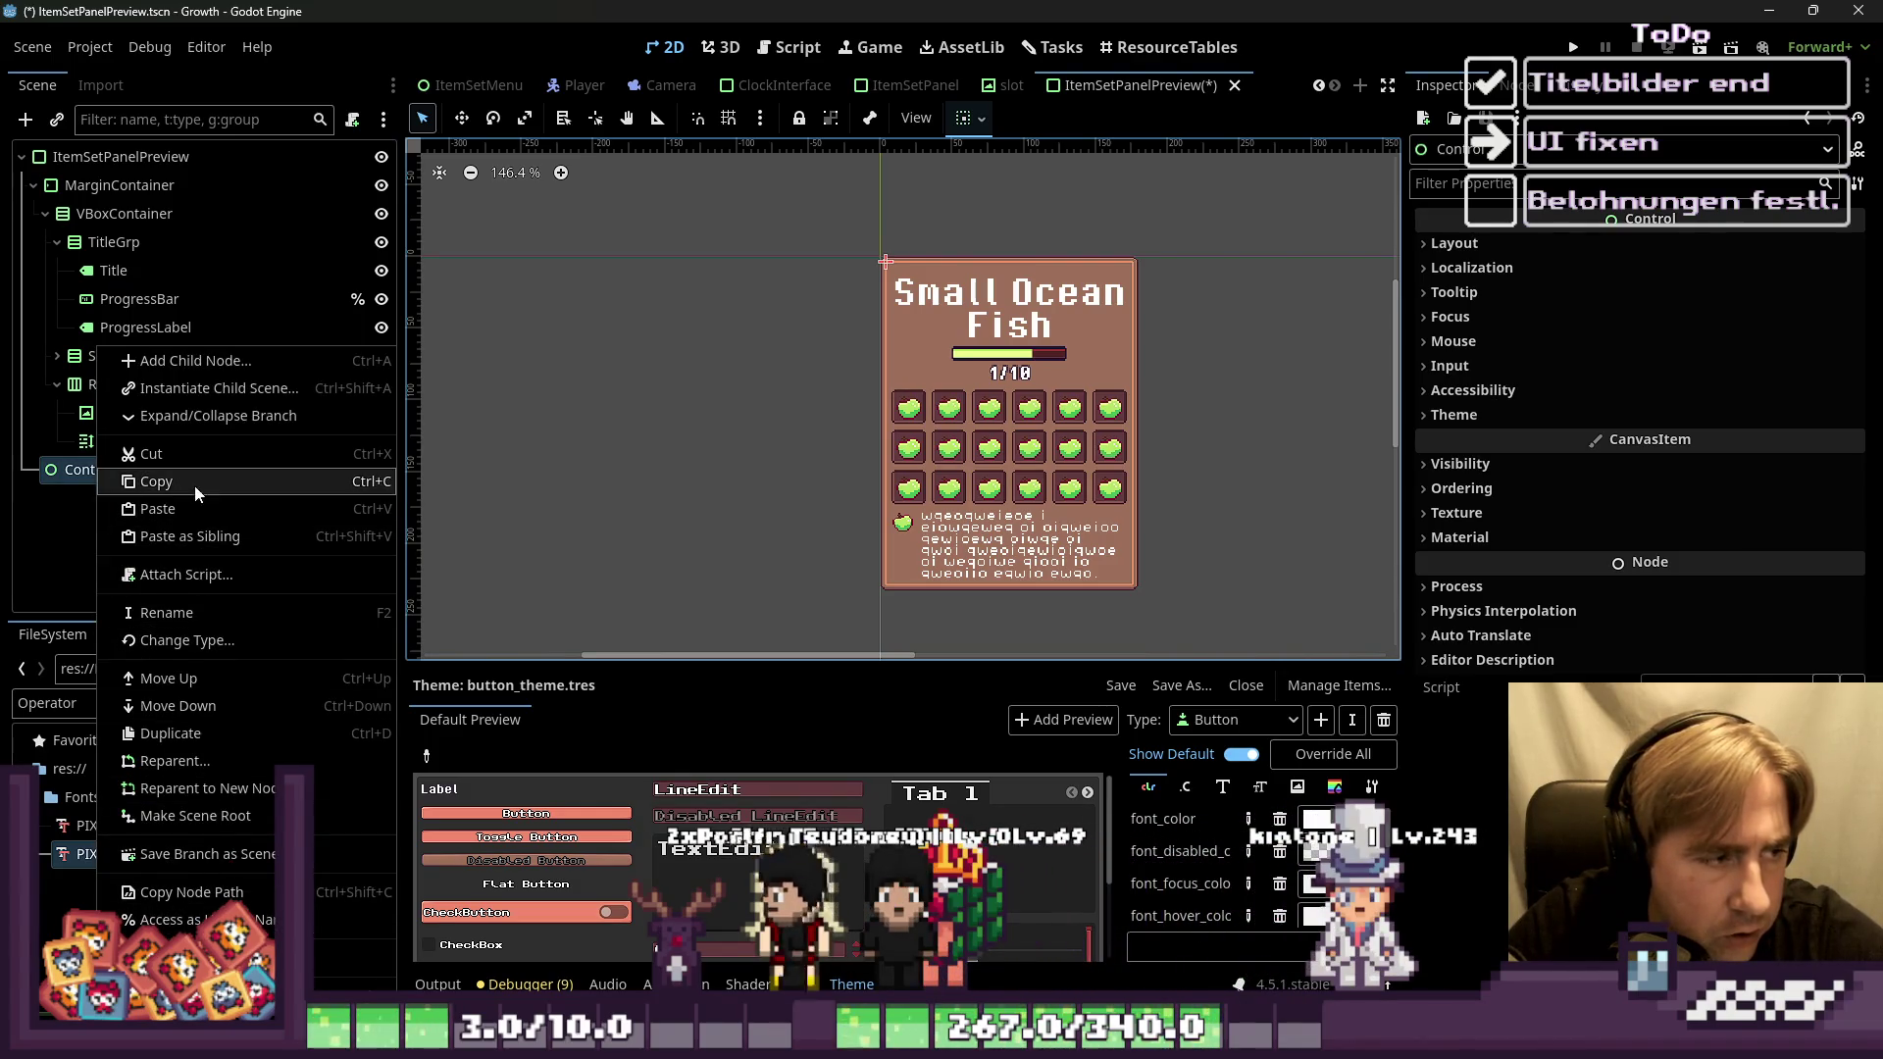
pyautogui.click(205, 826)
pyautogui.click(110, 155)
pyautogui.rightClick(110, 153)
pyautogui.click(1163, 422)
# - Adjust the Control root's container sizing alignment so it fills horizontally
pyautogui.scroll(-15, 775, 238)
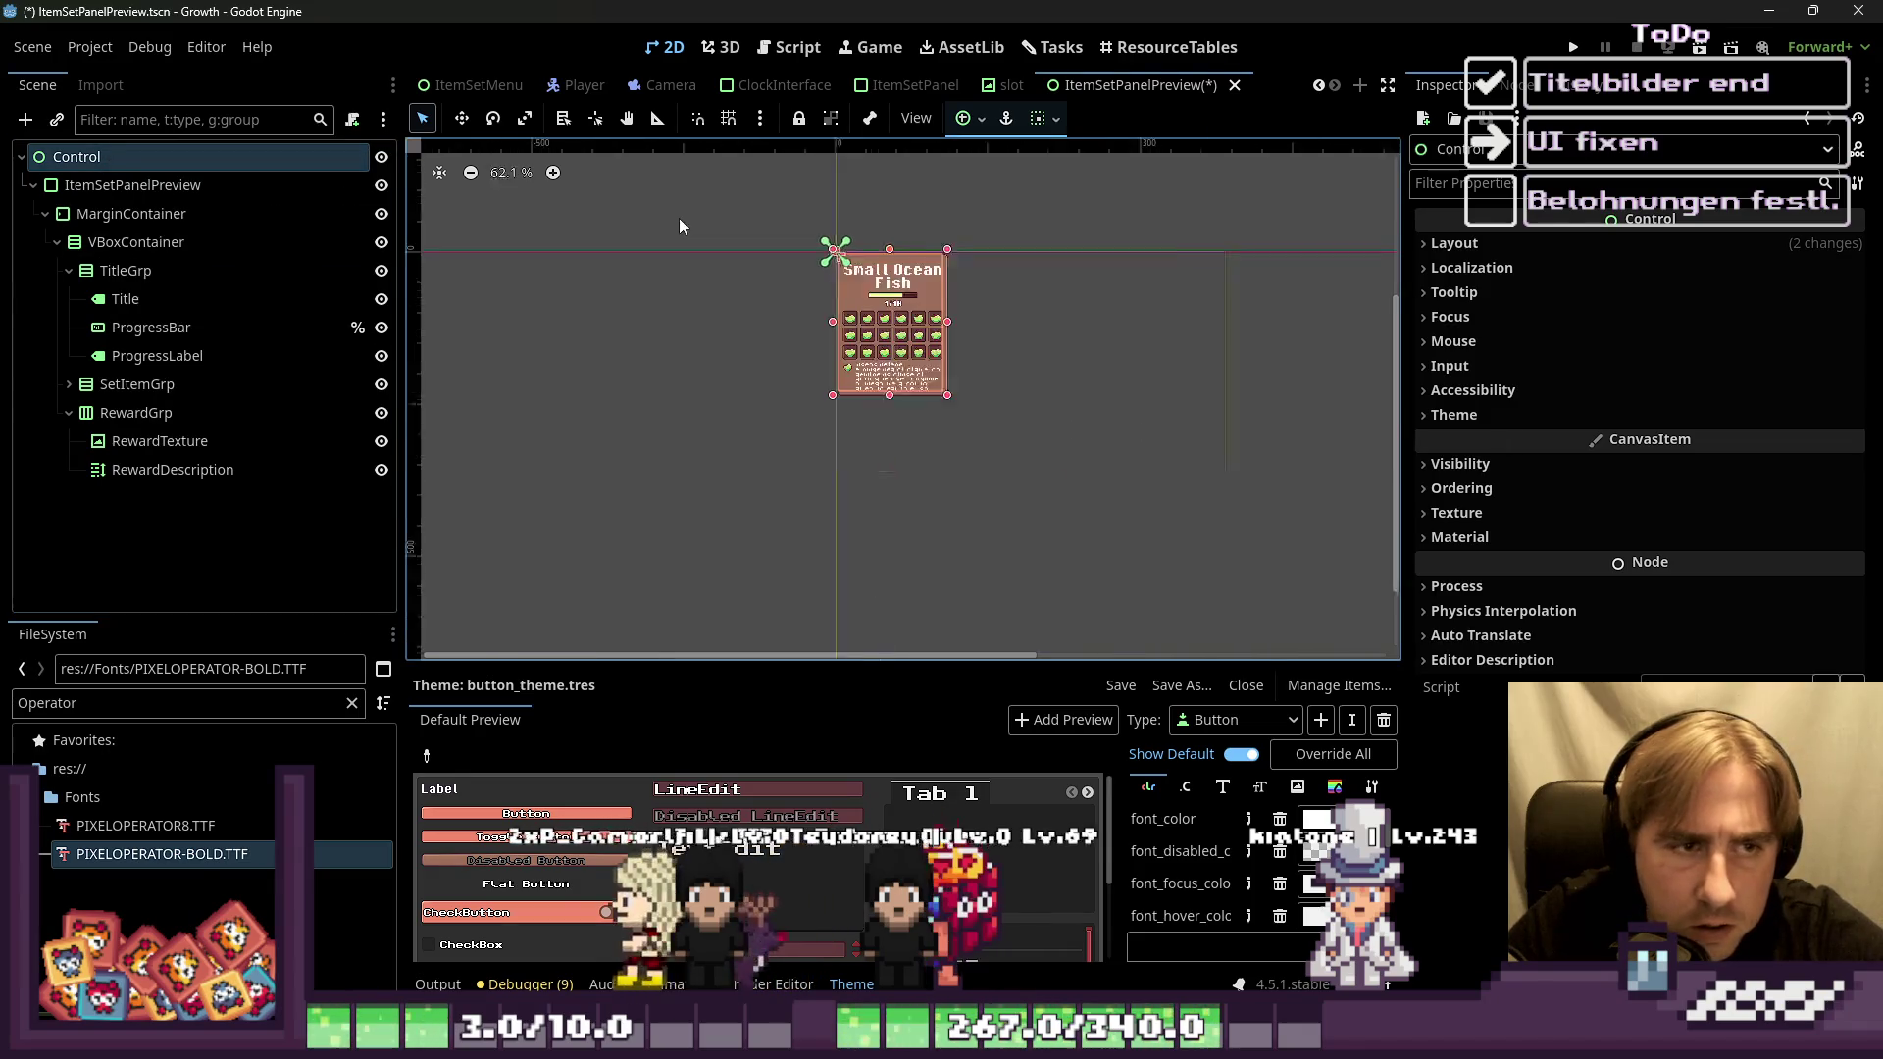
pyautogui.click(1042, 118)
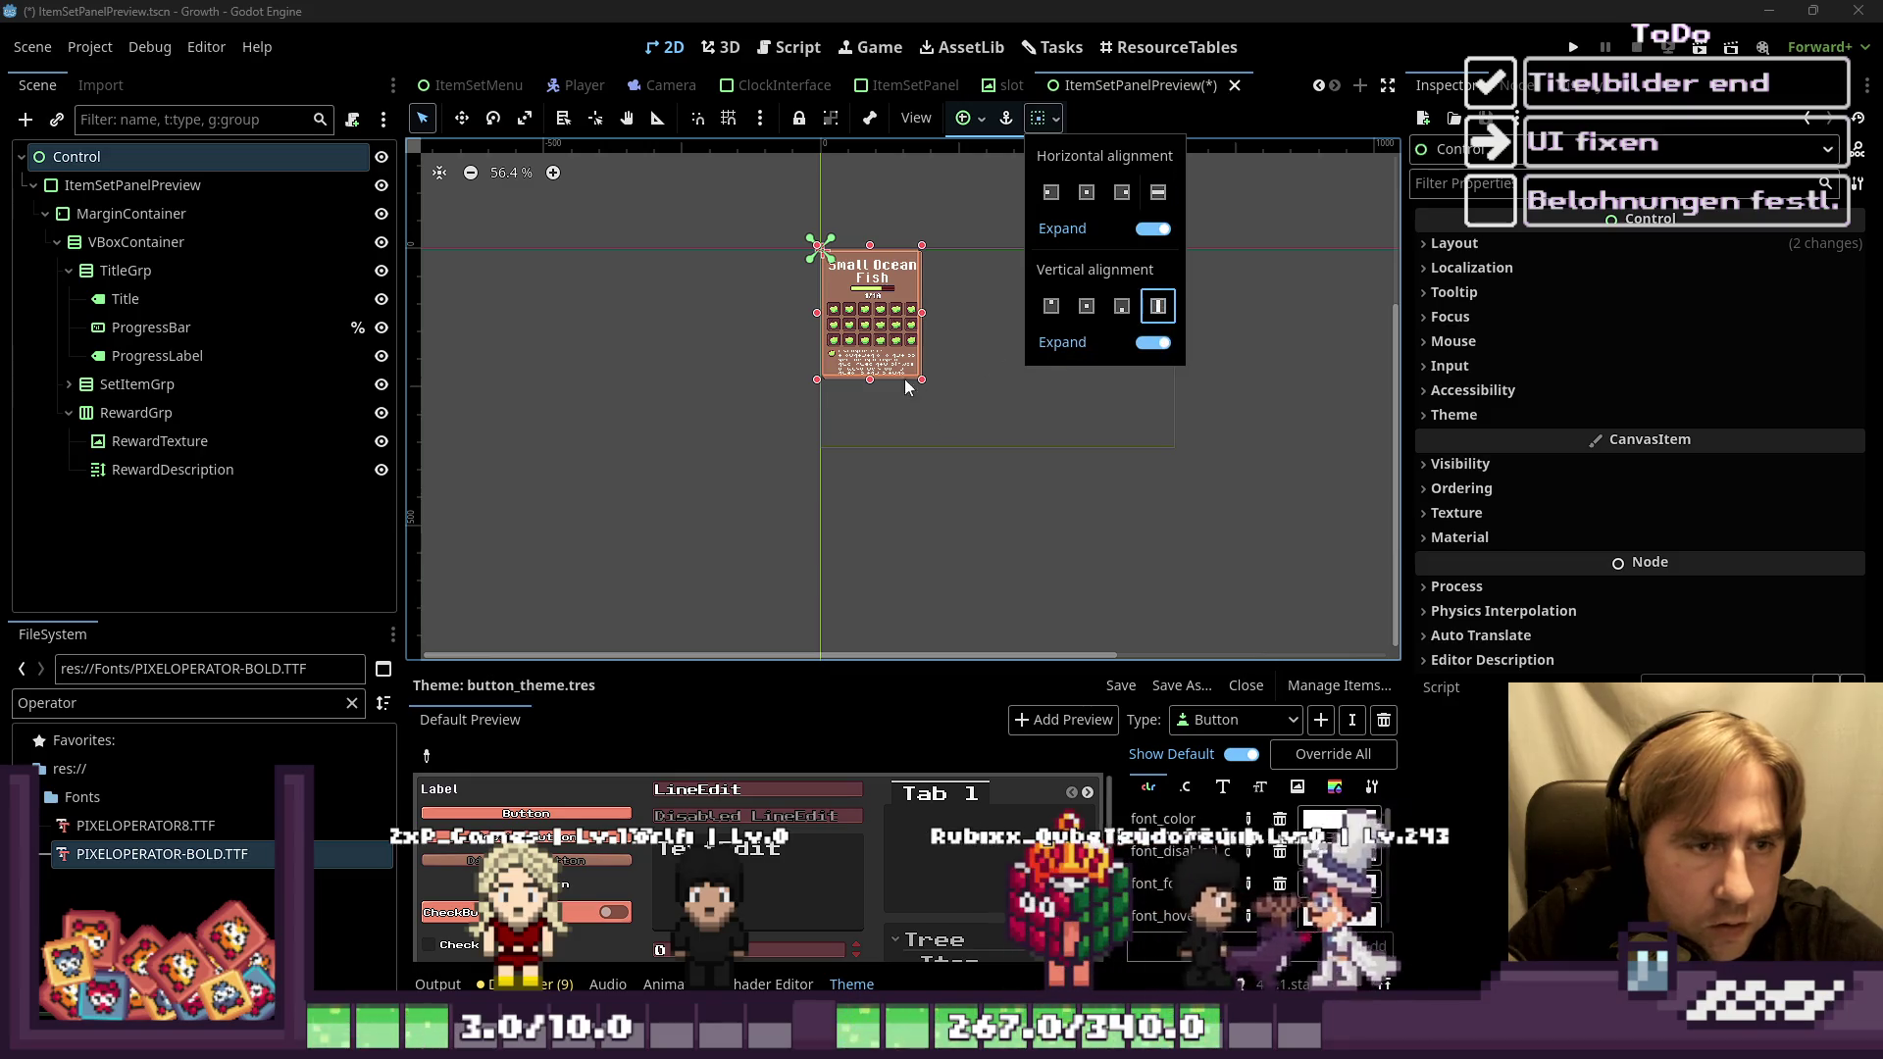
pyautogui.click(148, 186)
pyautogui.scroll(6, 894, 344)
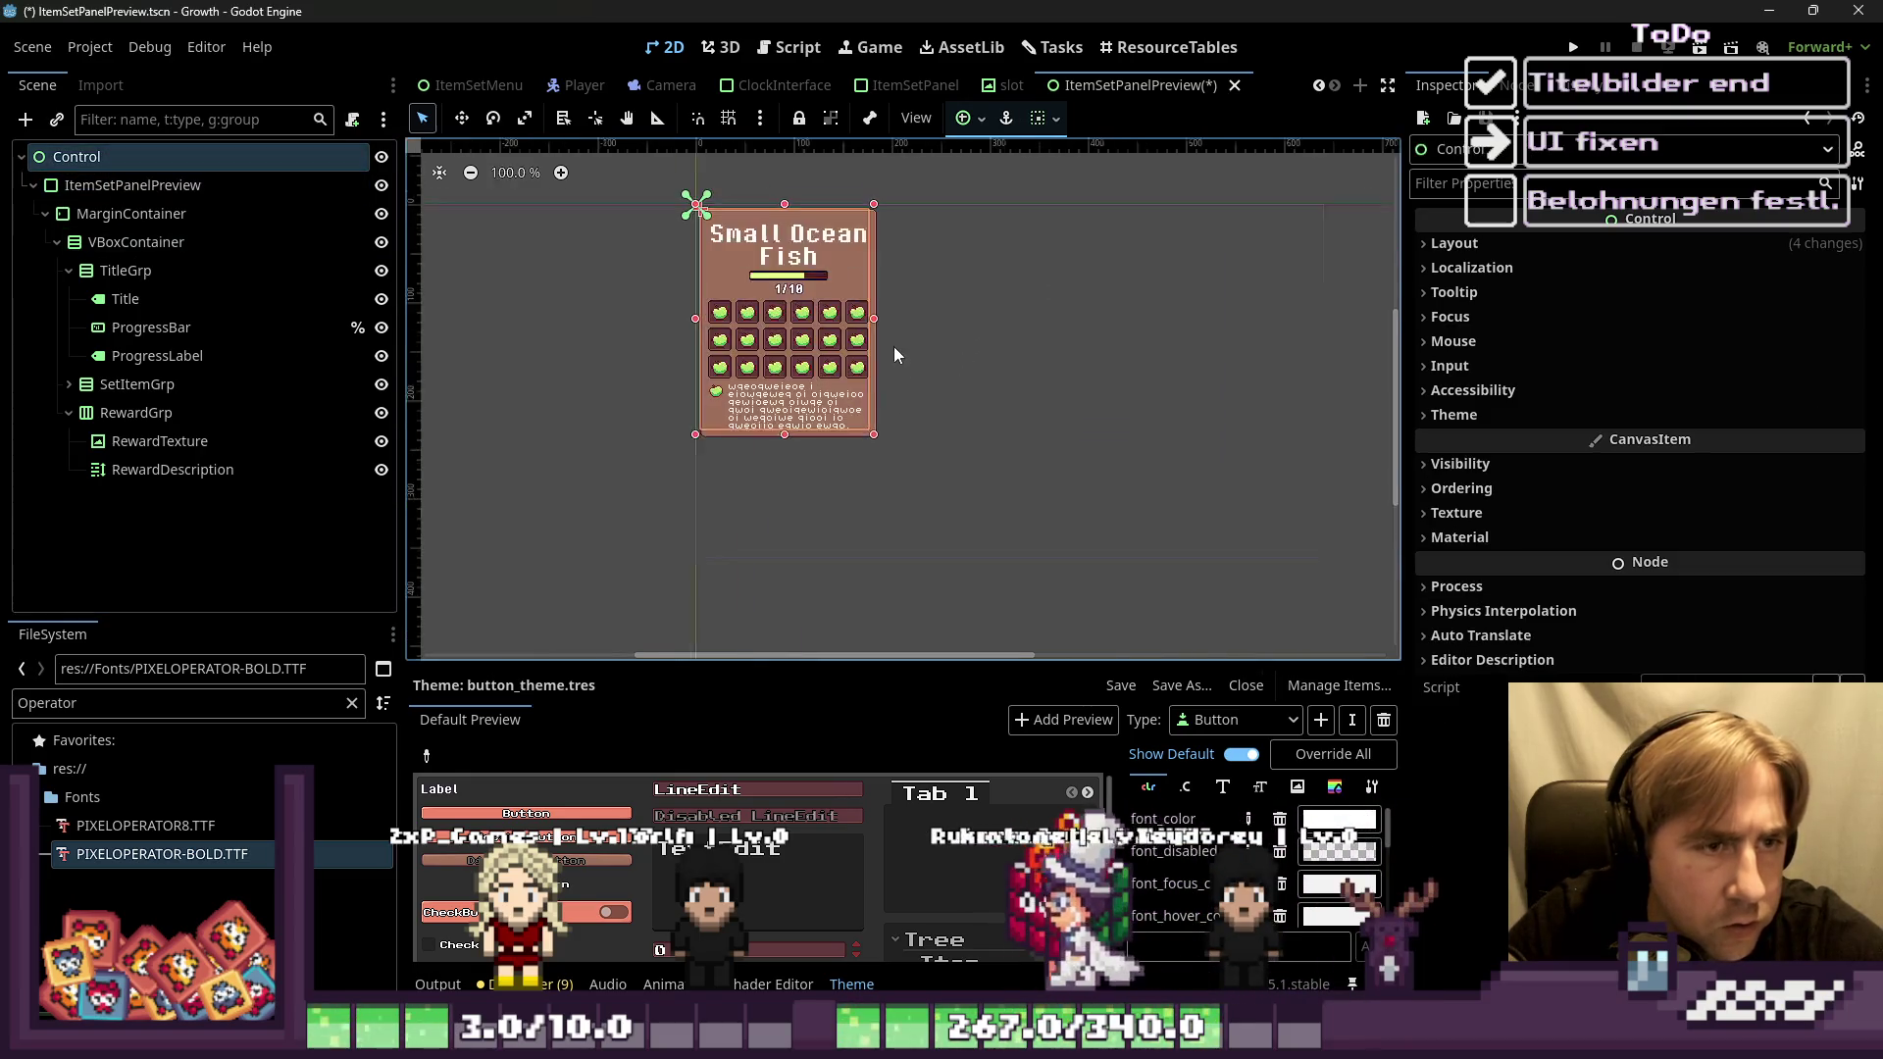
pyautogui.click(1041, 118)
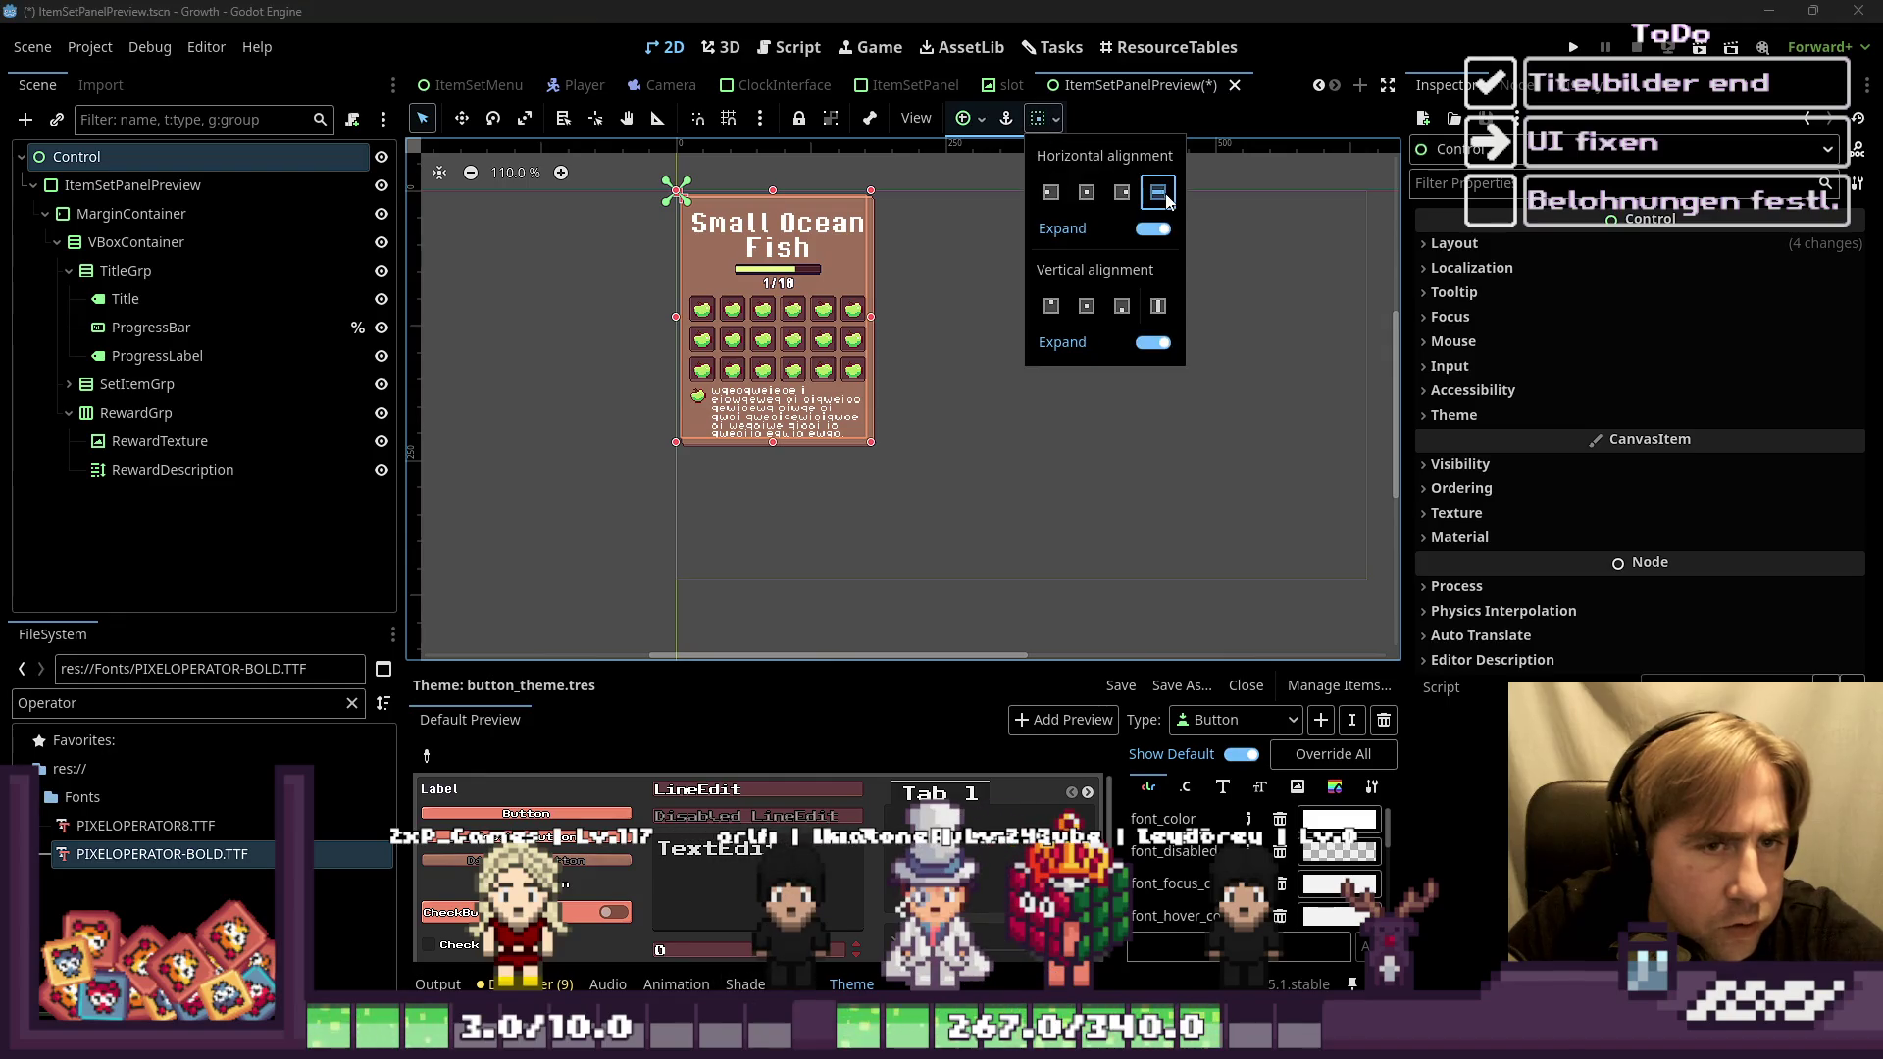
pyautogui.click(869, 444)
# - Enlarge the Control root to about 1335 by 588, well past the card
pyautogui.moveTo(869, 440); pyautogui.dragTo(1371, 584)
pyautogui.scroll(4, 1004, 467)
pyautogui.scroll(-1, 686, 332)
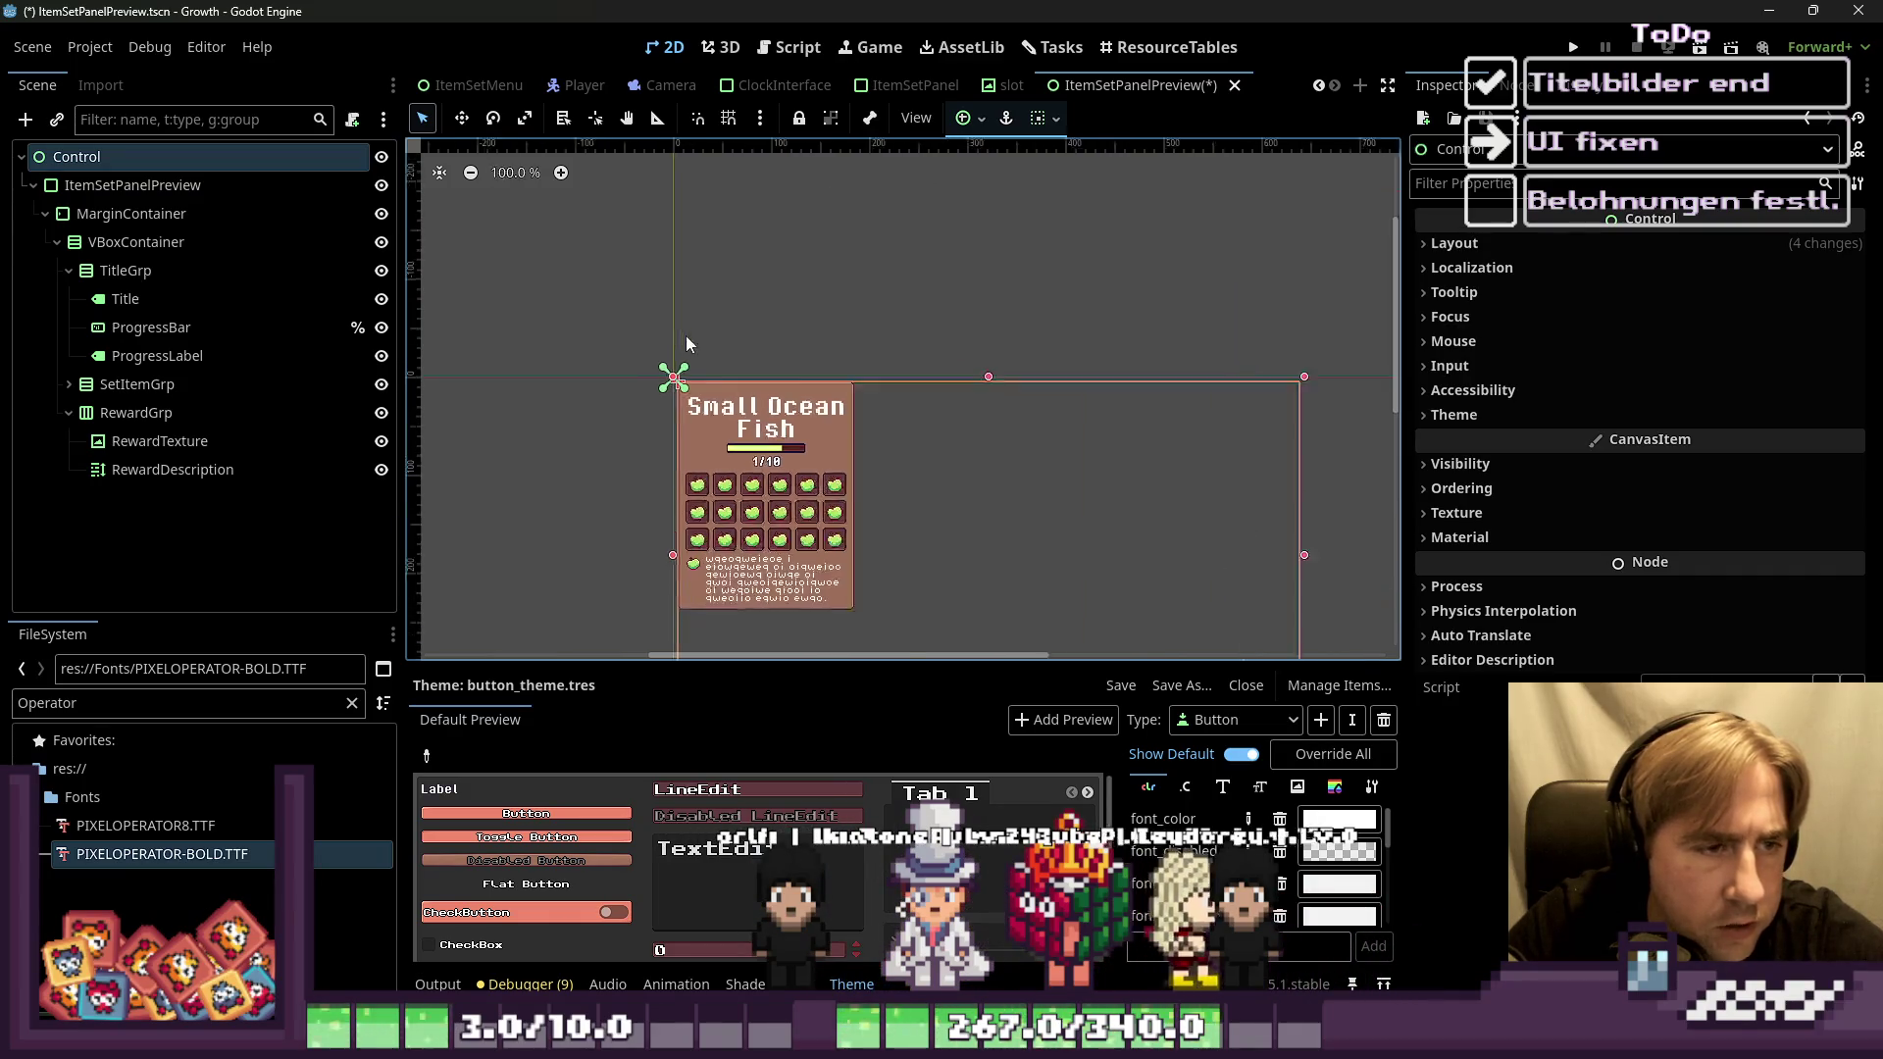
pyautogui.scroll(10, 677, 412)
pyautogui.scroll(5, 726, 358)
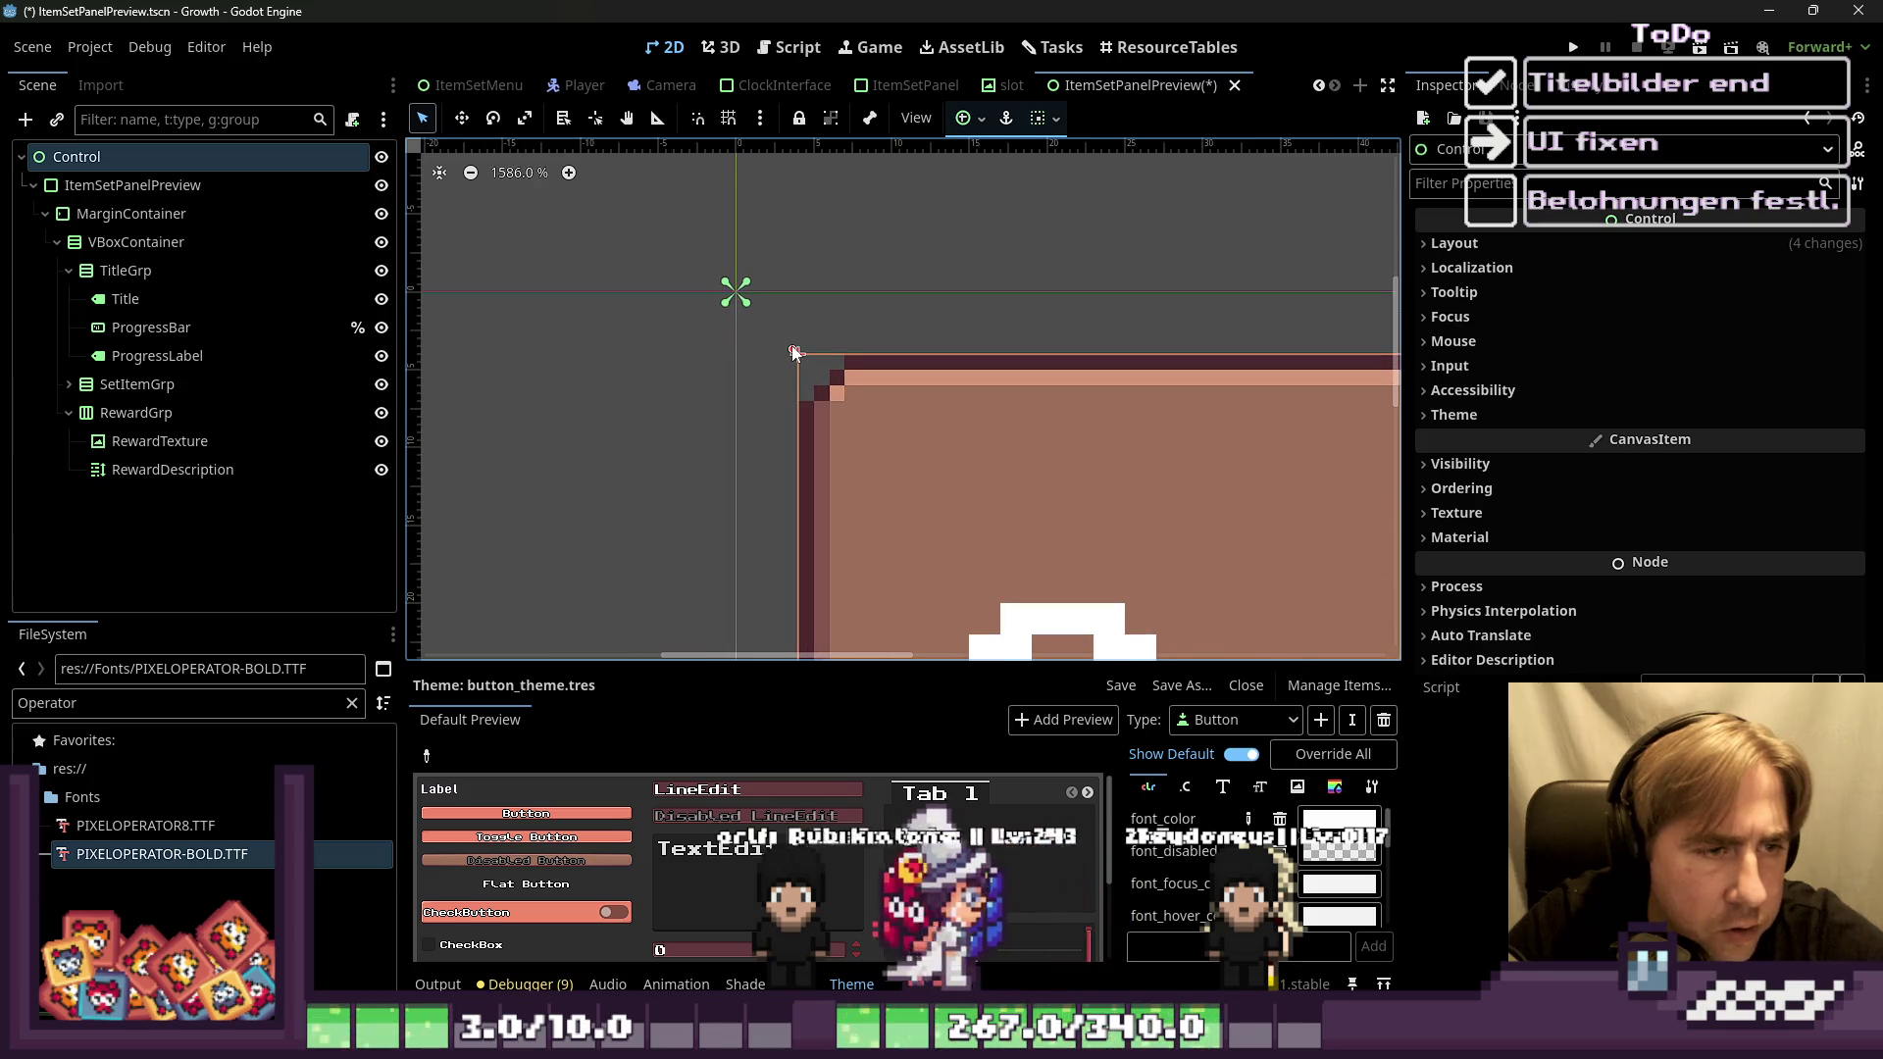
pyautogui.scroll(-10, 794, 353)
pyautogui.moveTo(602, 215)
pyautogui.mouseDown()
pyautogui.moveTo(681, 196)
pyautogui.moveTo(1185, 485)
pyautogui.moveTo(1305, 604)
pyautogui.mouseUp()
pyautogui.scroll(4, 1305, 604)
pyautogui.scroll(4, 1239, 512)
pyautogui.scroll(-15, 1276, 568)
pyautogui.click(137, 185)
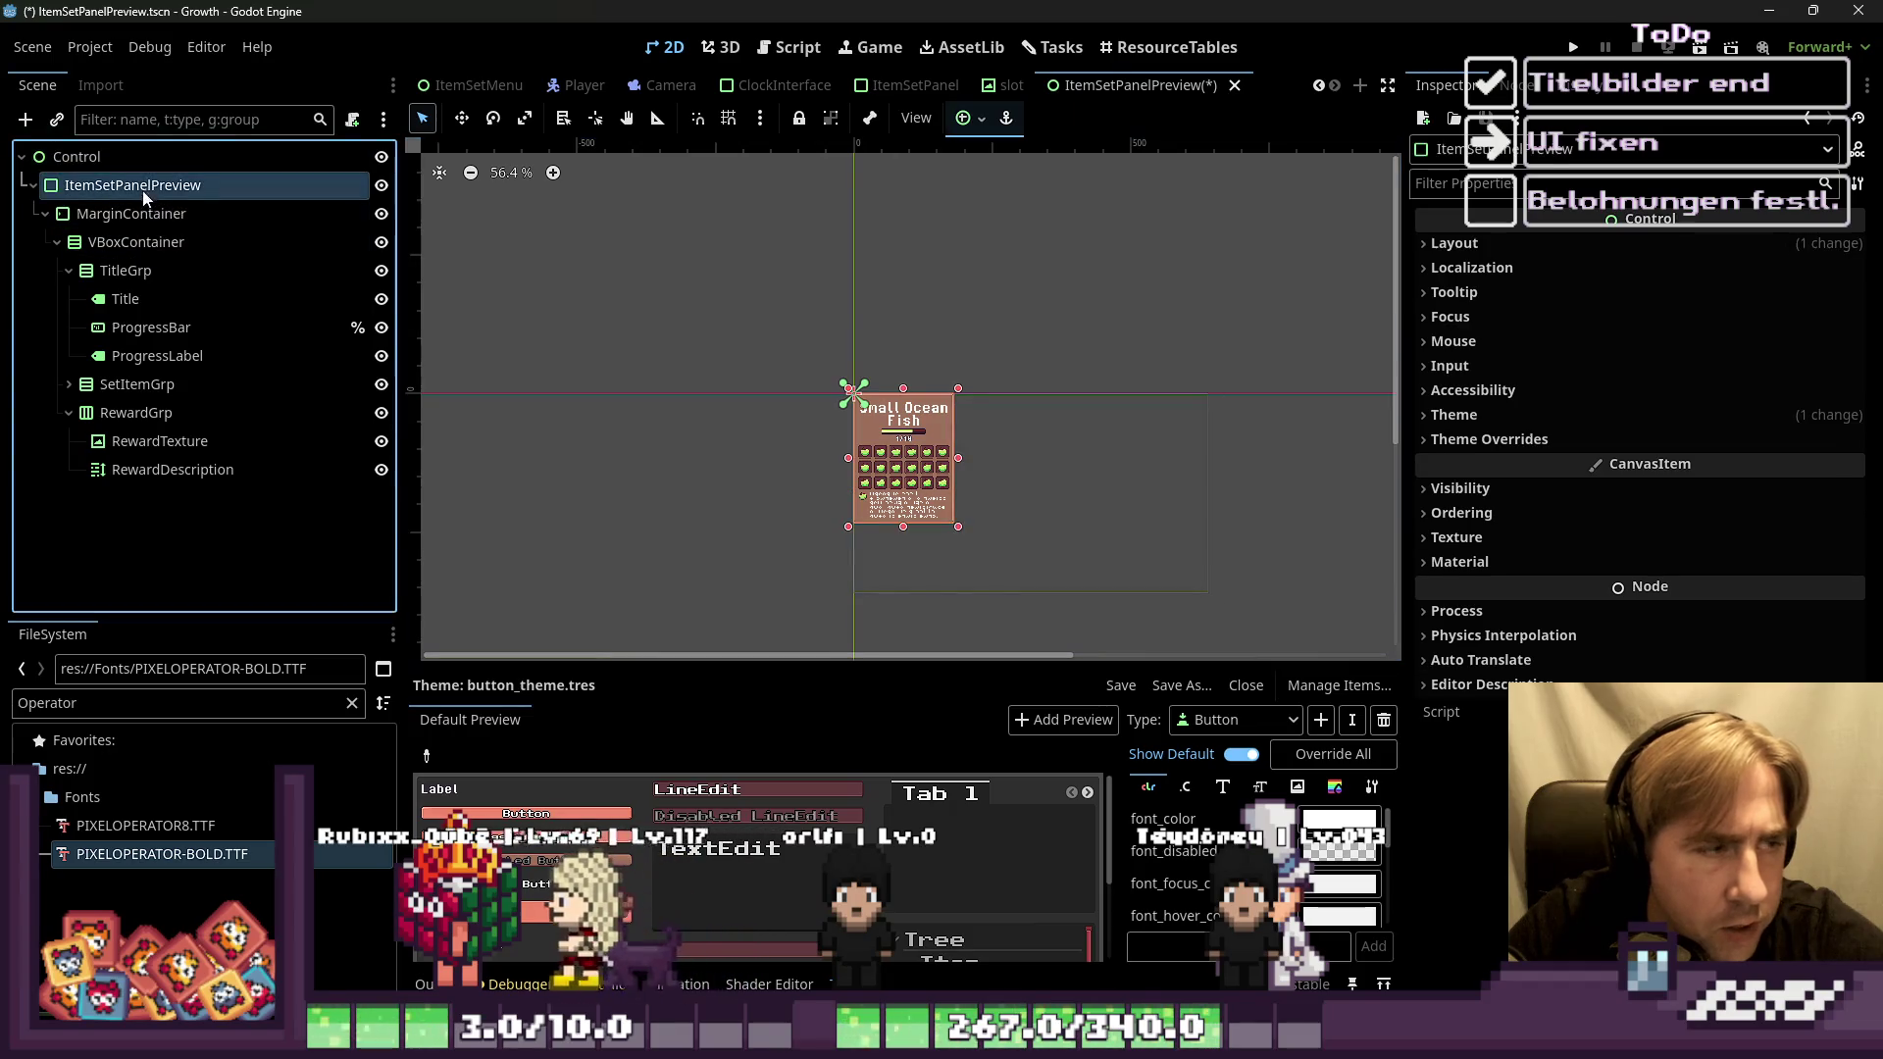
# - Anchor the ItemSetPanelPreview card to the centre of the Control root
pyautogui.click(974, 120)
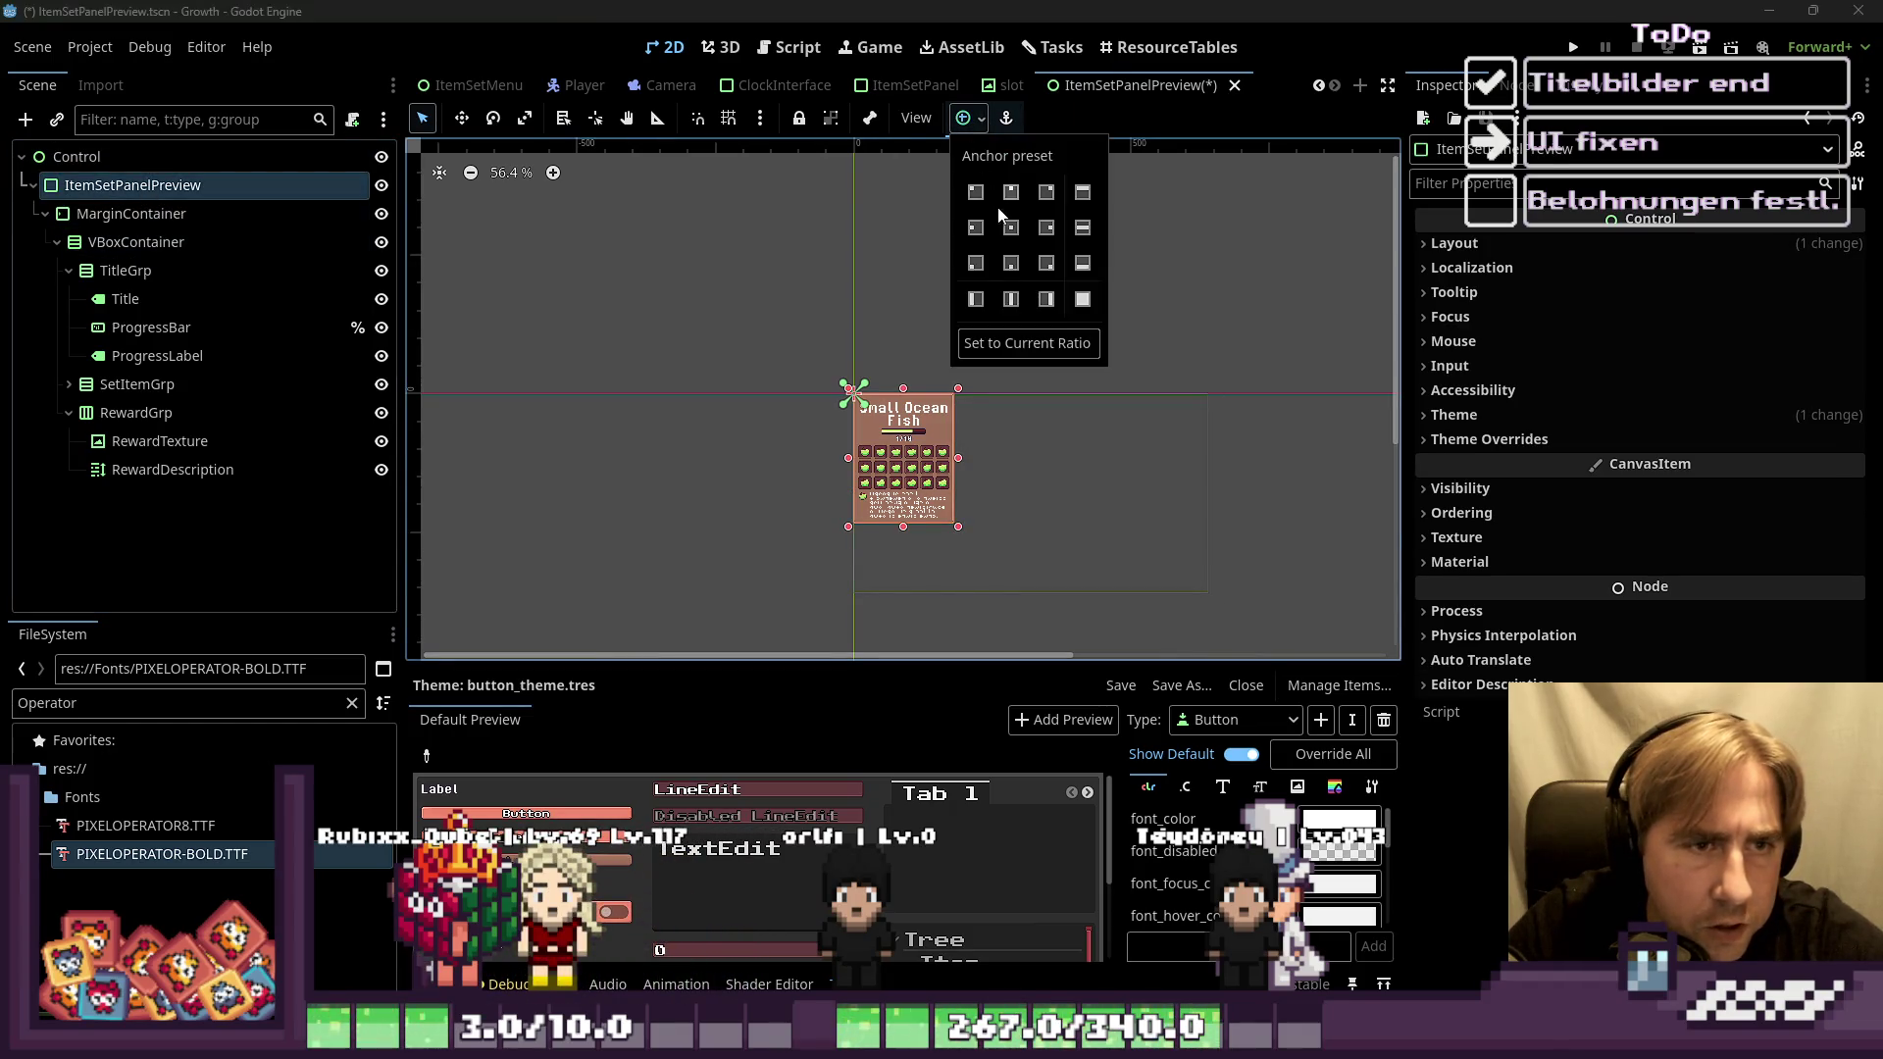
pyautogui.click(1011, 229)
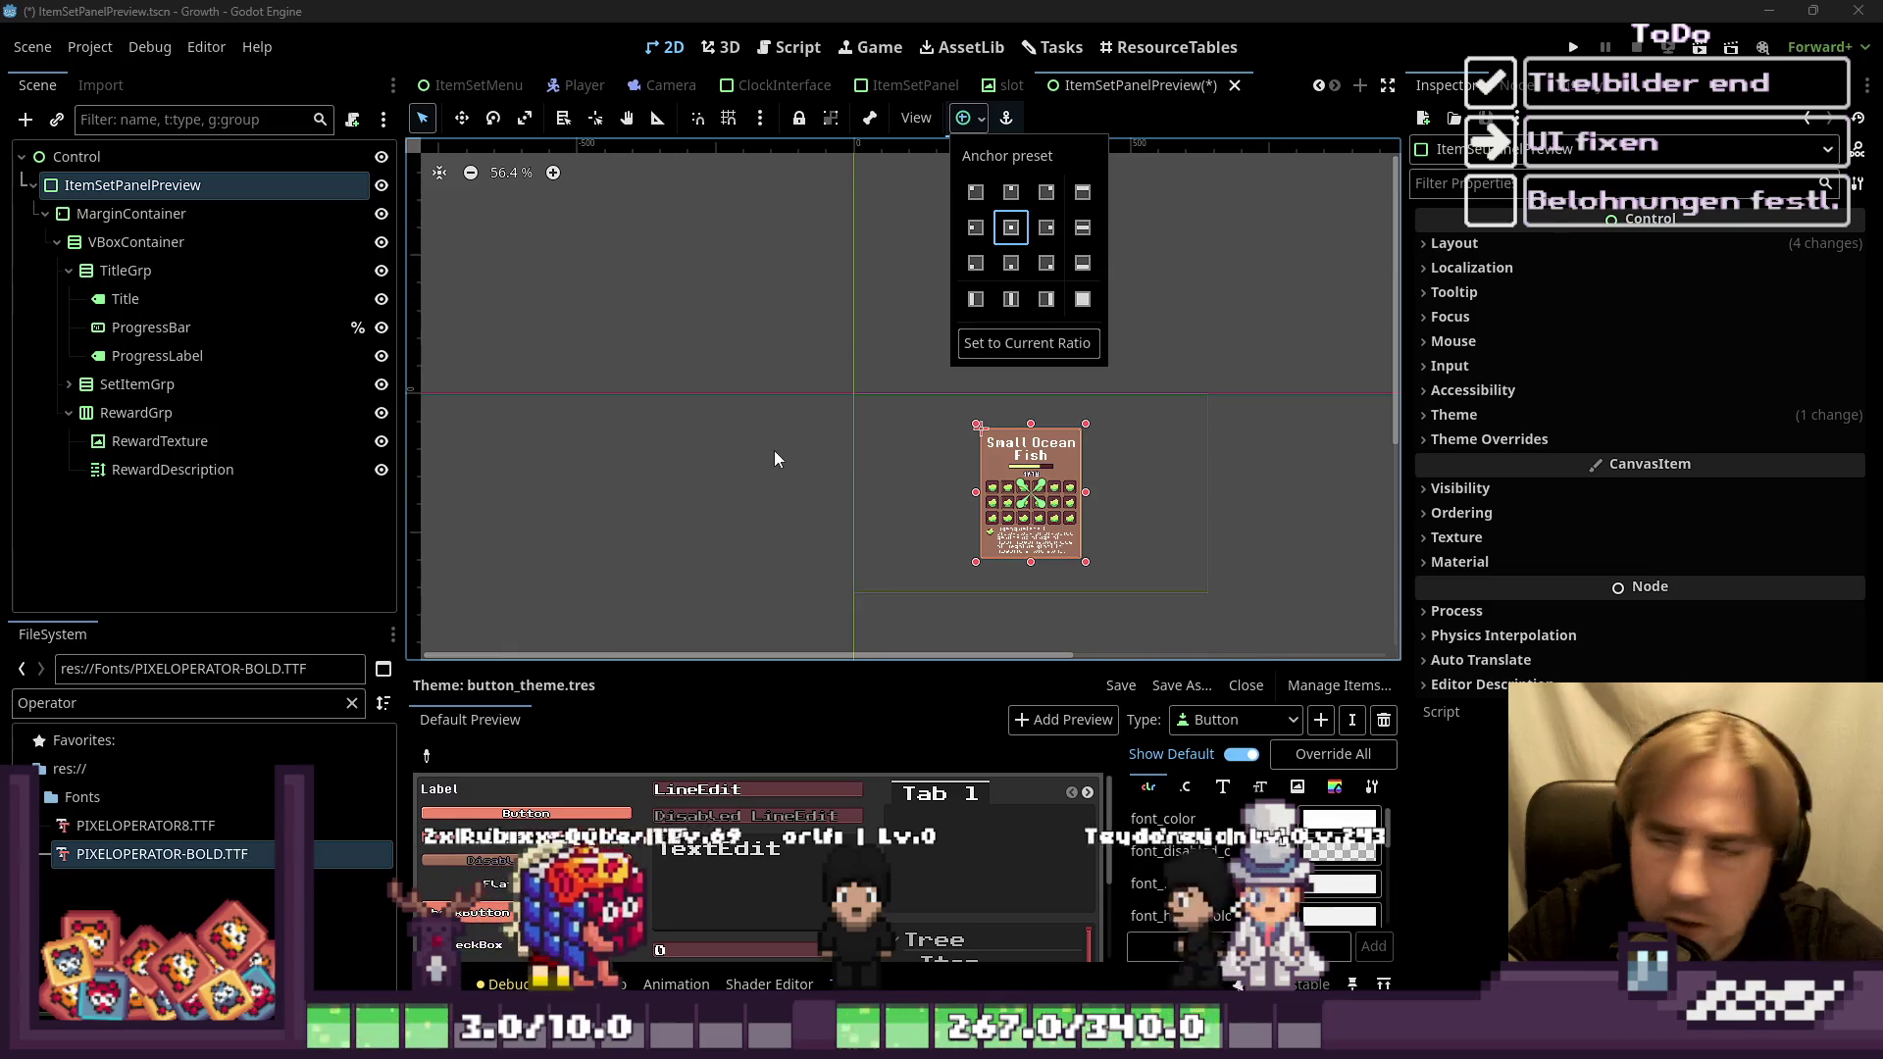
pyautogui.click(910, 473)
pyautogui.click(912, 481)
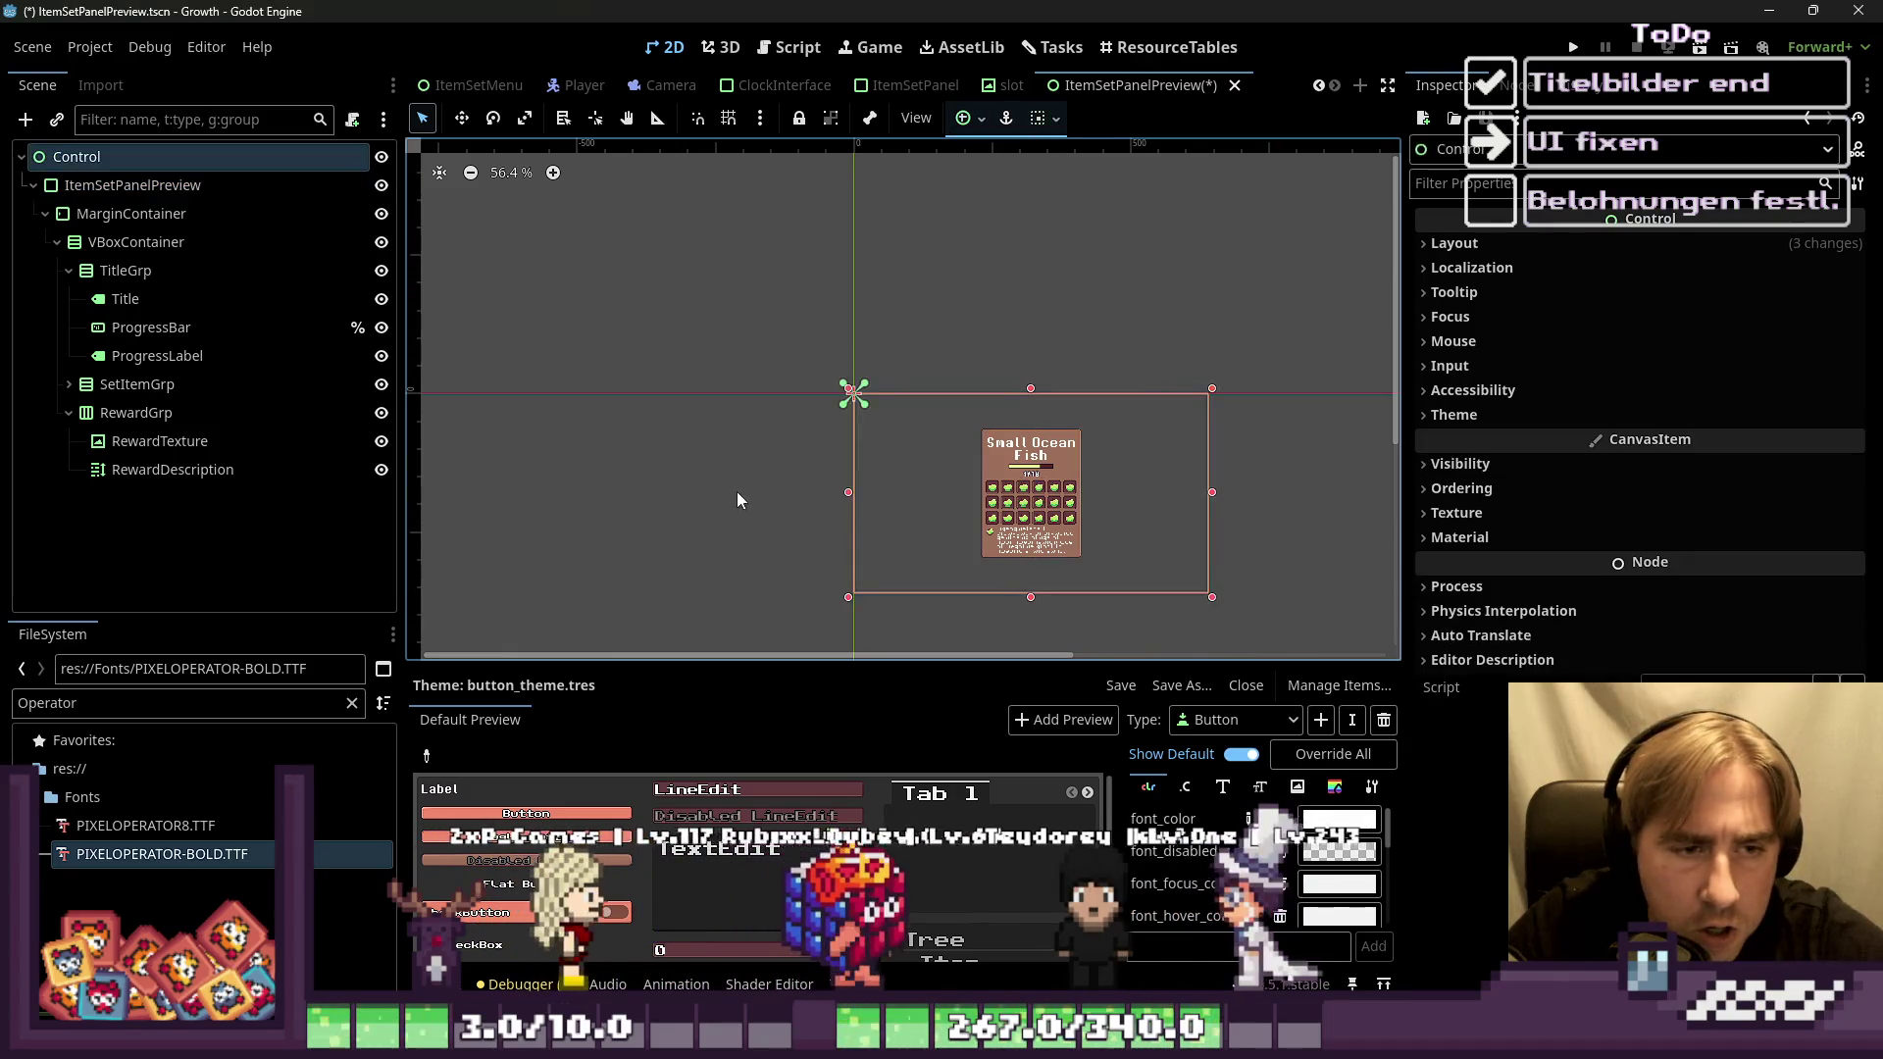
pyautogui.click(1016, 432)
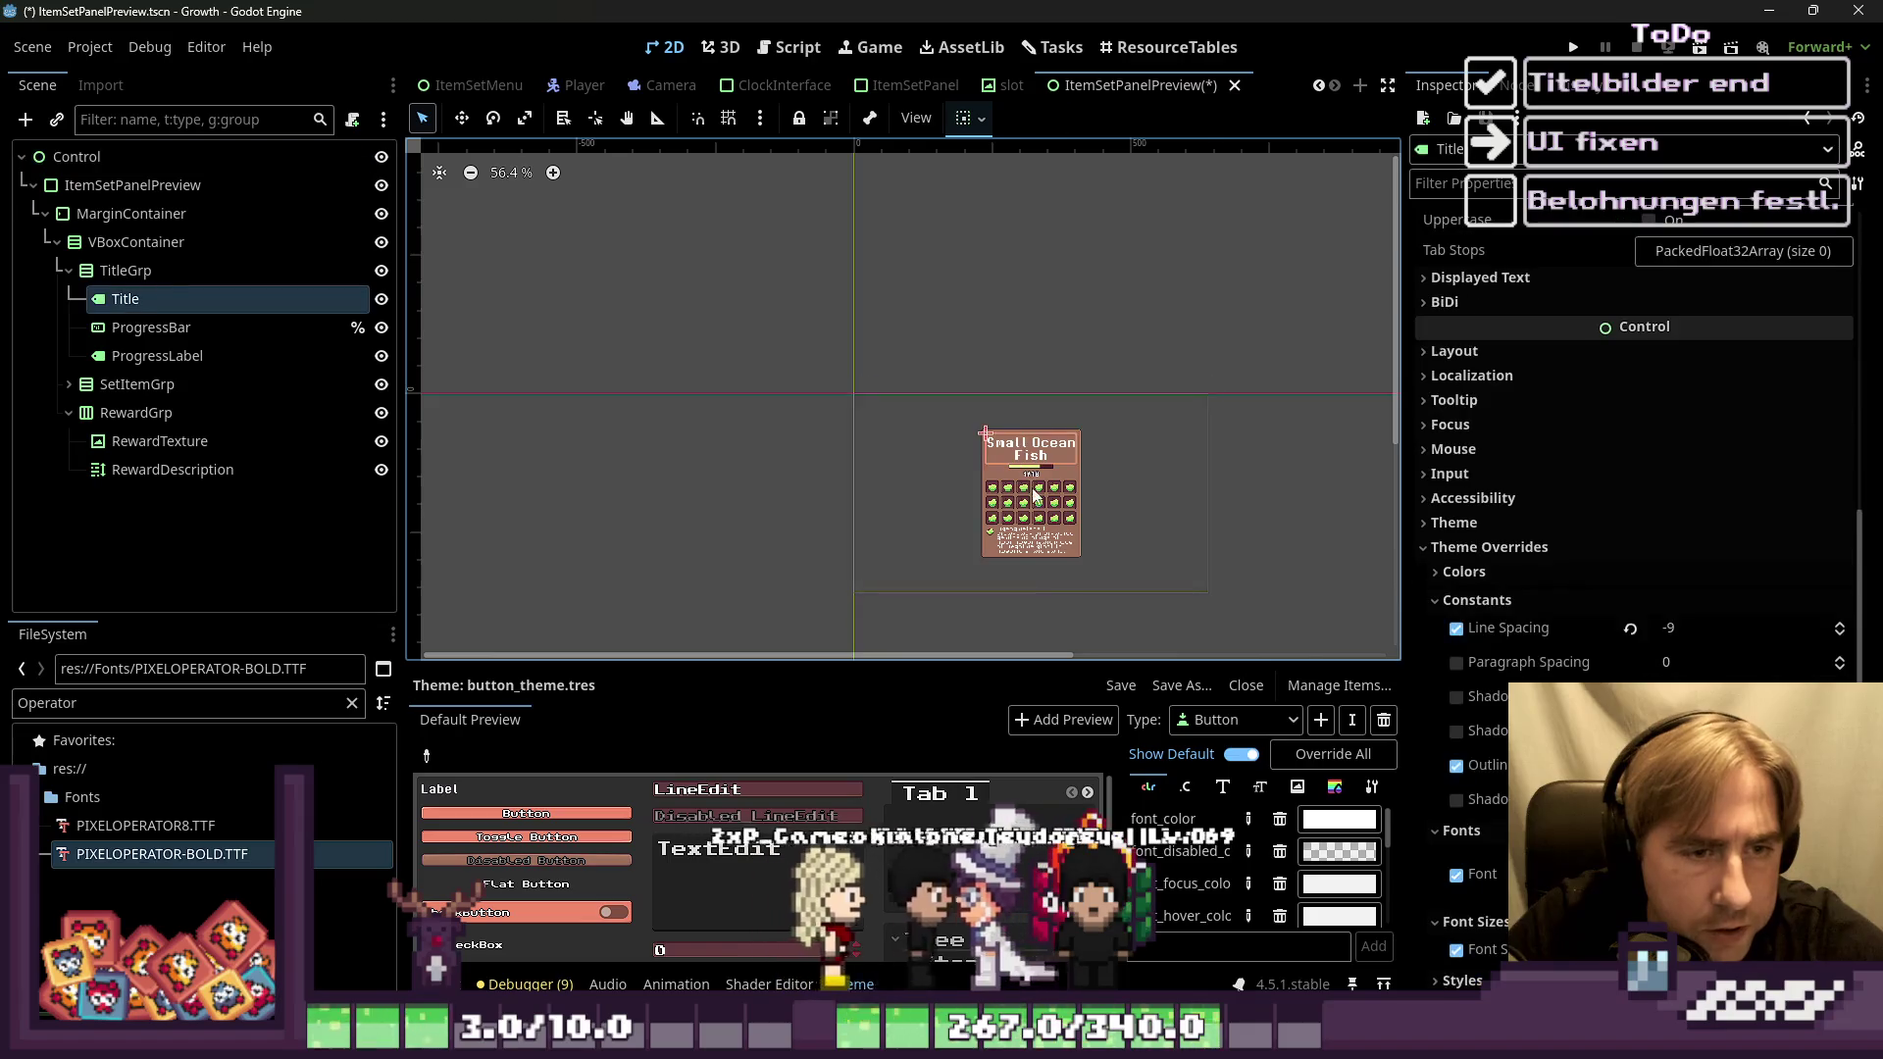
pyautogui.scroll(3, 1062, 574)
pyautogui.click(210, 191)
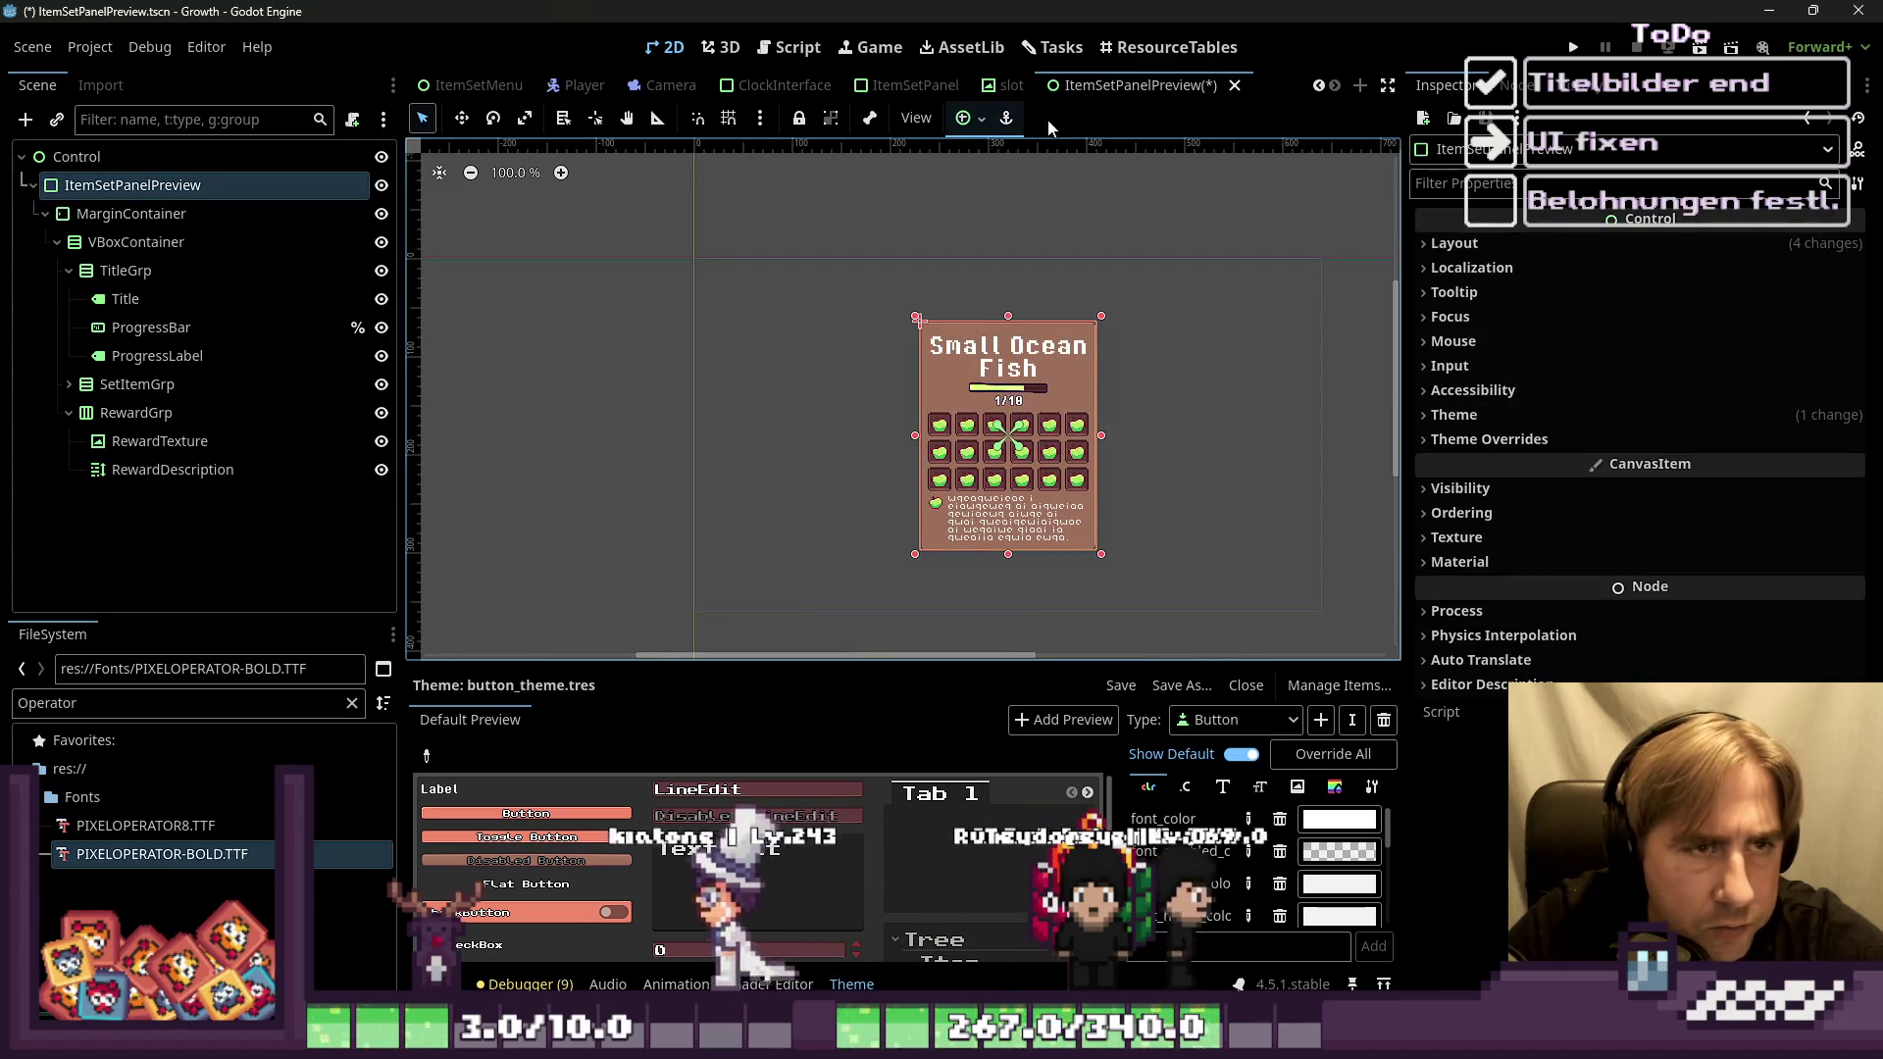
pyautogui.click(959, 121)
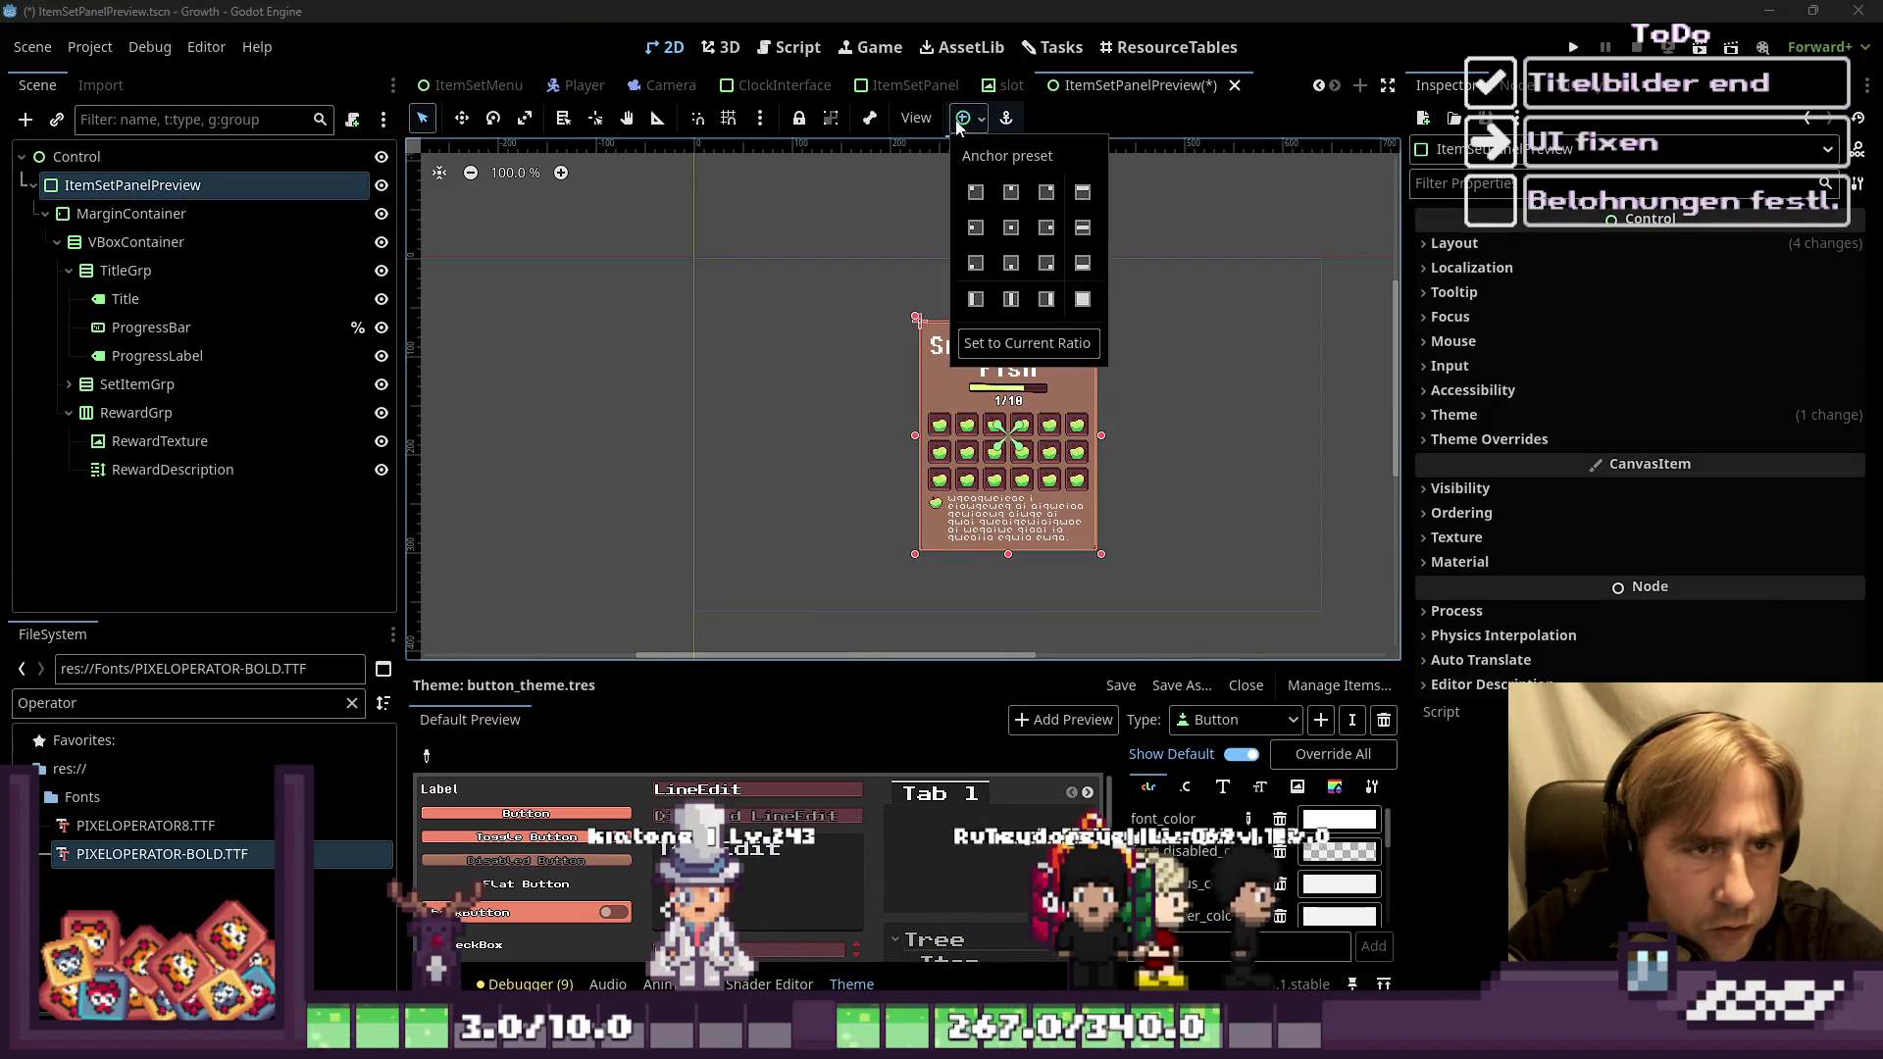
pyautogui.click(525, 418)
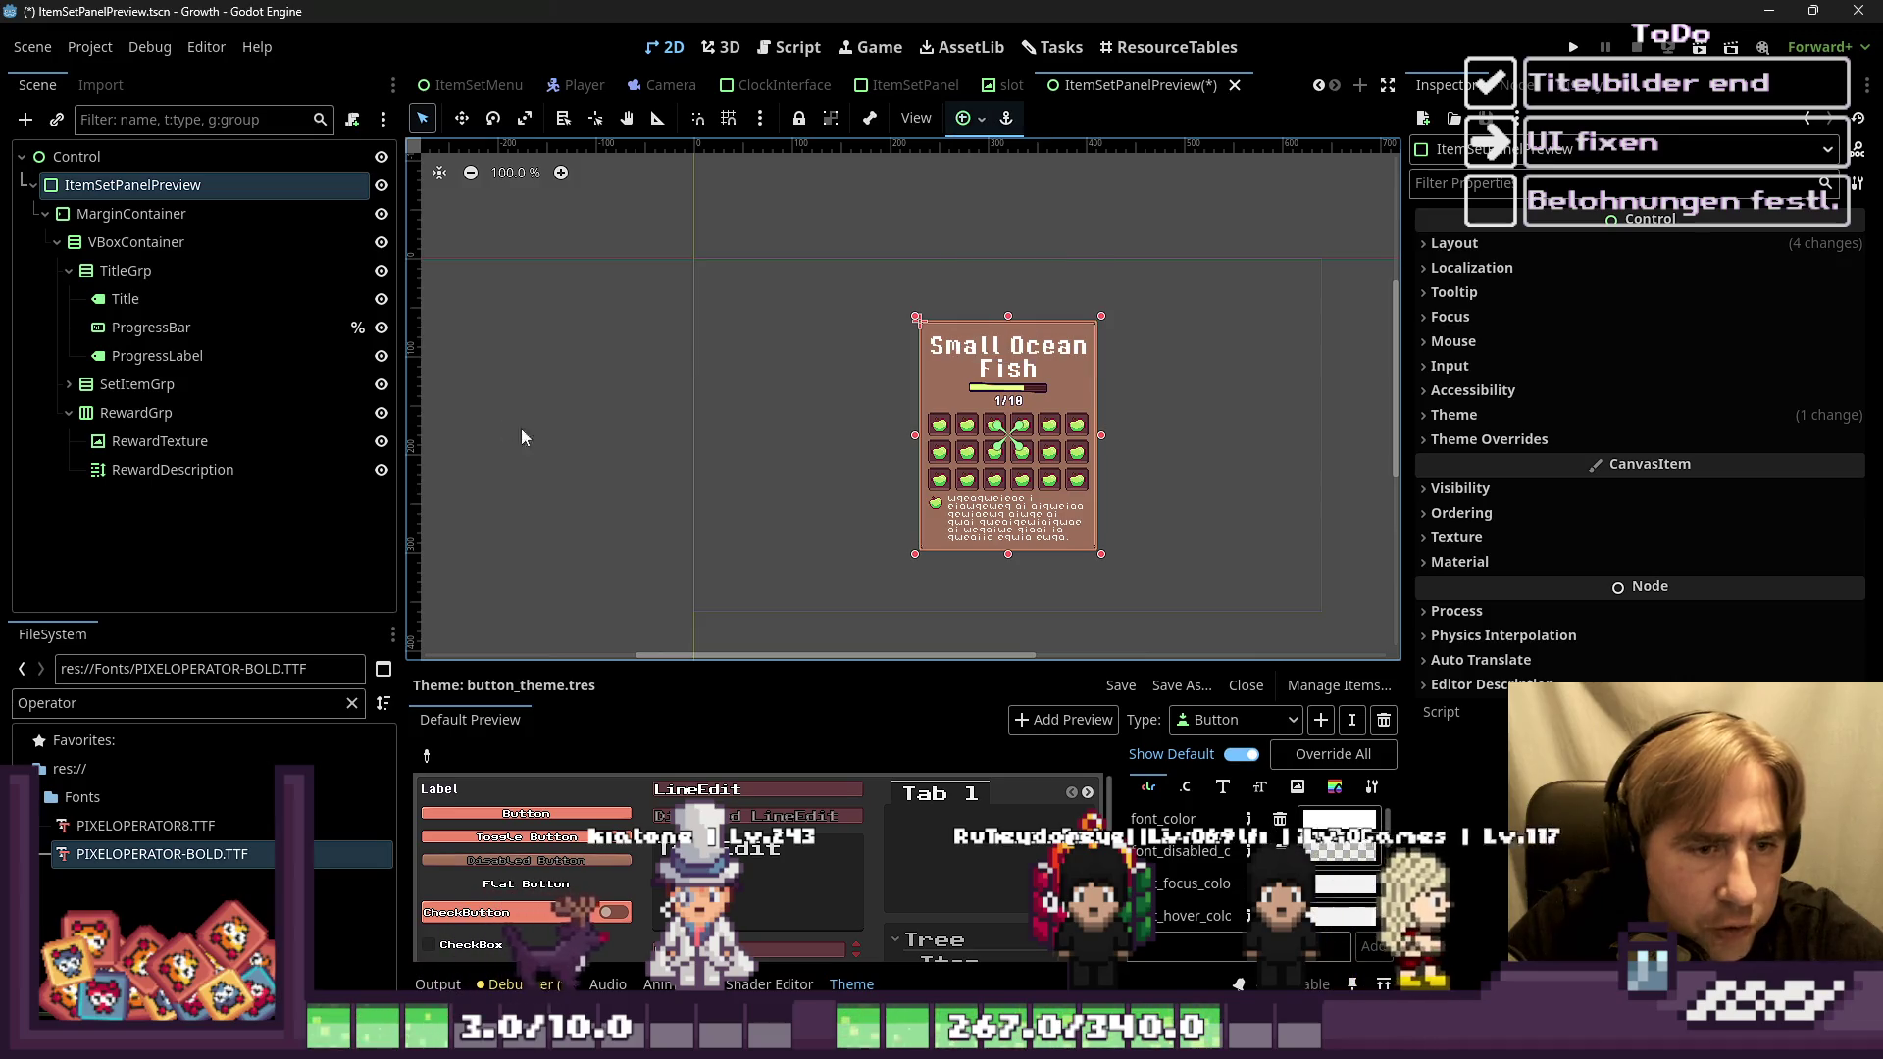
# - Set the Control root's Transform scale to 0.5 and save the preview scene
pyautogui.click(208, 158)
pyautogui.click(1499, 416)
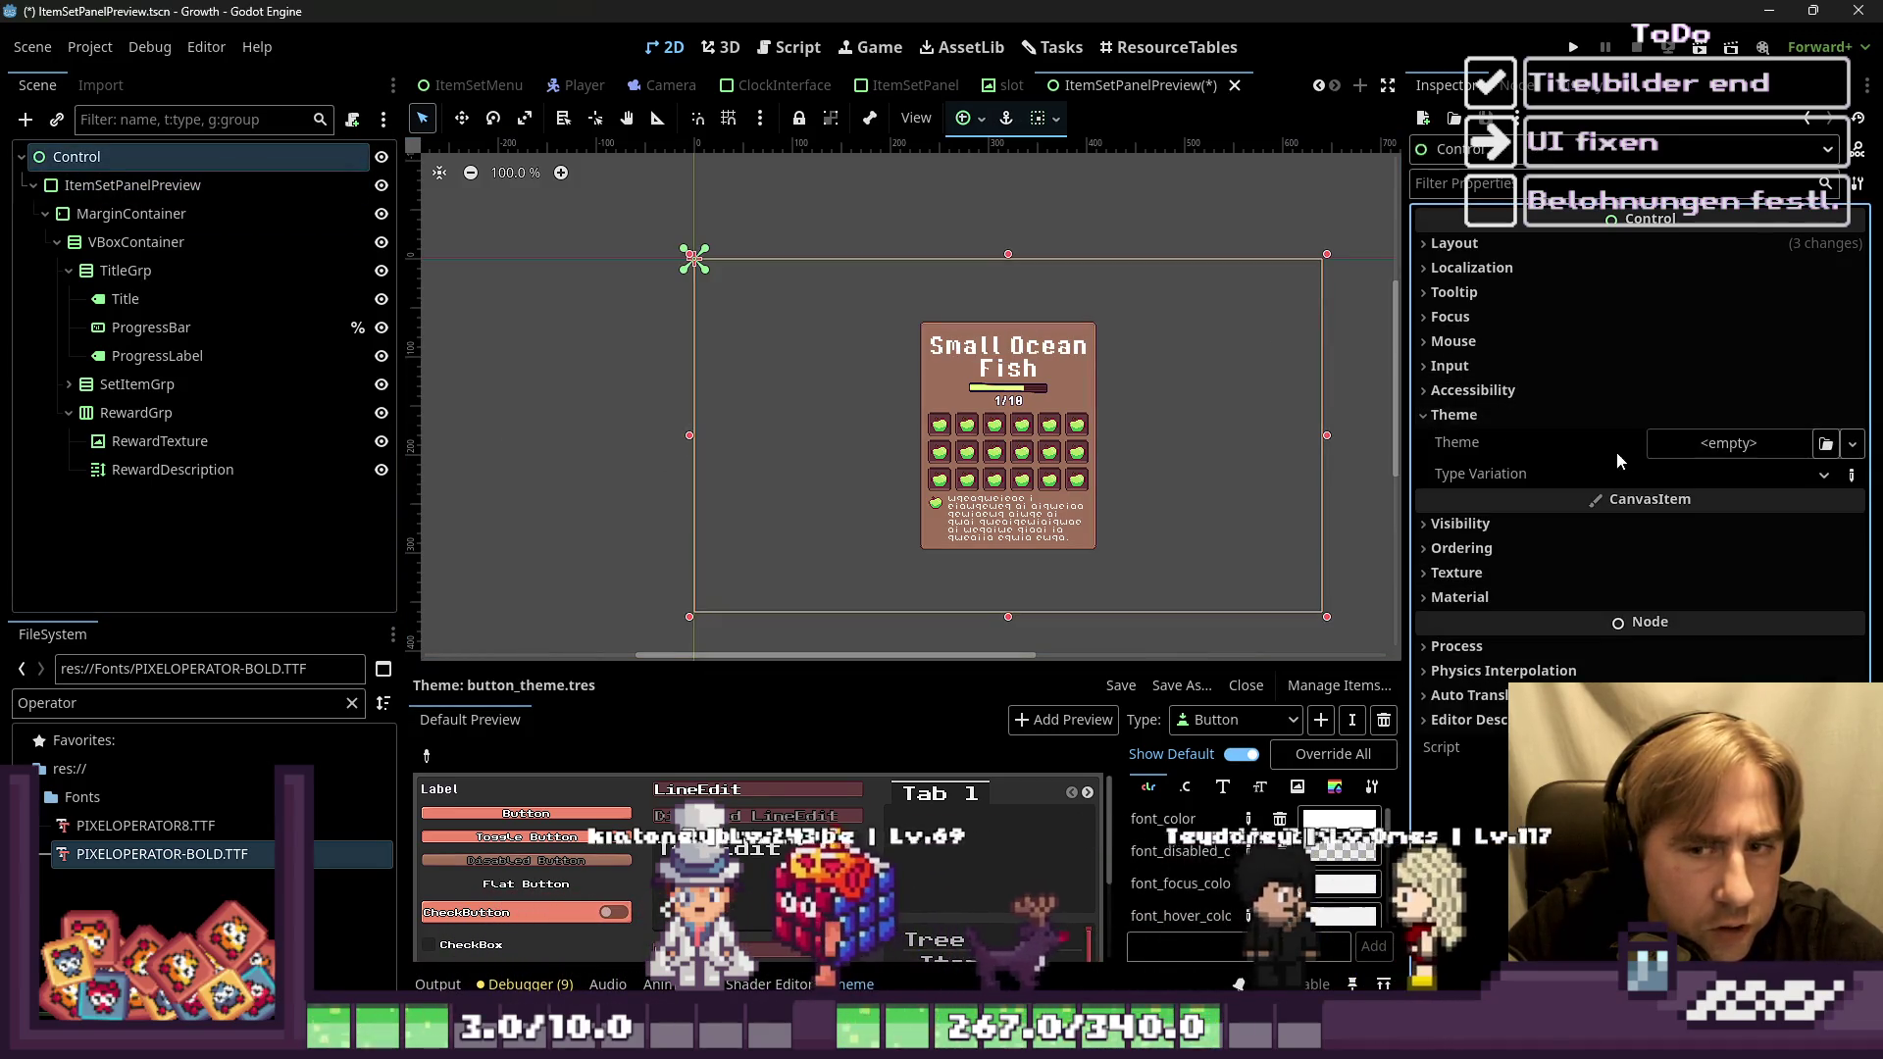
pyautogui.click(1505, 420)
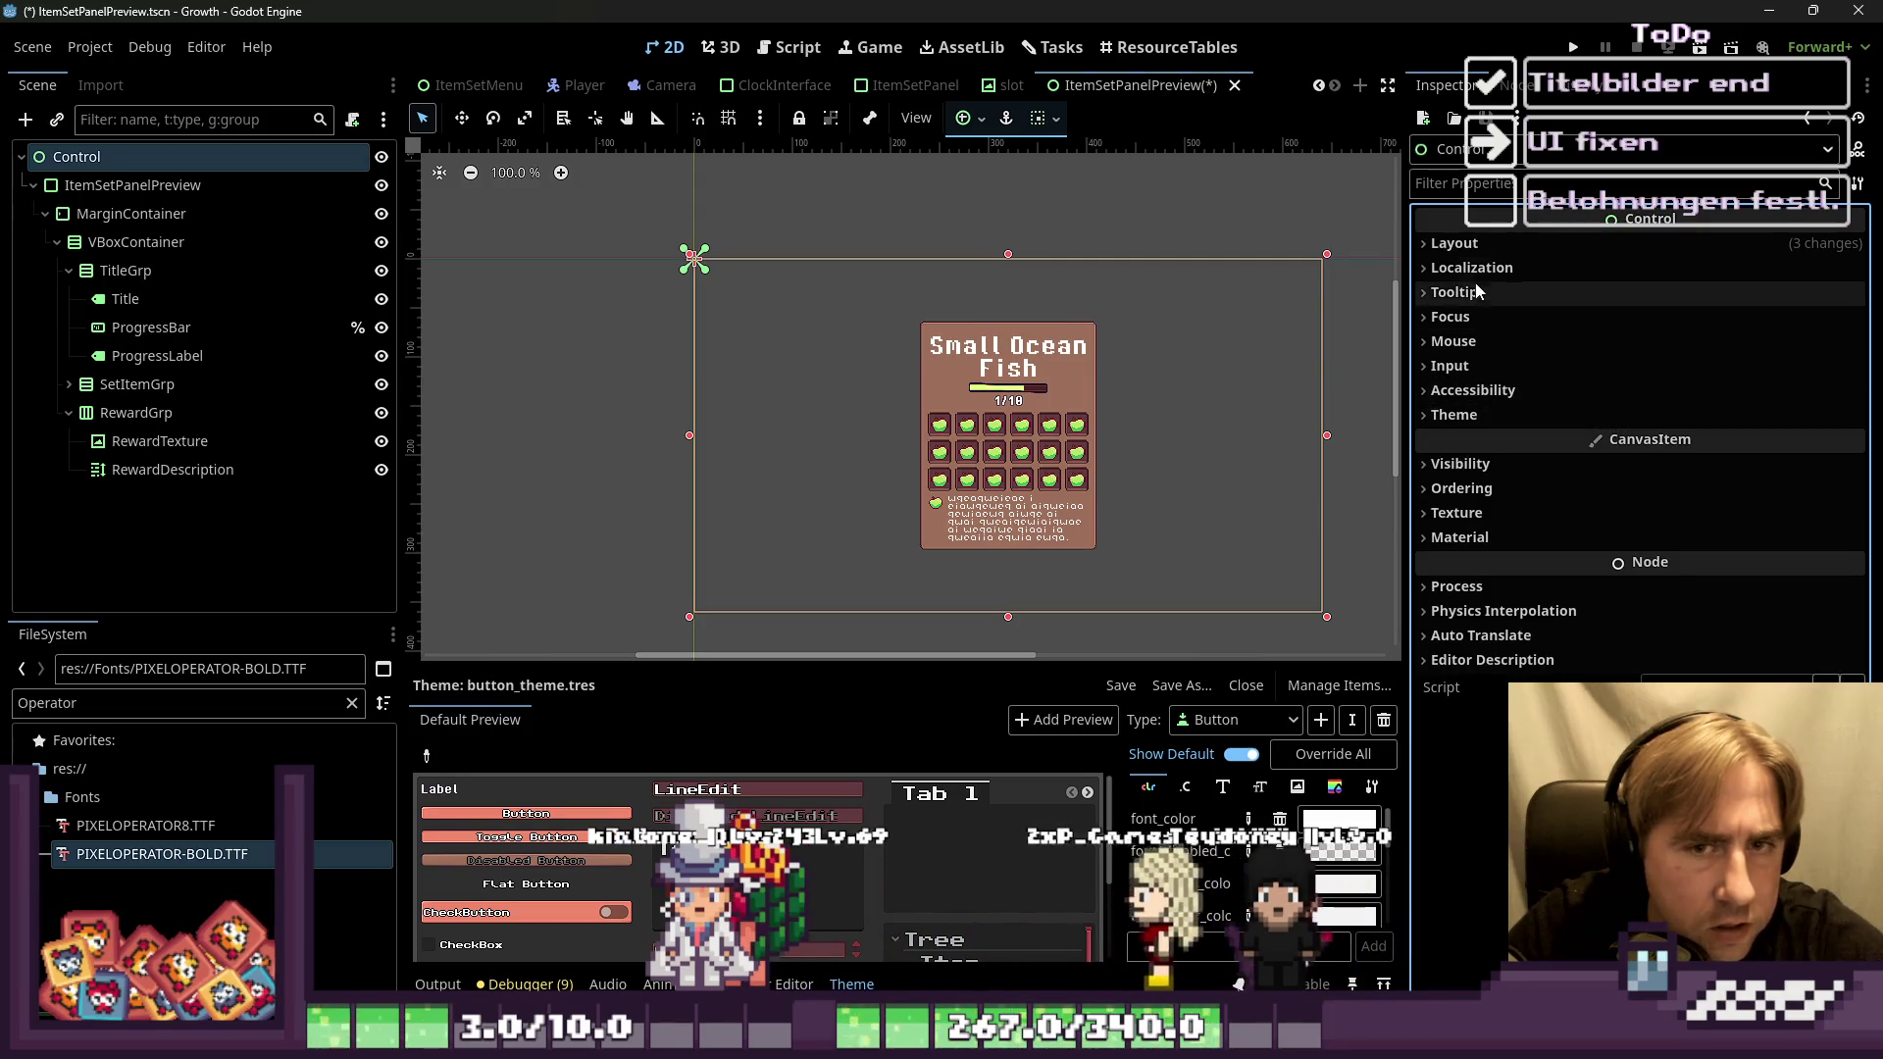
pyautogui.click(1493, 243)
pyautogui.click(1507, 544)
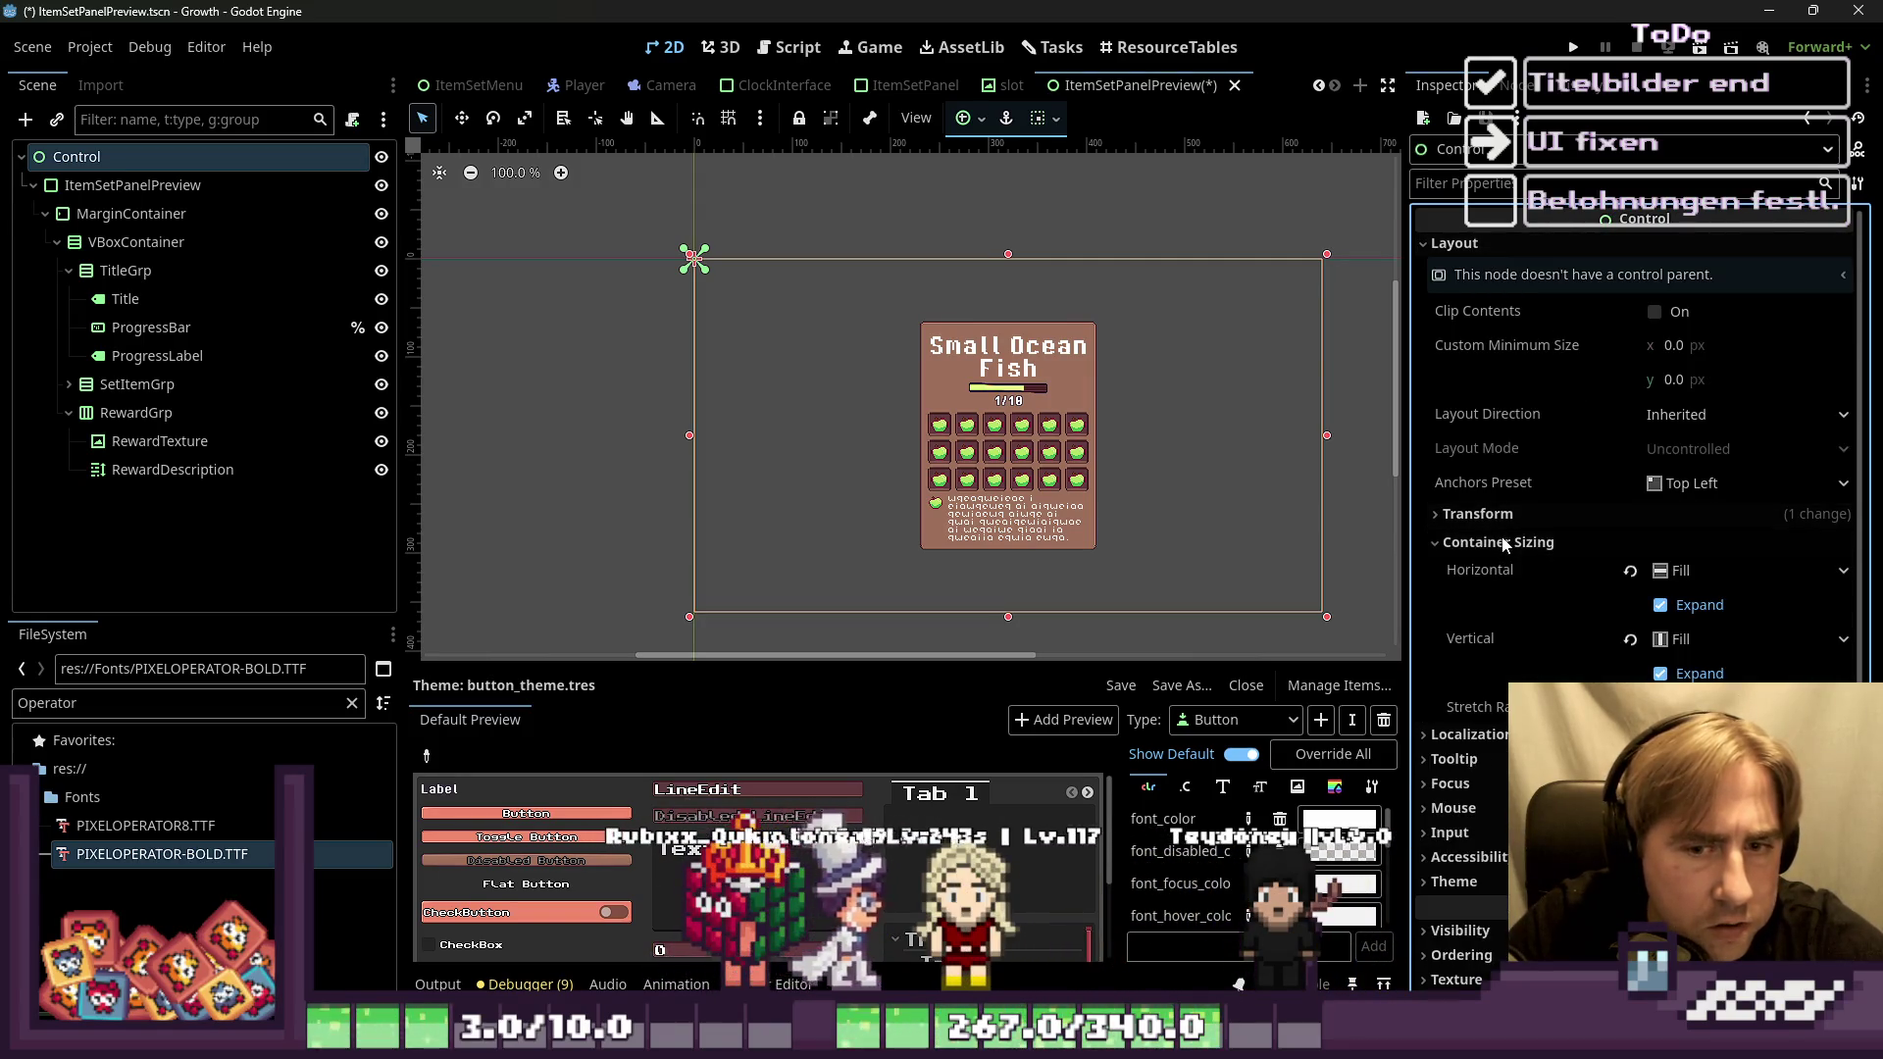
pyautogui.click(1537, 514)
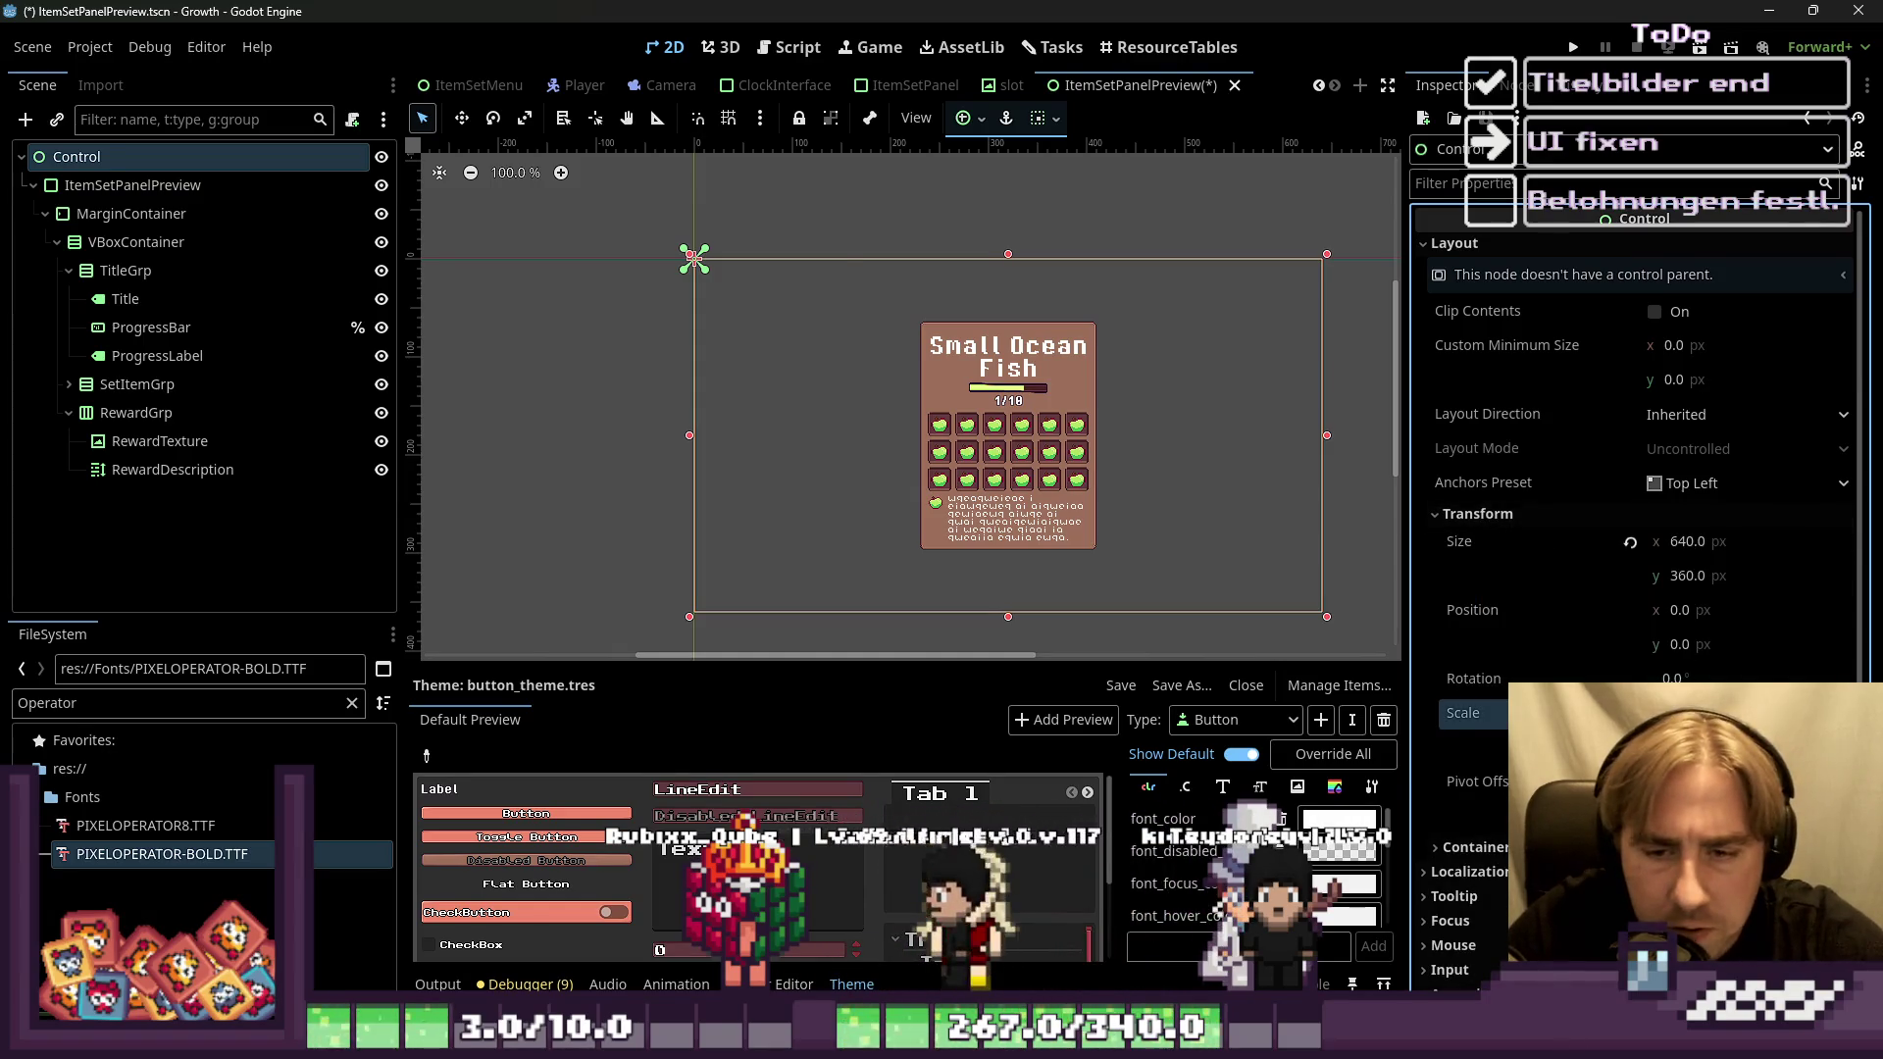
pyautogui.press('Return')
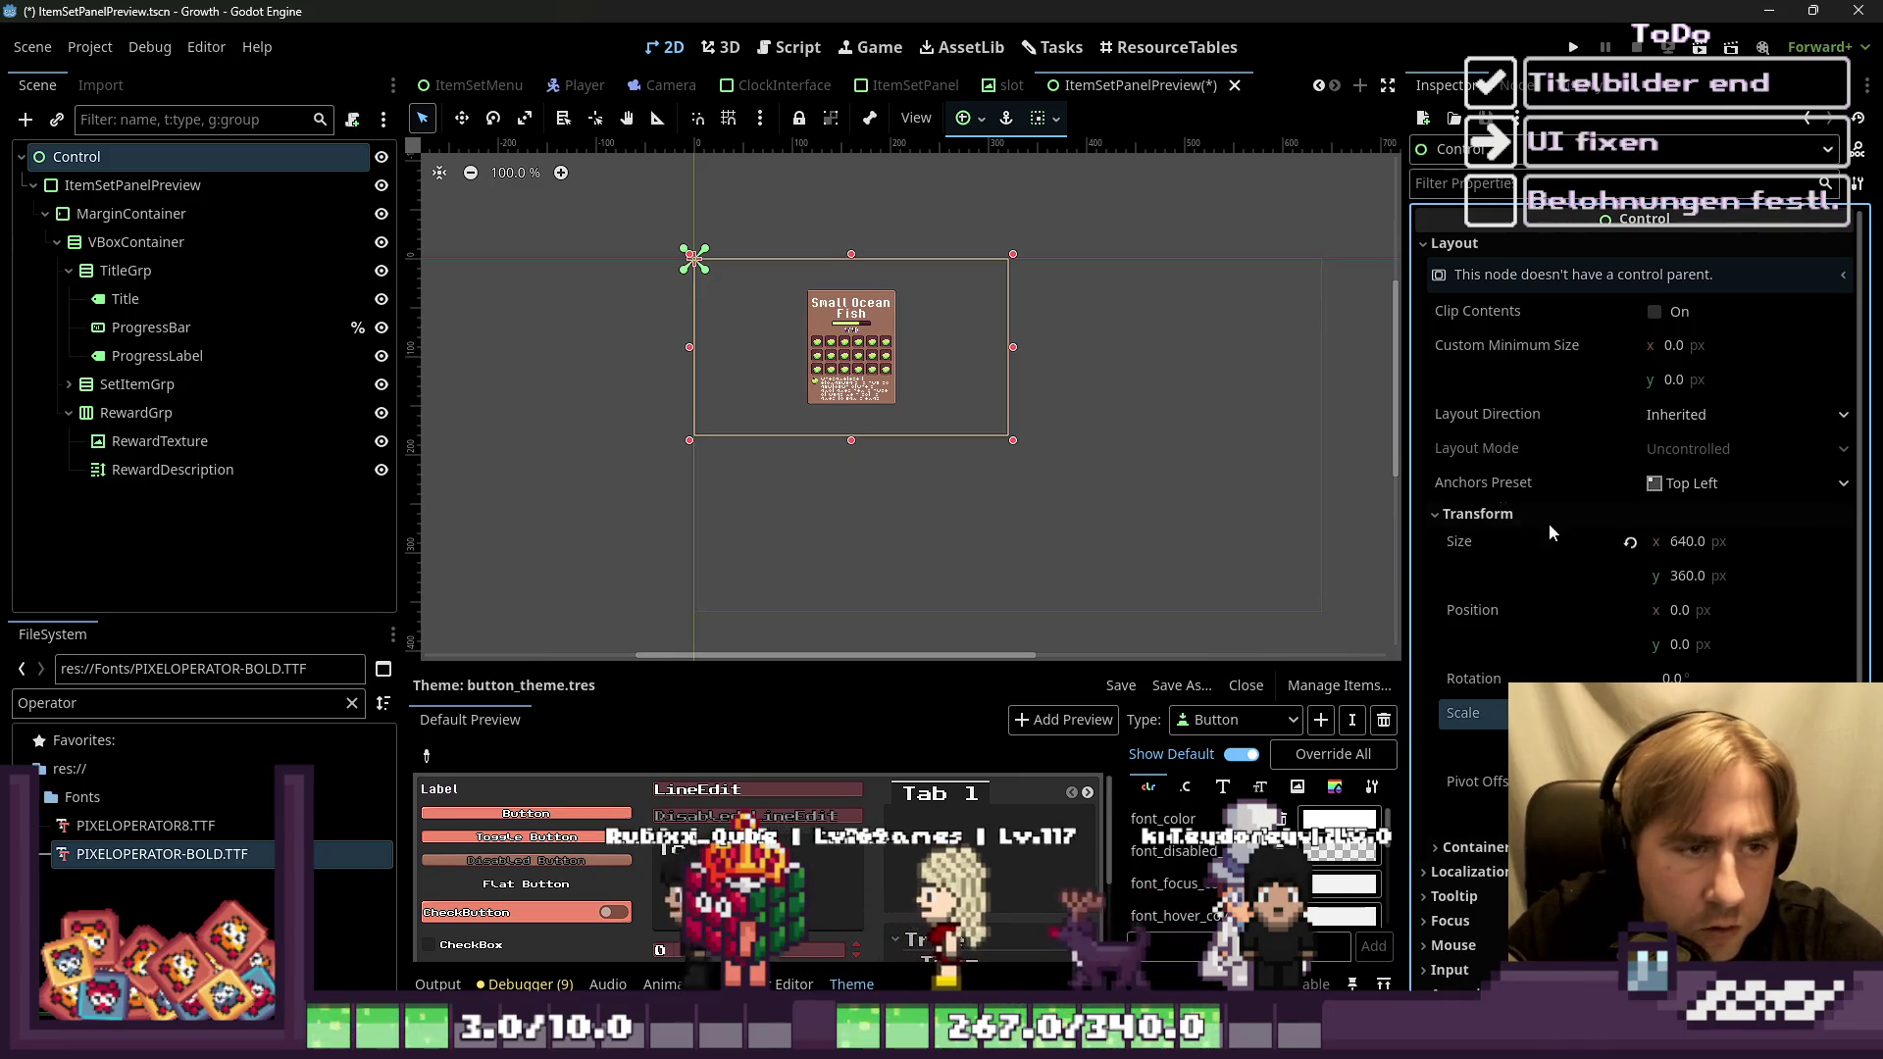
pyautogui.click(550, 357)
pyautogui.hotkey('ctrl', 's')
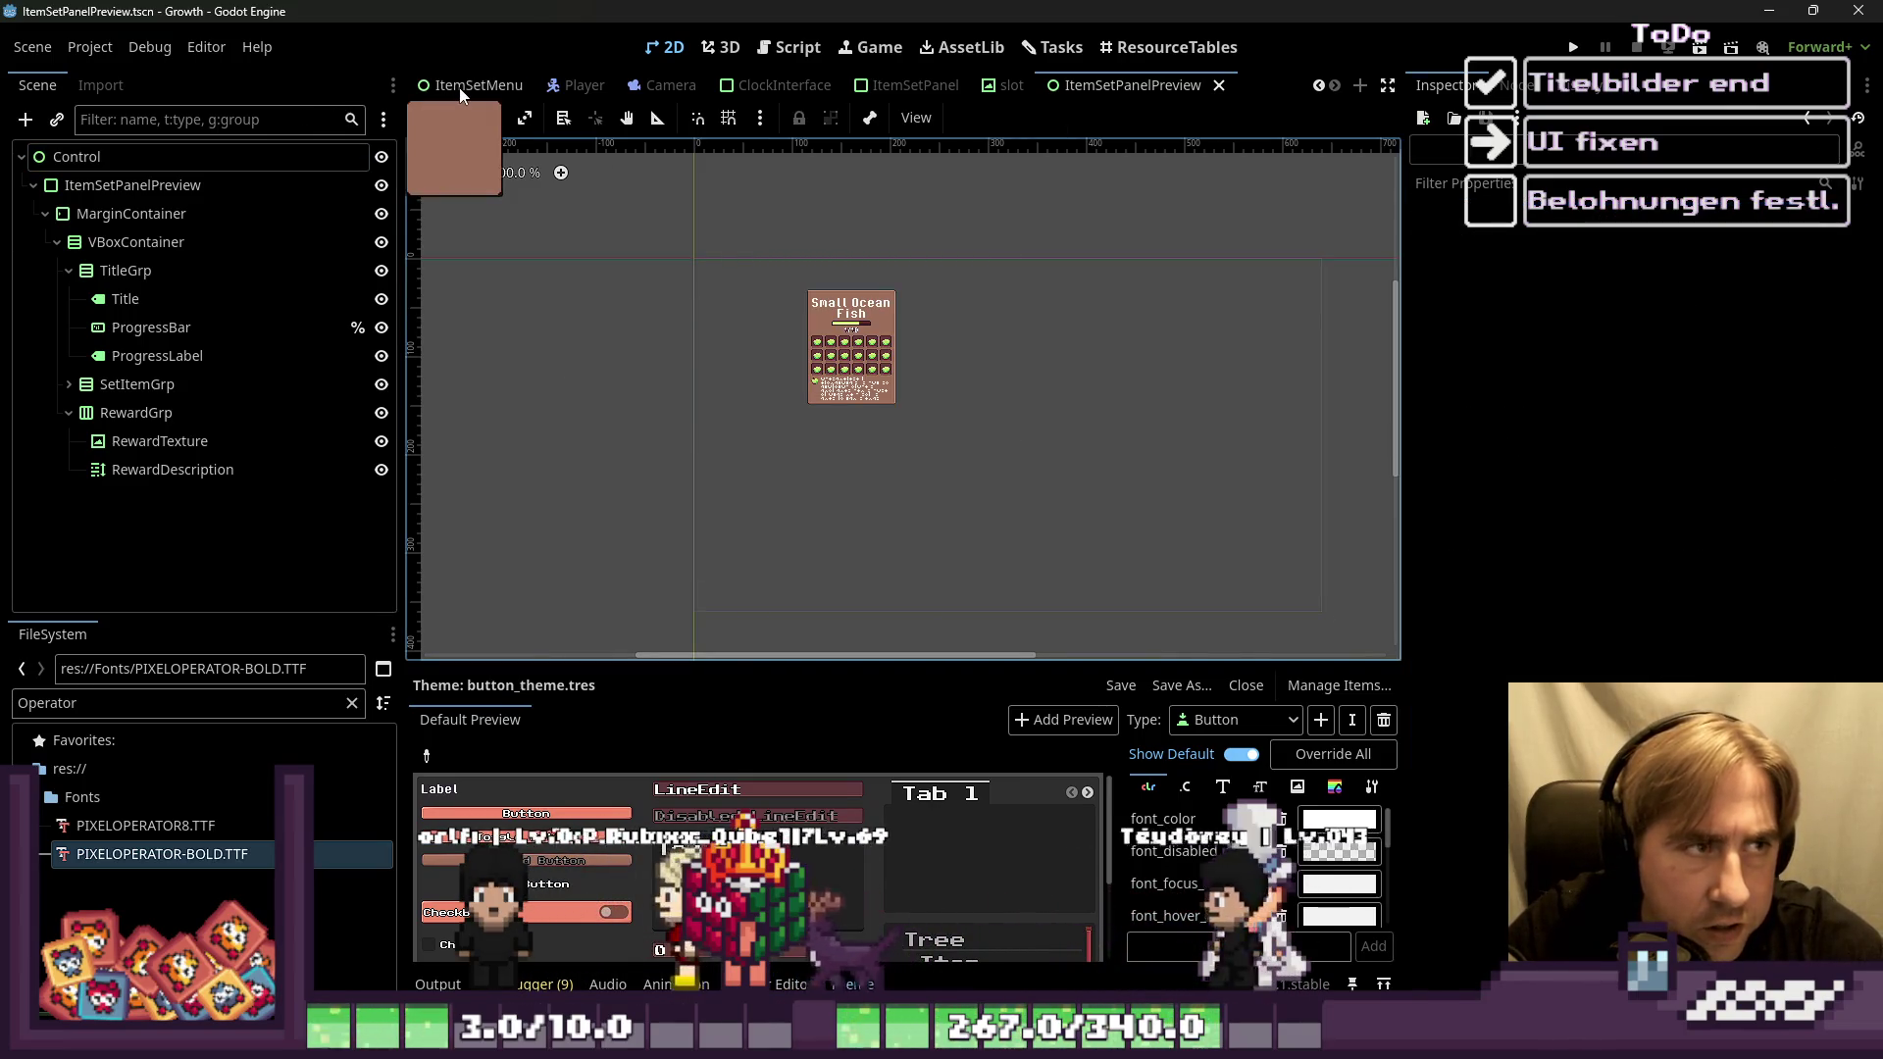
# - In the World scene, move the Small Ocean Fish panel into the Collections menu
pyautogui.hotkey('ctrl', 'shift', 't')
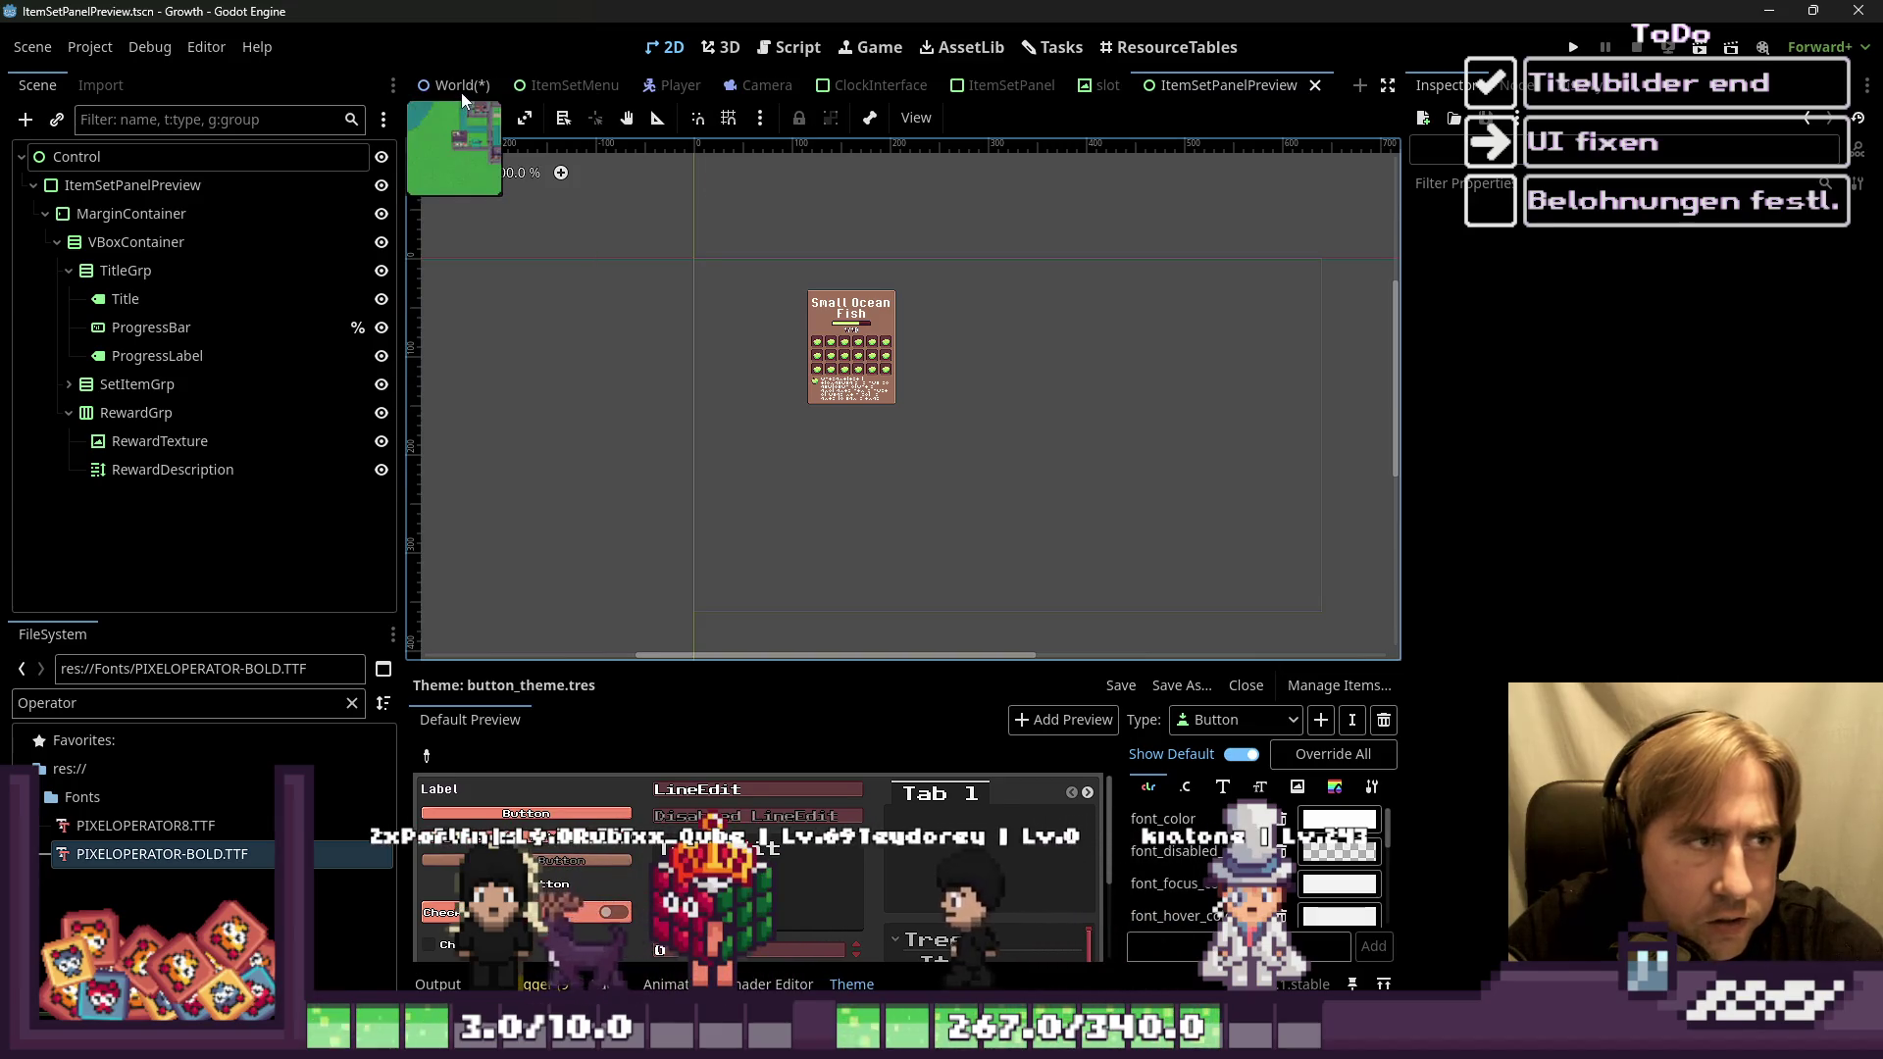
pyautogui.click(461, 92)
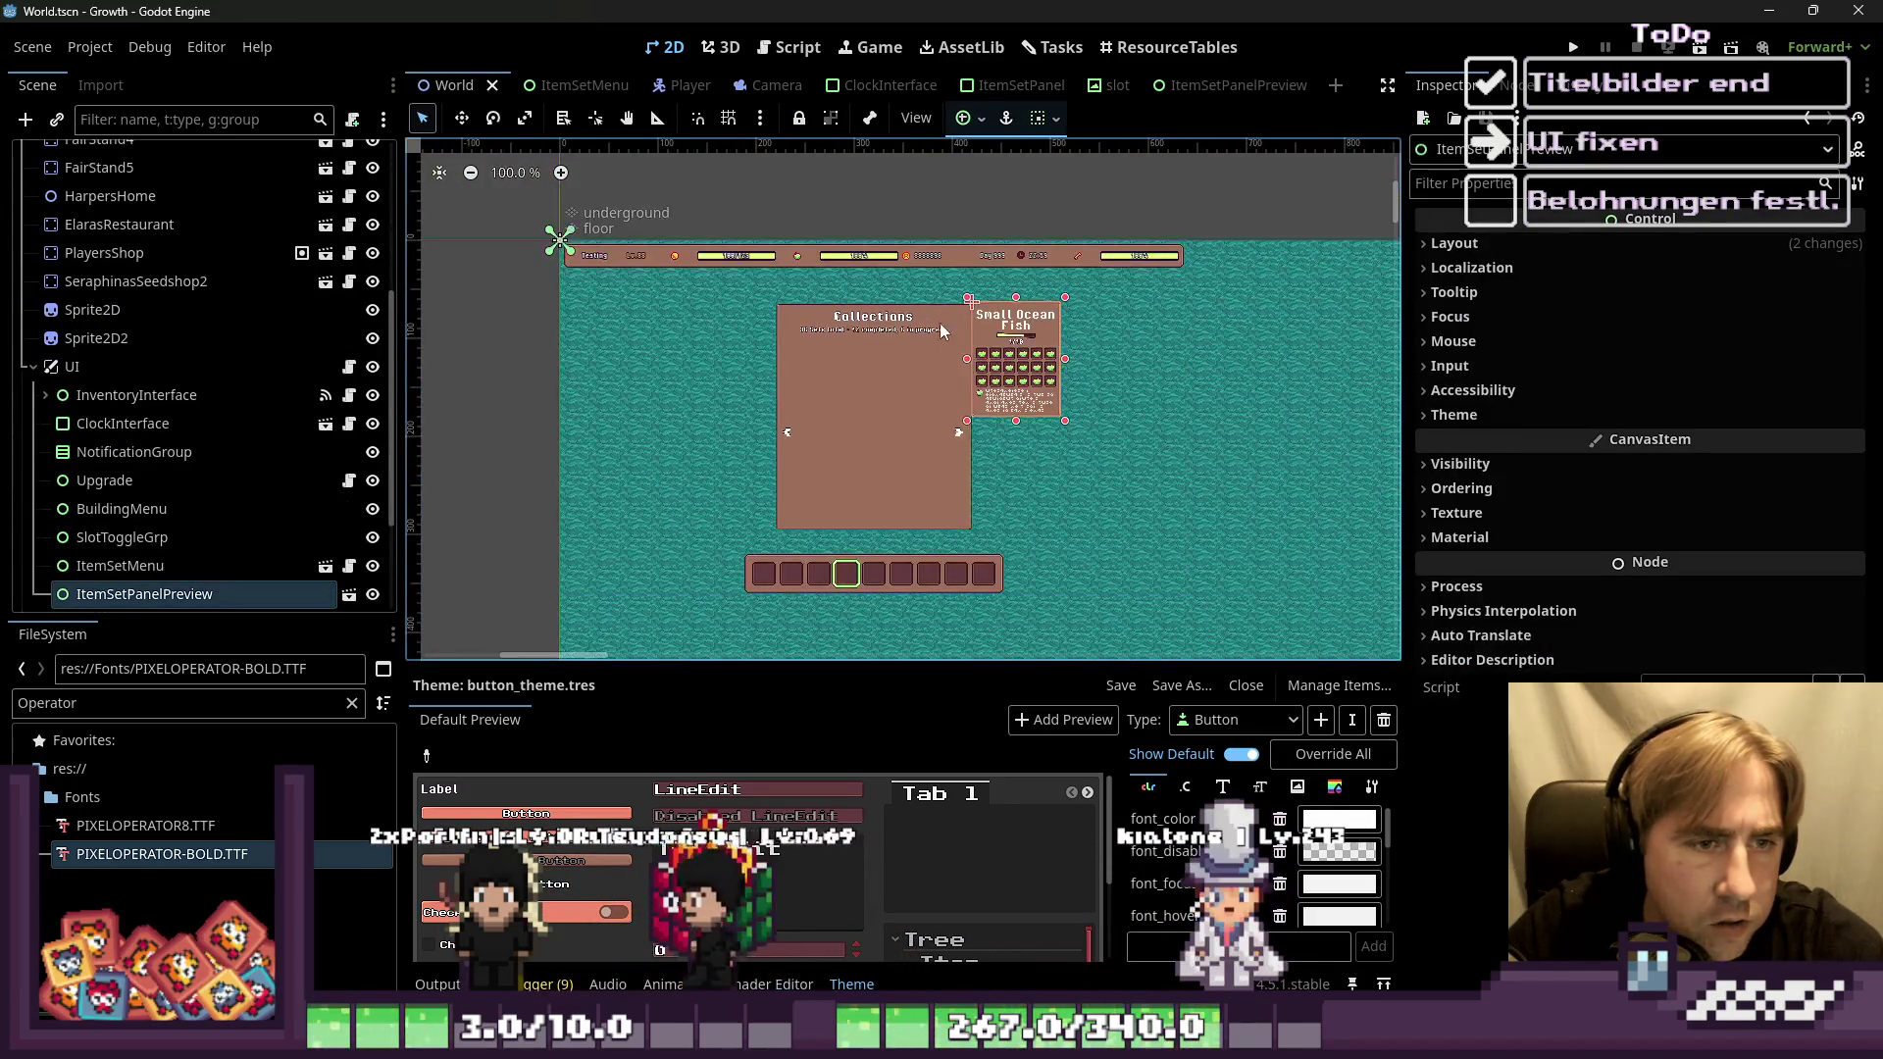
pyautogui.moveTo(1016, 351); pyautogui.dragTo(873, 416)
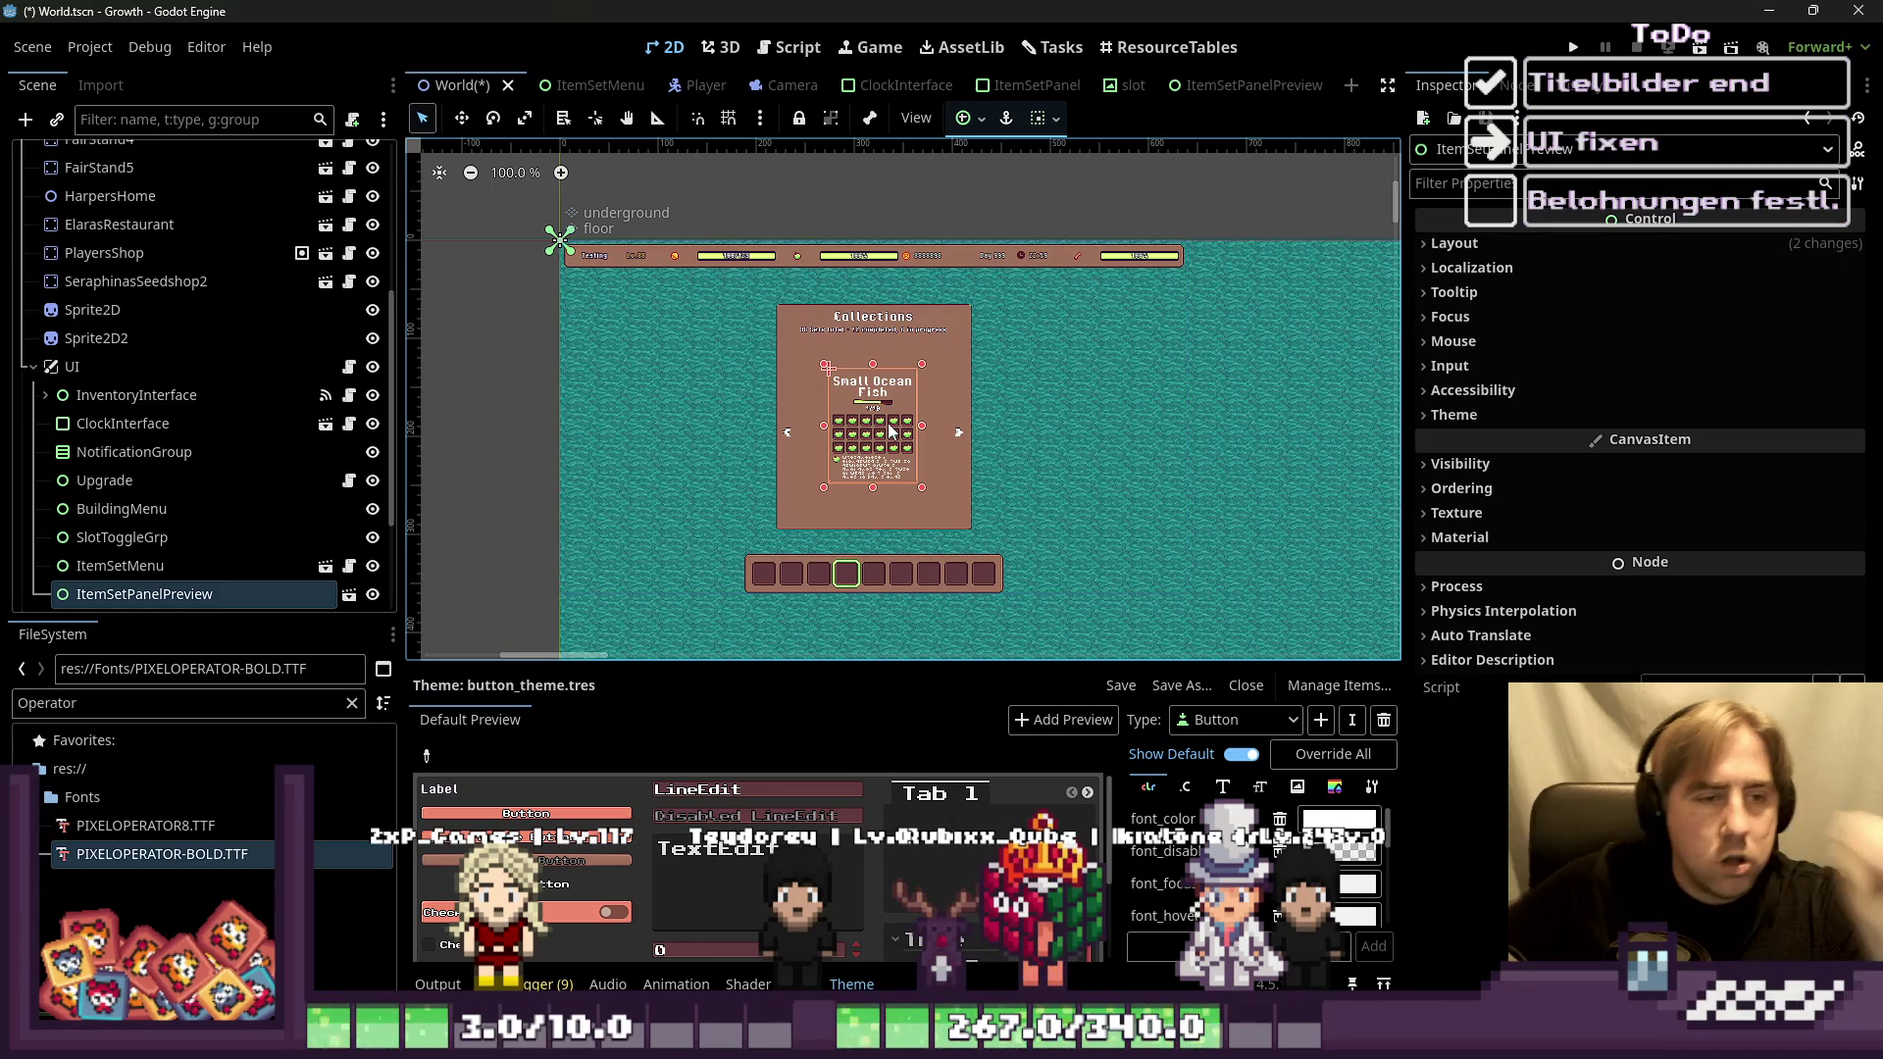
pyautogui.scroll(10, 892, 431)
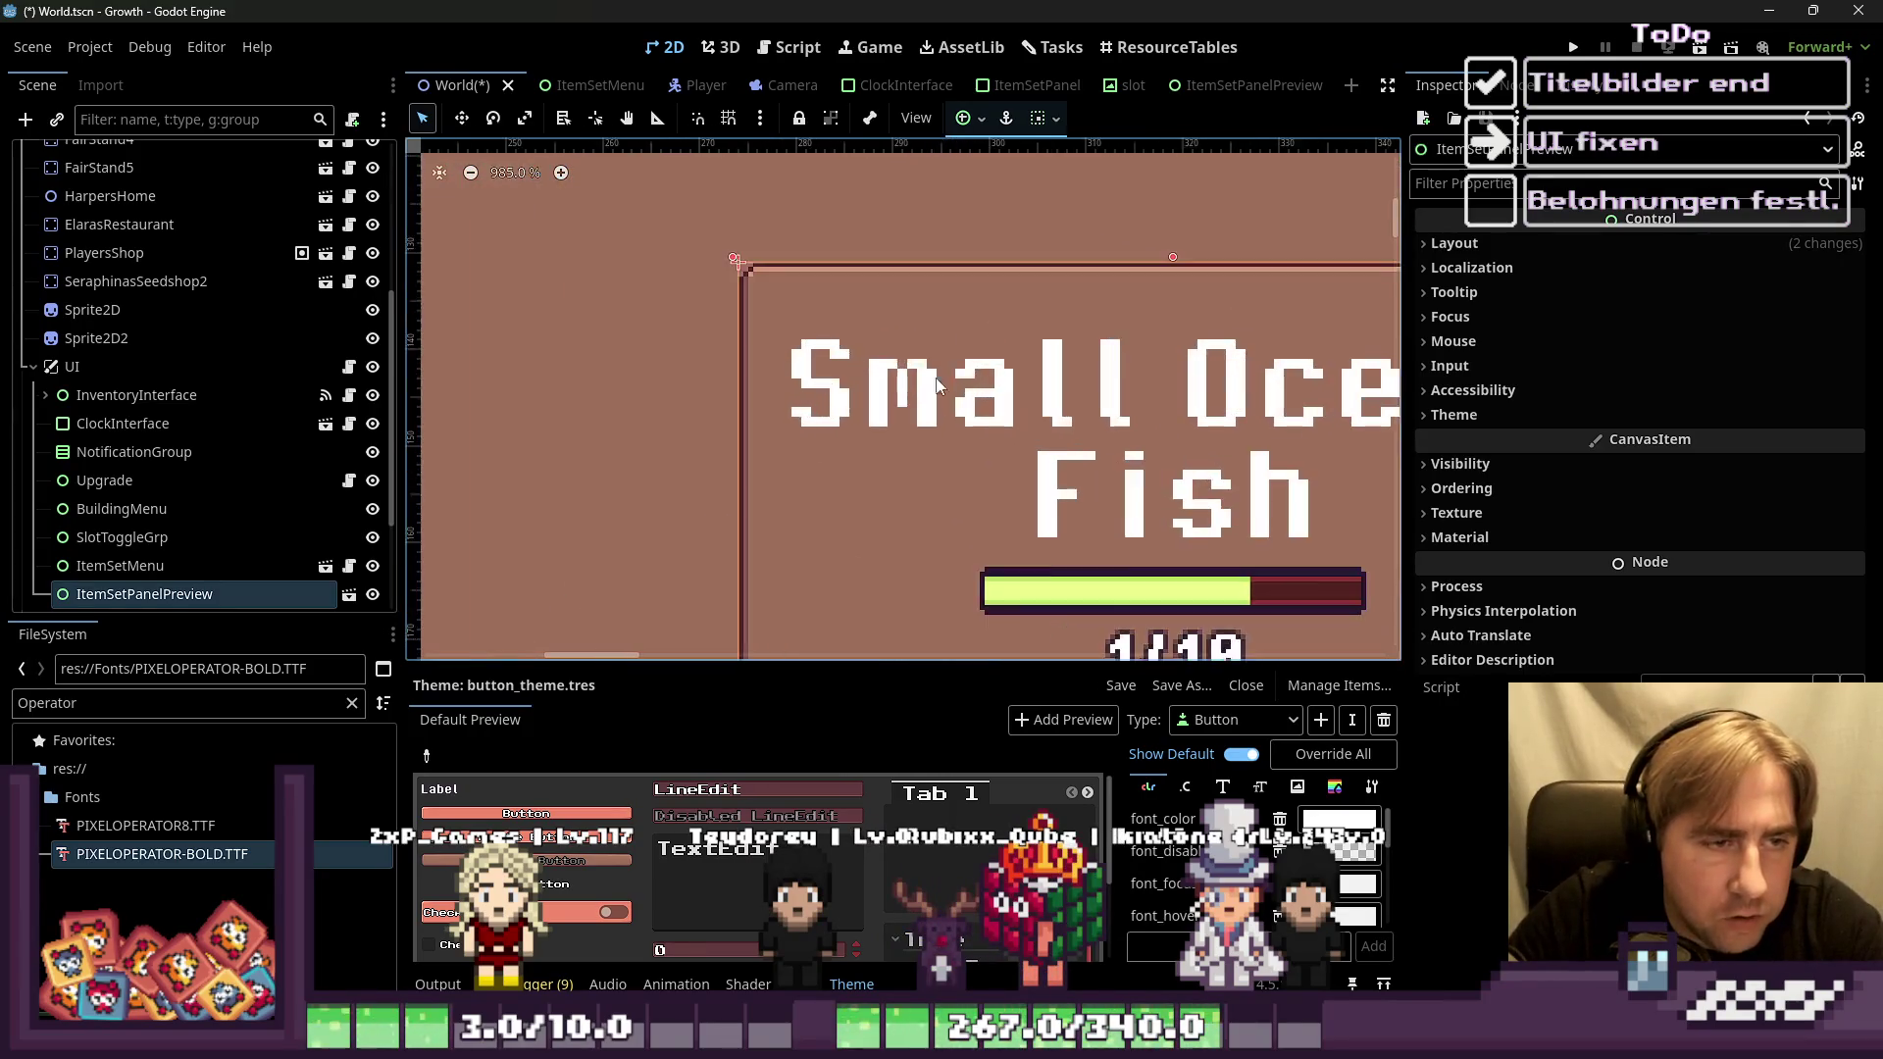
pyautogui.scroll(-5, 894, 383)
pyautogui.scroll(8, 652, 323)
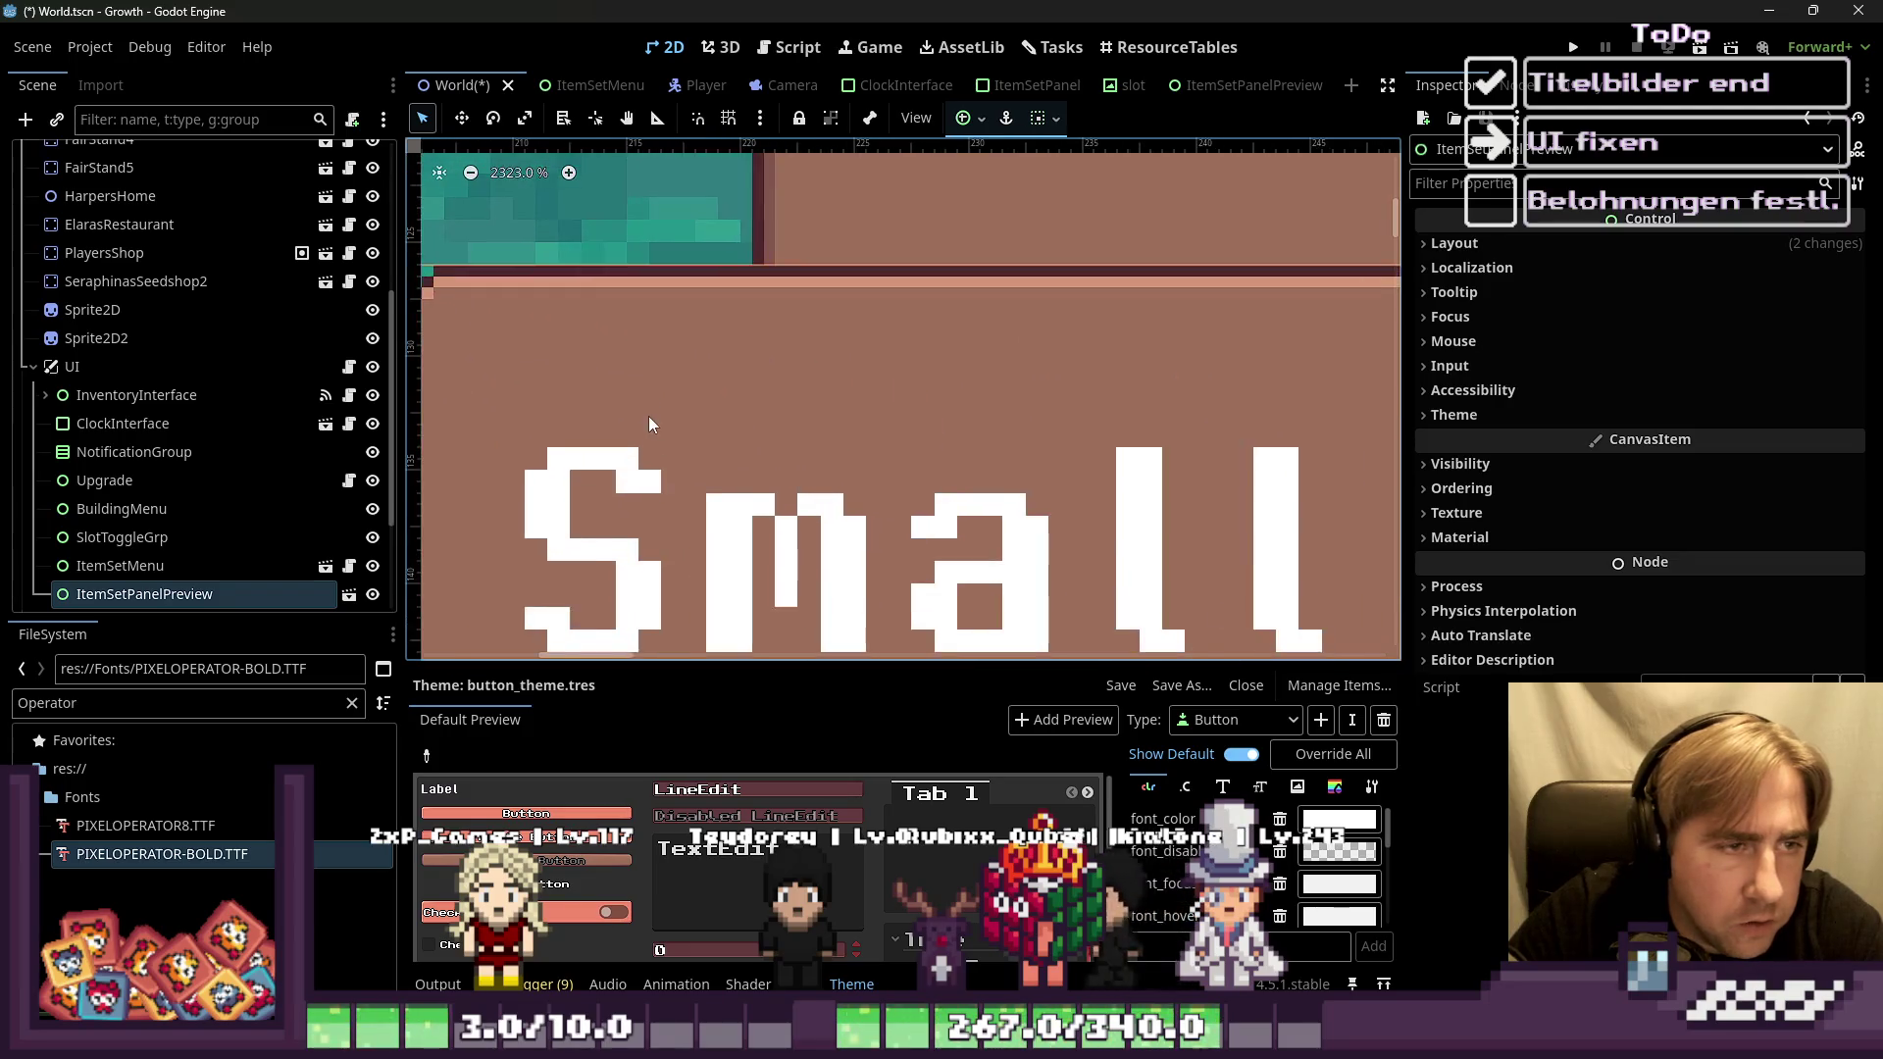
pyautogui.scroll(-5, 650, 418)
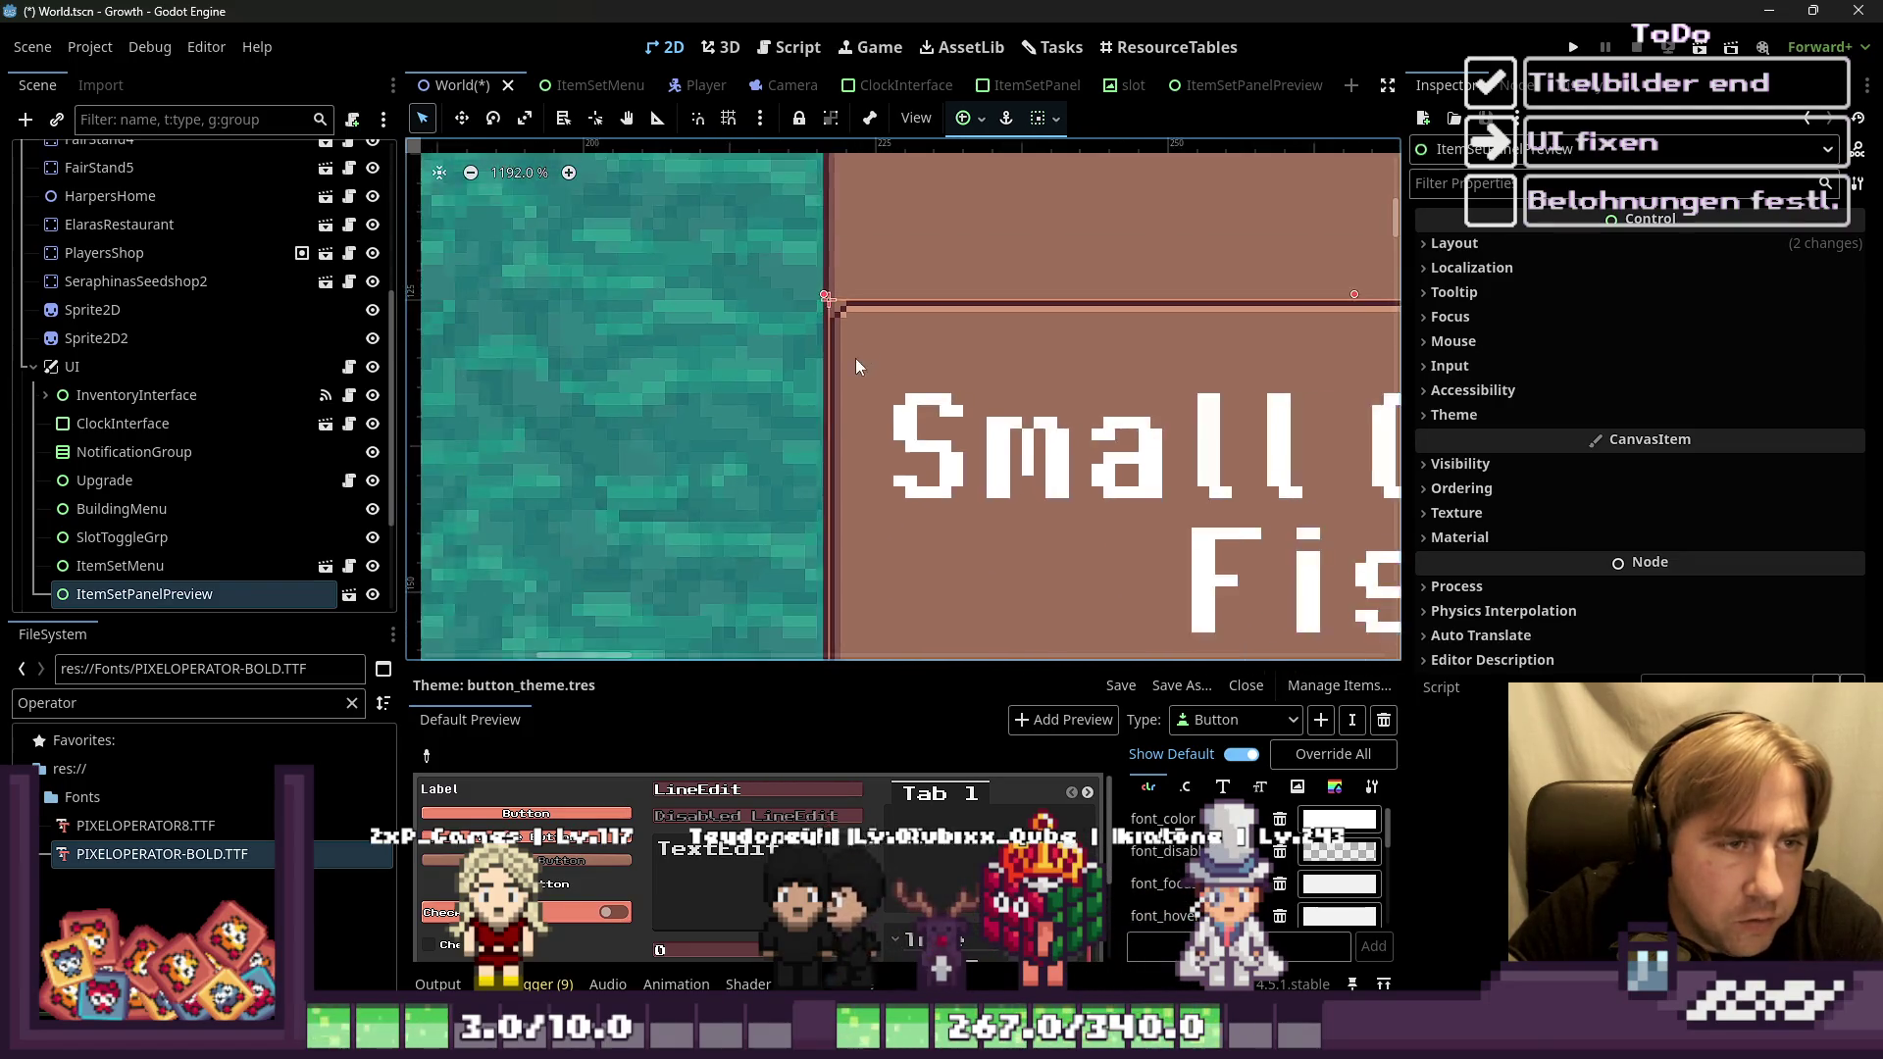
pyautogui.scroll(-8, 861, 357)
pyautogui.scroll(2, 863, 249)
pyautogui.scroll(2, 863, 249)
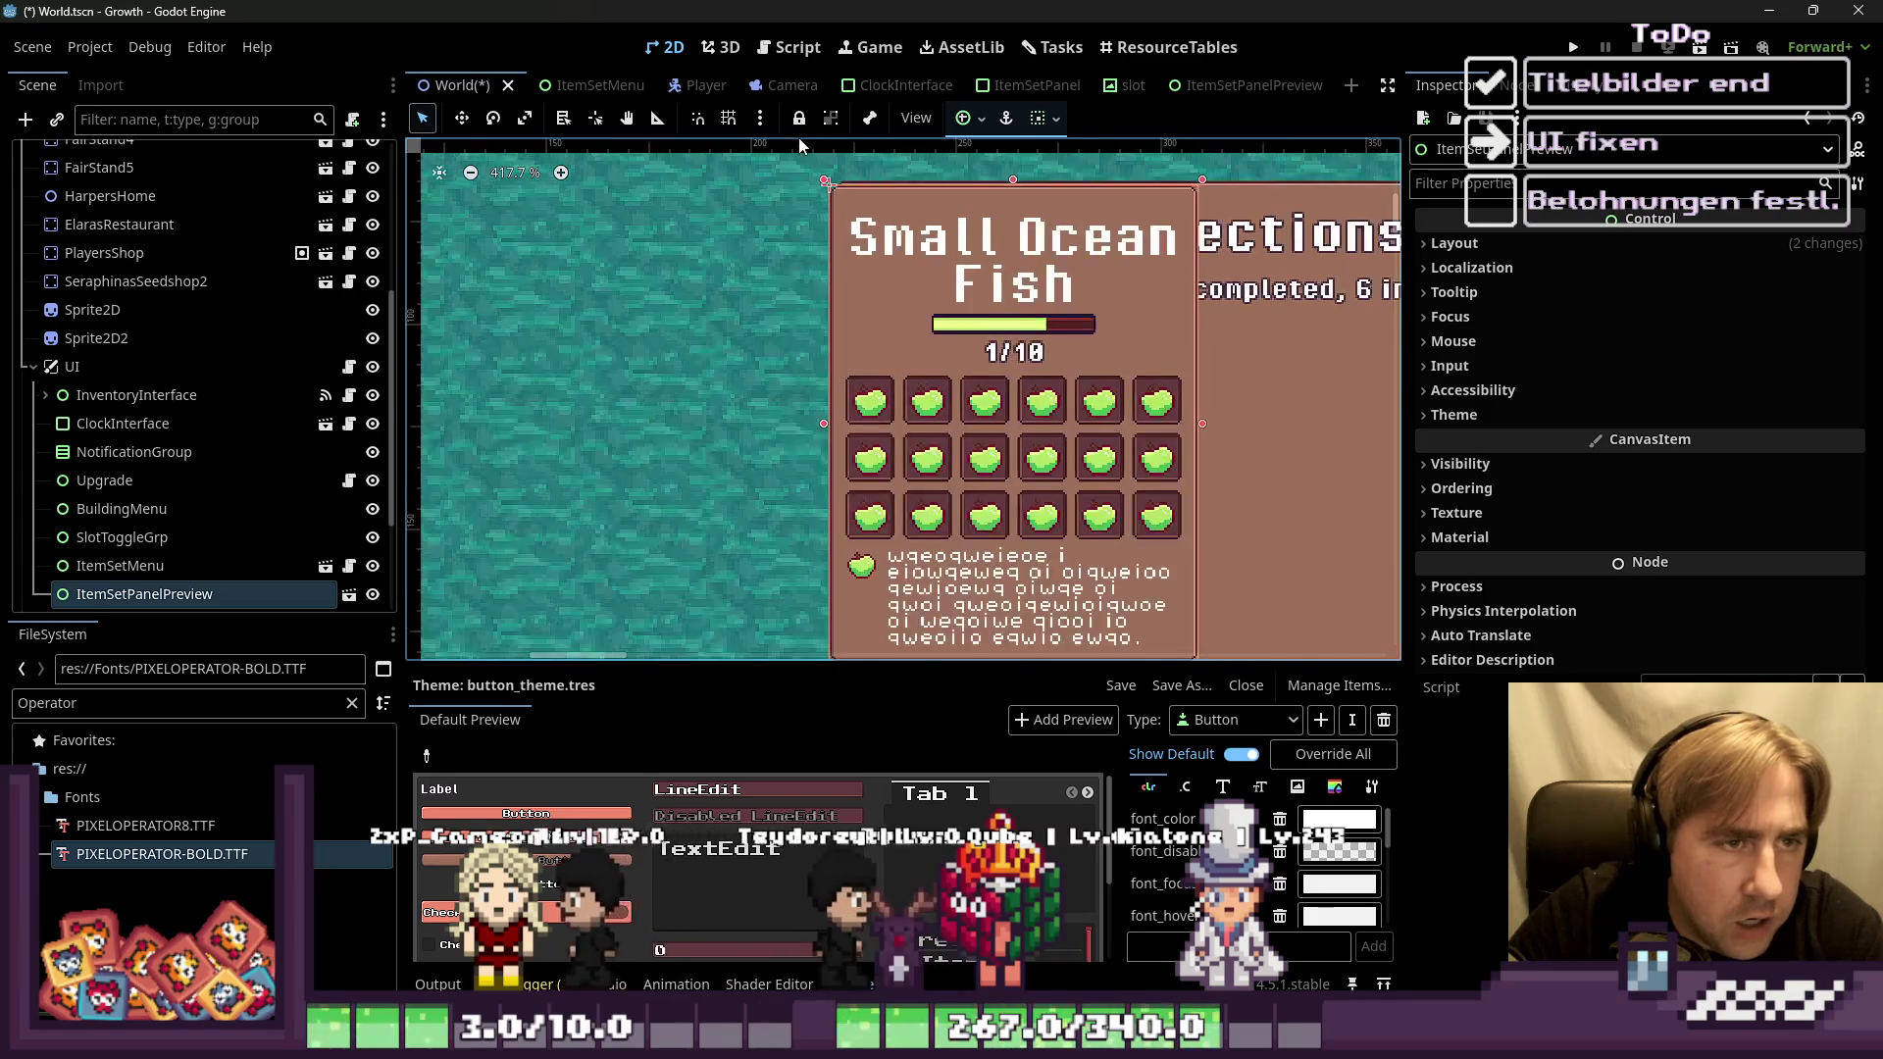
pyautogui.scroll(15, 873, 202)
# - Fine-align the panel within the Collections frame, briefly using grid snapping
pyautogui.moveTo(934, 337)
pyautogui.mouseDown()
pyautogui.moveTo(921, 324)
pyautogui.moveTo(938, 362)
pyautogui.moveTo(882, 336)
pyautogui.moveTo(890, 320)
pyautogui.moveTo(899, 351)
pyautogui.moveTo(861, 369)
pyautogui.moveTo(876, 376)
pyautogui.mouseUp()
pyautogui.scroll(4, 912, 344)
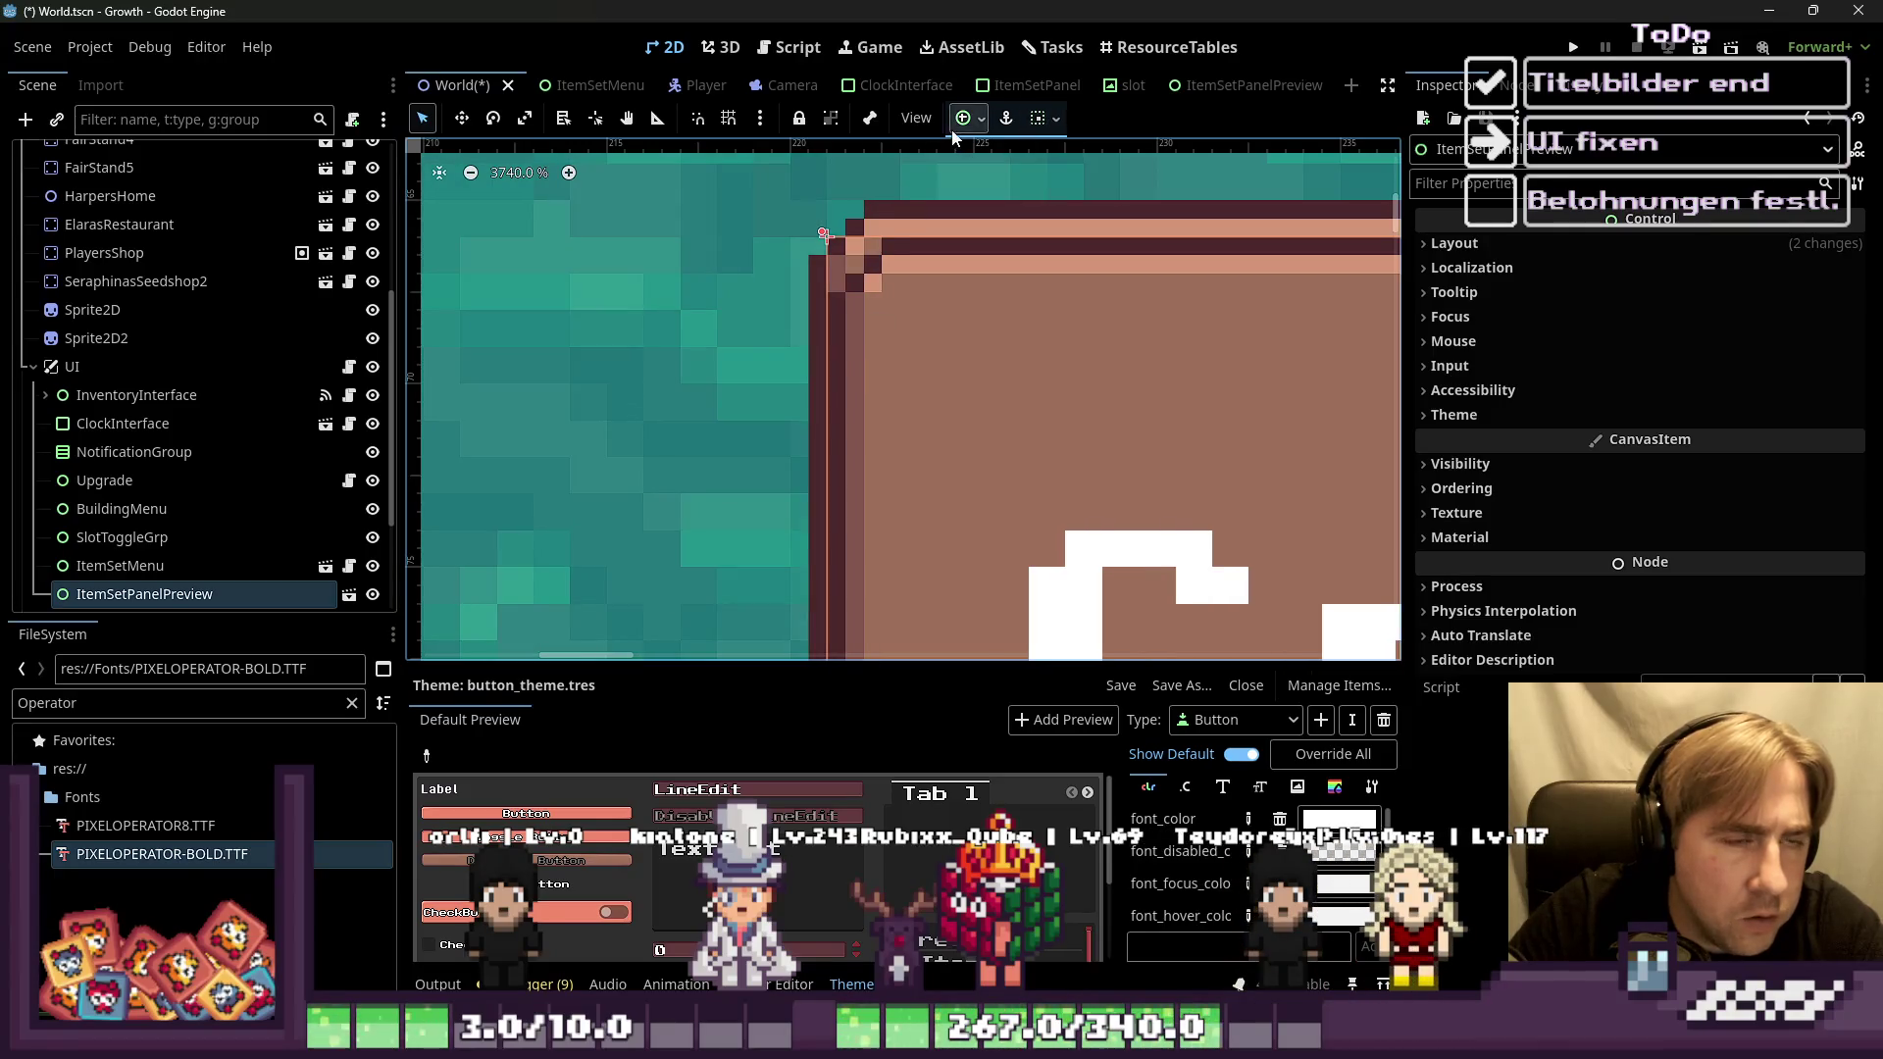
pyautogui.click(731, 119)
pyautogui.moveTo(897, 321)
pyautogui.mouseDown()
pyautogui.moveTo(1005, 247)
pyautogui.moveTo(925, 315)
pyautogui.moveTo(952, 267)
pyautogui.moveTo(959, 303)
pyautogui.moveTo(896, 298)
pyautogui.moveTo(897, 356)
pyautogui.mouseUp()
pyautogui.click(727, 118)
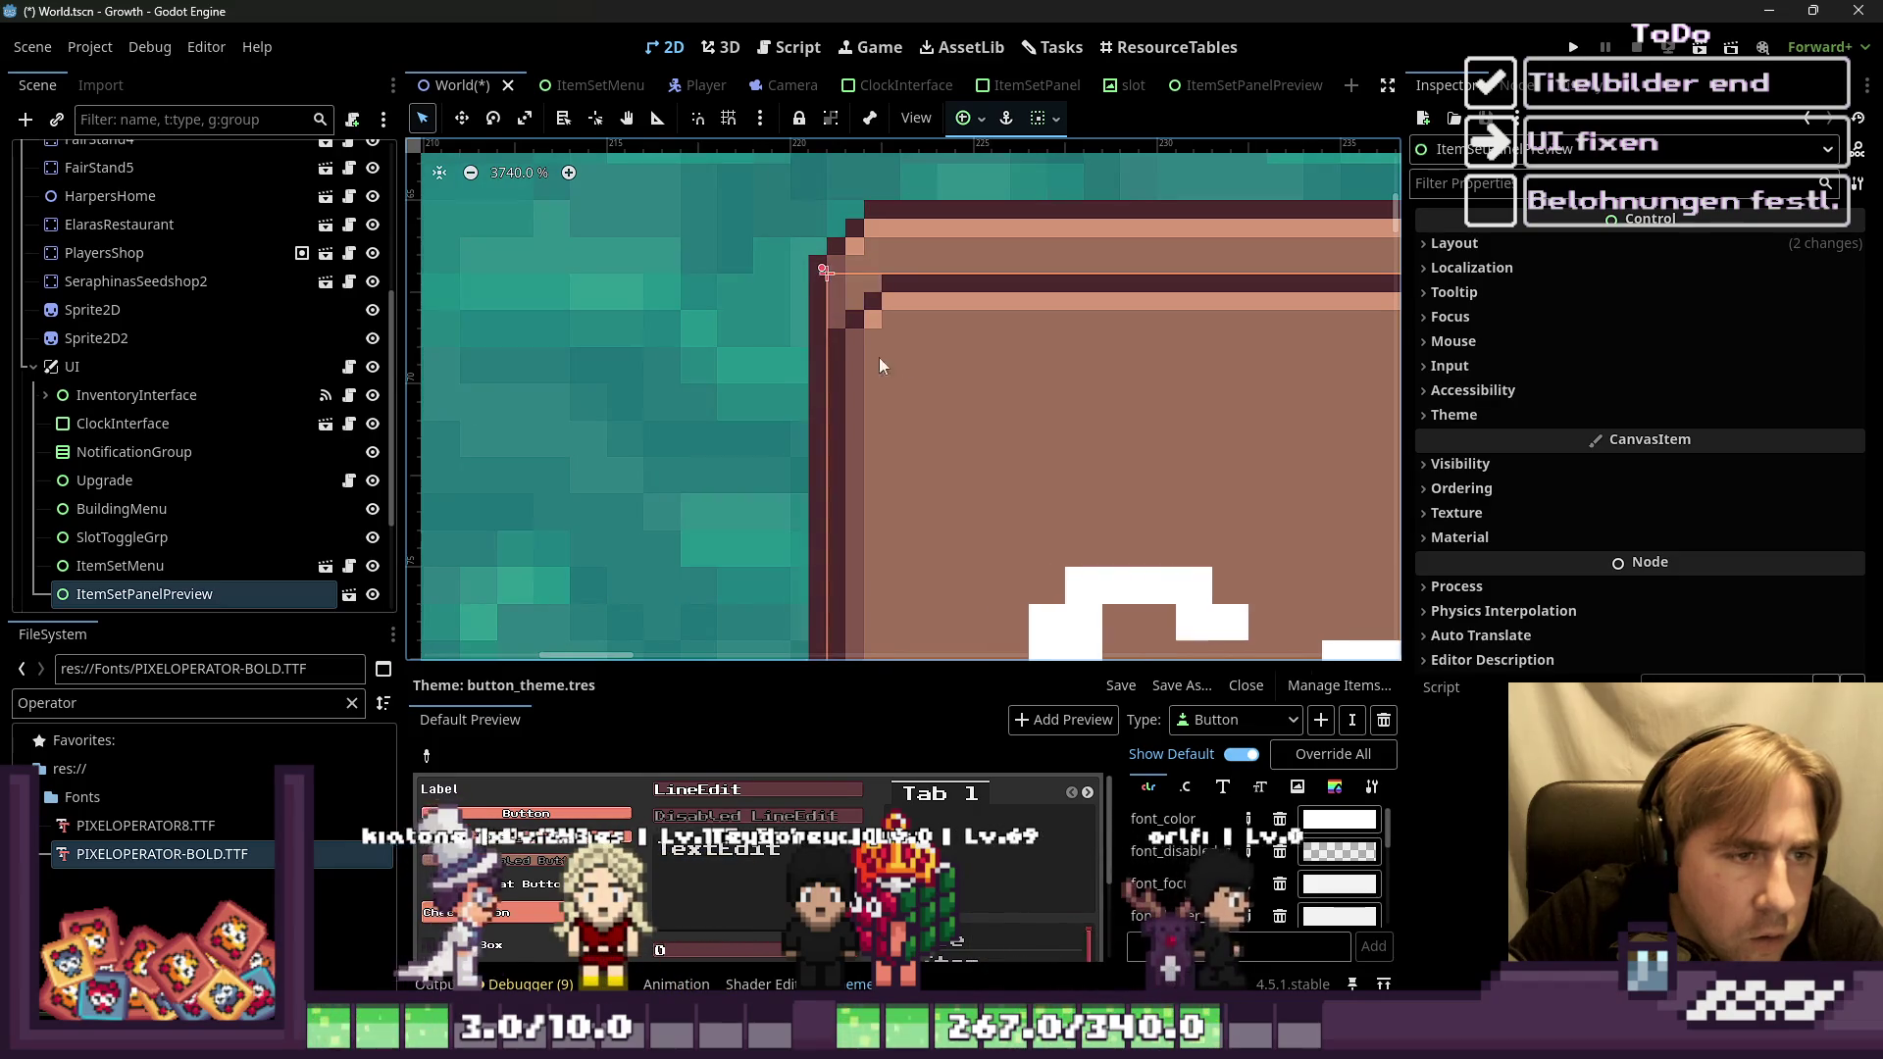
pyautogui.scroll(-20, 895, 368)
pyautogui.scroll(-8, 894, 340)
pyautogui.moveTo(904, 412); pyautogui.dragTo(909, 409)
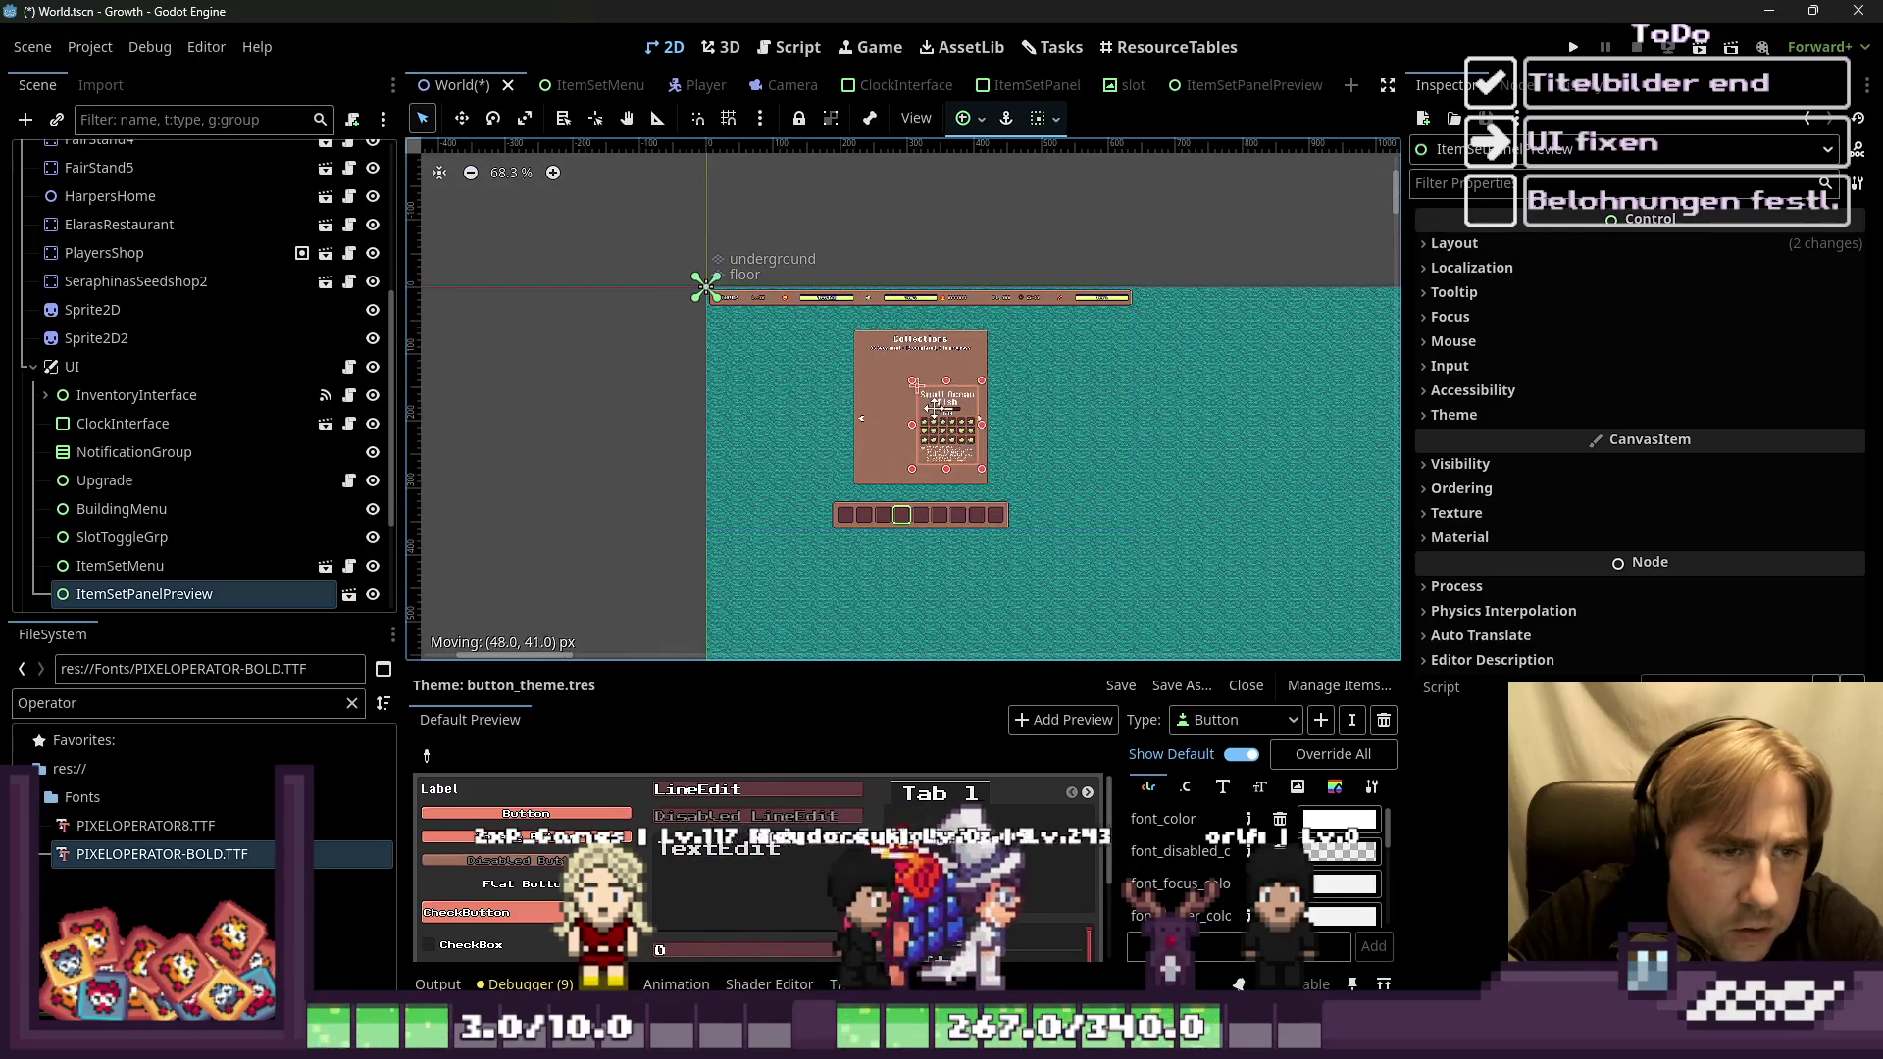
pyautogui.scroll(-3, 206, 490)
pyautogui.scroll(-2, 206, 490)
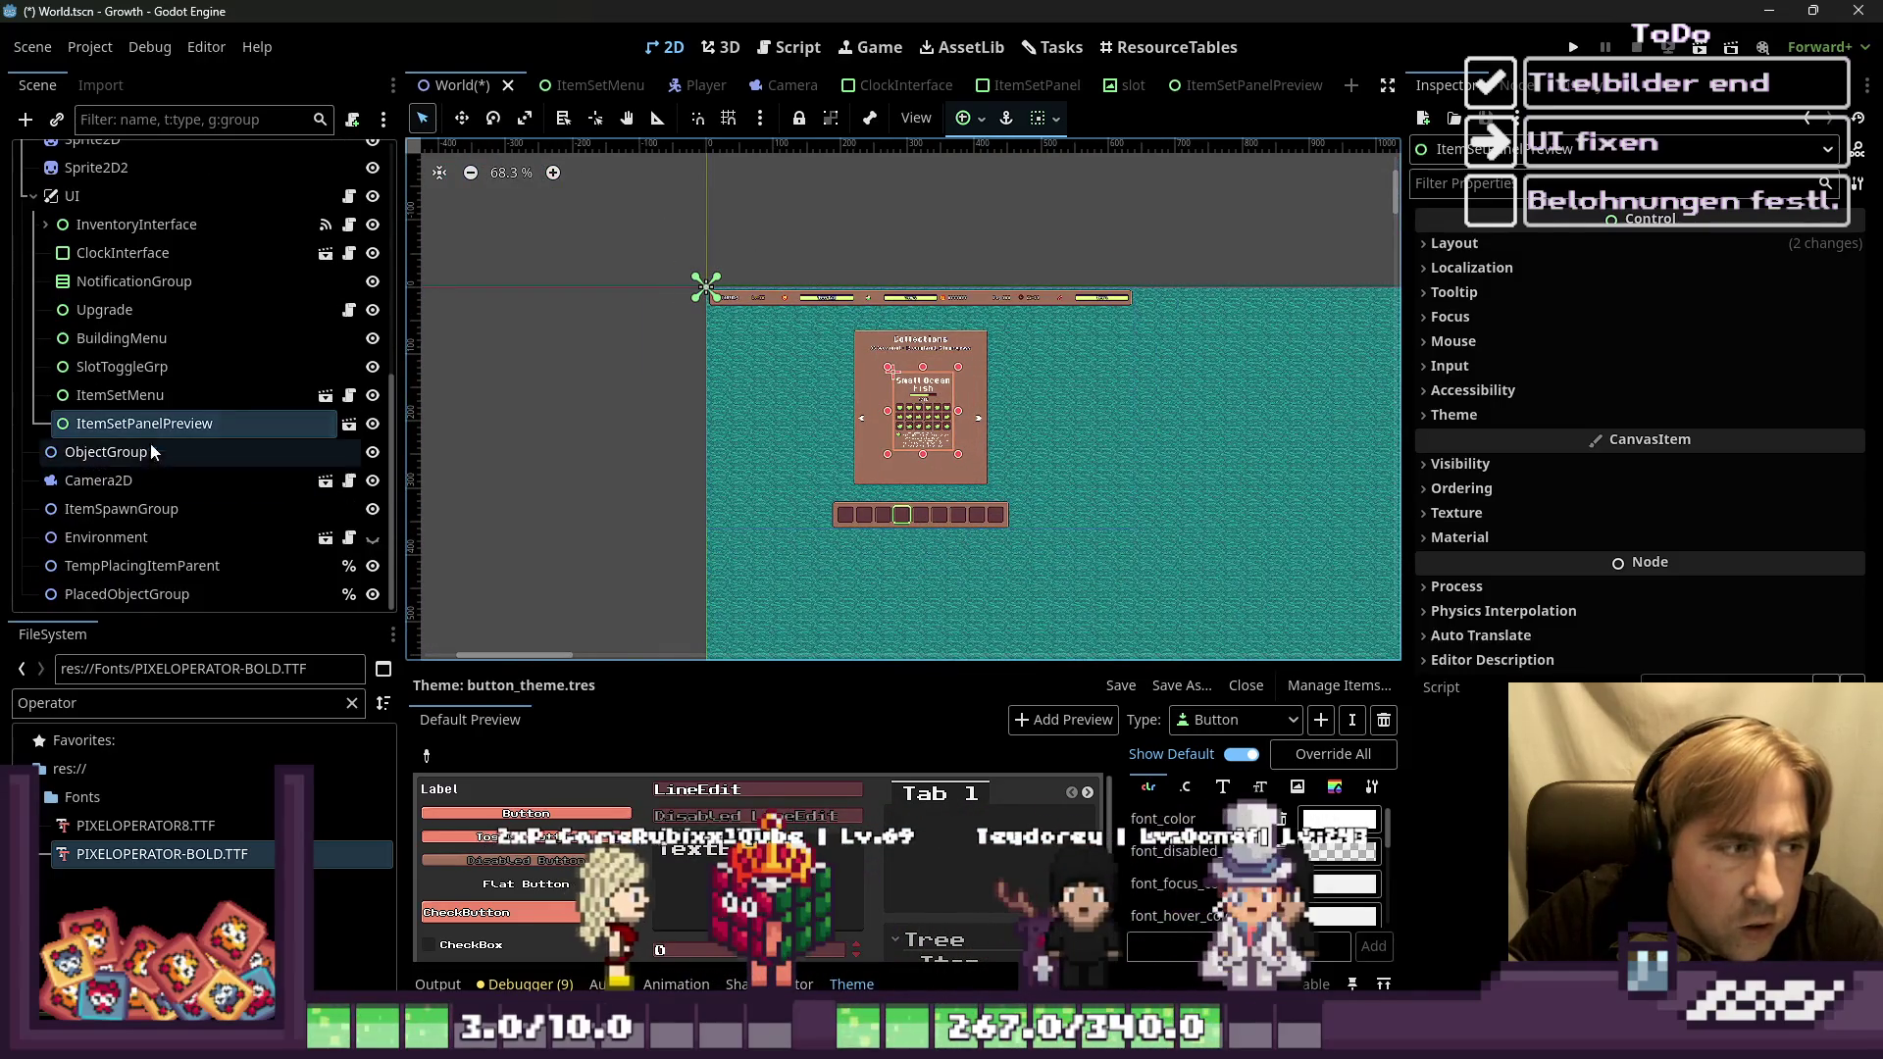
pyautogui.click(147, 396)
pyautogui.click(145, 427)
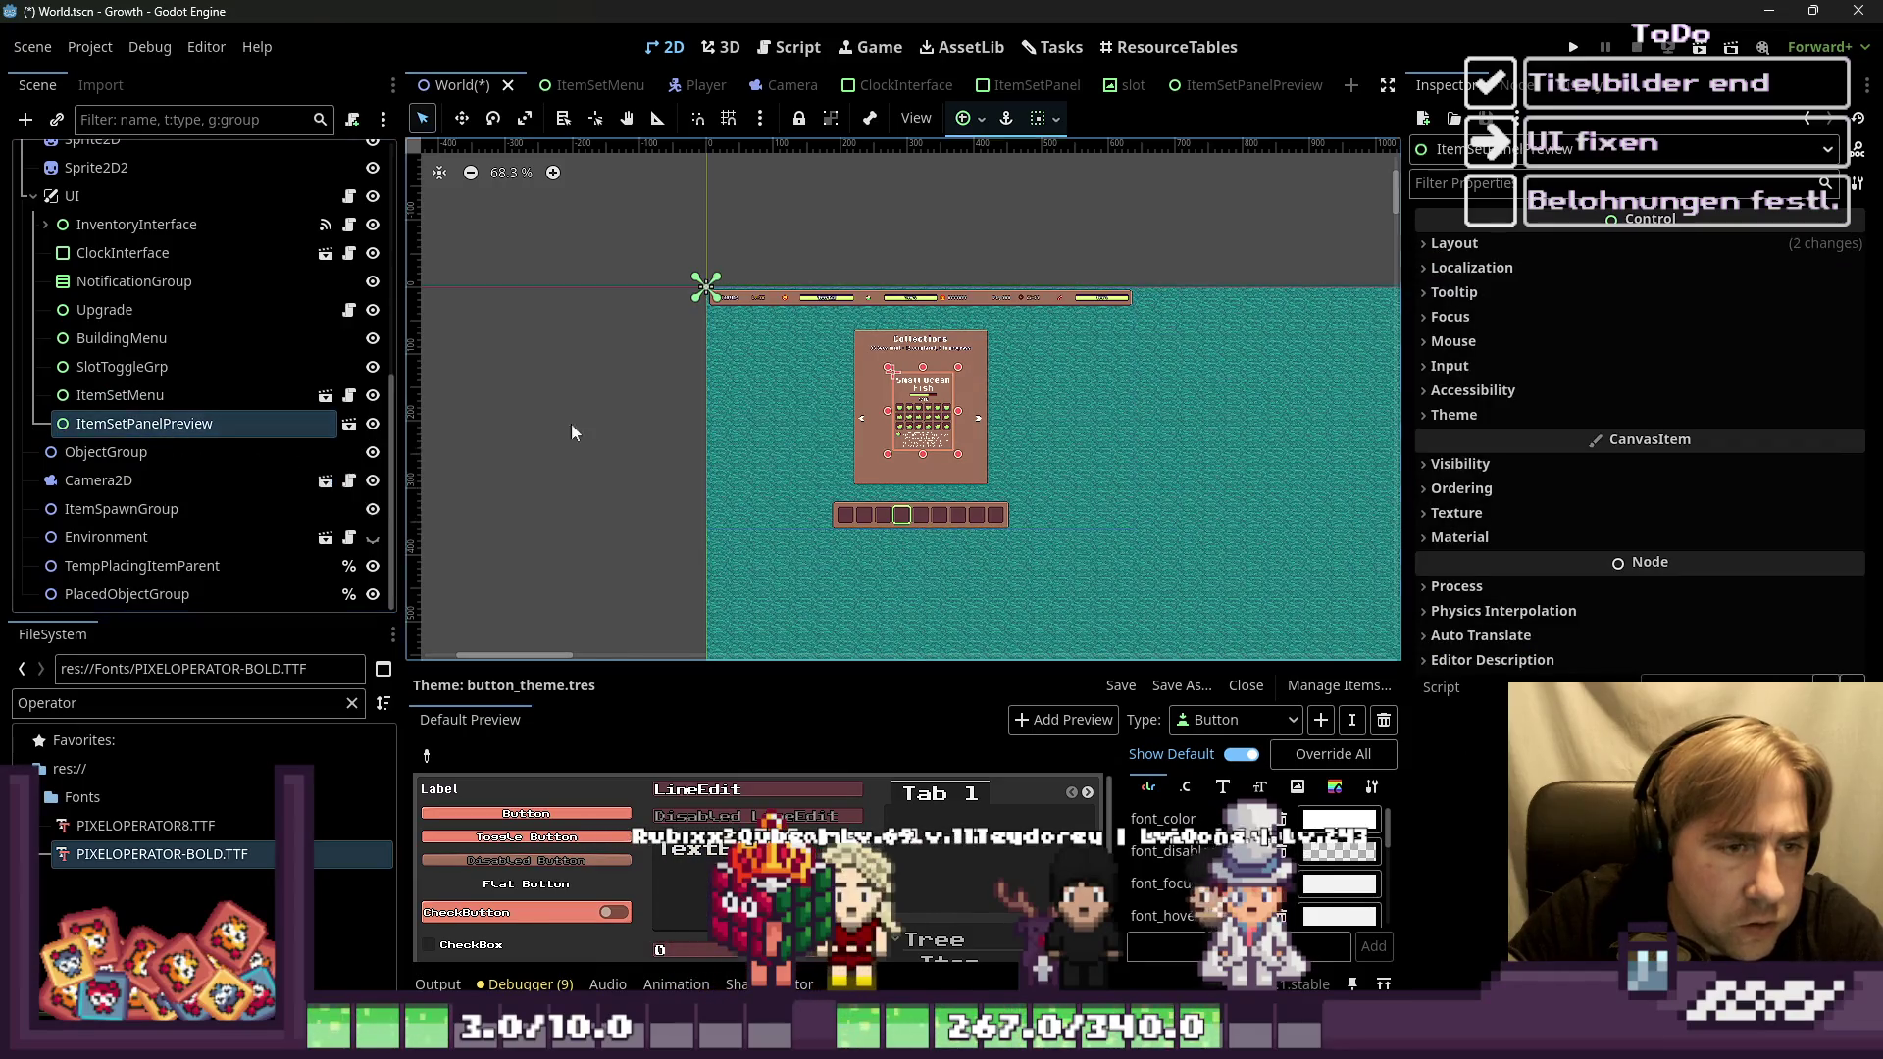
pyautogui.scroll(6, 843, 388)
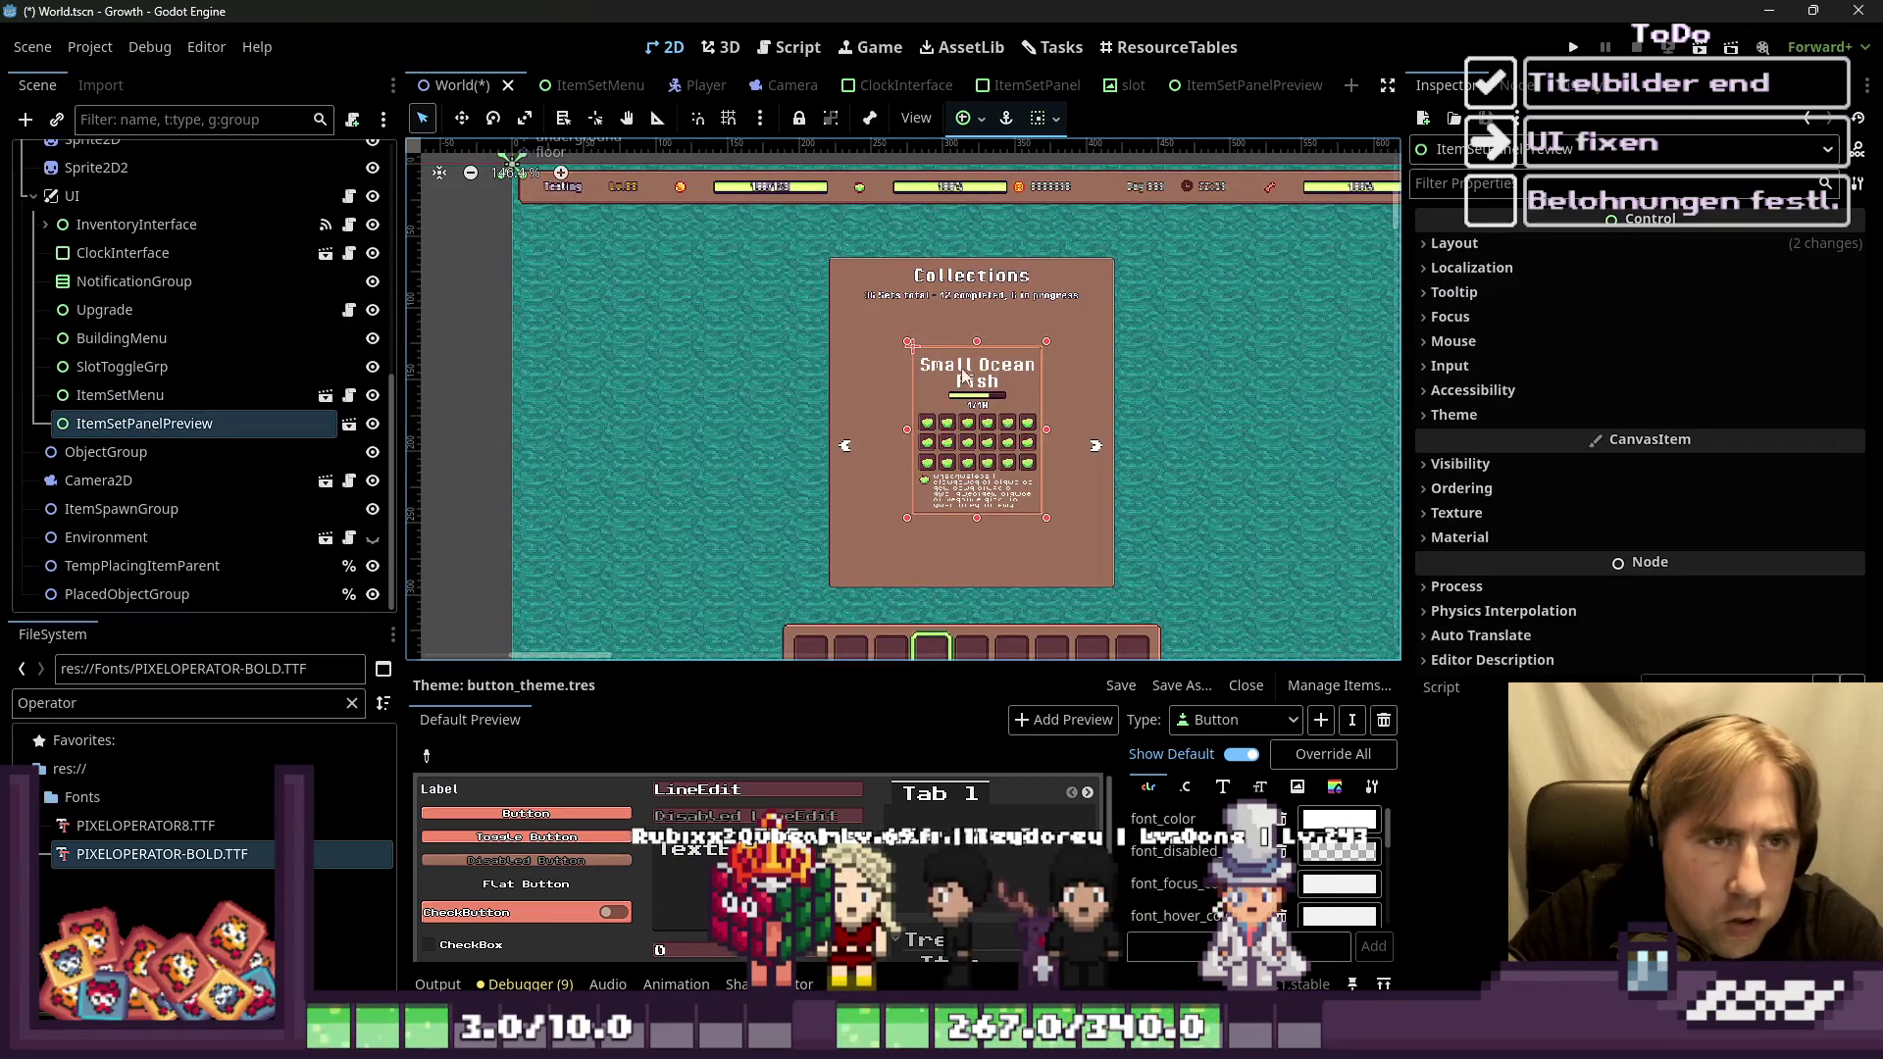
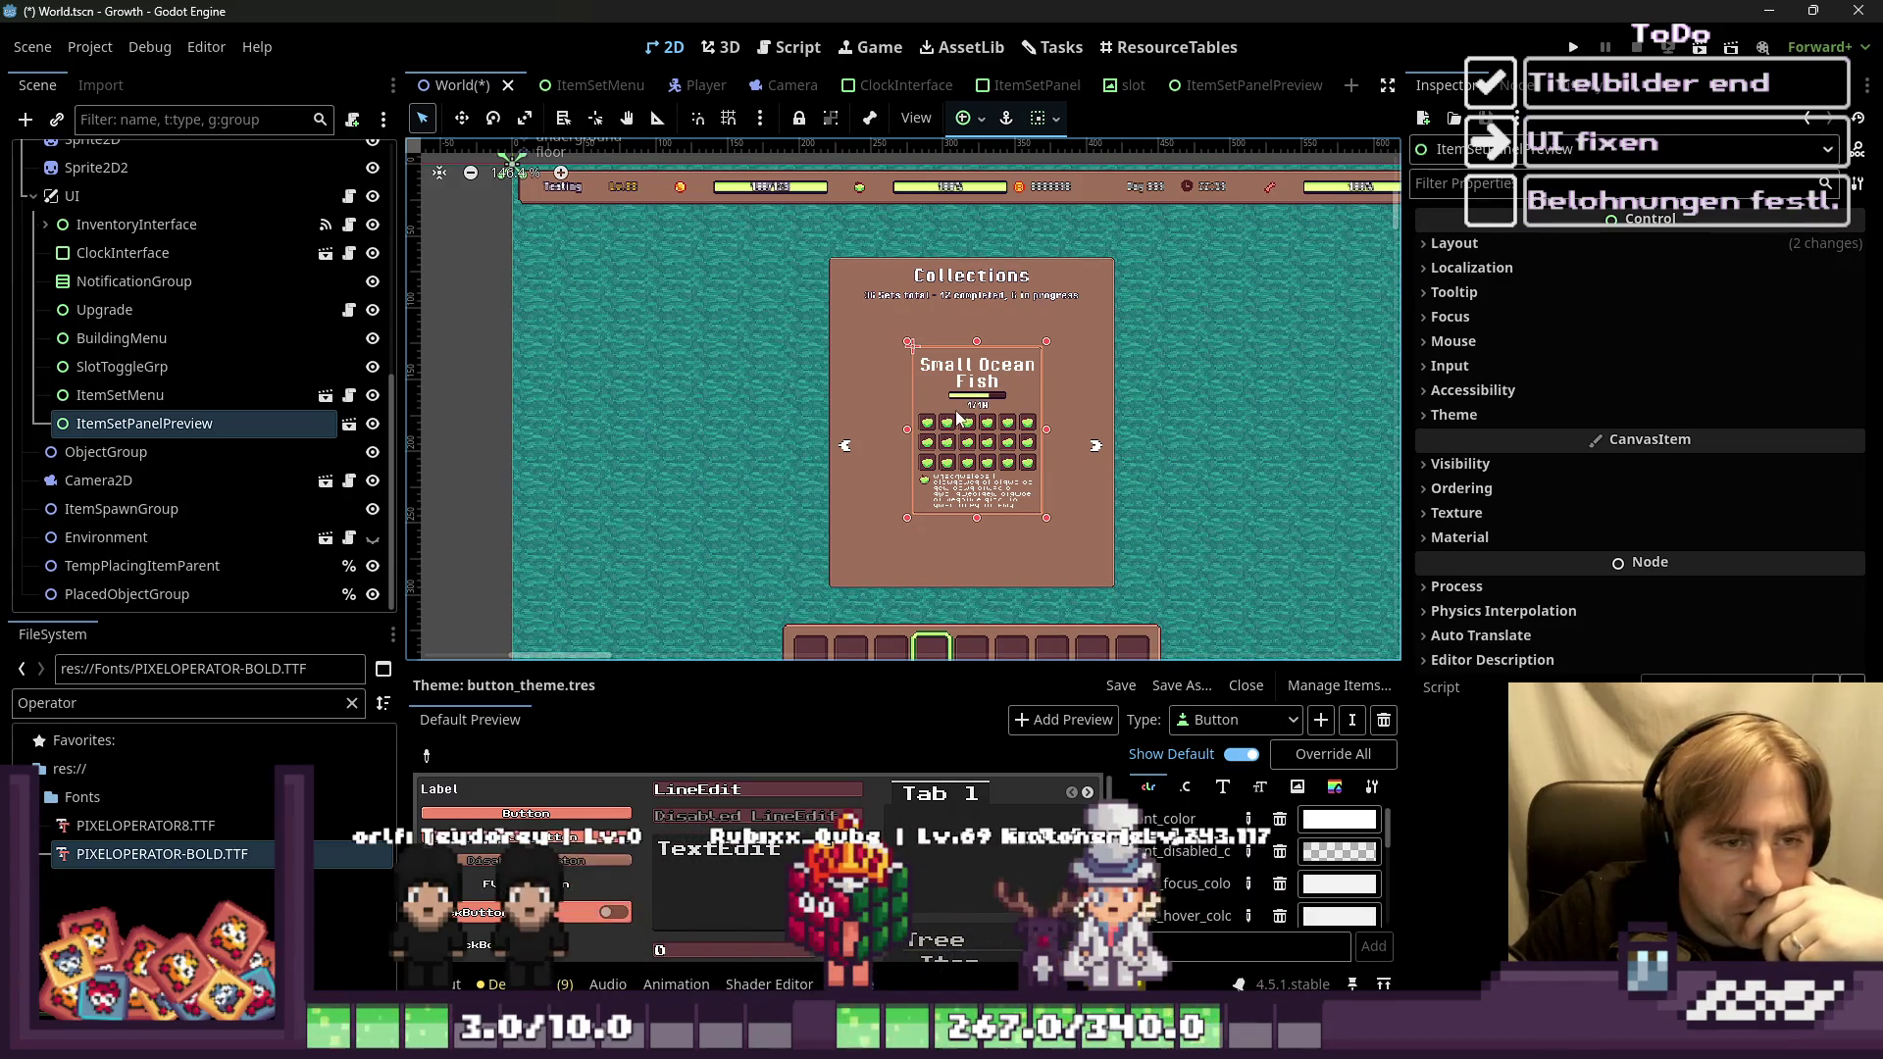
# - Open the ItemSetMenu scene from its node in the World scene
pyautogui.scroll(3, 965, 461)
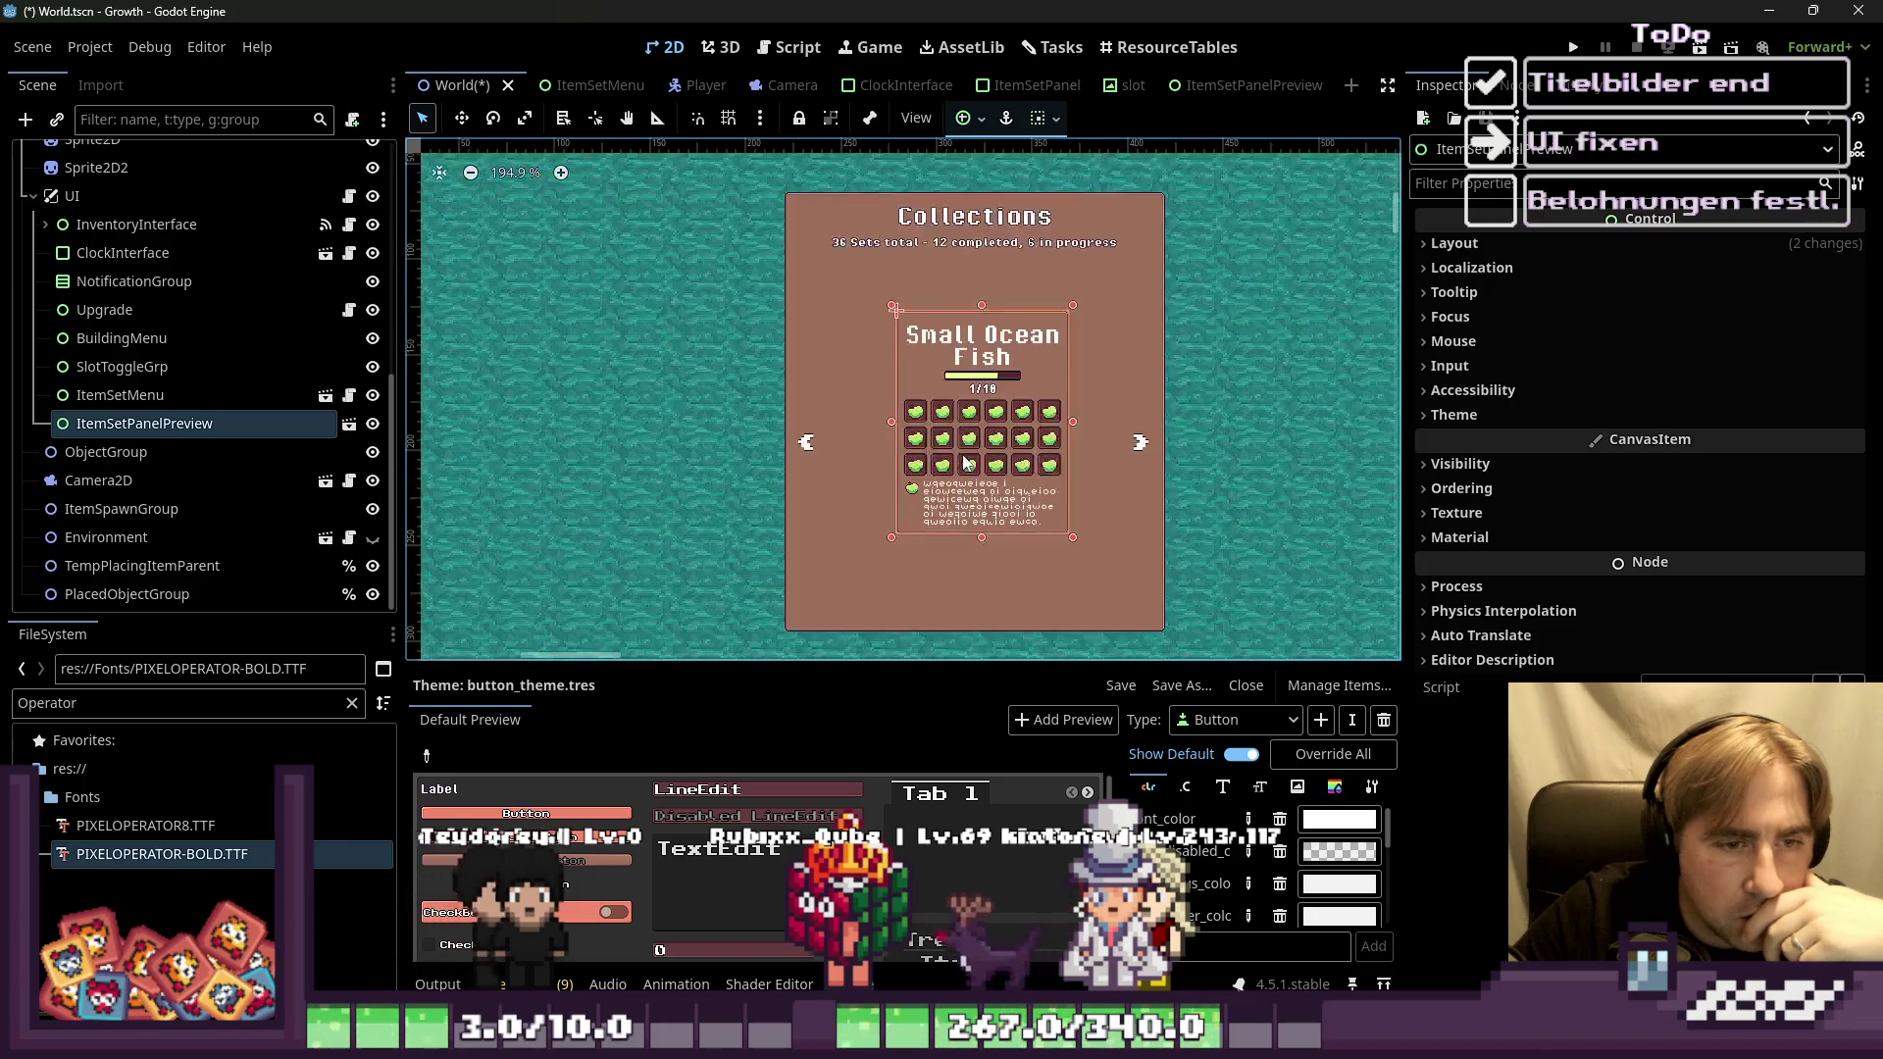
pyautogui.click(967, 475)
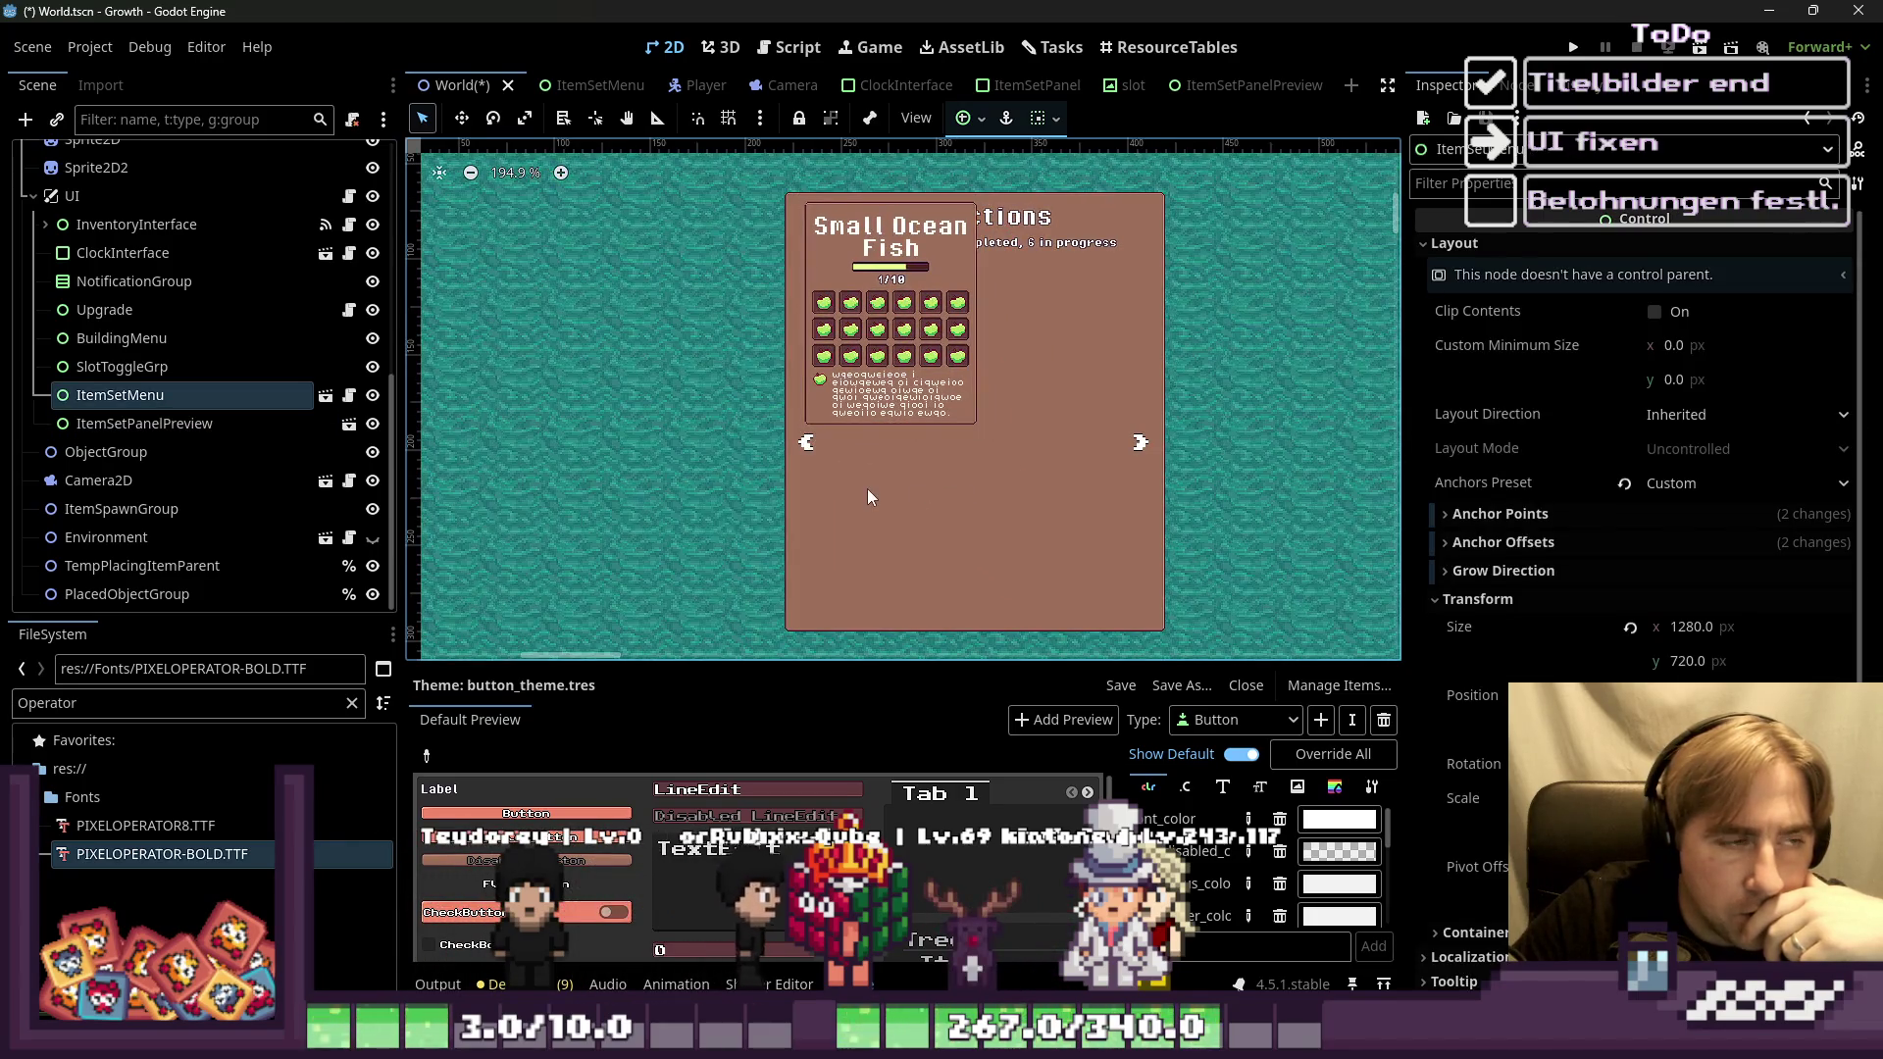
pyautogui.click(588, 85)
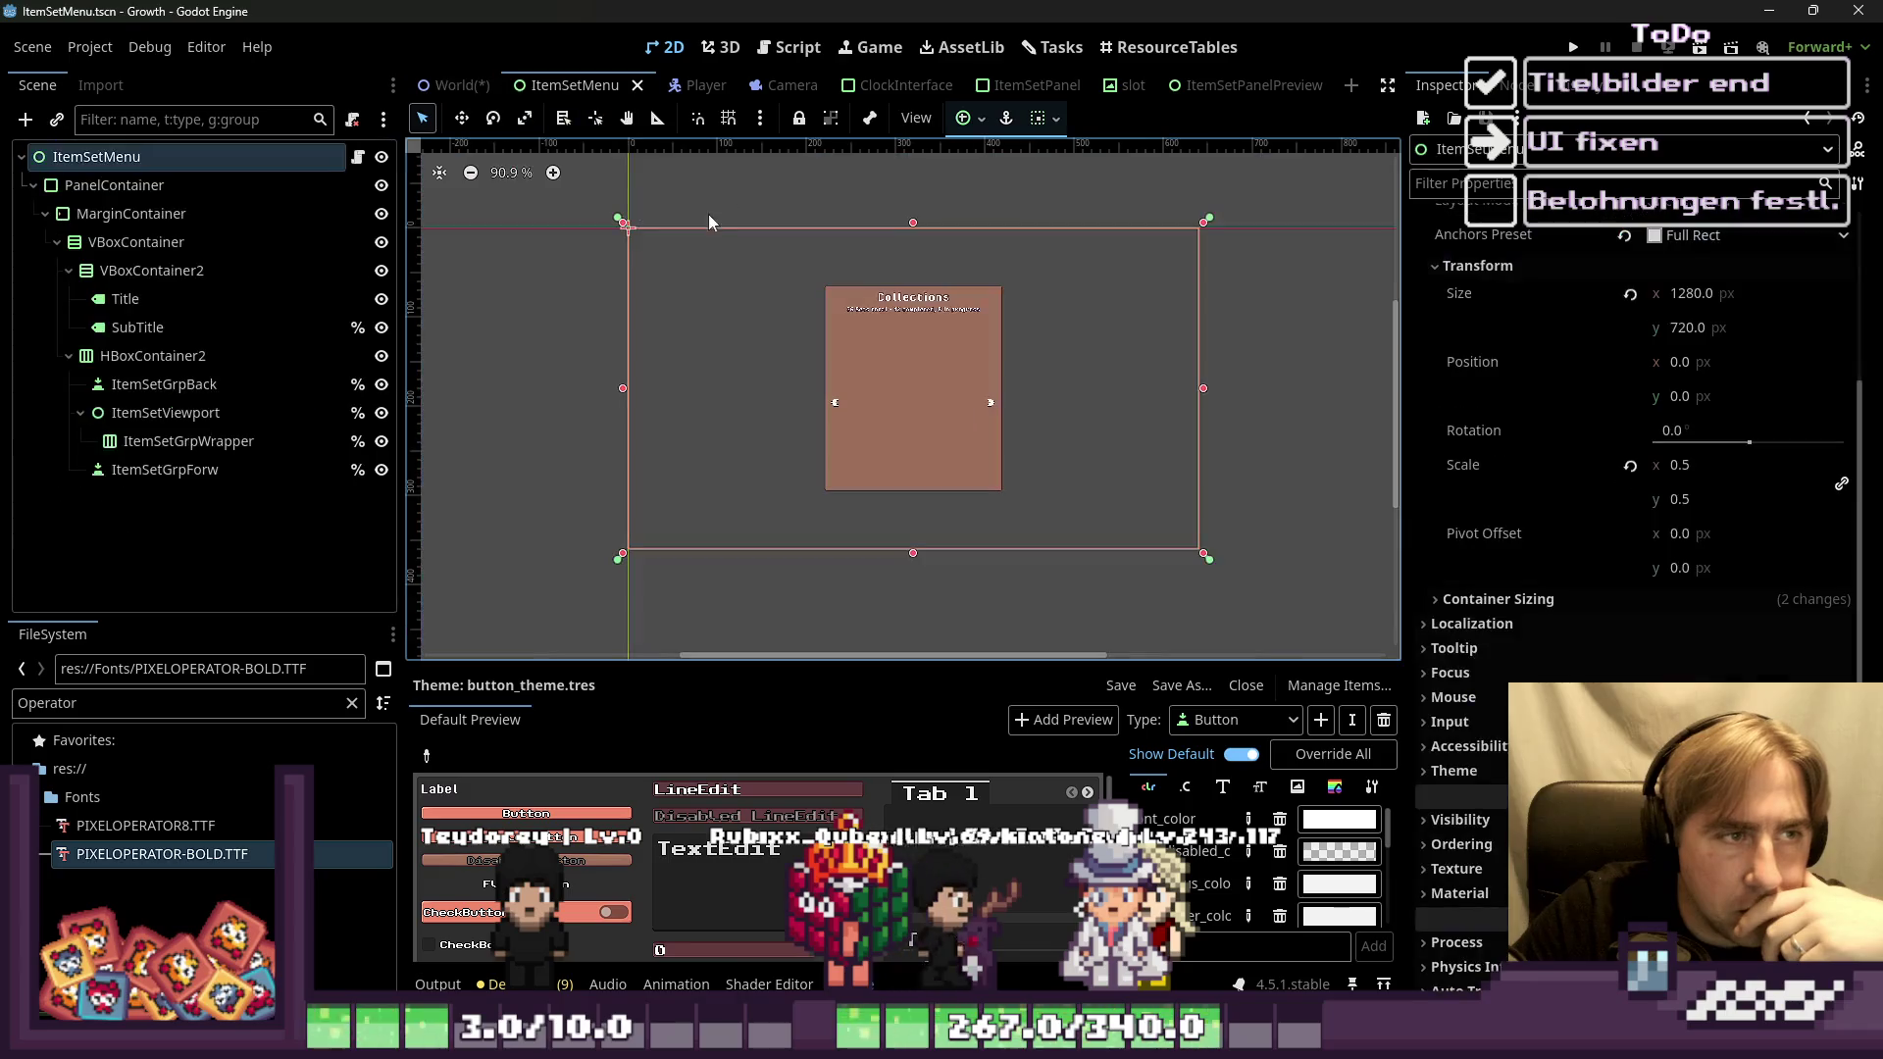
pyautogui.click(878, 348)
pyautogui.click(840, 306)
# - Read the PanelContainer's 398 × 460 px size, then switch to the ItemSetPanelPreview scene
pyautogui.click(35, 157)
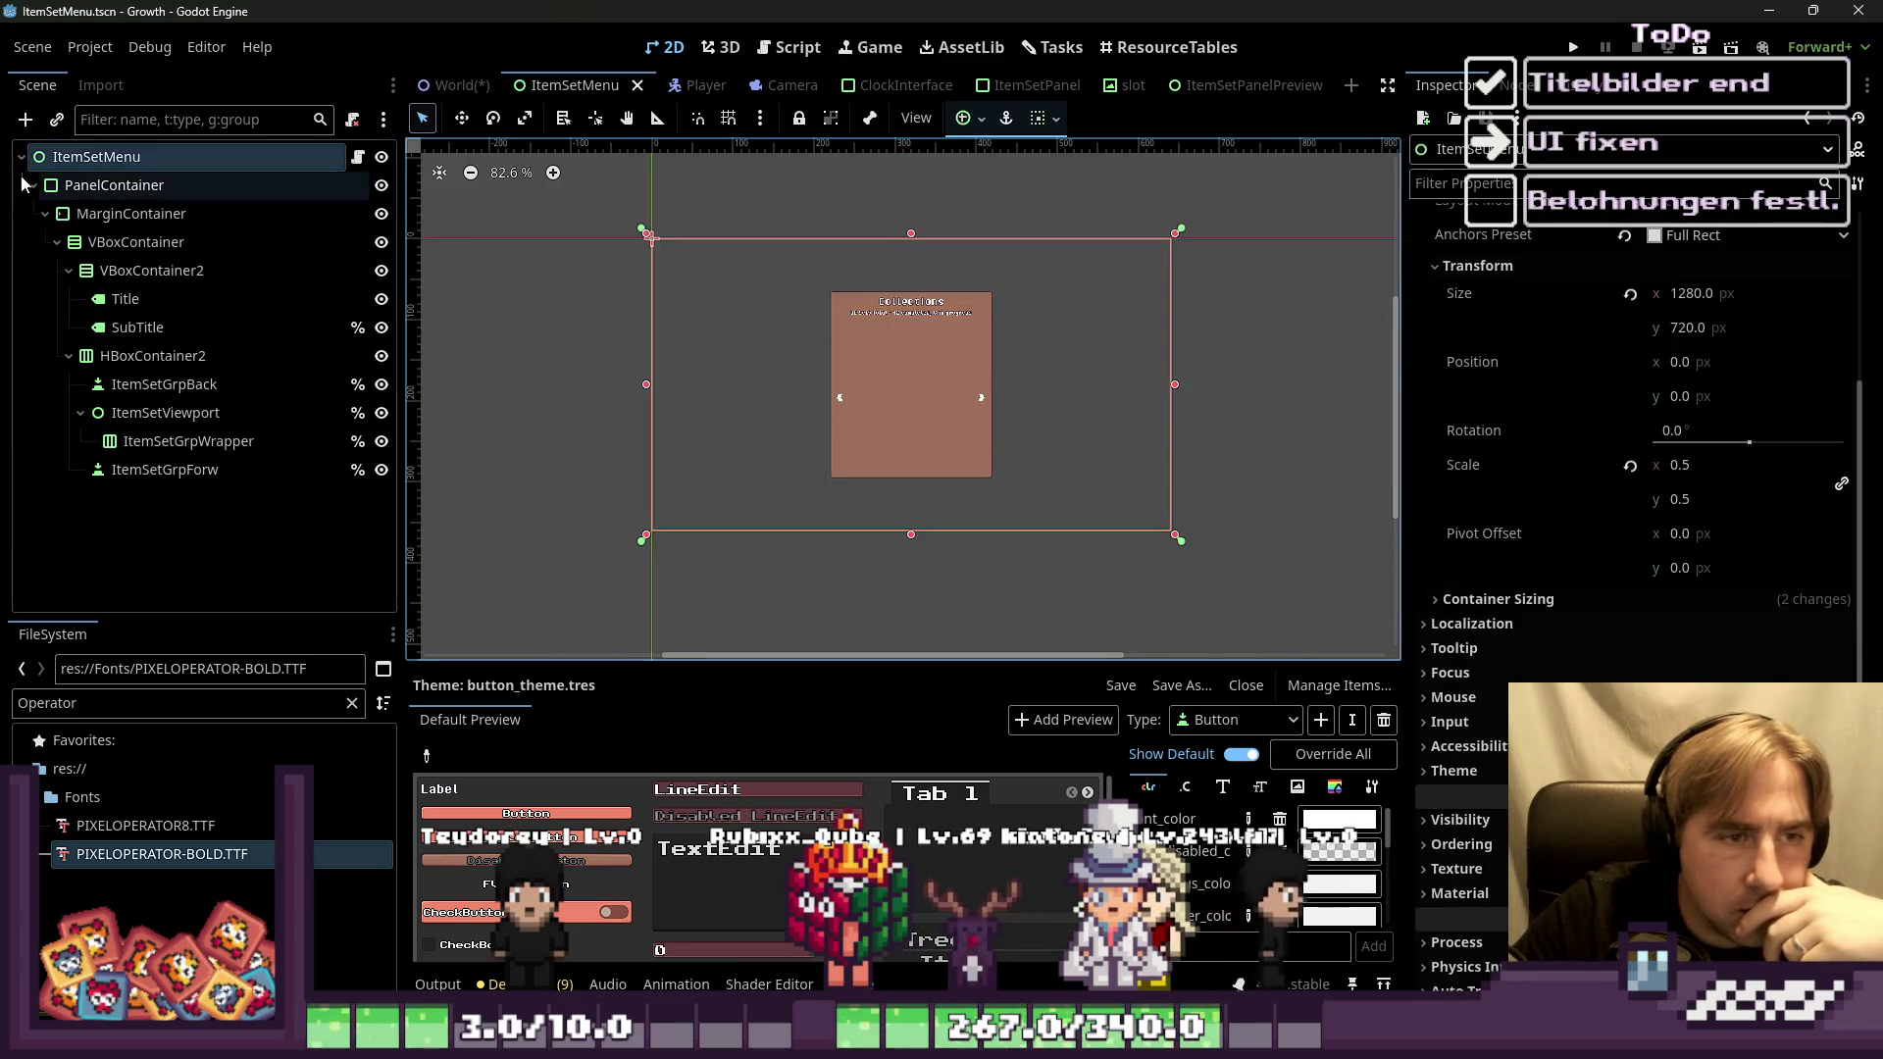
pyautogui.click(108, 185)
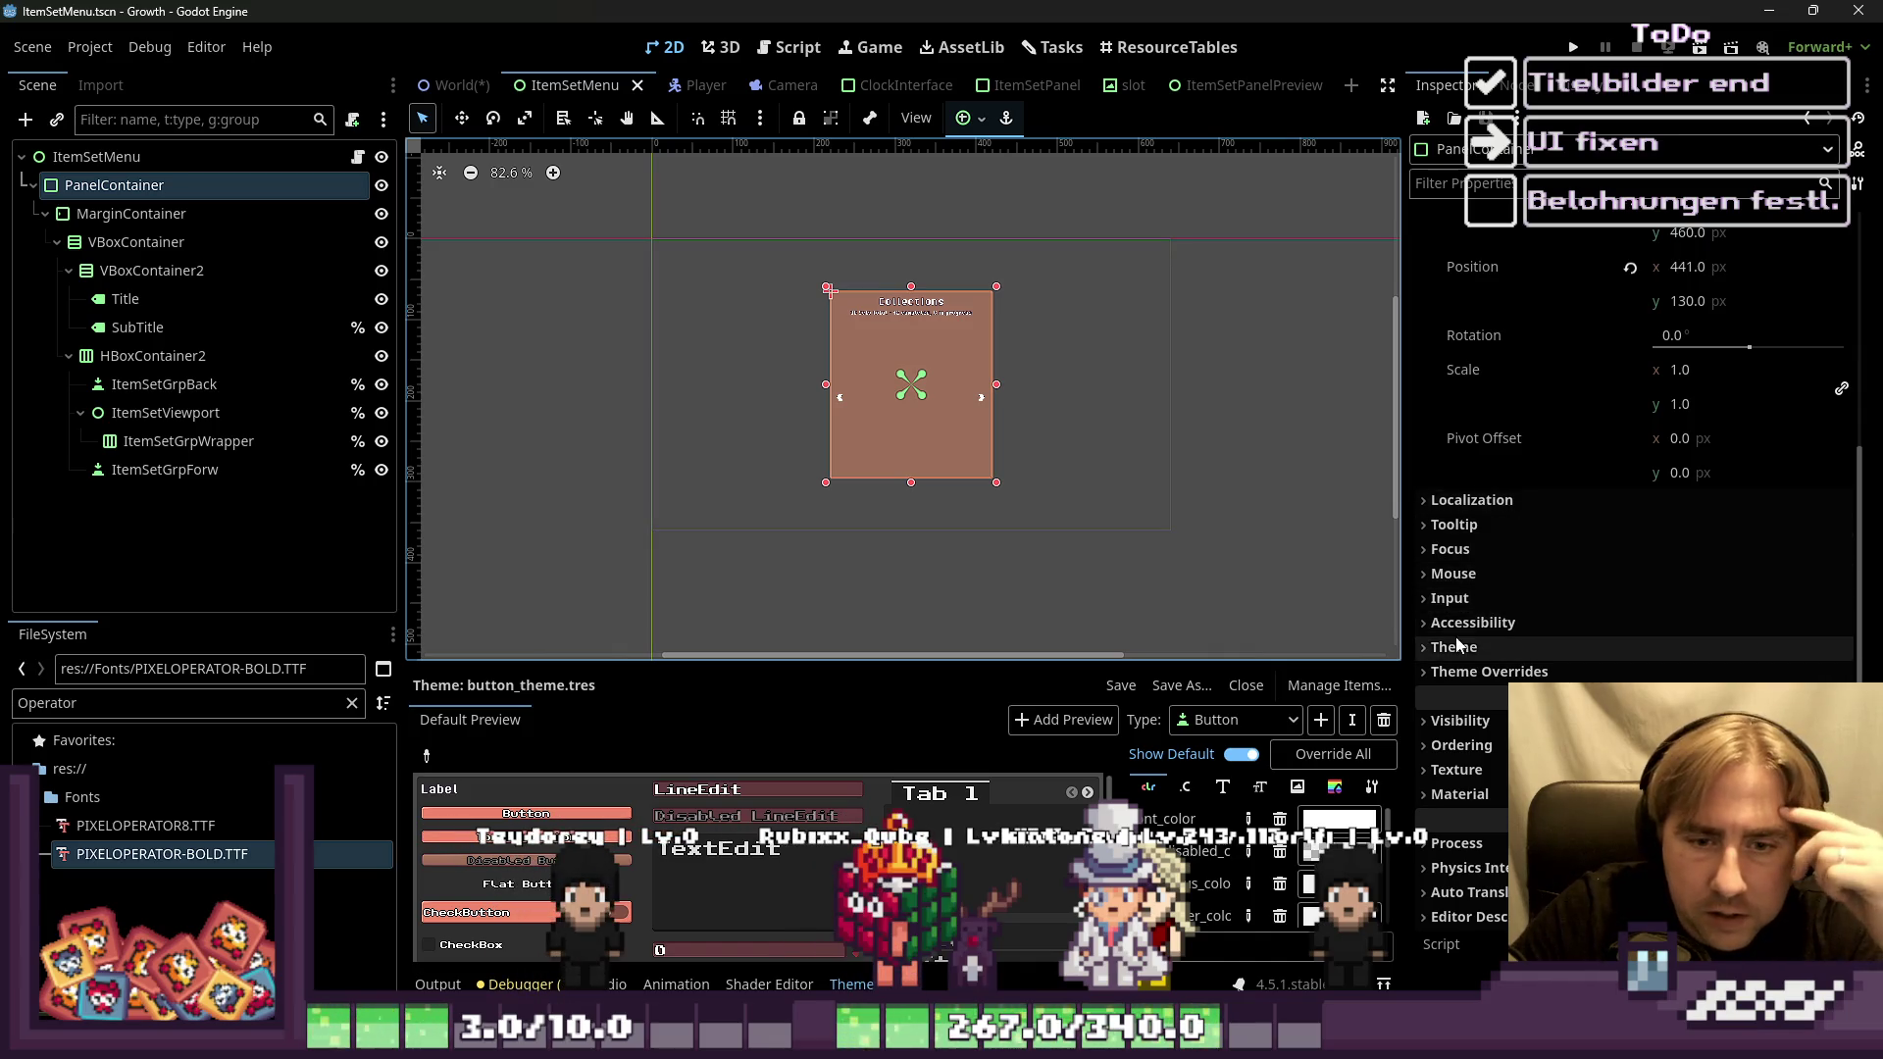
pyautogui.click(1462, 721)
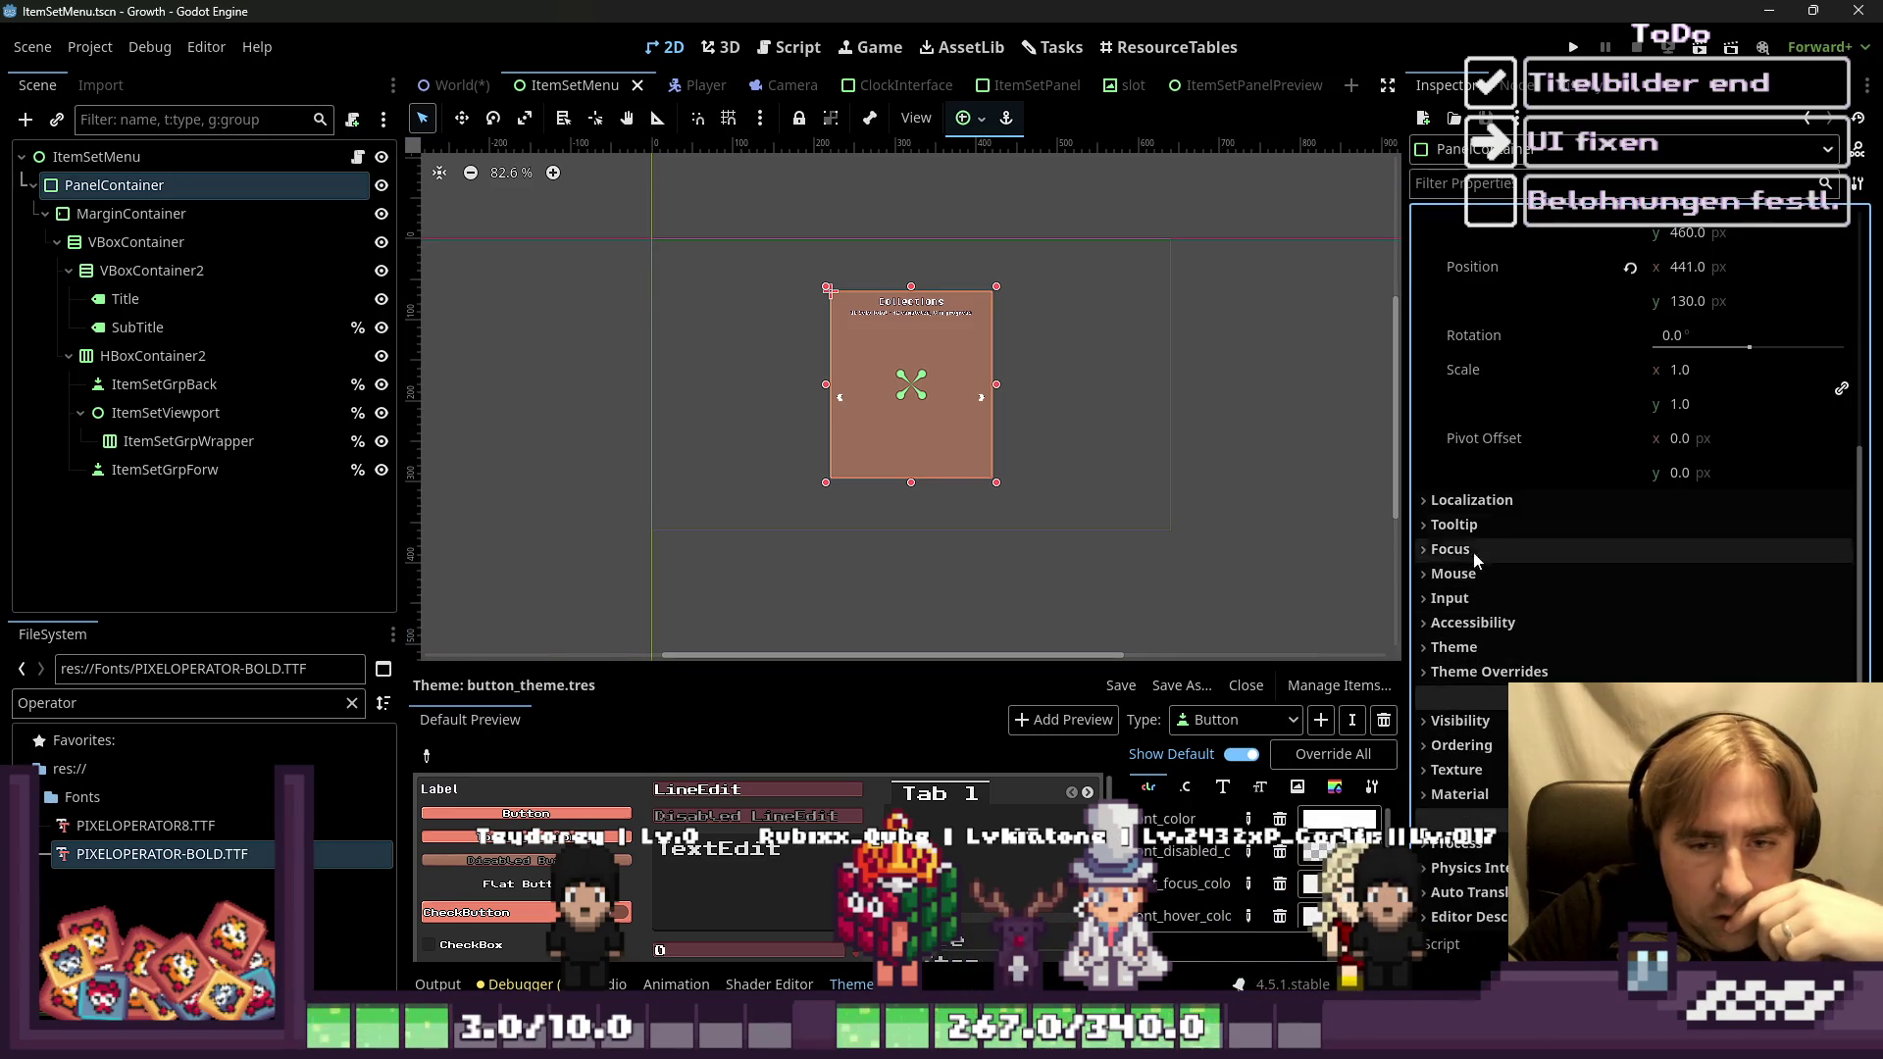
pyautogui.scroll(5, 1472, 588)
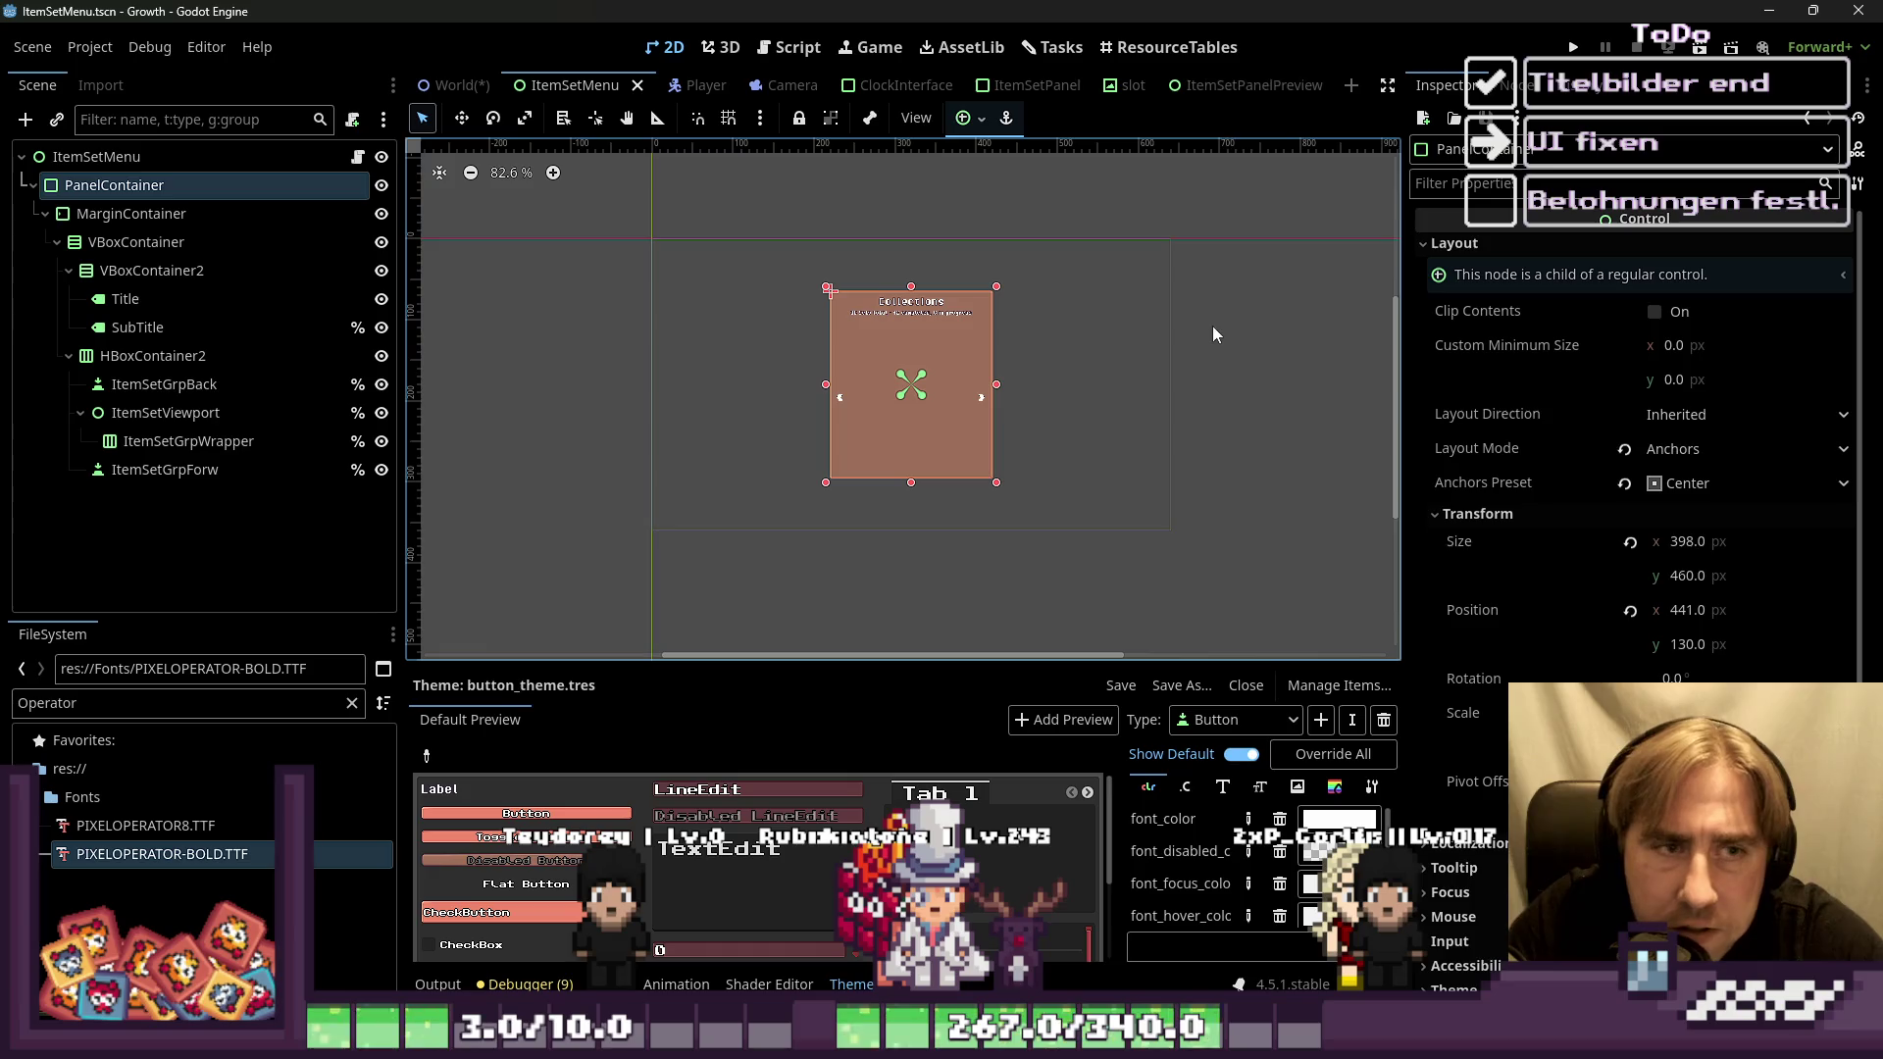
pyautogui.click(1224, 85)
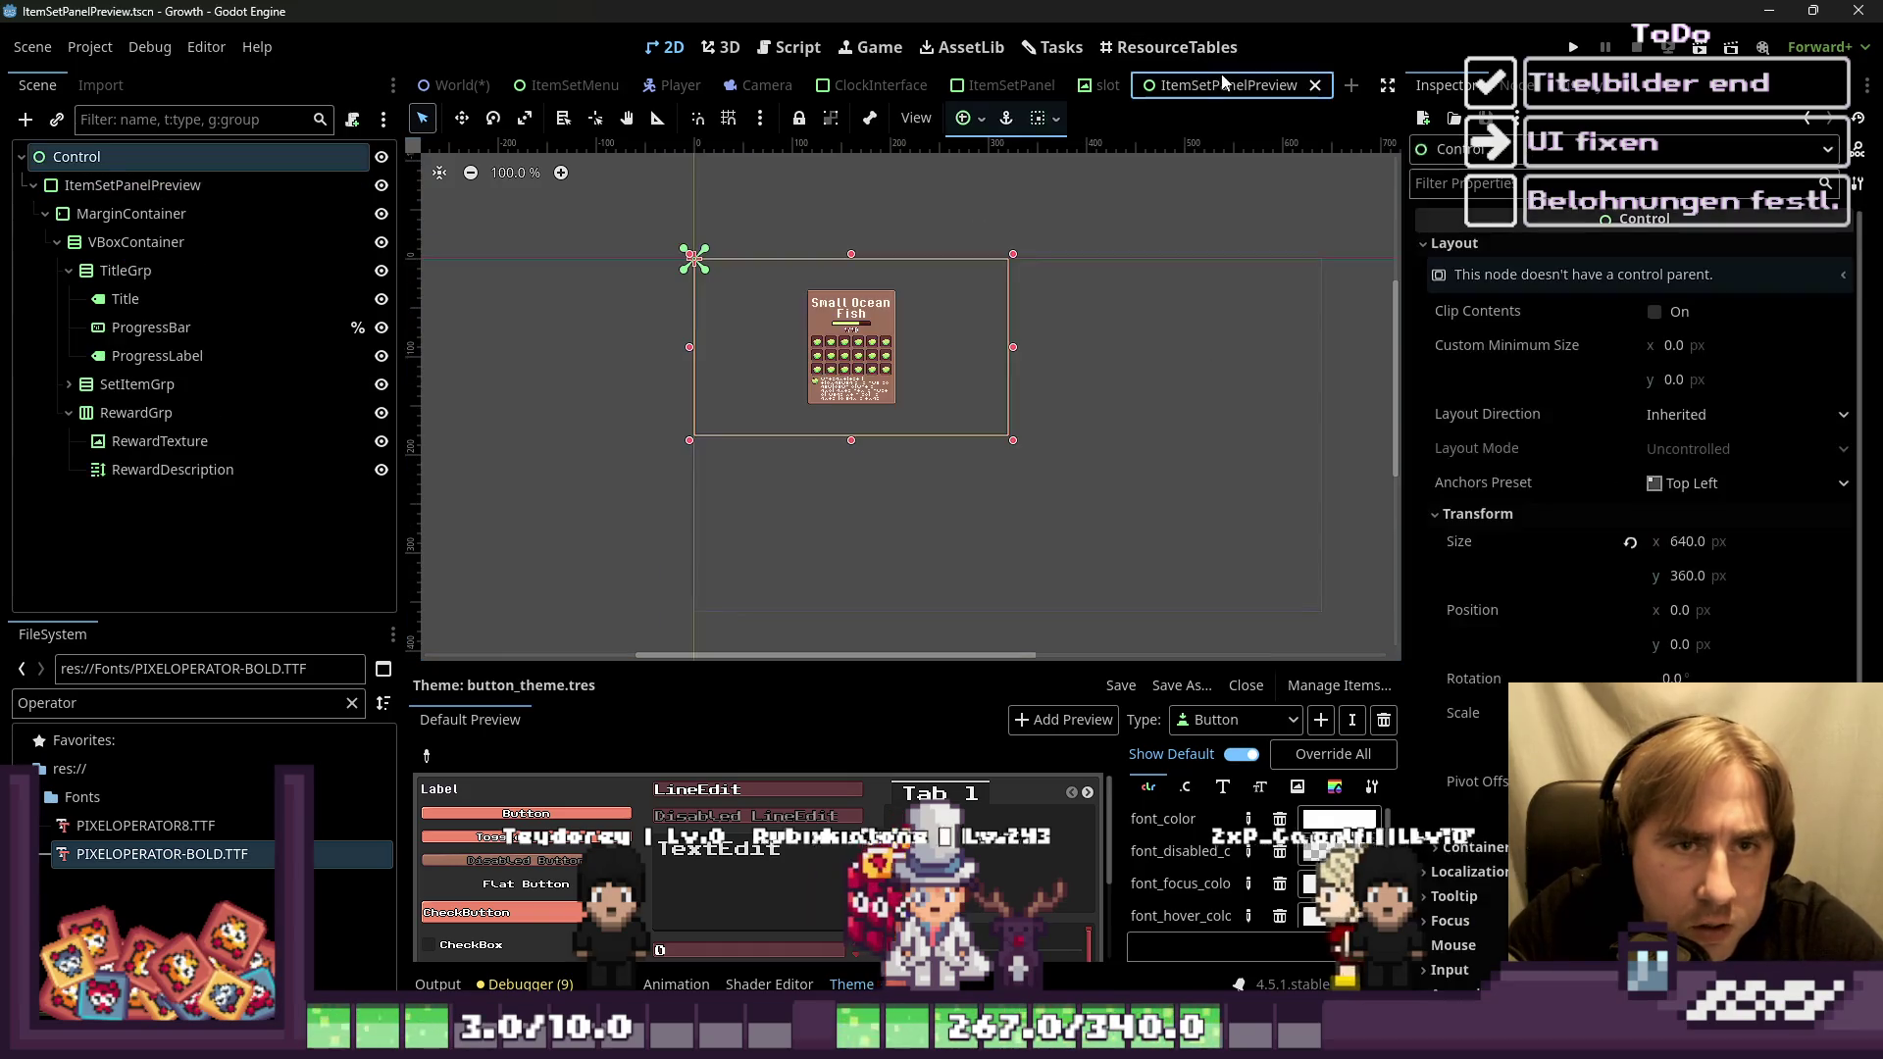
# - Select ItemSetPanelPreview and expand its Layout transform size and position values
pyautogui.click(245, 185)
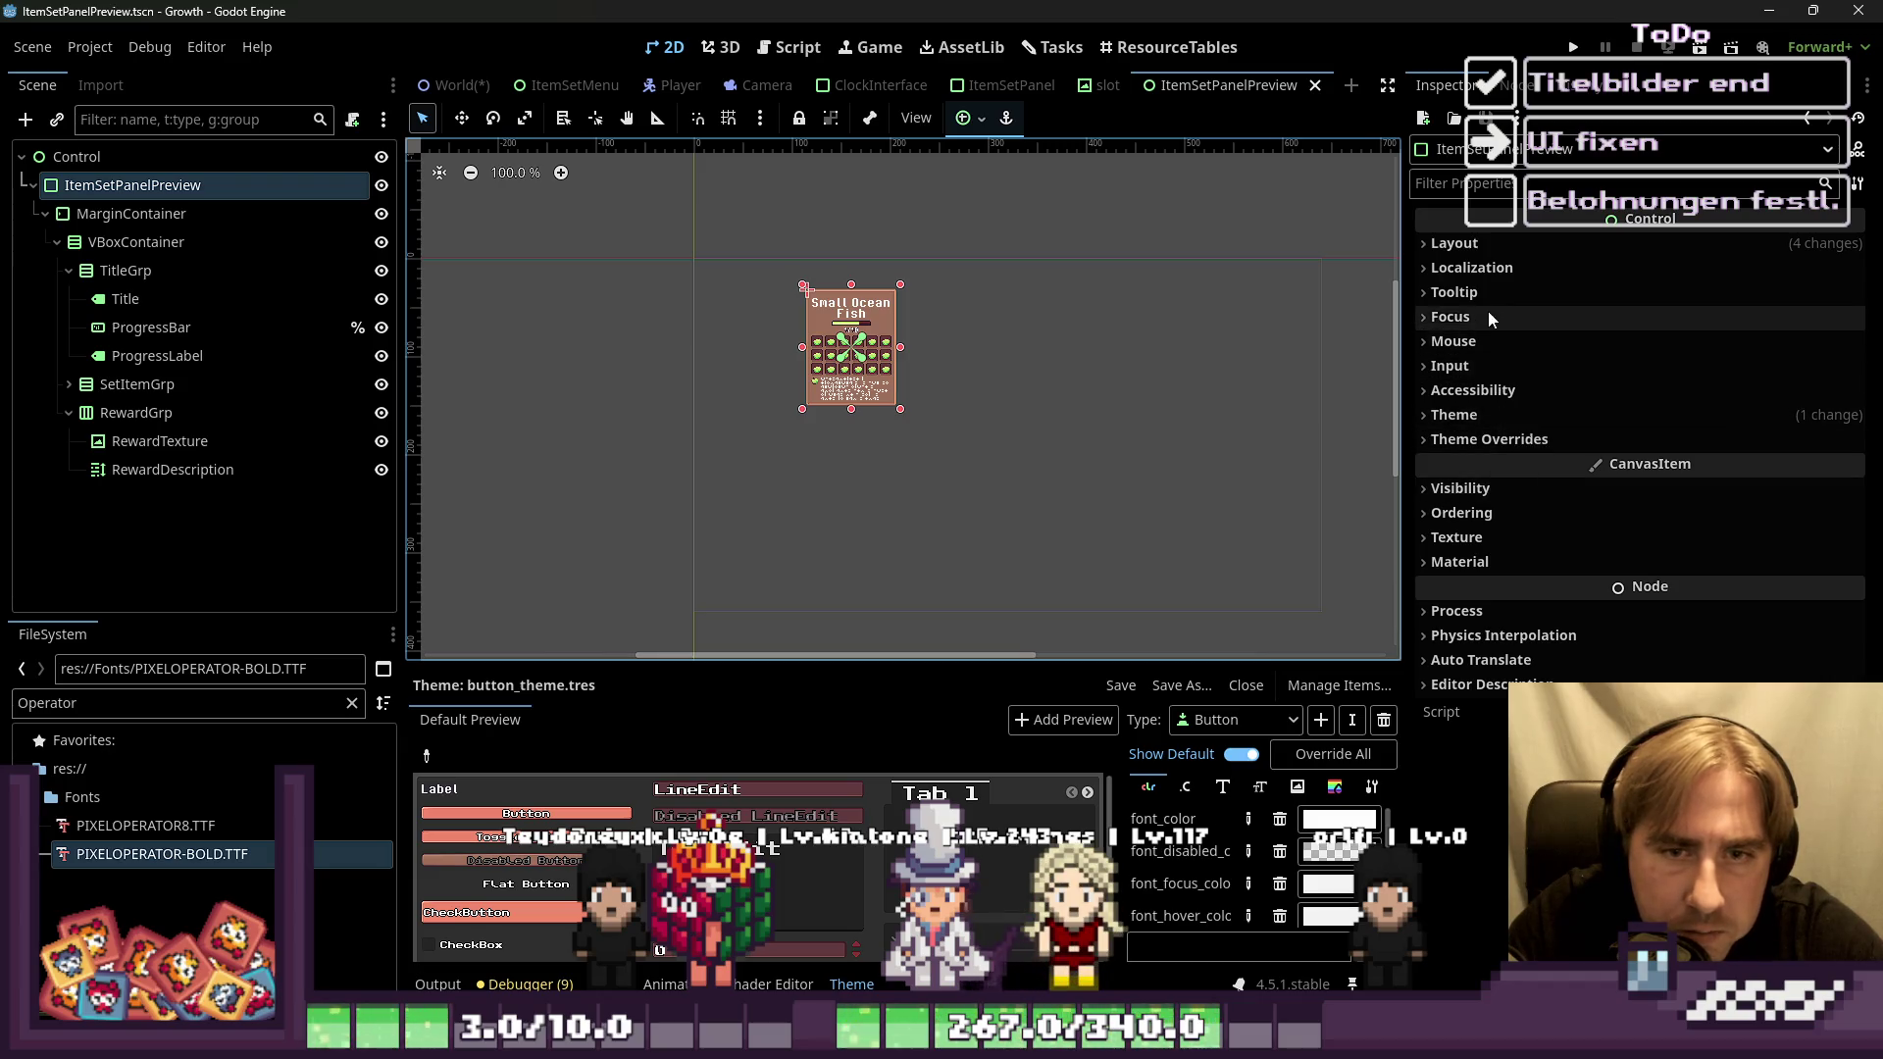
pyautogui.click(1491, 266)
pyautogui.click(1491, 267)
pyautogui.click(1457, 243)
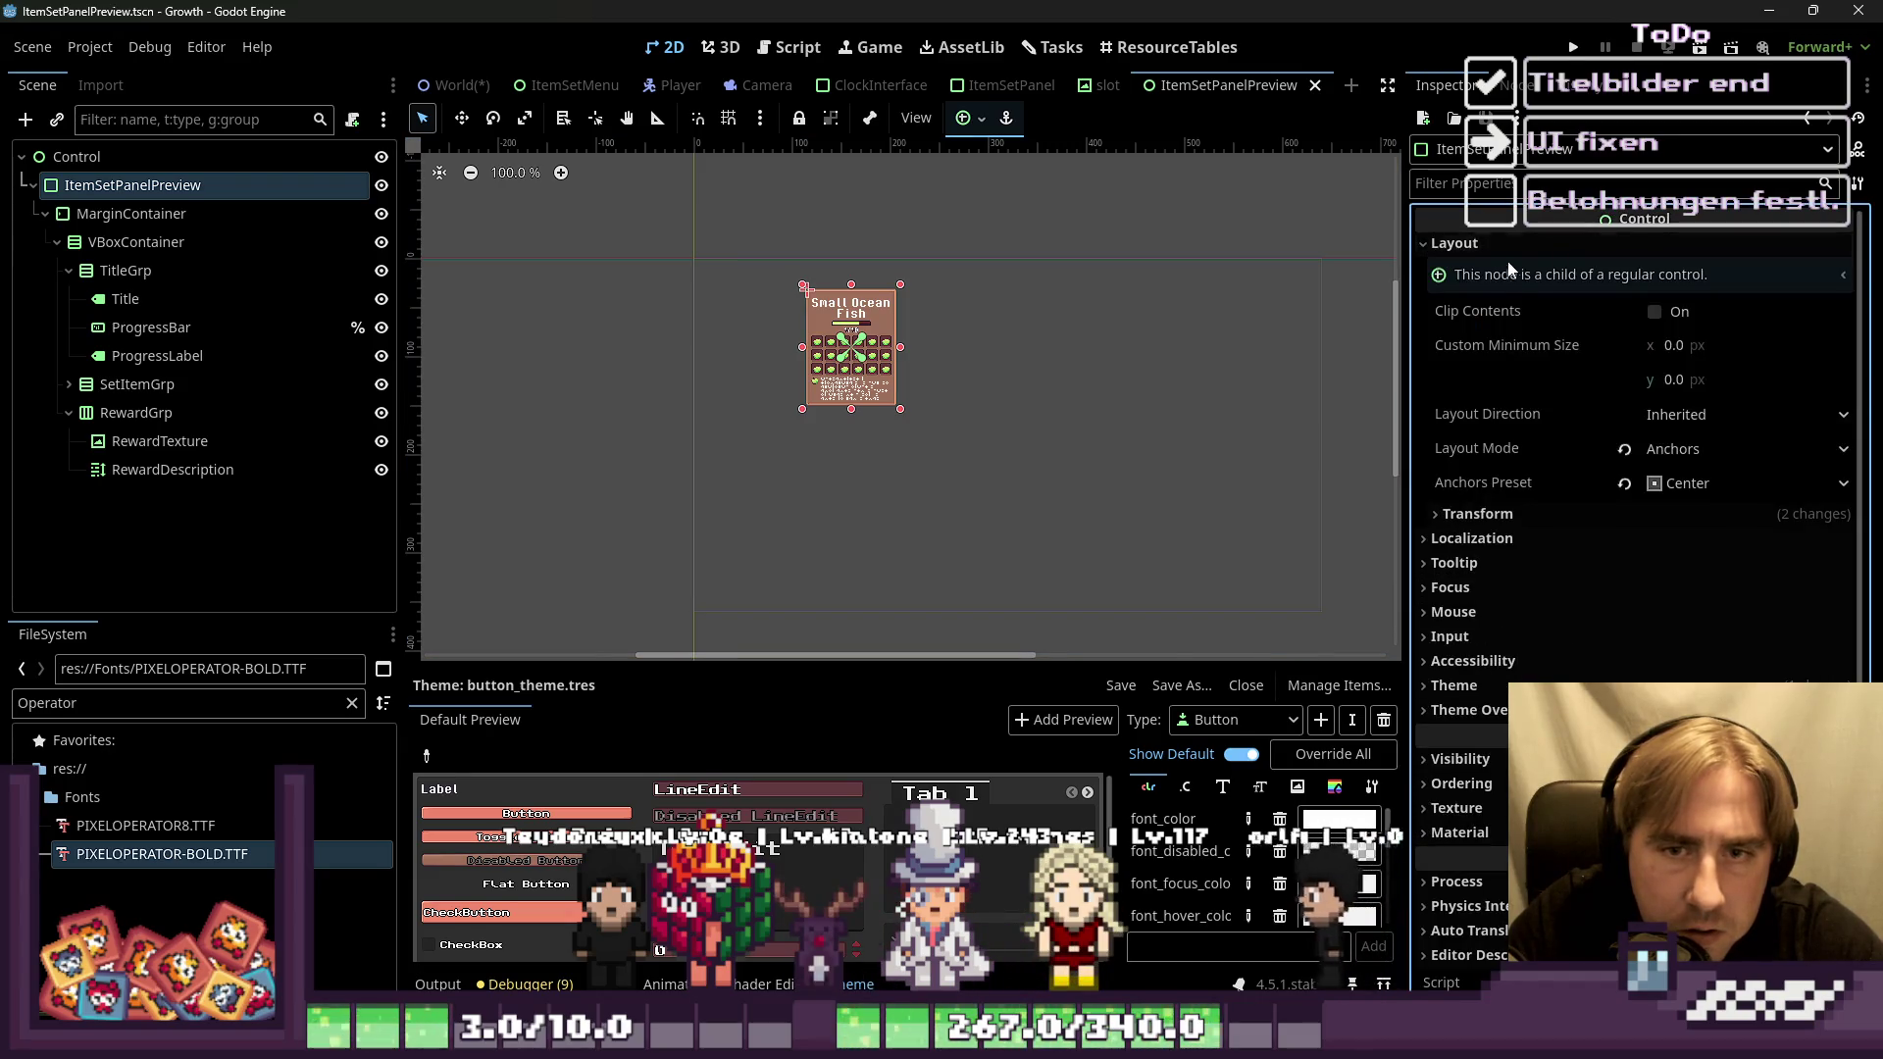
pyautogui.click(1475, 514)
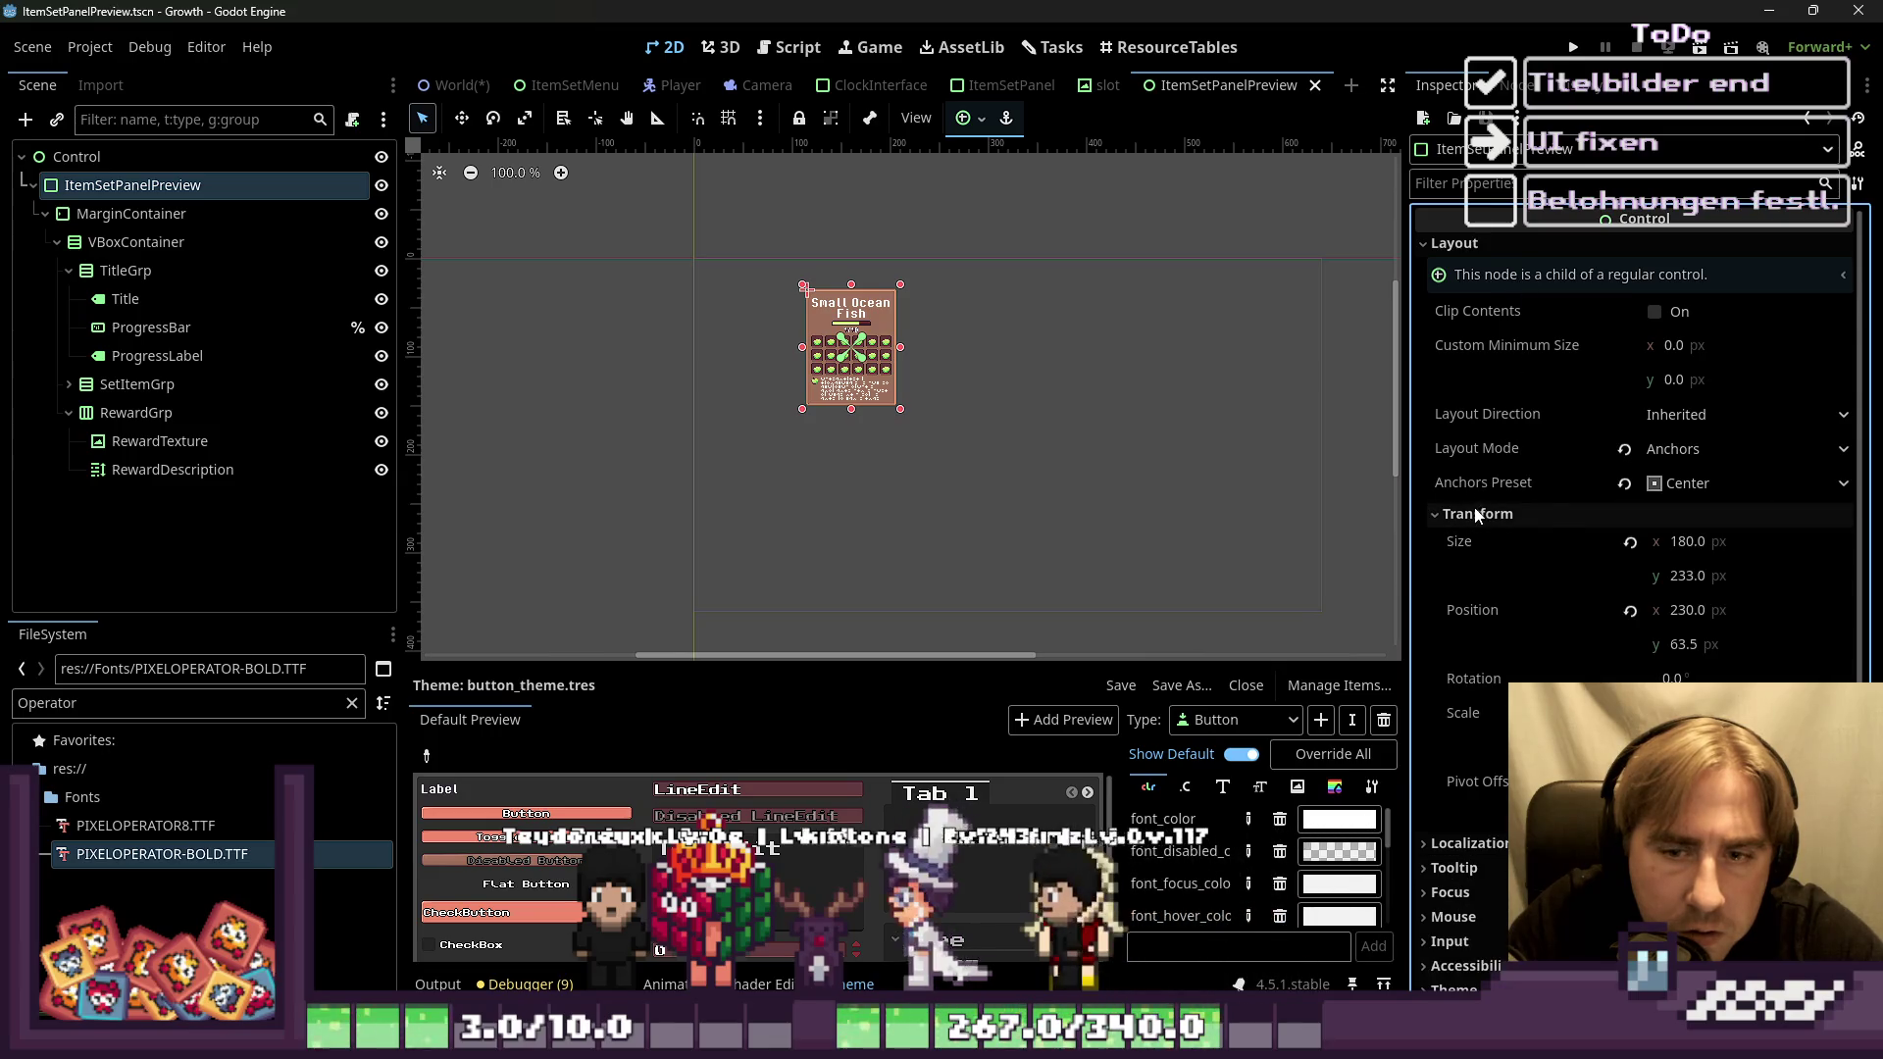
pyautogui.click(1689, 544)
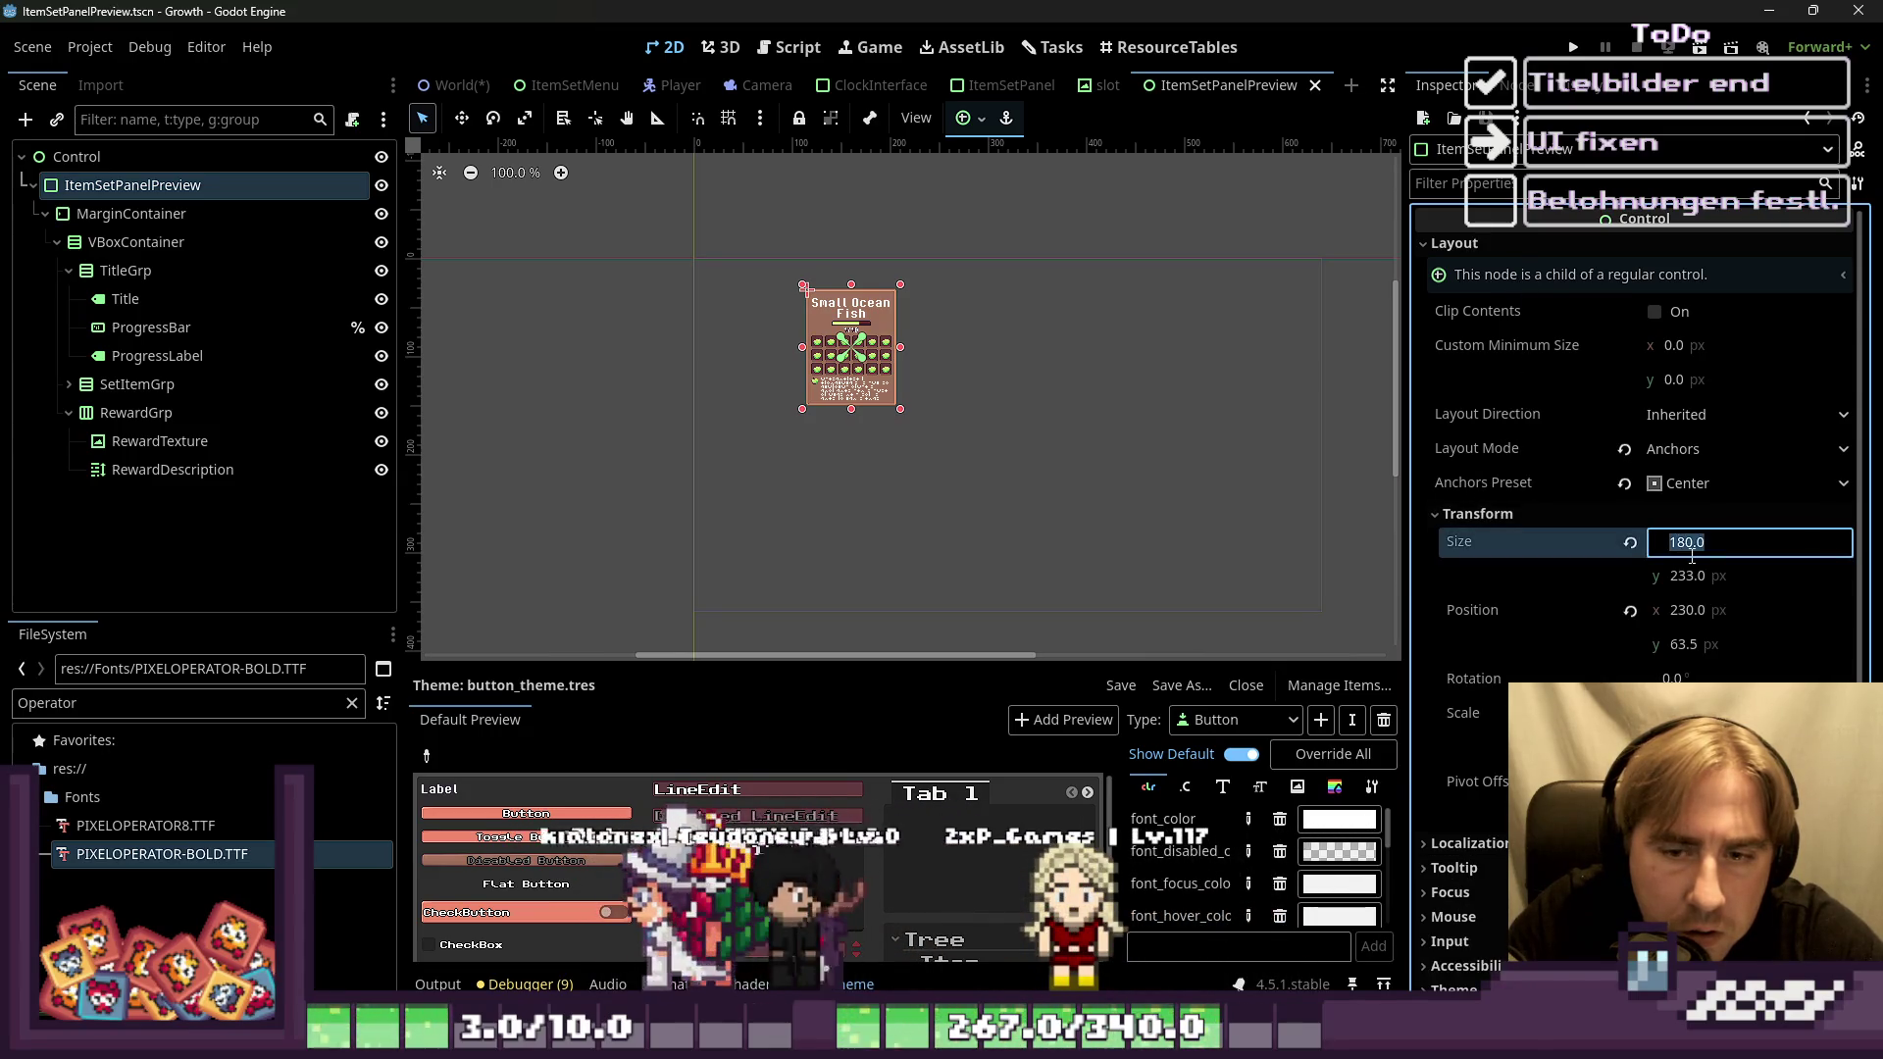
pyautogui.click(1316, 504)
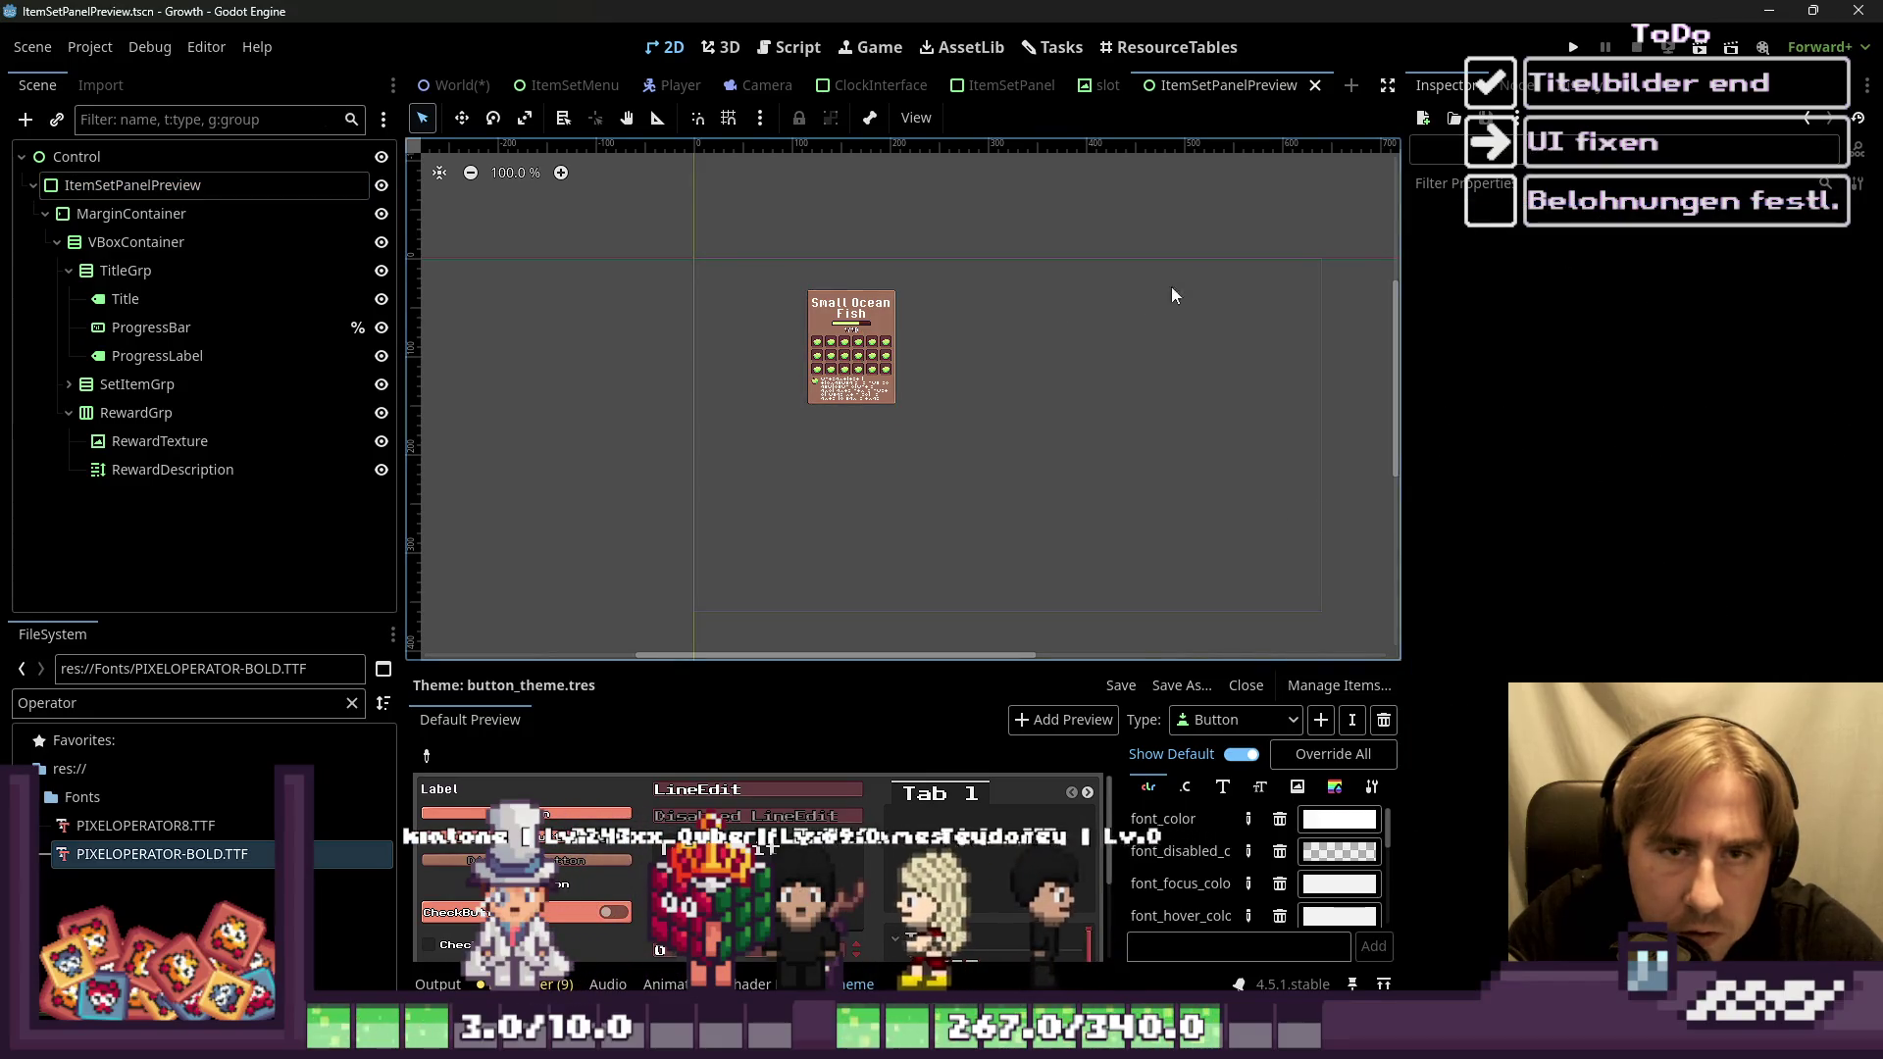
# - Reselect ItemSetPanelPreview, try trial size values, and reset its position to 0
pyautogui.click(829, 306)
pyautogui.scroll(8, 794, 320)
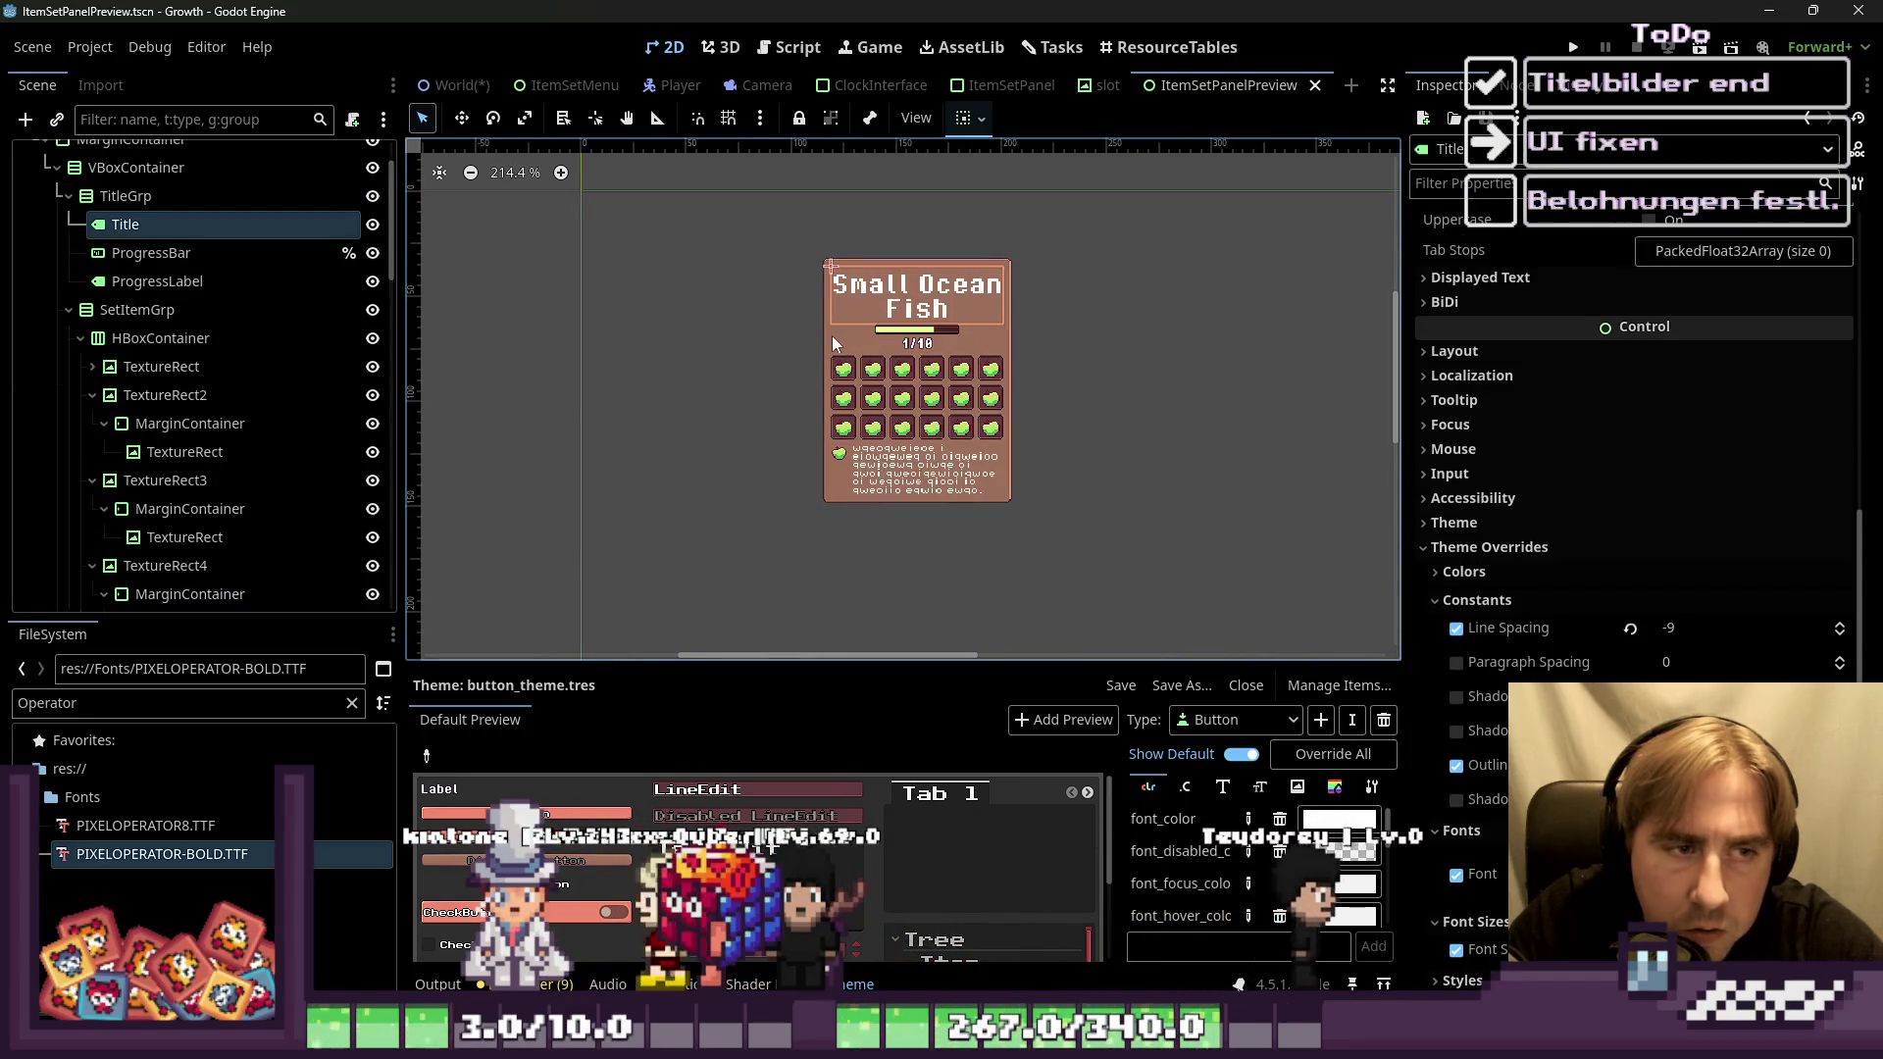
pyautogui.click(826, 342)
pyautogui.click(1734, 577)
pyautogui.write('36')
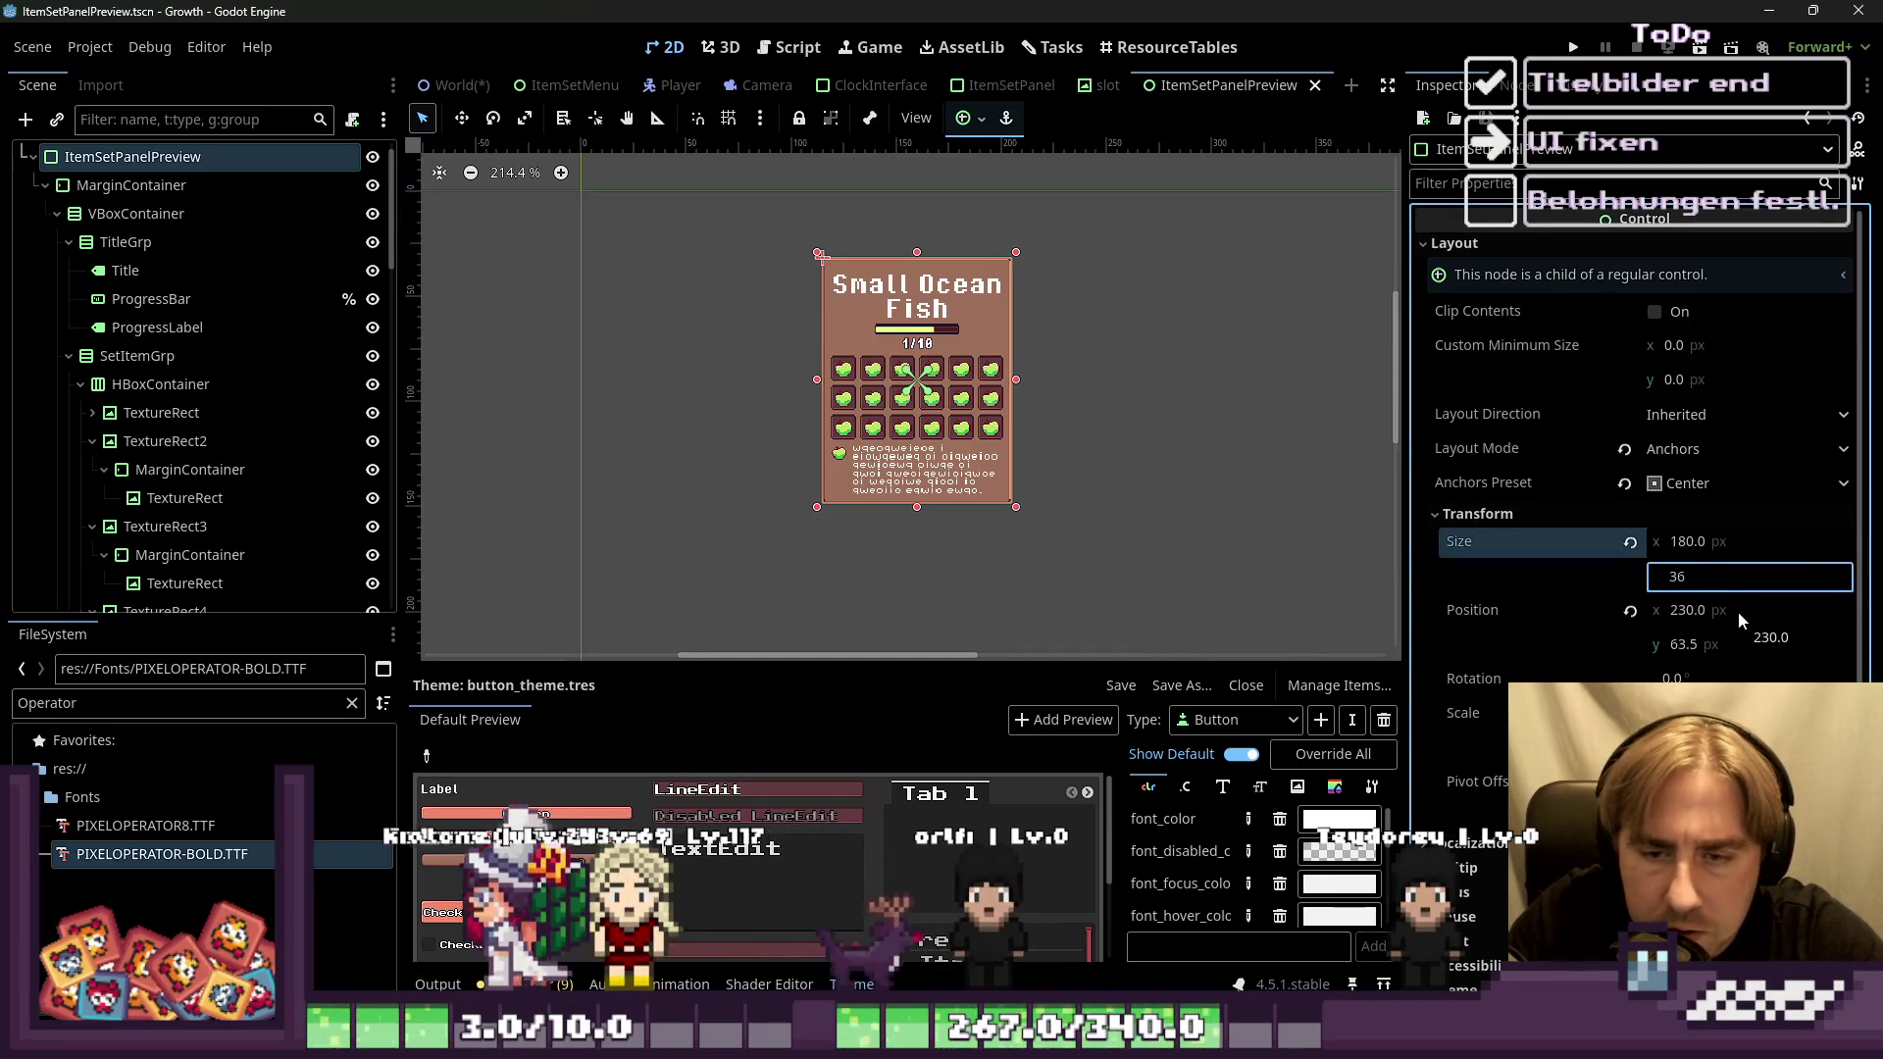
pyautogui.write('8')
pyautogui.press('Return')
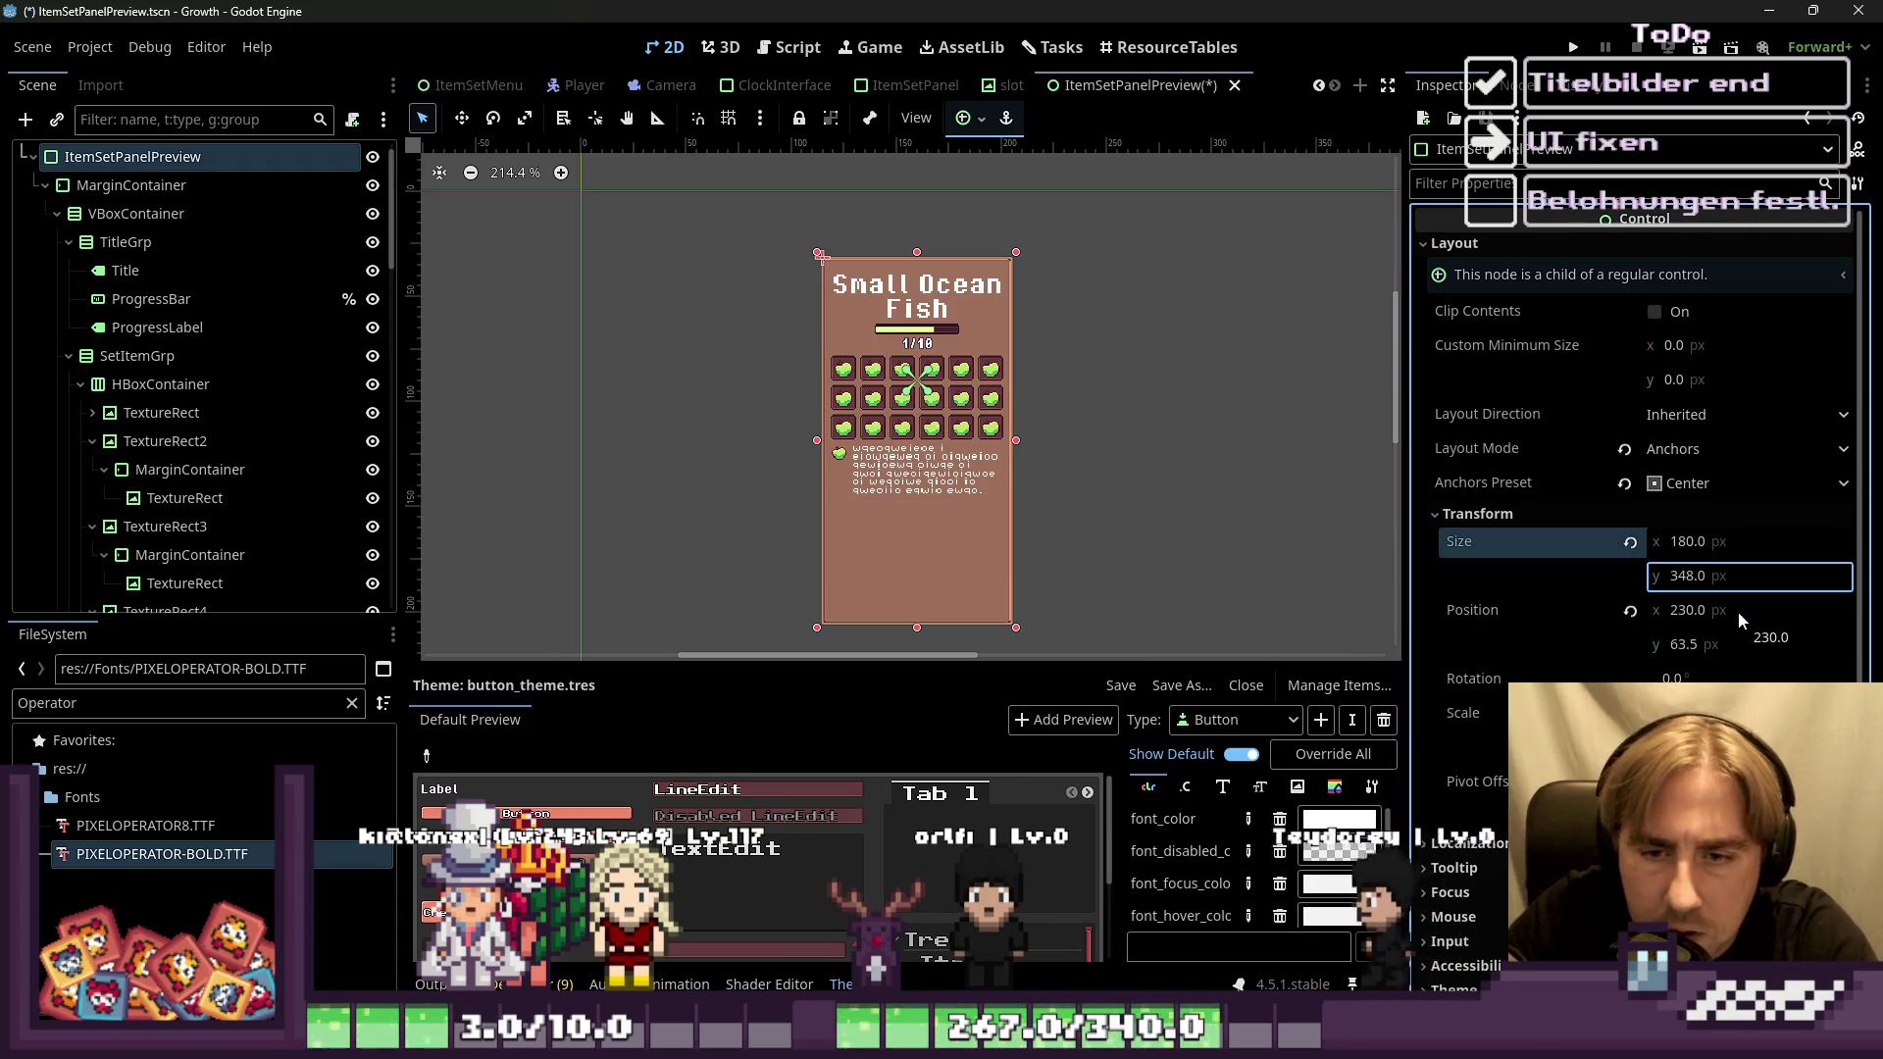
pyautogui.click(1716, 610)
pyautogui.write('0')
pyautogui.press('Return')
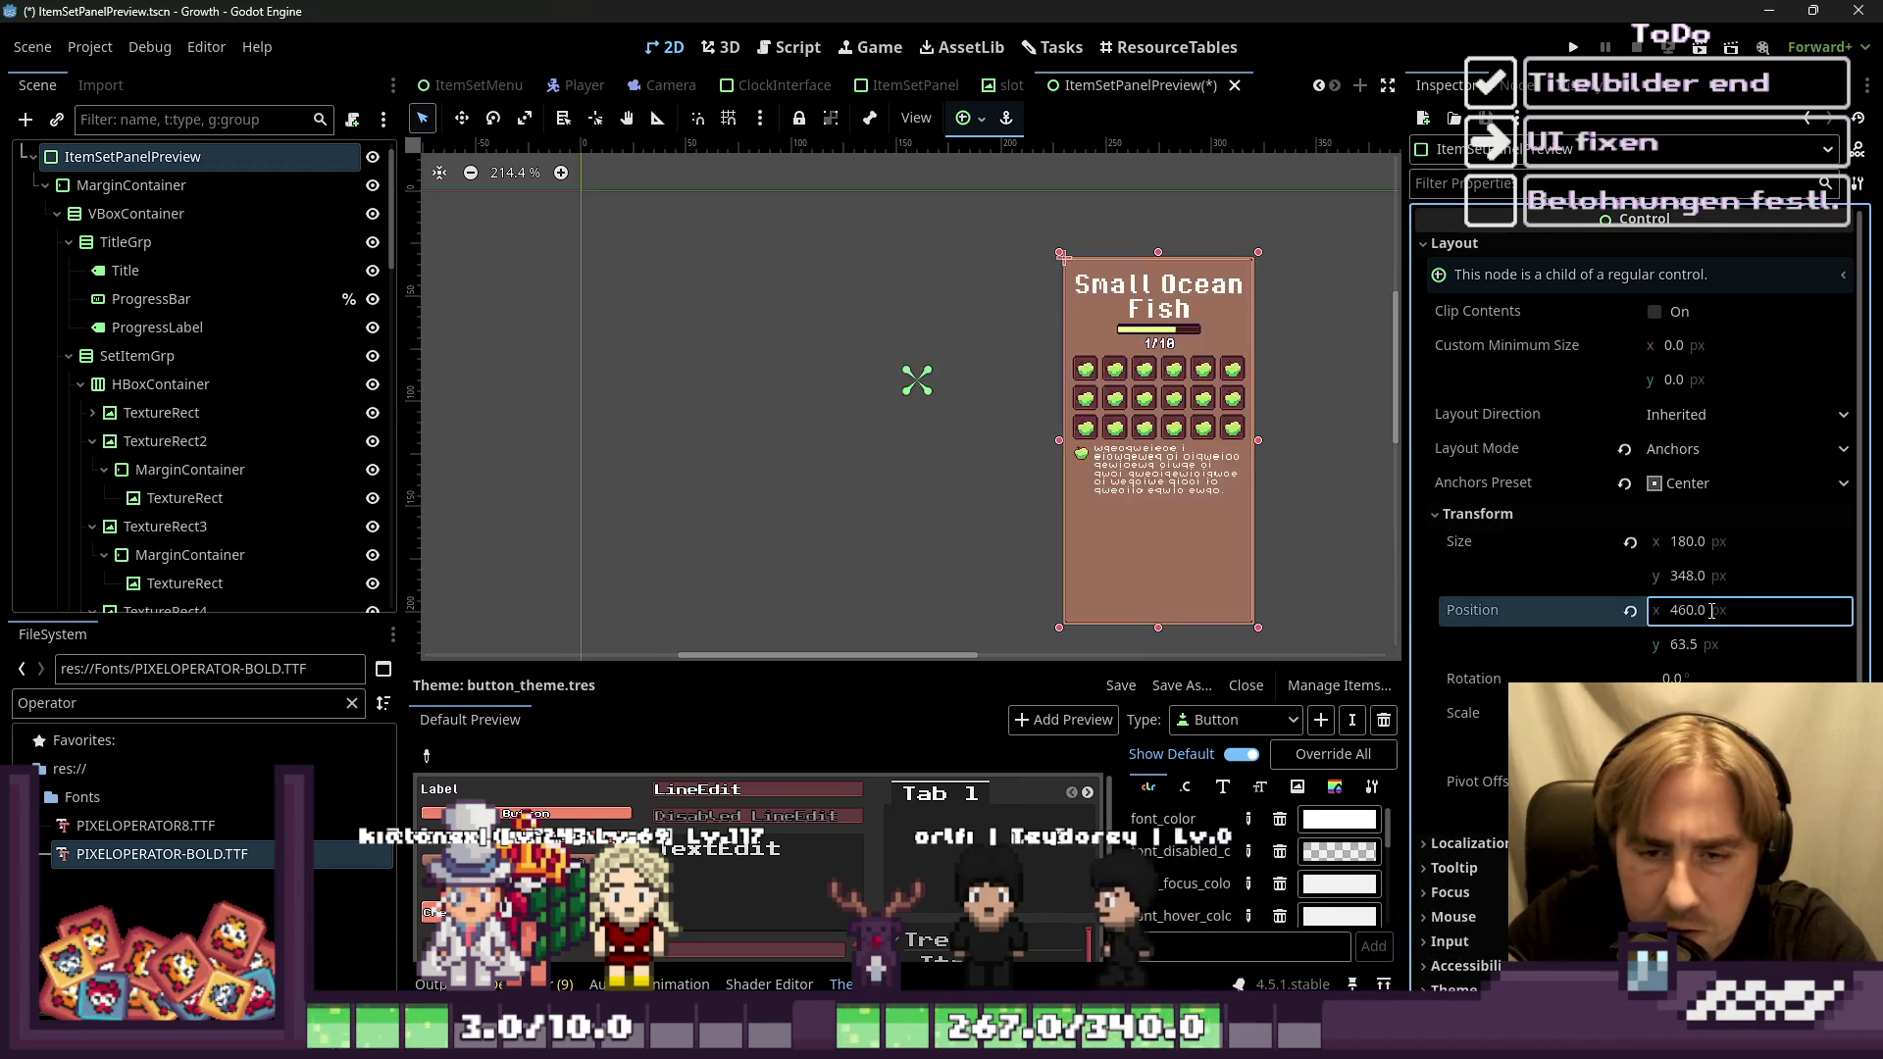
pyautogui.scroll(2, 1596, 484)
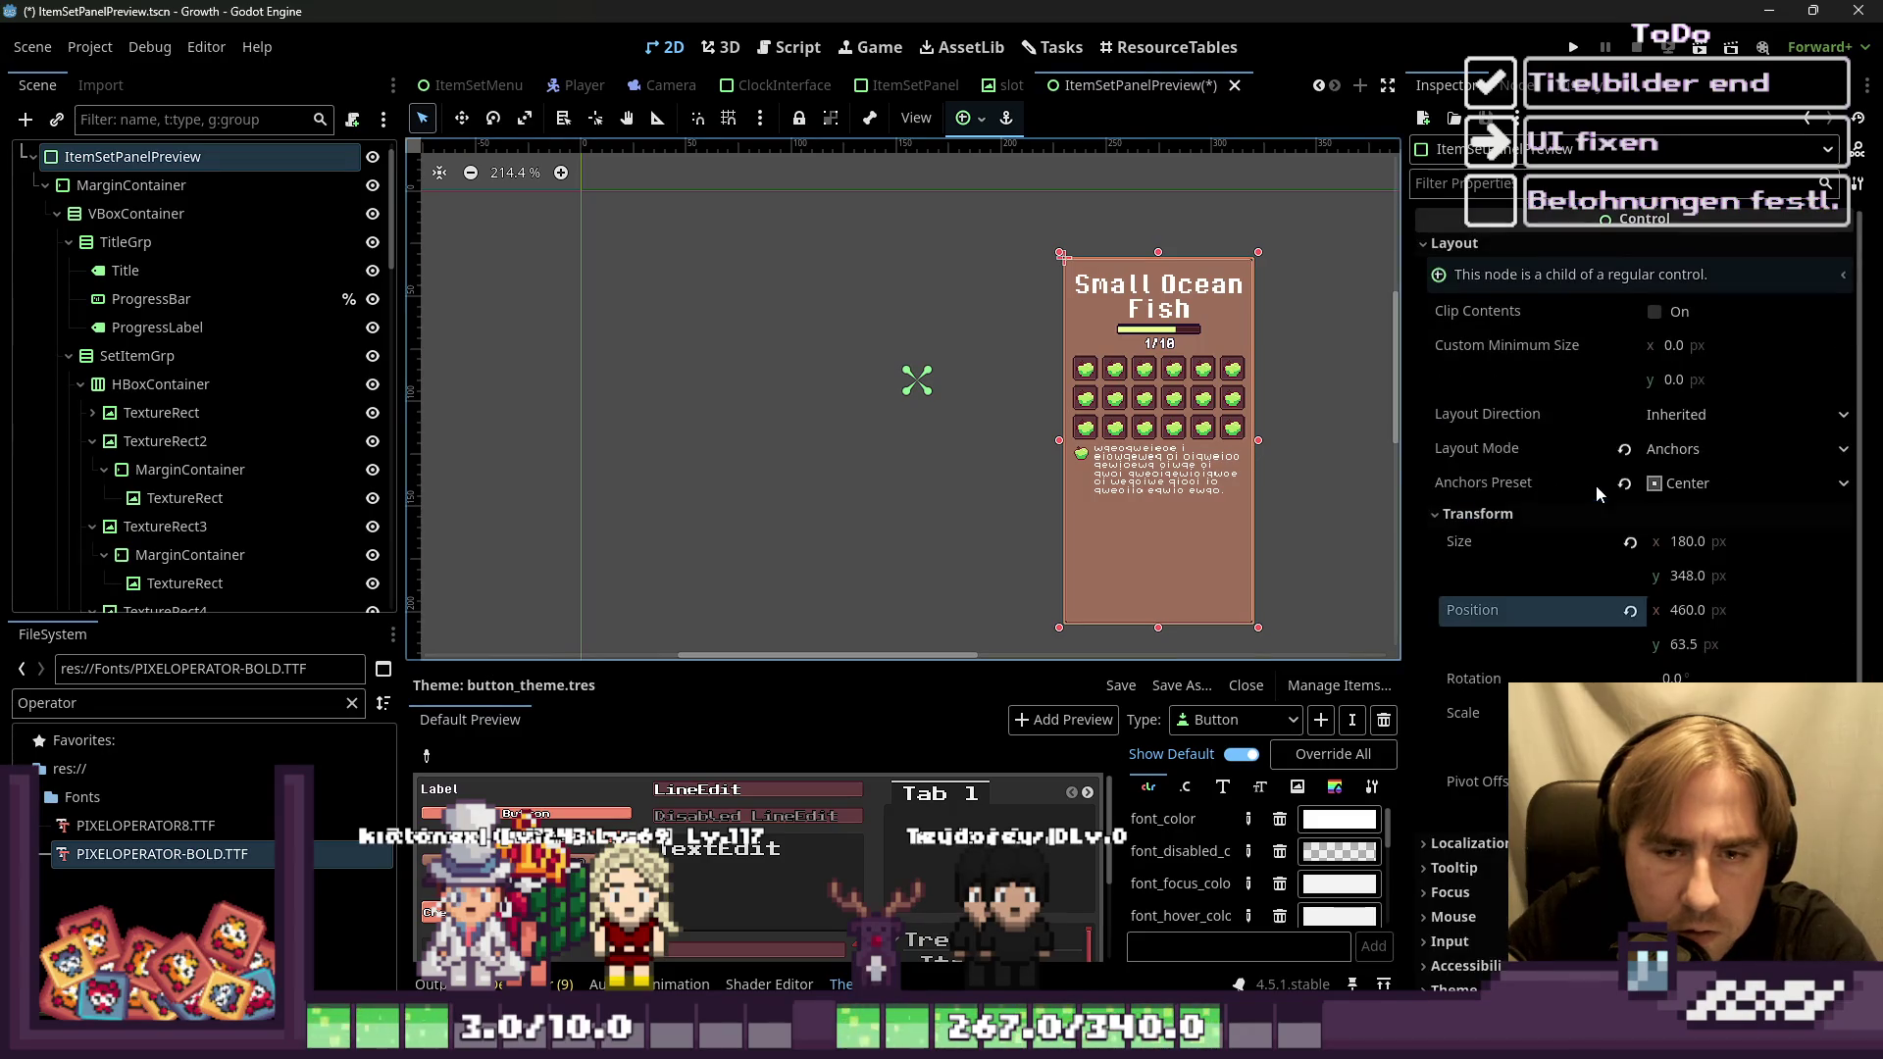
pyautogui.click(1630, 612)
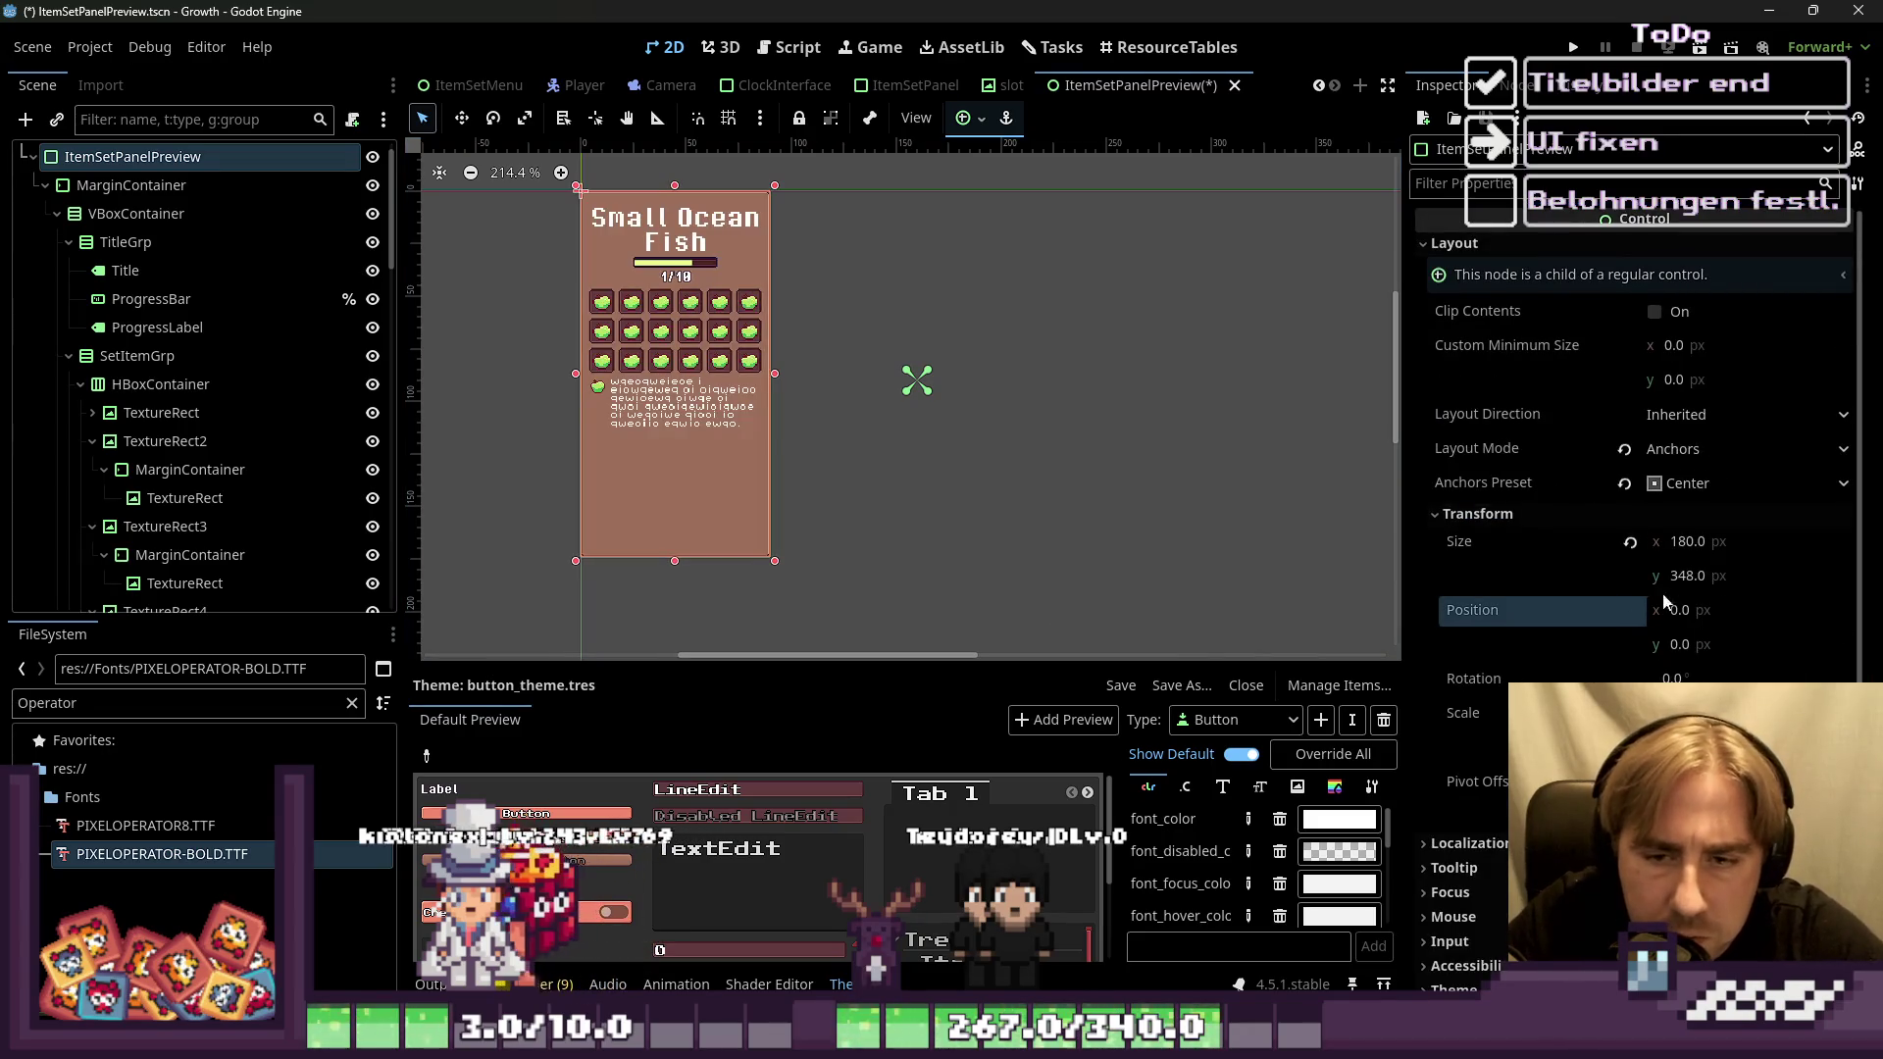
# - Set the panel's Transform Size to 348 × 460
pyautogui.click(1680, 543)
pyautogui.write('348')
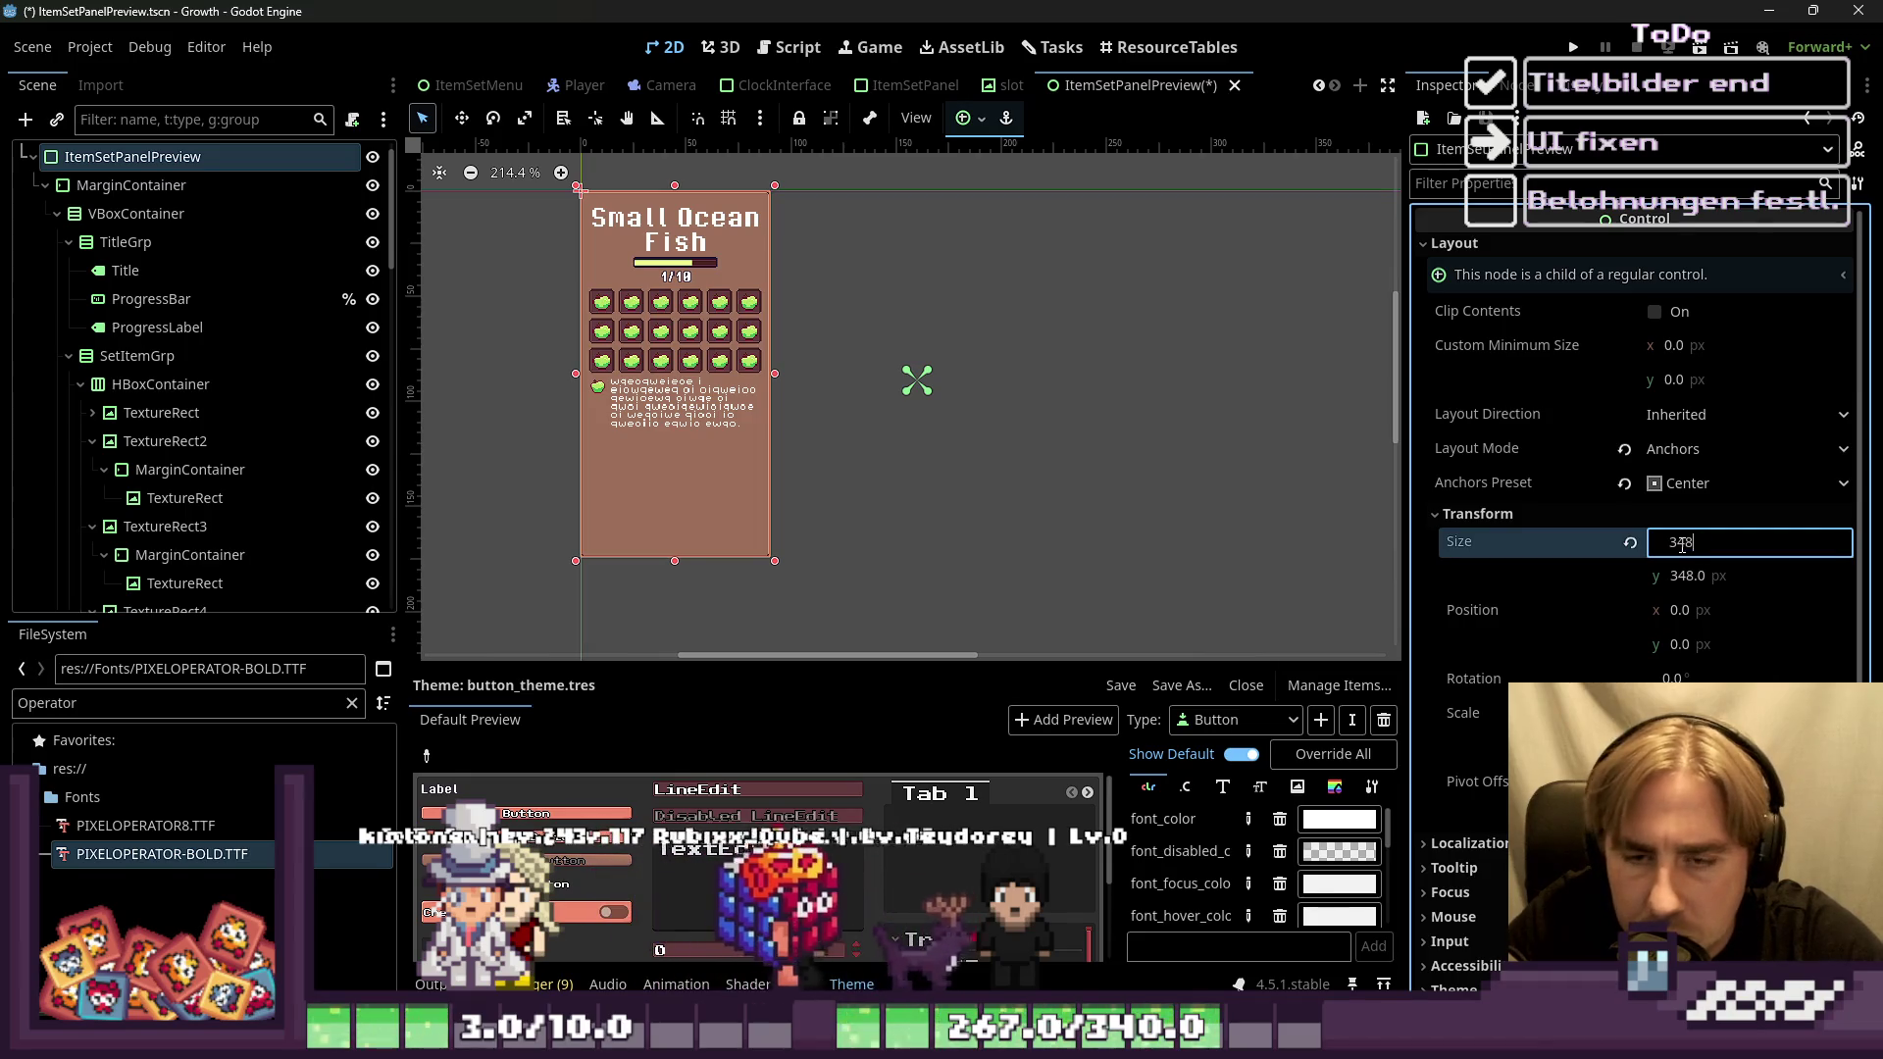
pyautogui.press('Tab')
pyautogui.write('460')
pyautogui.press('Return')
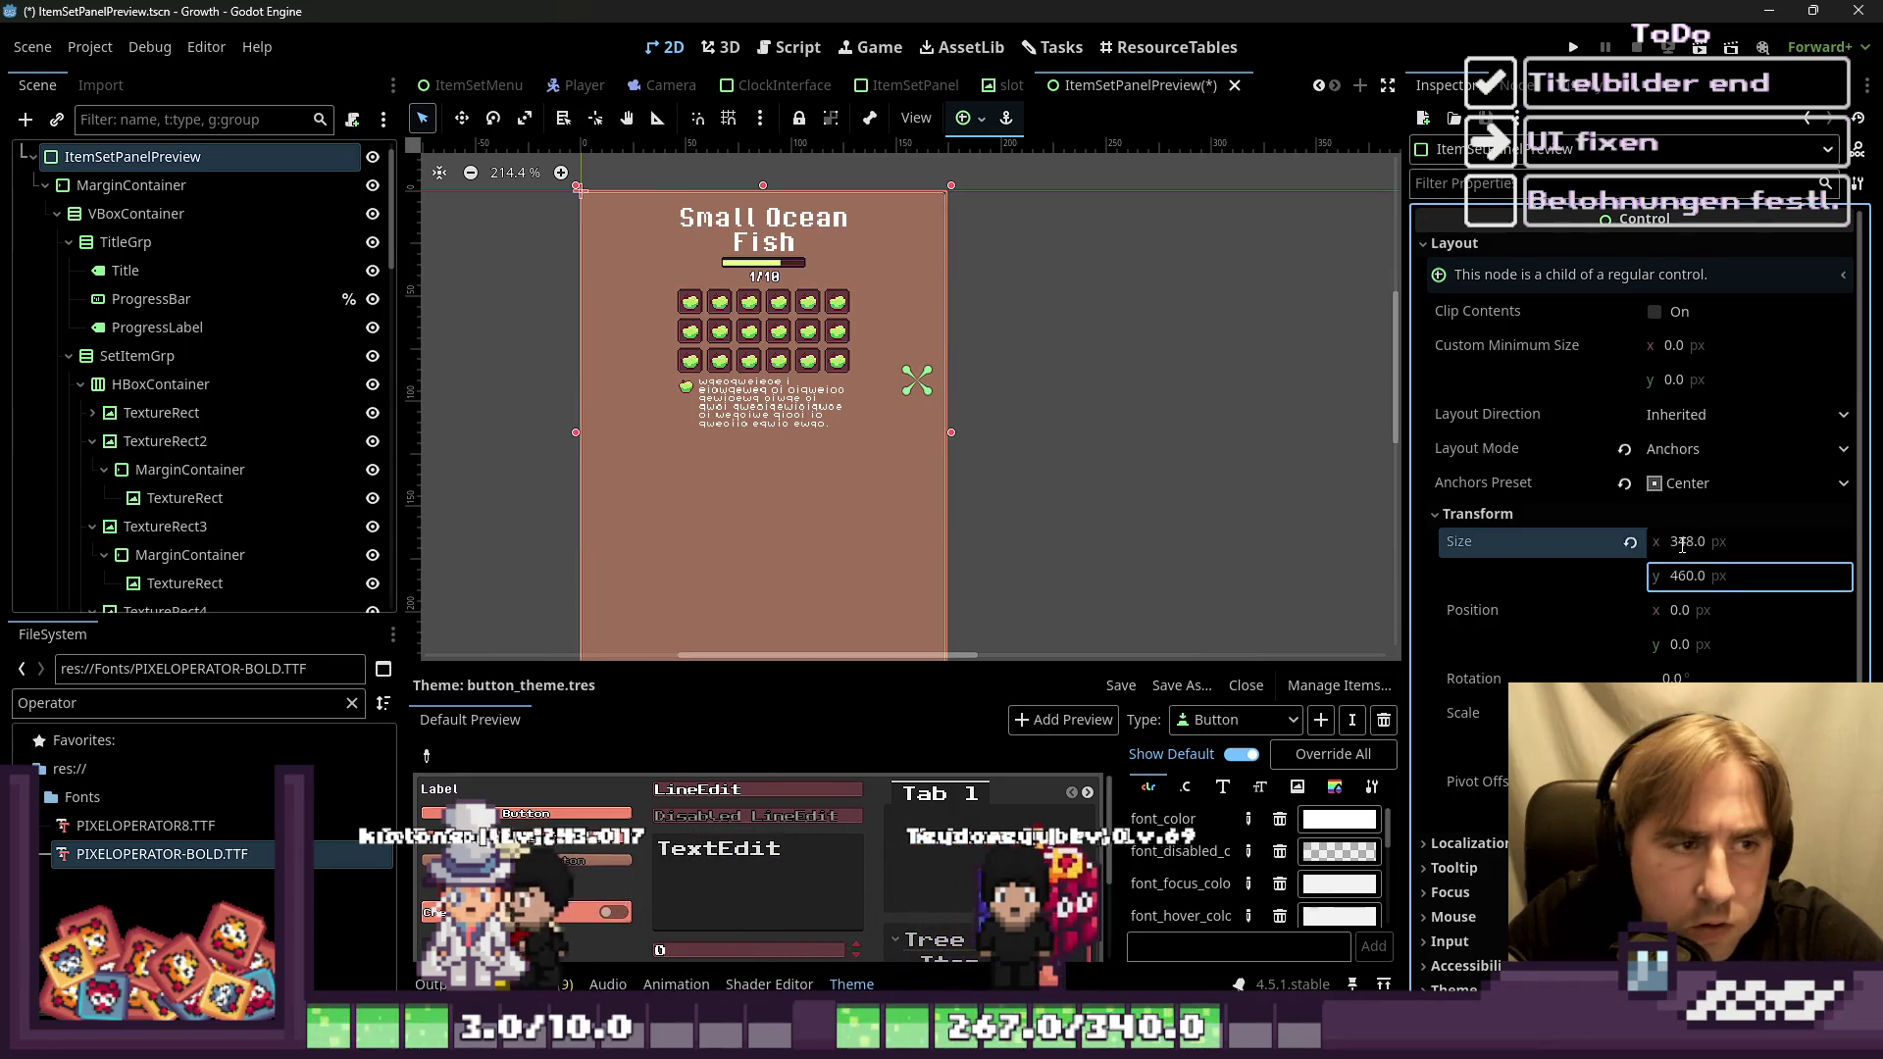
pyautogui.scroll(-5, 1034, 283)
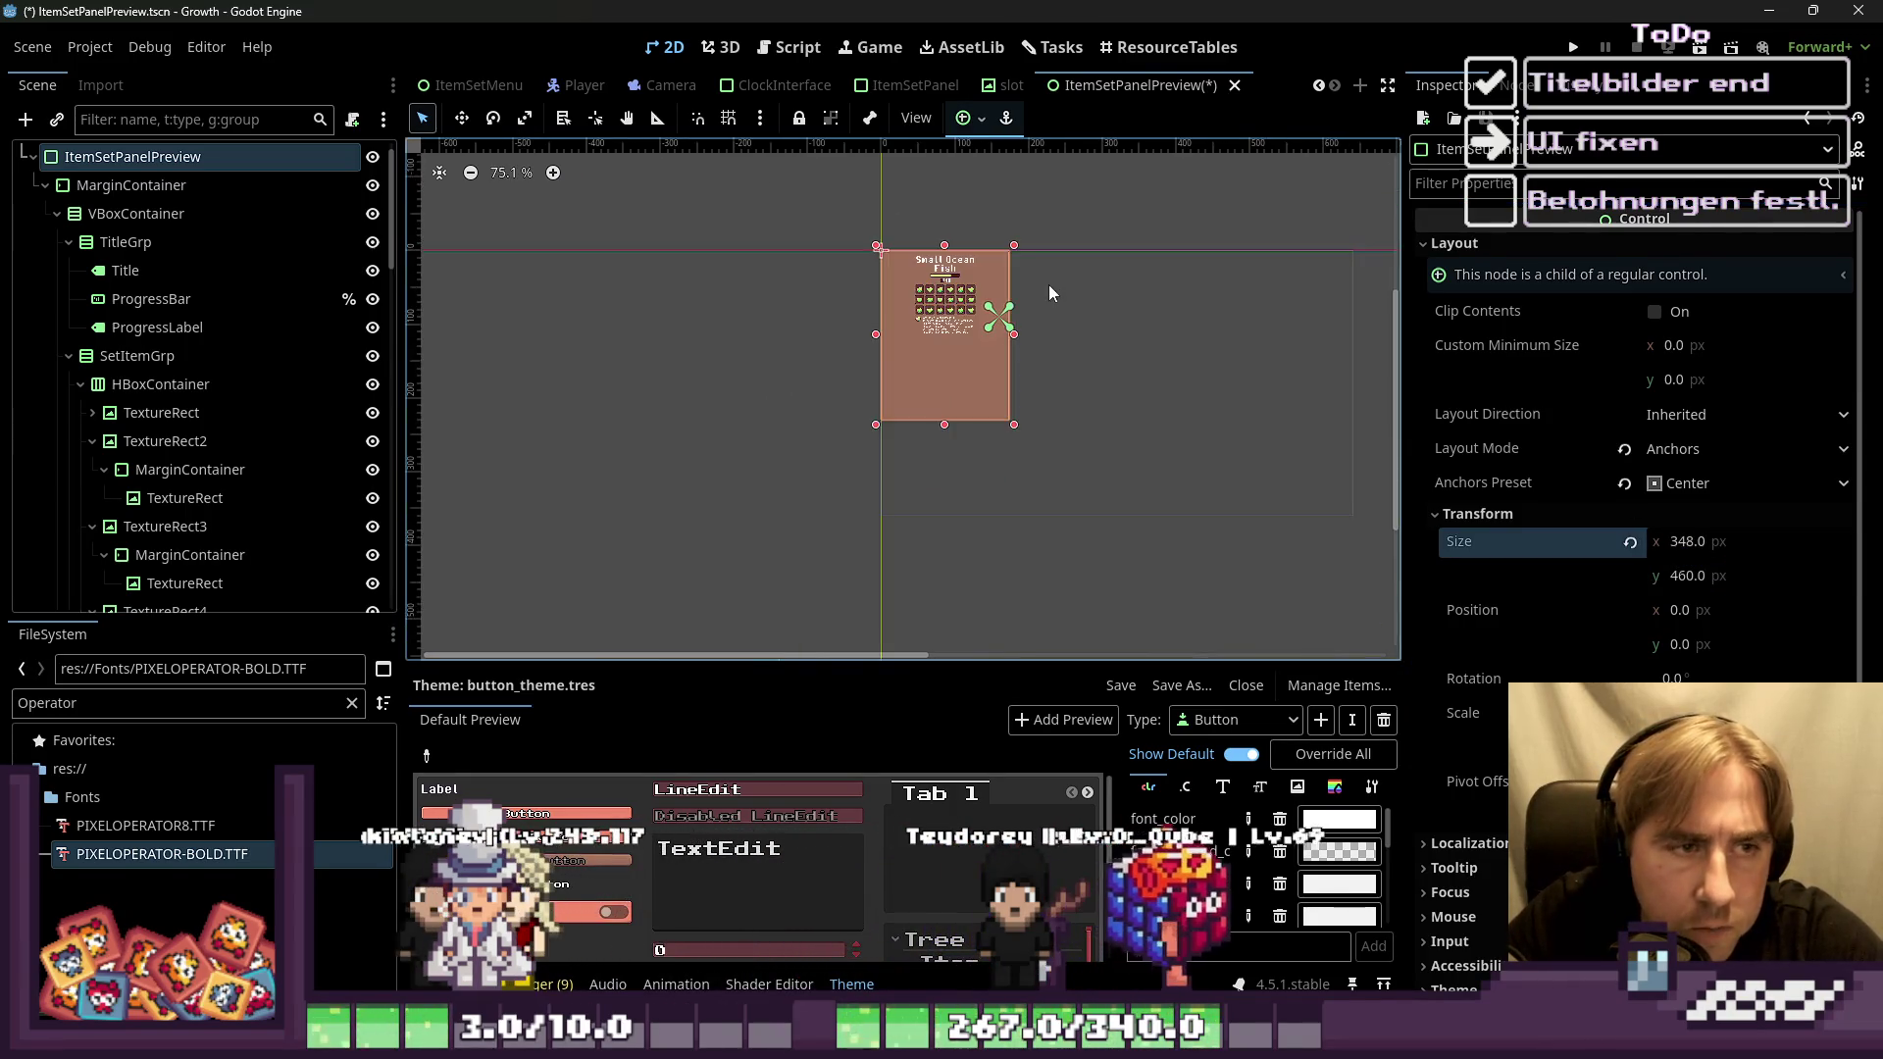
# - Apply the Center anchor preset, then check the root Control and MarginContainer nodes
pyautogui.click(978, 124)
pyautogui.click(1022, 234)
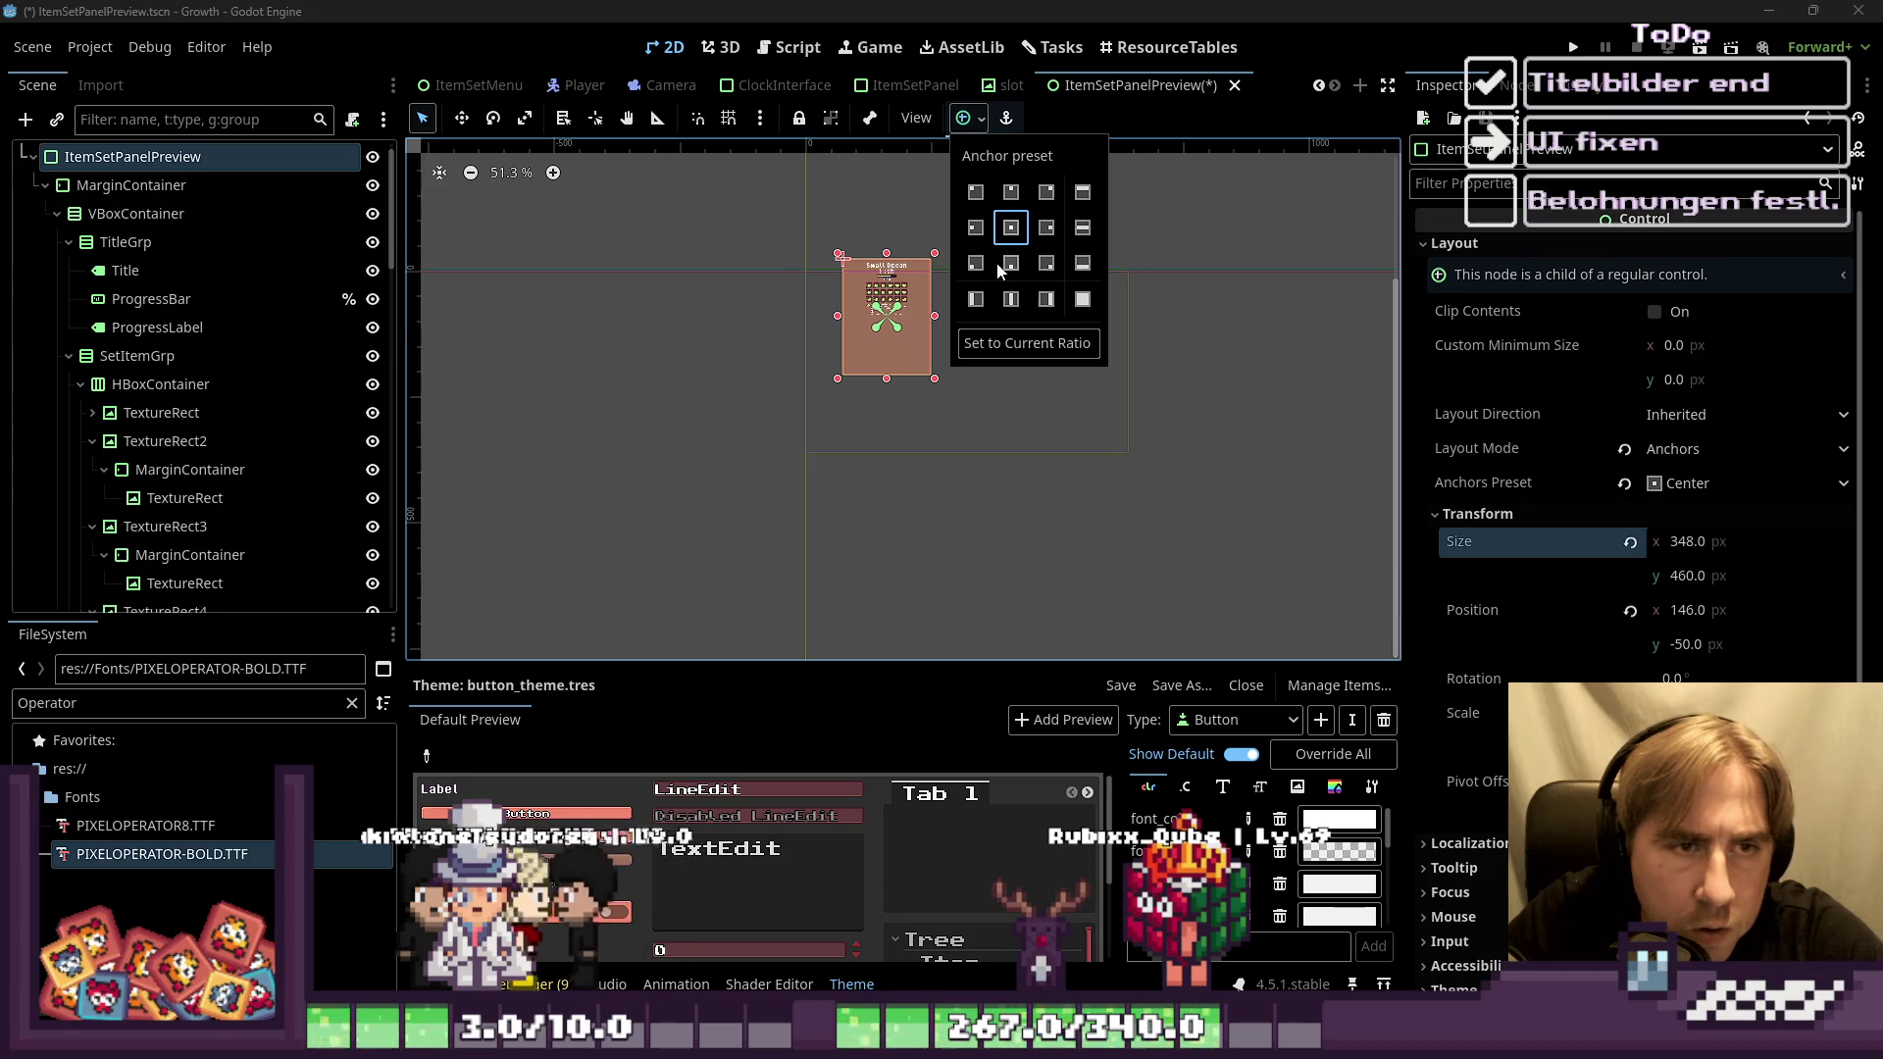
pyautogui.click(585, 324)
pyautogui.scroll(1, 51, 204)
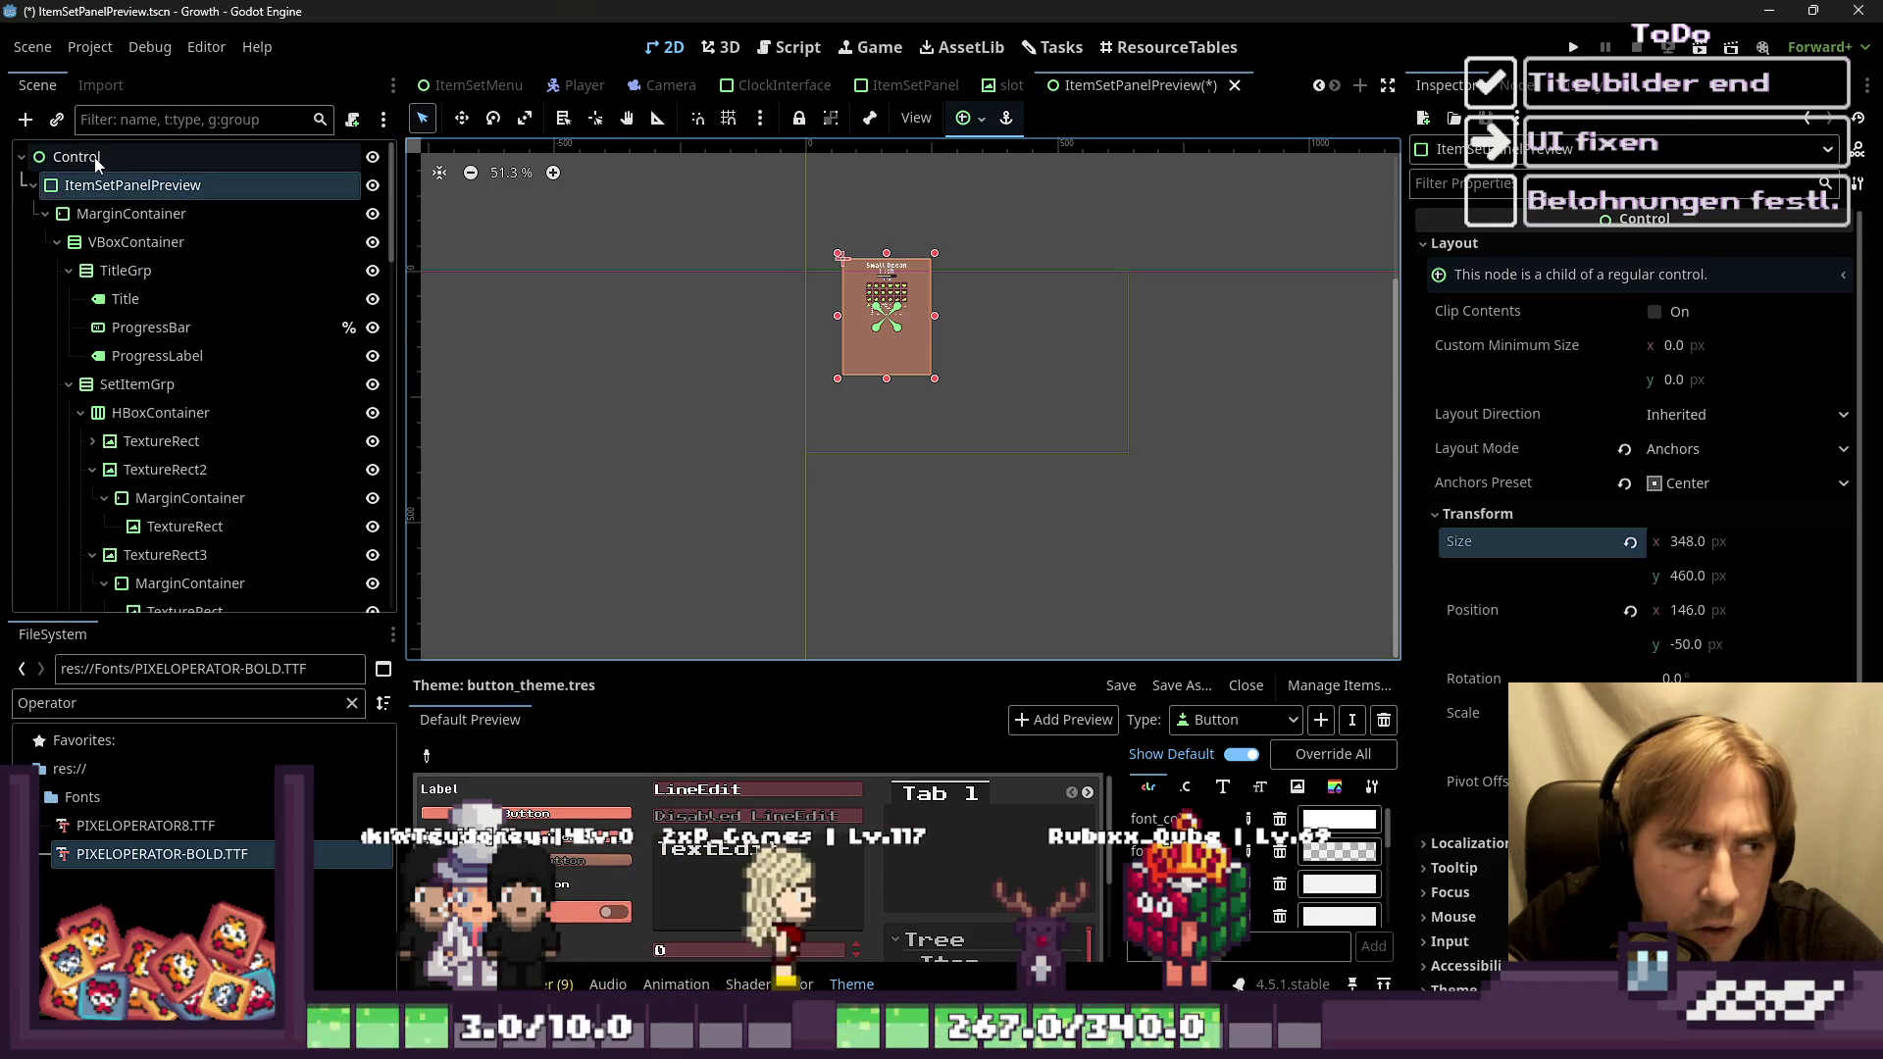
pyautogui.click(76, 156)
pyautogui.scroll(2, 849, 294)
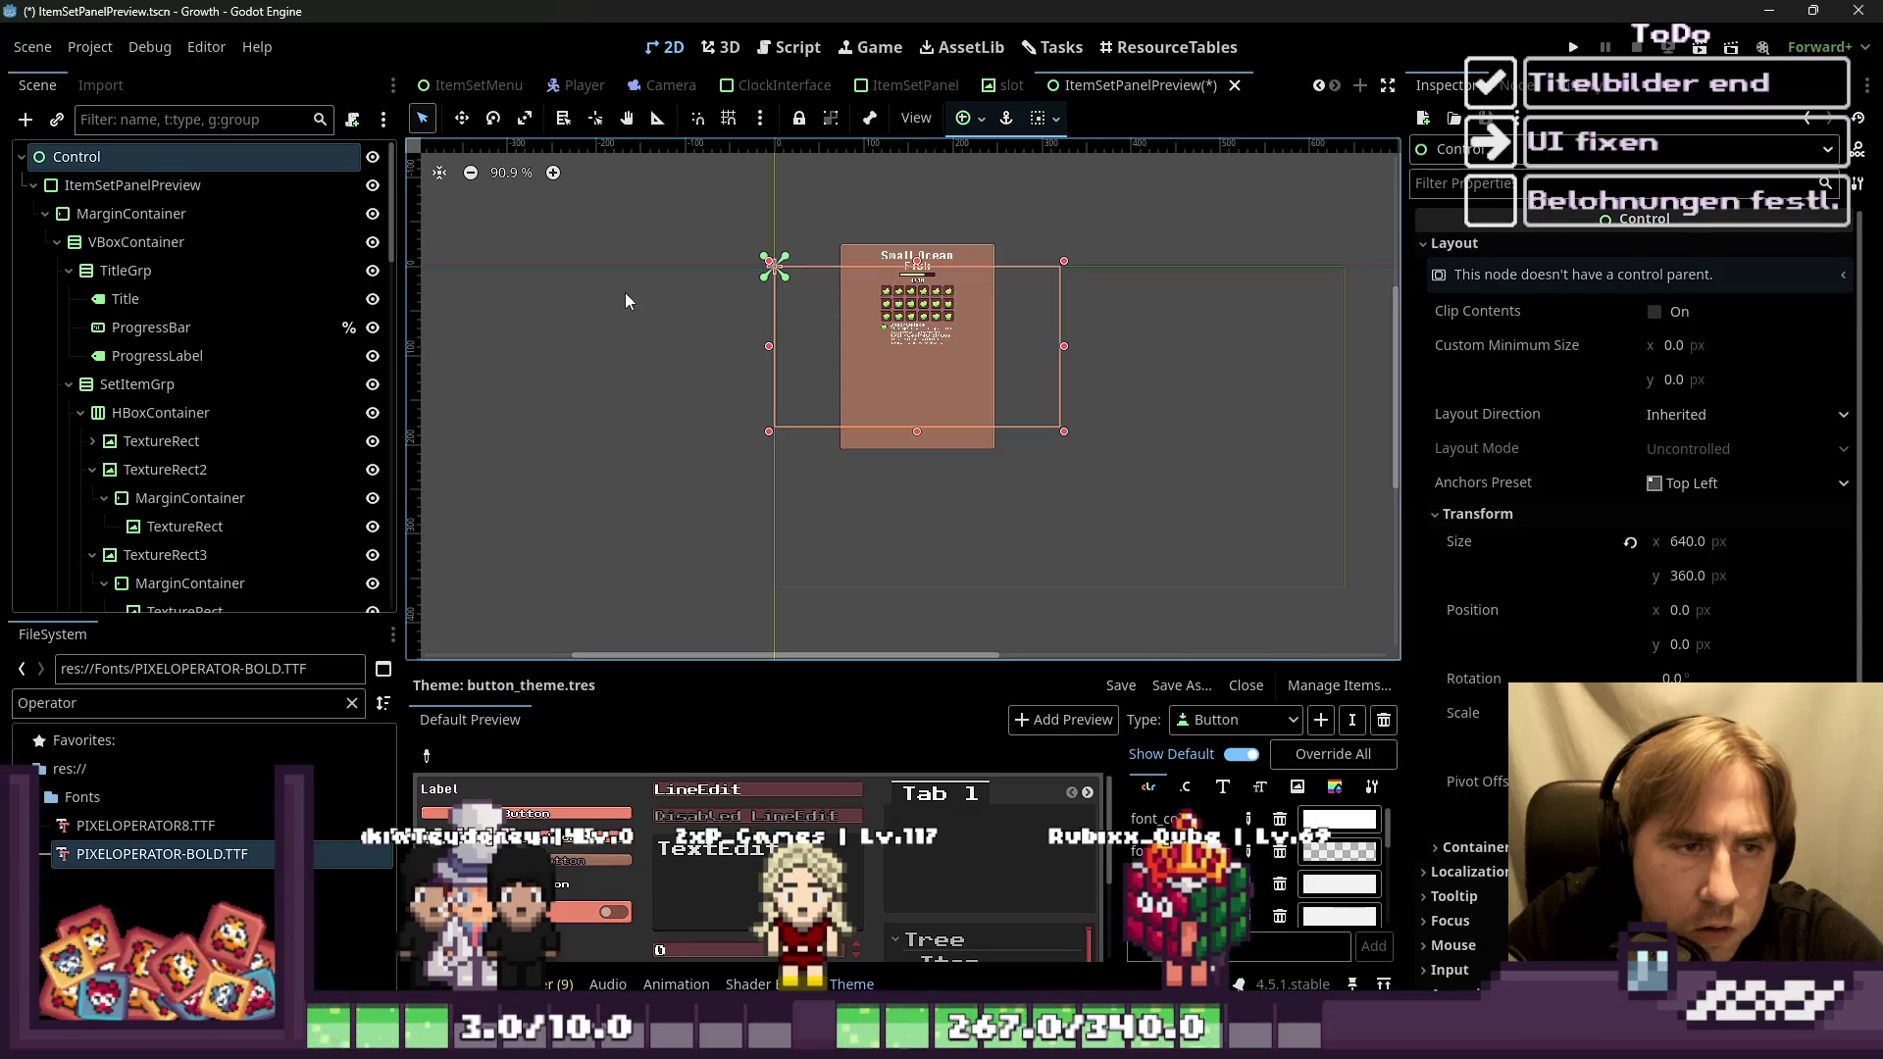
pyautogui.click(924, 340)
pyautogui.scroll(2, 832, 296)
pyautogui.click(857, 241)
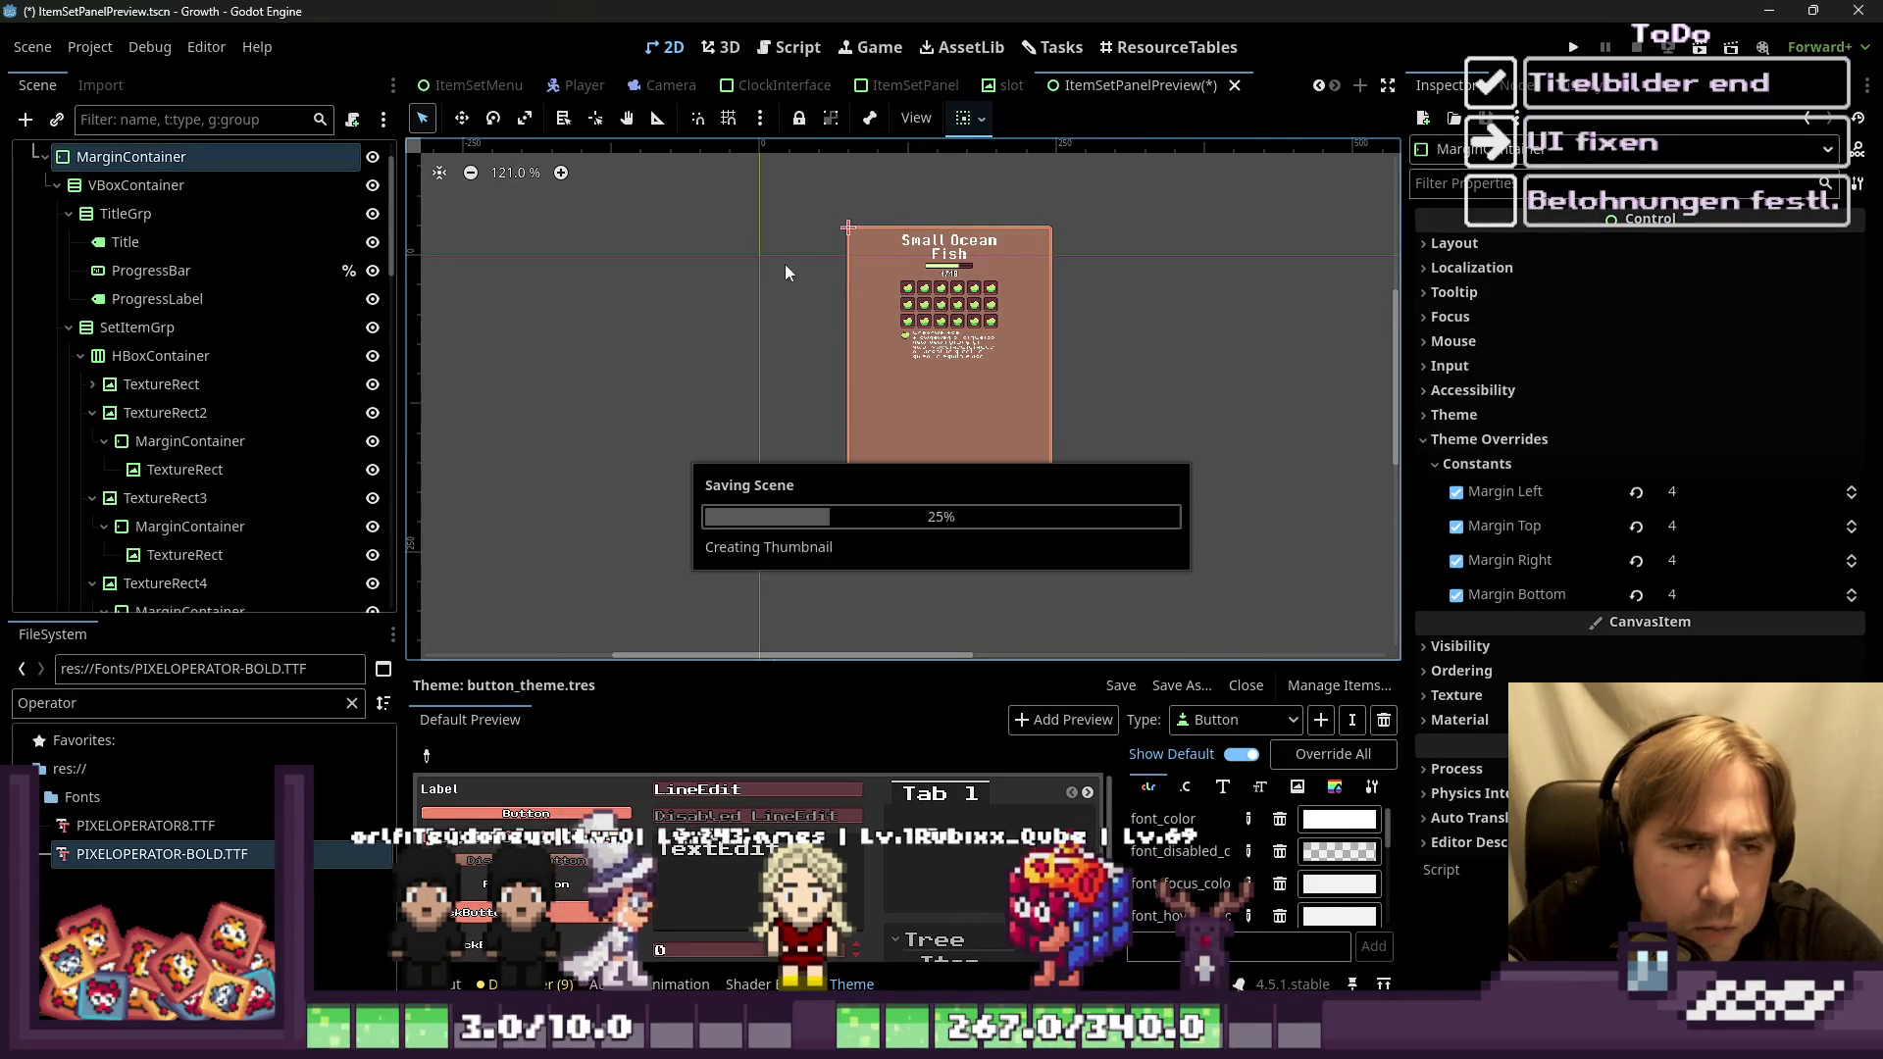
# - Compare with the ItemSetMenu root, then select the preview scene's root Control
pyautogui.click(574, 92)
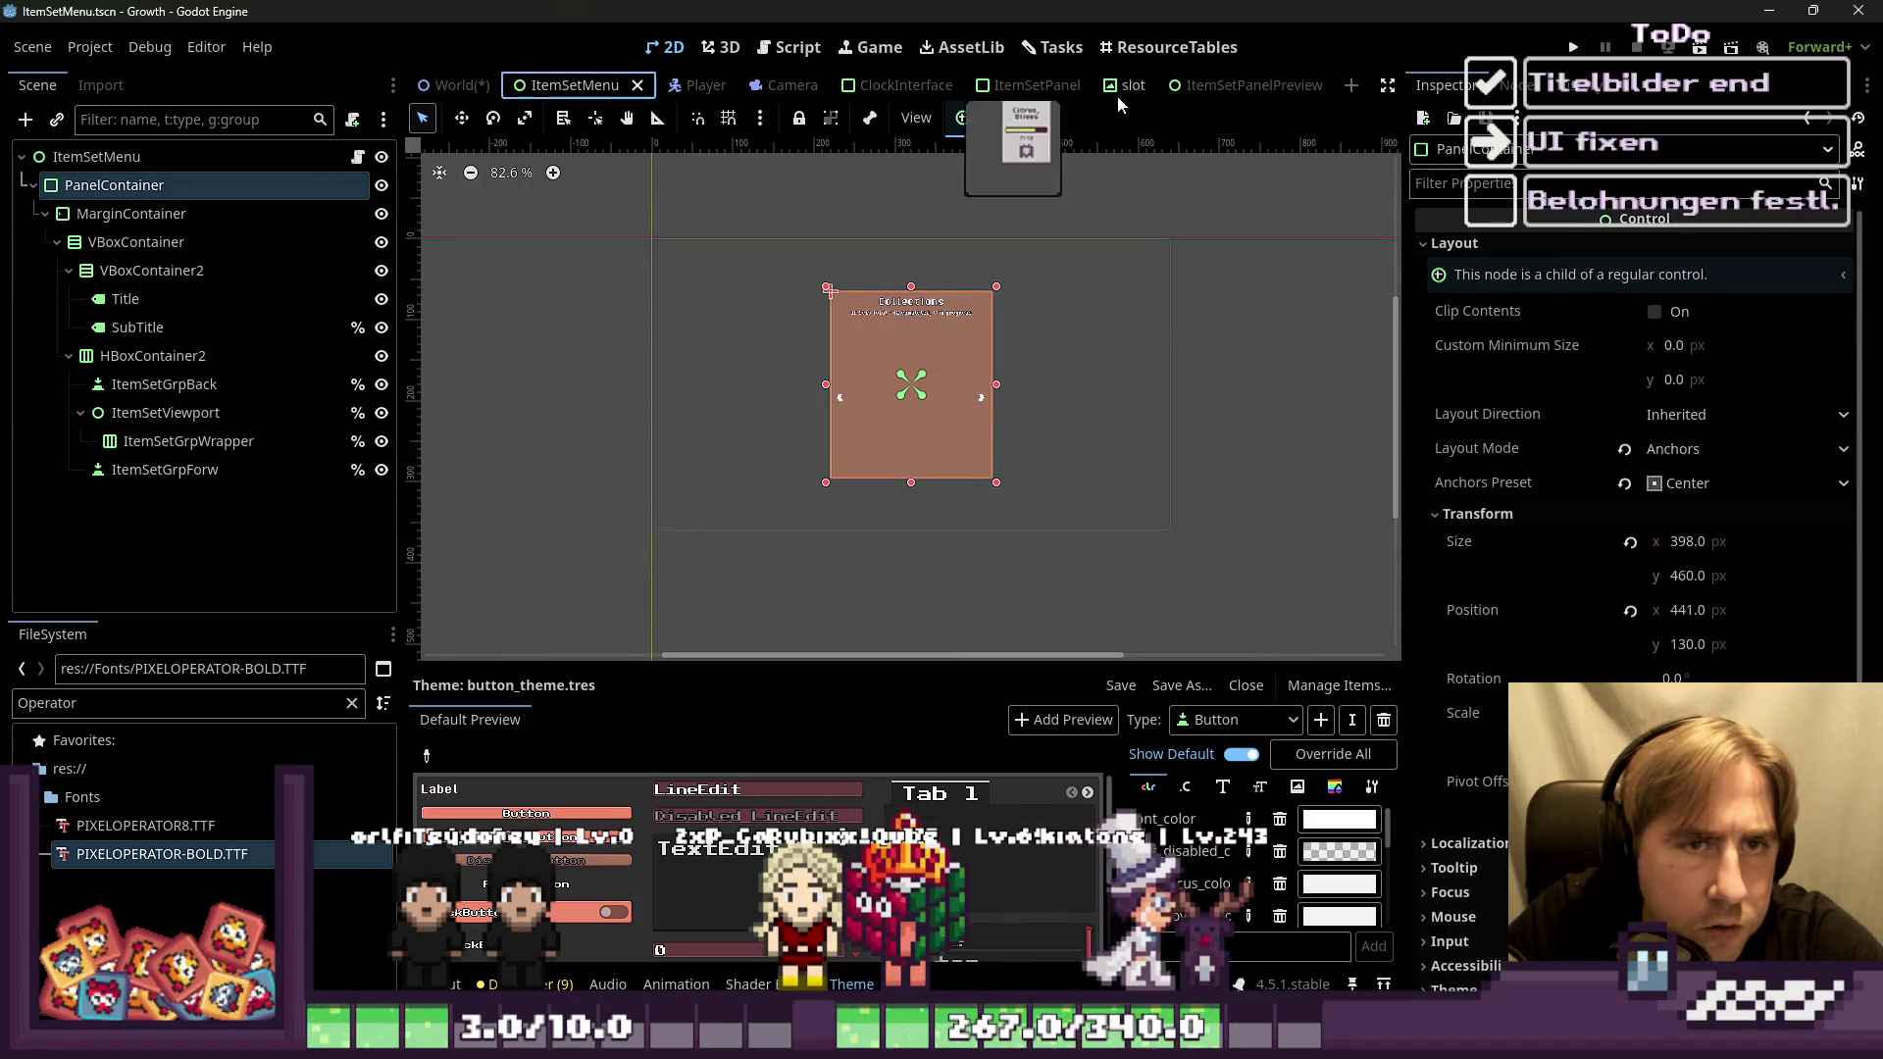
pyautogui.click(112, 158)
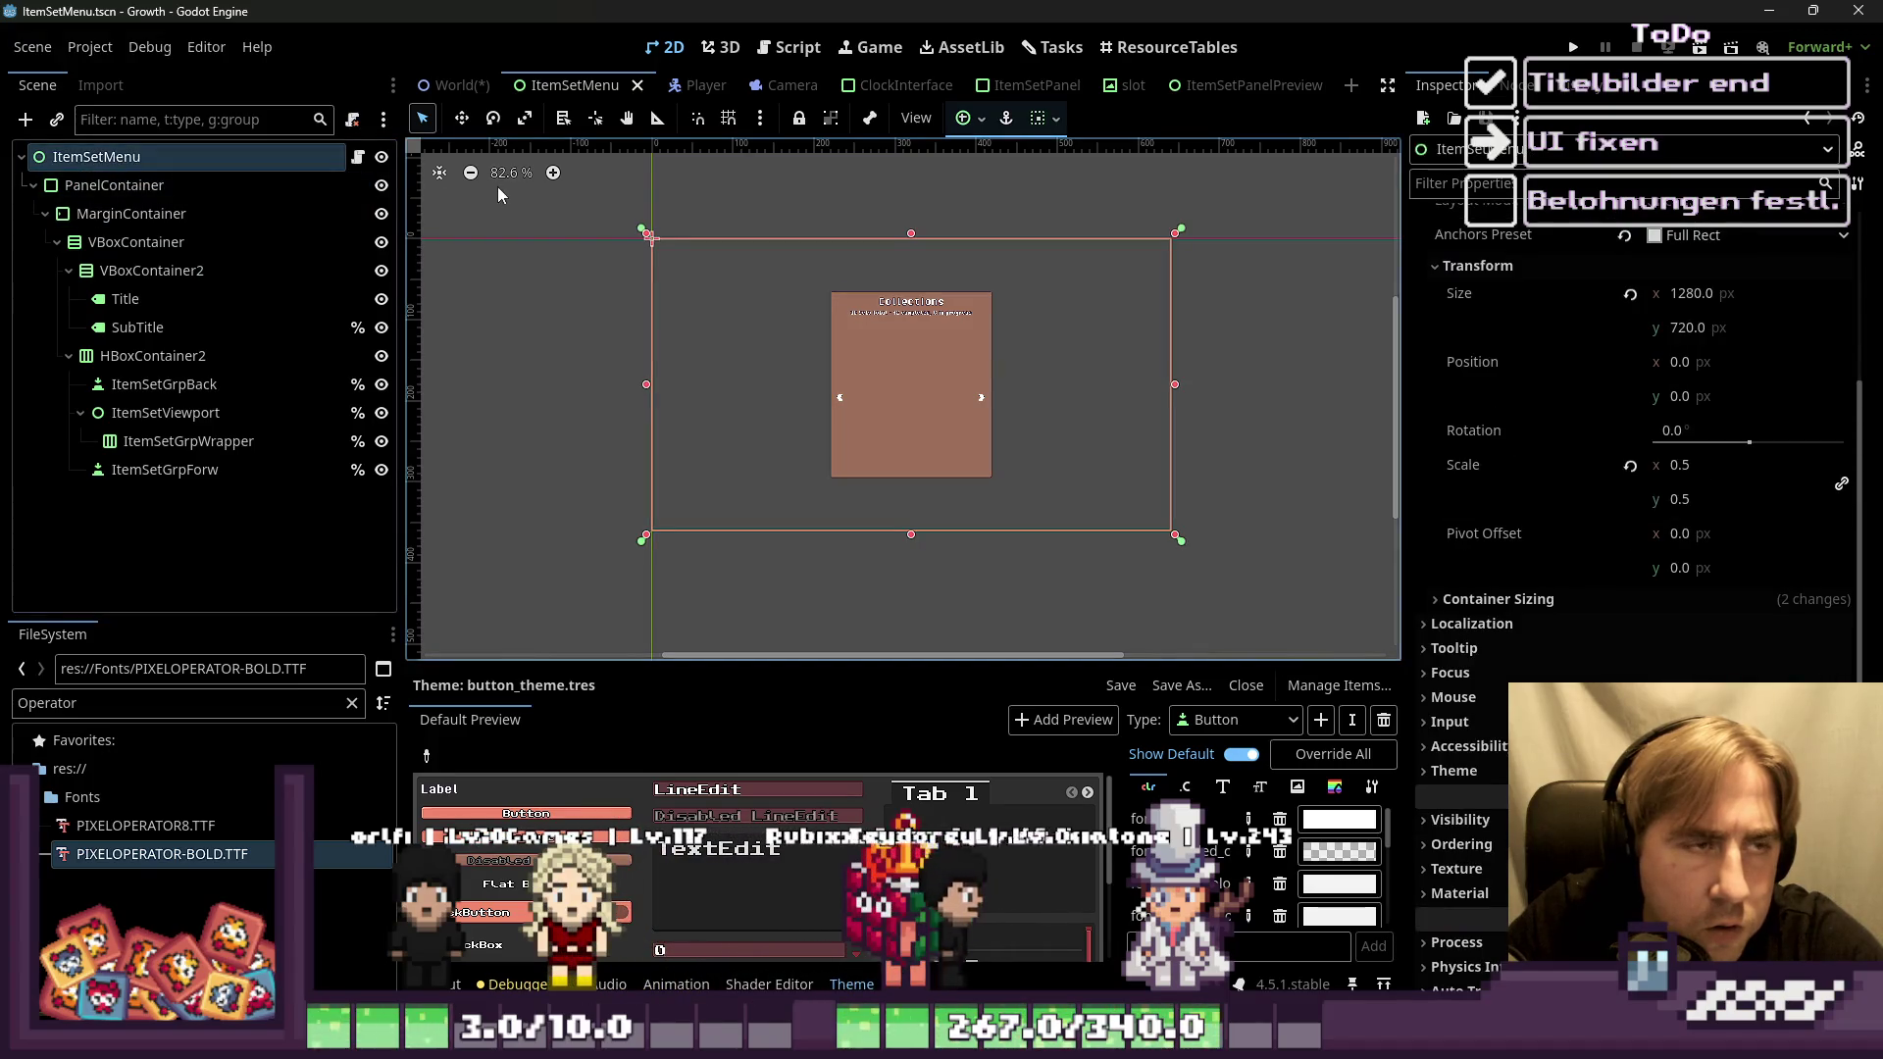
pyautogui.click(1228, 88)
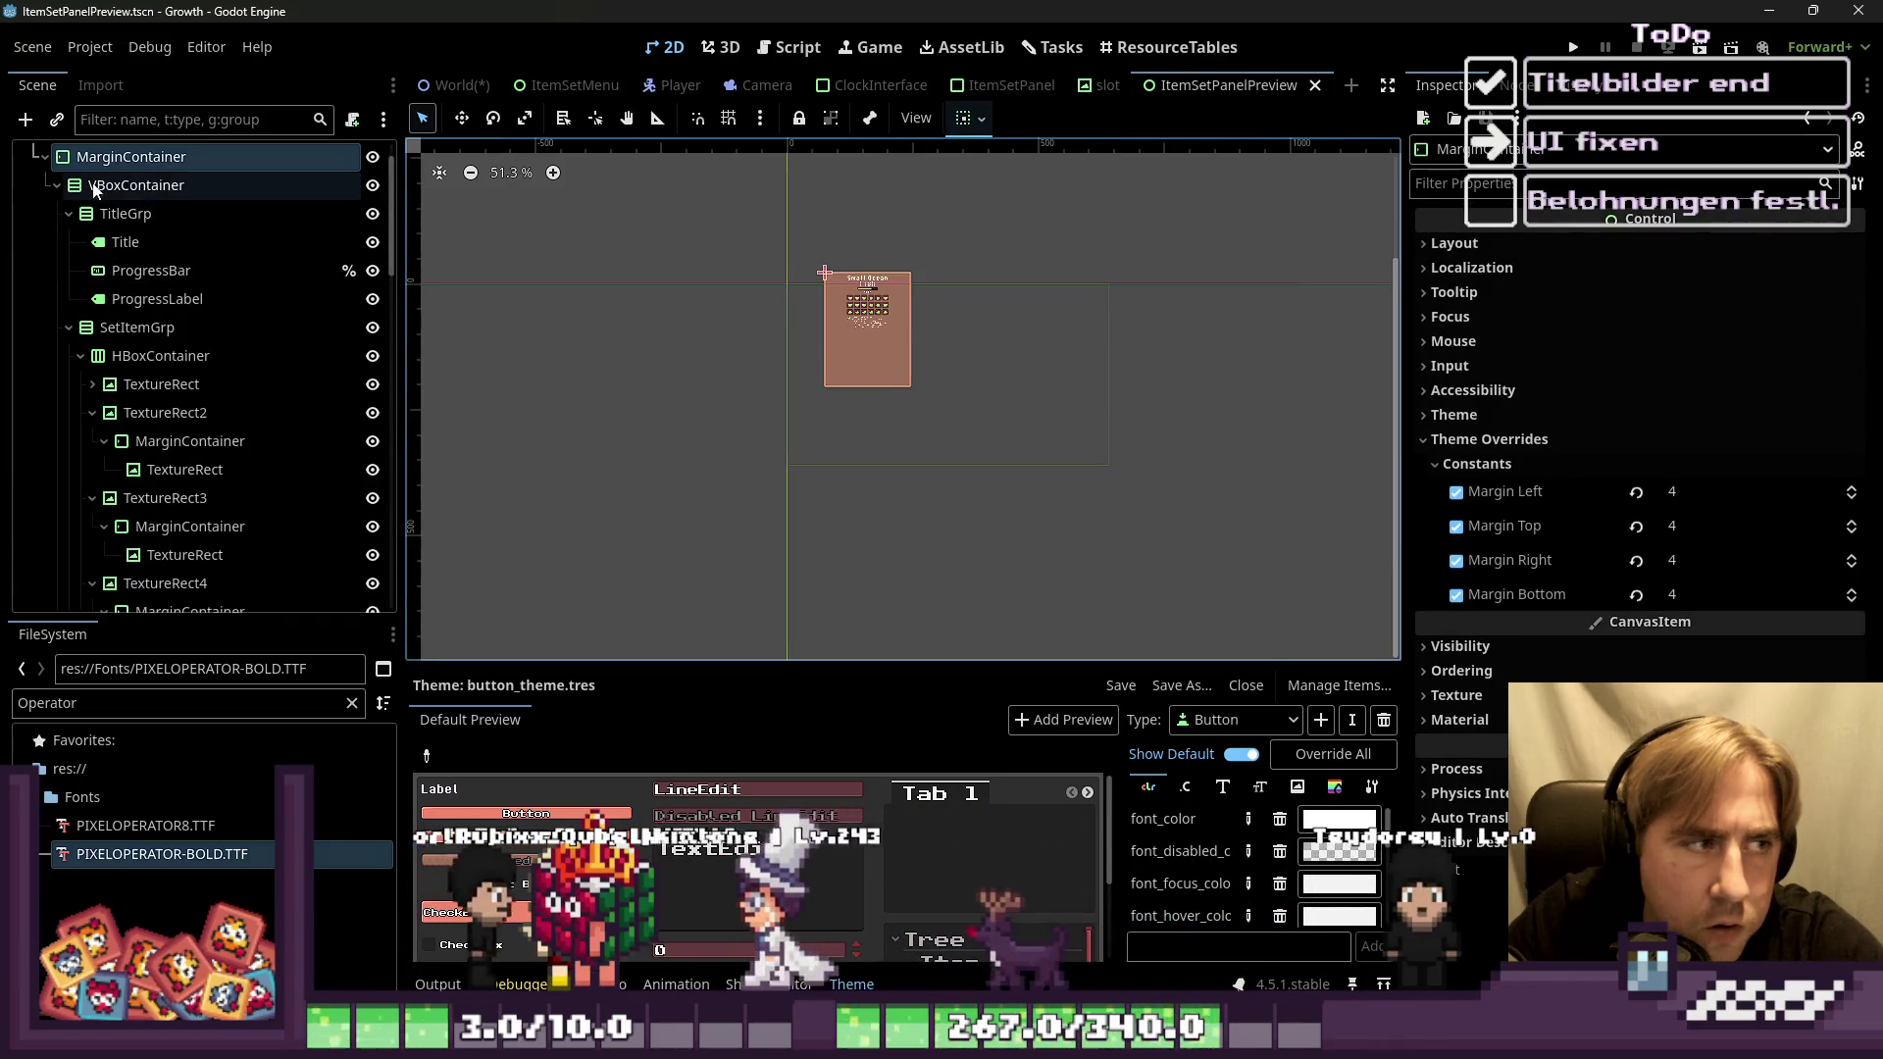
pyautogui.scroll(2, 88, 190)
pyautogui.click(77, 157)
pyautogui.scroll(3, 1042, 373)
# - Enlarge the root Control to about 1280 × 720, save, and return to World
pyautogui.moveTo(925, 388); pyautogui.dragTo(1177, 509)
pyautogui.scroll(10, 1136, 494)
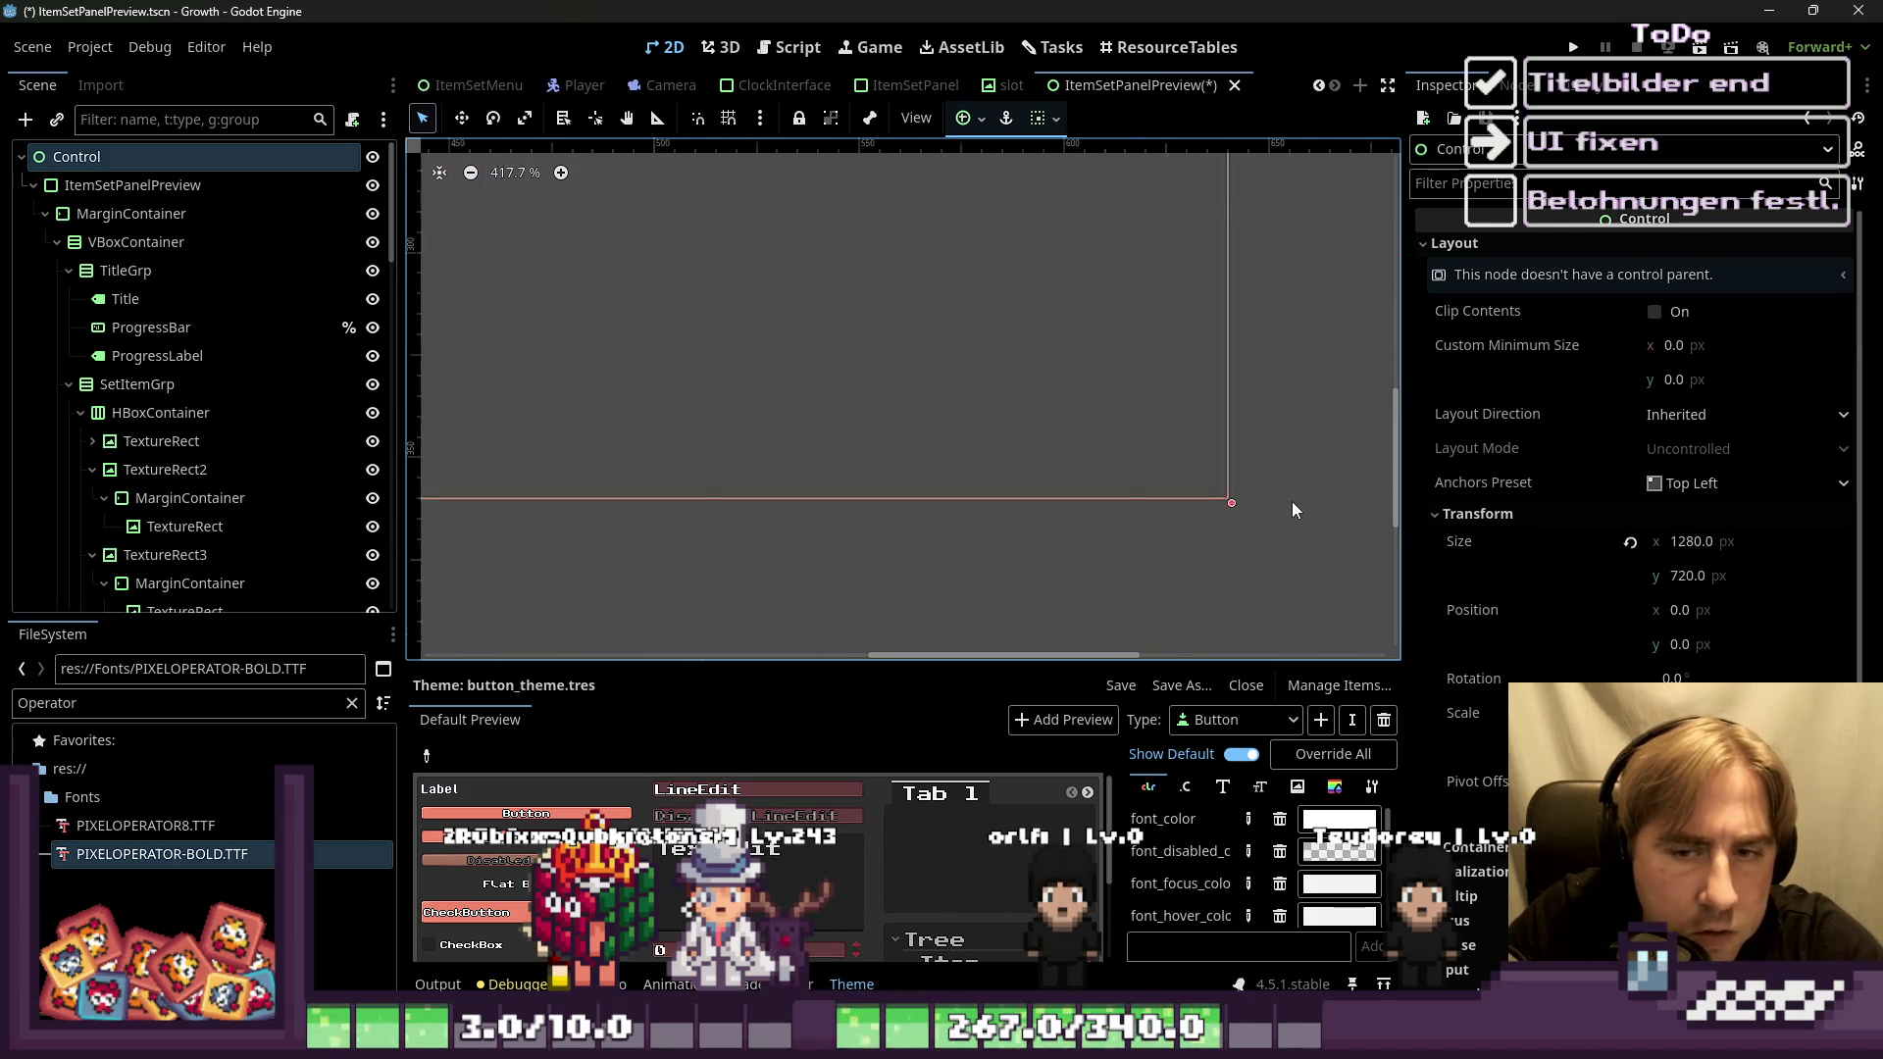
pyautogui.scroll(-6, 1211, 533)
pyautogui.click(571, 314)
pyautogui.hotkey('ctrl', 's')
pyautogui.click(461, 90)
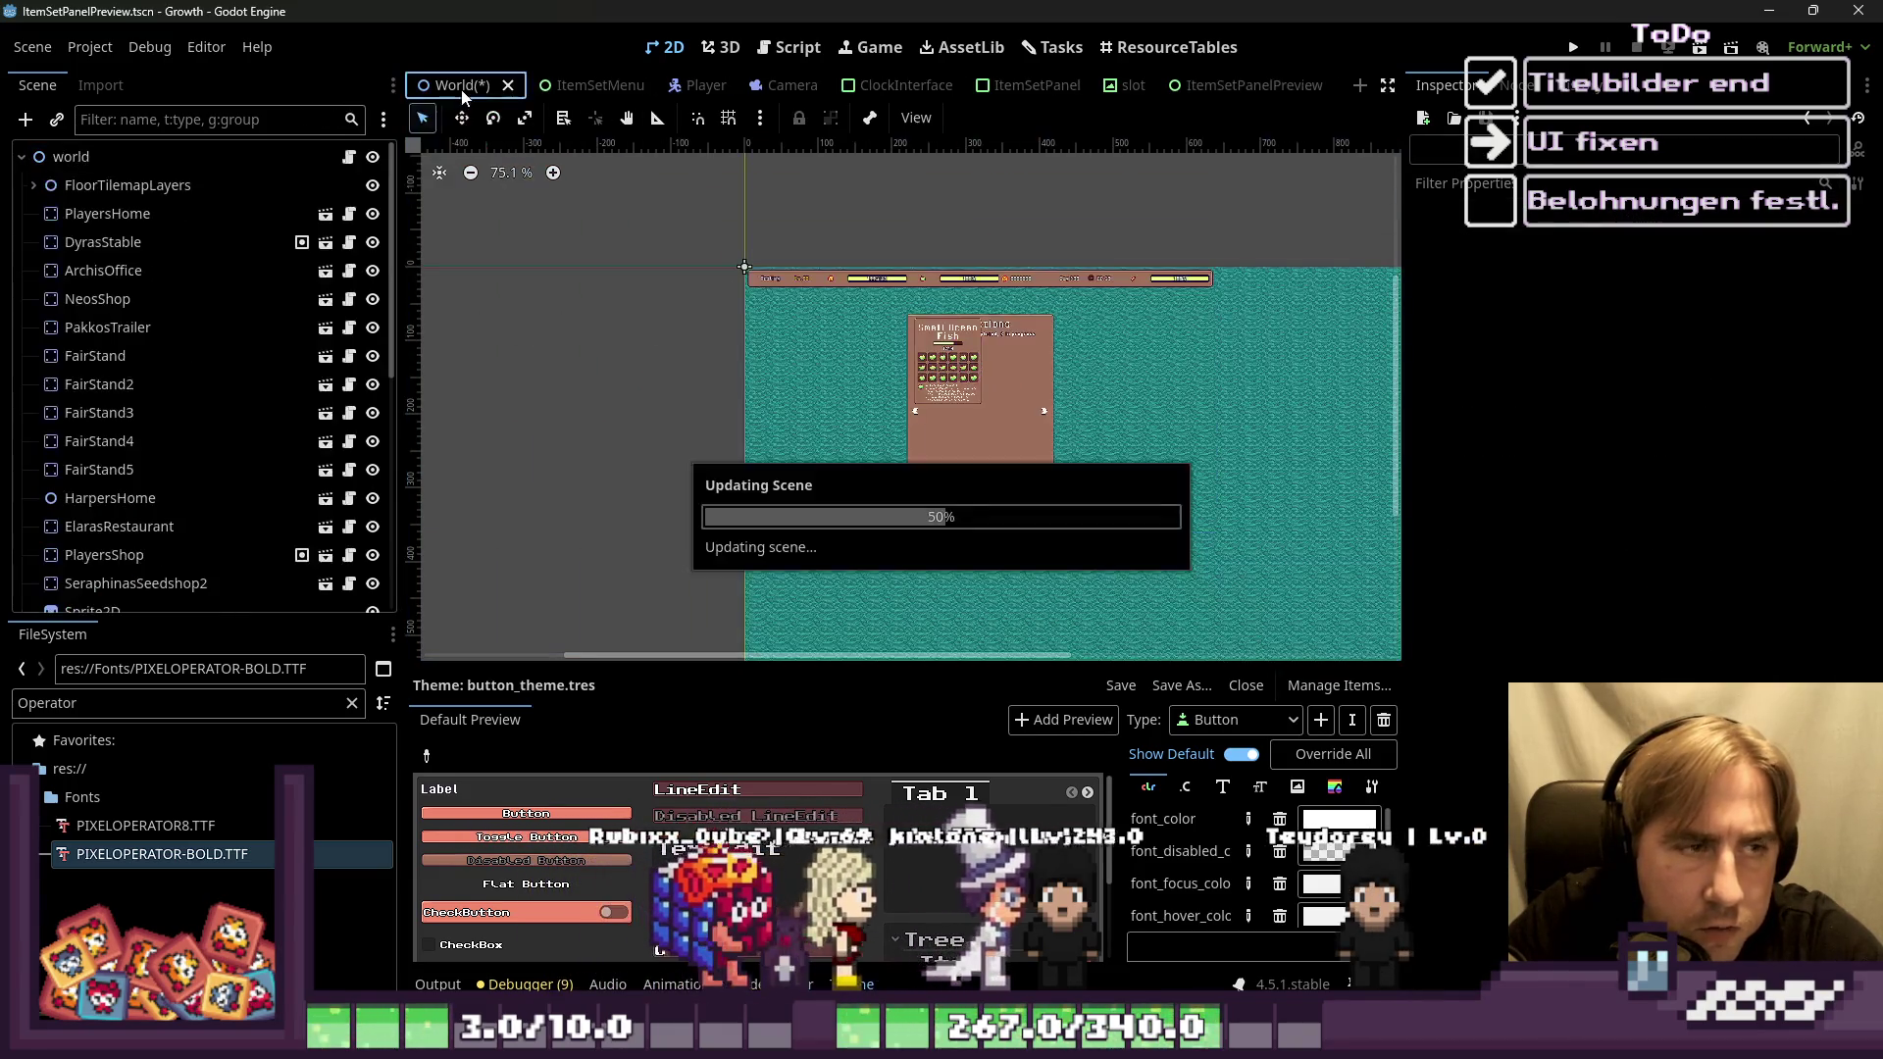
# - Instance ItemSetPanelPreview into the World UI with Ctrl+Shift+V and reposition it
pyautogui.scroll(-5, 827, 252)
pyautogui.hotkey('ctrl', 'shift', 'v')
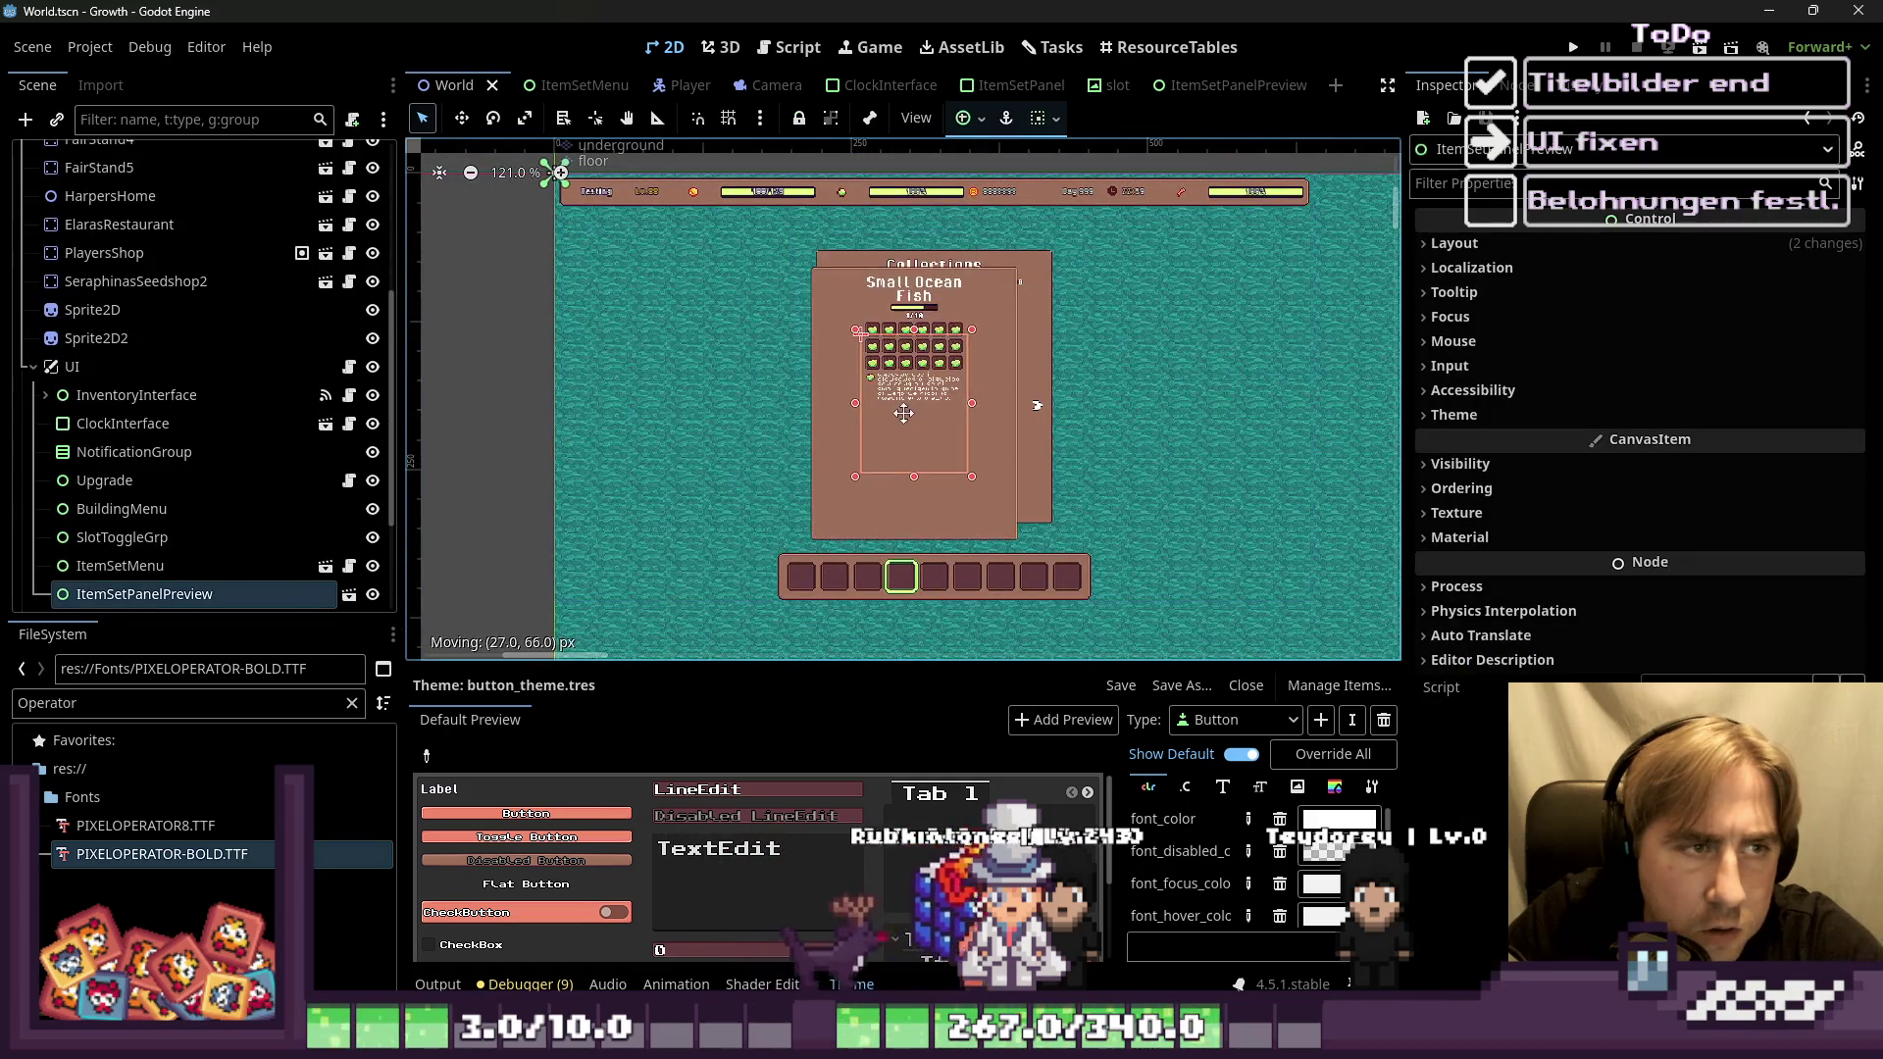
pyautogui.scroll(4, 904, 357)
pyautogui.moveTo(905, 357)
pyautogui.mouseDown()
pyautogui.moveTo(872, 272)
pyautogui.moveTo(991, 286)
pyautogui.mouseUp()
pyautogui.scroll(2, 870, 226)
pyautogui.scroll(-10, 991, 285)
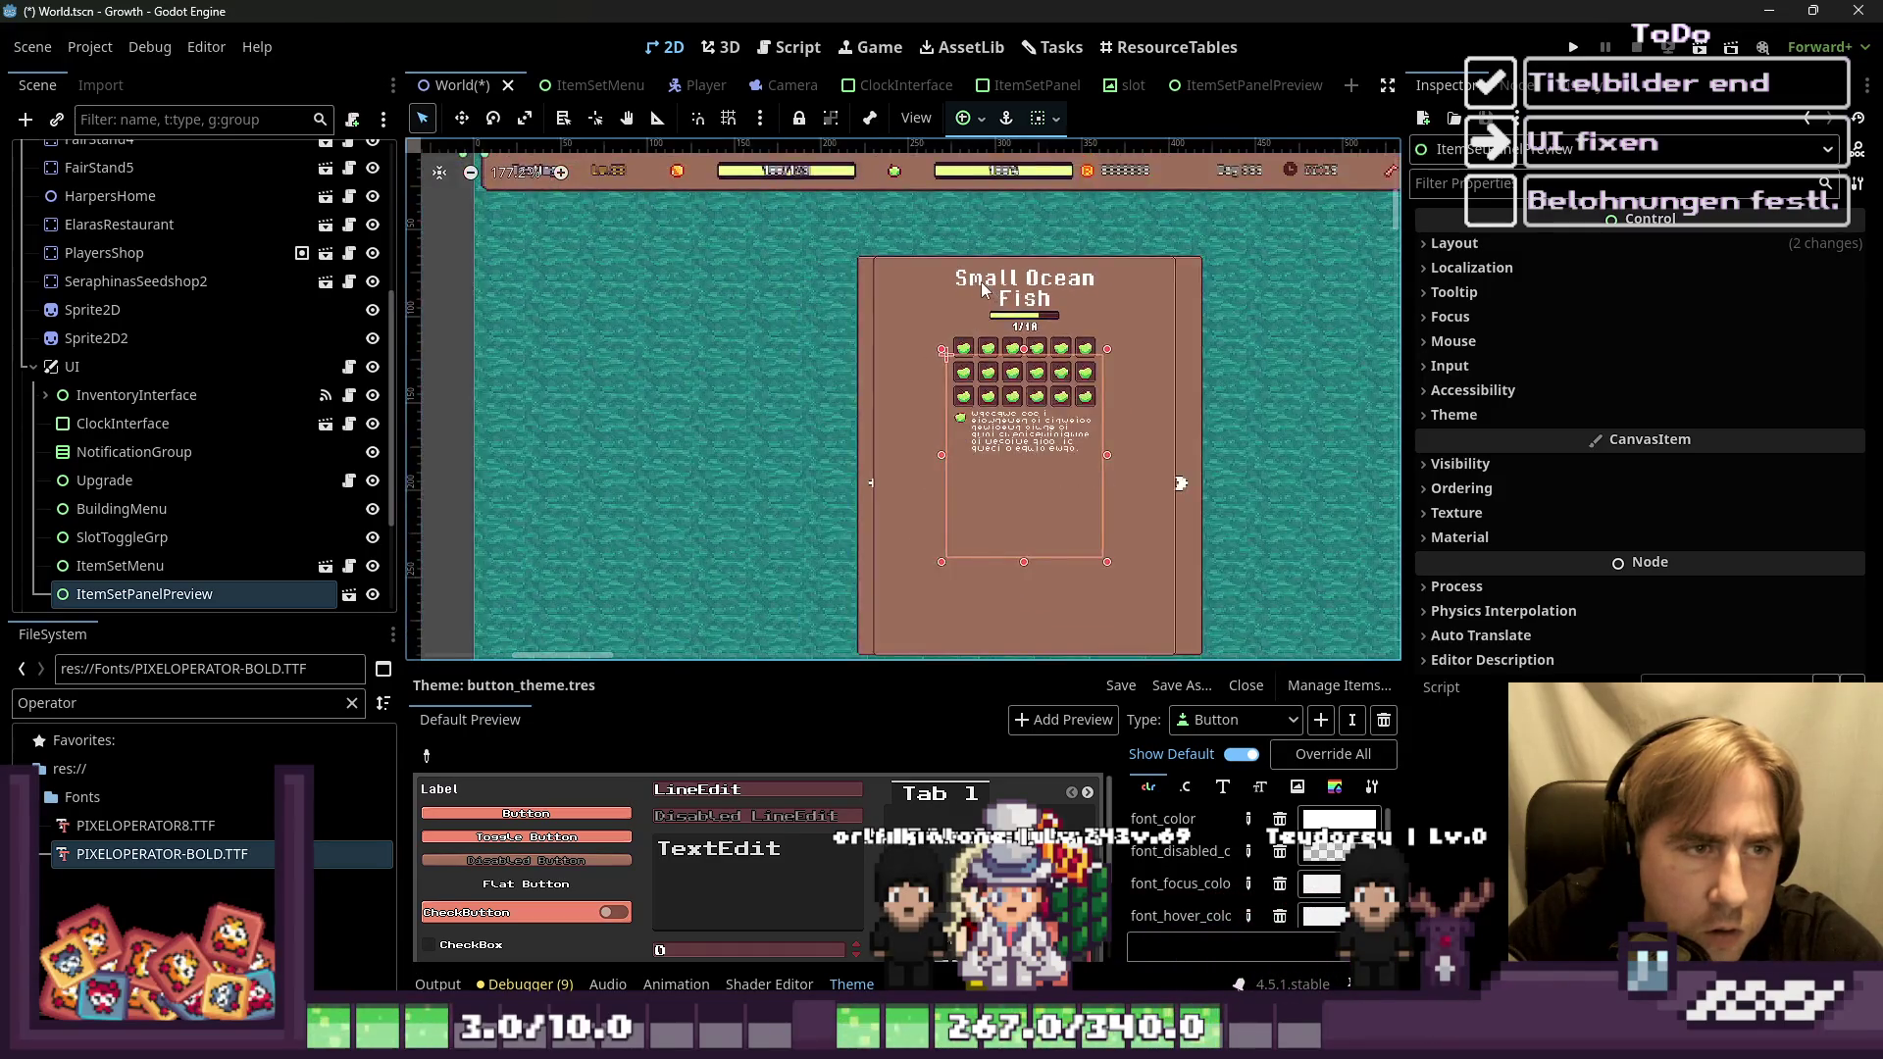
pyautogui.scroll(7, 934, 544)
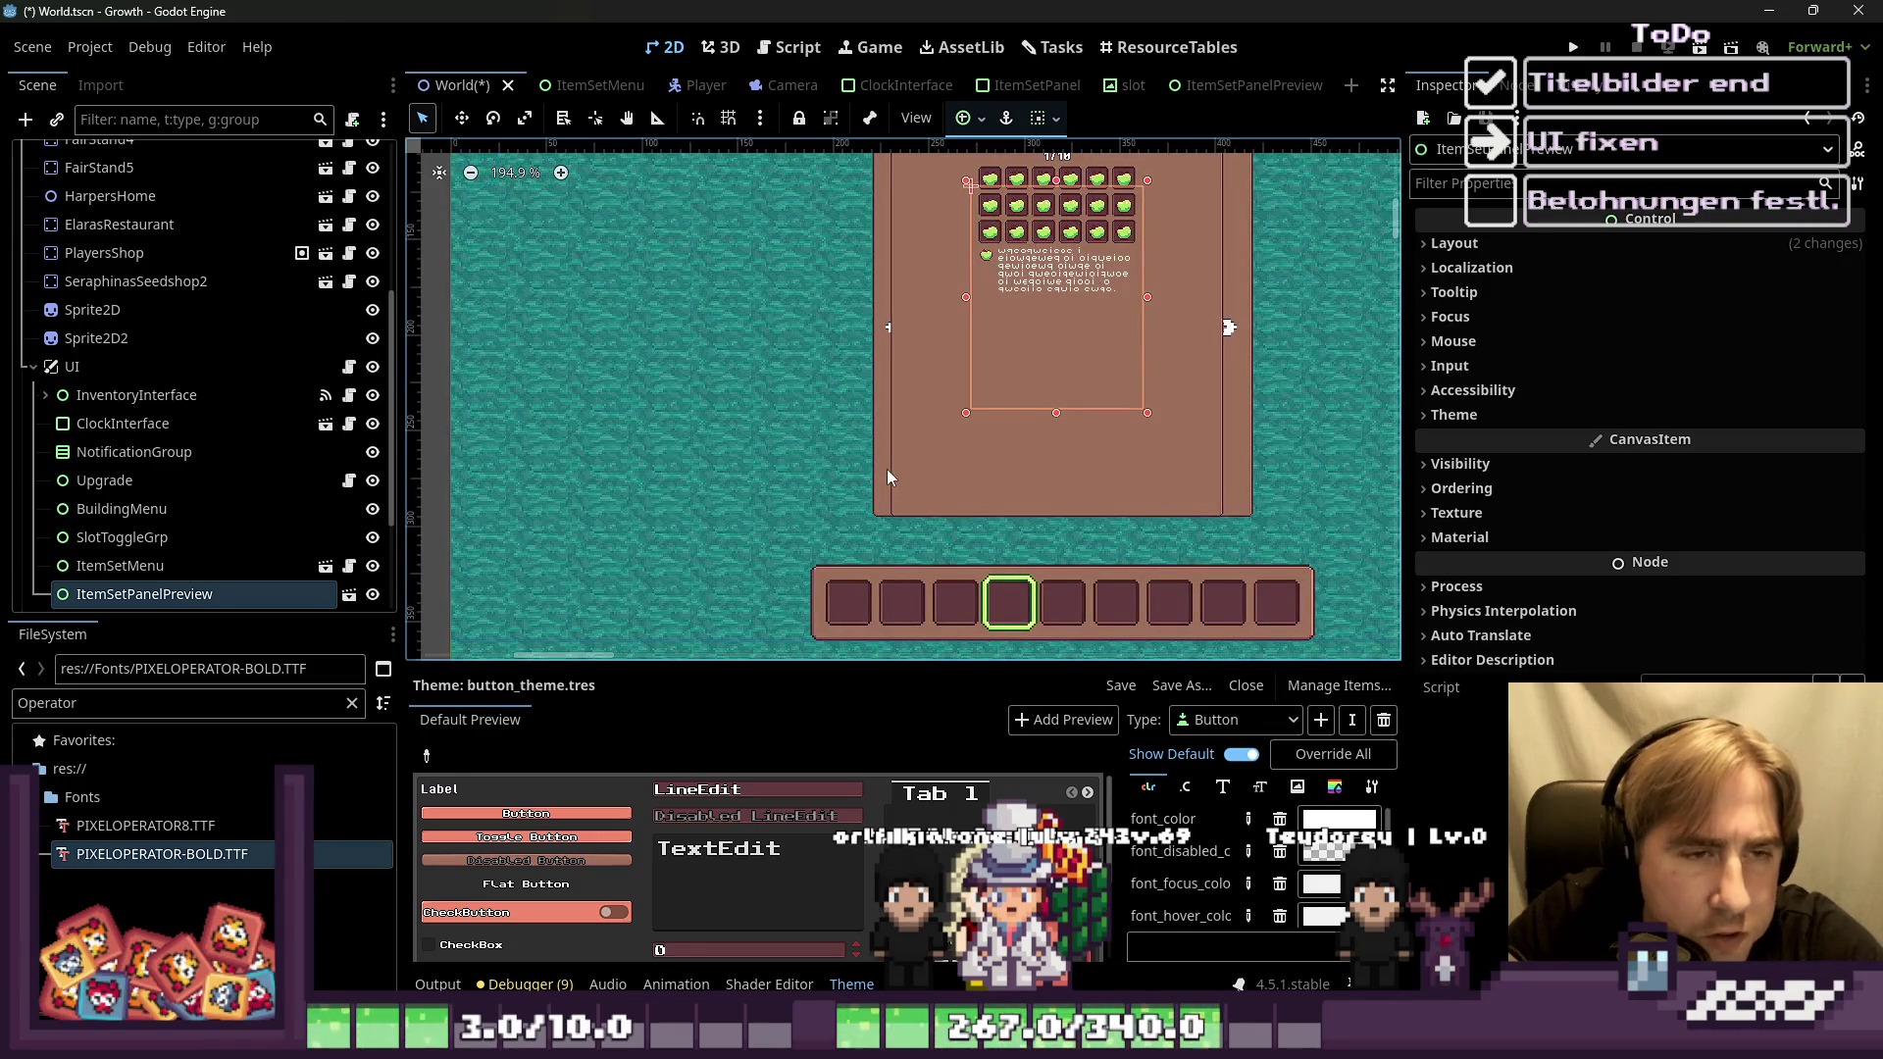
pyautogui.scroll(-2, 887, 478)
# - Select the full-screen Control and compare against the ItemSetMenu scene
pyautogui.click(724, 370)
pyautogui.scroll(5, 177, 166)
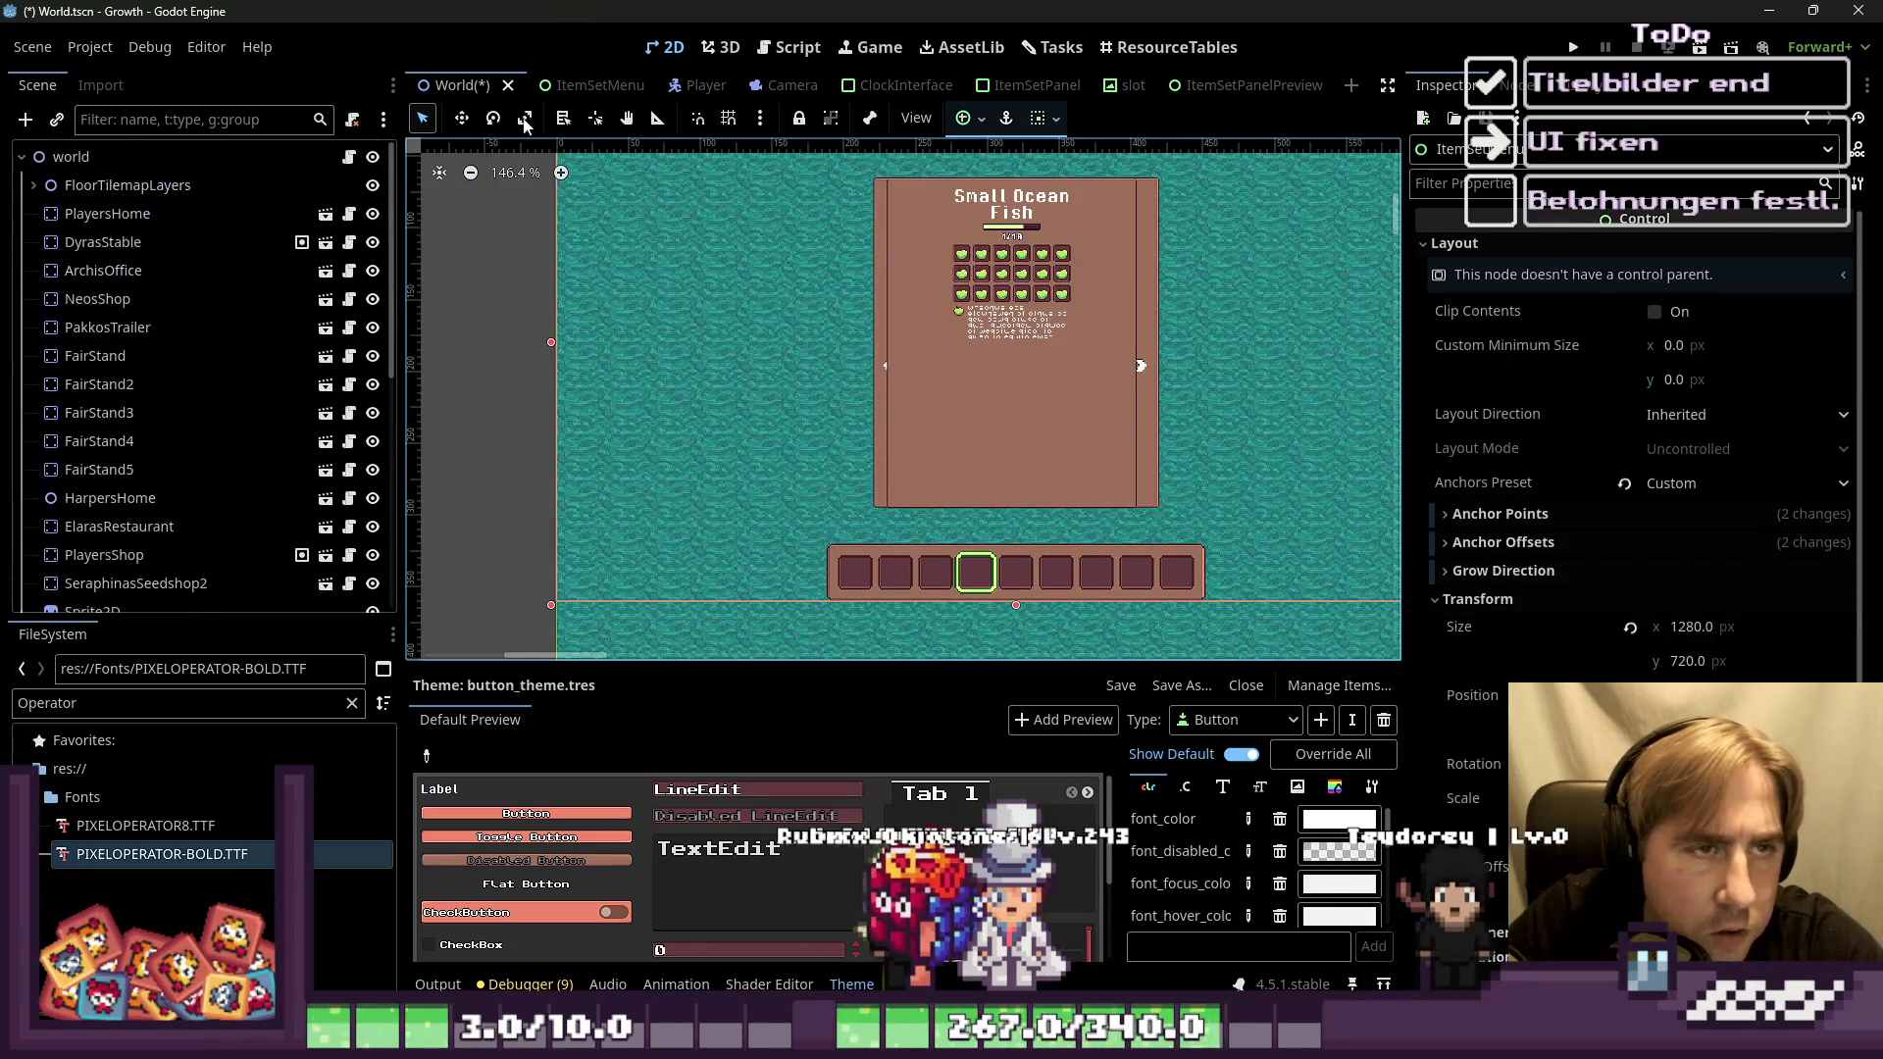
pyautogui.click(577, 85)
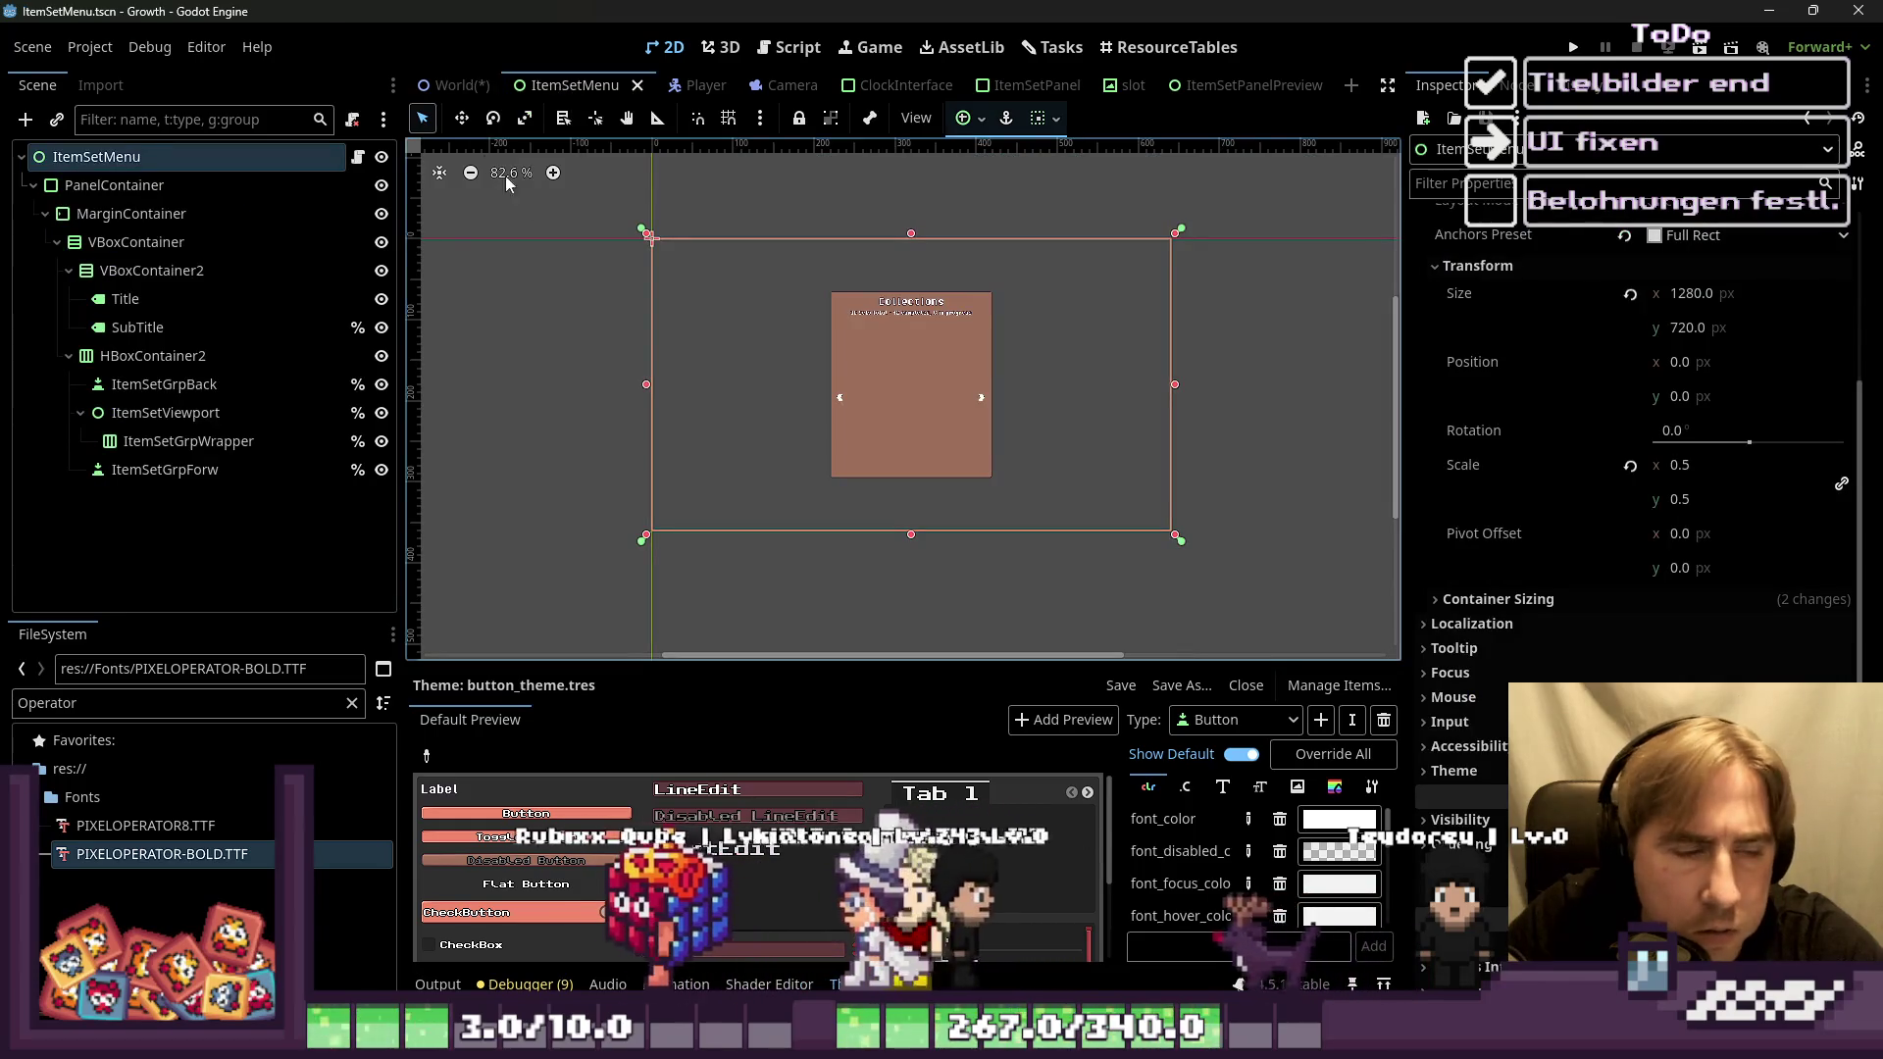
pyautogui.click(463, 87)
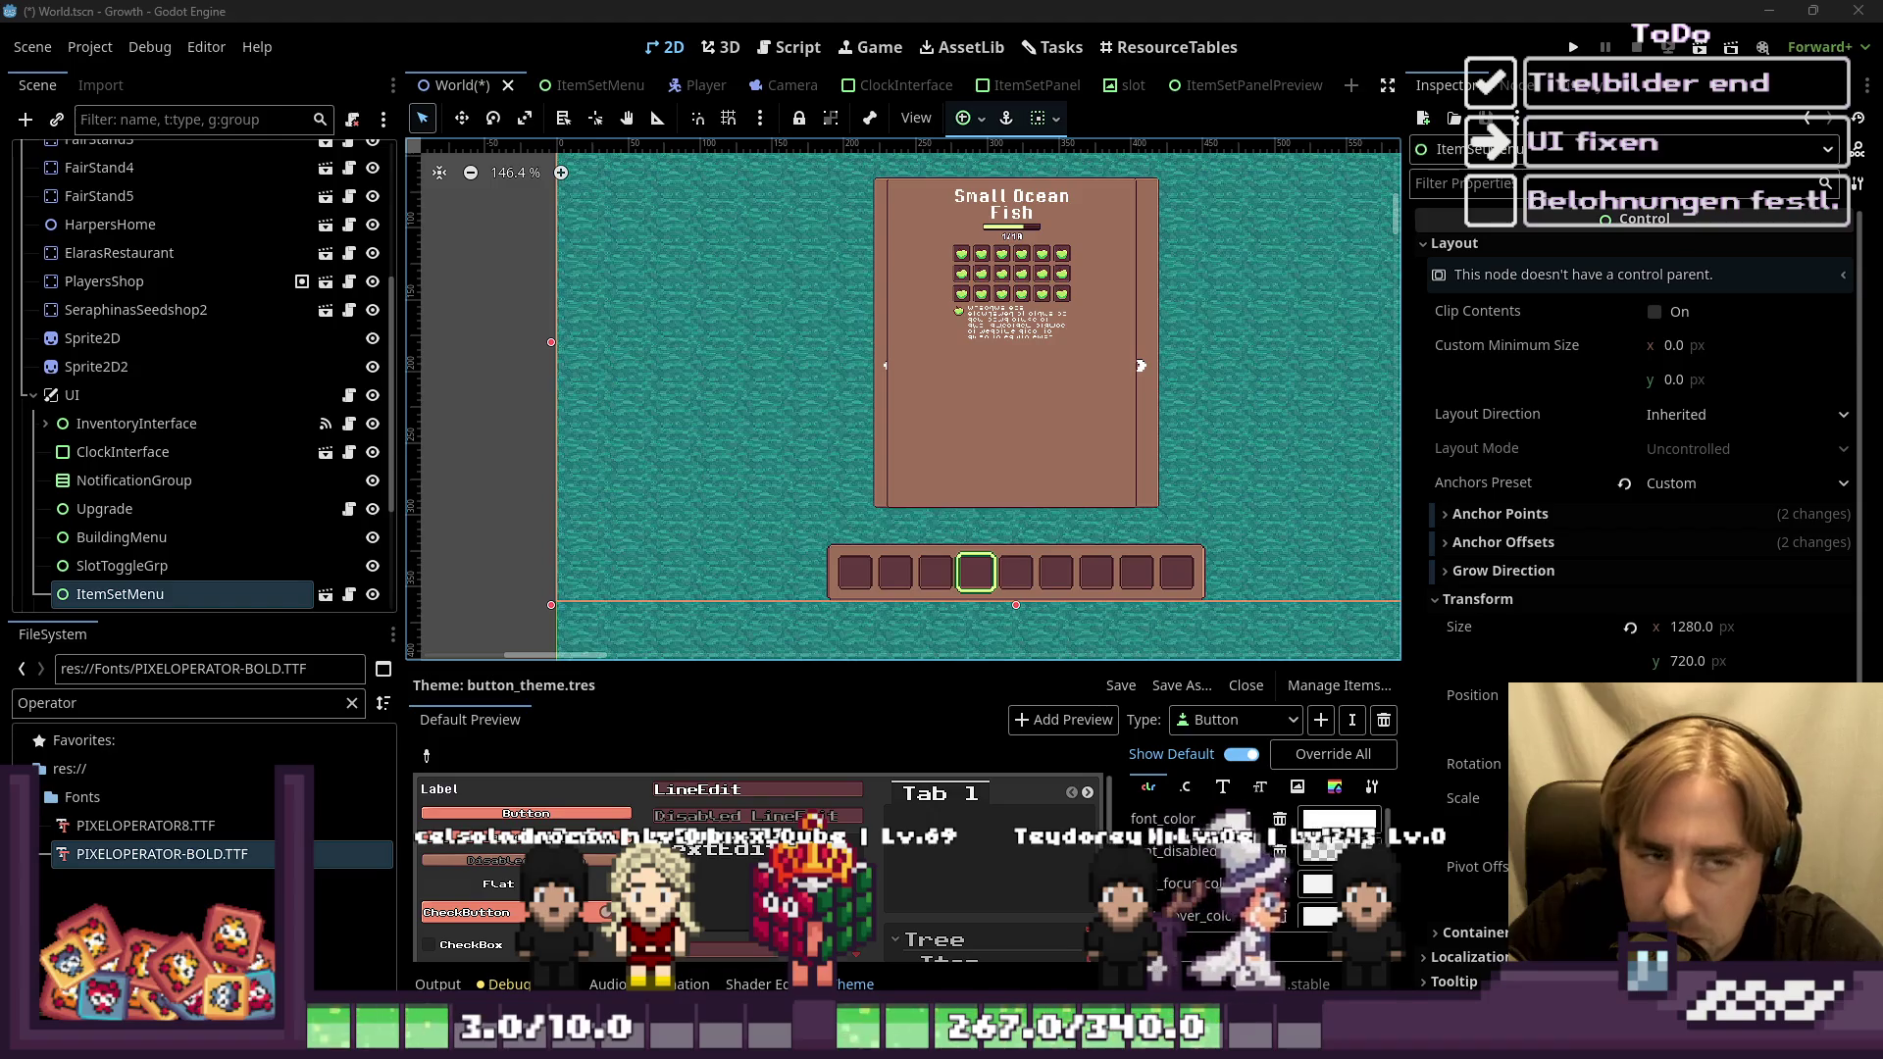
# - Compare the ItemSetMenu and ItemSetPanelPreview layouts by alternately selecting each node
pyautogui.click(966, 359)
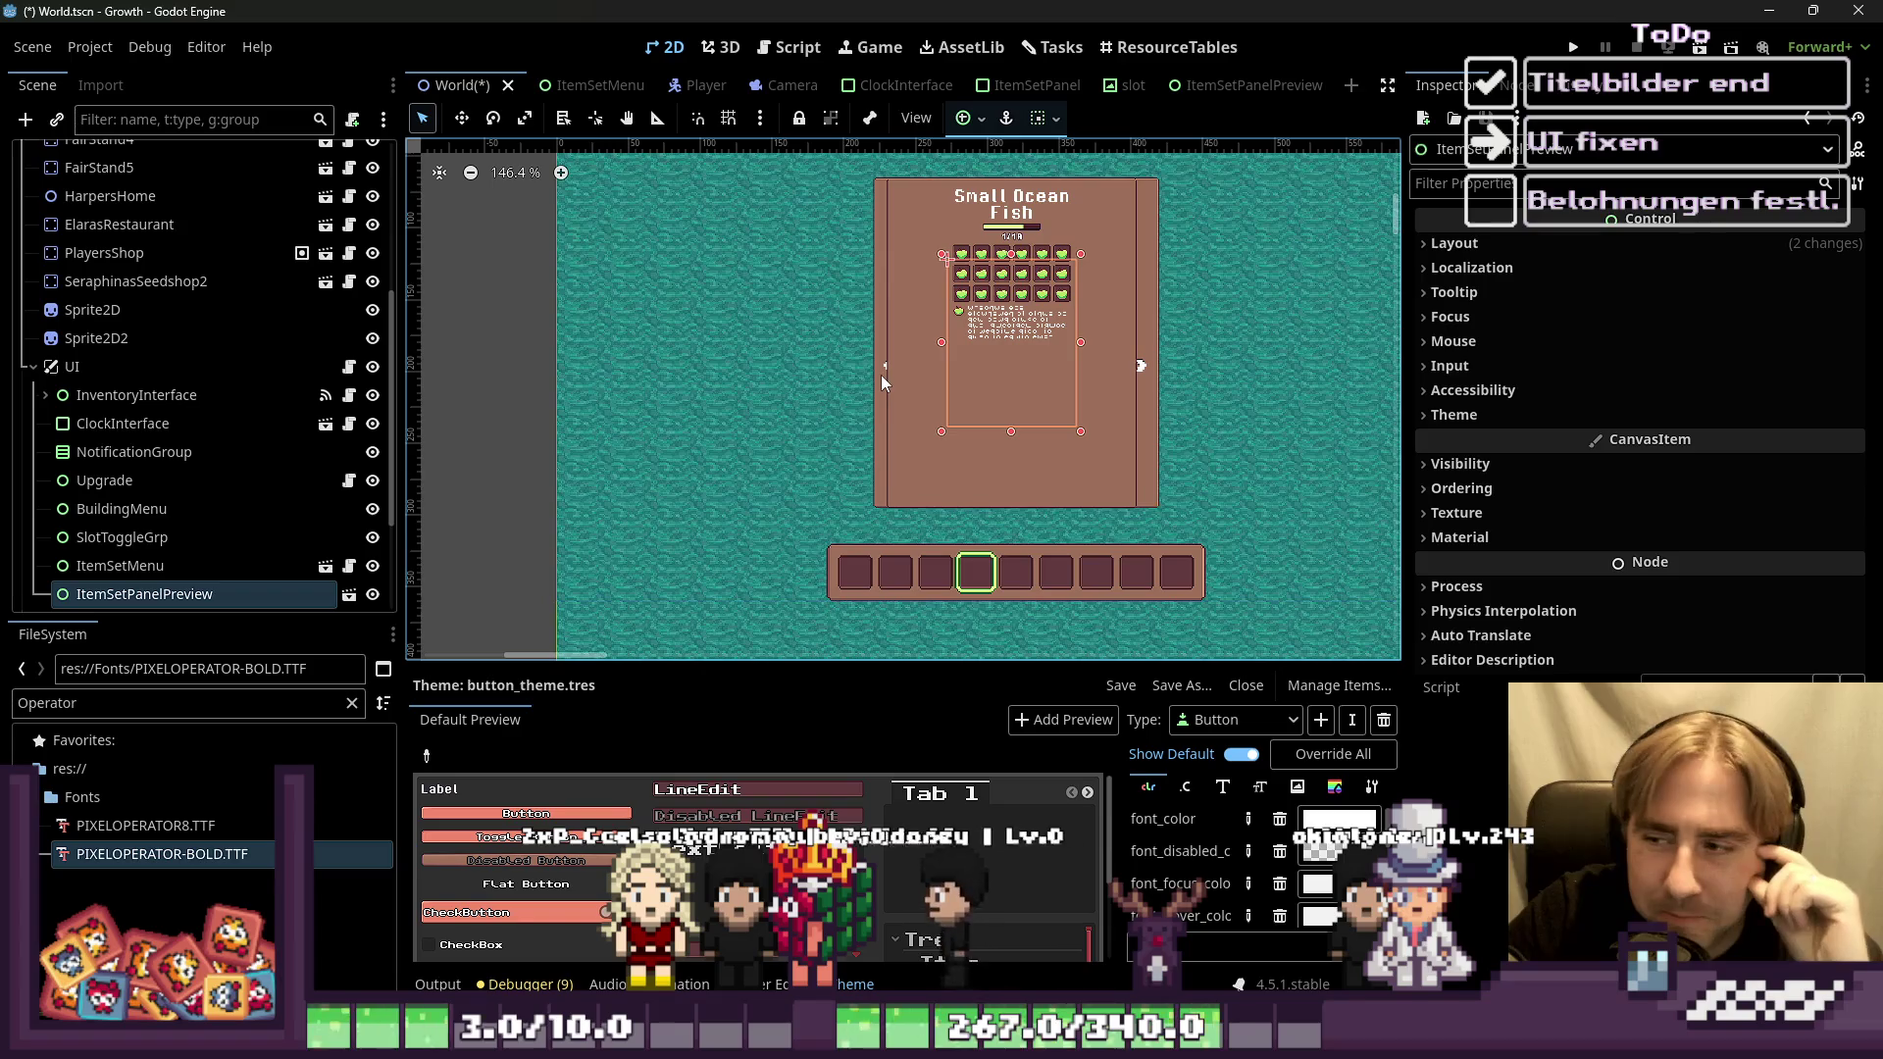
pyautogui.click(886, 292)
pyautogui.click(898, 294)
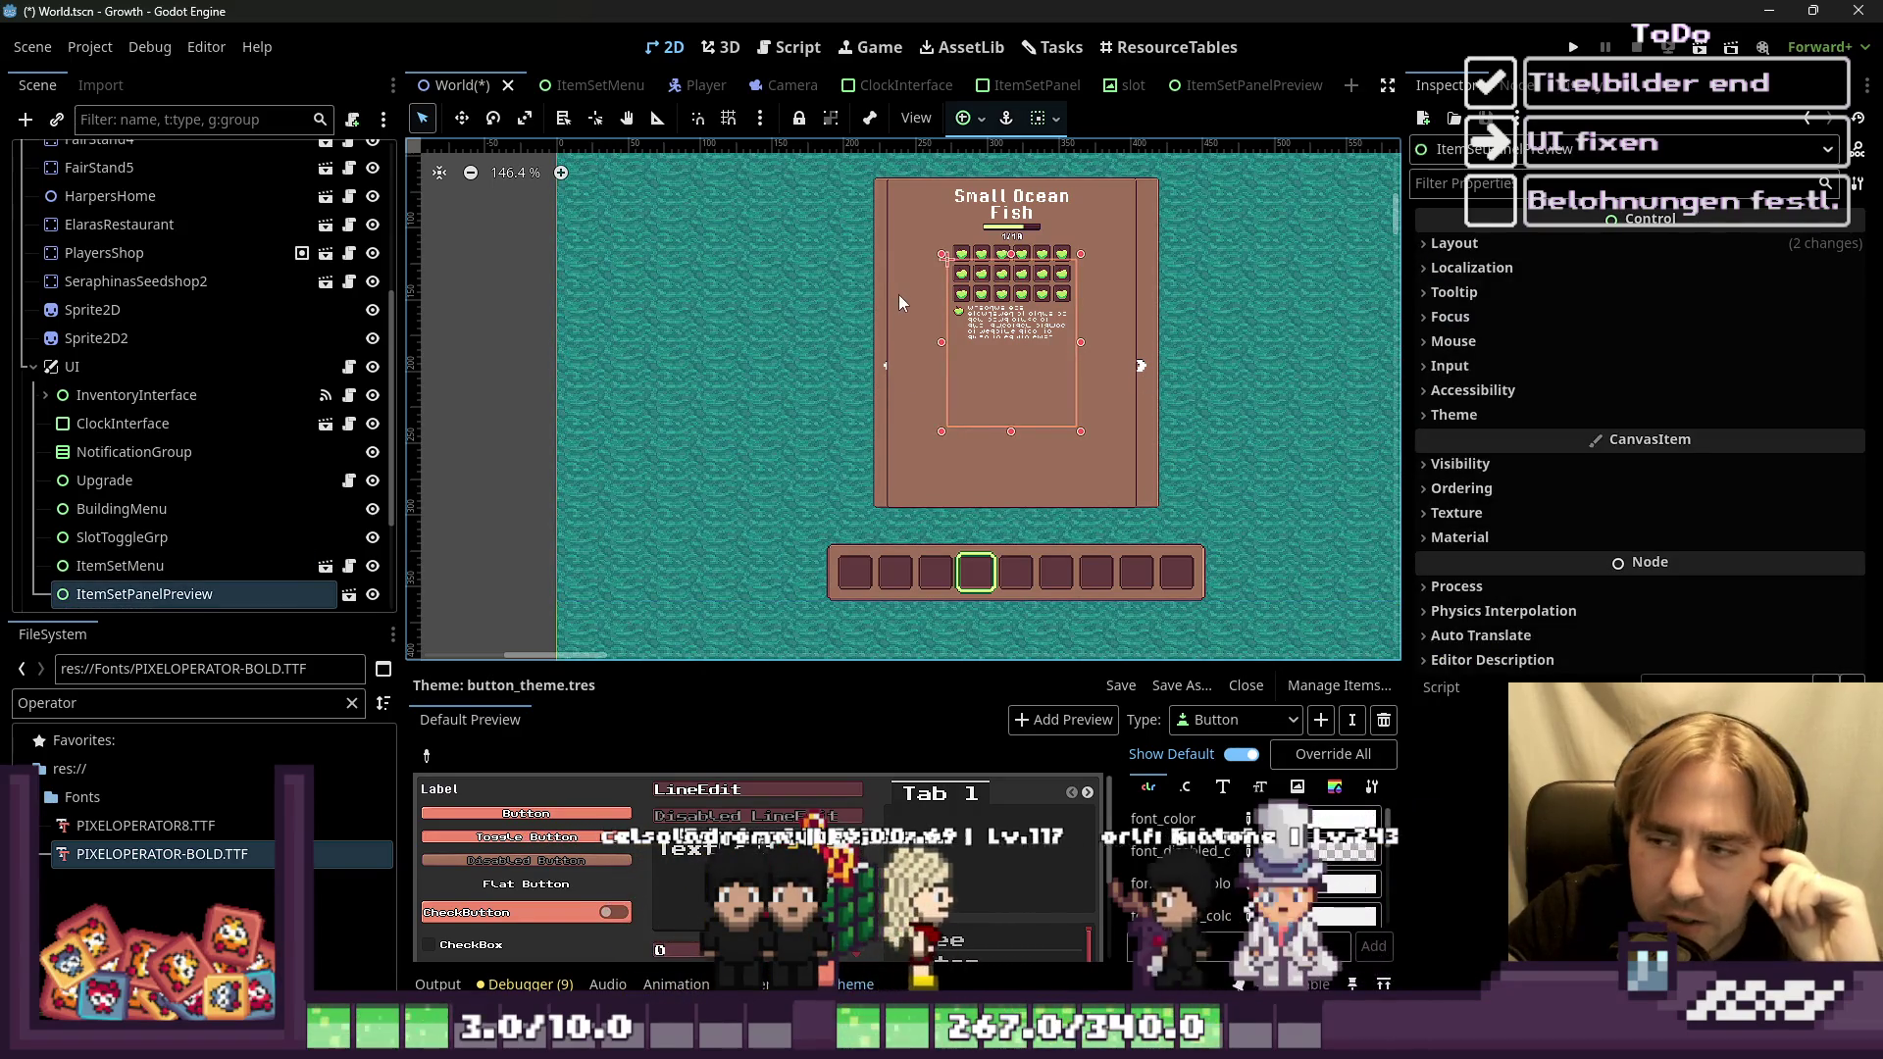
pyautogui.click(119, 566)
pyautogui.click(138, 595)
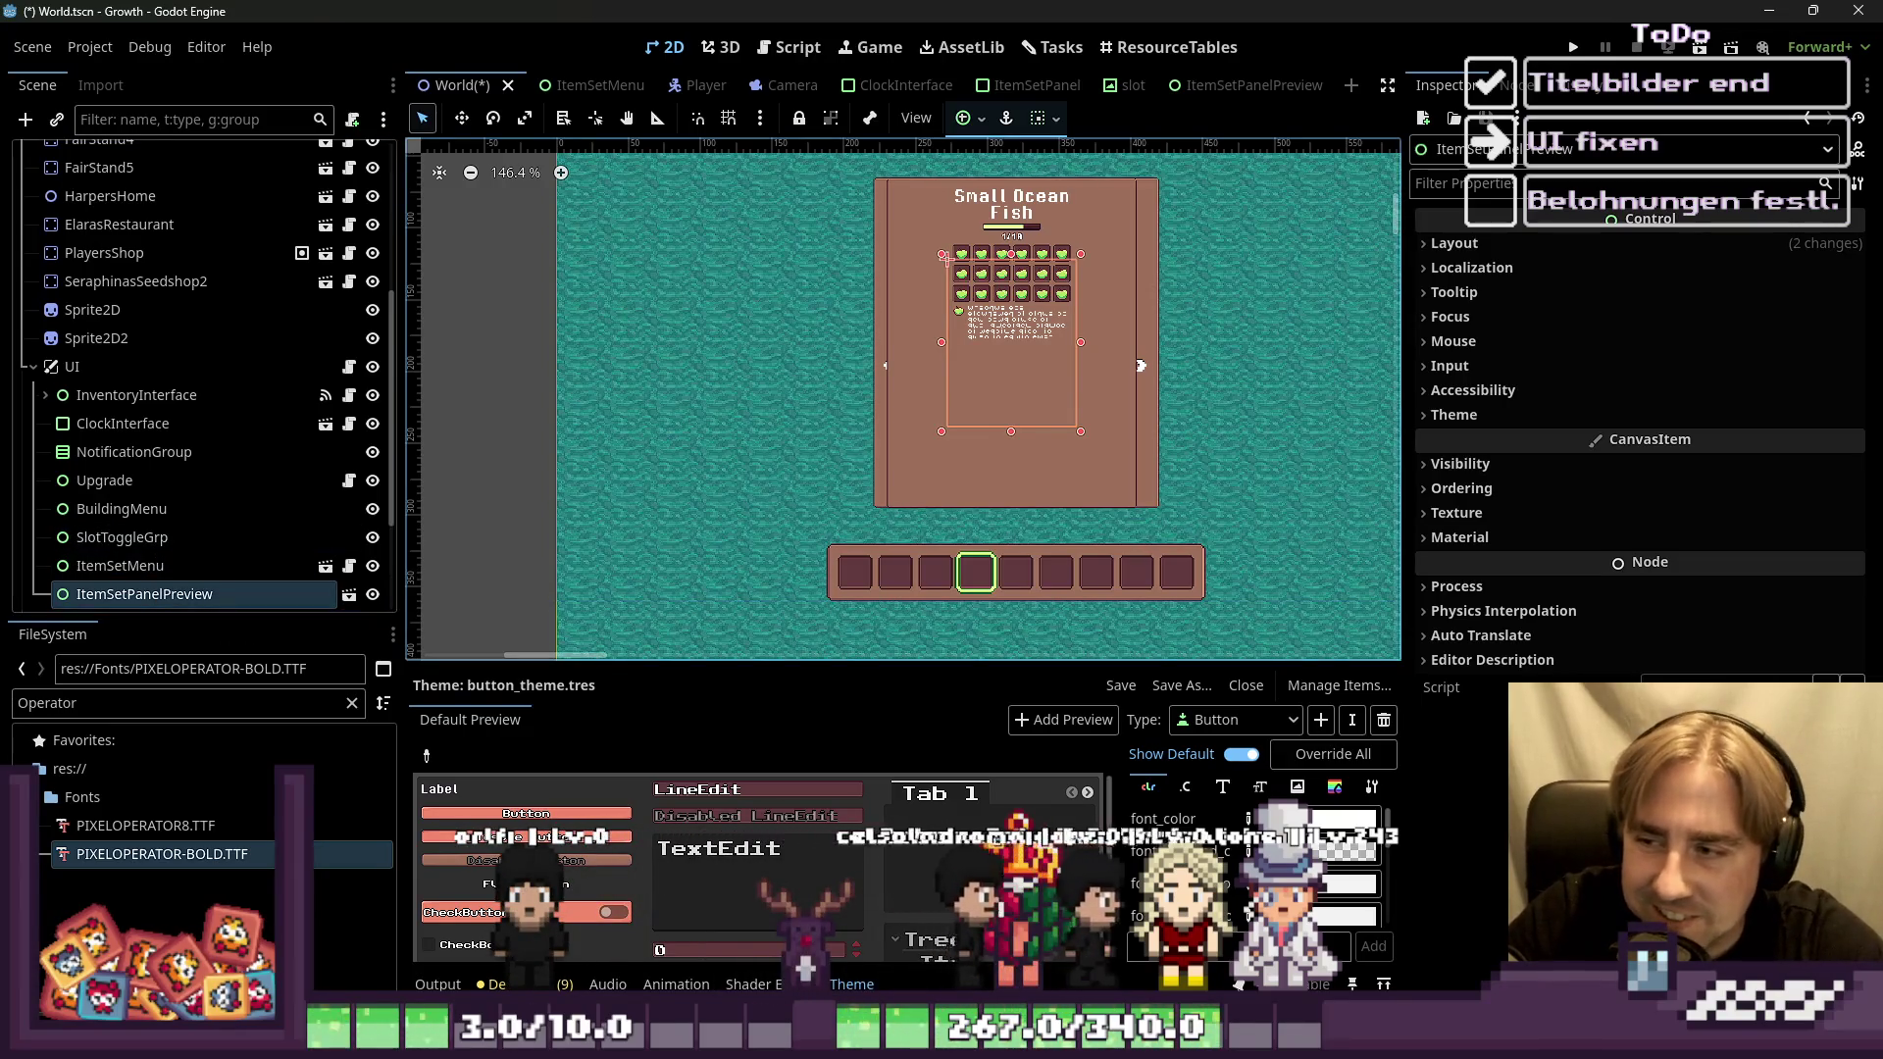
pyautogui.click(85, 566)
pyautogui.click(85, 594)
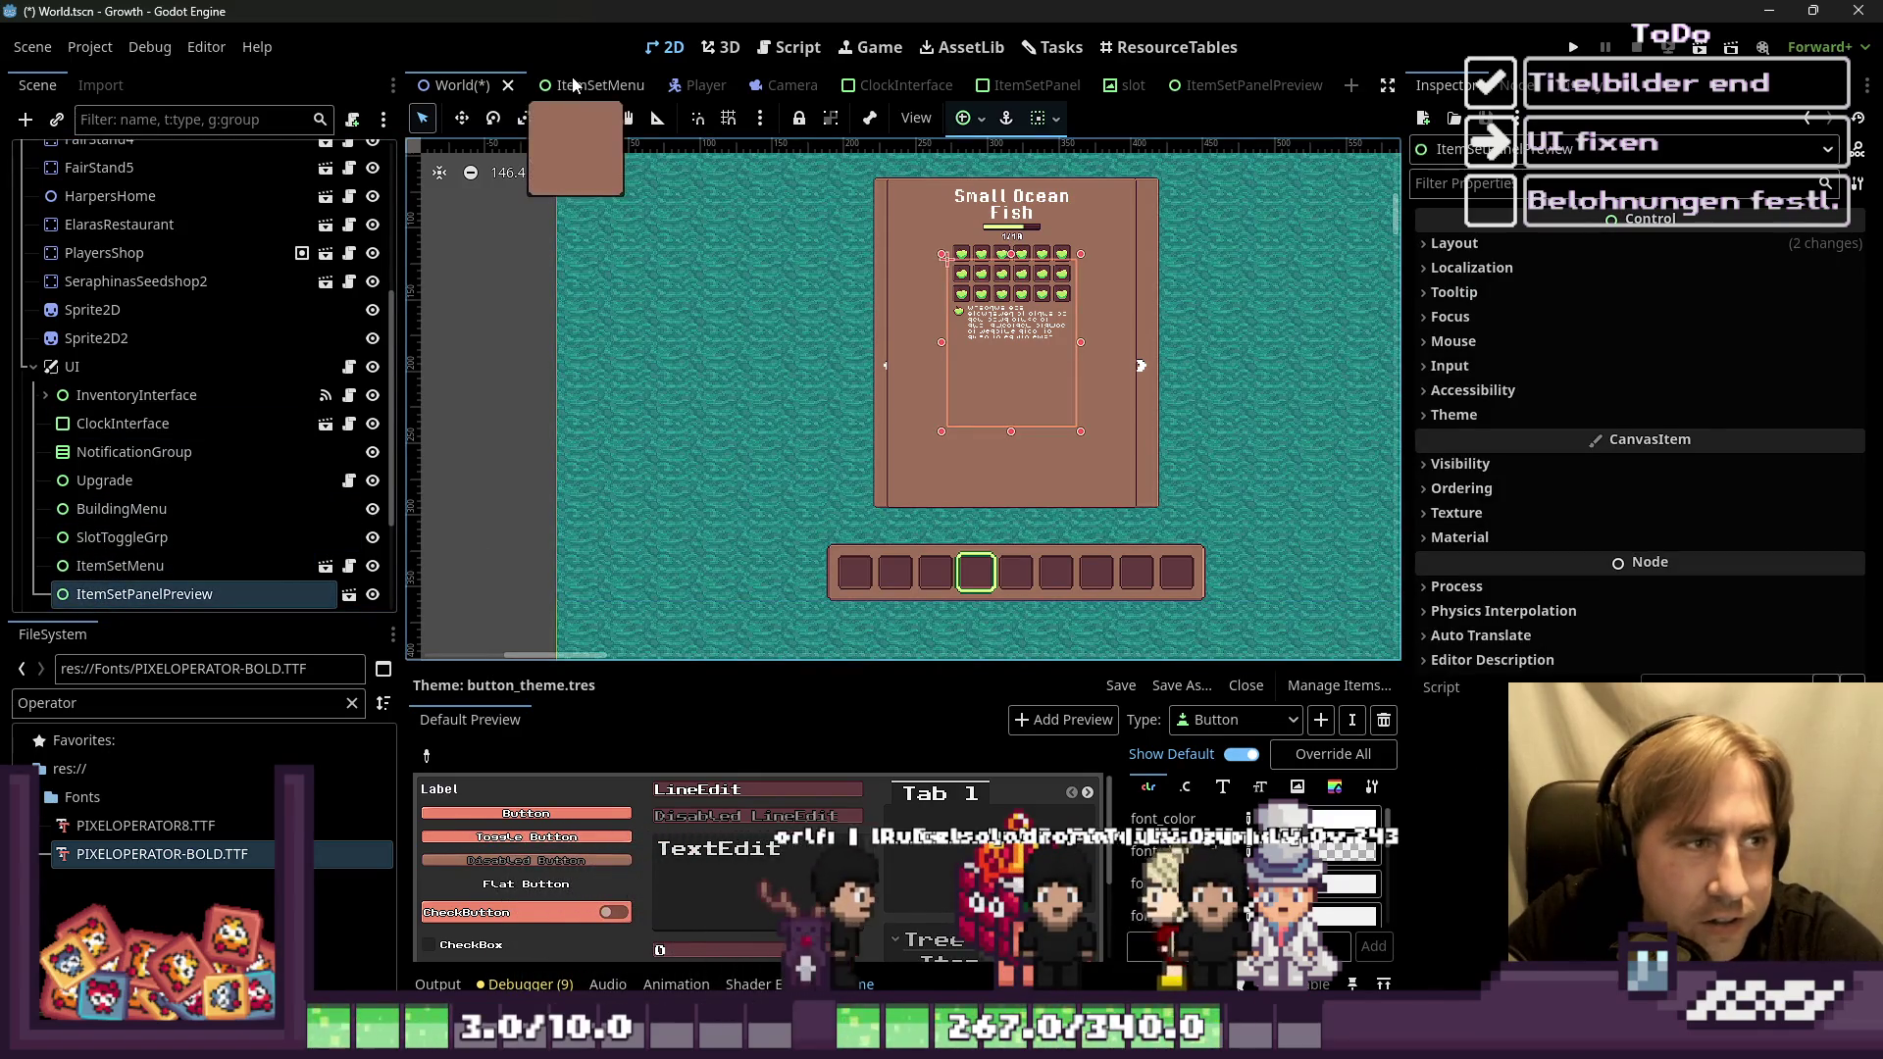
pyautogui.click(226, 568)
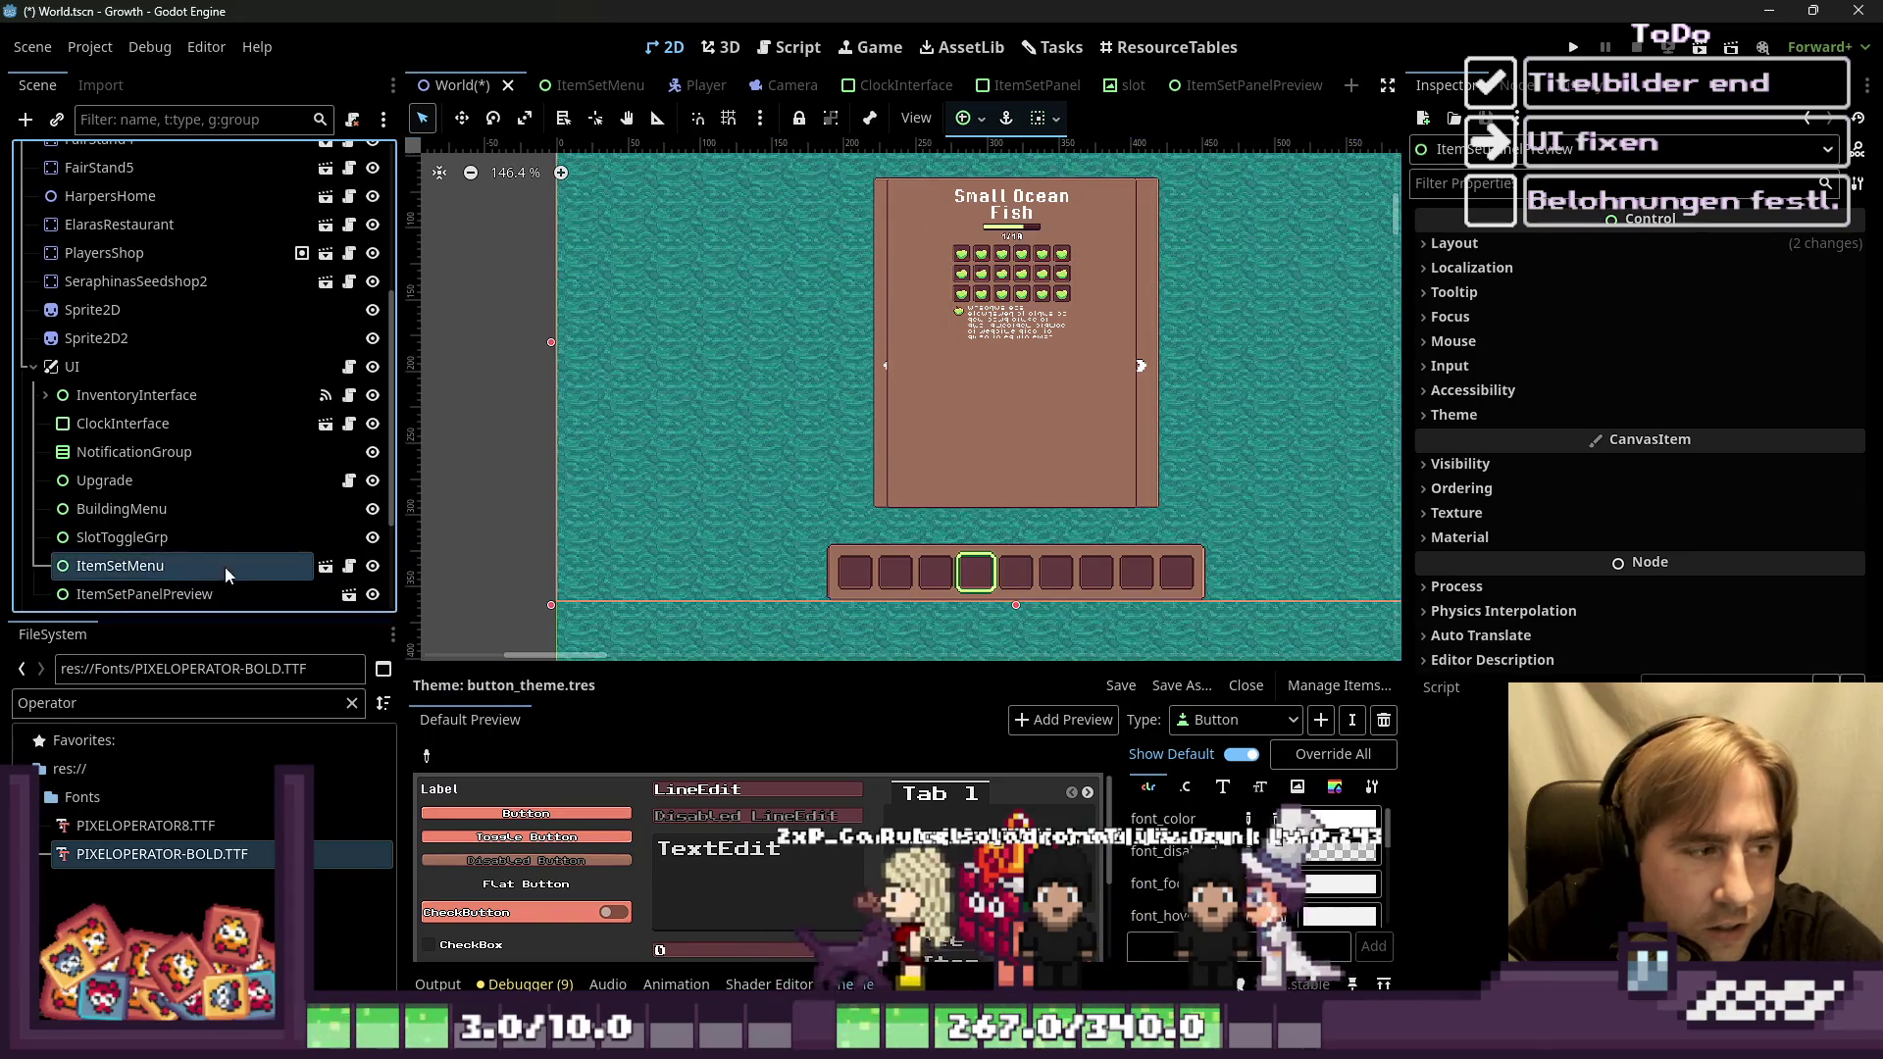
pyautogui.click(197, 594)
pyautogui.scroll(-3, 152, 544)
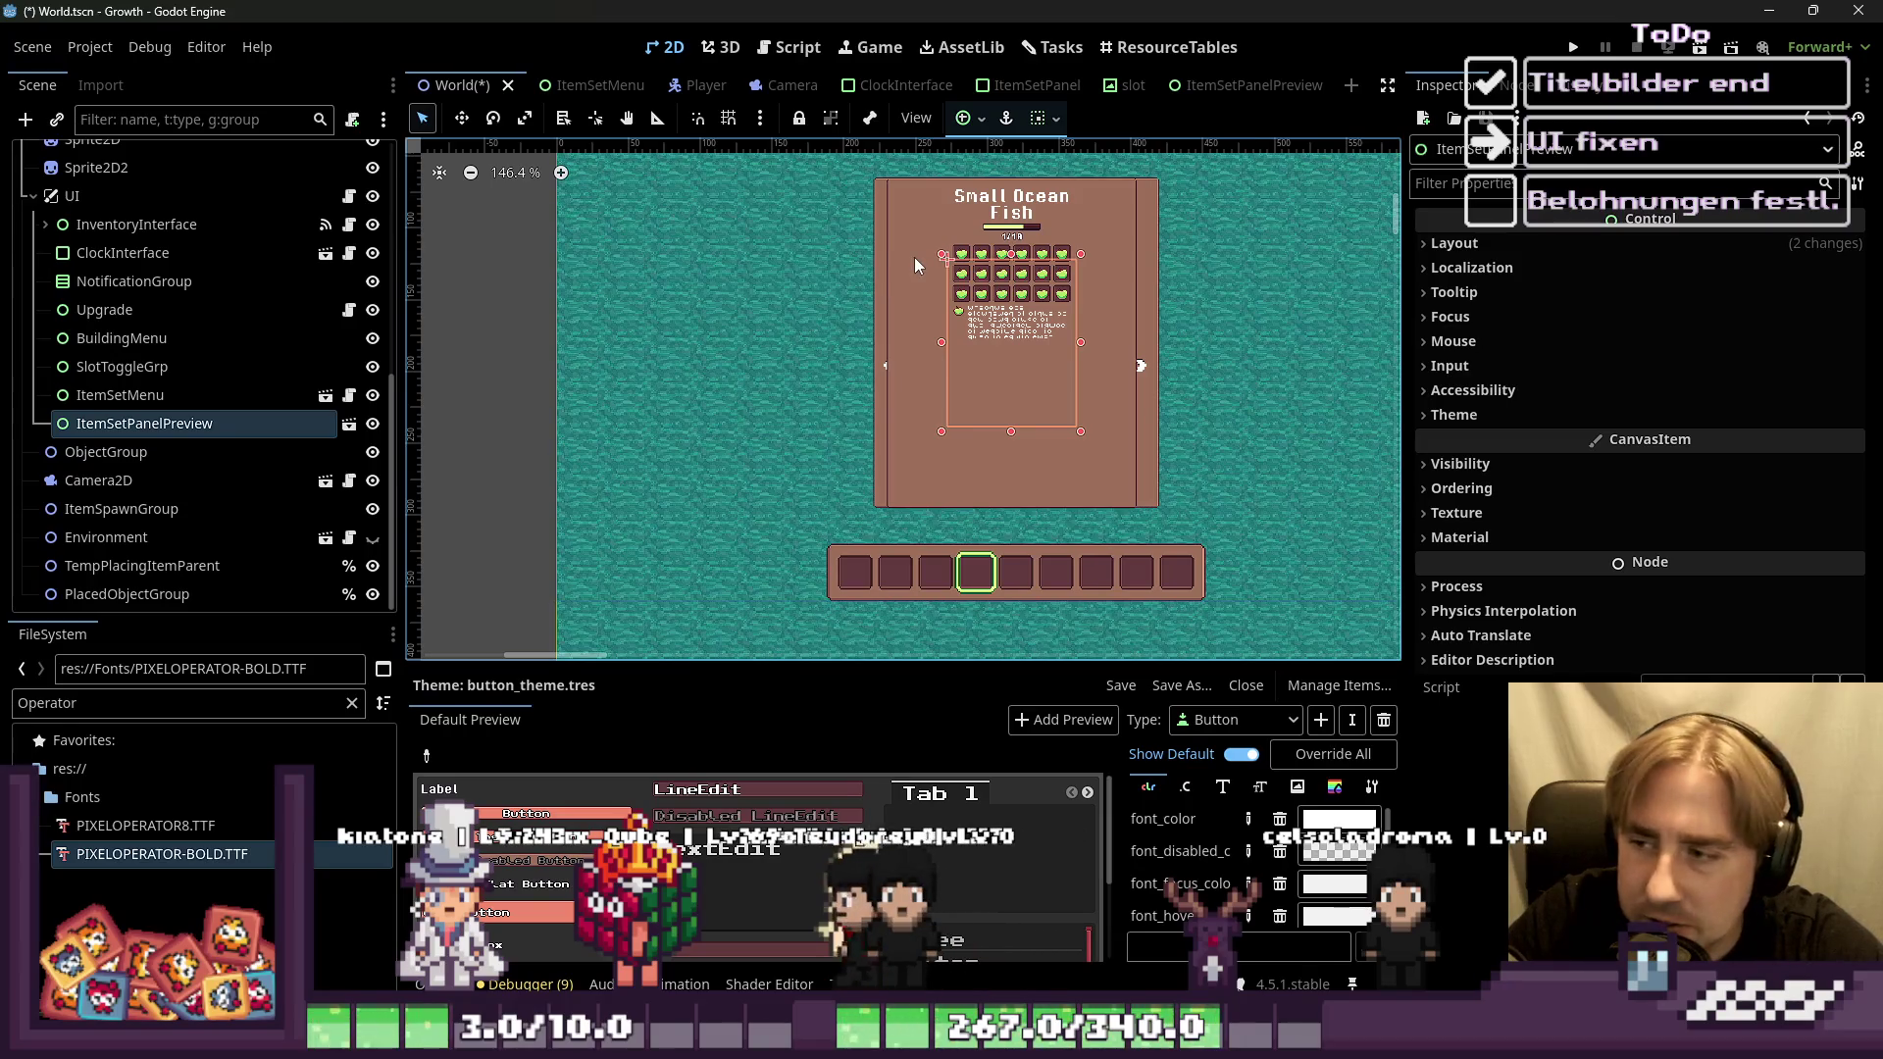
# - Drag the preview control's top-left handle leftward to widen it
pyautogui.click(191, 427)
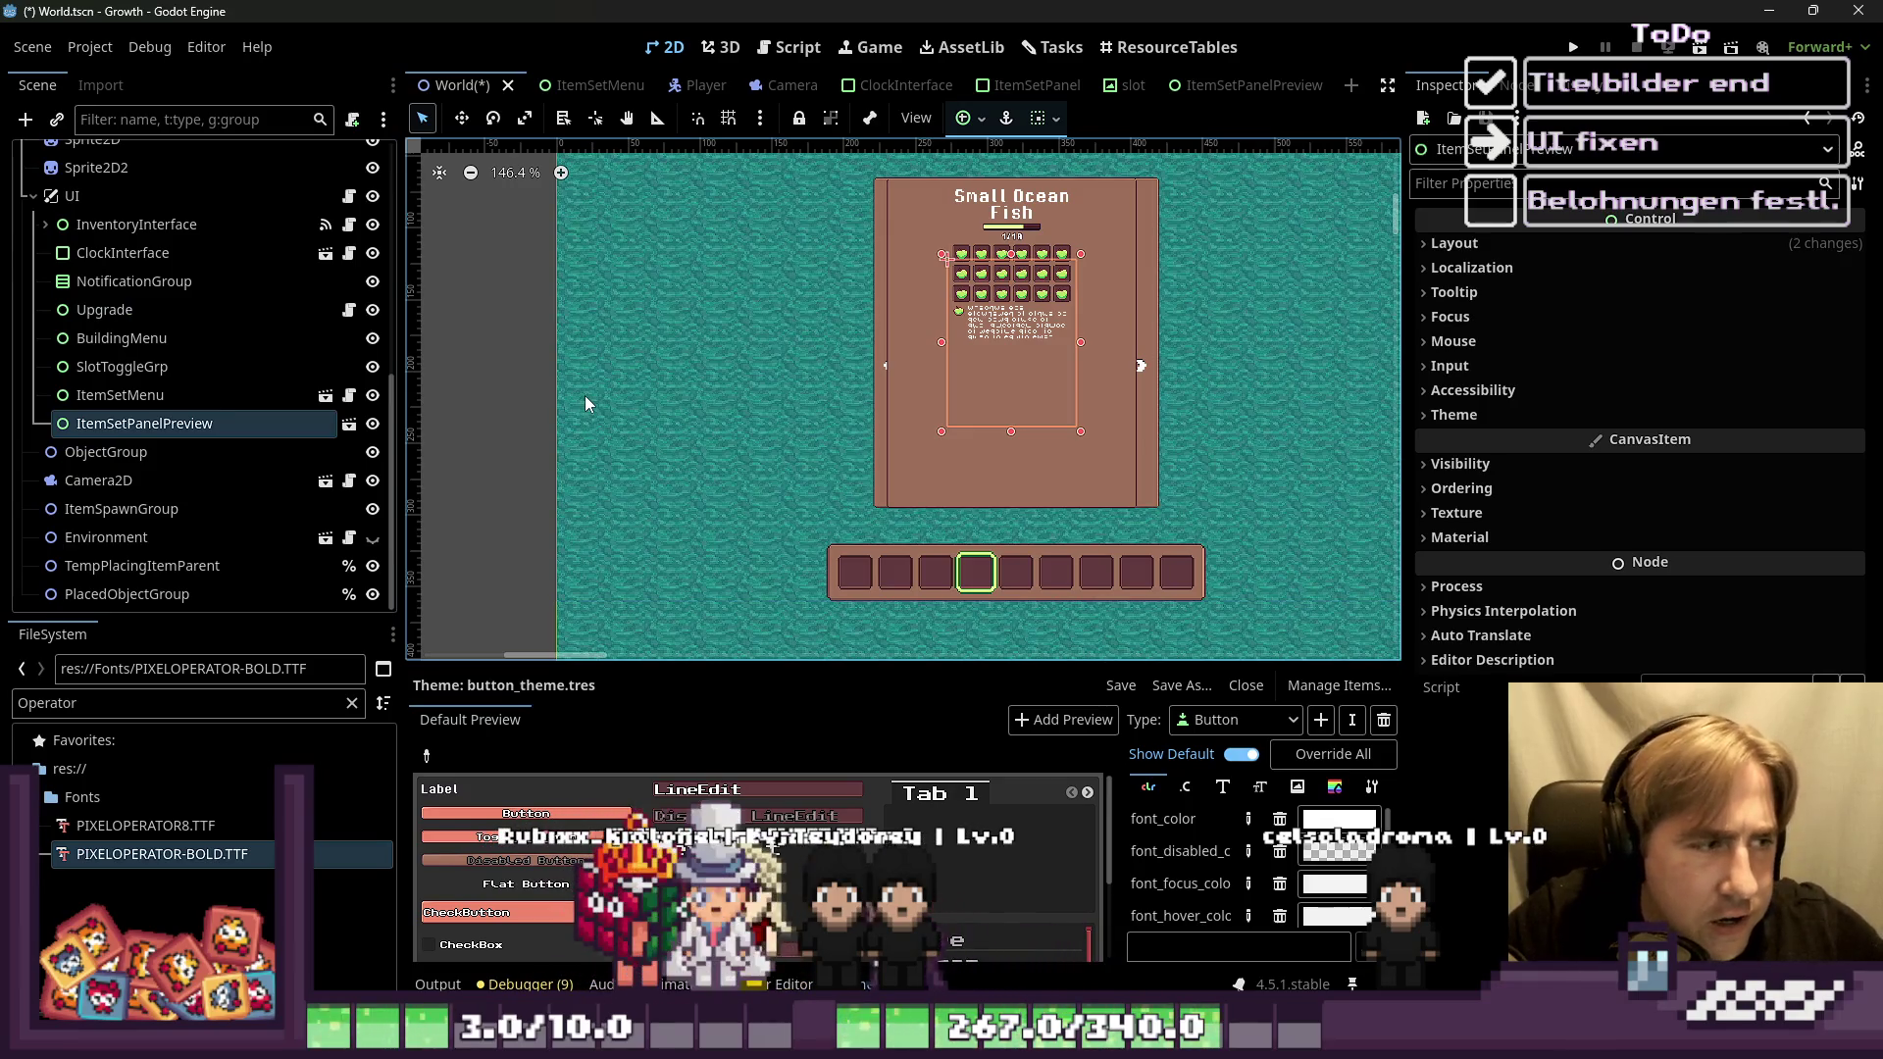
pyautogui.moveTo(944, 258)
pyautogui.mouseDown()
pyautogui.moveTo(569, 276)
pyautogui.moveTo(652, 295)
pyautogui.mouseUp()
pyautogui.scroll(-4, 667, 343)
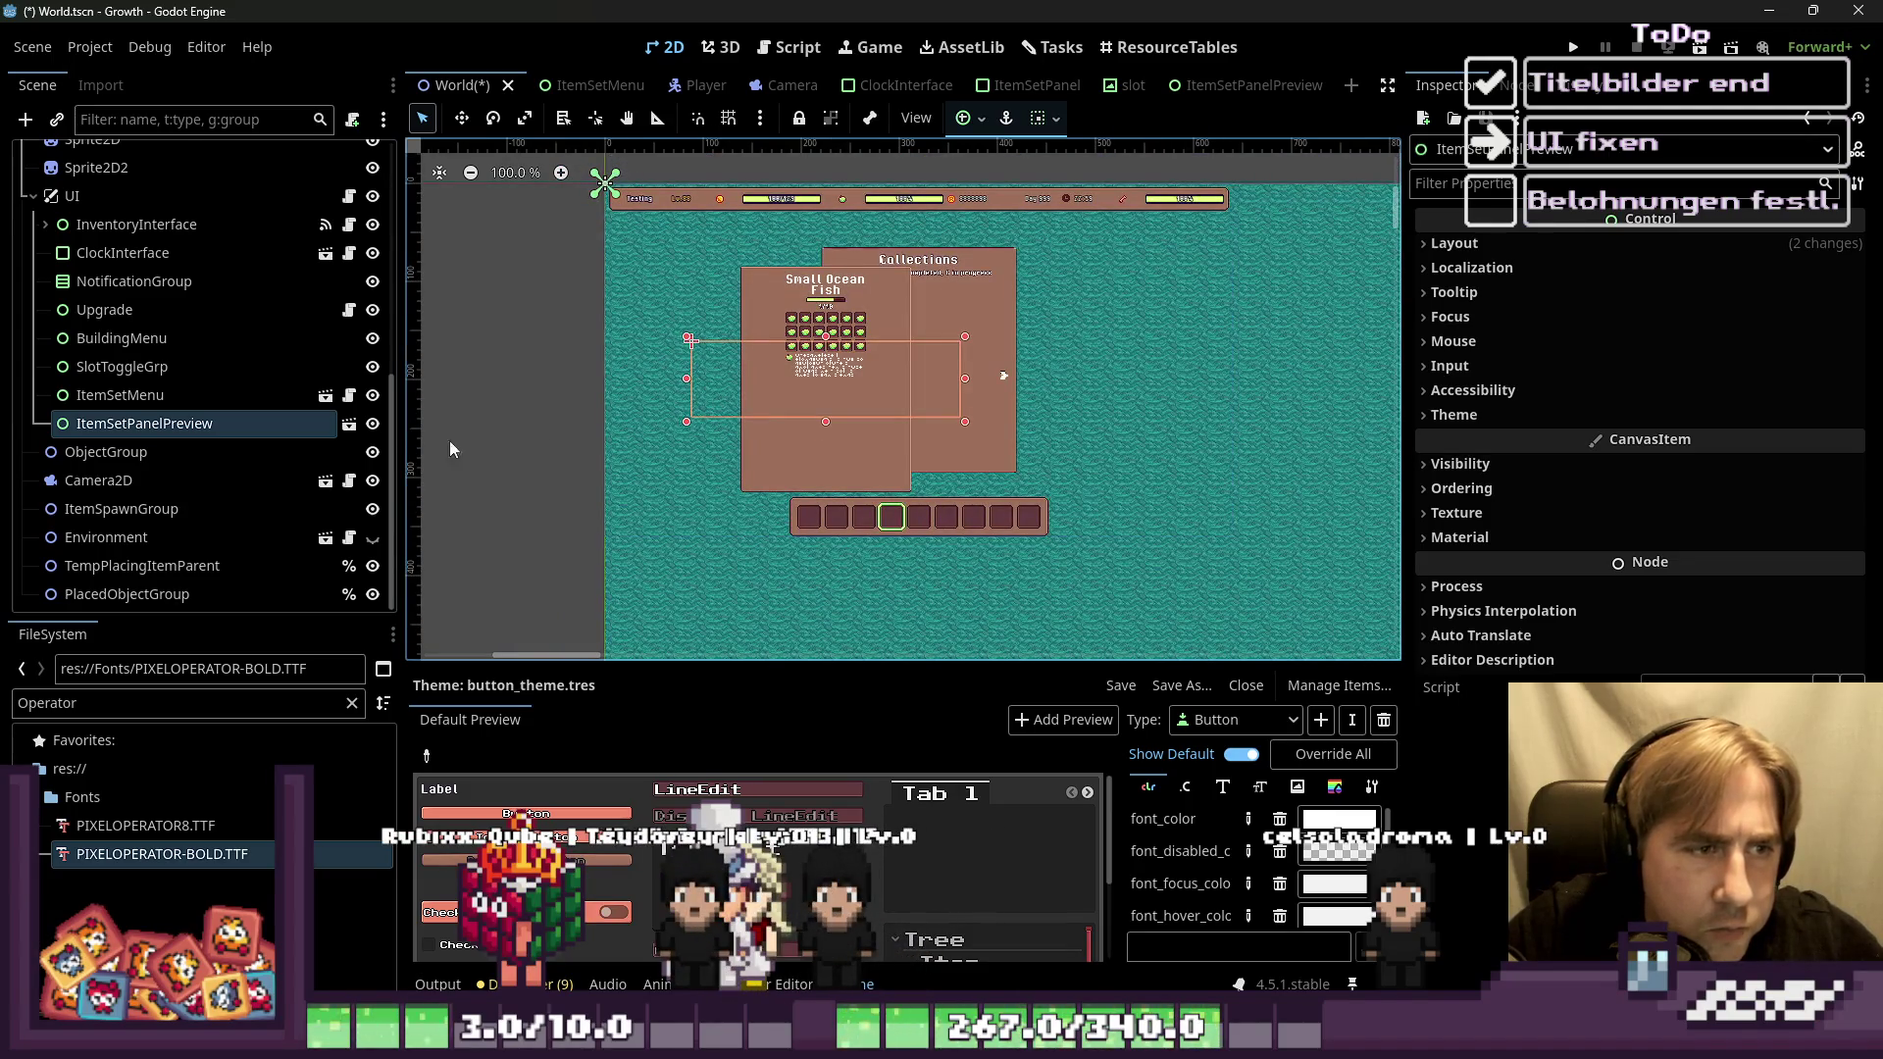
# - Delete the old ItemSetPanelPreview node from the World UI
pyautogui.click(207, 424)
pyautogui.press('Delete')
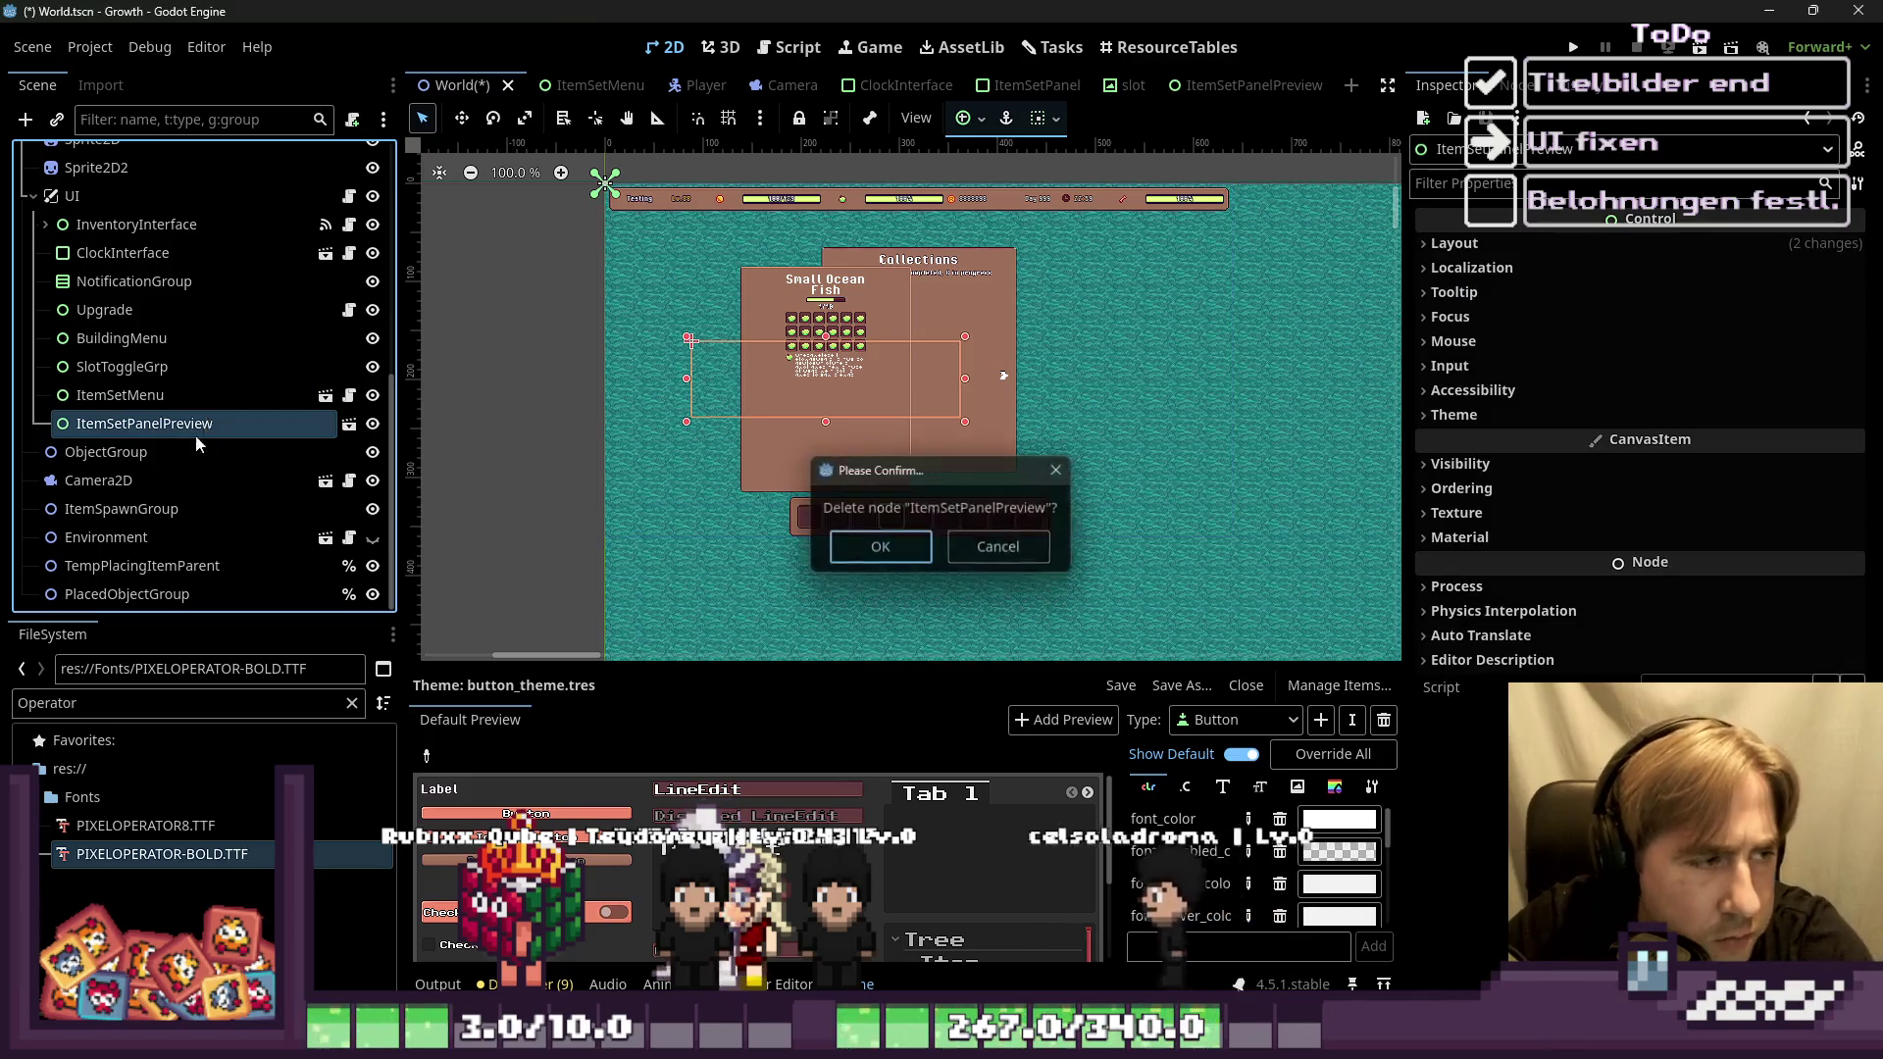
pyautogui.press('Return')
# - Filter FileSystem for 'ItemSetPanel' and drop ItemSetPanelPreview.tscn onto the UI node
pyautogui.doubleClick(81, 703)
pyautogui.write('ItemSetPane')
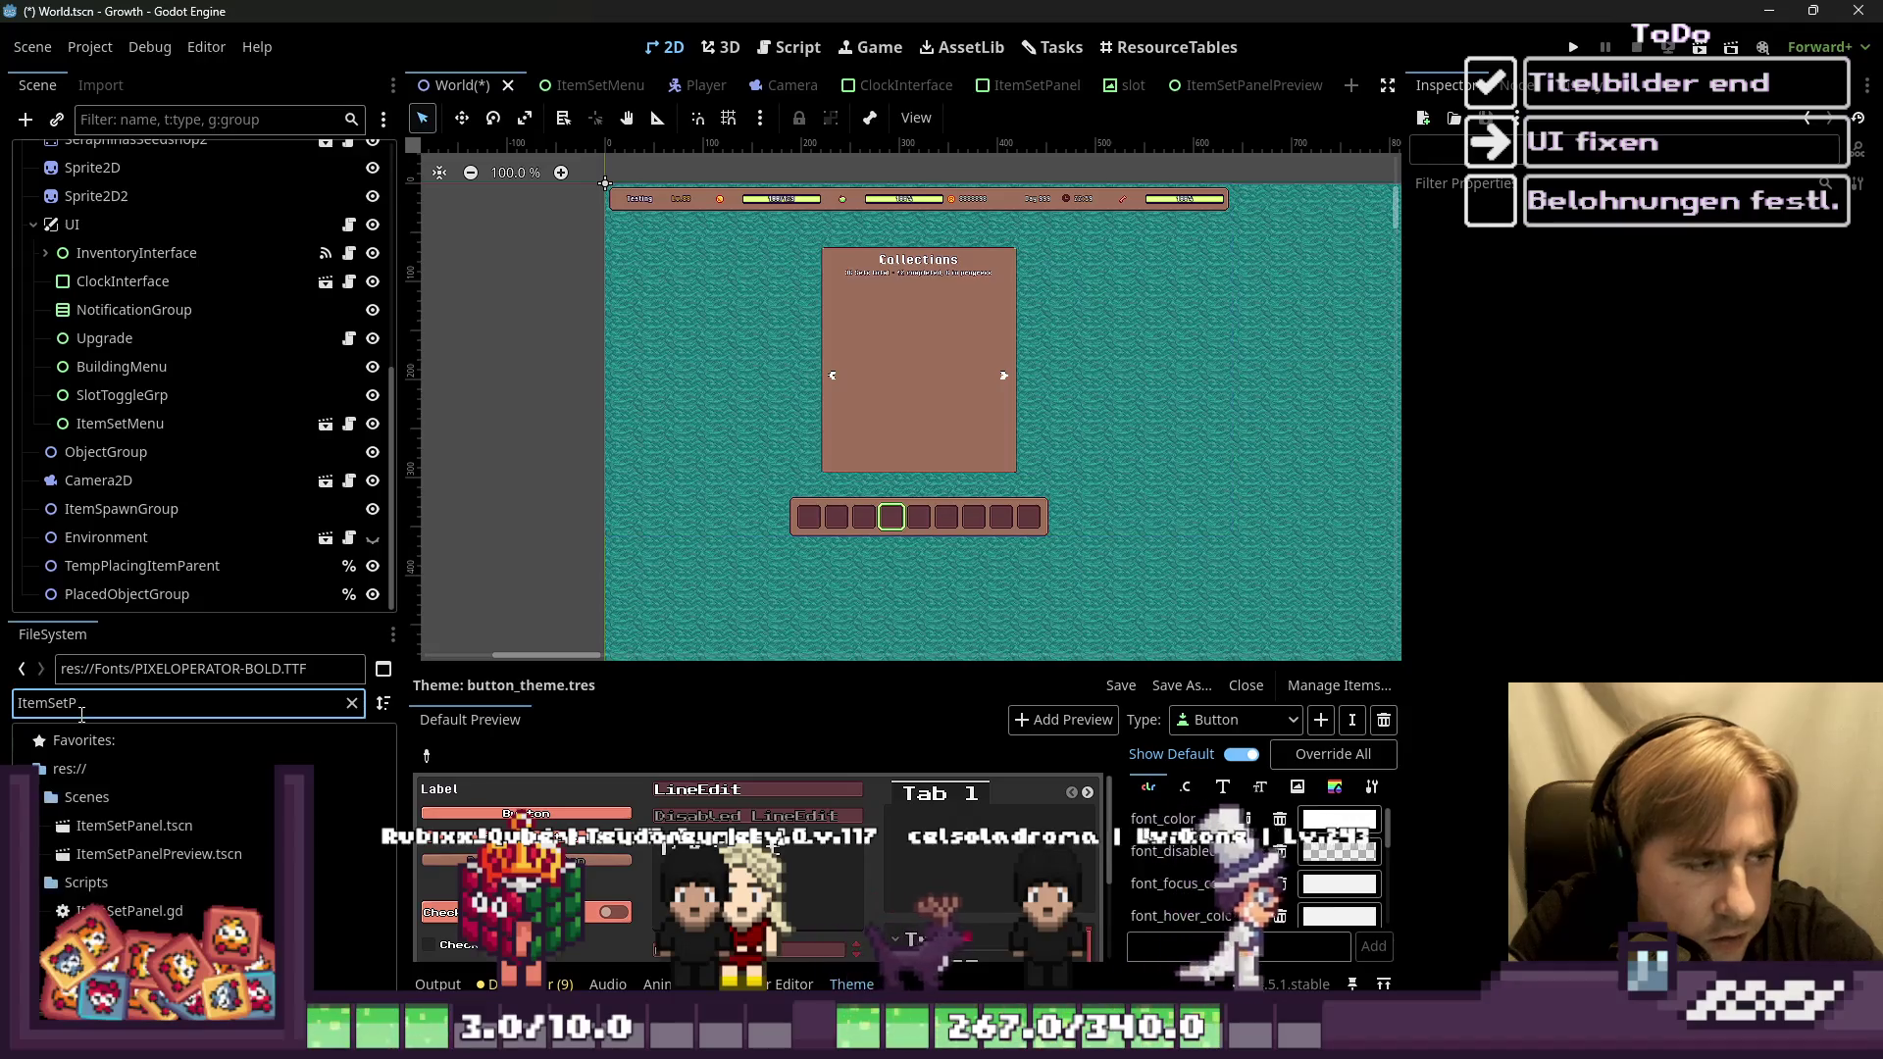
pyautogui.write('l')
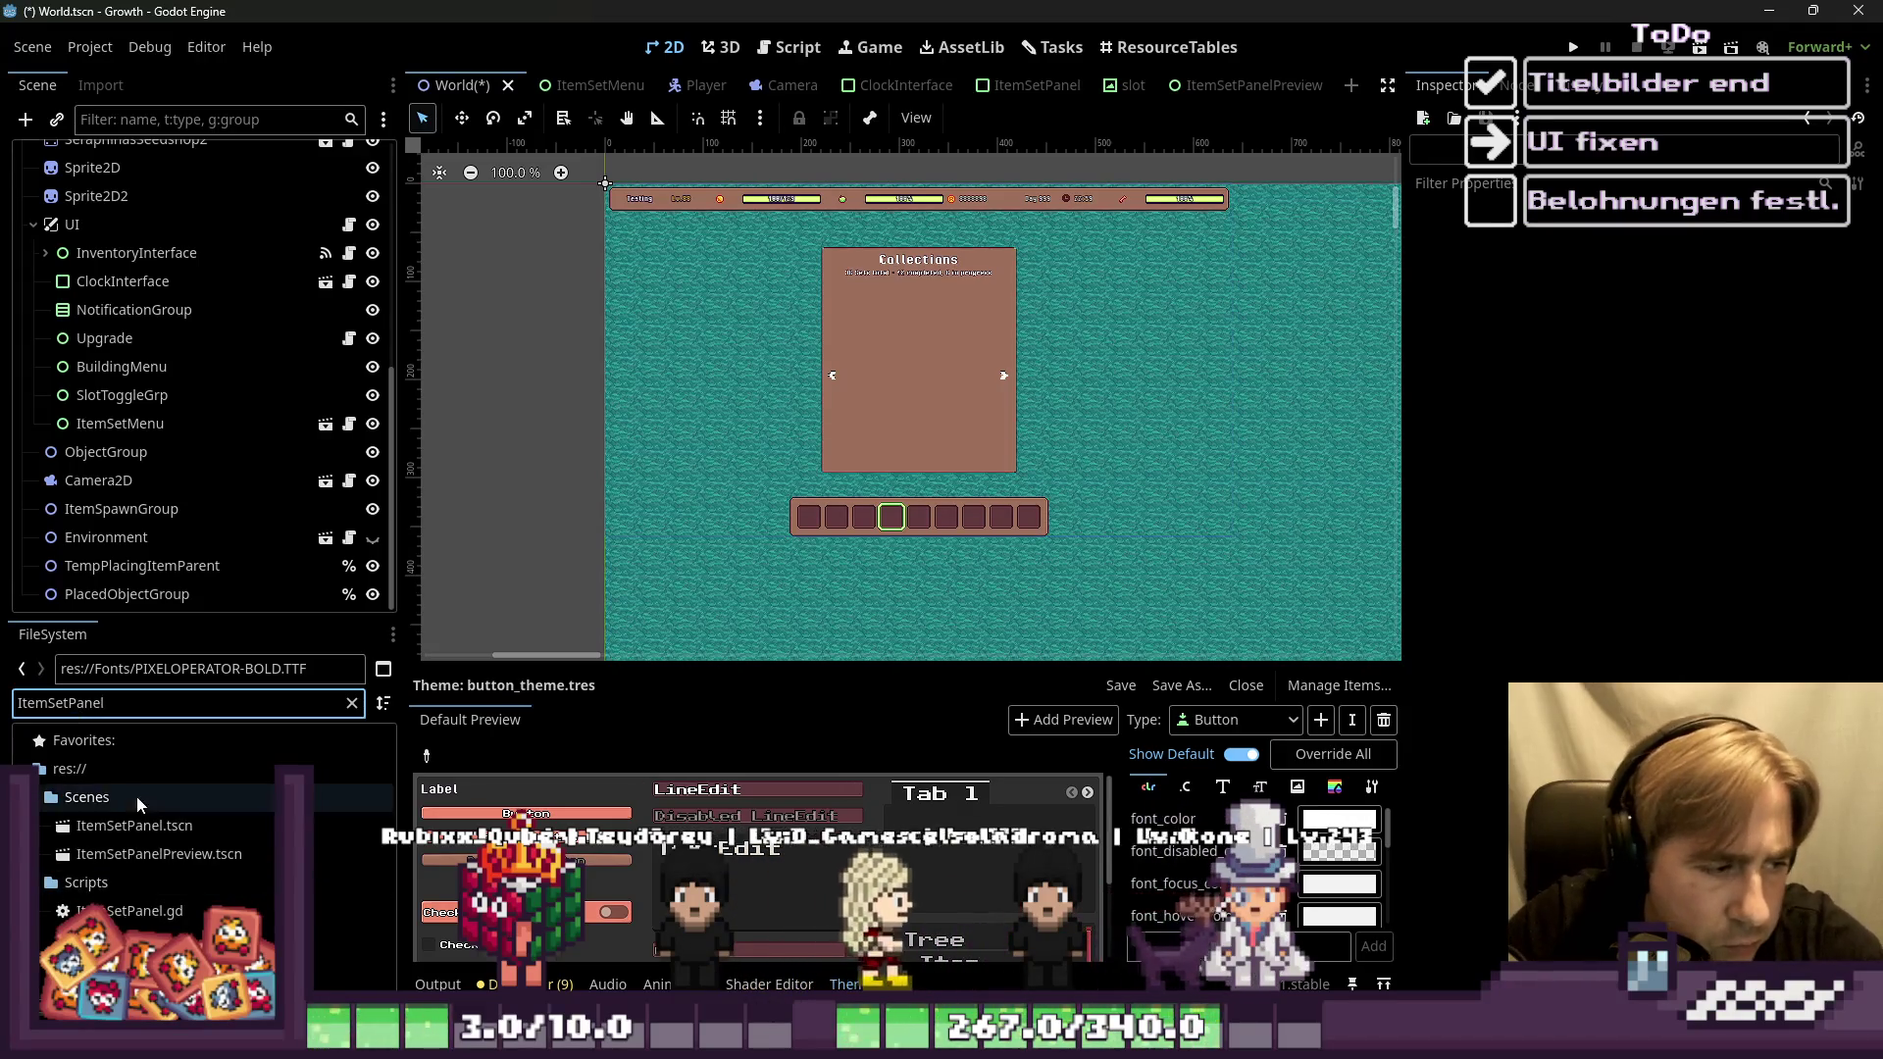
pyautogui.click(196, 856)
pyautogui.moveTo(216, 872); pyautogui.dragTo(224, 307)
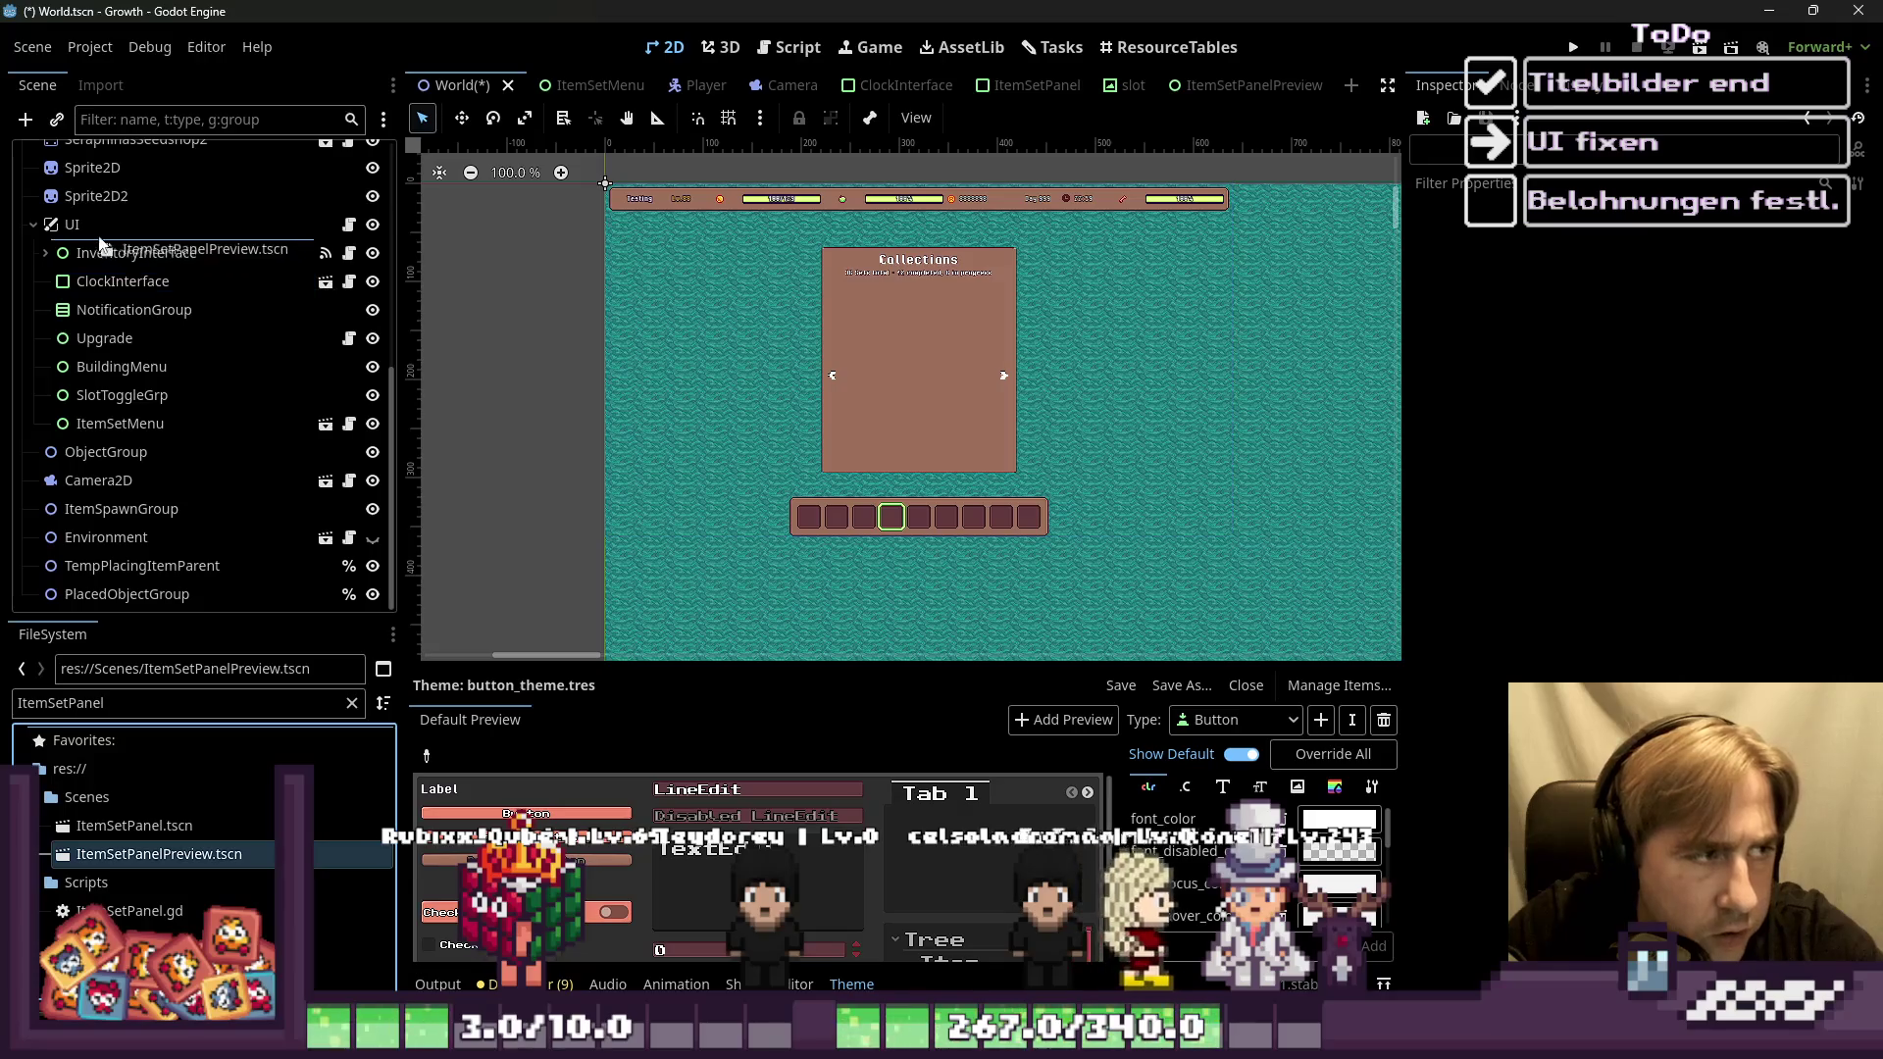
pyautogui.moveTo(100, 245); pyautogui.dragTo(100, 243)
pyautogui.scroll(3, 836, 275)
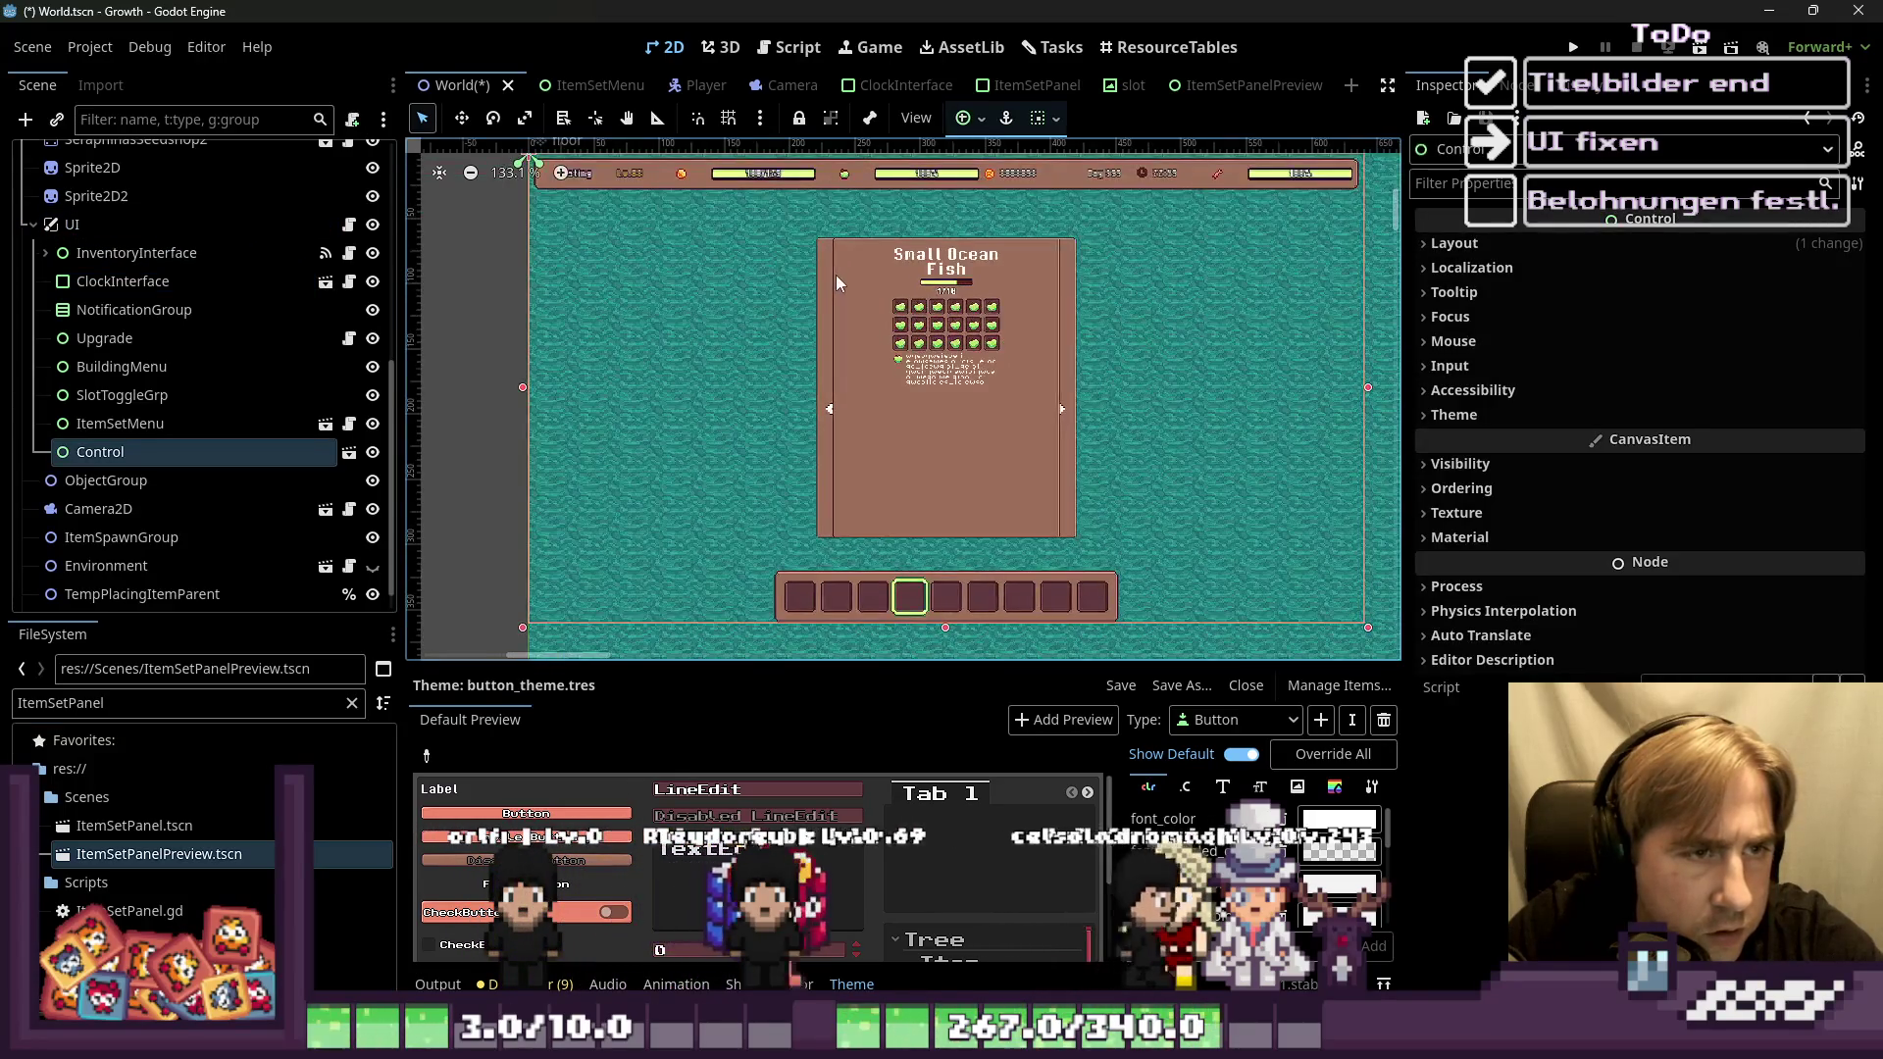
pyautogui.scroll(12, 838, 275)
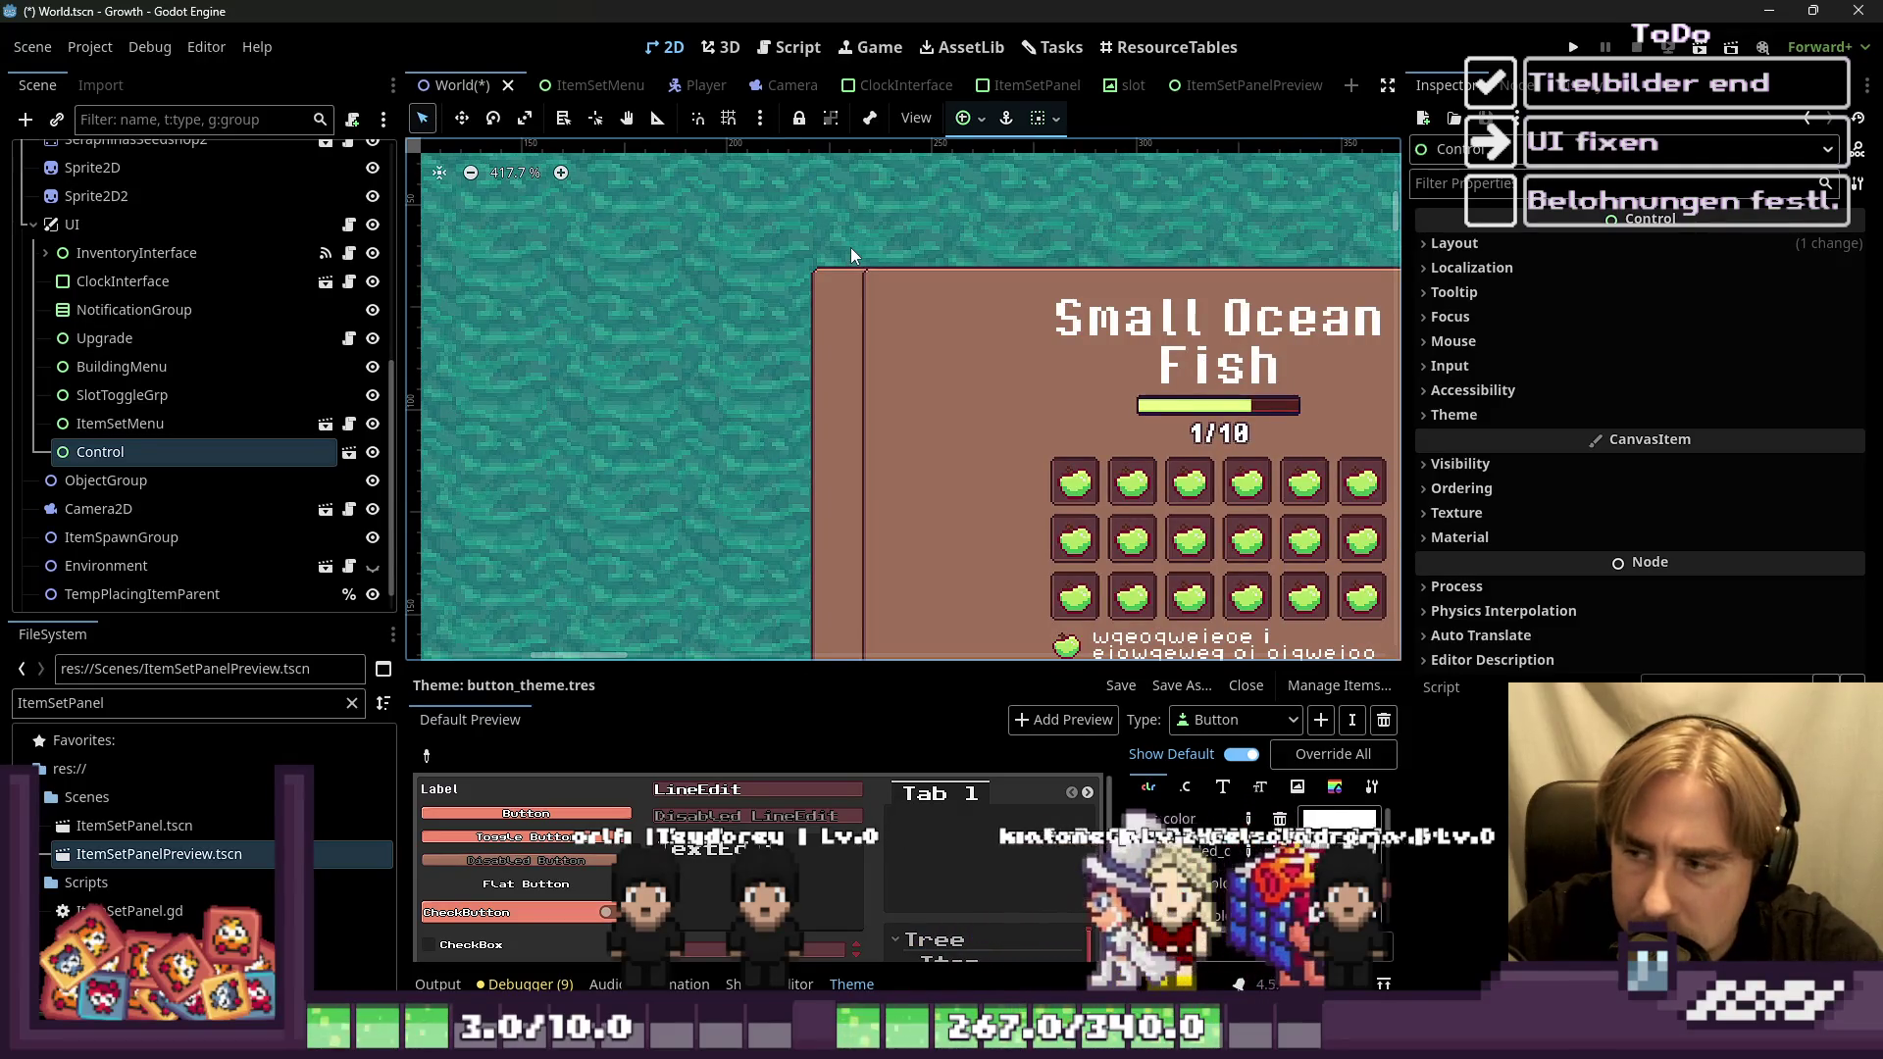
pyautogui.scroll(-10, 853, 257)
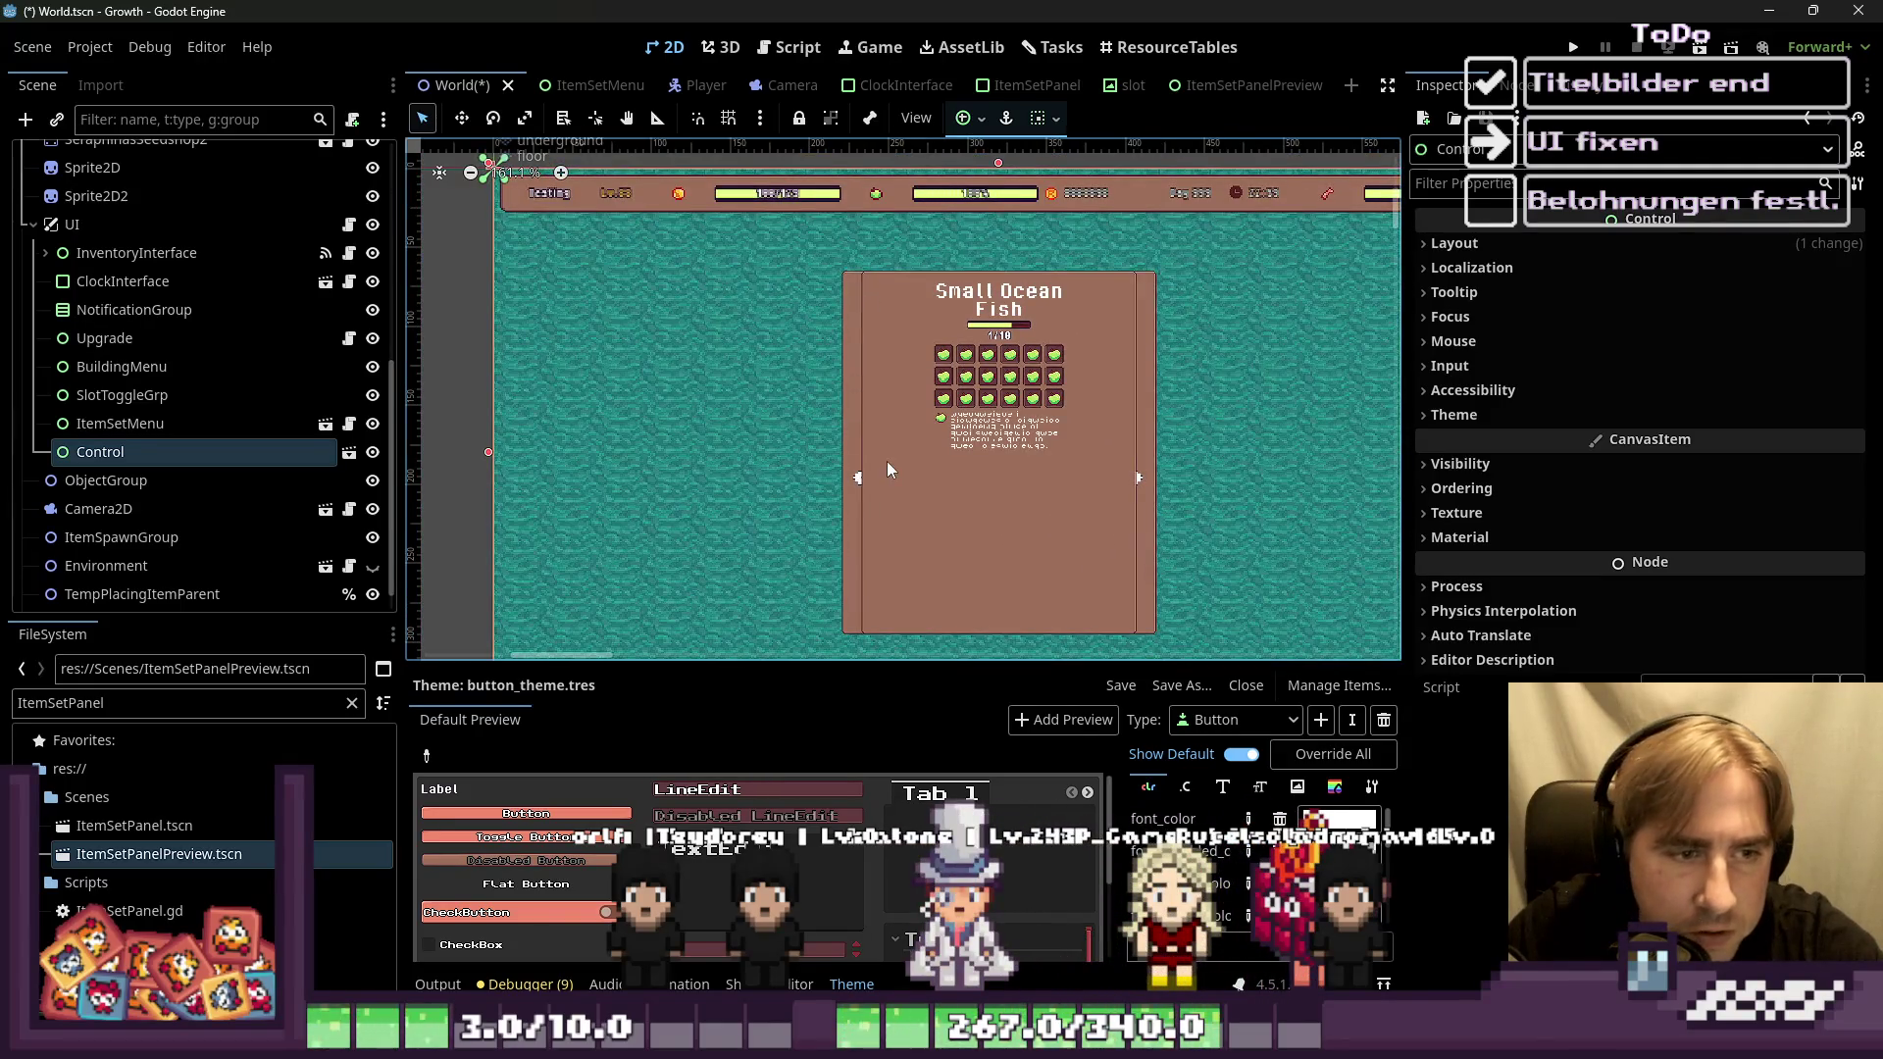
pyautogui.scroll(-5, 550, 453)
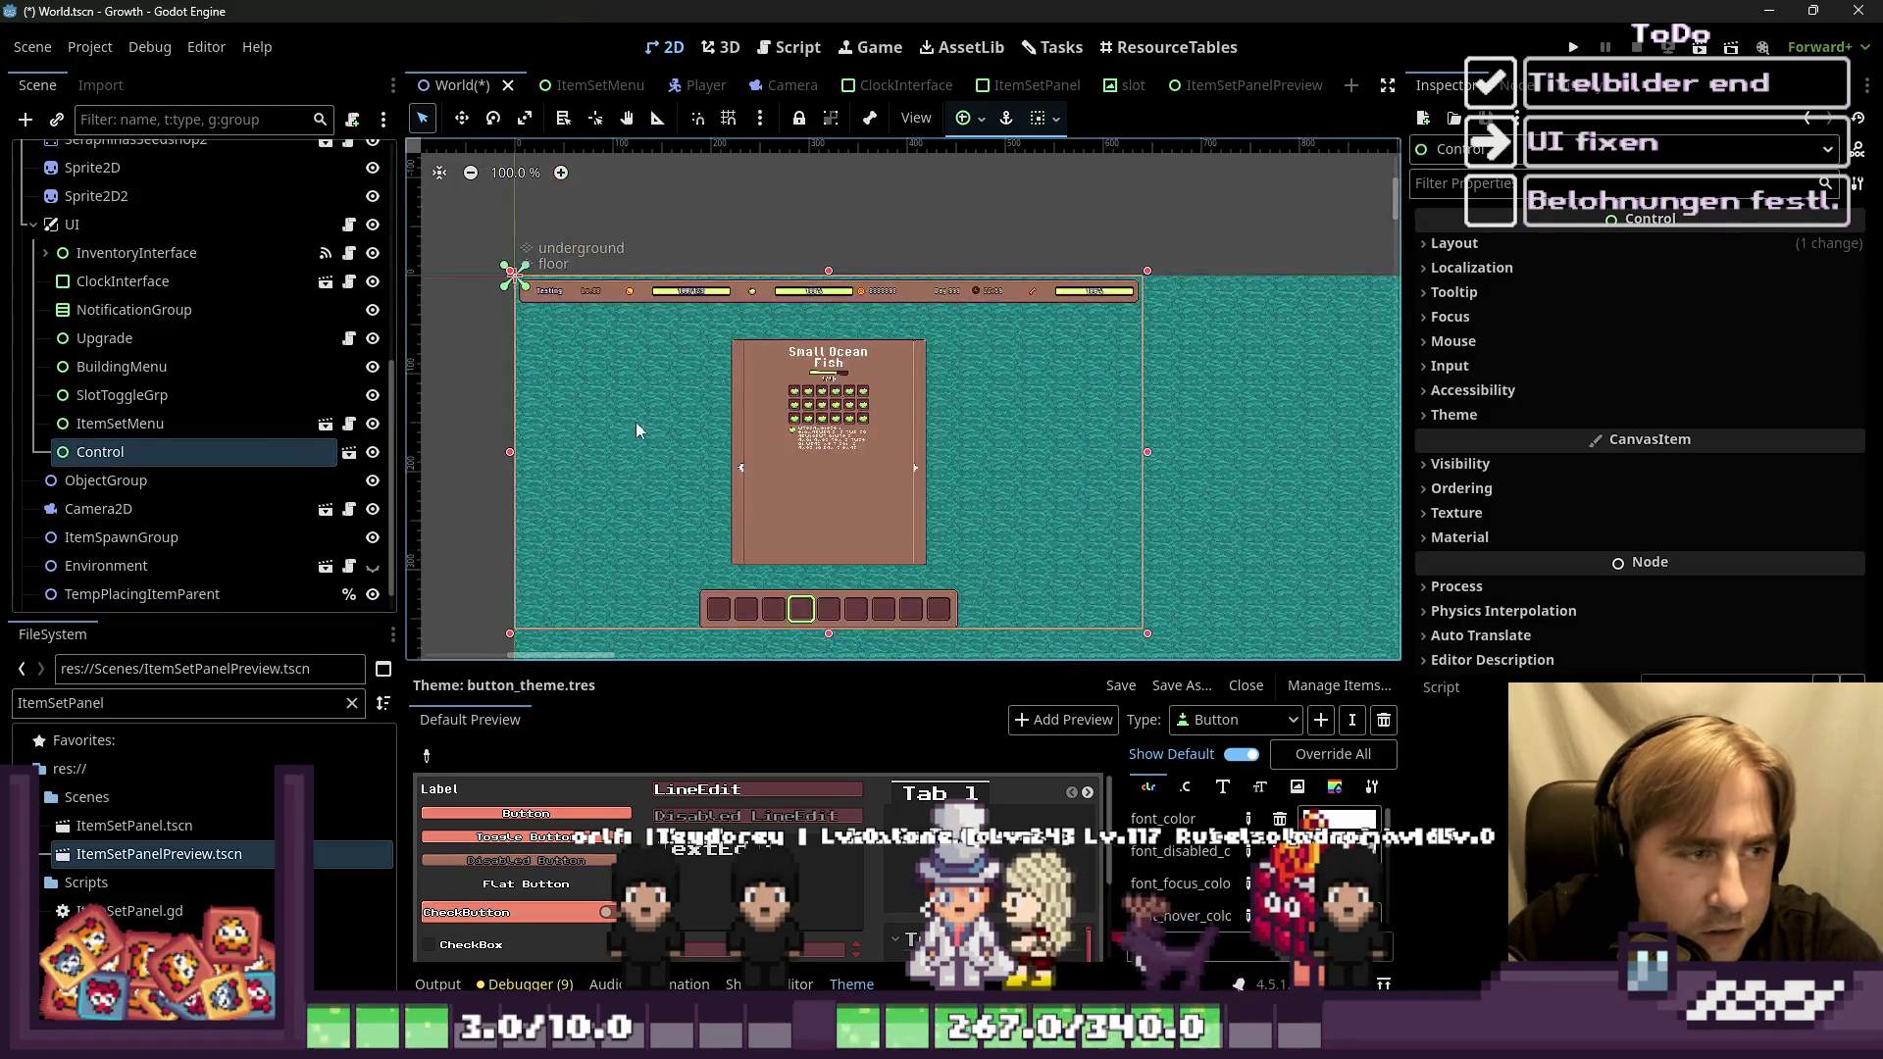
pyautogui.scroll(-3, 775, 351)
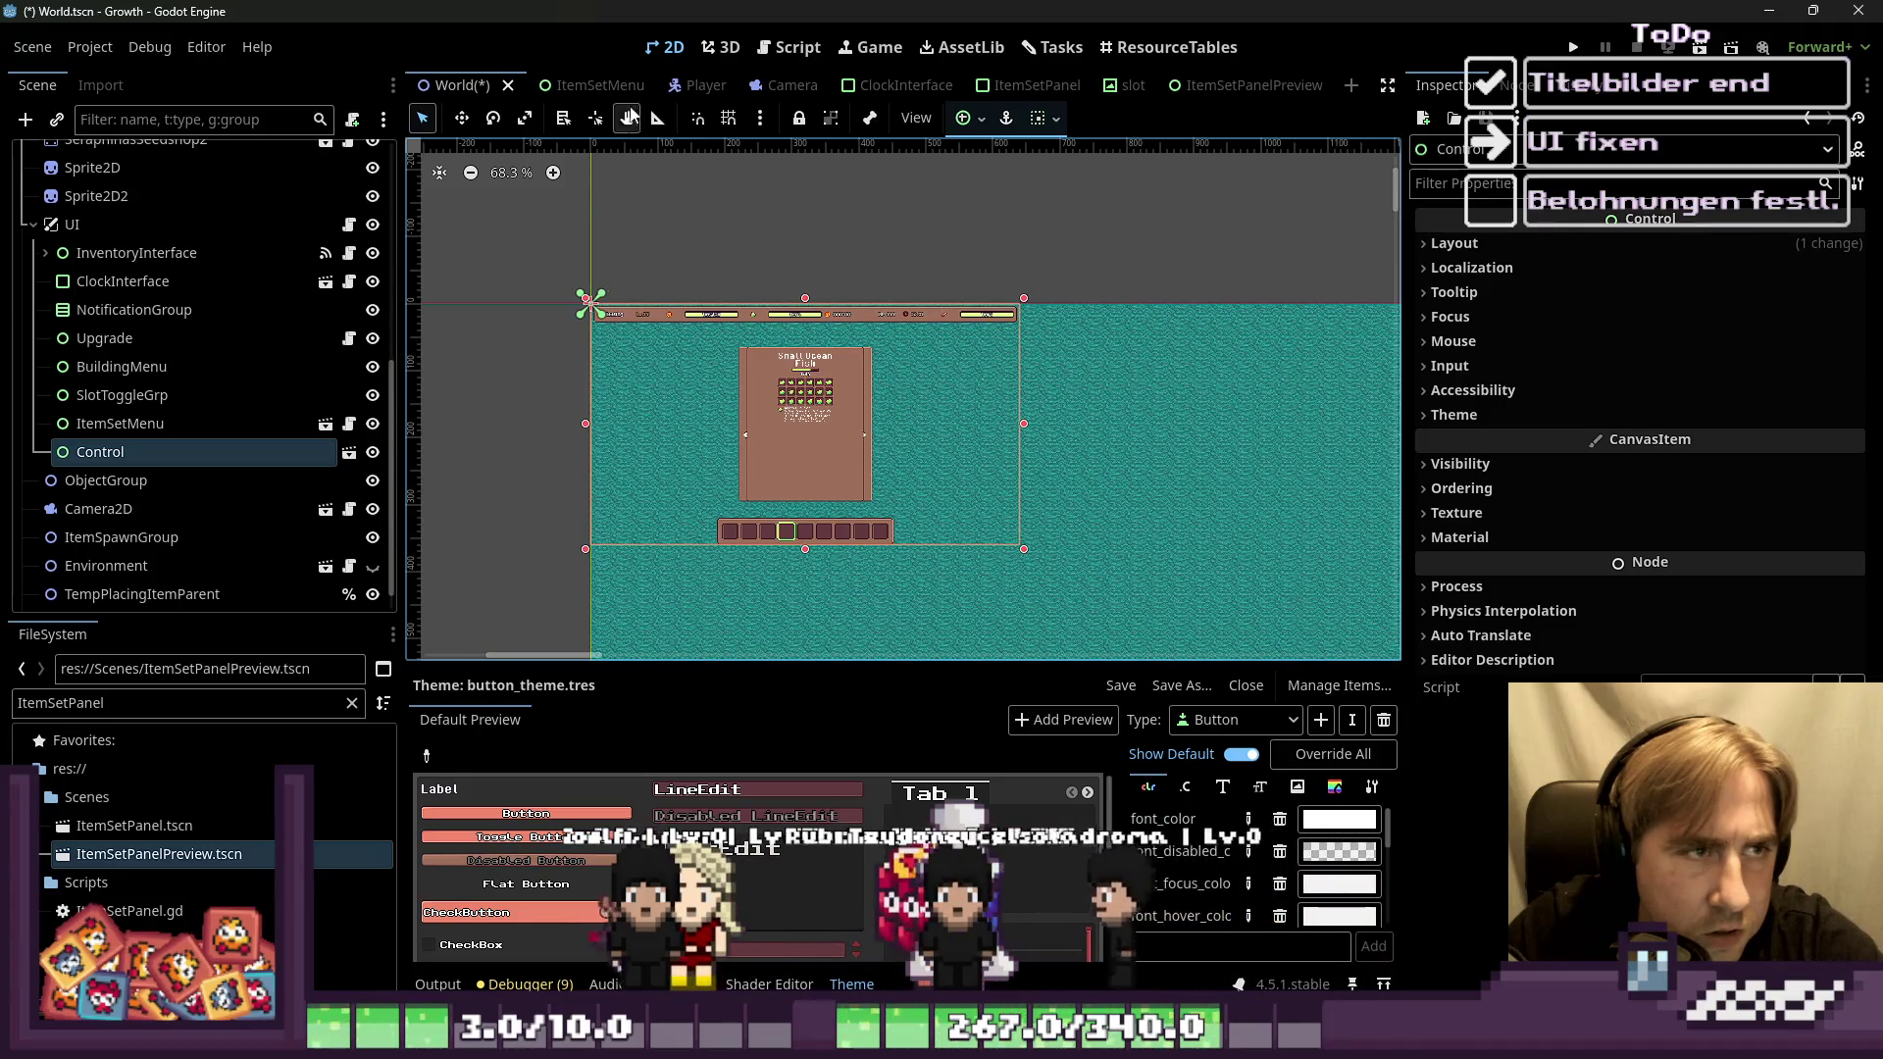
pyautogui.doubleClick(777, 319)
# - Inspect the ItemSetMenu PanelContainer's size, framed with Shift+F, then return to ItemSetPanelPreview
pyautogui.click(113, 186)
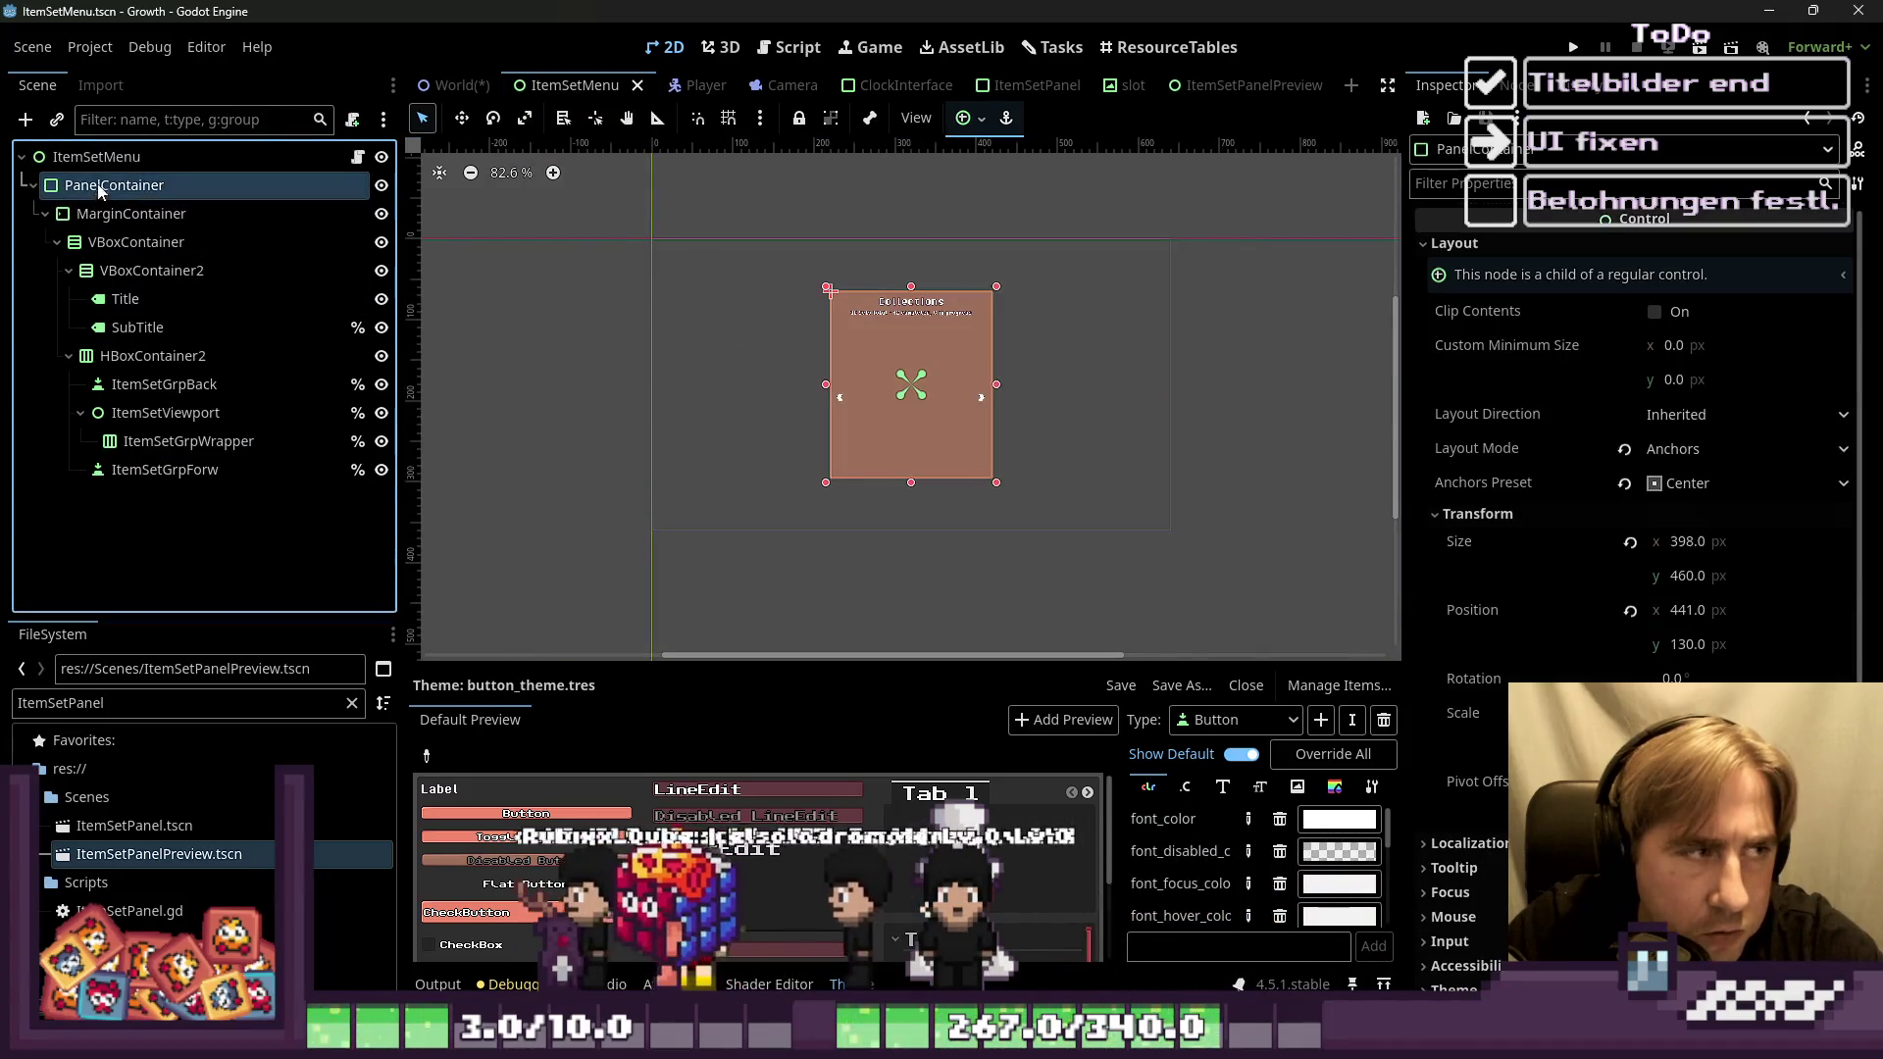
pyautogui.click(96, 157)
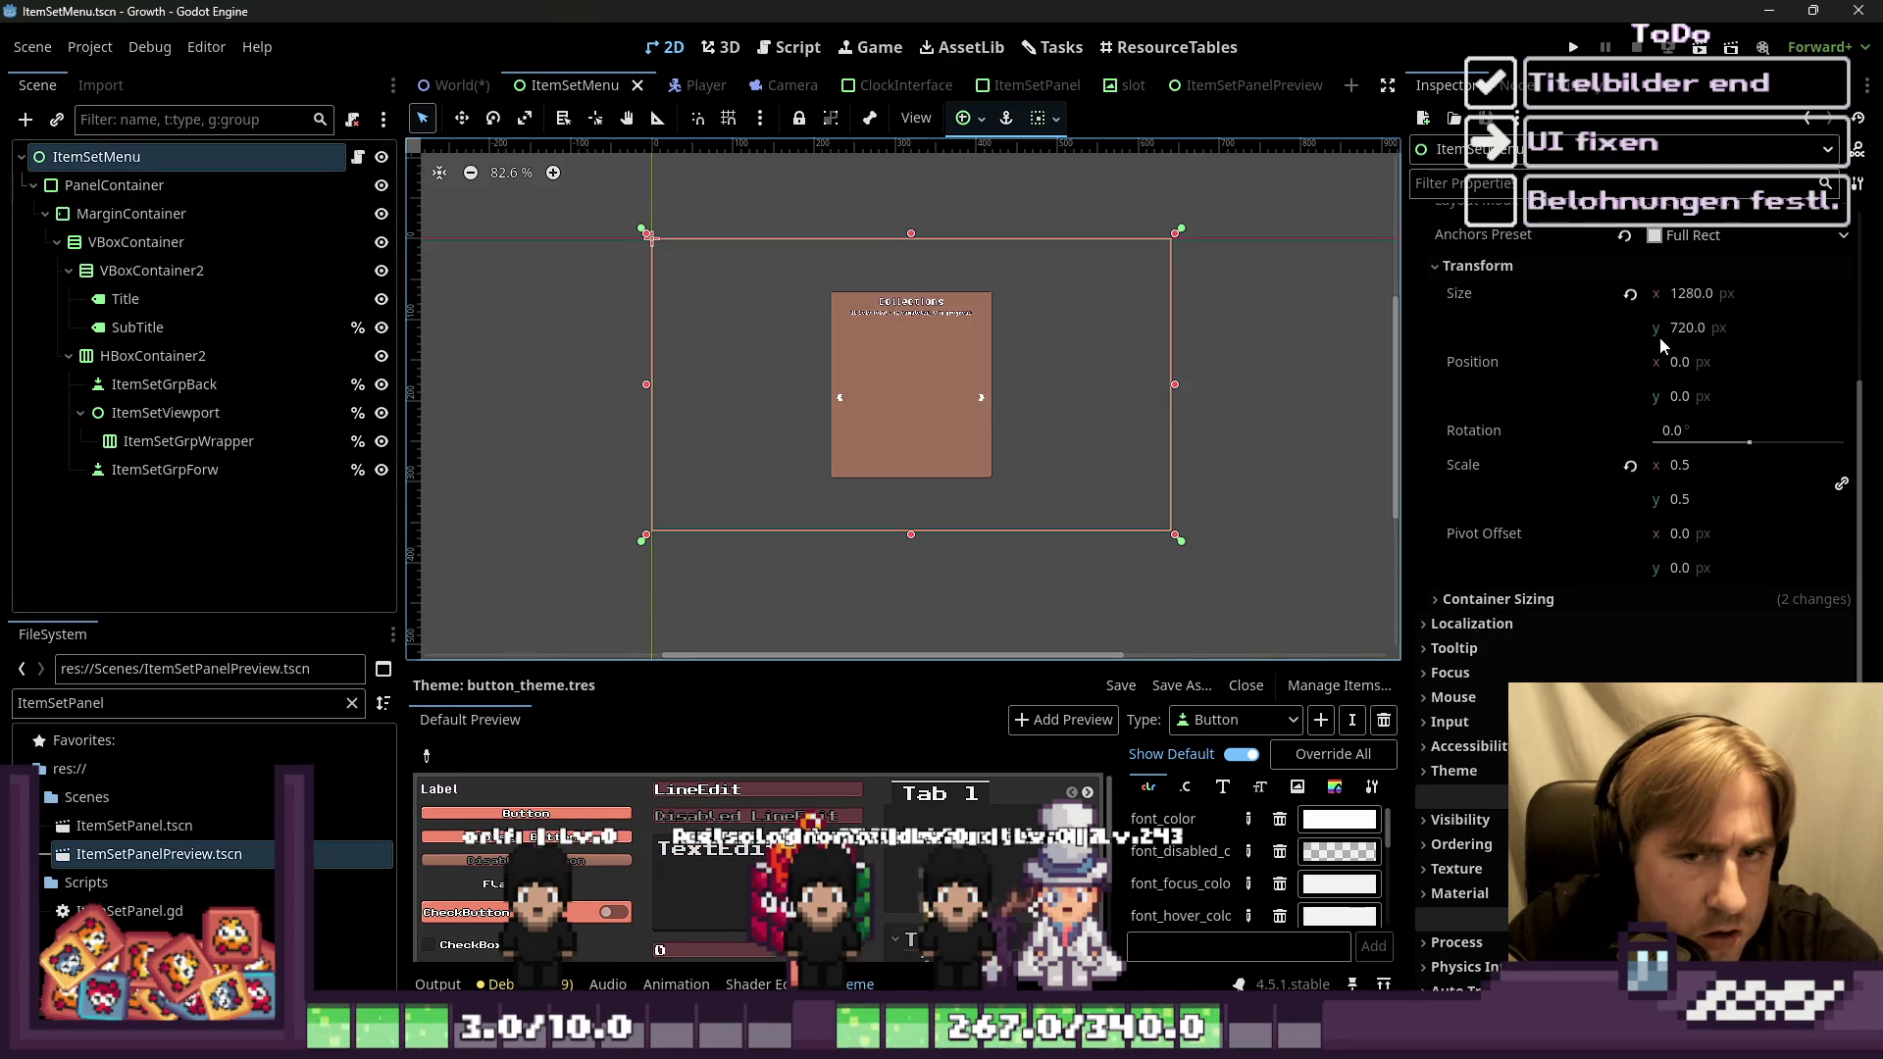
pyautogui.click(893, 361)
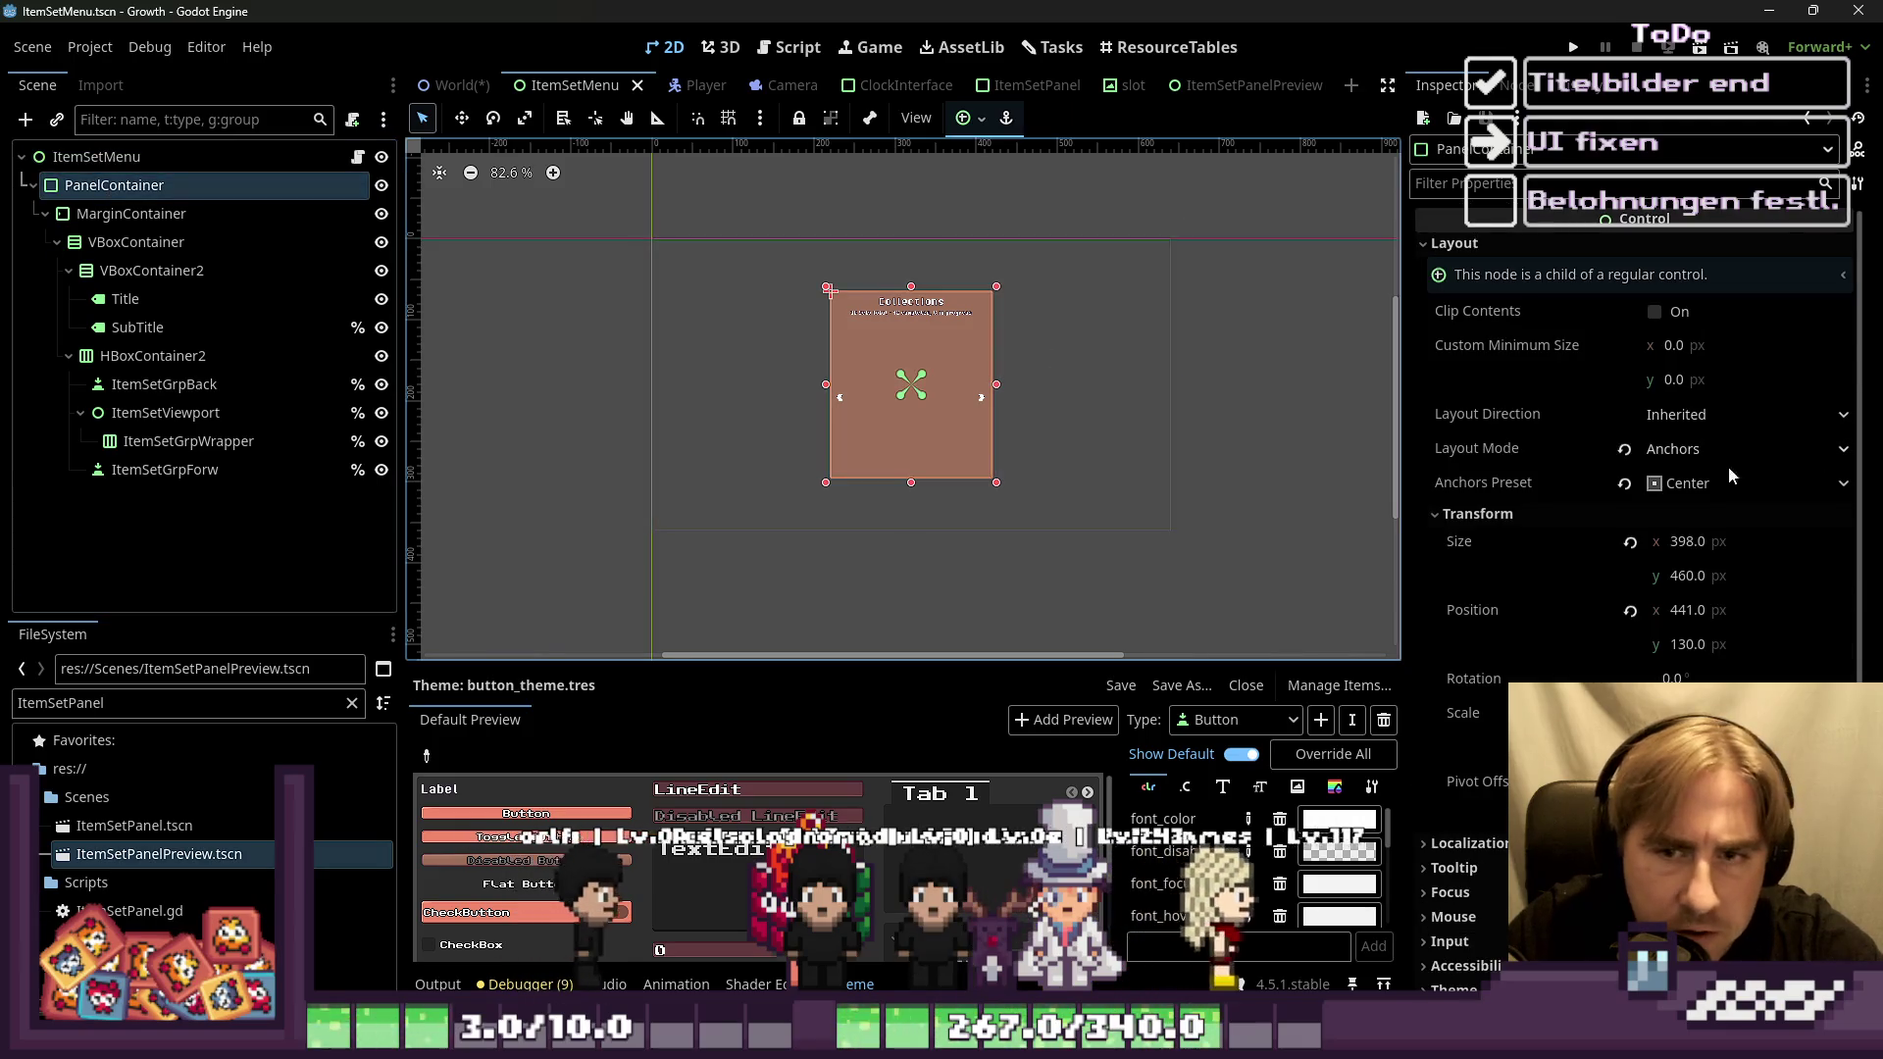
pyautogui.scroll(-3, 1504, 535)
pyautogui.hotkey('shift', 'f')
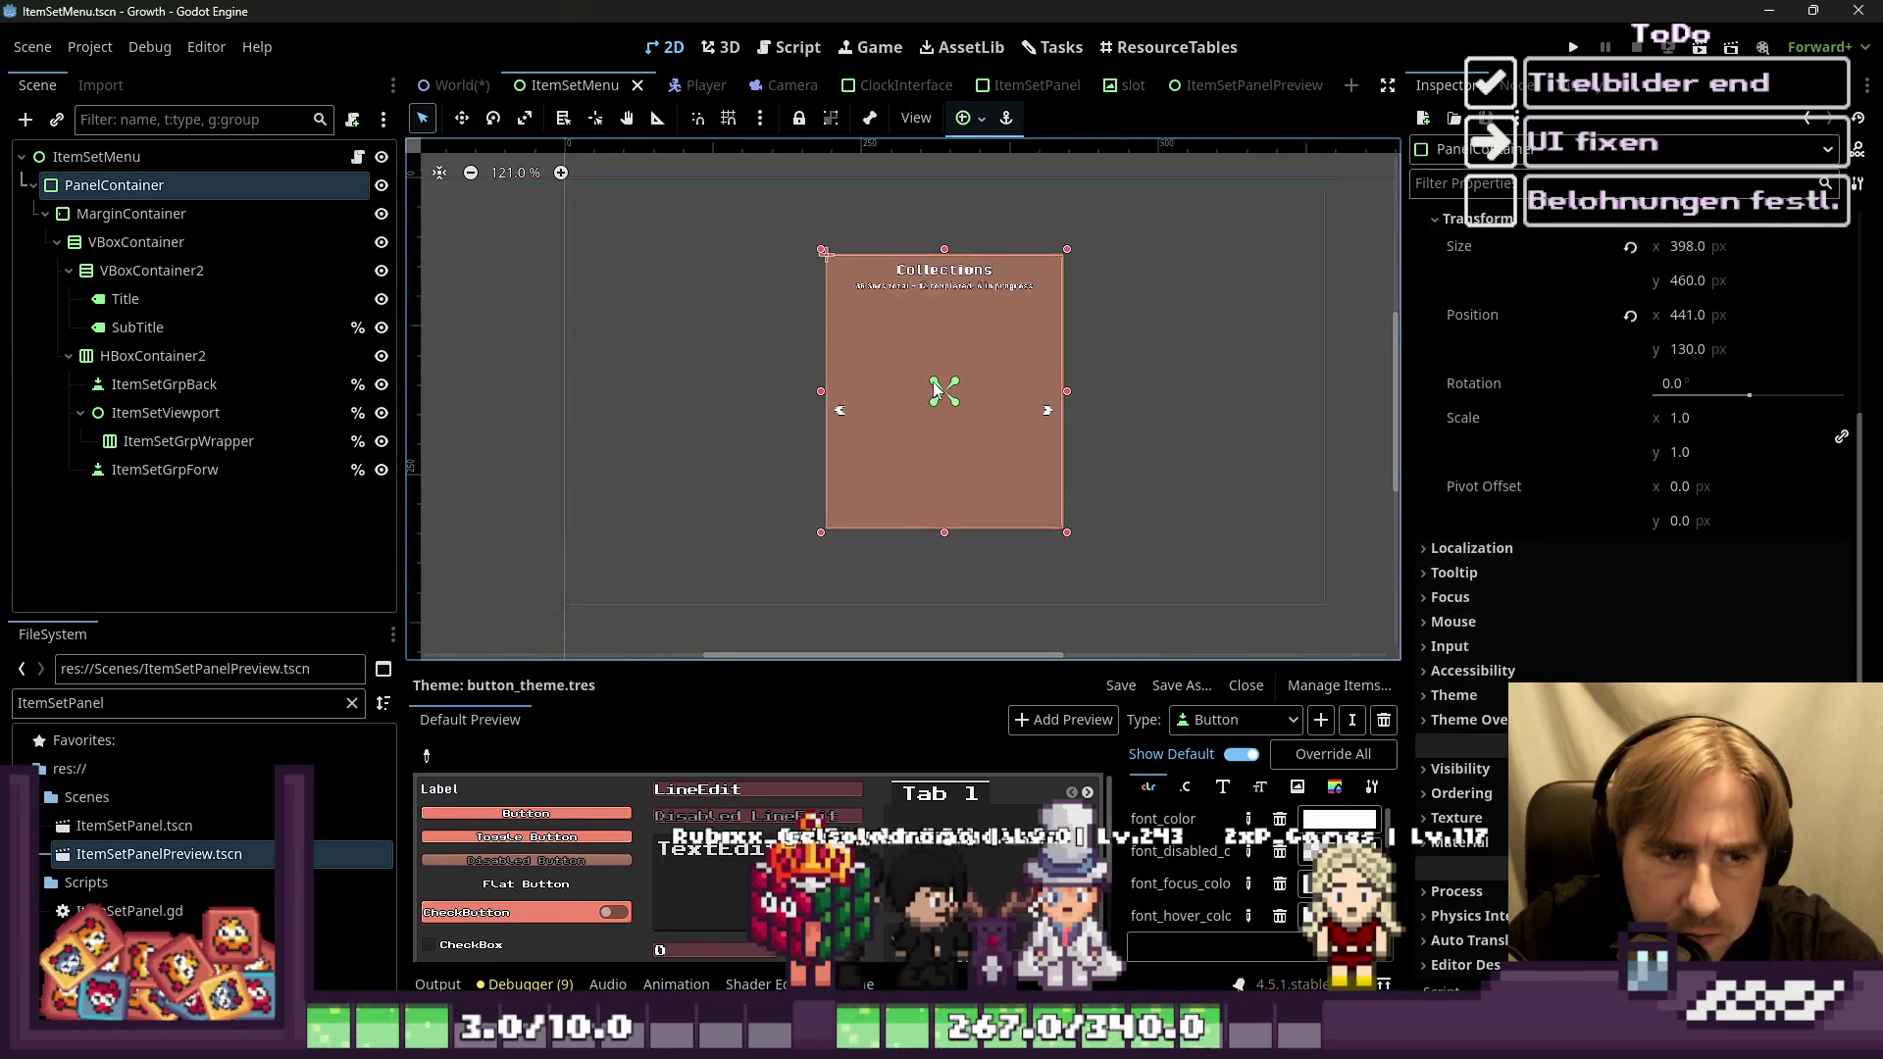
pyautogui.scroll(3, 1726, 437)
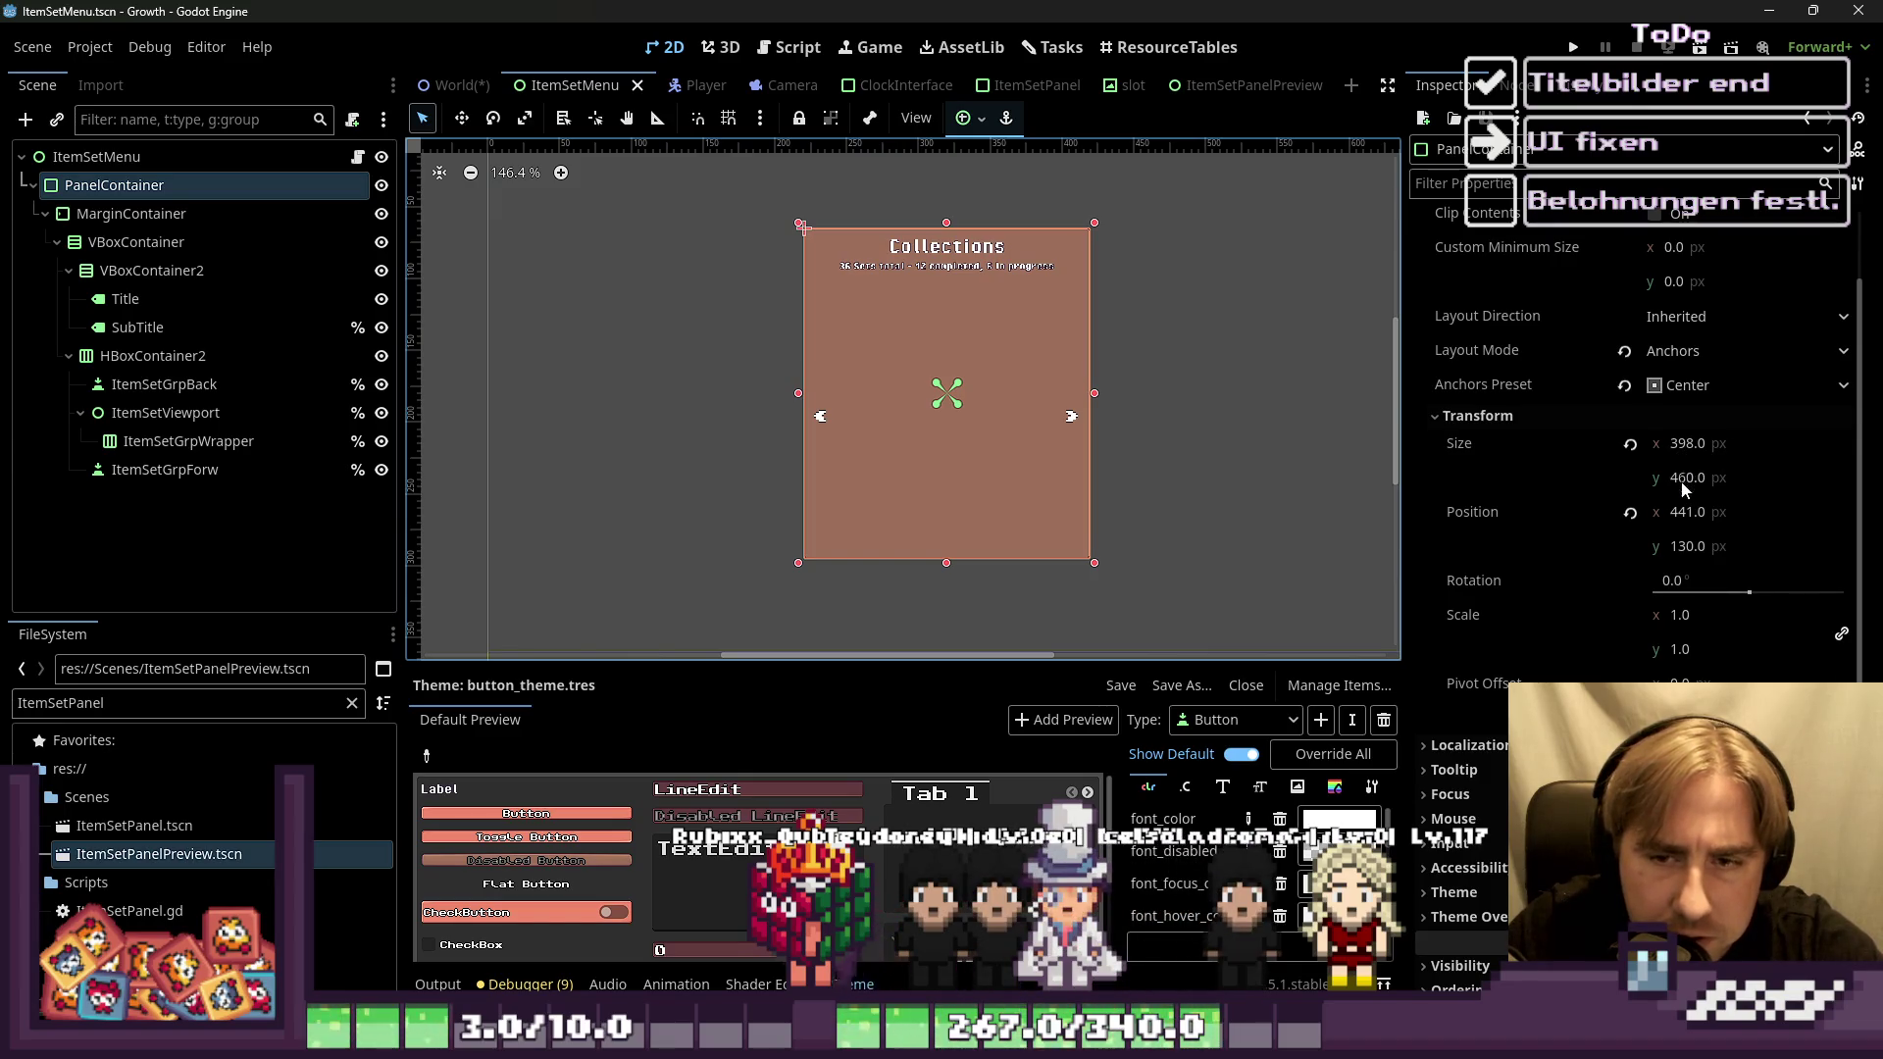
pyautogui.scroll(-2, 1008, 282)
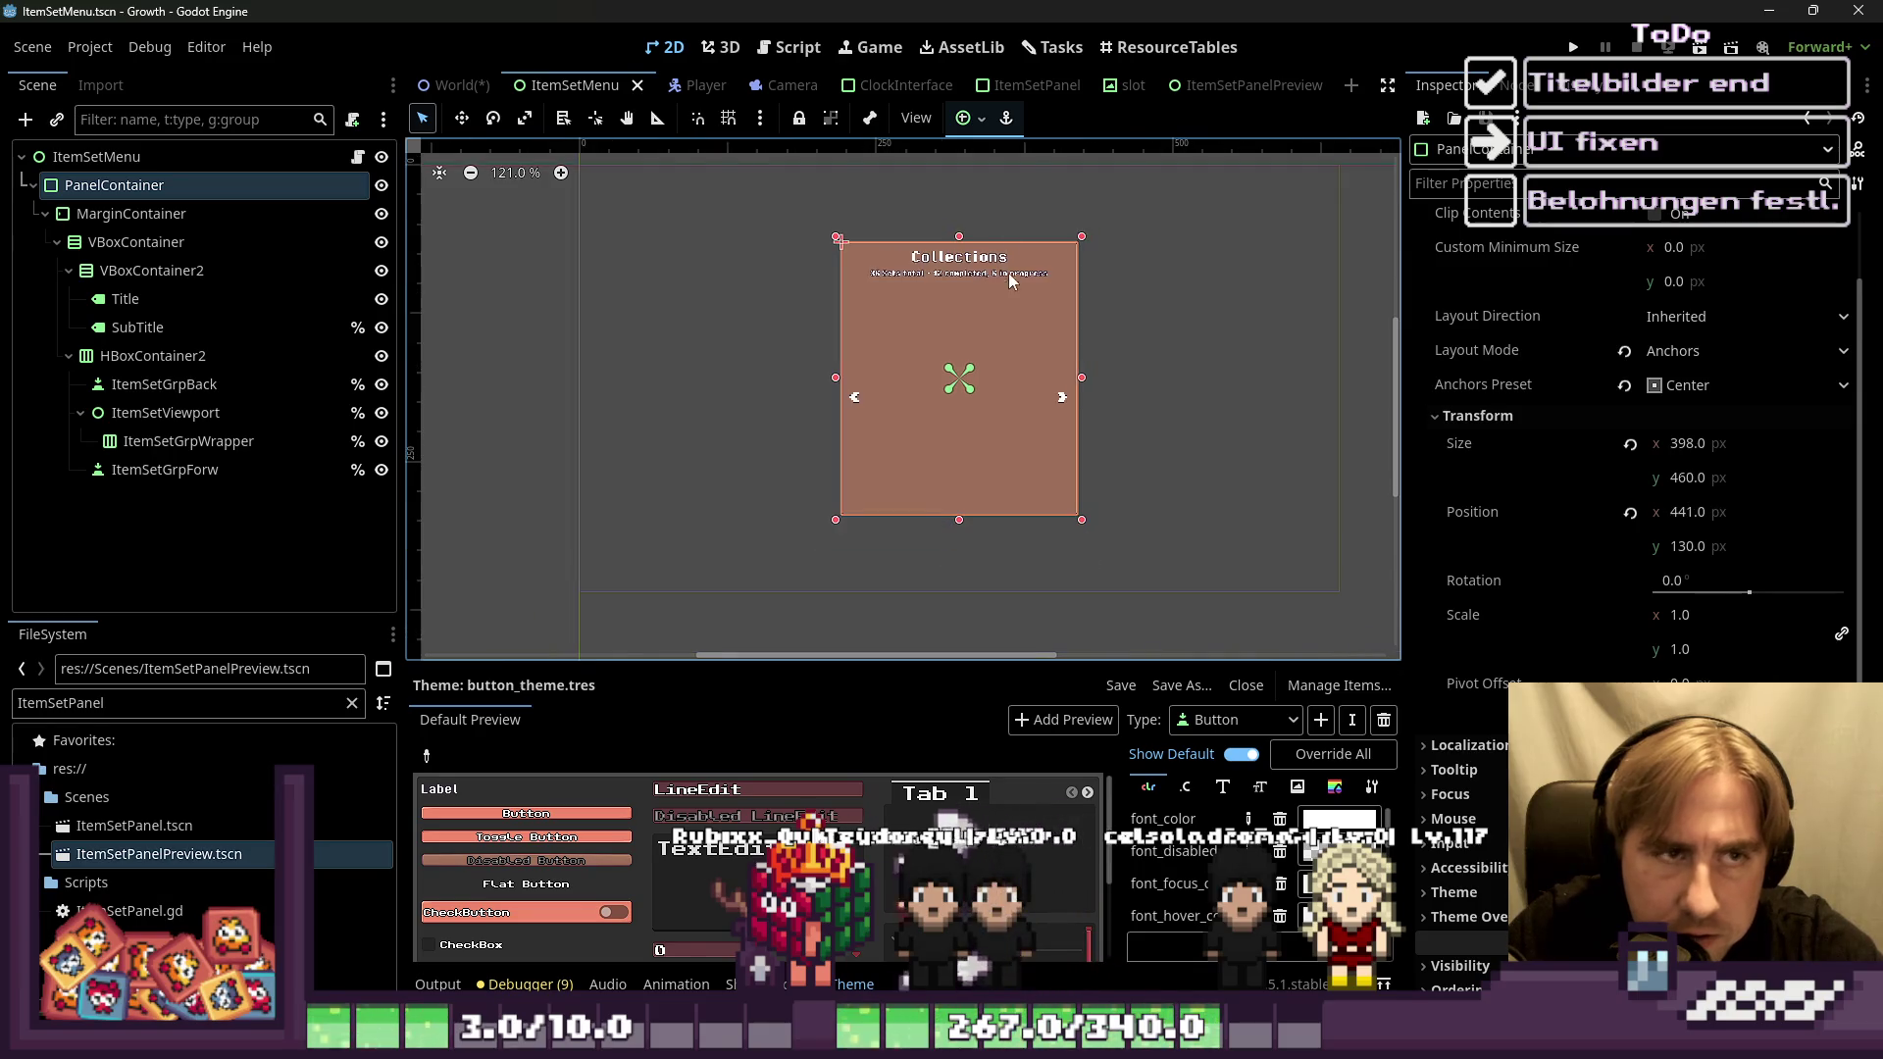
pyautogui.click(1265, 94)
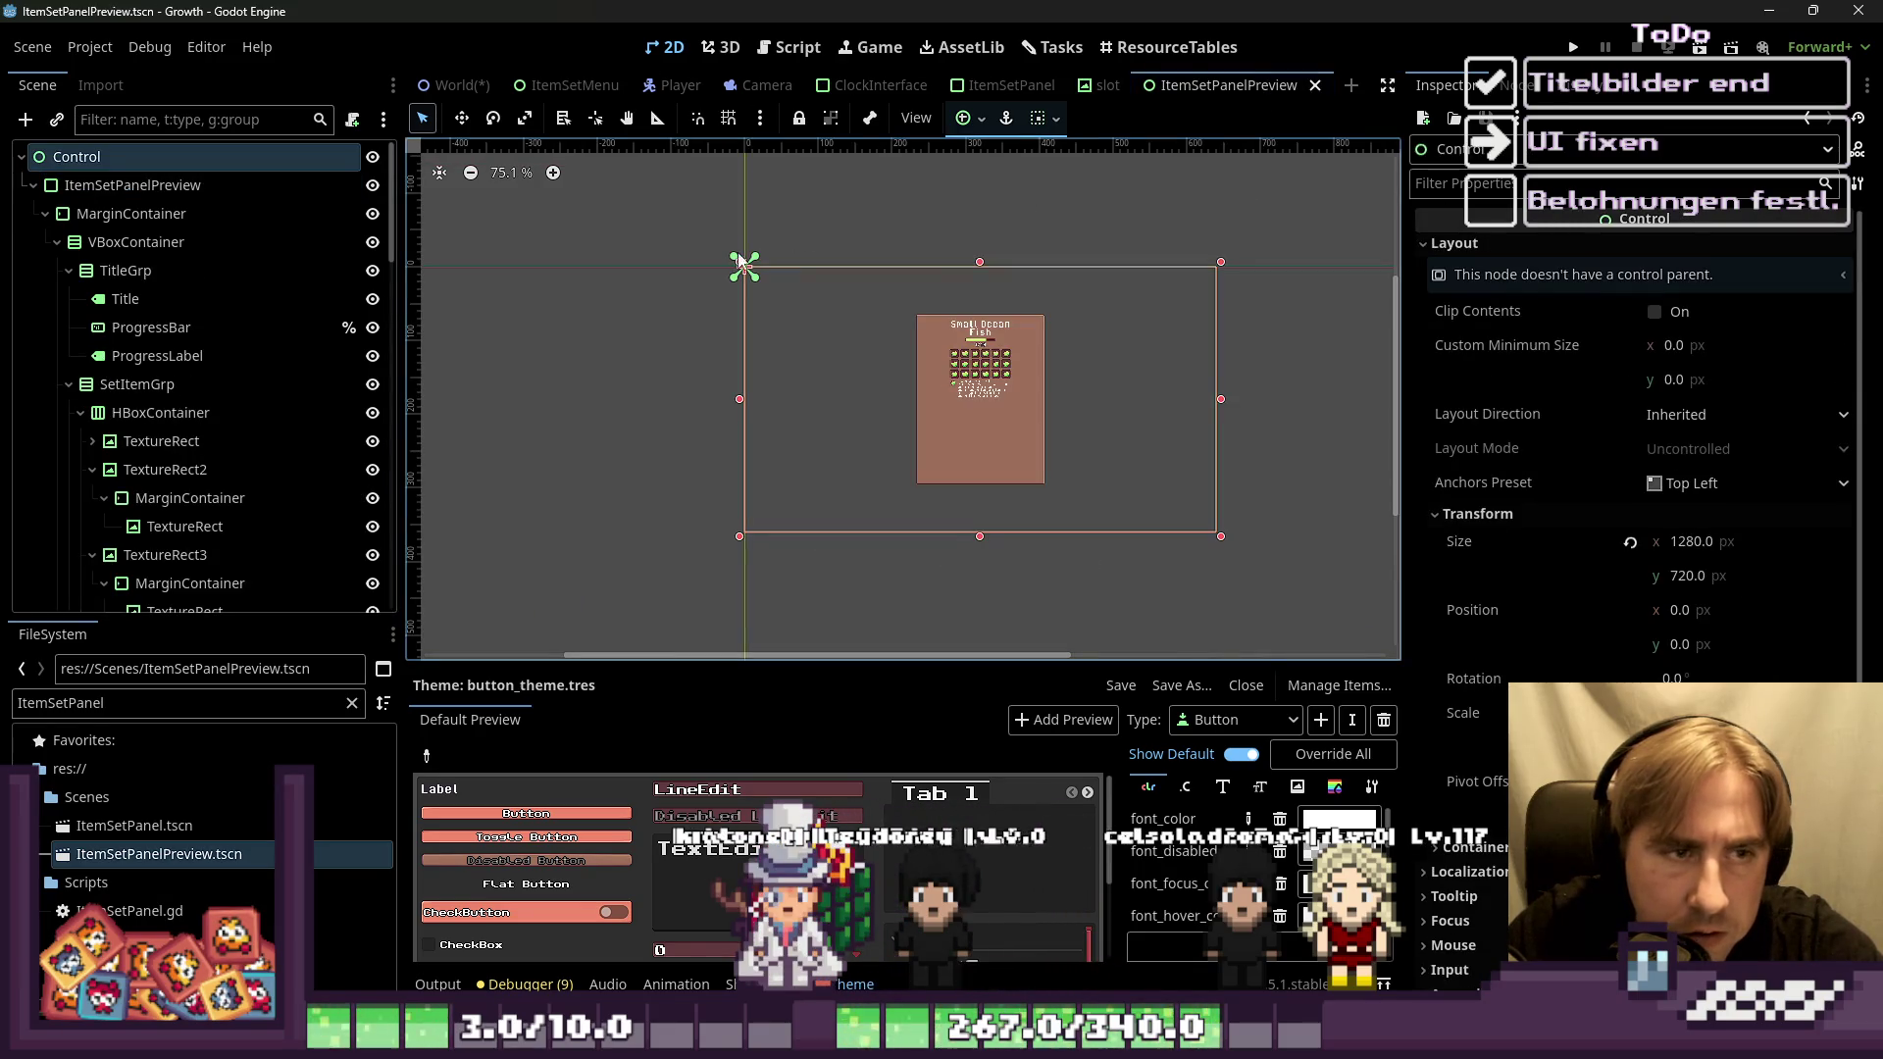
# - Change the ItemSetPanelPreview panel width from 348 to 398 px
pyautogui.click(226, 185)
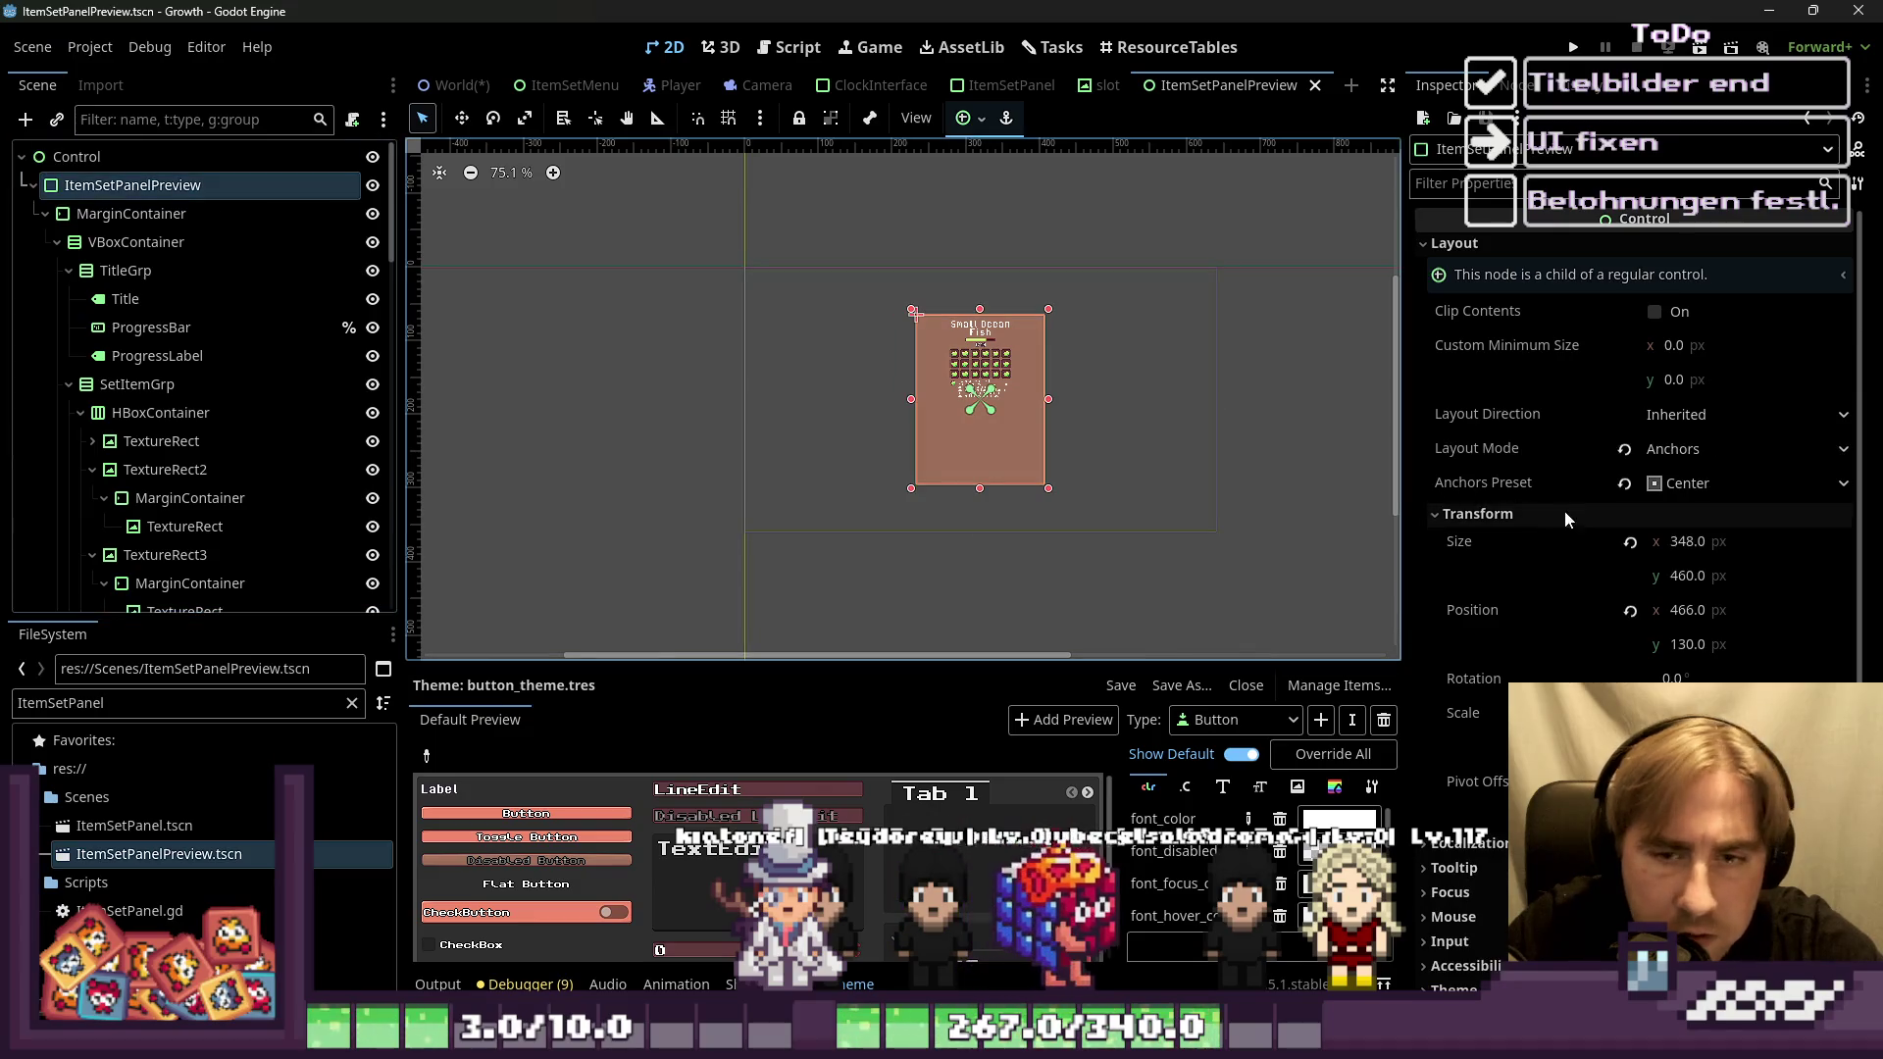
pyautogui.click(1682, 545)
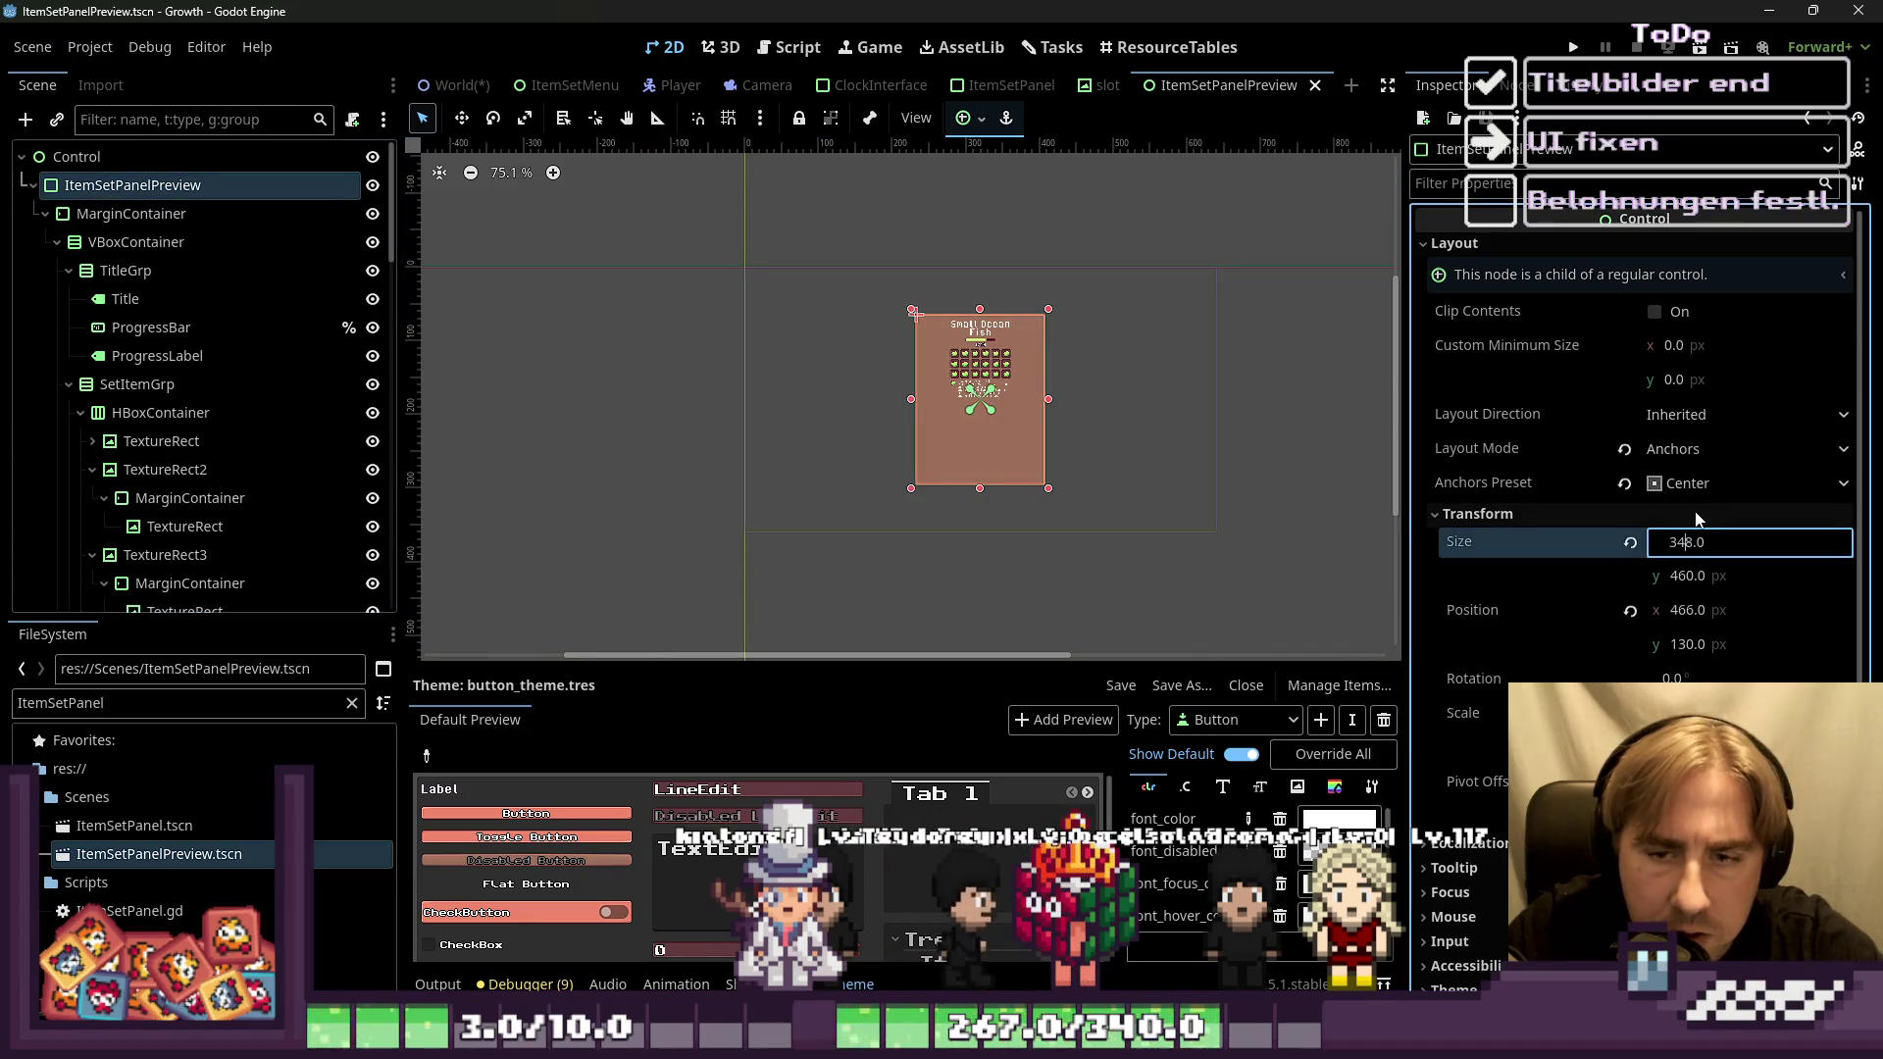
pyautogui.press('BackSpace')
pyautogui.write('50')
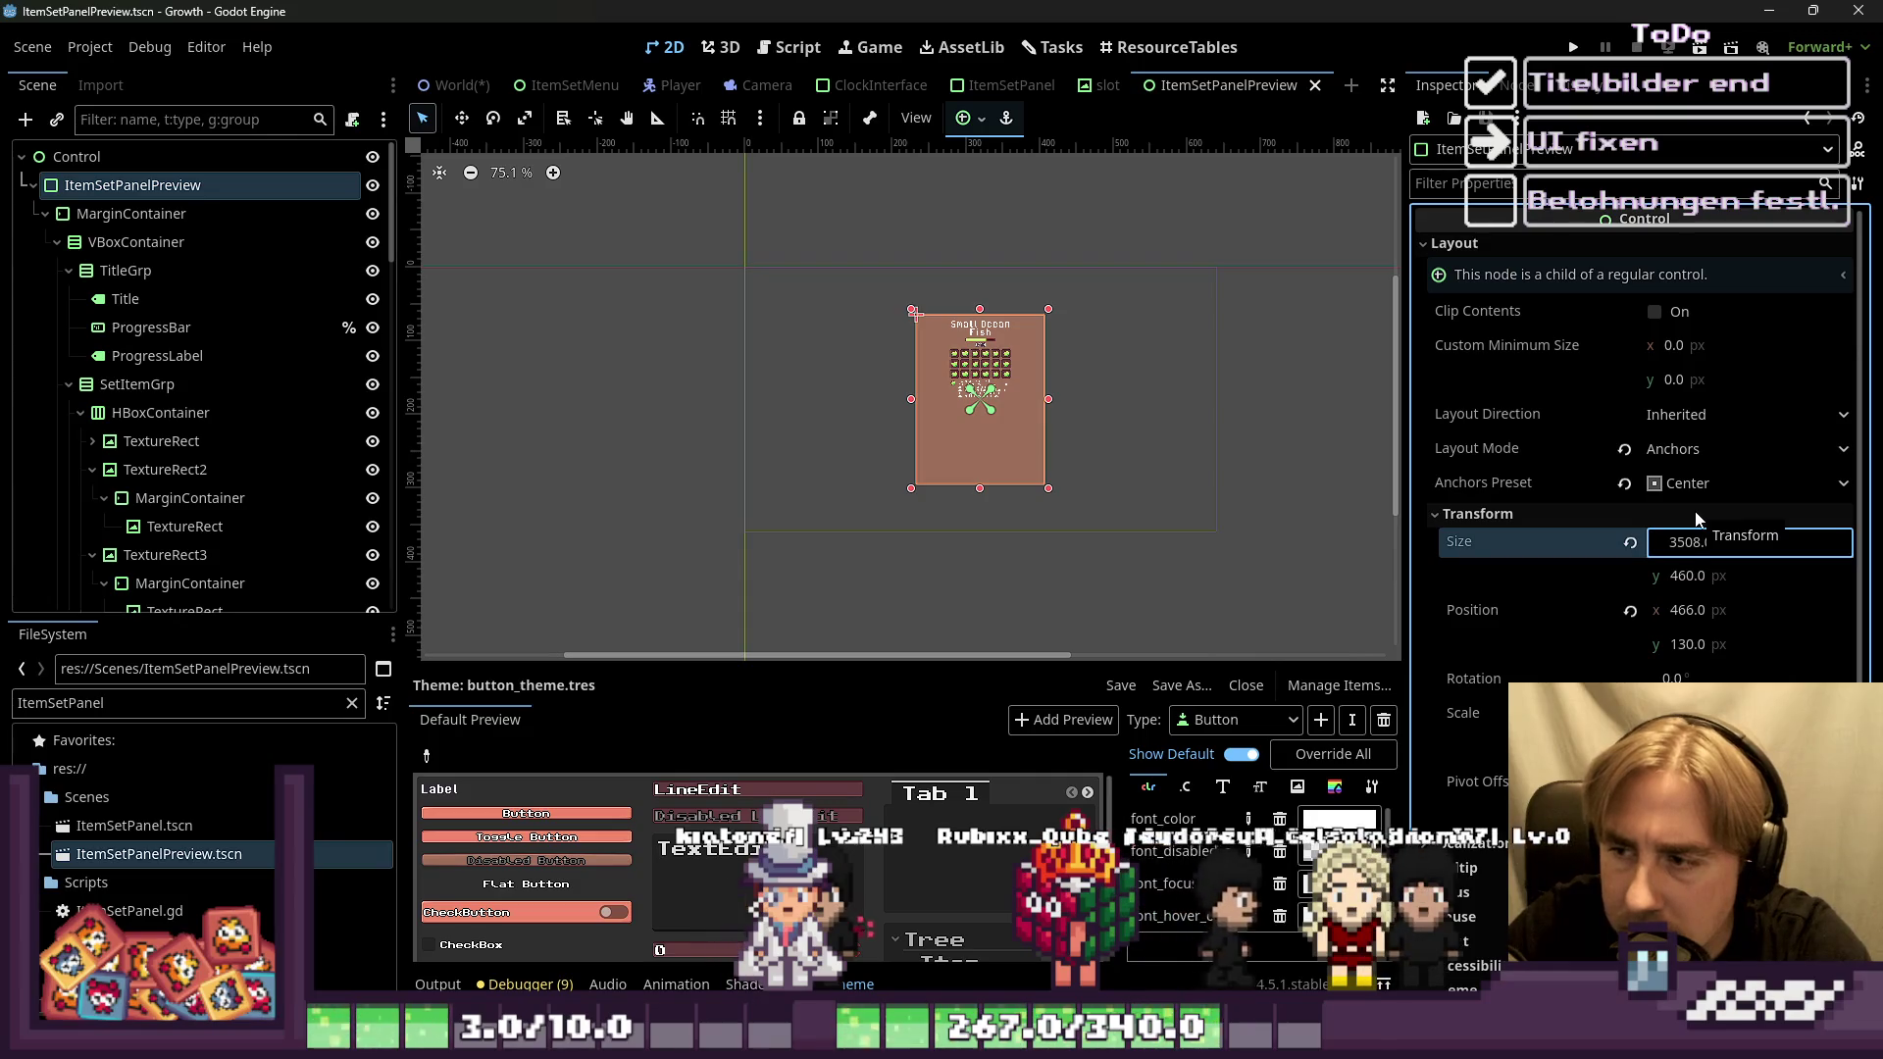
pyautogui.press('BackSpace')
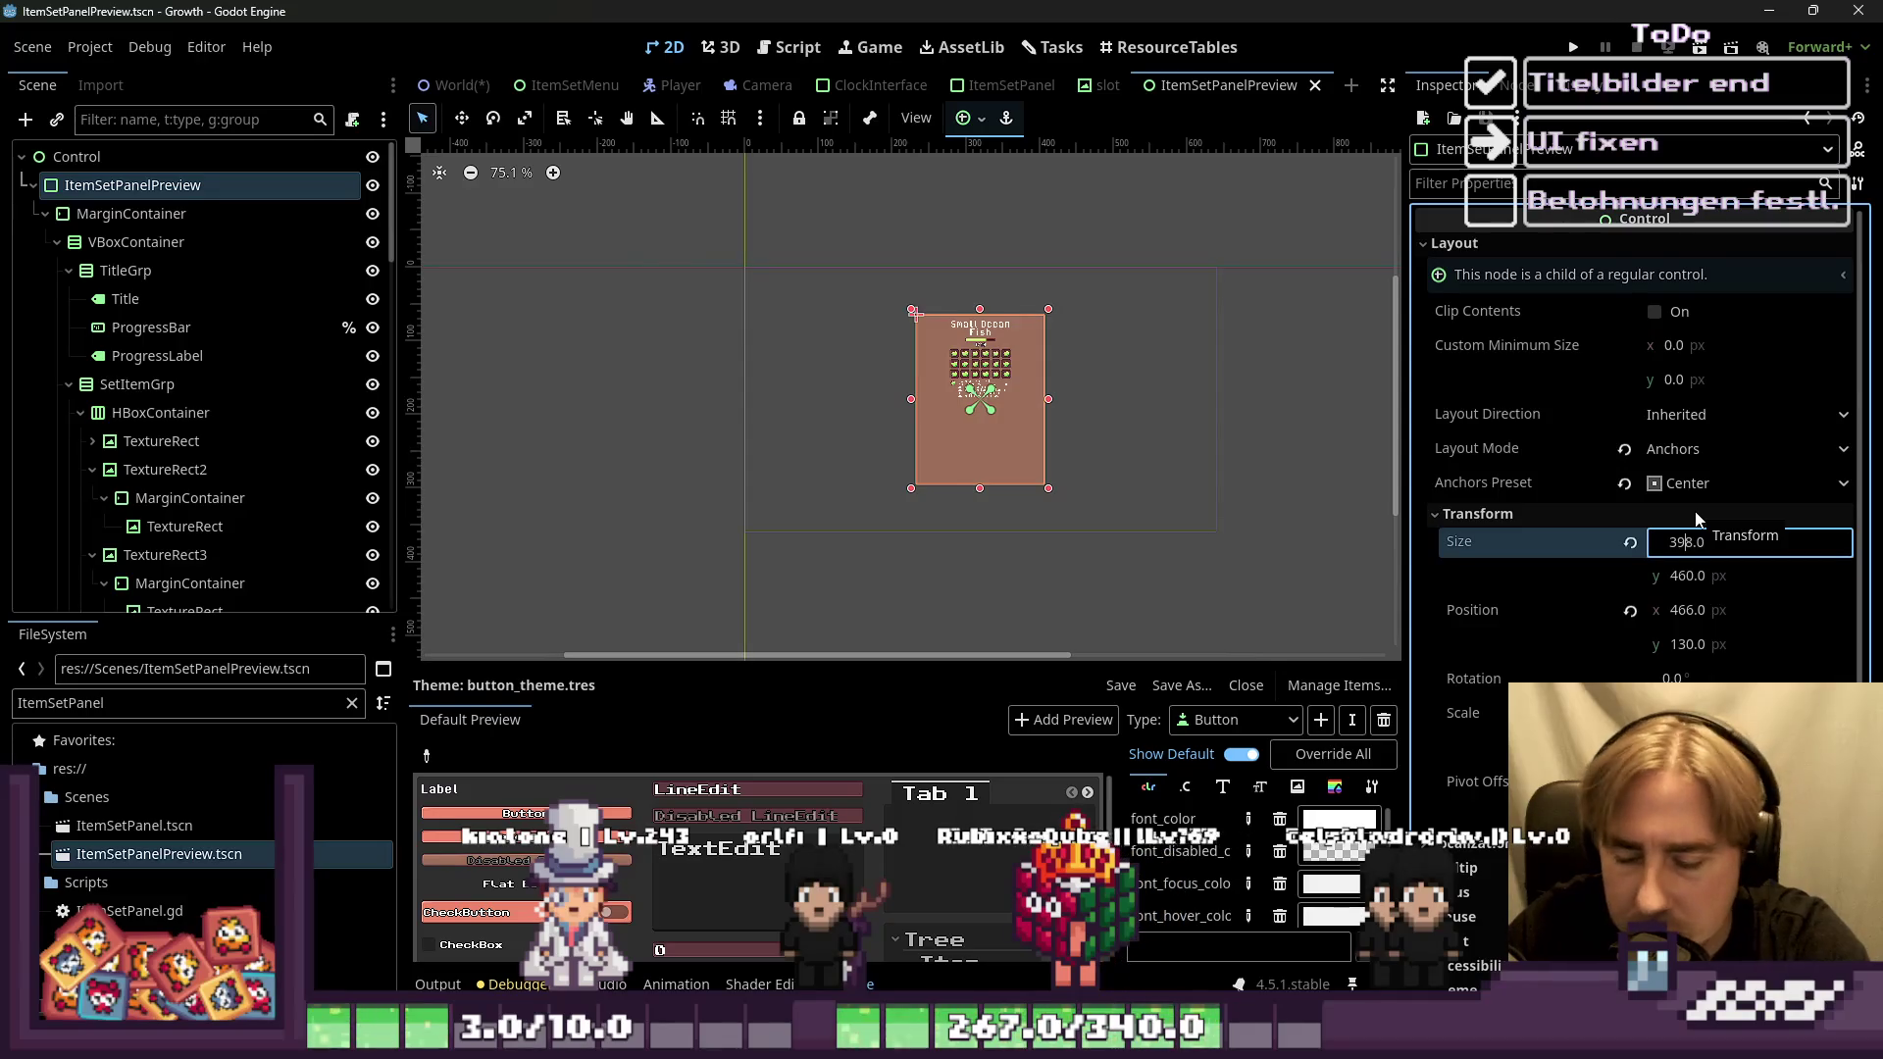
pyautogui.press('Return')
# - Select the root Control, save the scene, and open the script editor
pyautogui.scroll(2, 849, 358)
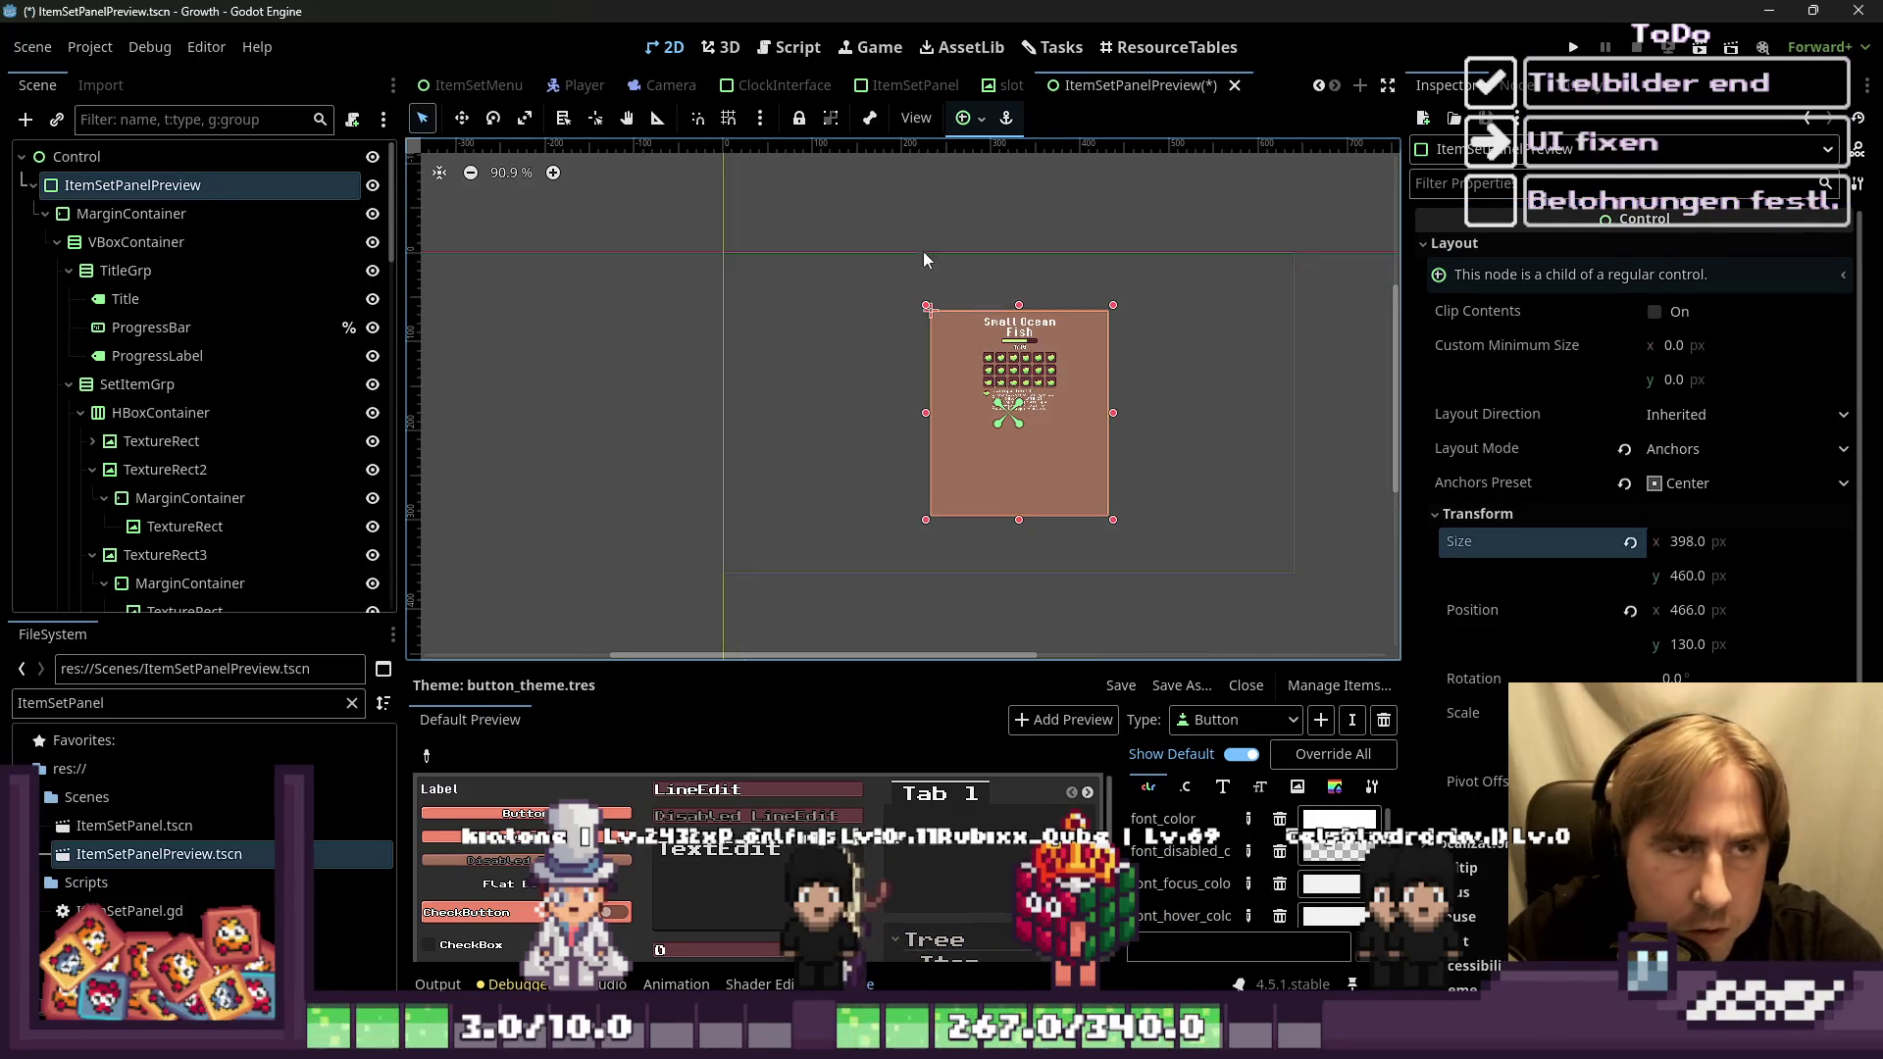
pyautogui.click(967, 119)
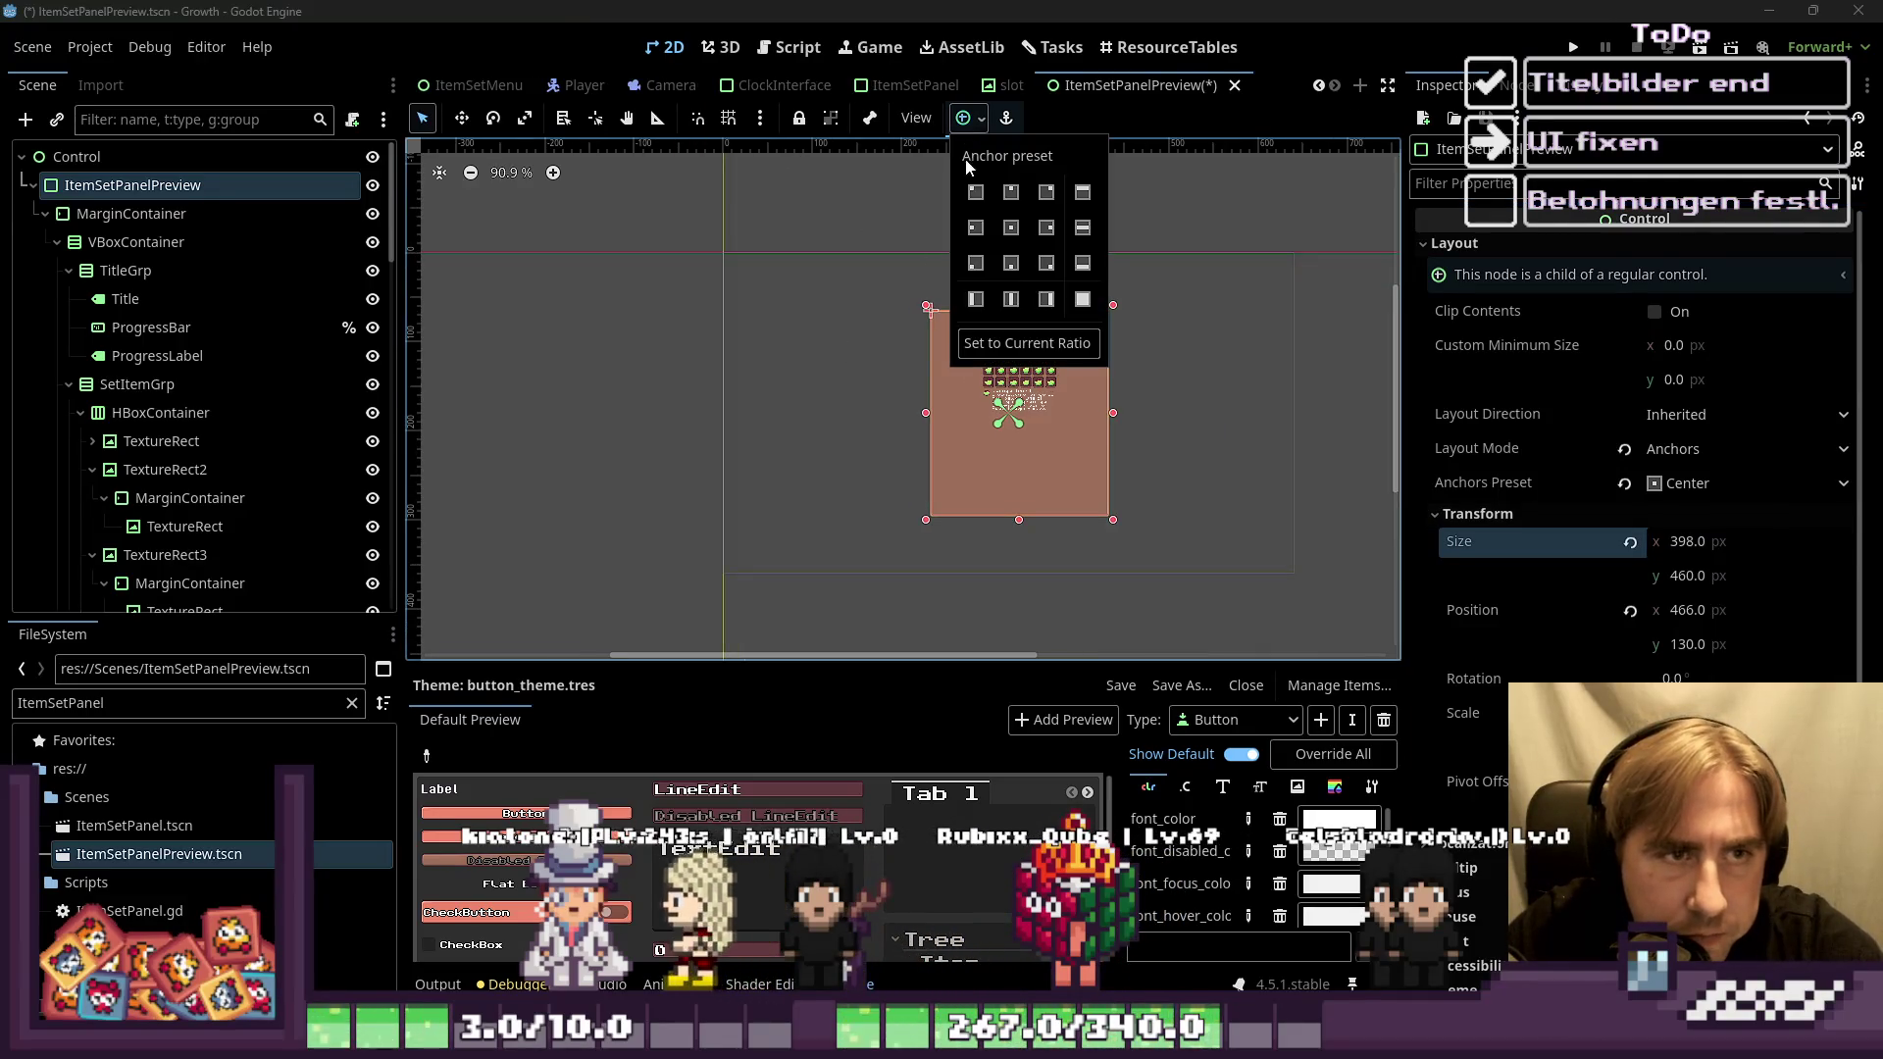
pyautogui.click(897, 349)
pyautogui.click(162, 153)
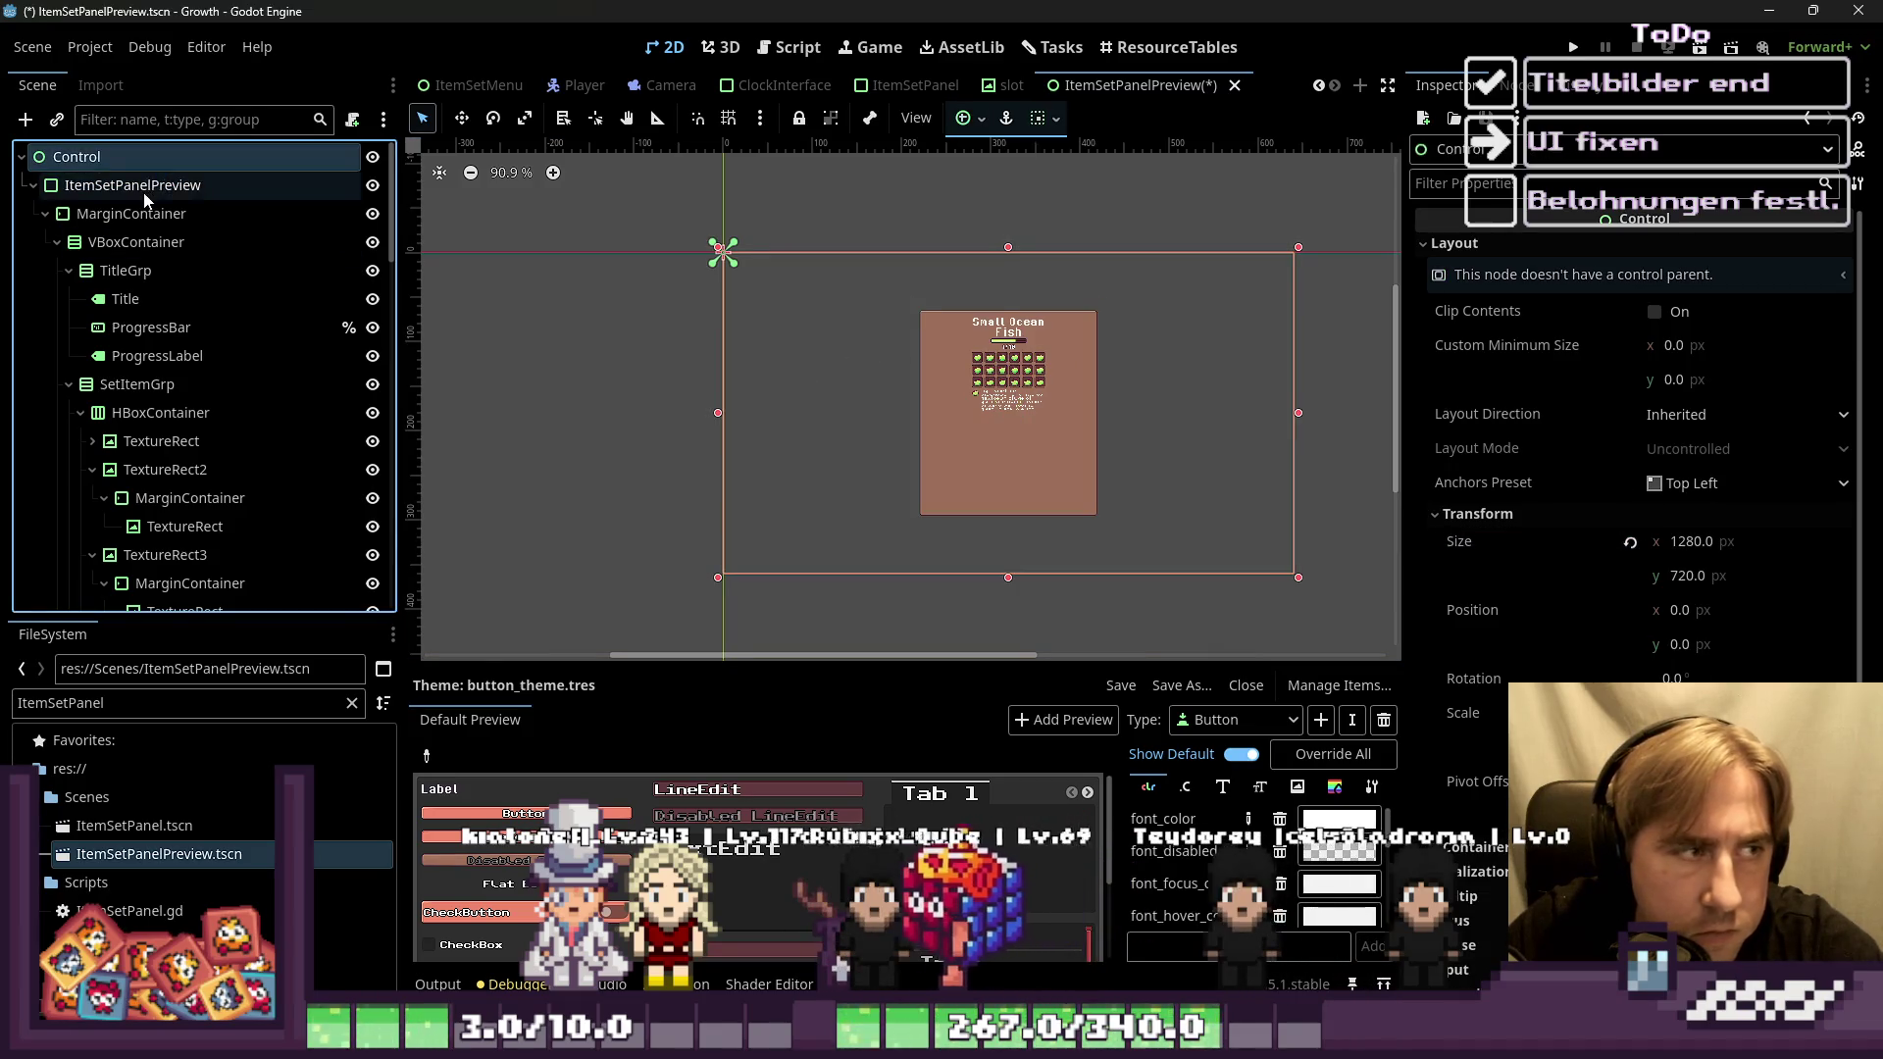
pyautogui.hotkey('ctrl', 's')
pyautogui.click(790, 47)
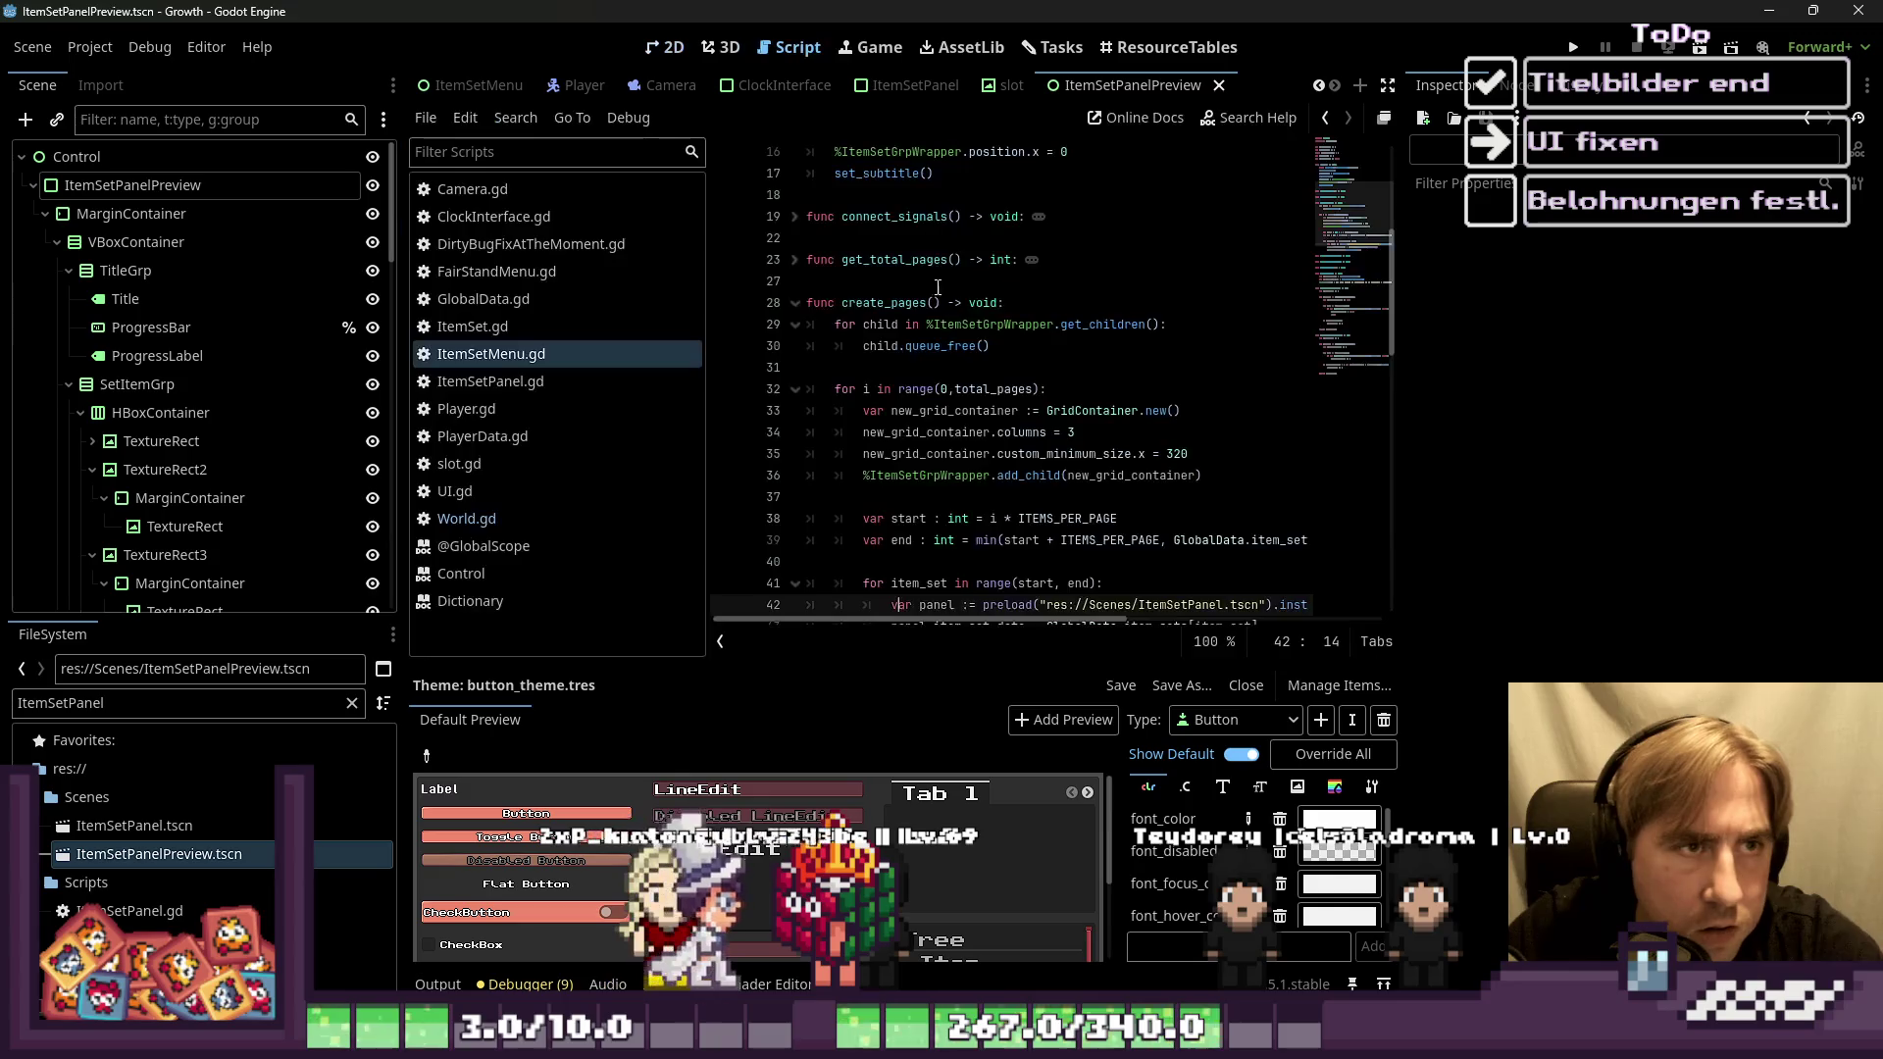
# - Select the root Control node and switch back to the World scene
pyautogui.scroll(1, 938, 282)
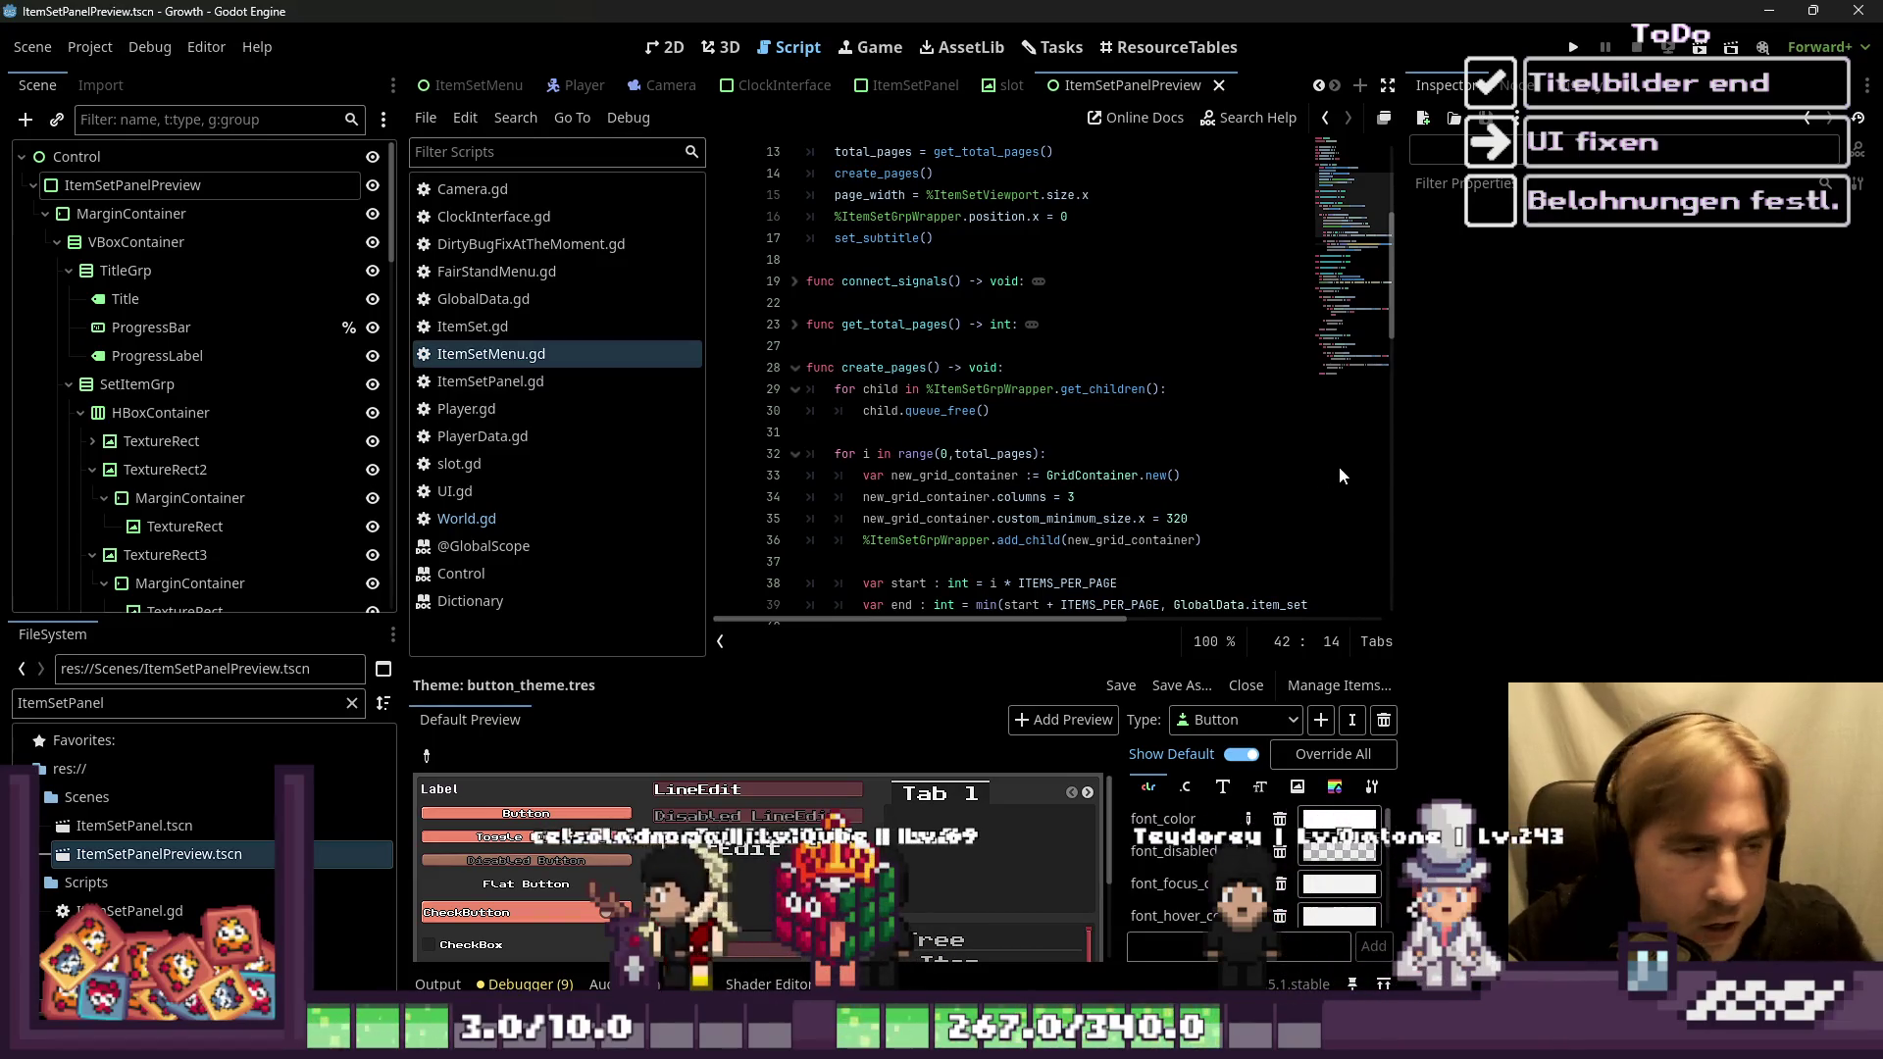
pyautogui.click(150, 153)
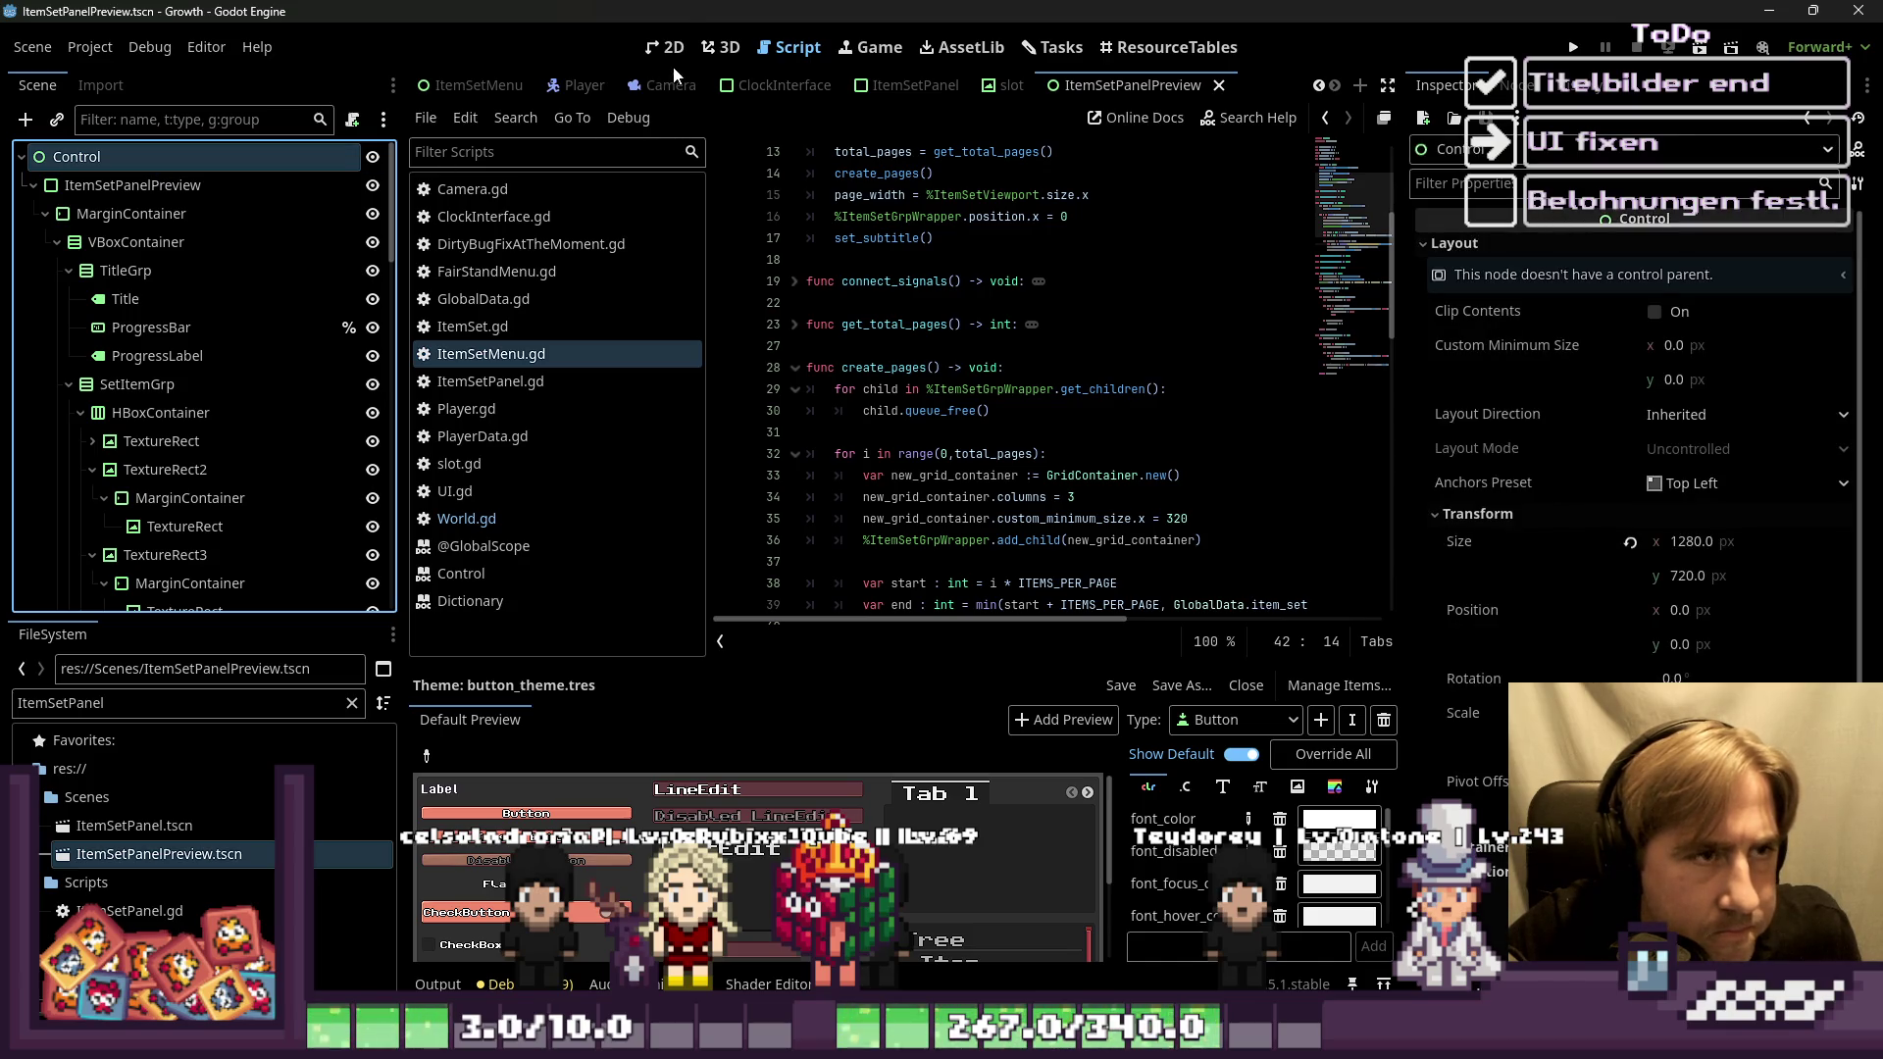
pyautogui.click(453, 85)
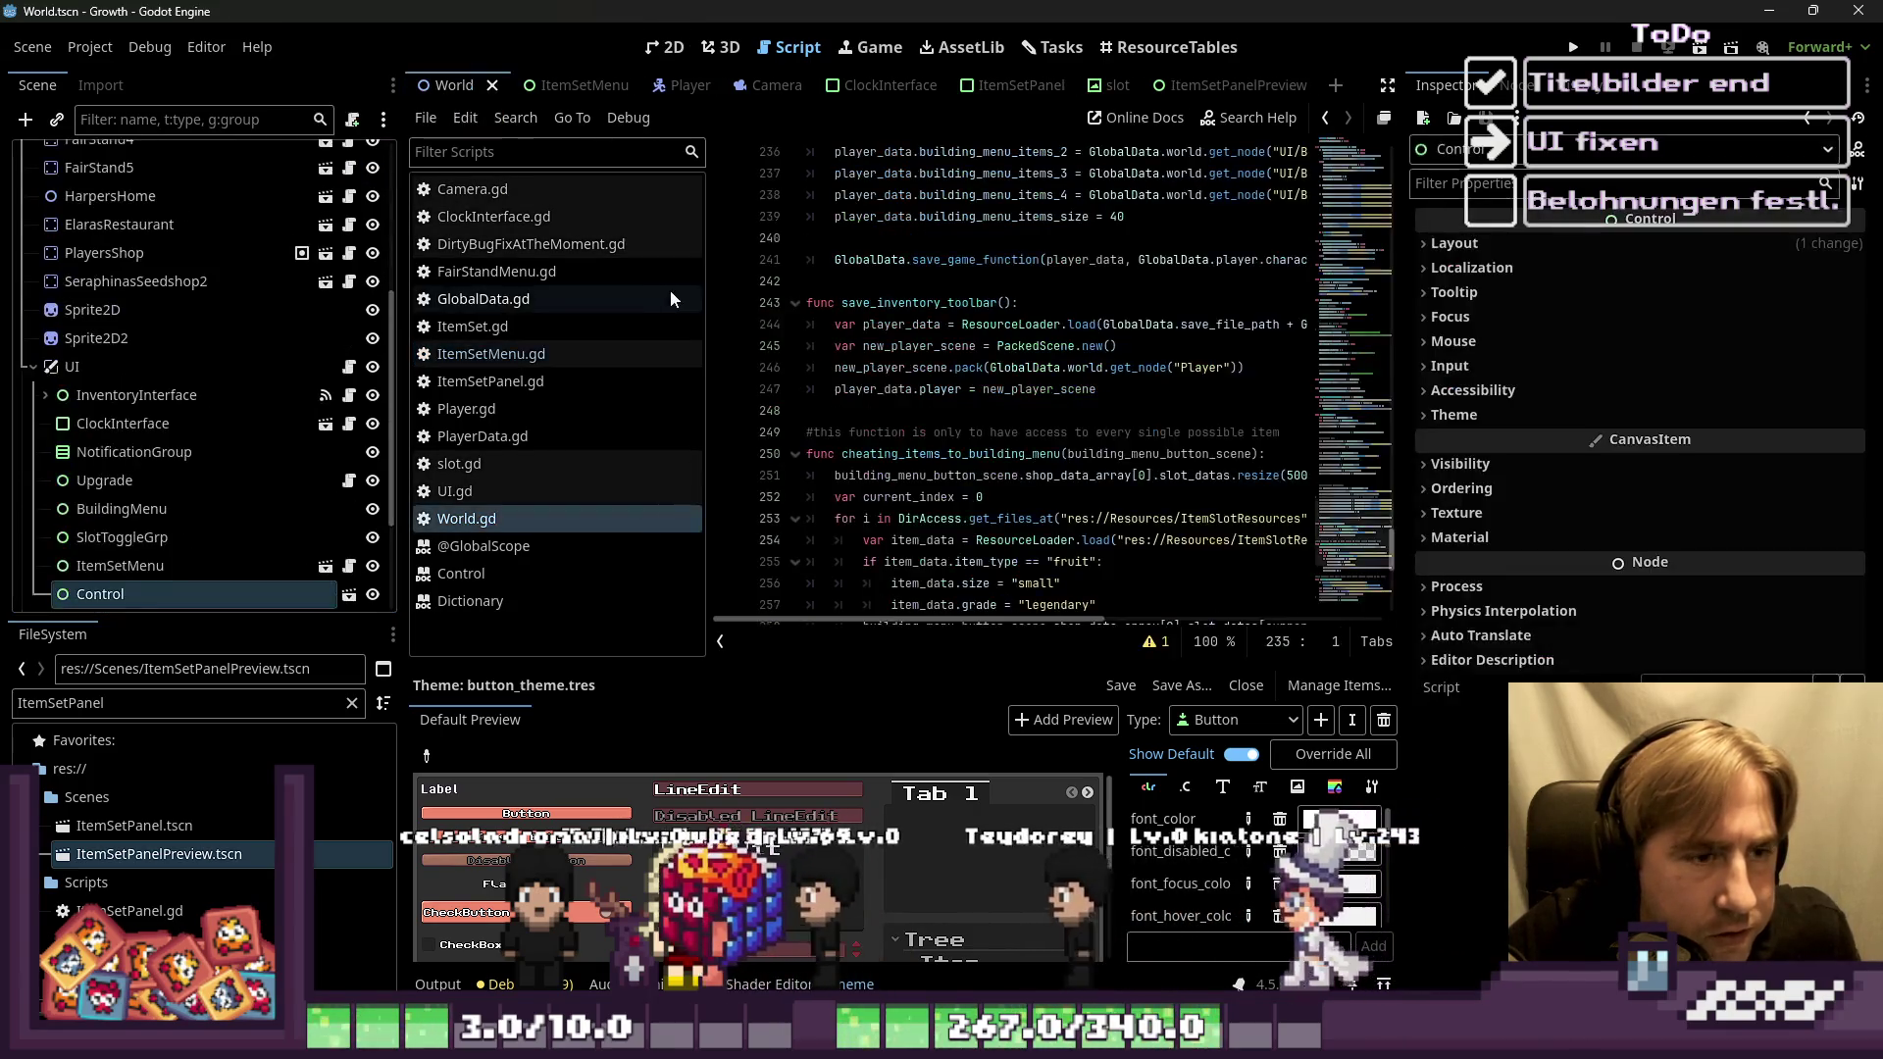
# - In World's 2D view, zoom in and hide then show the preview panel to compare it with Collections
pyautogui.hotkey('ctrl', 'F1')
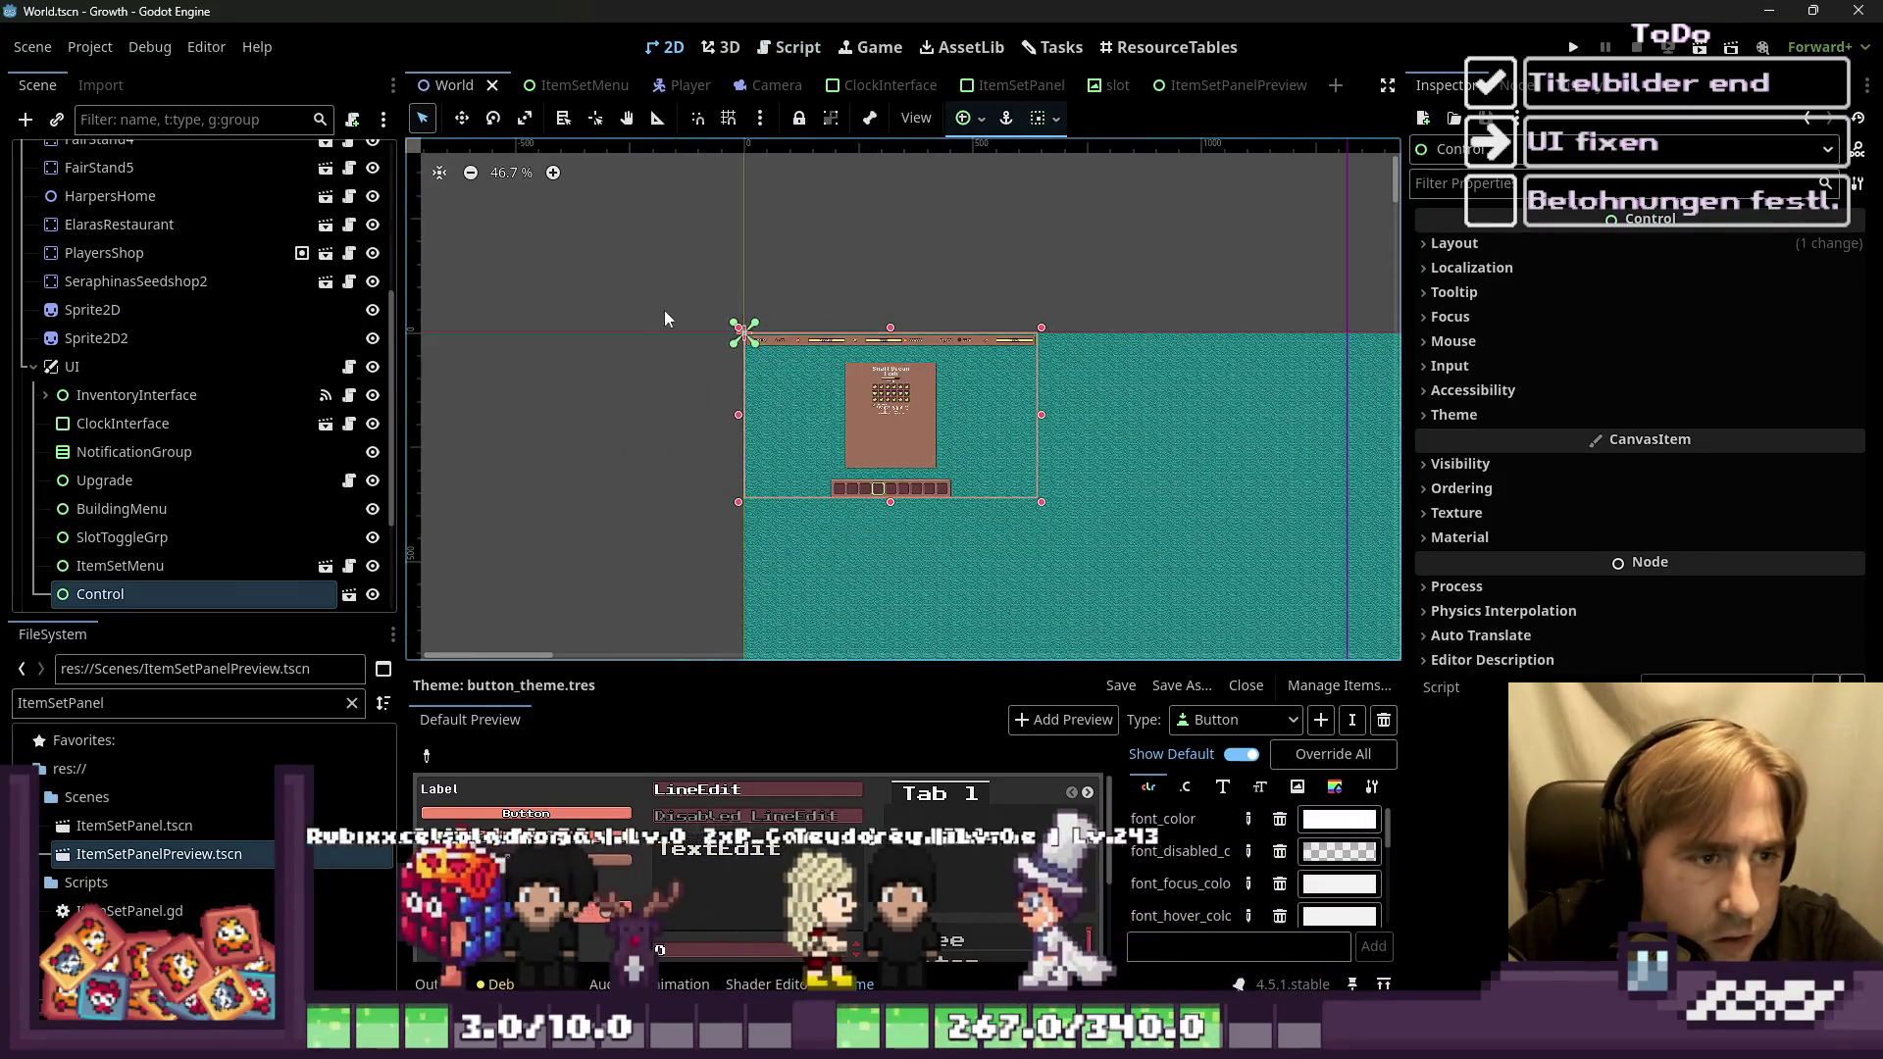
pyautogui.scroll(7, 858, 402)
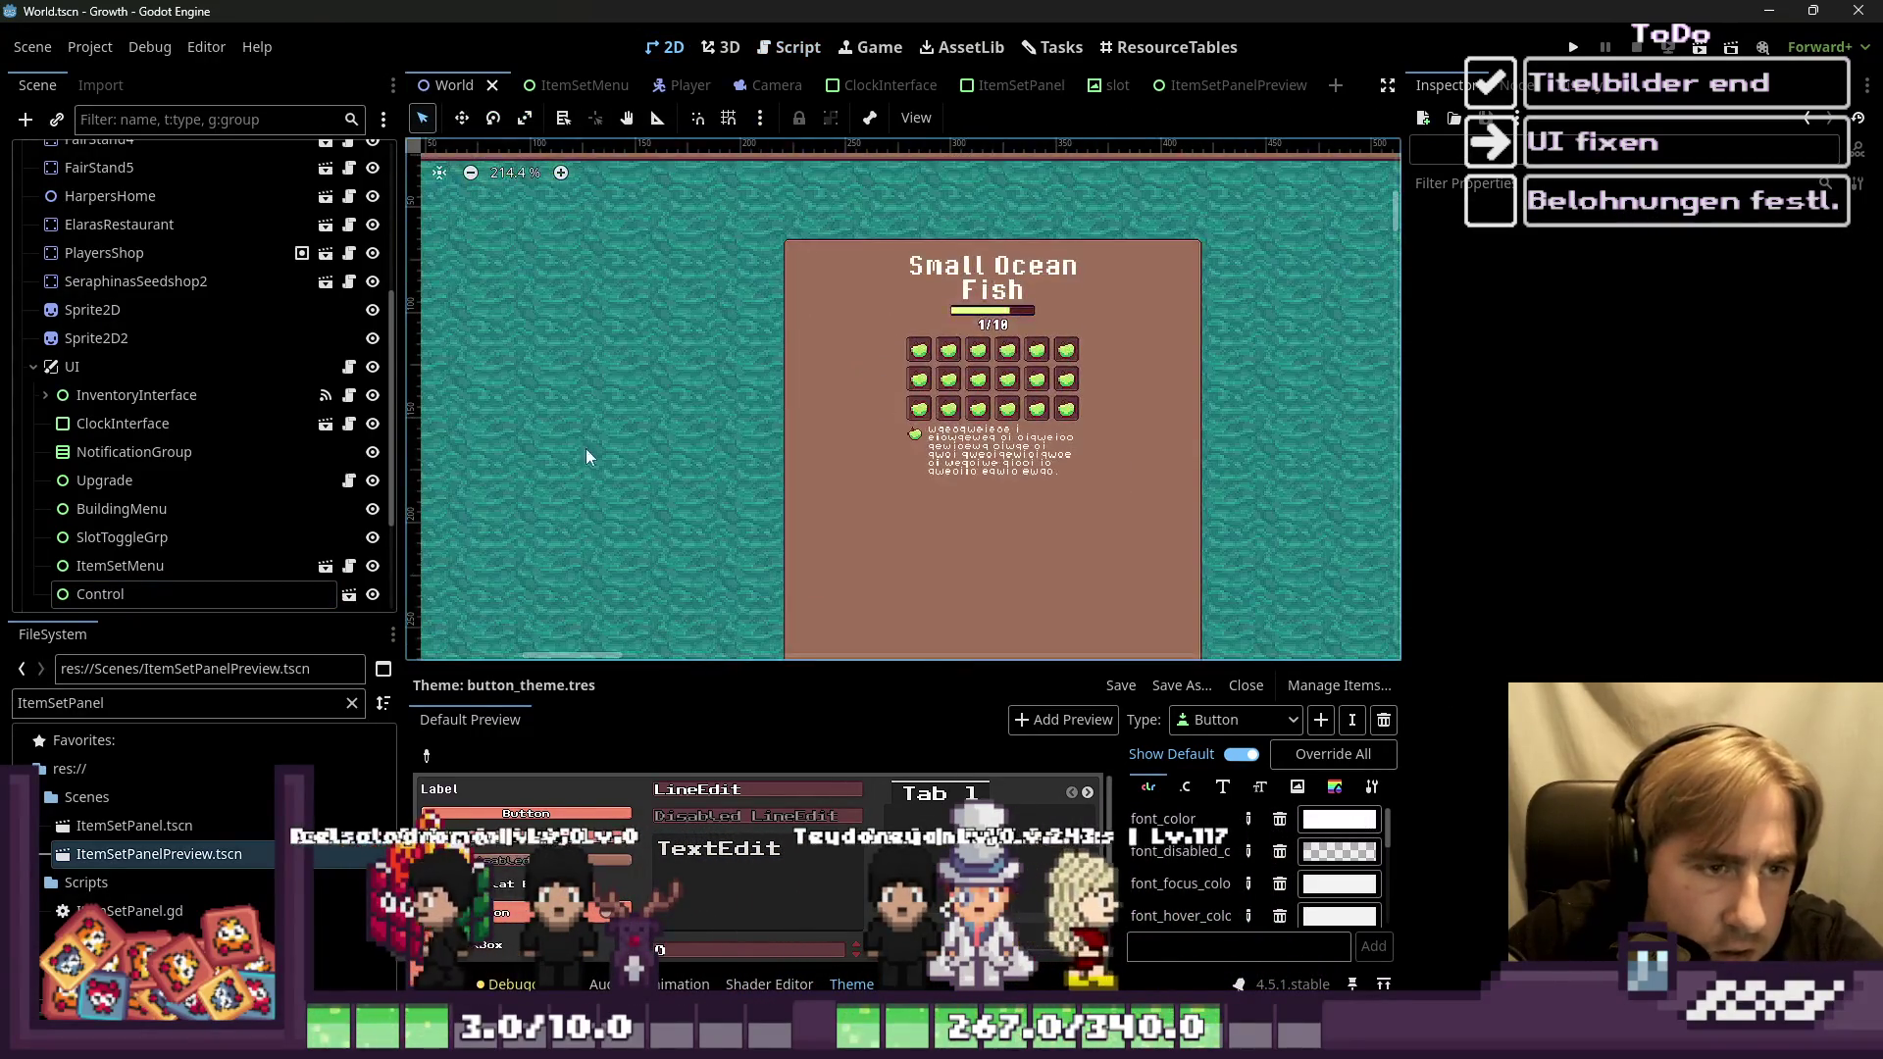
pyautogui.scroll(-1, 387, 534)
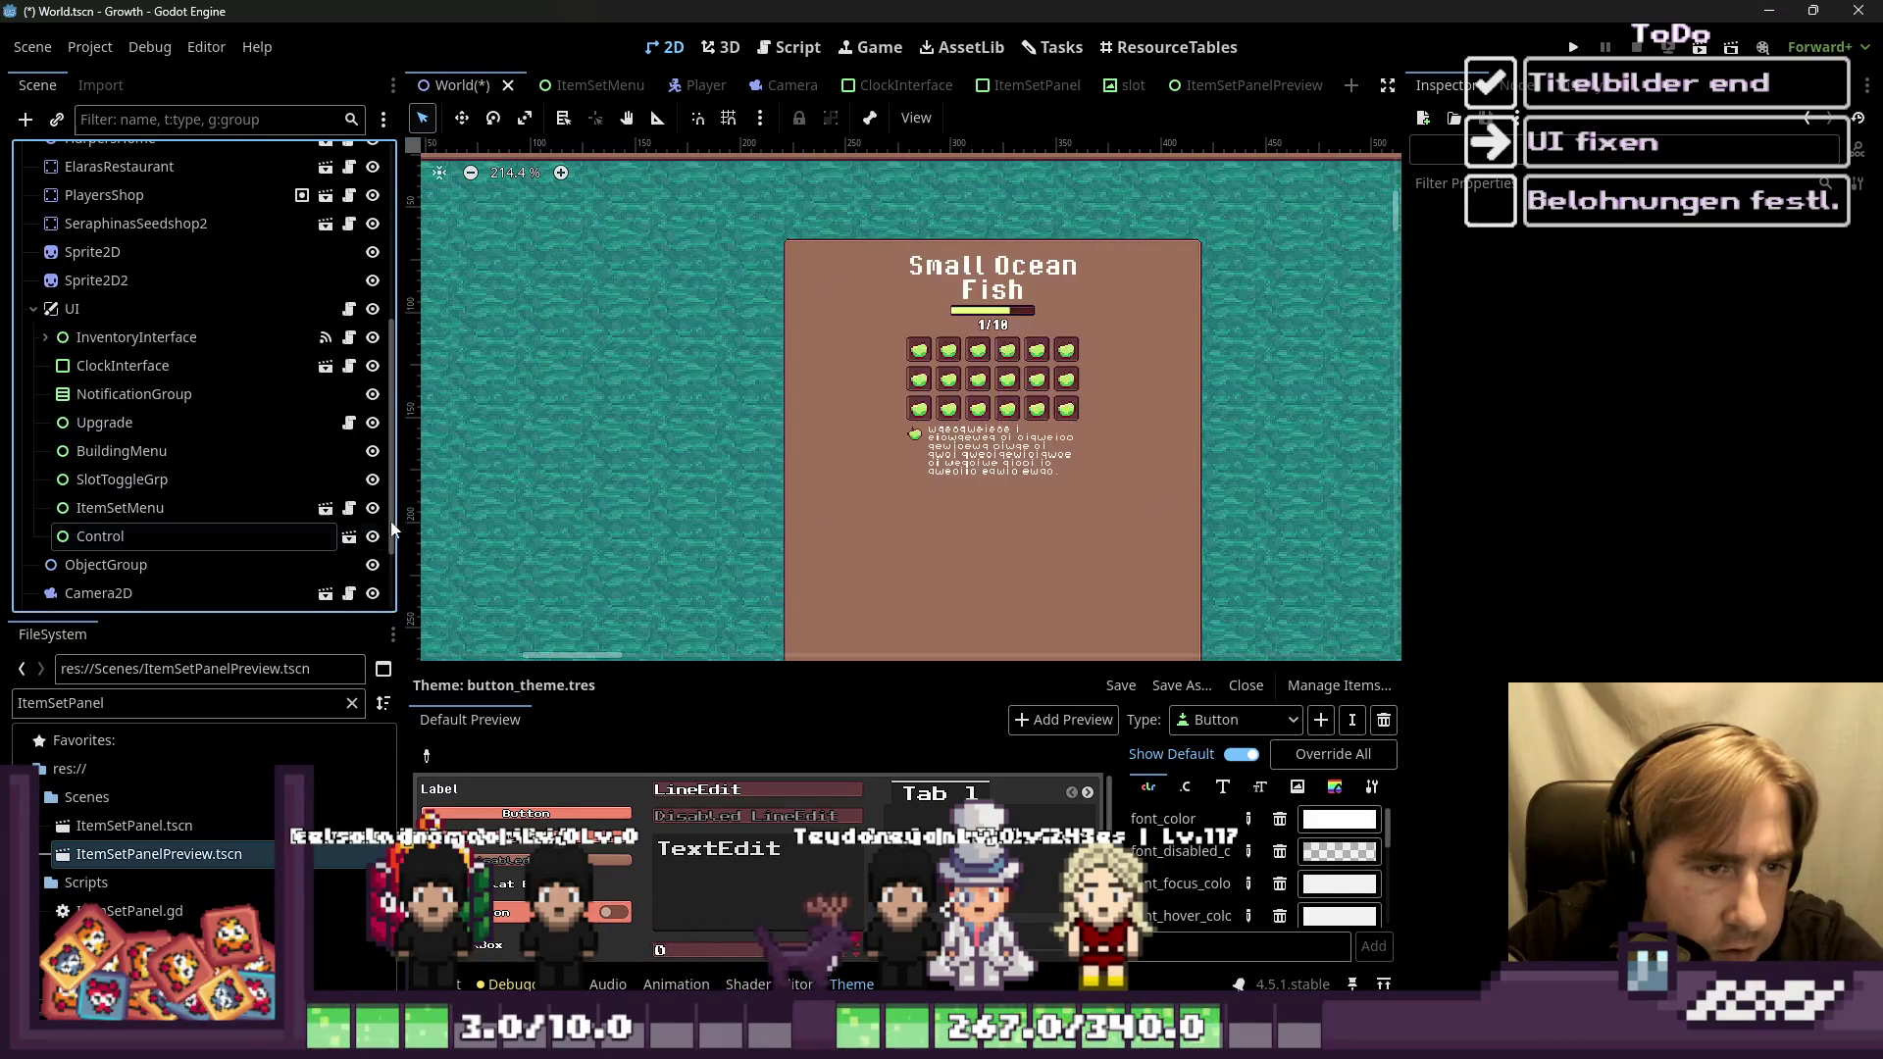
pyautogui.click(372, 536)
pyautogui.click(372, 538)
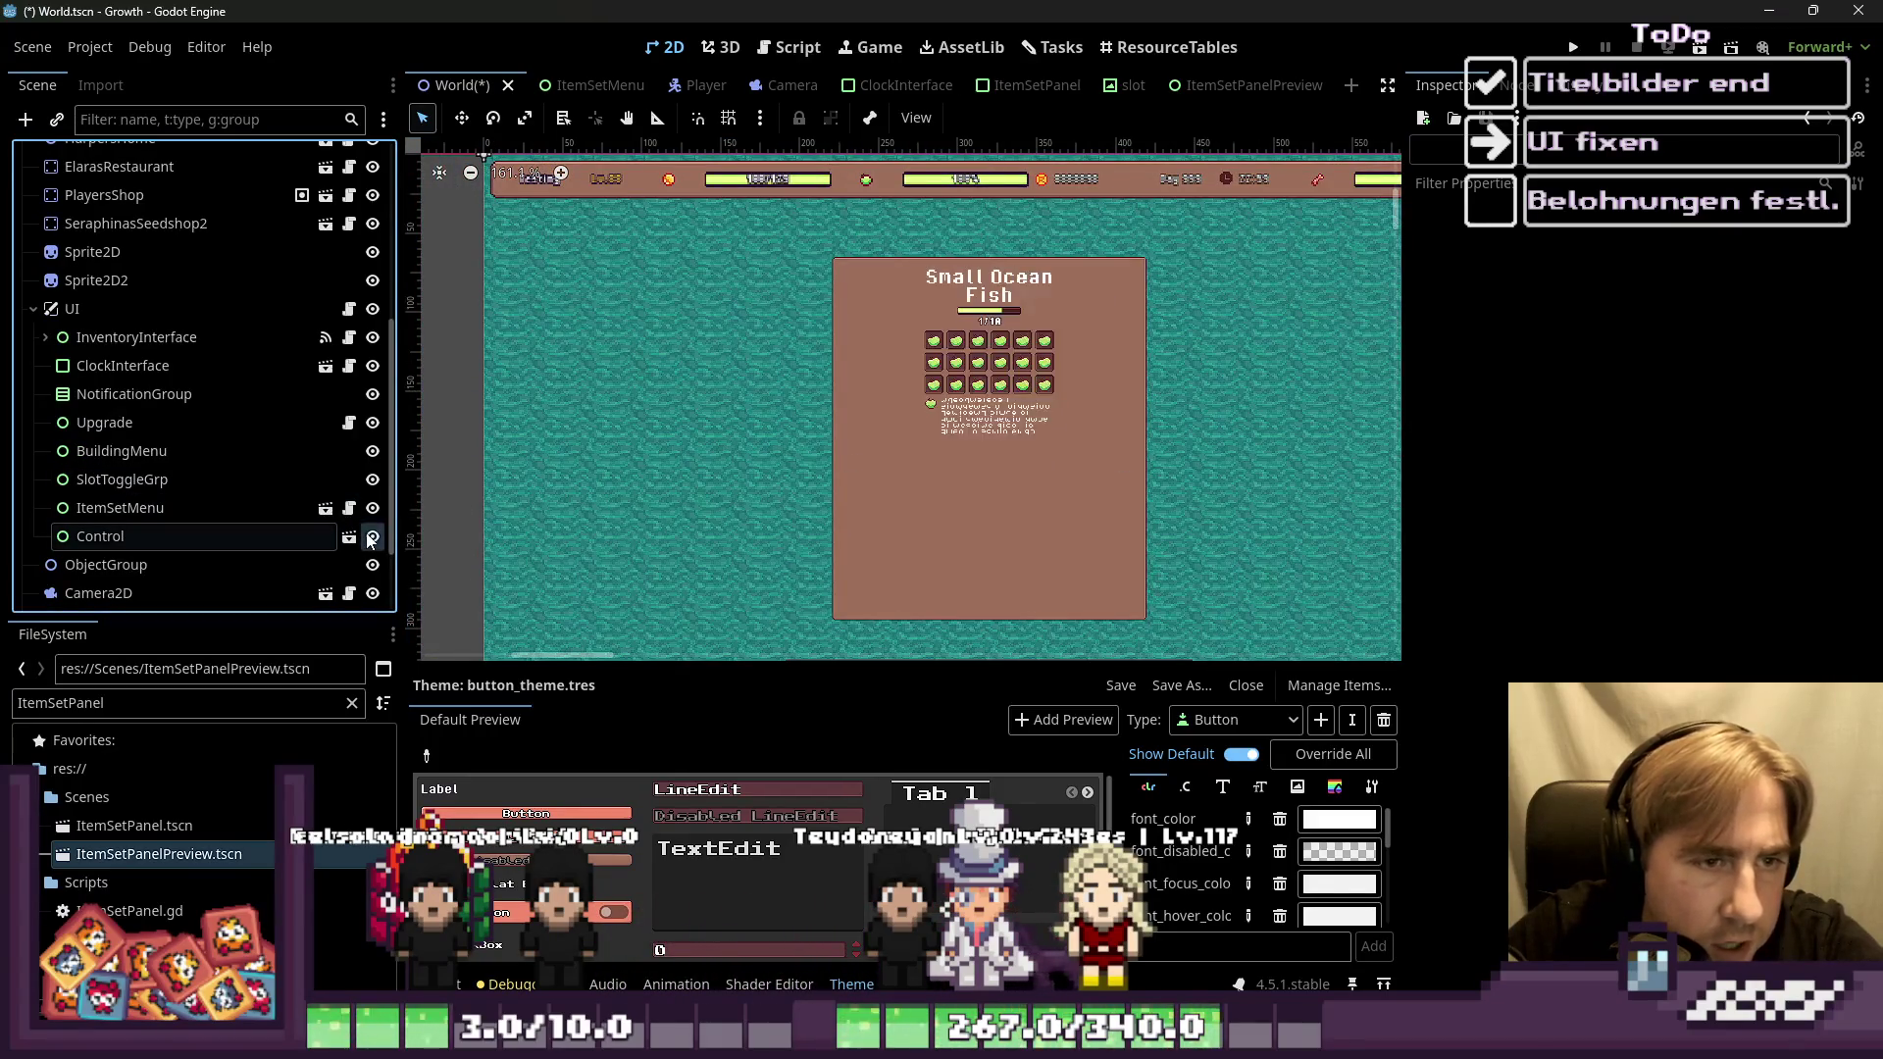
pyautogui.click(371, 538)
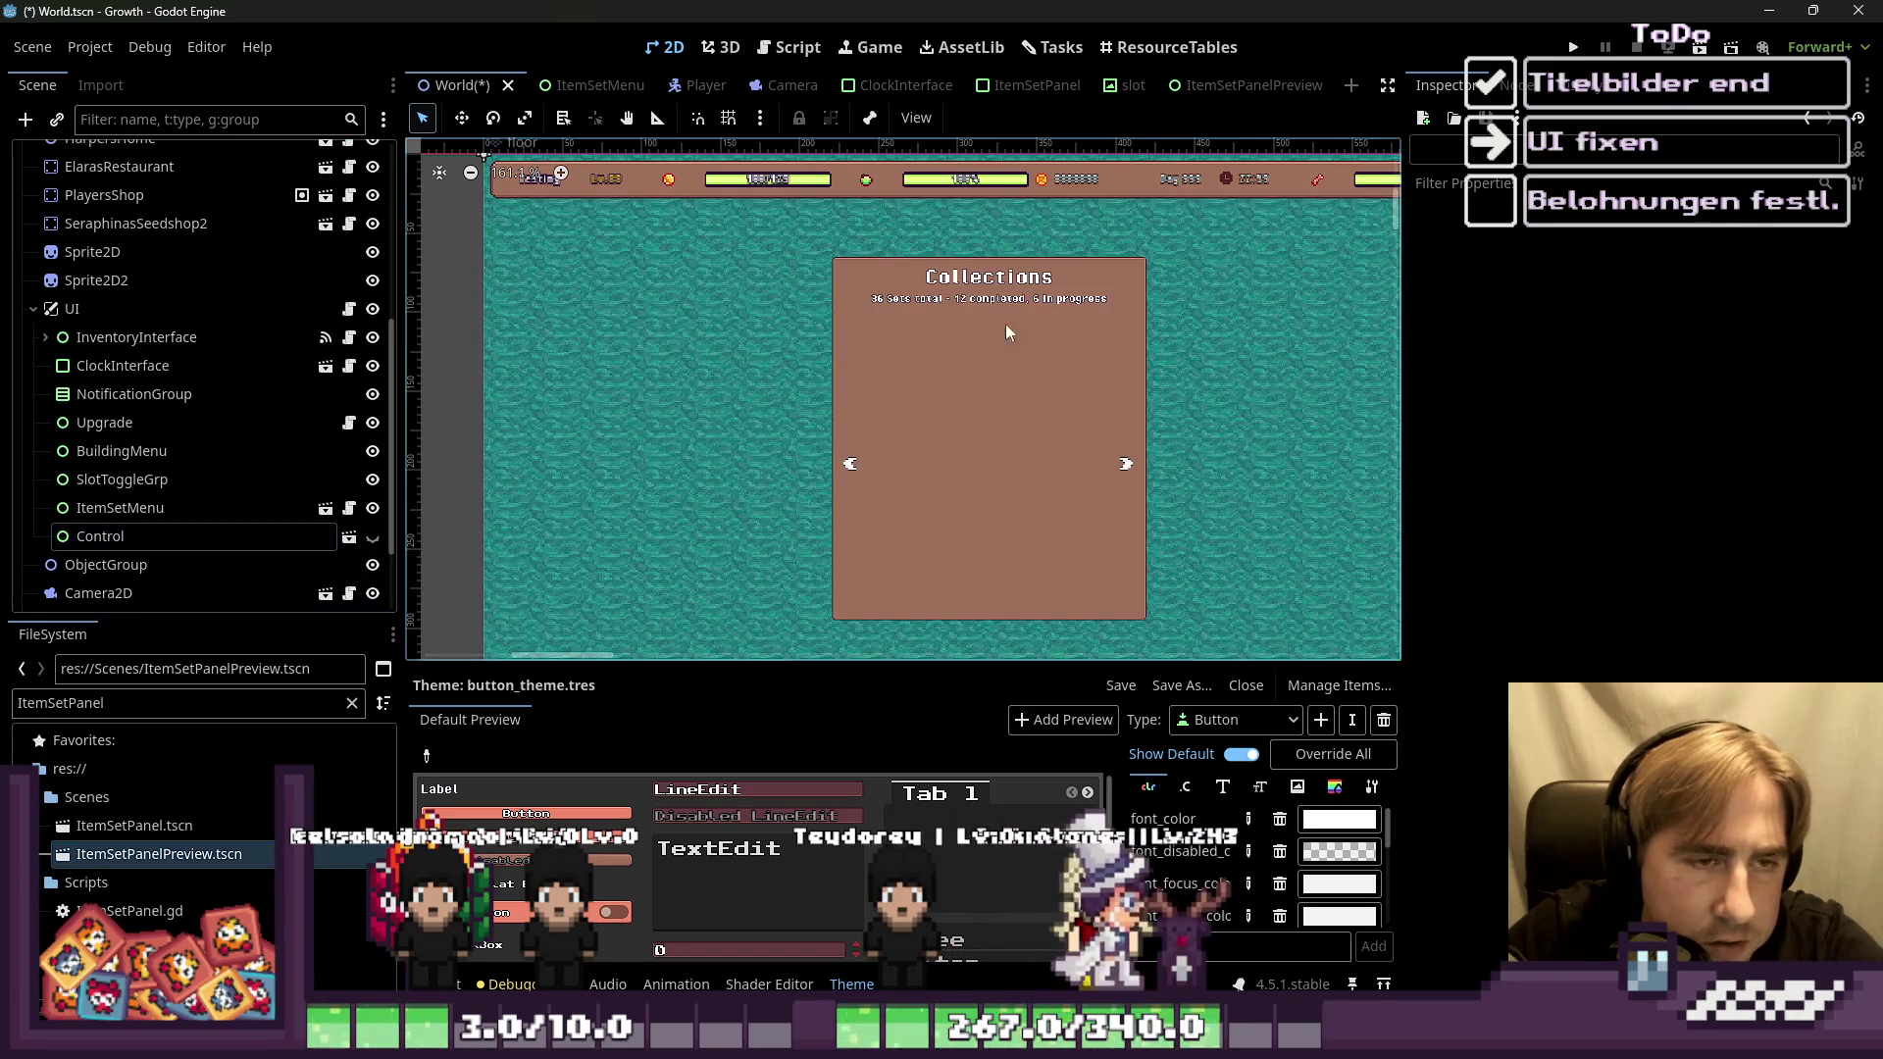
pyautogui.scroll(6, 1016, 343)
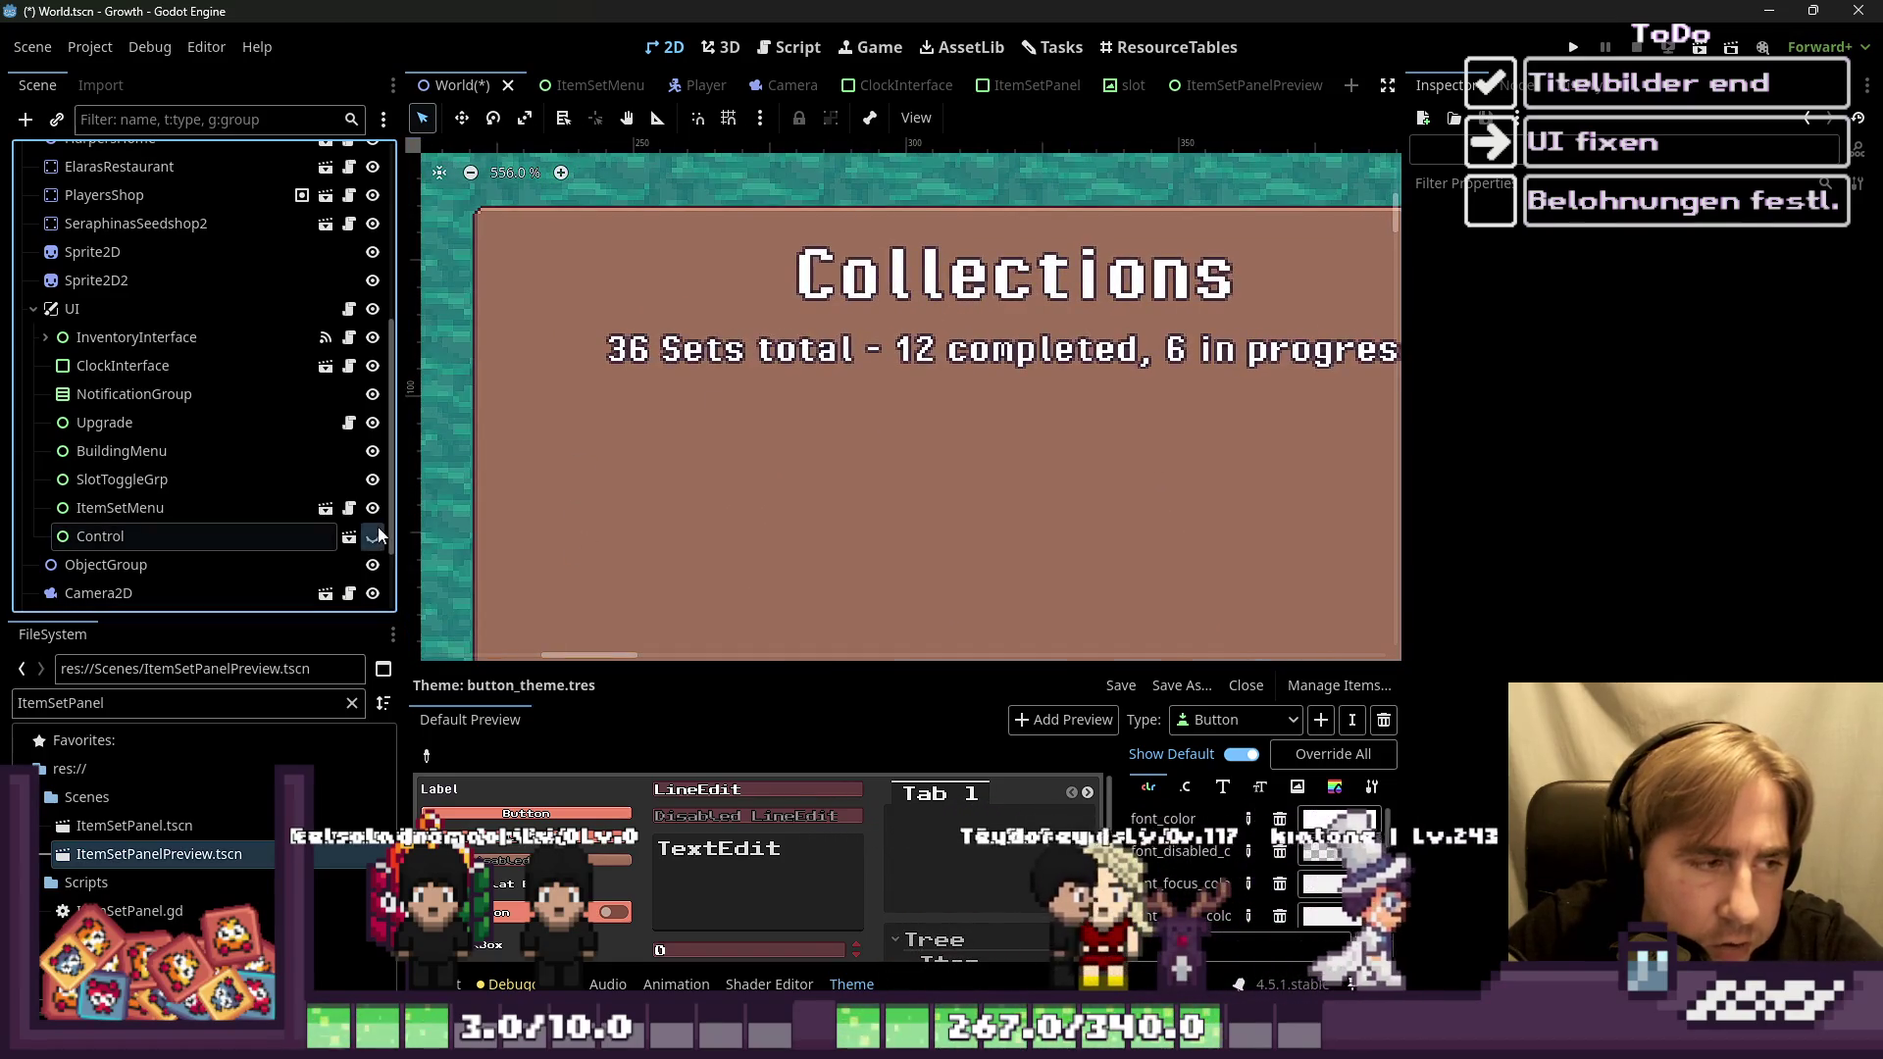
pyautogui.click(373, 537)
pyautogui.scroll(-6, 1004, 235)
pyautogui.scroll(-1, 1005, 243)
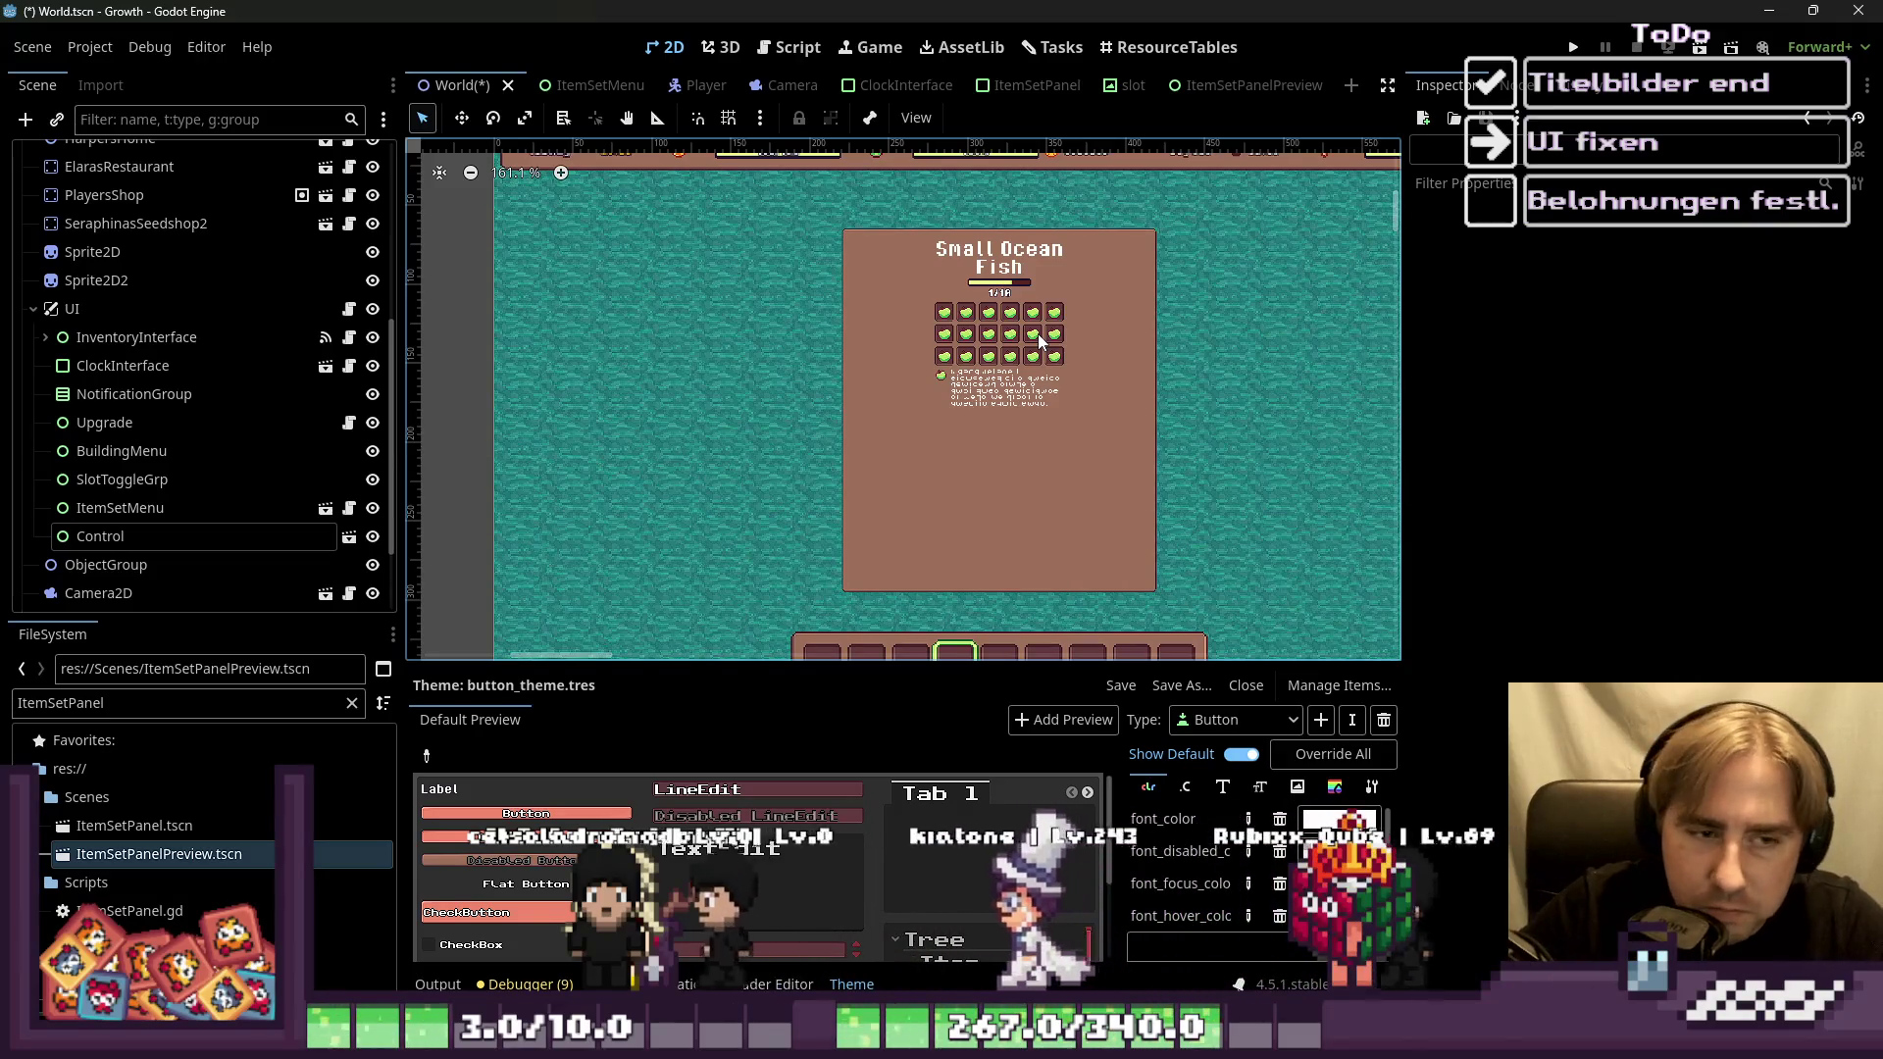
# - Select the ItemSetMenu, Upgrade and InventoryInterface nodes, and toggle the Small Ocean Fish panel again
pyautogui.click(137, 537)
pyautogui.click(112, 508)
pyautogui.click(108, 423)
pyautogui.click(98, 337)
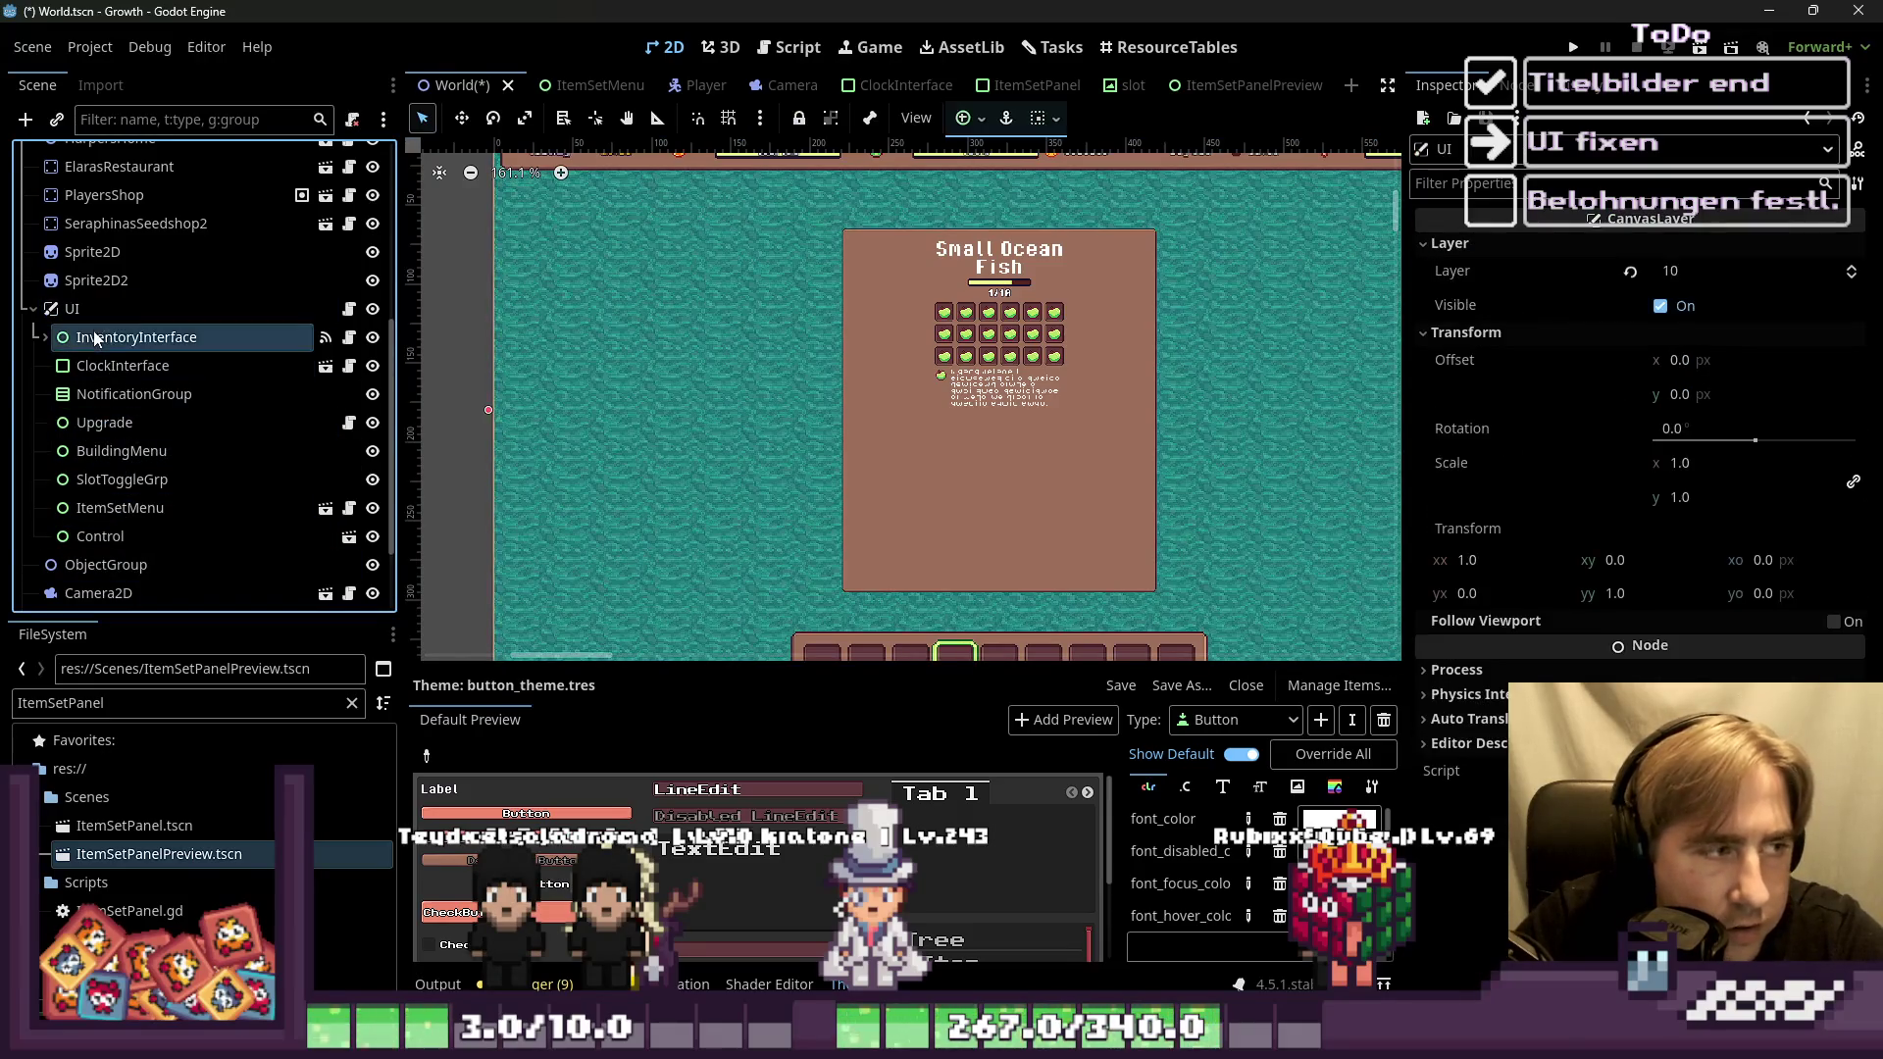
pyautogui.click(950, 293)
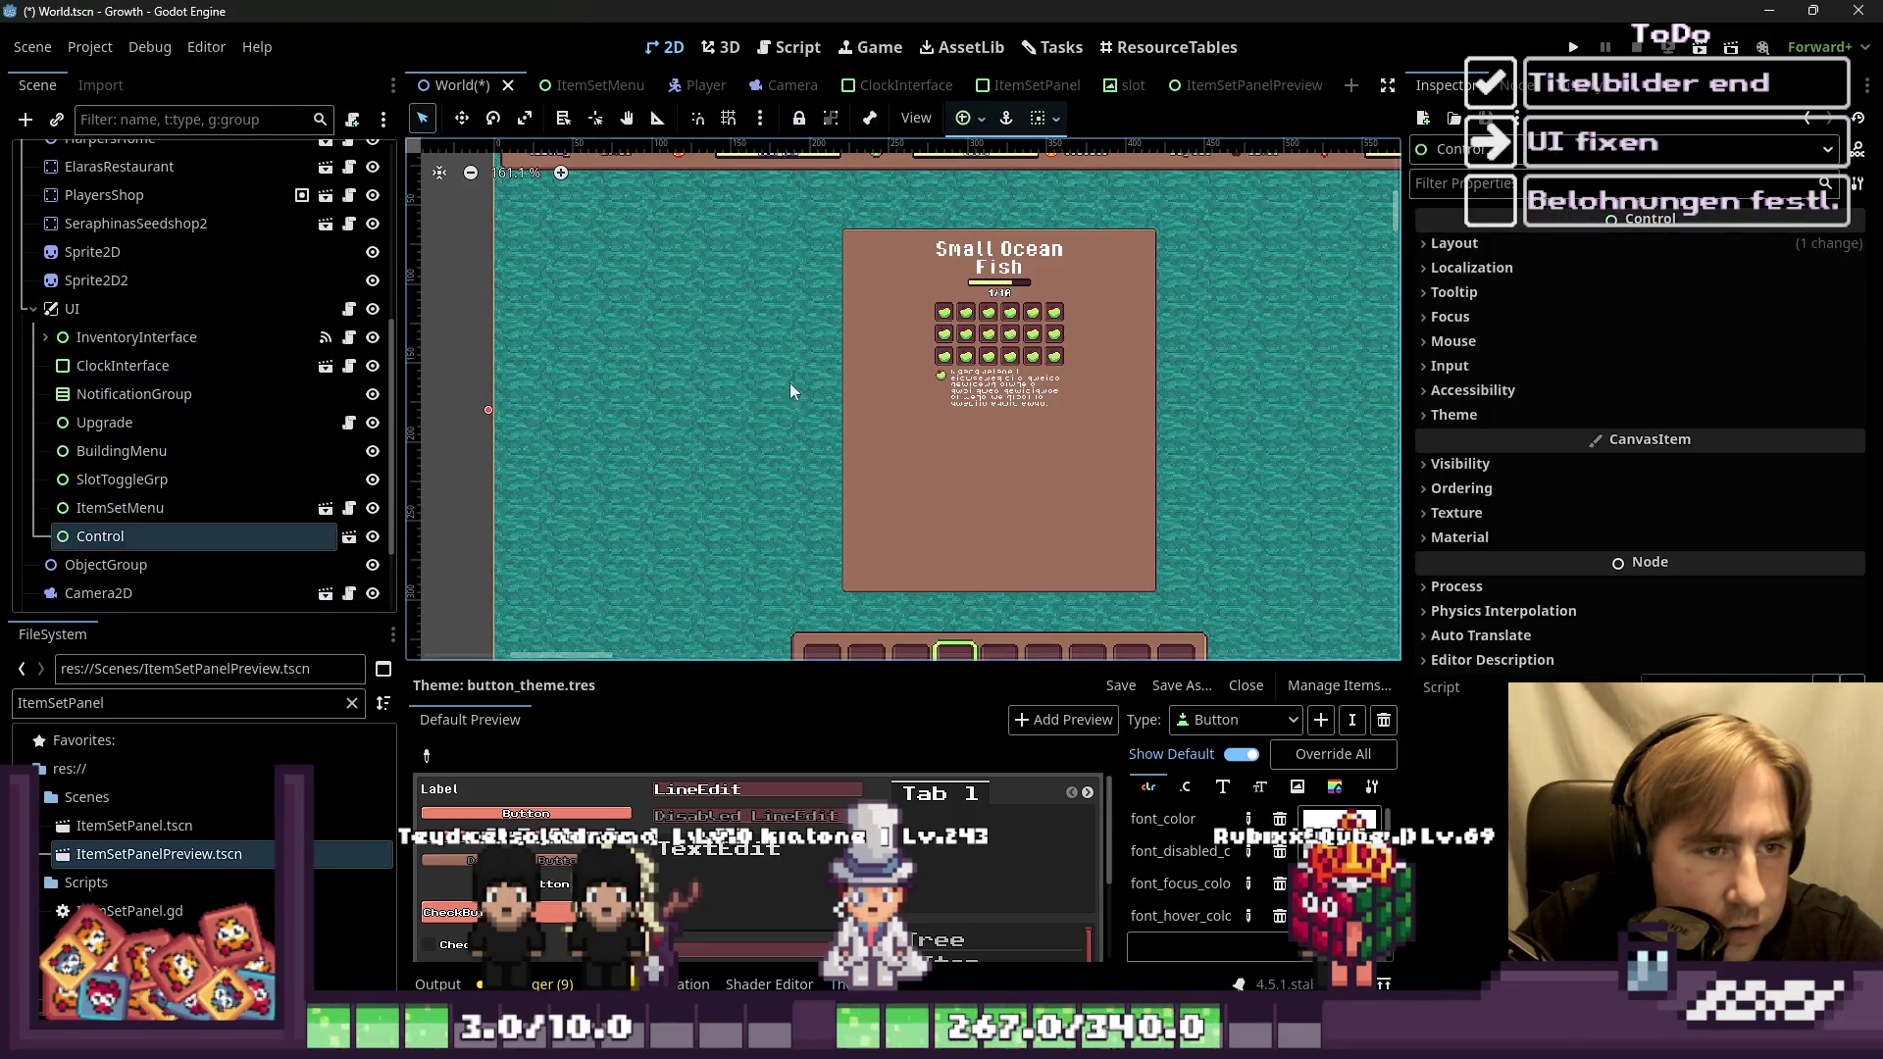
pyautogui.click(113, 509)
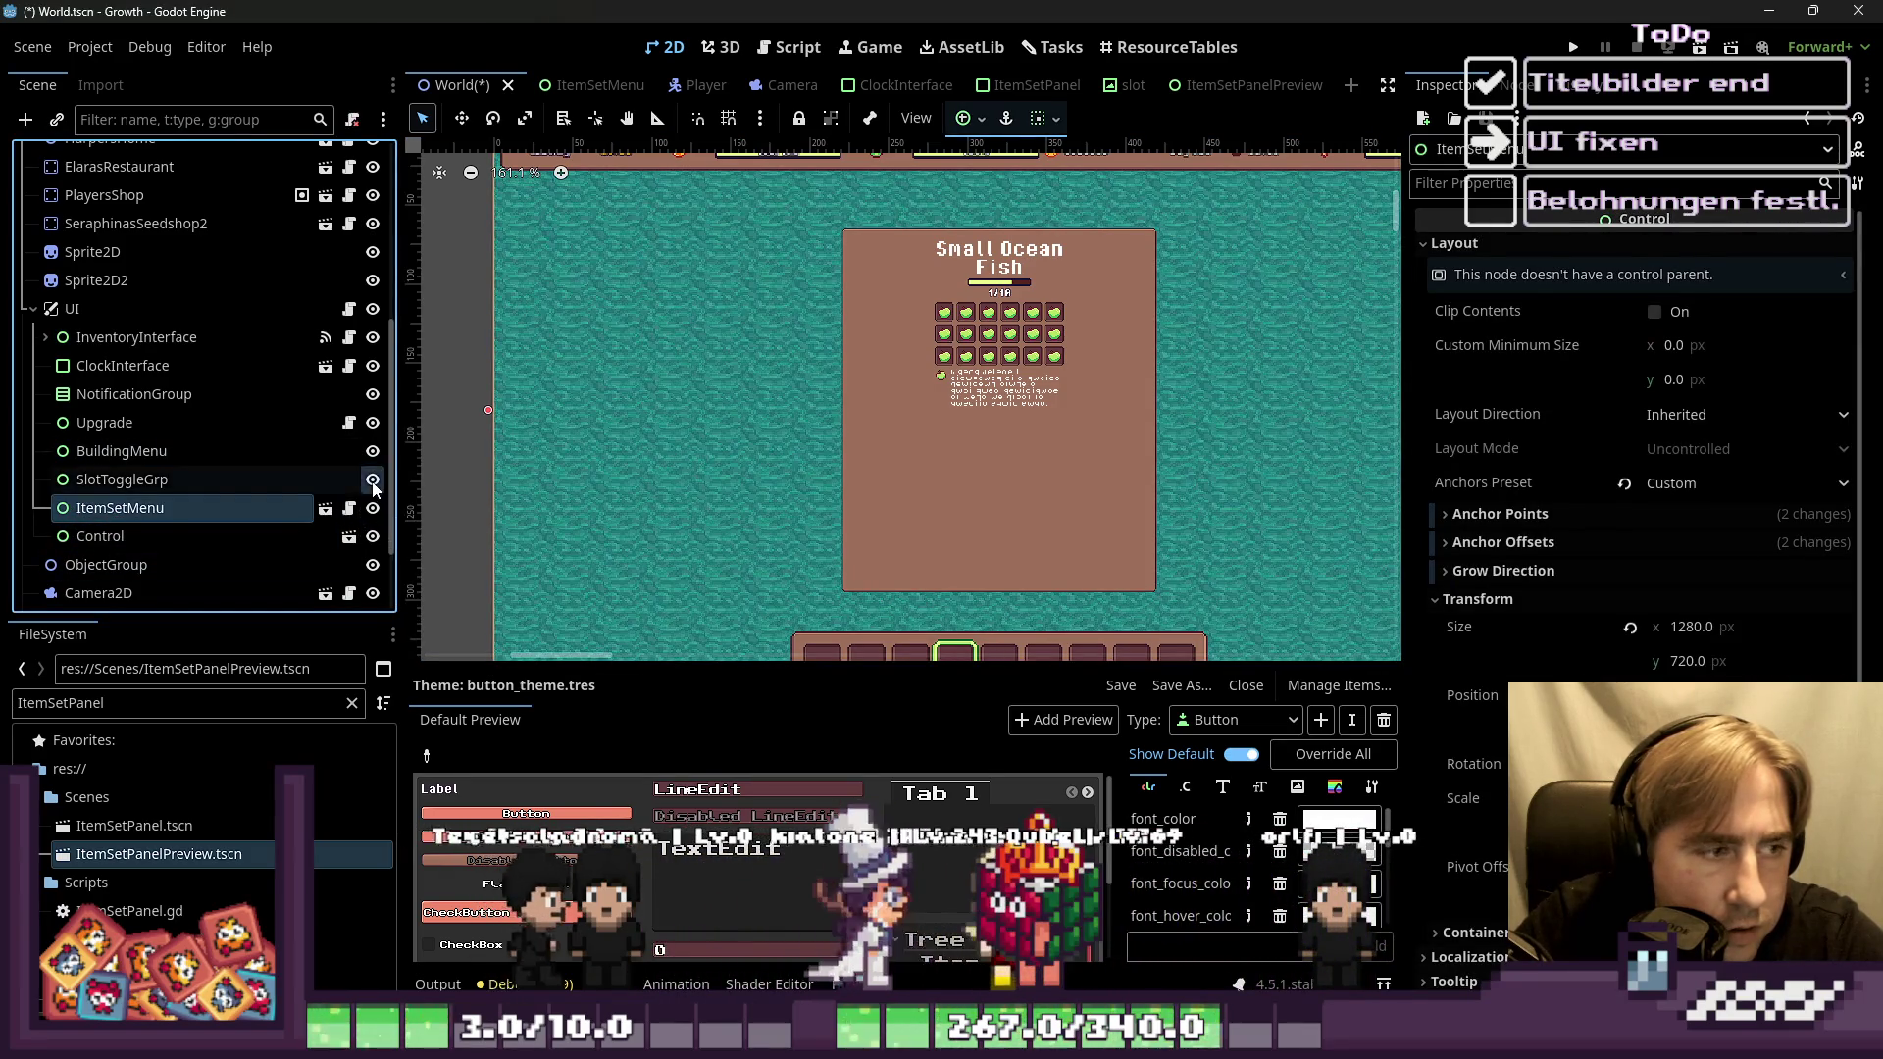
pyautogui.click(373, 537)
pyautogui.click(372, 536)
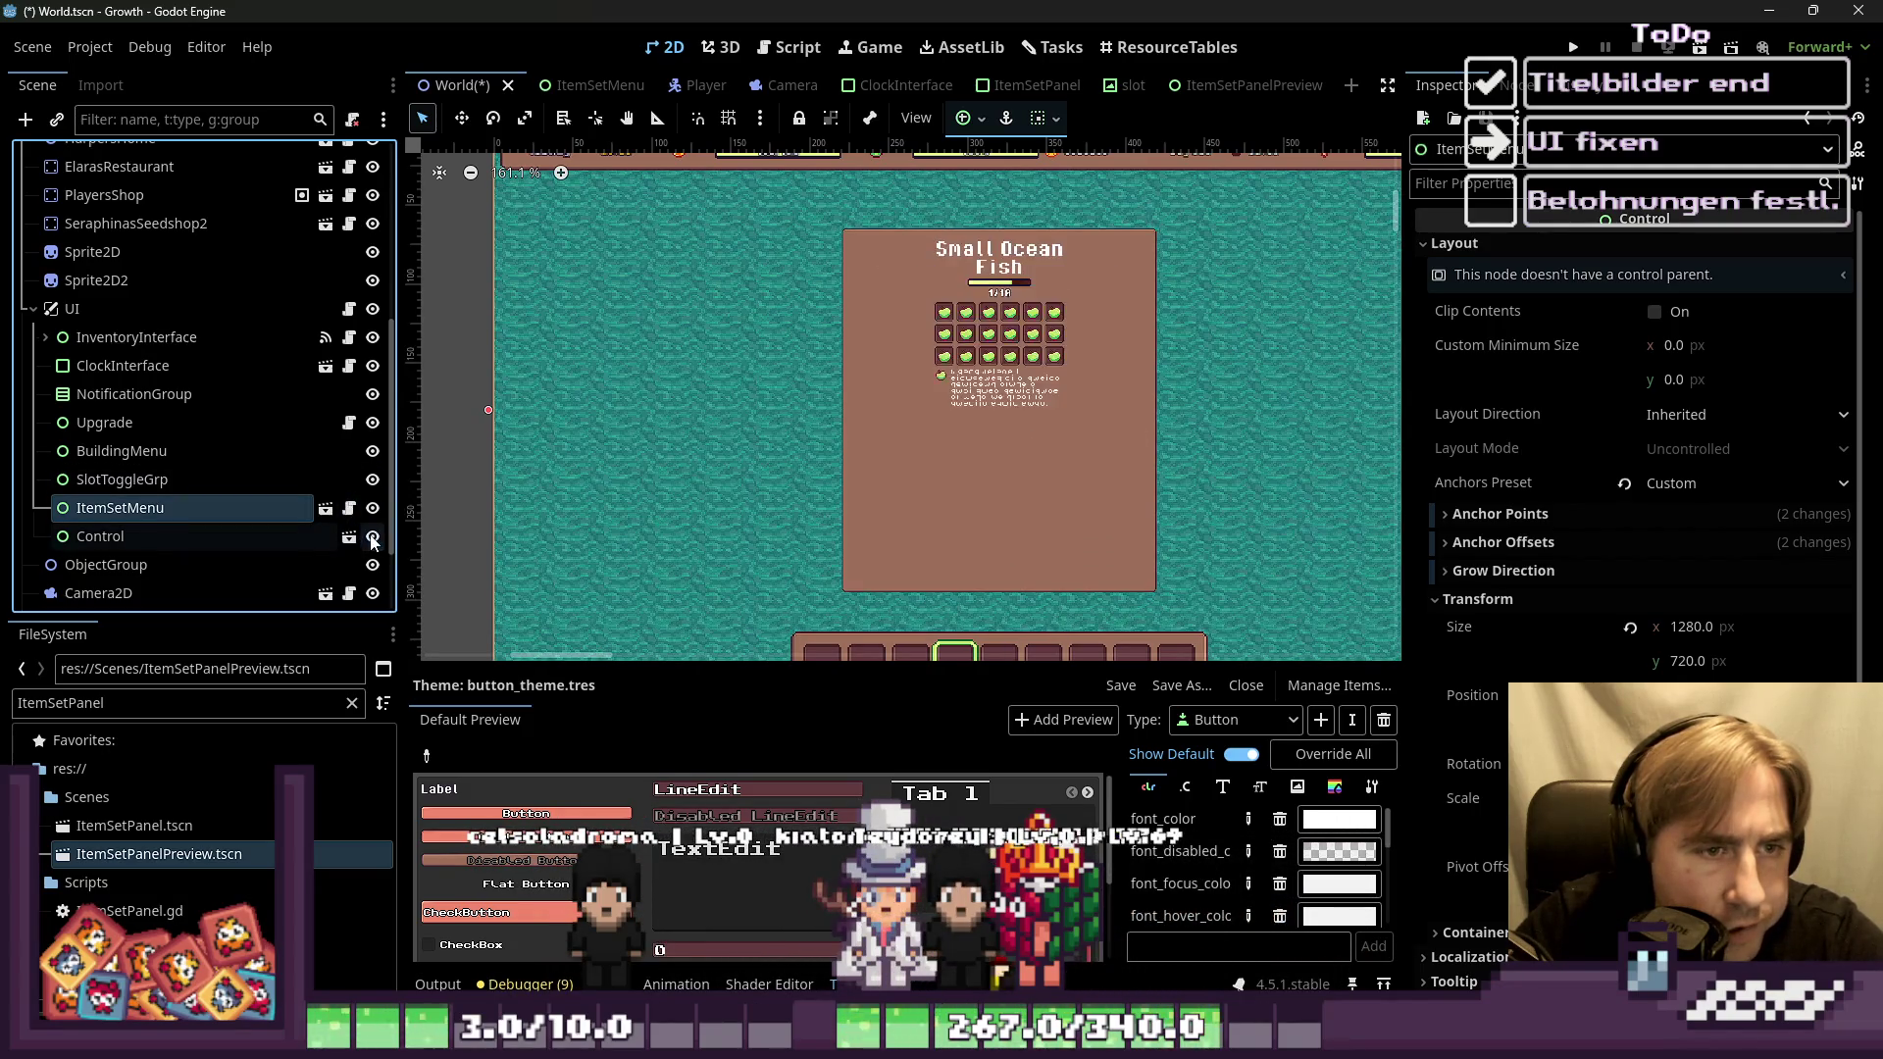
pyautogui.click(253, 530)
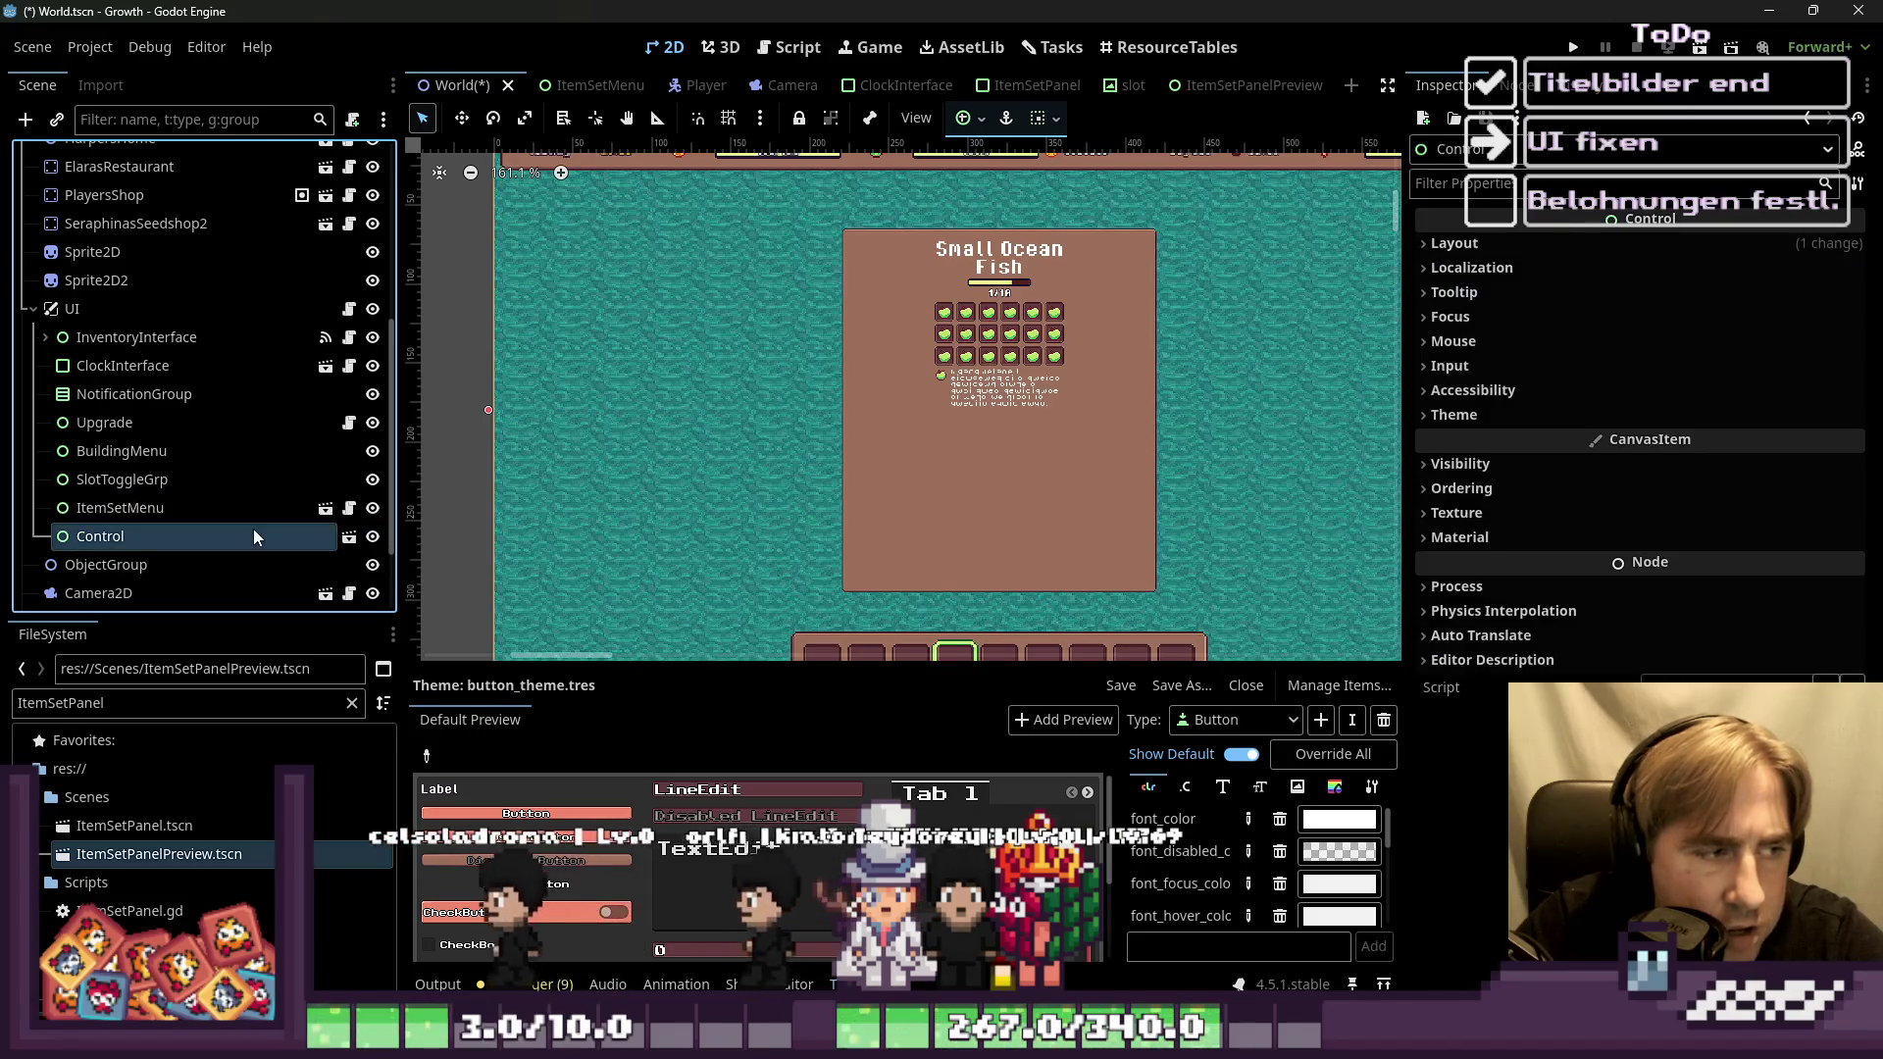
# - Open ResourceTables and the ItemSetPanelPreview and ItemSetMenu scene tabs, then switch to Illustrator
pyautogui.click(785, 48)
pyautogui.click(1133, 49)
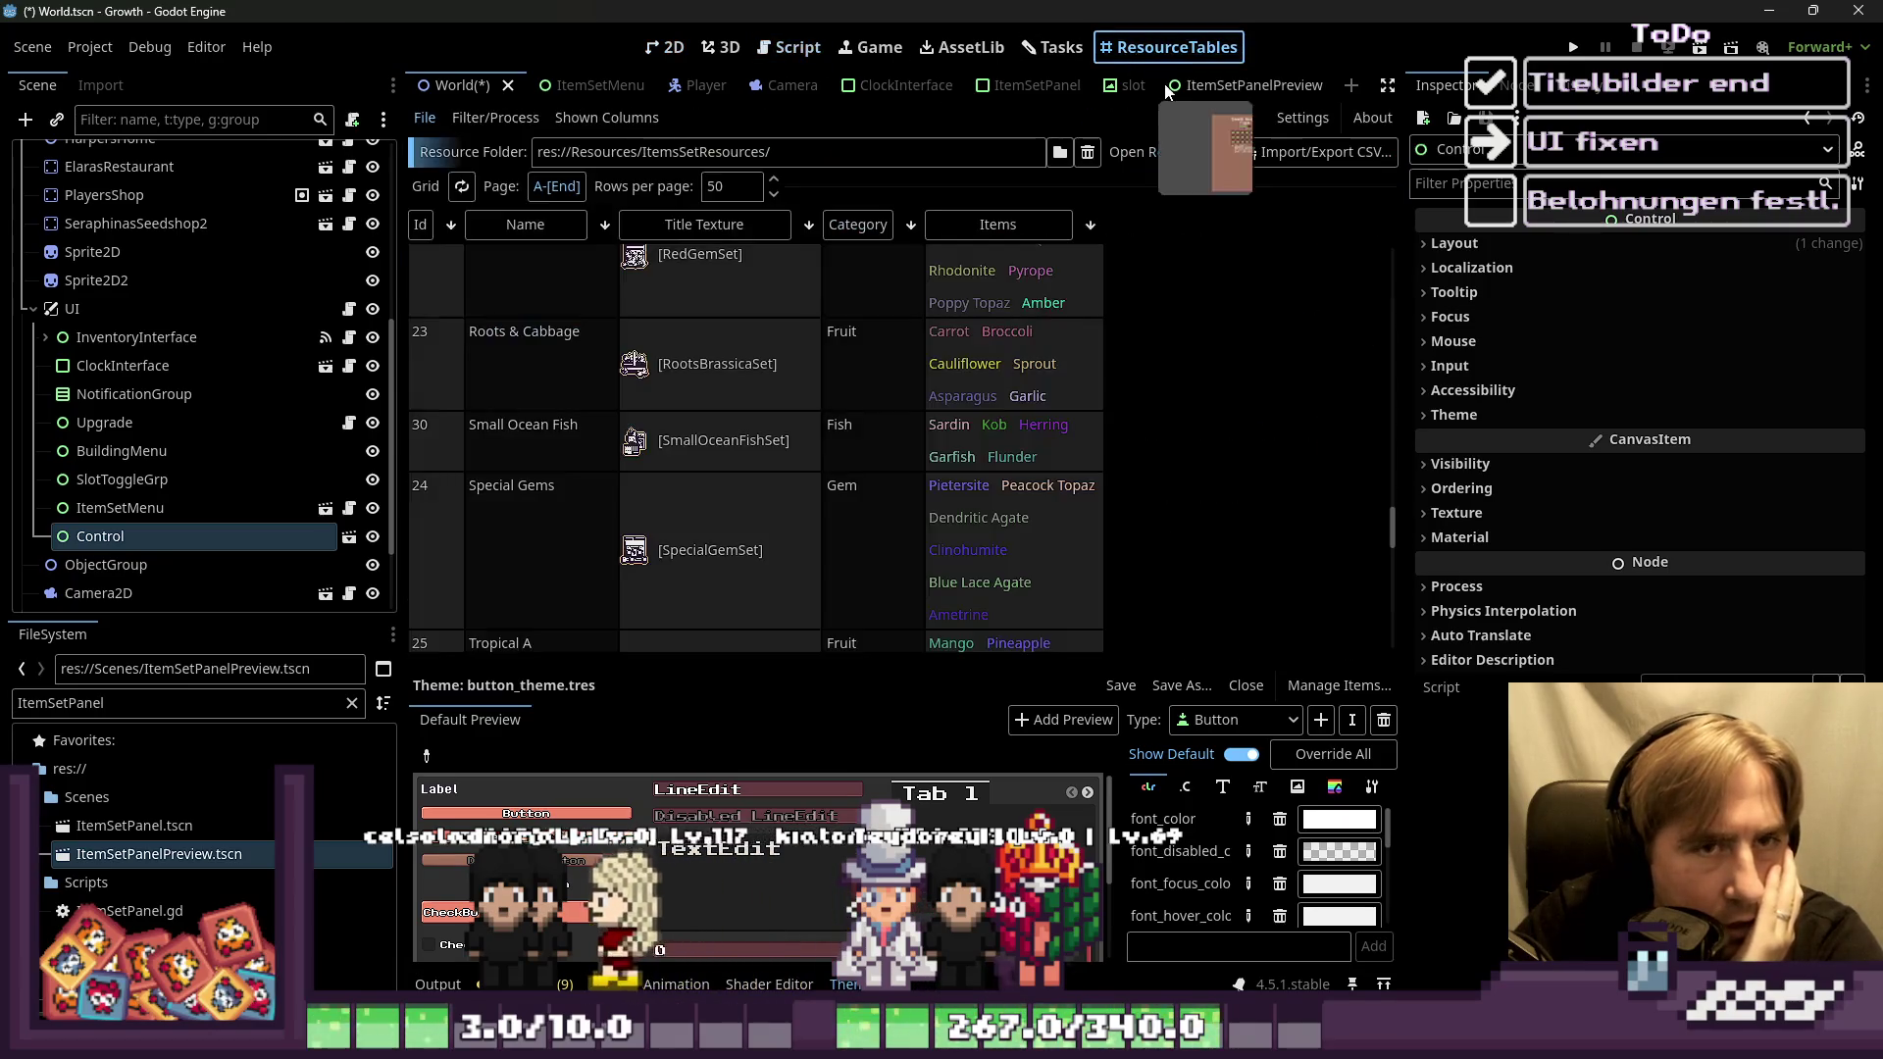
pyautogui.click(1241, 85)
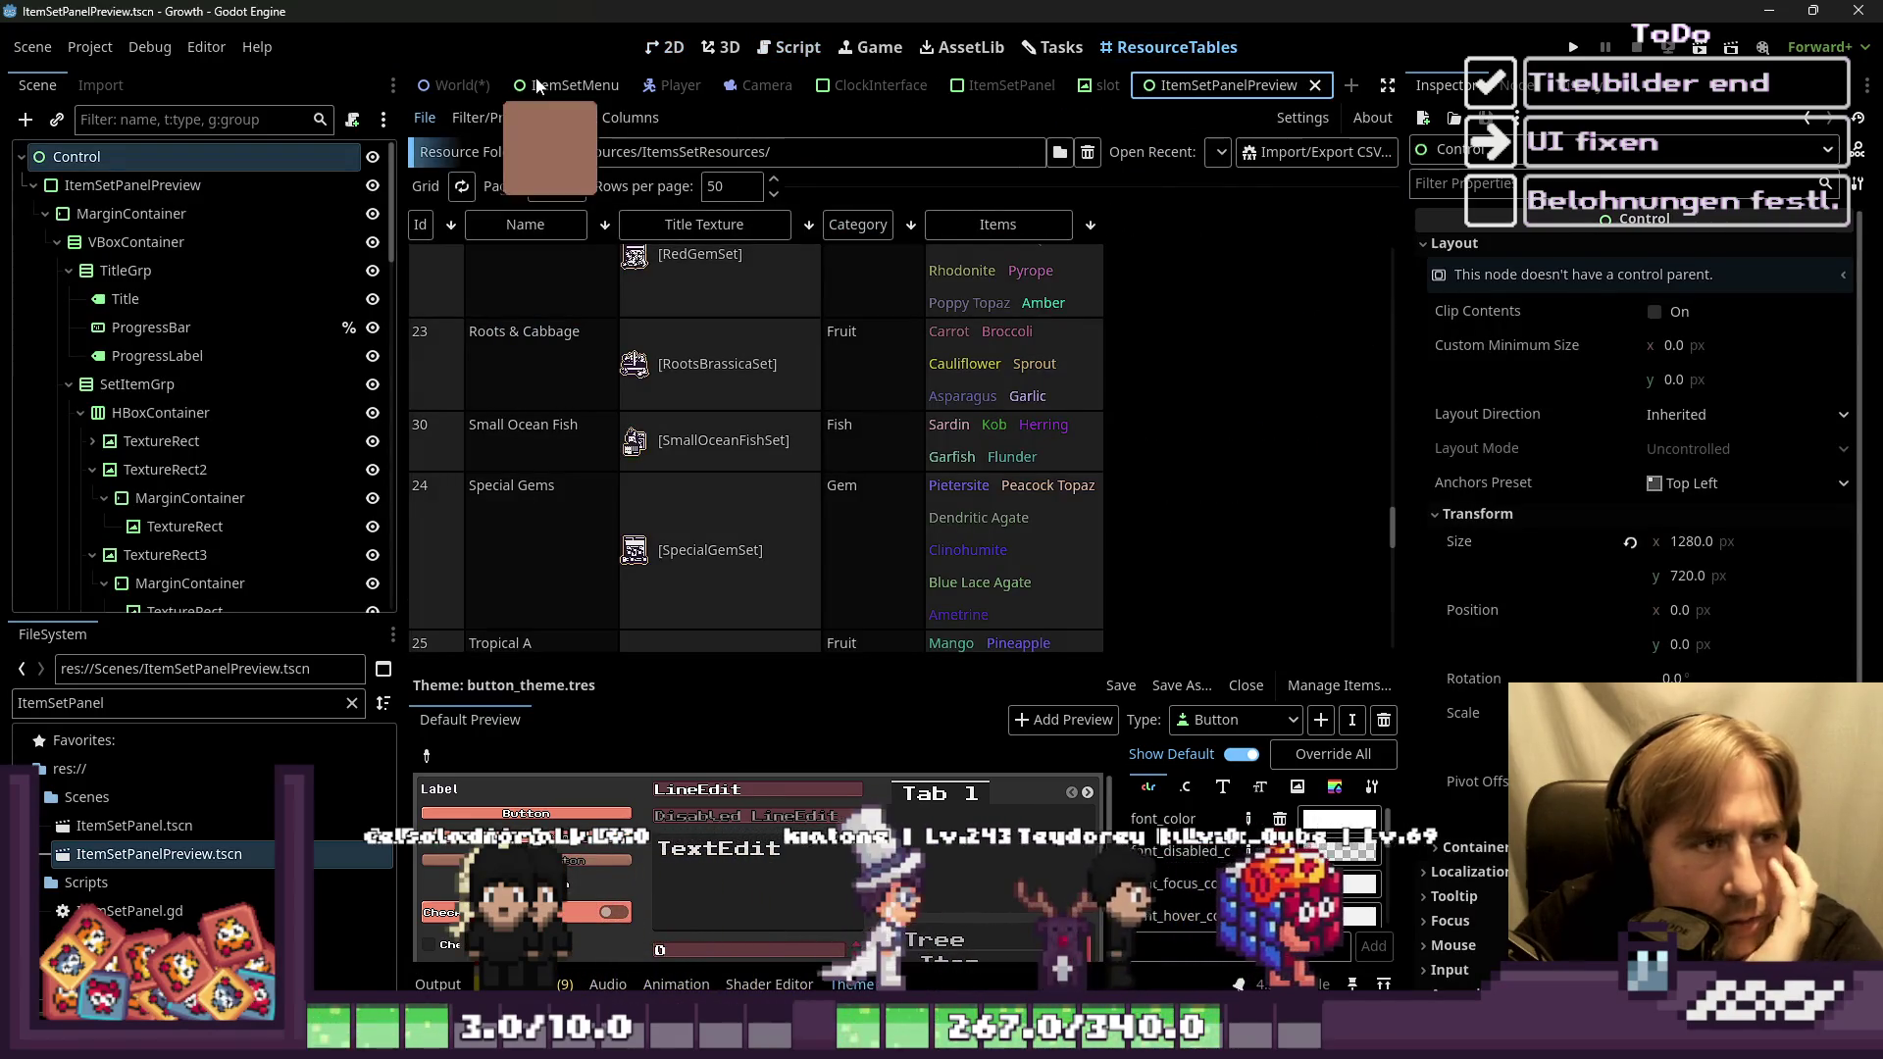
pyautogui.click(574, 85)
pyautogui.hotkey('alt', 'Tab')
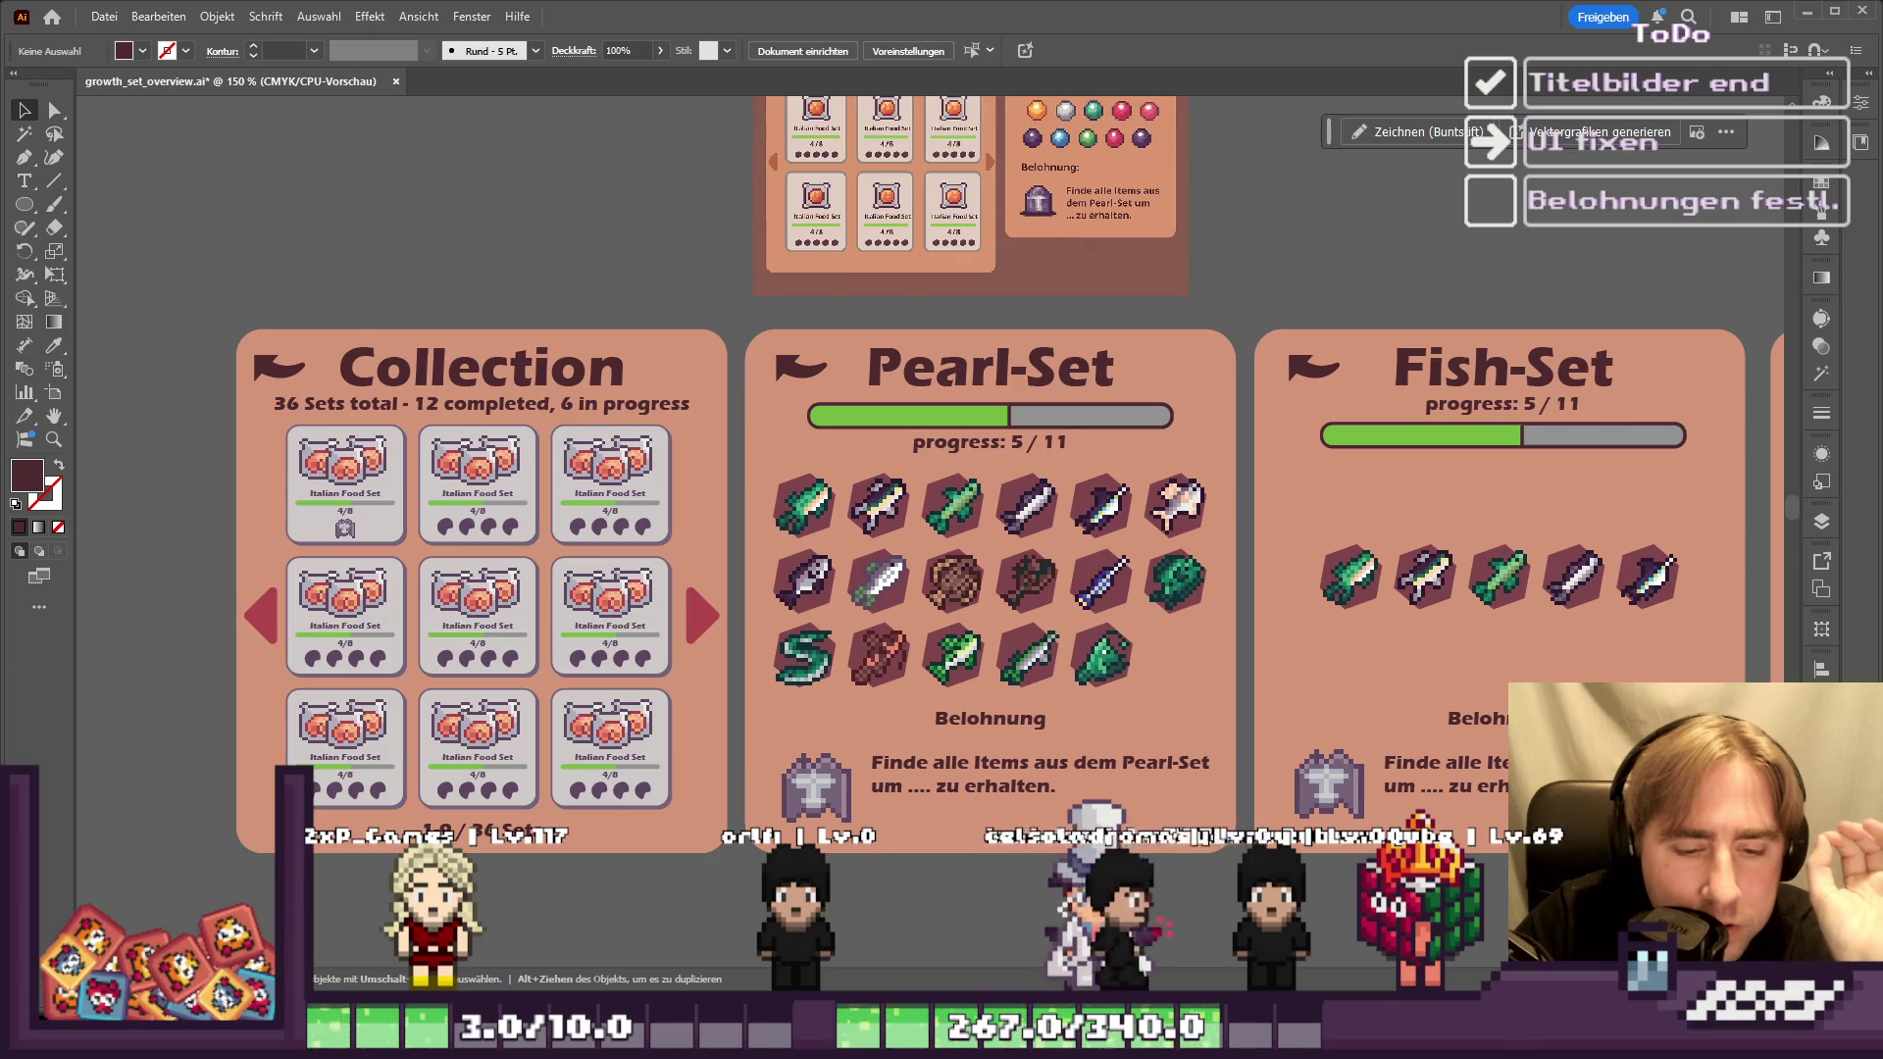
# - Scroll the growth_set_overview.ai mockup and zoom it out to 100% with Ctrl+-
pyautogui.moveTo(912, 1039)
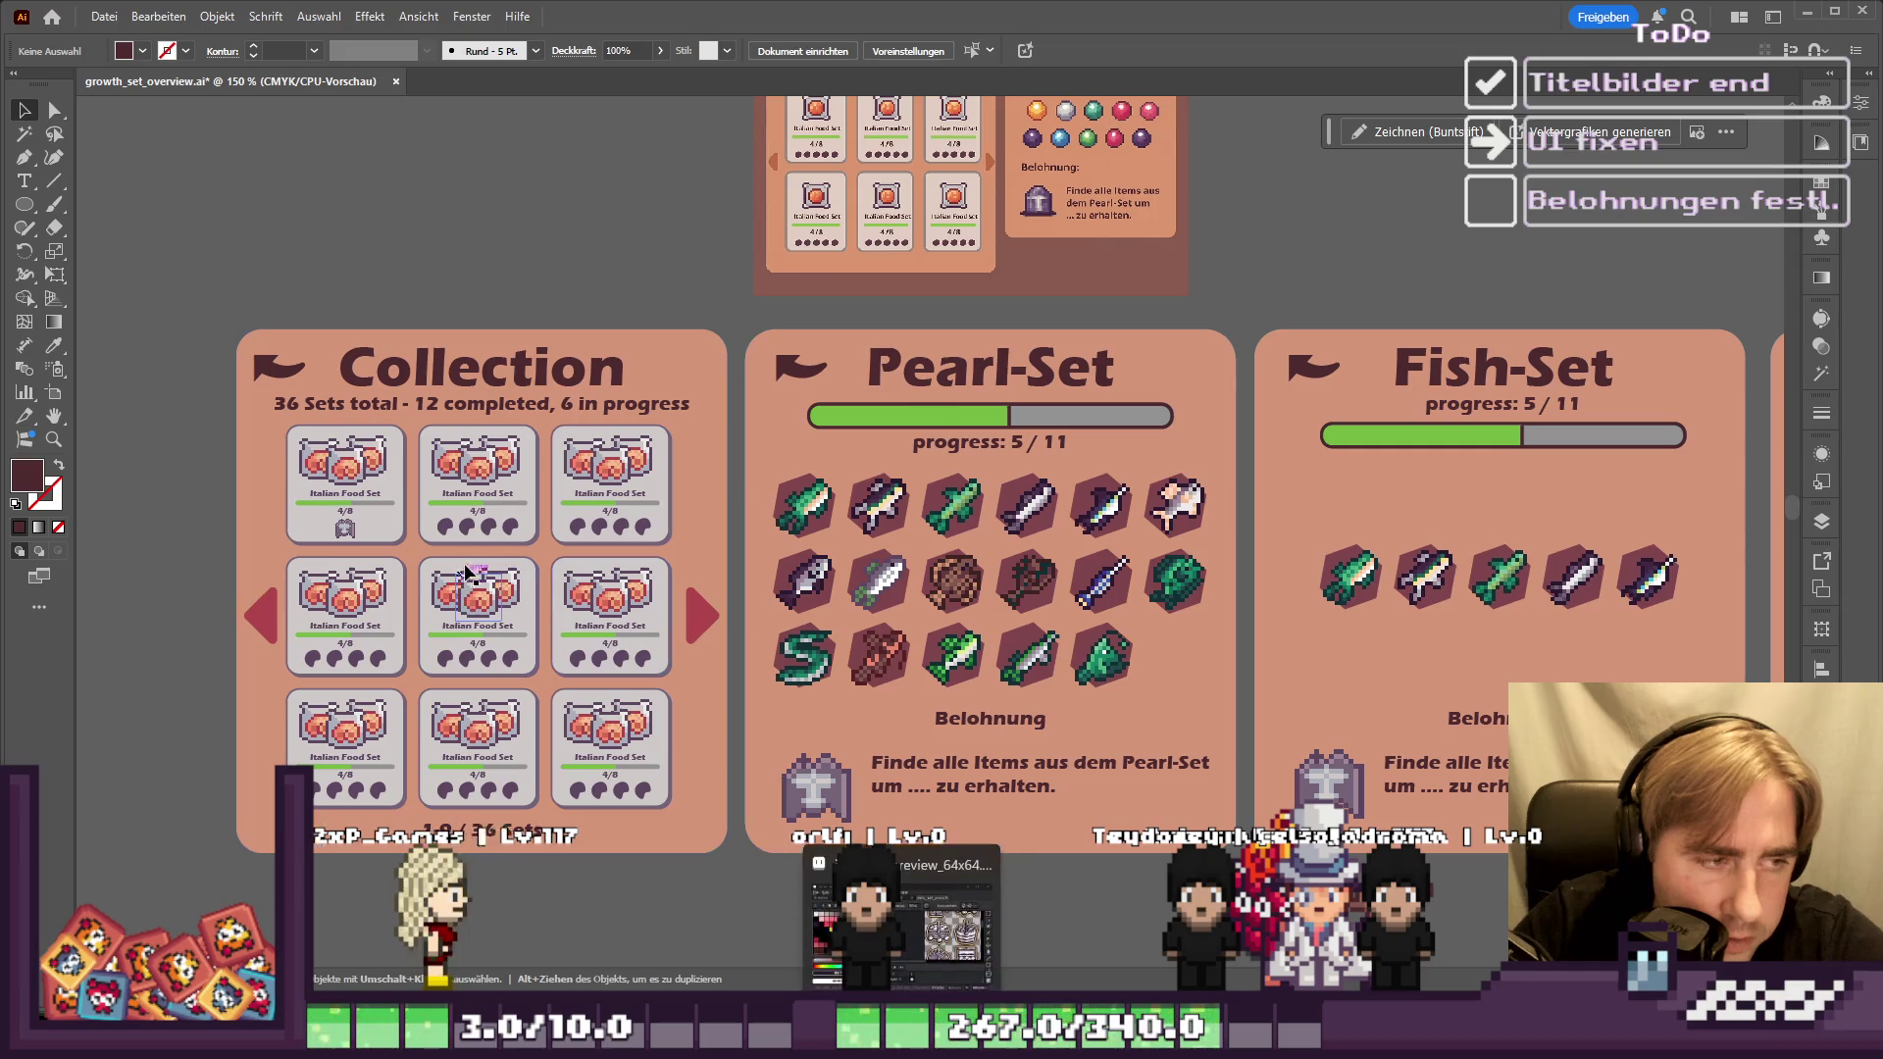
pyautogui.scroll(-1, 871, 661)
pyautogui.hotkey('ctrl', '-')
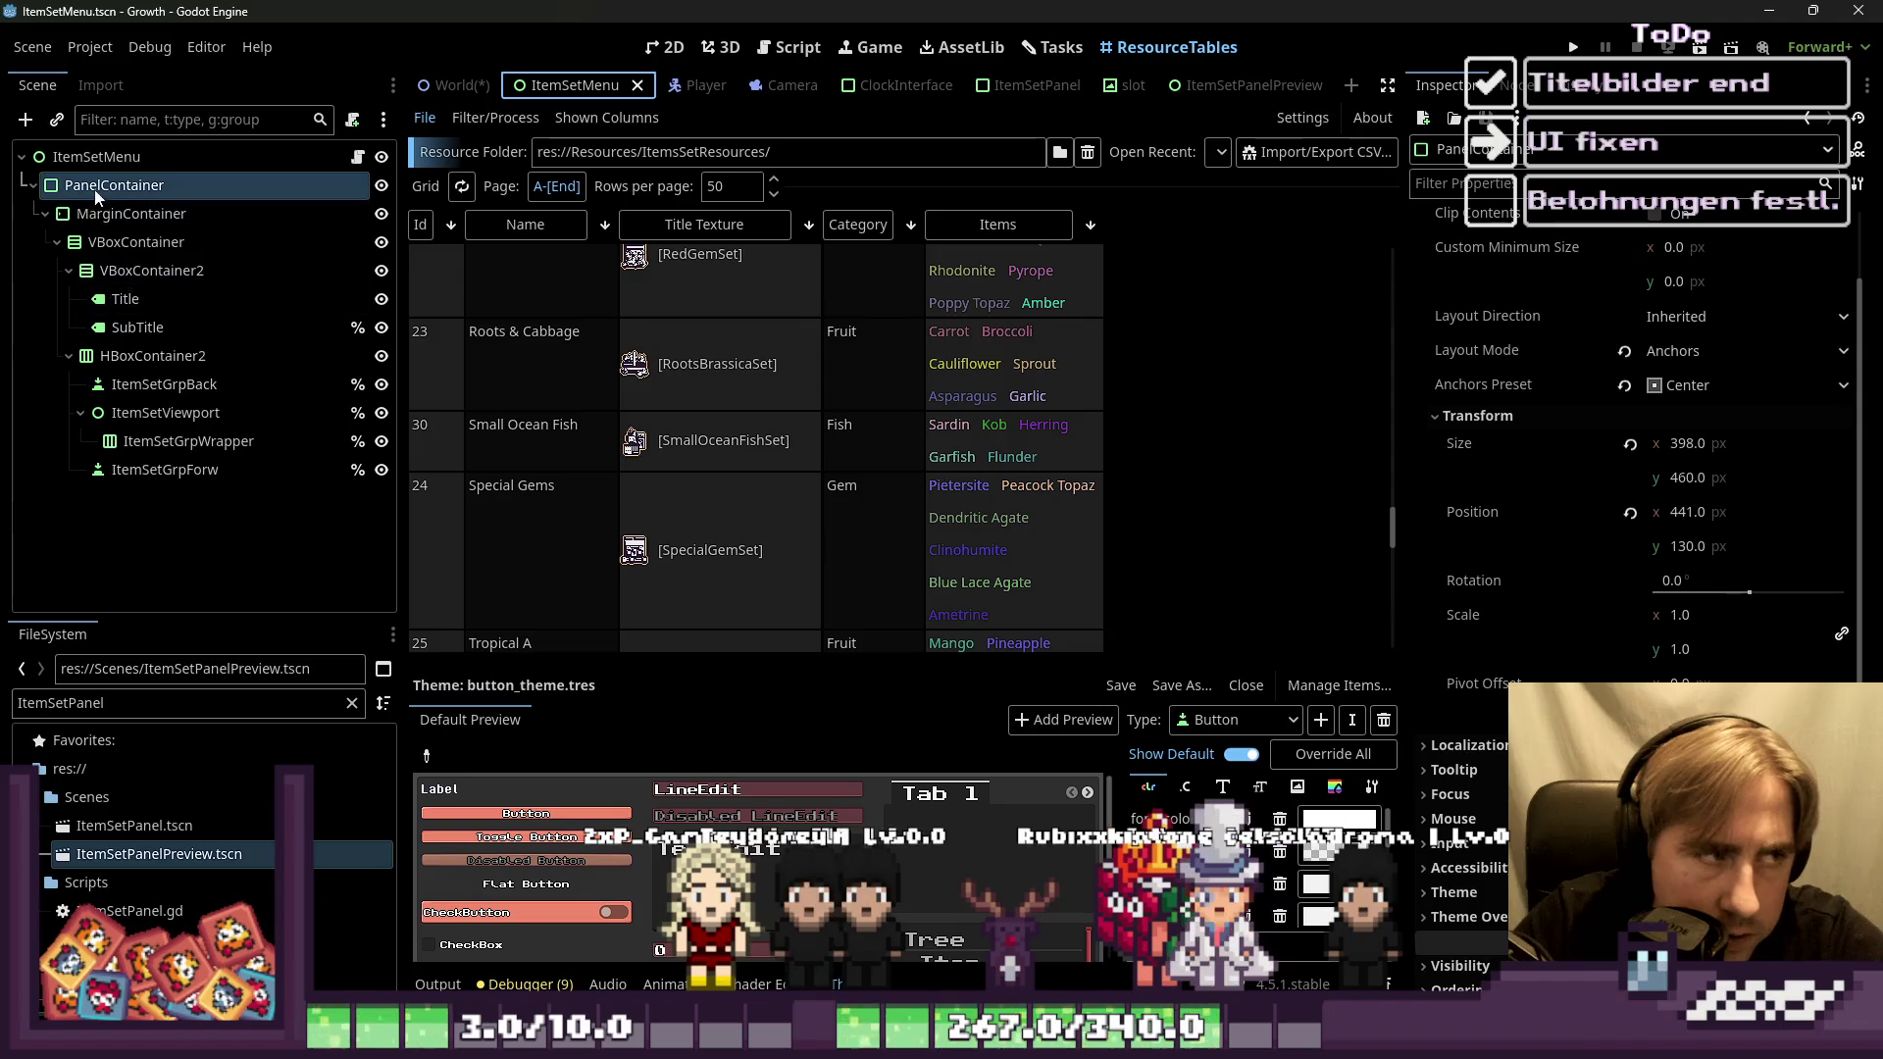
# - In ItemSetMenu, inspect the PanelContainer, ItemSetViewport layout and ItemSetGrpWrapper nodes
pyautogui.click(122, 160)
pyautogui.click(113, 184)
pyautogui.click(664, 47)
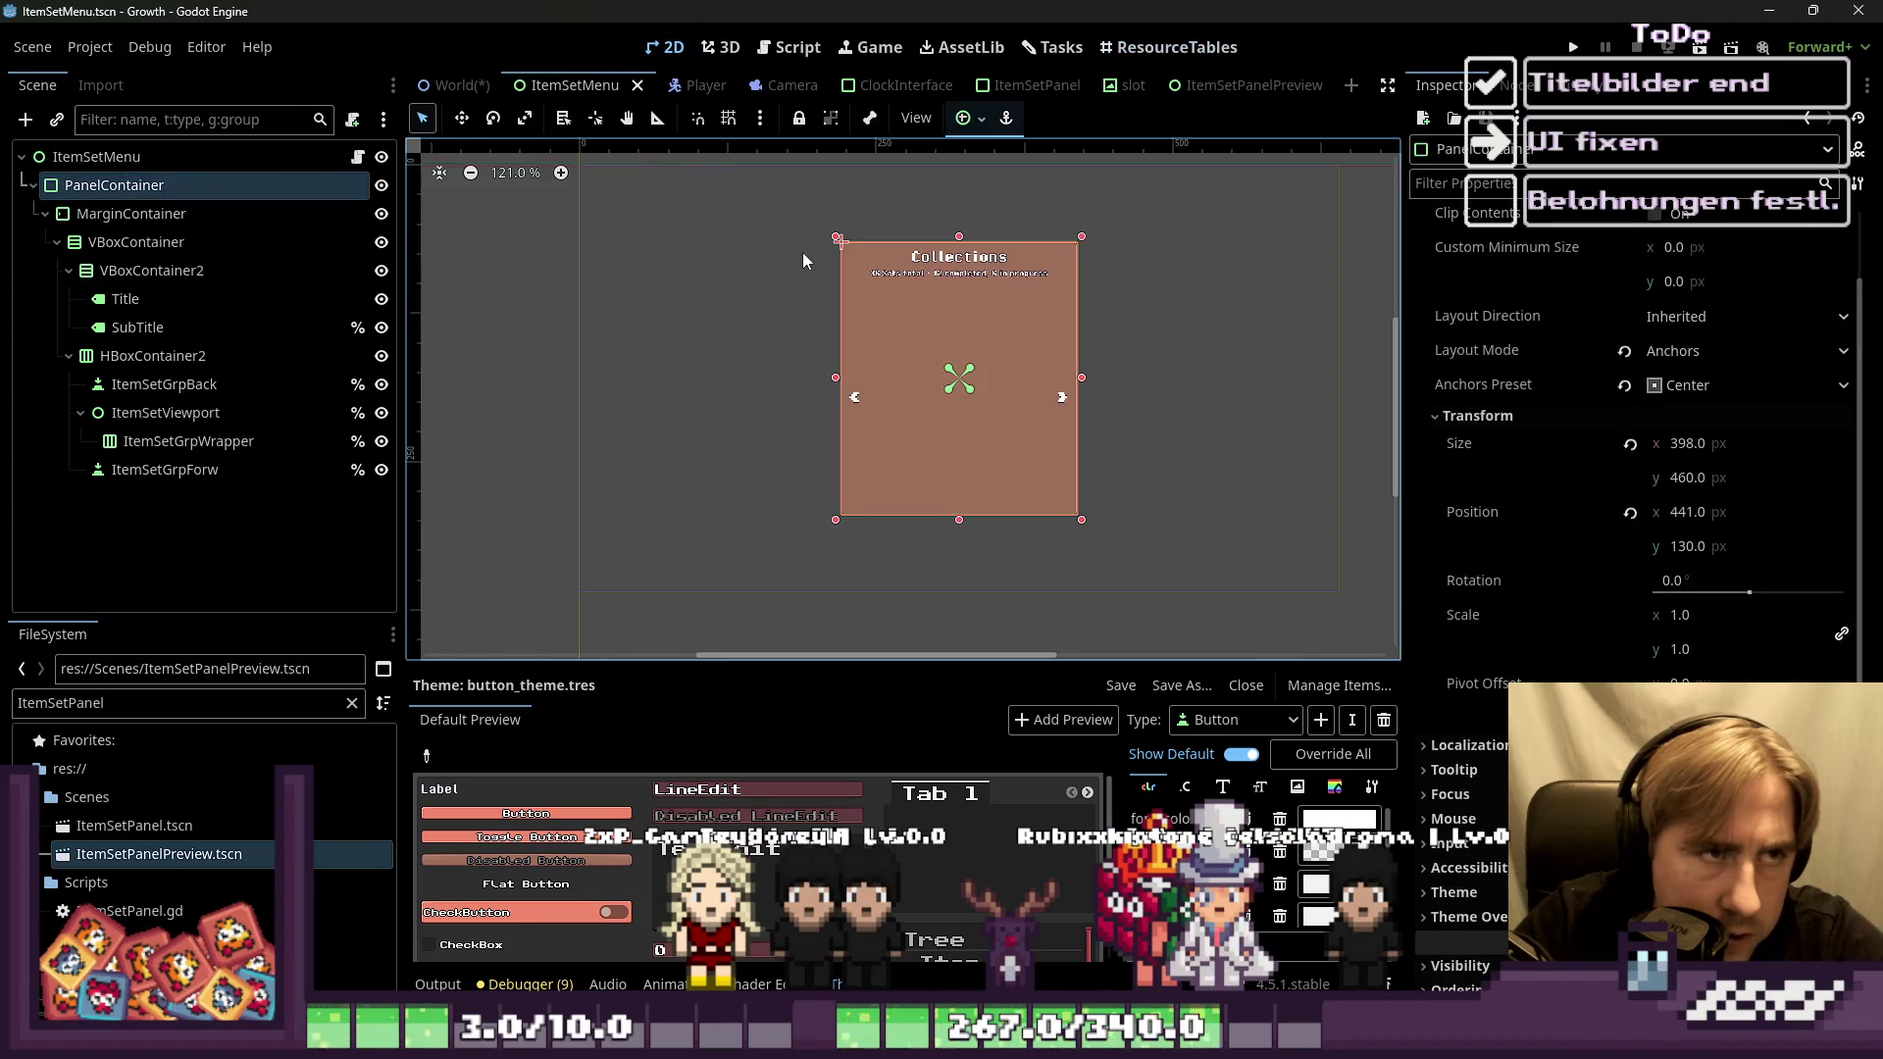
pyautogui.click(790, 331)
pyautogui.click(973, 362)
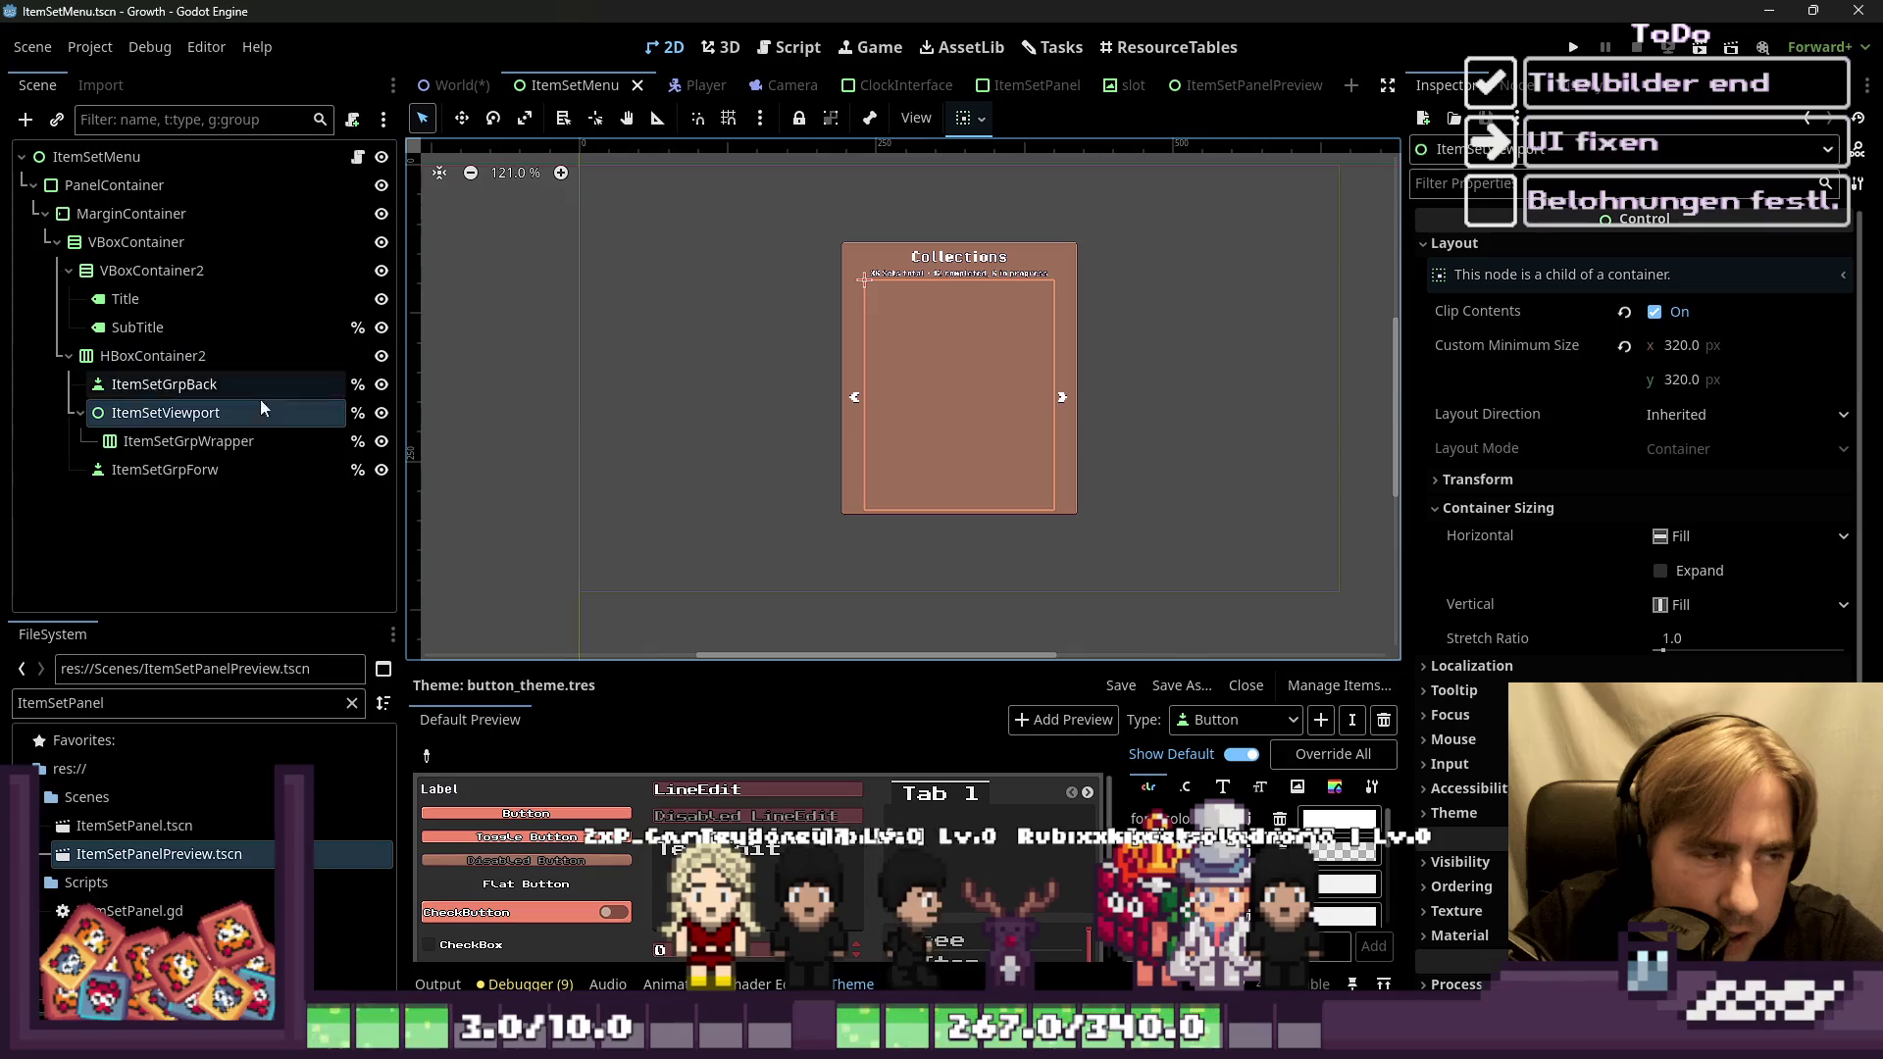
pyautogui.click(236, 441)
# - Browse the ItemSetPanel and ClockInterface scenes, ending on the ItemSetPanelPreview scene
pyautogui.click(1012, 85)
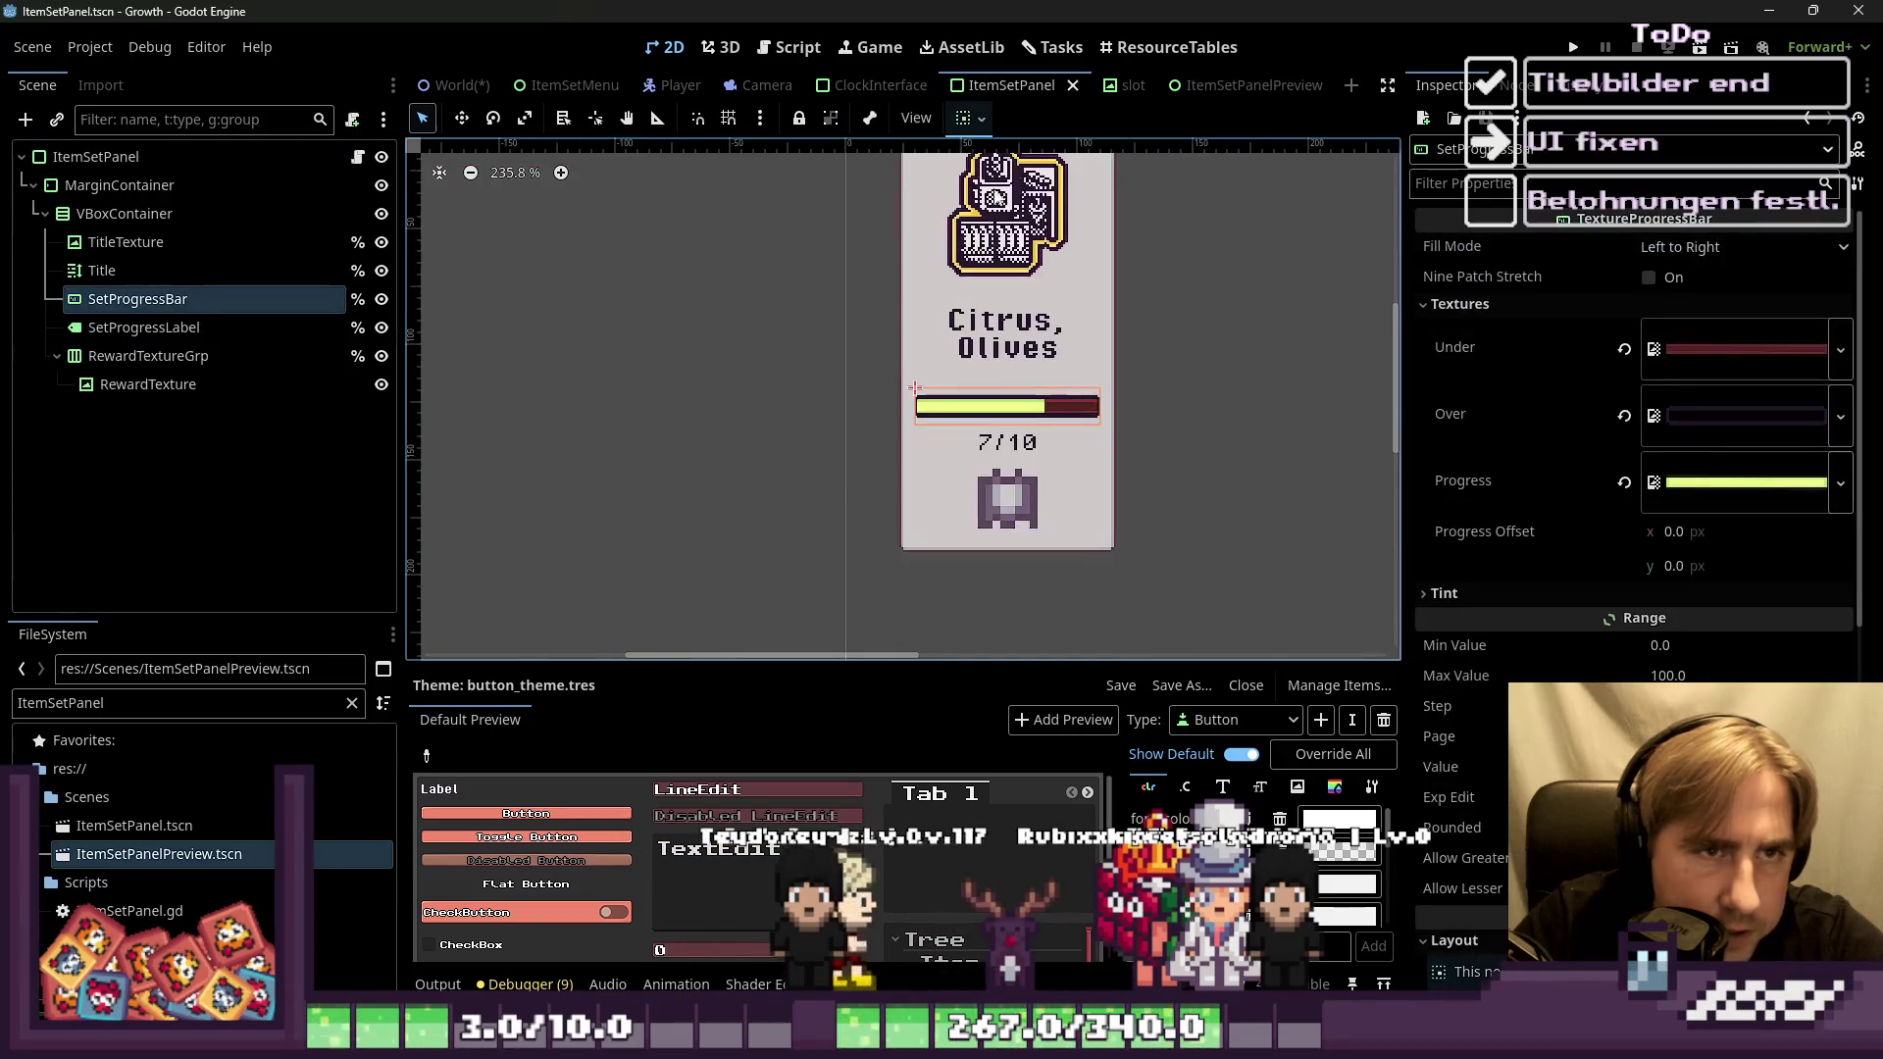
pyautogui.scroll(-3, 914, 388)
pyautogui.moveTo(810, 223)
pyautogui.mouseDown()
pyautogui.moveTo(1102, 522)
pyautogui.moveTo(826, 198)
pyautogui.mouseUp()
pyautogui.click(1007, 494)
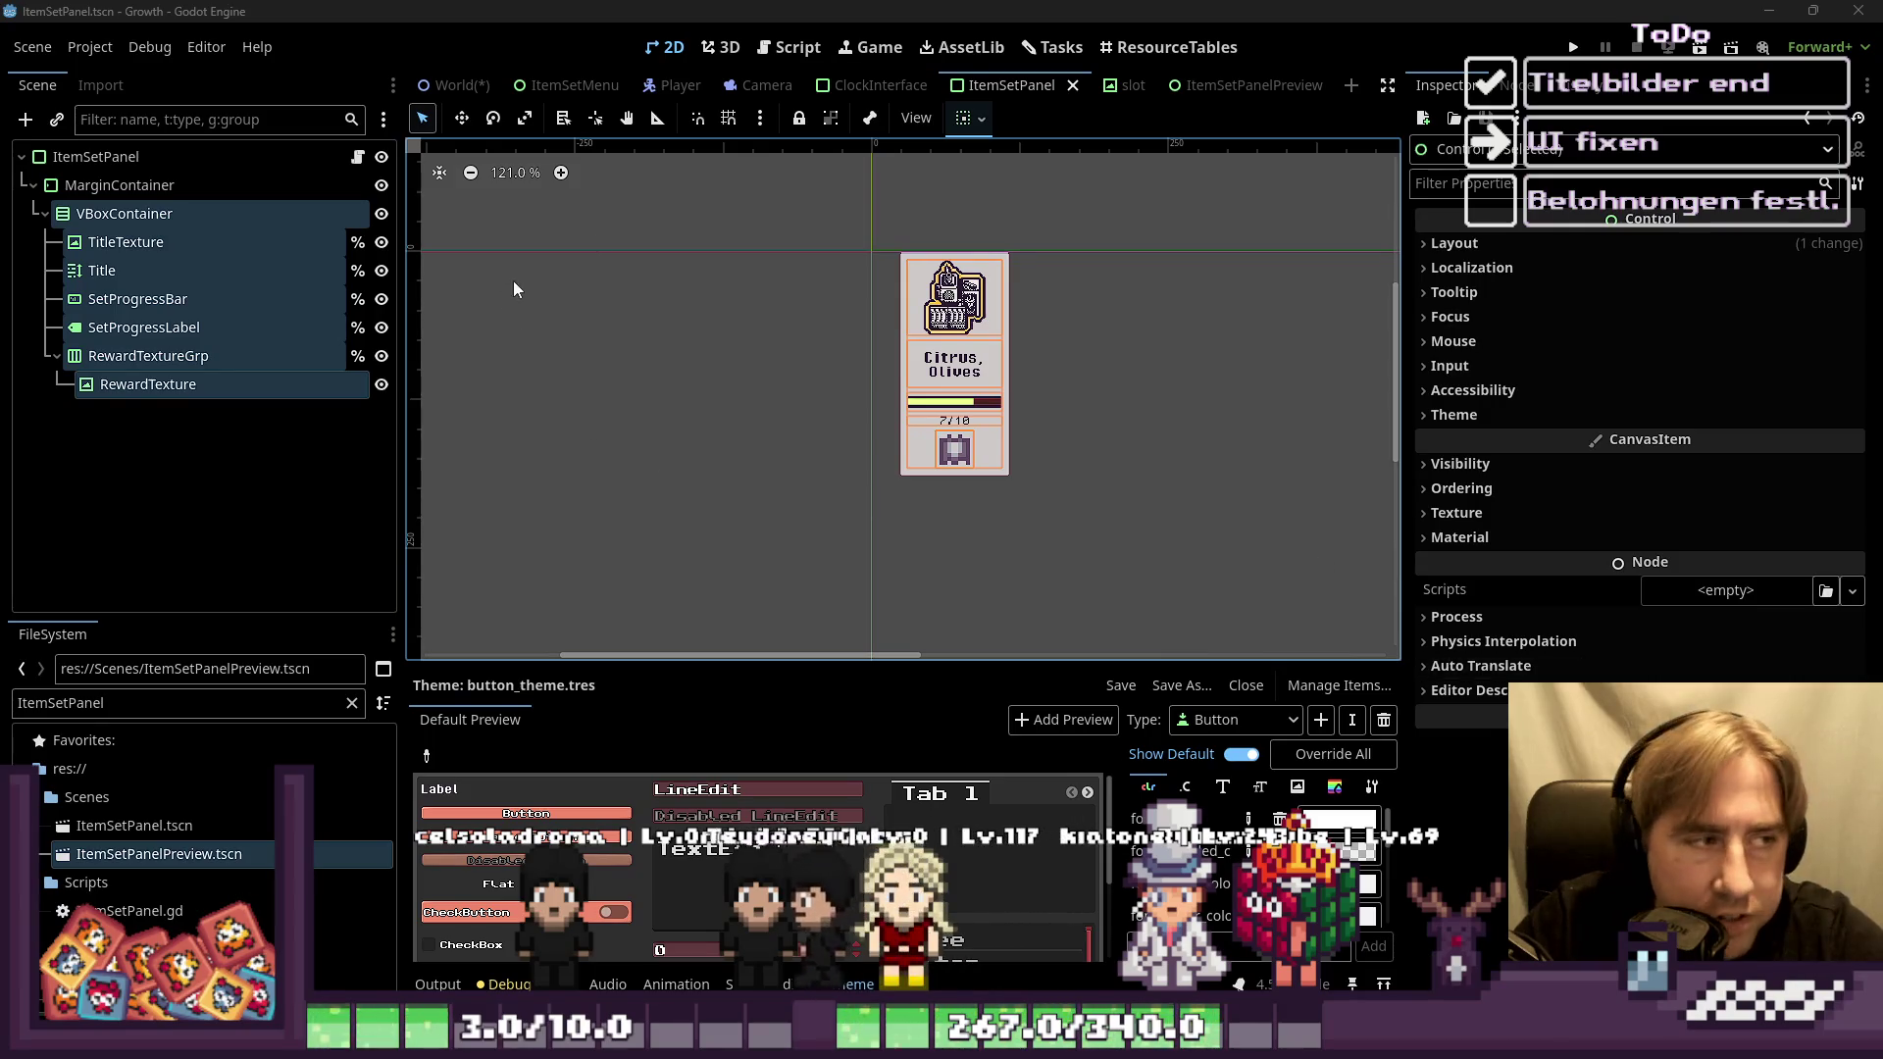
pyautogui.click(881, 85)
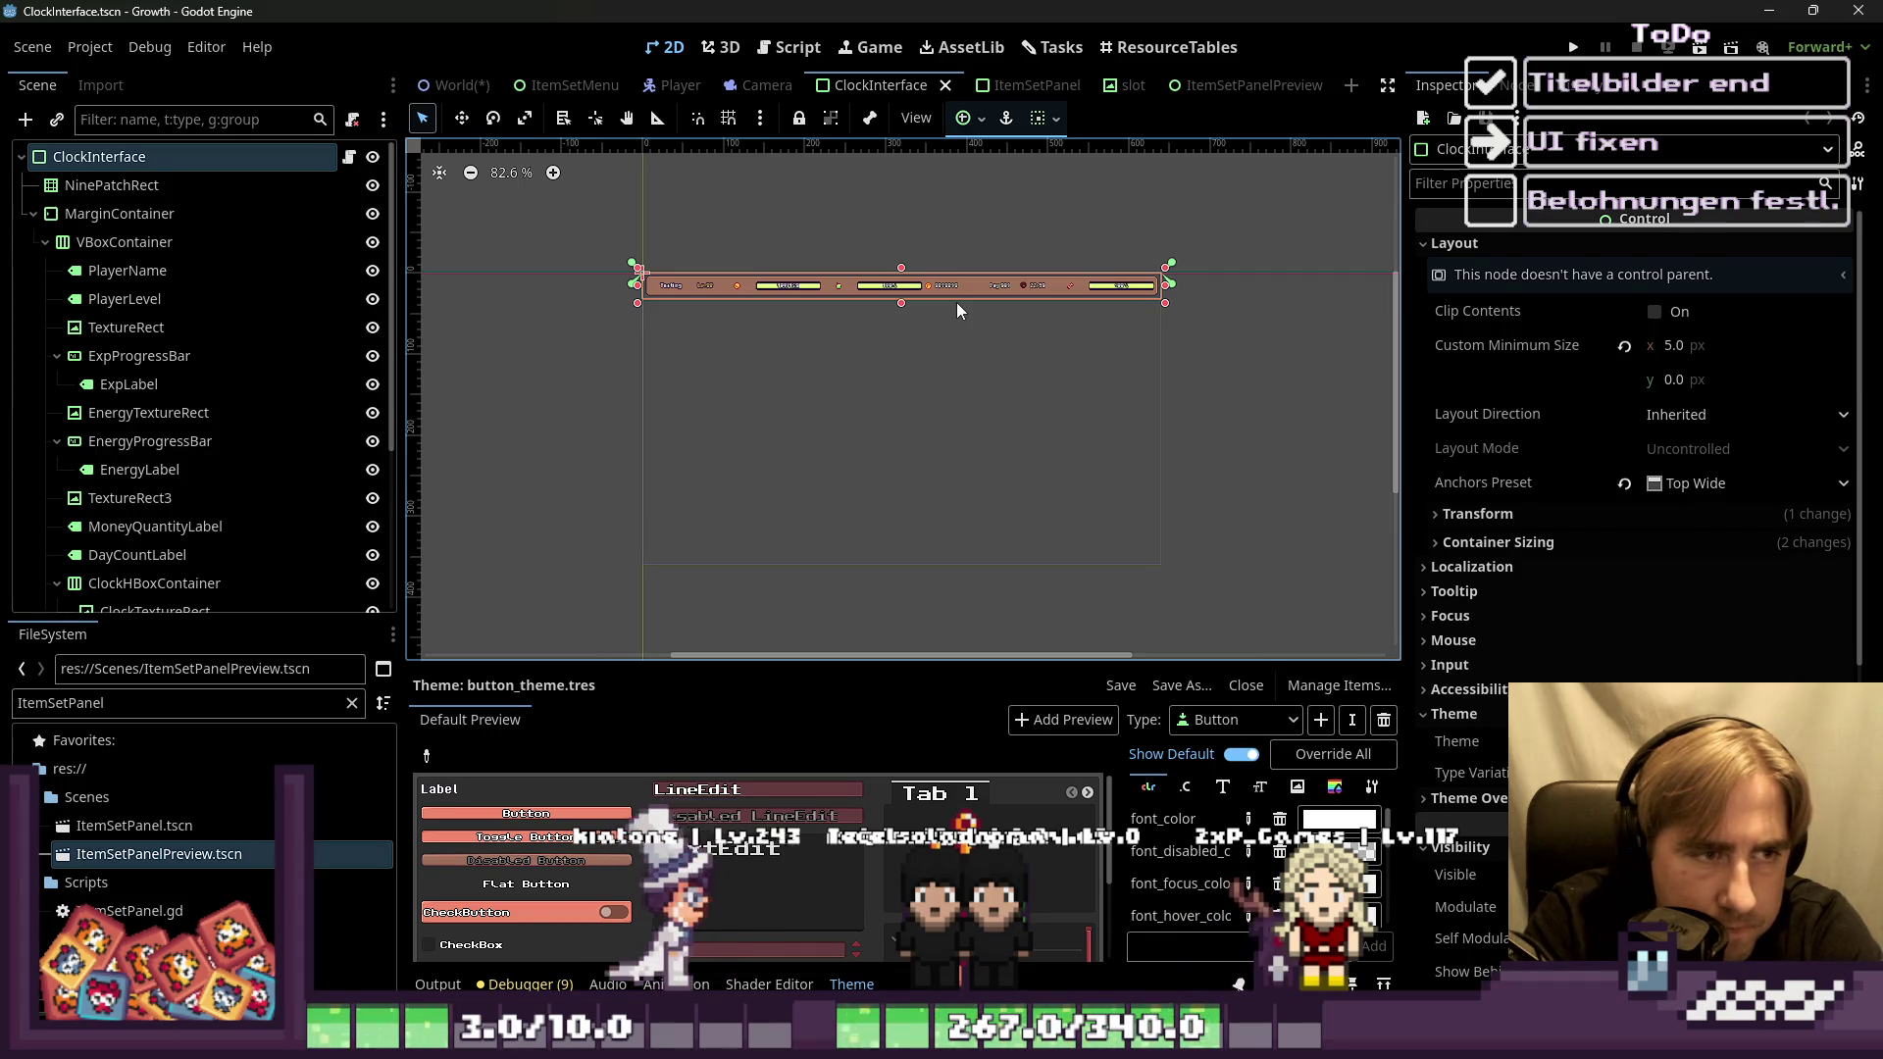
pyautogui.click(1235, 87)
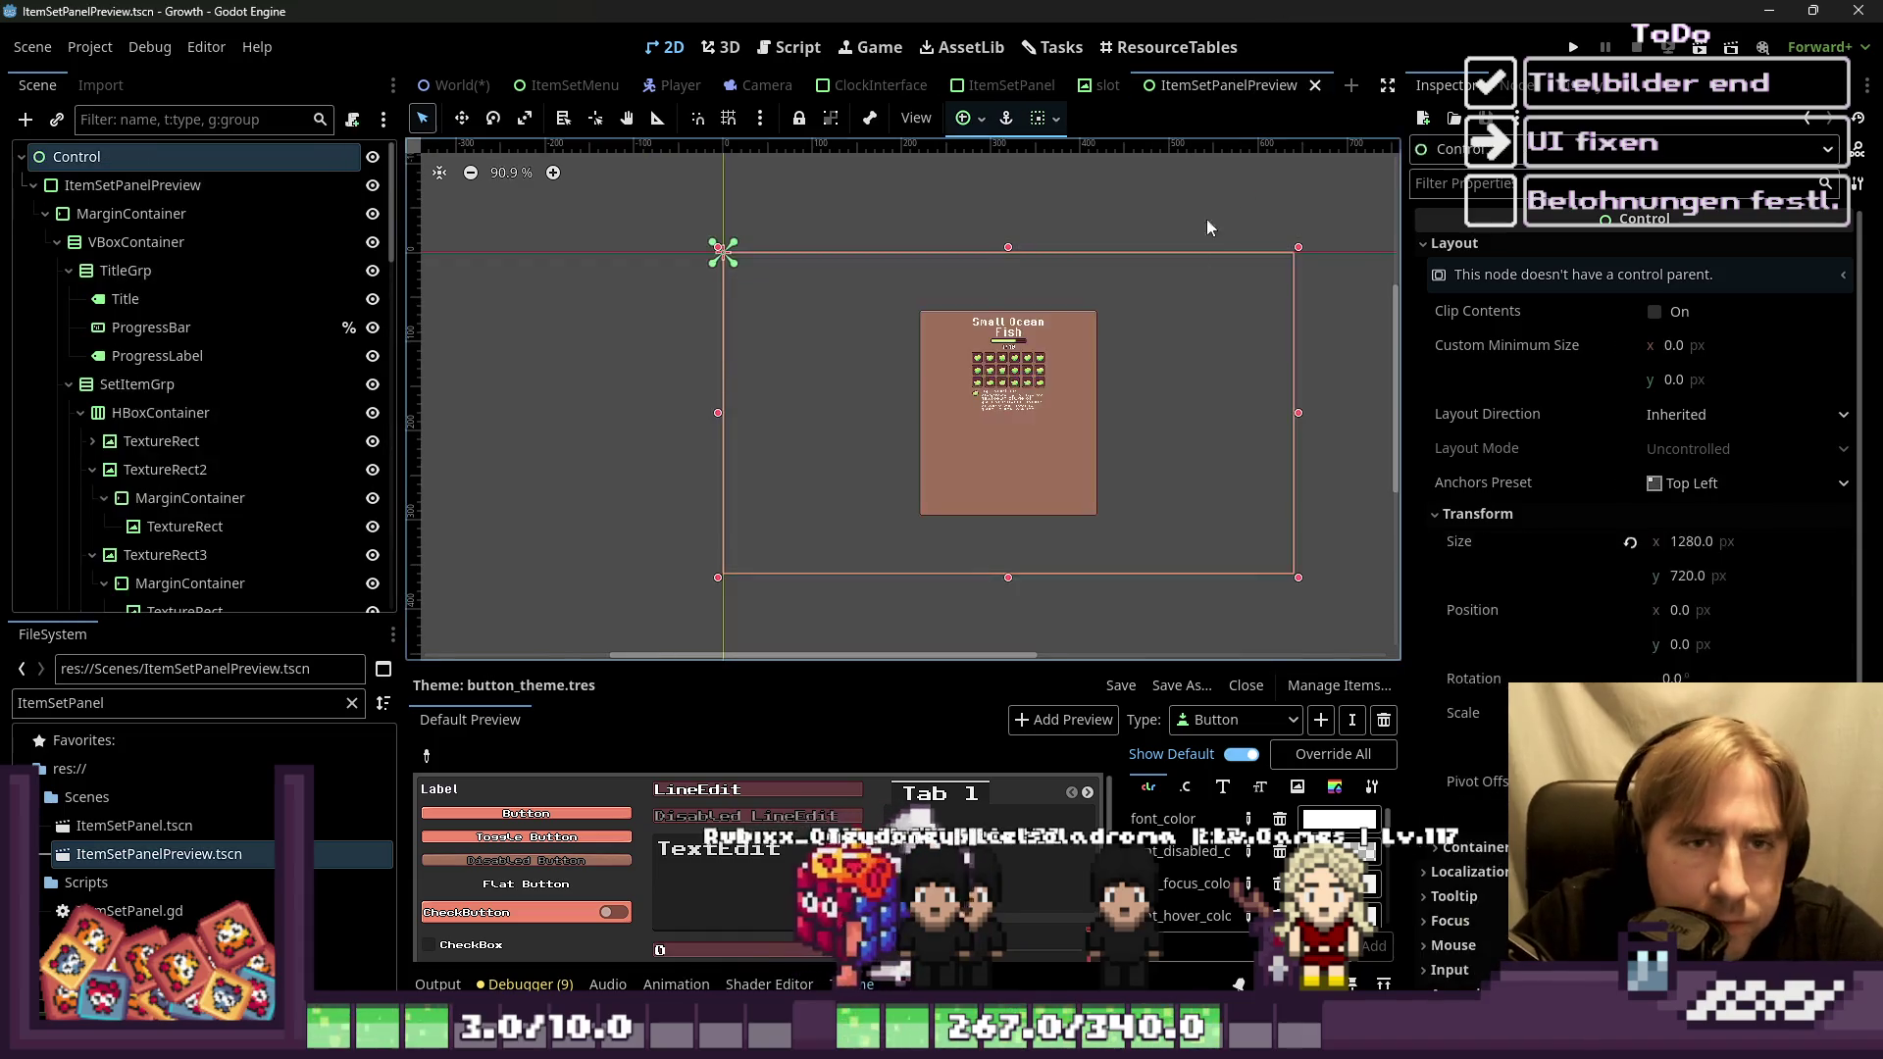
pyautogui.scroll(5, 1014, 443)
pyautogui.click(1182, 285)
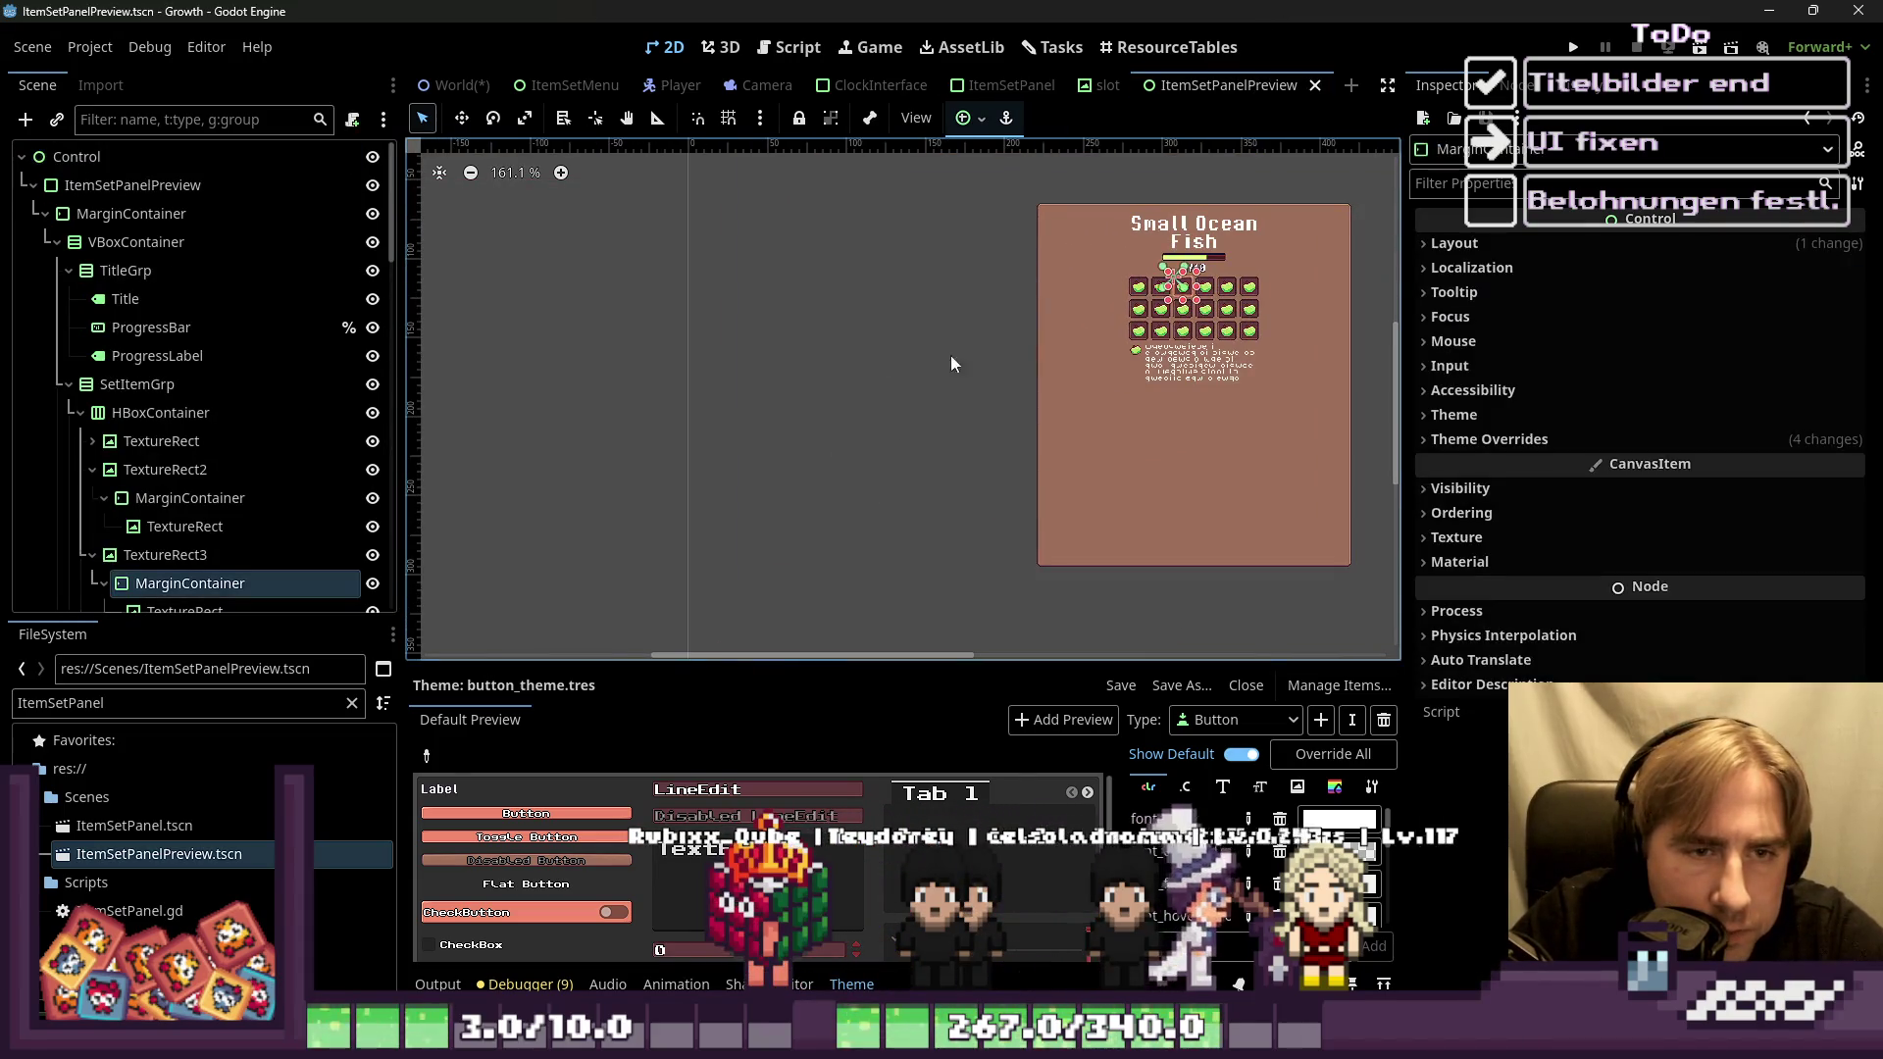
pyautogui.scroll(4, 962, 358)
pyautogui.click(732, 344)
pyautogui.scroll(-4, 882, 423)
pyautogui.click(1575, 48)
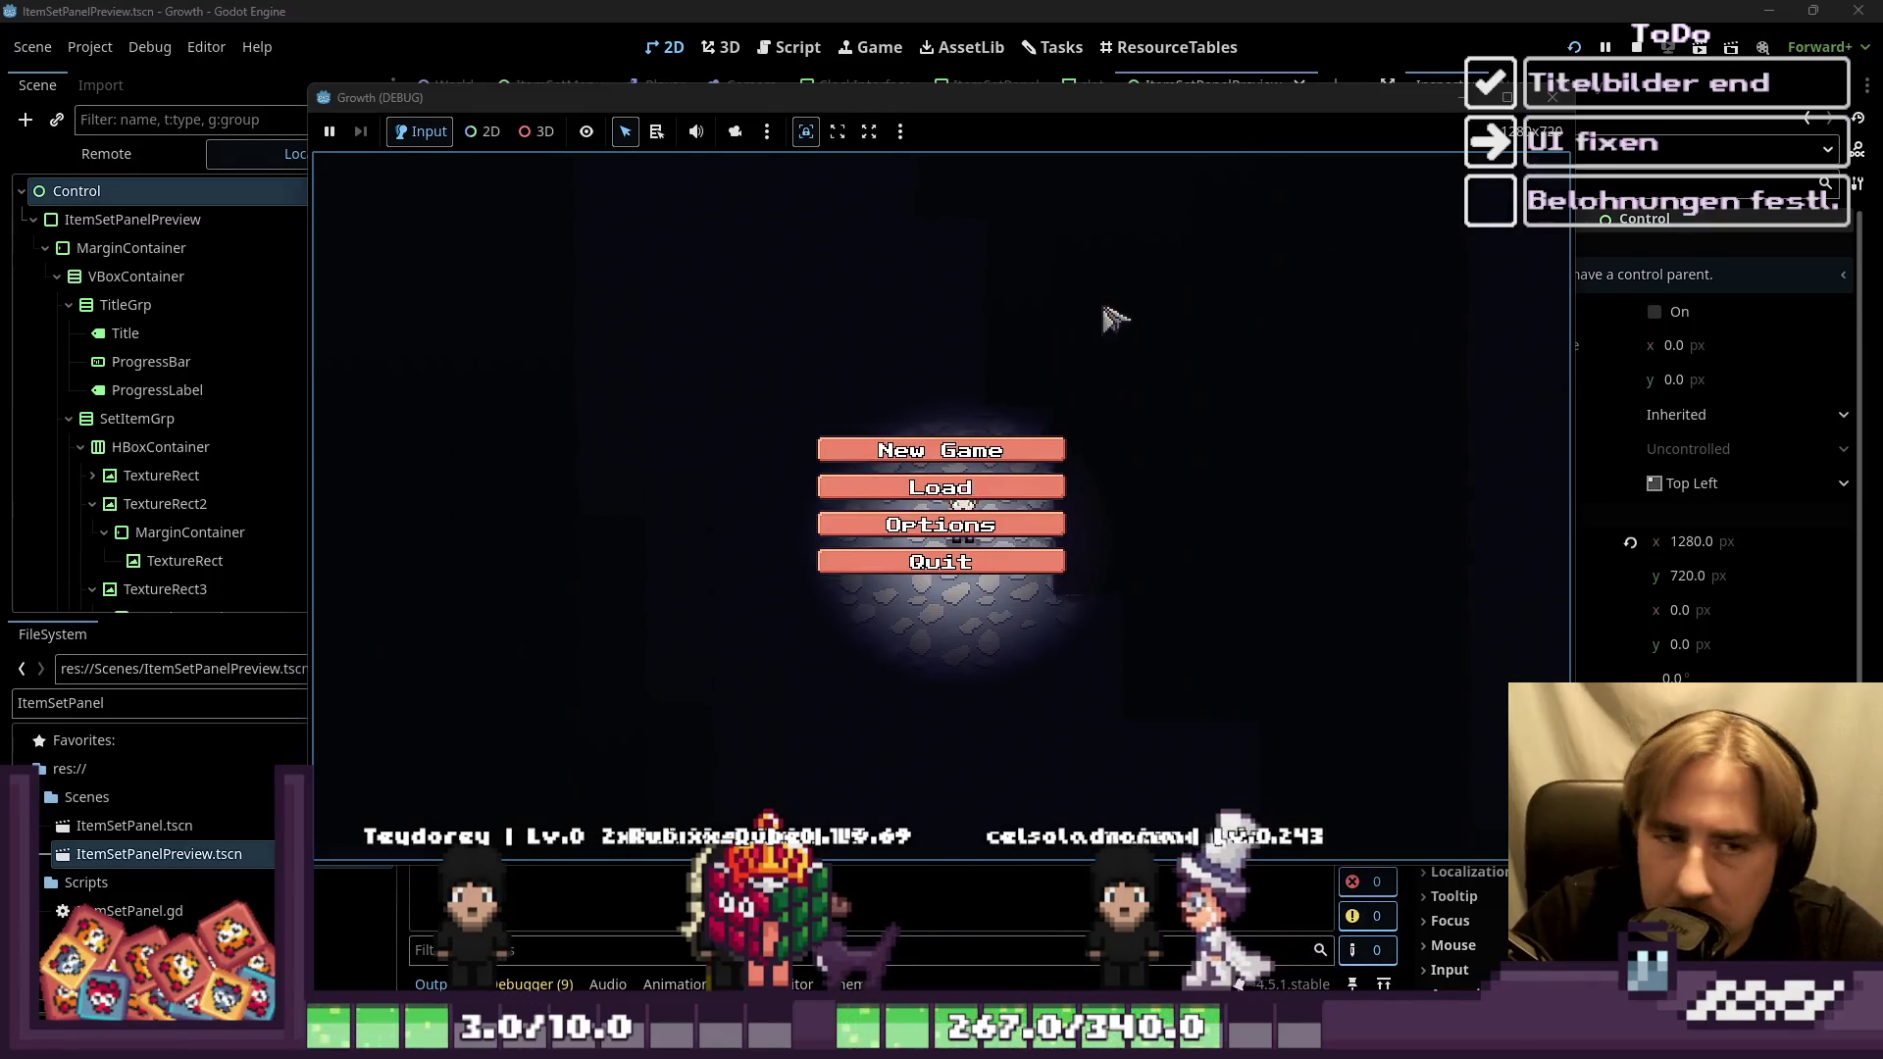
pyautogui.click(972, 471)
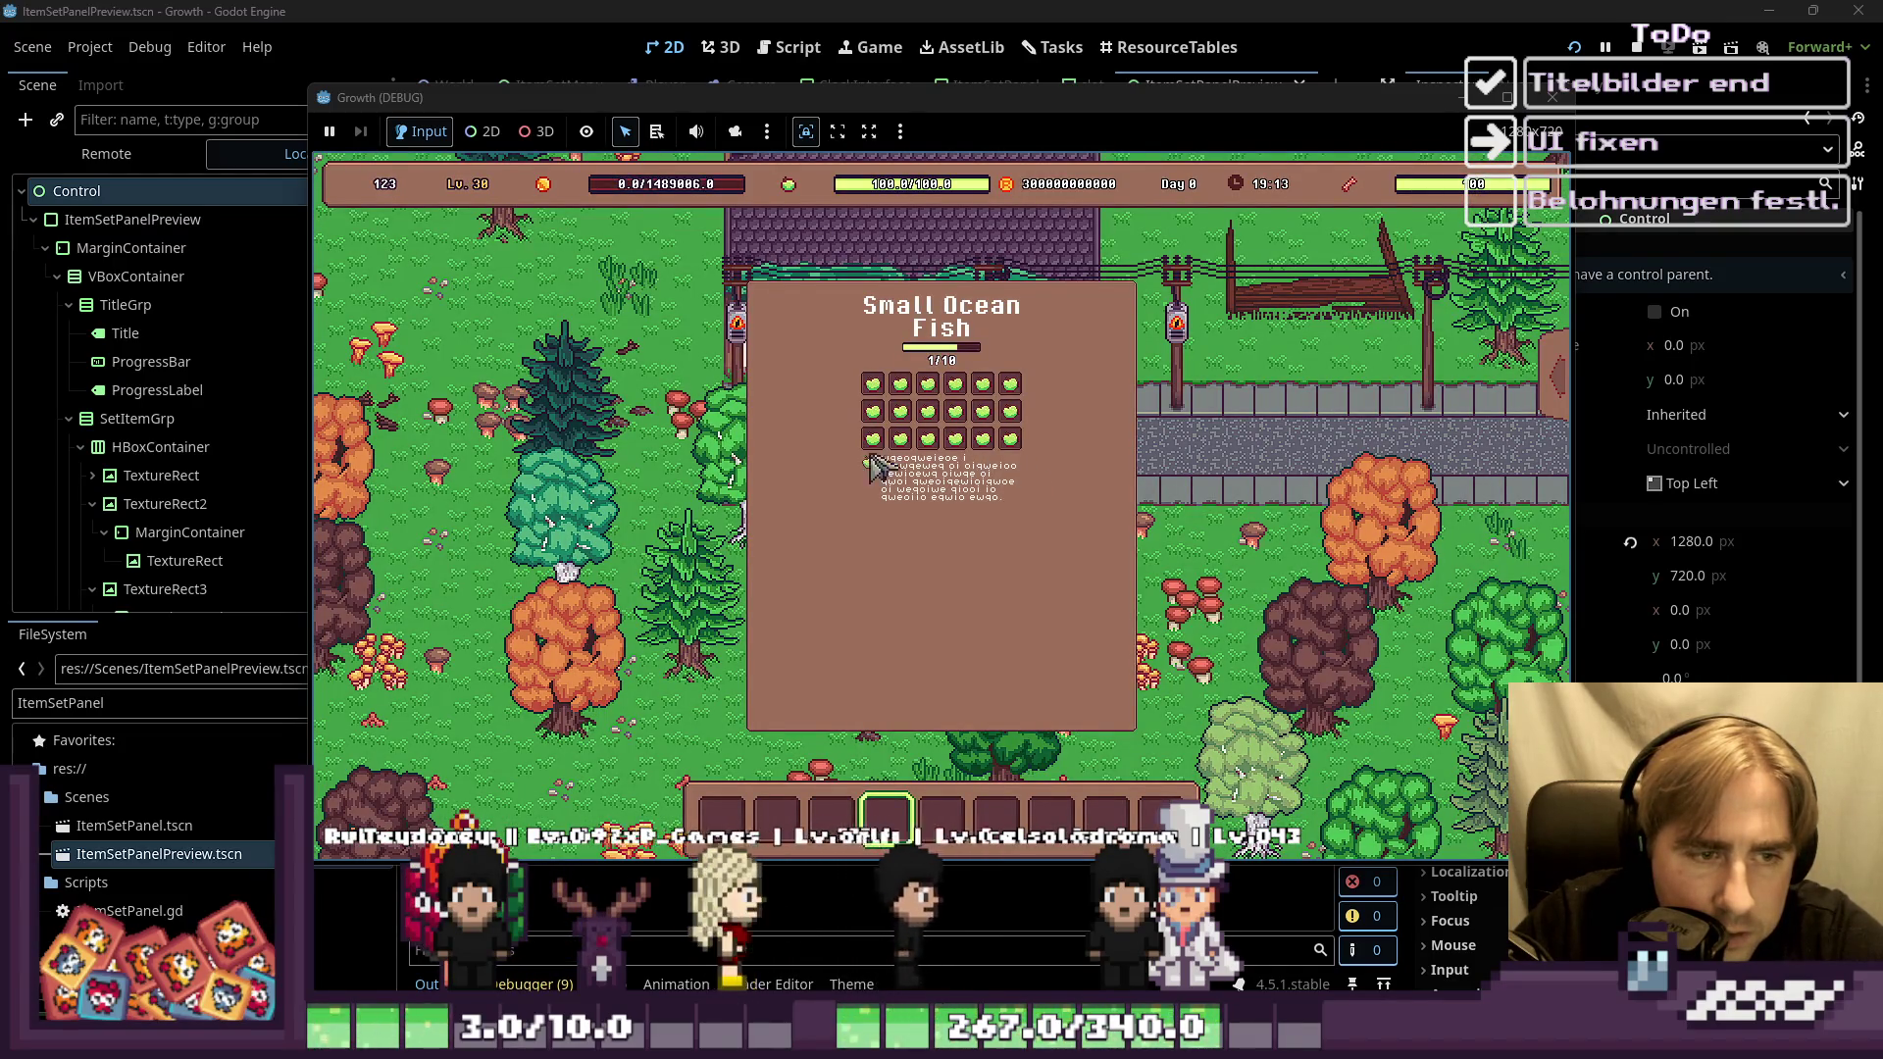
pyautogui.press('2')
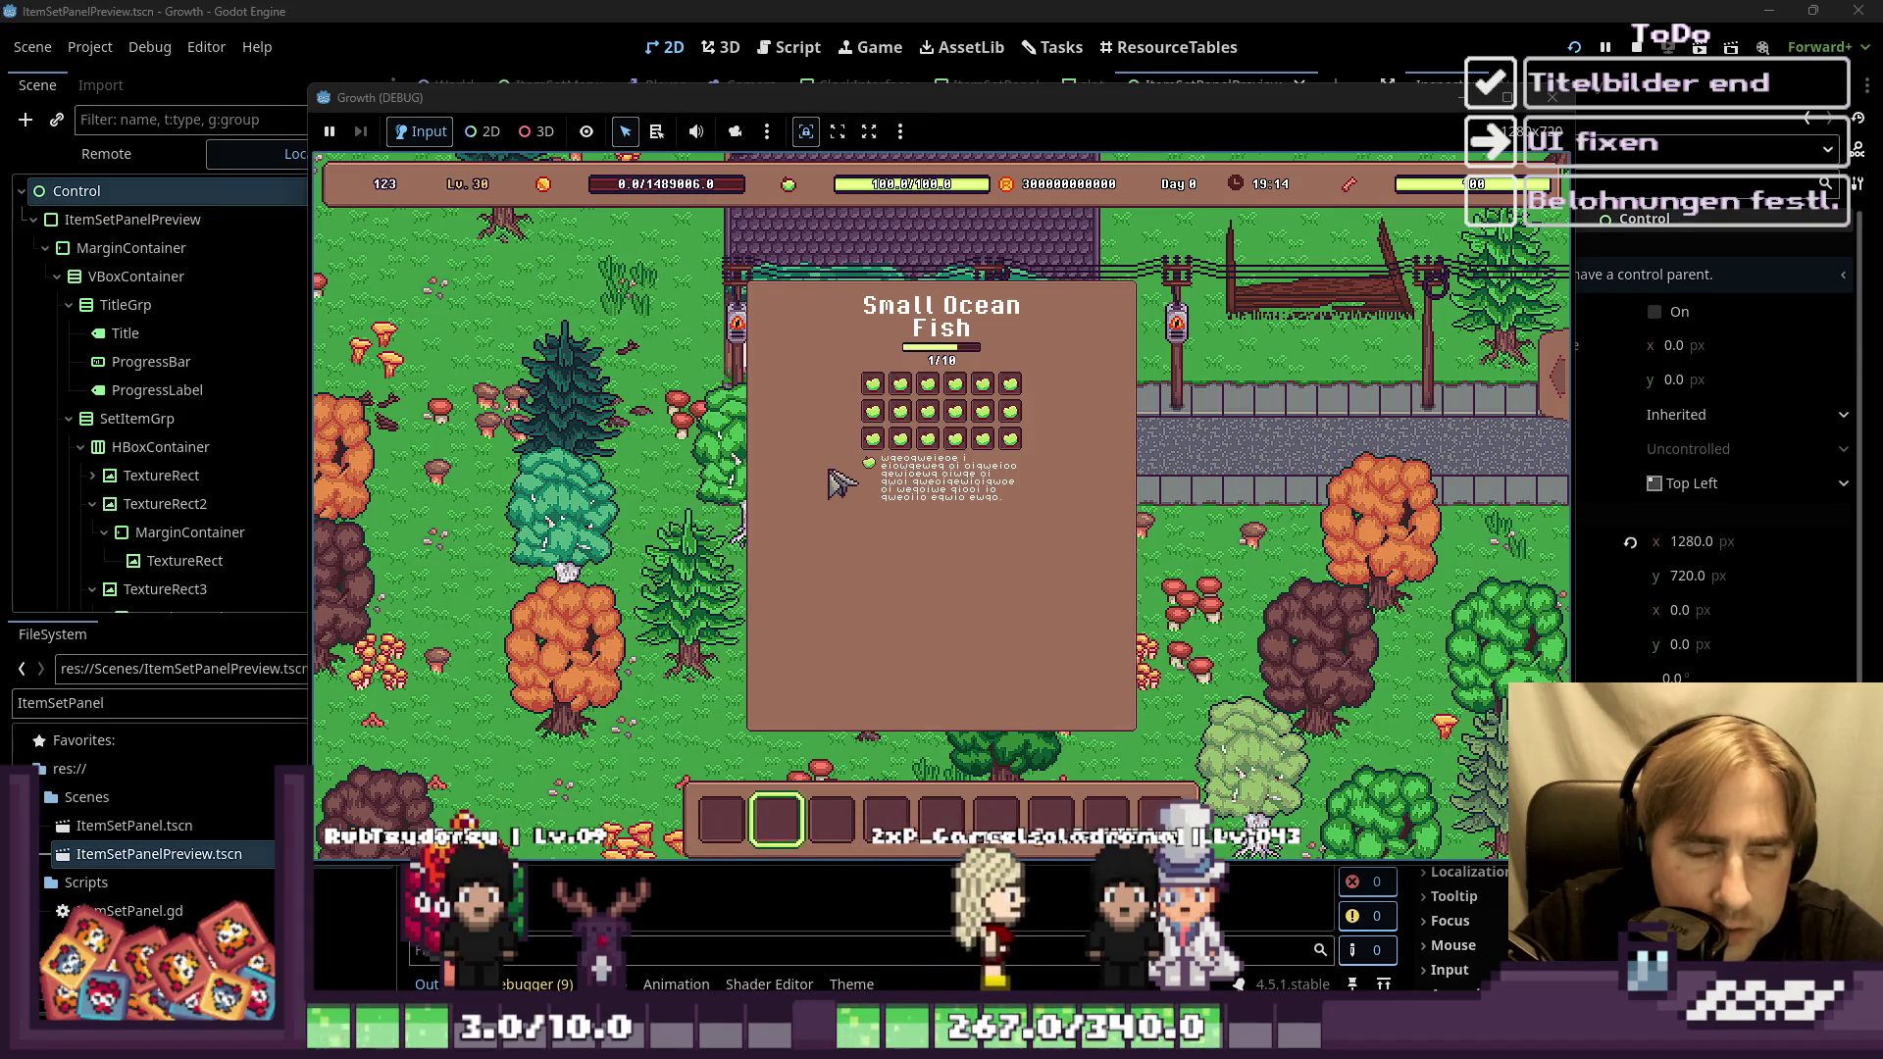
pyautogui.press('super+Up')
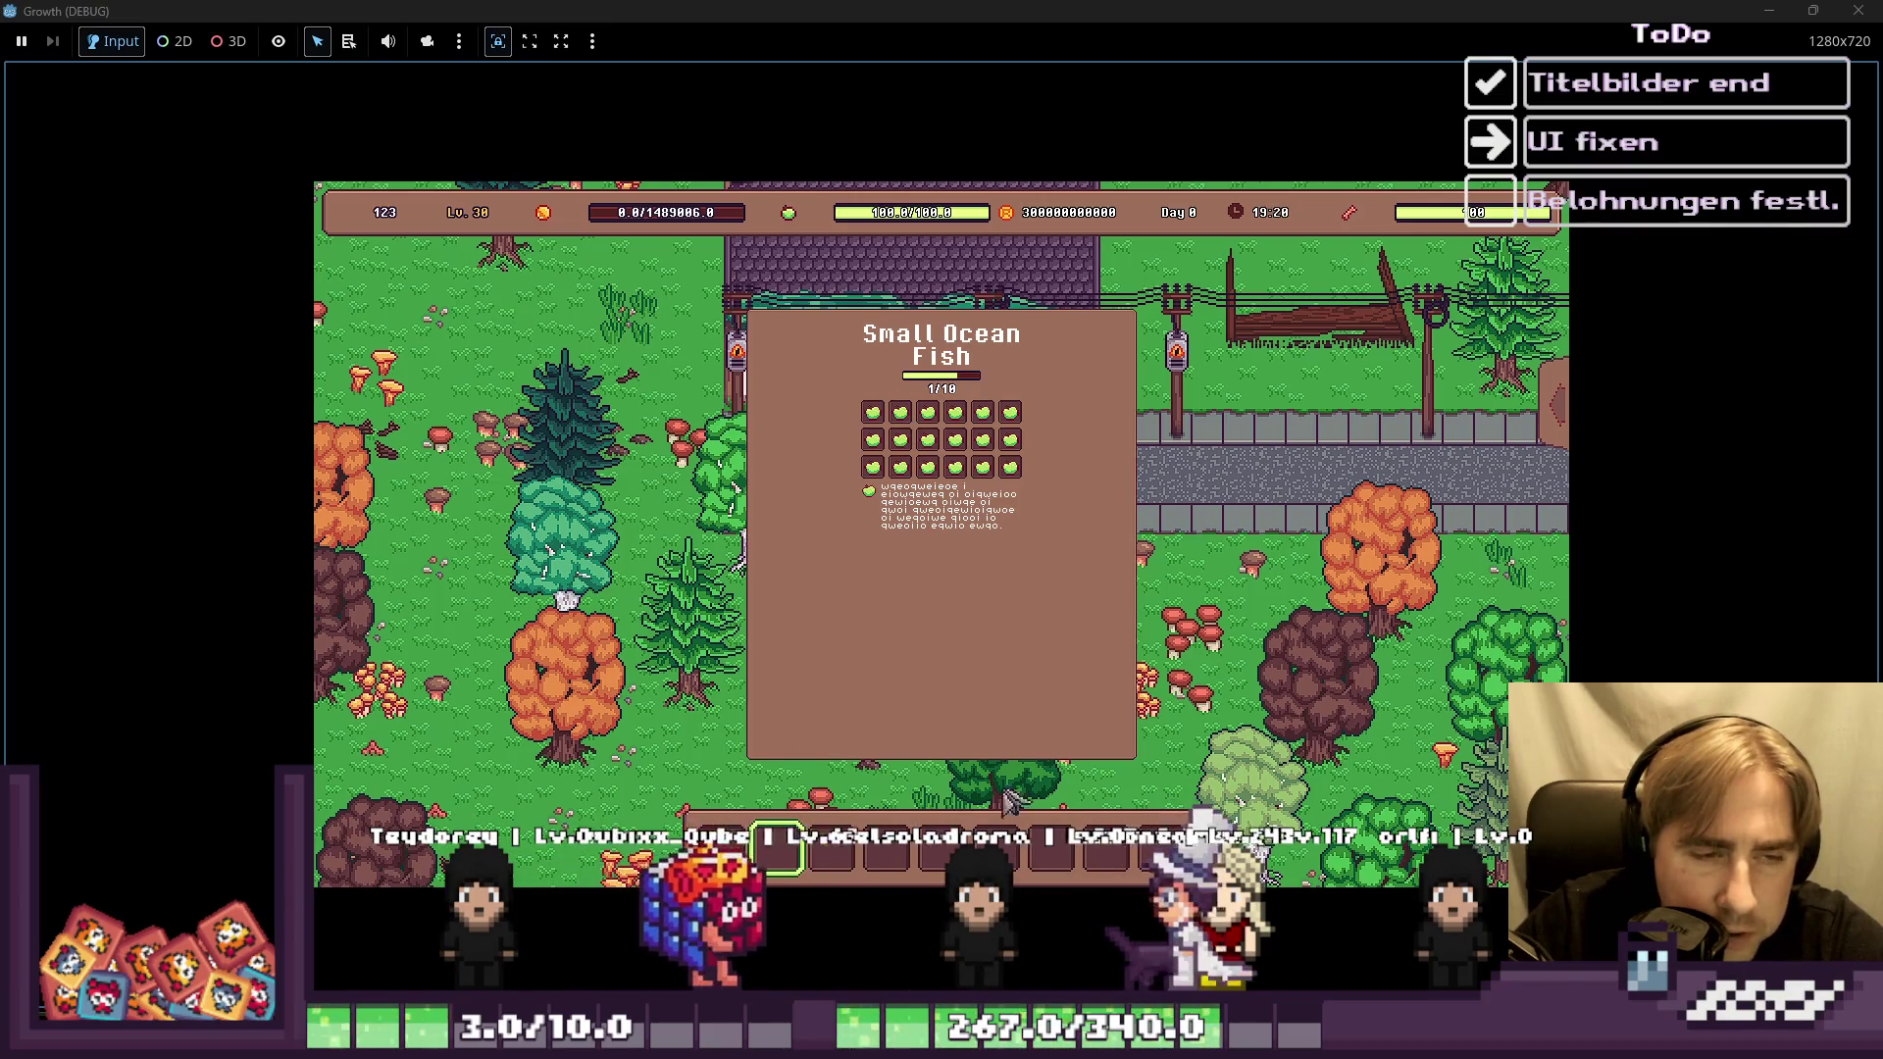
pyautogui.press('F8')
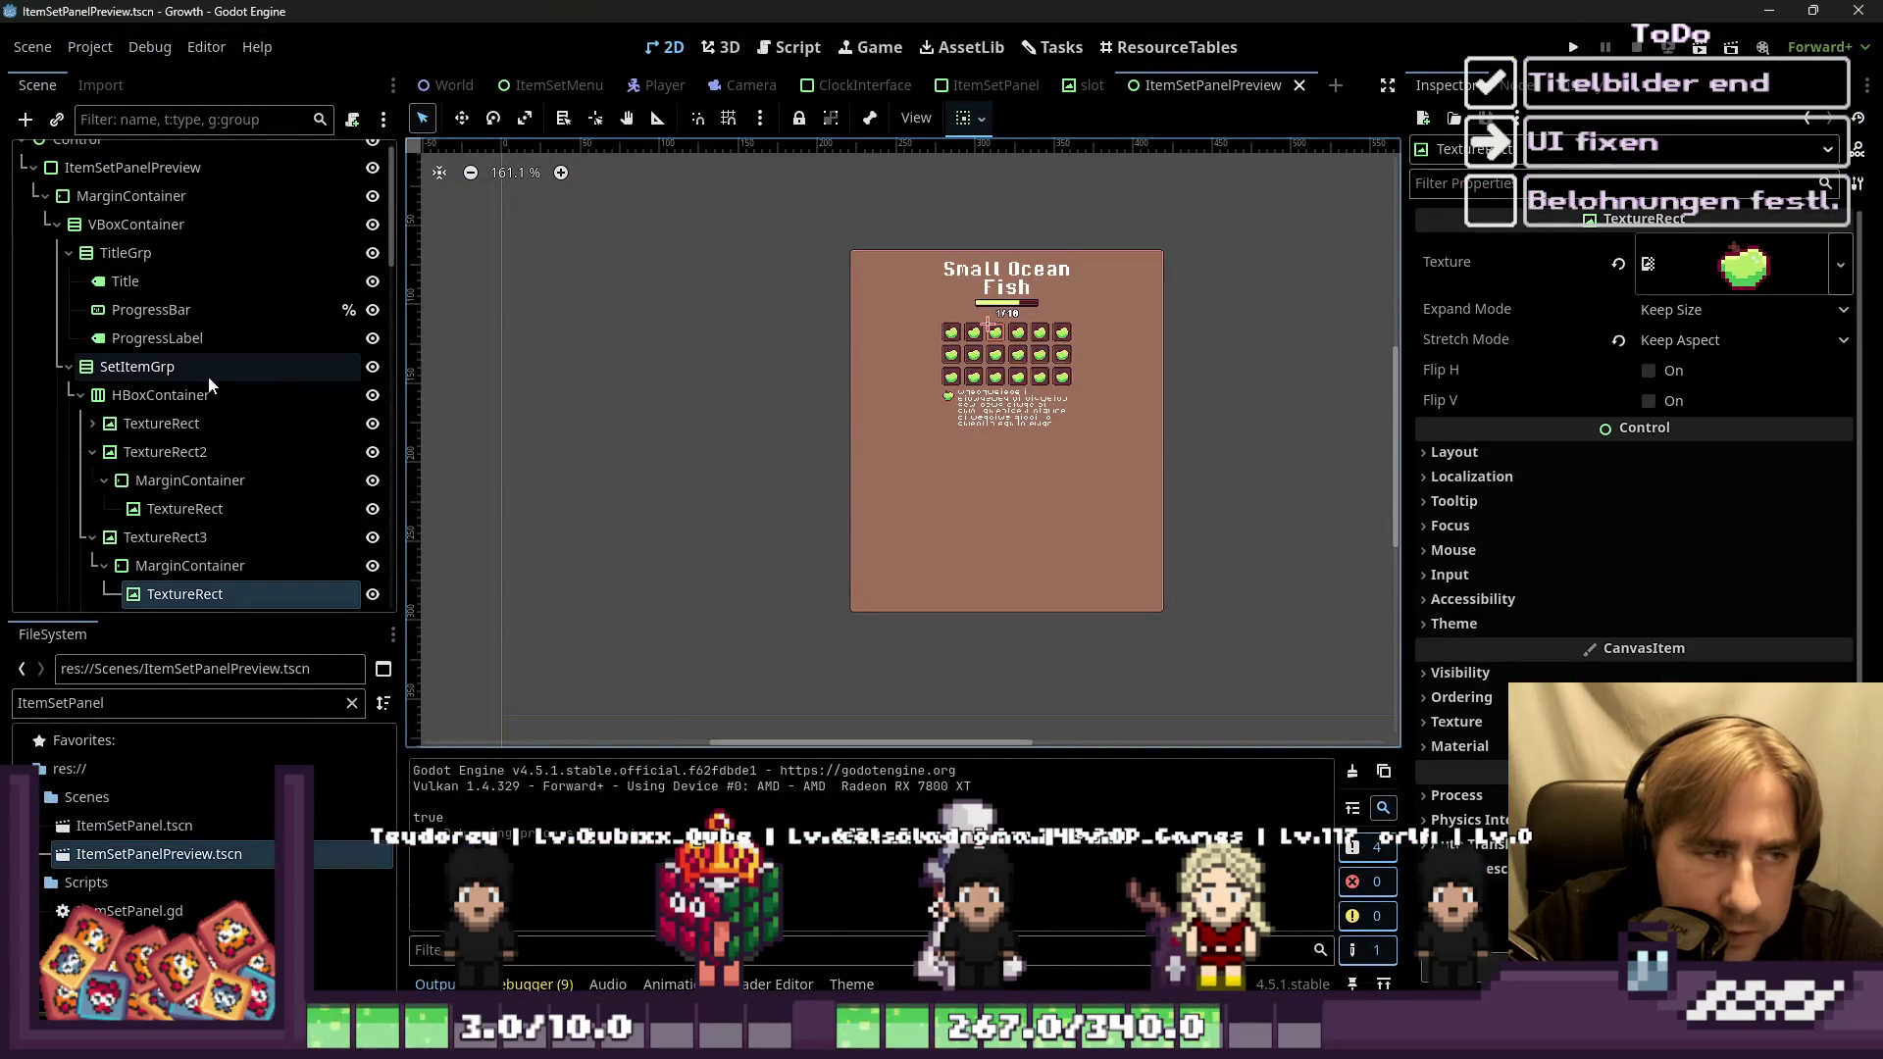
# - Give the first item icon TextureRect Fit Width expansion and Keep Centered stretch
pyautogui.click(177, 369)
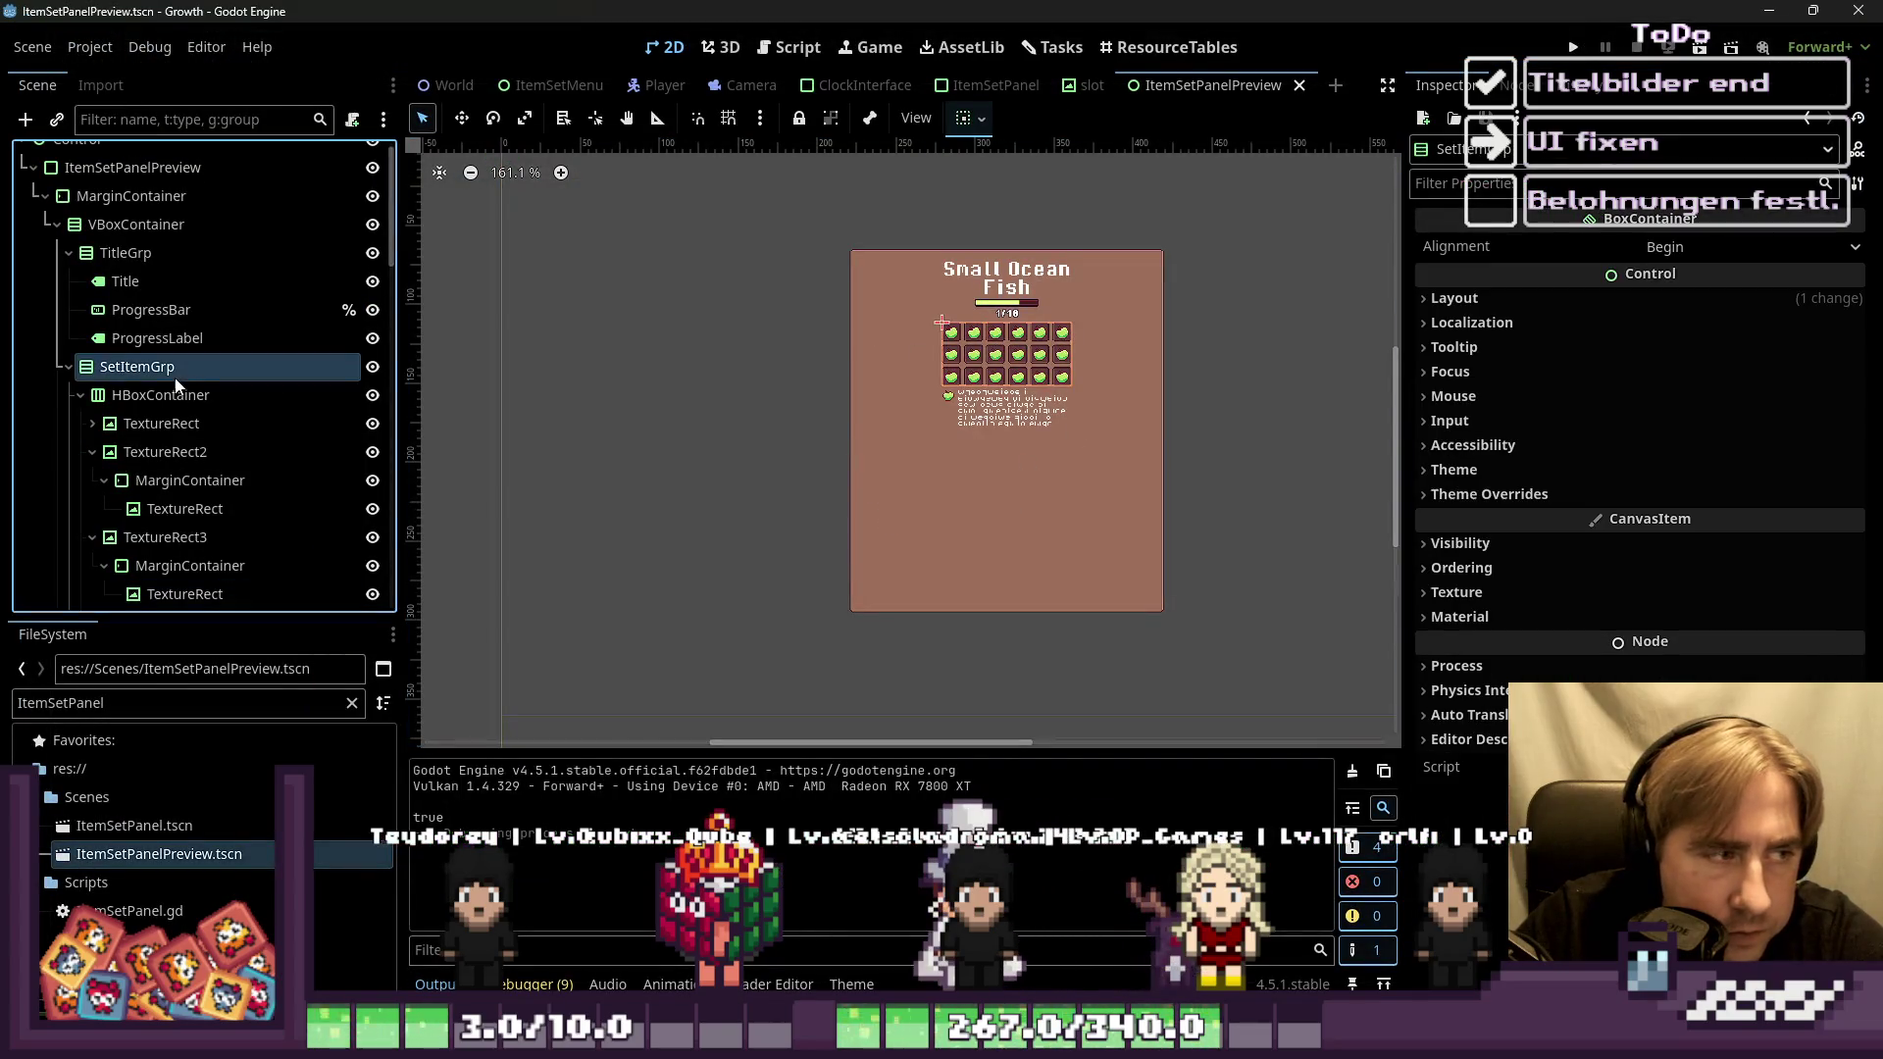
pyautogui.click(971, 119)
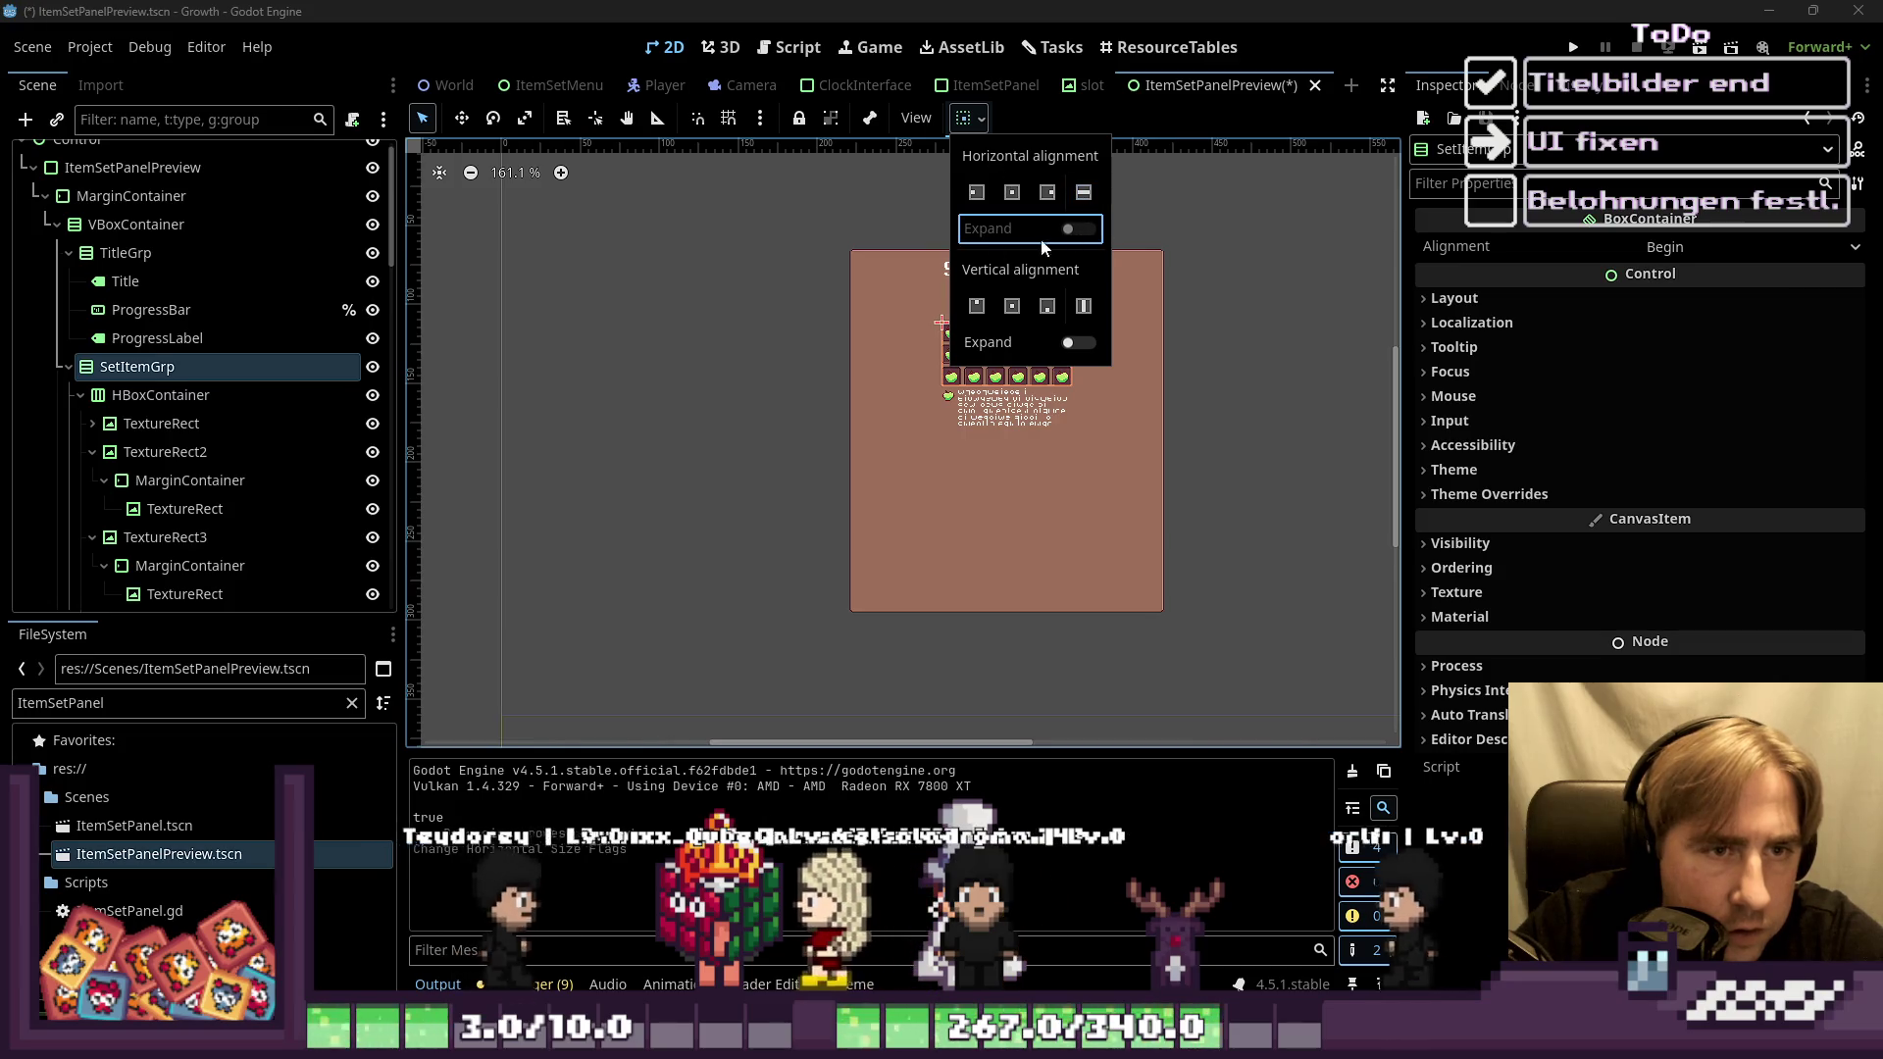
pyautogui.click(125, 253)
pyautogui.click(156, 422)
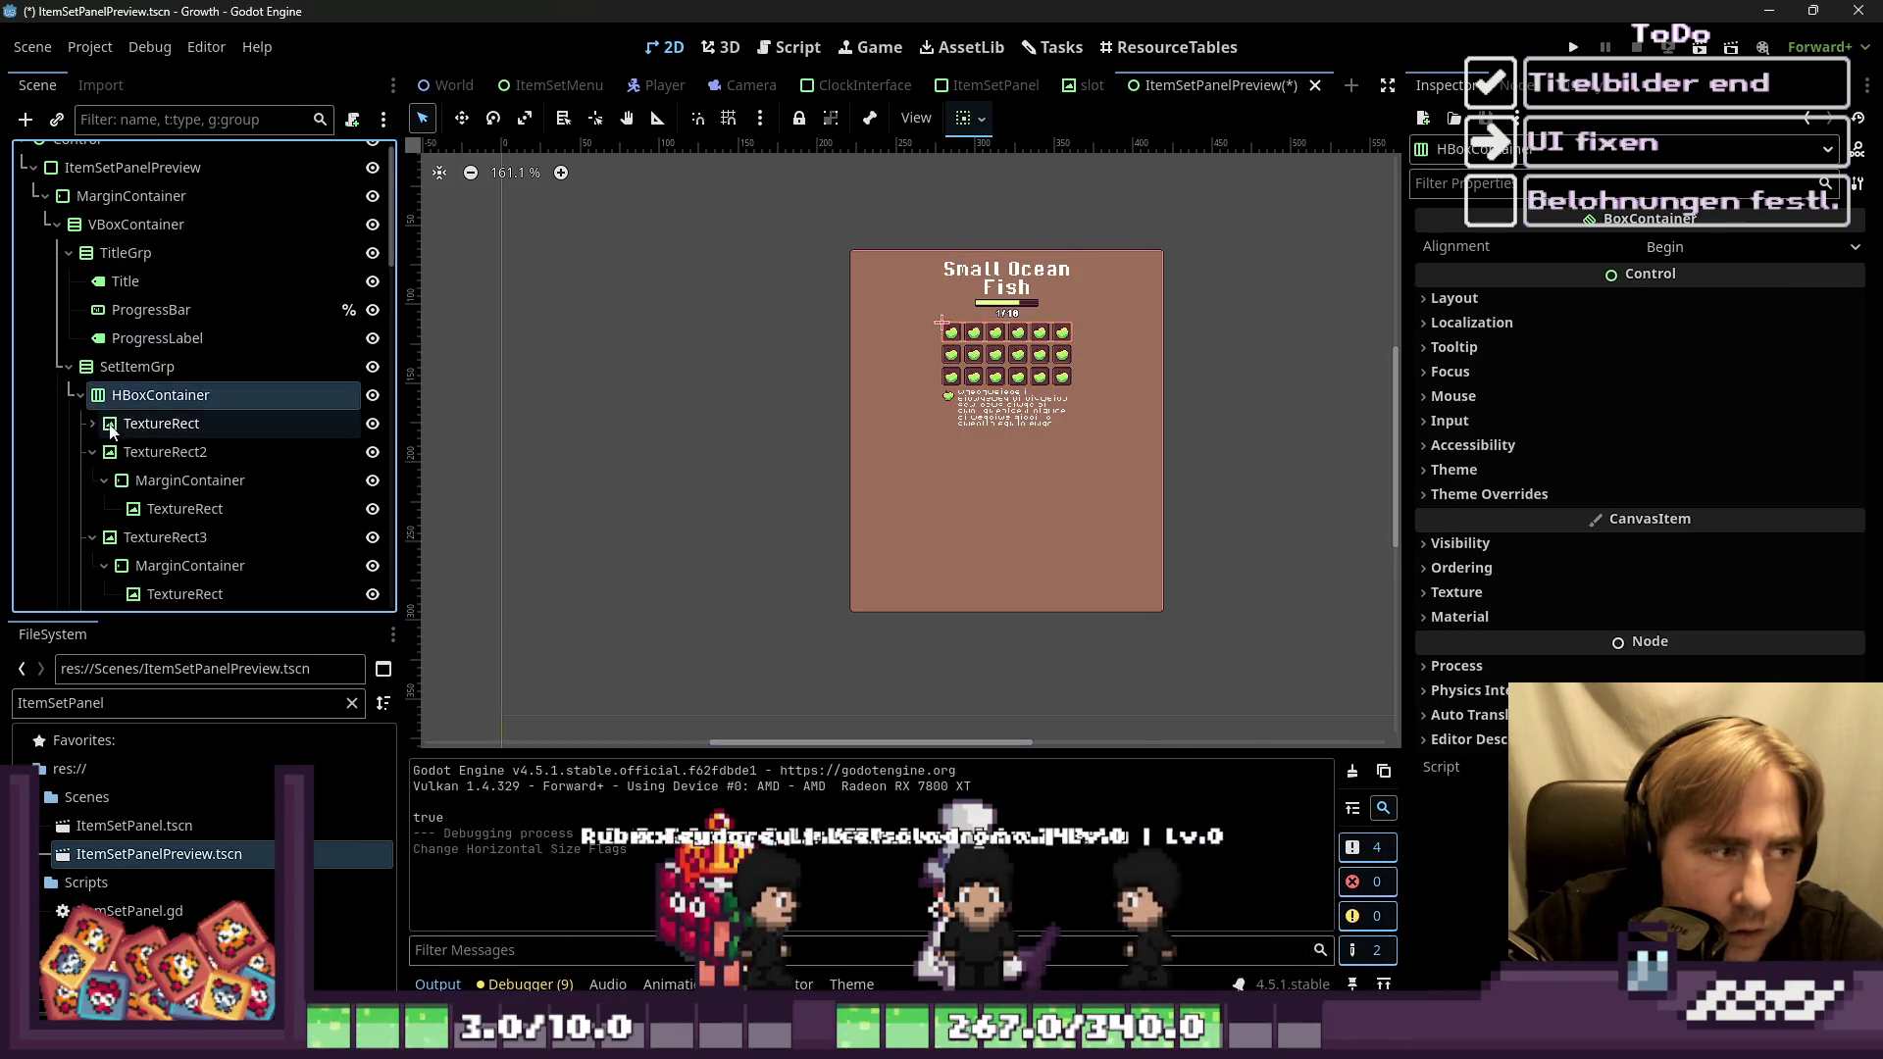
pyautogui.scroll(3, 1001, 324)
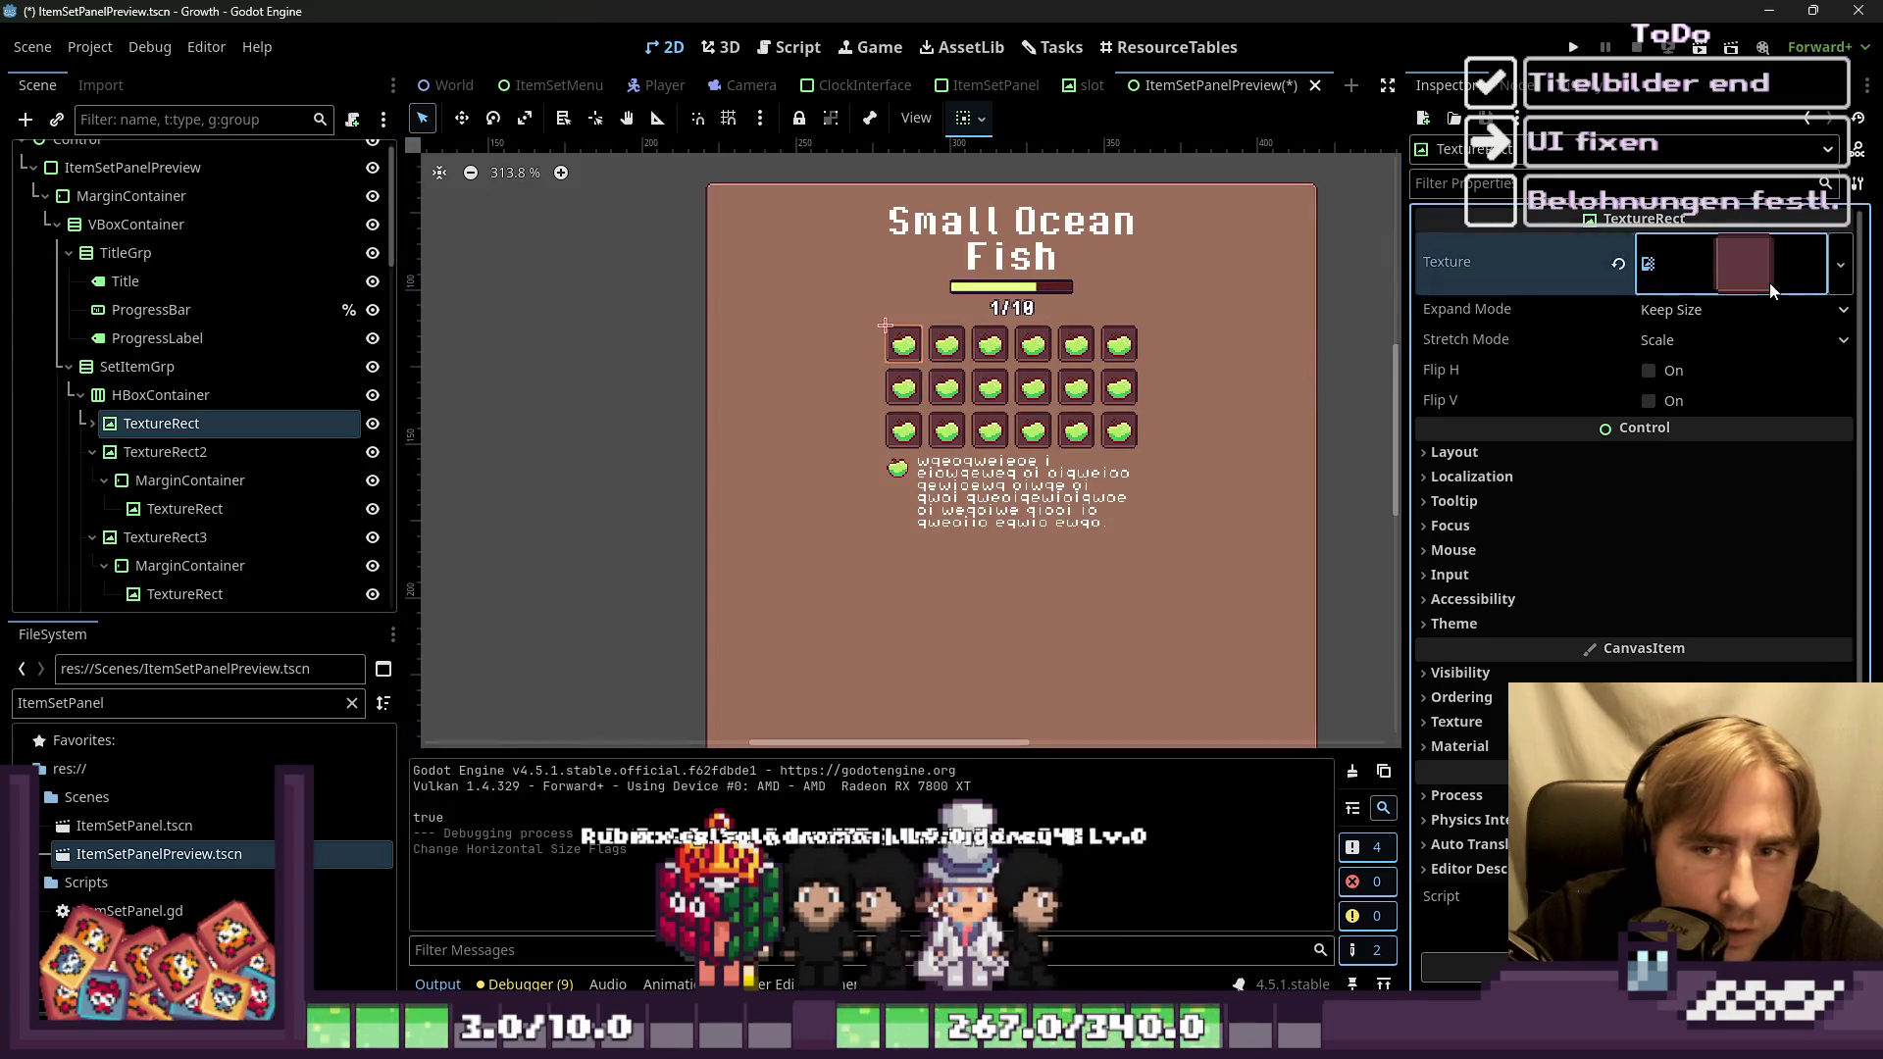
pyautogui.click(1692, 312)
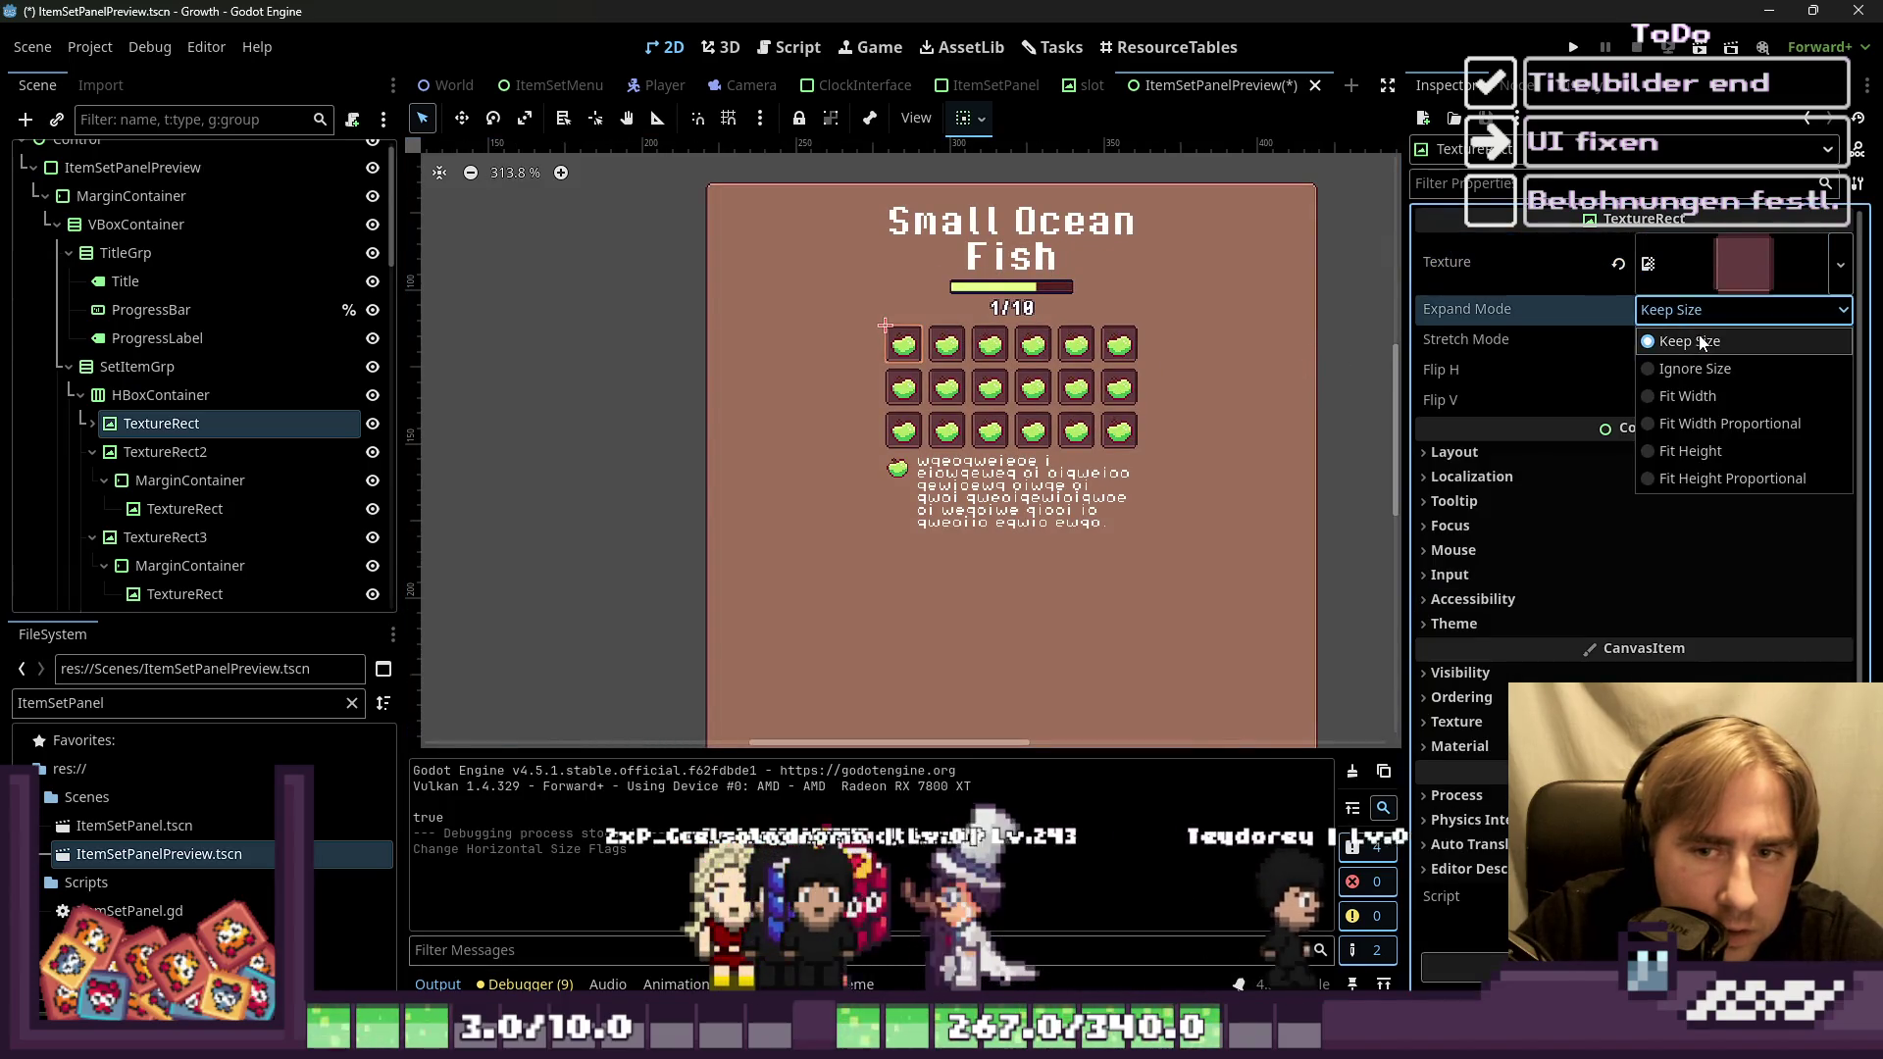
pyautogui.click(1697, 397)
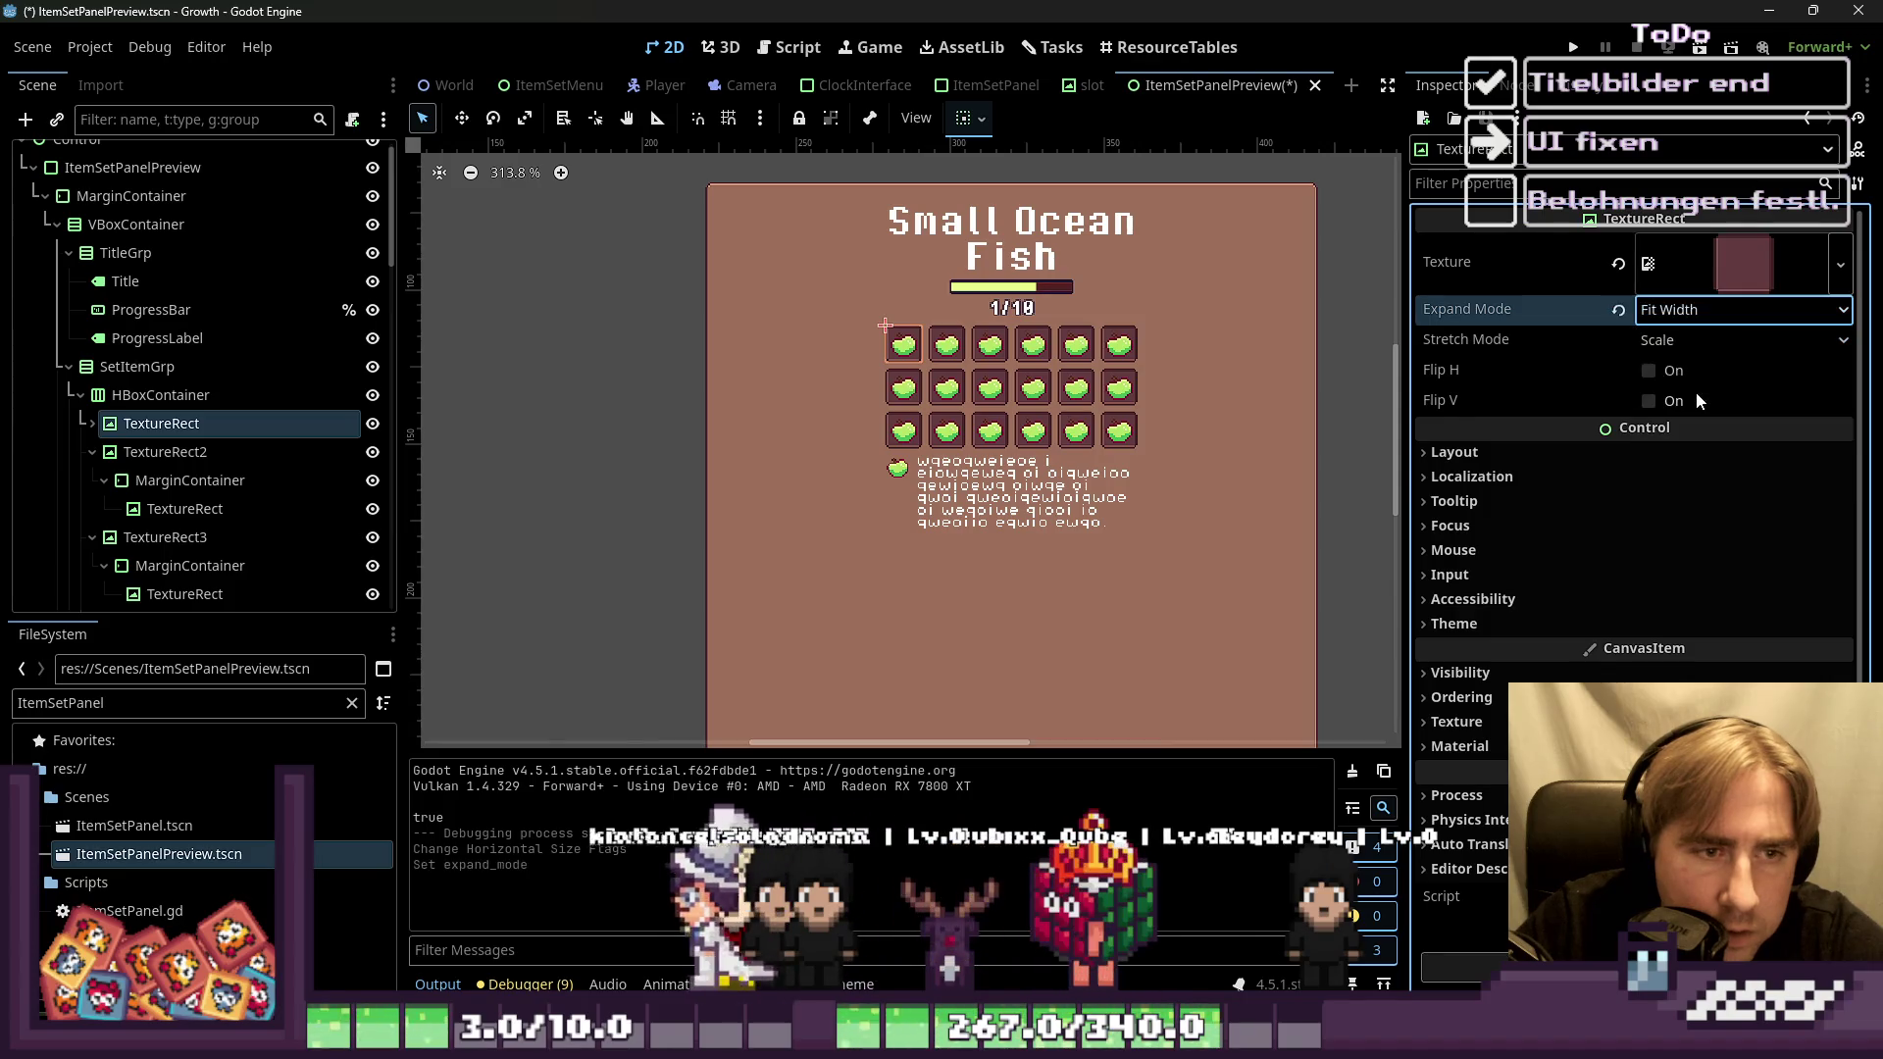
pyautogui.click(1695, 340)
pyautogui.click(1687, 445)
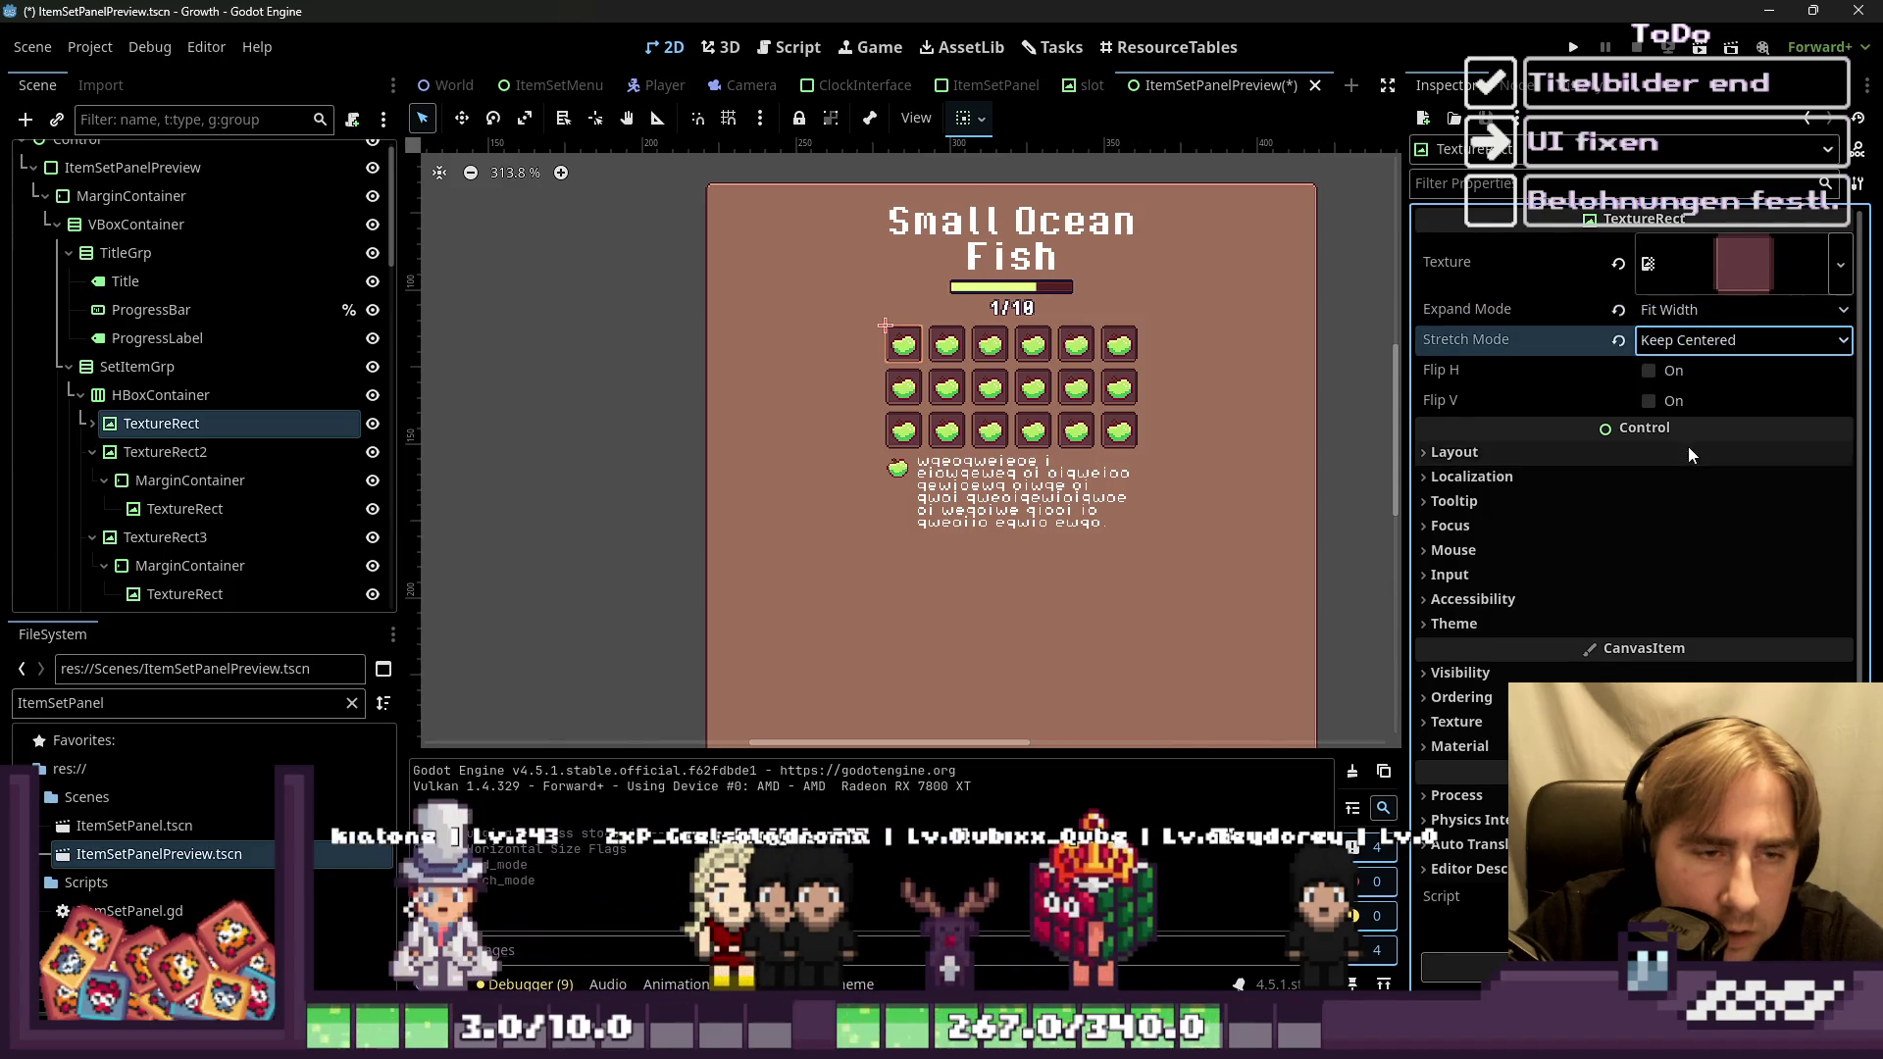
# - Try Center alignment on SetItemGrp, then set it back to Begin
pyautogui.click(222, 396)
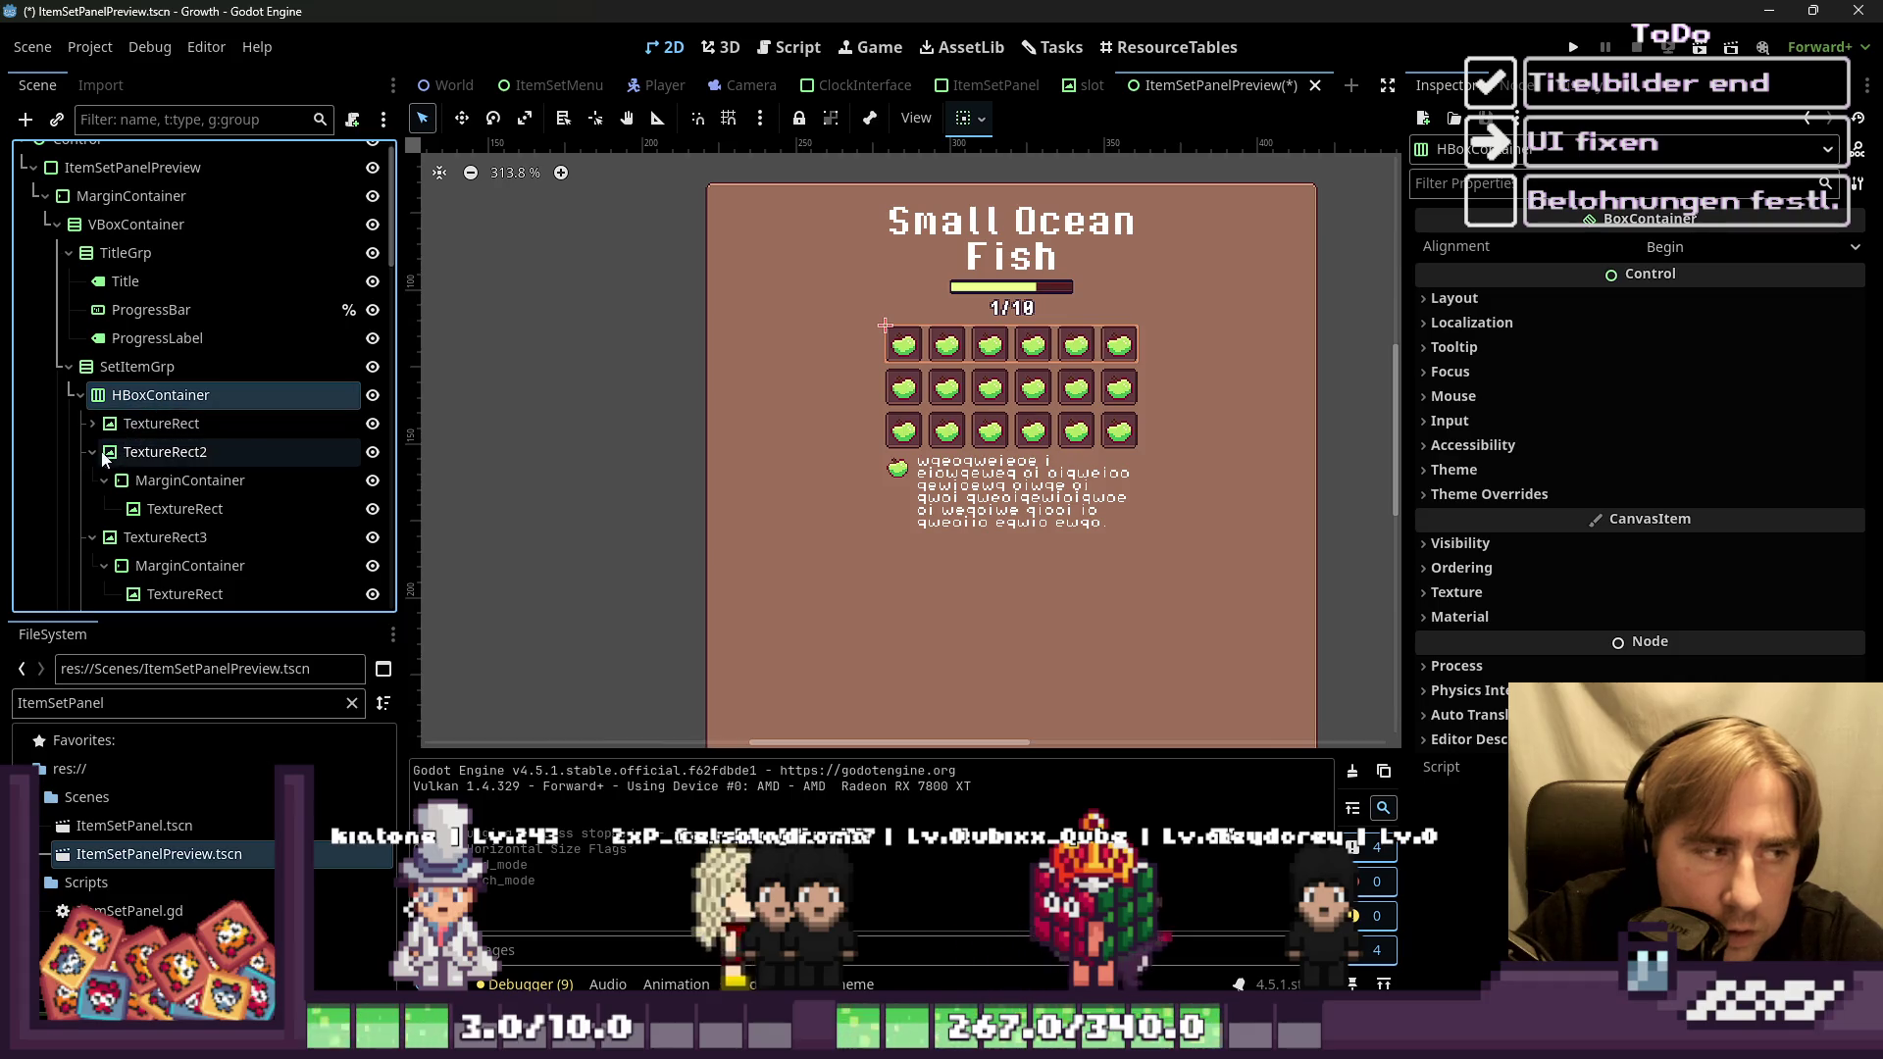
pyautogui.click(88, 367)
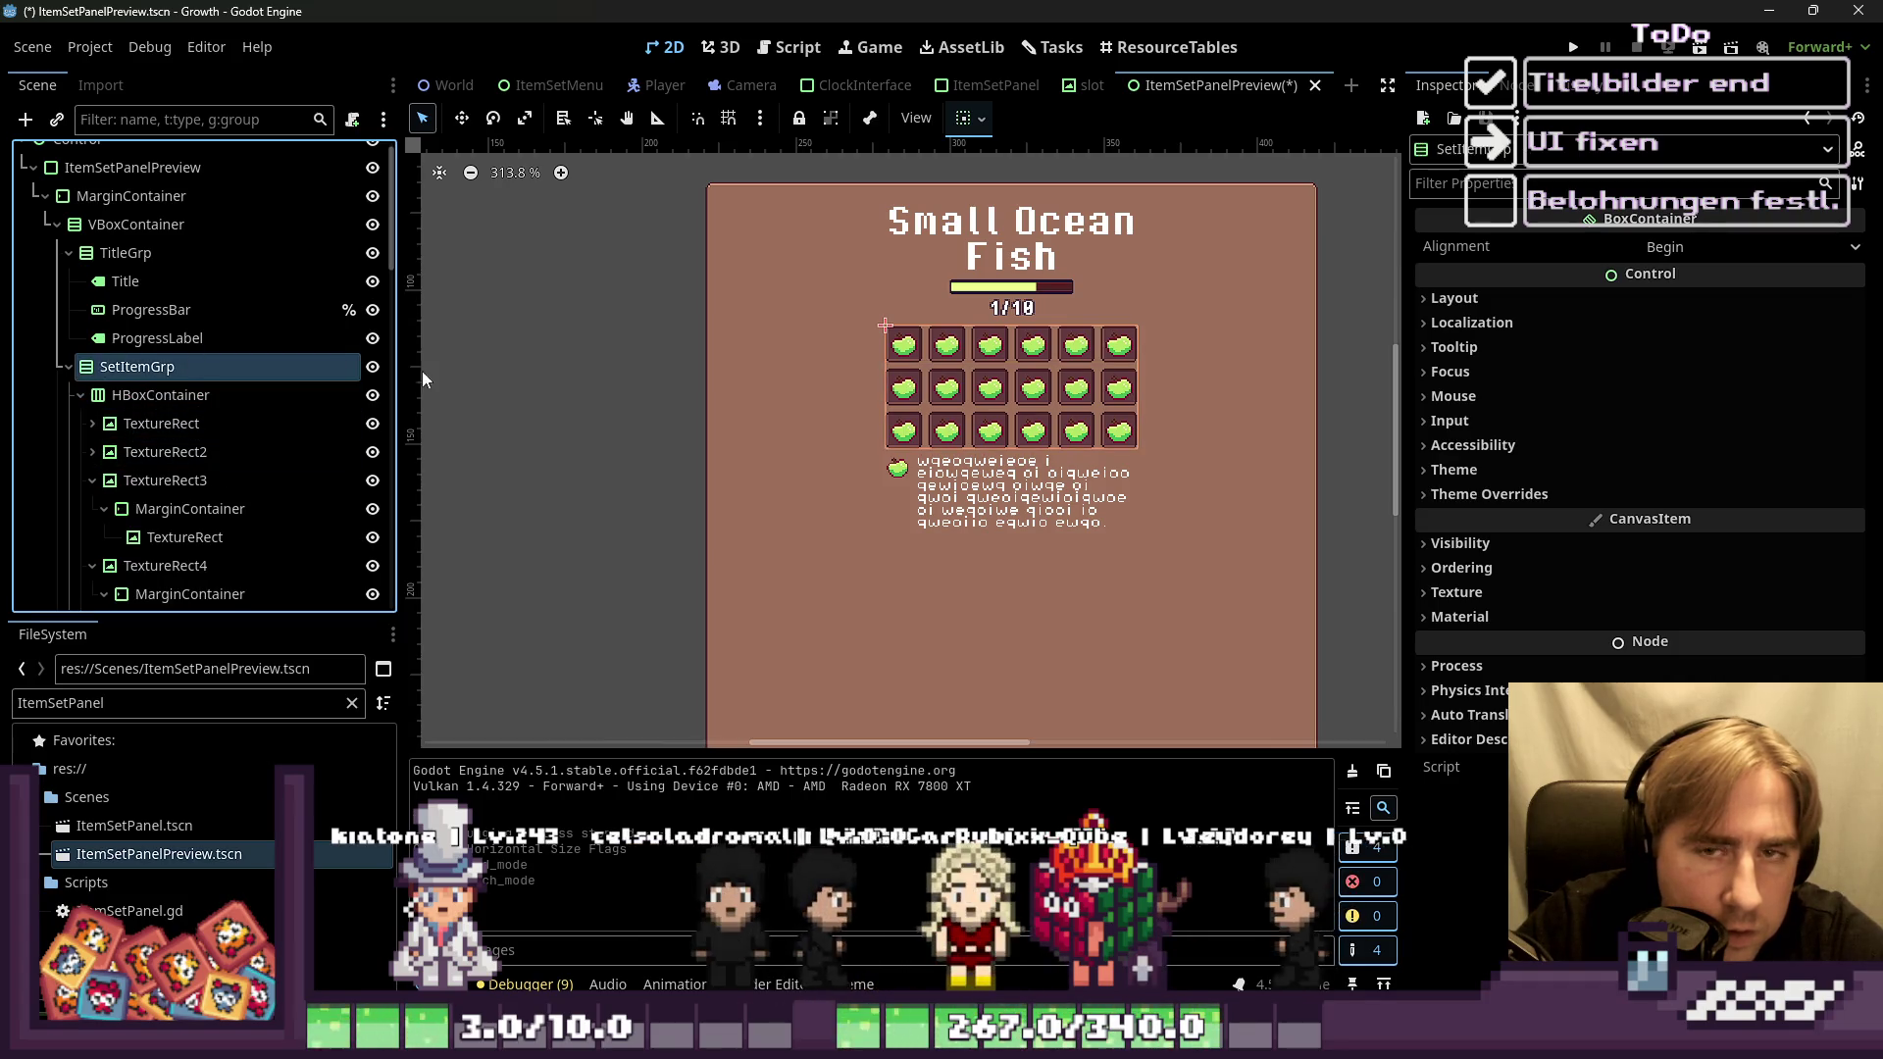
pyautogui.click(1692, 247)
pyautogui.click(1687, 306)
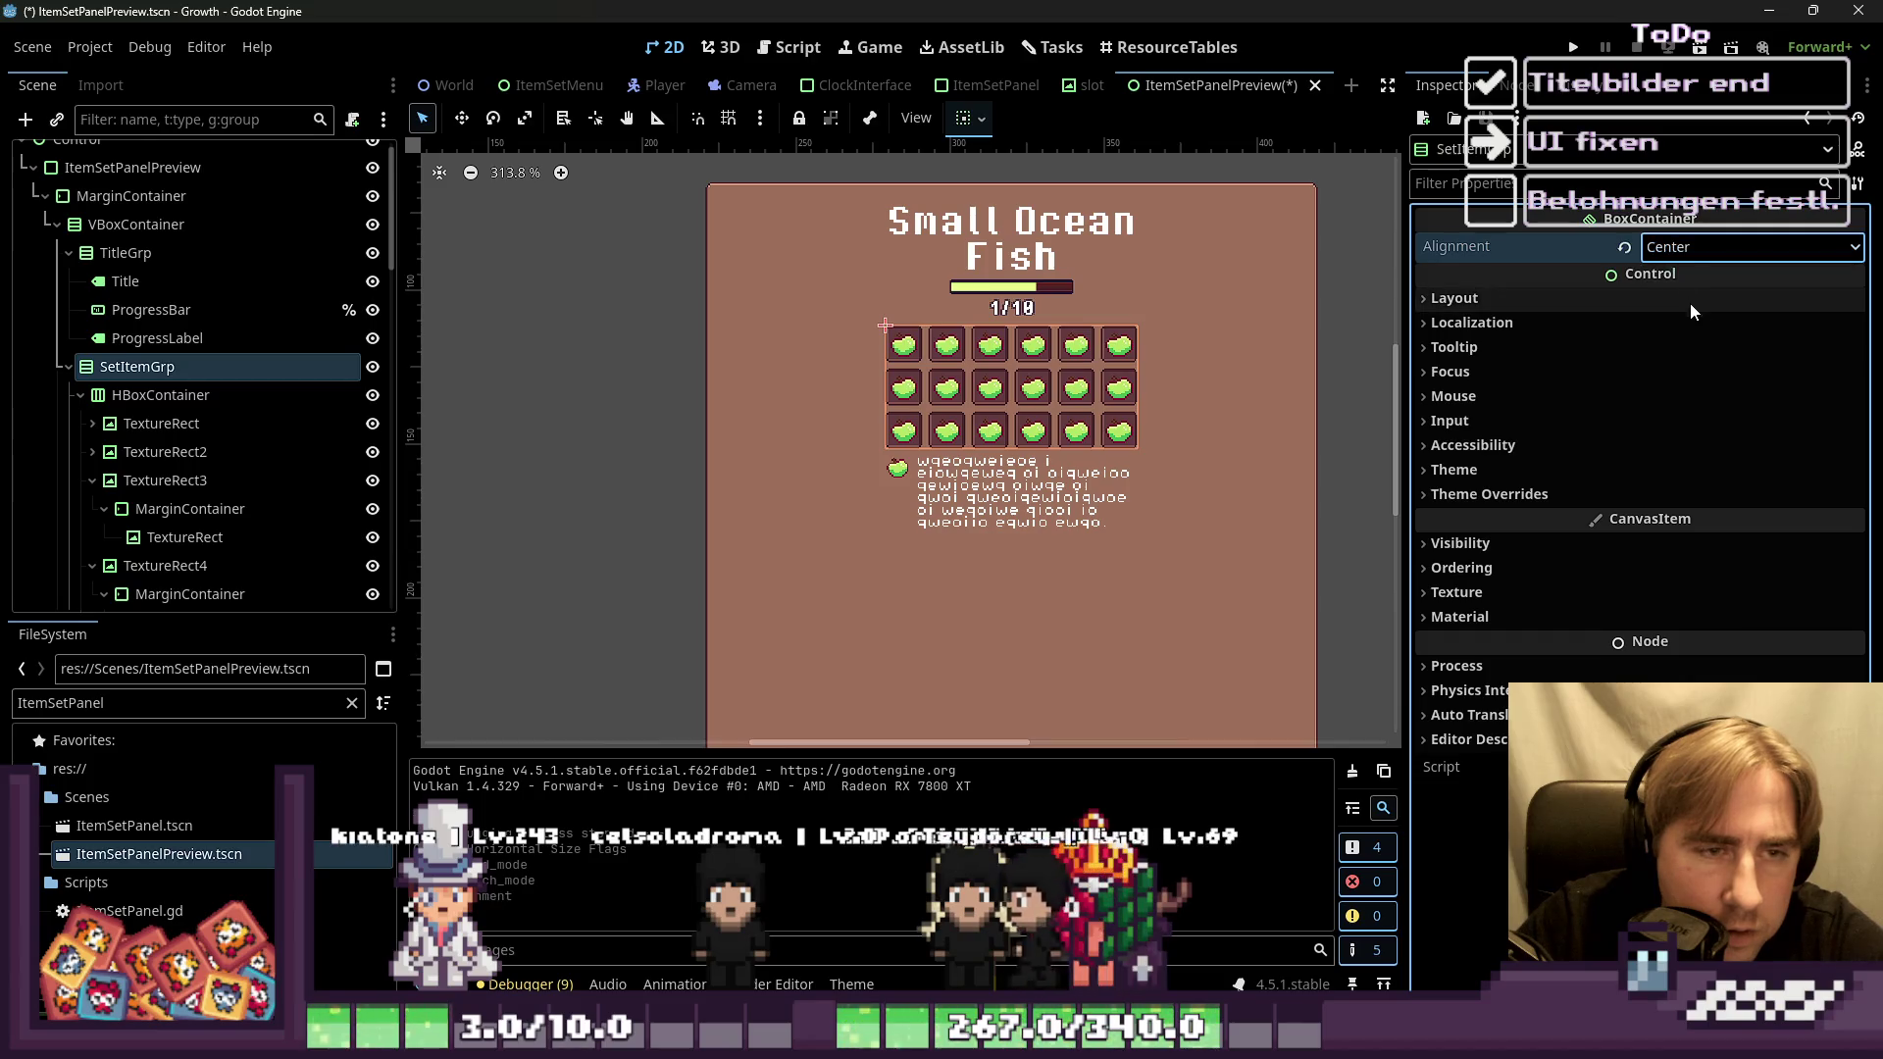
pyautogui.click(1683, 257)
pyautogui.click(1679, 278)
# - Stretch the VBoxContainer across the full panel width
pyautogui.click(85, 225)
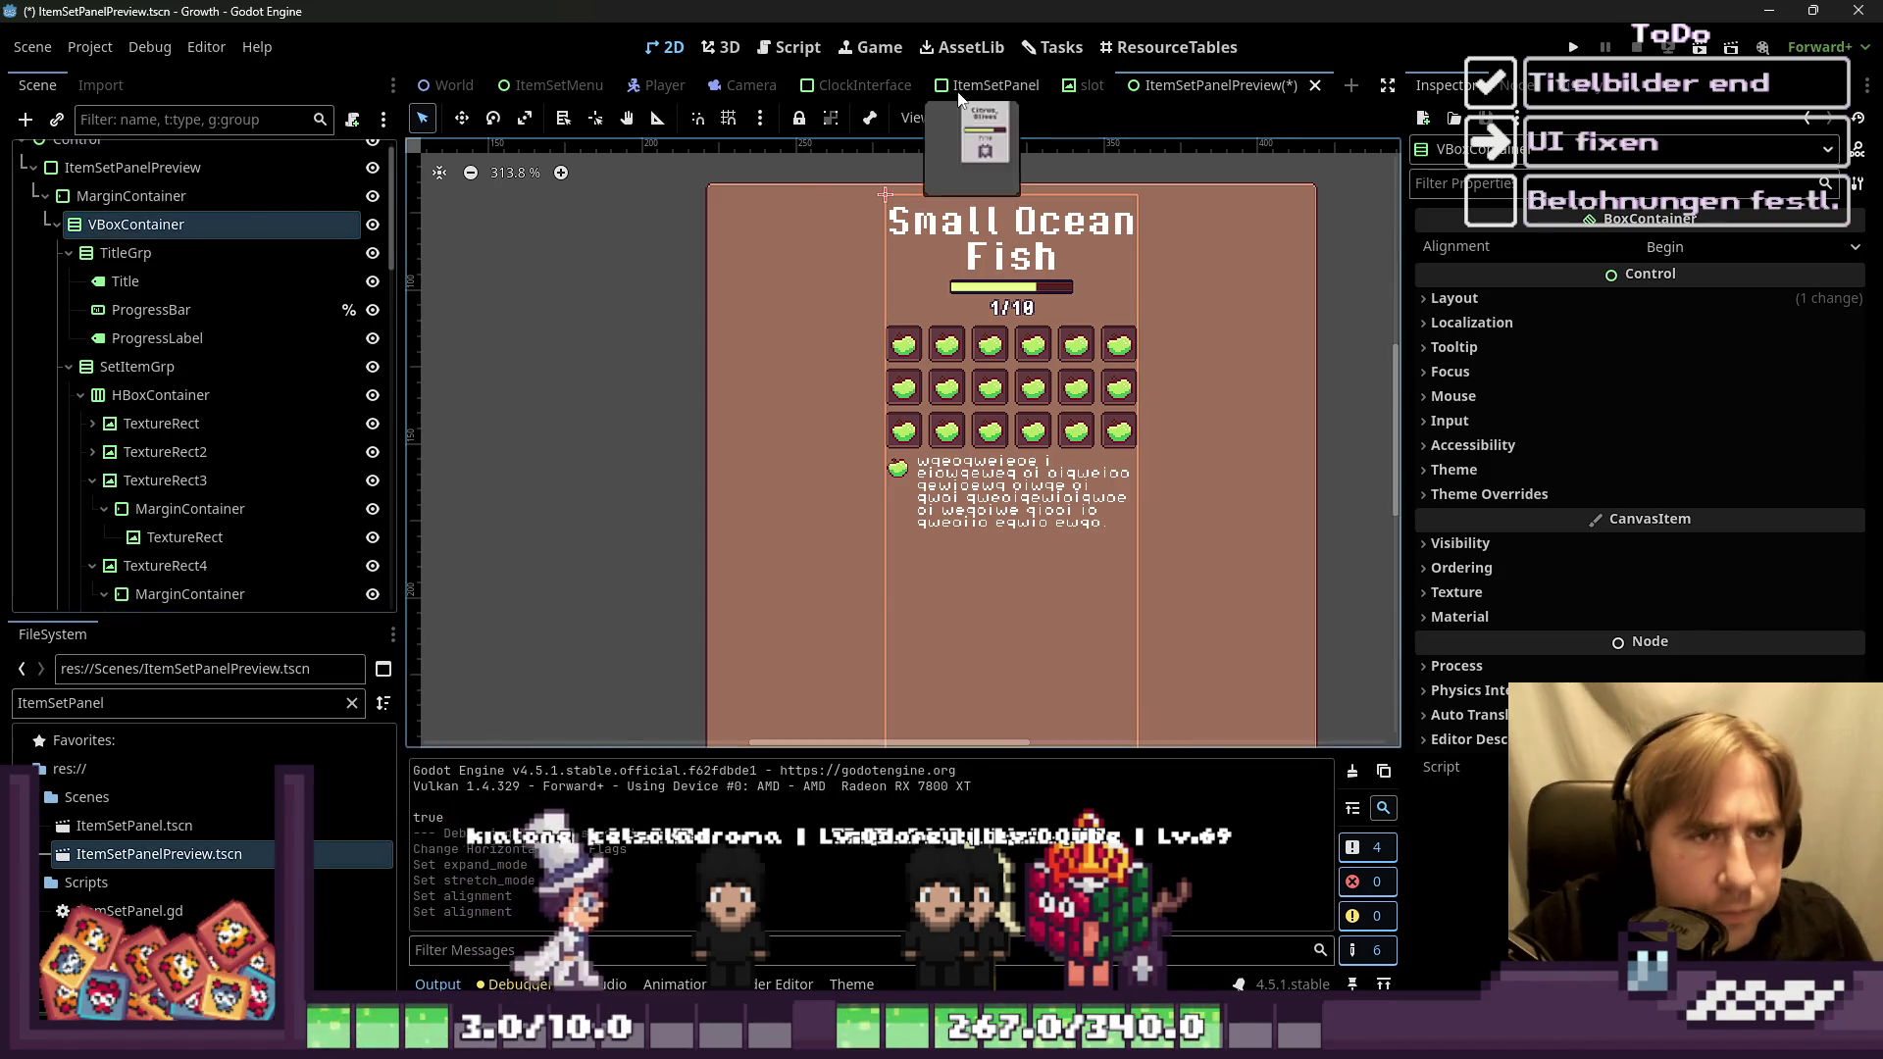
pyautogui.click(981, 122)
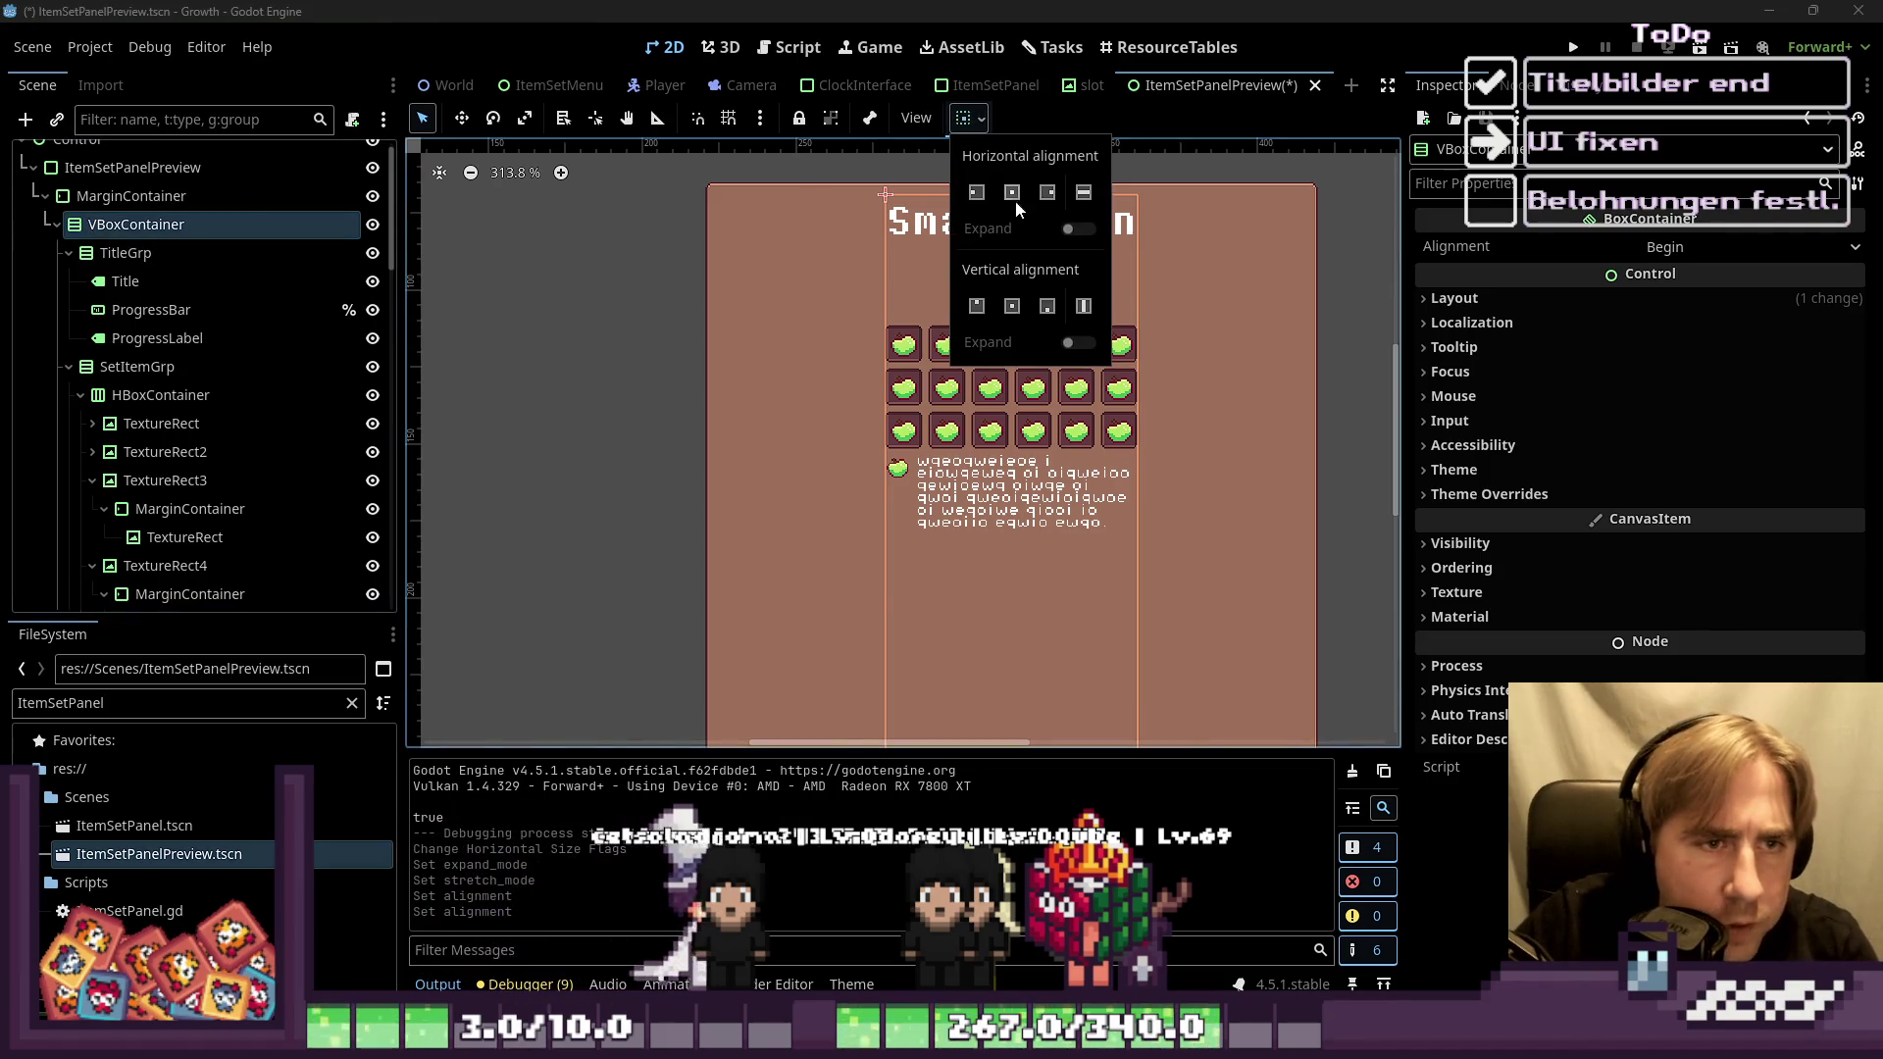
pyautogui.click(1084, 193)
pyautogui.click(730, 395)
pyautogui.click(734, 391)
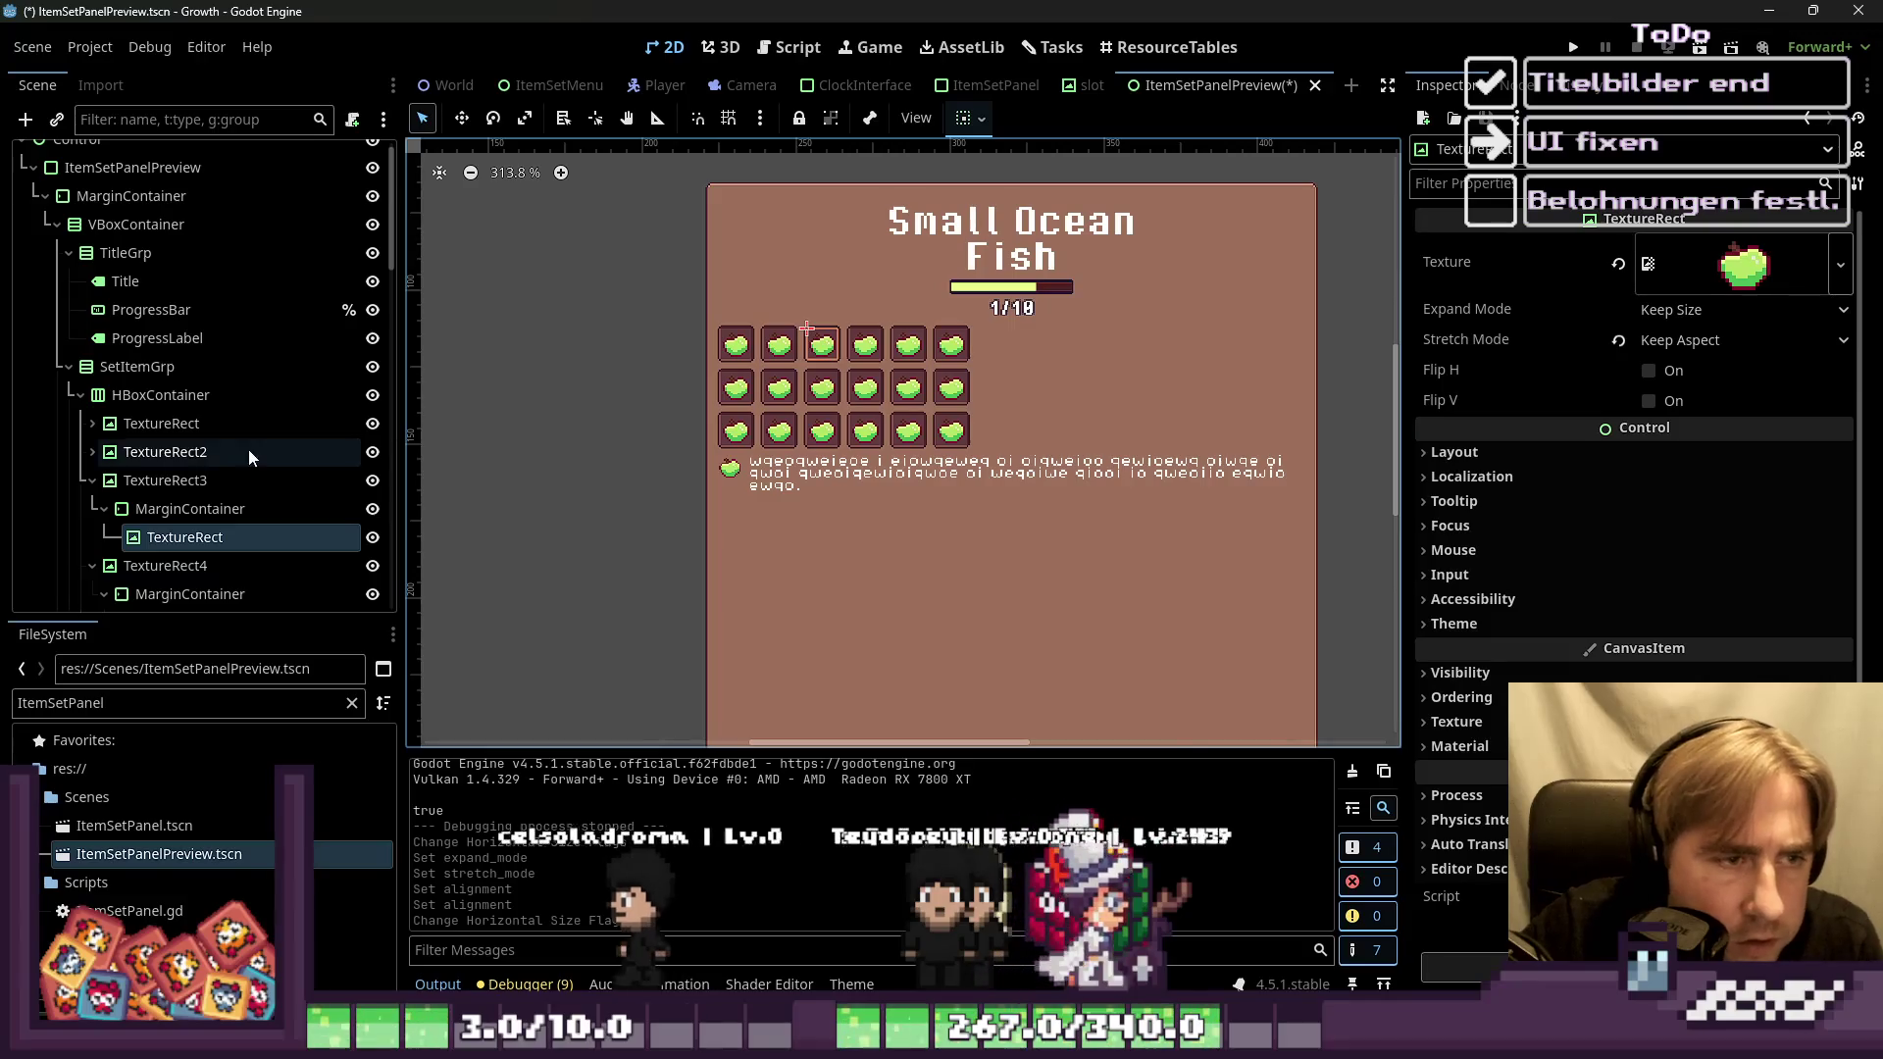
# - Expand SetItemGrp's layout settings and again try Center alignment before reverting to Begin
pyautogui.click(184, 365)
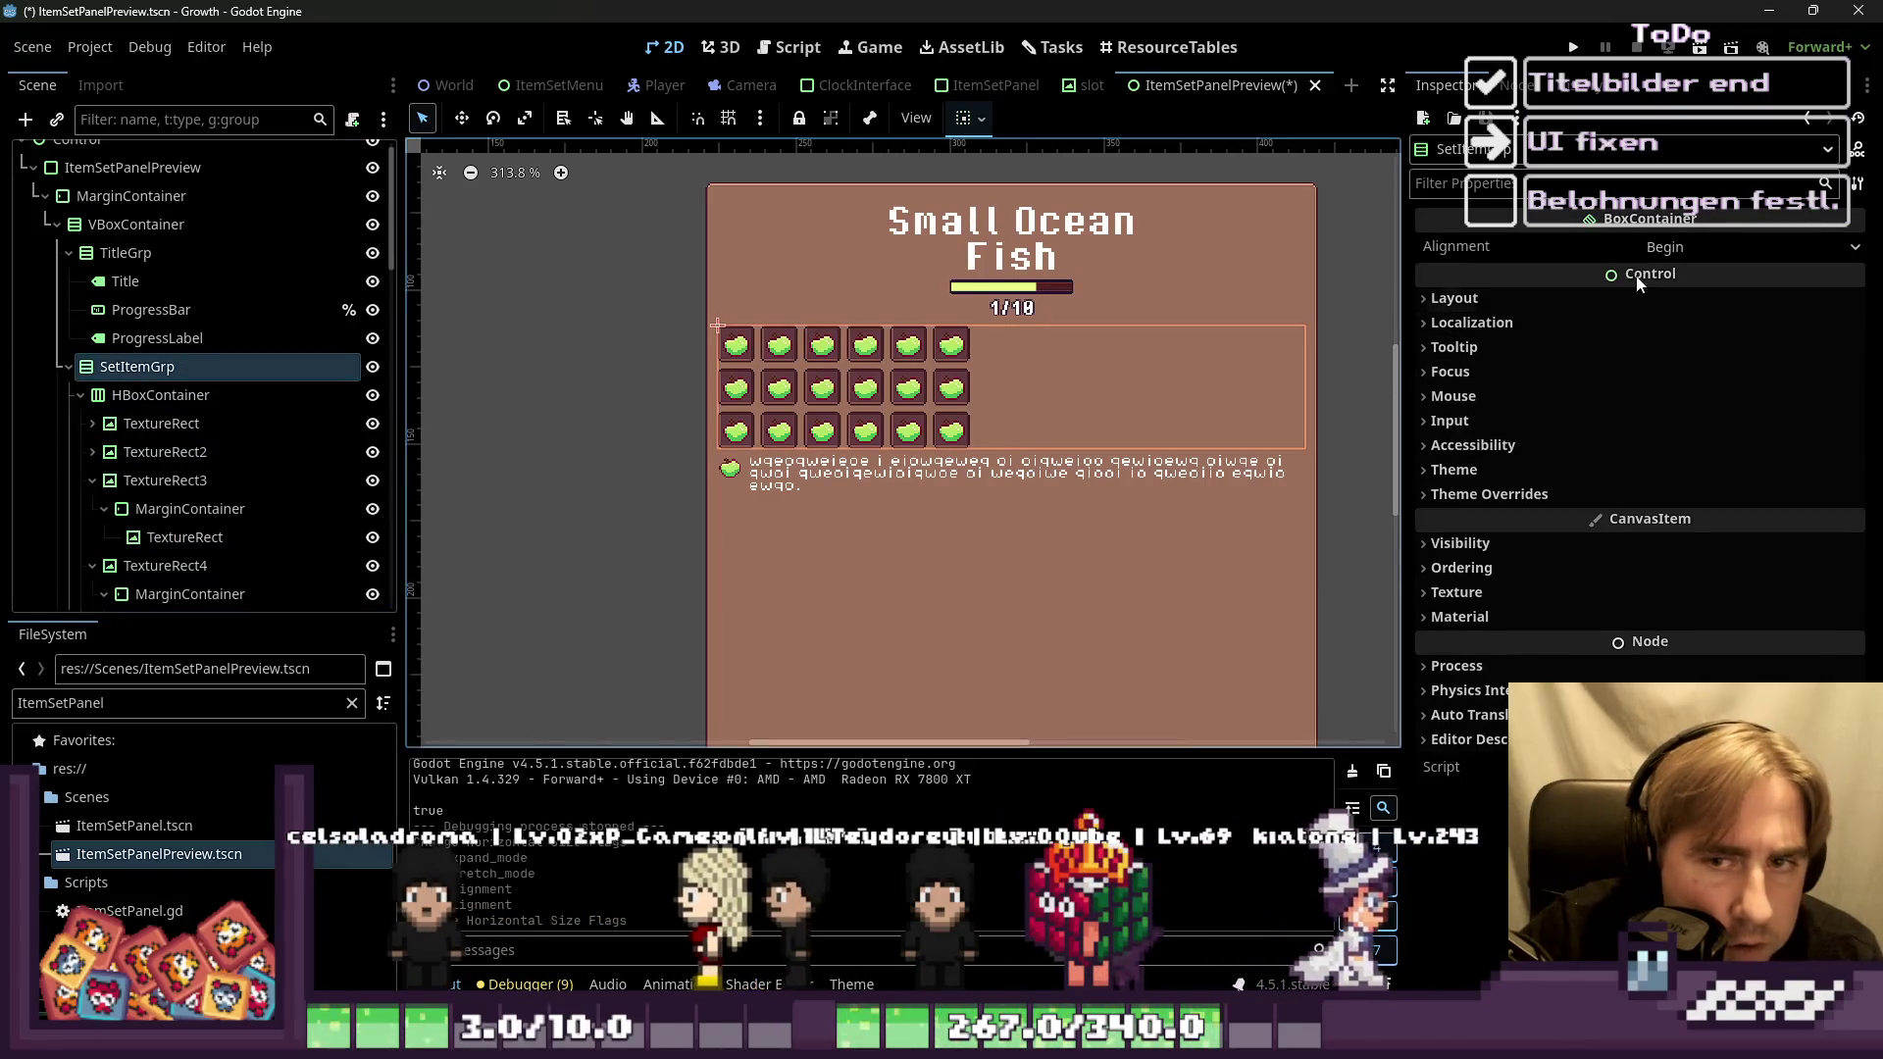
pyautogui.click(1520, 298)
pyautogui.click(1657, 253)
pyautogui.click(1667, 305)
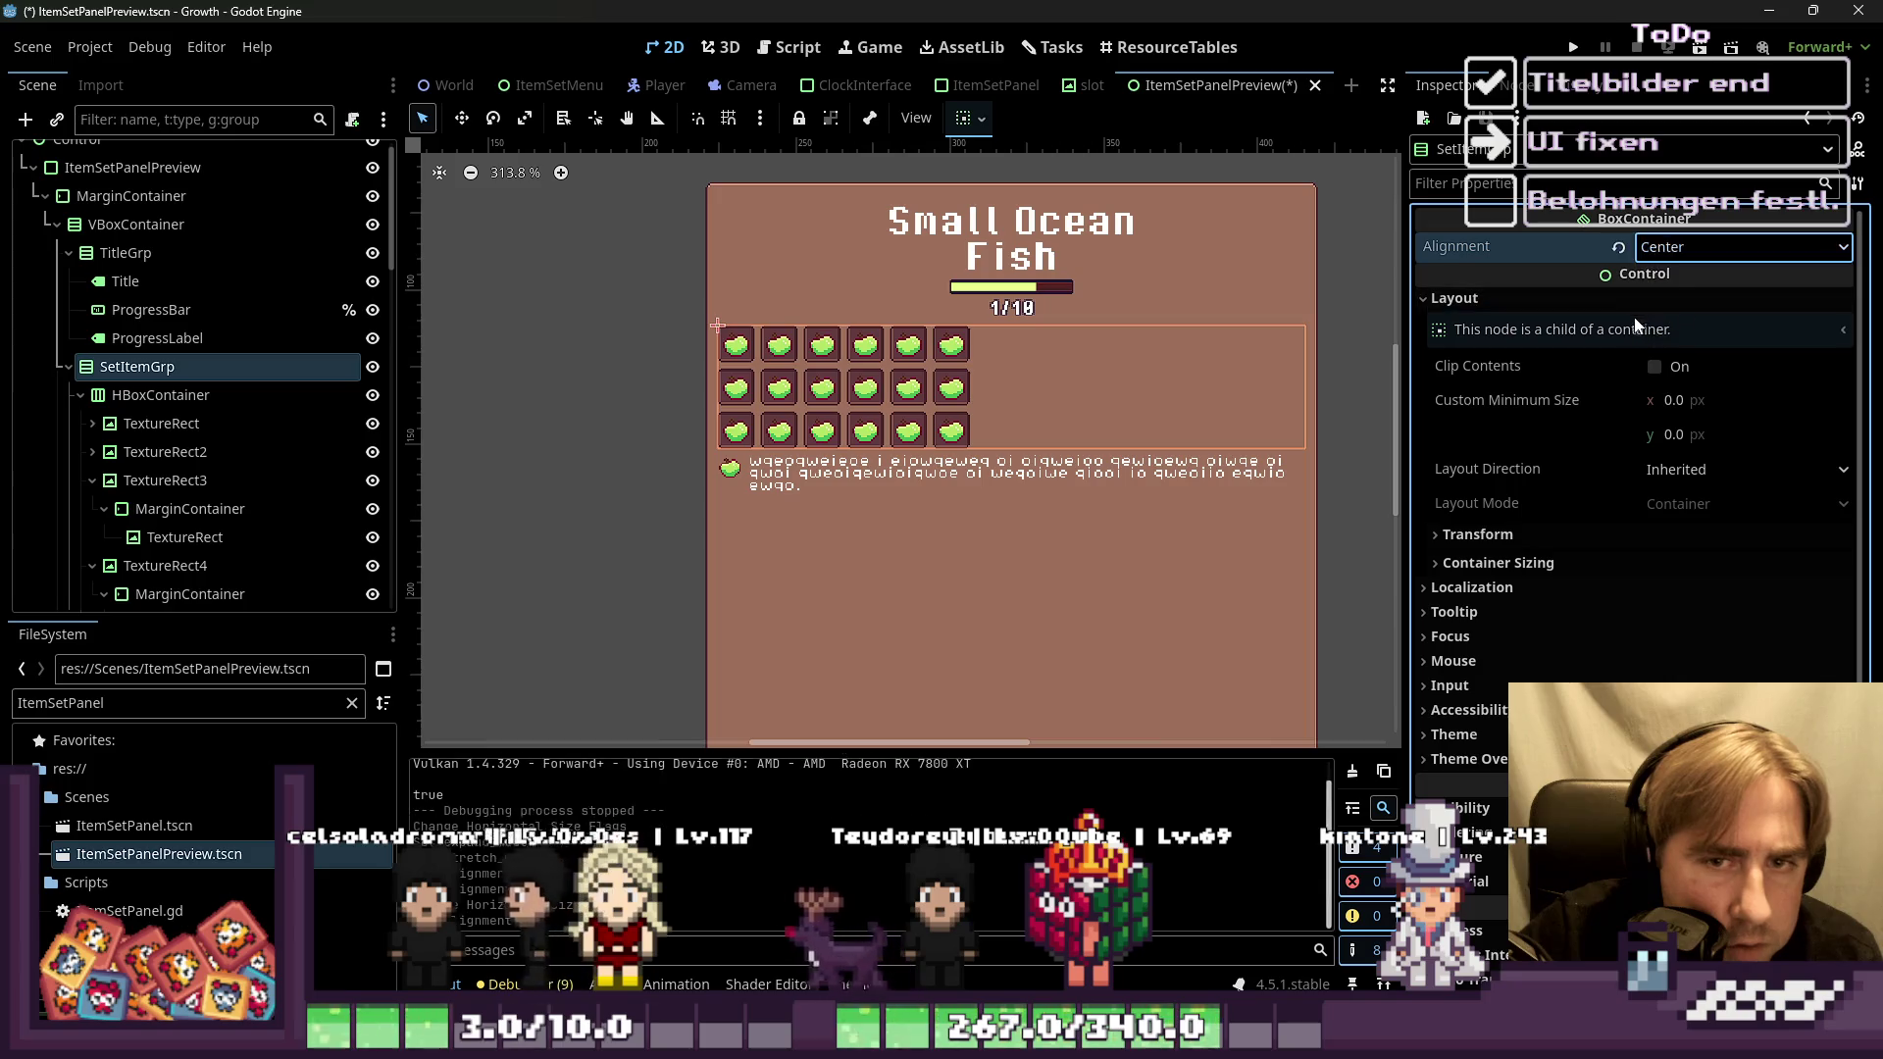
pyautogui.click(1698, 253)
pyautogui.click(1668, 280)
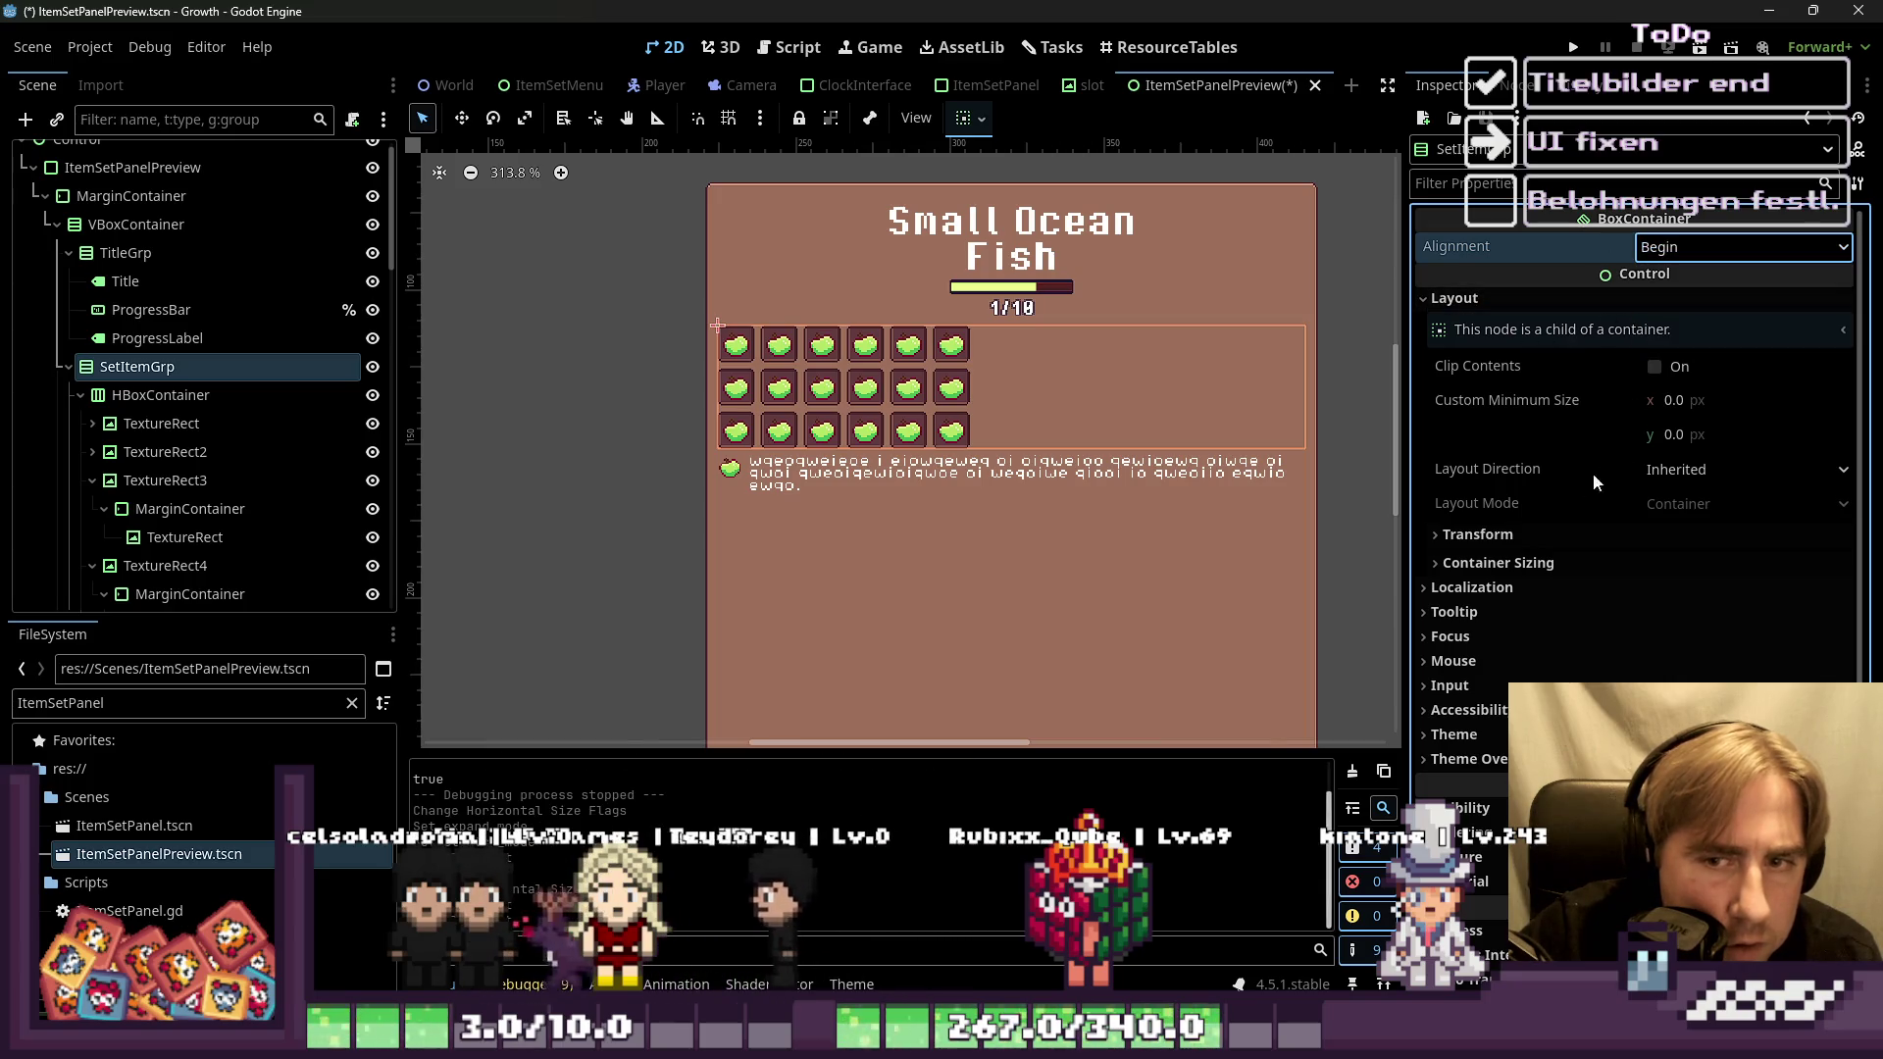
# - Set SetItemGrp's container sizing to vertical Expand and horizontal Shrink Center
pyautogui.click(1495, 565)
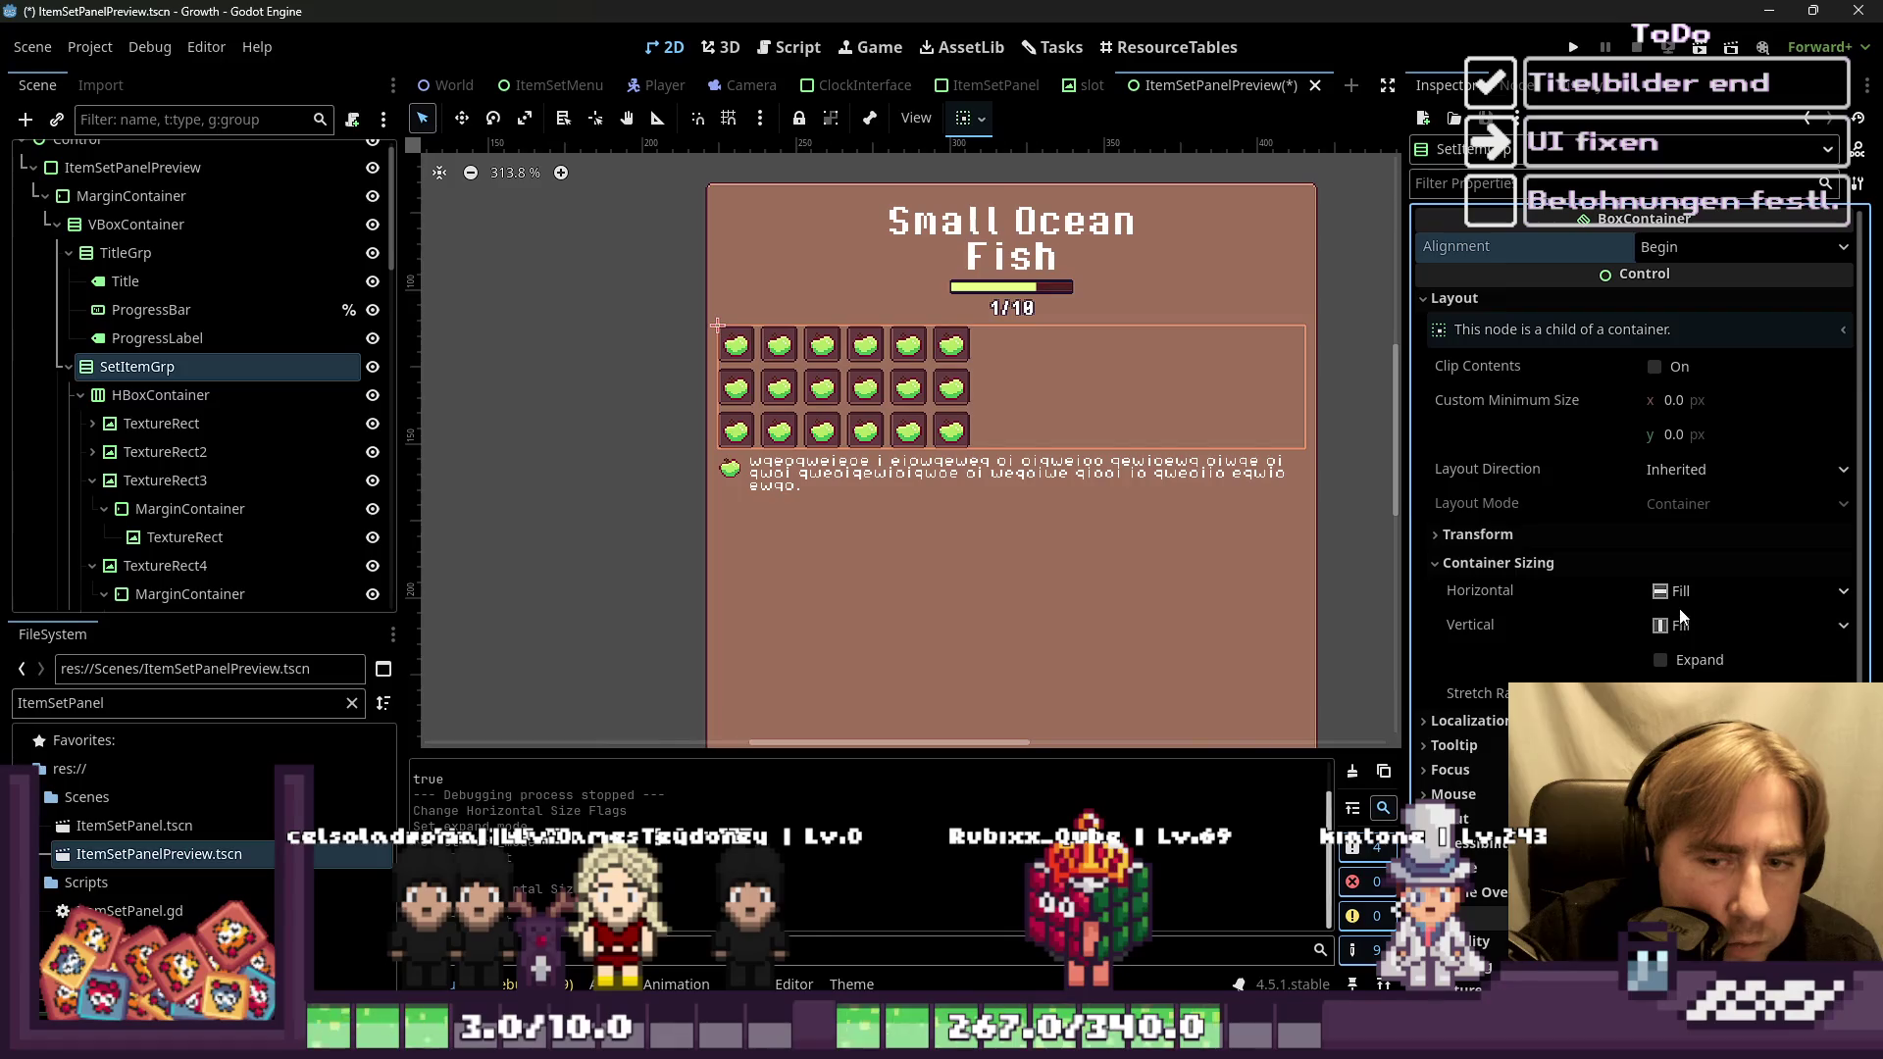
pyautogui.click(1659, 661)
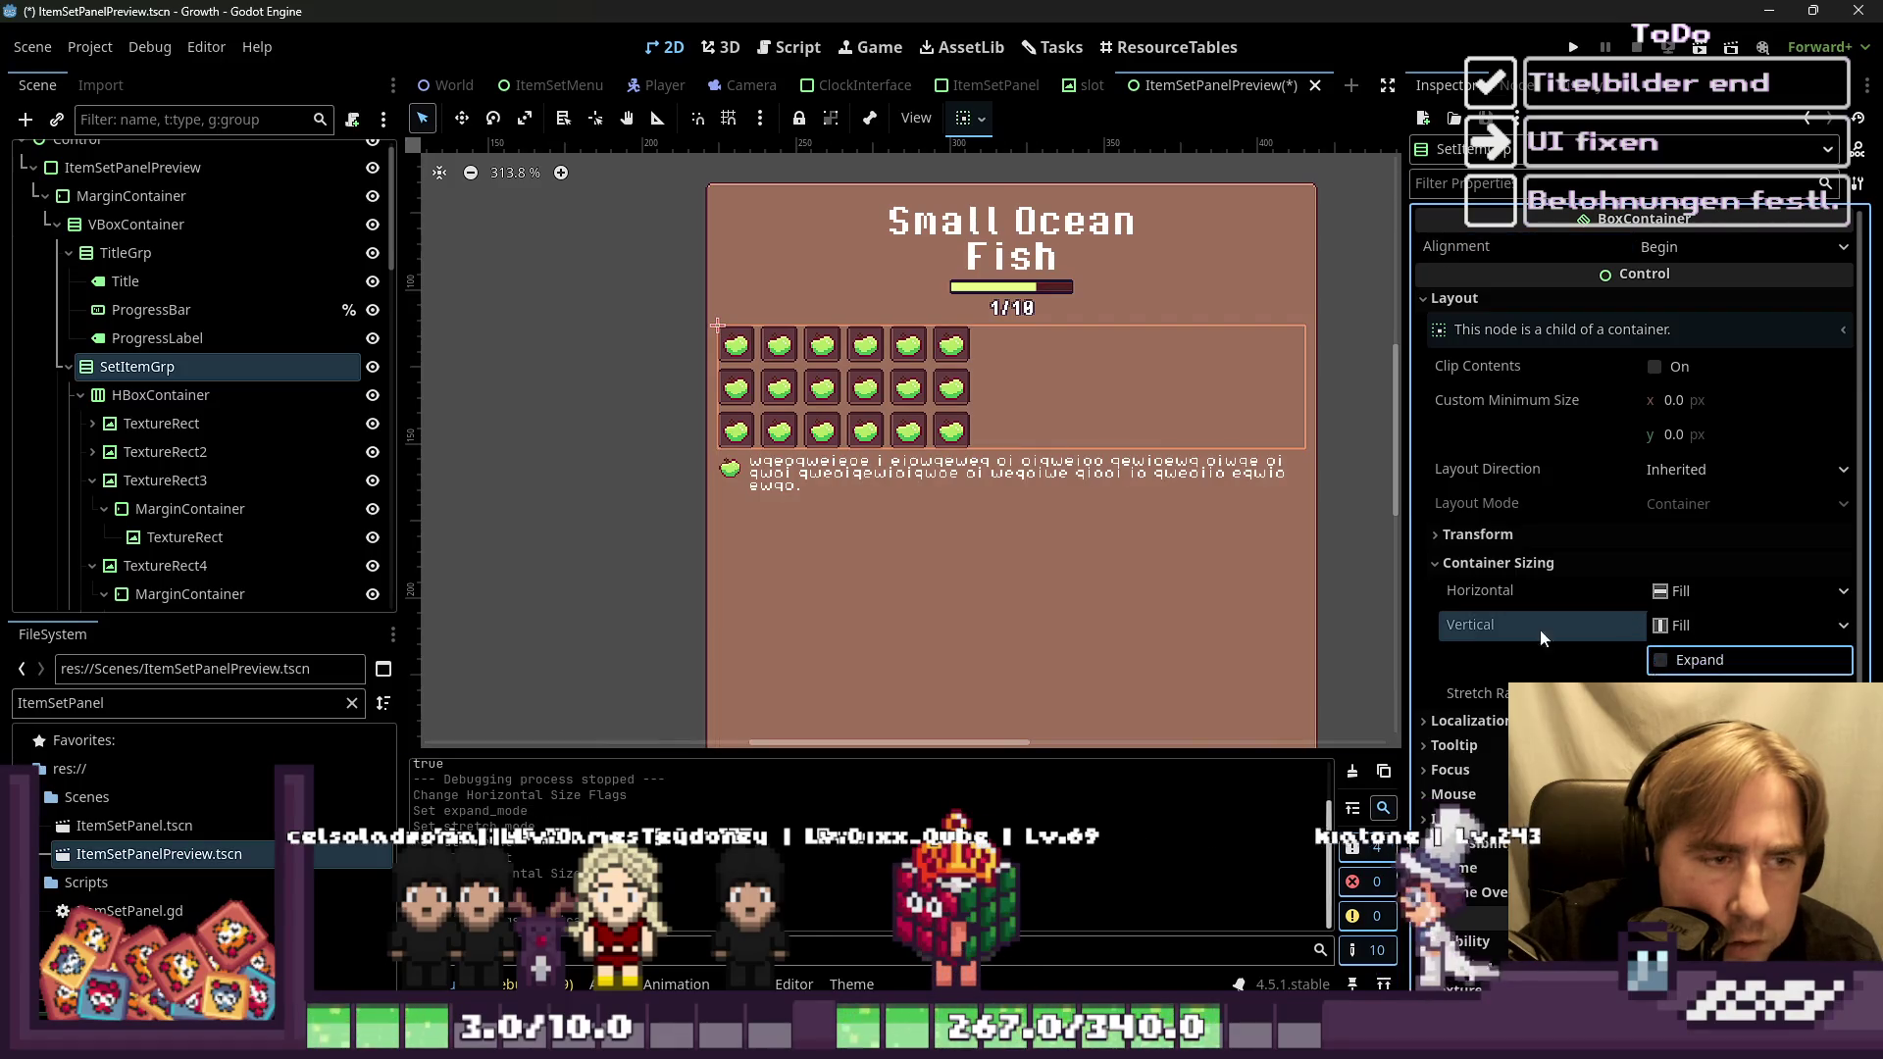
pyautogui.click(1667, 591)
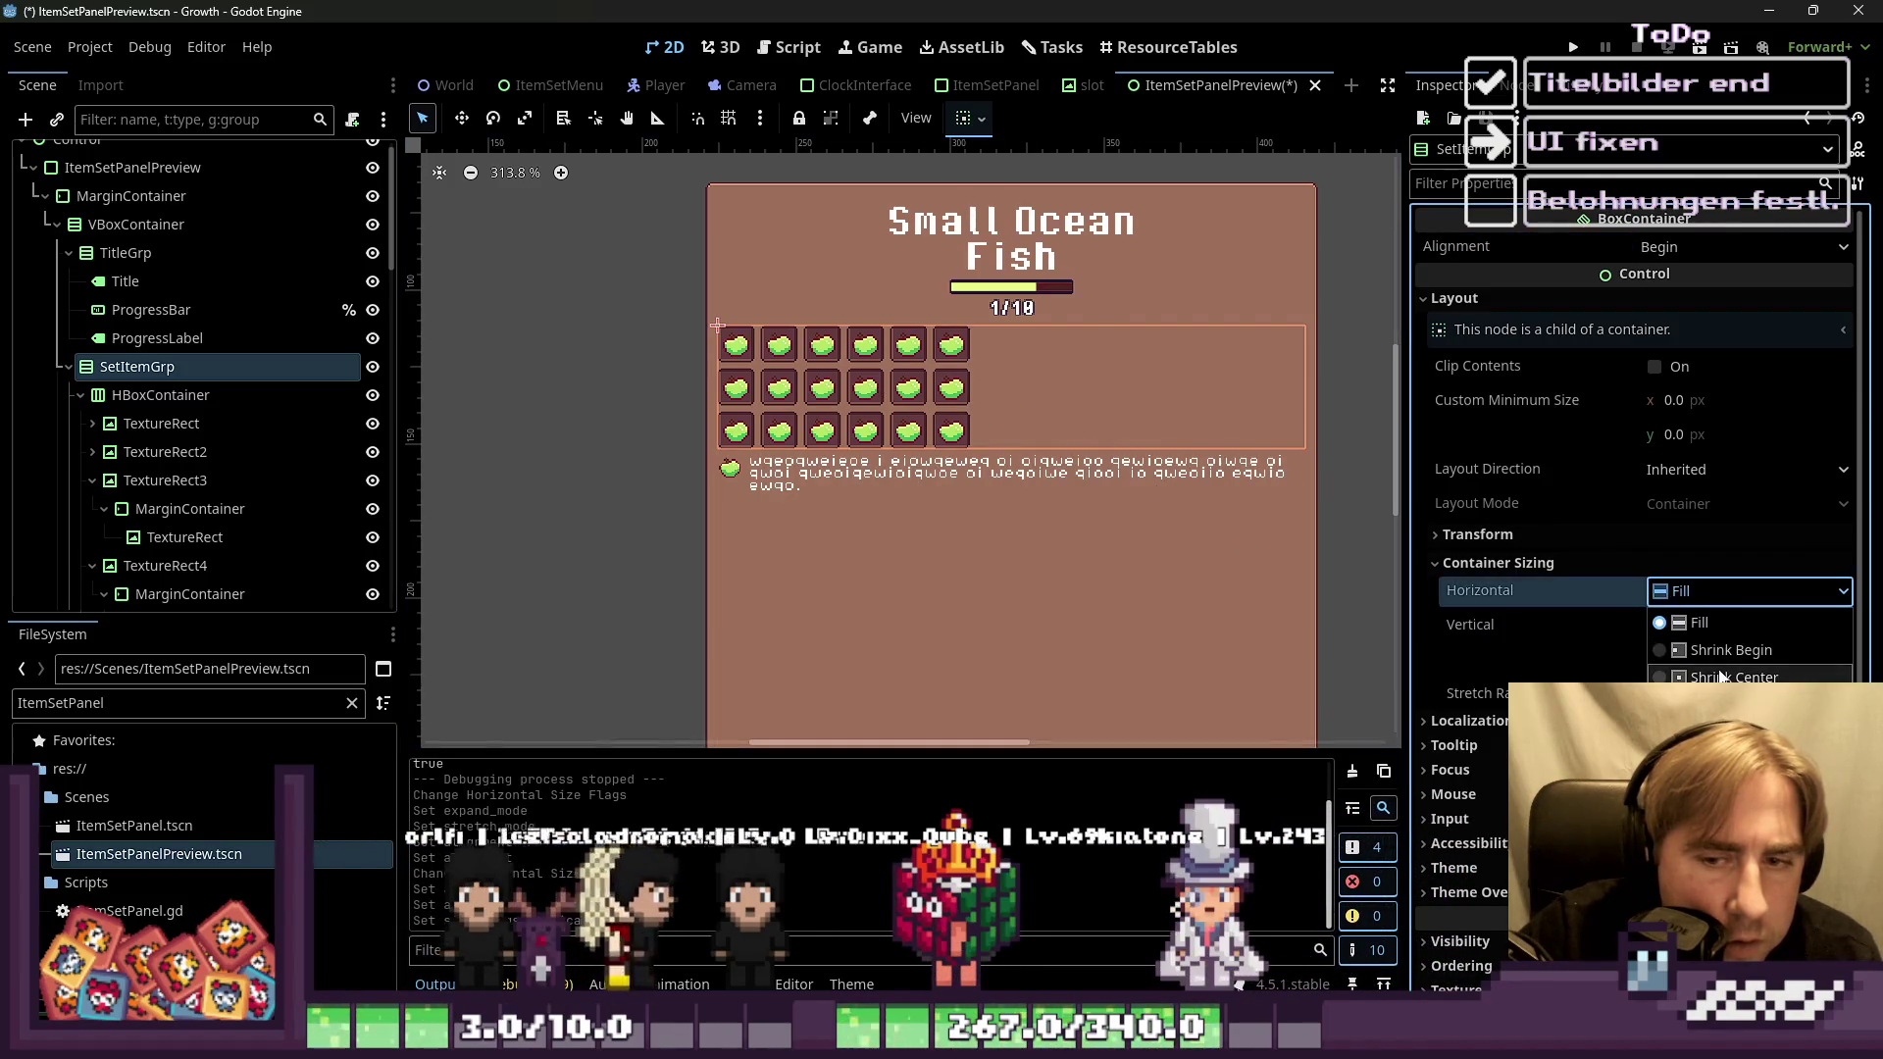
pyautogui.click(1722, 676)
pyautogui.click(193, 397)
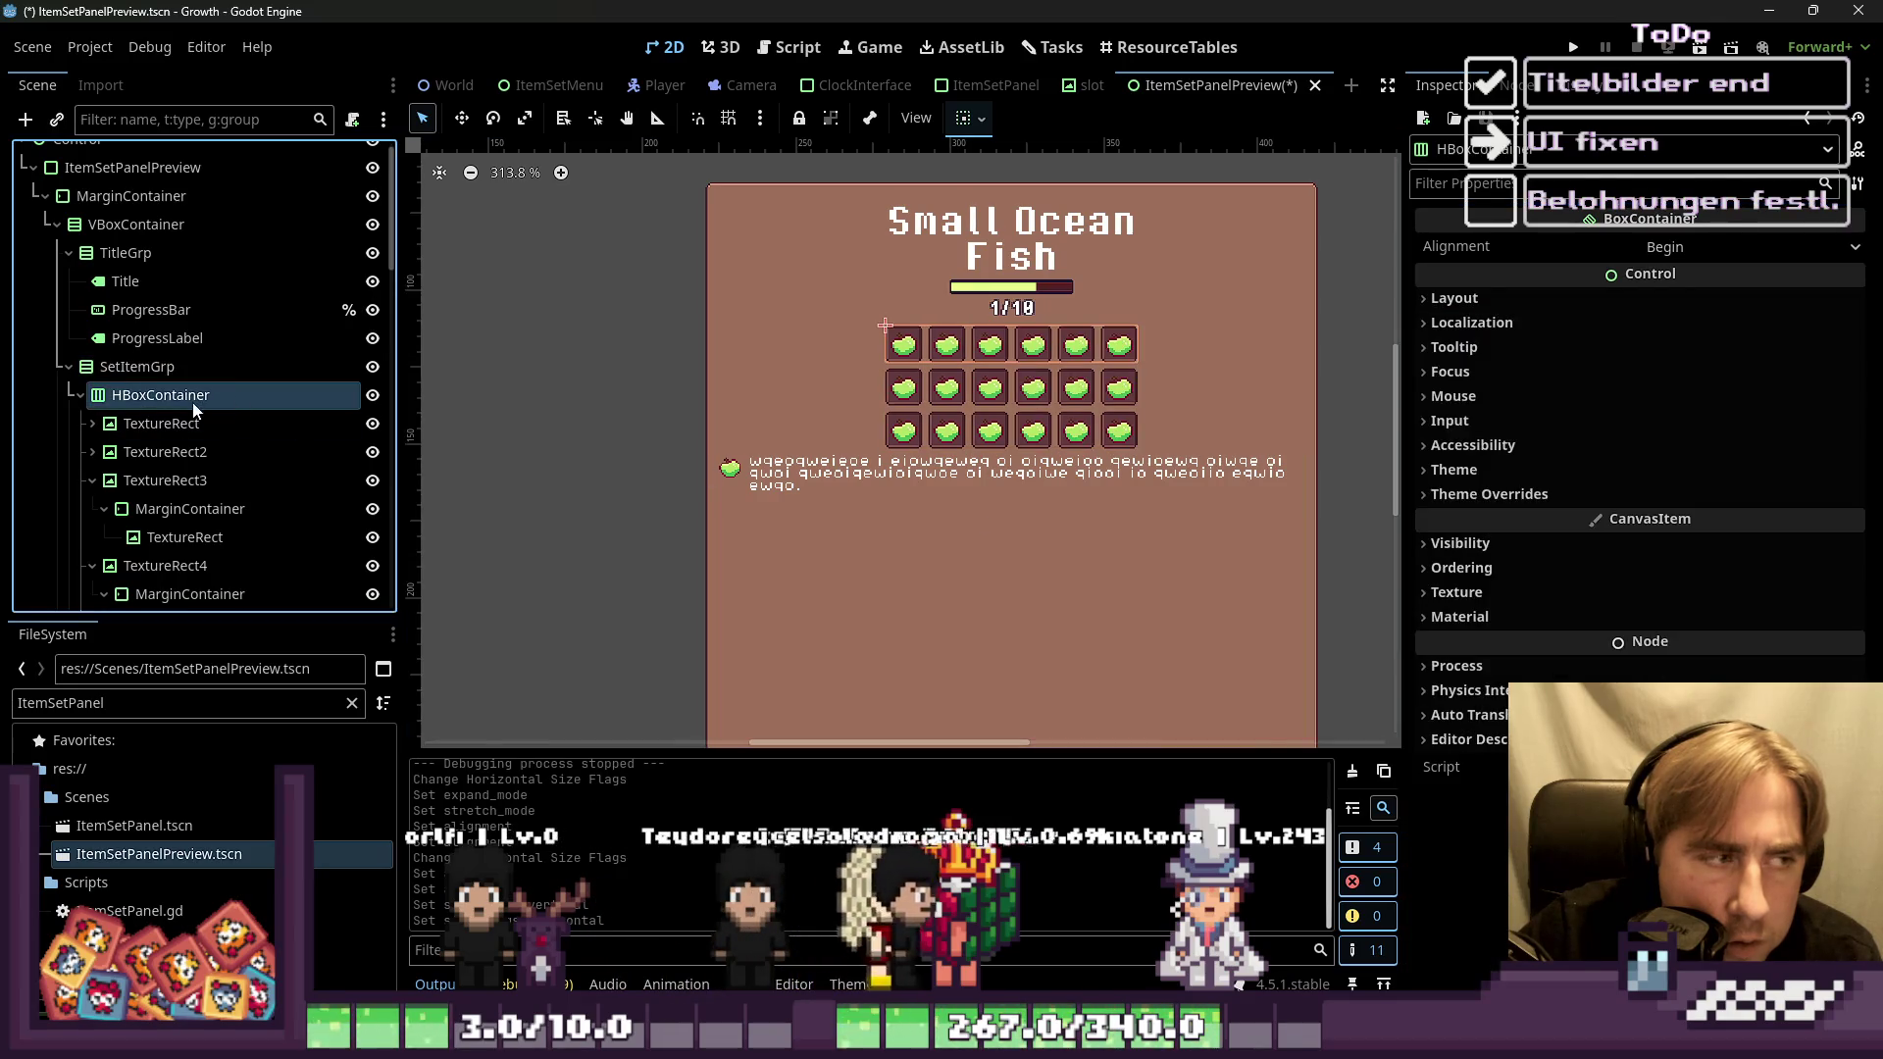
pyautogui.click(171, 451)
pyautogui.click(176, 423)
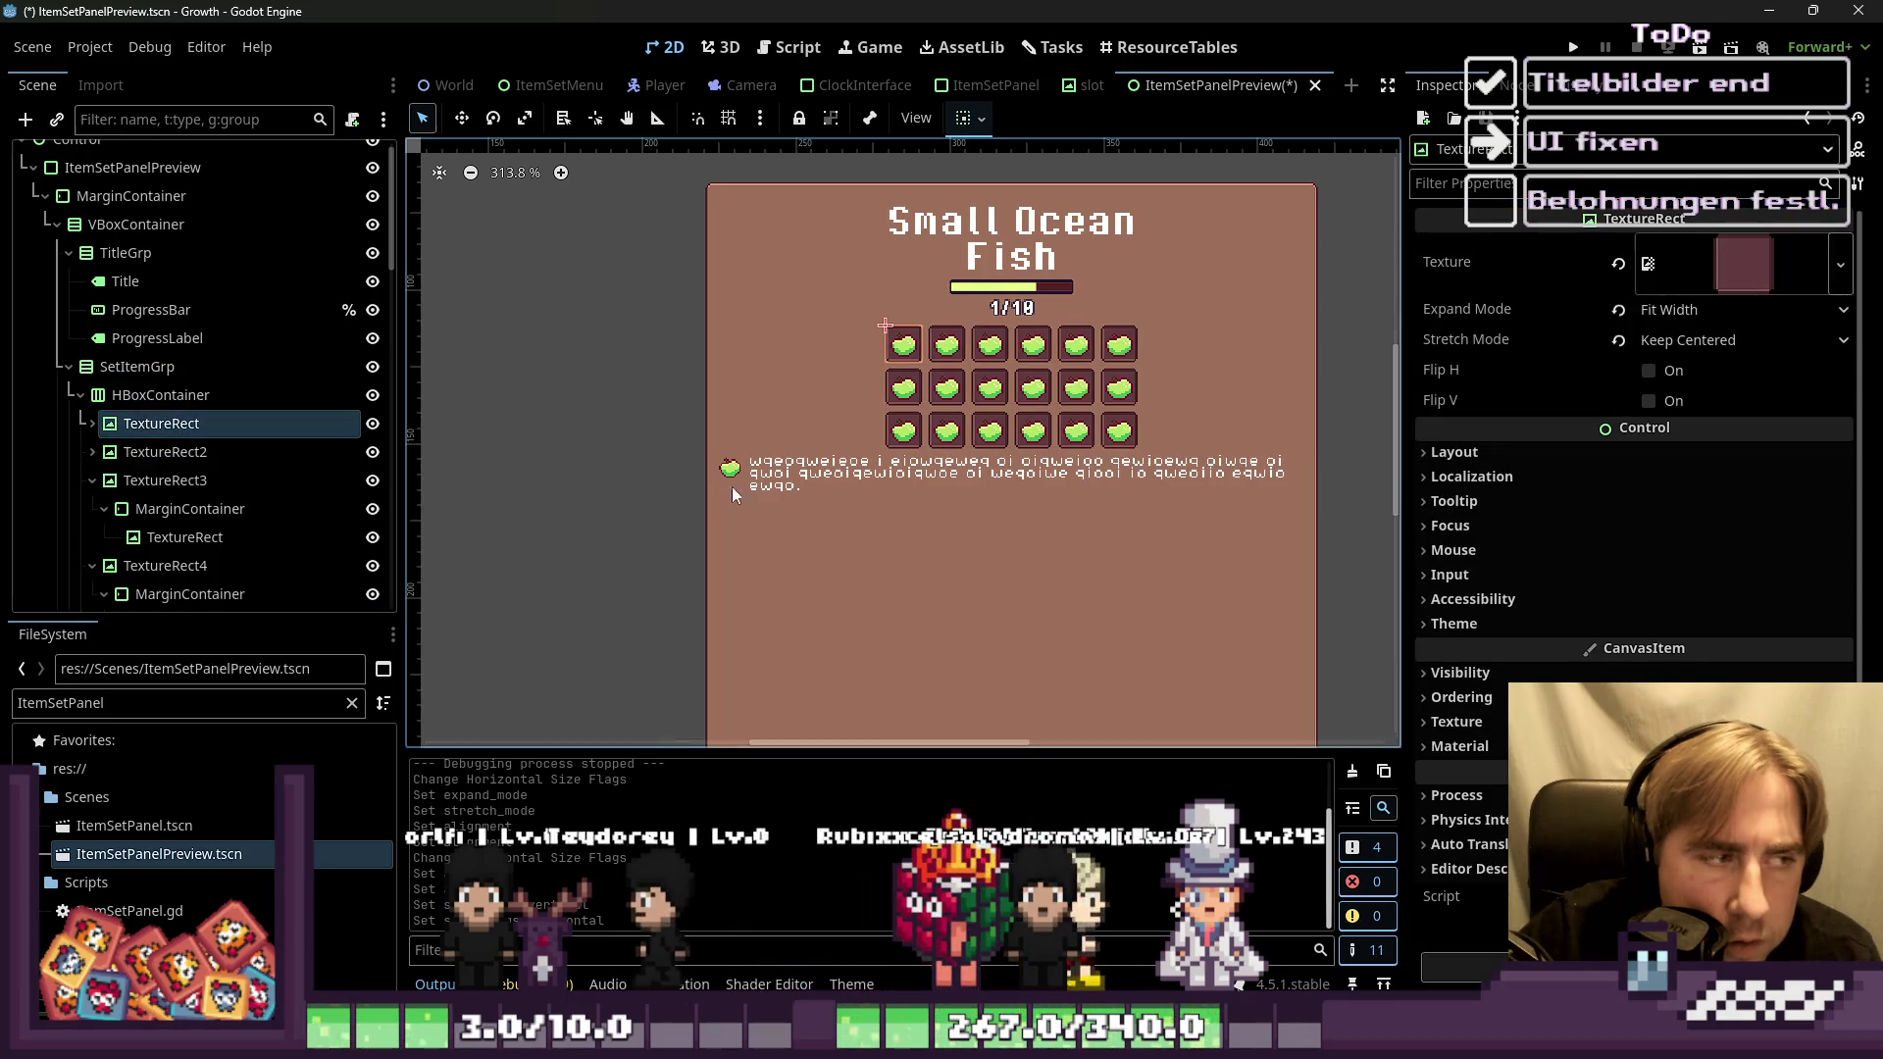
pyautogui.click(1744, 267)
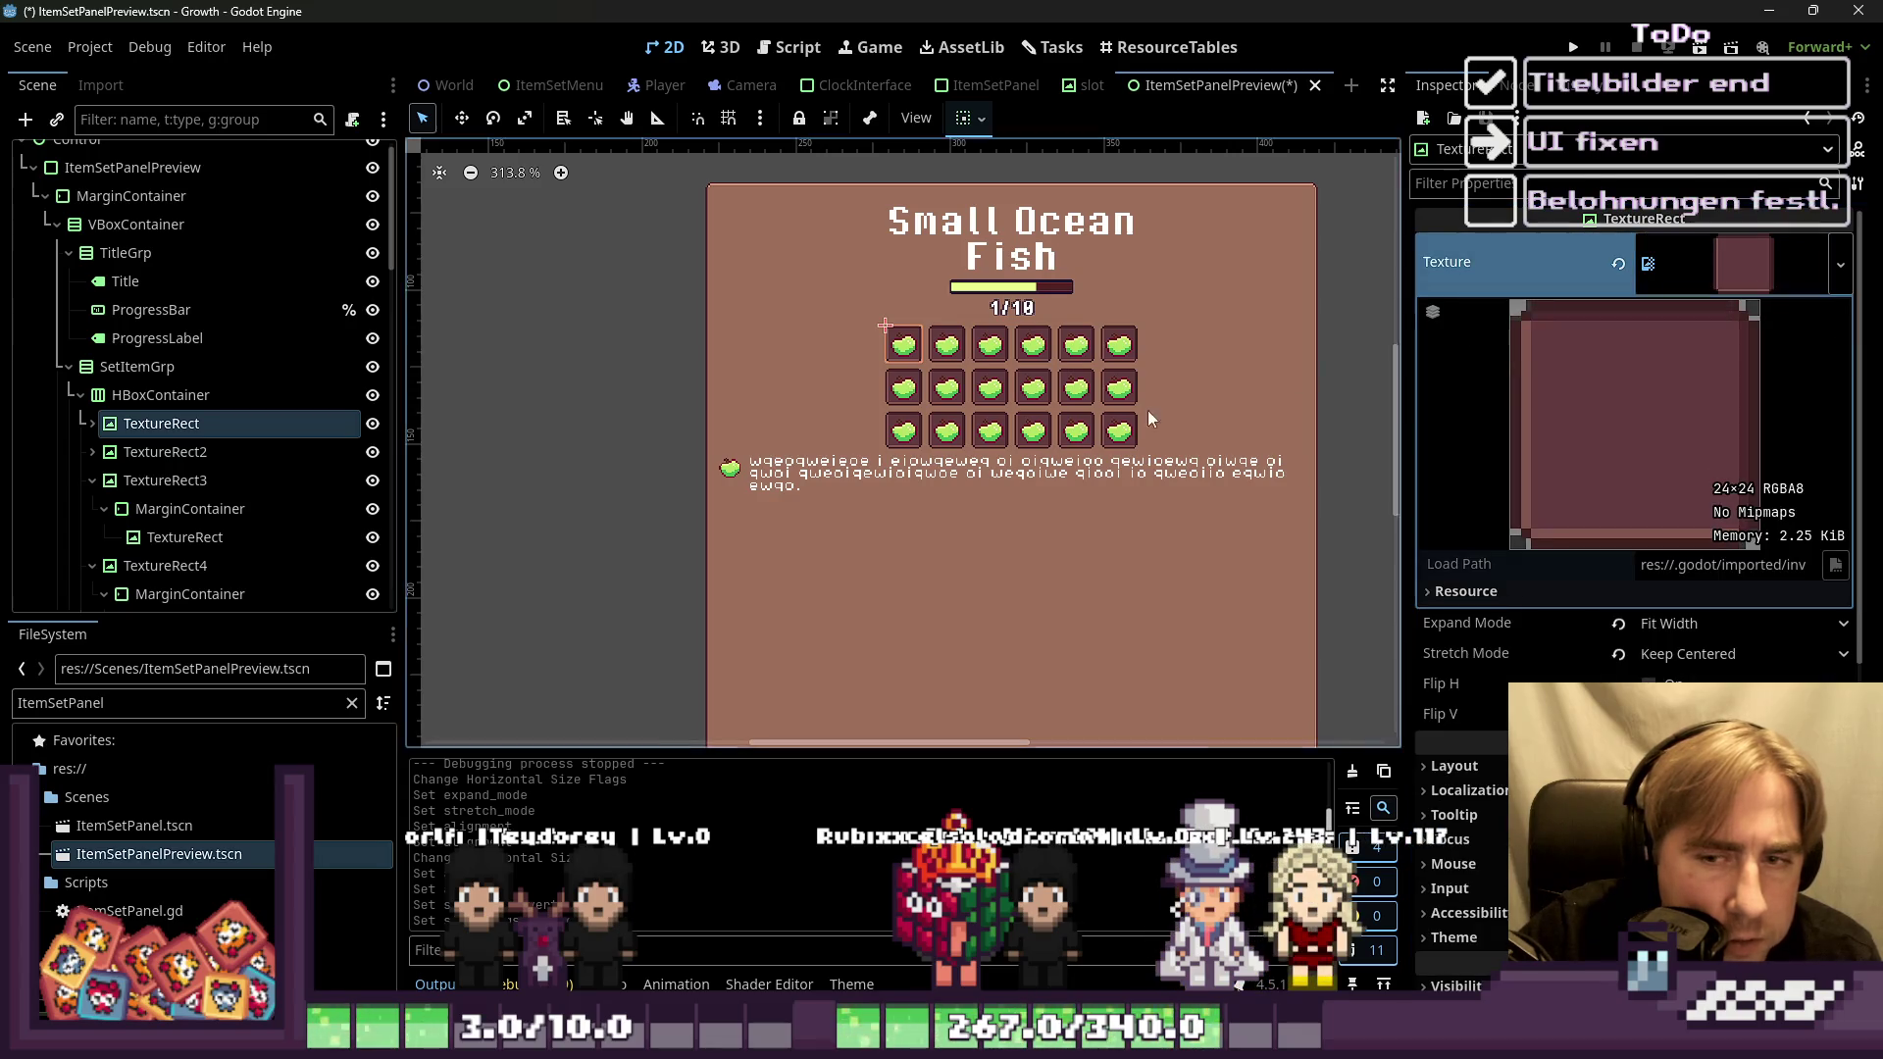
pyautogui.scroll(5, 875, 382)
pyautogui.scroll(8, 834, 225)
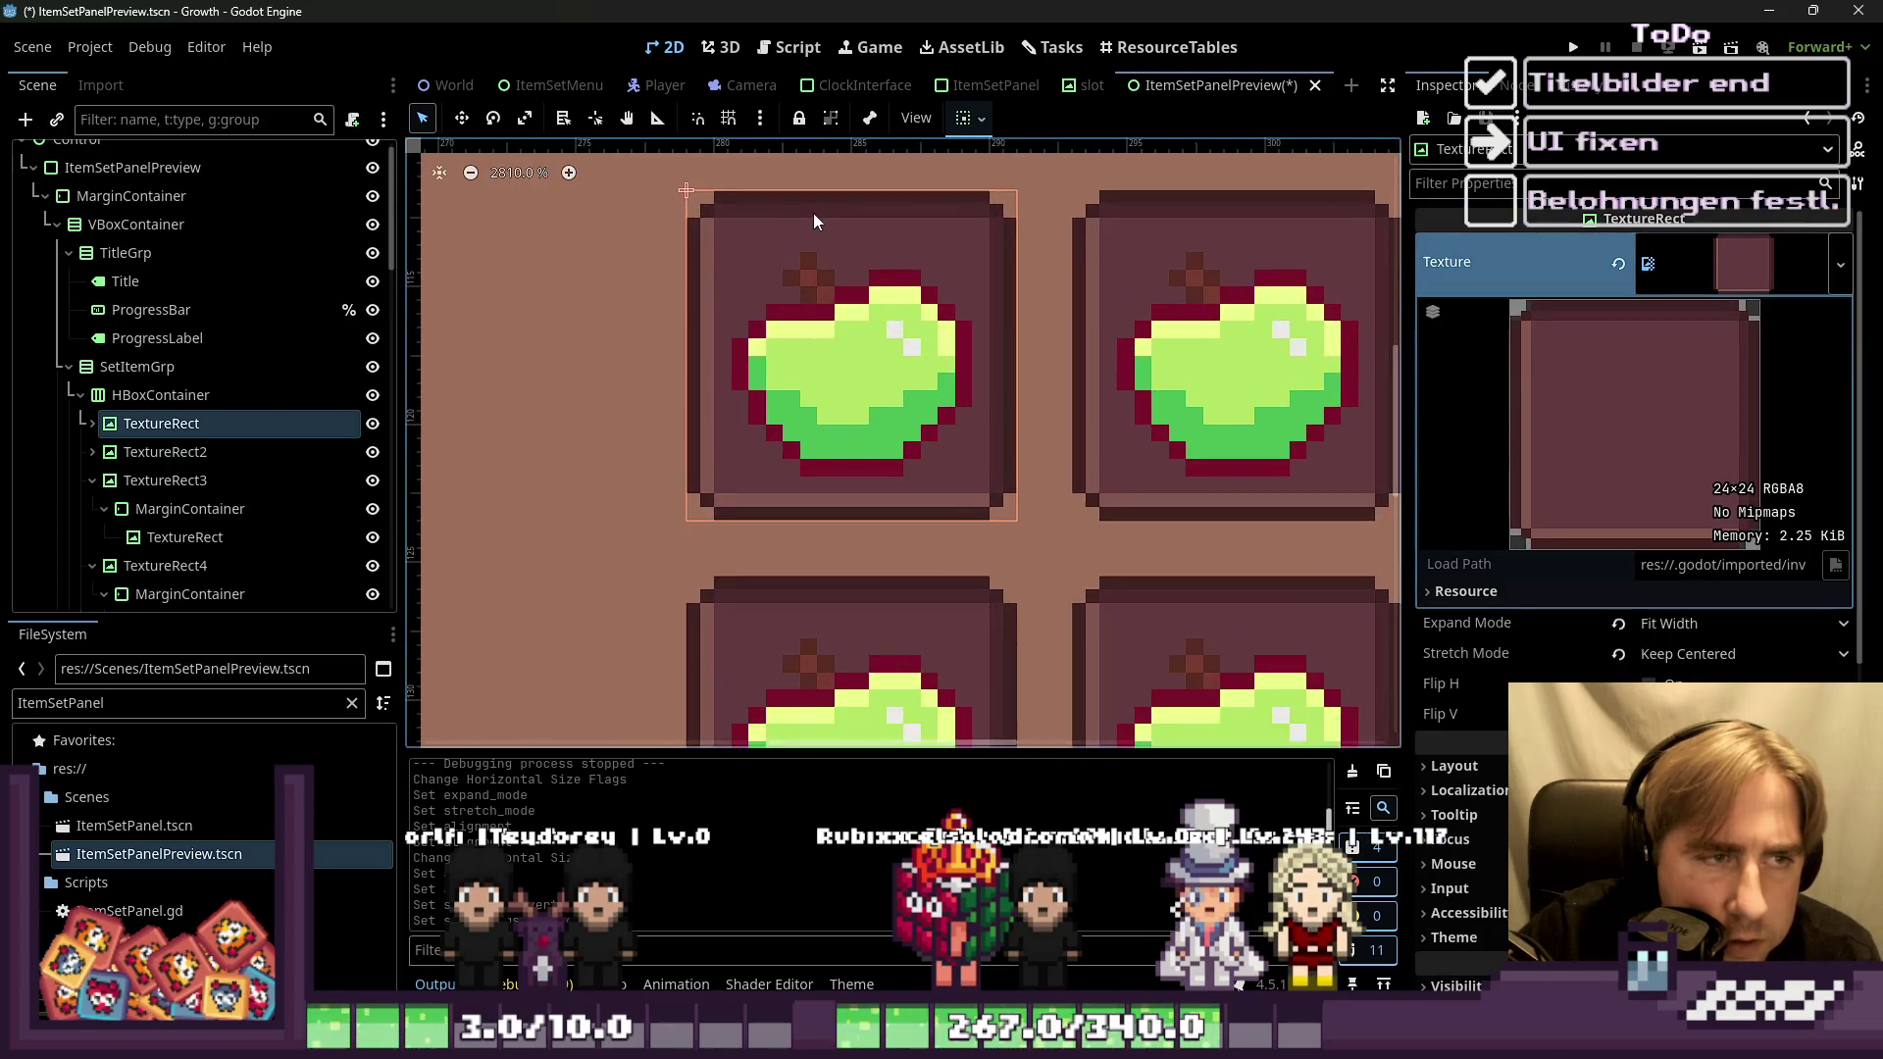
pyautogui.click(1744, 263)
pyautogui.scroll(-4, 850, 387)
pyautogui.scroll(-15, 850, 388)
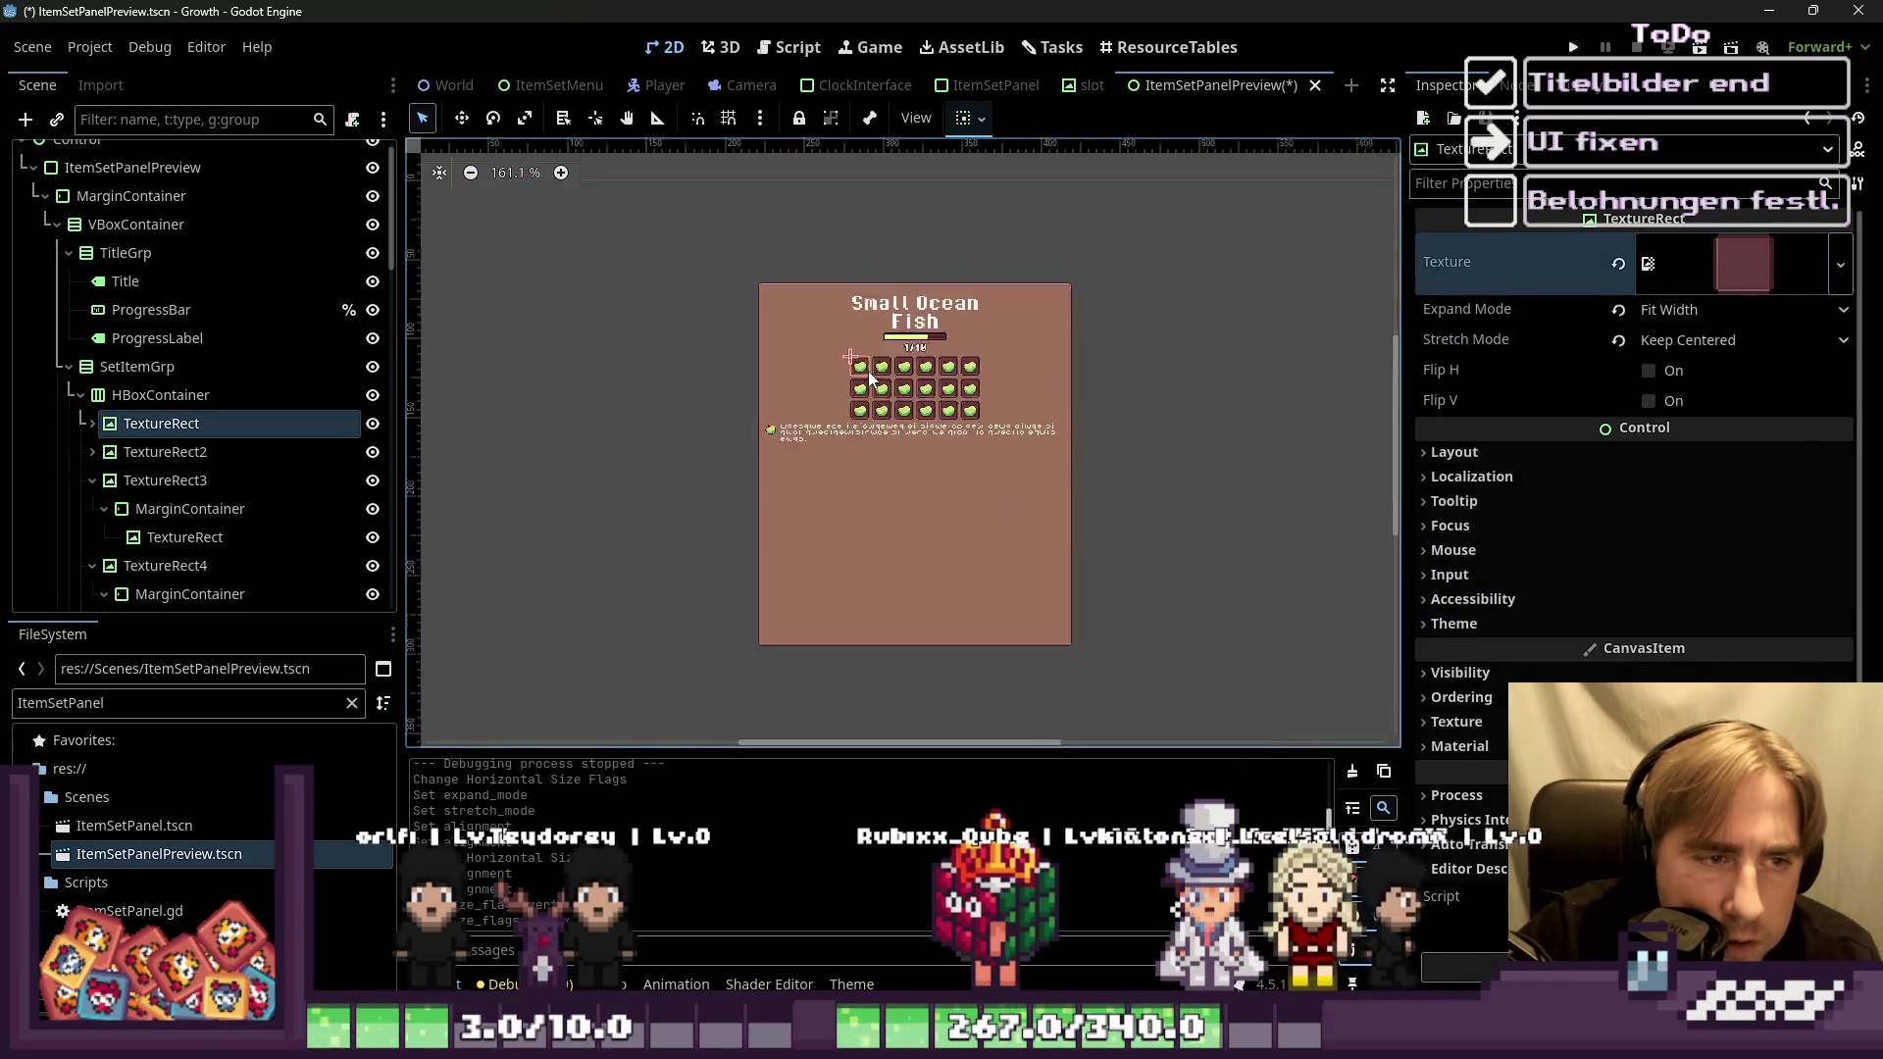
pyautogui.scroll(6, 868, 373)
pyautogui.scroll(8, 868, 373)
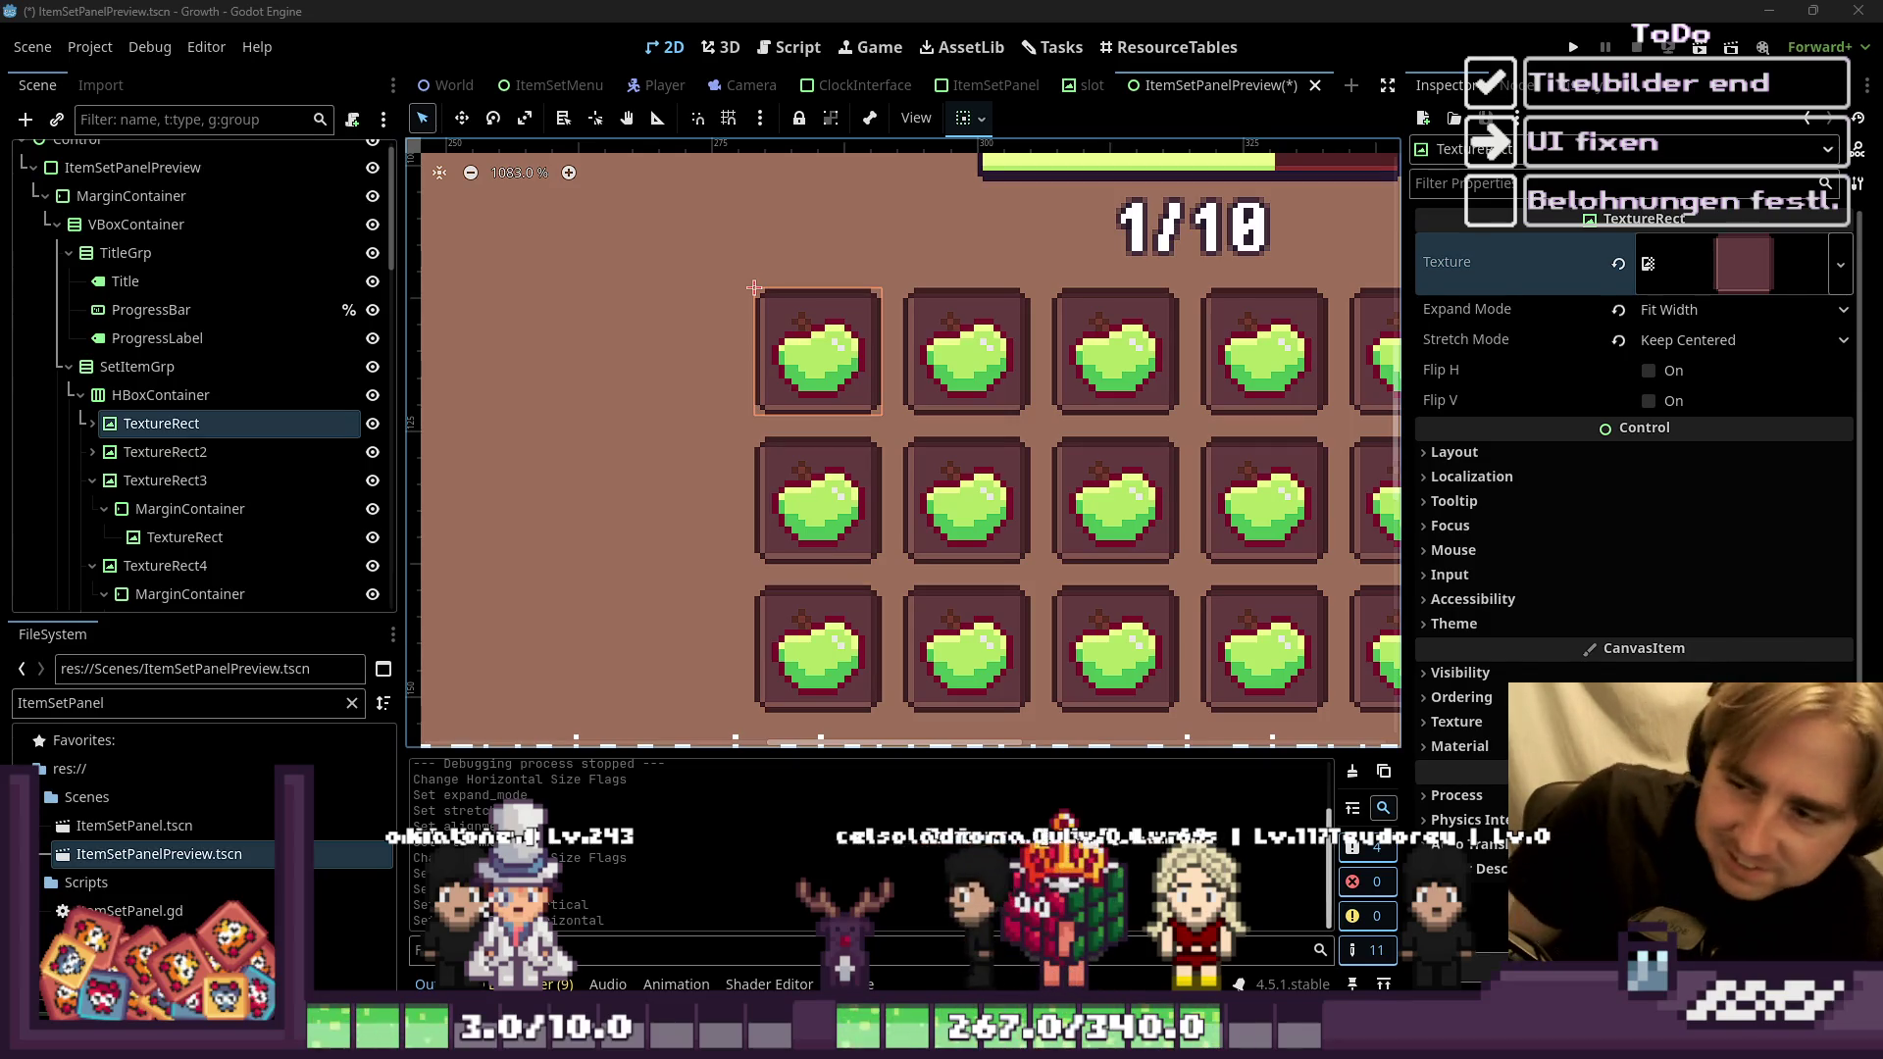
pyautogui.scroll(-1, 922, 452)
pyautogui.scroll(-4, 922, 452)
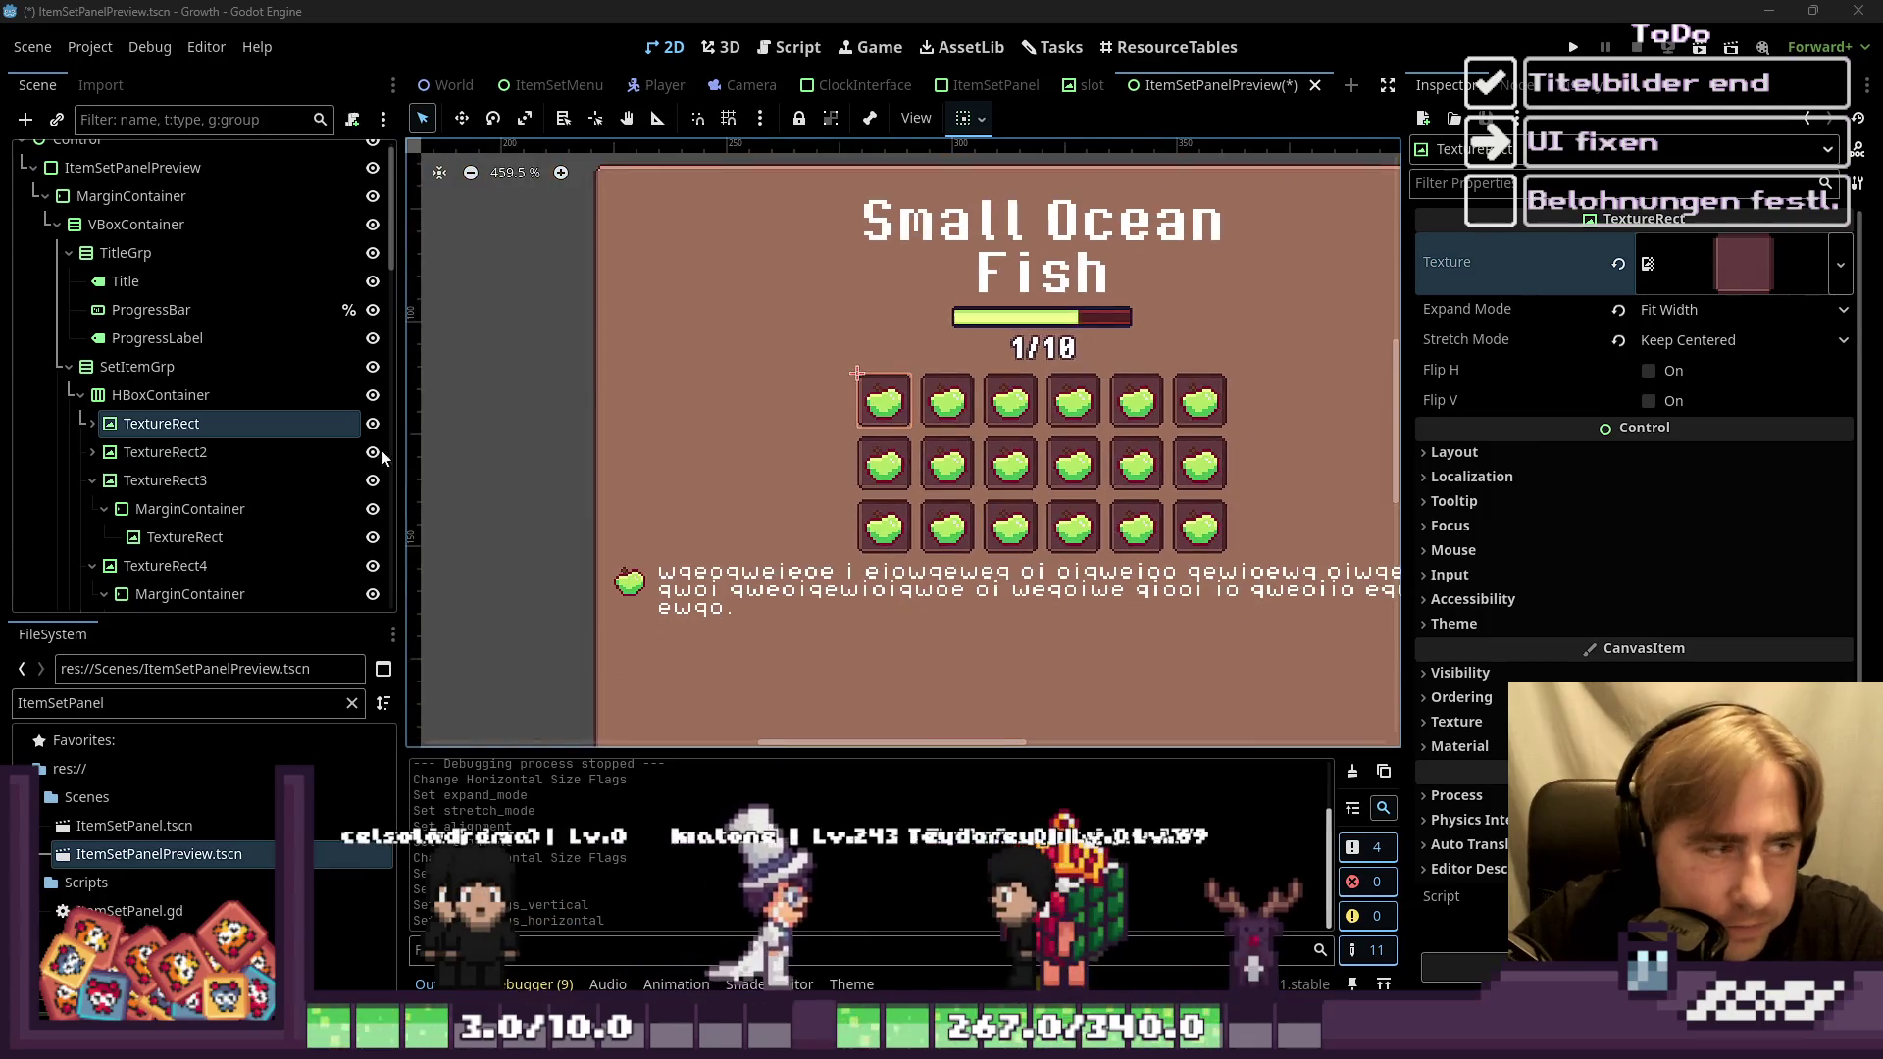
pyautogui.click(208, 395)
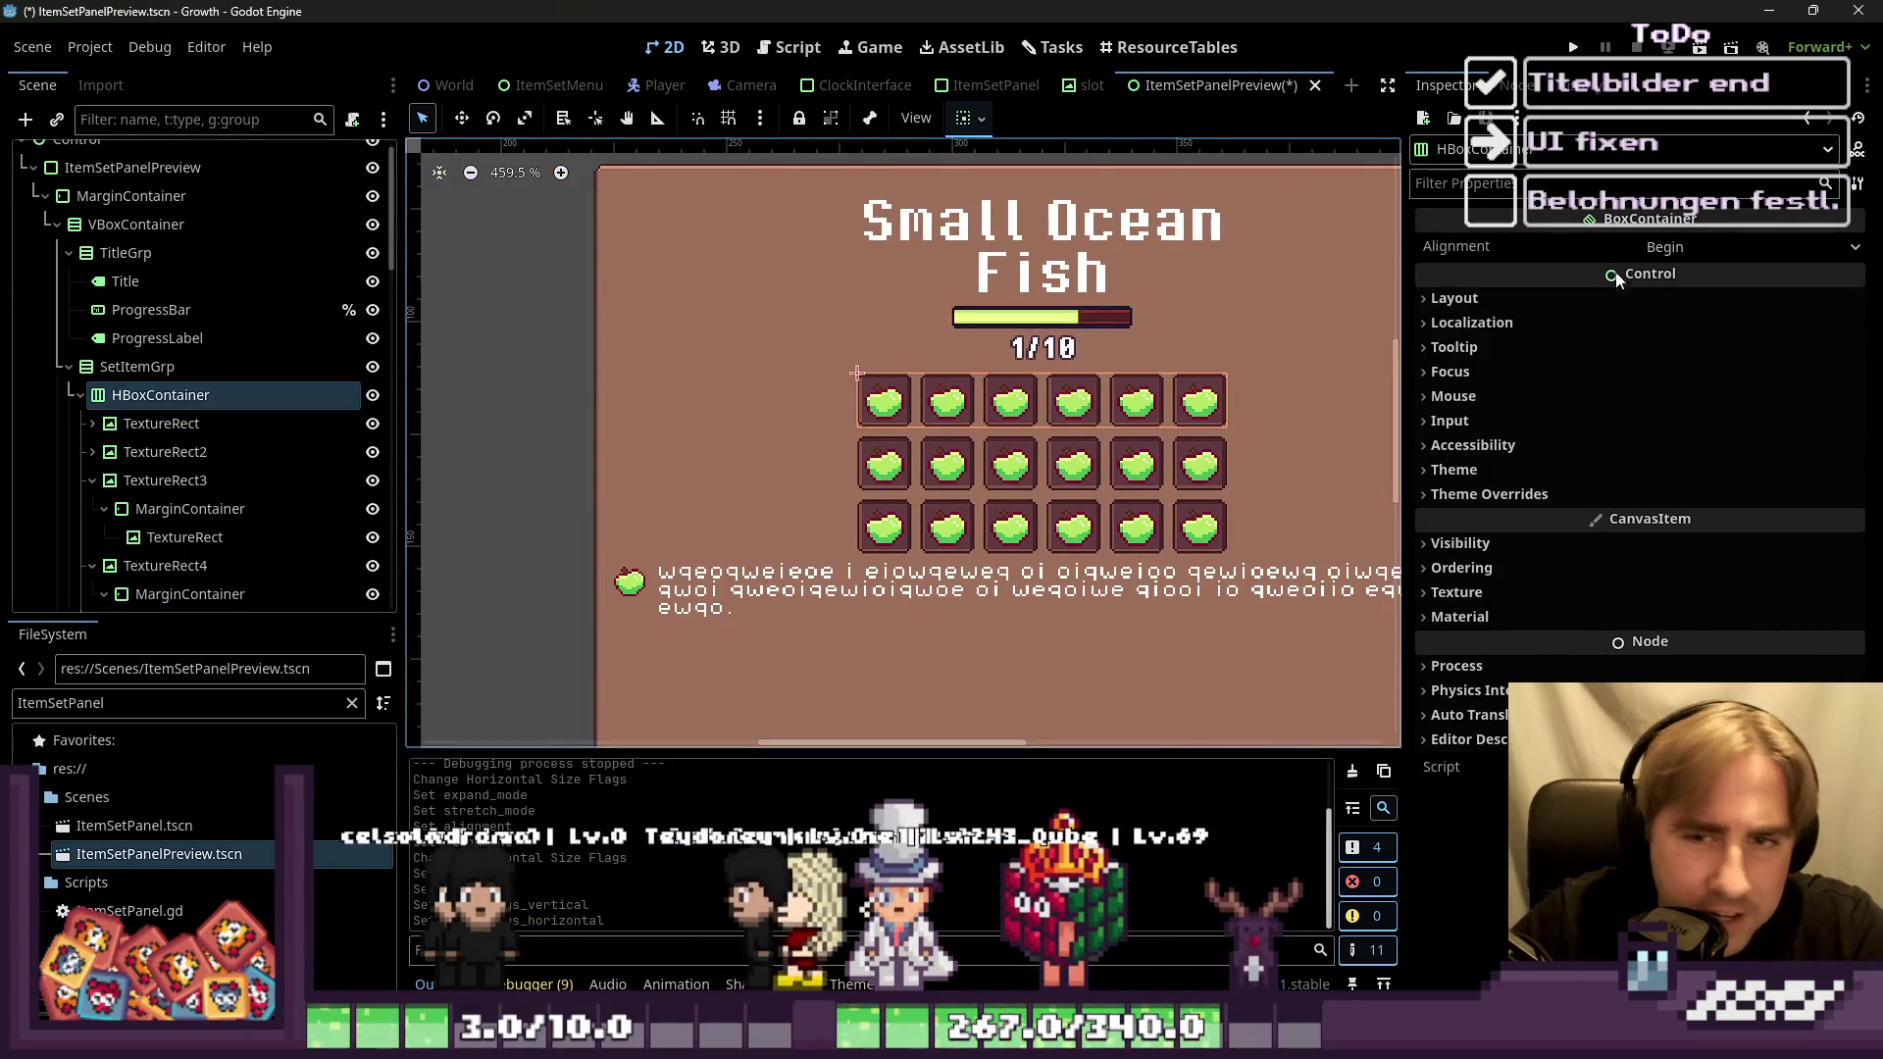
pyautogui.click(1542, 298)
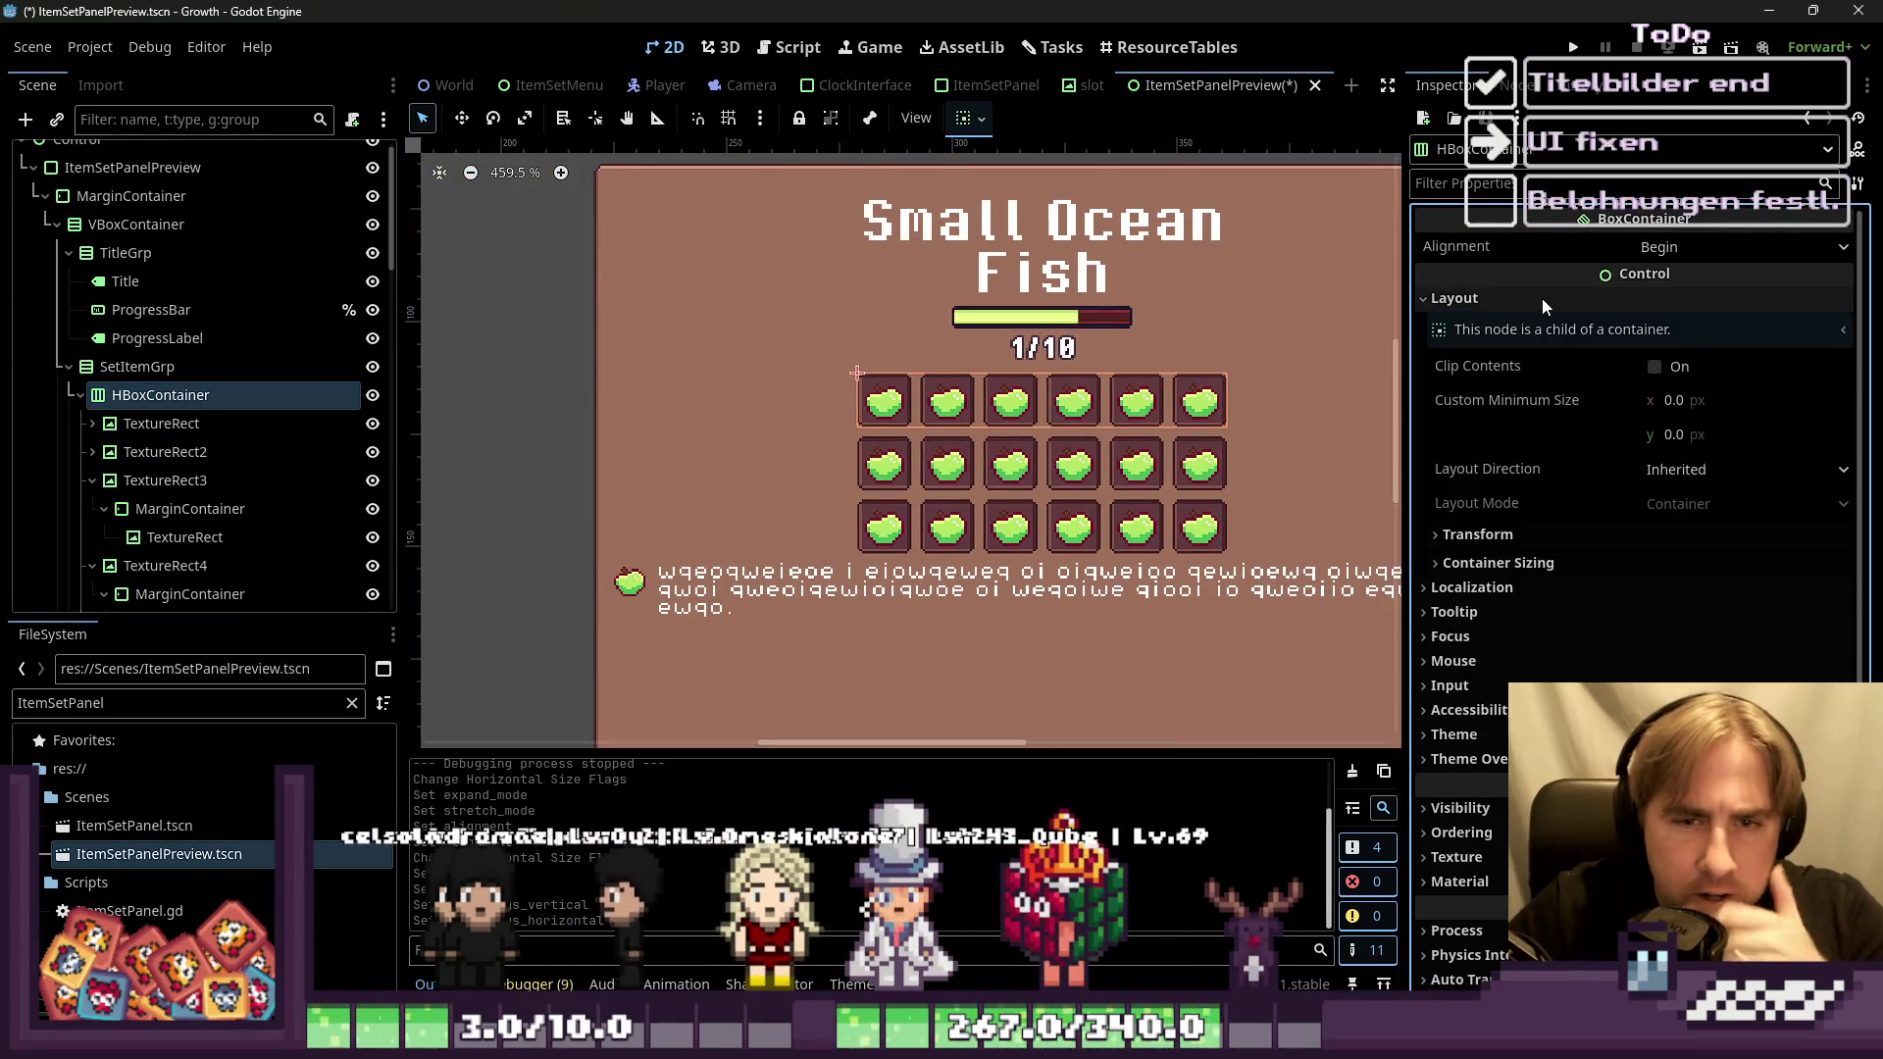
pyautogui.click(1487, 543)
pyautogui.click(1487, 544)
pyautogui.click(1515, 563)
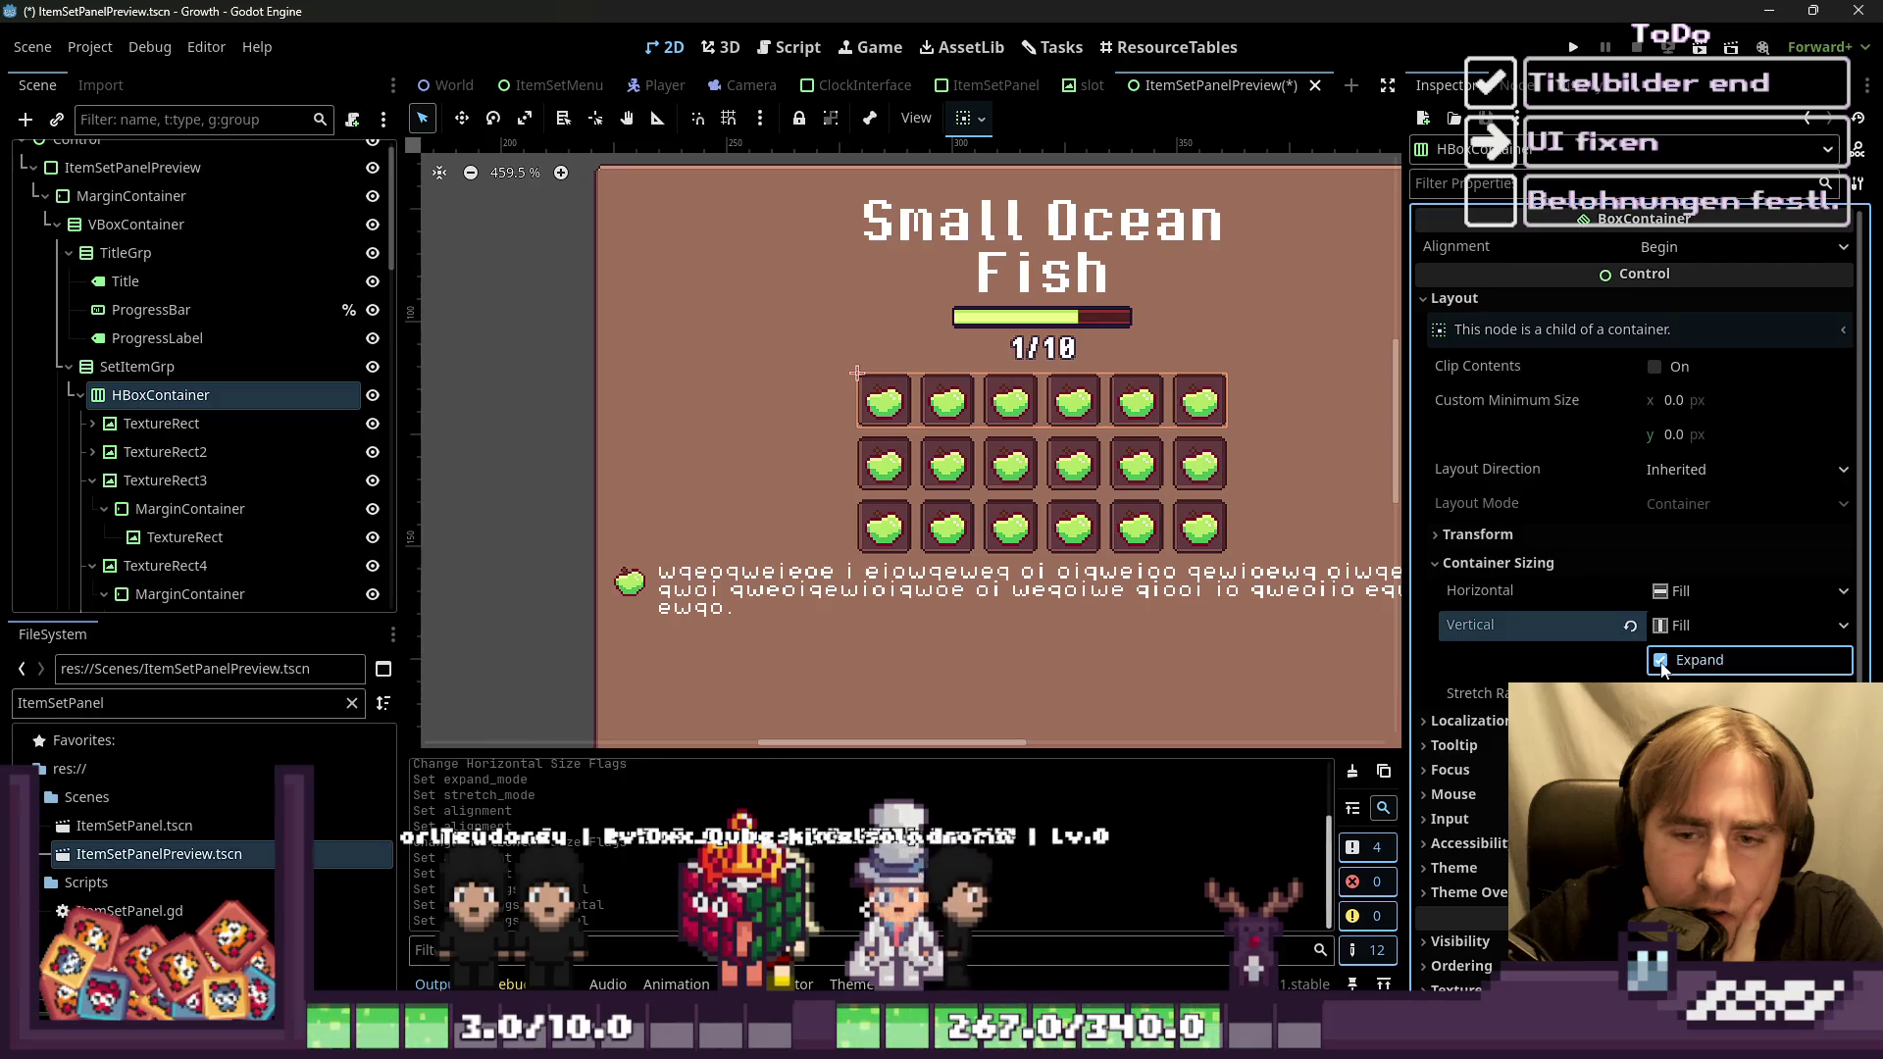
pyautogui.click(1665, 590)
pyautogui.click(1688, 610)
pyautogui.scroll(-4, 1089, 504)
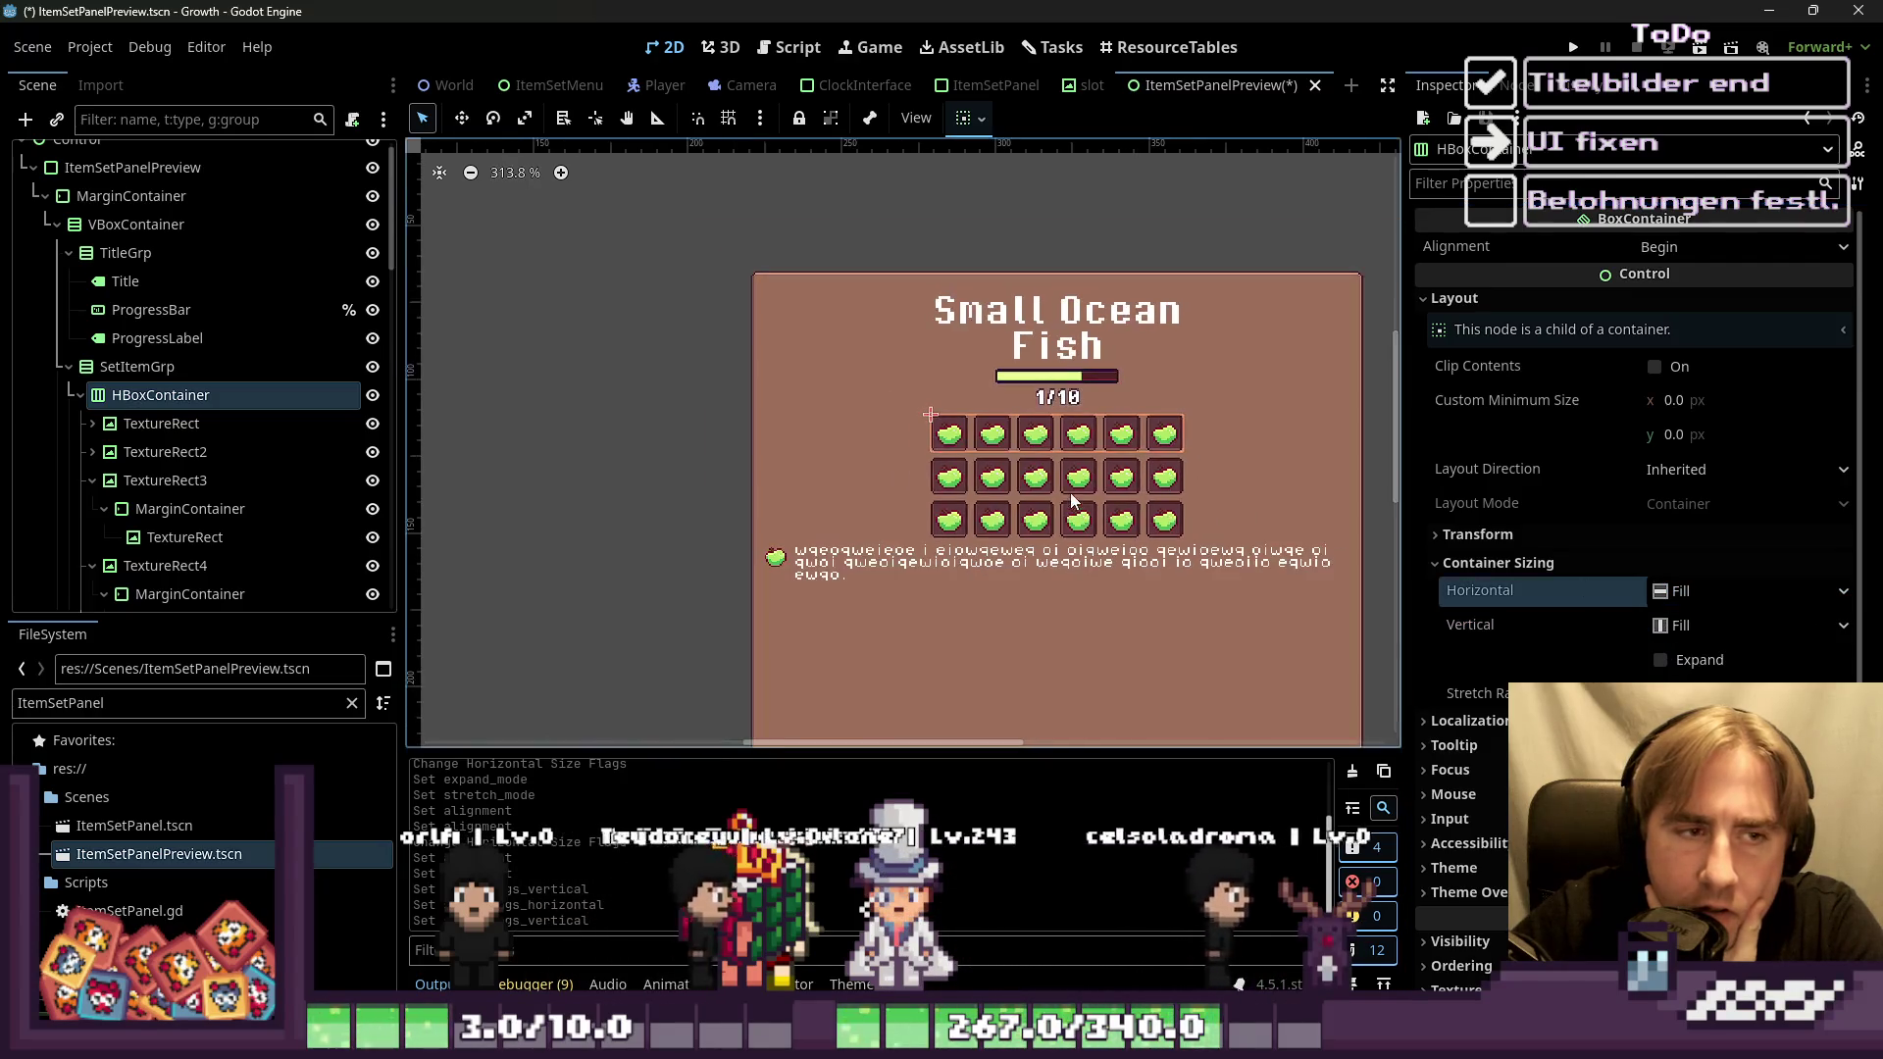
pyautogui.click(195, 423)
pyautogui.click(186, 451)
pyautogui.click(192, 427)
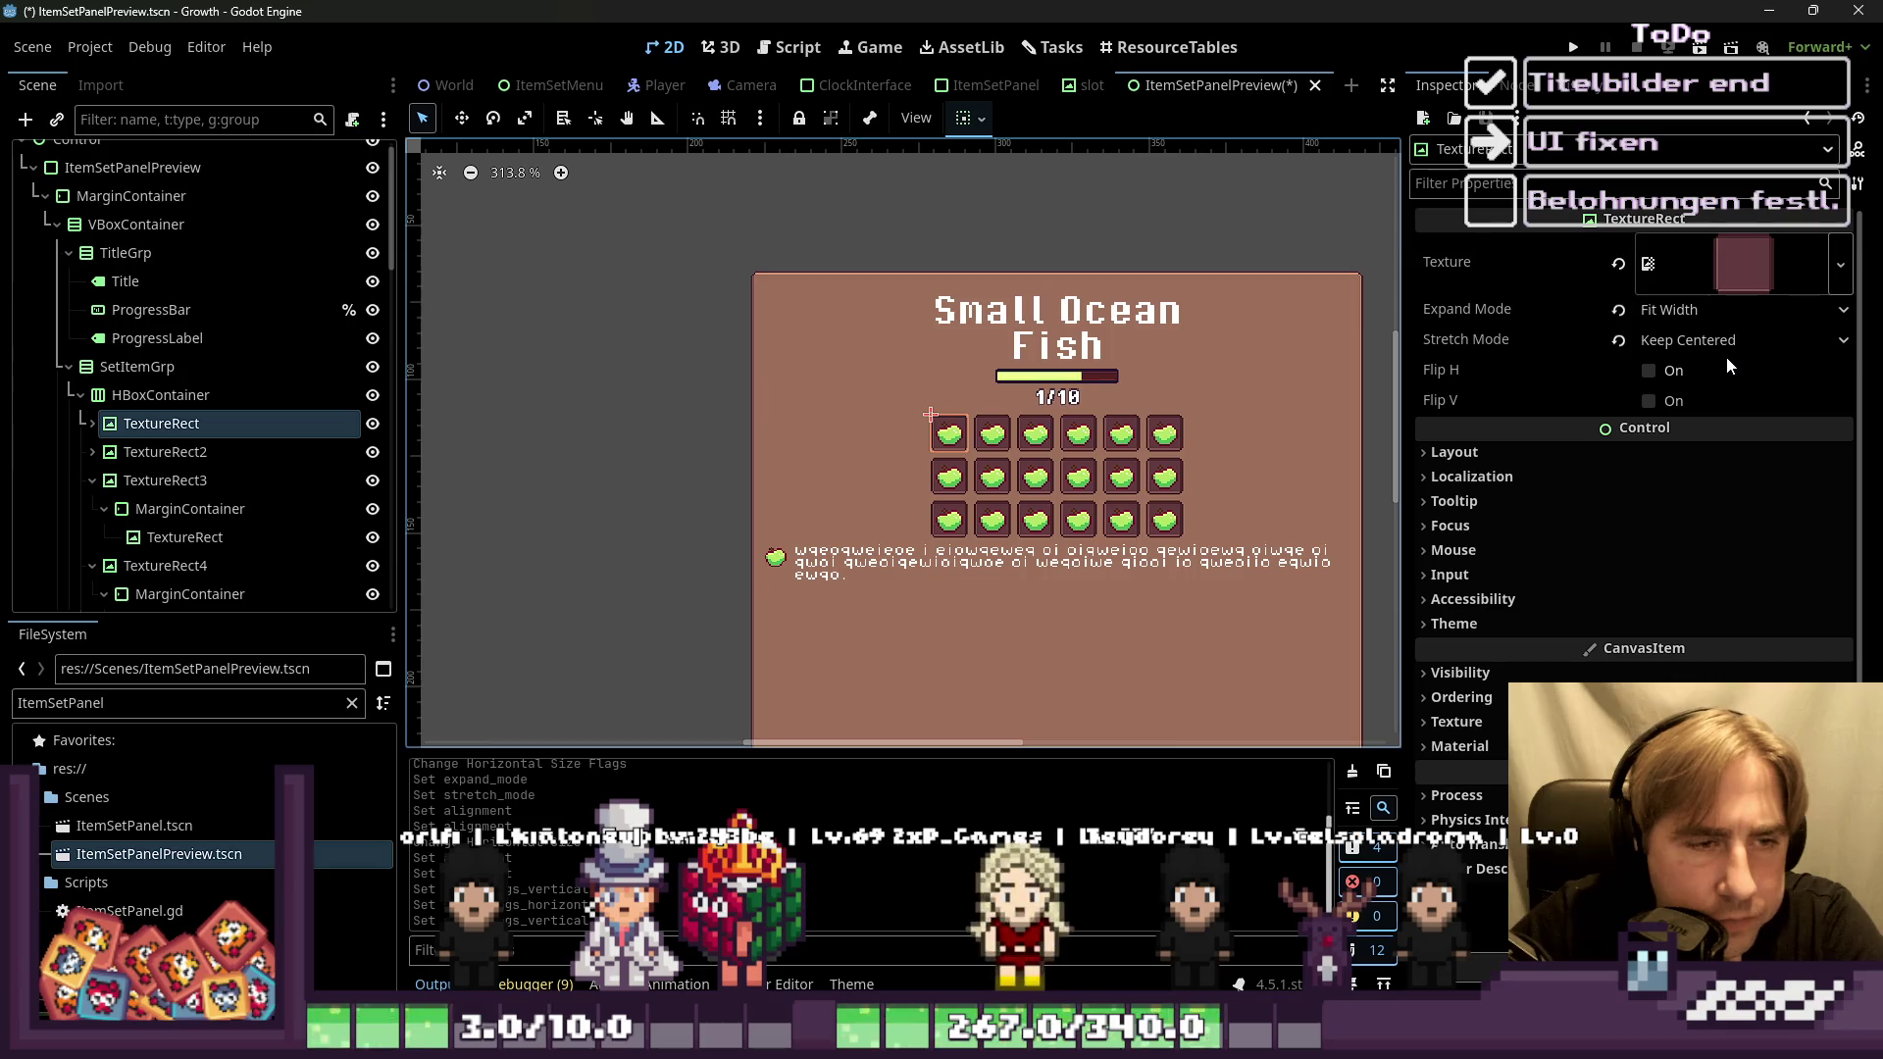
# - Keep the slot's expand mode at Fit Width and set its stretch mode to Keep Aspect Centered
pyautogui.click(1723, 312)
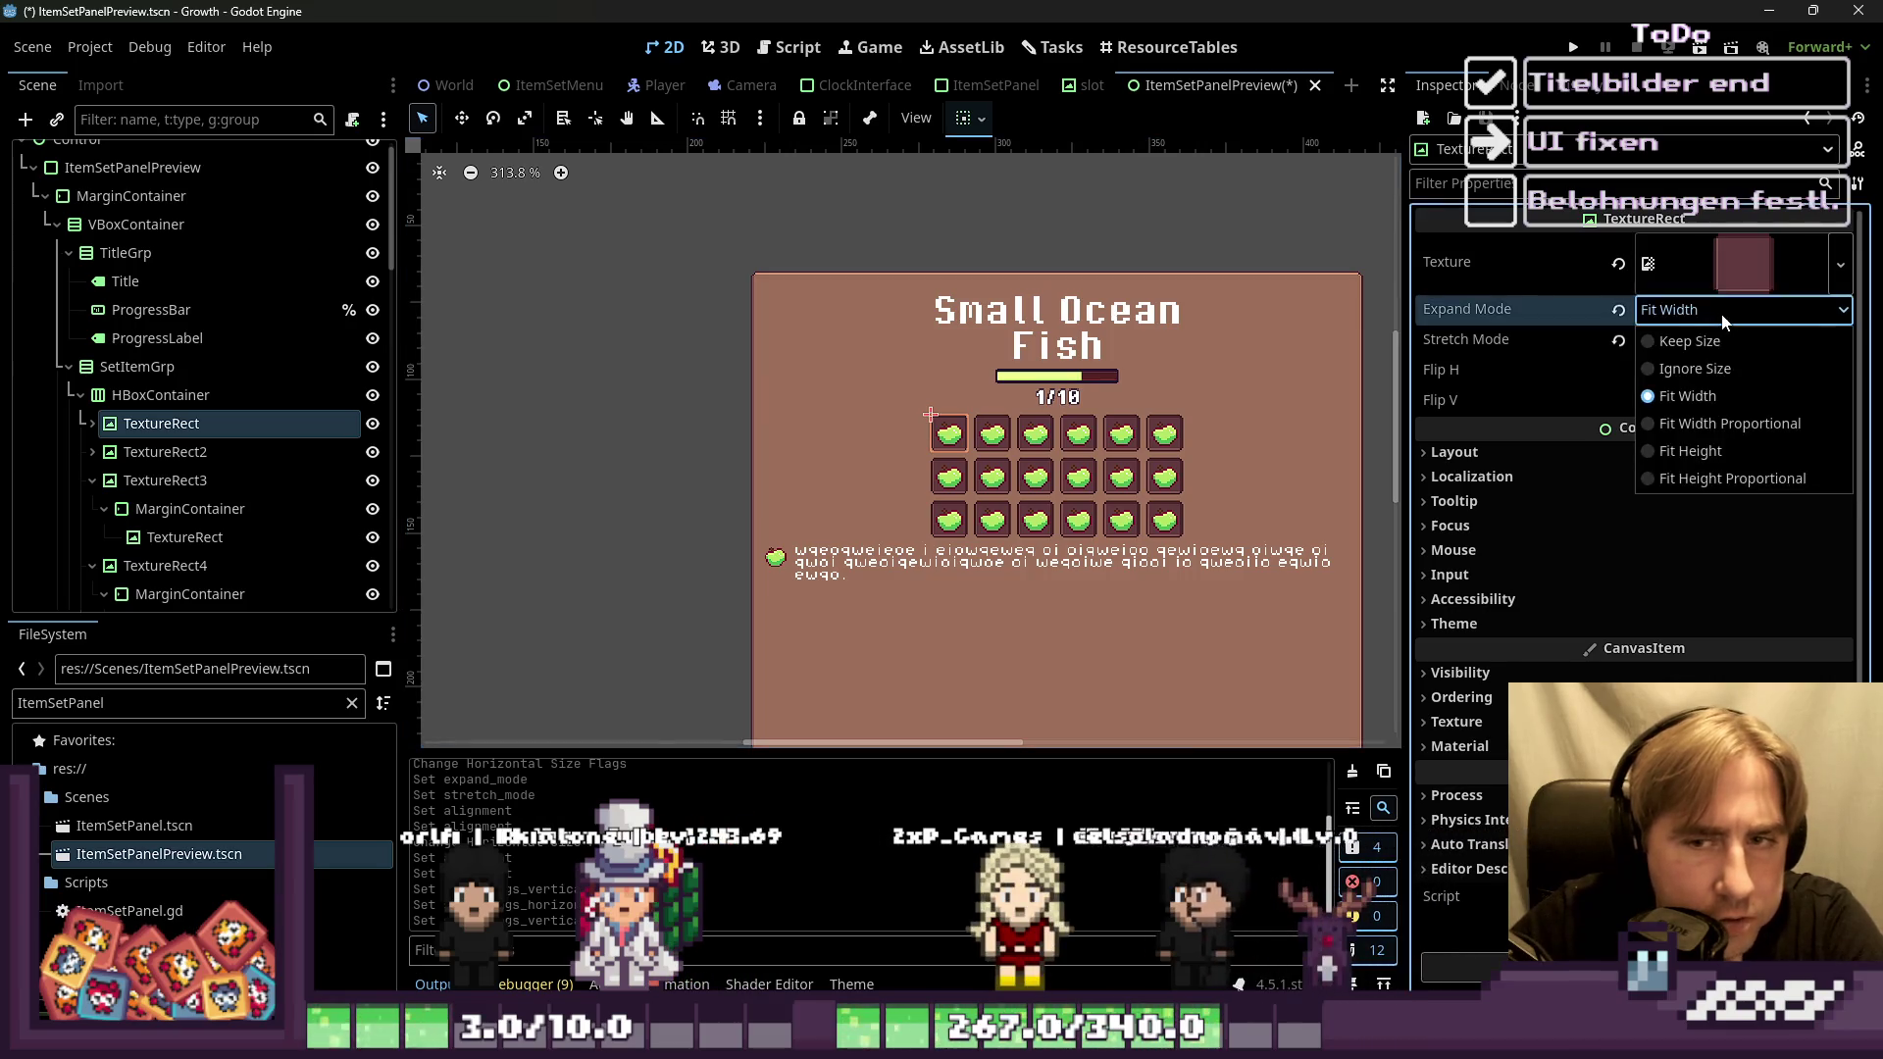
pyautogui.click(1689, 423)
pyautogui.click(1727, 310)
pyautogui.click(1689, 396)
pyautogui.click(1686, 340)
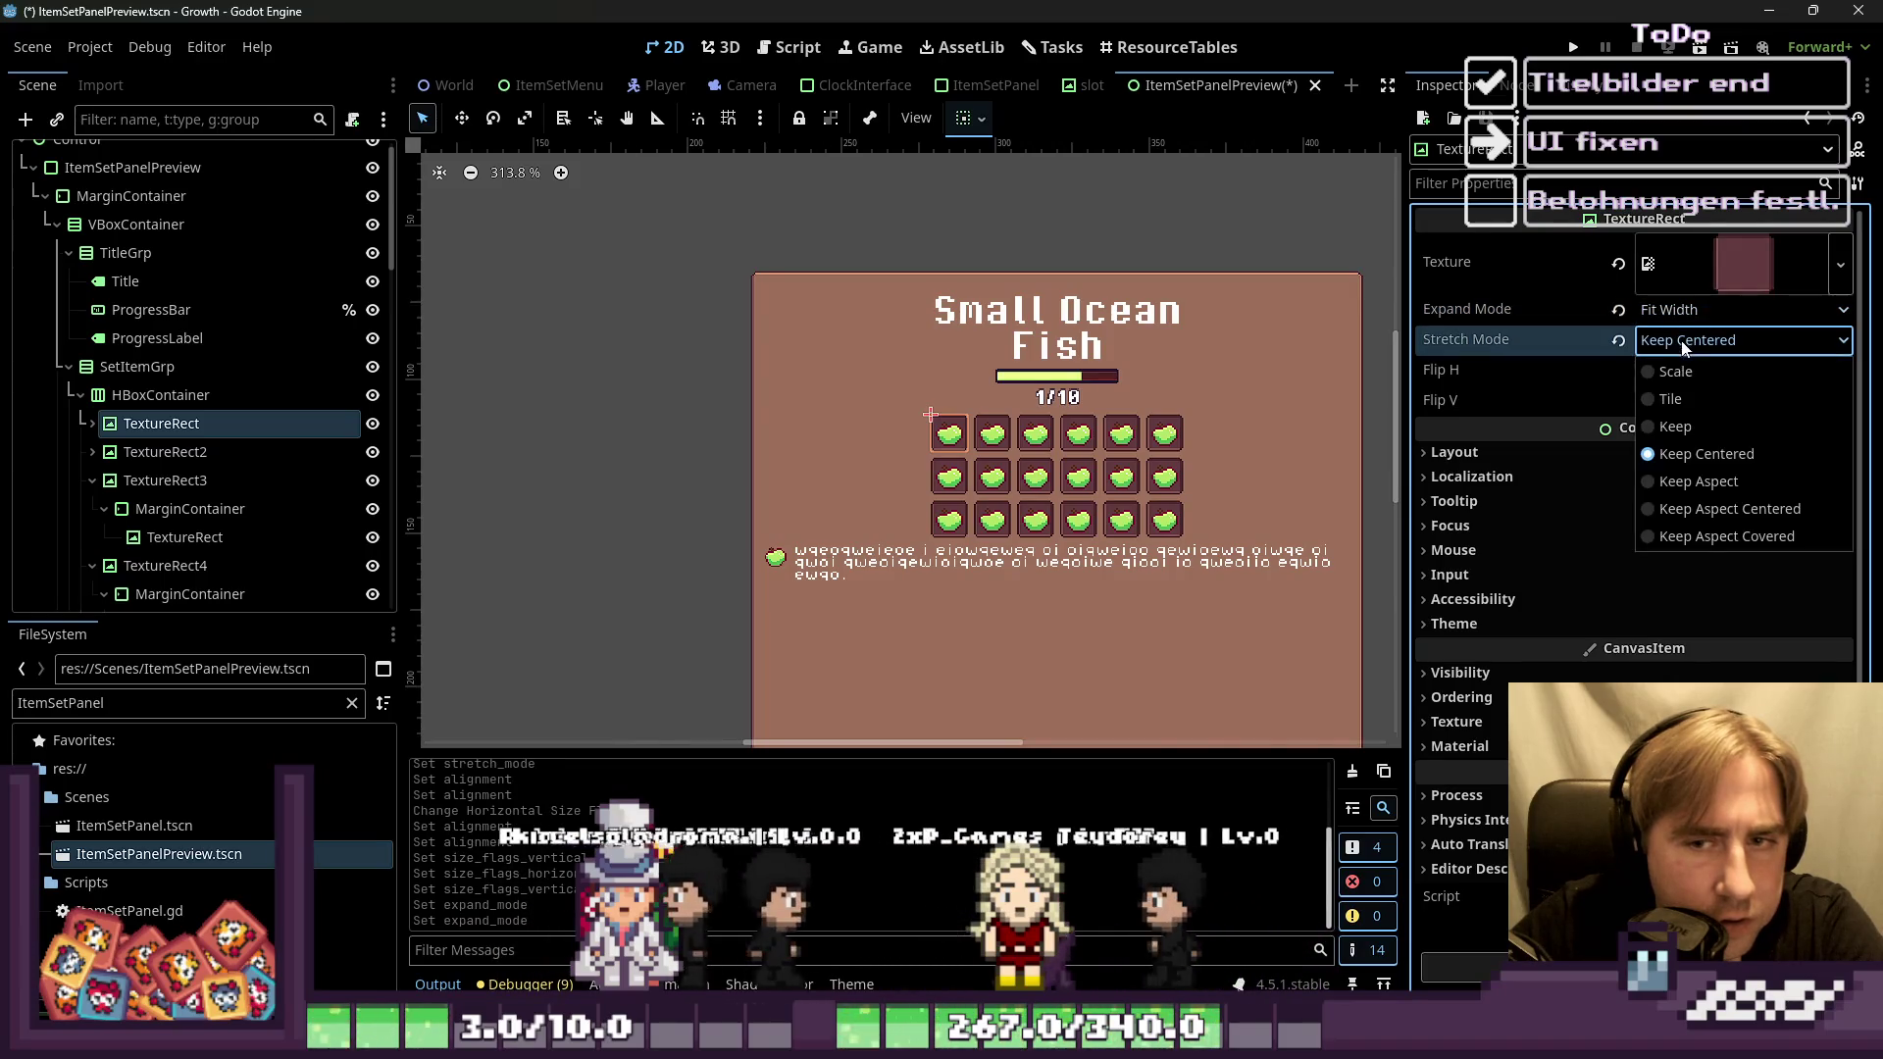
pyautogui.click(1684, 509)
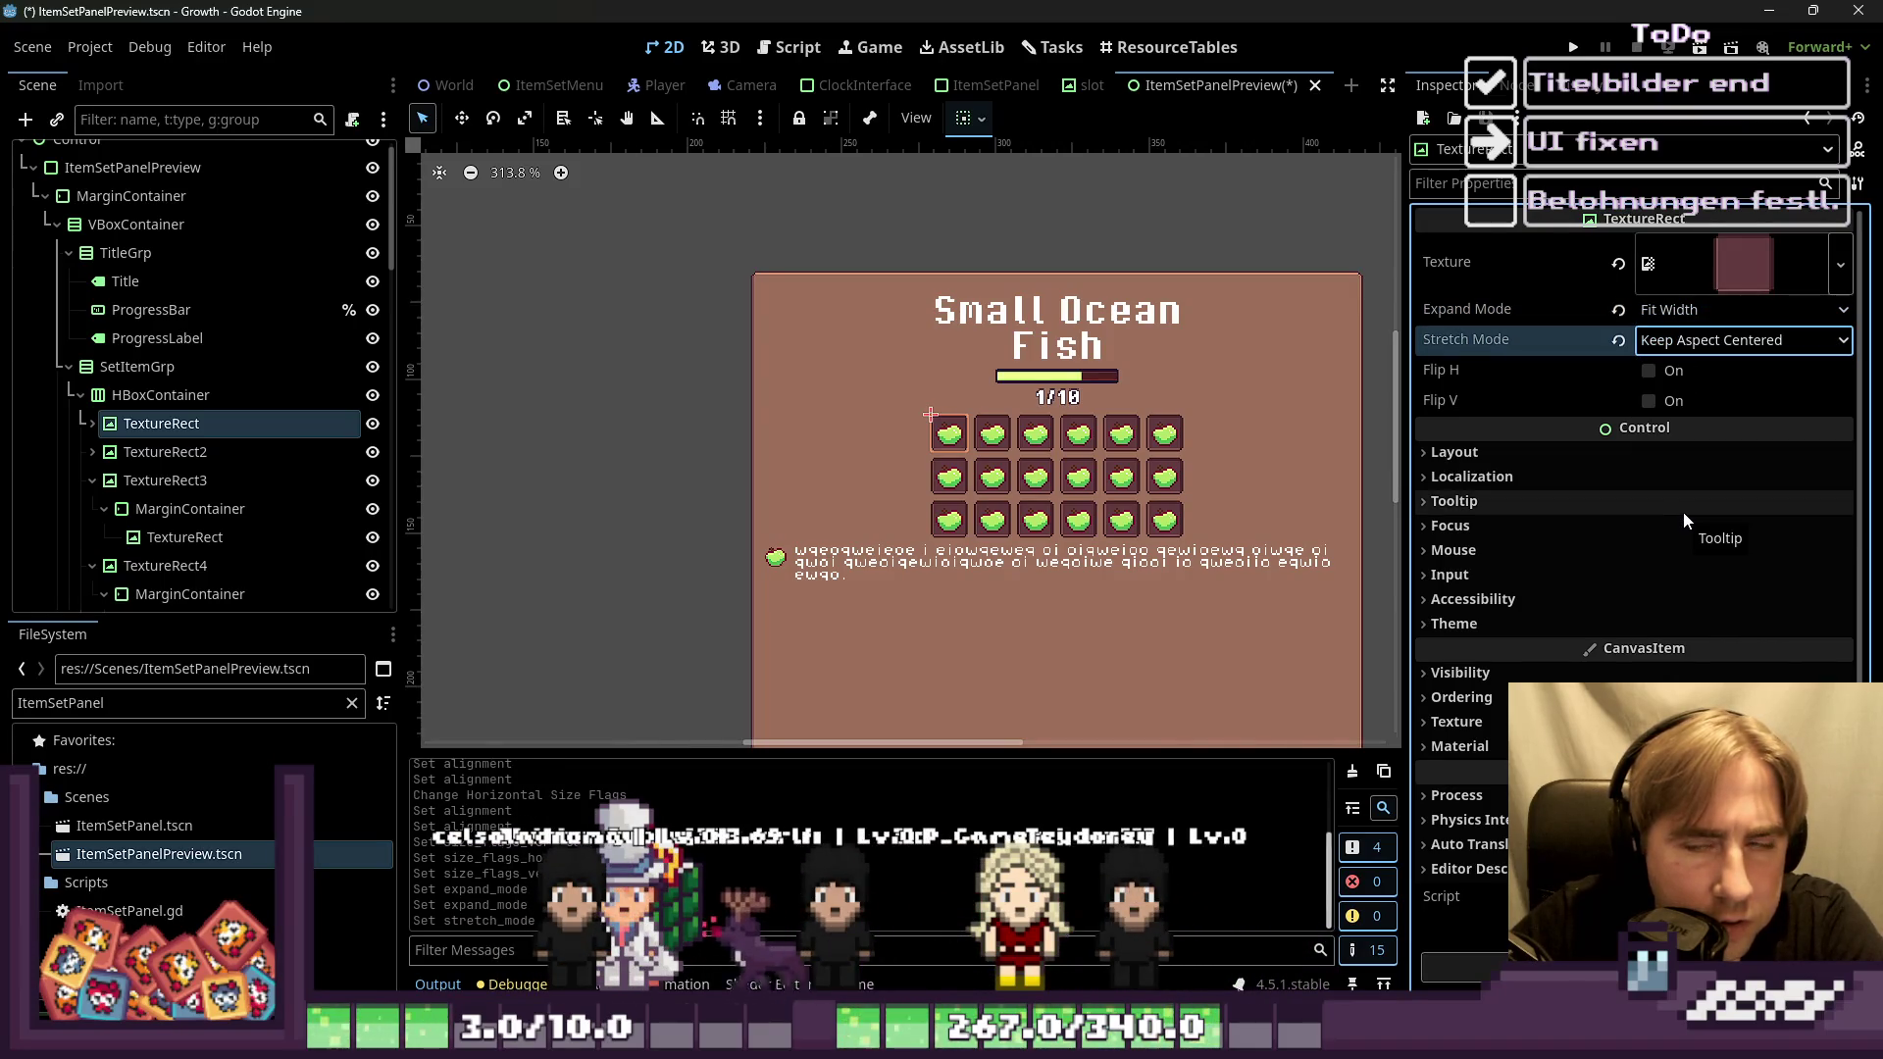
# - Inspect the first slot's inner MarginContainer and frame TextureRect, leaving the stretch mode unchanged
pyautogui.click(154, 400)
pyautogui.click(147, 423)
pyautogui.click(92, 423)
pyautogui.click(132, 451)
pyautogui.click(136, 423)
pyautogui.click(102, 451)
pyautogui.click(162, 479)
pyautogui.click(157, 459)
pyautogui.click(131, 414)
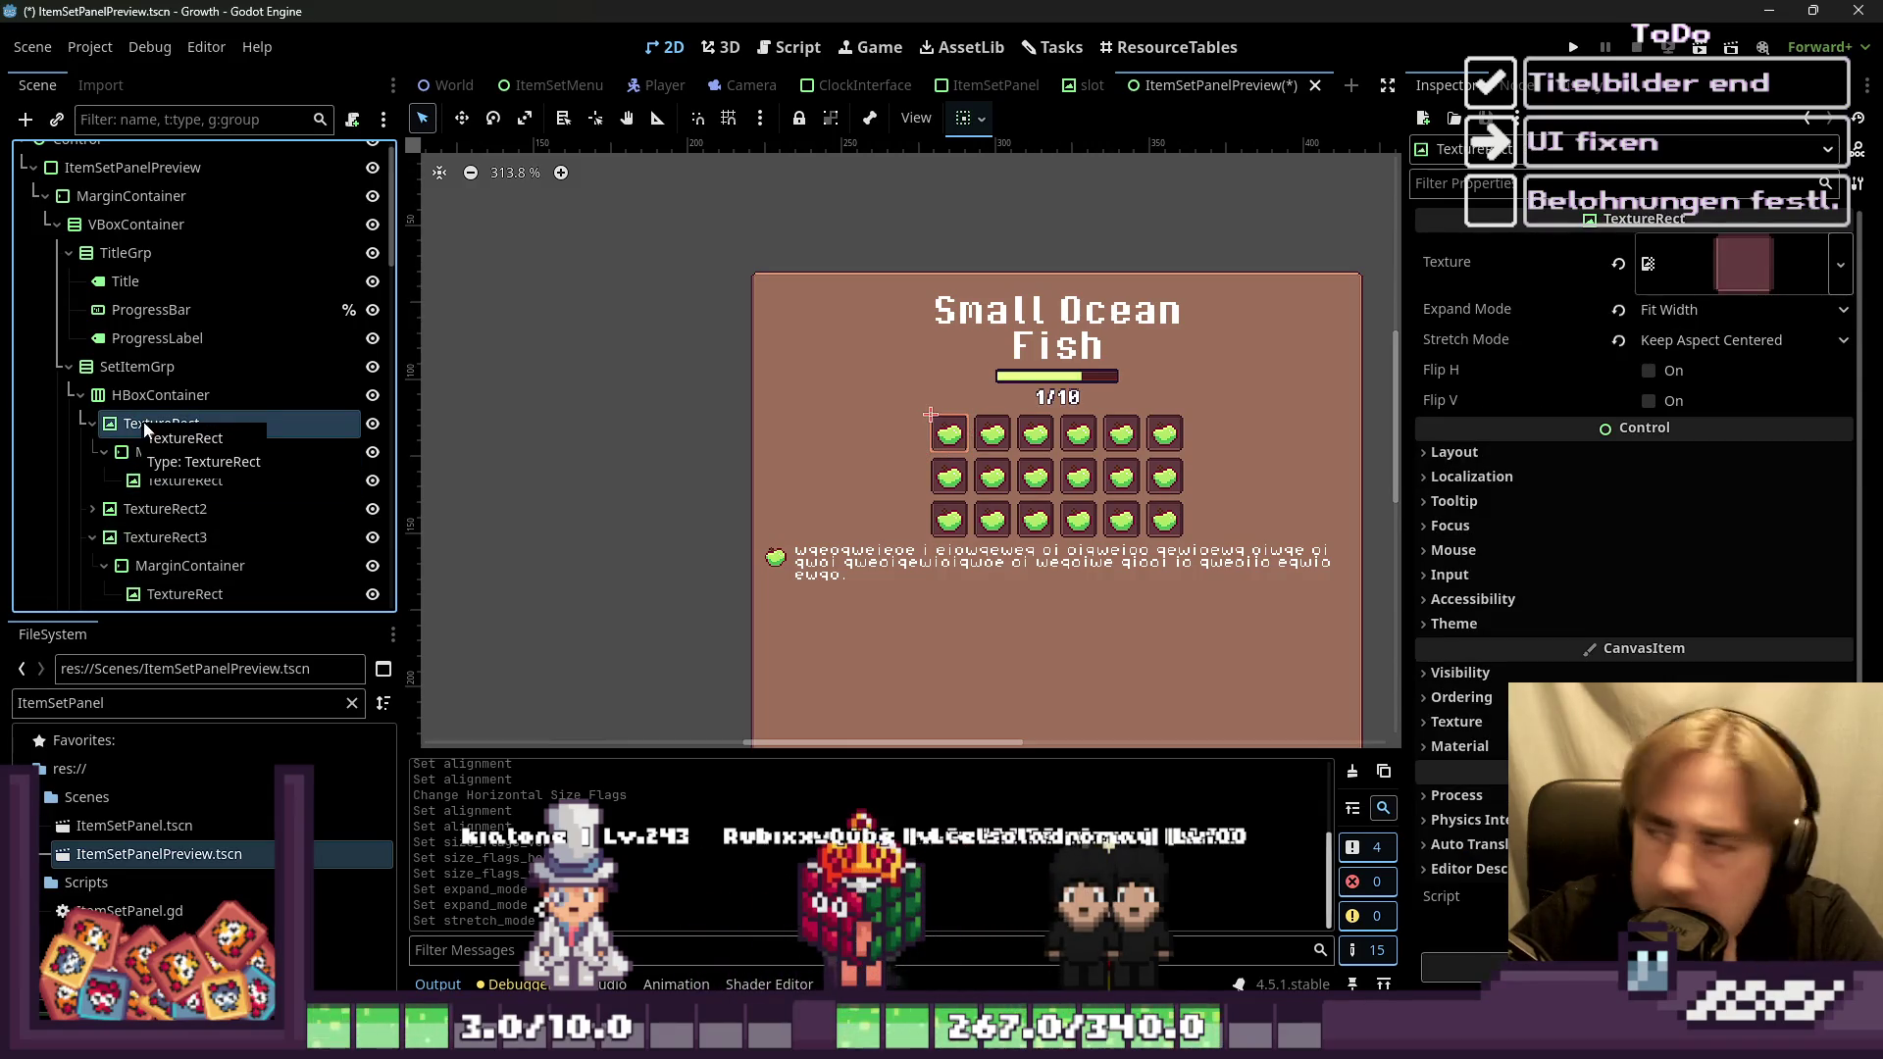
pyautogui.click(1729, 337)
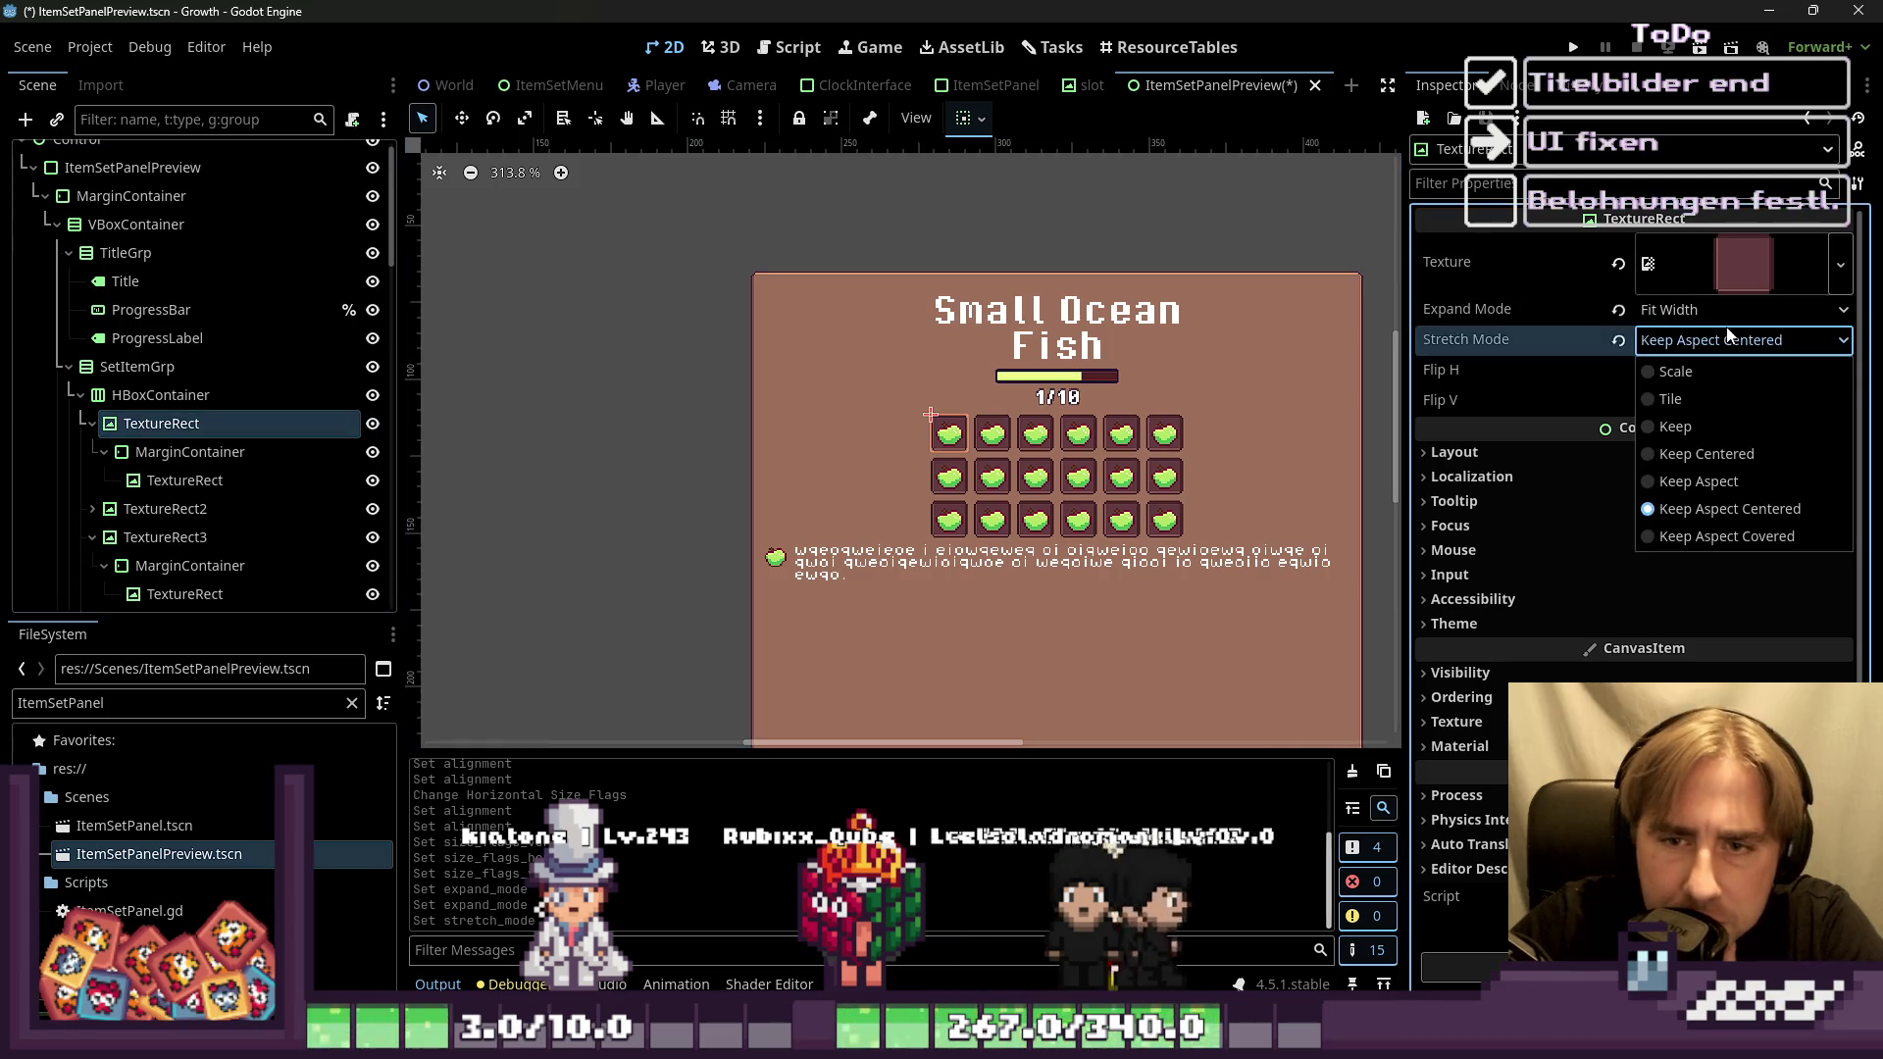
pyautogui.click(1723, 311)
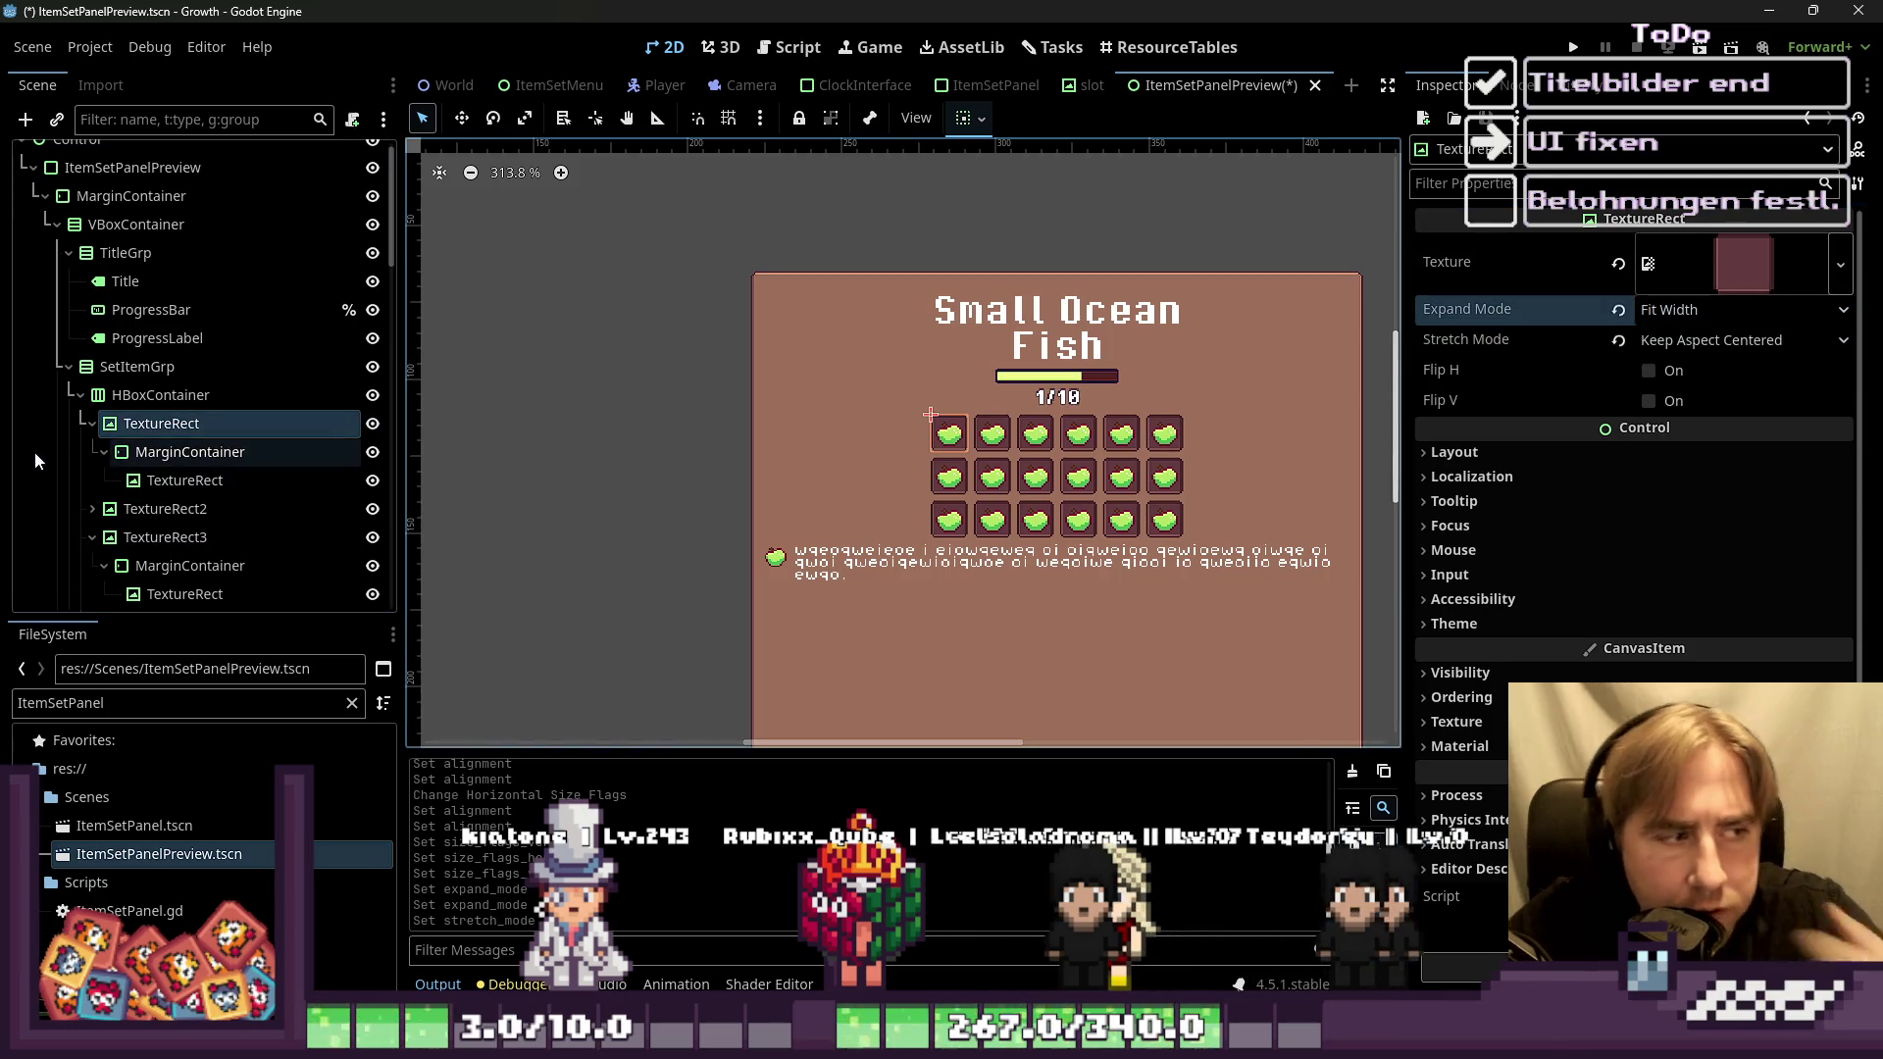
# - Collapse the slots through TextureRect6 and the first two slot rows in the Scene dock
pyautogui.click(91, 426)
pyautogui.click(92, 480)
pyautogui.click(92, 509)
pyautogui.click(91, 538)
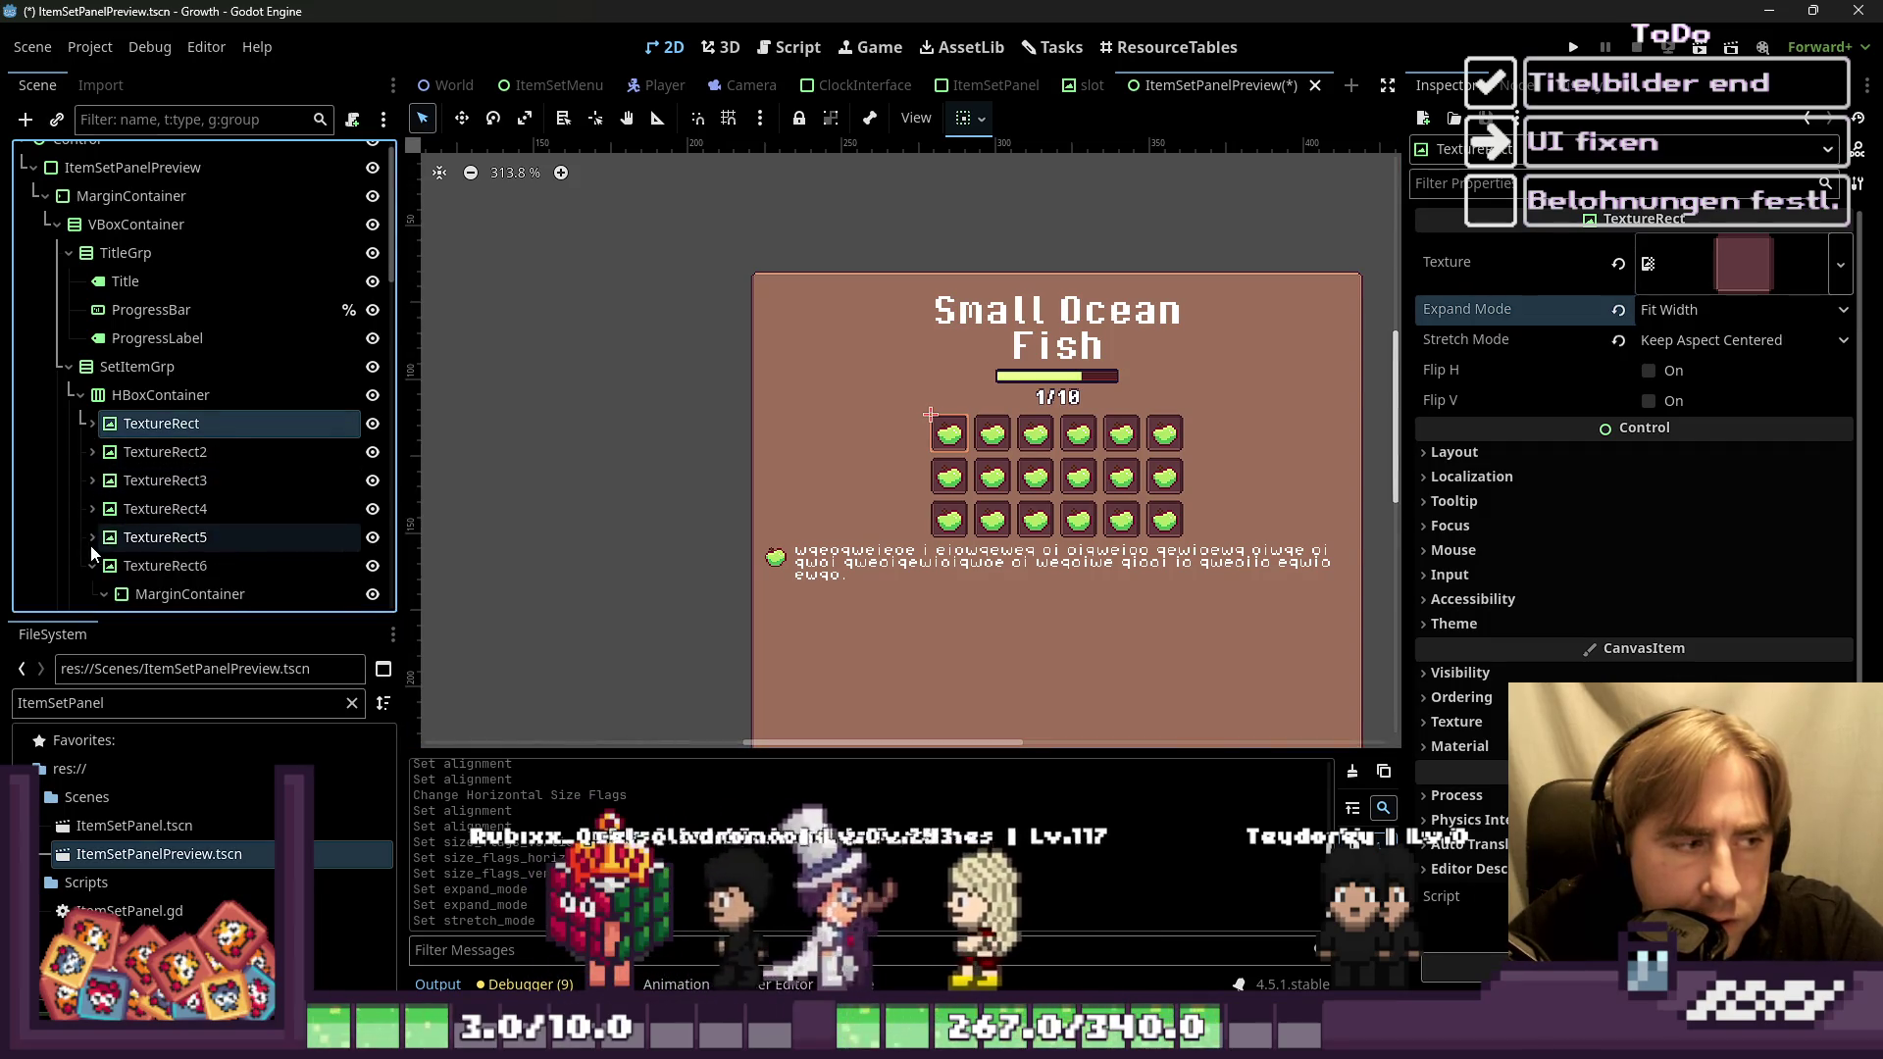
pyautogui.click(92, 566)
pyautogui.scroll(-1, 96, 579)
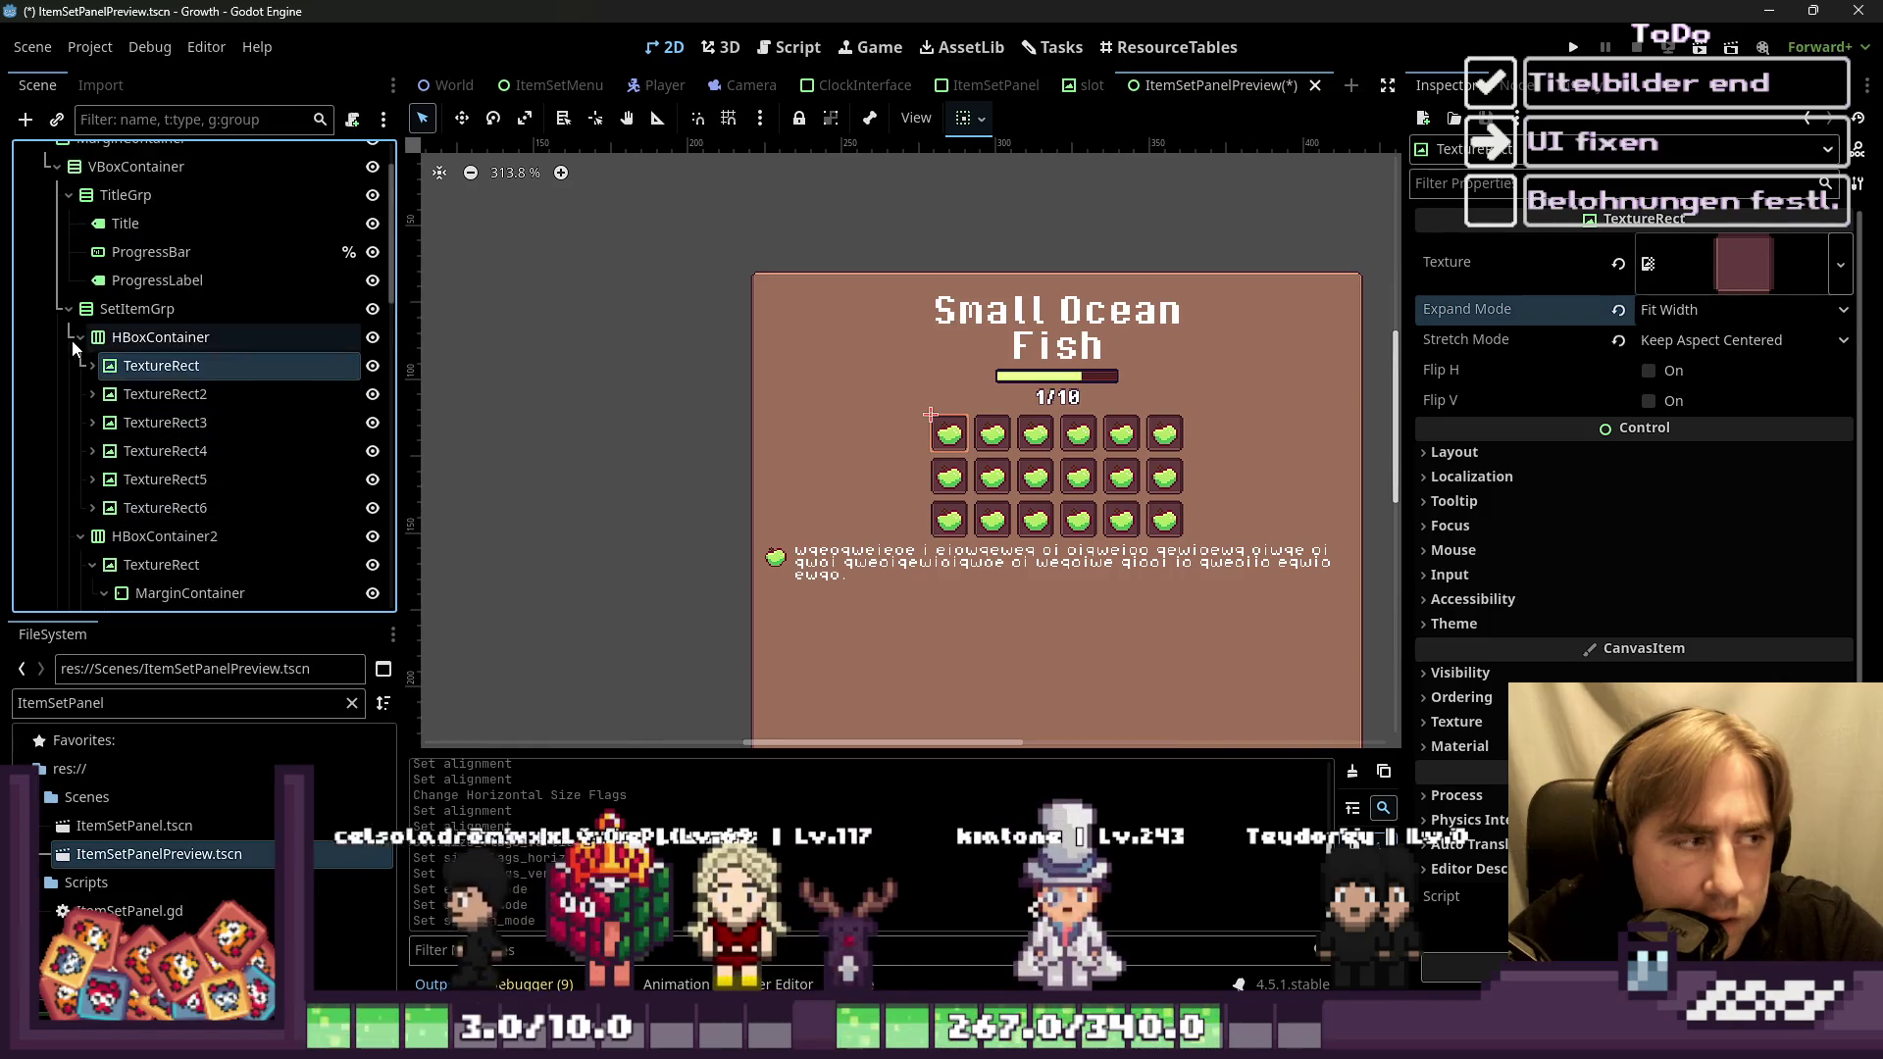
pyautogui.click(79, 338)
pyautogui.click(81, 366)
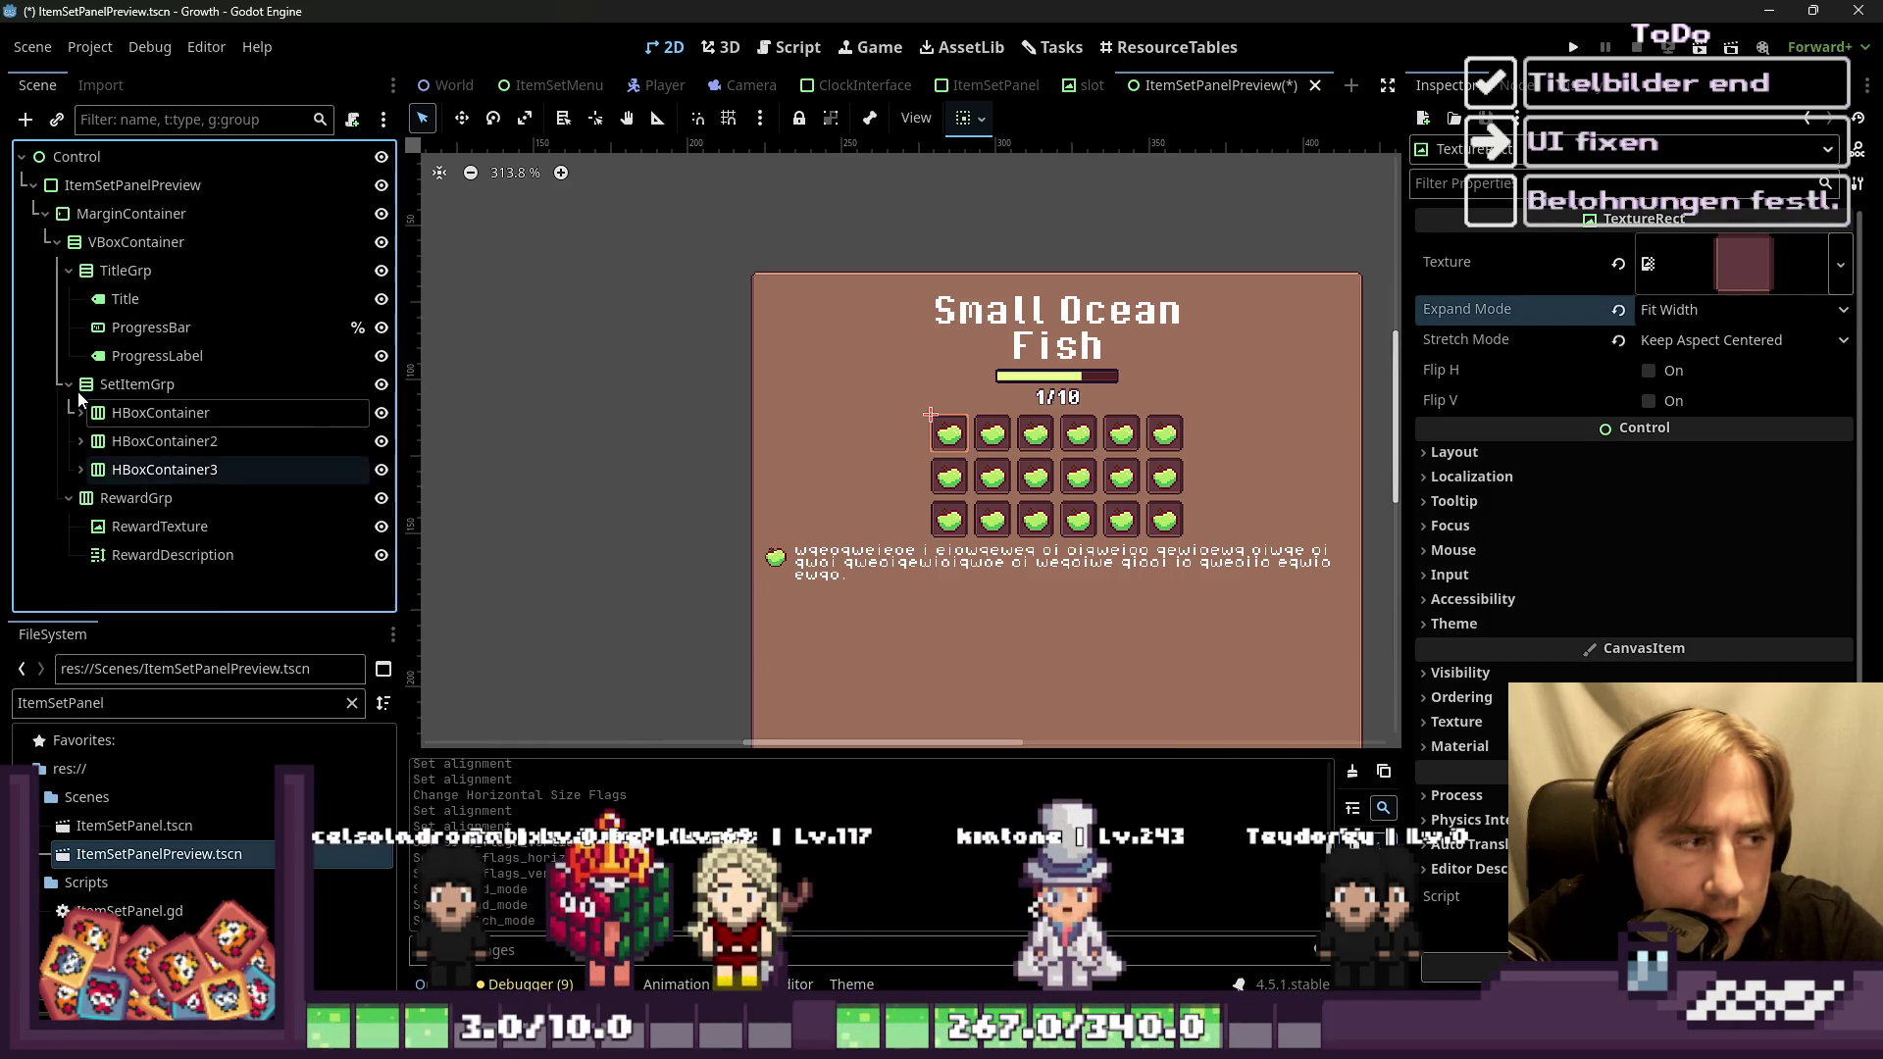
# - Delete the HBoxContainer2 and HBoxContainer3 slot rows
pyautogui.click(117, 443)
pyautogui.keyDown('shift'); pyautogui.click(121, 478); pyautogui.keyUp('shift')
pyautogui.press('Delete')
pyautogui.press('Return')
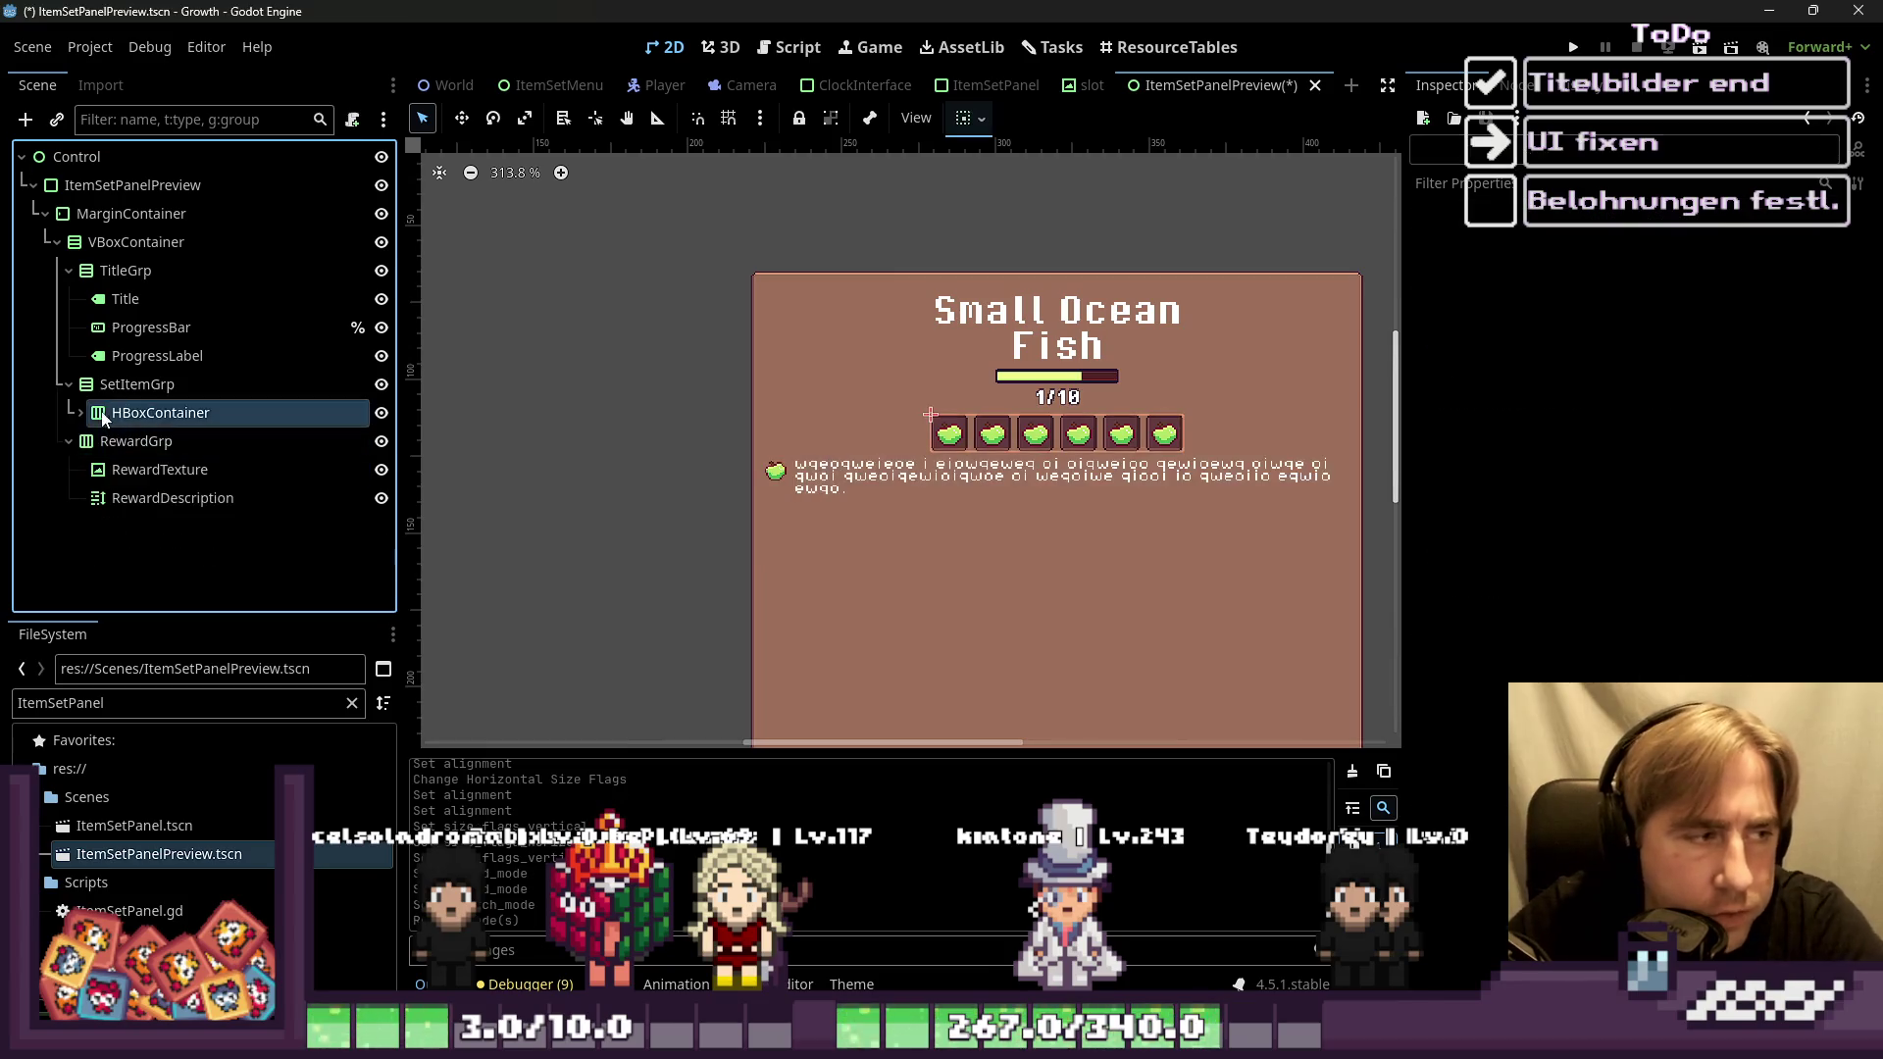
pyautogui.click(81, 413)
# - Delete slots TextureRect2 through TextureRect6 and inspect the remaining slot's nodes
pyautogui.click(117, 395)
pyautogui.keyDown('shift'); pyautogui.click(139, 506); pyautogui.keyUp('shift')
pyautogui.press('Delete')
pyautogui.press('Return')
pyautogui.click(92, 442)
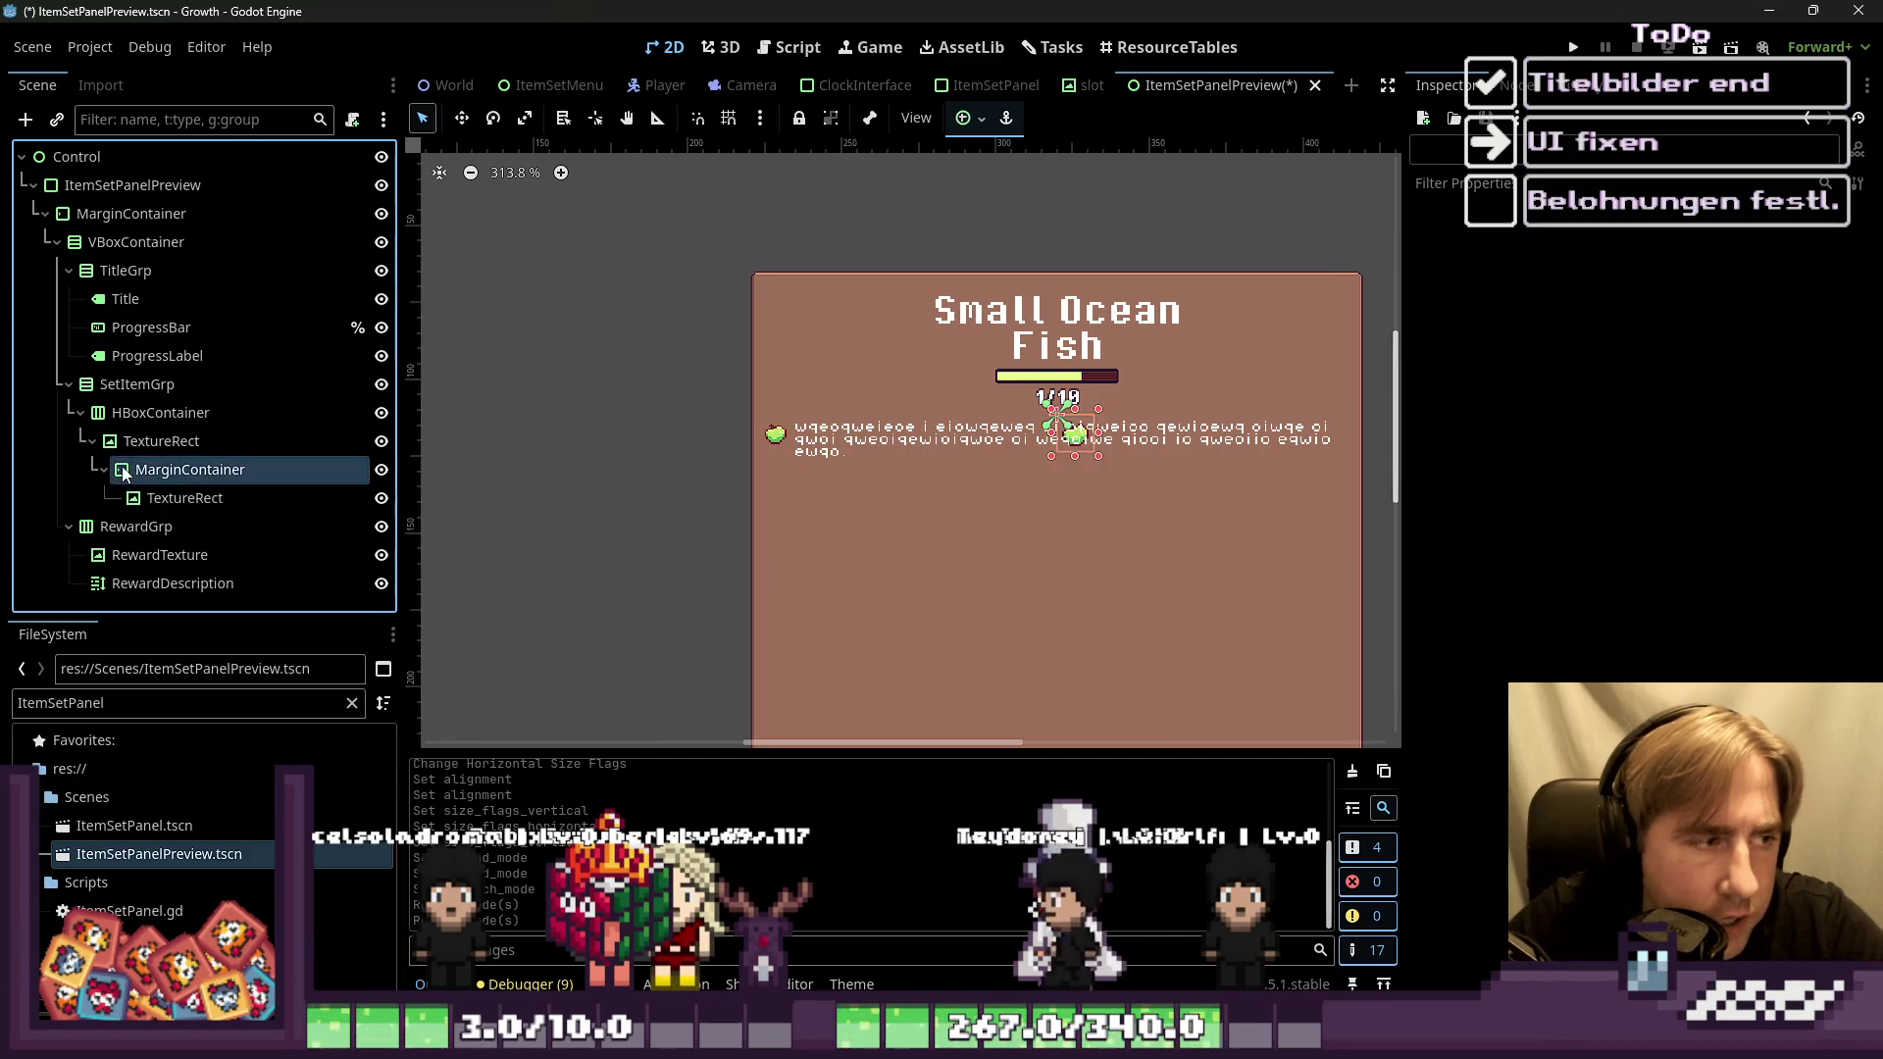
pyautogui.click(130, 444)
pyautogui.scroll(3, 1039, 432)
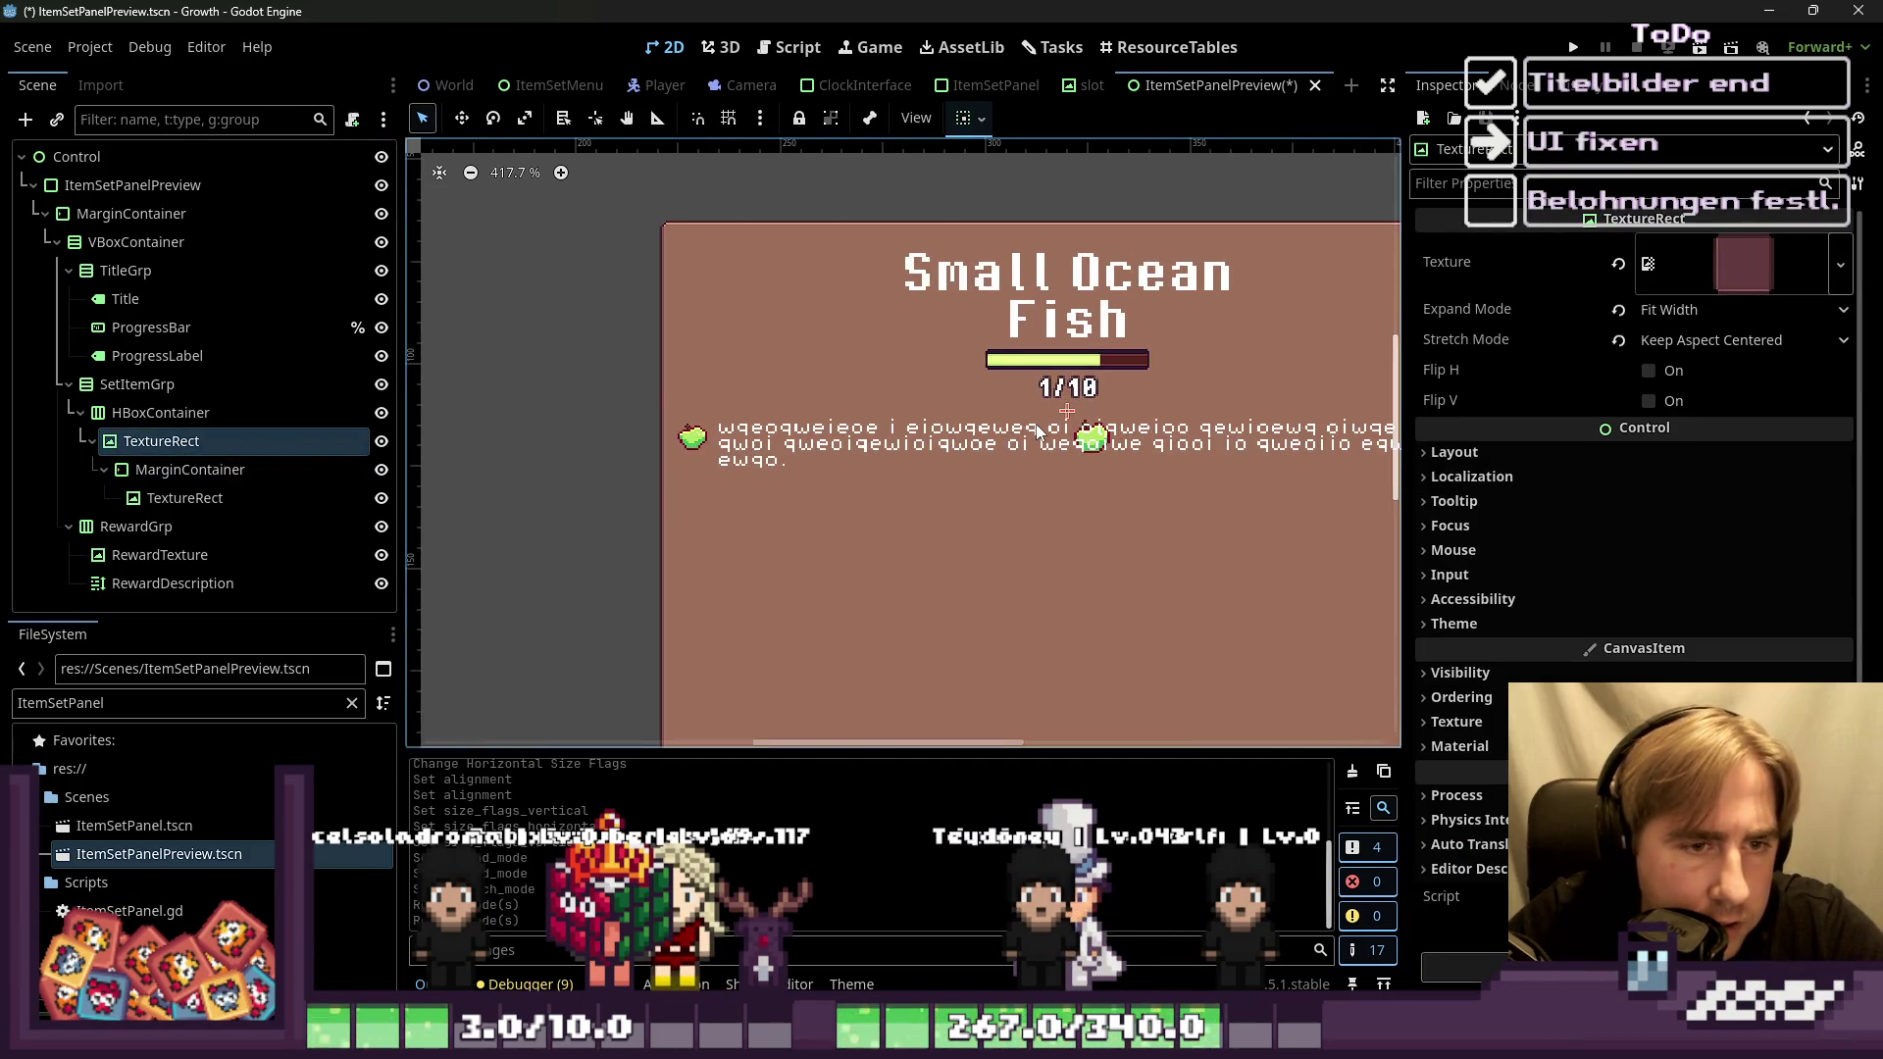
pyautogui.click(237, 479)
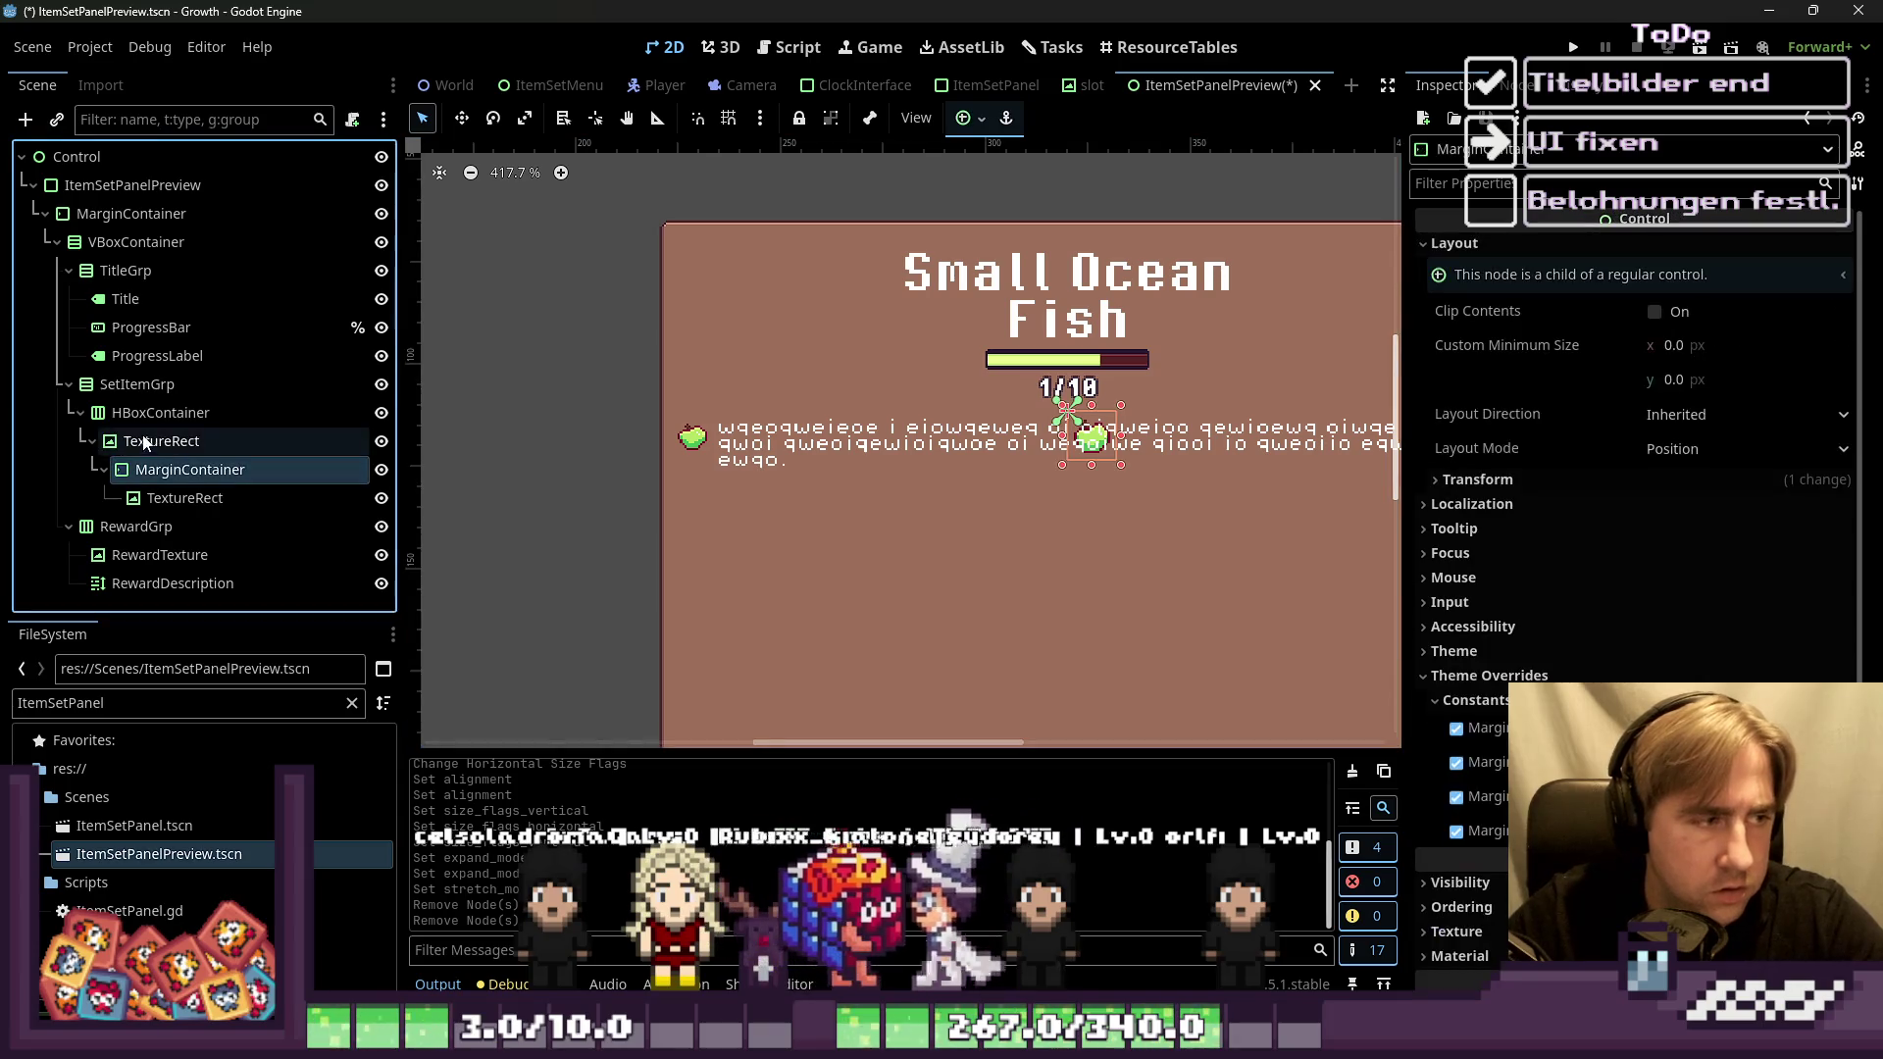
pyautogui.click(147, 439)
pyautogui.click(173, 410)
# - Undo the slot deletion, then delete TextureRect2 through TextureRect6 again
pyautogui.hotkey('ctrl', 'z')
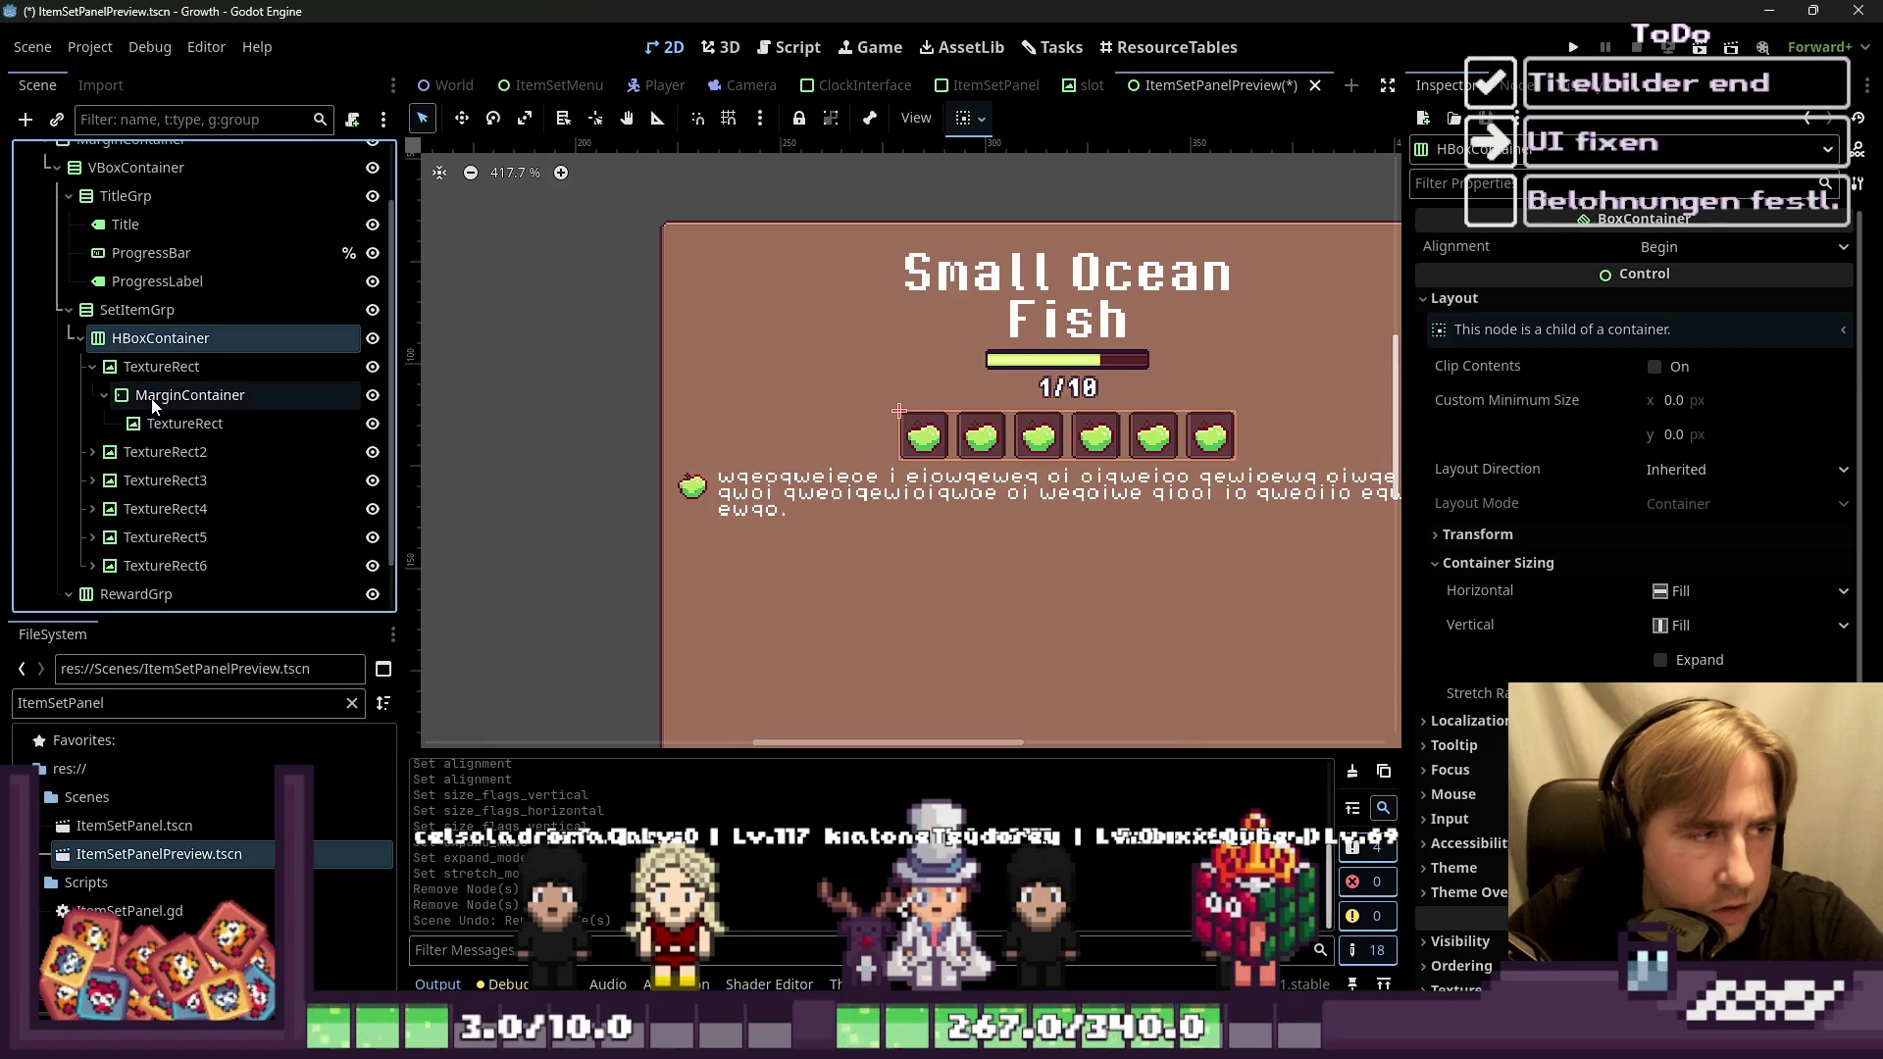
pyautogui.click(138, 453)
pyautogui.scroll(-1, 147, 471)
pyautogui.keyDown('shift'); pyautogui.click(167, 509); pyautogui.keyUp('shift')
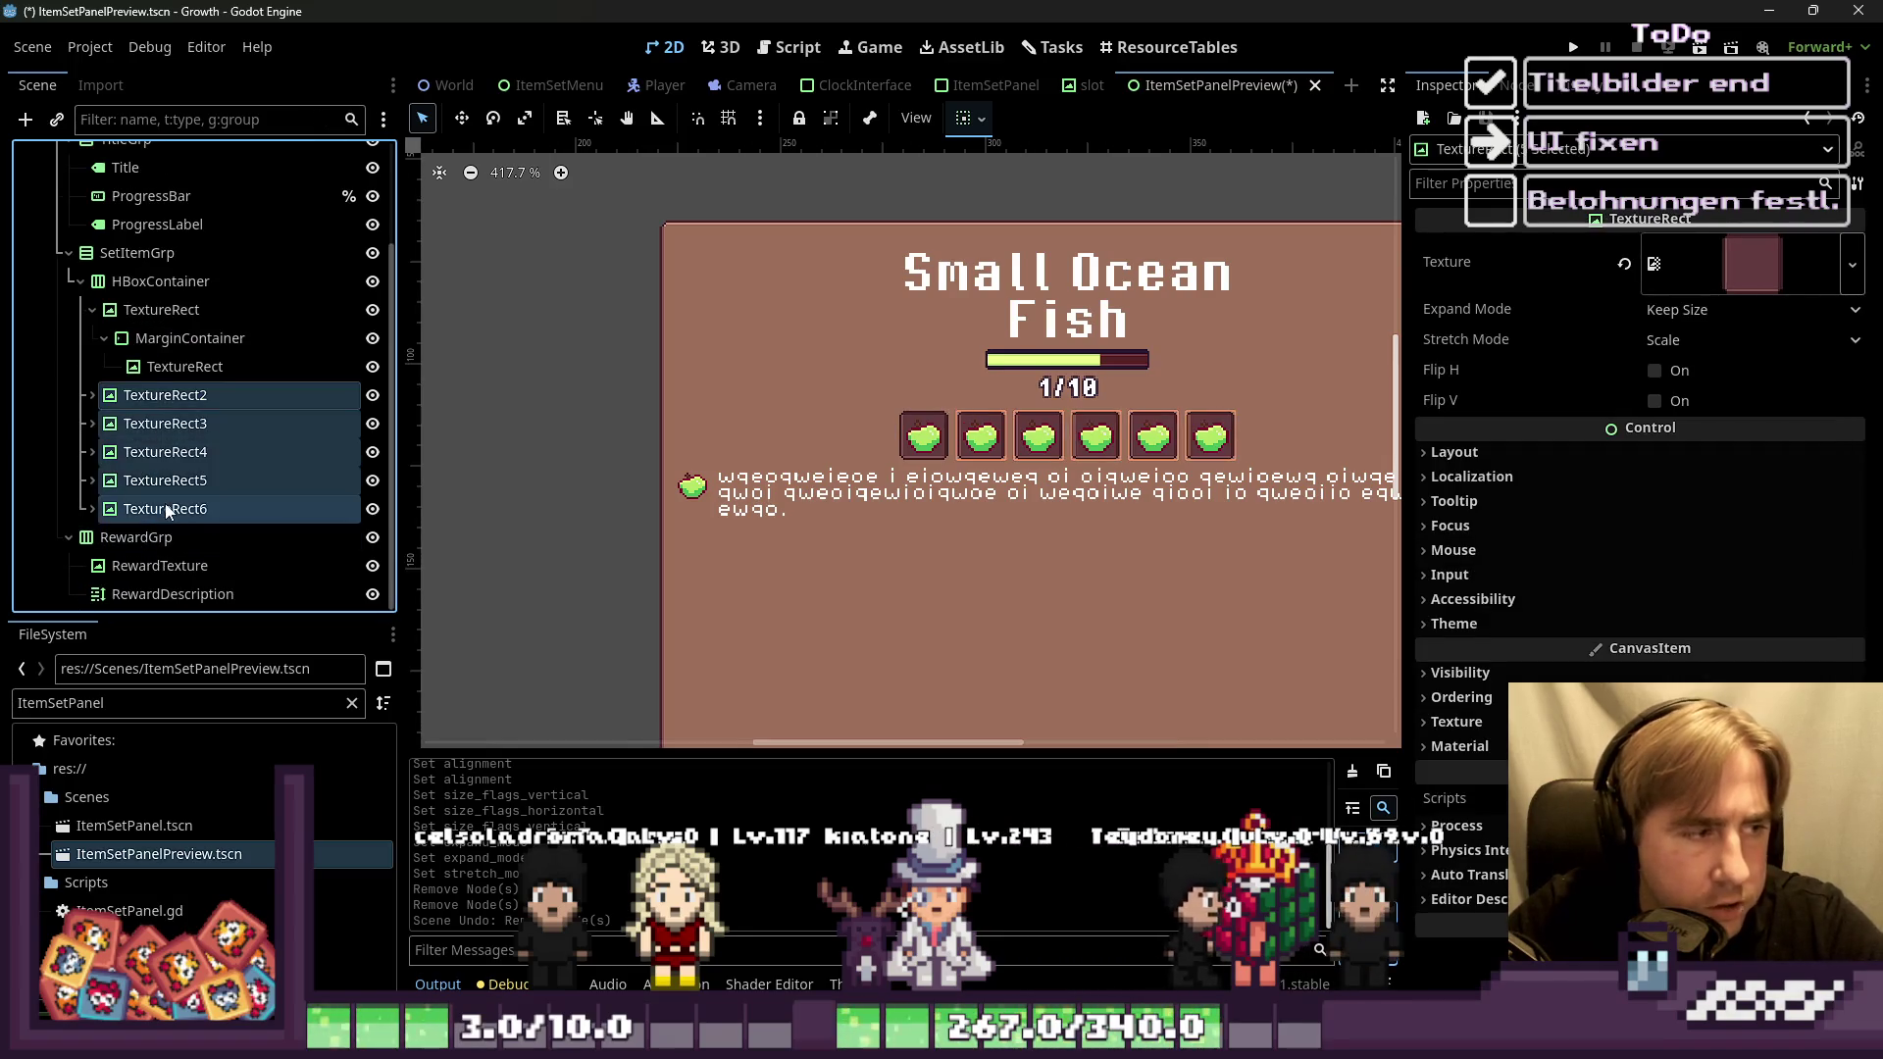
pyautogui.press('Delete')
# - Select SetItemGrp and open its Container Sizing popup
pyautogui.scroll(-2, 790, 428)
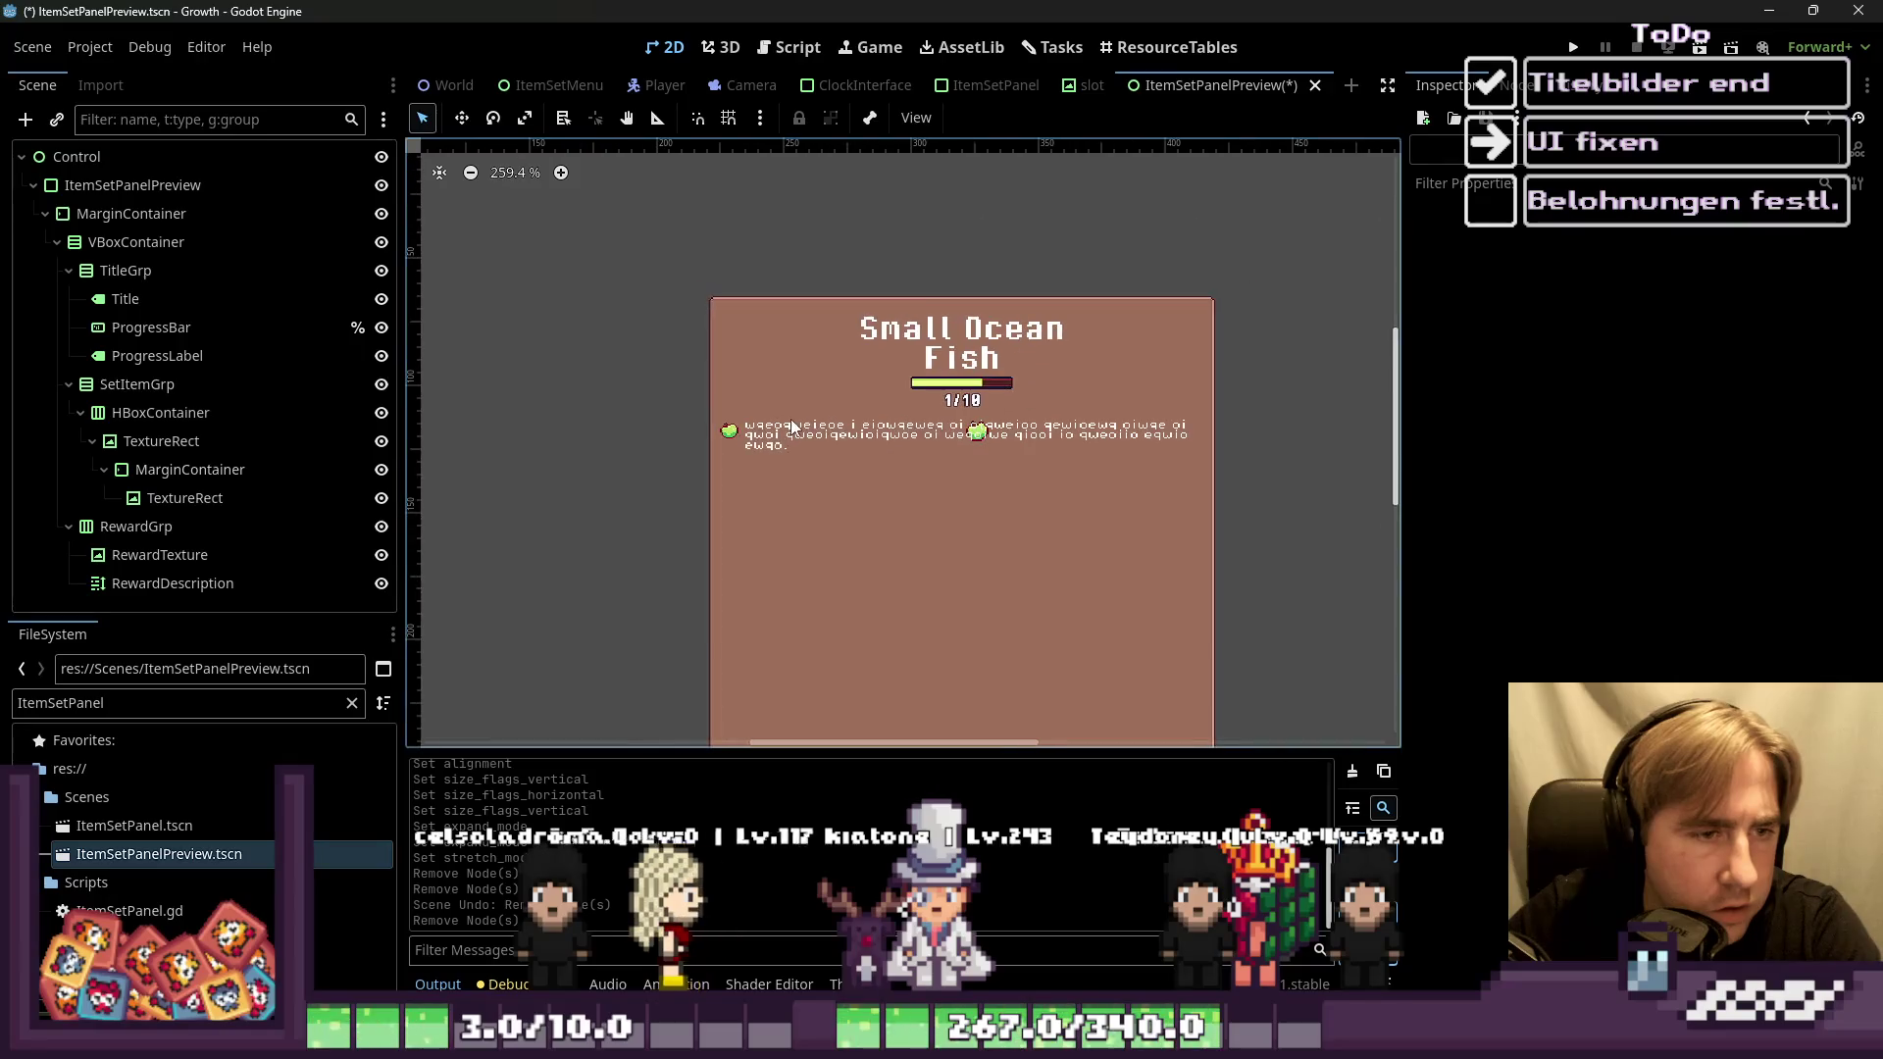
pyautogui.click(790, 427)
pyautogui.click(143, 394)
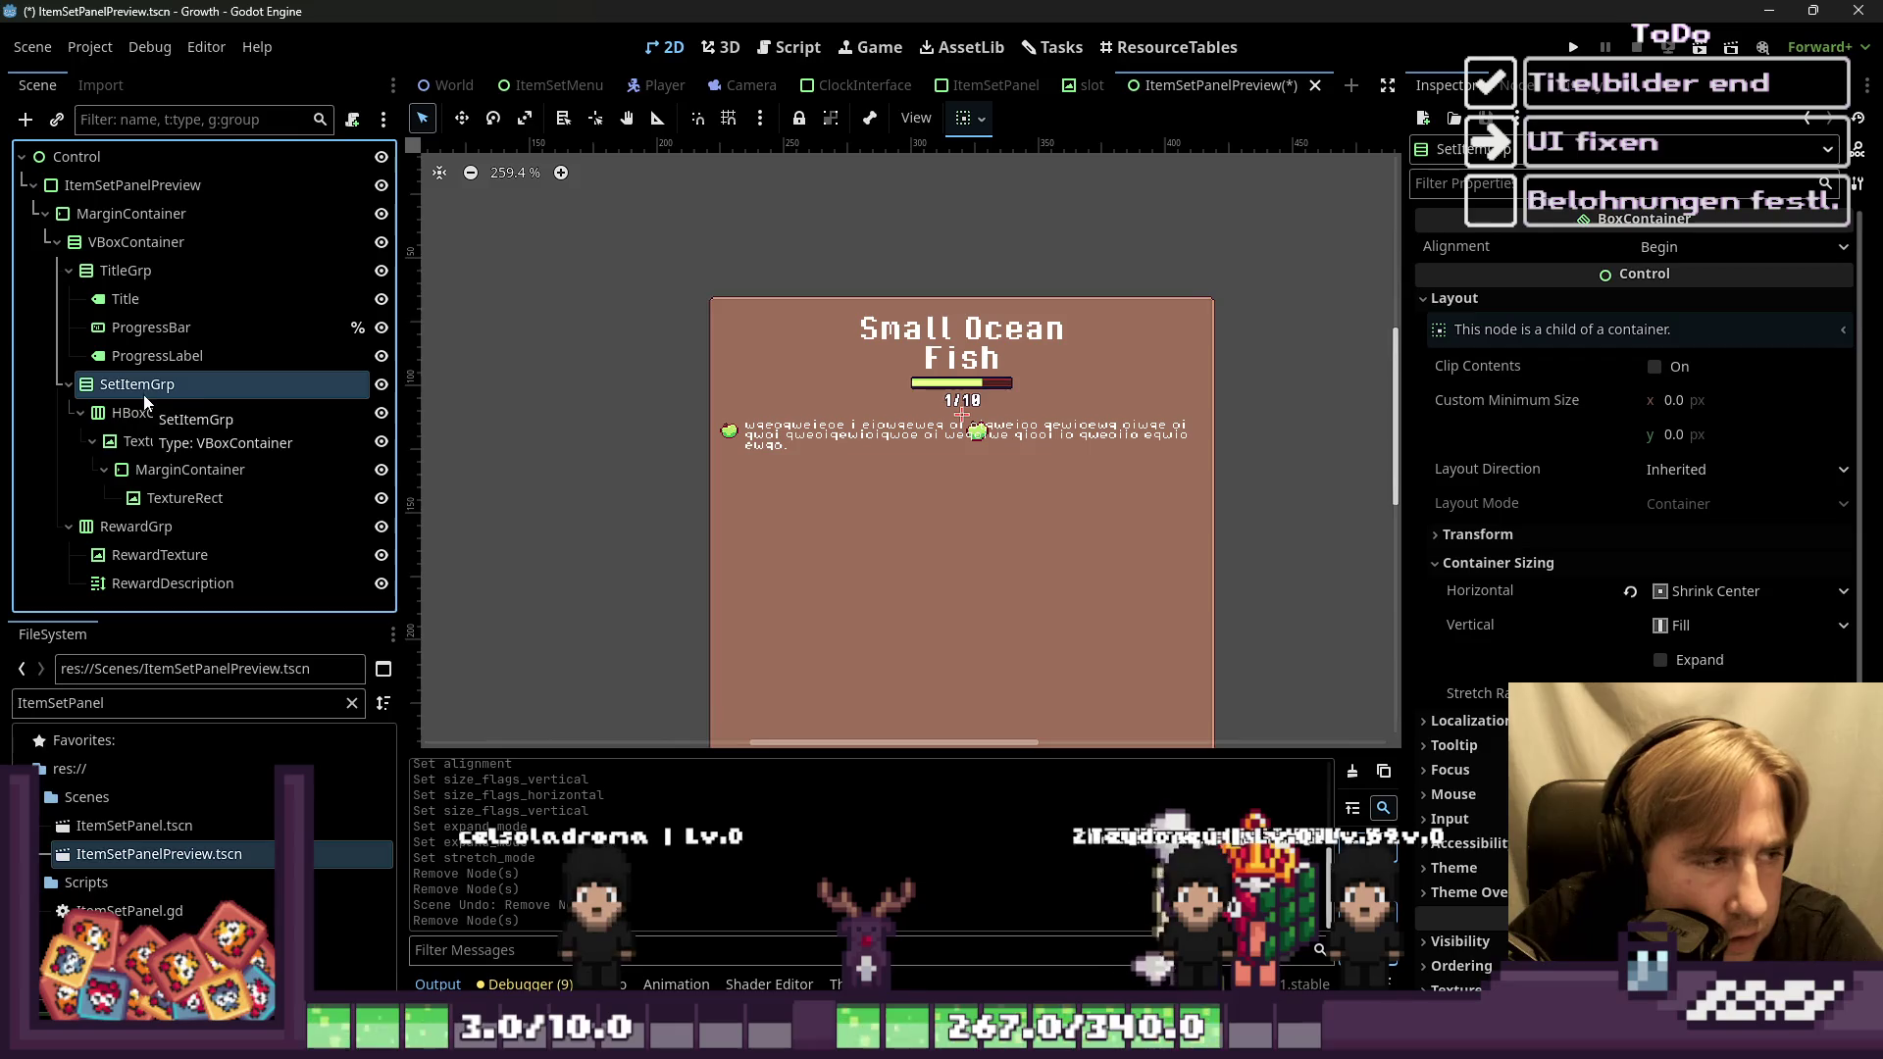
pyautogui.click(969, 118)
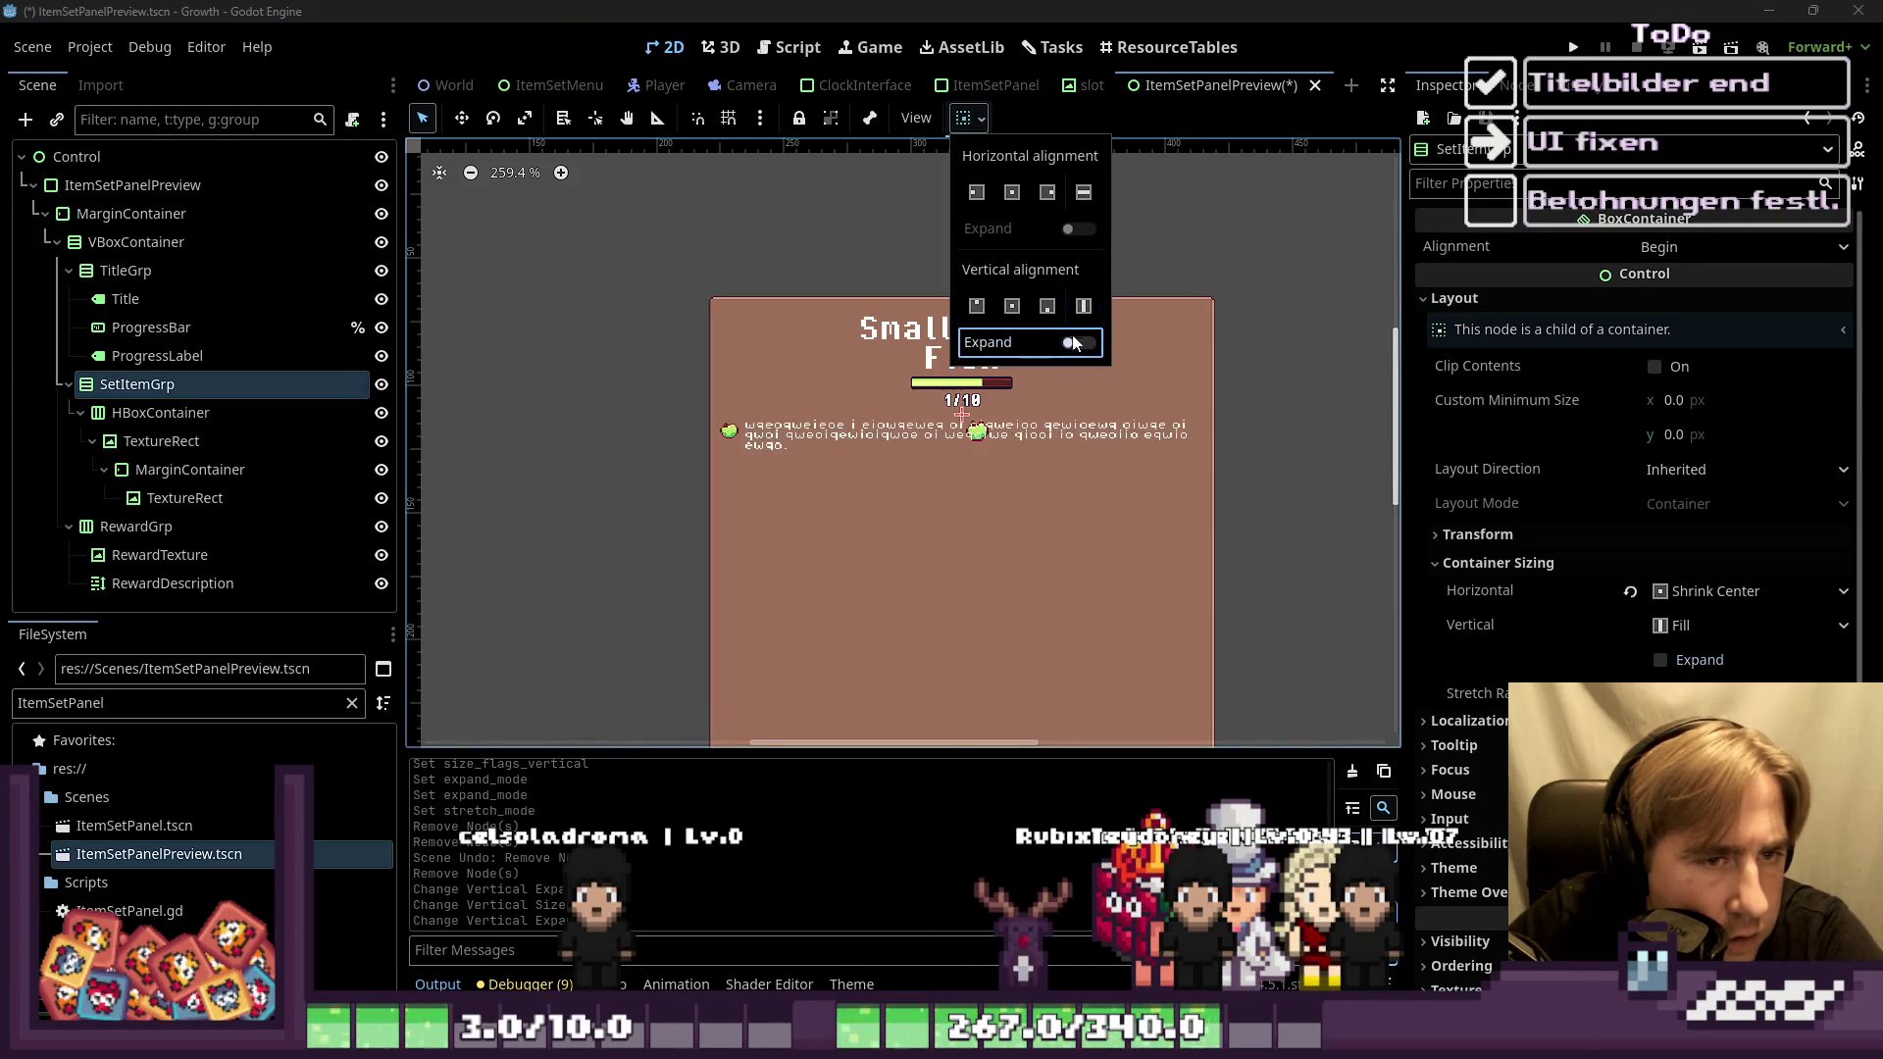
# - Turn off vertical expansion in SetItemGrp's container sizing options
pyautogui.click(128, 323)
pyautogui.click(144, 358)
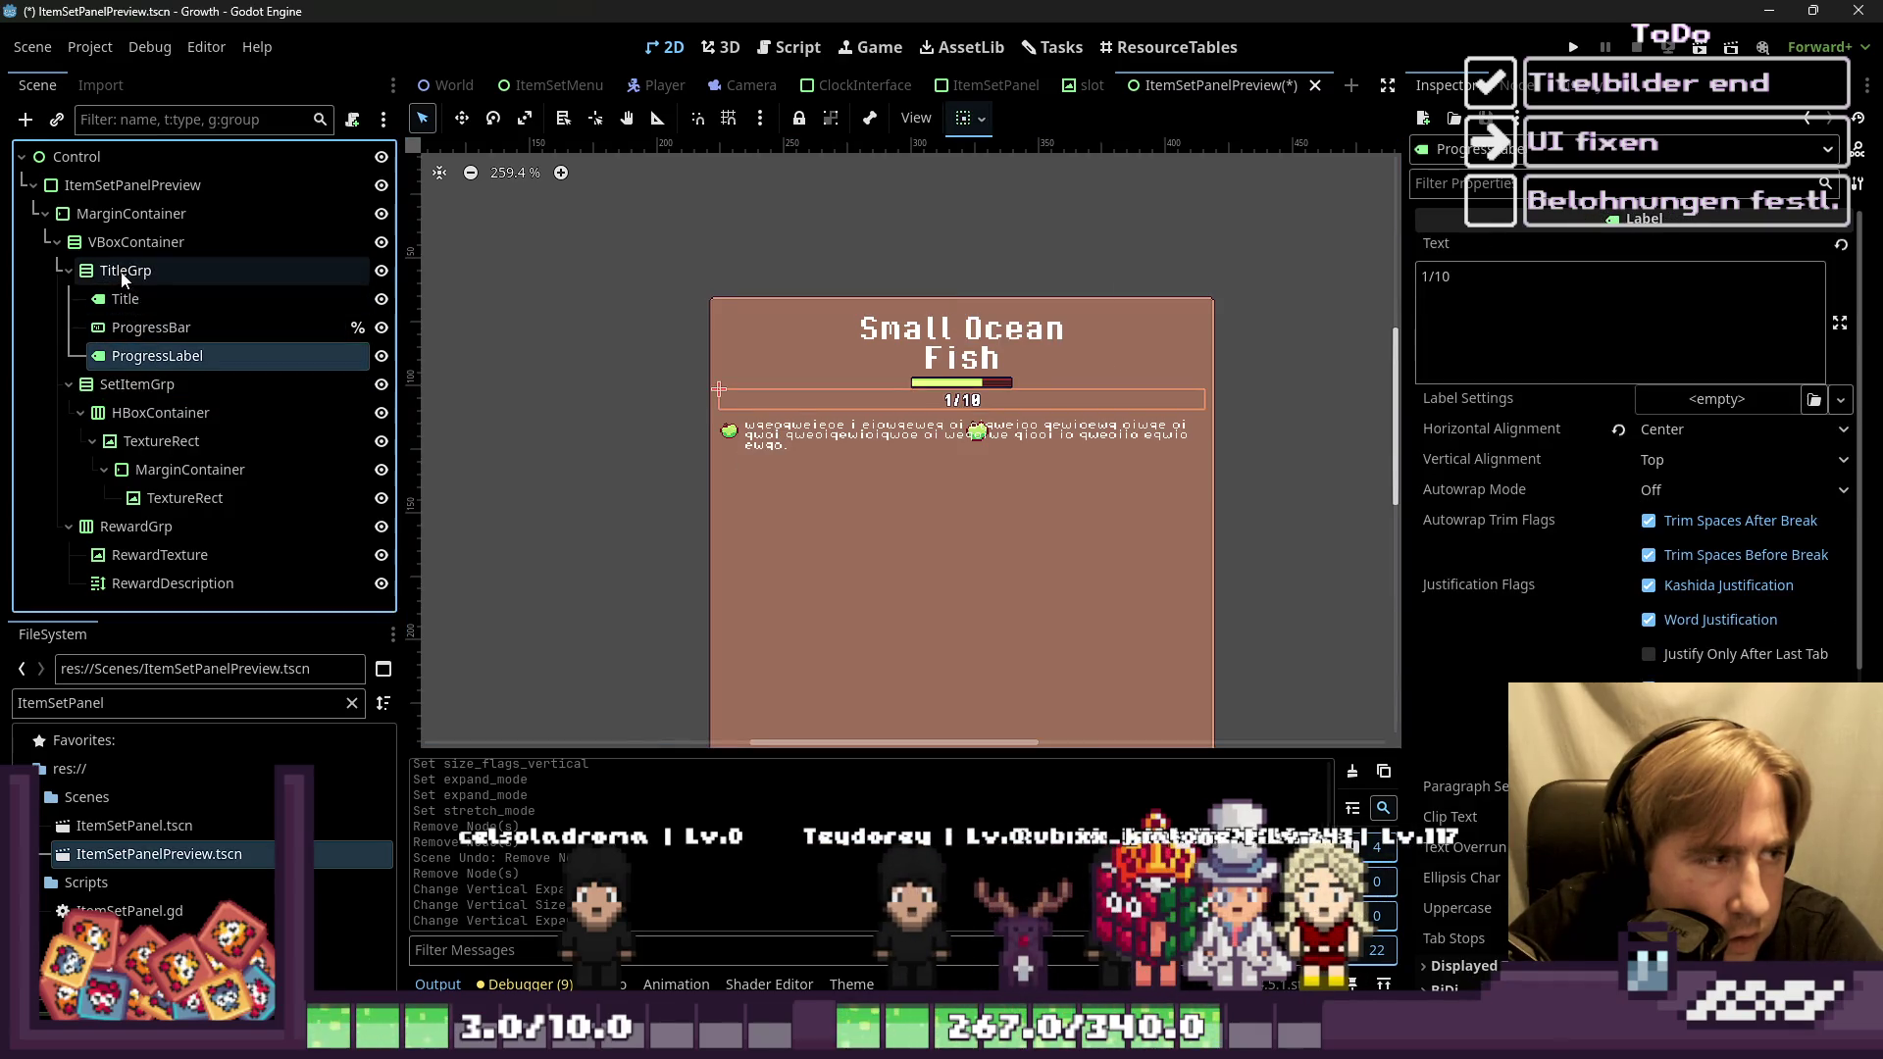
pyautogui.click(147, 326)
pyautogui.click(363, 384)
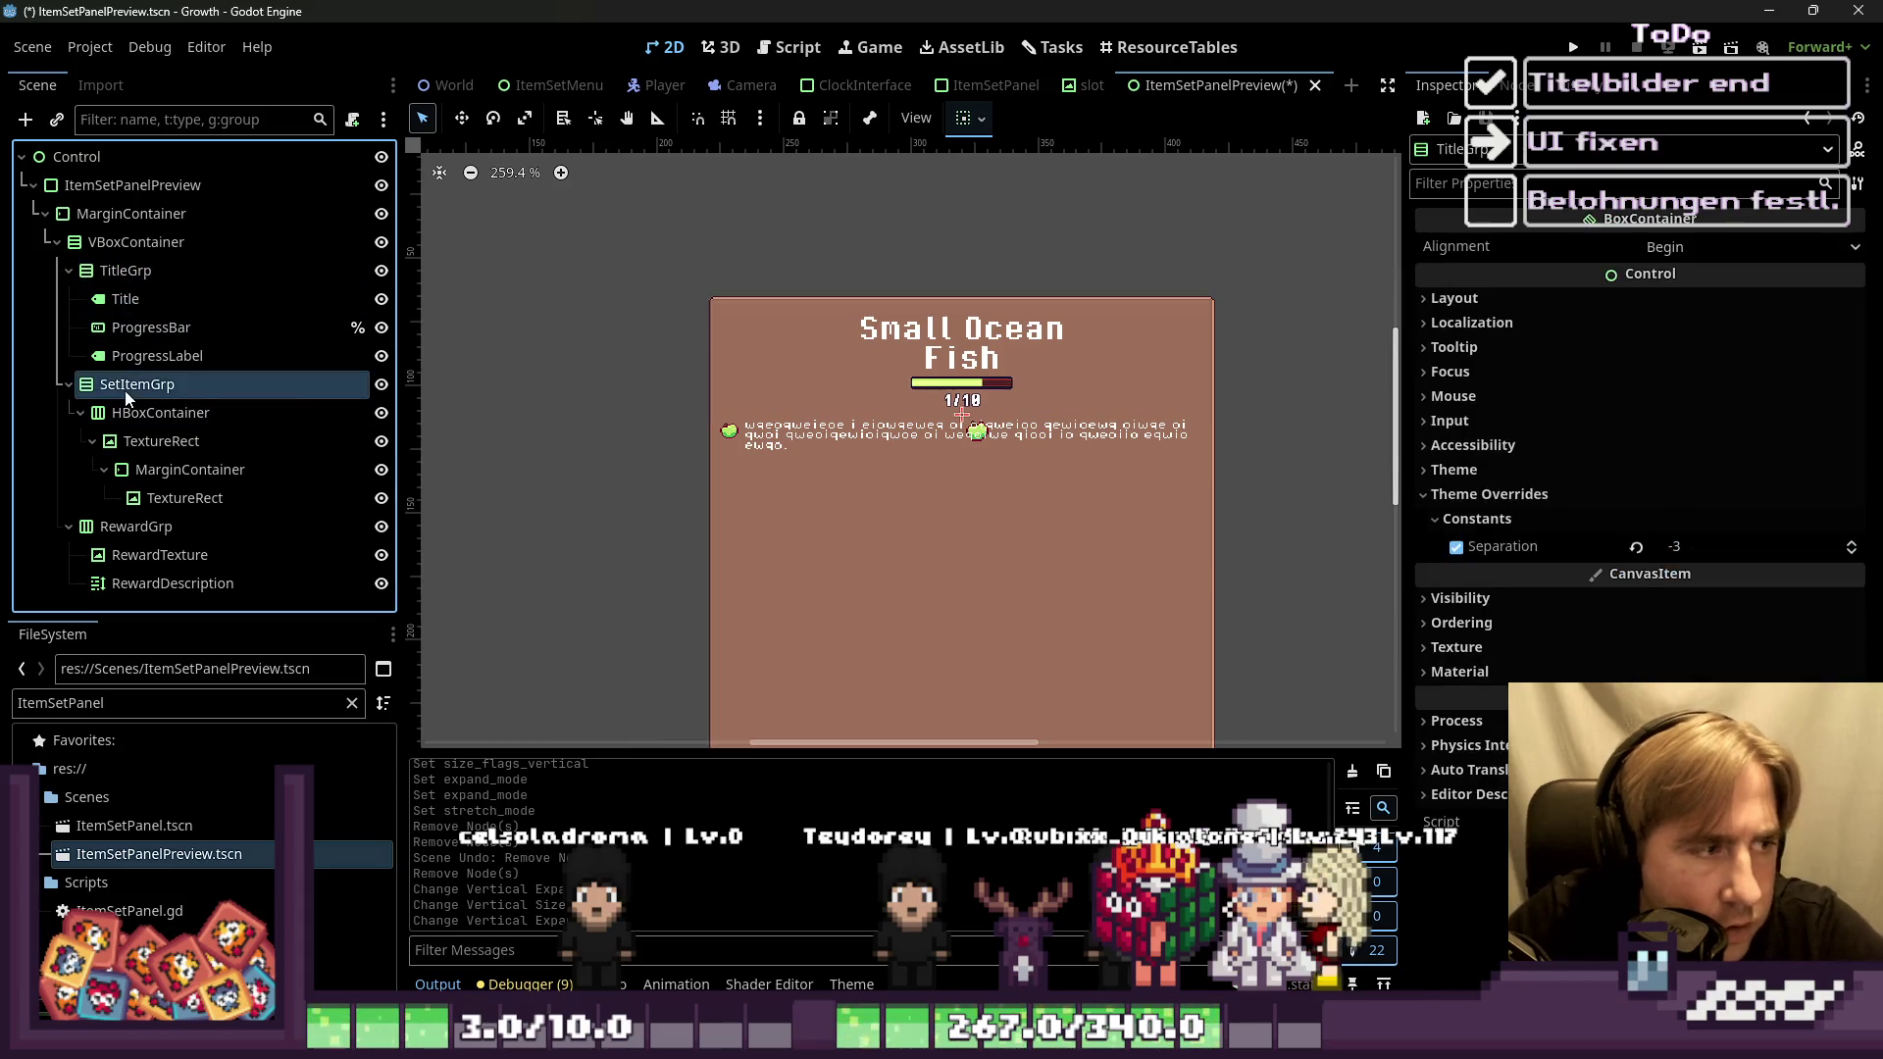
pyautogui.doubleClick(382, 384)
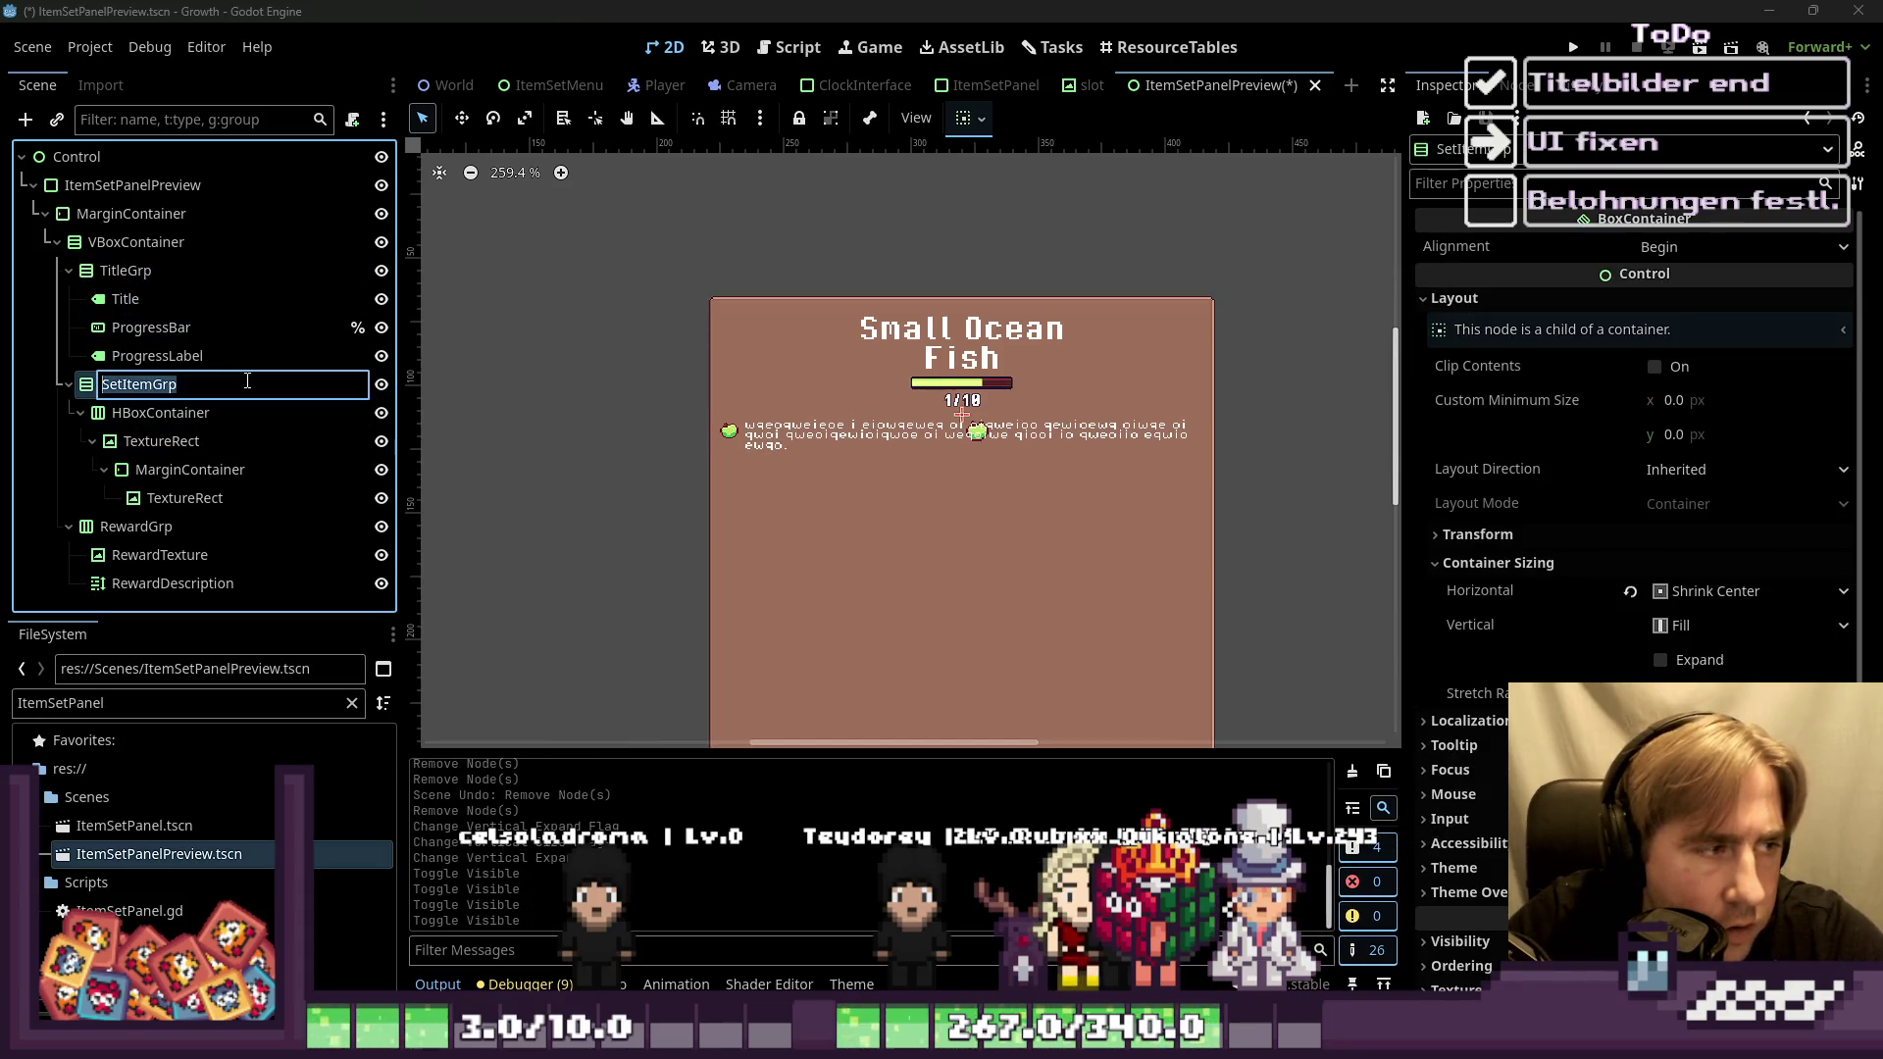
pyautogui.press('Return')
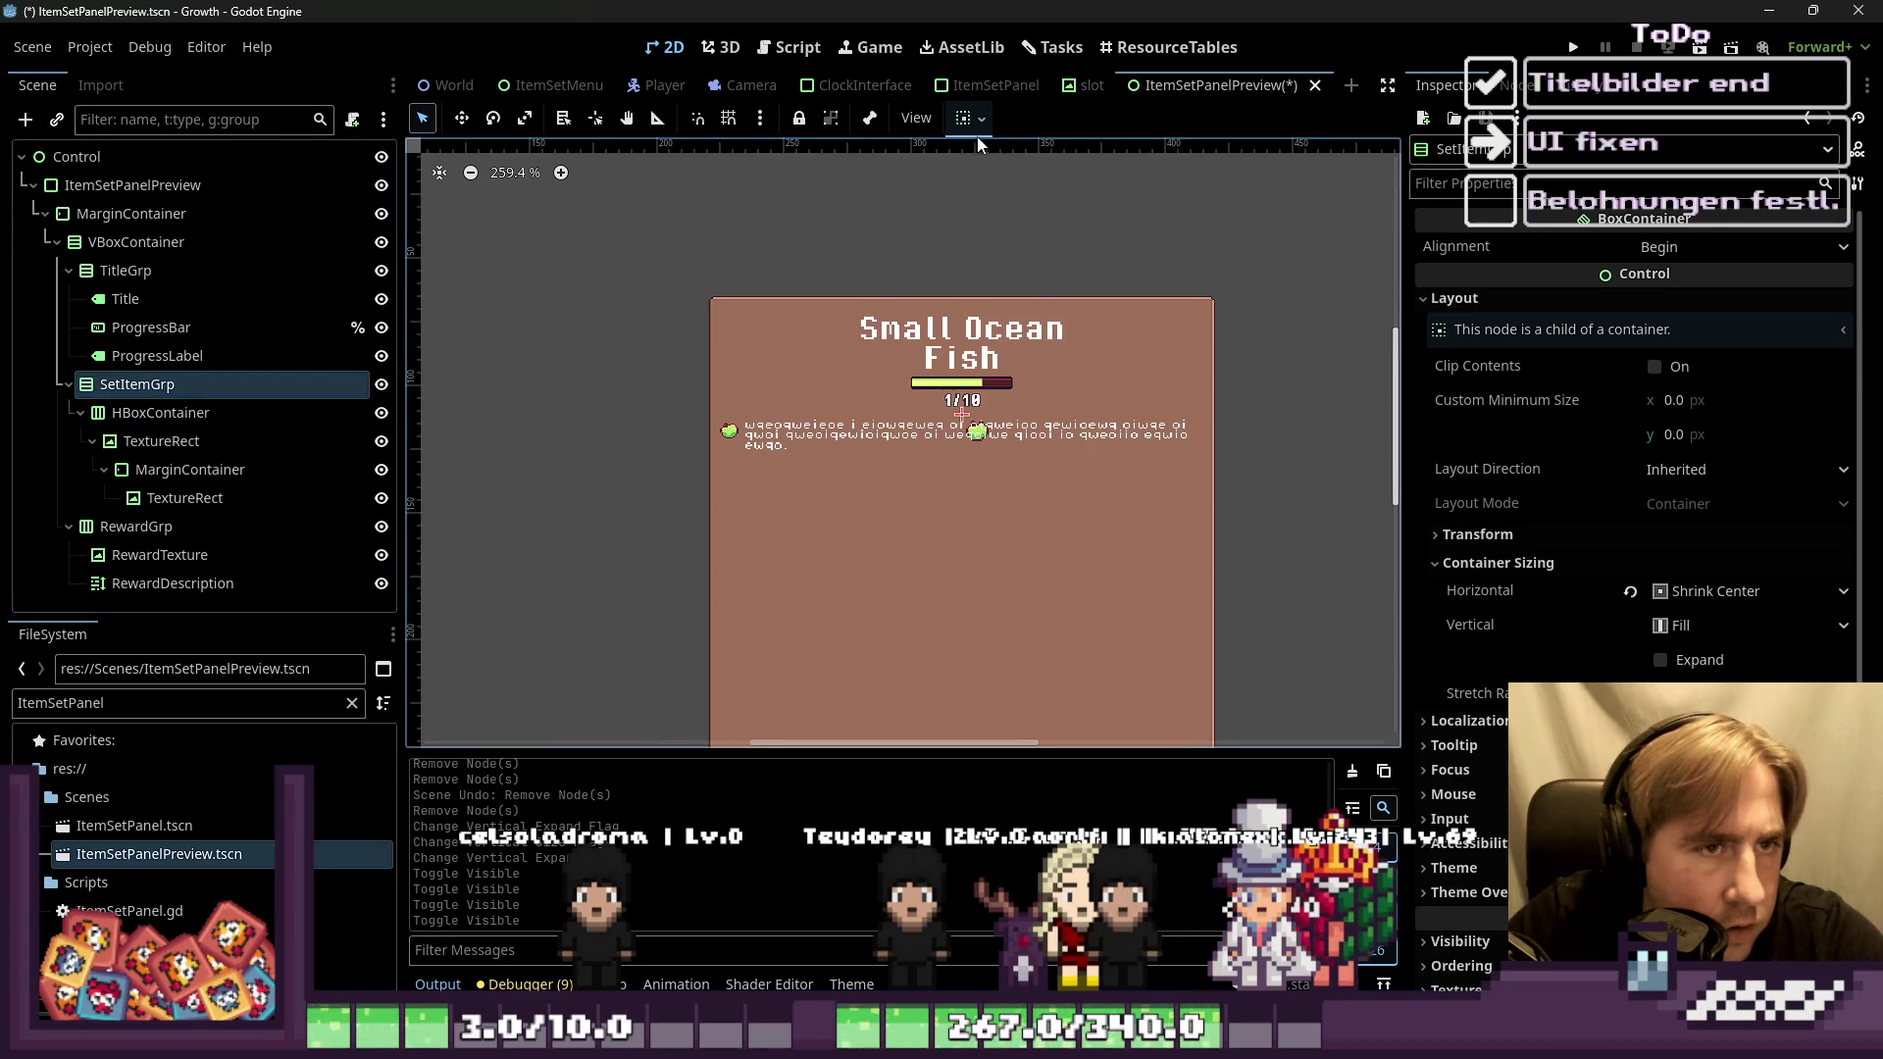
pyautogui.click(969, 118)
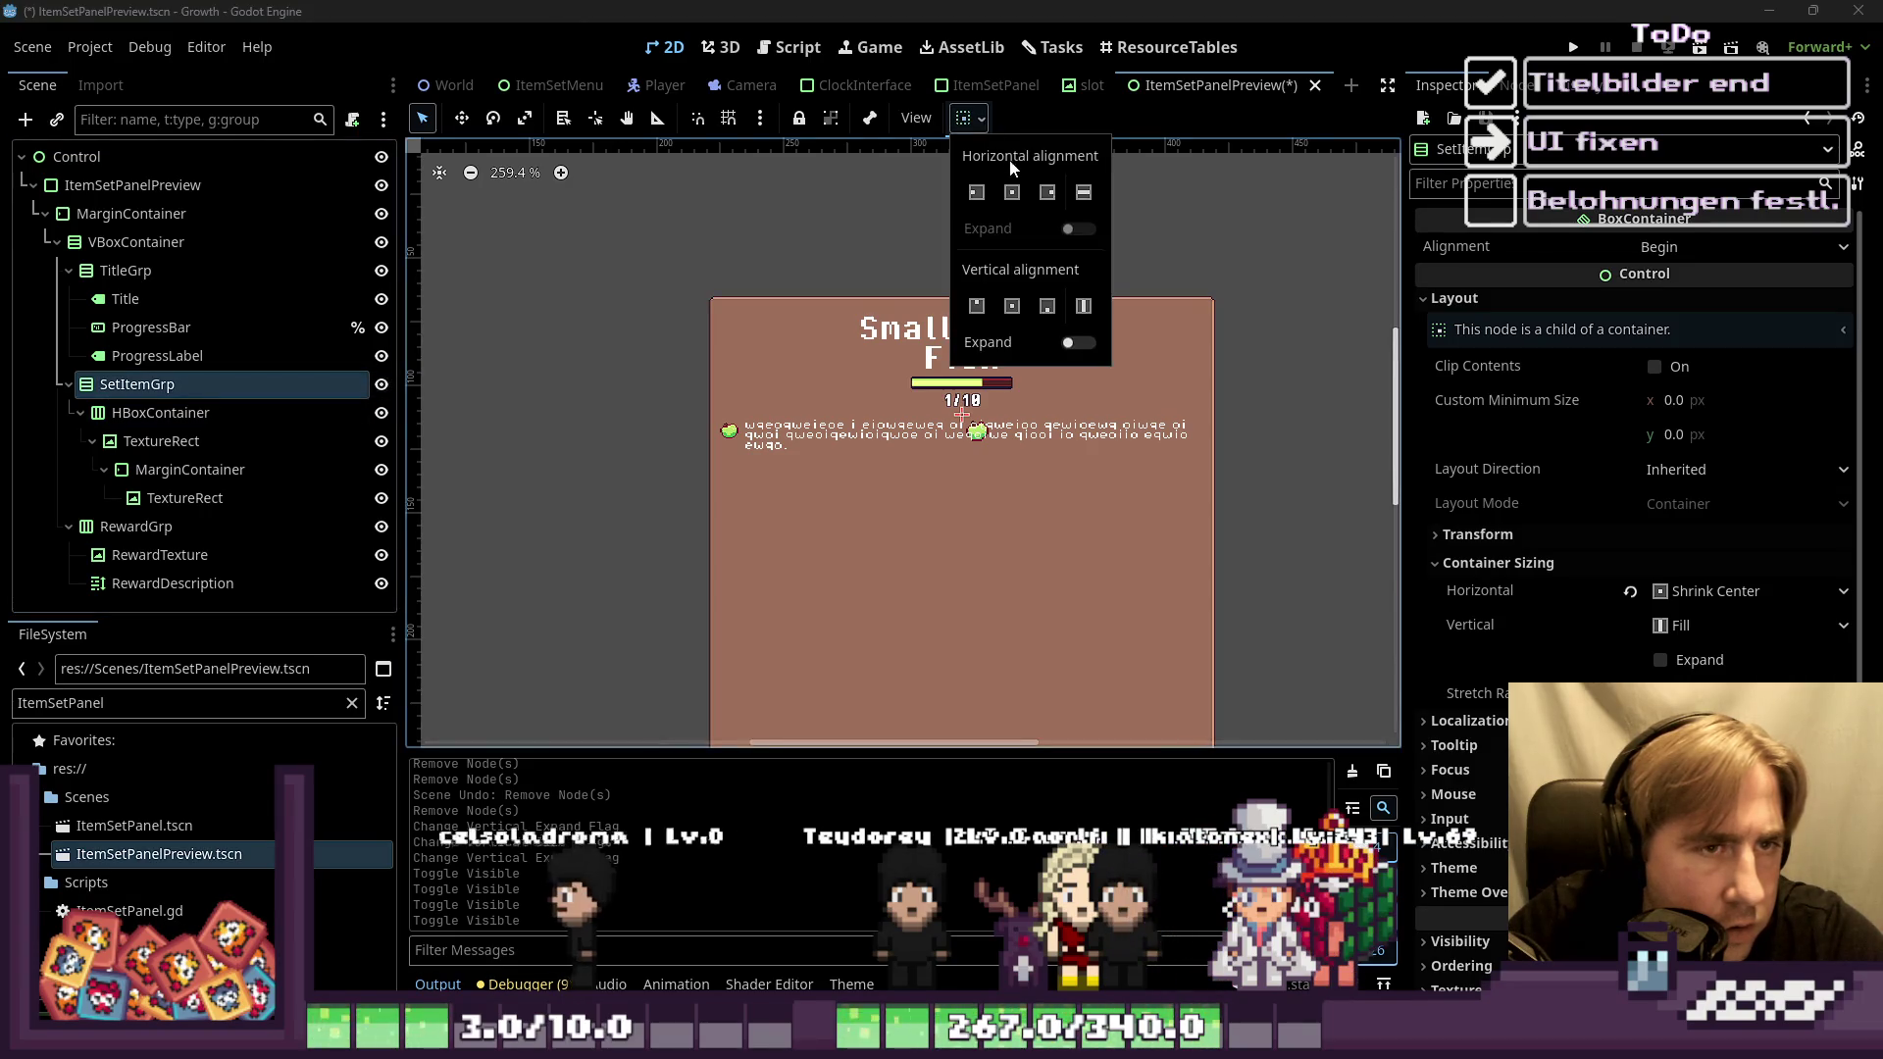
pyautogui.click(1078, 344)
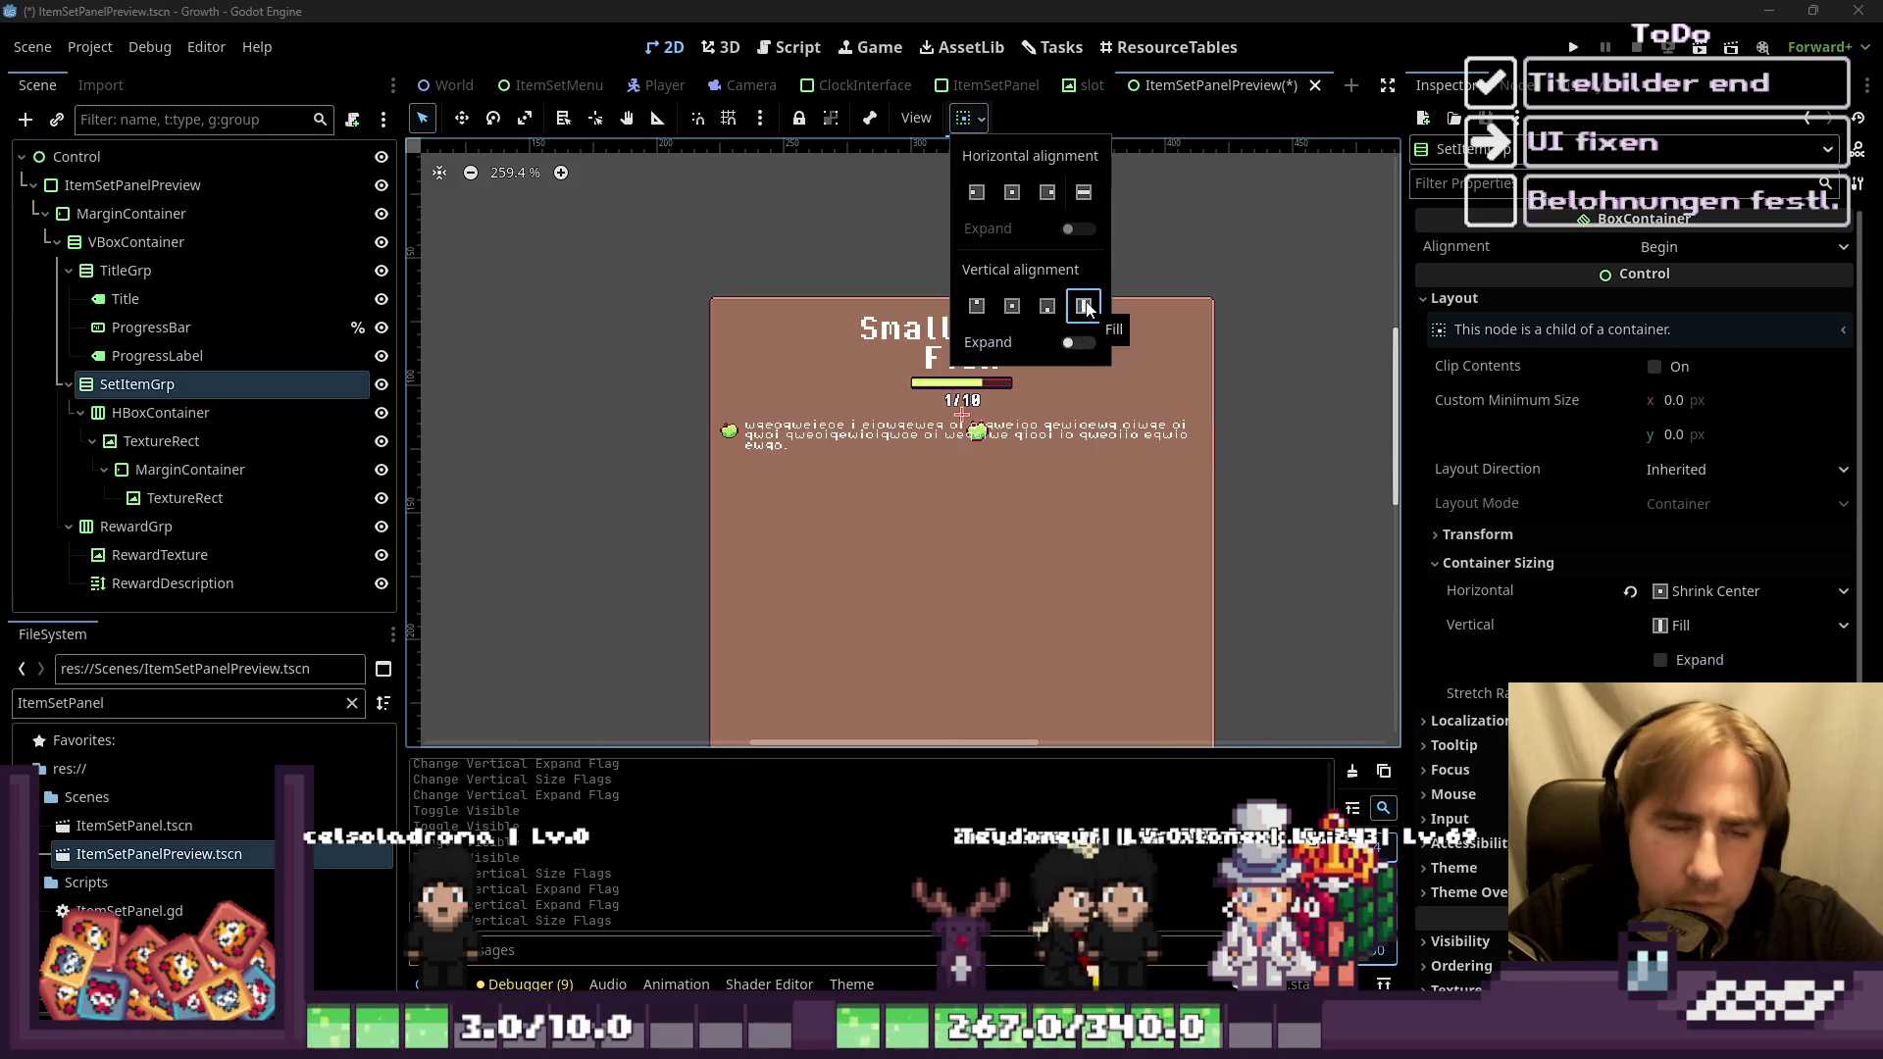
pyautogui.scroll(5, 961, 437)
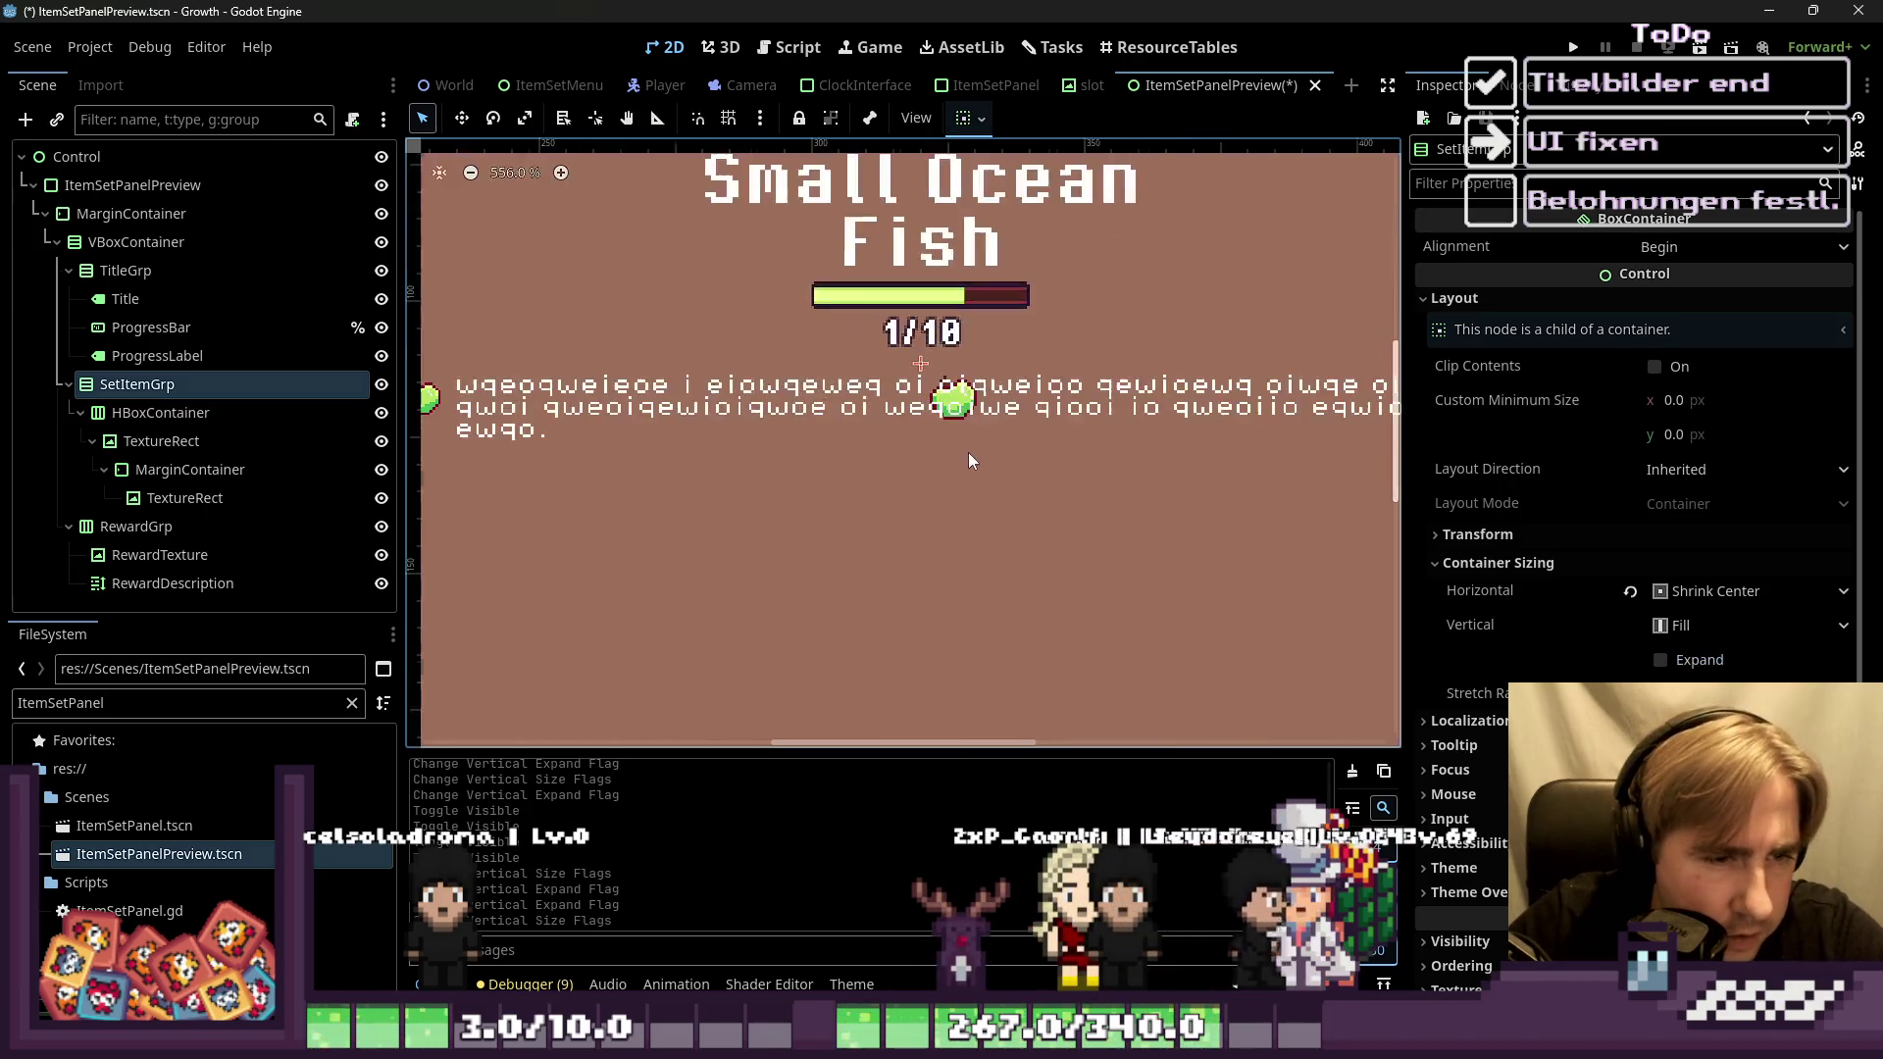
# - Undo the recent layout changes until the apple and extra slots return
pyautogui.click(191, 407)
pyautogui.click(177, 446)
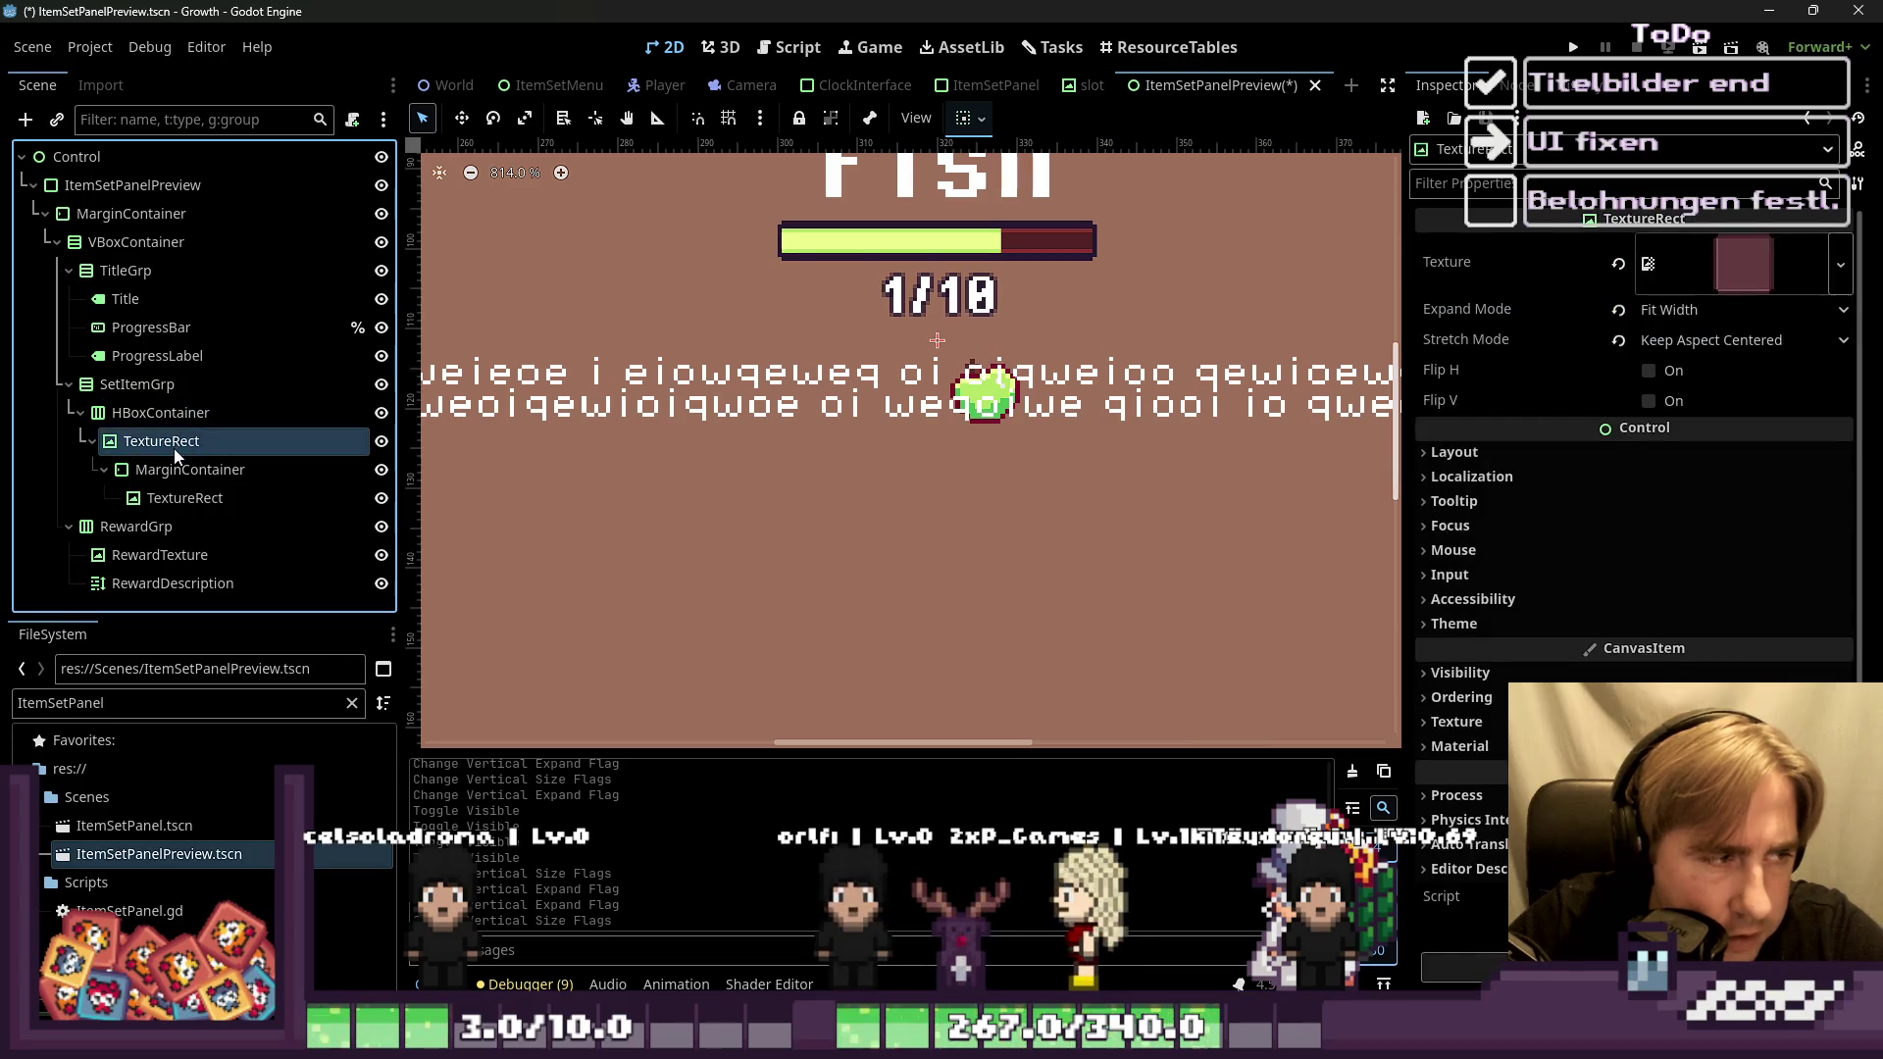
pyautogui.hotkey('ctrl', 'z')
pyautogui.hotkey('ctrl', 'z')
pyautogui.hotkey('ctrl', 'z')
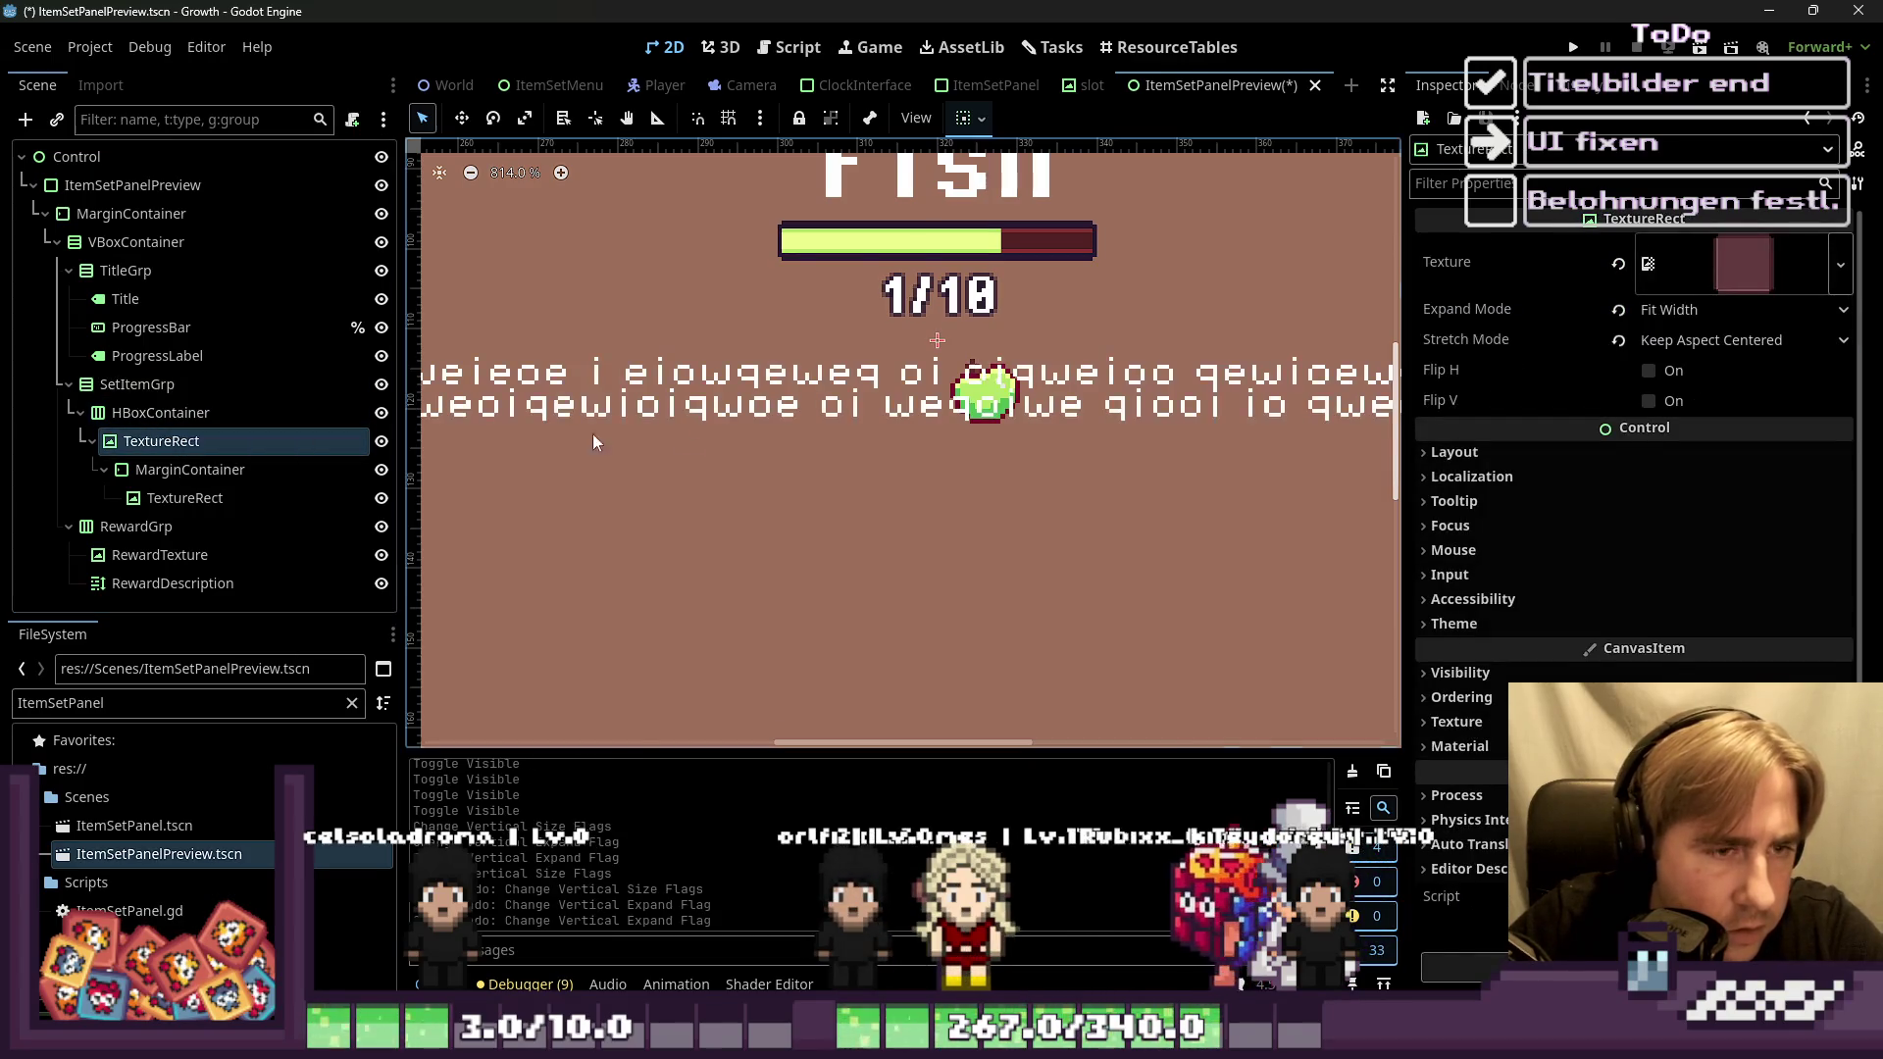
pyautogui.hotkey('ctrl', 'z')
pyautogui.hotkey('ctrl', 'z')
pyautogui.hotkey('ctrl', 'z')
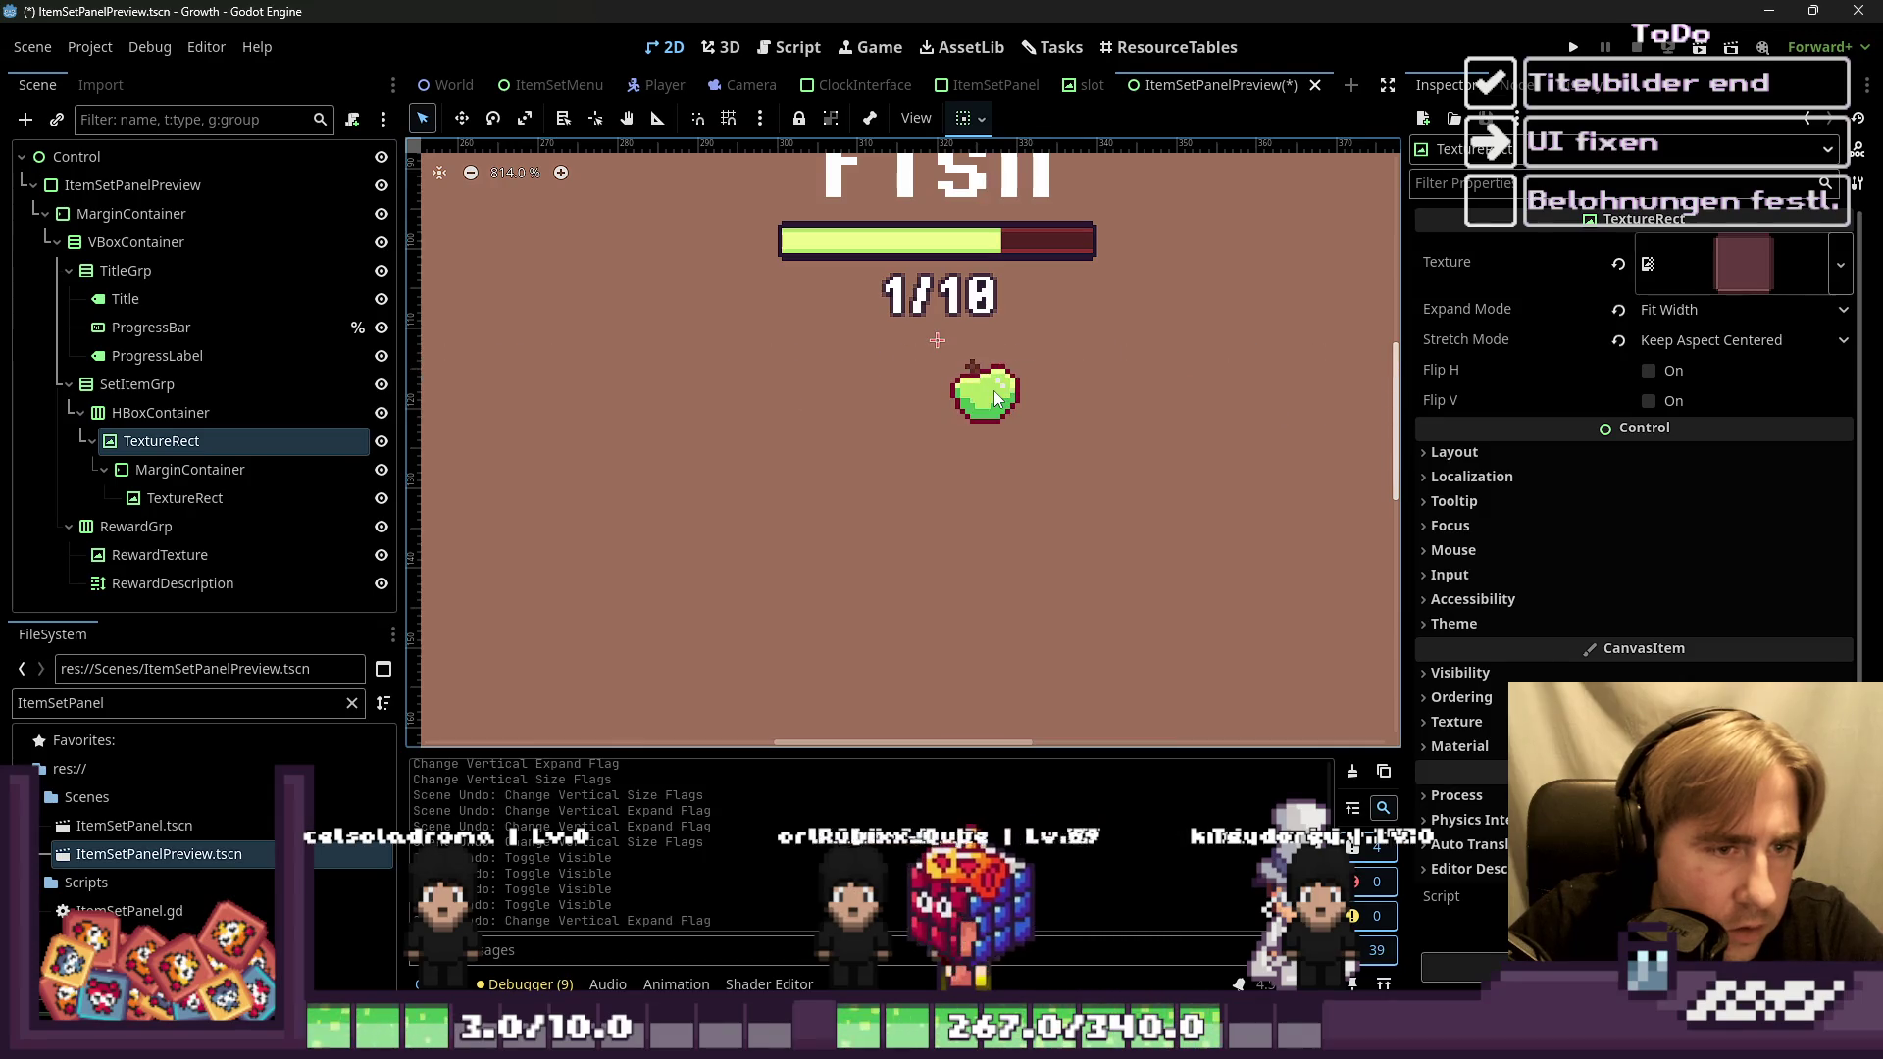
pyautogui.hotkey('ctrl', 'z')
pyautogui.hotkey('ctrl', 'z')
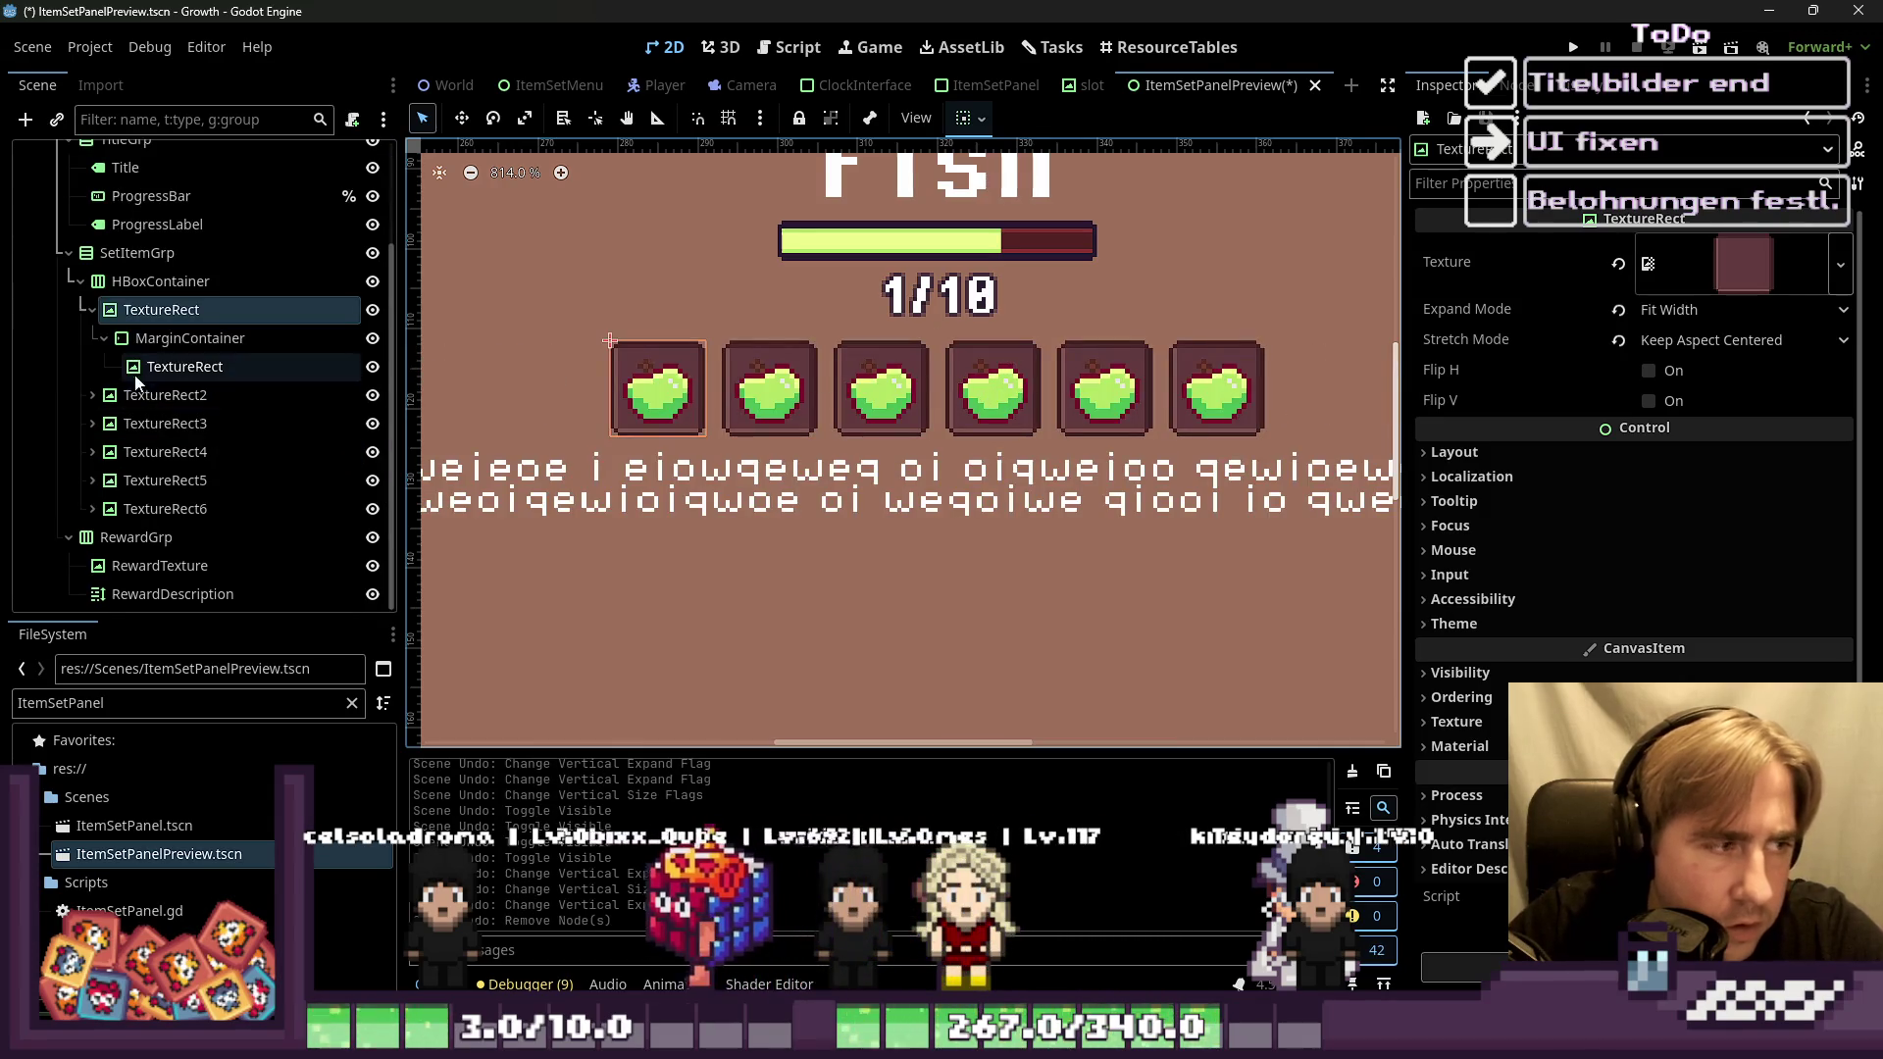
# - Delete the five extra slot nodes, TextureRect2 through TextureRect6
pyautogui.click(93, 309)
pyautogui.click(123, 396)
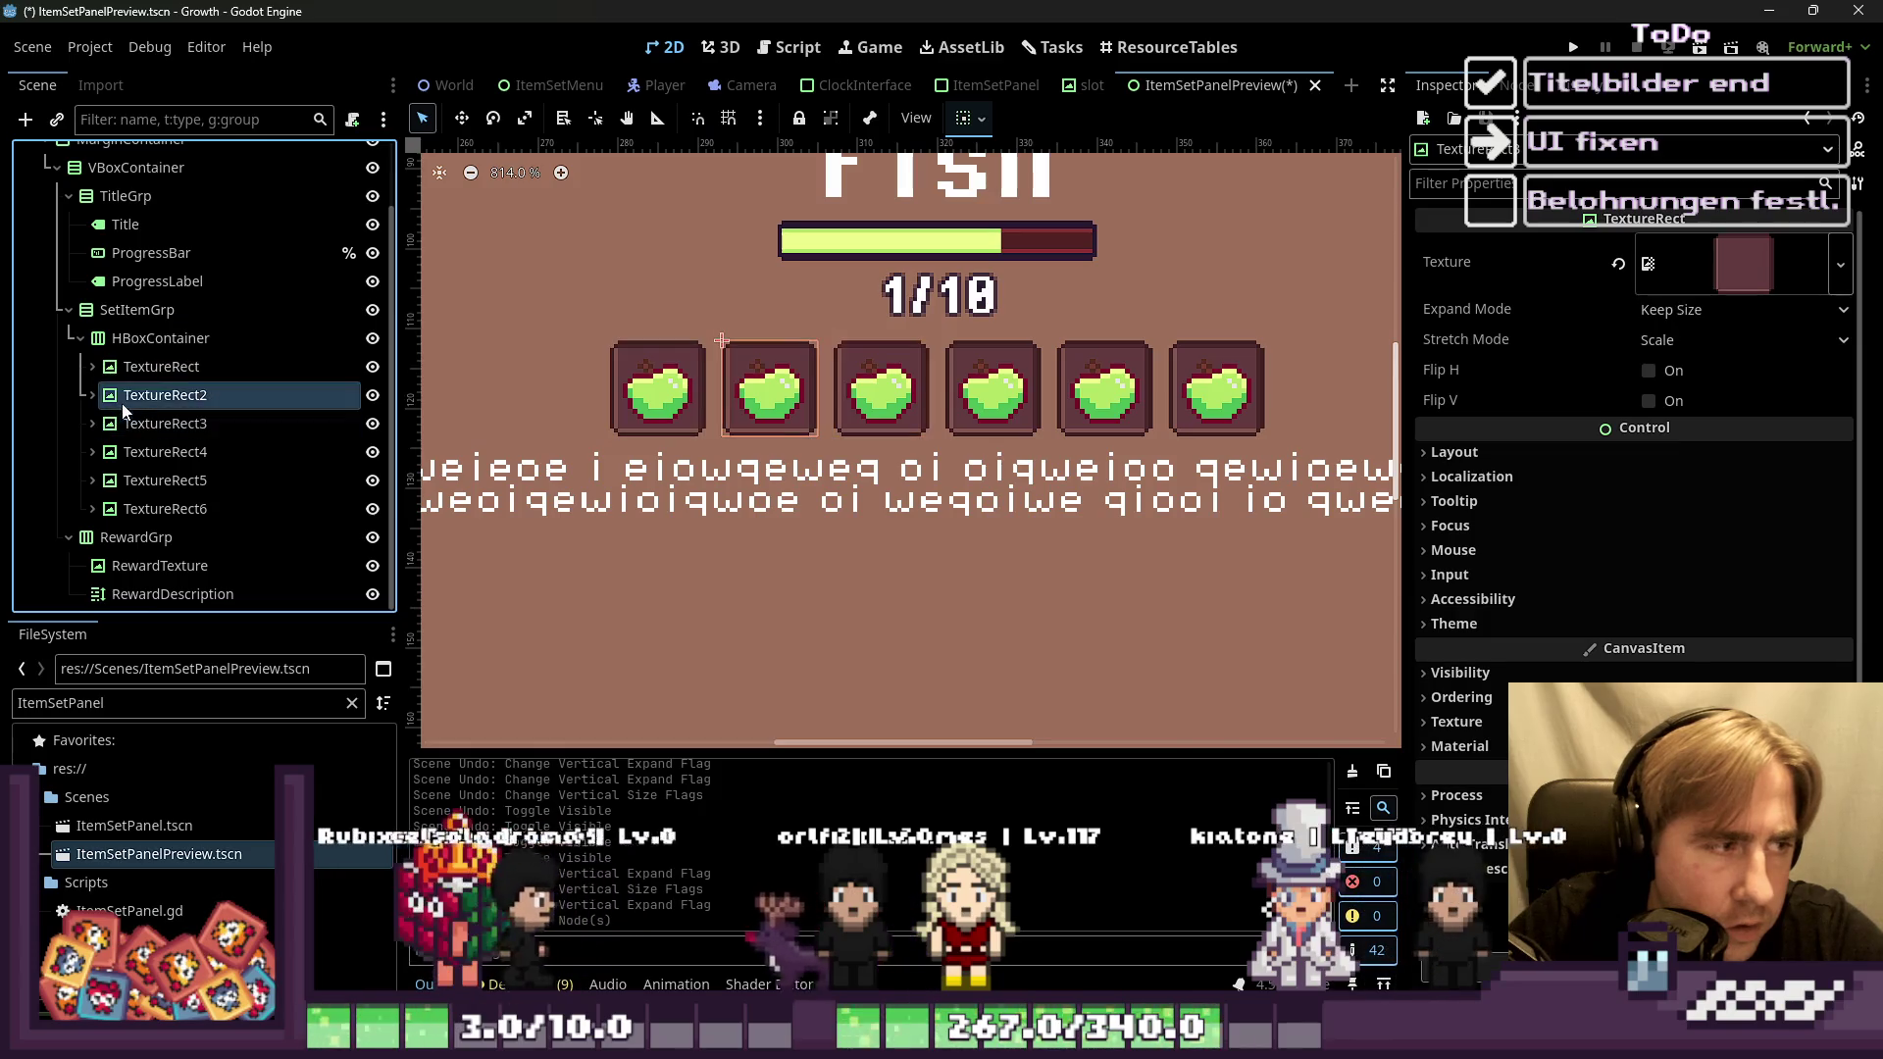
pyautogui.keyDown('shift'); pyautogui.click(138, 512); pyautogui.keyUp('shift')
pyautogui.press('Delete')
pyautogui.press('Return')
# - Set the remaining TextureRect's Expand Mode back to Keep Size
pyautogui.click(118, 442)
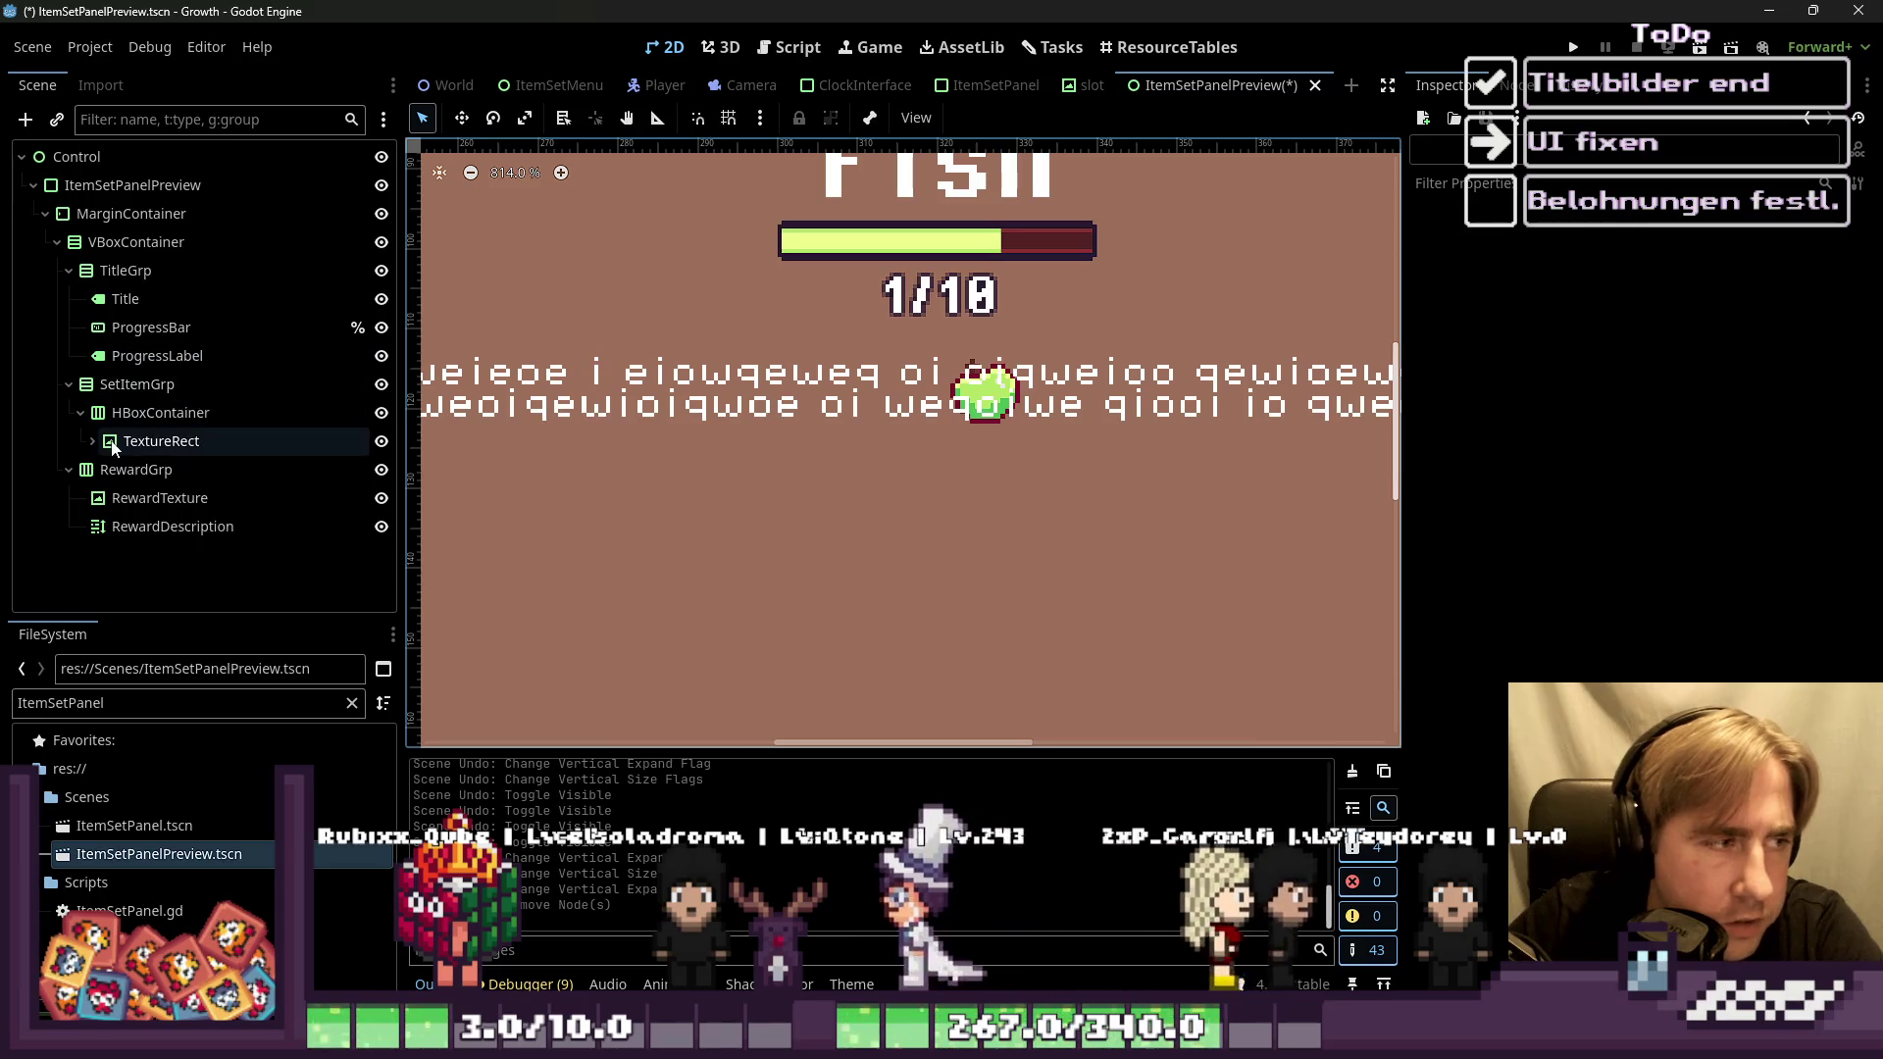
pyautogui.press('Down')
pyautogui.press('Up')
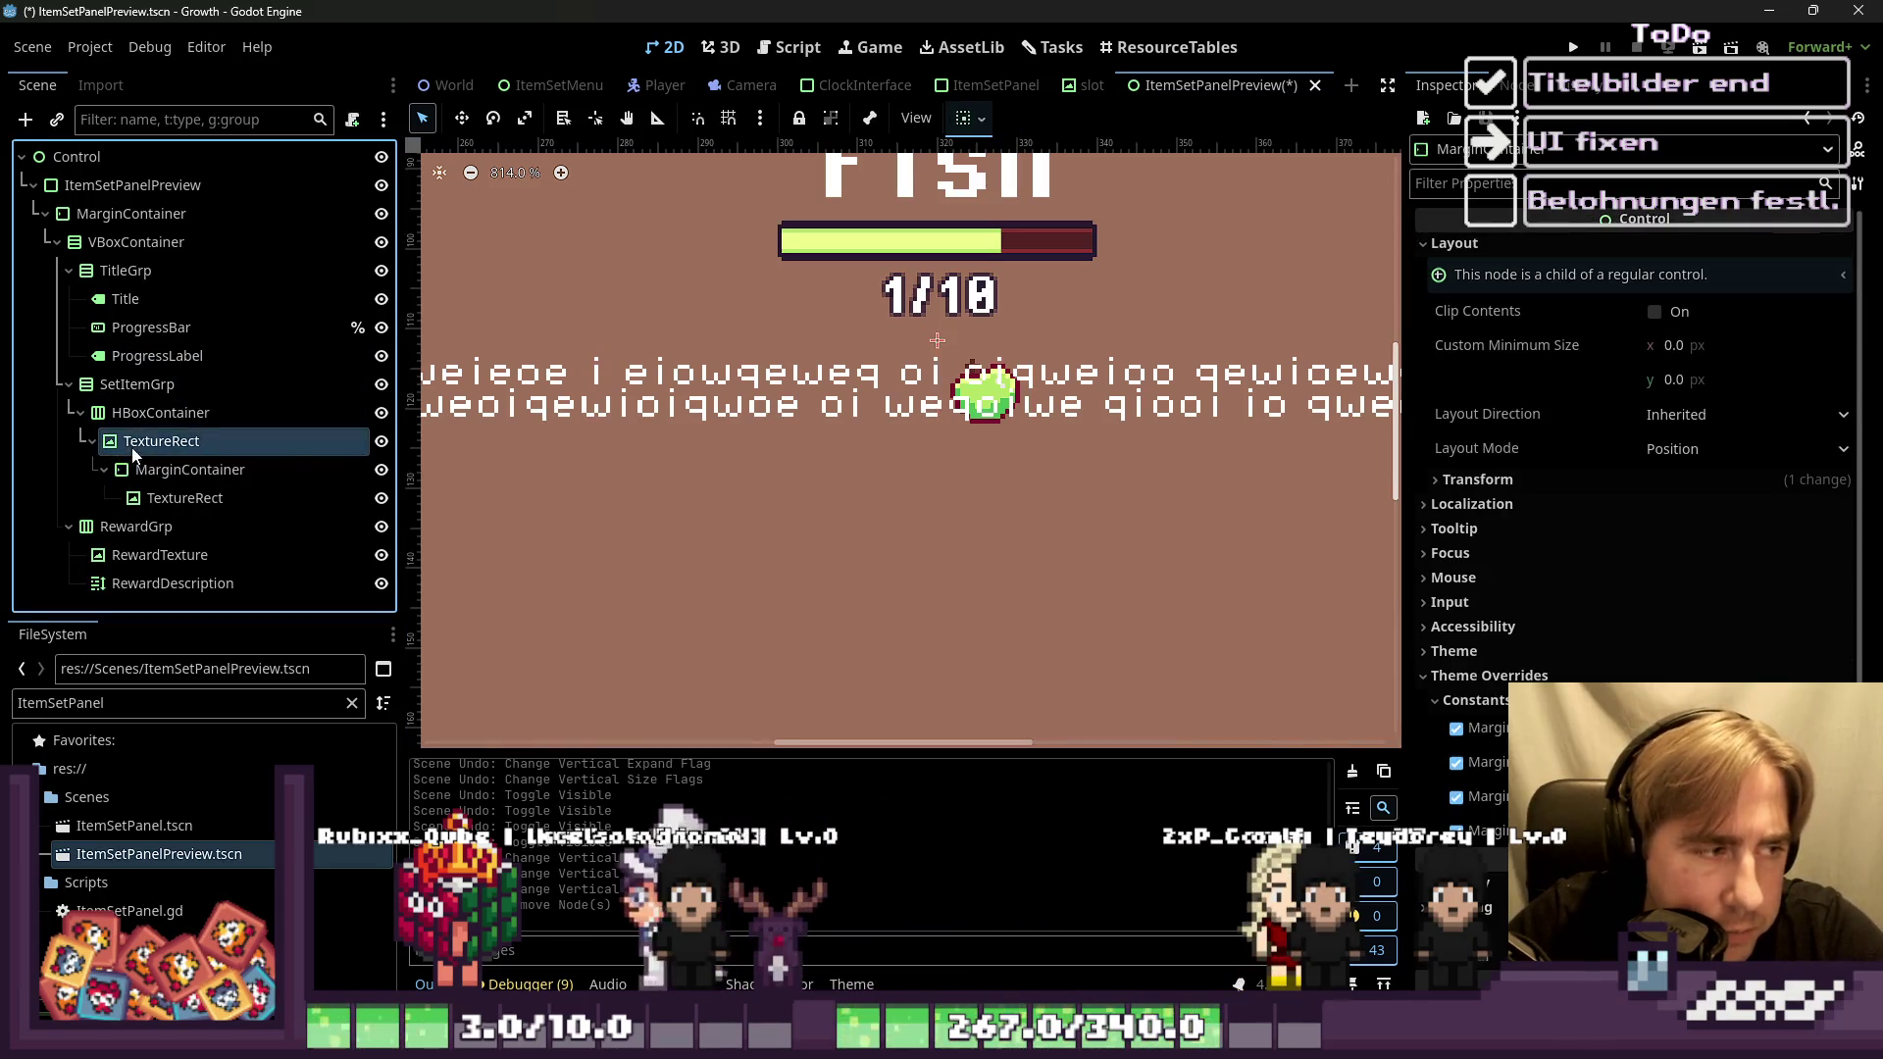
pyautogui.click(1619, 310)
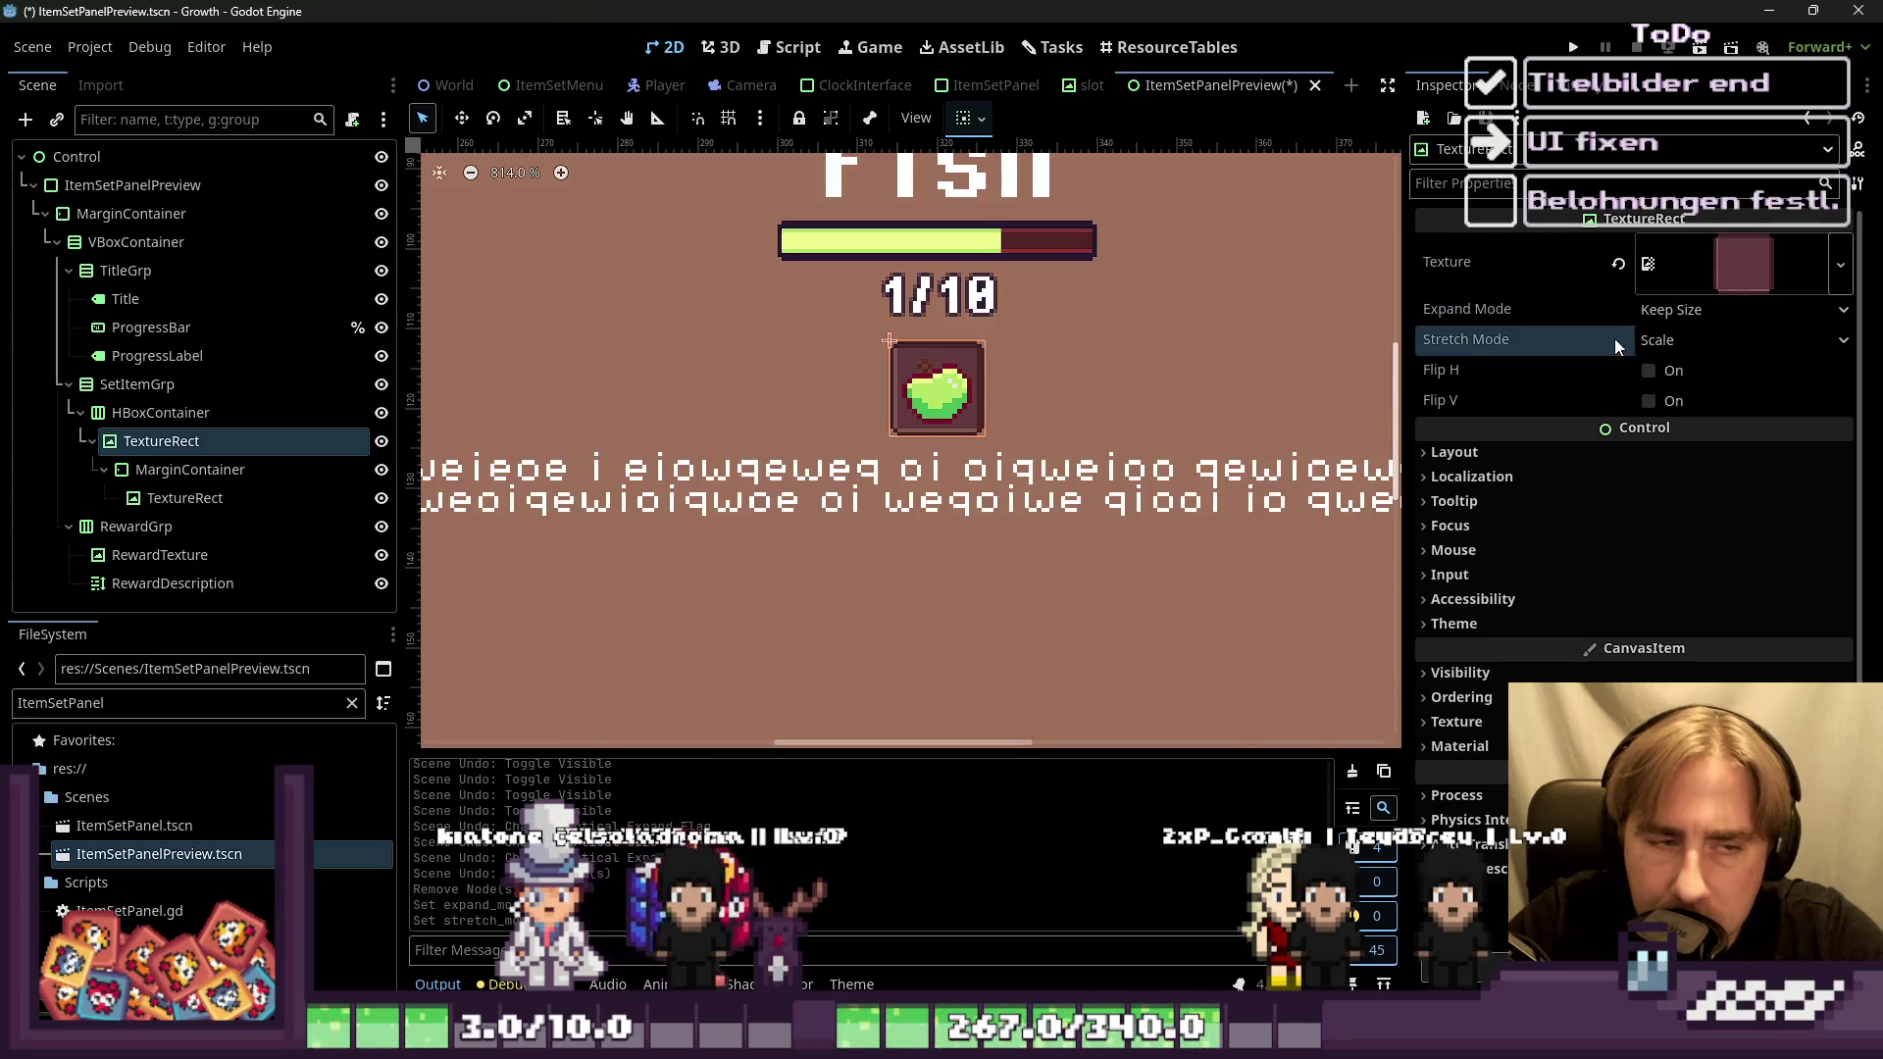
pyautogui.scroll(6, 912, 373)
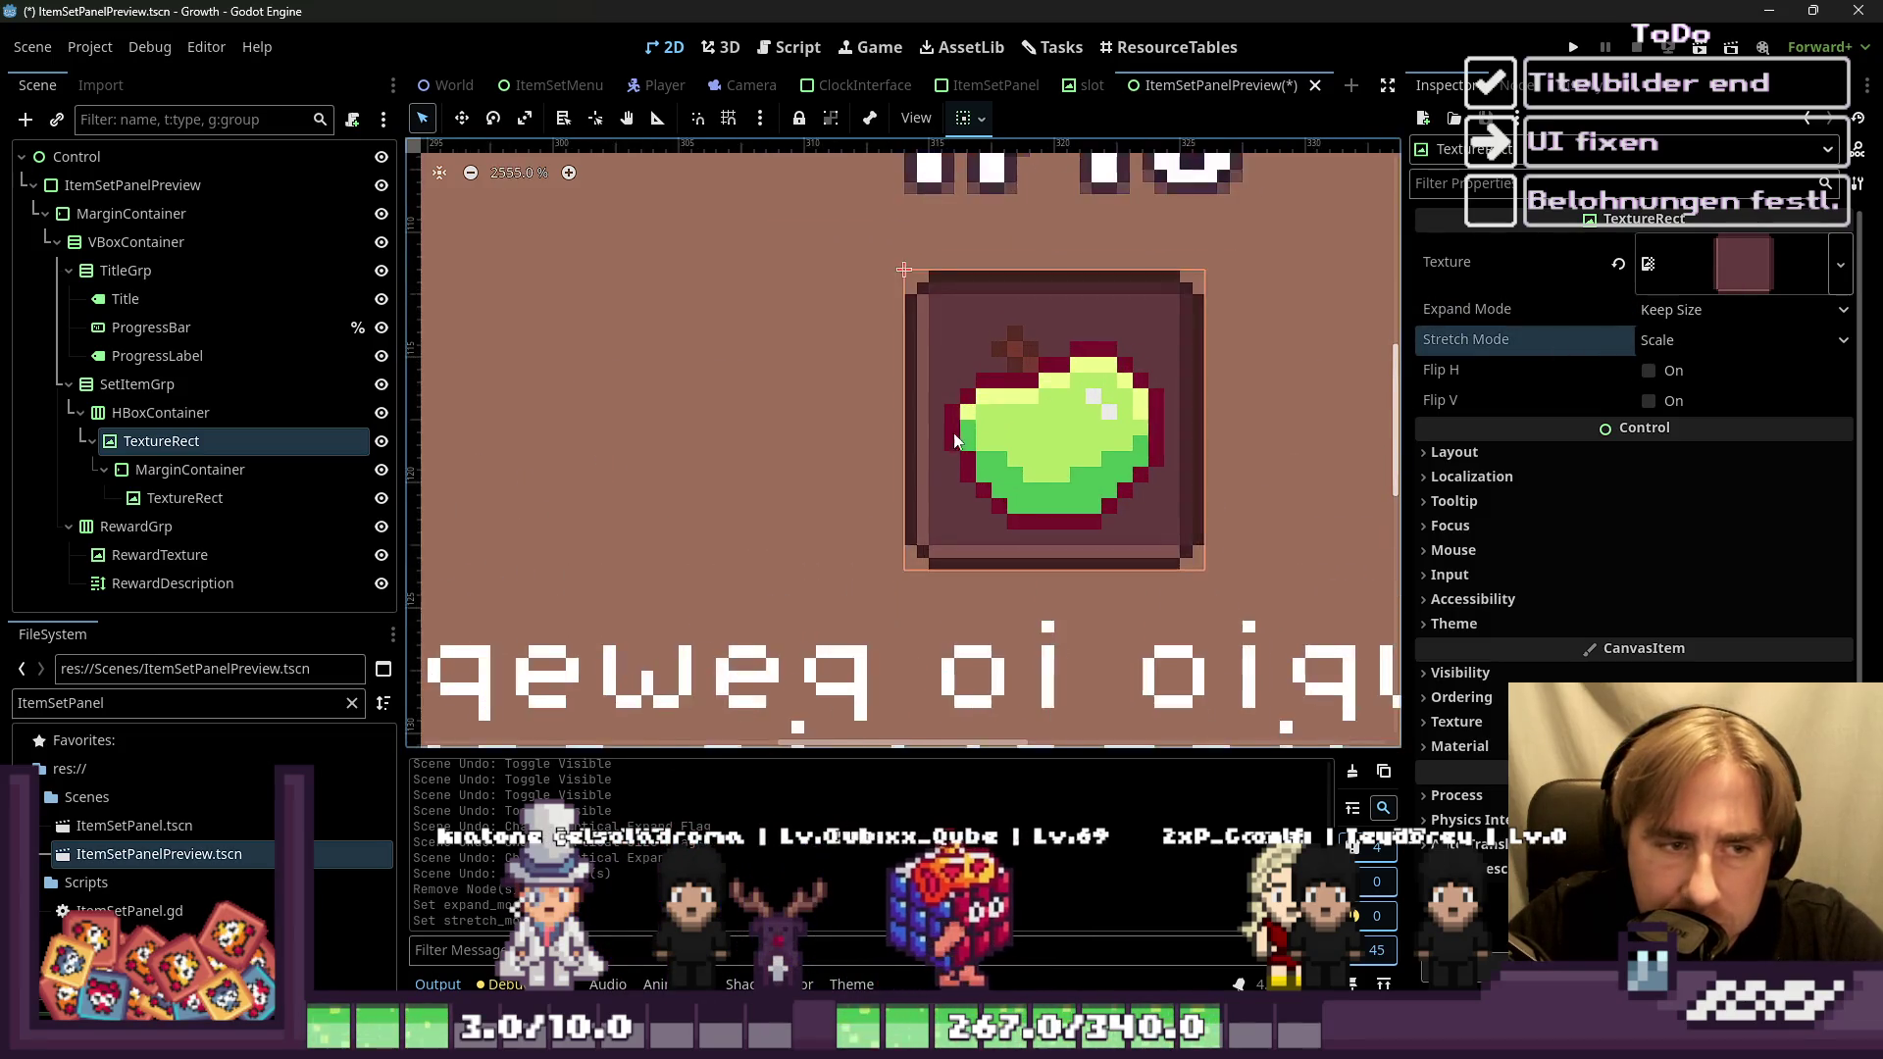
pyautogui.scroll(2, 951, 438)
pyautogui.scroll(-3, 1282, 300)
pyautogui.click(184, 498)
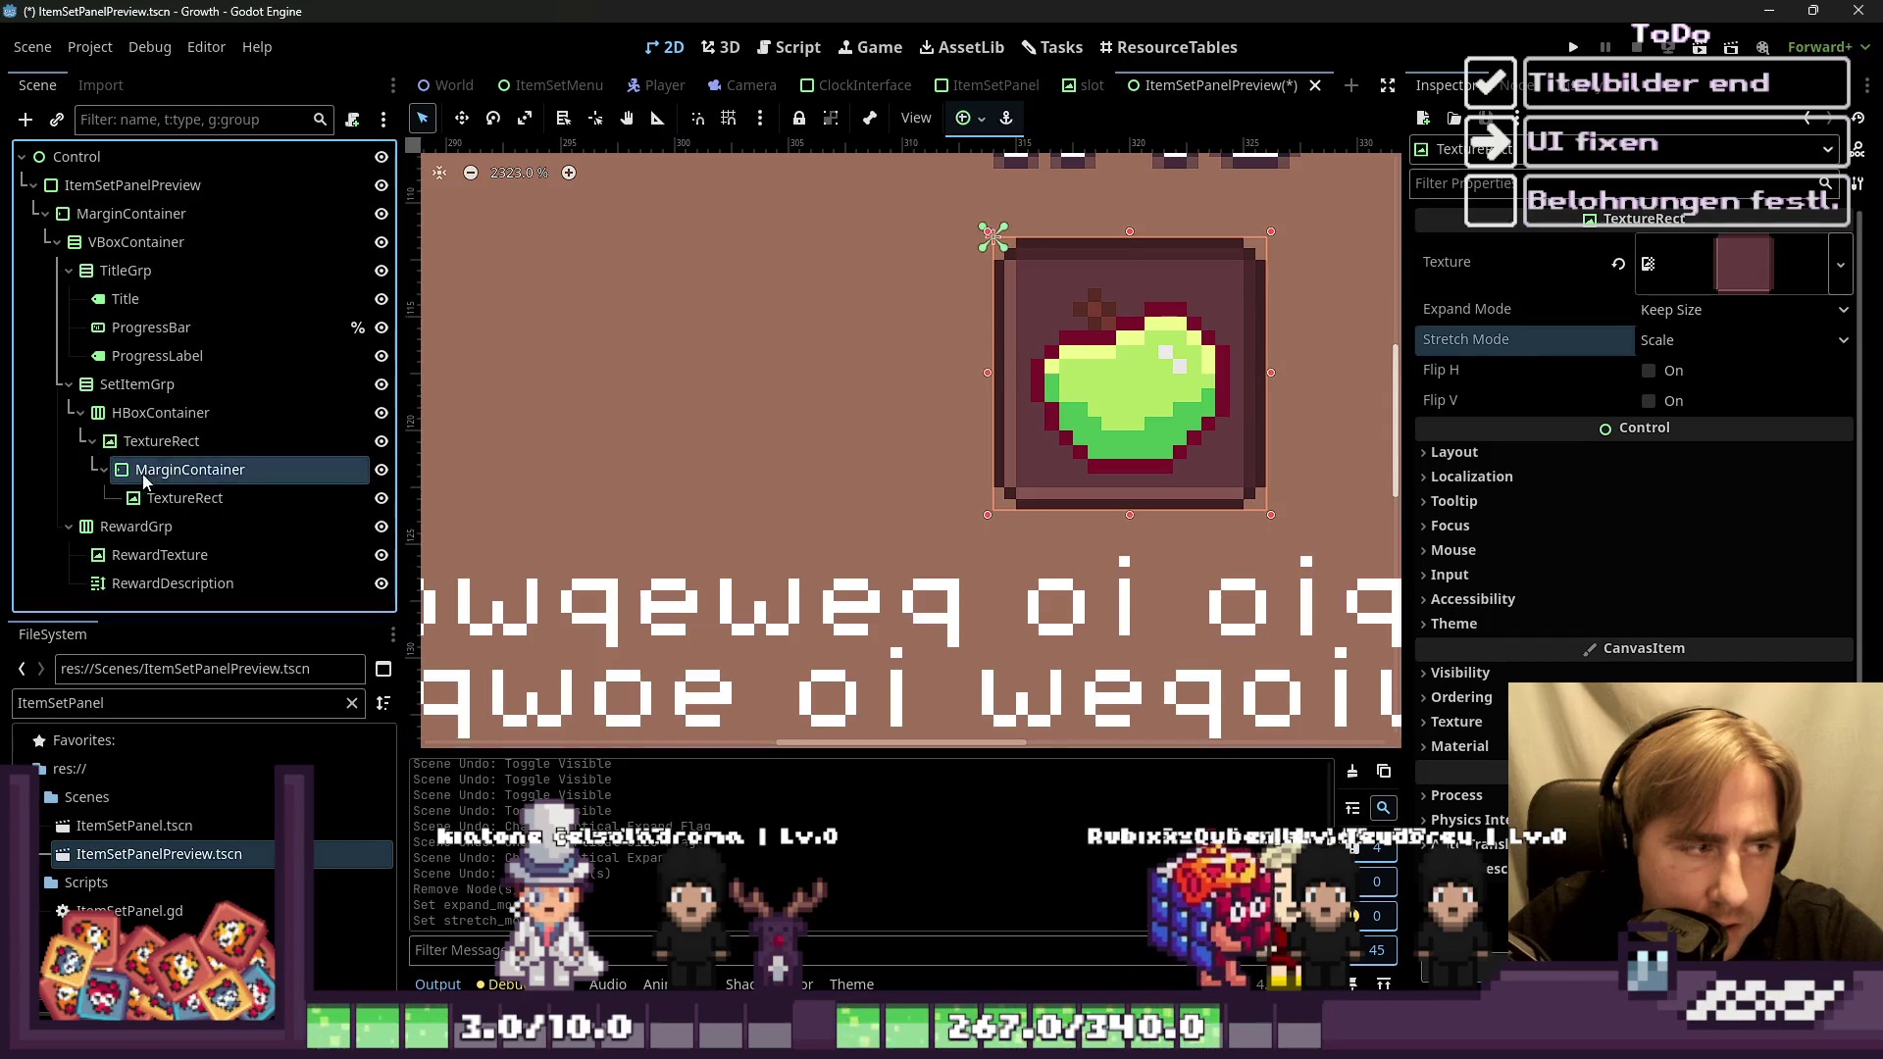
pyautogui.scroll(-2, 584, 410)
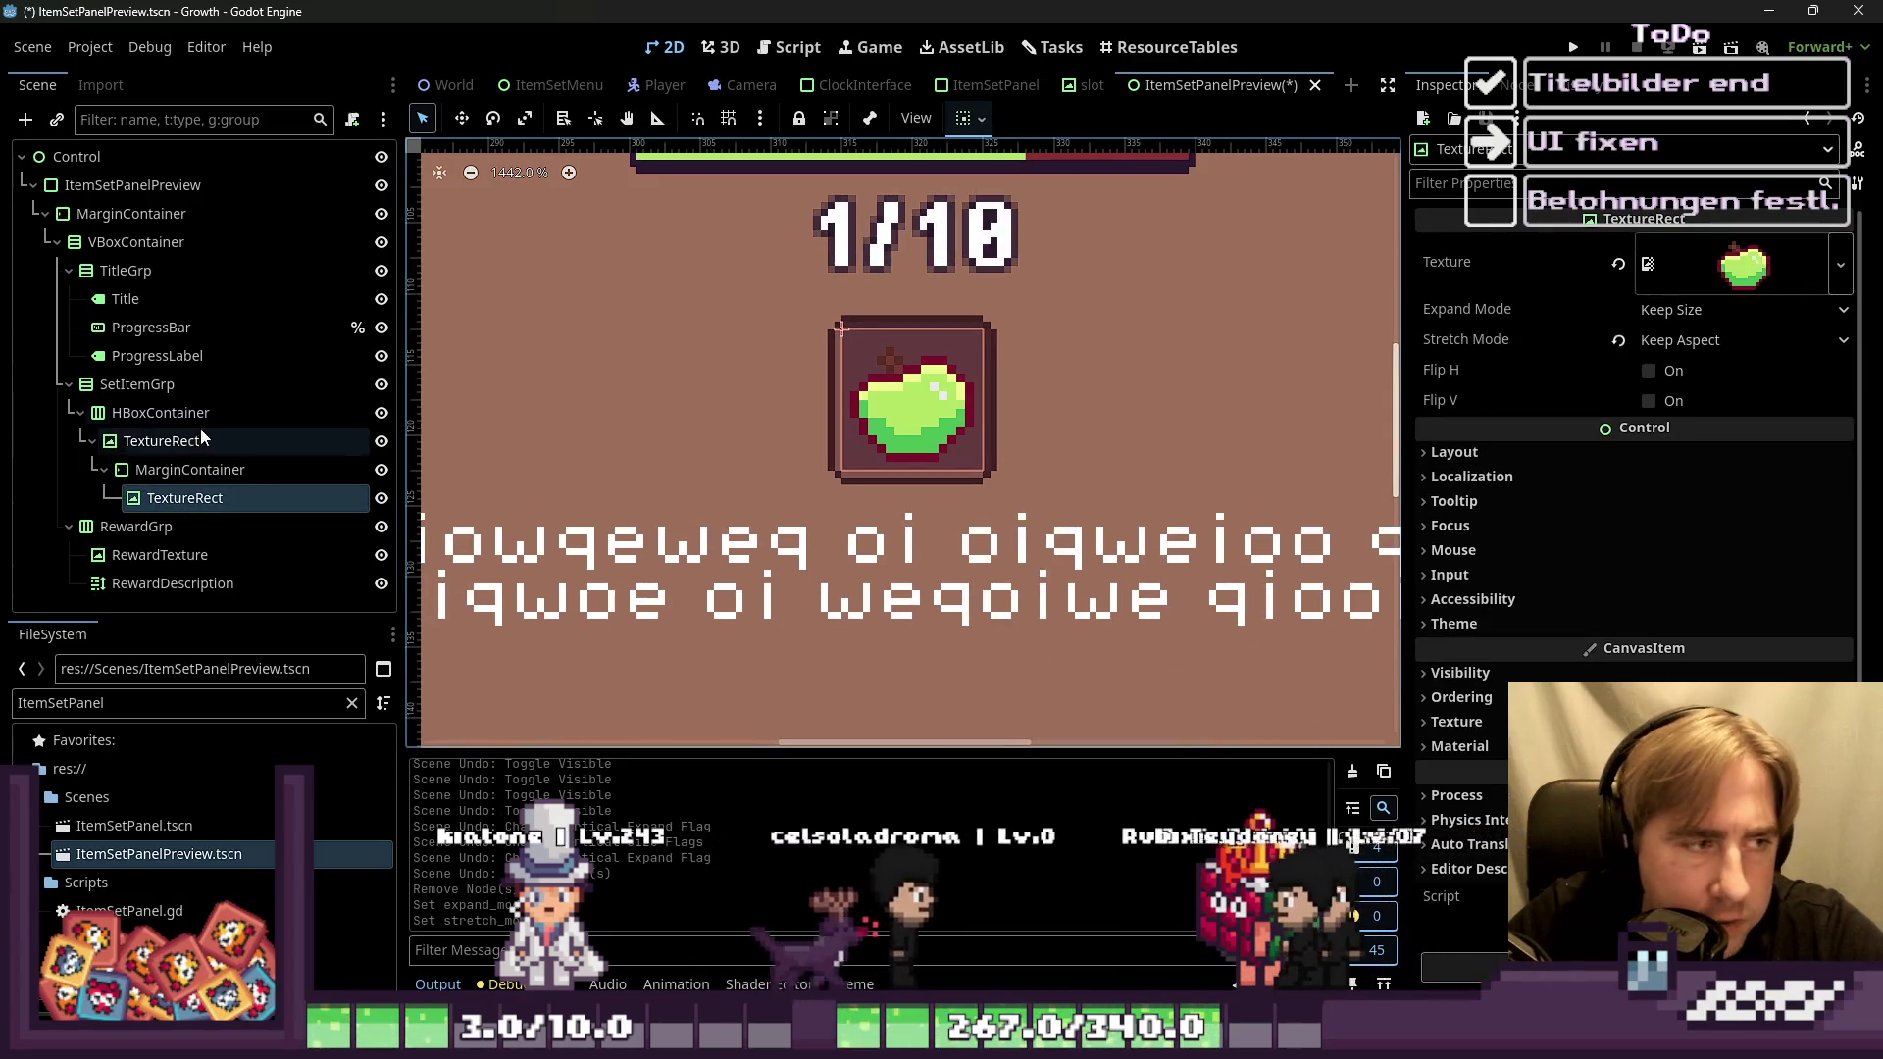
pyautogui.click(173, 441)
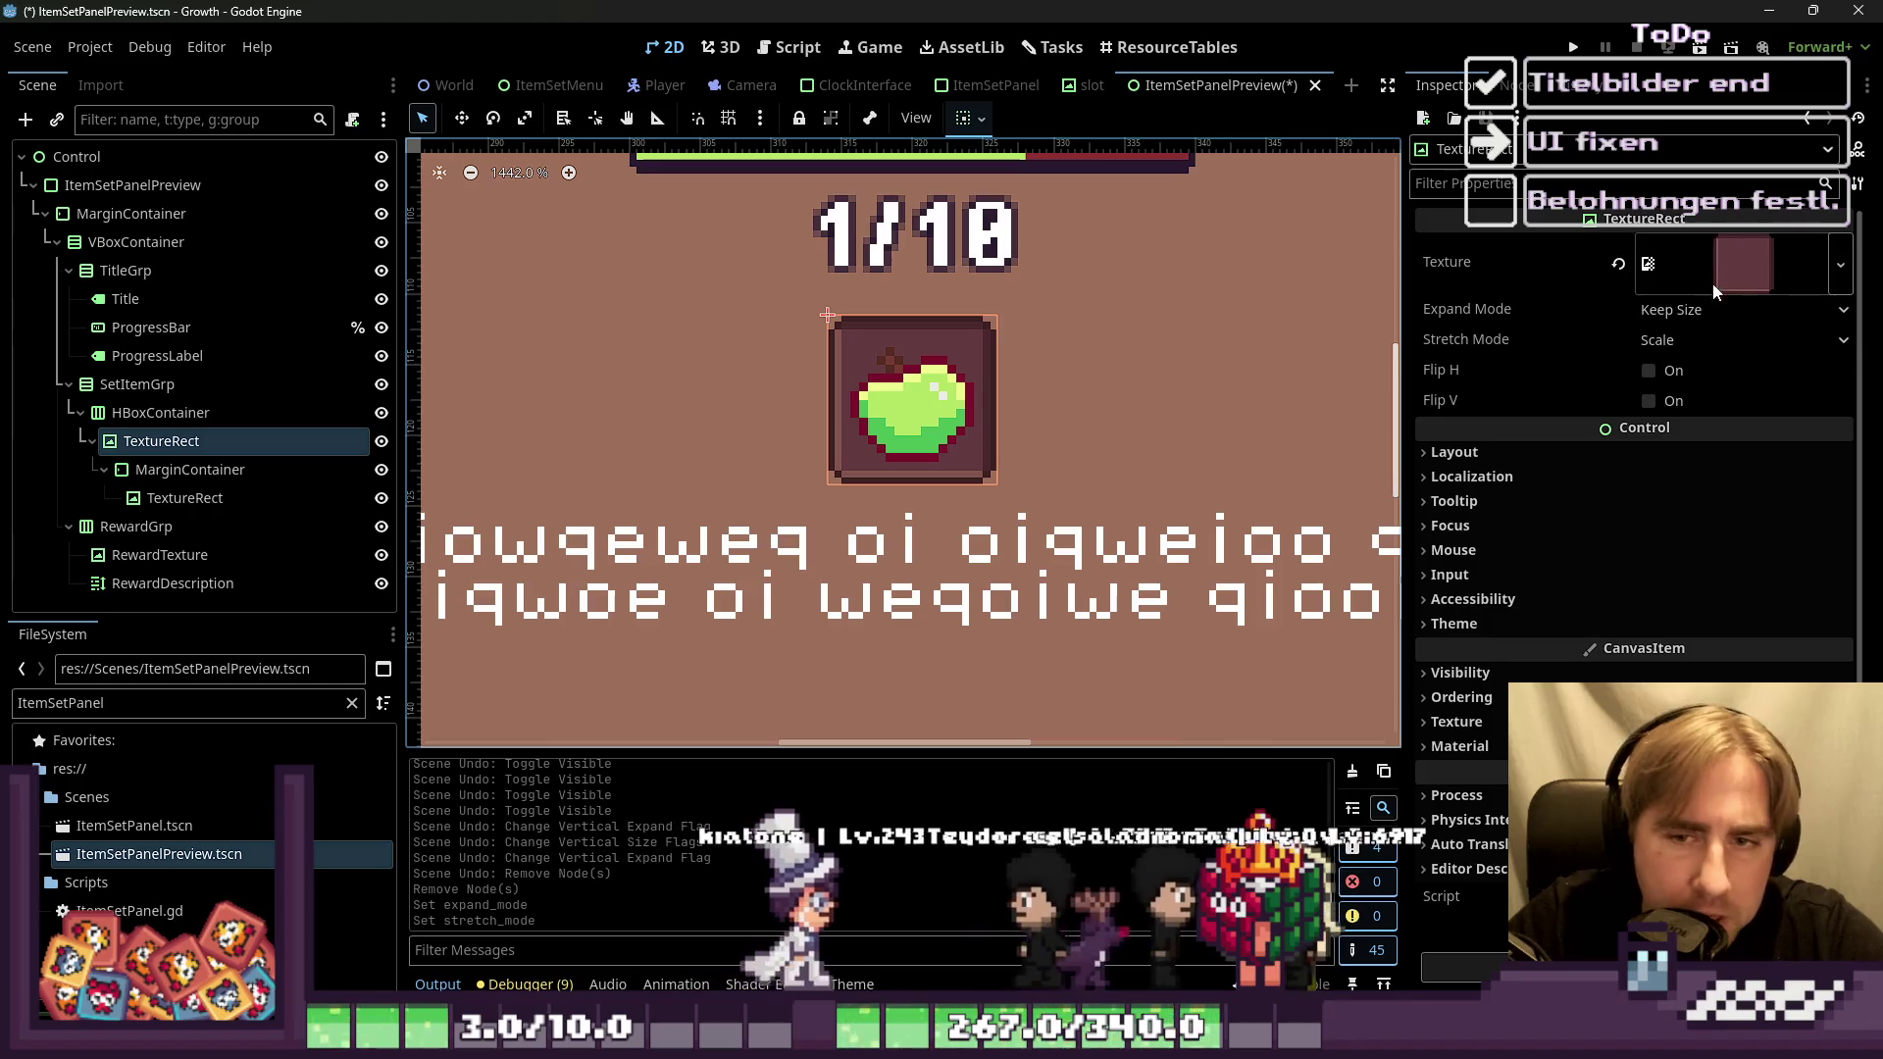
pyautogui.click(1694, 340)
pyautogui.click(1677, 371)
pyautogui.scroll(-4, 883, 343)
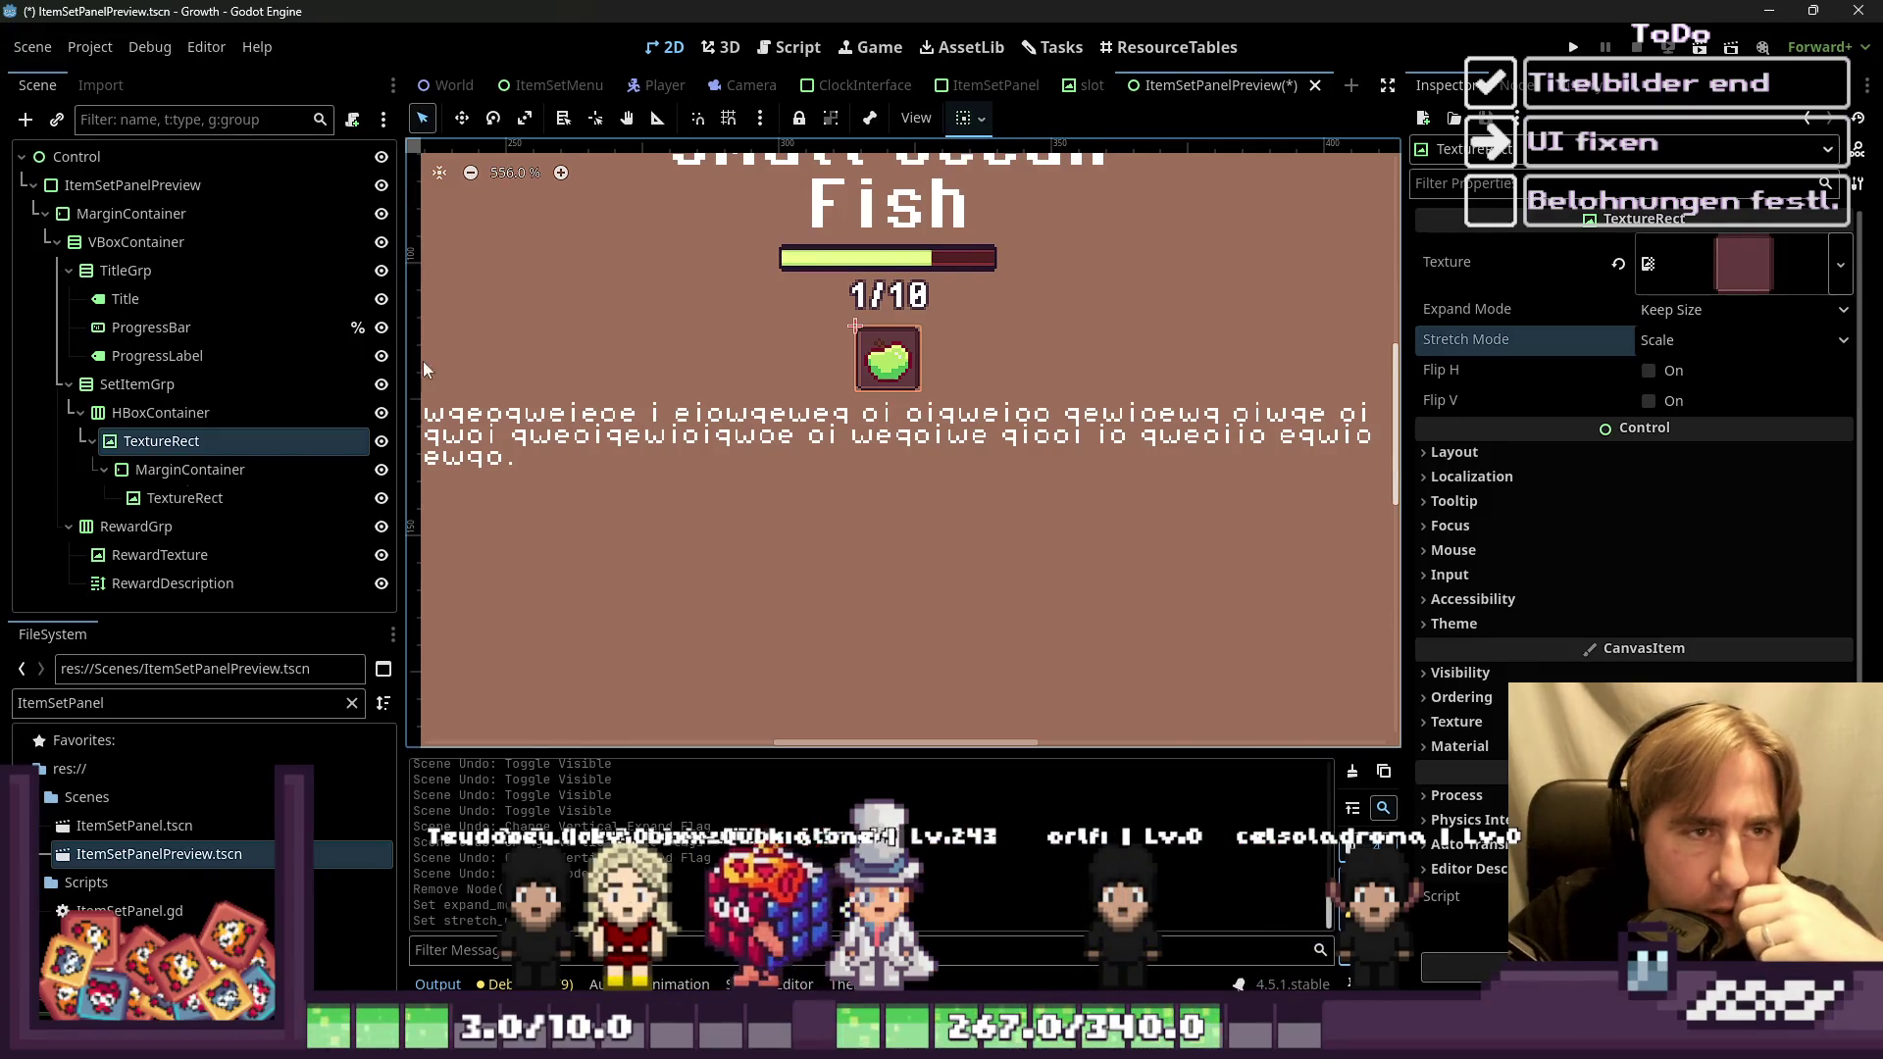
pyautogui.hotkey('ctrl', 'alt', 'p')
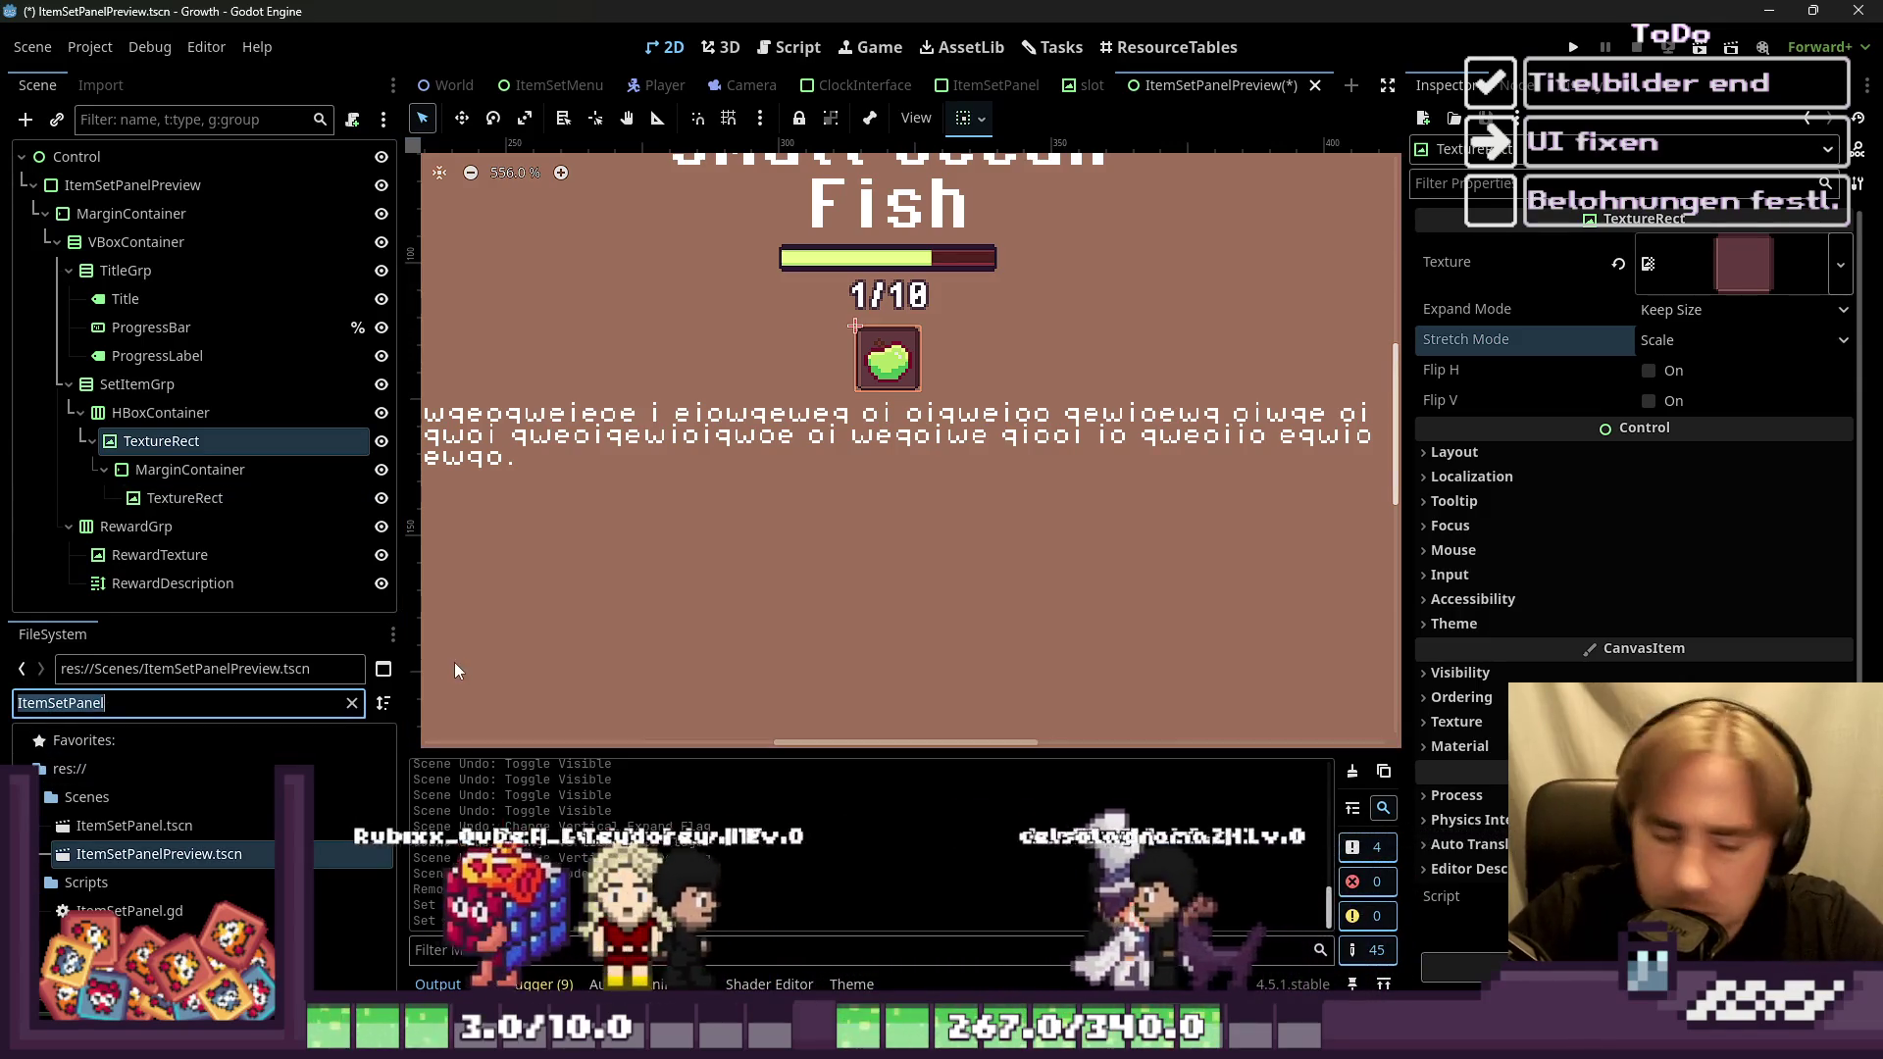
# - Open the ToolBar scene from the FileSystem filter and select its first Slot node
pyautogui.write('ToolBar')
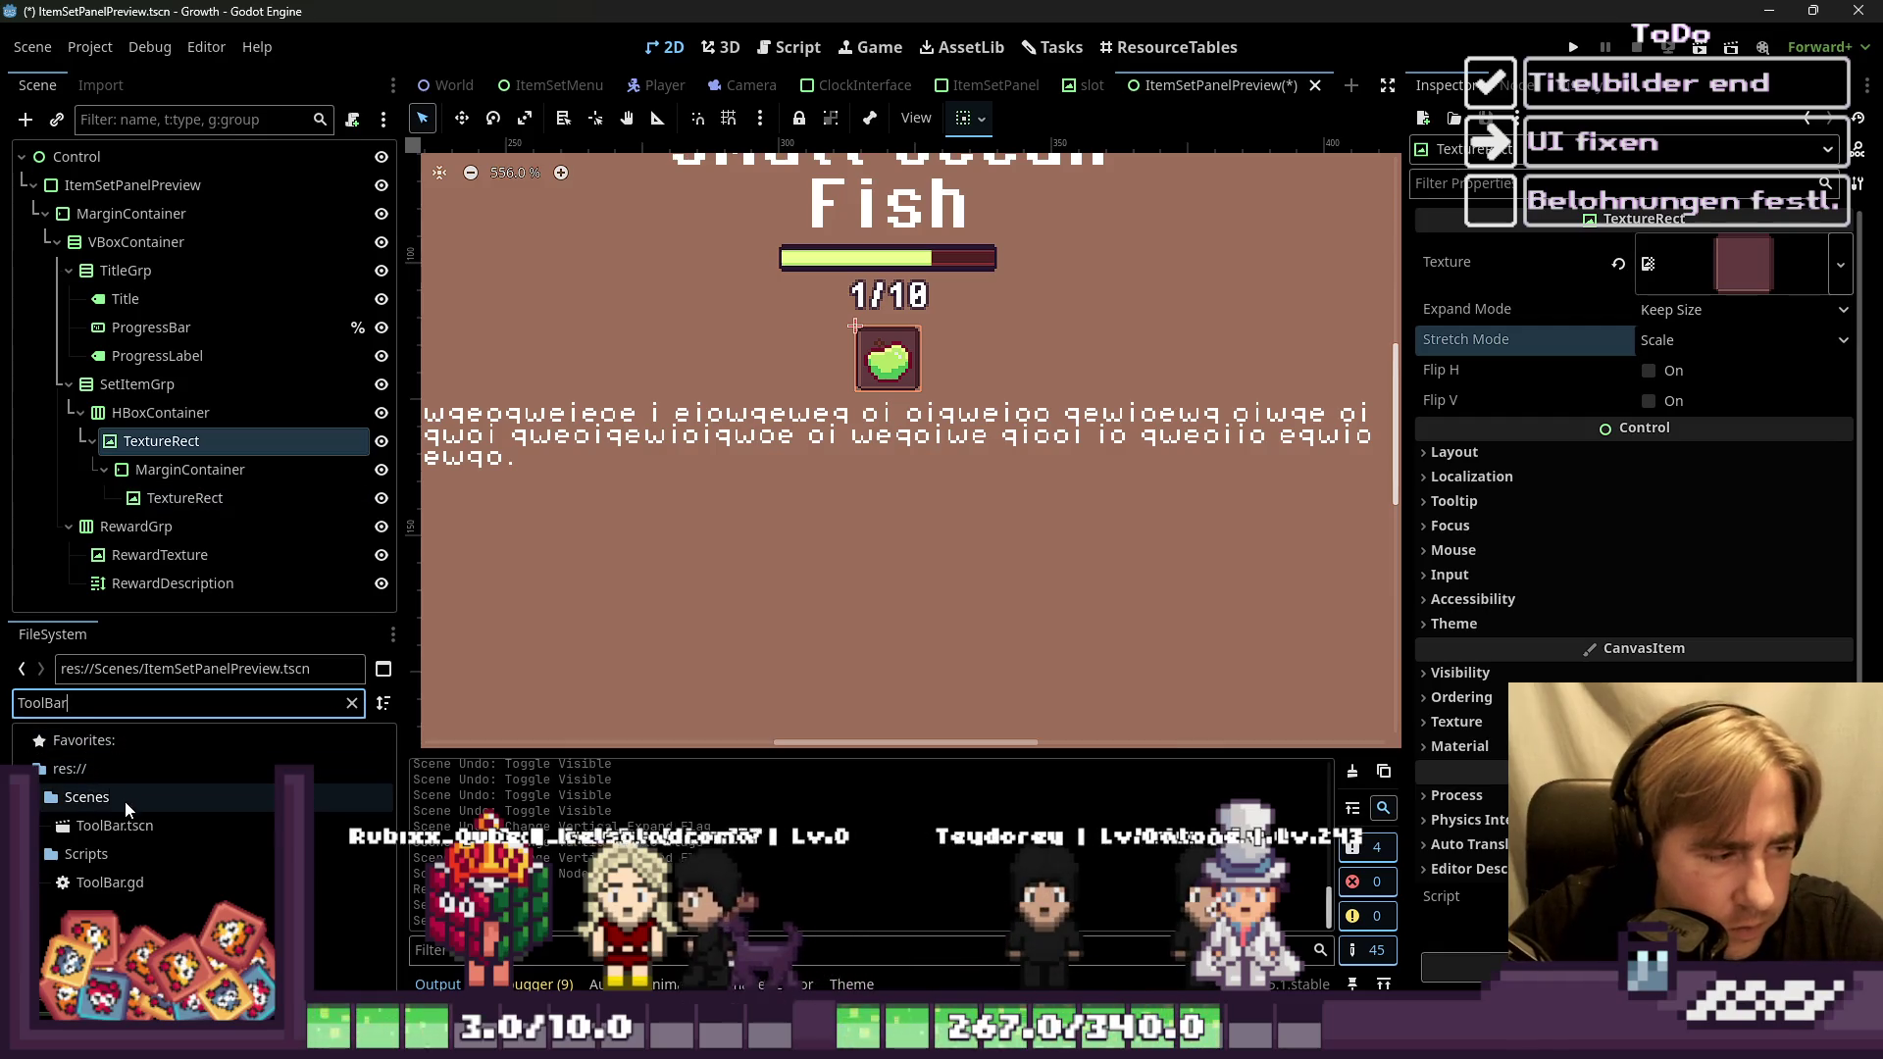
pyautogui.doubleClick(115, 825)
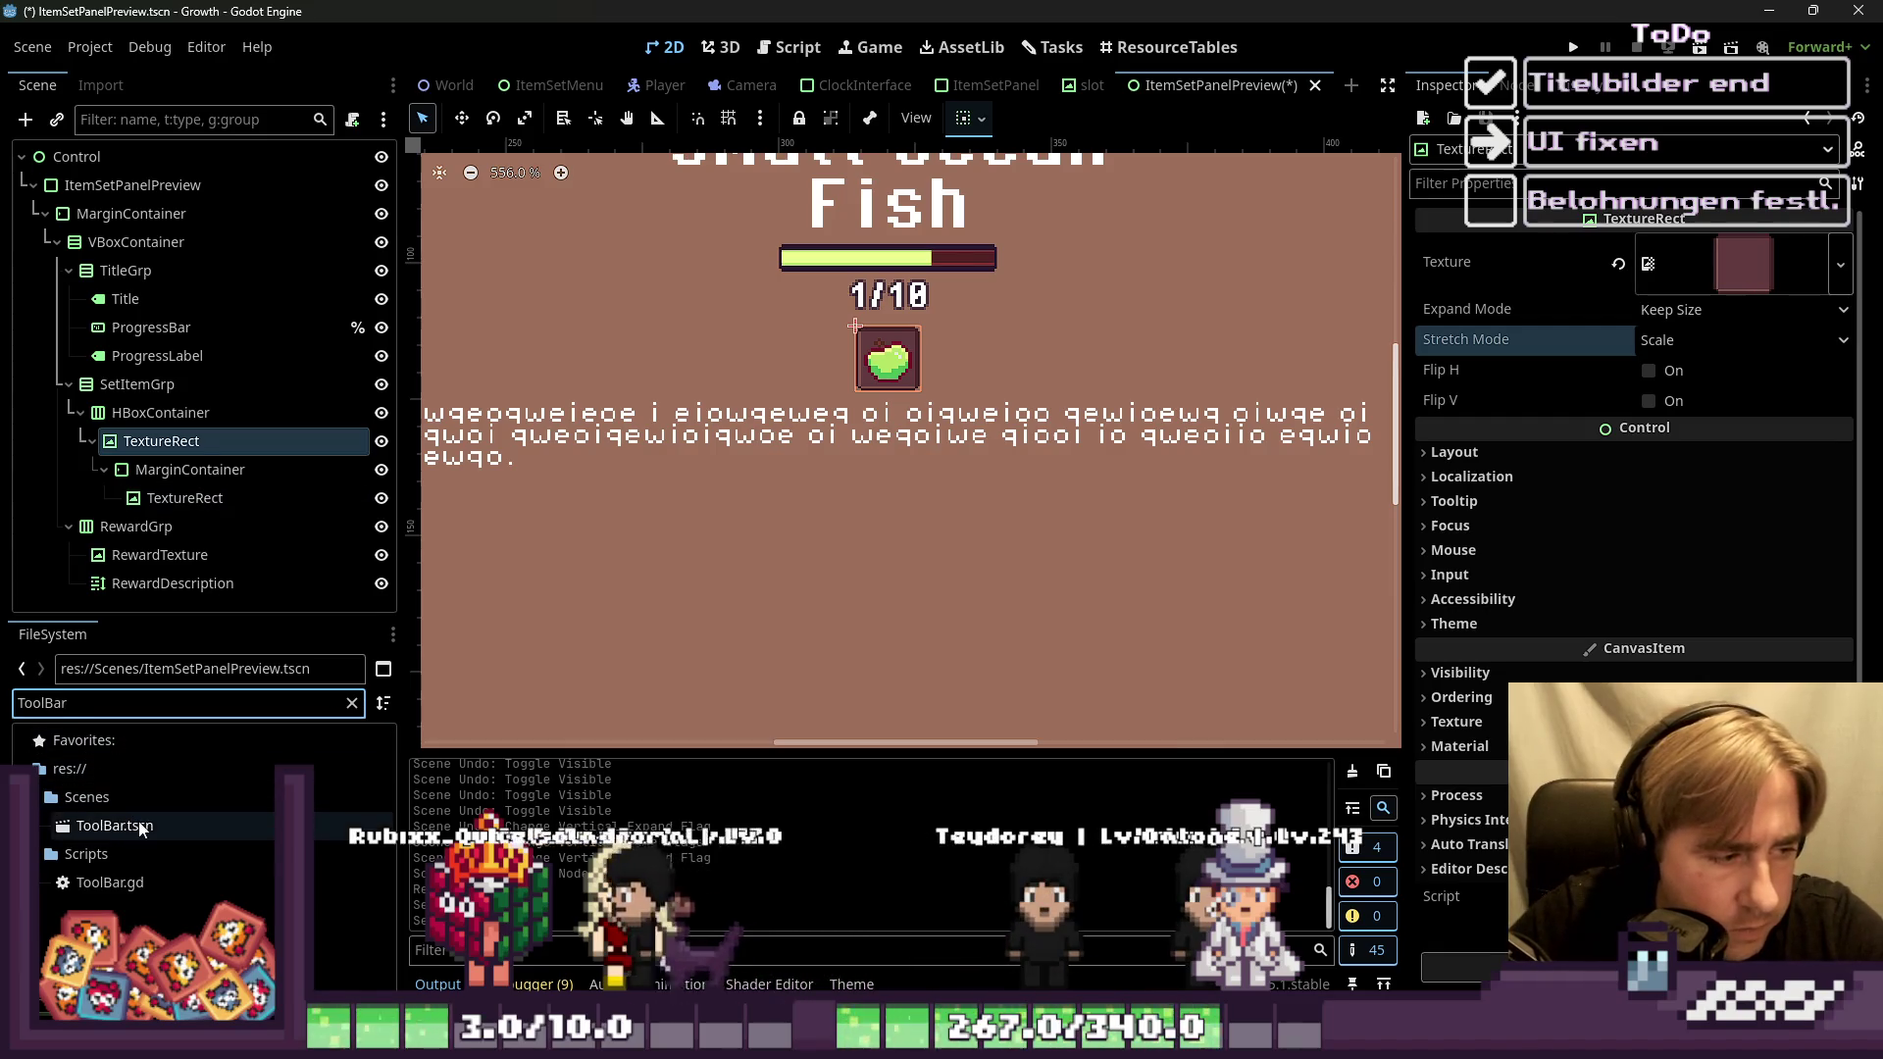
pyautogui.scroll(5, 589, 294)
pyautogui.click(593, 294)
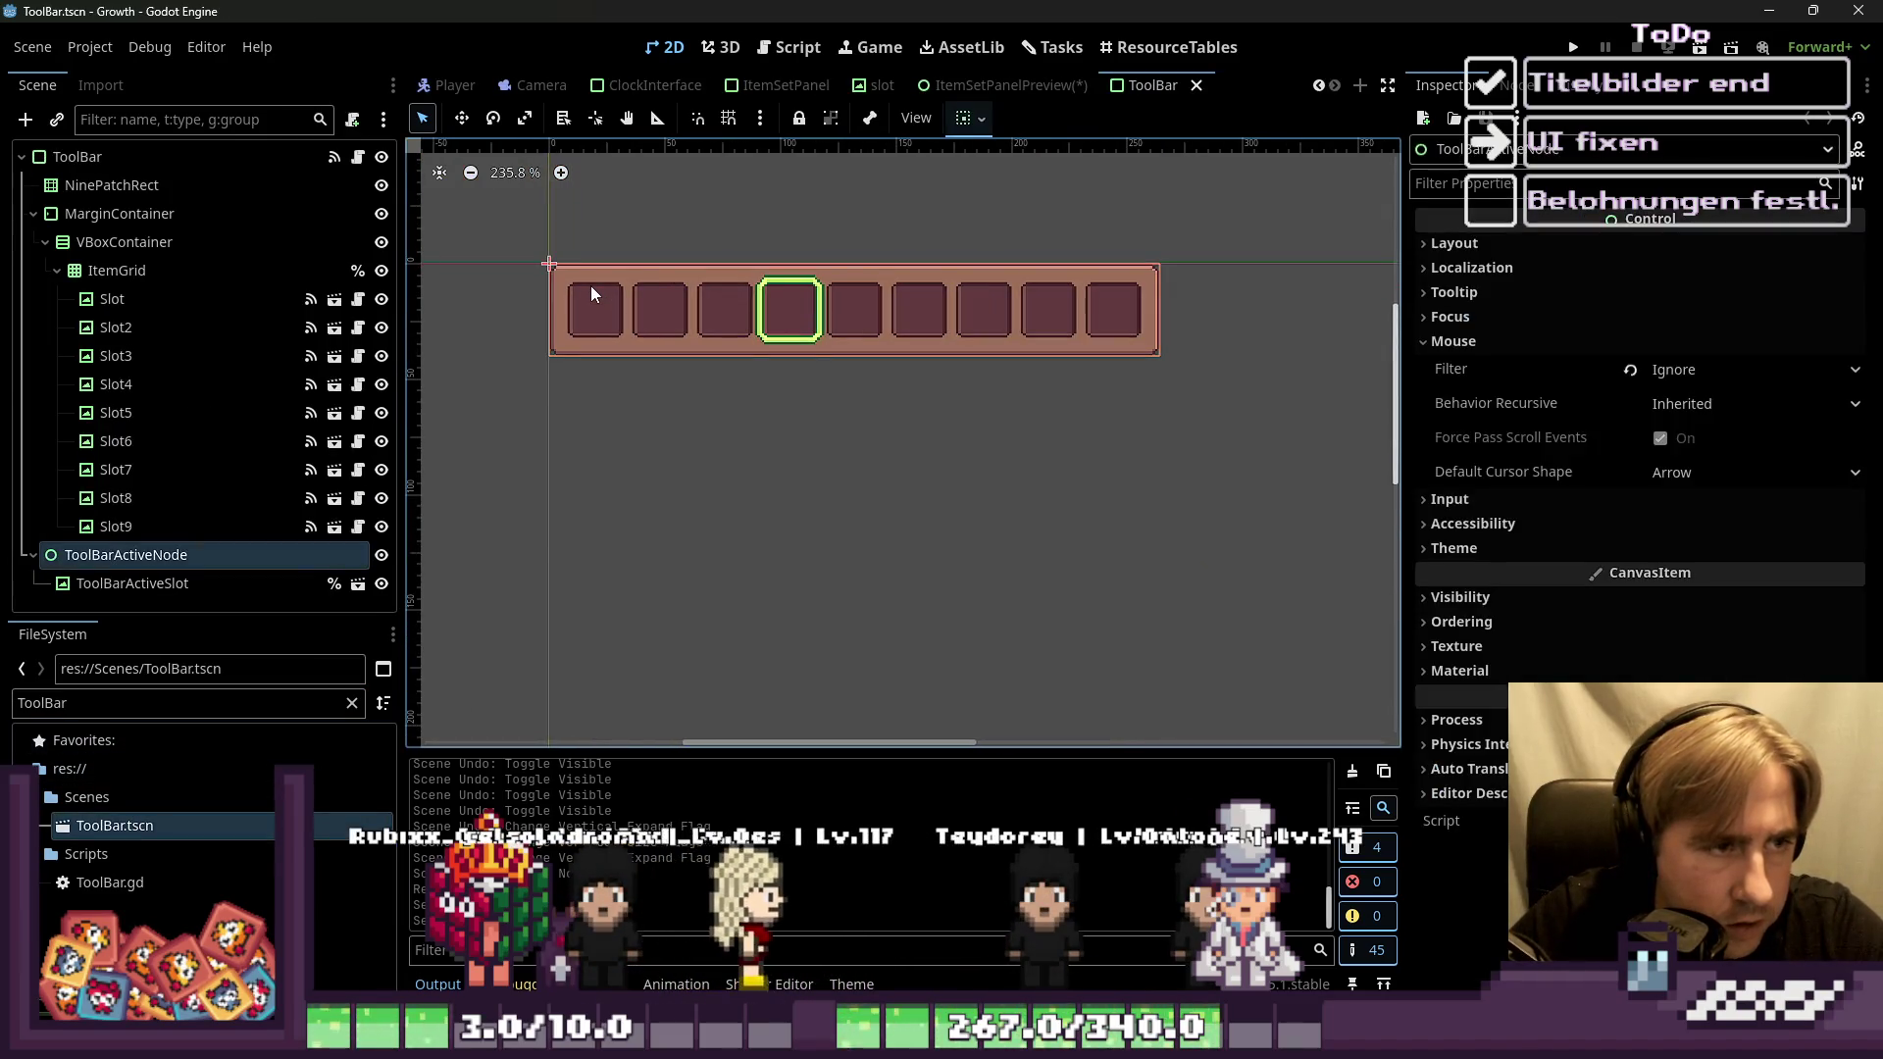
pyautogui.click(98, 299)
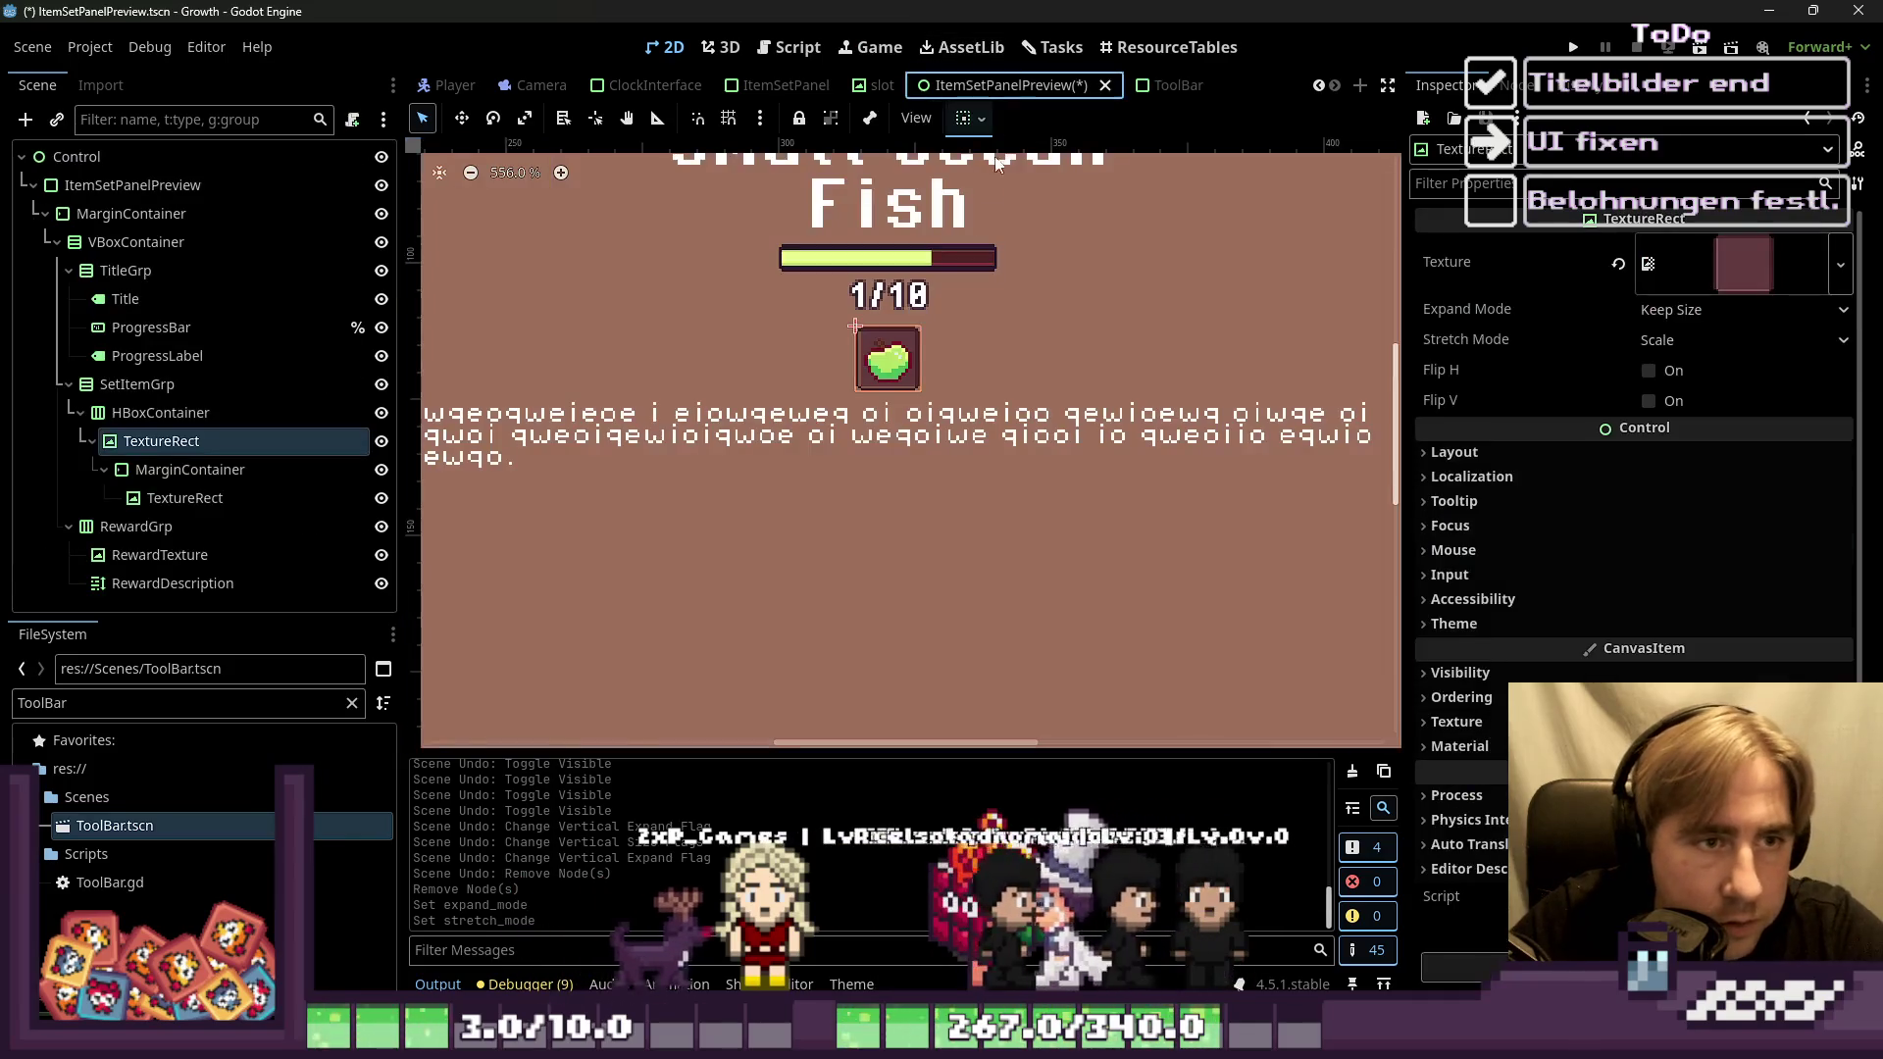
# - Compare the ItemSetPanelPreview and ToolBar scenes, reselecting the first Slot node
pyautogui.click(1011, 85)
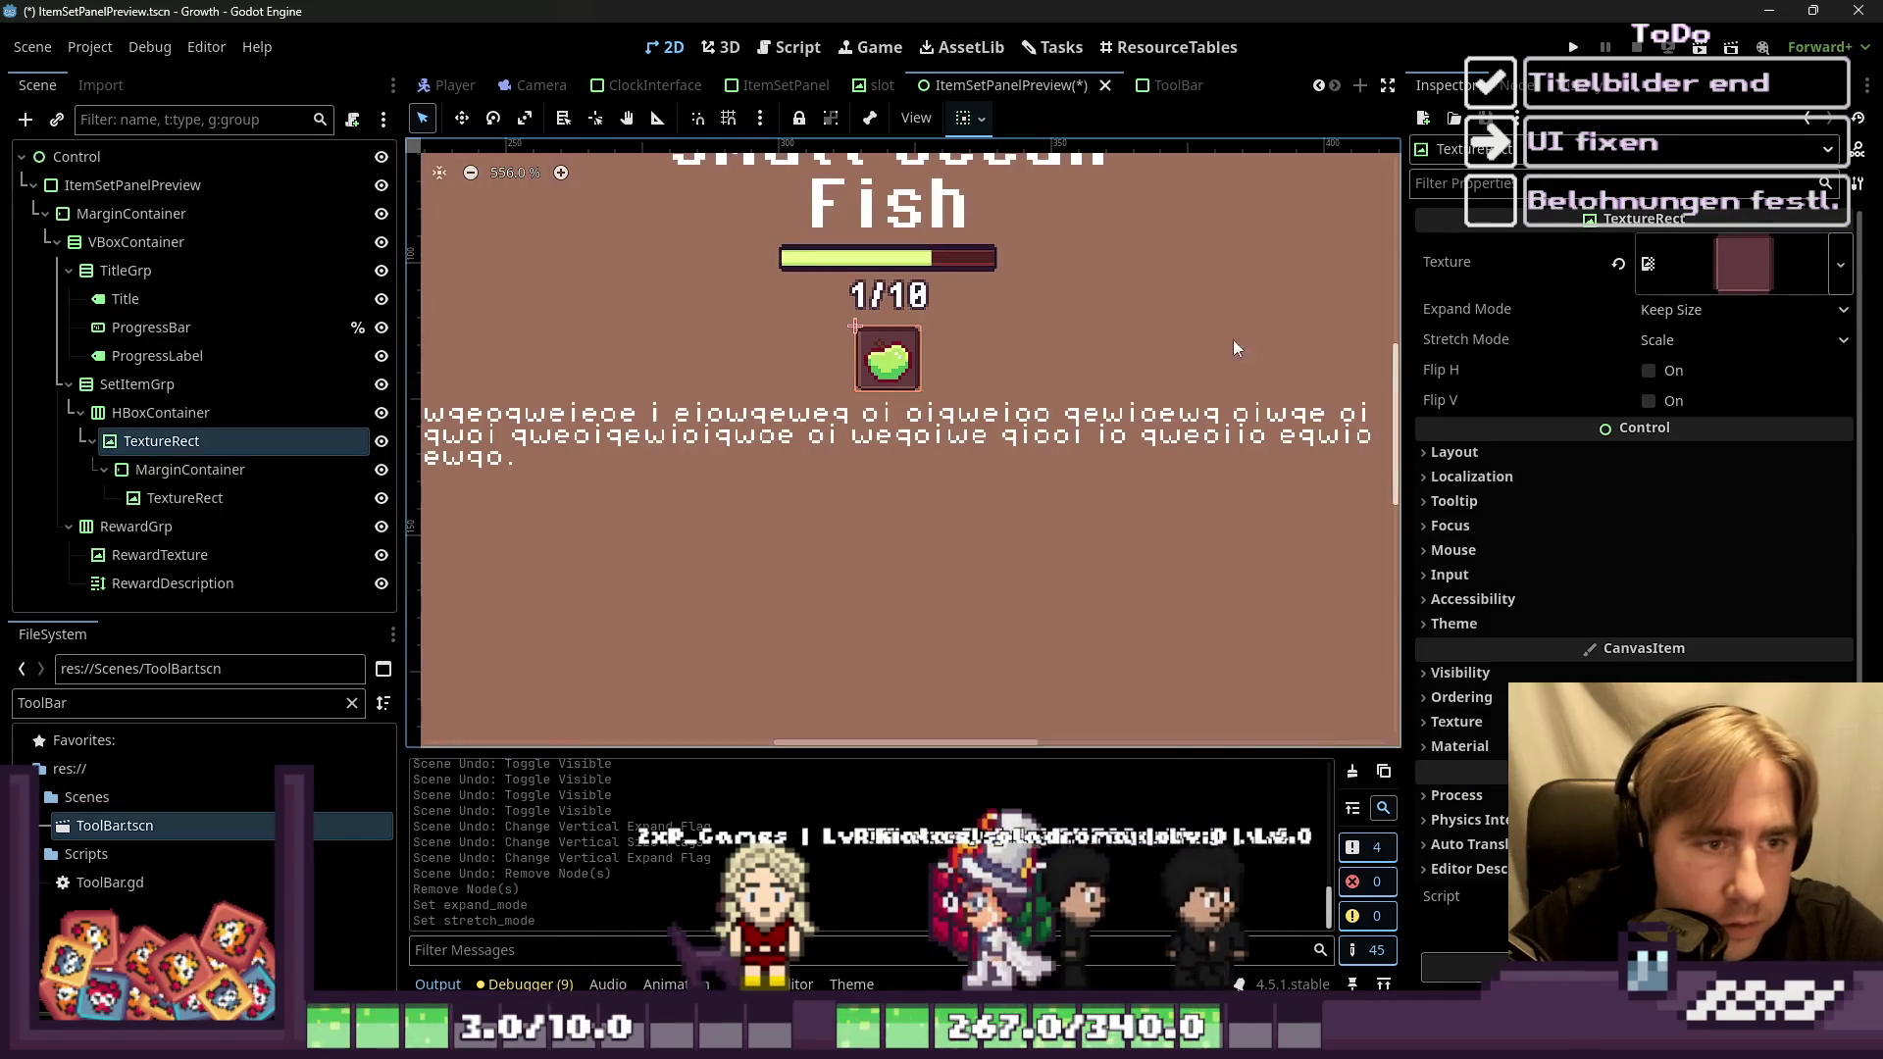
pyautogui.click(1168, 85)
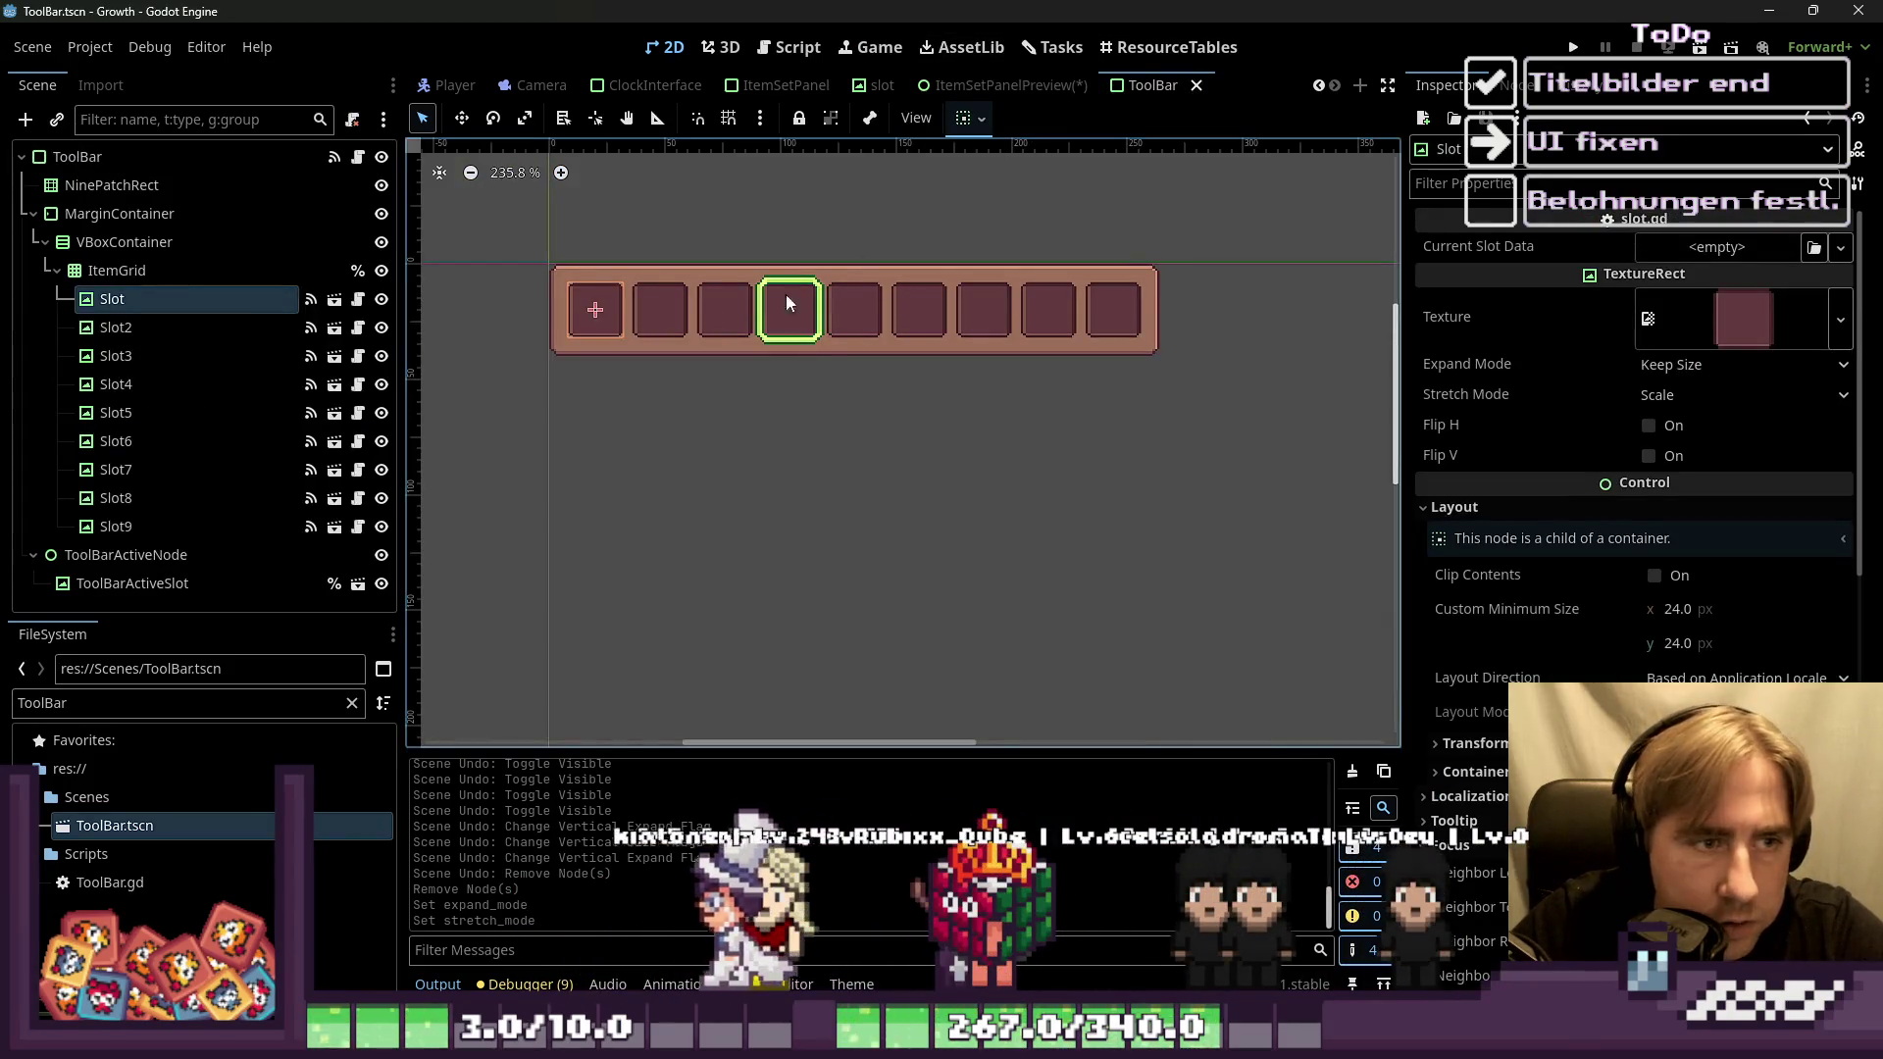
pyautogui.click(177, 355)
pyautogui.click(179, 302)
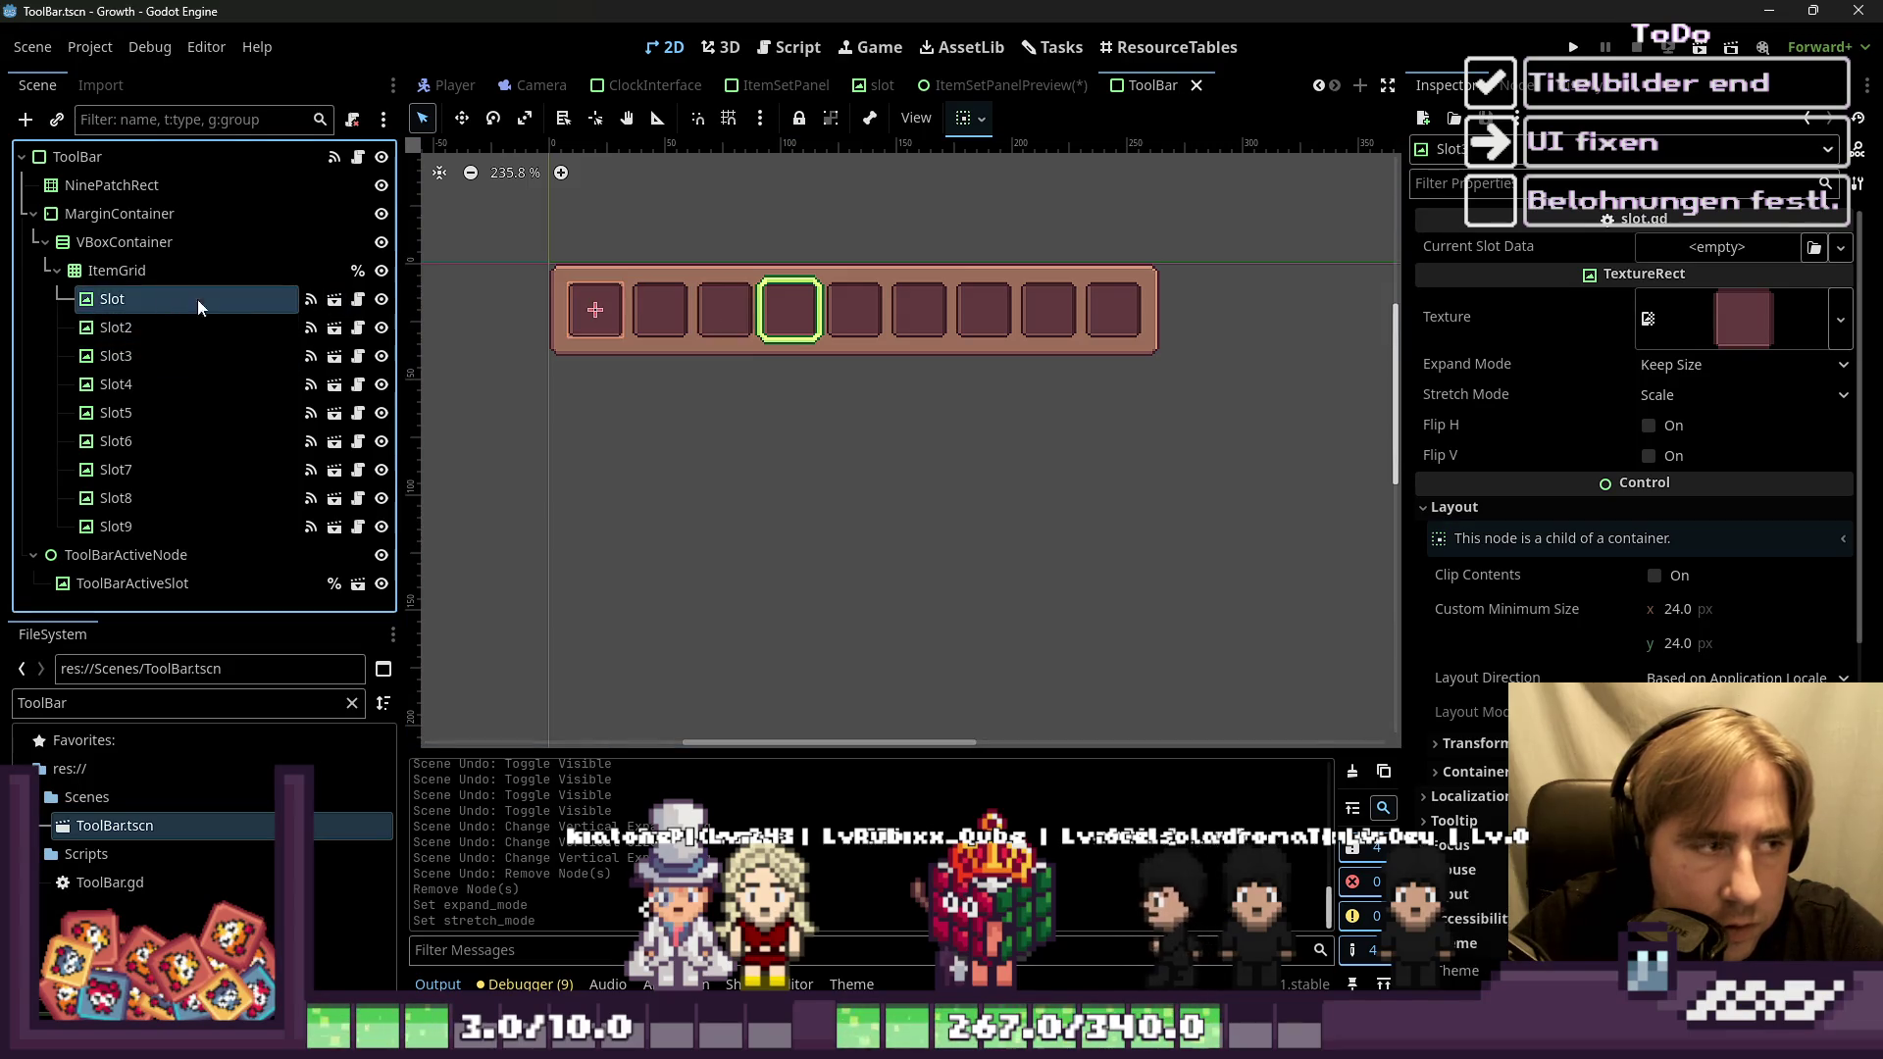
# - Inspect the slot scene's MarginContainer and TextureRect, then return to ItemSetPanelPreview
pyautogui.click(334, 299)
pyautogui.click(138, 213)
pyautogui.click(153, 188)
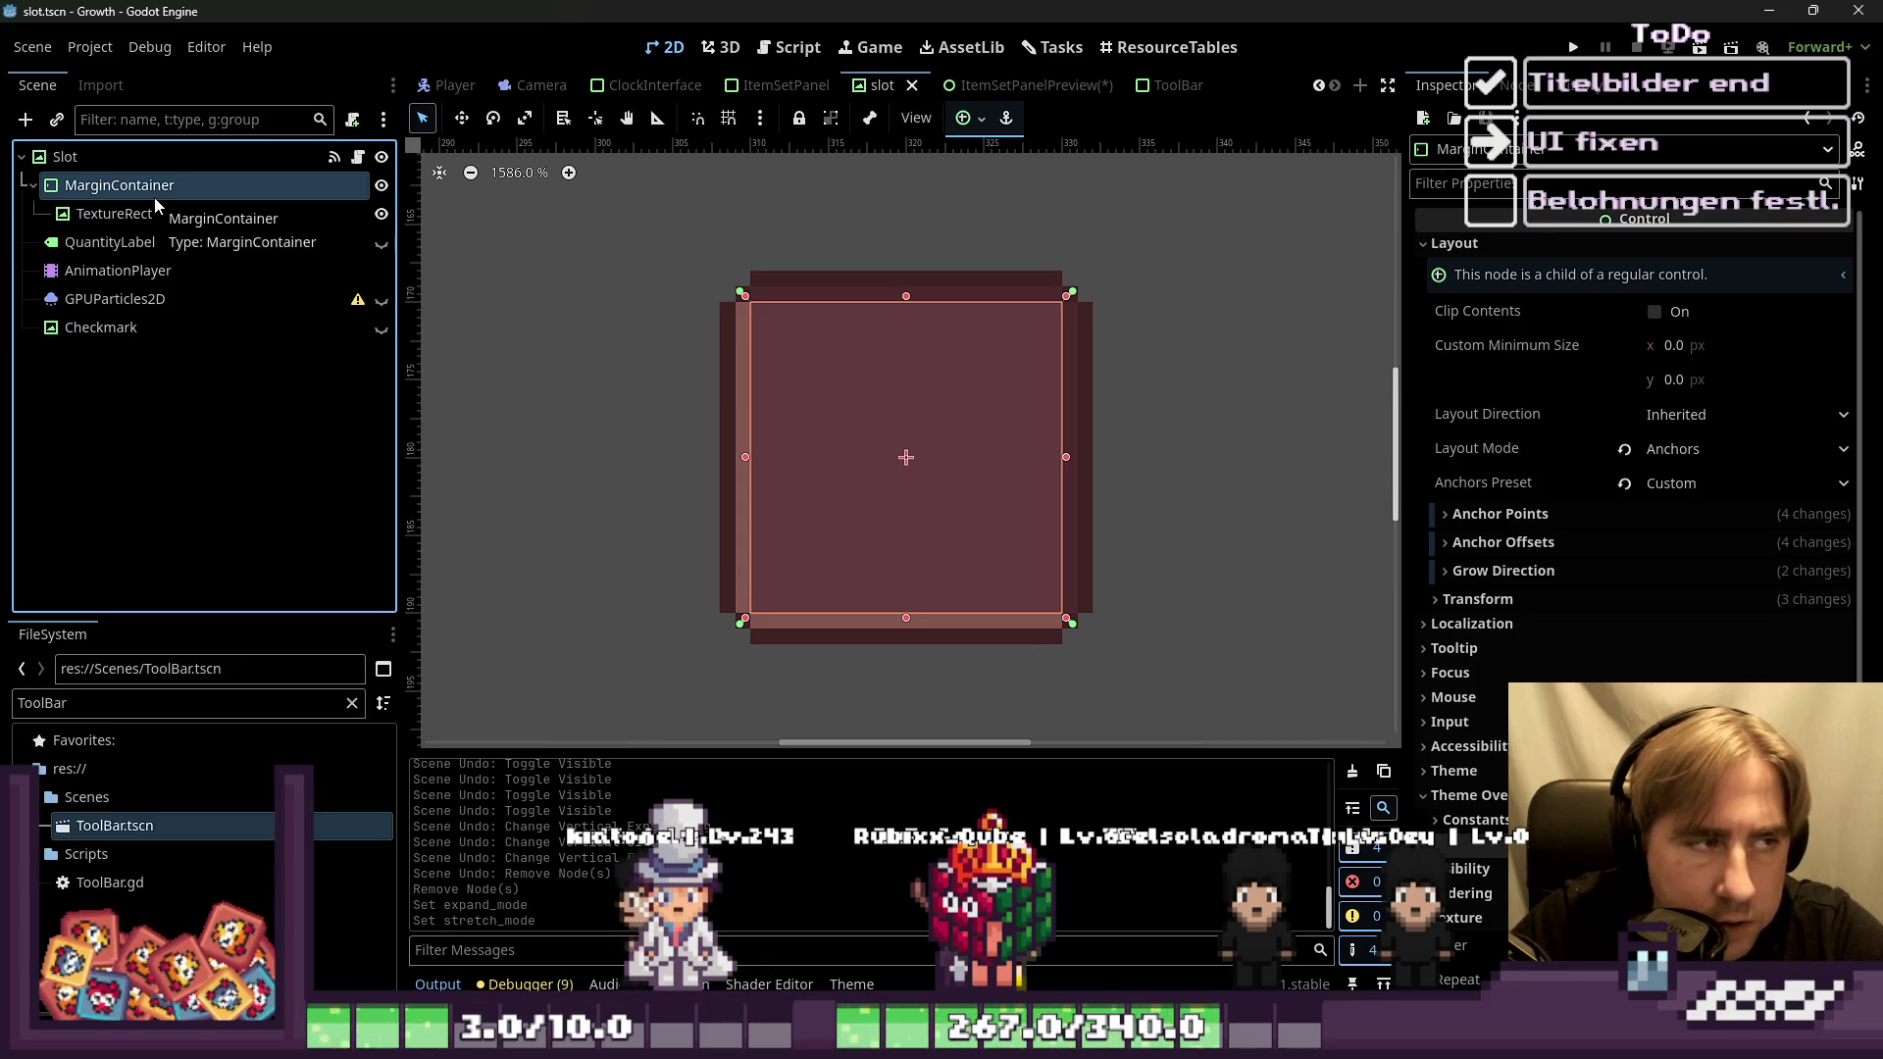
pyautogui.click(145, 216)
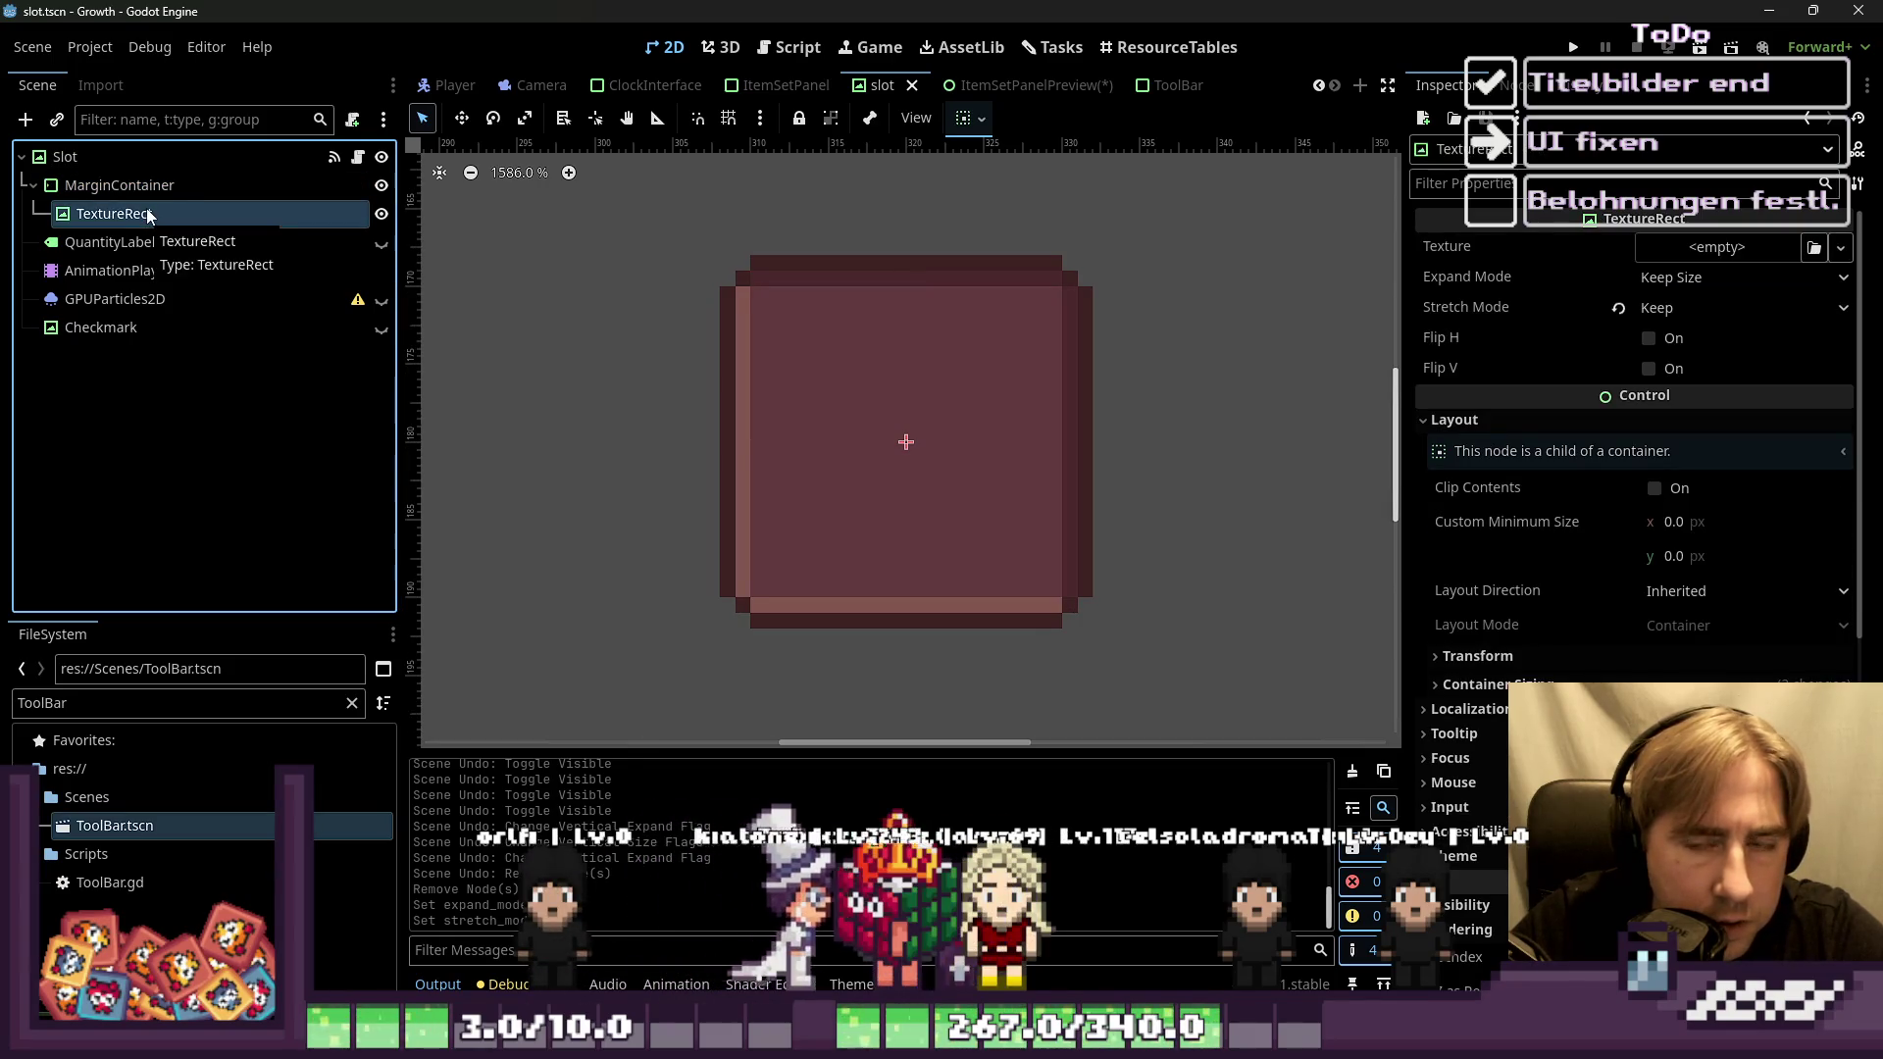
pyautogui.click(1020, 87)
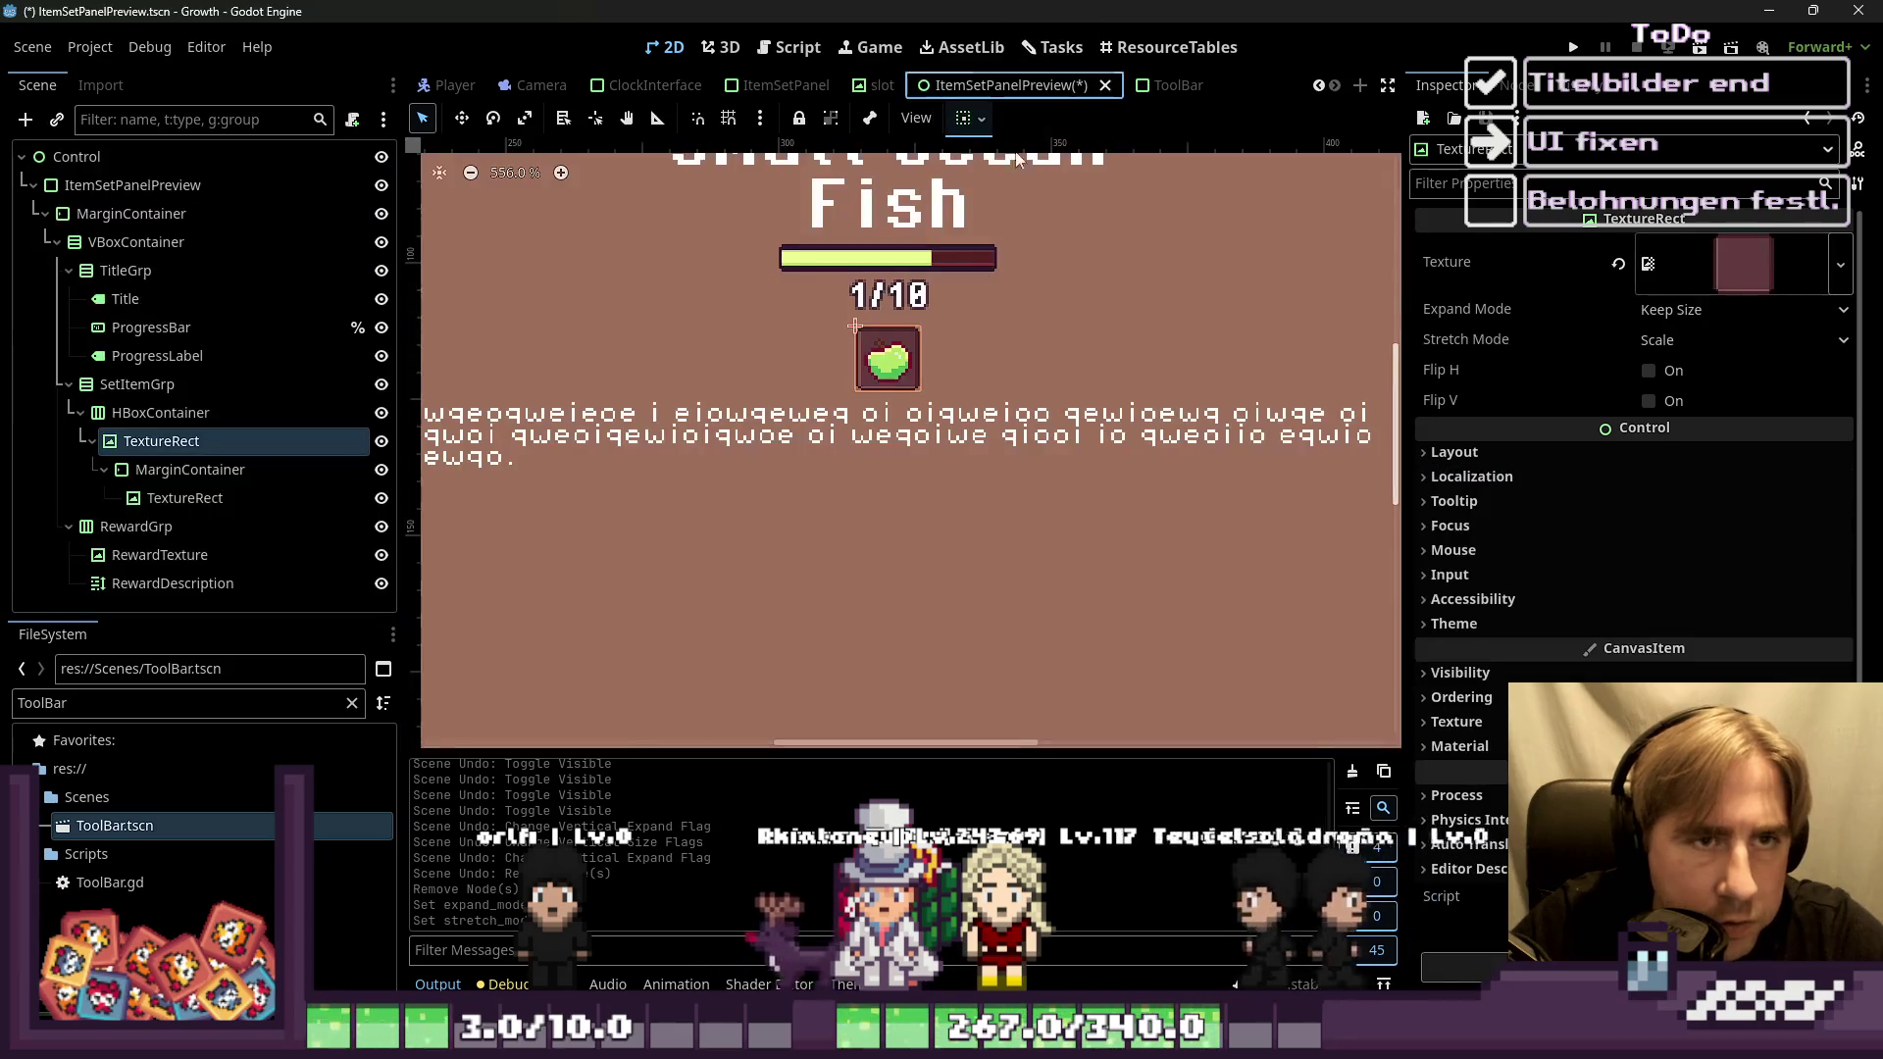
pyautogui.click(875, 372)
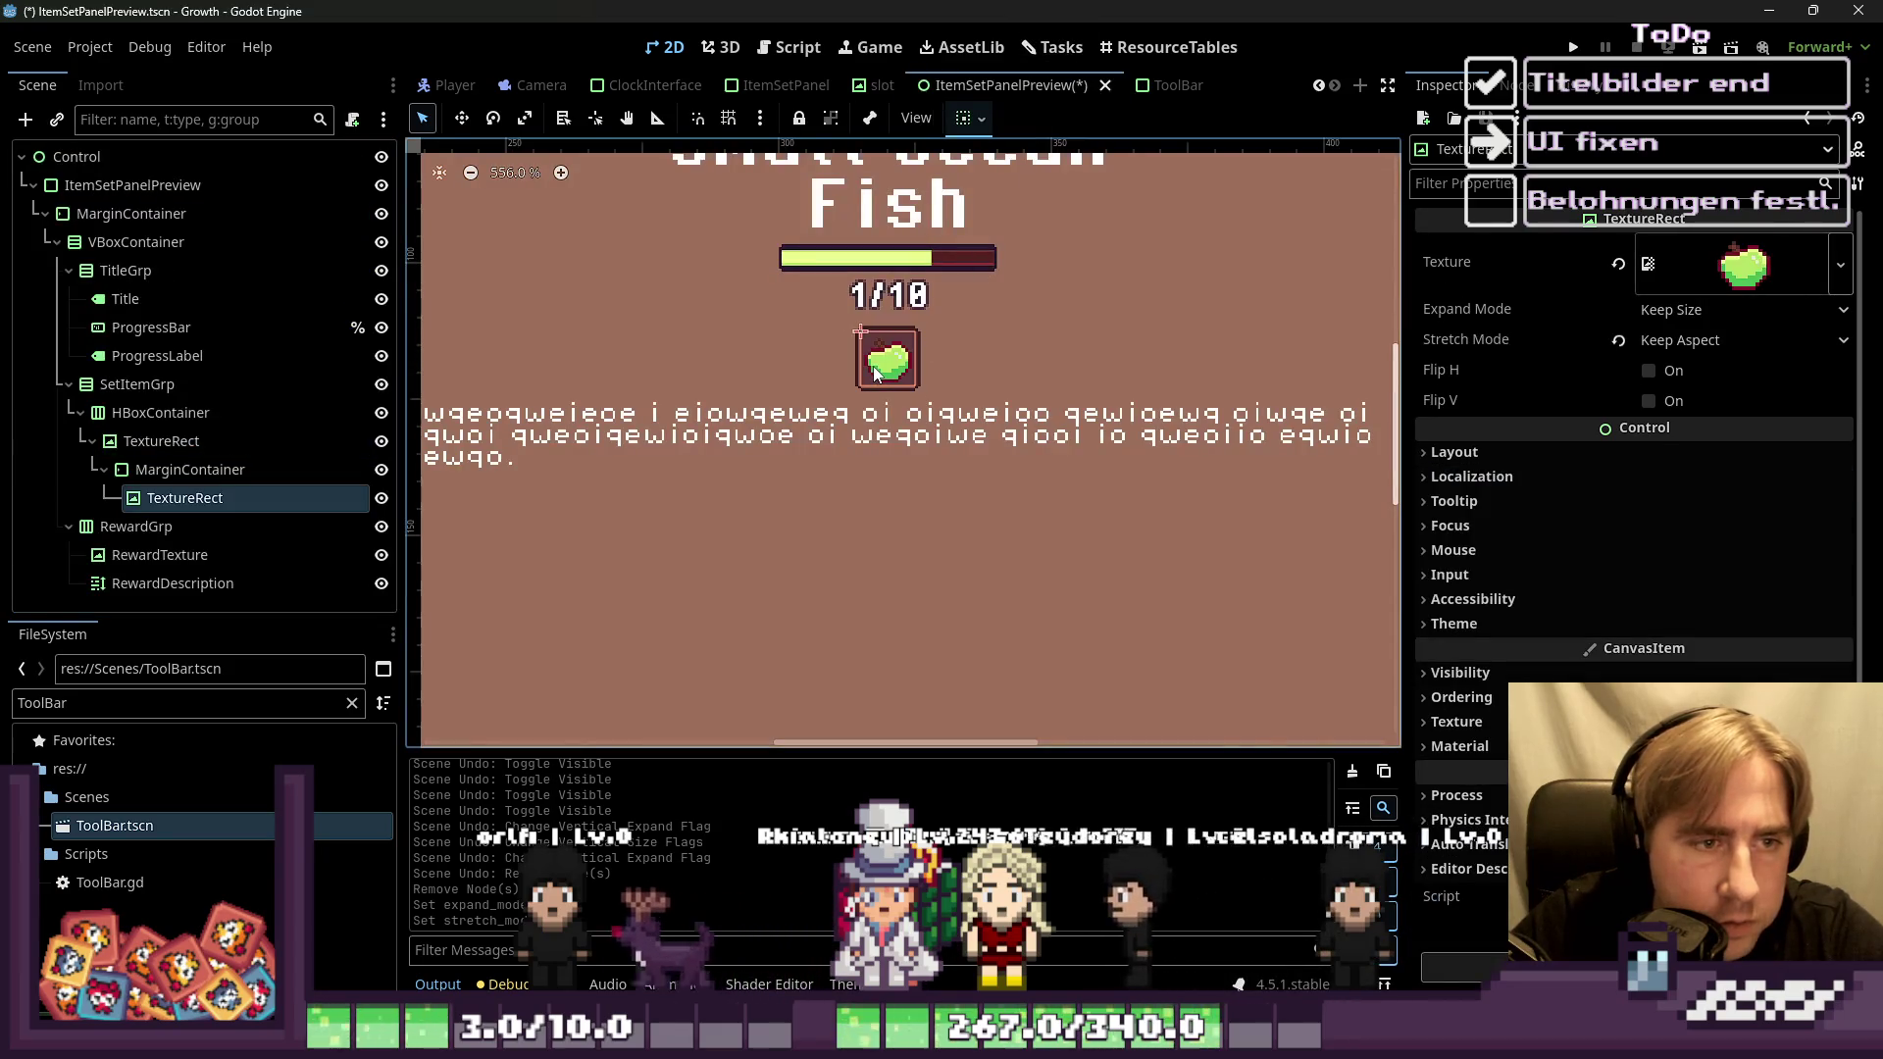
pyautogui.click(1703, 344)
pyautogui.click(1672, 433)
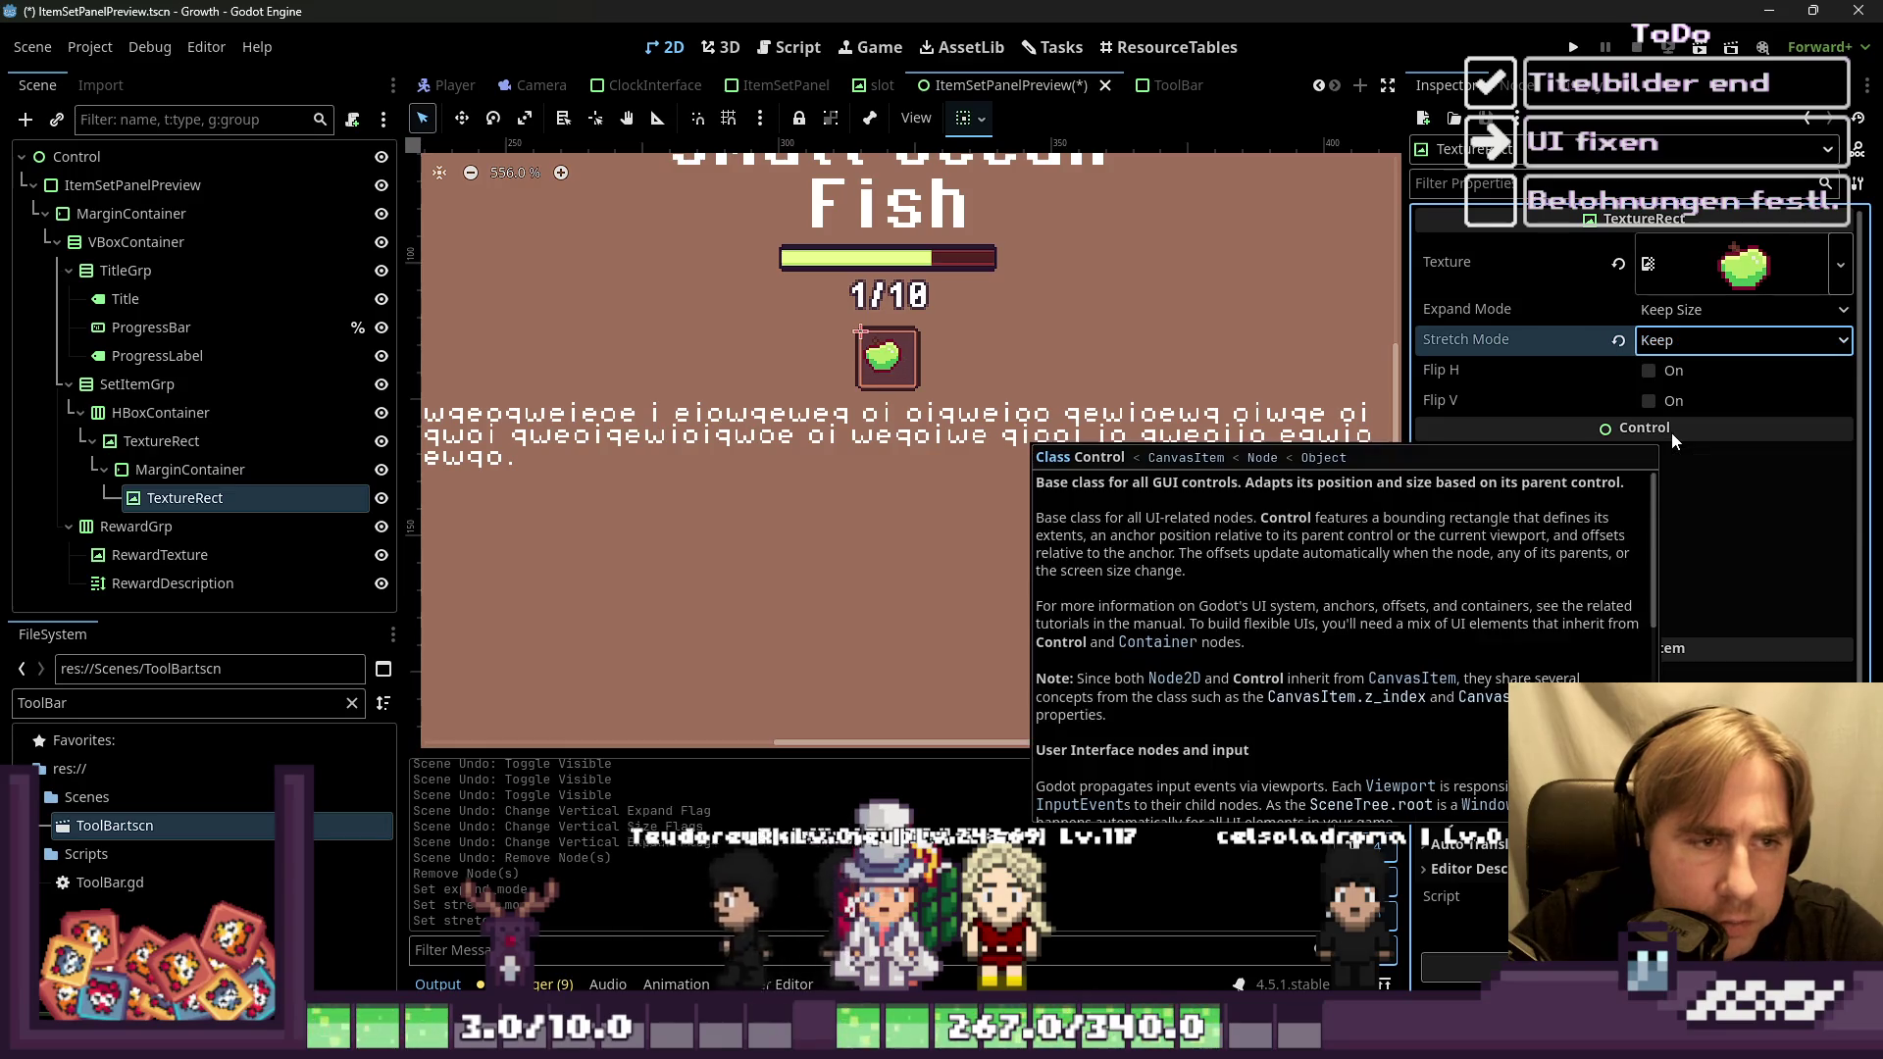
pyautogui.click(1742, 310)
pyautogui.click(1326, 216)
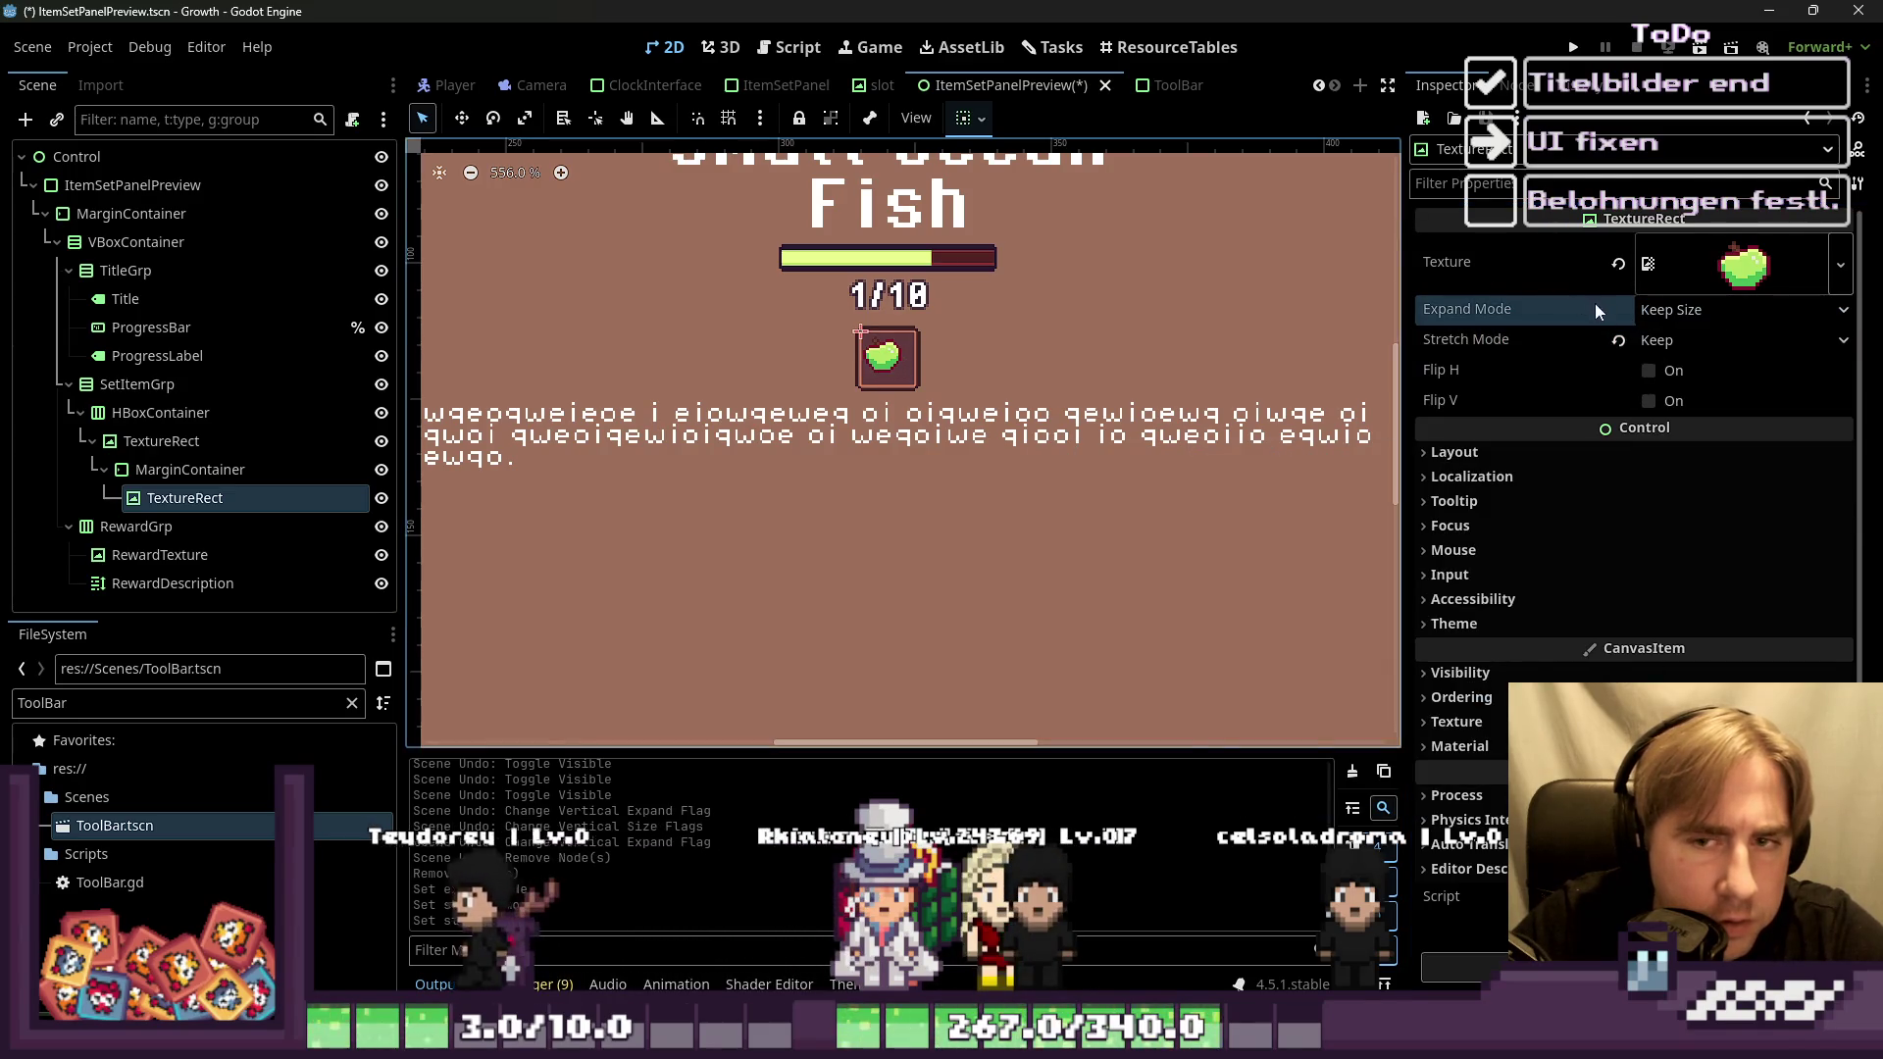
pyautogui.click(1663, 341)
pyautogui.click(1727, 479)
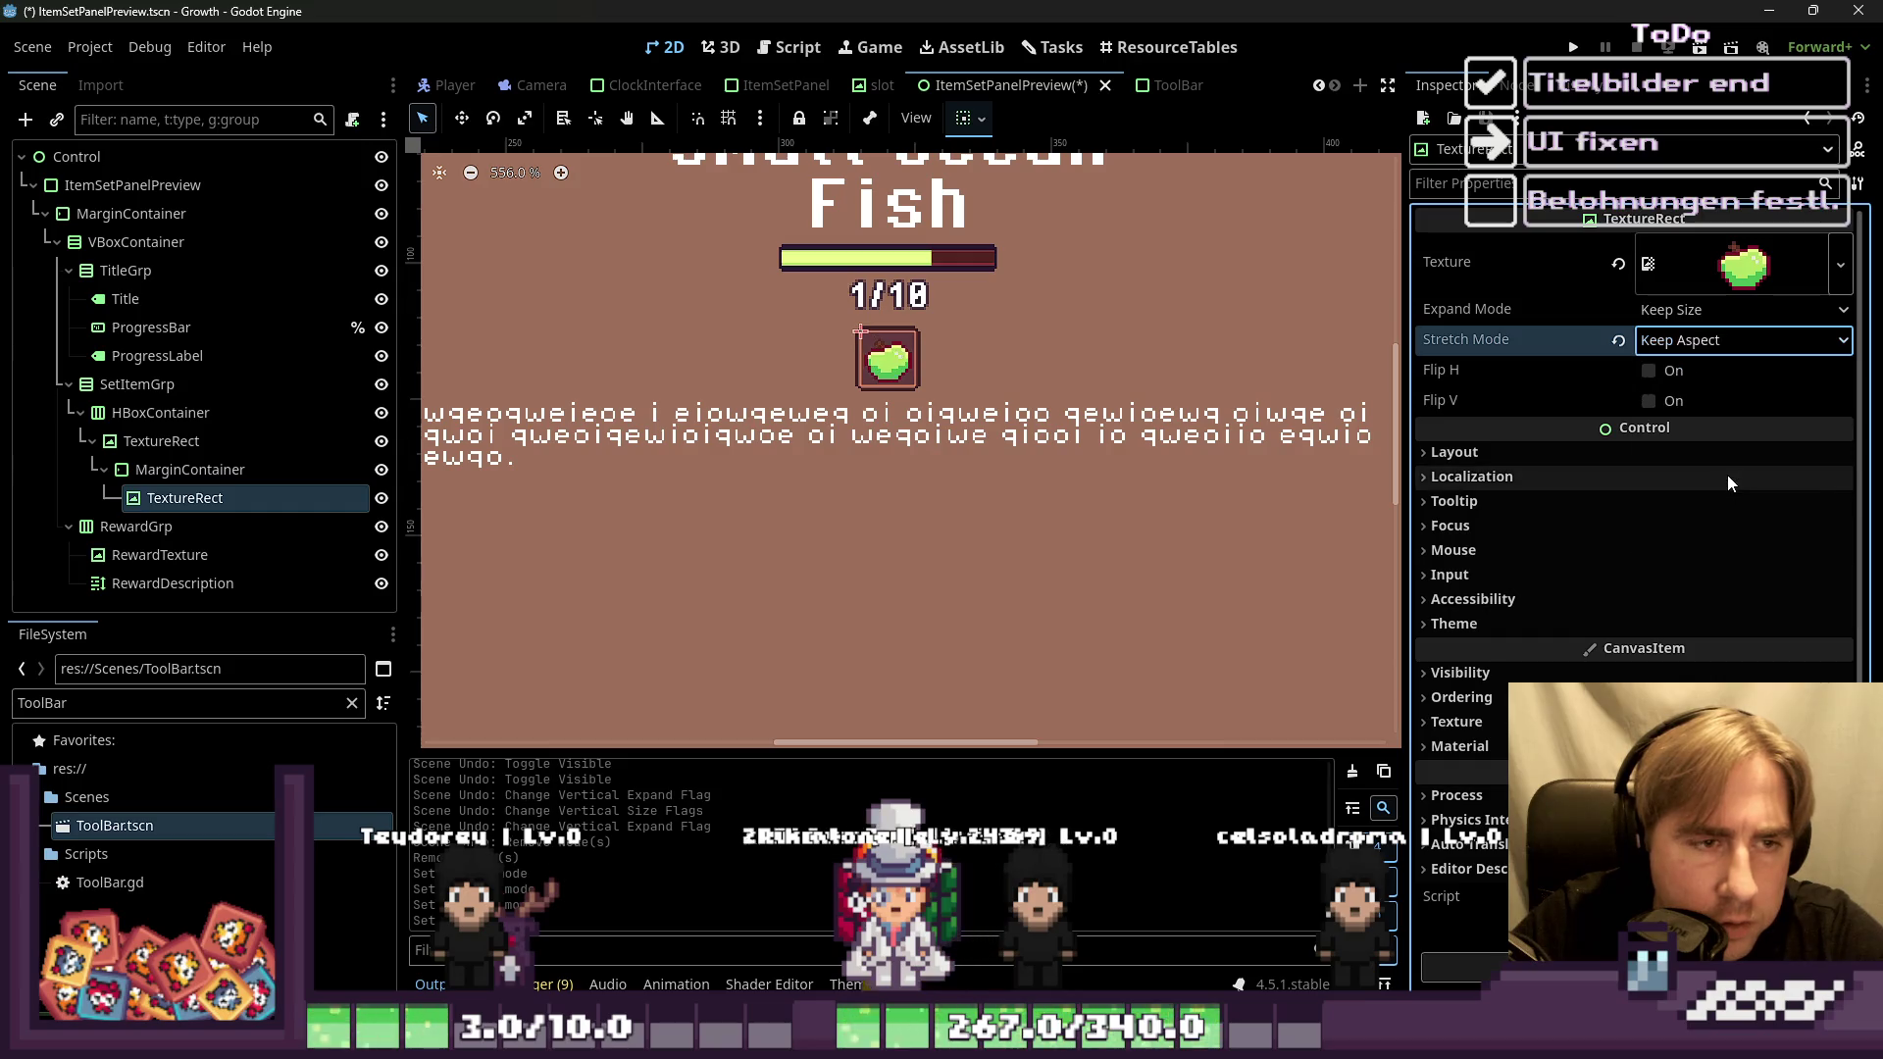
pyautogui.scroll(8, 859, 365)
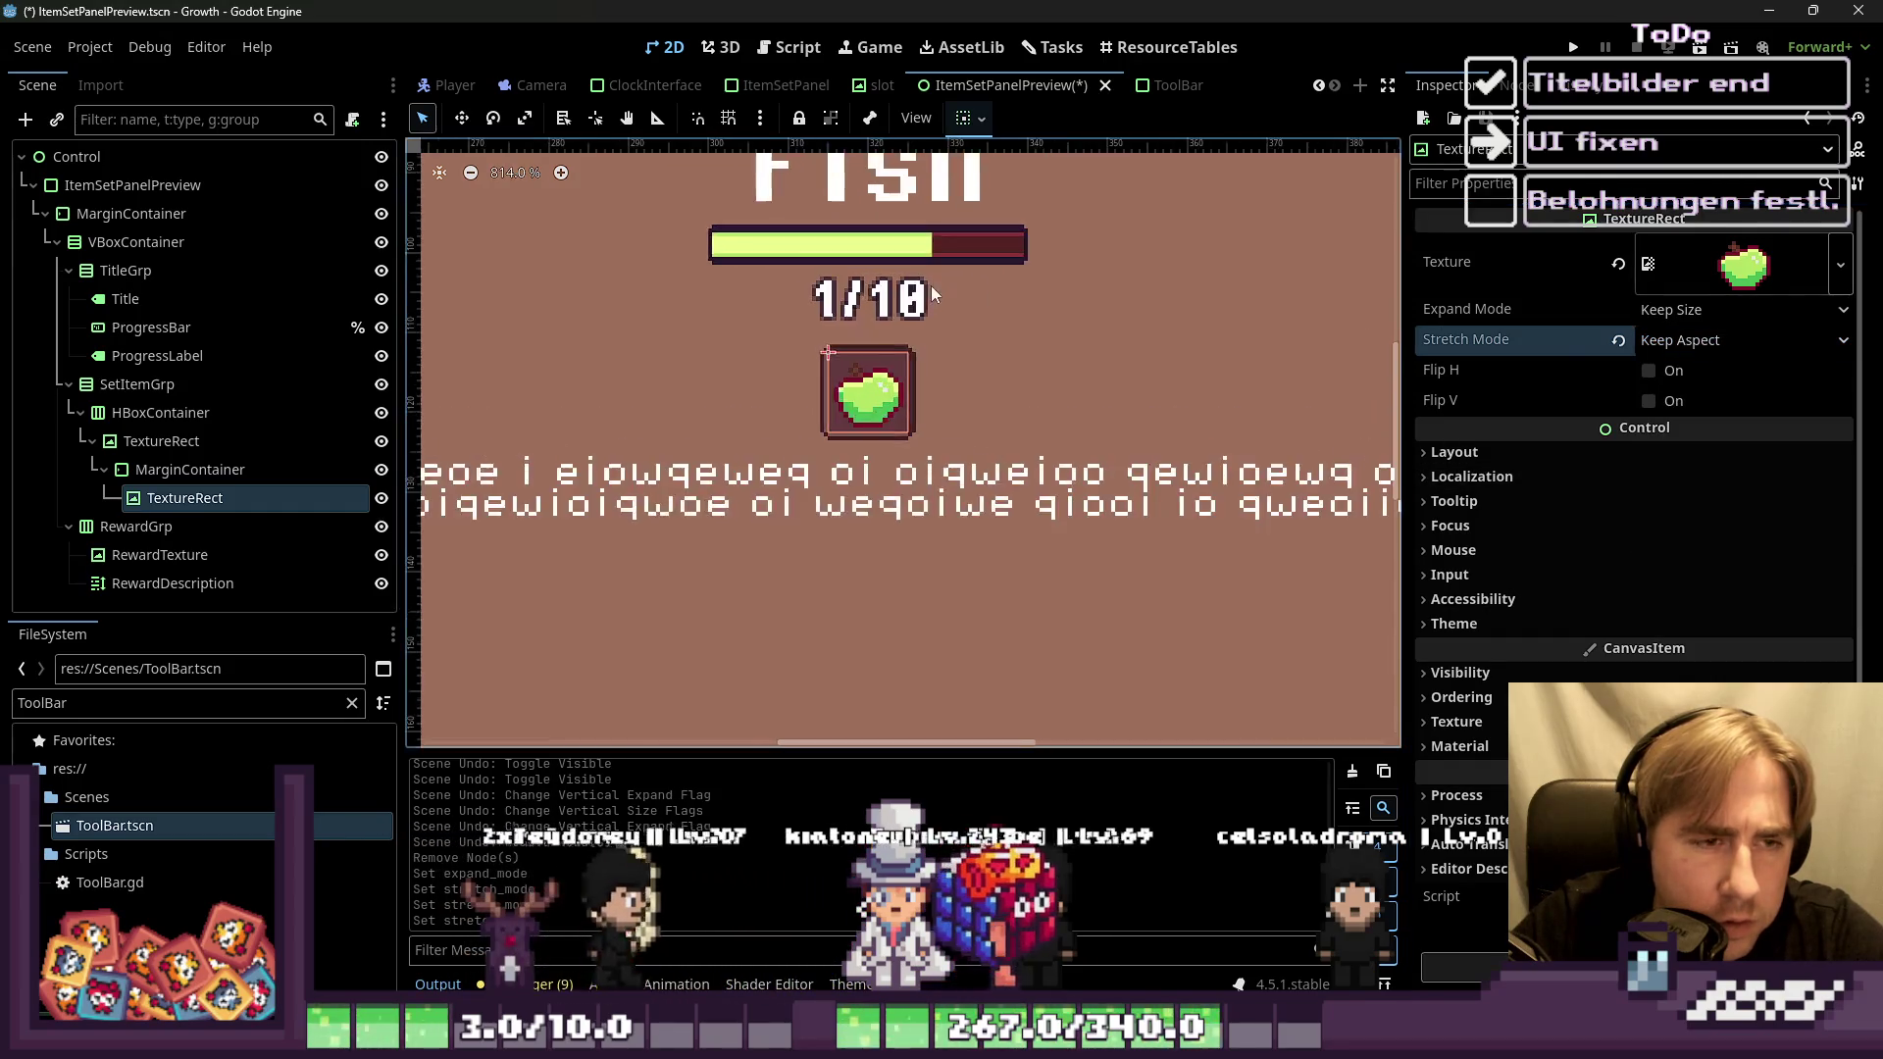
pyautogui.scroll(2, 859, 365)
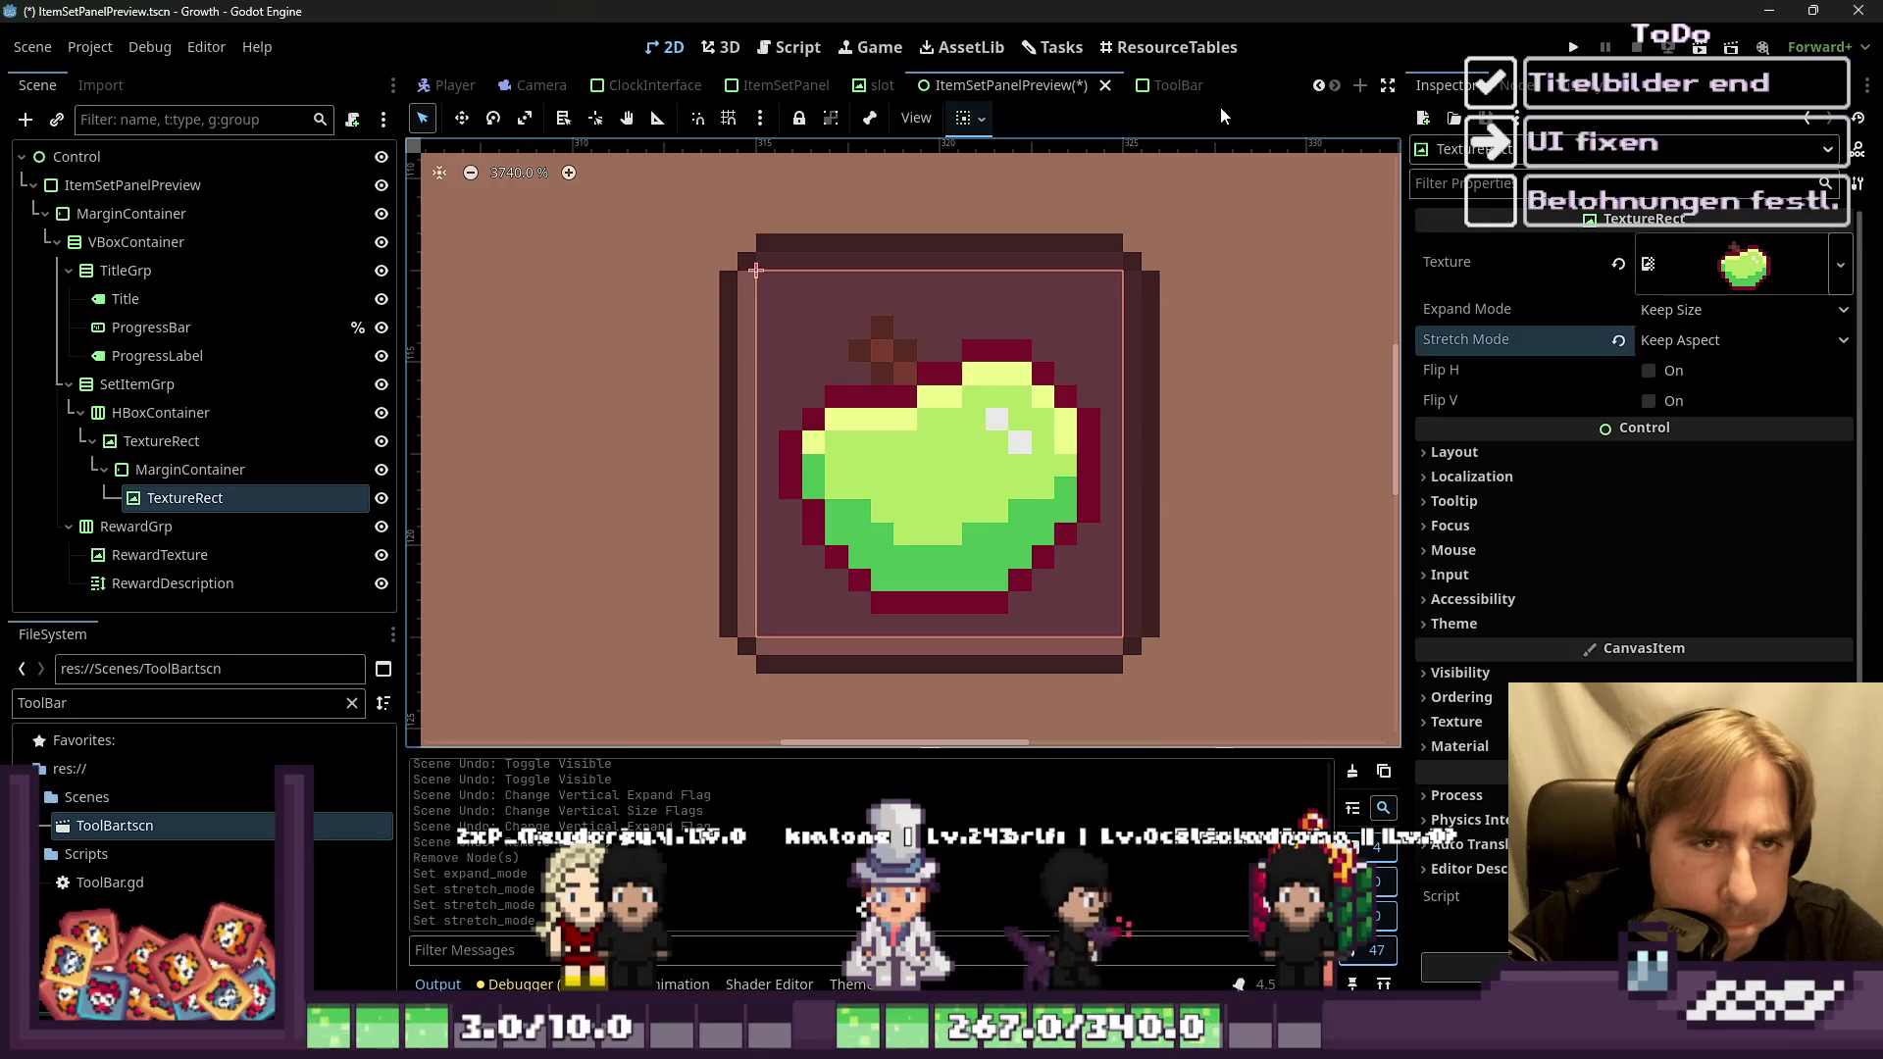
pyautogui.click(1175, 86)
pyautogui.click(603, 309)
pyautogui.scroll(3, 557, 312)
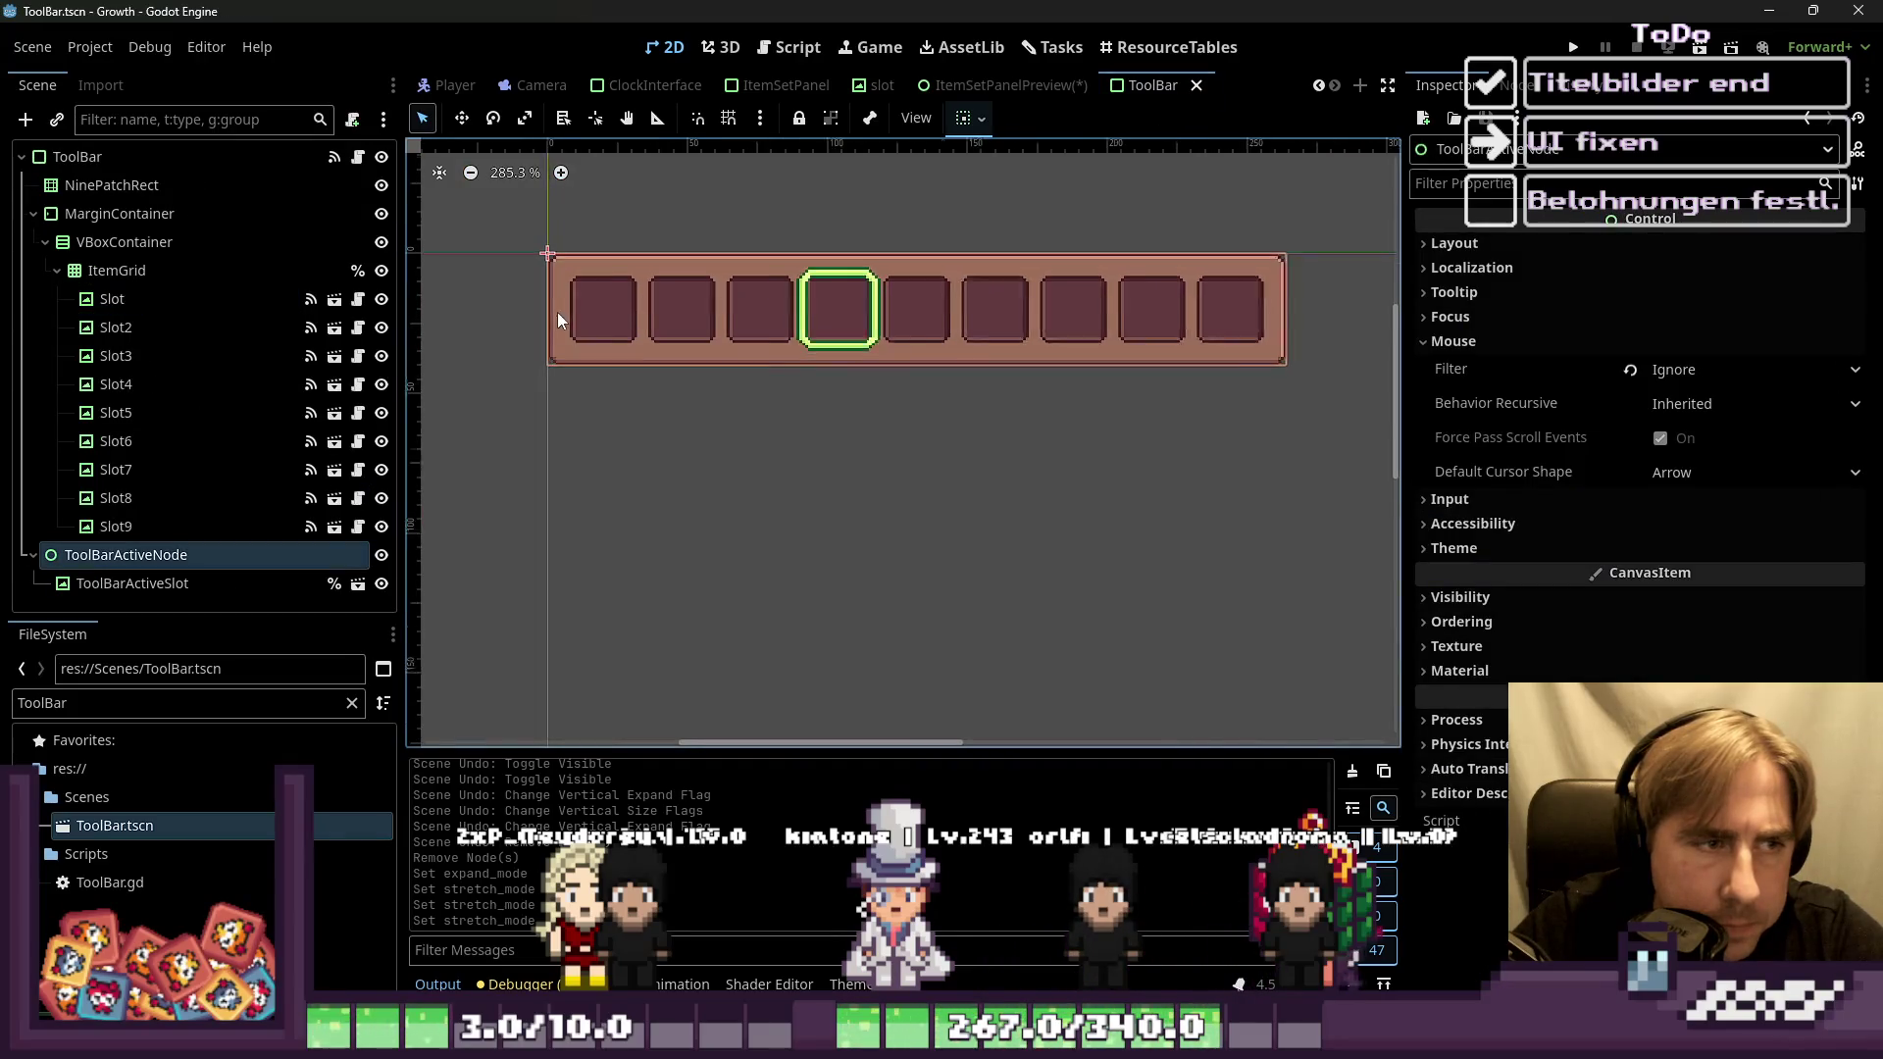
pyautogui.click(149, 413)
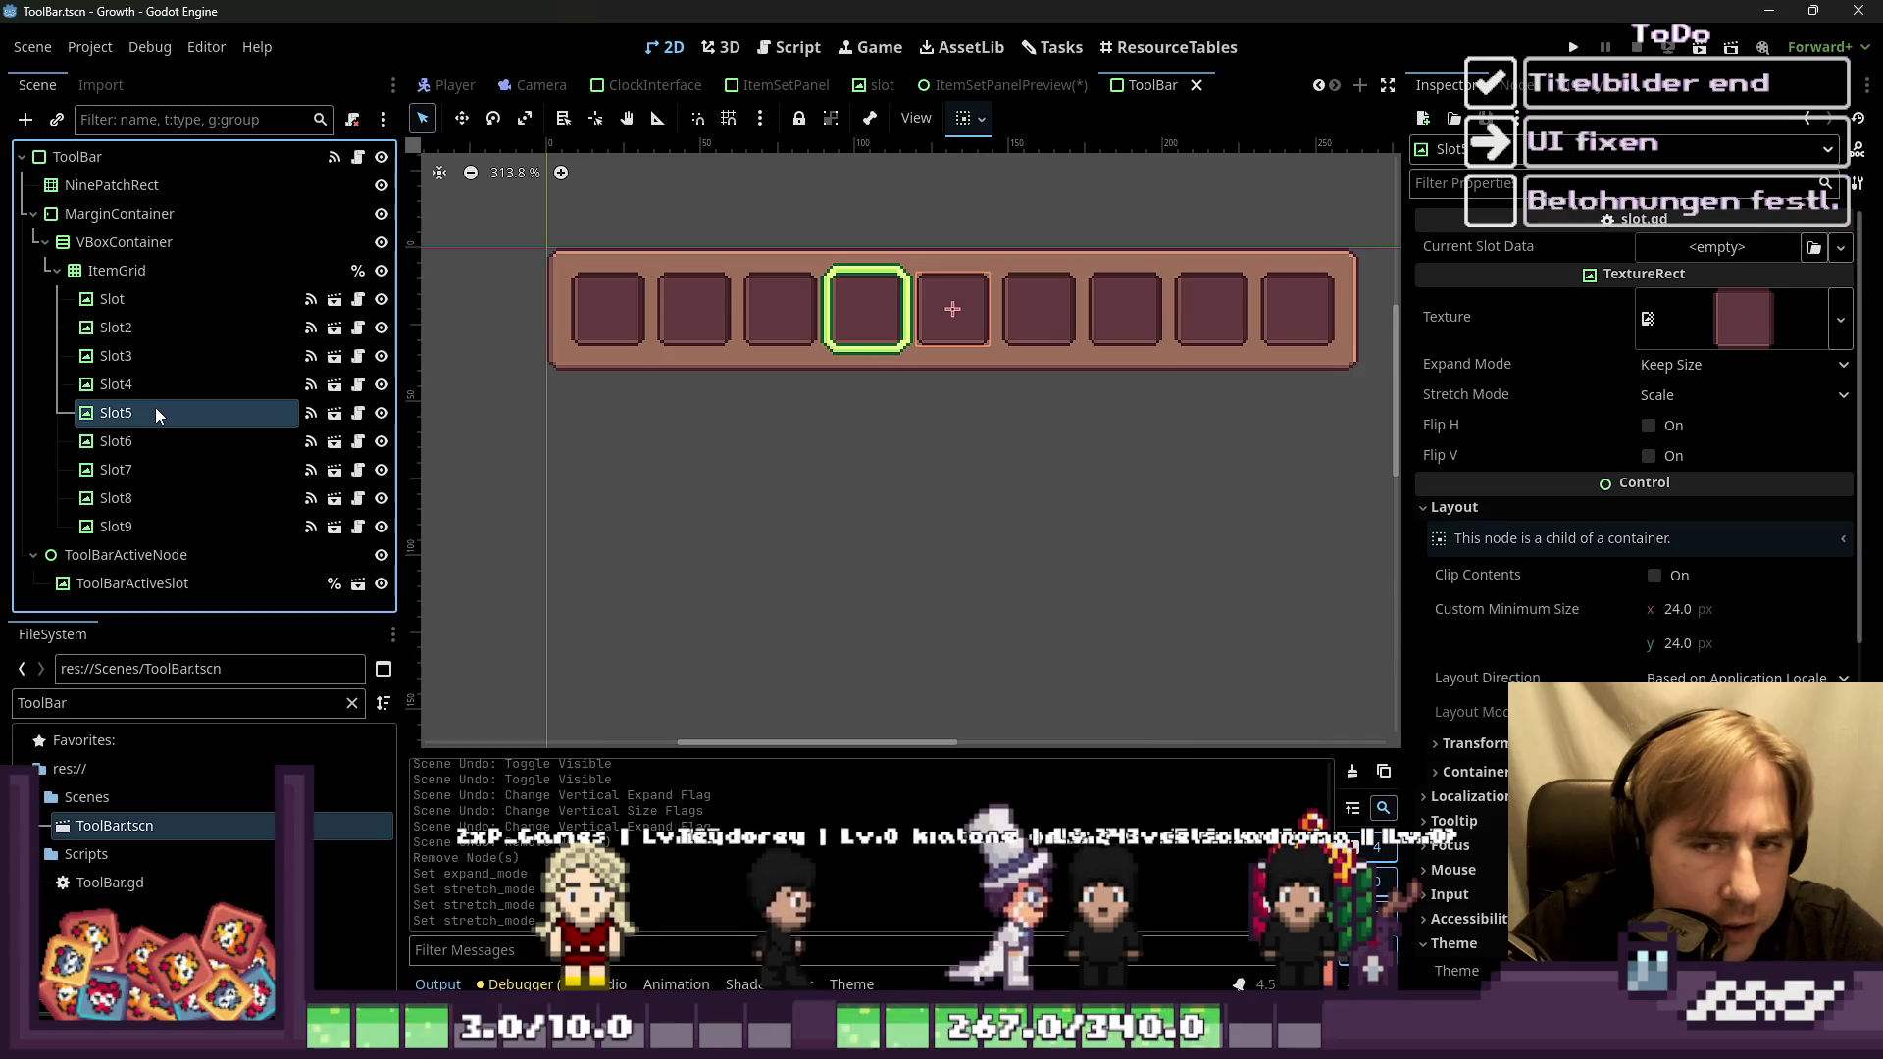
pyautogui.click(141, 274)
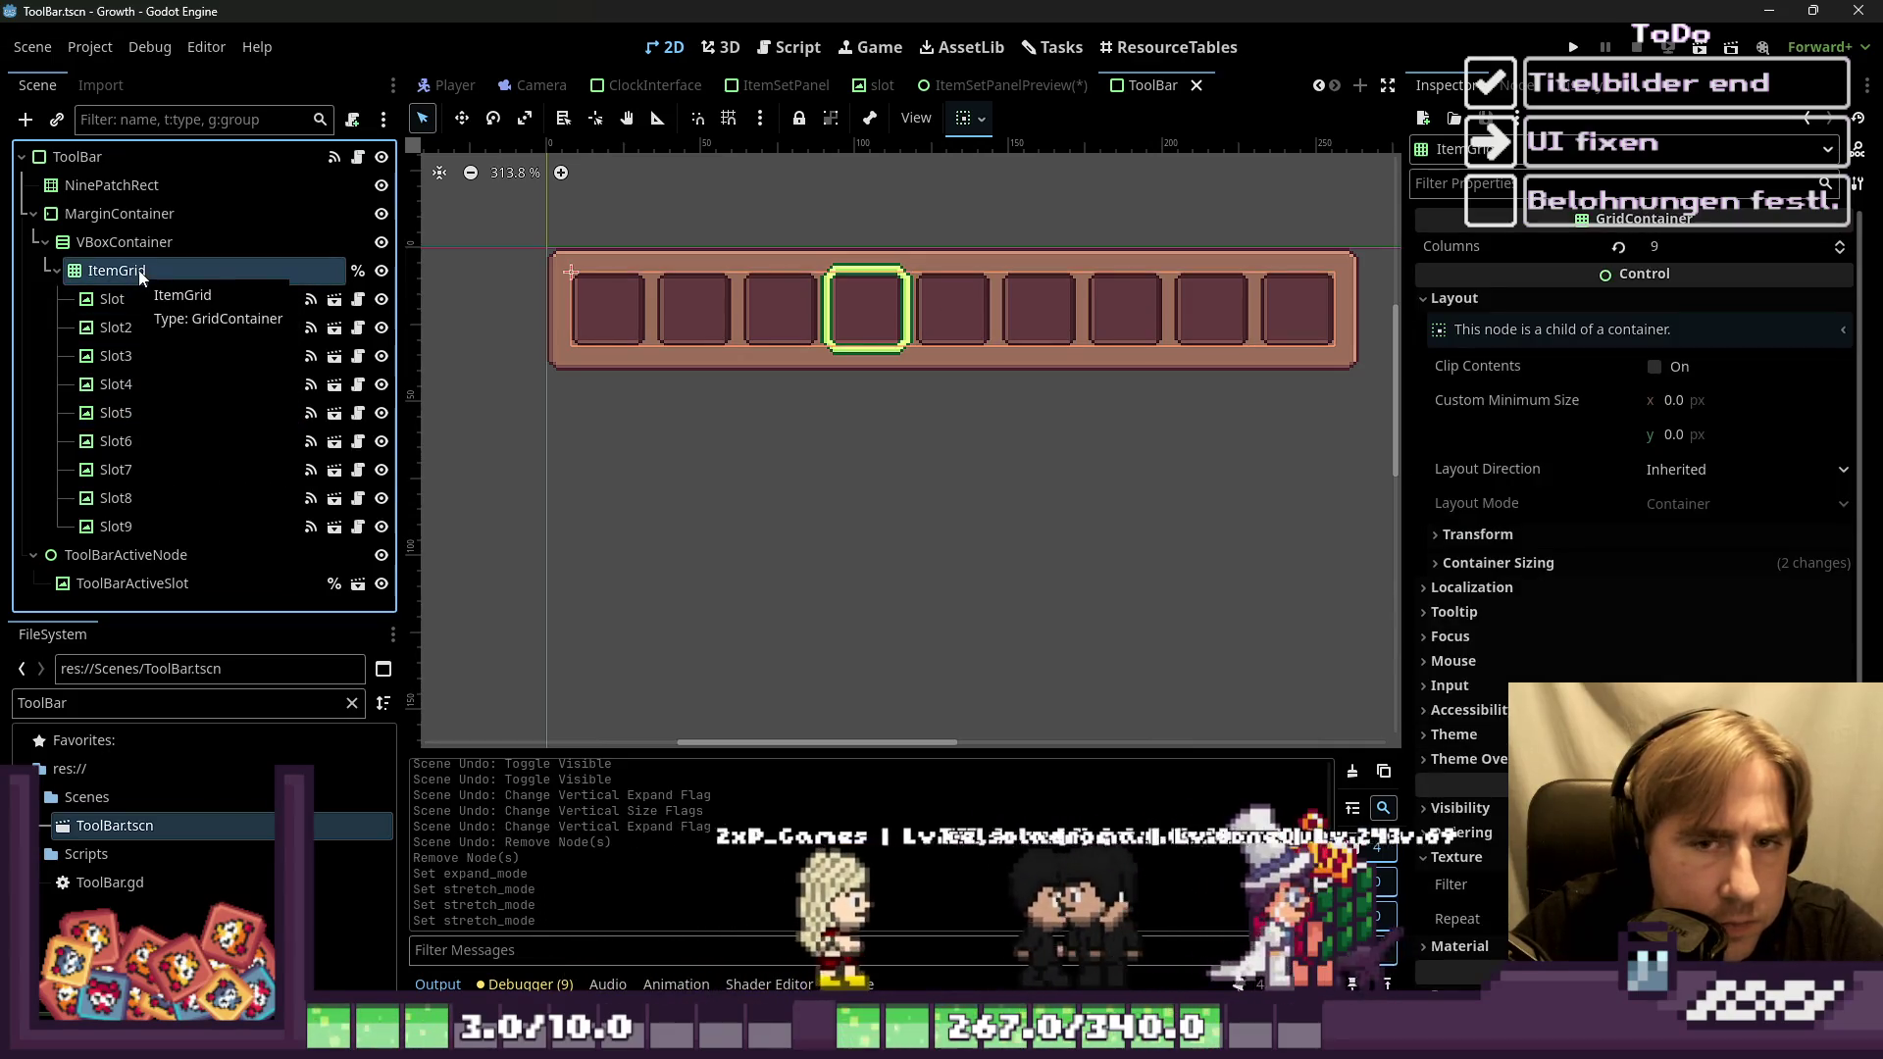
pyautogui.click(797, 39)
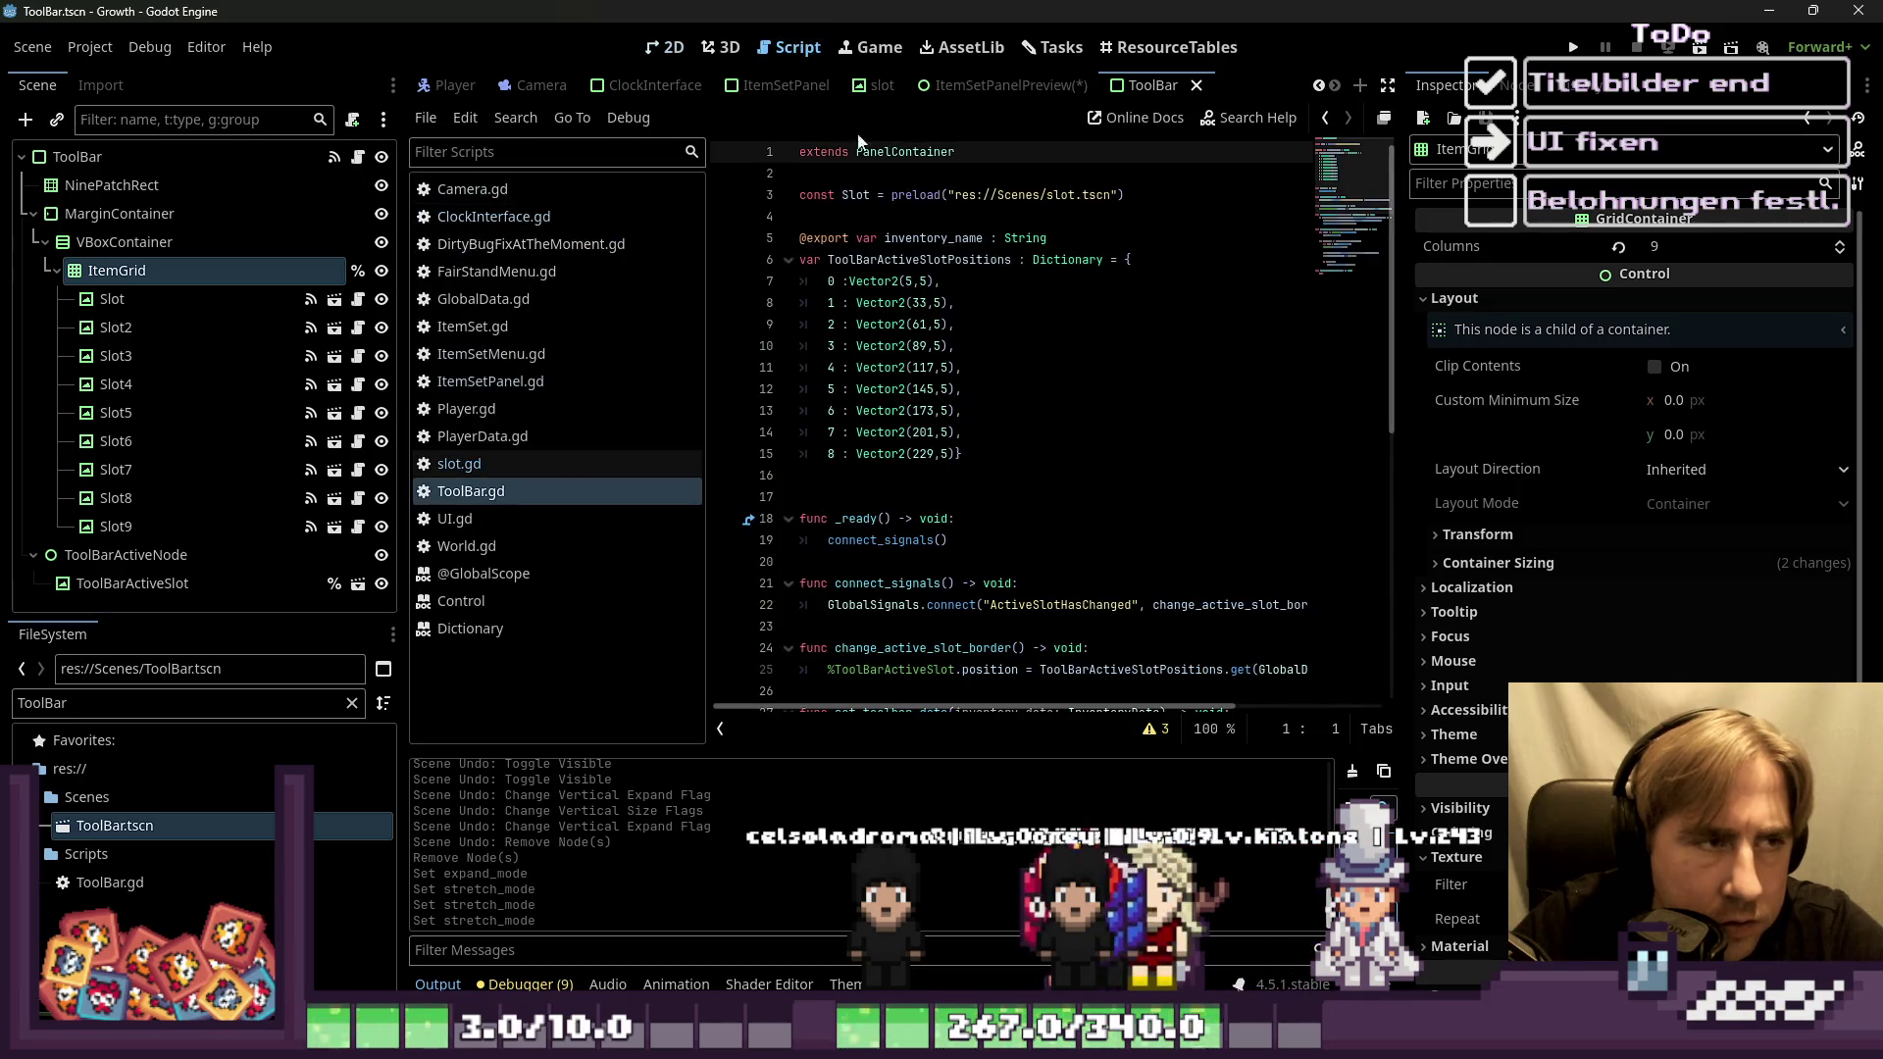
pyautogui.click(1032, 89)
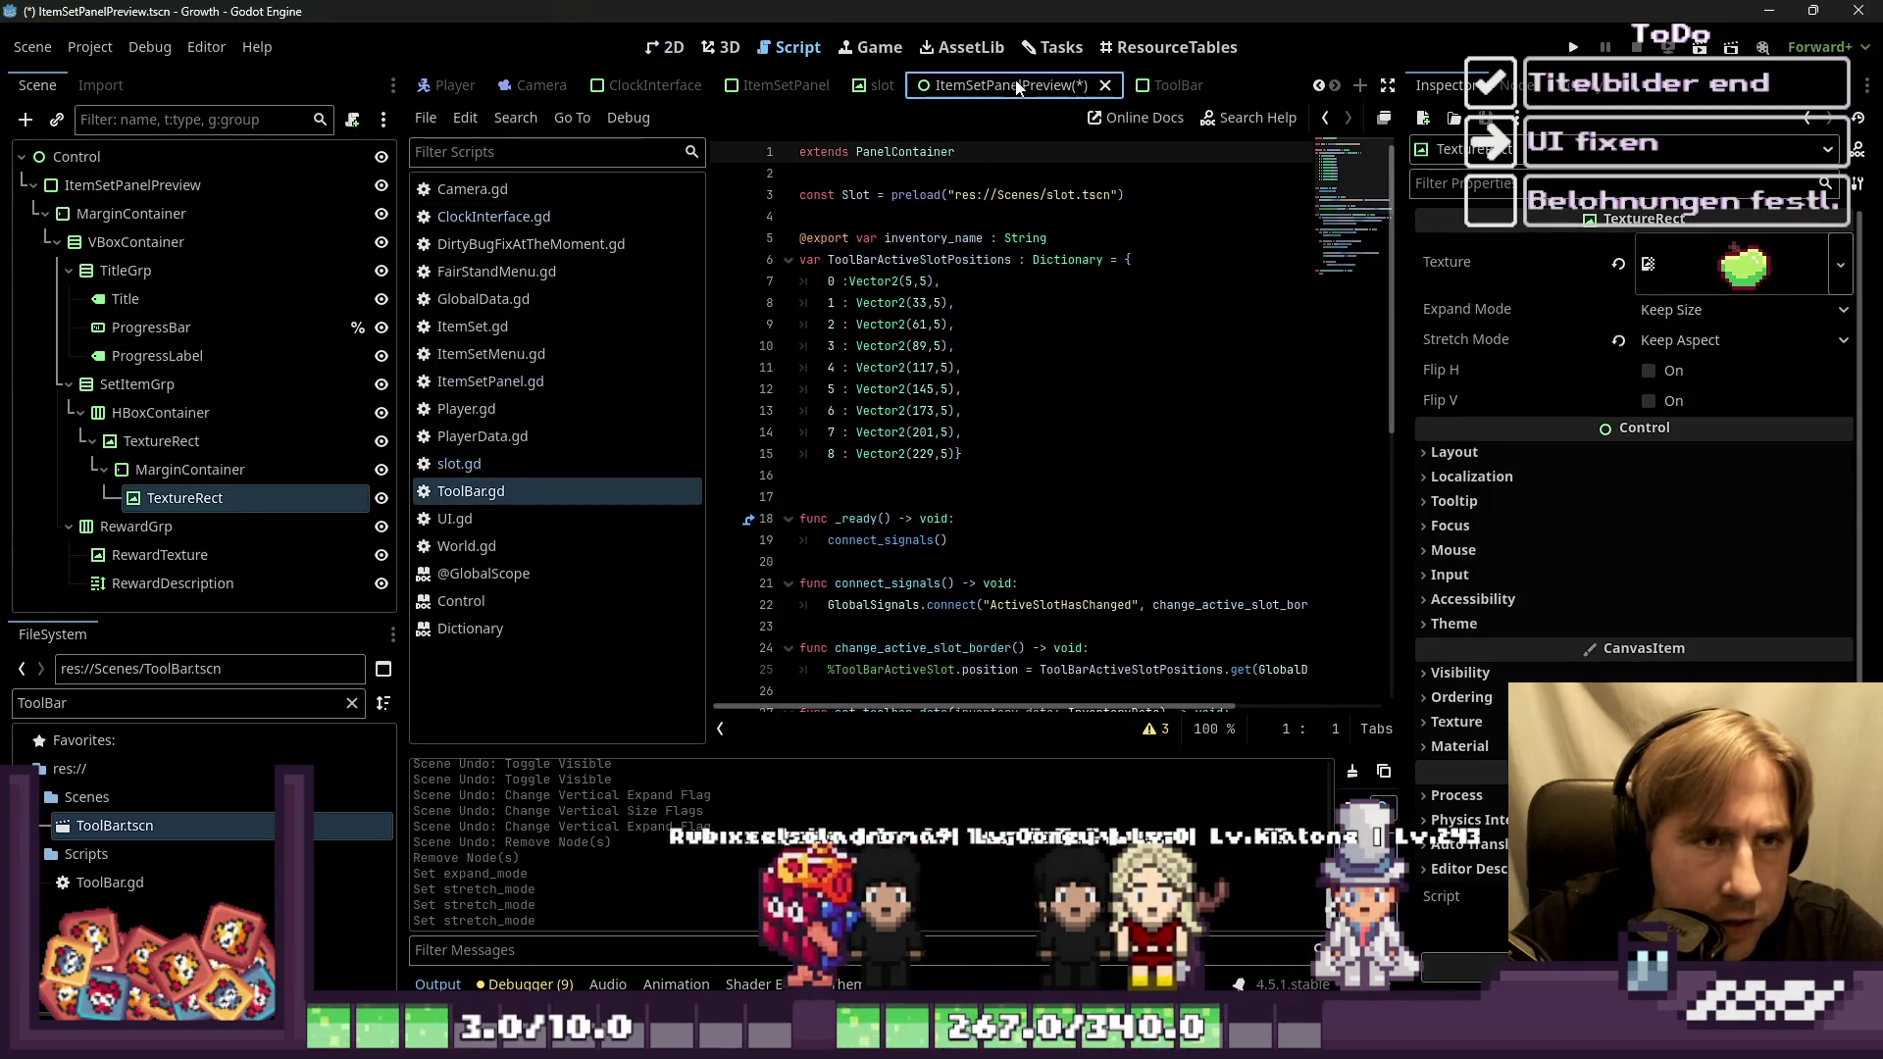
pyautogui.click(678, 49)
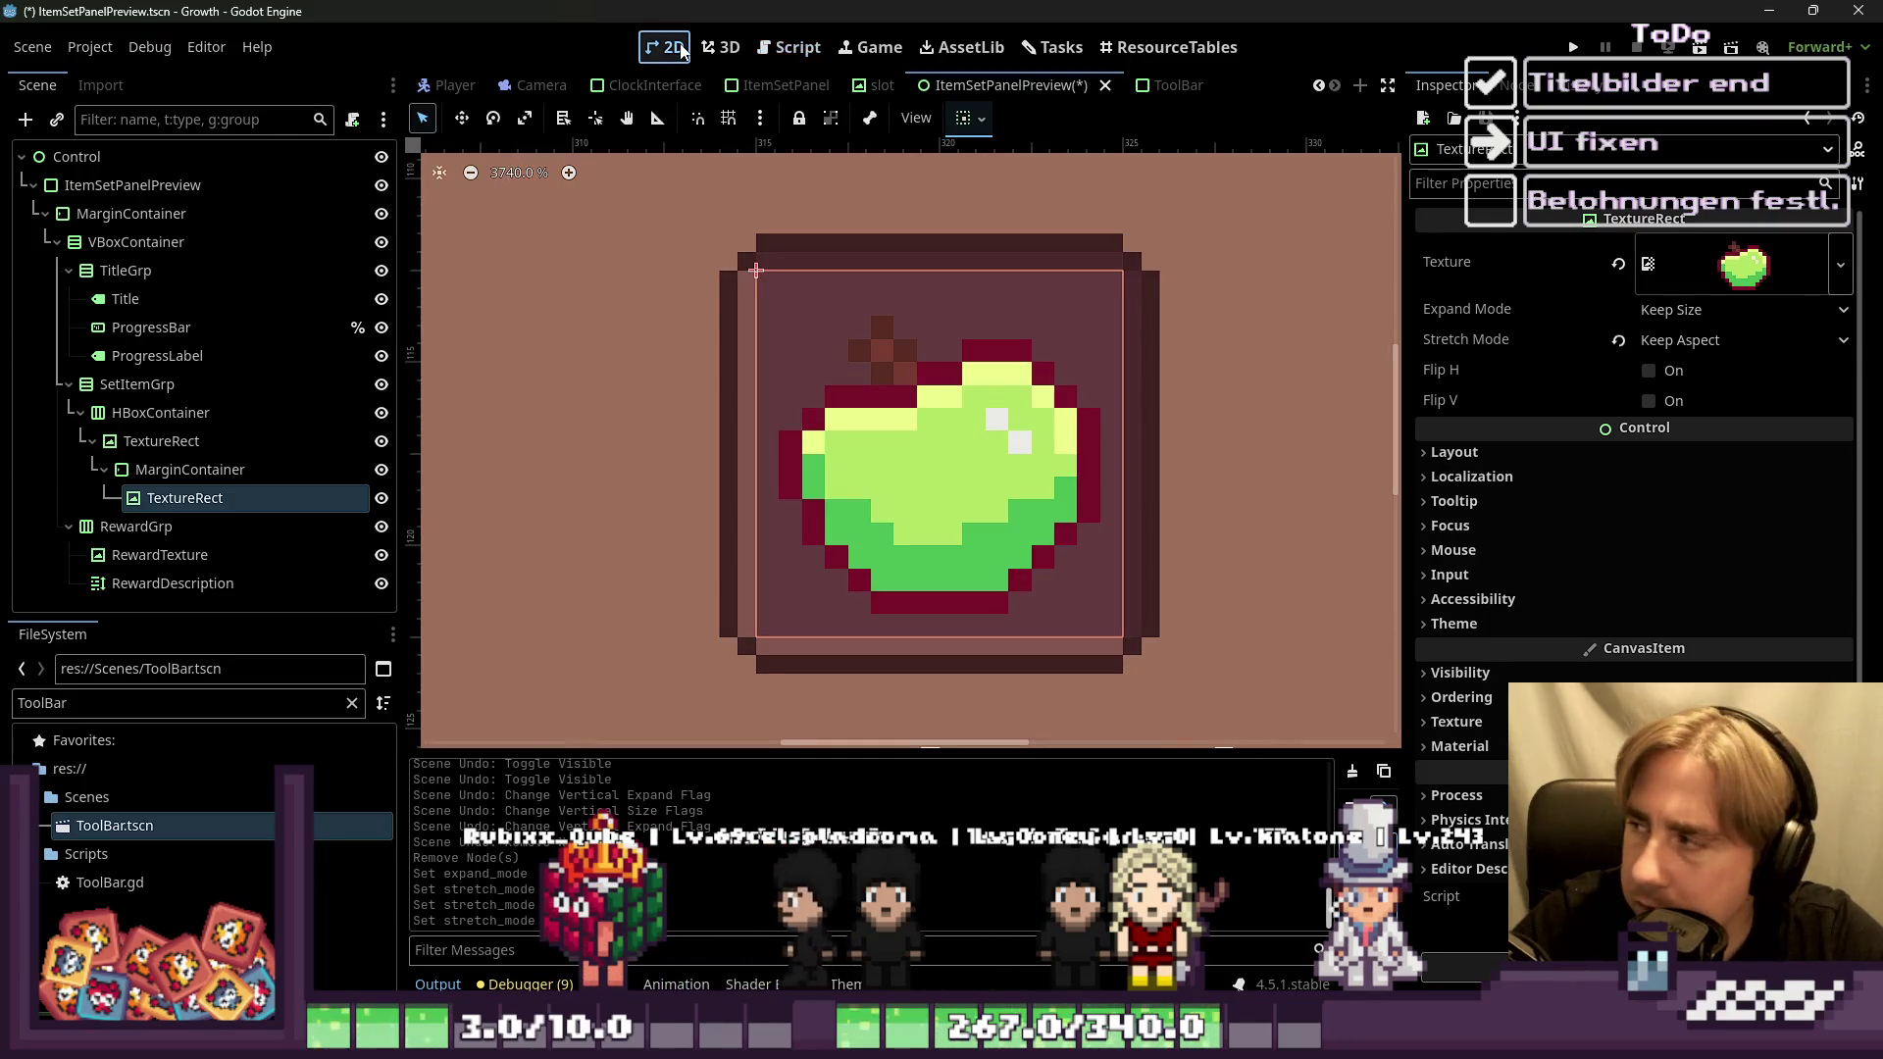
# - Select the HBoxContainer that holds the slot in the scene tree
pyautogui.scroll(-6, 785, 350)
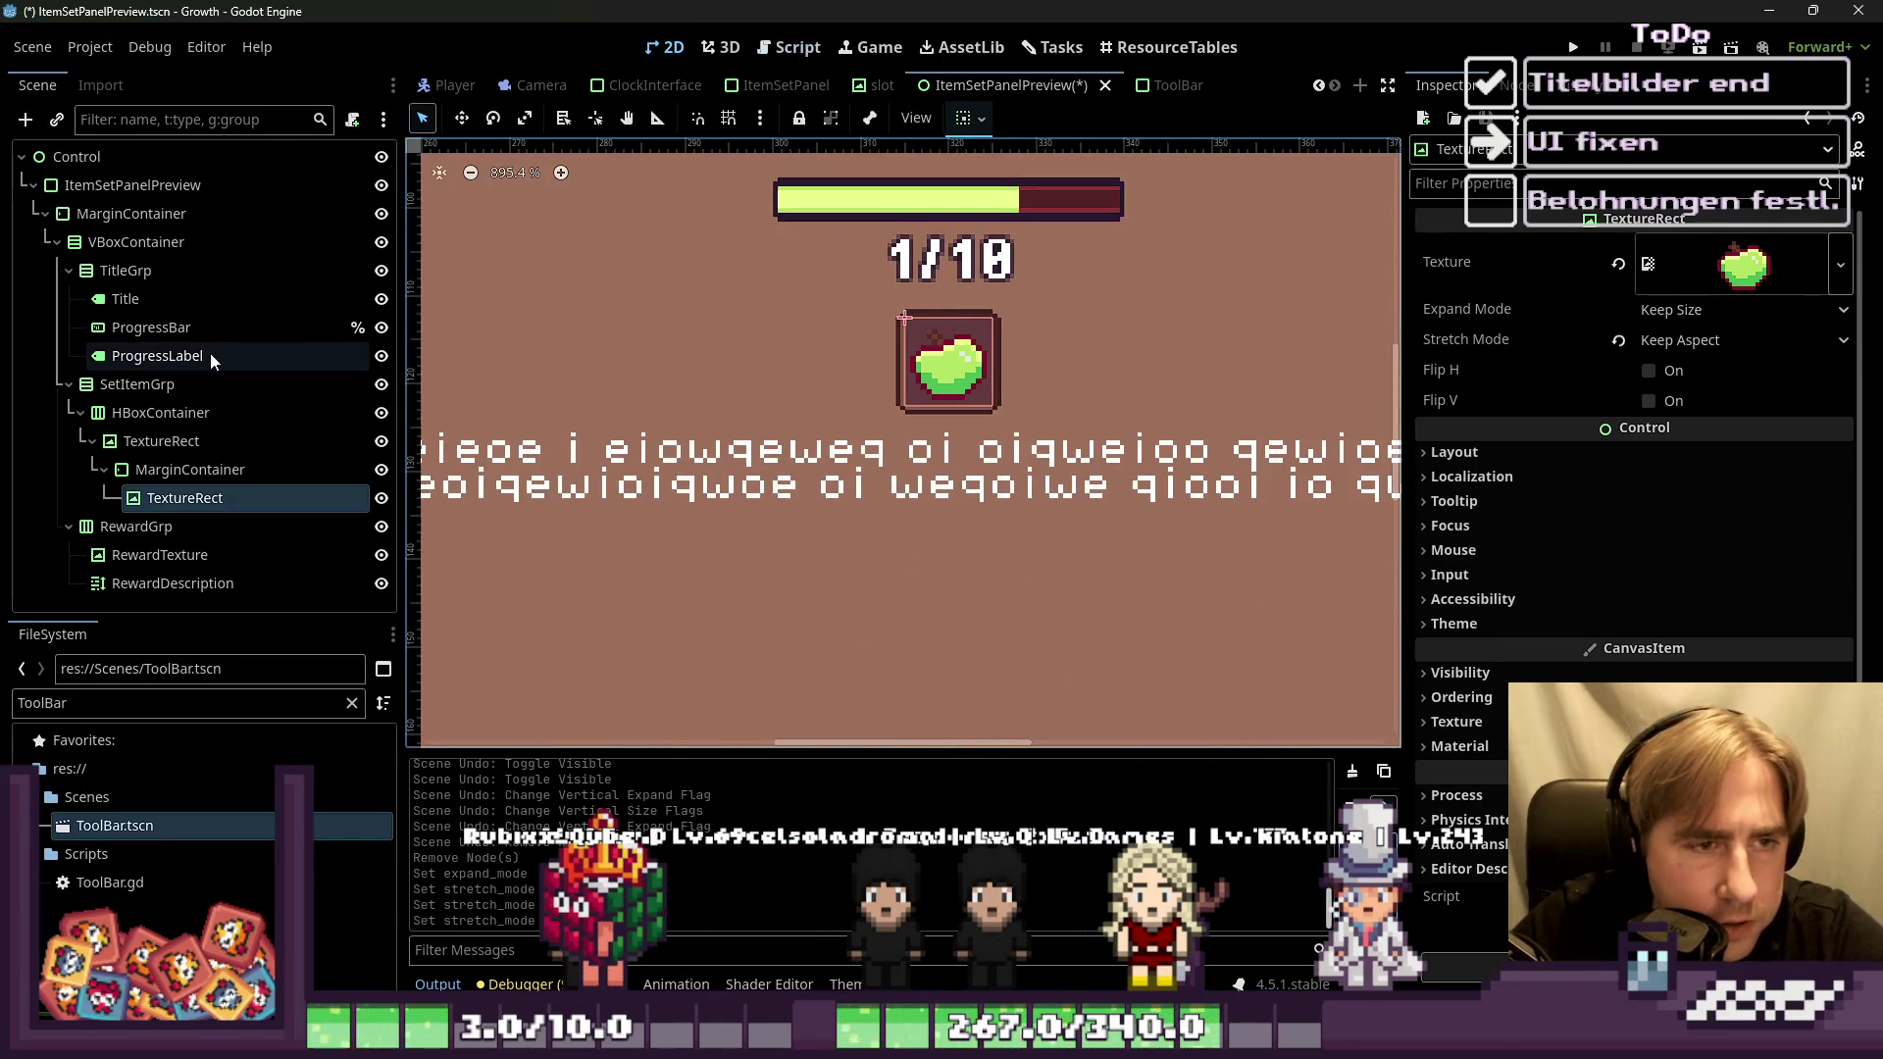
pyautogui.click(181, 412)
pyautogui.press('Down')
pyautogui.press('Down')
pyautogui.press('Down')
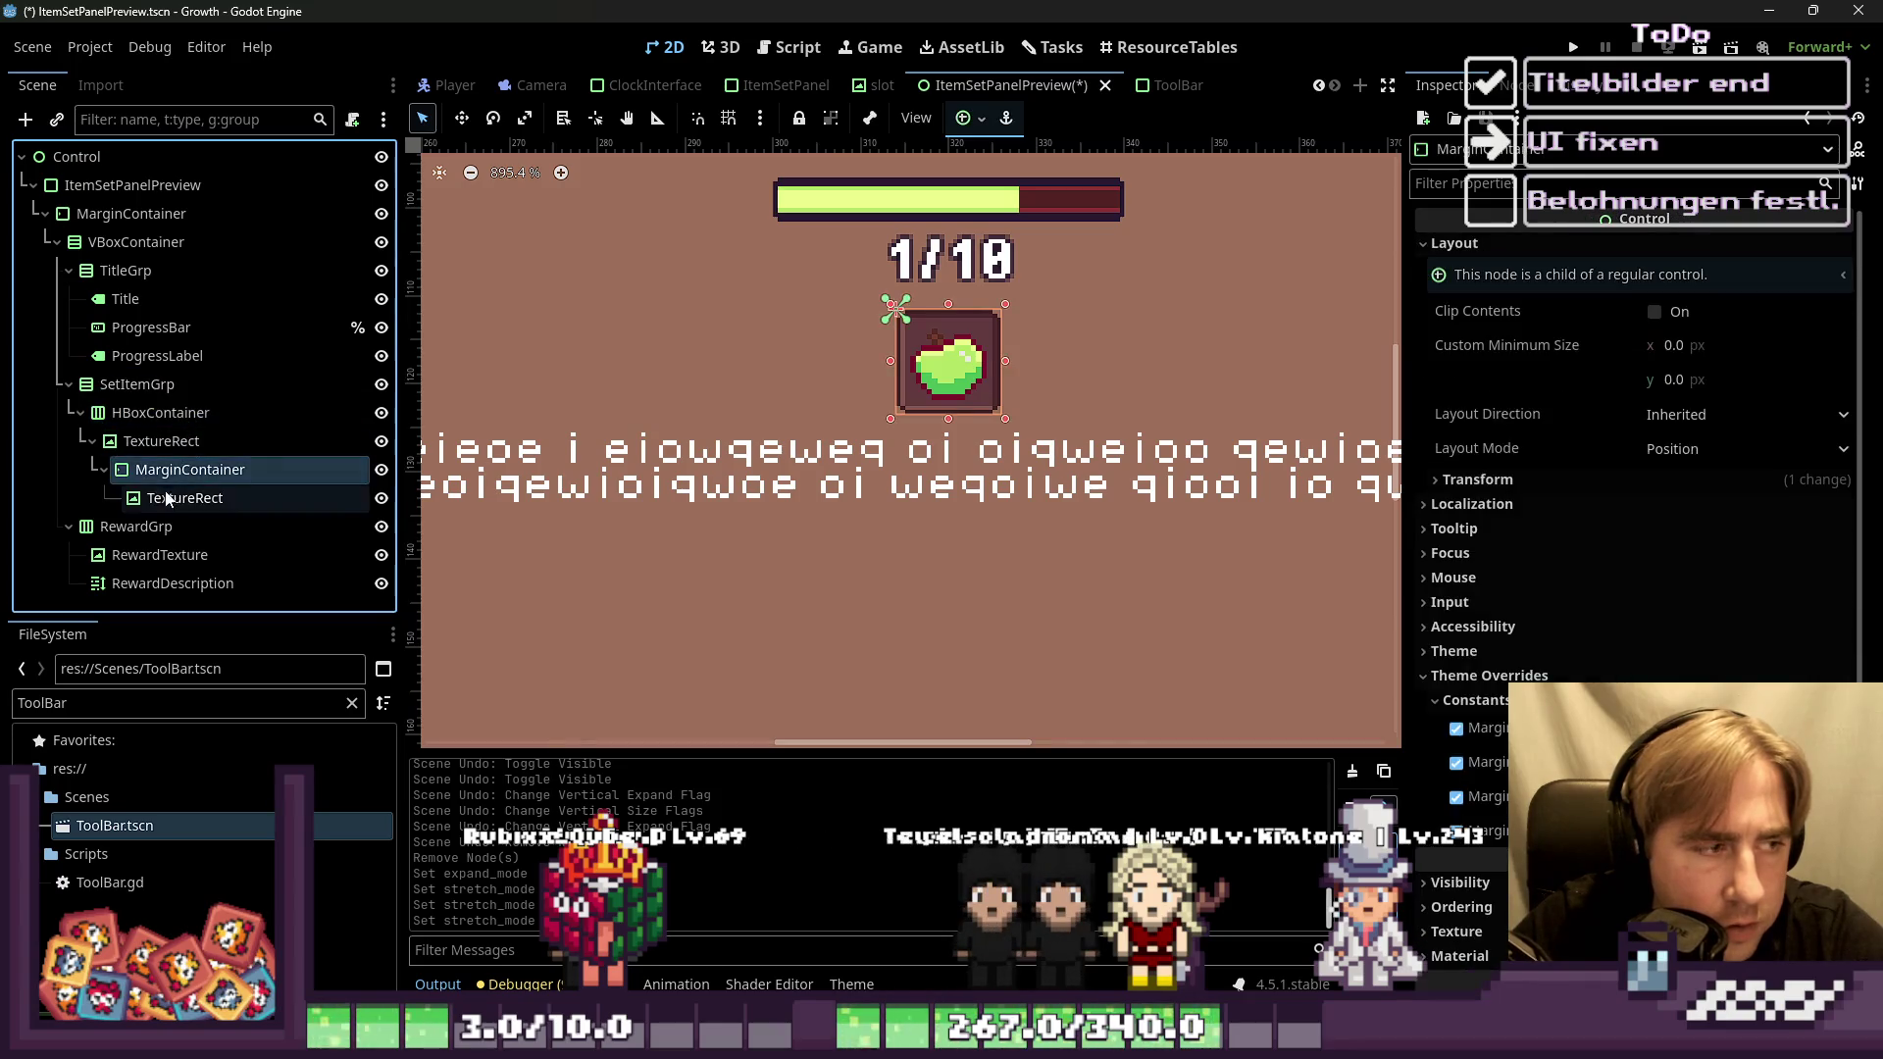
pyautogui.click(134, 384)
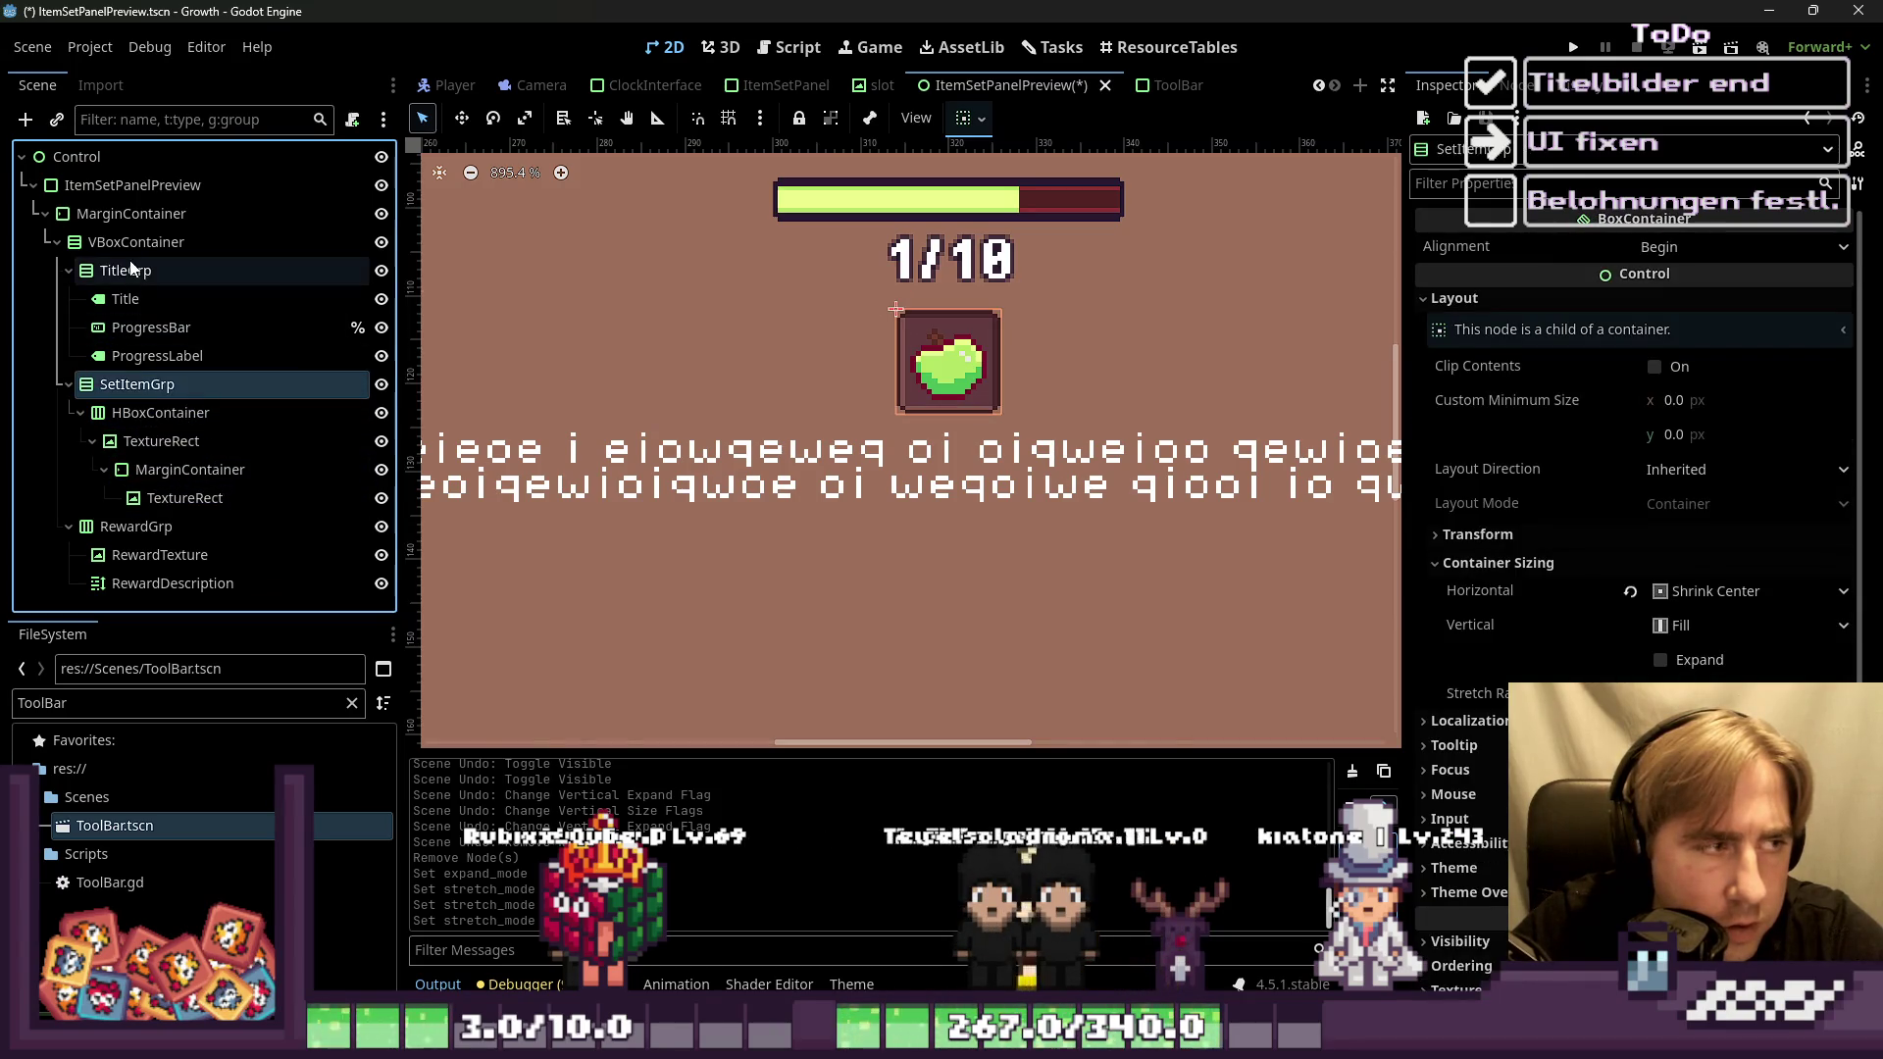
pyautogui.click(132, 269)
pyautogui.click(160, 440)
pyautogui.click(125, 413)
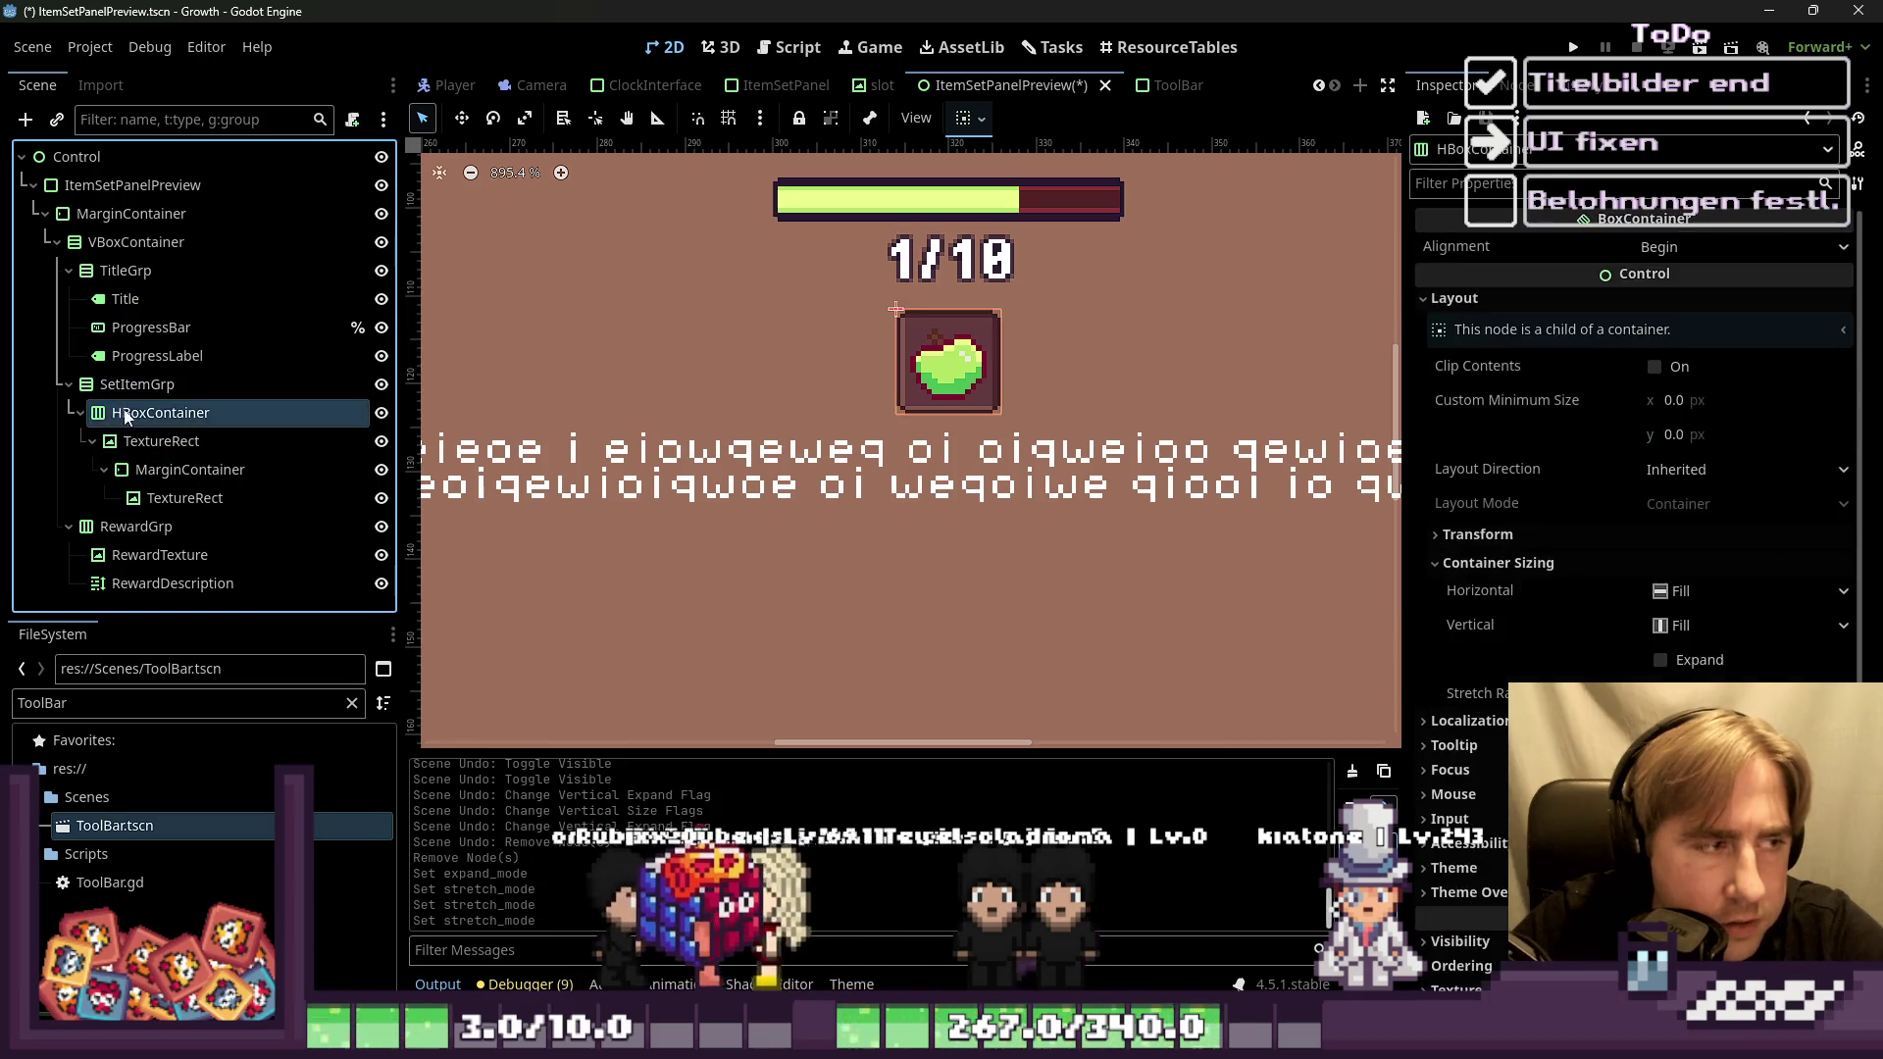
# - Set the HBoxContainer's Custom Minimum Size to 94 × 62 px
pyautogui.click(1728, 402)
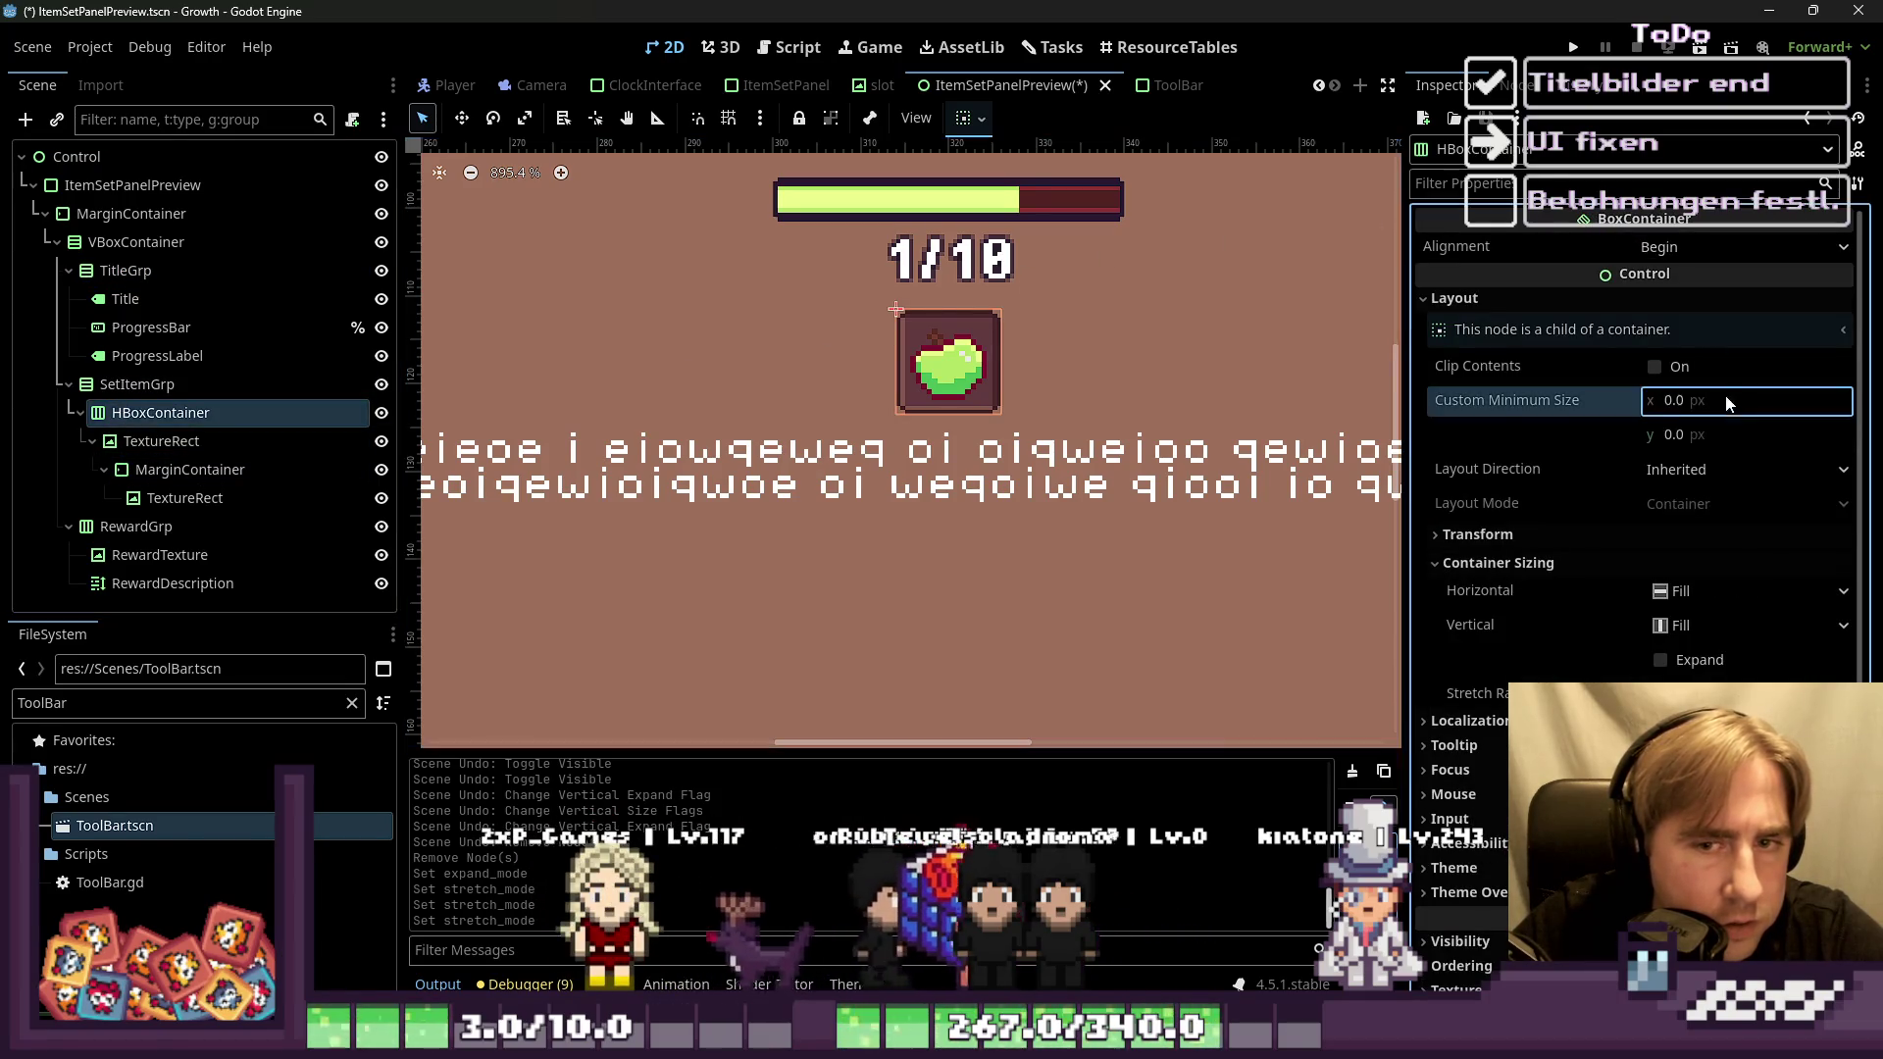
pyautogui.write('44')
pyautogui.press('Return')
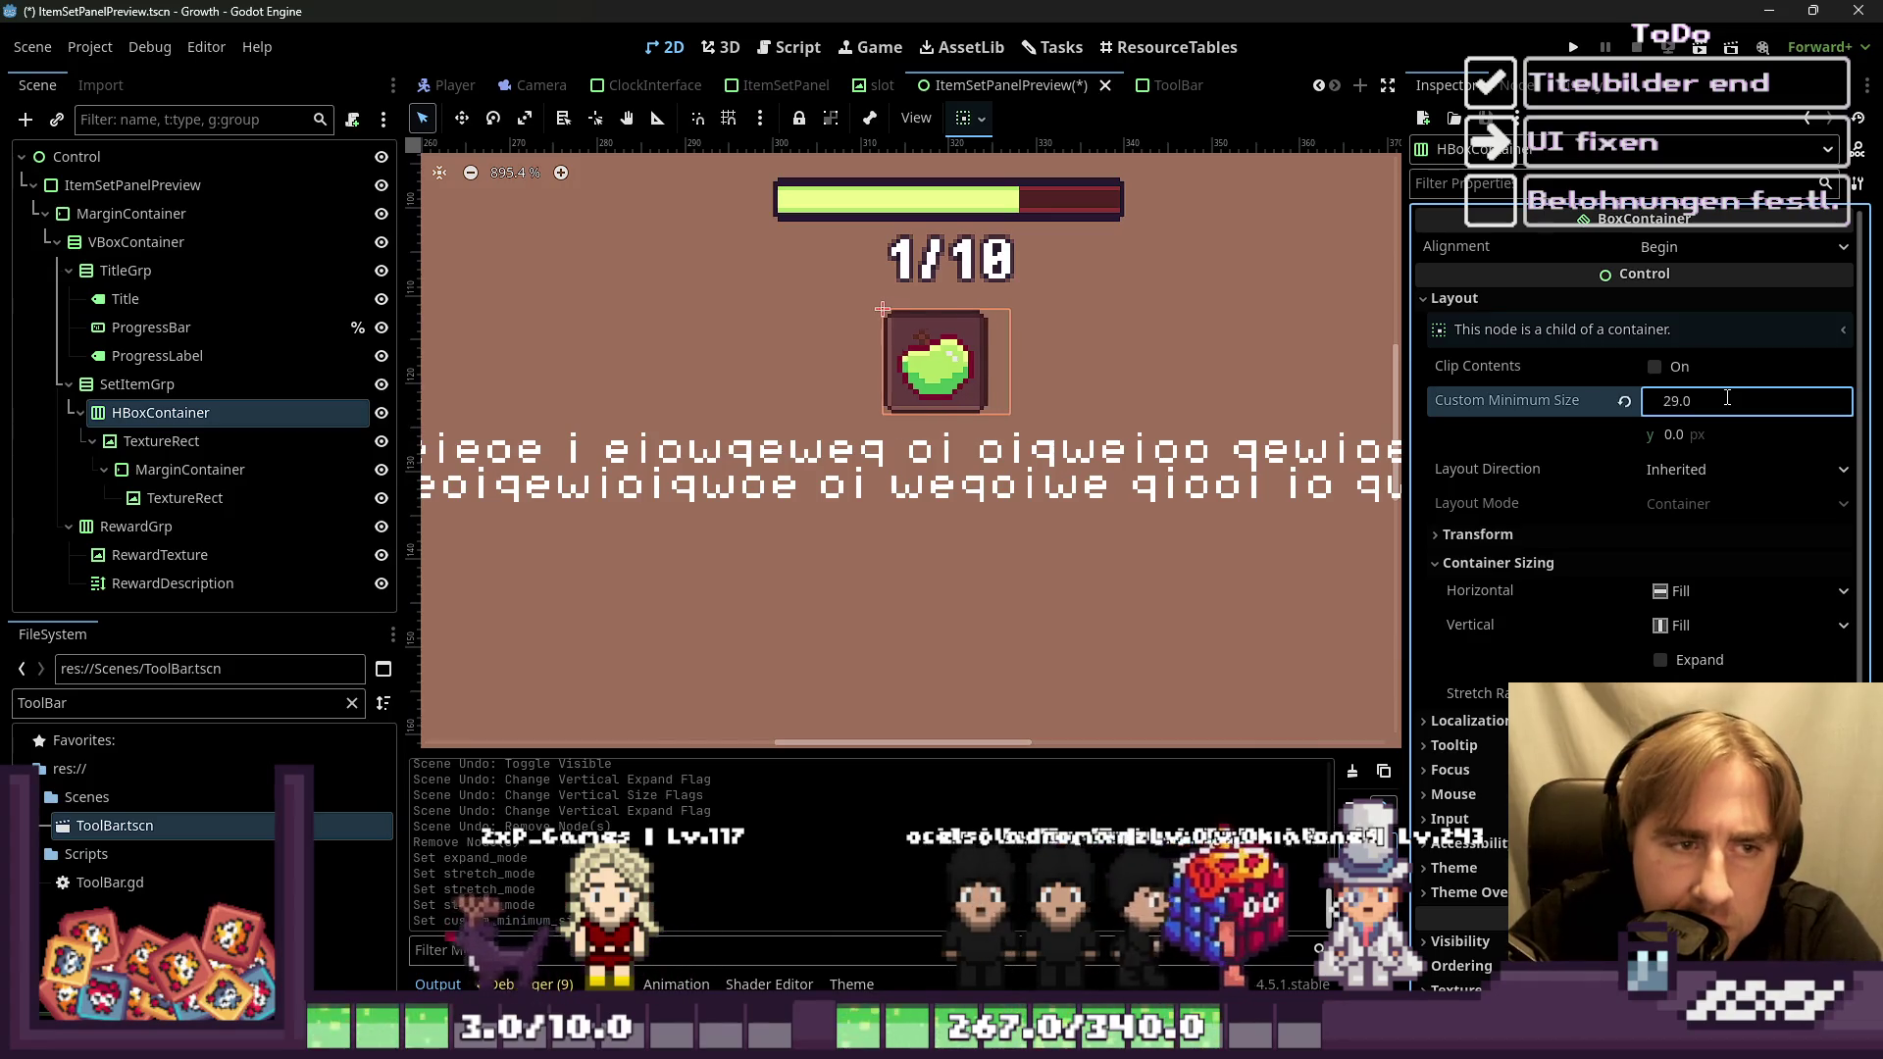
pyautogui.click(1624, 402)
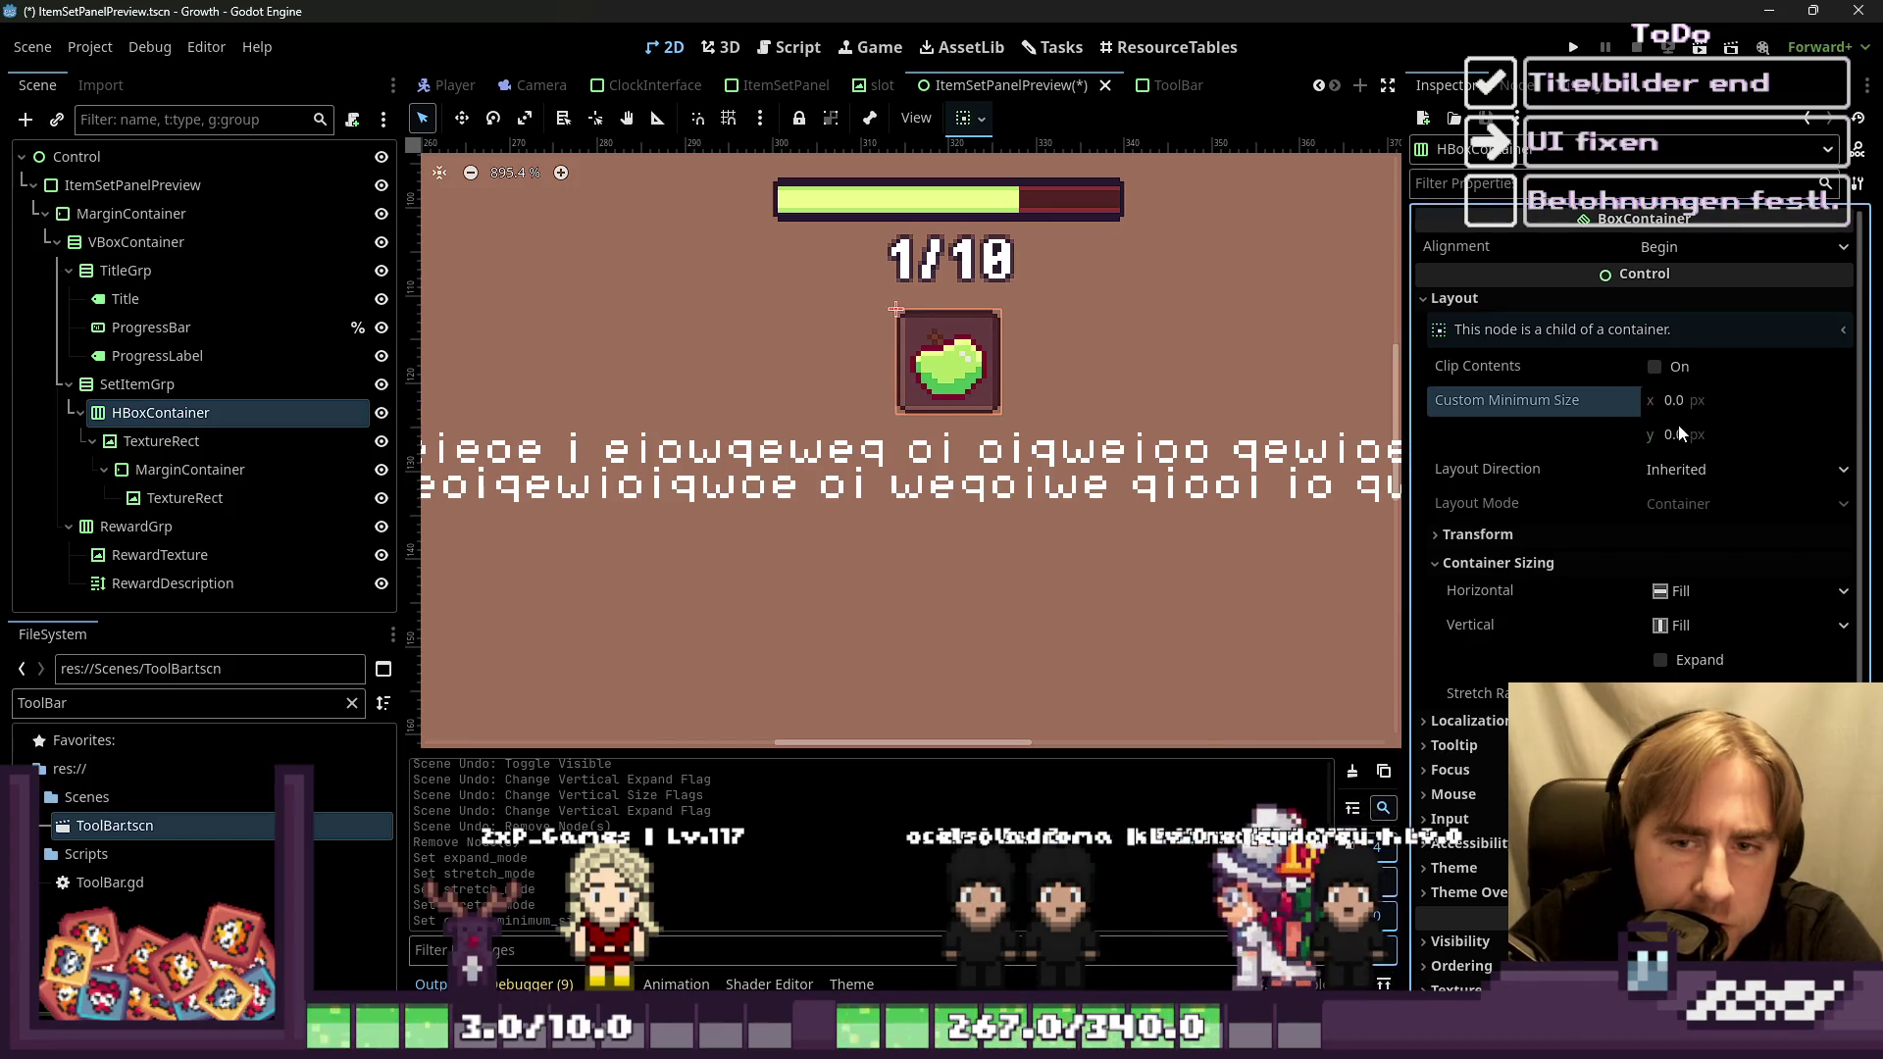
pyautogui.moveTo(1687, 429)
pyautogui.mouseDown()
pyautogui.moveTo(1698, 387)
pyautogui.moveTo(1473, 422)
pyautogui.moveTo(1124, 417)
pyautogui.mouseUp()
pyautogui.click(1699, 396)
pyautogui.write('32')
pyautogui.press('Return')
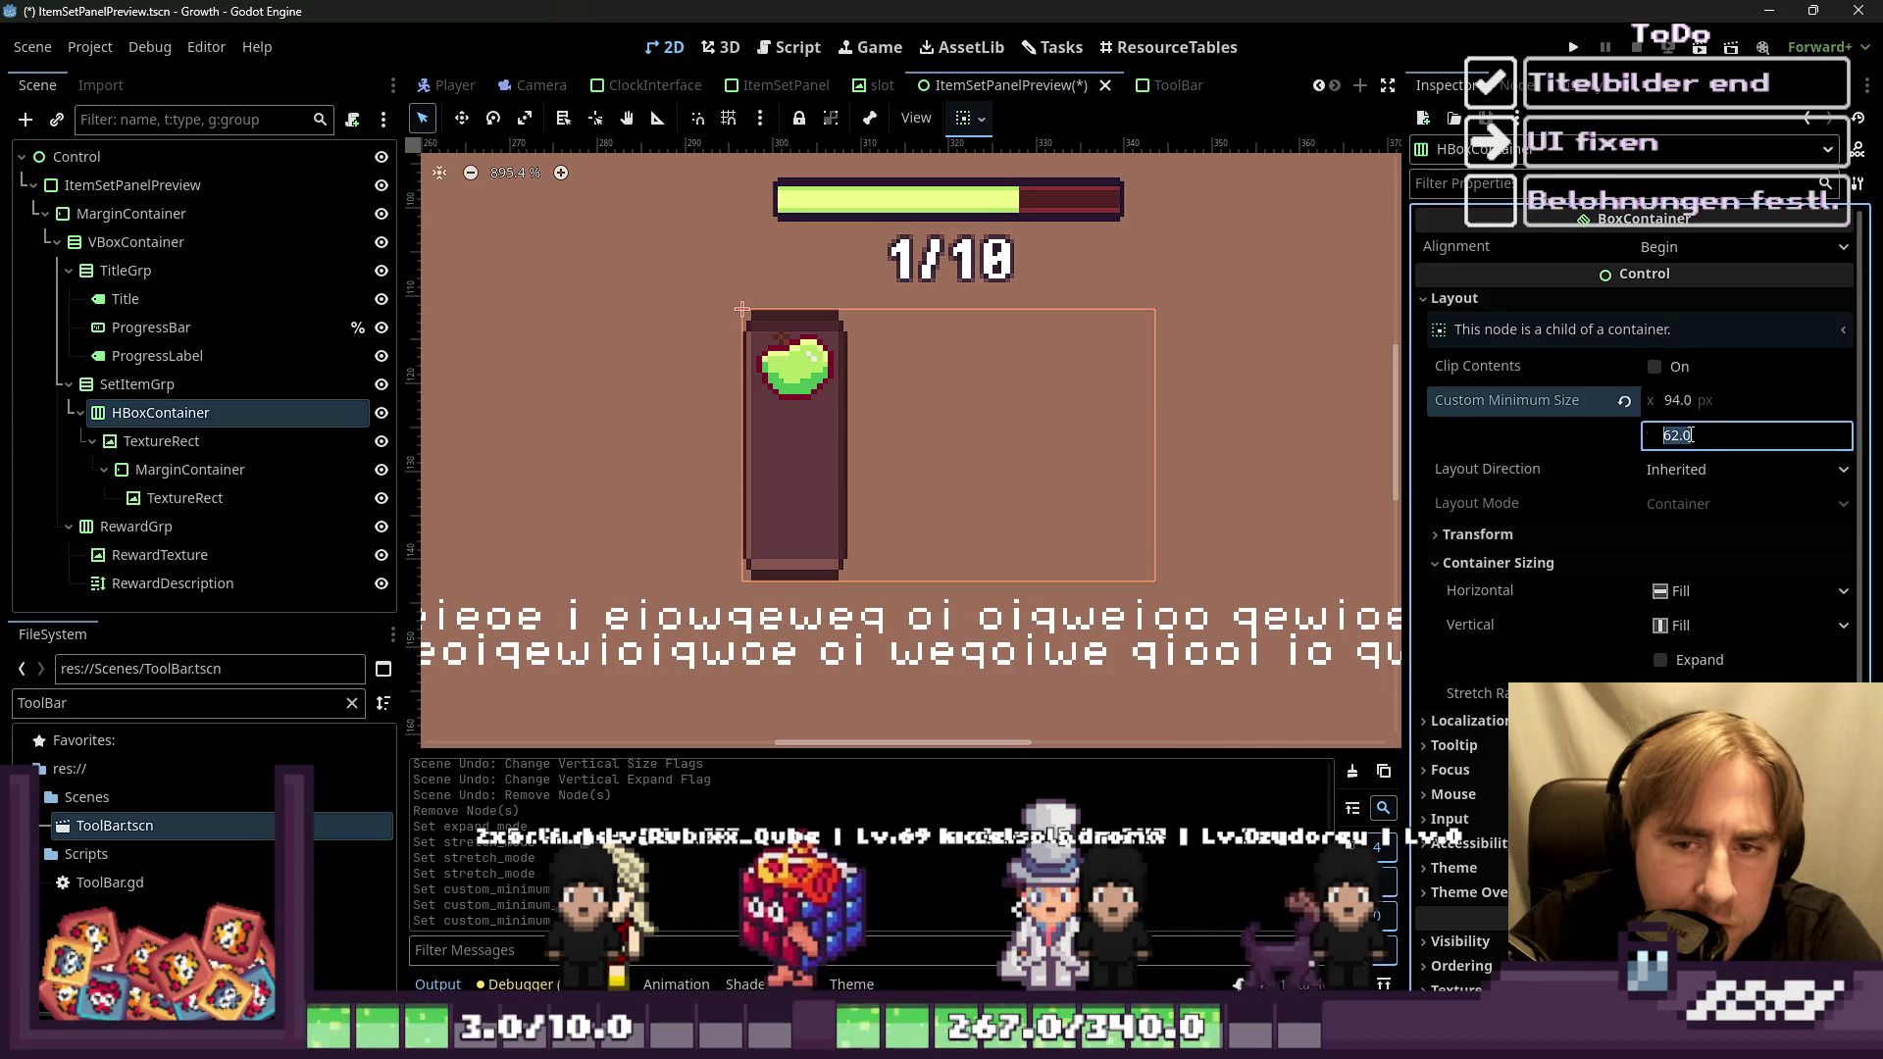
pyautogui.click(115, 417)
# - Set the slot frame TextureRect's Stretch Mode to Keep Aspect, keeping its texture
pyautogui.click(137, 441)
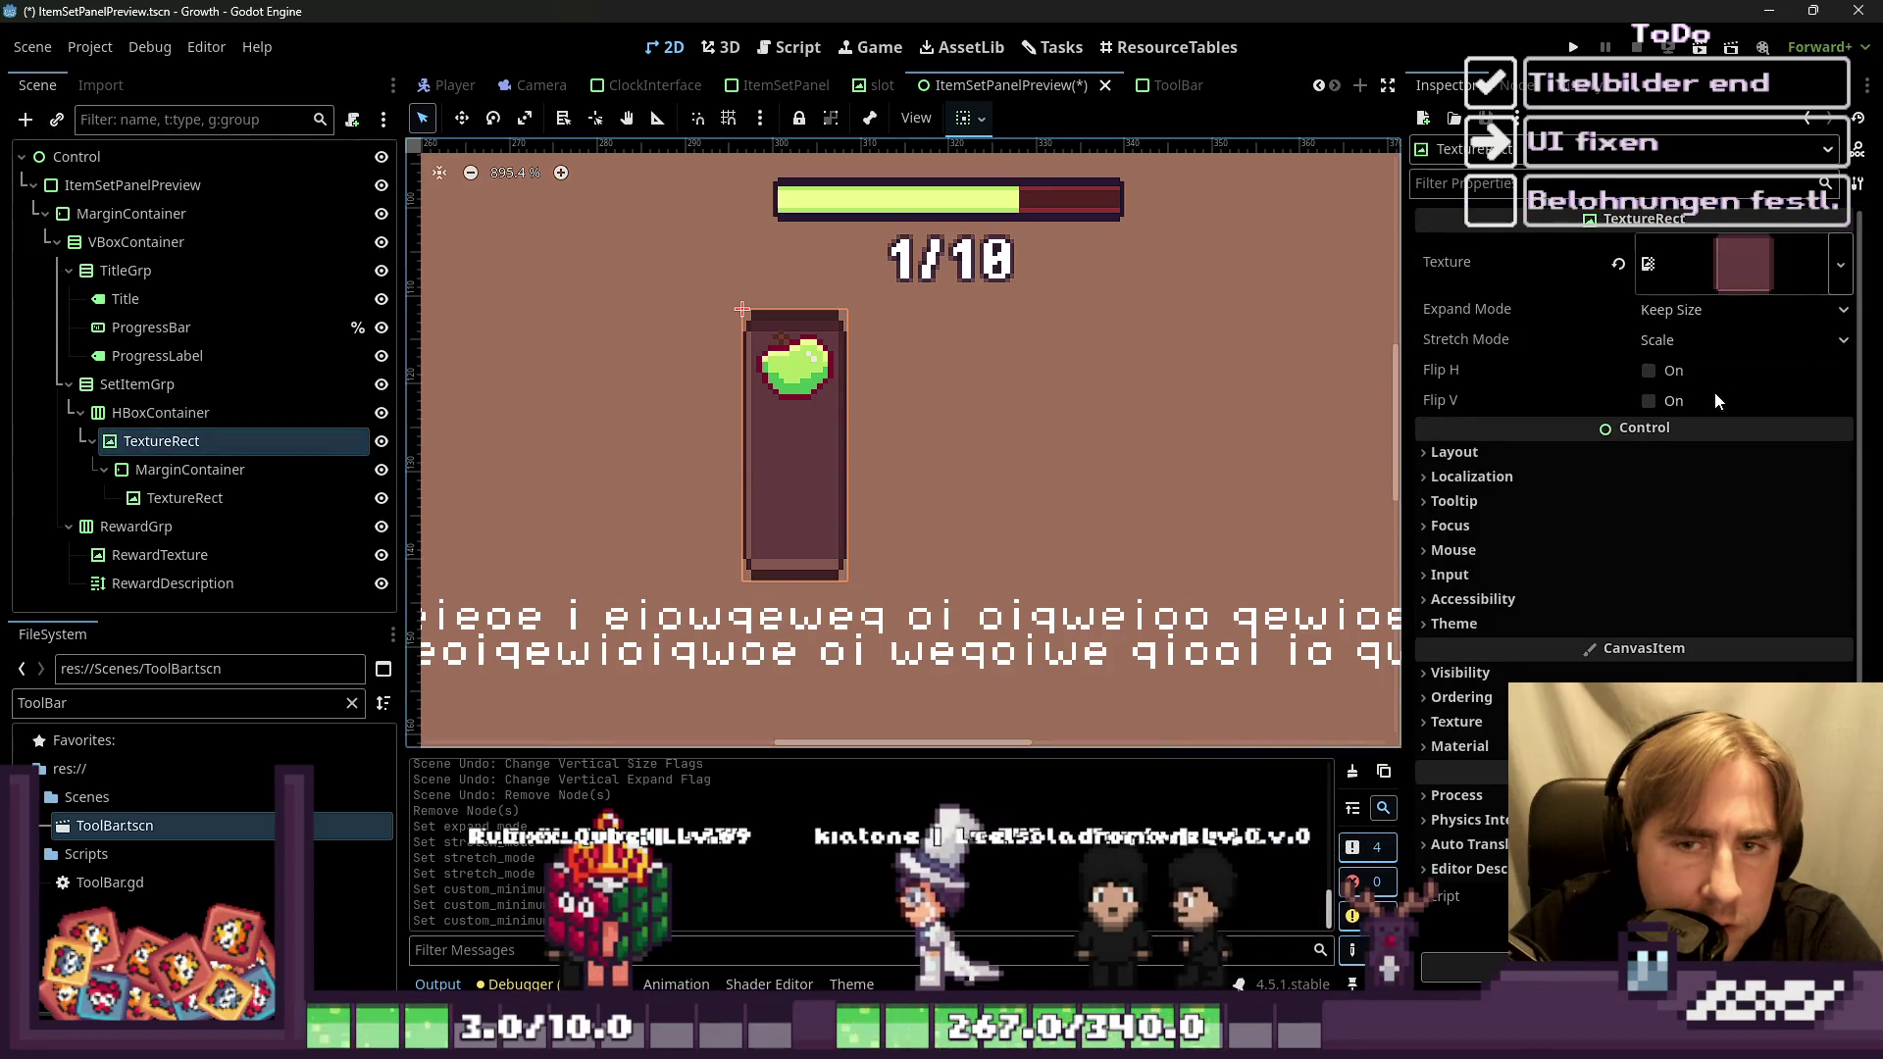
pyautogui.click(1678, 341)
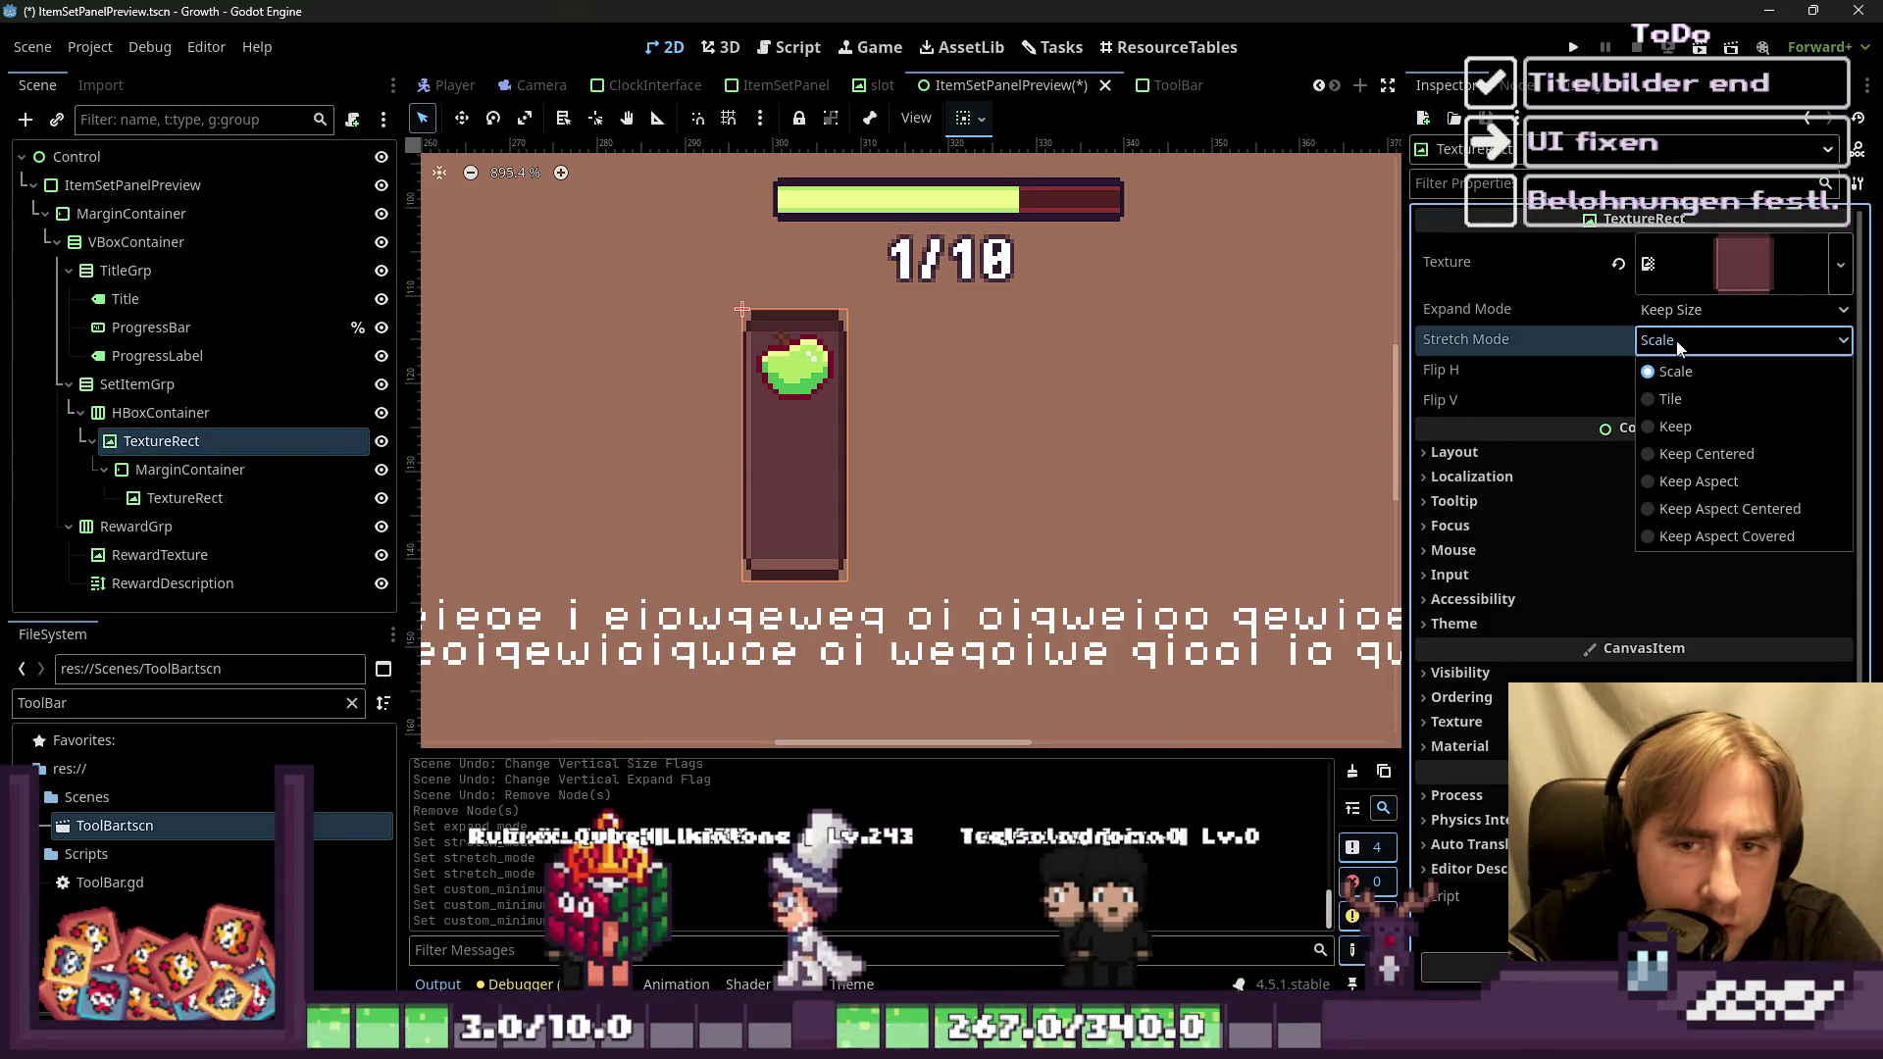
pyautogui.click(1702, 481)
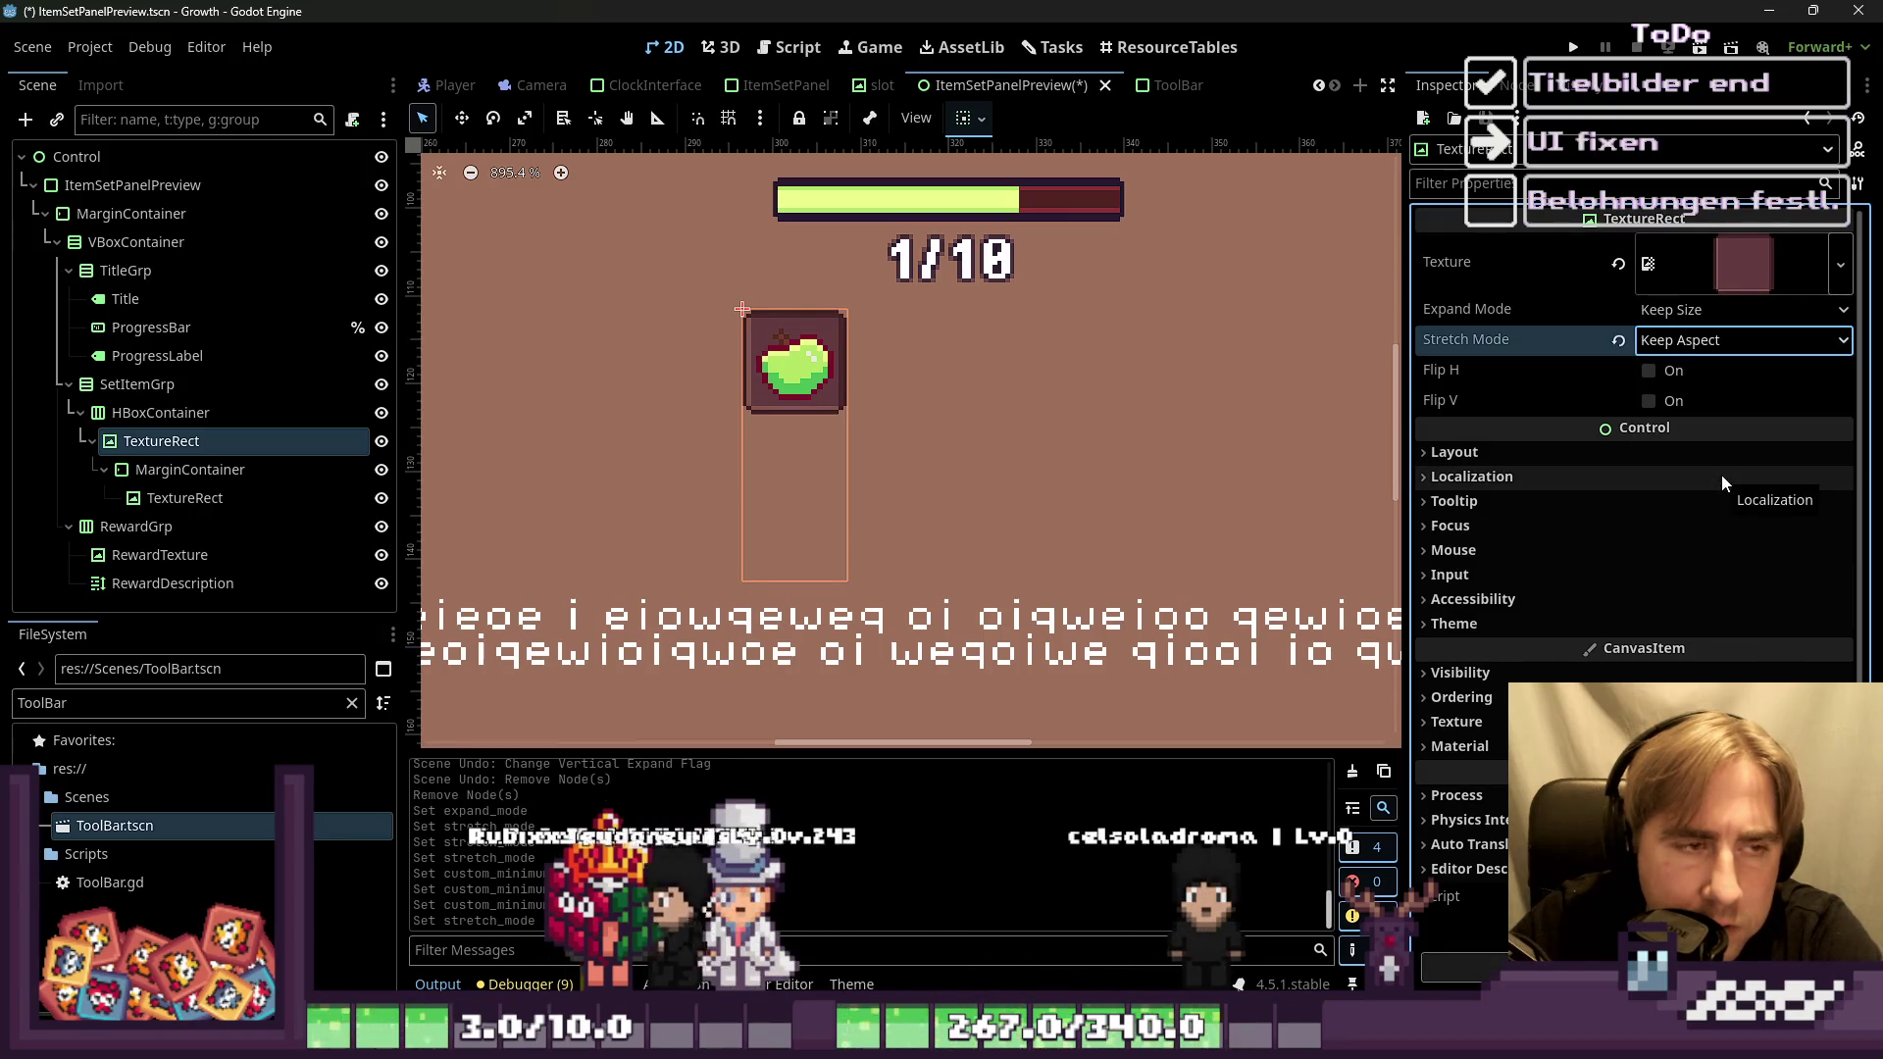
pyautogui.click(1619, 266)
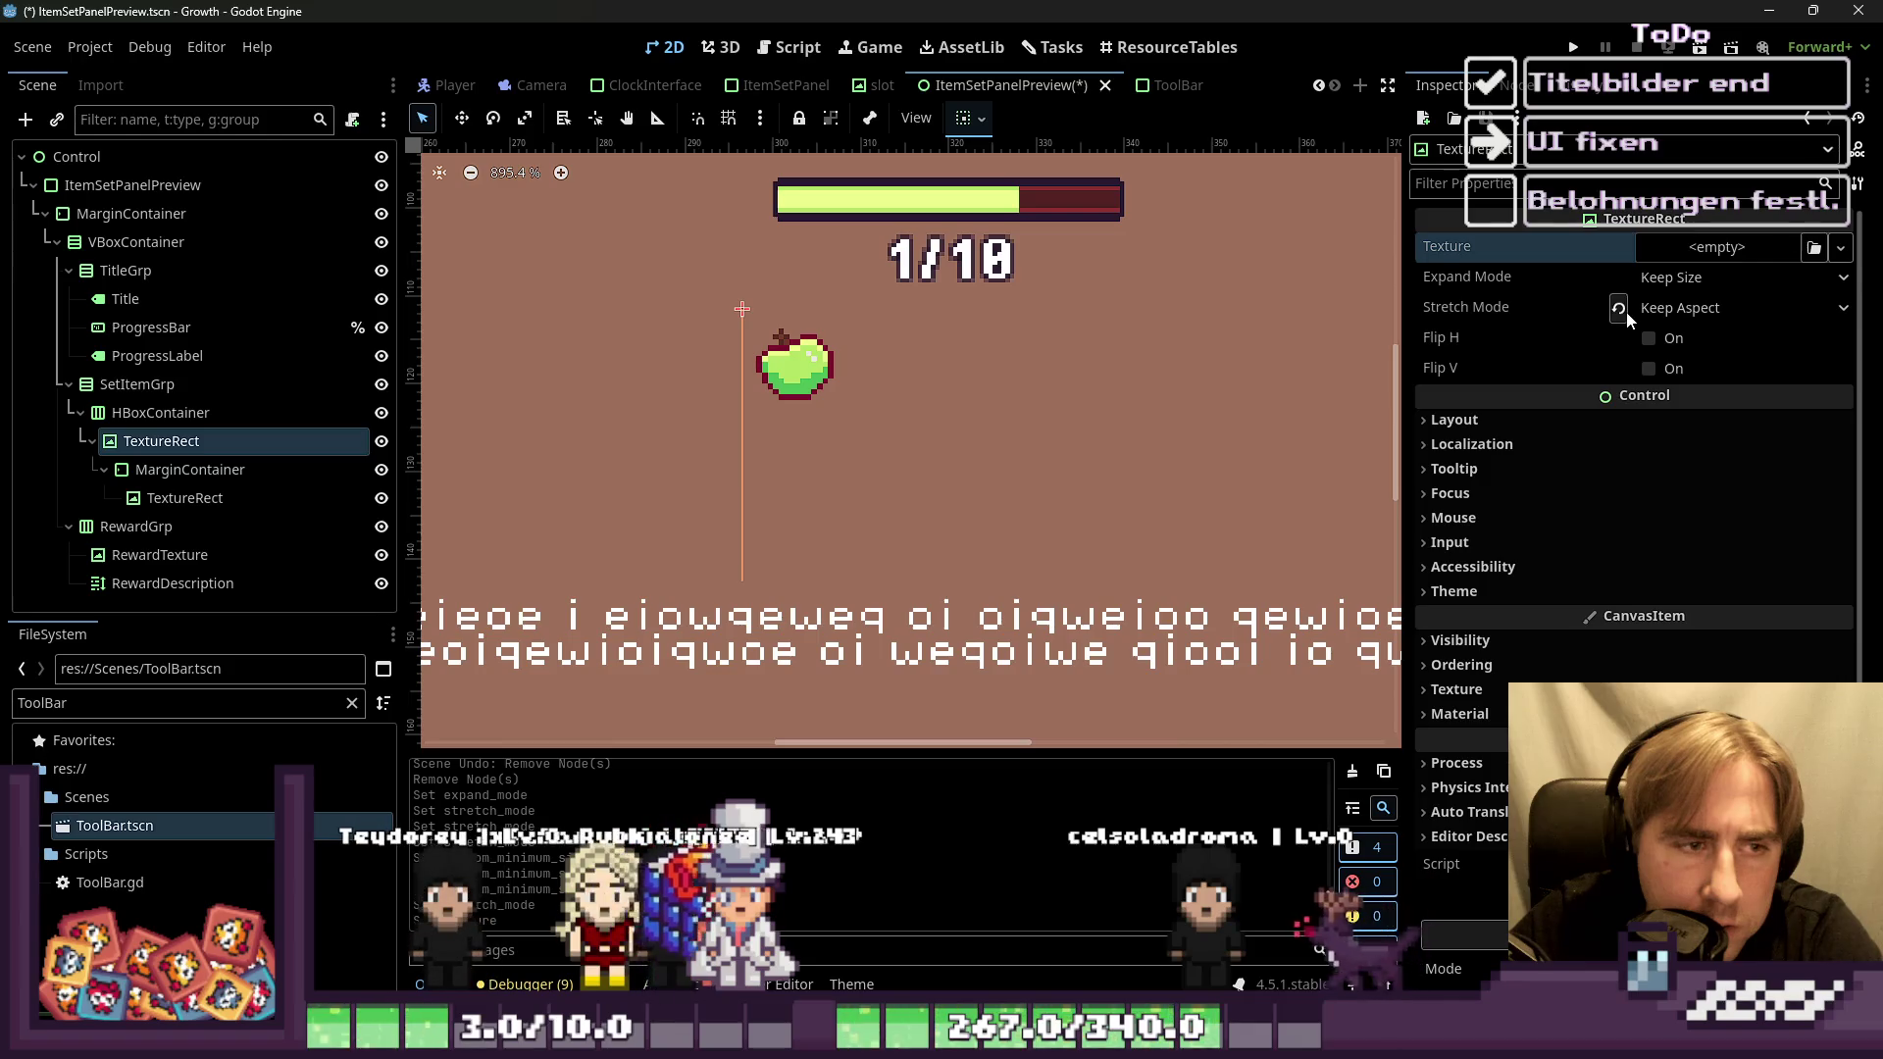
pyautogui.hotkey('ctrl', 'z')
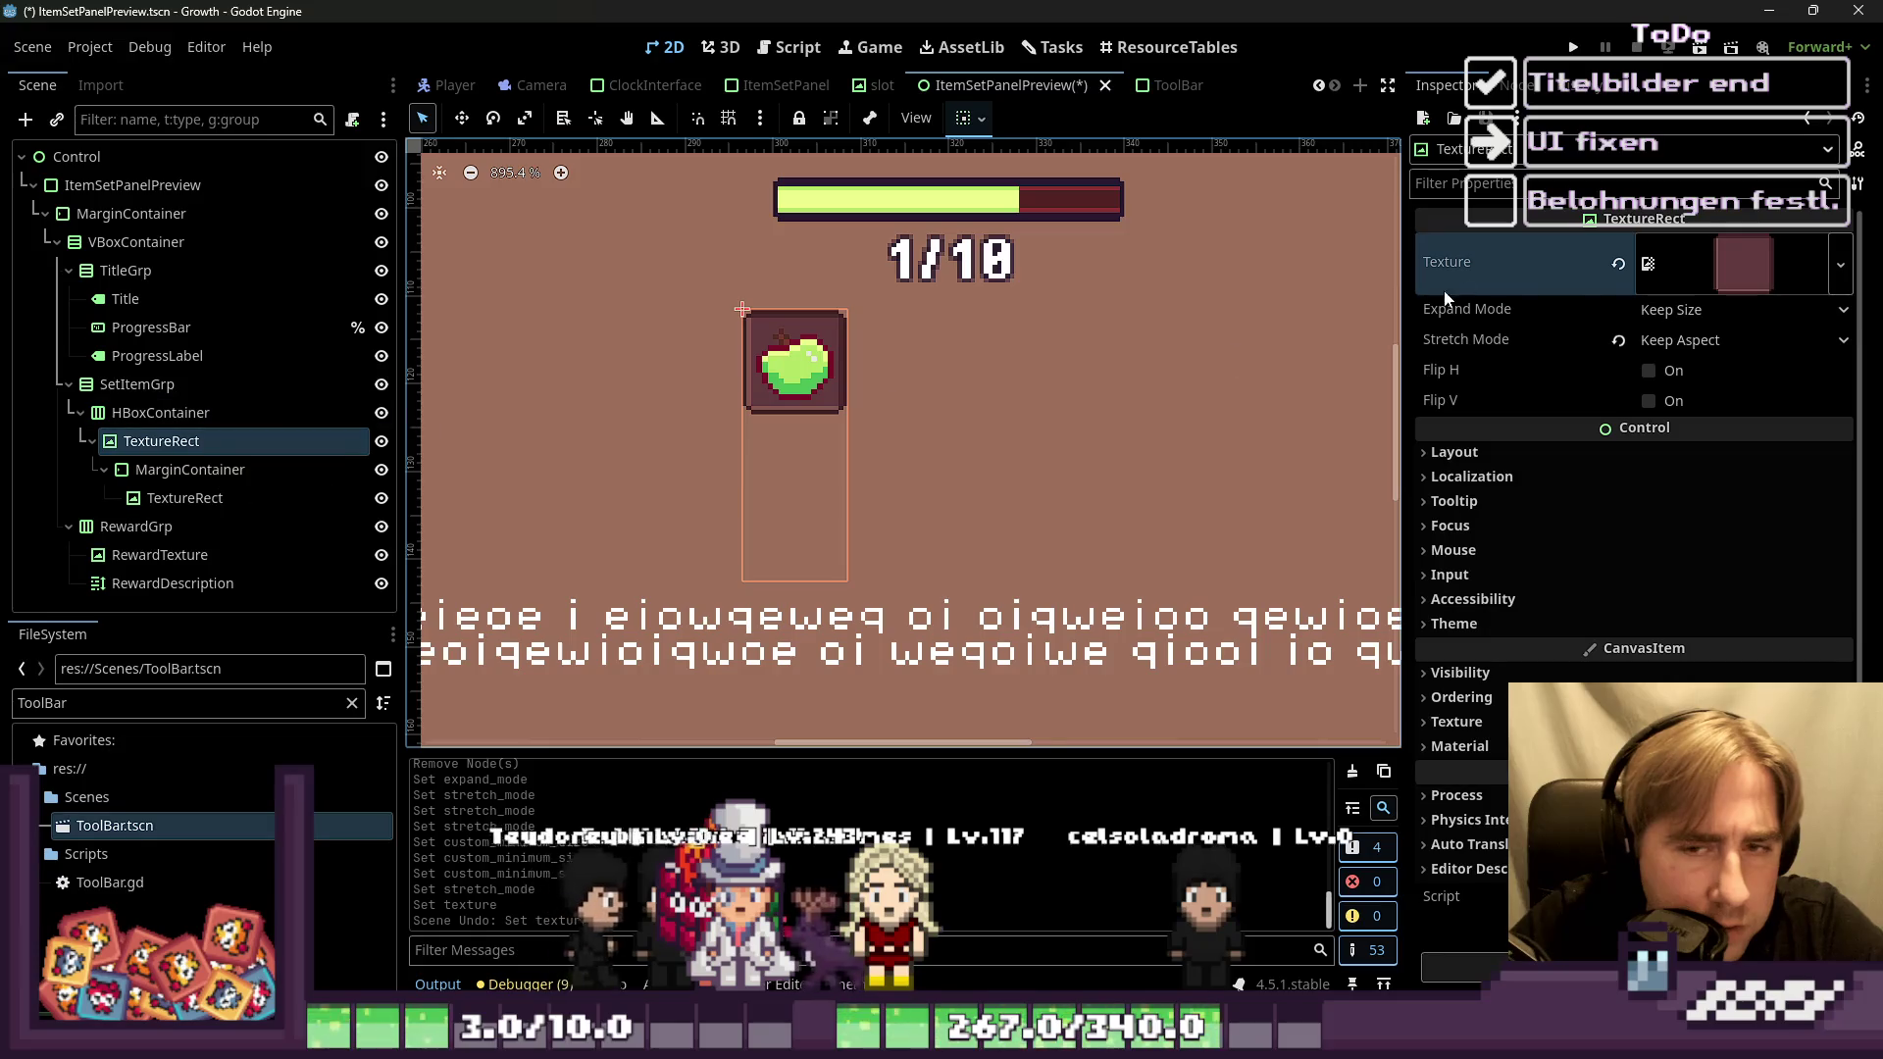
pyautogui.click(211, 497)
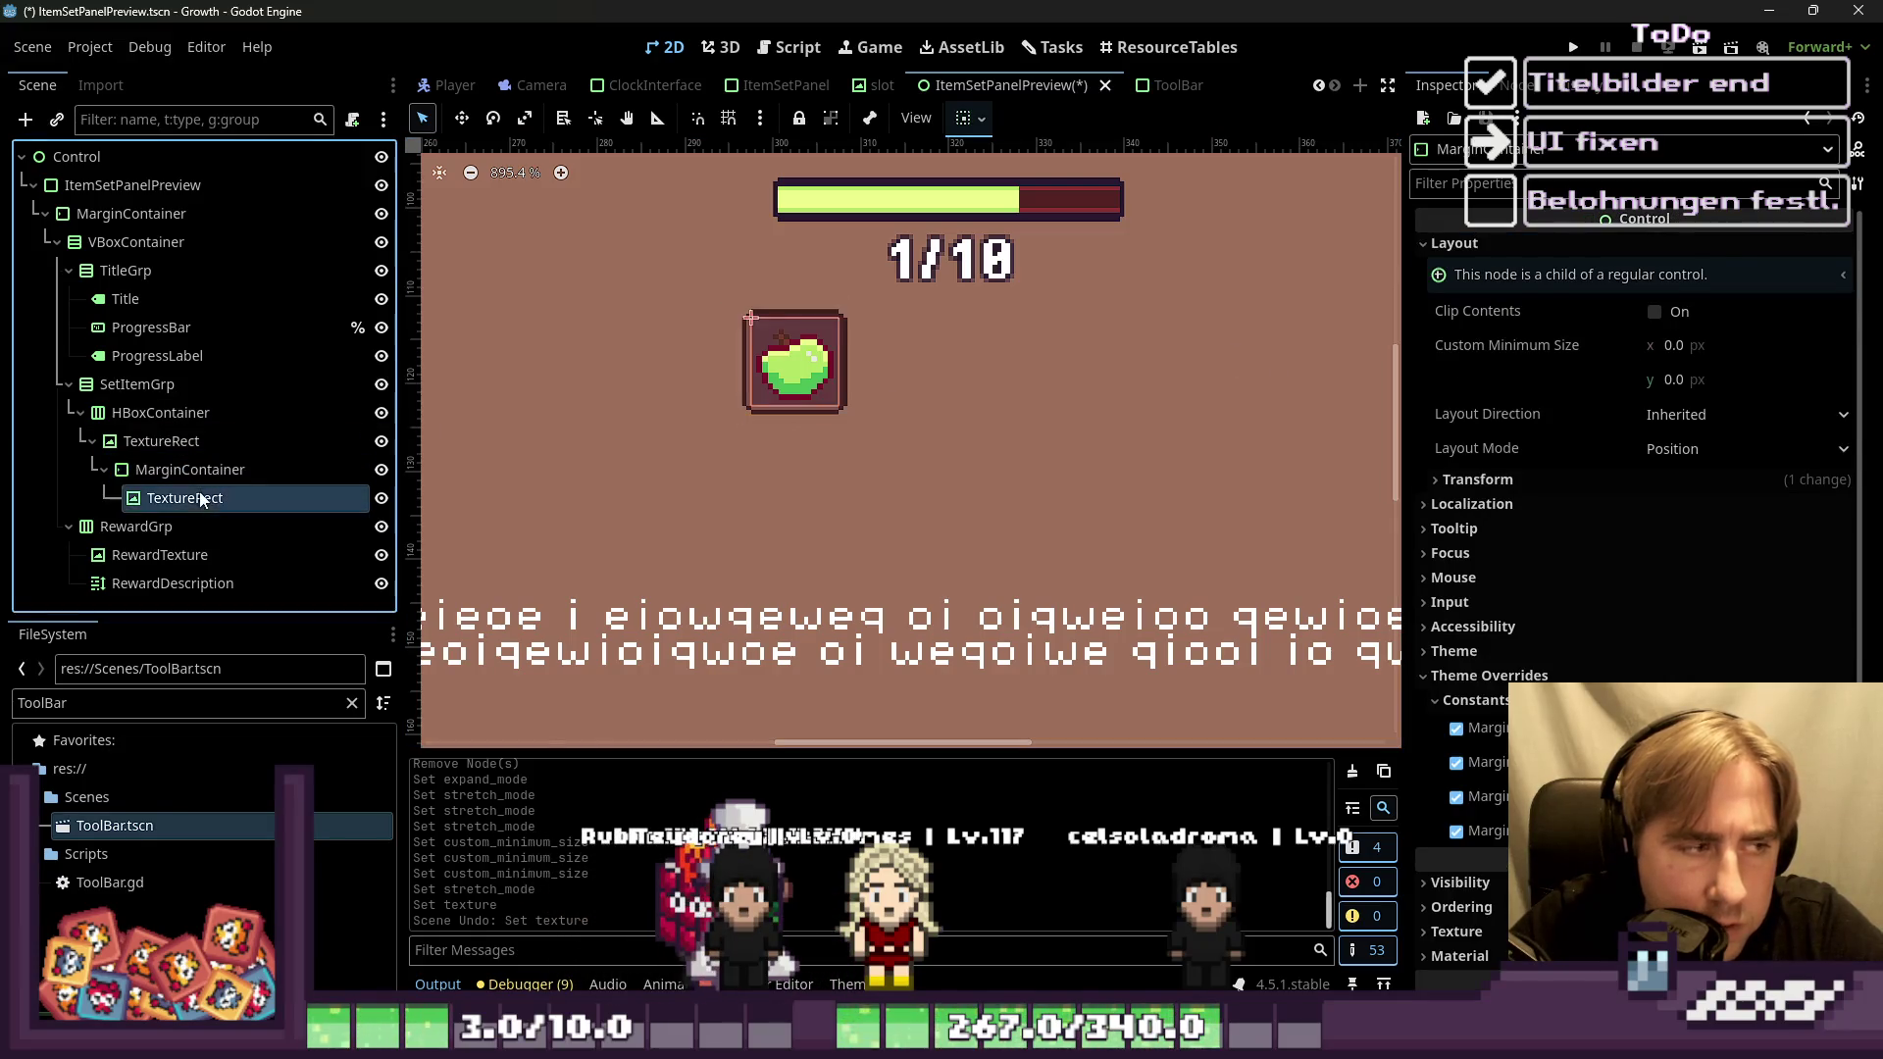
# - Change the HBoxContainer's minimum width to 71
pyautogui.click(160, 412)
pyautogui.click(1699, 402)
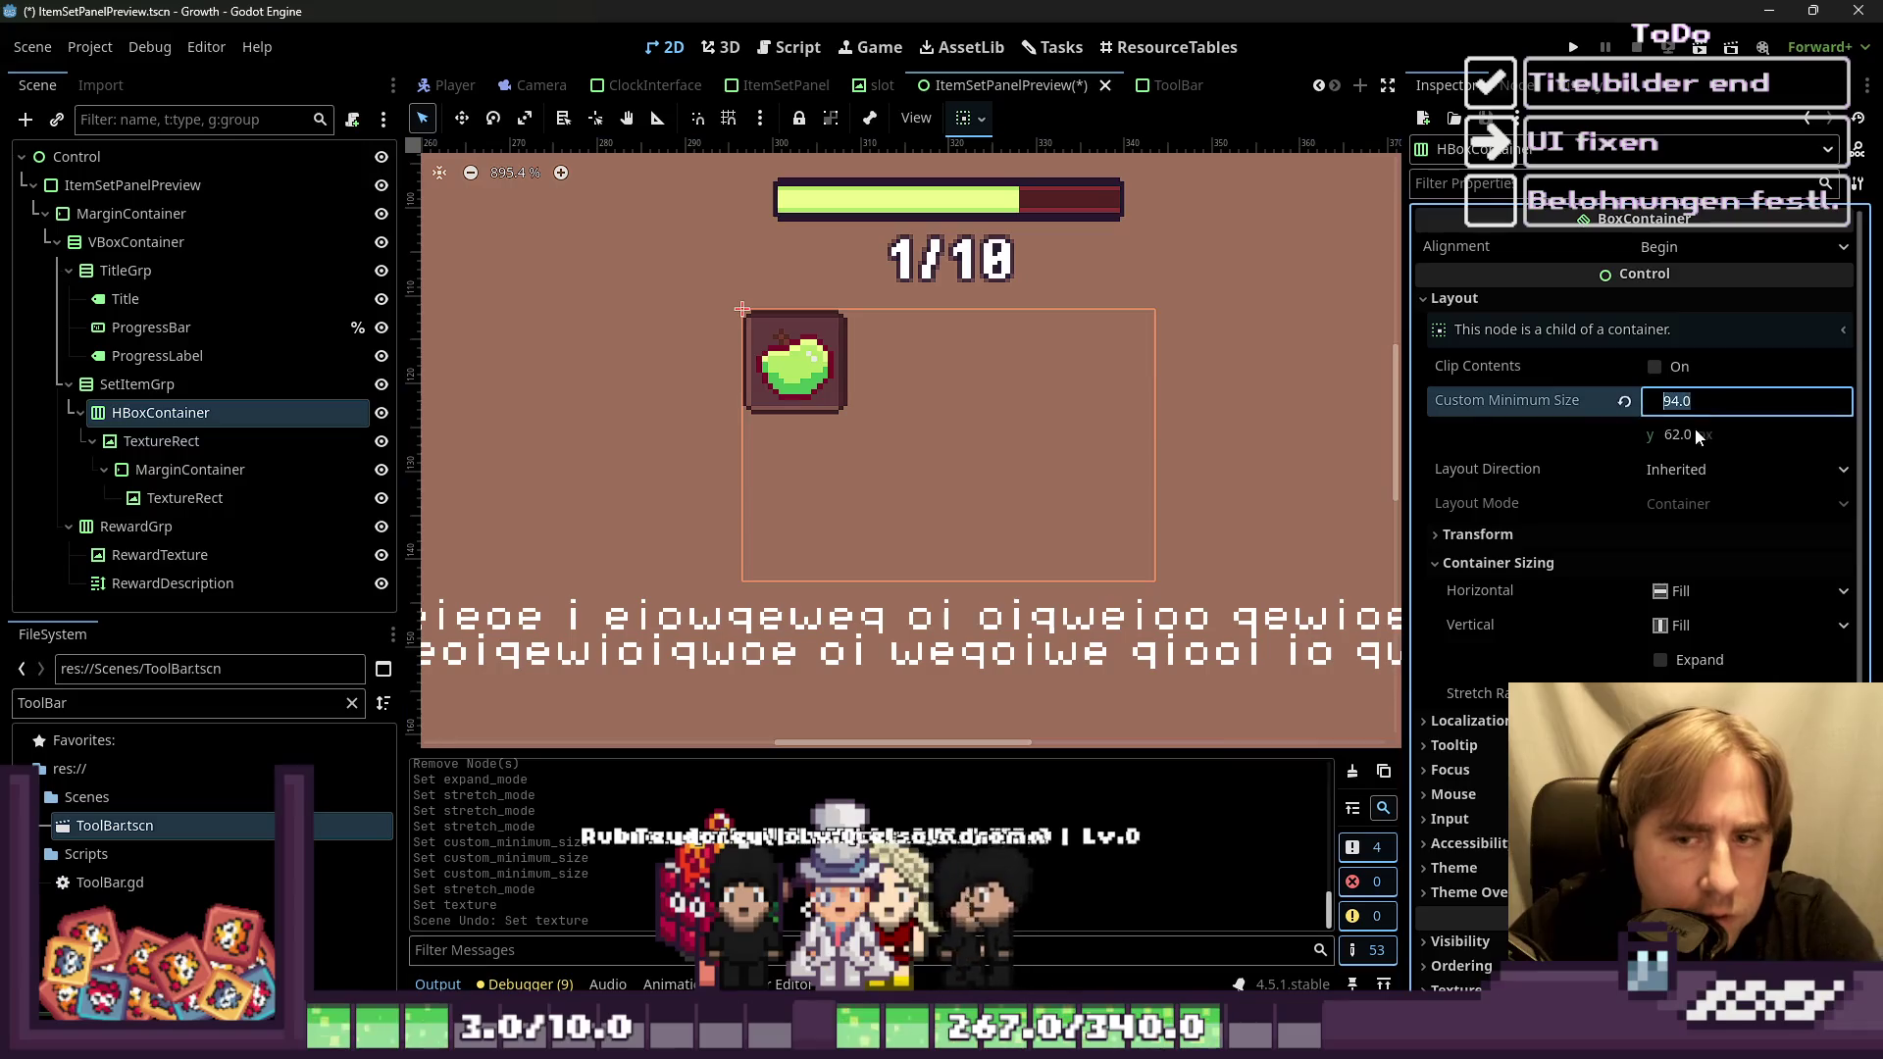
pyautogui.write('71')
pyautogui.press('Return')
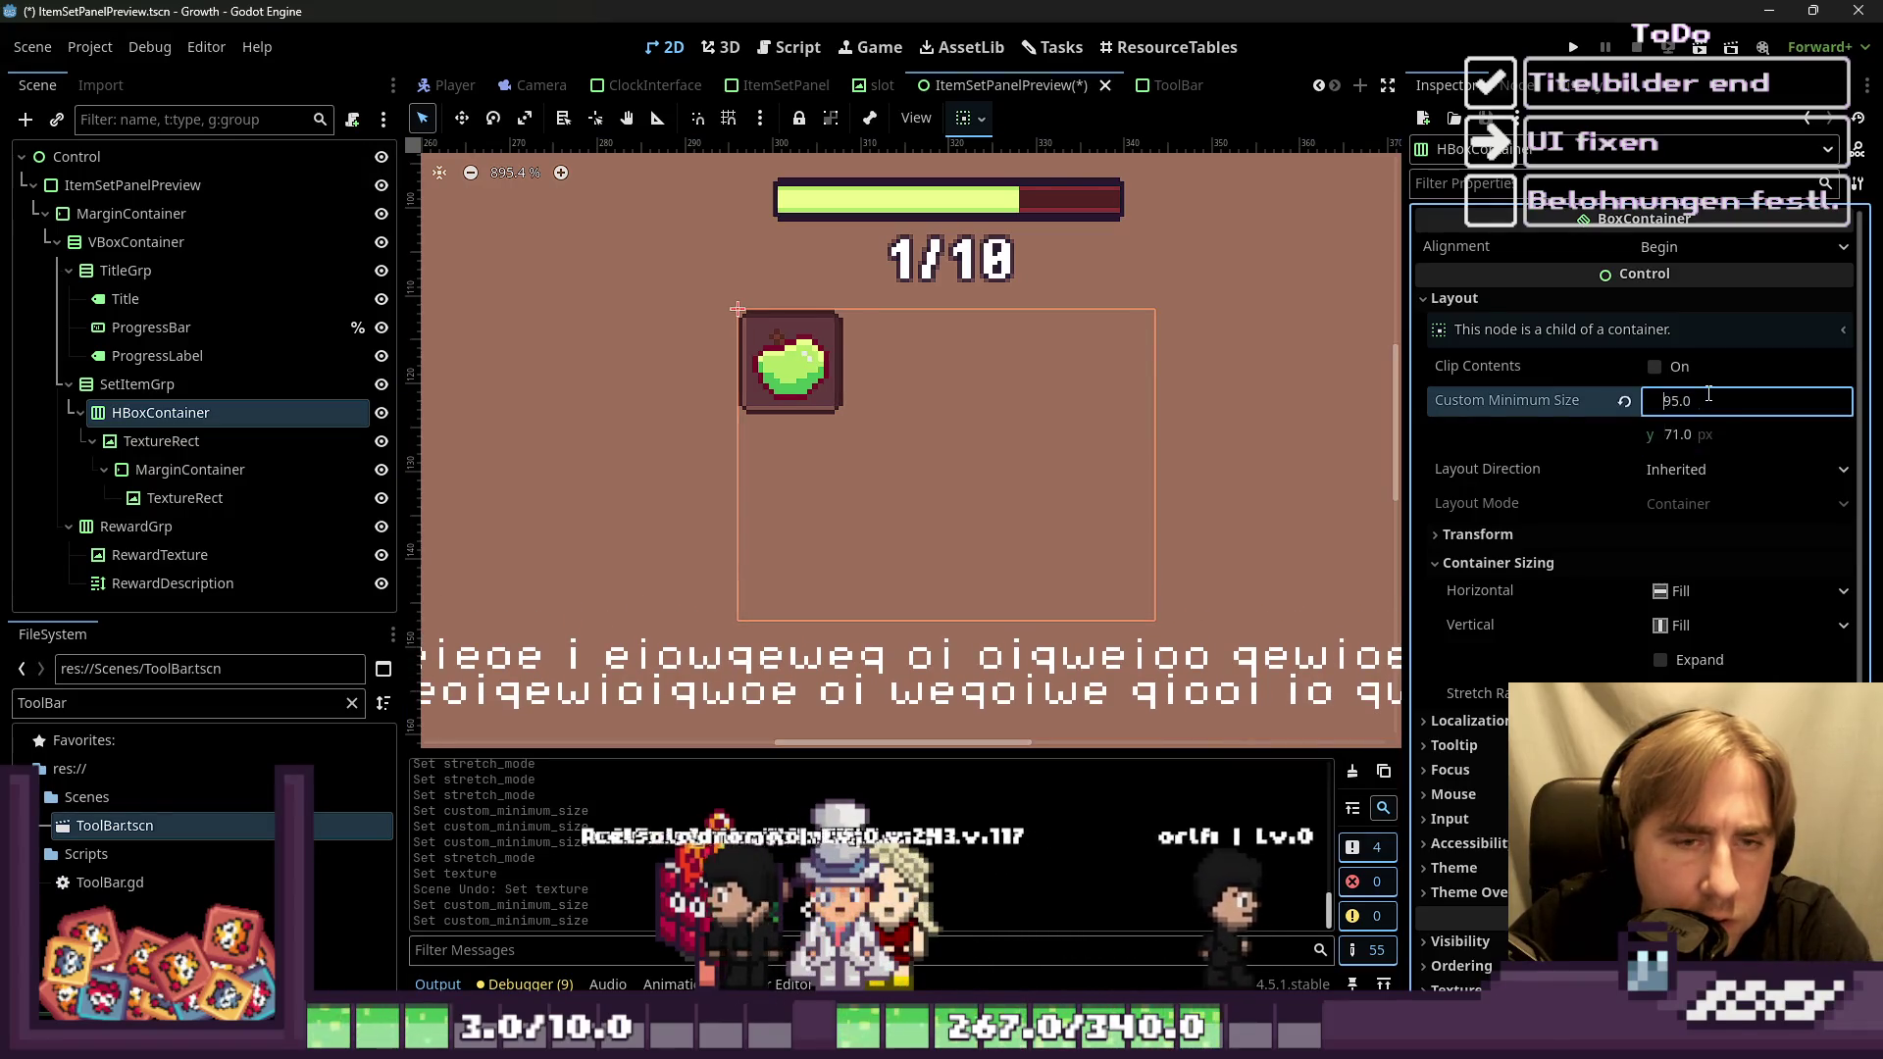
pyautogui.scroll(8, 1708, 400)
pyautogui.scroll(-4, 900, 444)
pyautogui.scroll(6, 879, 422)
# - Check the apple's MarginContainer and texture, then select the outer slot frame TextureRect
pyautogui.click(837, 336)
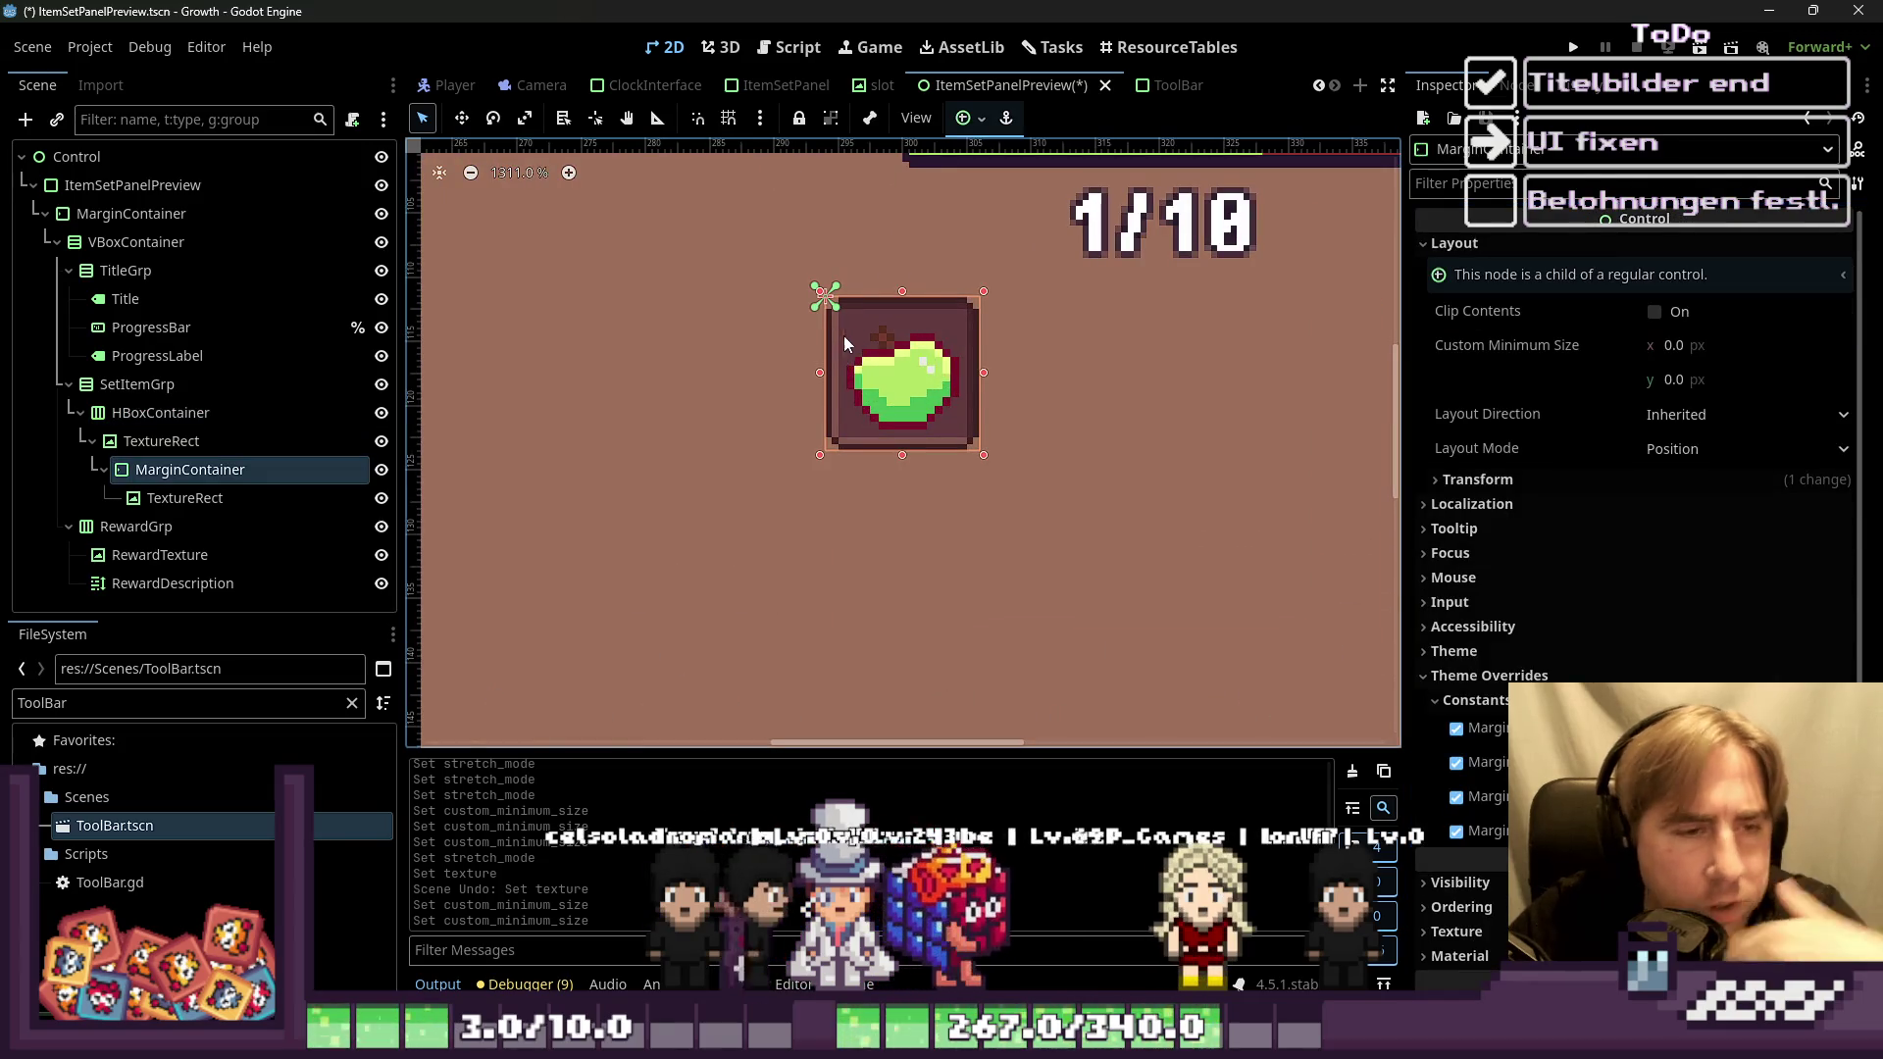
pyautogui.click(865, 361)
pyautogui.scroll(3, 868, 363)
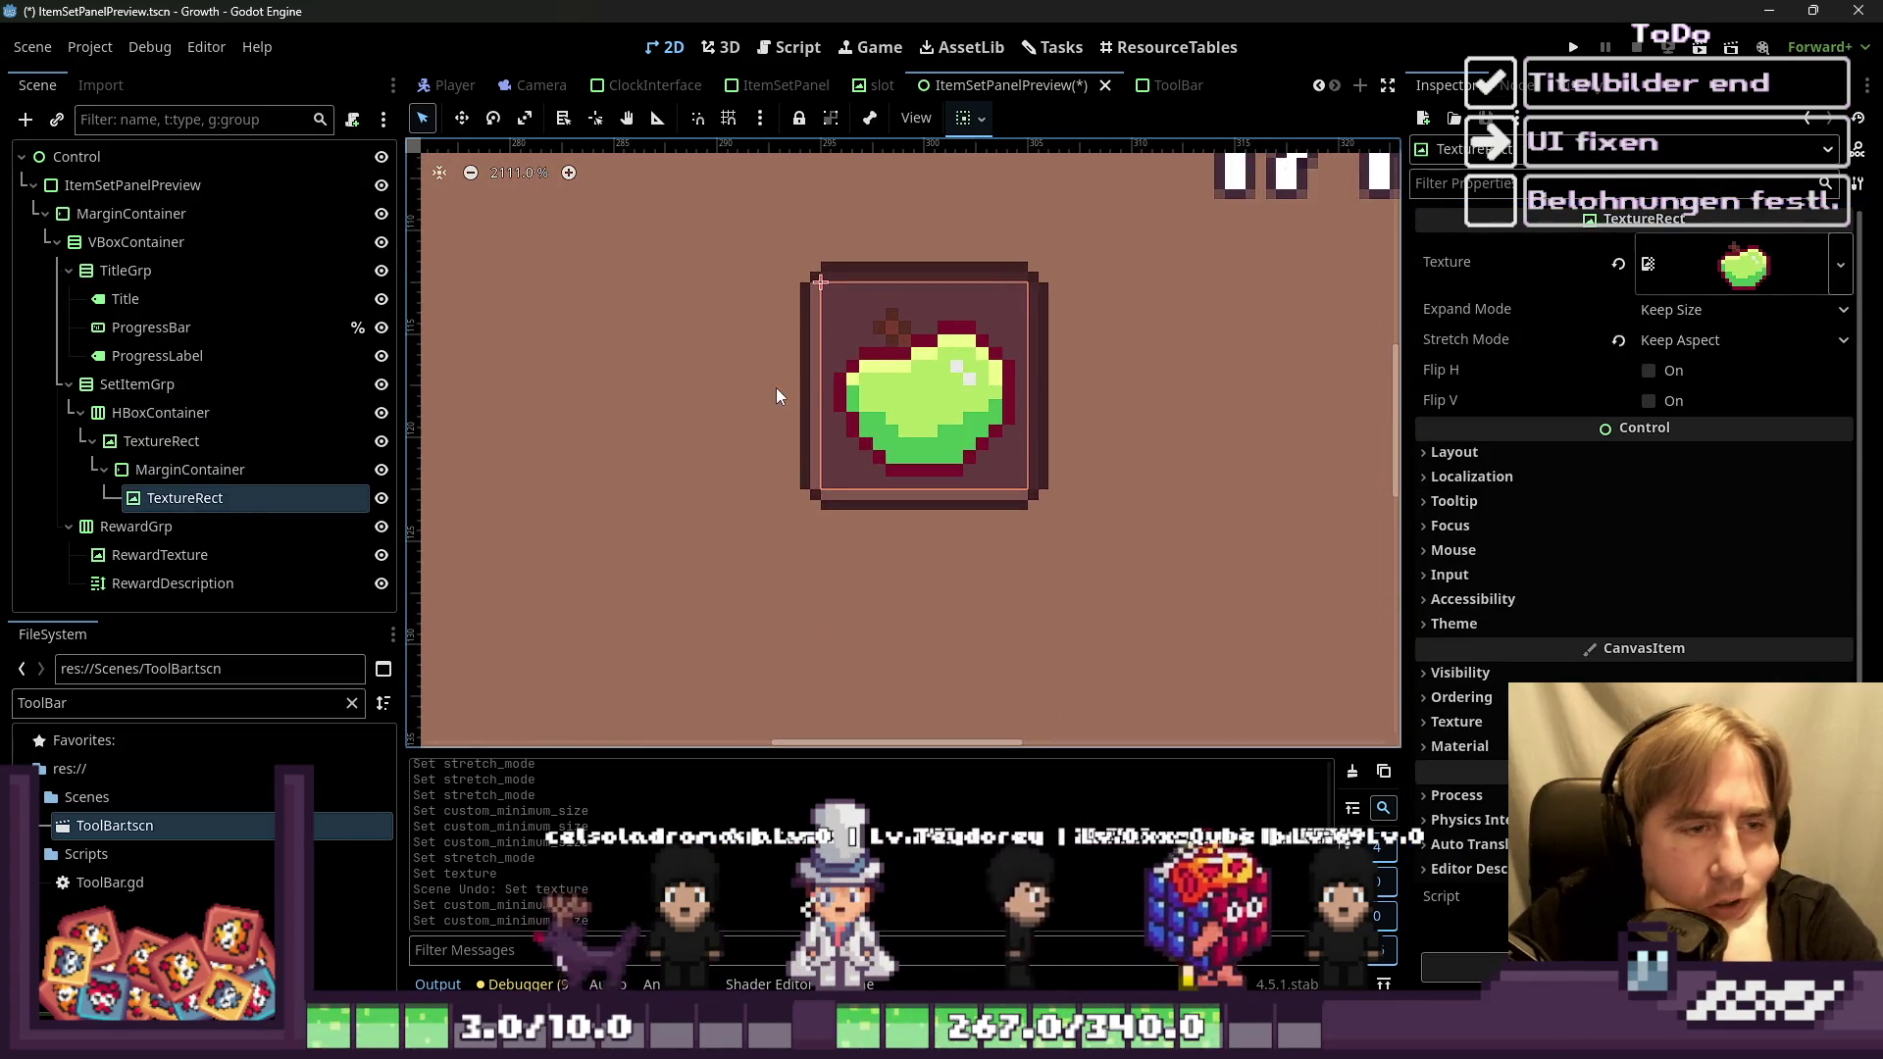
pyautogui.click(192, 444)
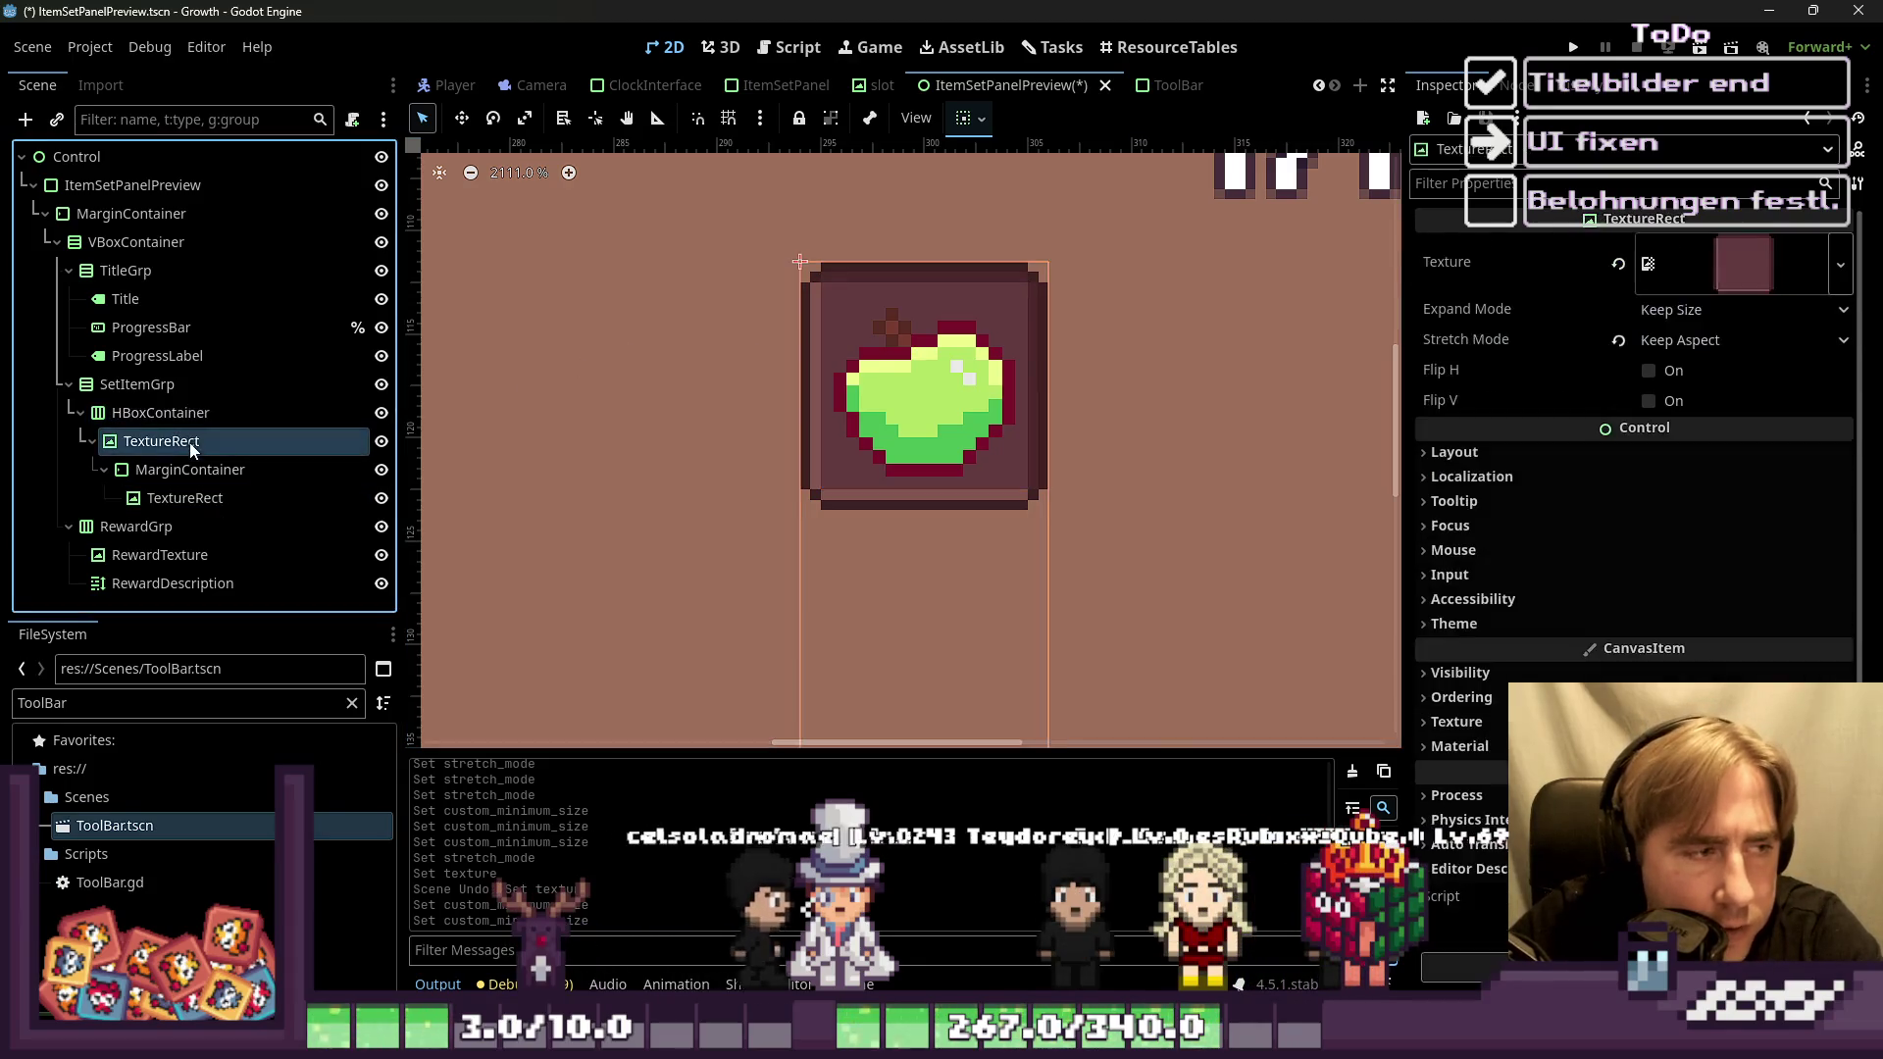
pyautogui.scroll(-7, 669, 355)
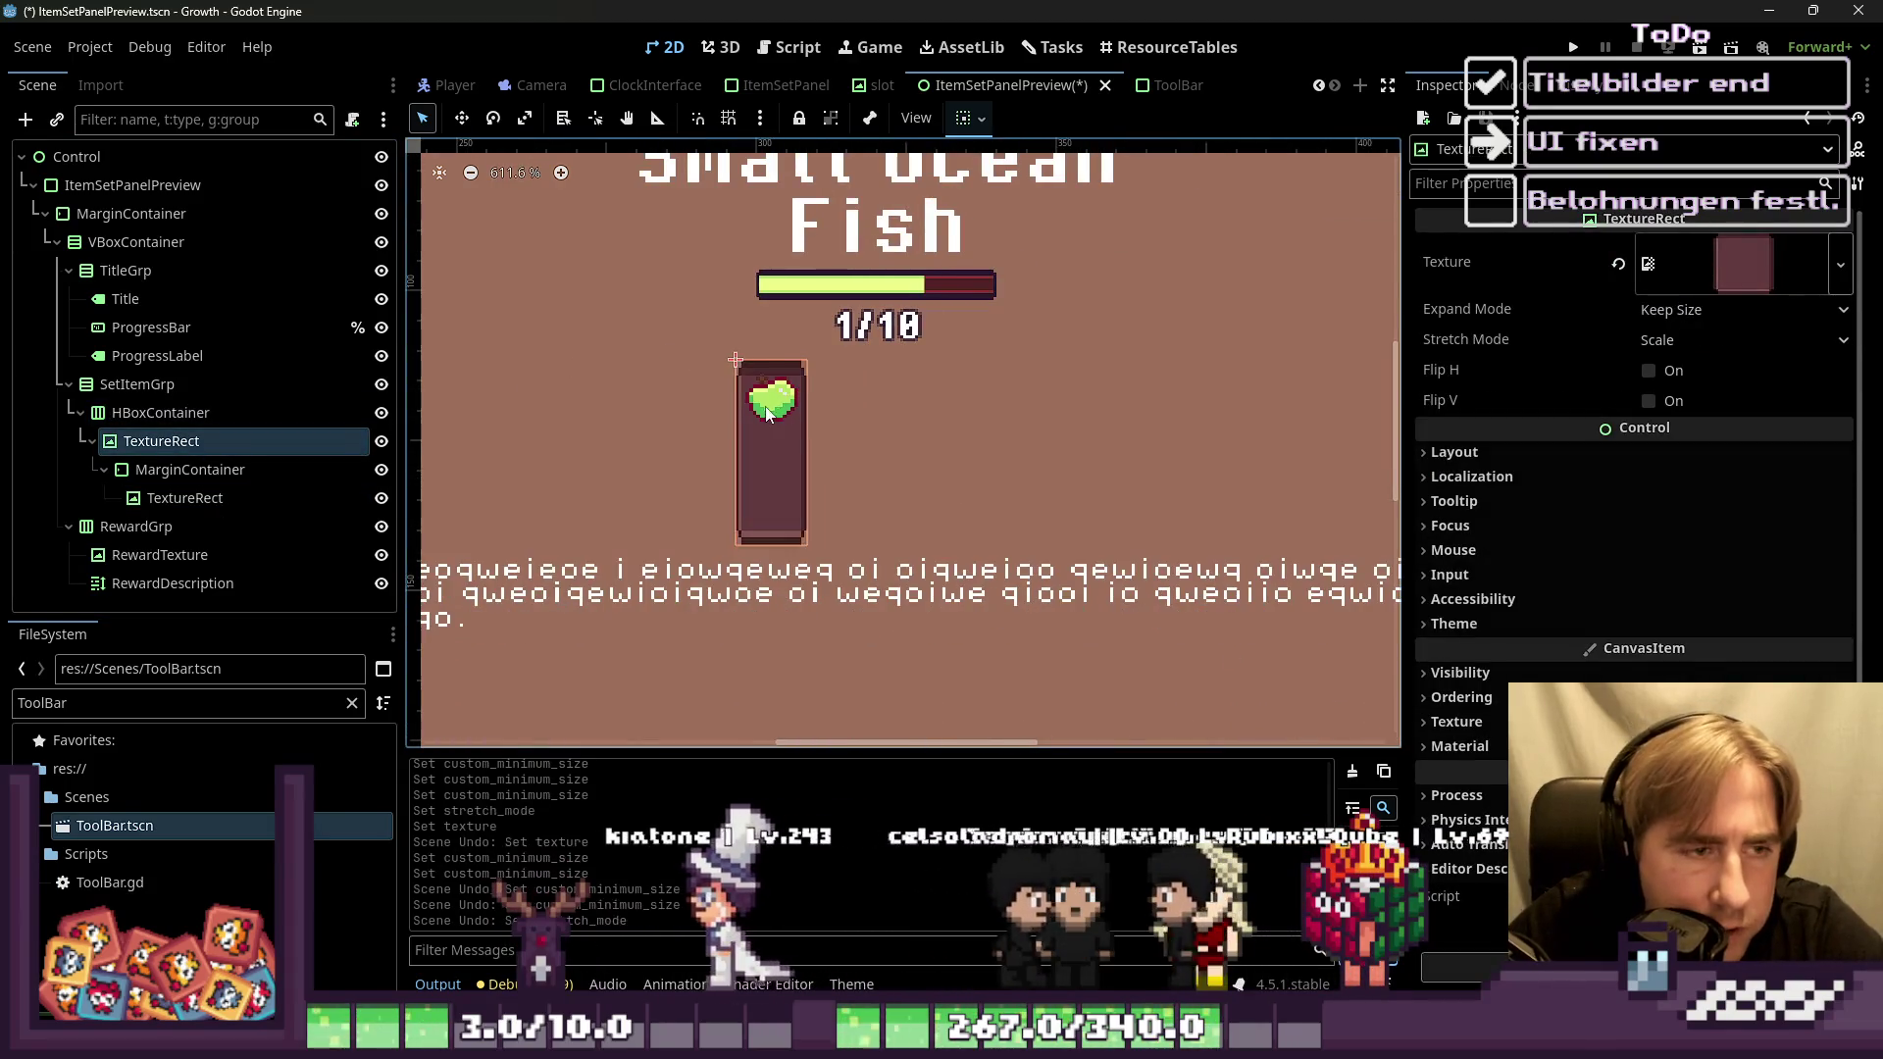
# - Undo the slot frame's stretch and size changes, then redo once to restore Scale stretch
pyautogui.hotkey('ctrl', 'z')
pyautogui.hotkey('ctrl', 'z')
pyautogui.hotkey('ctrl', 'z')
pyautogui.hotkey('ctrl', 'z')
pyautogui.hotkey('ctrl', 'z')
pyautogui.hotkey('ctrl', 'z')
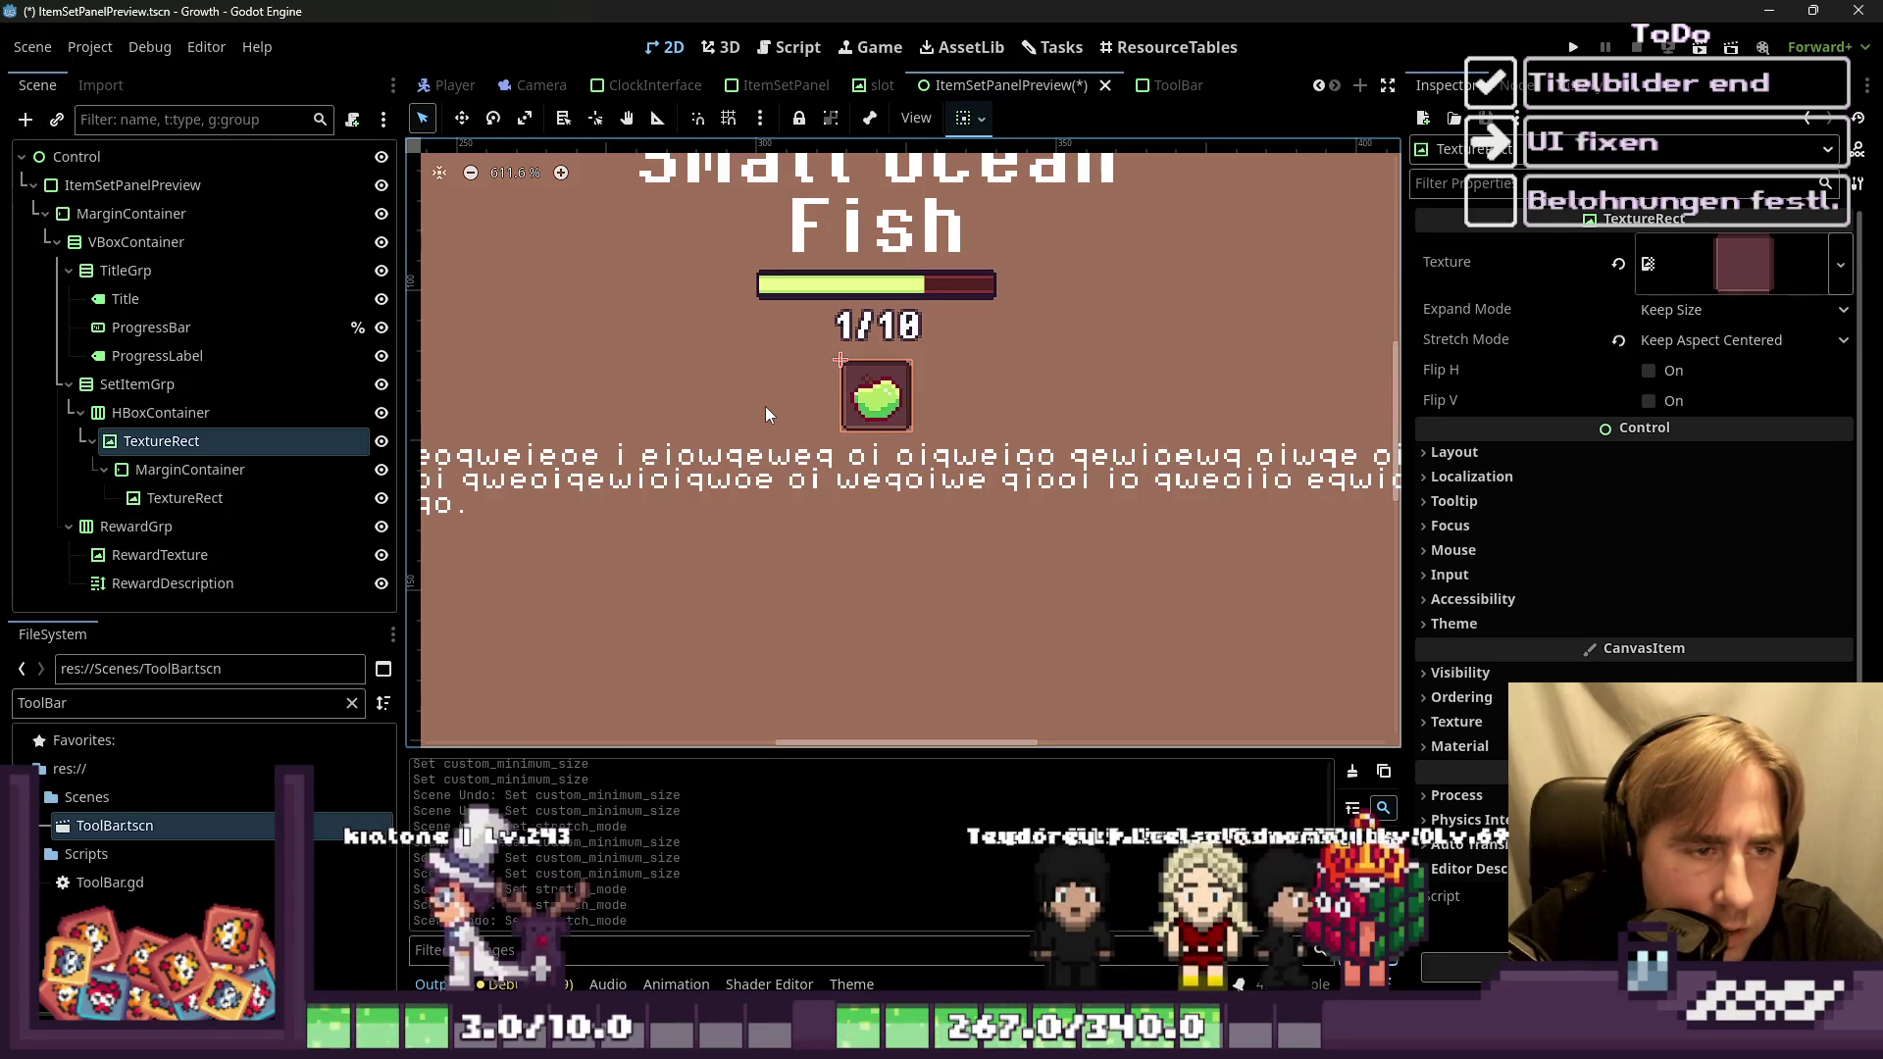
pyautogui.hotkey('ctrl', 'z')
pyautogui.hotkey('ctrl', 'z')
pyautogui.hotkey('ctrl', 'z')
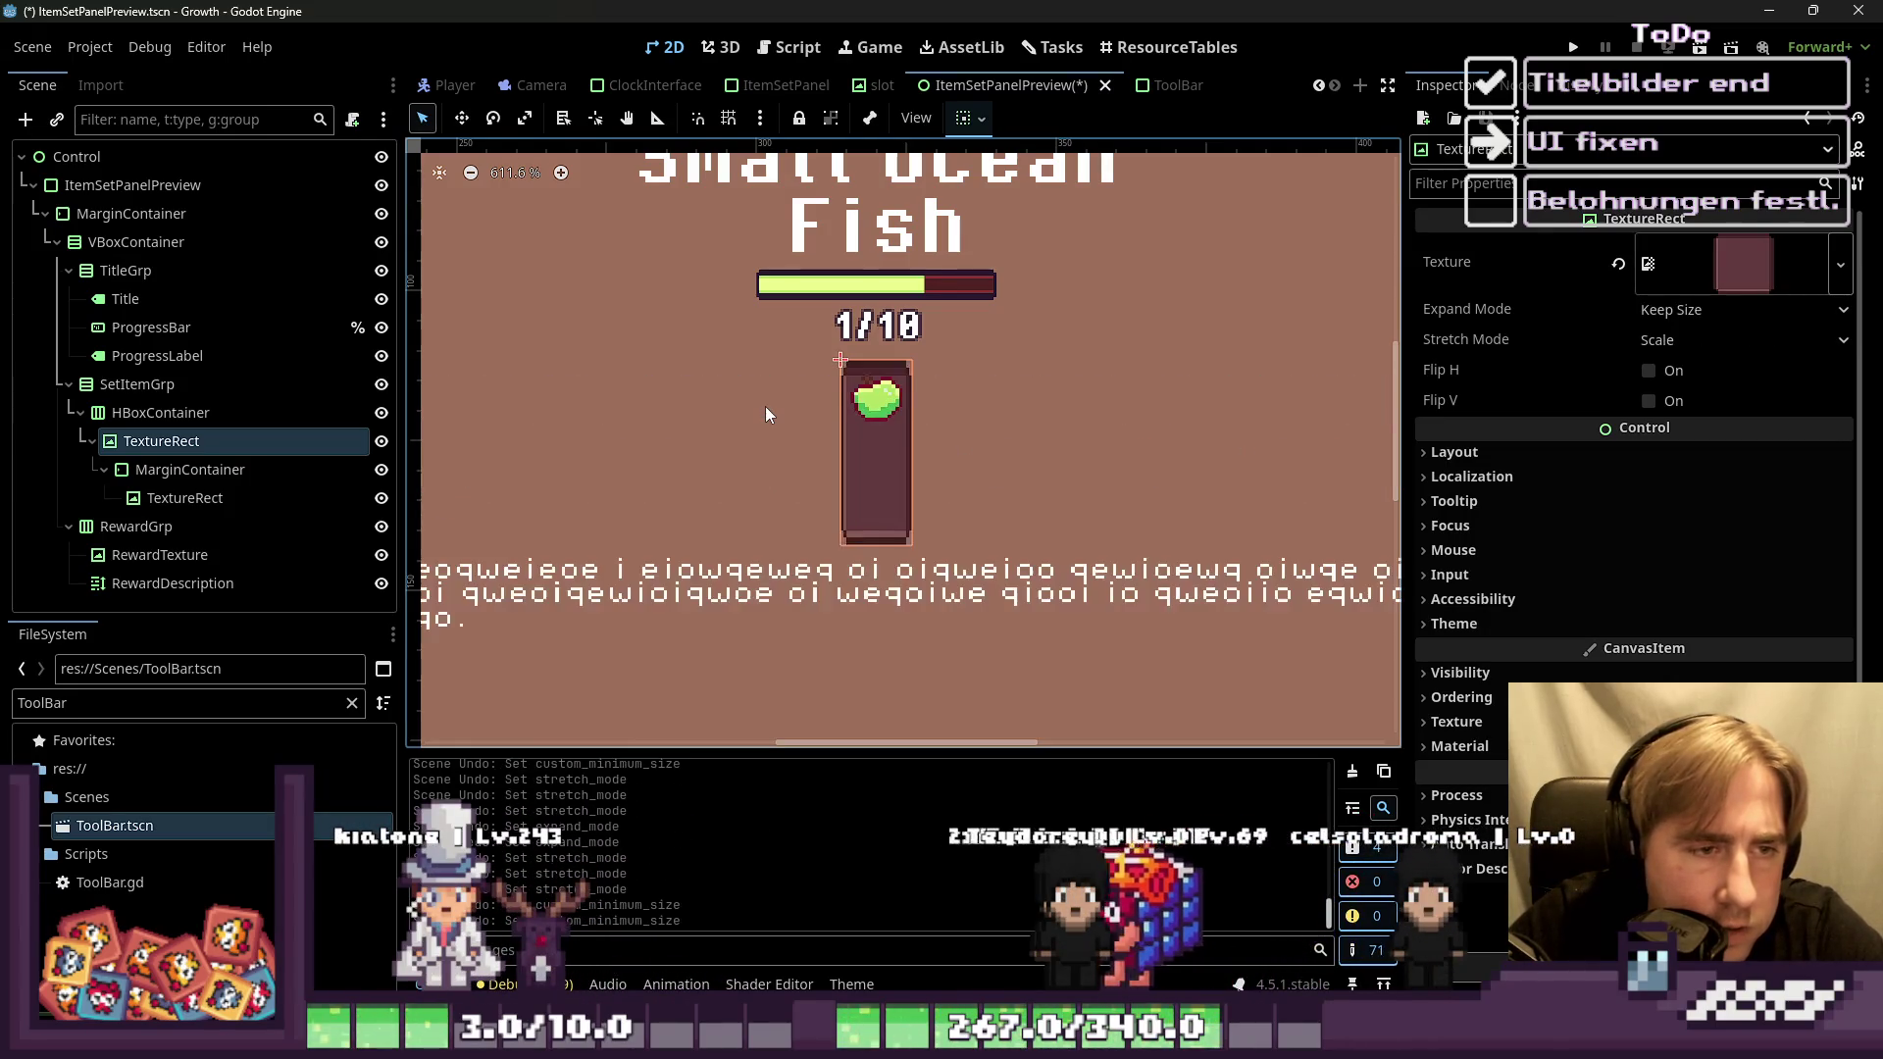
pyautogui.hotkey('ctrl', 'shift', 'z')
pyautogui.hotkey('ctrl', 'shift', 'z')
pyautogui.hotkey('ctrl', 'shift', 'z')
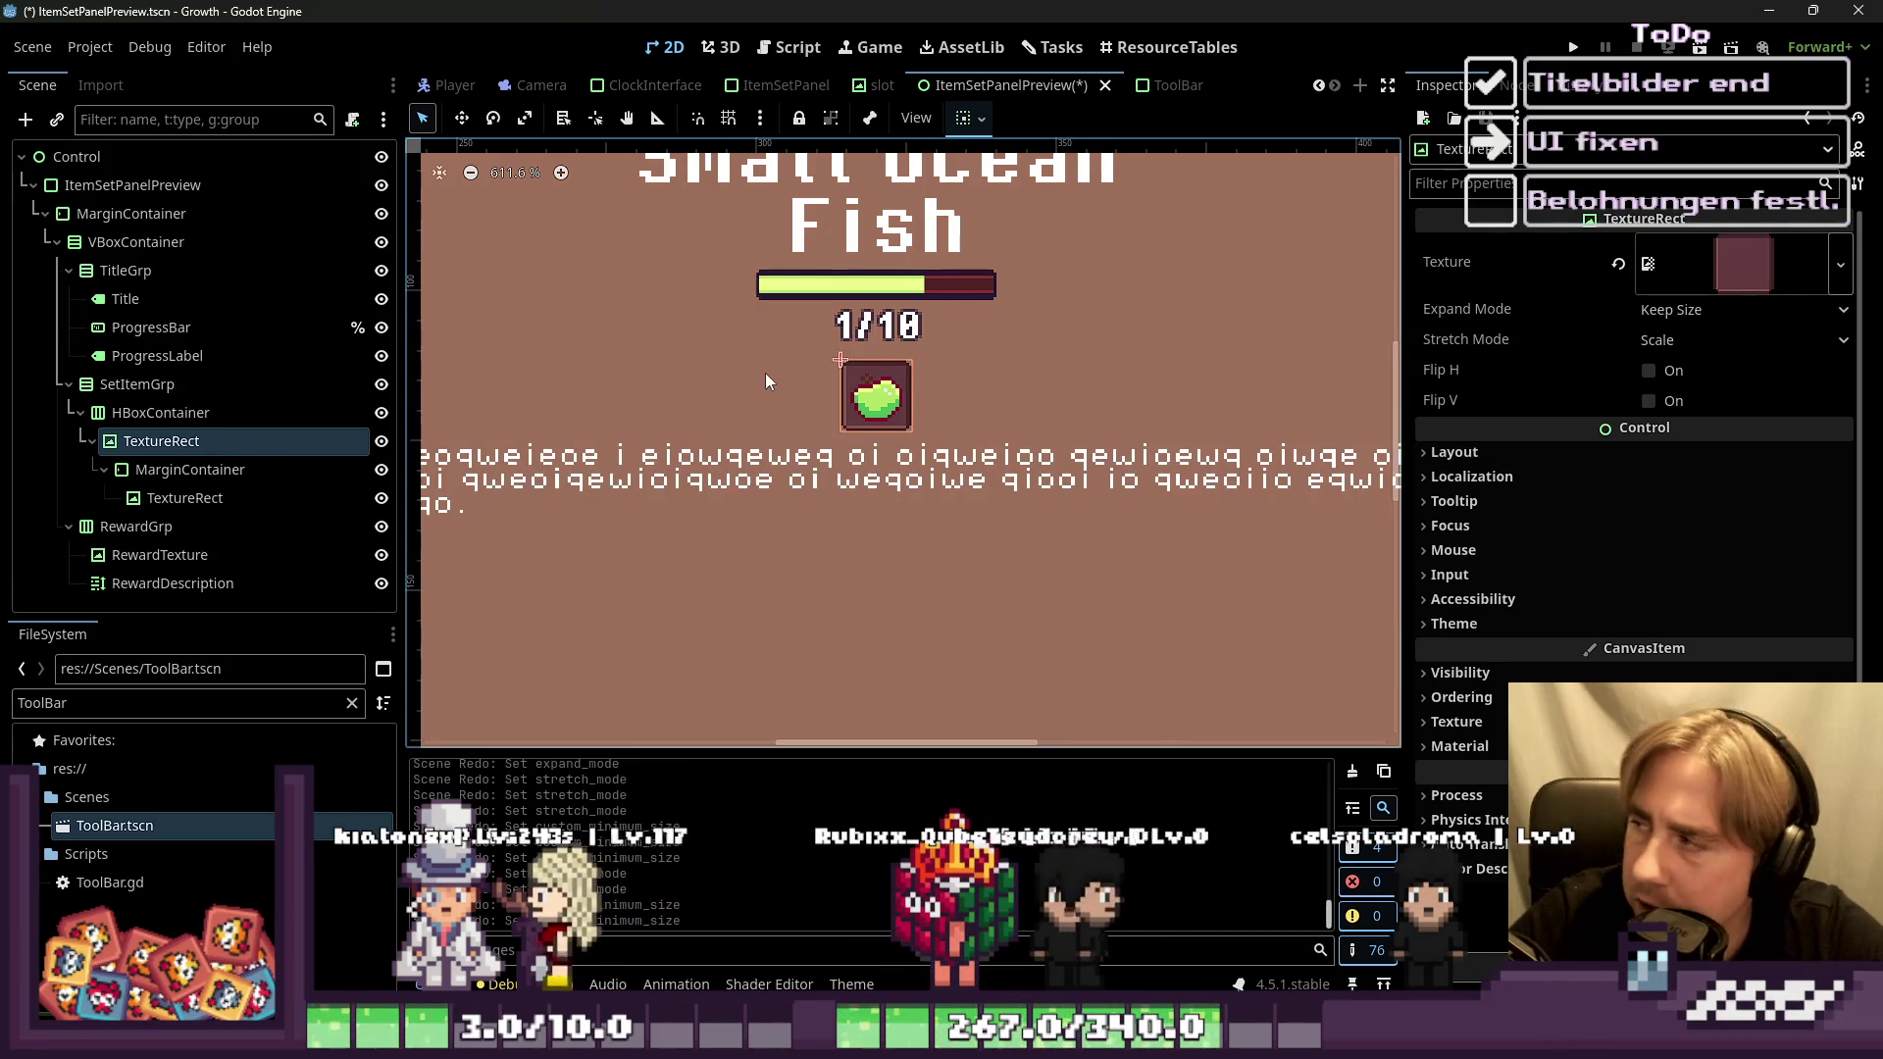
pyautogui.scroll(-1, 762, 357)
pyautogui.scroll(4, 761, 355)
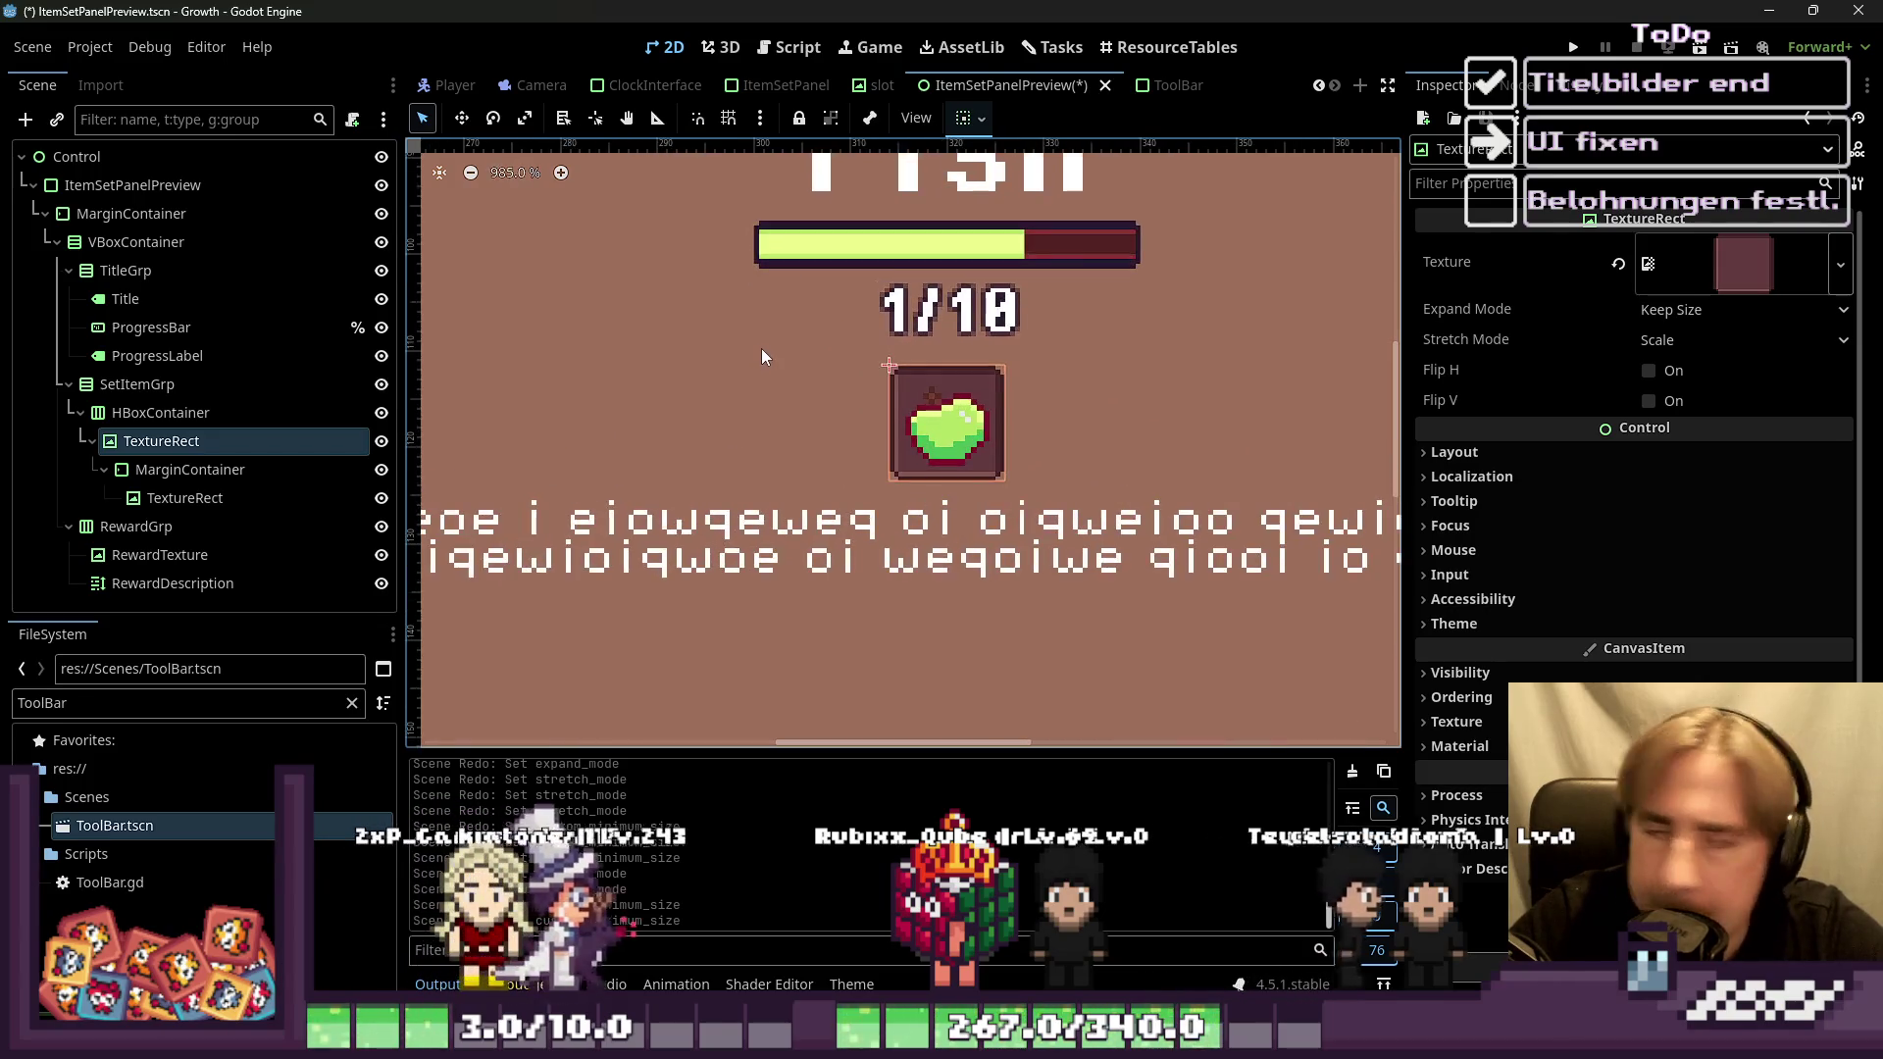
# - Look at the slot frame's Custom Minimum Size, leaving it unchanged, and inspect its texture
pyautogui.click(1495, 450)
pyautogui.click(1693, 556)
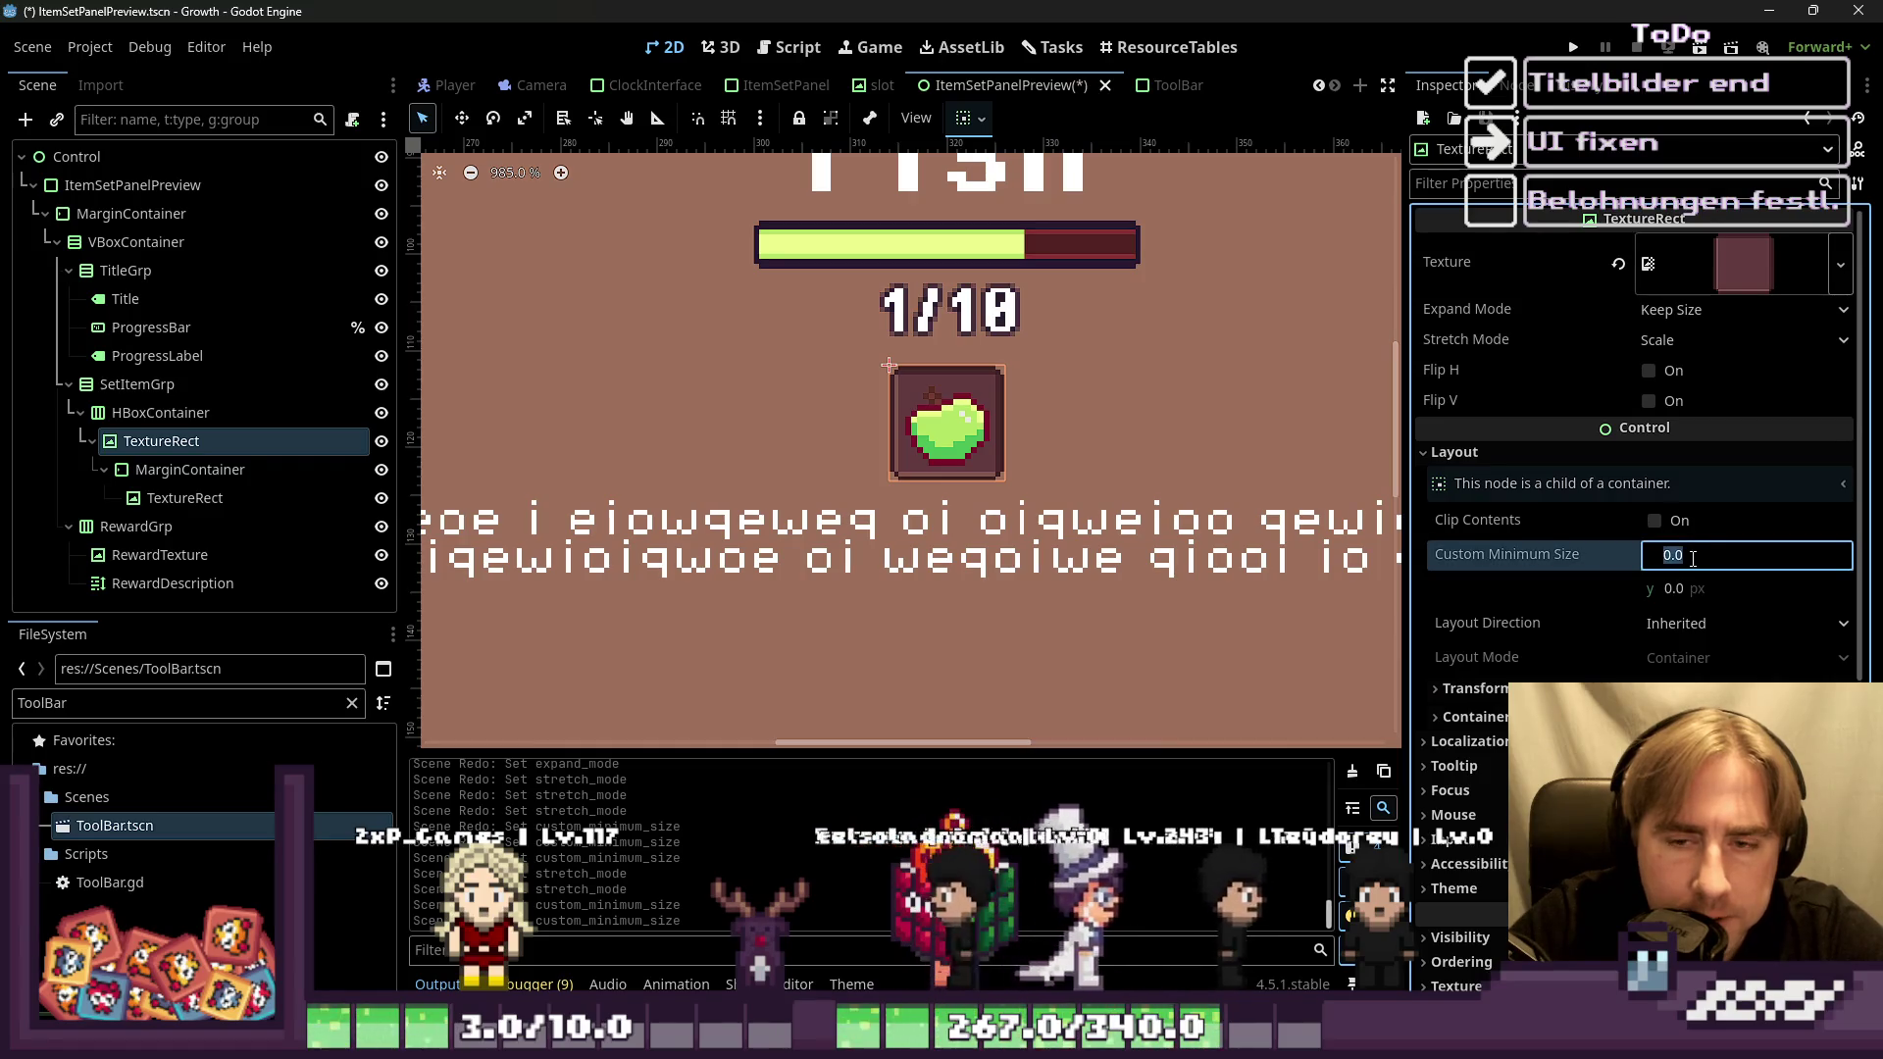
pyautogui.hotkey('ctrl', 'z')
pyautogui.hotkey('ctrl', 'z')
pyautogui.hotkey('ctrl', 'z')
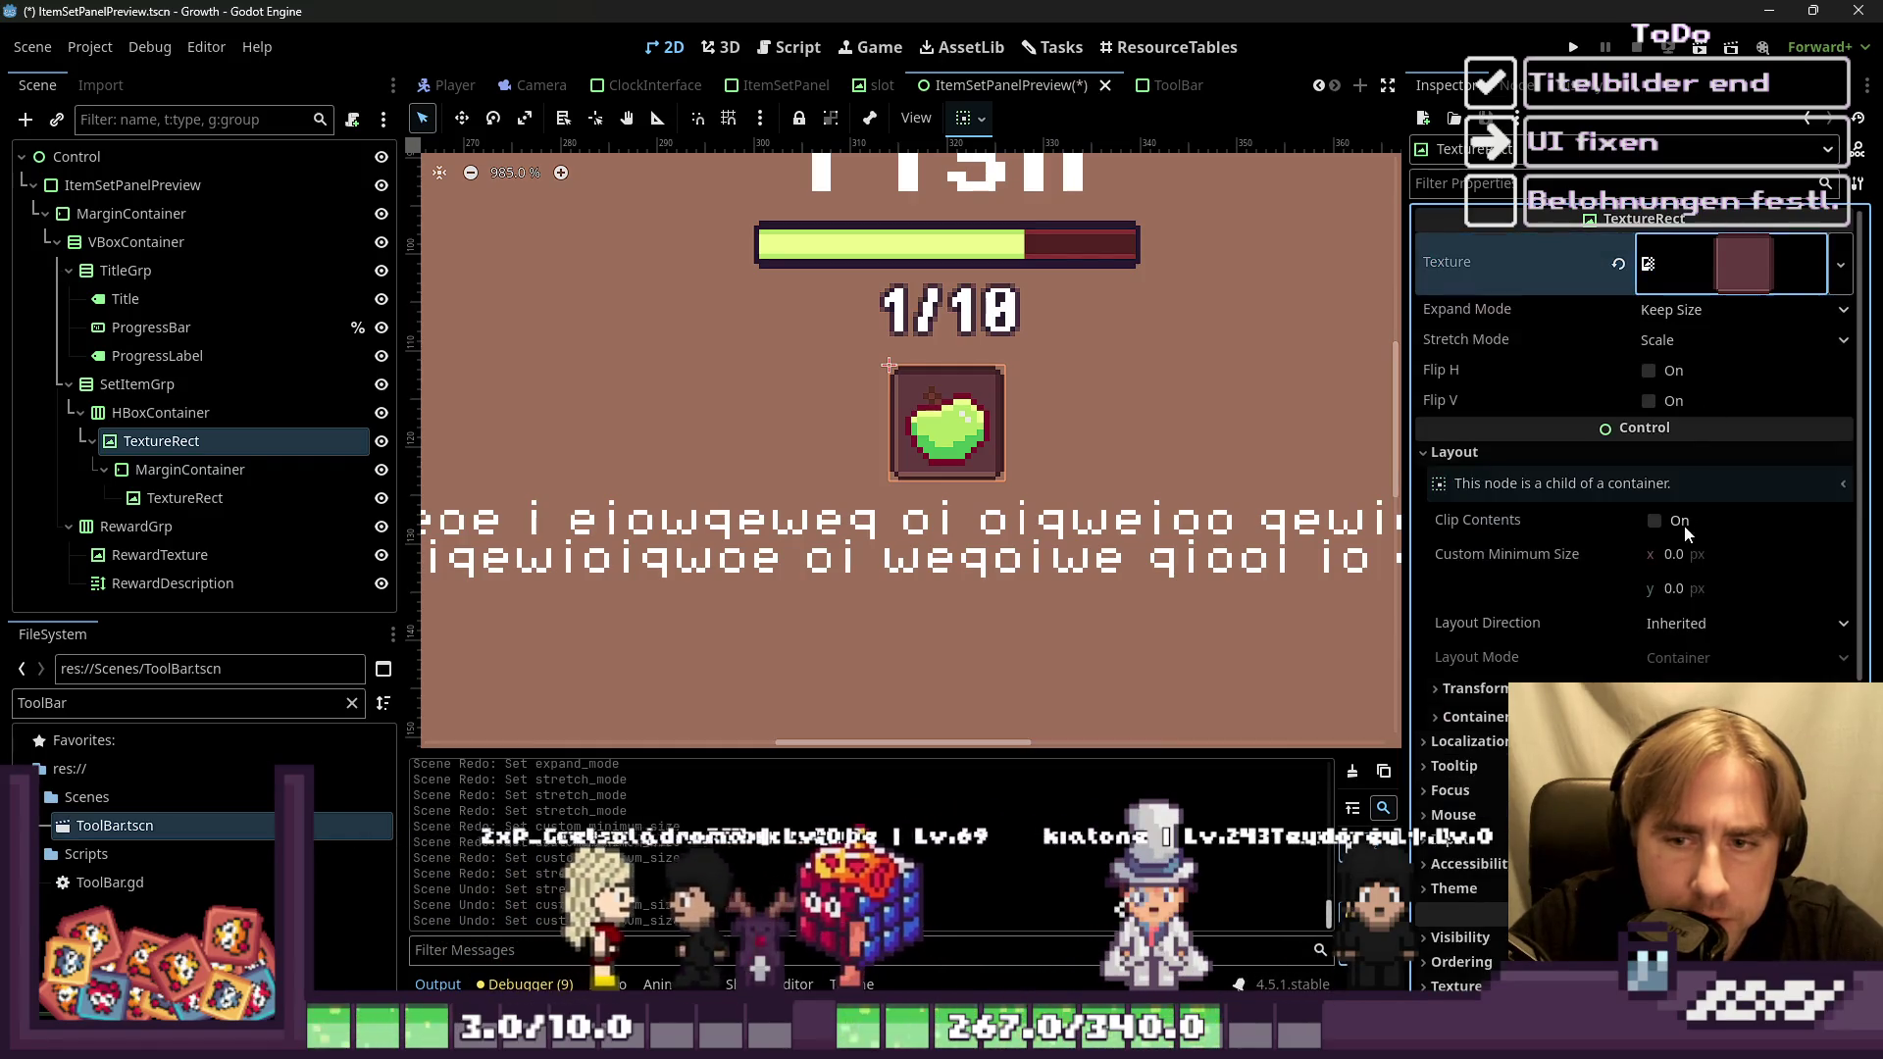
pyautogui.click(1741, 282)
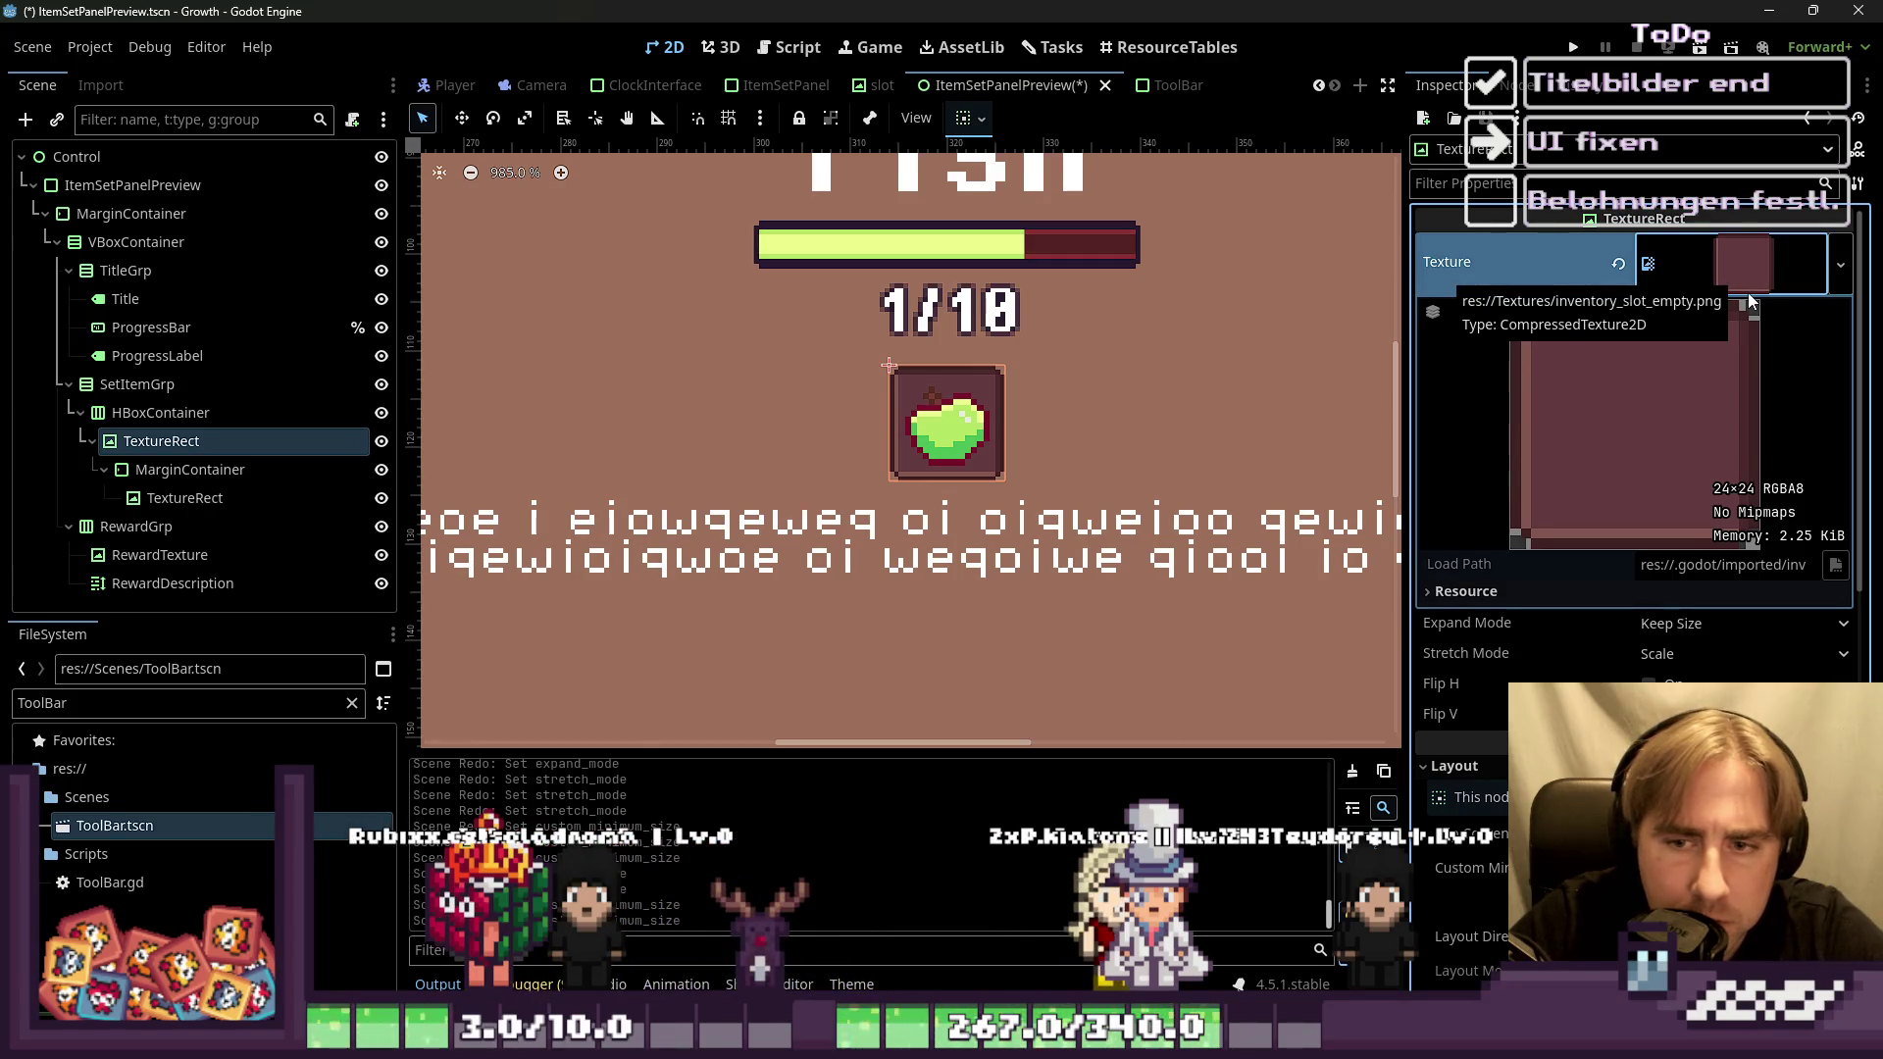
# - Expand the slot frame's Texture resource to check its load path
pyautogui.click(1743, 260)
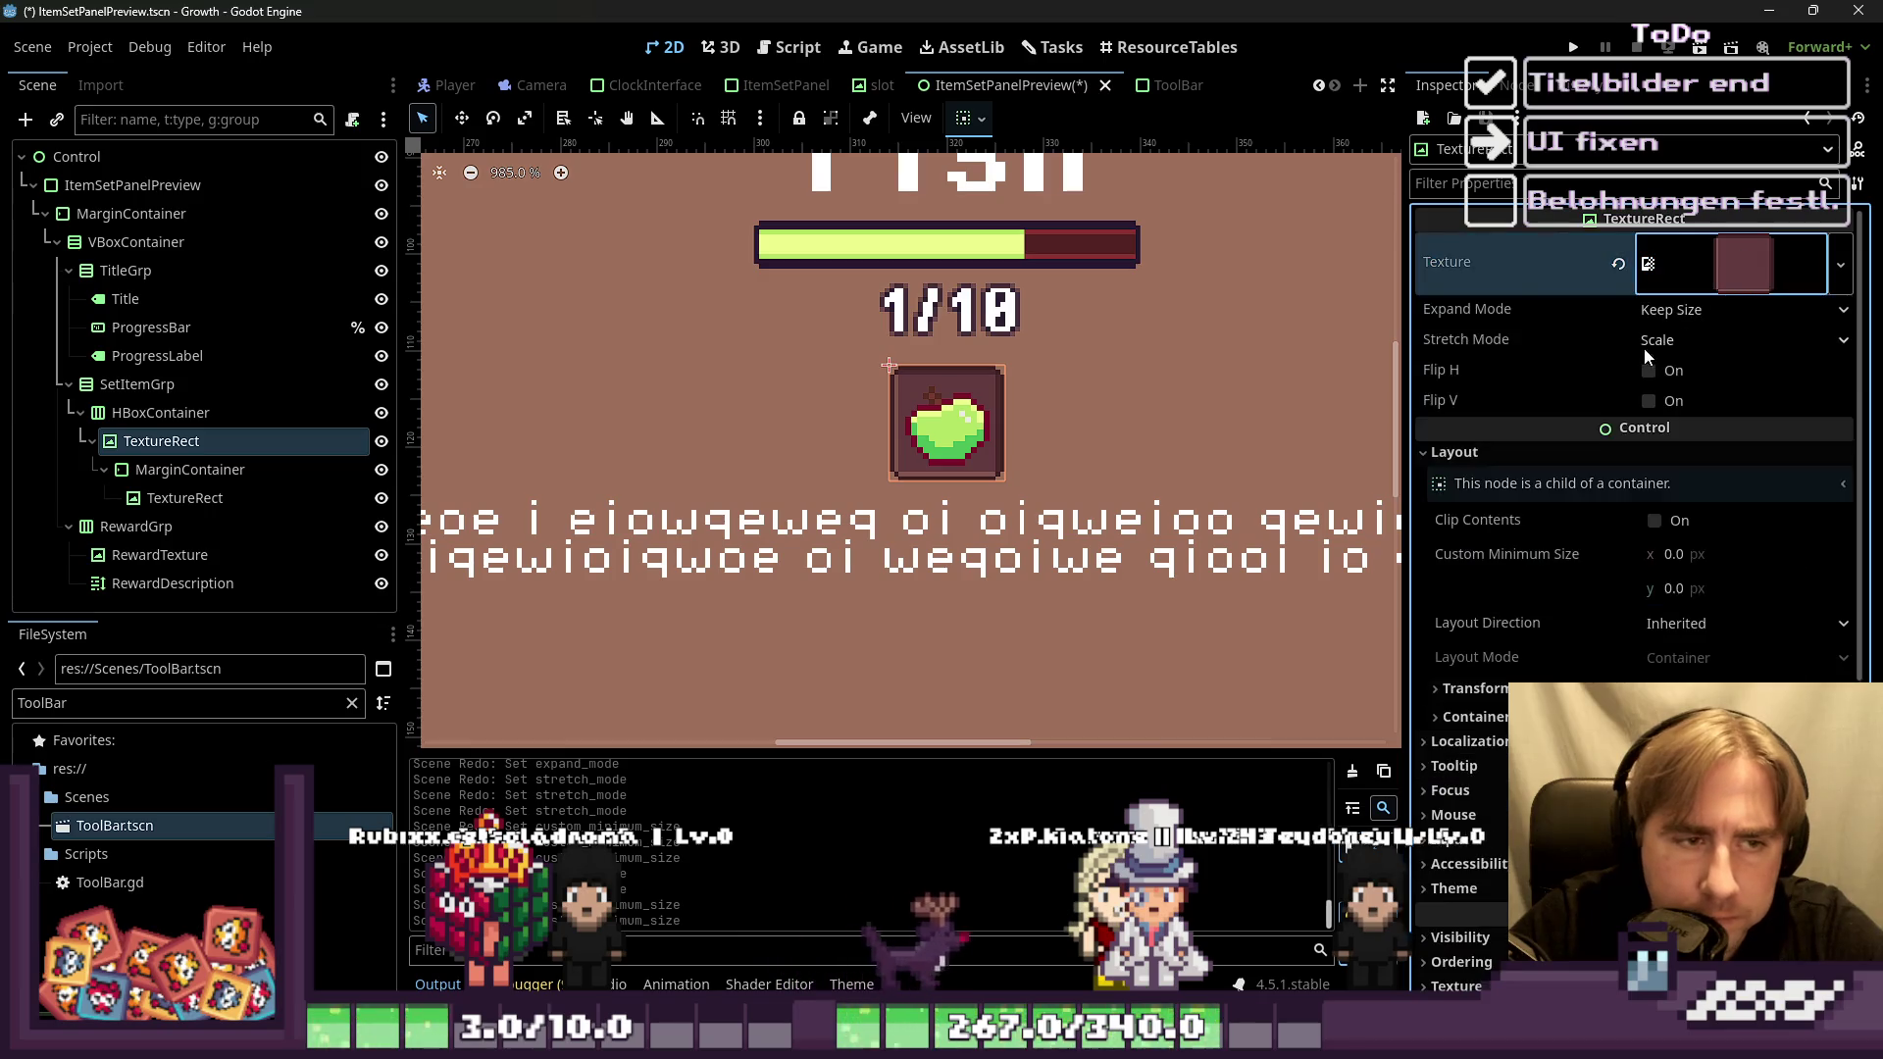
pyautogui.click(1743, 260)
pyautogui.click(1715, 564)
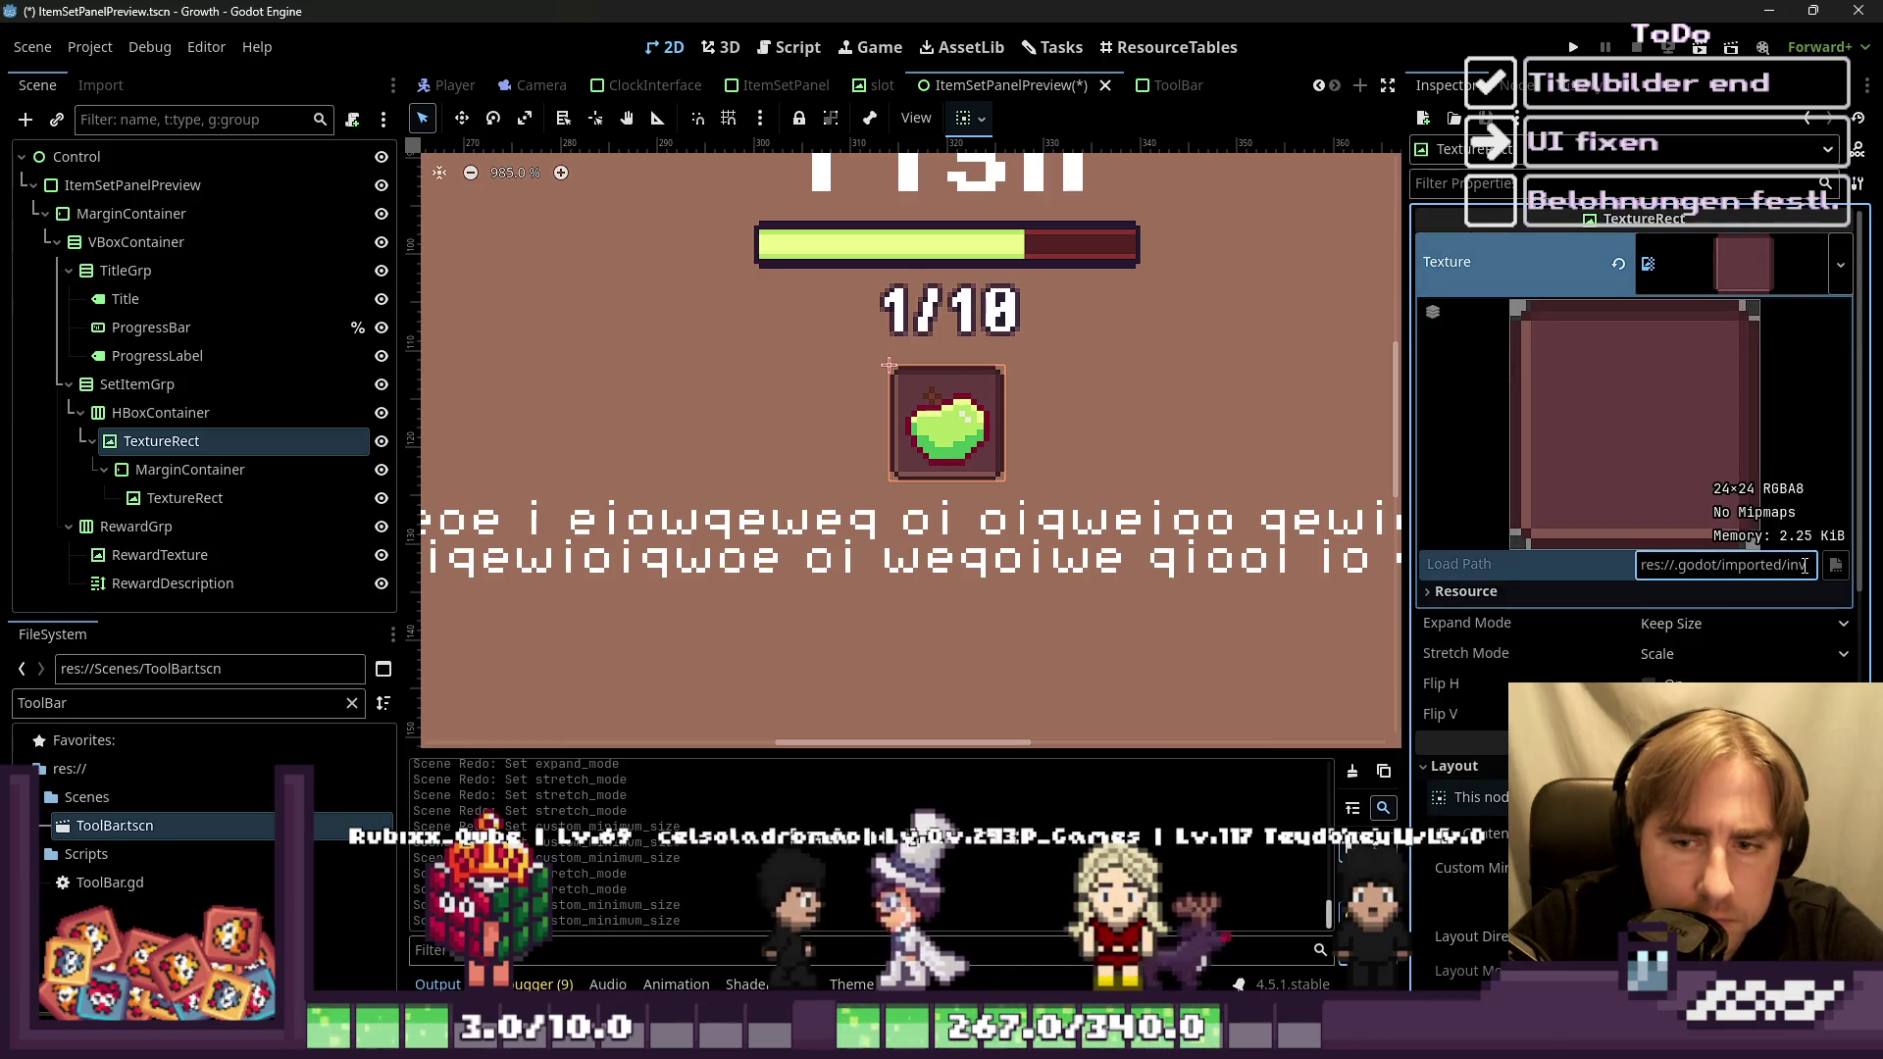
# - Filter the FileSystem dock for the inventory_slot files
pyautogui.click(134, 694)
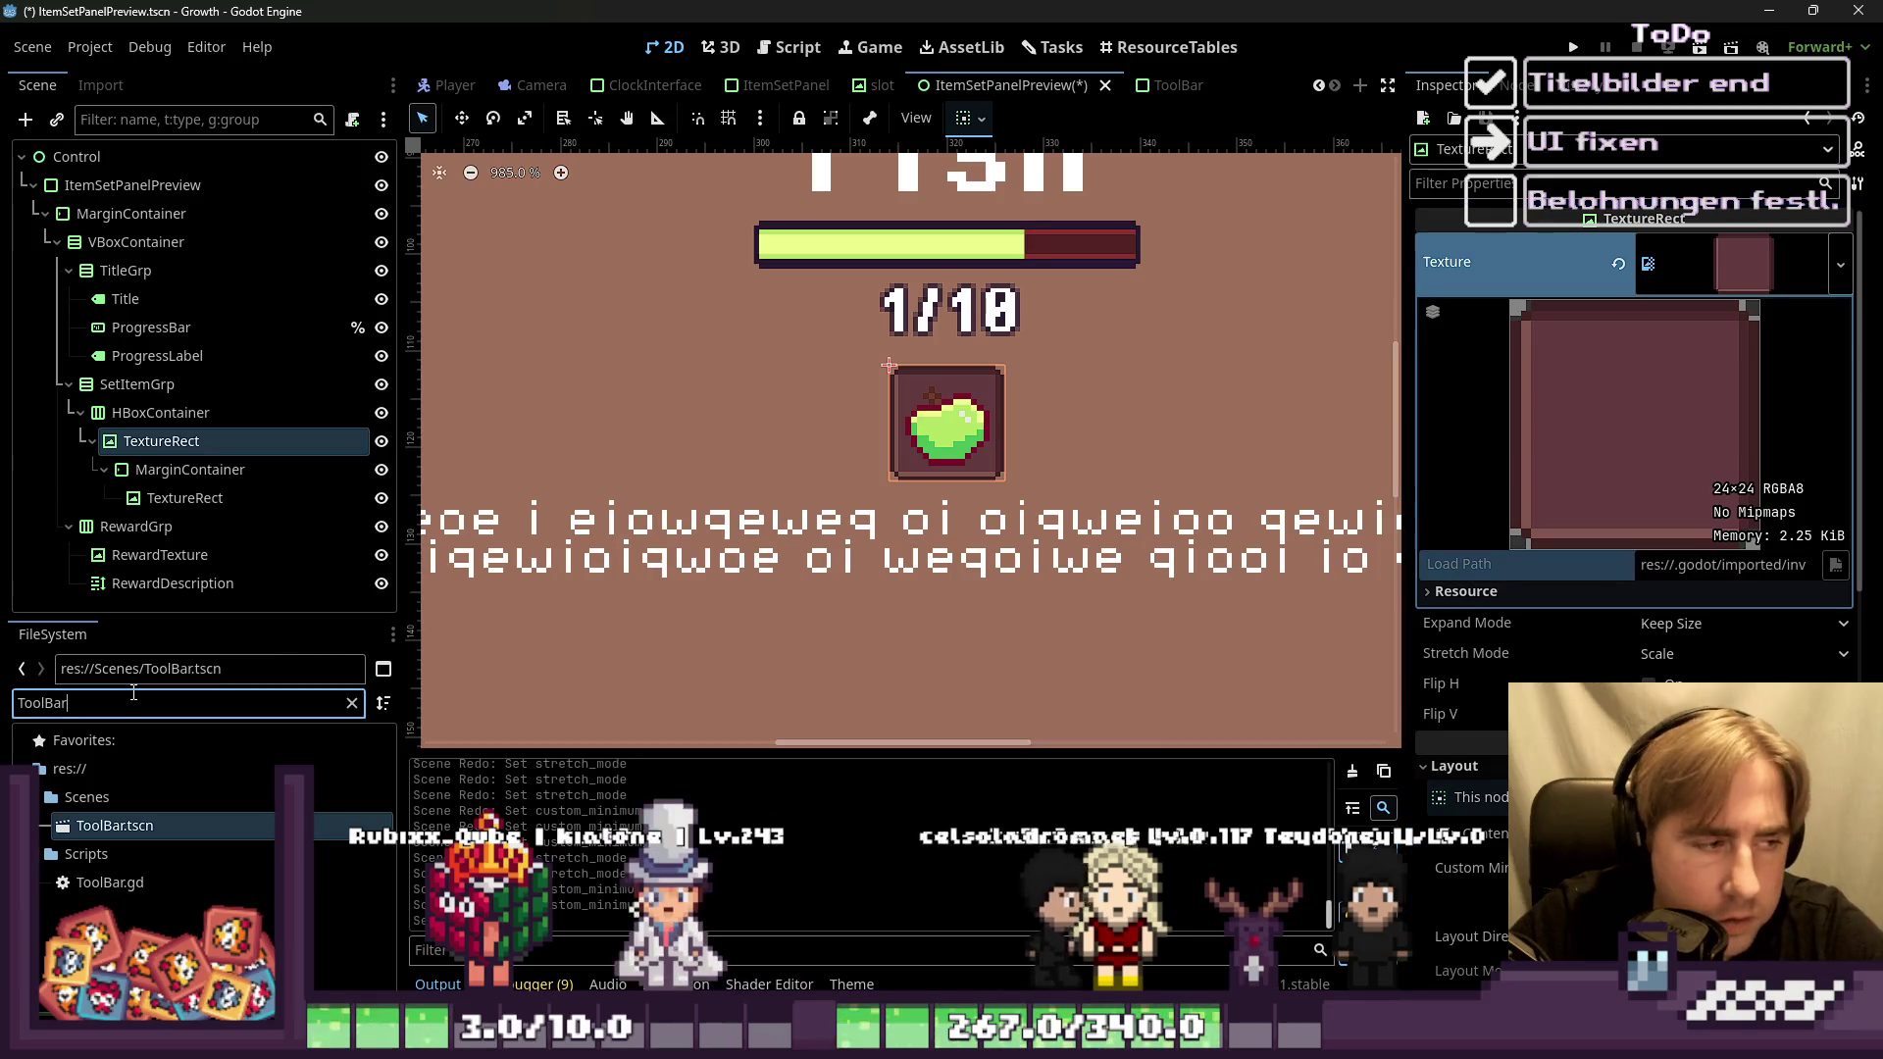
pyautogui.write('Slot')
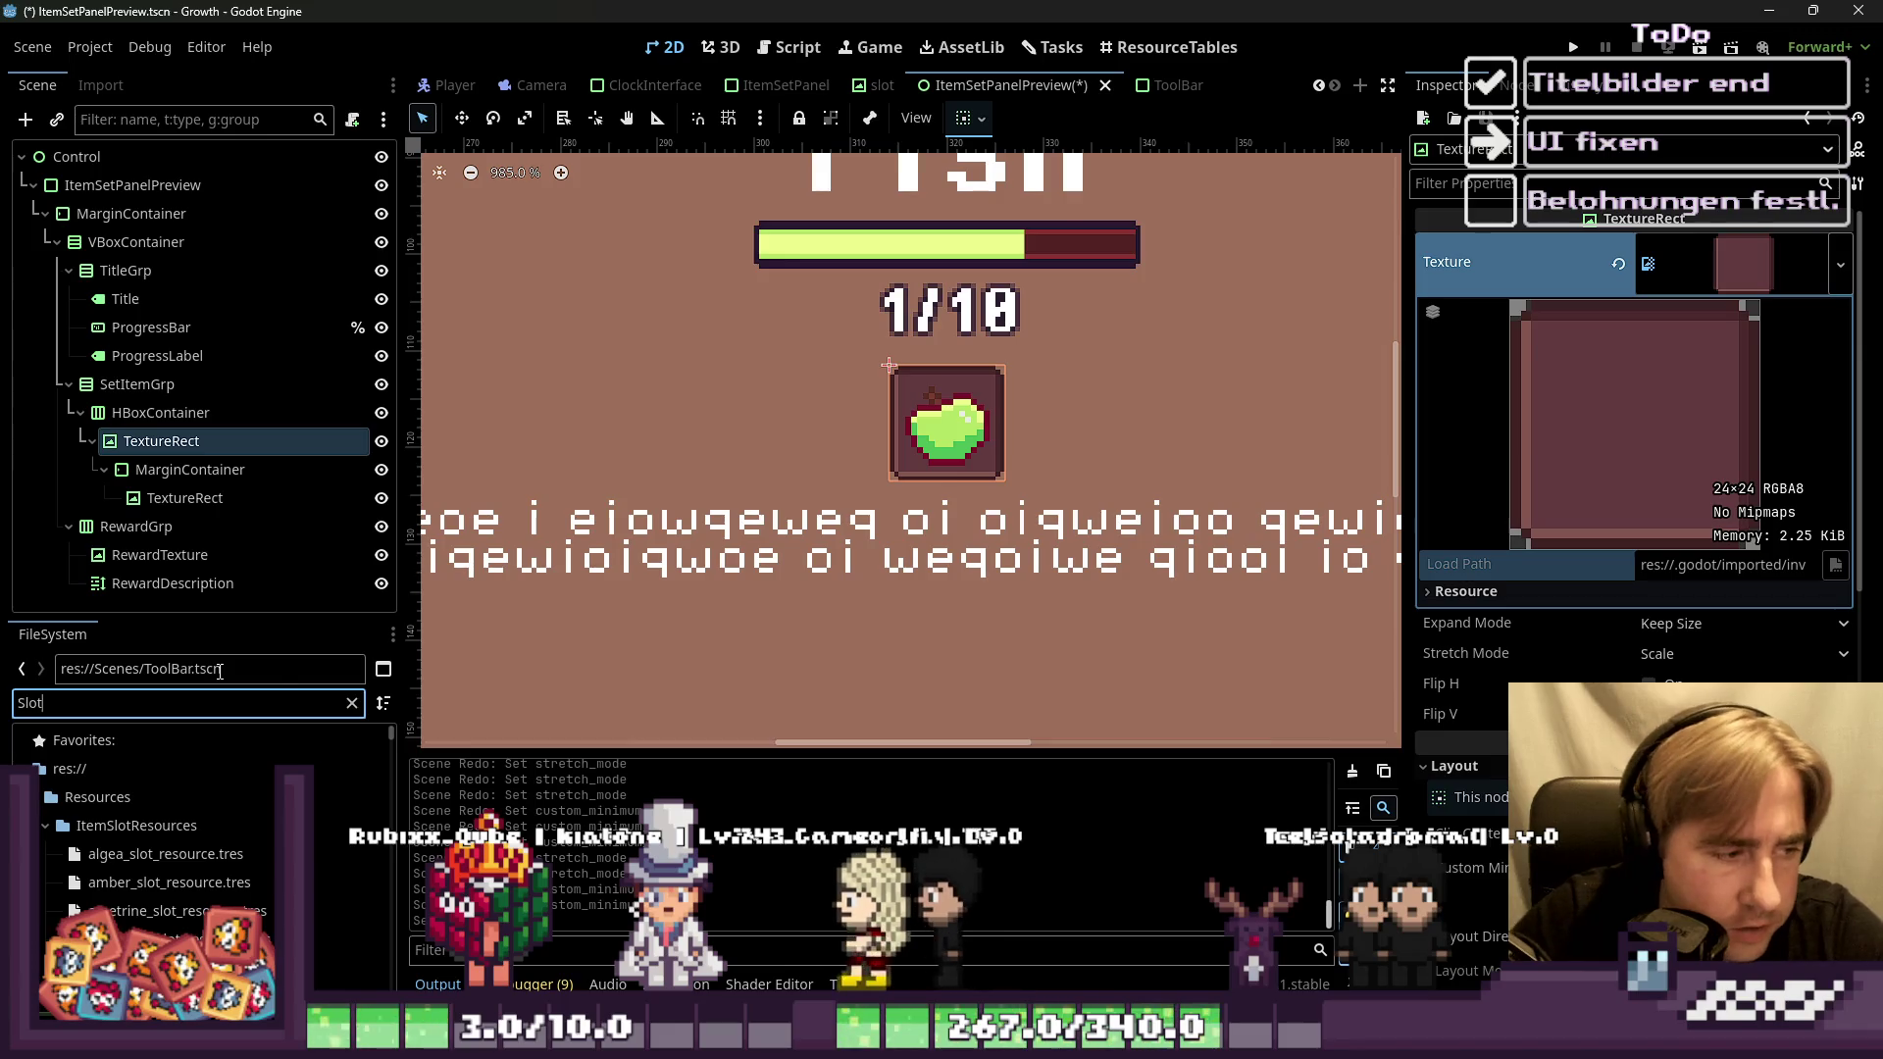
pyautogui.click(351, 703)
pyautogui.write('it')
pyautogui.write('nventory_slo')
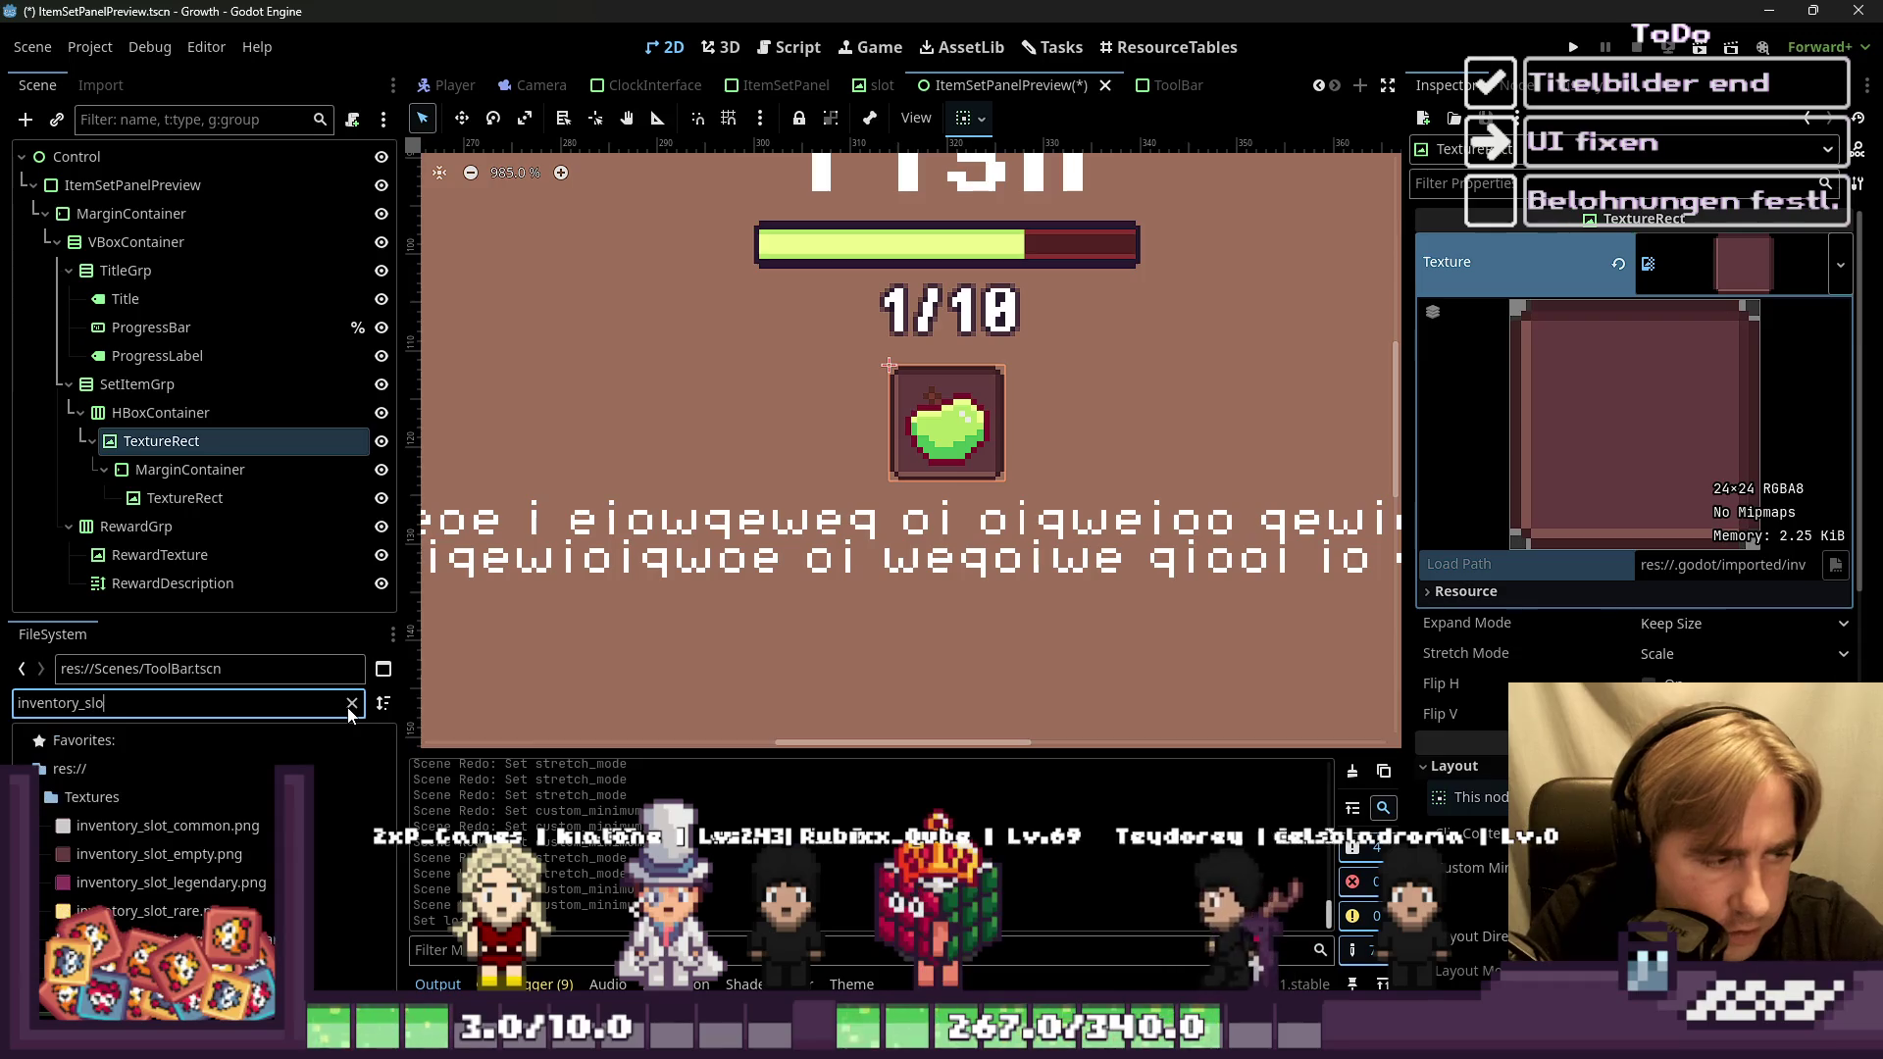
# - View inventory_slot_empty.png in Aseprite, then return to Godot and collapse the texture preview
pyautogui.rightClick(186, 851)
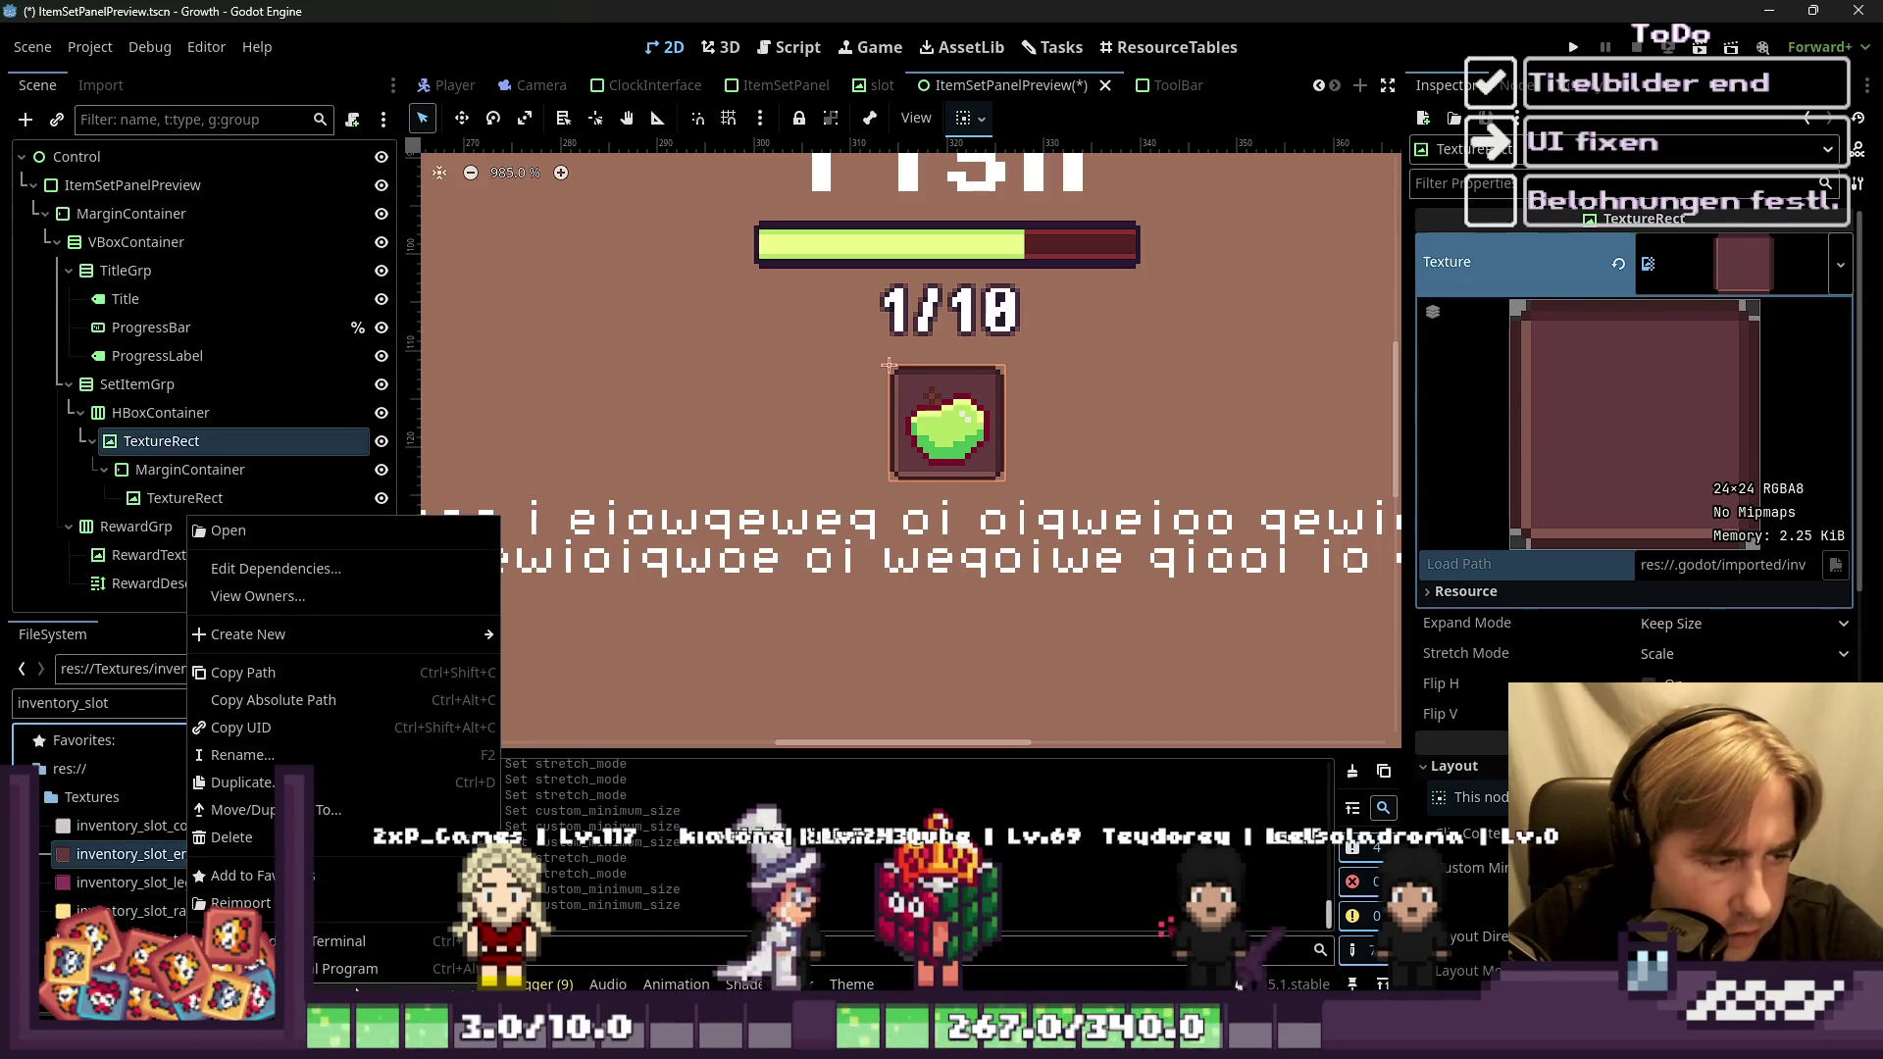
pyautogui.click(255, 829)
pyautogui.scroll(2, 925, 389)
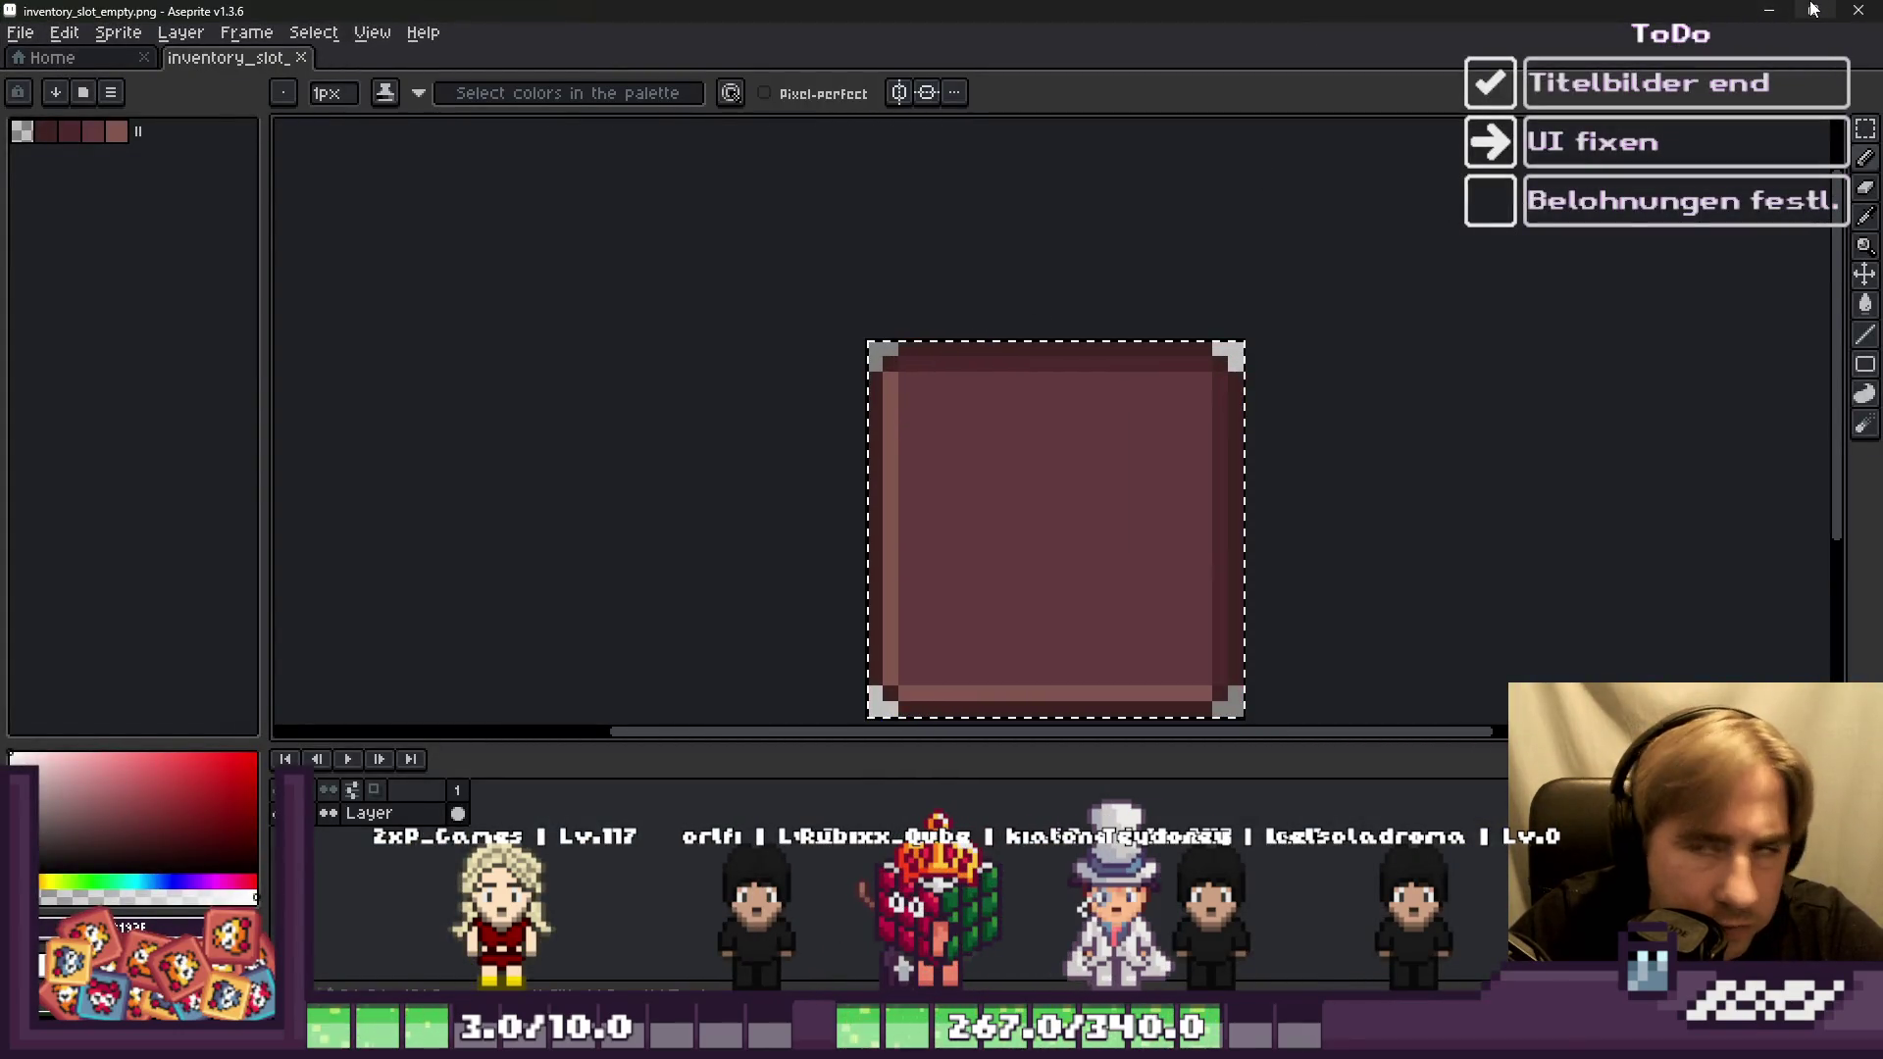
pyautogui.click(1773, 10)
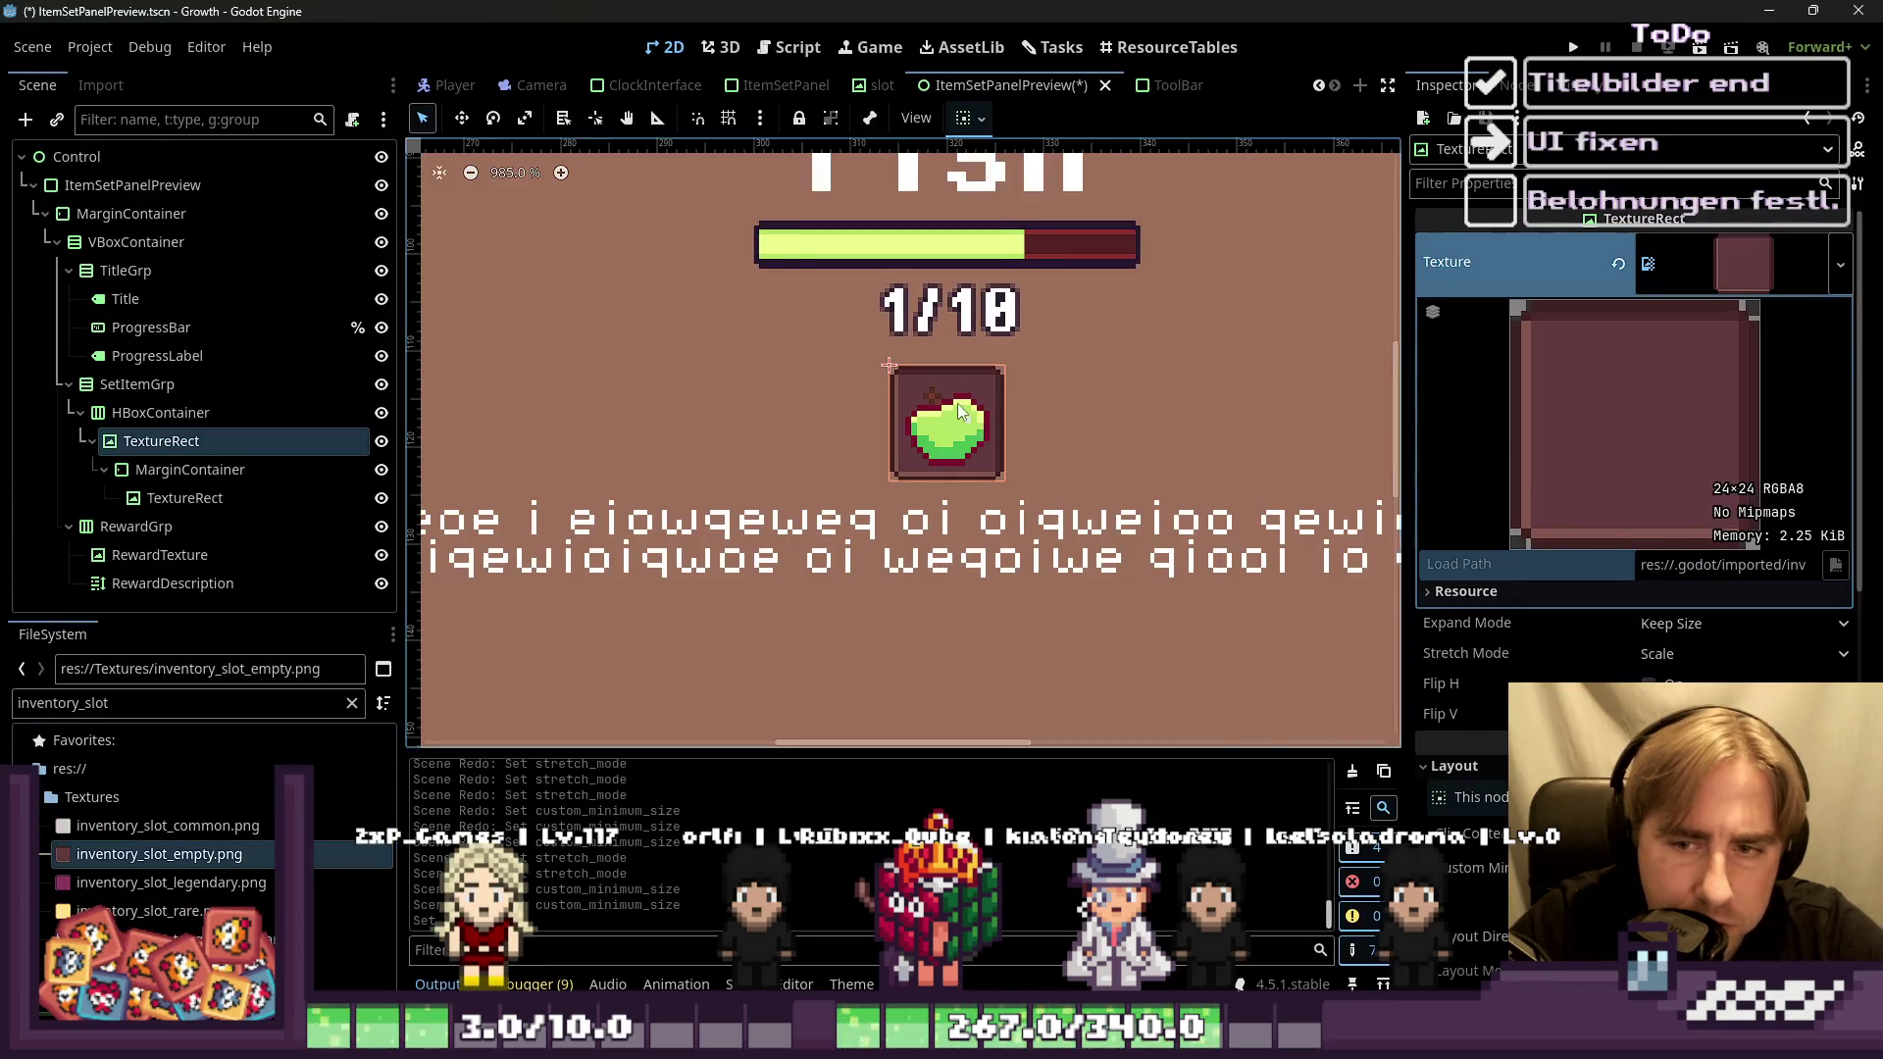
pyautogui.scroll(-3, 960, 412)
pyautogui.click(1745, 257)
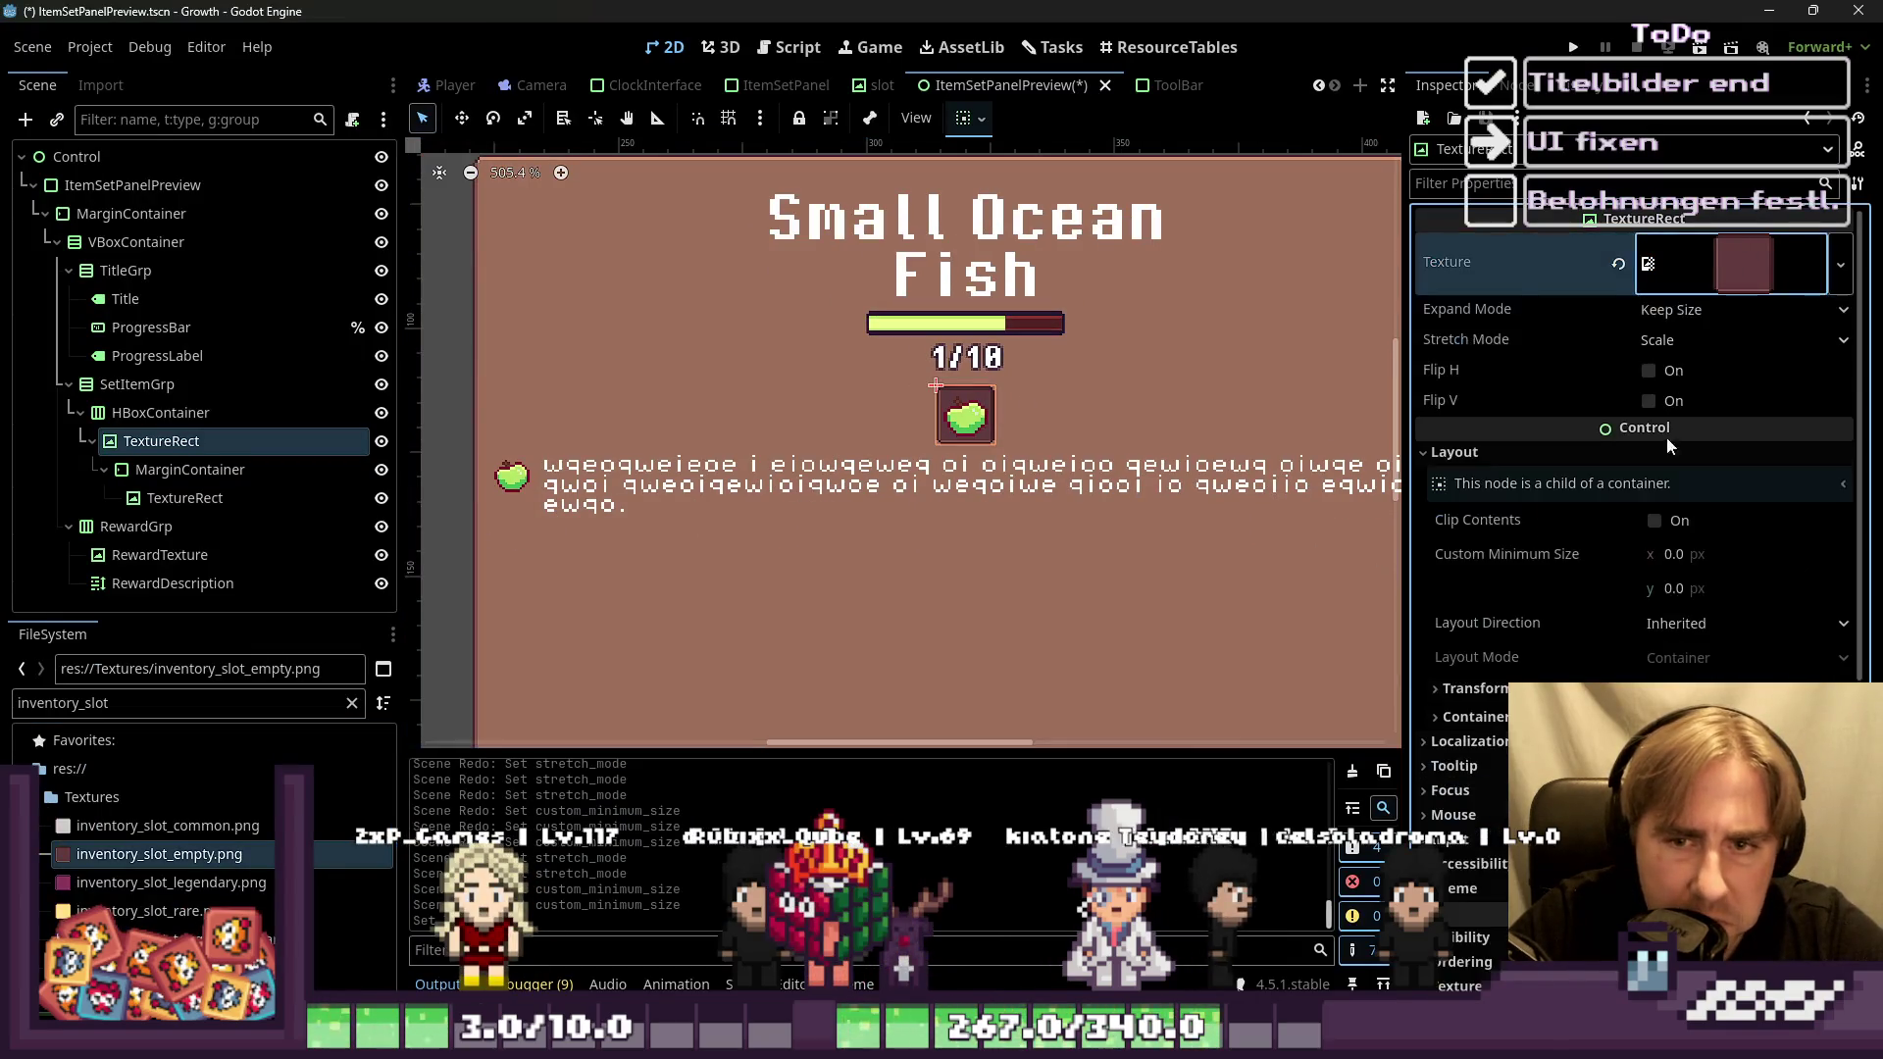
# - Set the slot frame's Custom Minimum Size to 48 × 48 px
pyautogui.click(1688, 562)
pyautogui.write('48')
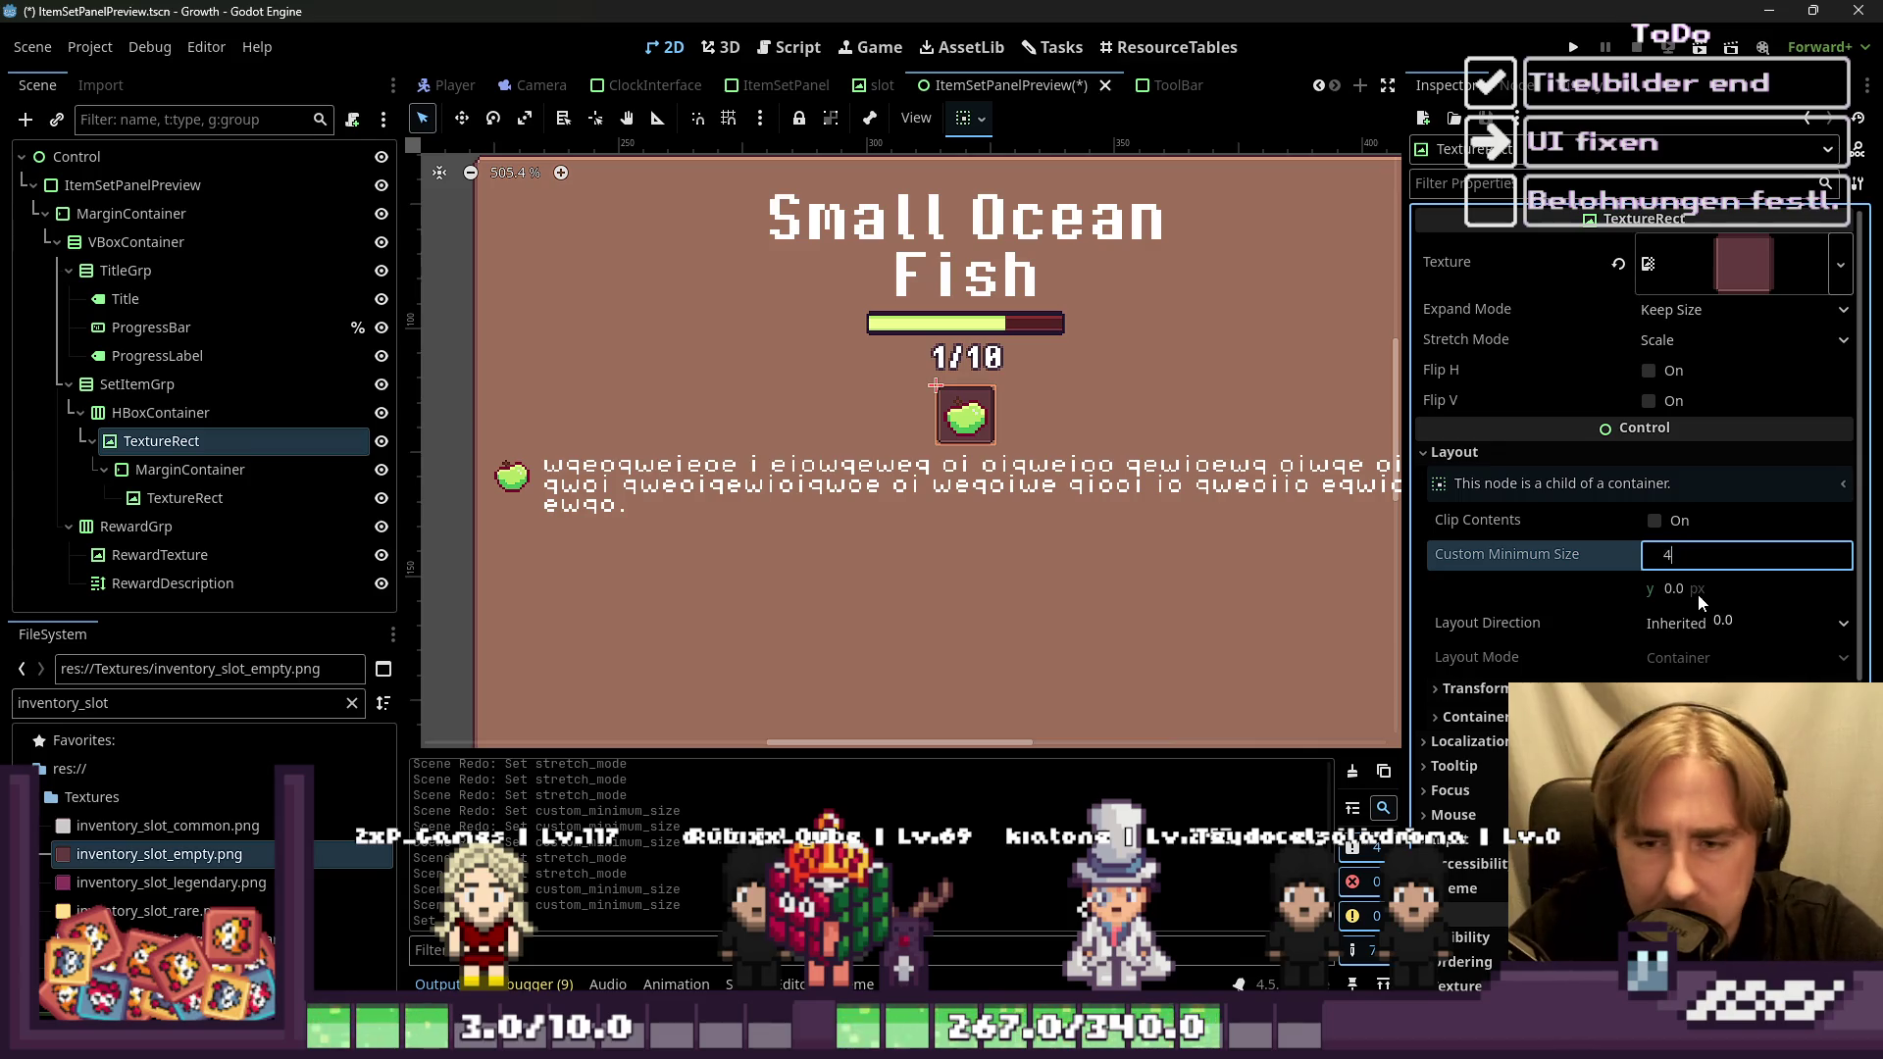
pyautogui.click(1698, 593)
pyautogui.write('48')
pyautogui.press('Return')
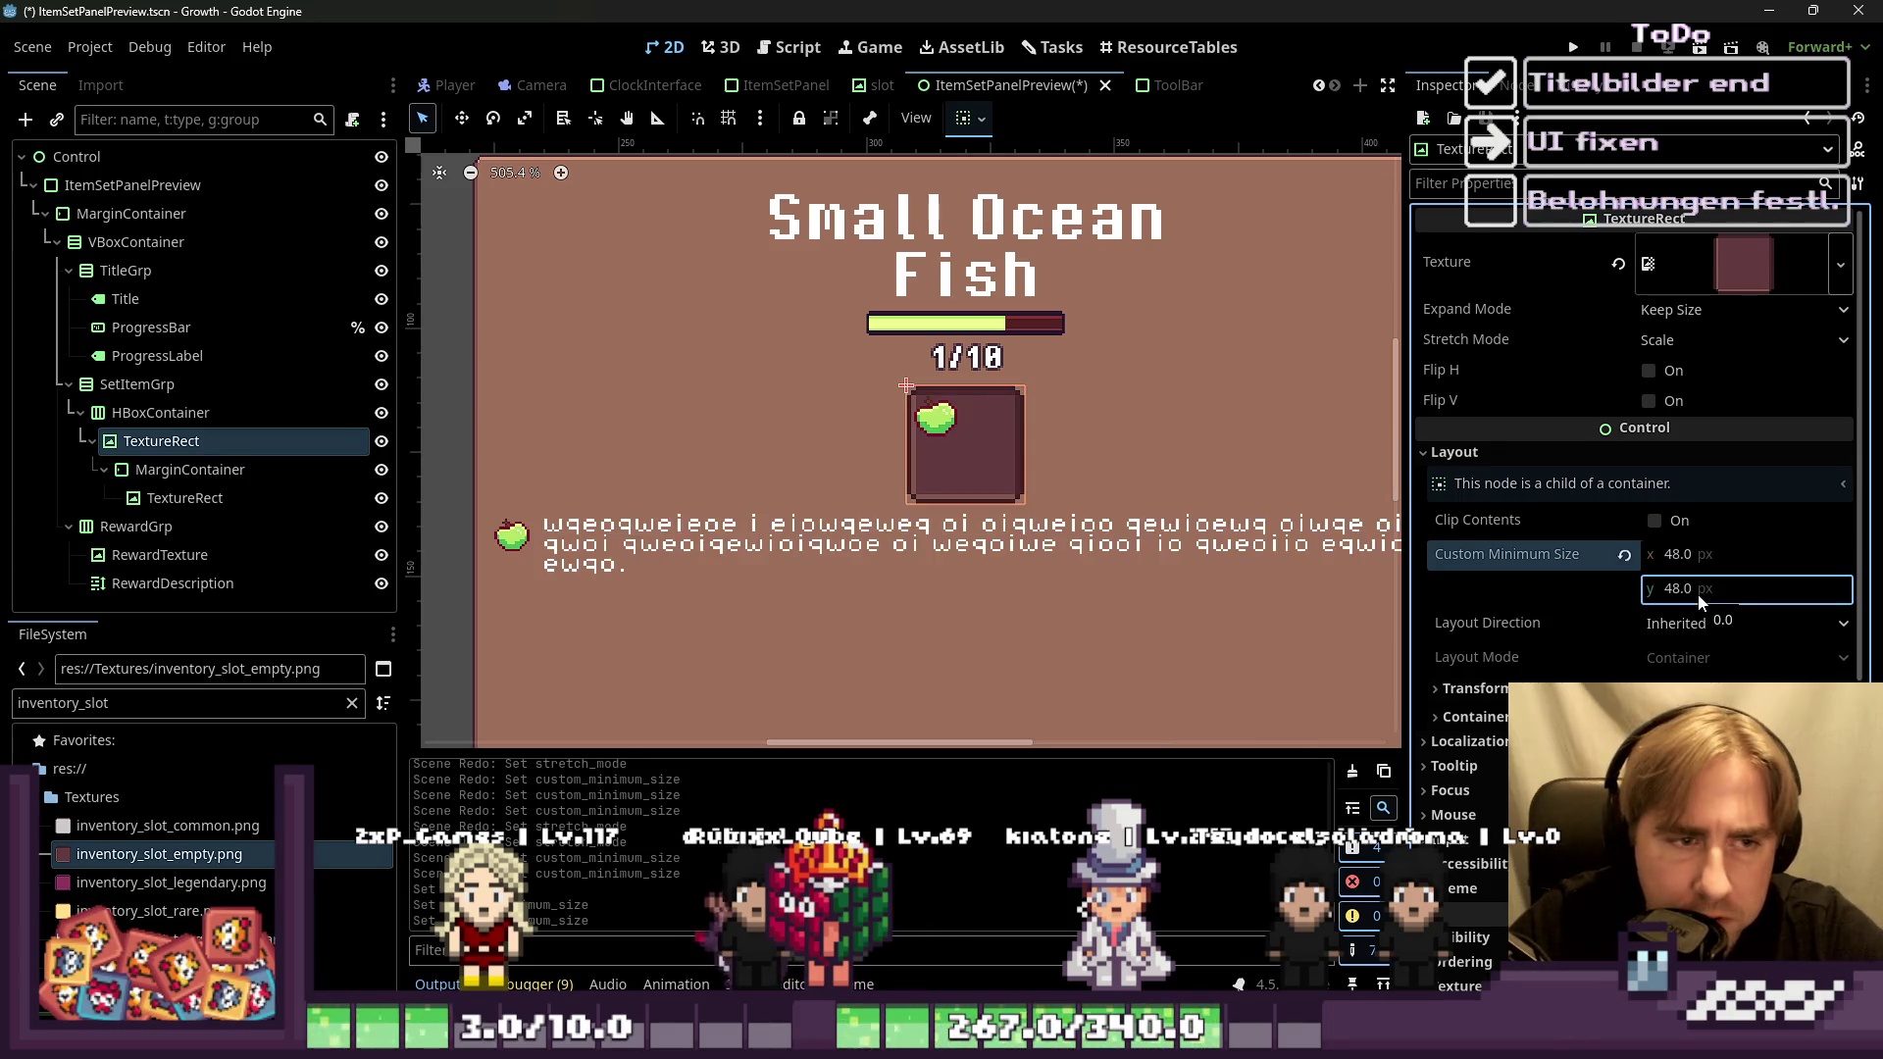
# - Select the inner apple TextureRect and review its layout, expand mode and texture
pyautogui.click(928, 422)
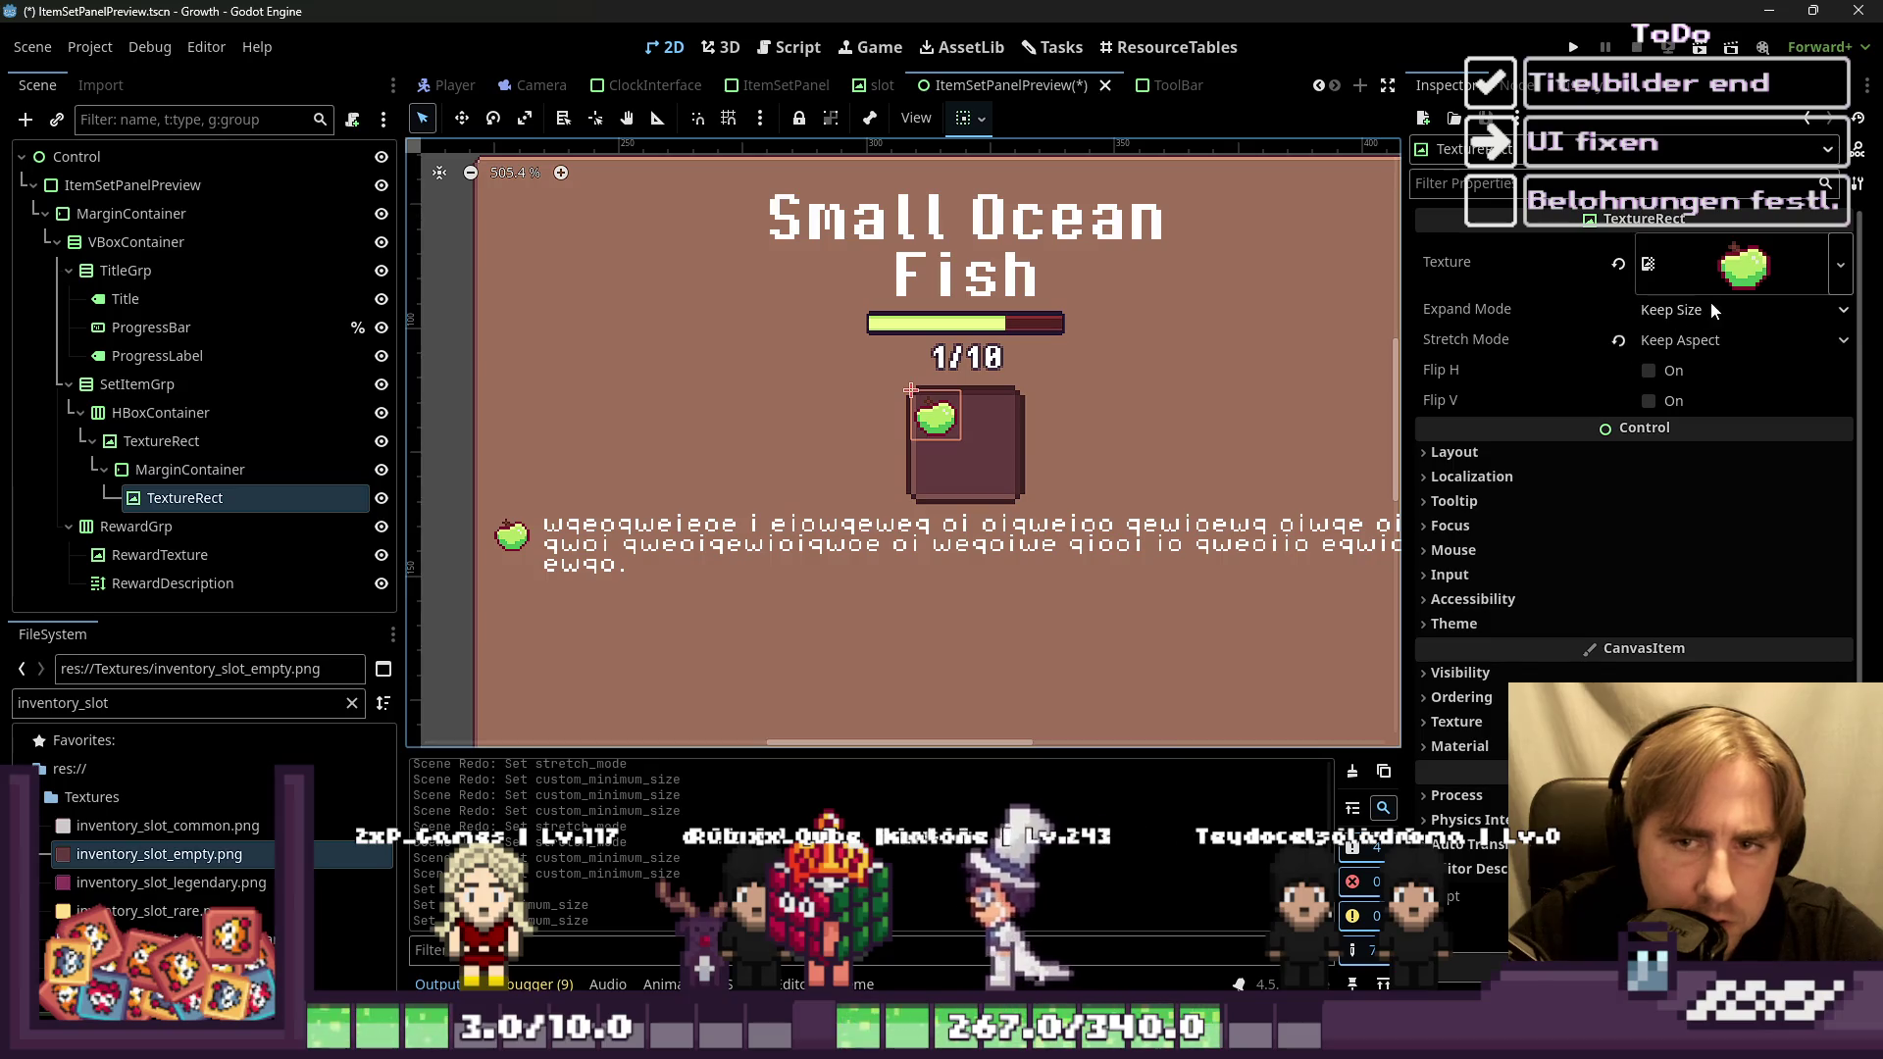
pyautogui.click(1561, 453)
pyautogui.click(1561, 454)
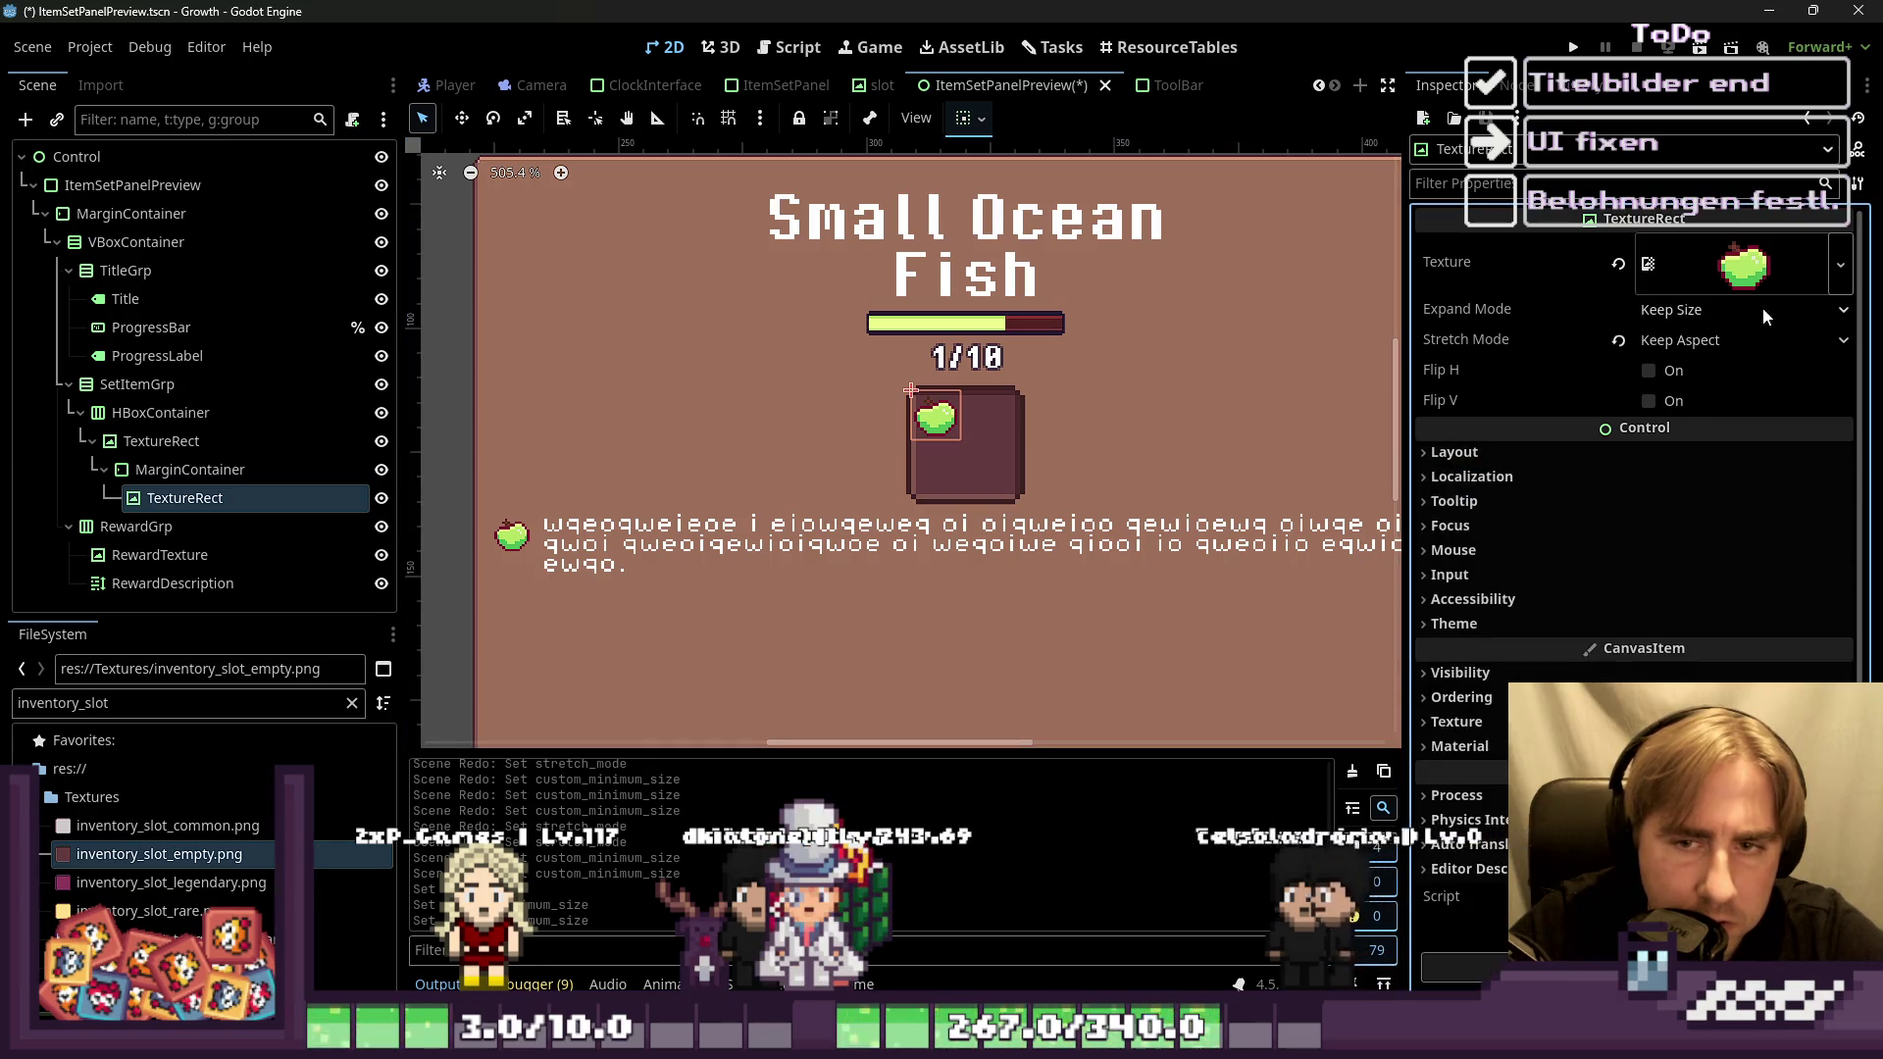
pyautogui.click(1763, 309)
pyautogui.click(1766, 278)
pyautogui.click(1765, 278)
pyautogui.click(1737, 270)
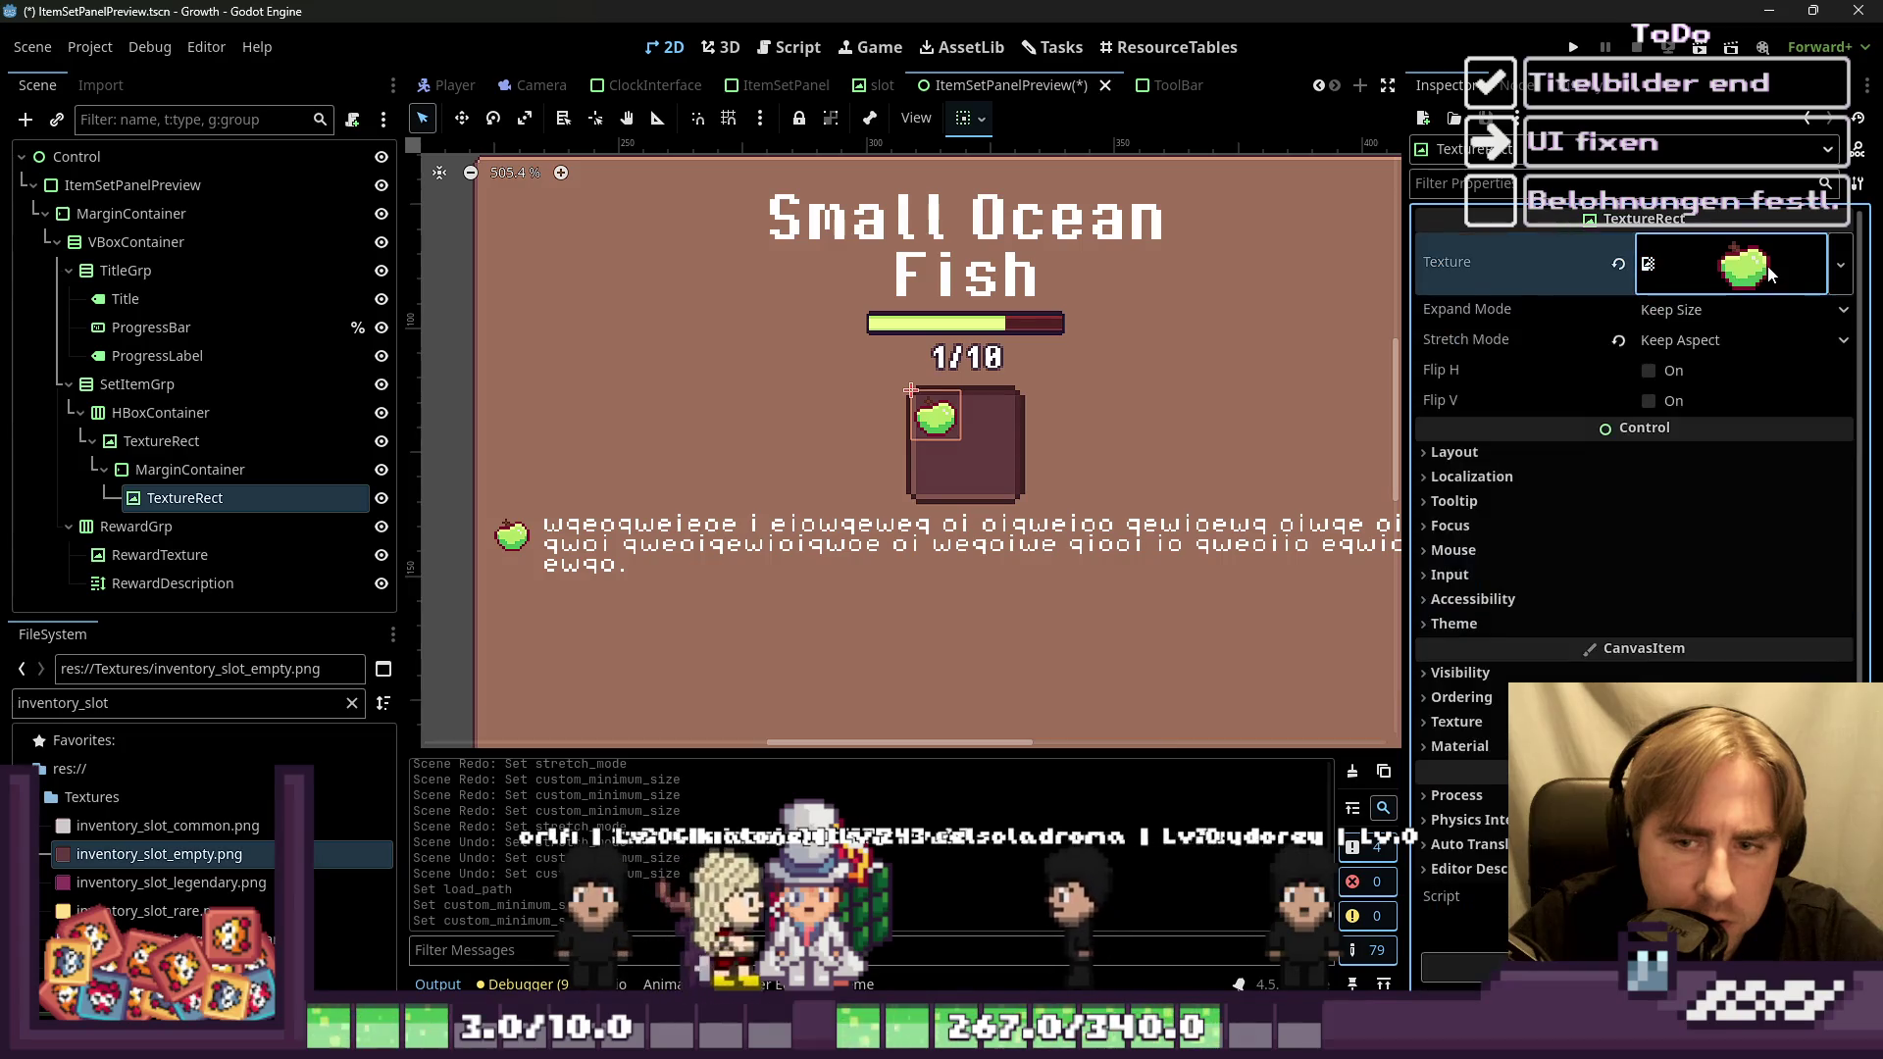
# - Give the apple TextureRect a 32 × 32 px Custom Minimum Size
pyautogui.click(1550, 449)
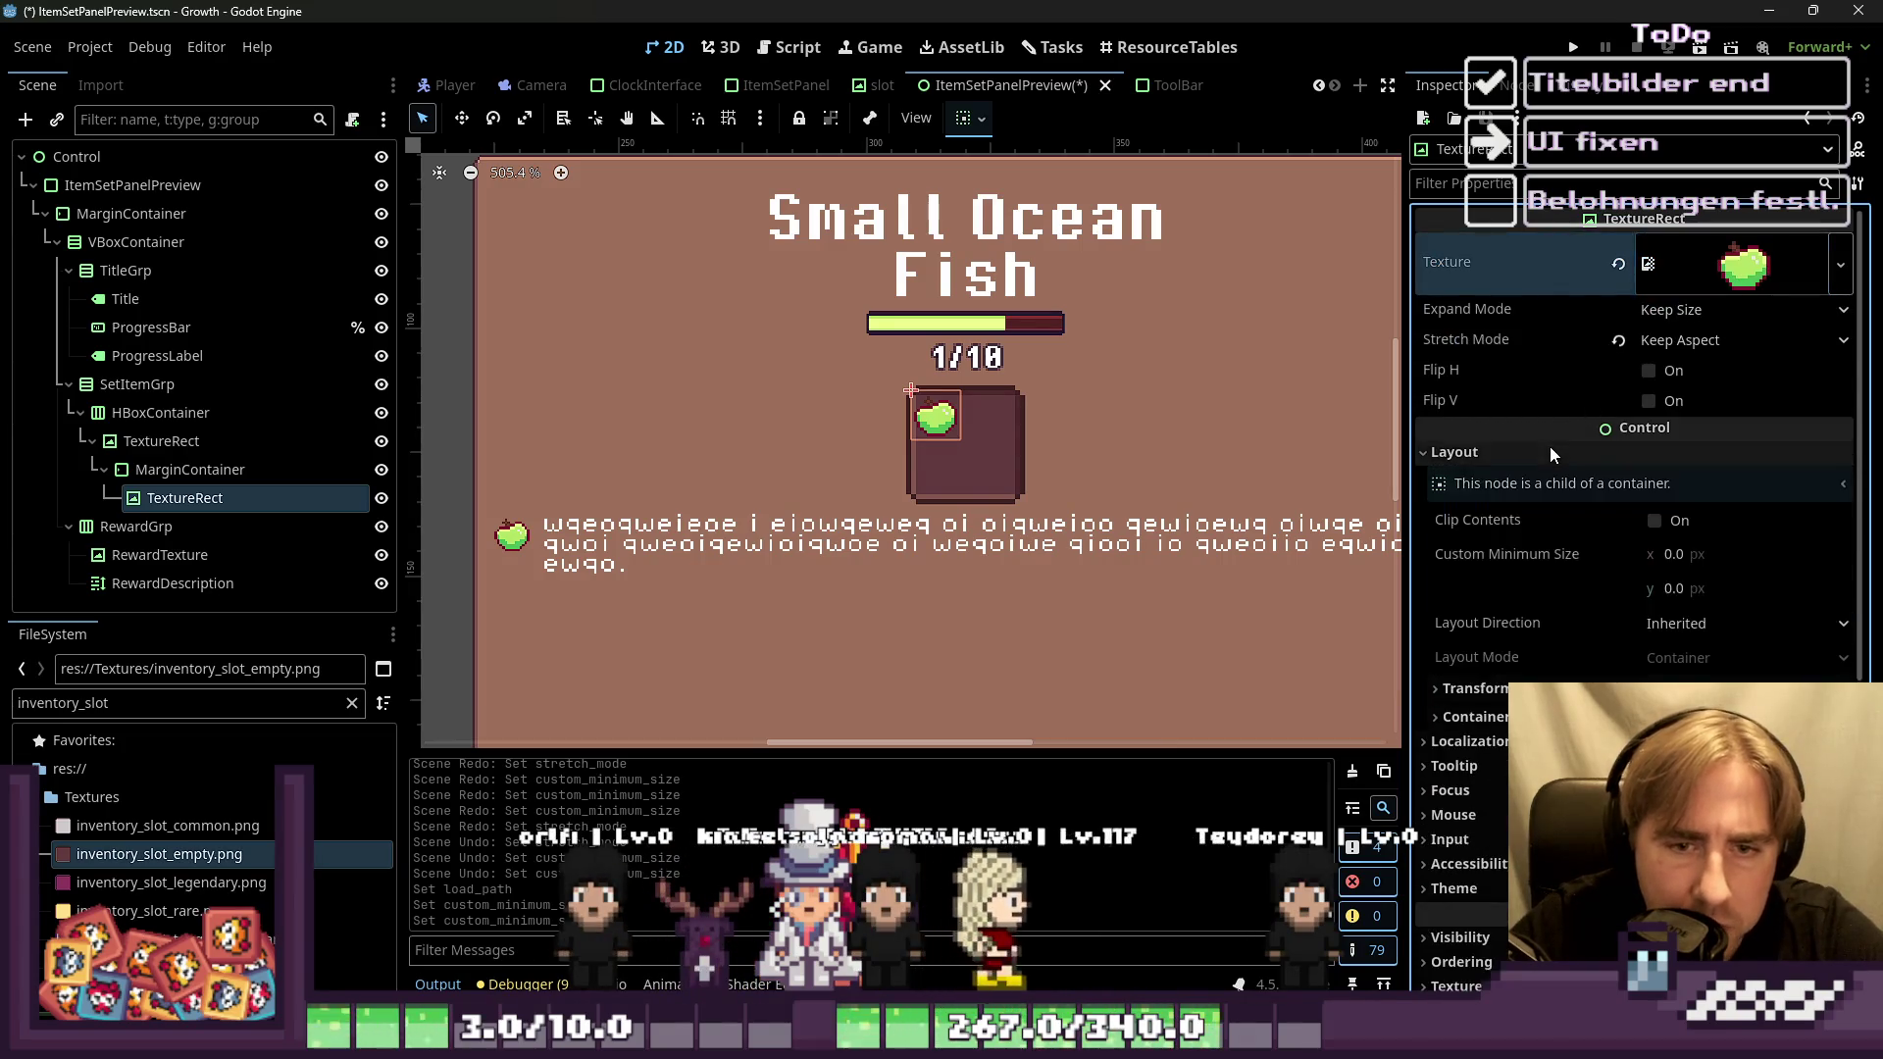
pyautogui.click(1728, 556)
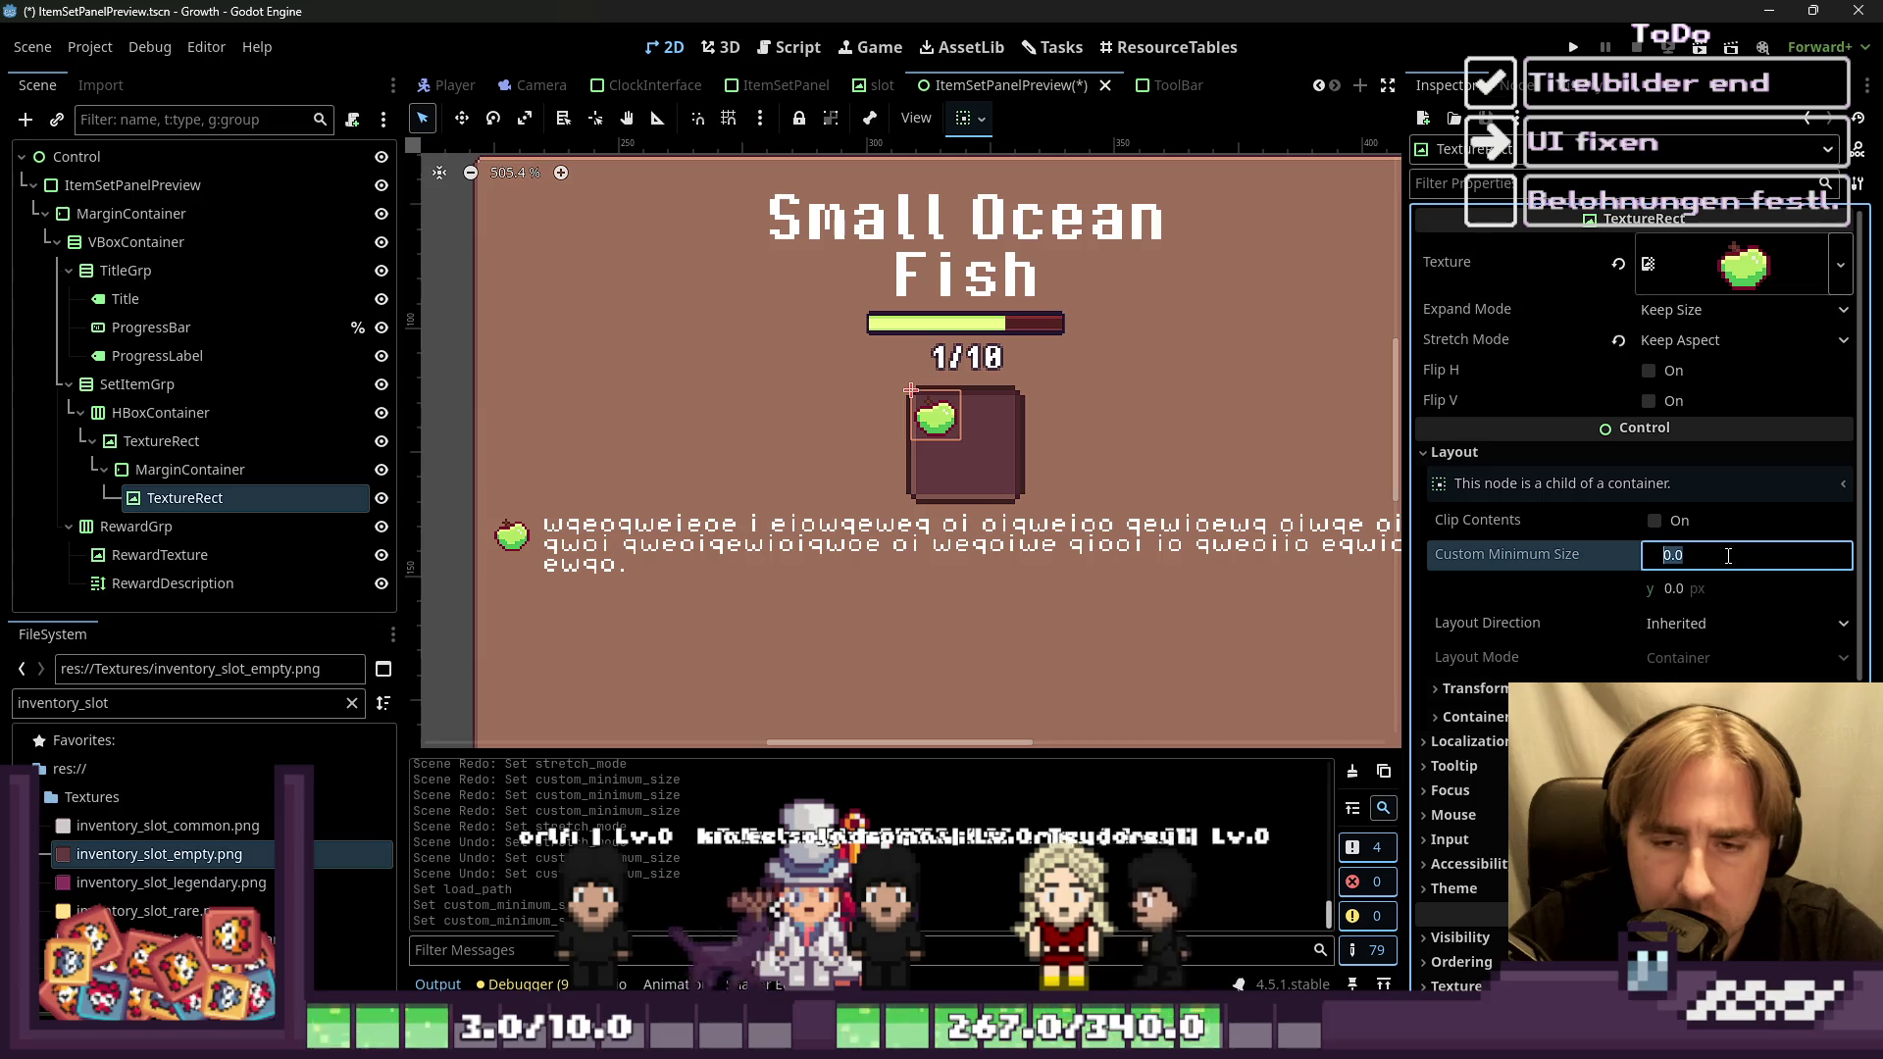
pyautogui.write('32')
pyautogui.press('Tab')
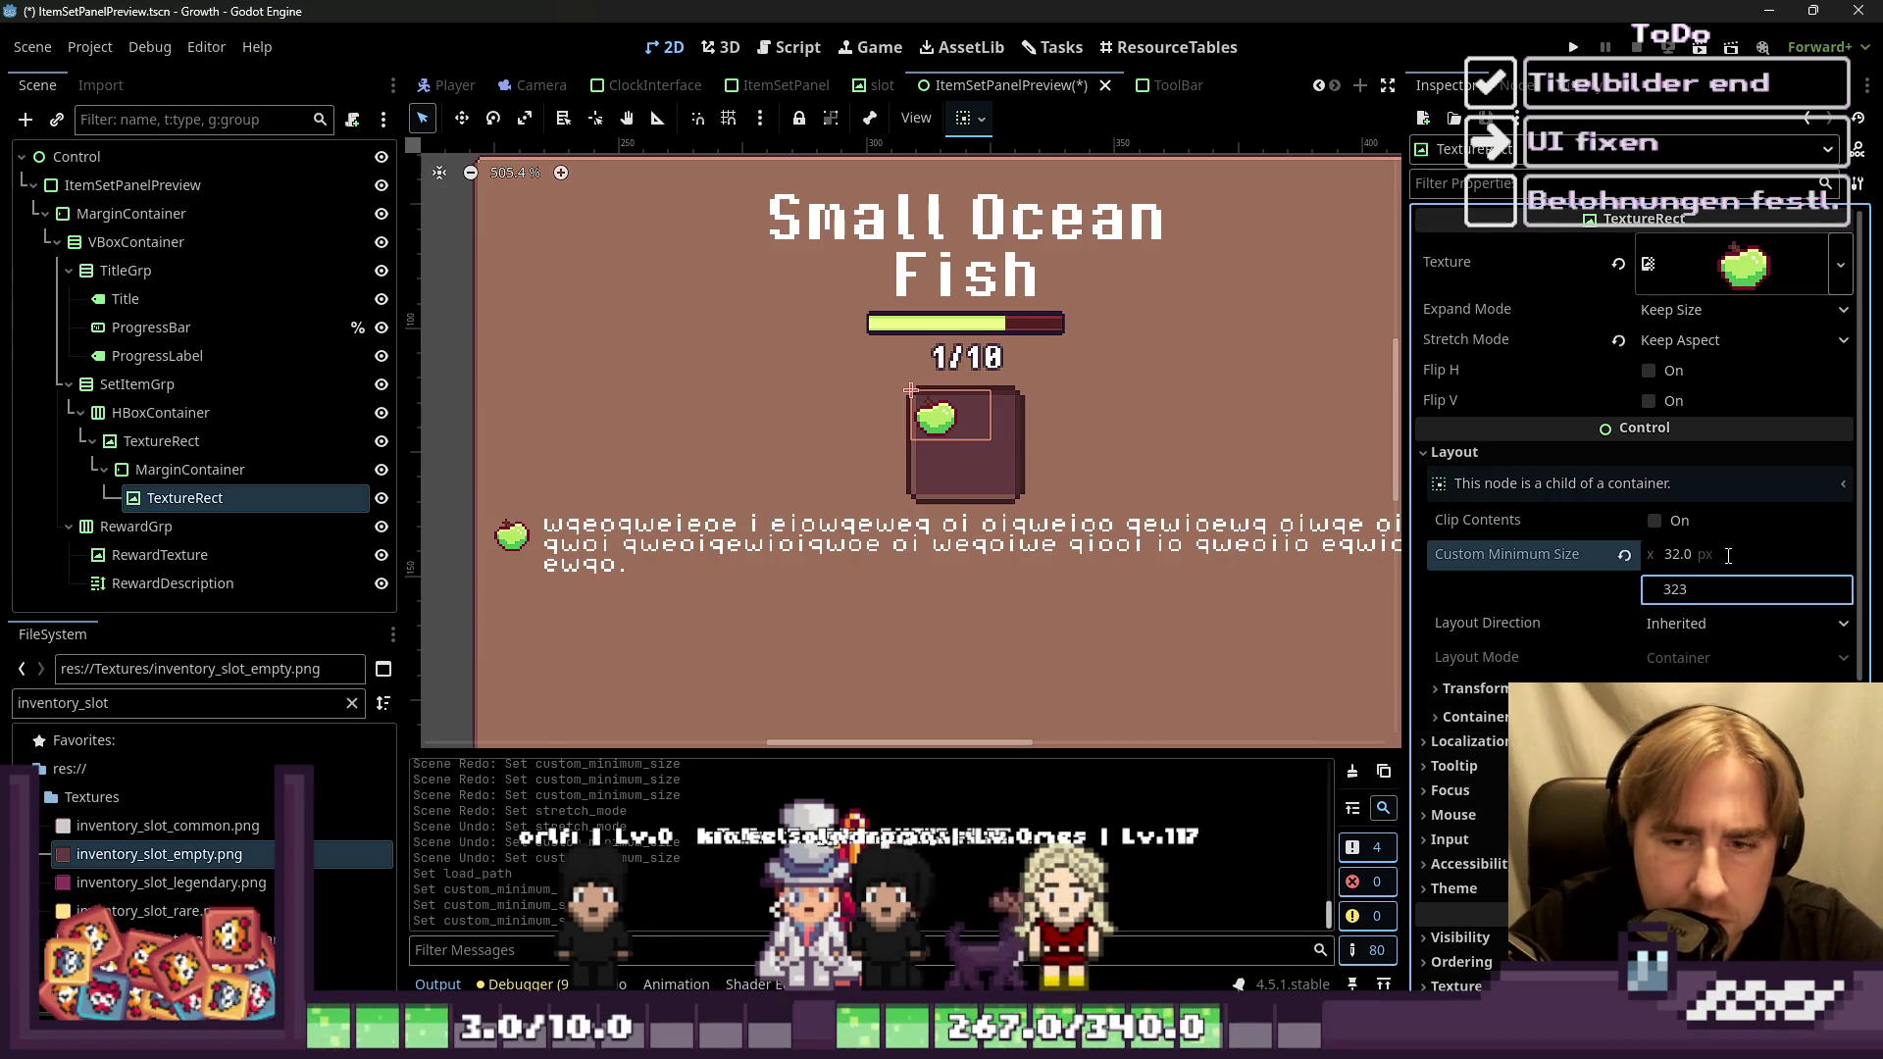
pyautogui.press('Return')
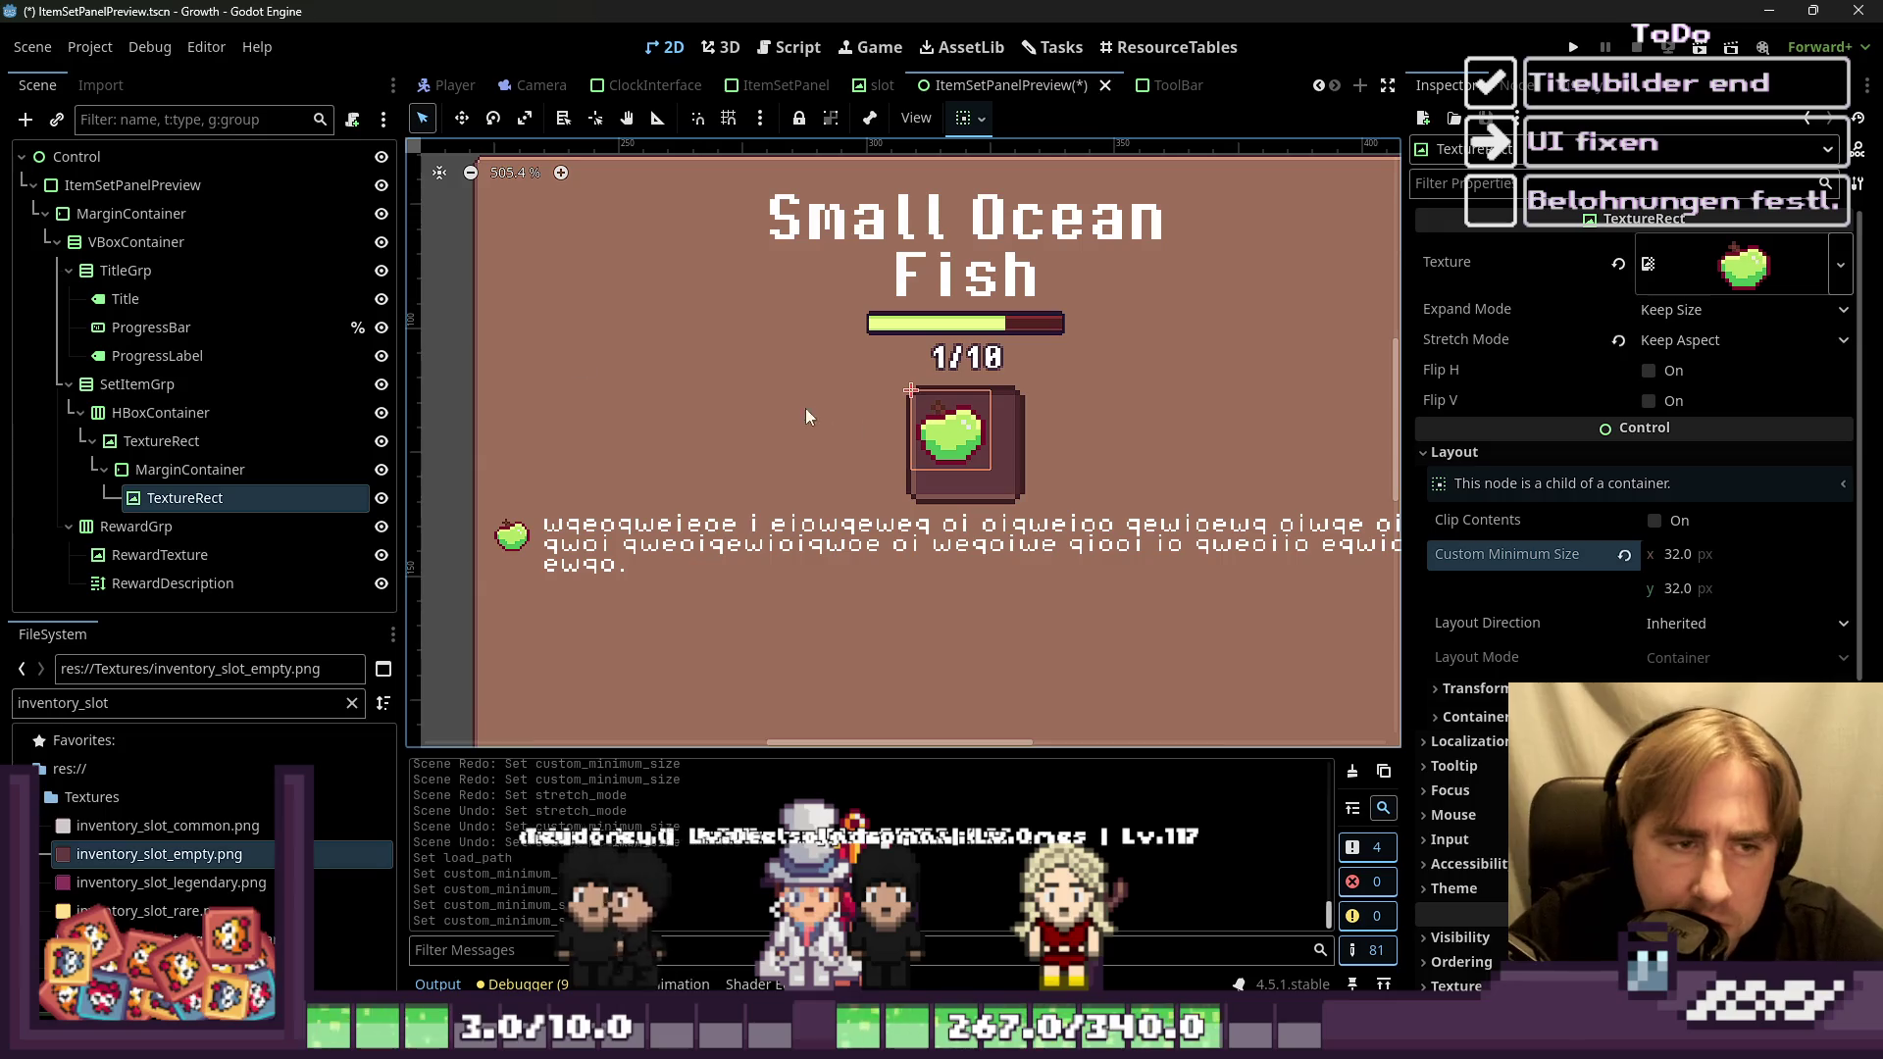
pyautogui.click(131, 212)
pyautogui.scroll(2, 863, 463)
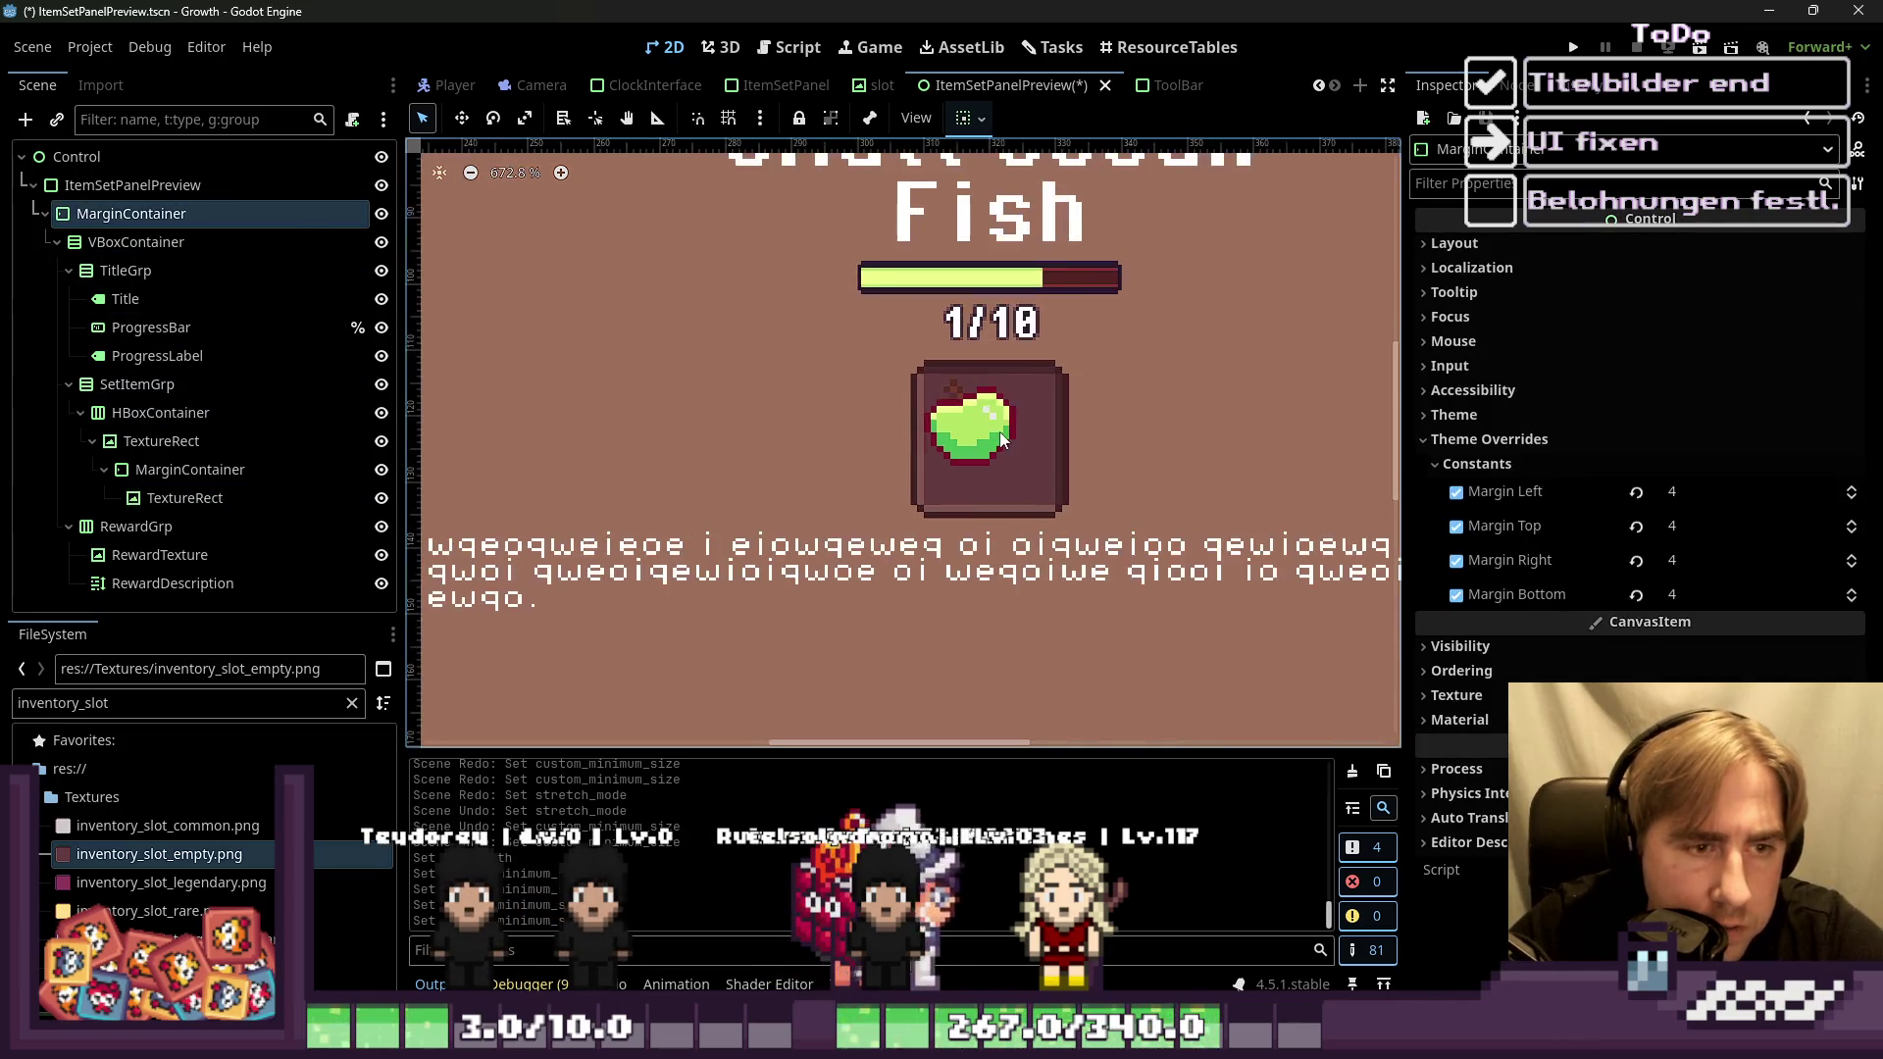
# - Nudge the MarginContainer up by one pixel on the canvas
pyautogui.click(898, 459)
pyautogui.scroll(3, 909, 457)
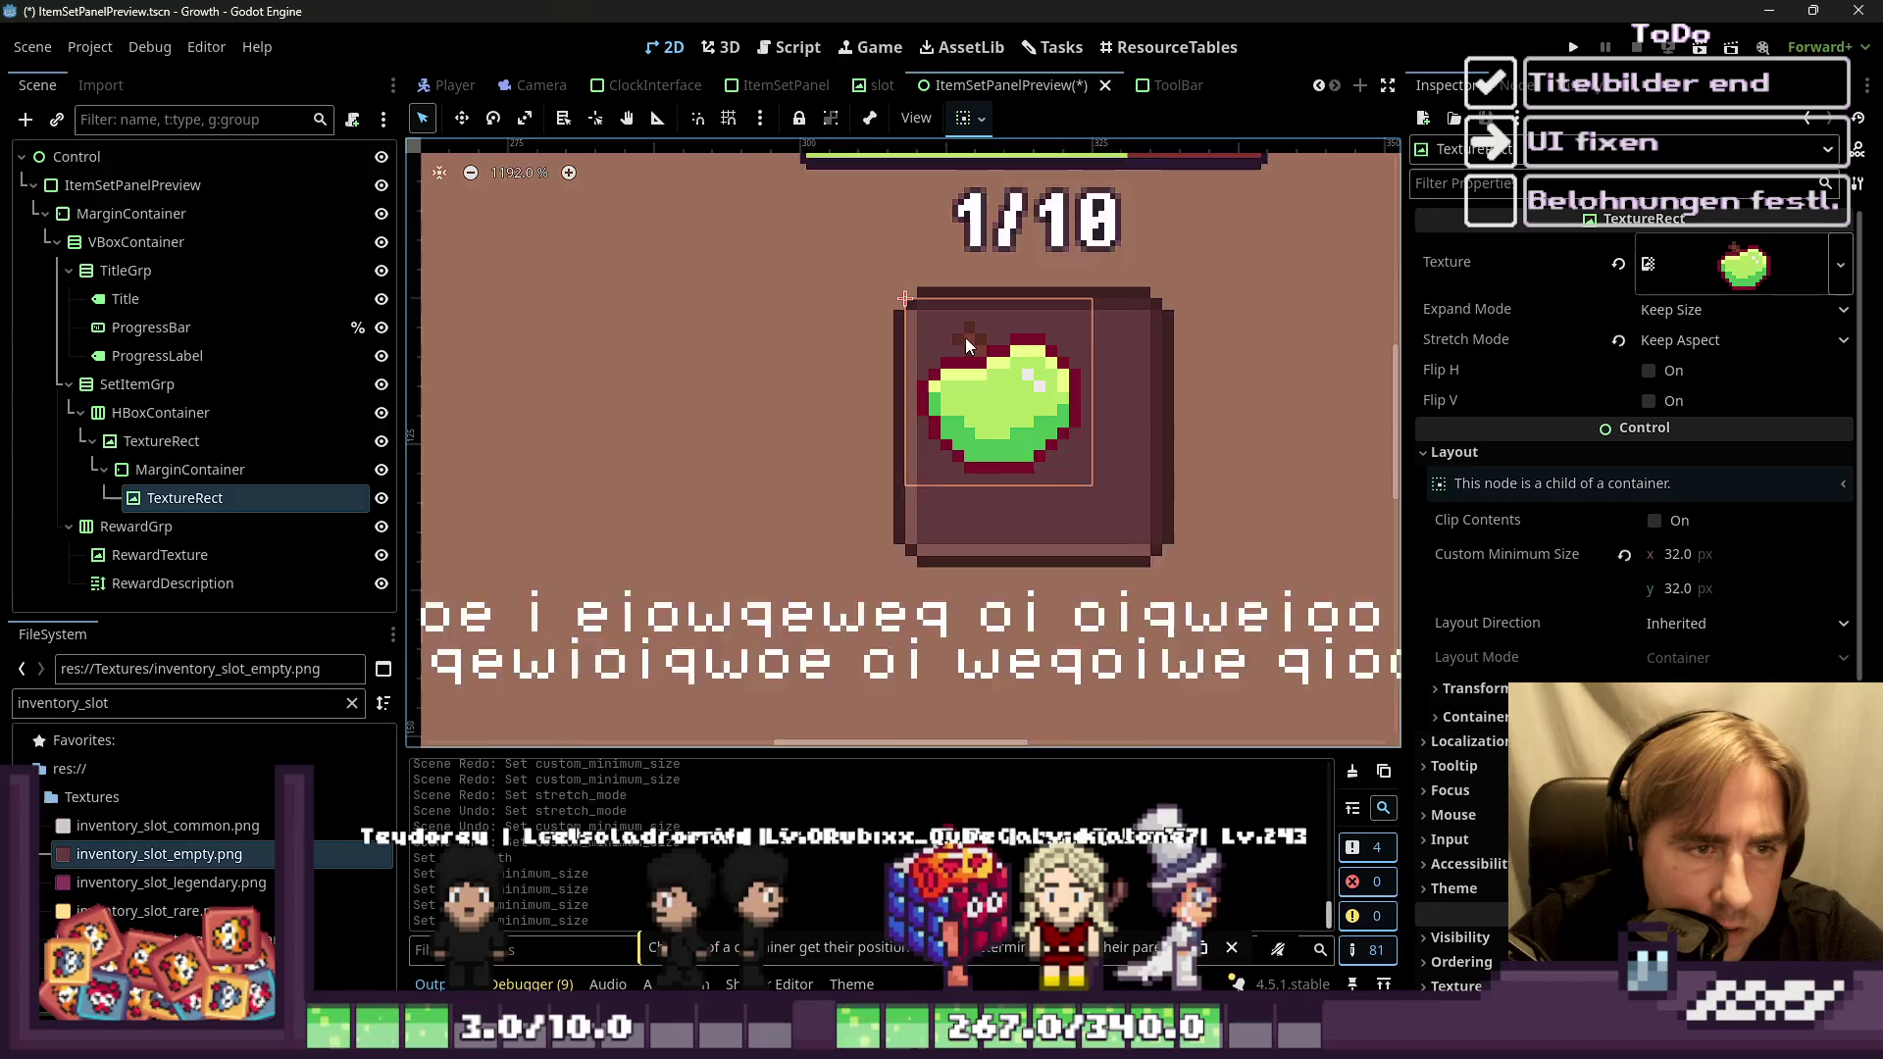
pyautogui.scroll(5, 968, 341)
pyautogui.press('w')
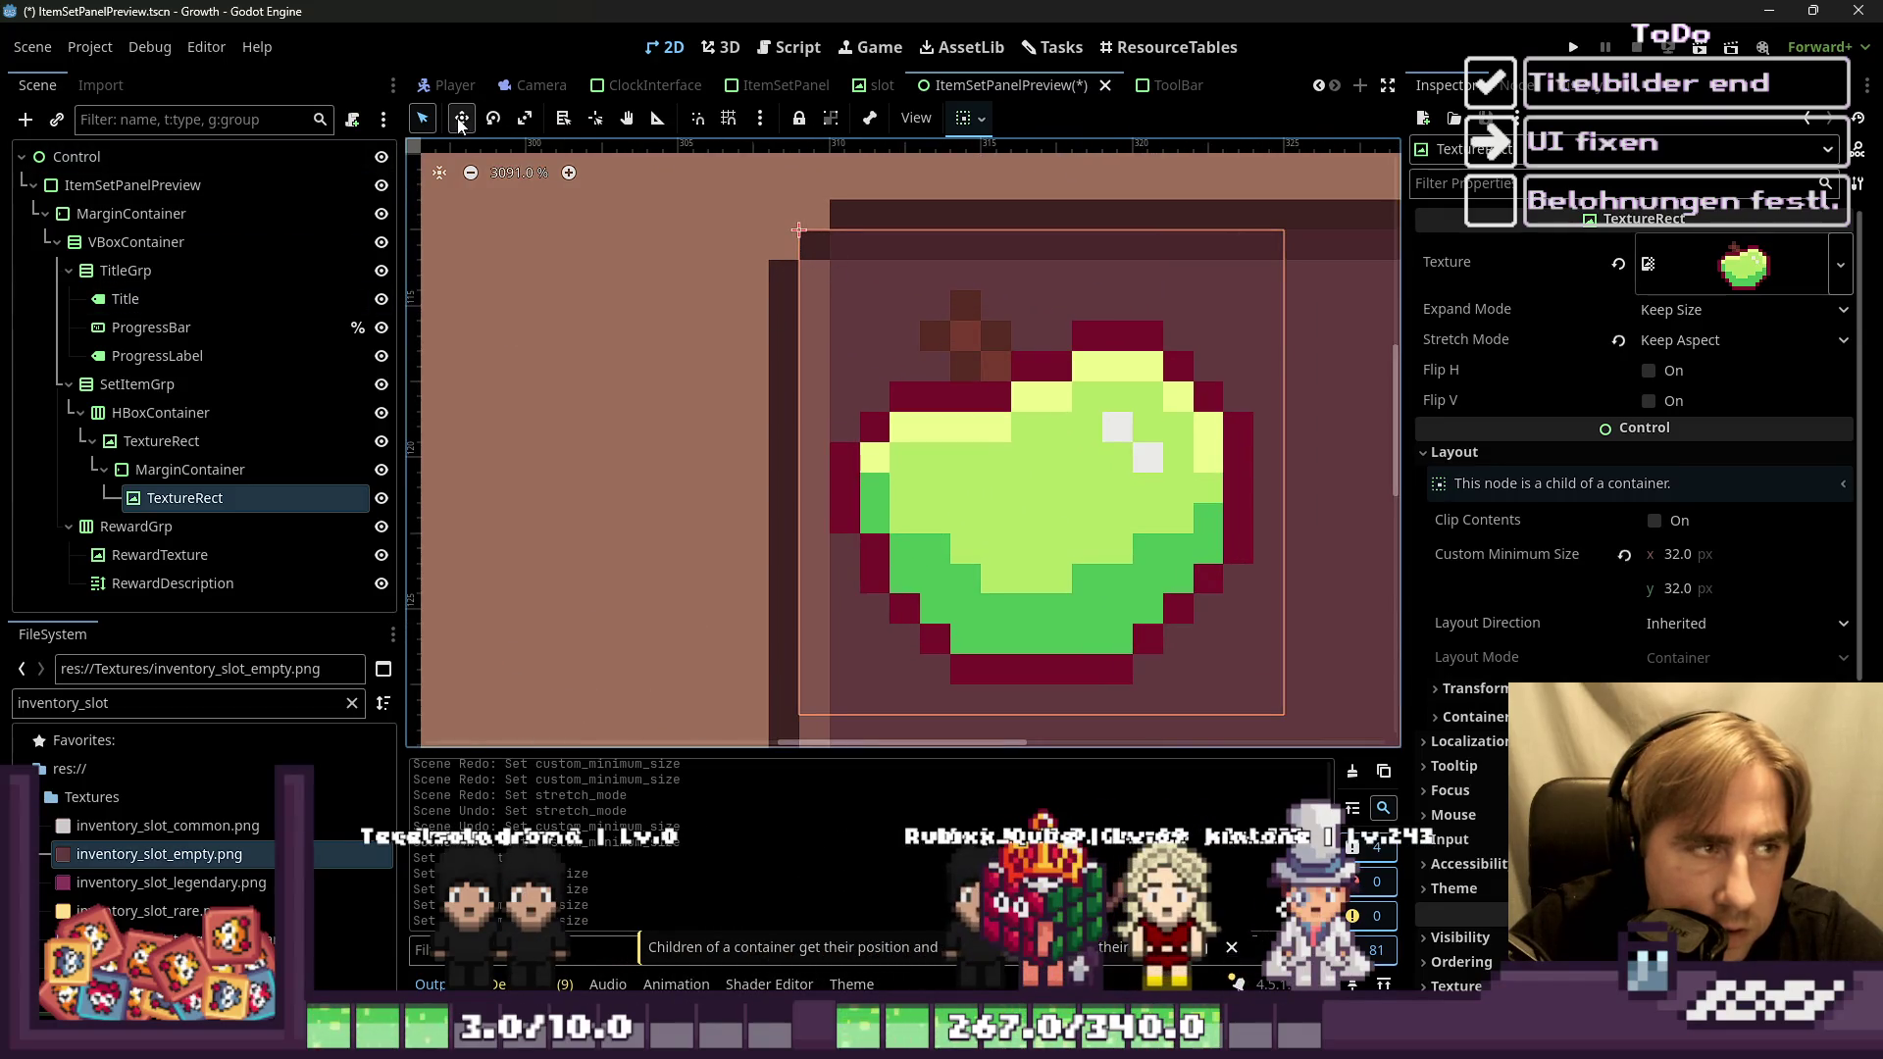
pyautogui.click(196, 469)
pyautogui.moveTo(1011, 393)
pyautogui.mouseDown()
pyautogui.moveTo(992, 355)
pyautogui.moveTo(1010, 373)
pyautogui.mouseUp()
# - Set the MarginContainer's left and top margins to 3
pyautogui.scroll(-3, 893, 241)
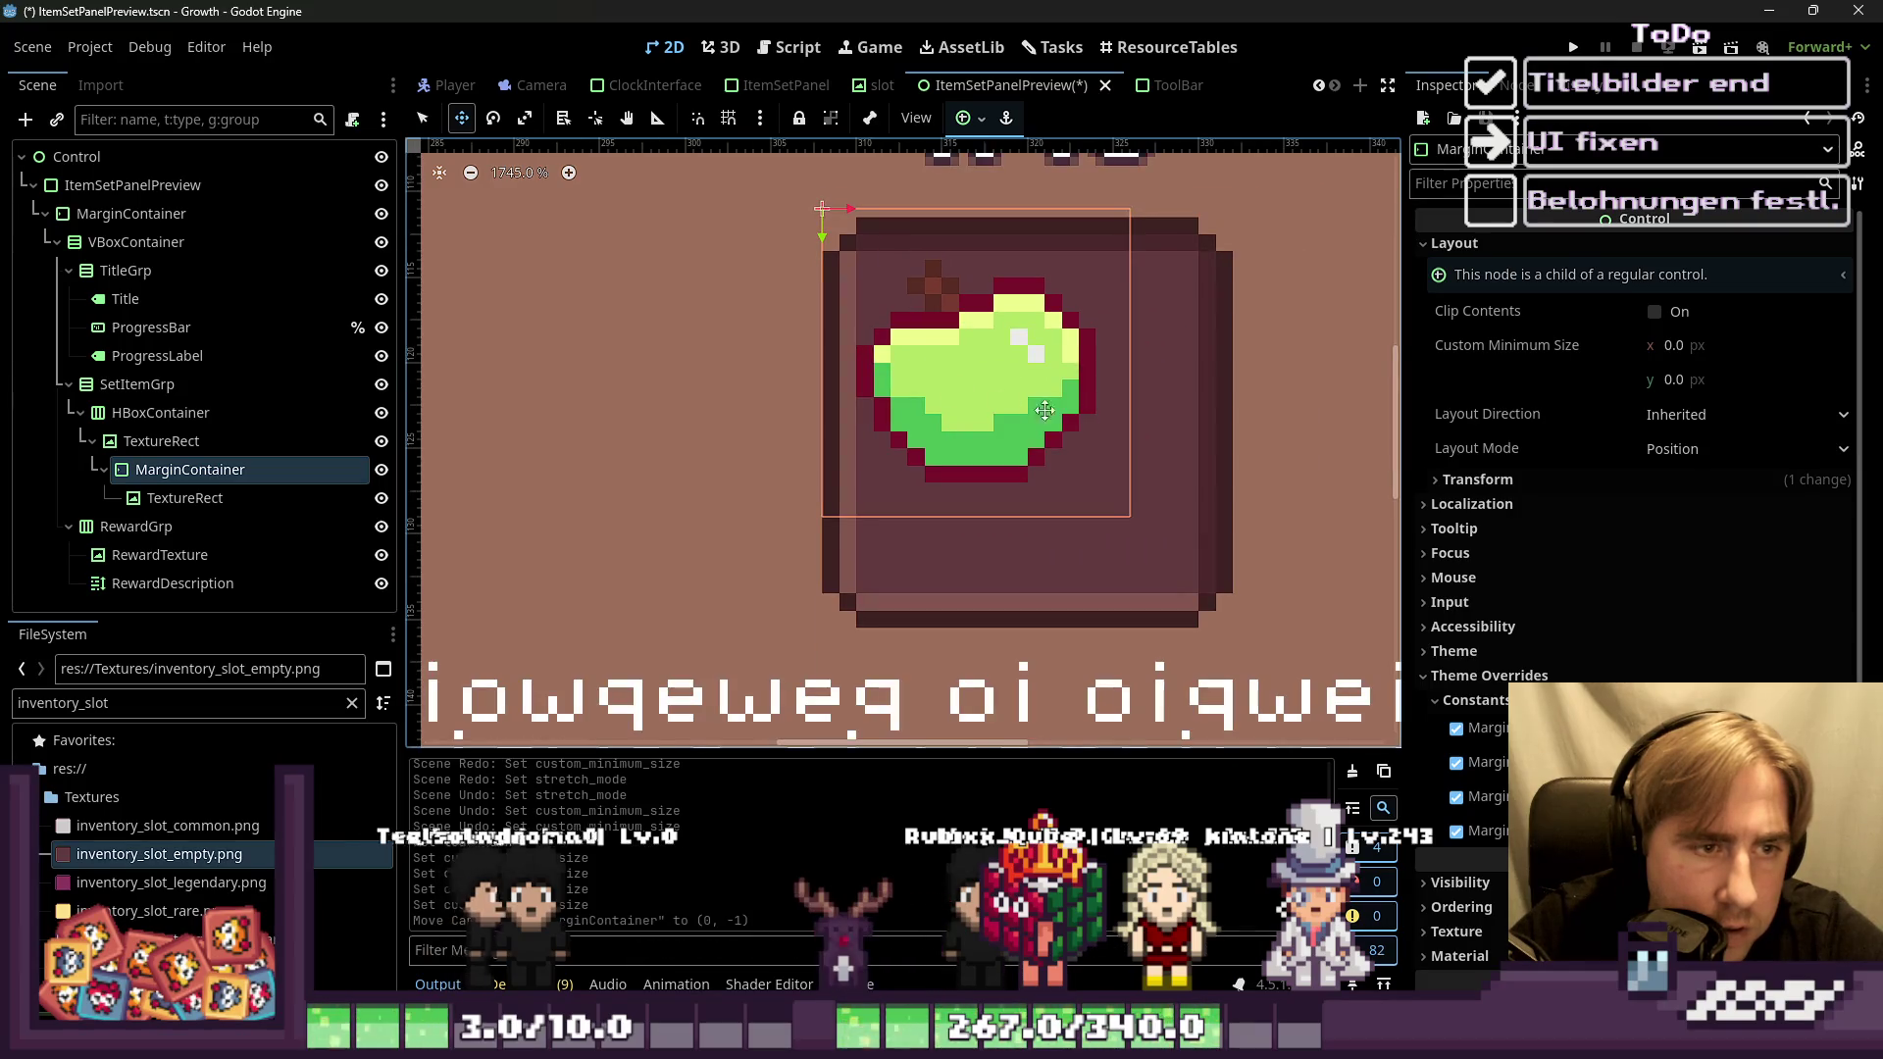
pyautogui.scroll(-2, 1697, 491)
pyautogui.click(1689, 638)
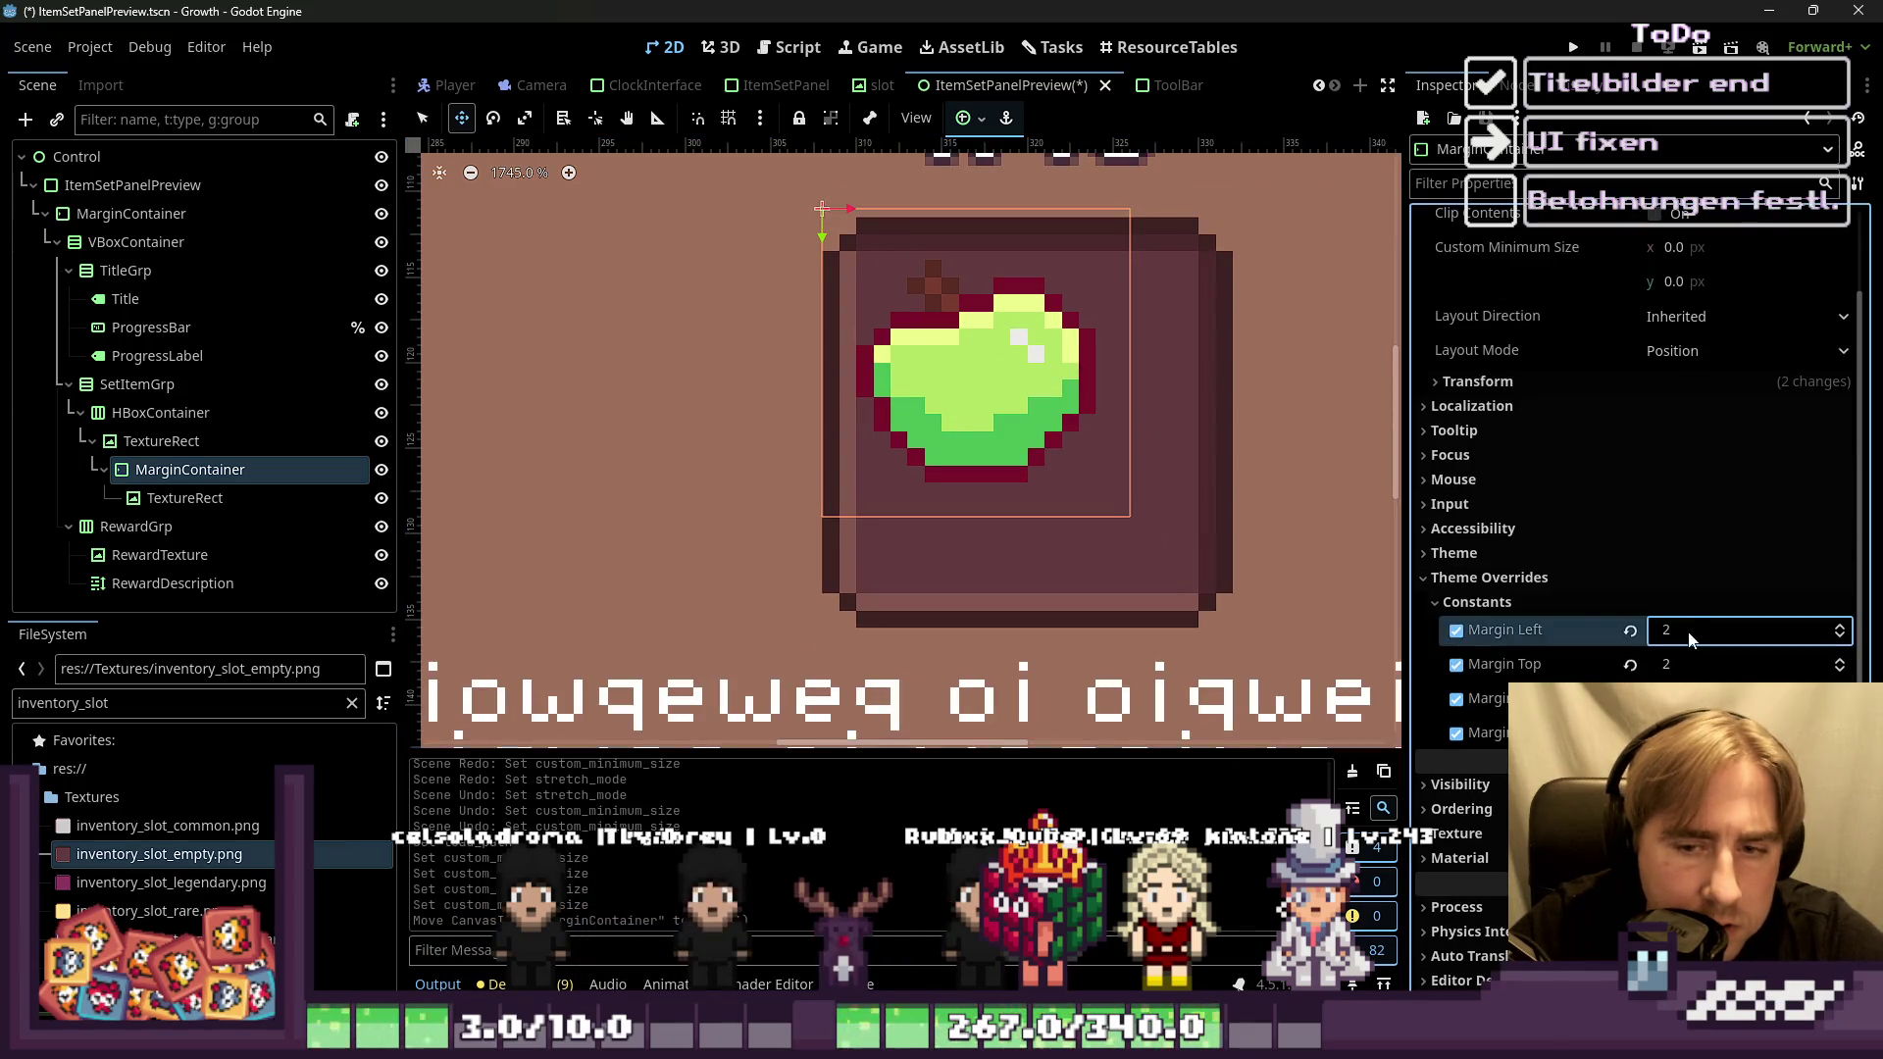
pyautogui.write('3')
pyautogui.press('Tab')
pyautogui.write('3')
pyautogui.press('Tab')
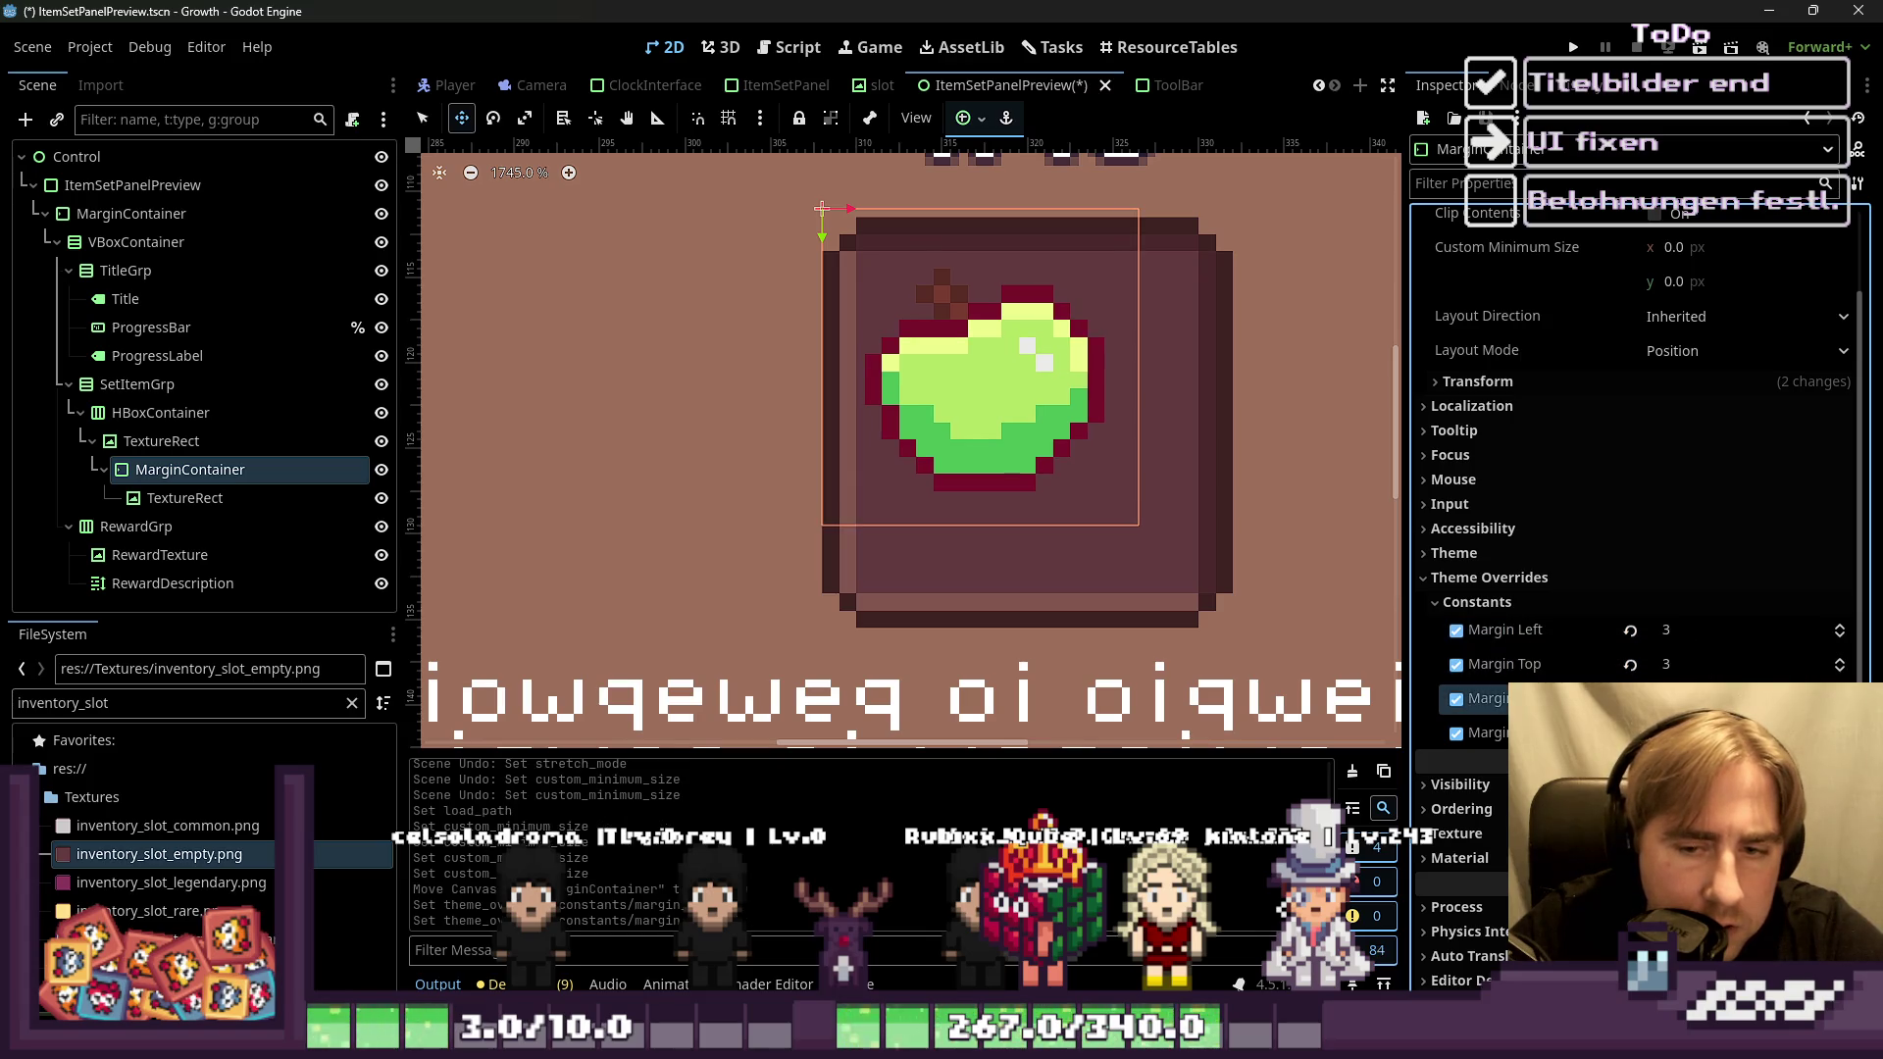
pyautogui.write('3')
pyautogui.press('Tab')
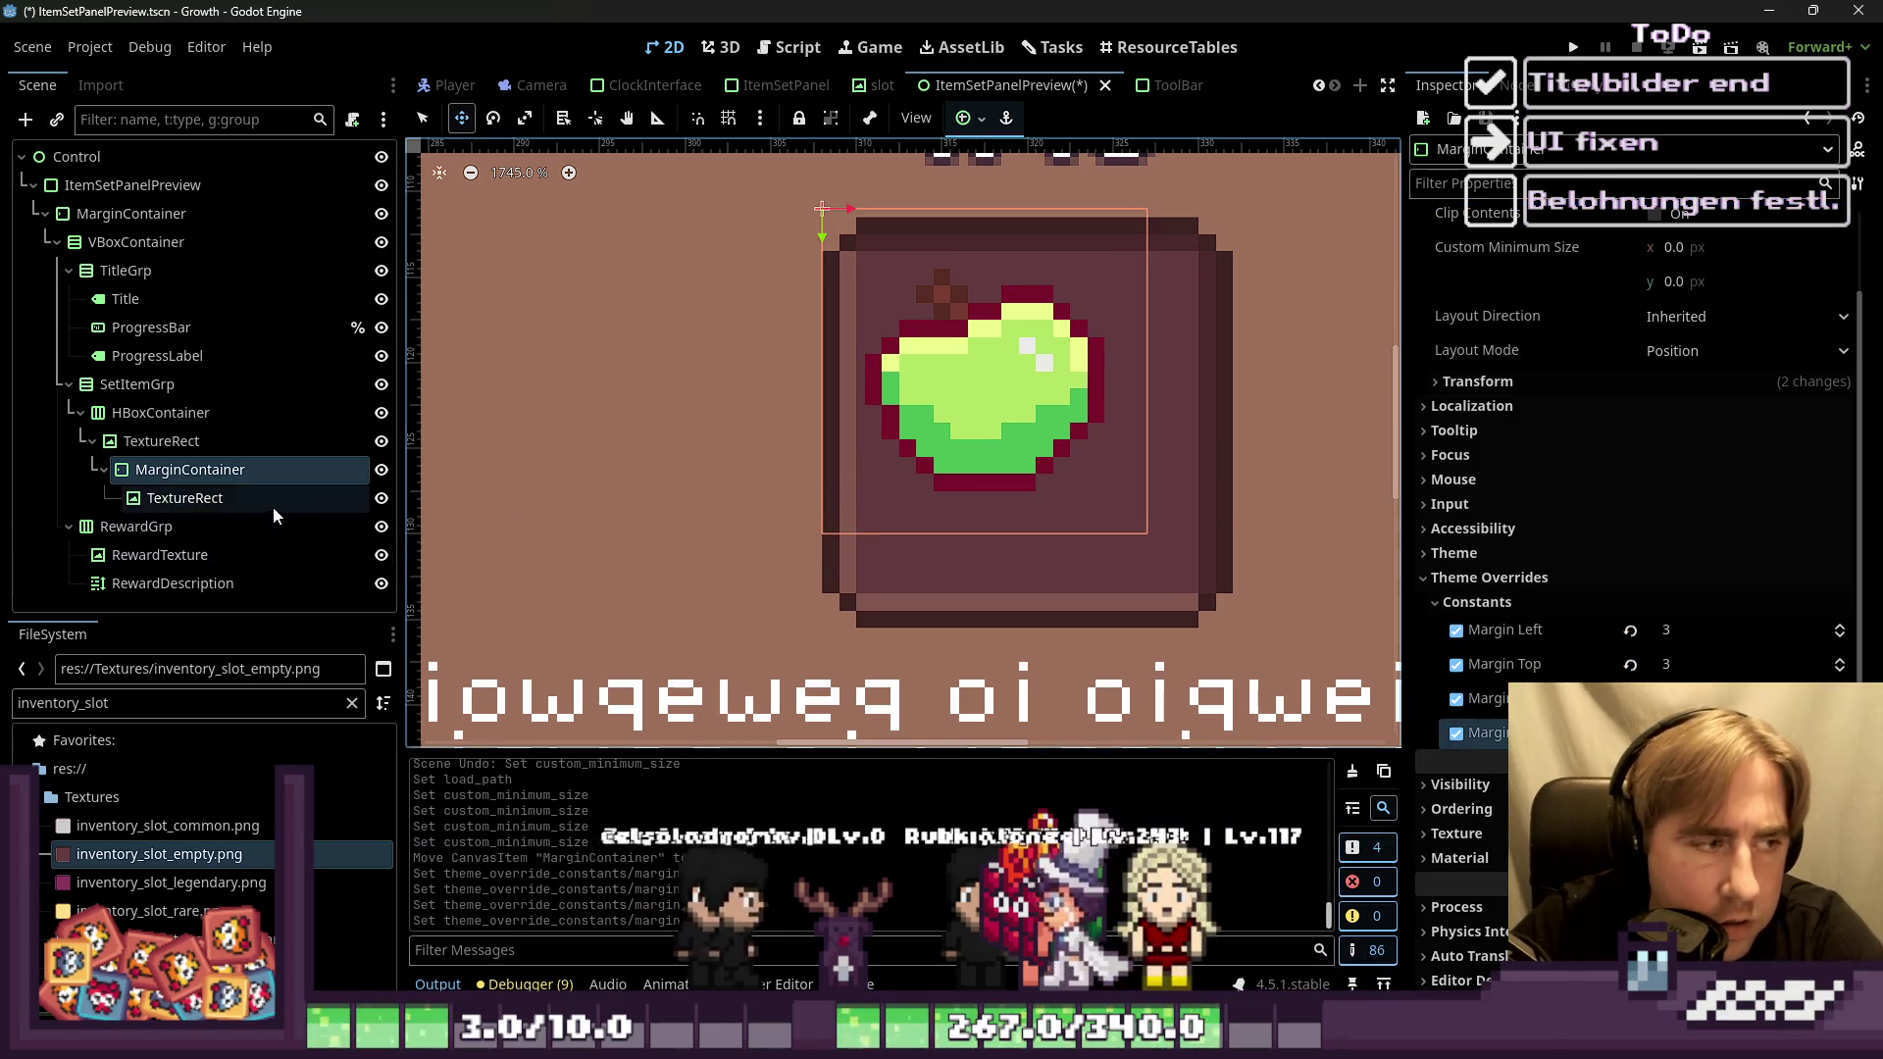
# - Set the apple TextureRect's Stretch Mode to Keep Aspect Centered, after briefly trying Keep Centered
pyautogui.click(273, 497)
pyautogui.click(1746, 341)
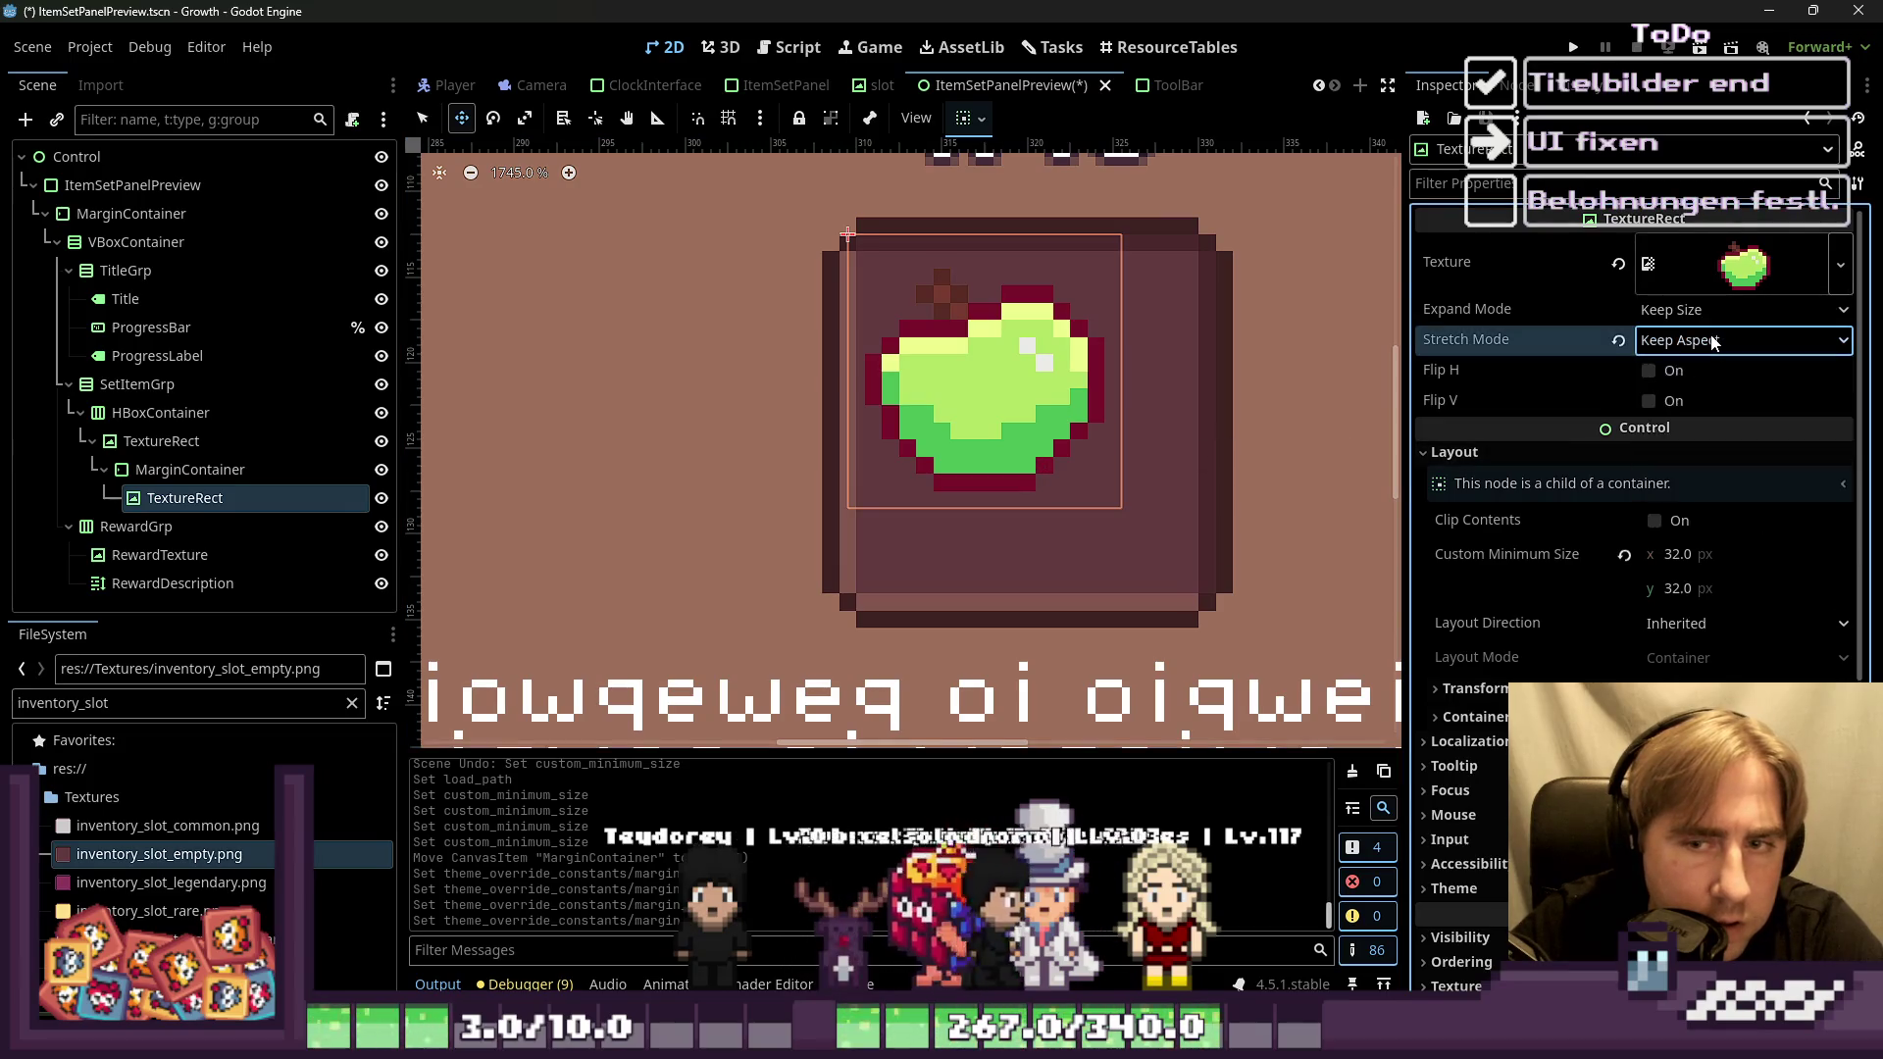
pyautogui.click(1725, 511)
pyautogui.click(1741, 341)
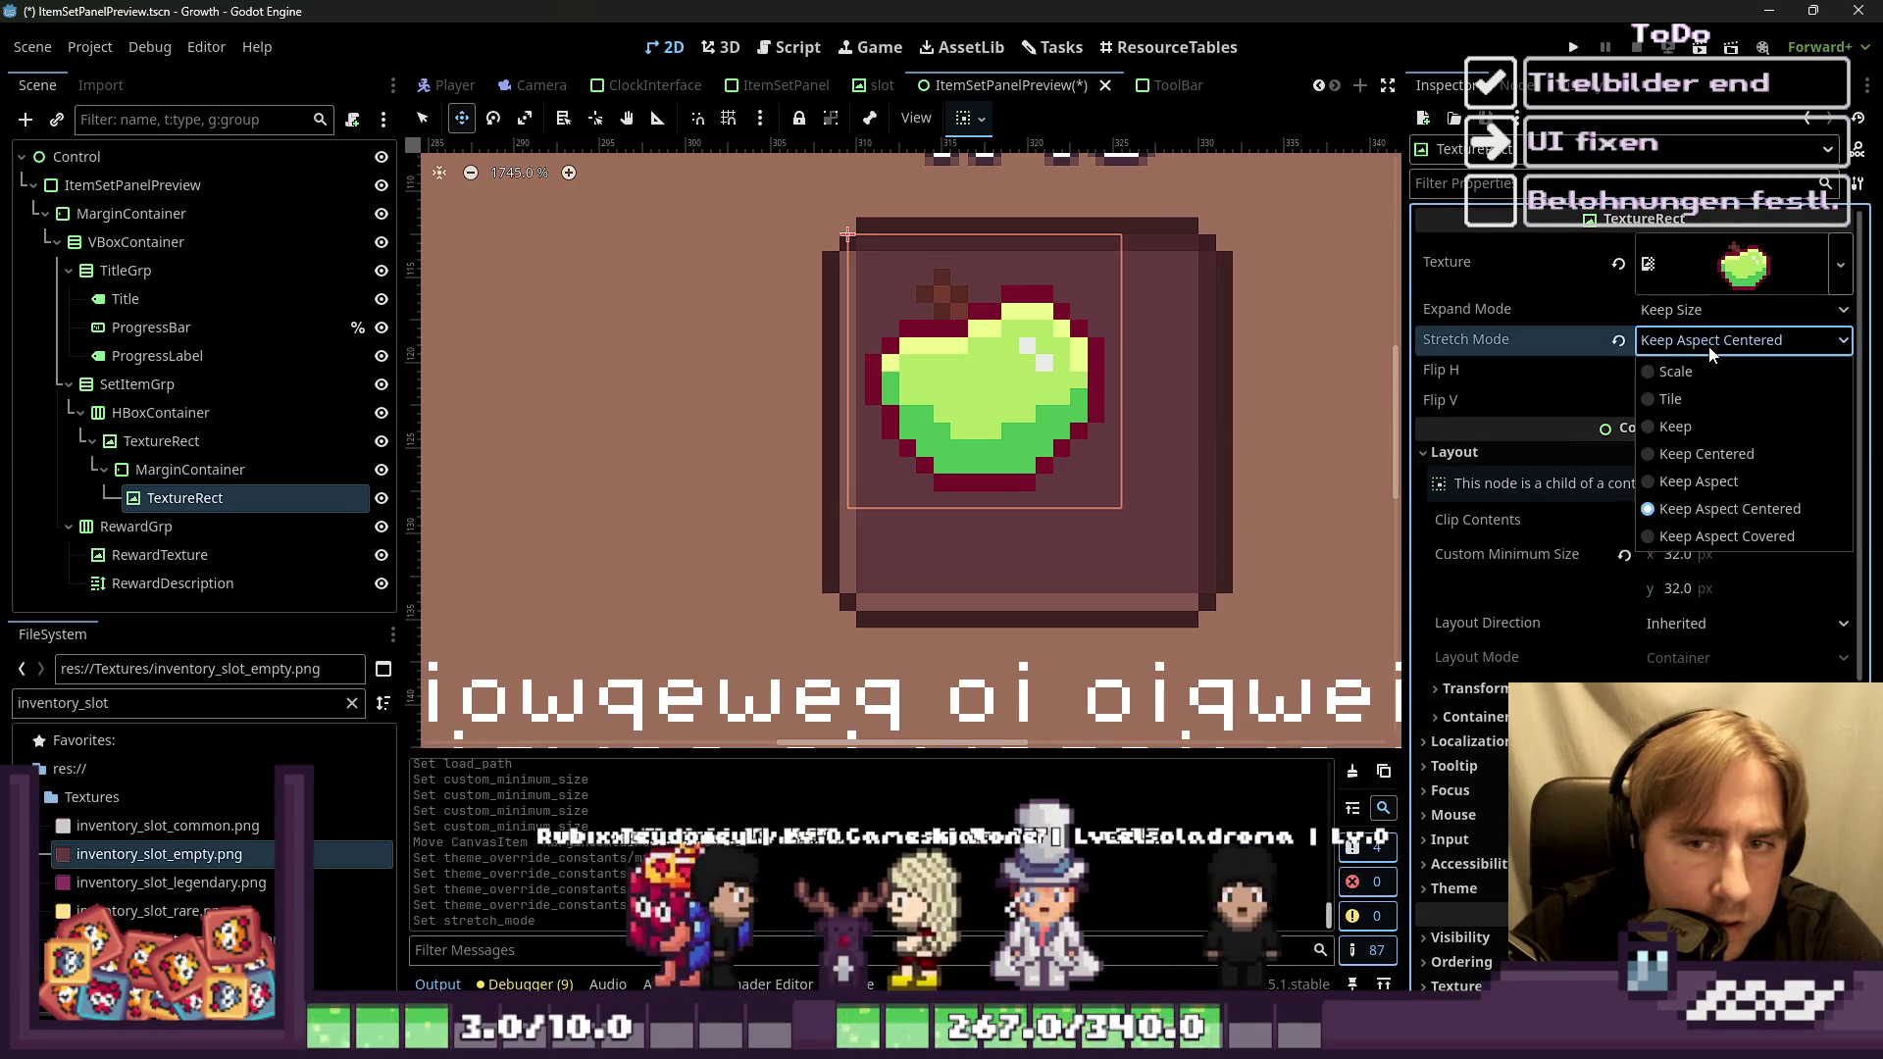
pyautogui.click(1715, 454)
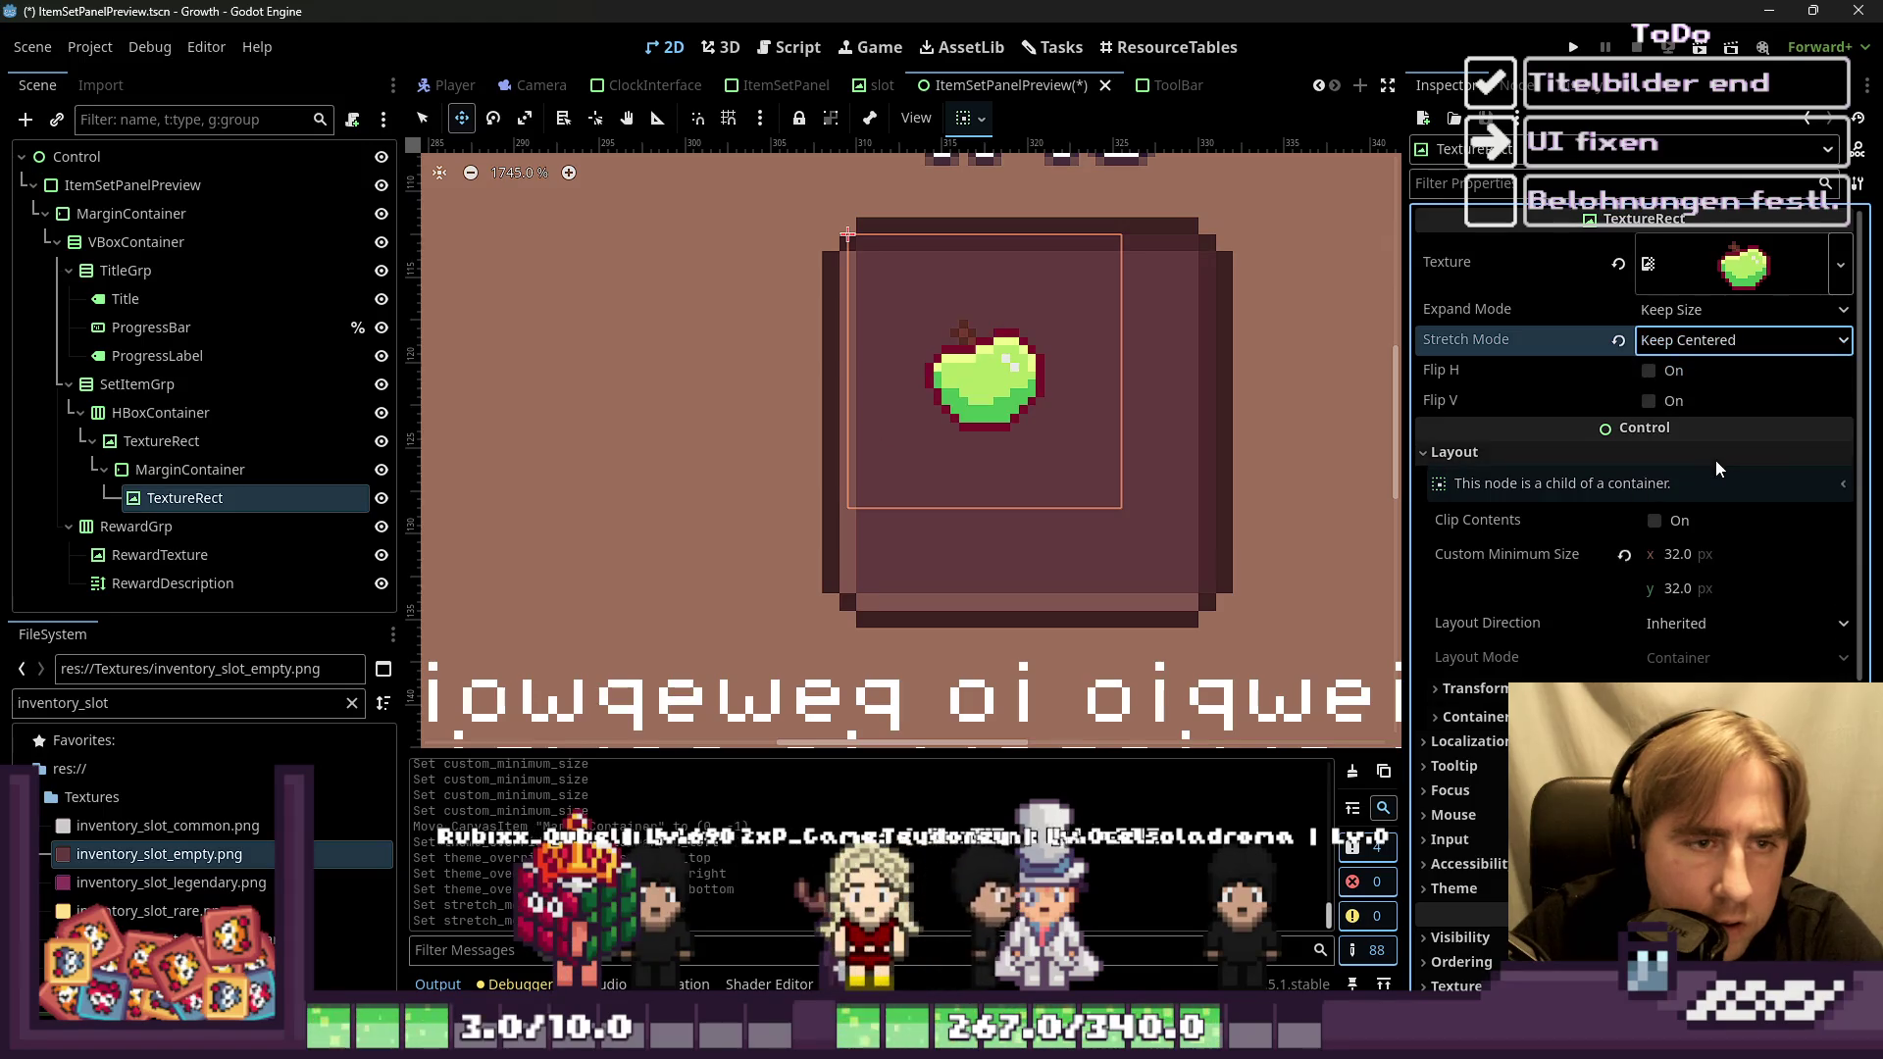
pyautogui.click(1728, 341)
pyautogui.click(1729, 510)
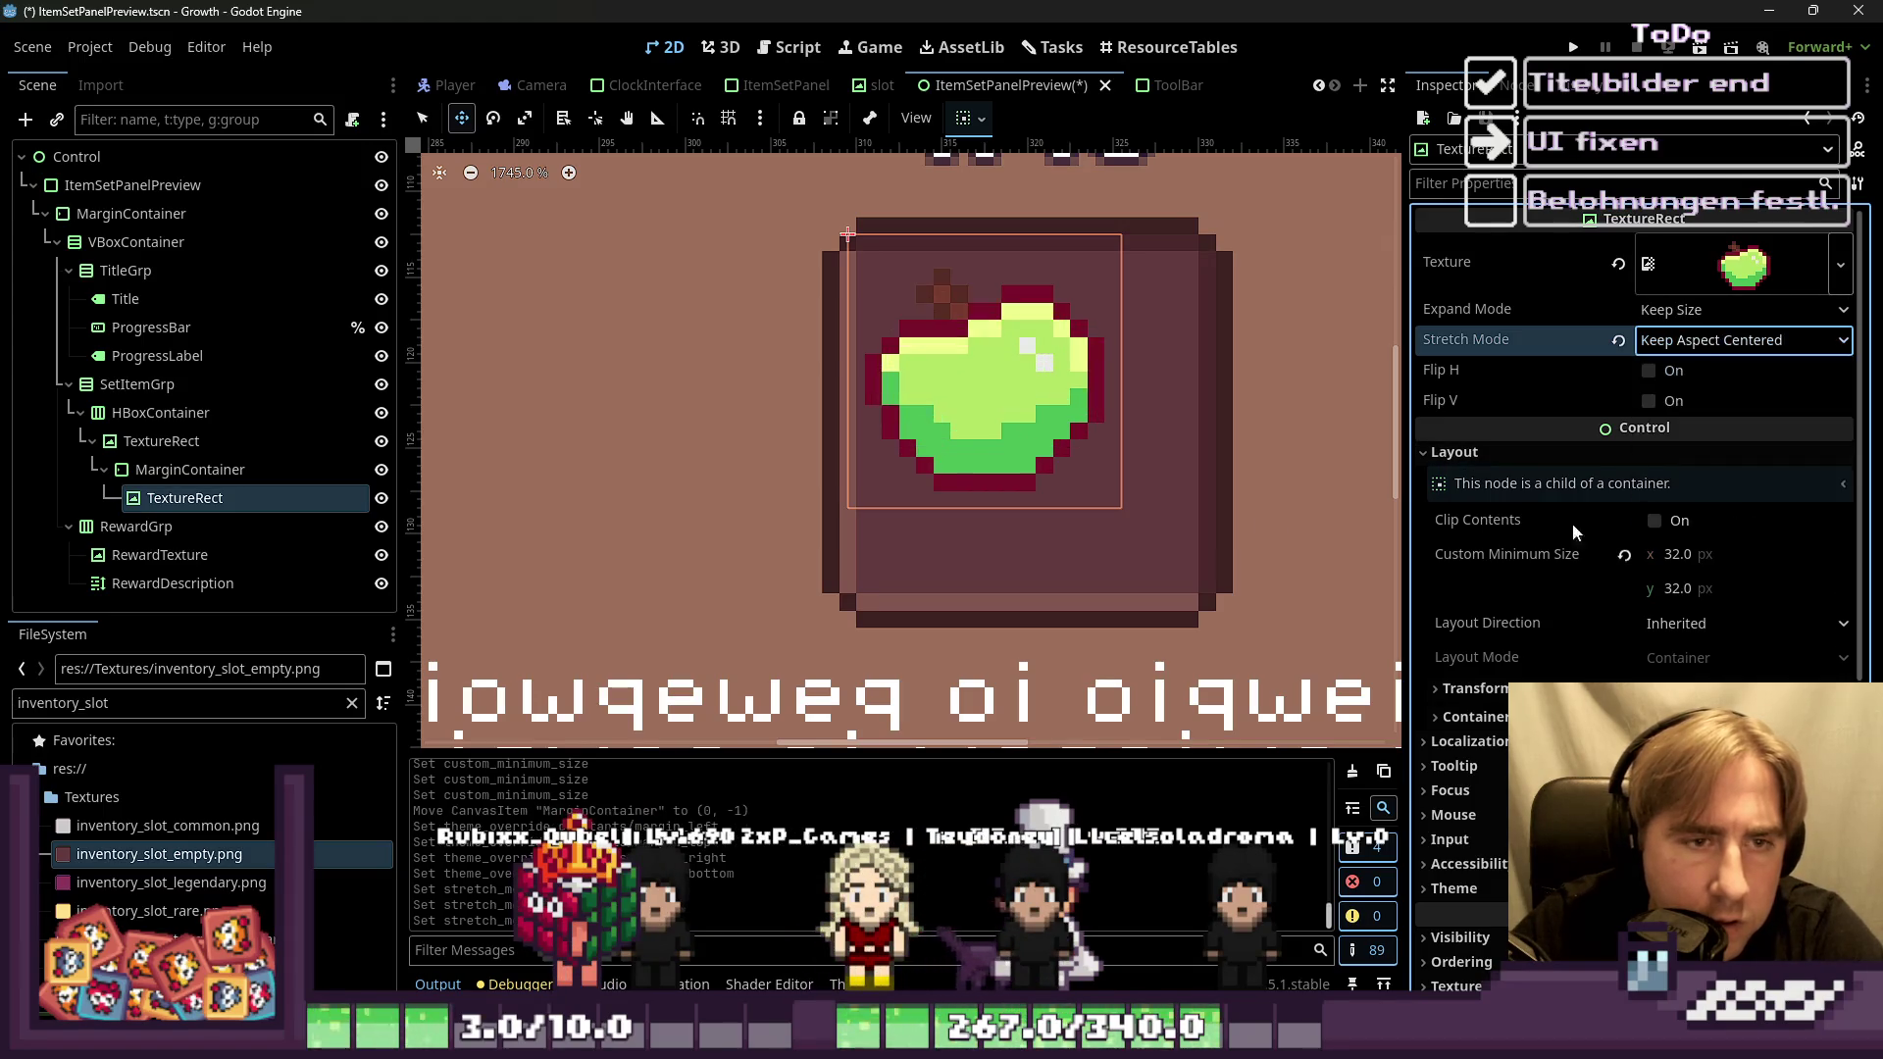
# - Enlarge the MarginContainer to fill the slot and inspect the slot's frame texture
pyautogui.click(1044, 537)
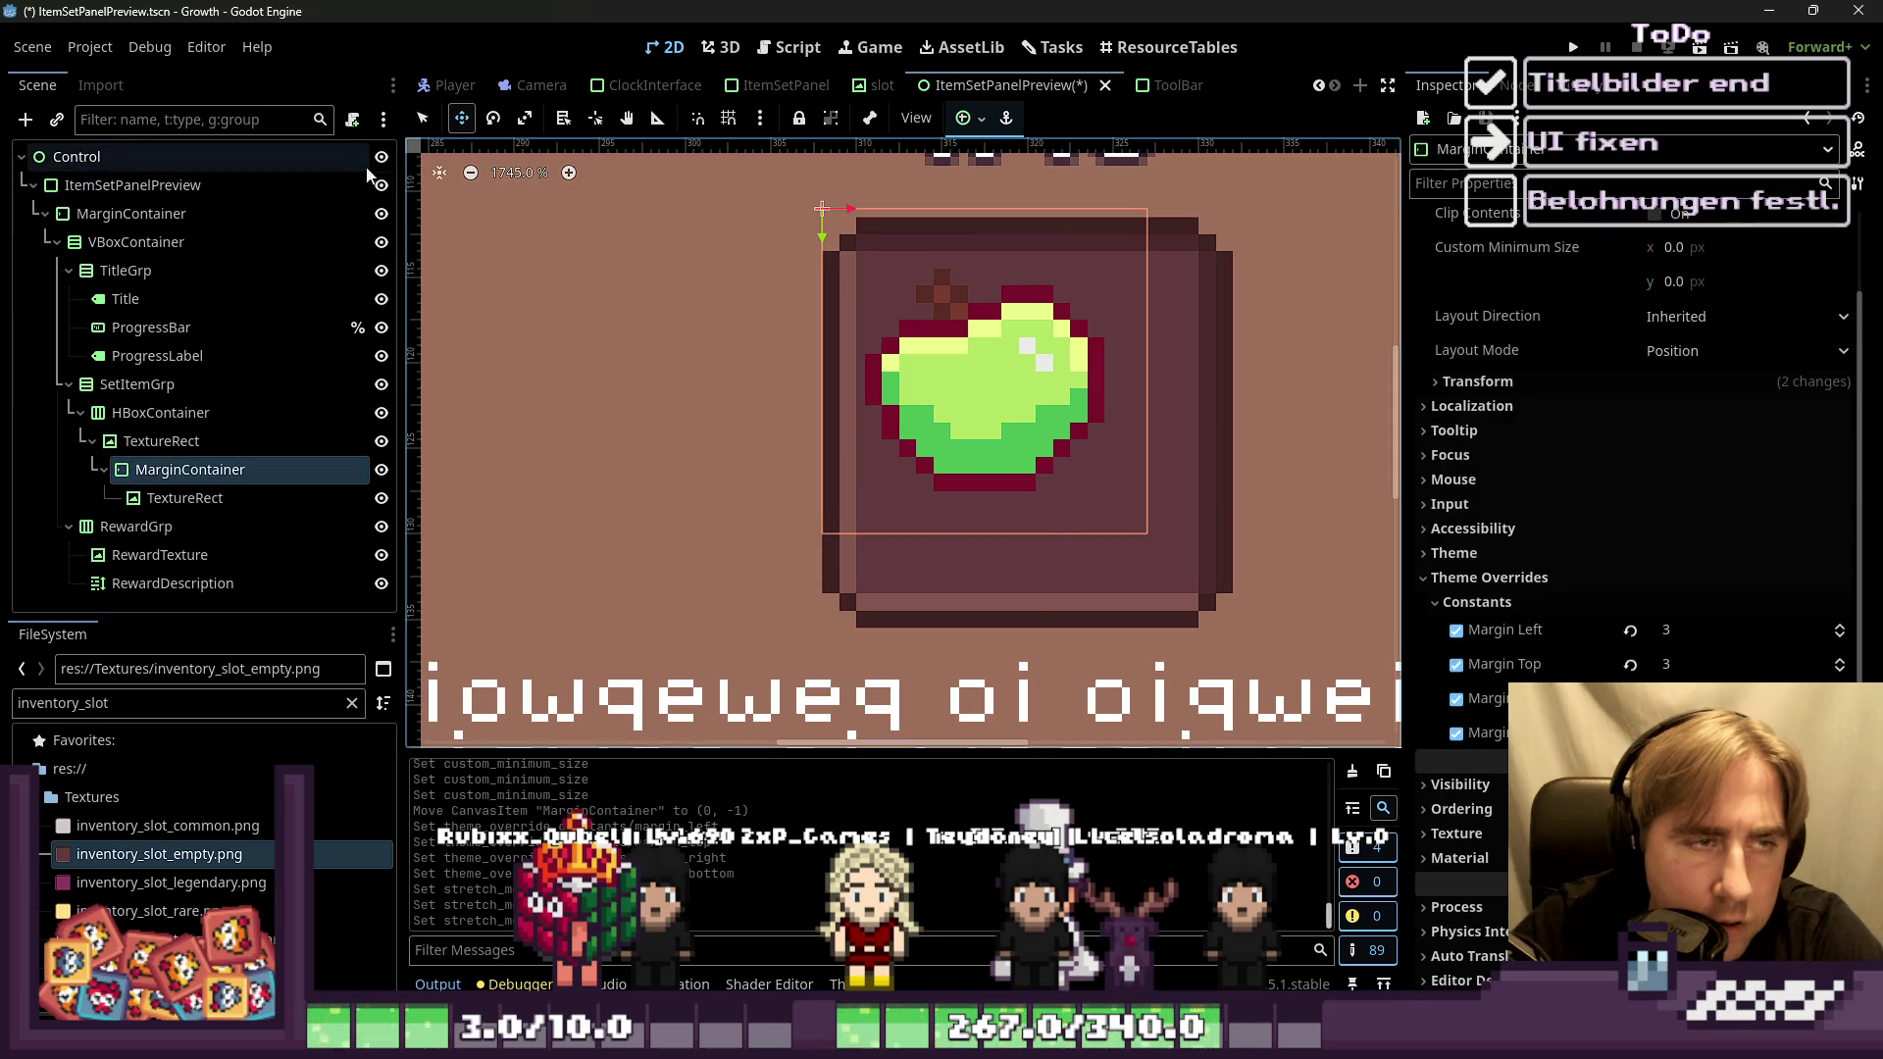
pyautogui.moveTo(1151, 539); pyautogui.dragTo(1240, 634)
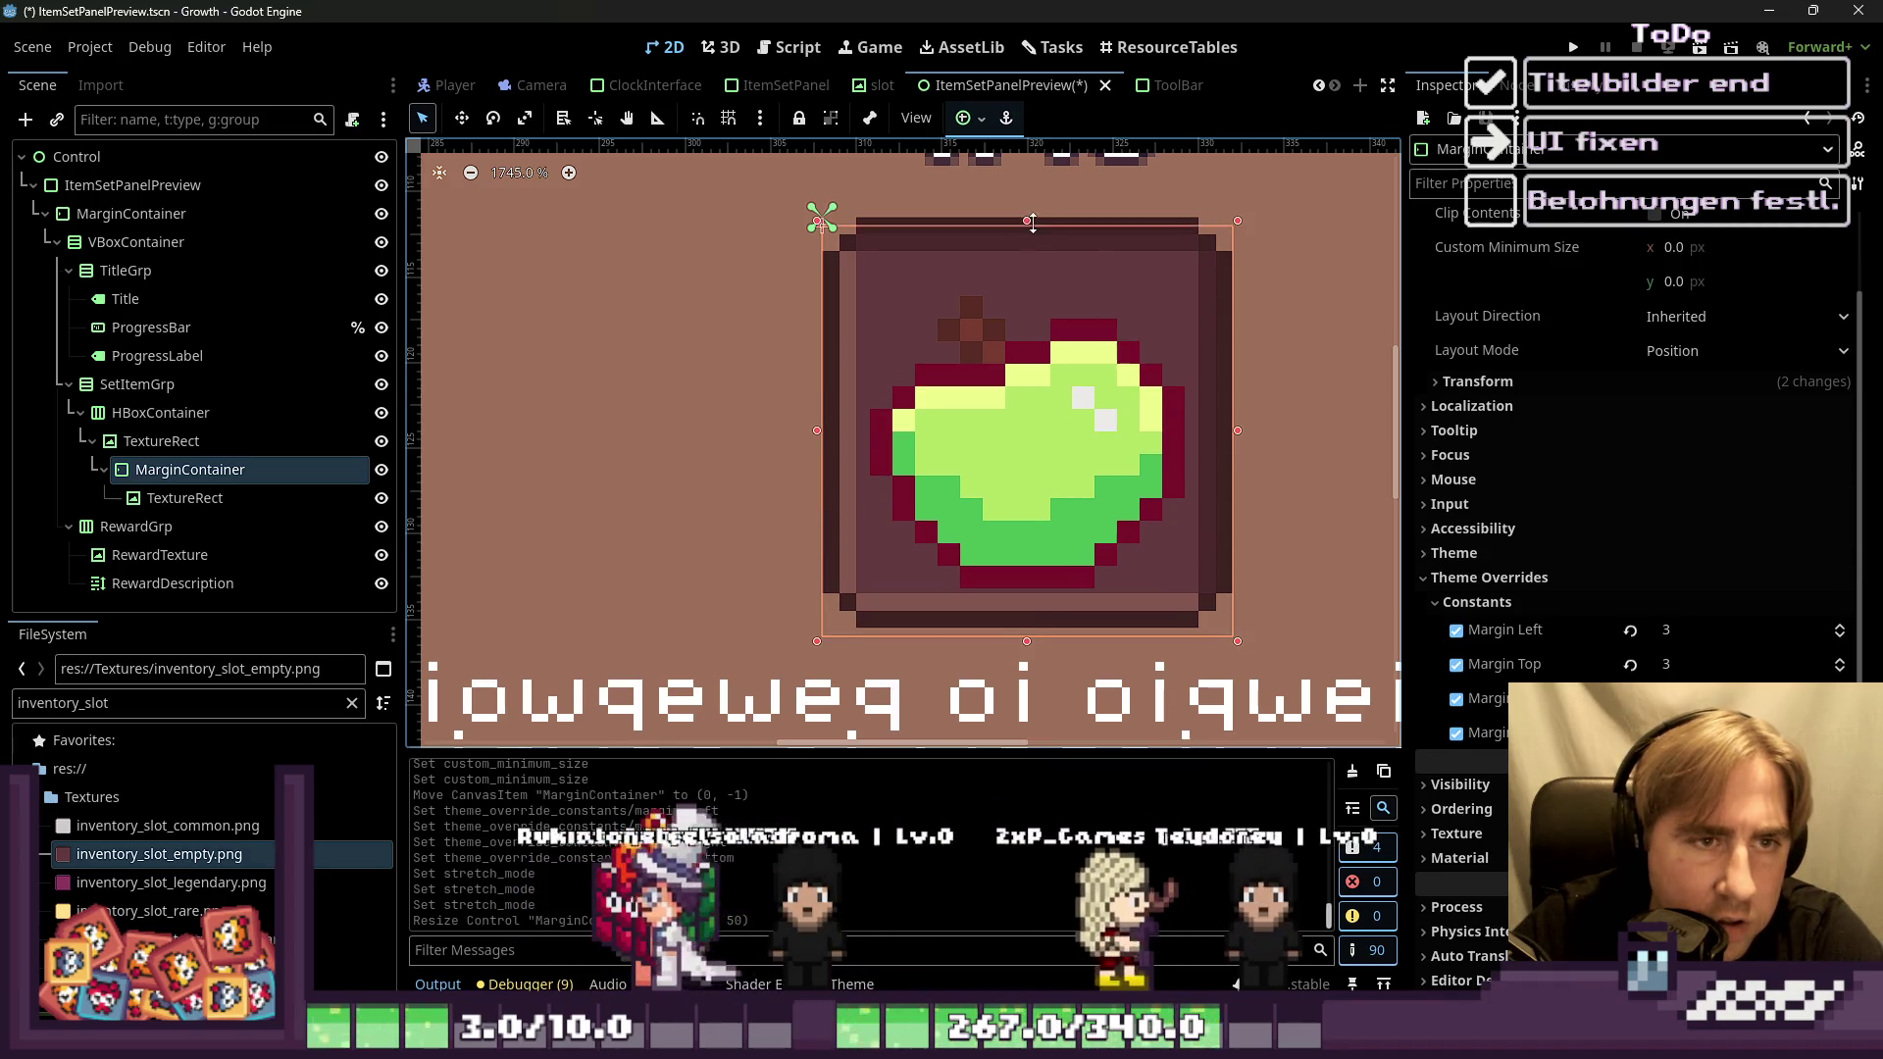
pyautogui.moveTo(1035, 214); pyautogui.dragTo(1023, 215)
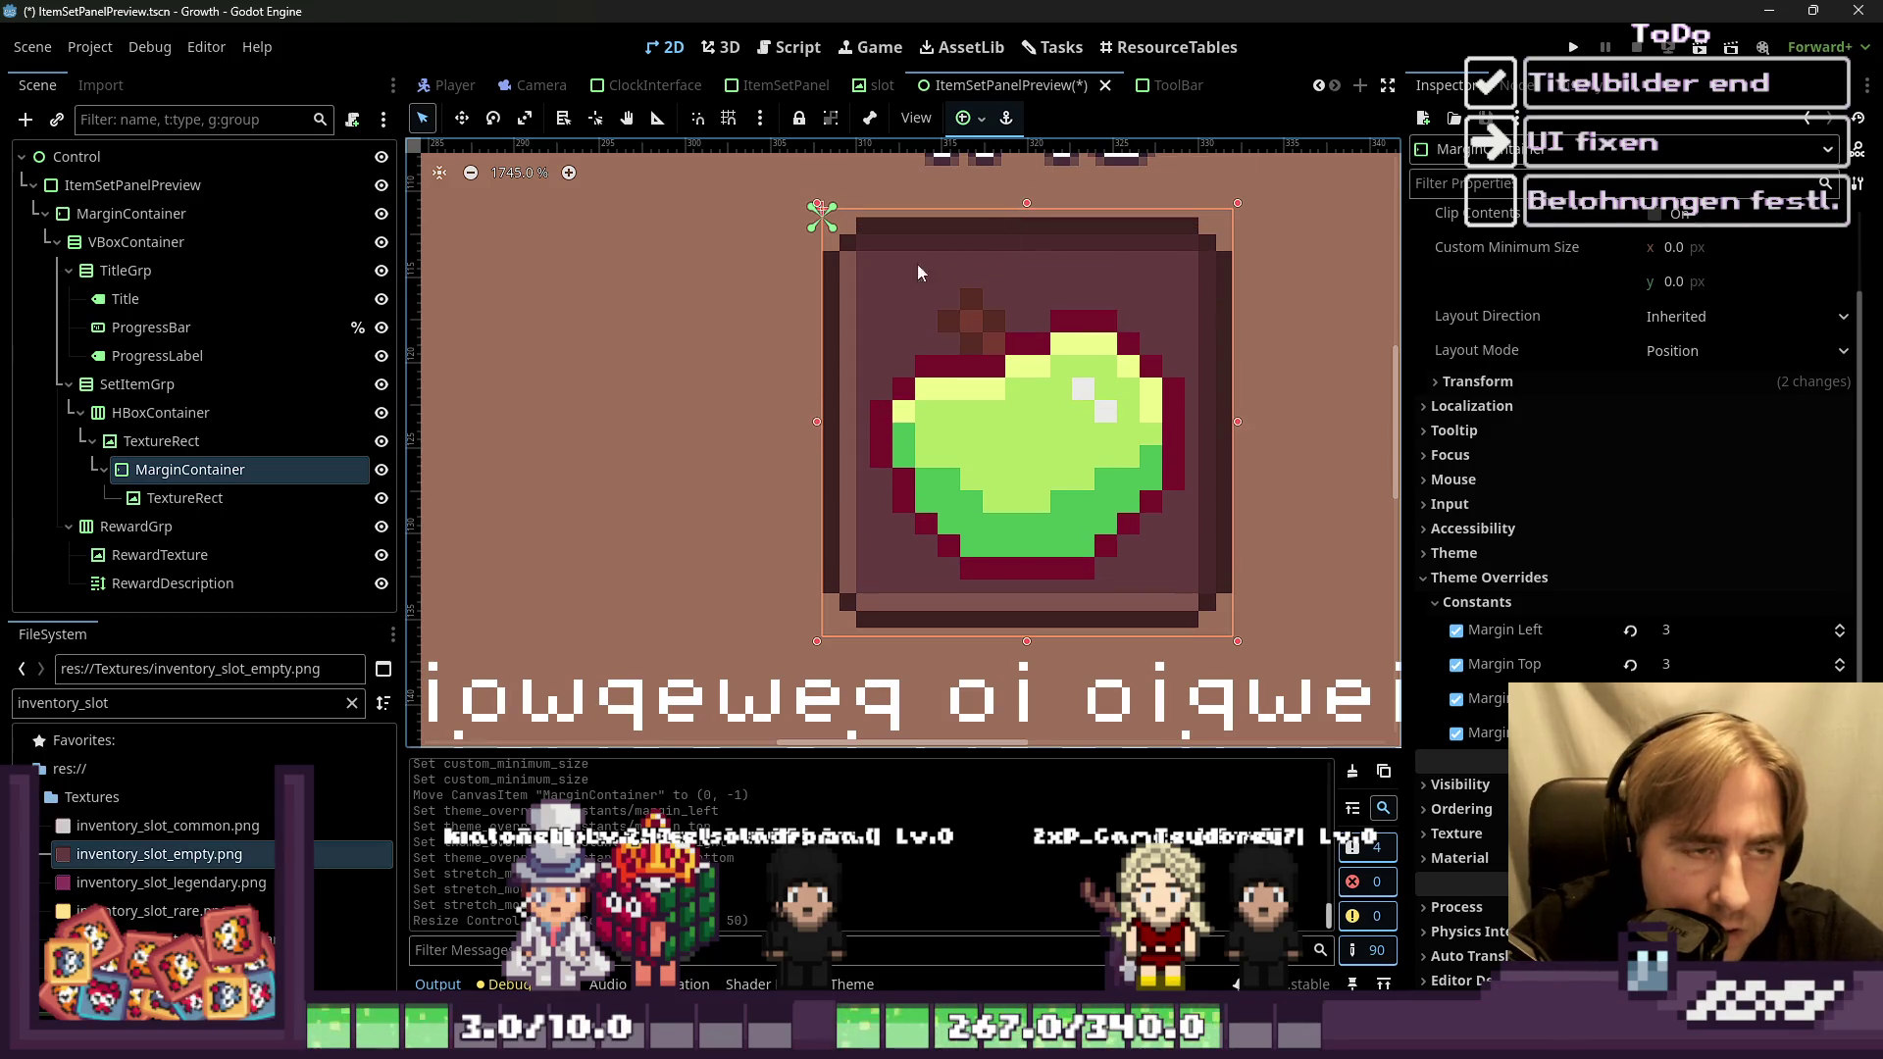
pyautogui.click(118, 442)
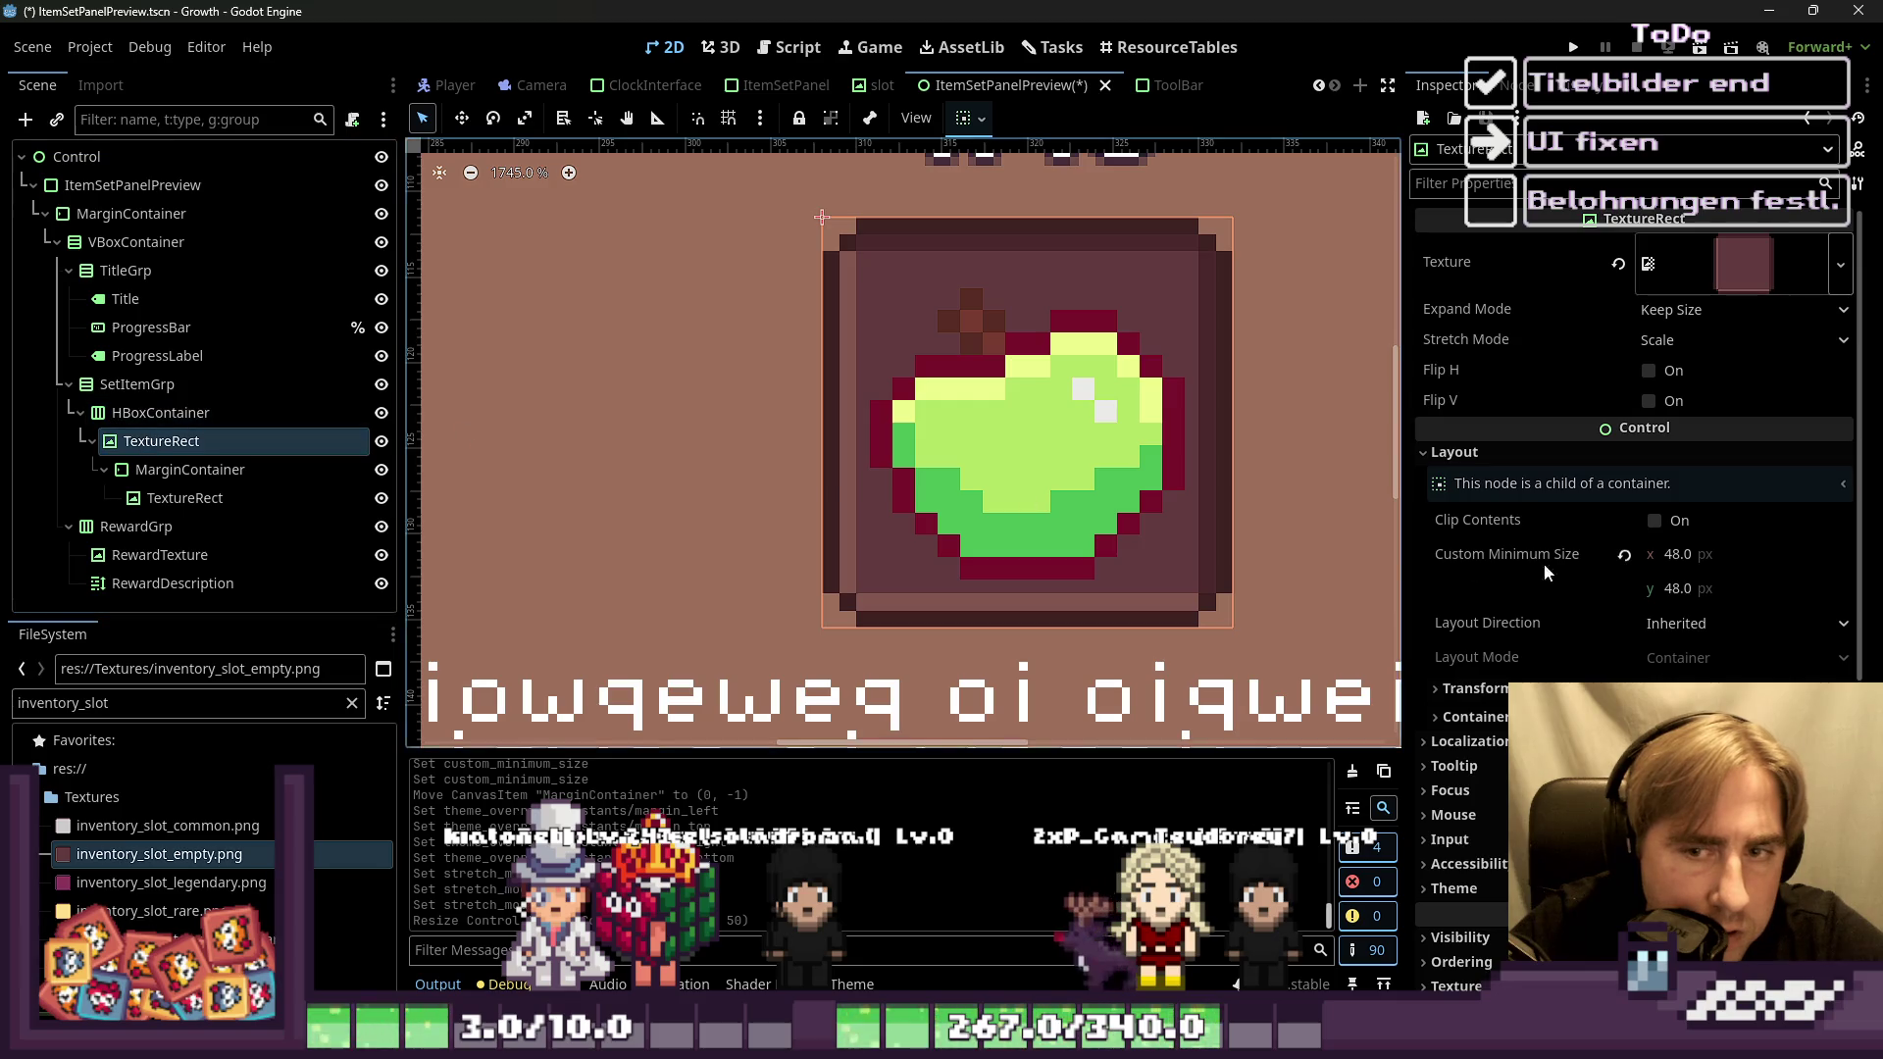
pyautogui.click(1742, 276)
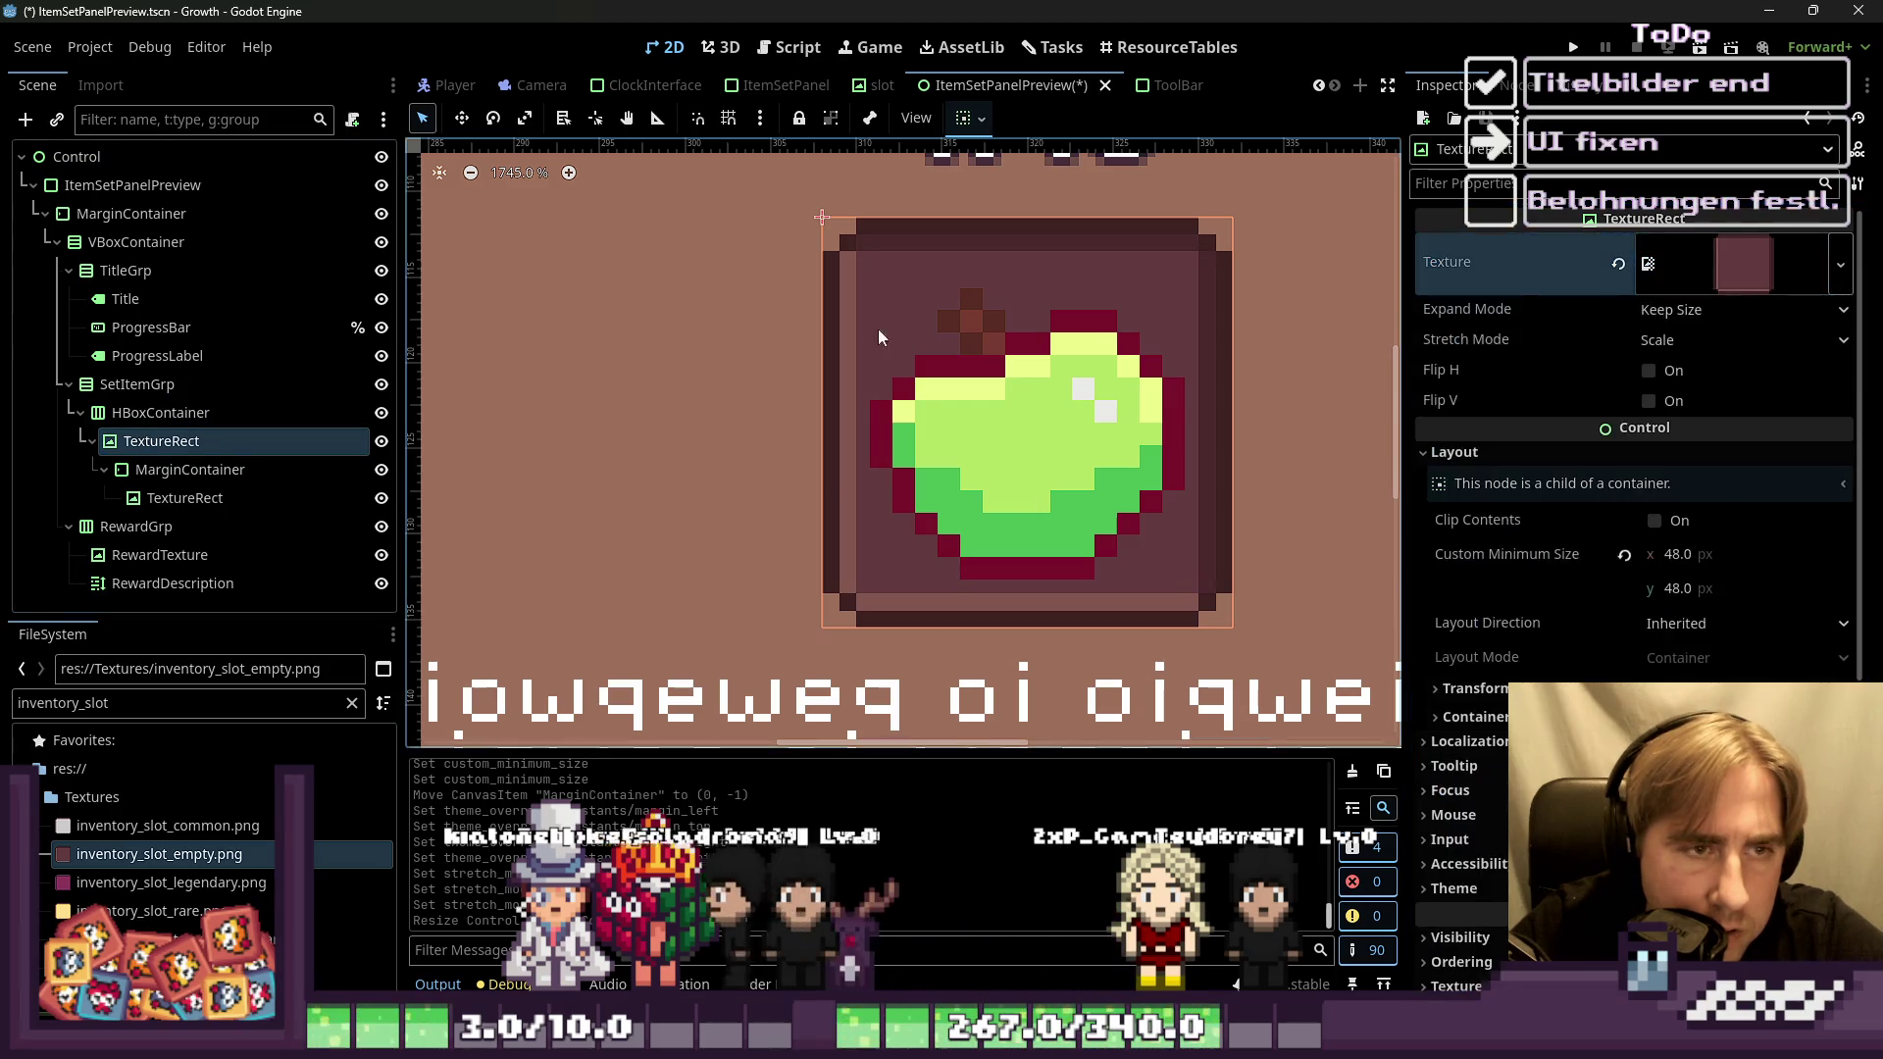
pyautogui.scroll(-5, 874, 299)
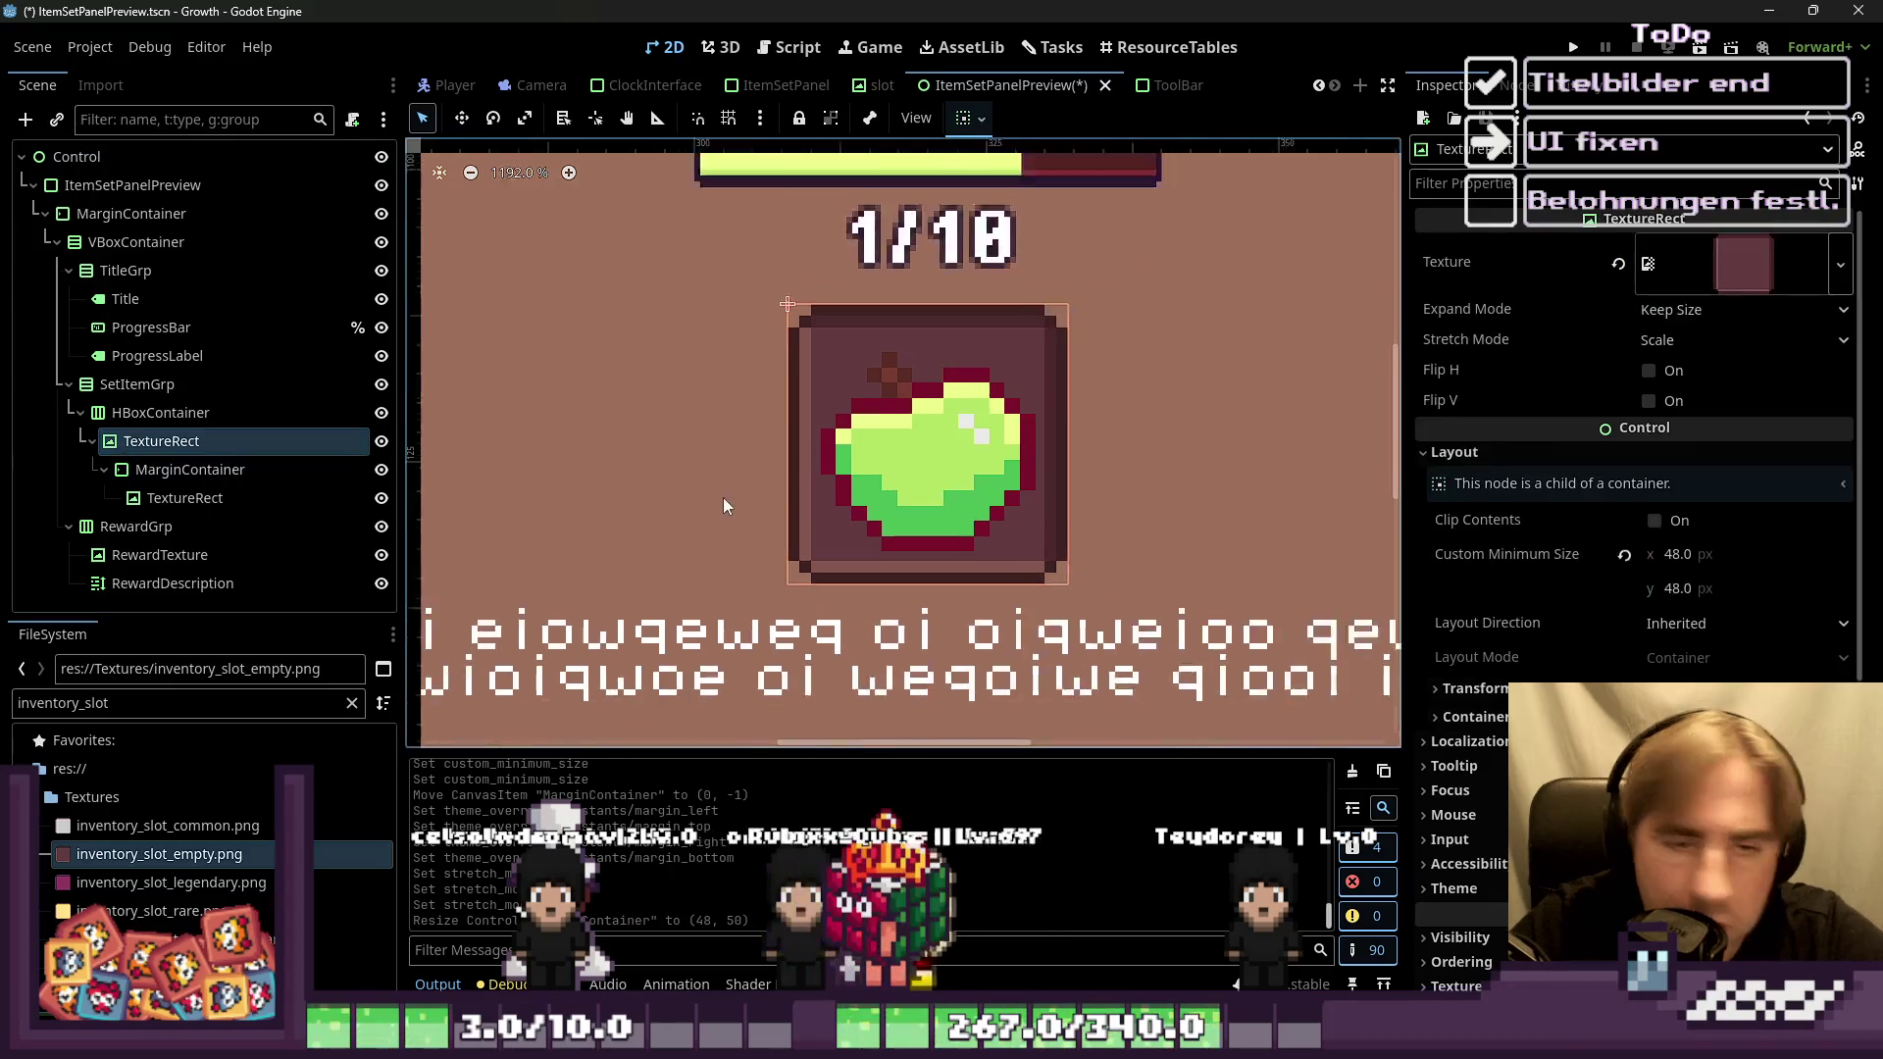
pyautogui.scroll(3, 872, 297)
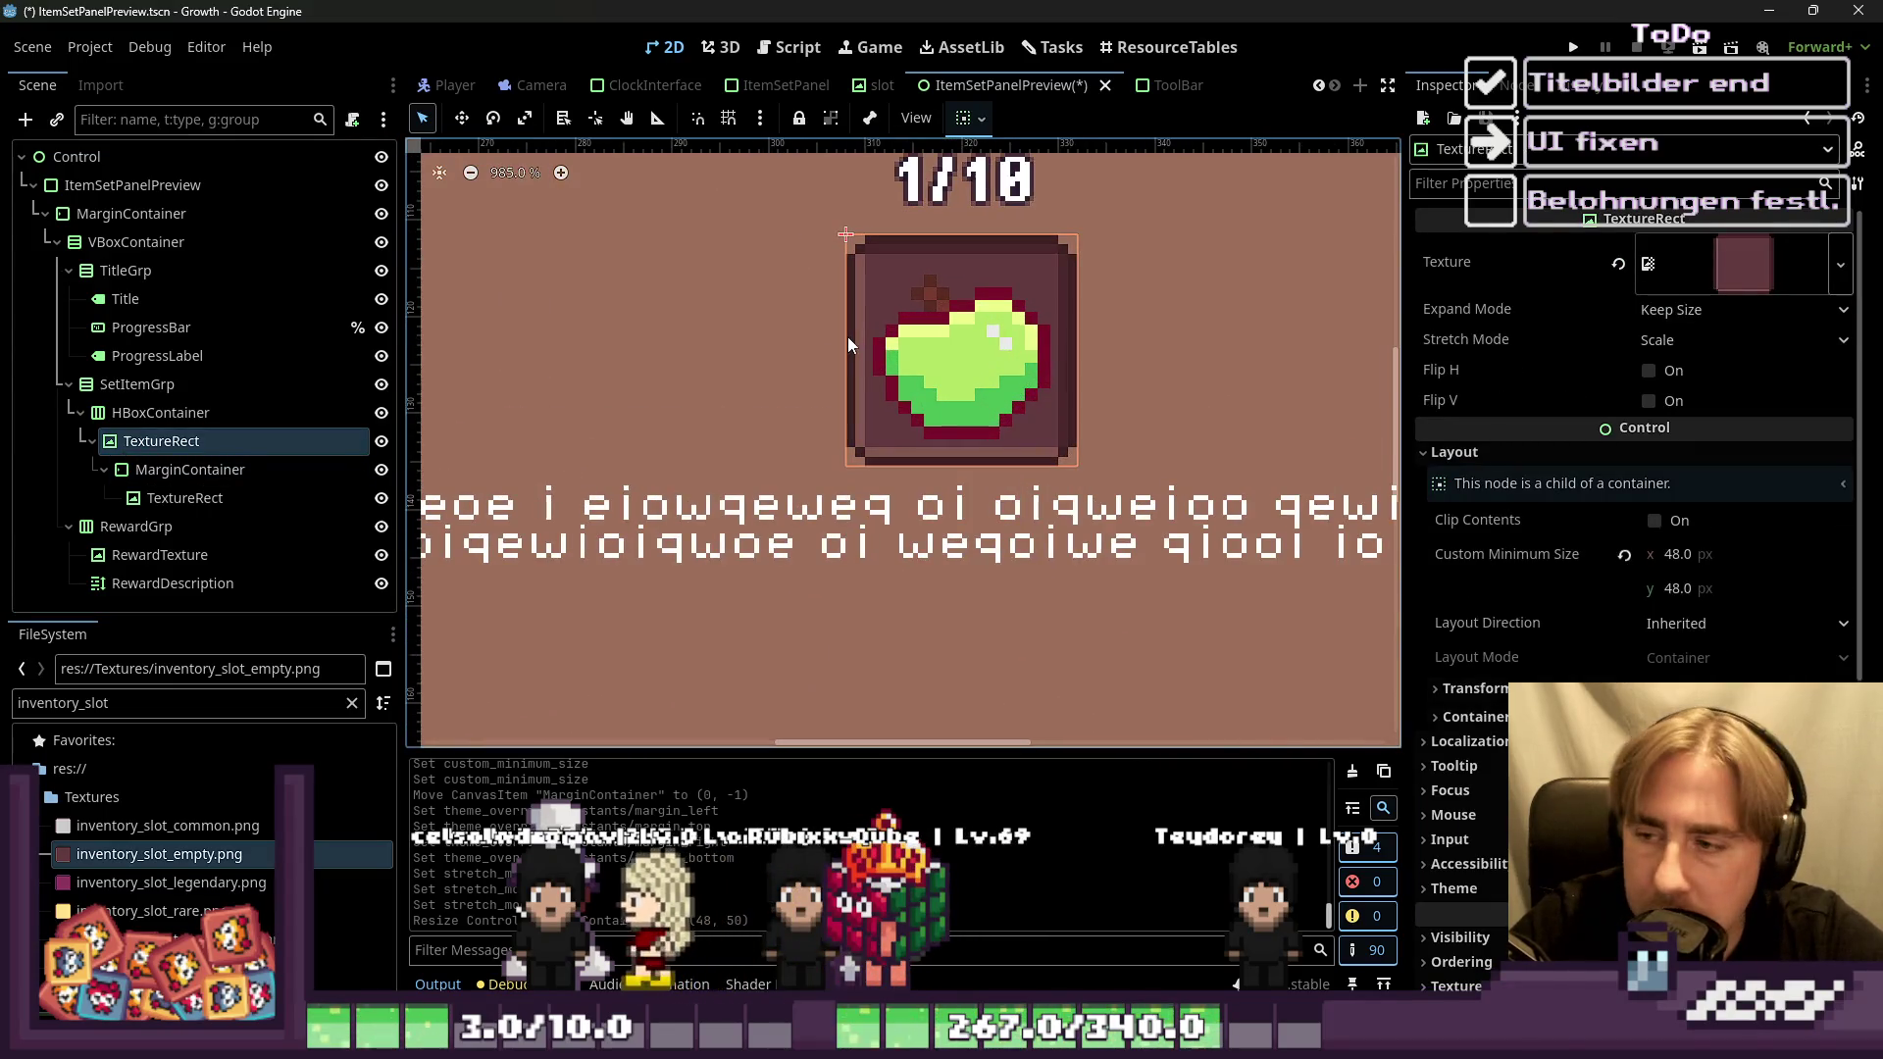
pyautogui.click(848, 337)
pyautogui.scroll(1, 801, 415)
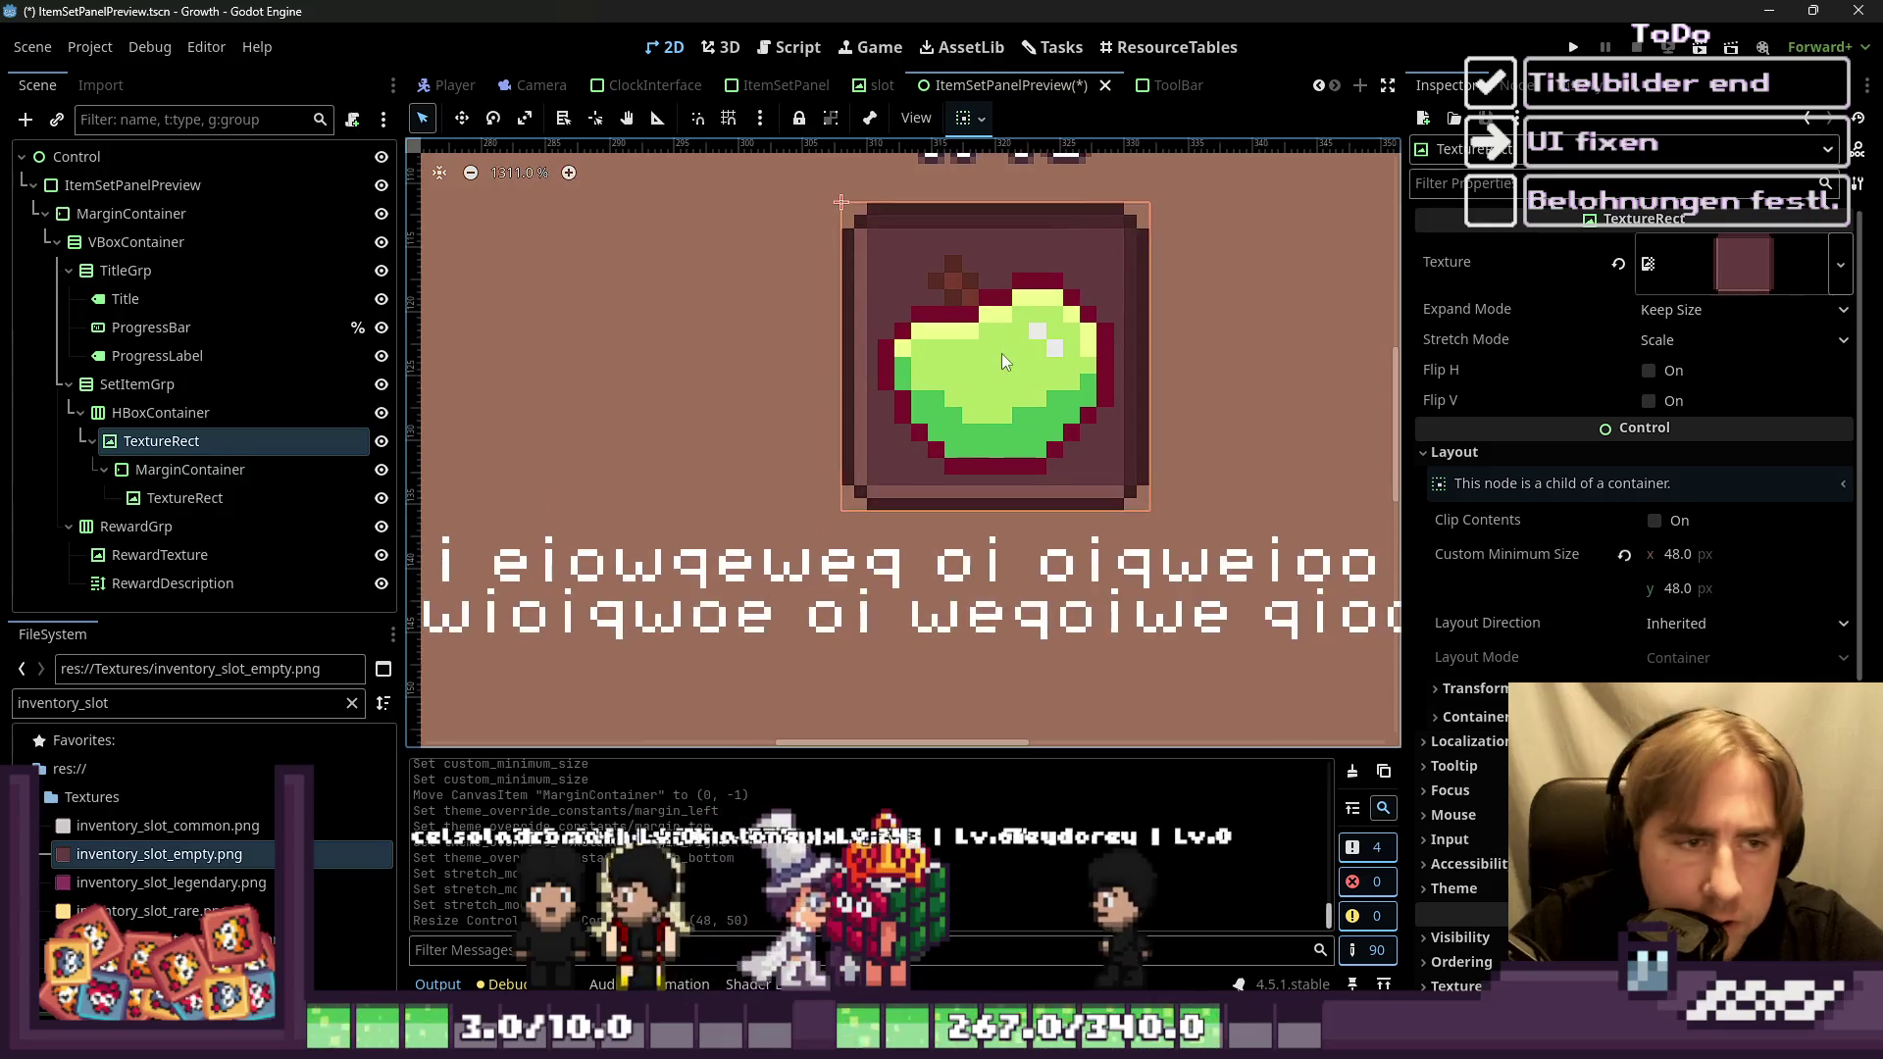
pyautogui.scroll(1, 903, 282)
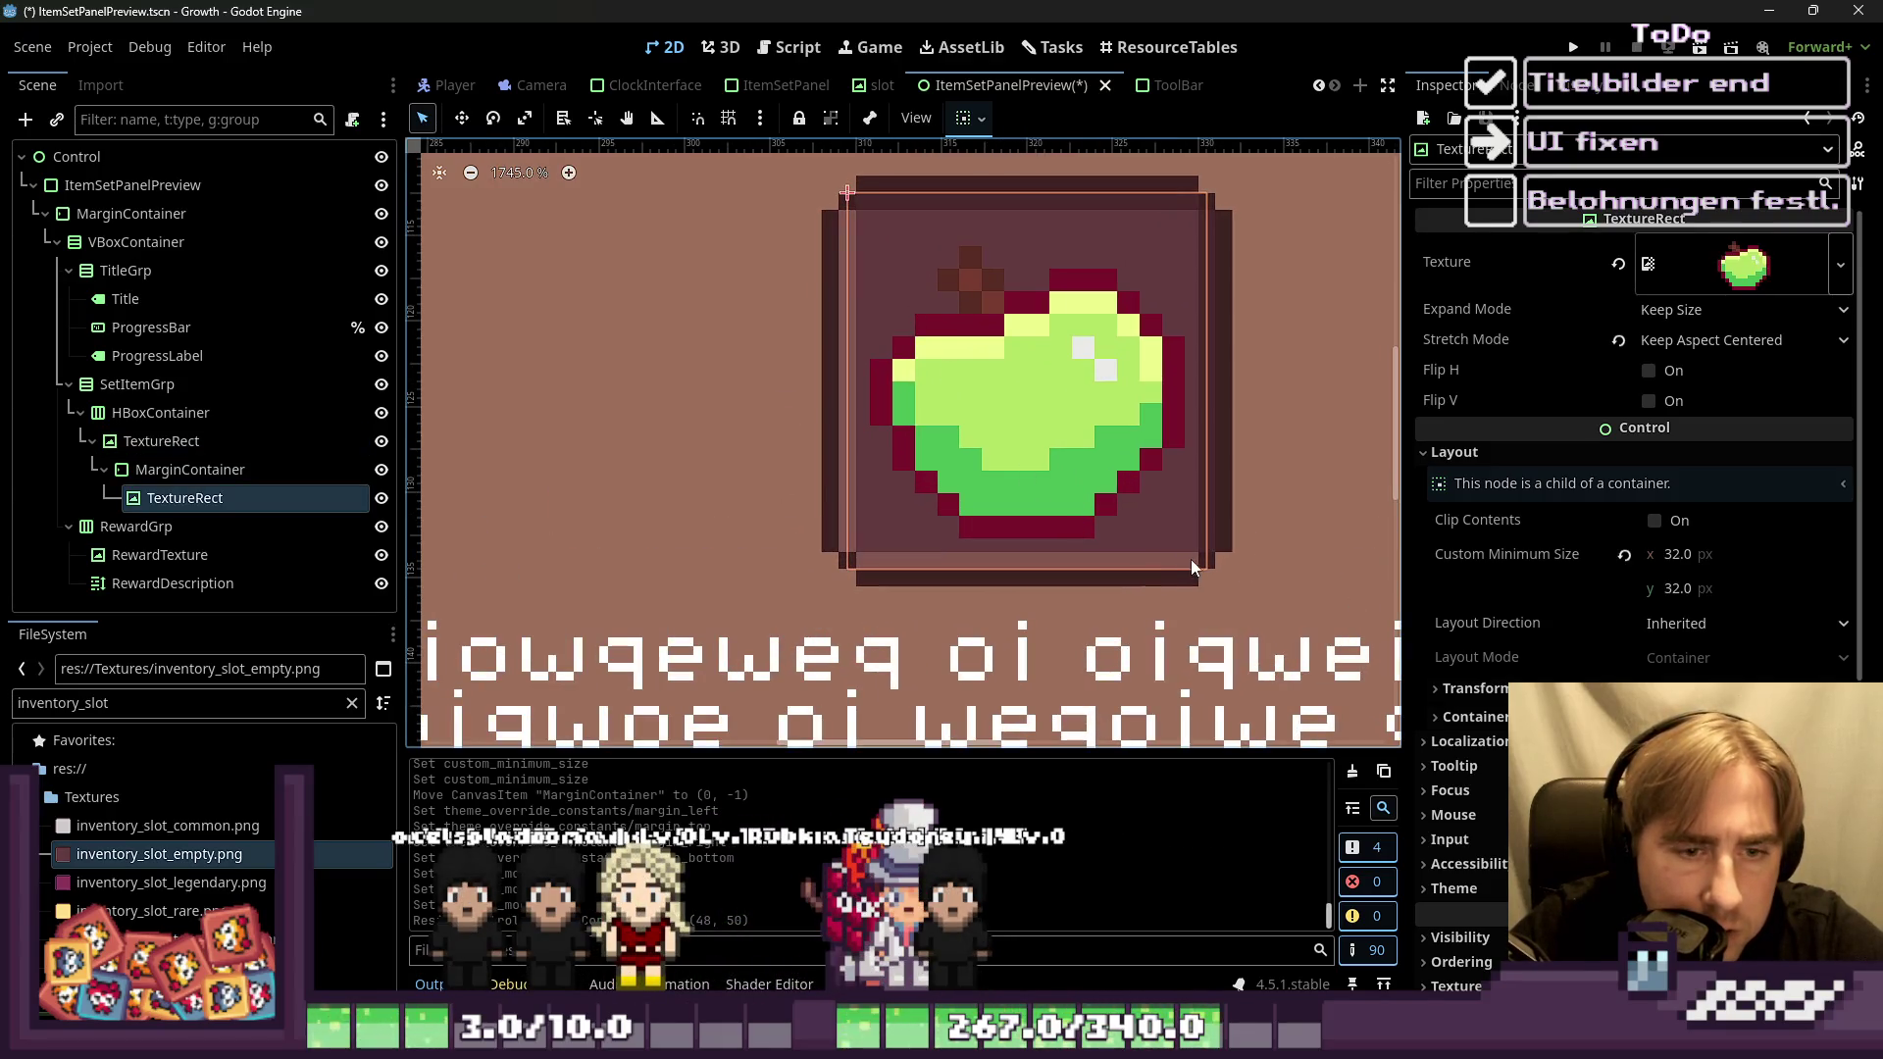
# - Set the MarginContainer's left and top margins to 4 and trim its height to 50 px
pyautogui.click(187, 469)
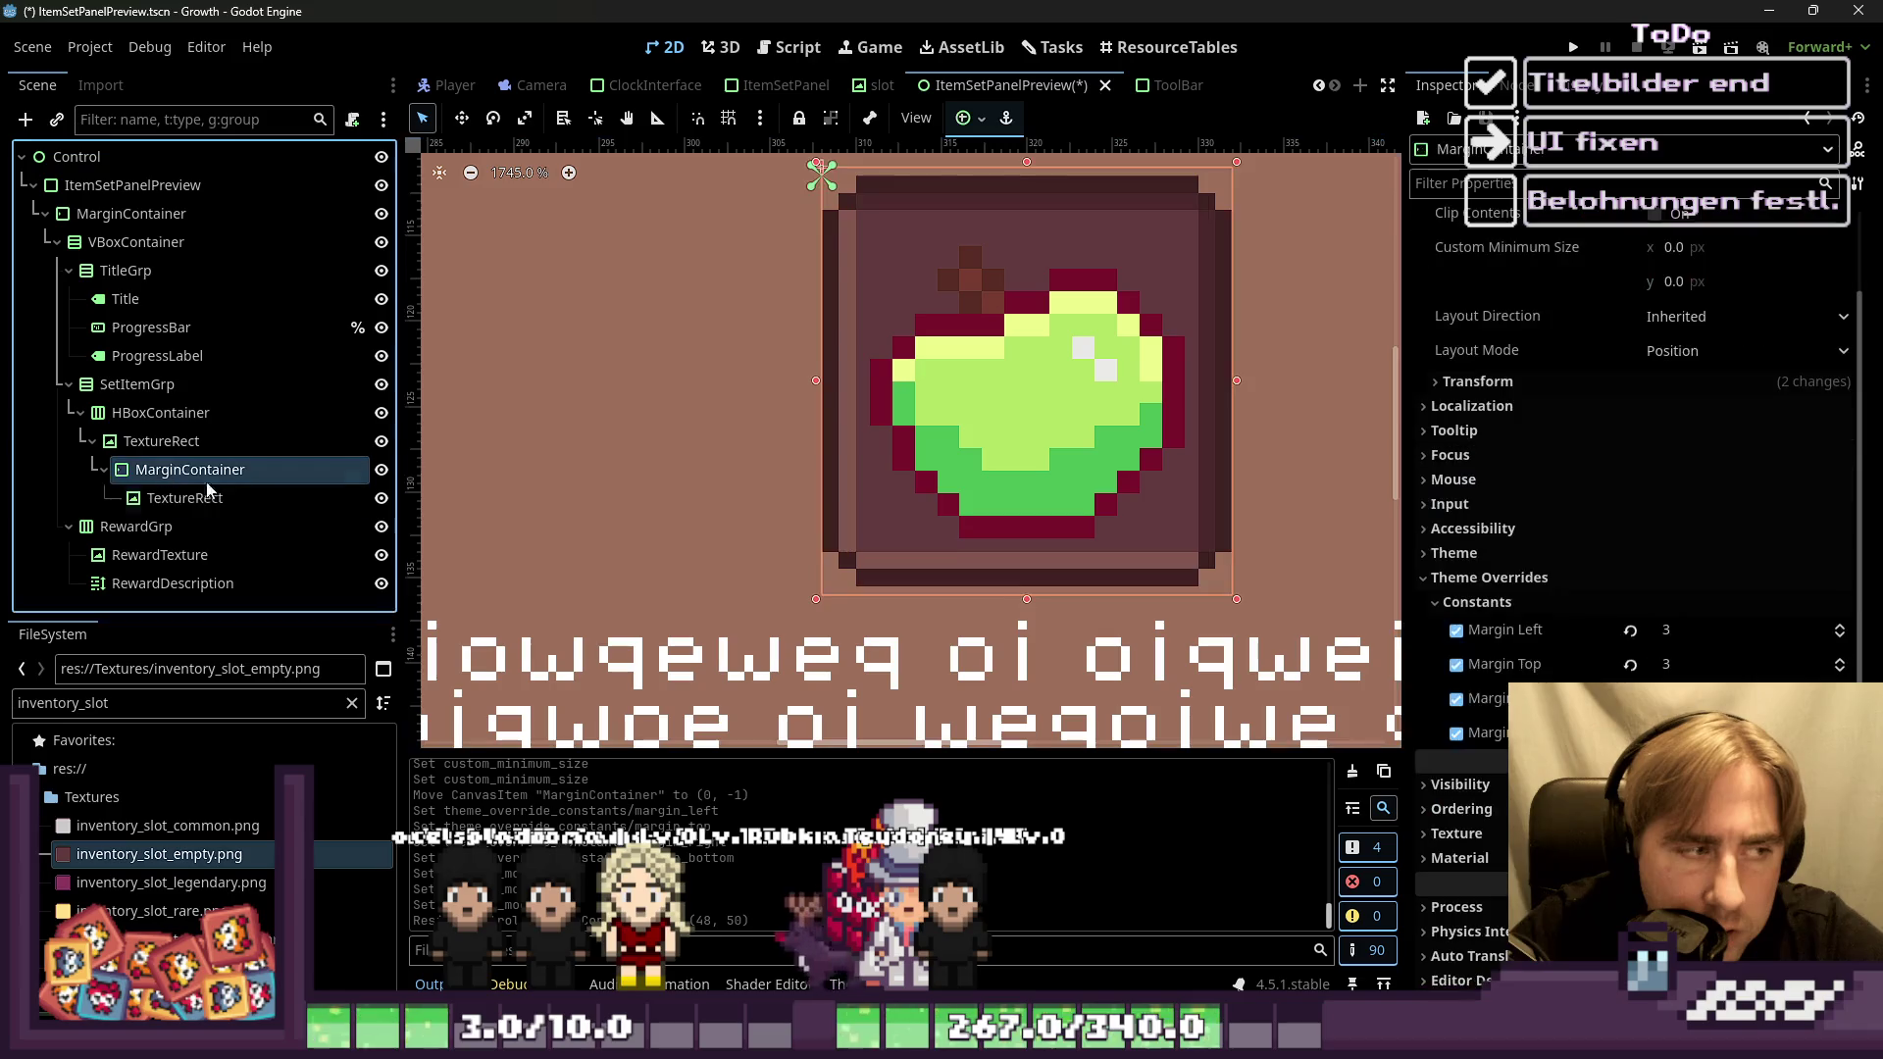
pyautogui.click(1692, 633)
pyautogui.press('Tab')
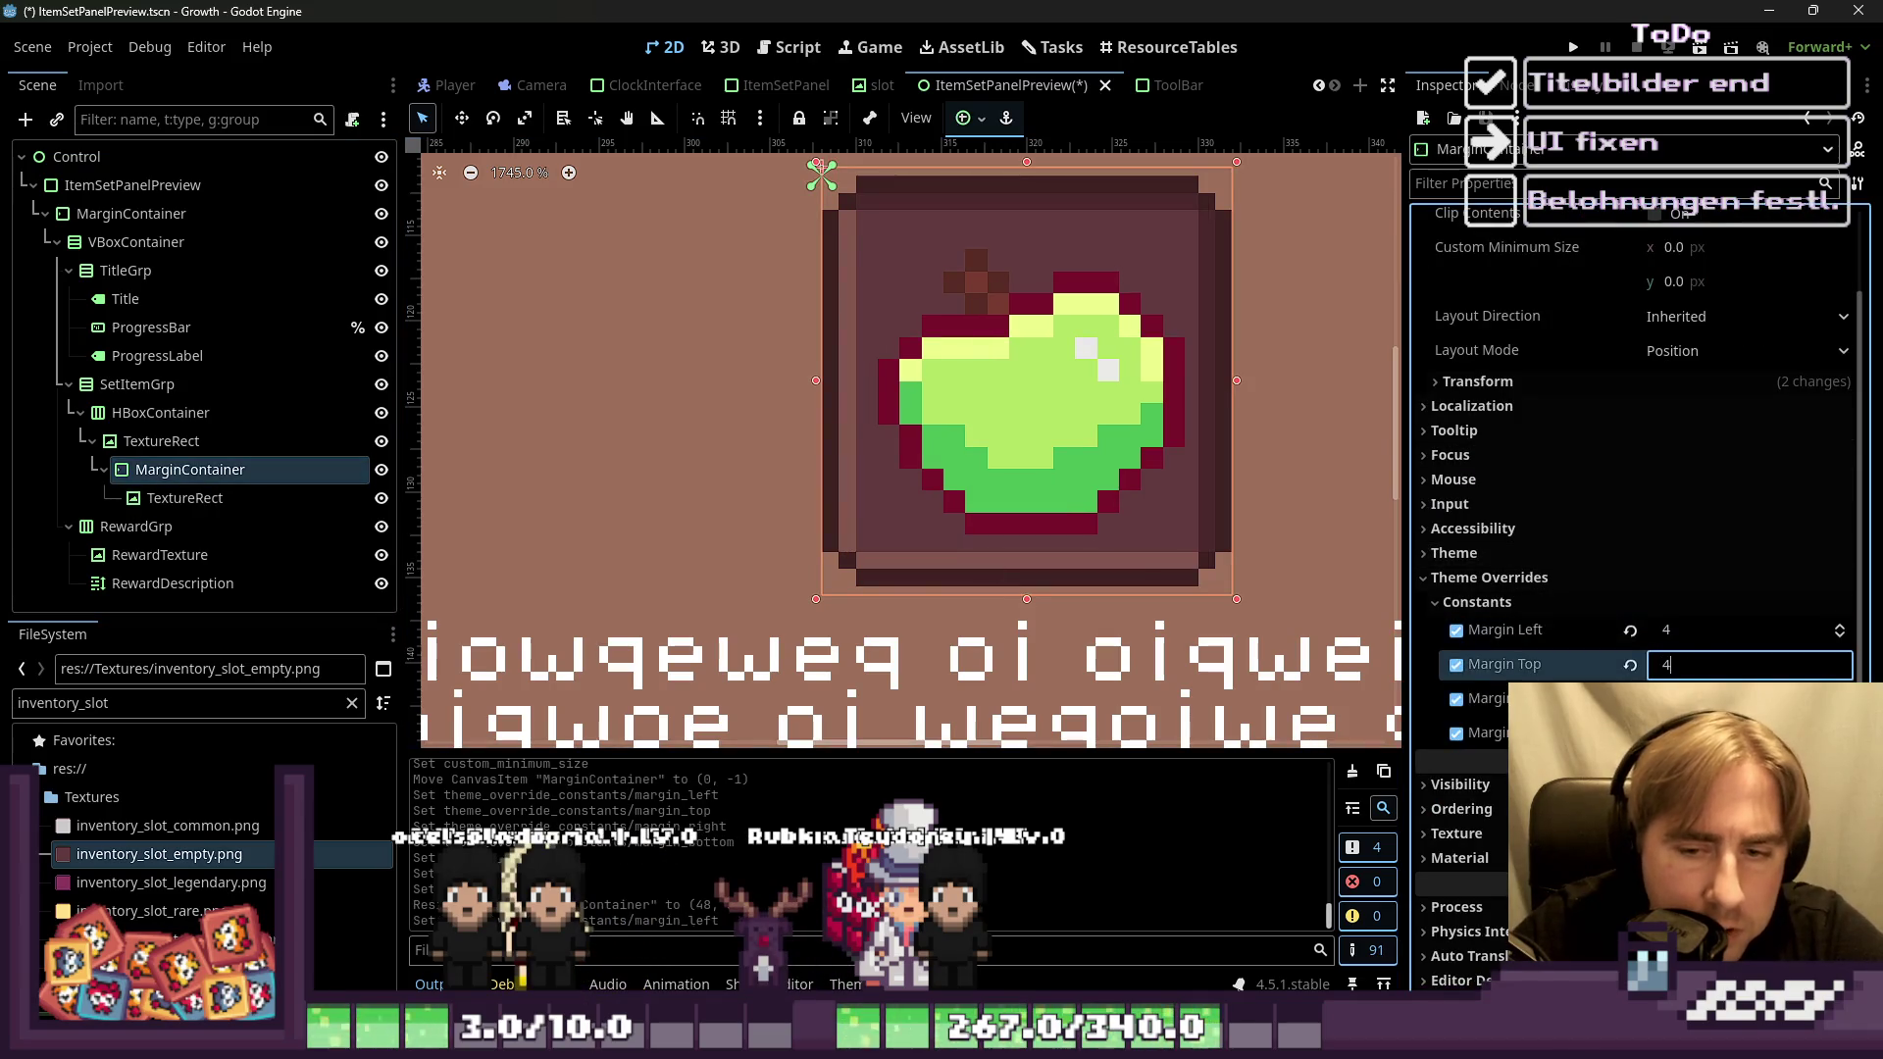
pyautogui.write('4')
pyautogui.press('Tab')
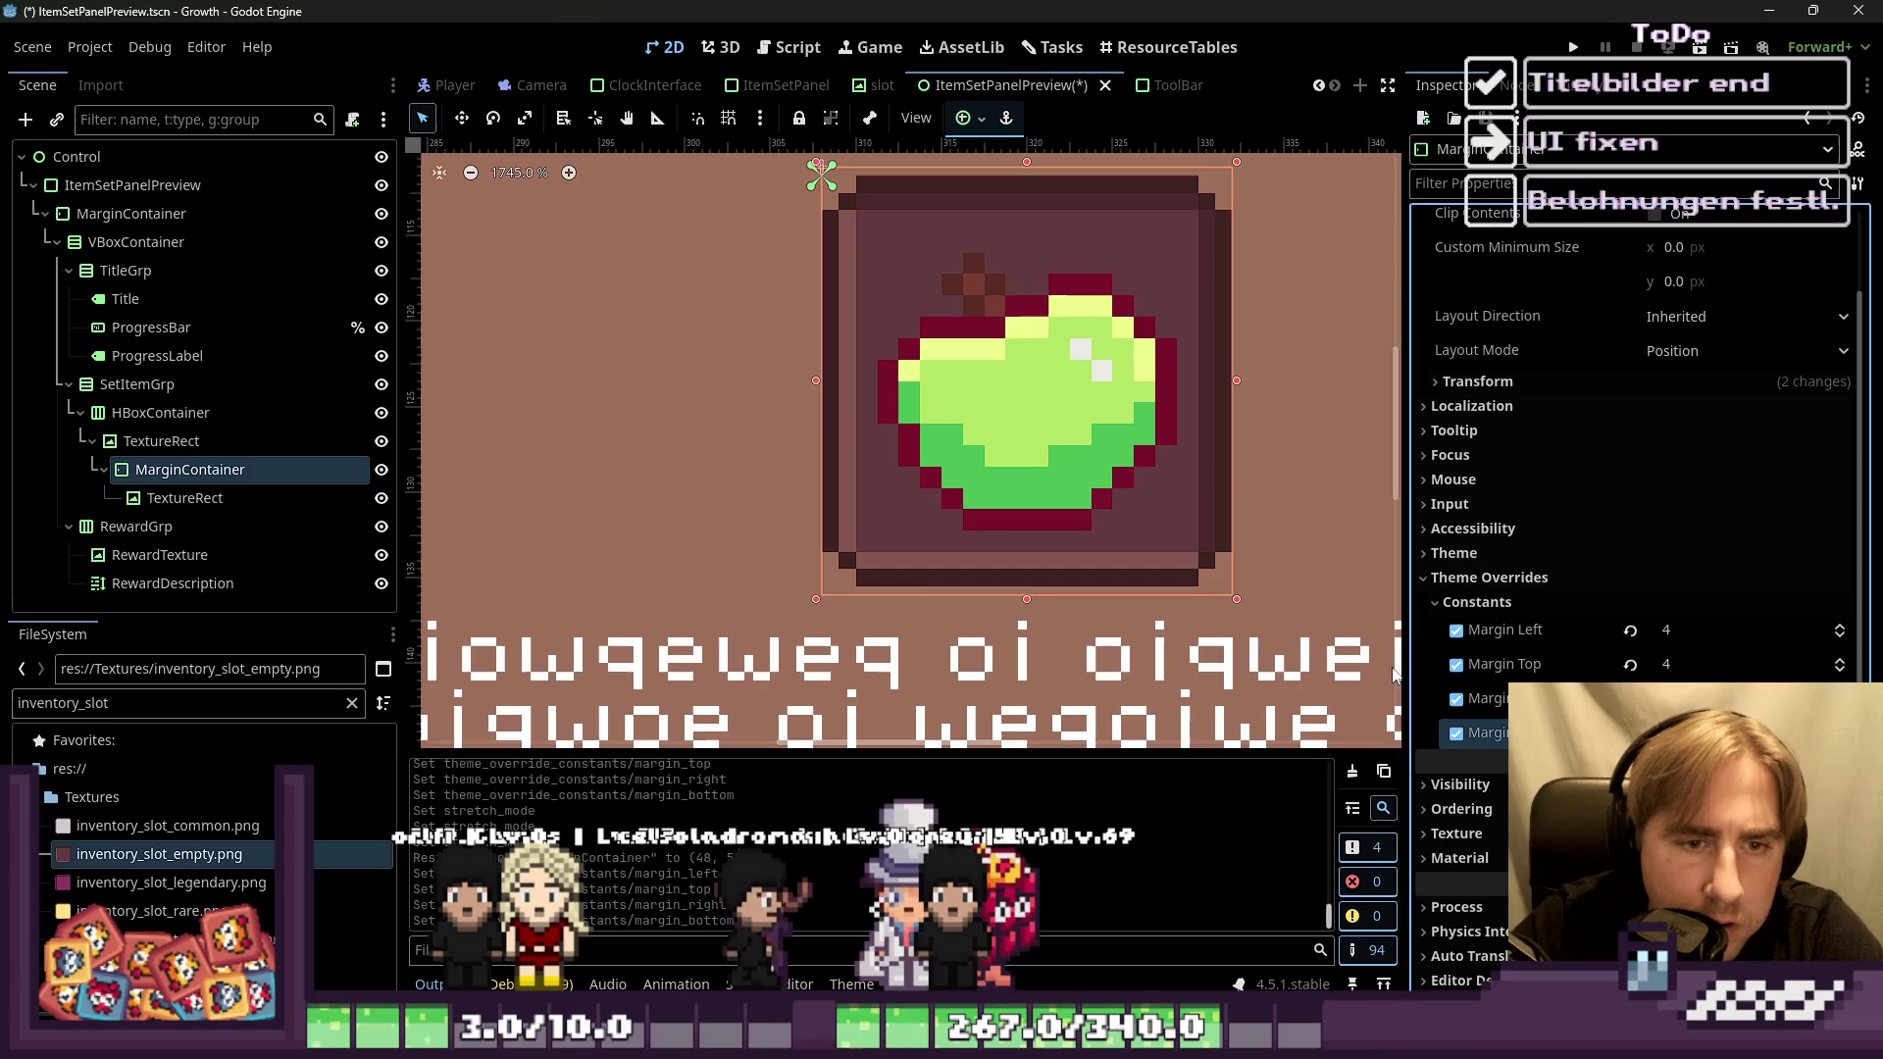
pyautogui.moveTo(1027, 599)
pyautogui.mouseDown()
pyautogui.moveTo(1035, 561)
pyautogui.moveTo(1015, 599)
pyautogui.mouseUp()
pyautogui.click(115, 442)
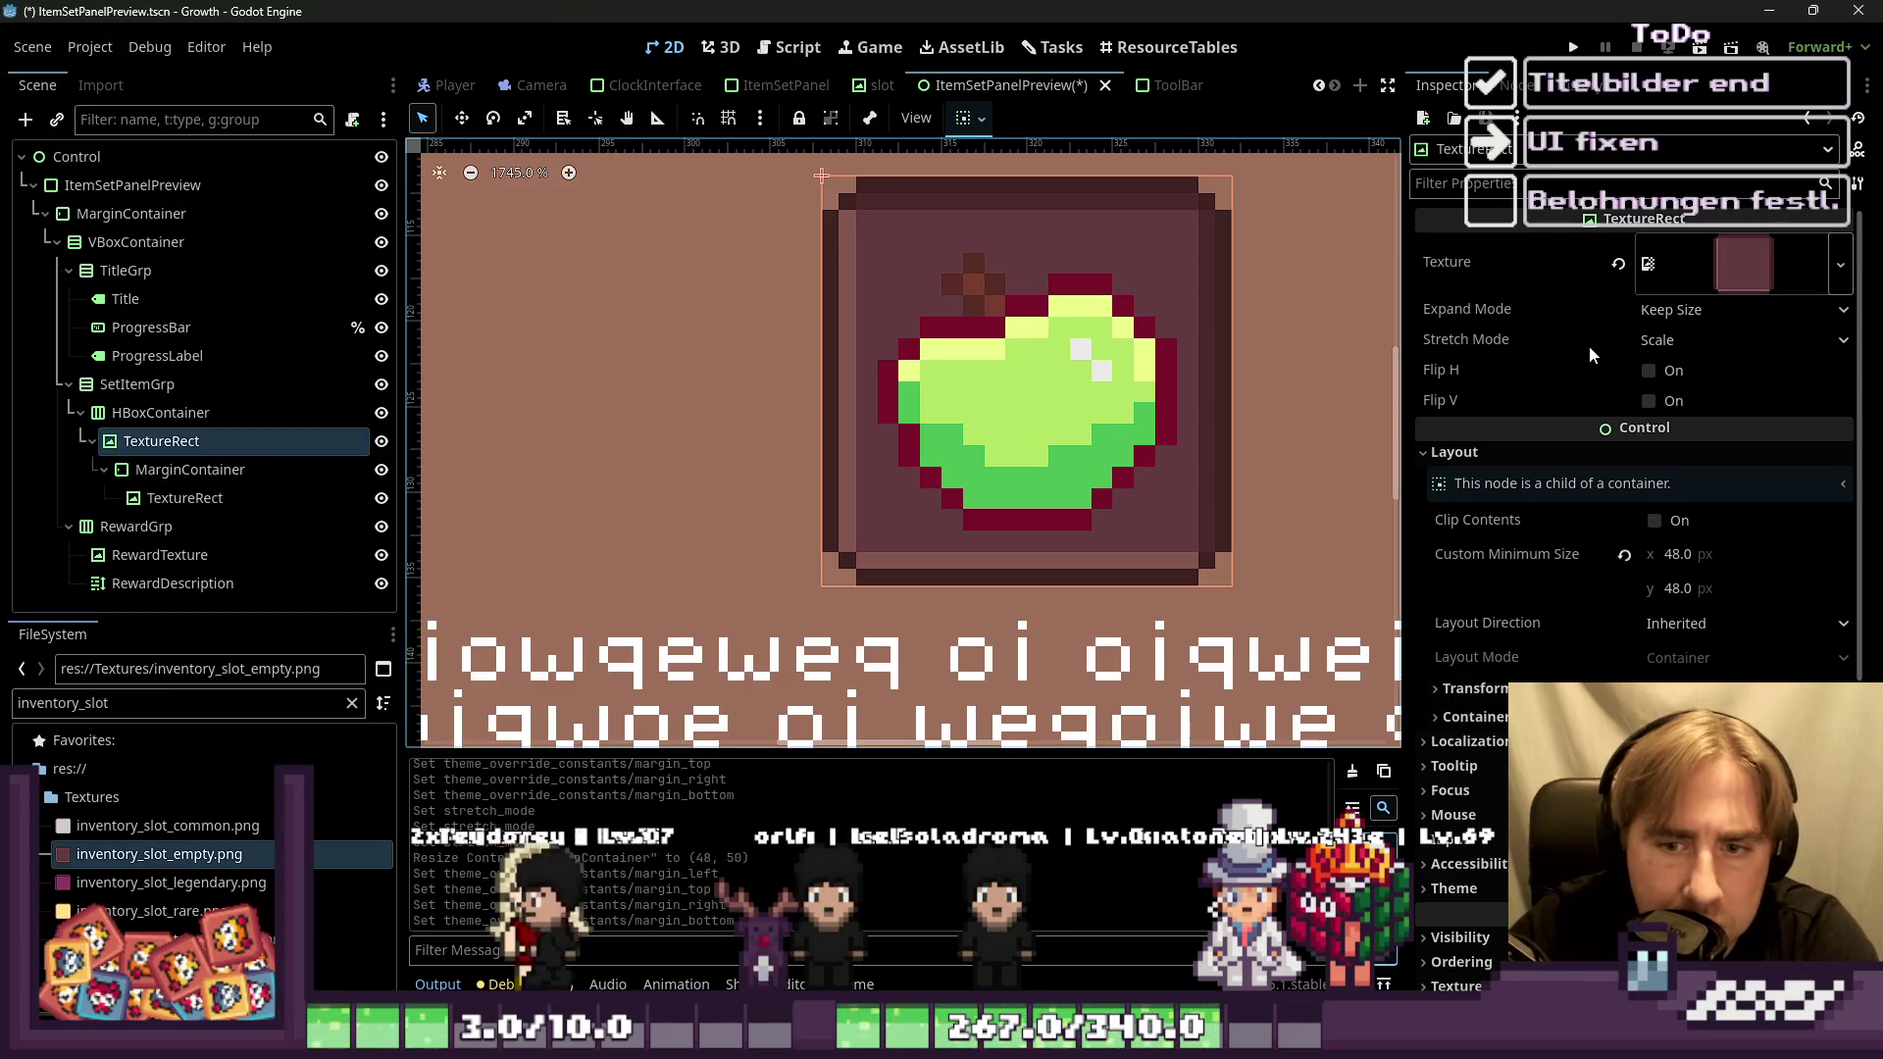
pyautogui.click(1667, 555)
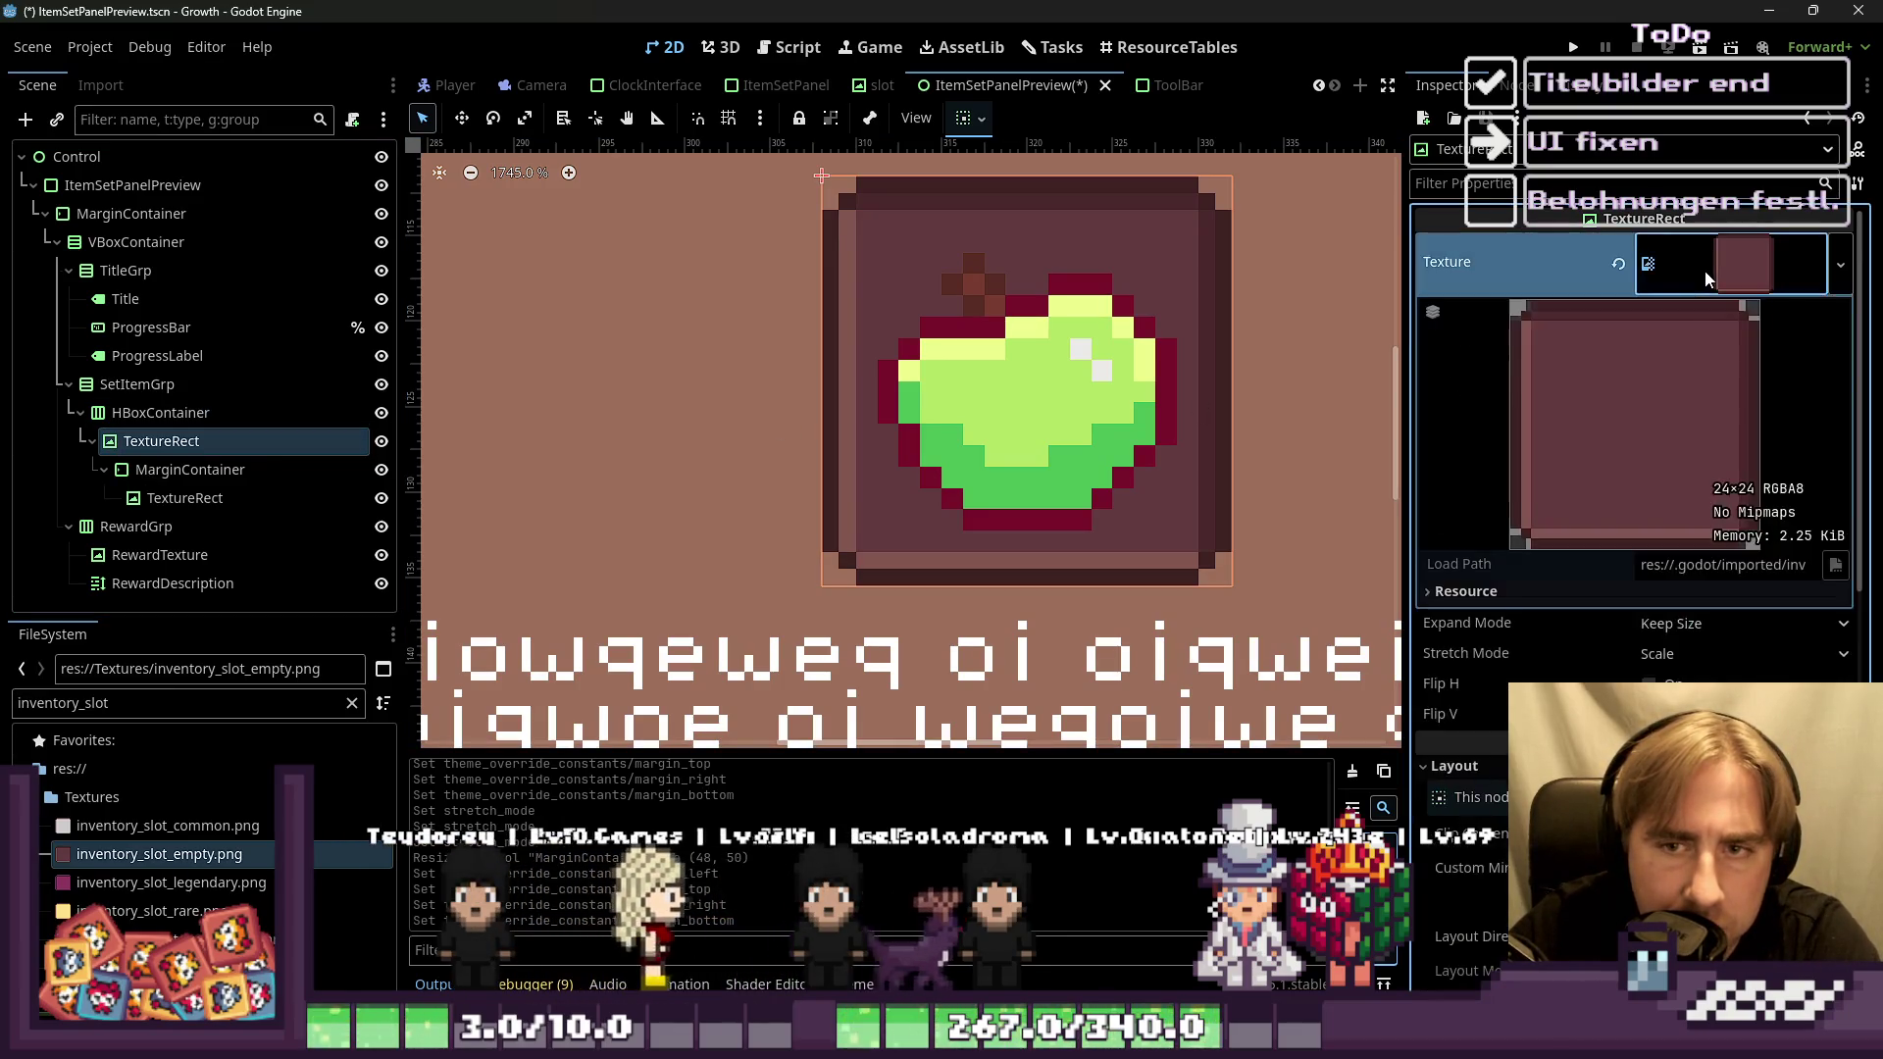